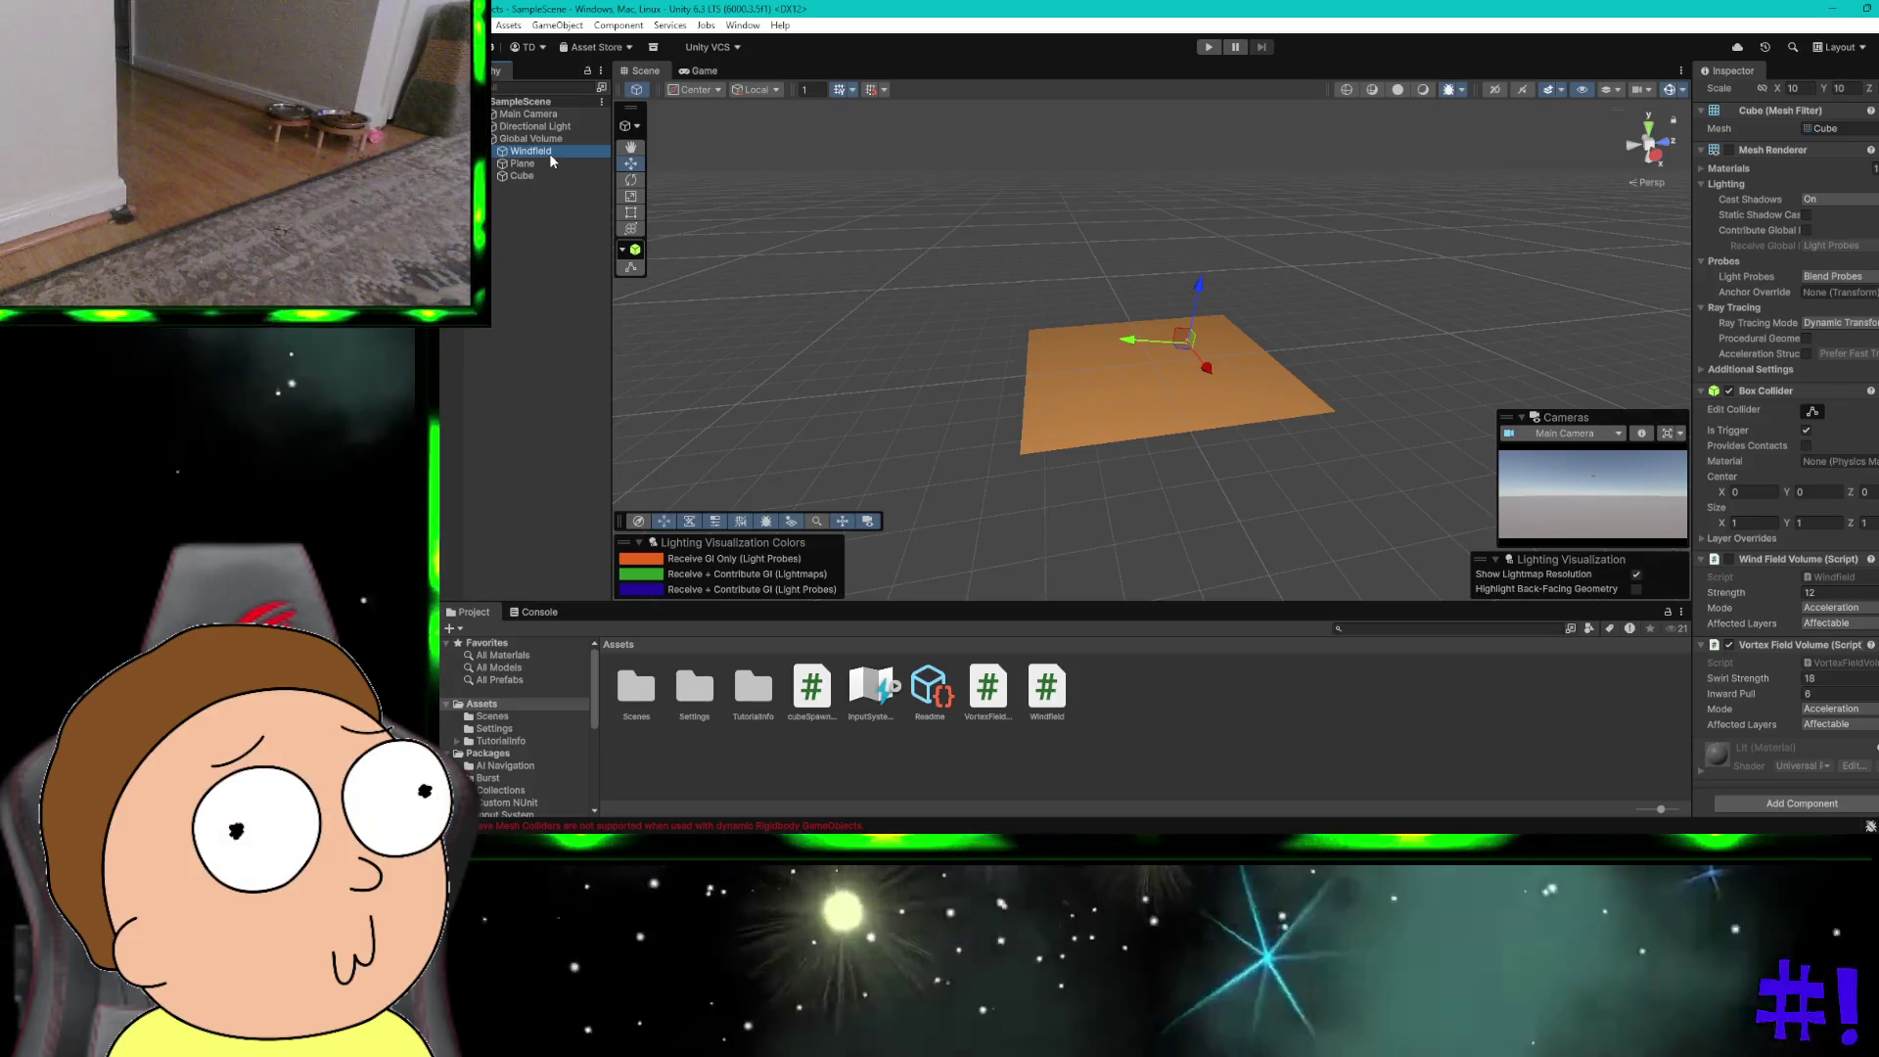
Step: Delete the Windfield object, then test-run the scene in Play mode and stop it
click(599, 269)
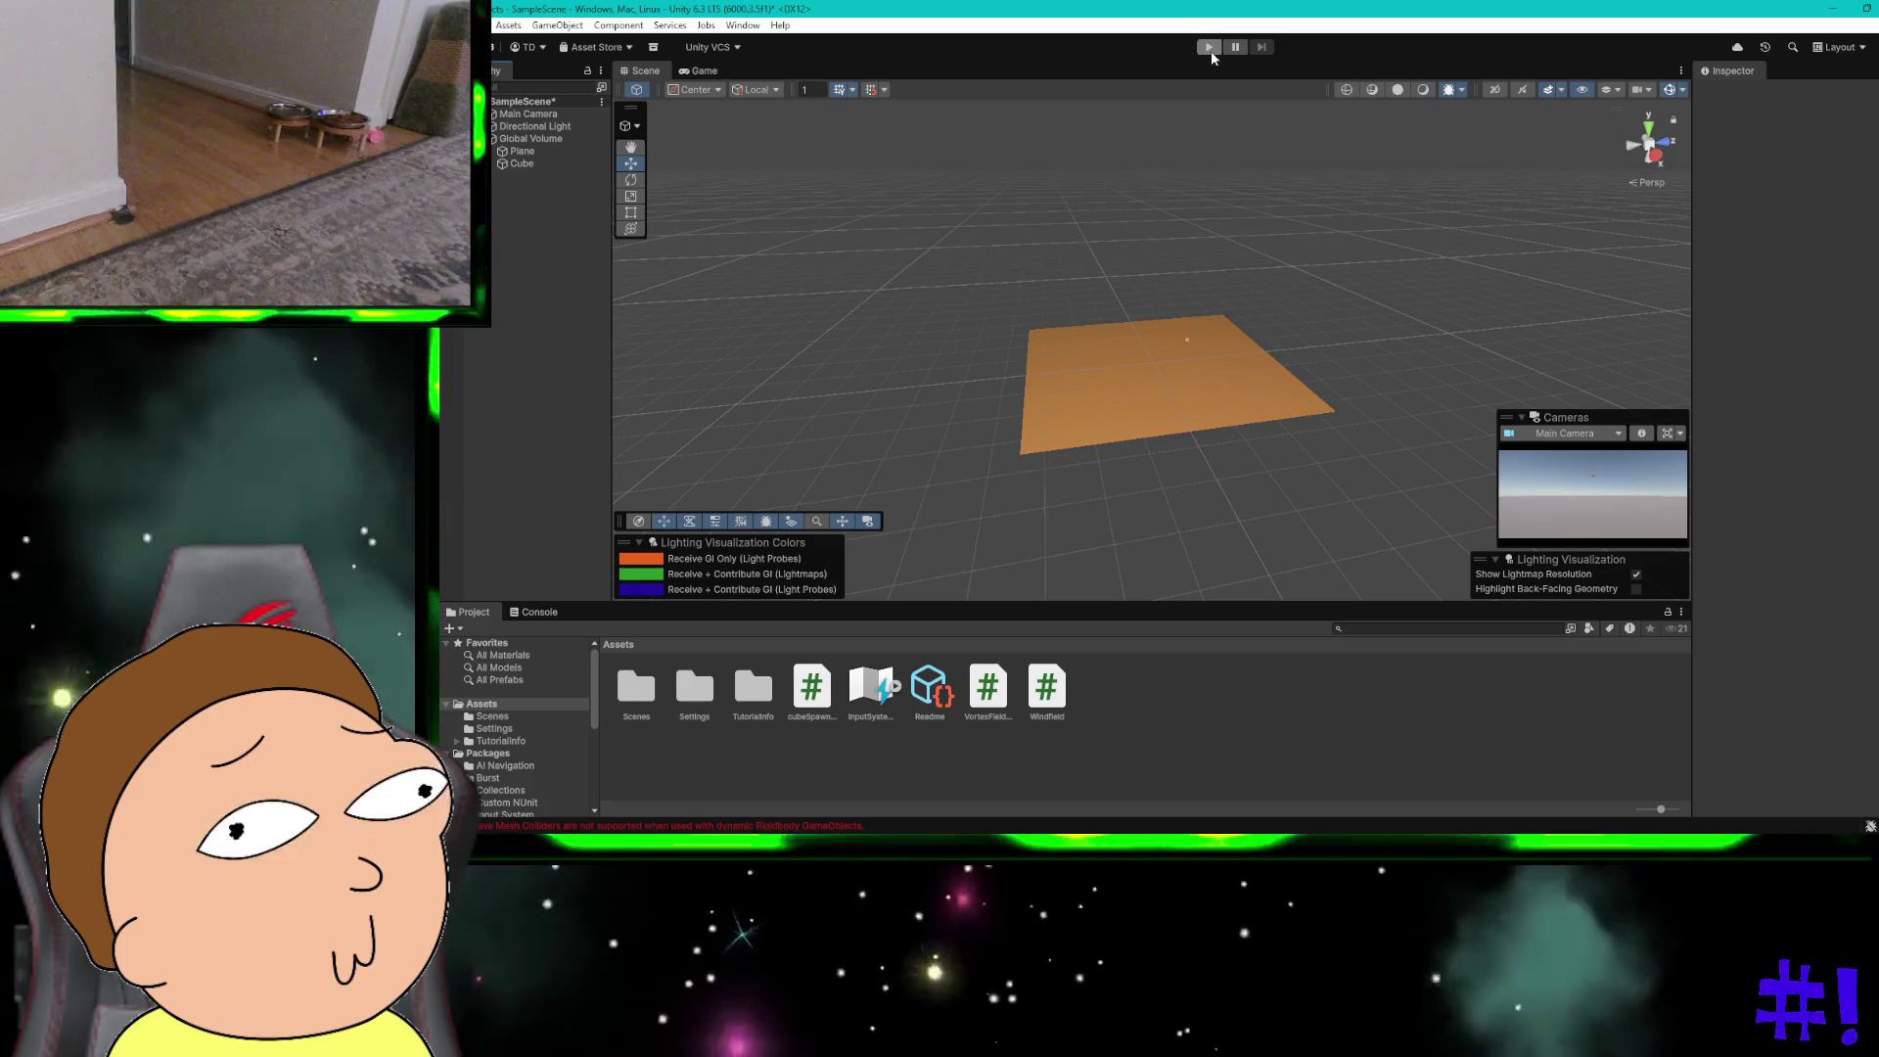
click(1208, 49)
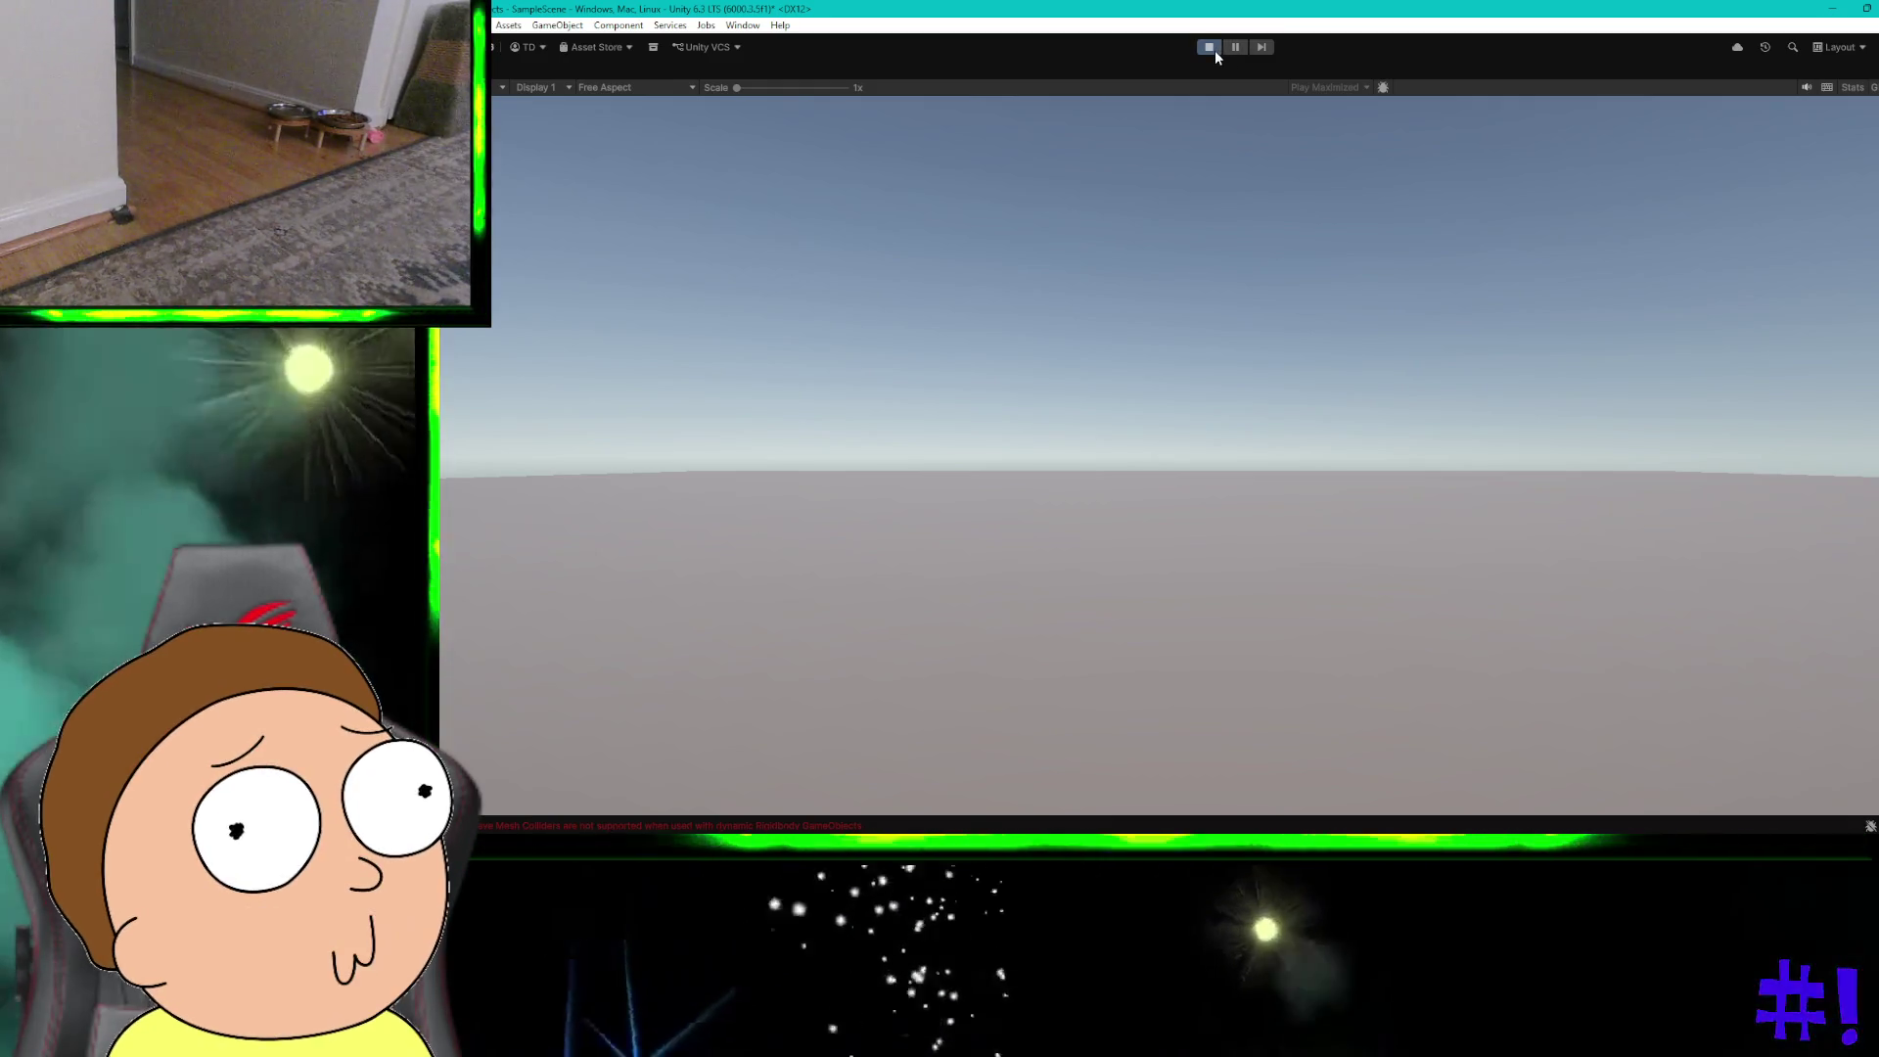
click(1233, 49)
click(1212, 48)
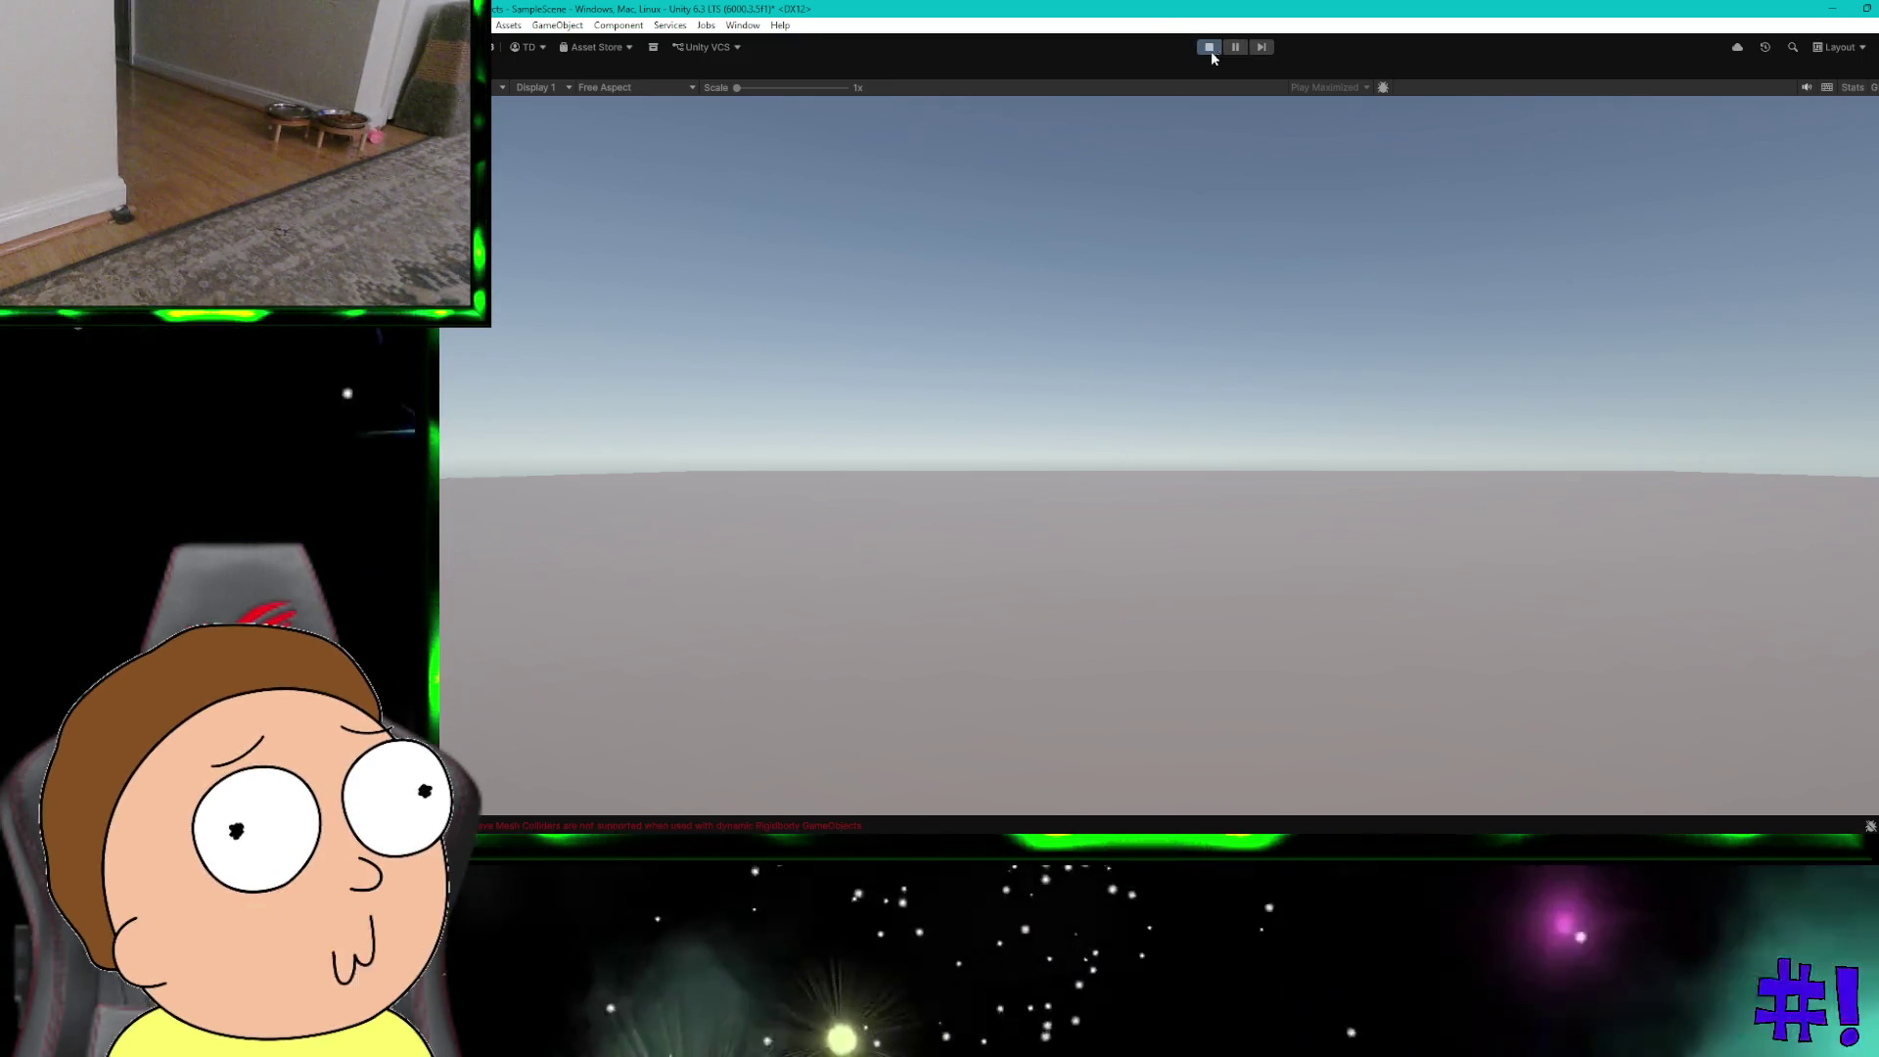
click(1211, 47)
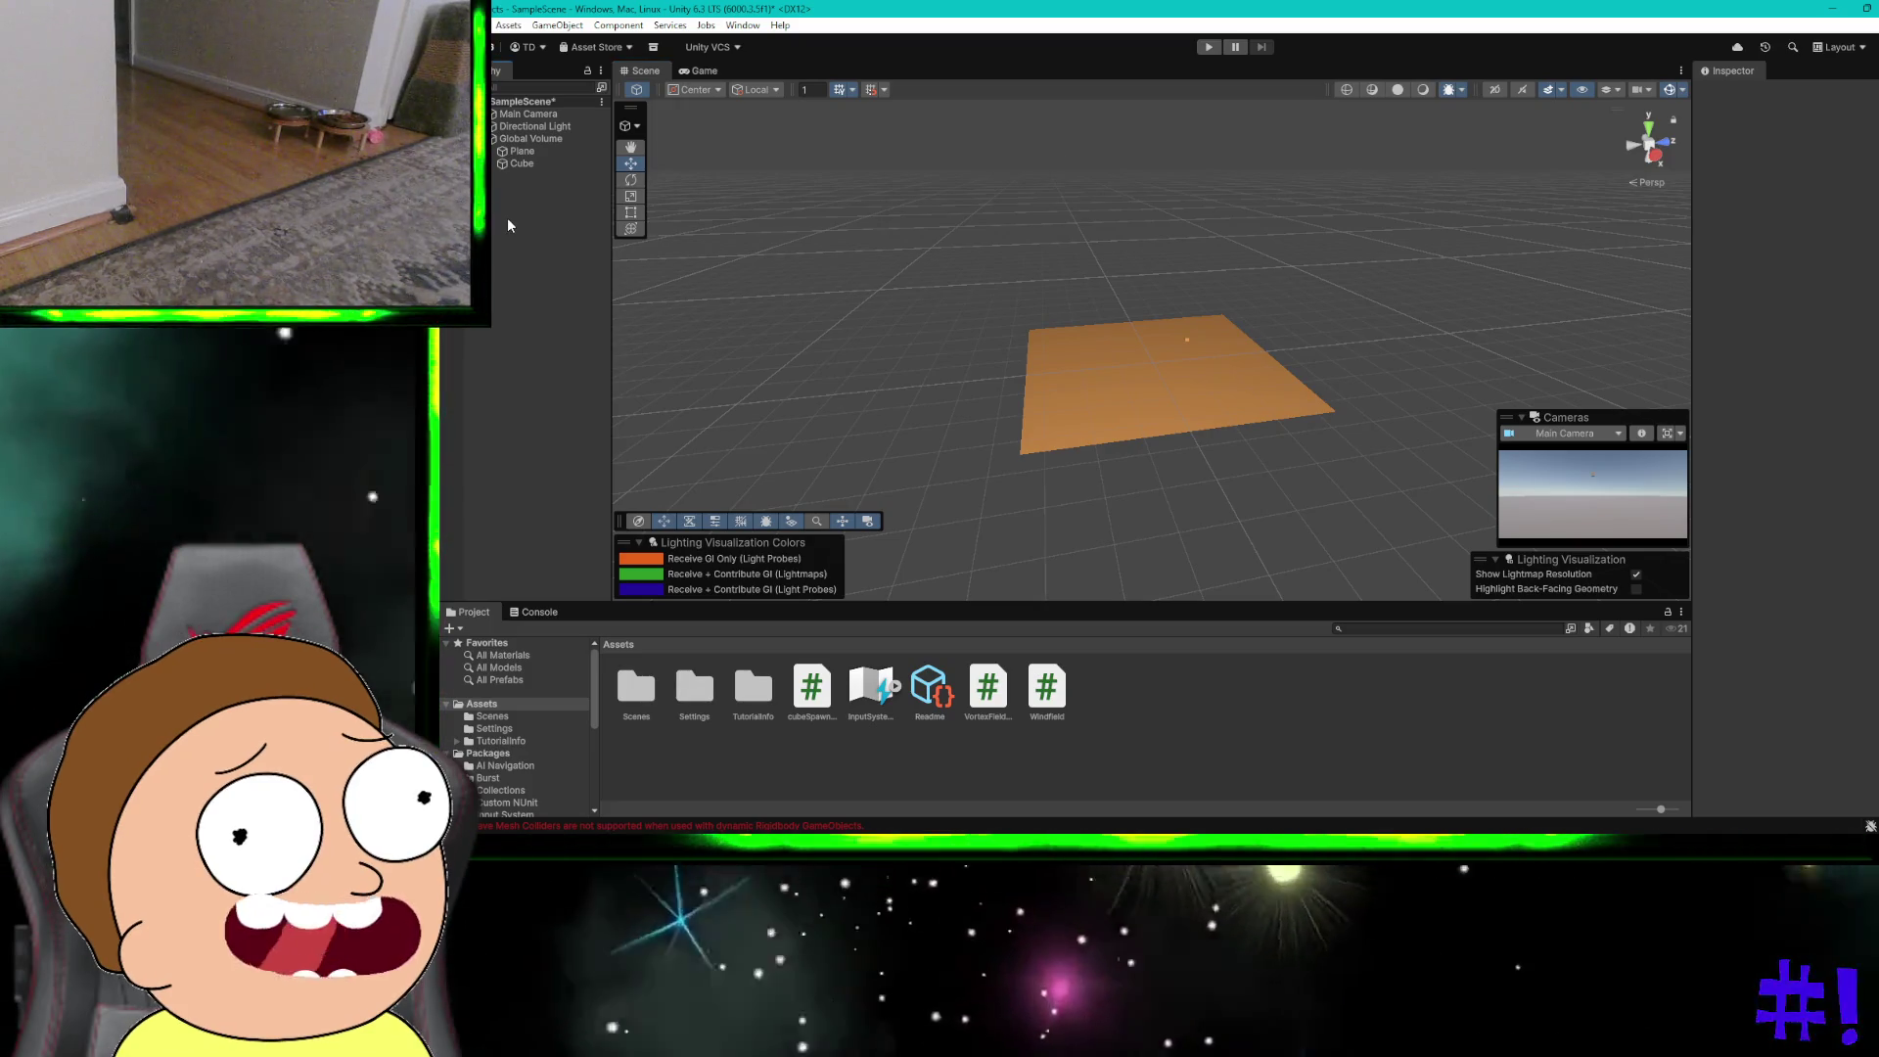
Step: Delete the Plane and Cube from the scene
key(ctrl+a)
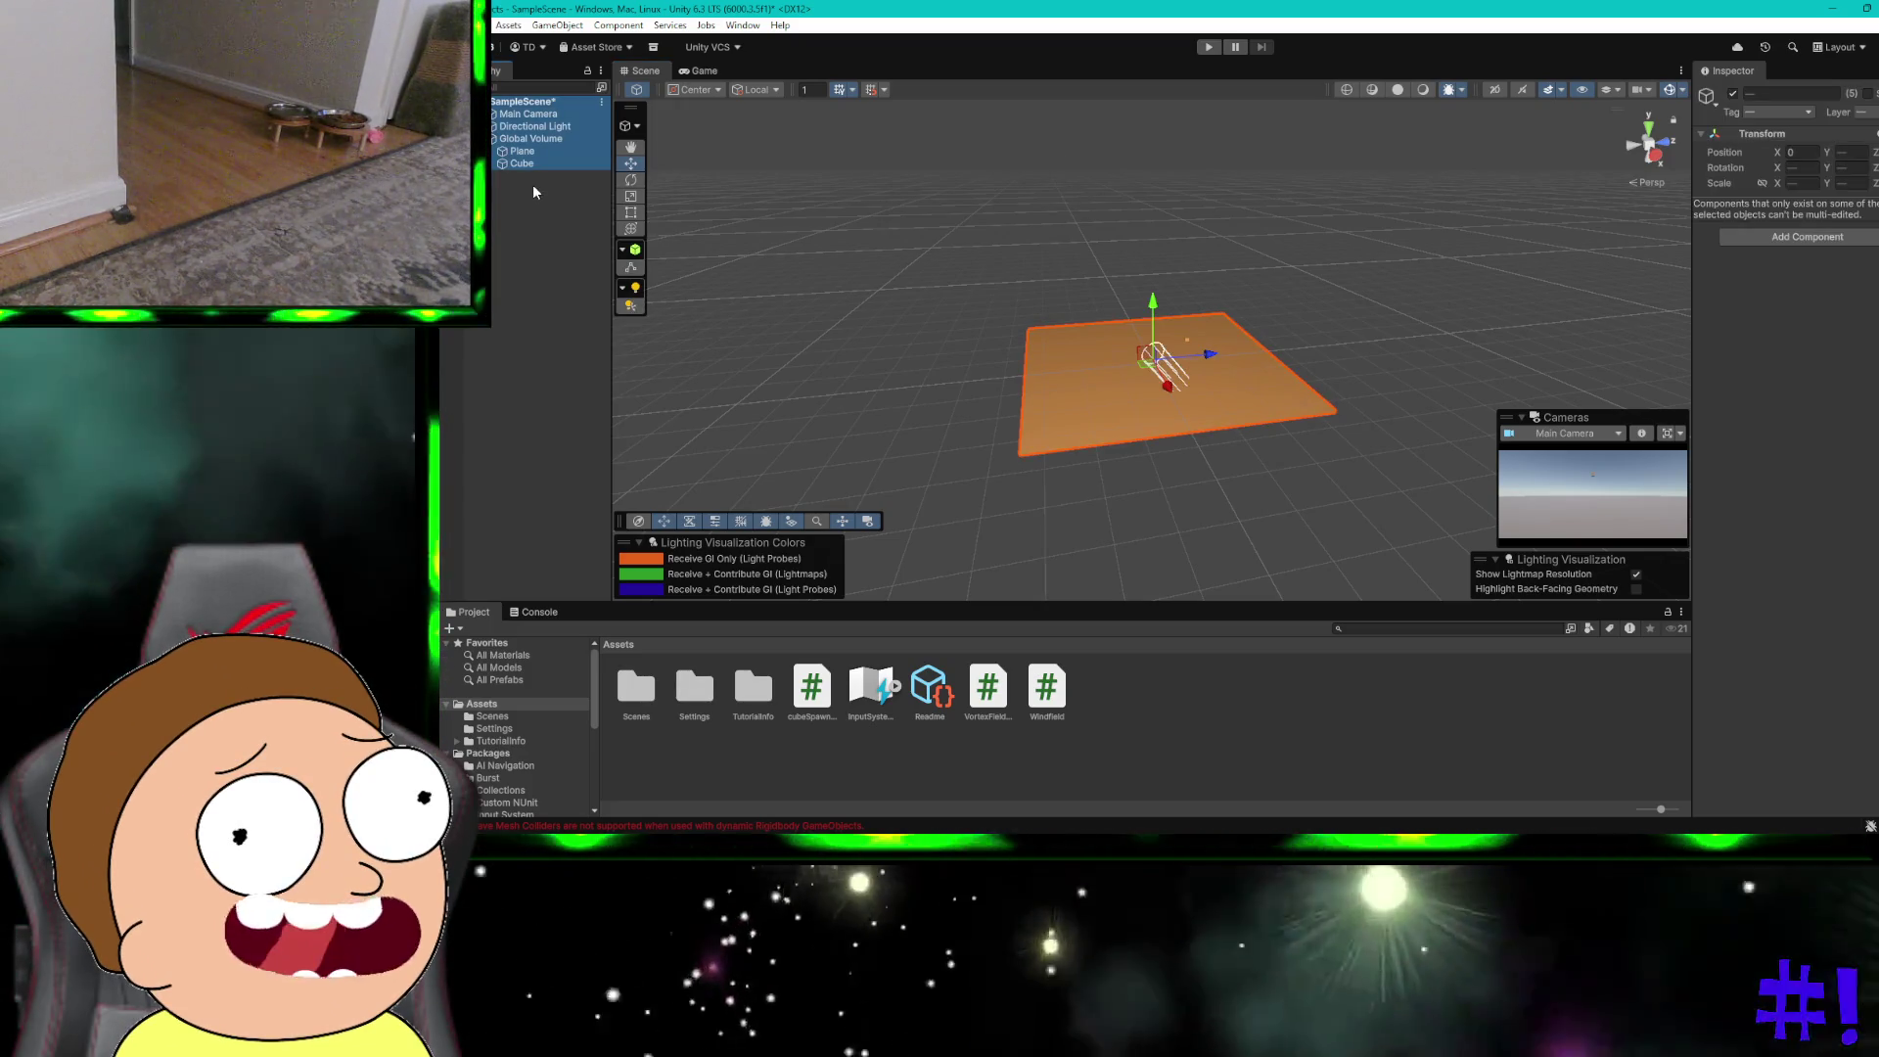
click(528, 163)
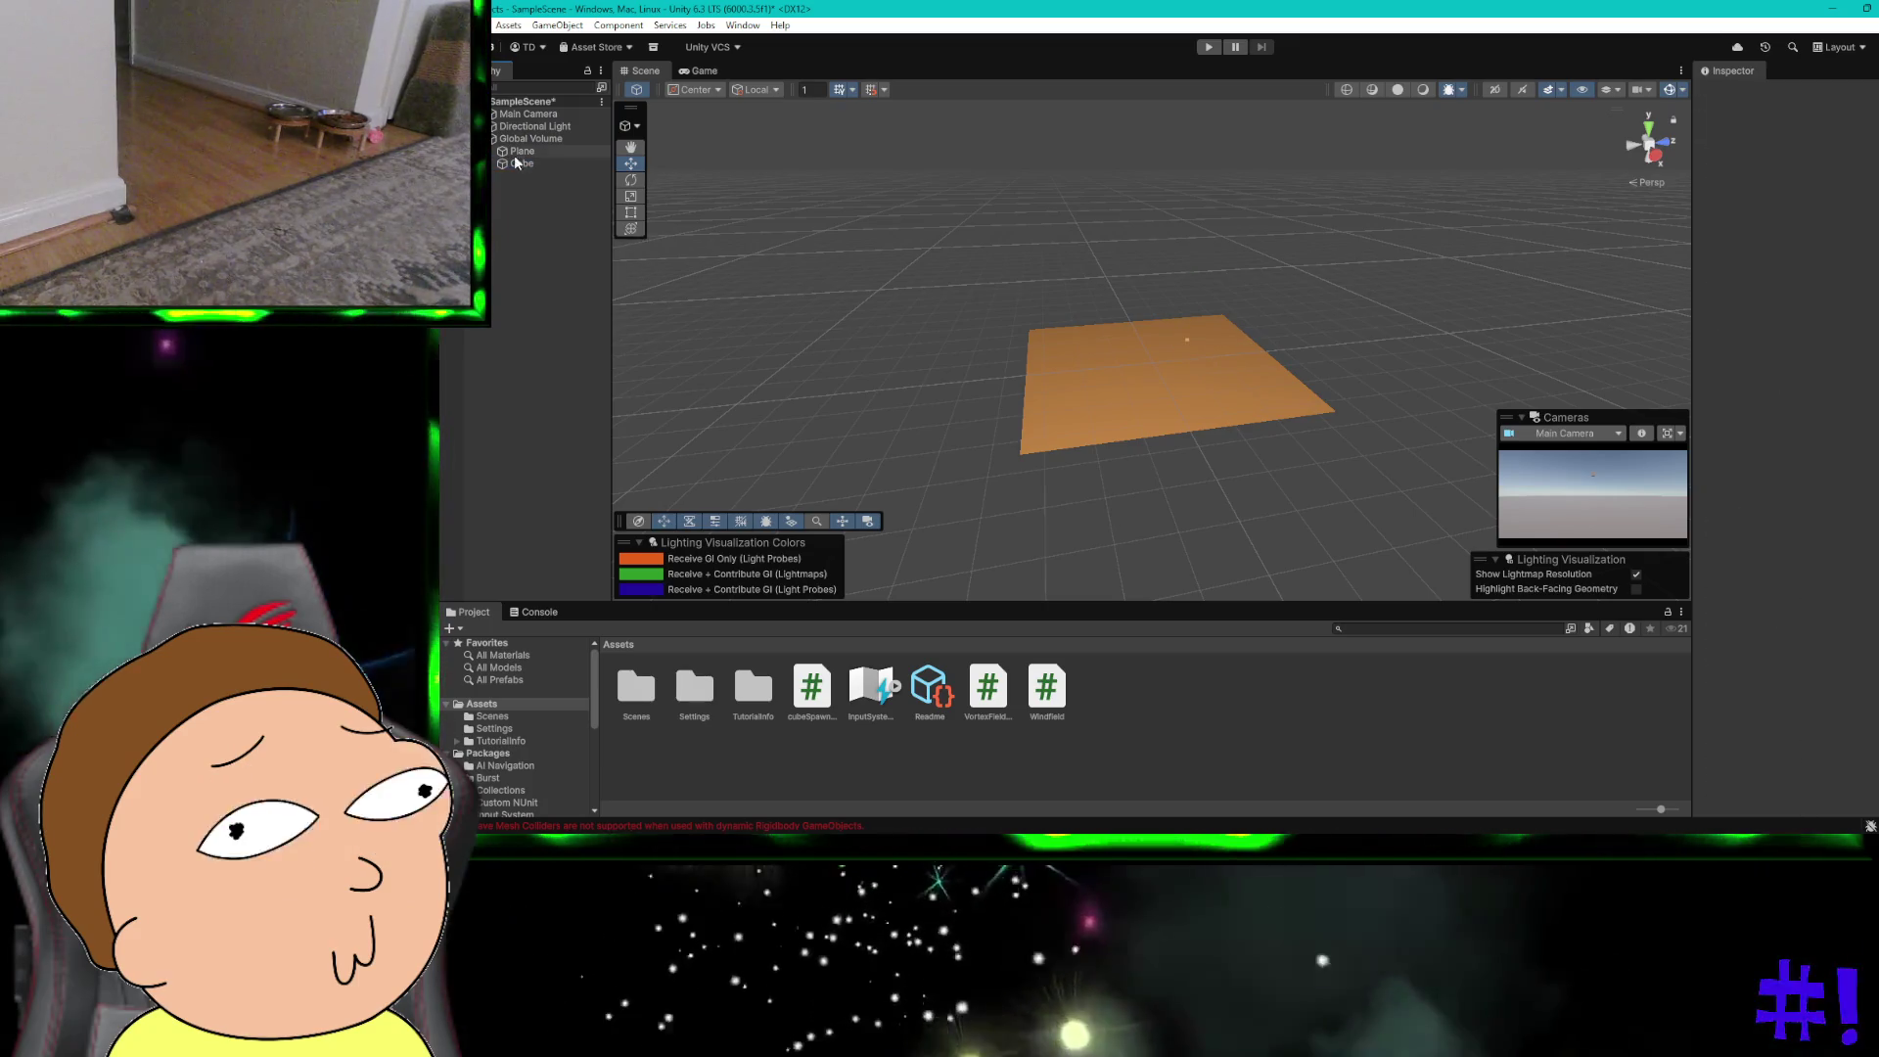
click(517, 152)
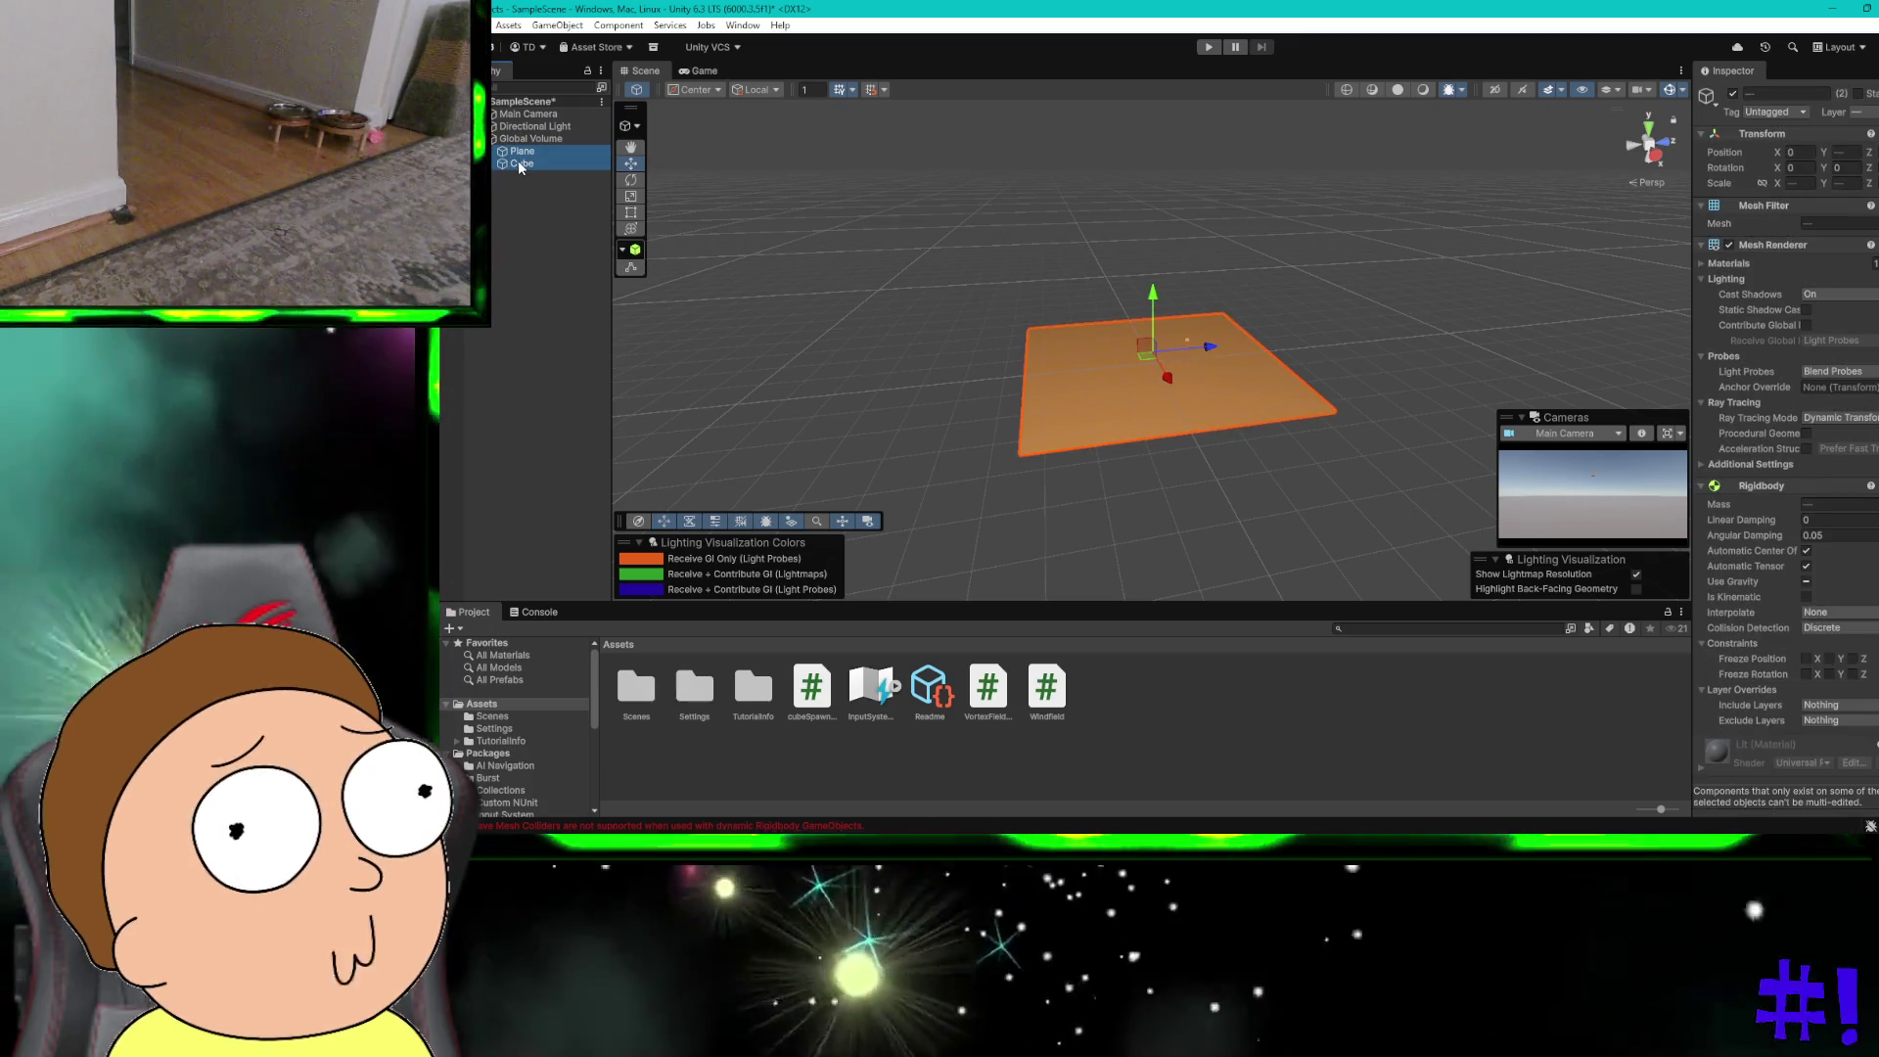
key(Delete)
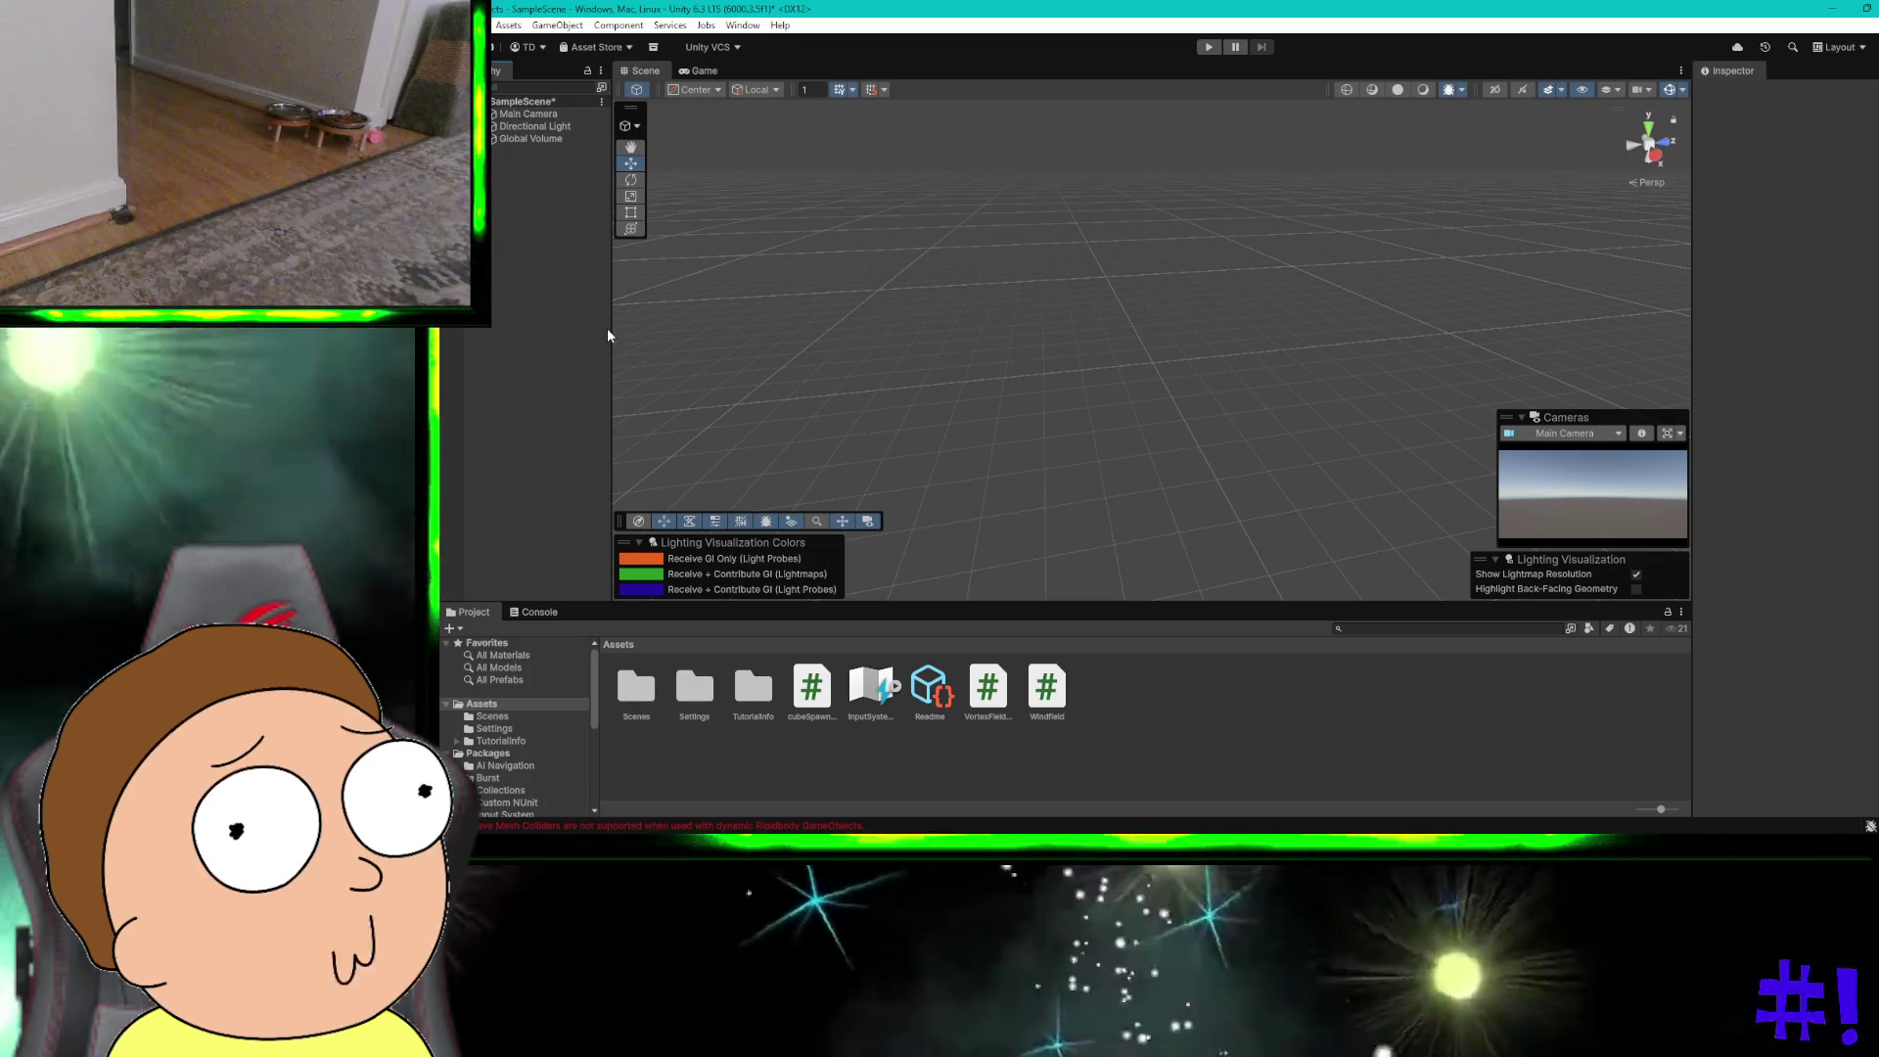
Step: Delete the cubeSpawner, VortexField and WindField script assets, then bring up ChatGPT
click(817, 697)
ctrl+click(999, 693)
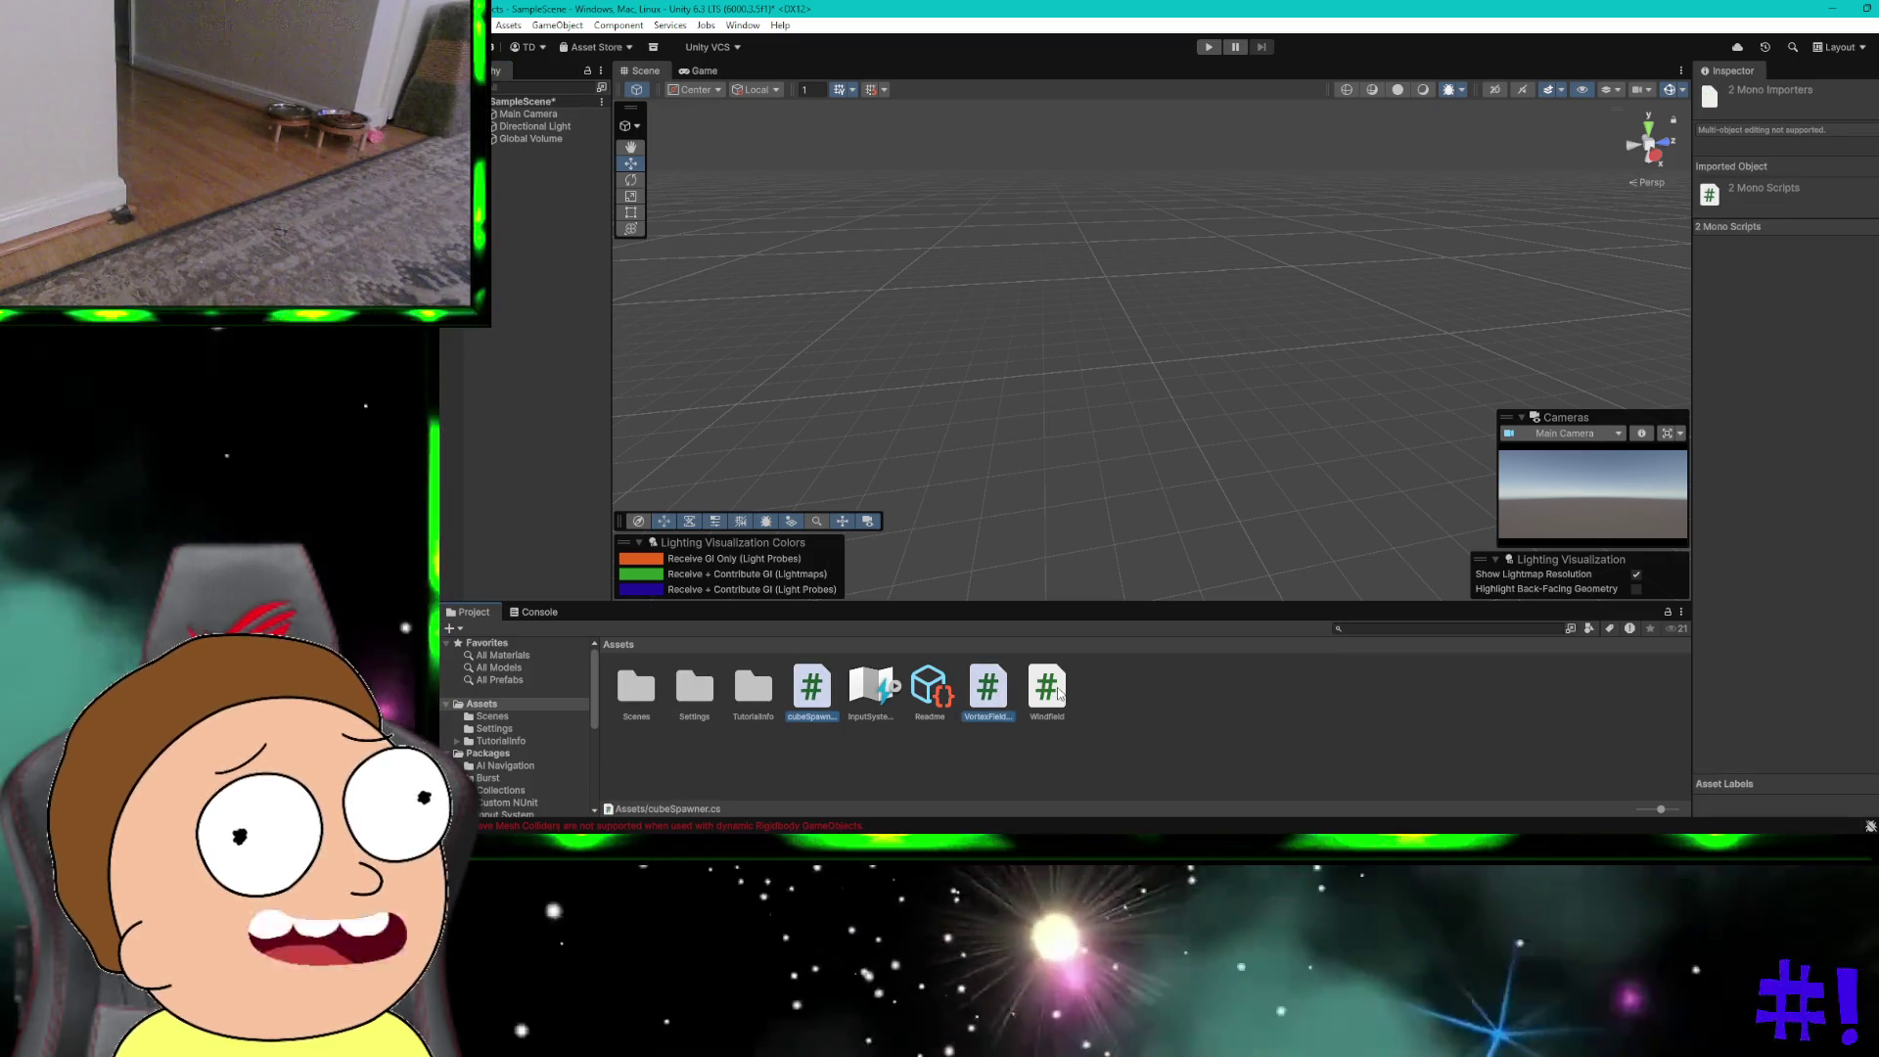
ctrl+click(1061, 694)
key(Delete)
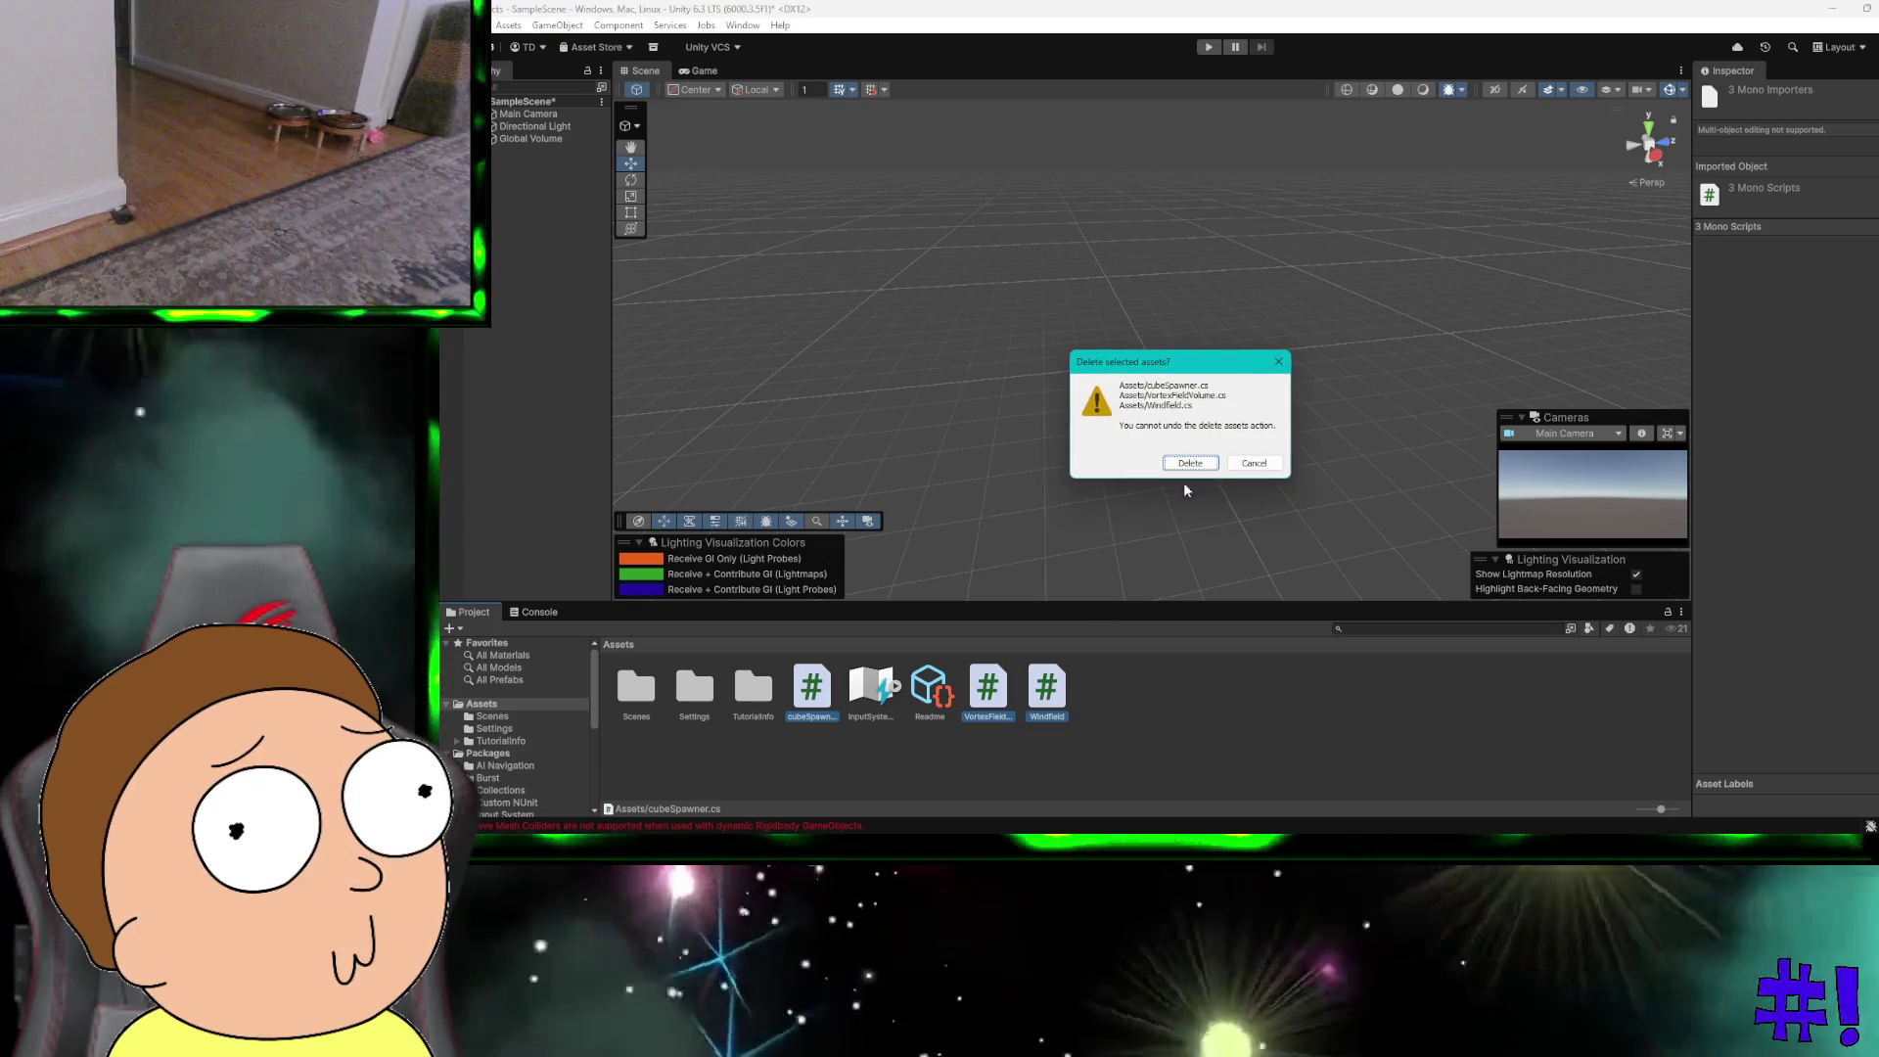
click(1189, 462)
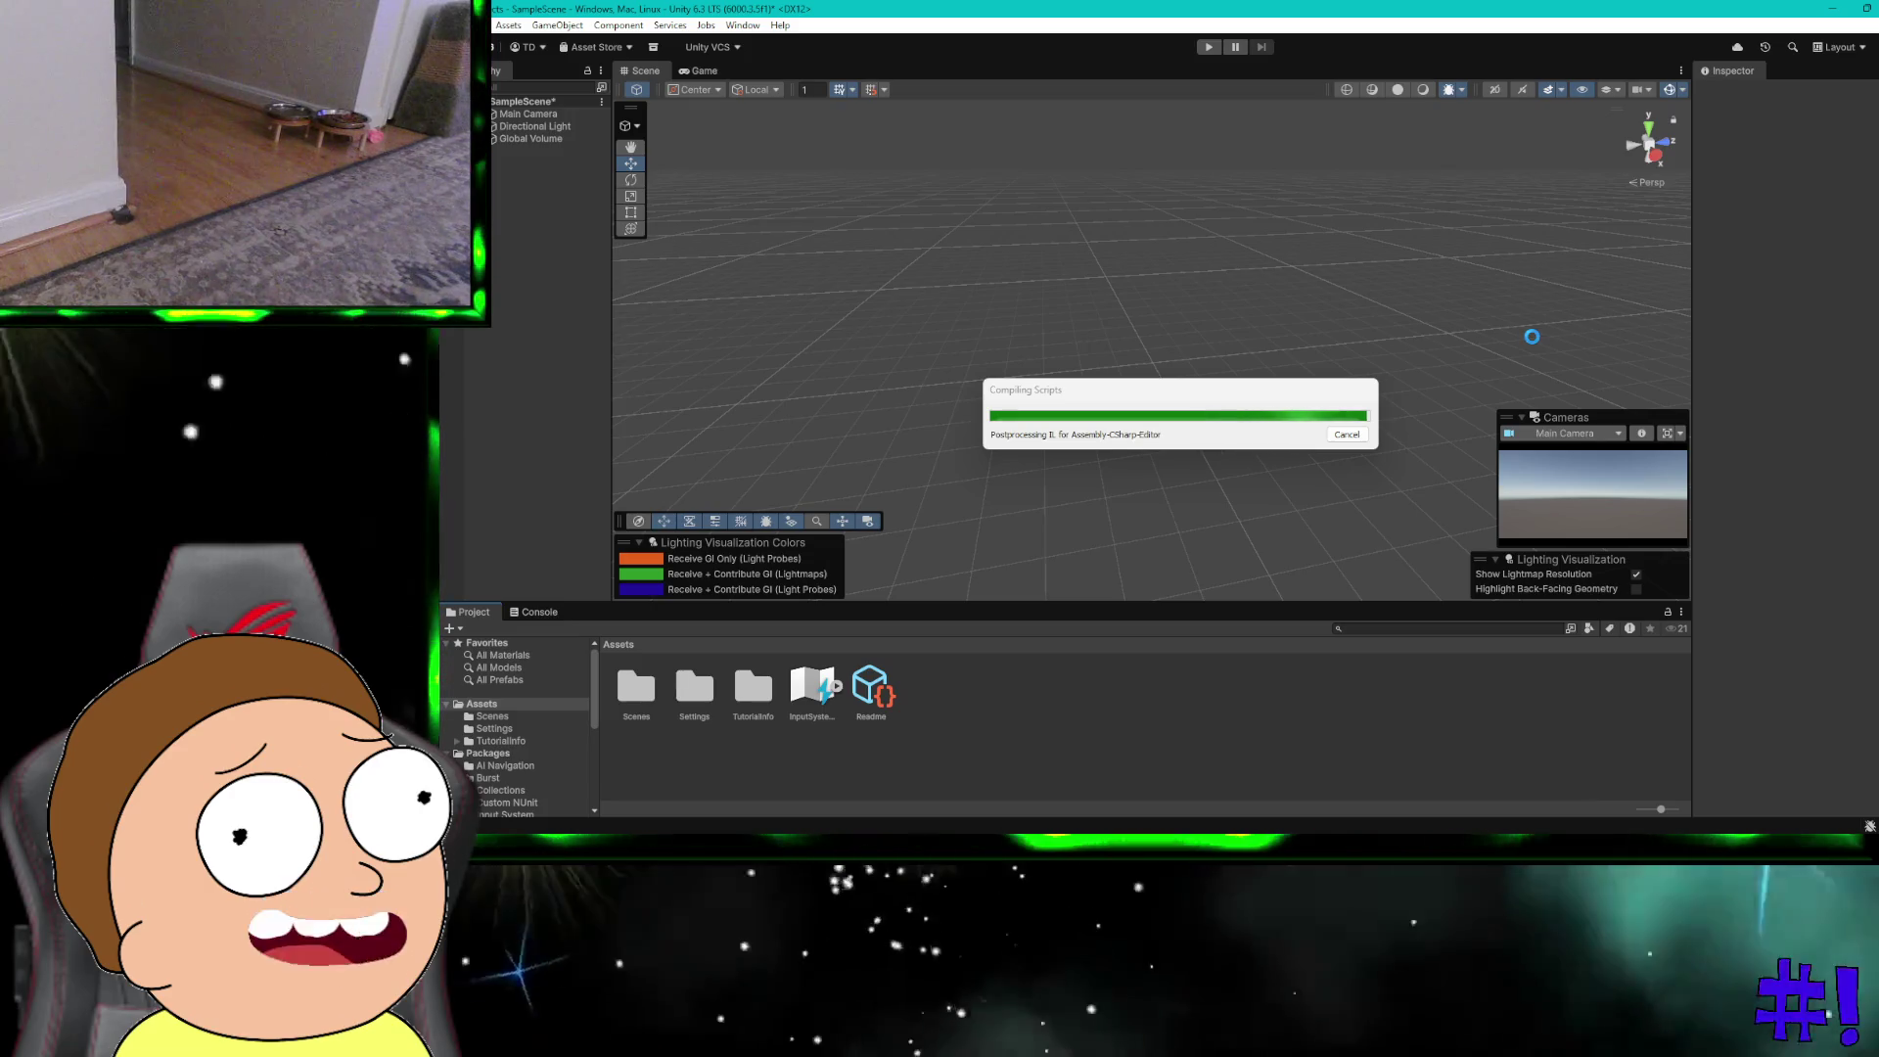
key(ctrl+super+Right)
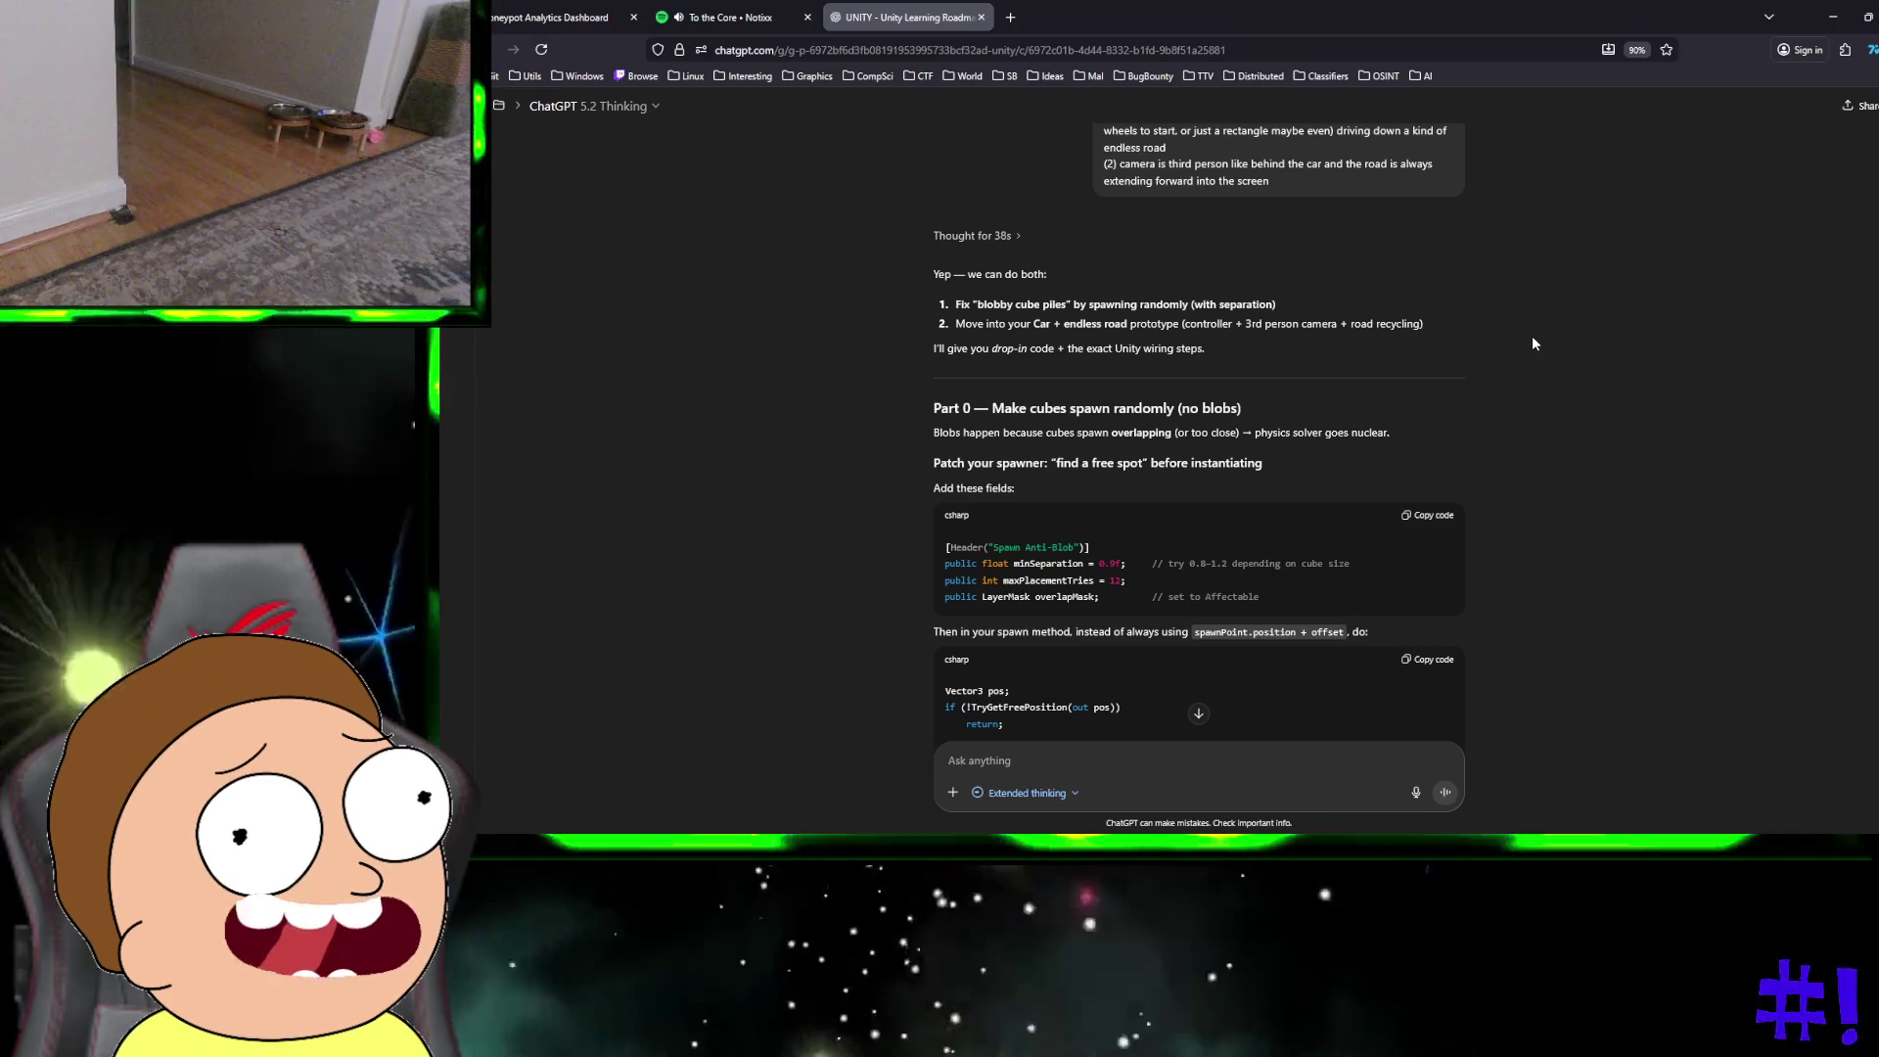
Step: Read ChatGPT's '1) Scene + car (box) setup' and car controller section, then return to Unity
scroll(1535, 344, down, 2)
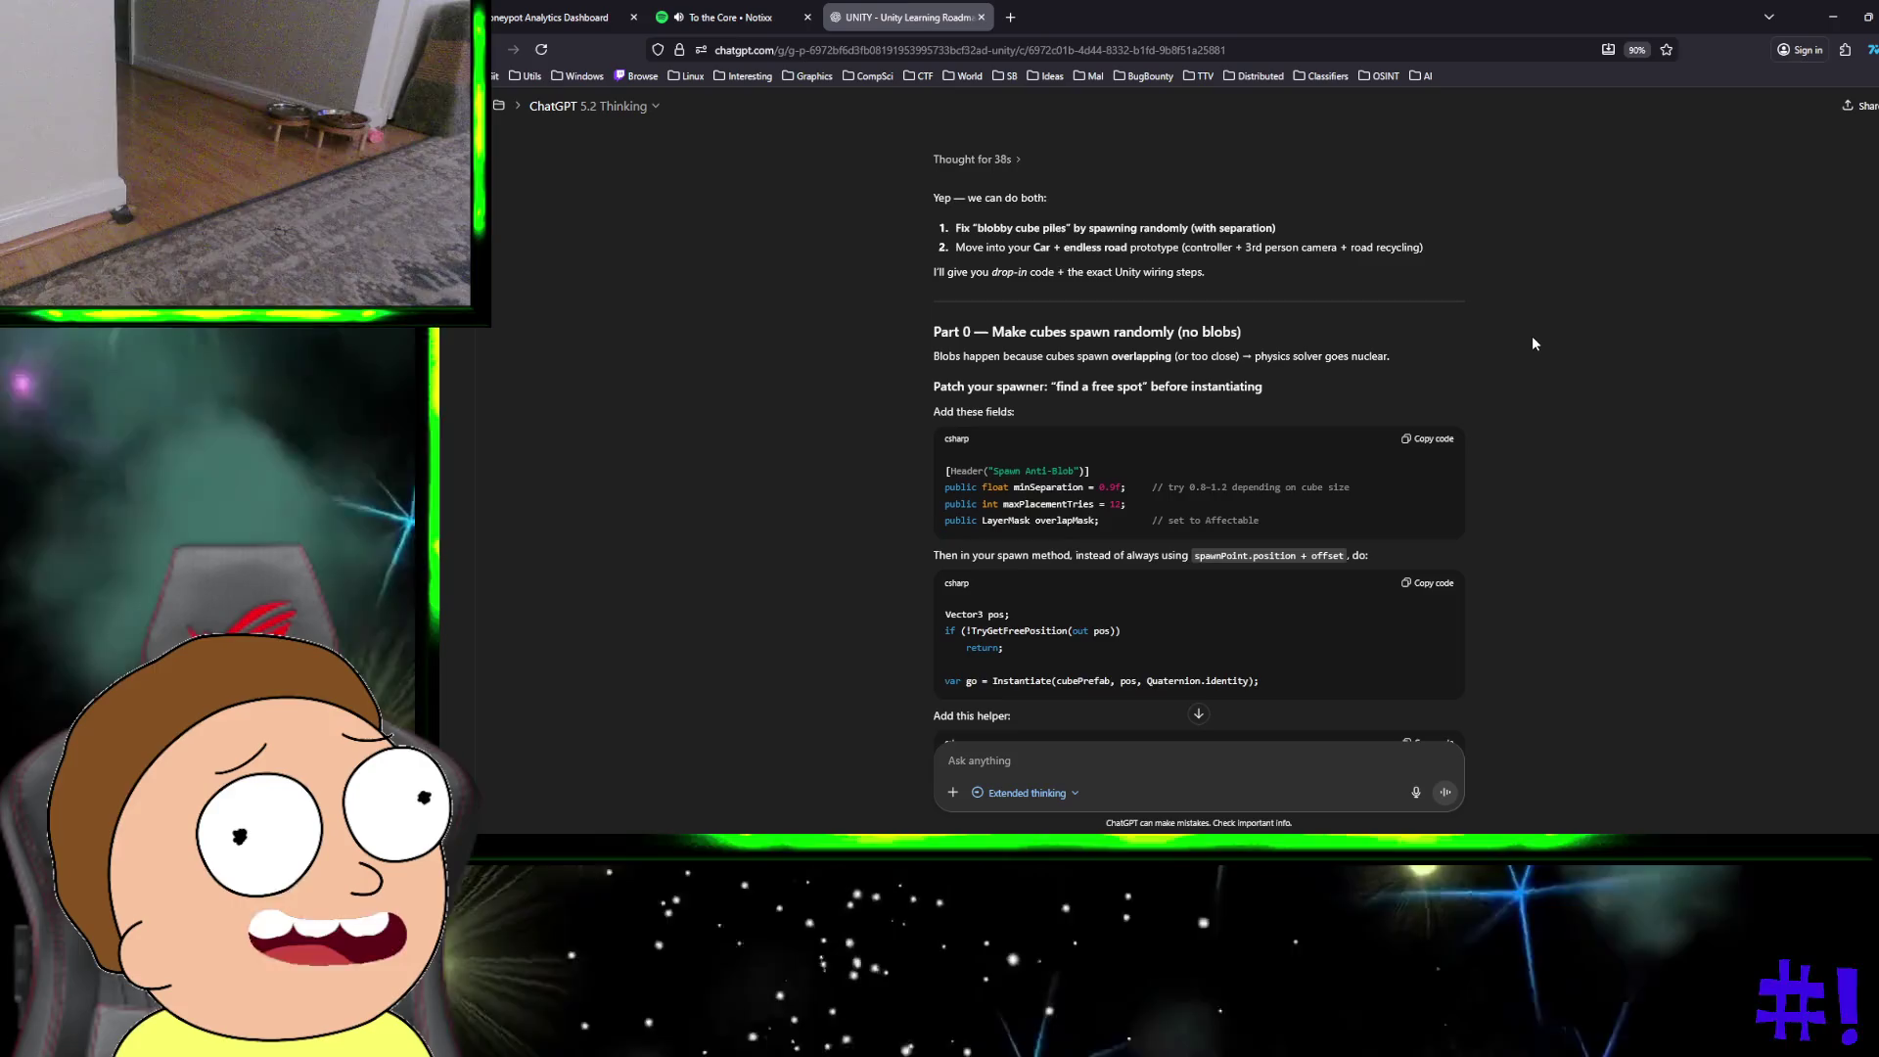
scroll(1535, 343, down, 1)
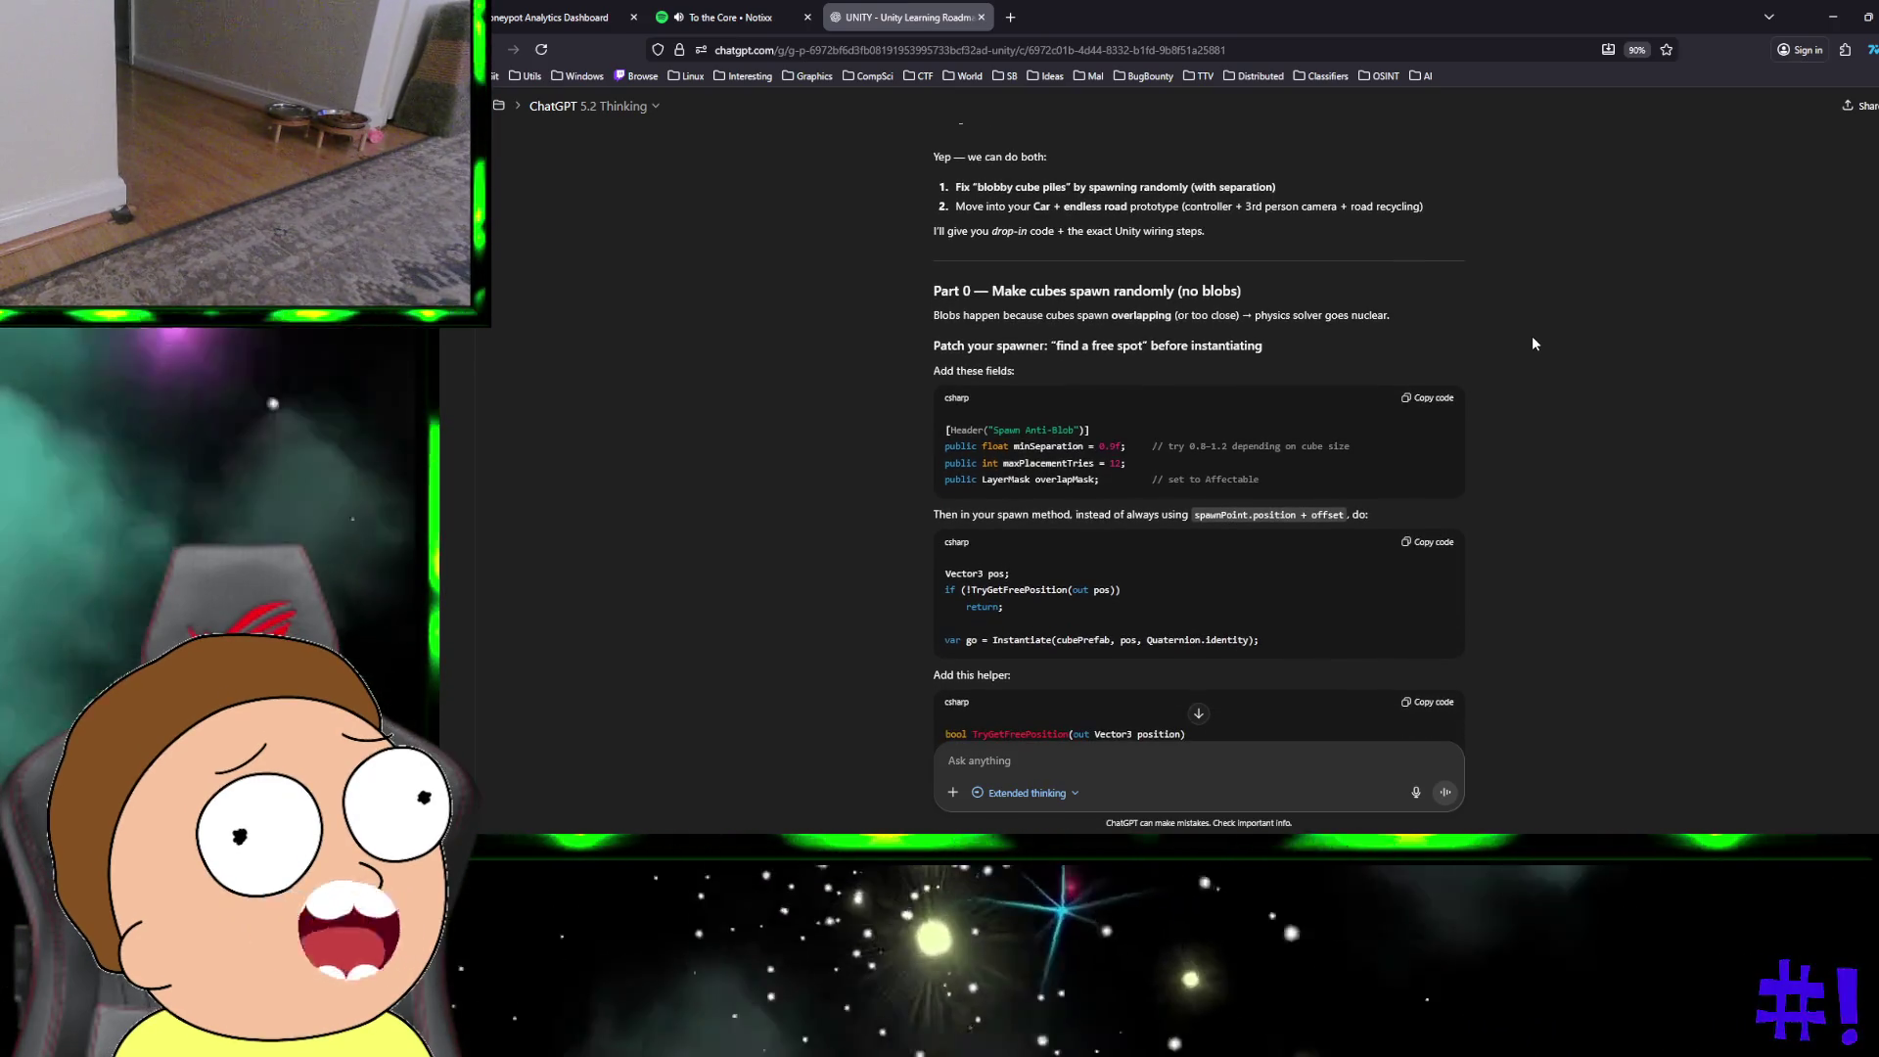
scroll(1534, 343, down, 1)
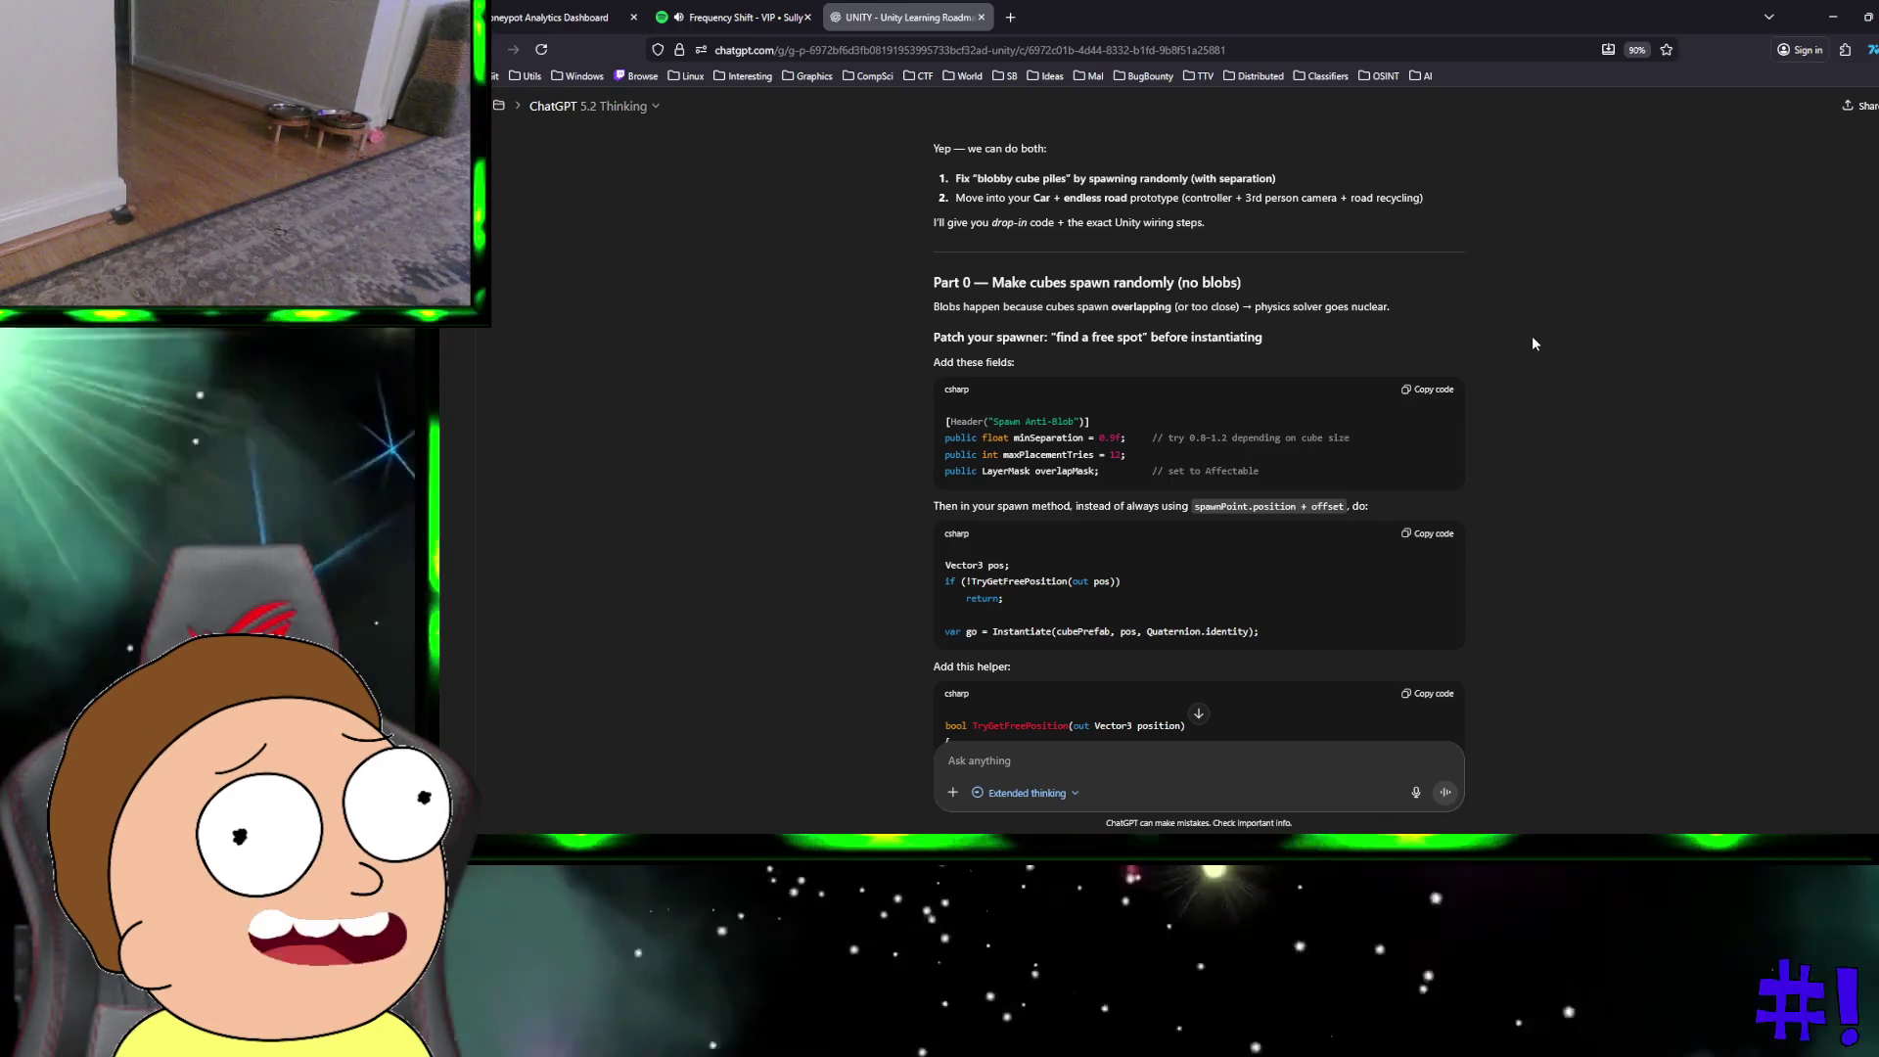
scroll(1534, 344, down, 2)
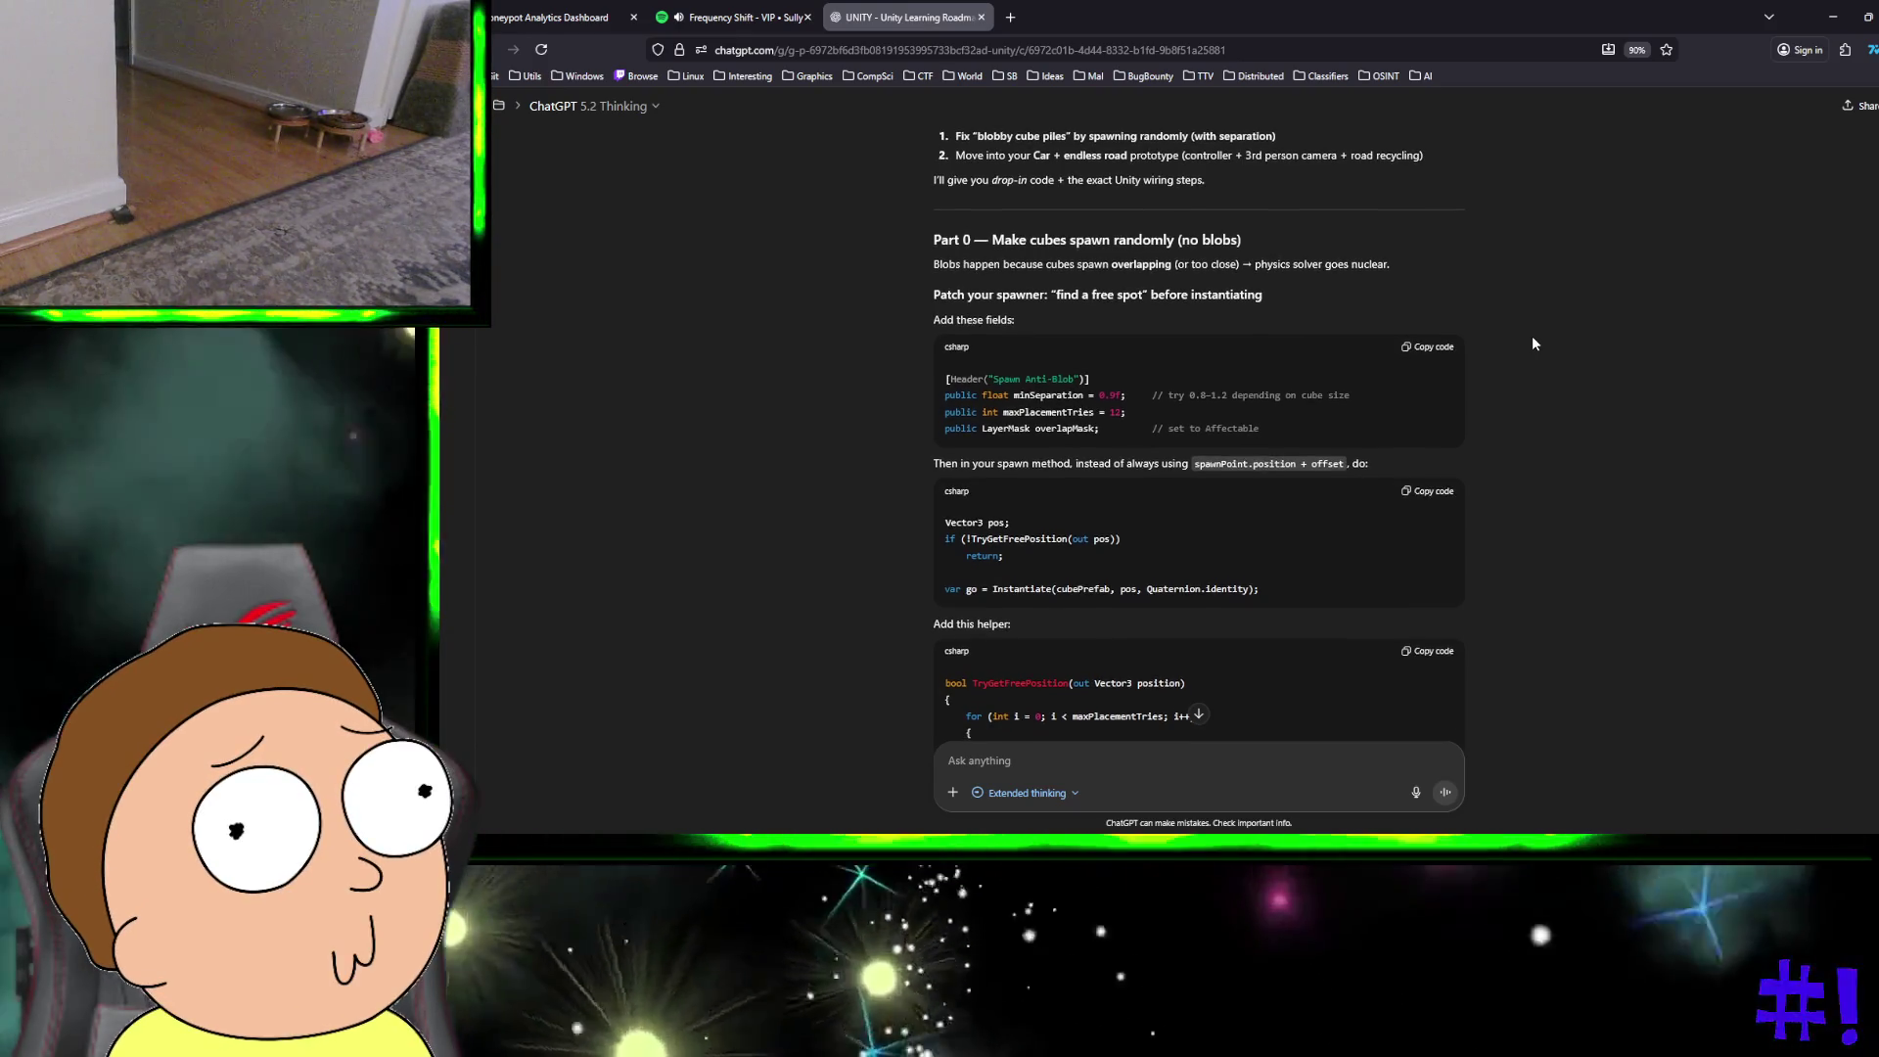
scroll(1534, 343, up, 1)
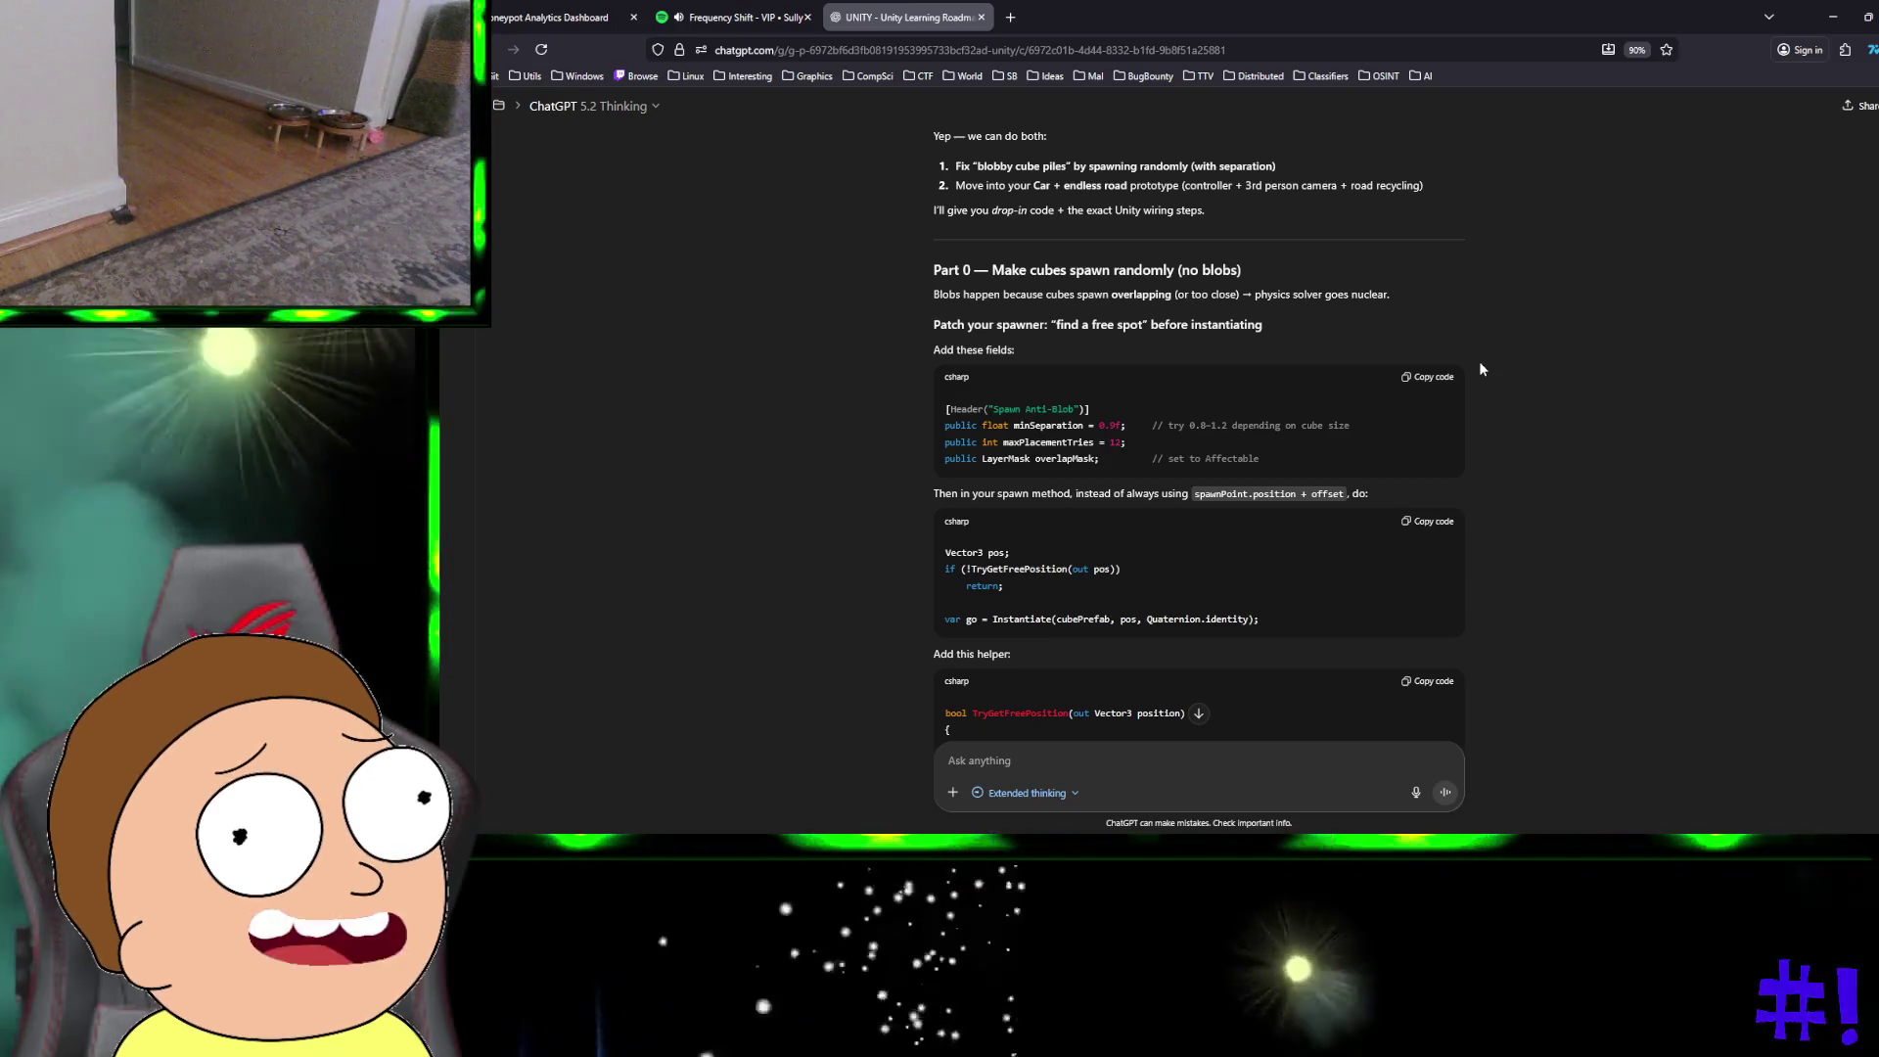
scroll(1431, 384, down, 1)
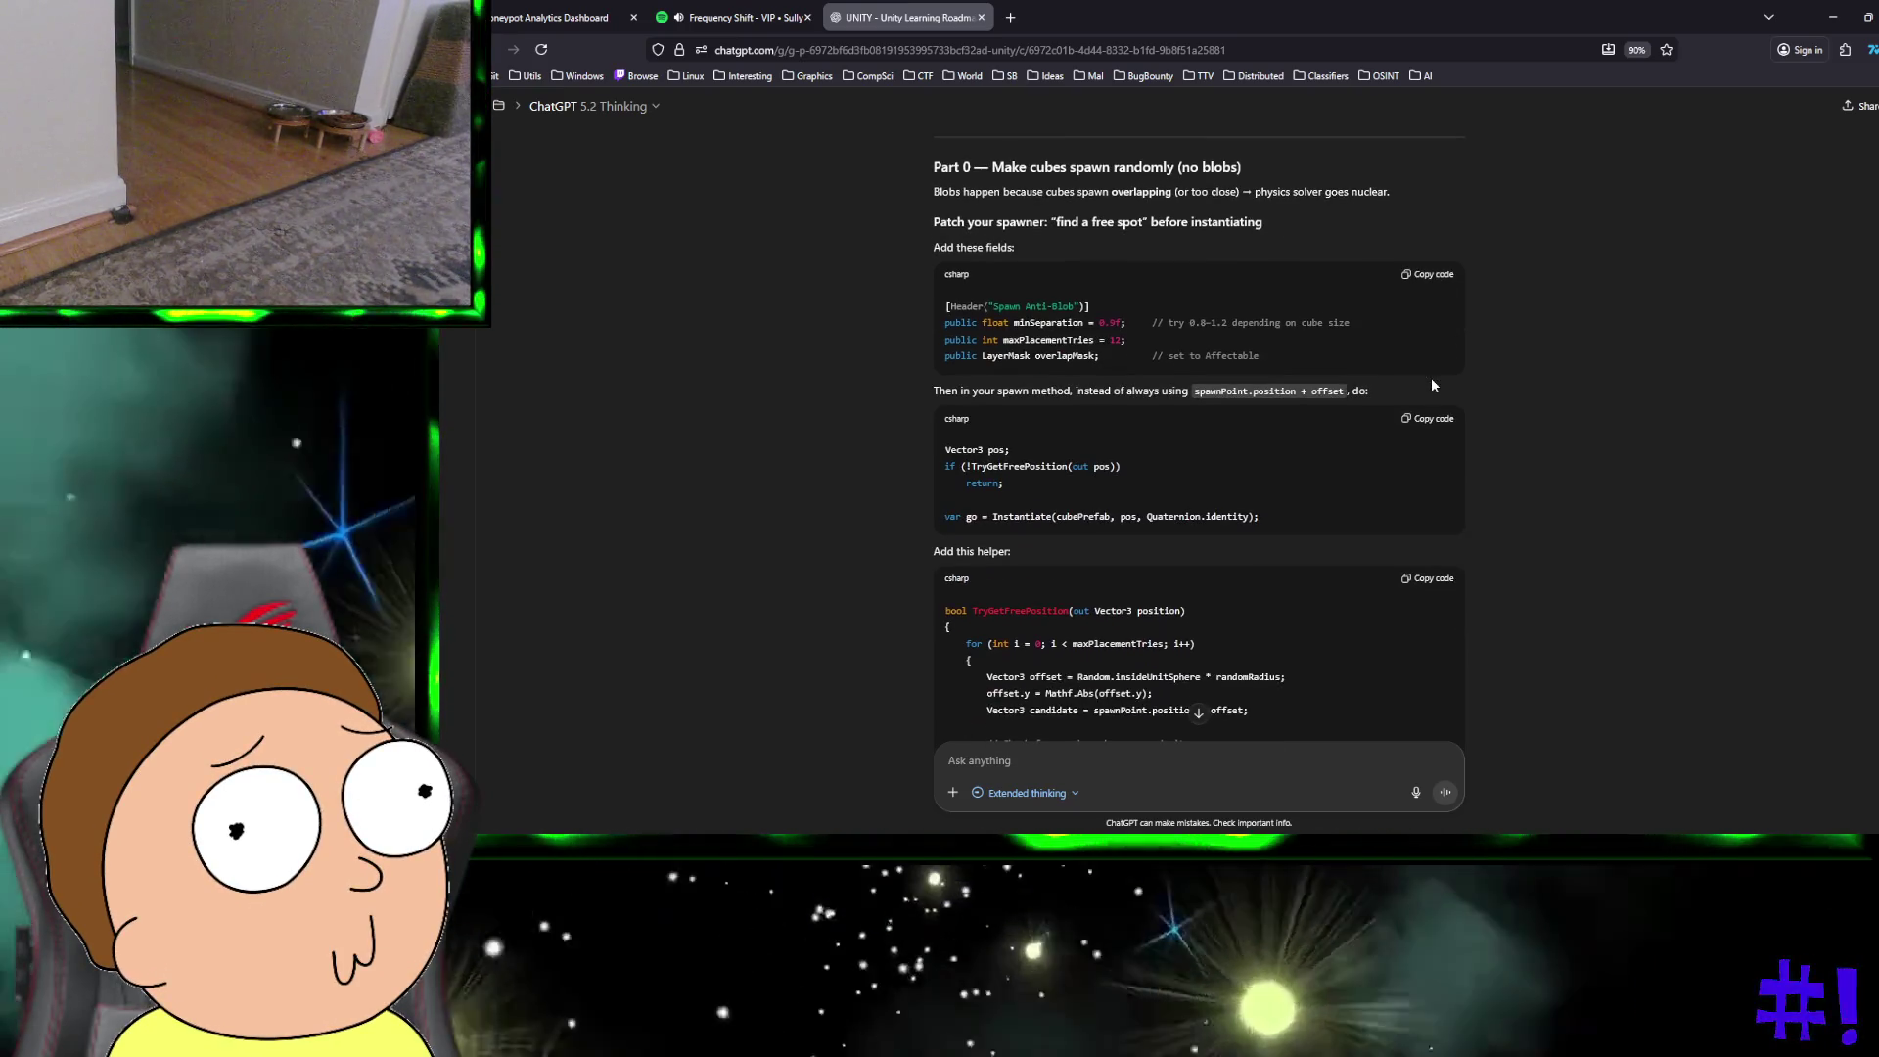
scroll(1596, 431, up, 10)
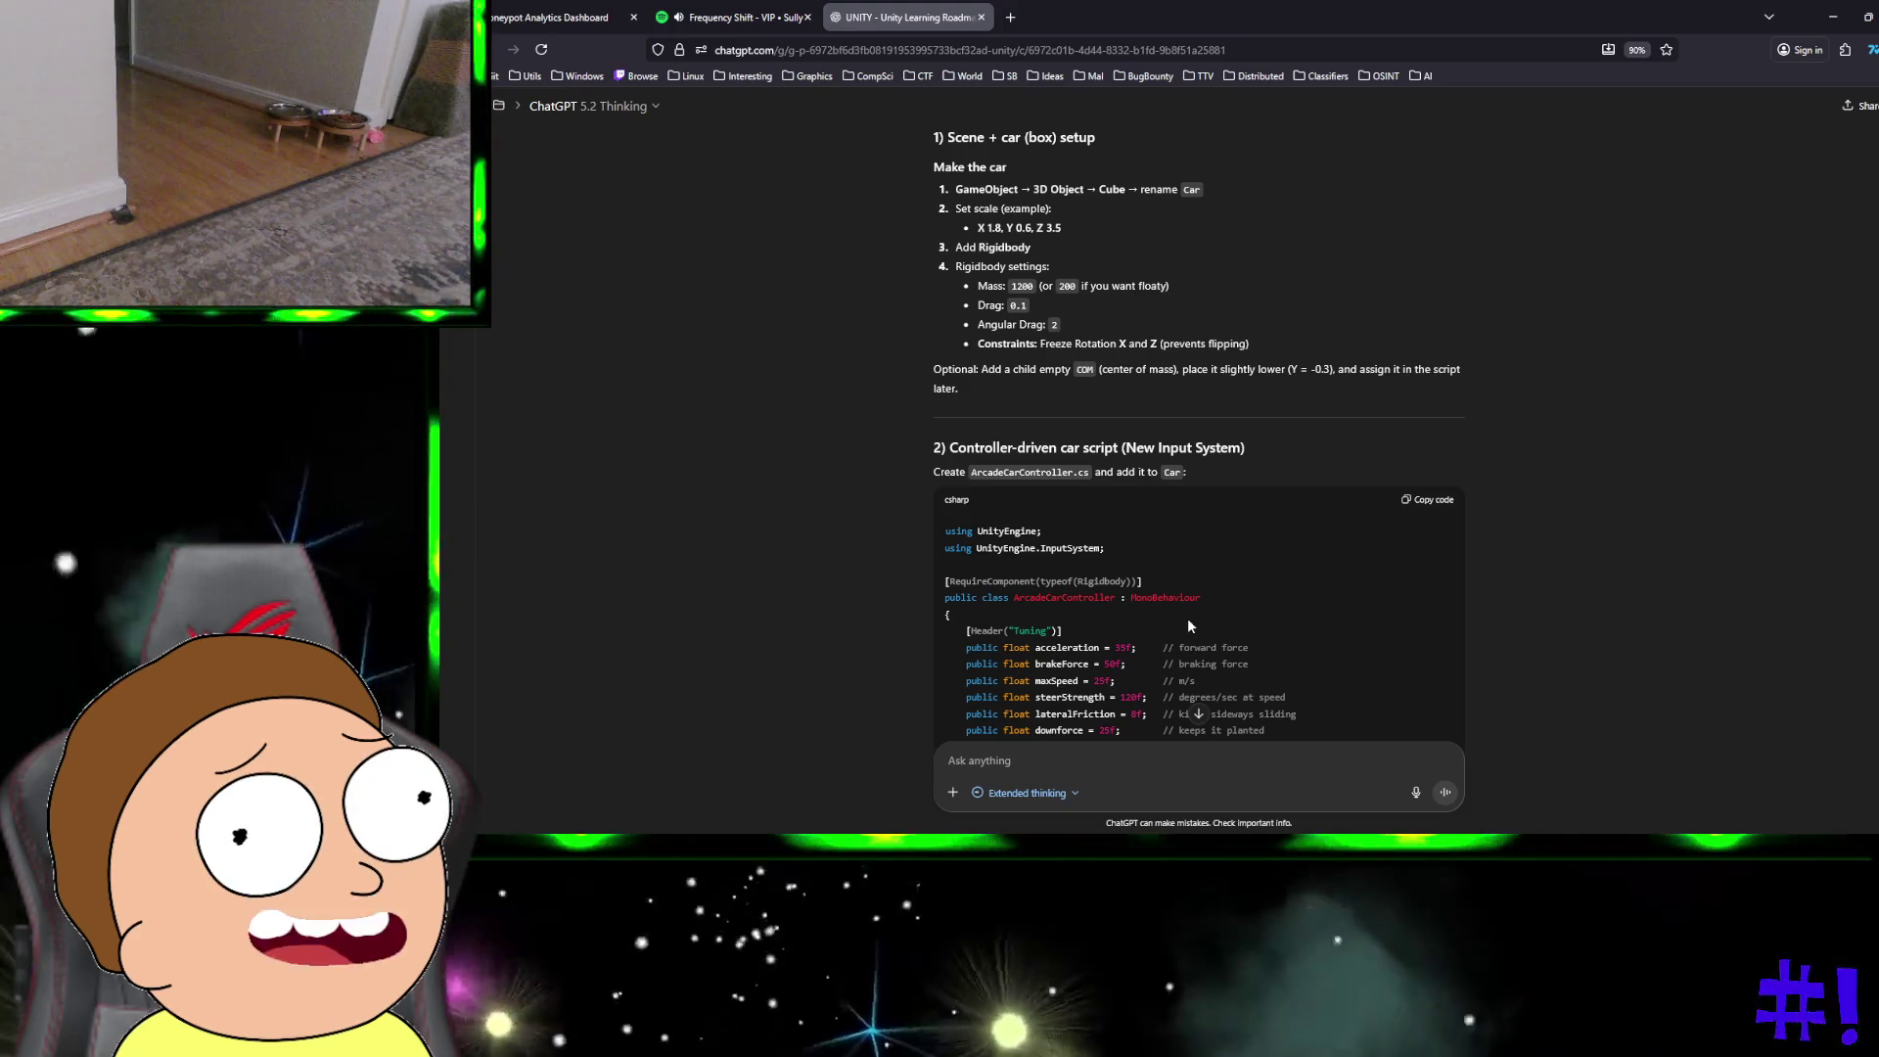
key(ctrl+super+Right)
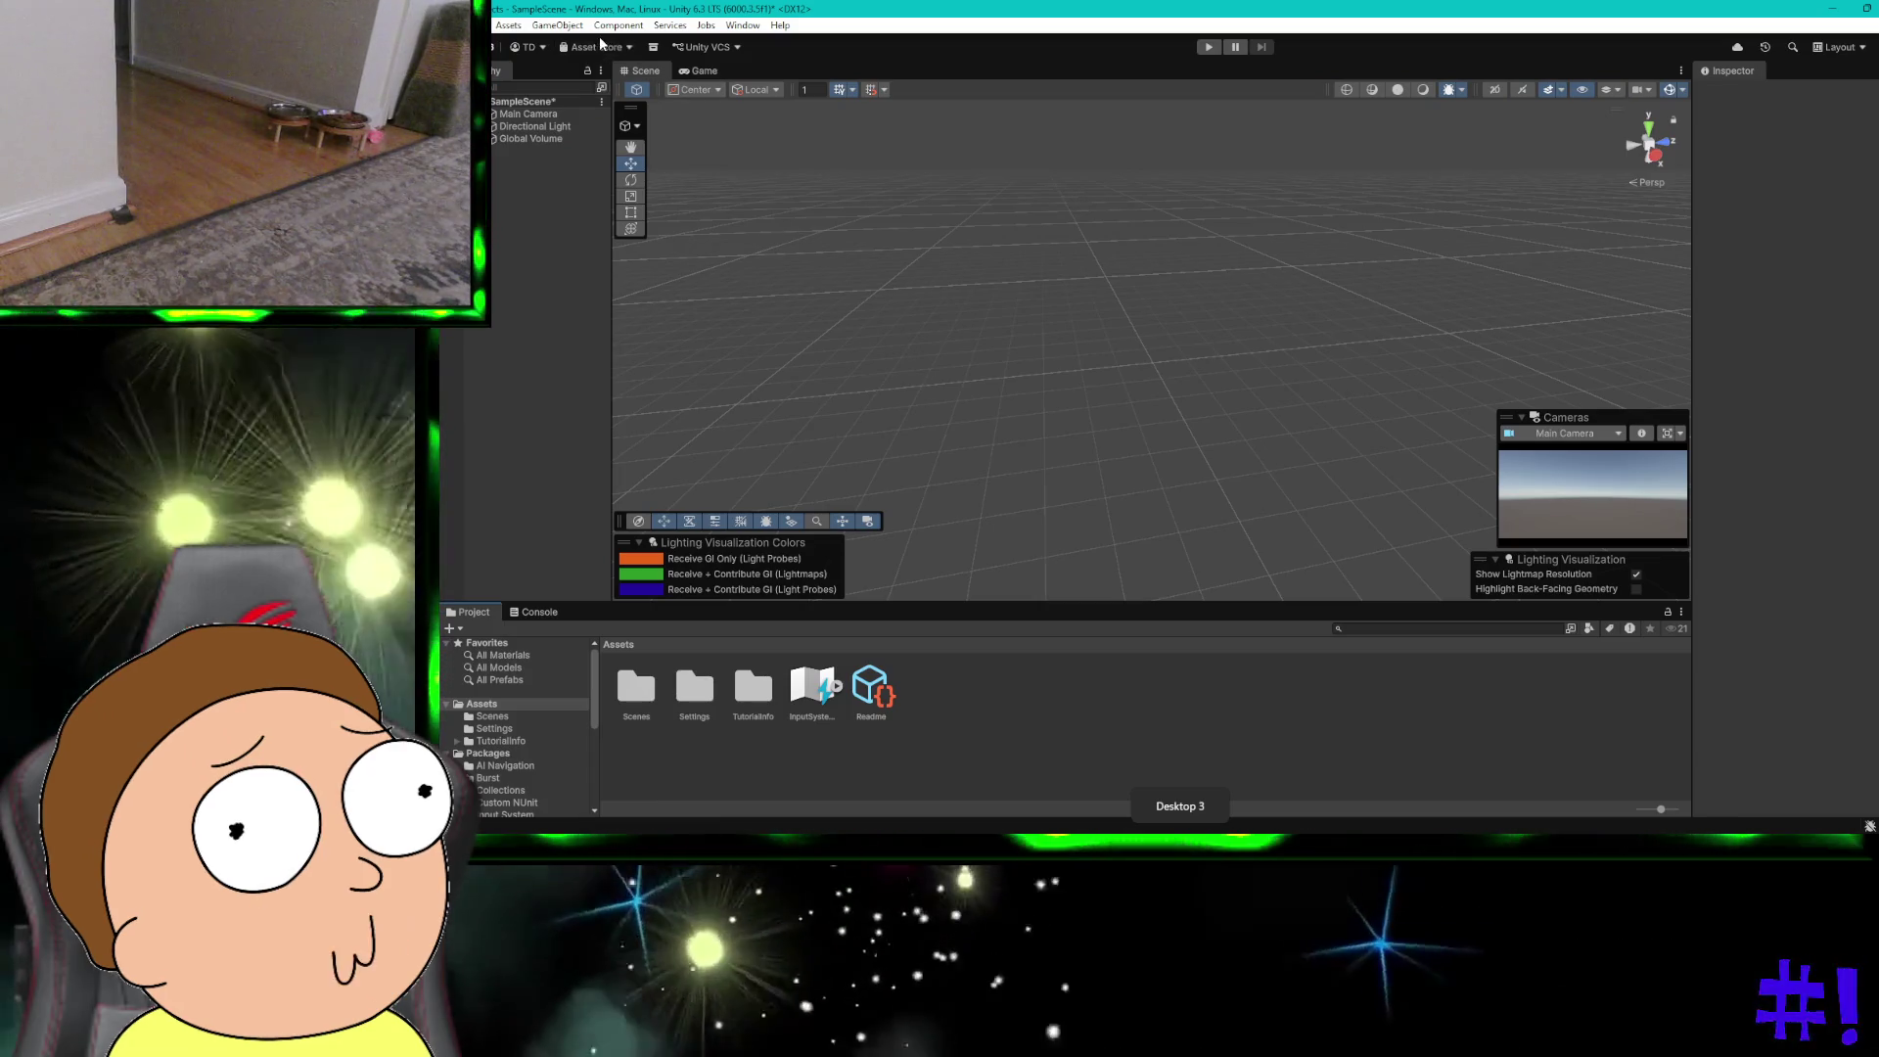
Step: Add a 3D Cube to SampleScene from the Hierarchy's context menu, then deselect it
click(554, 26)
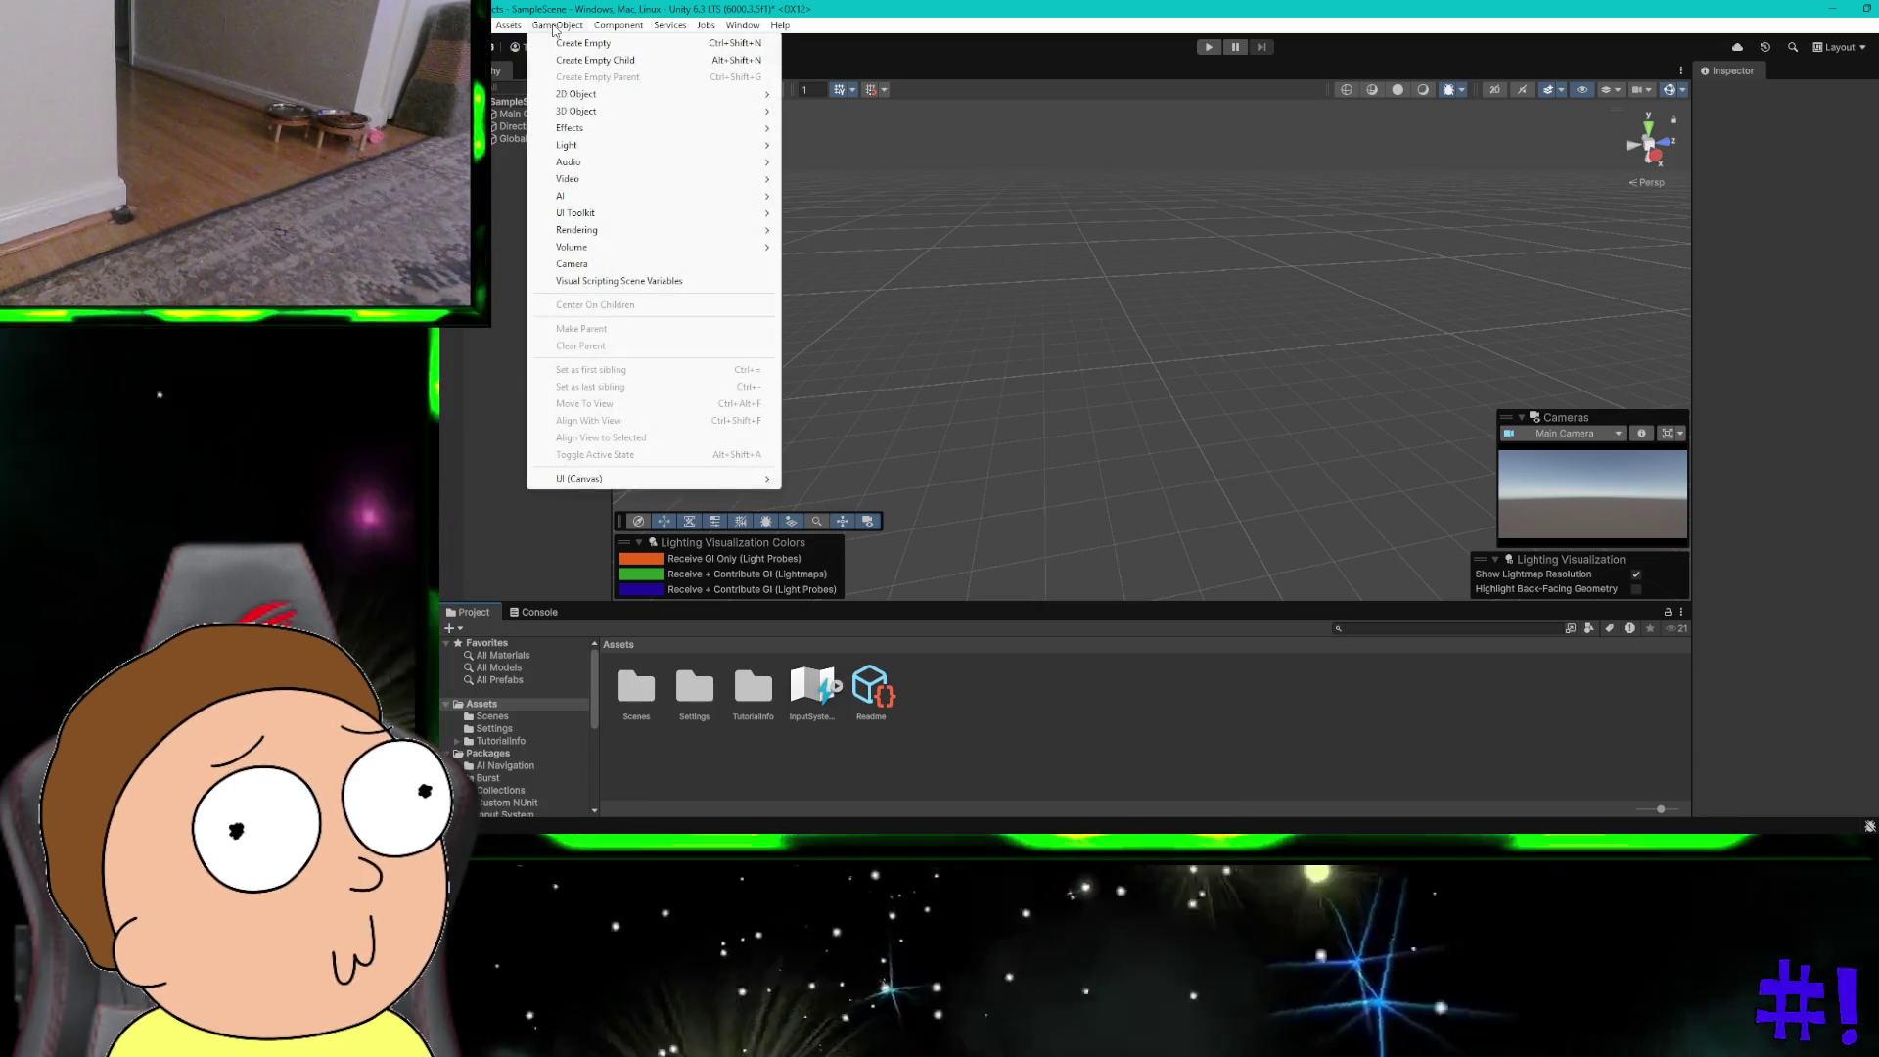
mouse_move(508, 32)
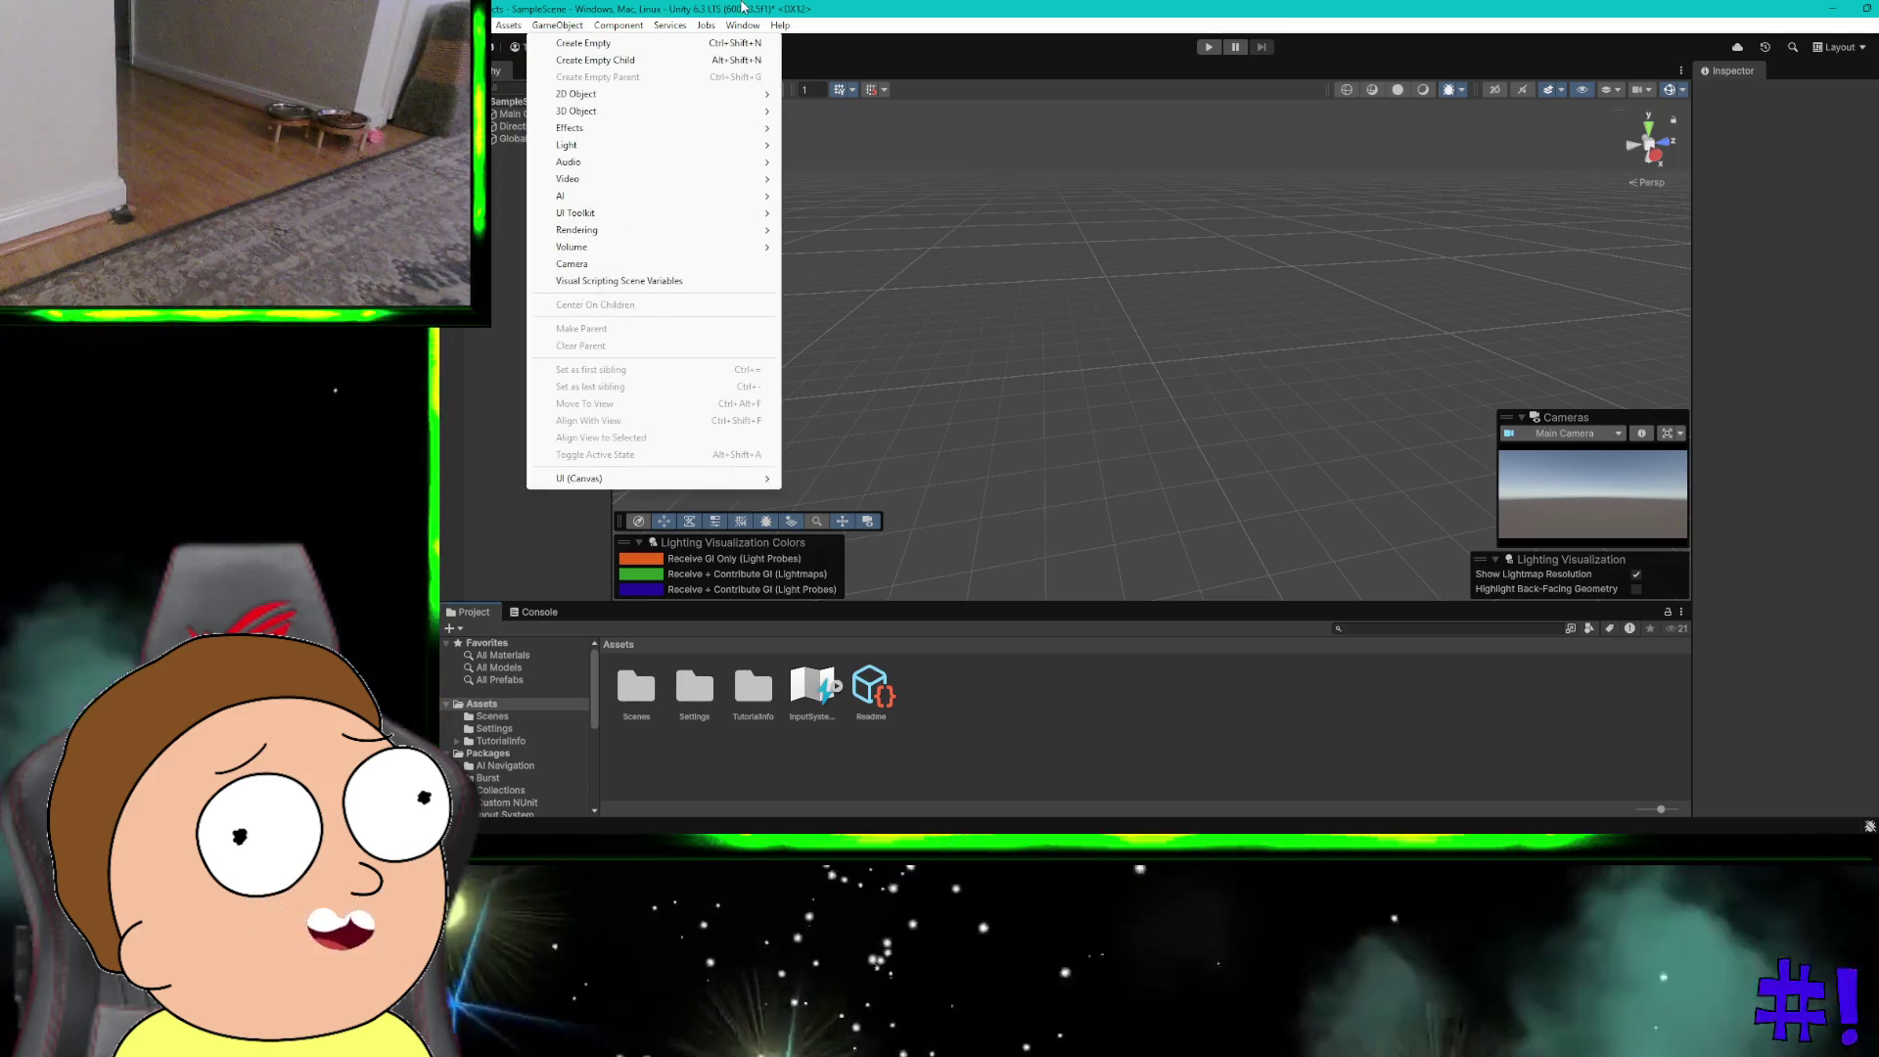
click(995, 155)
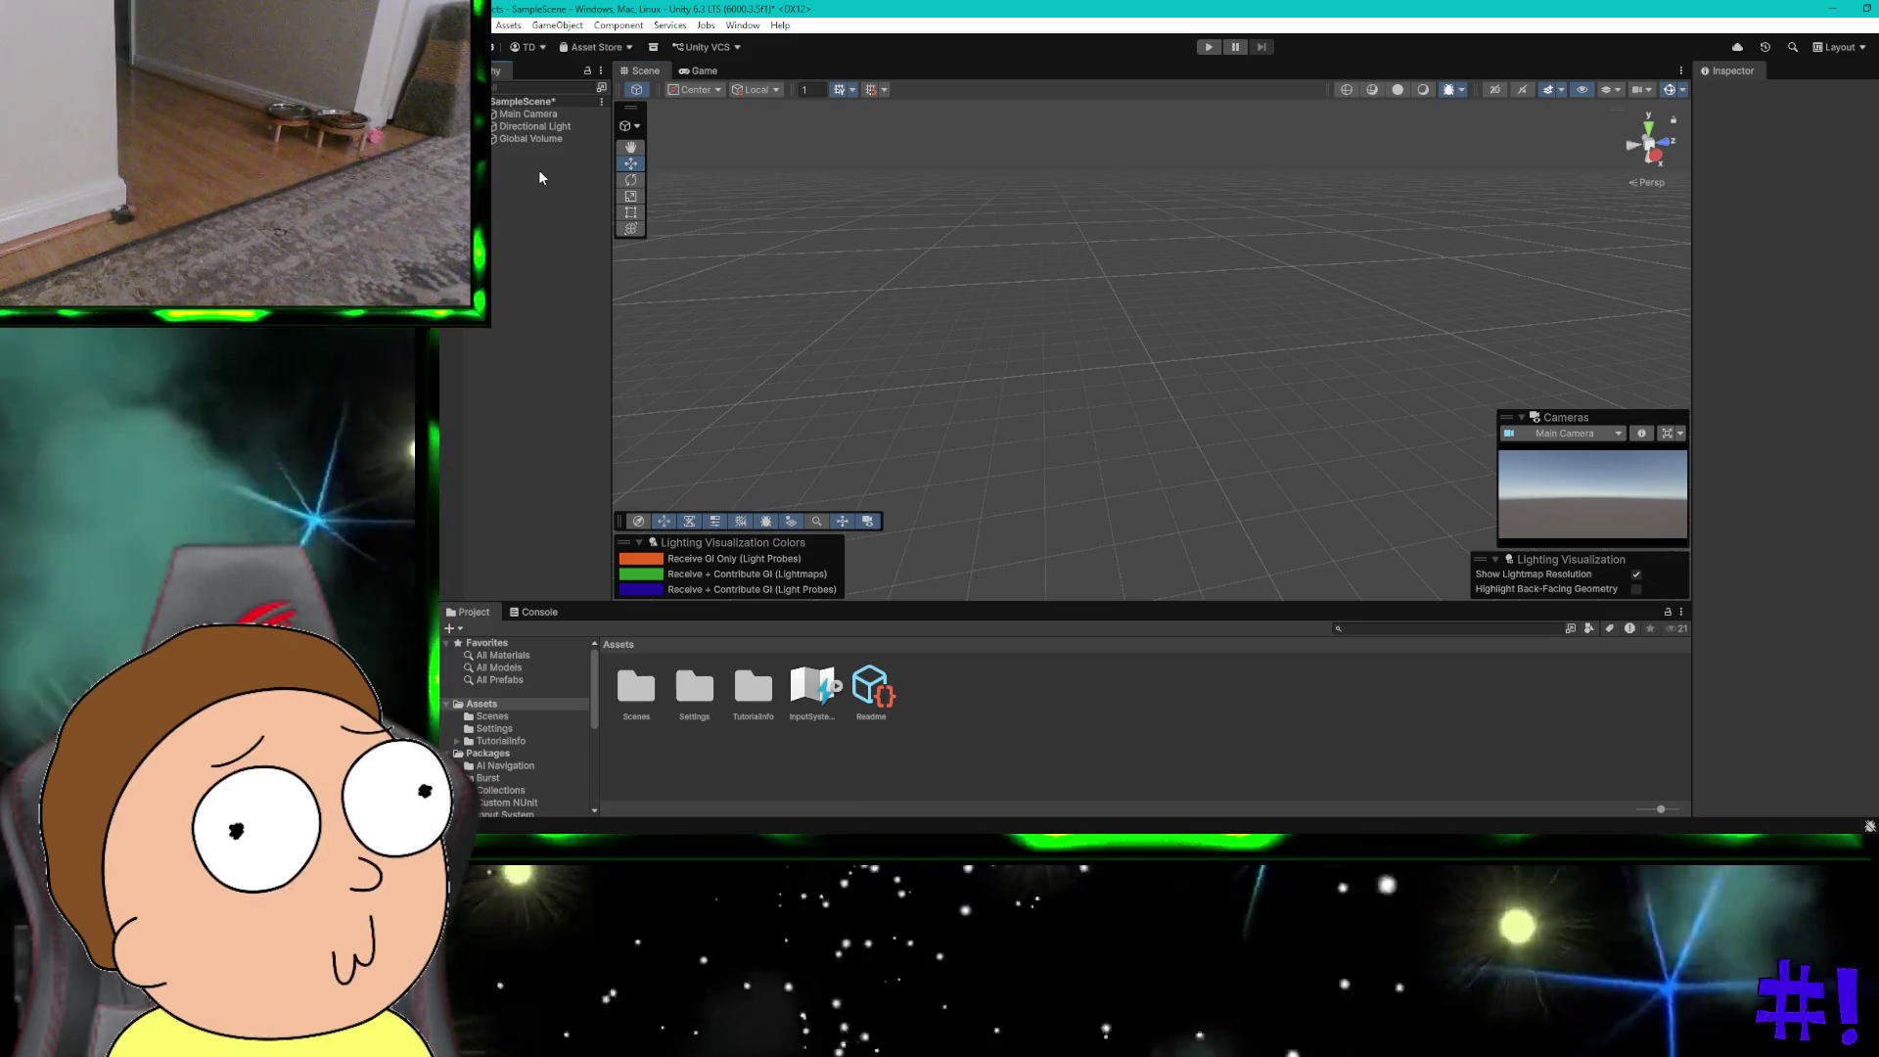
click(532, 139)
right_click(533, 140)
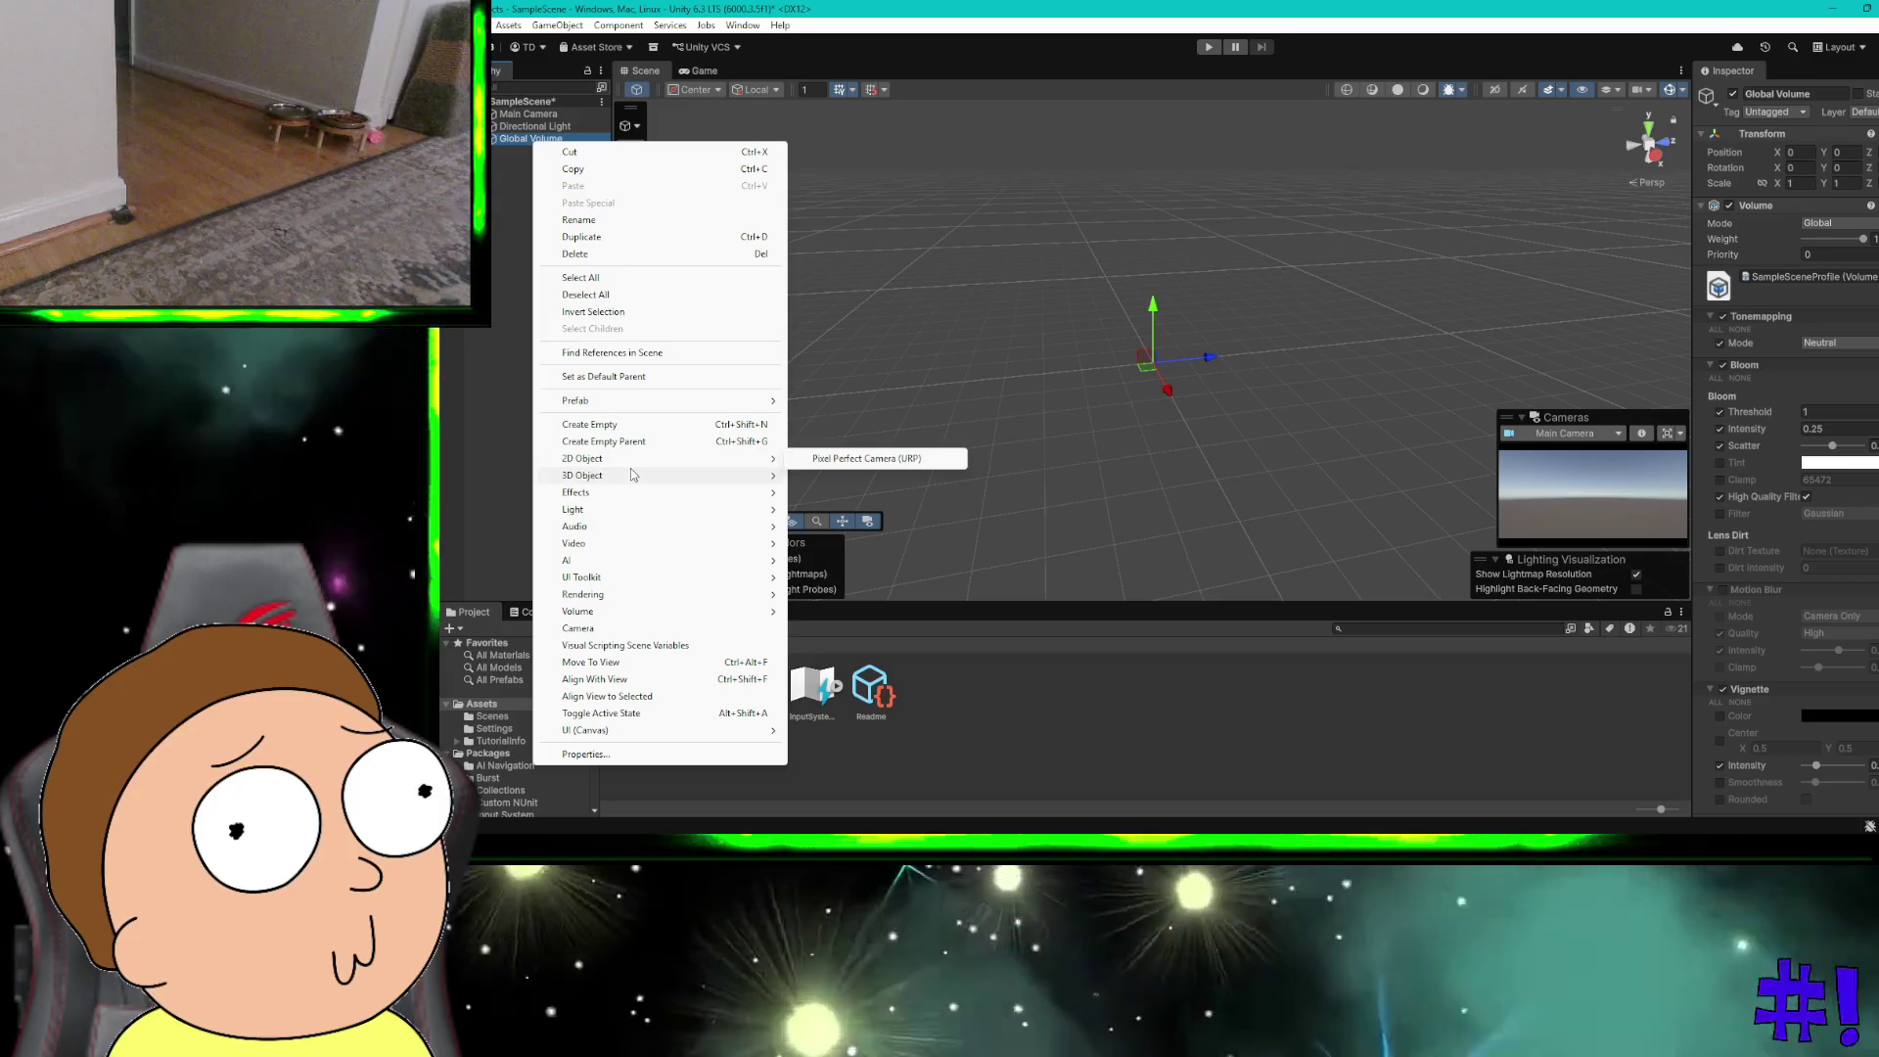
mouse_move(627, 475)
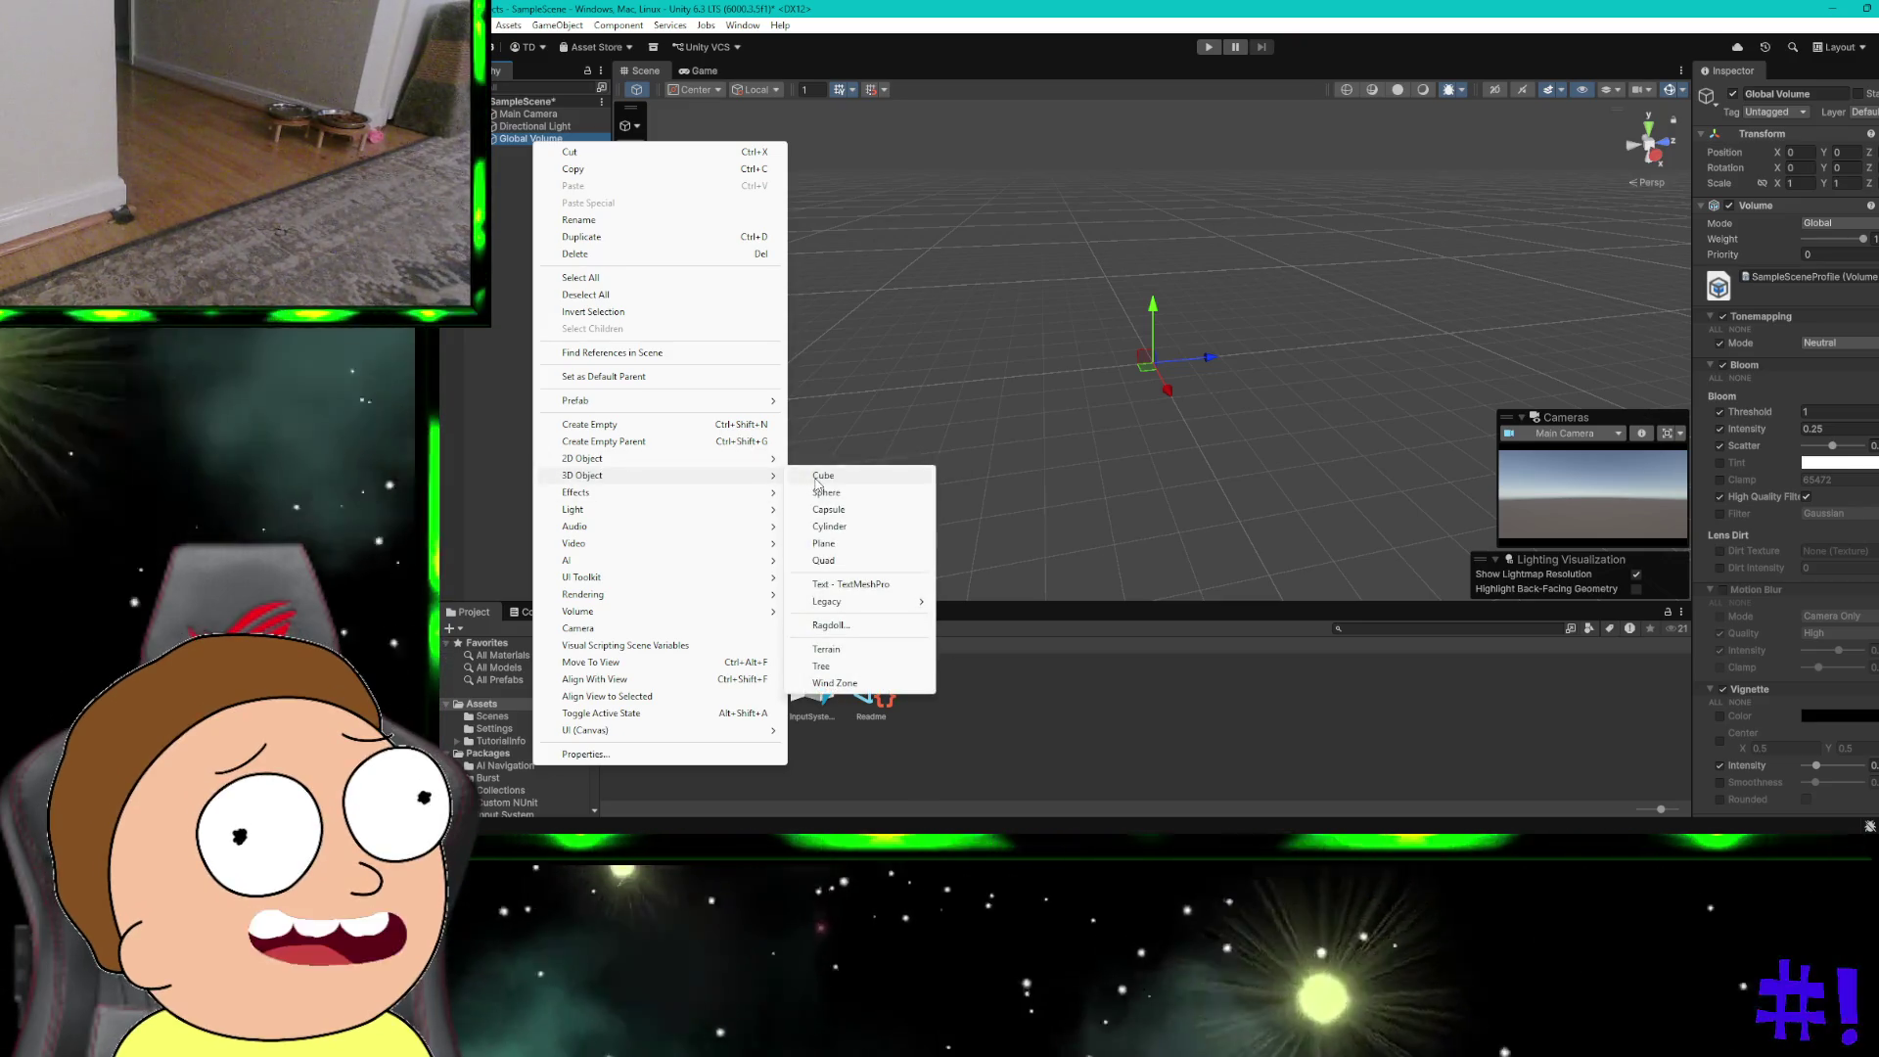
click(817, 477)
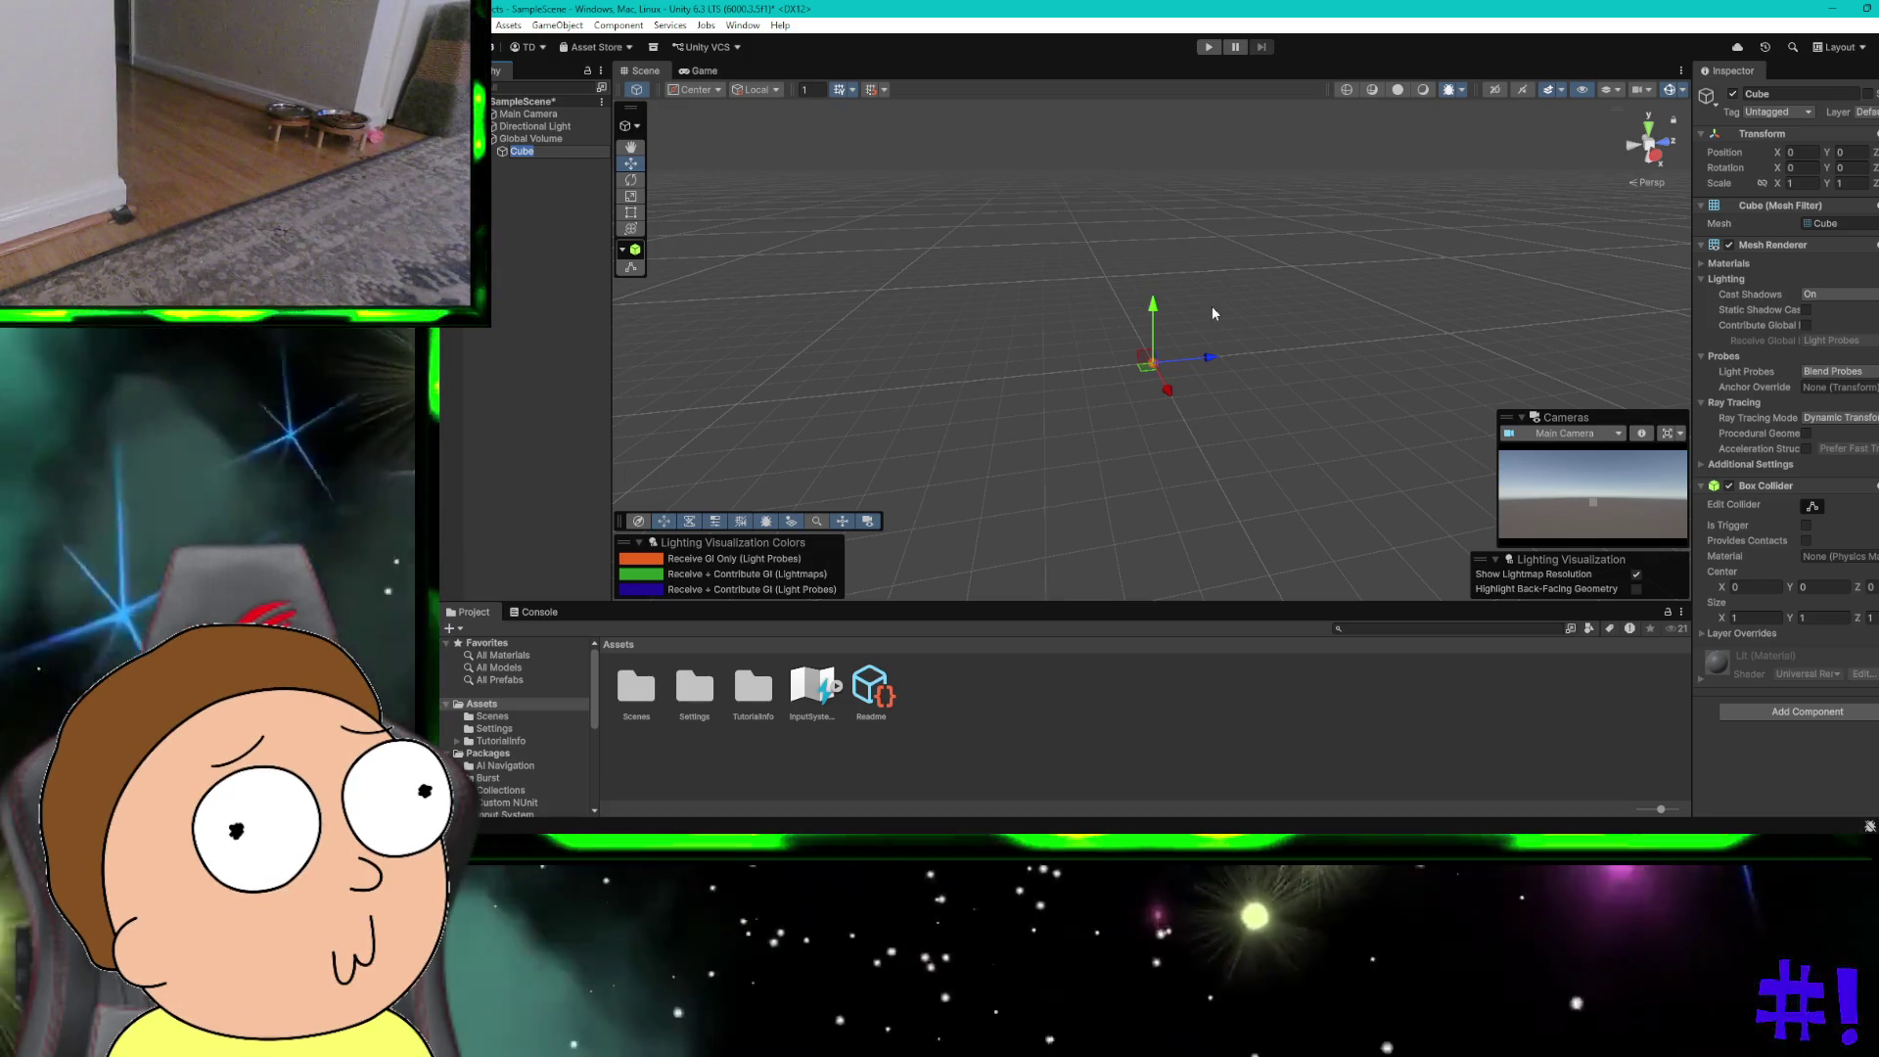
key(Up)
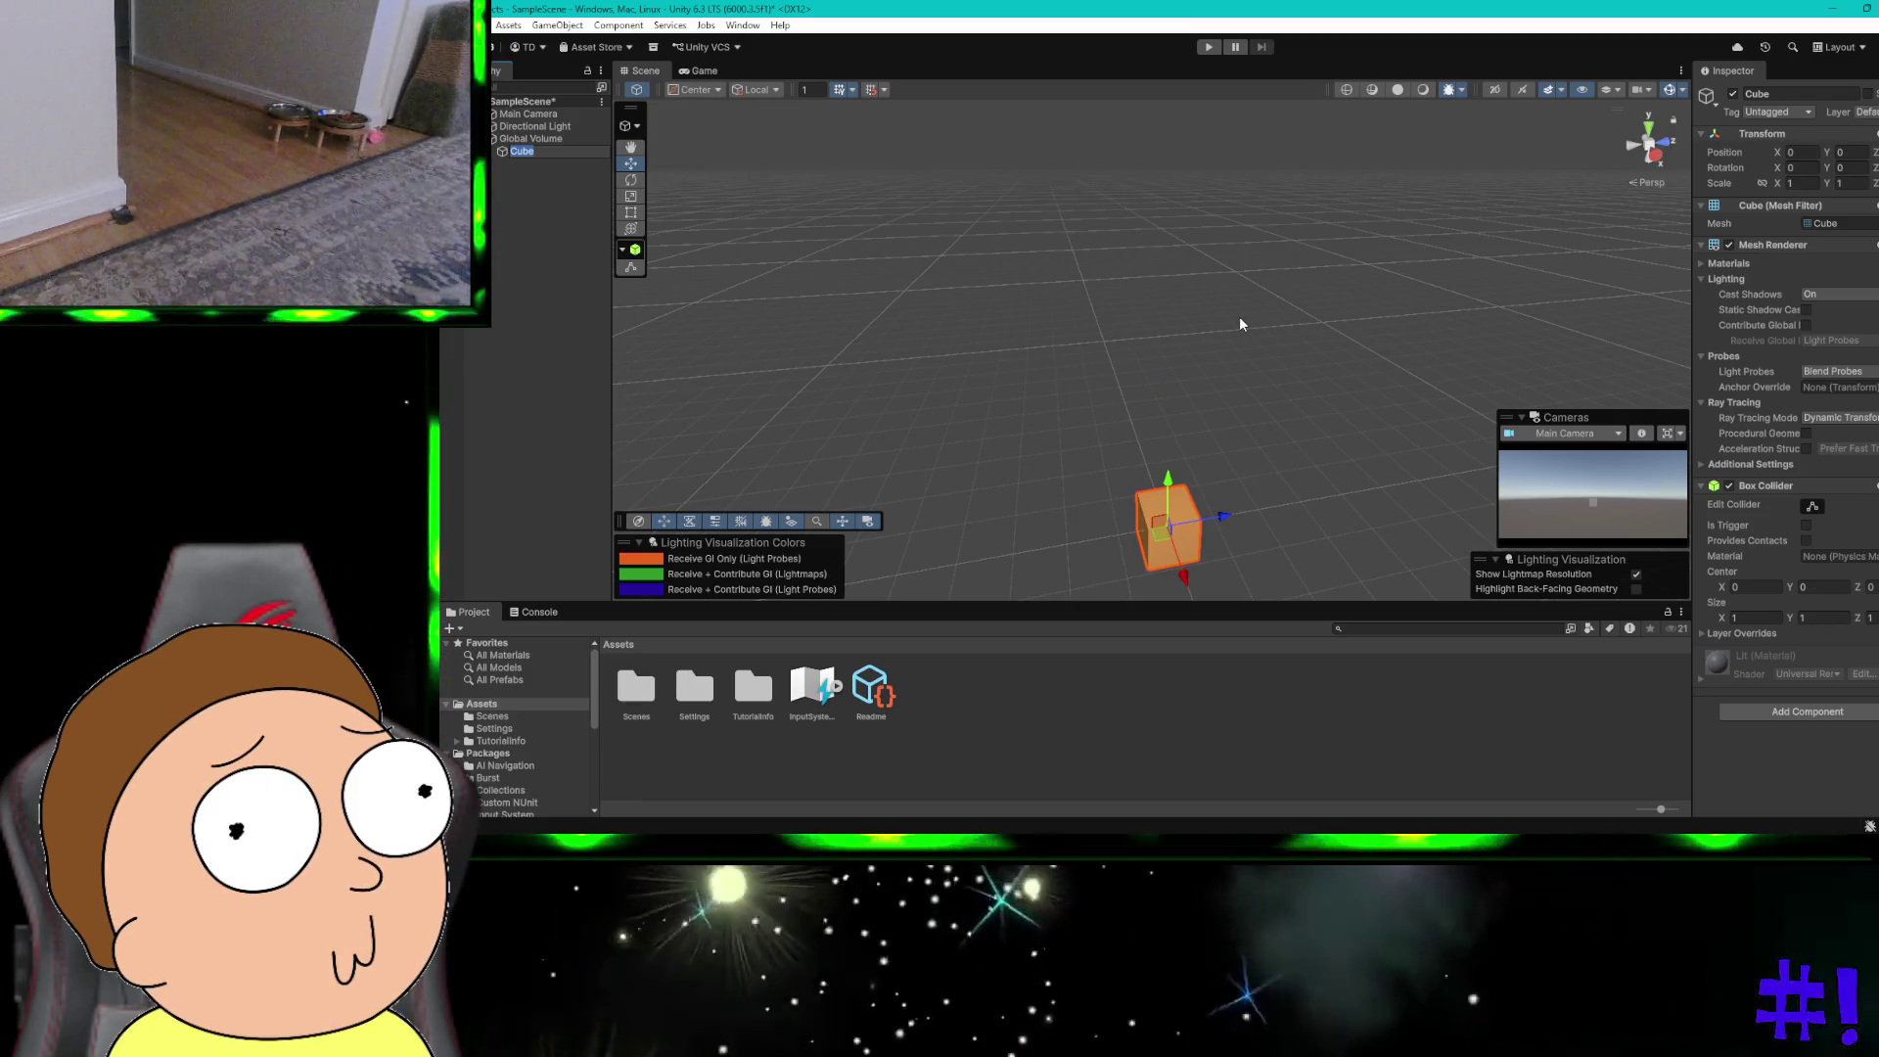
click(1240, 324)
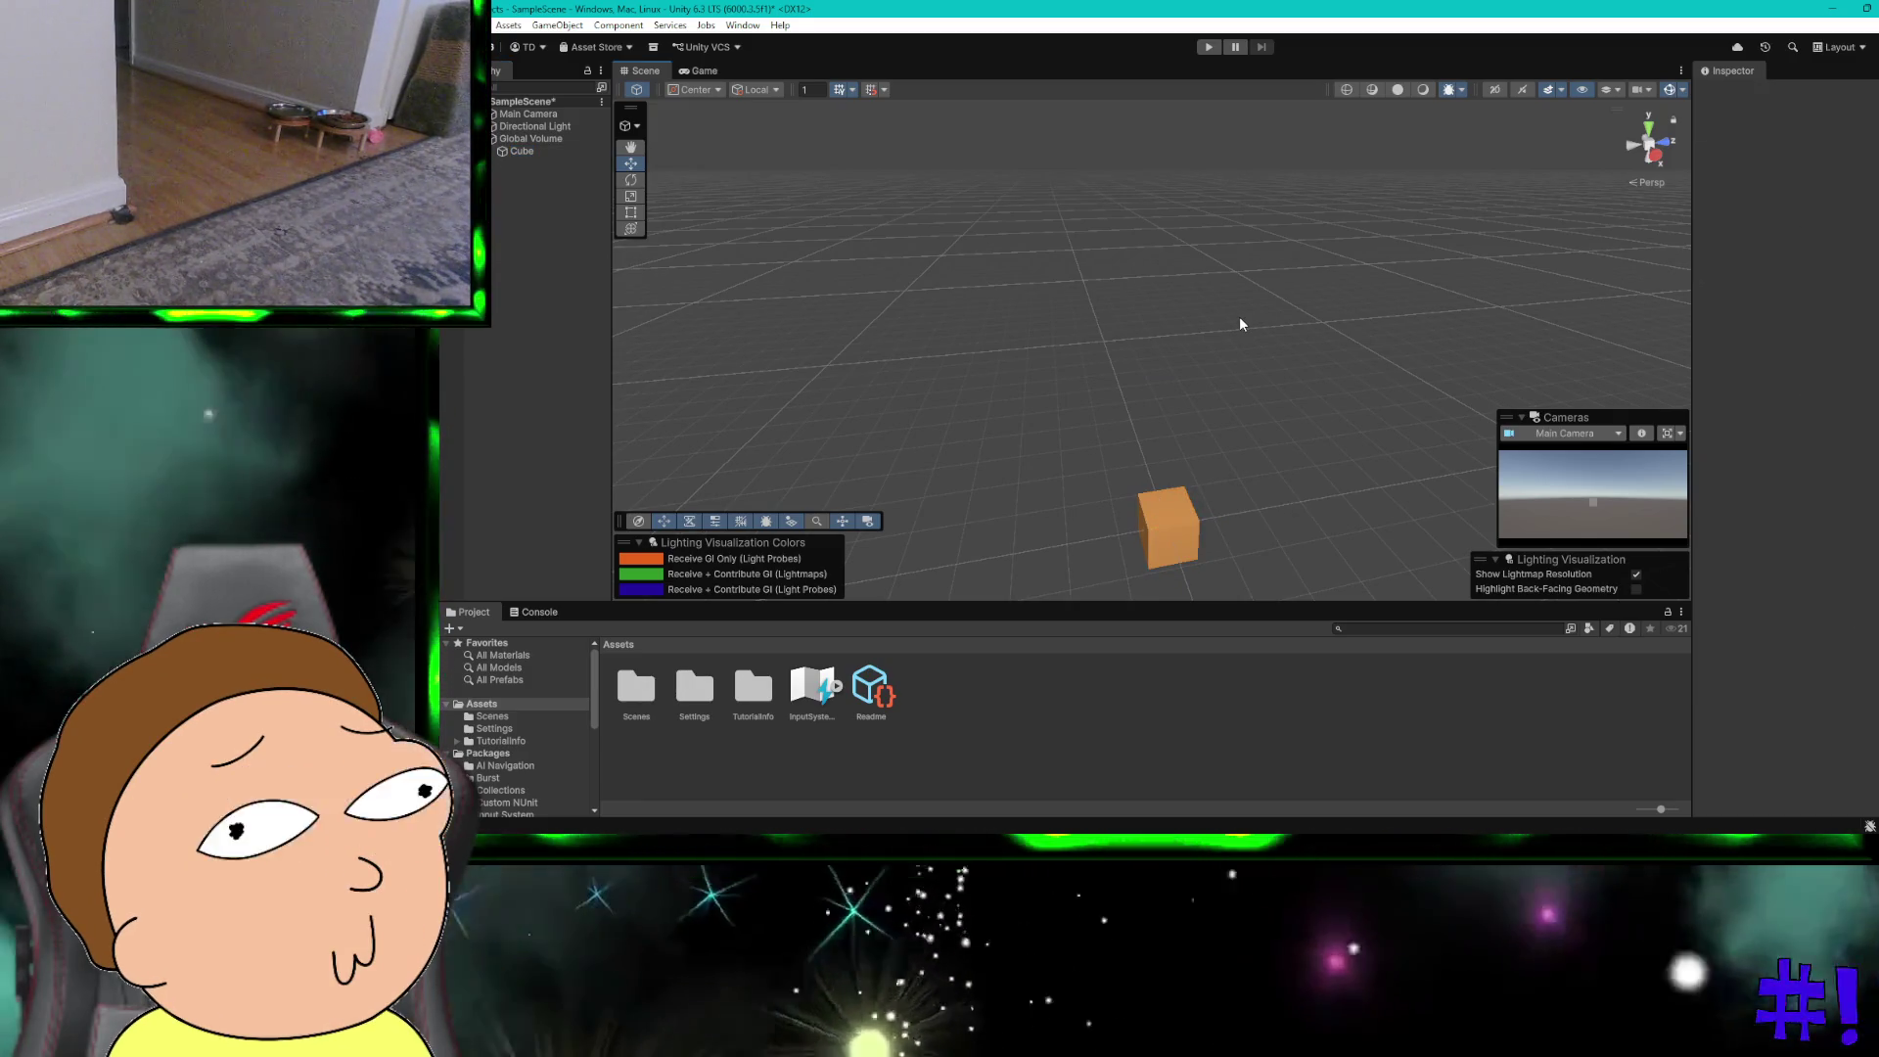
key(super)
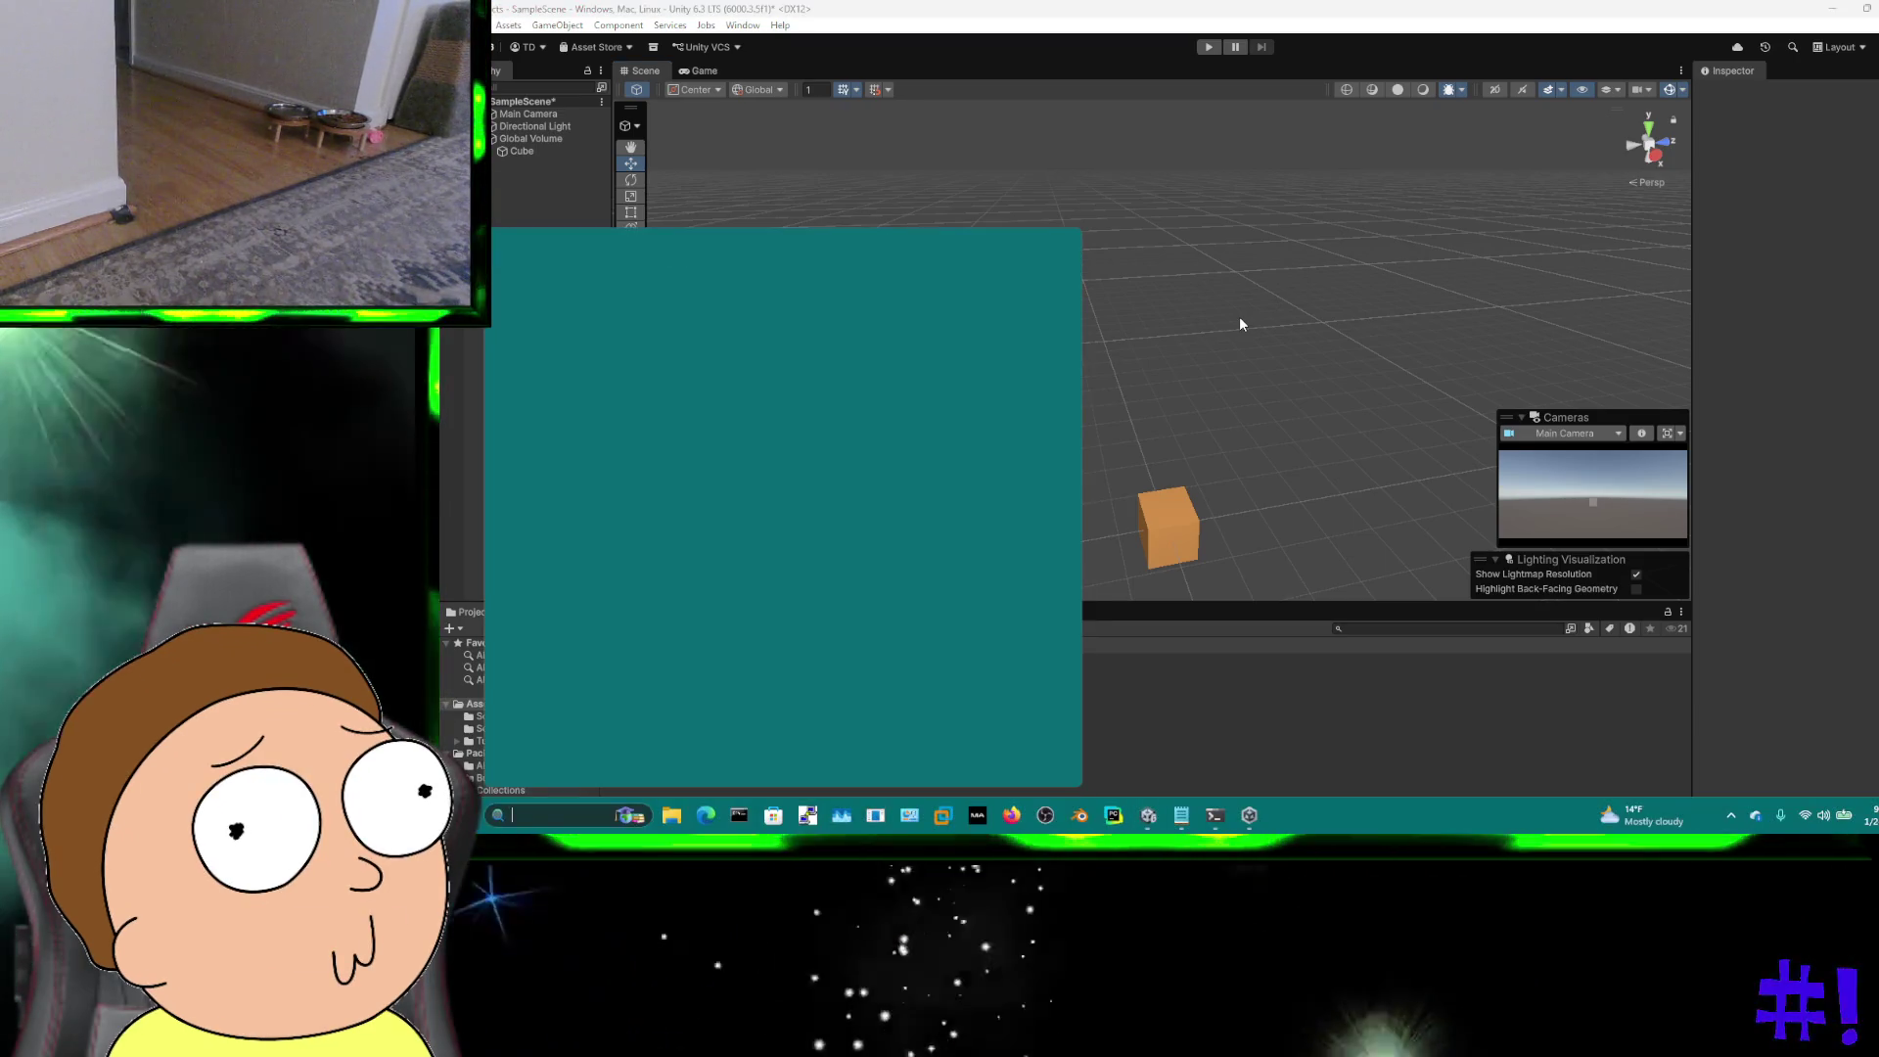
Step: Dismiss the Scene view menu and return focus to the Unity editor
right_click(1240, 324)
key(super)
key(super)
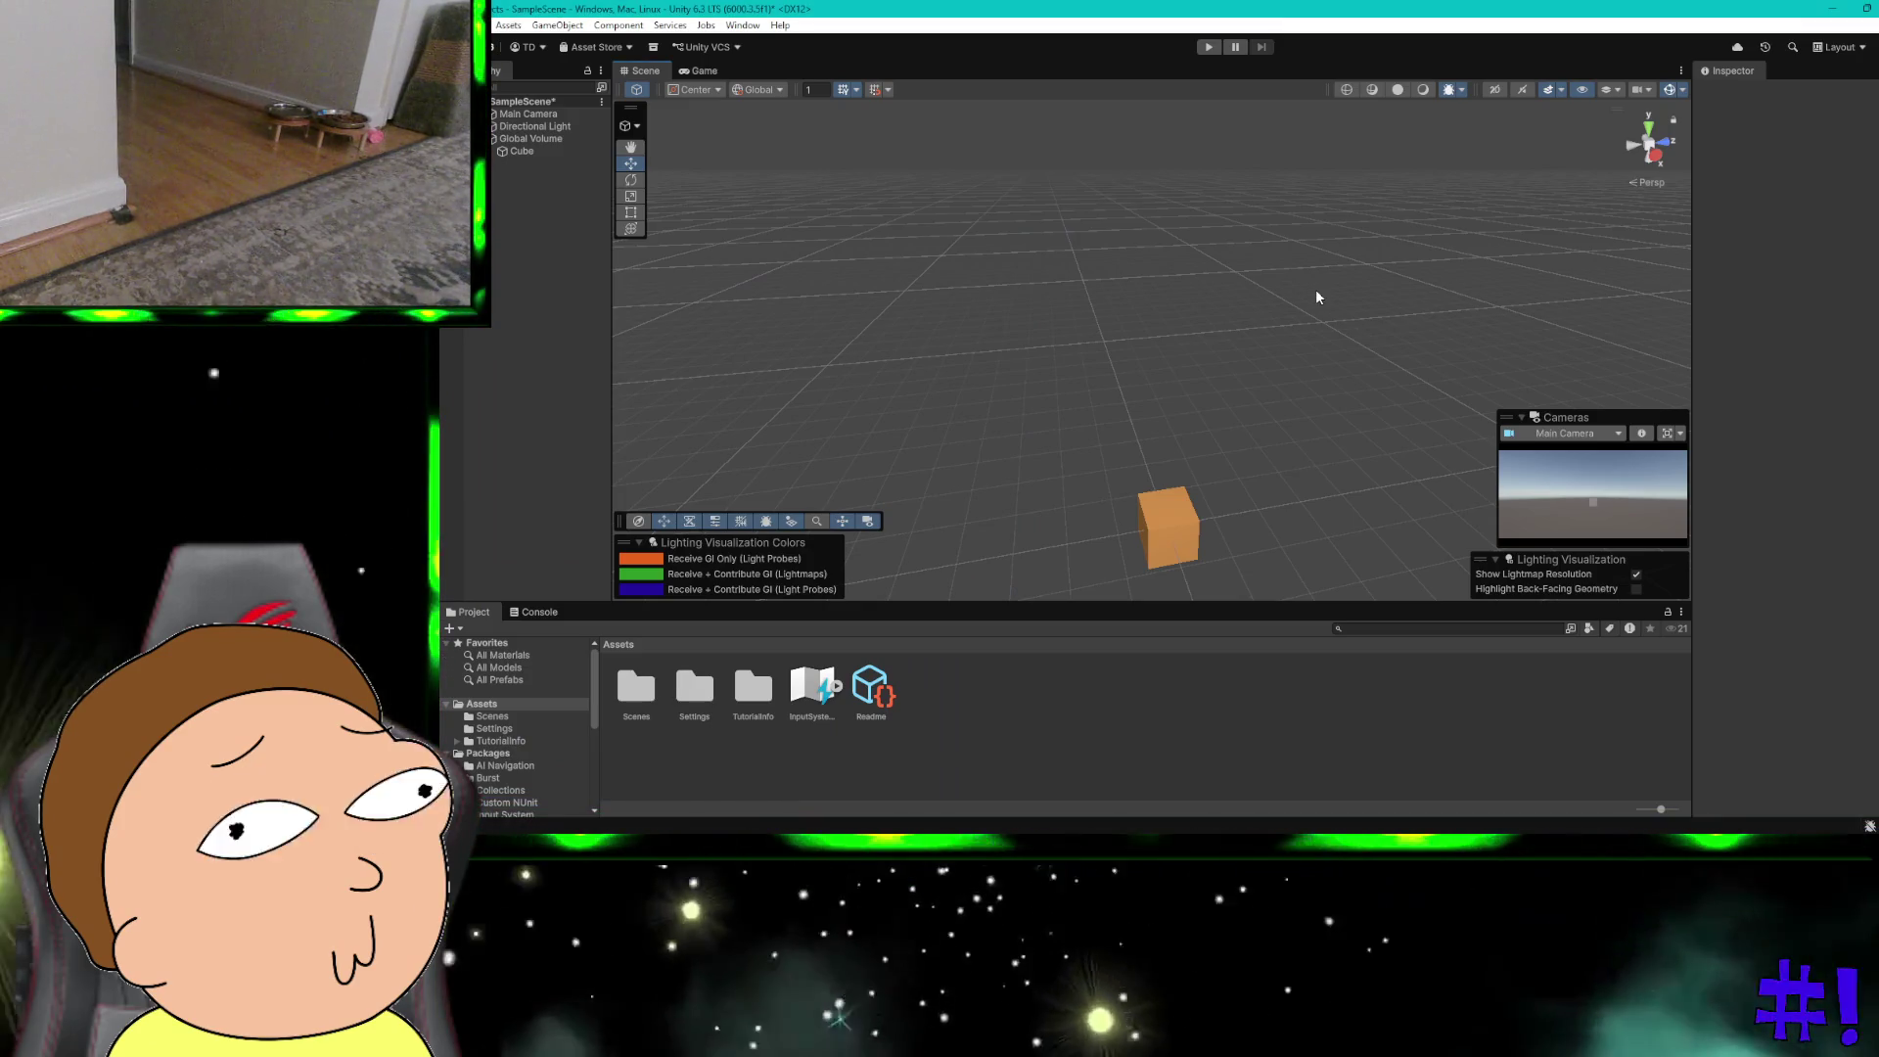
key(`)
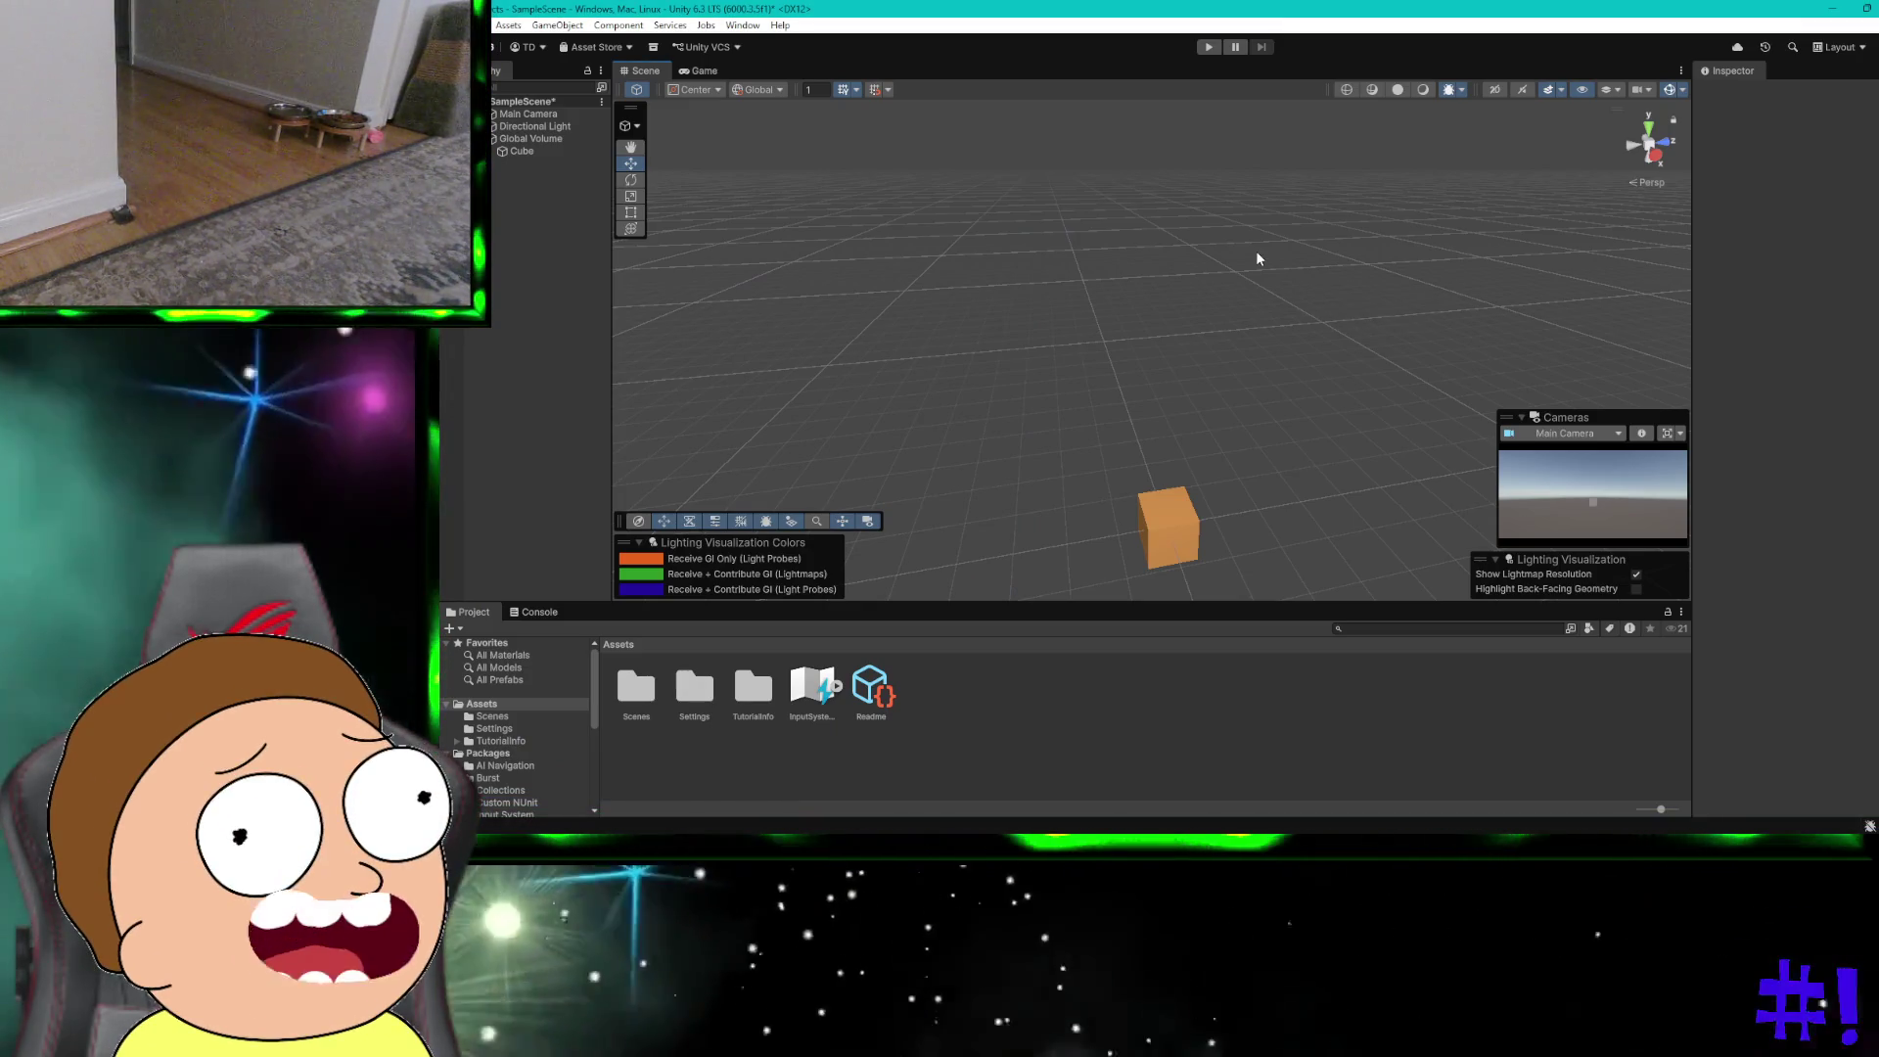
key(`)
key(super)
text(x)
key(Escape)
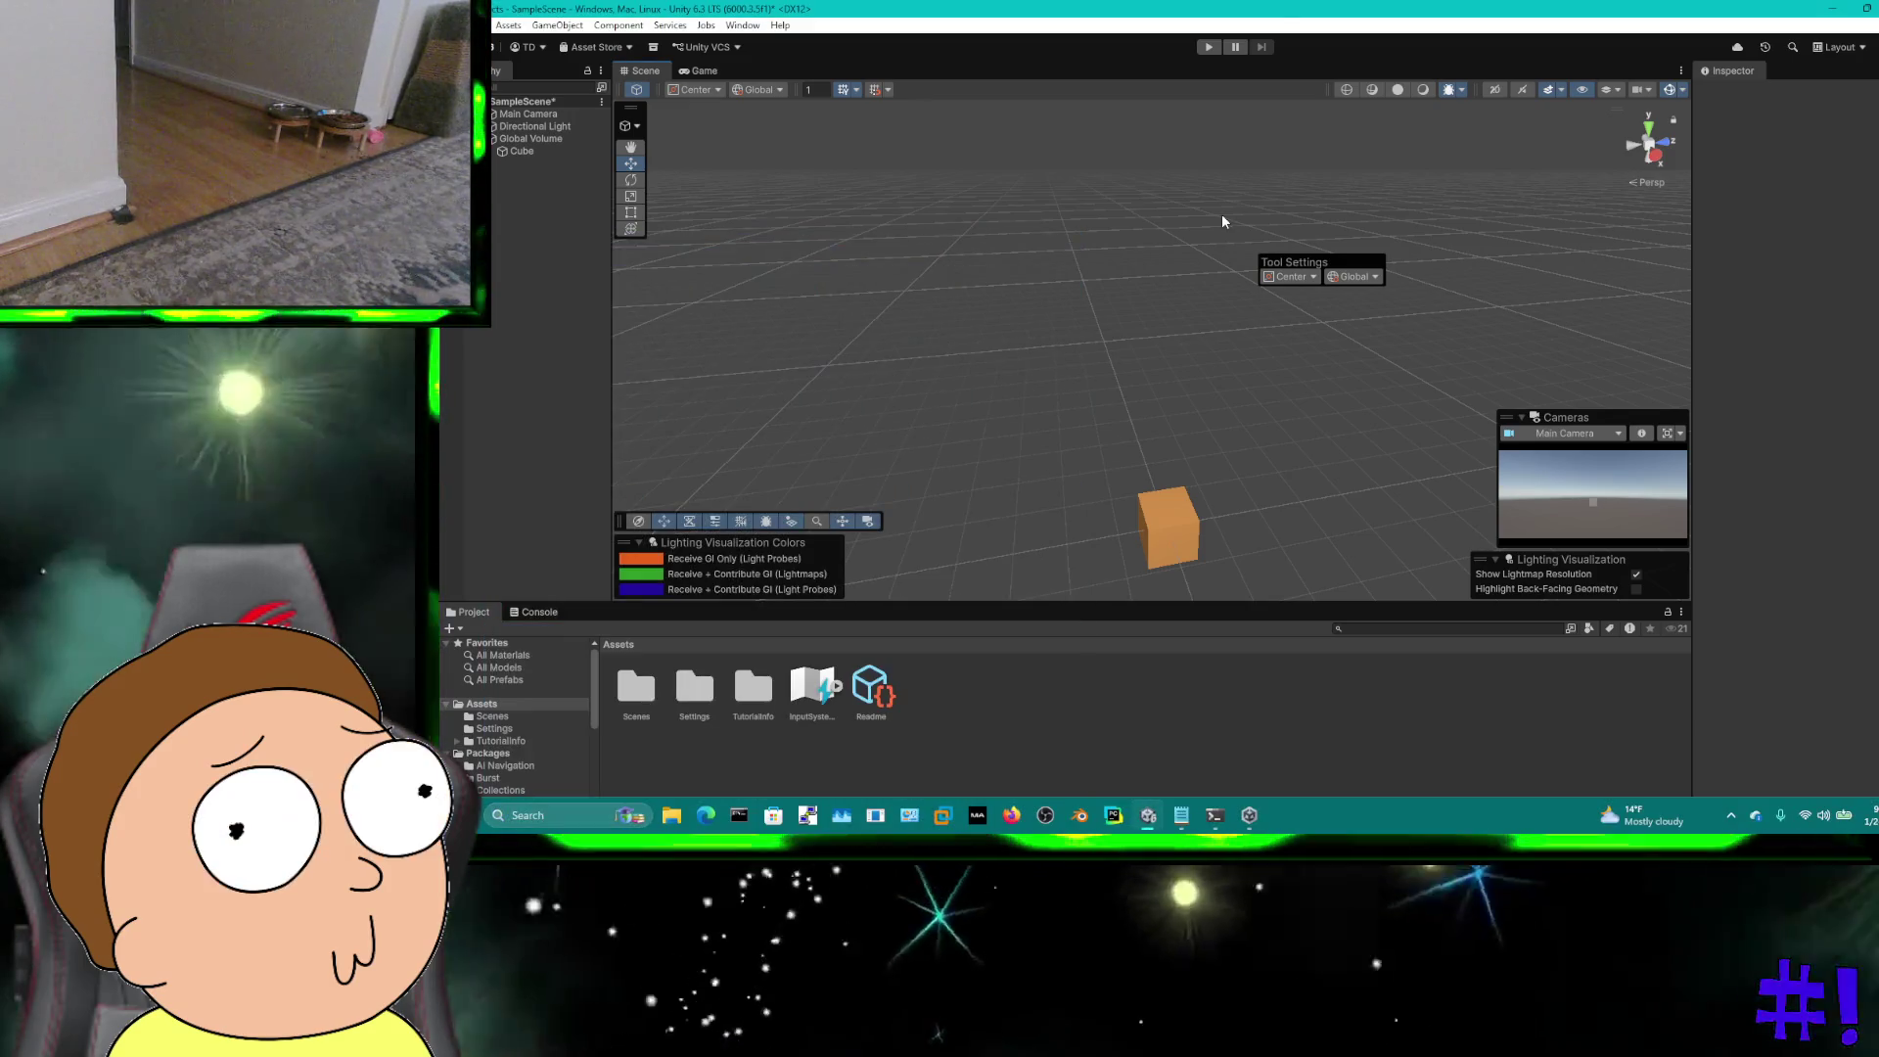
key(`)
scroll(1221, 215, down, 2)
scroll(1221, 214, up, 2)
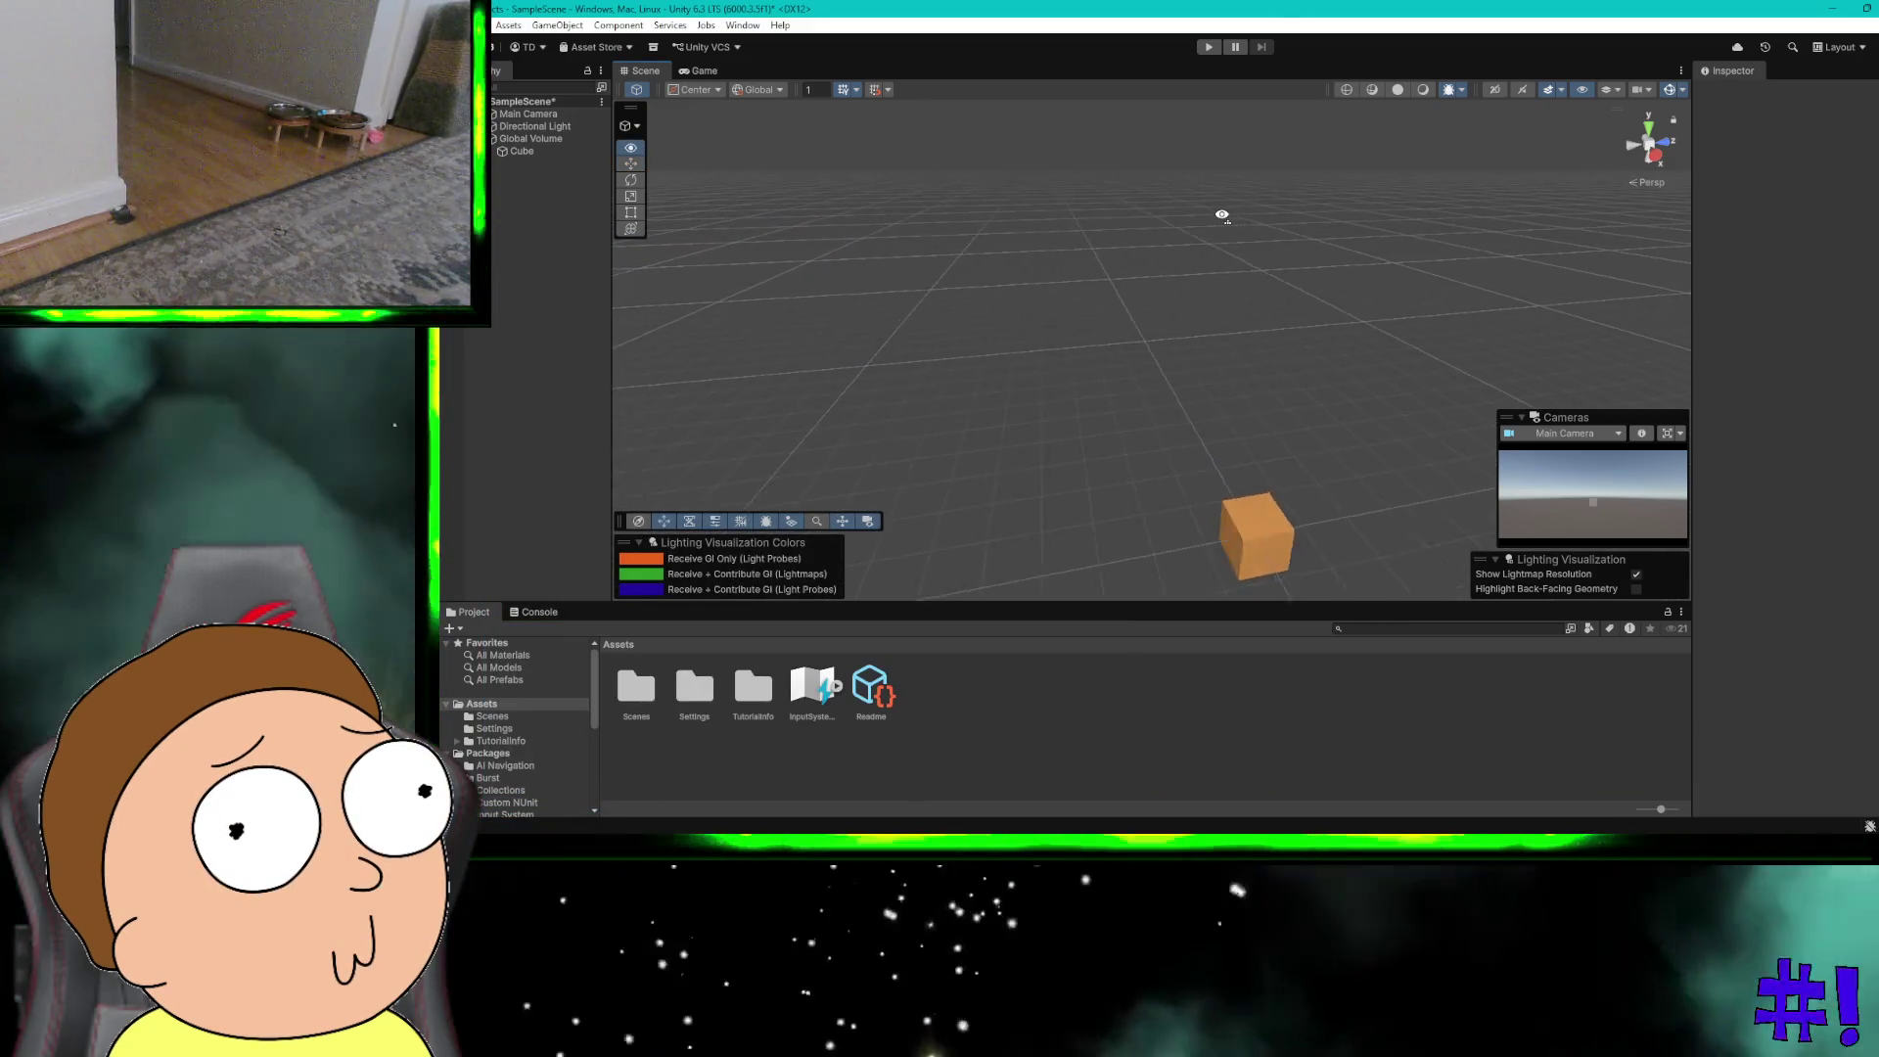
Step: Recentre the cube in the Scene view, select it, and pull up ChatGPT's car setup steps
drag(1221, 214, 1251, 126)
key(`)
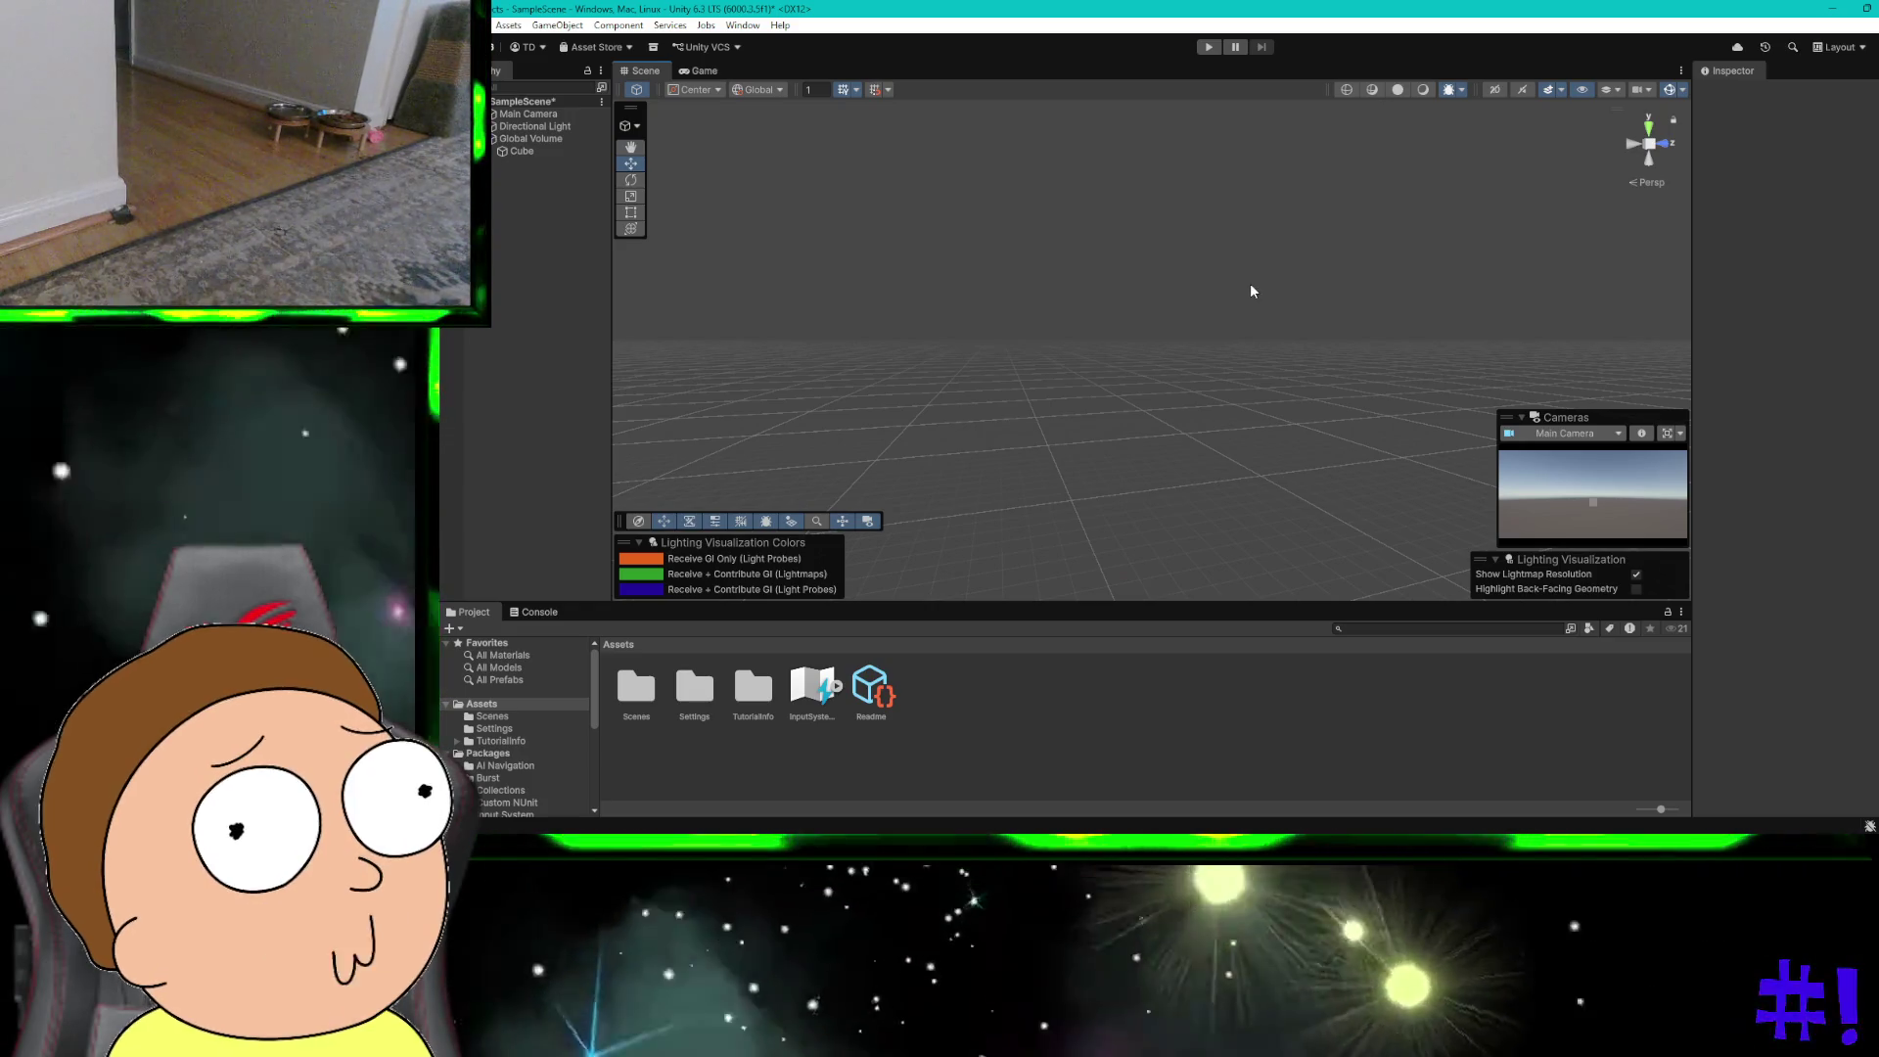
click(631, 147)
mouse_move(1053, 340)
mouse_down()
mouse_move(1076, 137)
mouse_move(1048, 284)
mouse_move(1048, 249)
mouse_up()
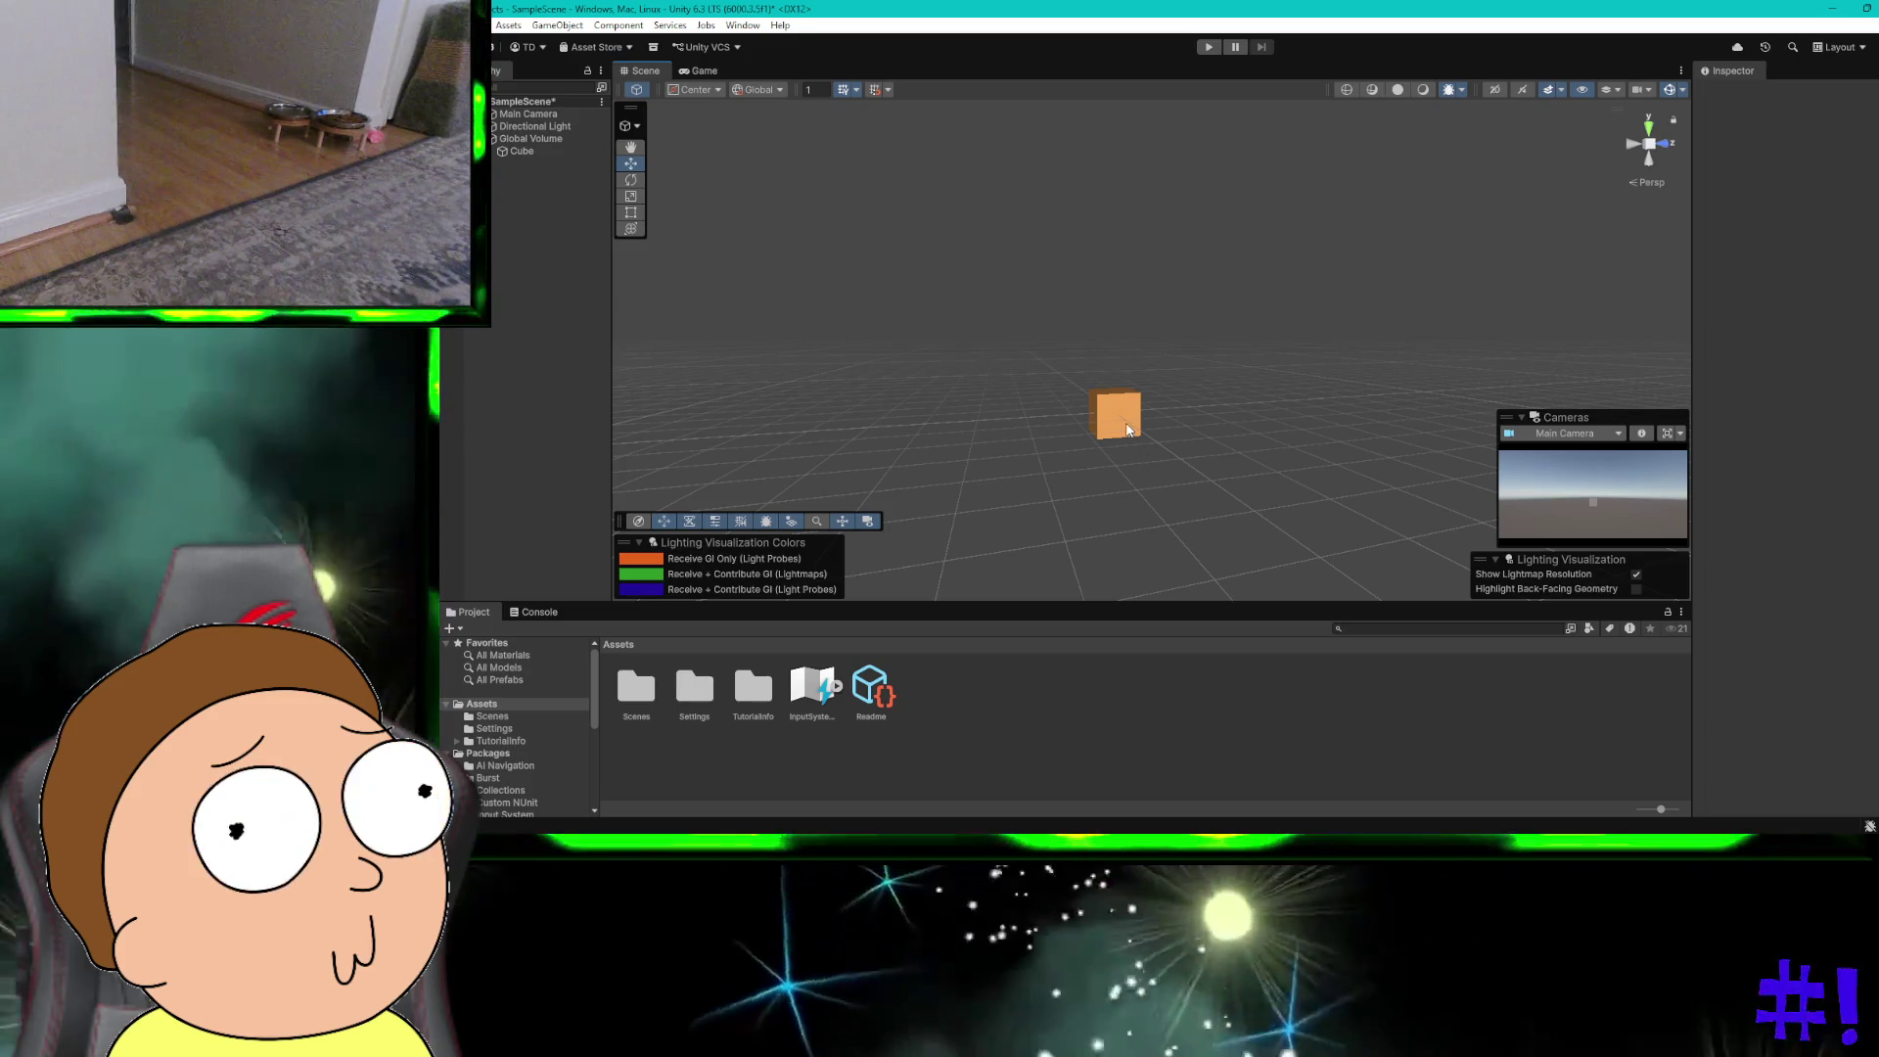
click(1127, 414)
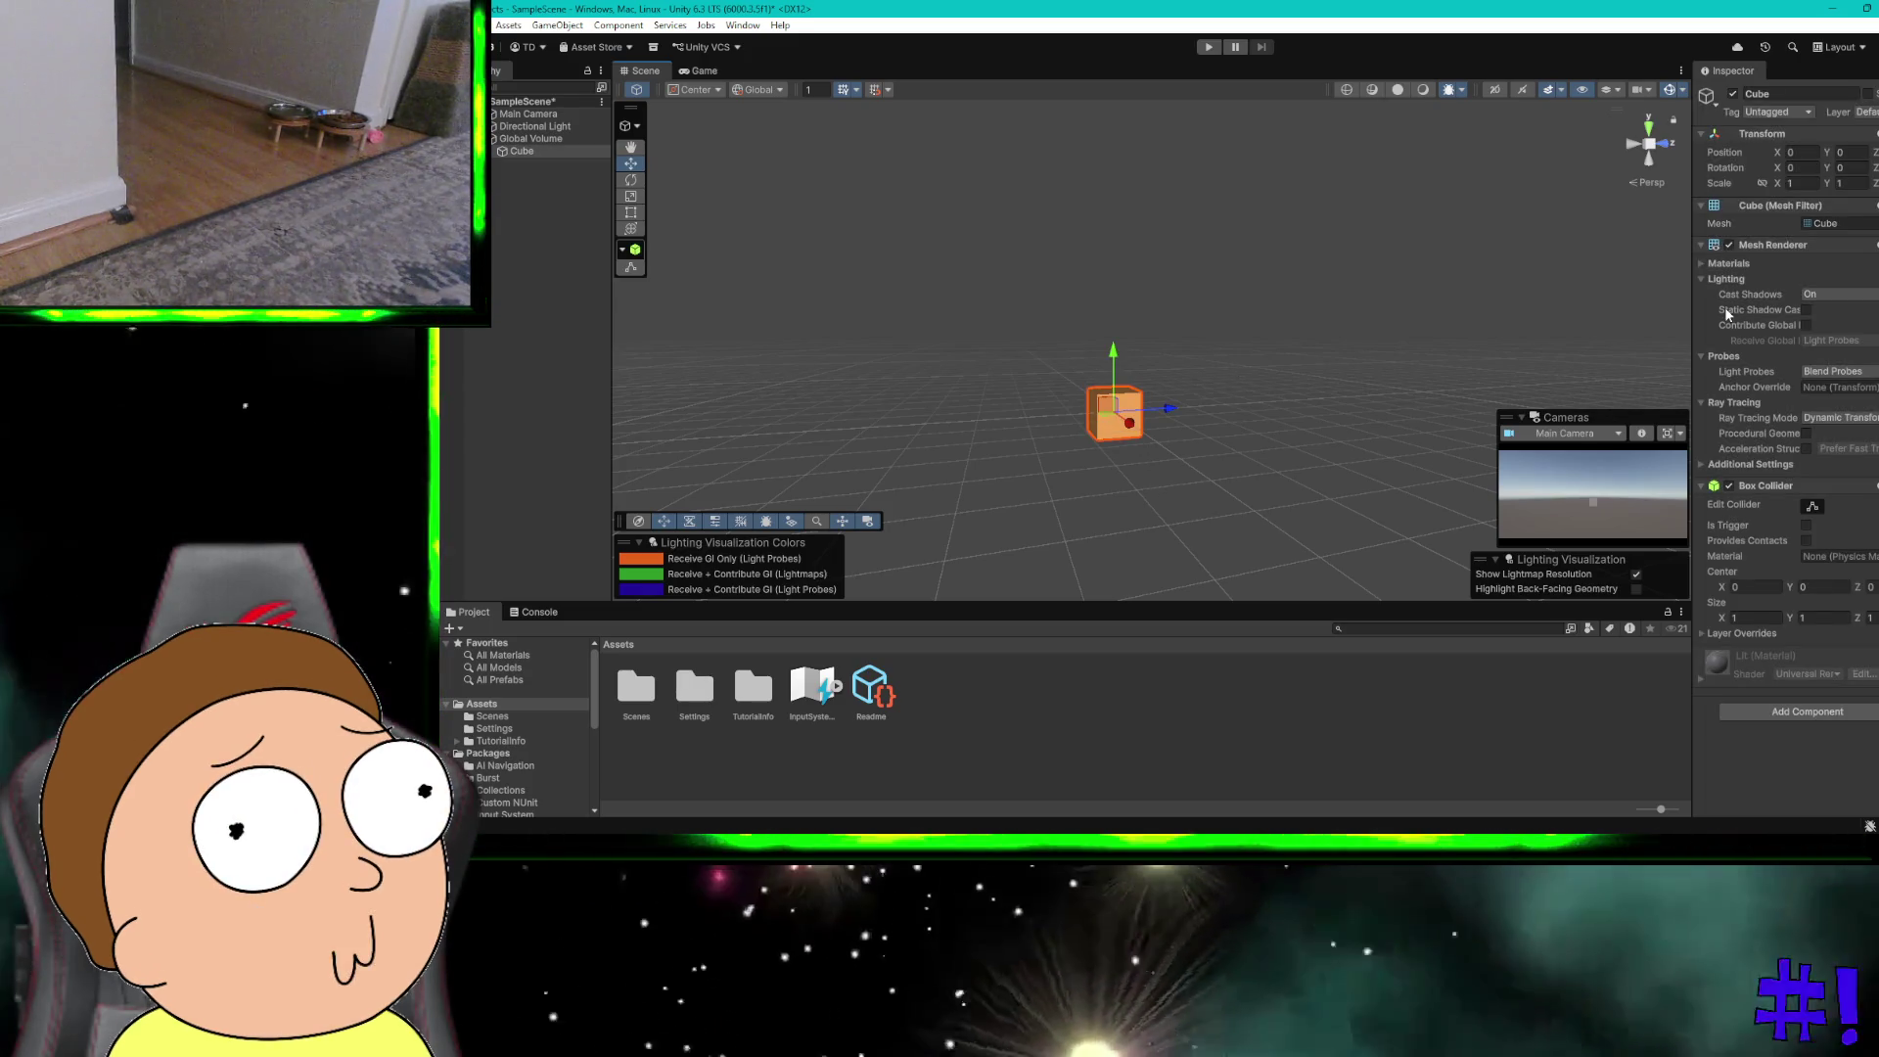
key(ctrl+super+Right)
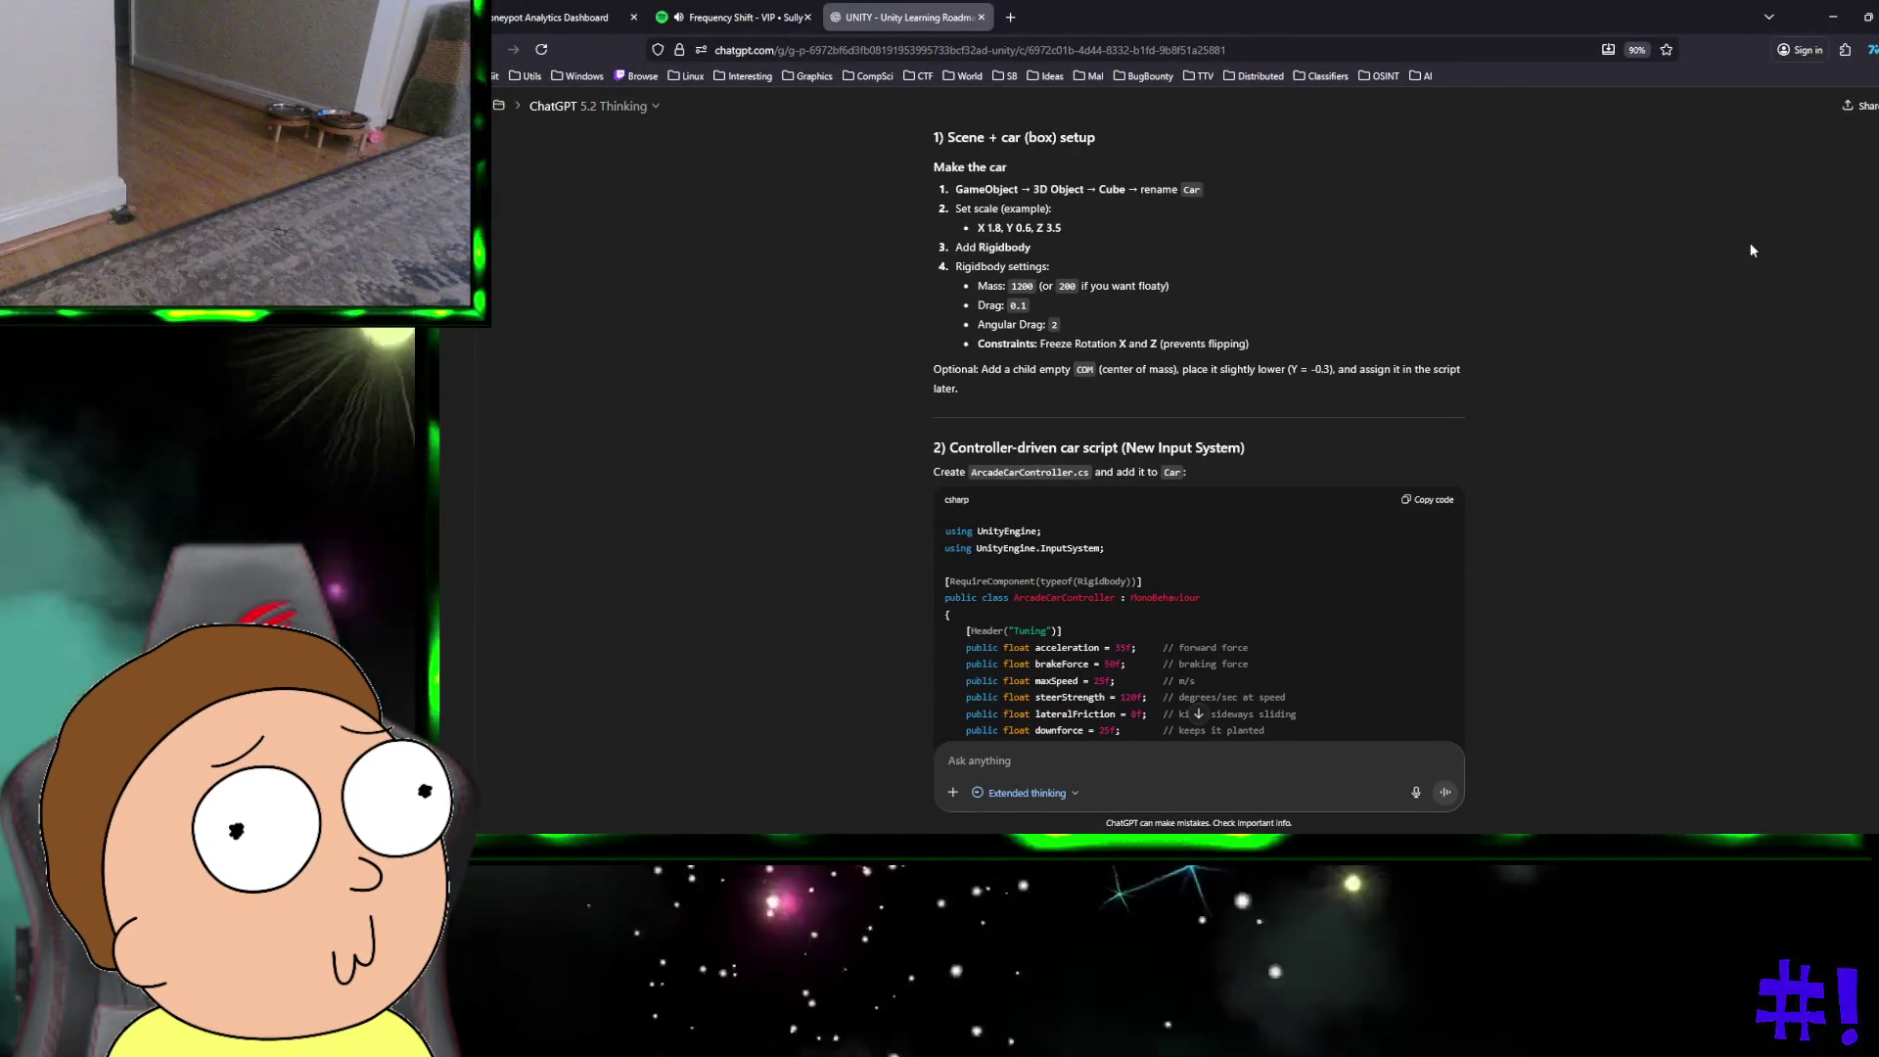
key(ctrl+super+Right)
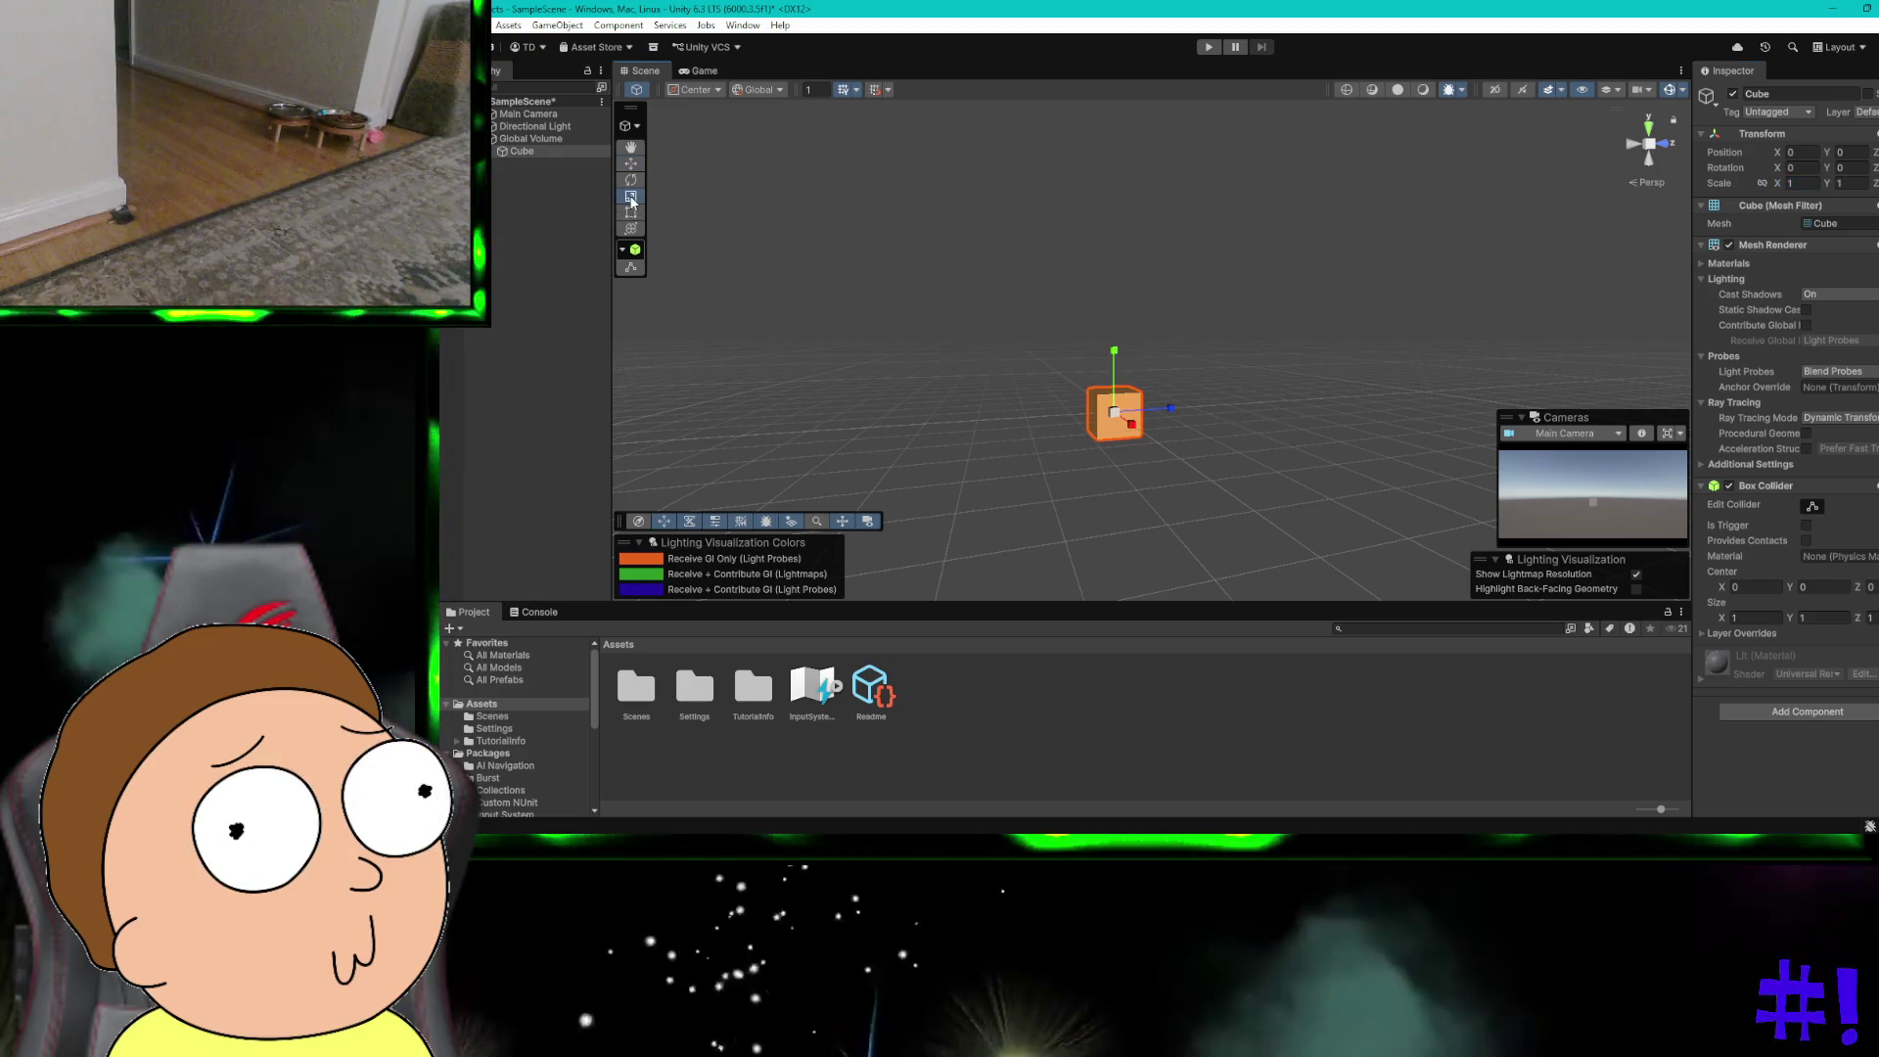
Step: Scale the cube to about X 1.33 and Y 0.48, turning it into a flat slab
drag(1170, 409, 1262, 405)
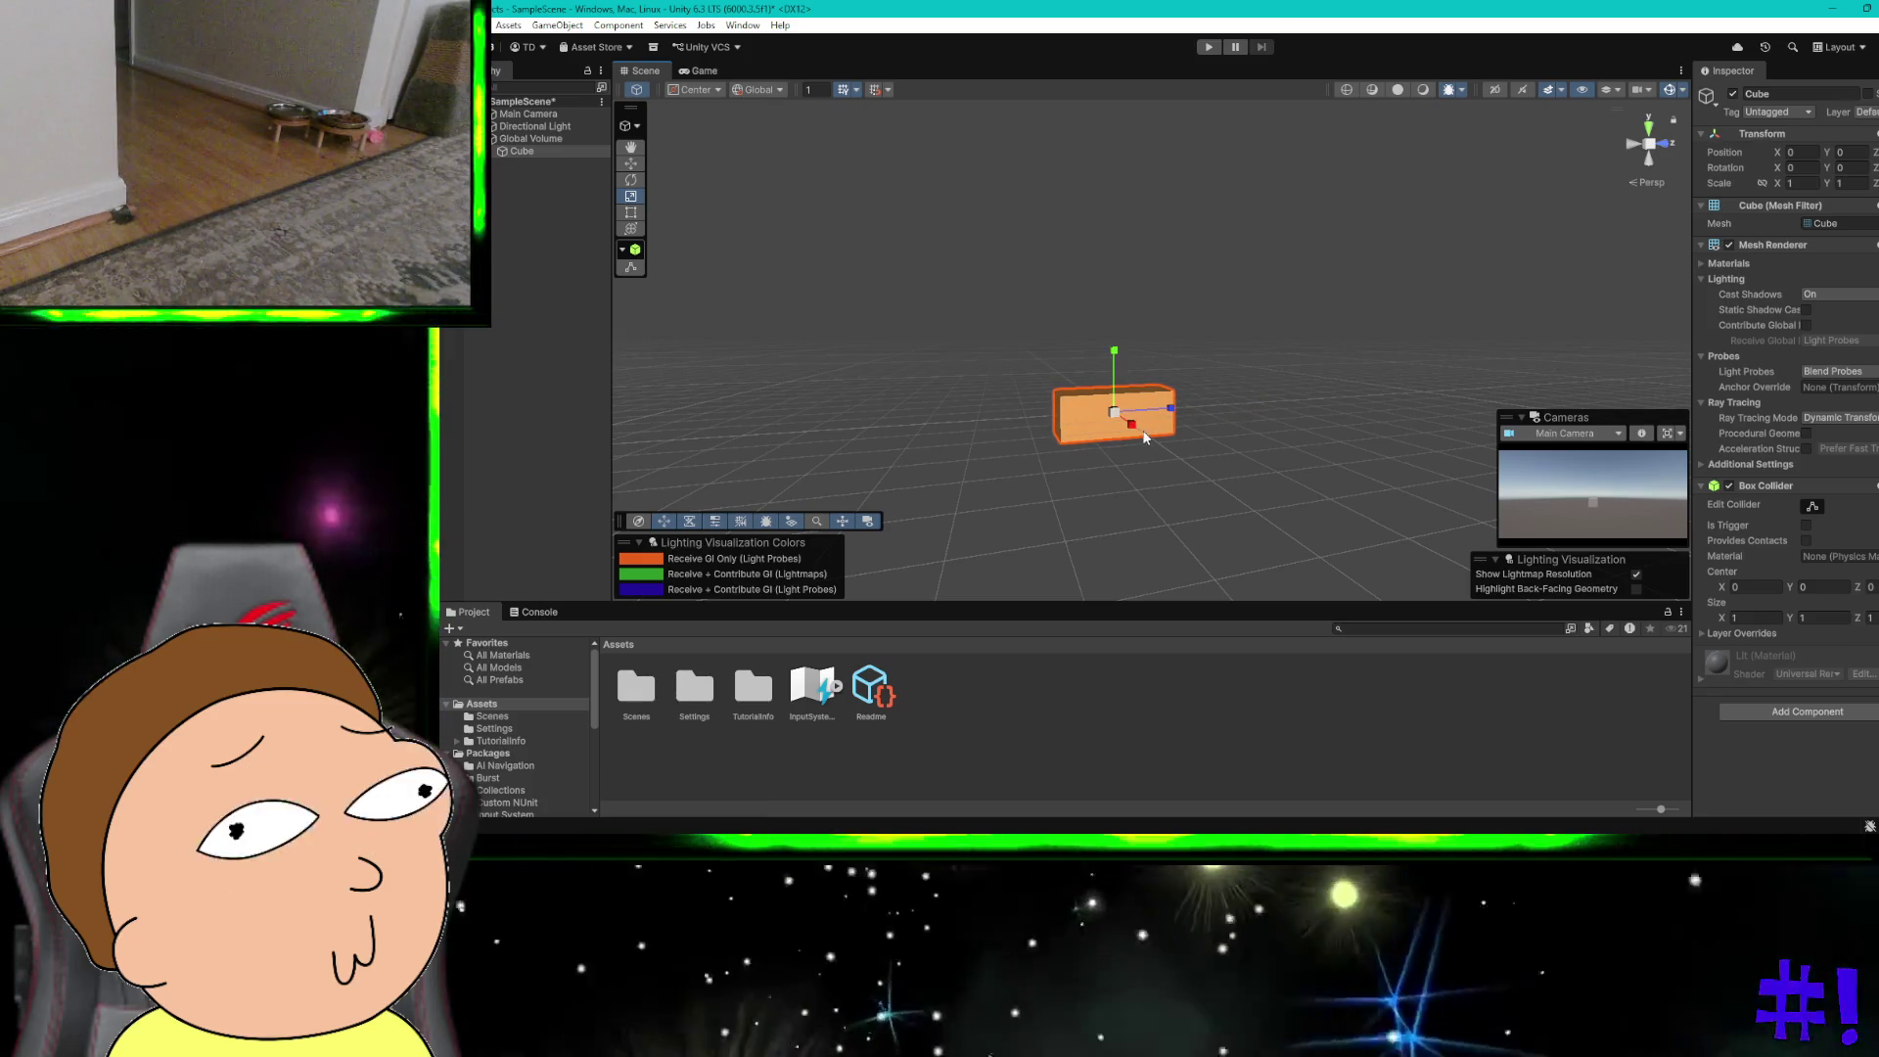
drag(1137, 428, 1148, 437)
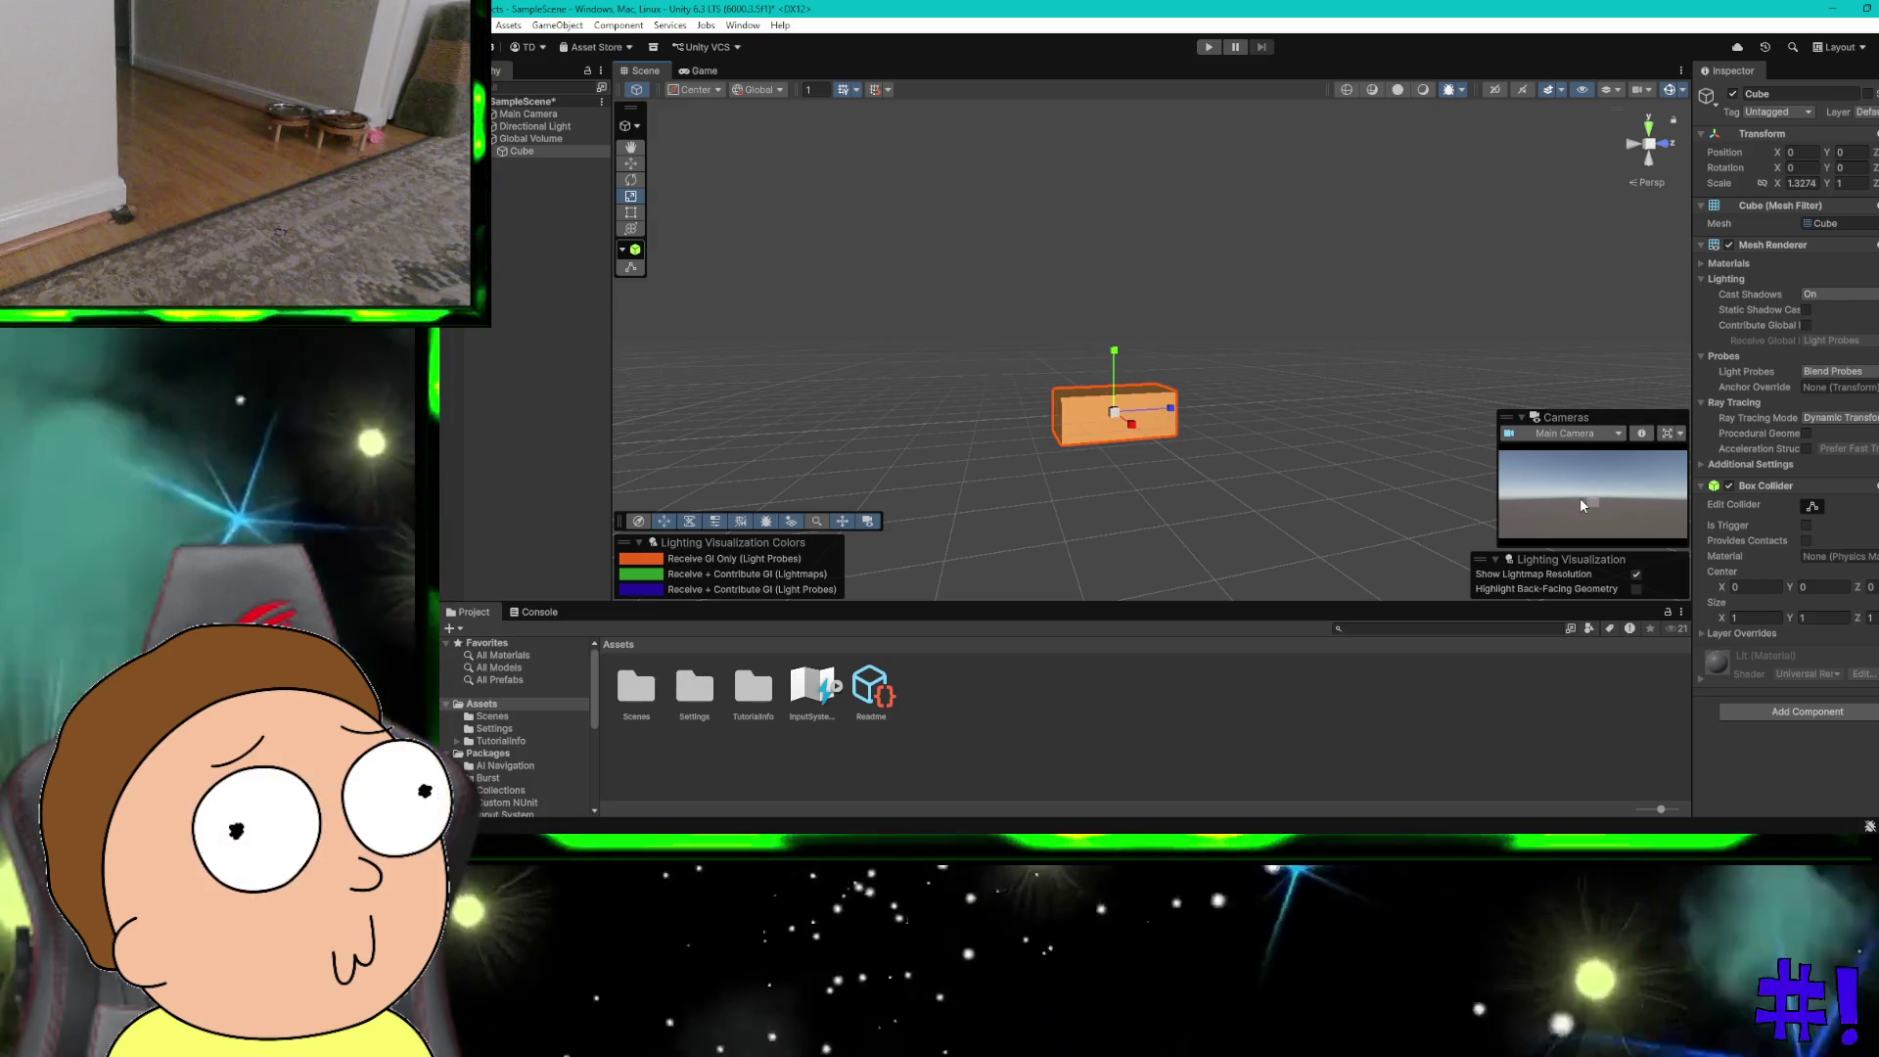
click(698, 74)
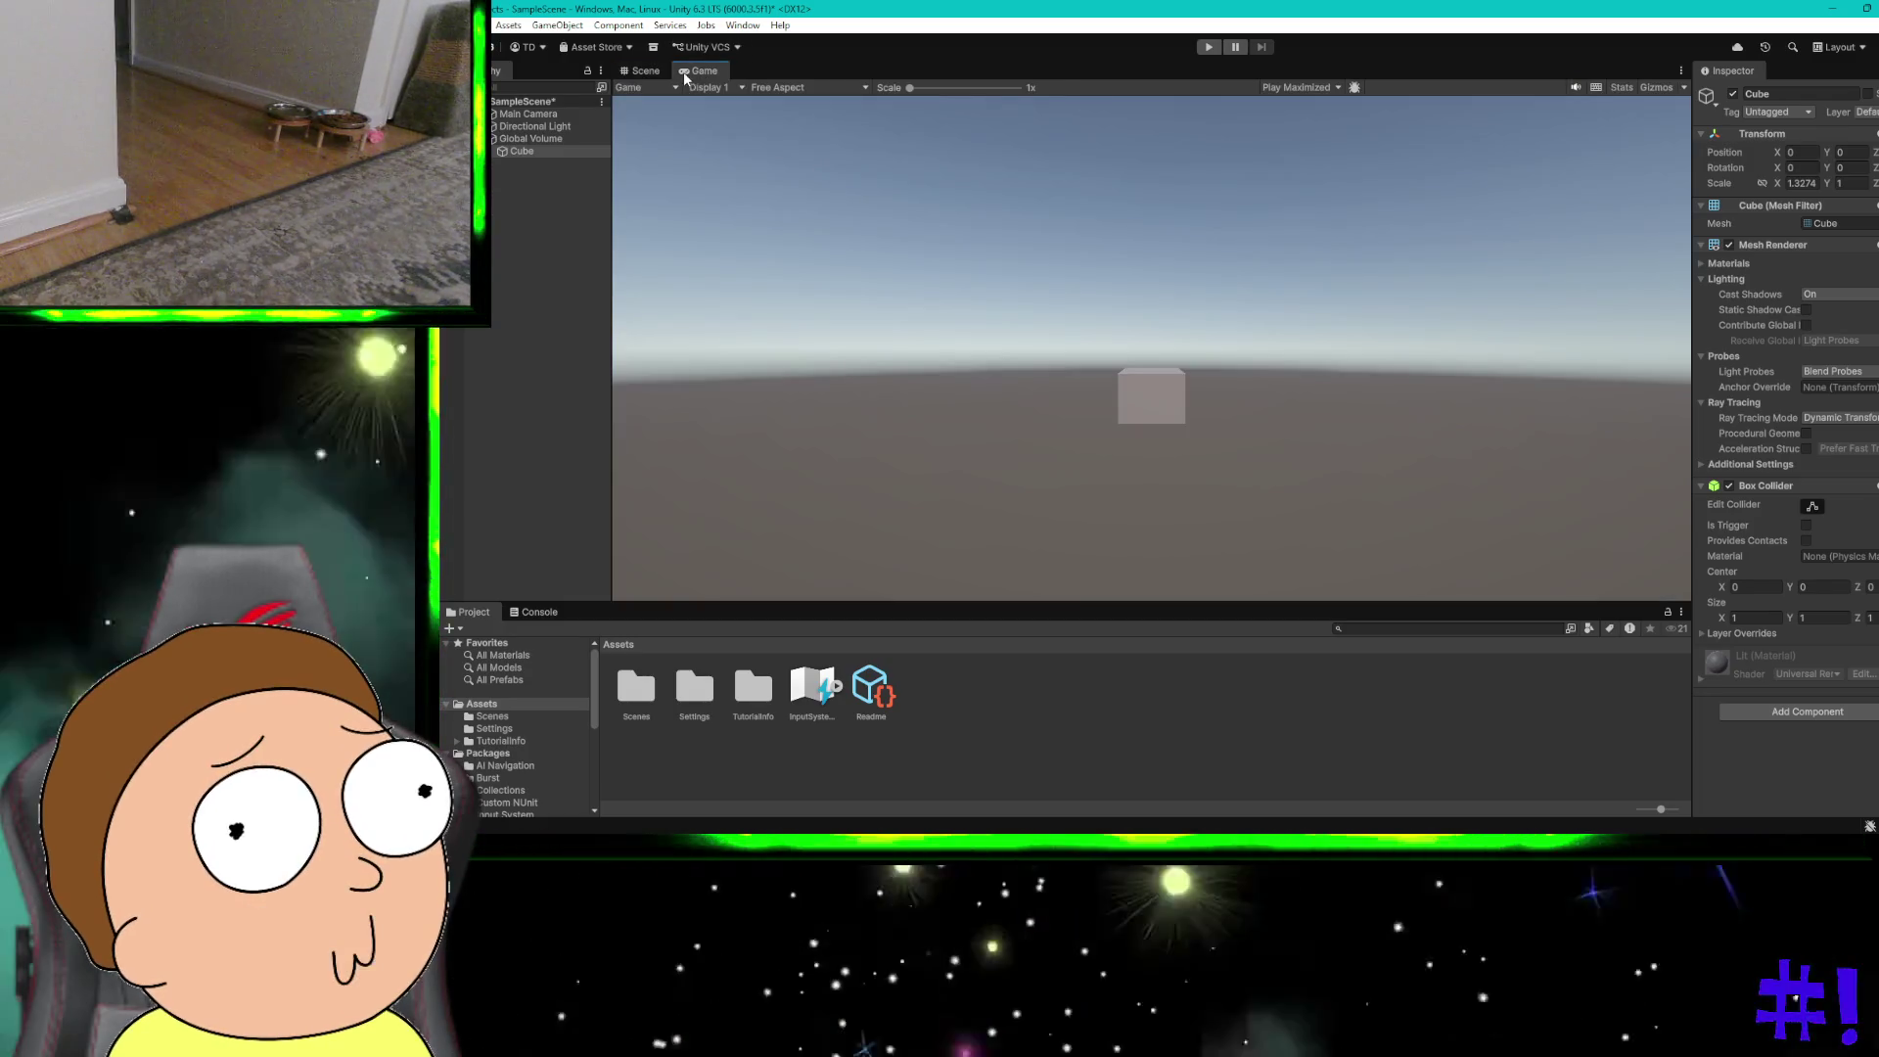
click(644, 73)
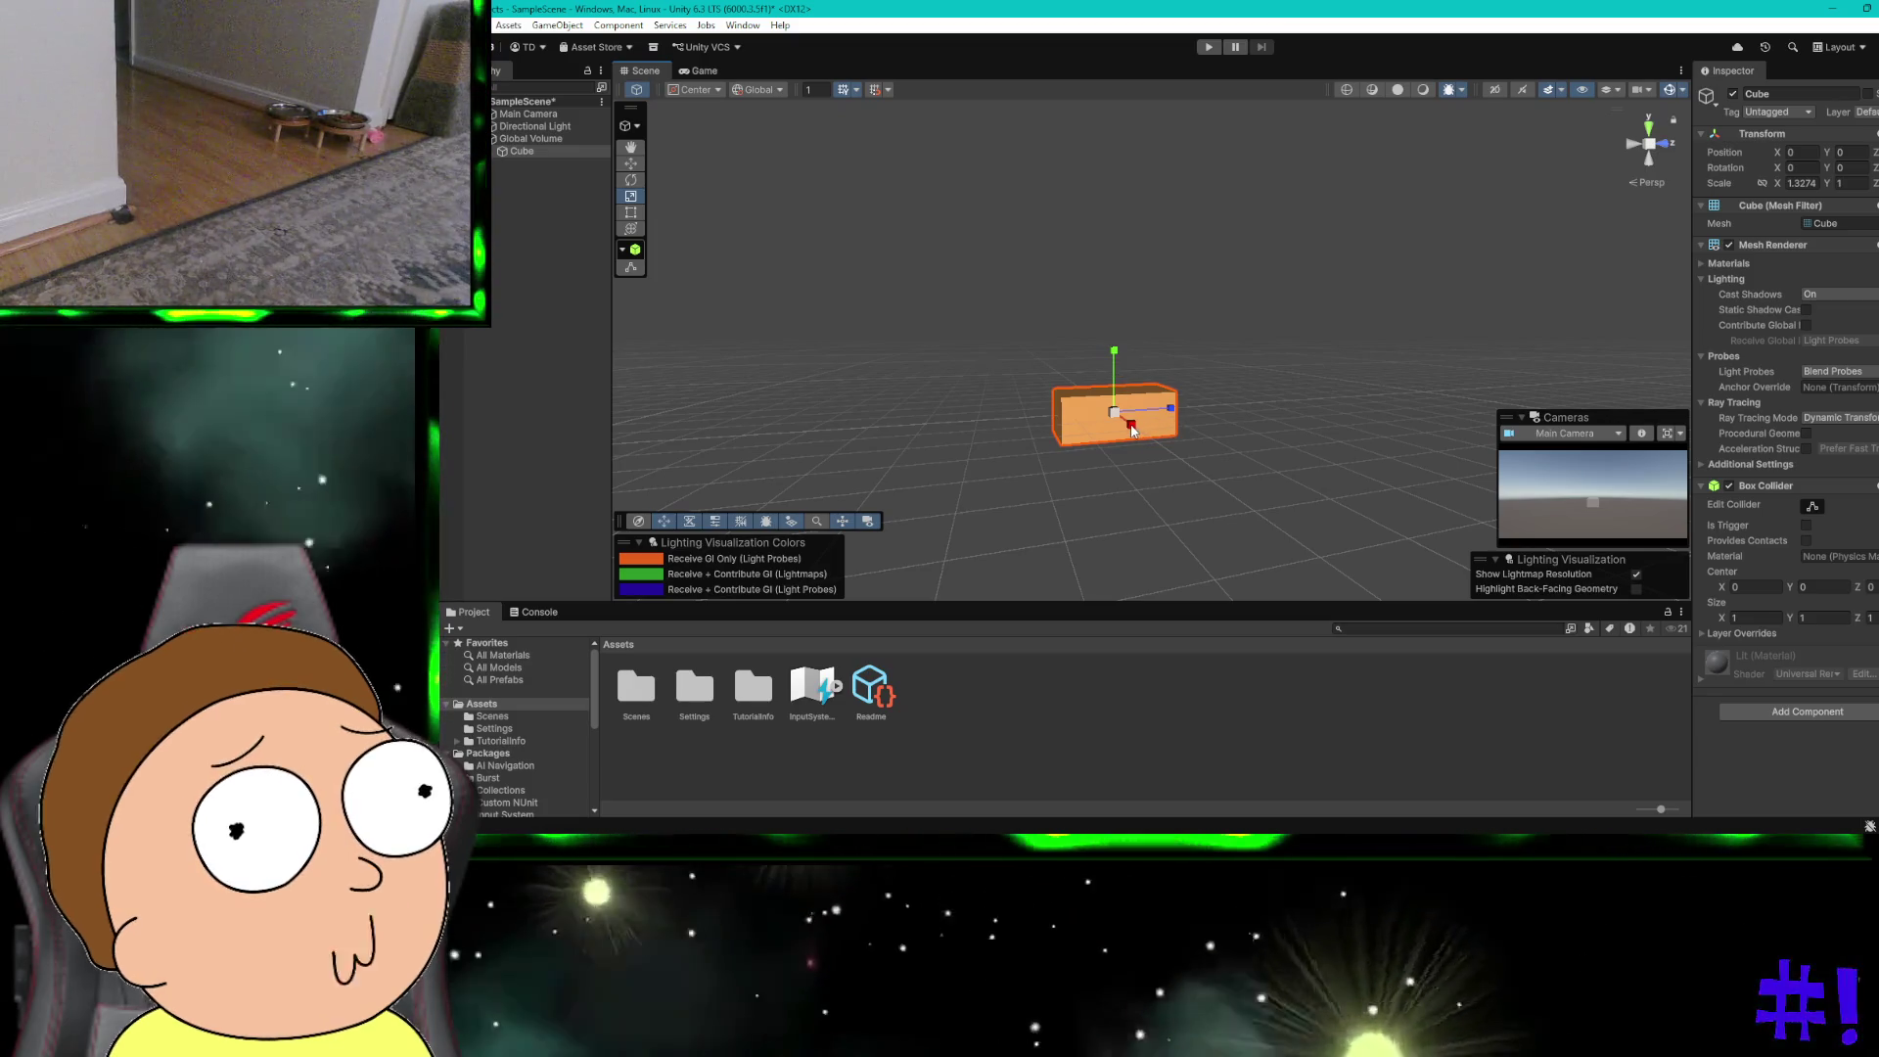
drag(1114, 358, 1106, 381)
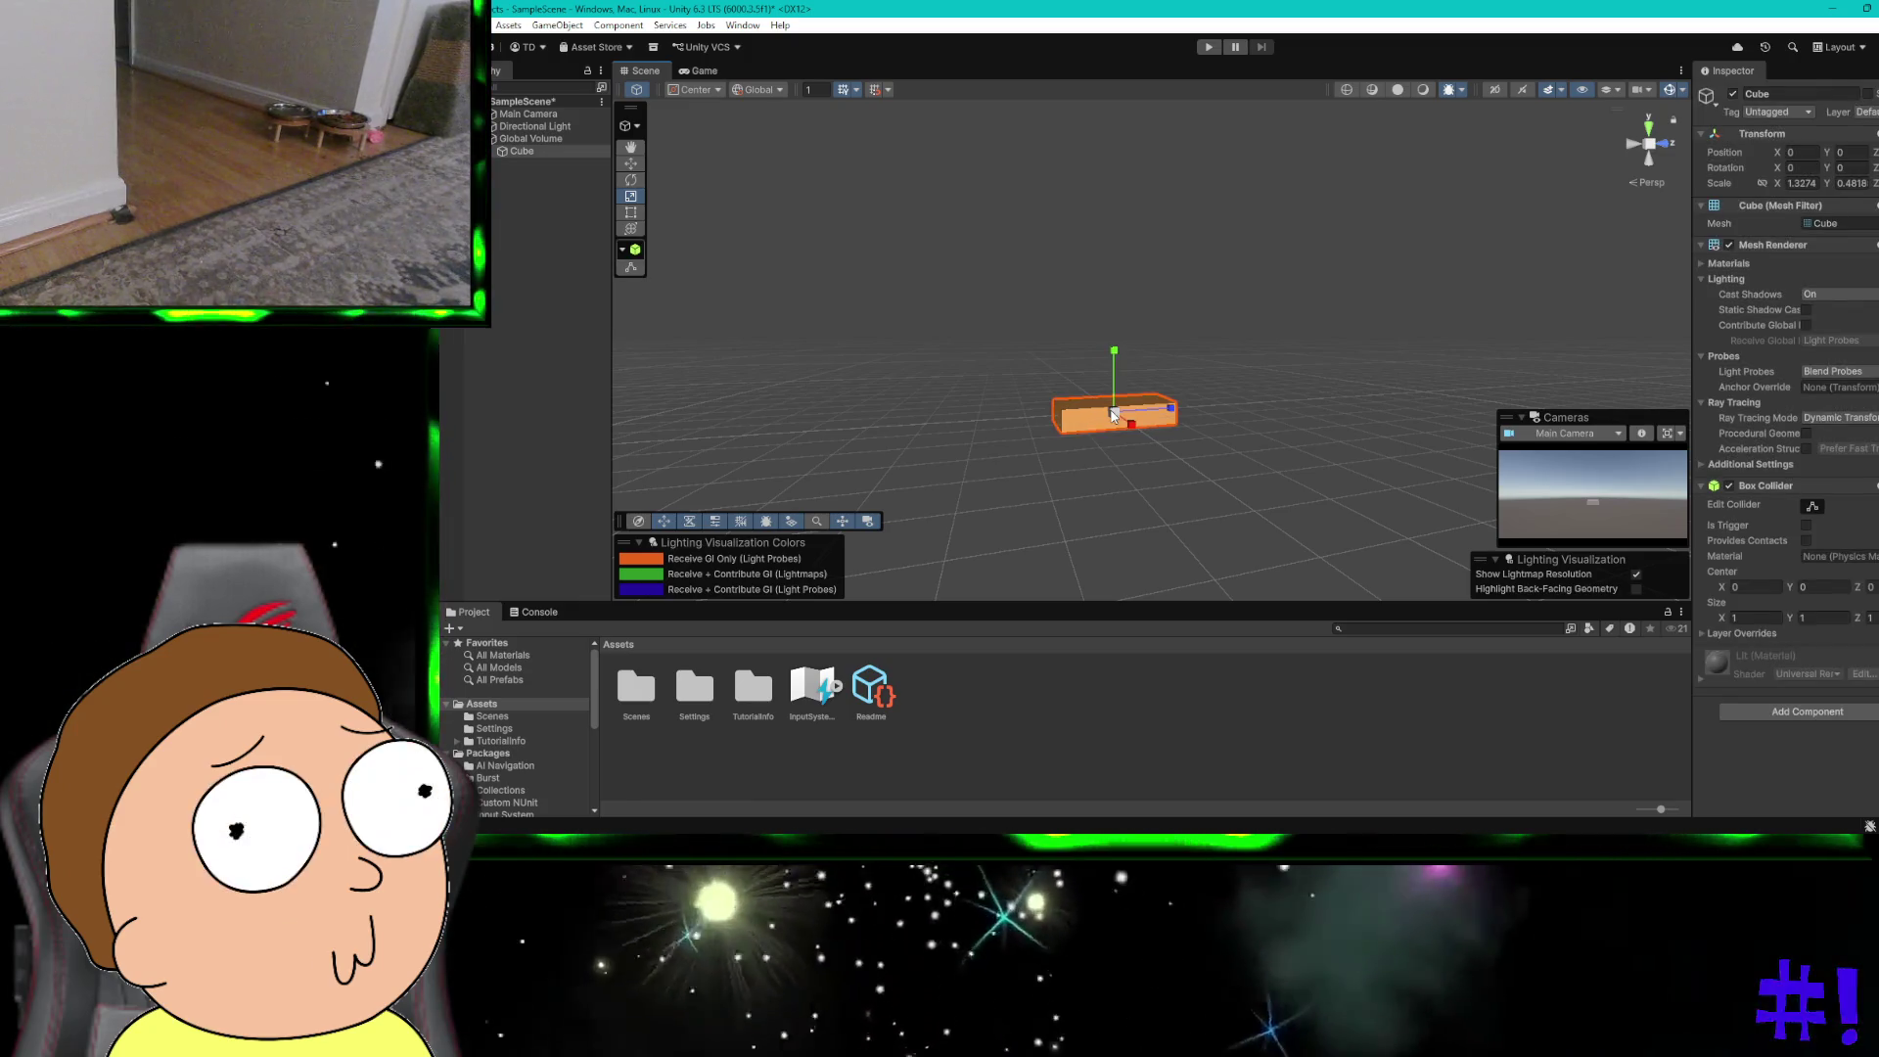
key(ctrl+super+Right)
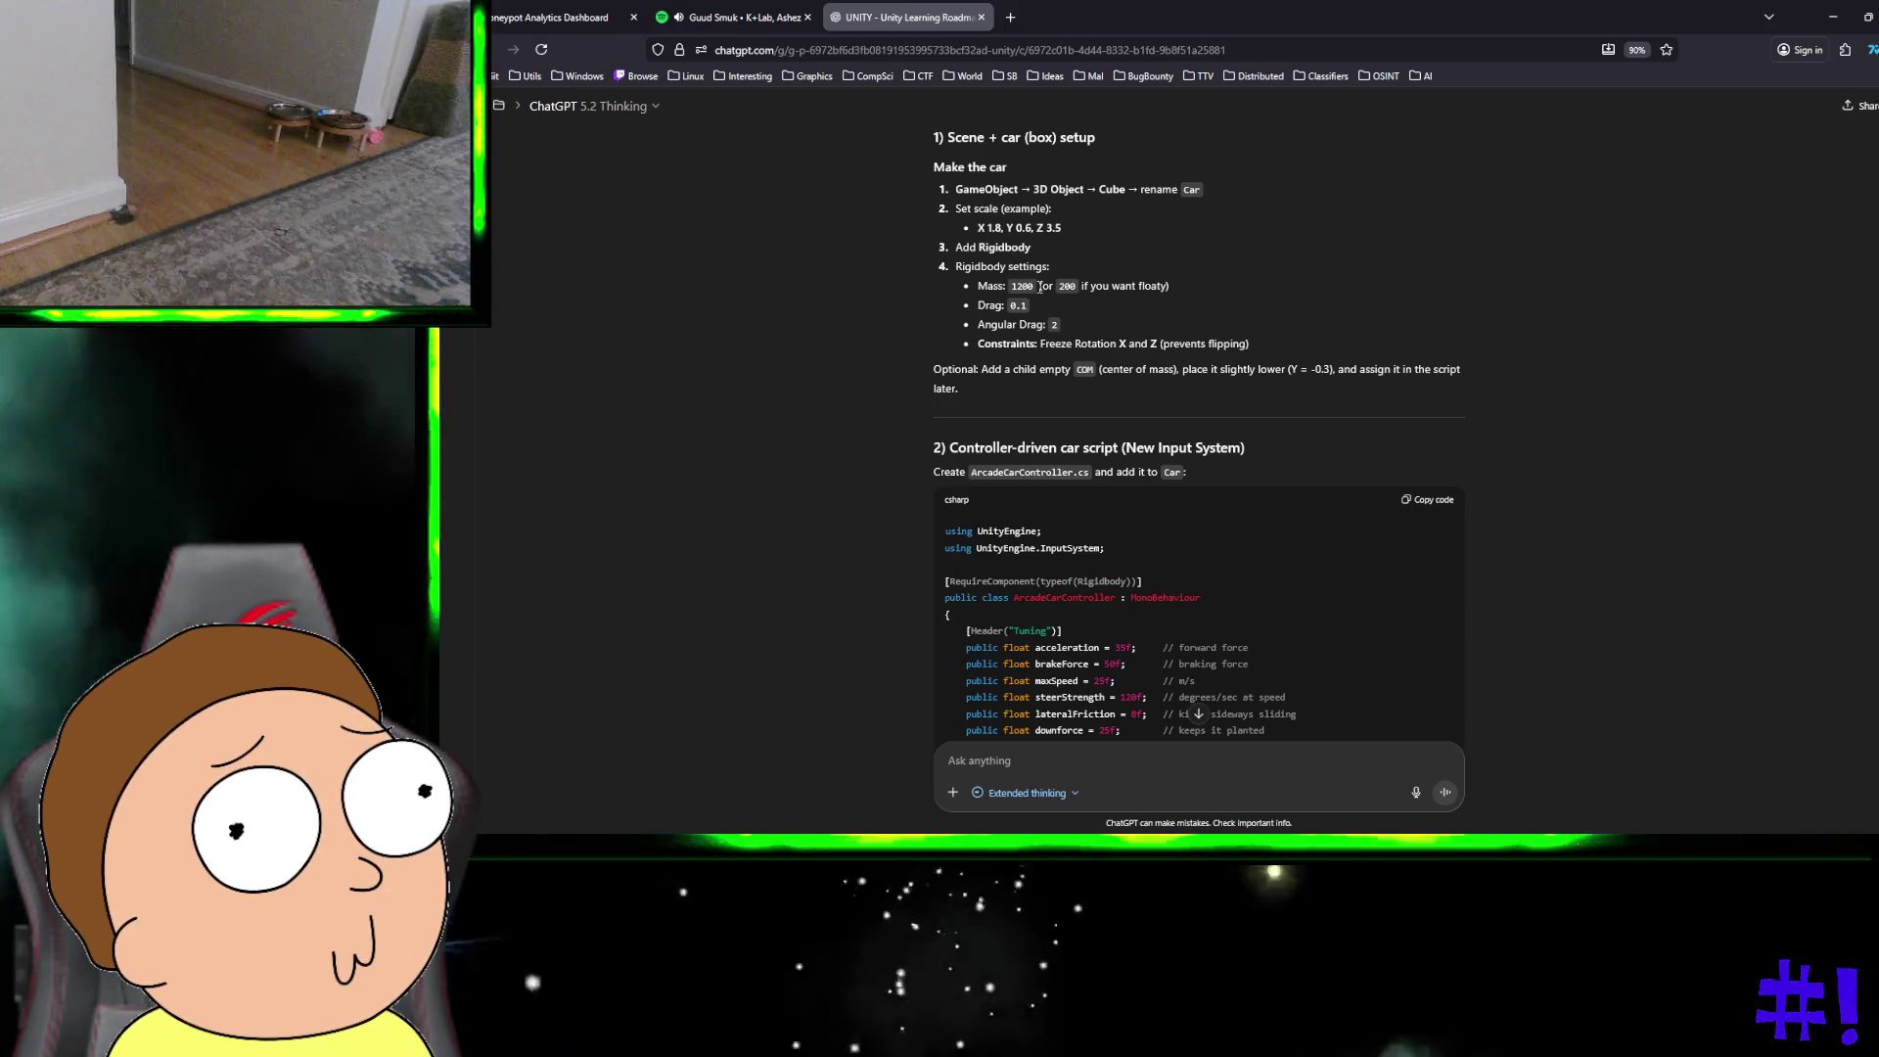
Step: Add a Rigidbody to the cube and set its Mass to 1200
key(ctrl+super+Right)
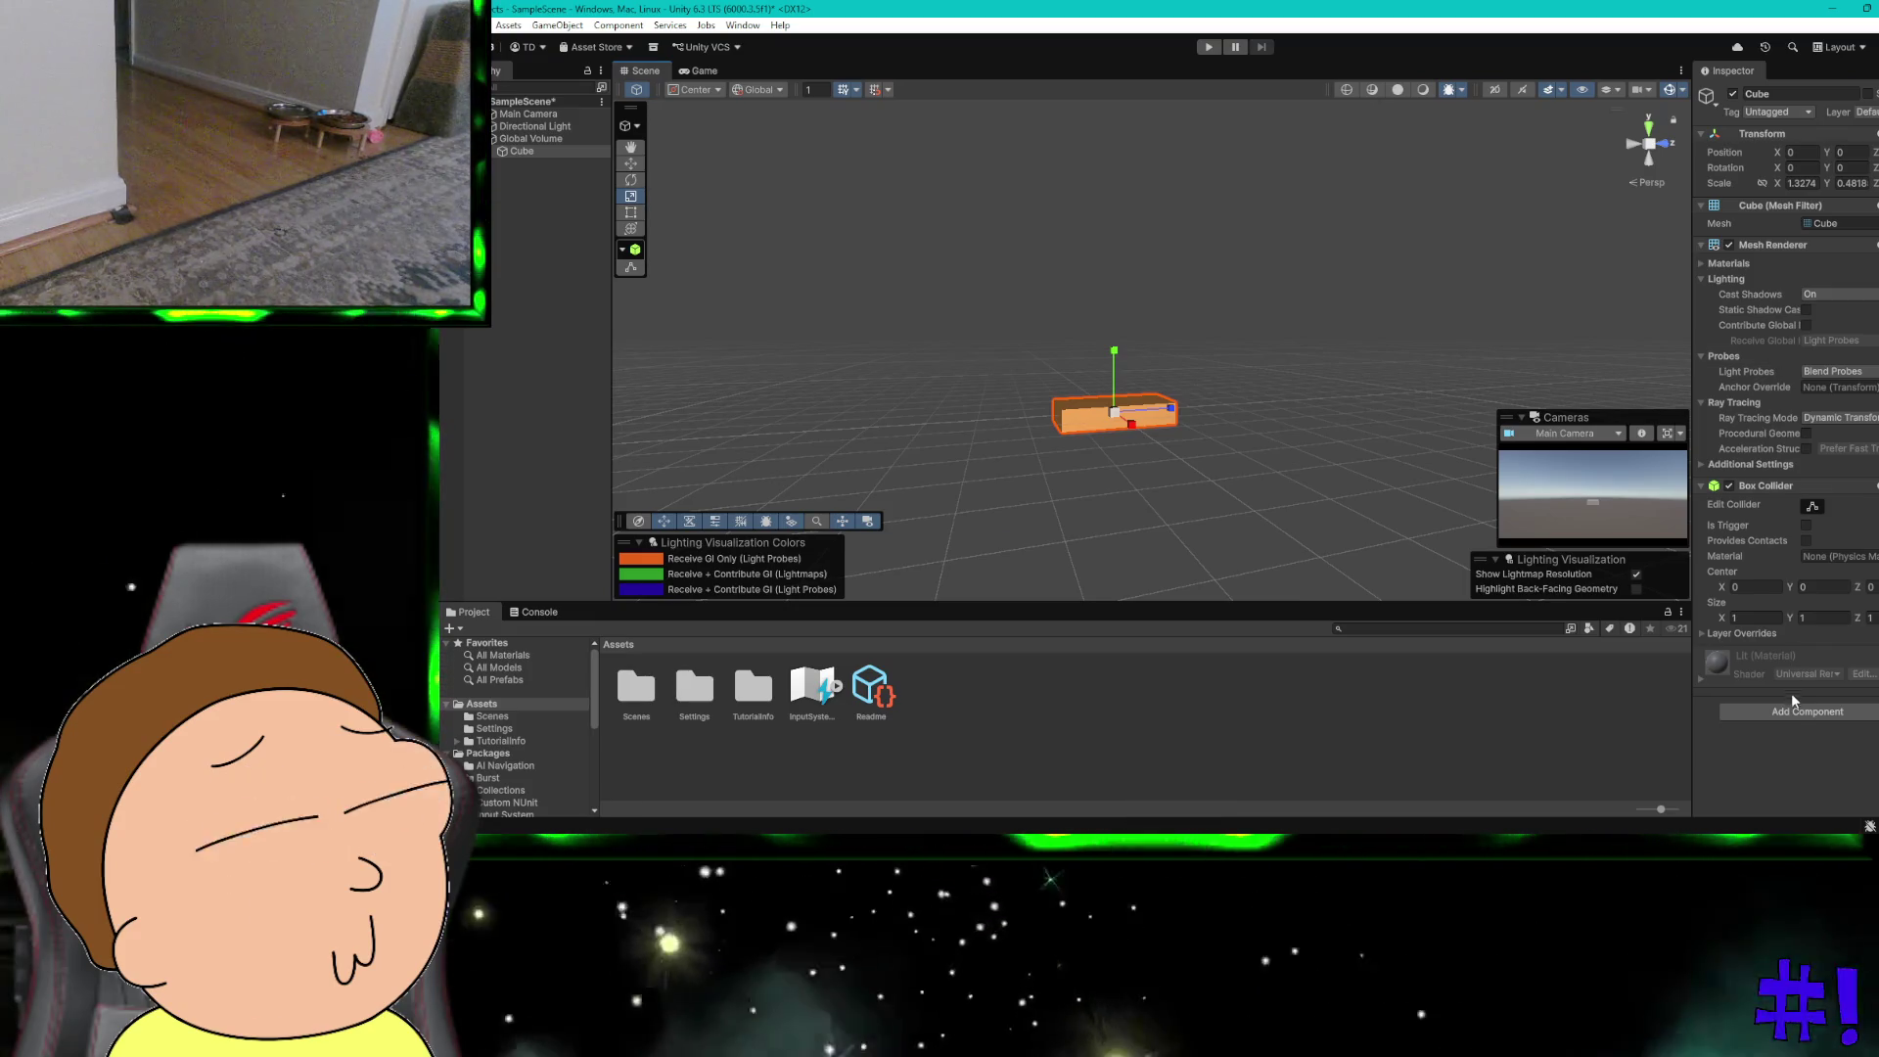
click(1787, 714)
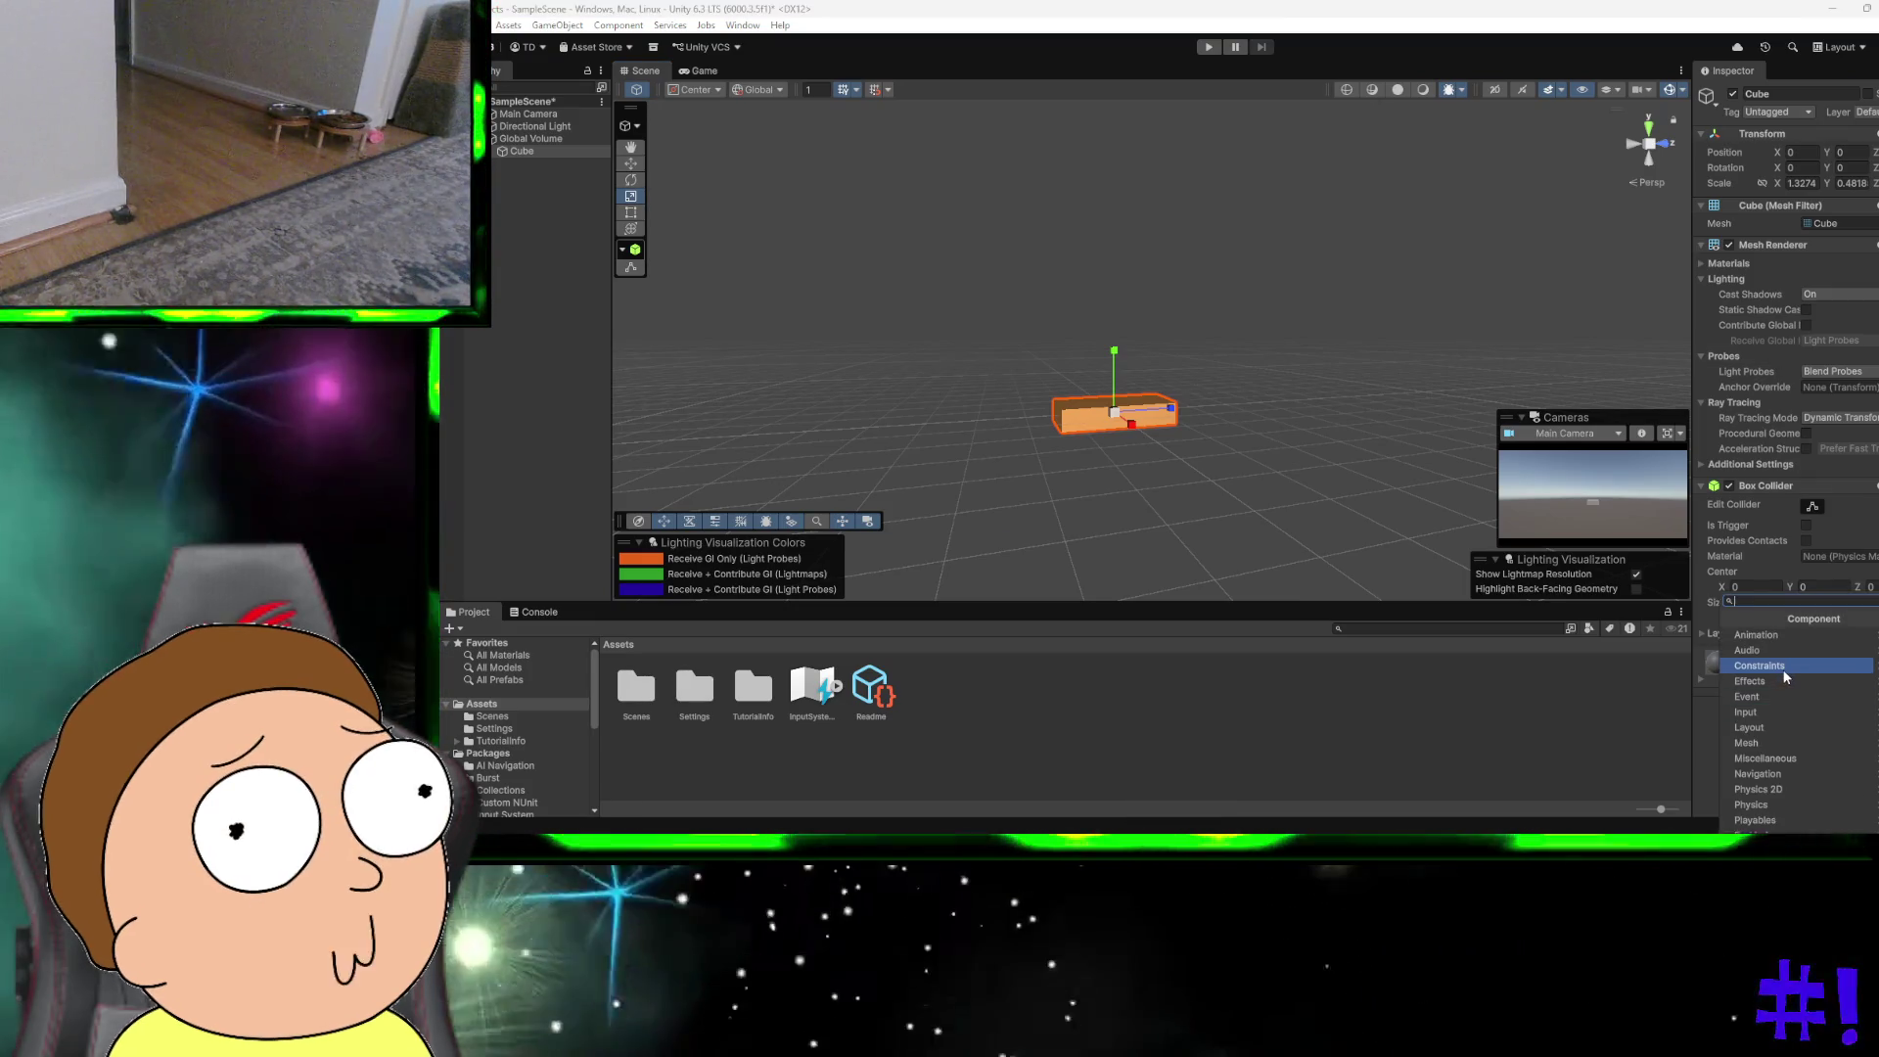
text(rig)
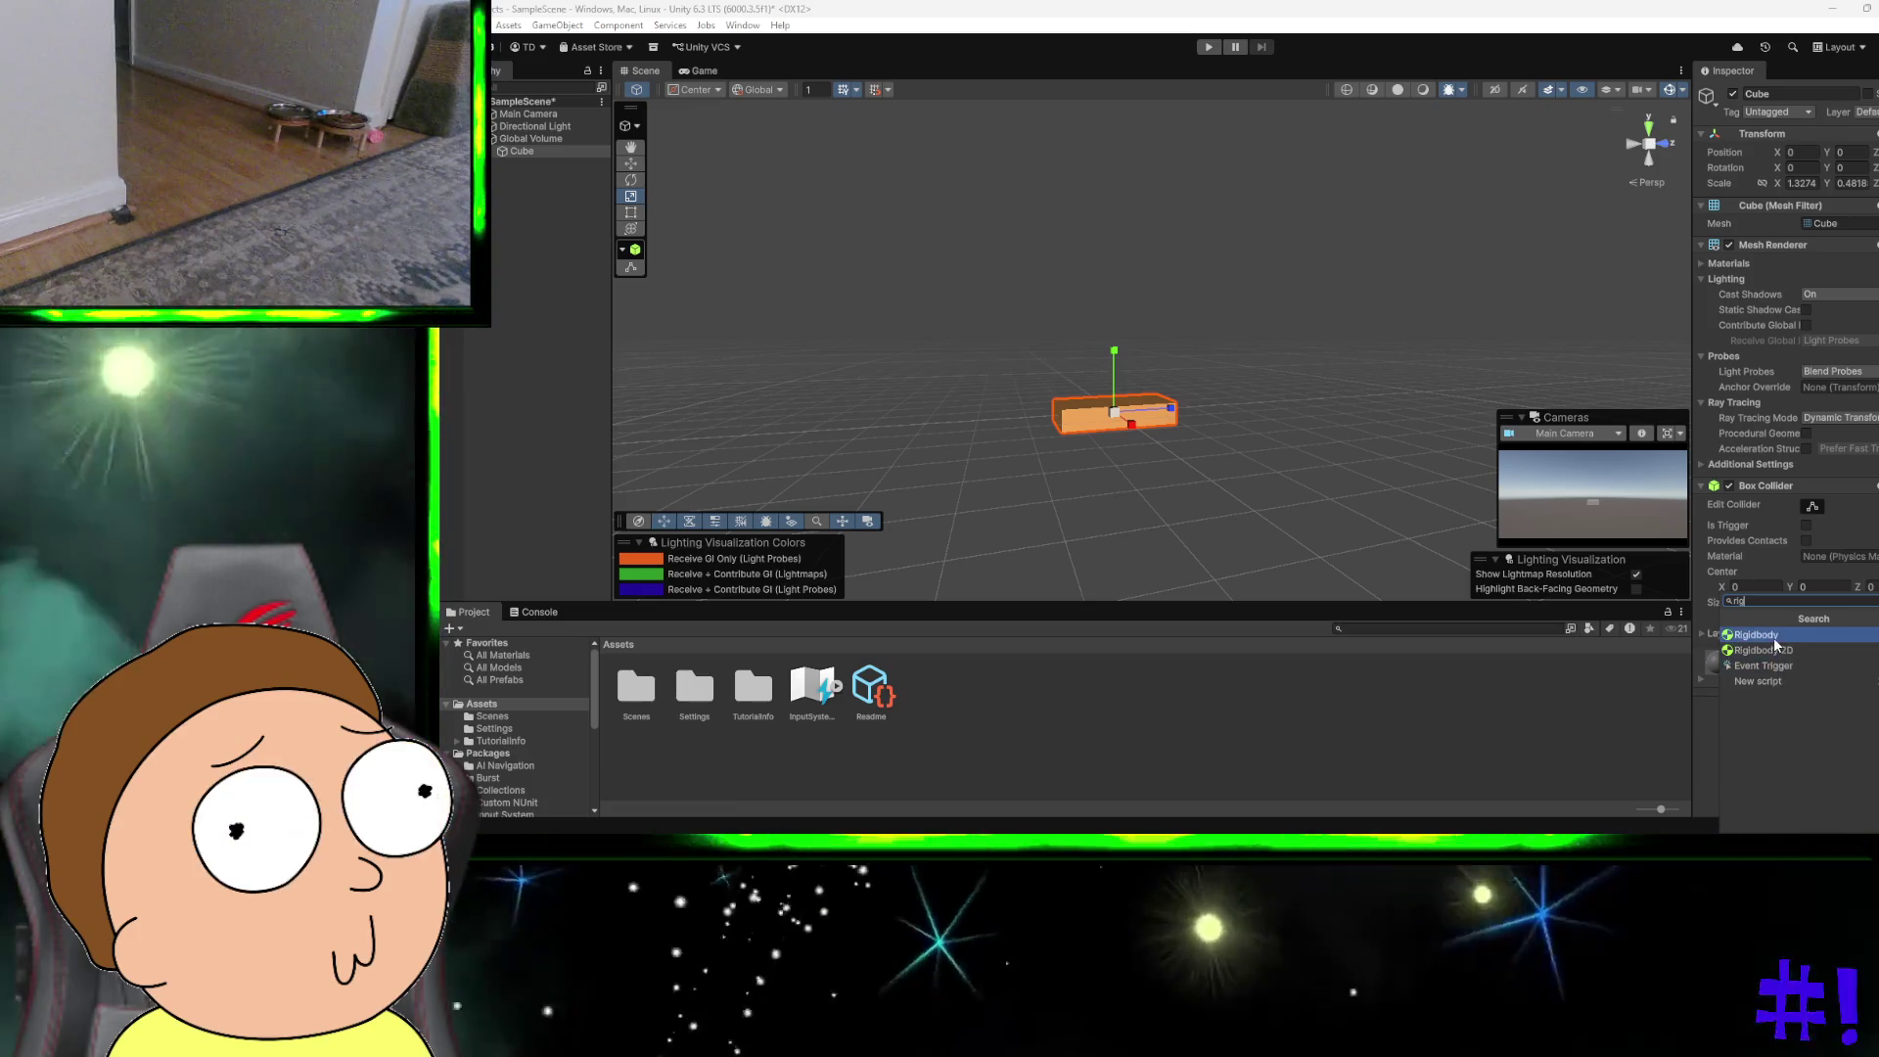
click(1773, 637)
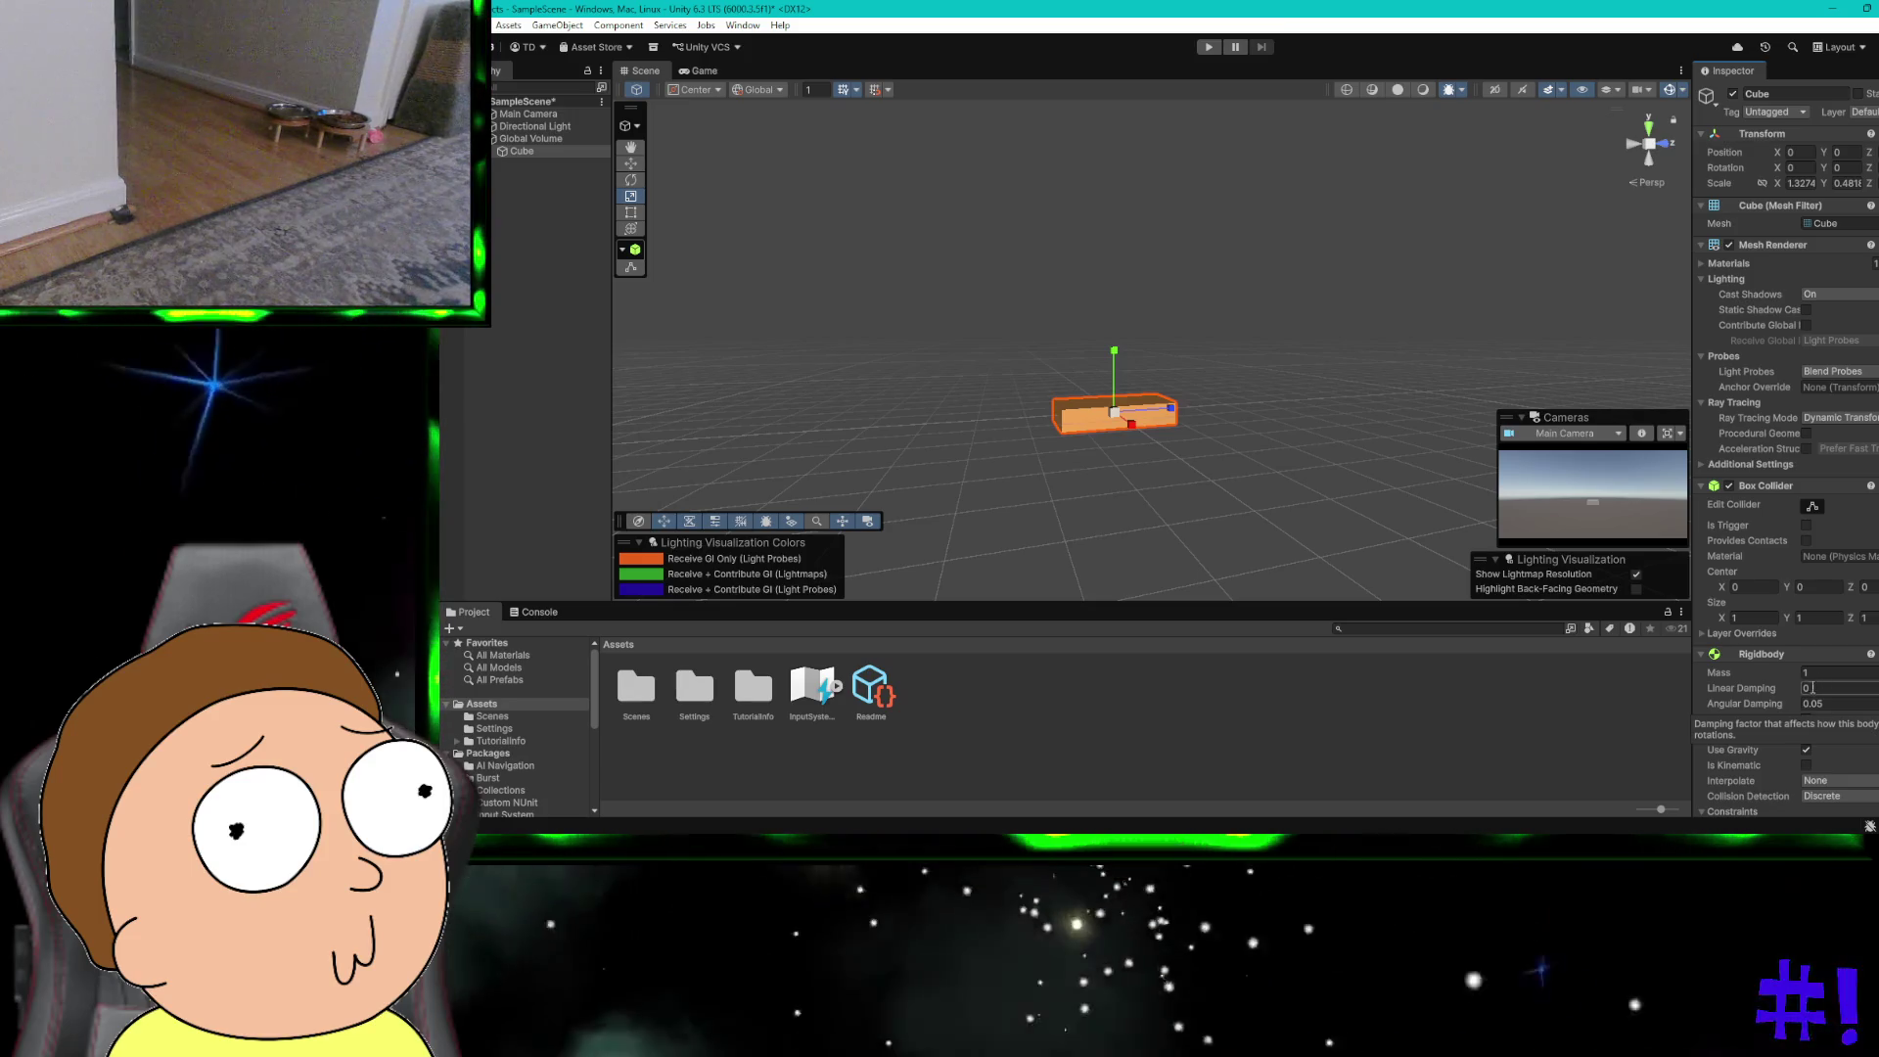
click(1831, 672)
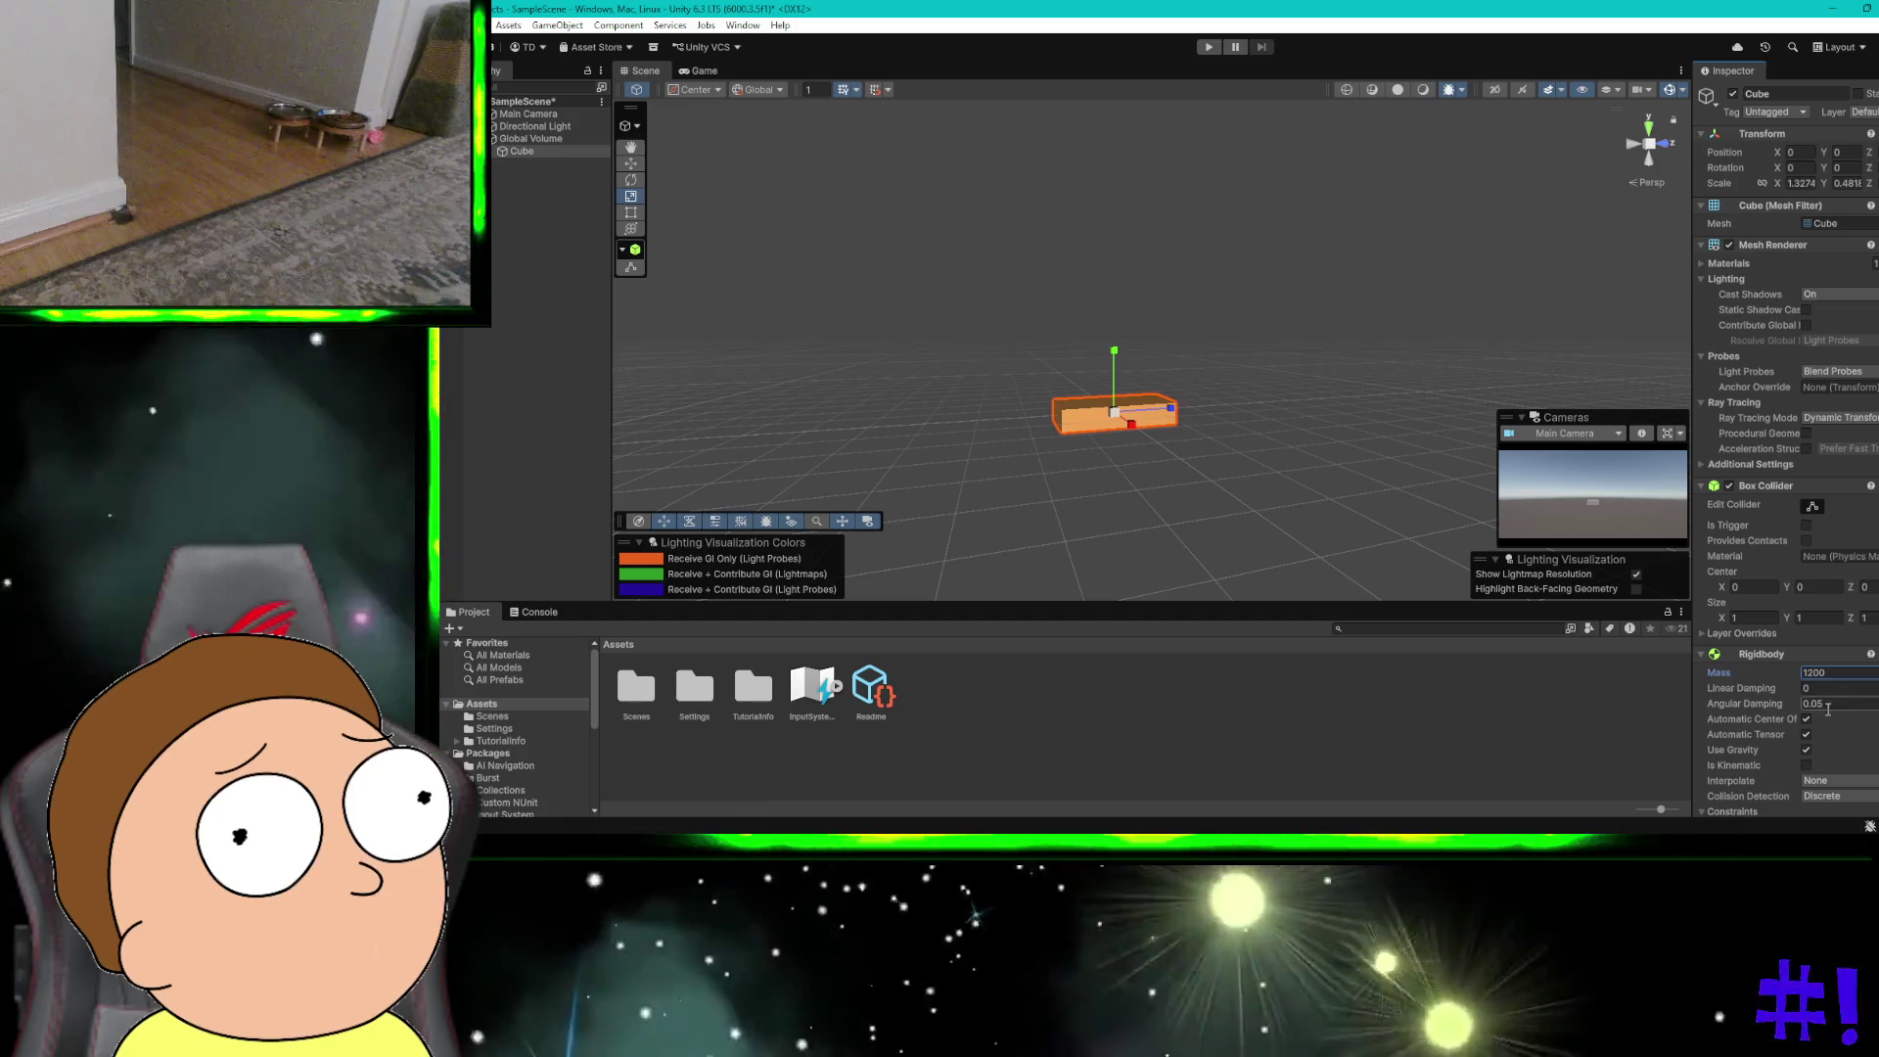
scroll(1826, 706, down, 2)
scroll(1826, 706, down, 1)
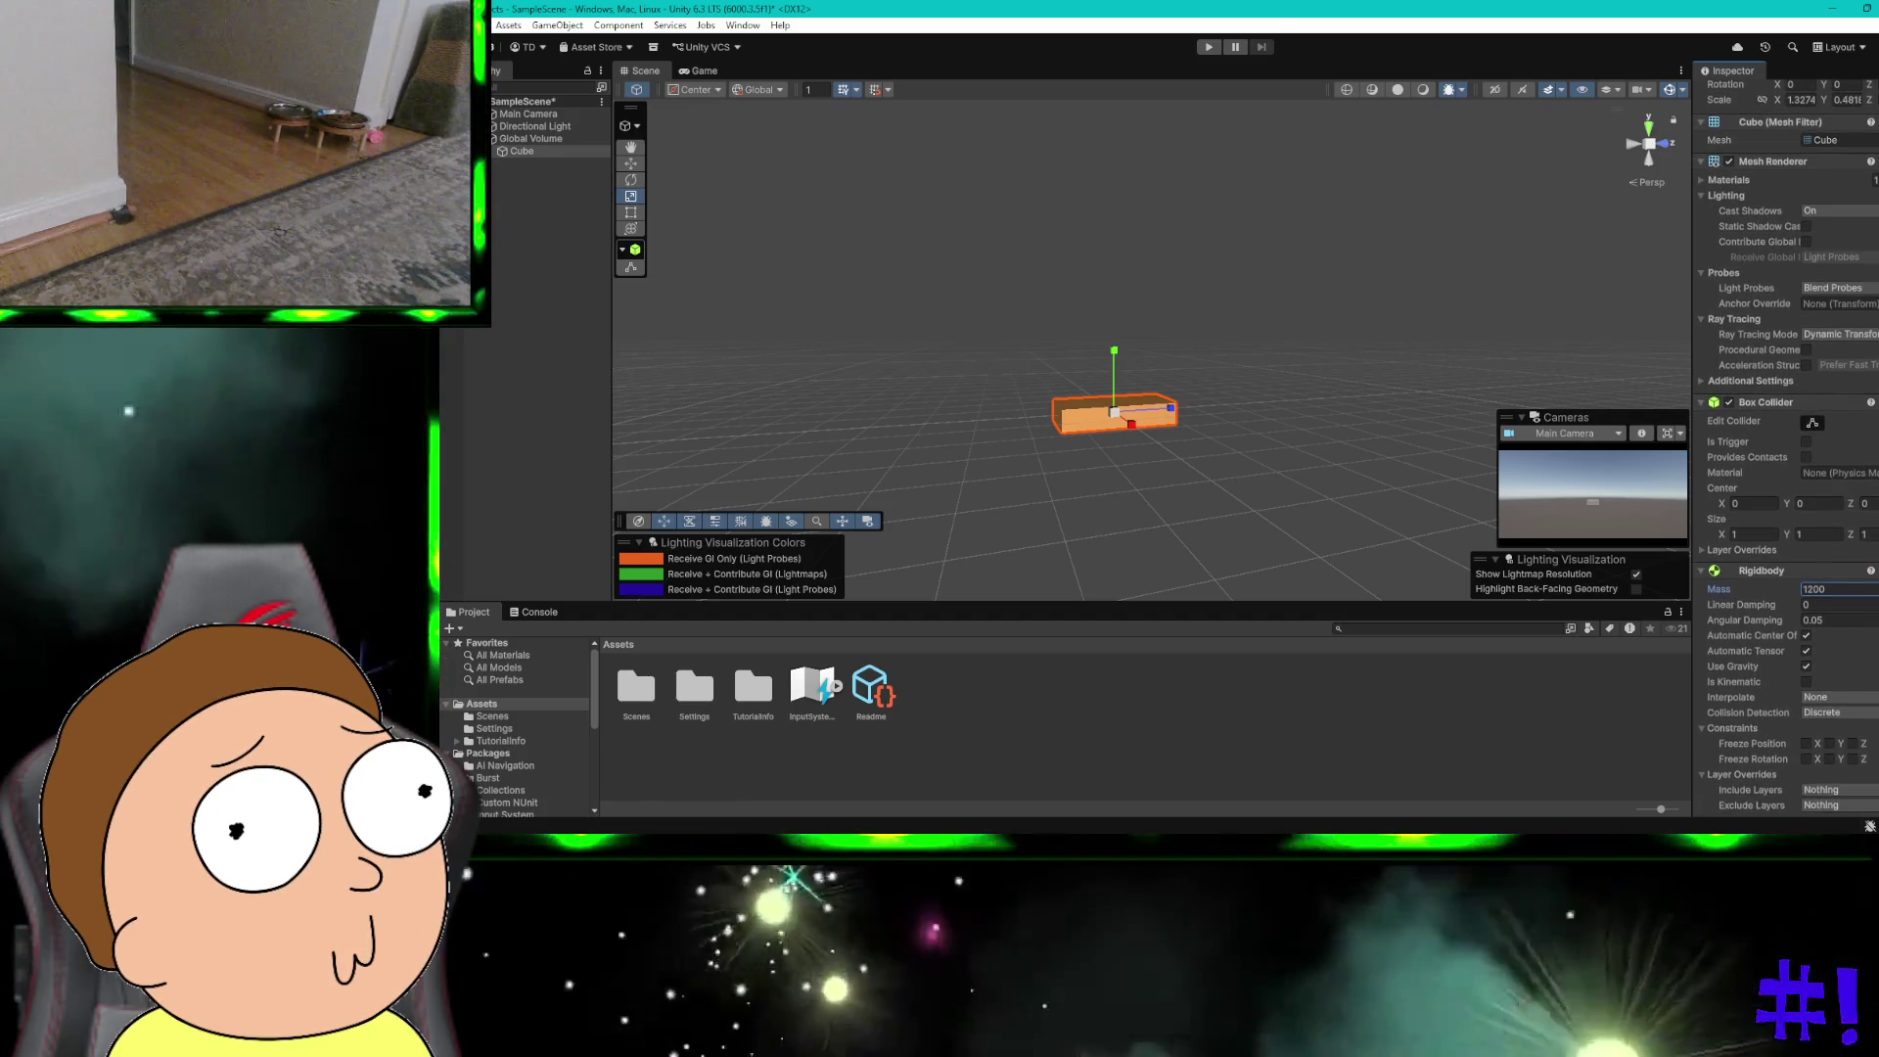
scroll(1826, 707, down, 3)
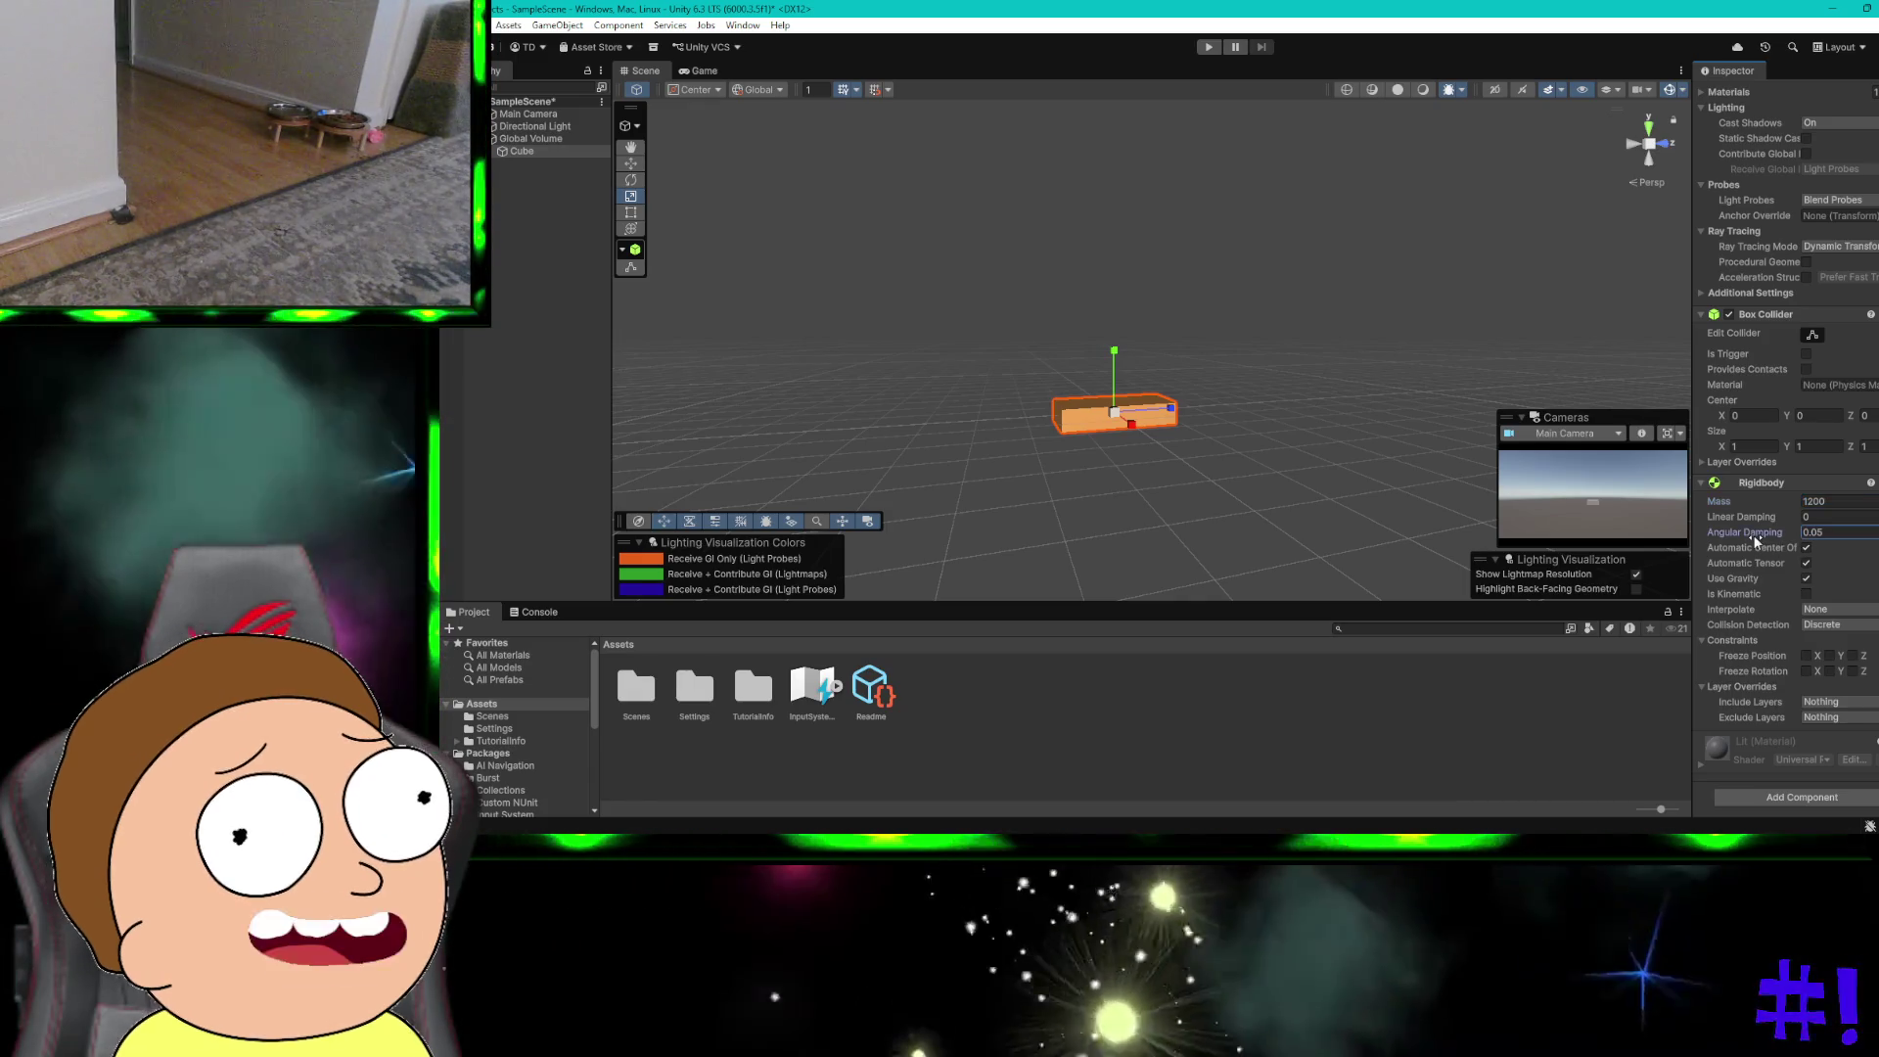
Step: Search Google for Rigidbody linear damping
click(1754, 534)
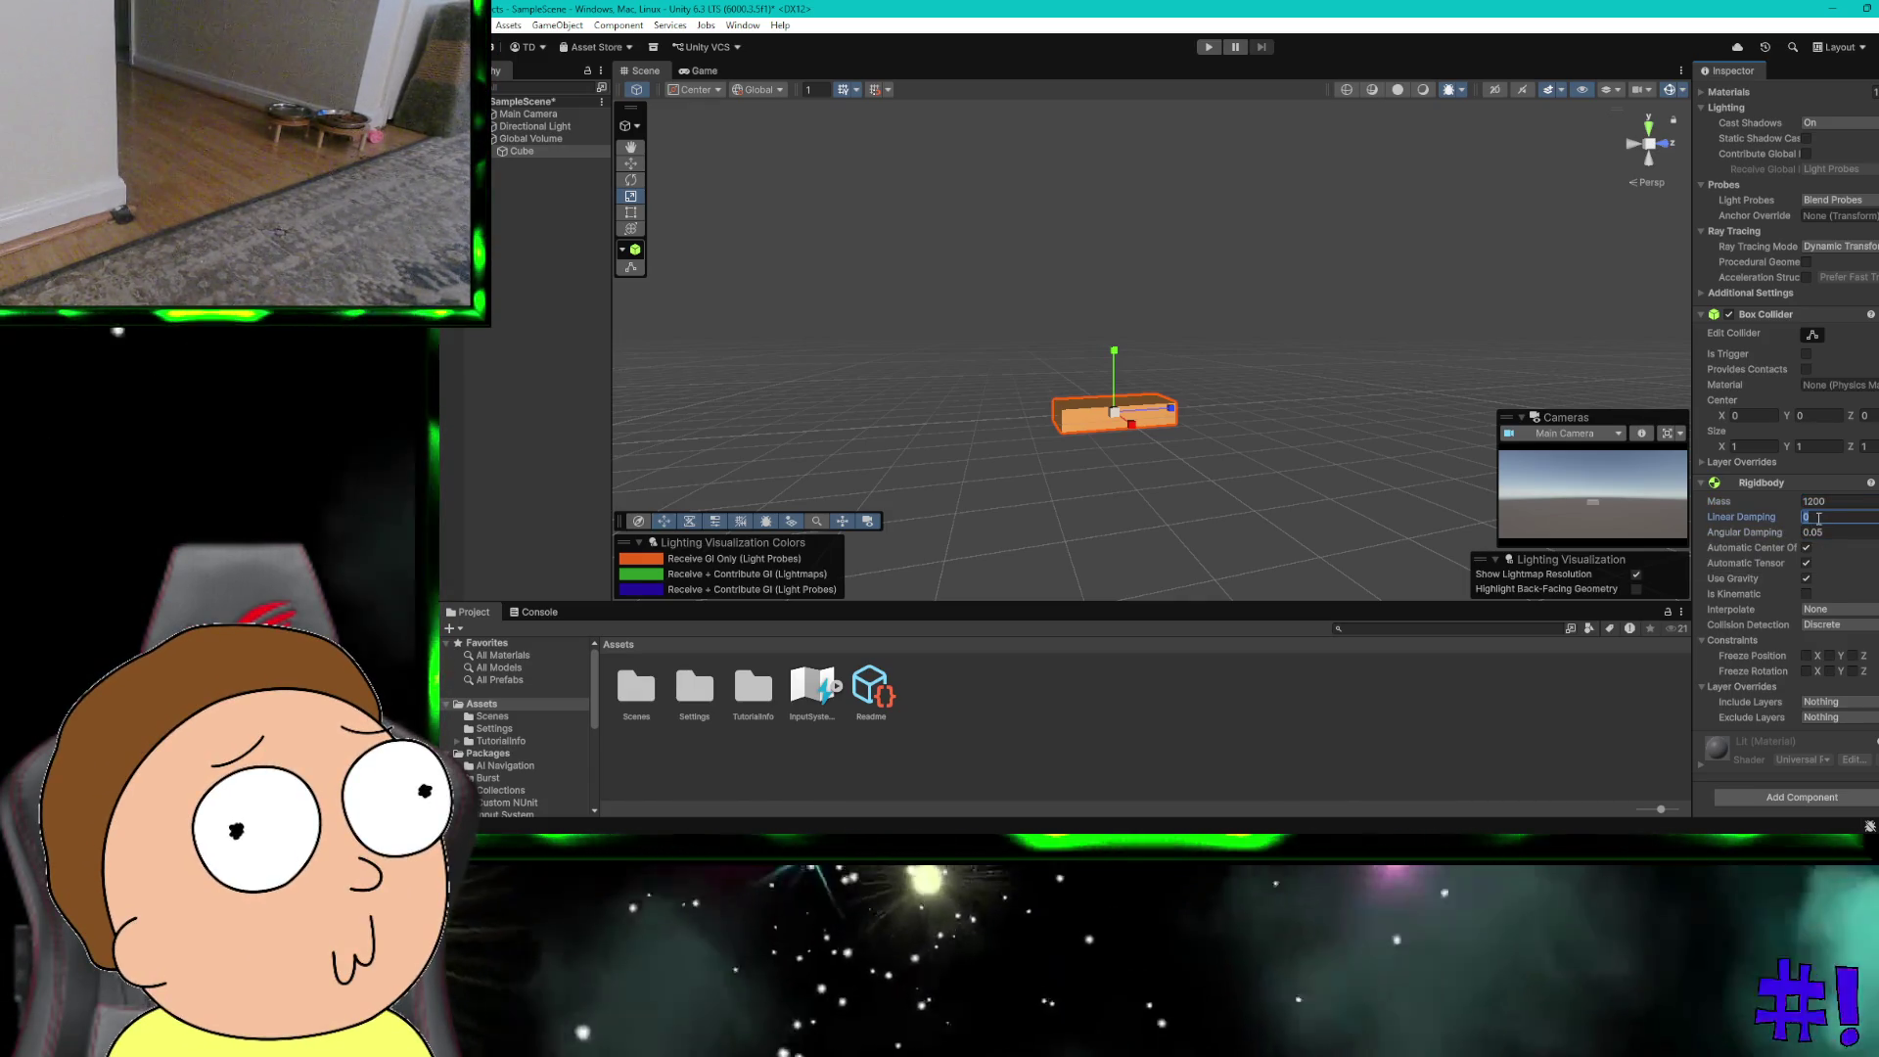
key(ctrl+super+Right)
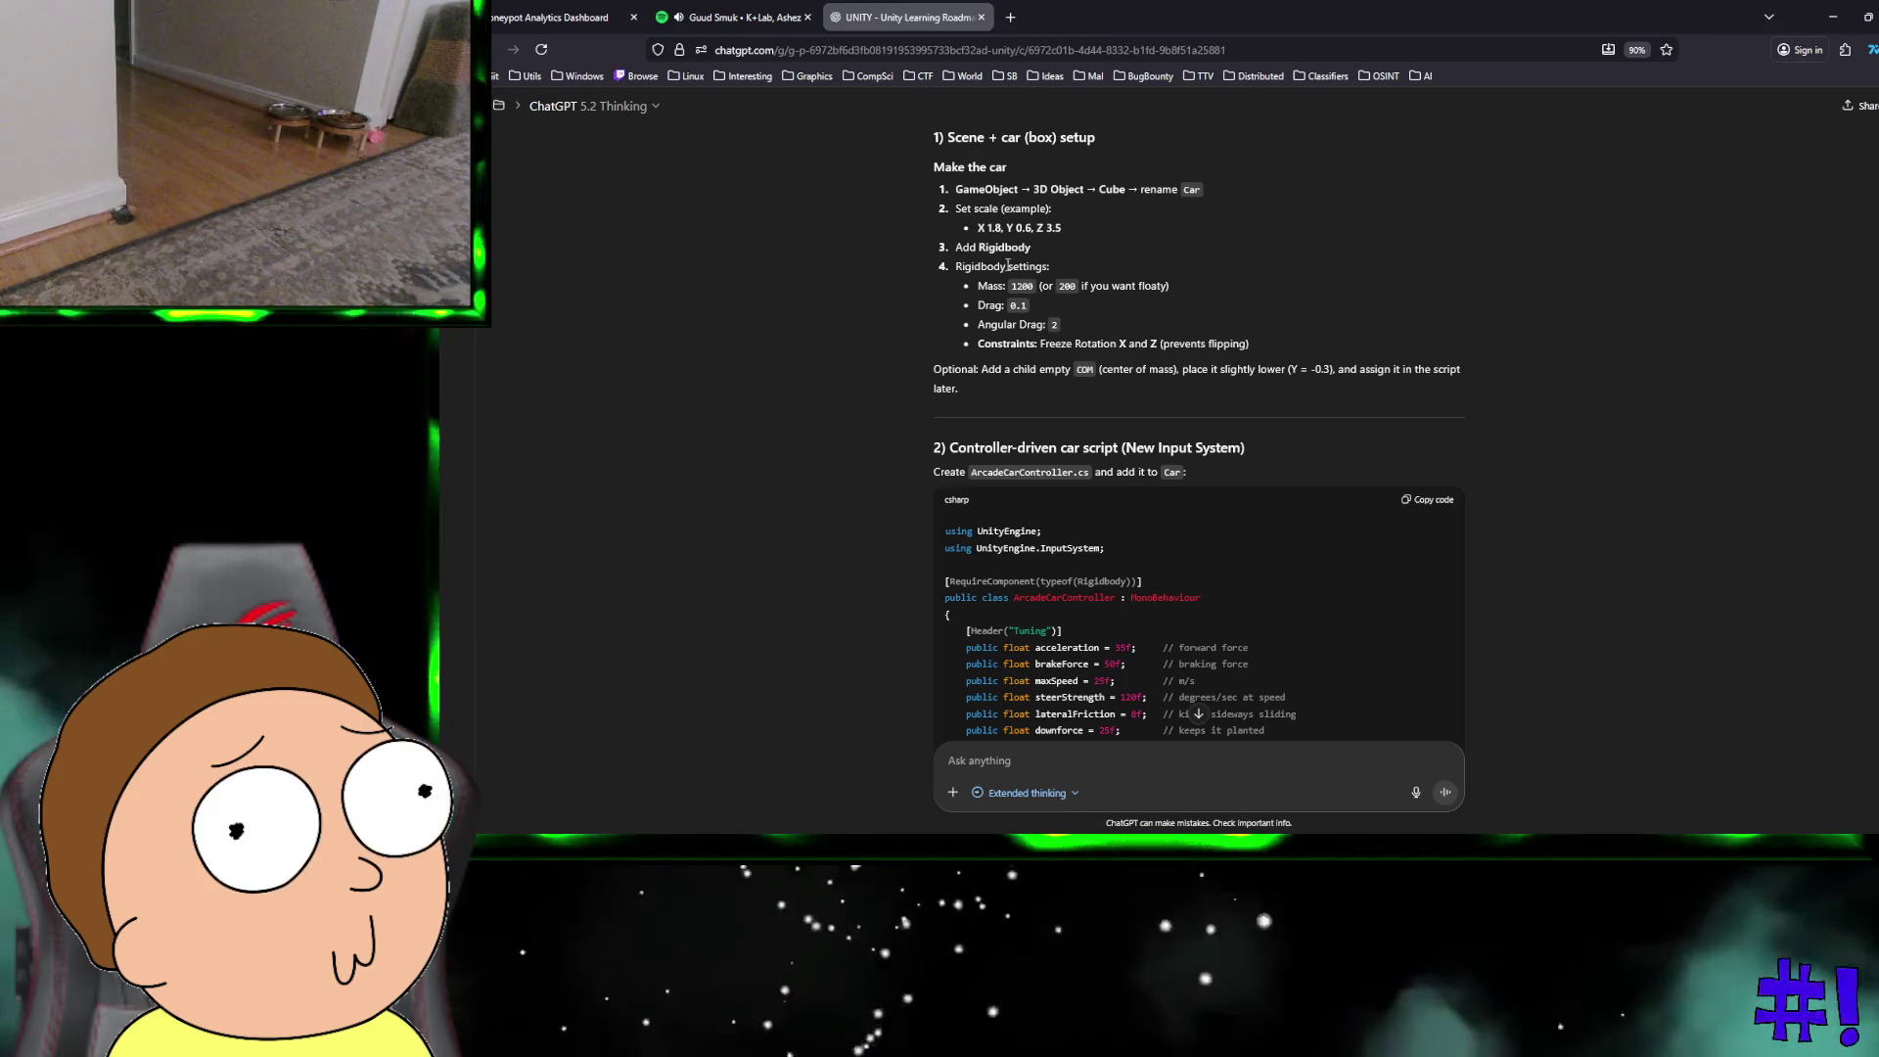
click(1009, 24)
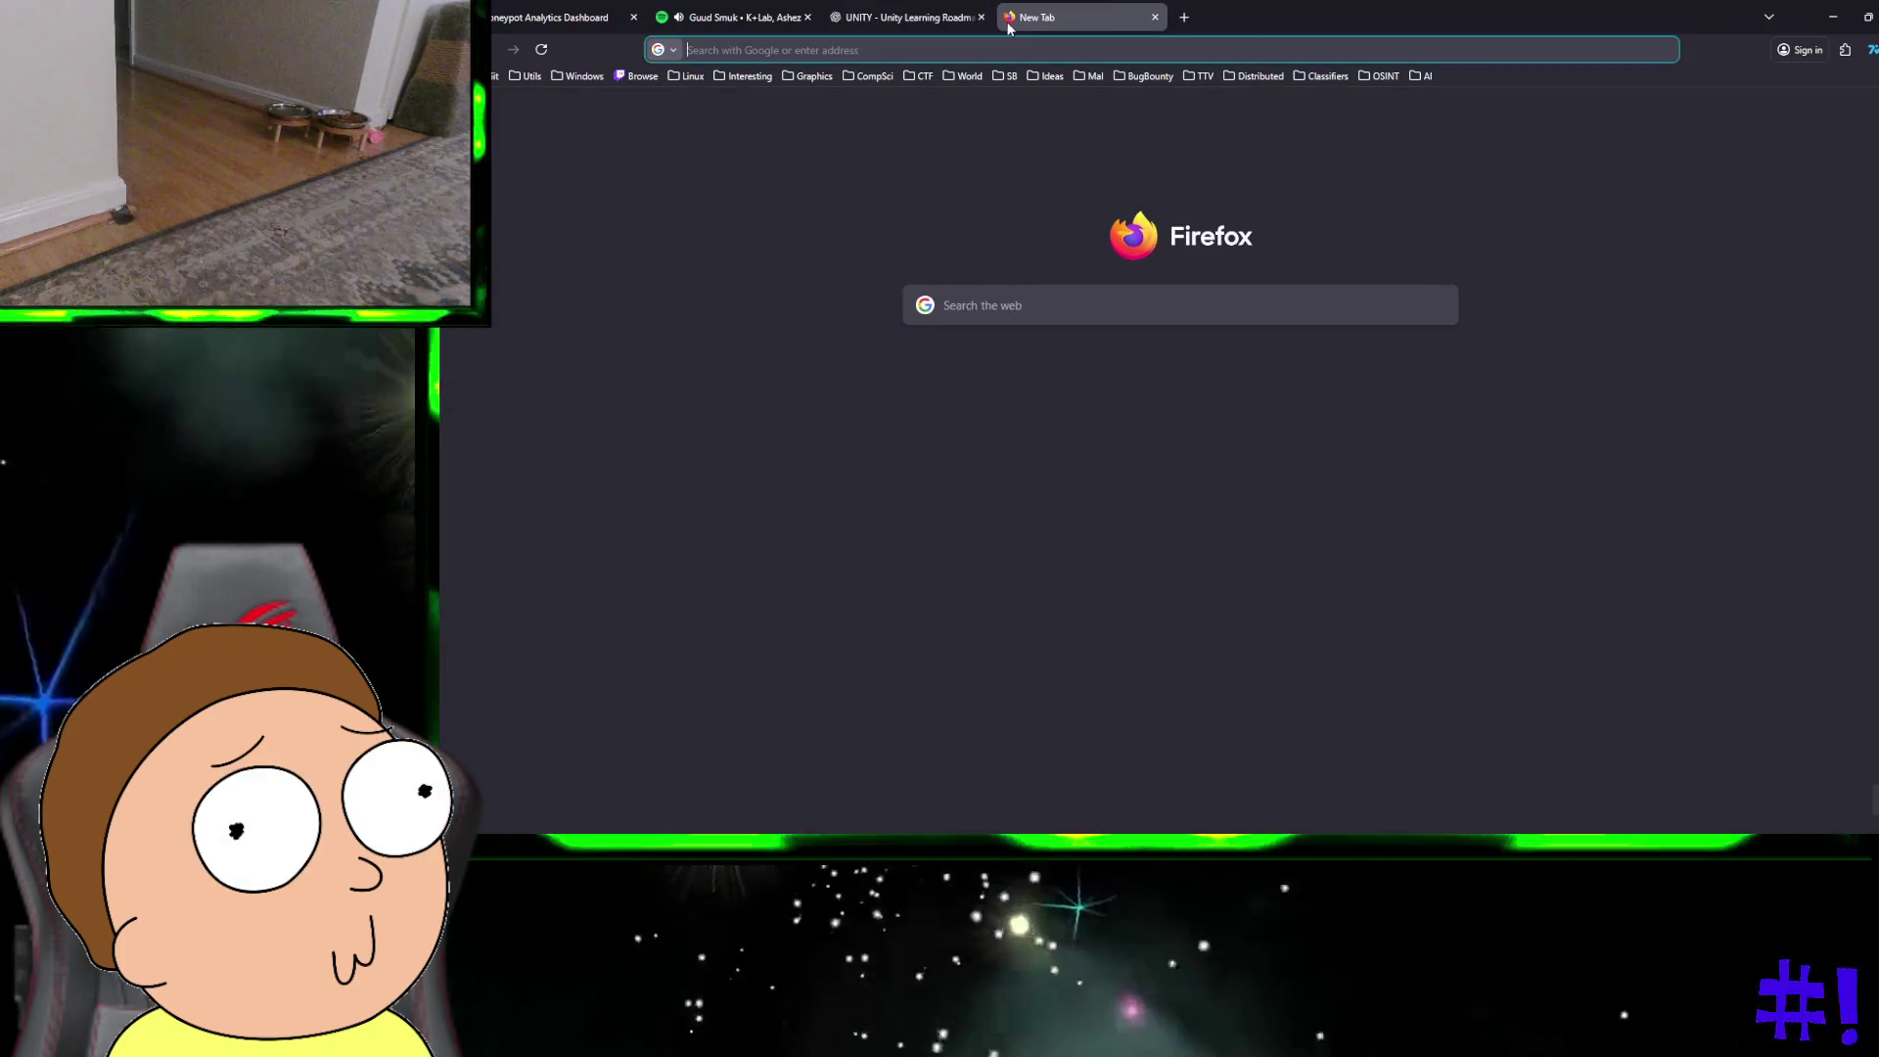
text(unity rigidbody)
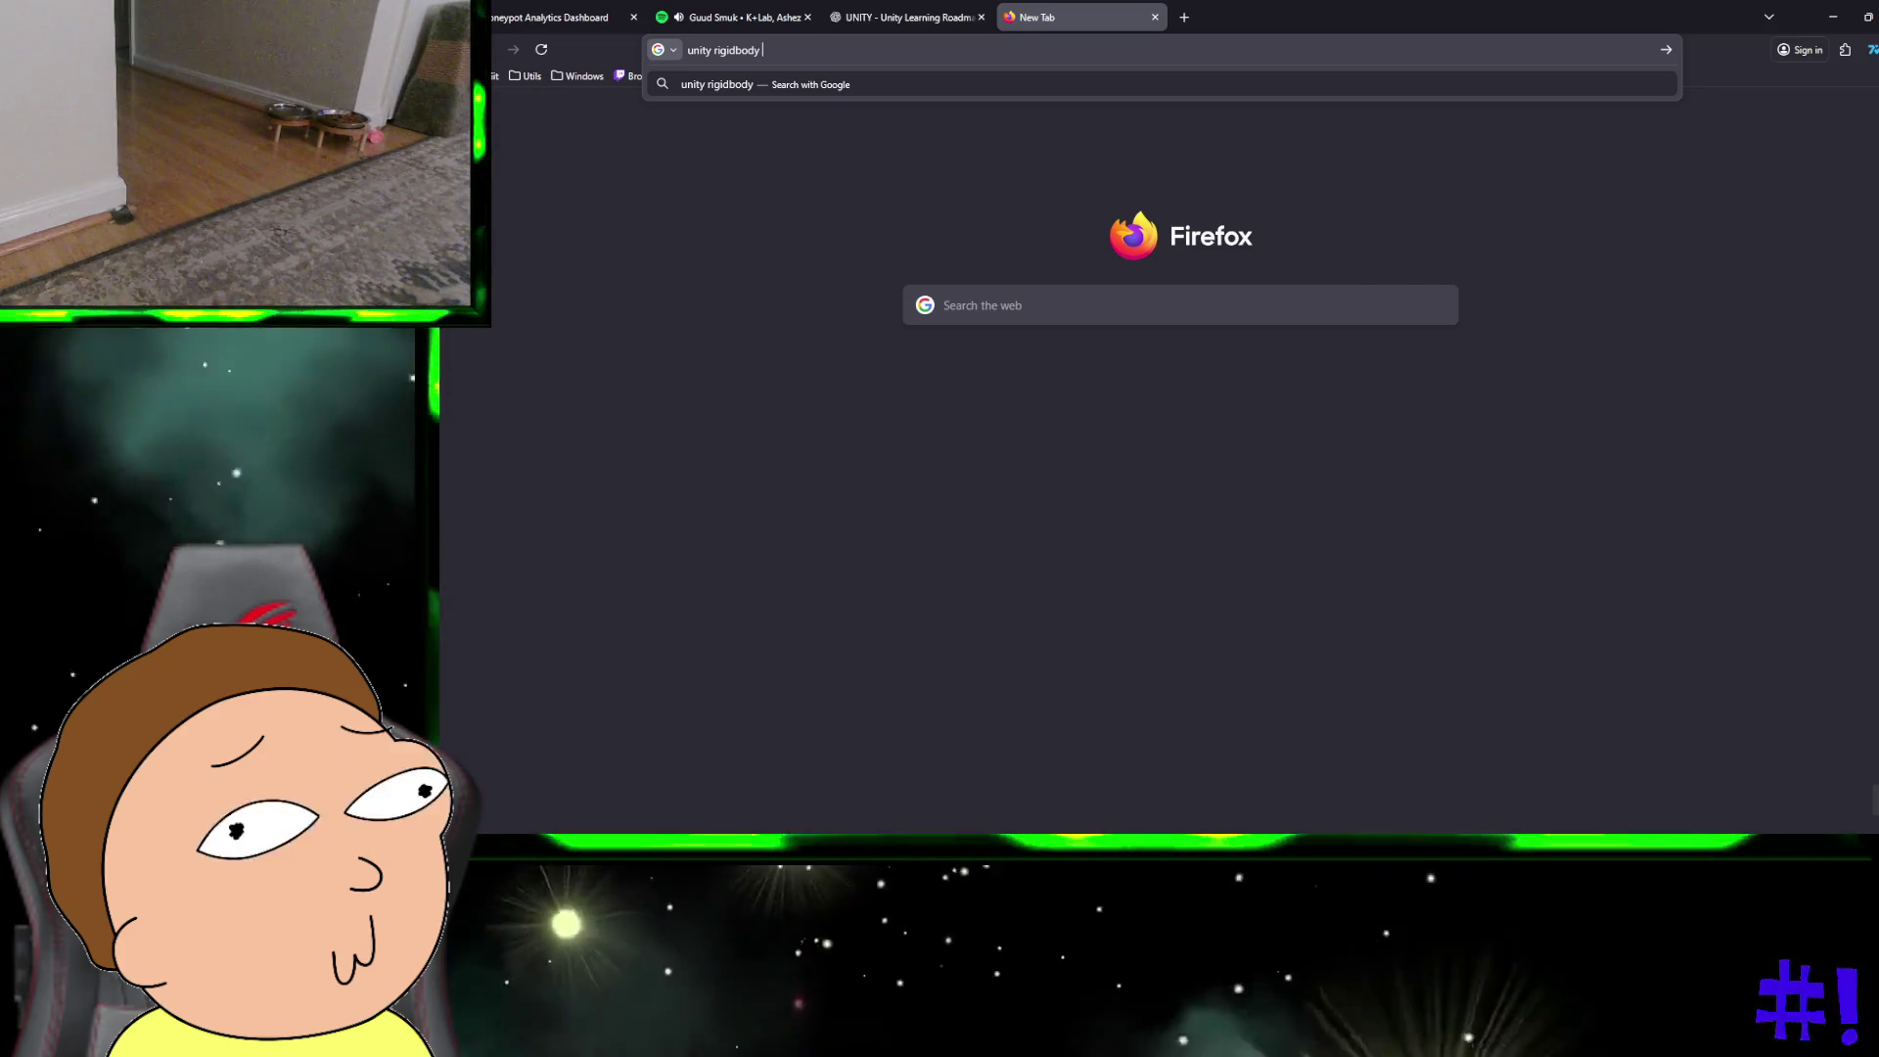
text(damping)
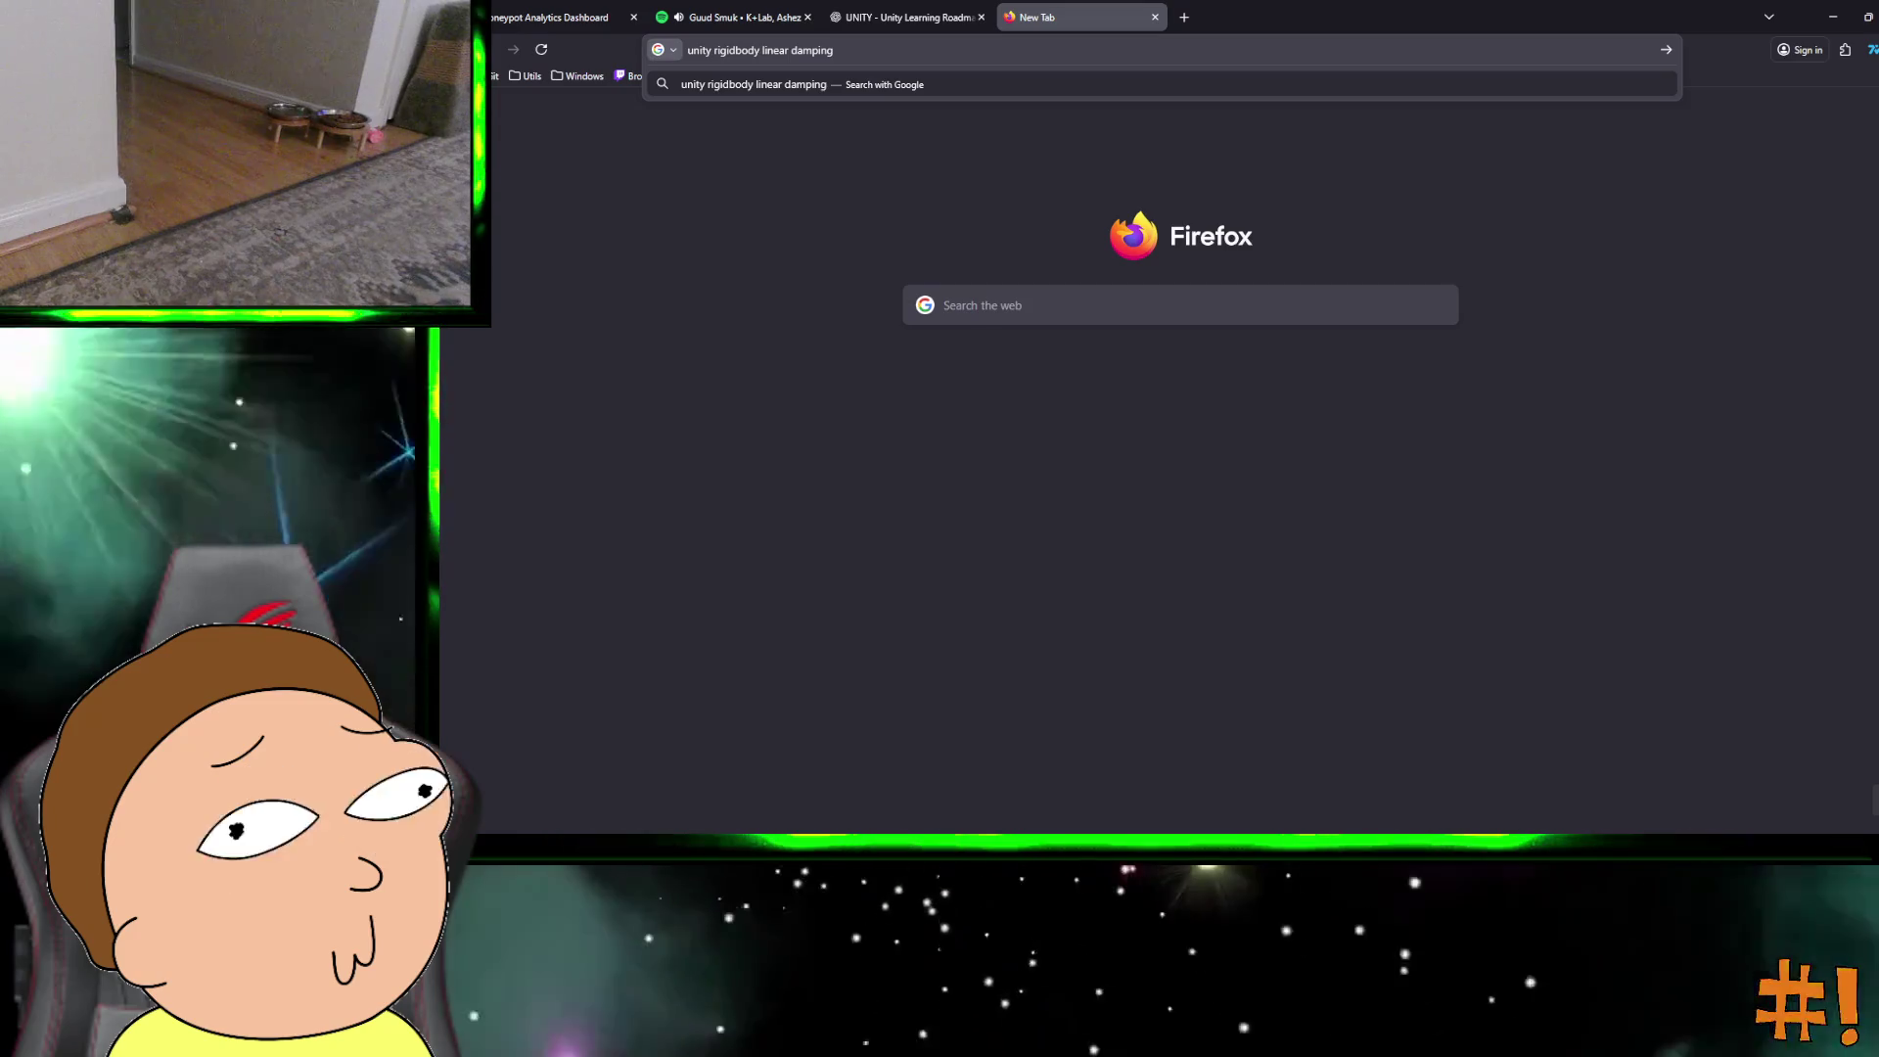
key(Return)
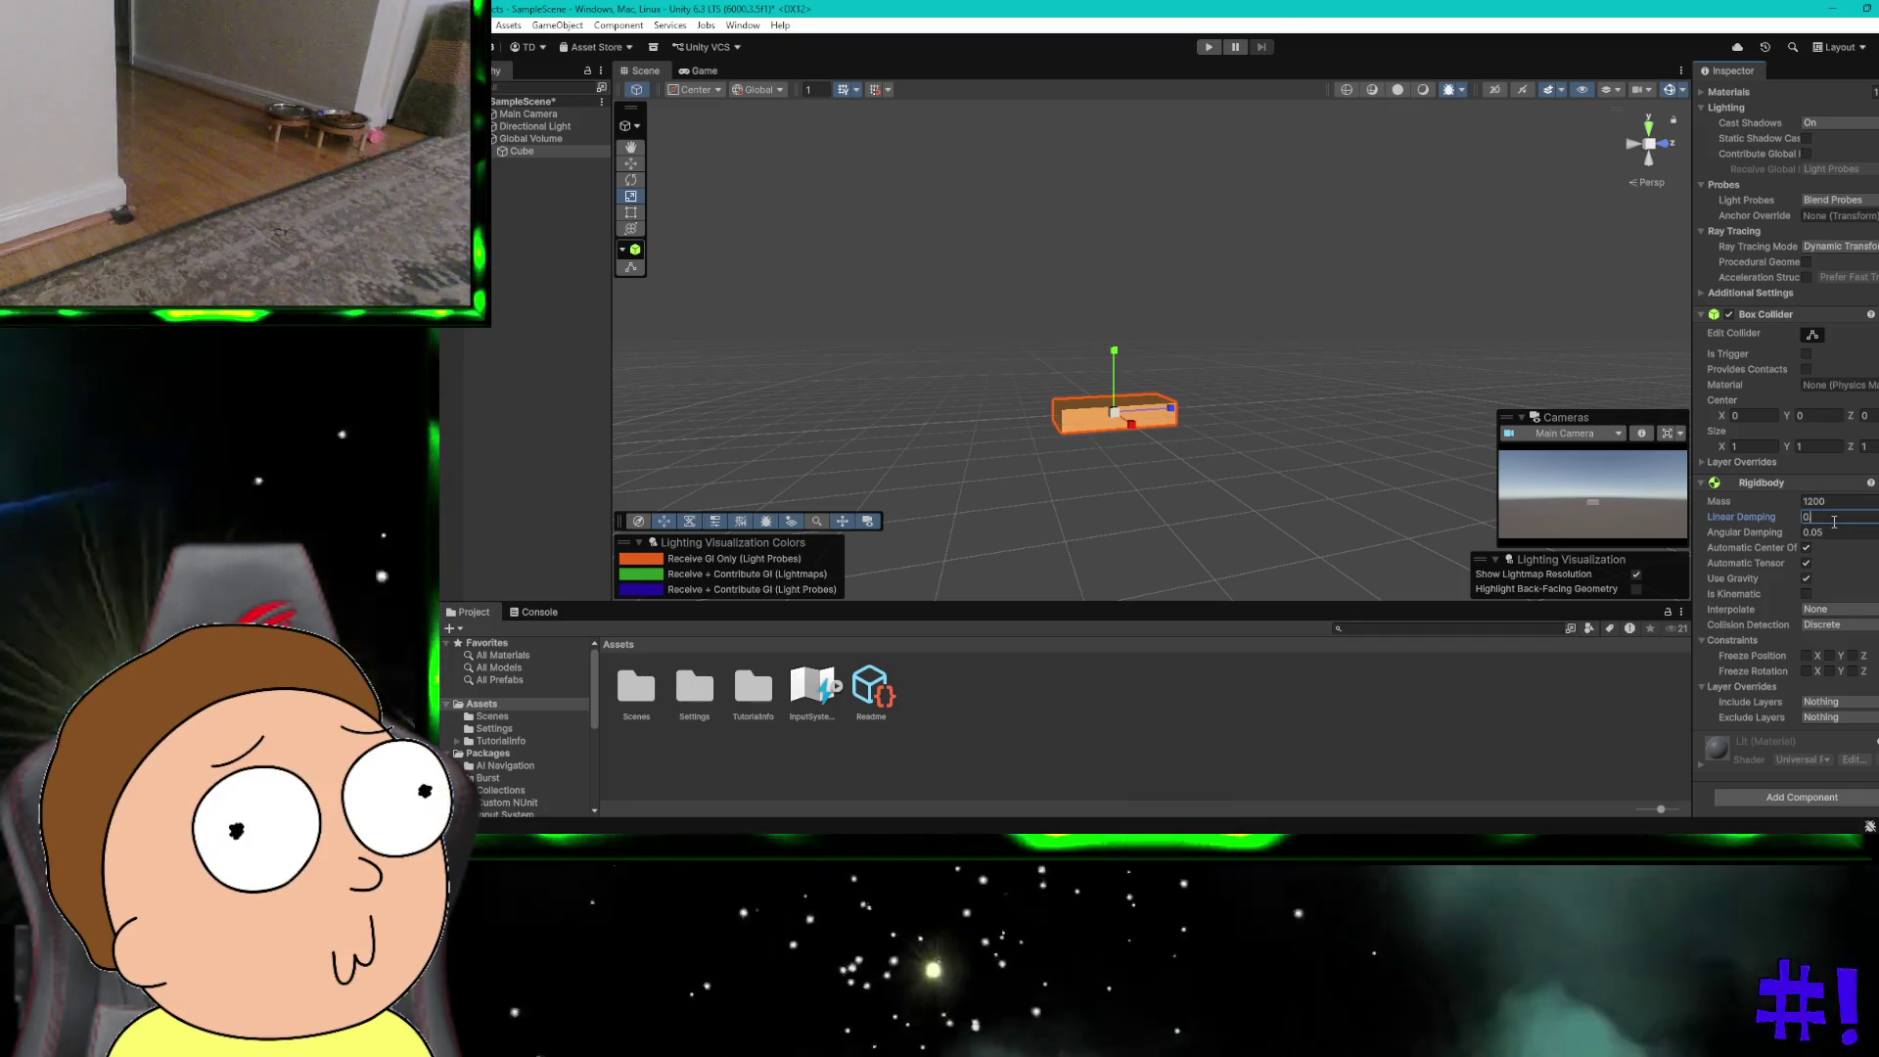
Step: Reopen the ChatGPT car setup conversation, then return to Unity
key(ctrl+super+Left)
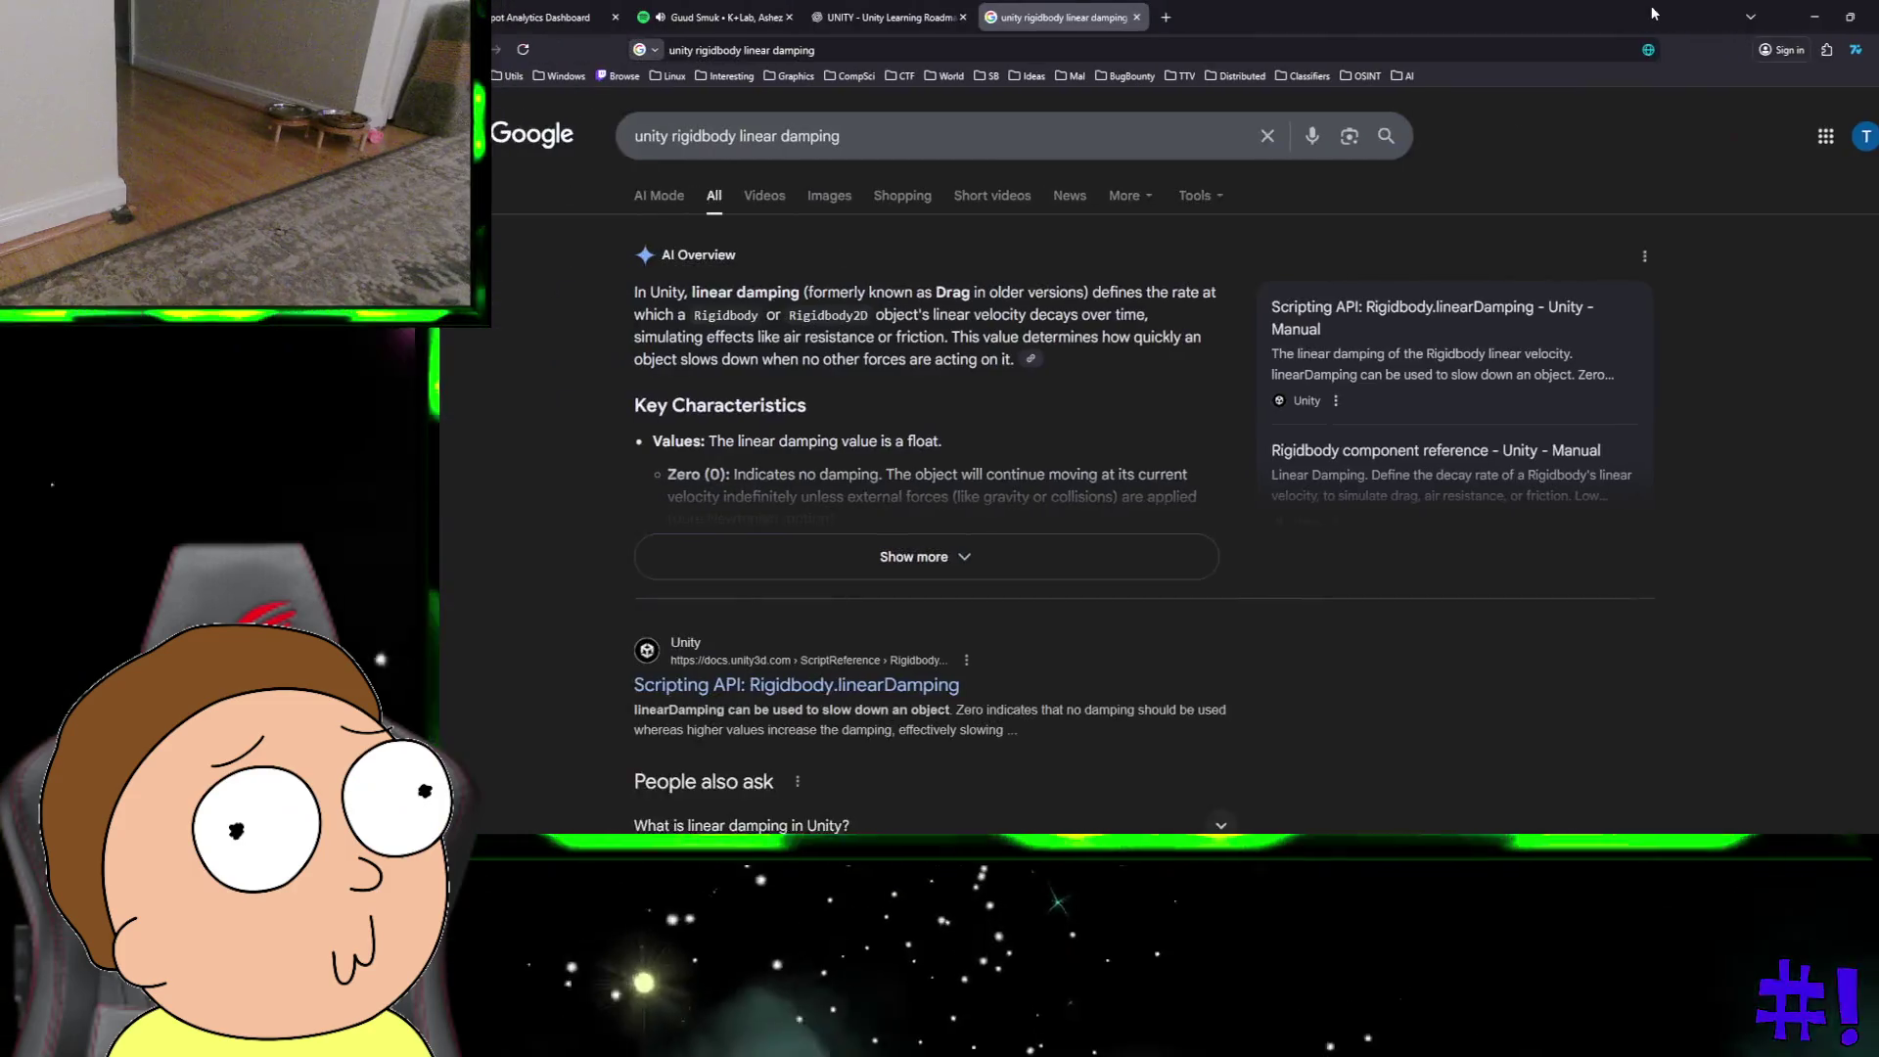
click(882, 18)
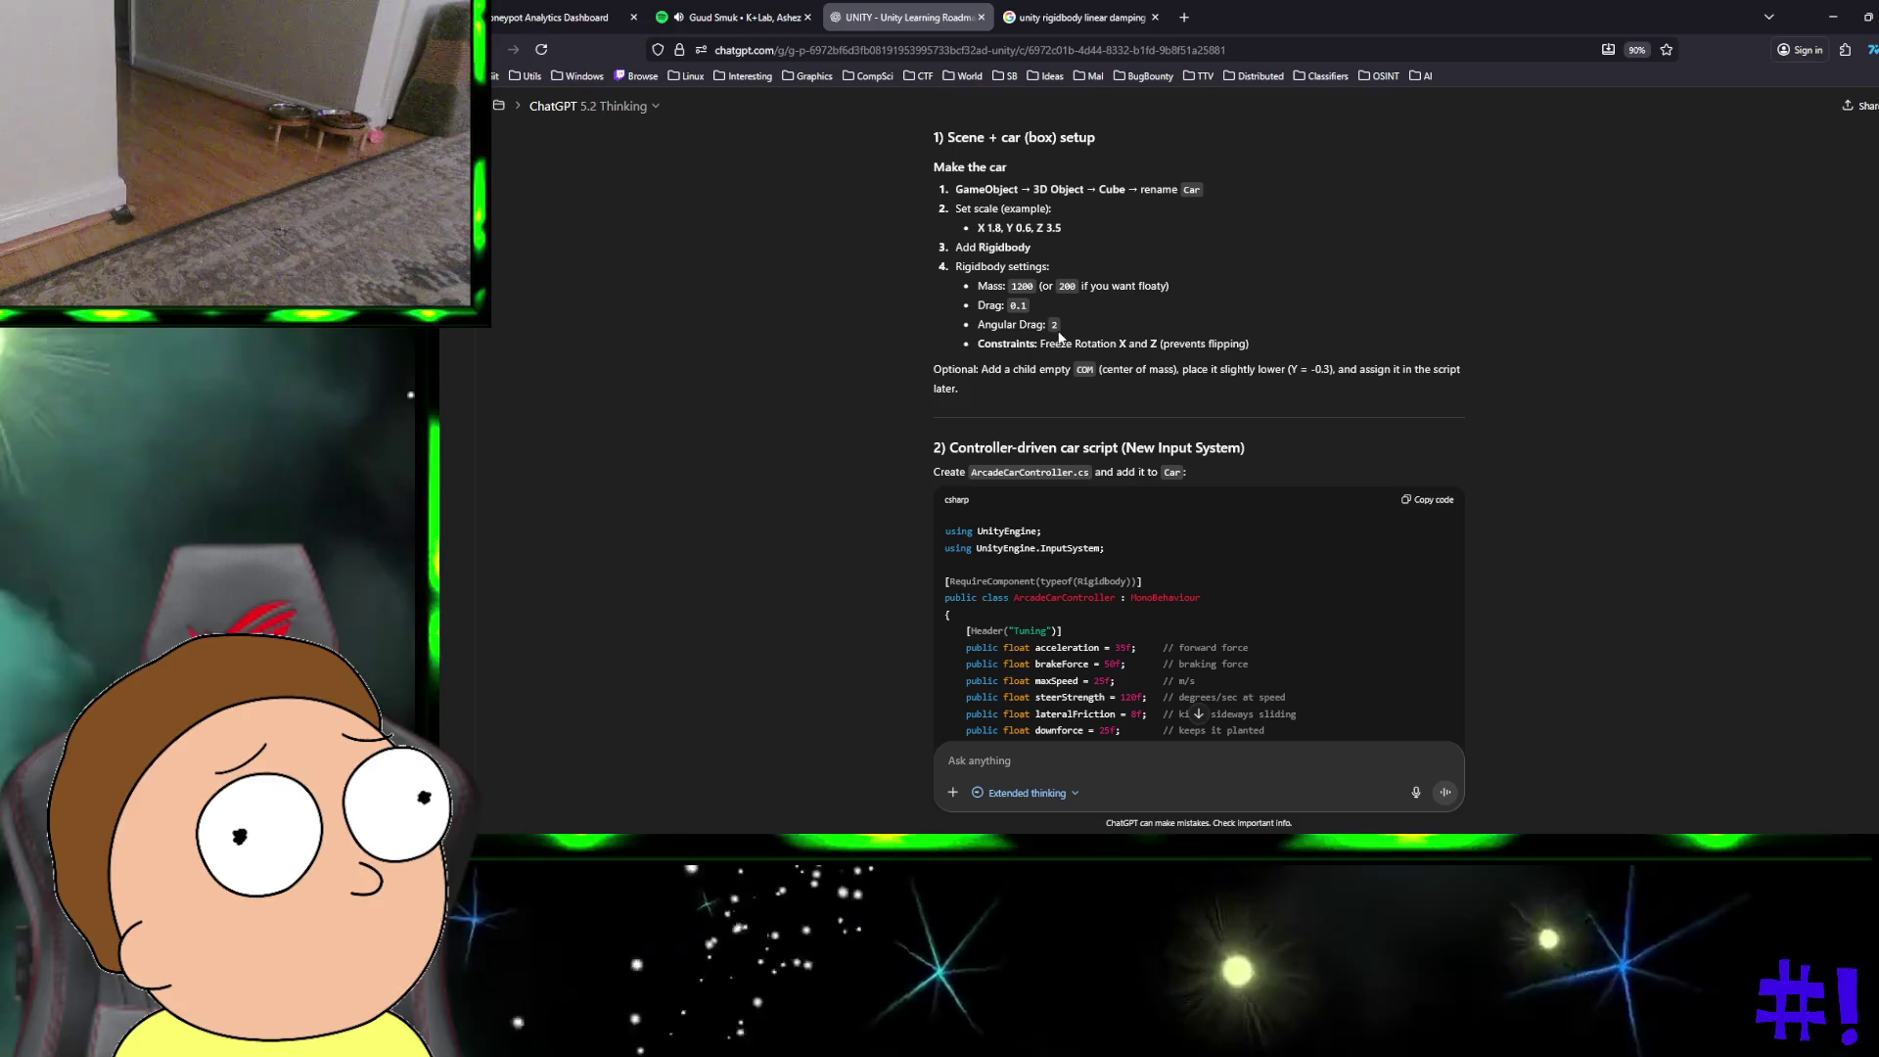
key(ctrl+super+Right)
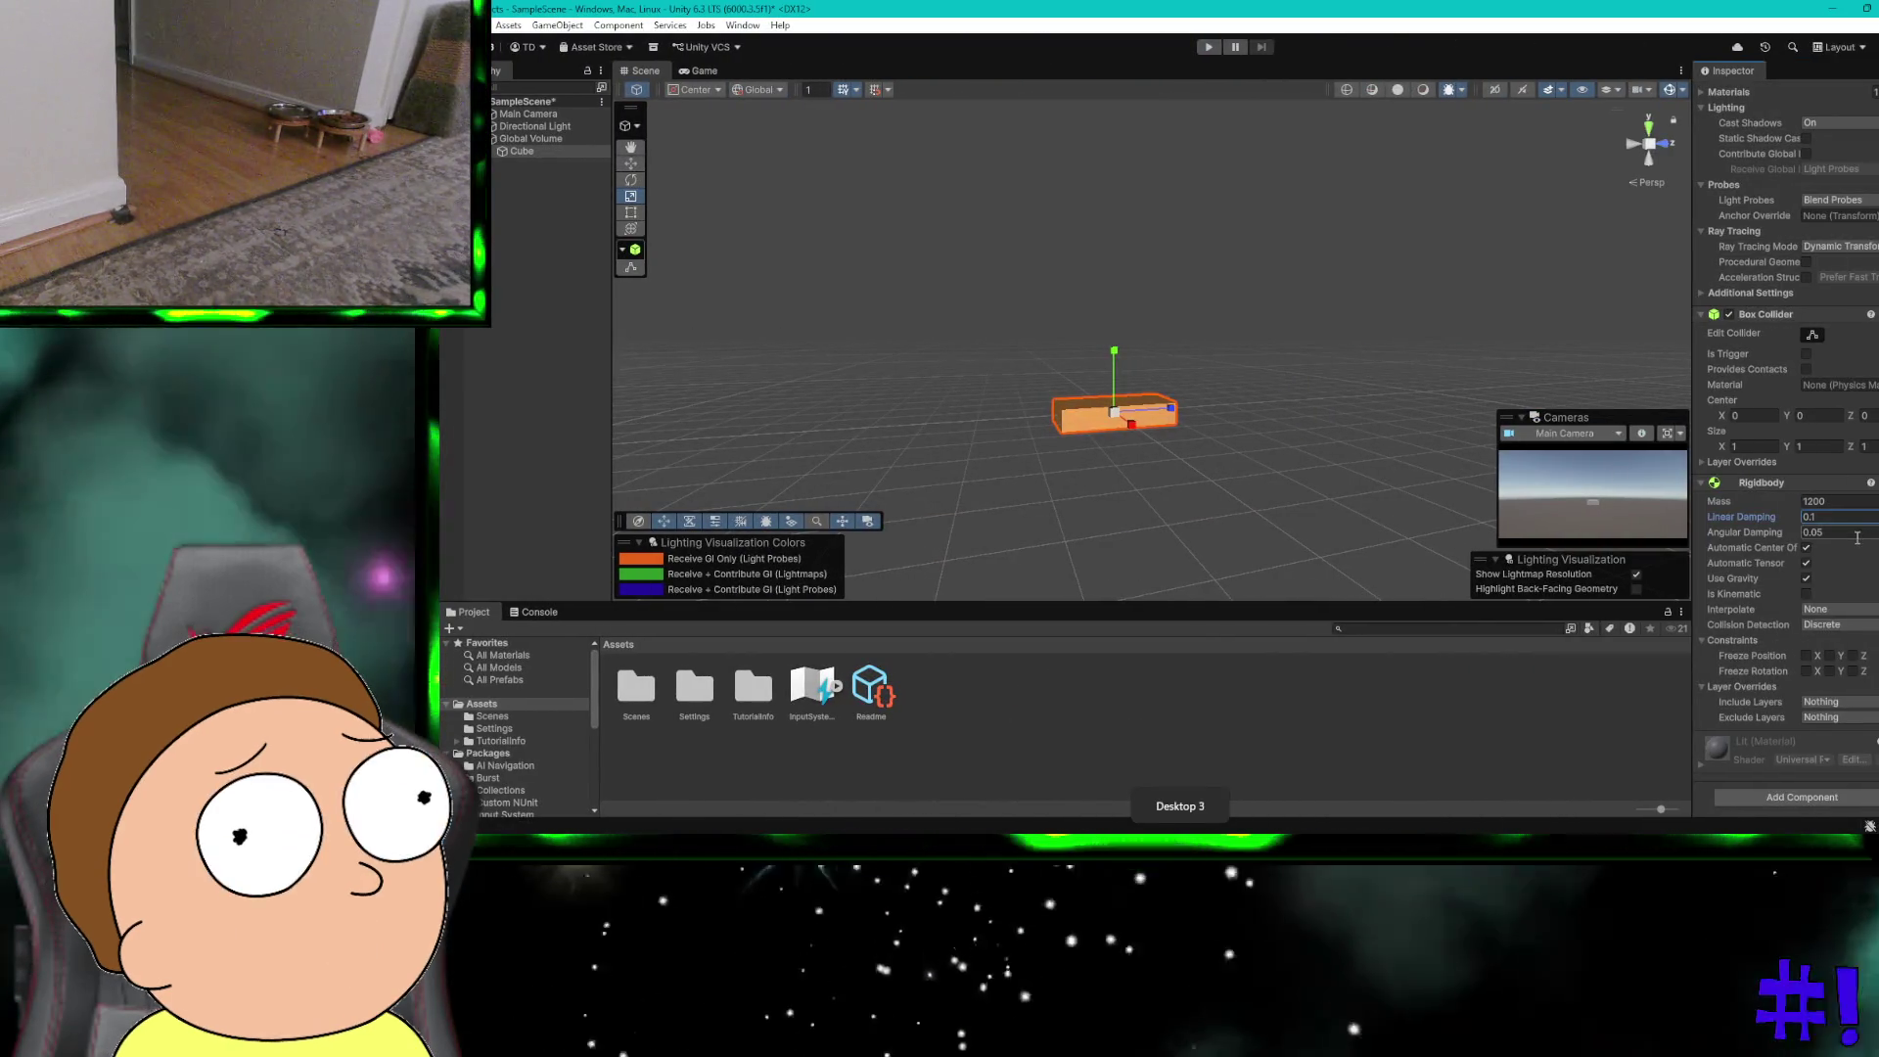
Step: Set the Rigidbody's Angular Damping to 2
click(1856, 533)
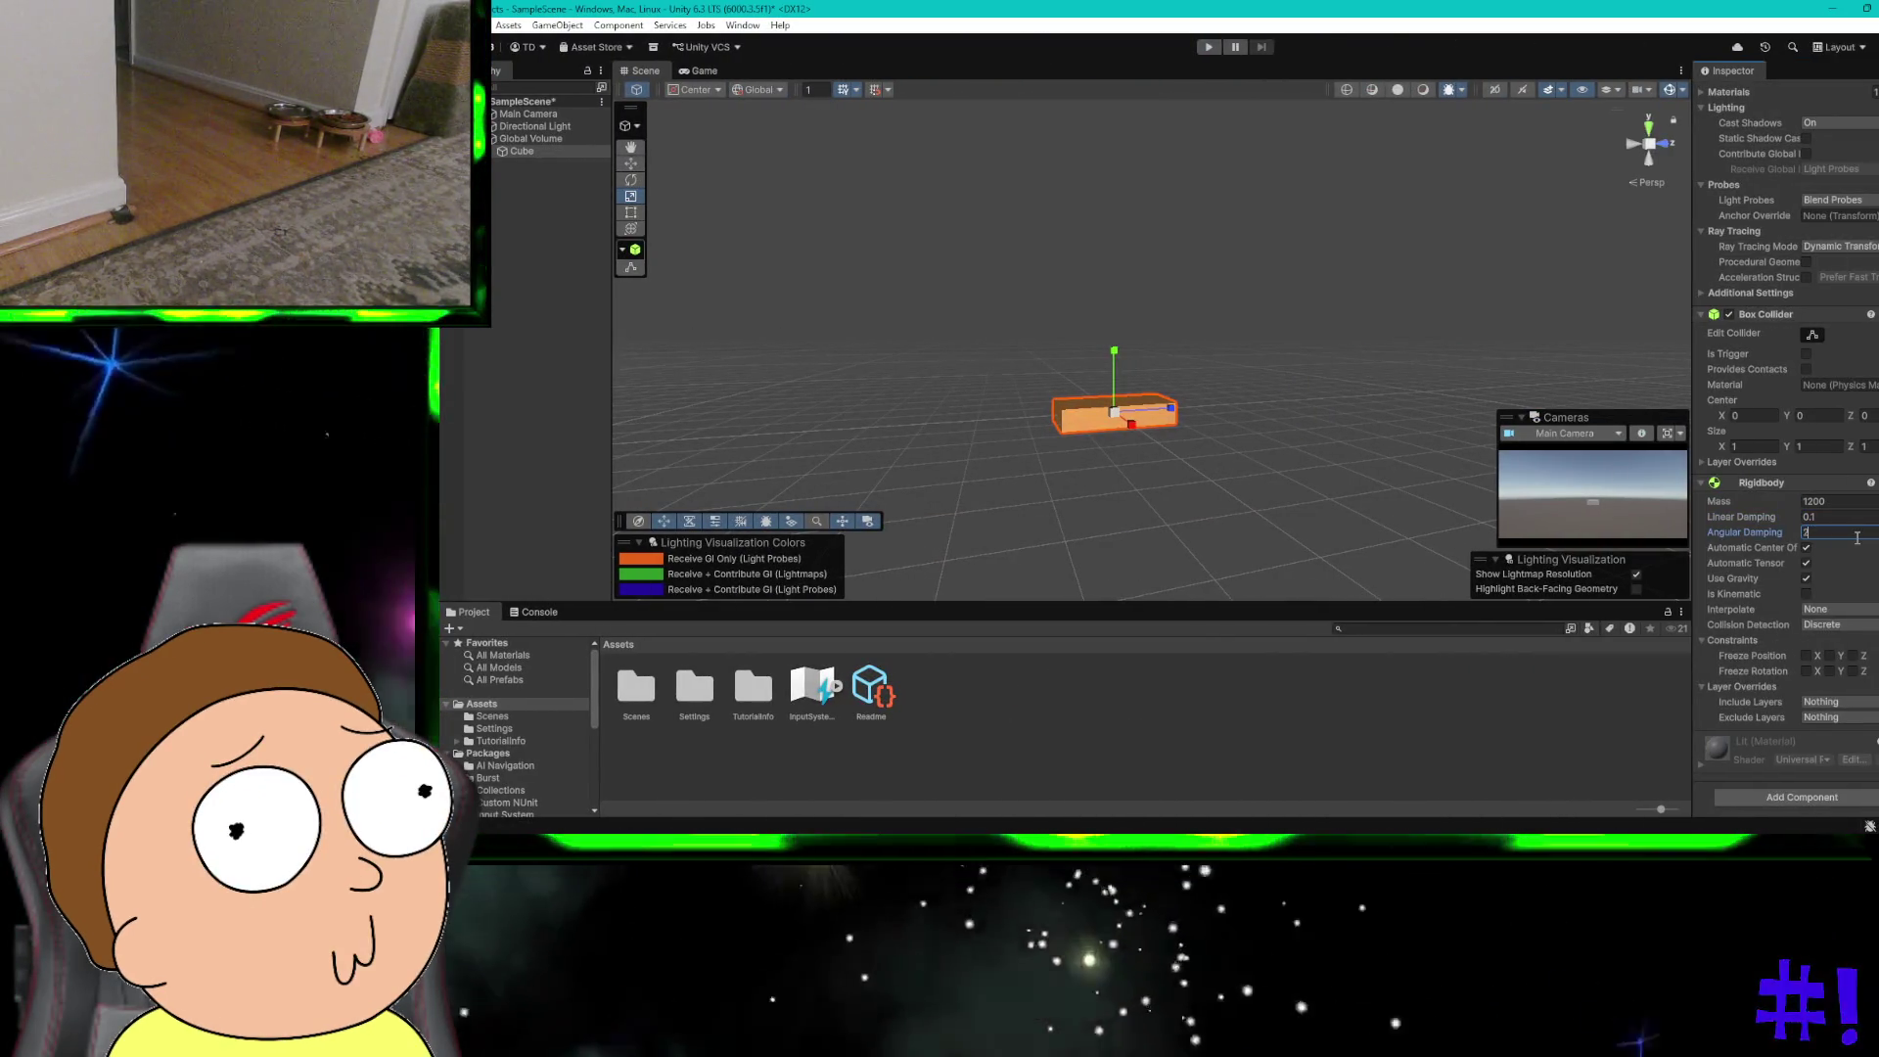
click(1817, 483)
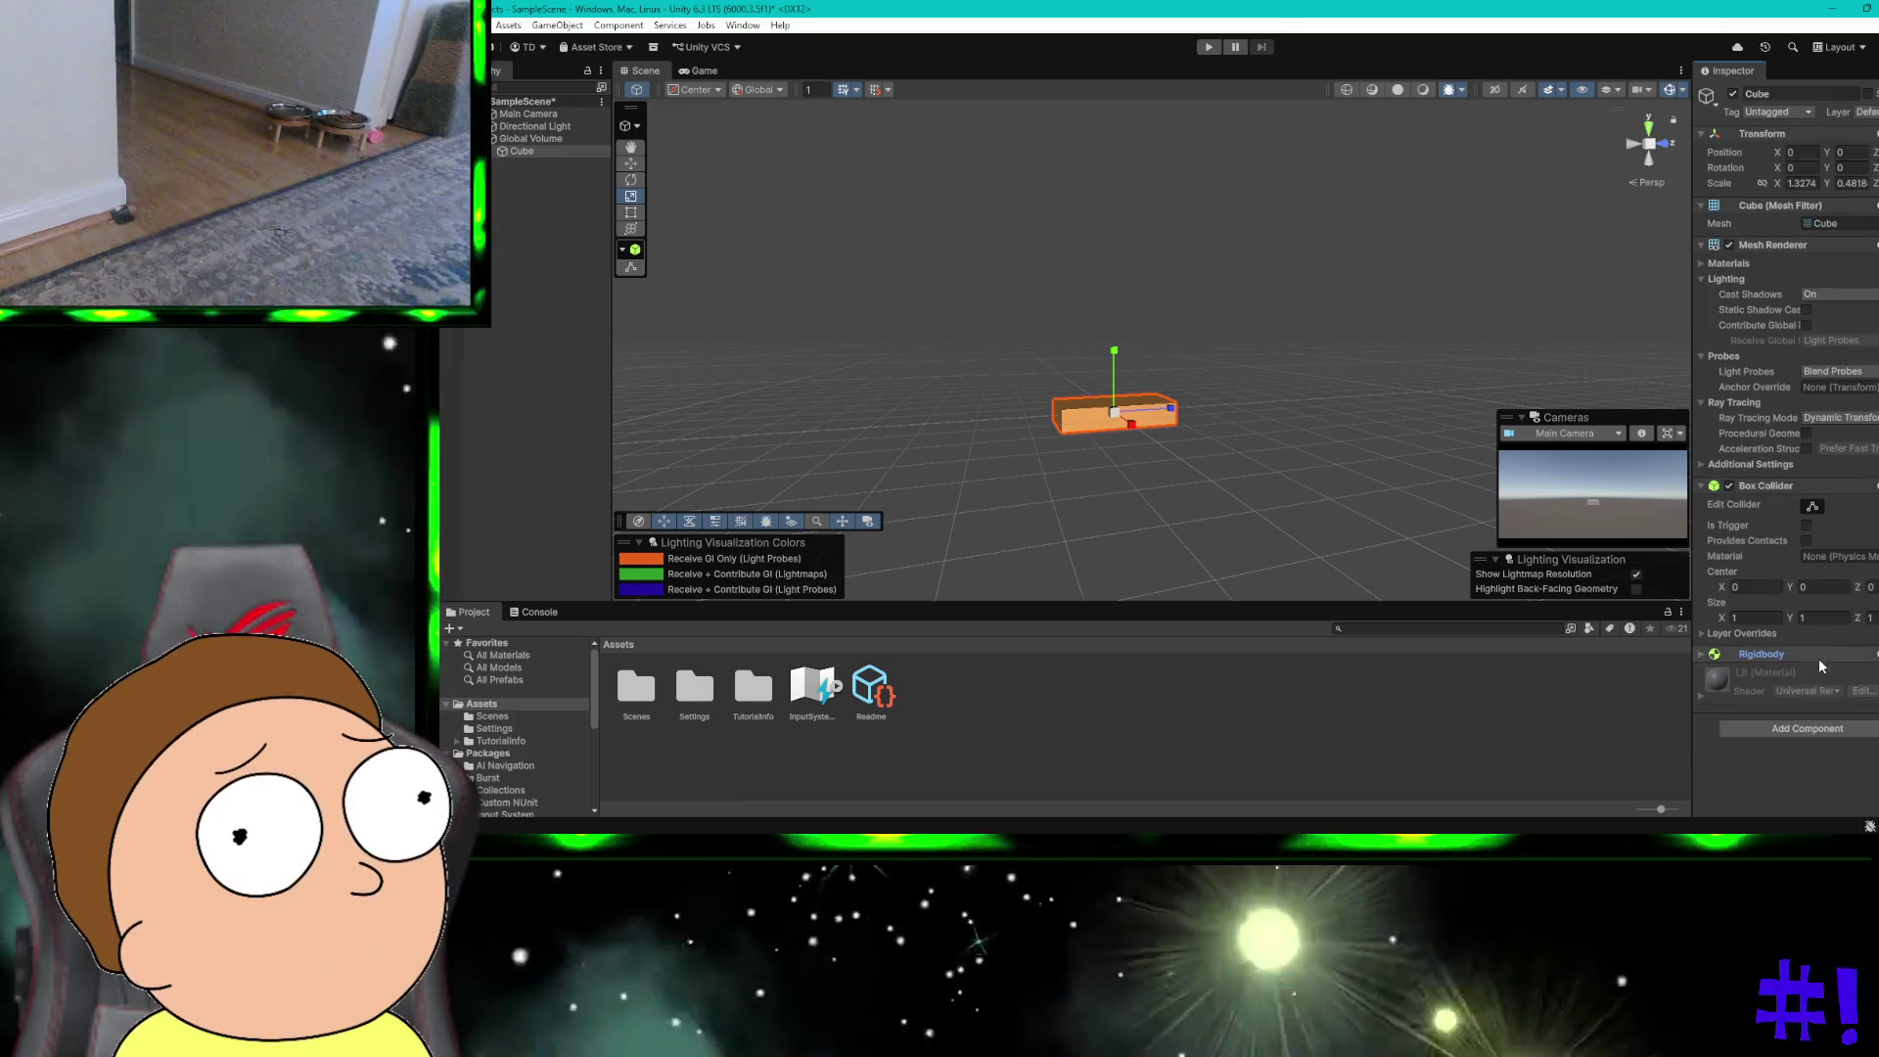
click(1800, 655)
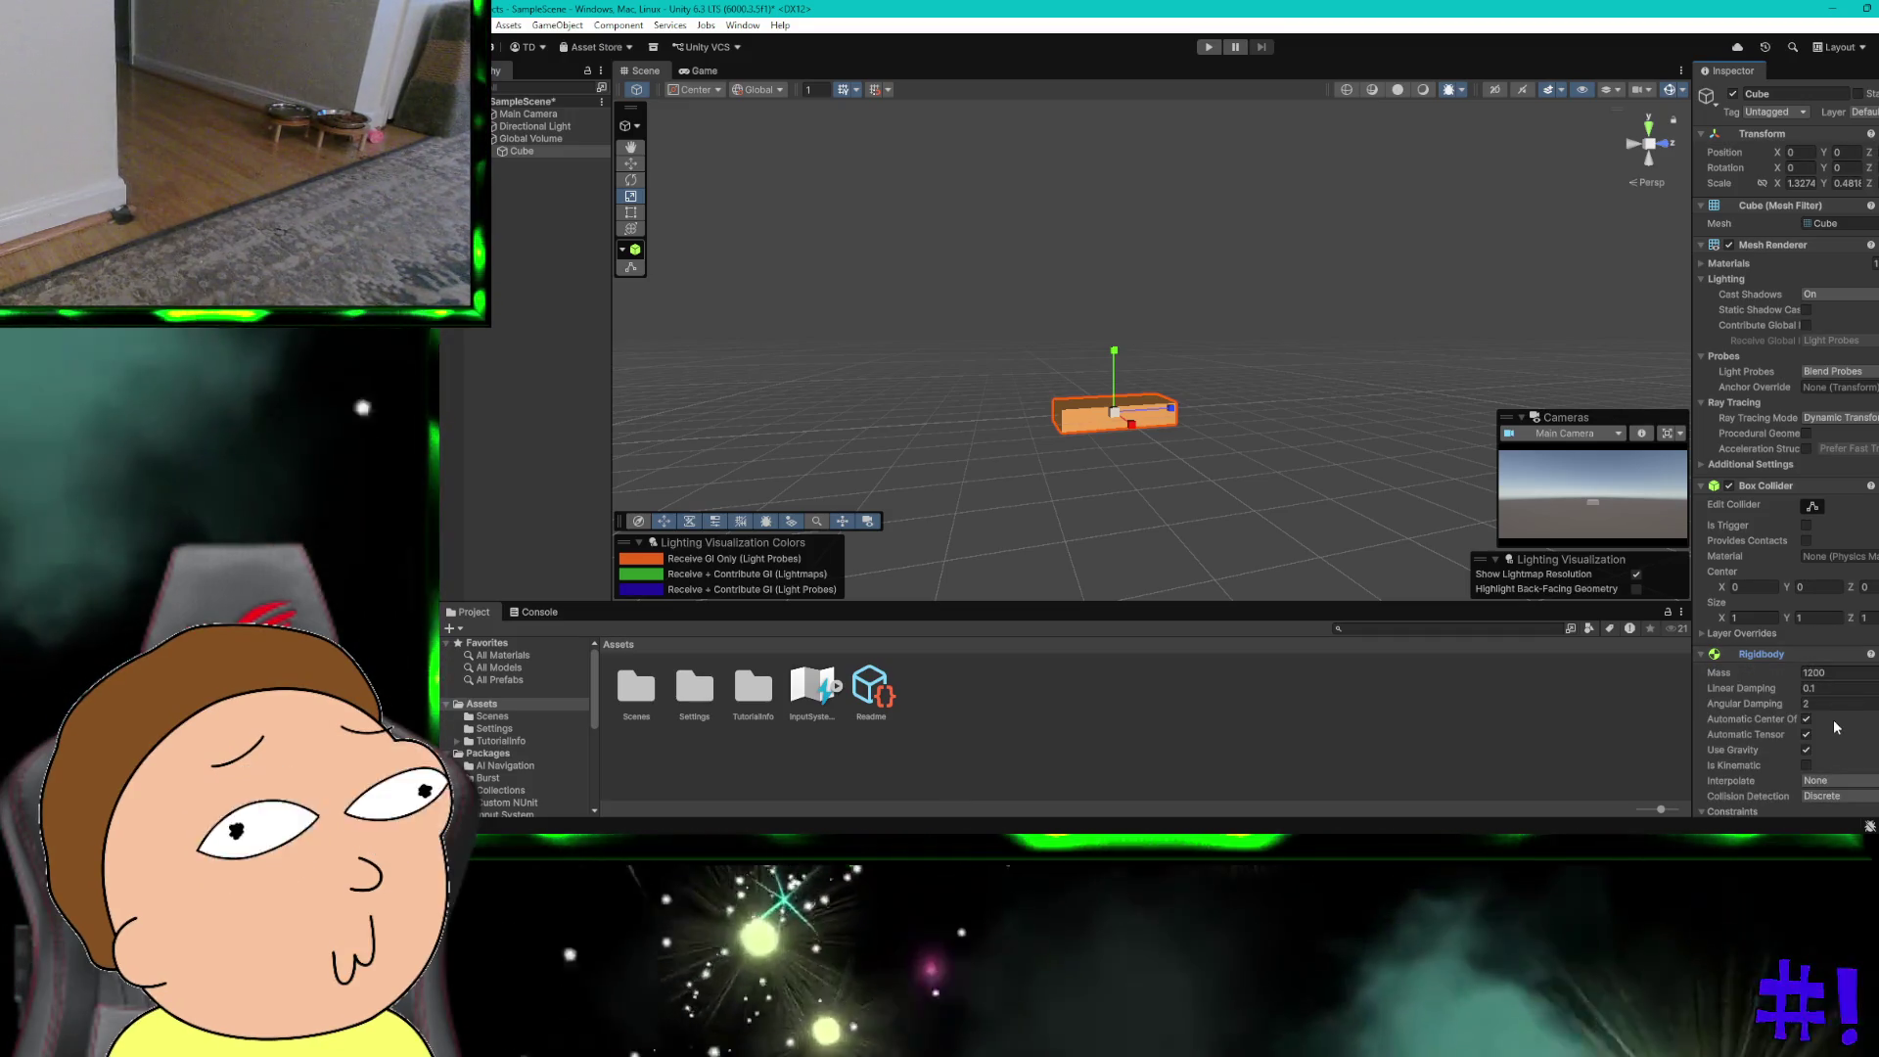
key(ctrl+super+Right)
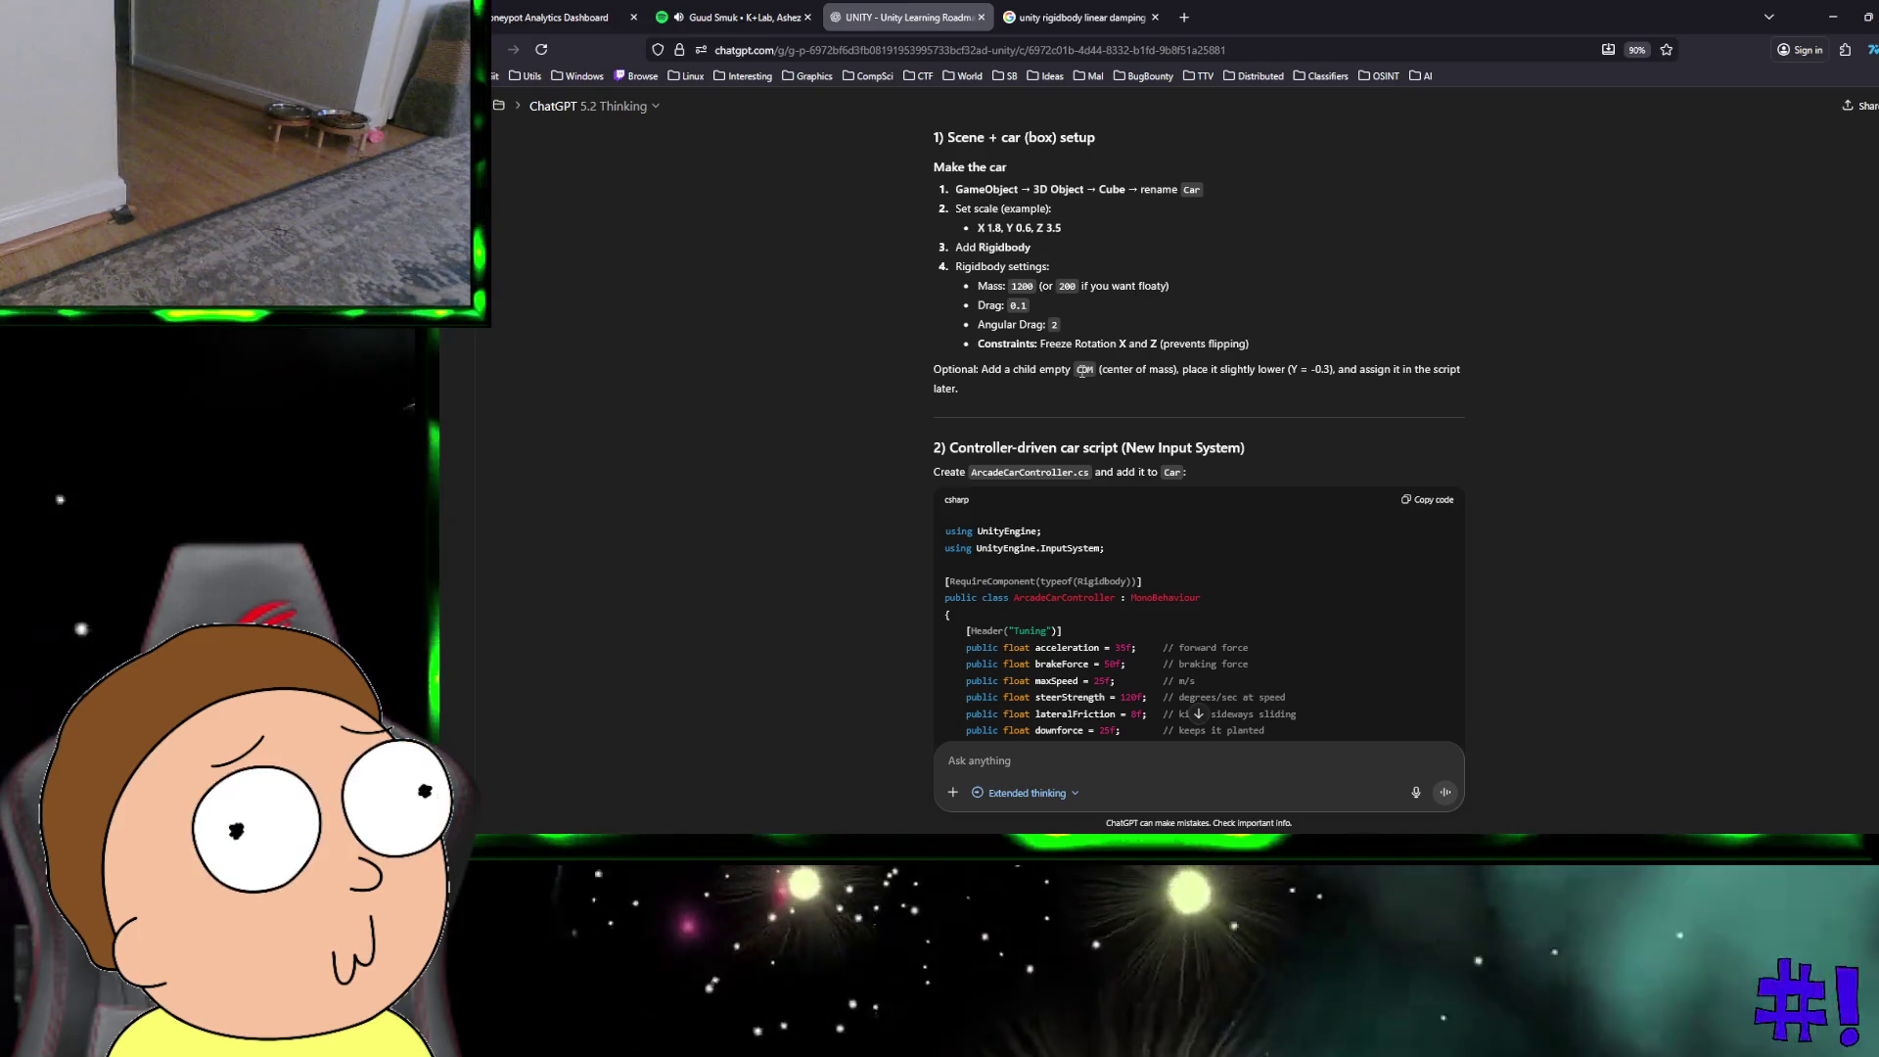
Step: Select the COM name in ChatGPT's optional centre-of-mass note, then return to Unity
drag(982, 370, 1050, 367)
click(1084, 369)
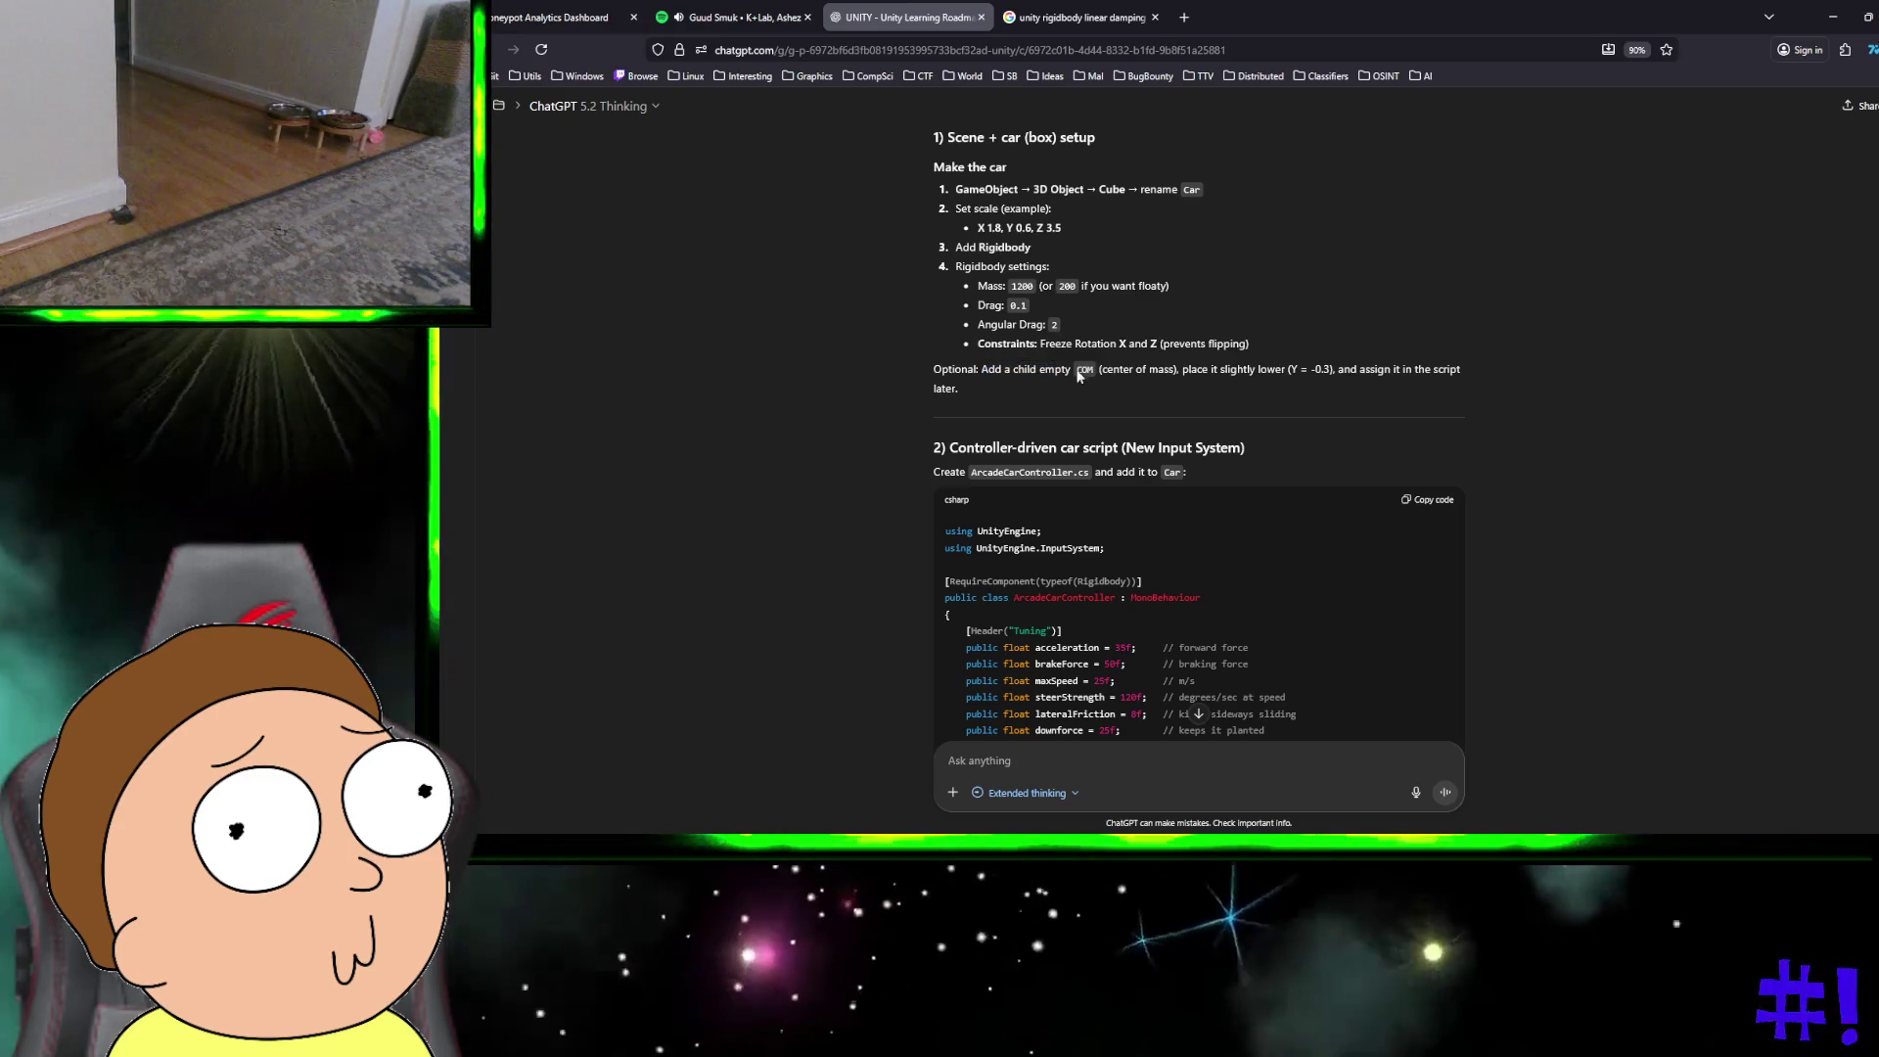
double_click(1084, 370)
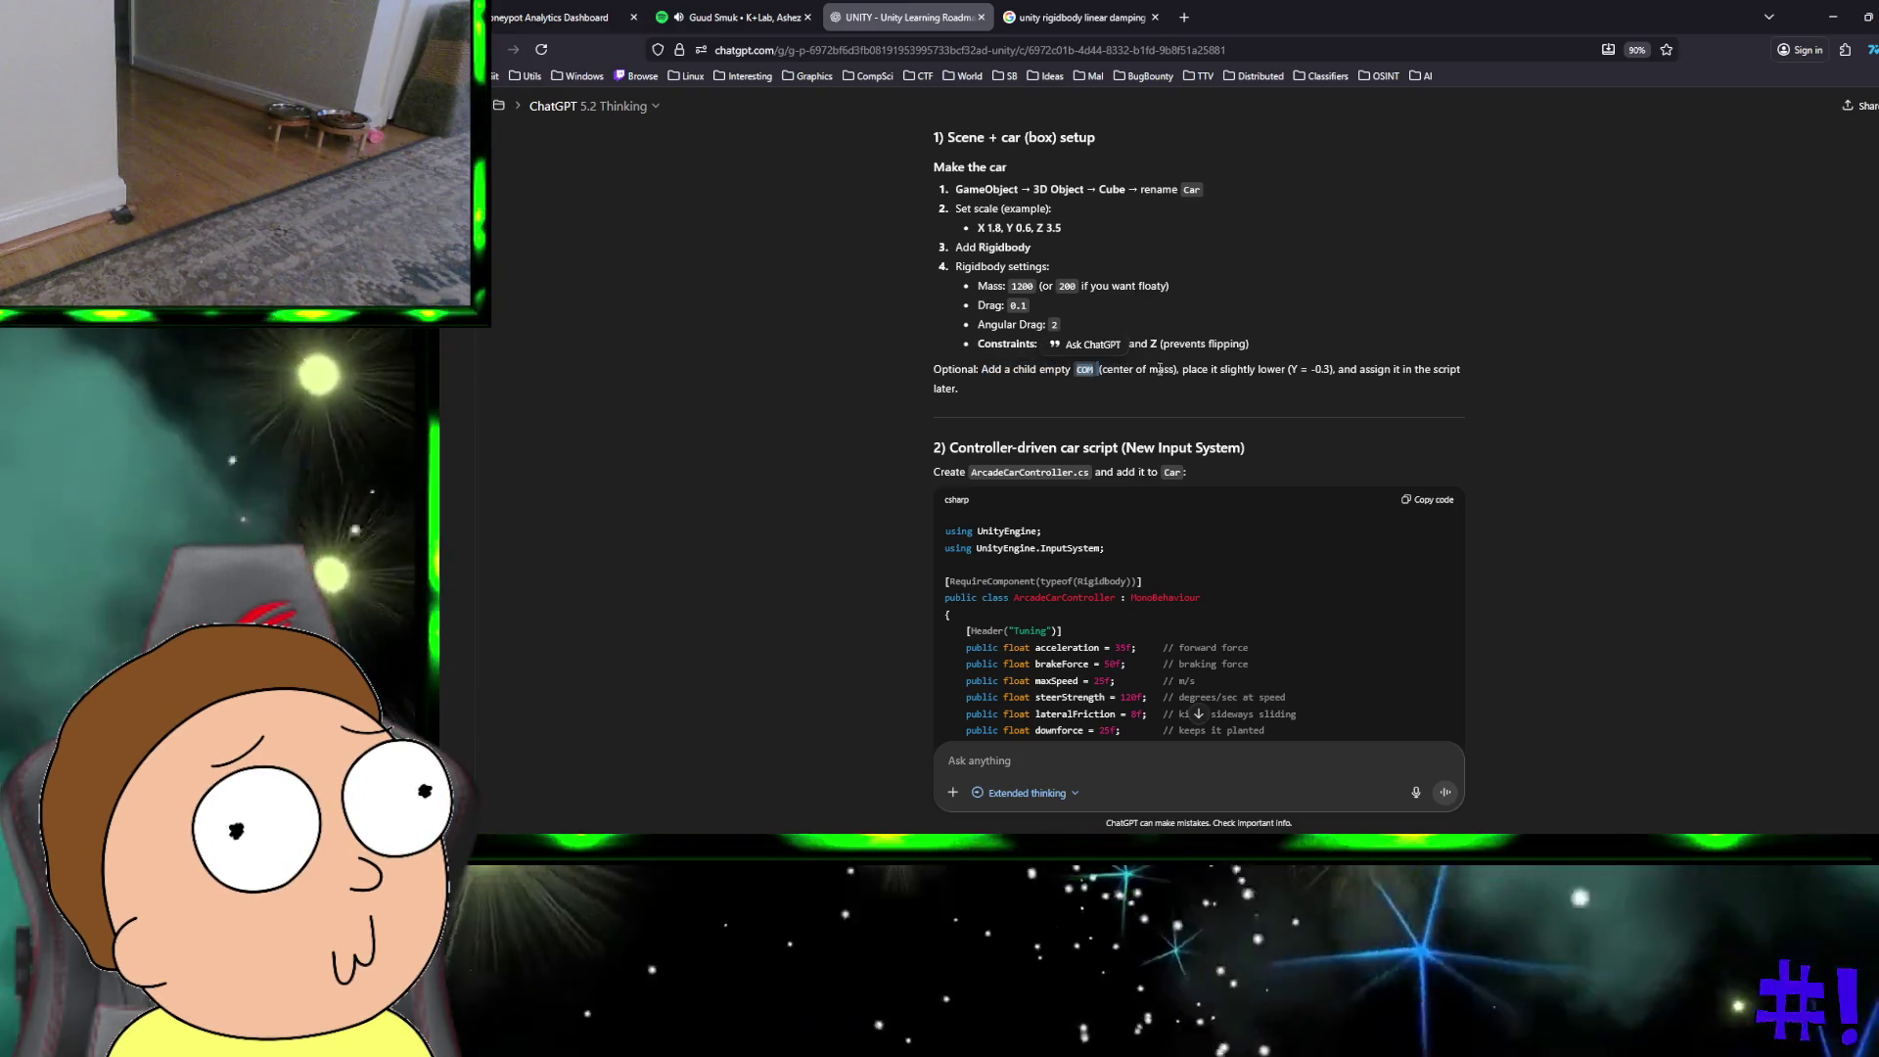
key(ctrl+super+Right)
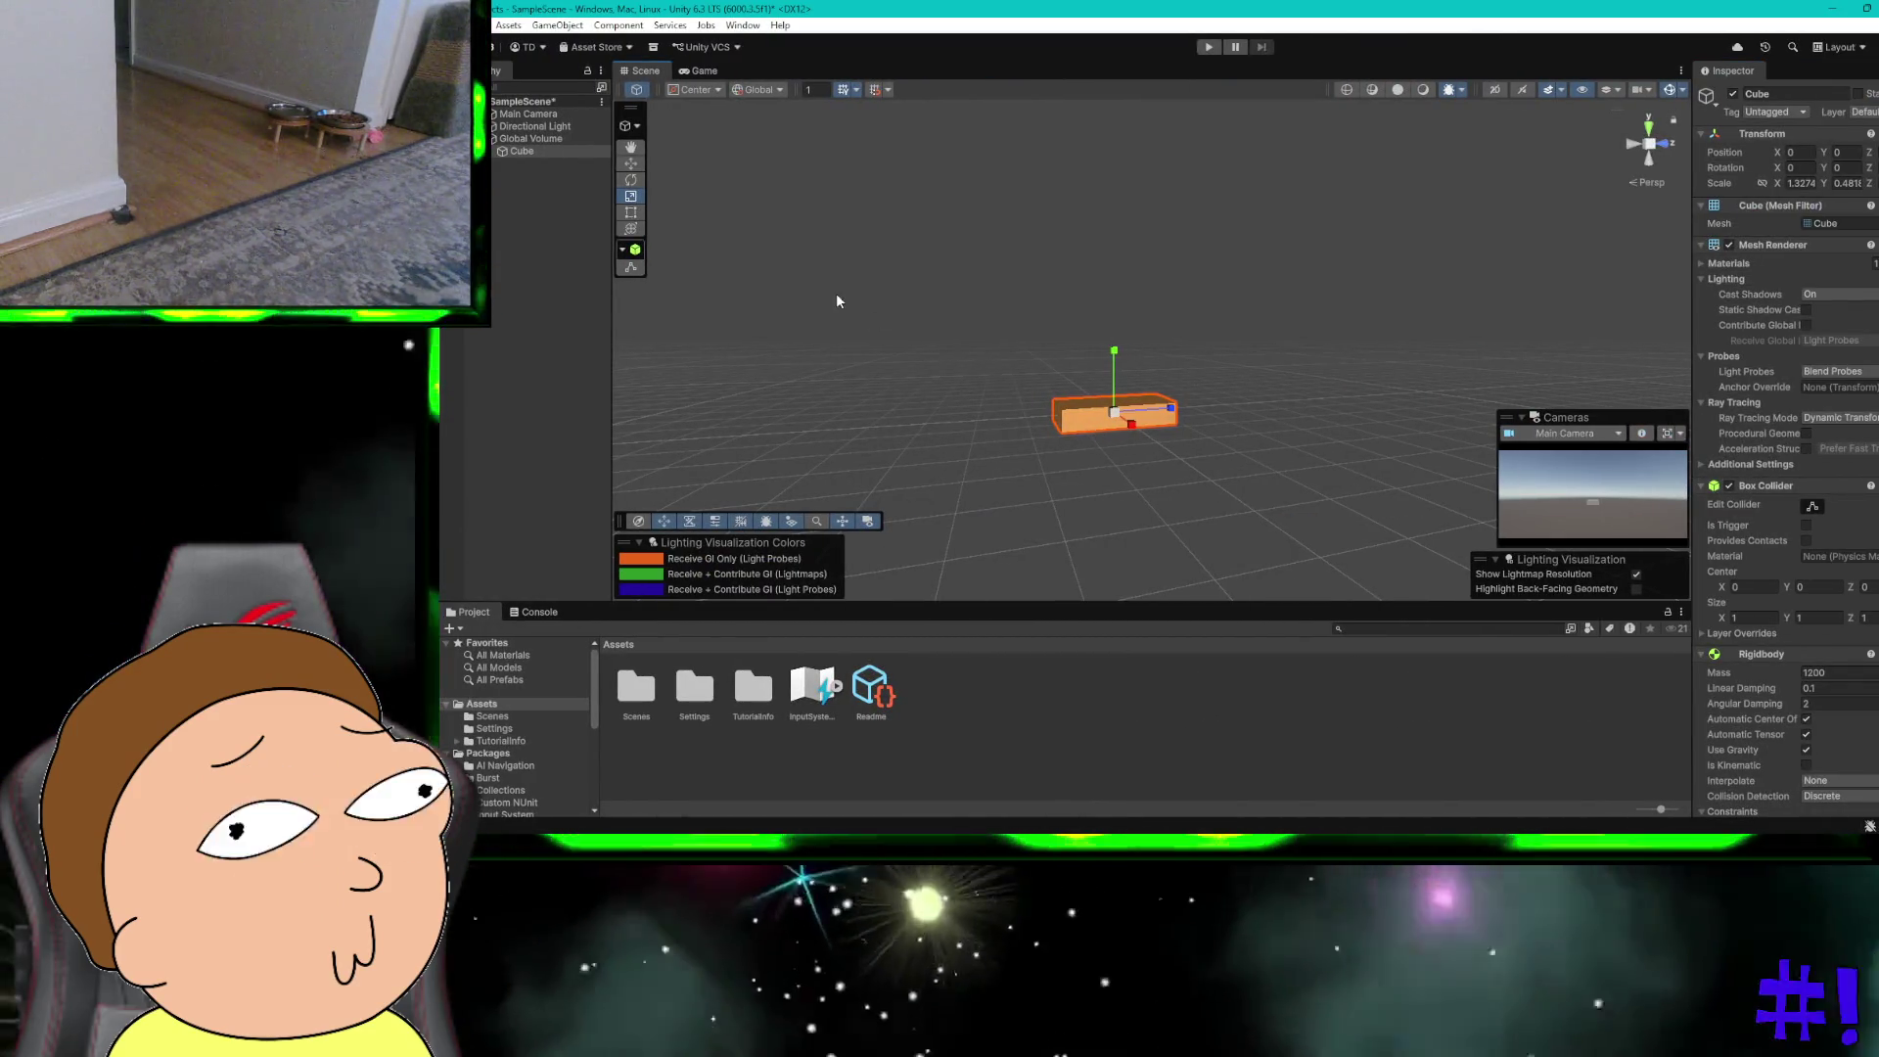
Step: Add an empty child named CenterOfMass under Cube at Position Y -0.3
right_click(519, 151)
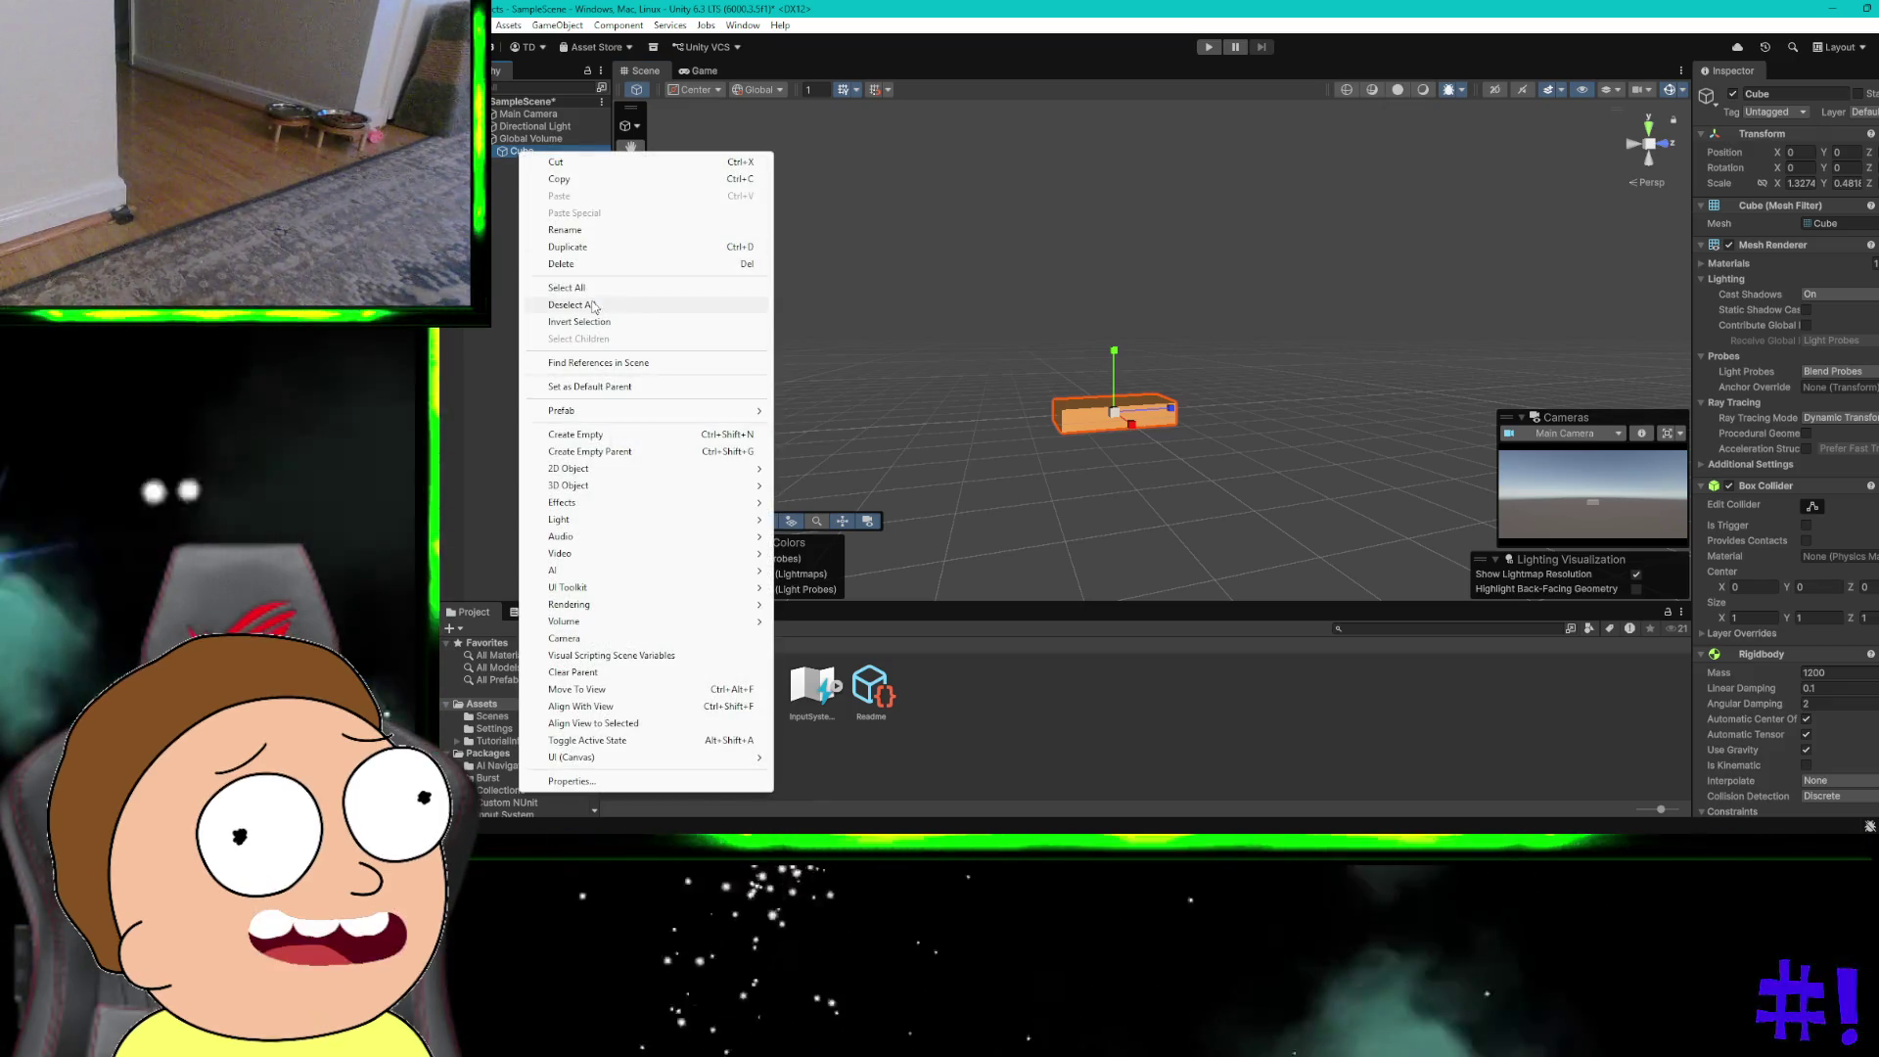
click(600, 434)
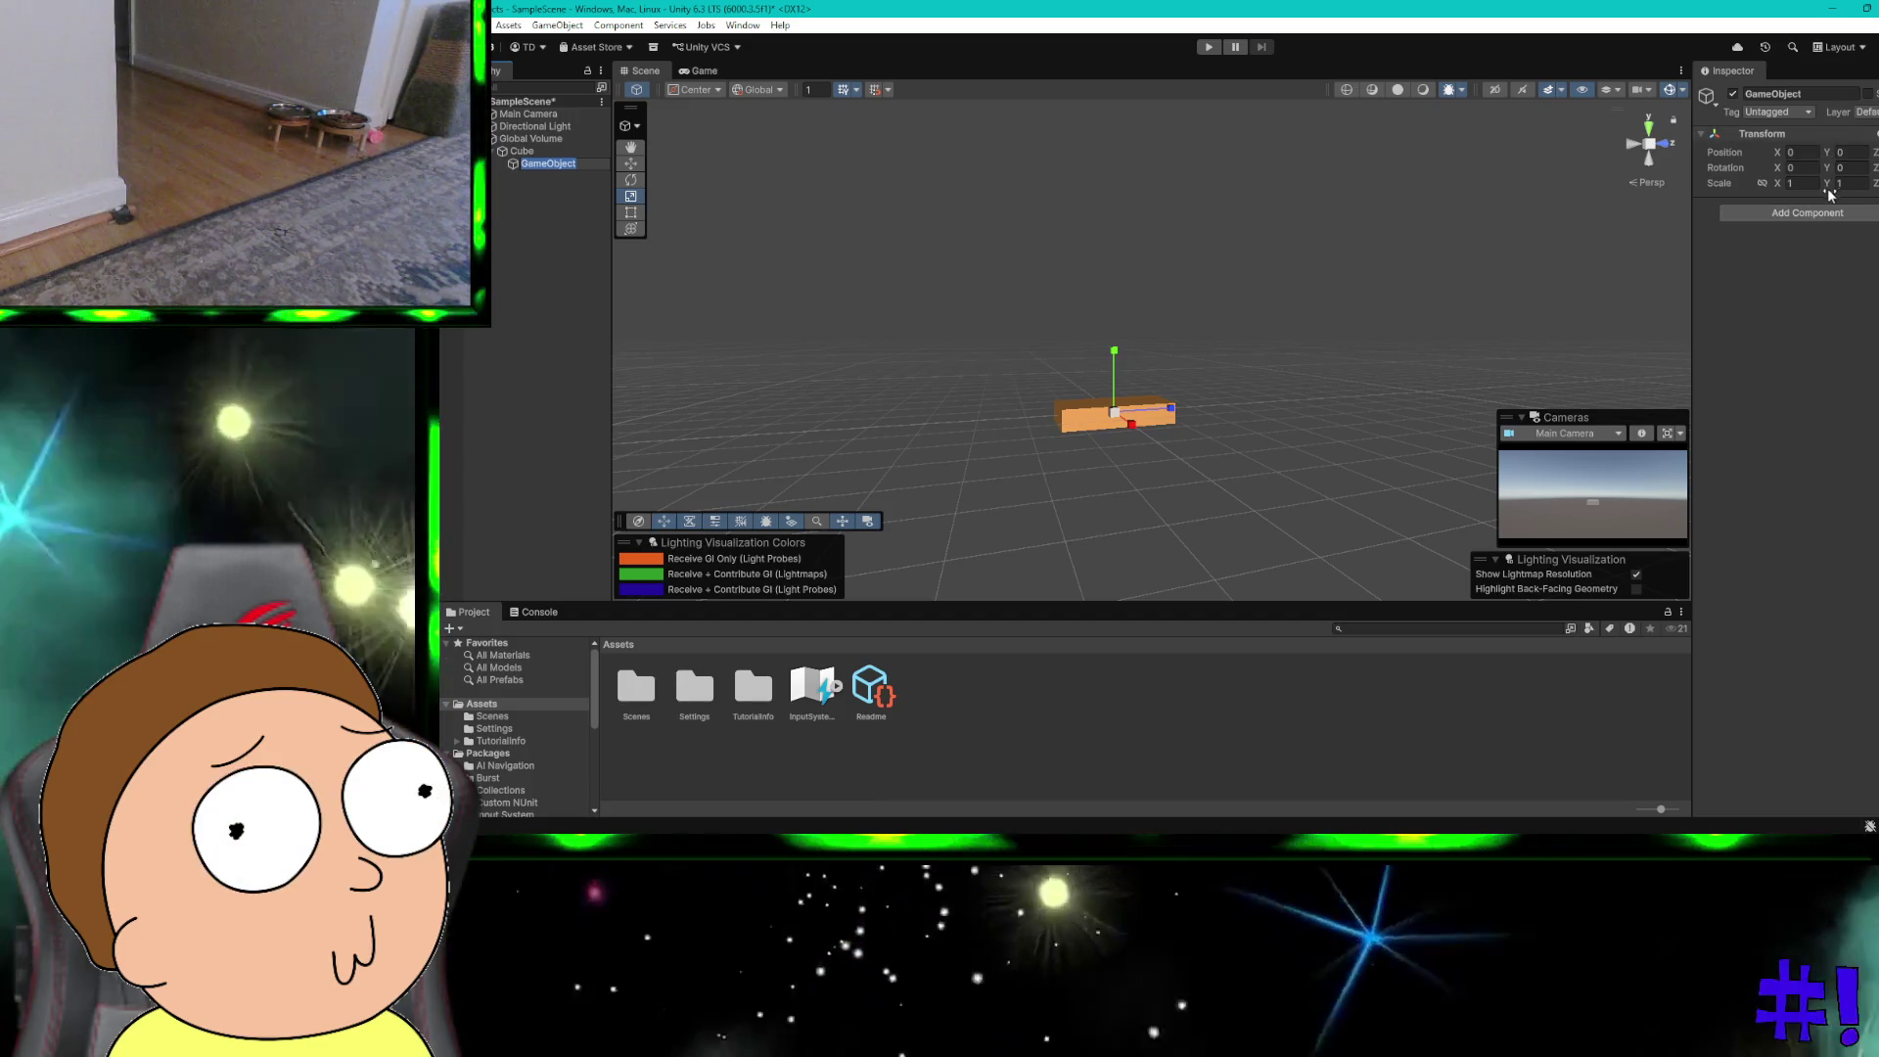
click(1841, 169)
key(ctrl+super+Right)
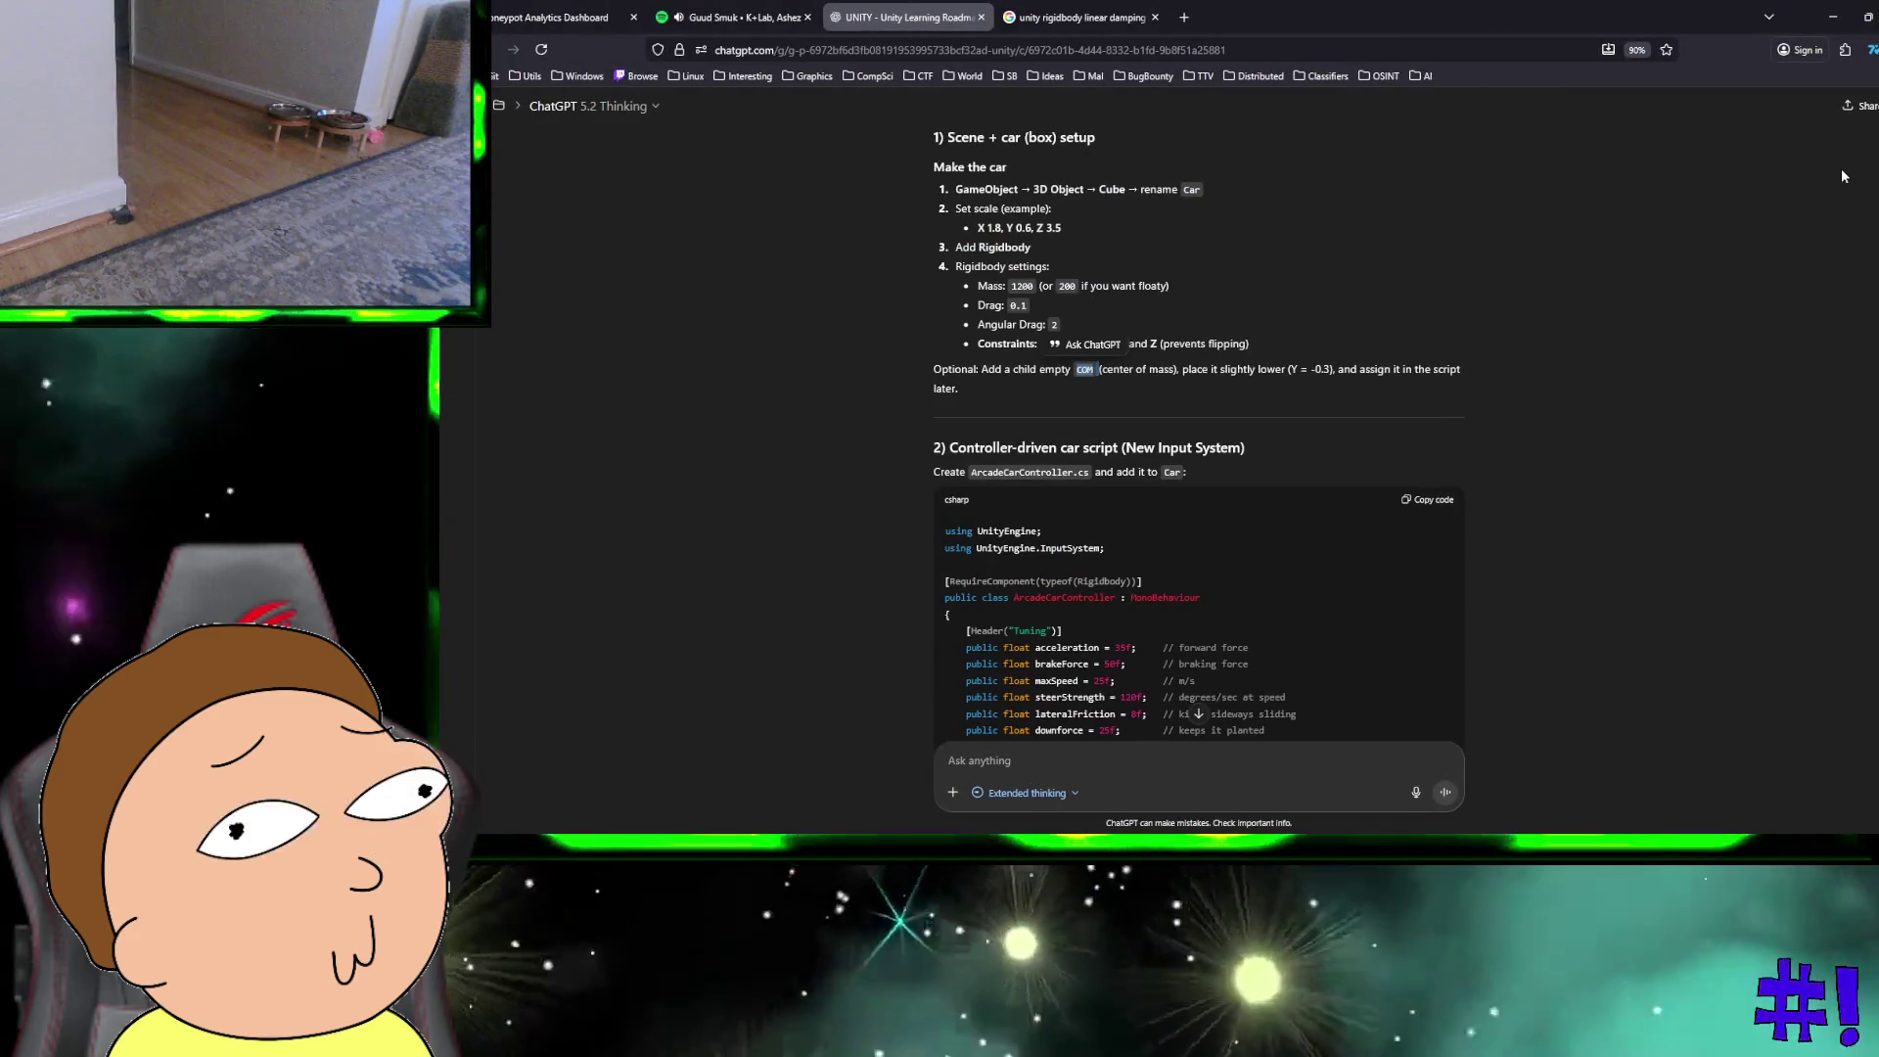
key(ctrl+super+Right)
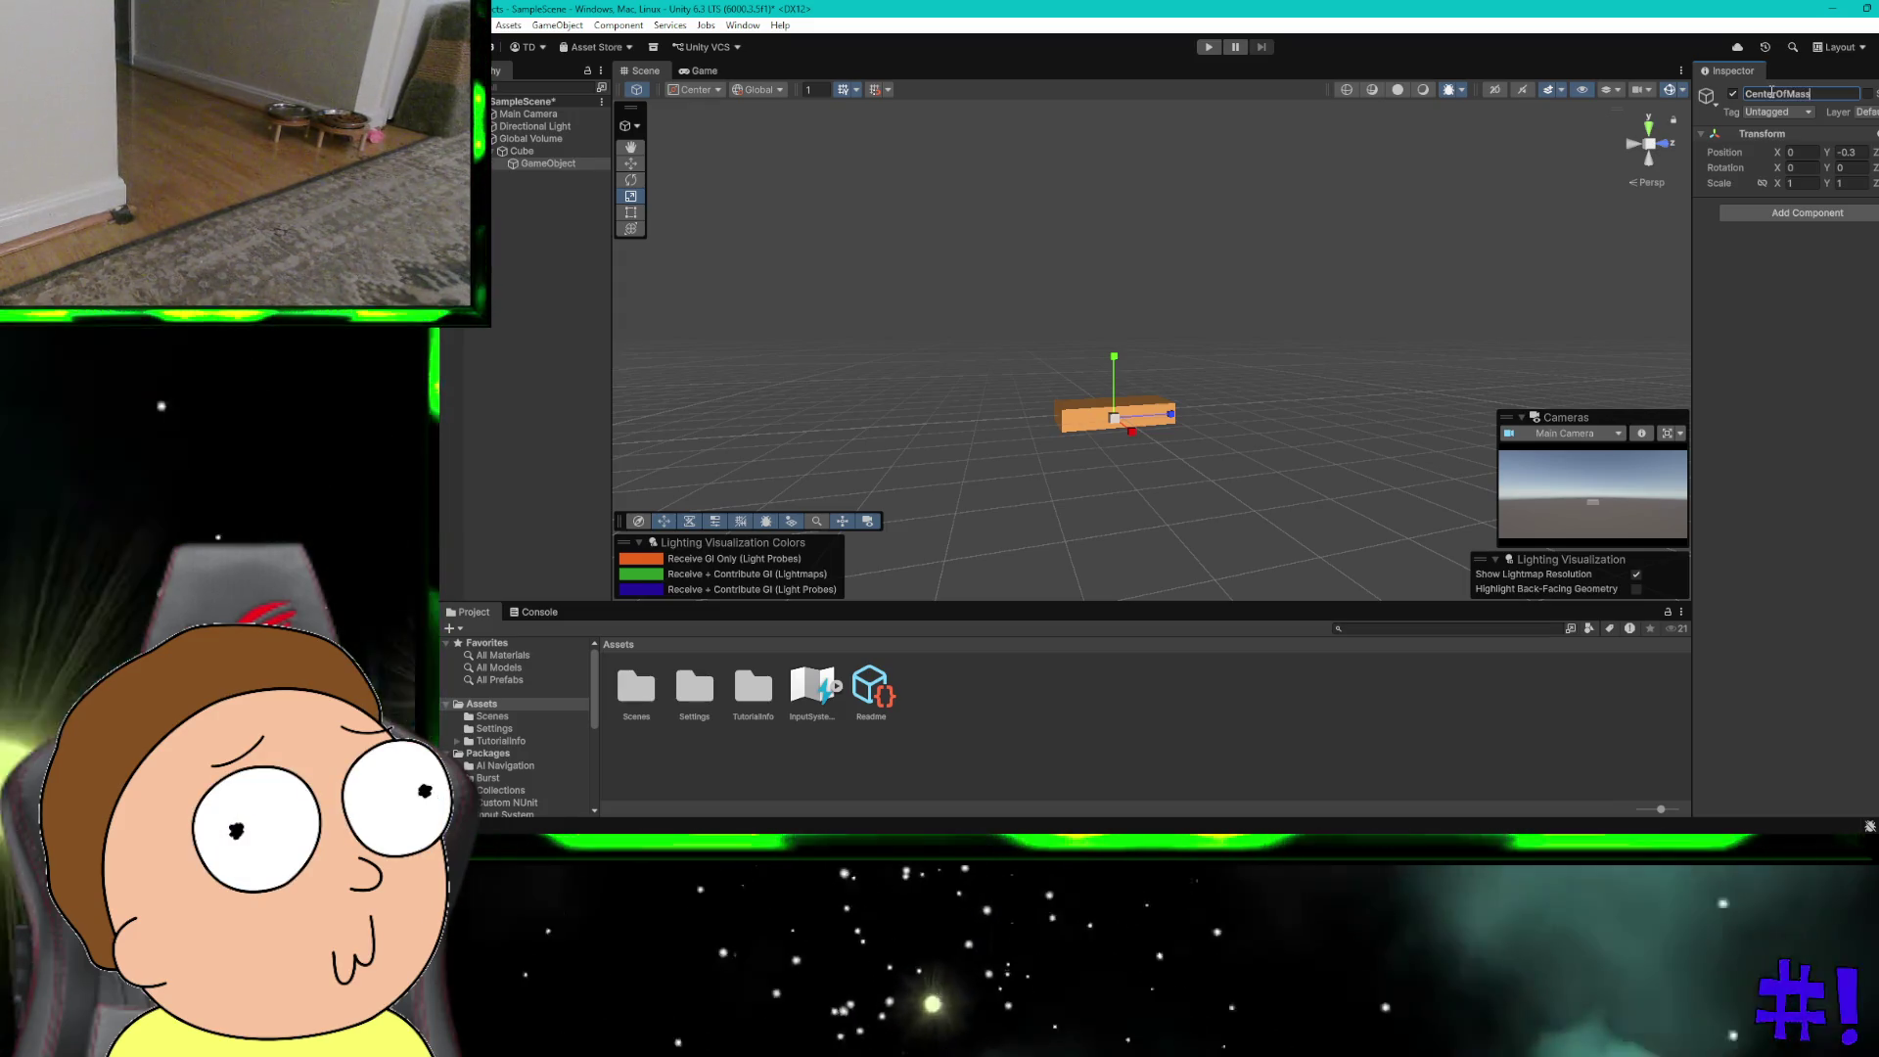
key(ctrl+super+Left)
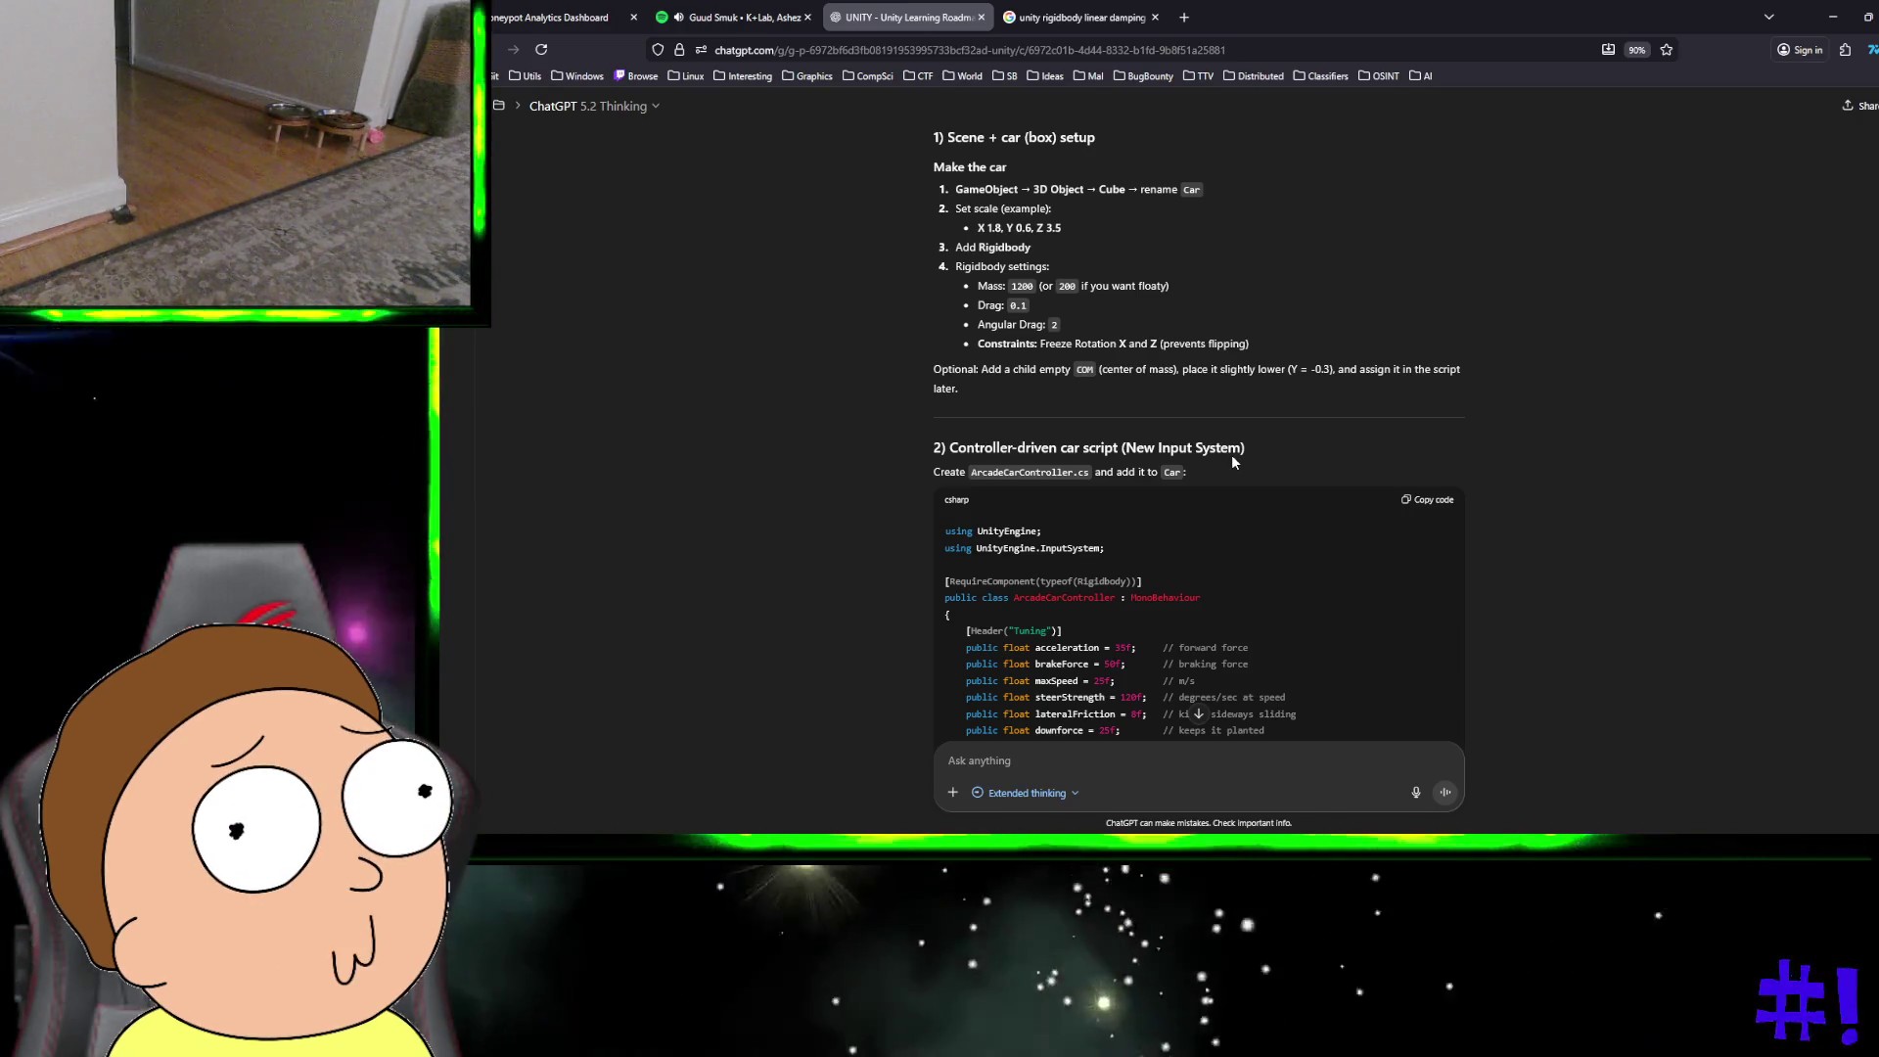
Step: Read through ChatGPT's ArcadeCarController script and camera section, then return to Unity
scroll(1232, 457, down, 3)
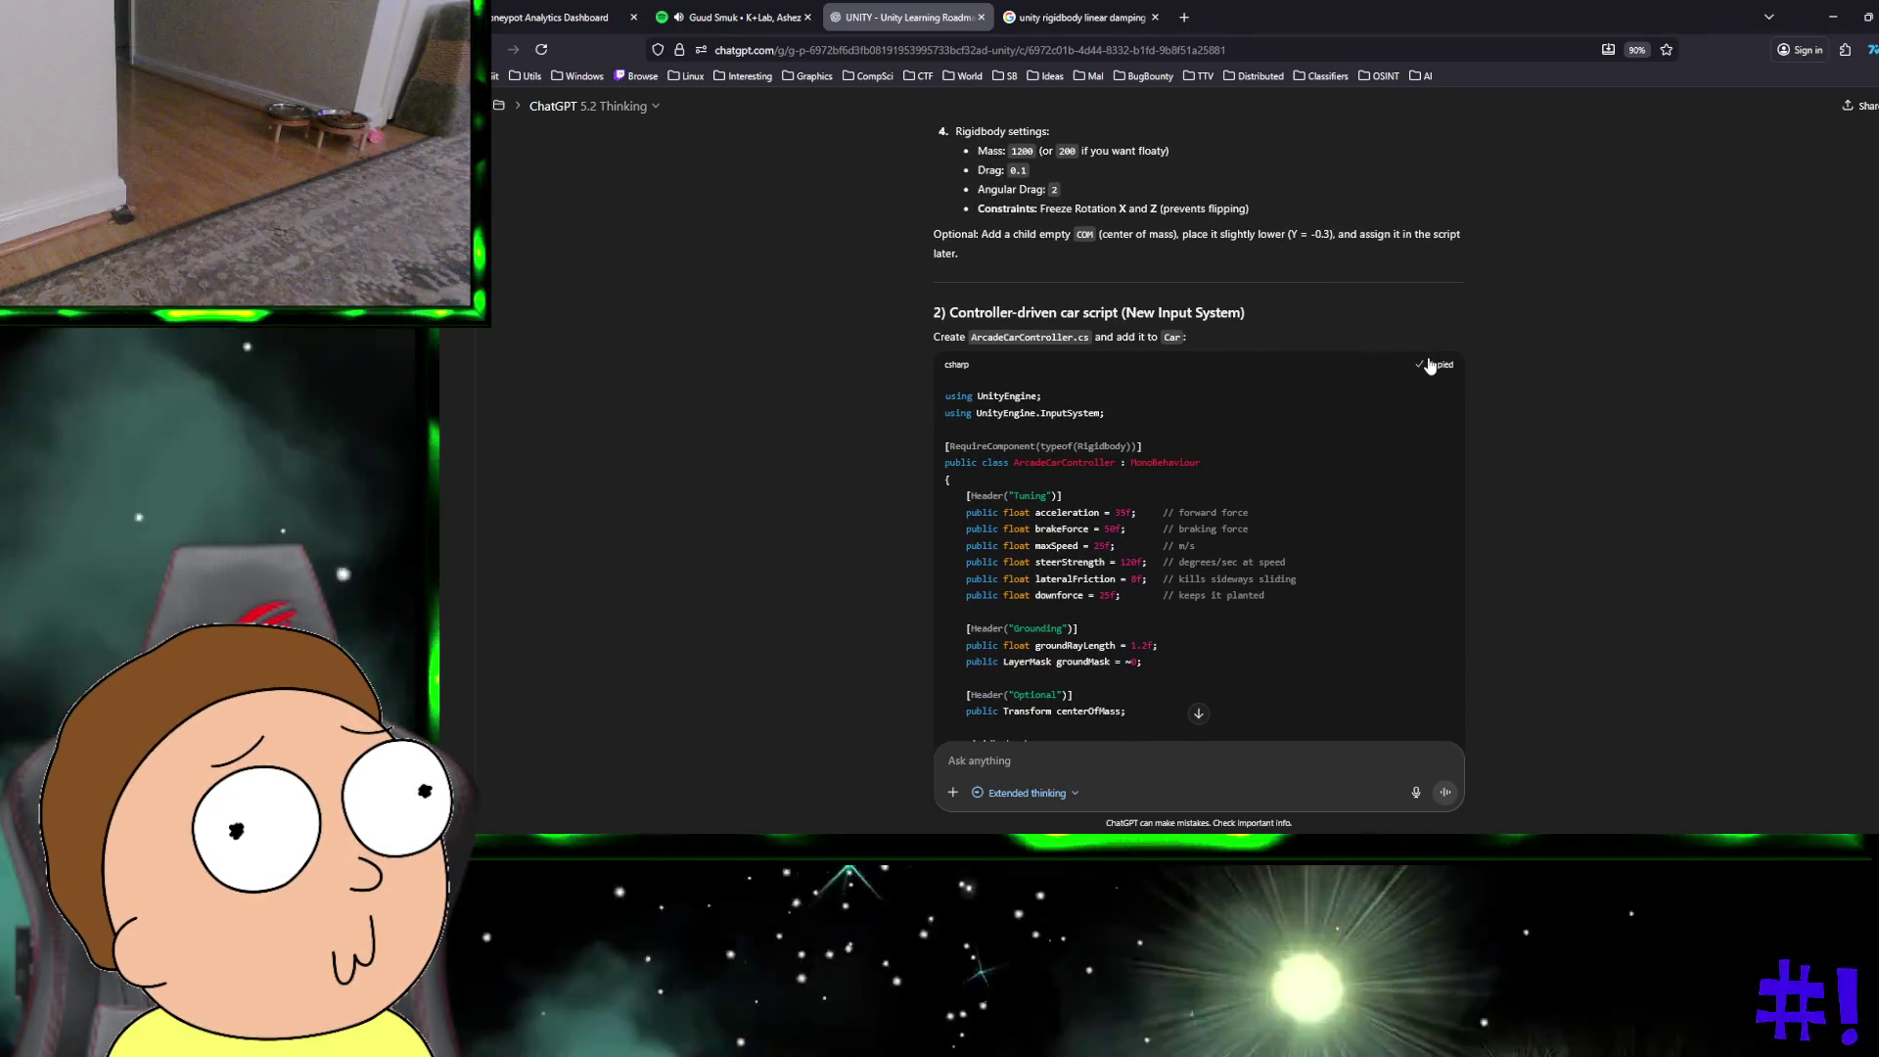
scroll(1241, 301, down, 5)
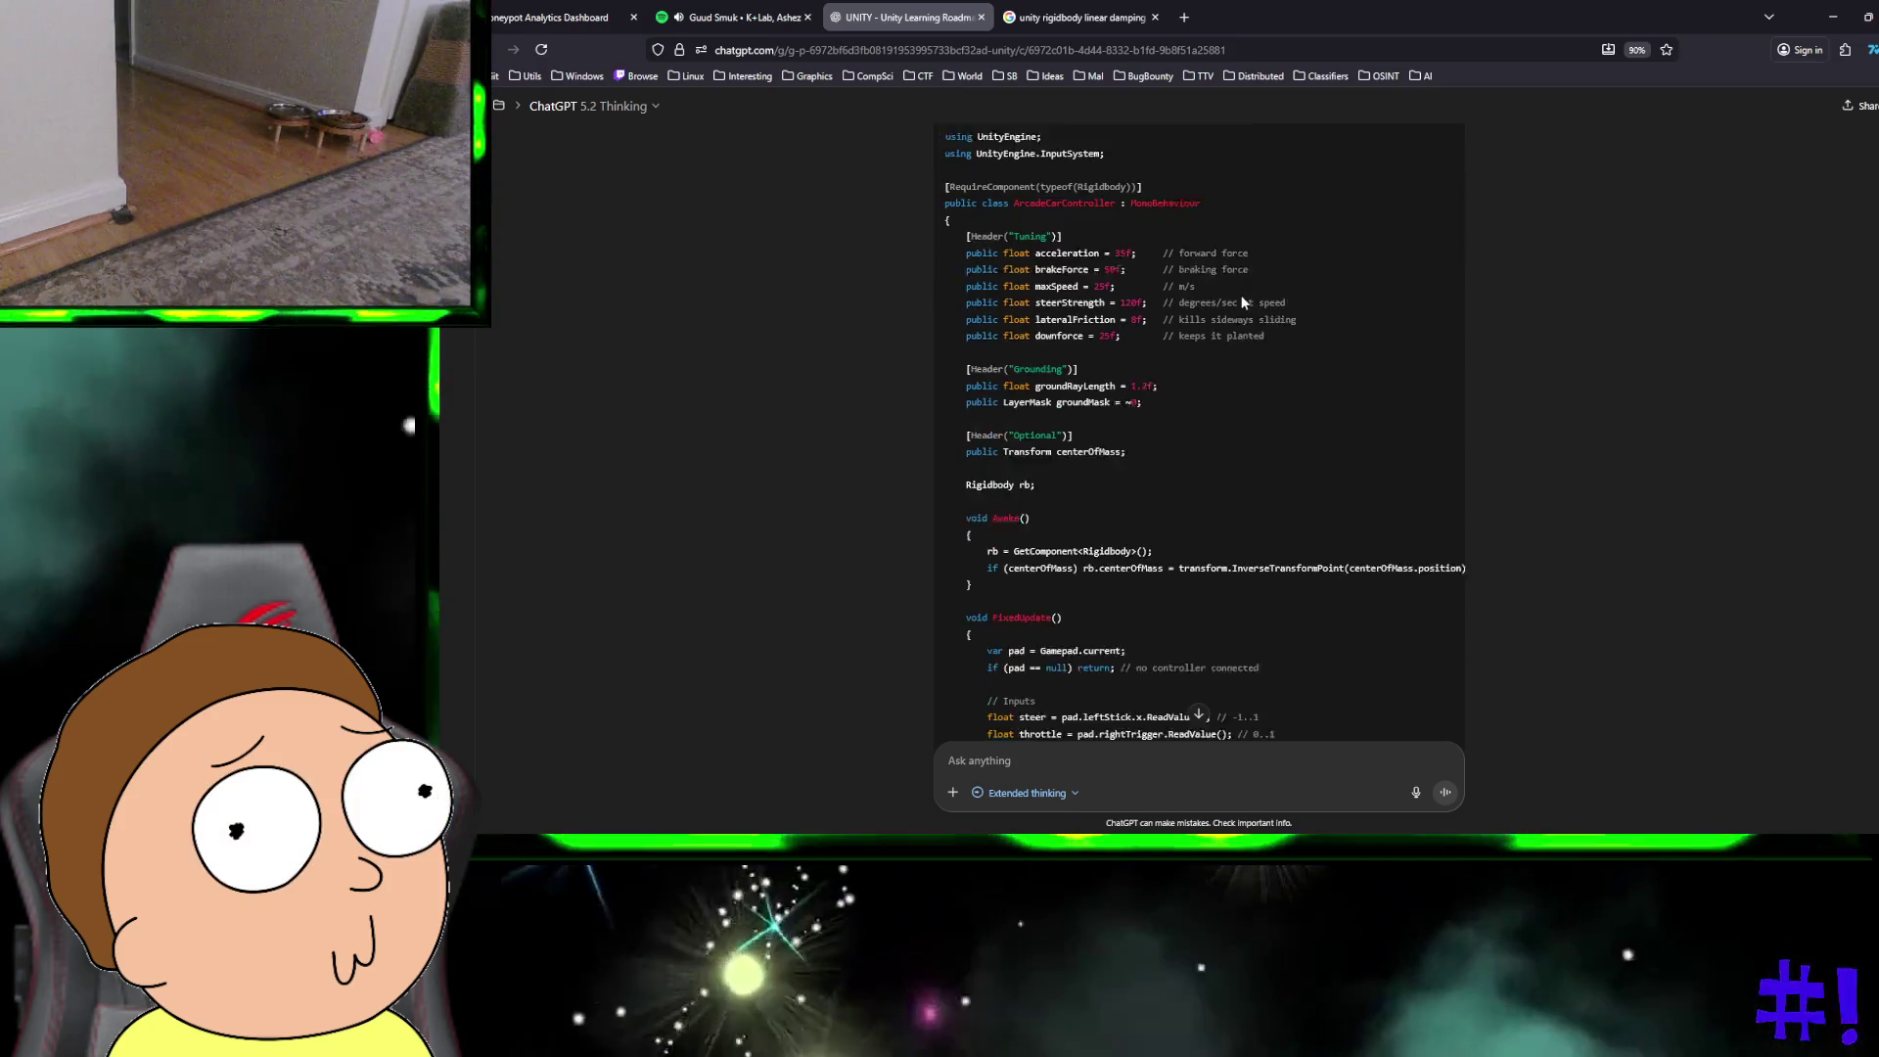
scroll(1241, 302, down, 8)
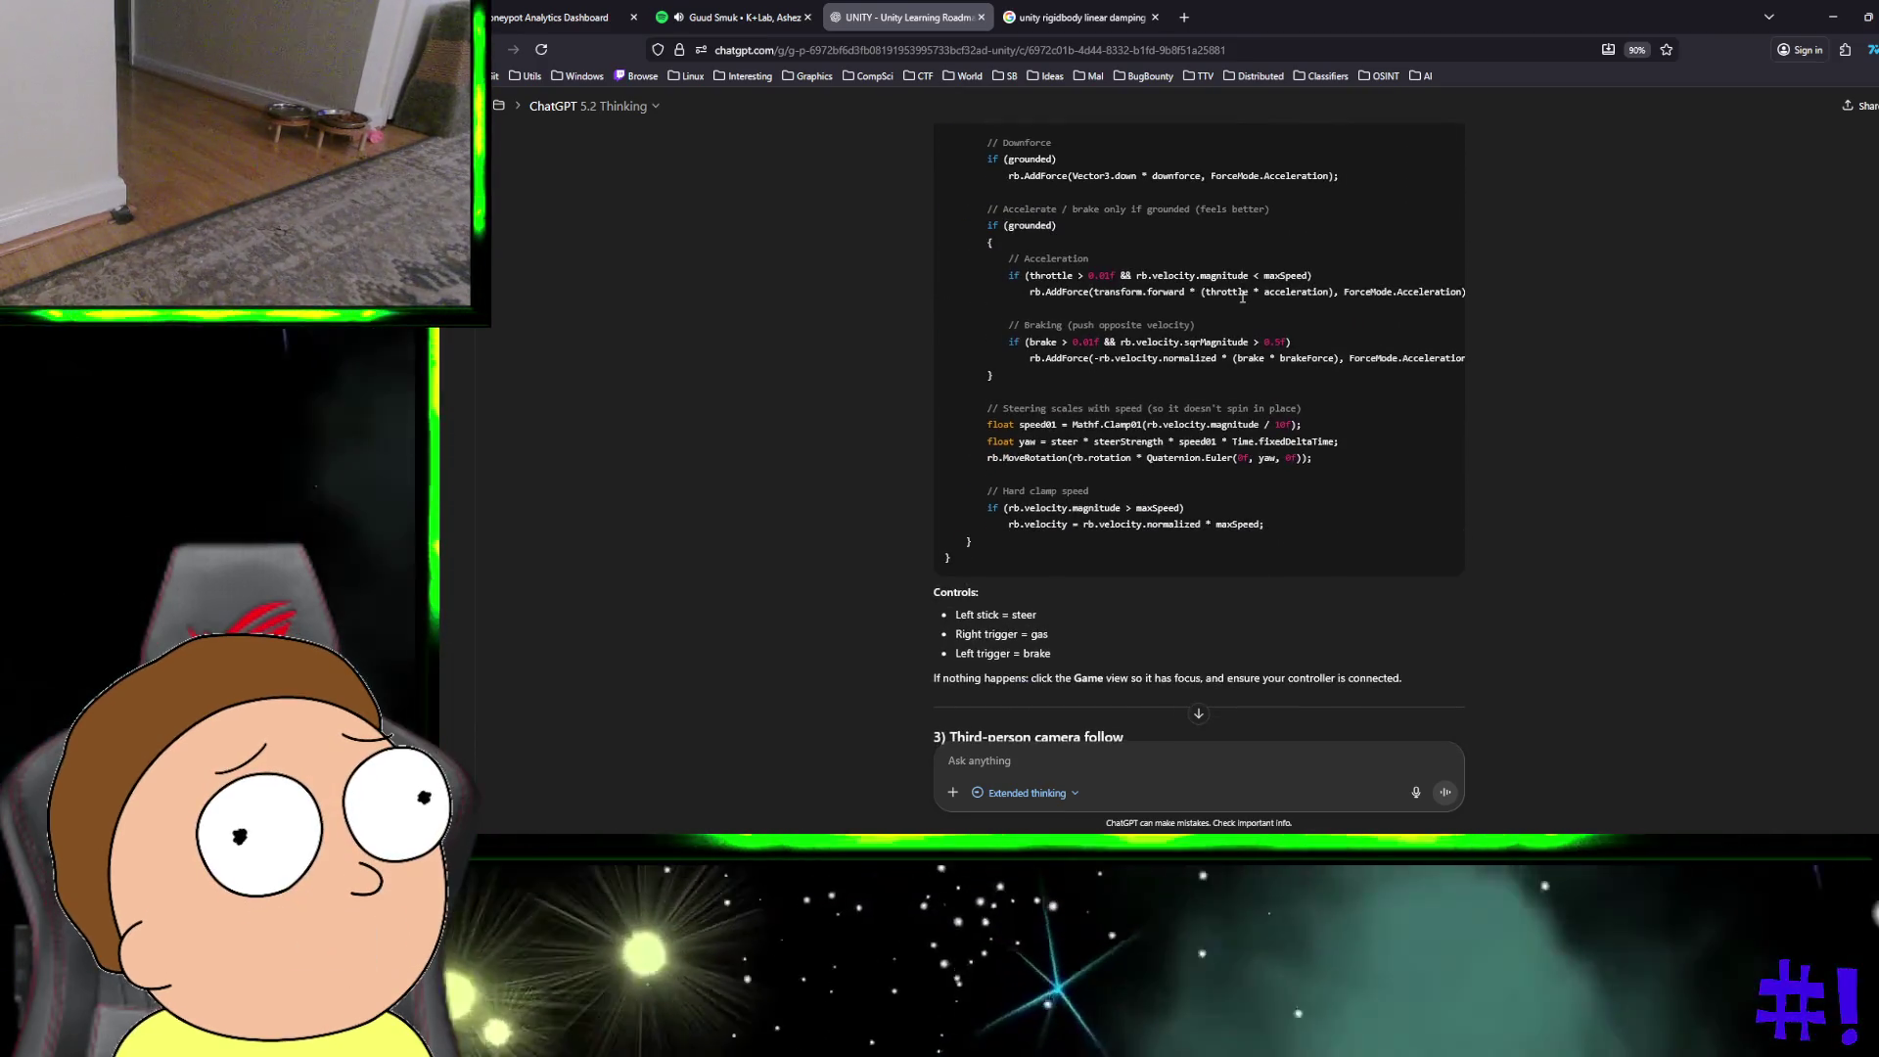
scroll(1242, 297, down, 1)
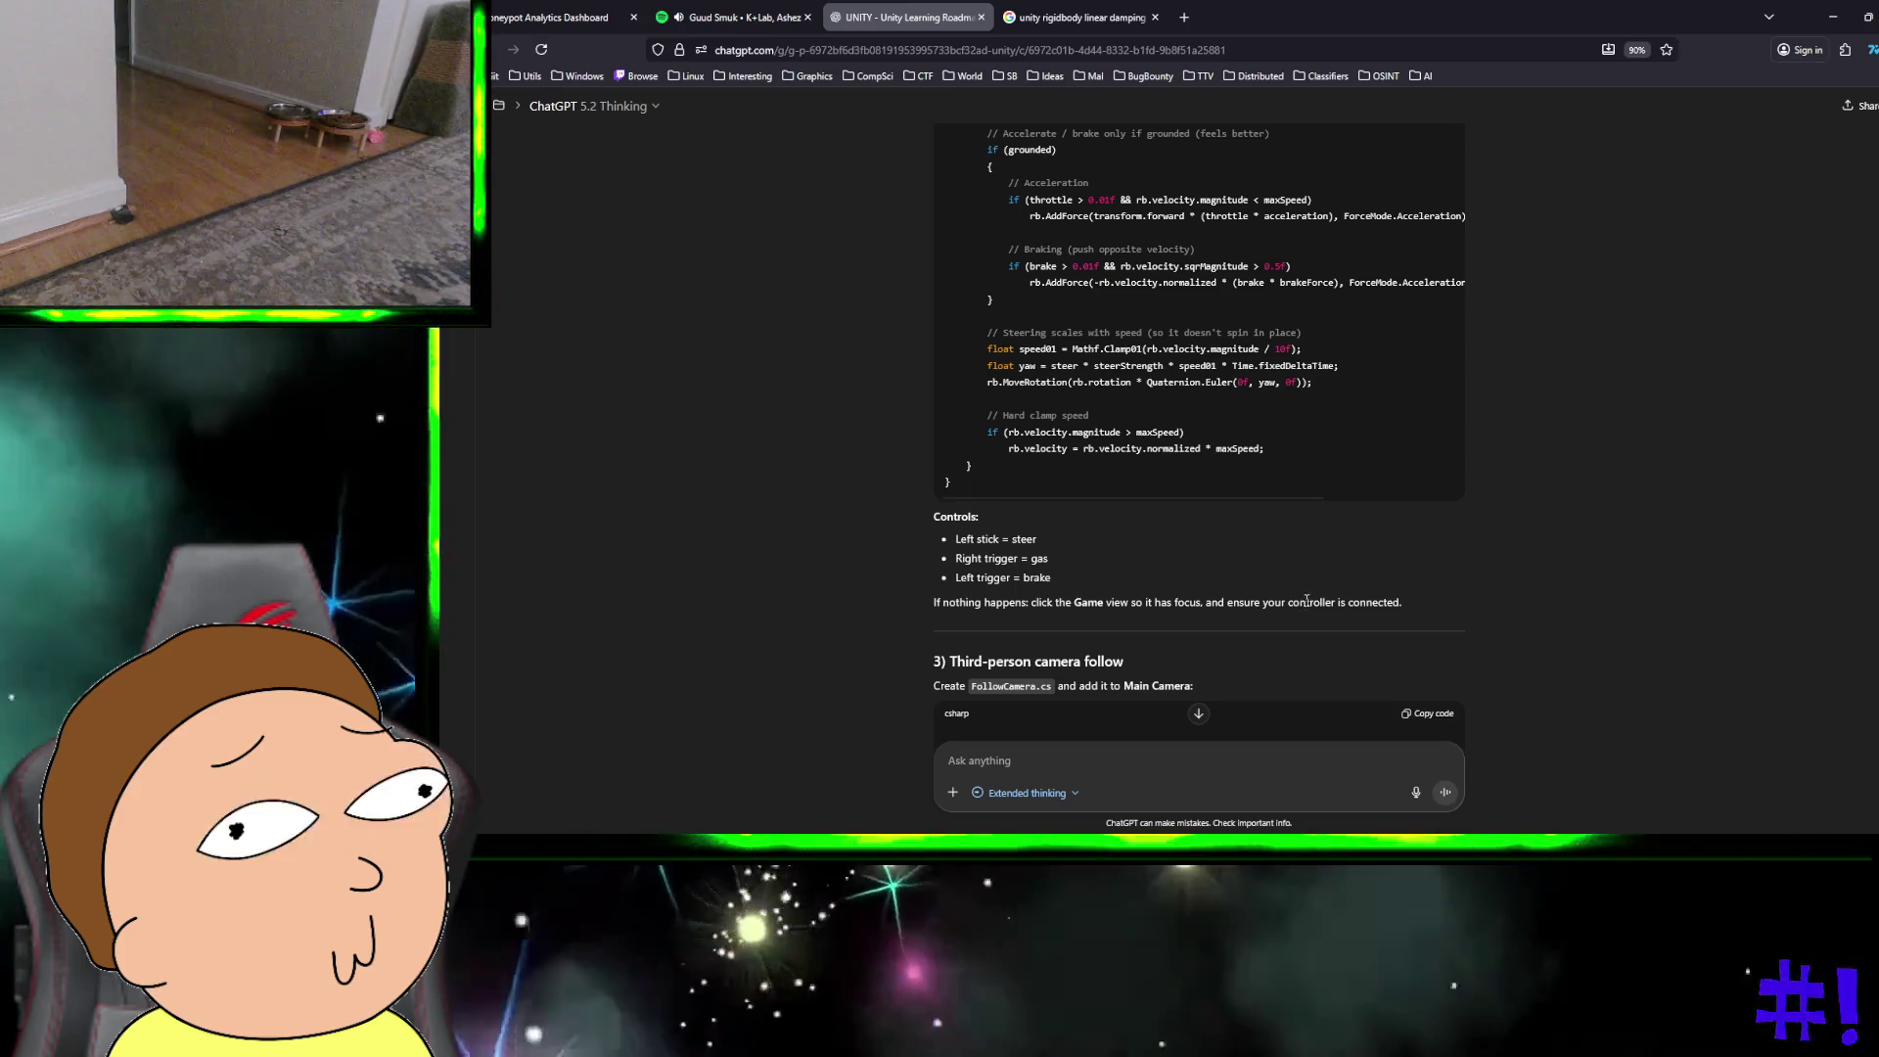
scroll(1273, 464, up, 15)
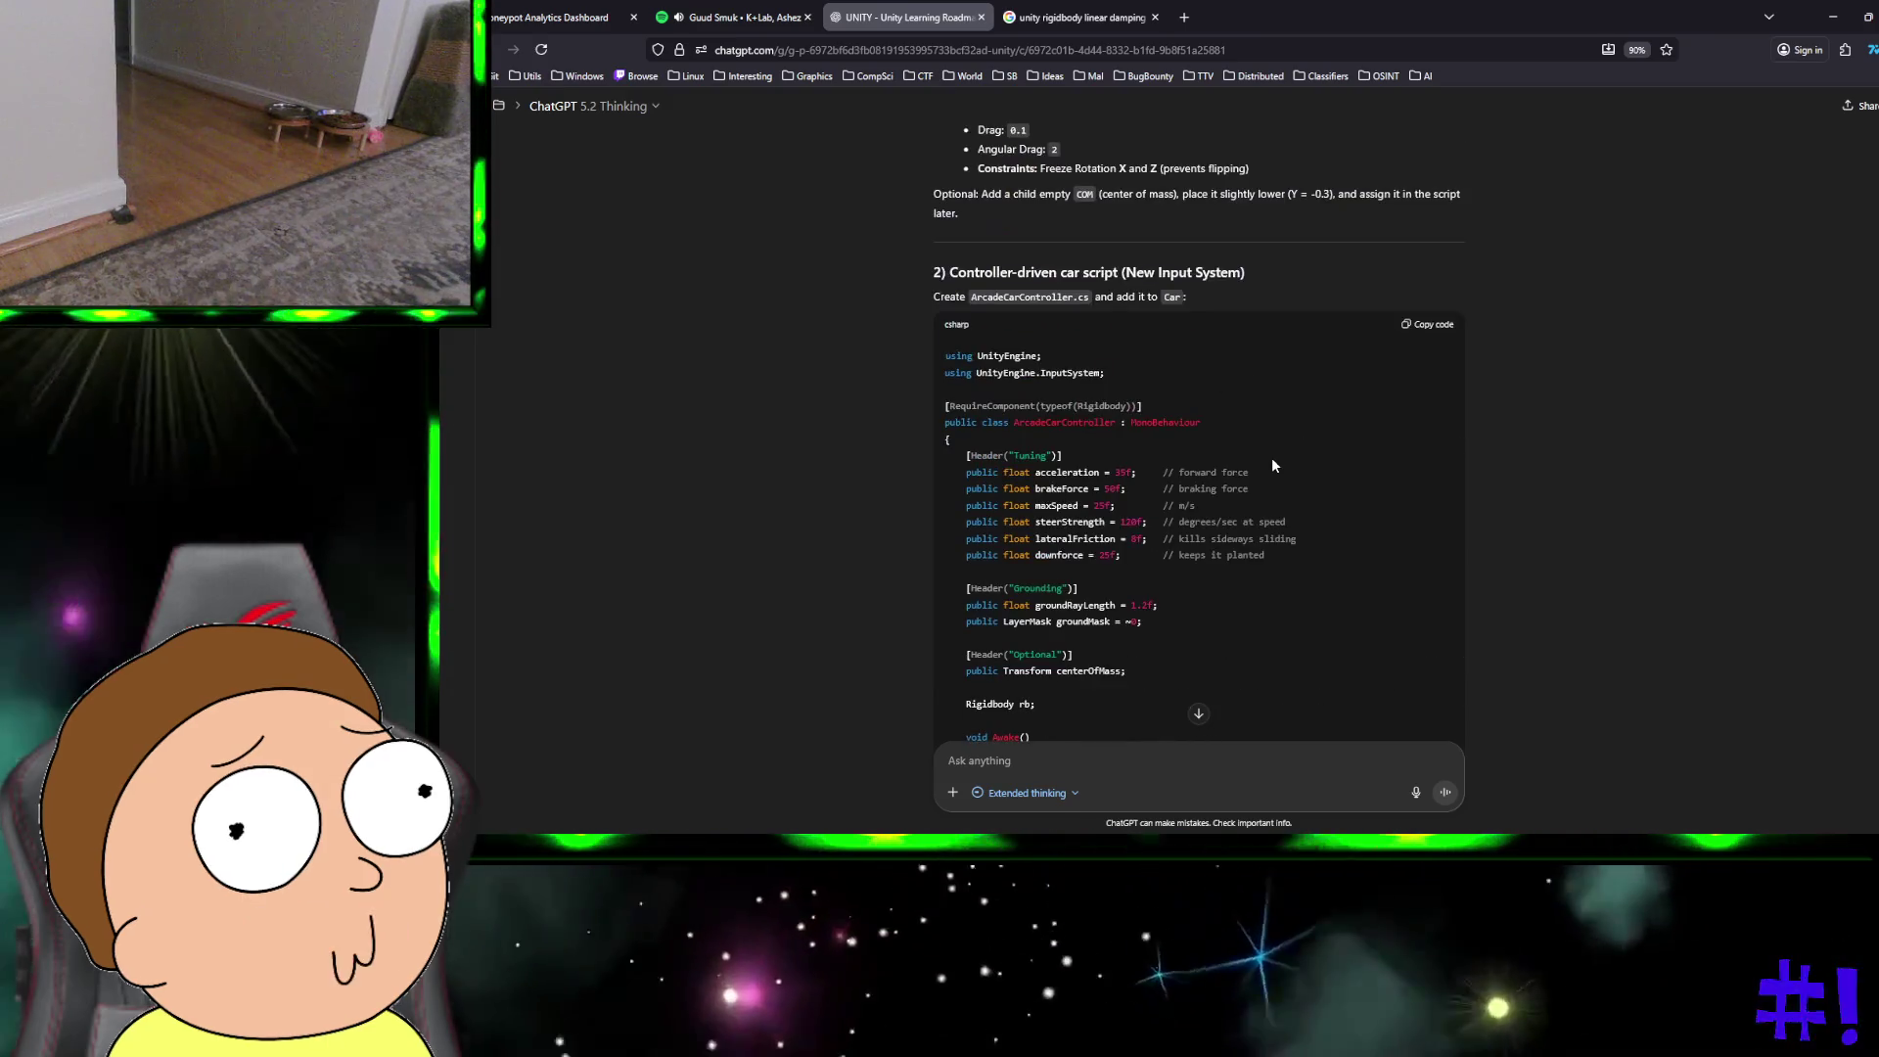
scroll(1273, 466, up, 1)
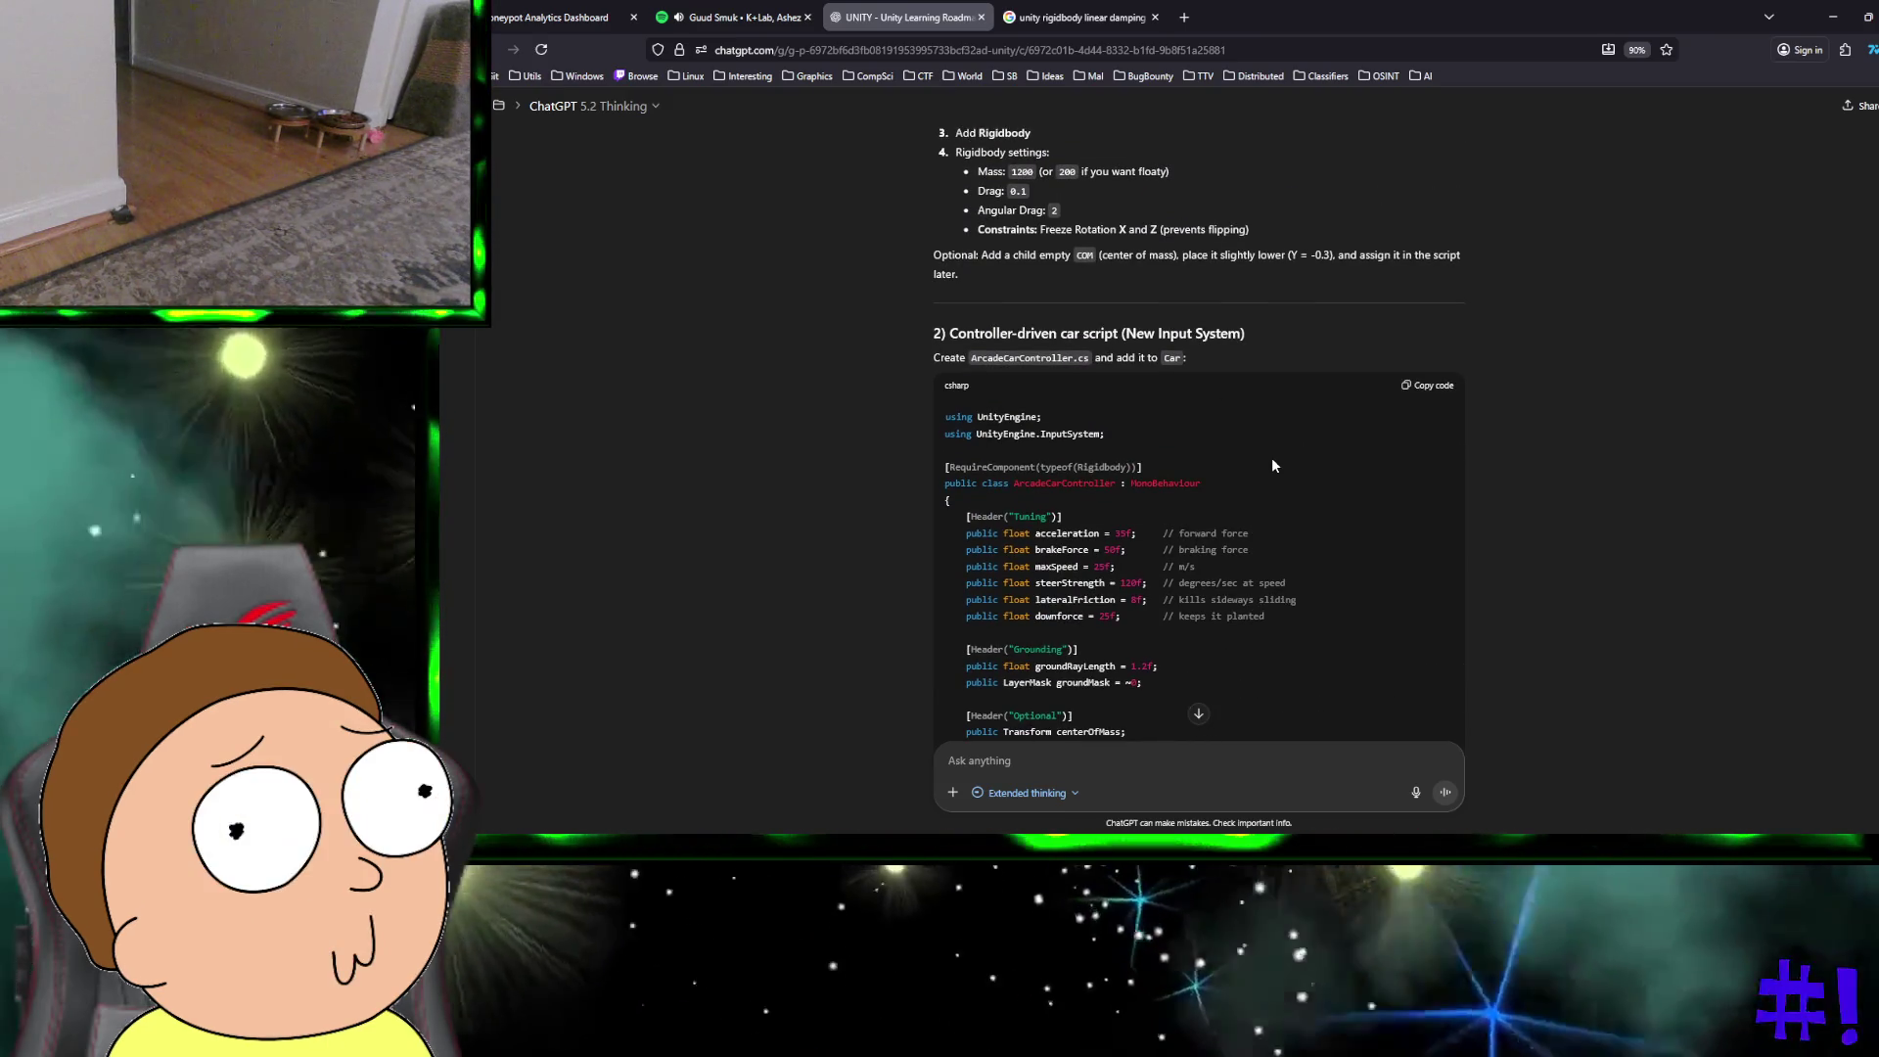
key(alt+Tab)
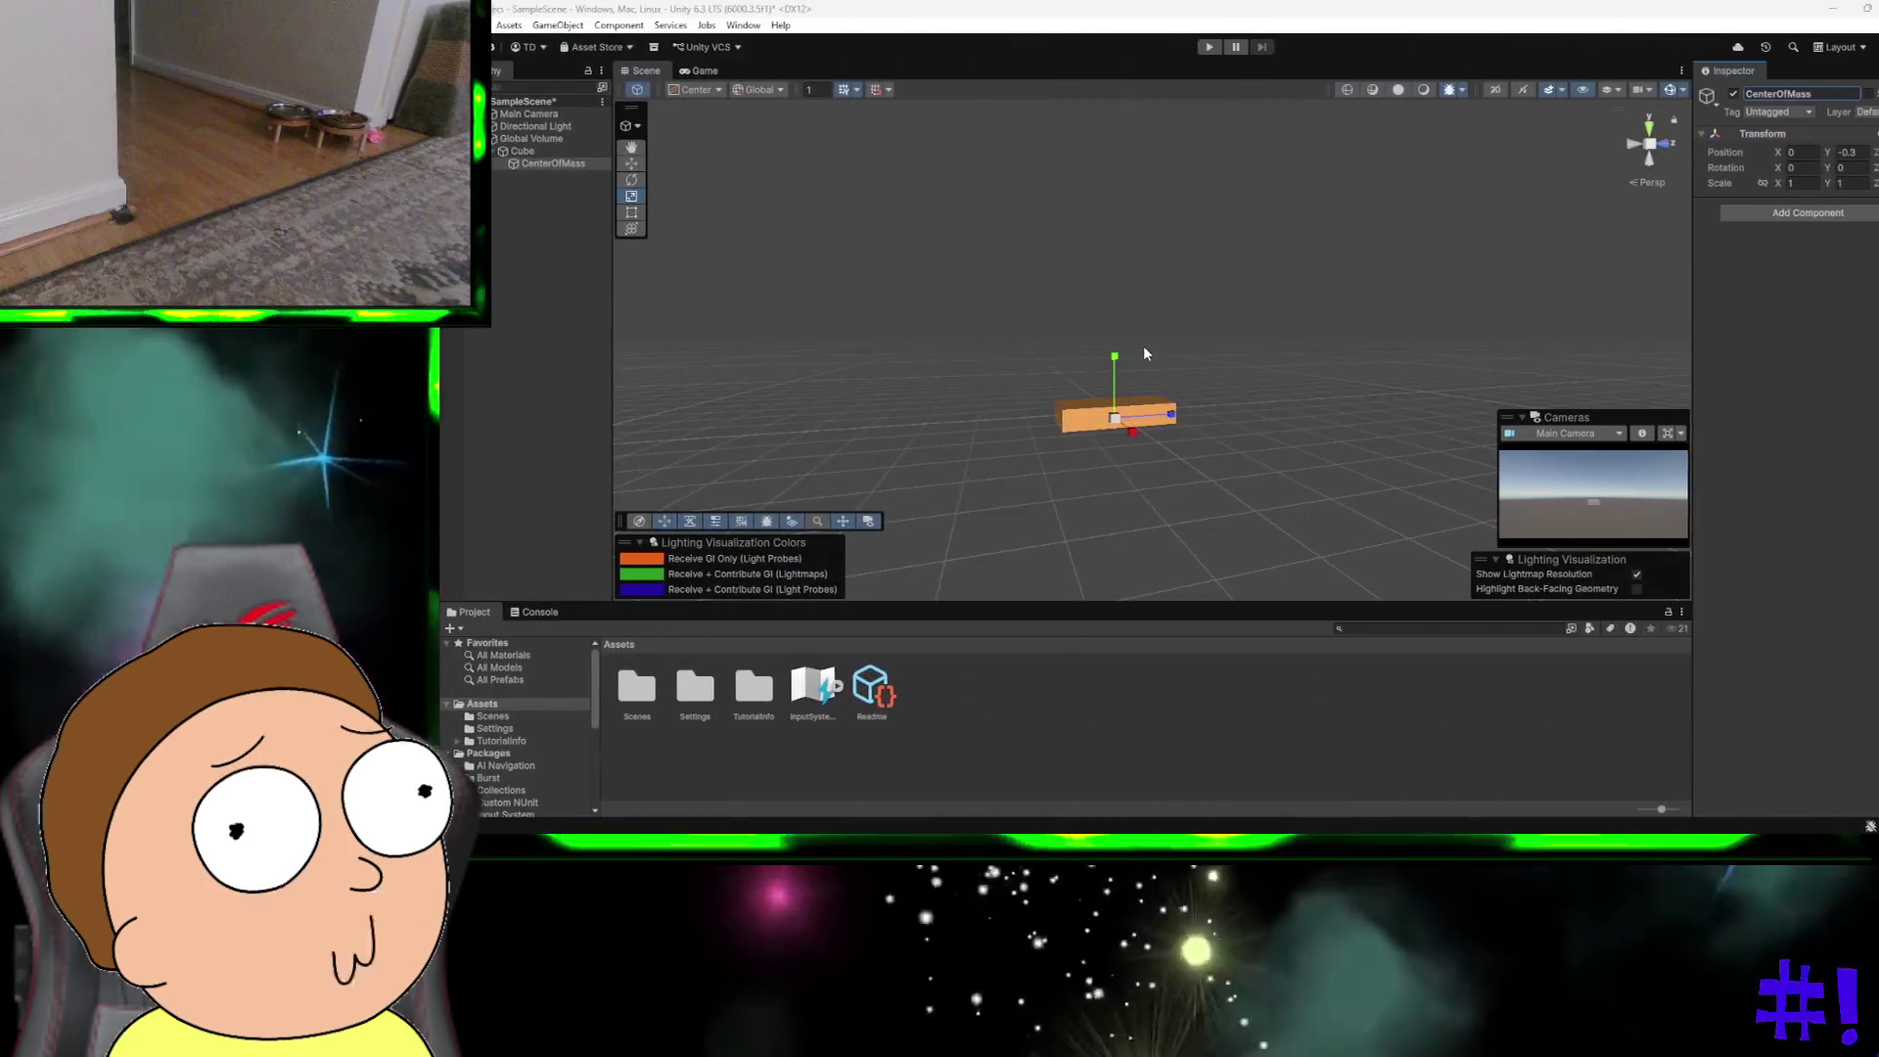
Step: Create a new empty C# script asset in the Assets folder
click(451, 629)
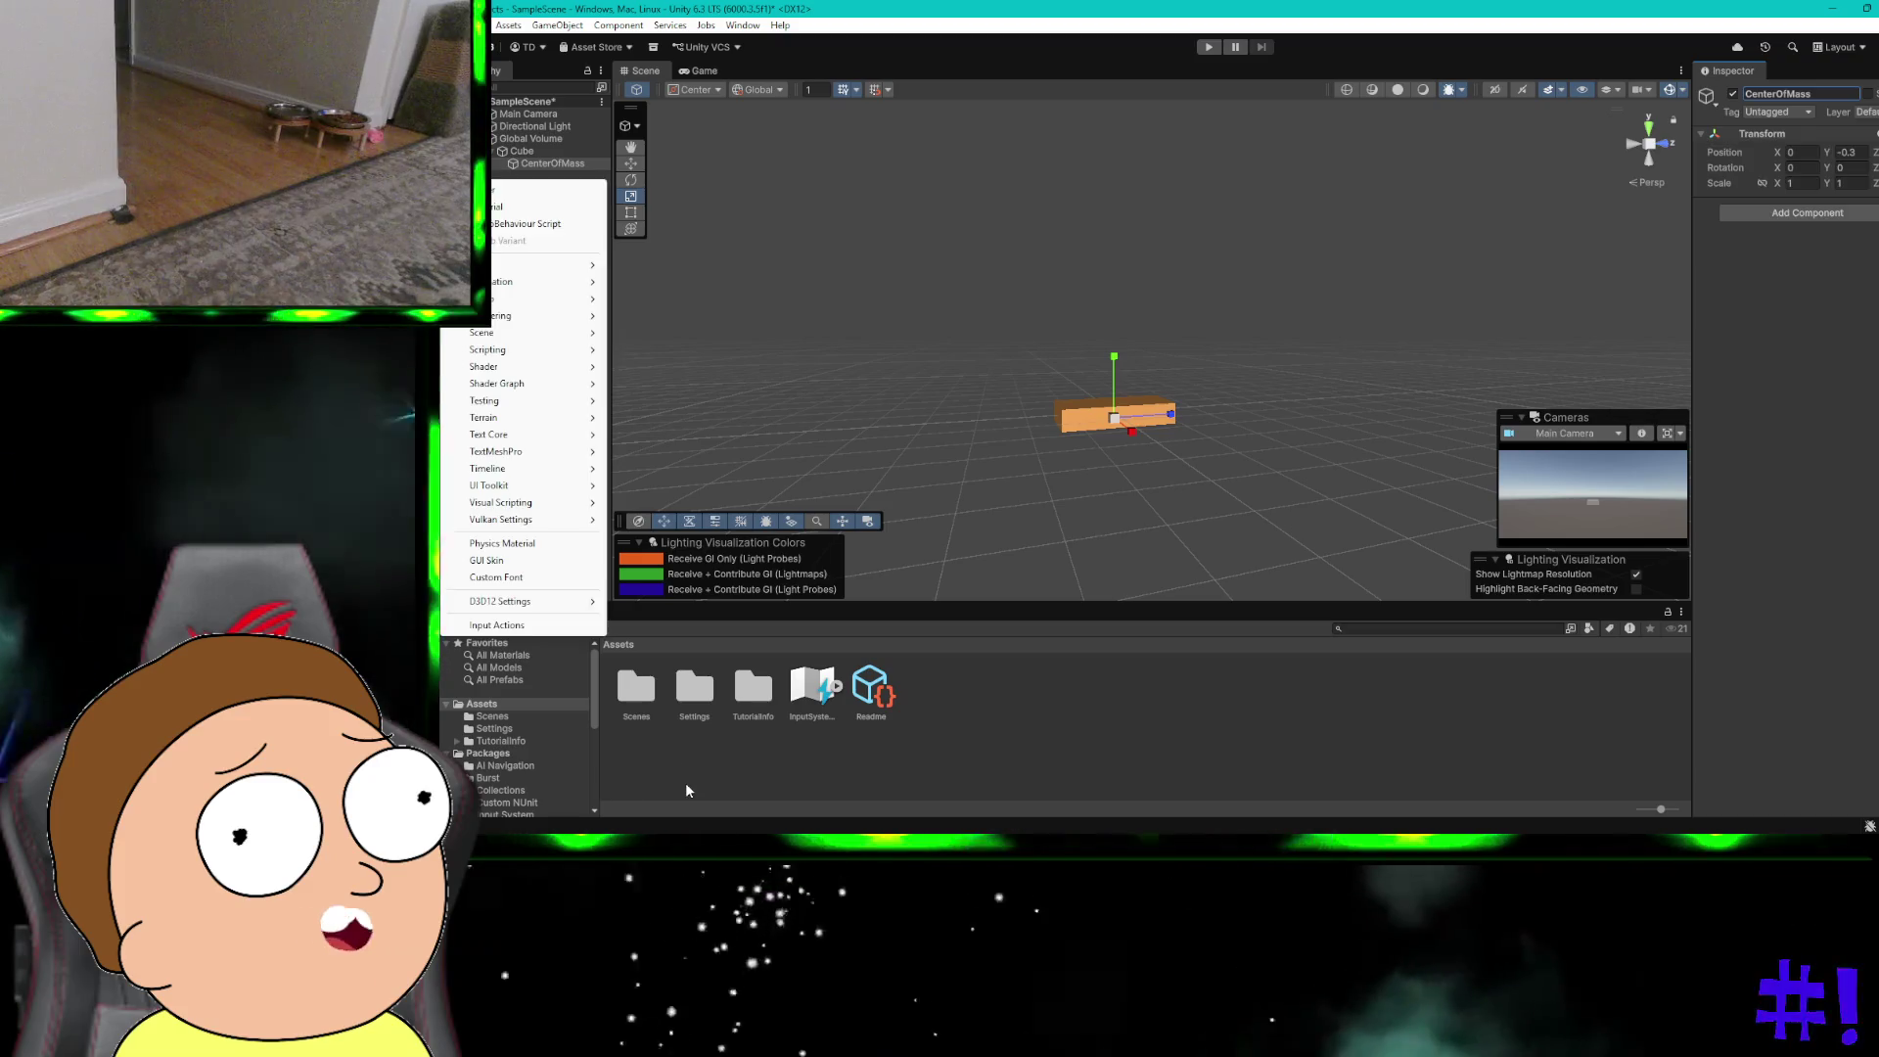
click(685, 782)
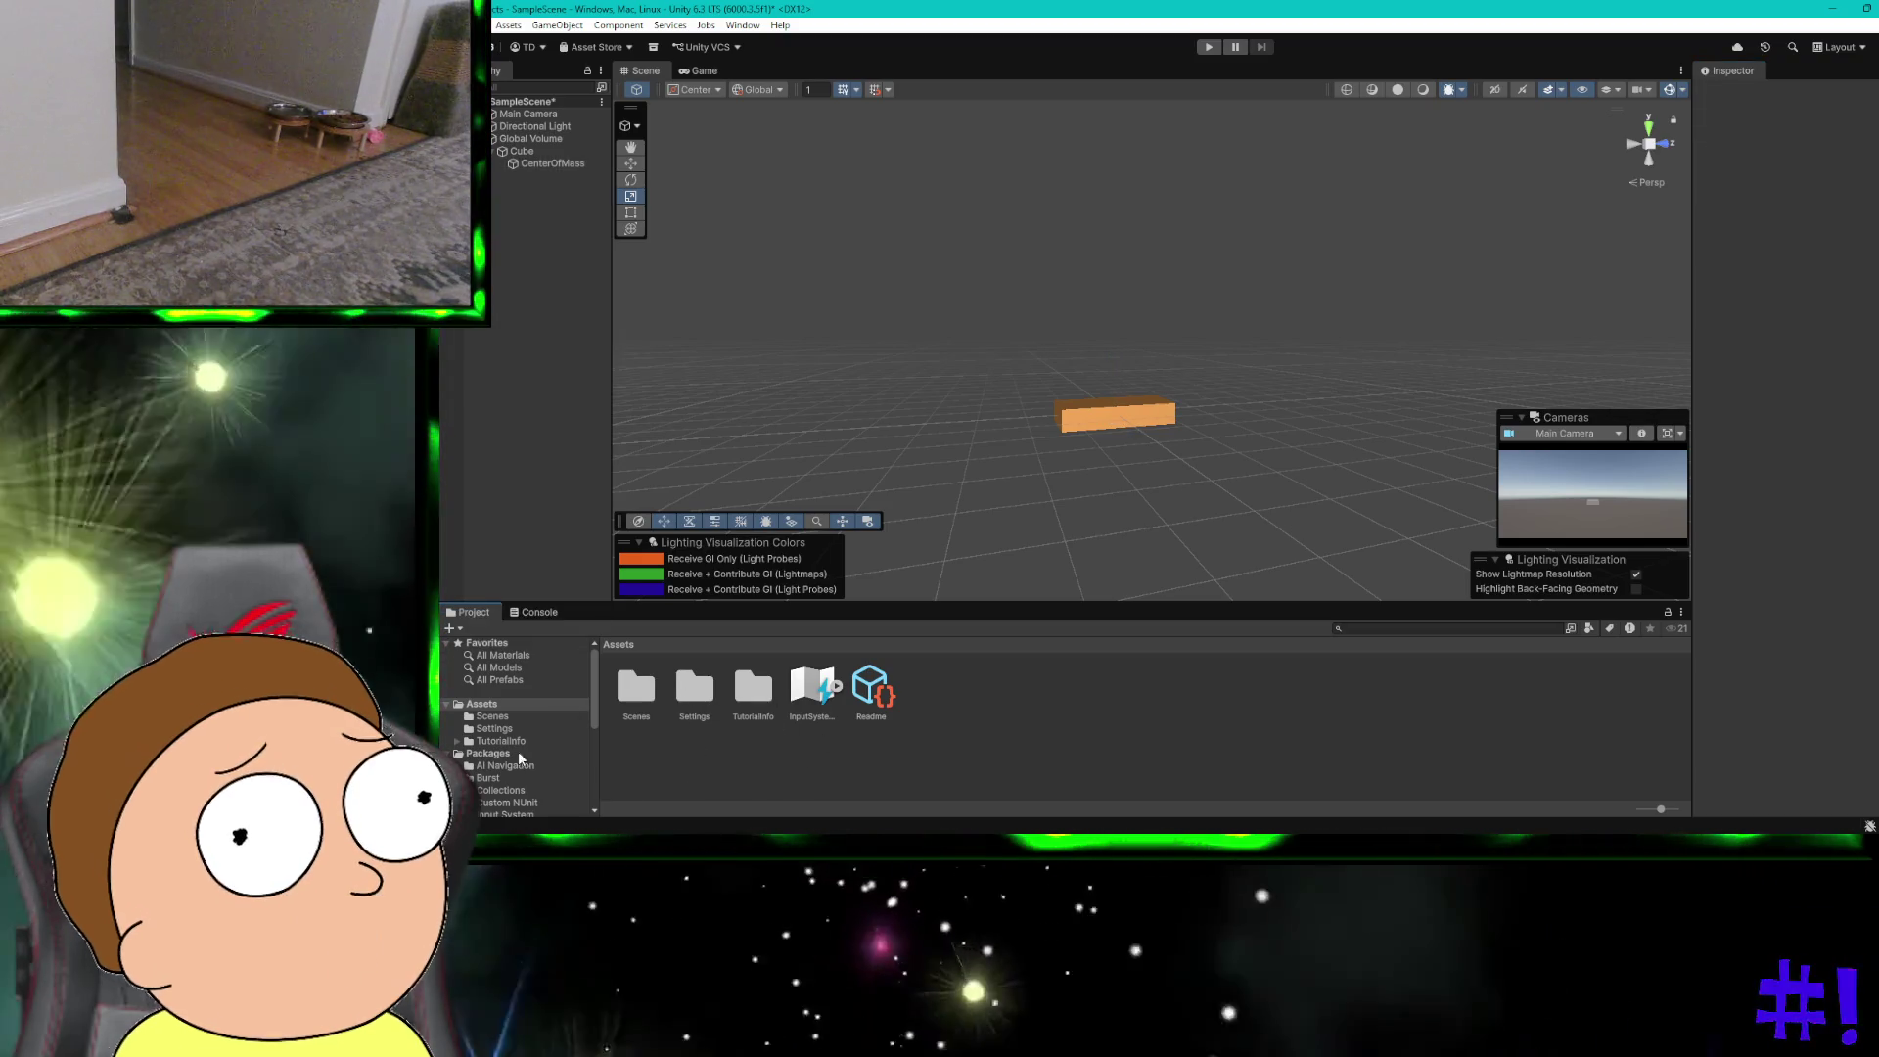
click(451, 629)
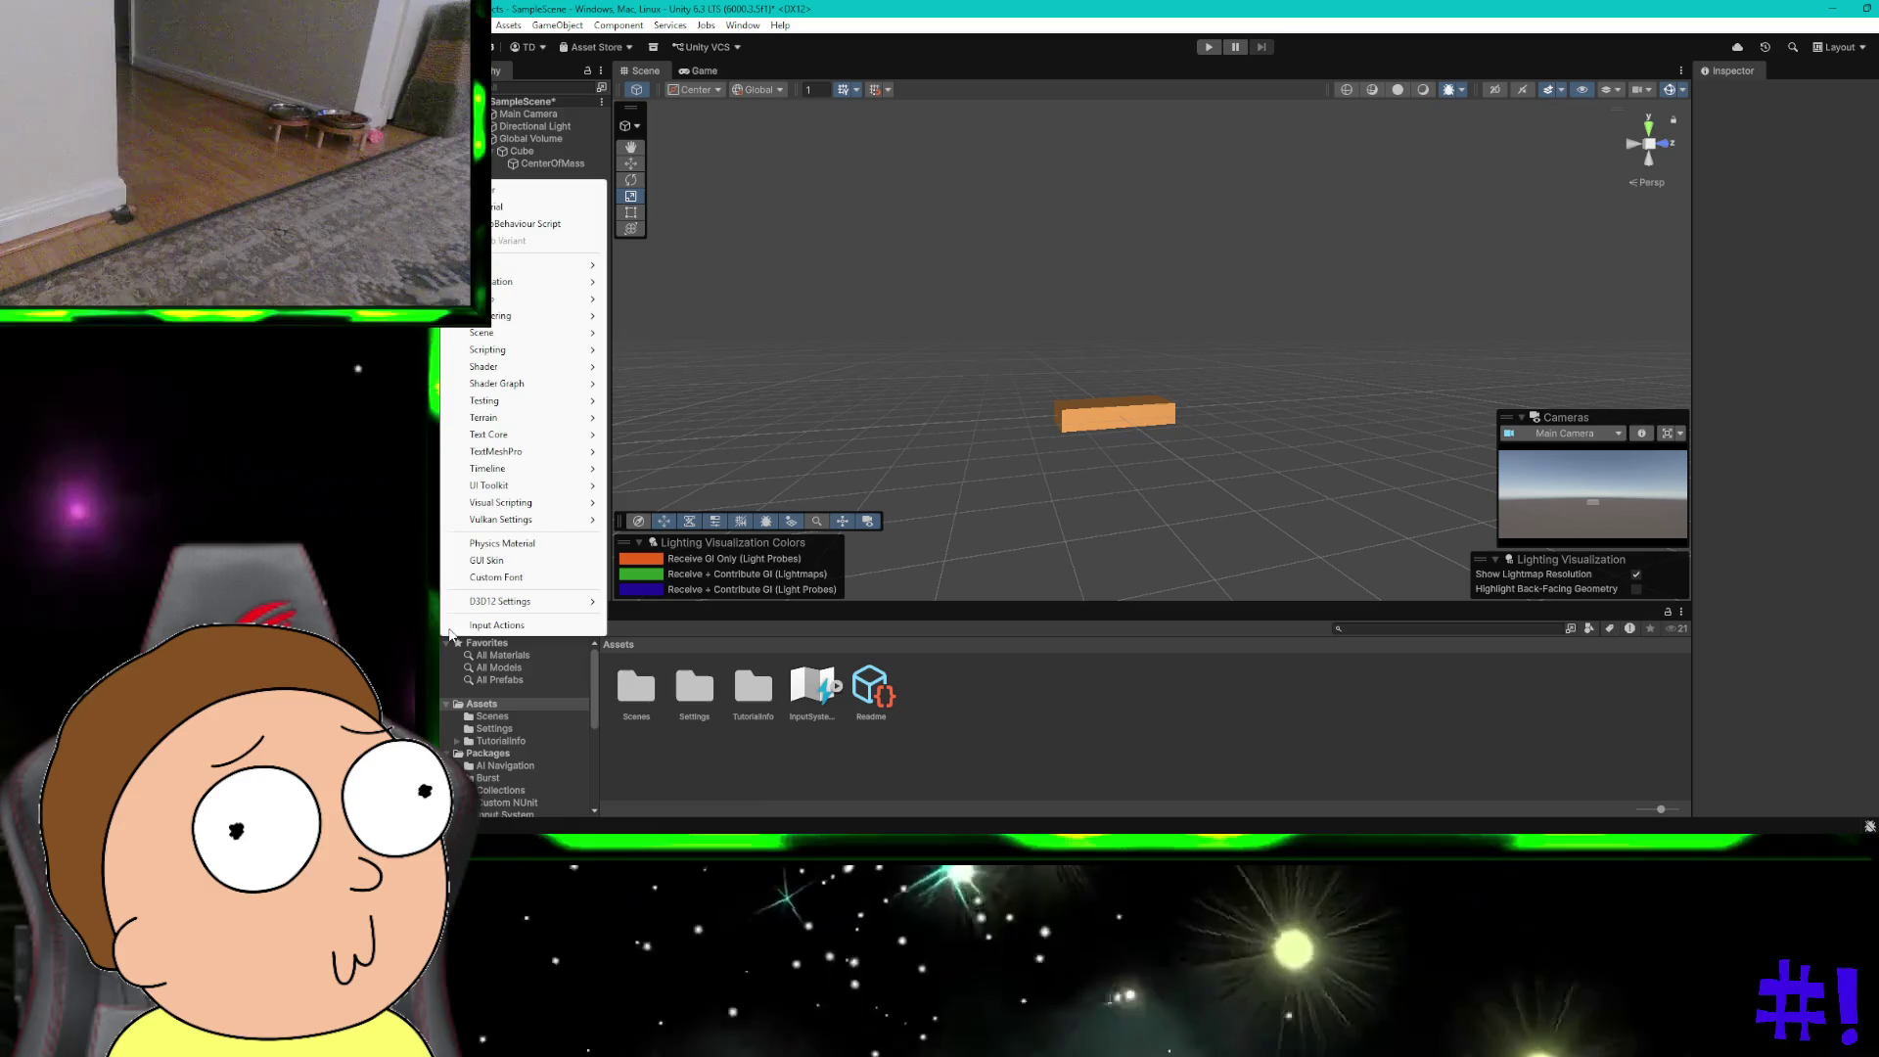
mouse_move(515, 358)
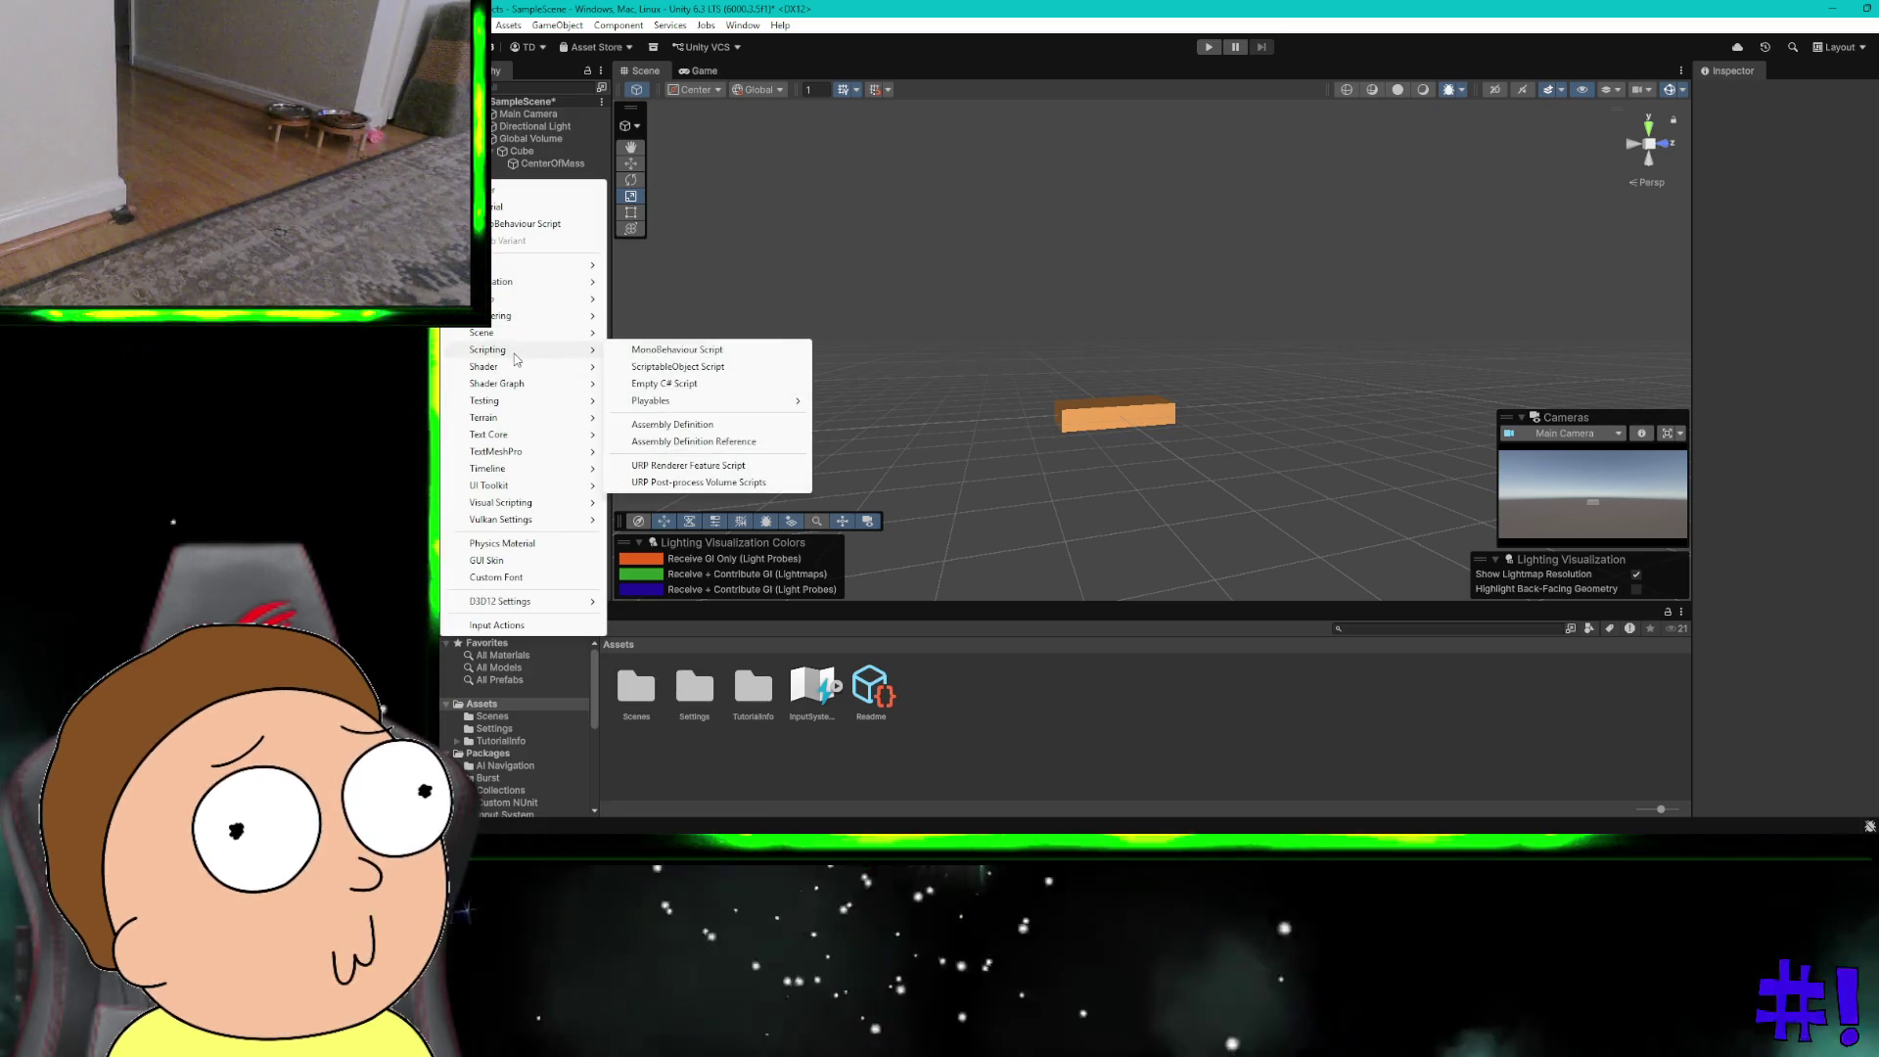
click(663, 384)
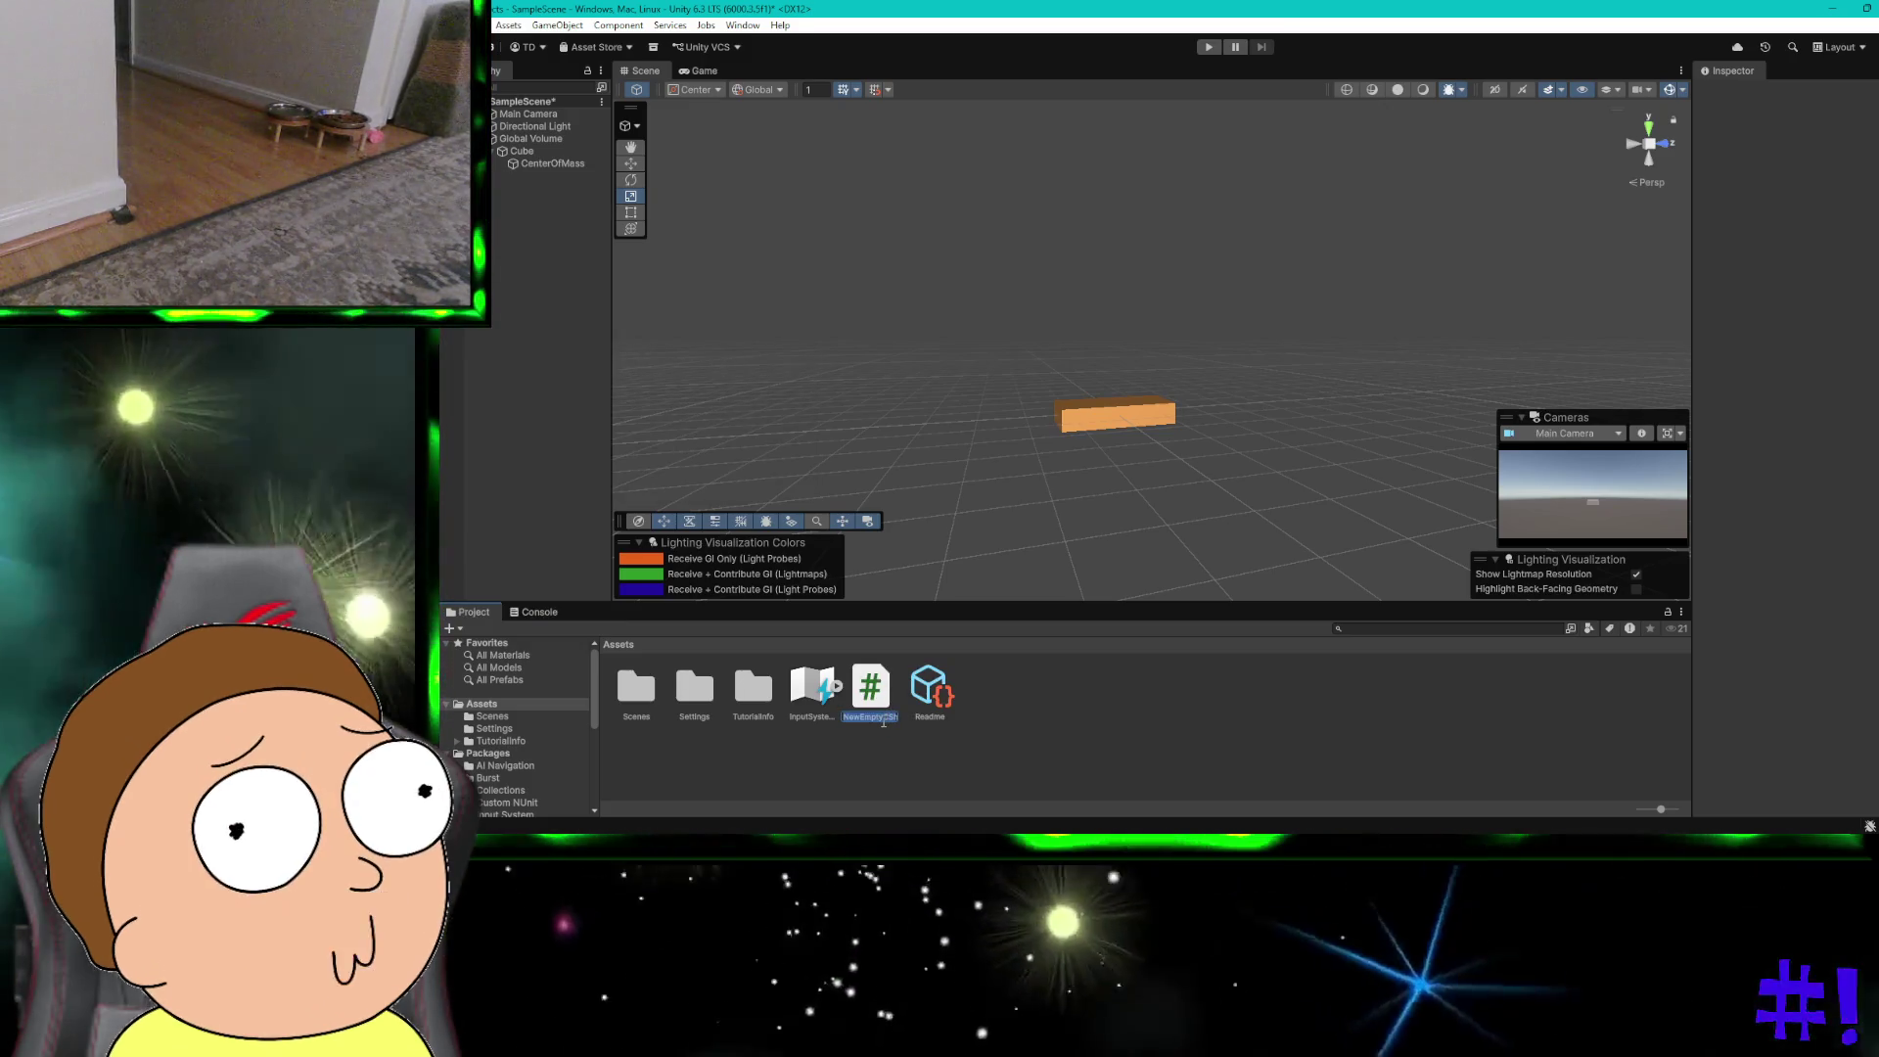
Step: Rename the new script asset to ArcadeCarController
key(ctrl+super+Right)
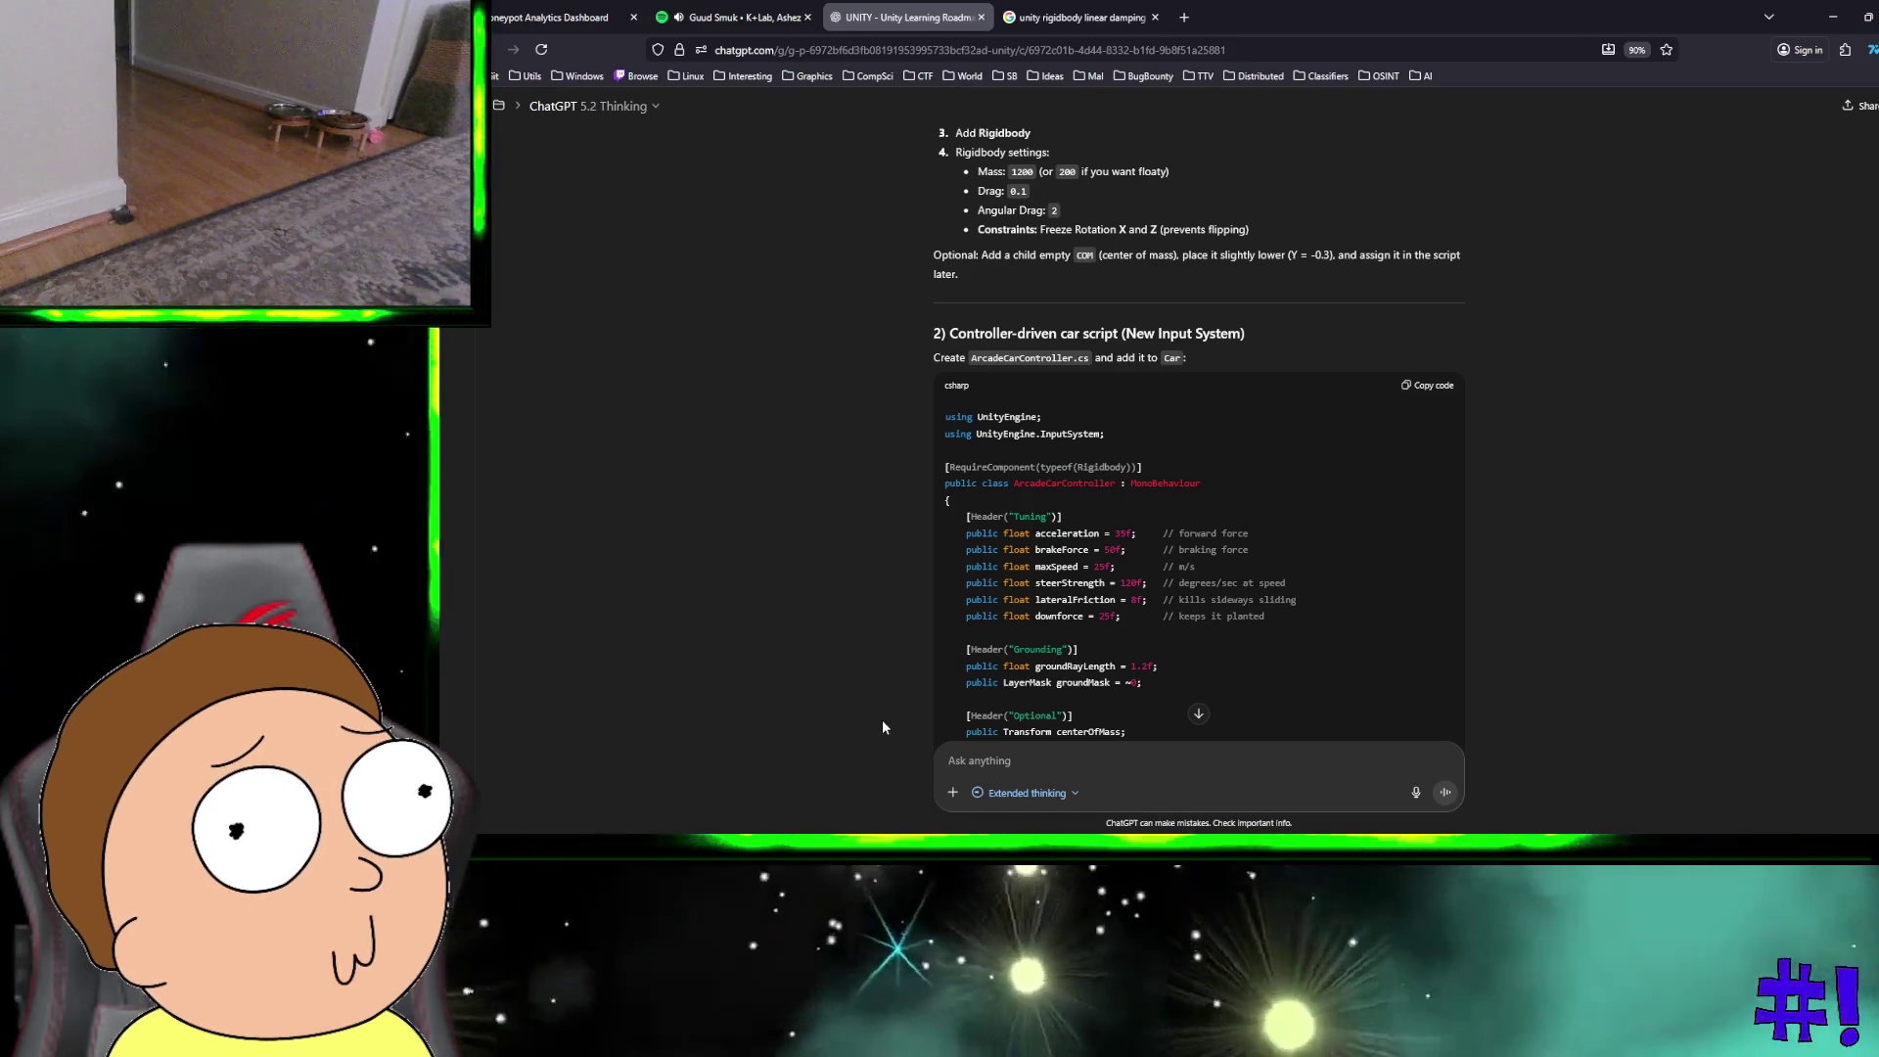
key(ctrl+super+Right)
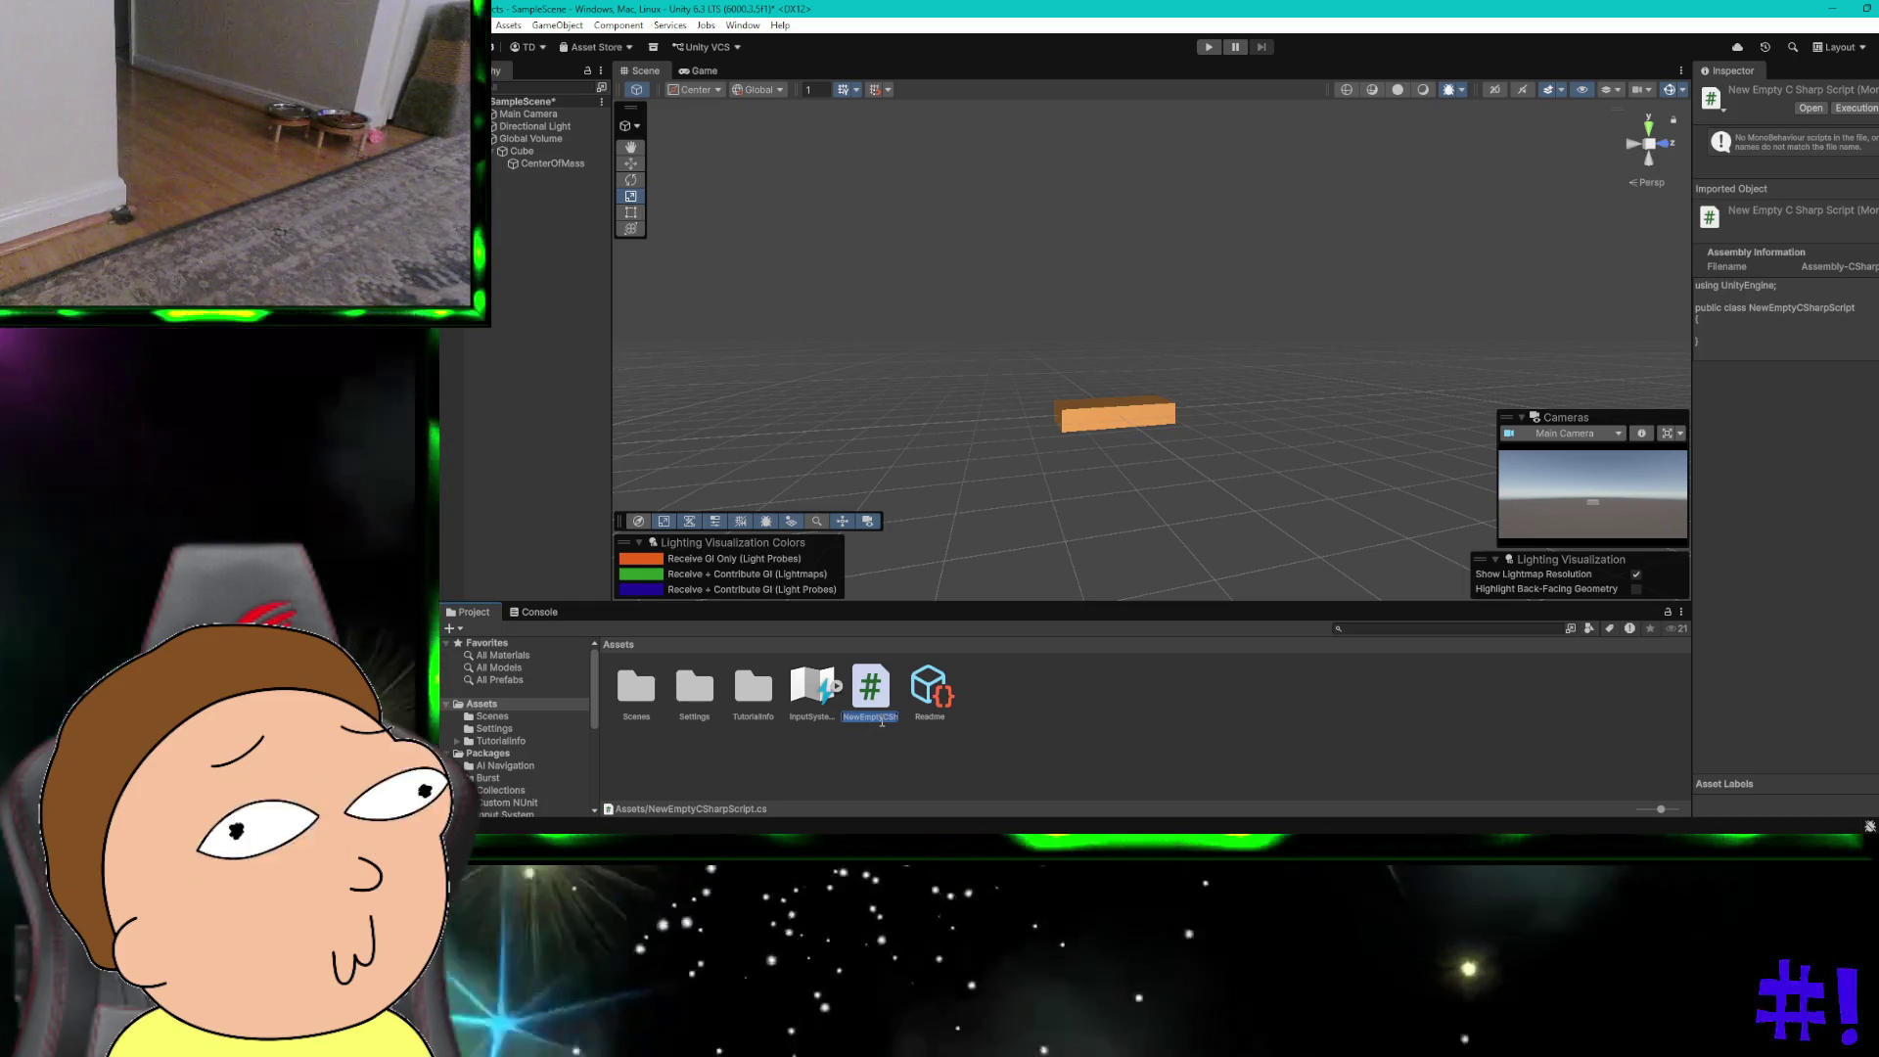
text(Arca)
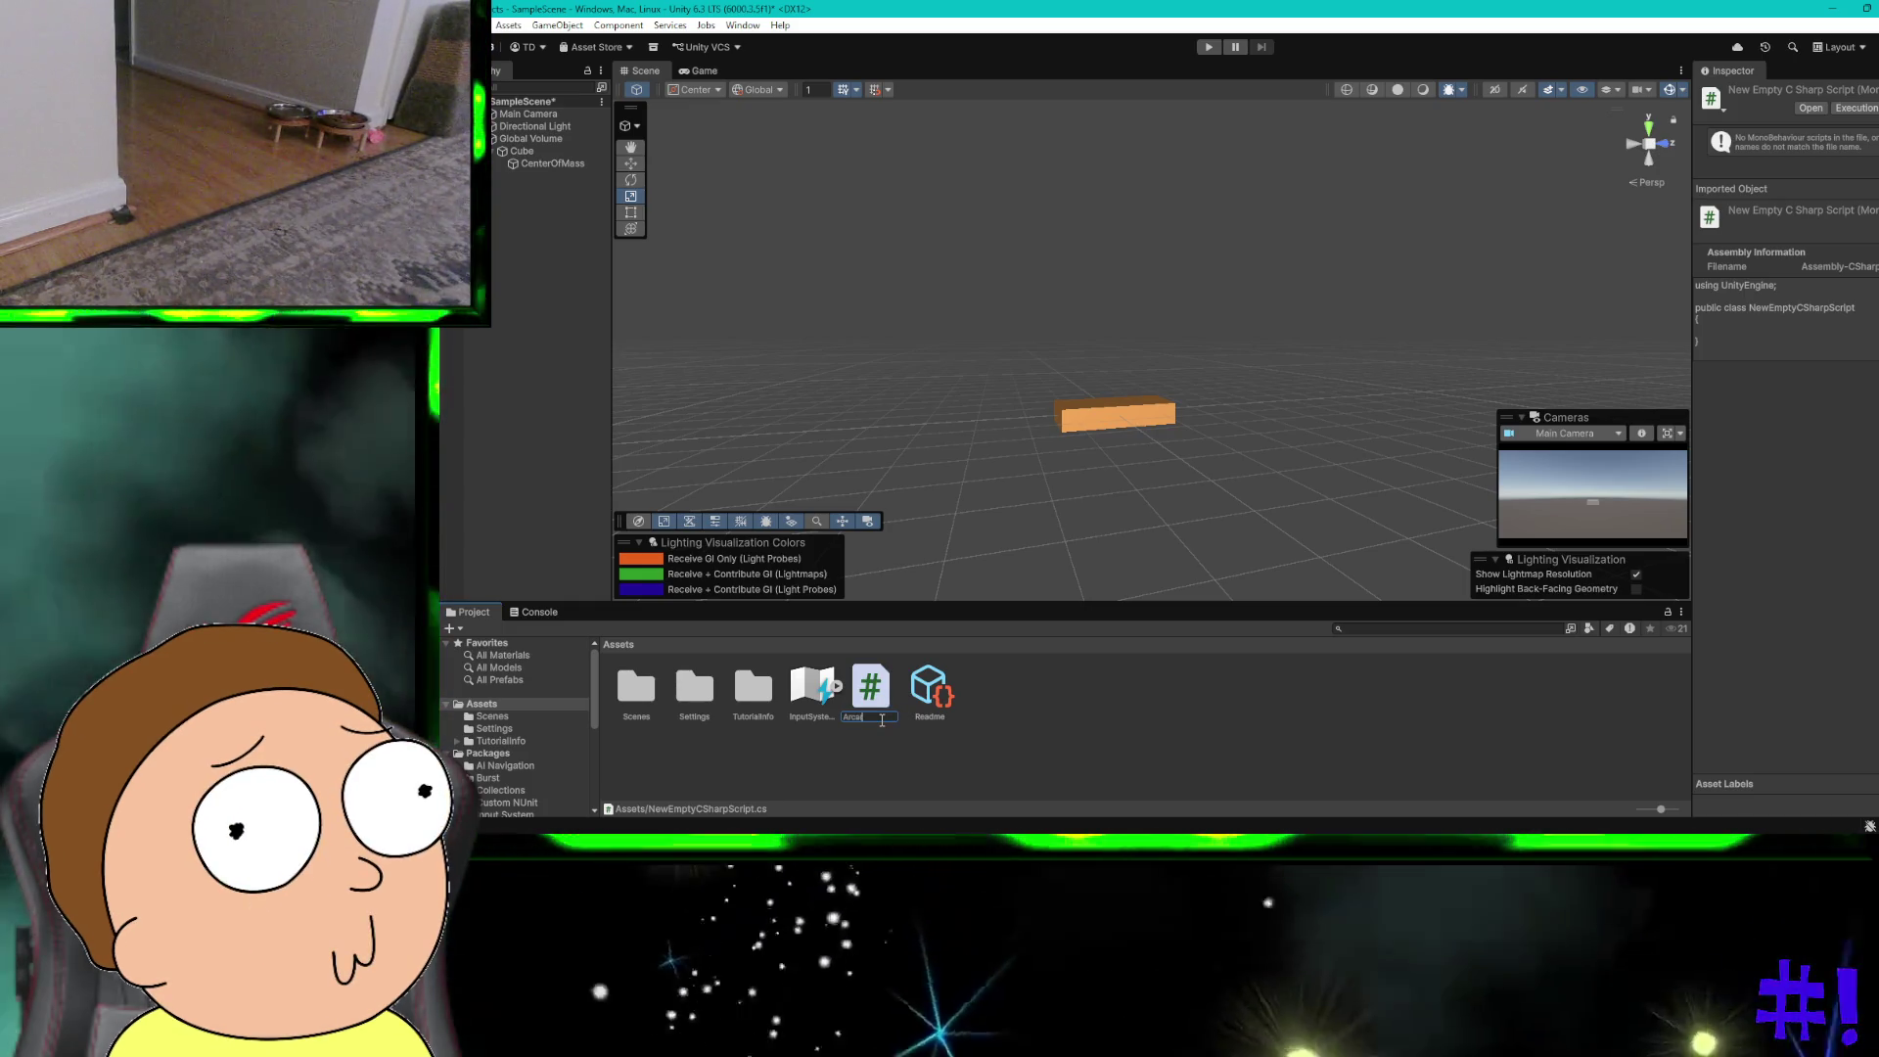
text(deCarCo)
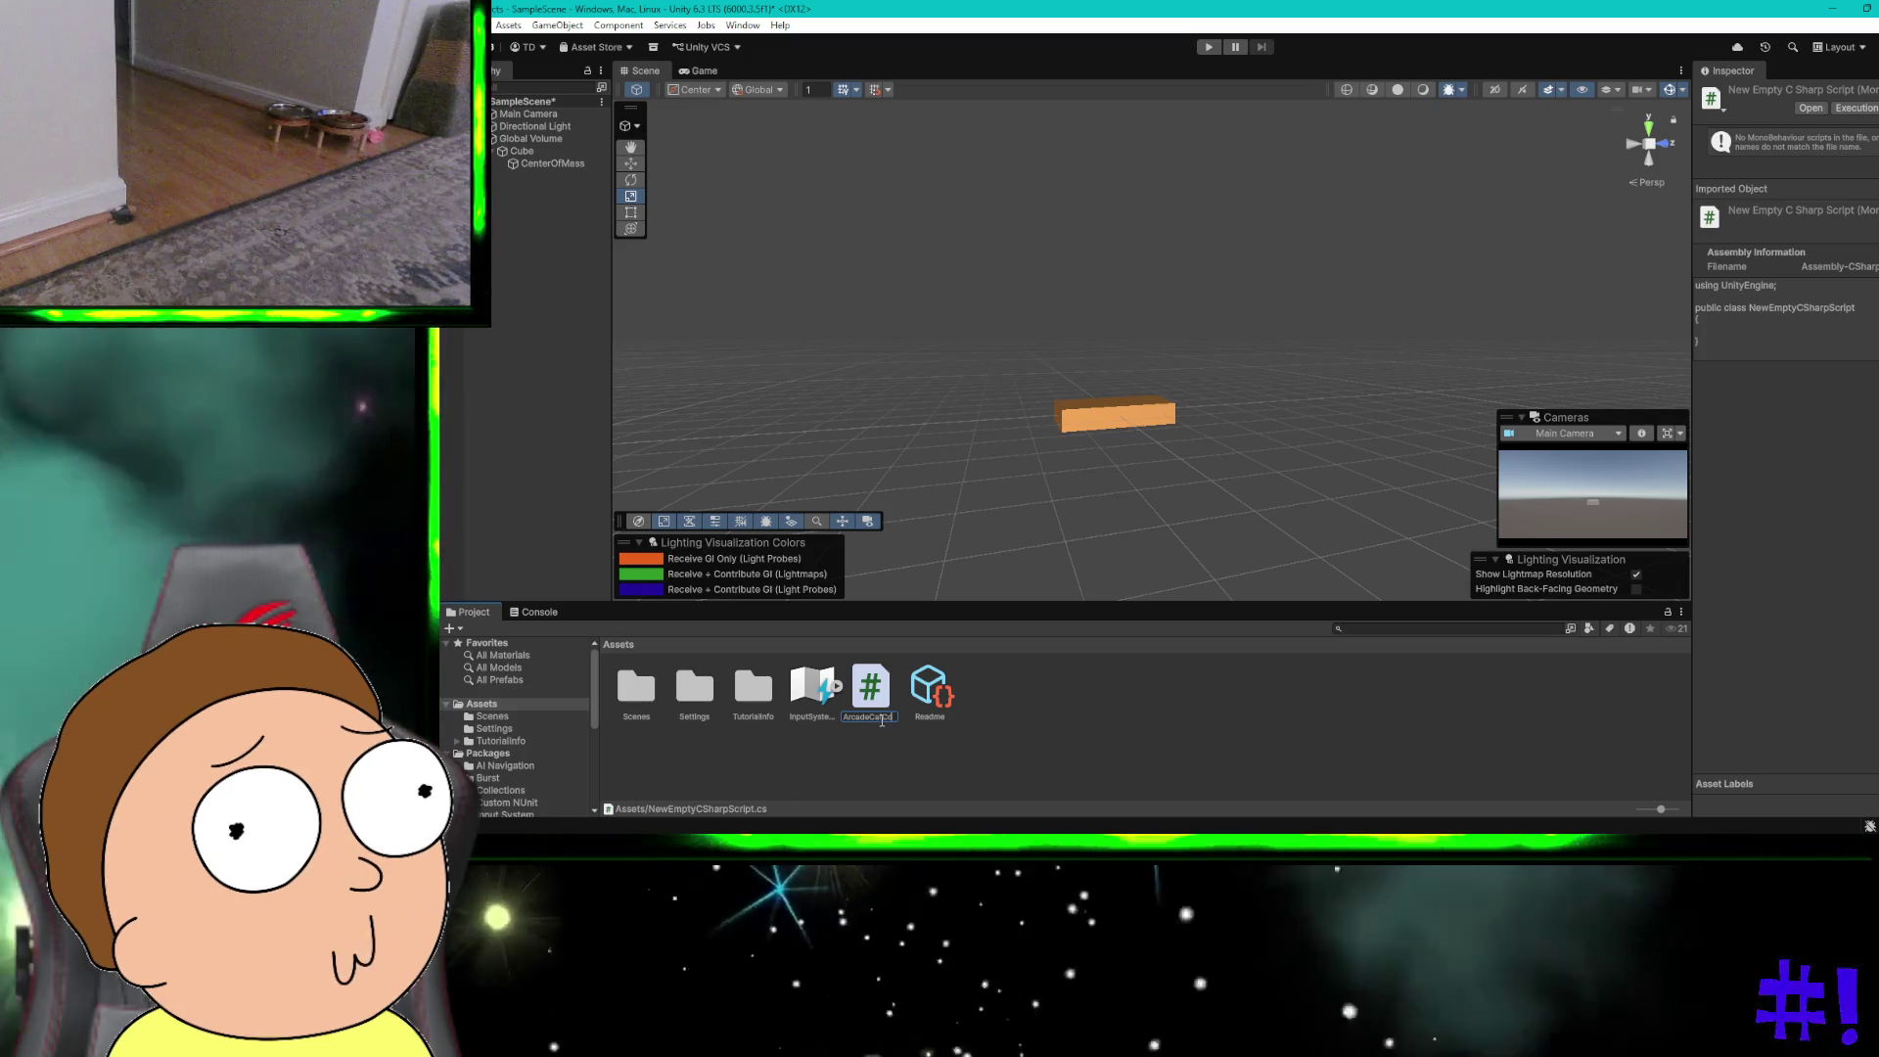
text(rController.cs)
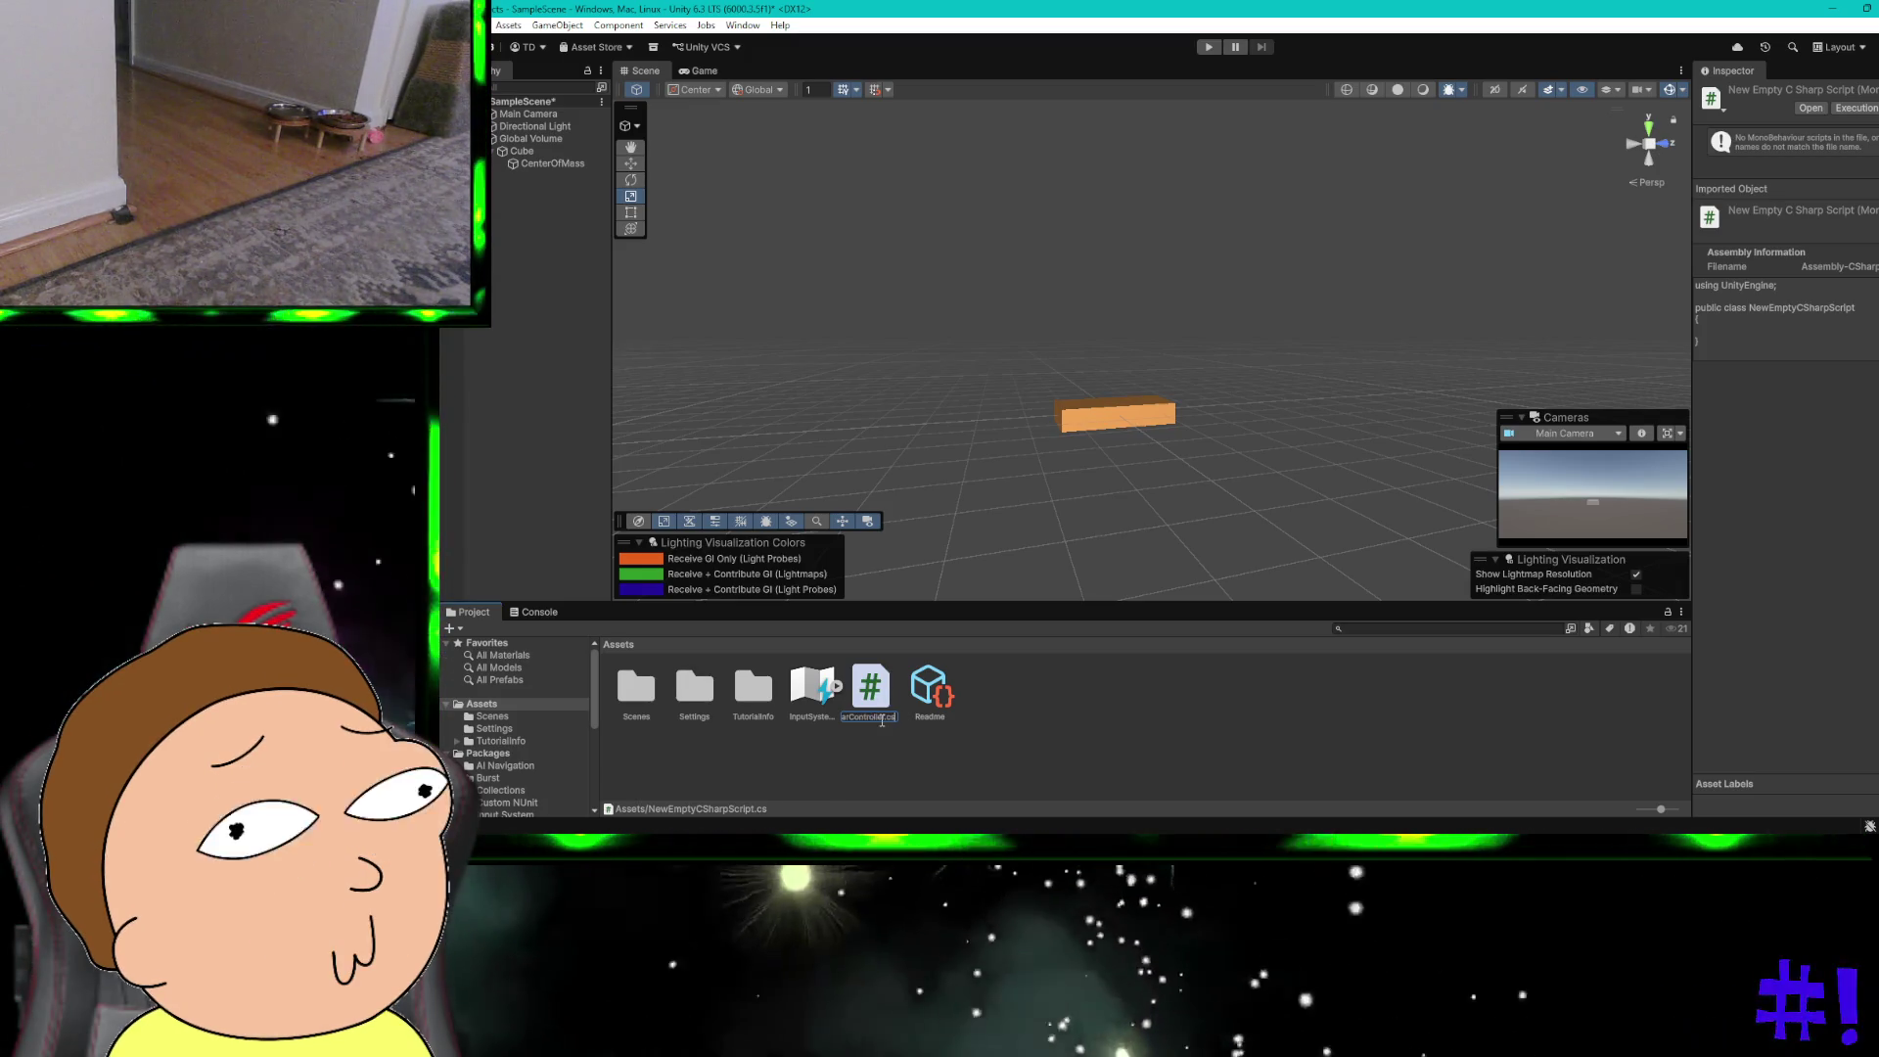
key(Return)
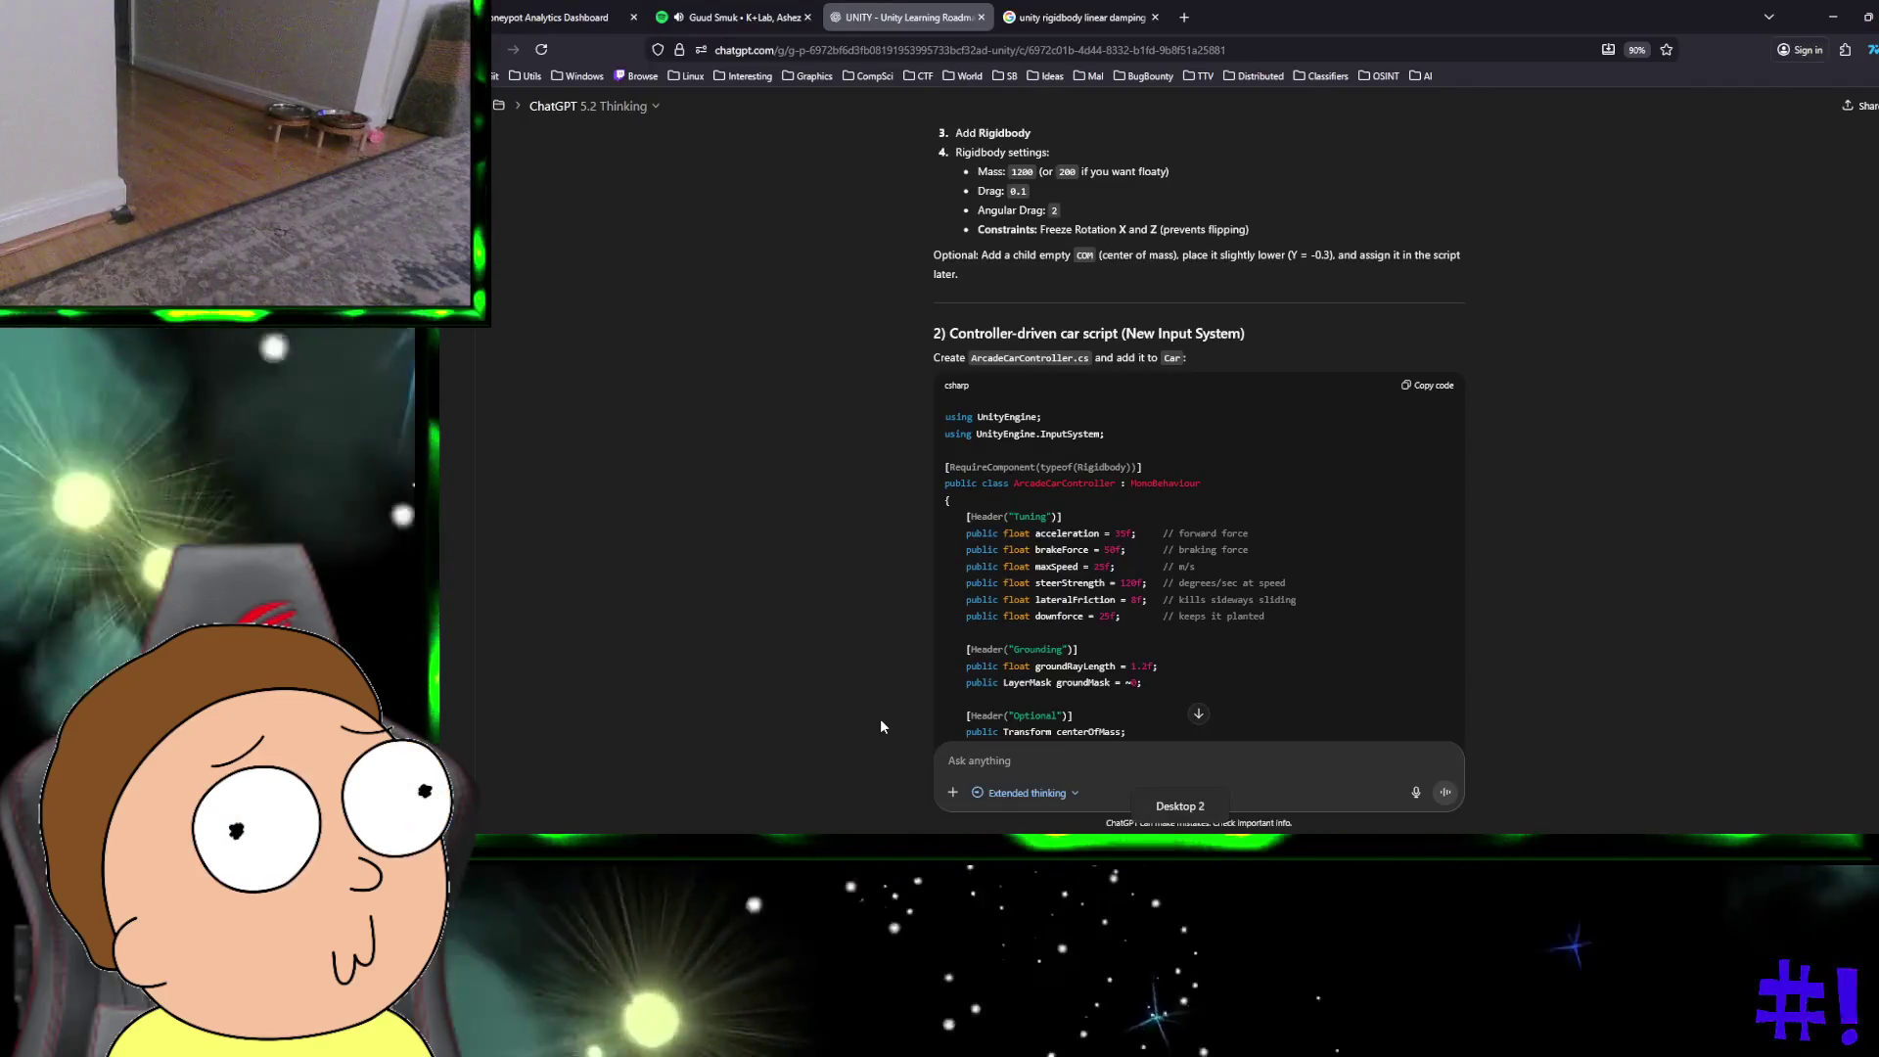
key(ctrl+super+Right)
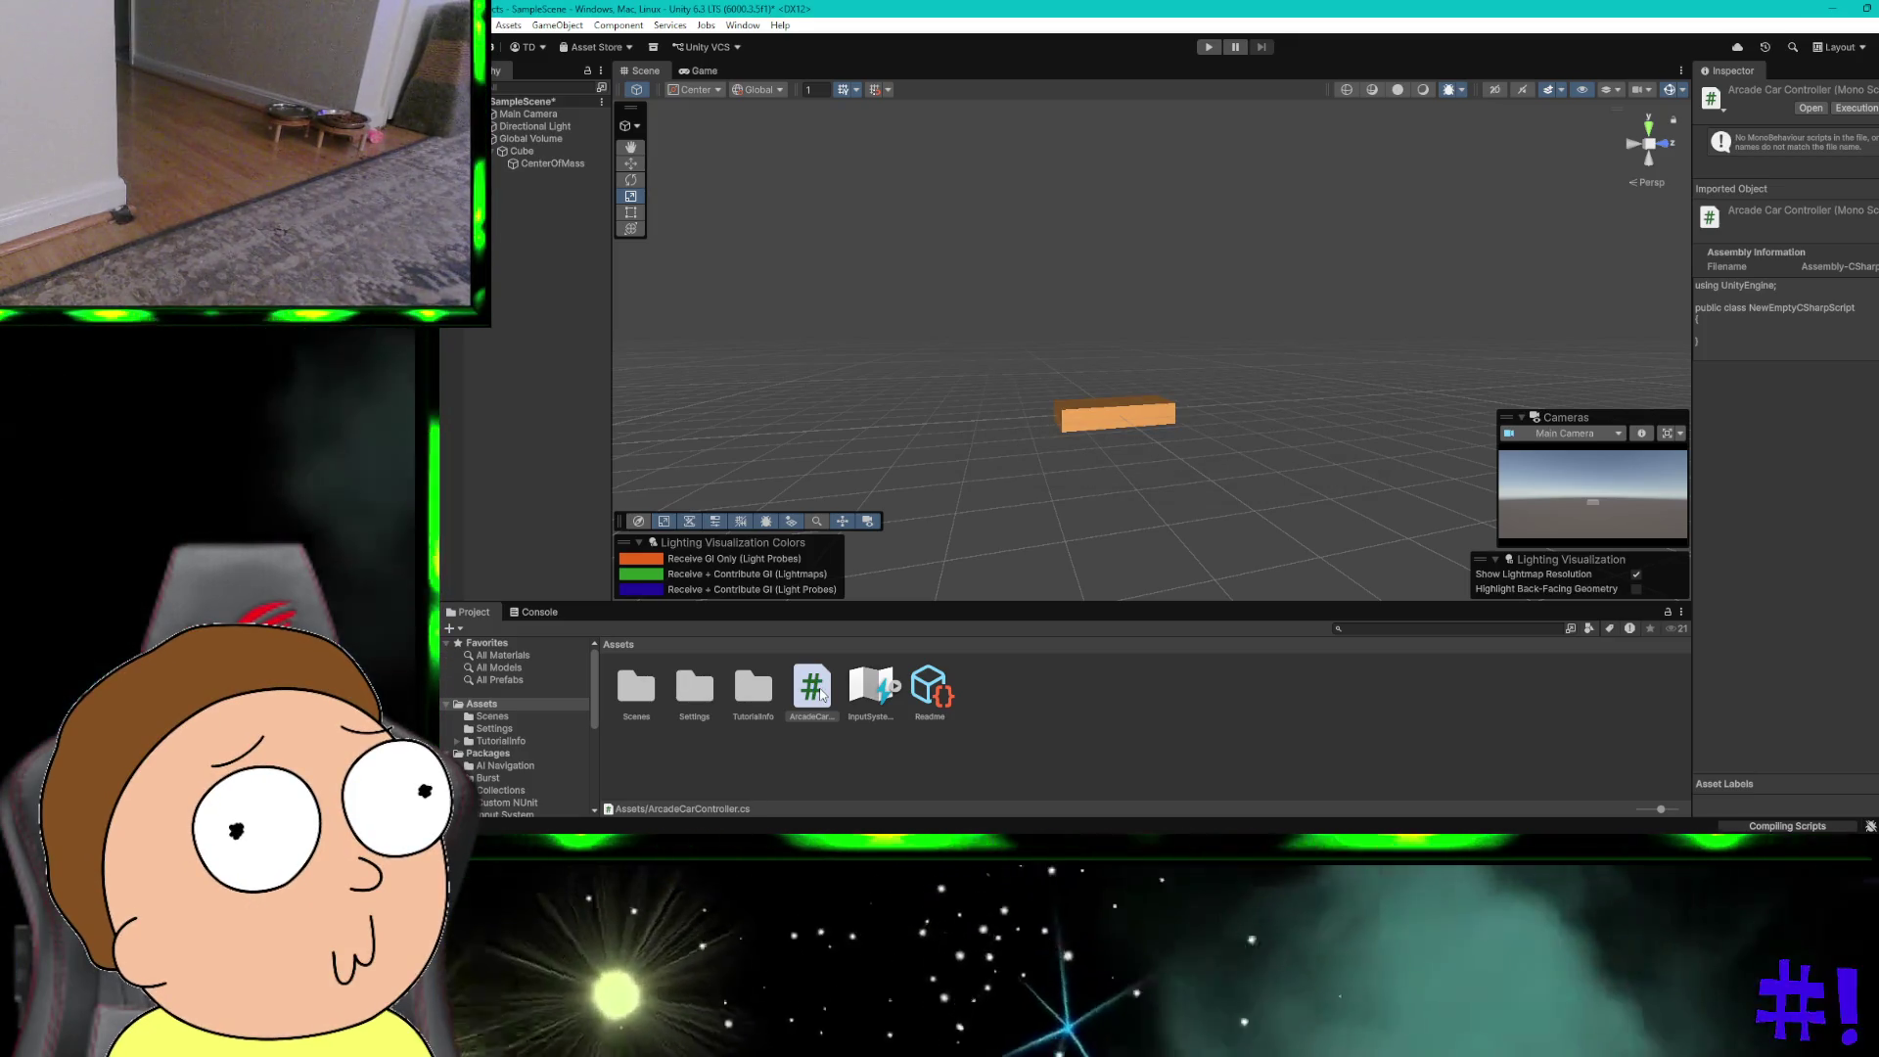
right_click(822, 696)
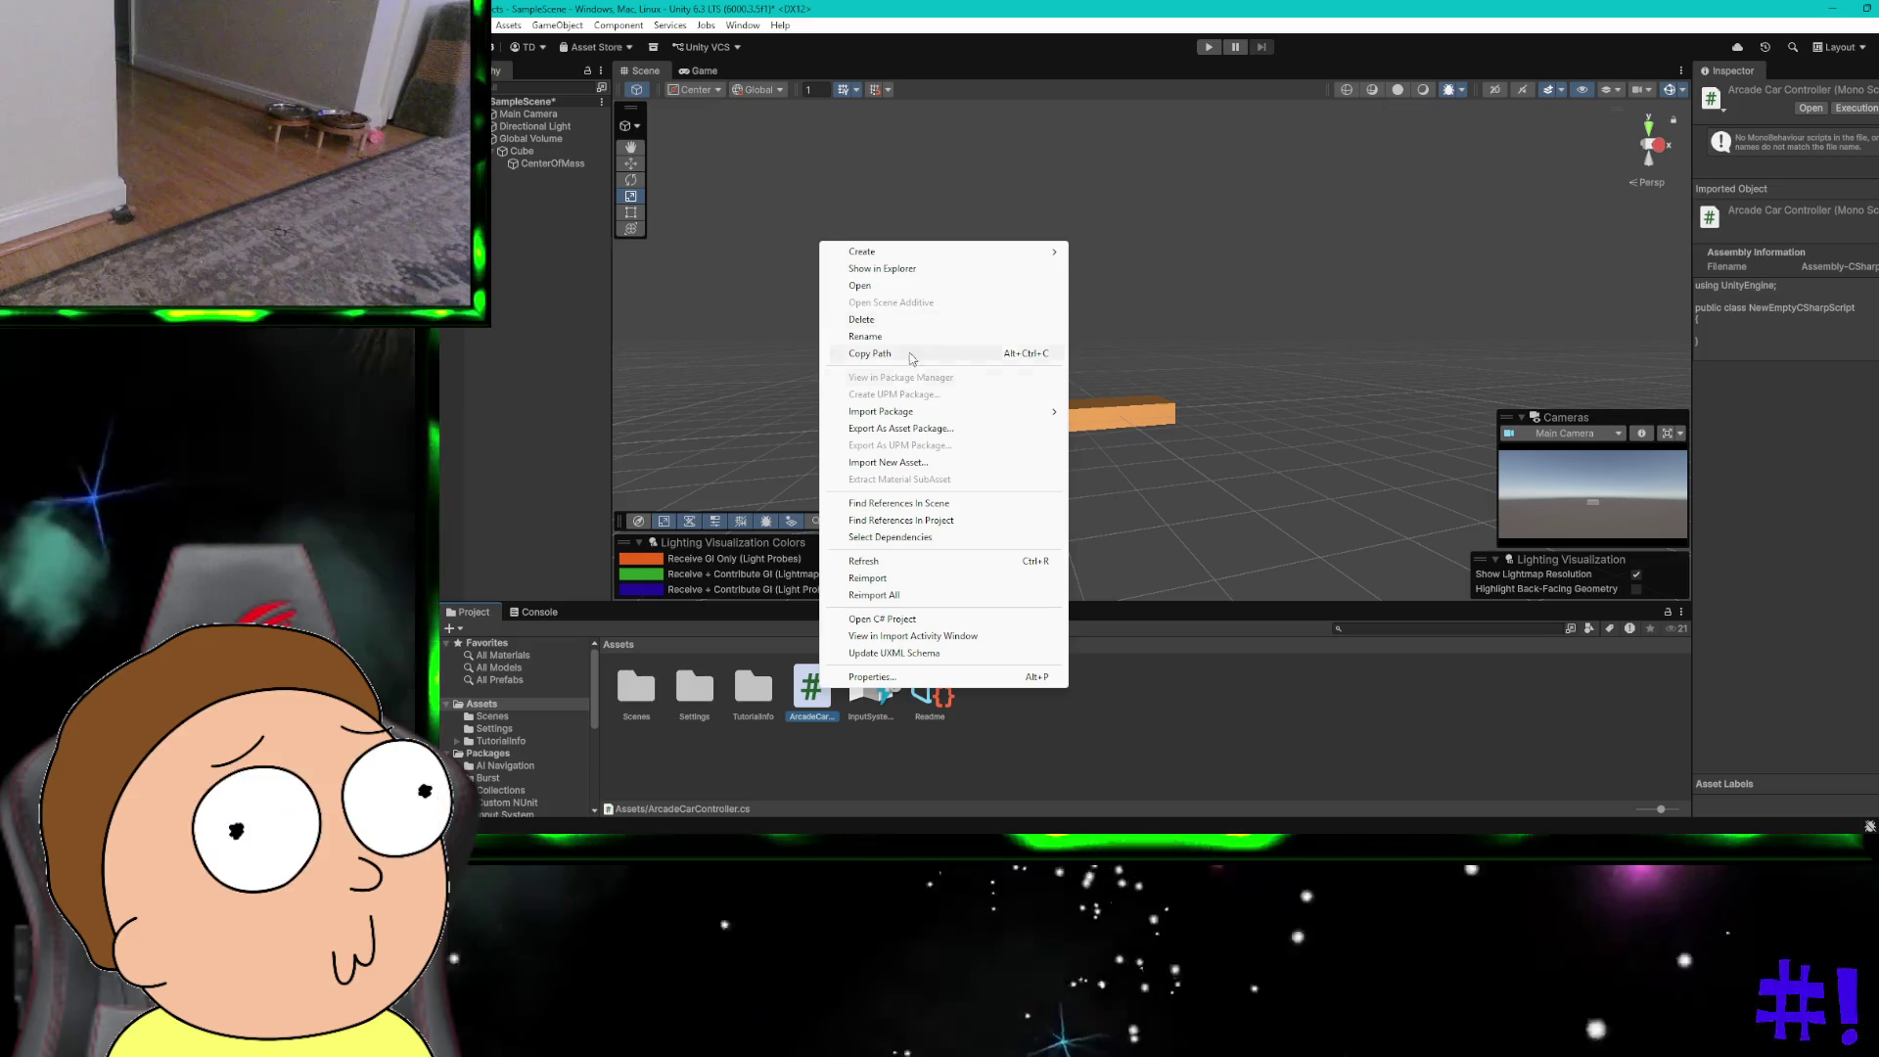
Step: Locate ArcadeCarController.cs in File Explorer, open it in Notepad++, and select its template code
click(886, 268)
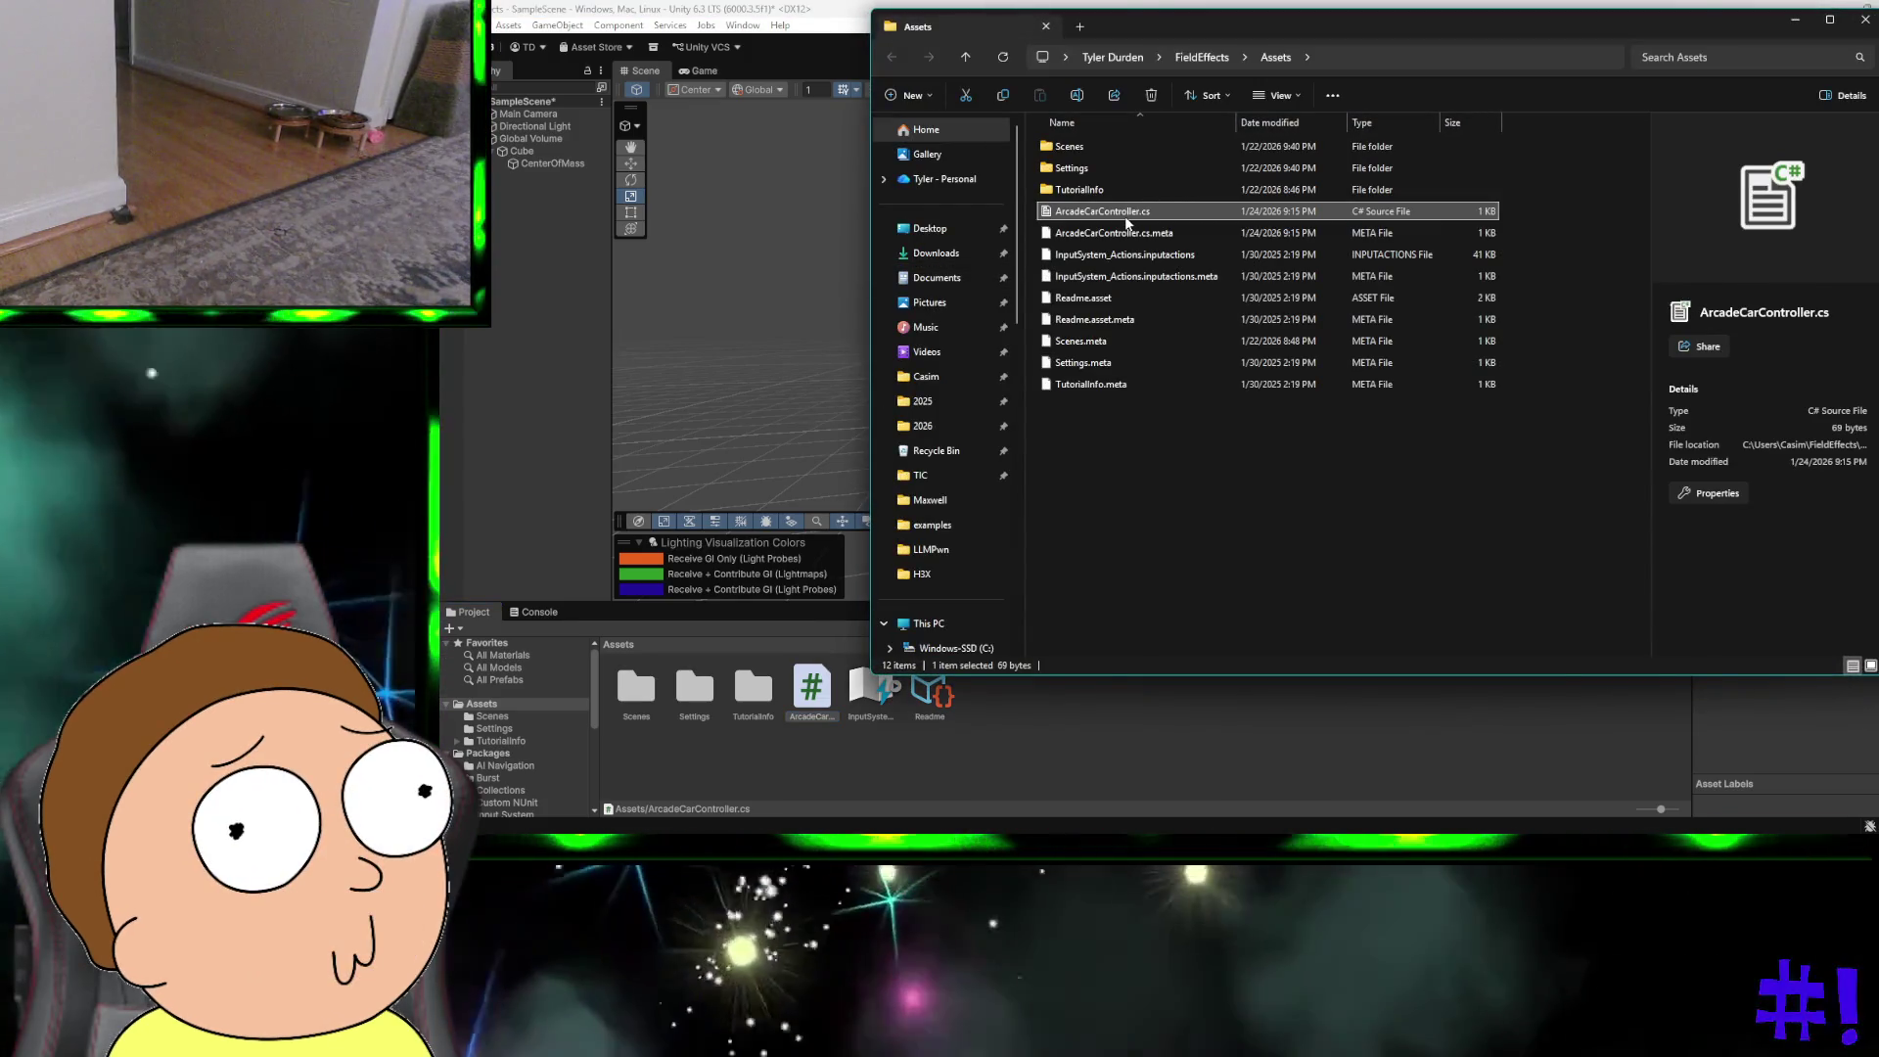
right_click(1125, 219)
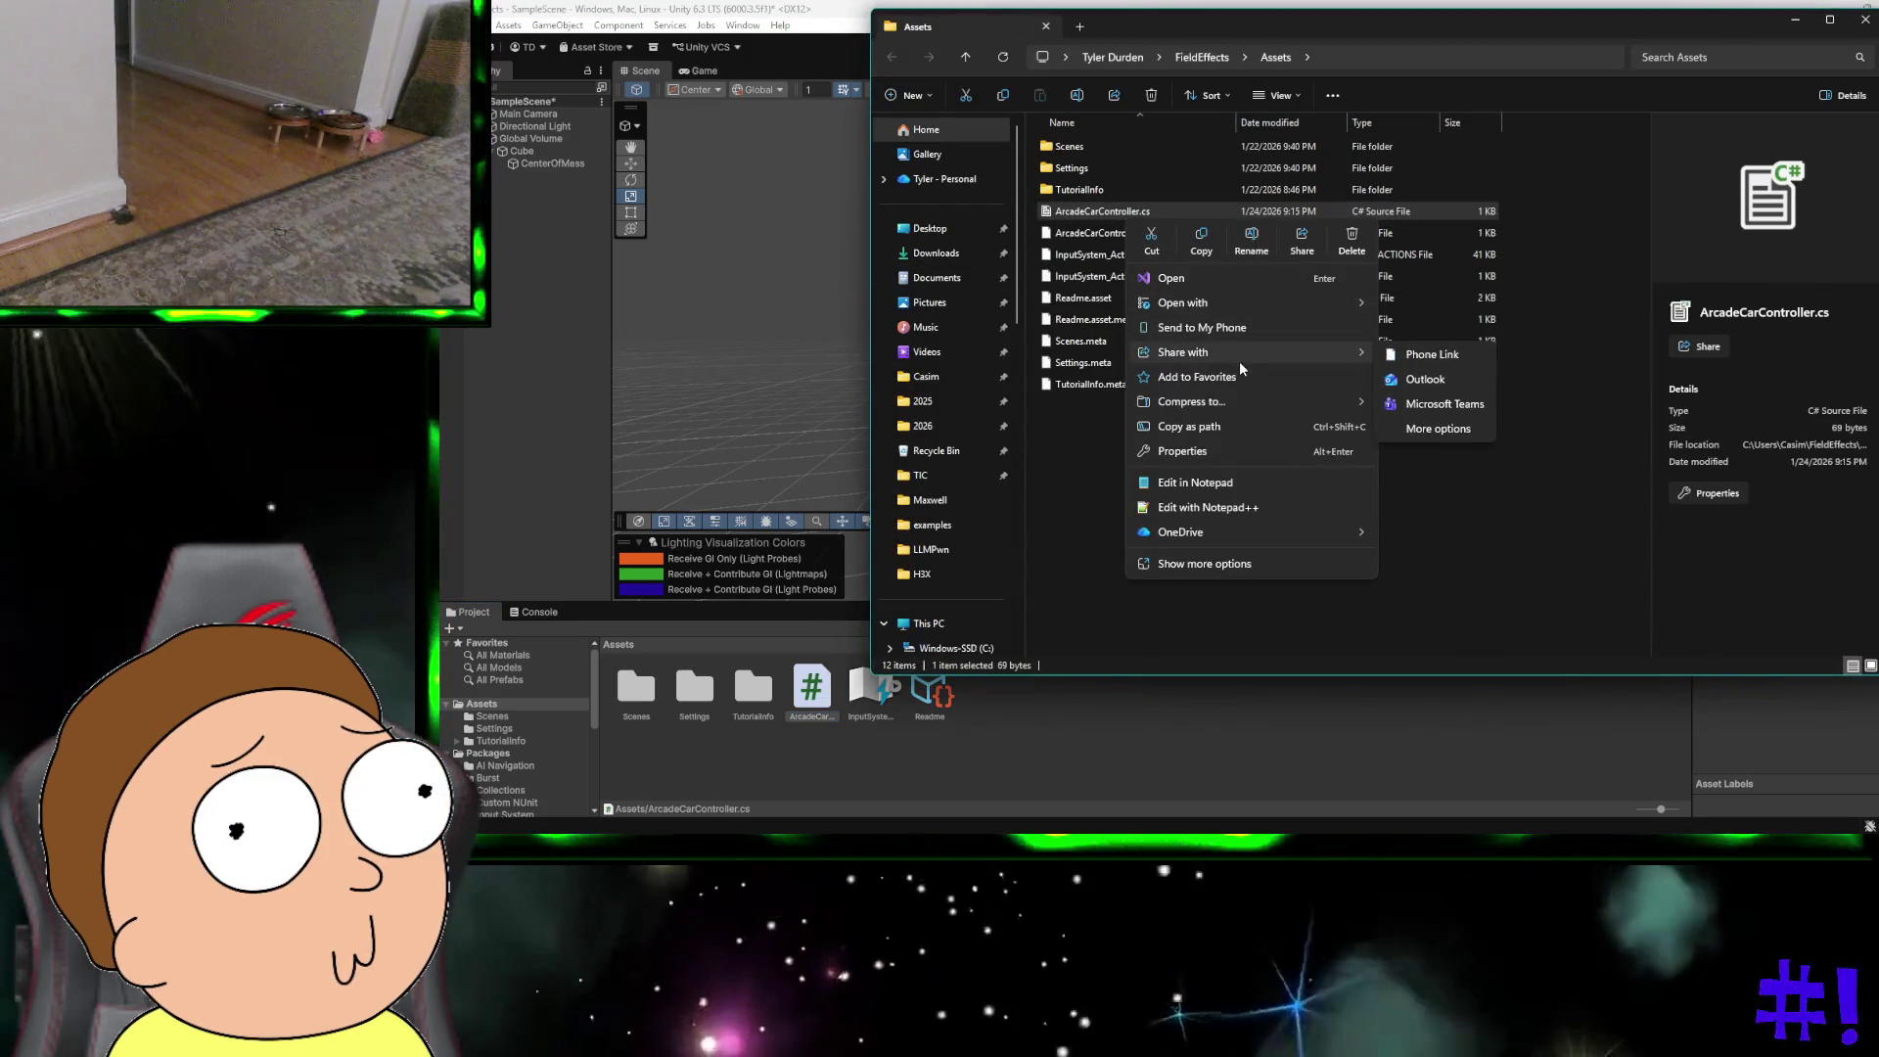
click(1221, 506)
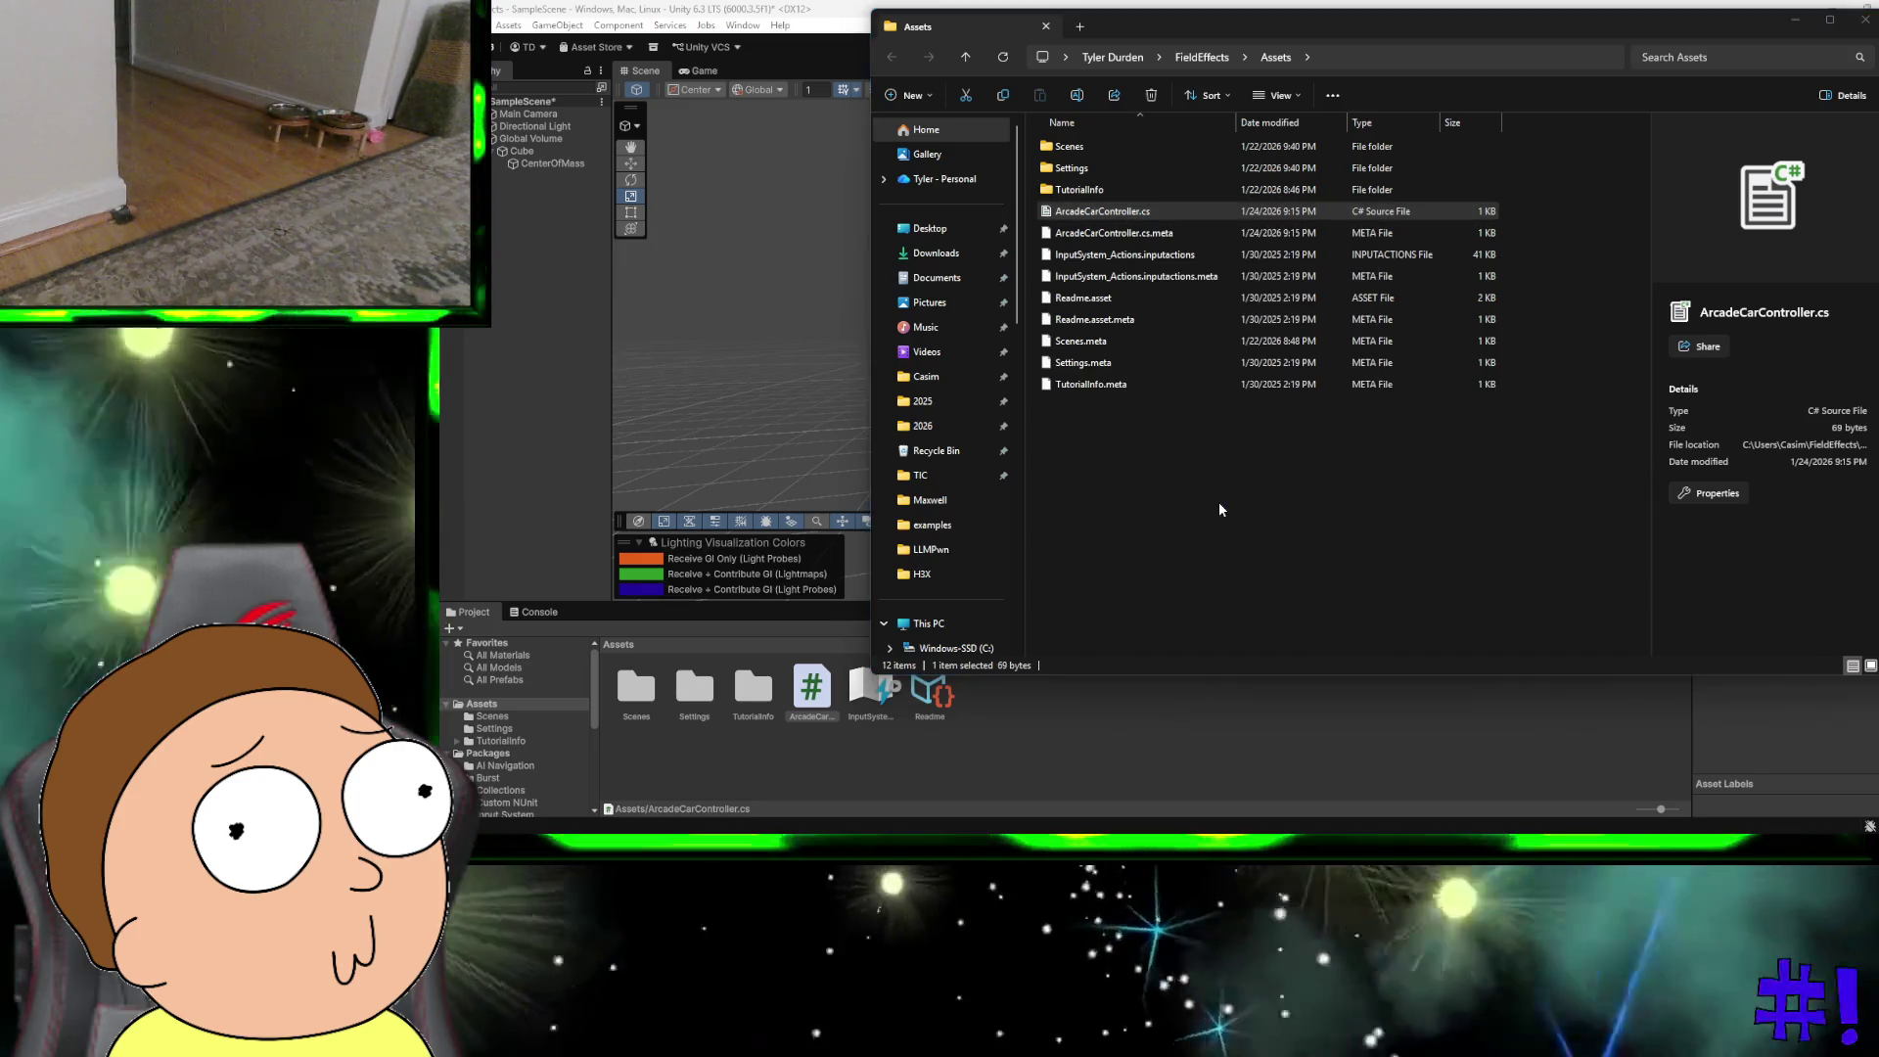
key(ctrl+a)
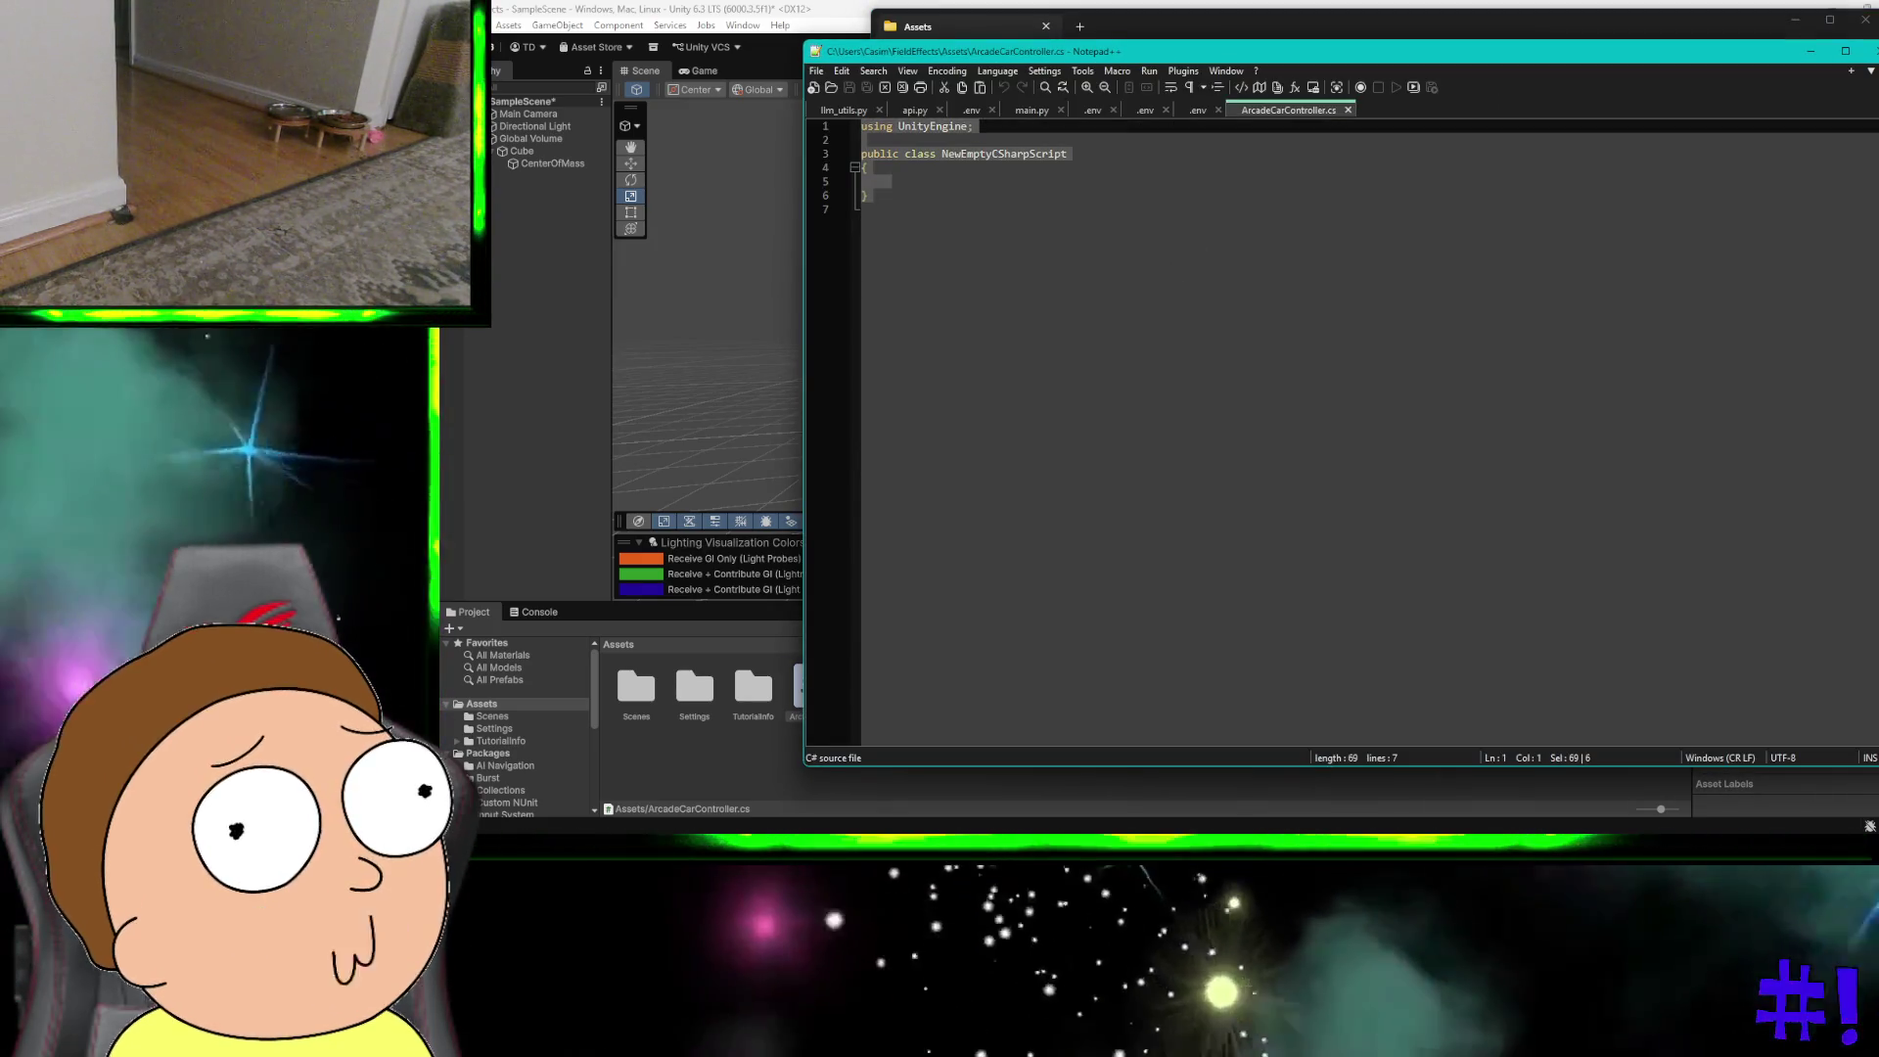
Step: Replace the template with the 75-line car controller code and save ArcadeCarController.cs
key(ctrl+v)
key(ctrl+s)
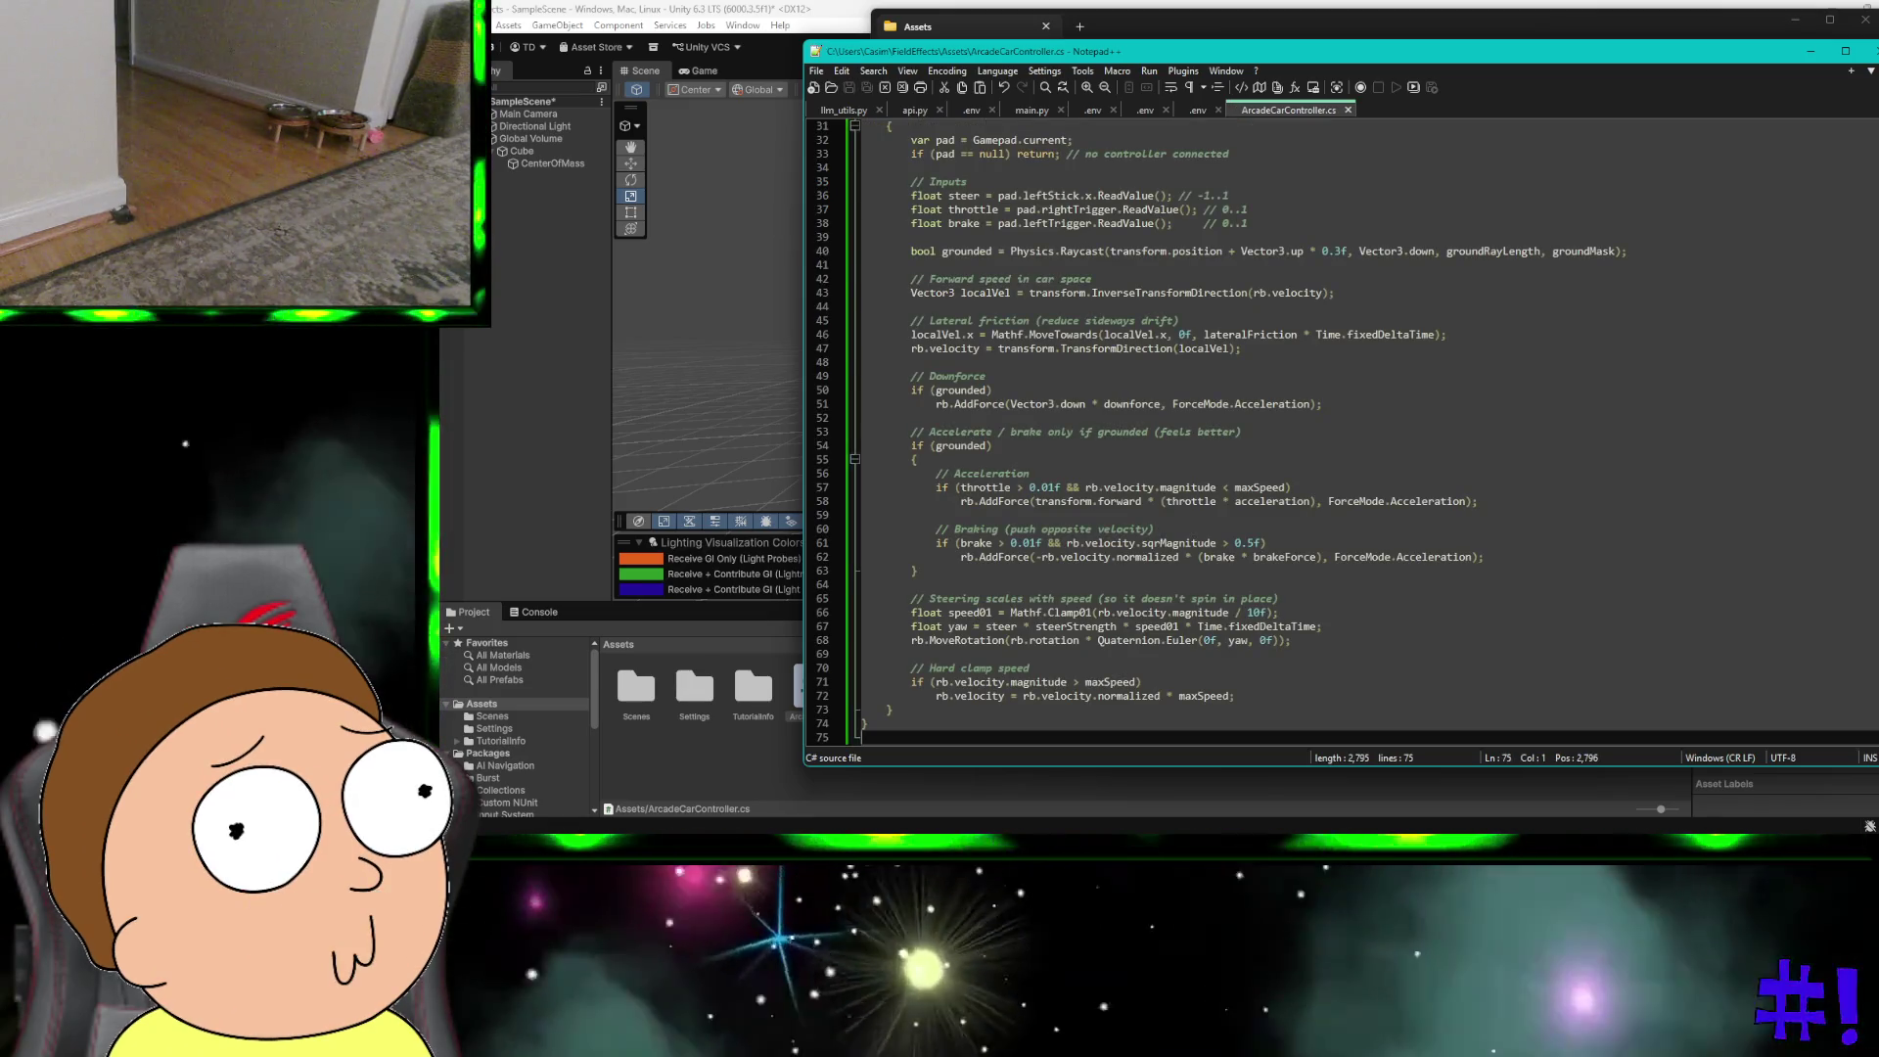
scroll(1223, 179, down, 8)
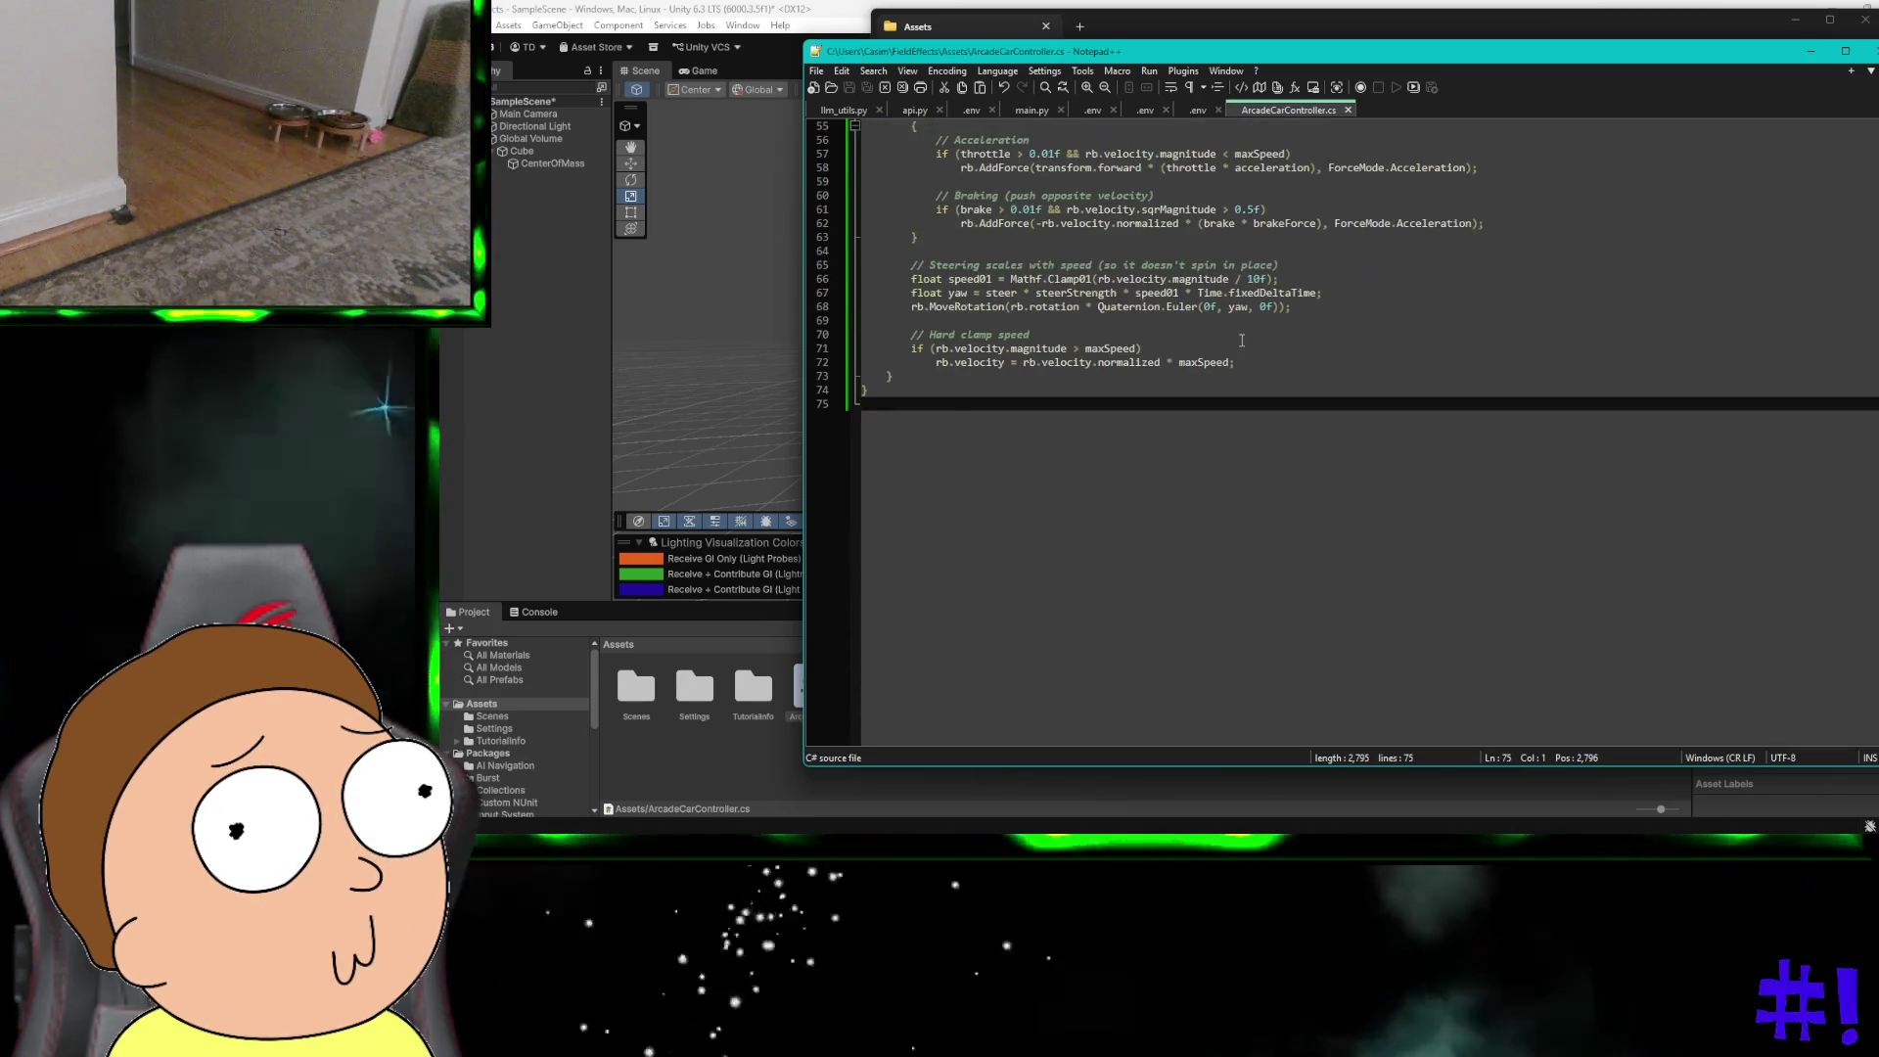
scroll(1241, 340, up, 18)
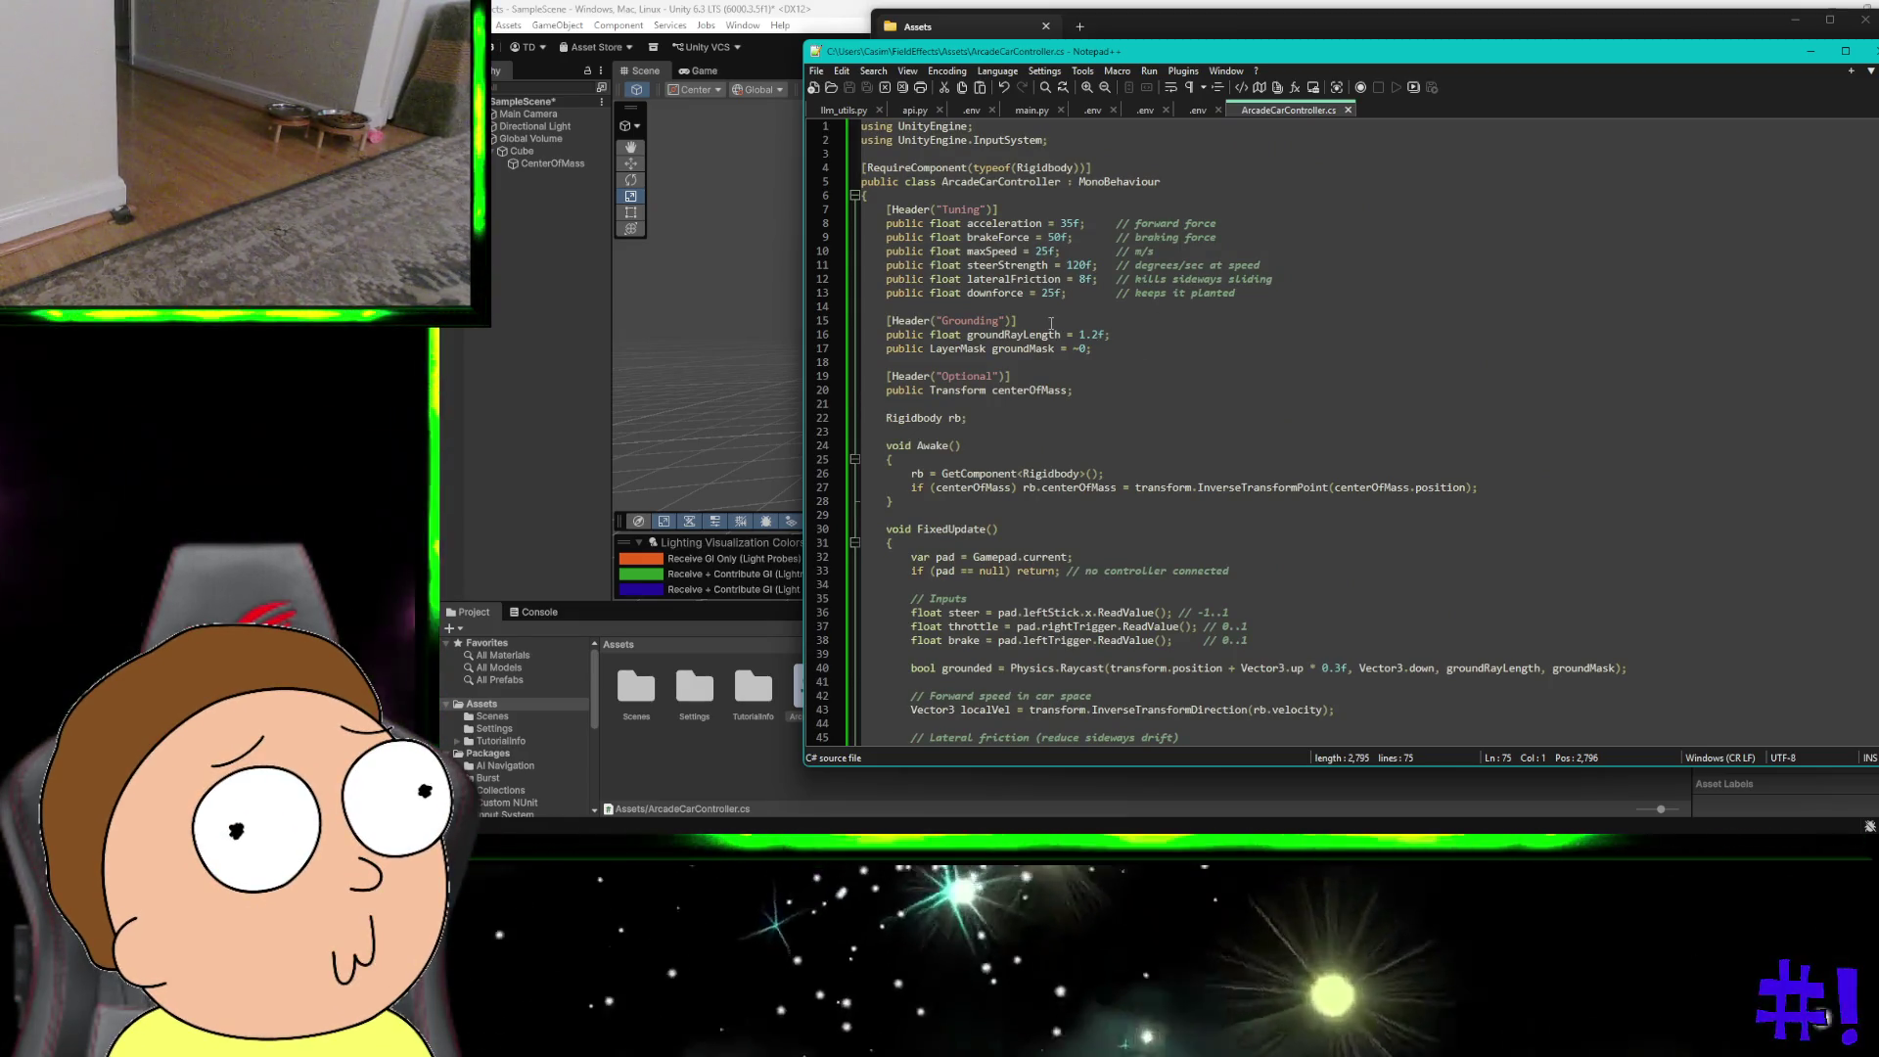
scroll(1051, 323, down, 3)
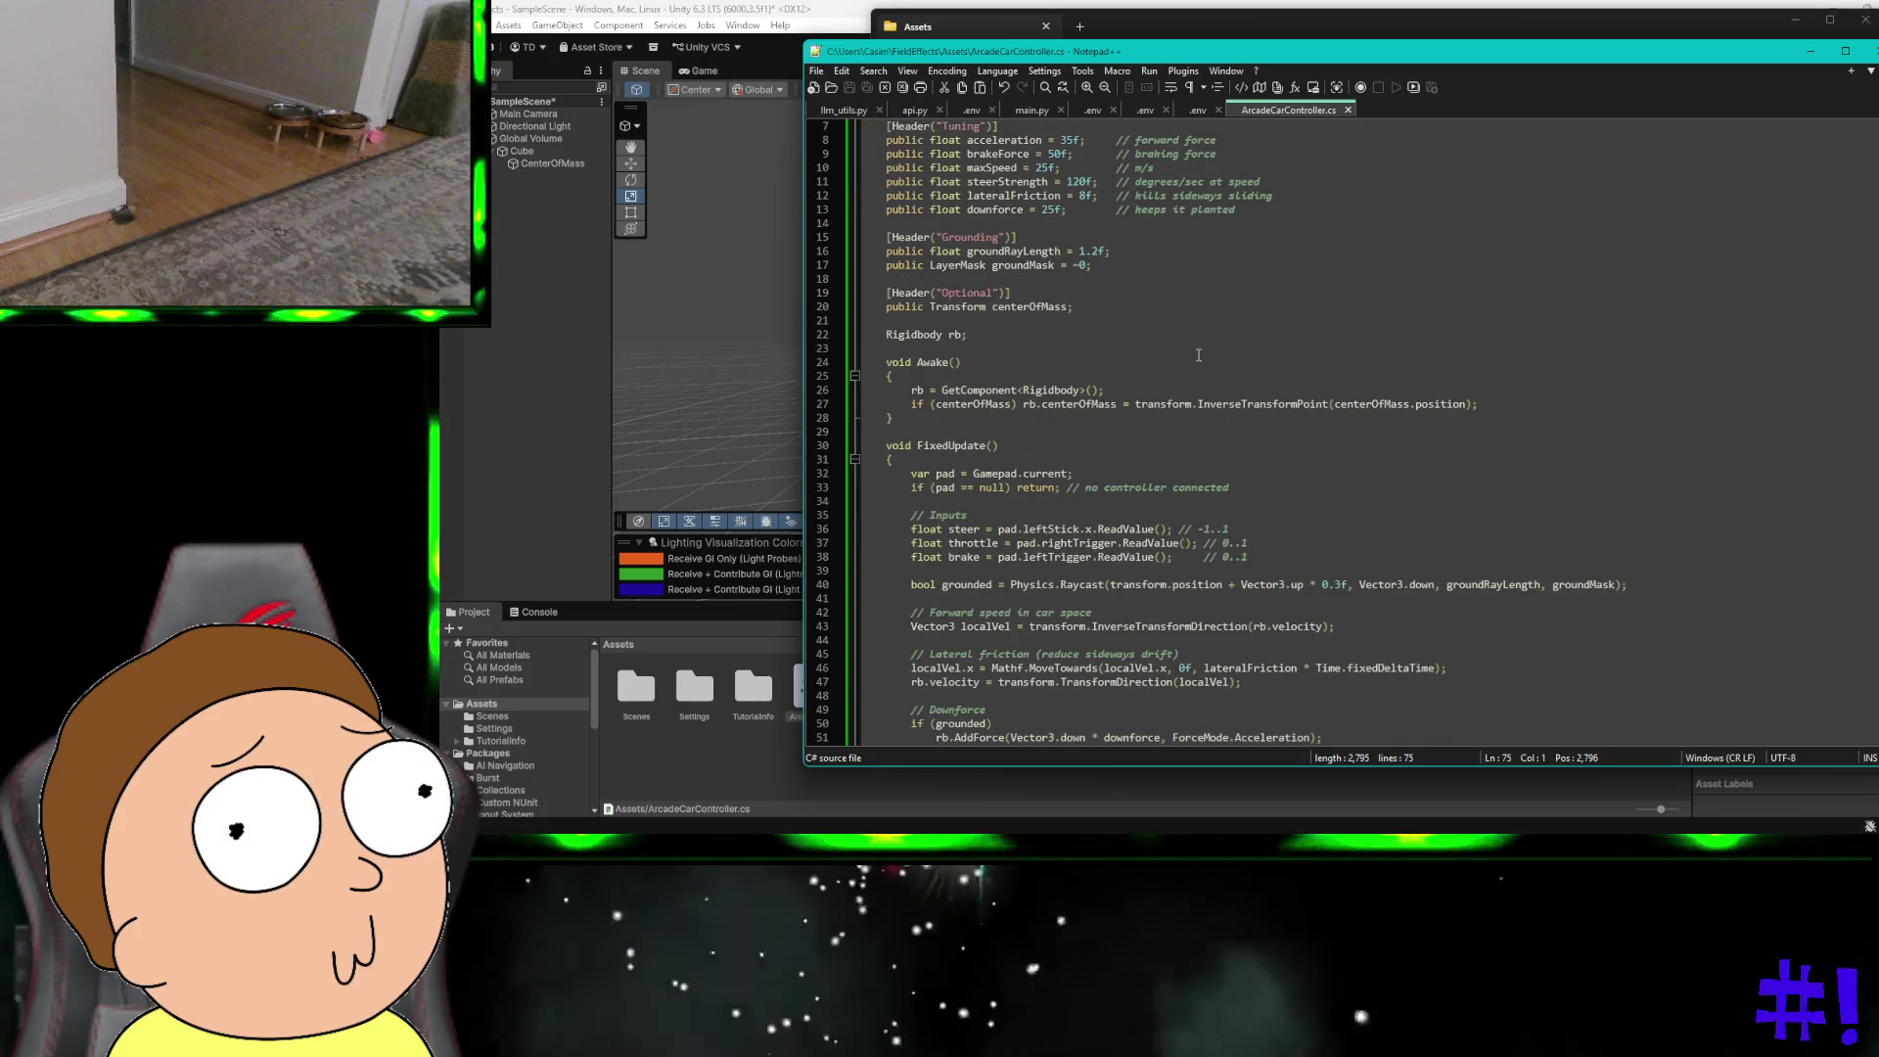
scroll(1198, 355, down, 2)
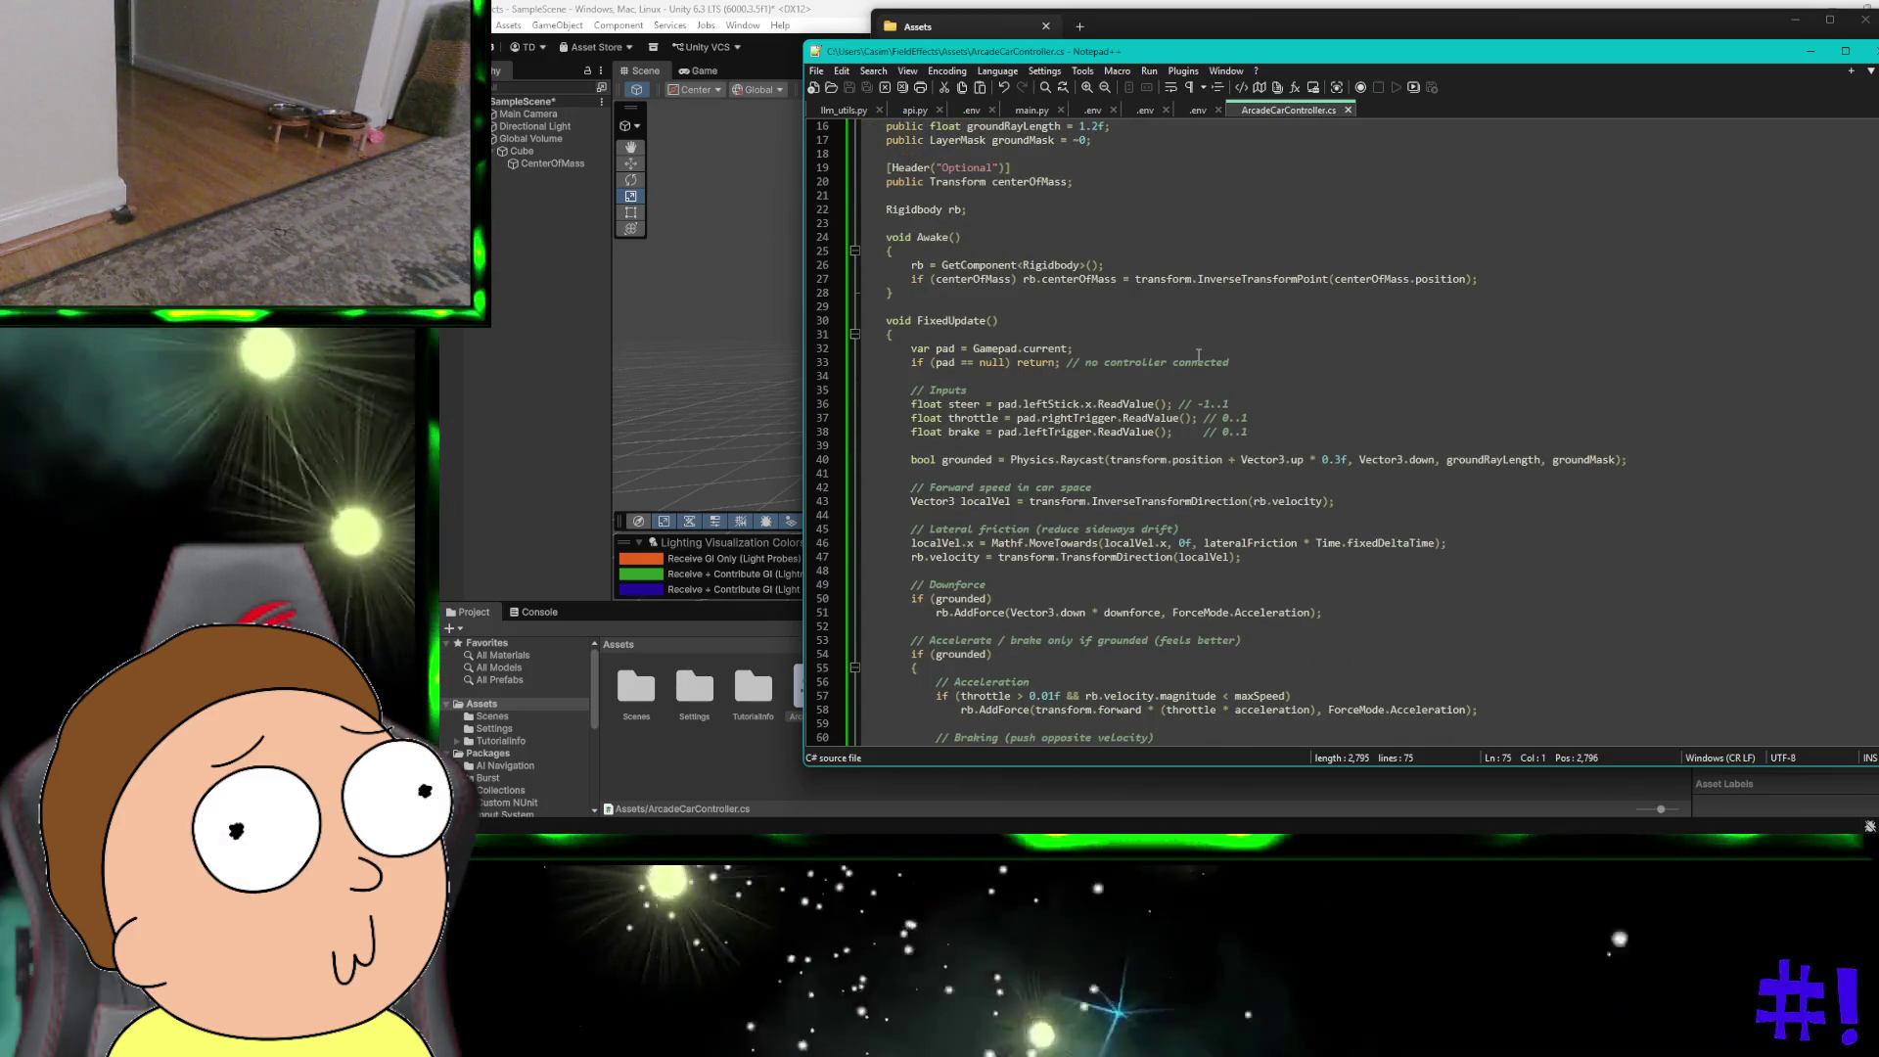
scroll(1197, 356, up, 5)
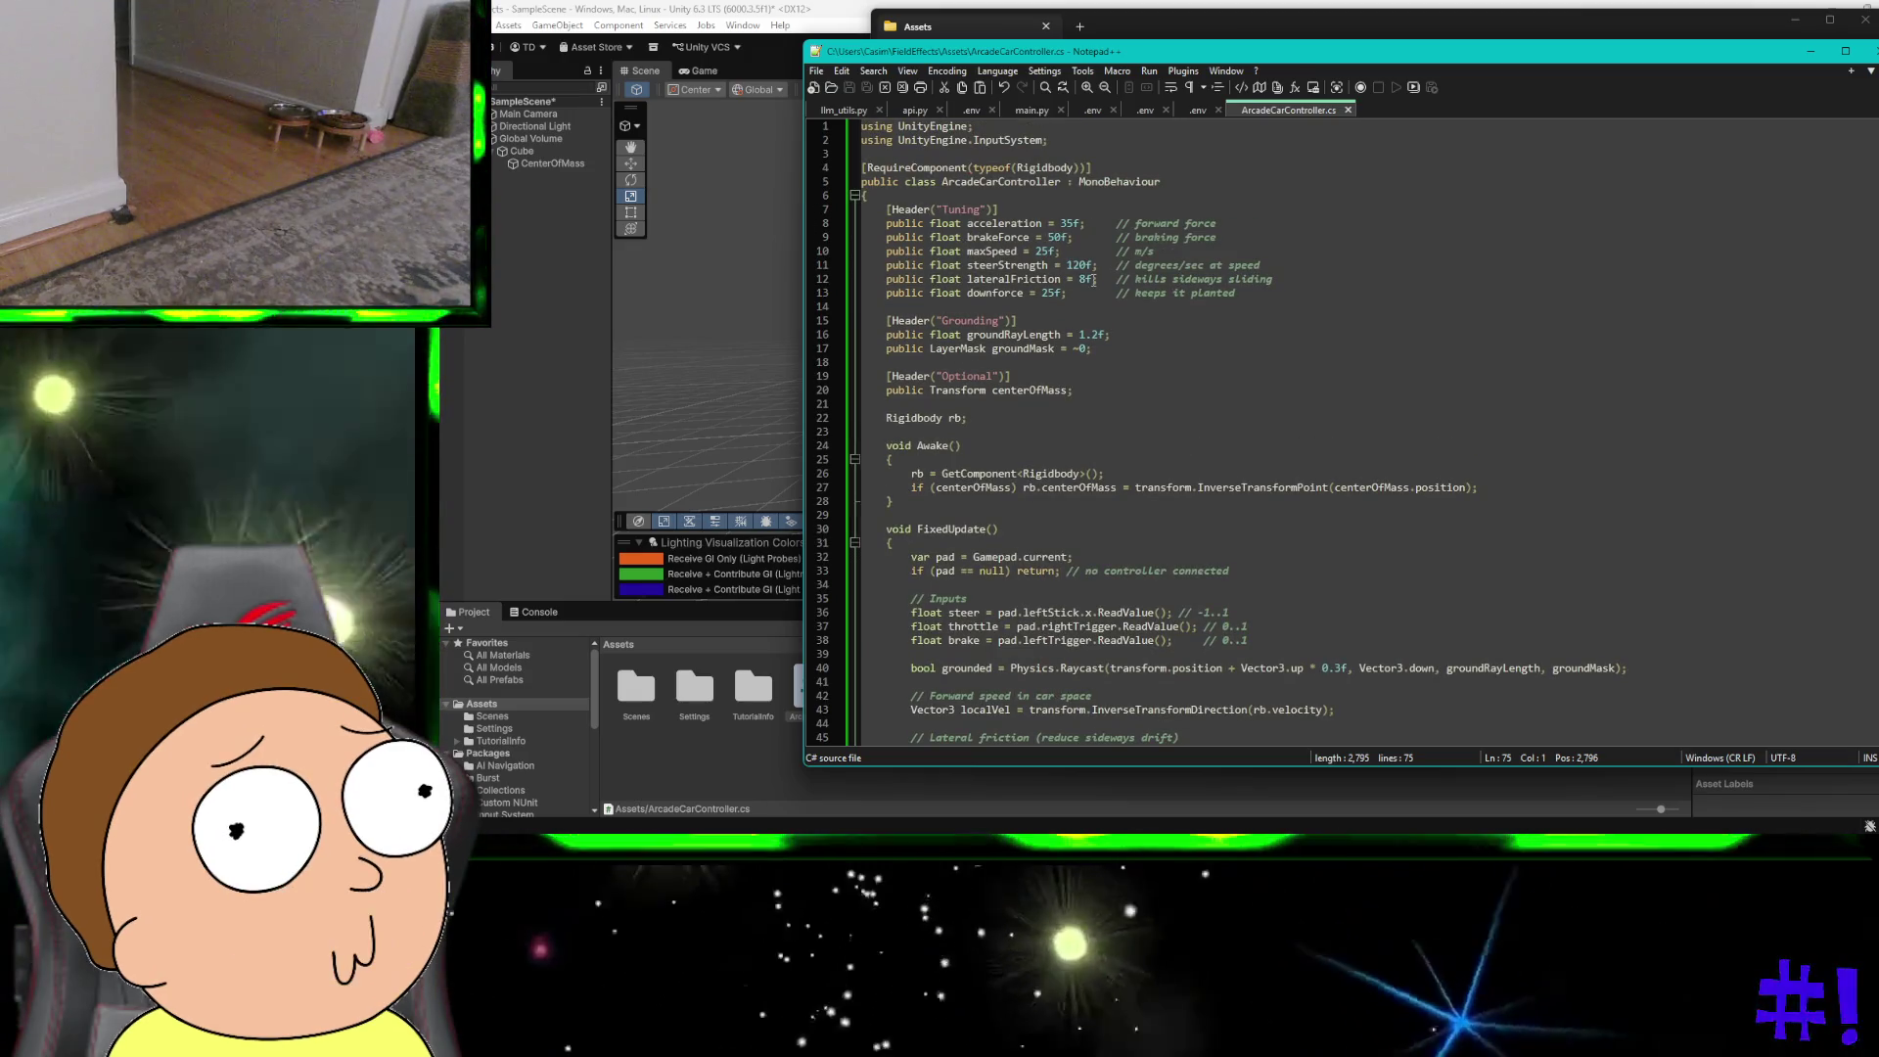
Step: Review the ArcadeCarController class declaration, MonoBehaviour base and acceleration field
double_click(1006, 224)
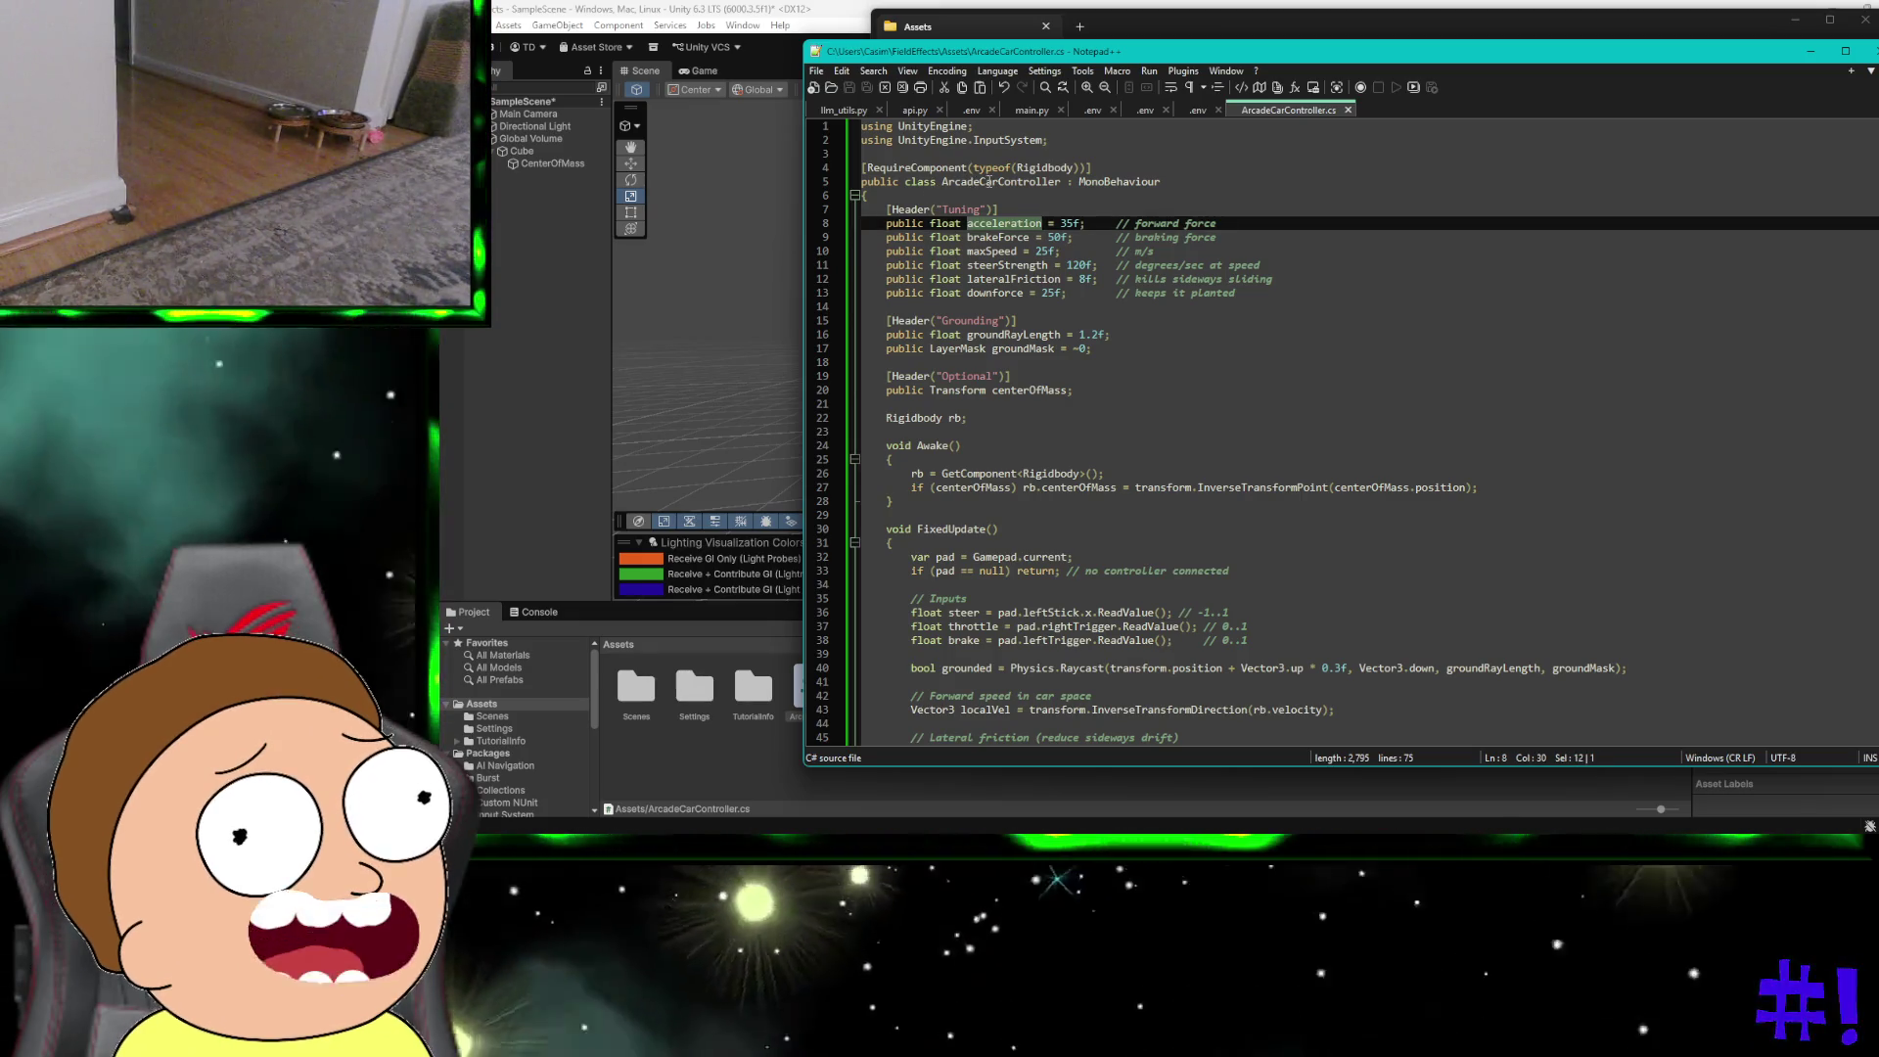
double_click(989, 182)
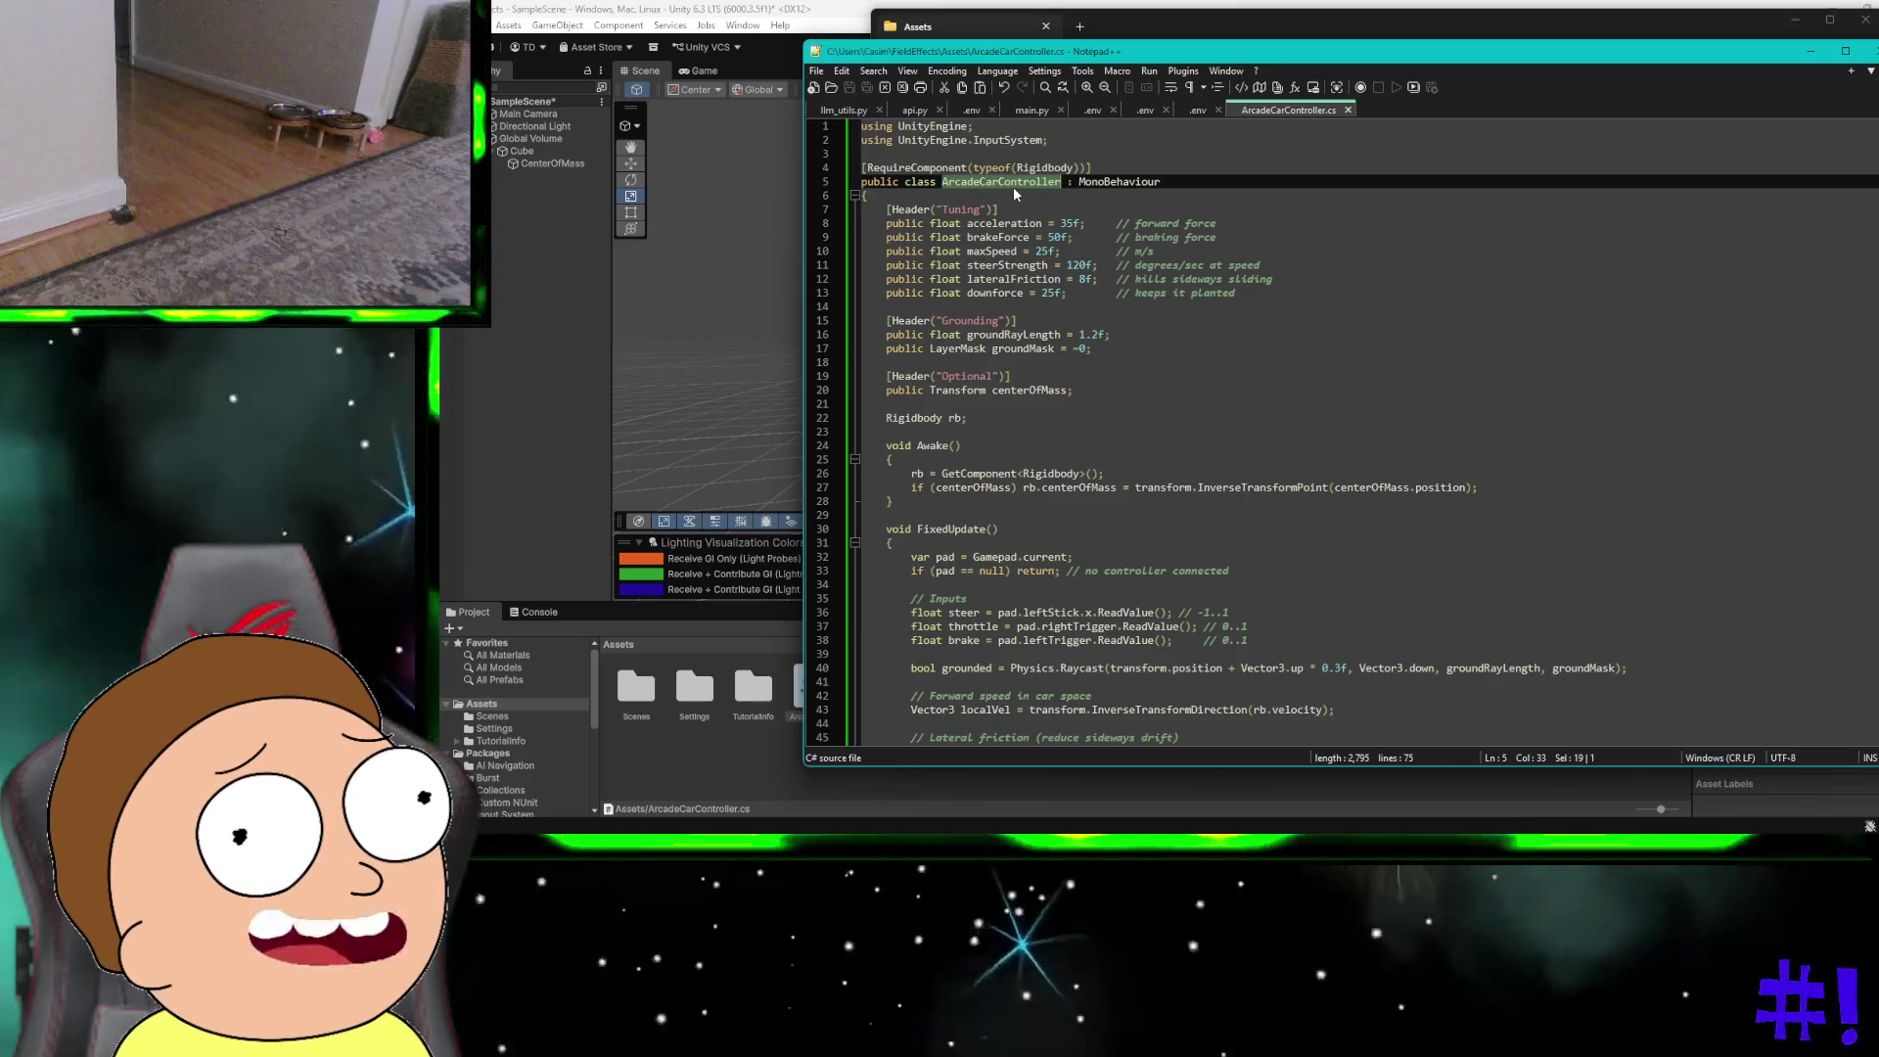
double_click(1084, 183)
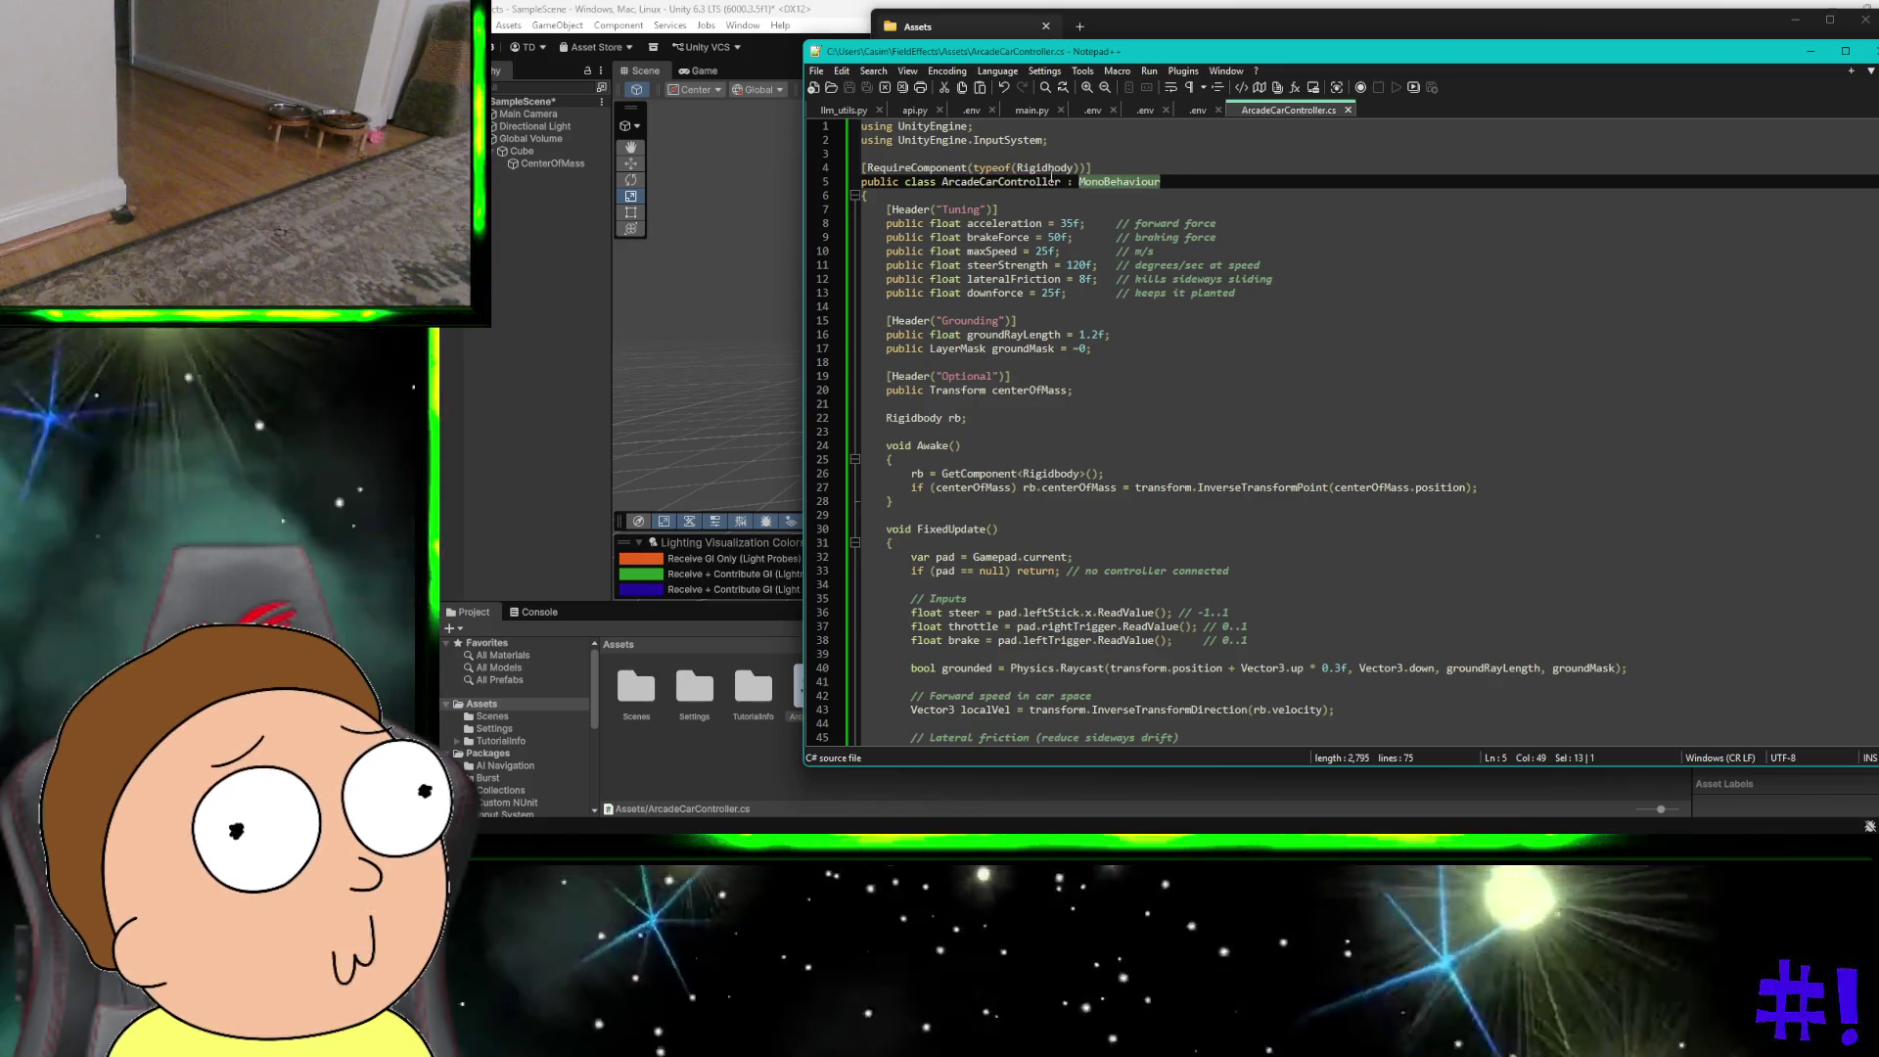
double_click(1006, 182)
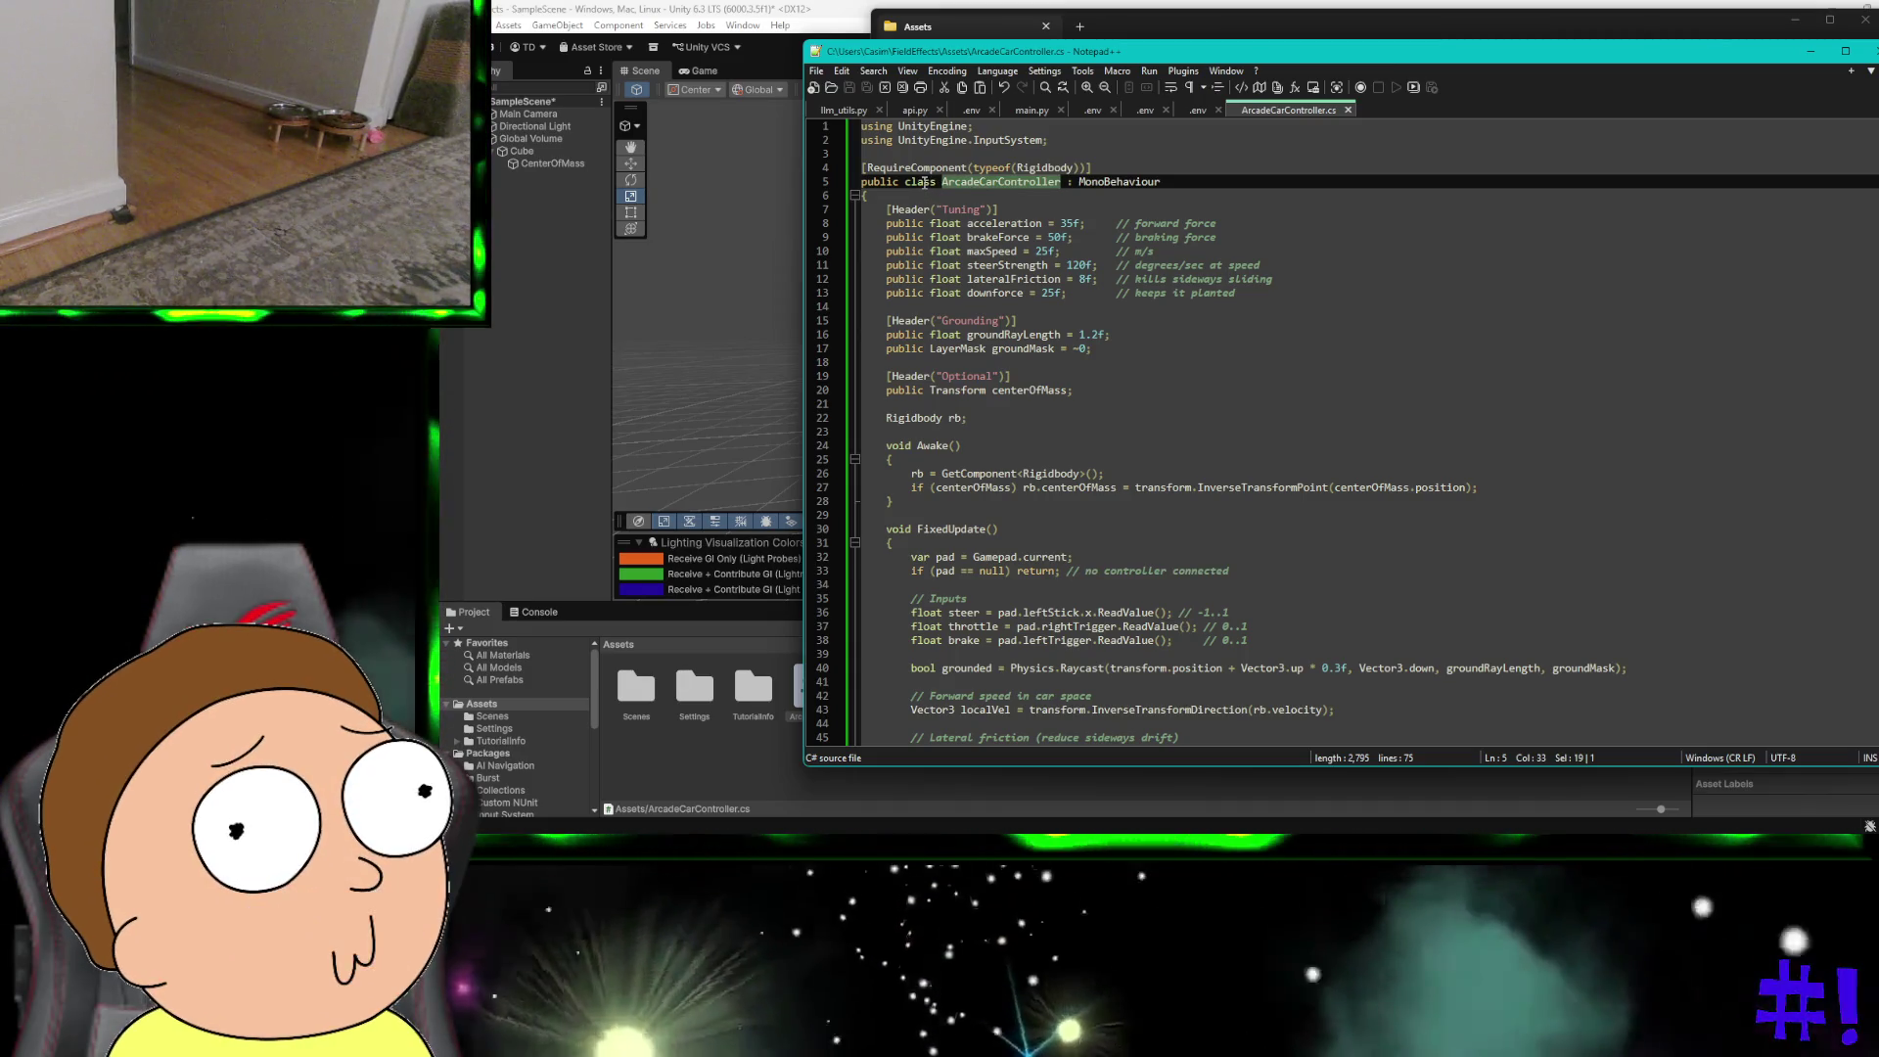
double_click(924, 183)
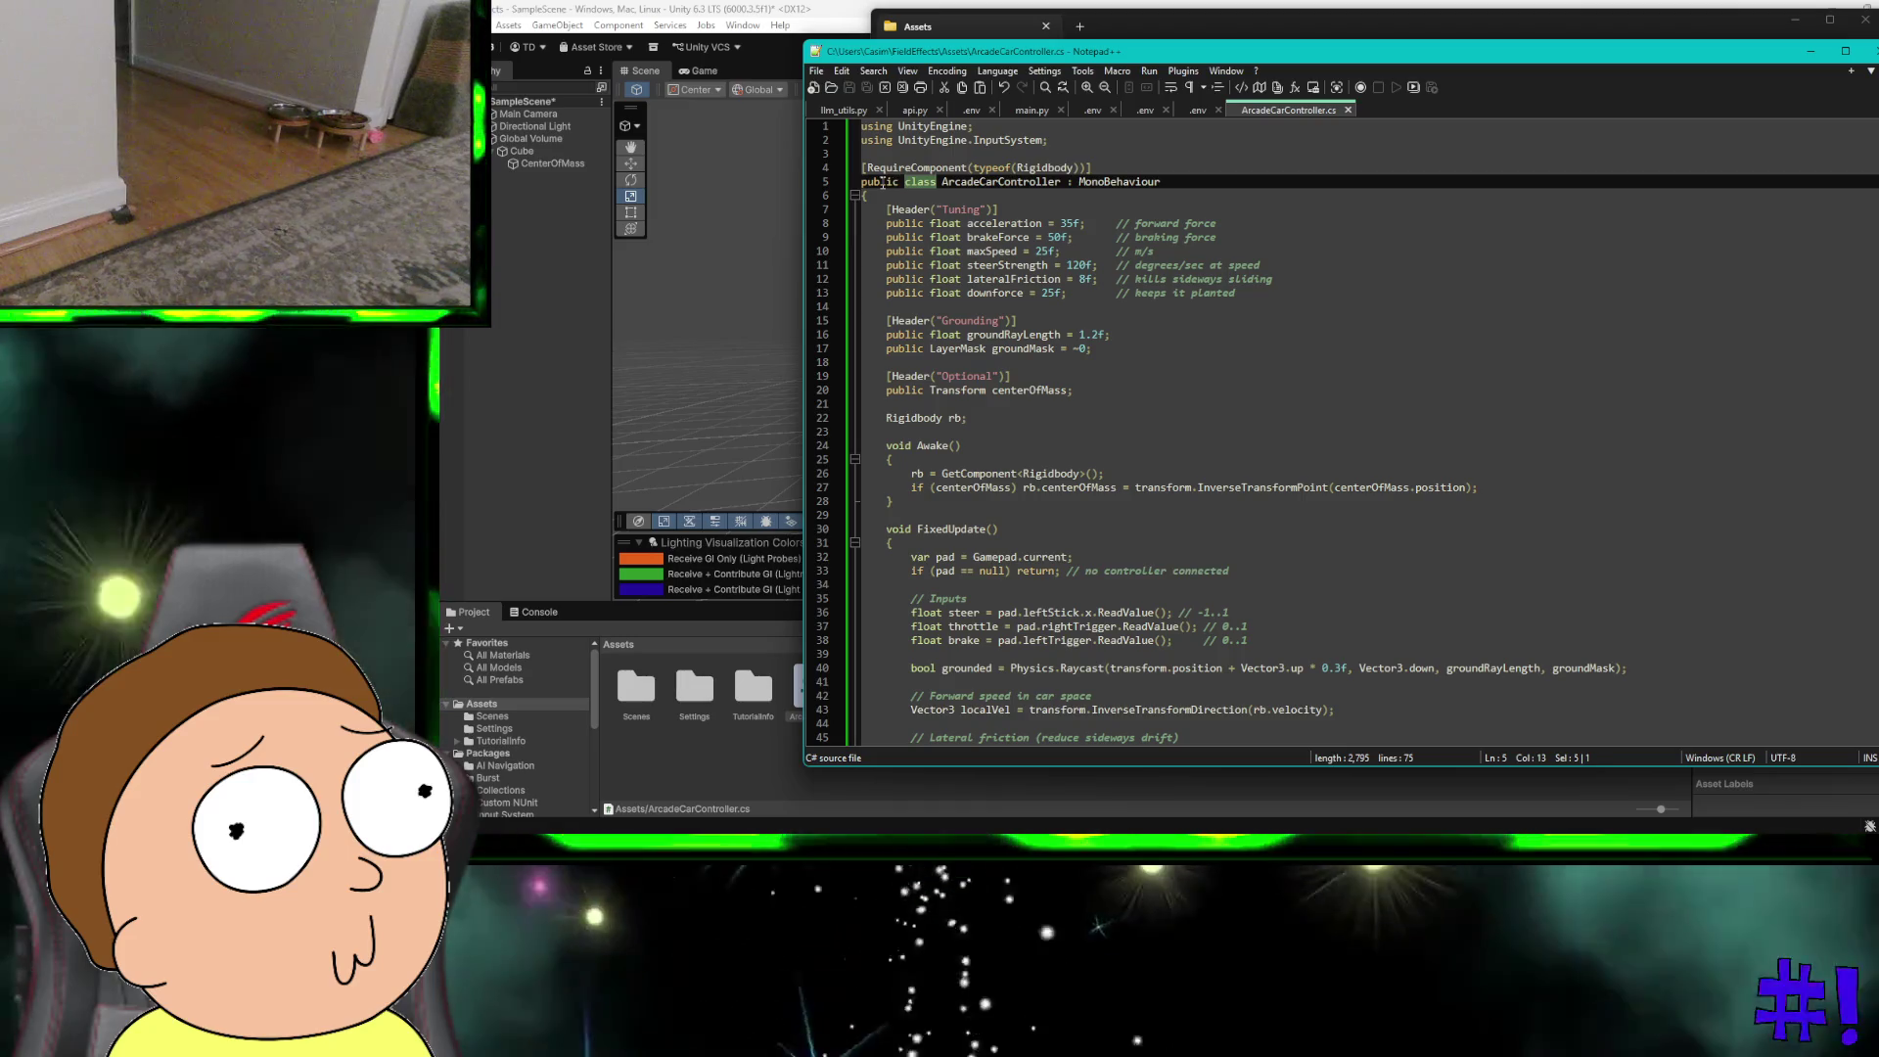
double_click(883, 183)
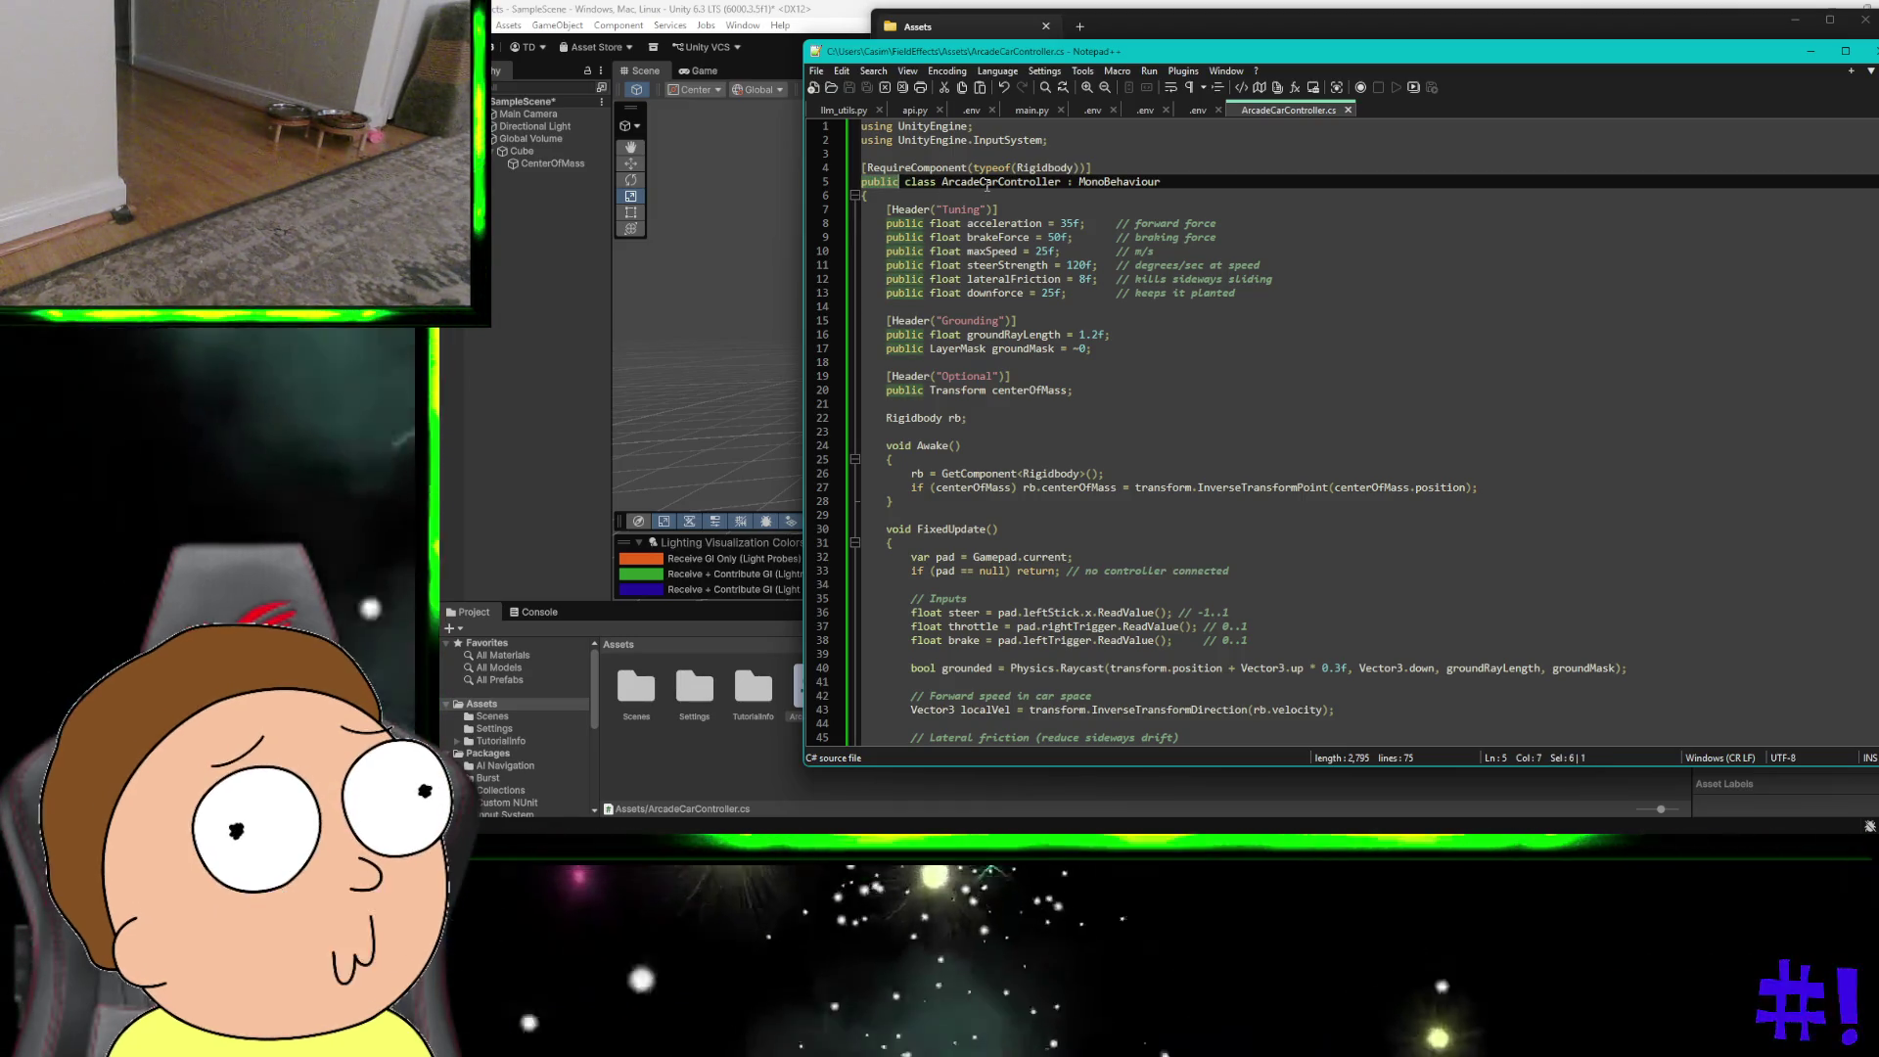
double_click(974, 183)
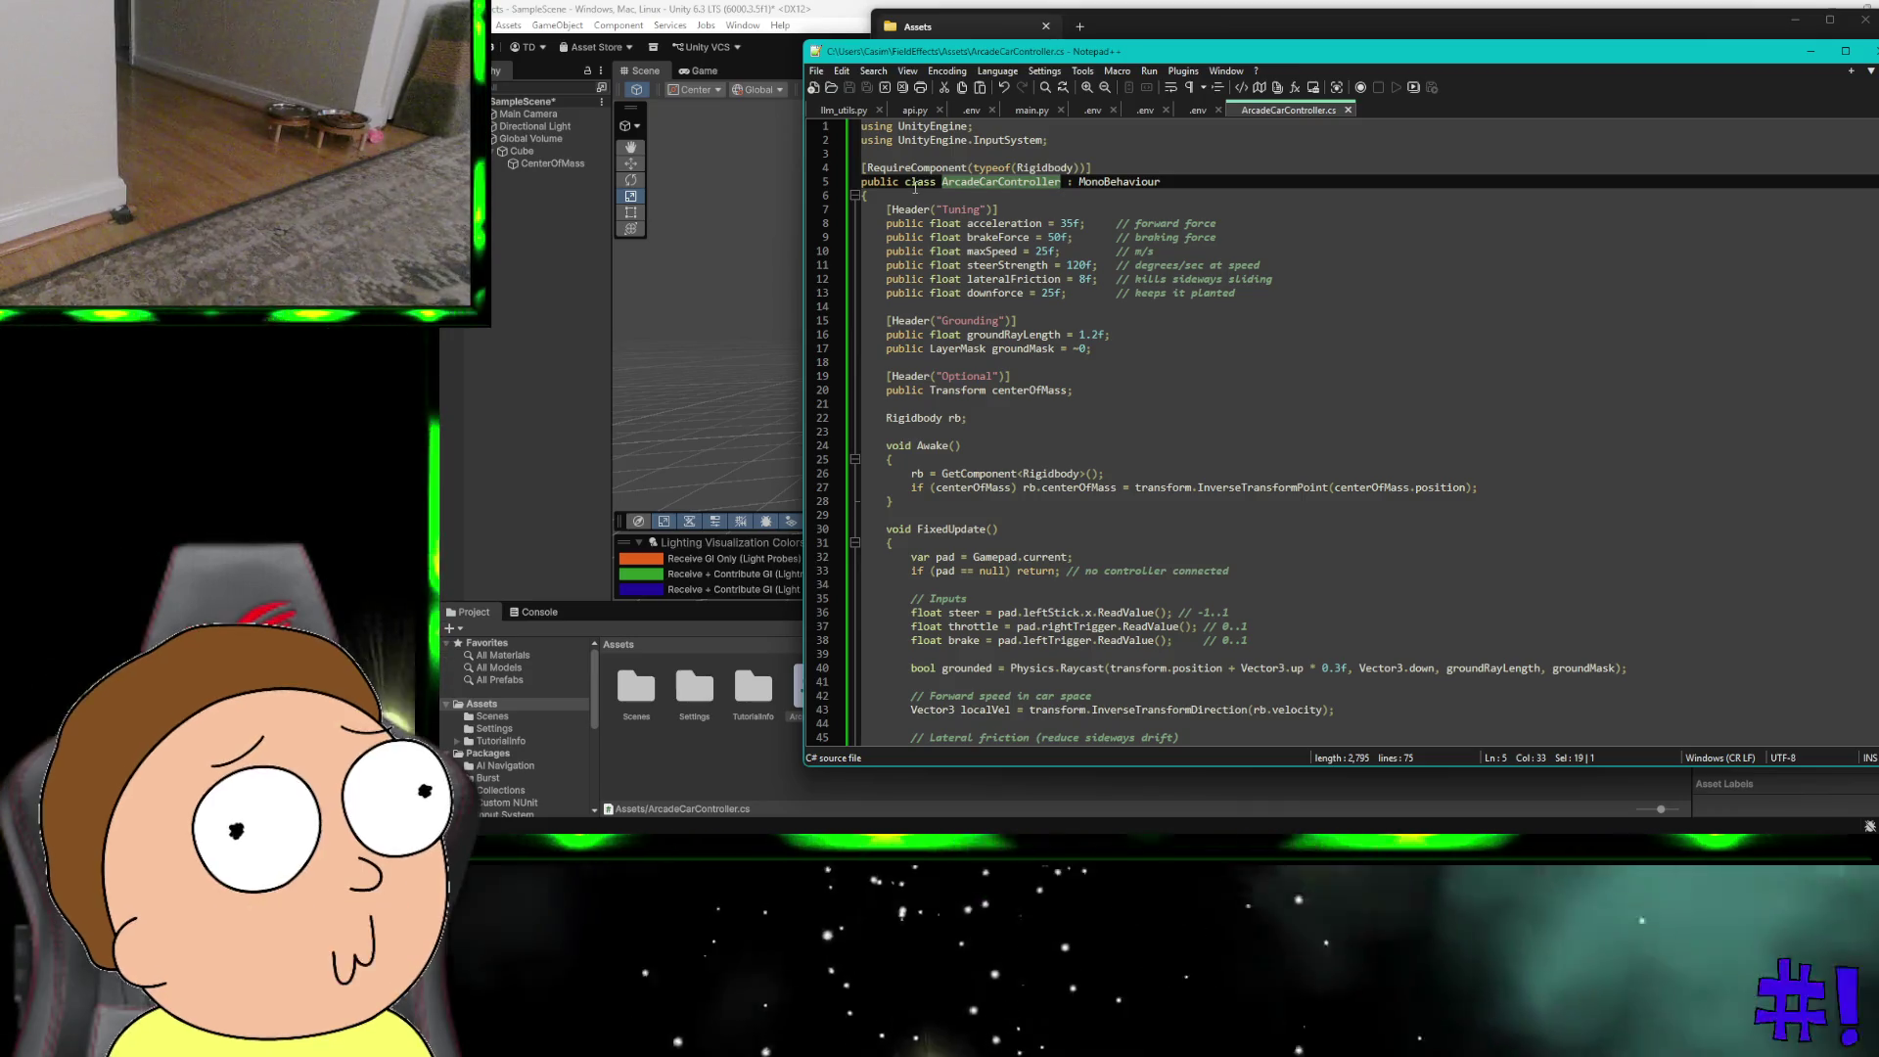
double_click(915, 183)
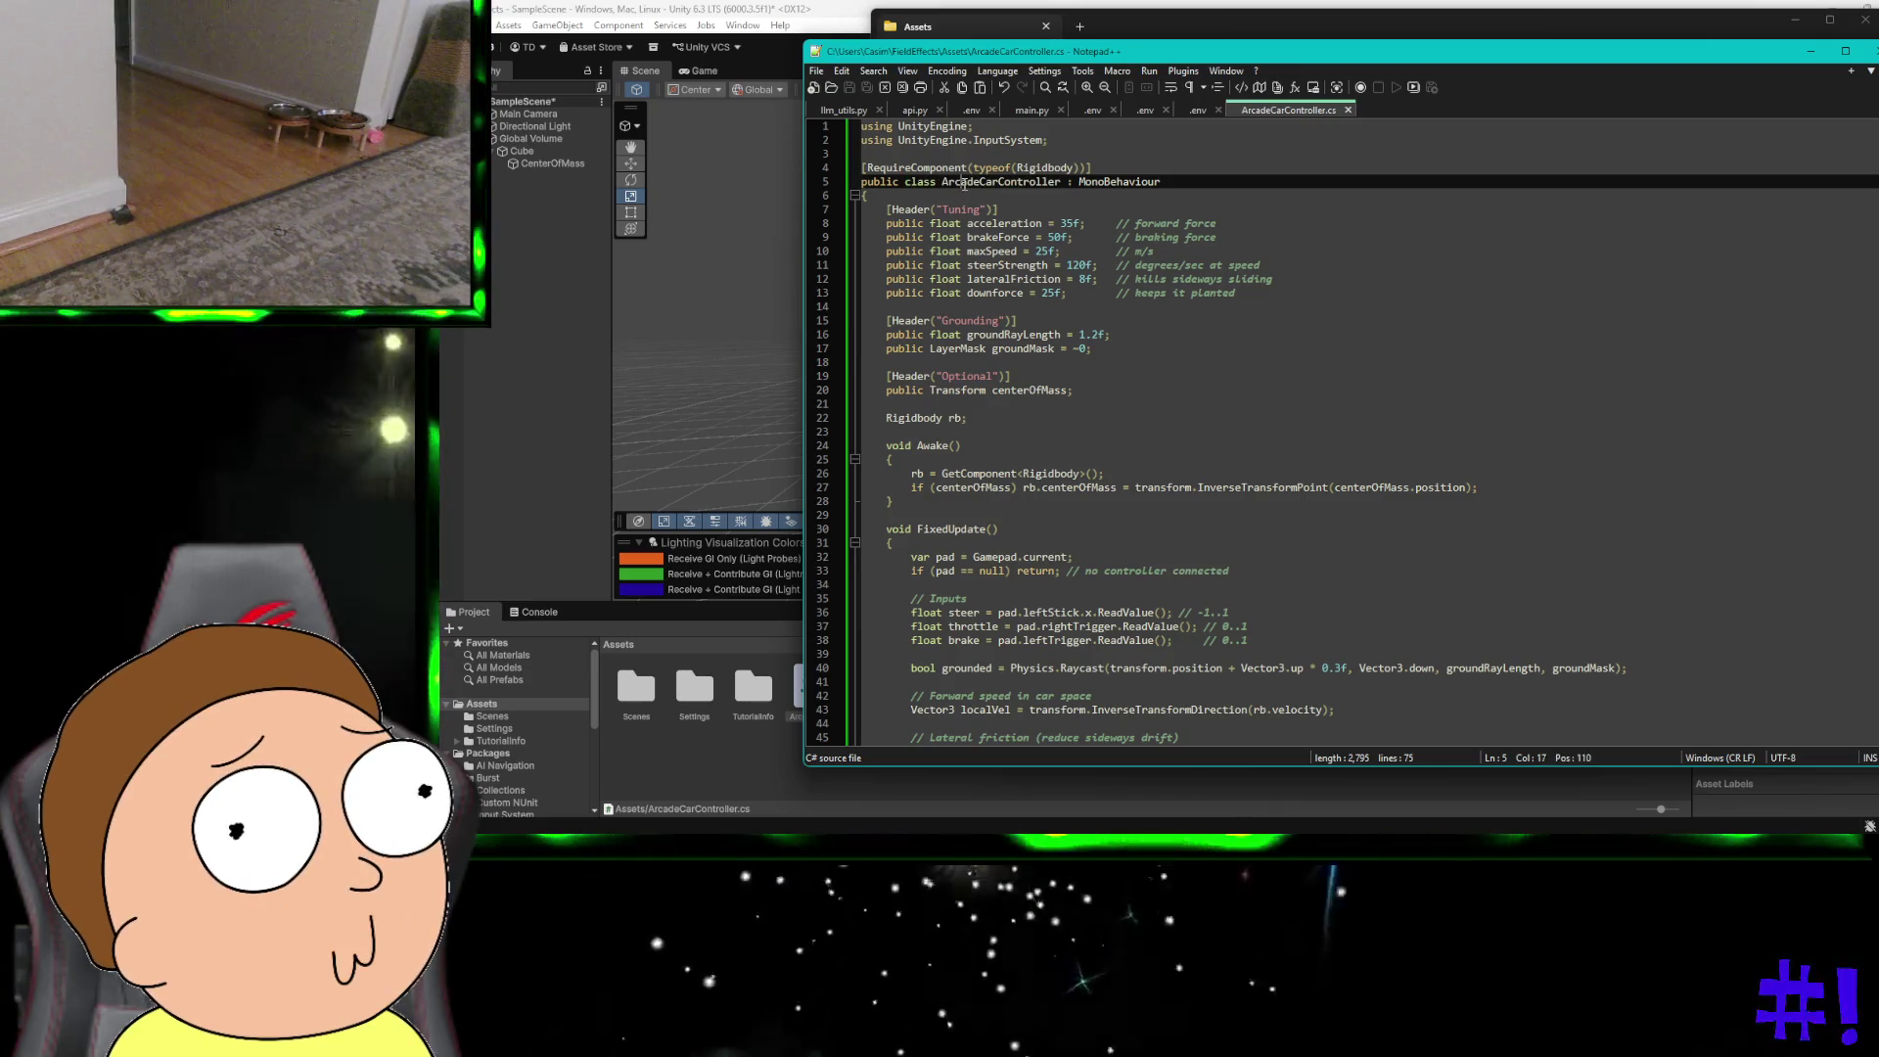
double_click(964, 183)
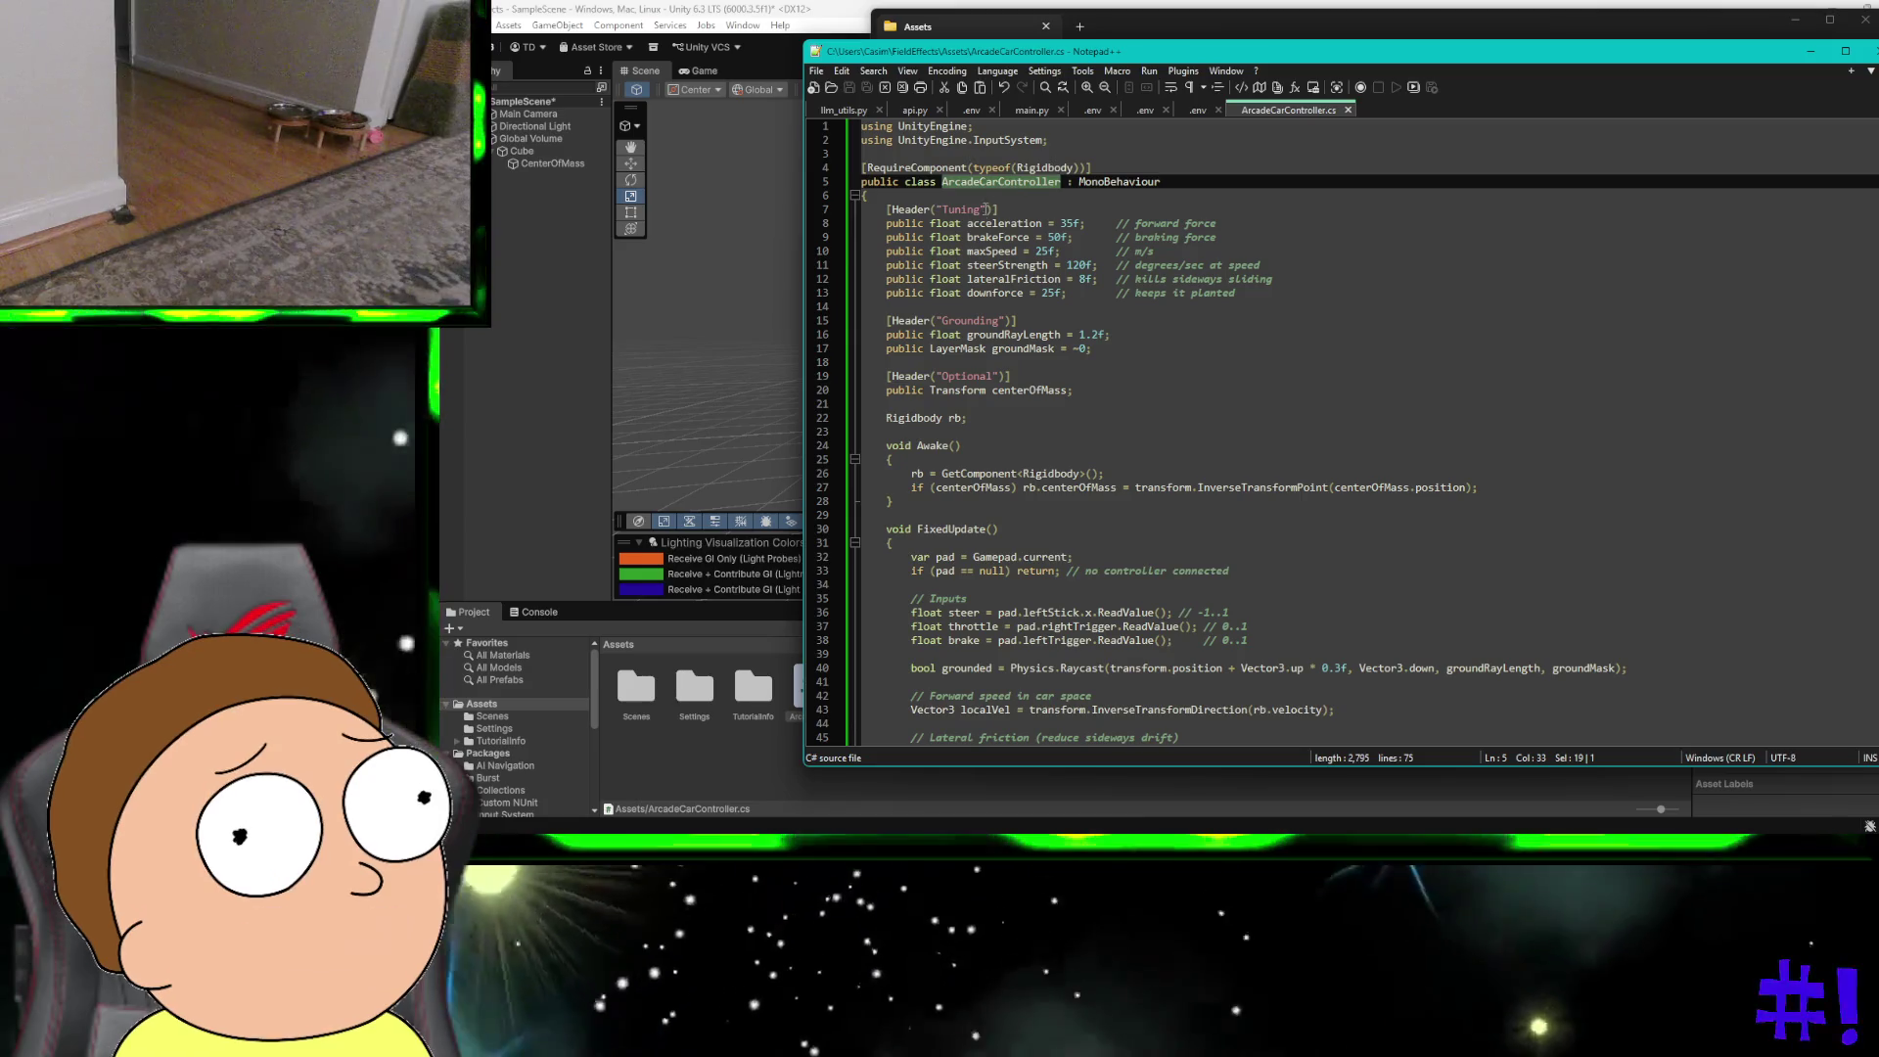
double_click(988, 224)
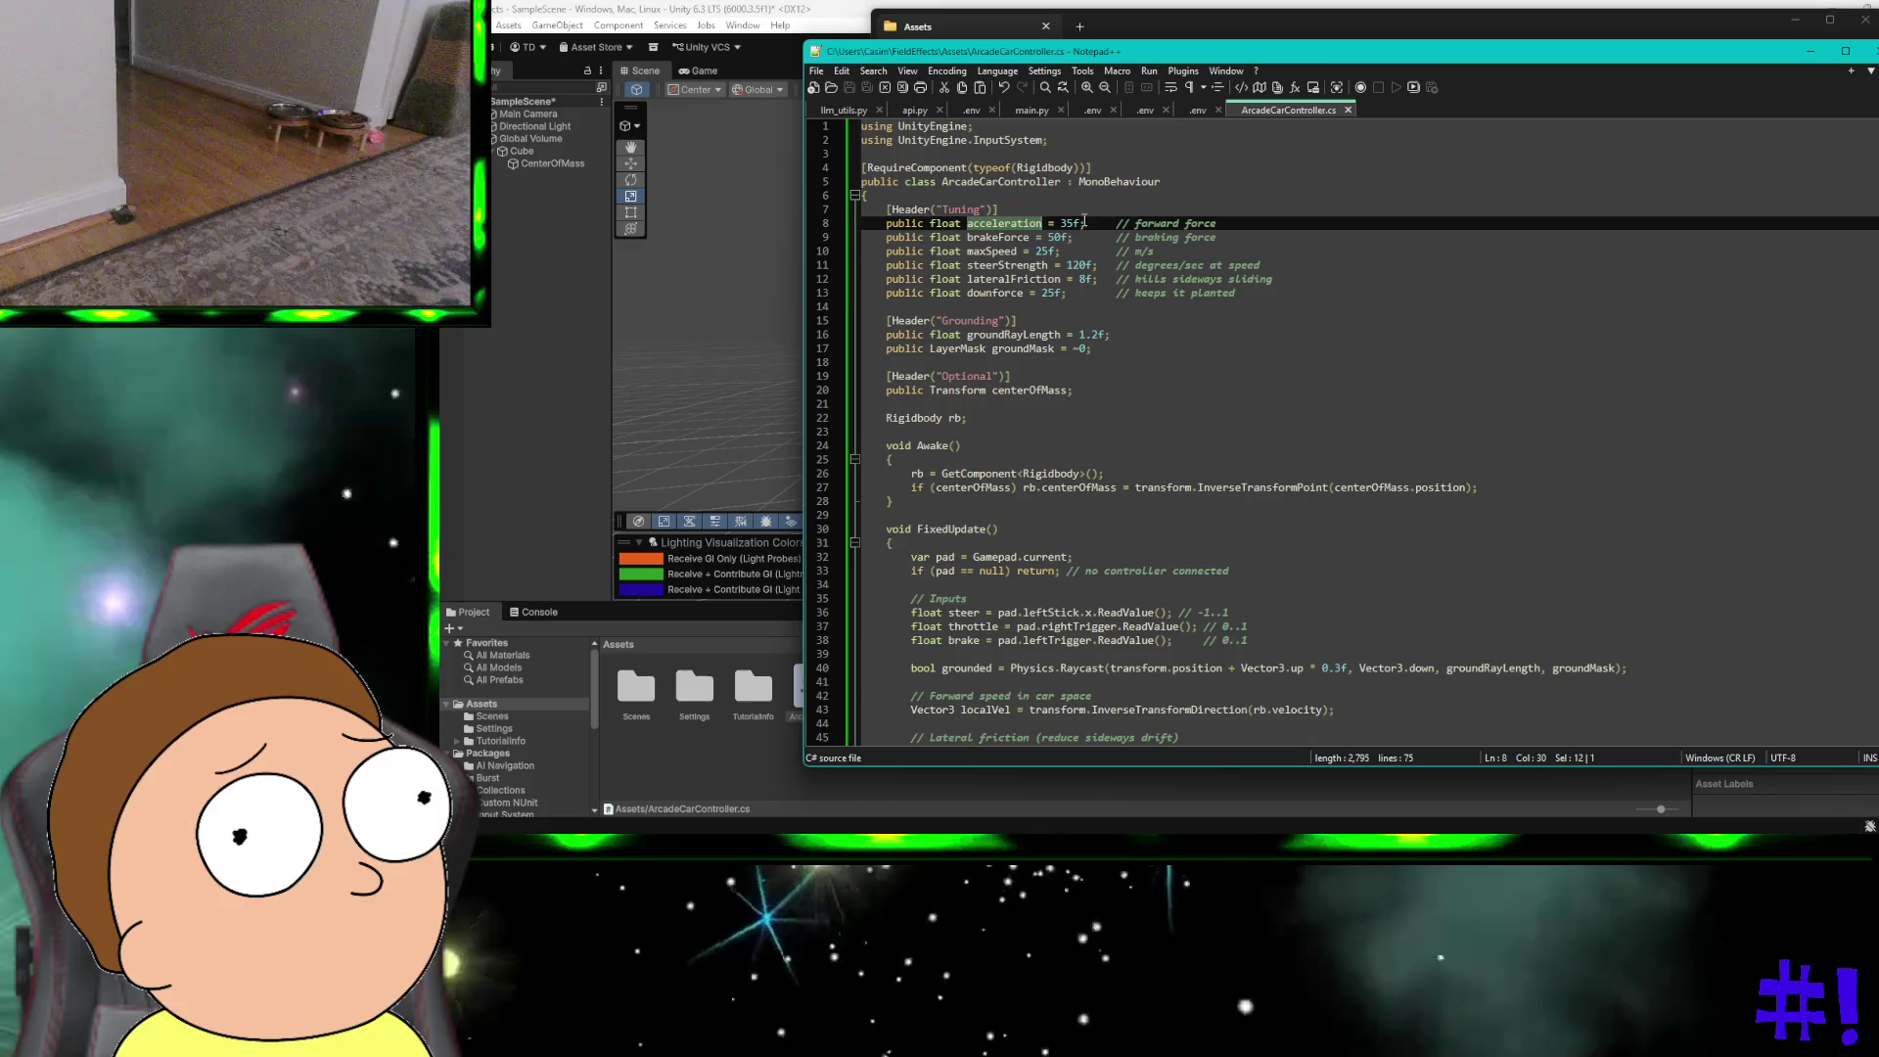
Step: Inspect the tuning variables: brakeForce, acceleration 35f, steerStrength, lateralFriction, downforce, groundRayLength
double_click(998, 239)
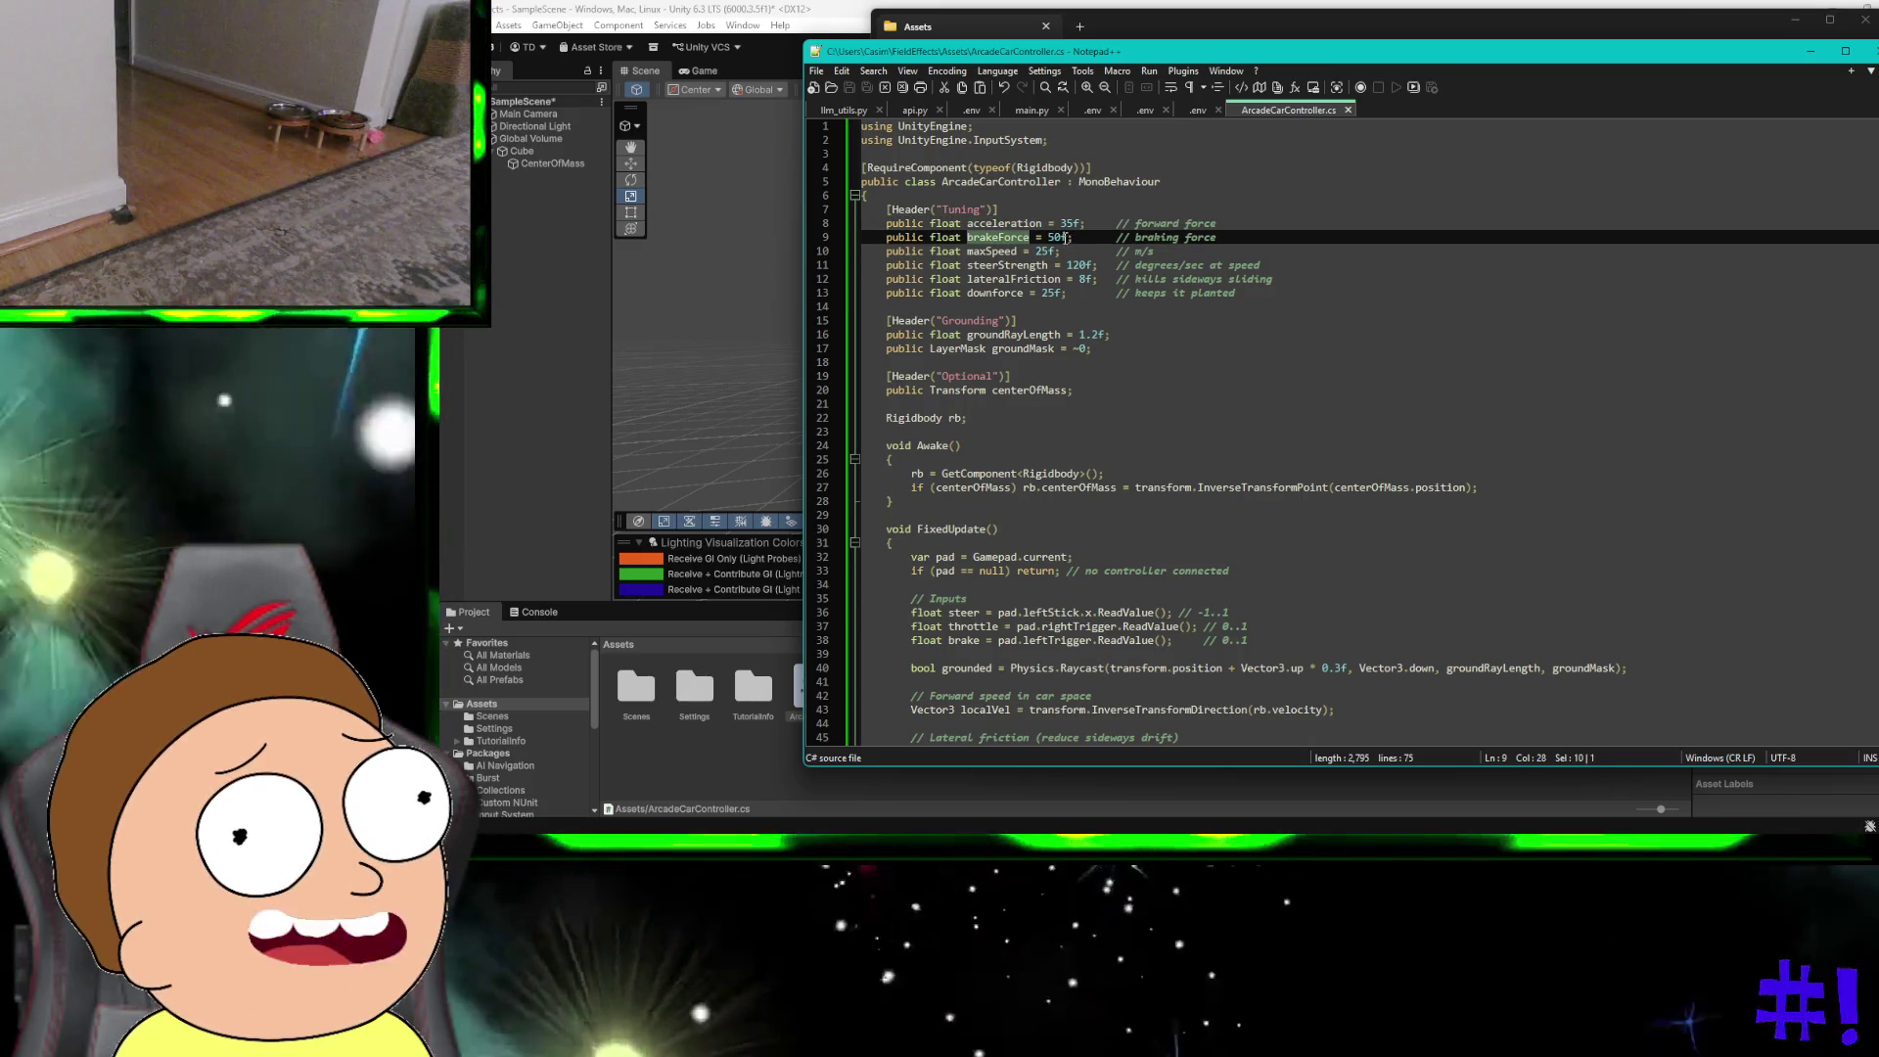
double_click(1070, 224)
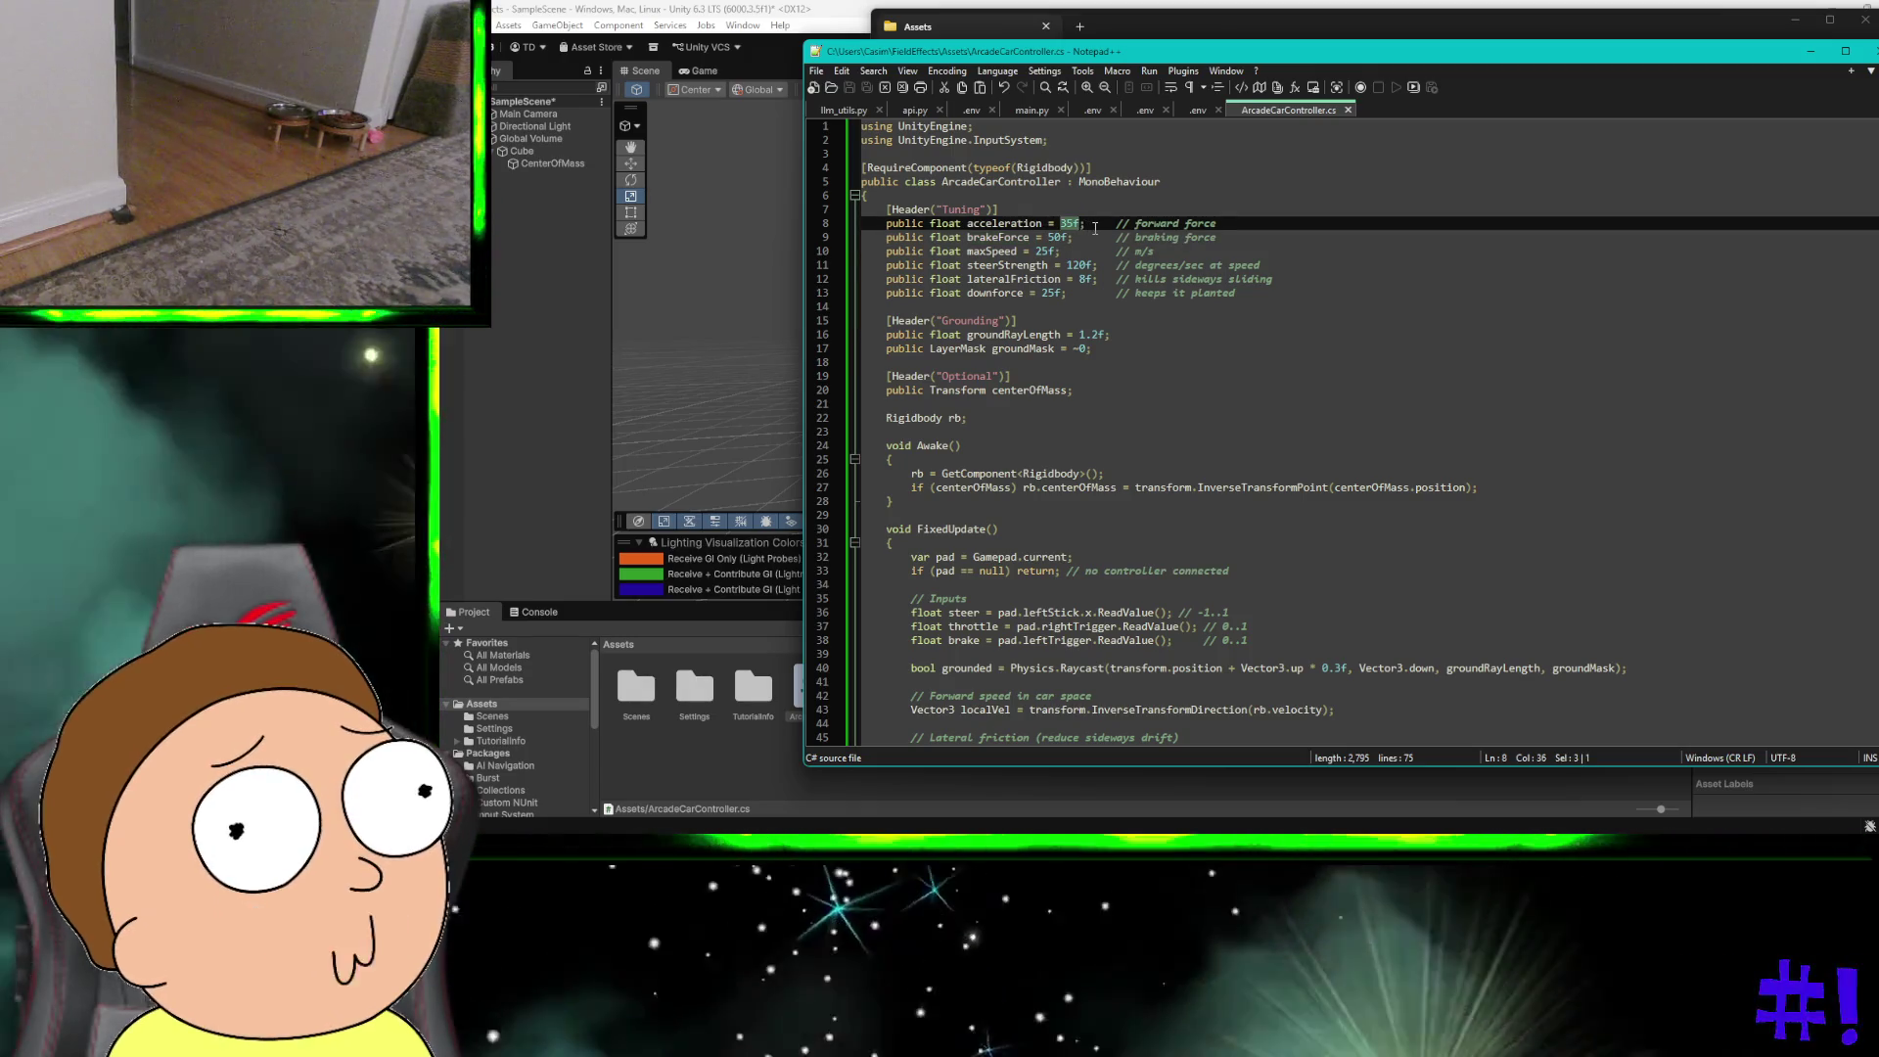
key(Right)
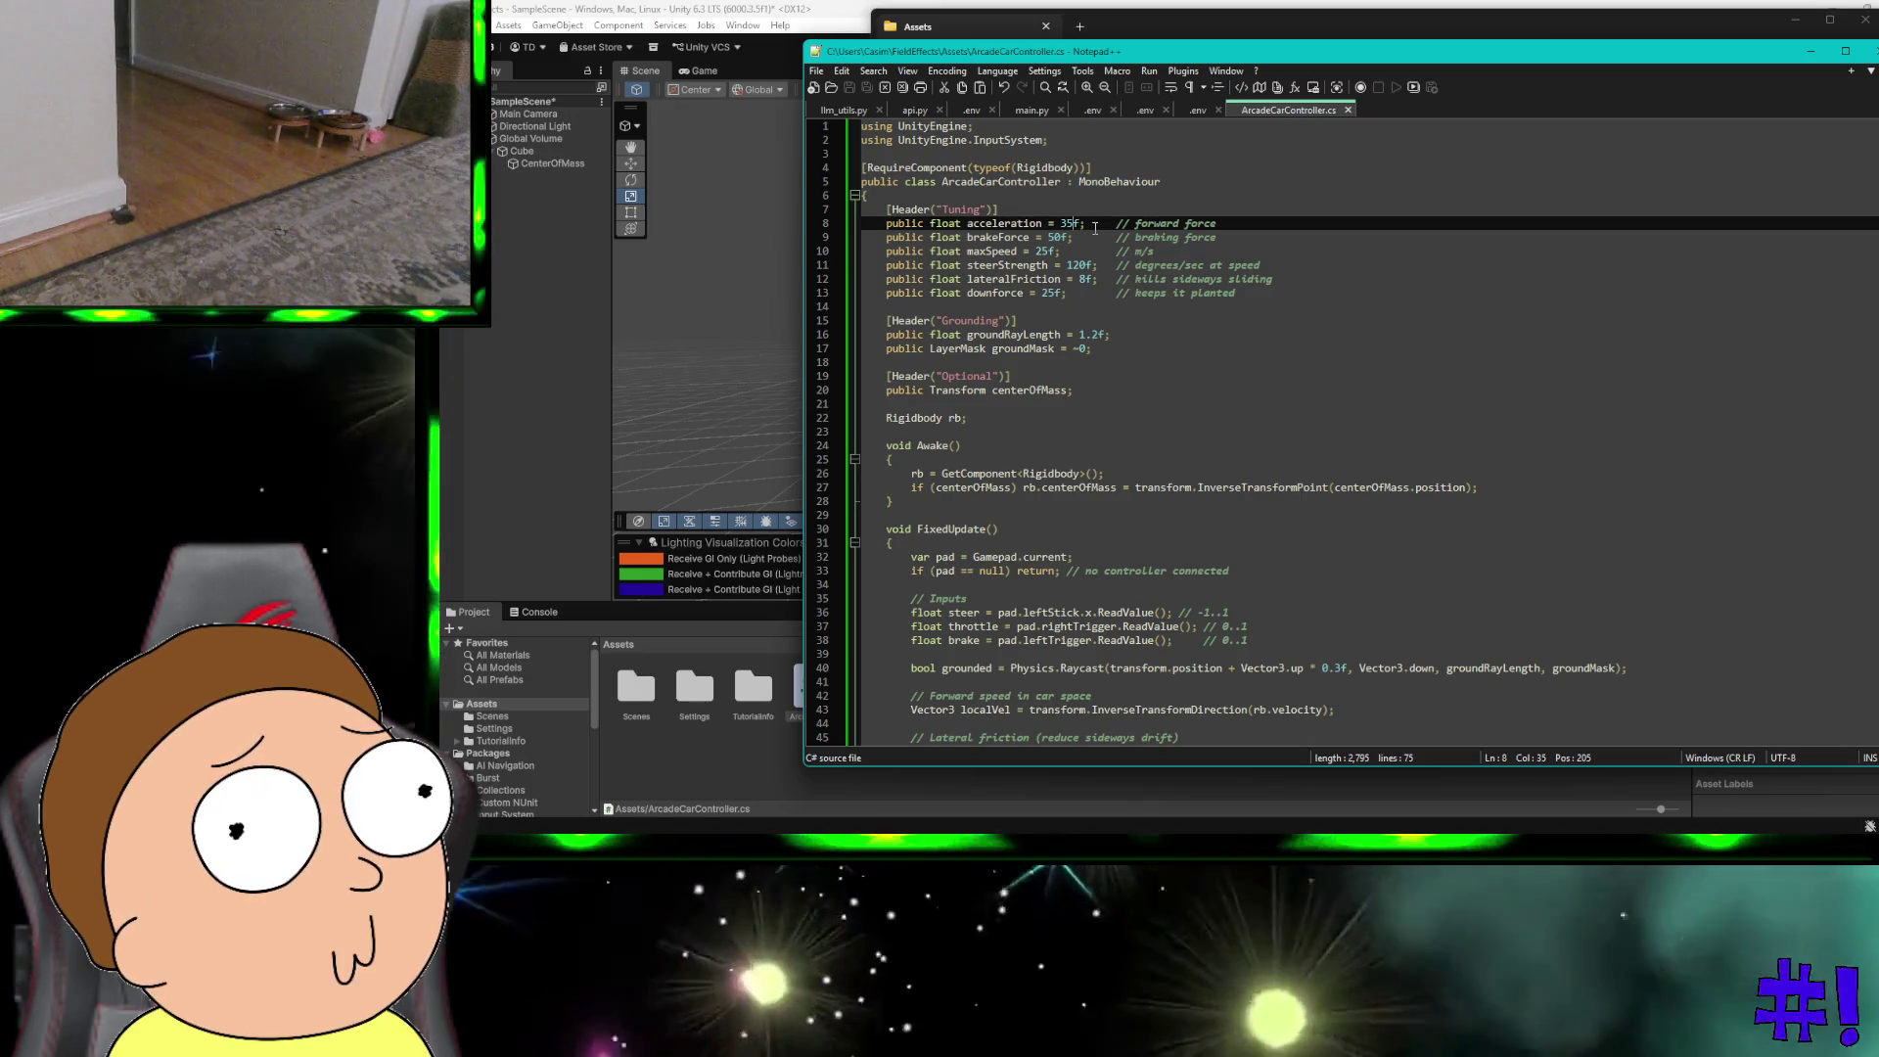
key(Down)
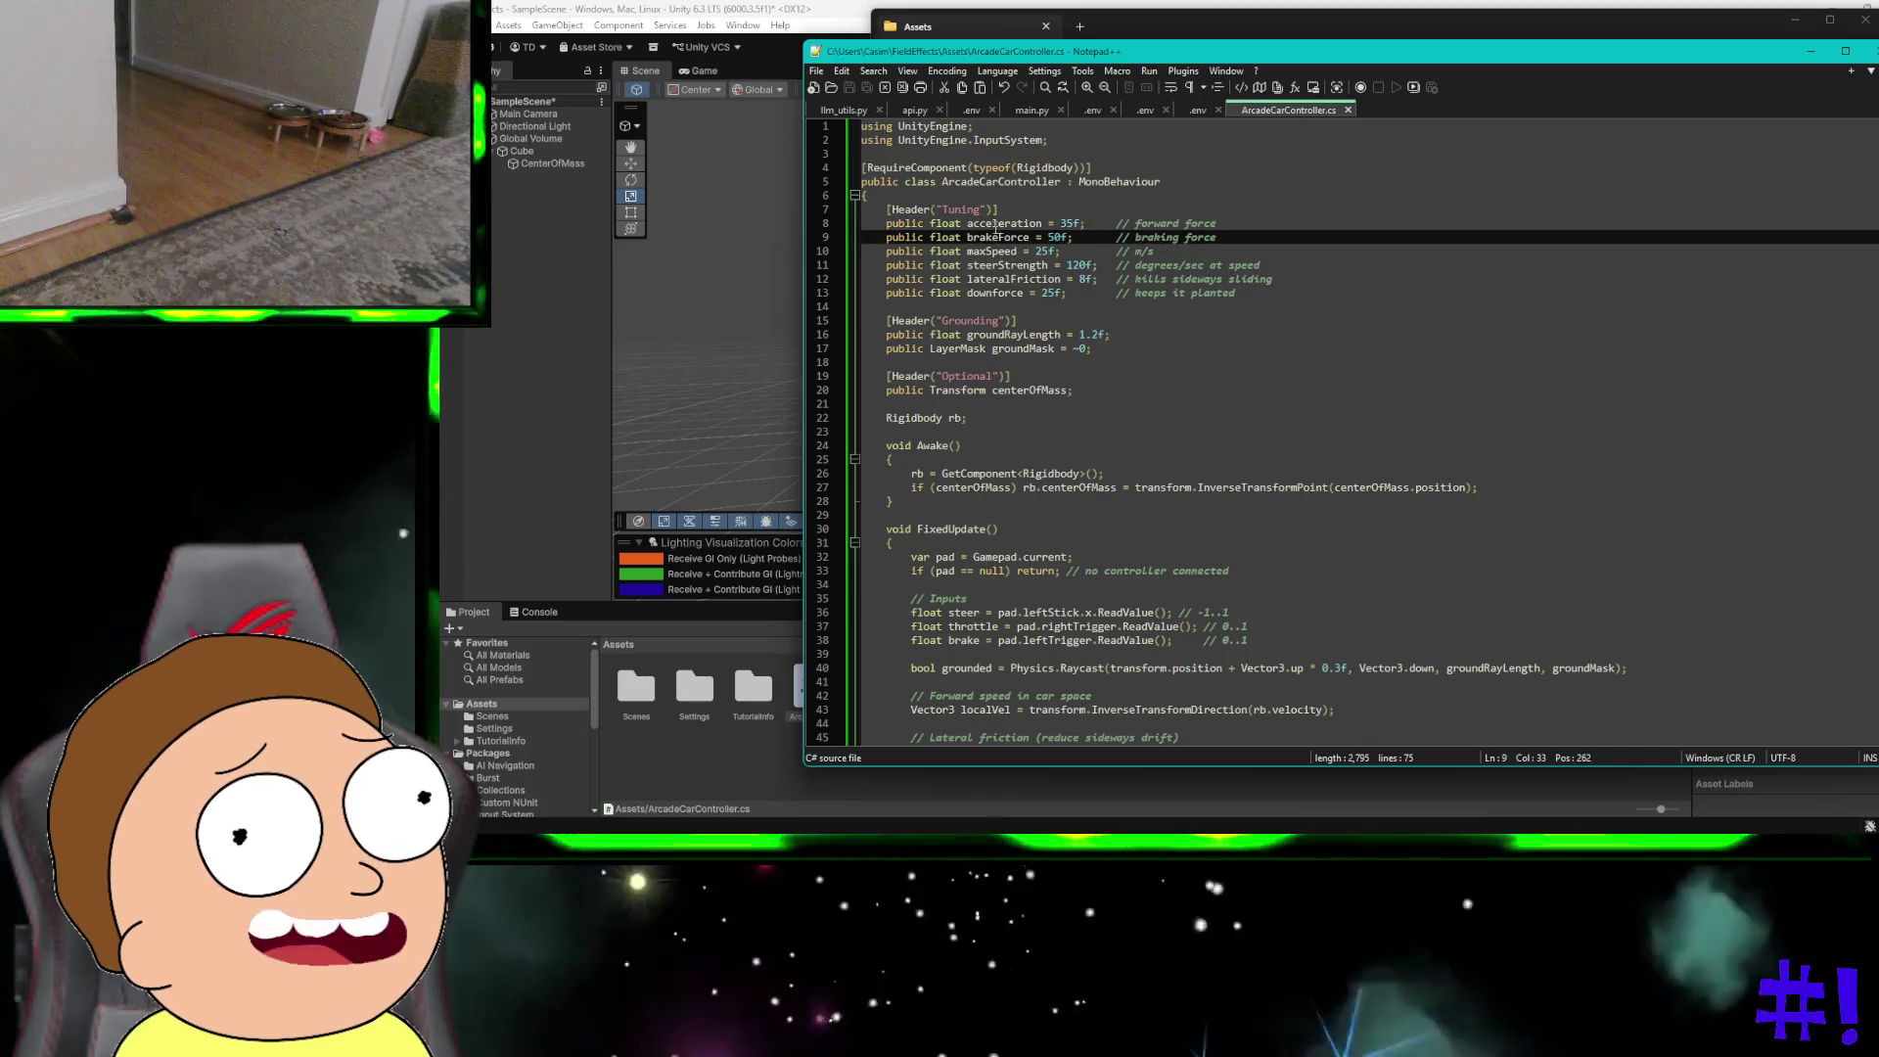
double_click(993, 265)
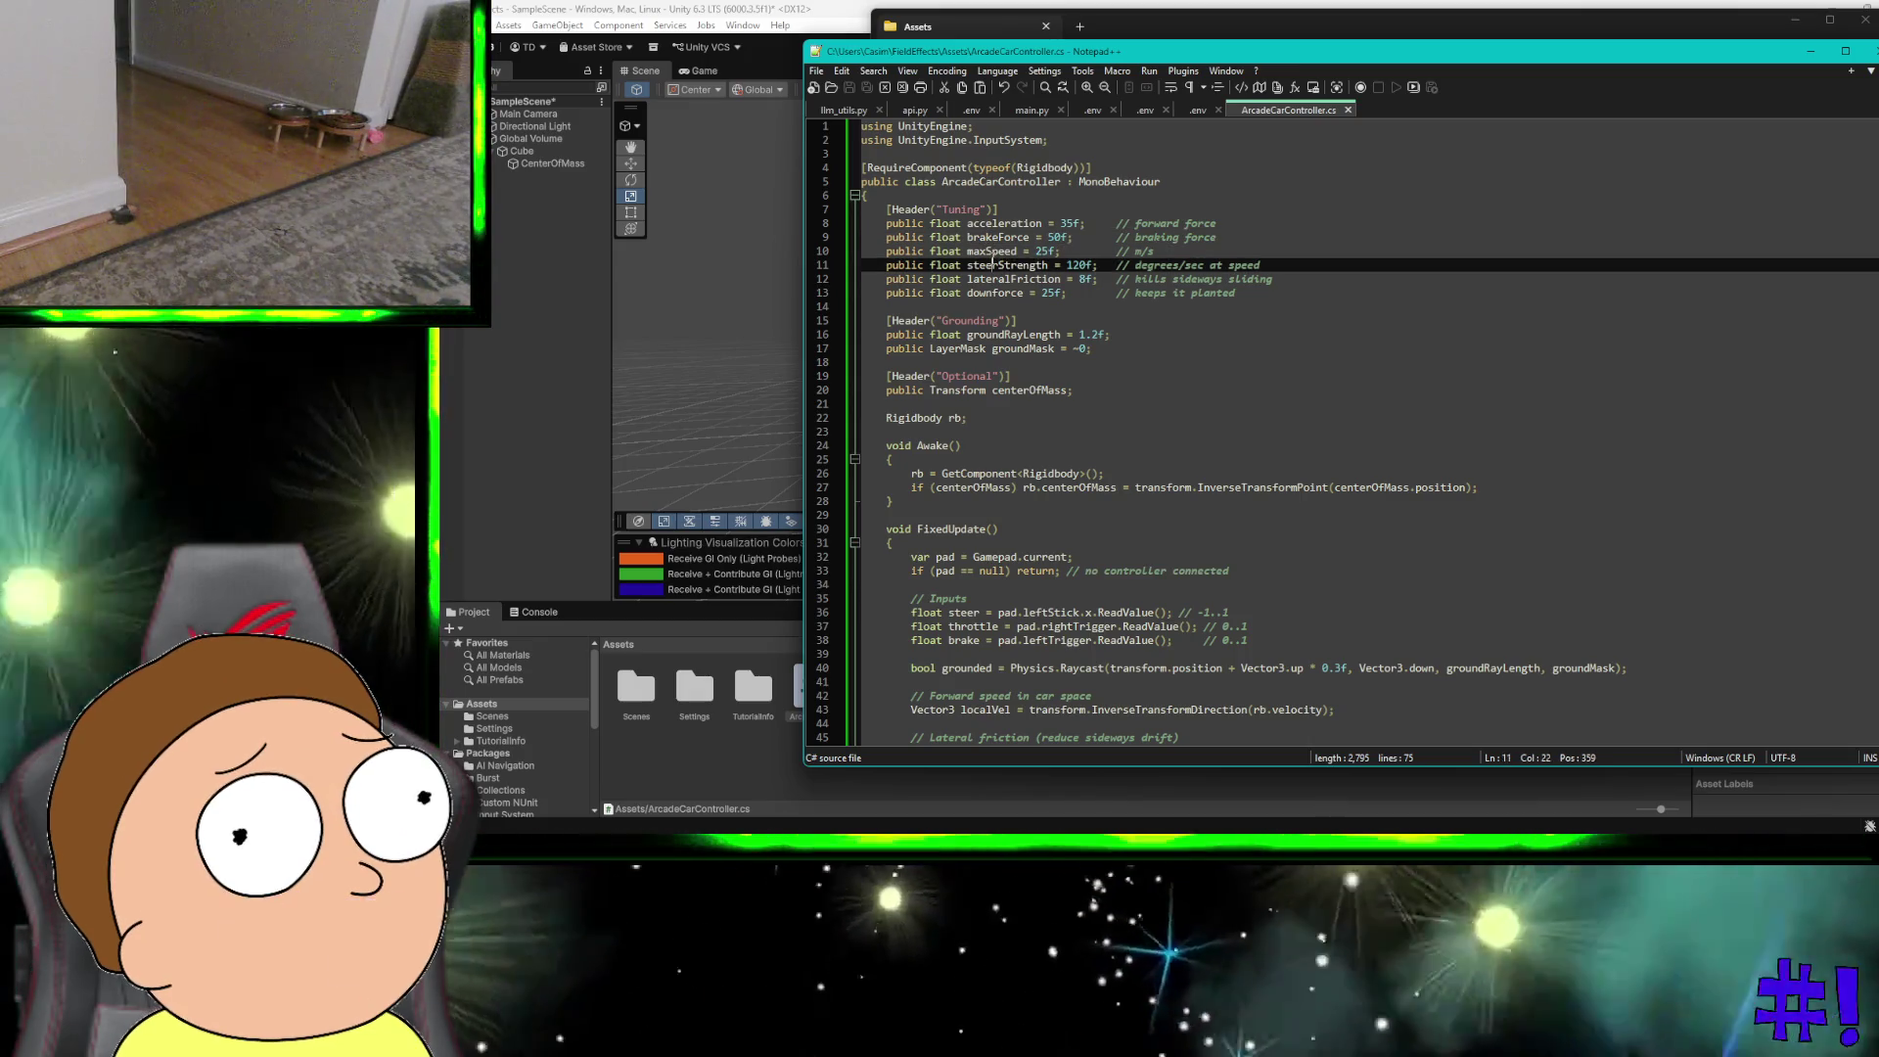
click(999, 279)
double_click(999, 279)
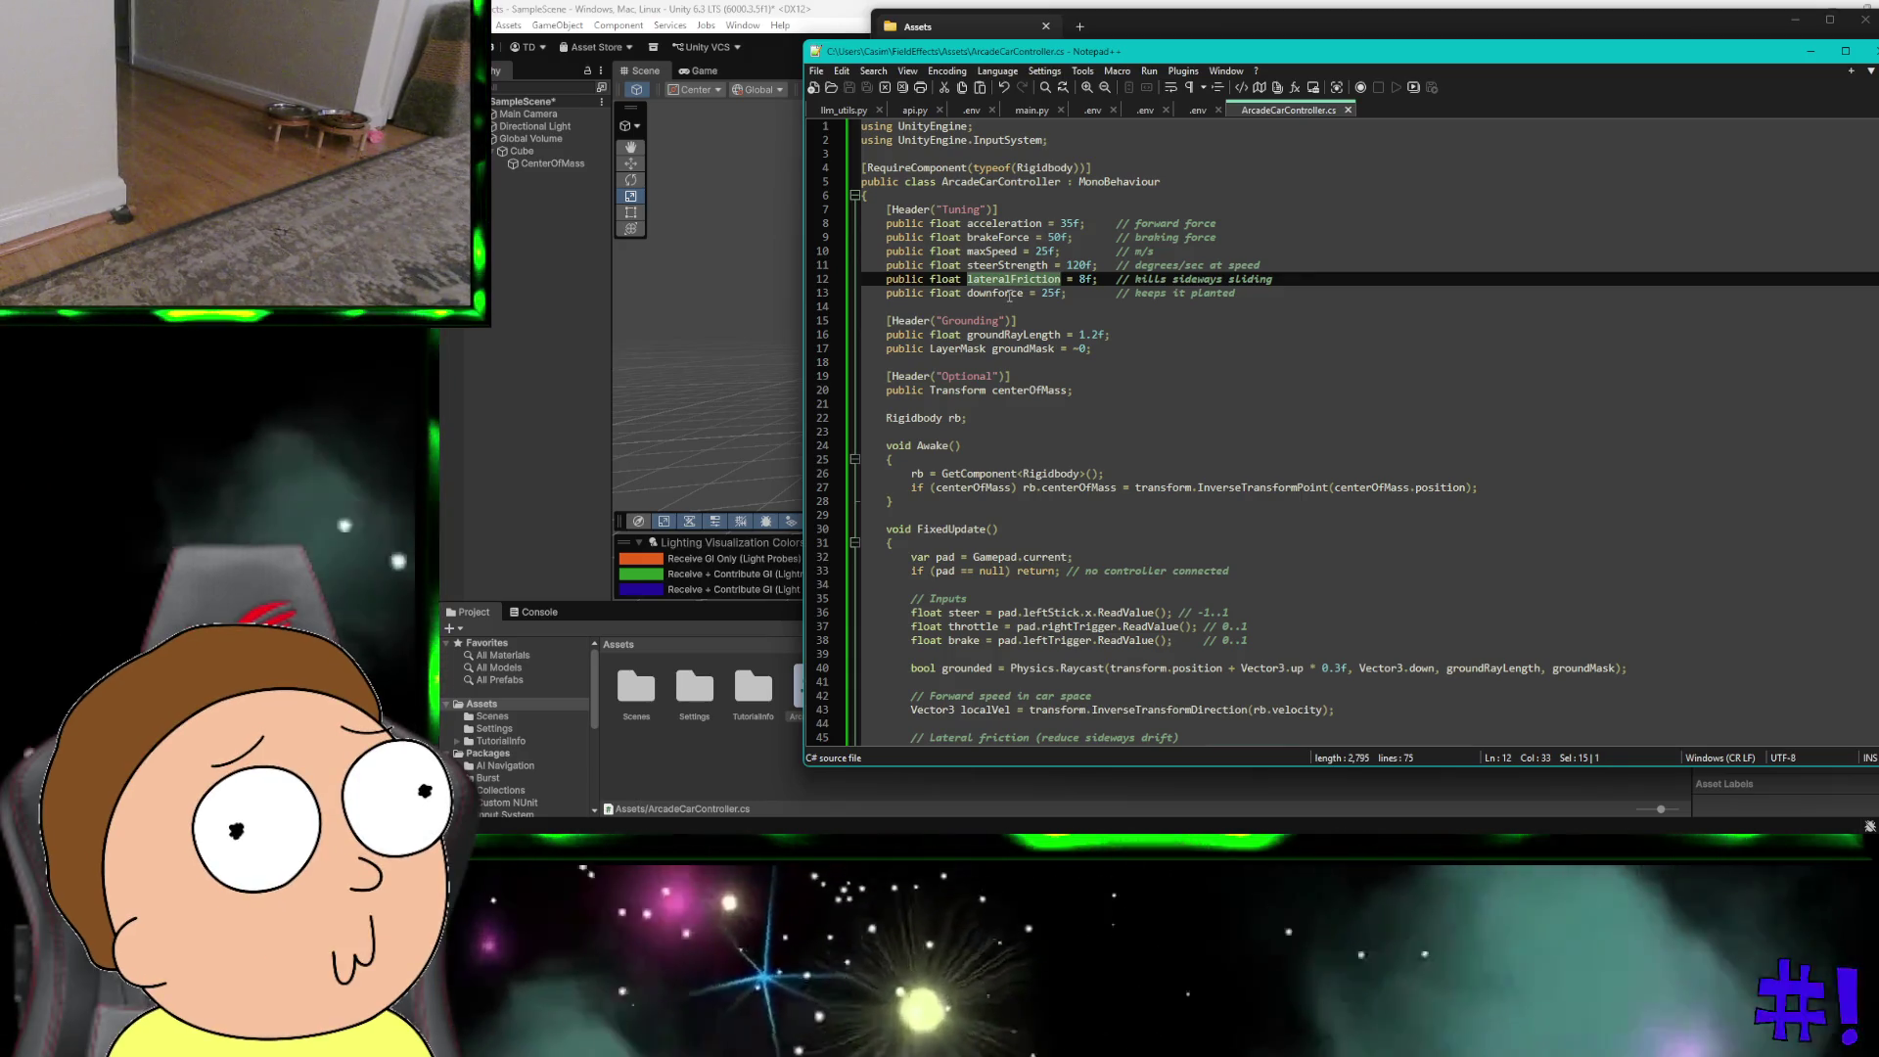
double_click(1009, 293)
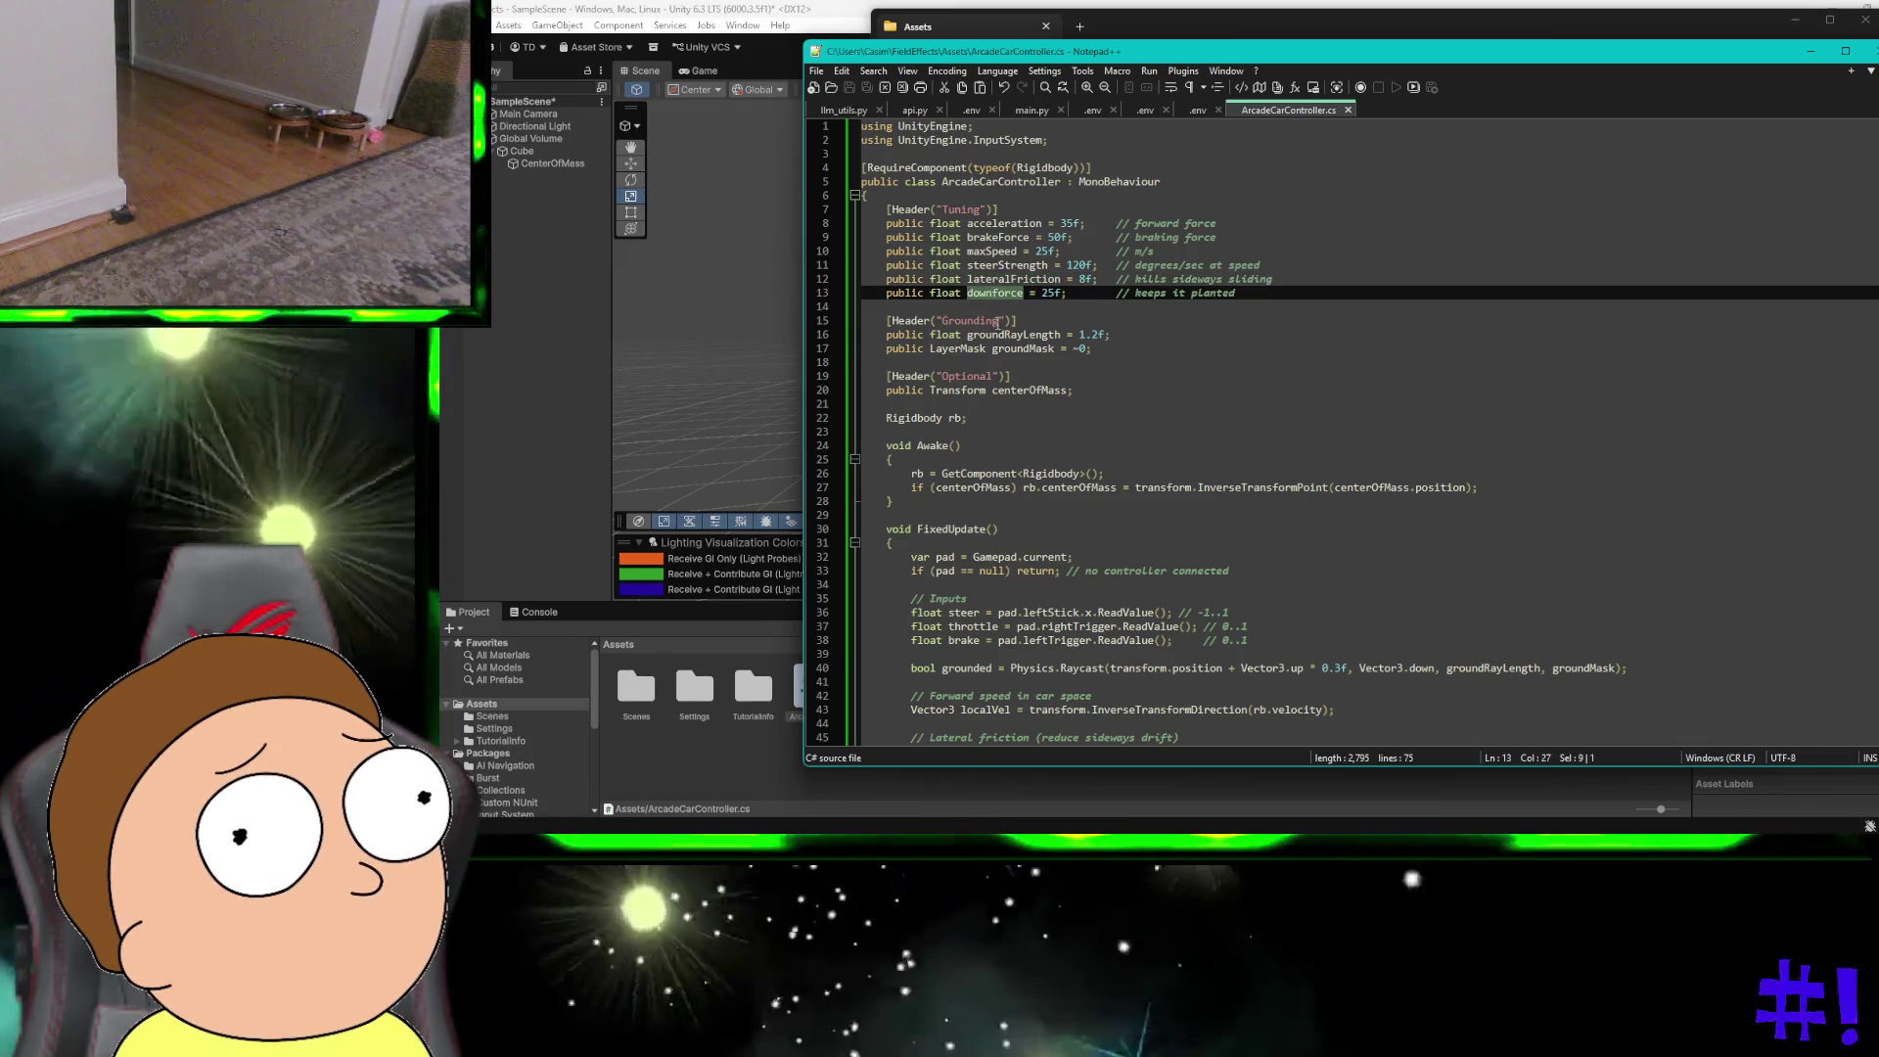
click(995, 335)
double_click(996, 335)
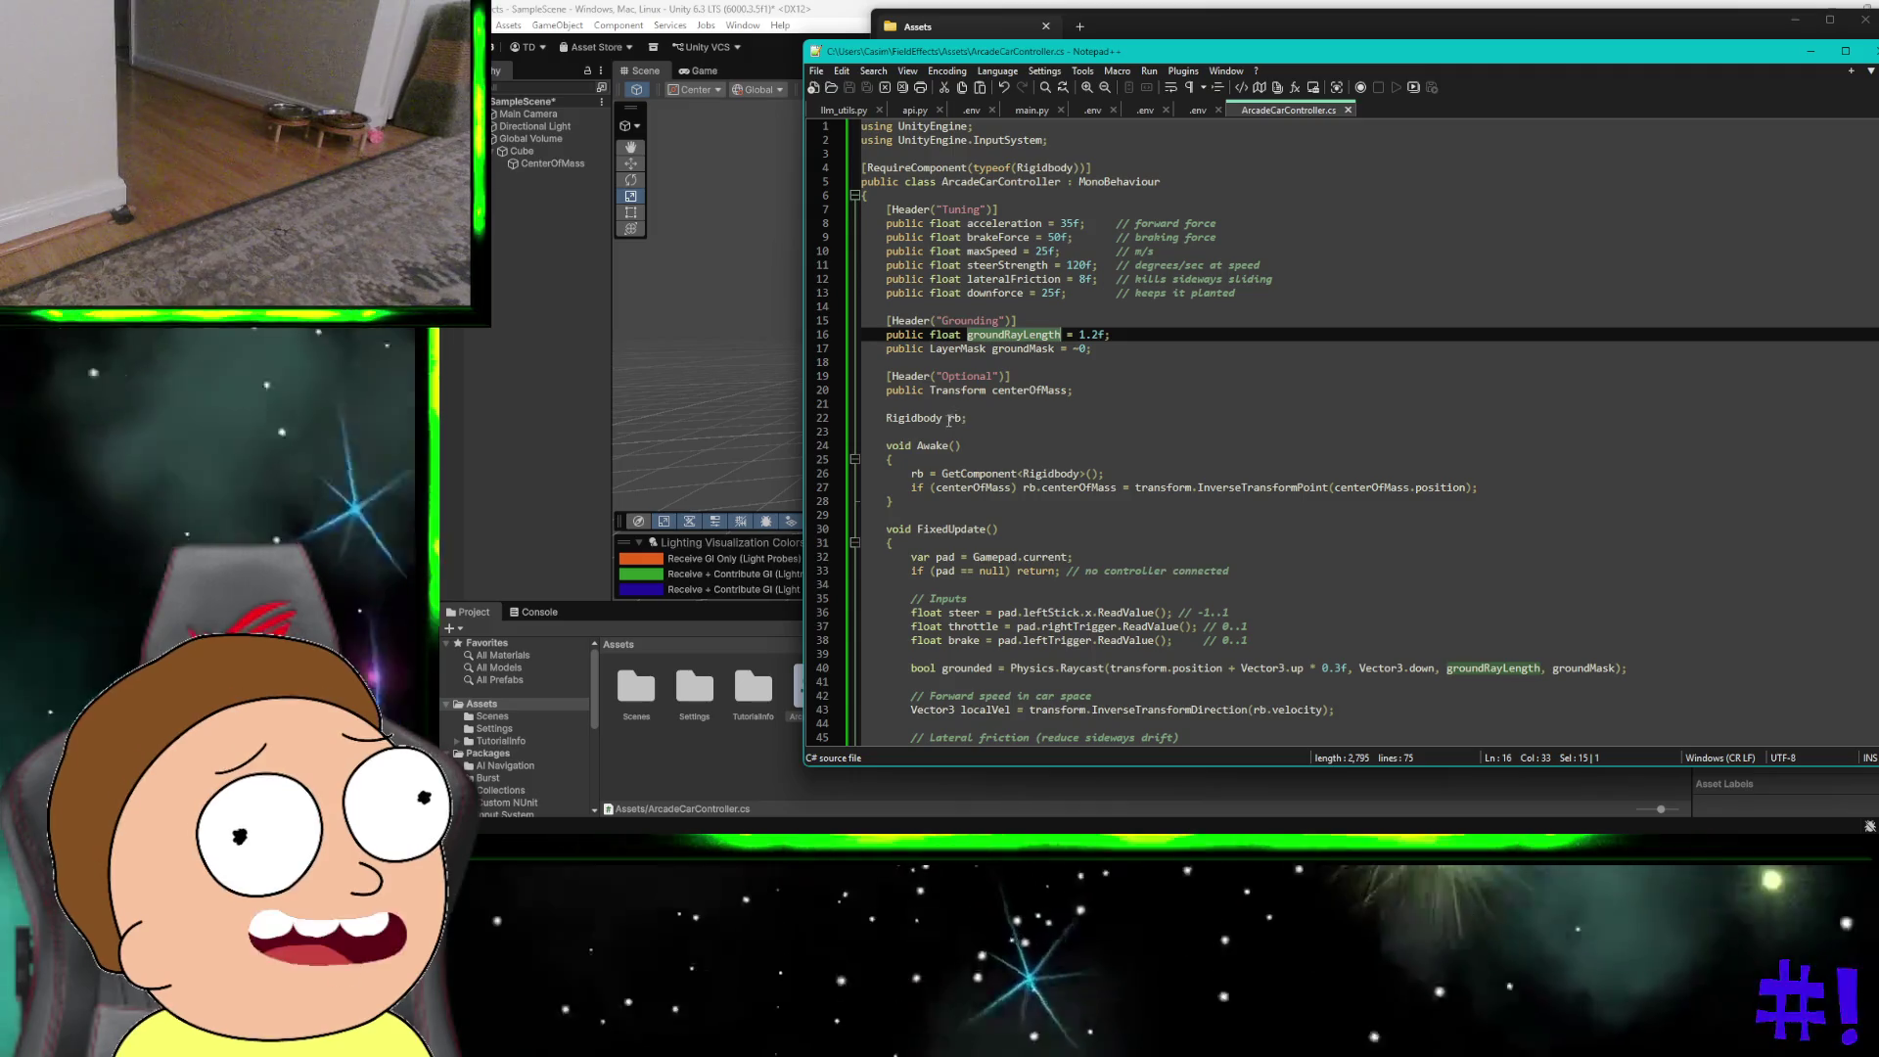
Step: Read through FixedUpdate and close Notepad++
scroll(947, 421, down, 1)
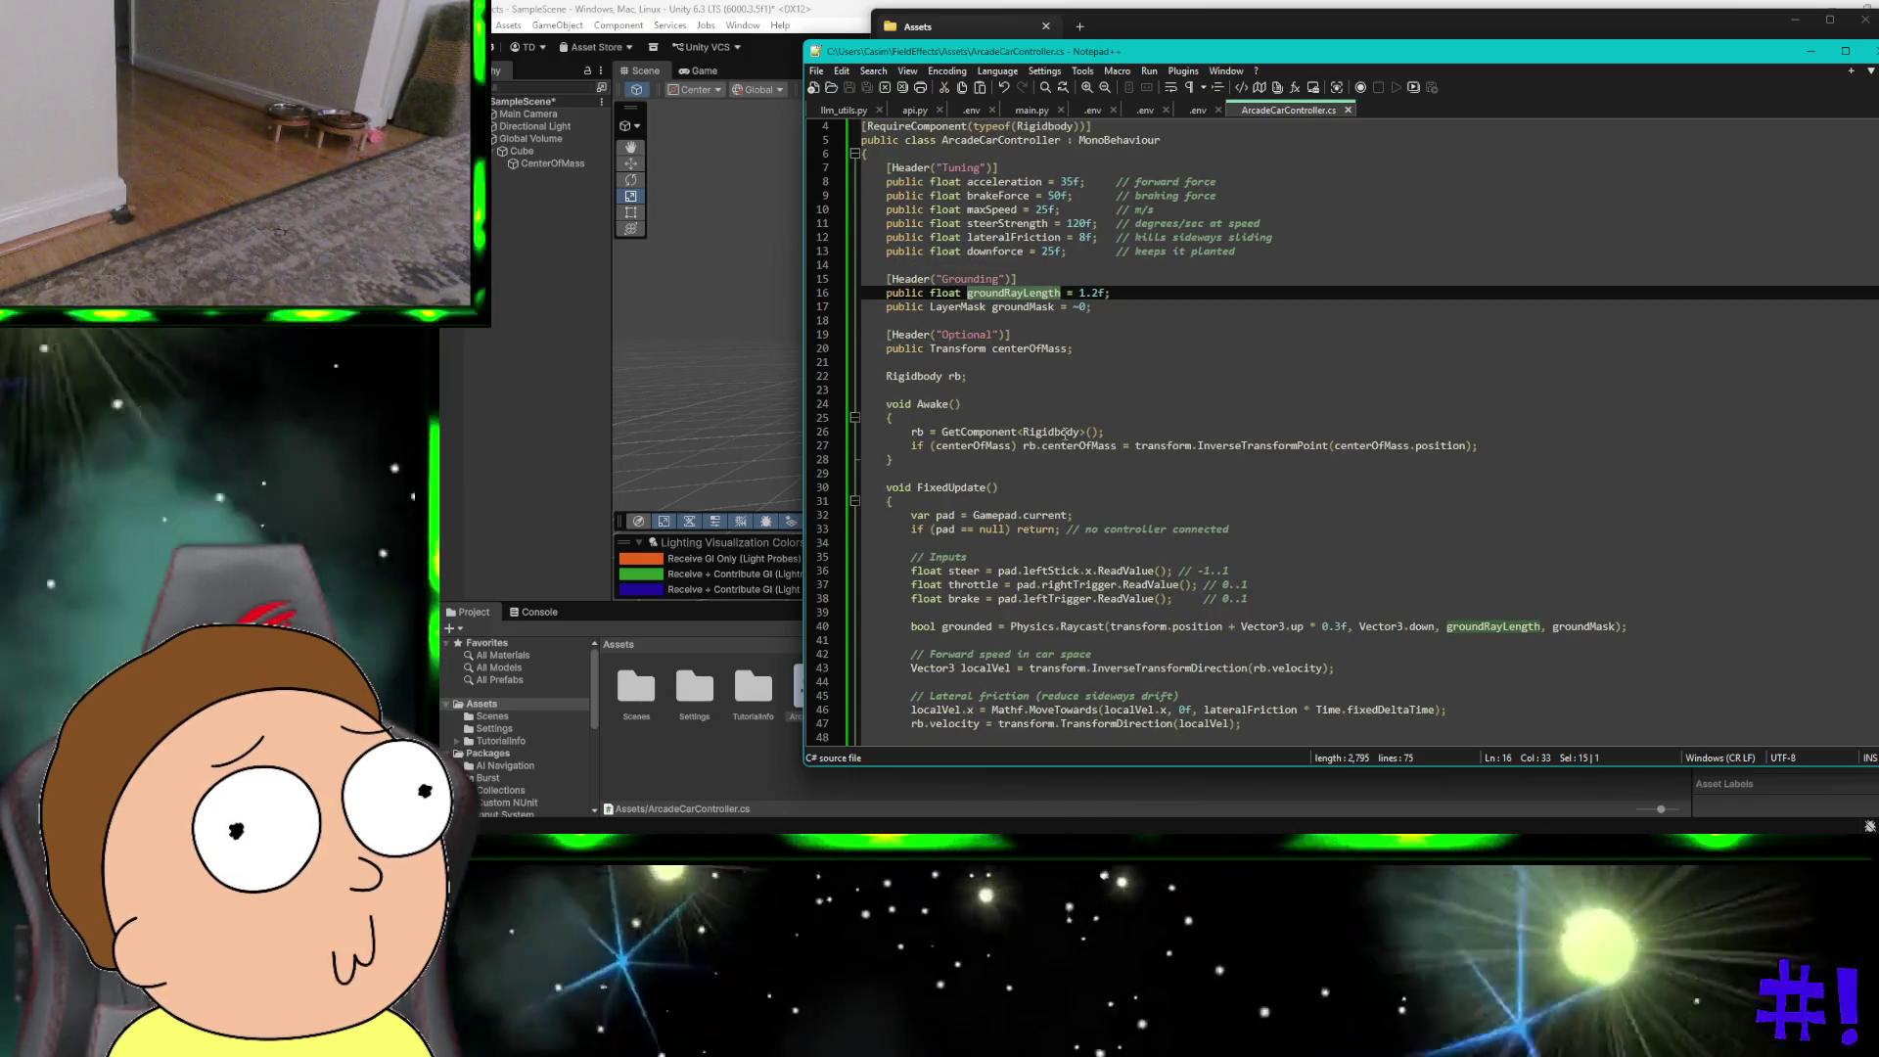
scroll(1067, 449, down, 1)
scroll(1090, 396, down, 2)
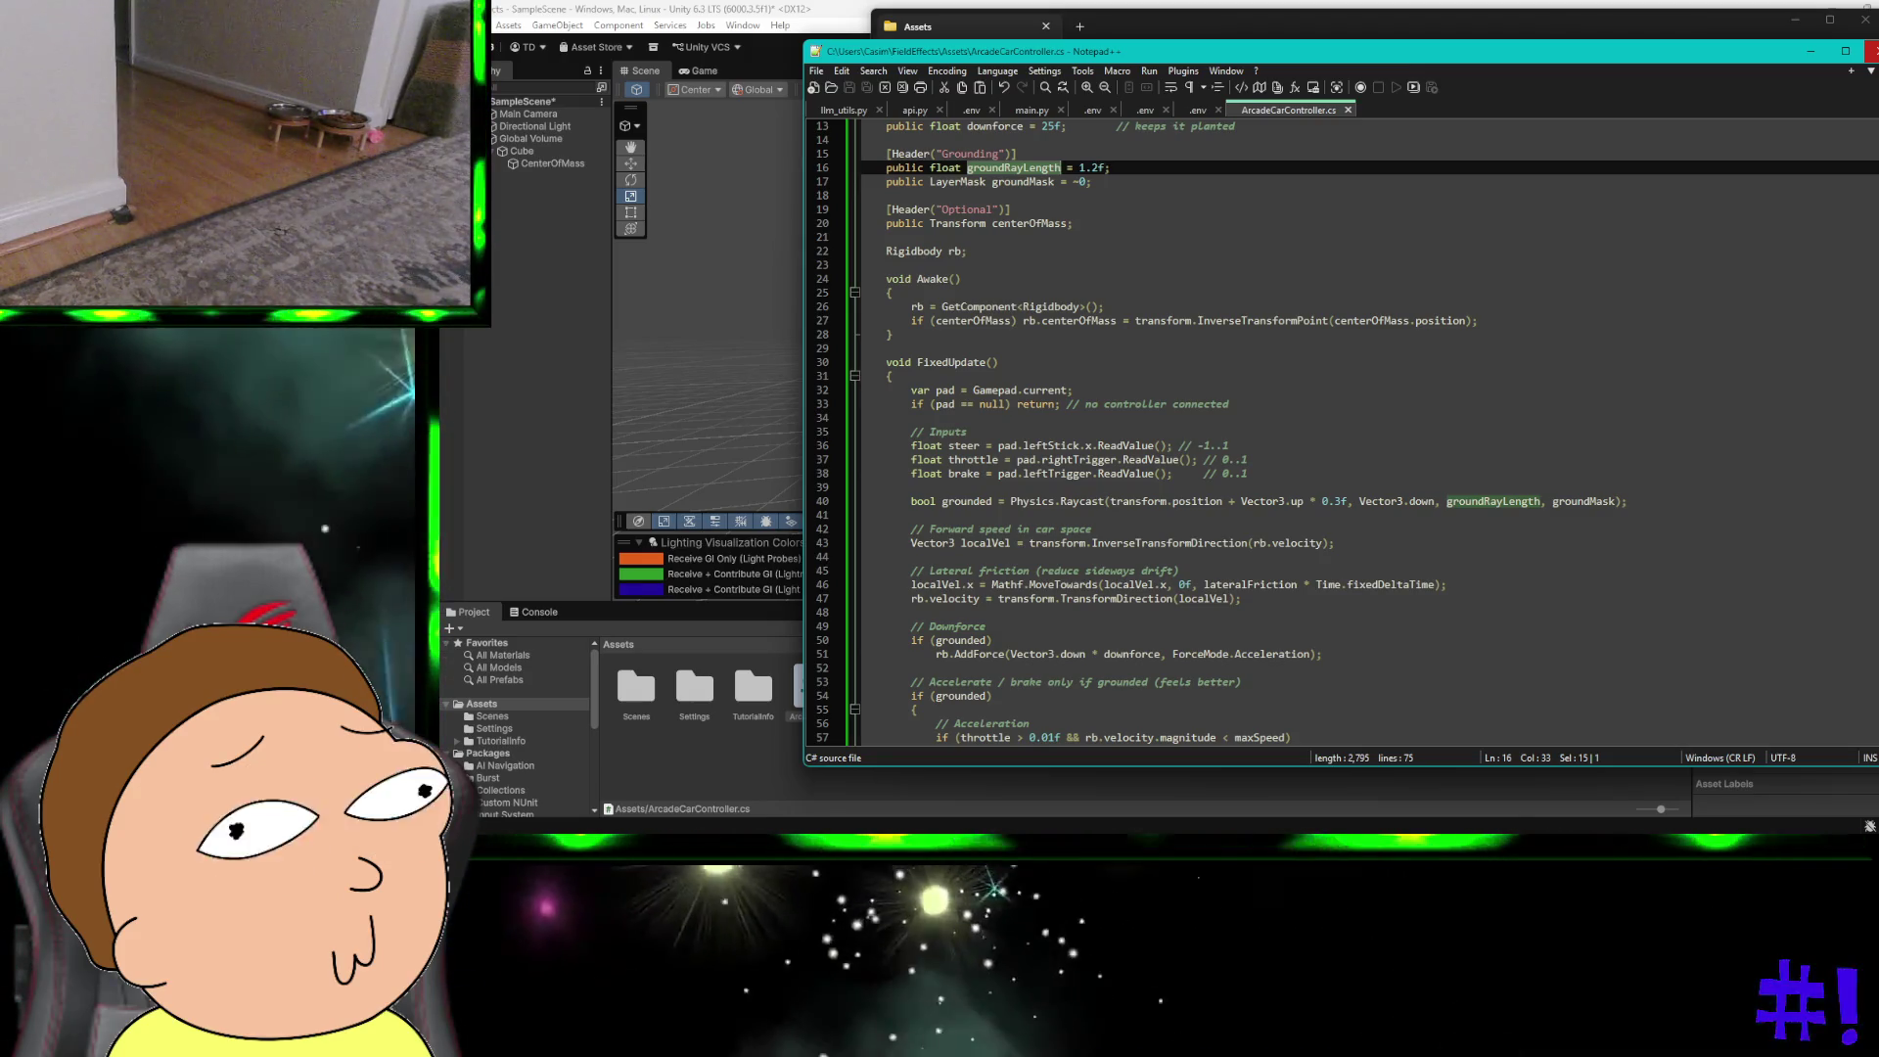
click(1867, 51)
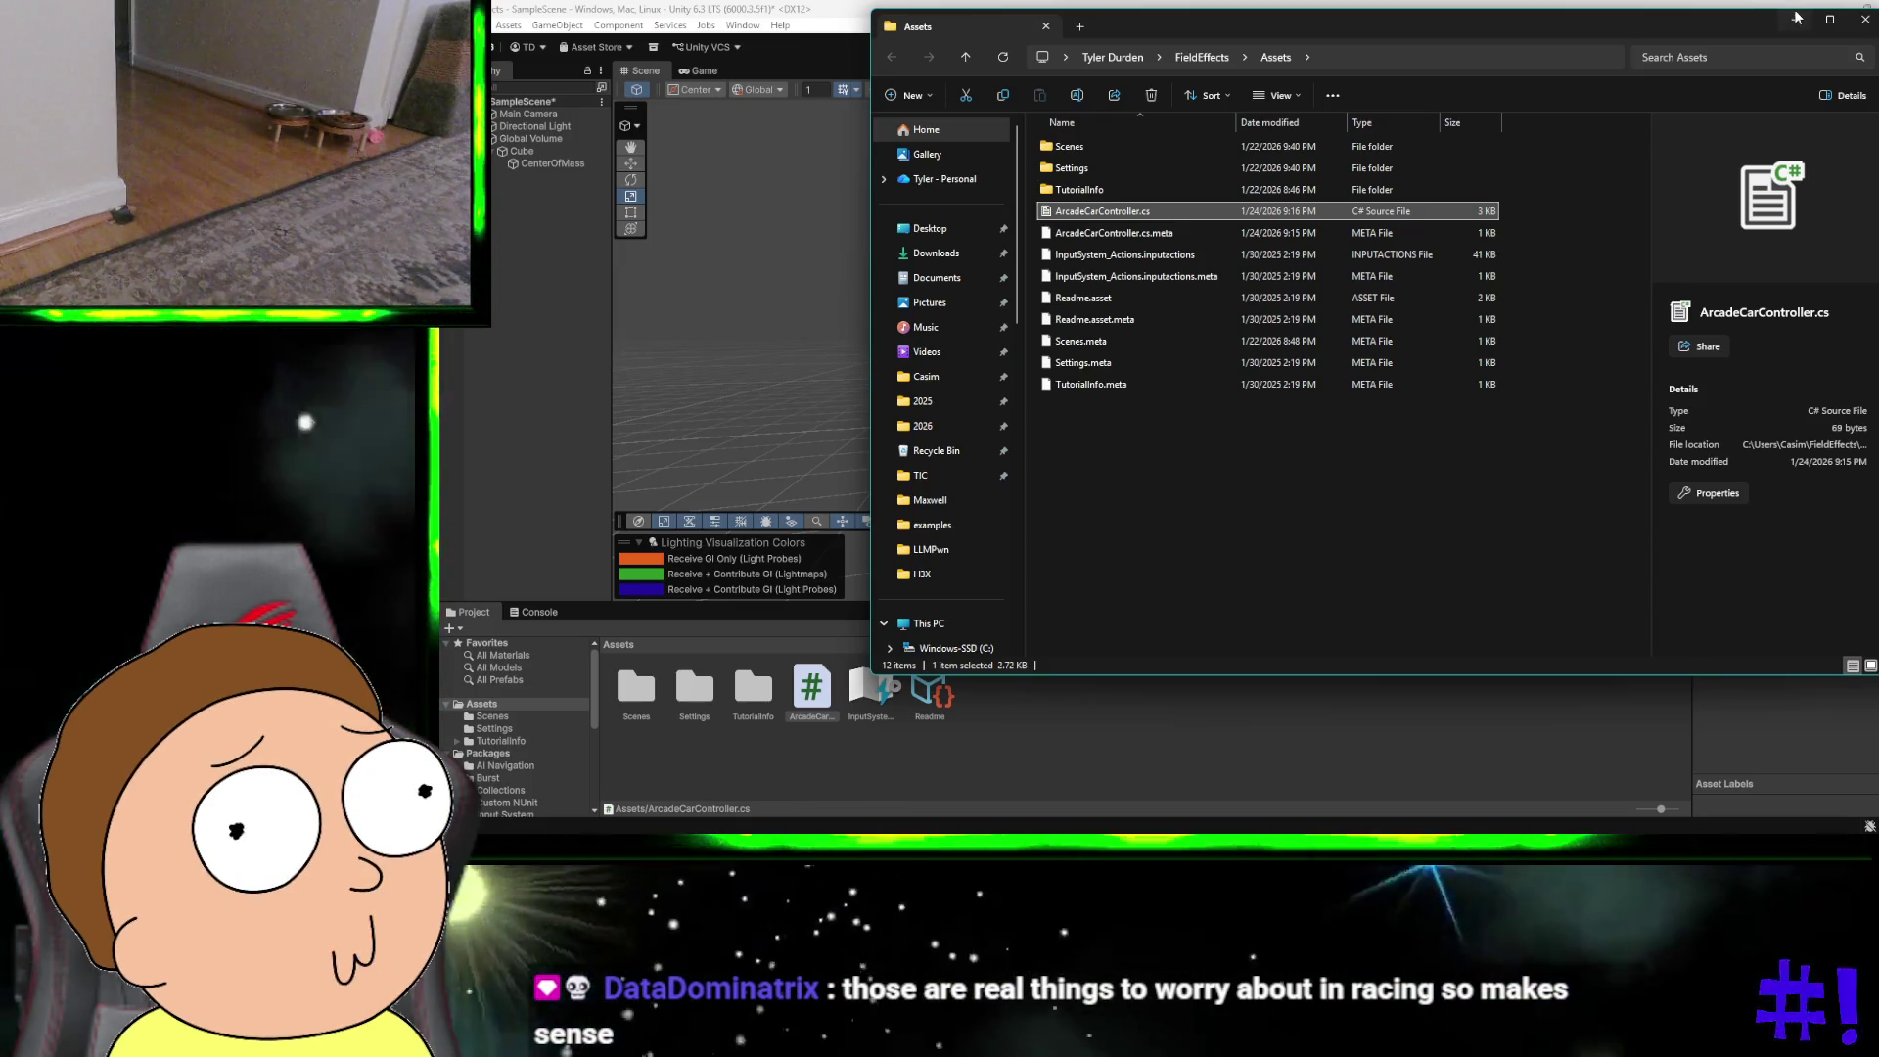
Step: Dismiss the Script Updating Consent prompt and get File Explorer and Unity Hub out of the way
click(1796, 20)
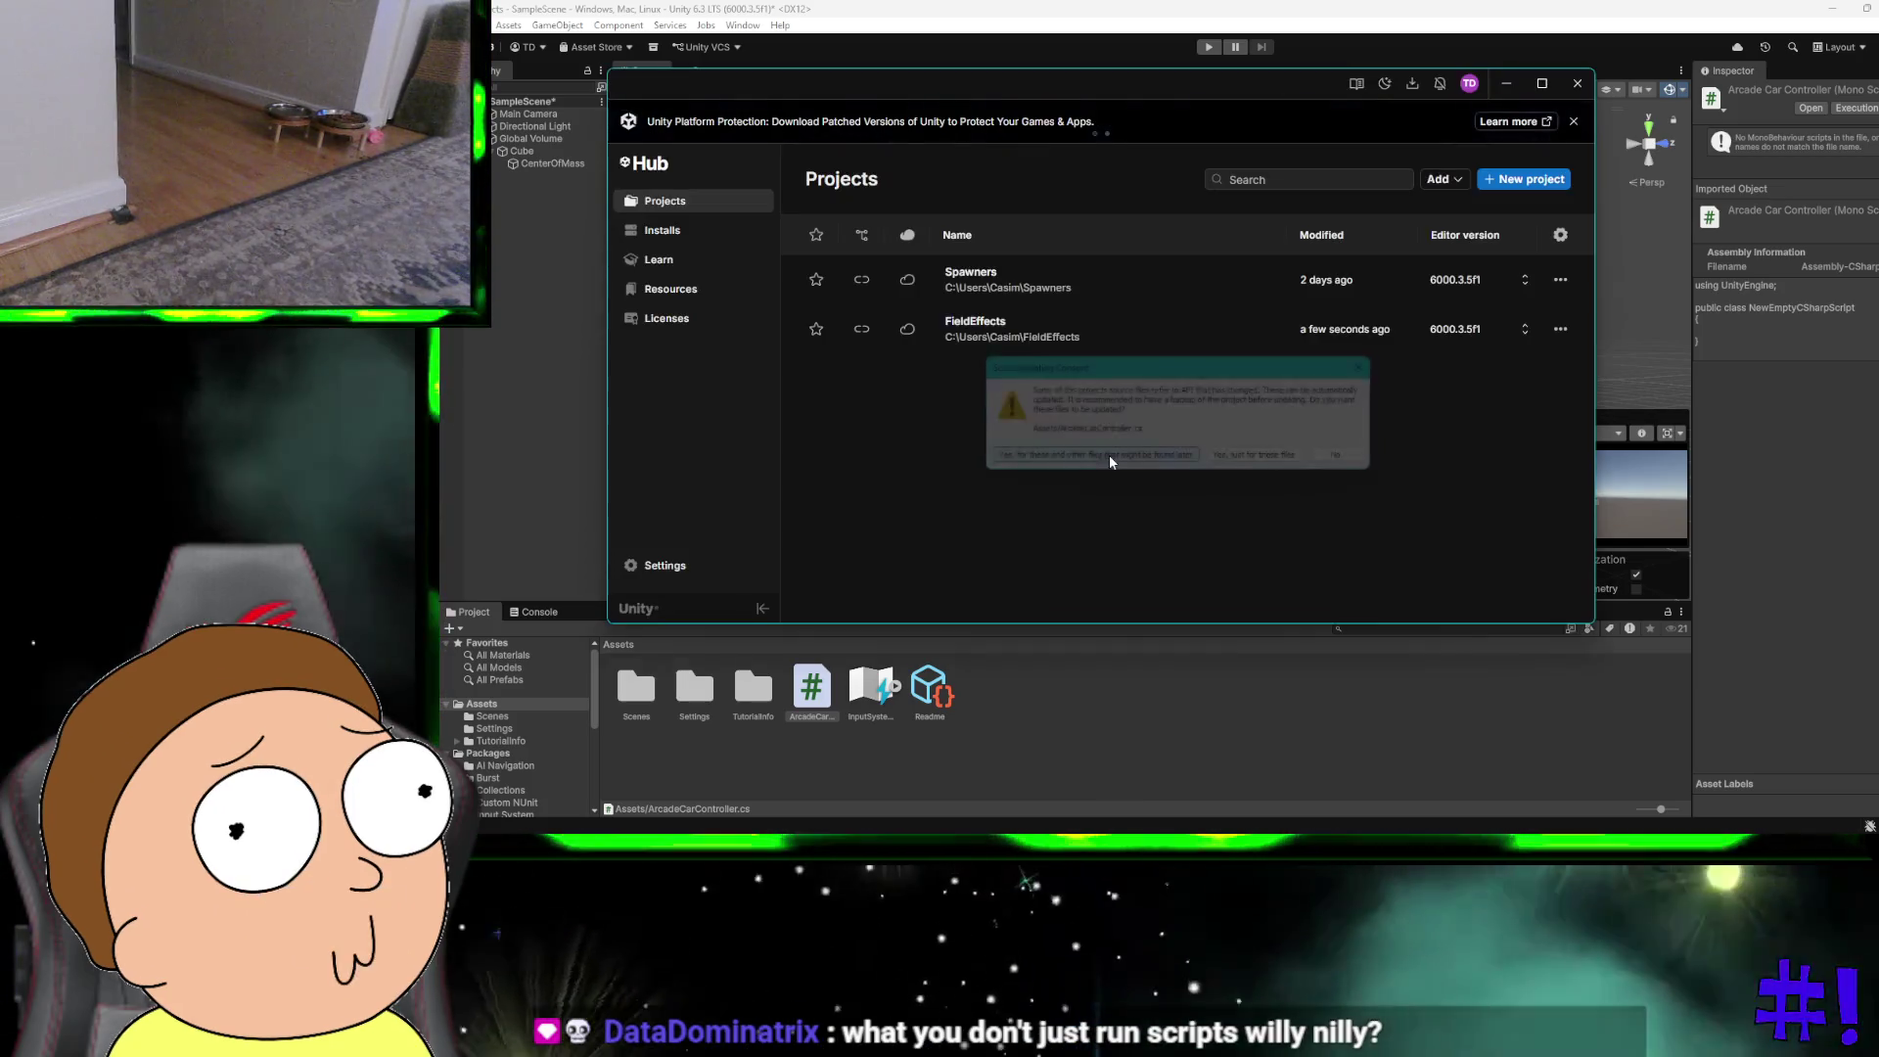
click(1110, 462)
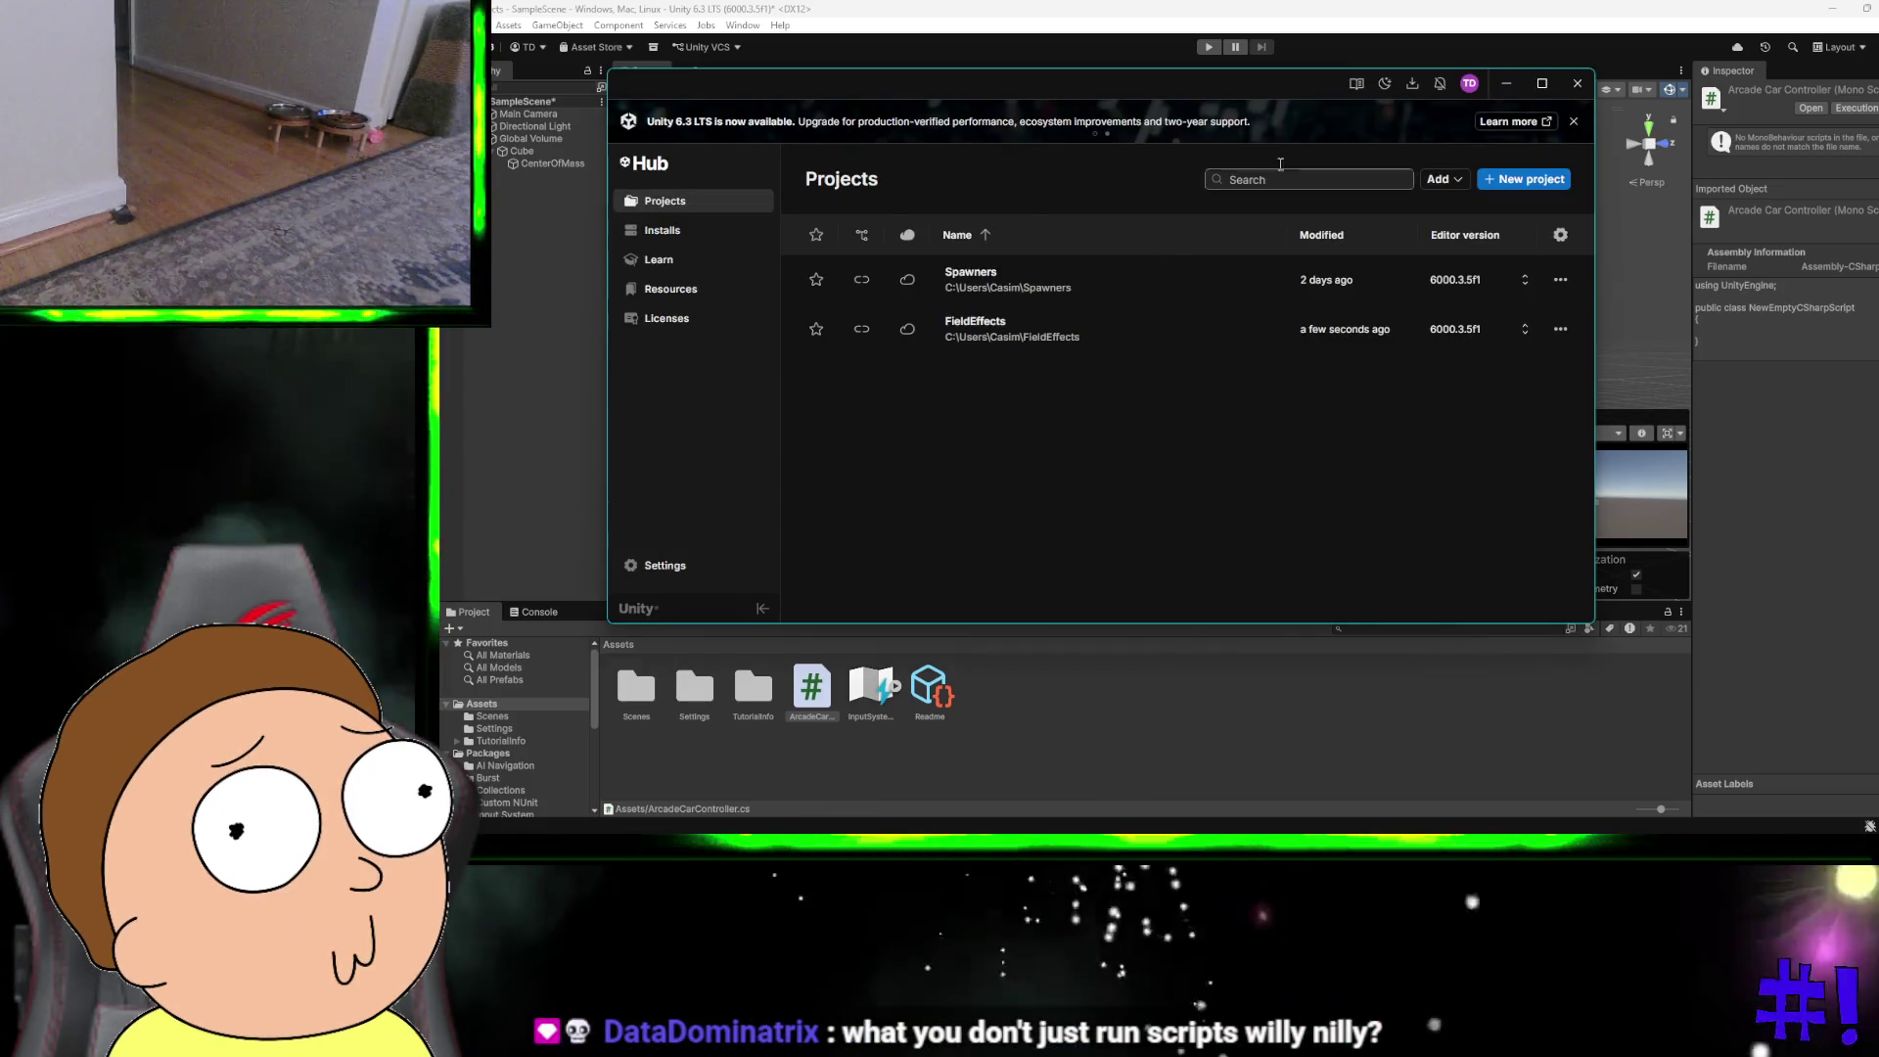
click(1512, 86)
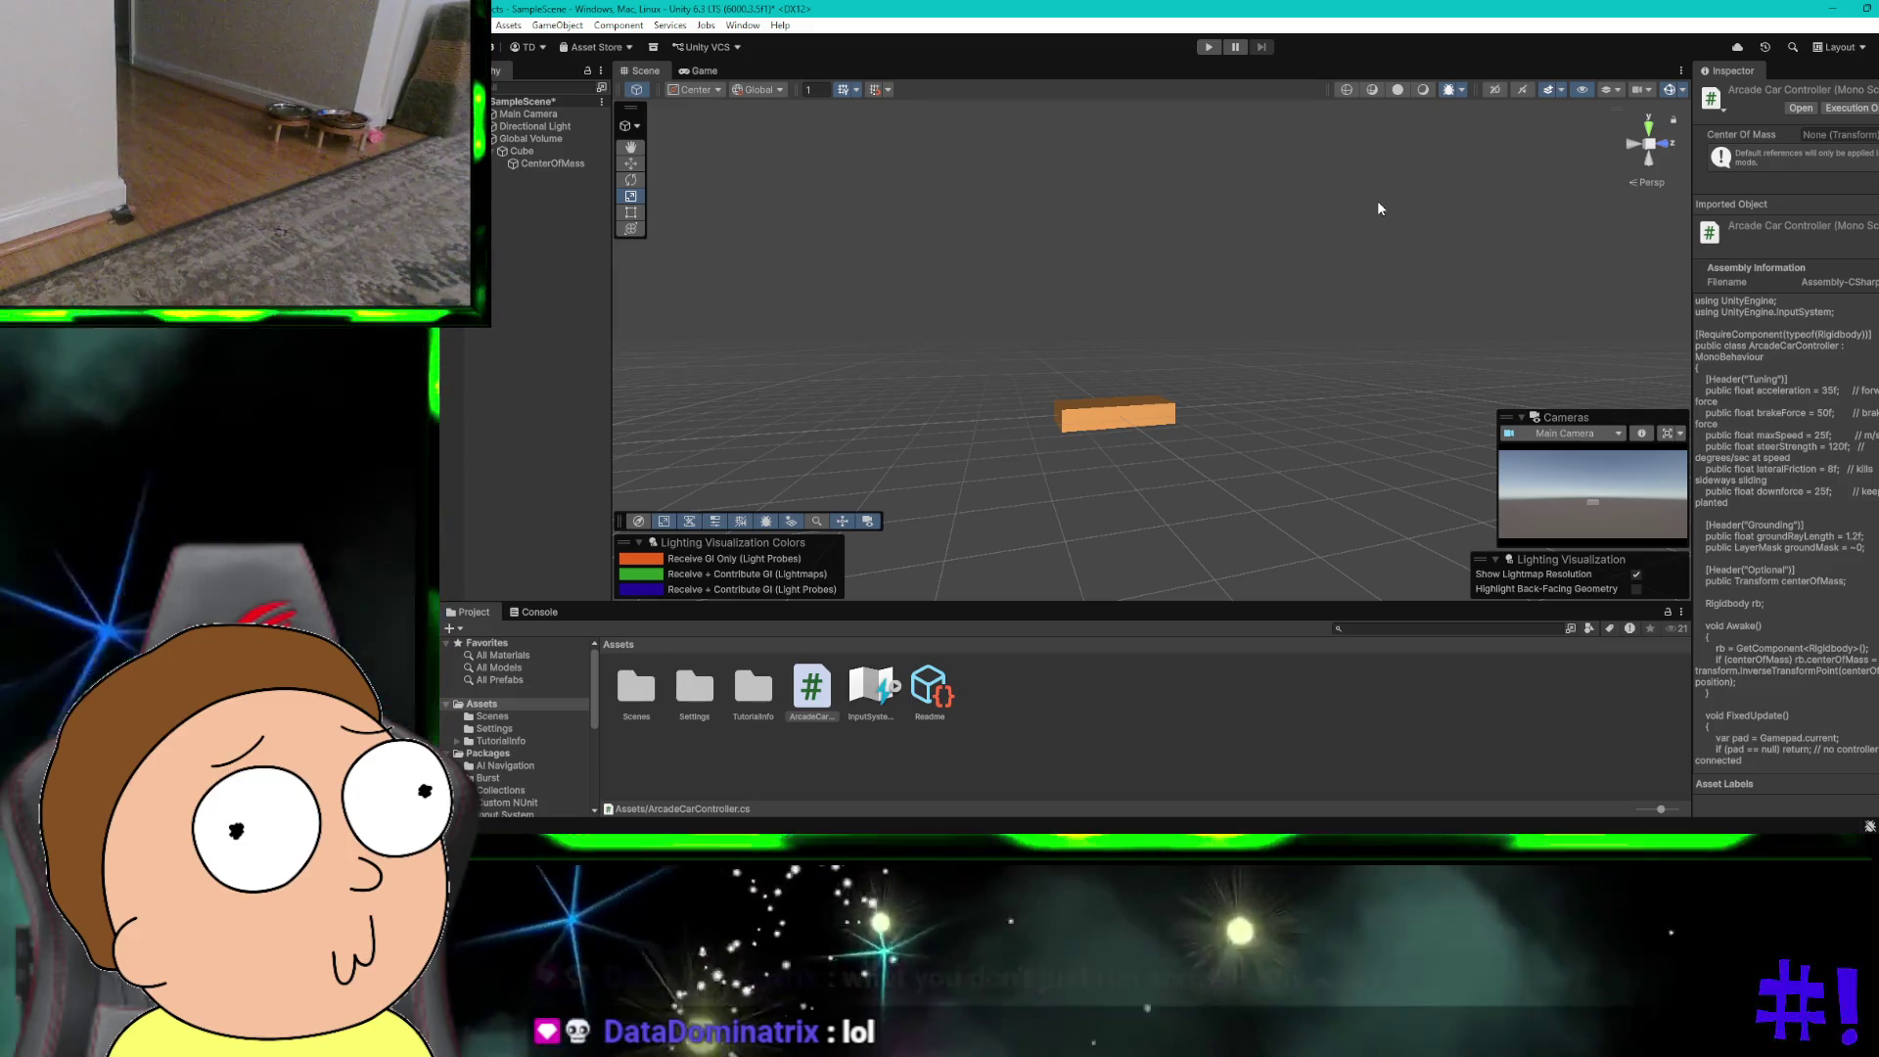
click(1219, 48)
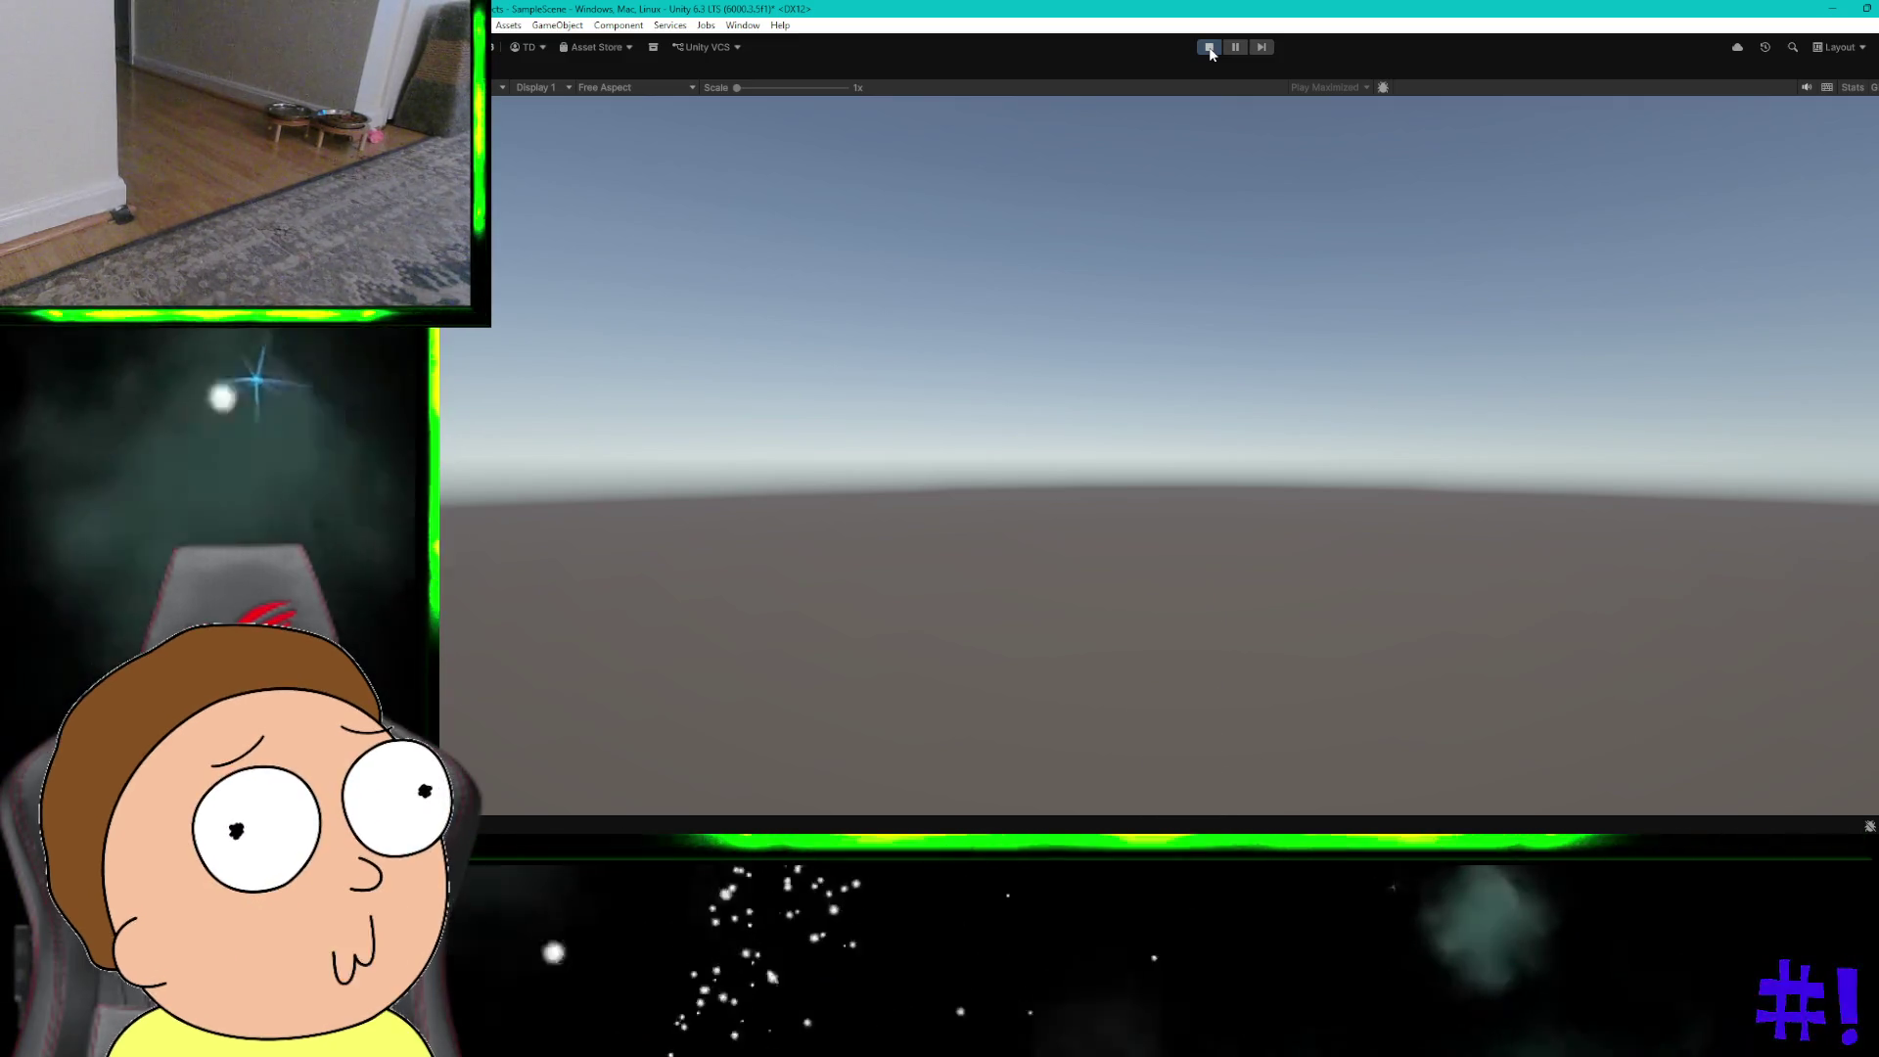
click(1210, 48)
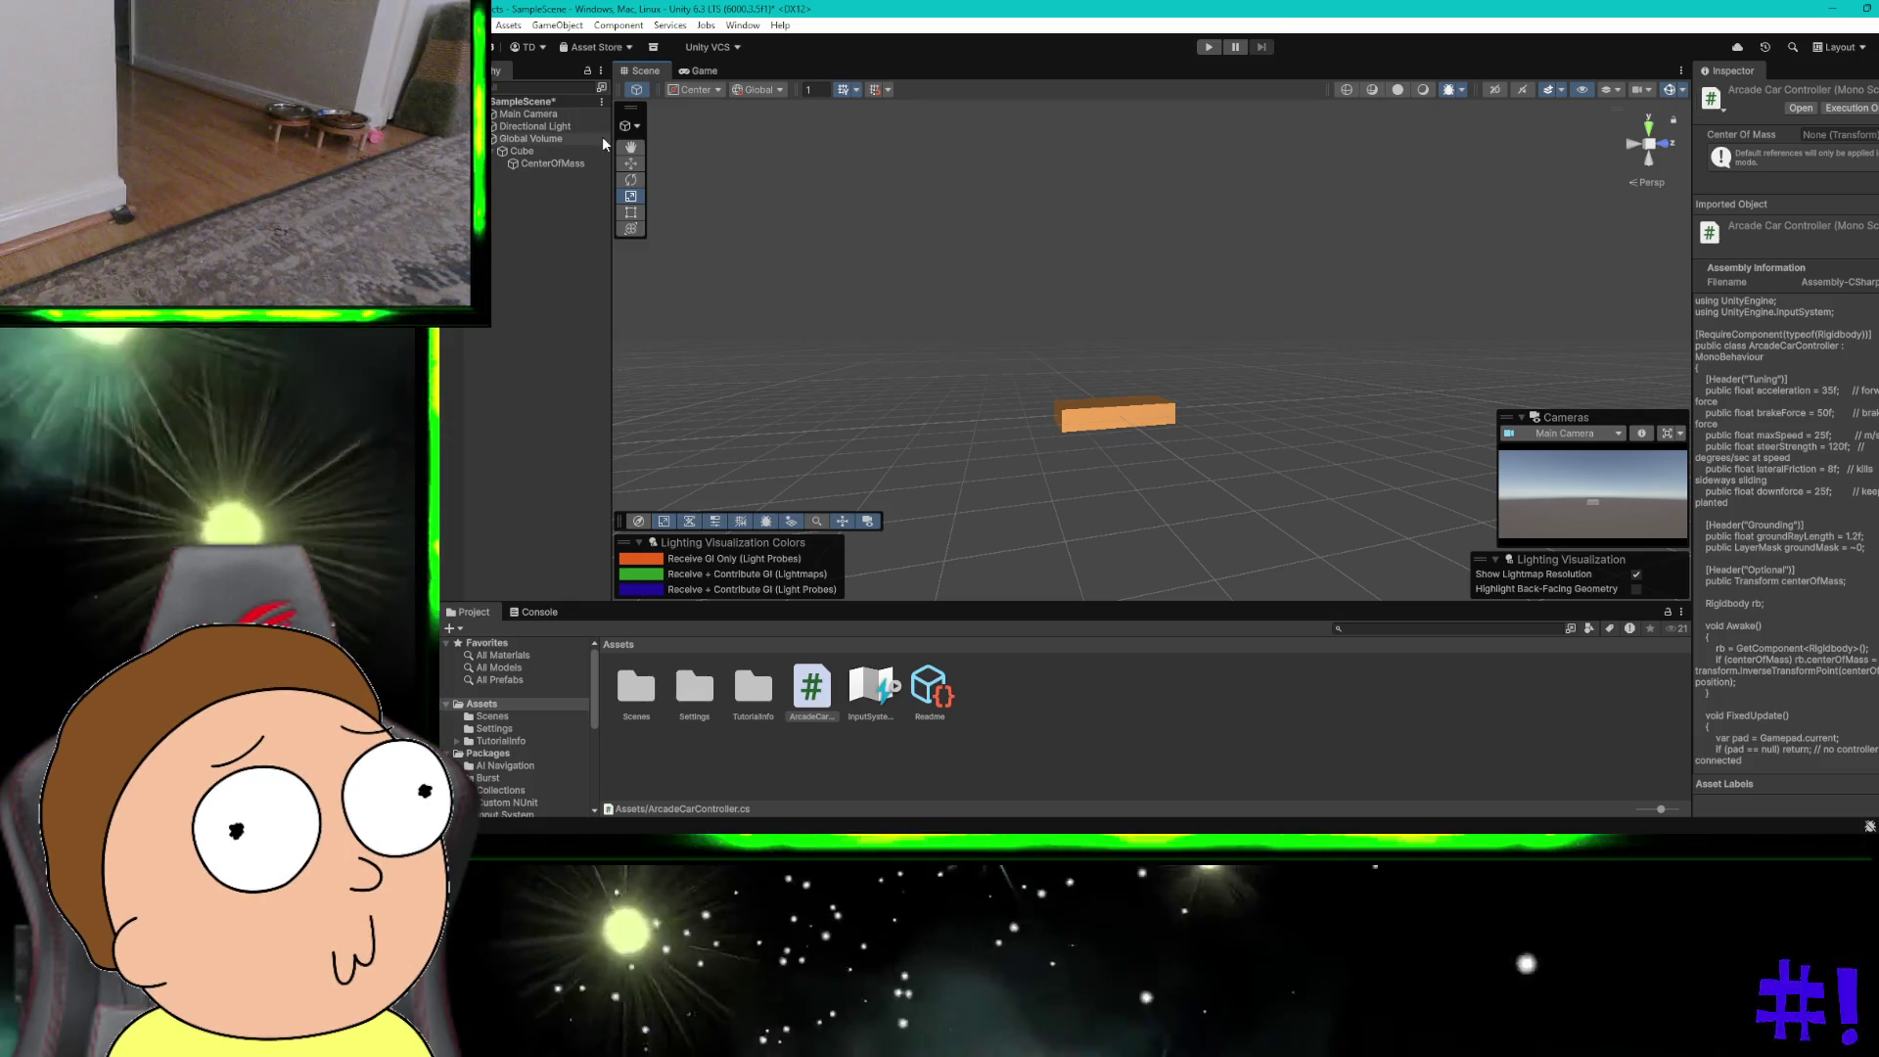
click(561, 164)
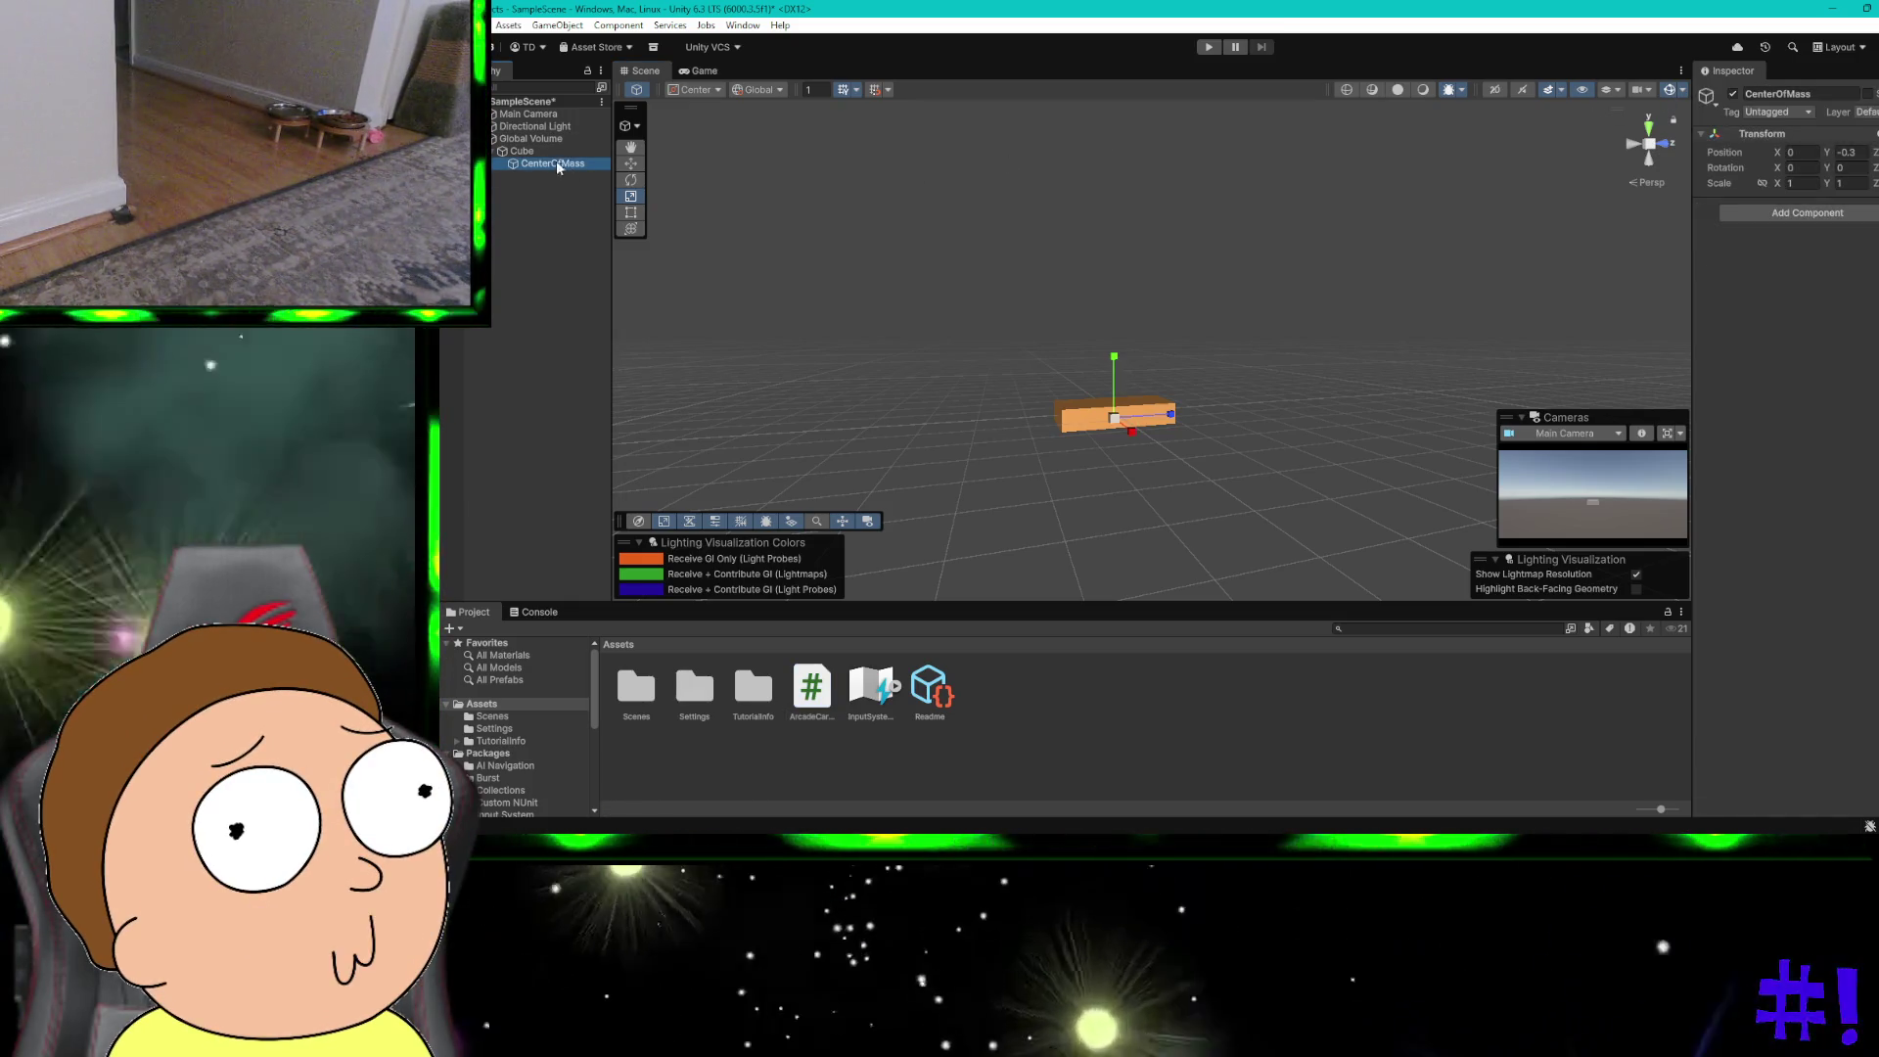
Step: Select the Cube and uncheck Use Gravity on its Rigidbody
click(542, 152)
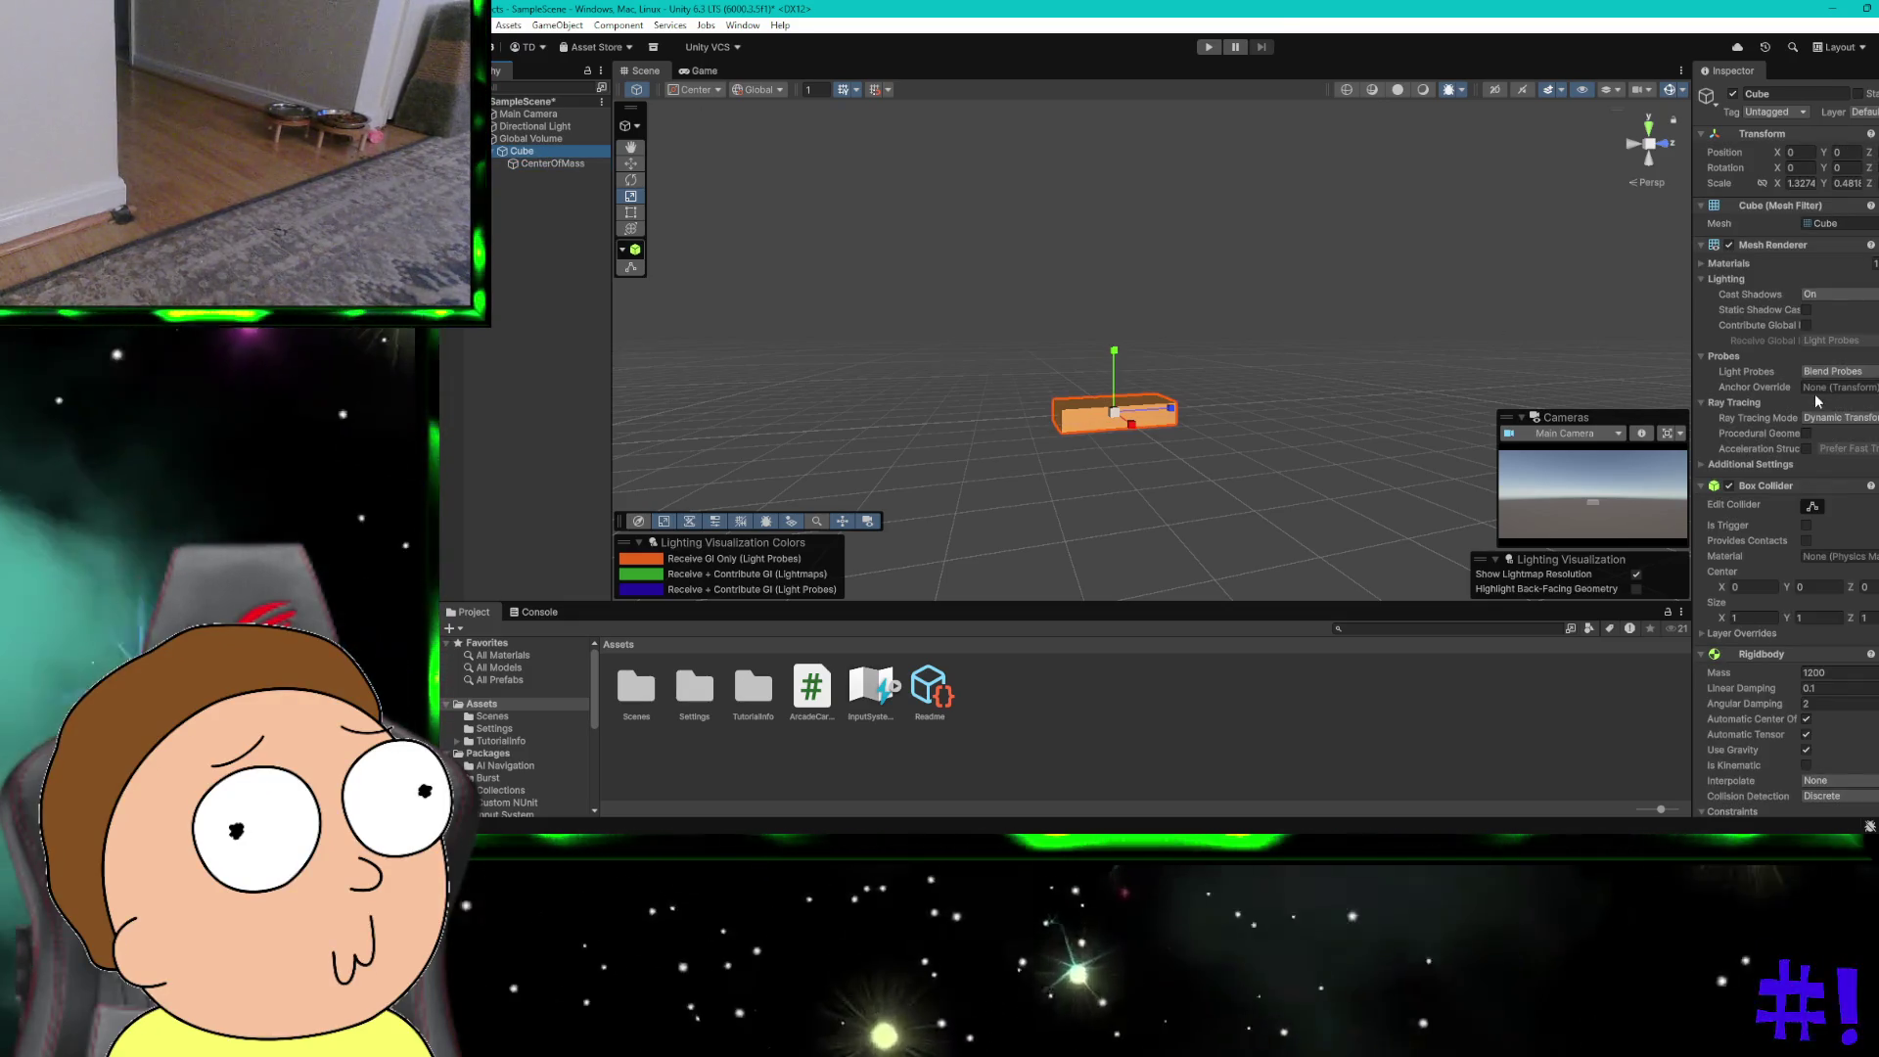
scroll(1812, 270, down, 4)
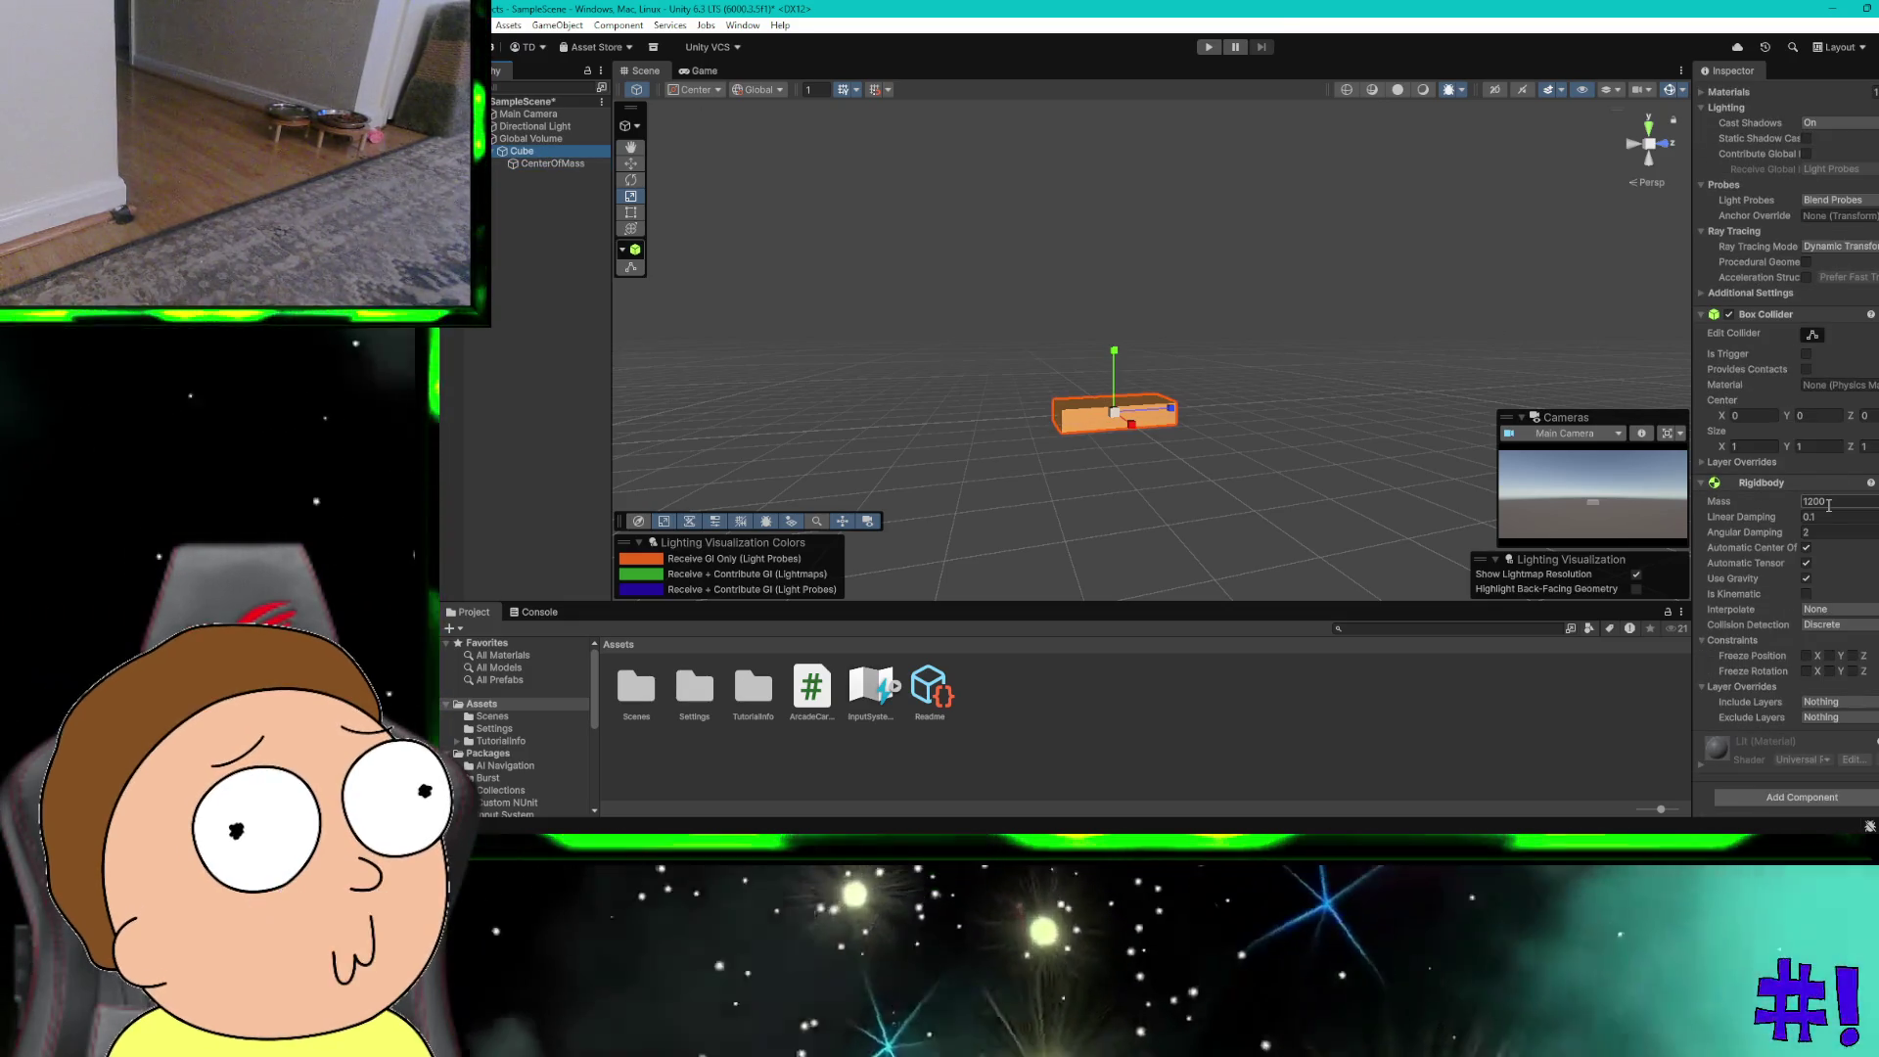
click(1806, 578)
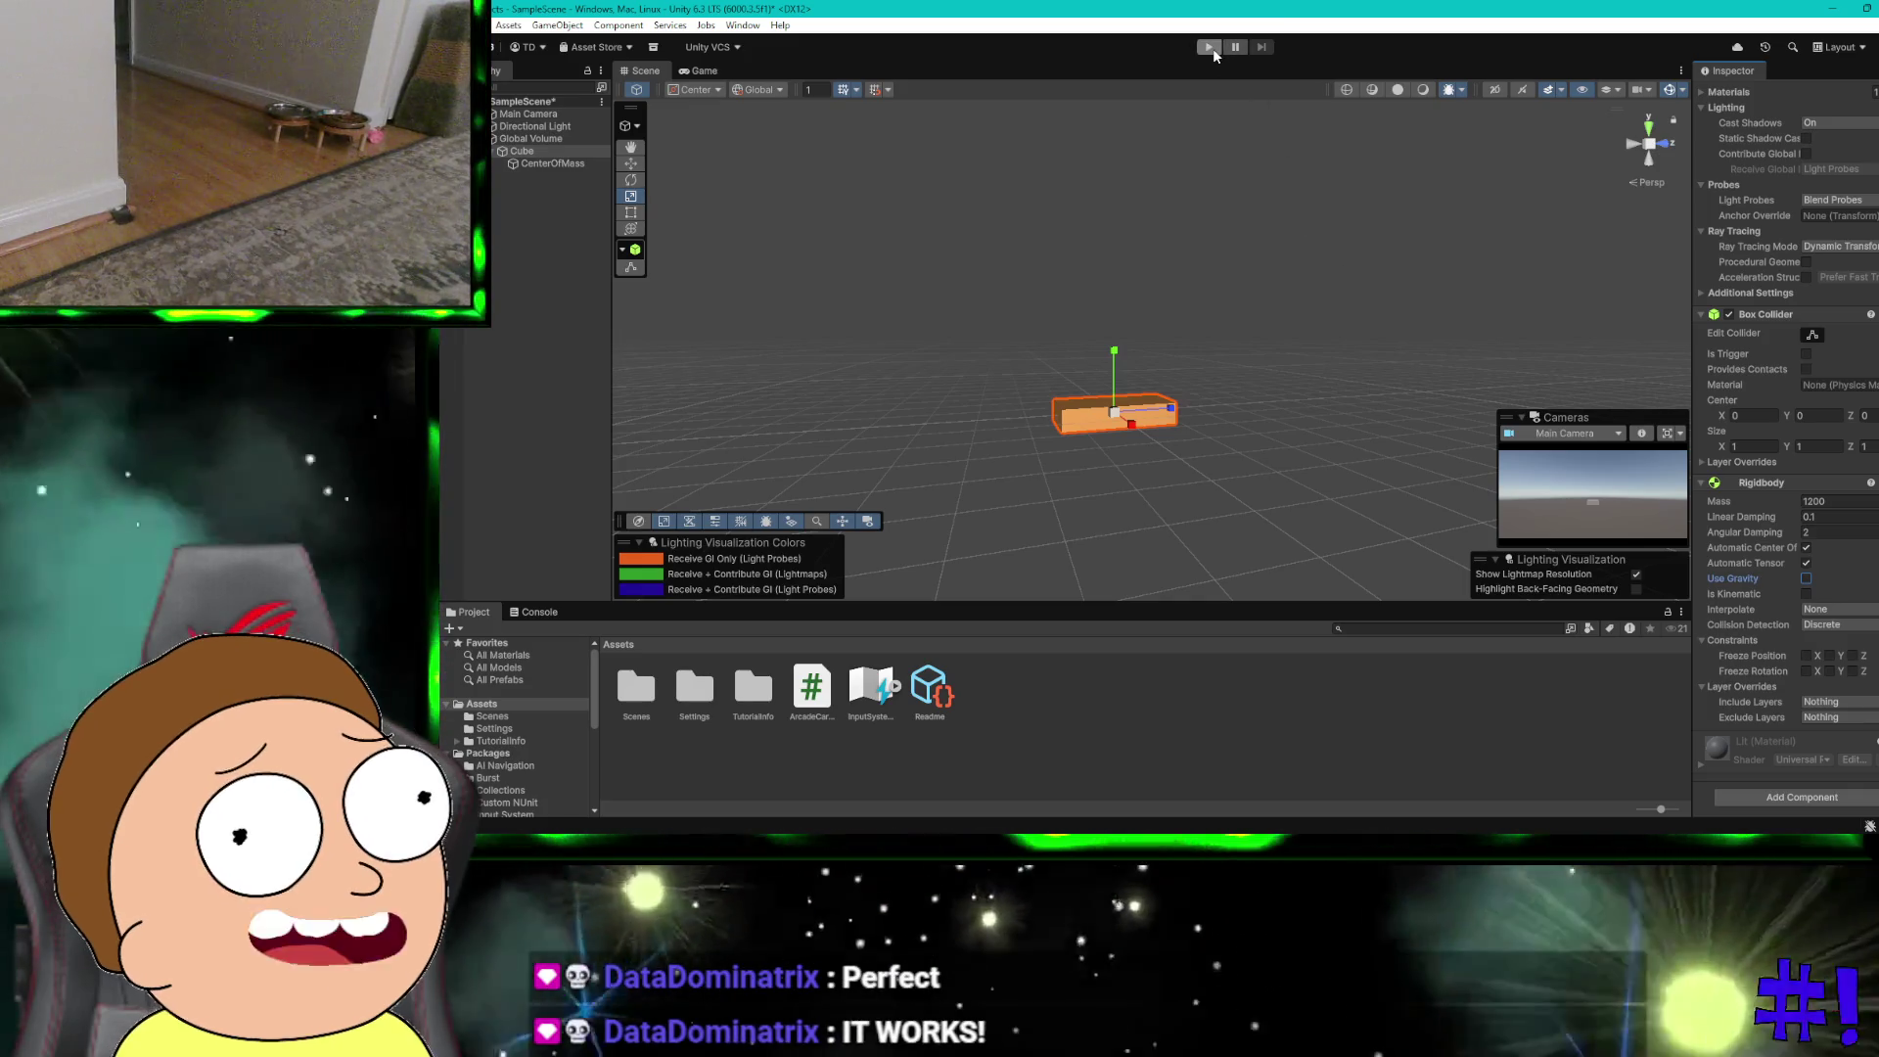
Step: Run the scene in play mode to watch the gravity-free box, then stop it
click(1213, 49)
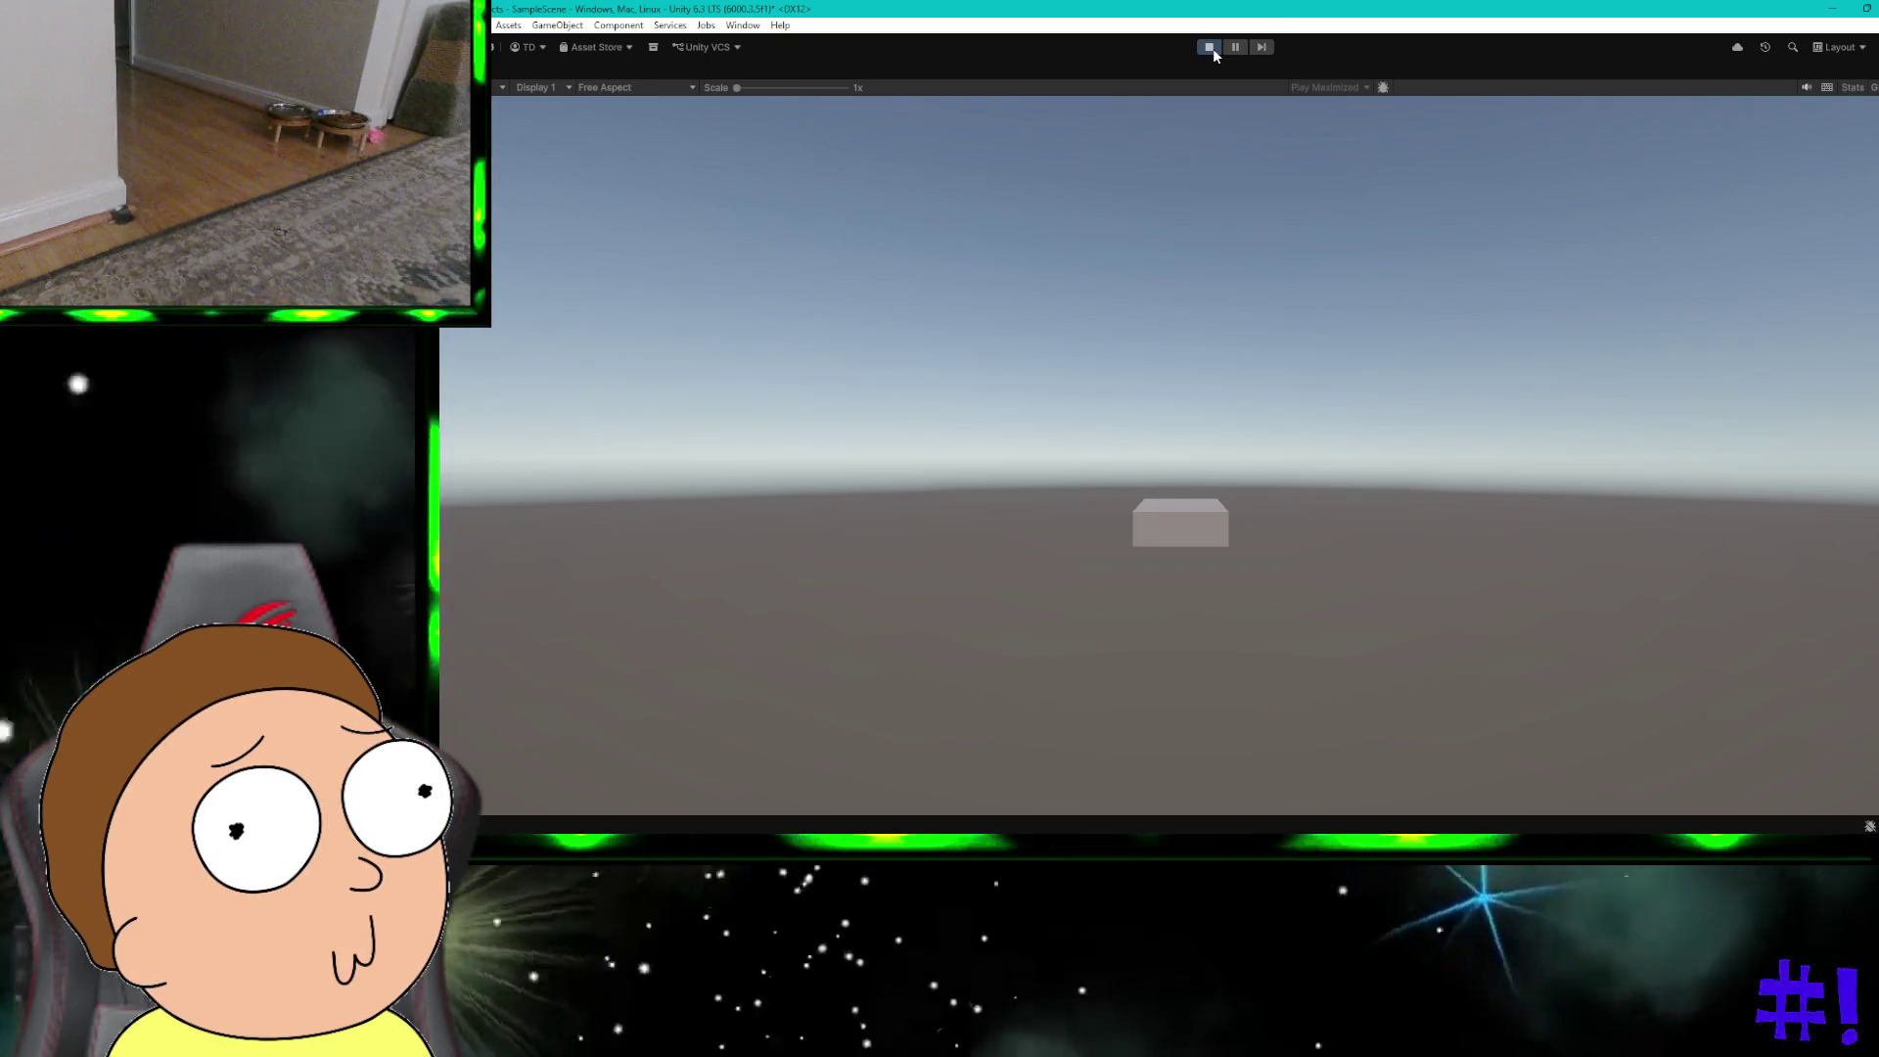
click(1212, 49)
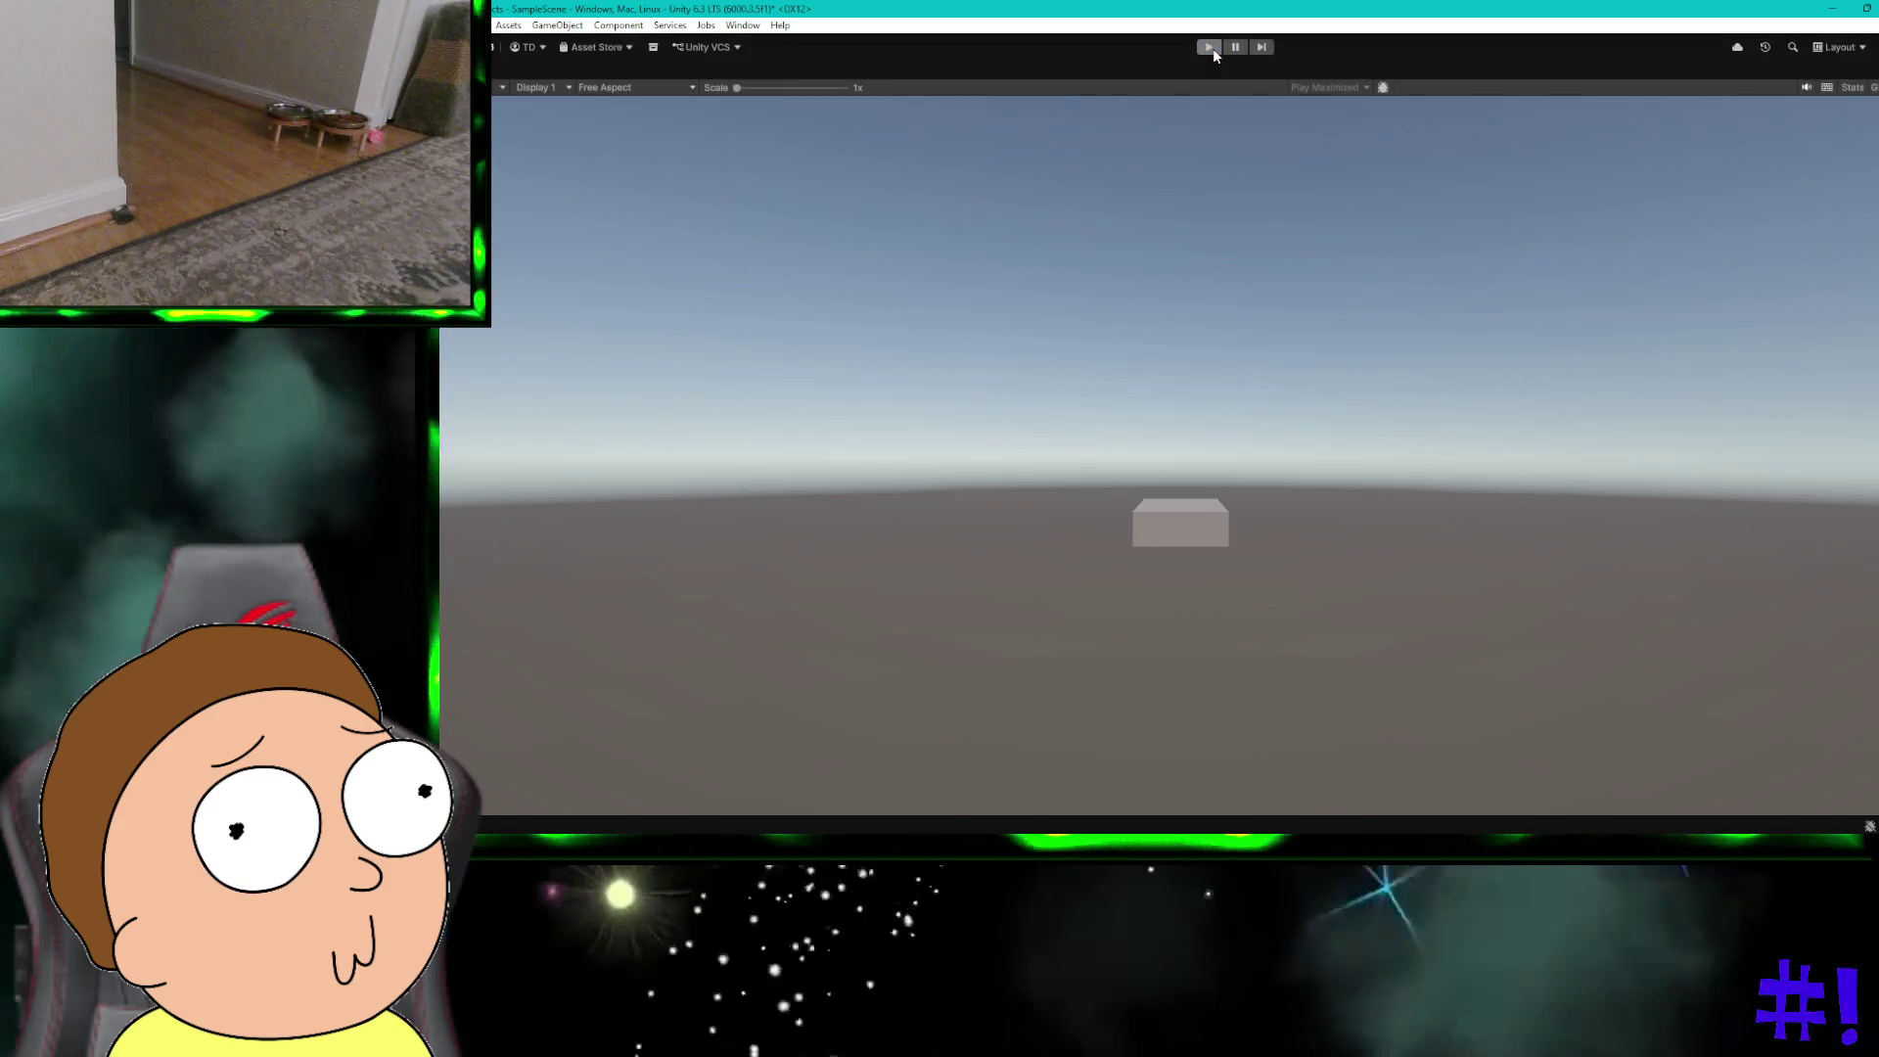
key(ctrl+super+Right)
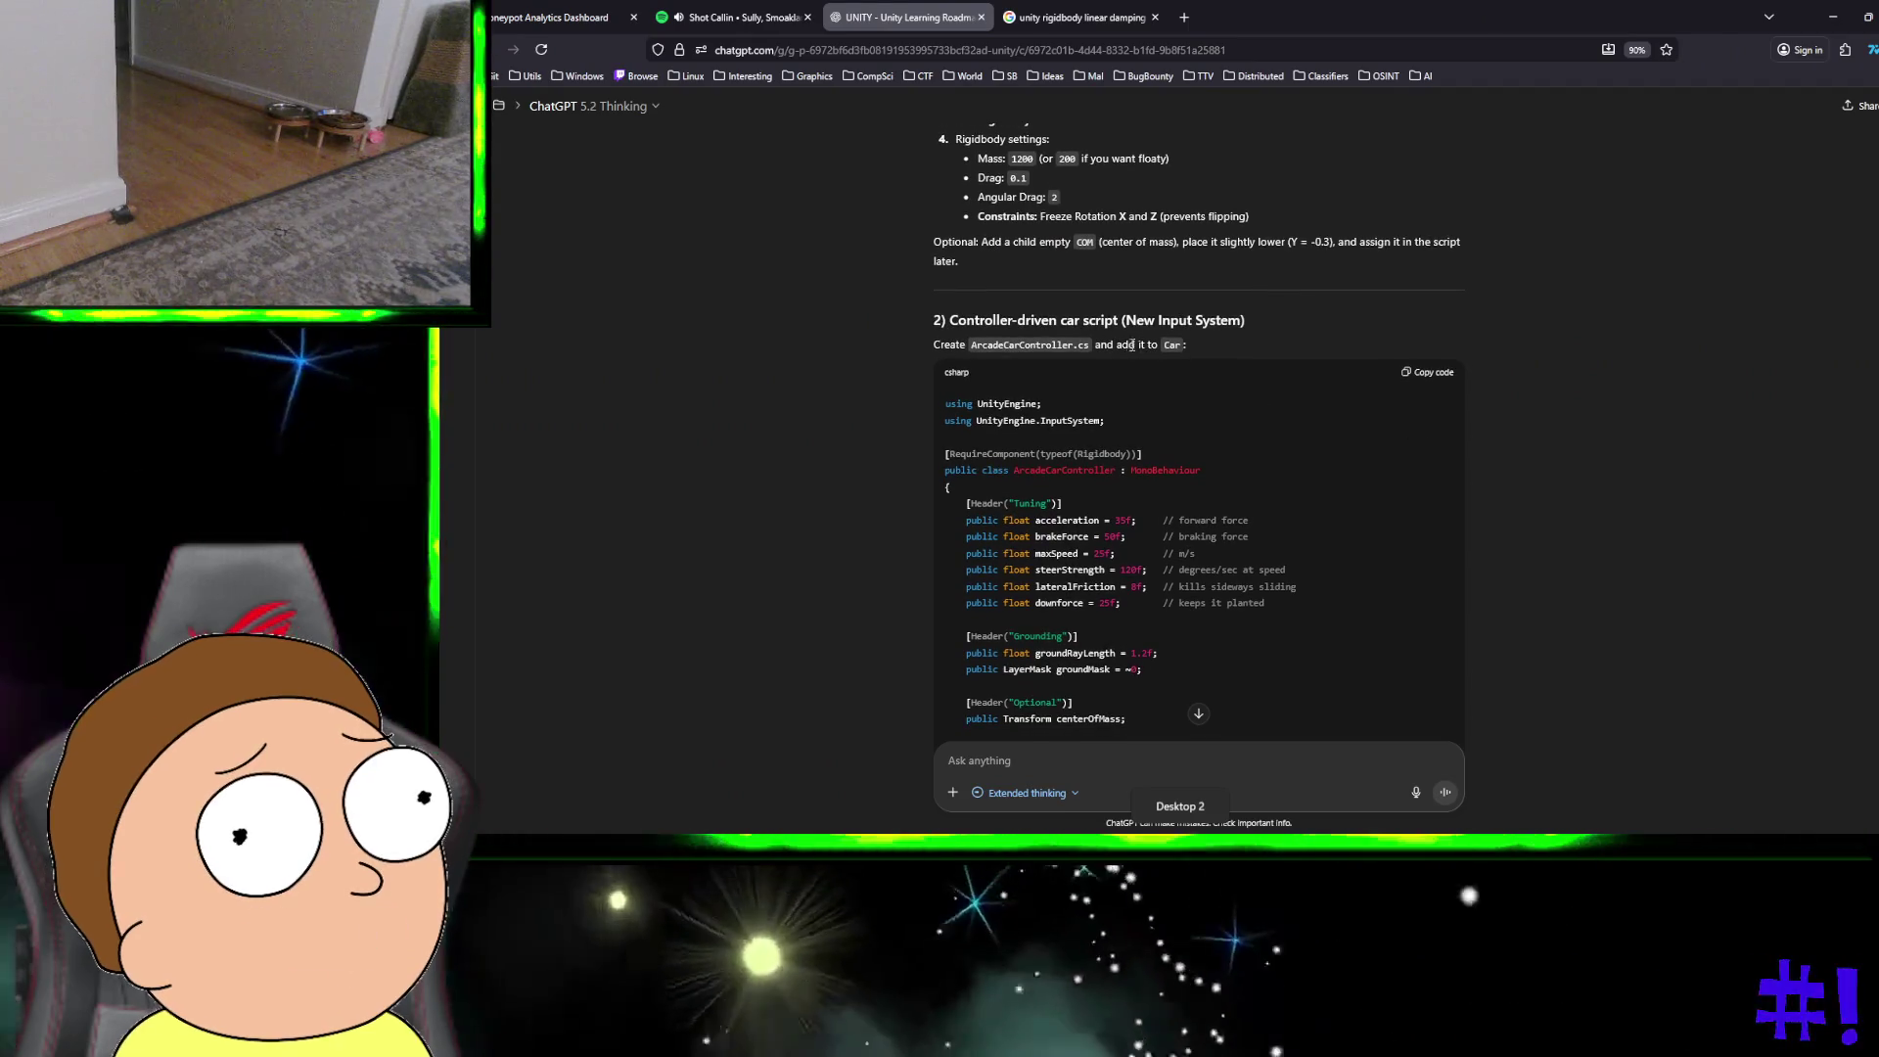
key(ctrl+super+Left)
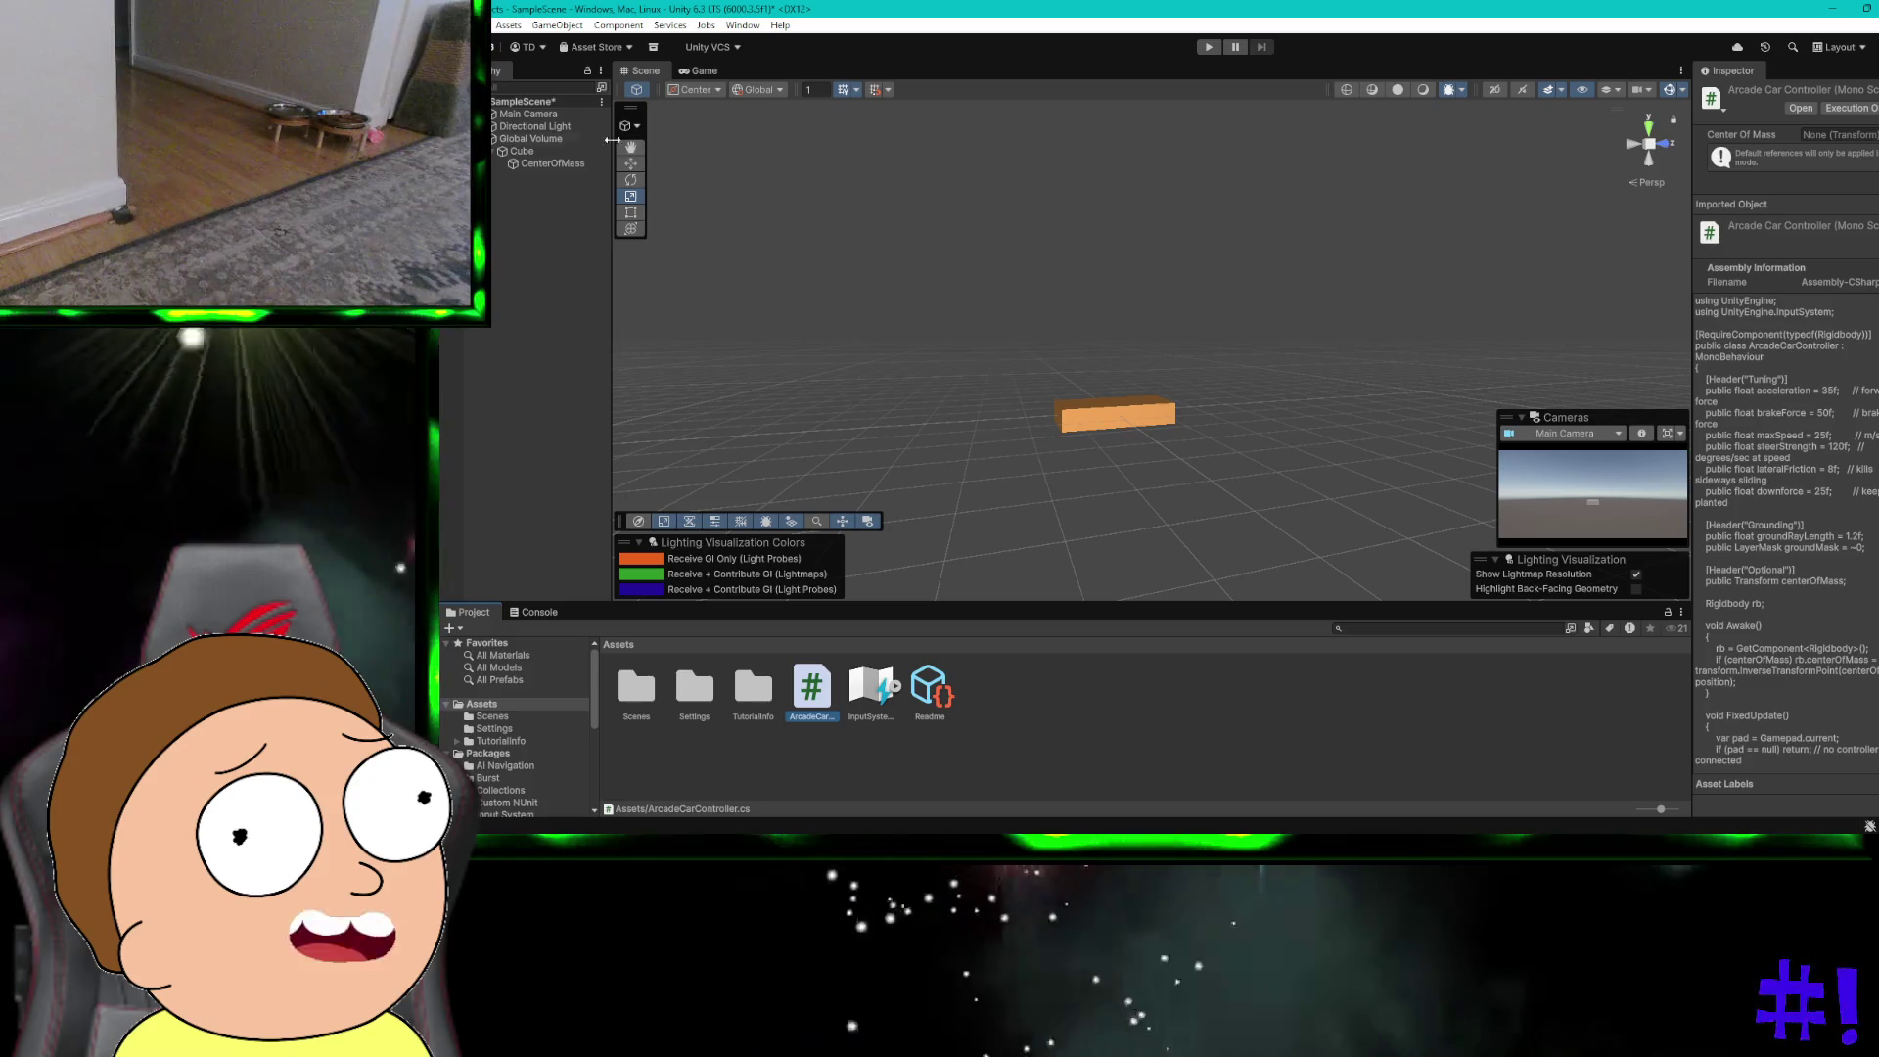
Step: Rename the Cube object to Car
click(566, 162)
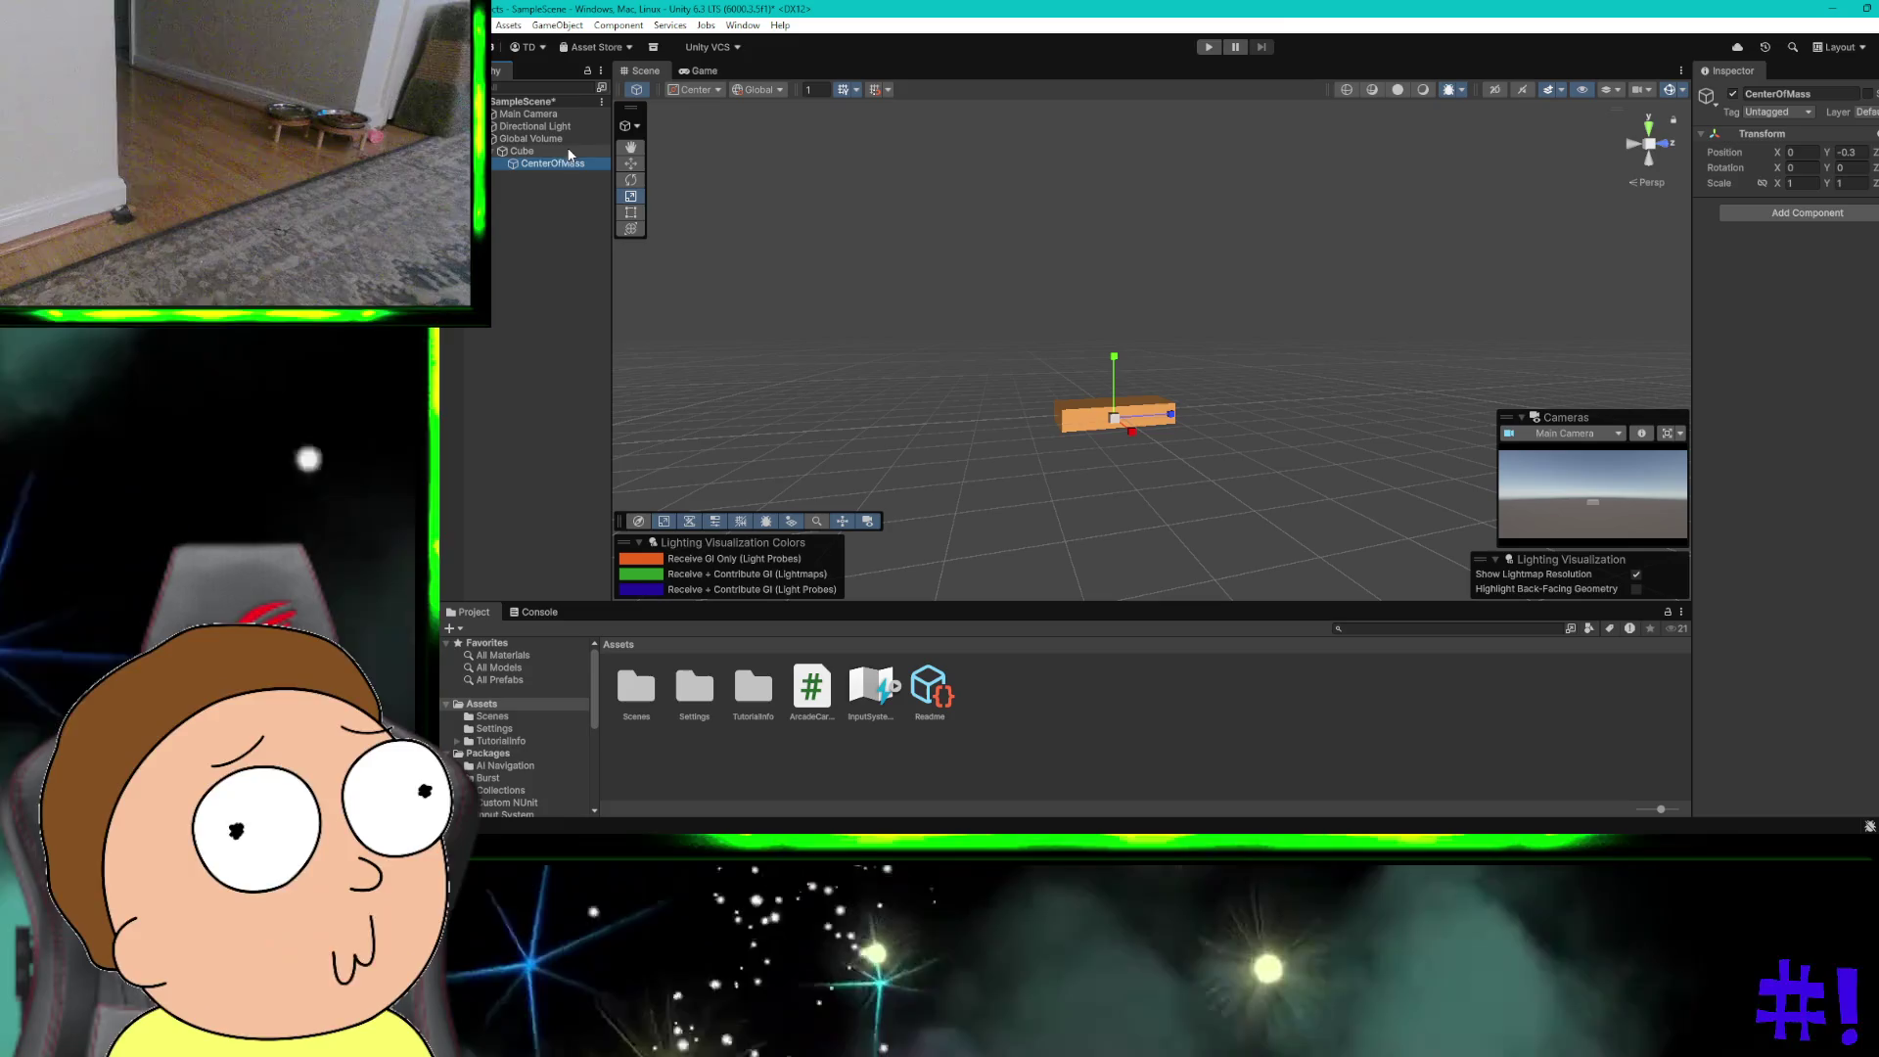
click(524, 152)
right_click(524, 153)
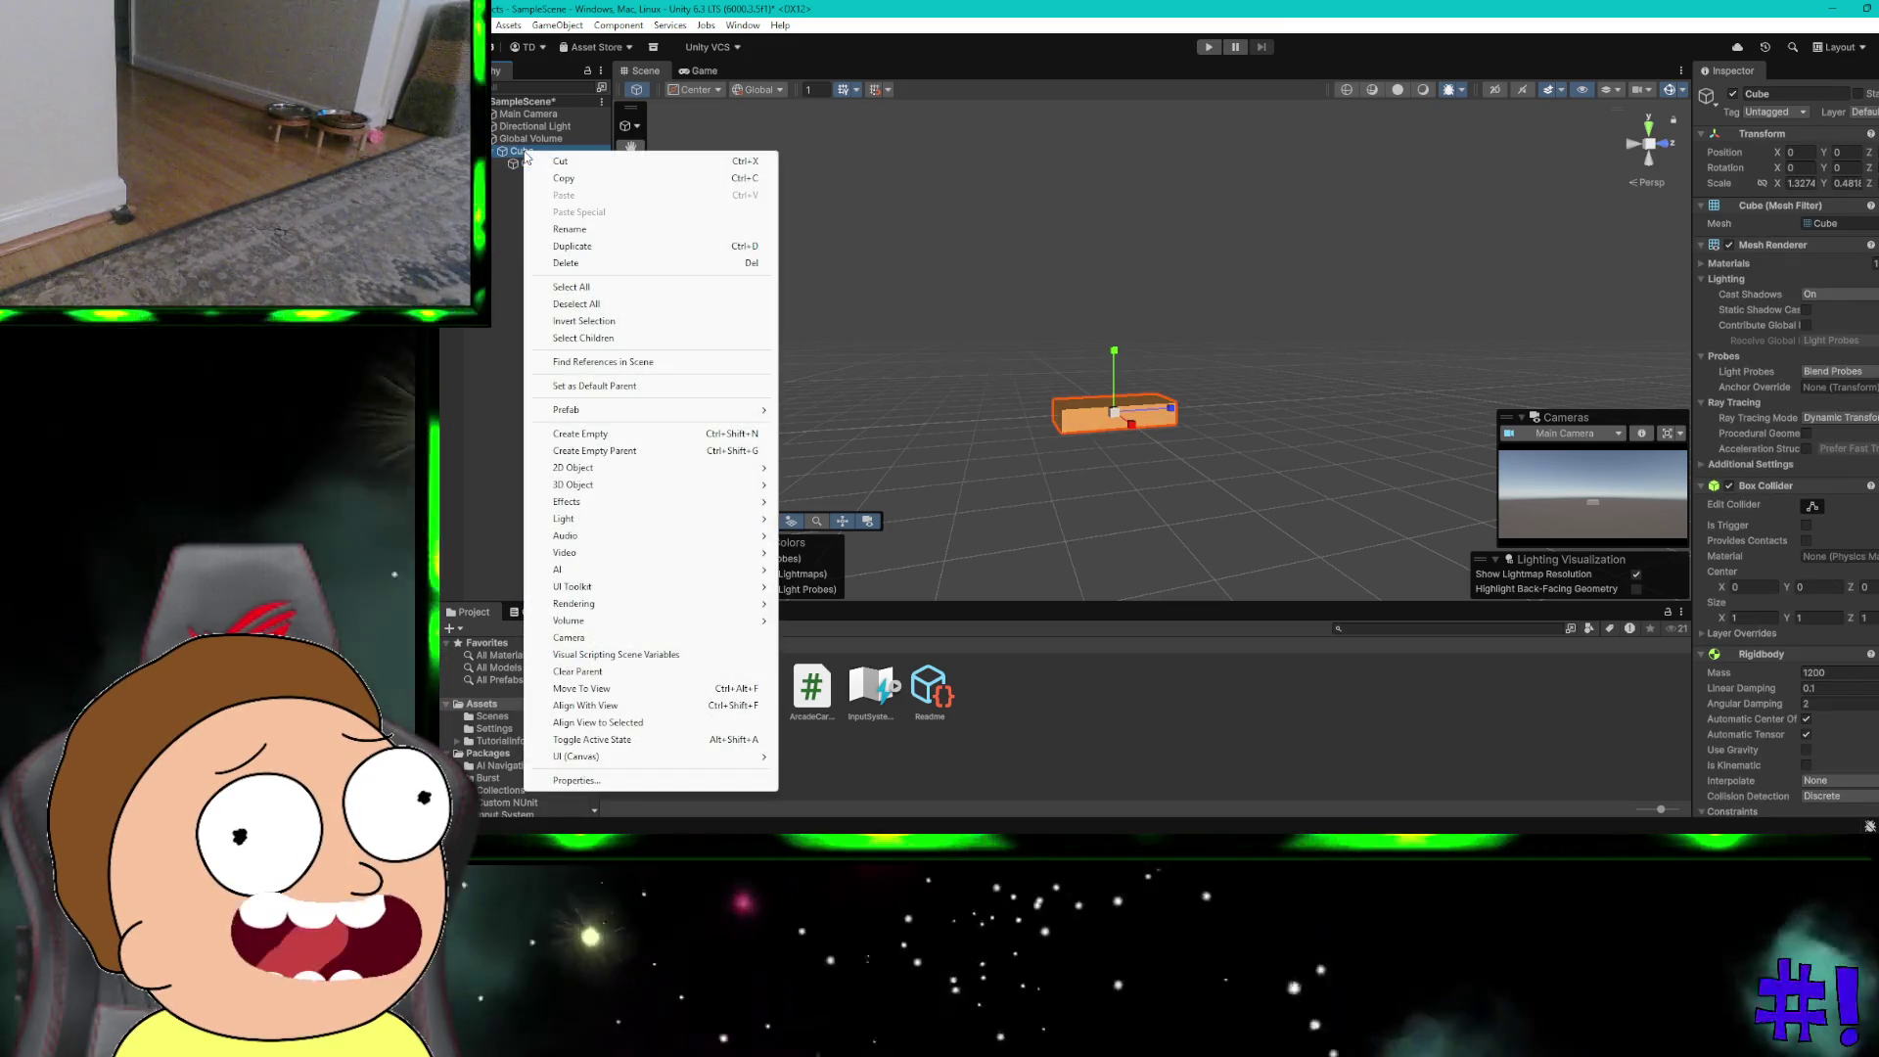
click(566, 228)
text(Car)
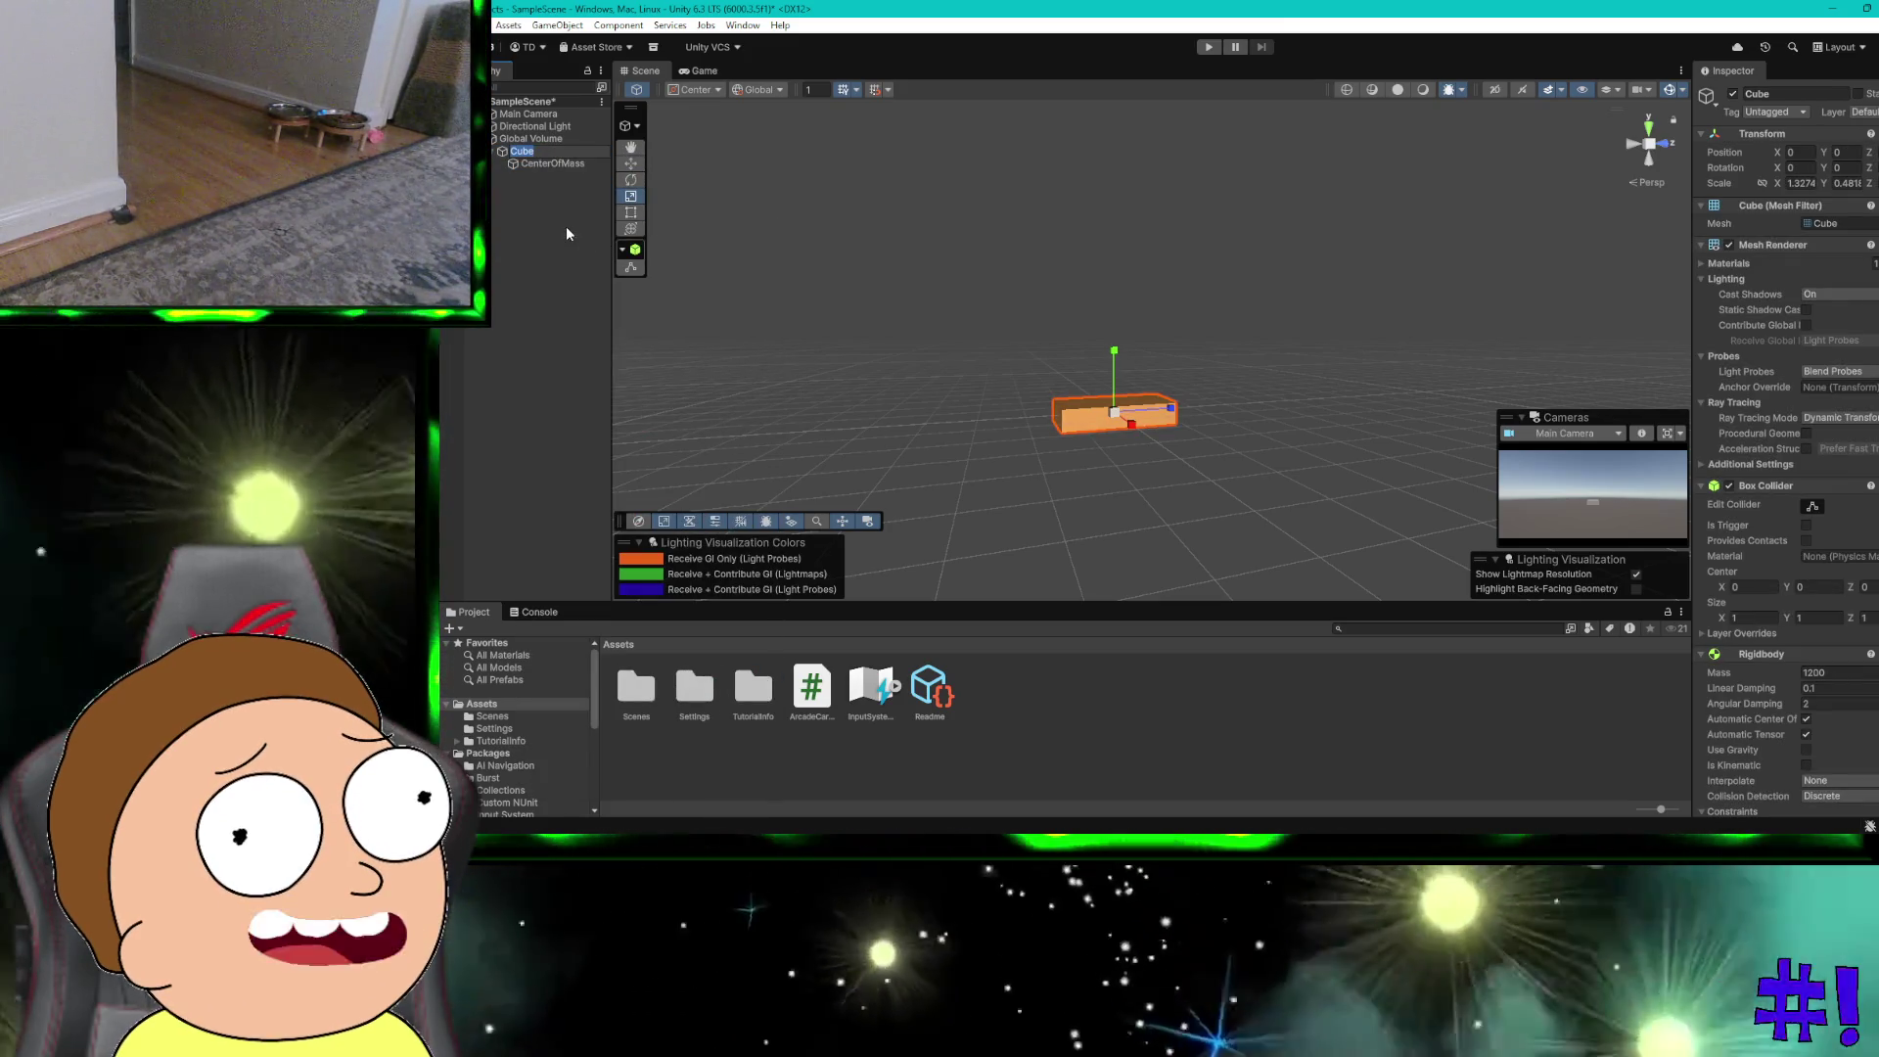
key(Return)
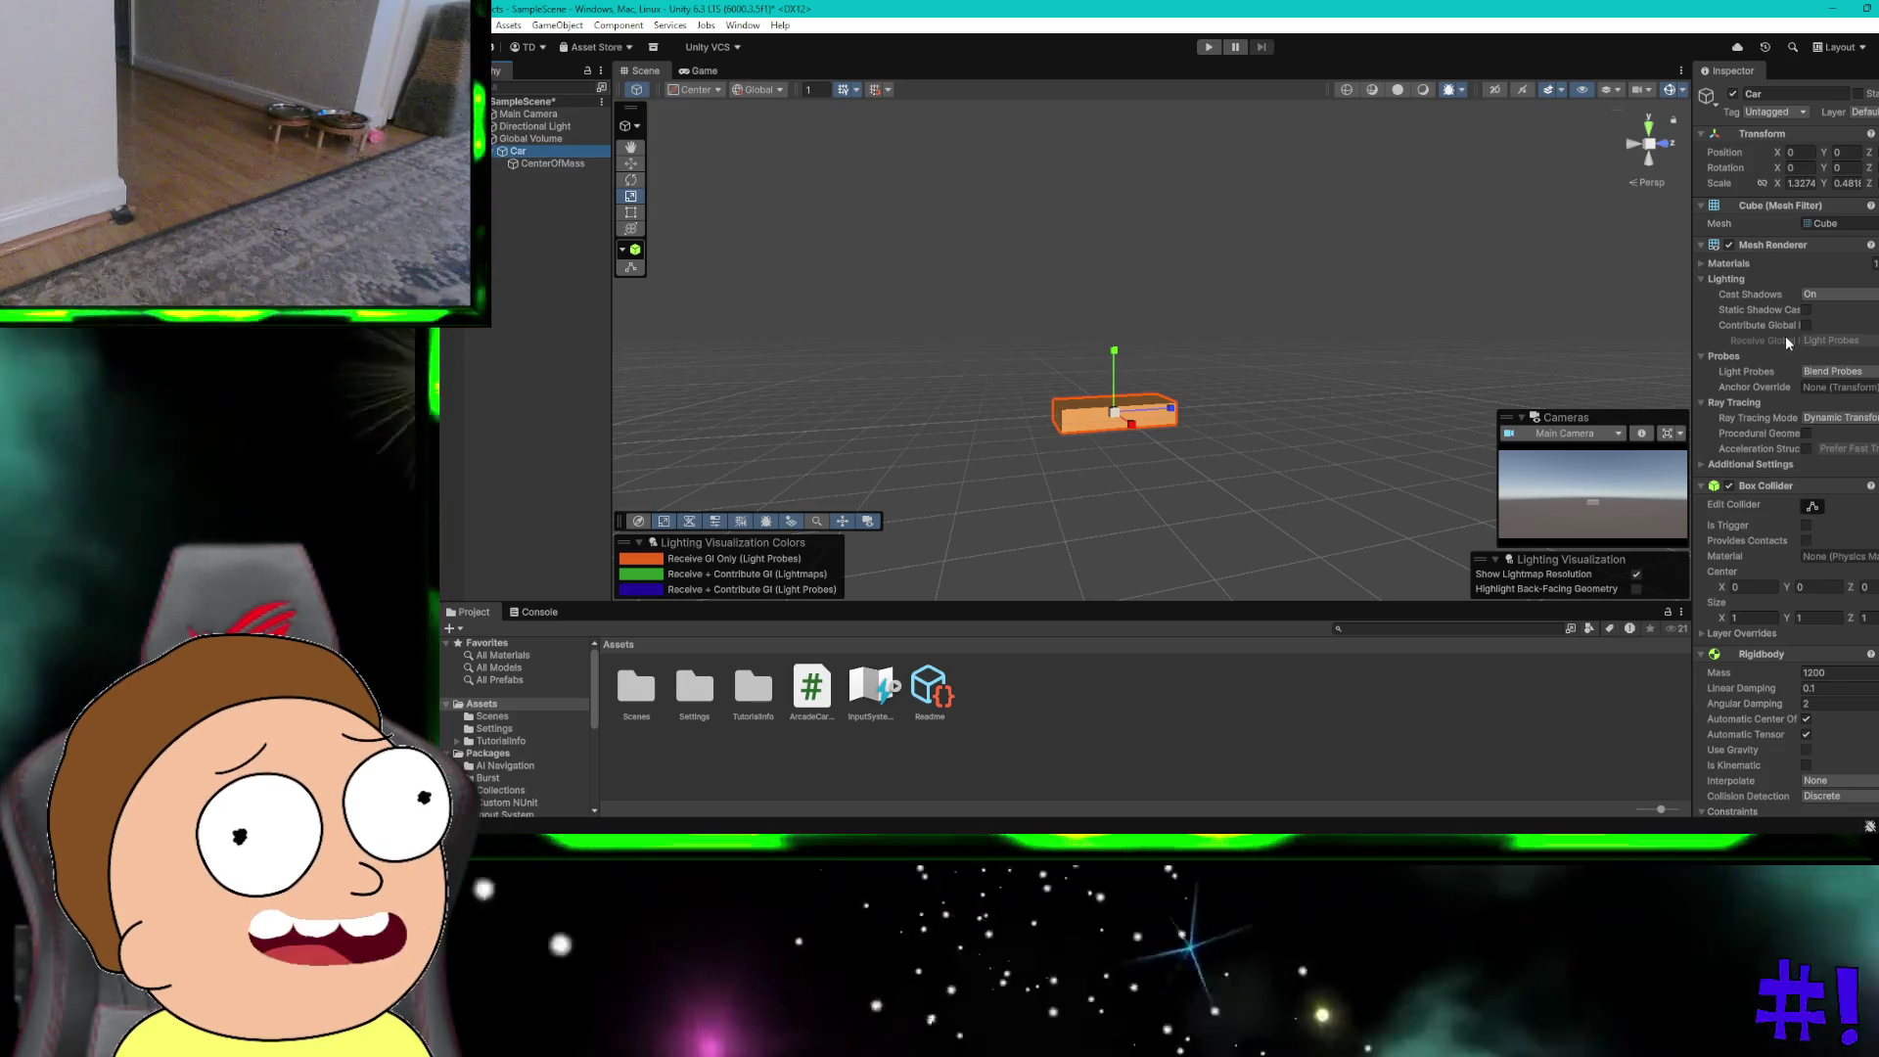
Step: Attach the Arcade Car Controller script to Car and start a test run
scroll(1784, 340, down, 5)
click(1783, 796)
text(rig)
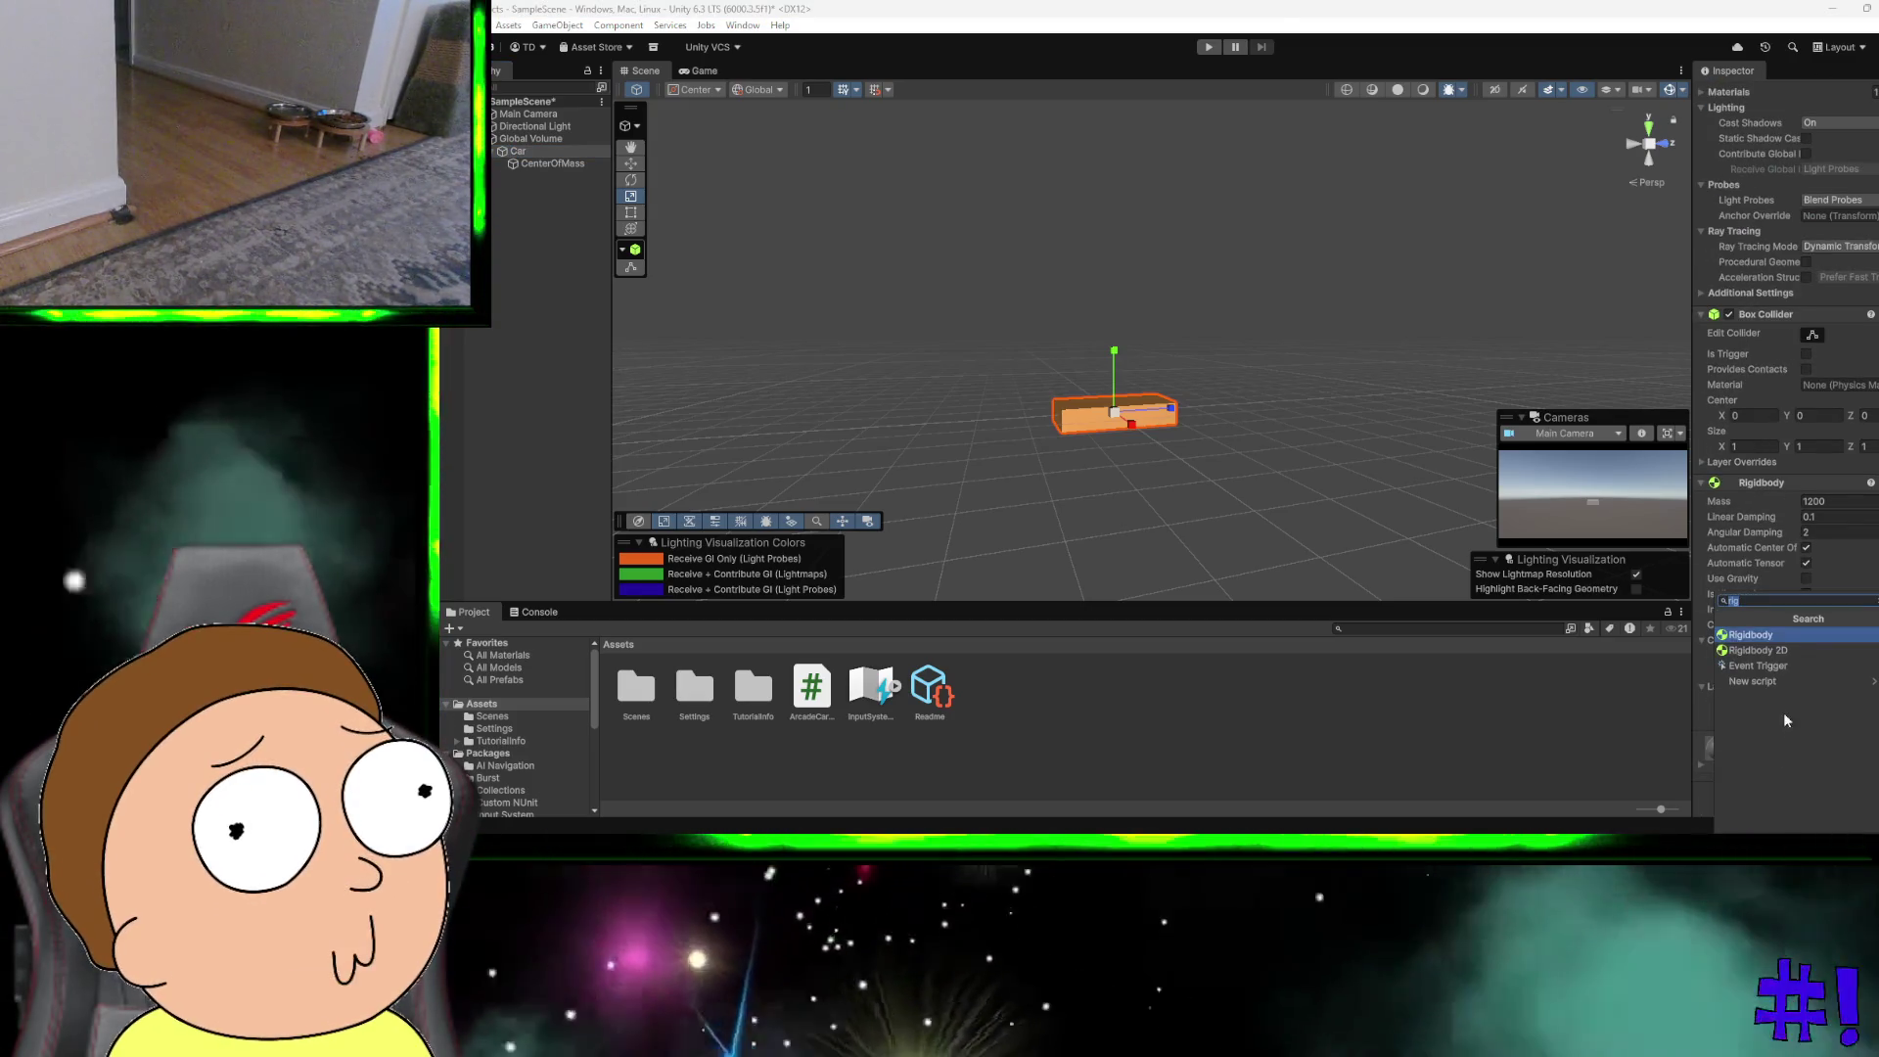
click(1774, 681)
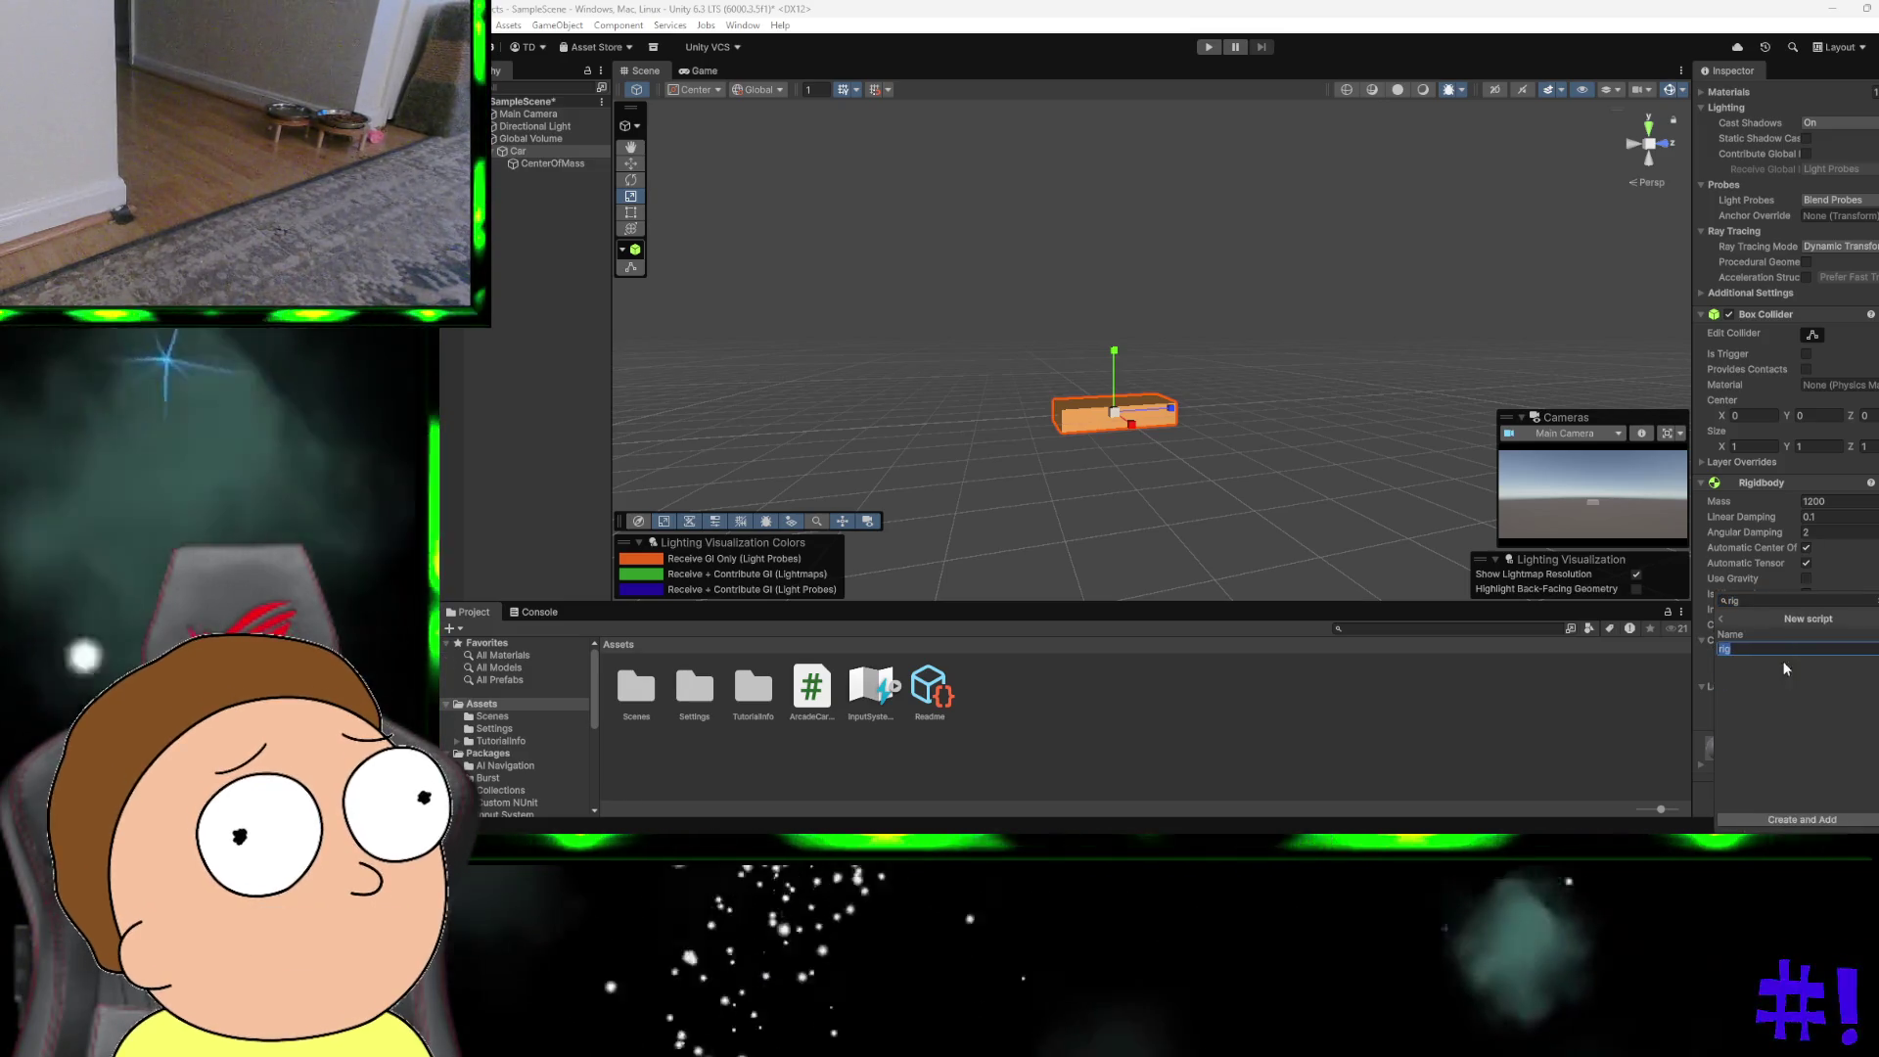
click(1720, 618)
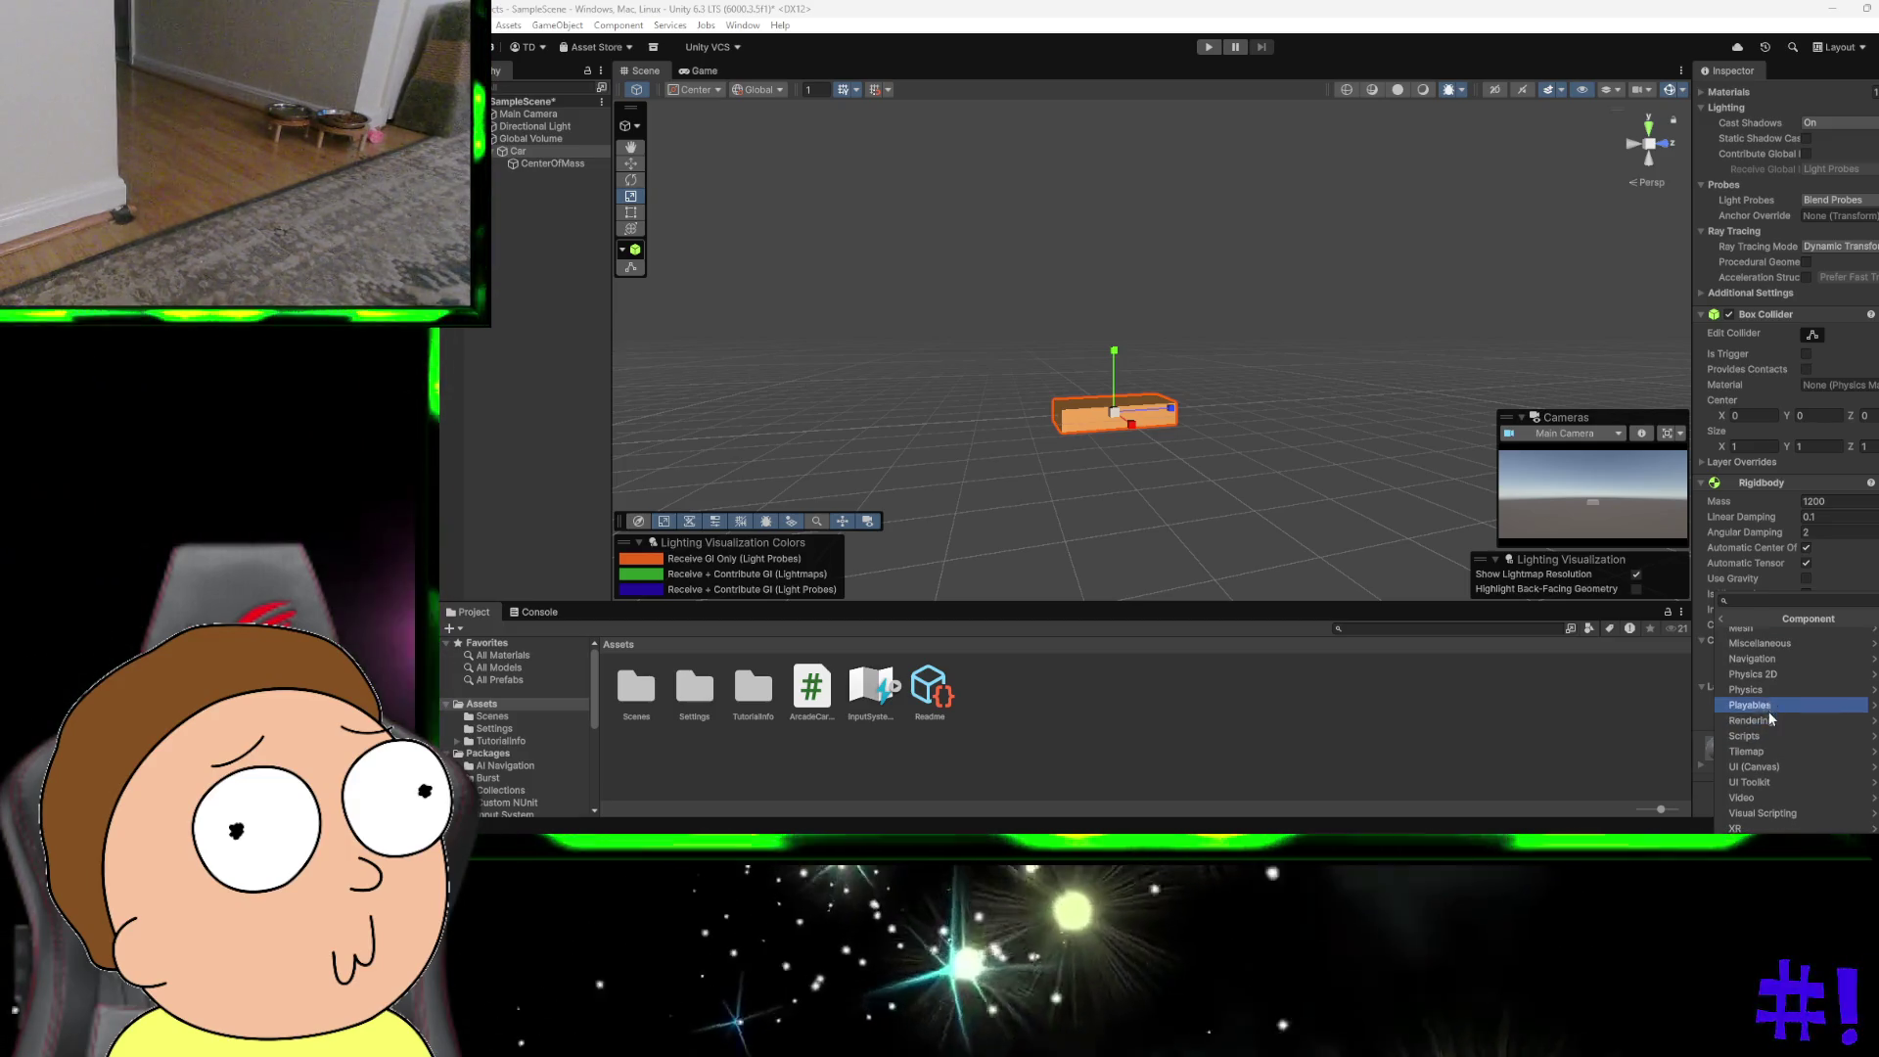
click(1761, 734)
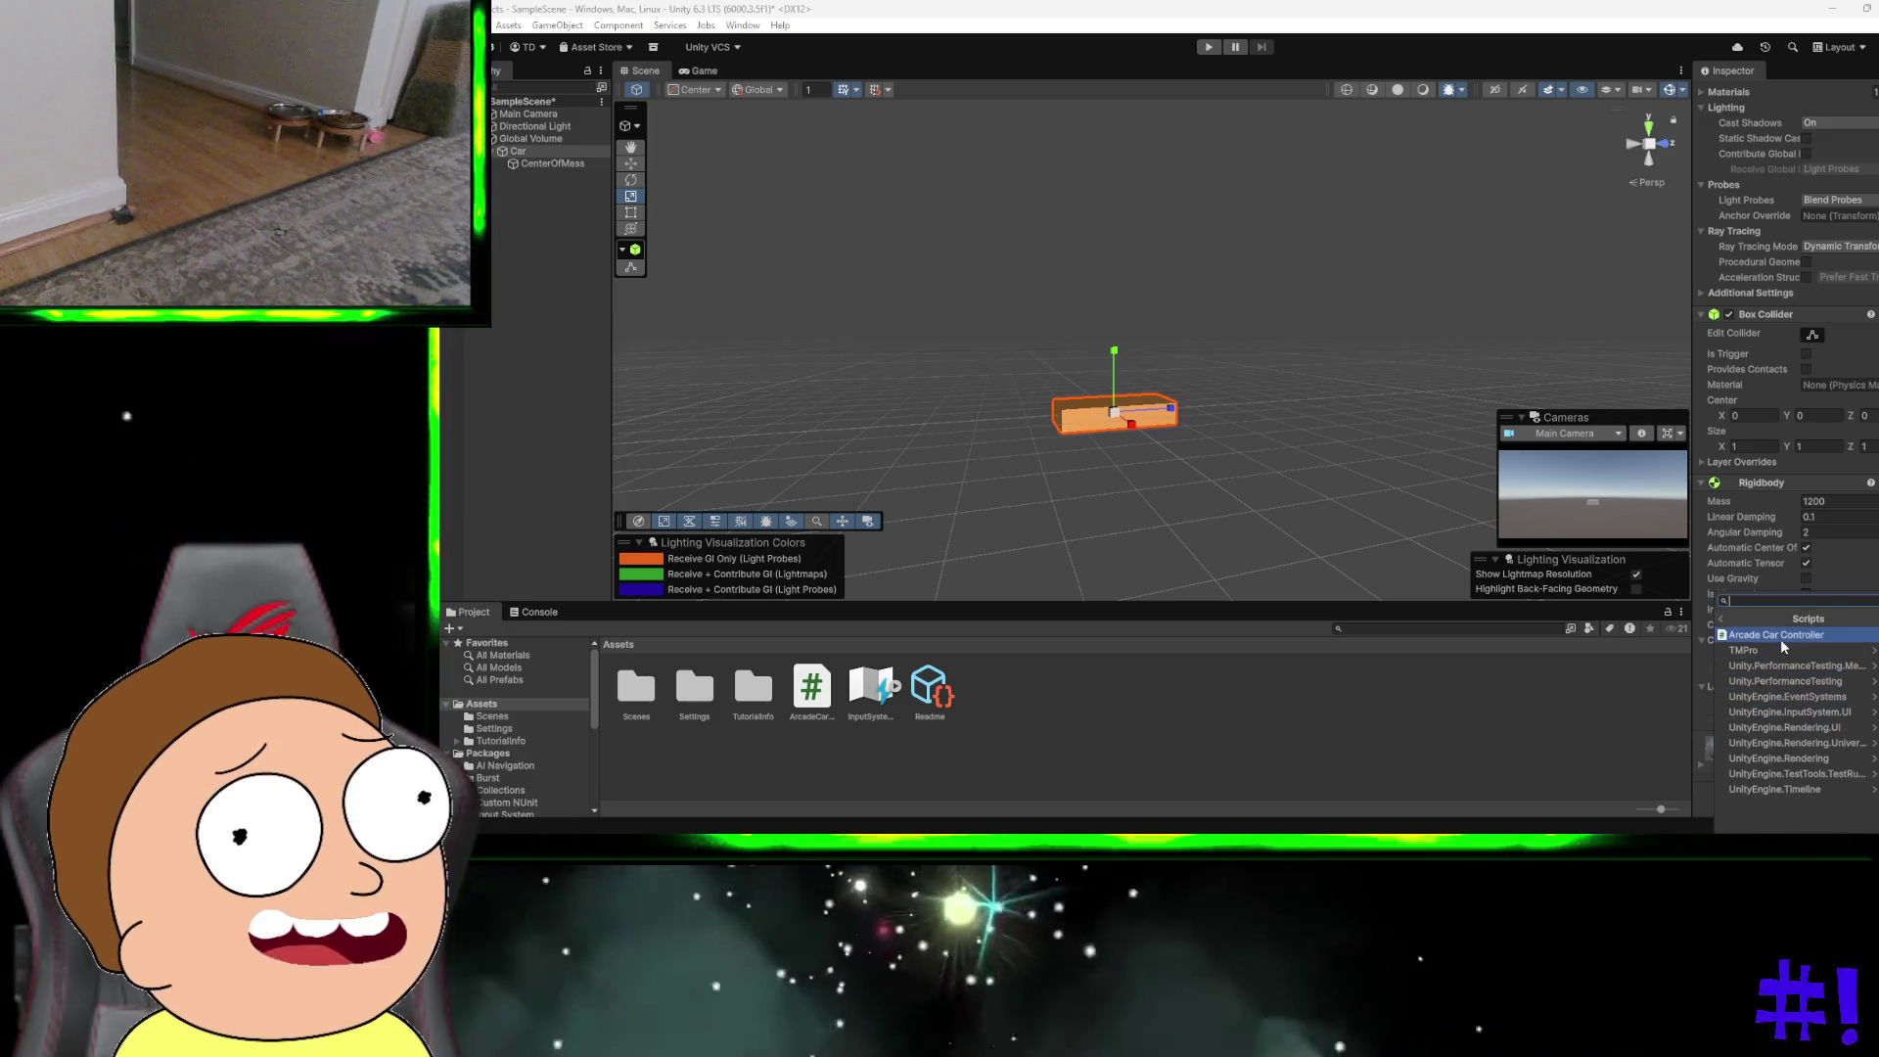
click(1781, 636)
scroll(1781, 638, down, 5)
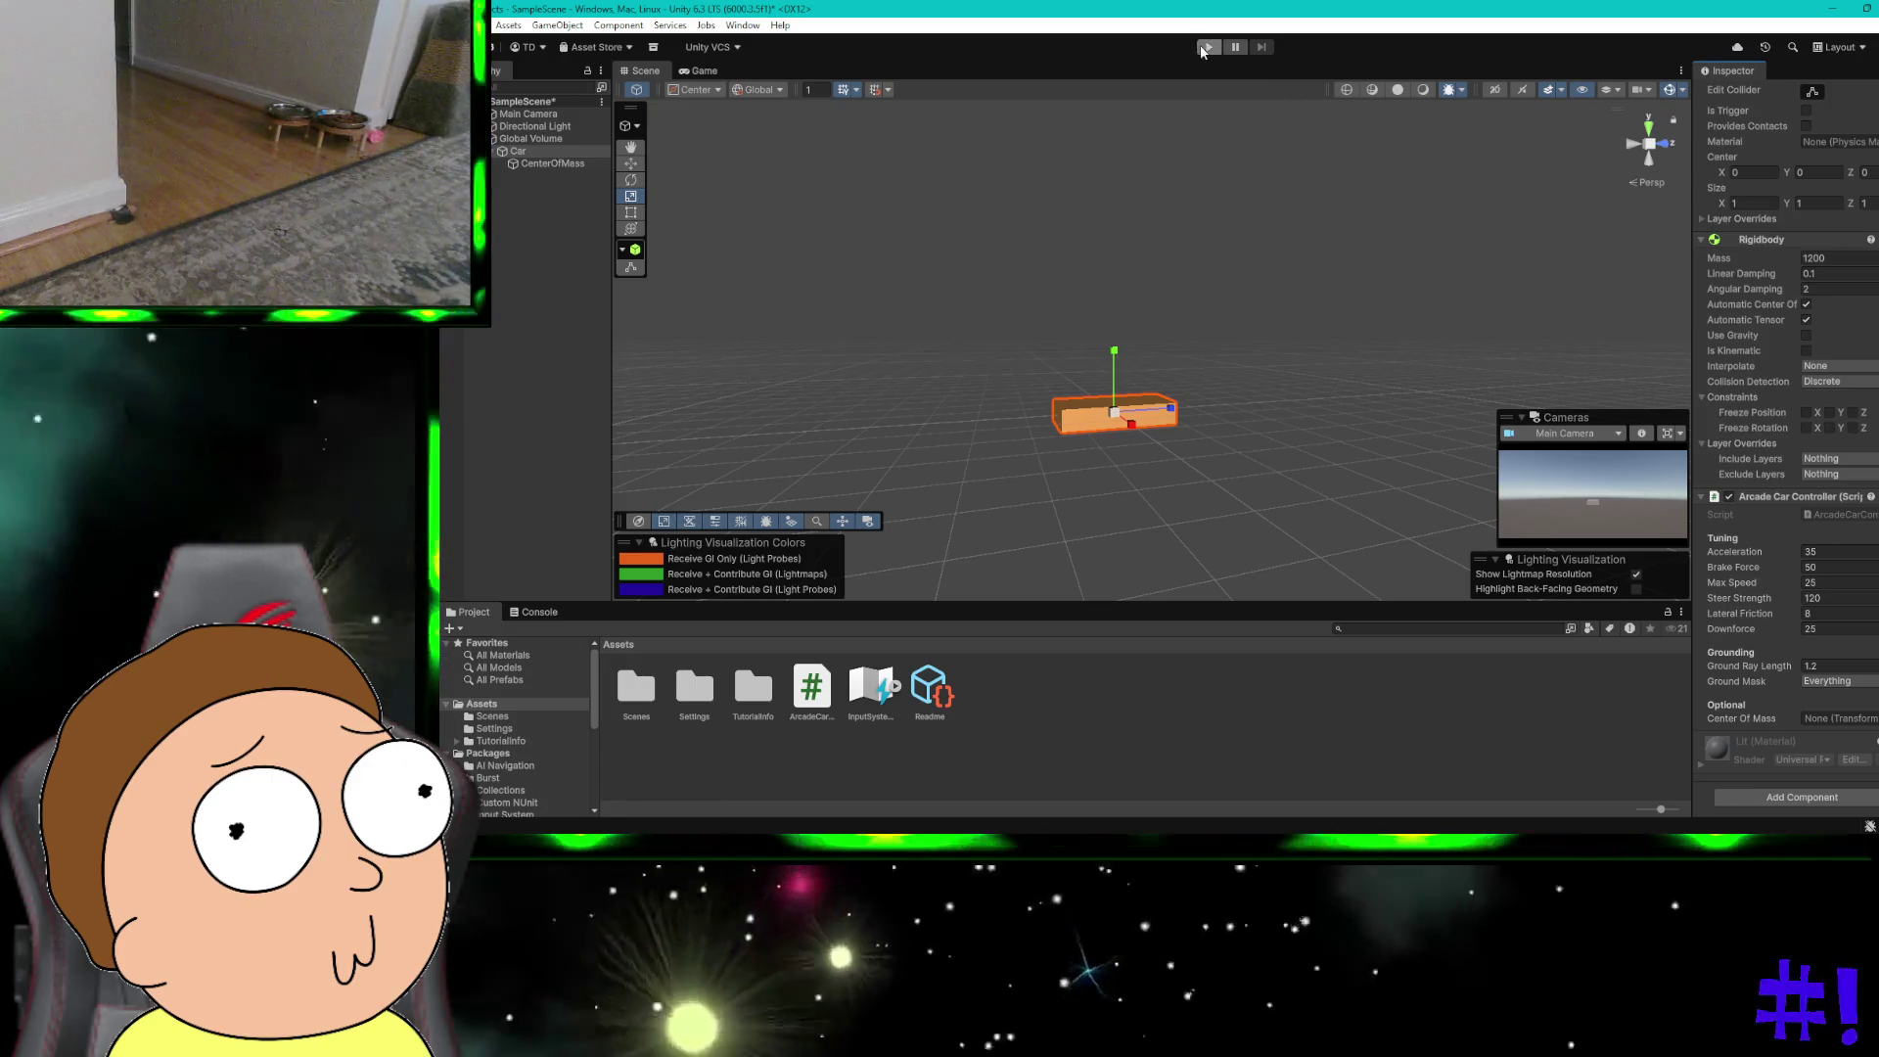
click(1206, 47)
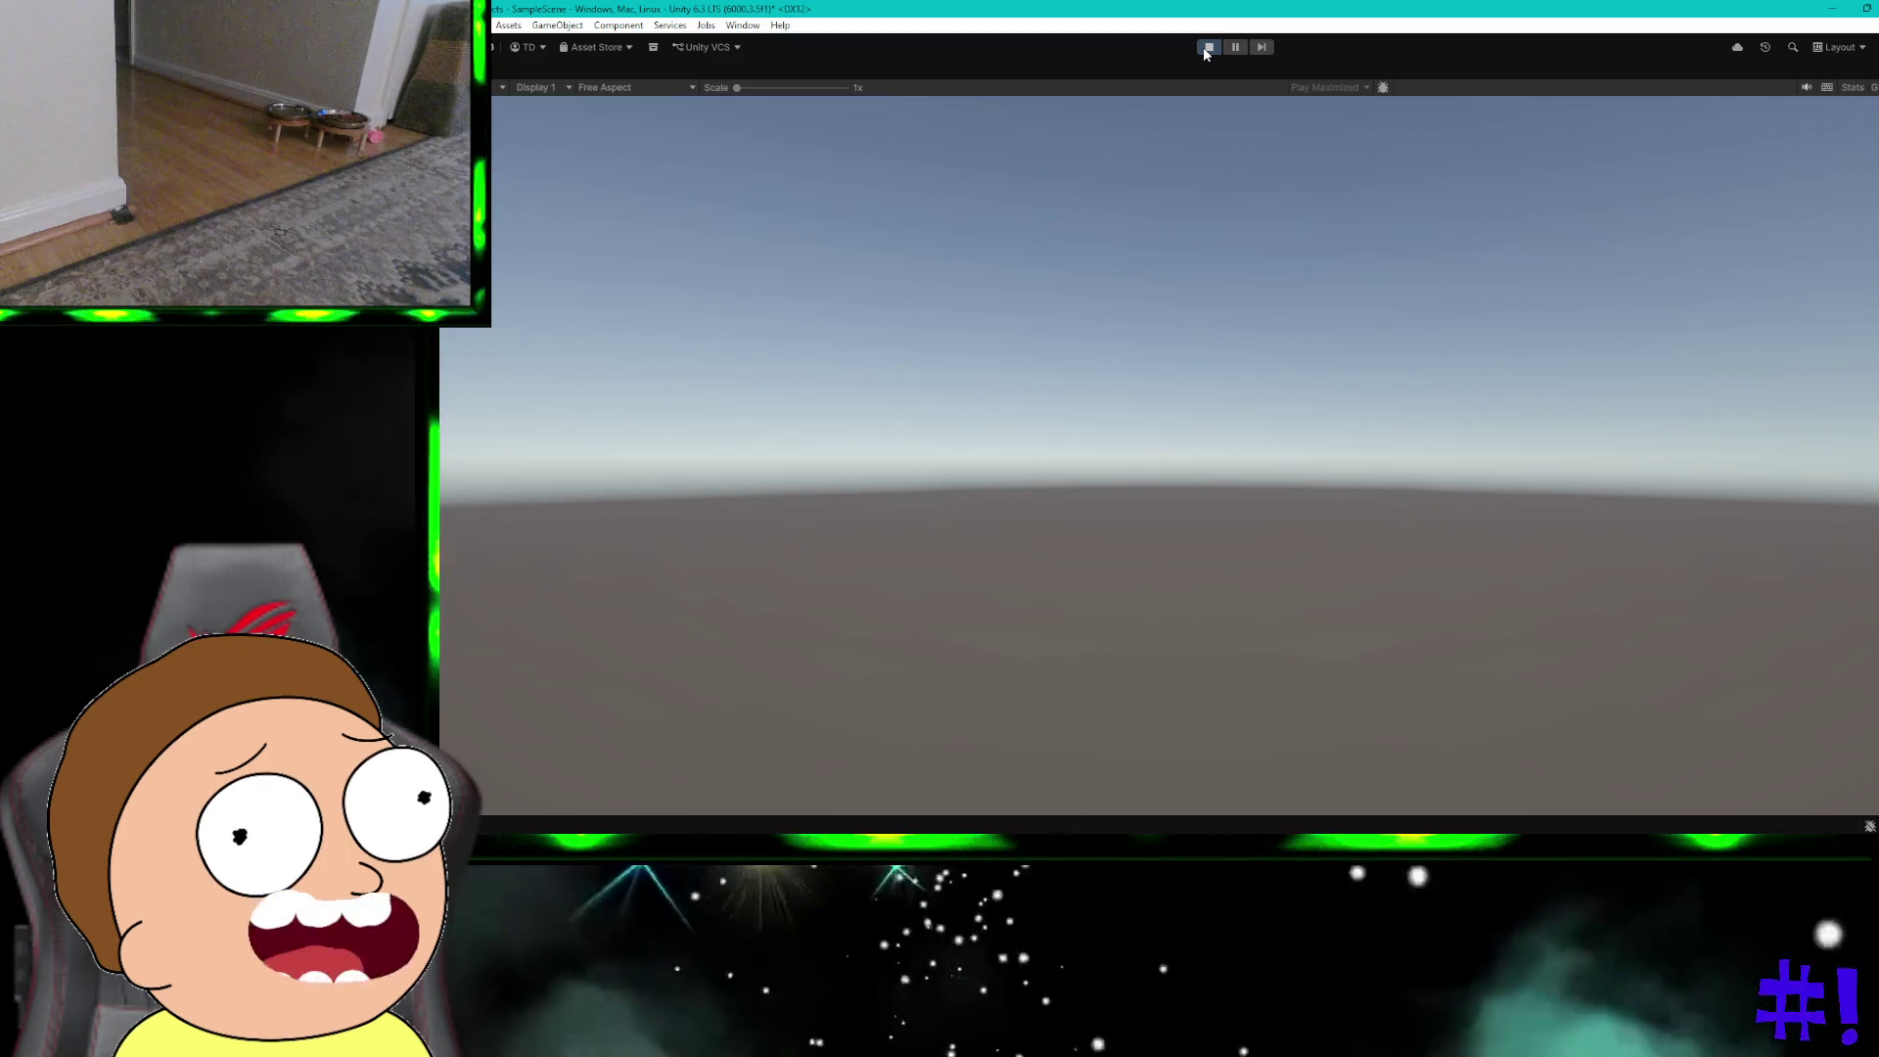
click(1214, 46)
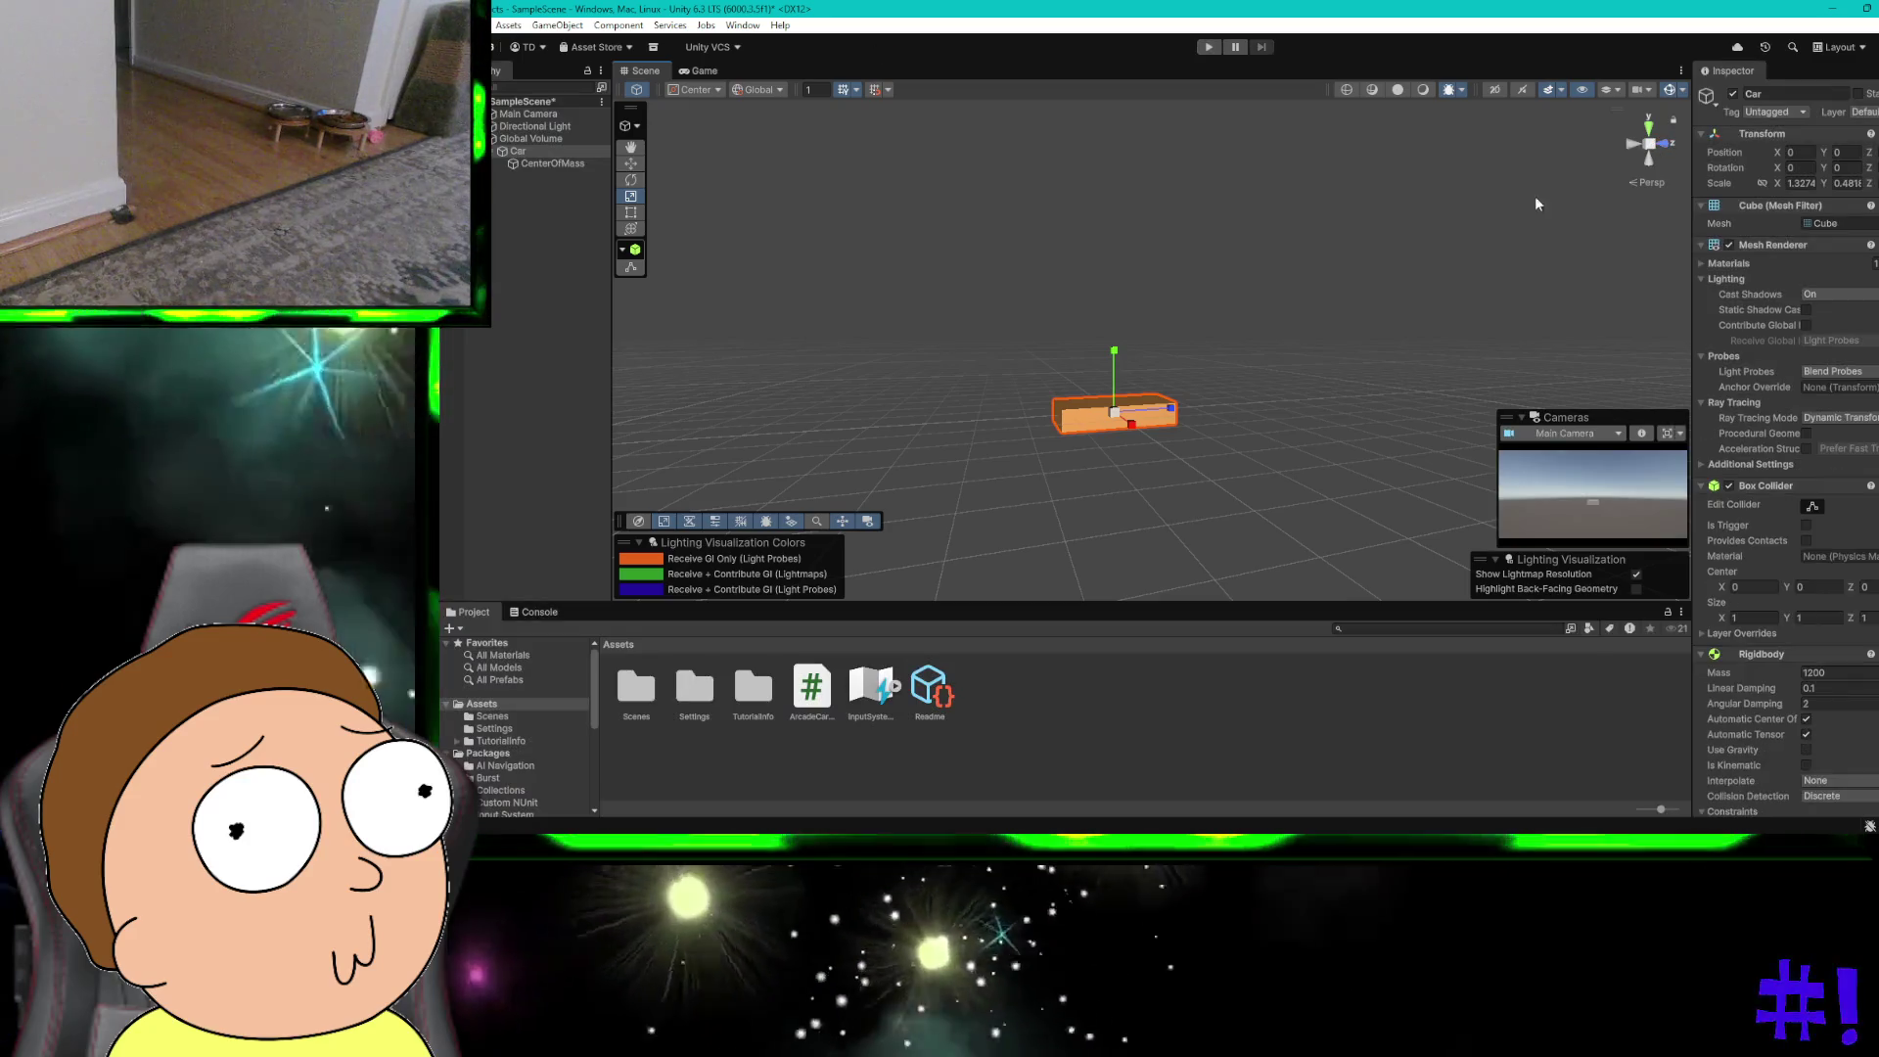
scroll(1830, 419, down, 3)
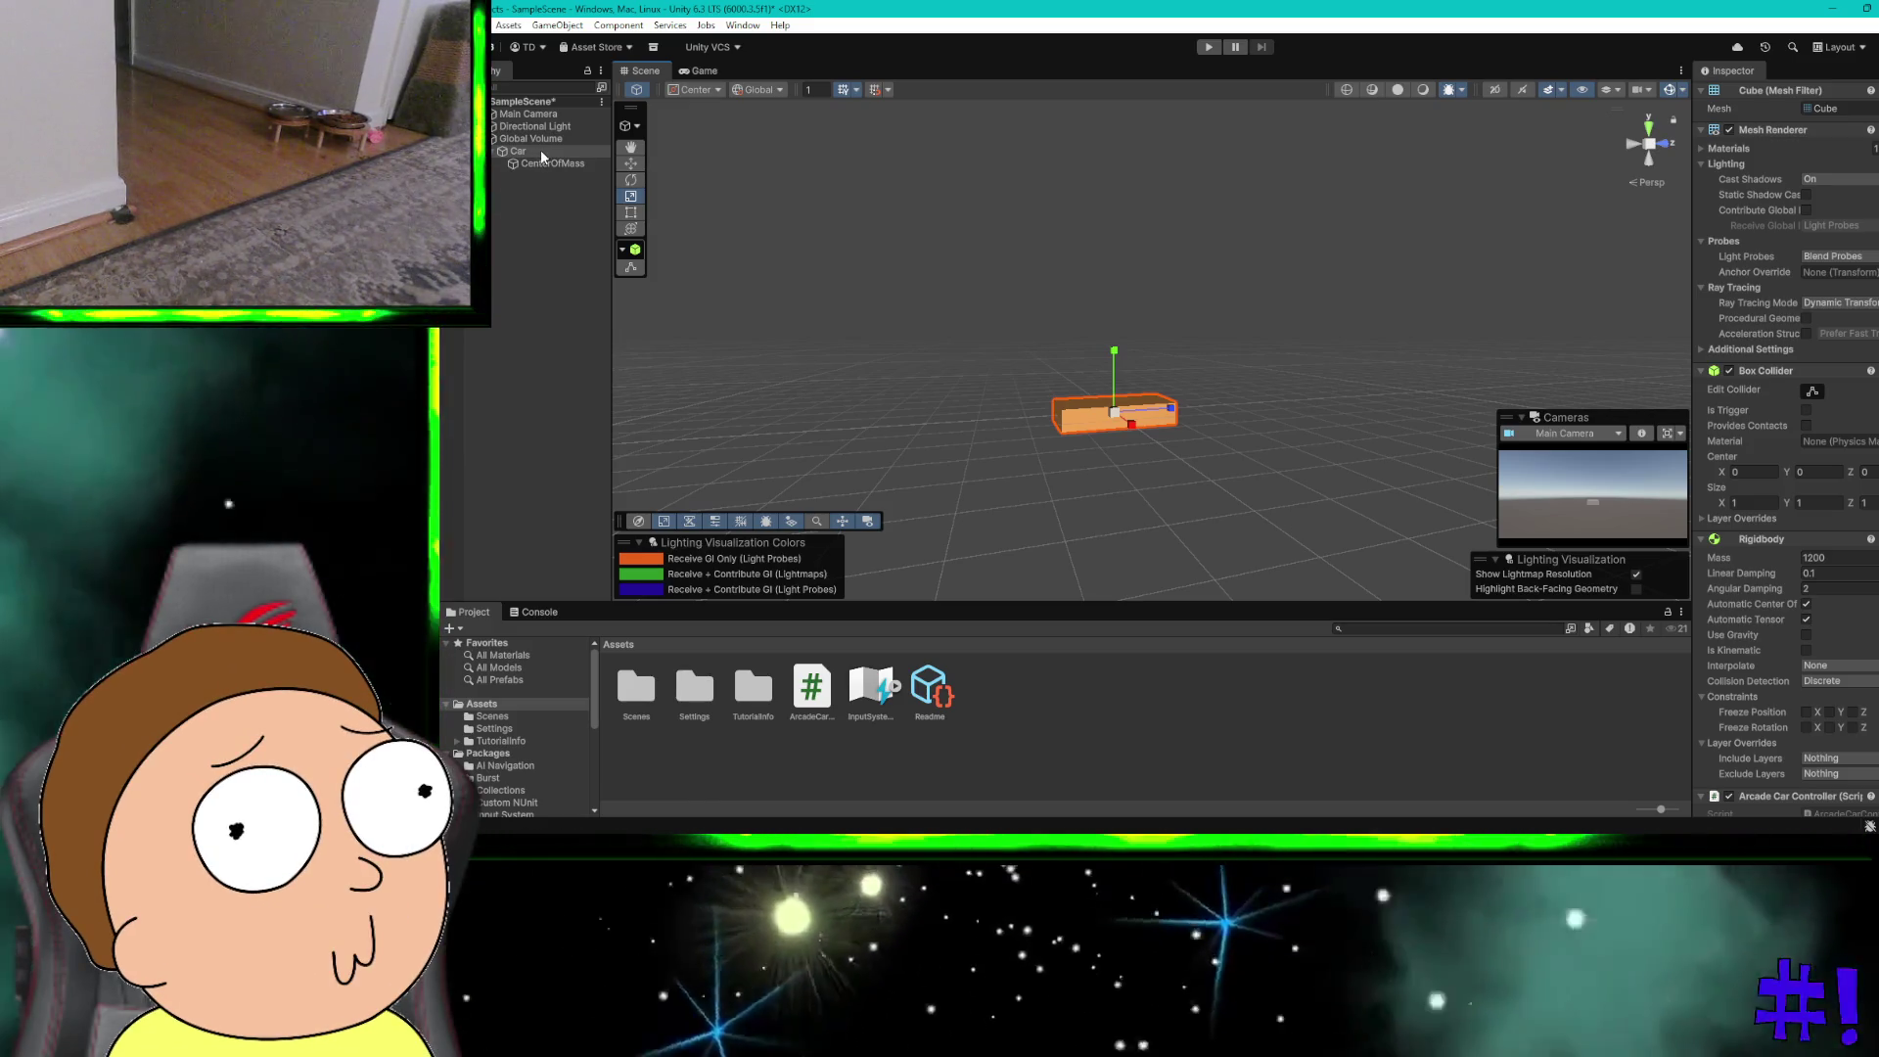
right_click(540, 139)
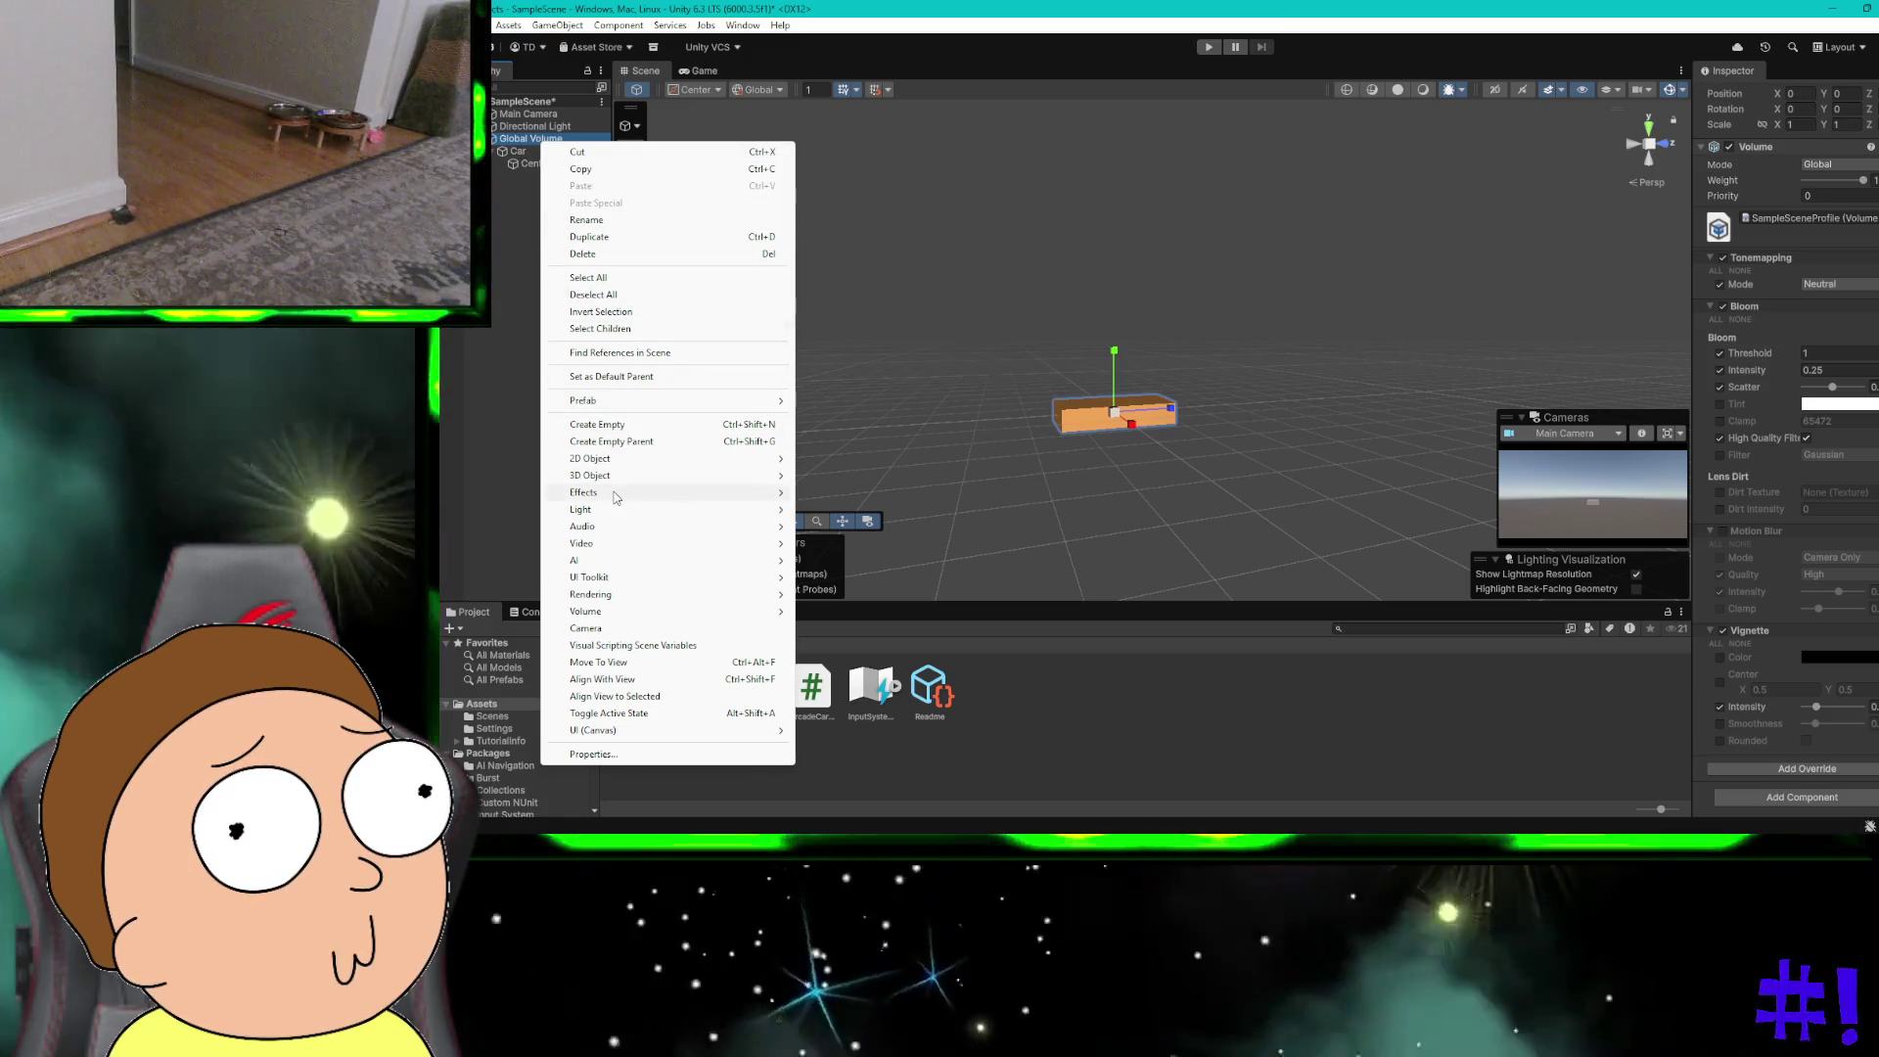
Step: Add a Plane to the scene and lower it slightly beneath the car
mouse_move(664, 479)
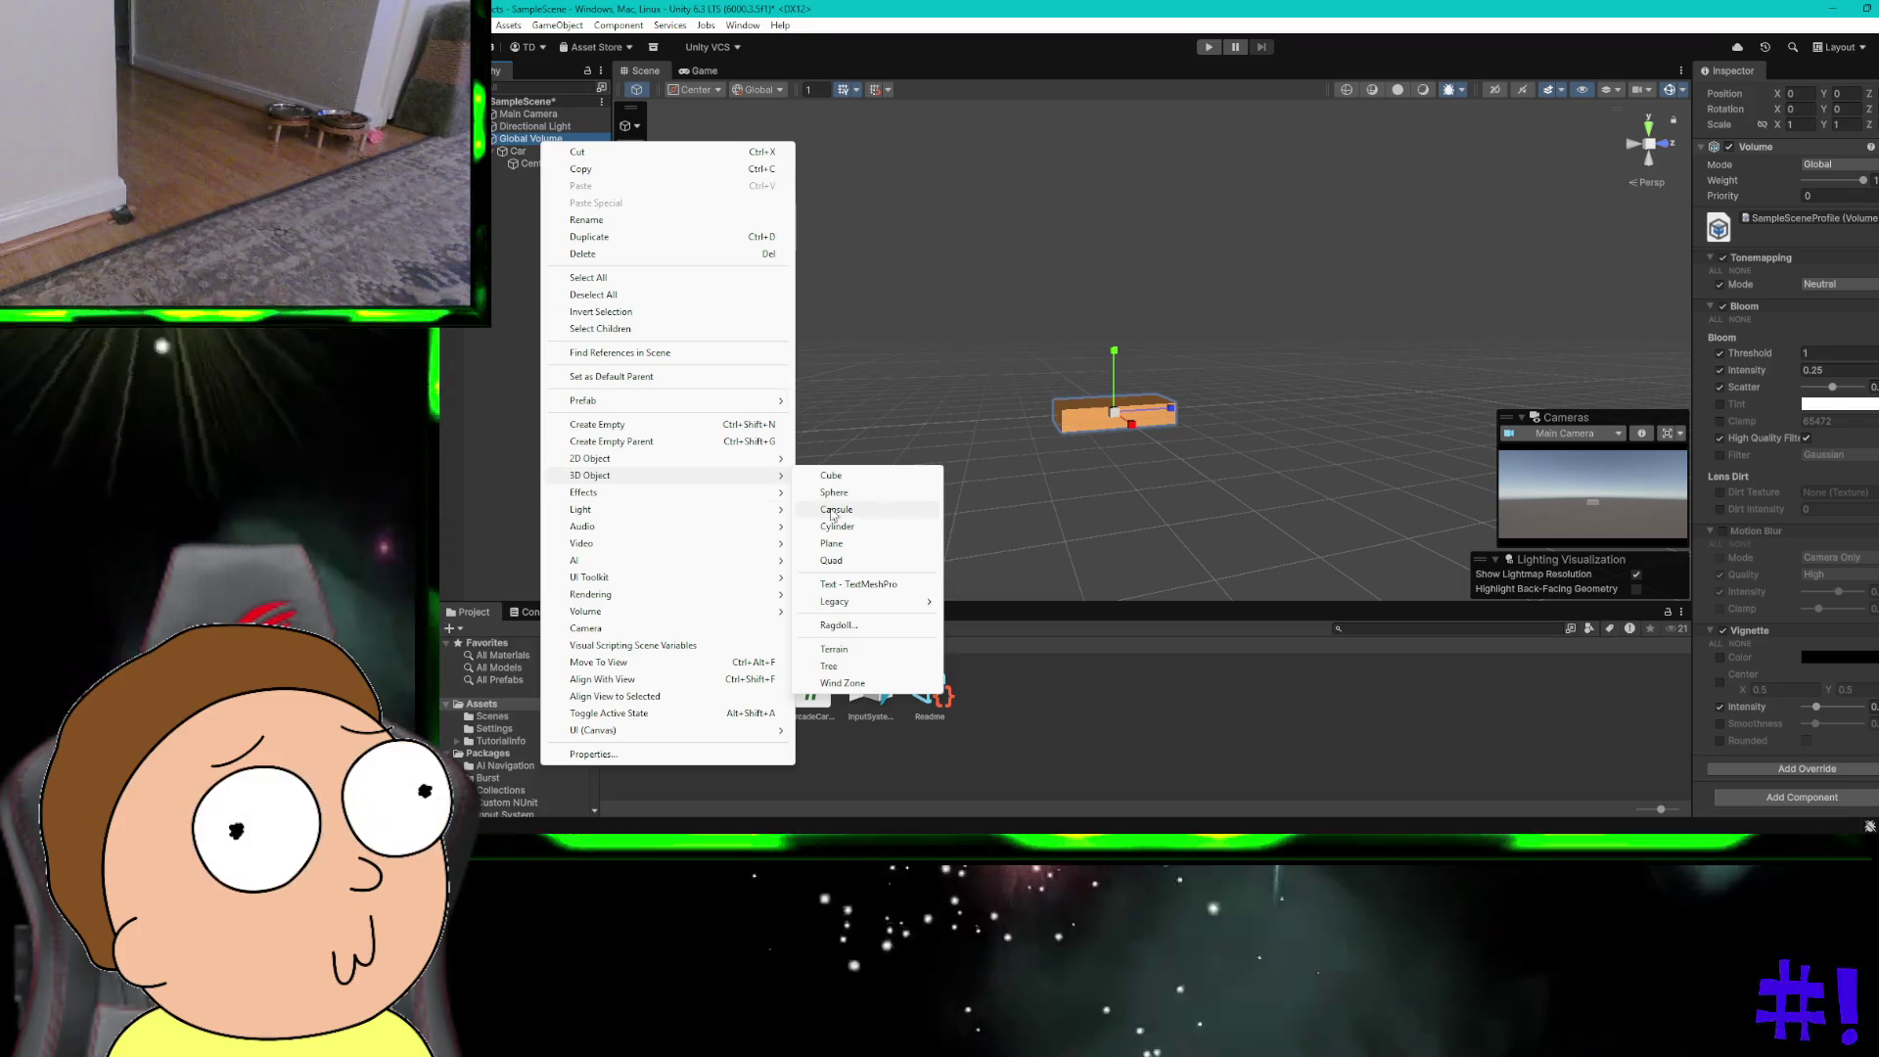
click(831, 543)
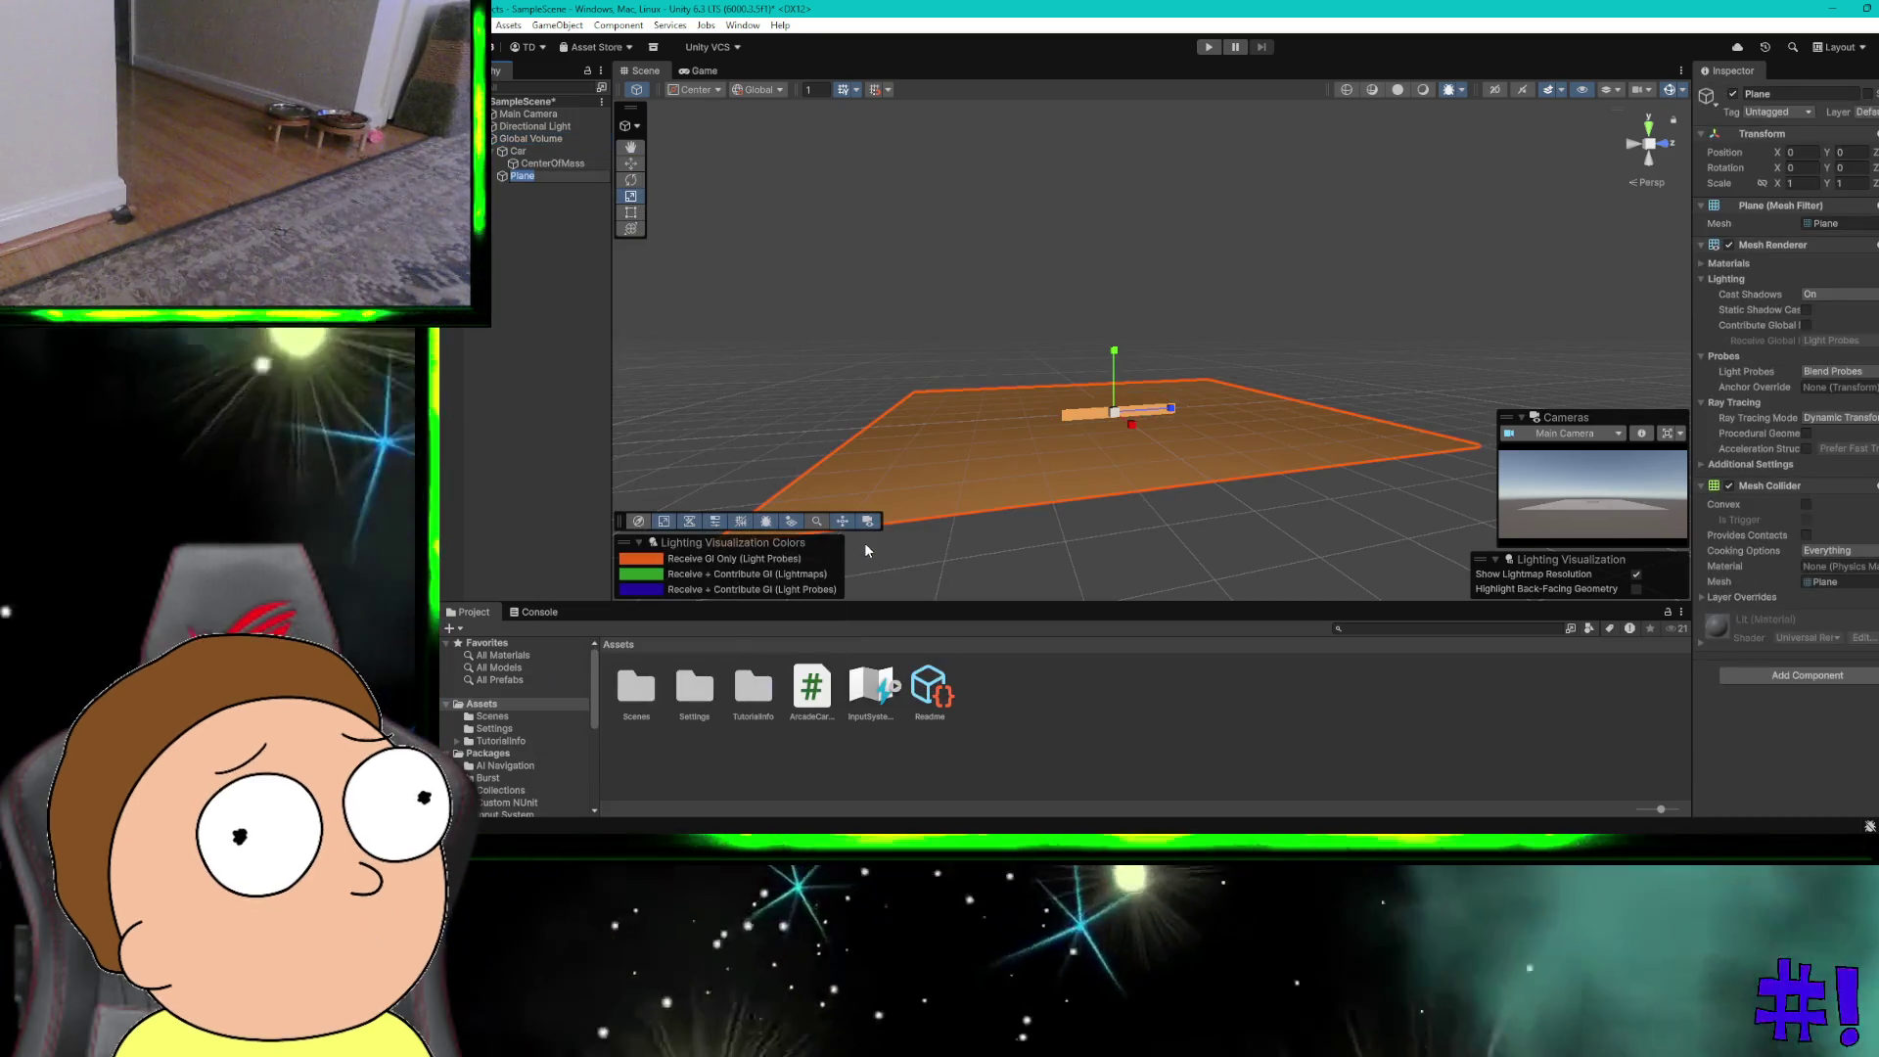
drag(1114, 367, 1114, 370)
right_click(1114, 370)
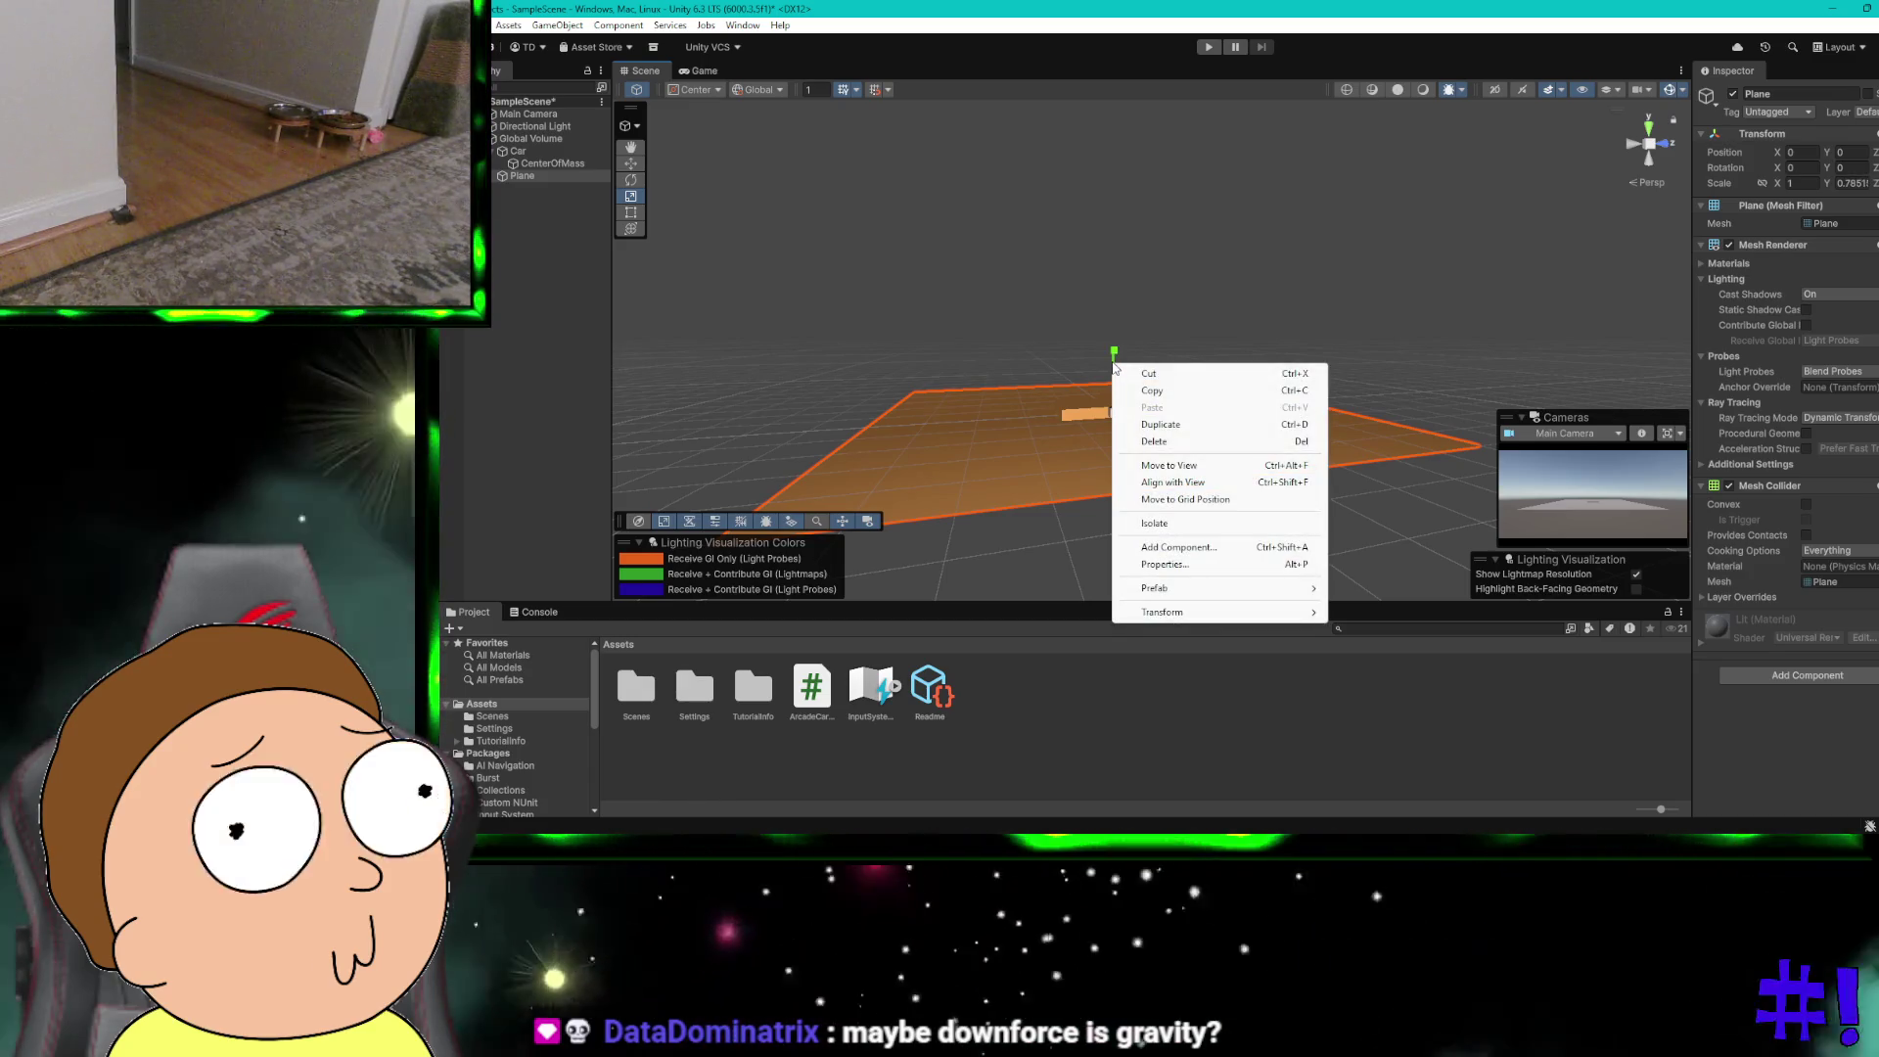
click(631, 164)
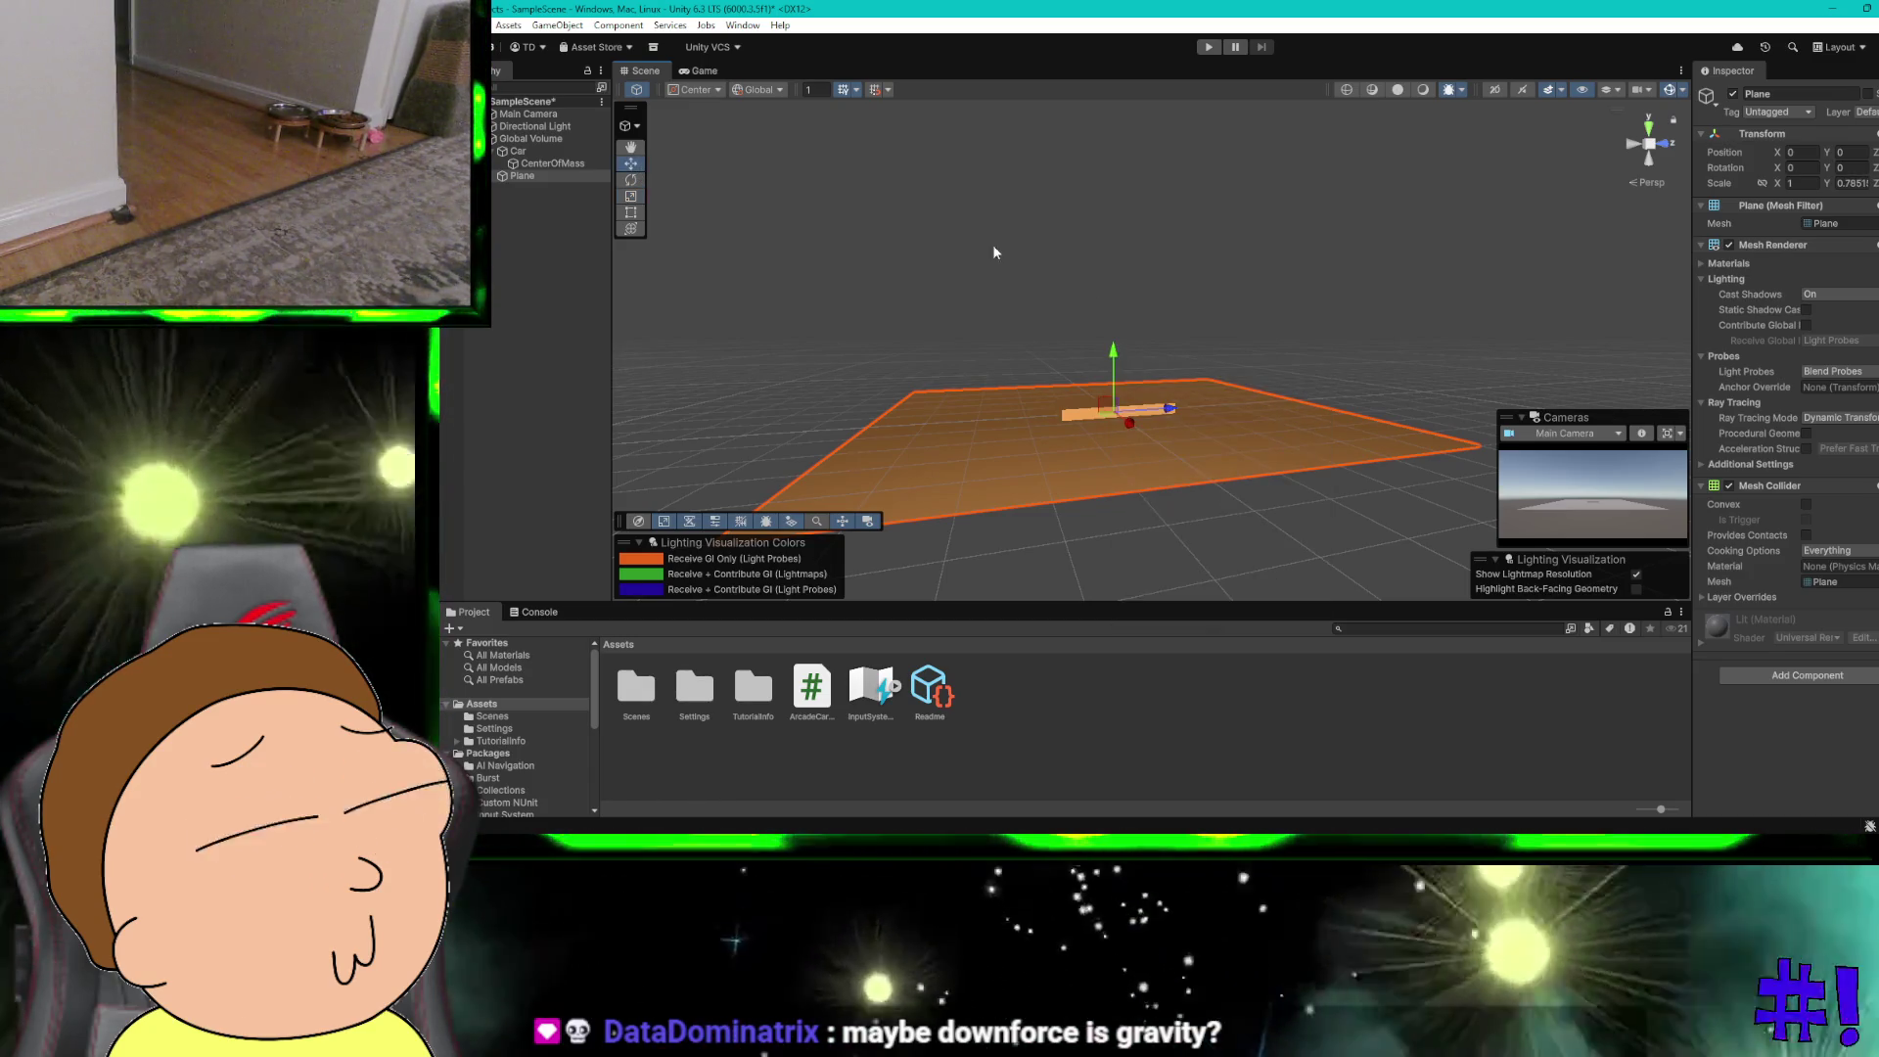
mouse_move(1114, 364)
mouse_down()
mouse_move(1094, 410)
mouse_move(1094, 374)
mouse_up()
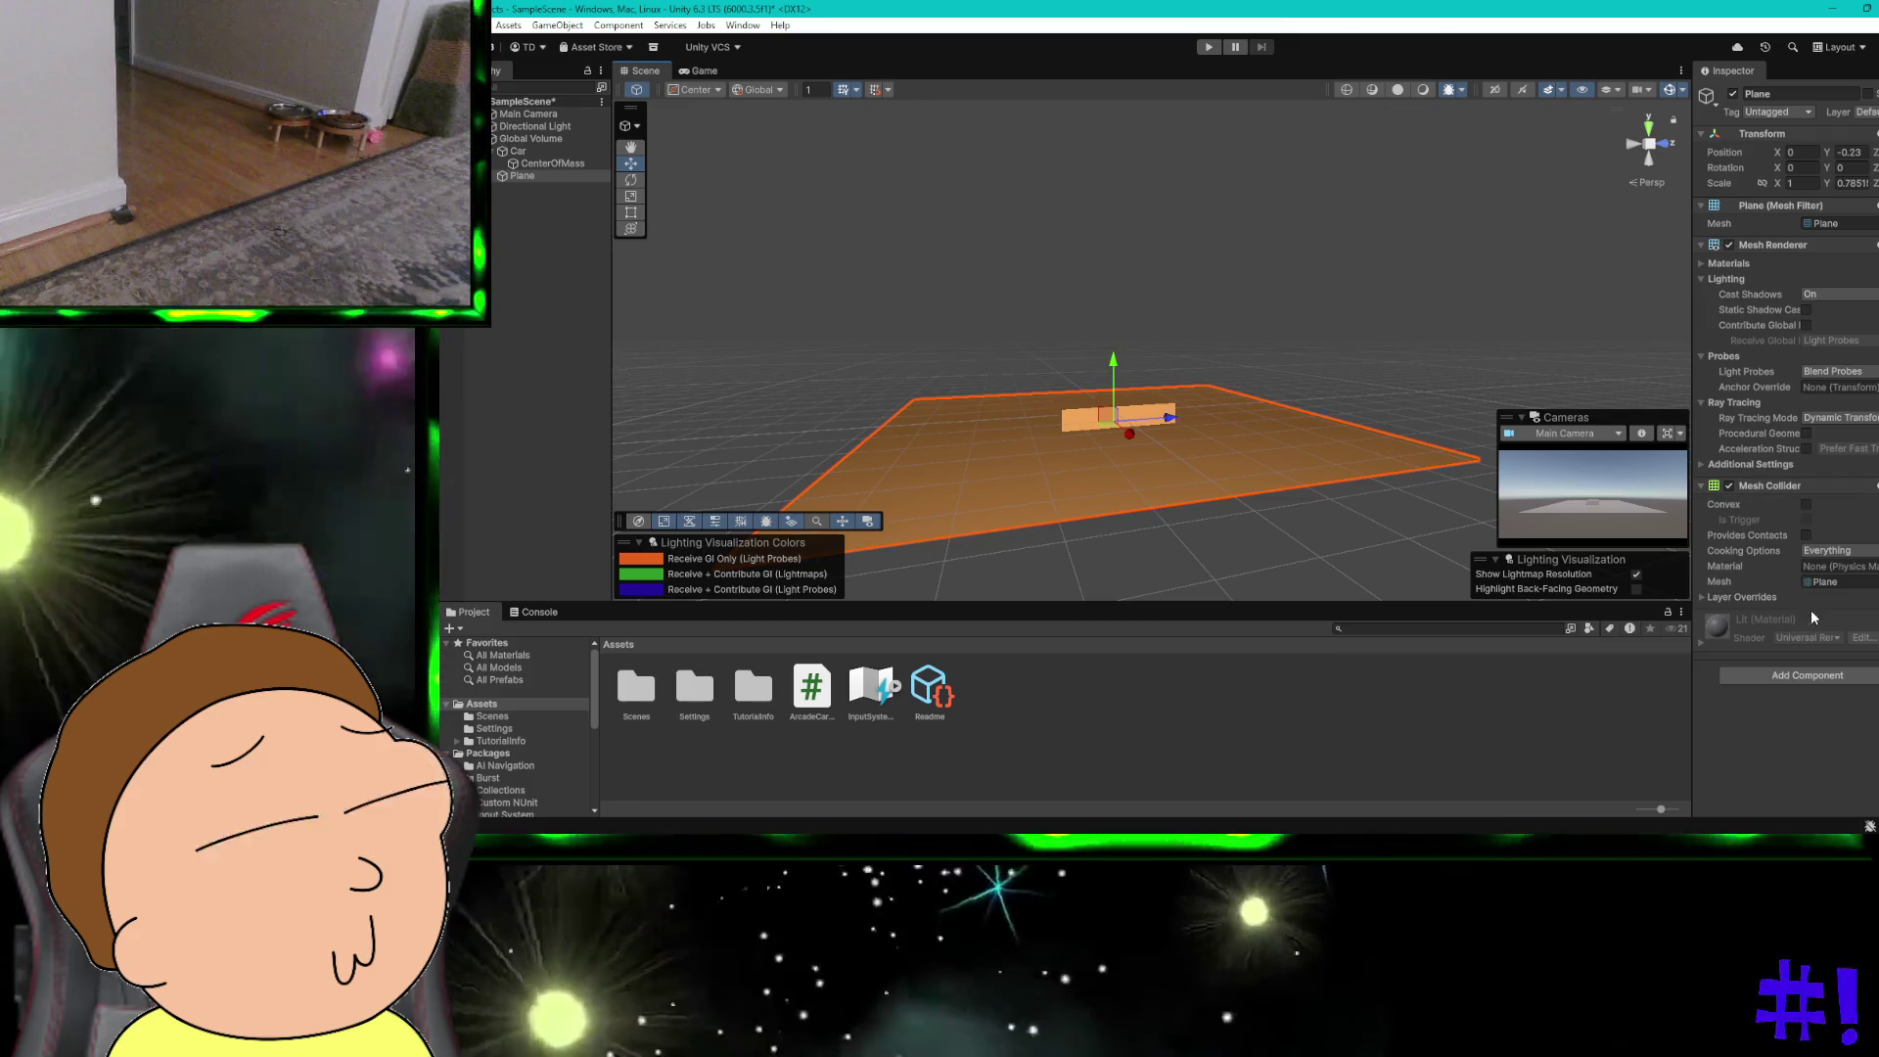
Step: Give the Plane a Rigidbody with Use Gravity turned off
click(1804, 676)
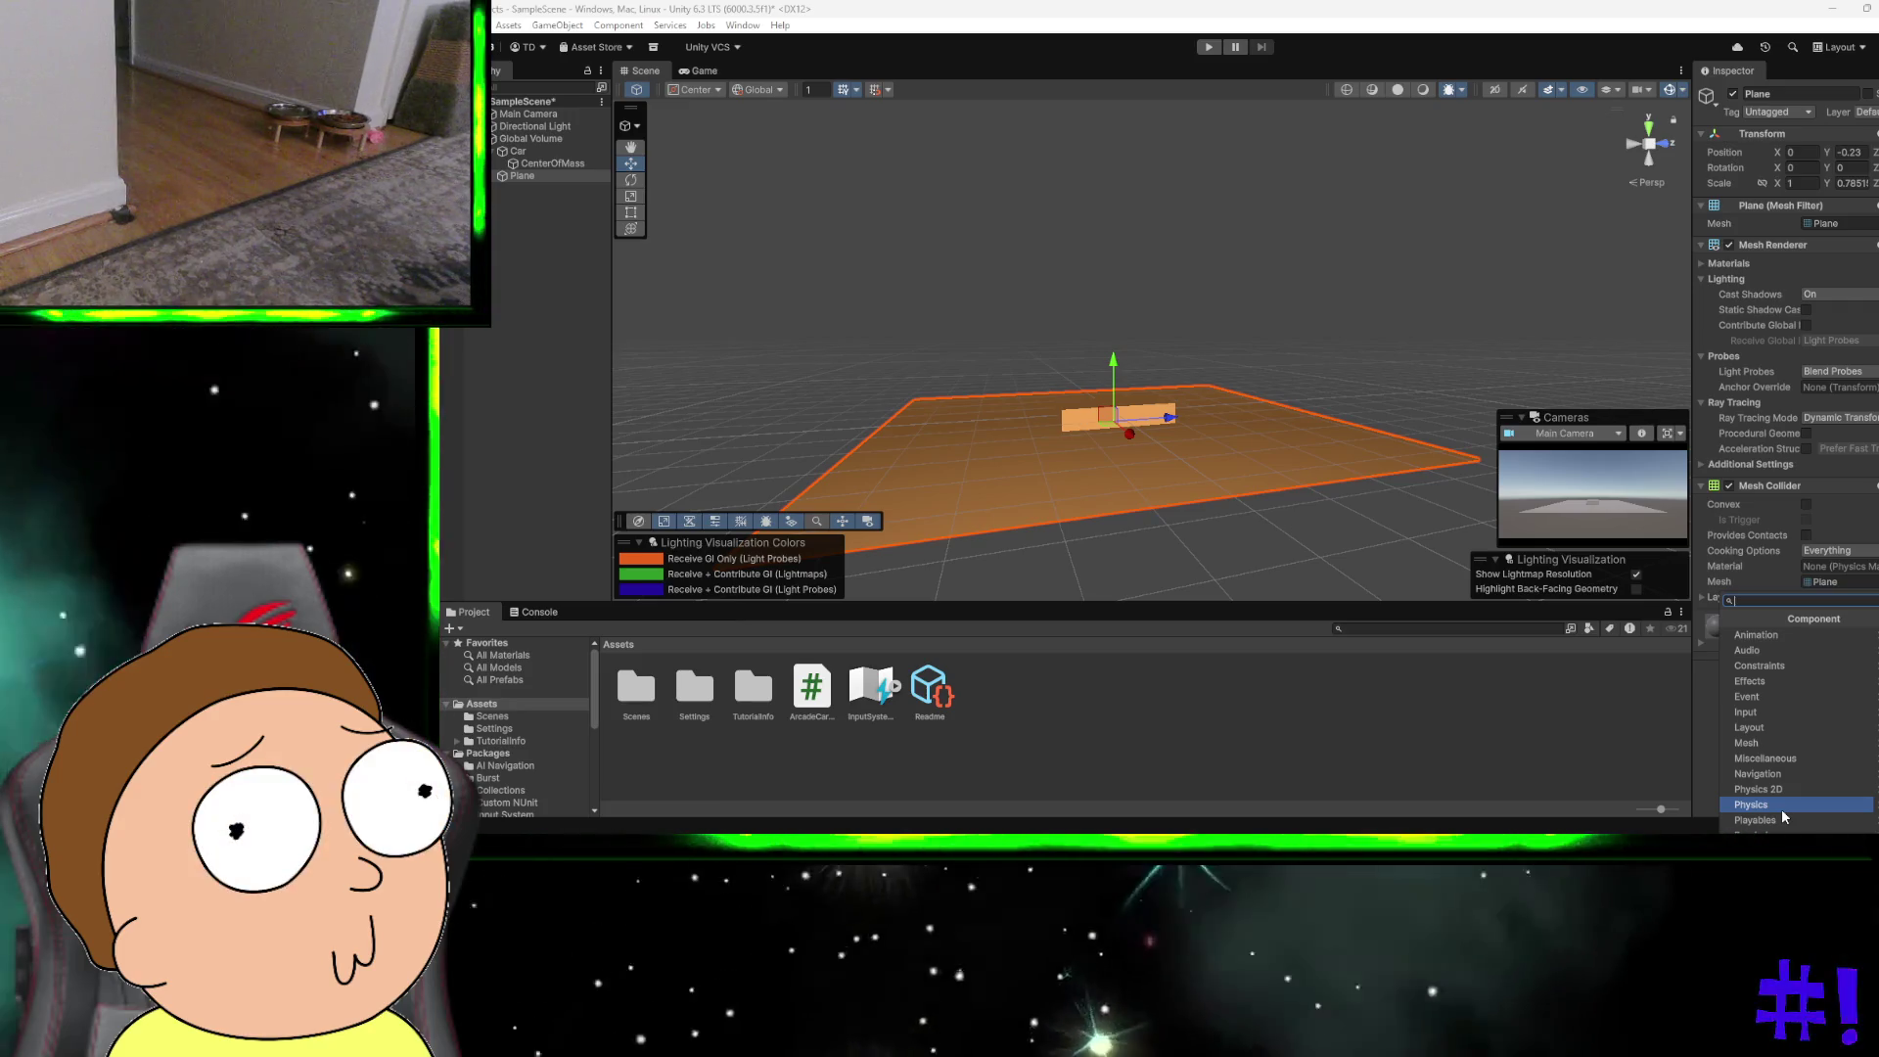
text(ri)
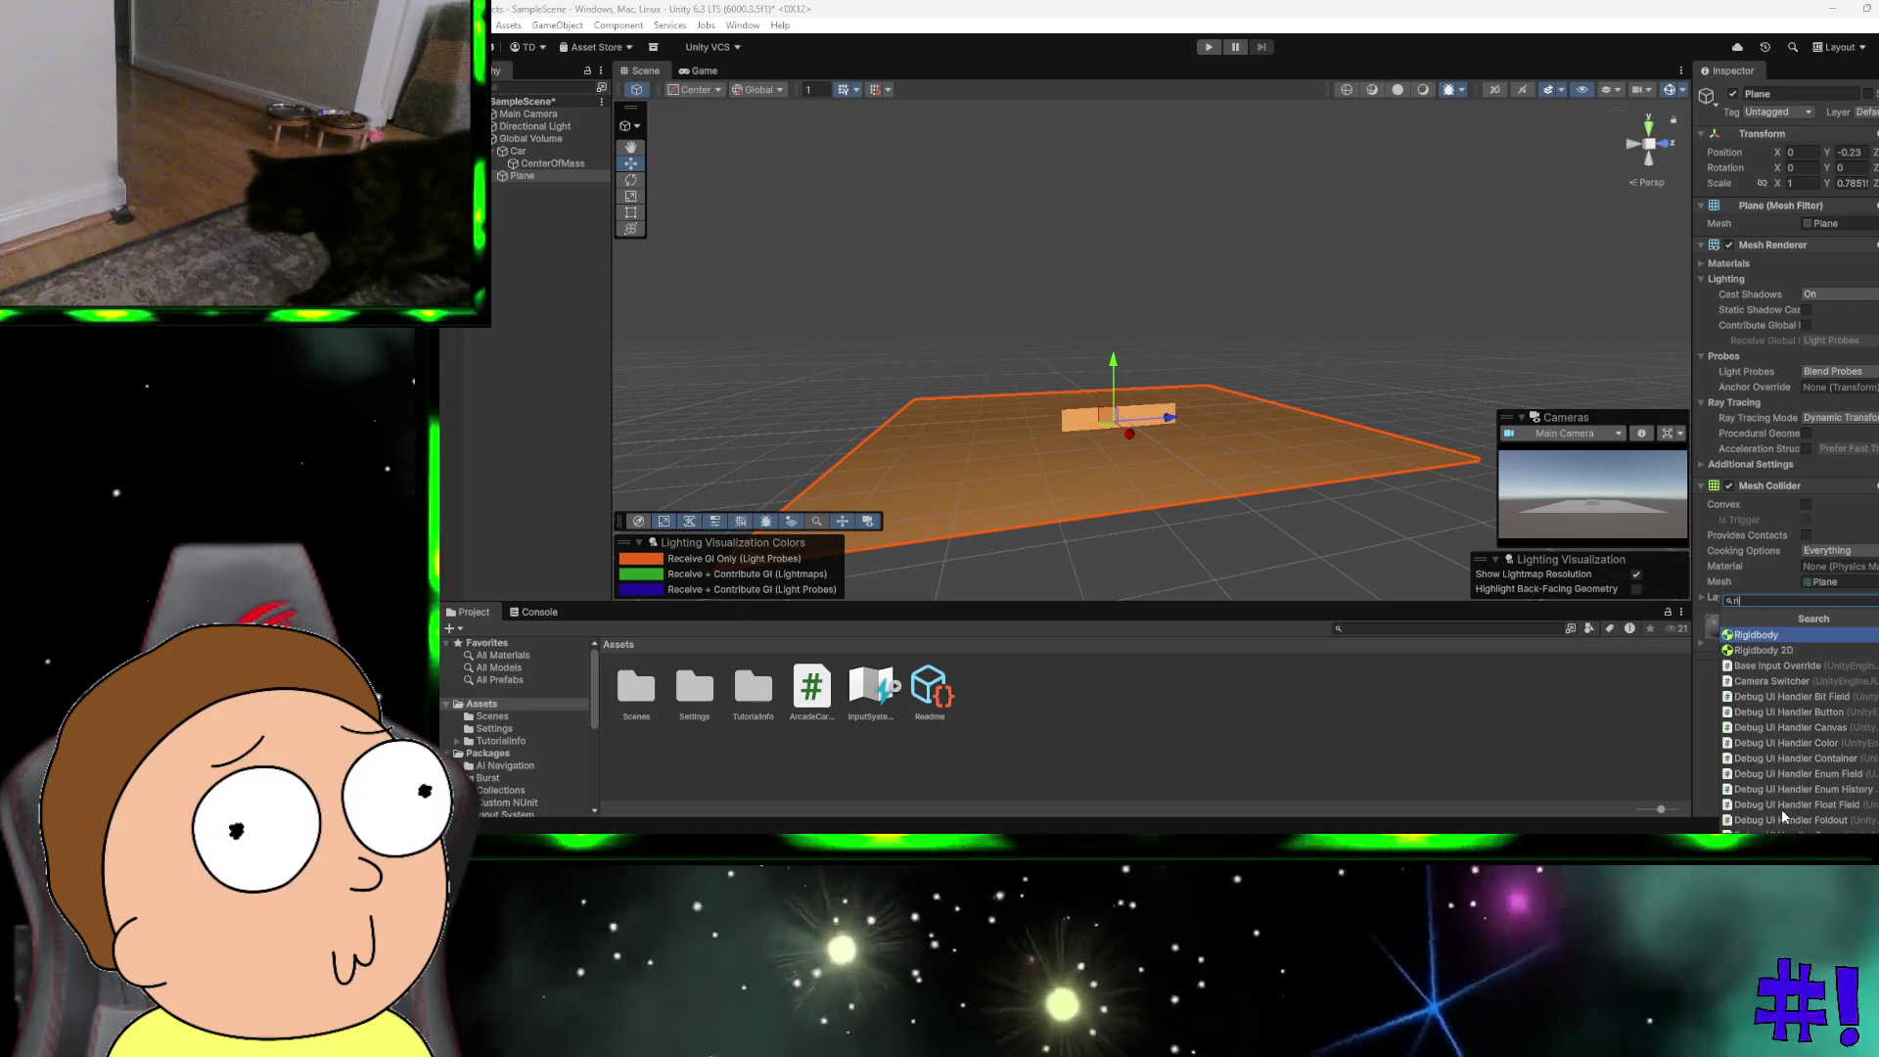
click(1805, 634)
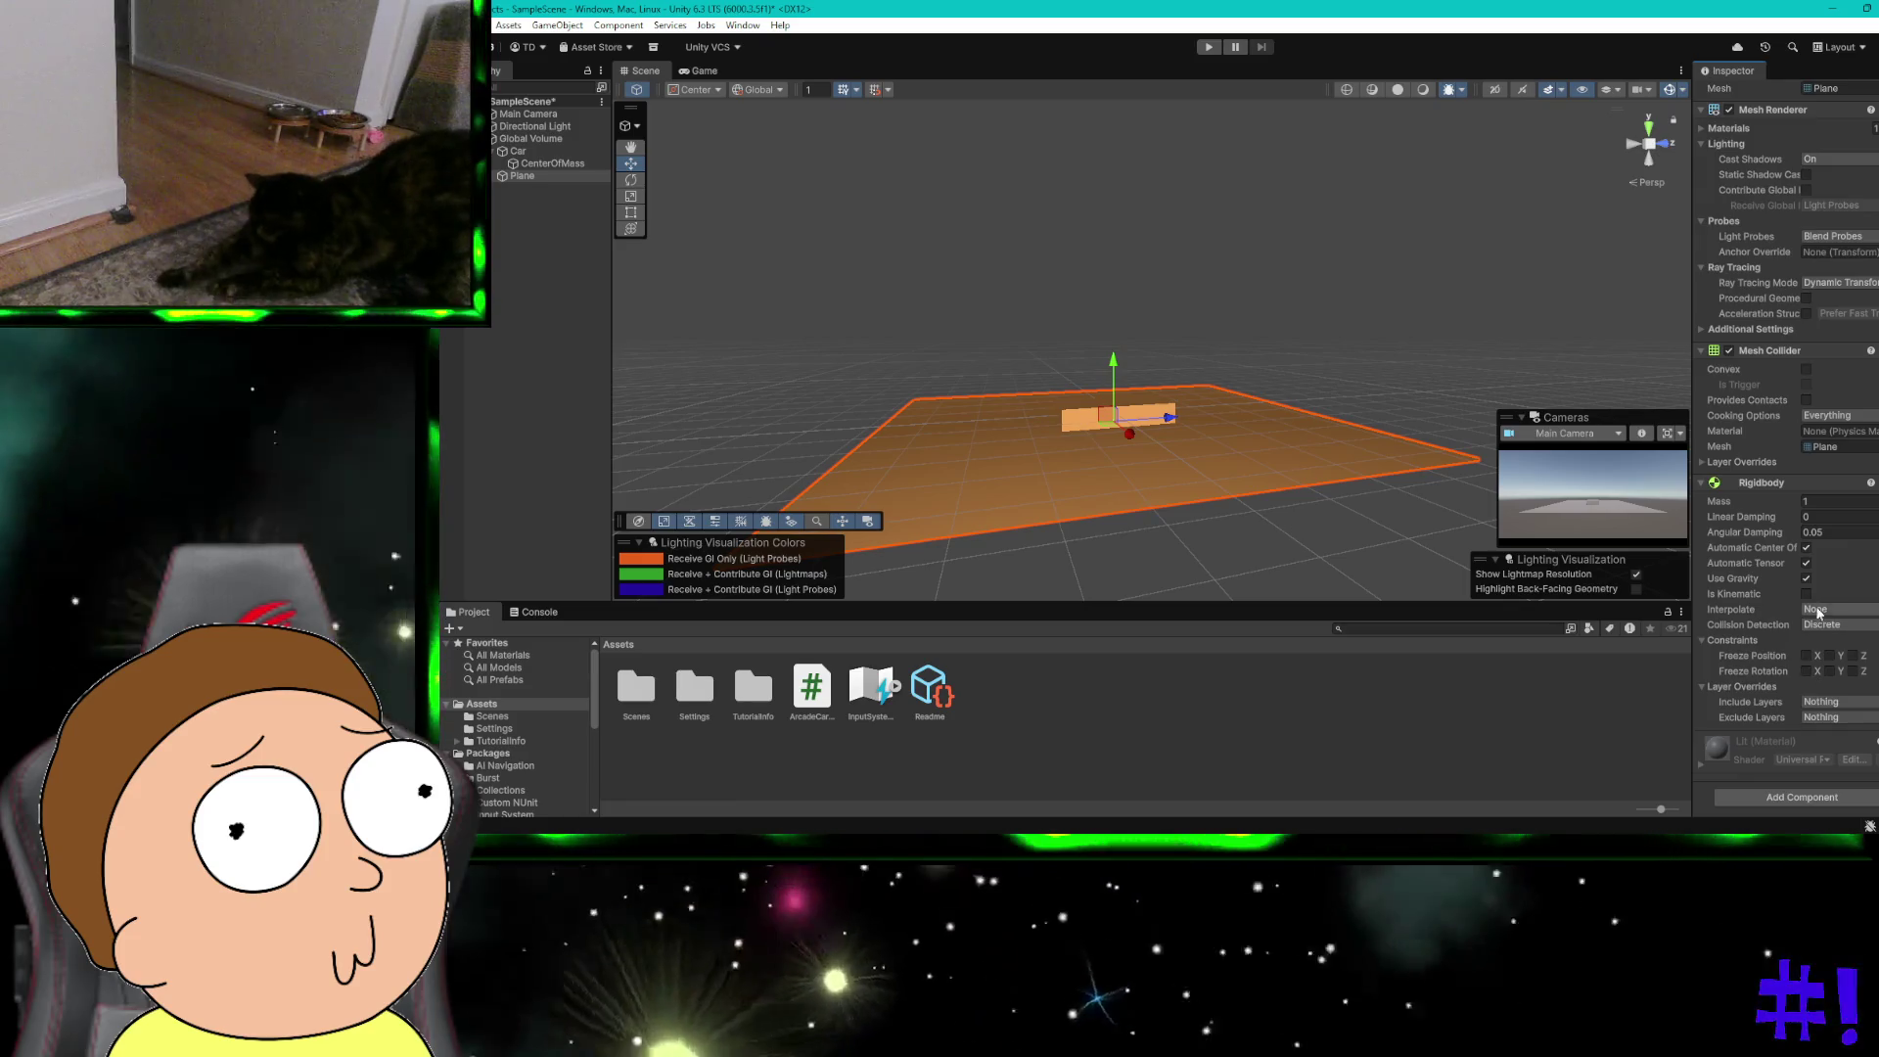
click(1807, 578)
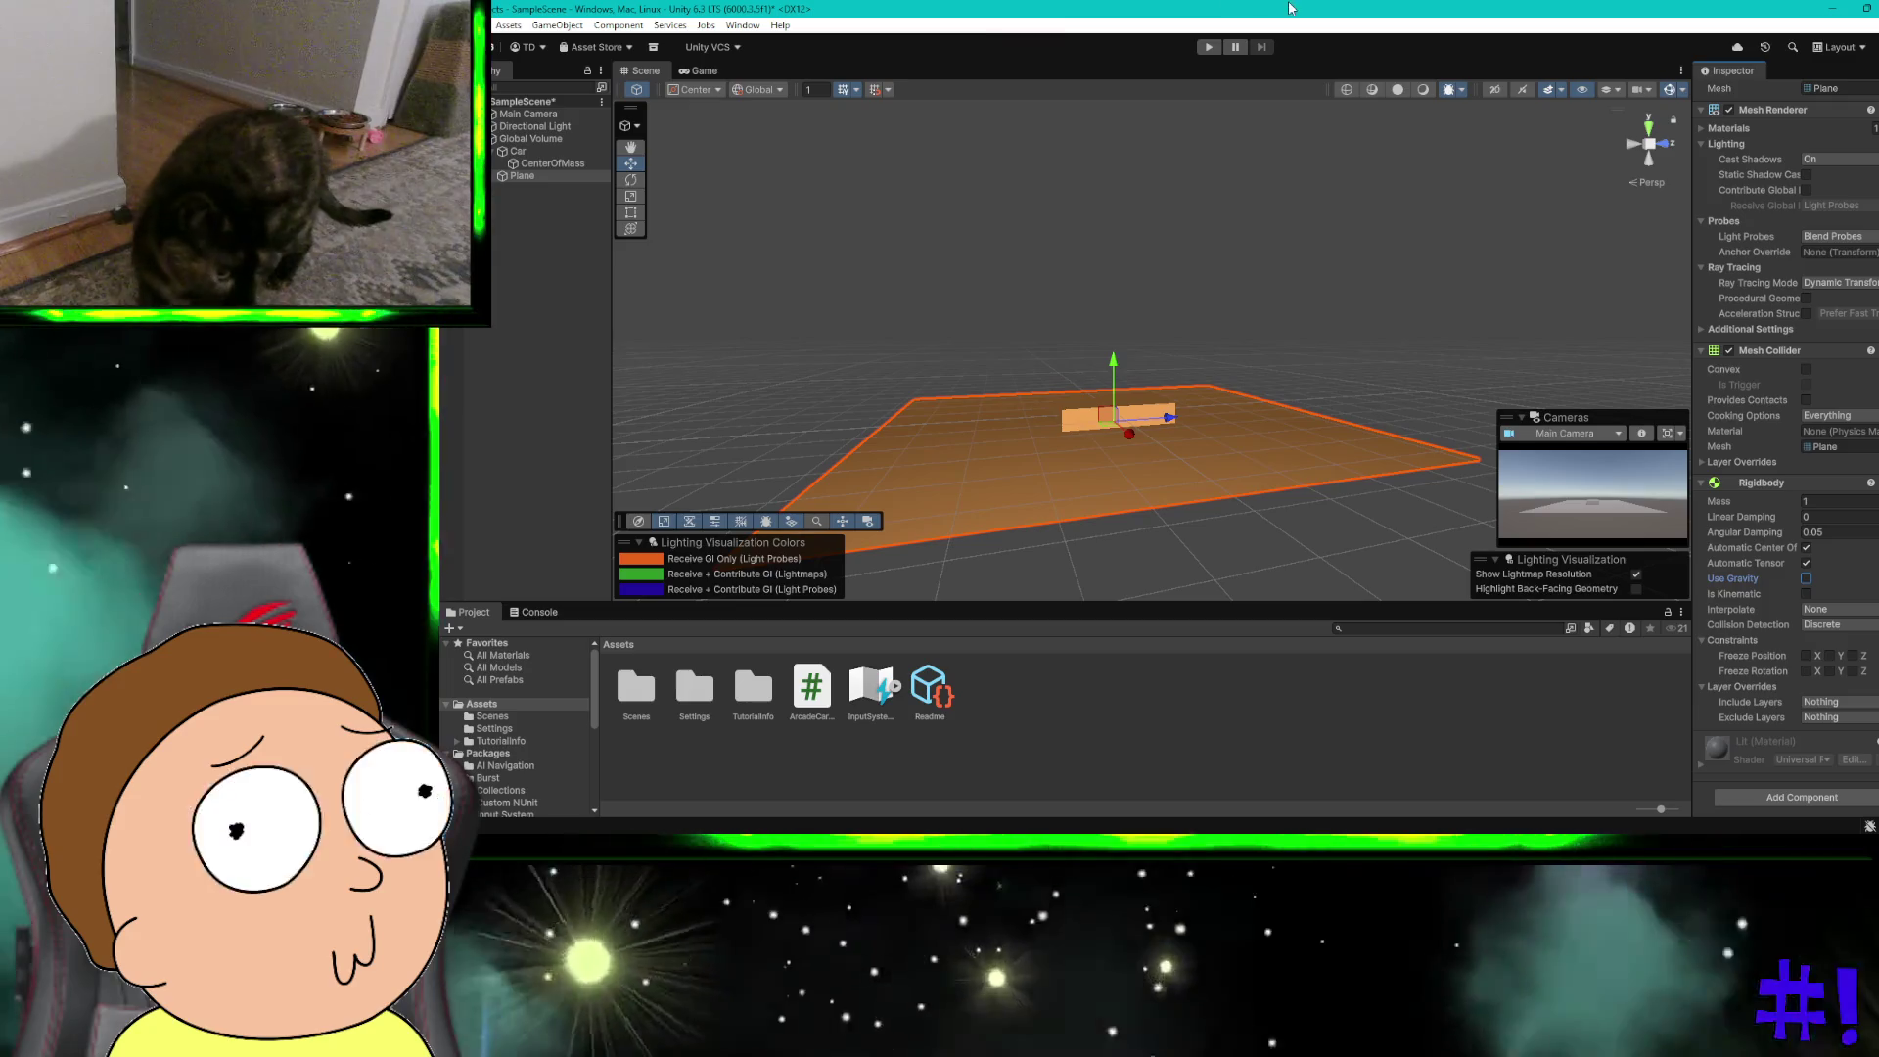
Step: Test-play the plane-and-car scene, then stop it
key(ctrl+p)
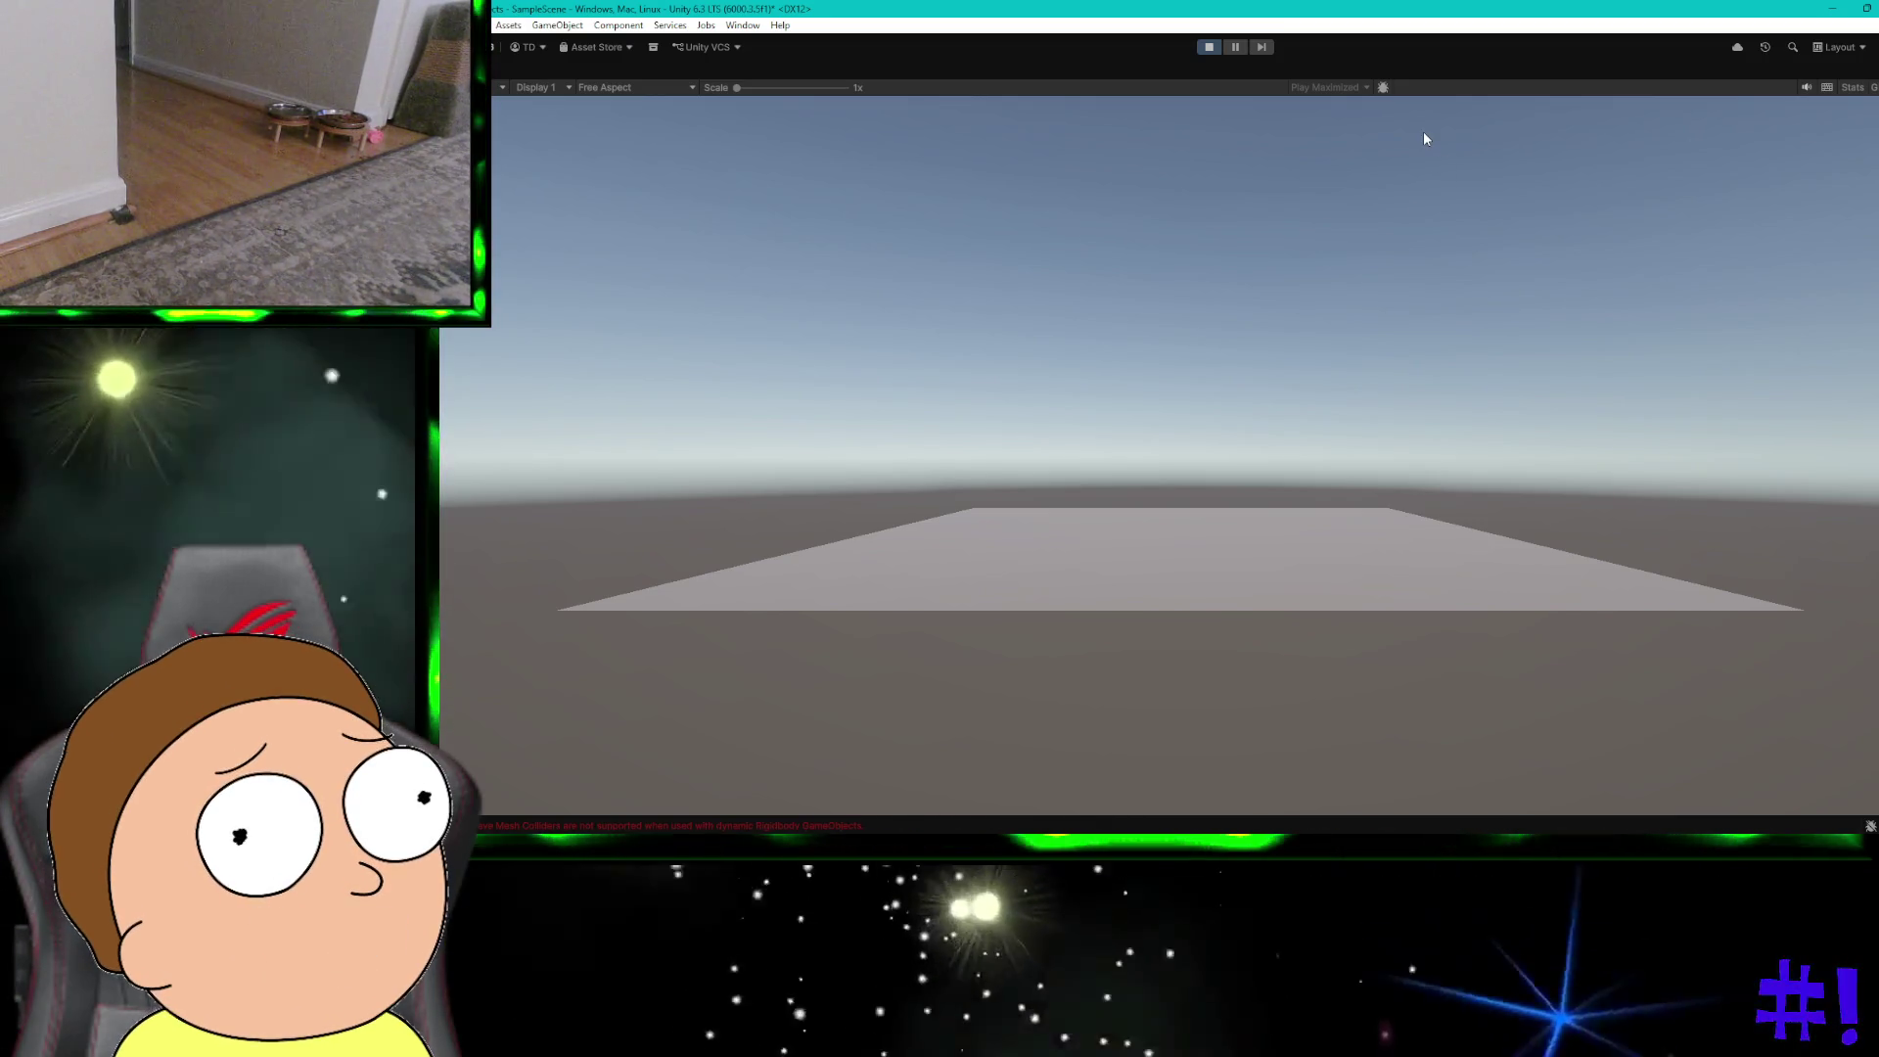
click(1209, 47)
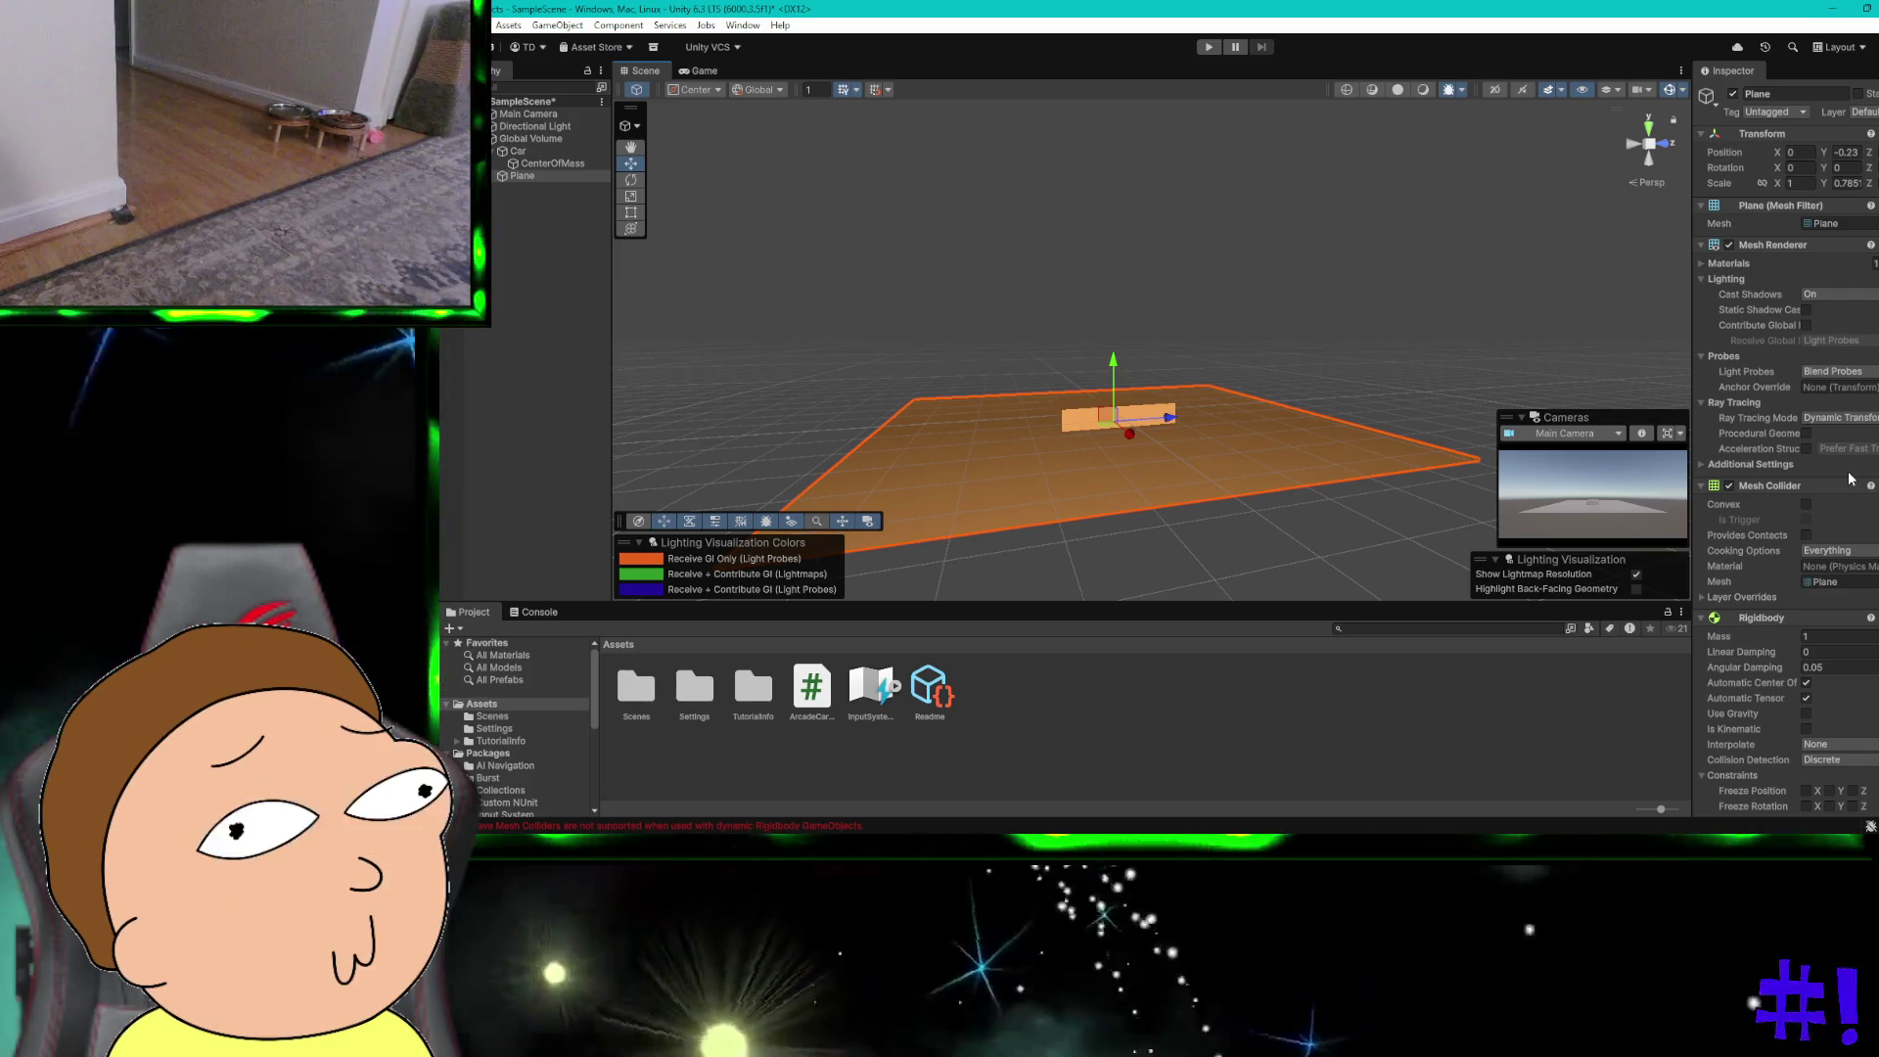
scroll(1850, 478, down, 3)
scroll(1850, 479, down, 3)
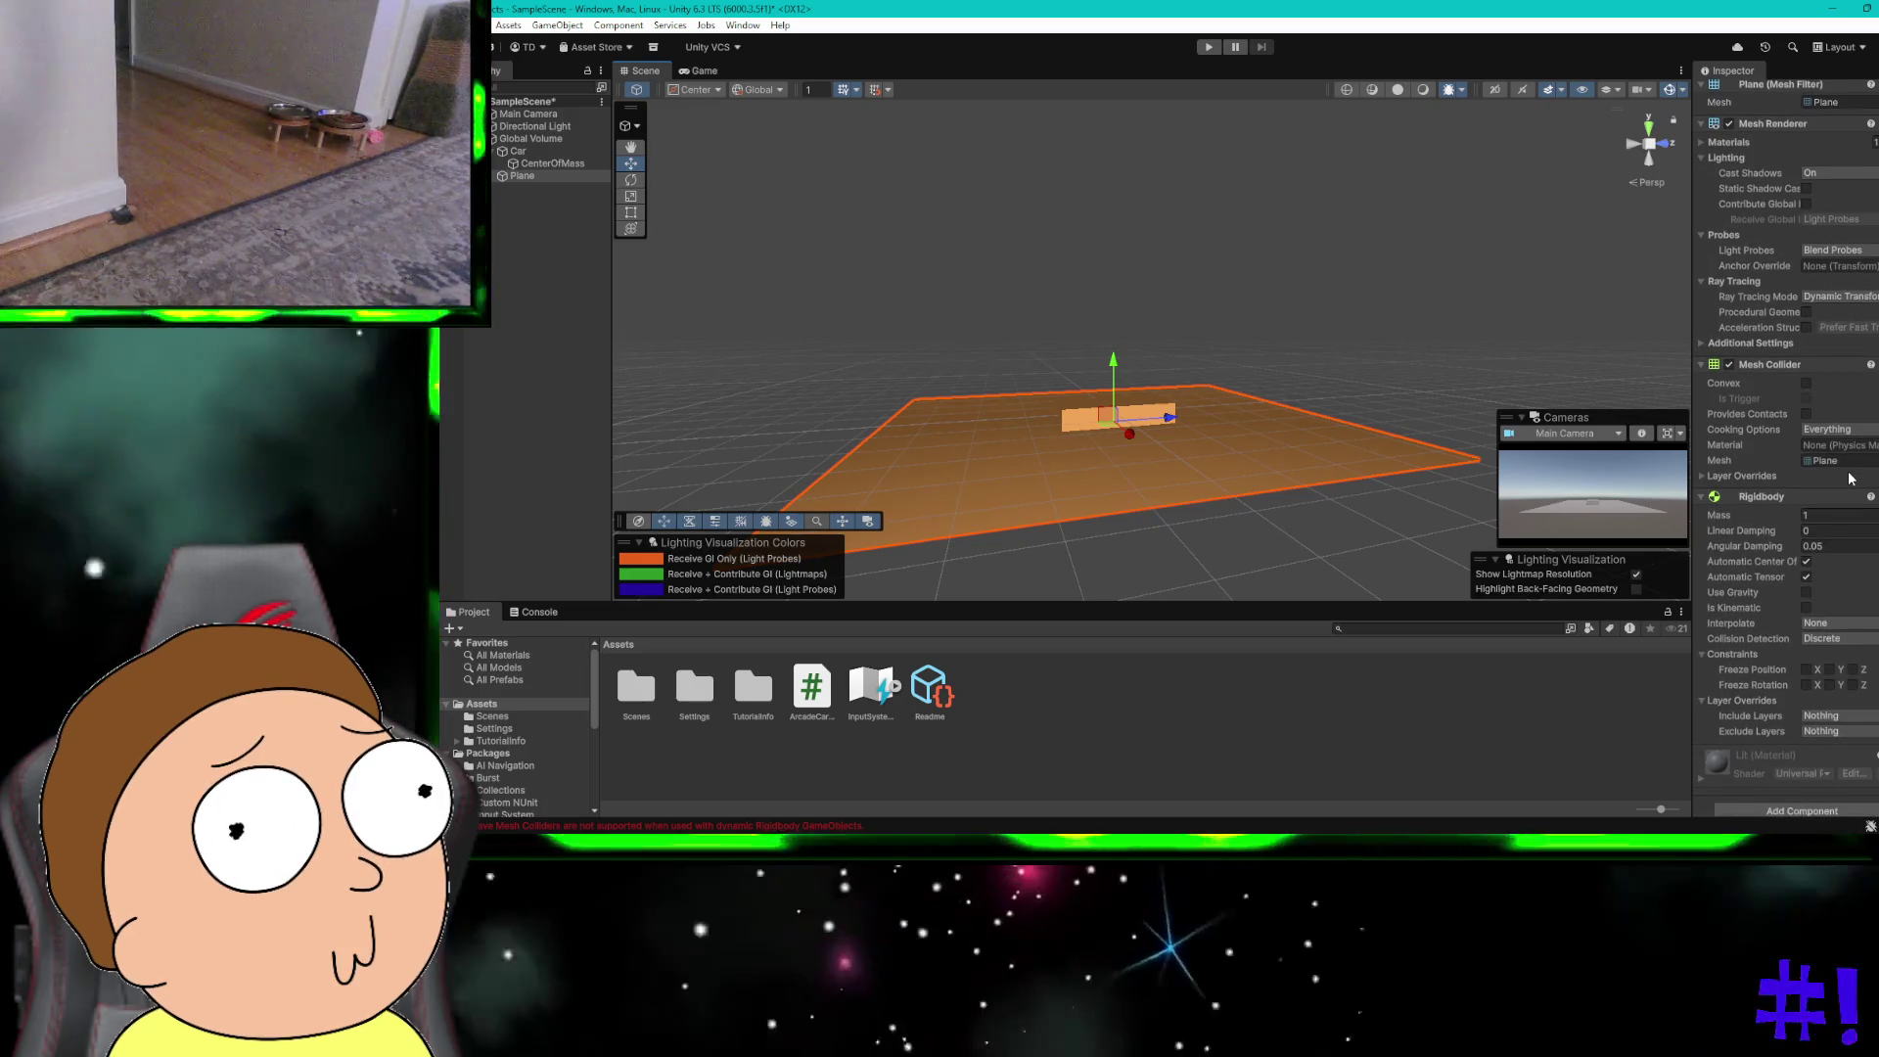
scroll(1850, 478, down, 1)
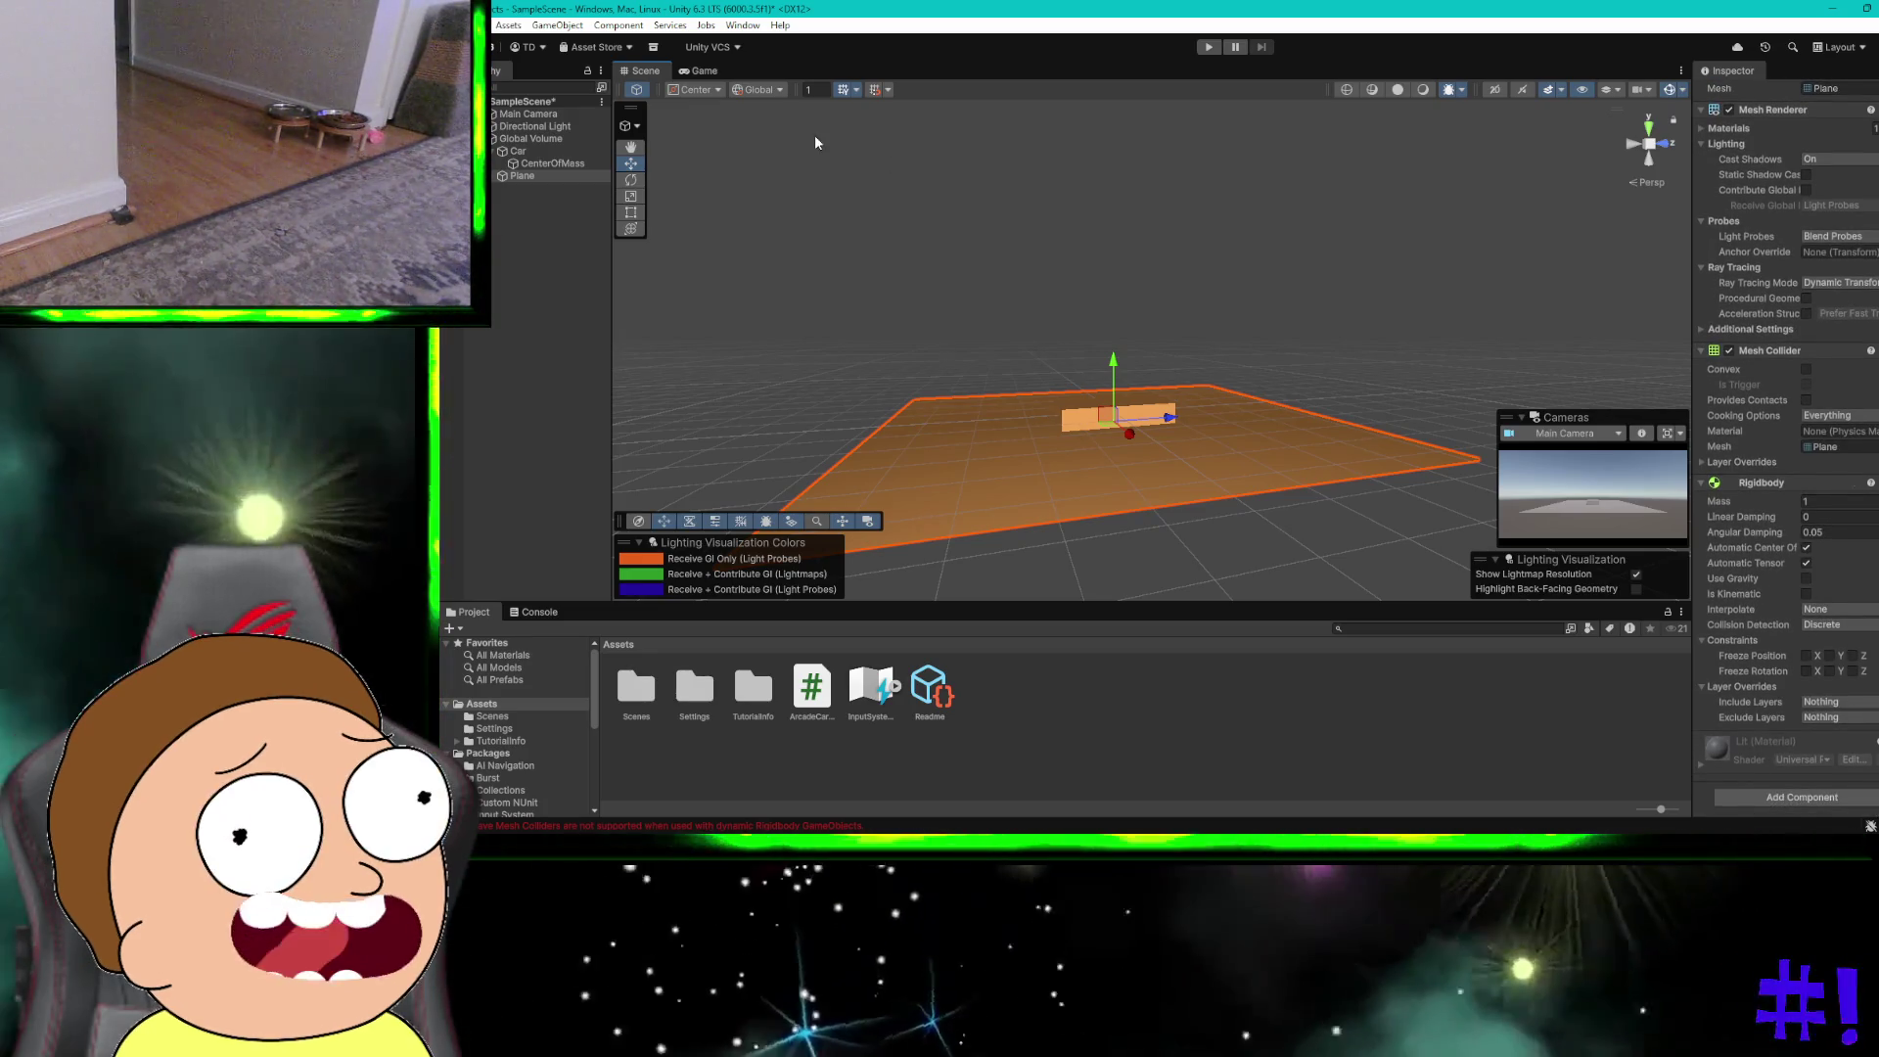
Step: Select the Car to inspect its components, then switch to the ChatGPT desktop
click(518, 154)
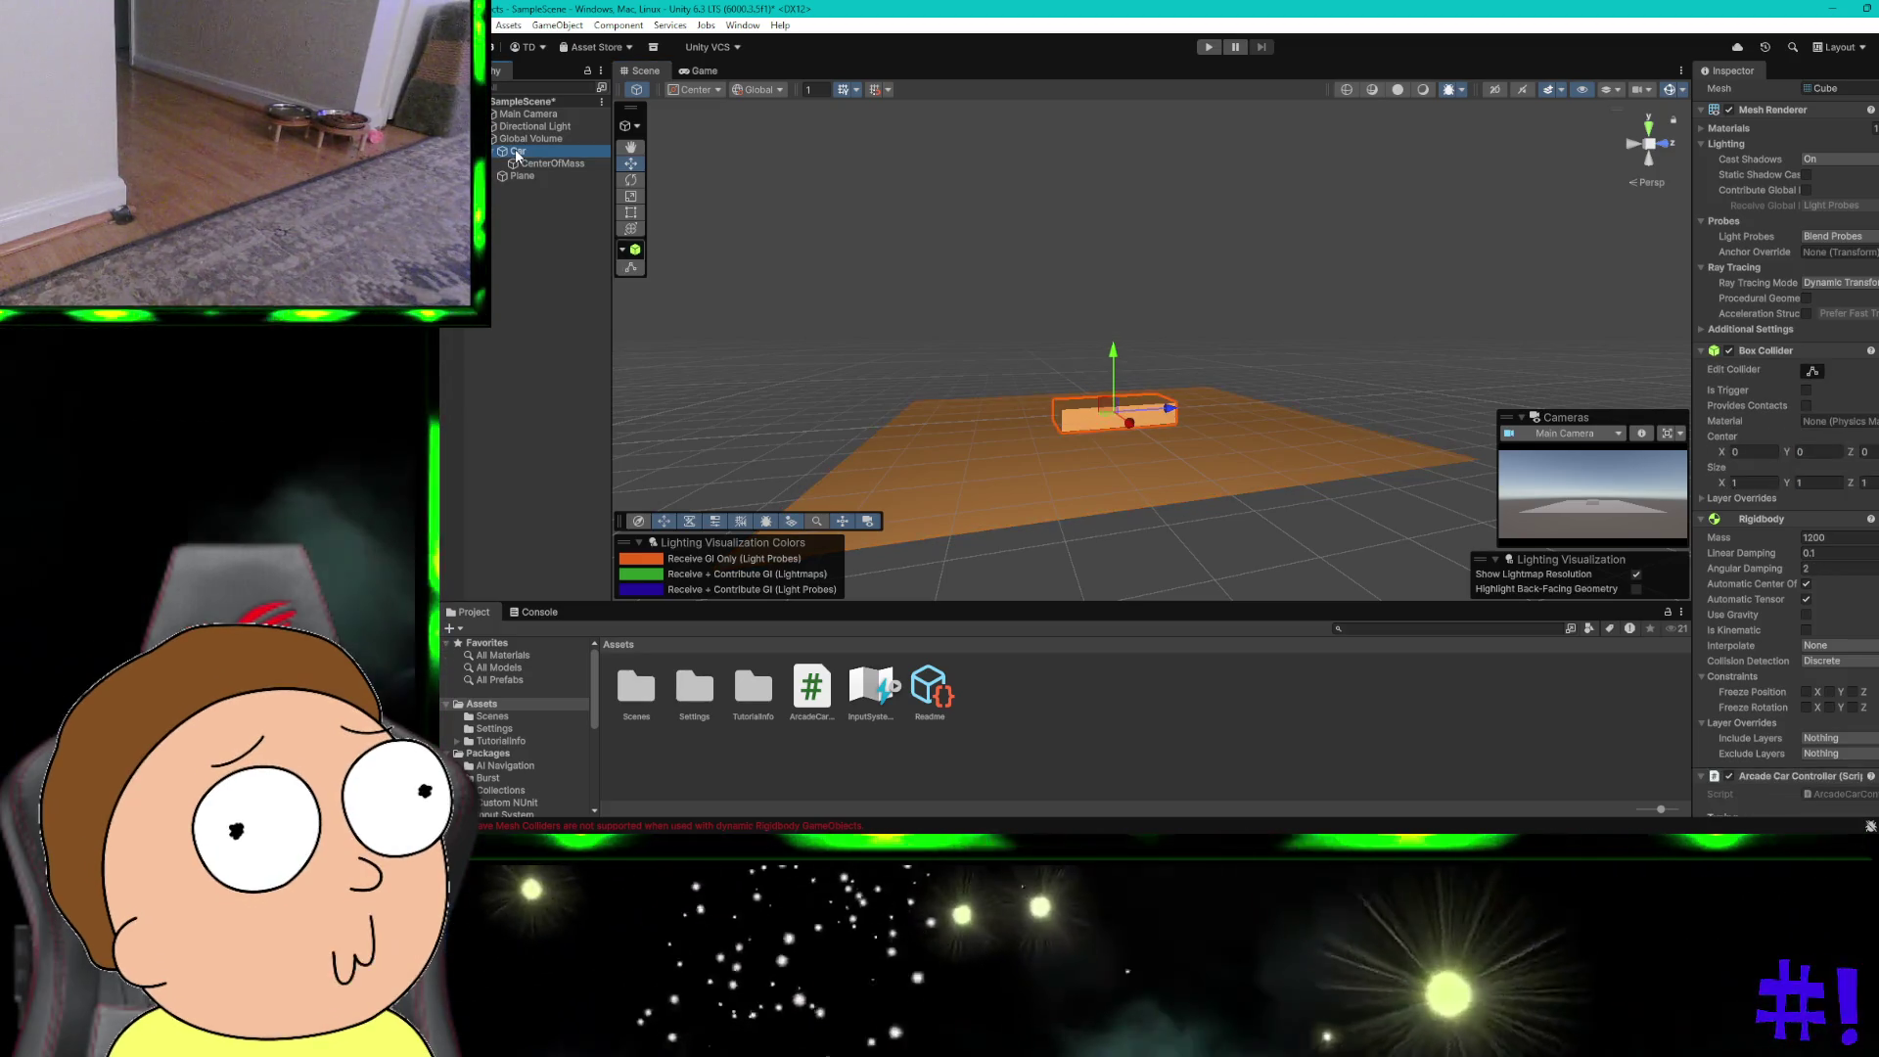
scroll(1810, 587, down, 5)
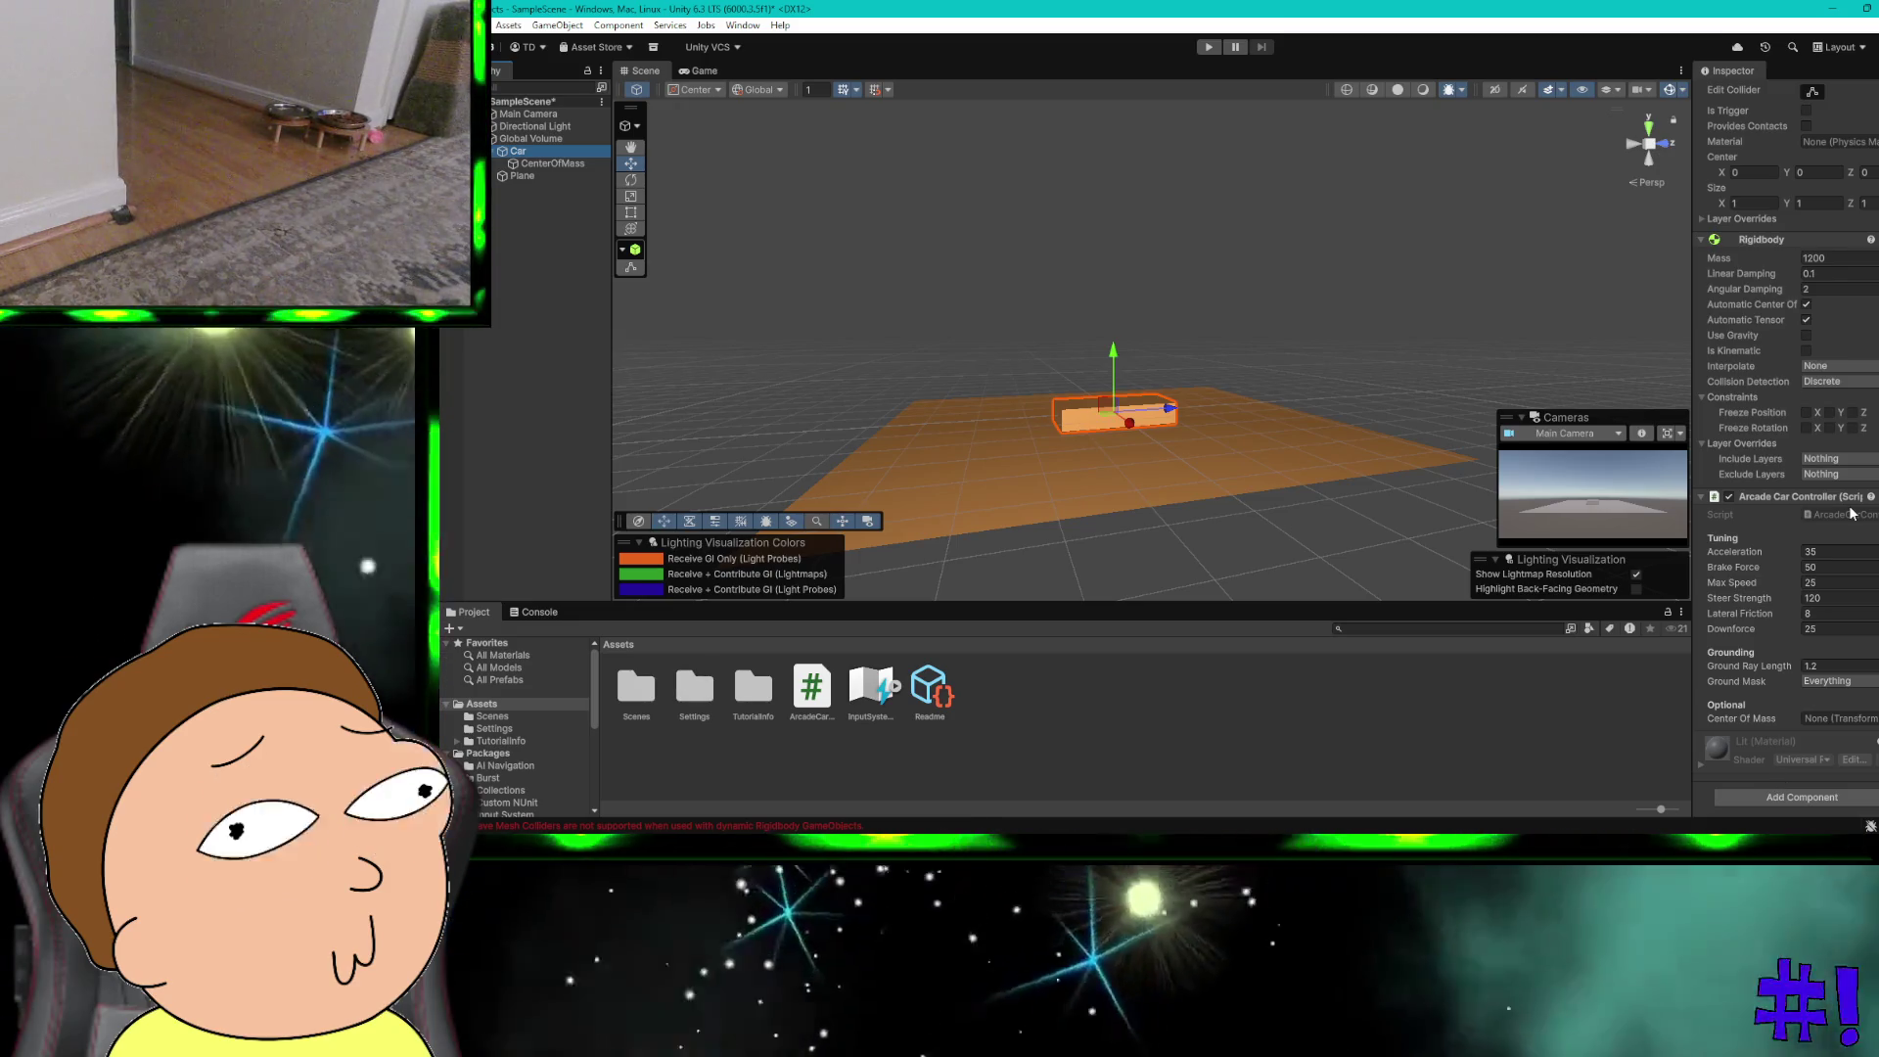
key(ctrl+super+Right)
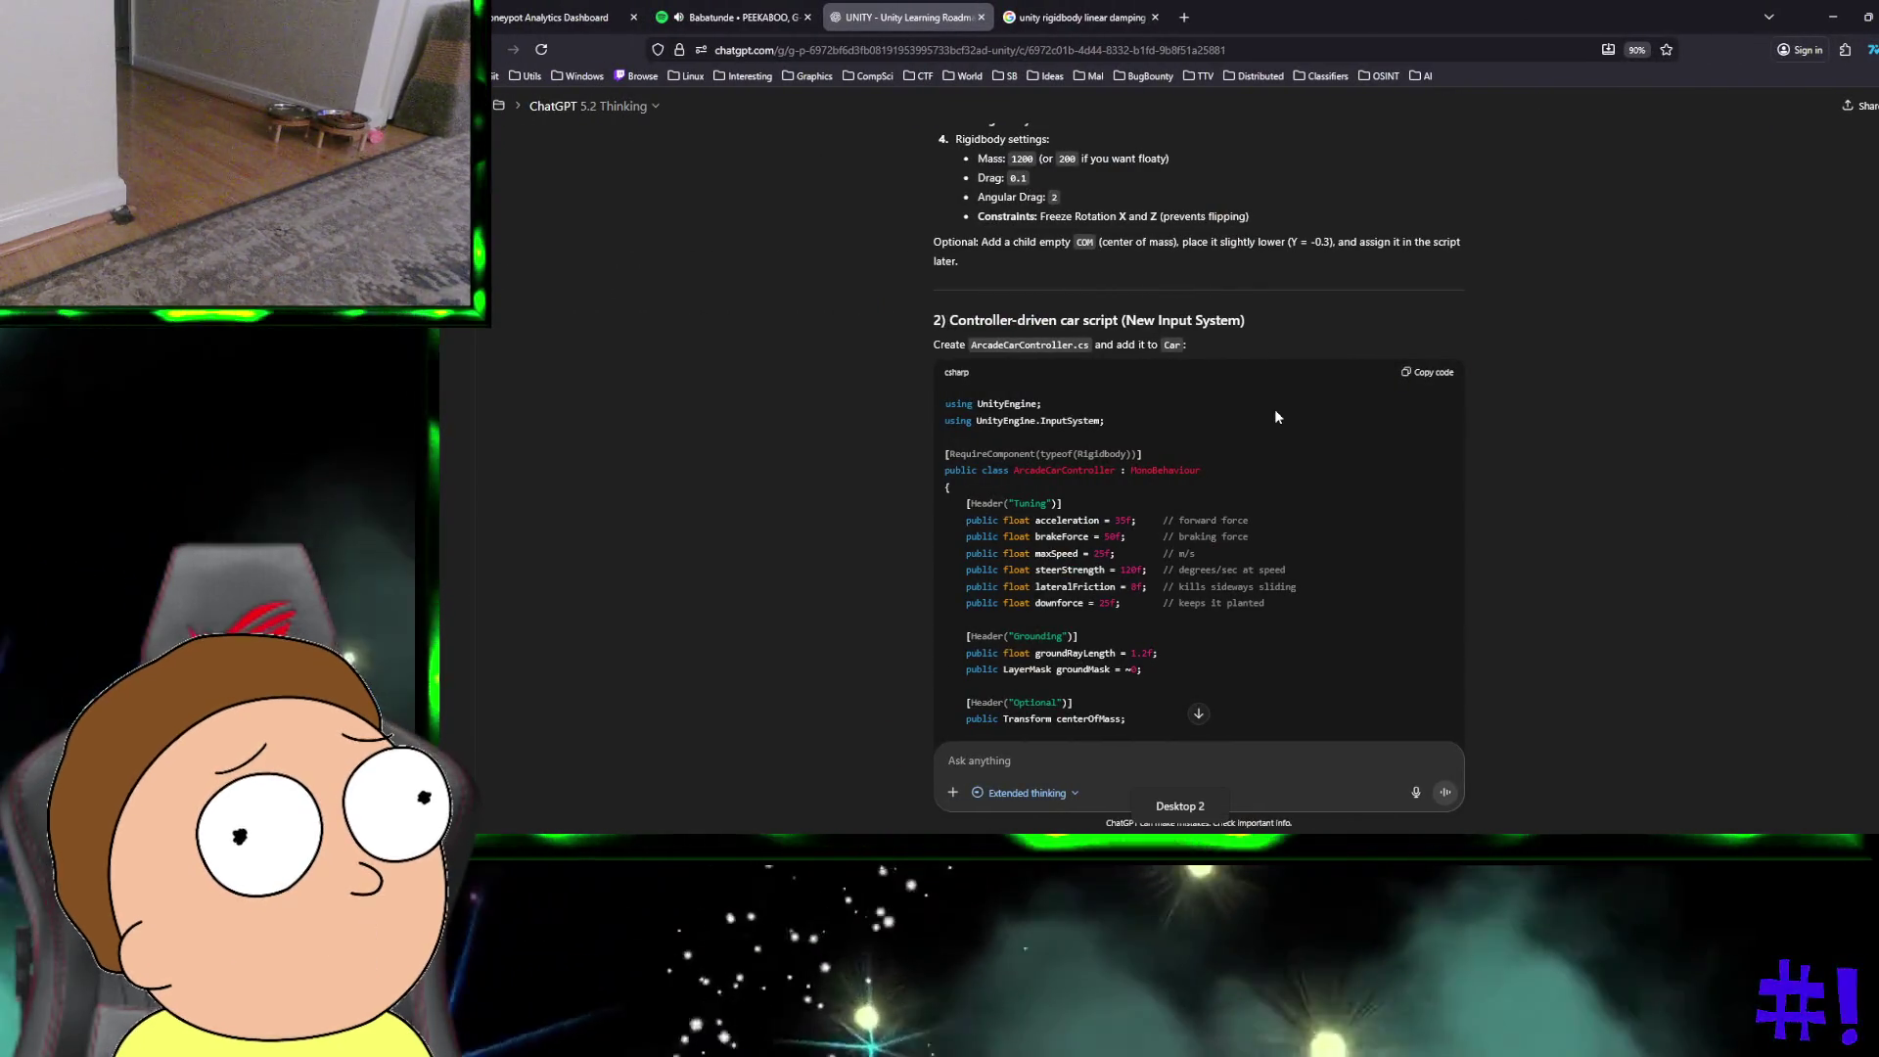
Step: Scroll ChatGPT's reply past FollowCamera.cs and EndlessRoad.cs to the final test checklist
scroll(1274, 408, down, 10)
scroll(1275, 416, down, 5)
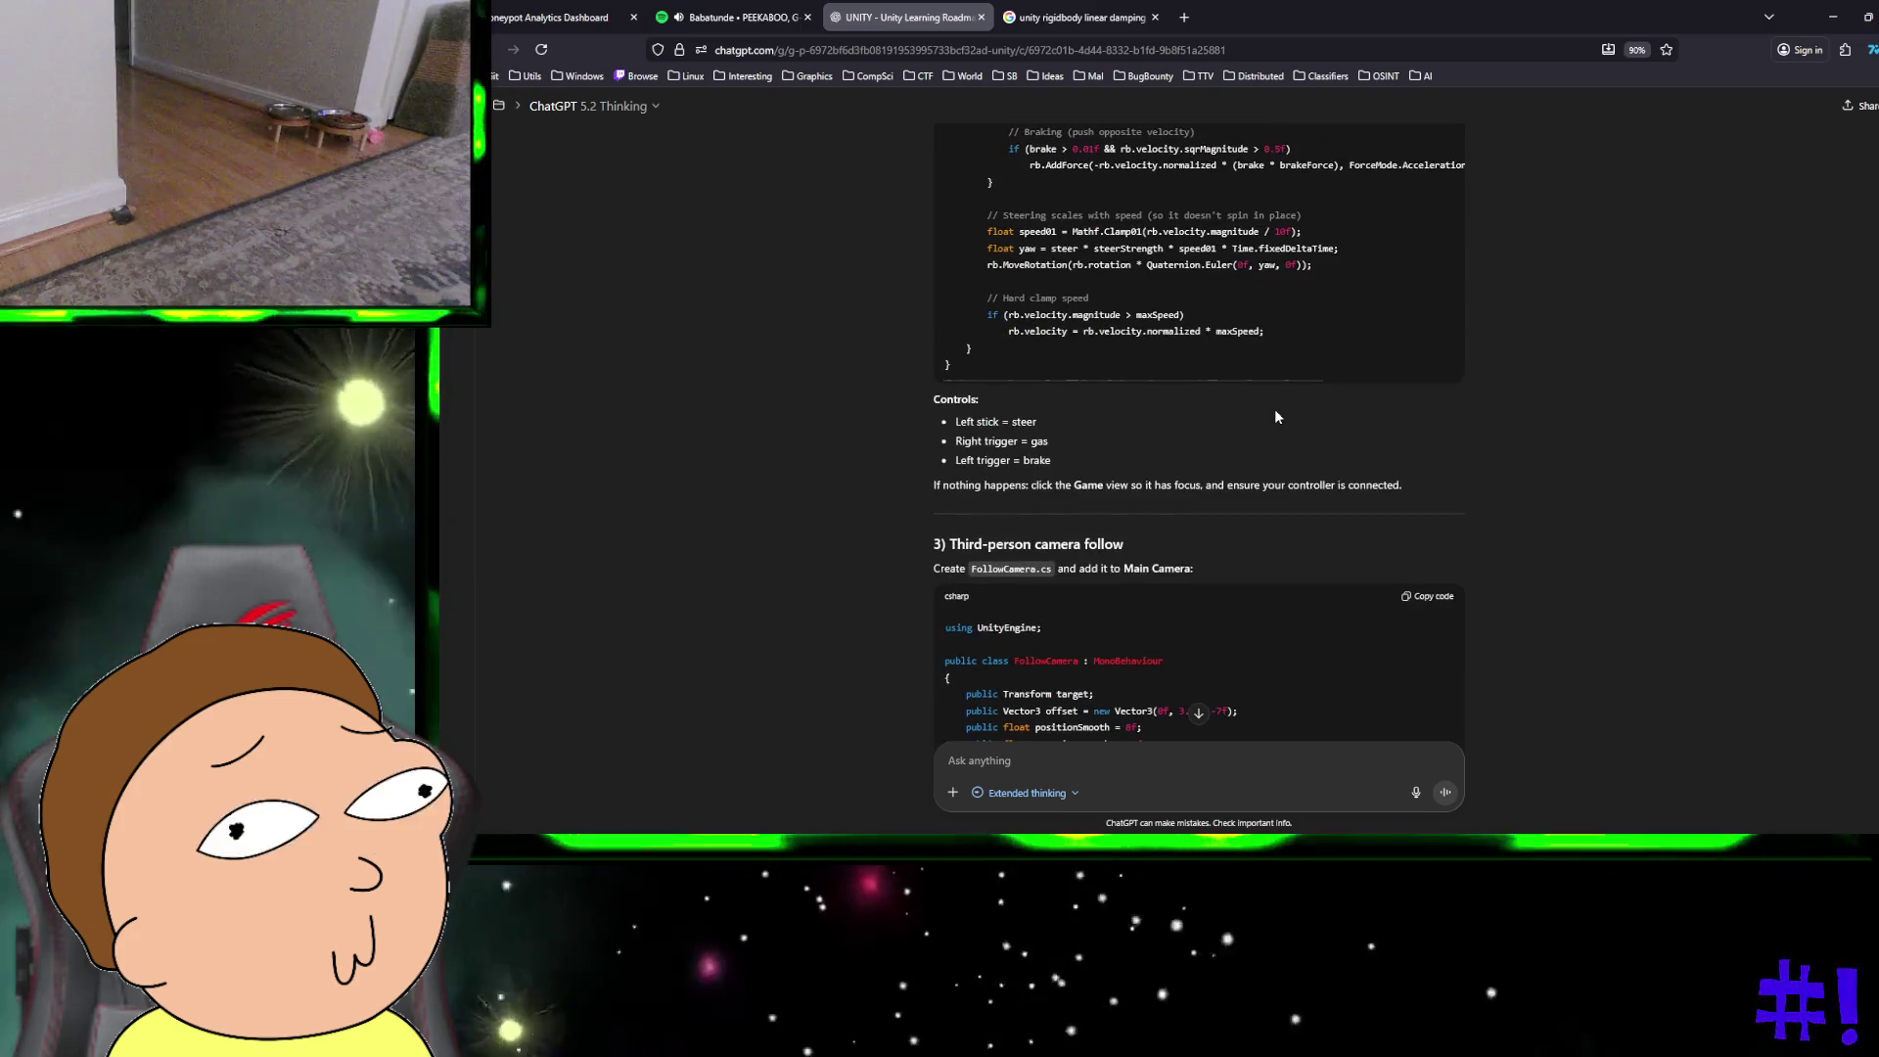
scroll(1275, 416, down, 5)
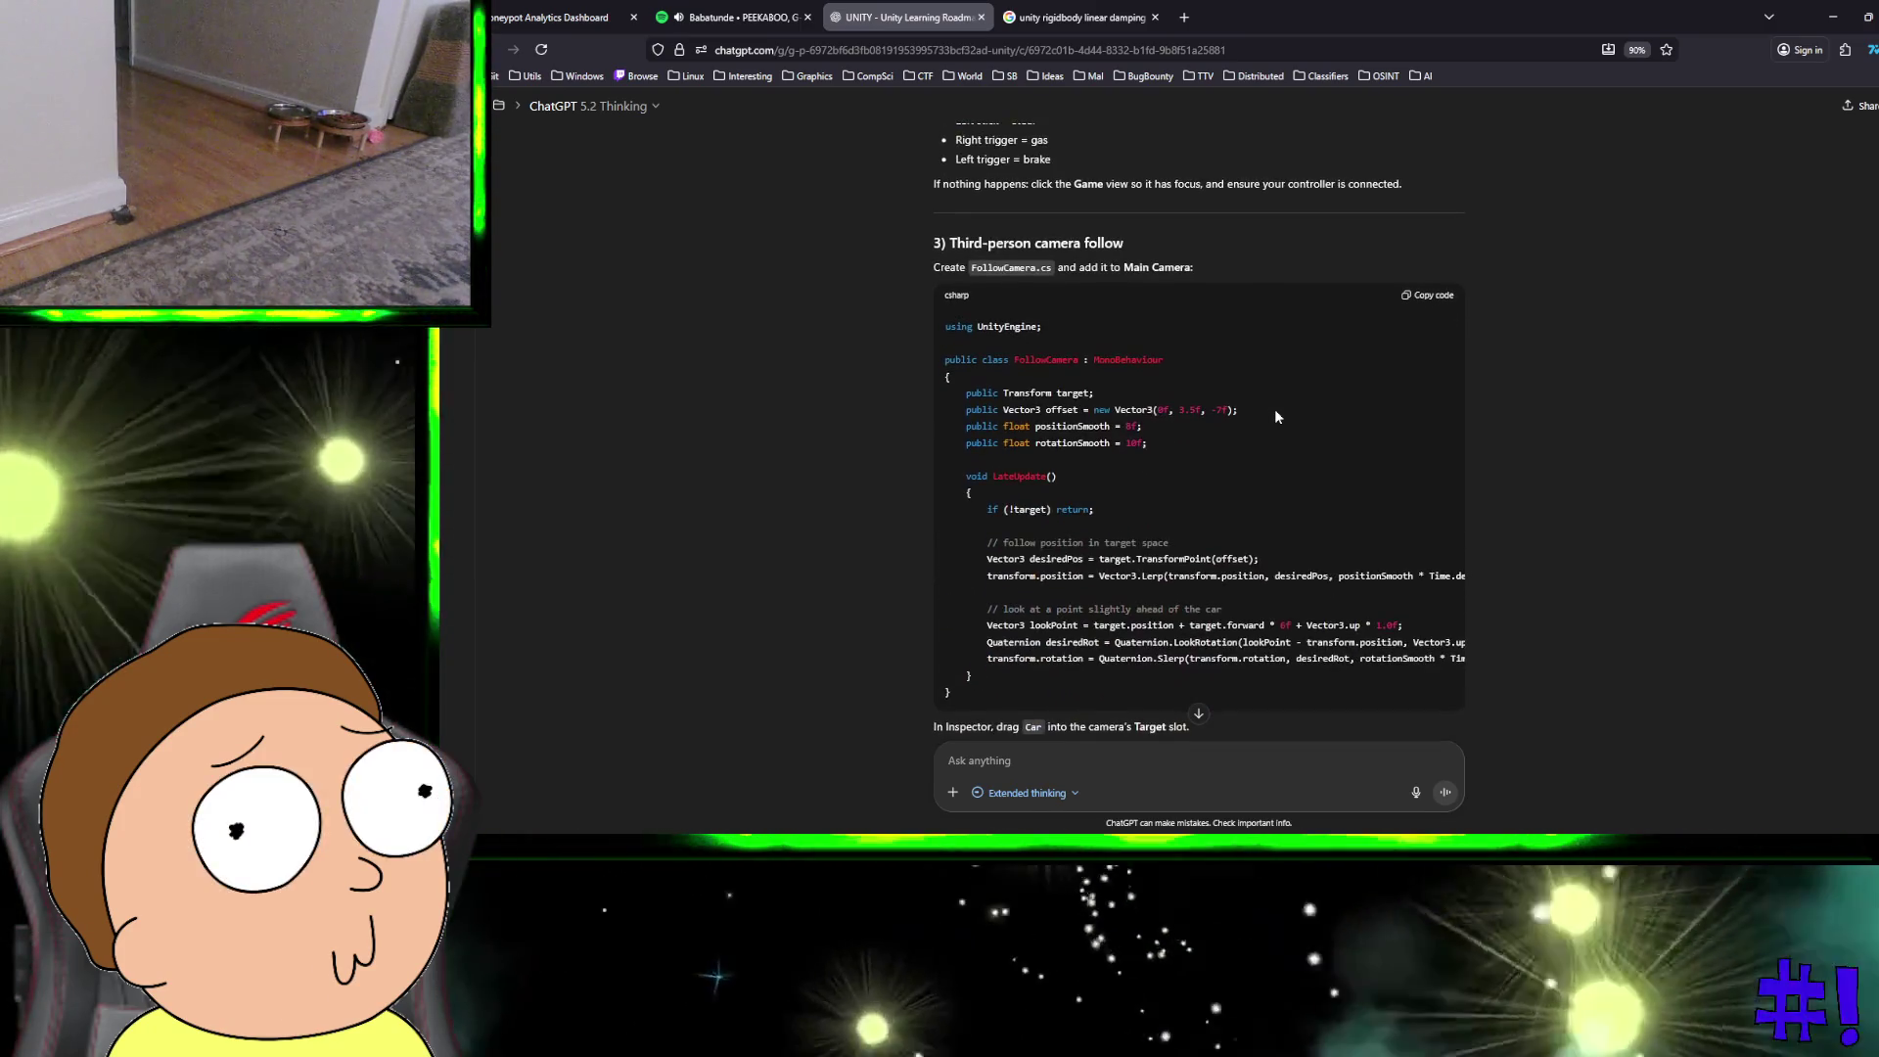
scroll(1276, 409, down, 3)
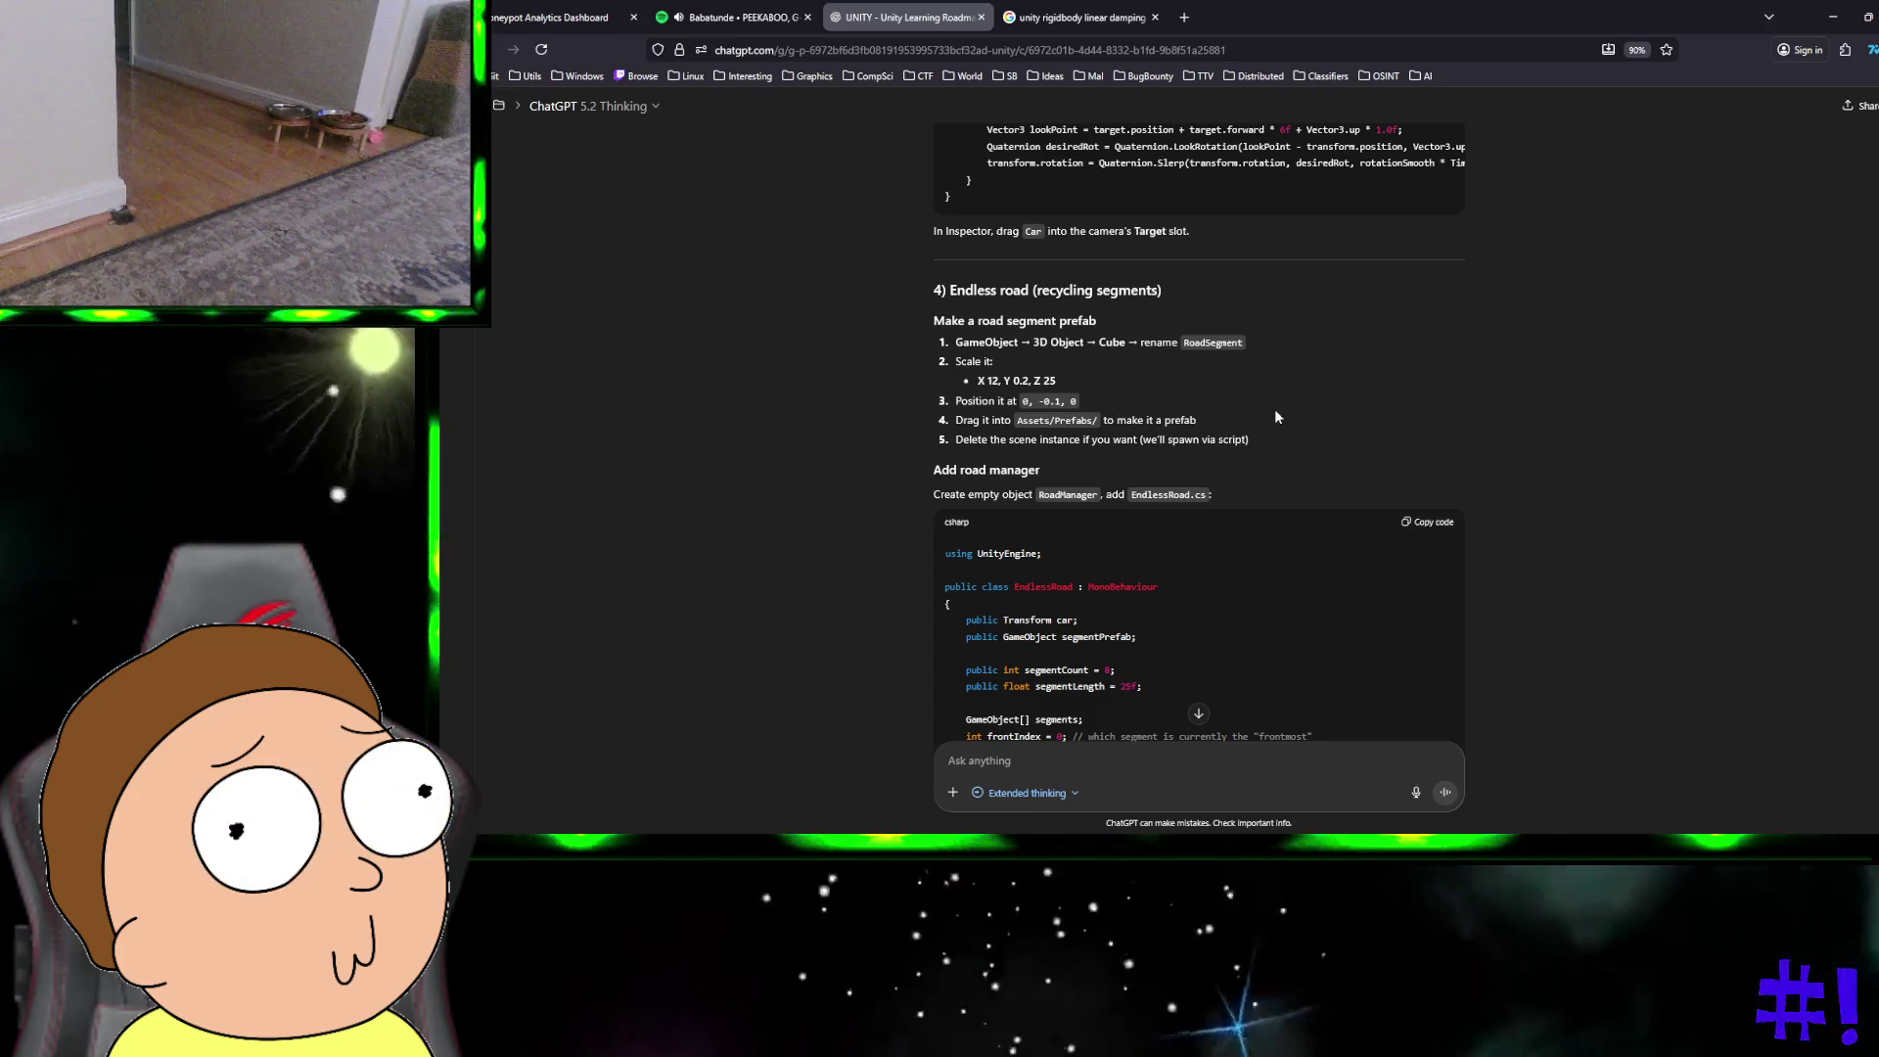
scroll(1275, 417, down, 10)
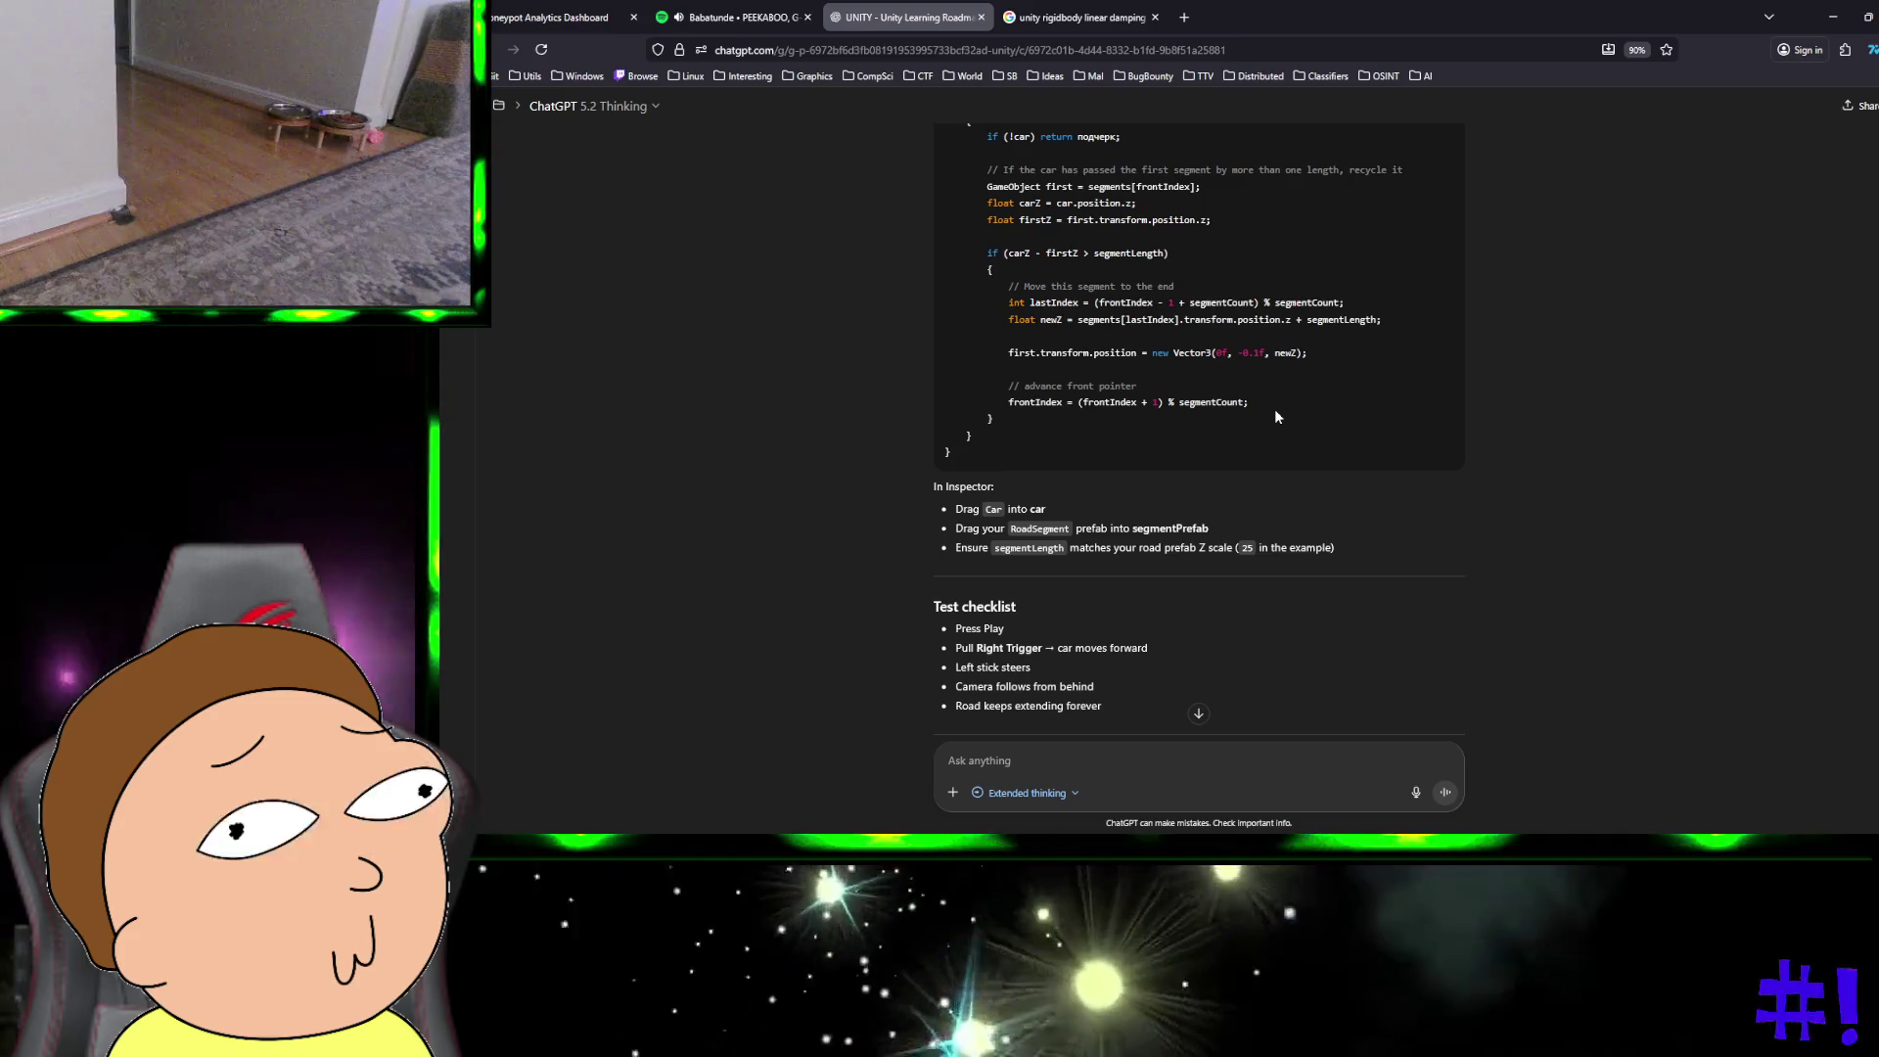
scroll(1274, 417, down, 1)
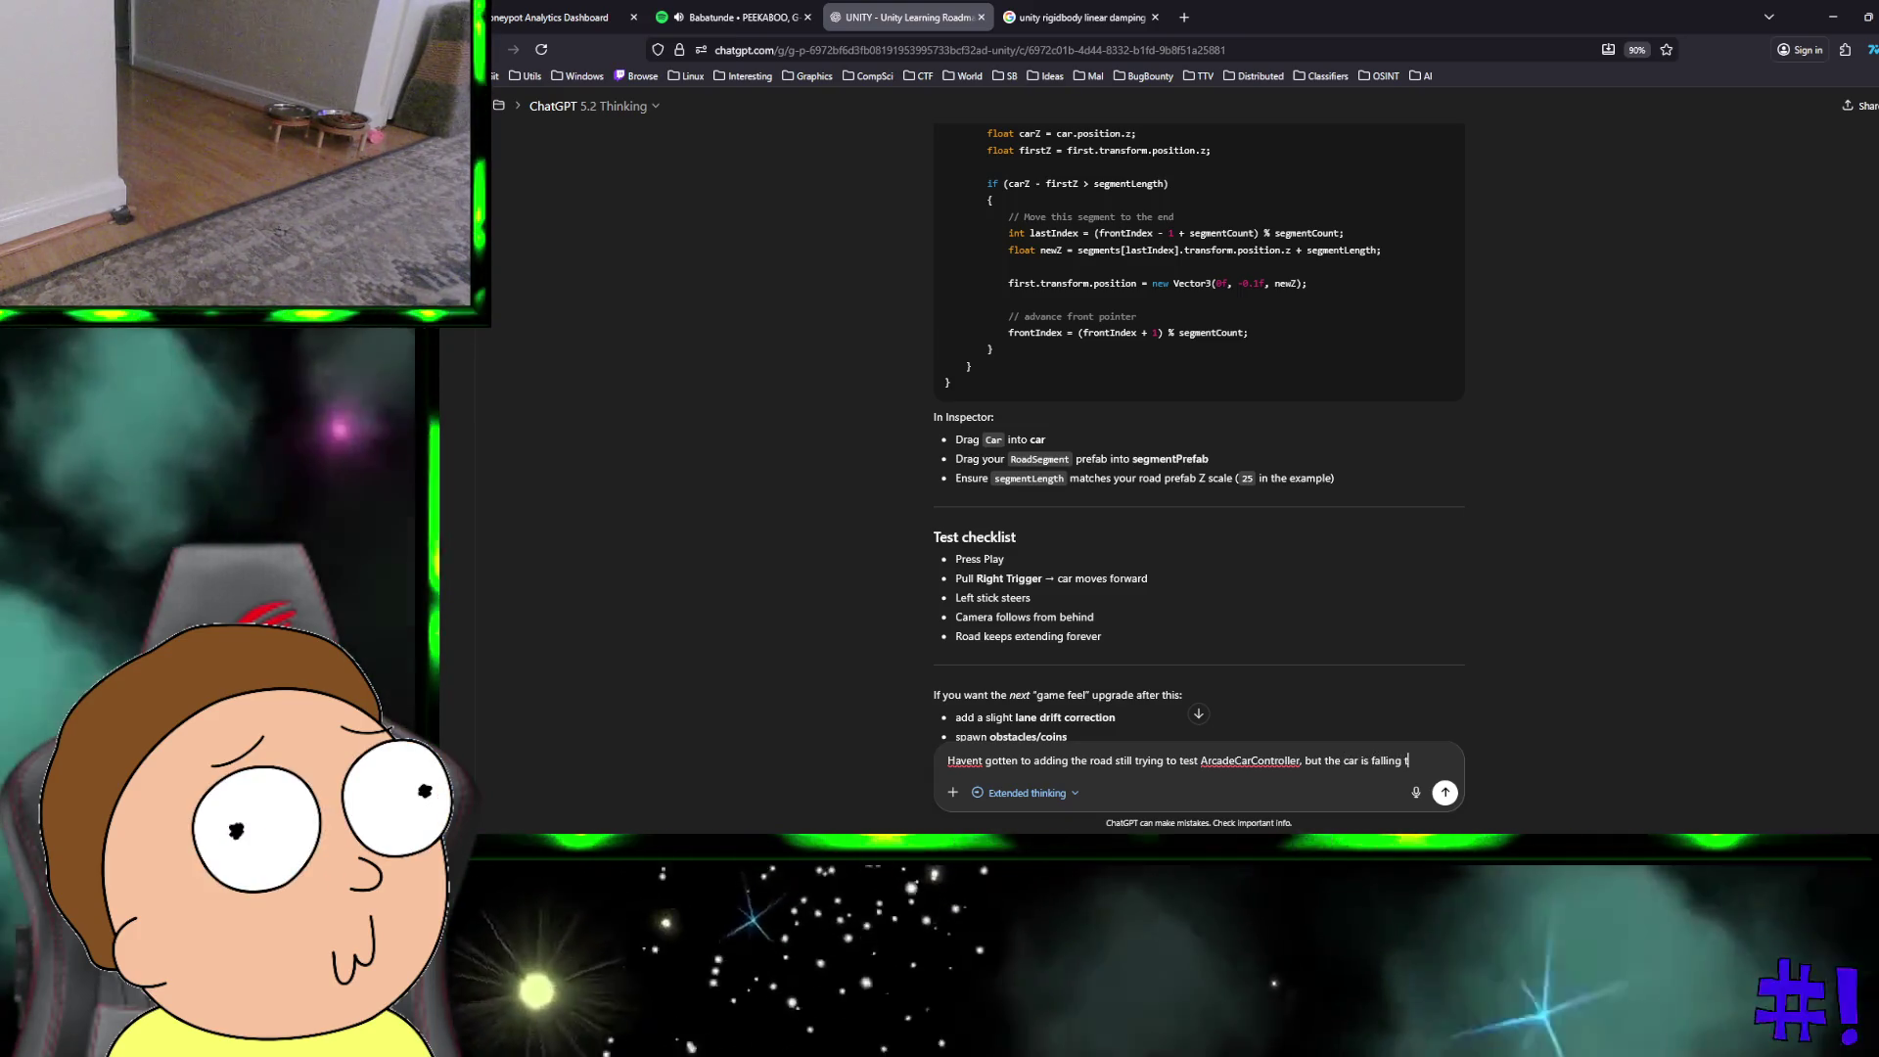
Step: Ask ChatGPT why the ArcadeCarController test car falls
text(he plane ground like a ghost)
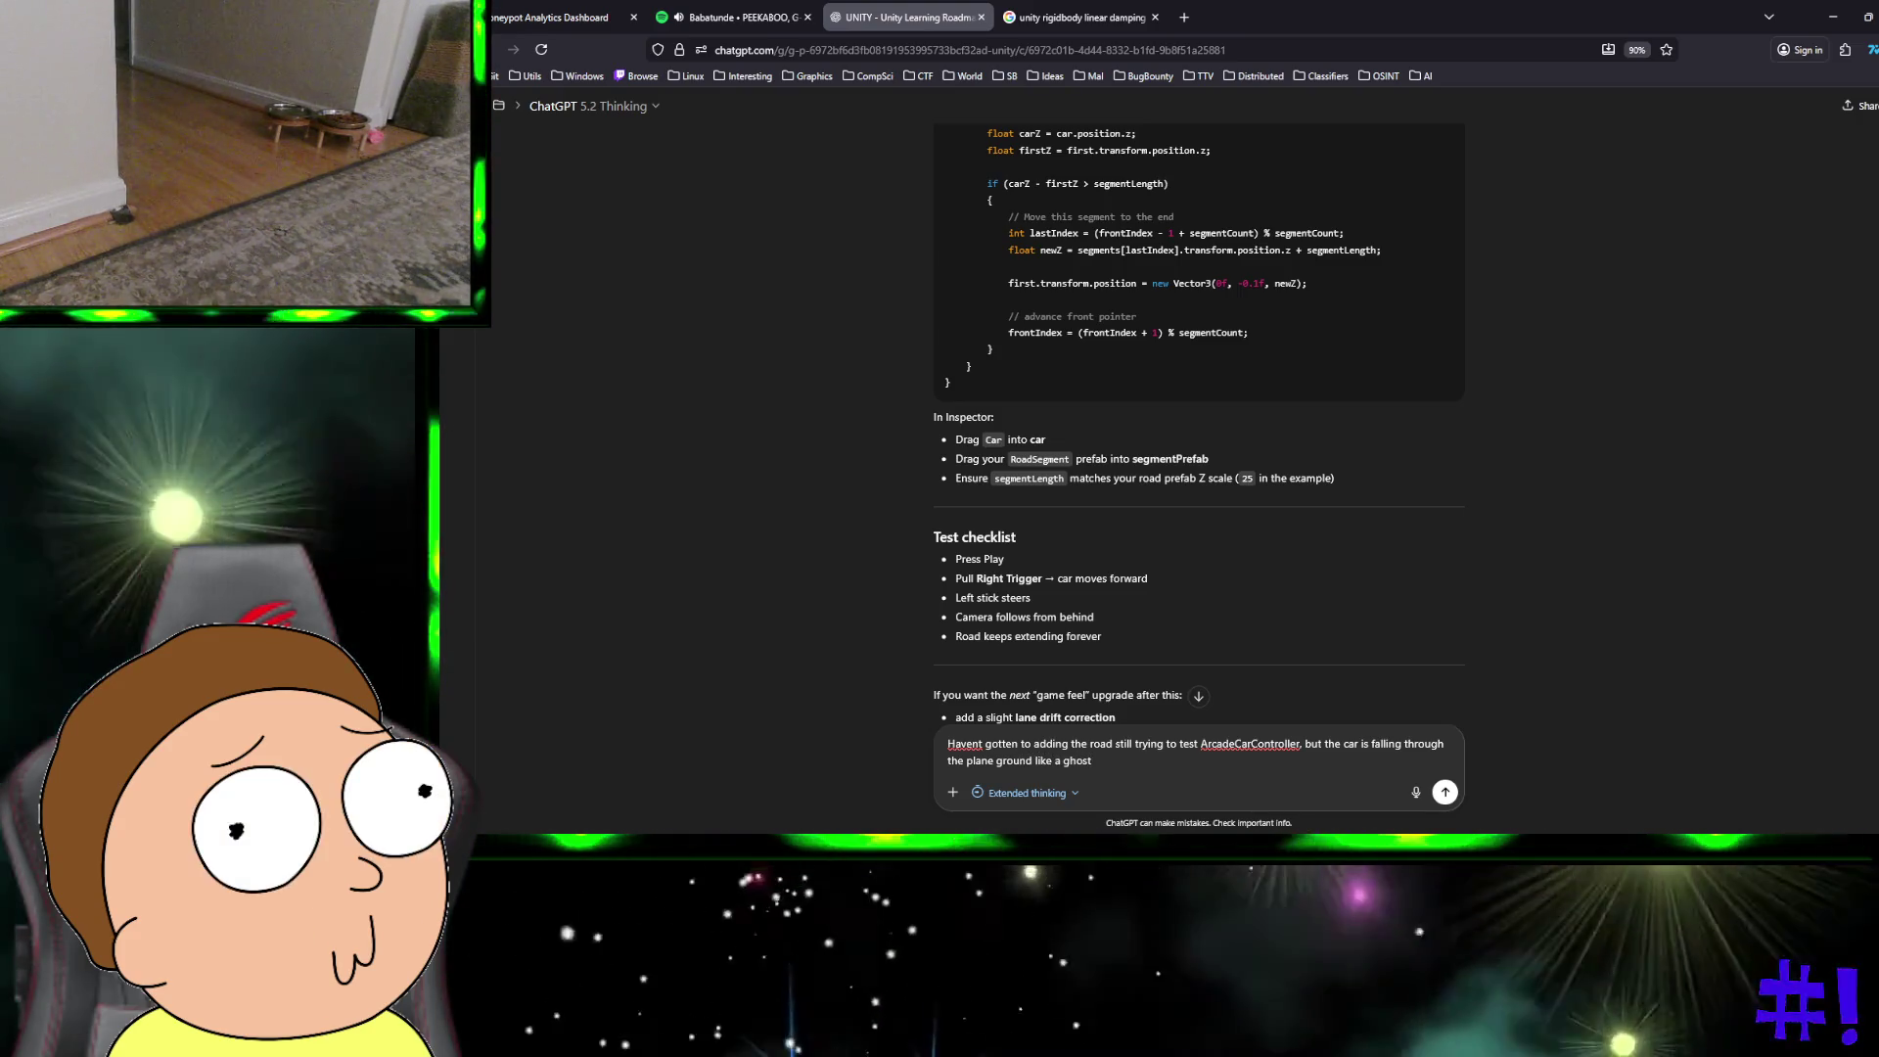
key(shift+Return)
key(shift+Return)
text(How do I make it collide with the ground plane? They both are rigid bodies)
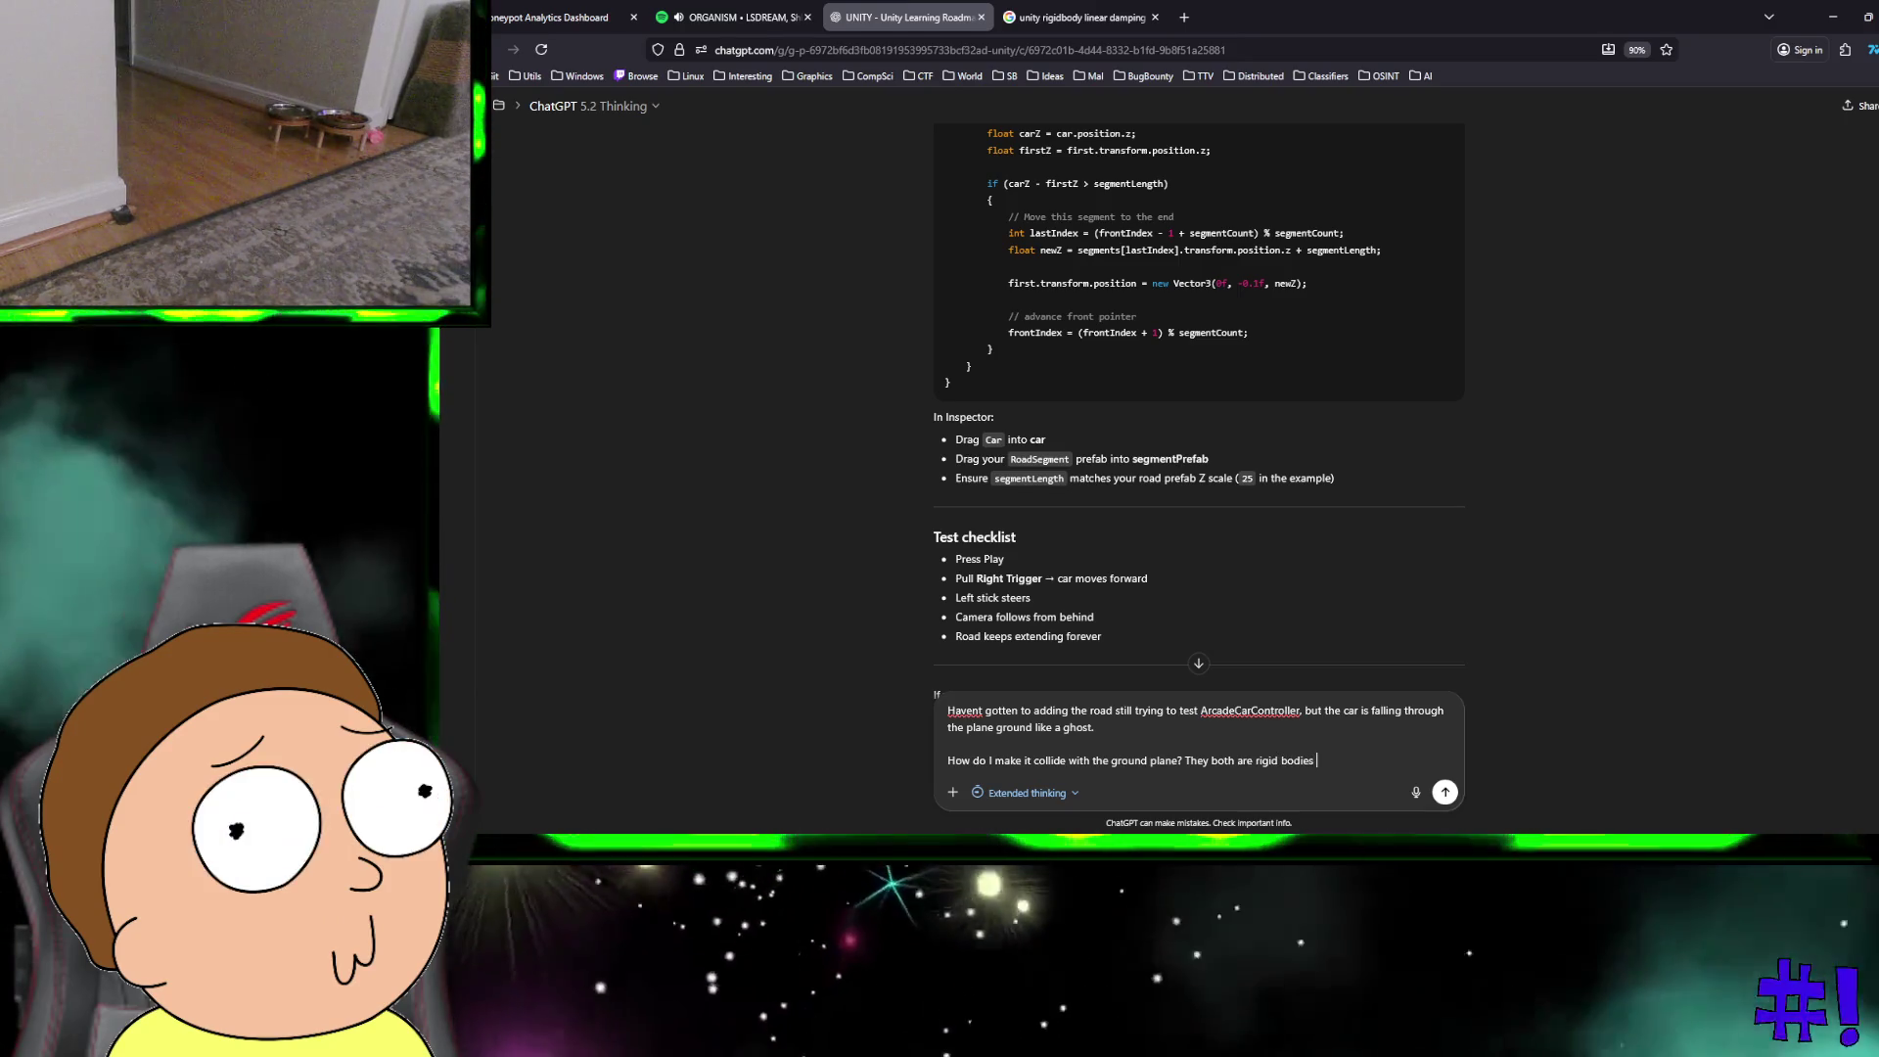
key(Return)
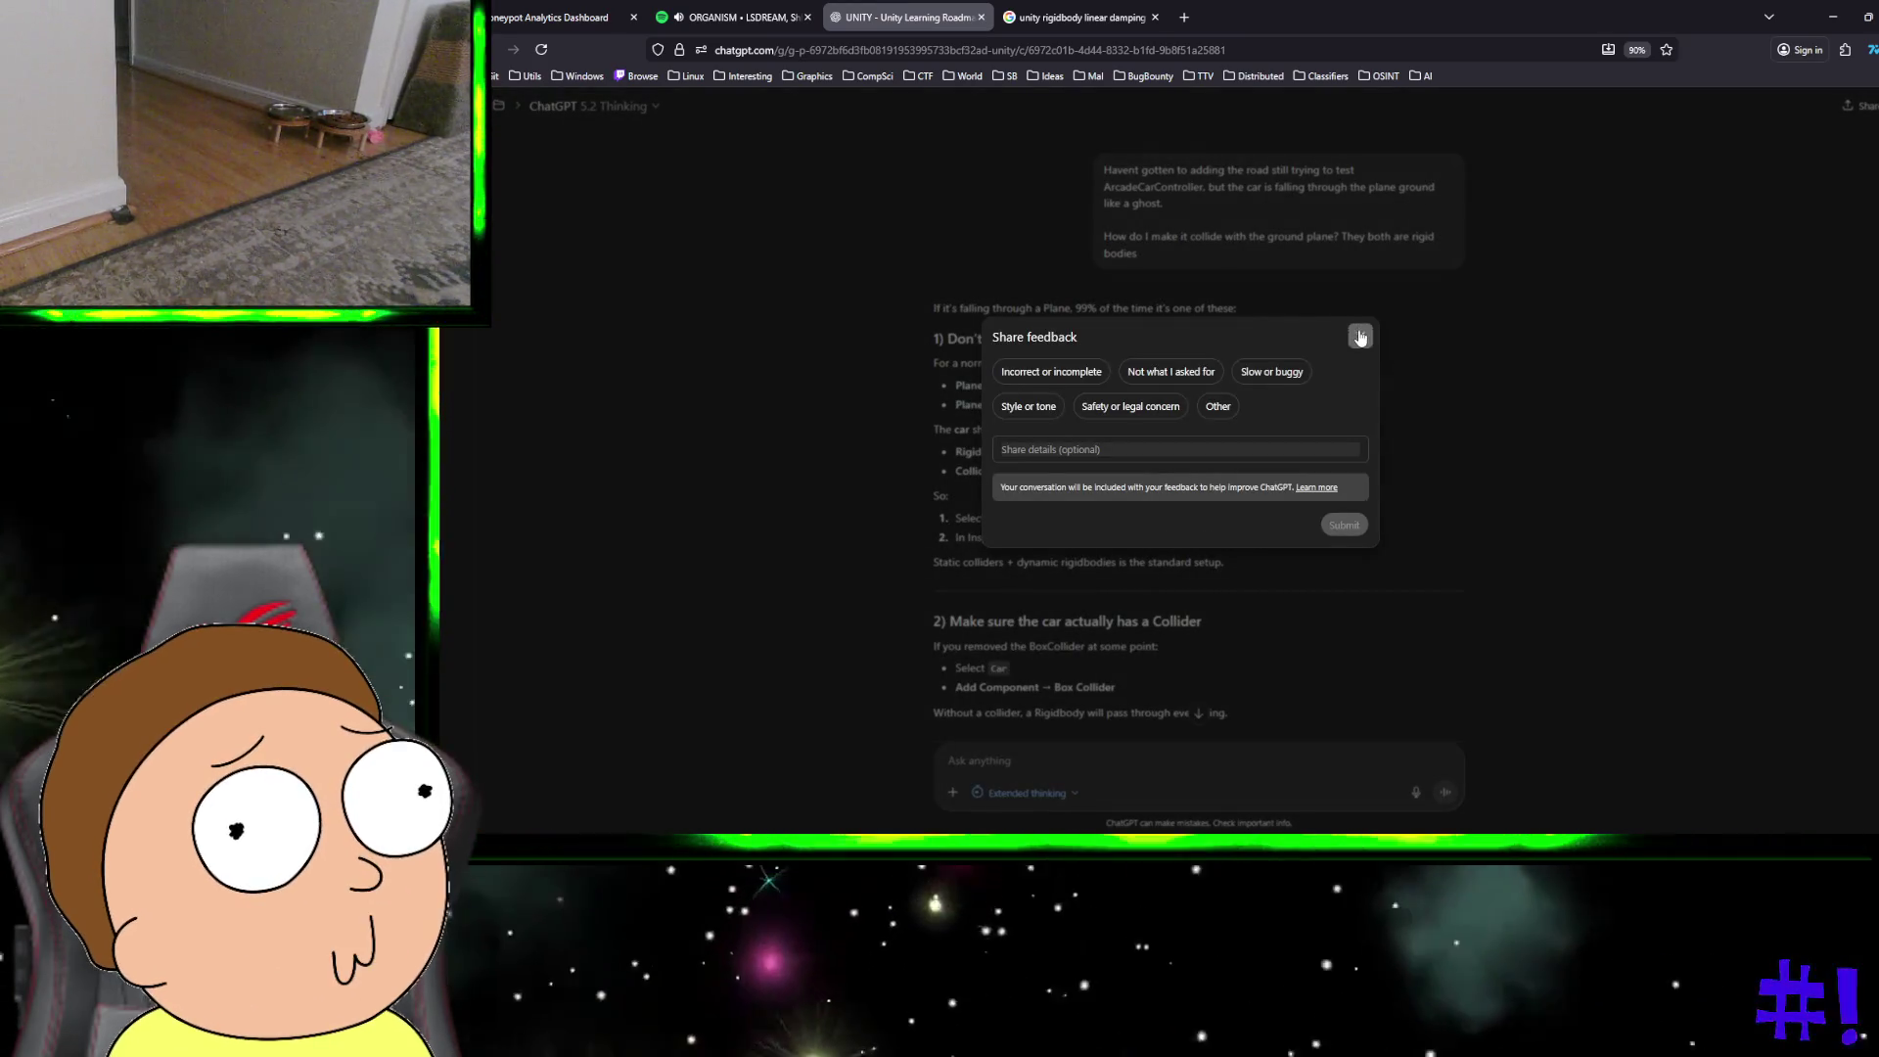
Step: Dismiss the feedback prompt and return to the Unity desktop
click(1360, 335)
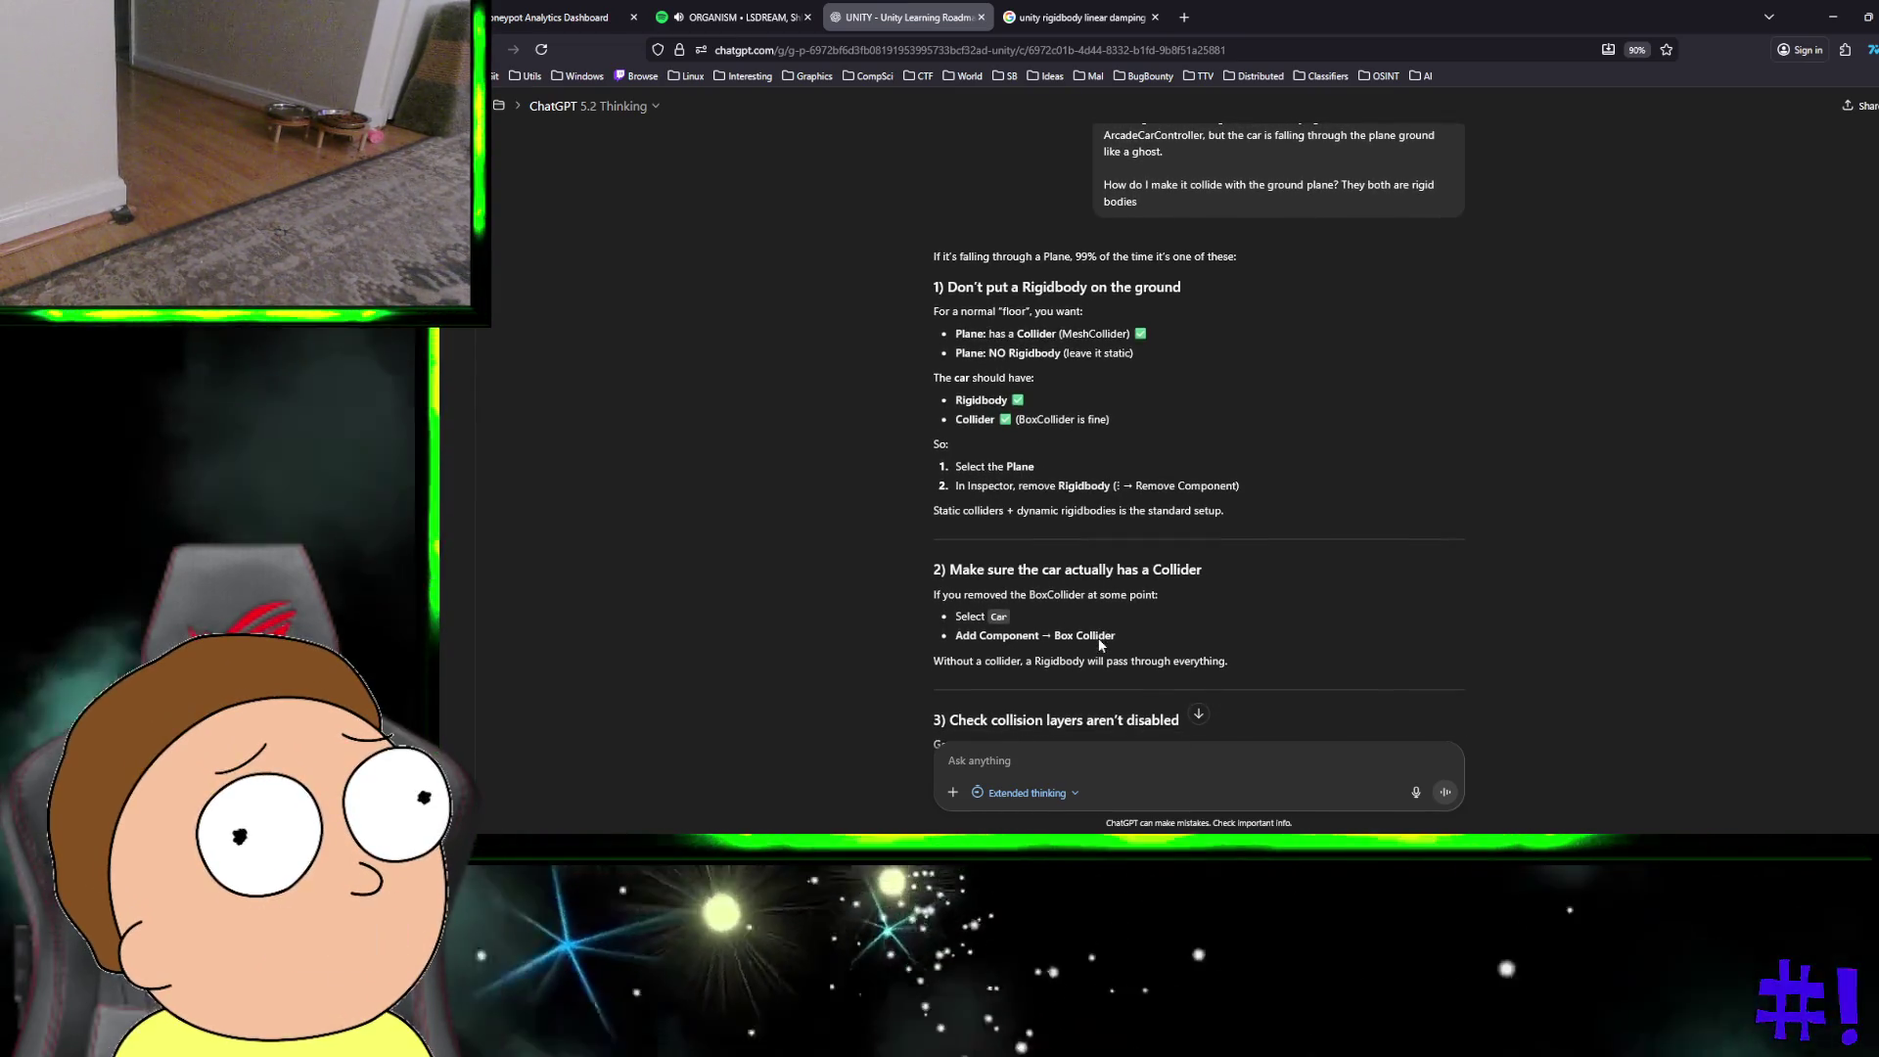
key(super+Left)
key(ctrl+super+Right)
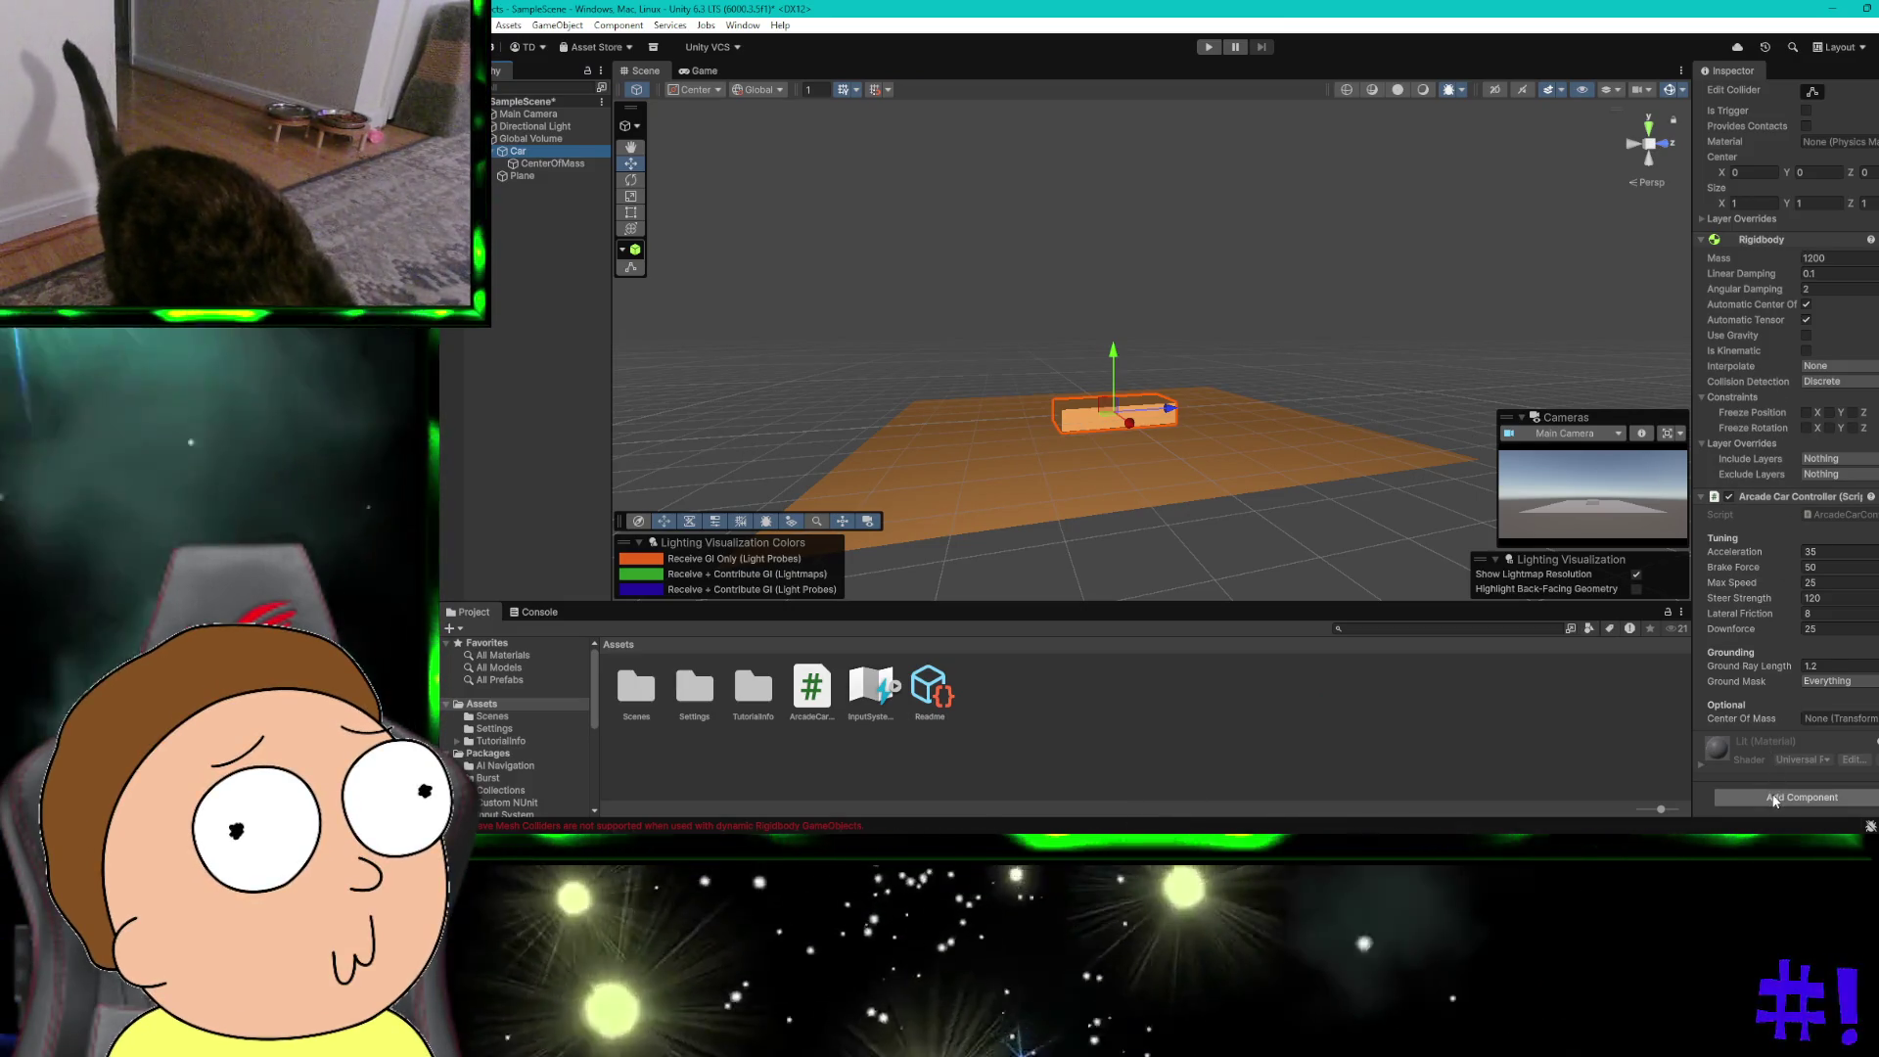
Step: Add a Box Collider to the Car via the 'box' component search and run Play mode
click(1774, 795)
text(r)
key(BackSpace)
text(box)
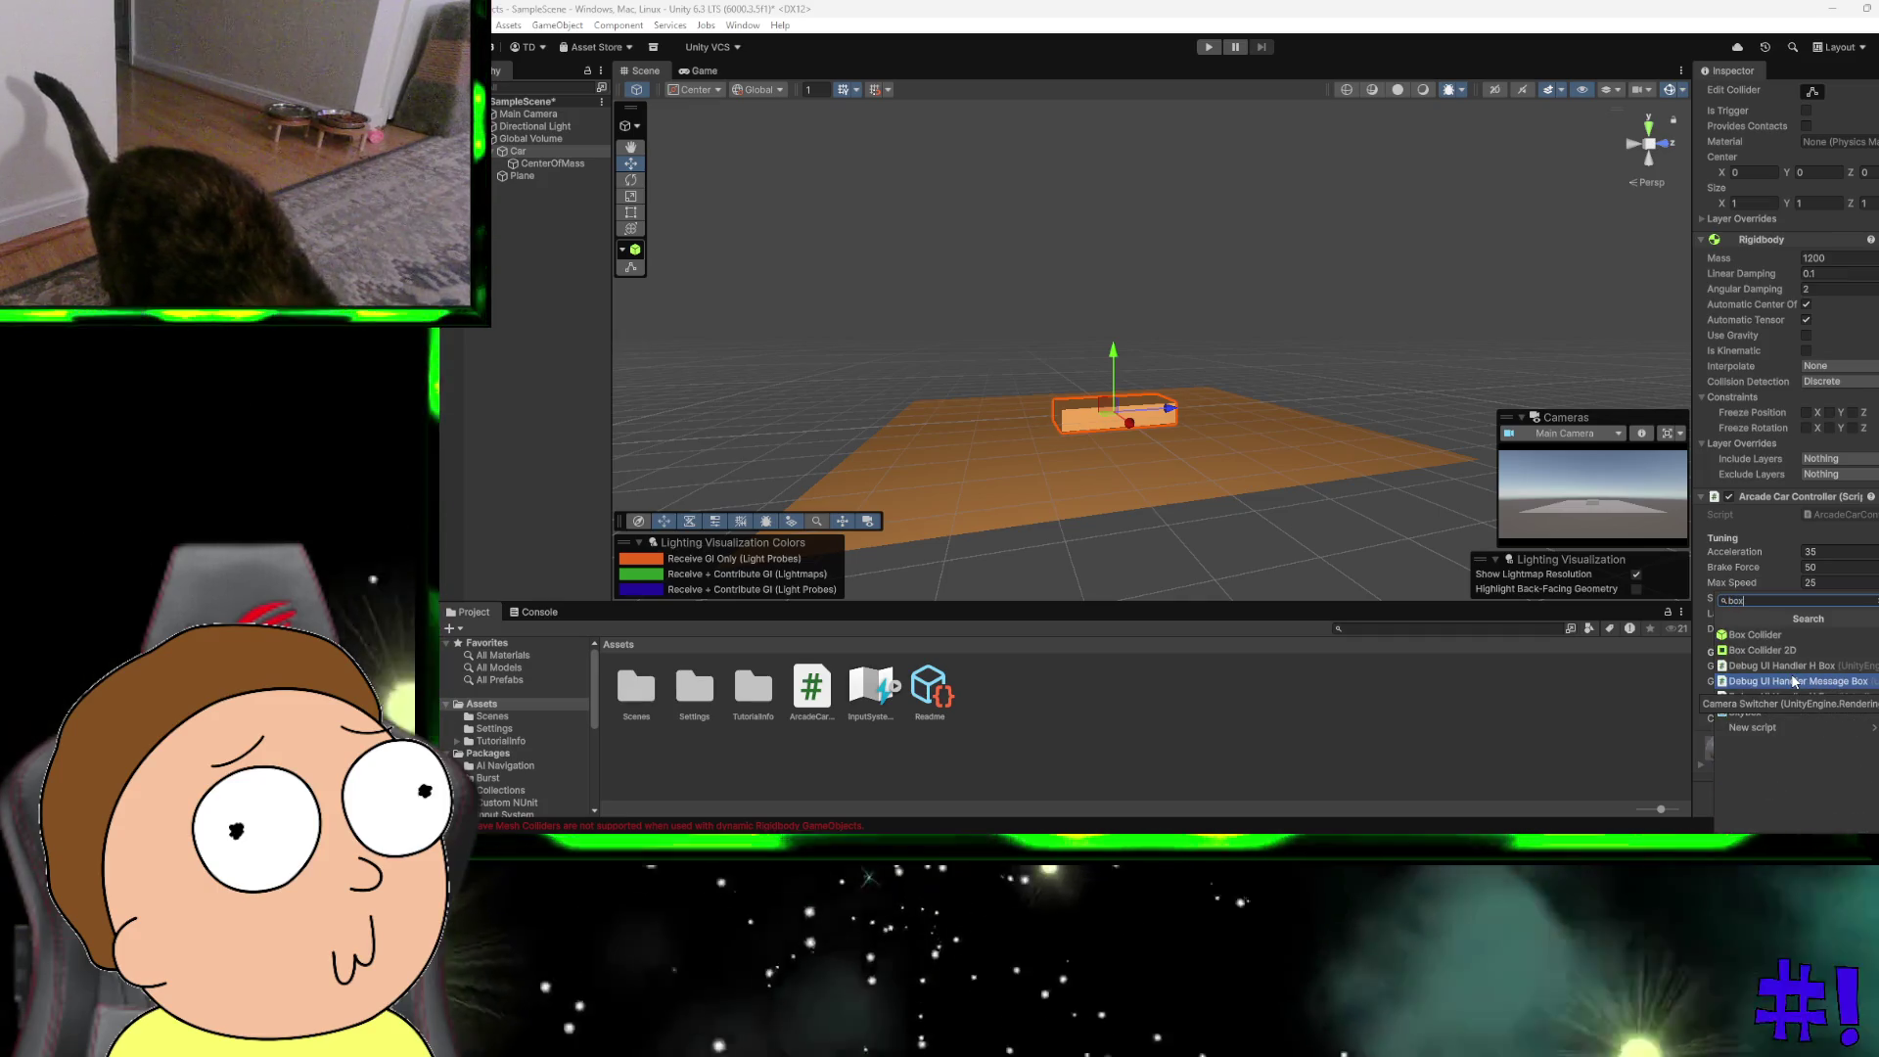
click(1754, 634)
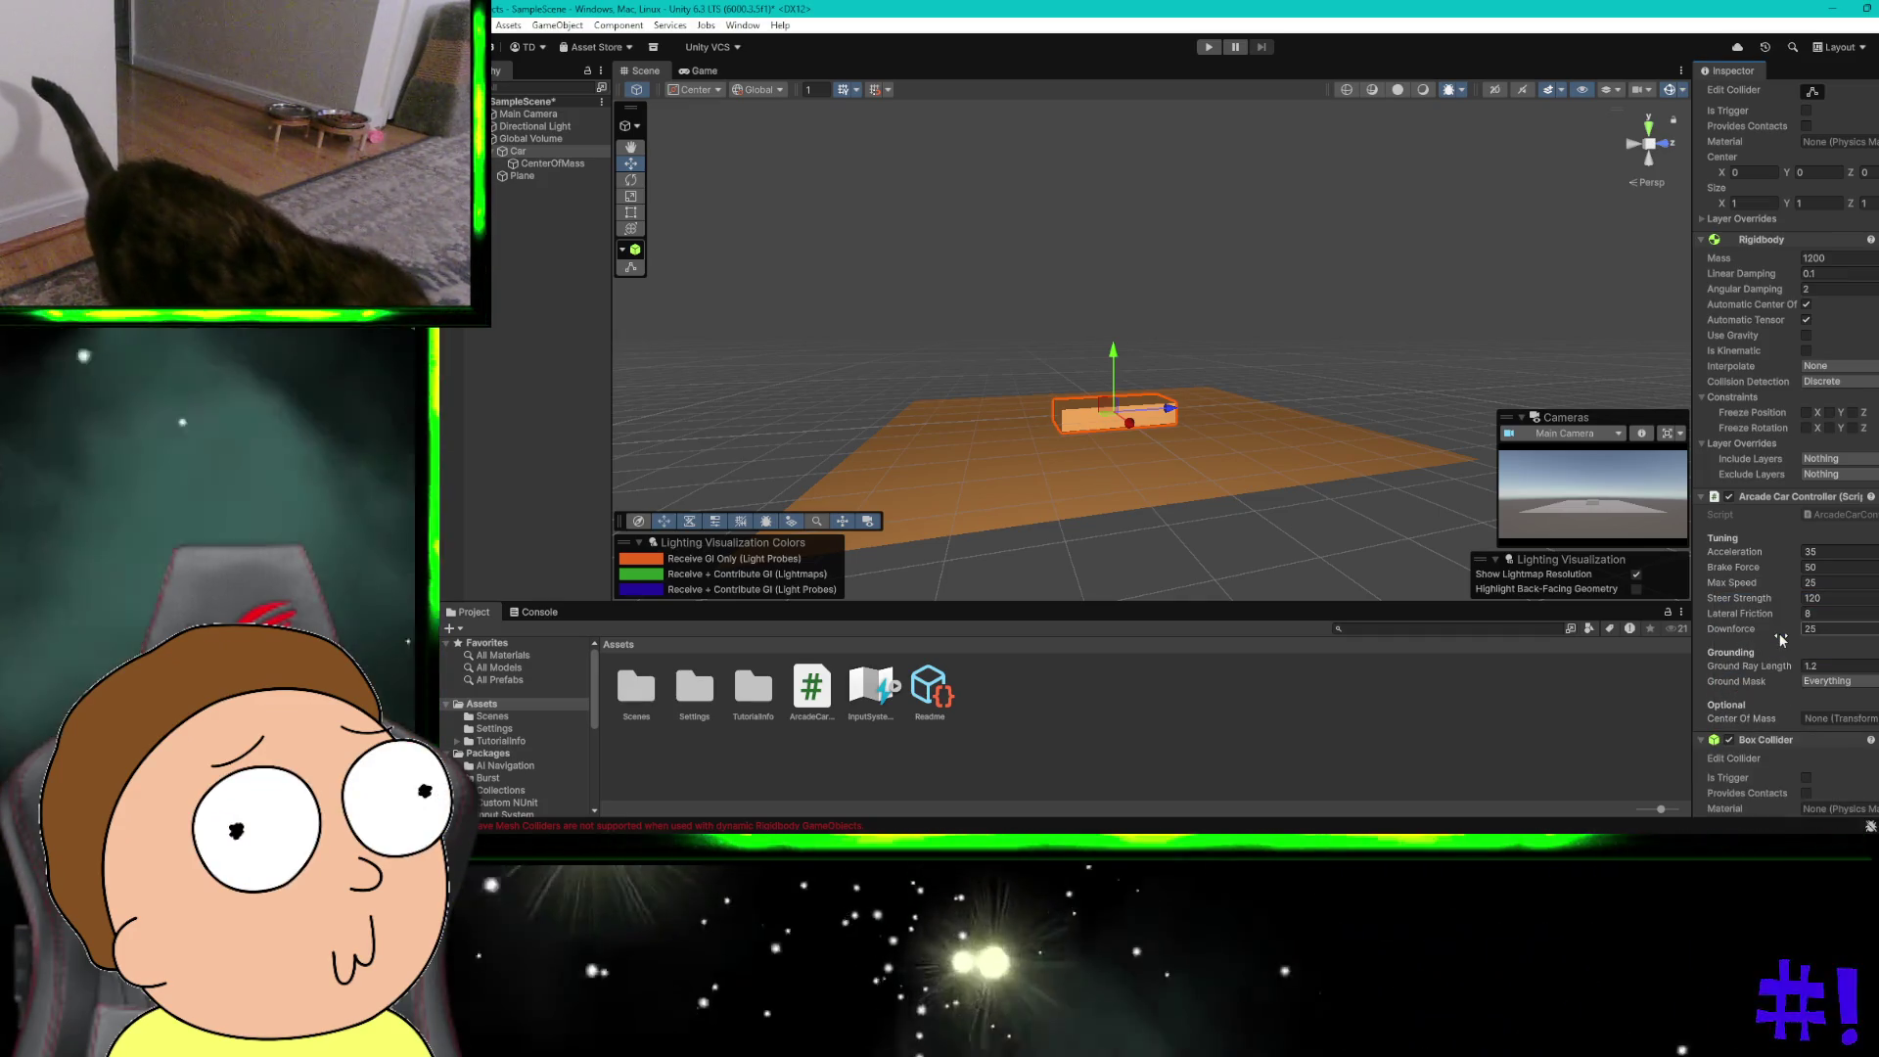
click(1206, 46)
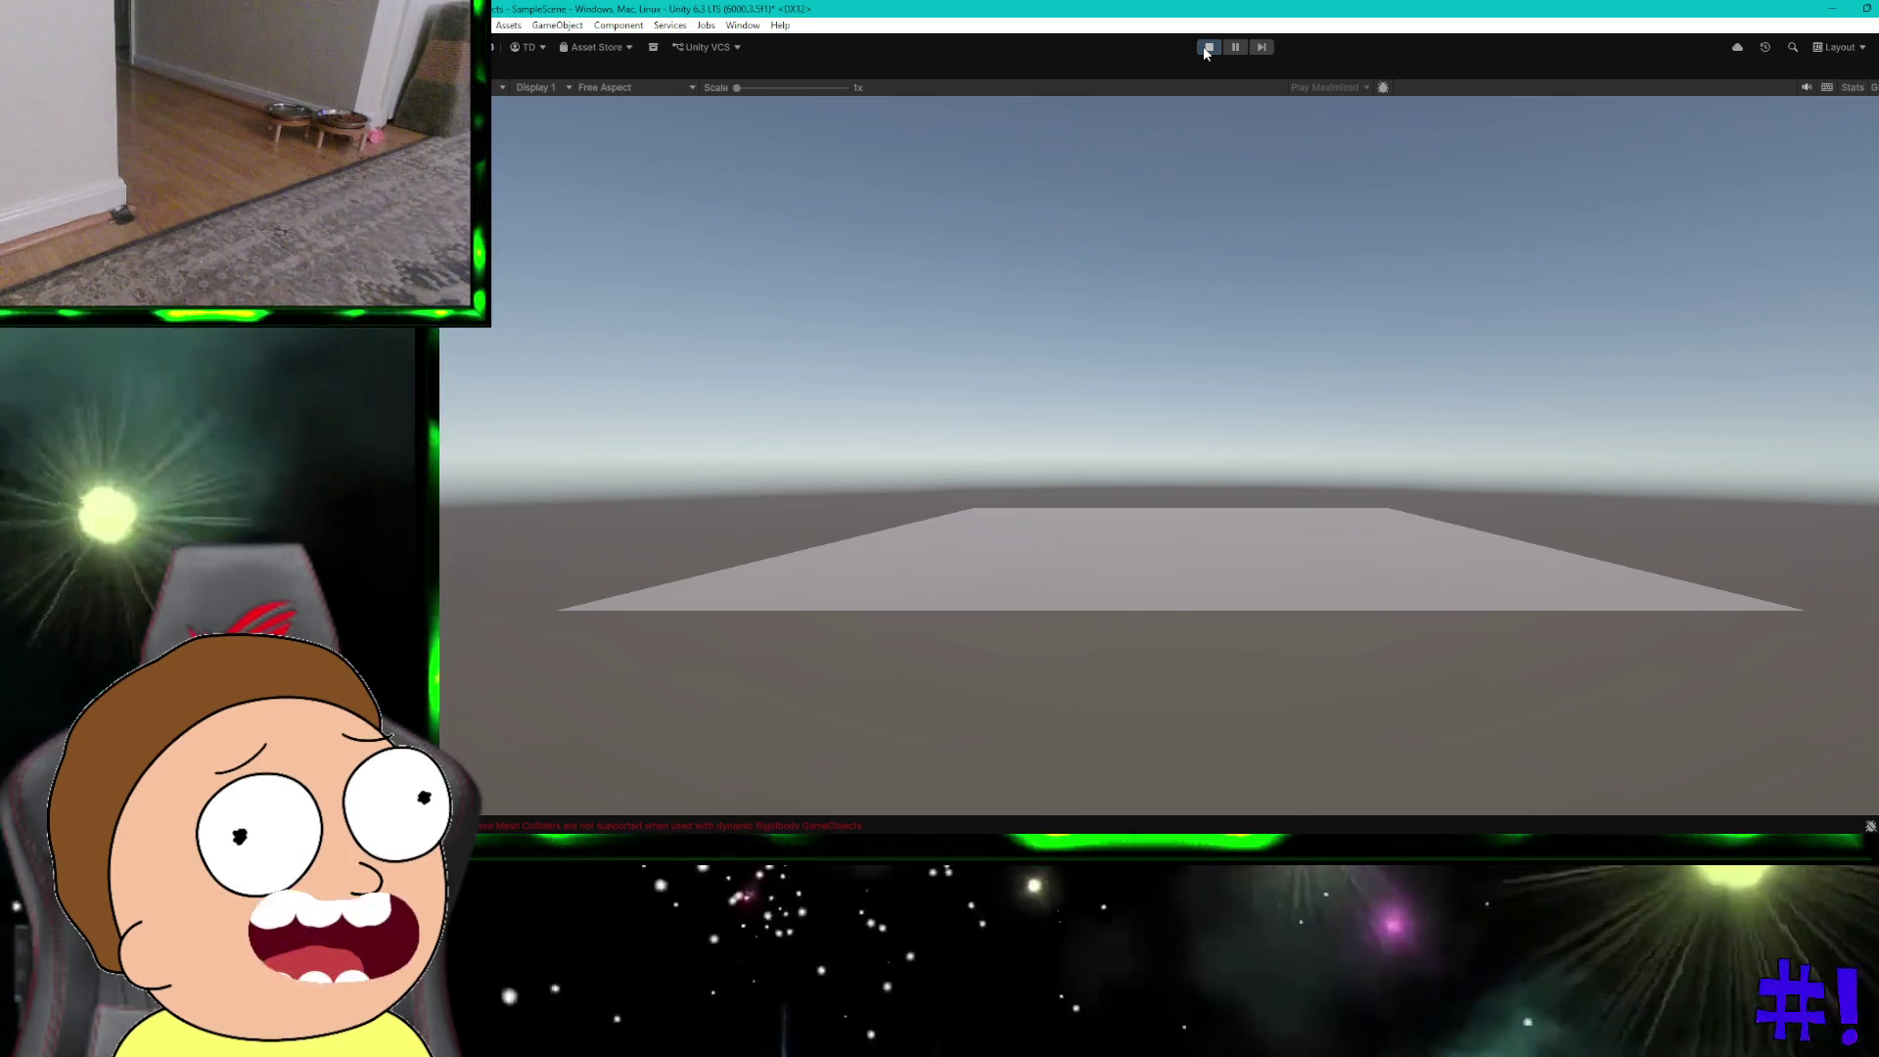
Step: Stop Play, lift the car slightly above the plane, and check the Box Collider's material field
click(1206, 49)
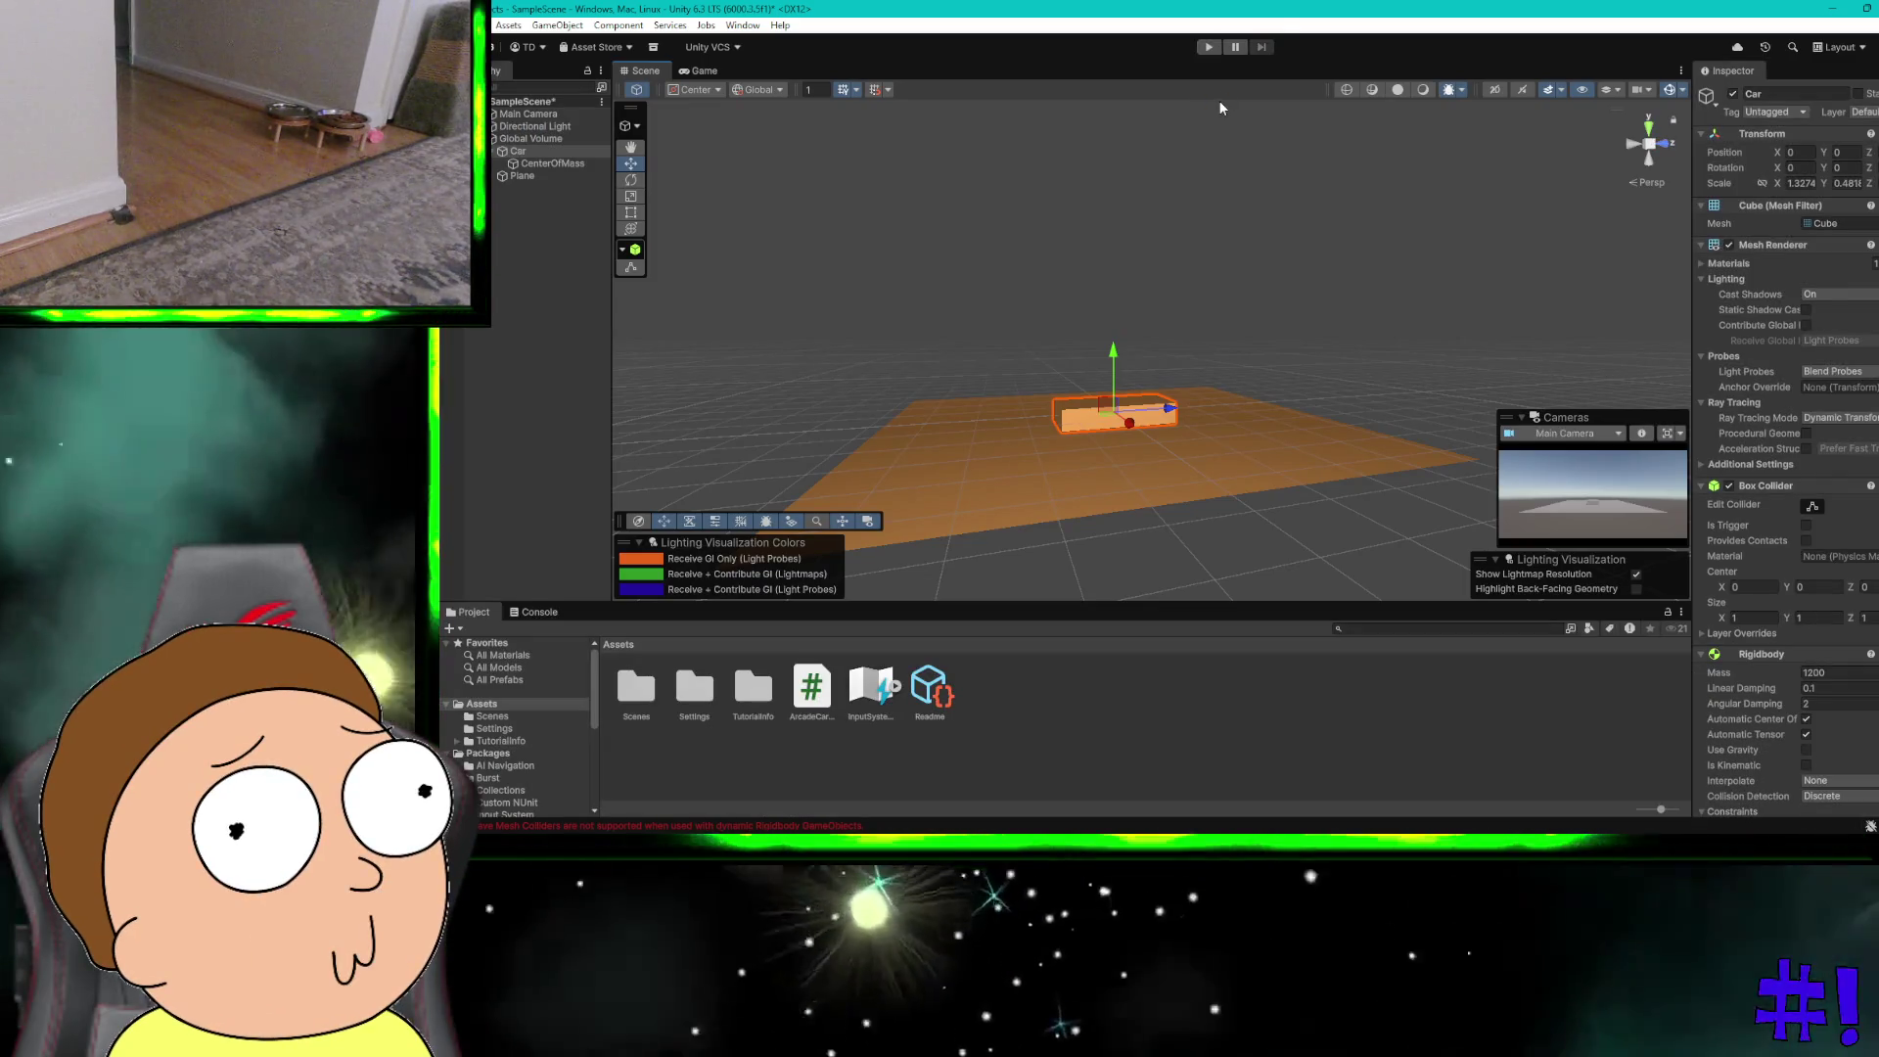
drag(1114, 352, 1113, 338)
scroll(1808, 615, down, 10)
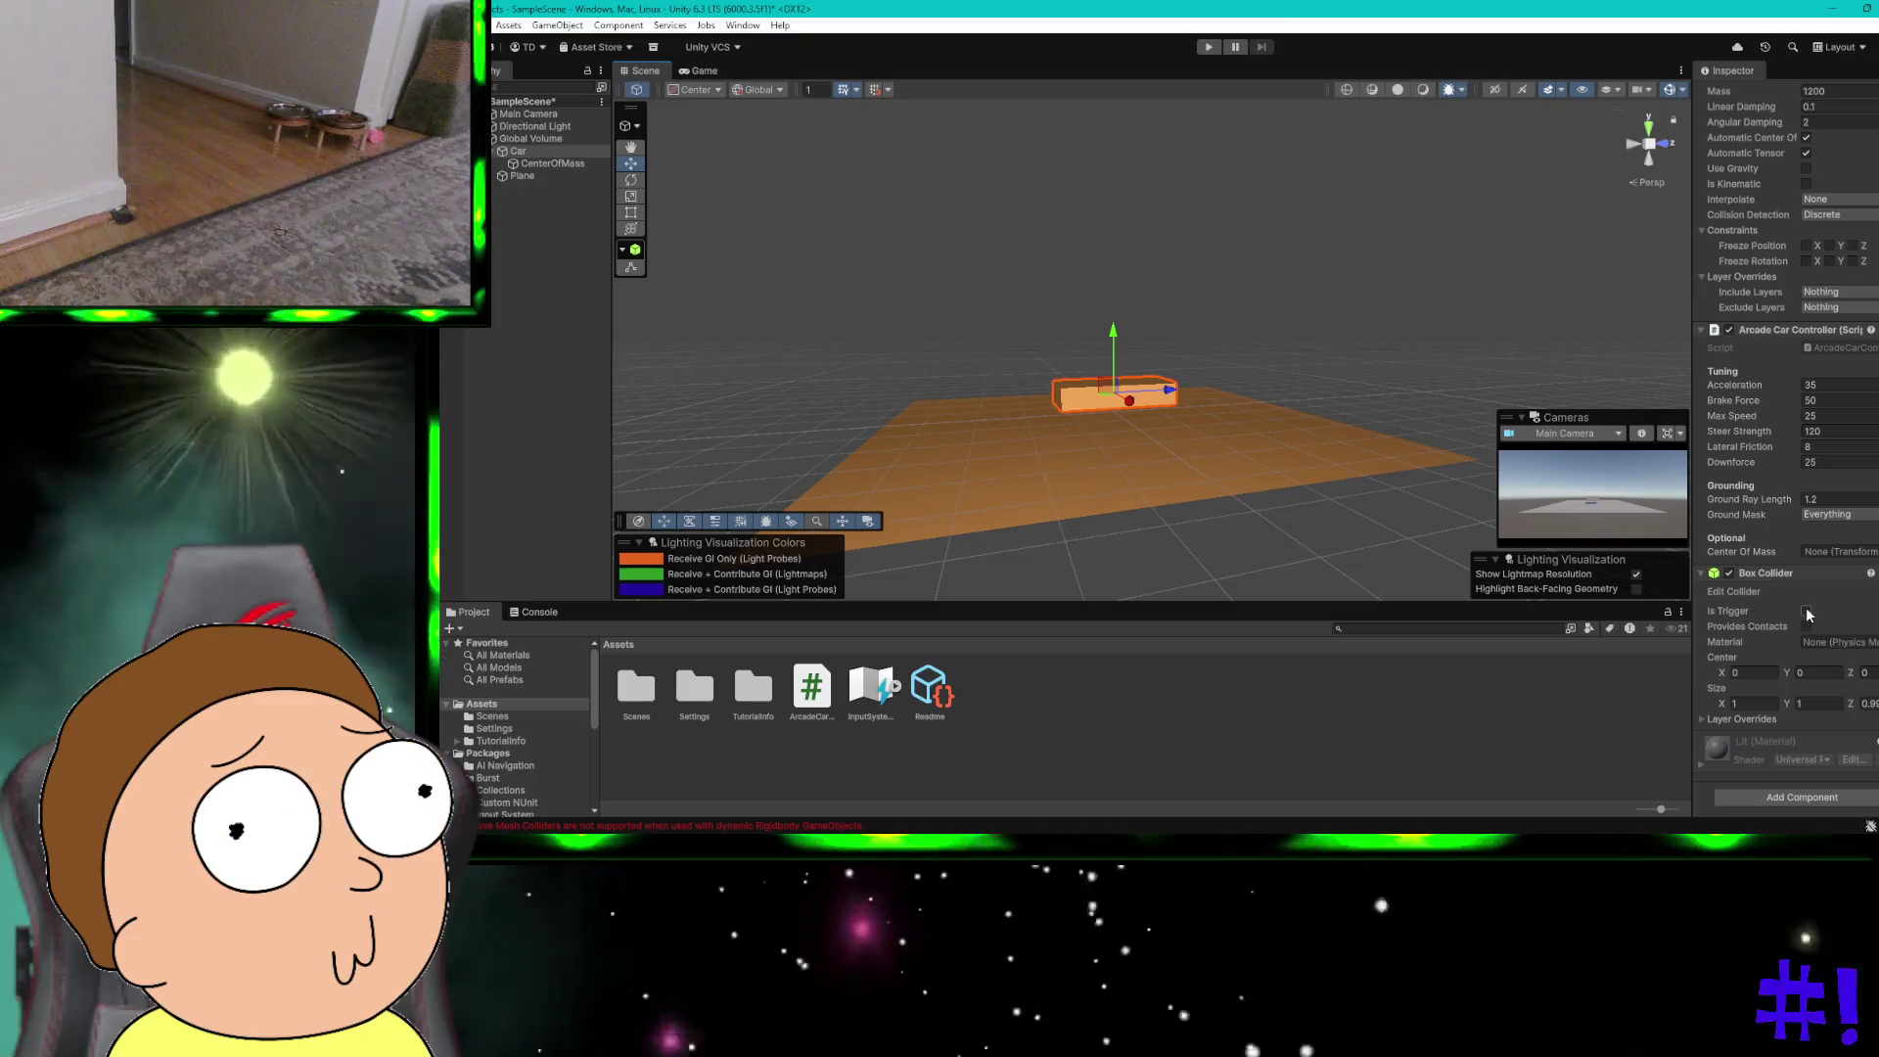
click(1872, 642)
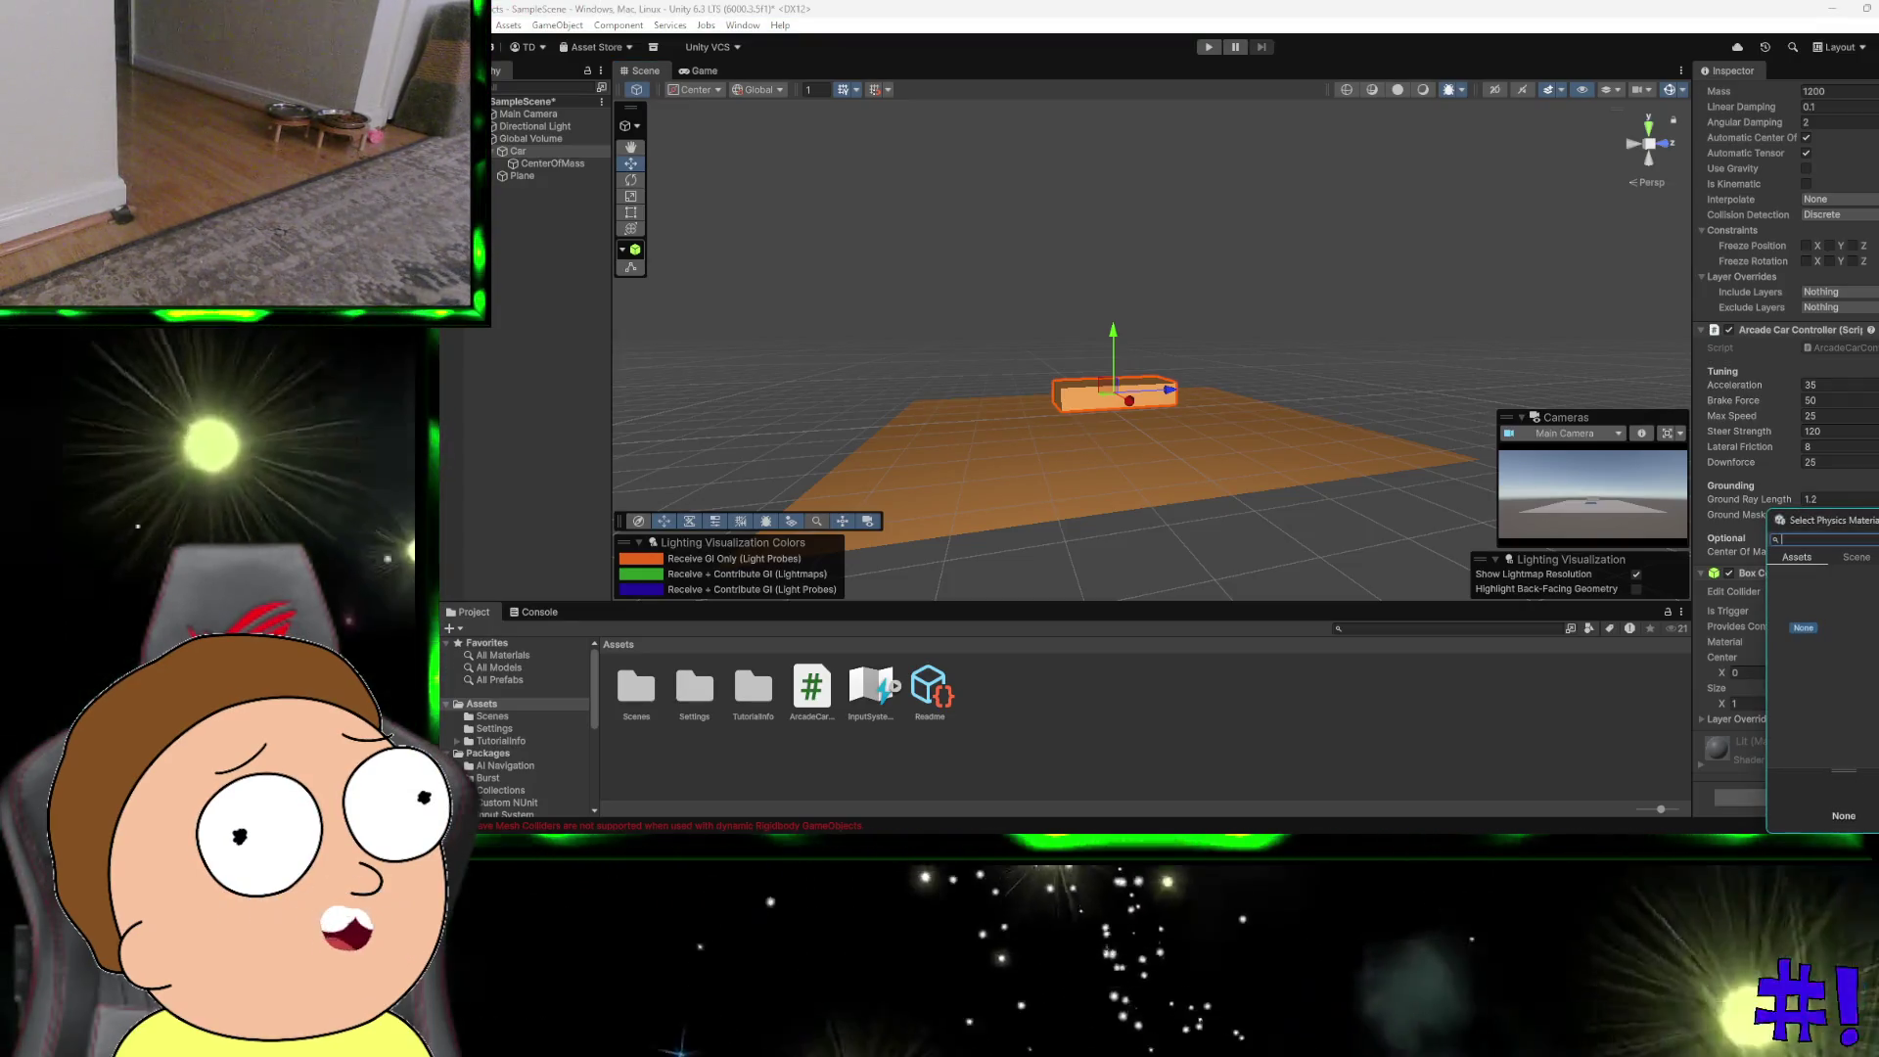
key(Escape)
Step: Move the Box Collider above the Rigidbody in the Car's components, then switch to ChatGPT
scroll(1791, 440, up, 7)
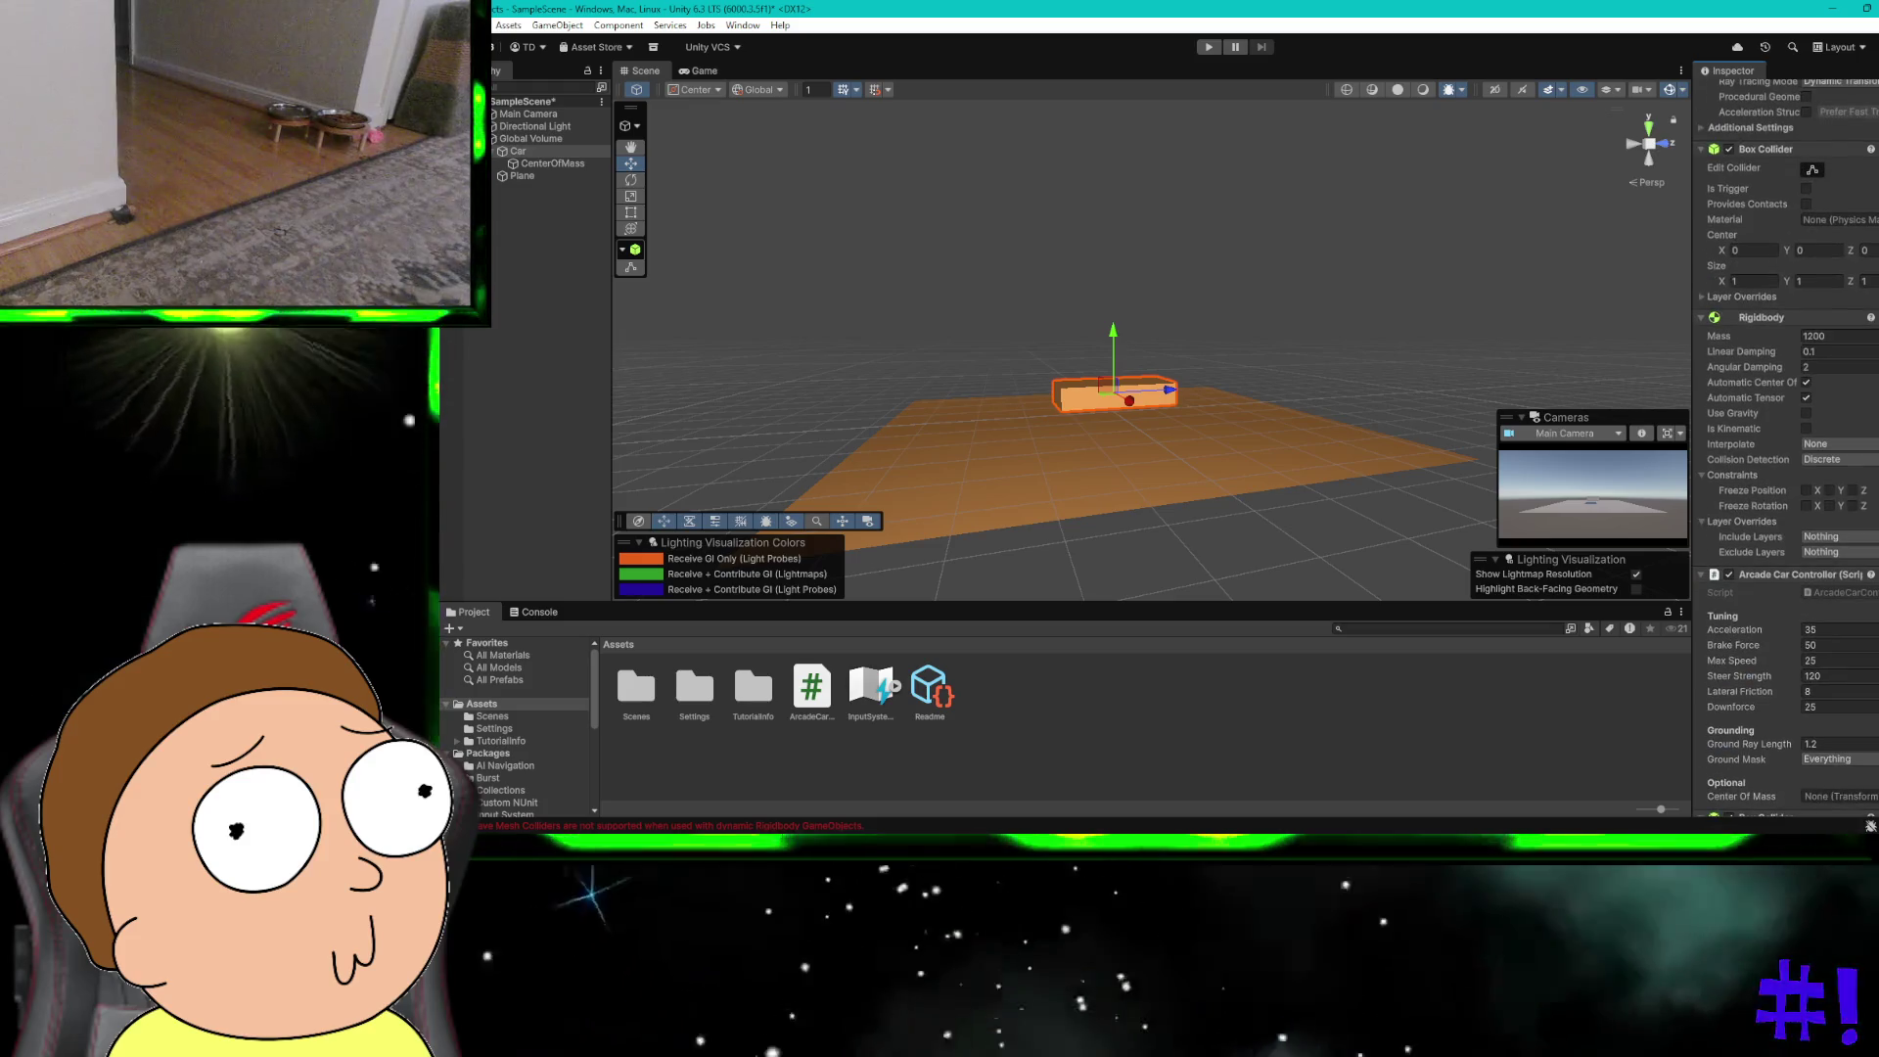
scroll(1786, 440, up, 2)
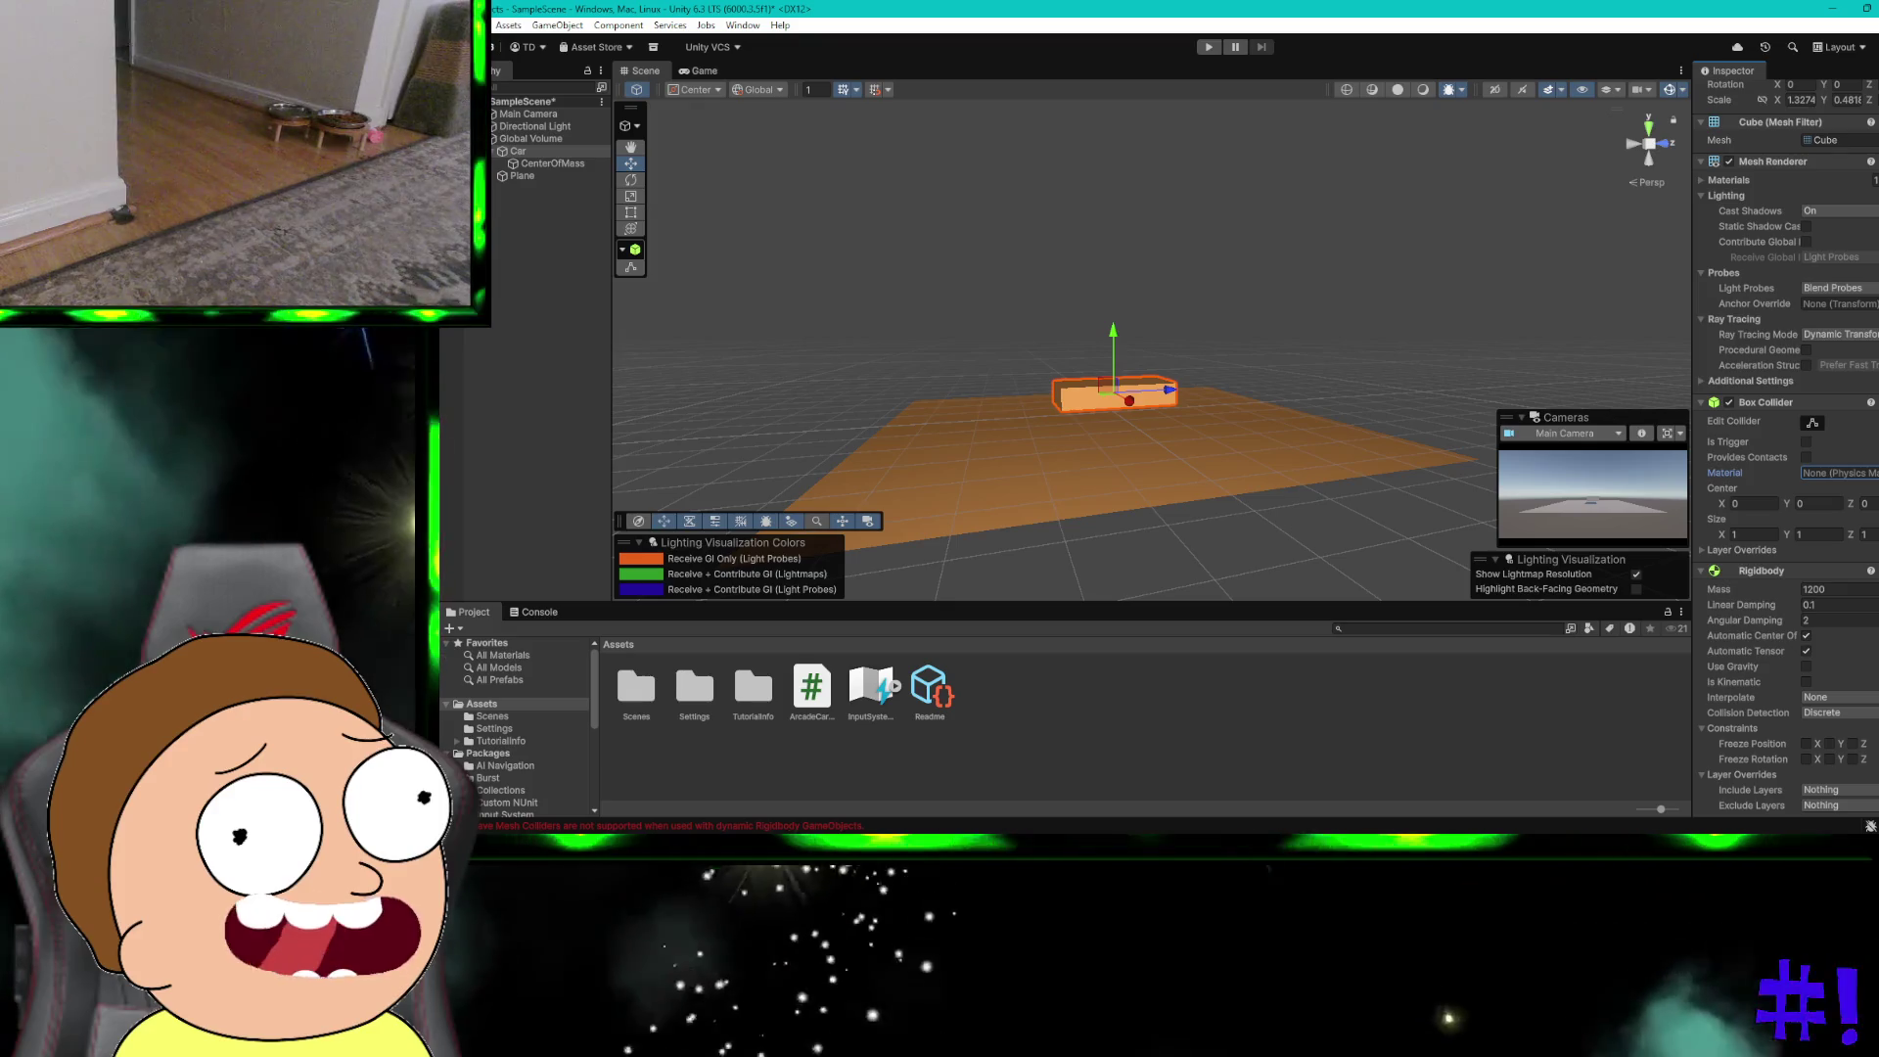
scroll(1786, 441, down, 8)
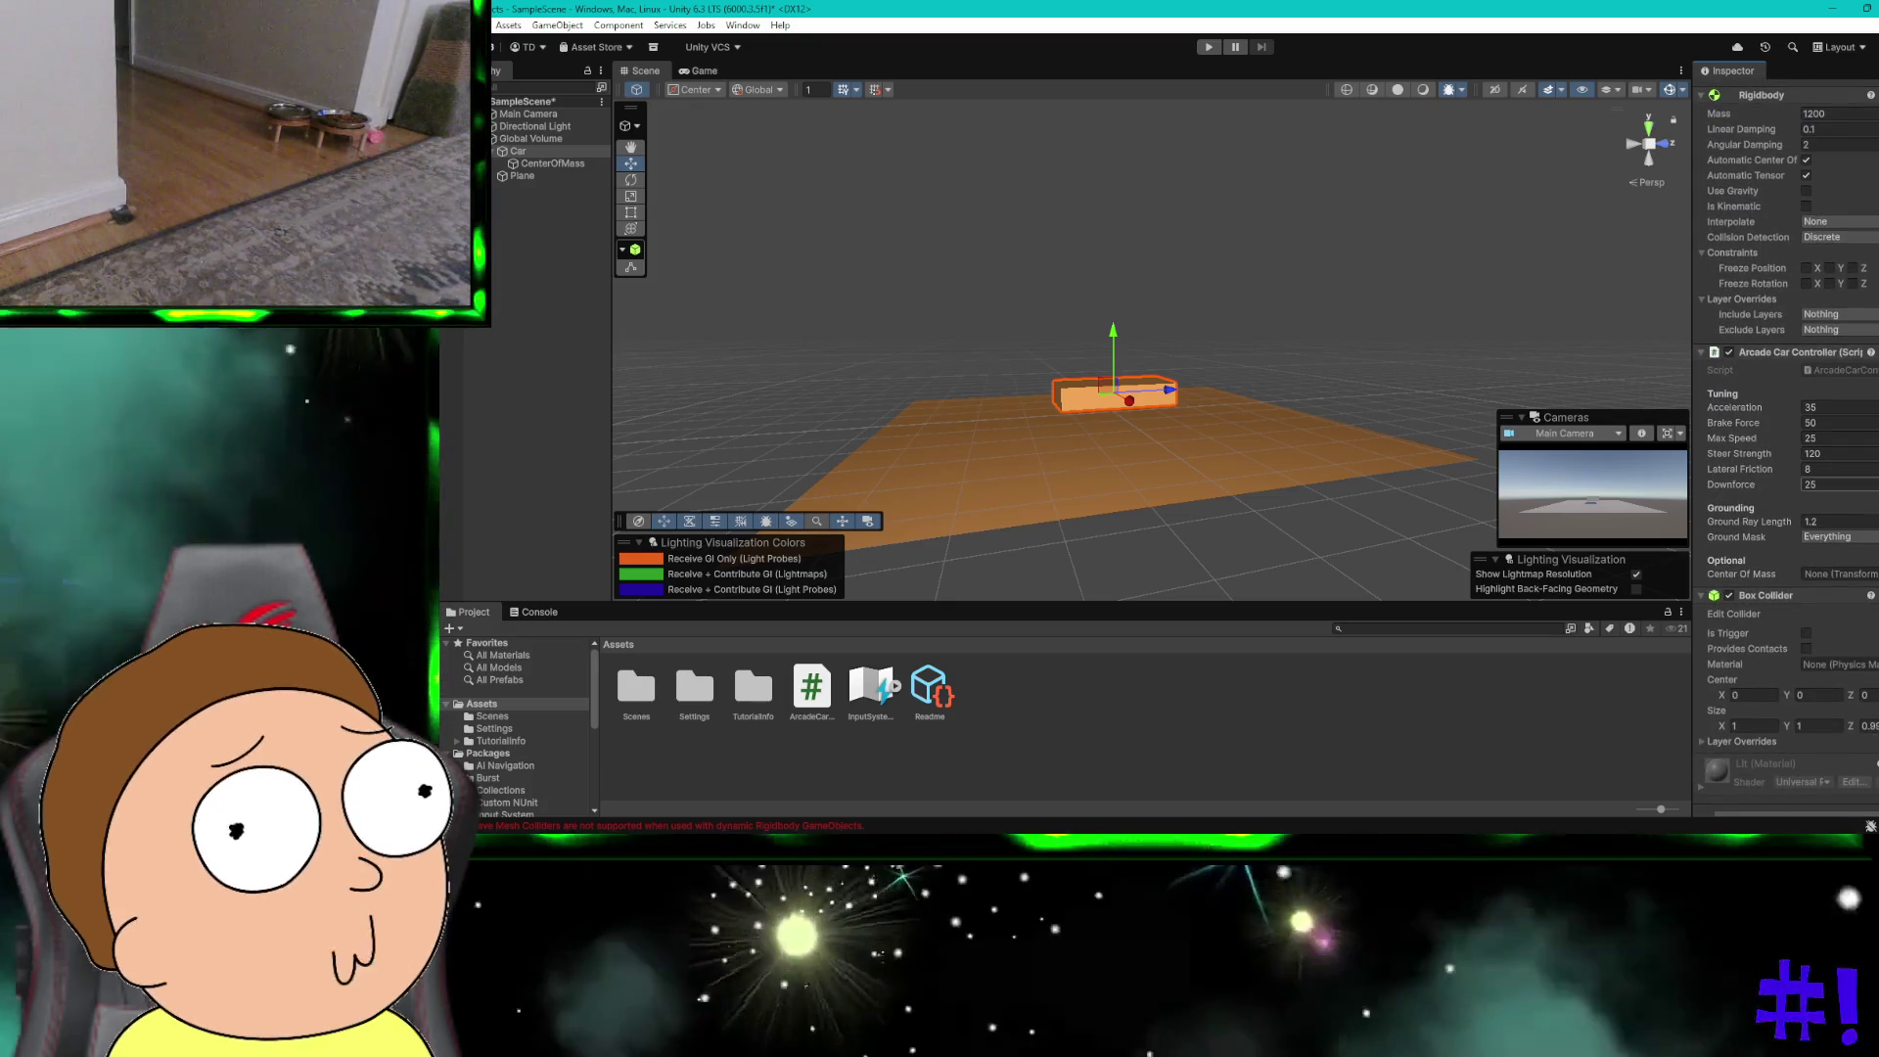
scroll(1786, 441, down, 1)
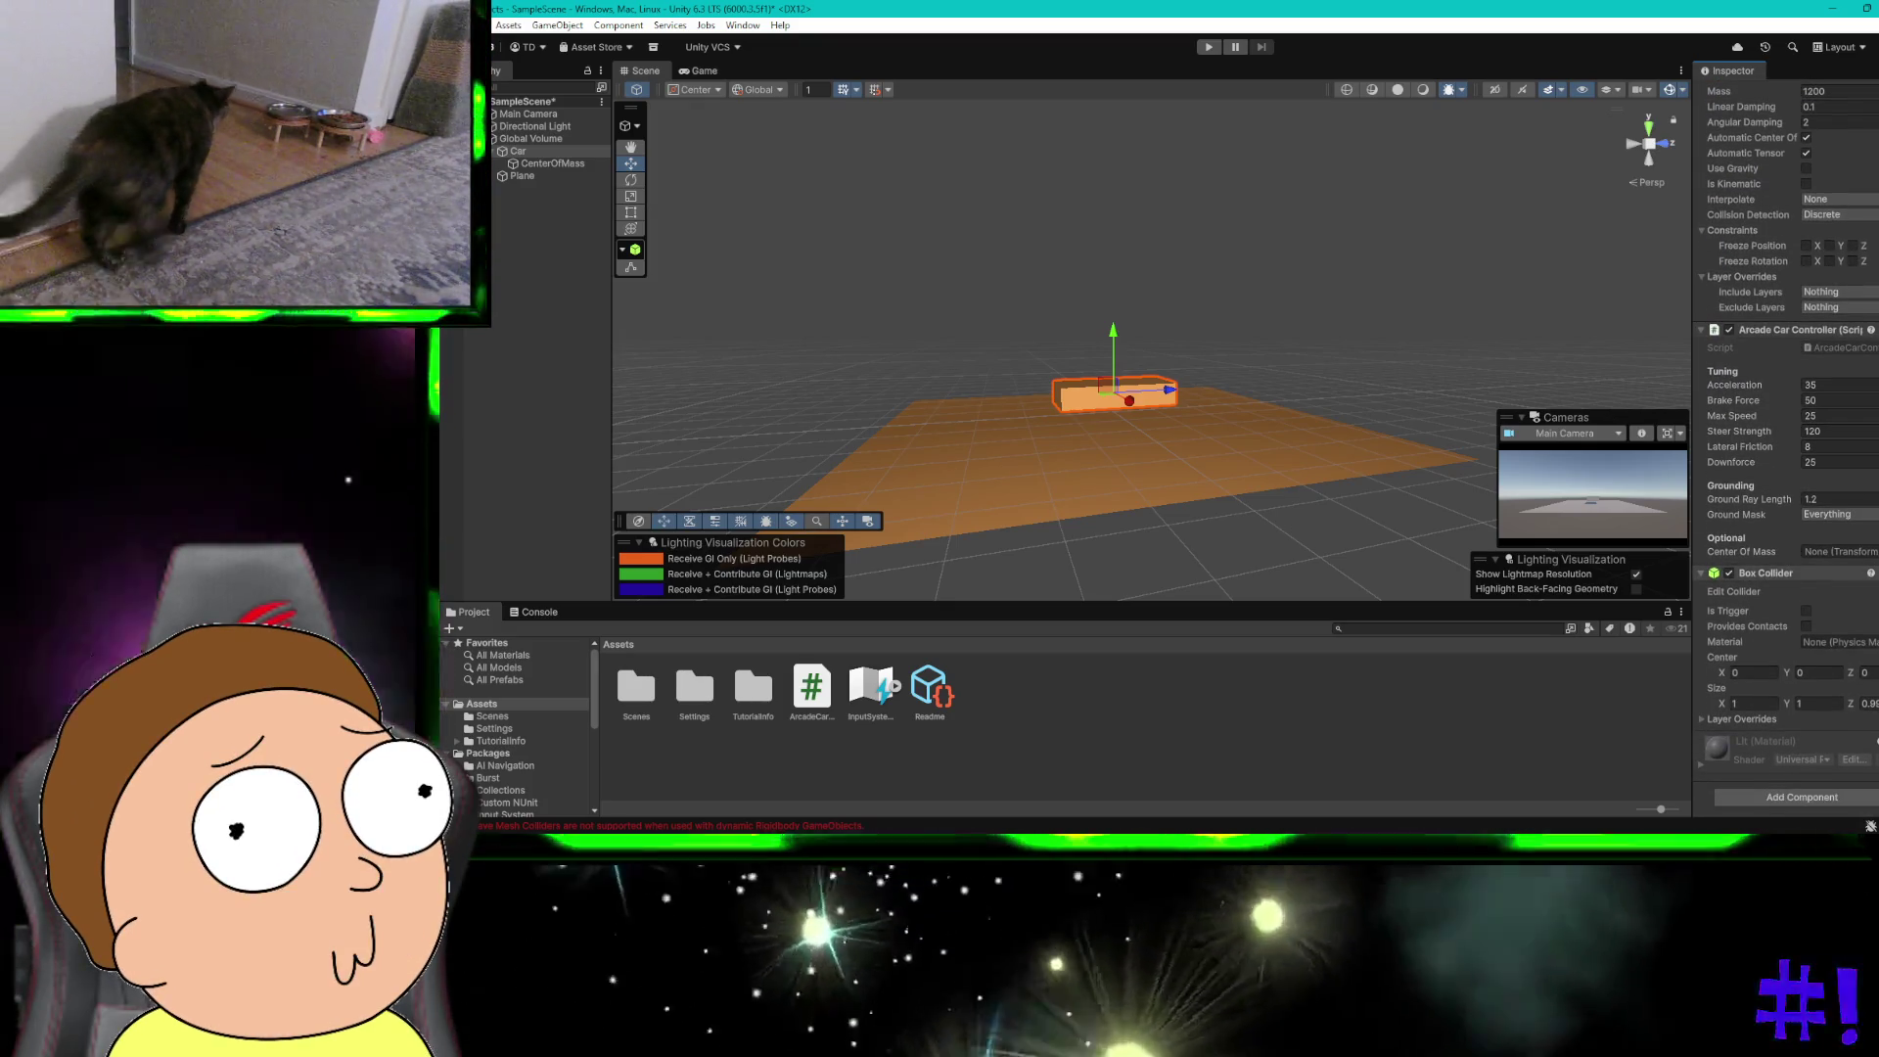
right_click(1751, 573)
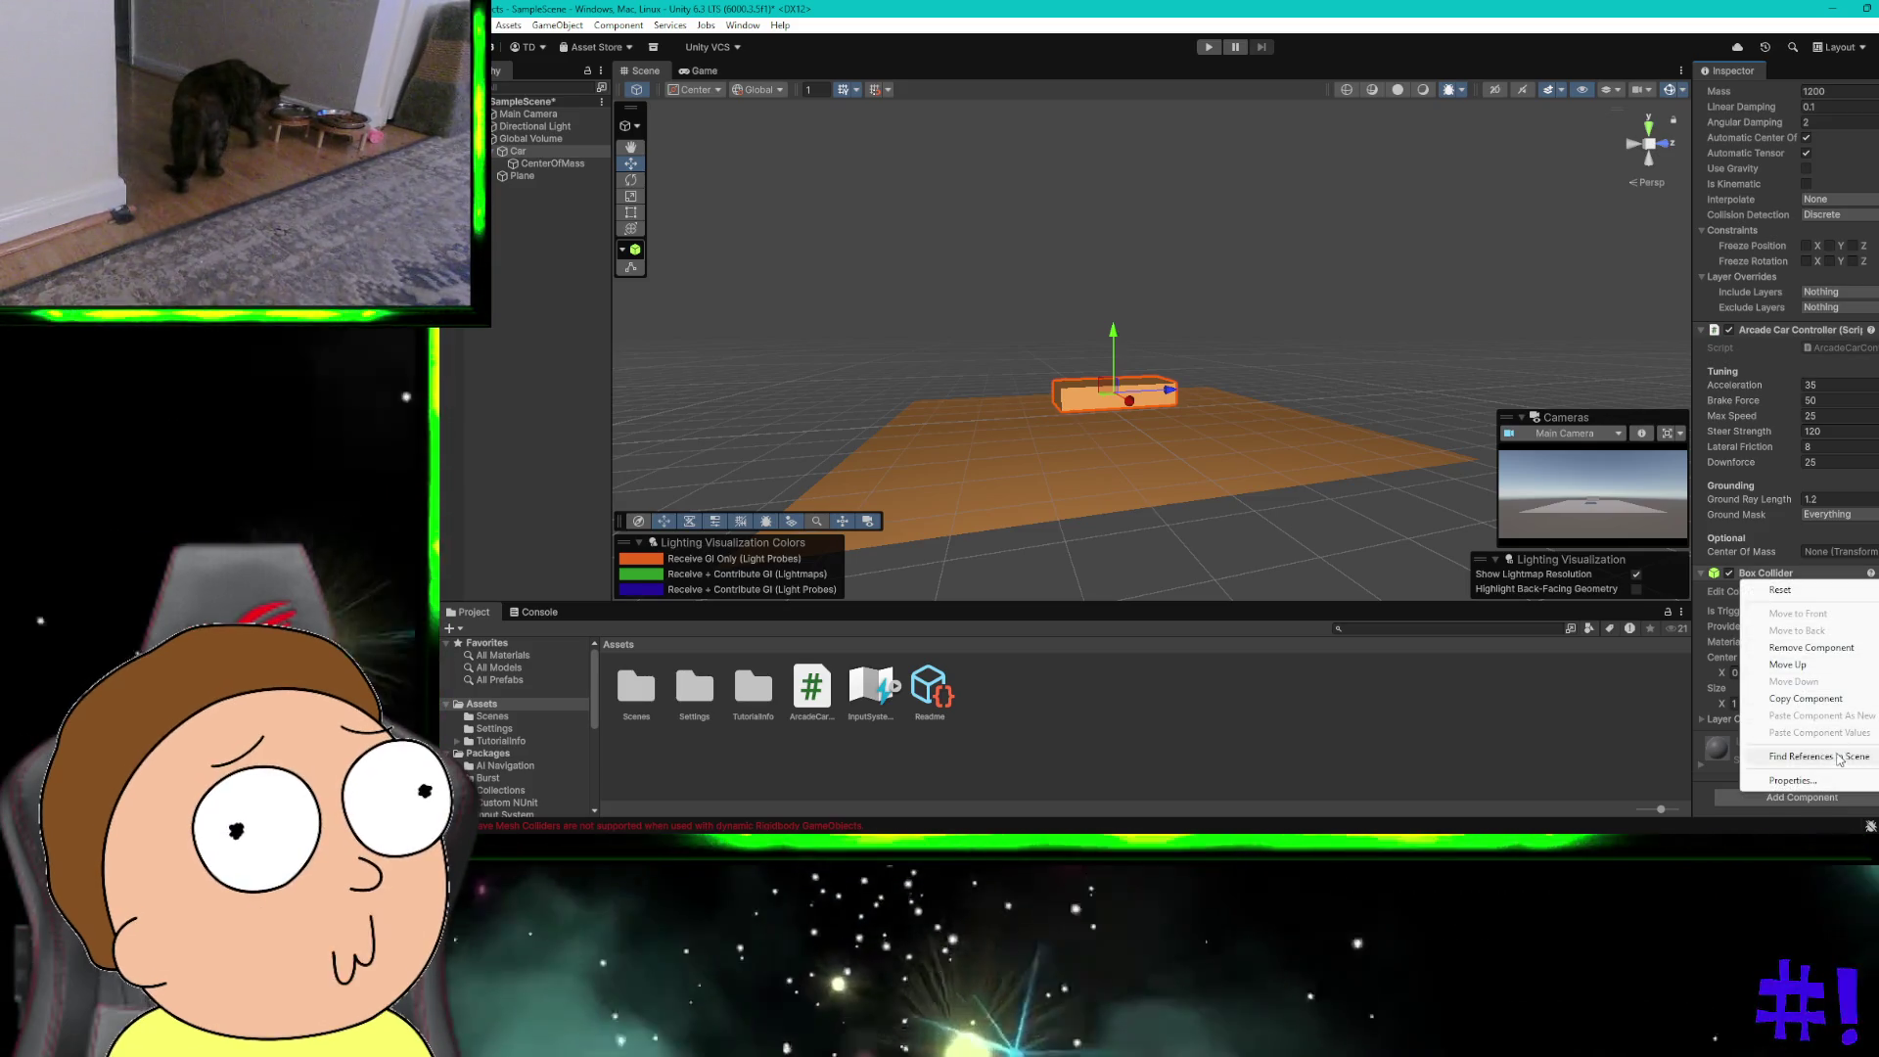
click(1826, 663)
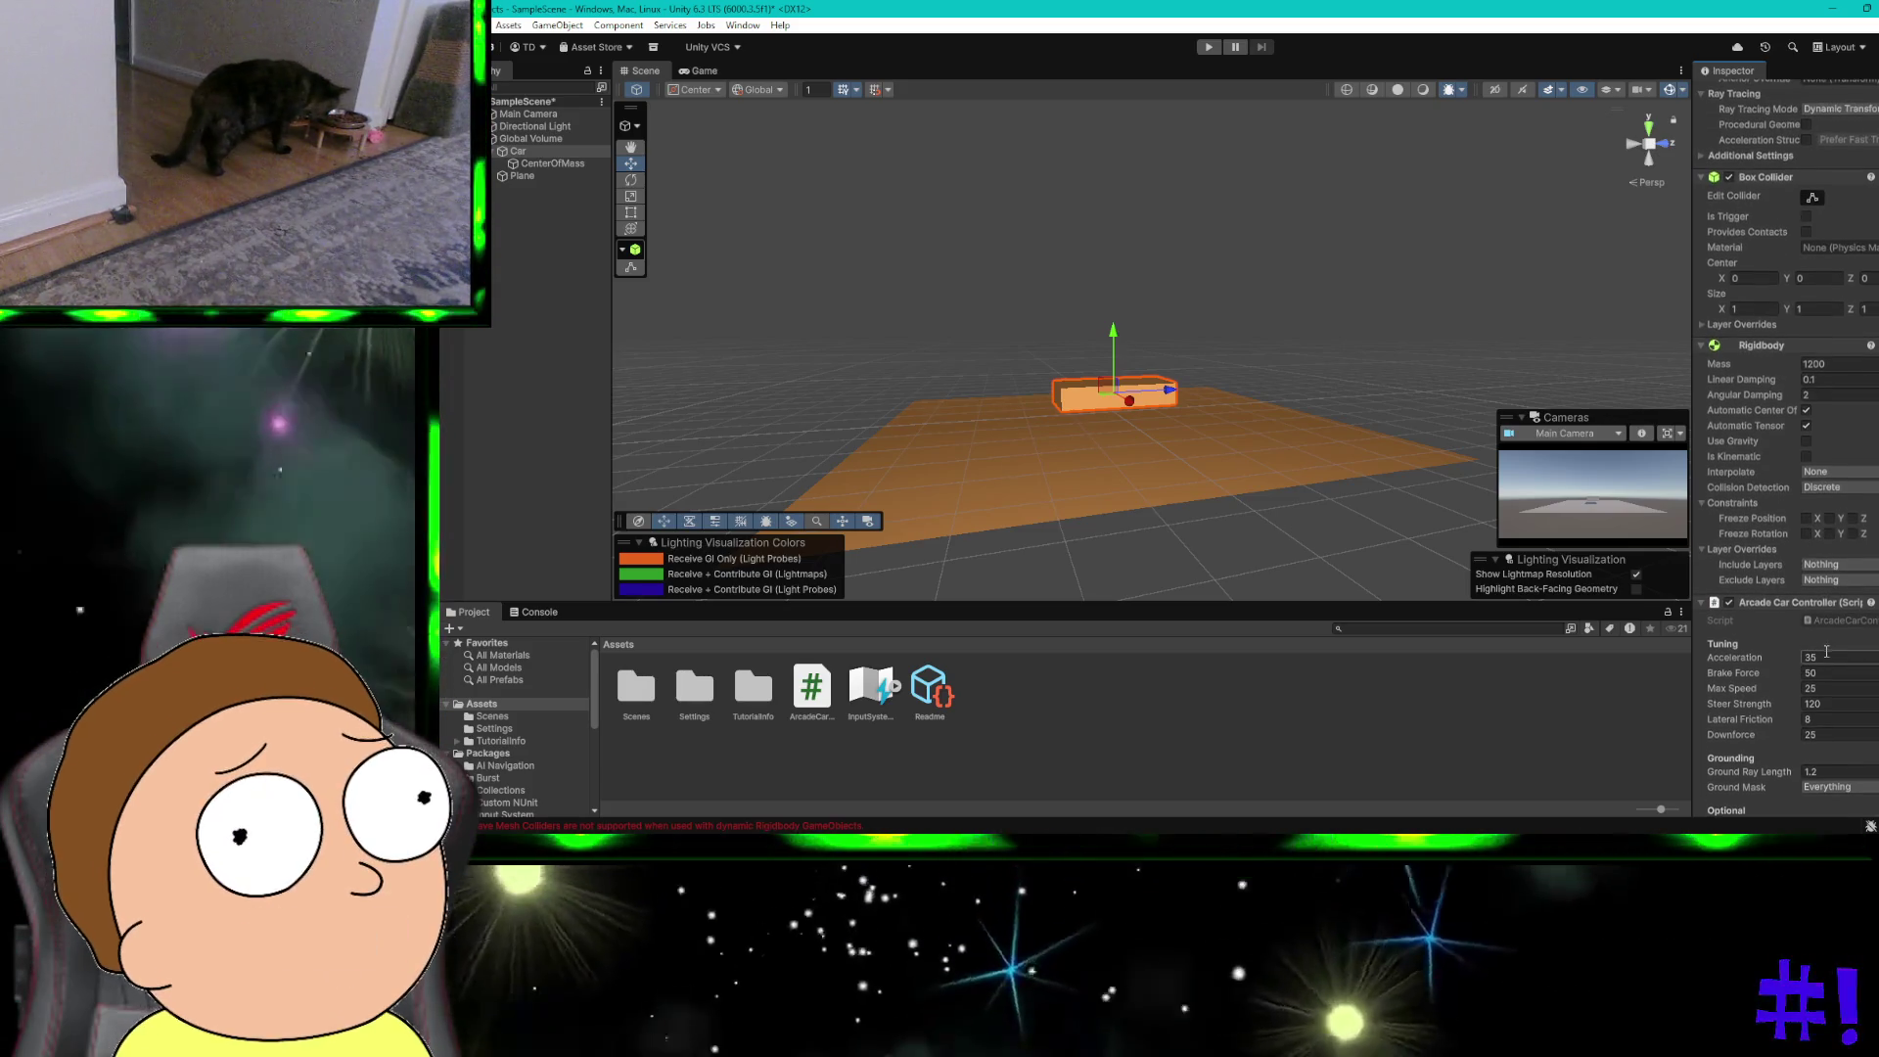
scroll(1824, 538, up, 6)
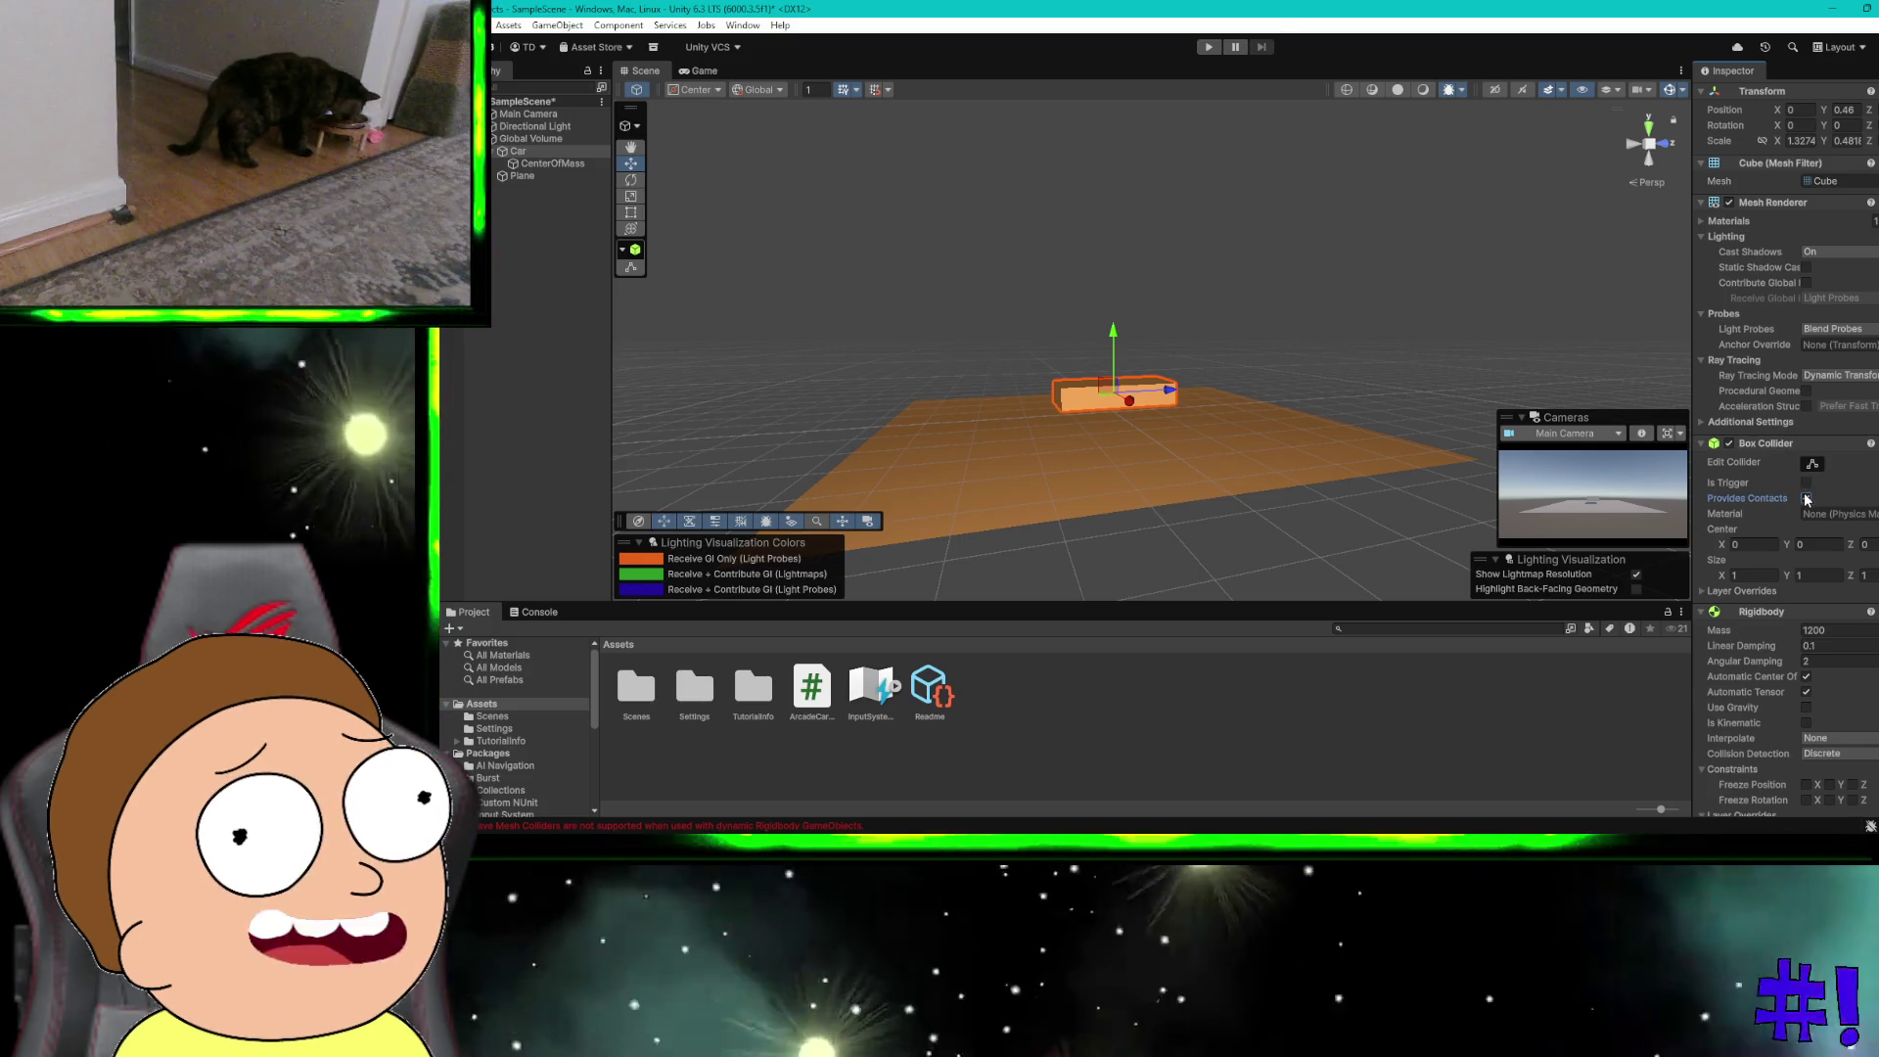
key(ctrl+super+Right)
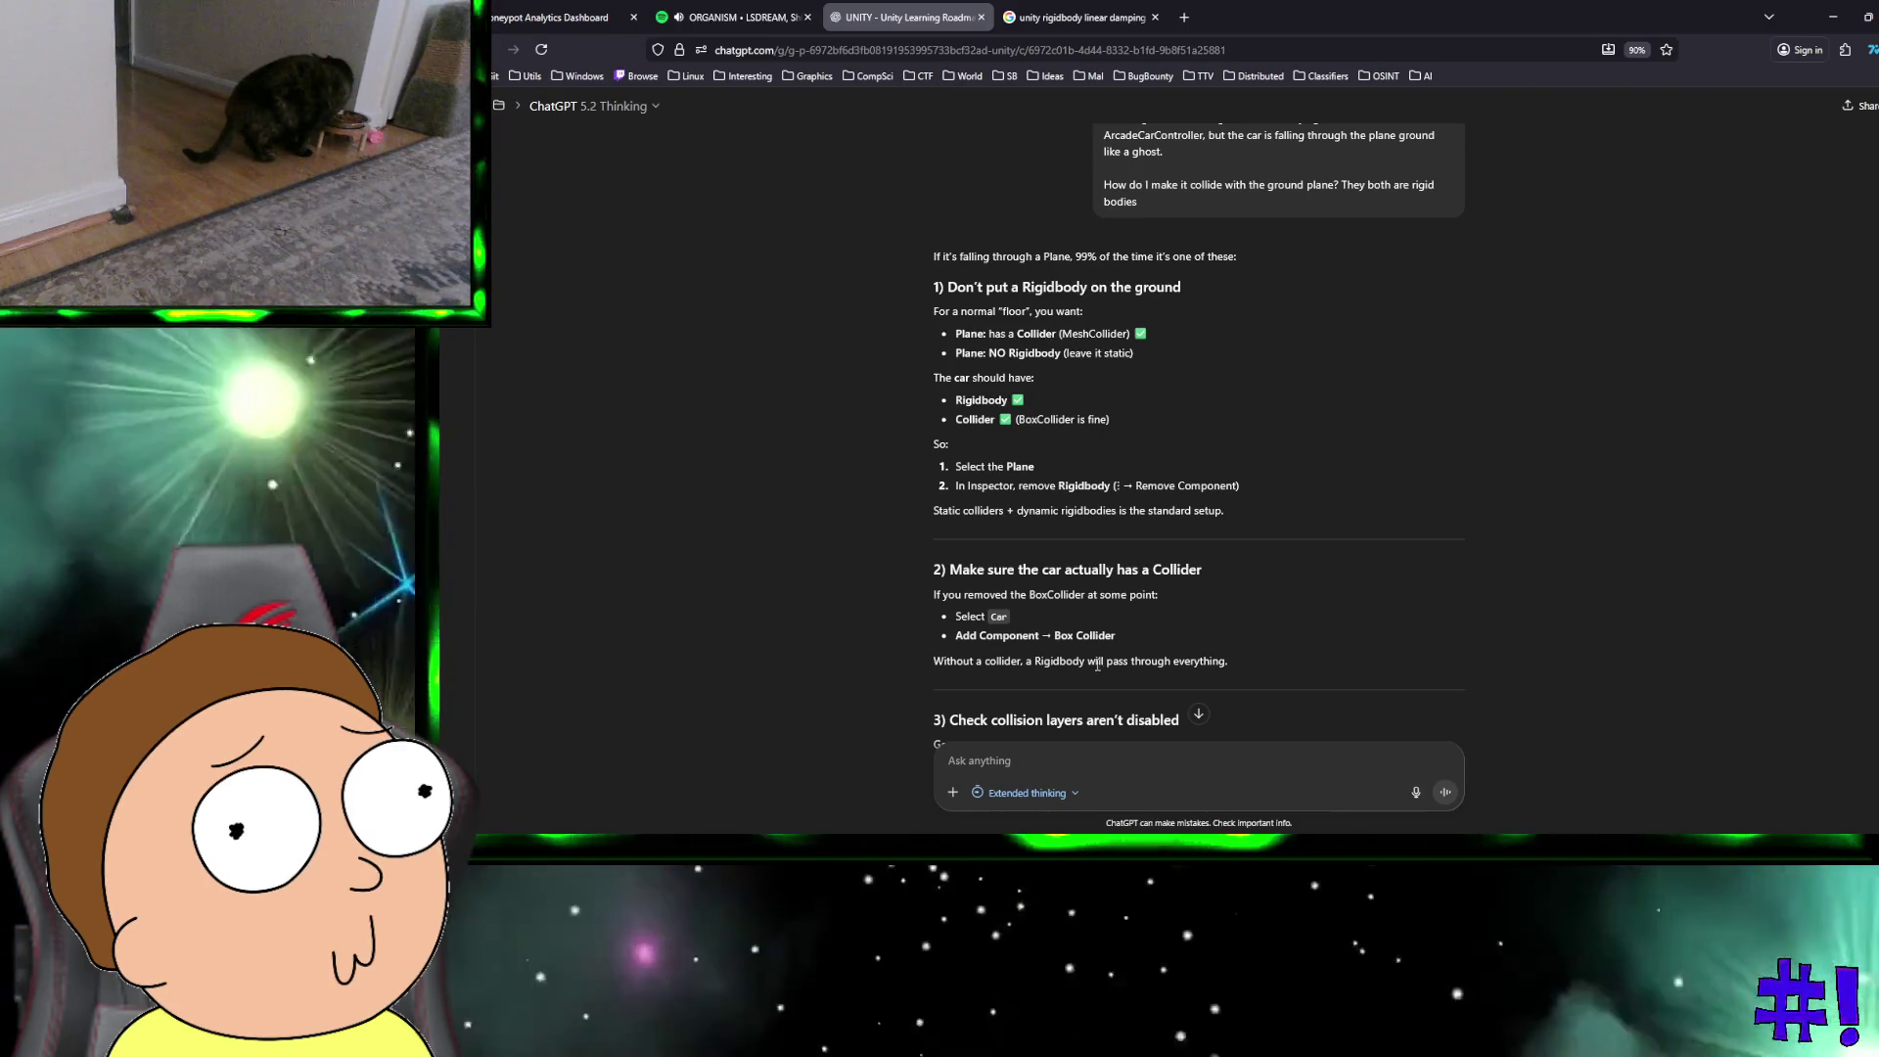
Step: Scroll ChatGPT's reply to the collision-layer and Layer Collision Matrix tips, then return to Unity
scroll(1071, 656, down, 2)
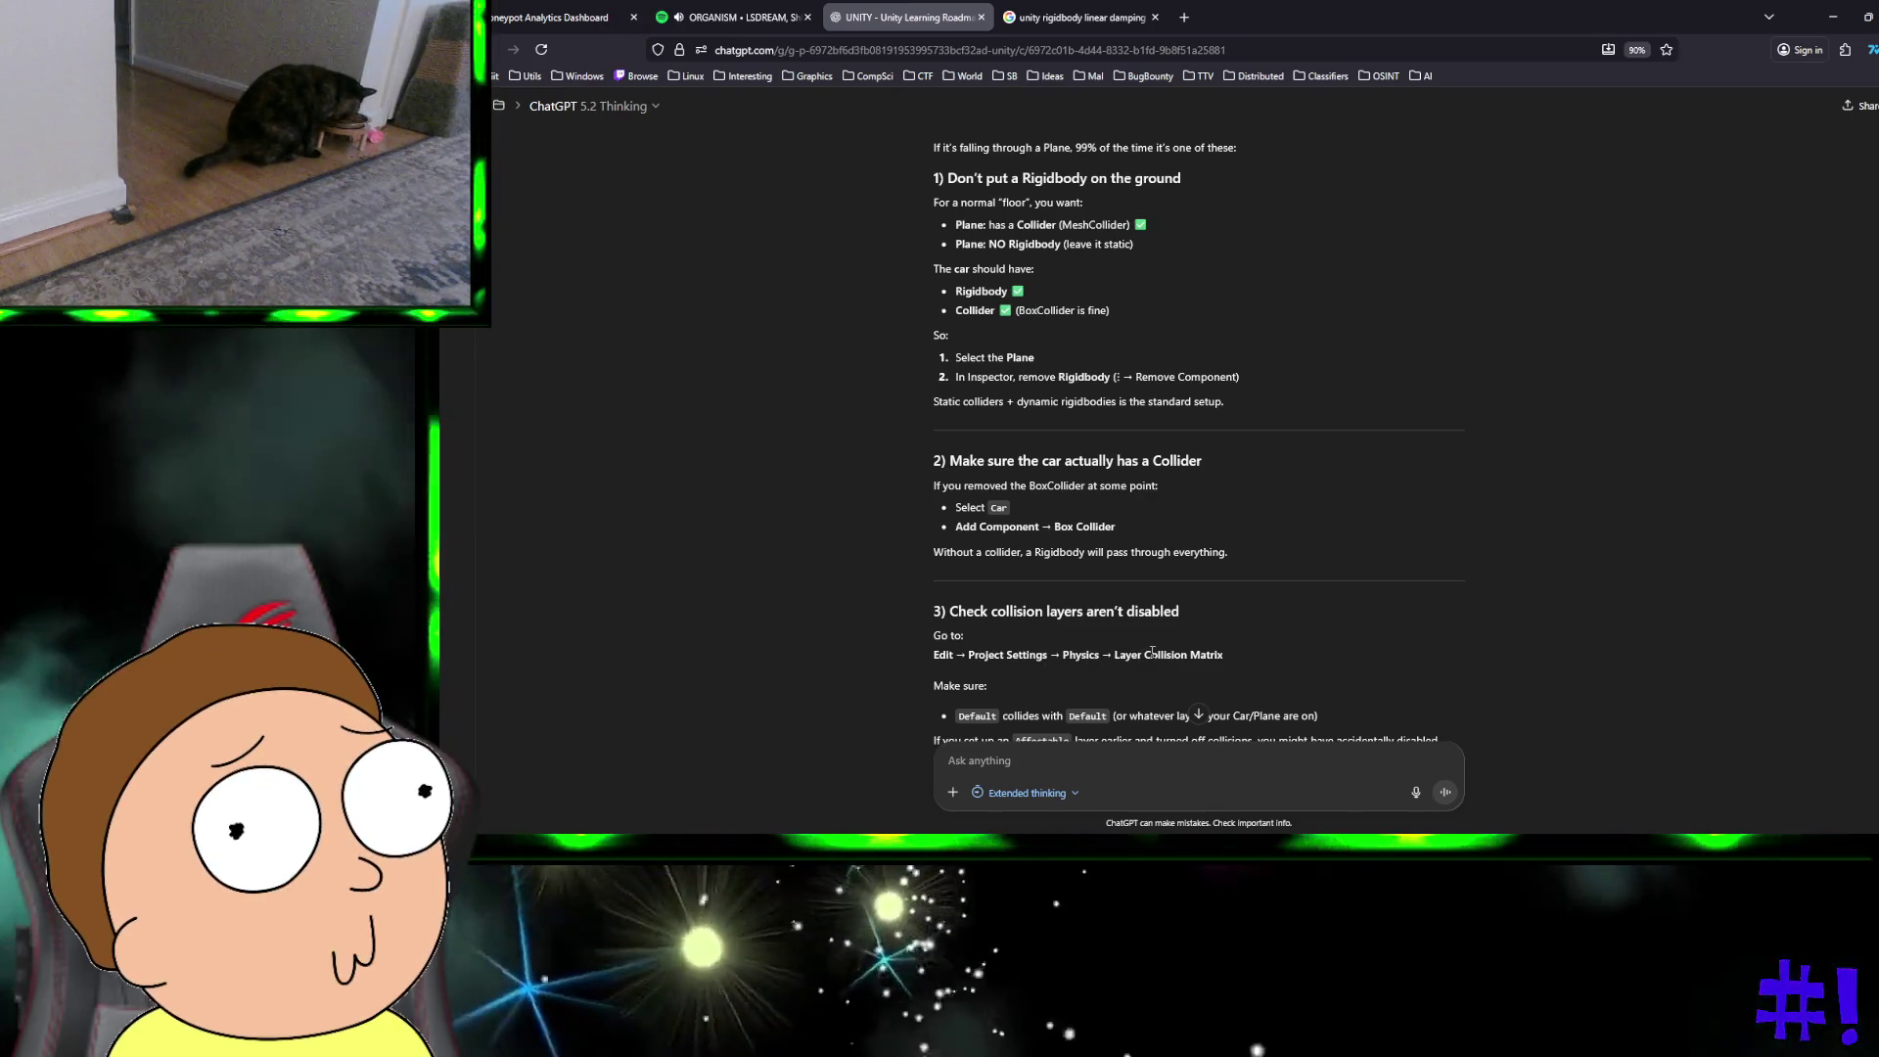
scroll(1012, 646, down, 1)
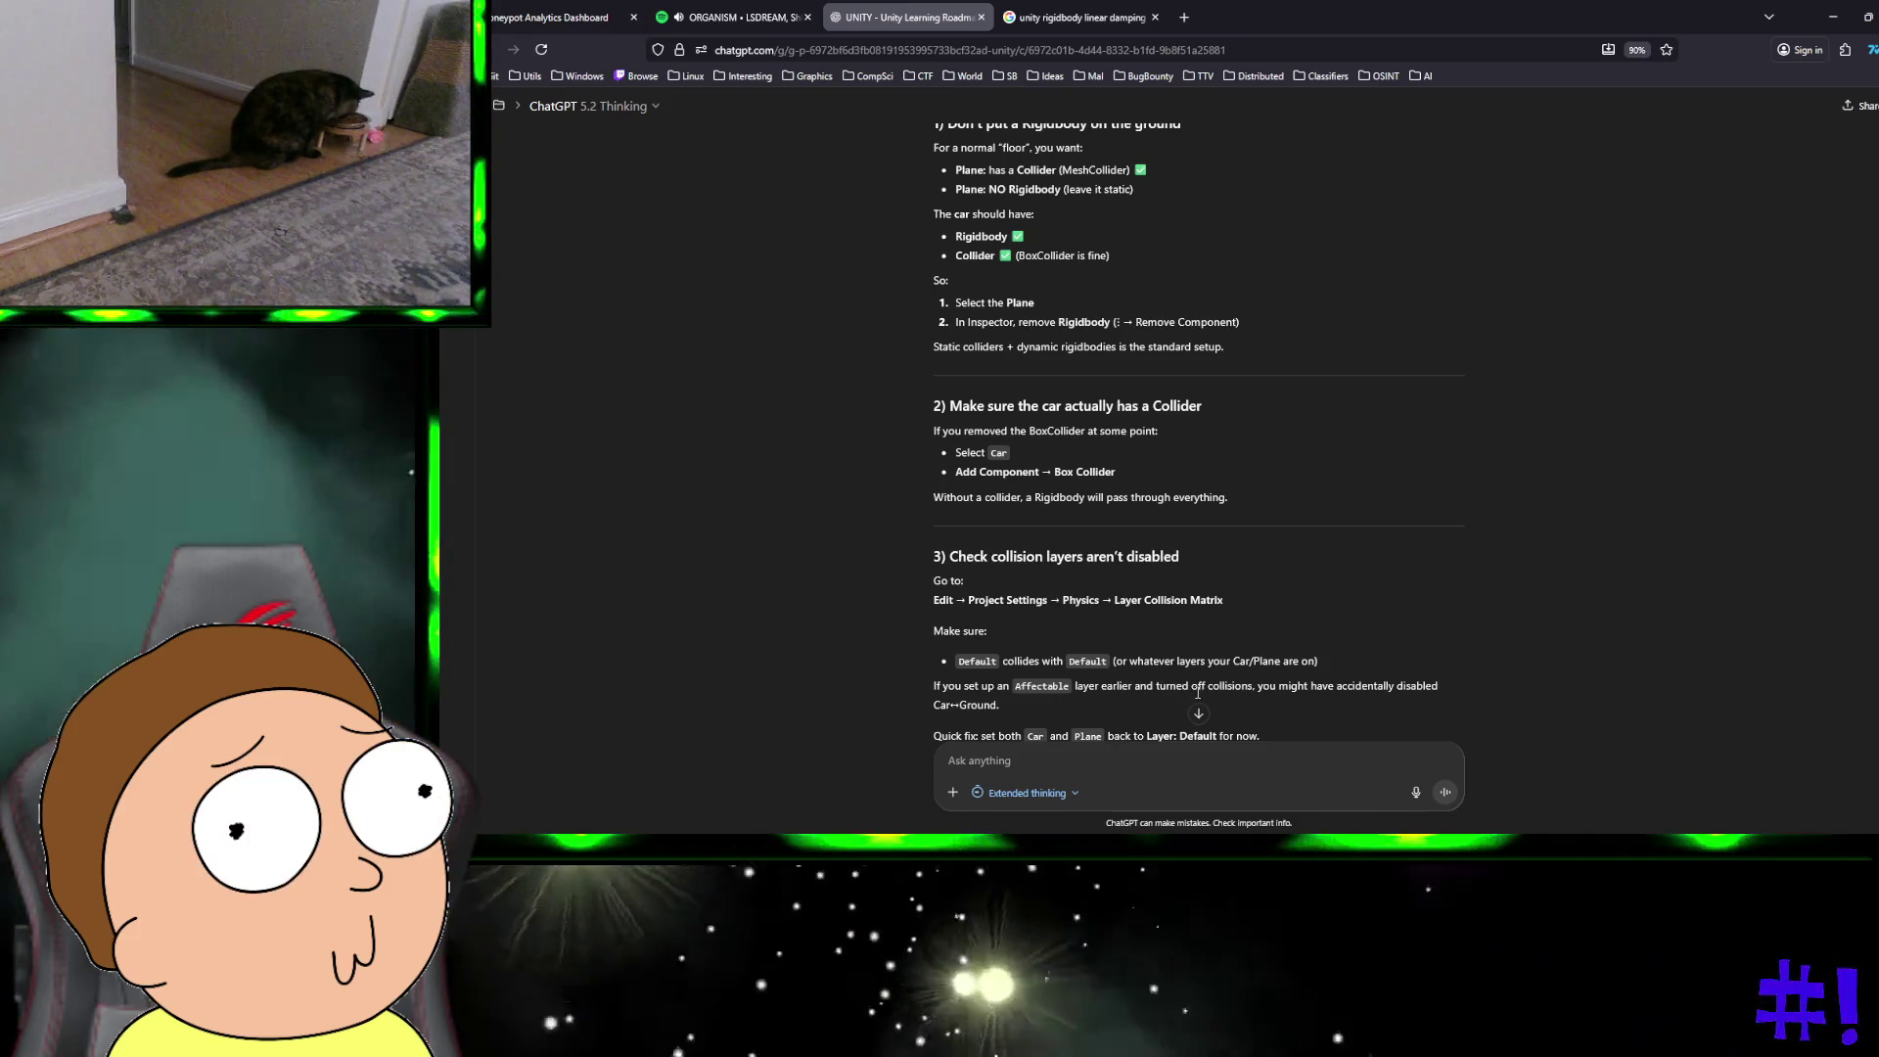
key(ctrl+super+Right)
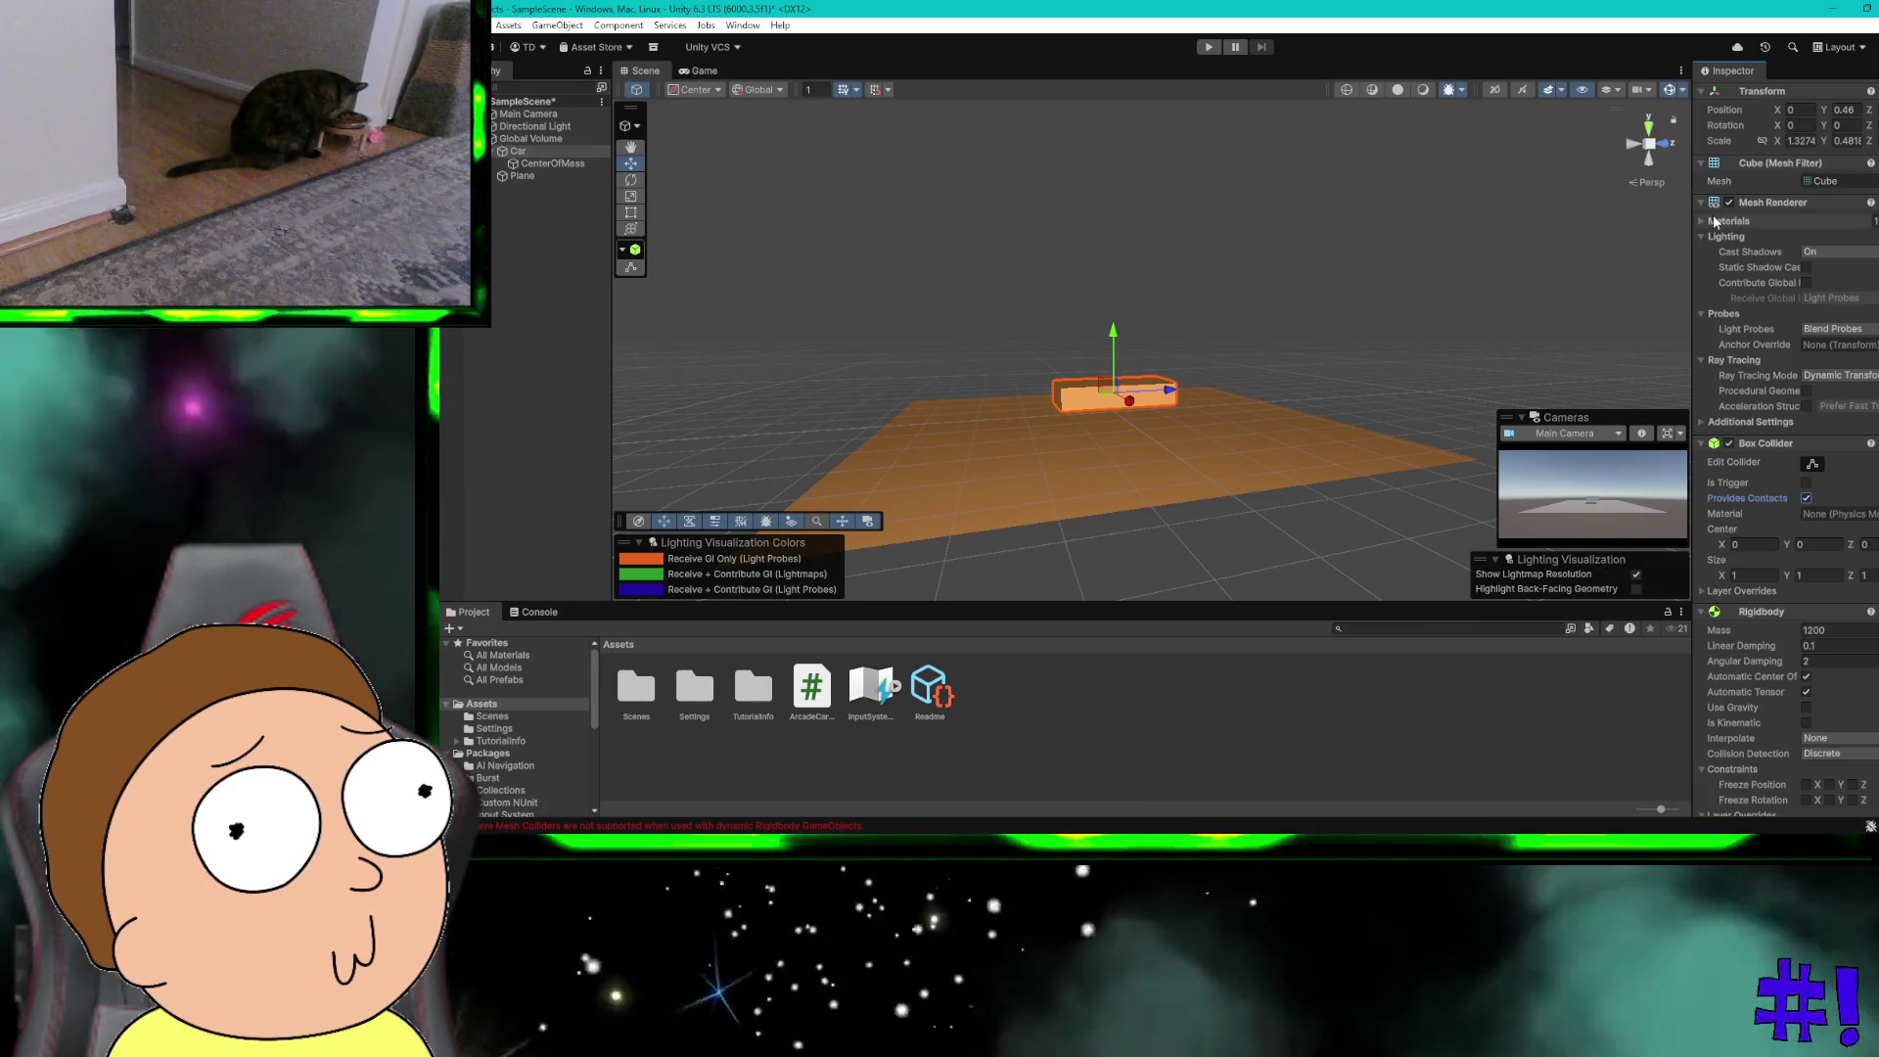
Step: Set the Car's Layer to Affectable, applying it to its child objects too
scroll(1714, 221, up, 2)
scroll(1714, 221, up, 1)
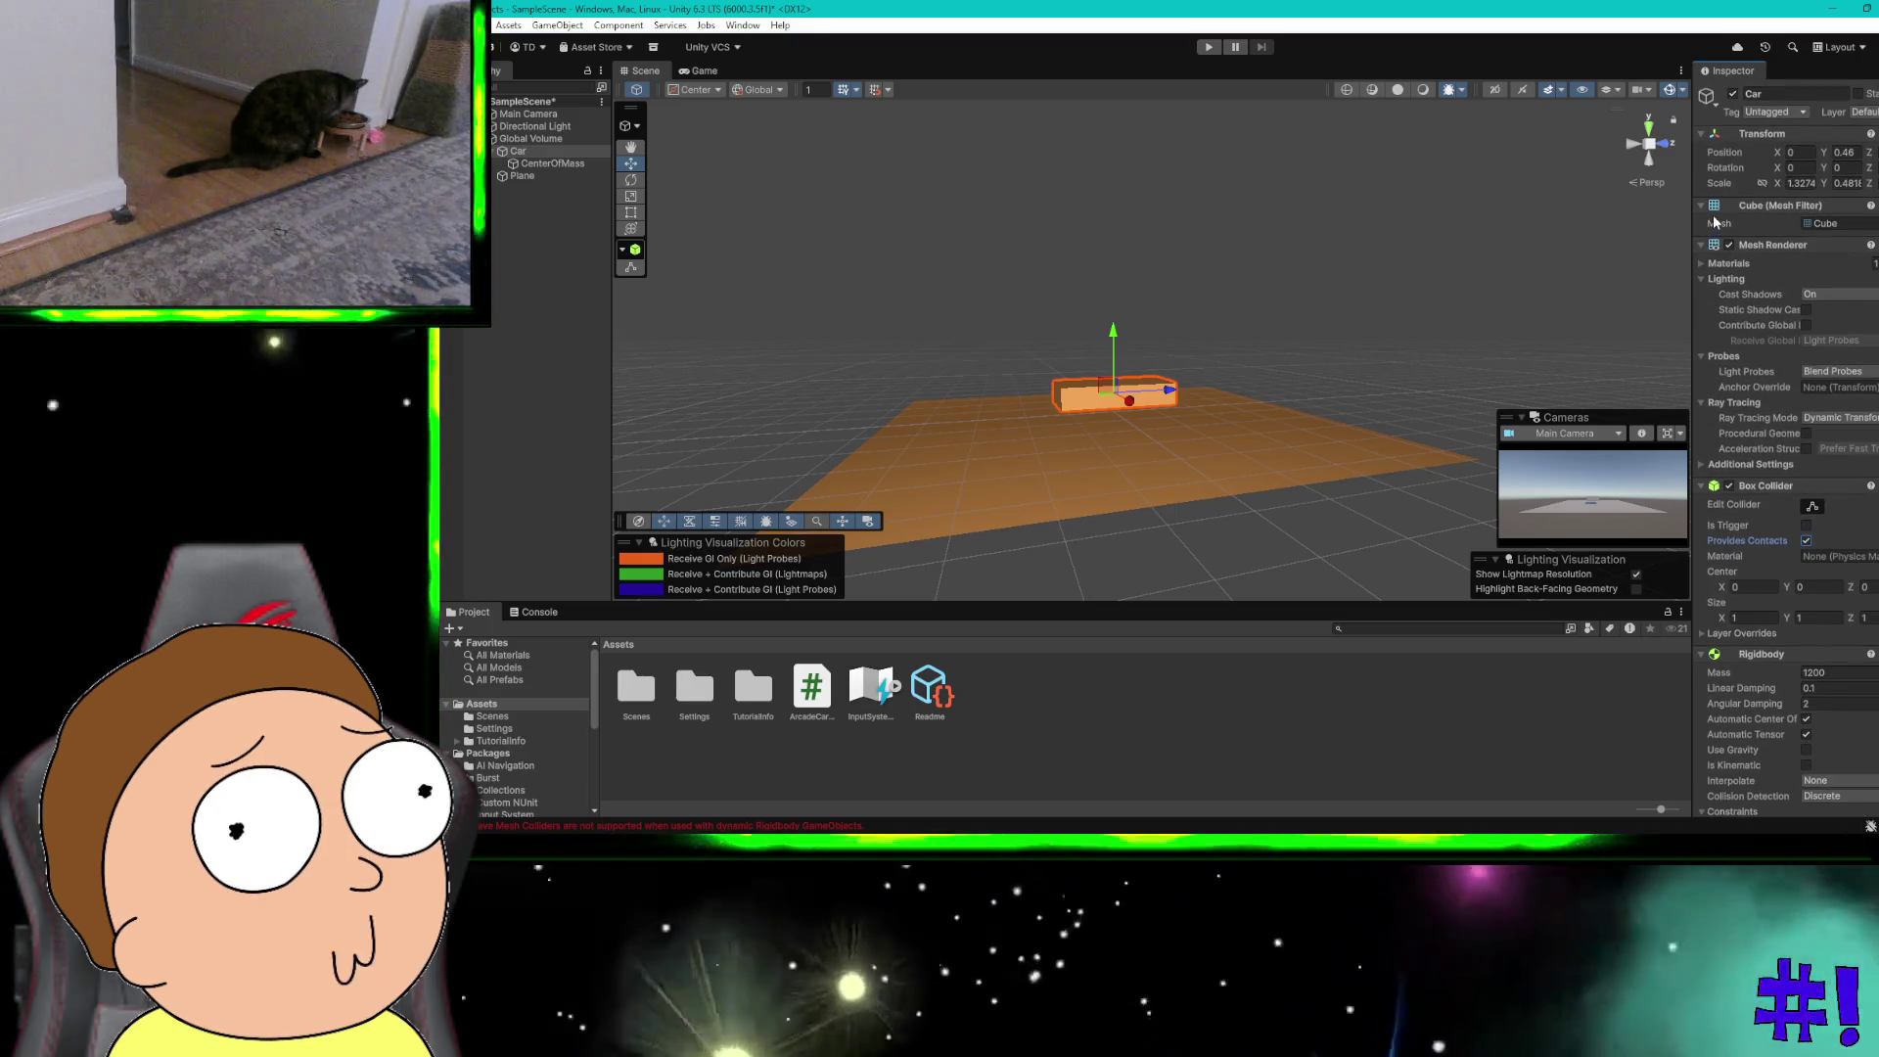
click(1874, 114)
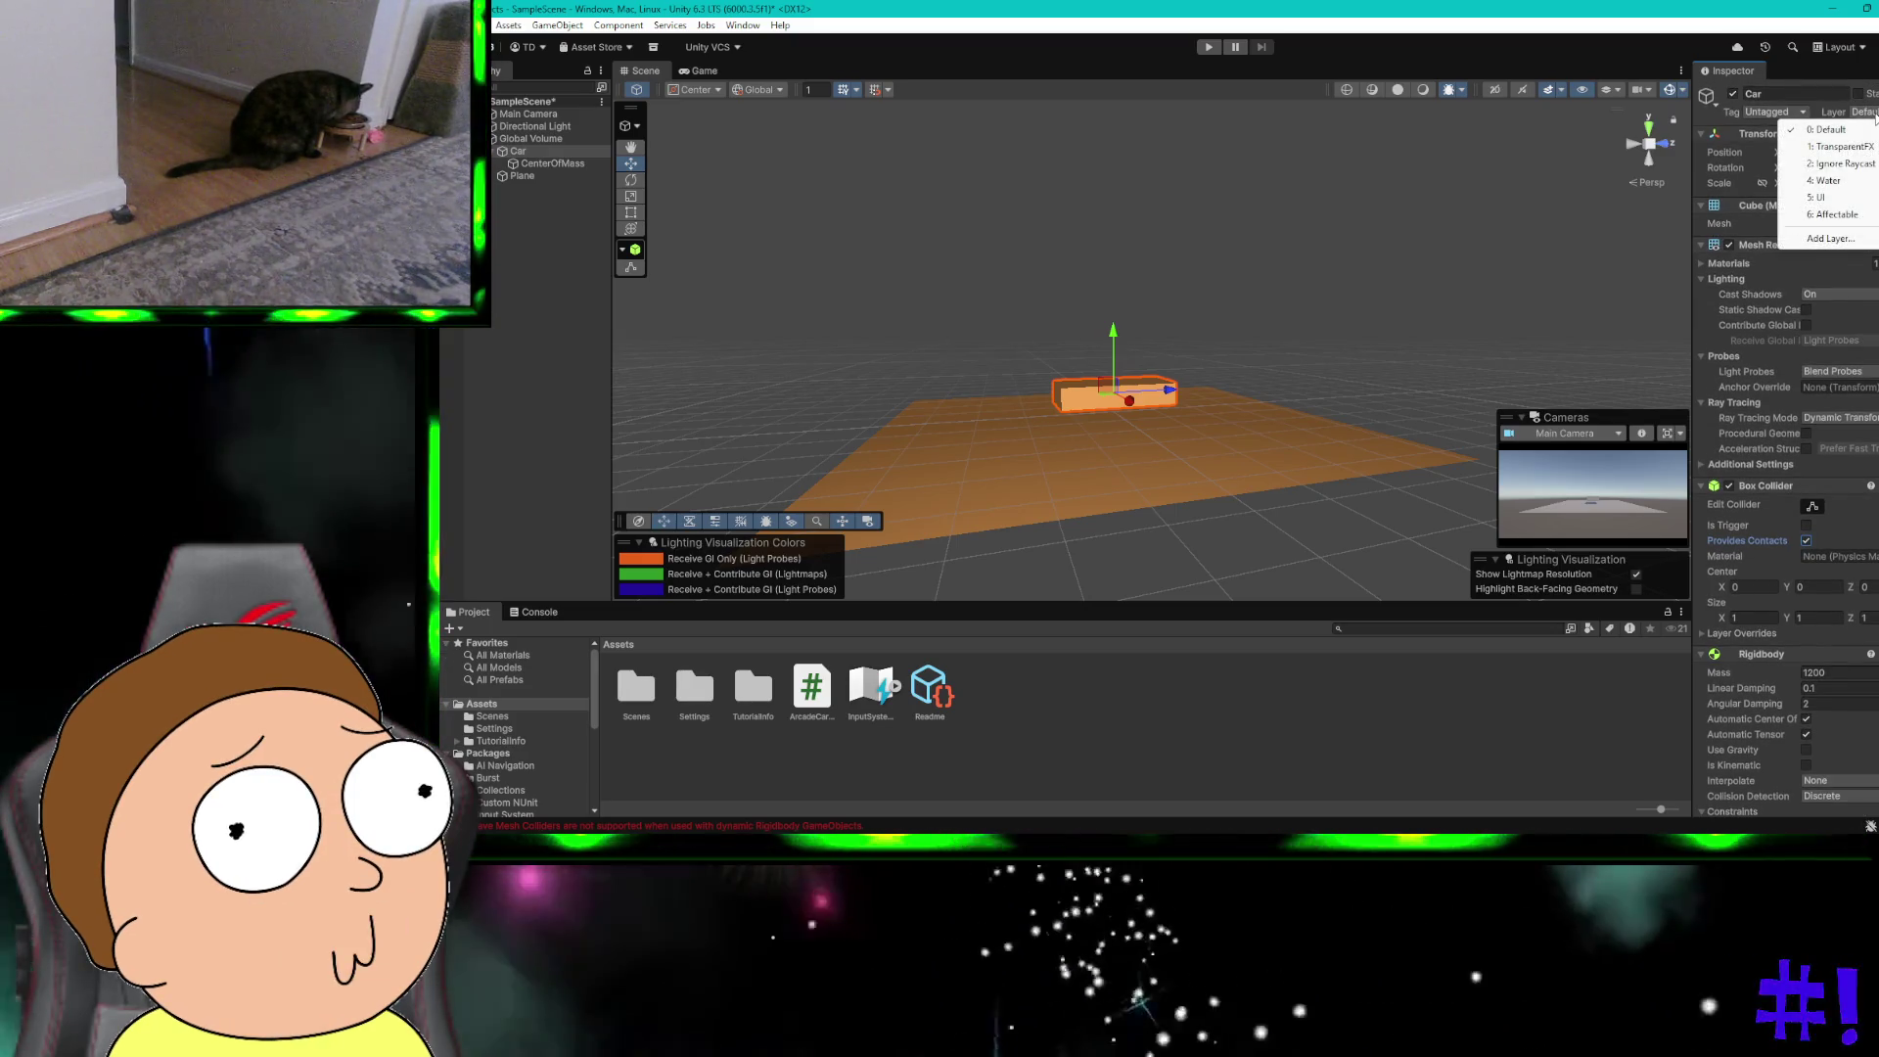
click(1853, 222)
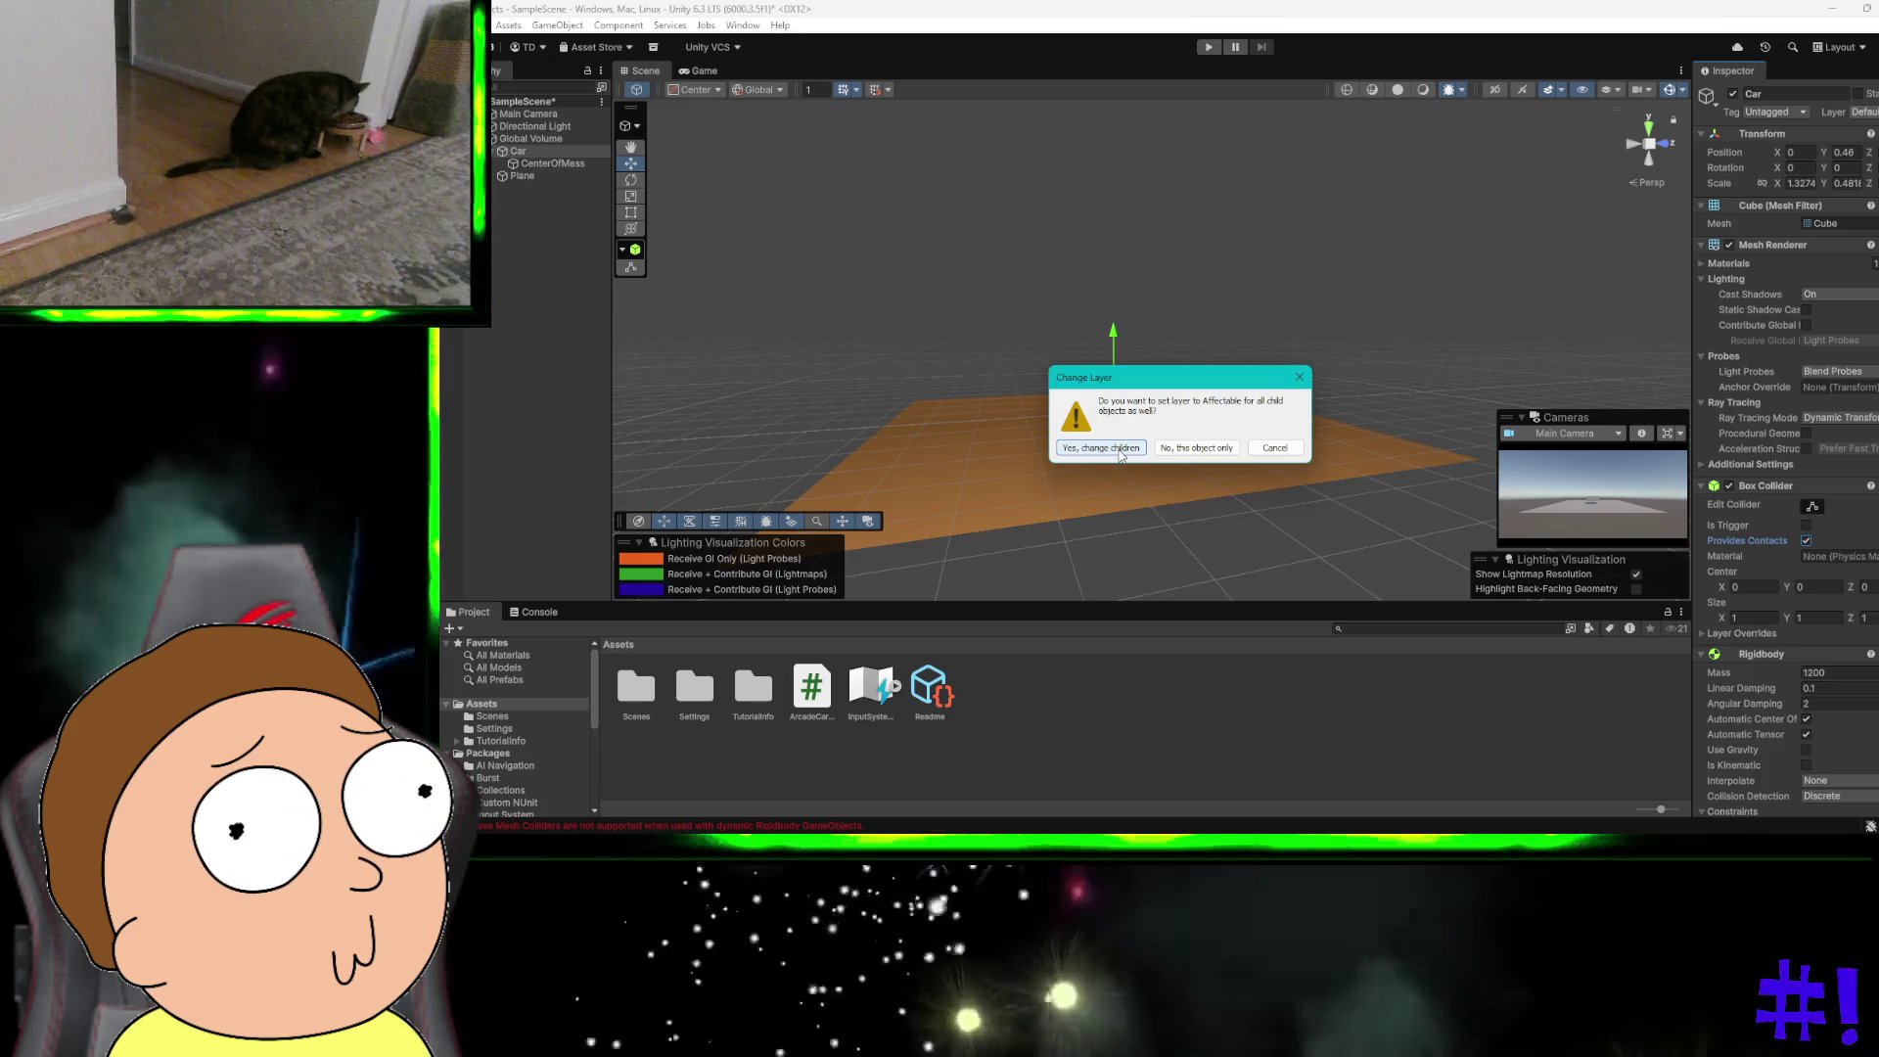
click(1122, 452)
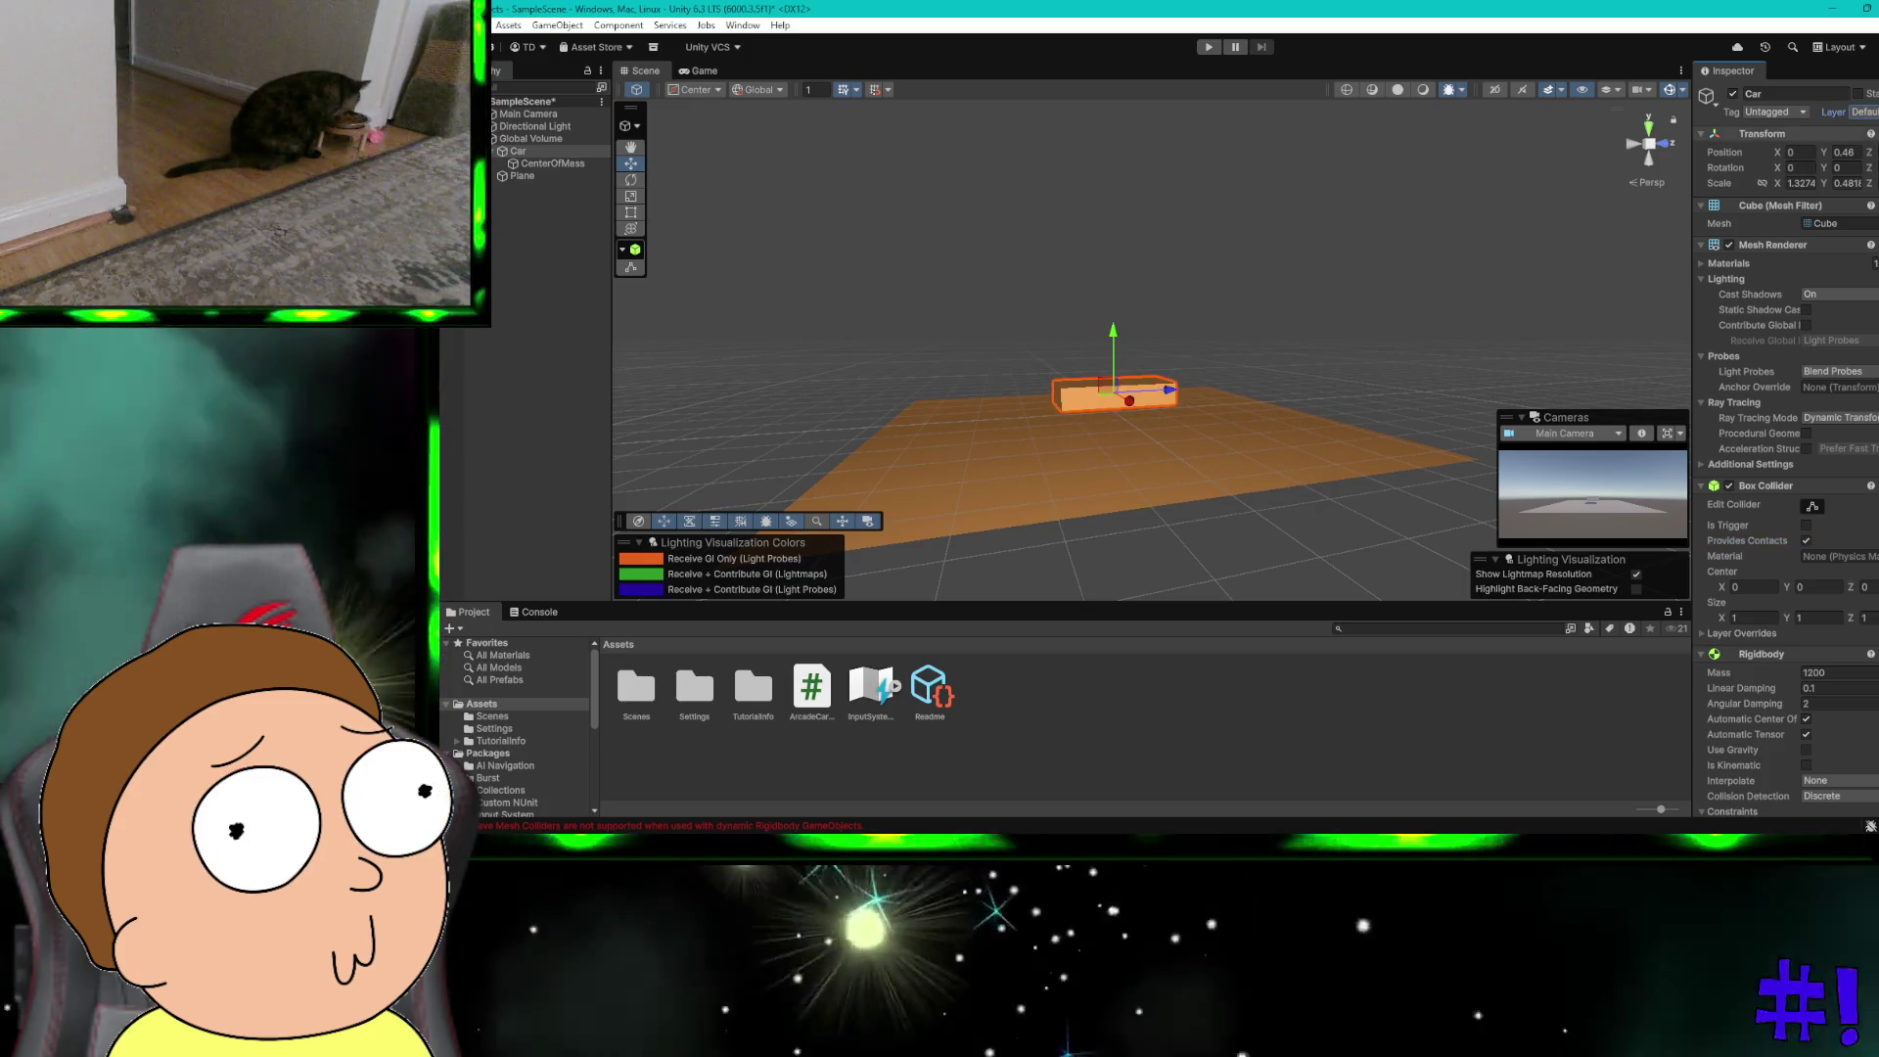
click(1859, 111)
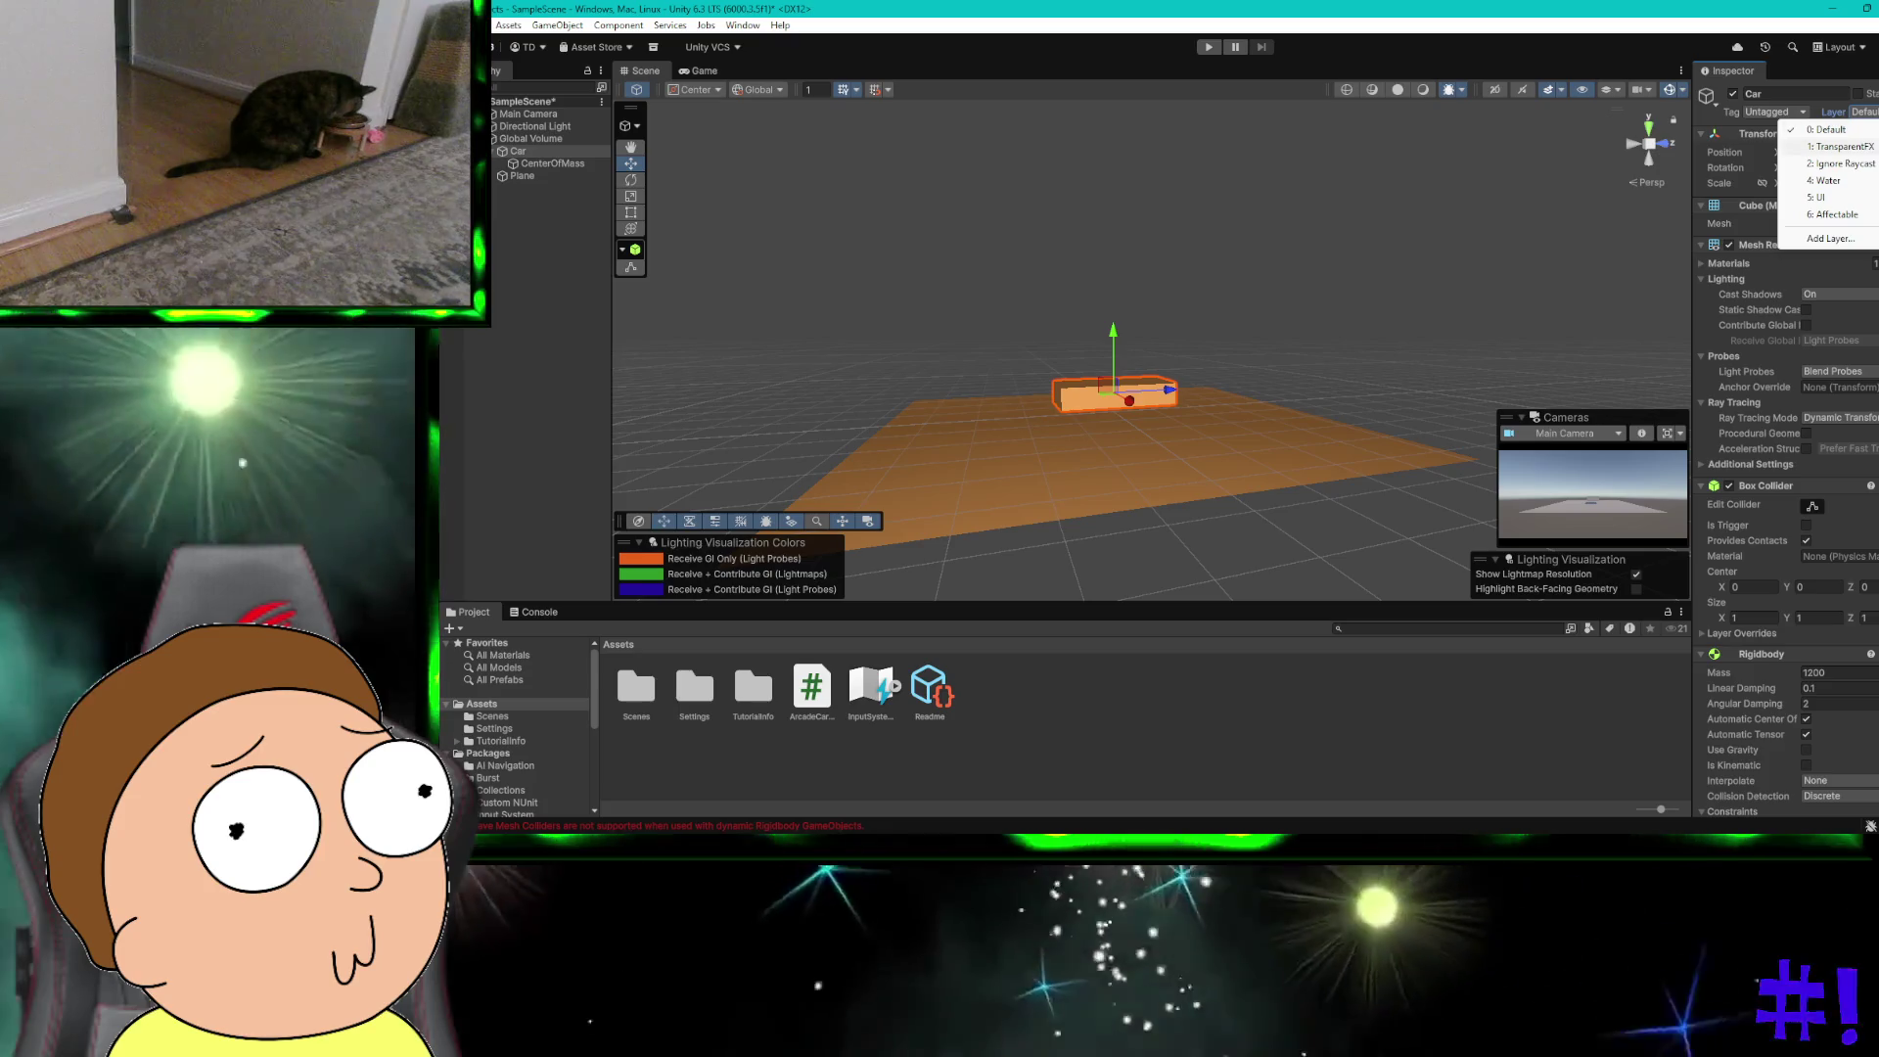
click(1840, 215)
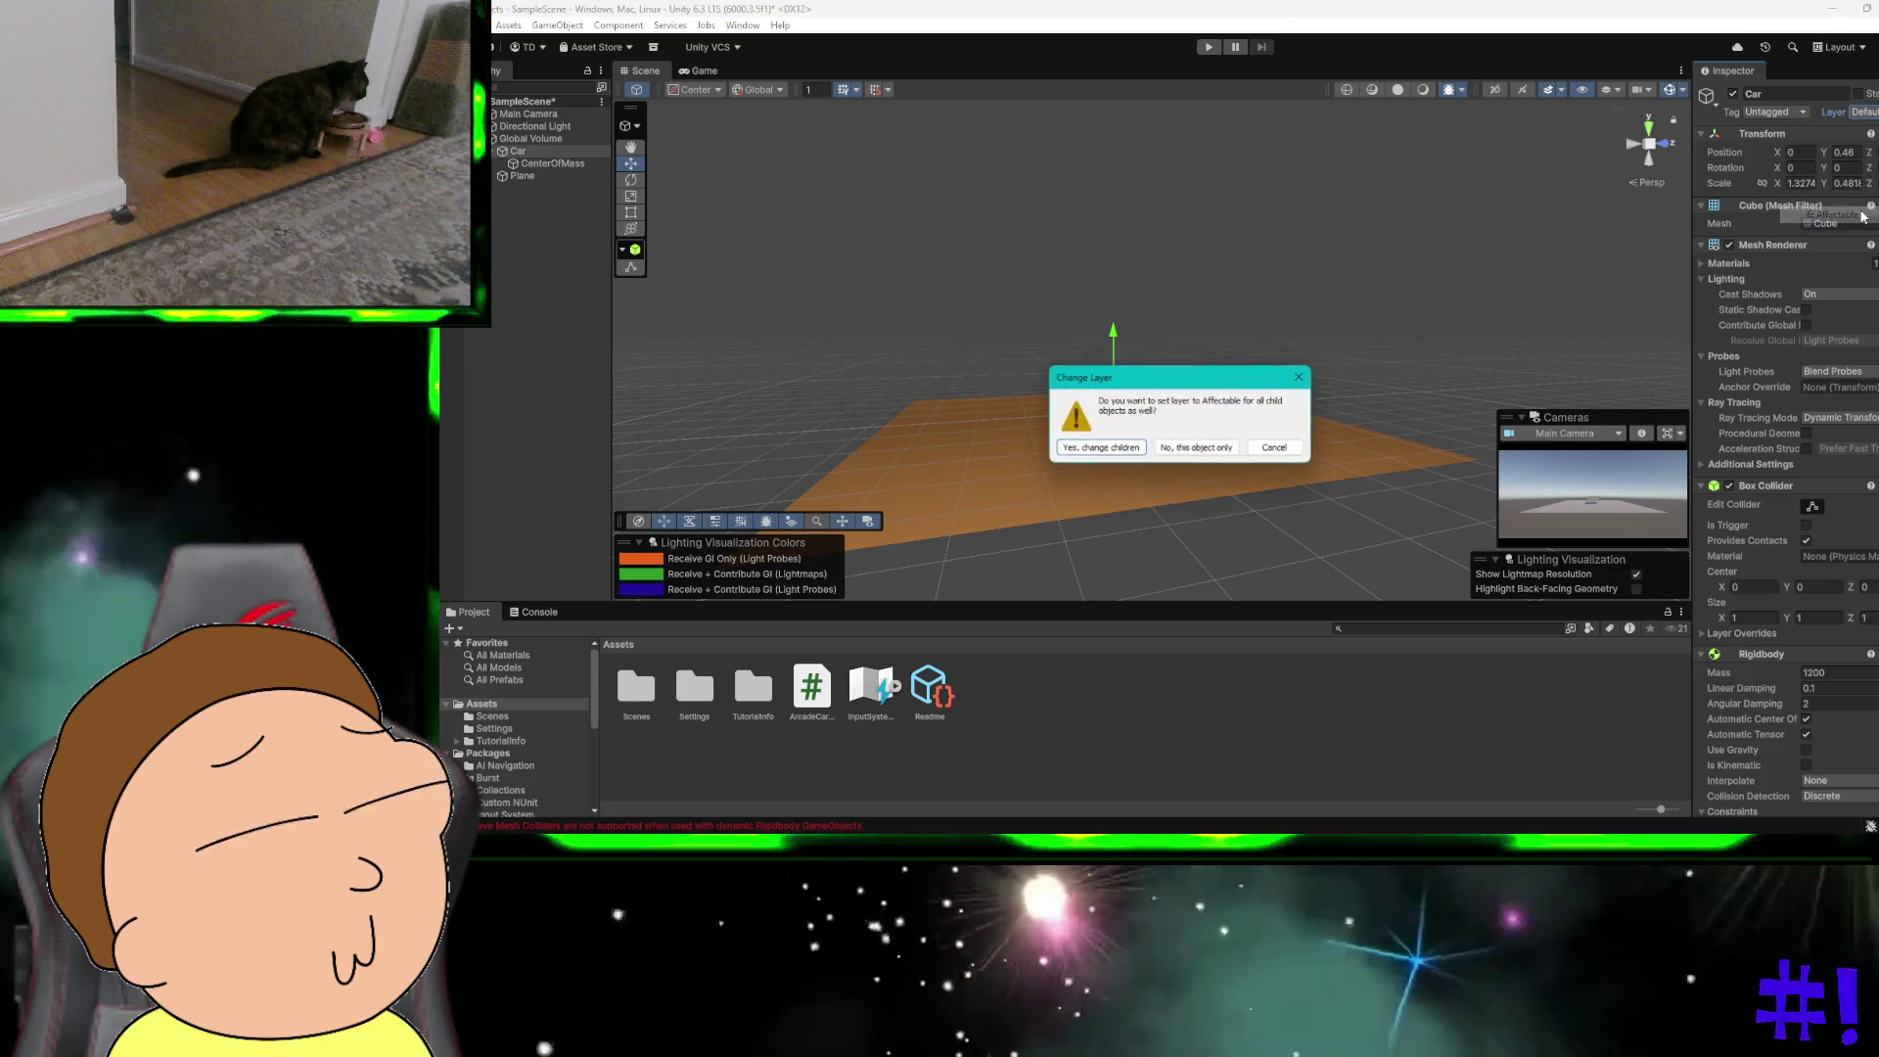
click(1131, 453)
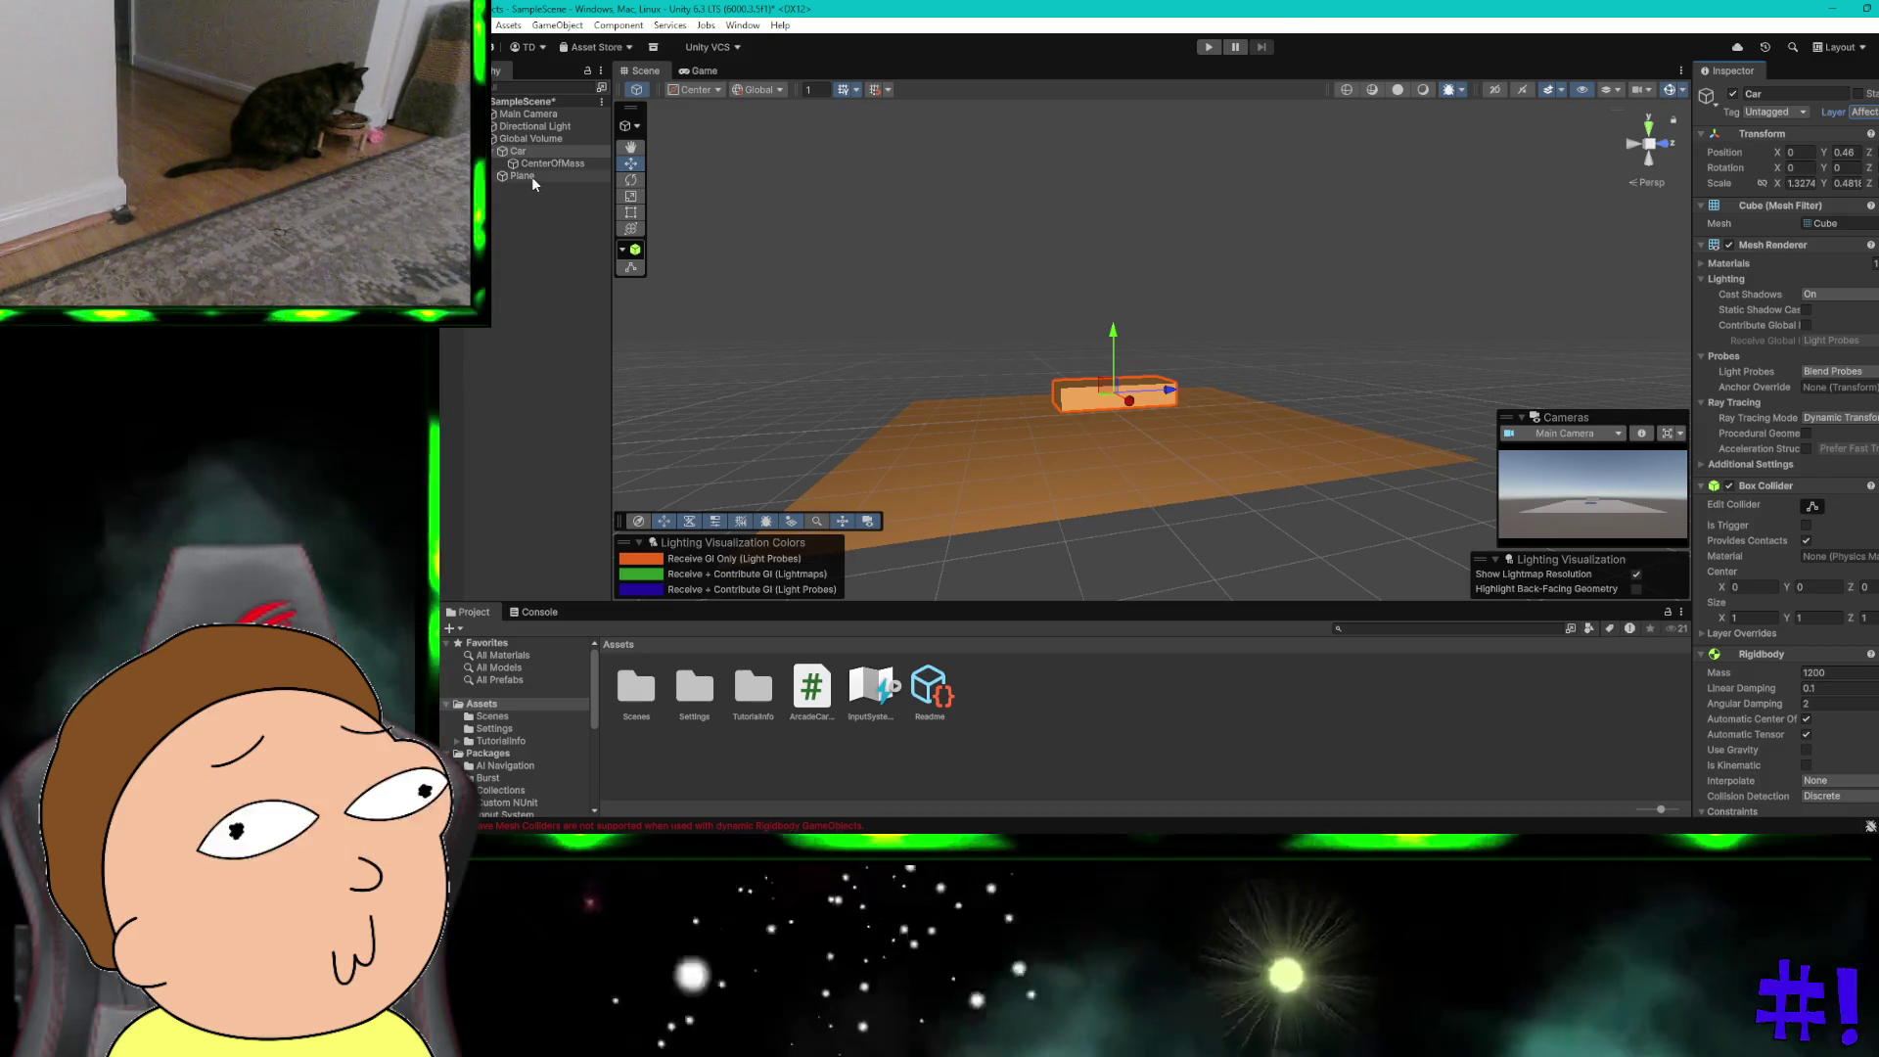
Step: Put the ground Plane on the Affectable layer
click(531, 176)
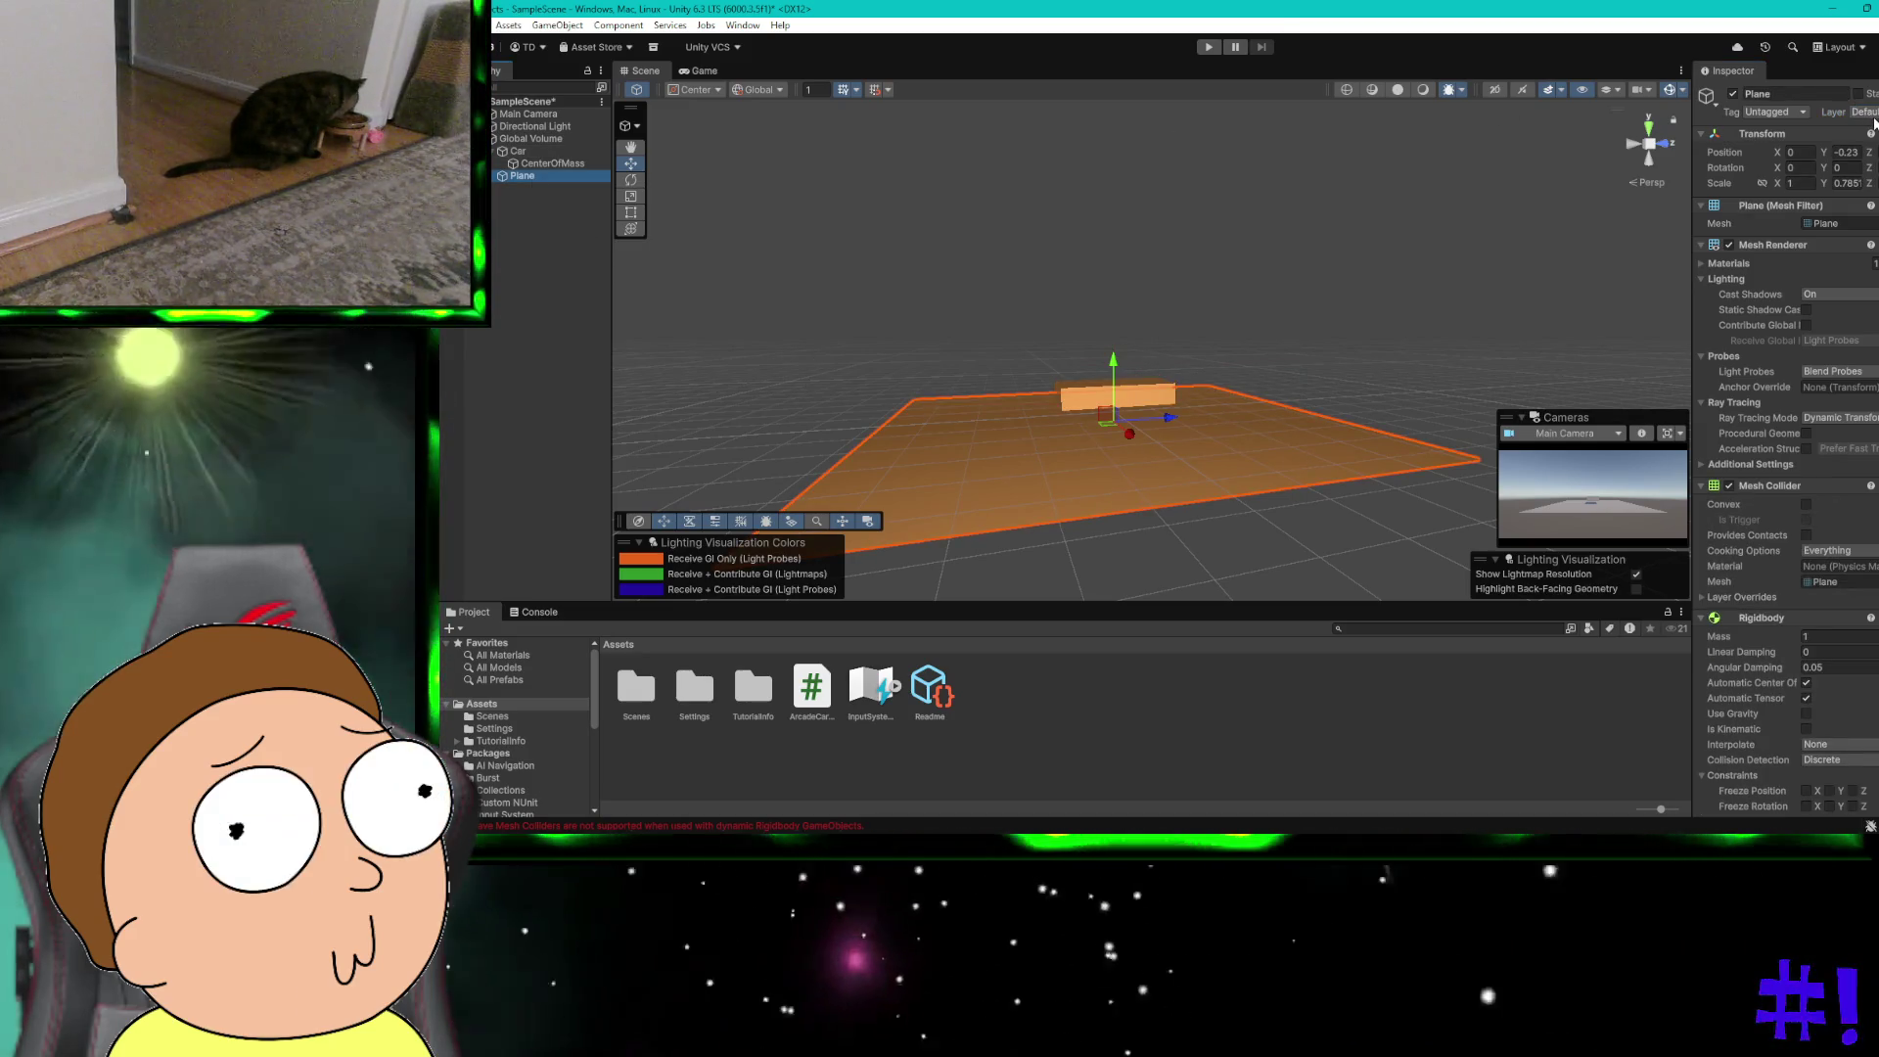
click(1859, 111)
click(1834, 217)
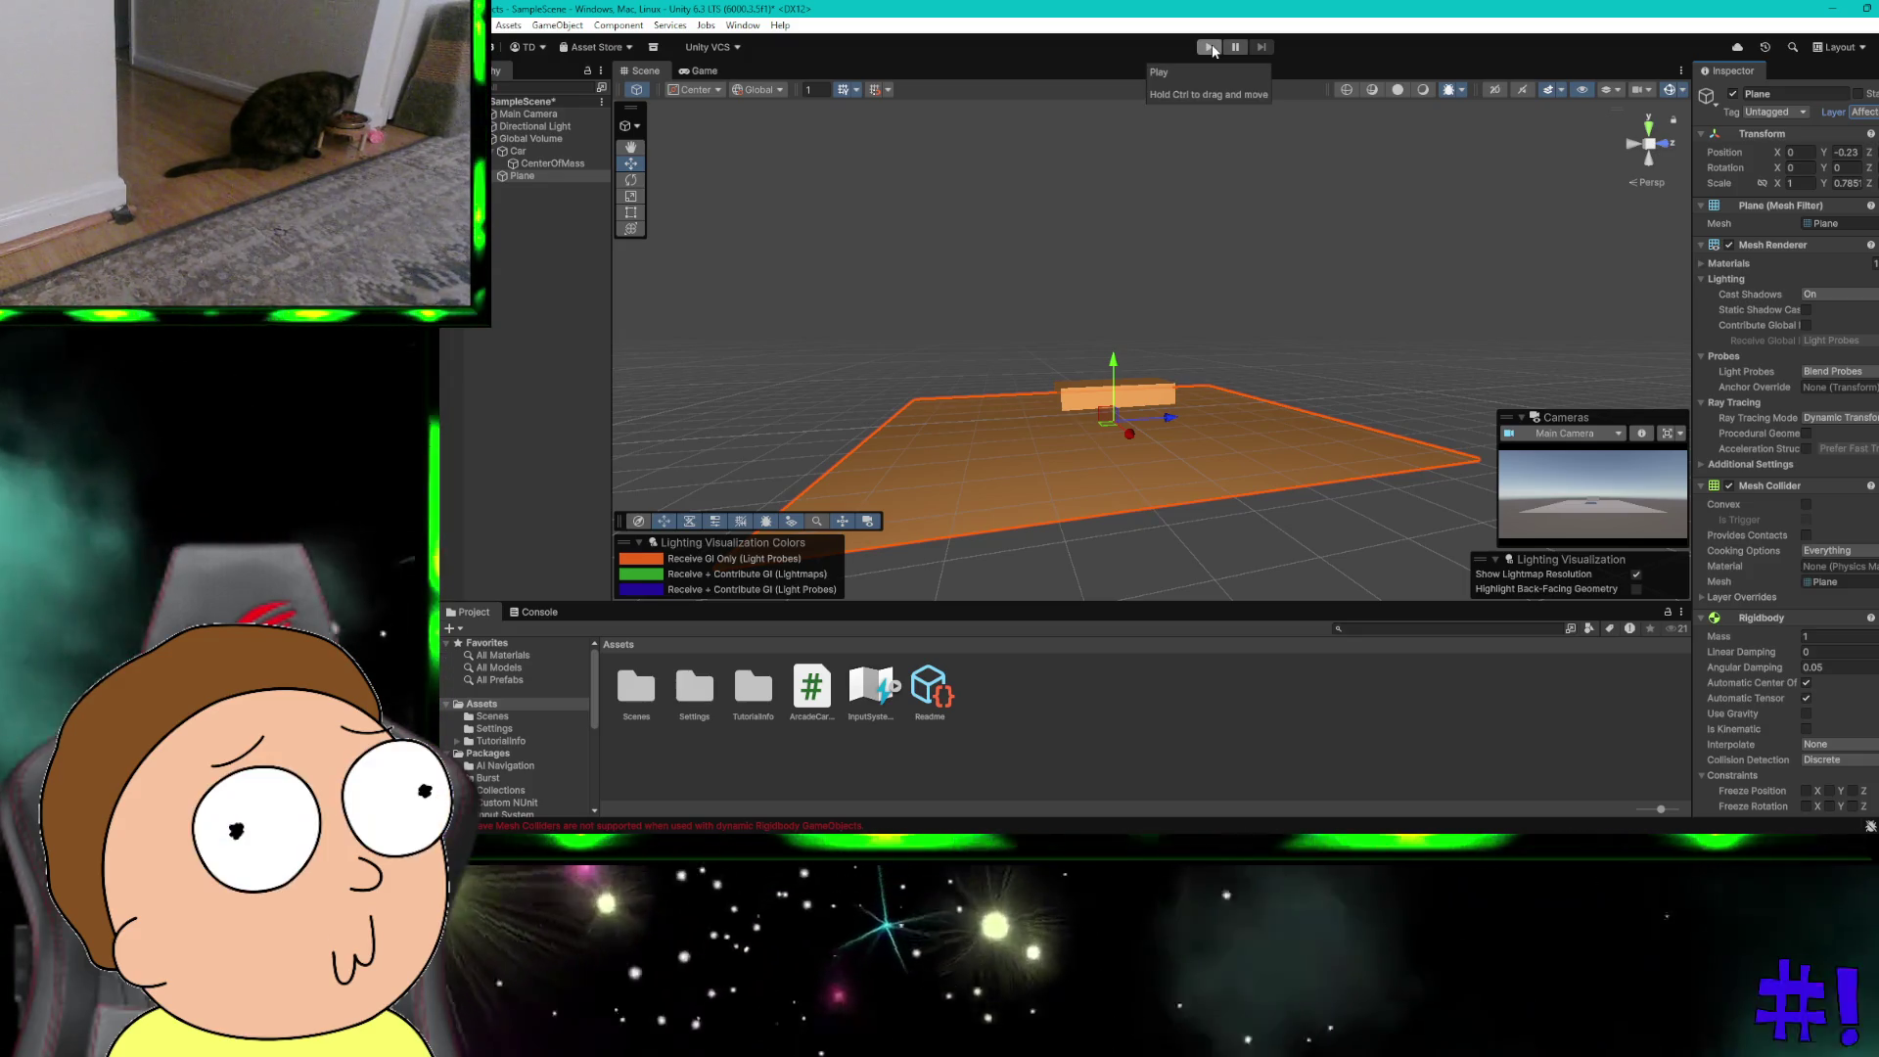
Step: Remove the Plane's Rigidbody, select the Car, and start a play test
scroll(1756, 497, down, 3)
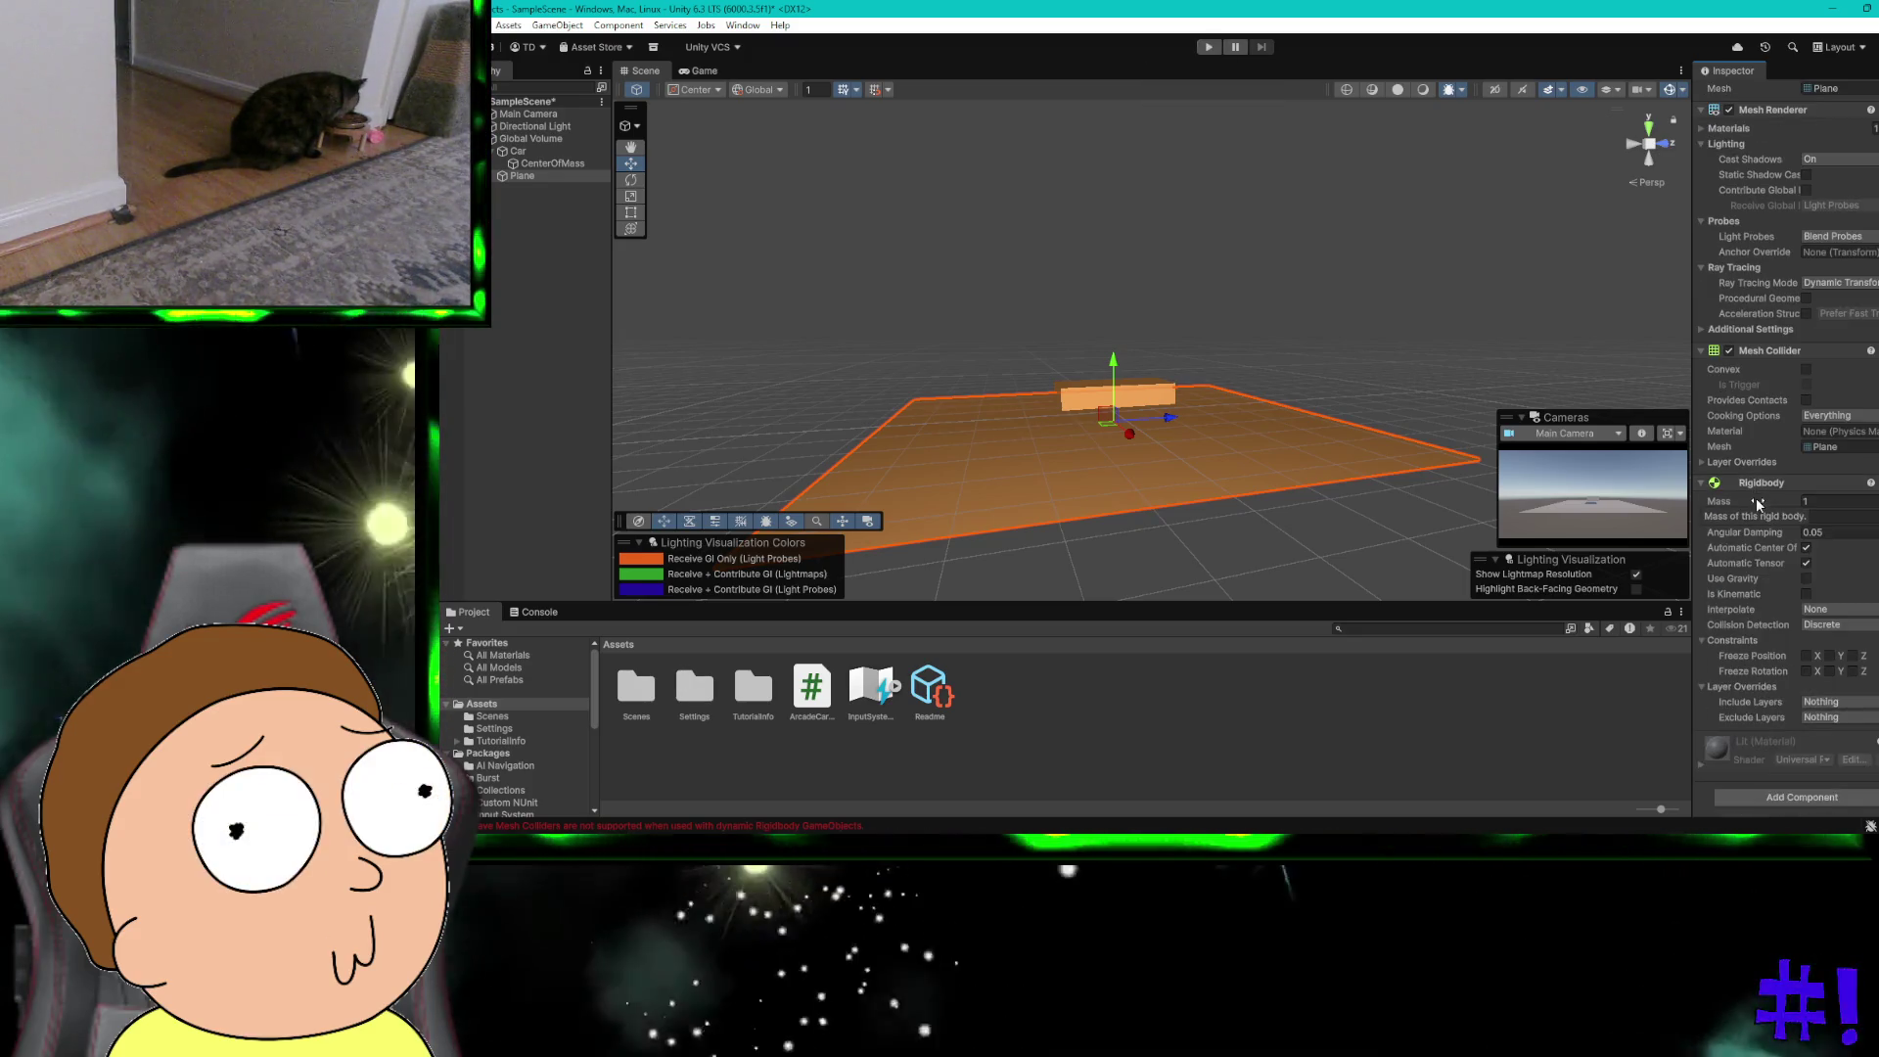
right_click(1754, 483)
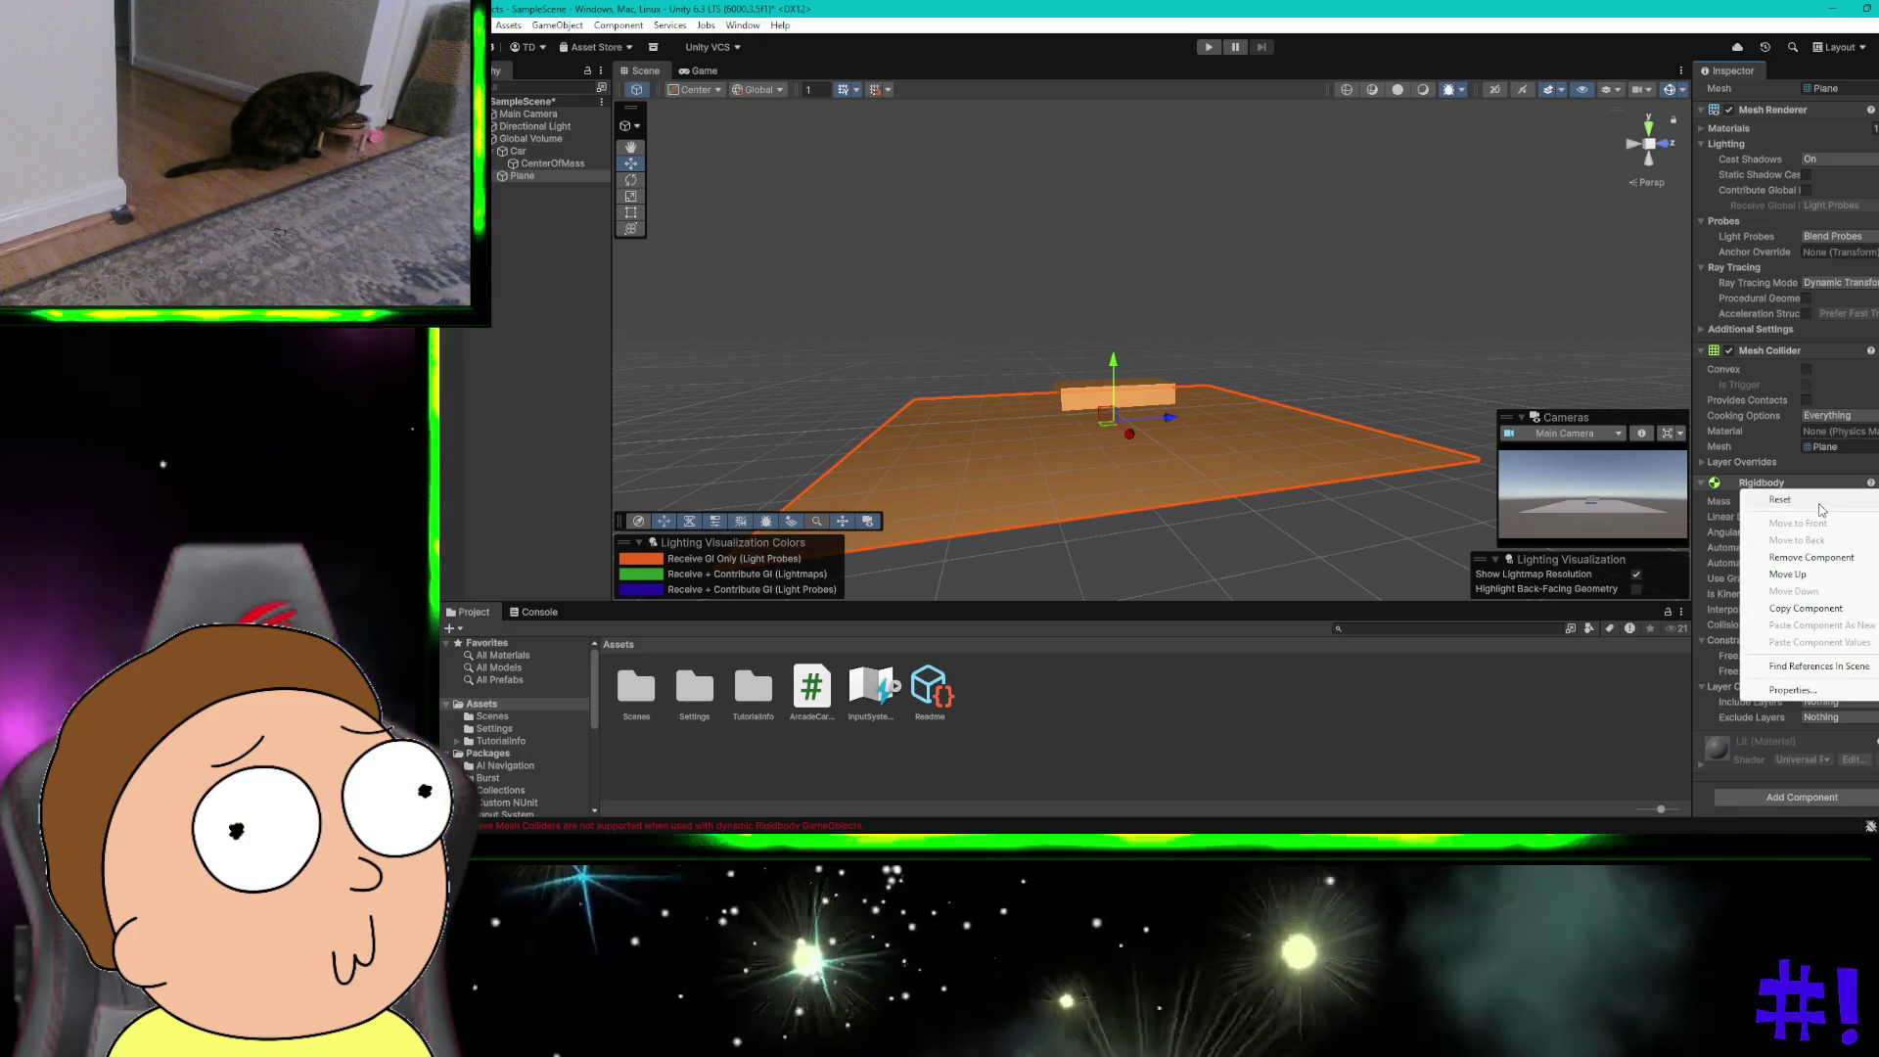
click(1833, 559)
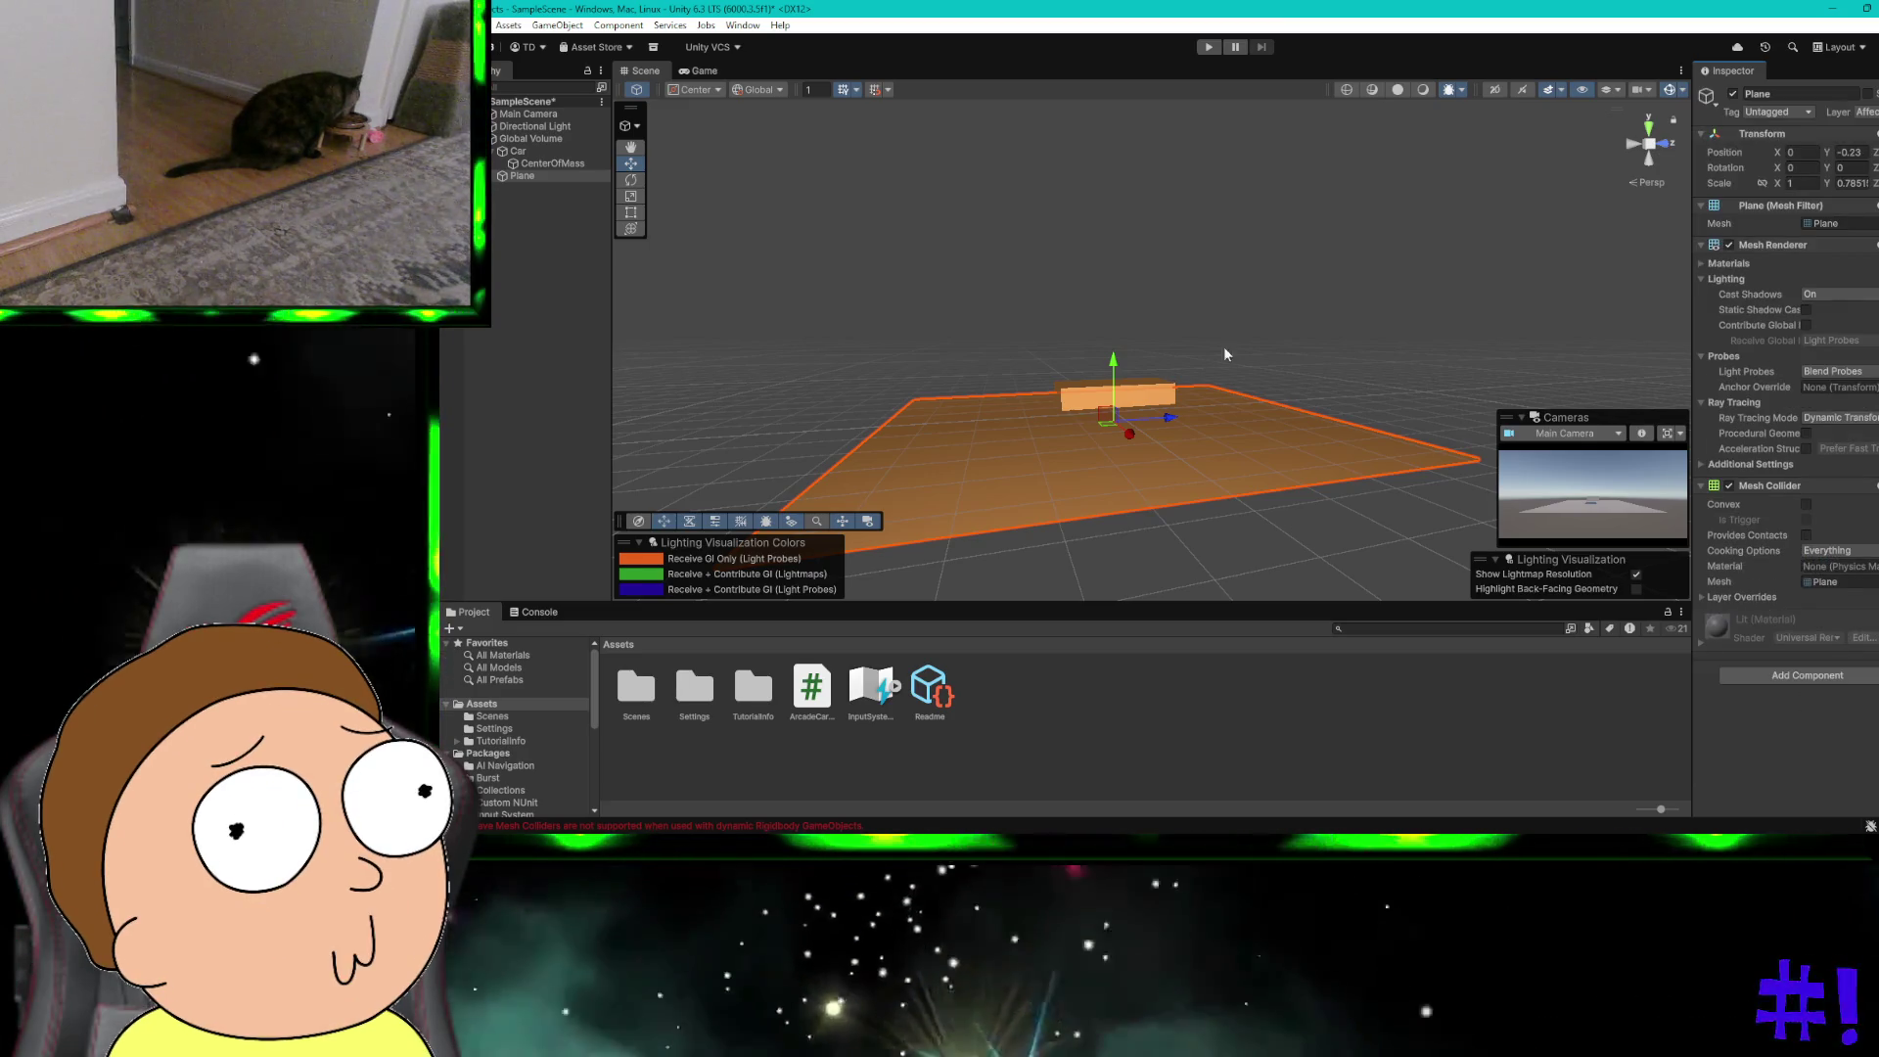
click(563, 151)
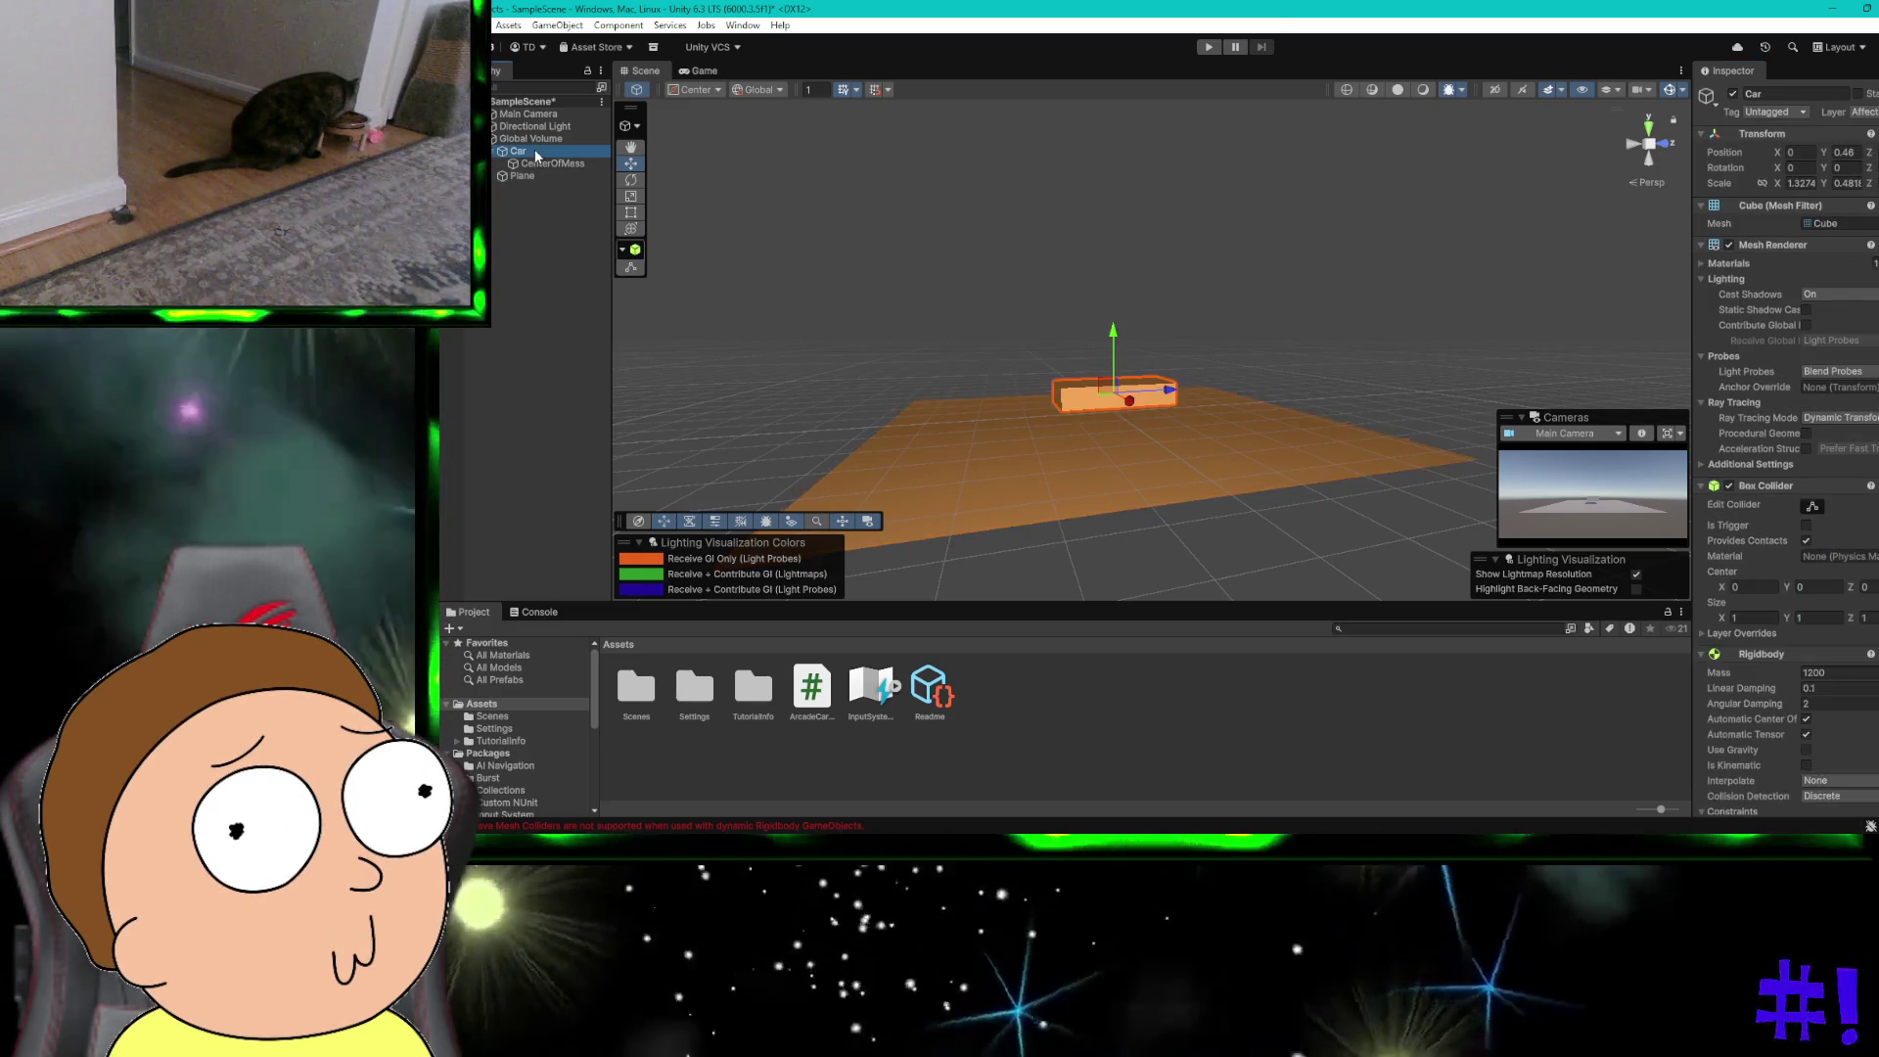
click(1212, 47)
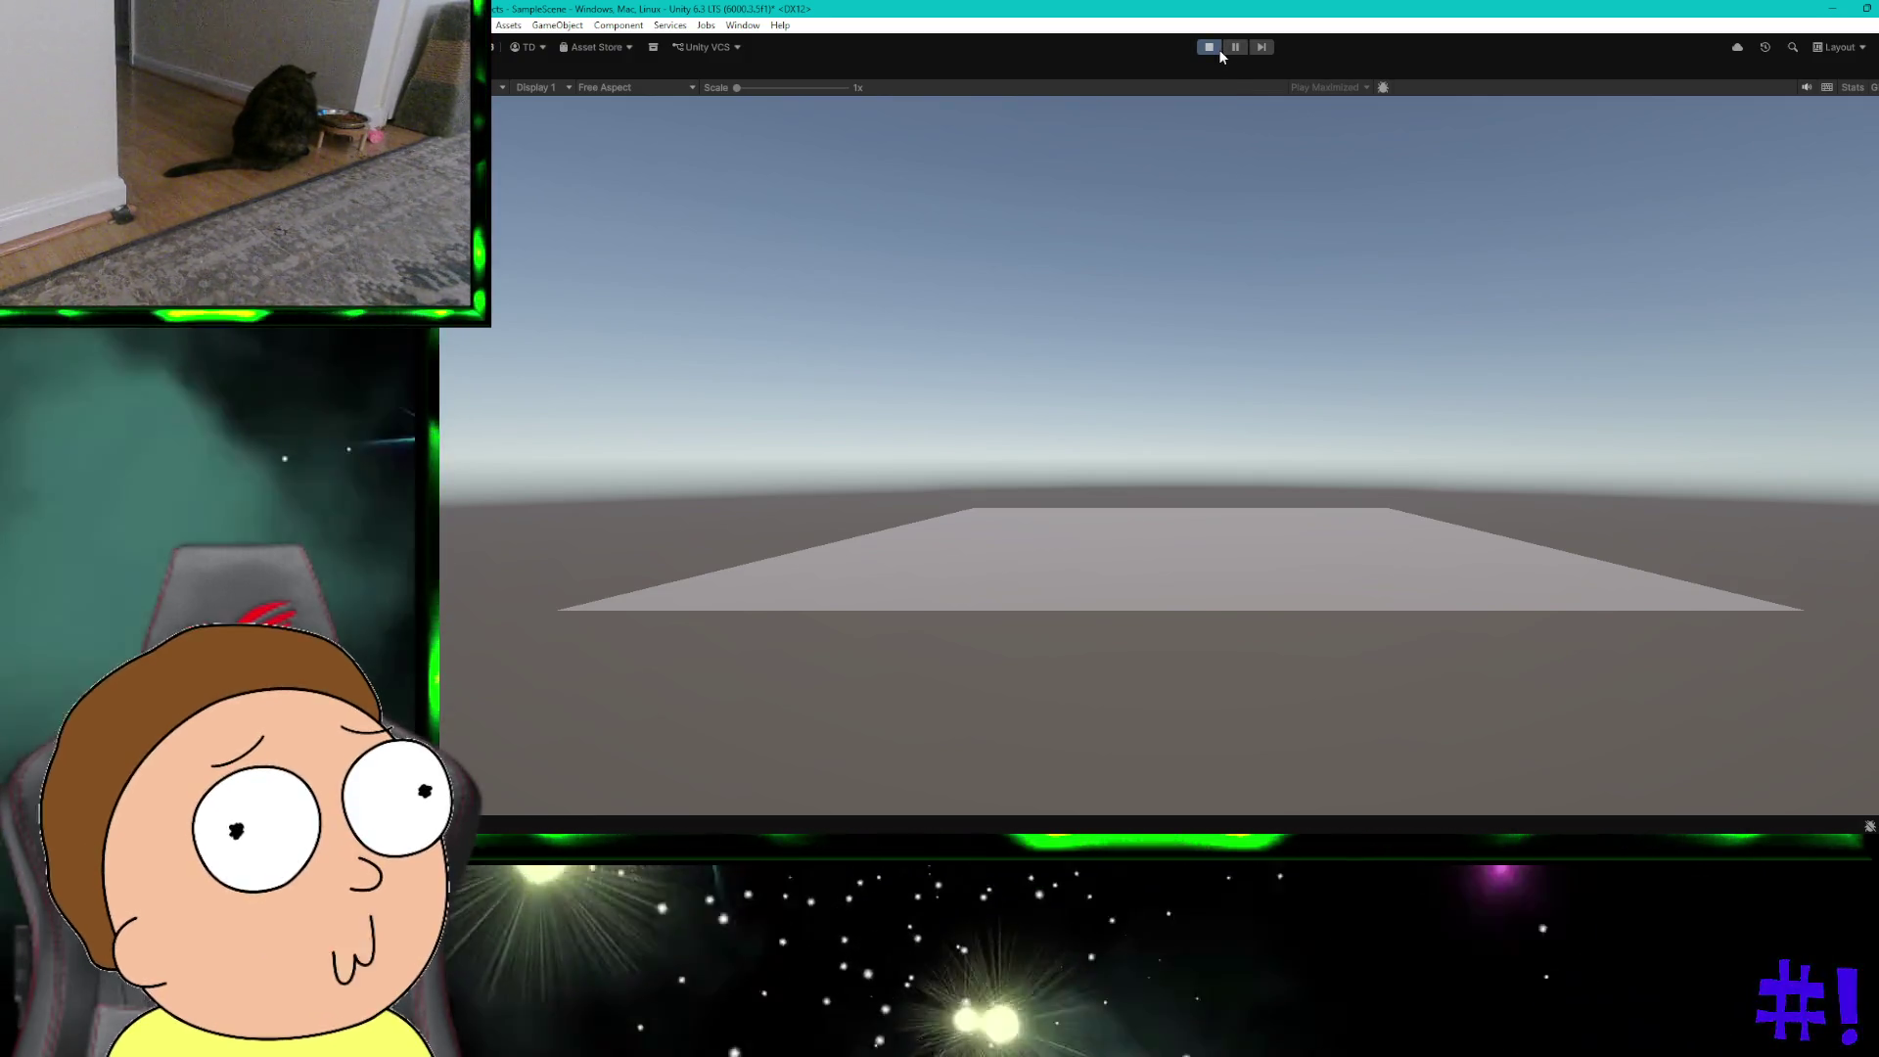
Step: Stop Play, scale the ground Plane into a long strip along its length, then switch to ChatGPT
click(1212, 49)
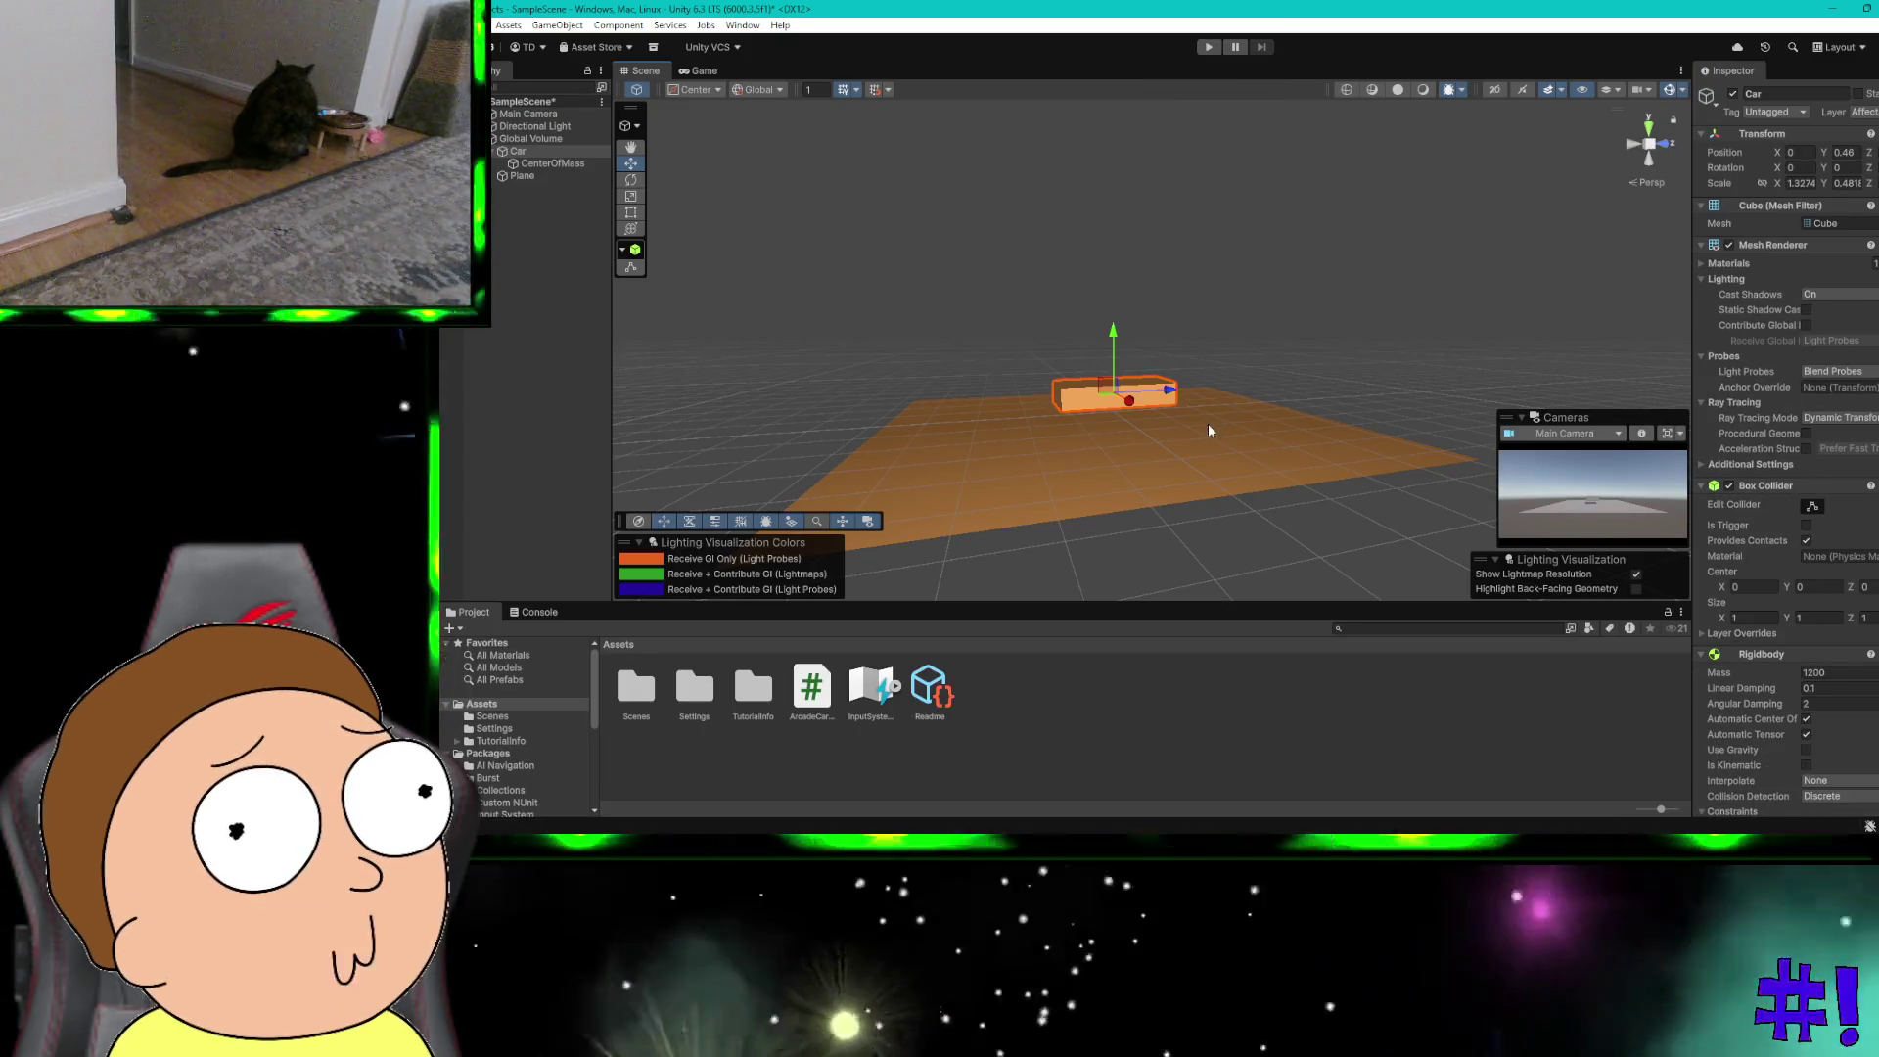
click(1188, 432)
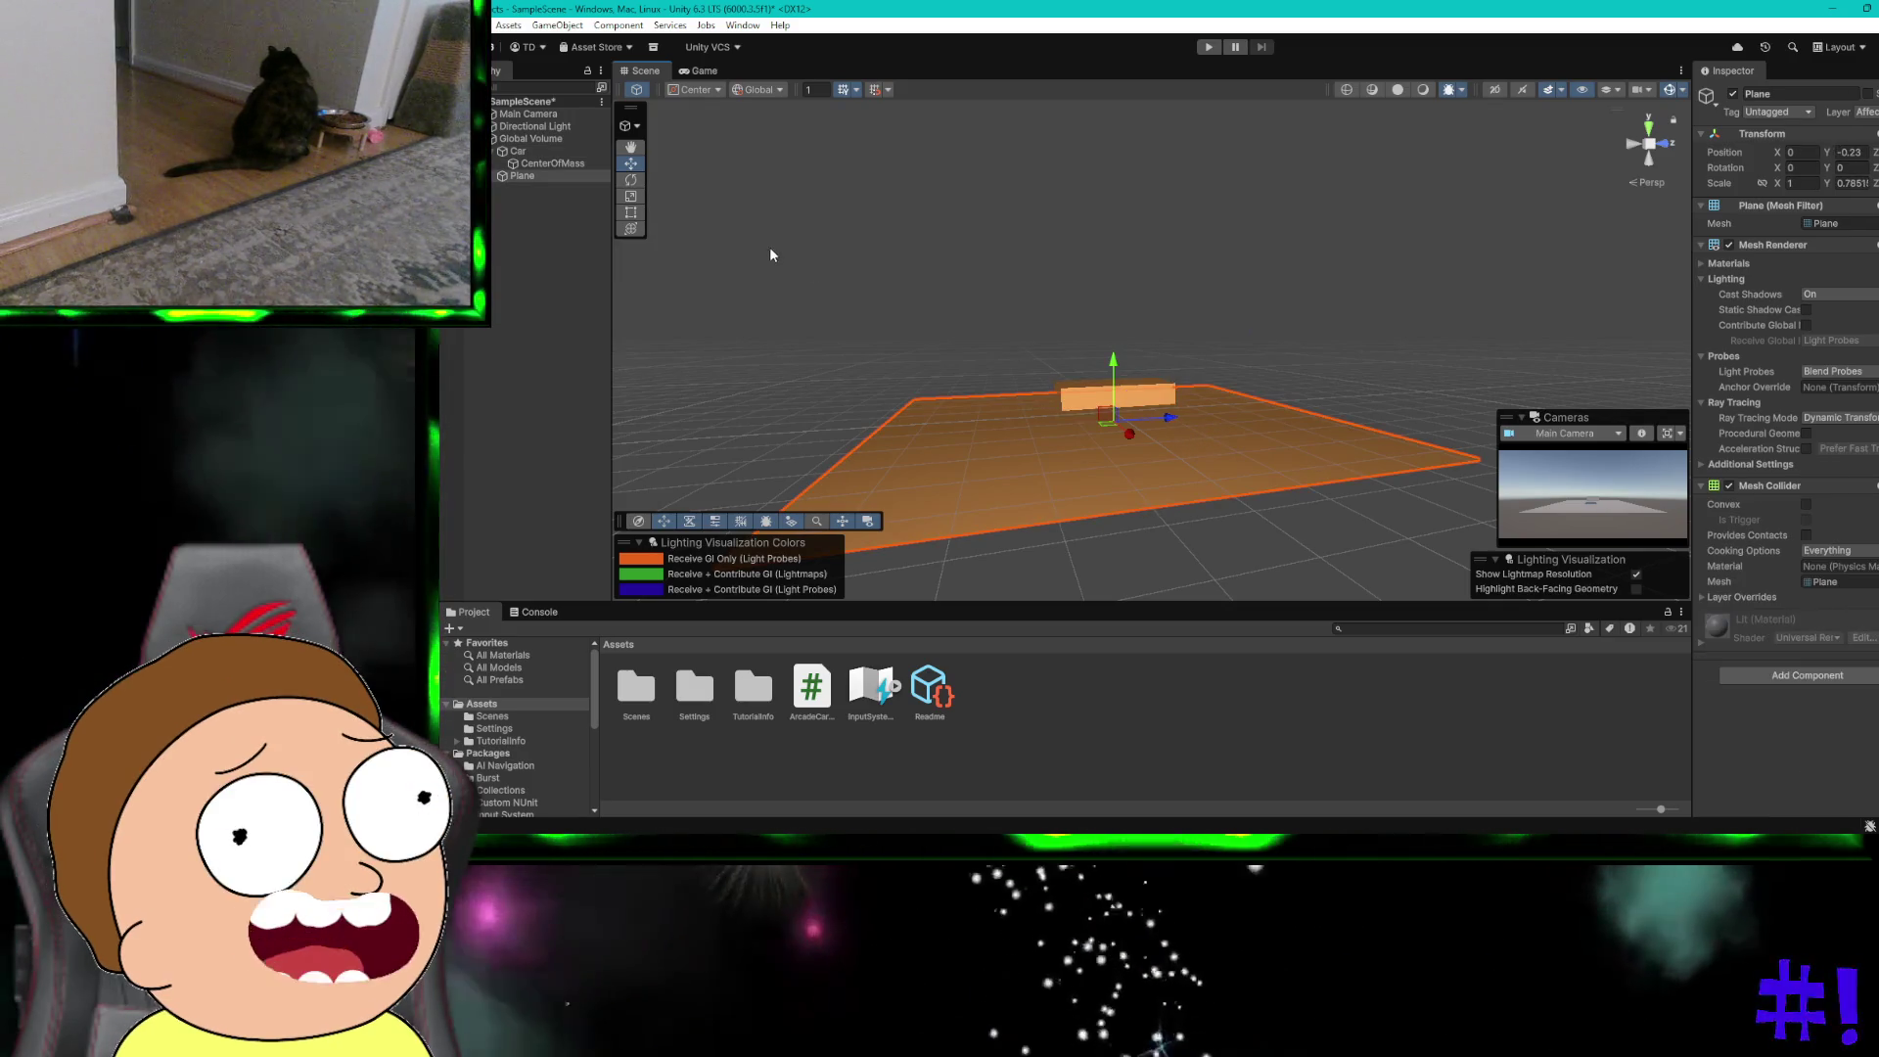
click(630, 197)
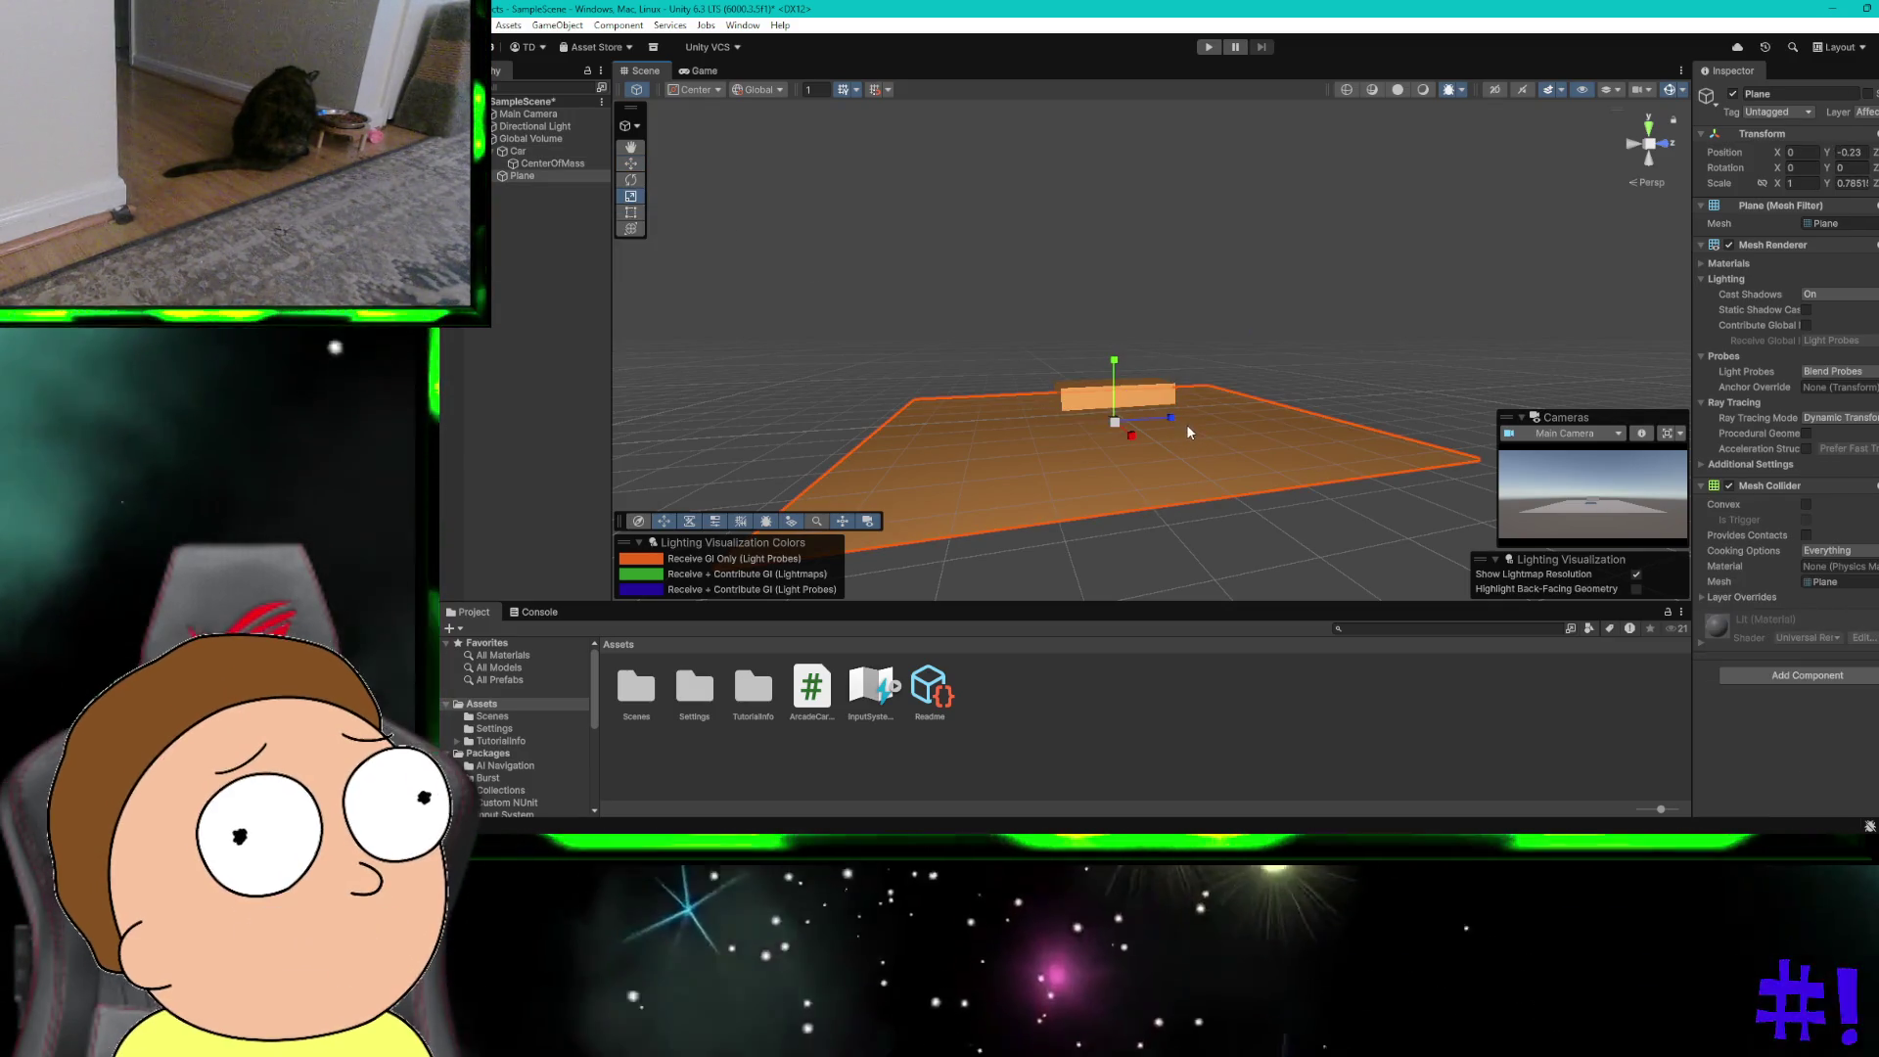
drag(1172, 420, 1390, 382)
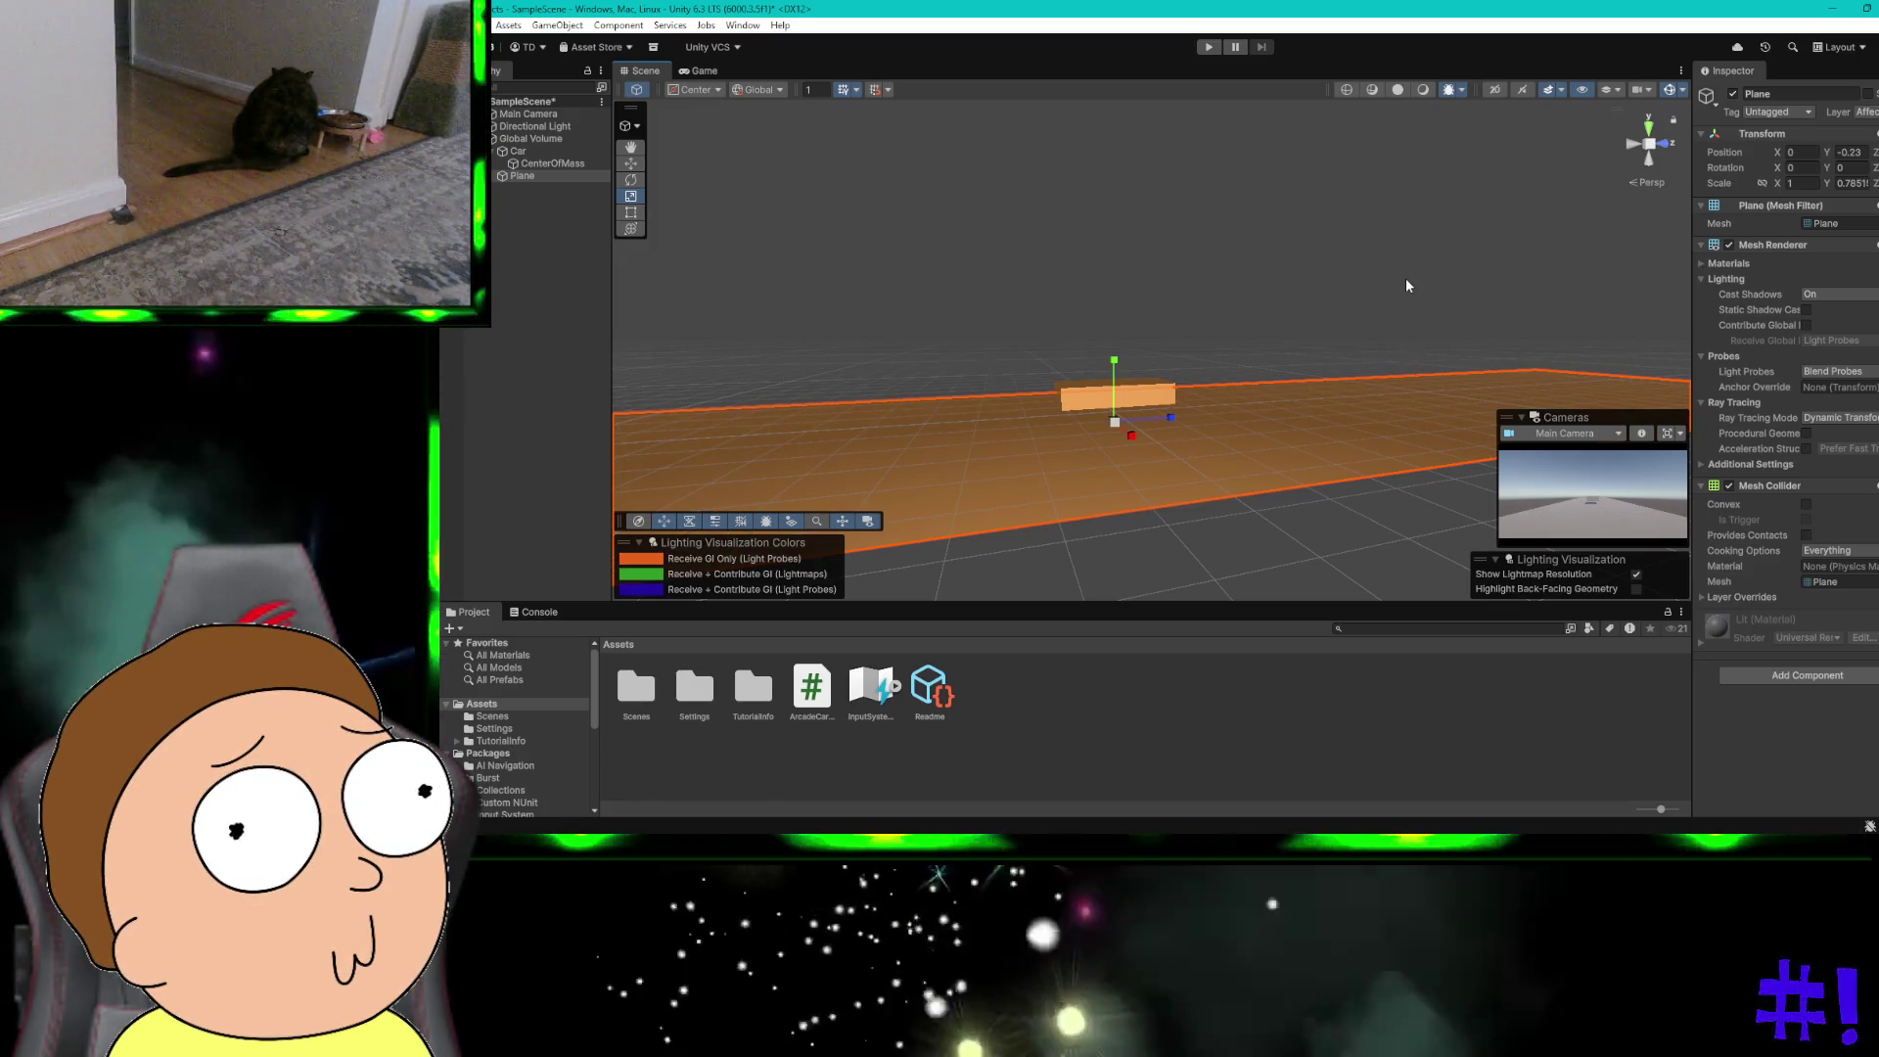
click(1406, 285)
key(ctrl+super+Left)
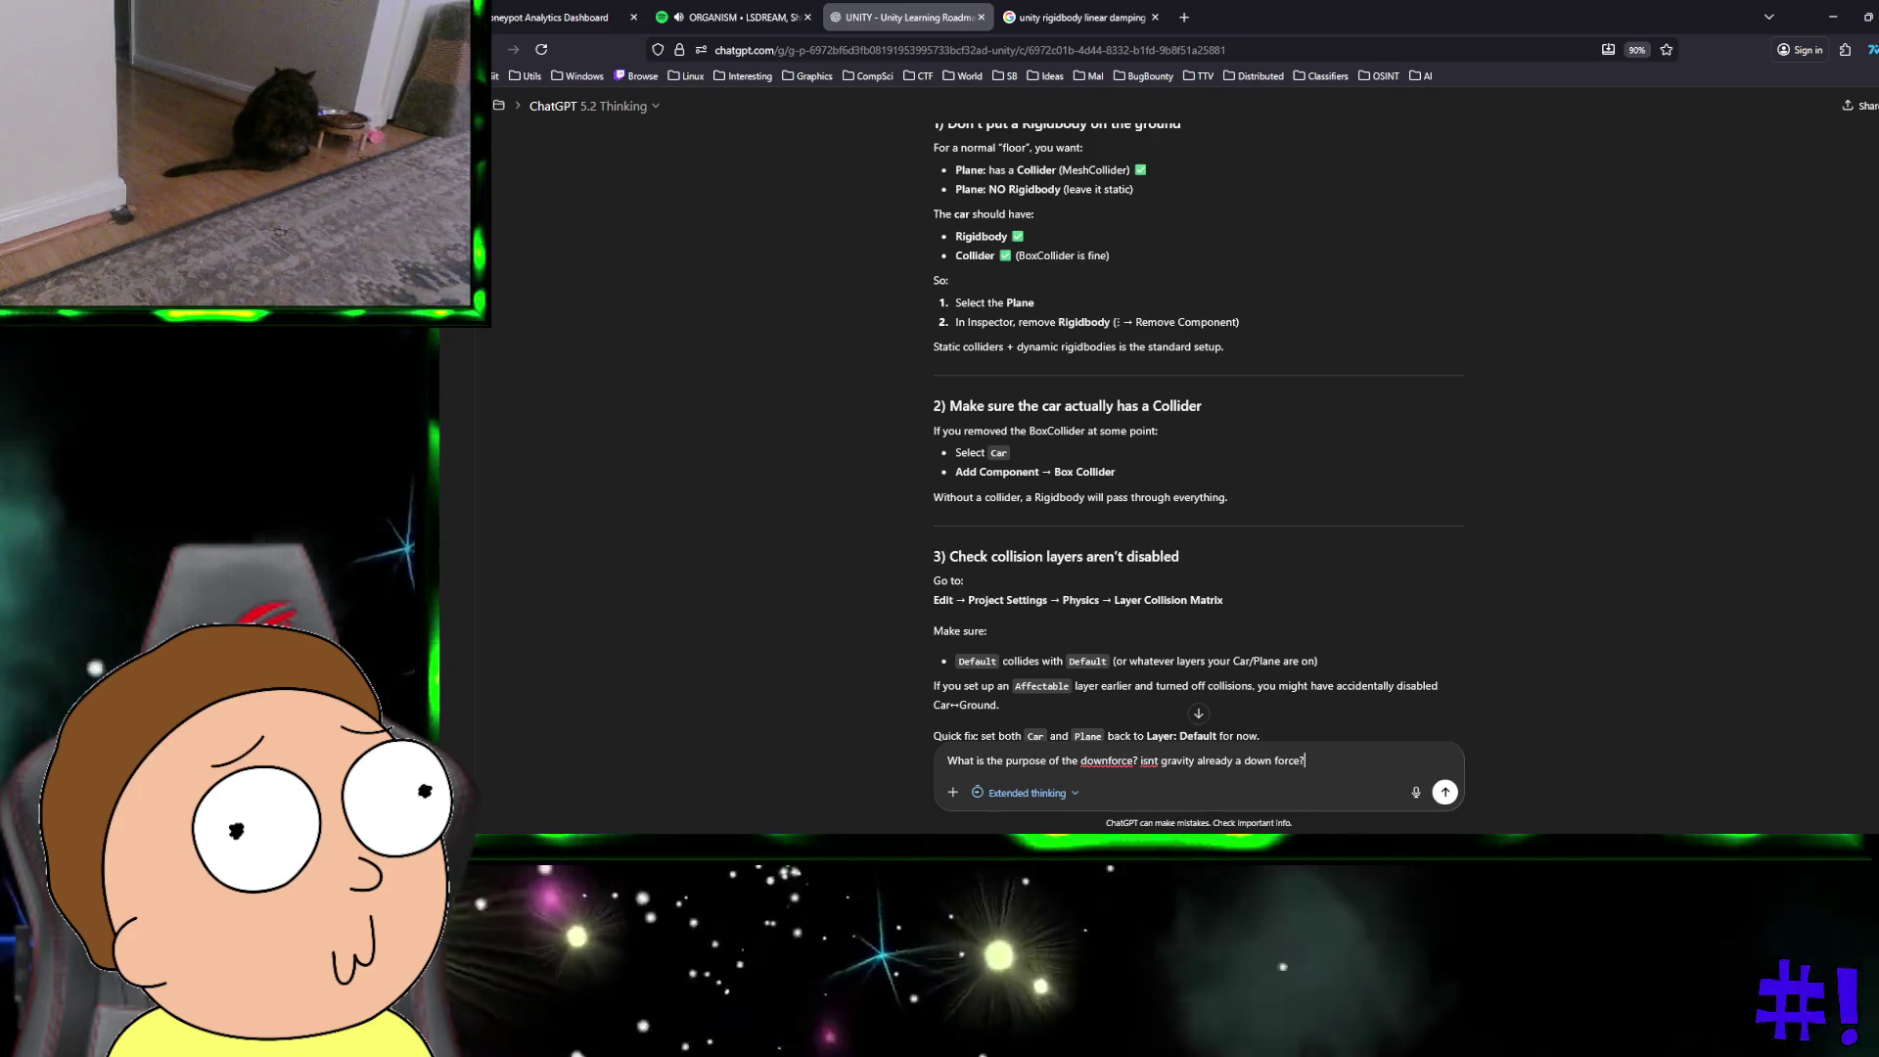
Step: Send the question on why downforce is needed despite gravity, then scroll up to the FollowCamera code
key(Return)
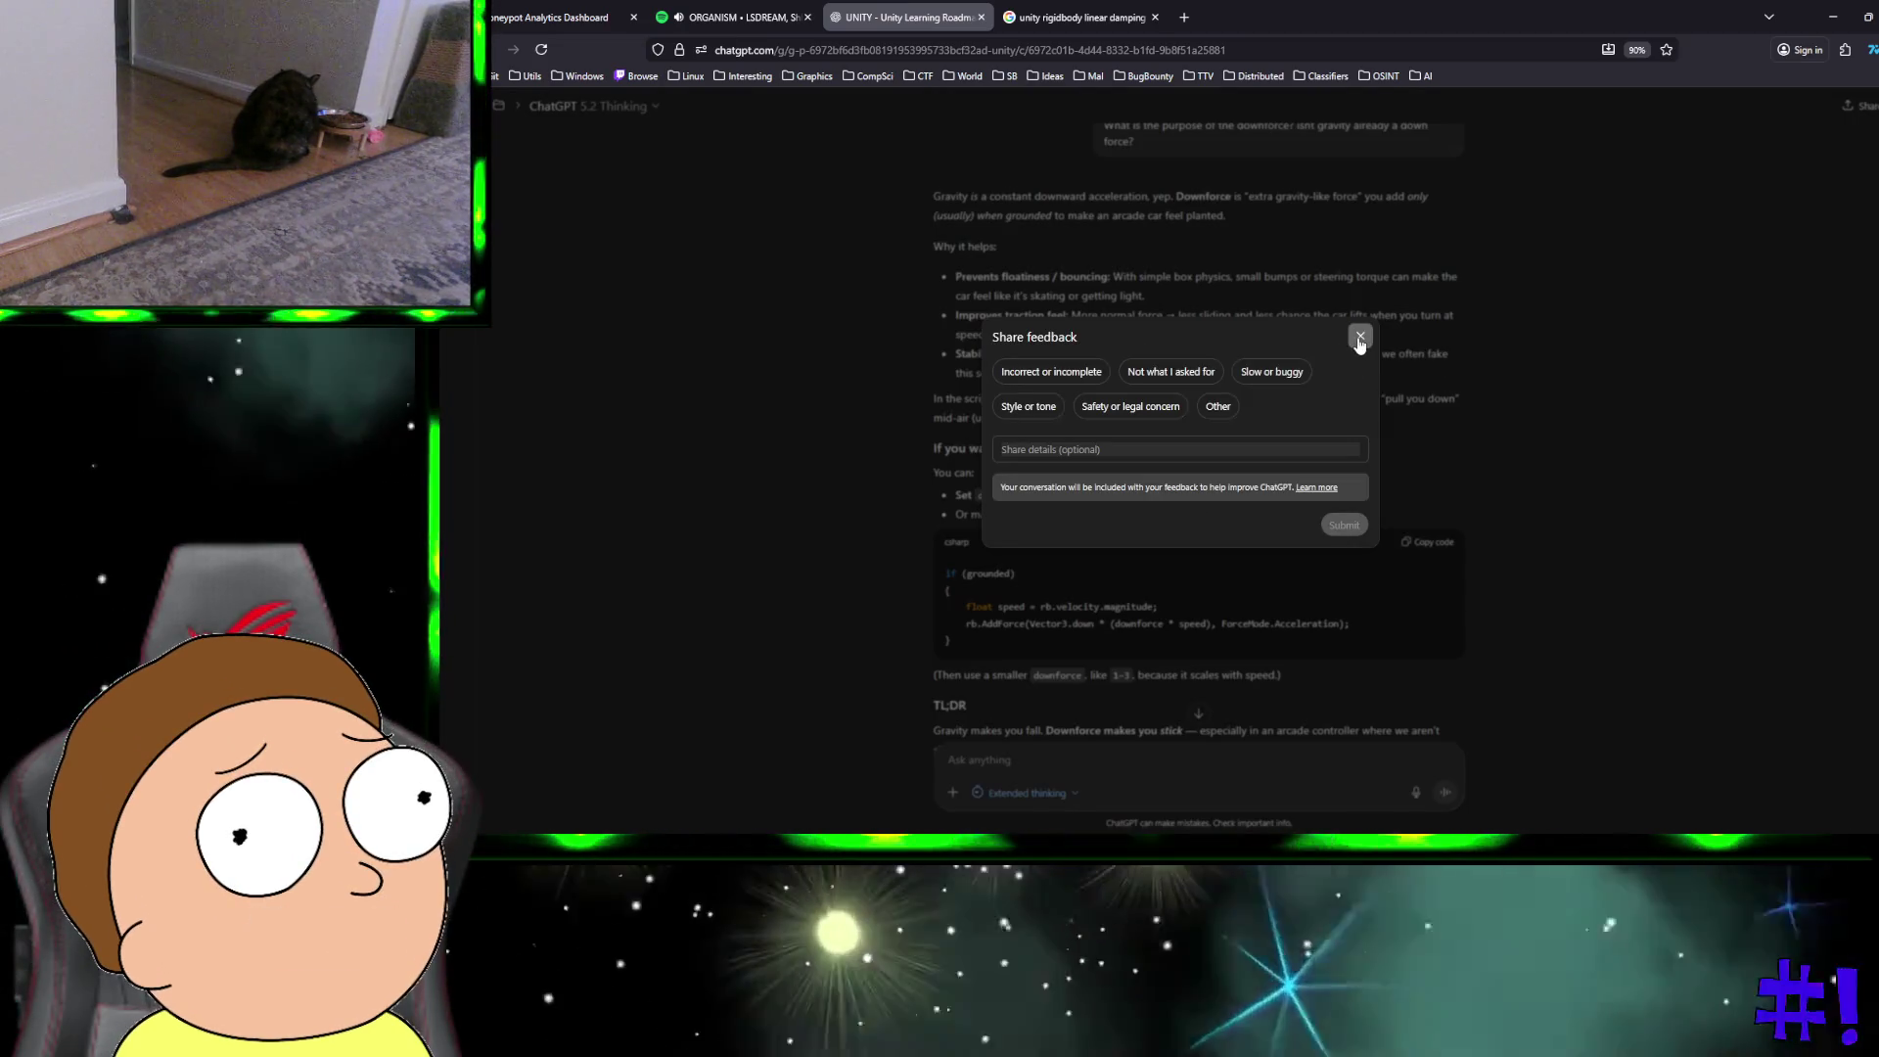
click(1360, 337)
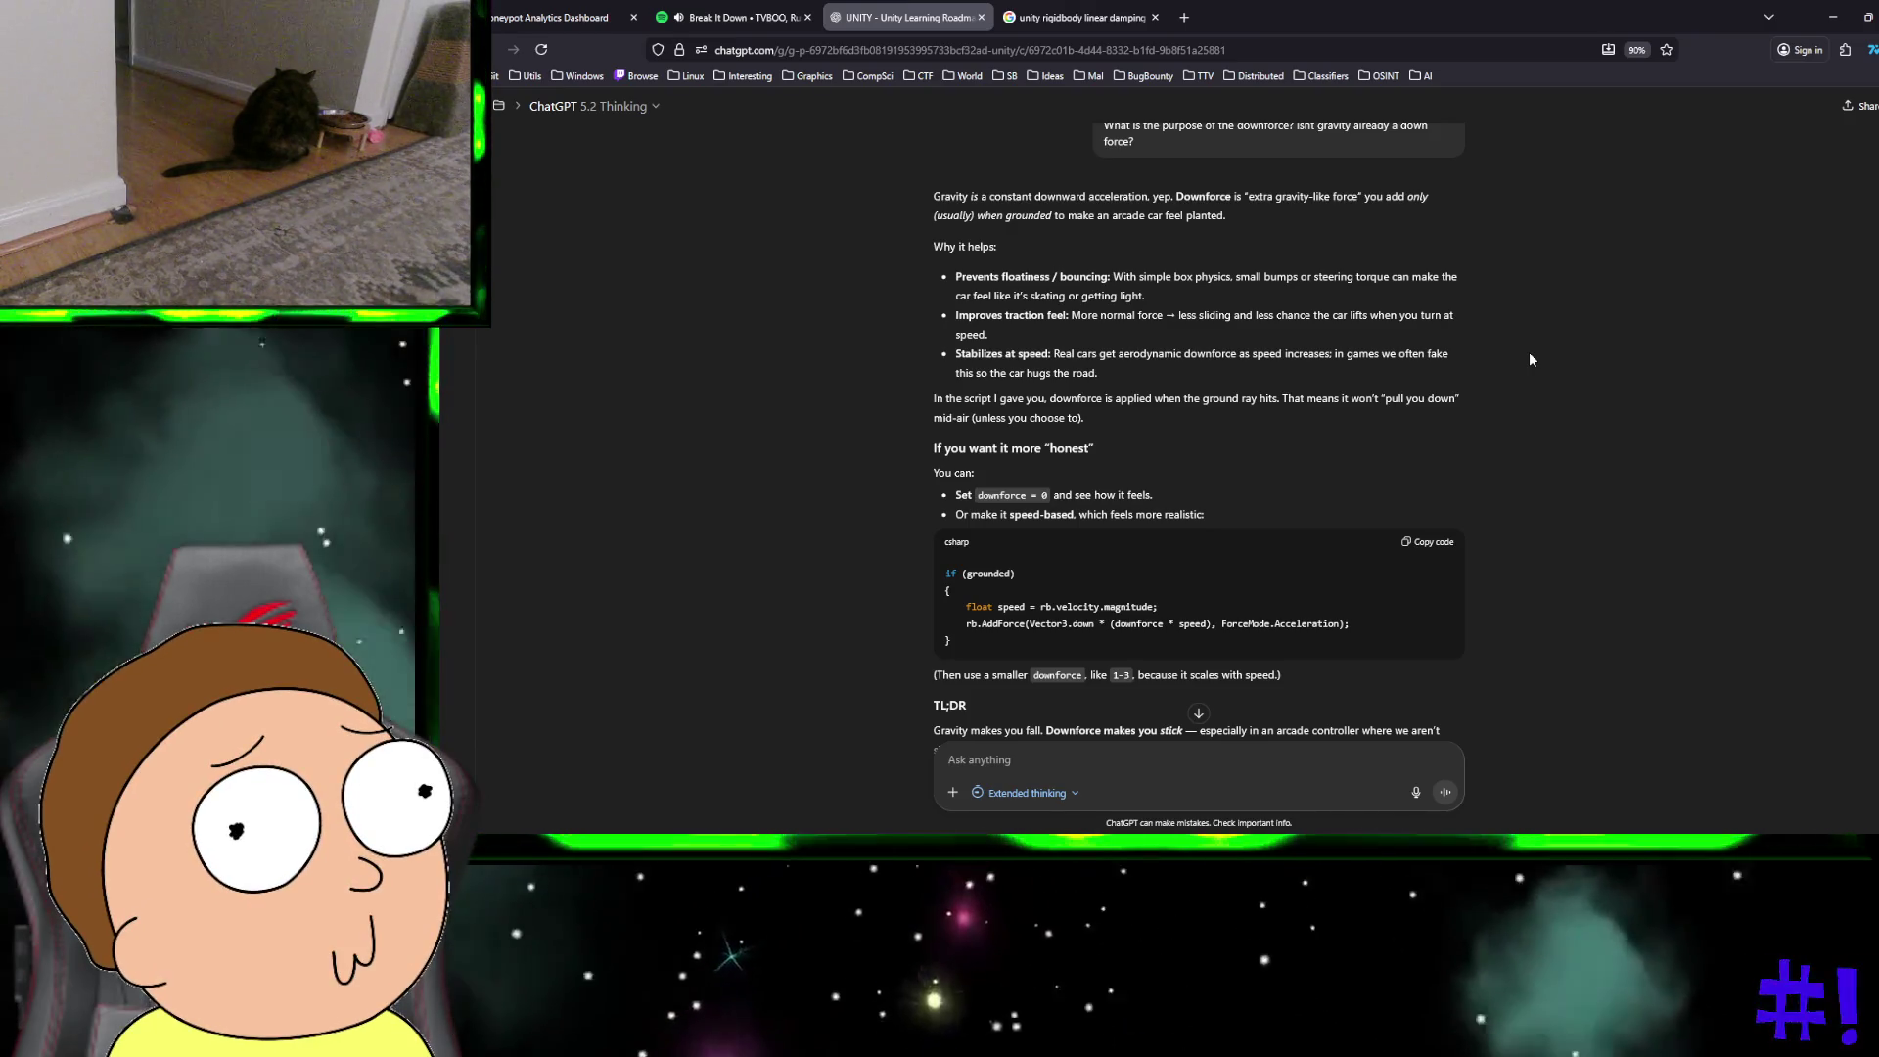
scroll(1531, 360, up, 3)
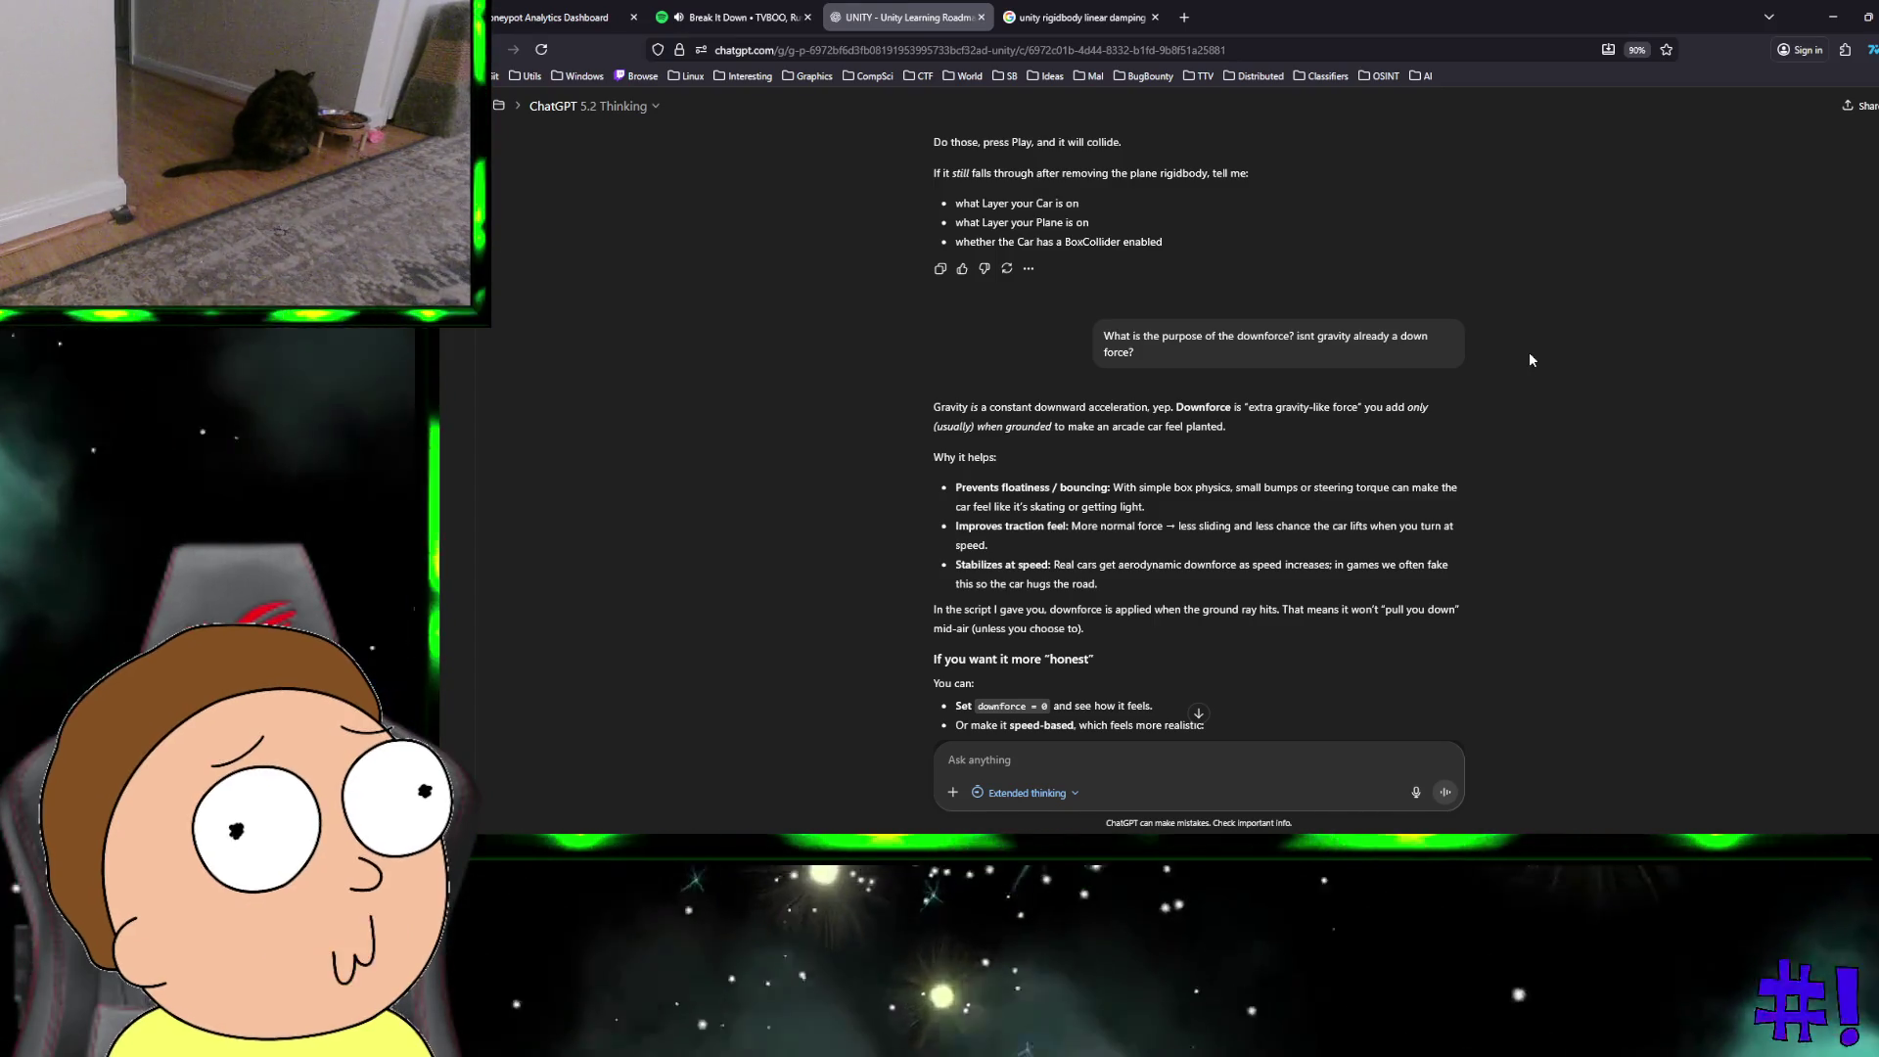
scroll(1532, 360, up, 1)
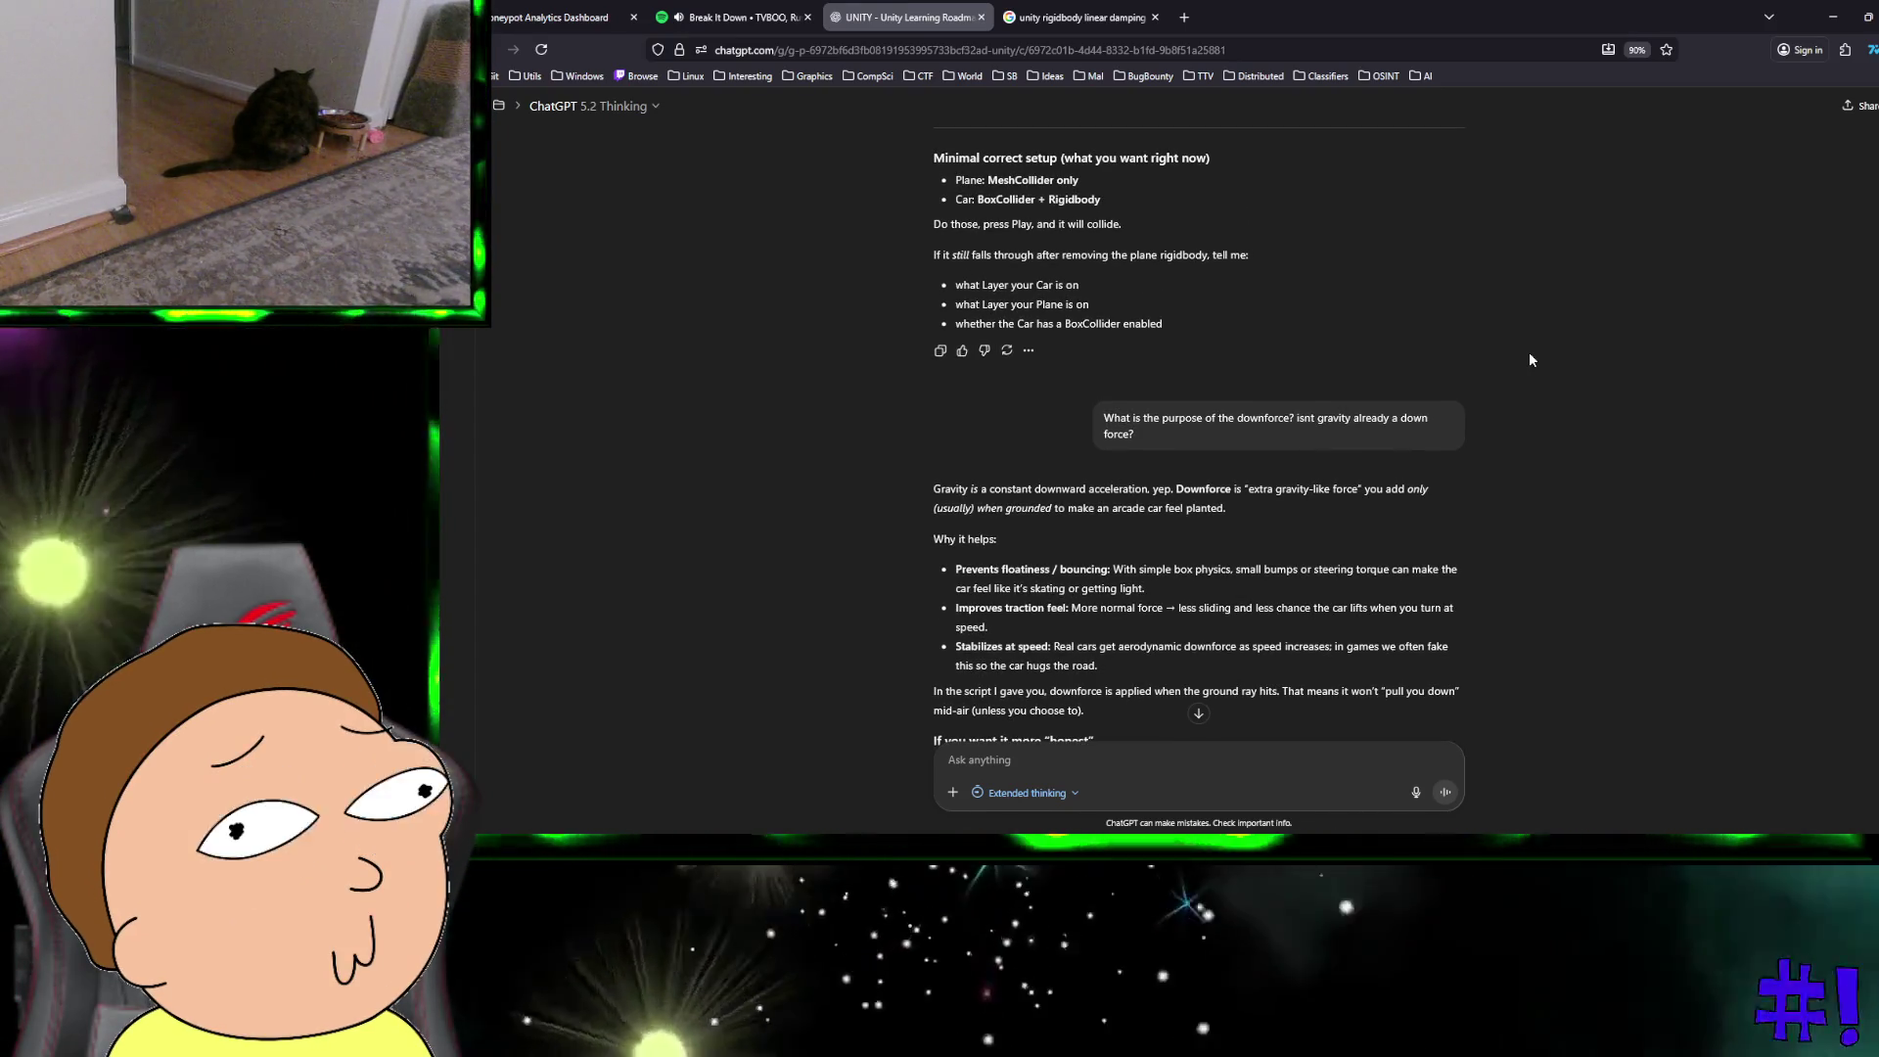
scroll(1532, 360, up, 5)
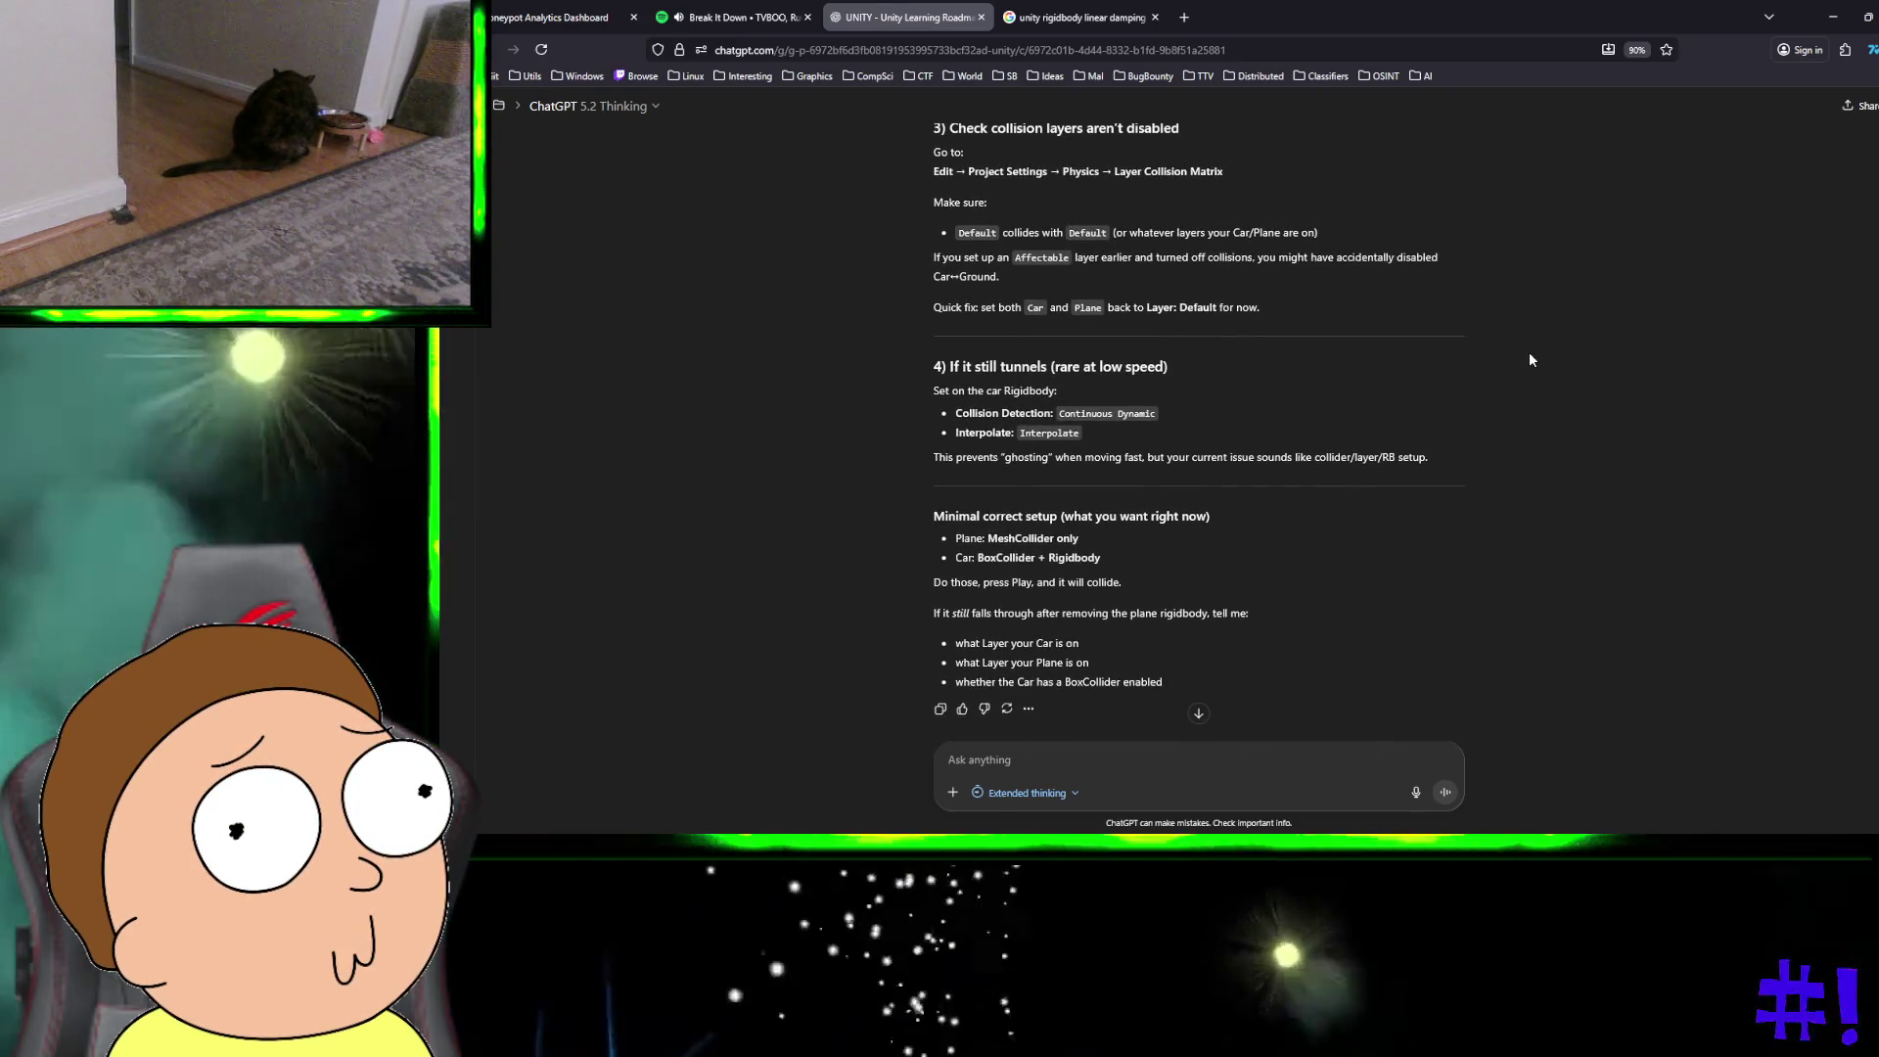
scroll(1531, 360, up, 1)
scroll(1531, 360, up, 2)
scroll(1532, 360, up, 3)
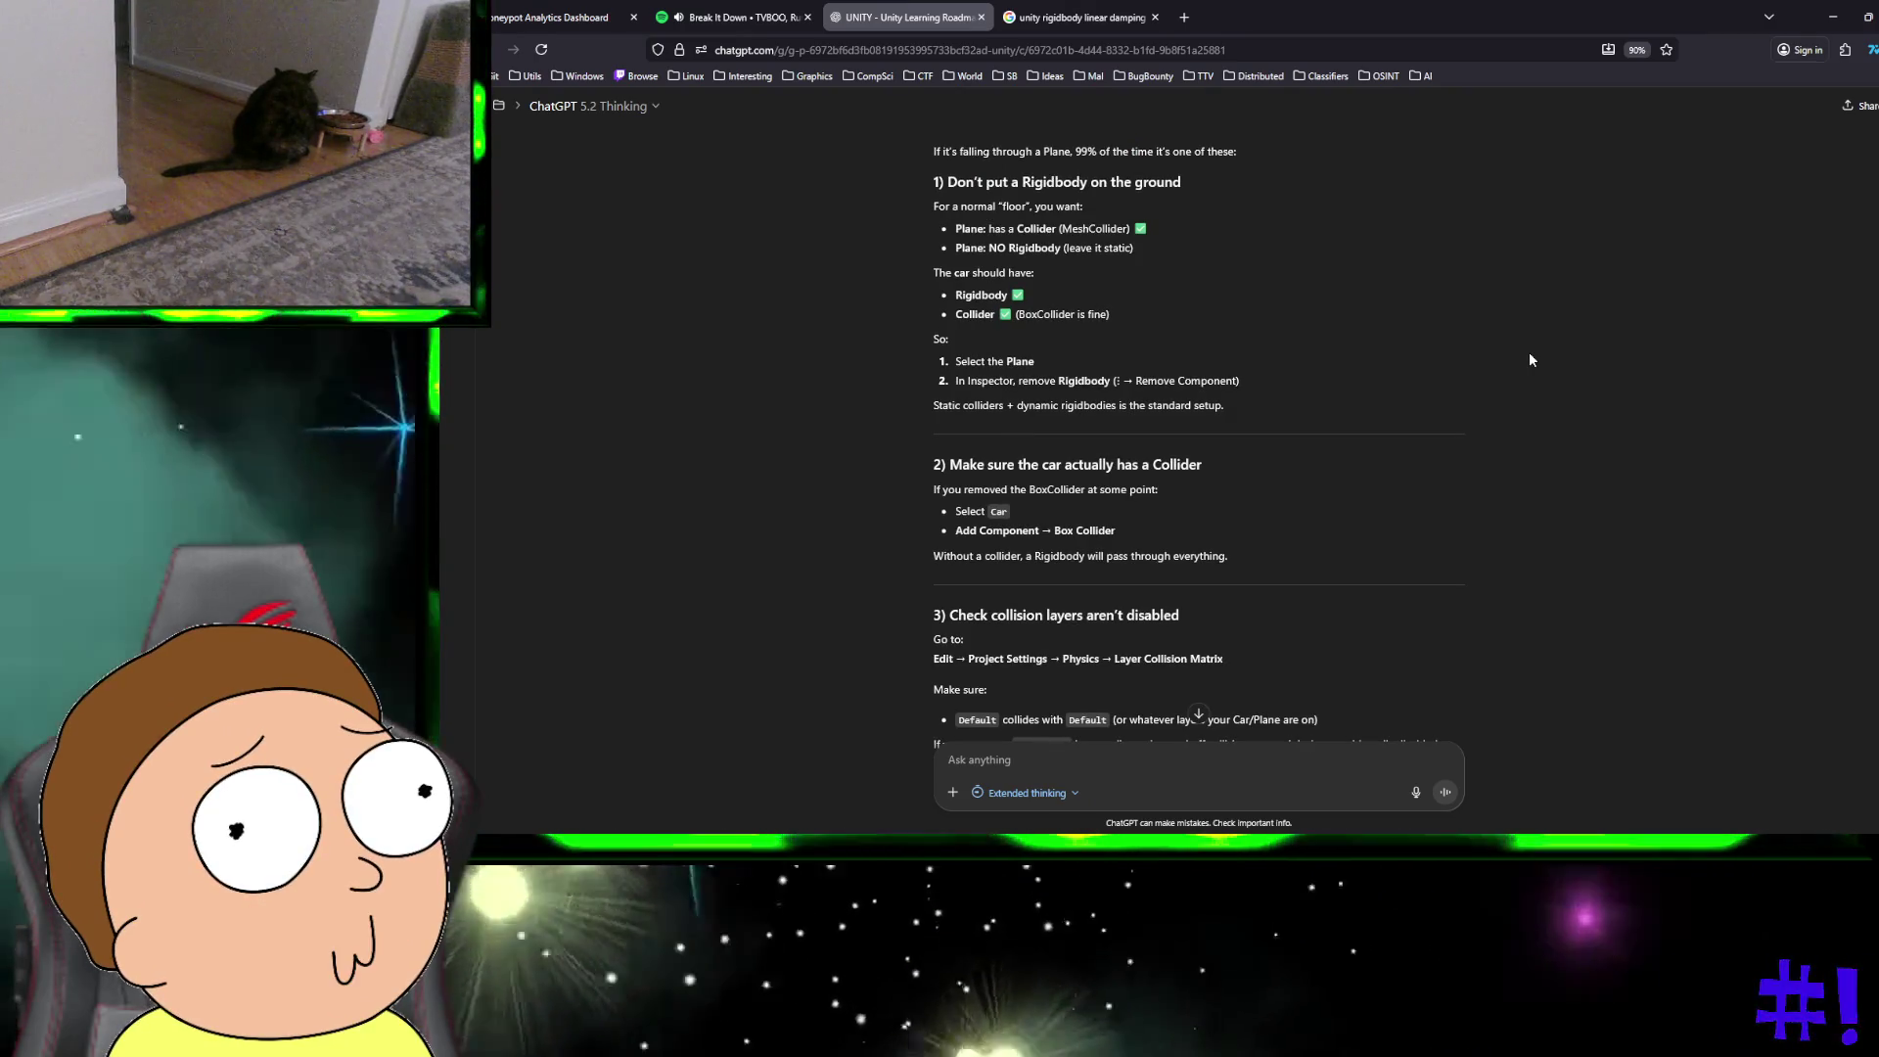
scroll(1532, 360, up, 1)
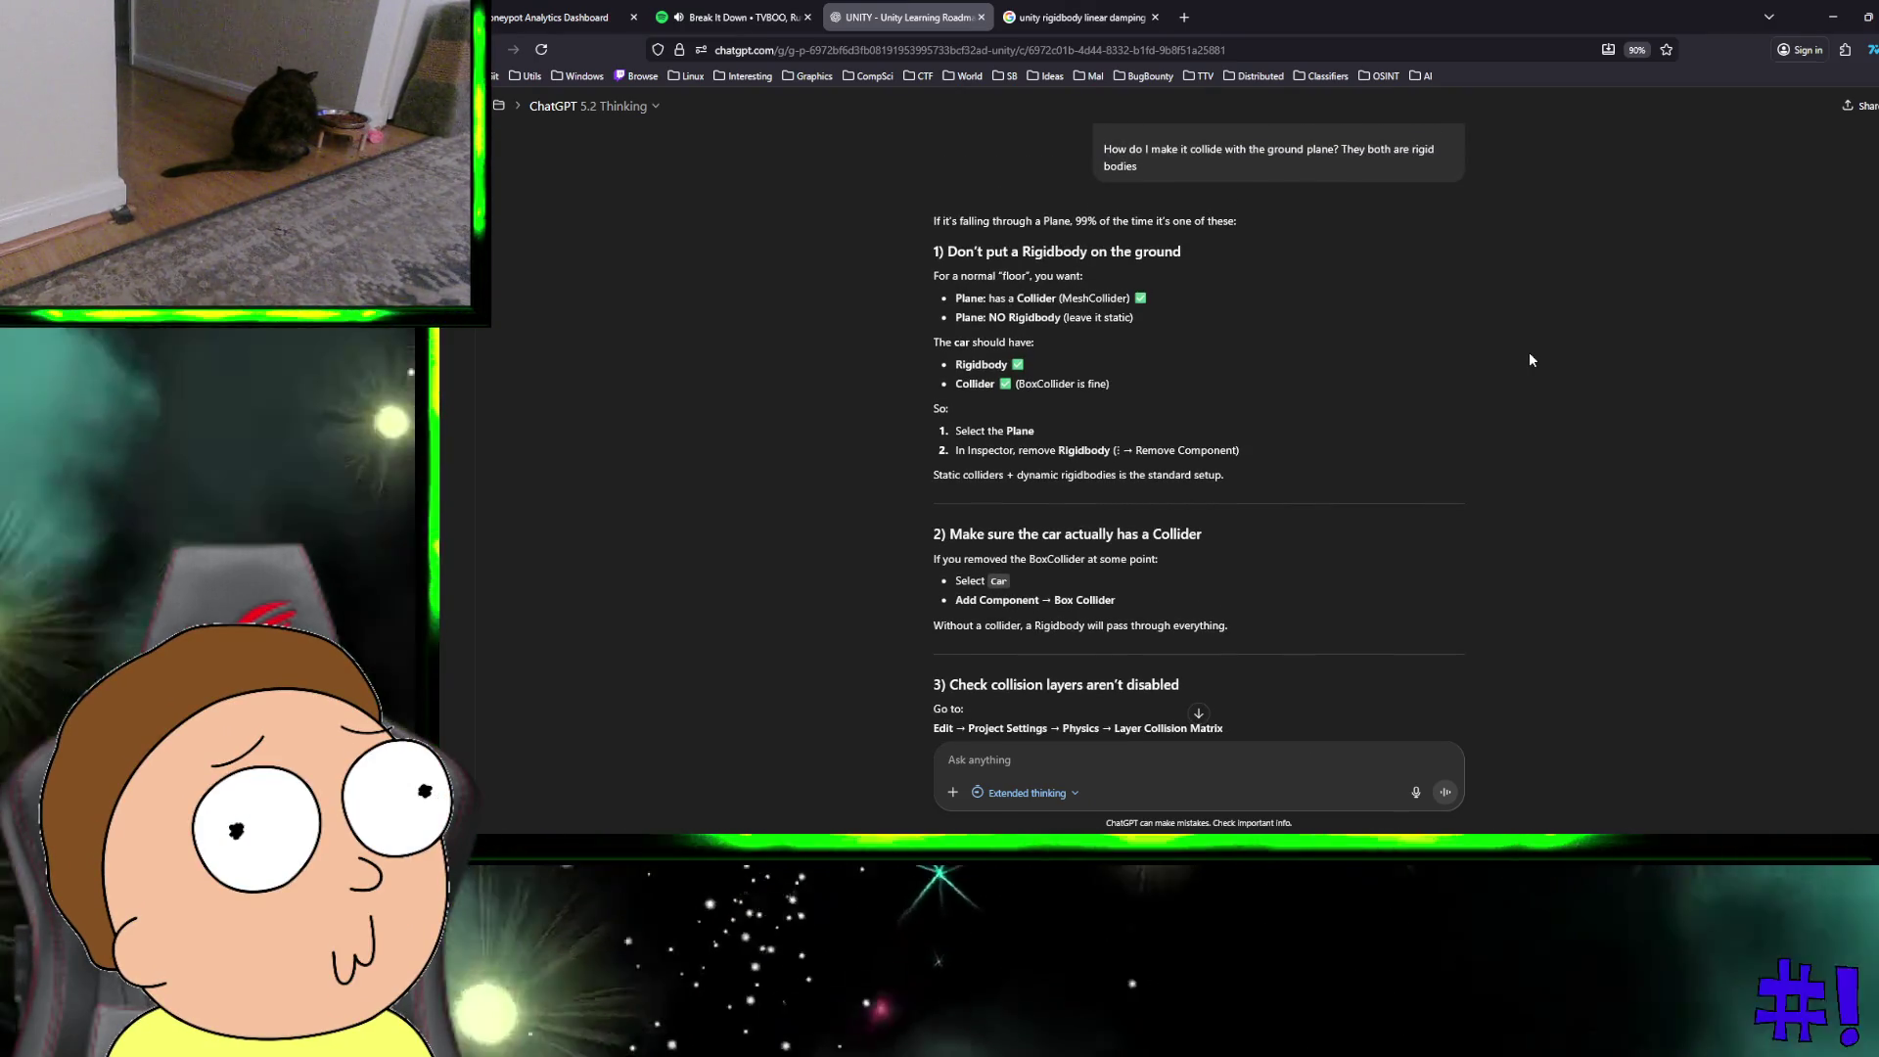
scroll(1531, 360, up, 15)
scroll(1532, 360, up, 4)
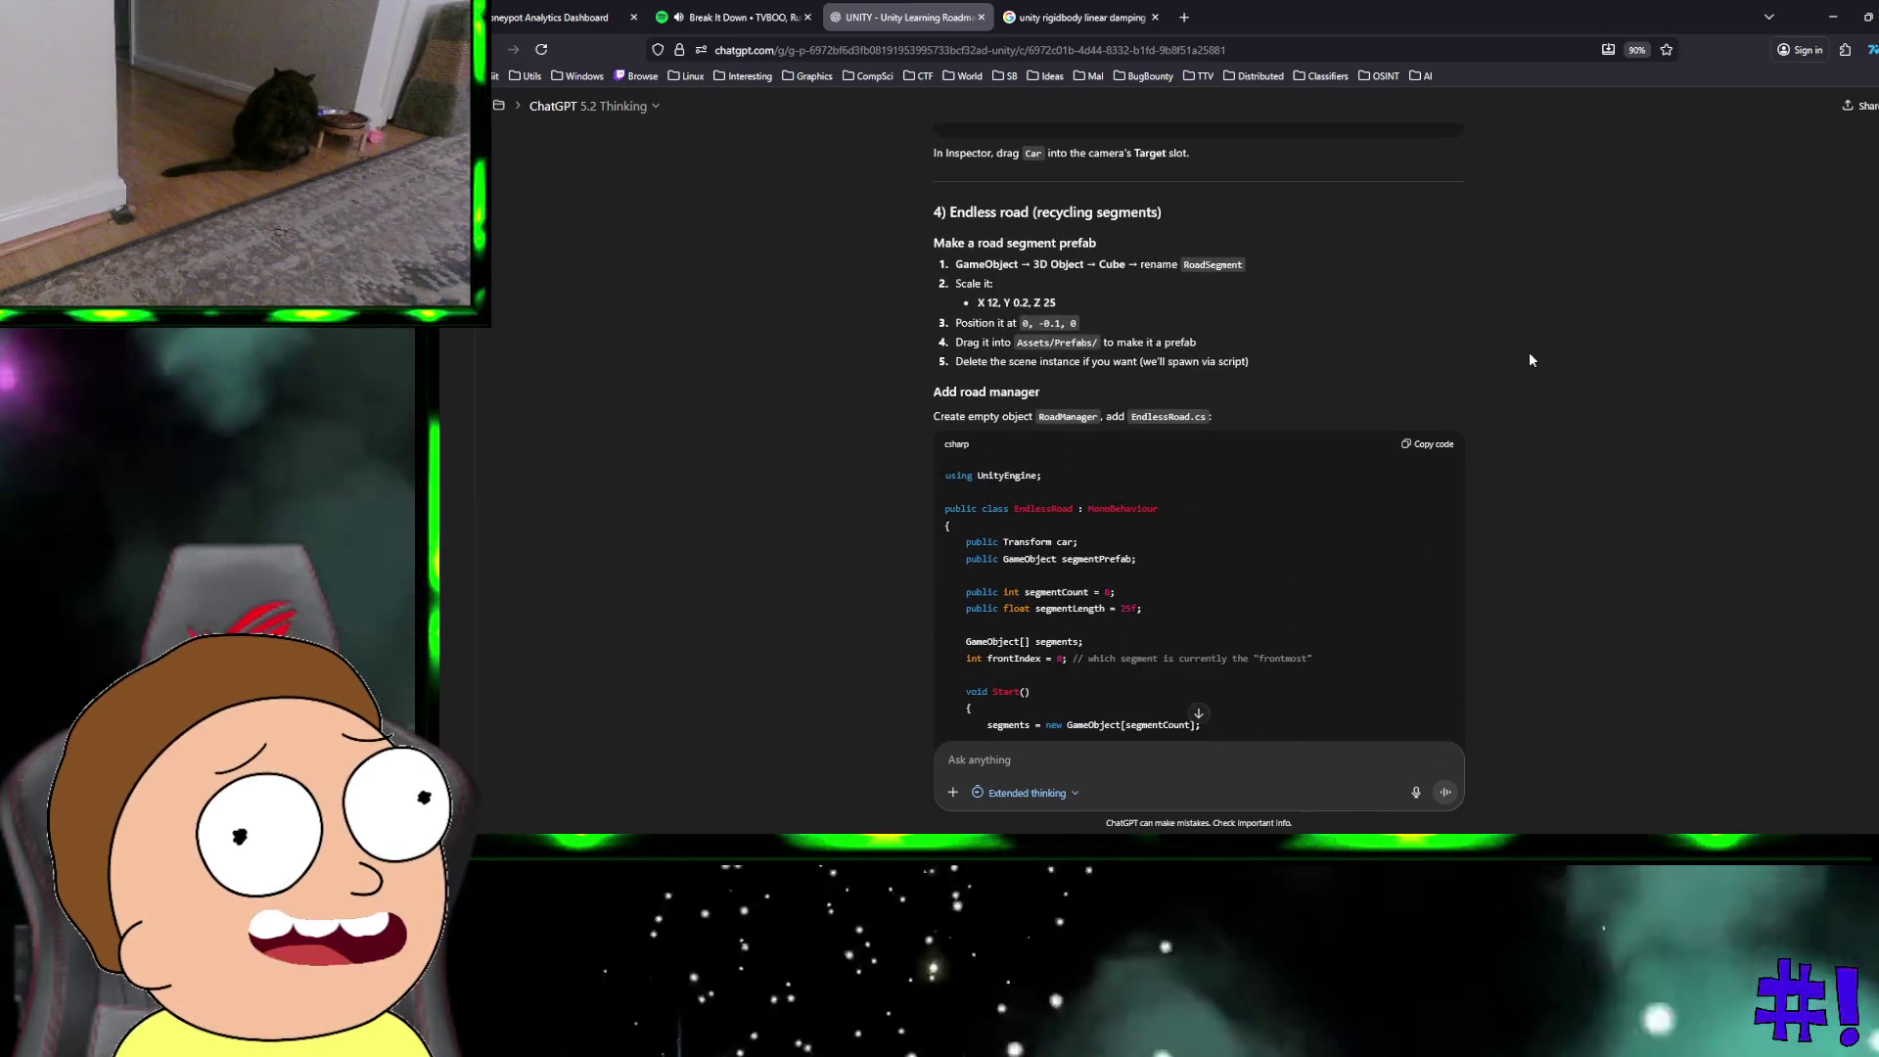
scroll(1531, 361, up, 8)
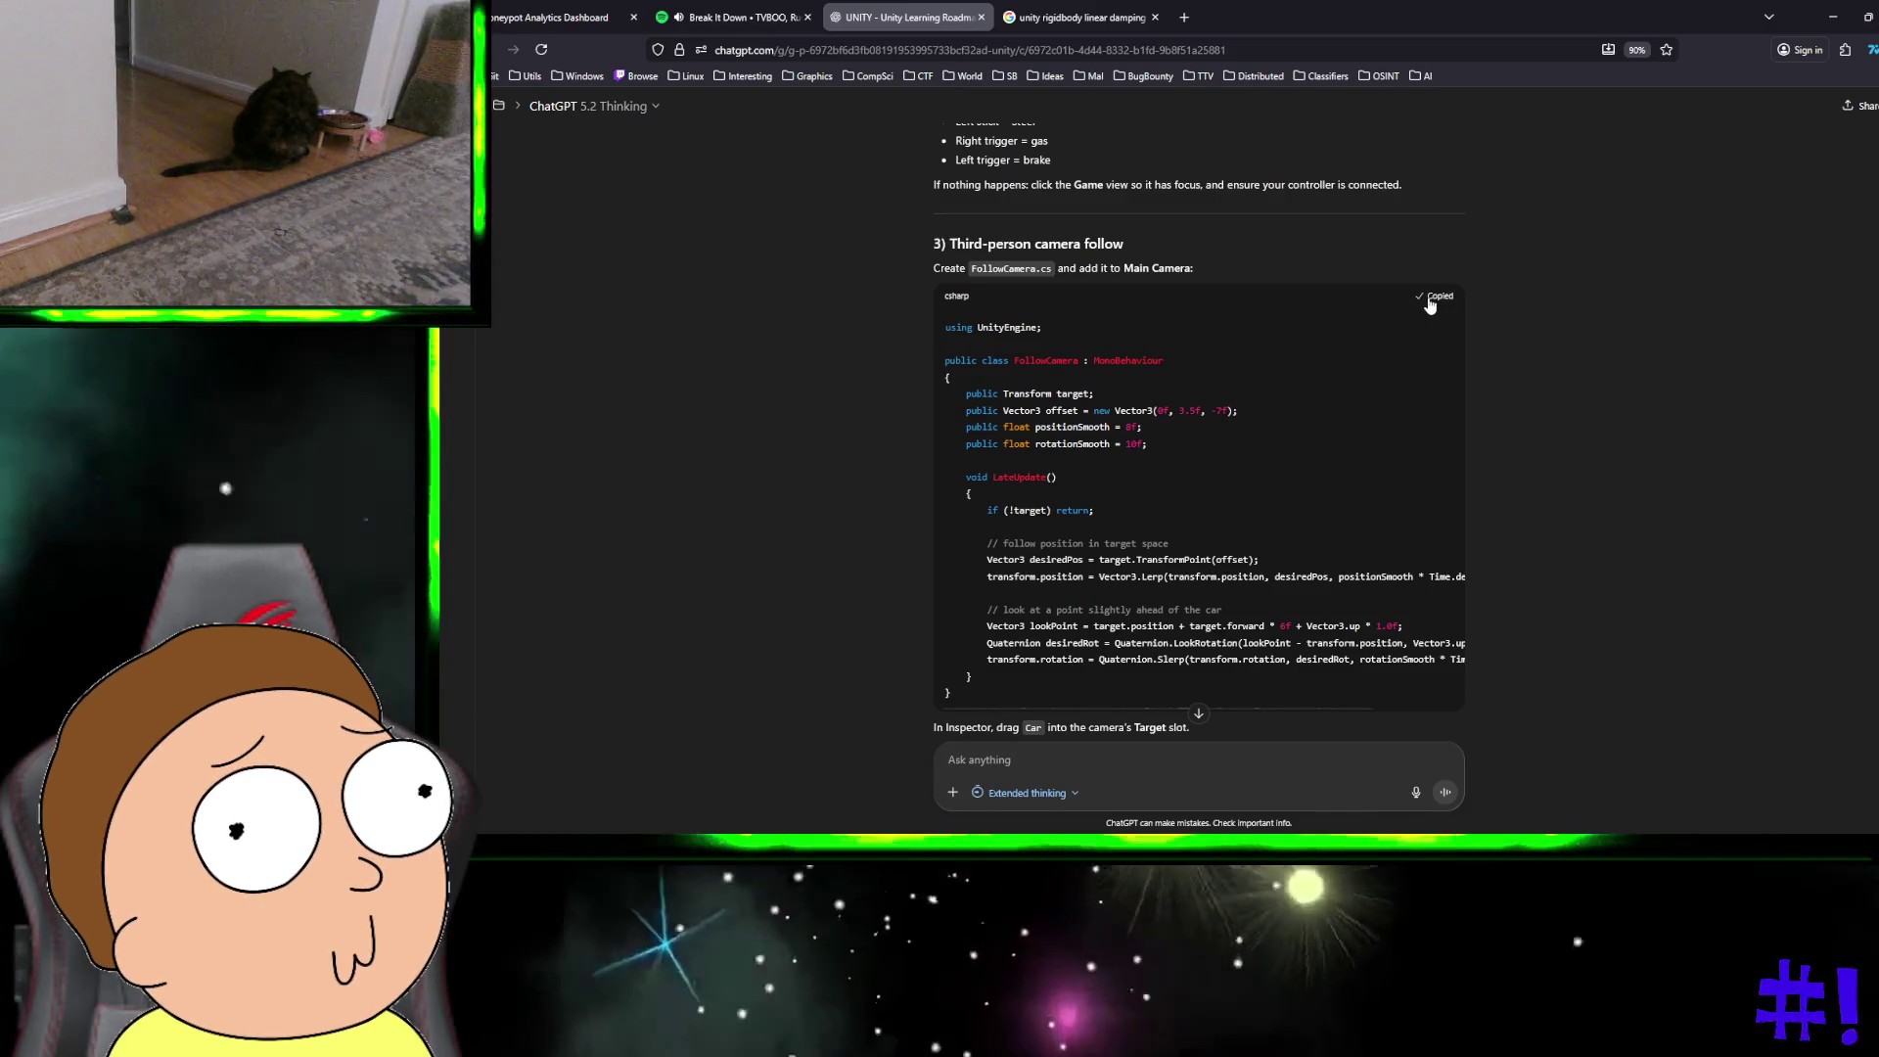
Step: Return to the Unity editor showing the car and long plane
key(ctrl+super+Right)
key(ctrl+super+Left)
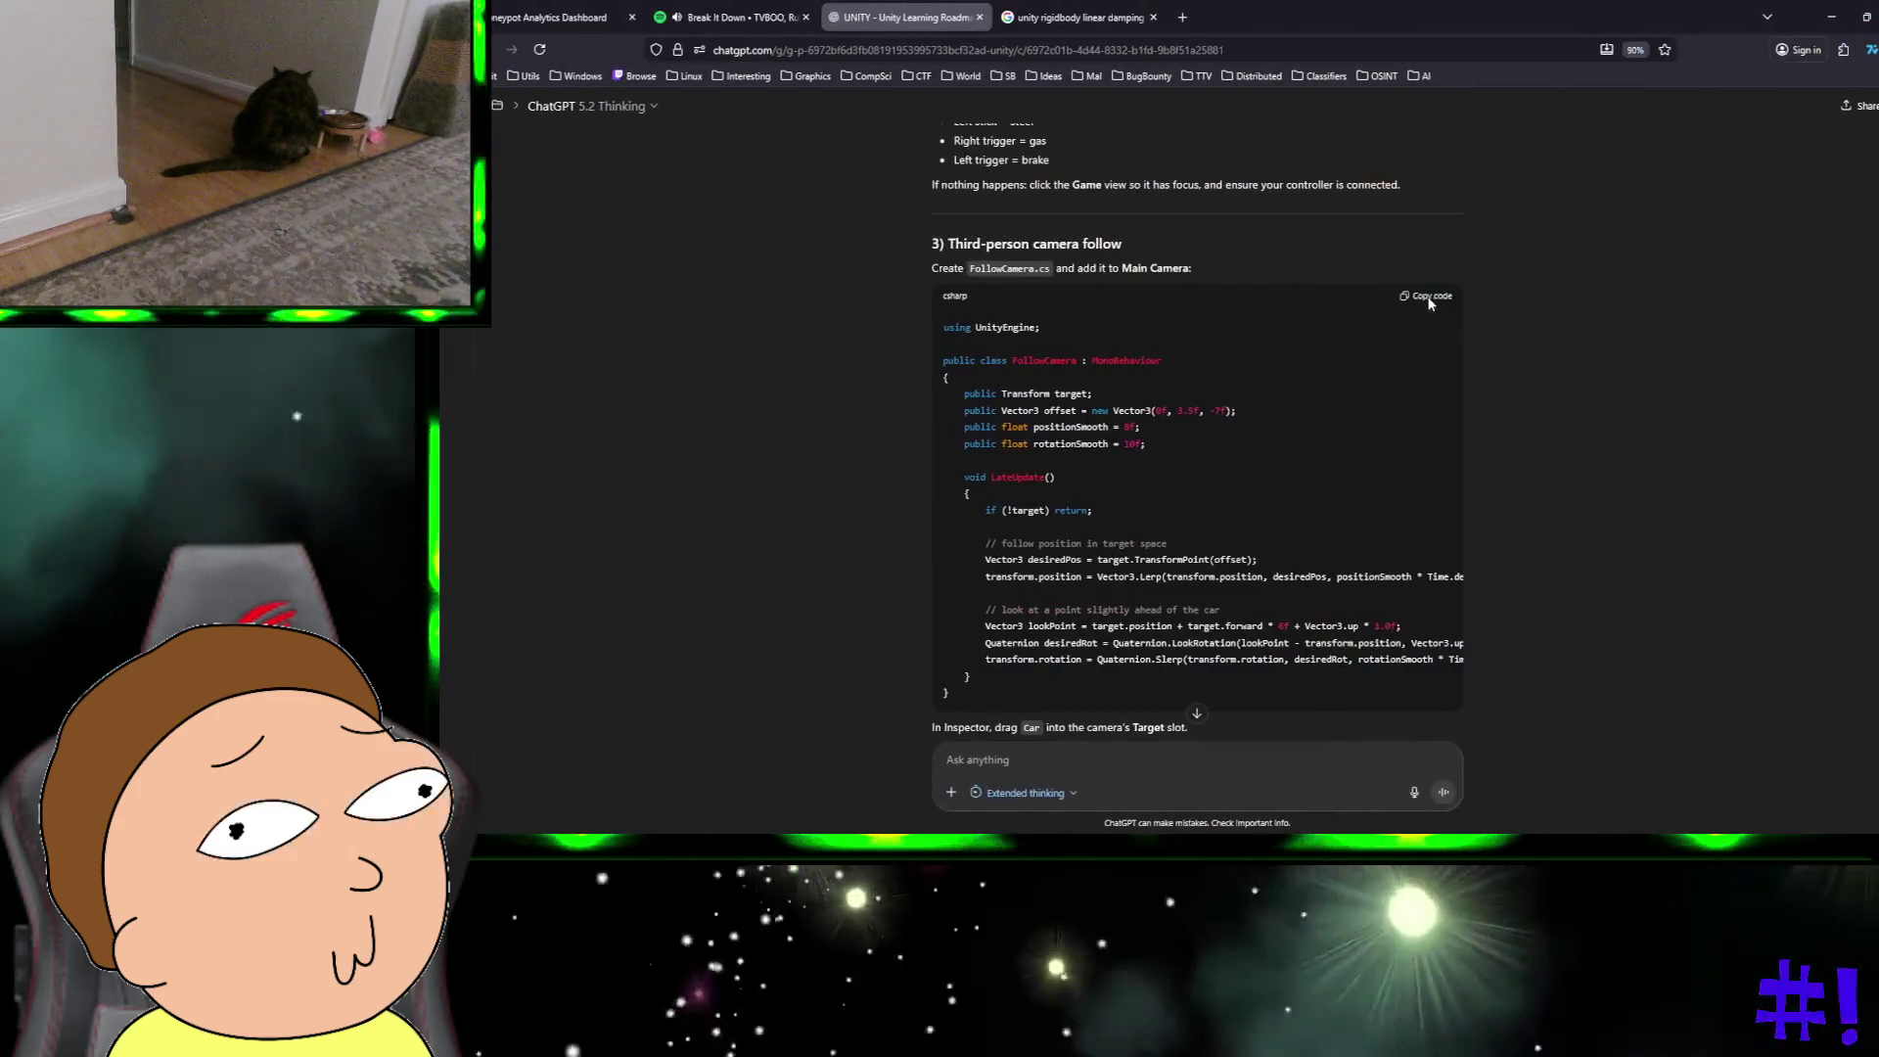
key(ctrl+super+Right)
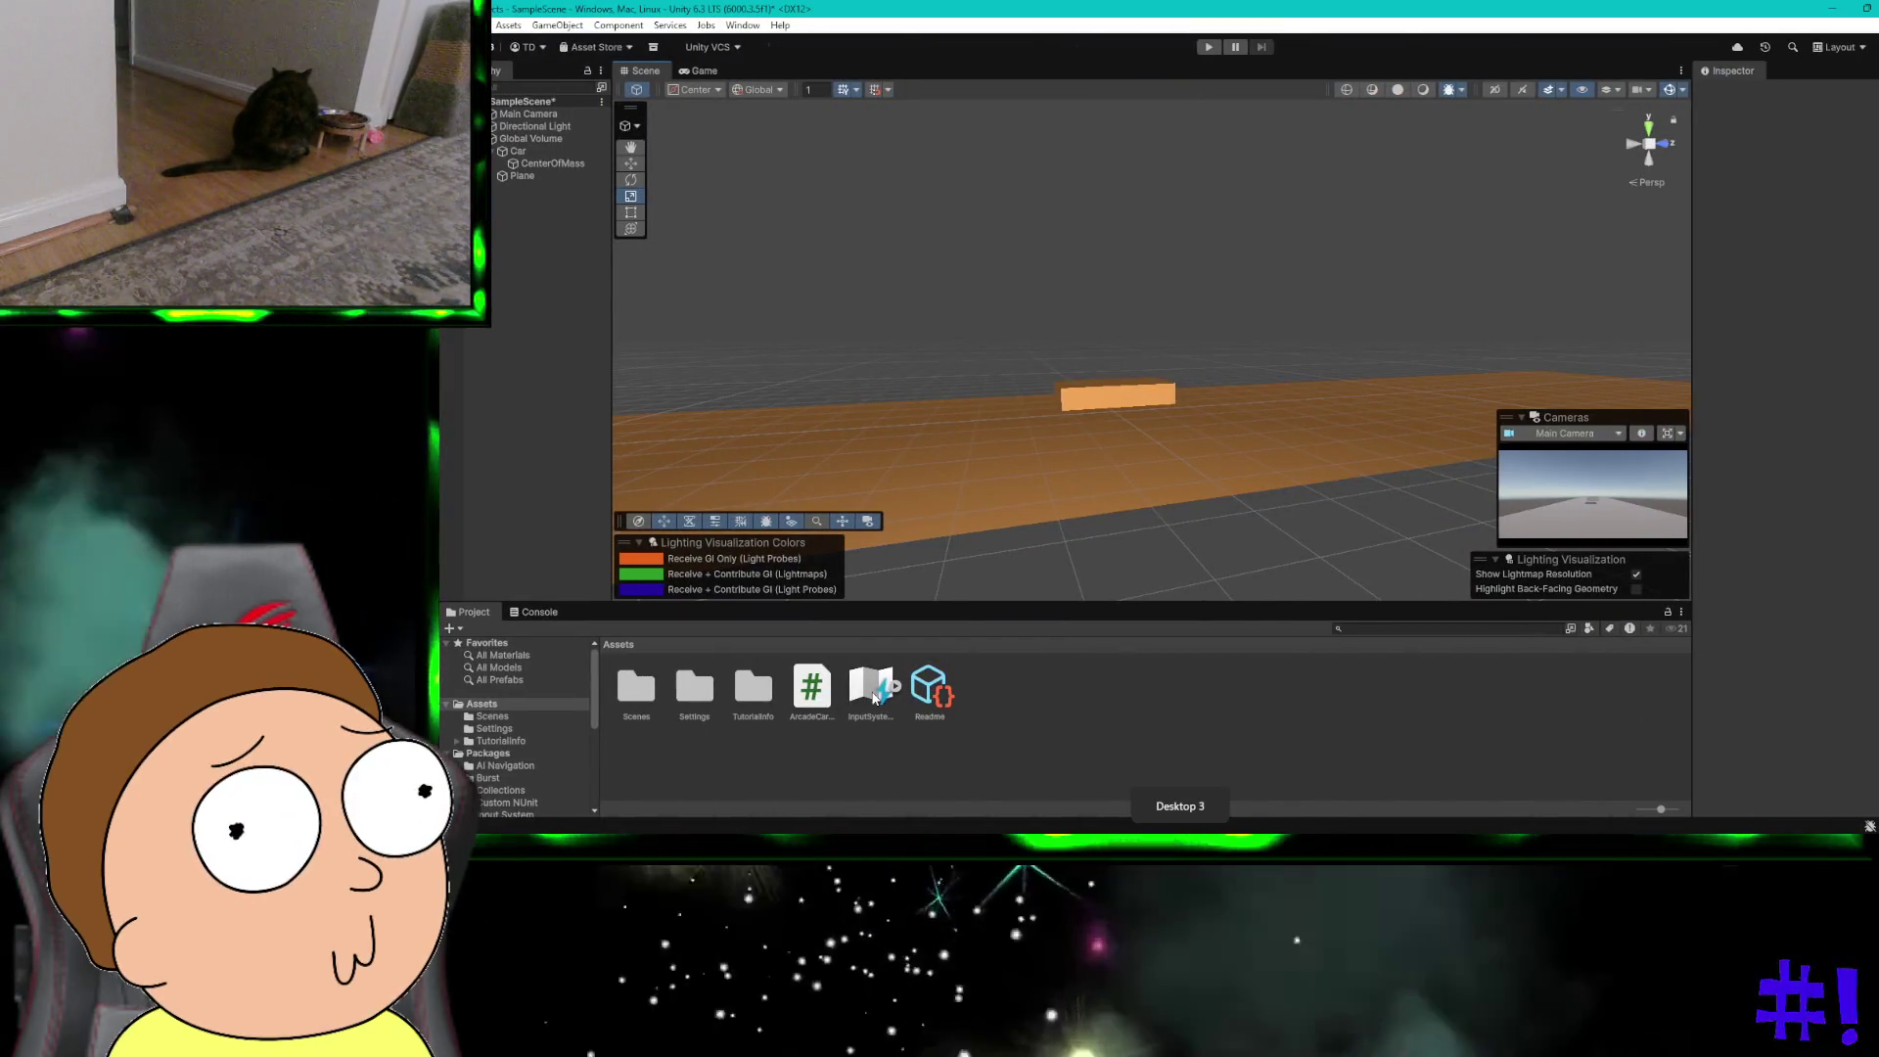
Step: Create a new MonoBehaviour script in Assets named FollowCamera.cs and open it for editing
click(450, 627)
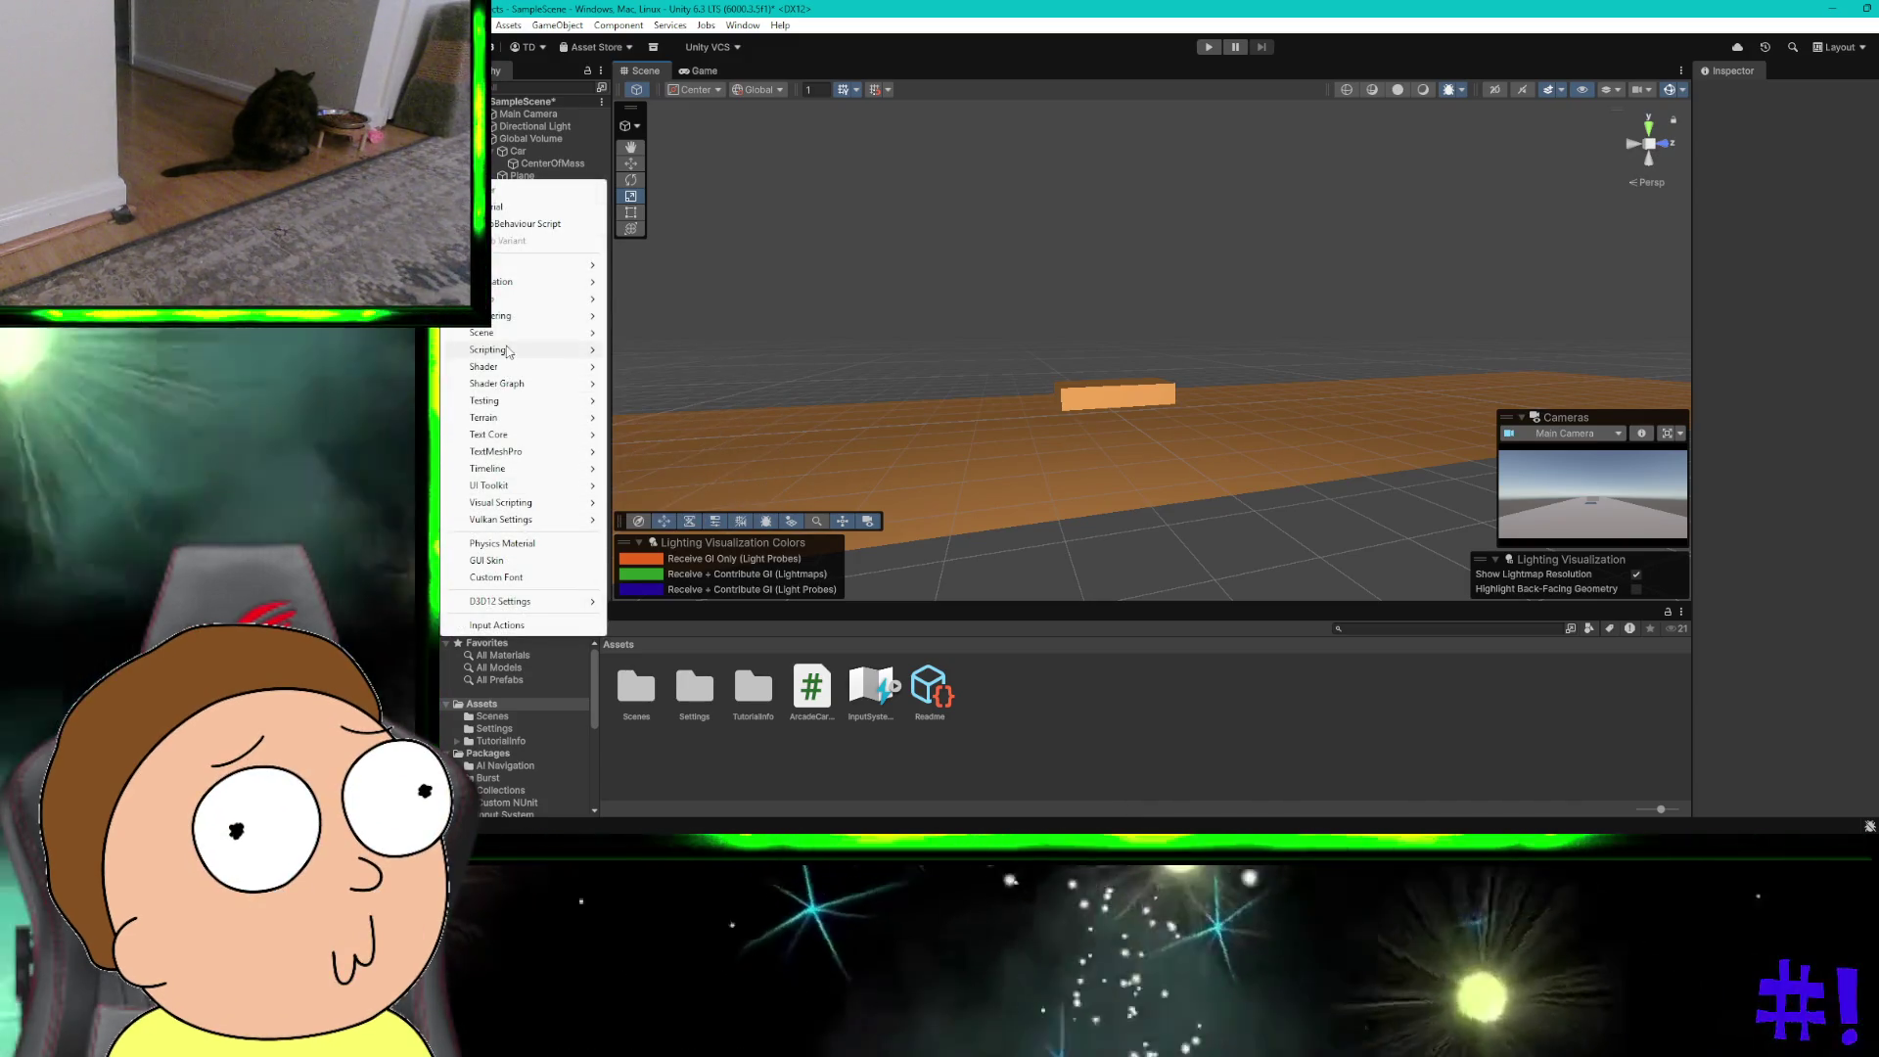
mouse_move(509, 350)
click(678, 383)
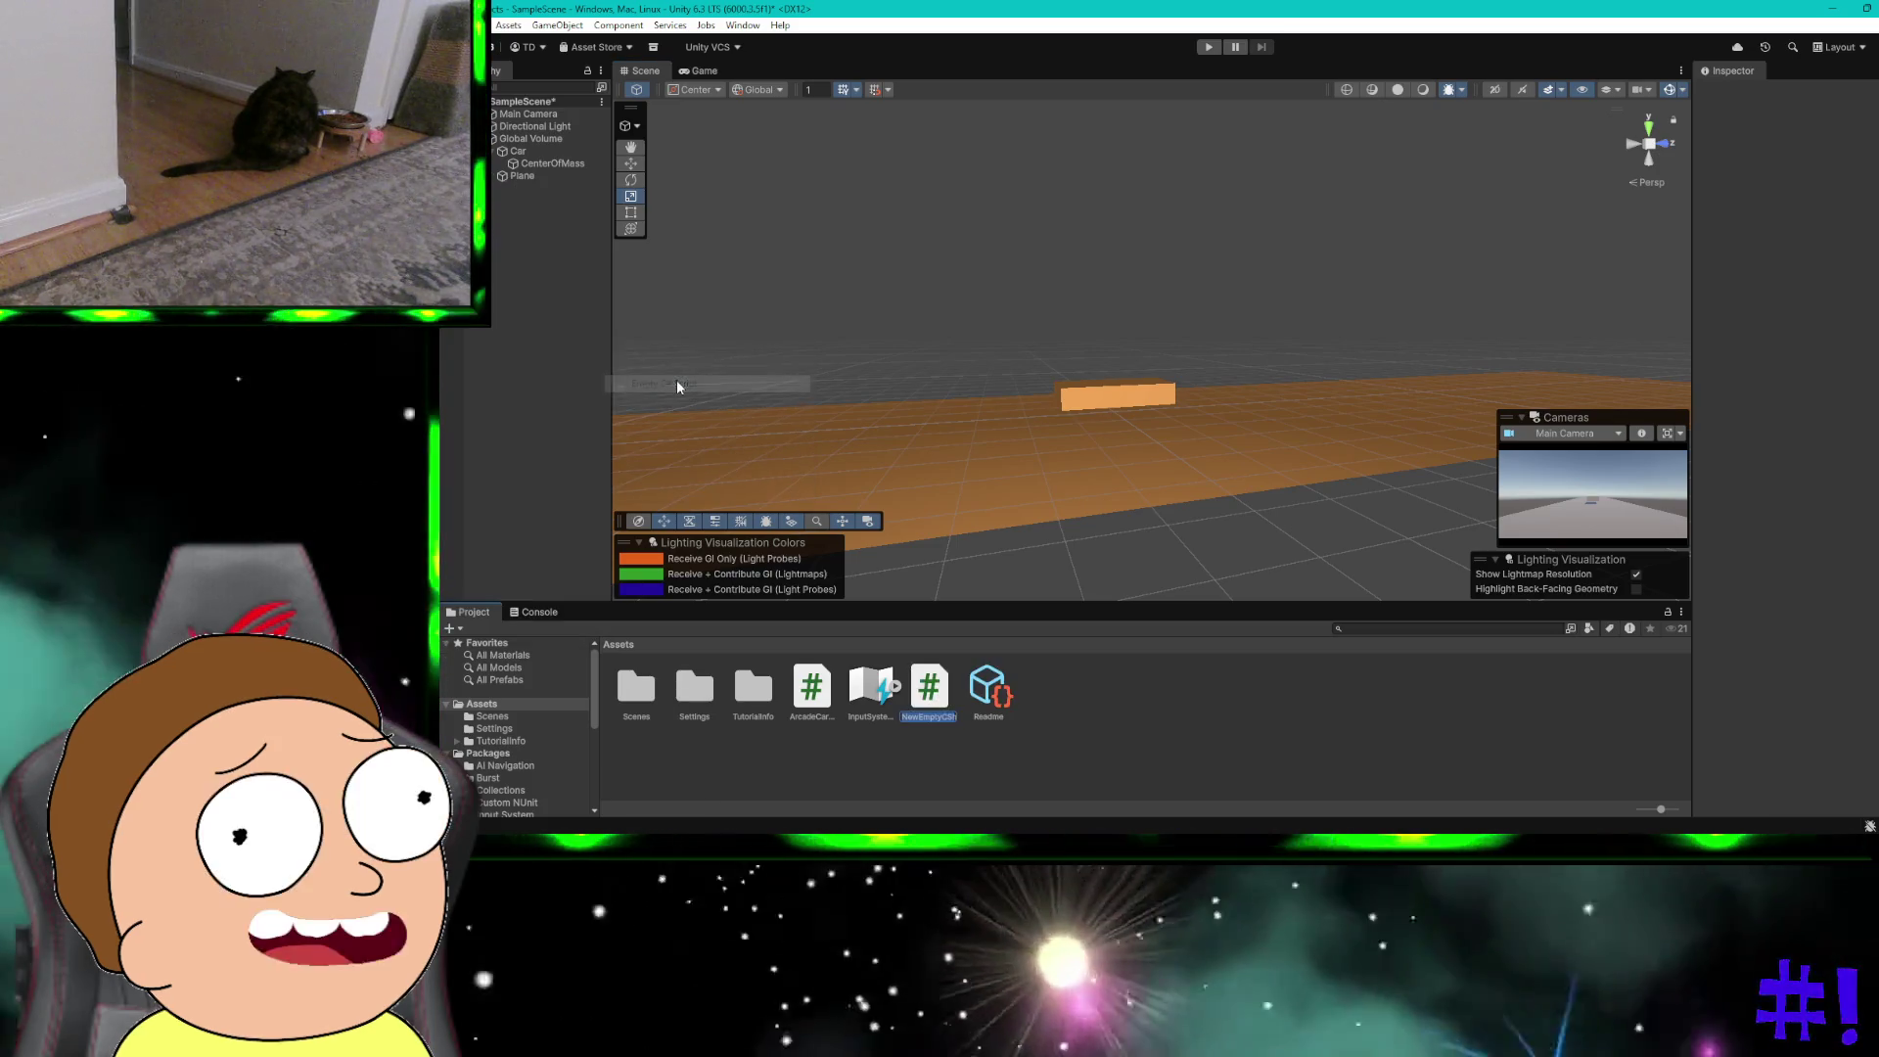
key(BackSpace)
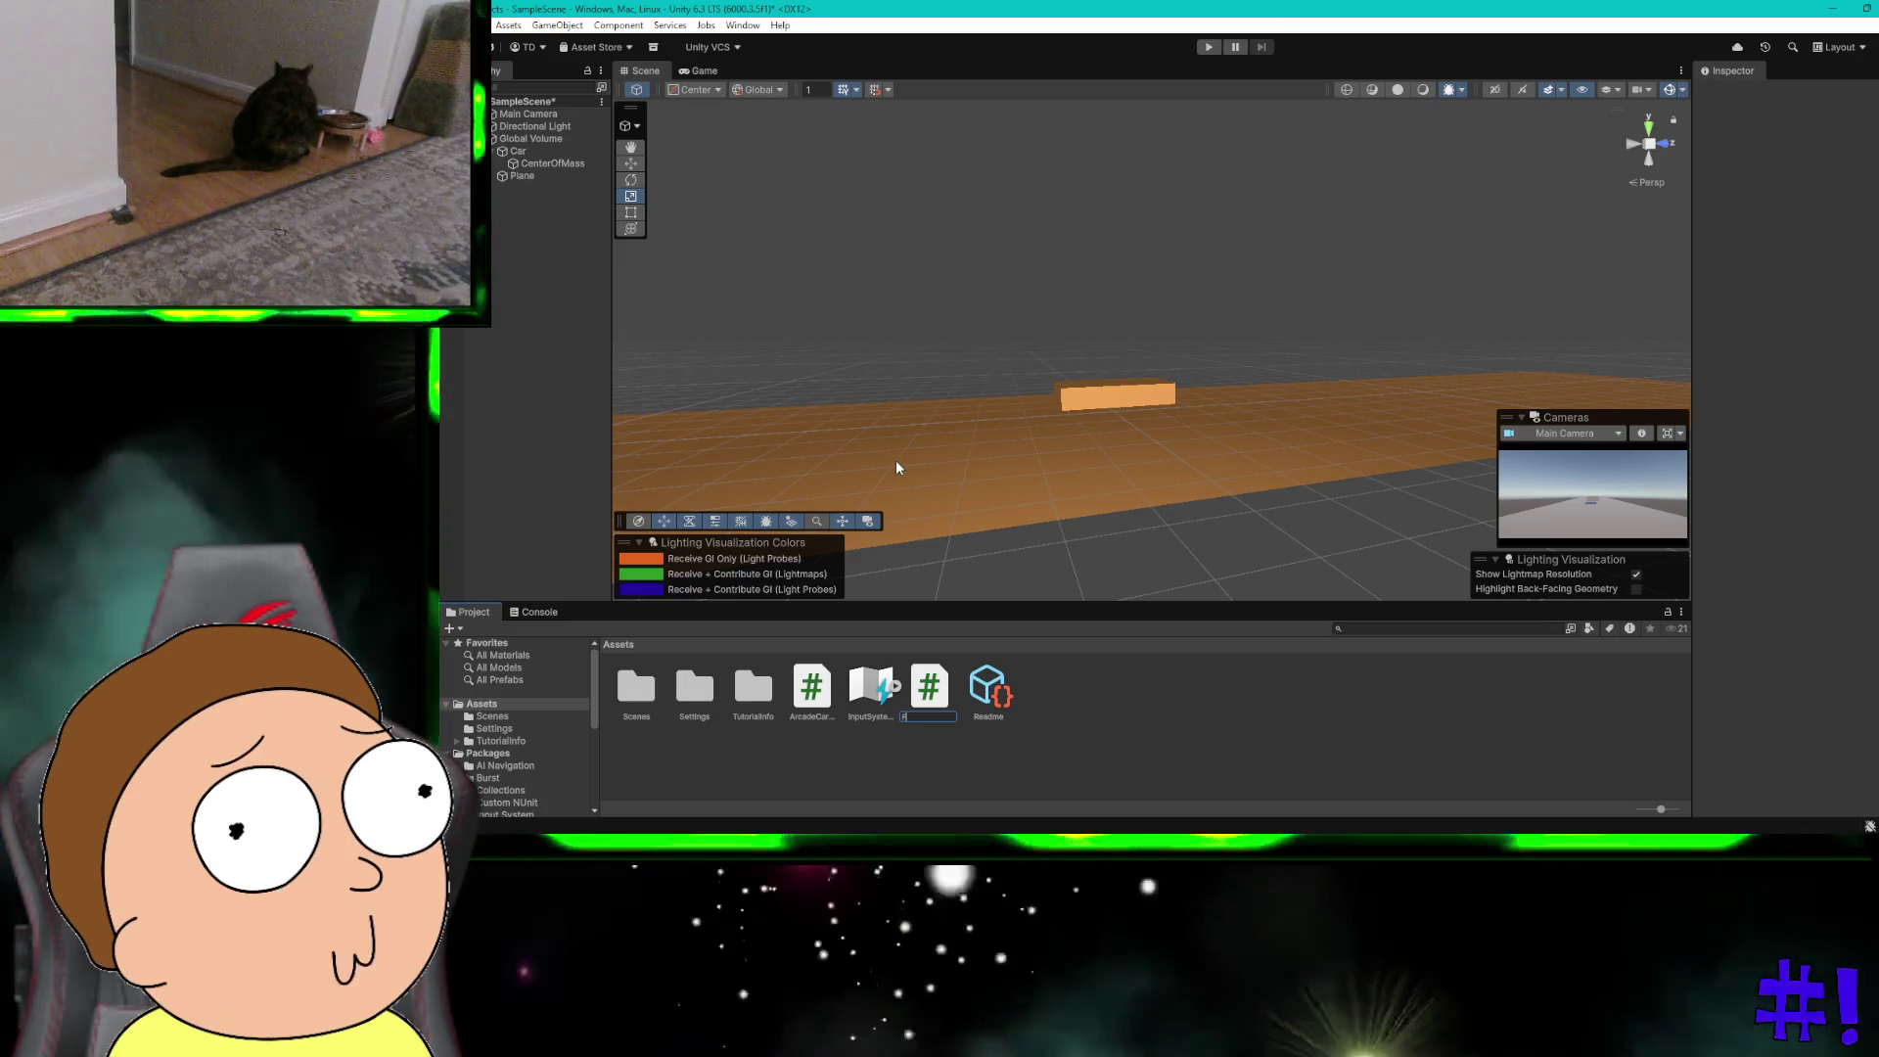
text(ollowCamera.cs)
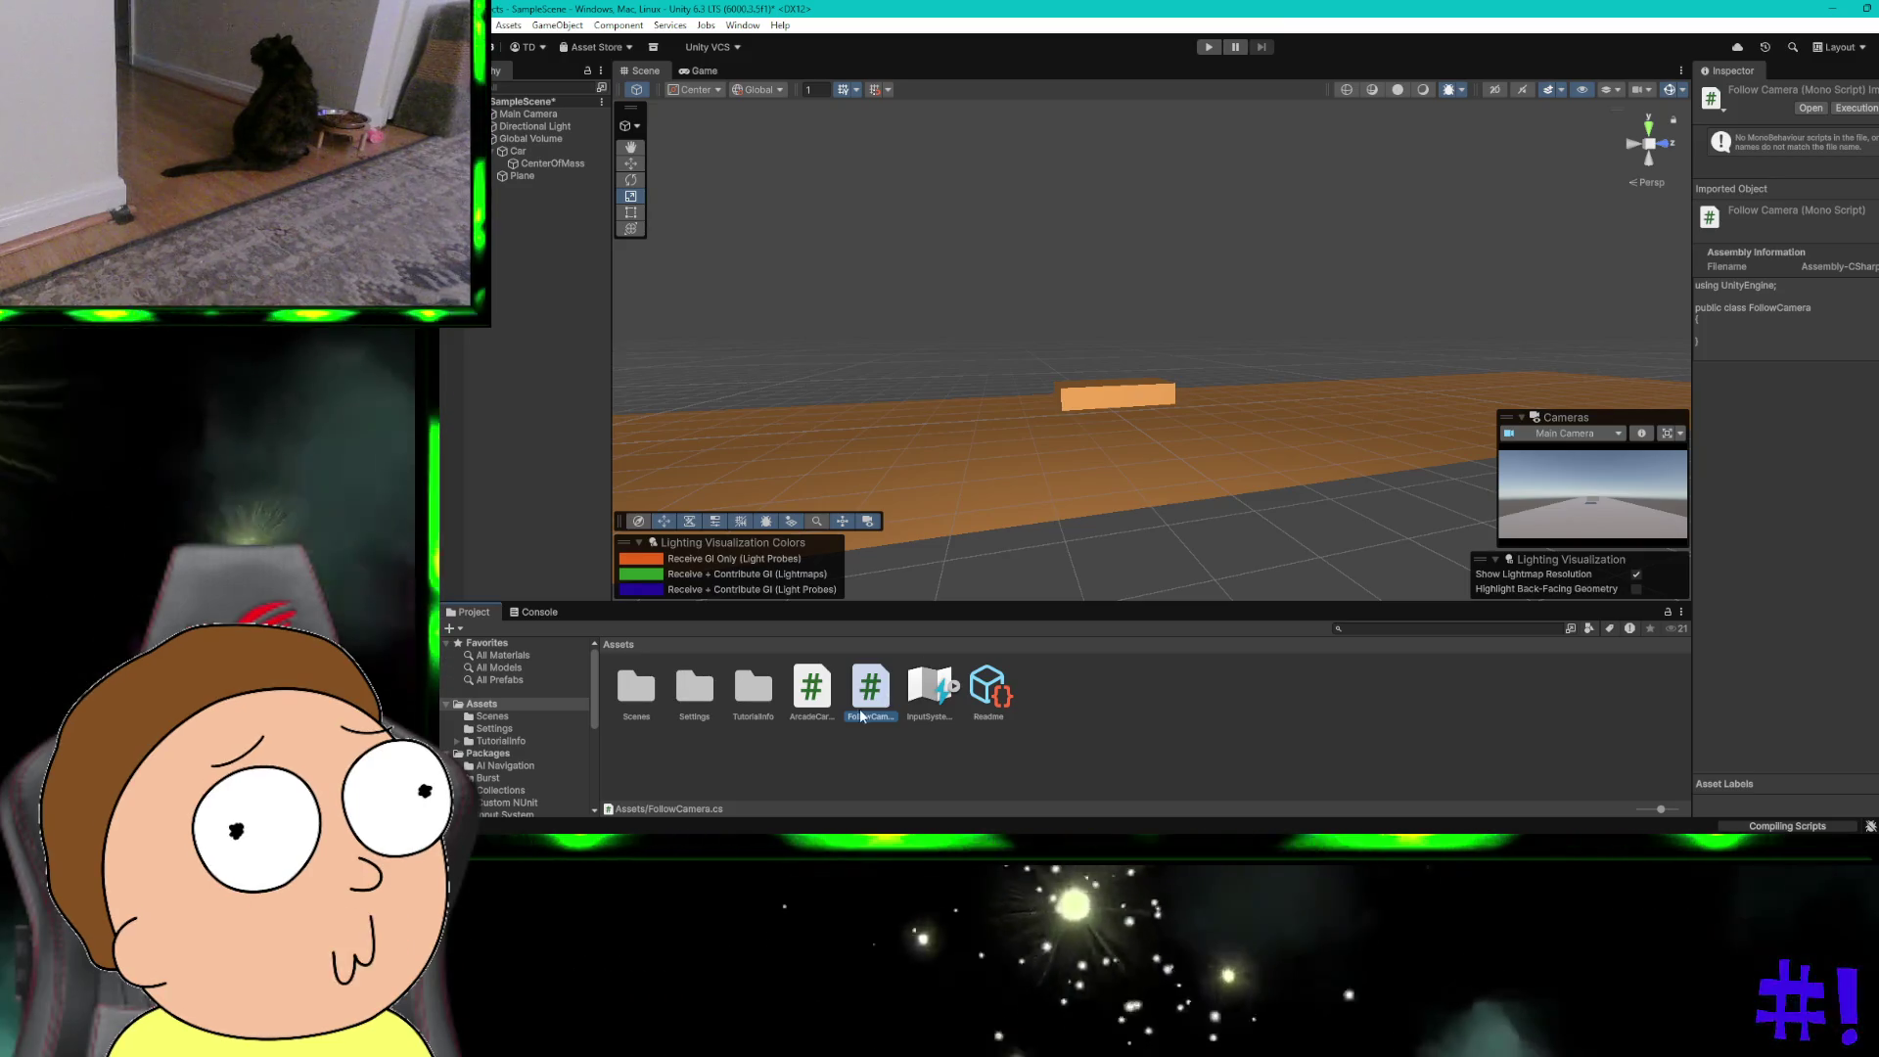
double_click(861, 703)
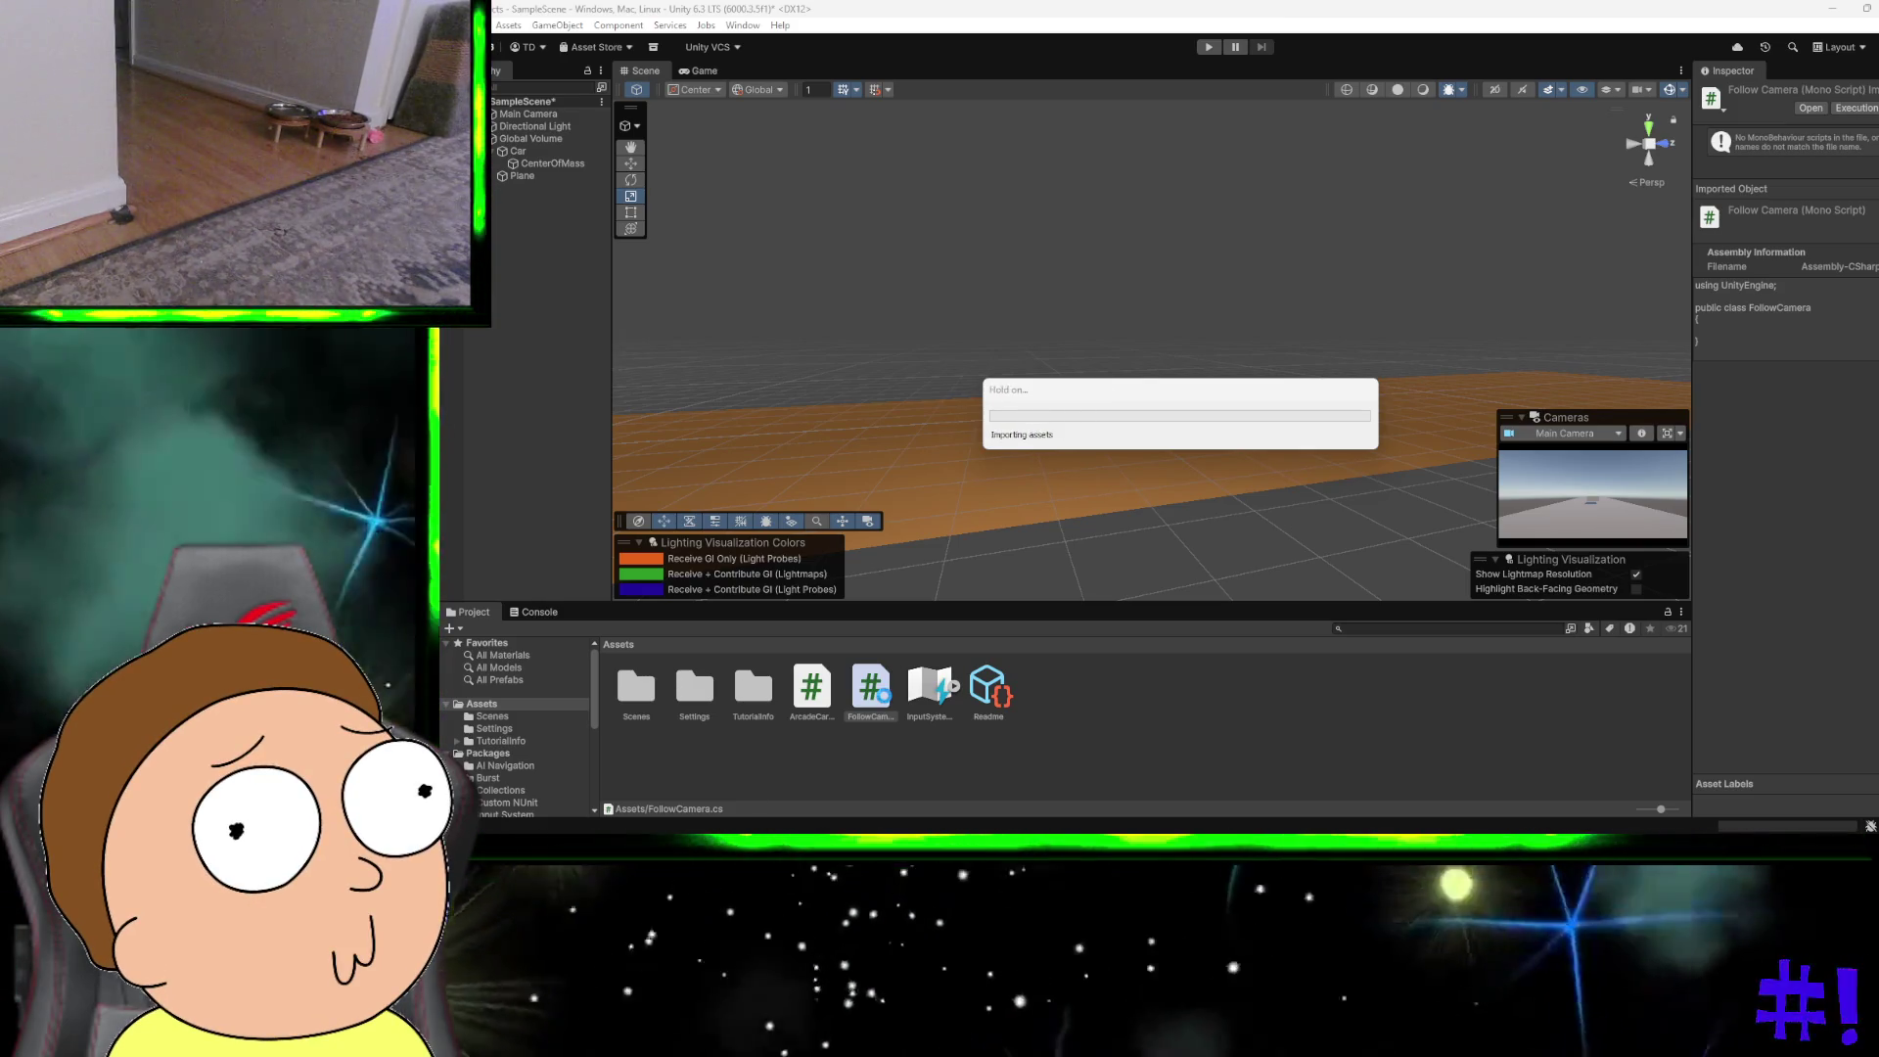
right_click(885, 701)
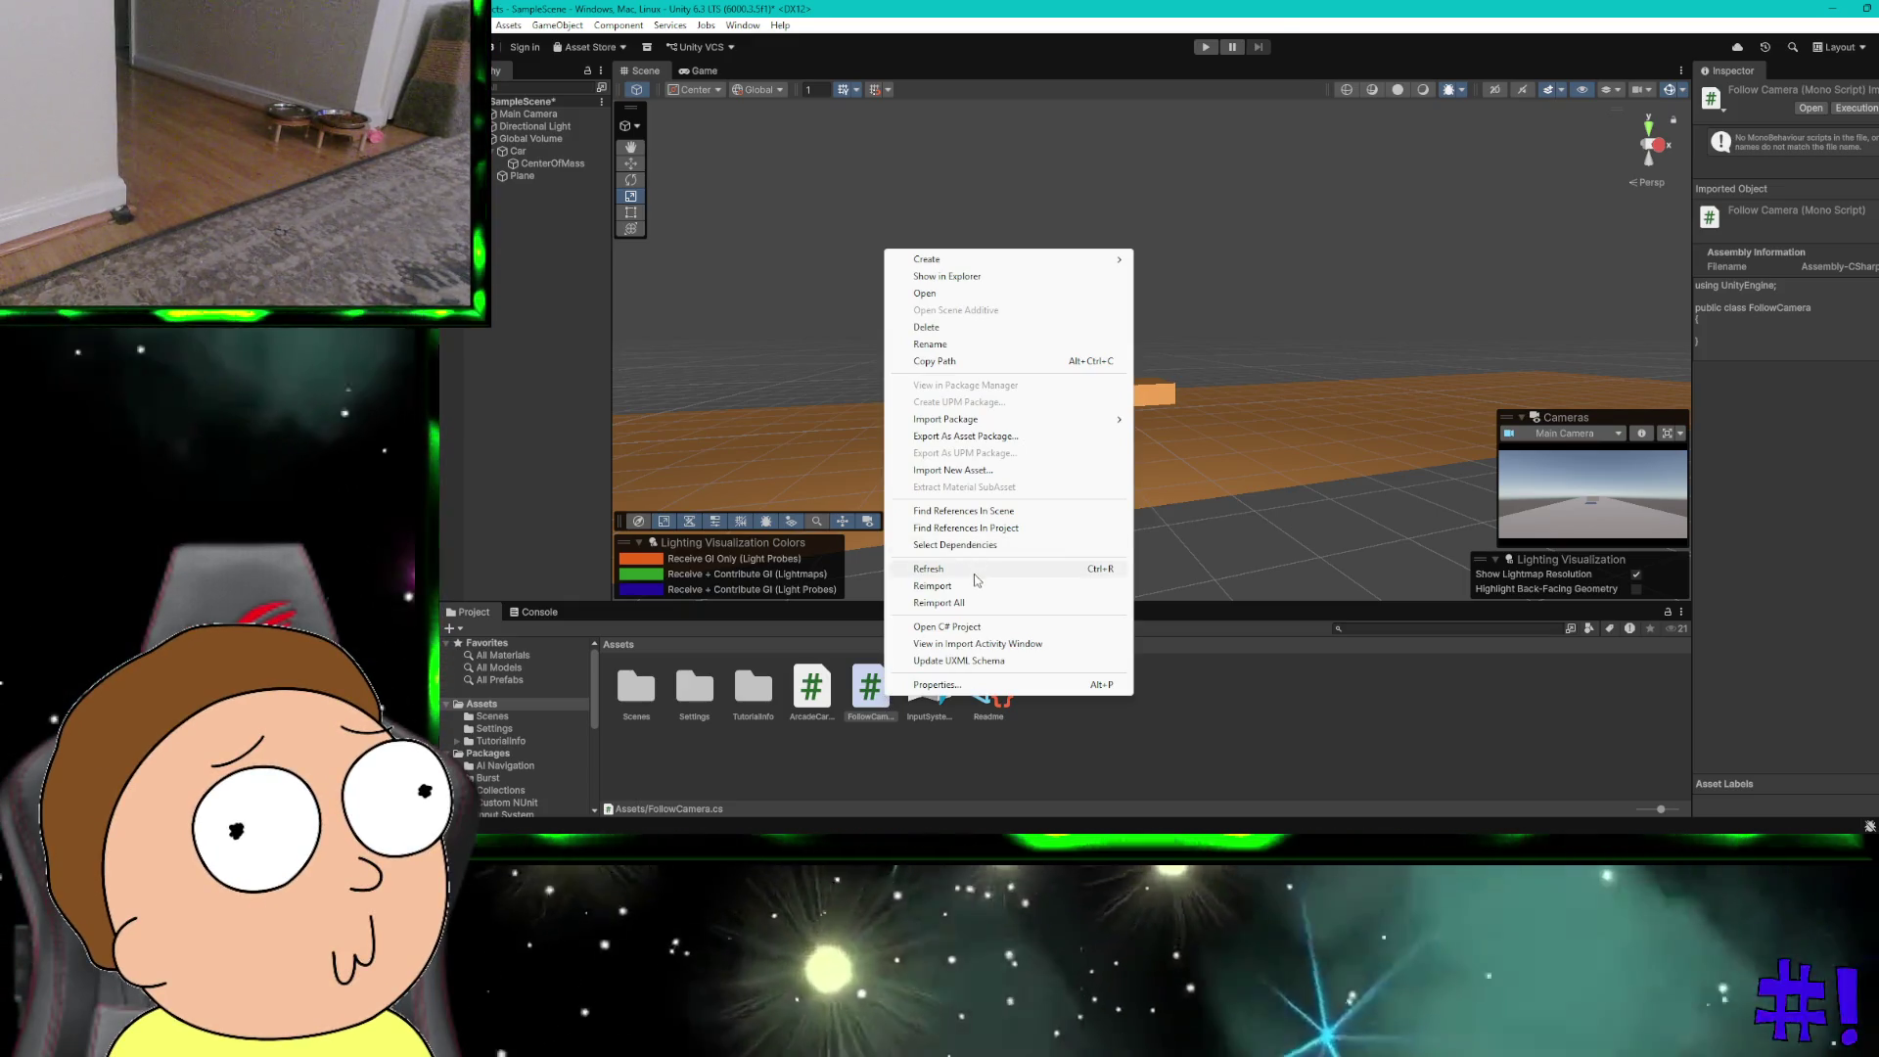
Step: Reveal FollowCamera.cs in File Explorer and open it with Notepad++
click(958, 277)
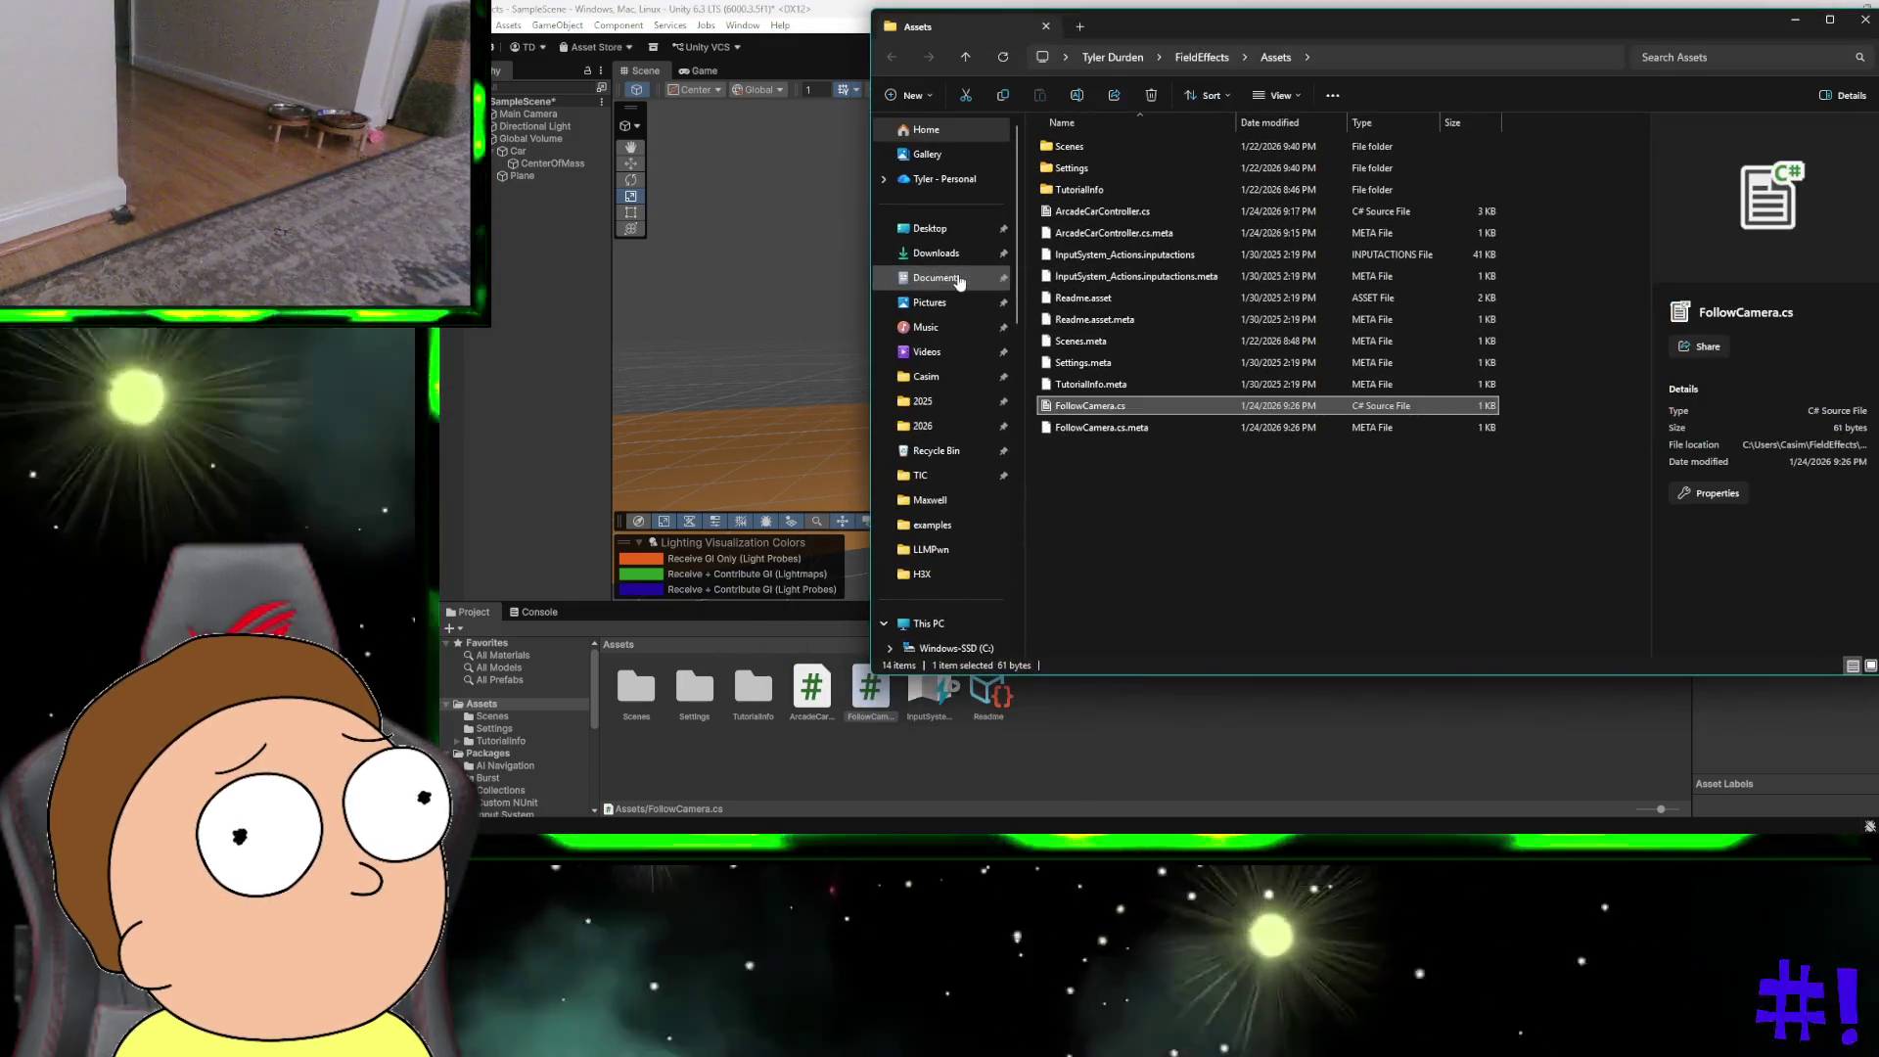
right_click(1143, 405)
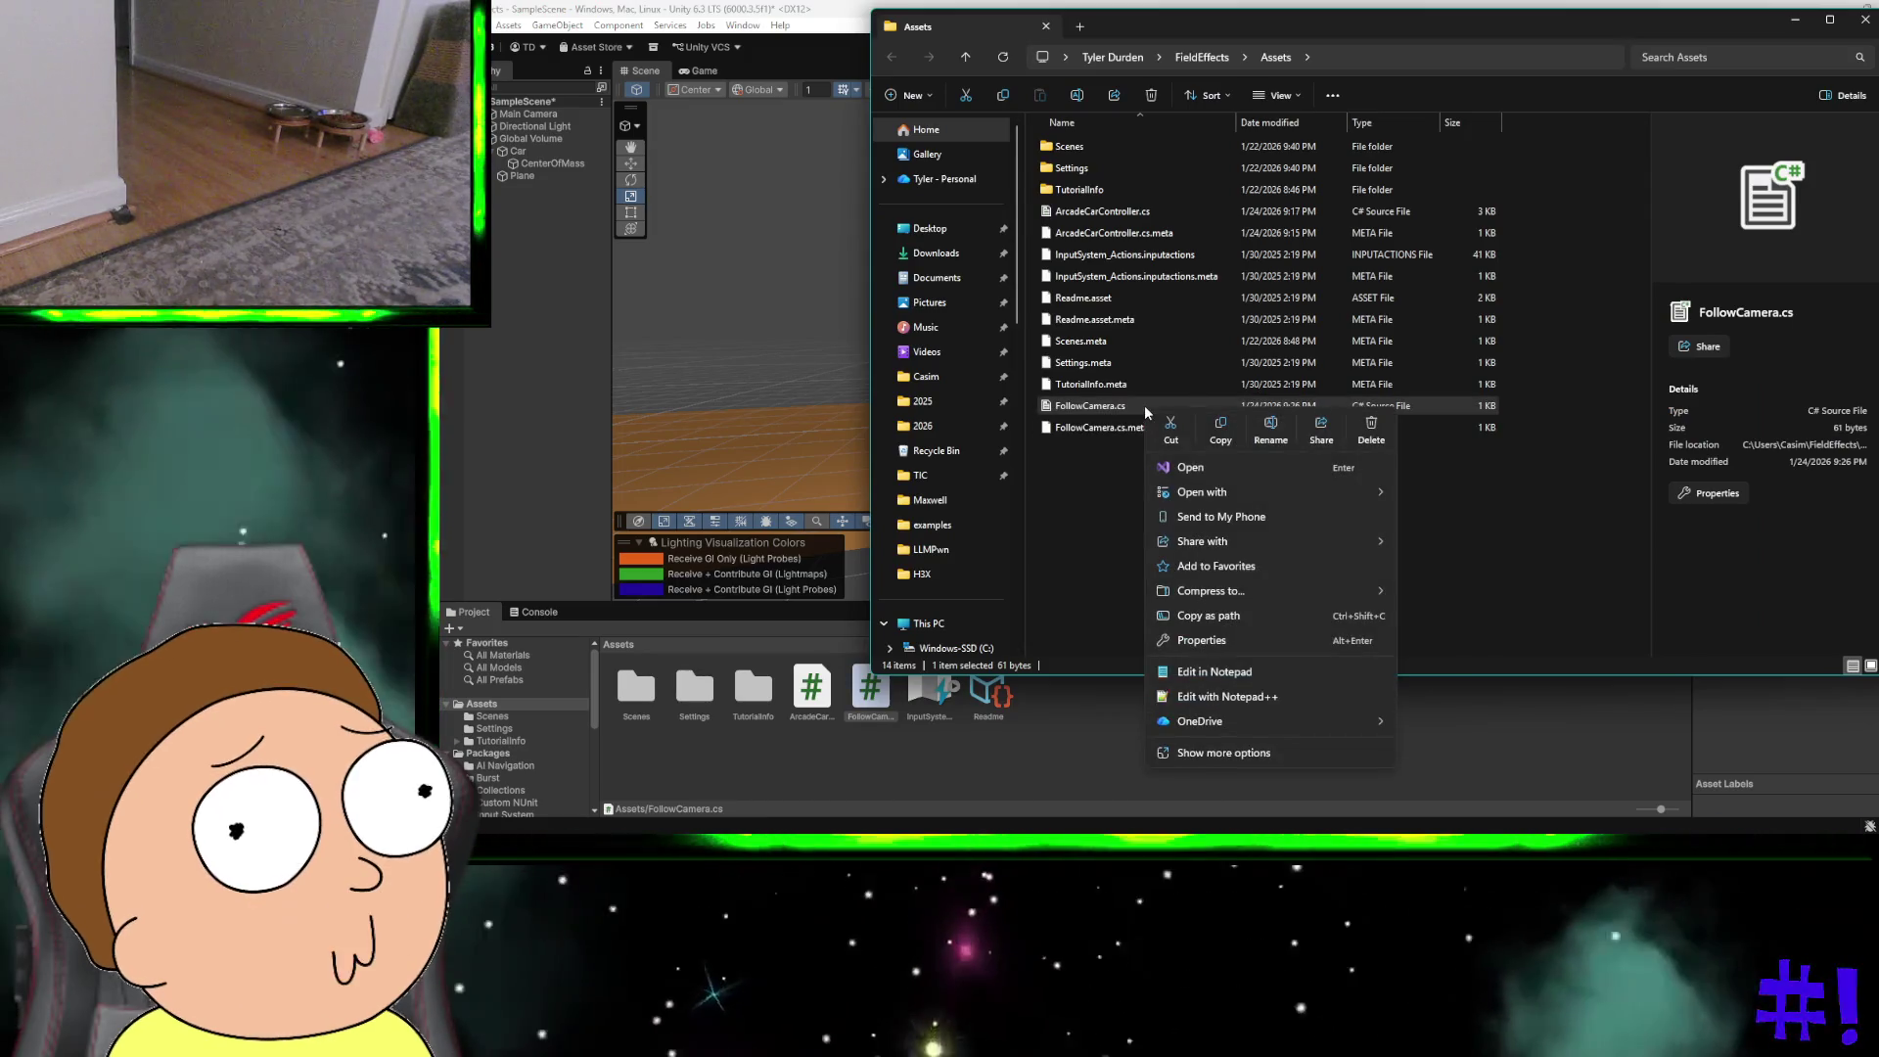
click(1235, 697)
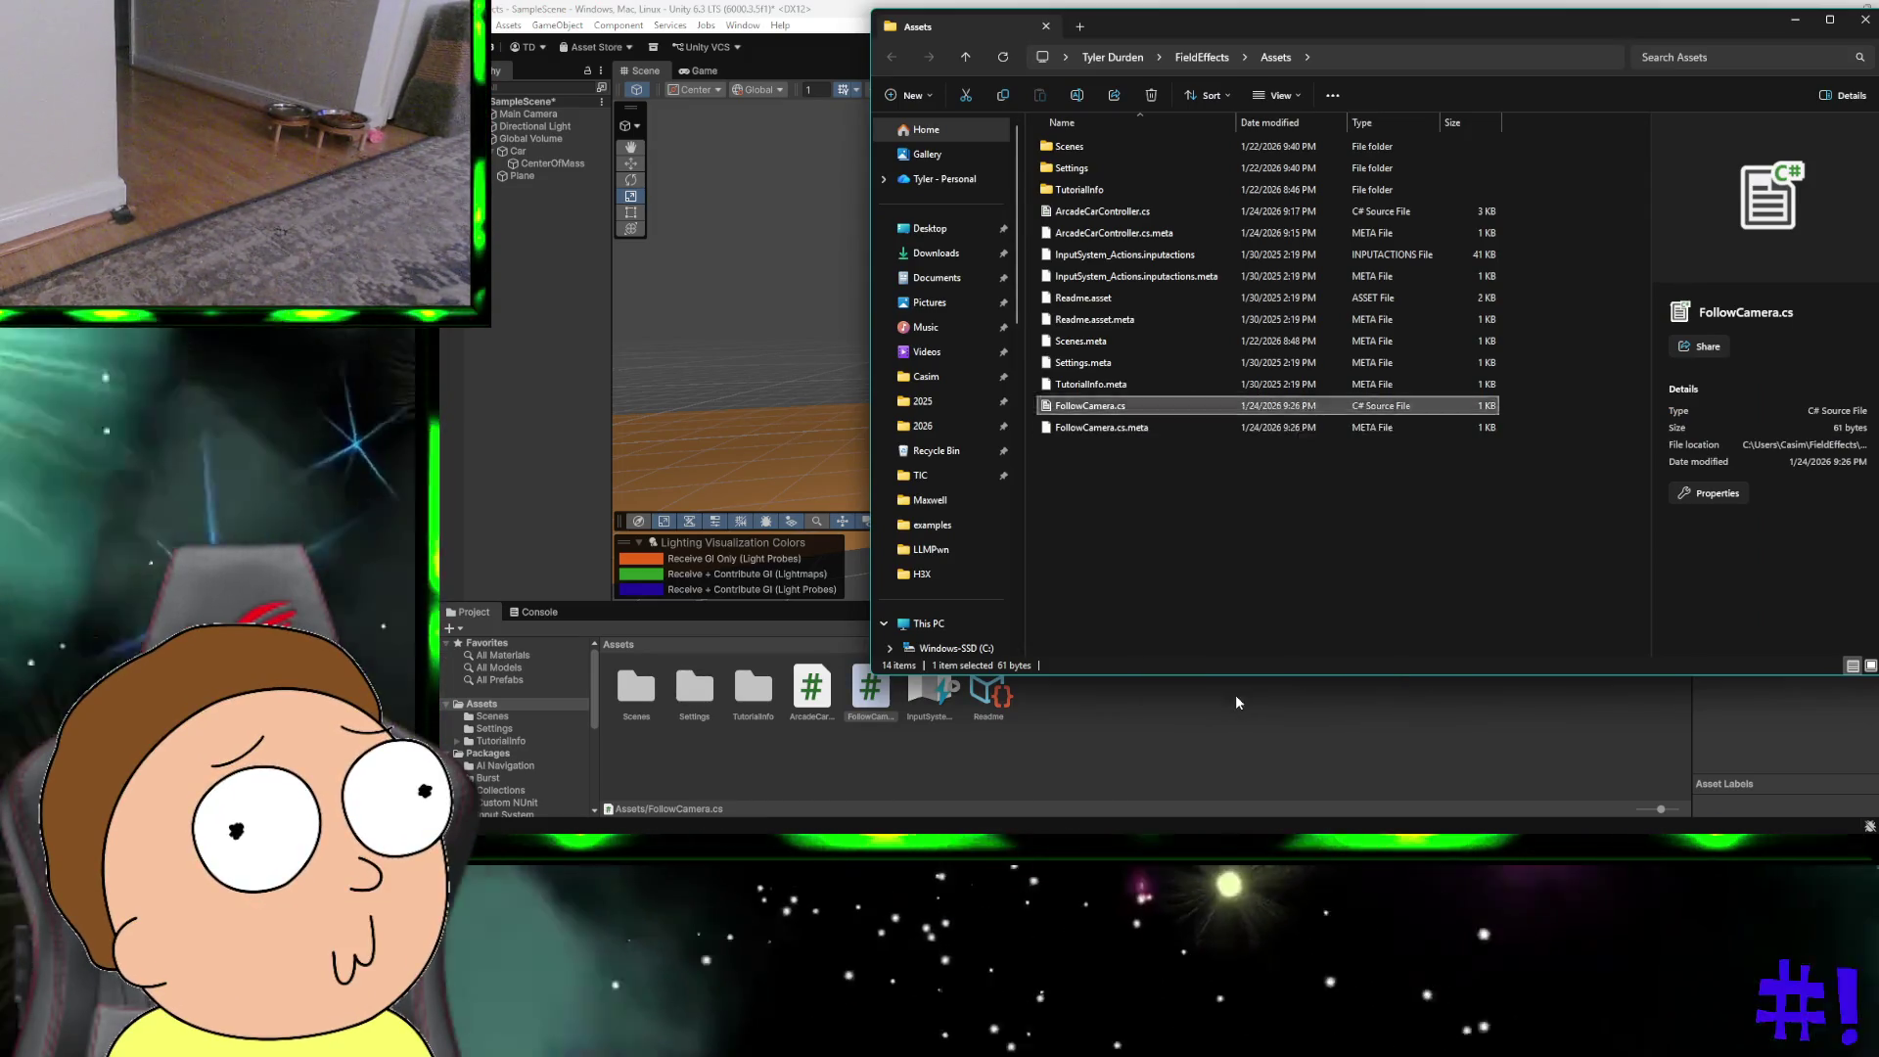
click(1235, 696)
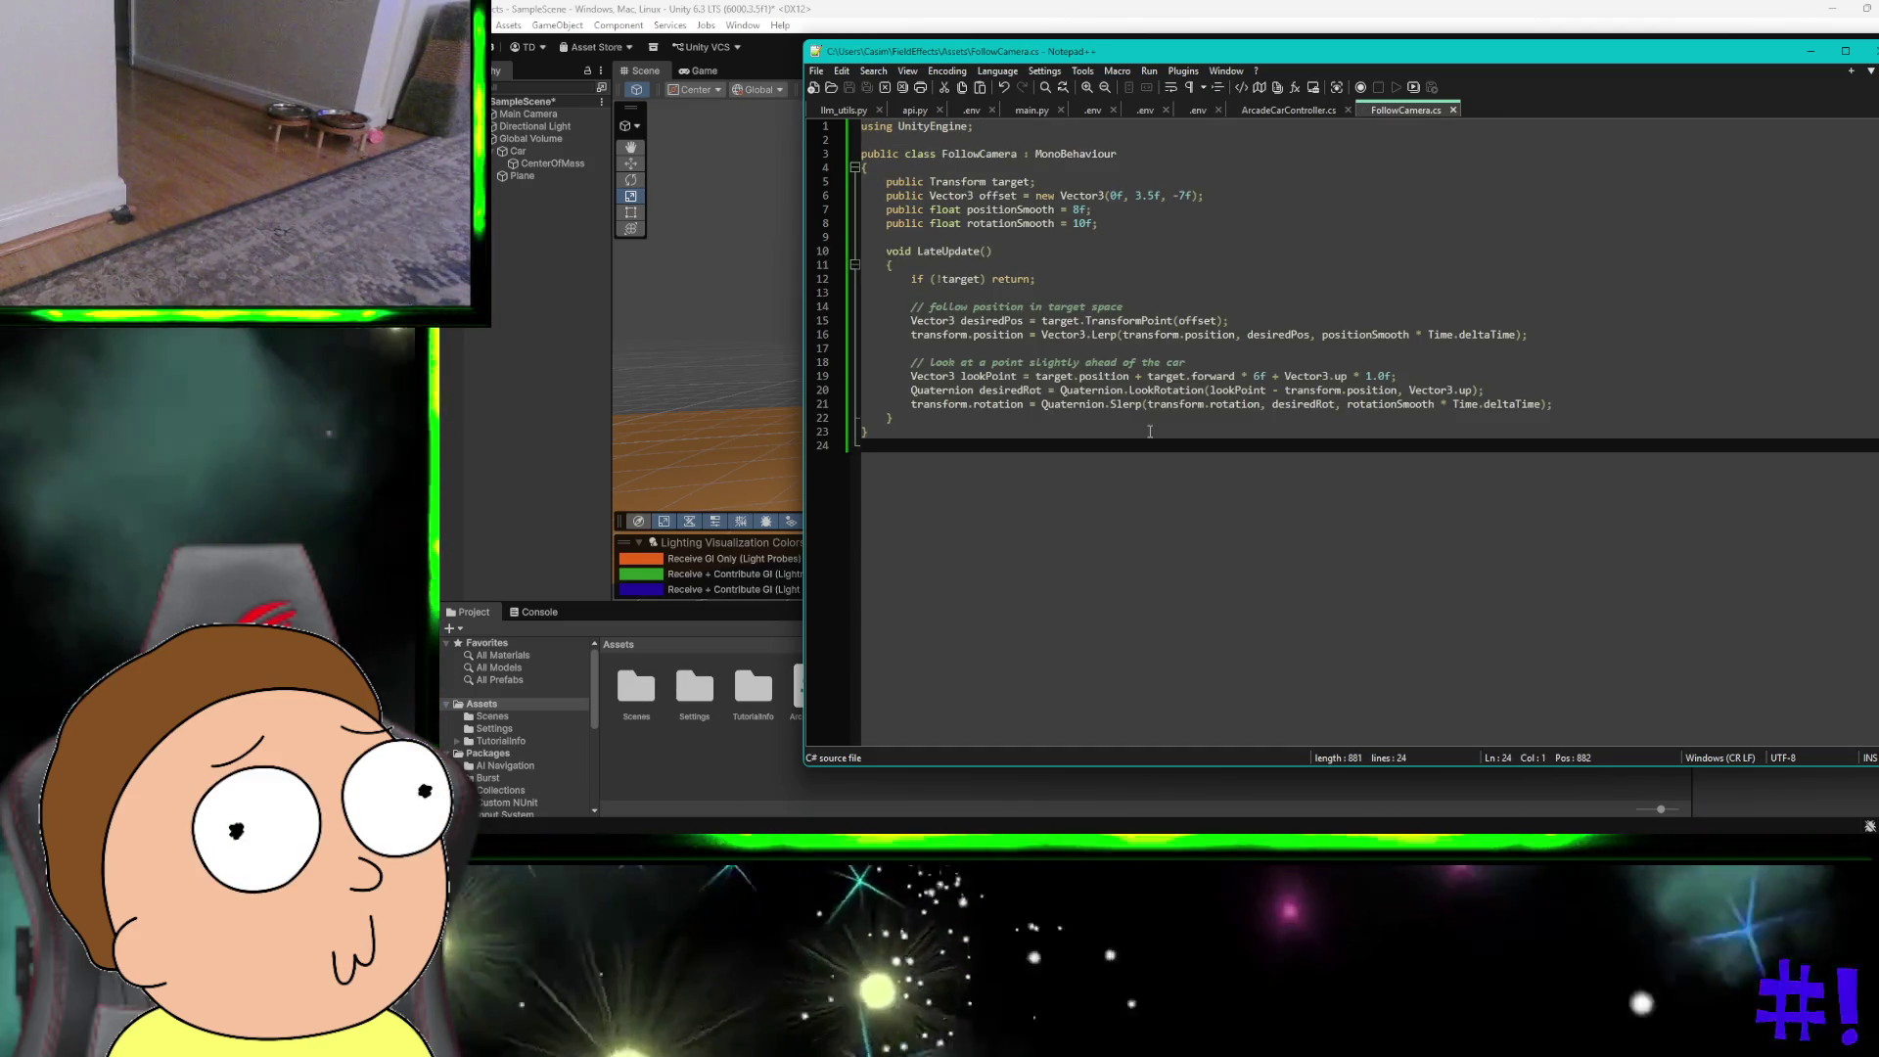
Step: Close Notepad++ with the finished FollowCamera.cs to return to Unity
click(1869, 51)
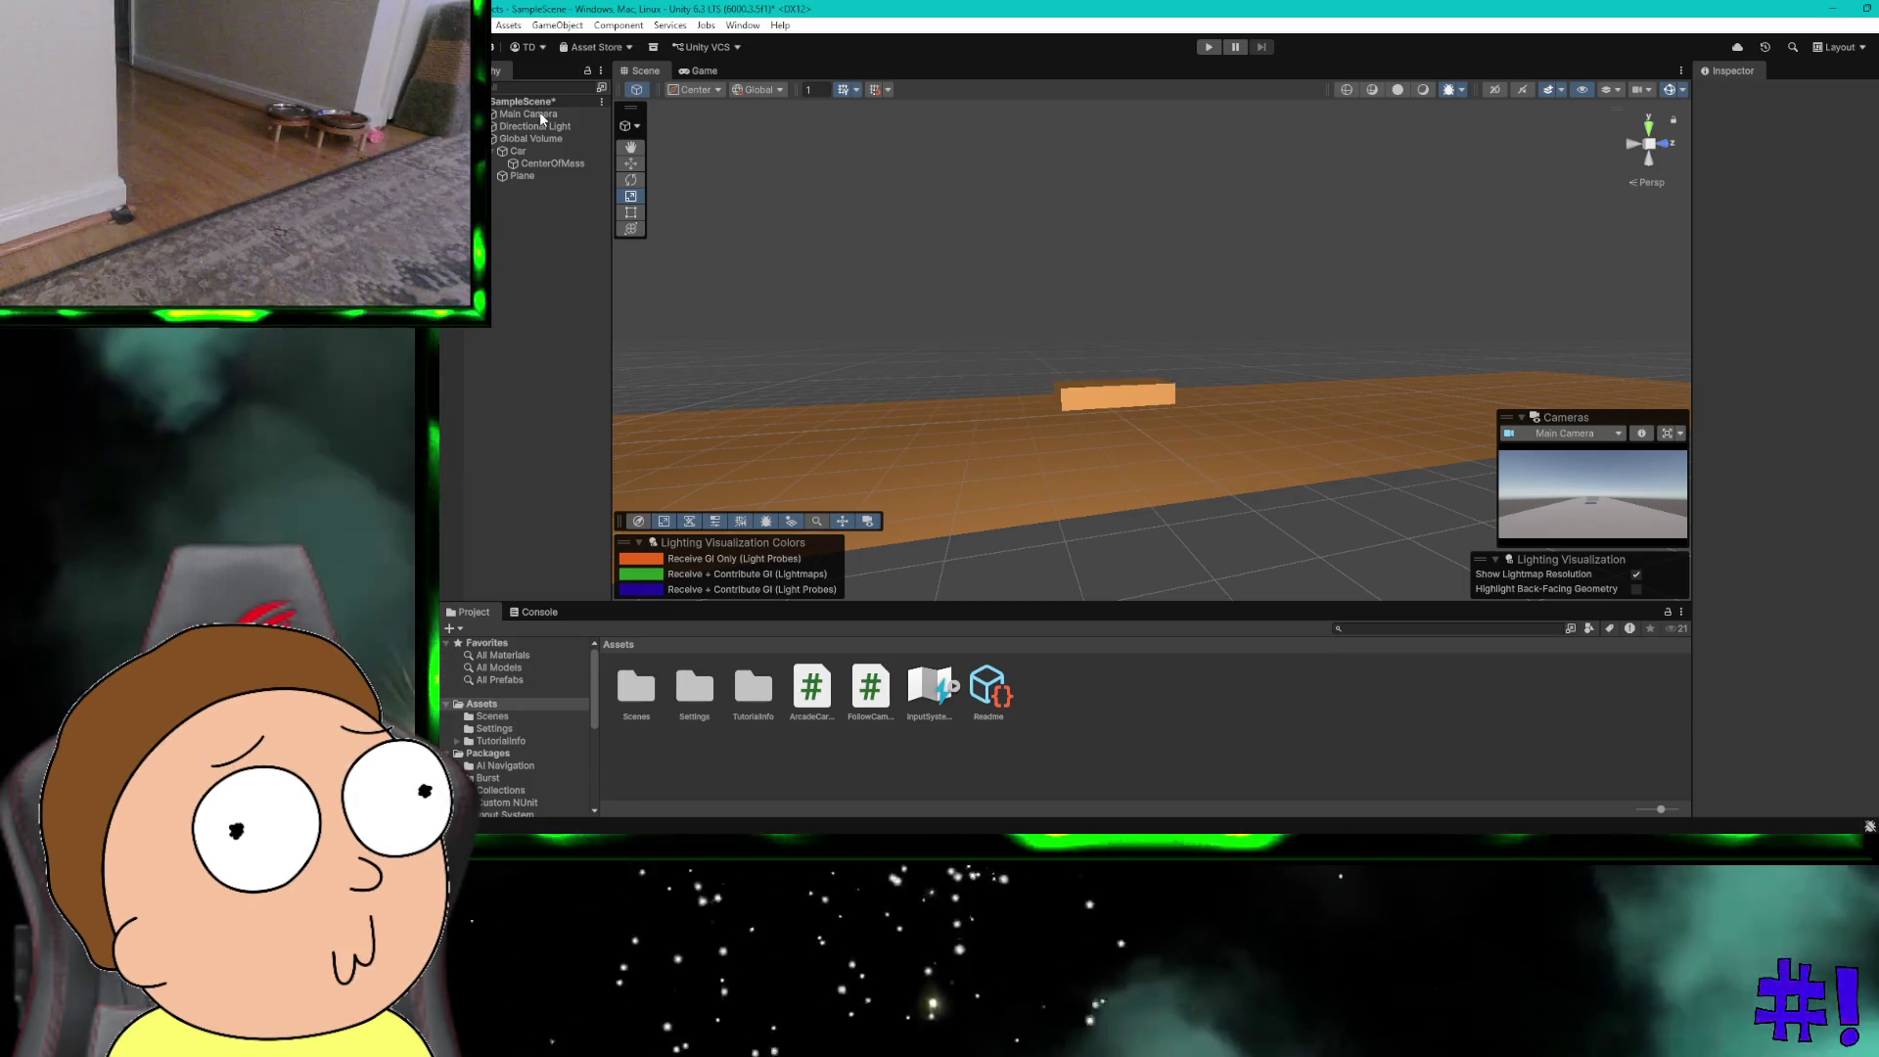
Step: Attach the FollowCamera script component to the Main Camera and start play mode
click(540, 115)
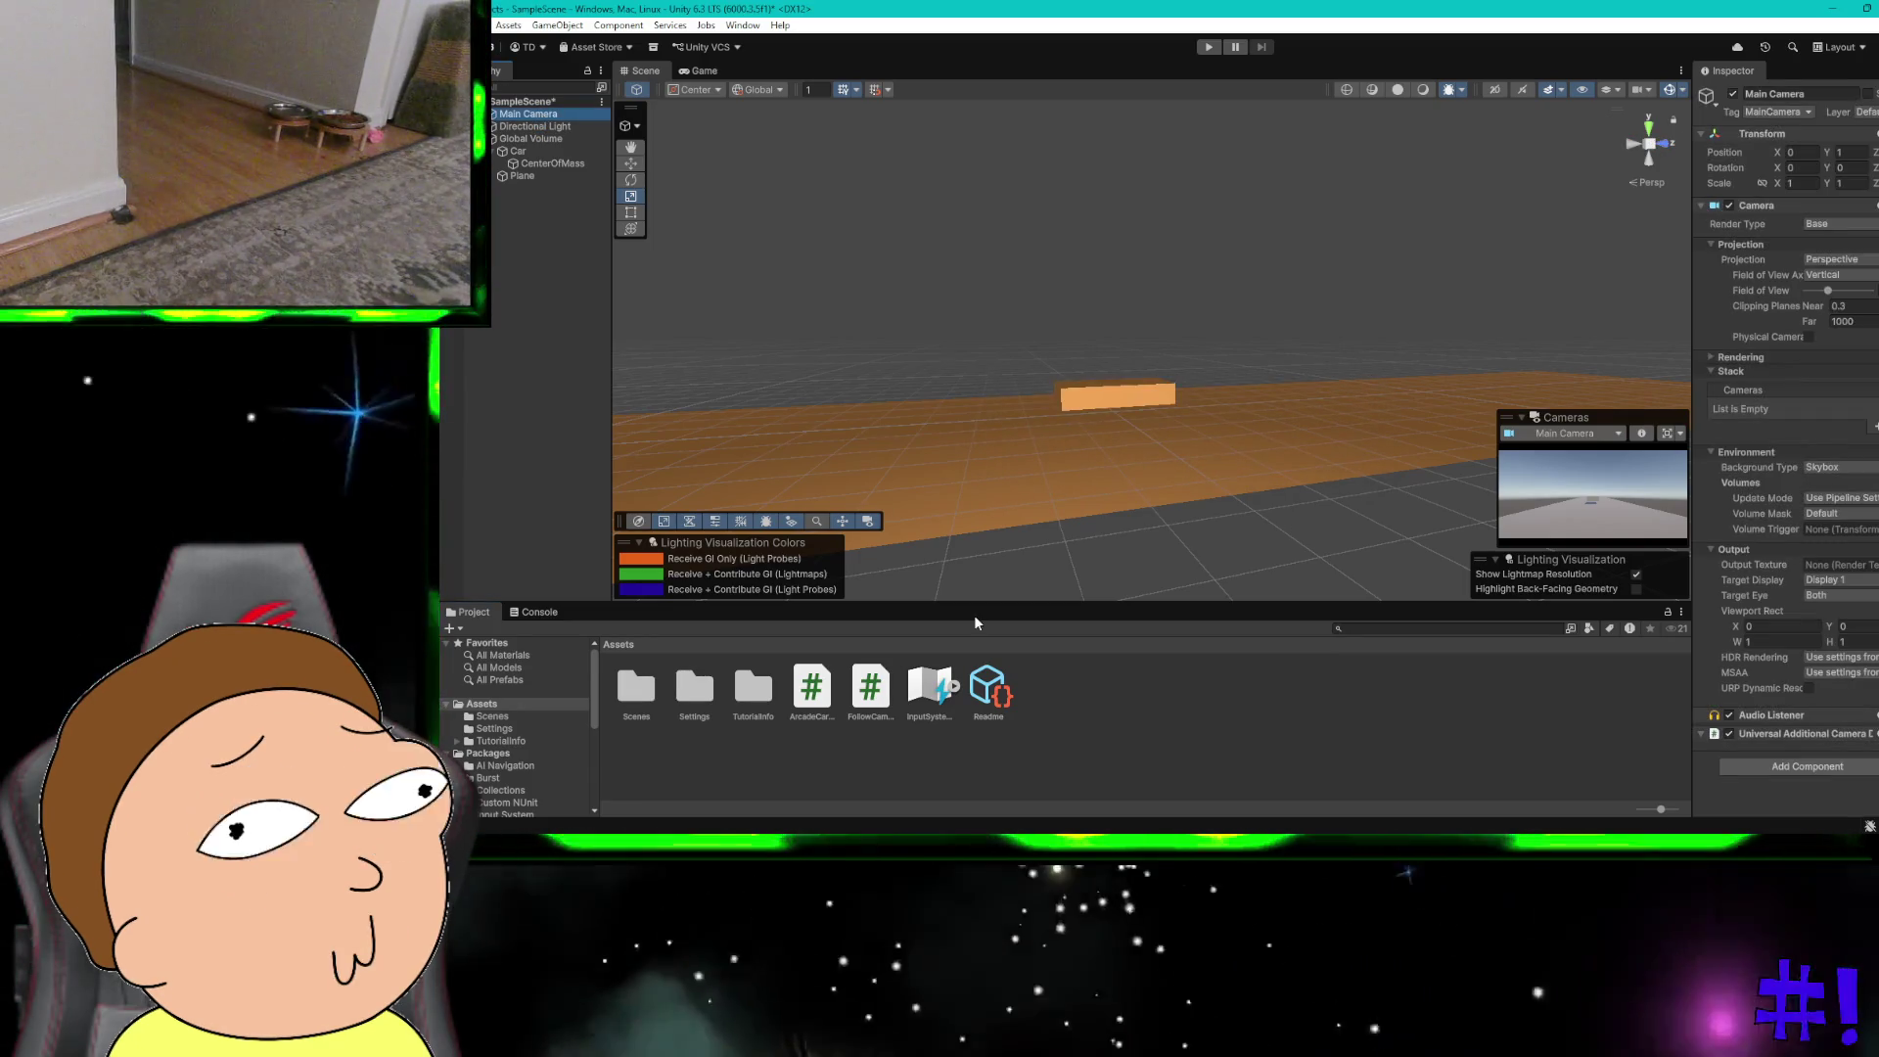
click(1787, 762)
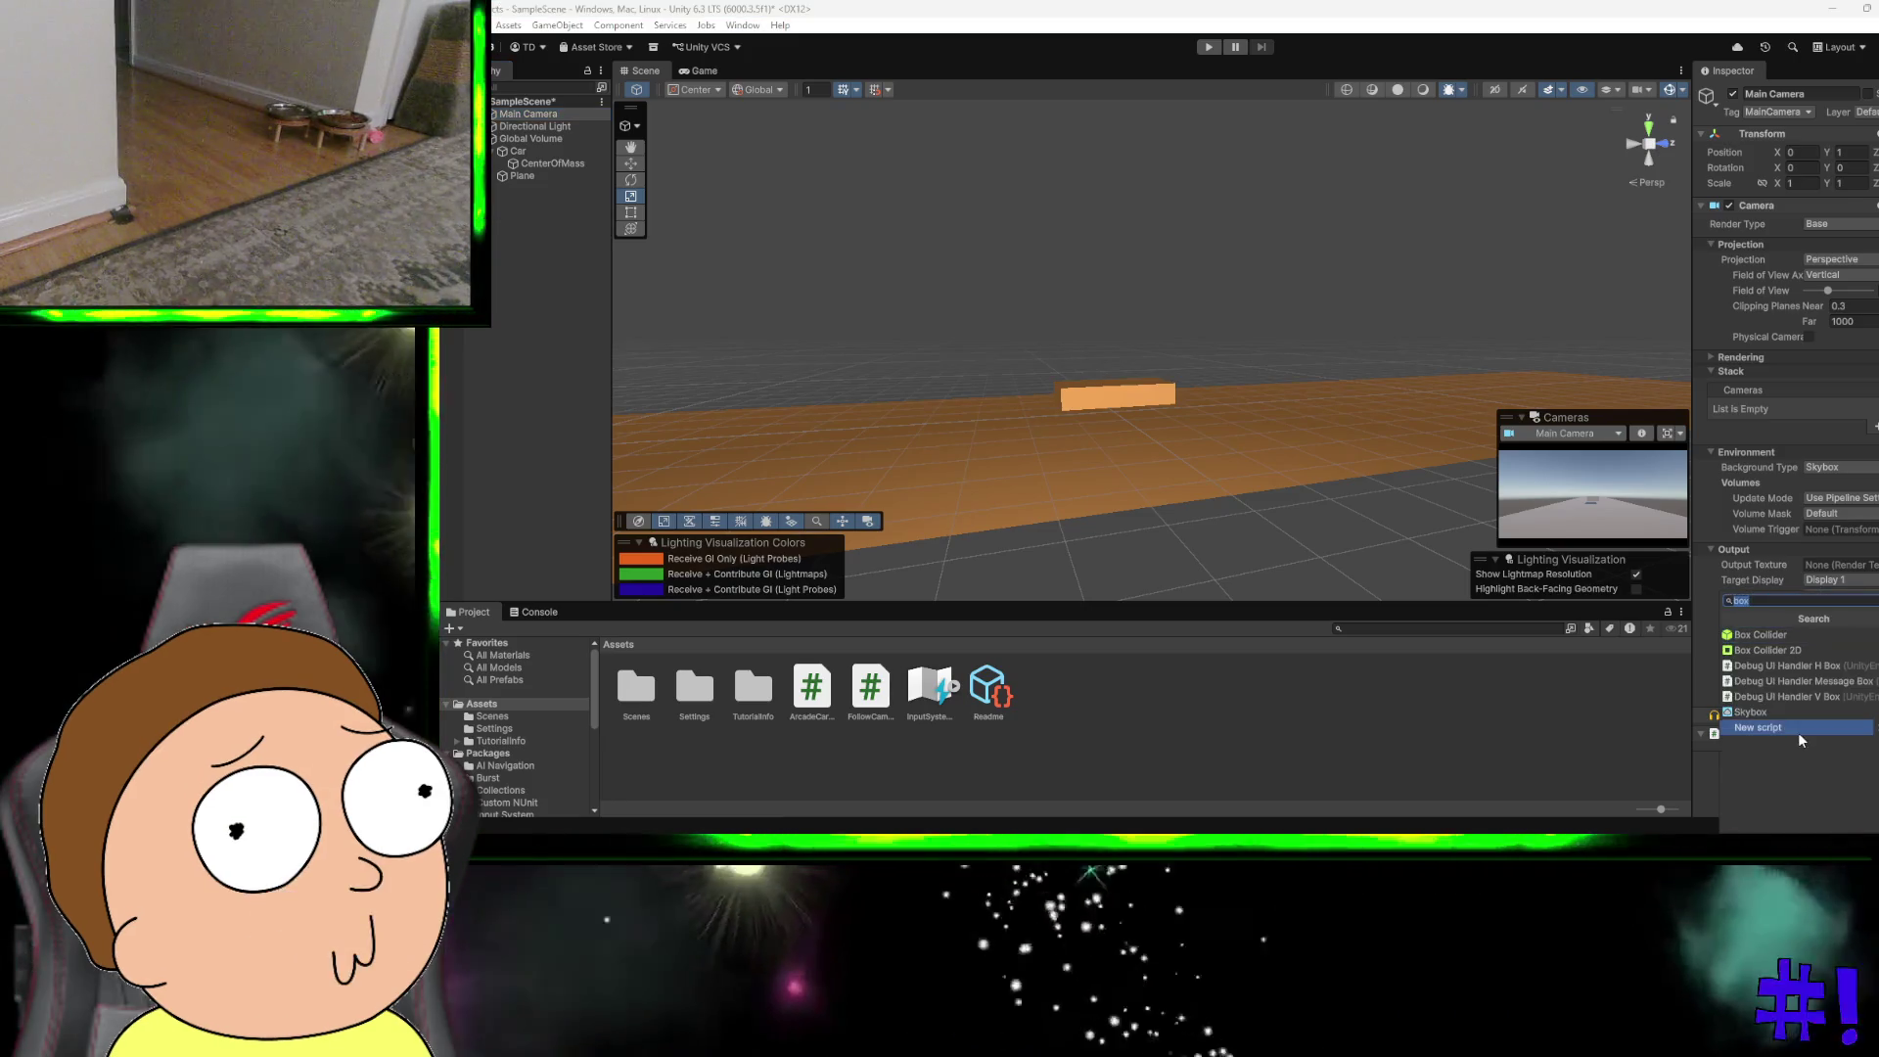
click(1799, 727)
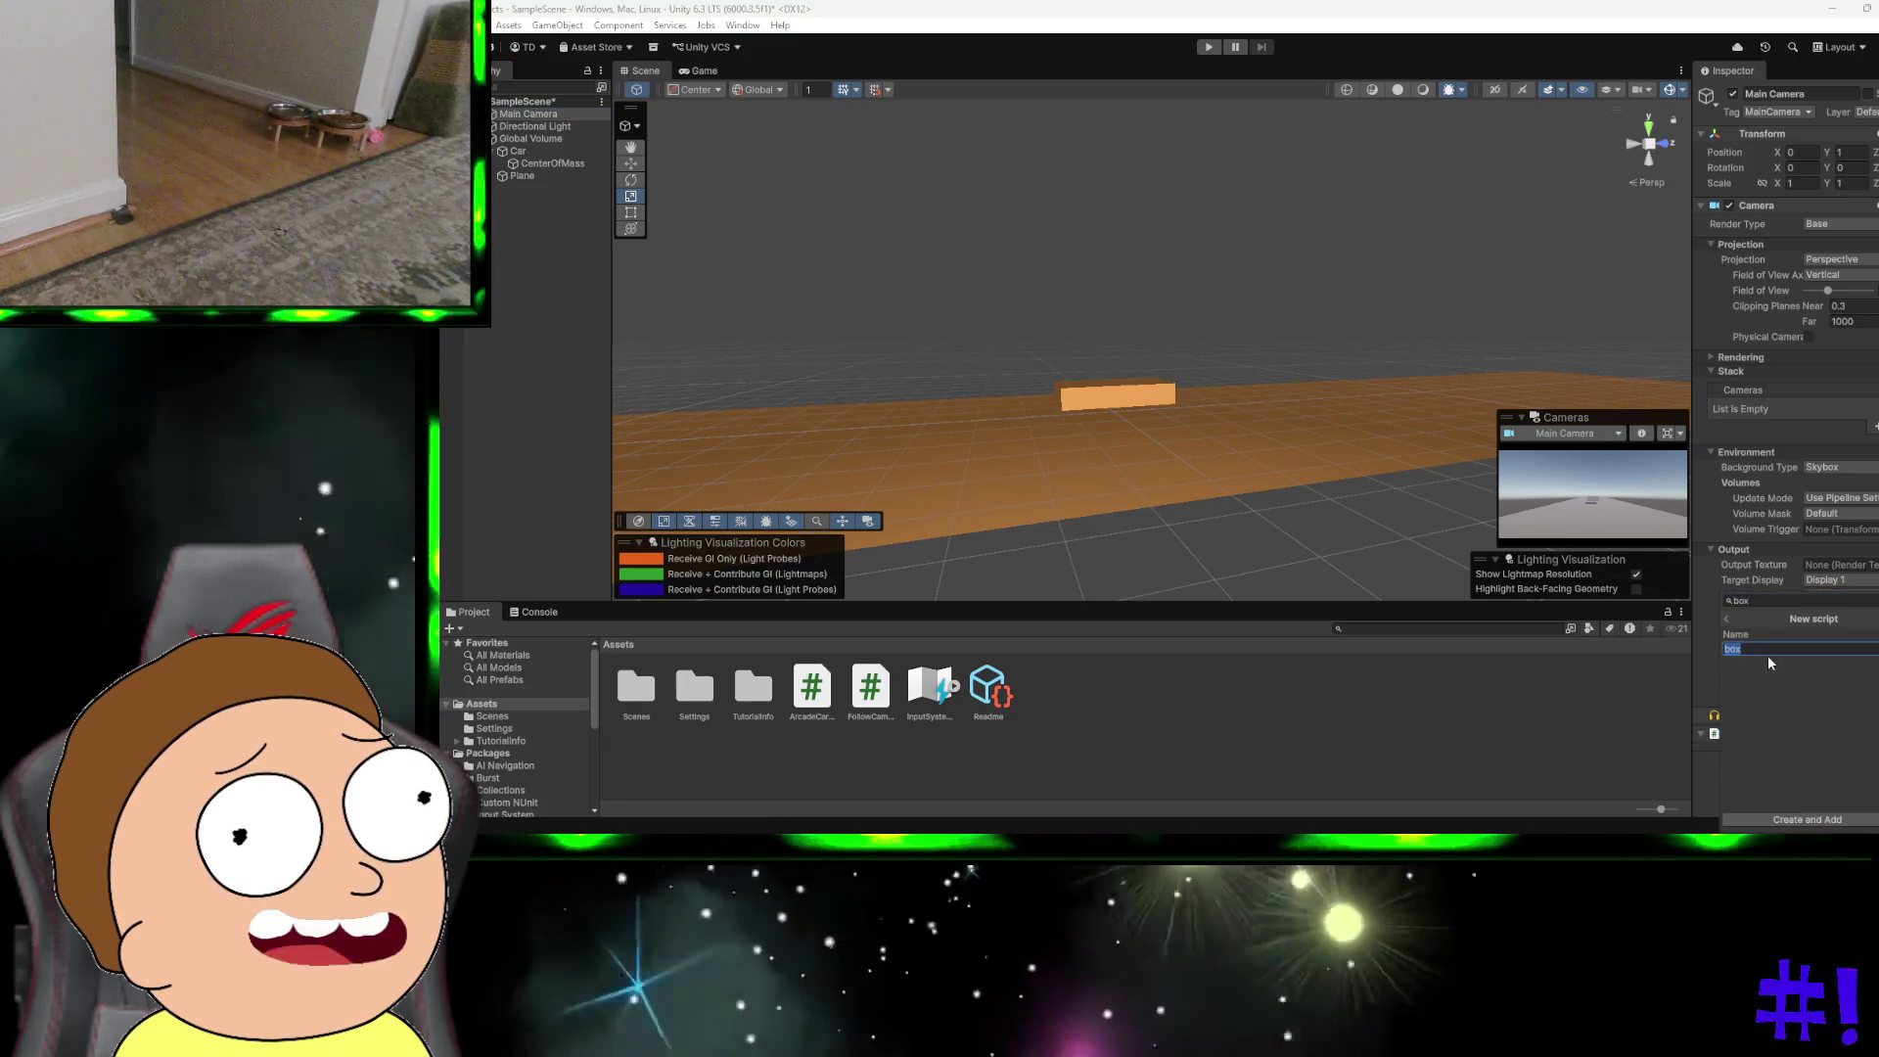
key(BackSpace)
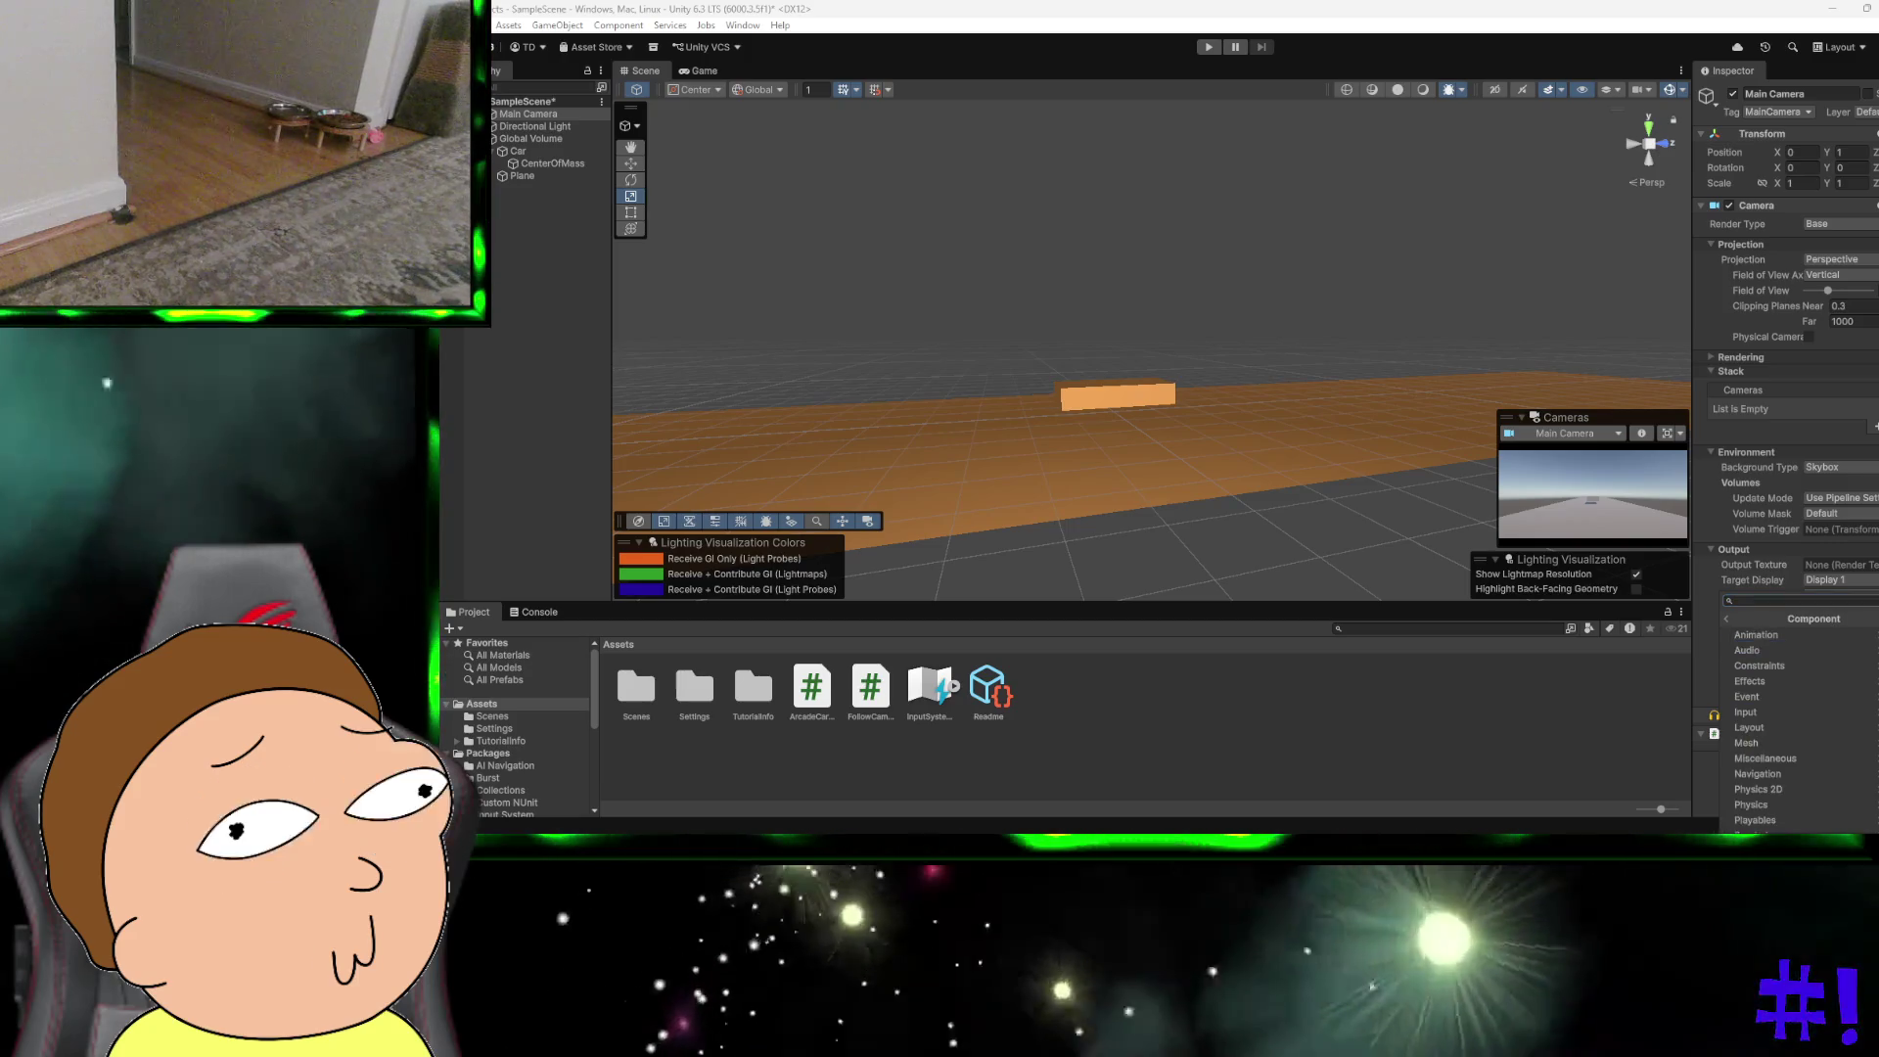
scroll(1840, 675, down, 3)
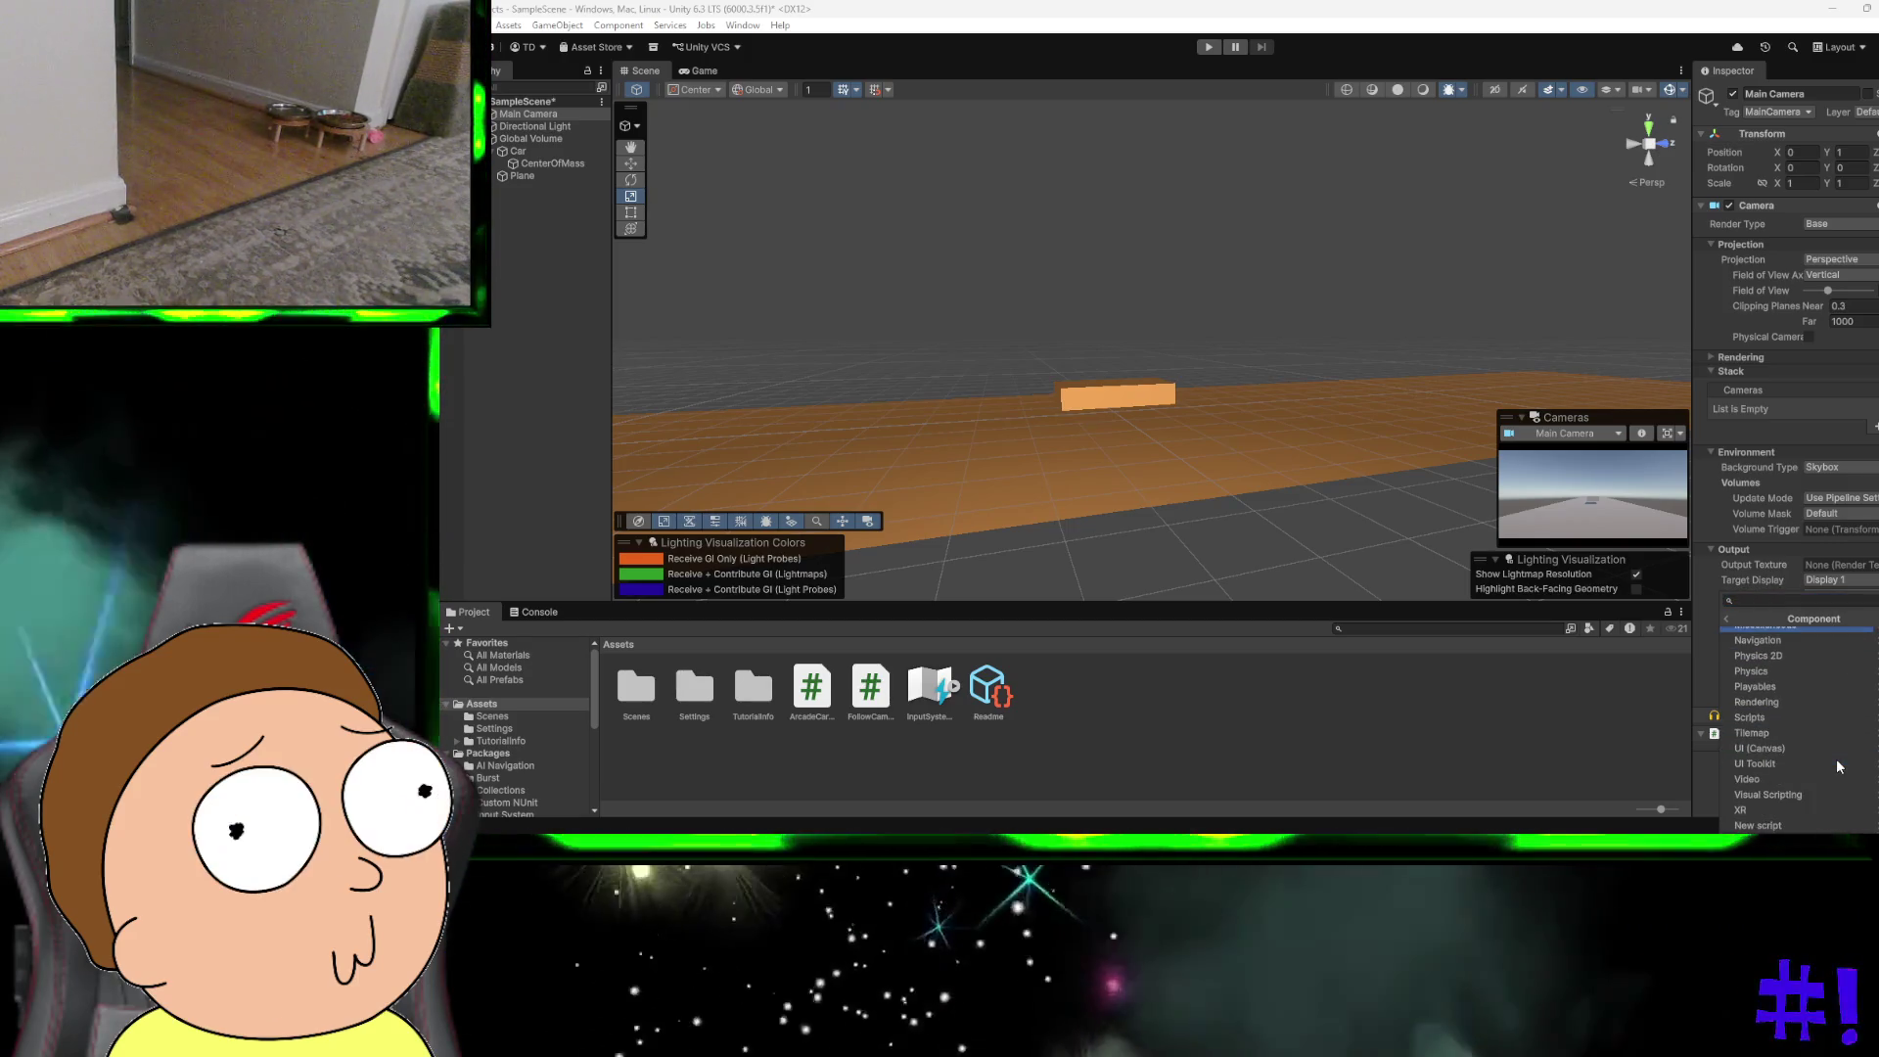
key(Escape)
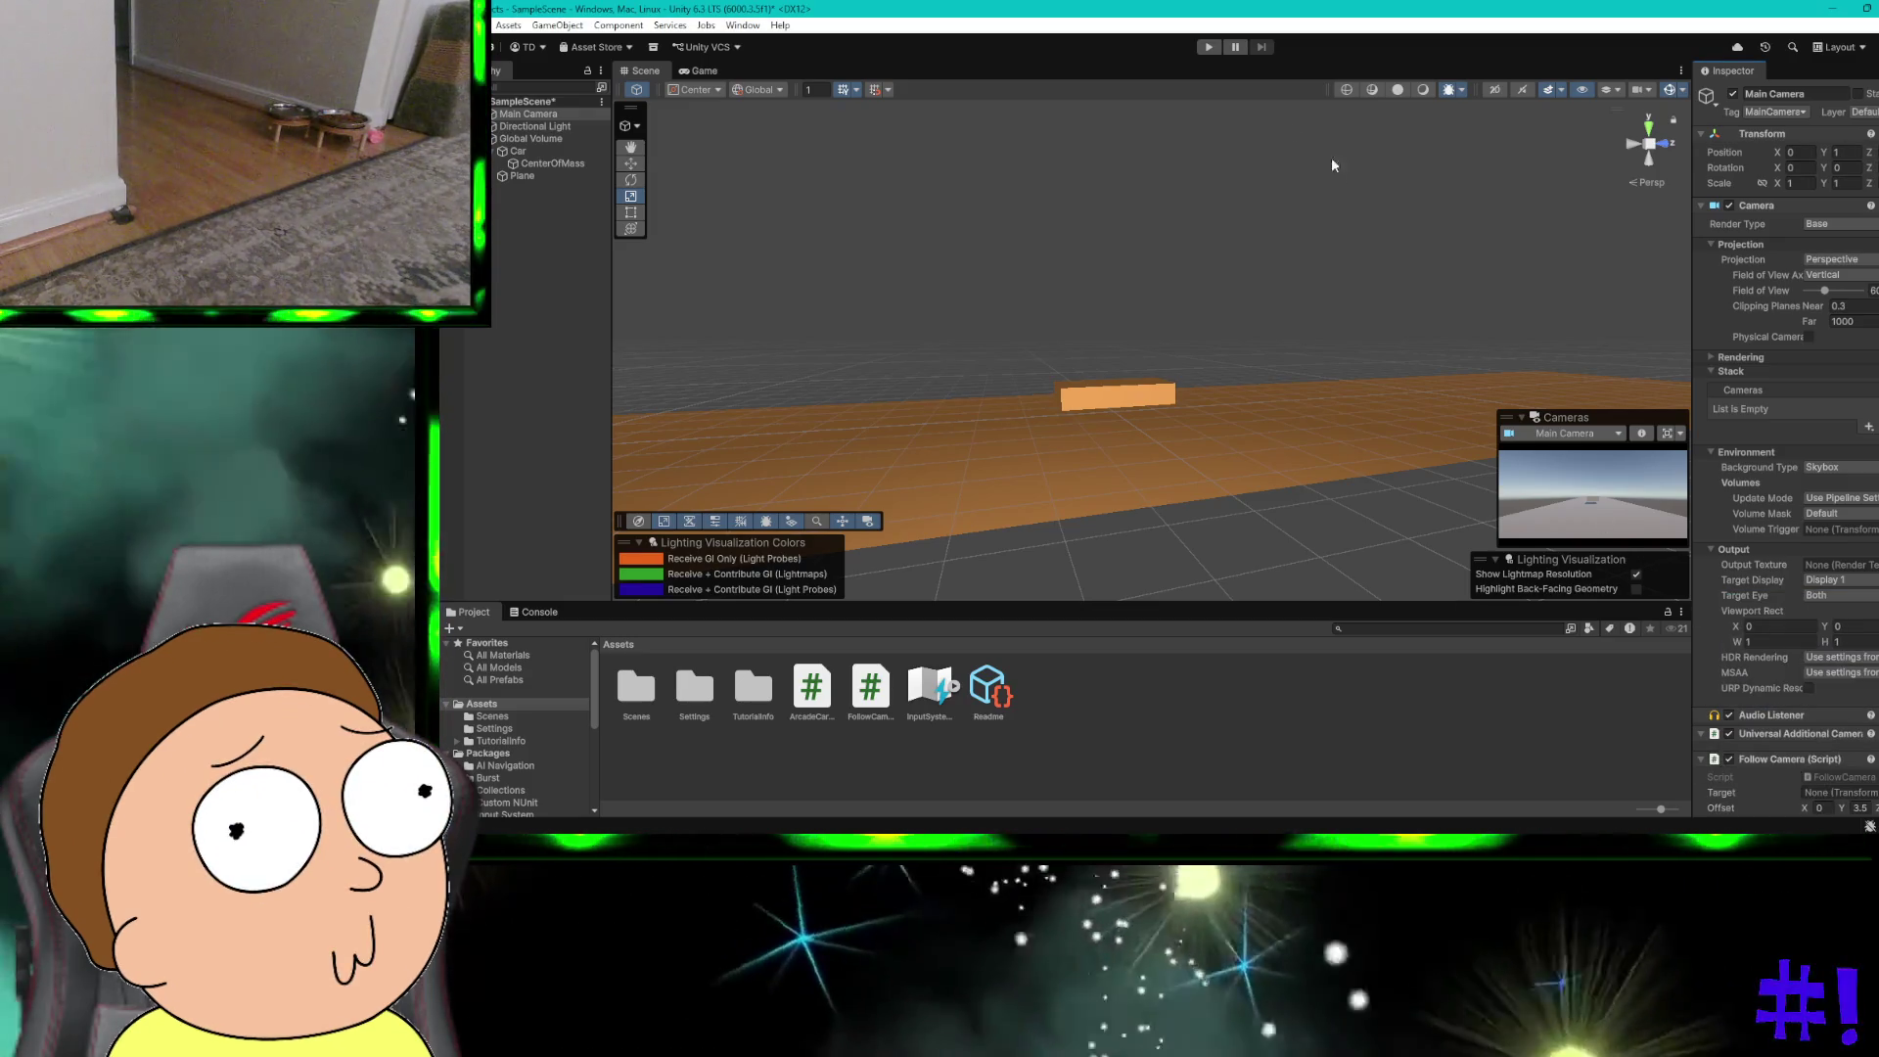
click(1208, 48)
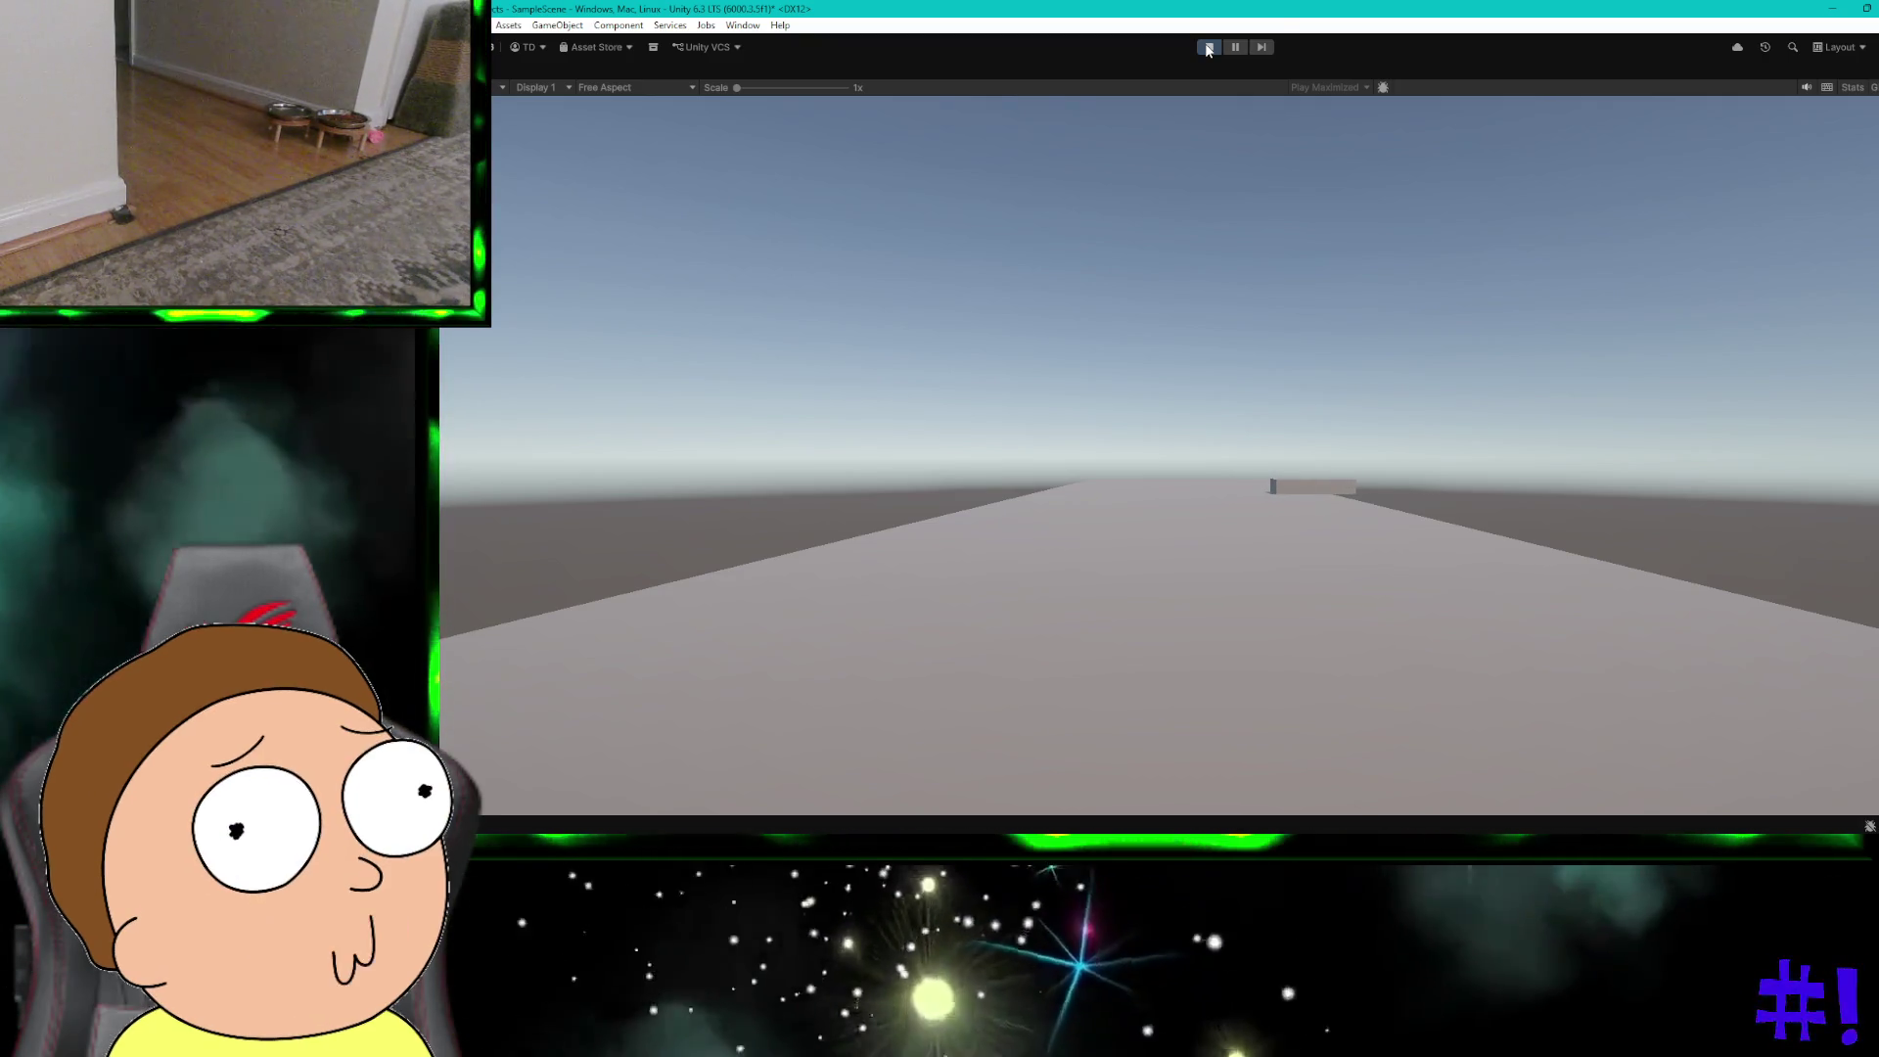
Step: Stop play mode to return to scene editing
click(1207, 49)
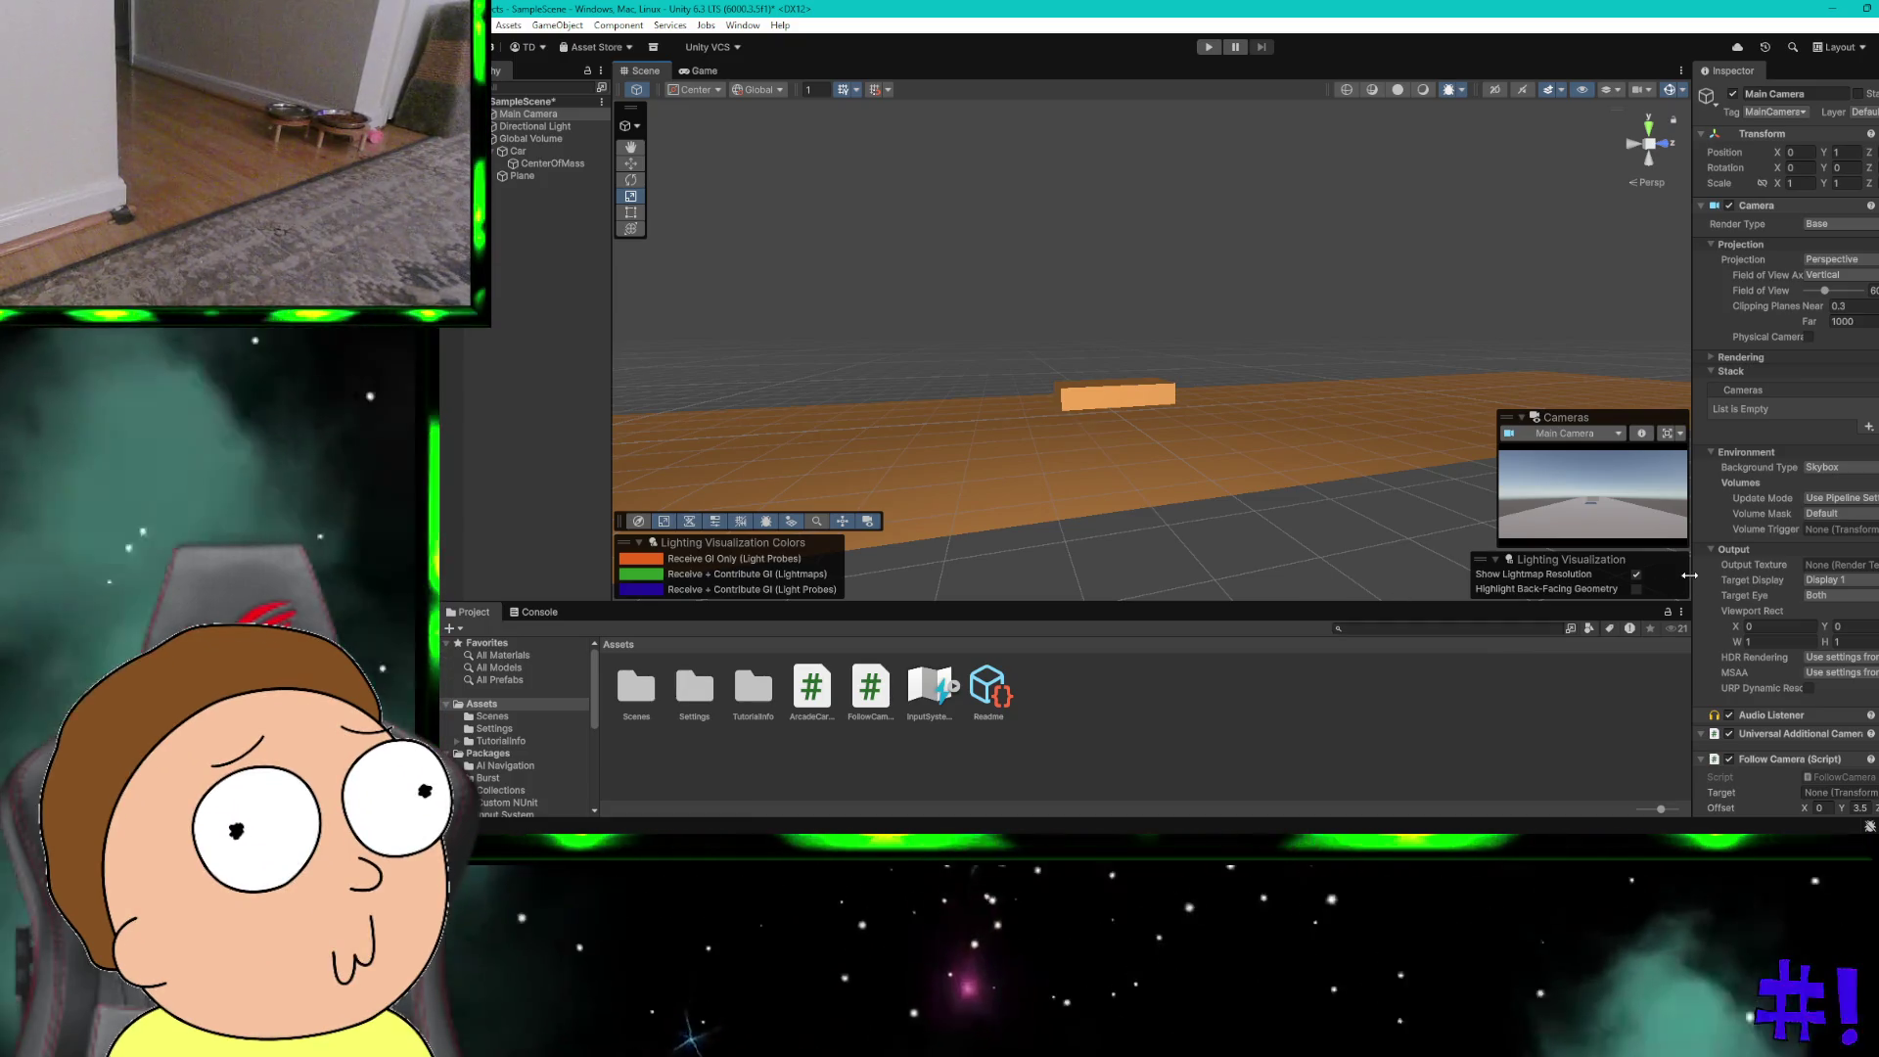
Step: Set the Main Camera's Follow Camera Target to the Car transform, keeping Y offset 3.5
scroll(1786, 440, down, 3)
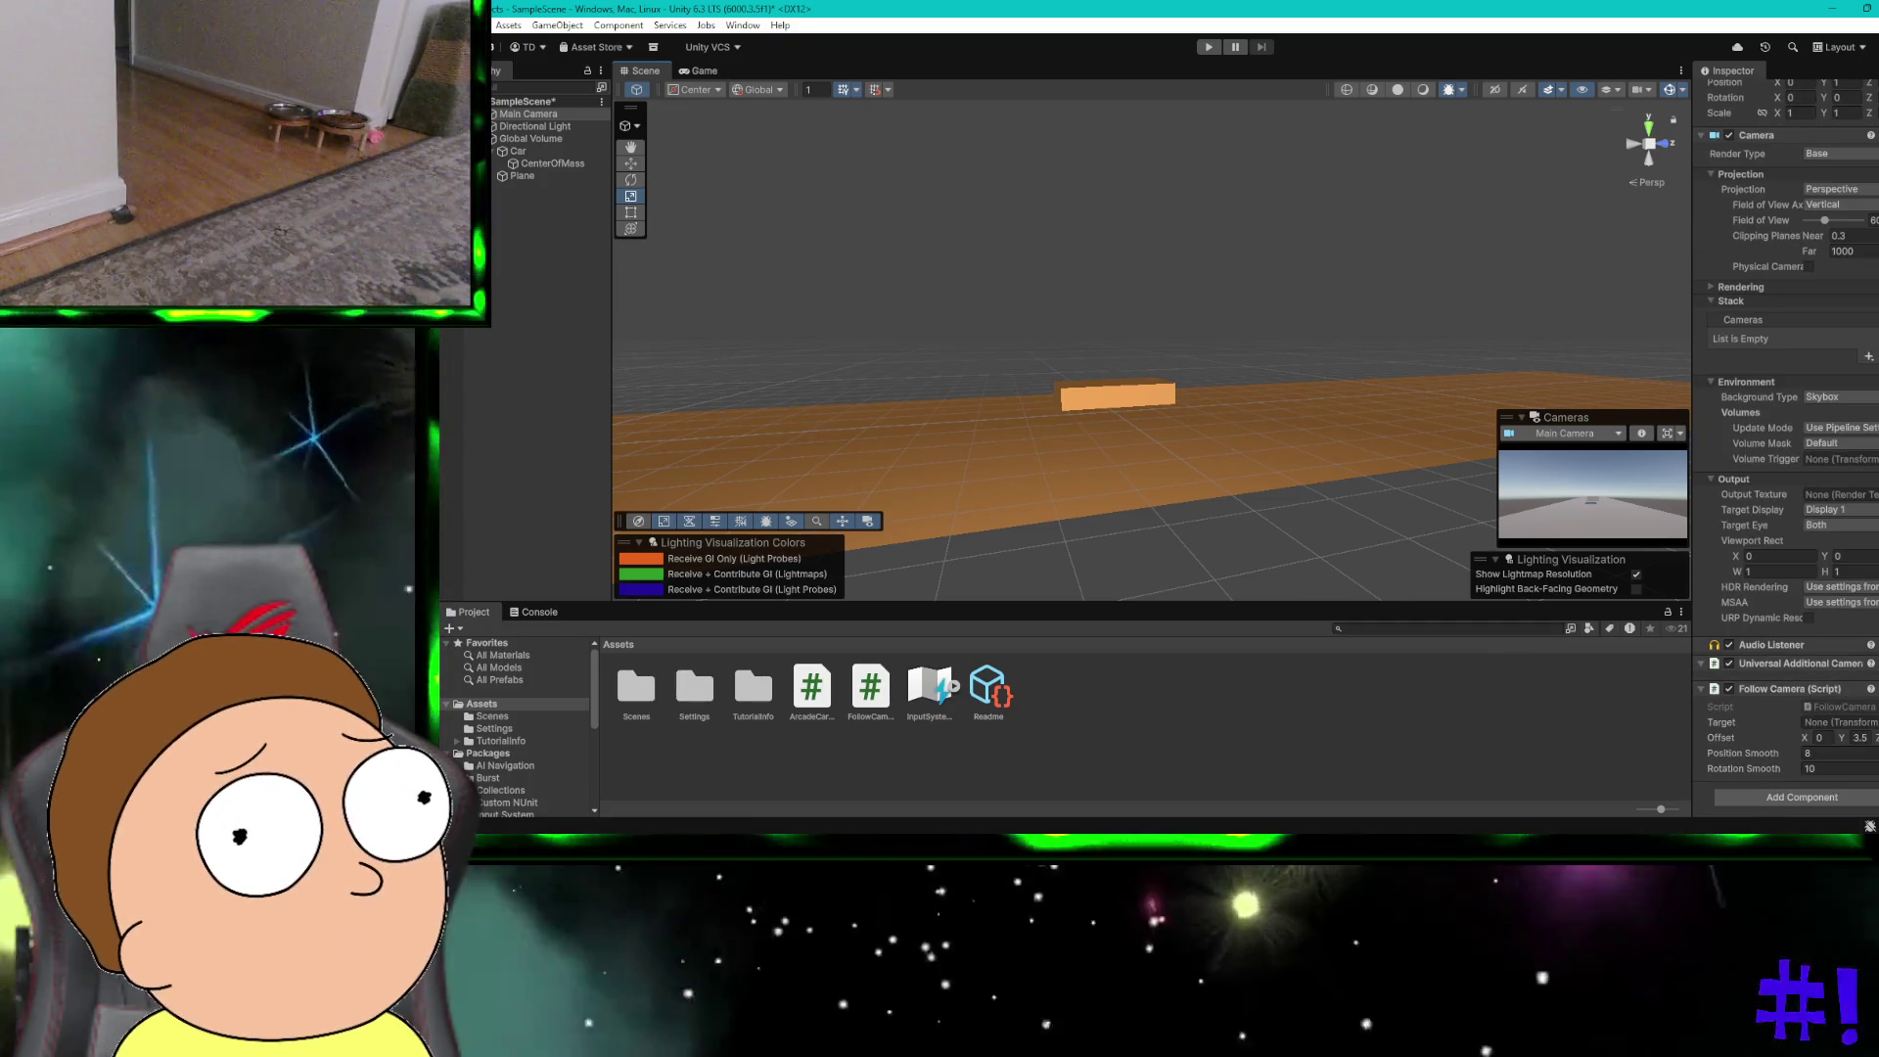
click(1873, 722)
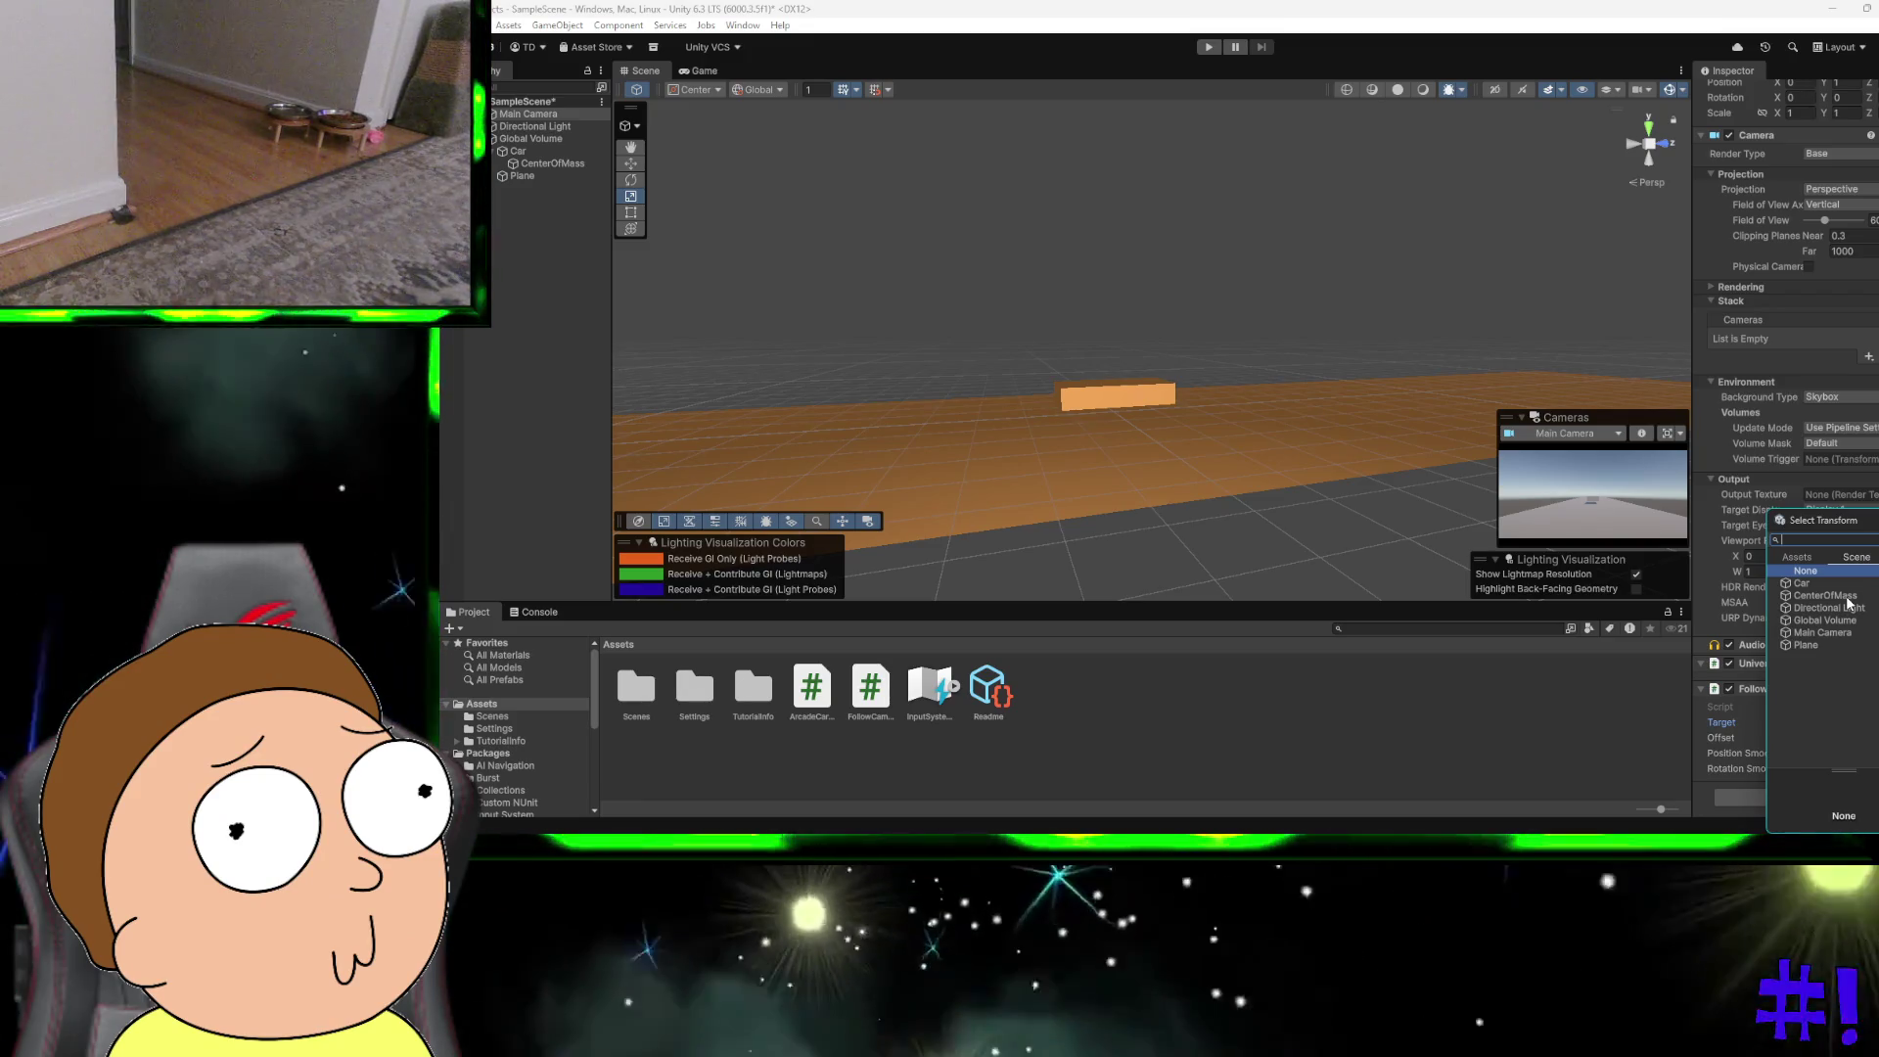
click(1828, 633)
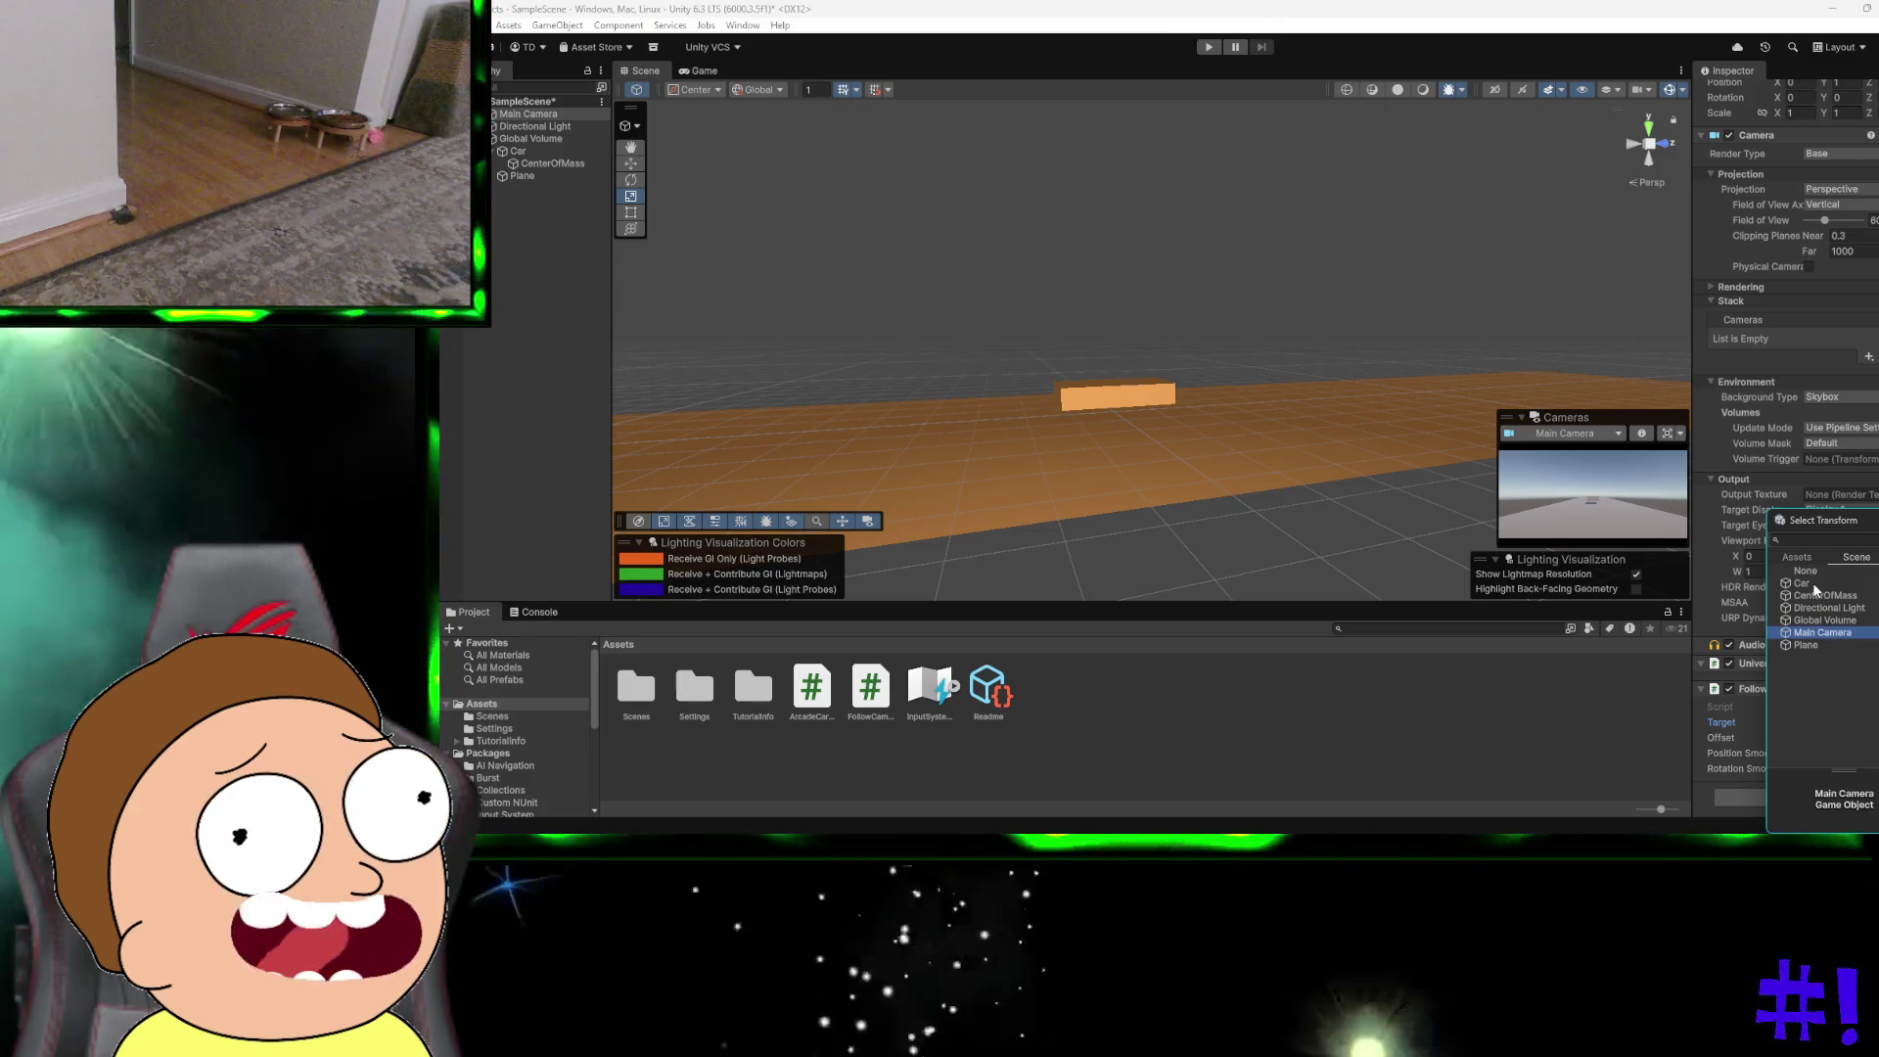
double_click(1812, 584)
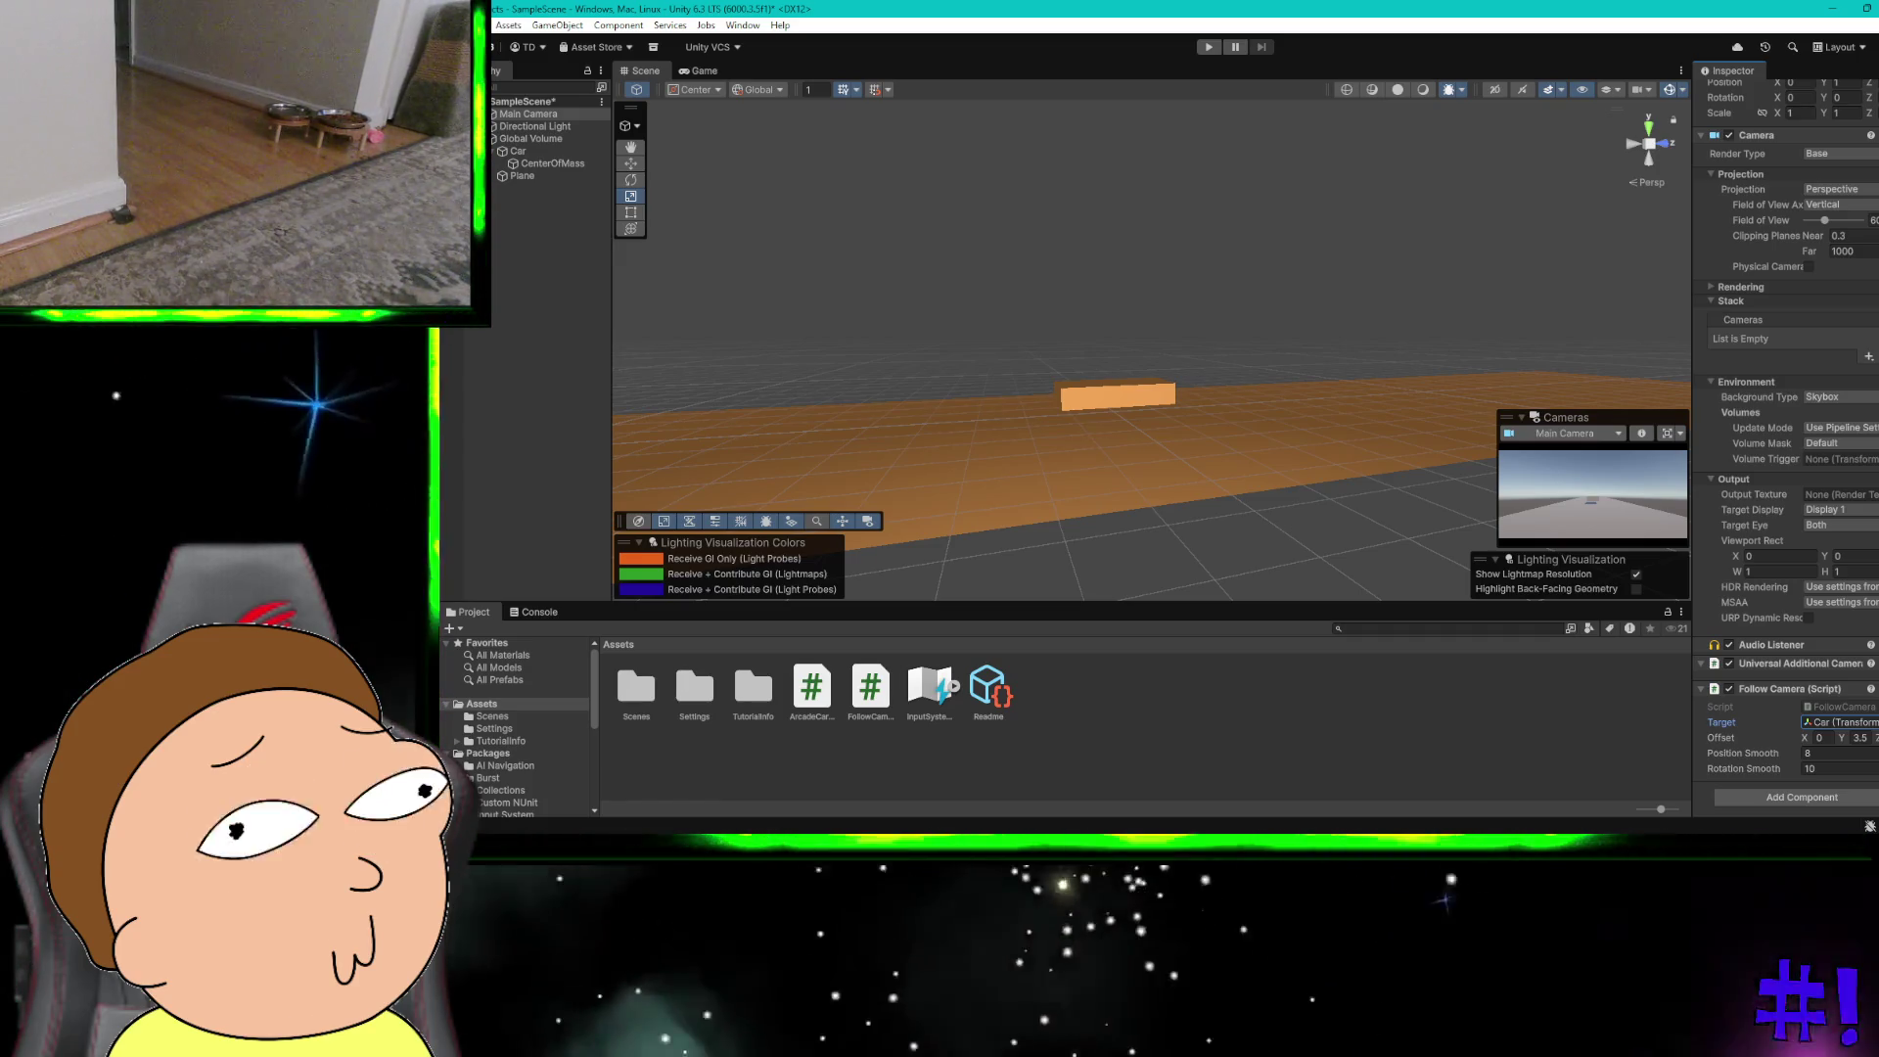
click(1720, 738)
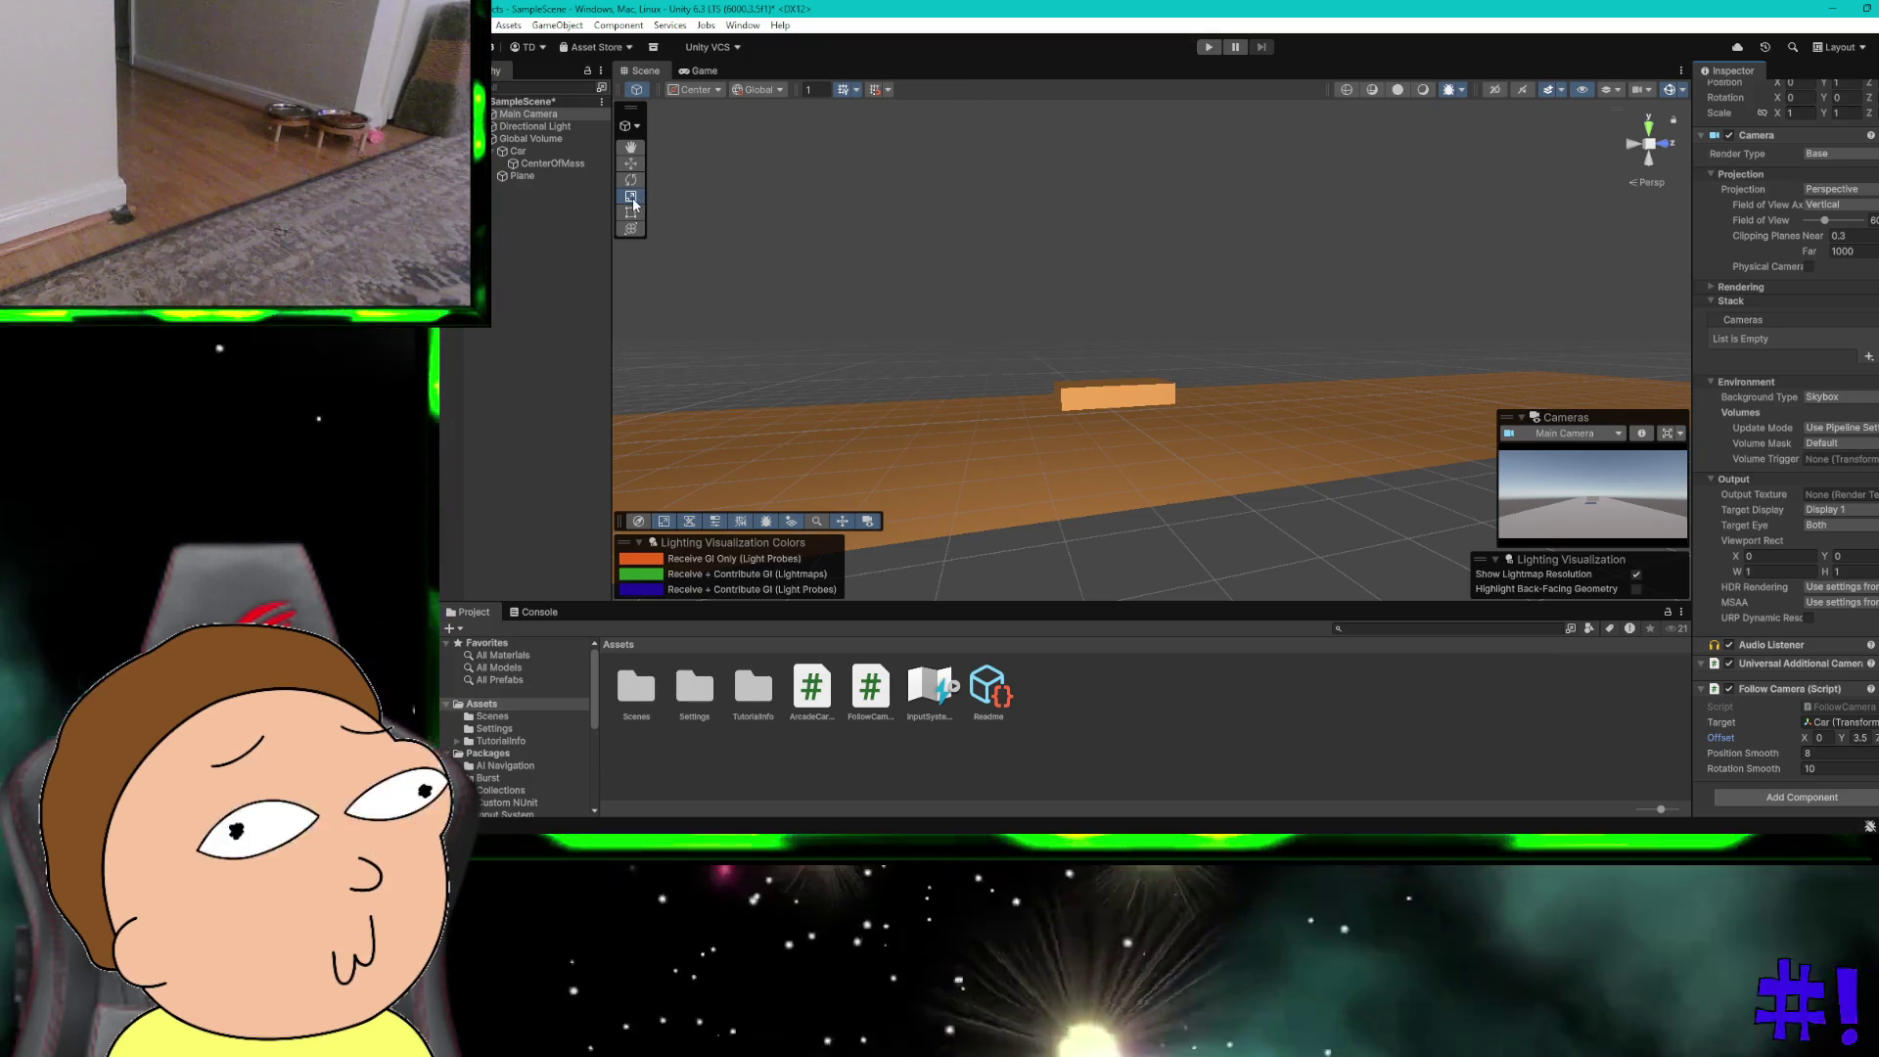
Step: Stretch the ground Plane much longer along X with the scale handle
click(1128, 457)
mouse_move(1171, 421)
mouse_down()
mouse_move(1301, 392)
mouse_move(1487, 396)
mouse_up()
scroll(1565, 362, down, 3)
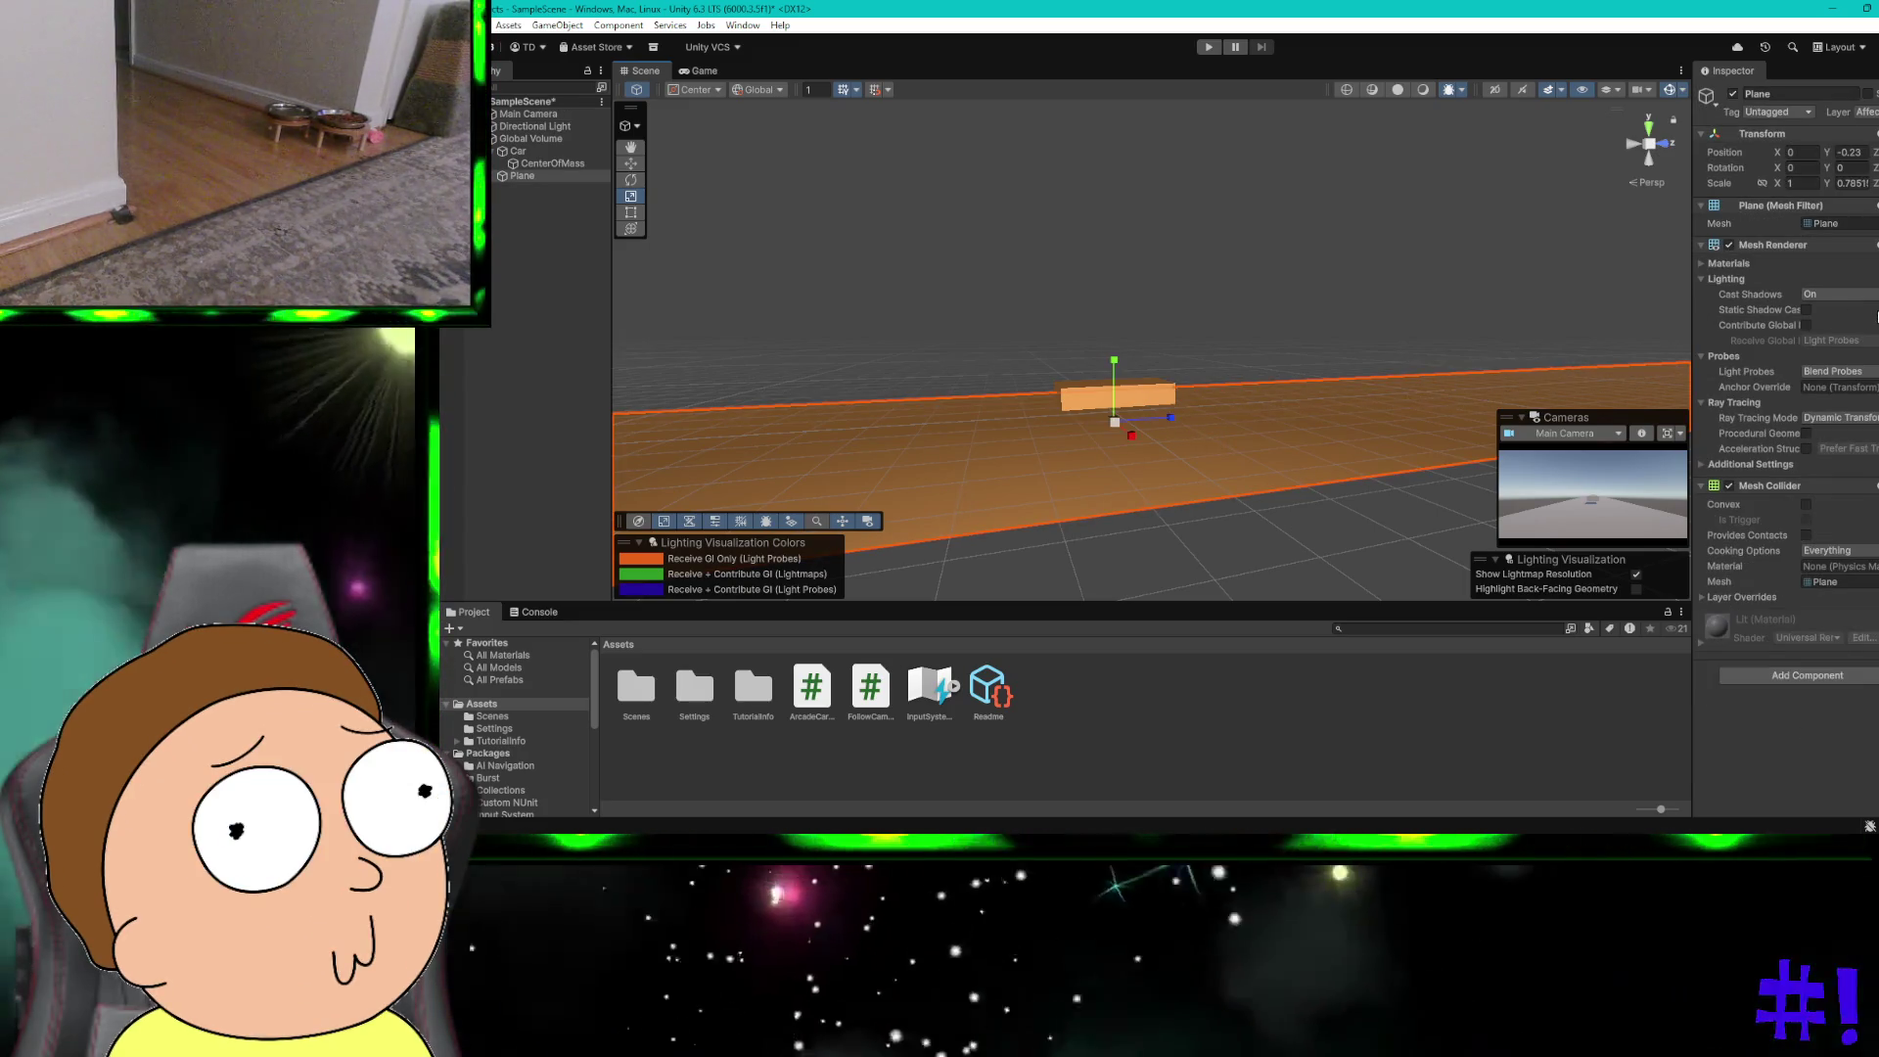
scroll(1454, 374, up, 2)
scroll(1454, 374, down, 2)
scroll(1454, 374, down, 1)
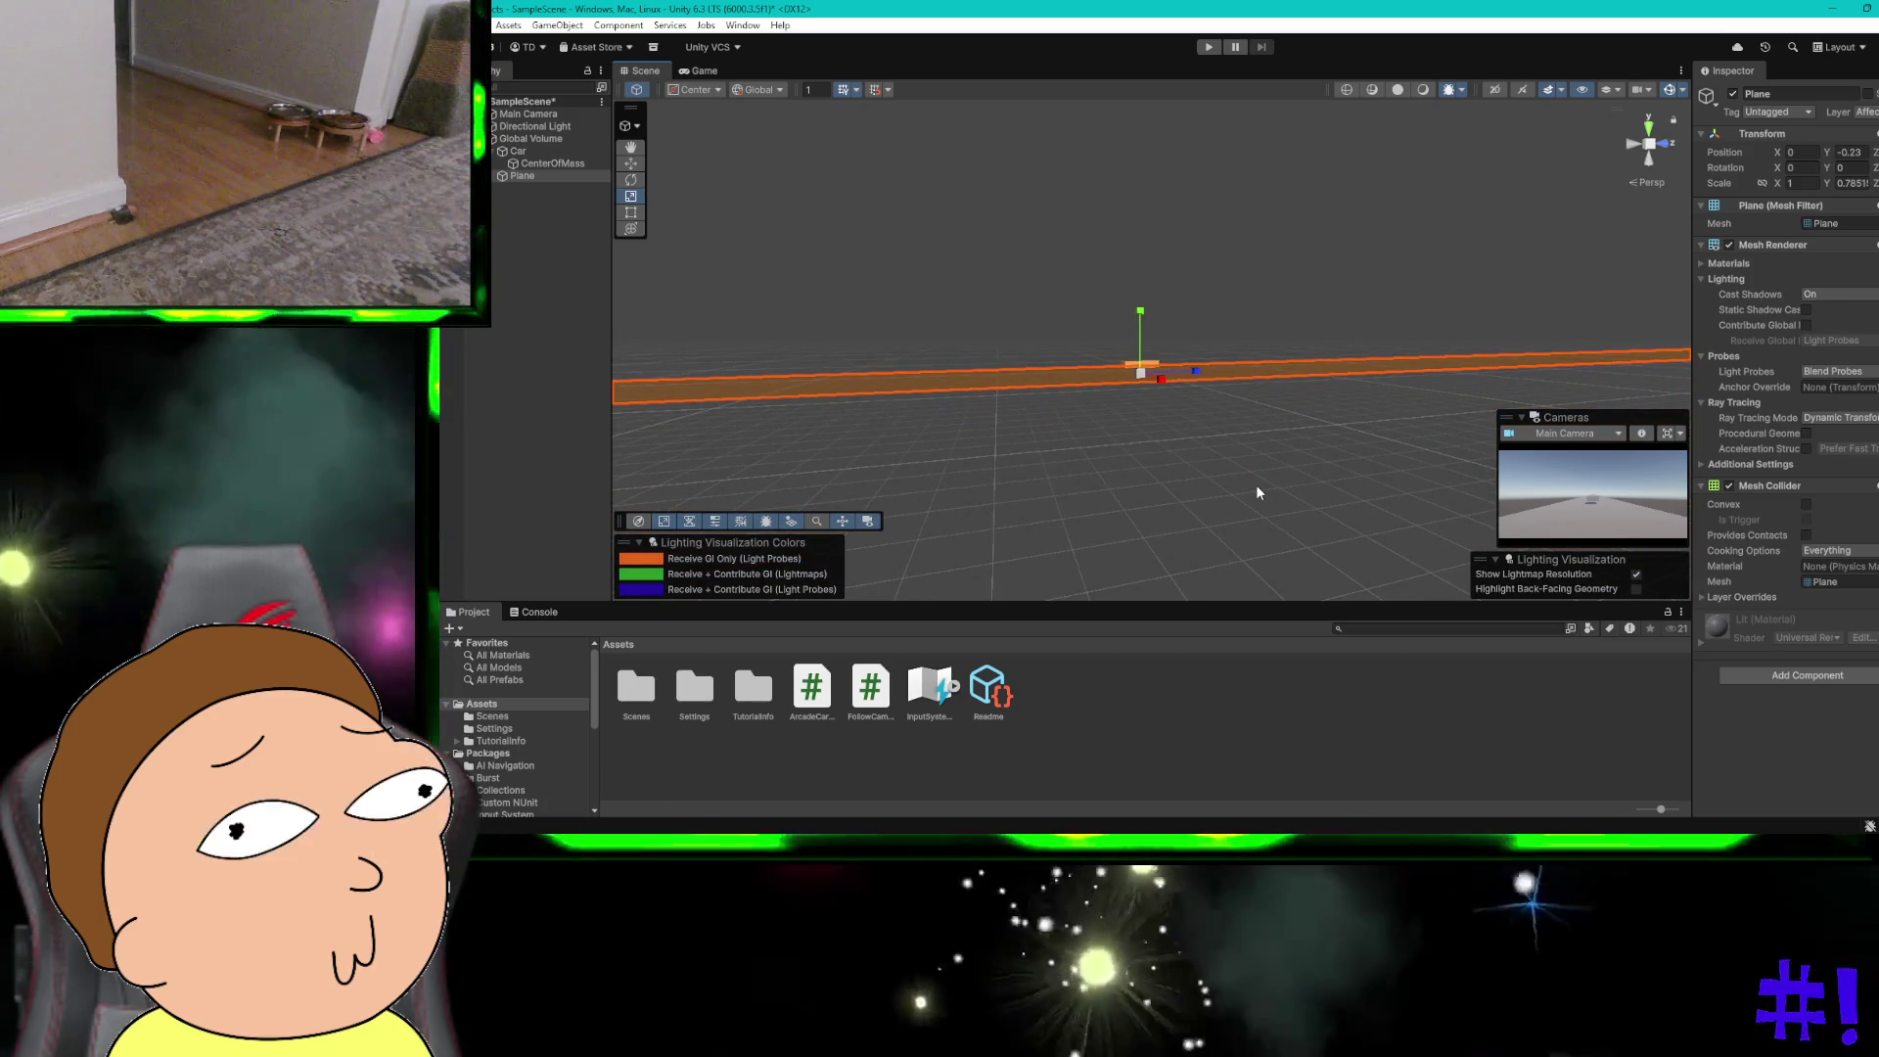
Step: Pan and zoom the Scene view to bring the long plane strip back into view
click(632, 148)
mouse_move(852, 185)
mouse_down()
mouse_move(910, 424)
mouse_move(910, 349)
mouse_up()
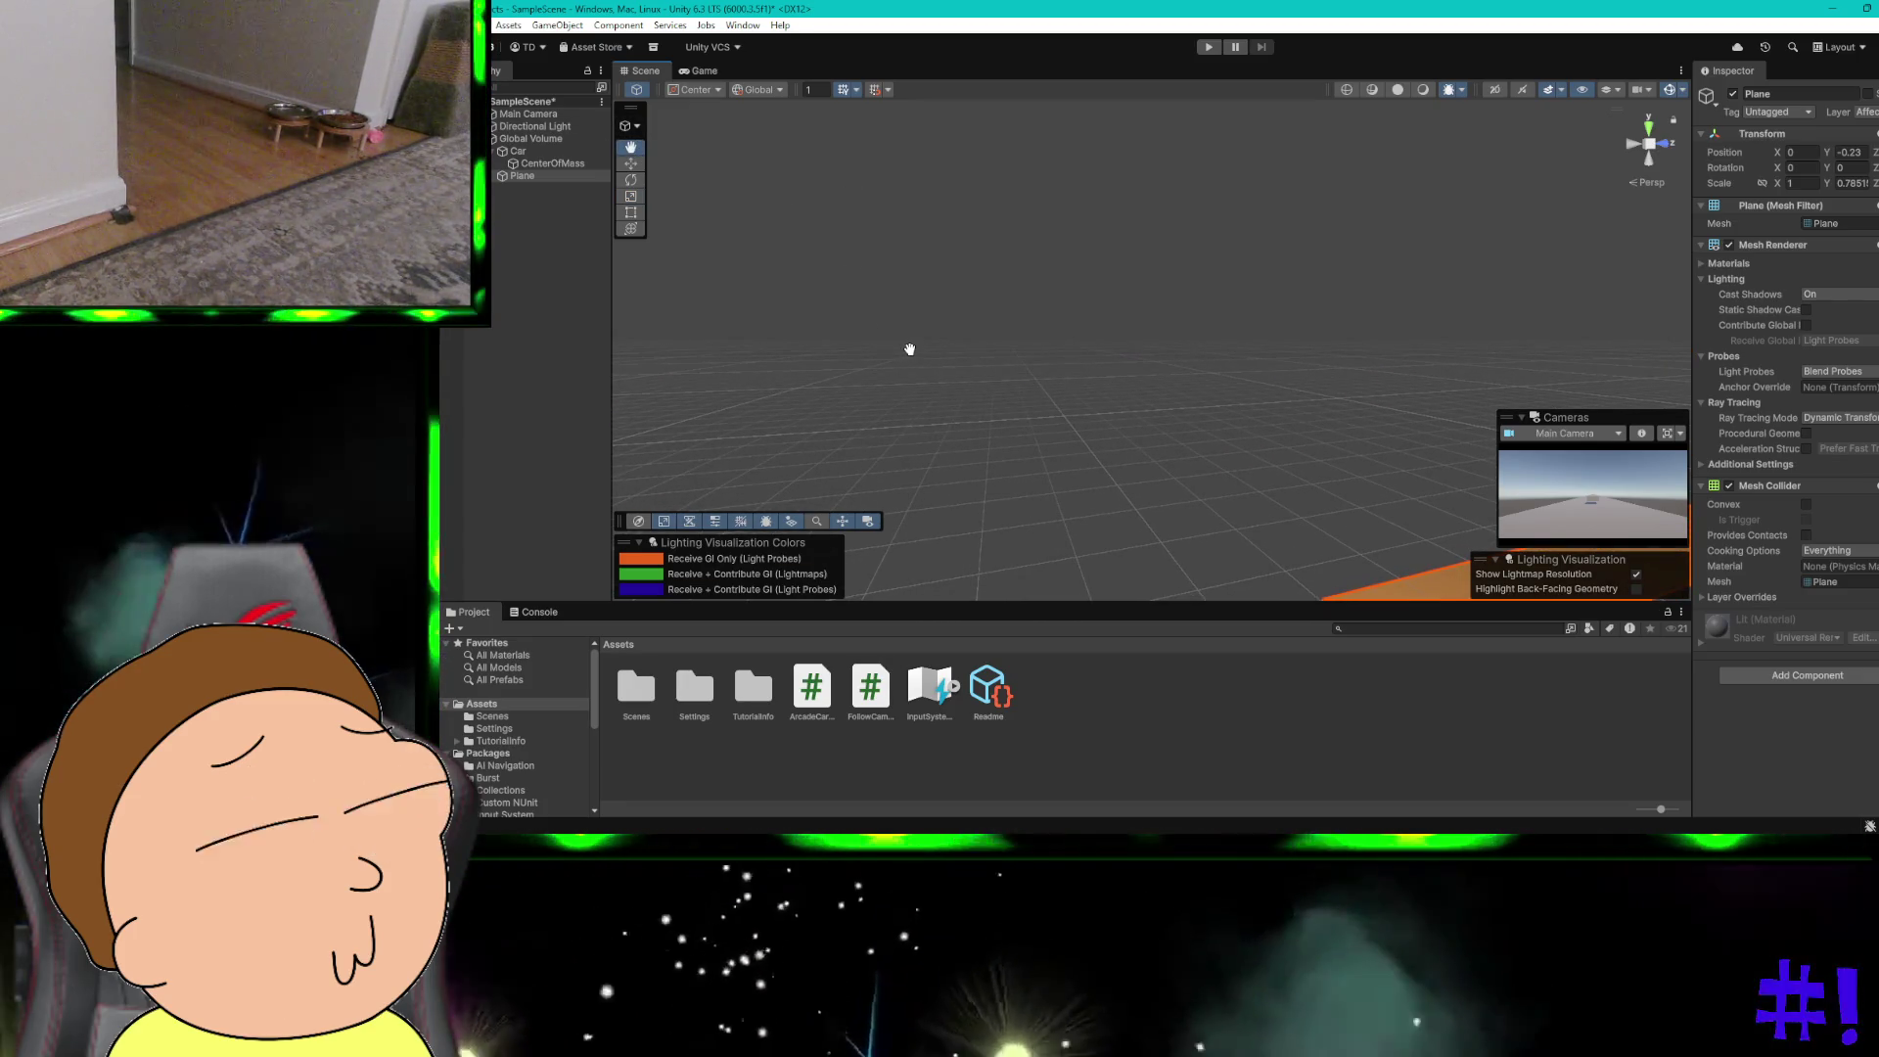
key(super+s)
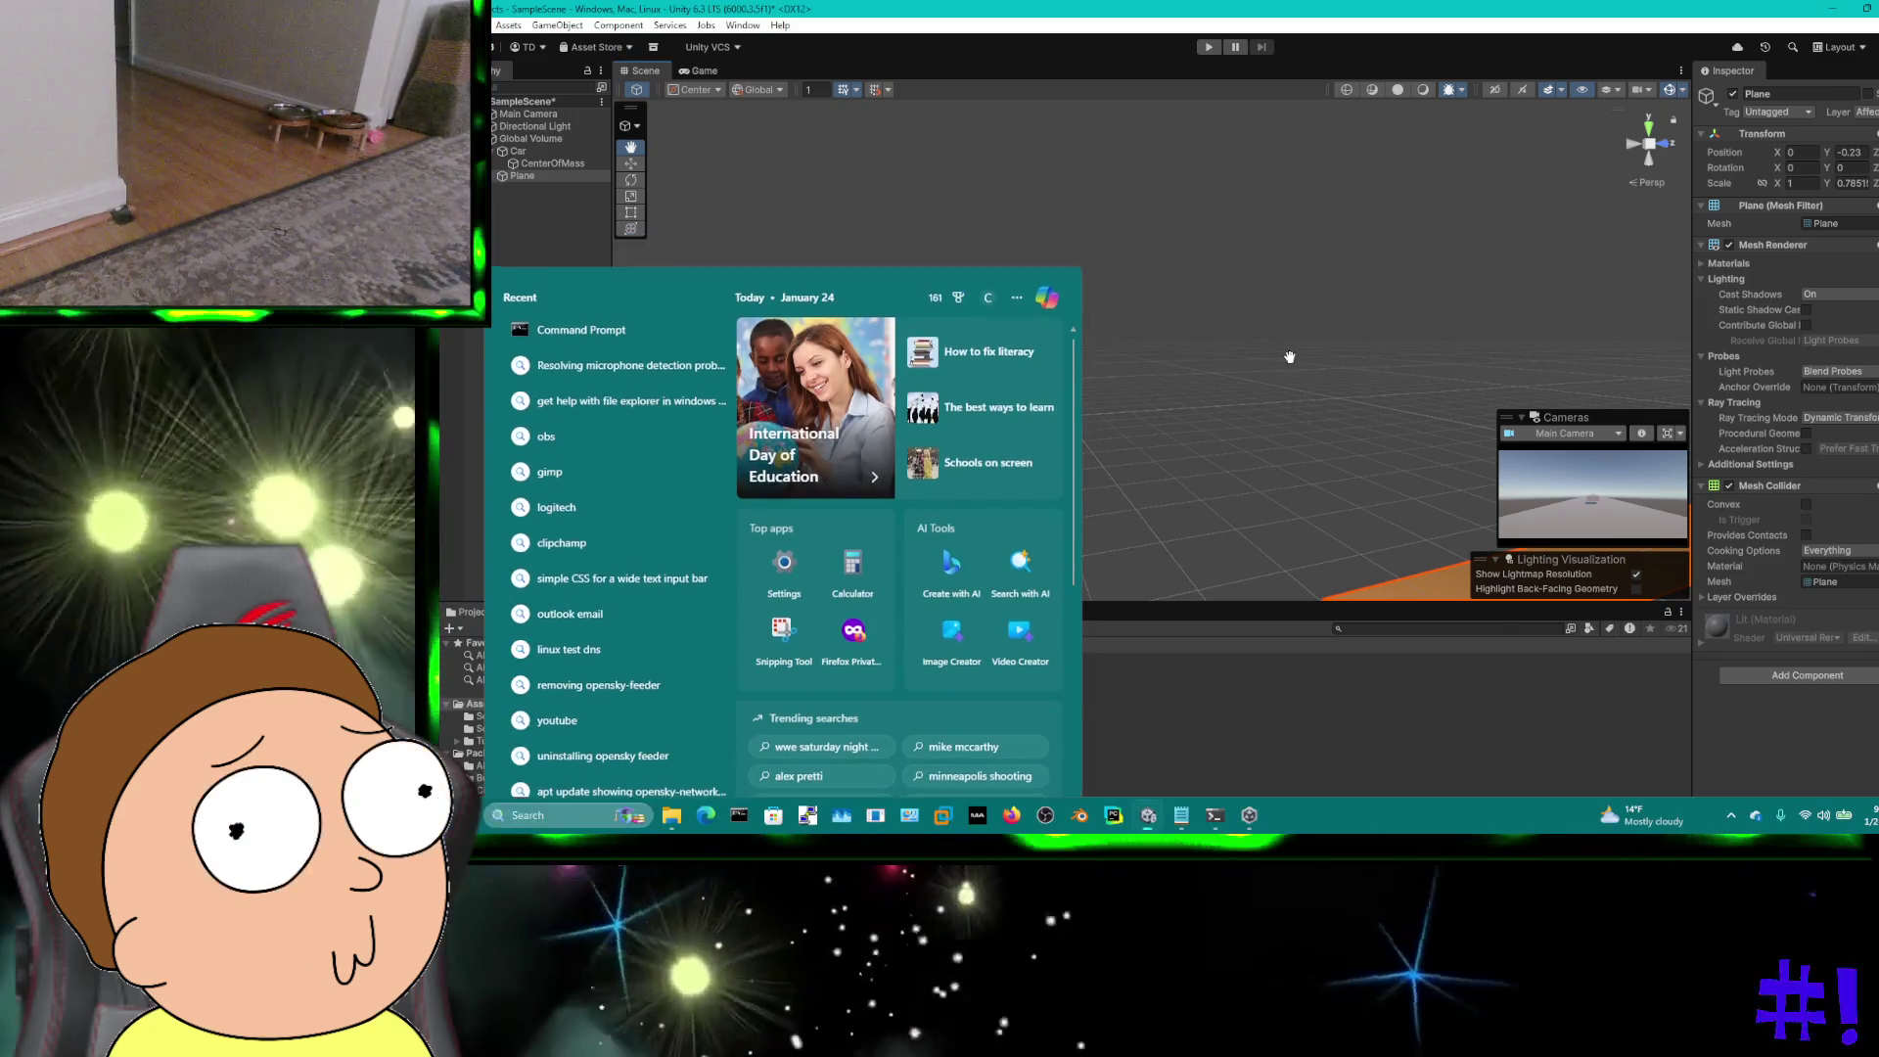
right_click(1283, 348)
right_click(1165, 342)
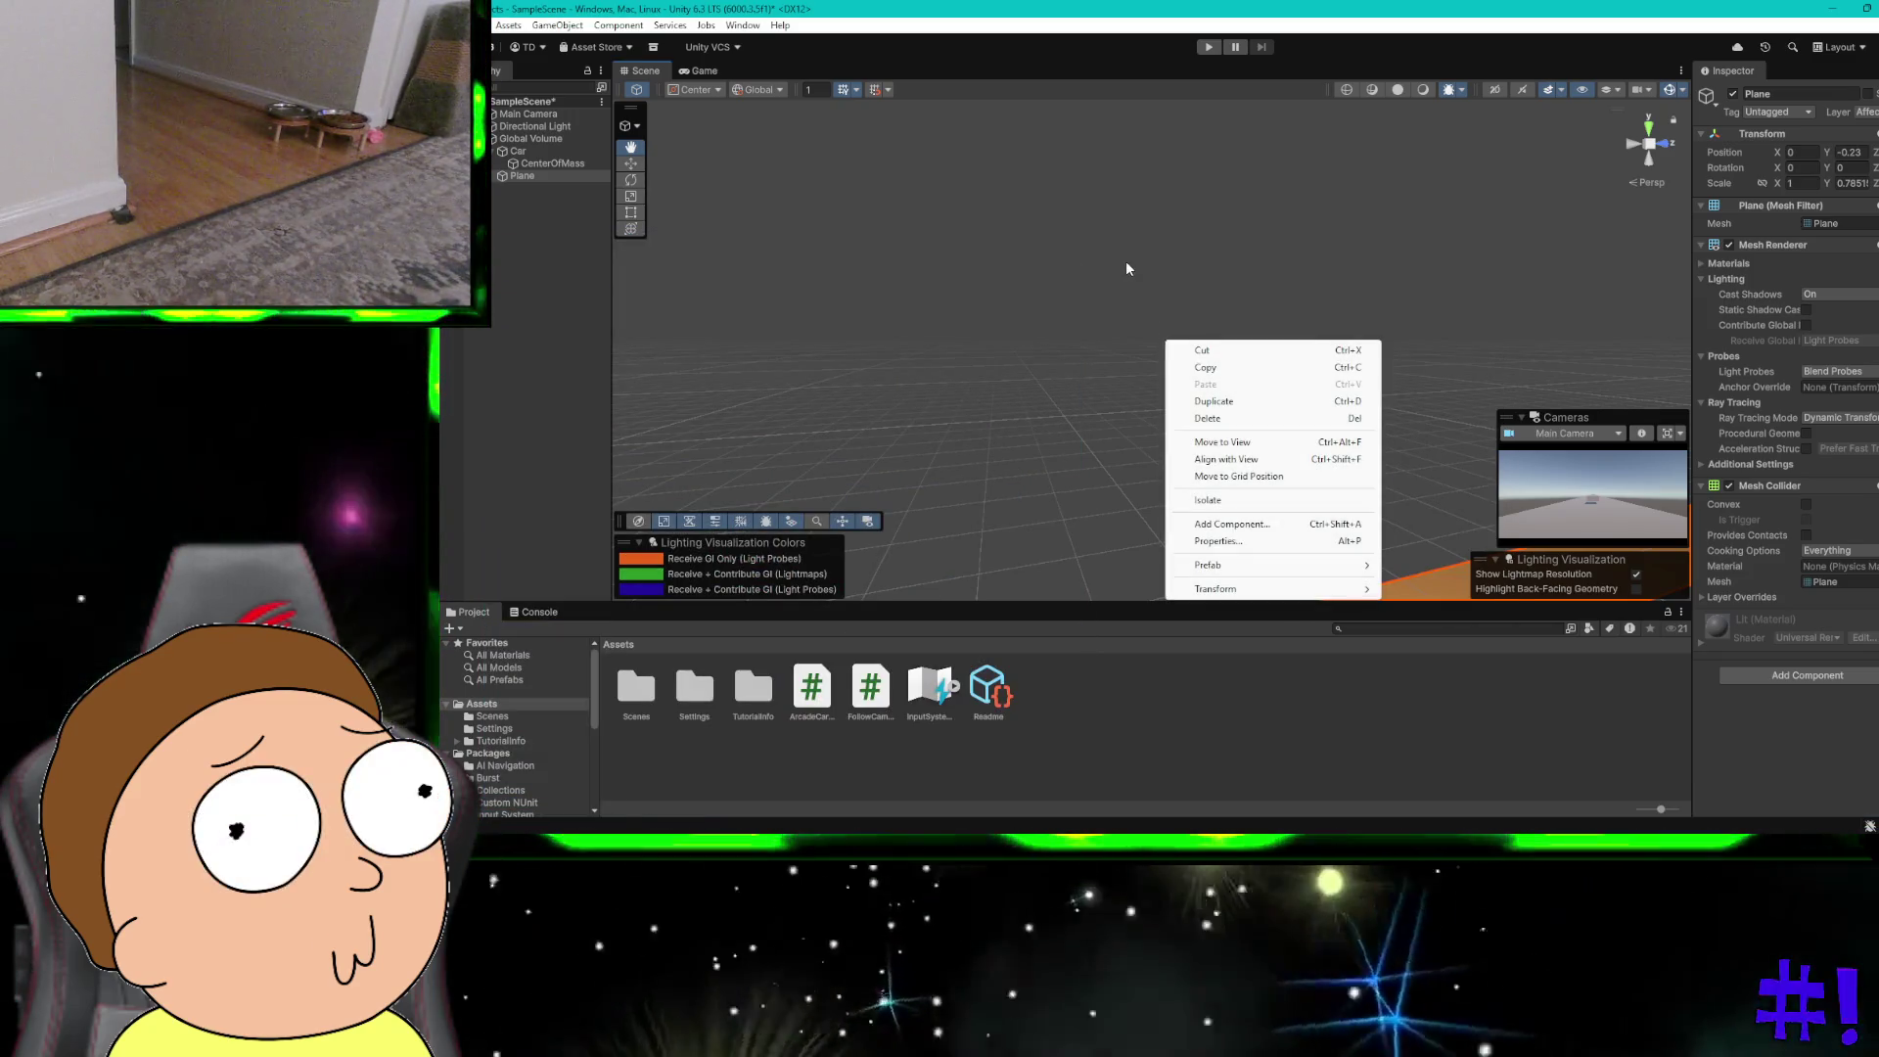
right_click(1113, 245)
right_click(1089, 214)
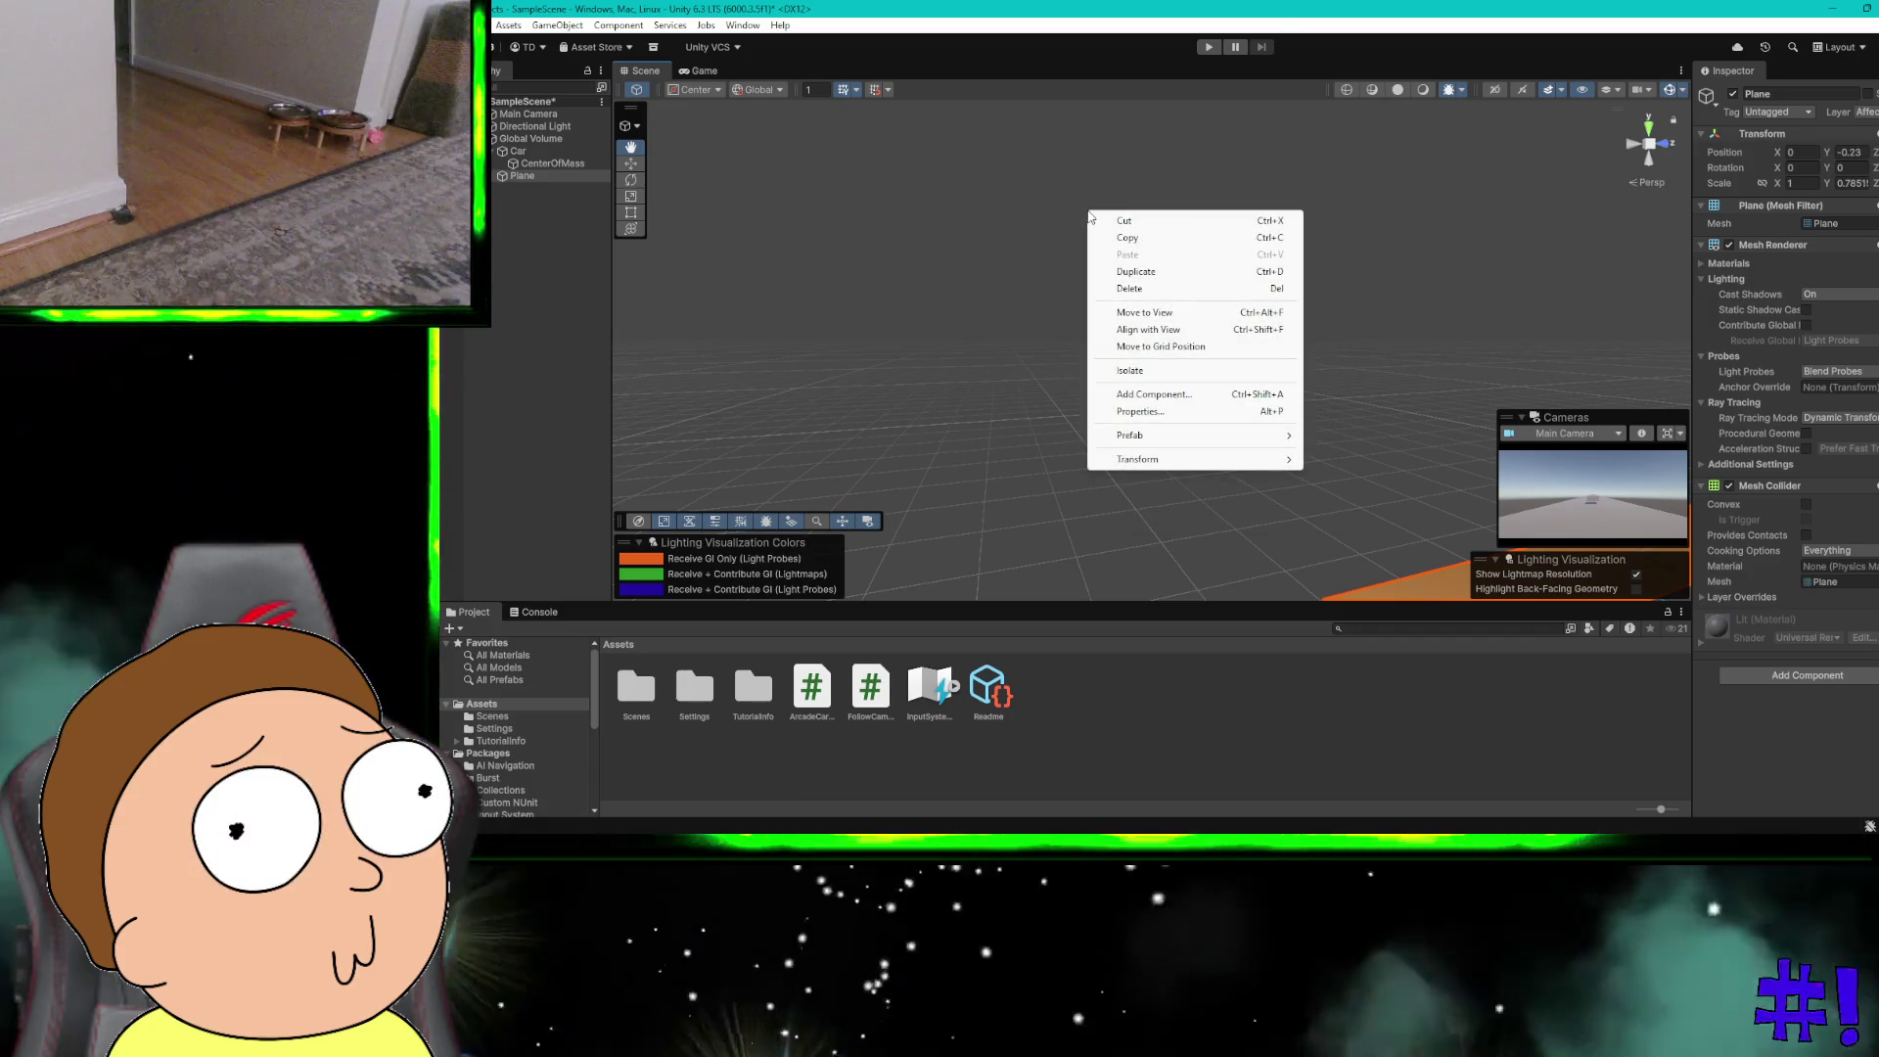
click(978, 210)
key(super)
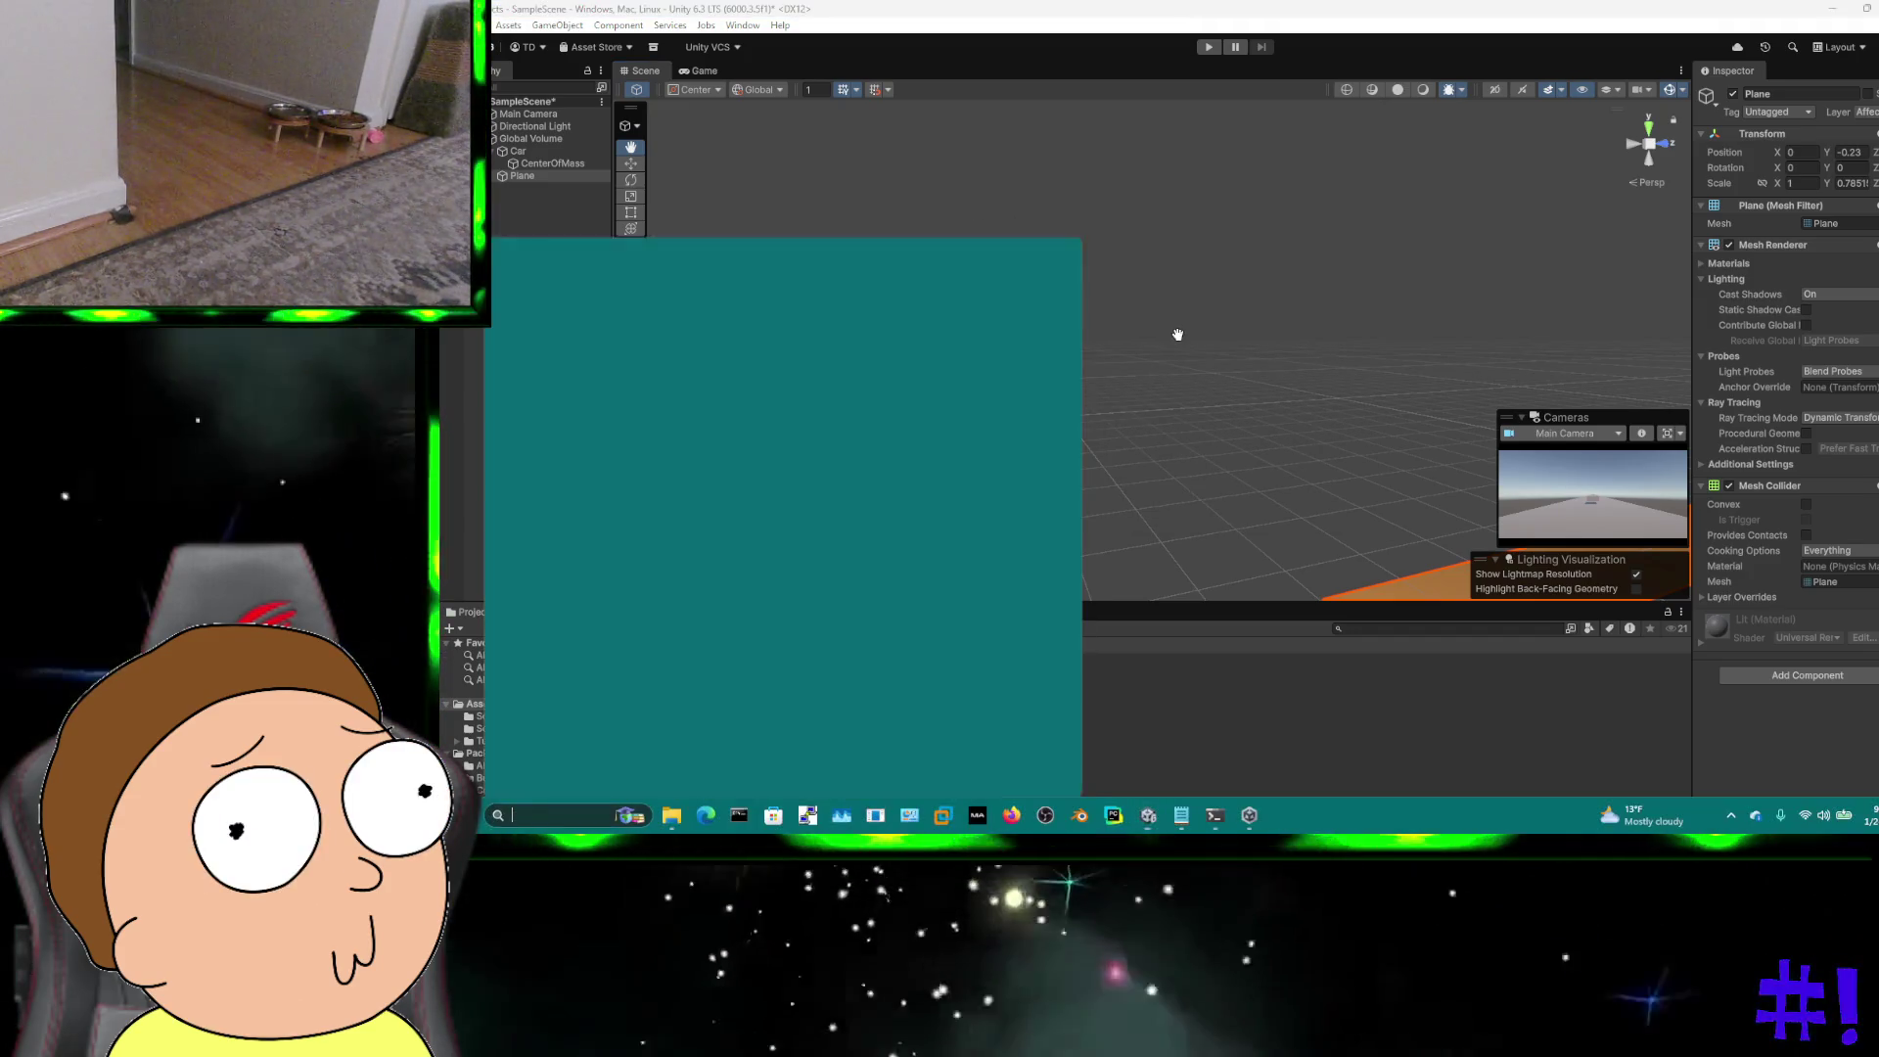
right_click(1173, 311)
mouse_move(1170, 307)
mouse_down()
mouse_move(1170, 189)
mouse_move(1192, 290)
mouse_move(1220, 294)
mouse_move(767, 290)
mouse_move(987, 336)
mouse_up()
scroll(987, 336, down, 3)
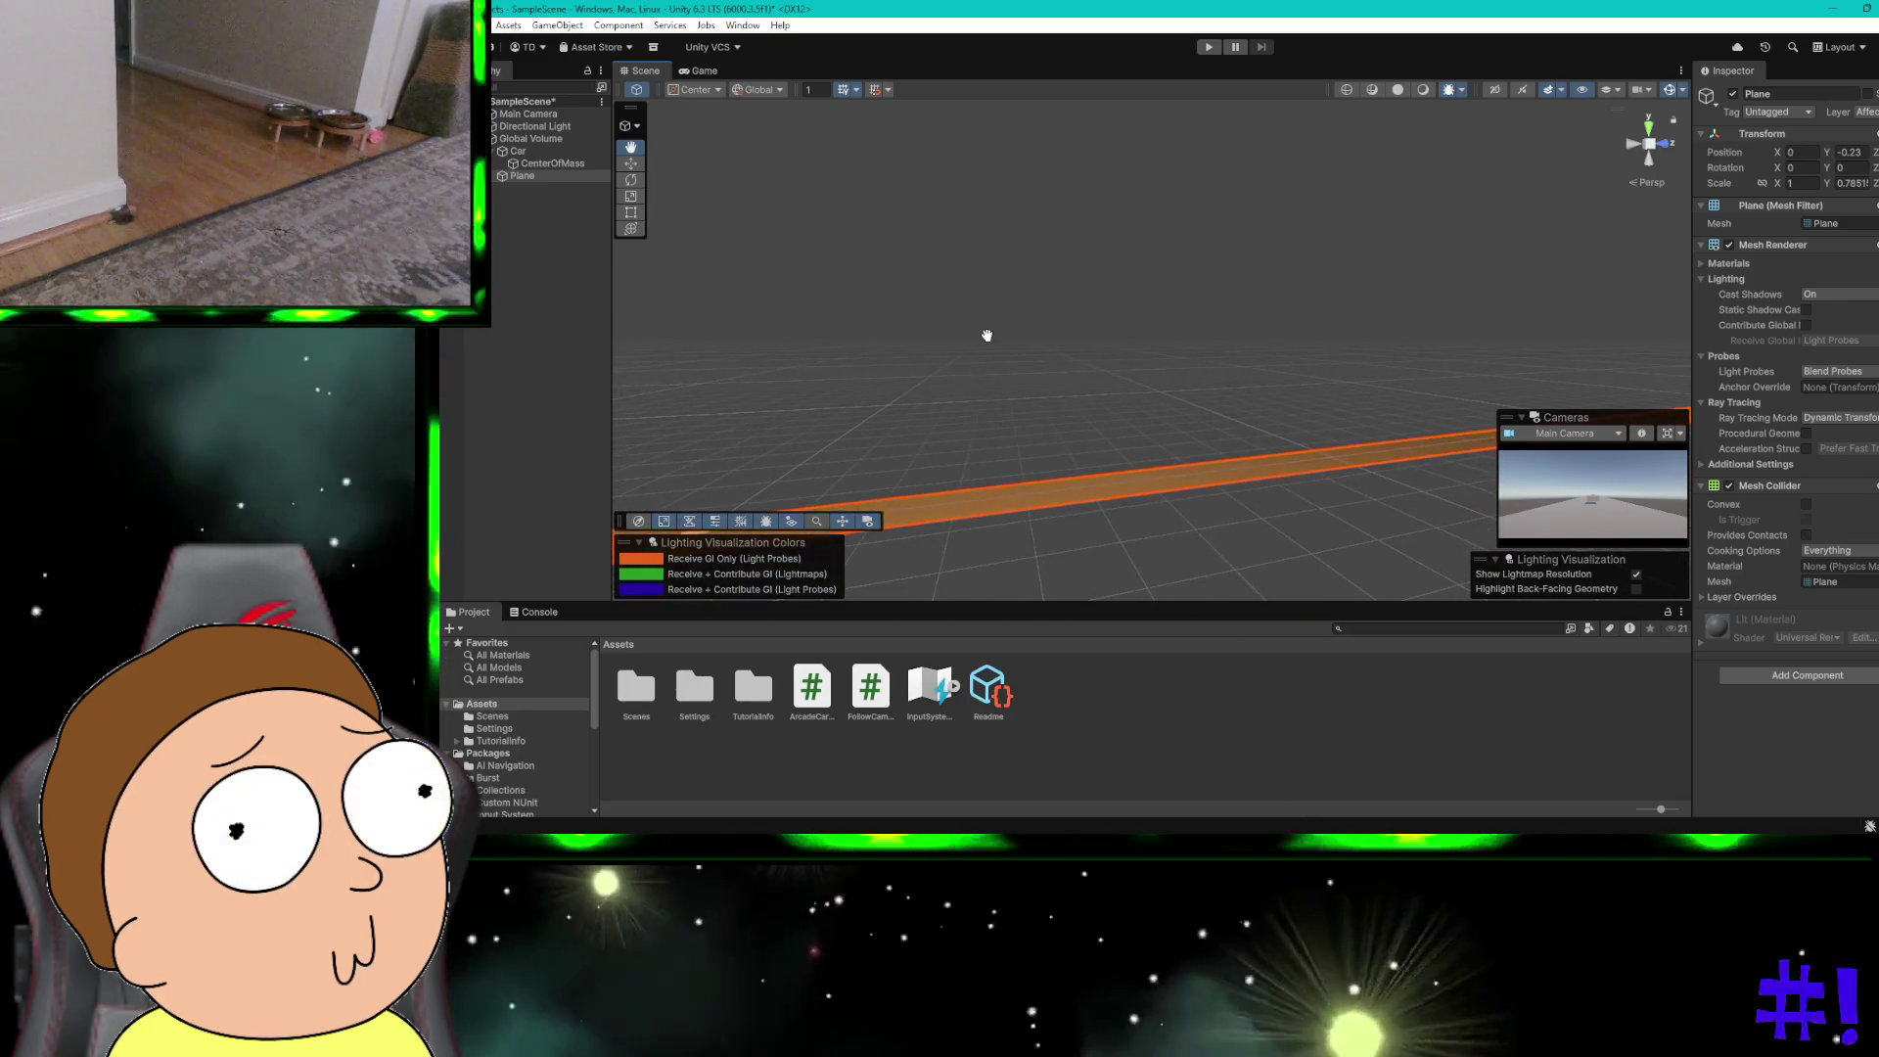
scroll(986, 335, down, 3)
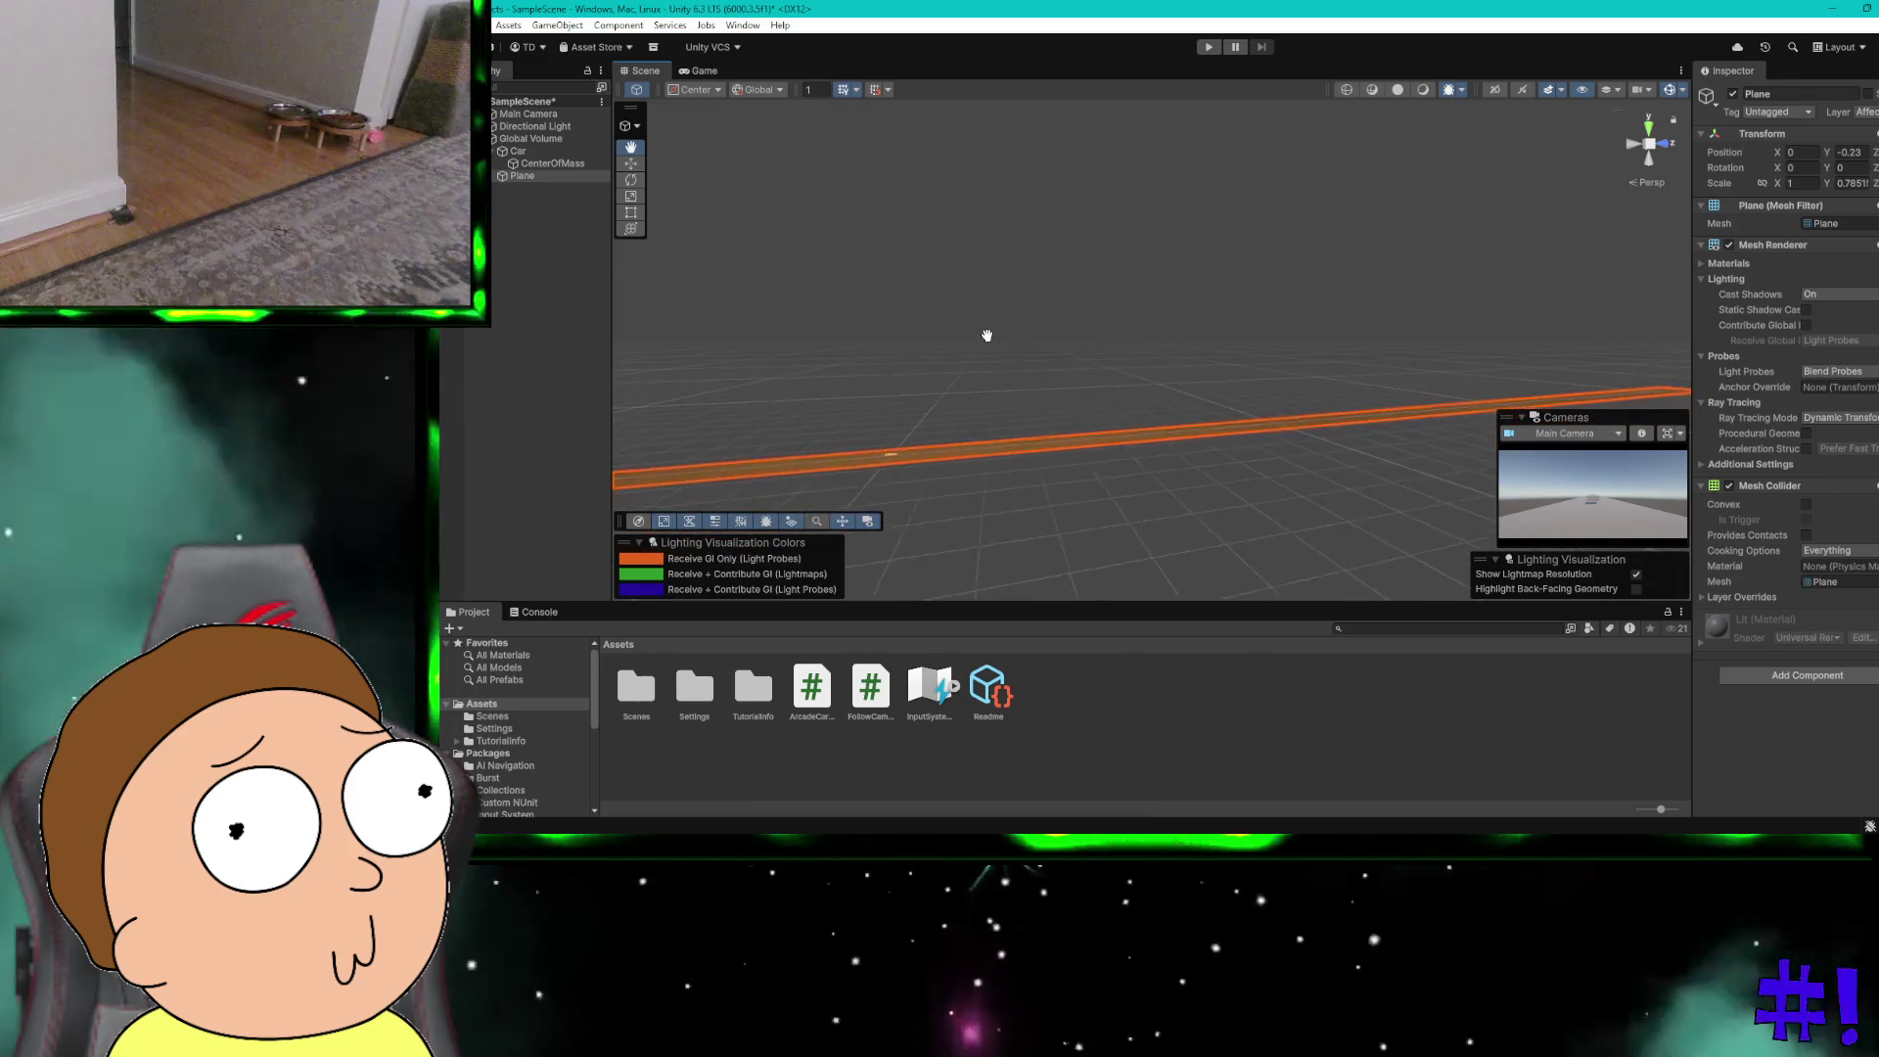
Step: Clear the selection and run play mode to test the follow camera
key(ctrl+a)
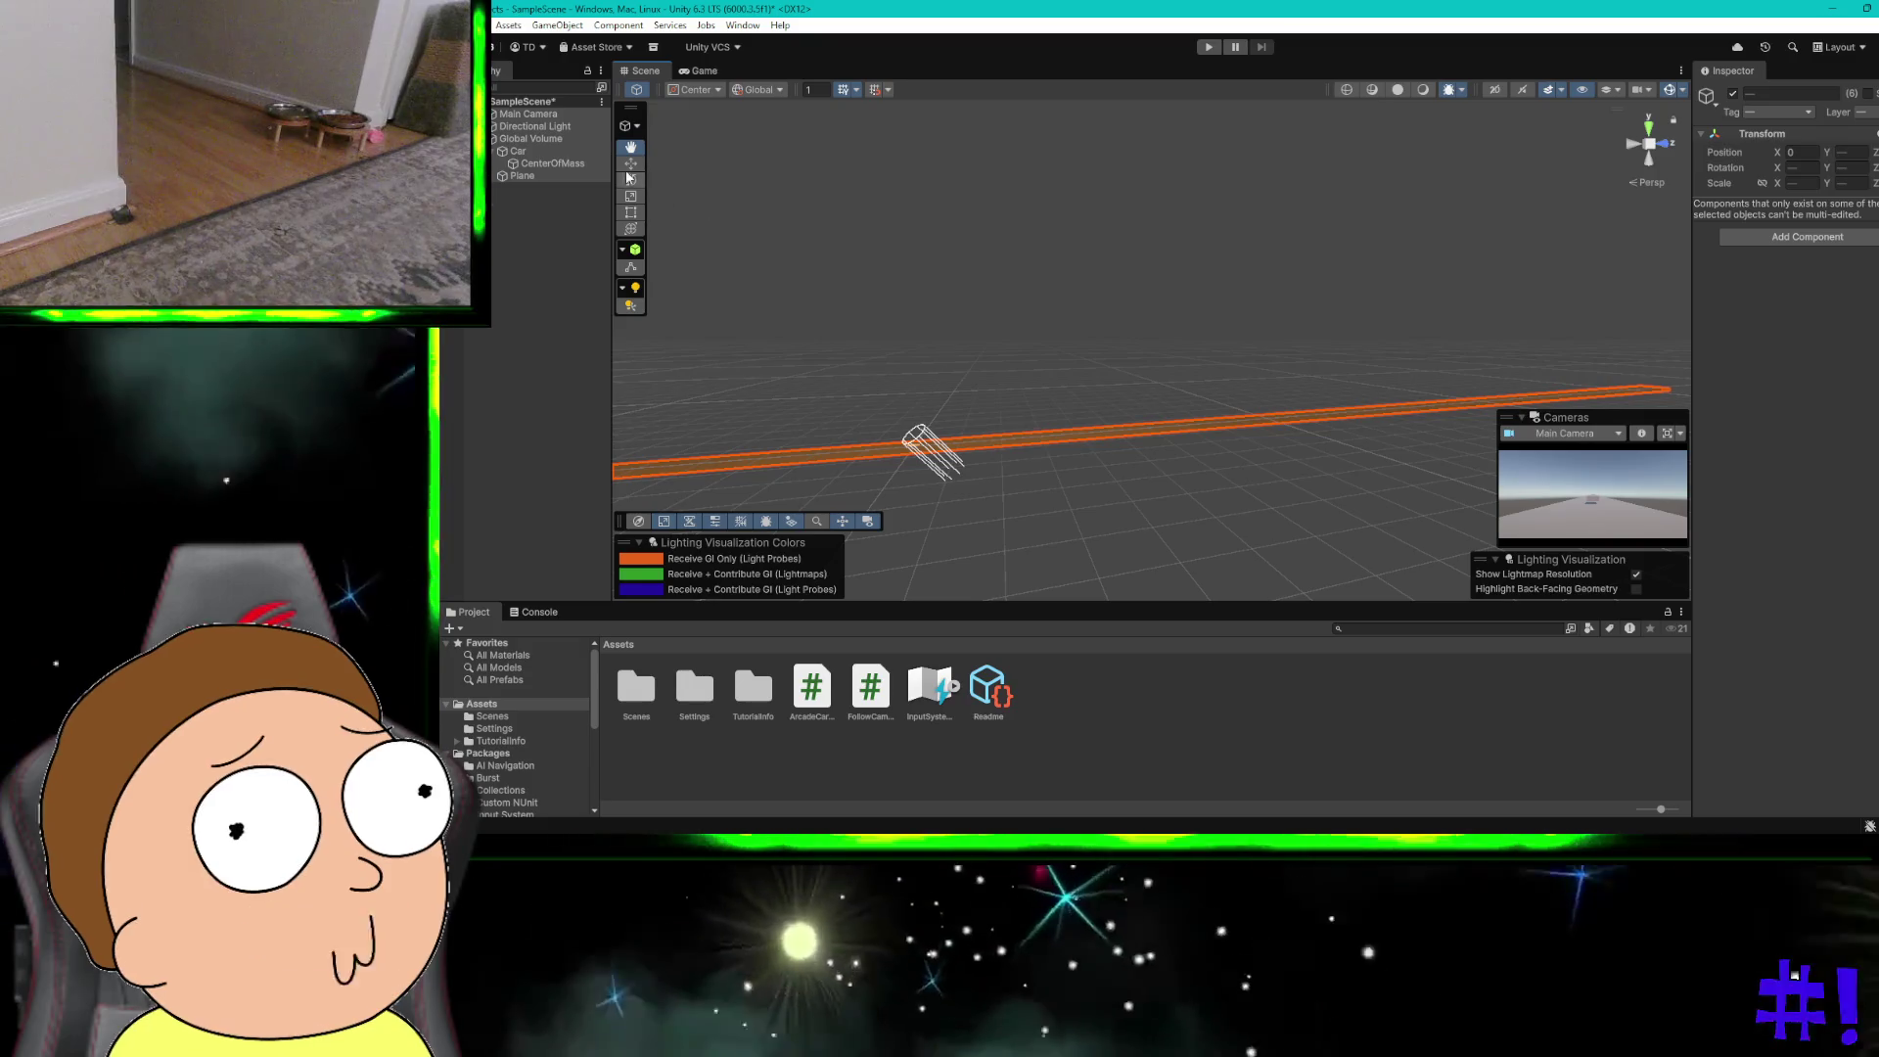
key(w)
click(1044, 279)
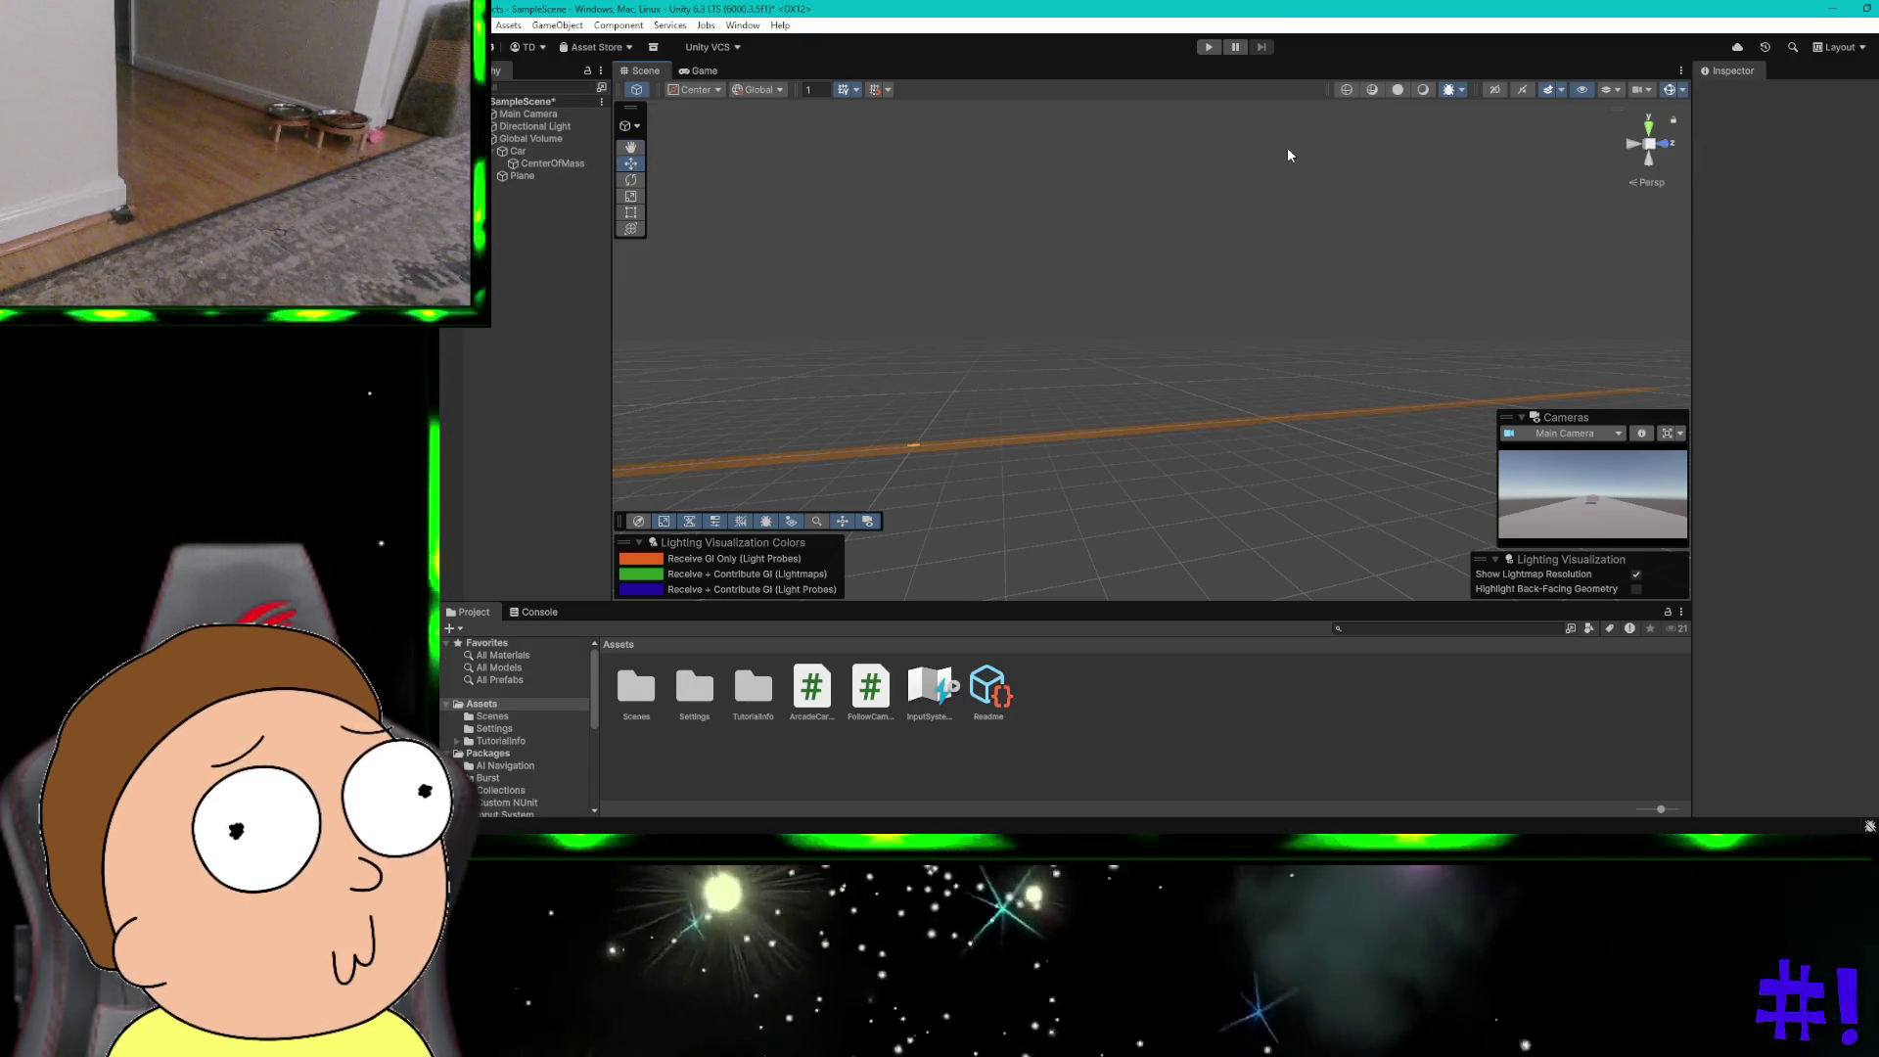
click(1208, 47)
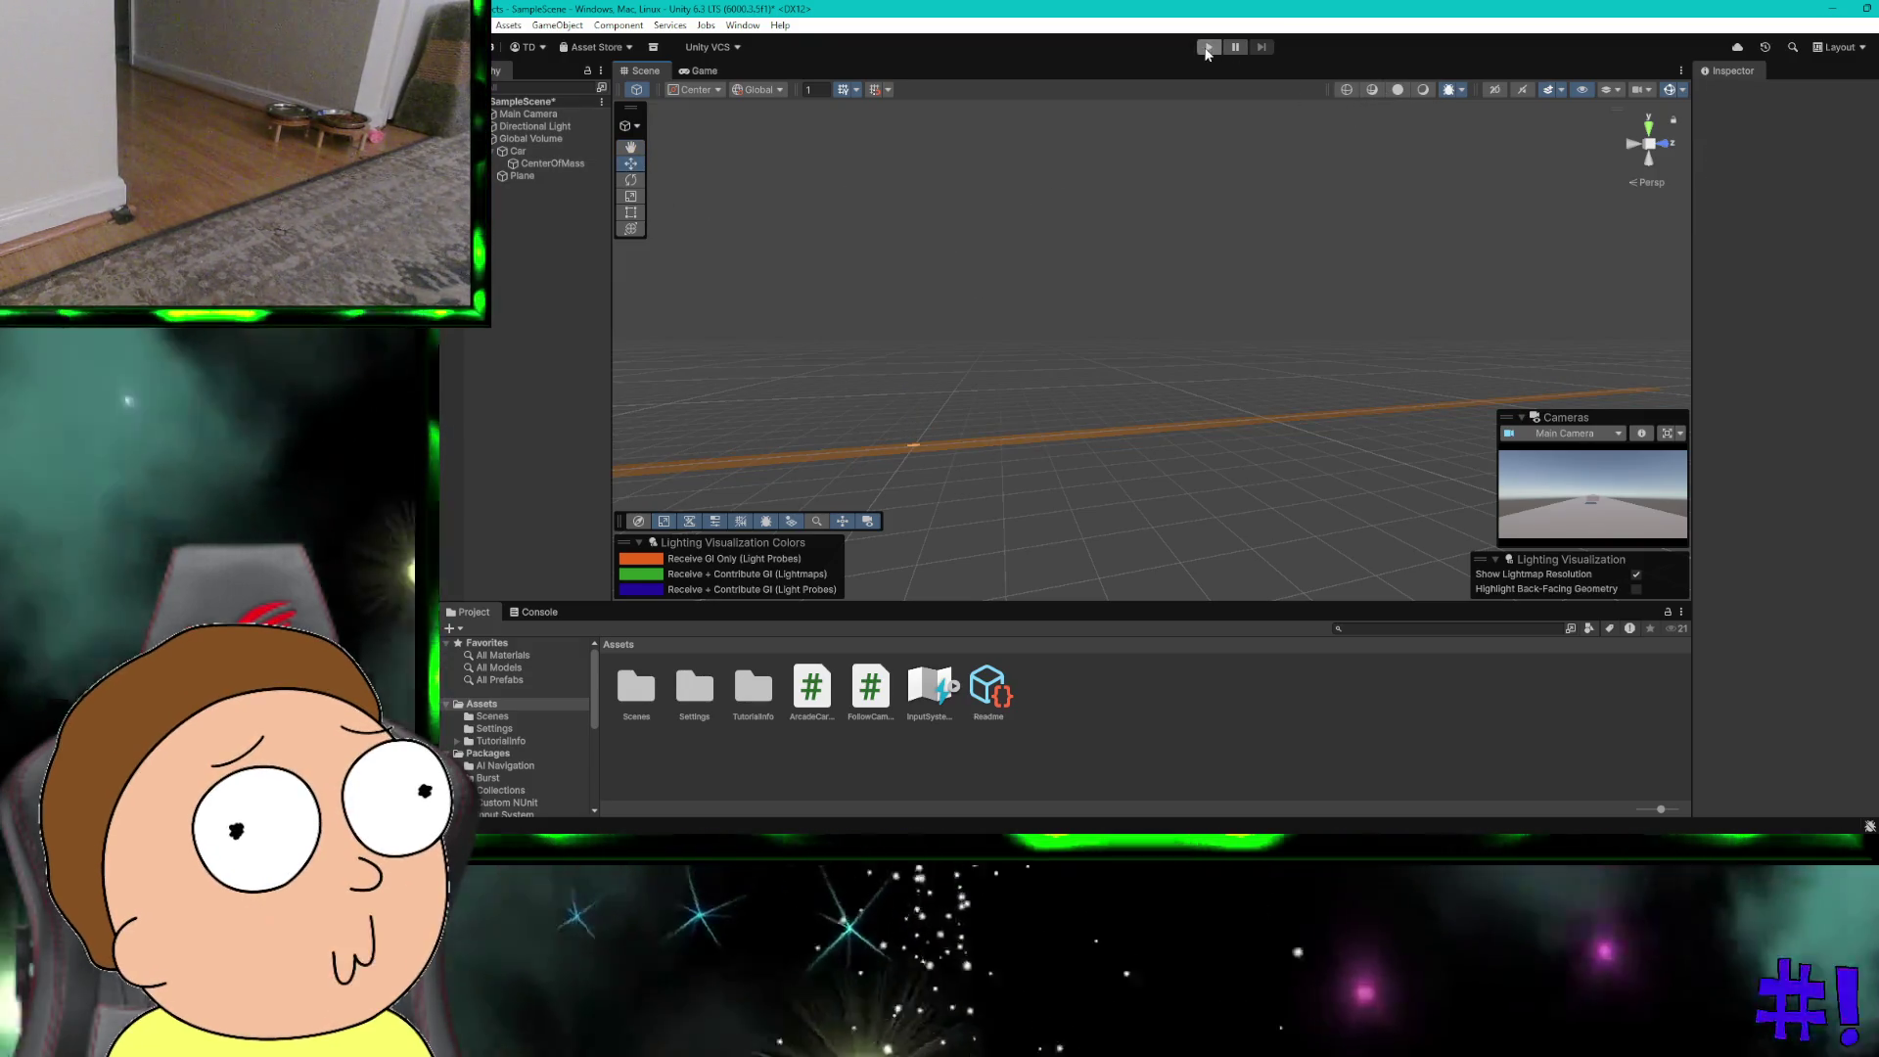
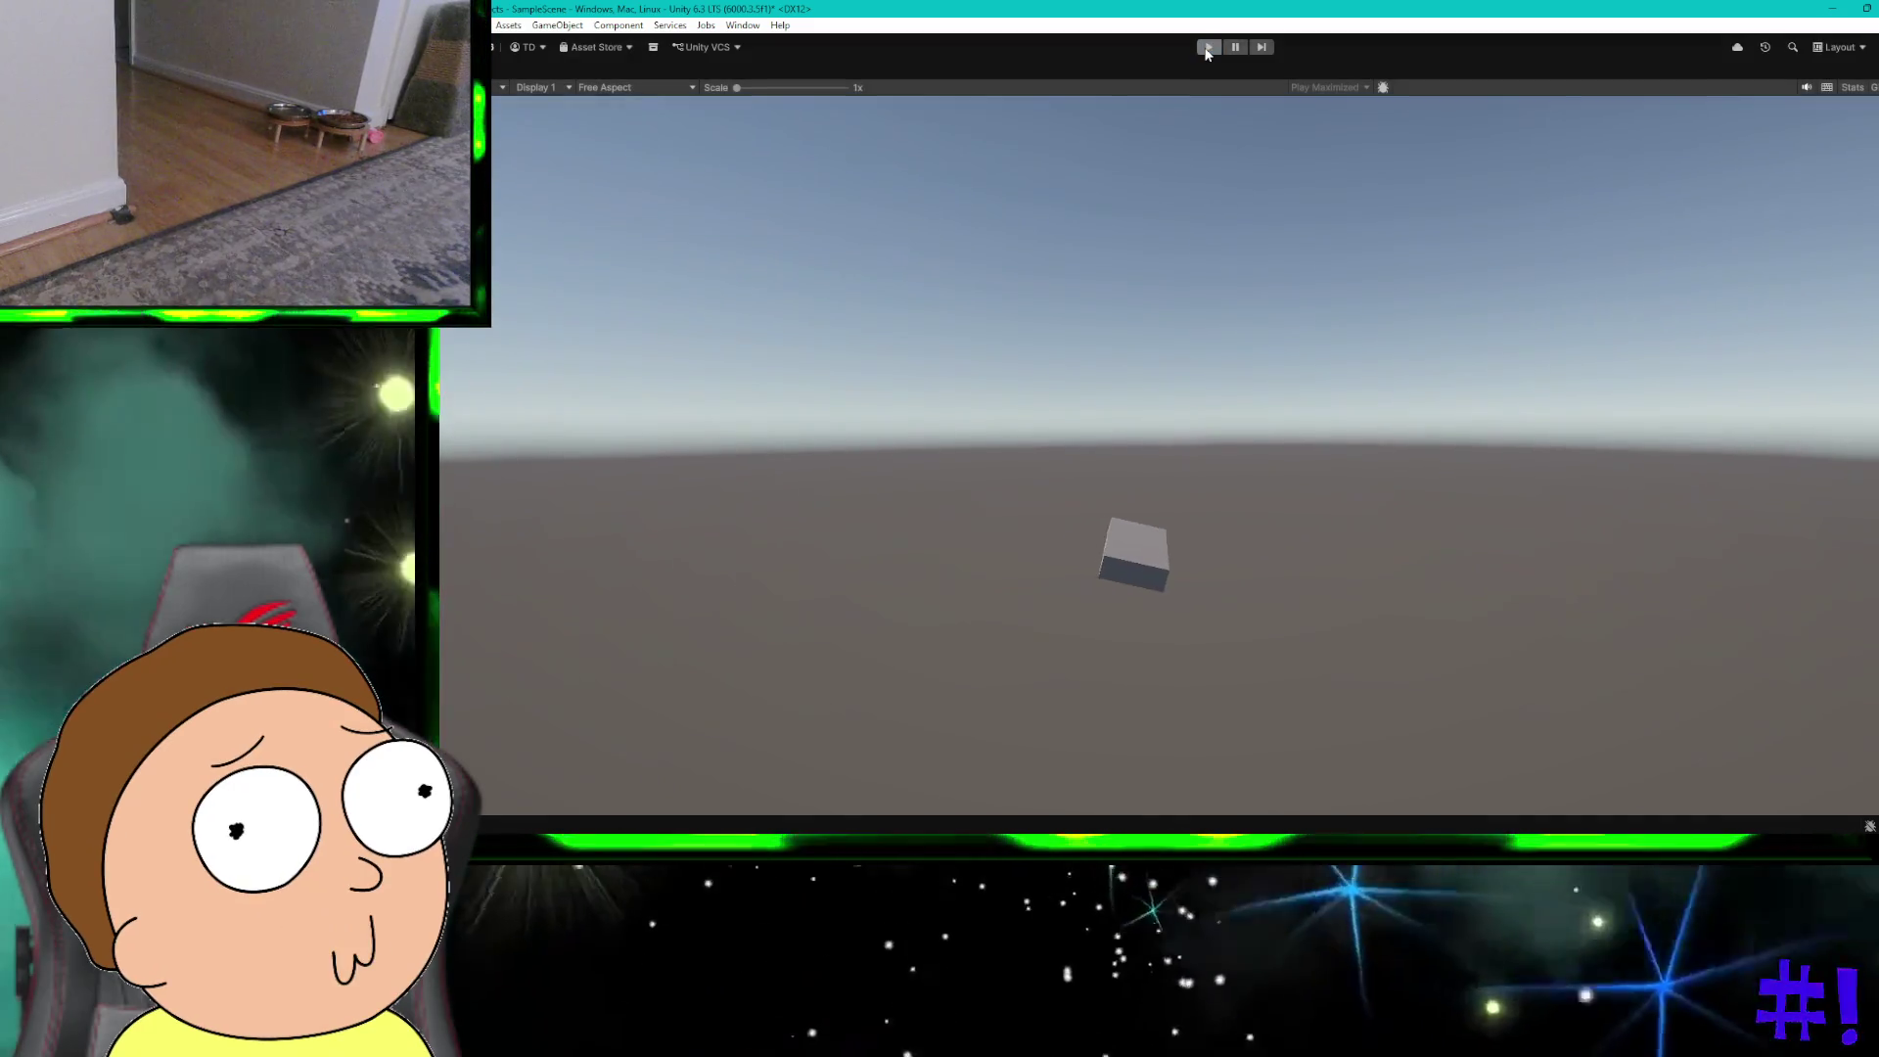
Step: Stop the running game preview and select the ground Plane
click(1208, 49)
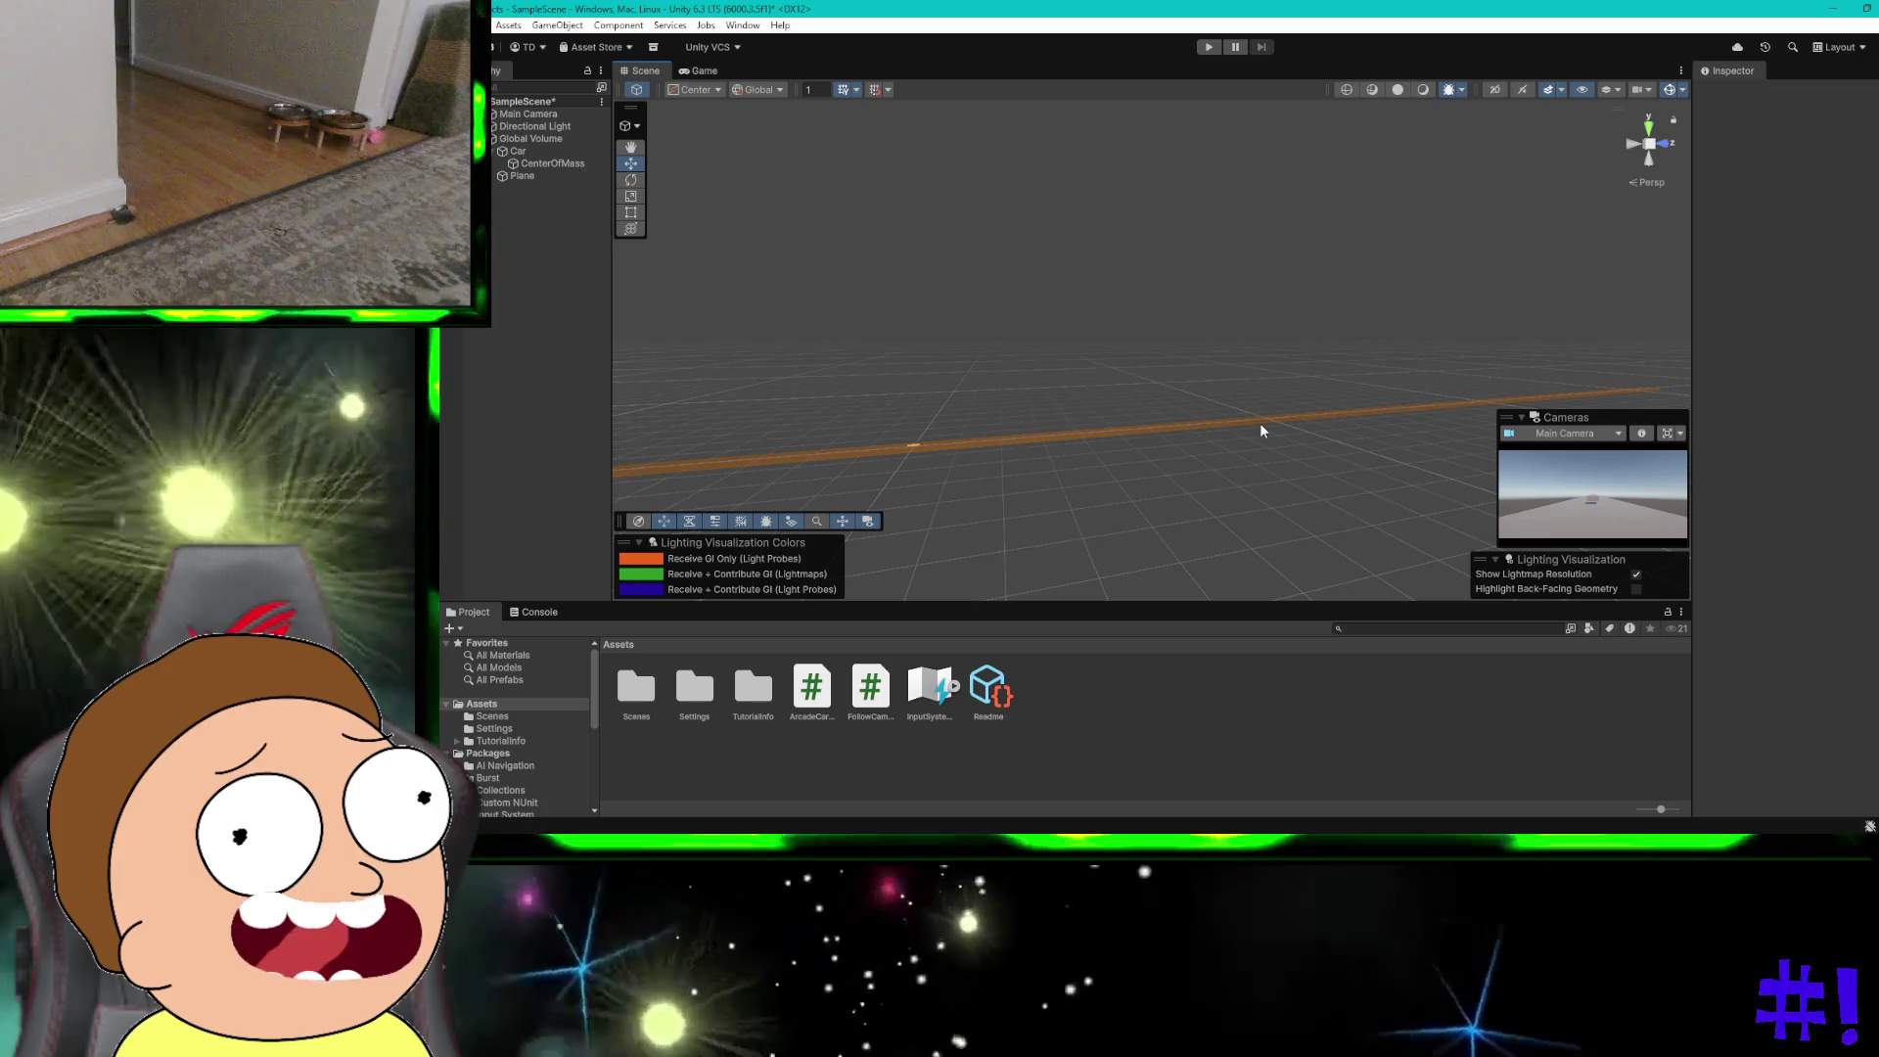
click(1259, 424)
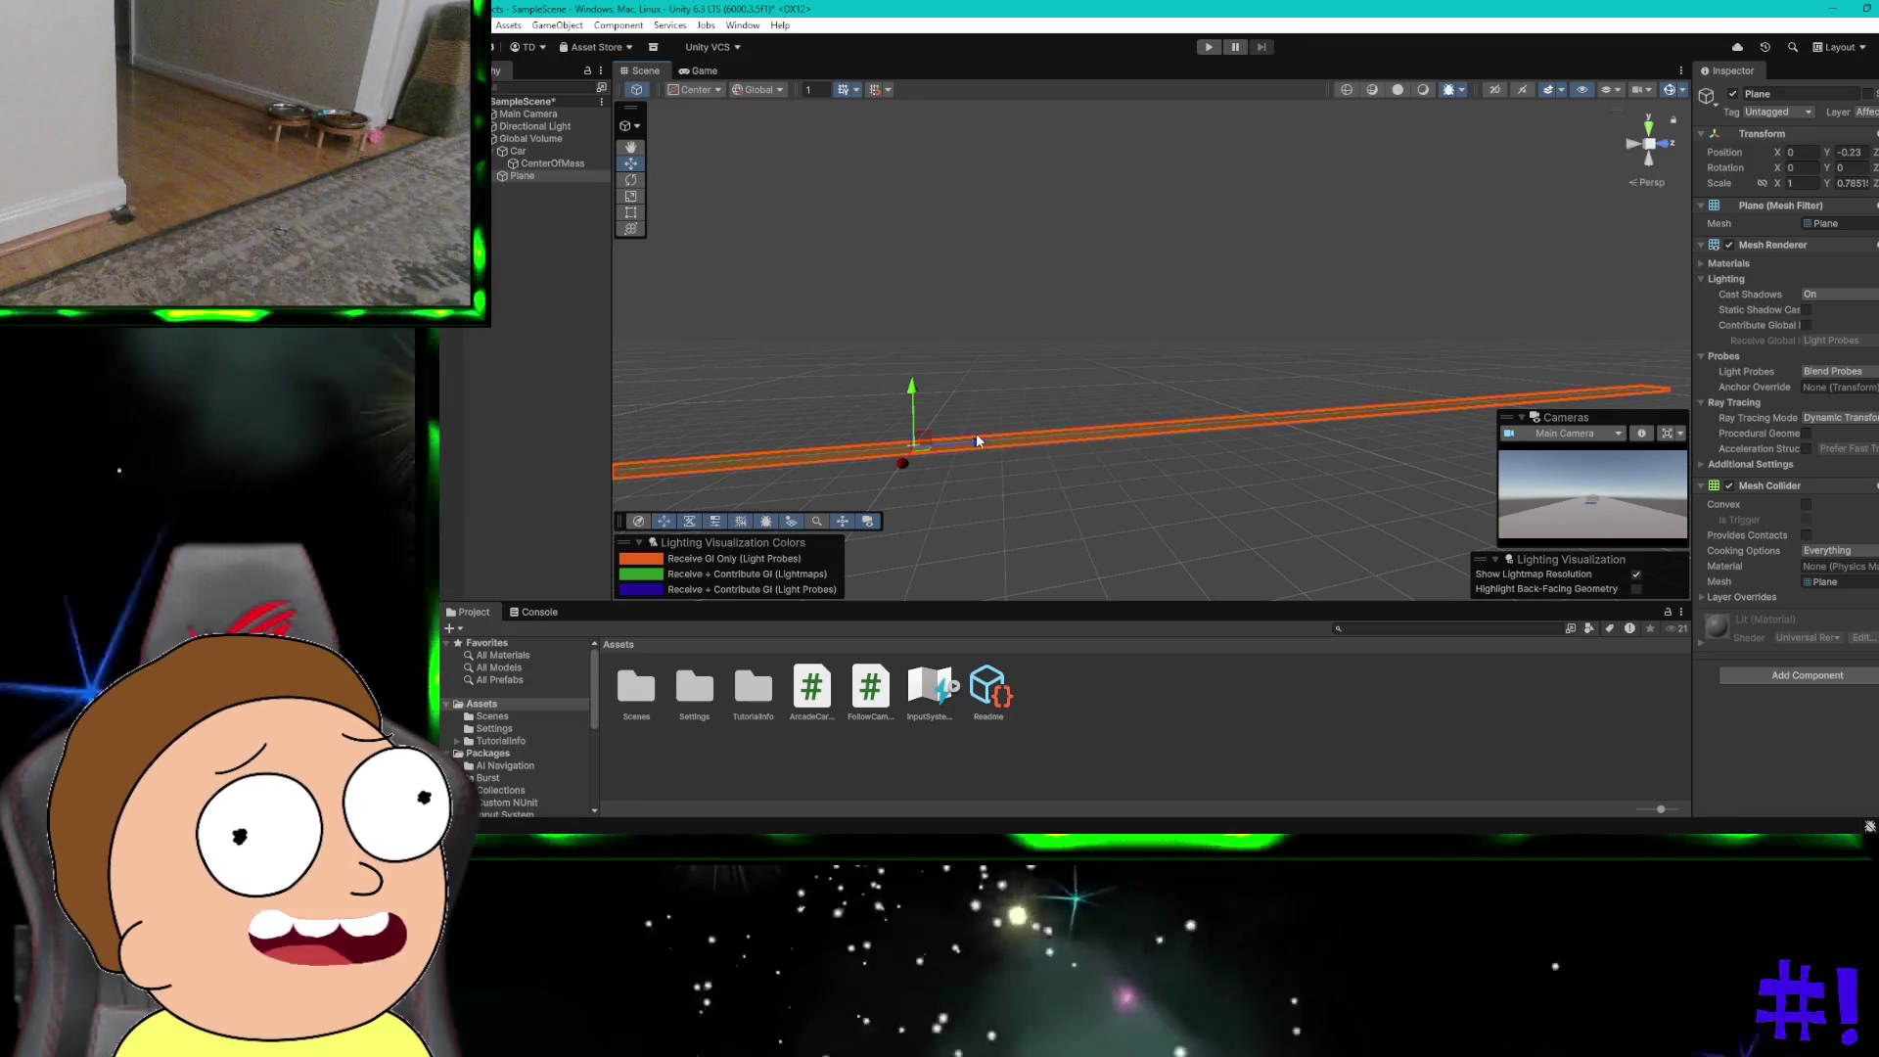
Step: Shorten the Plane into a short strip, reposition it, then read the guide's Endless road section
drag(977, 435, 955, 441)
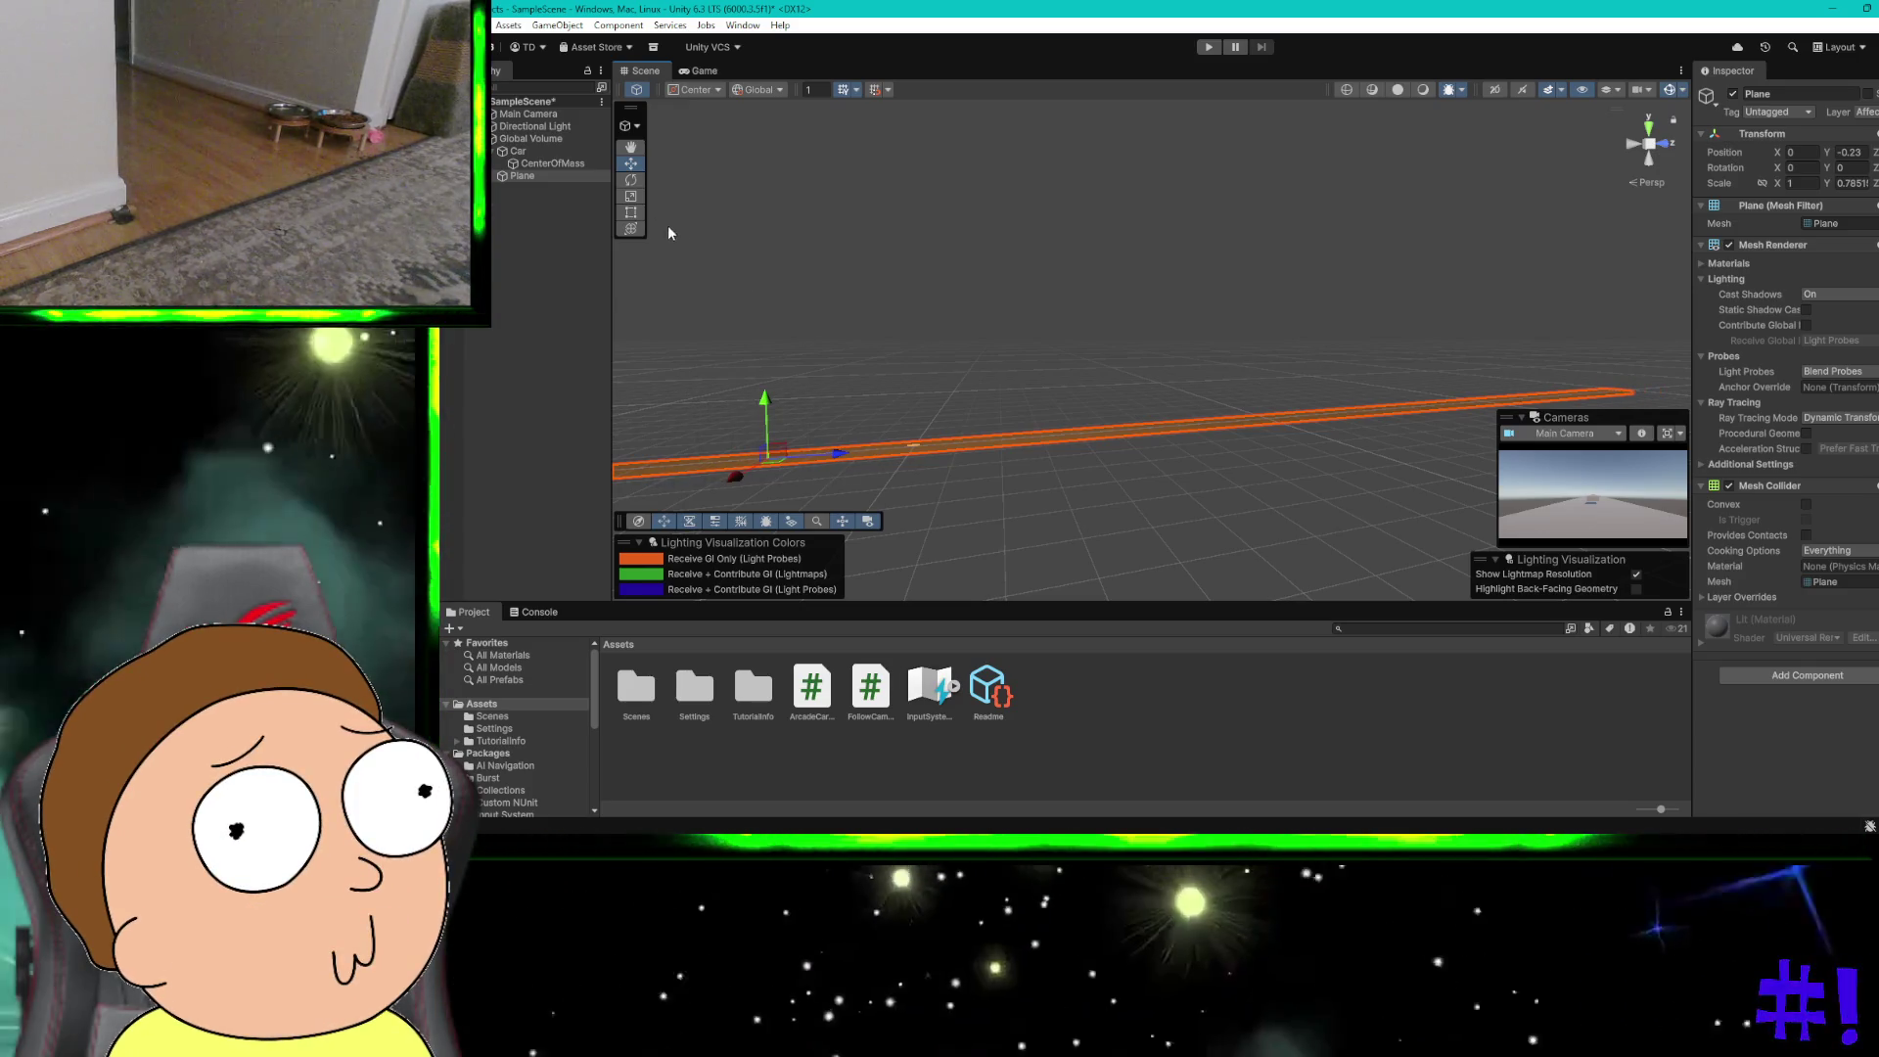
click(627, 197)
drag(841, 456, 773, 461)
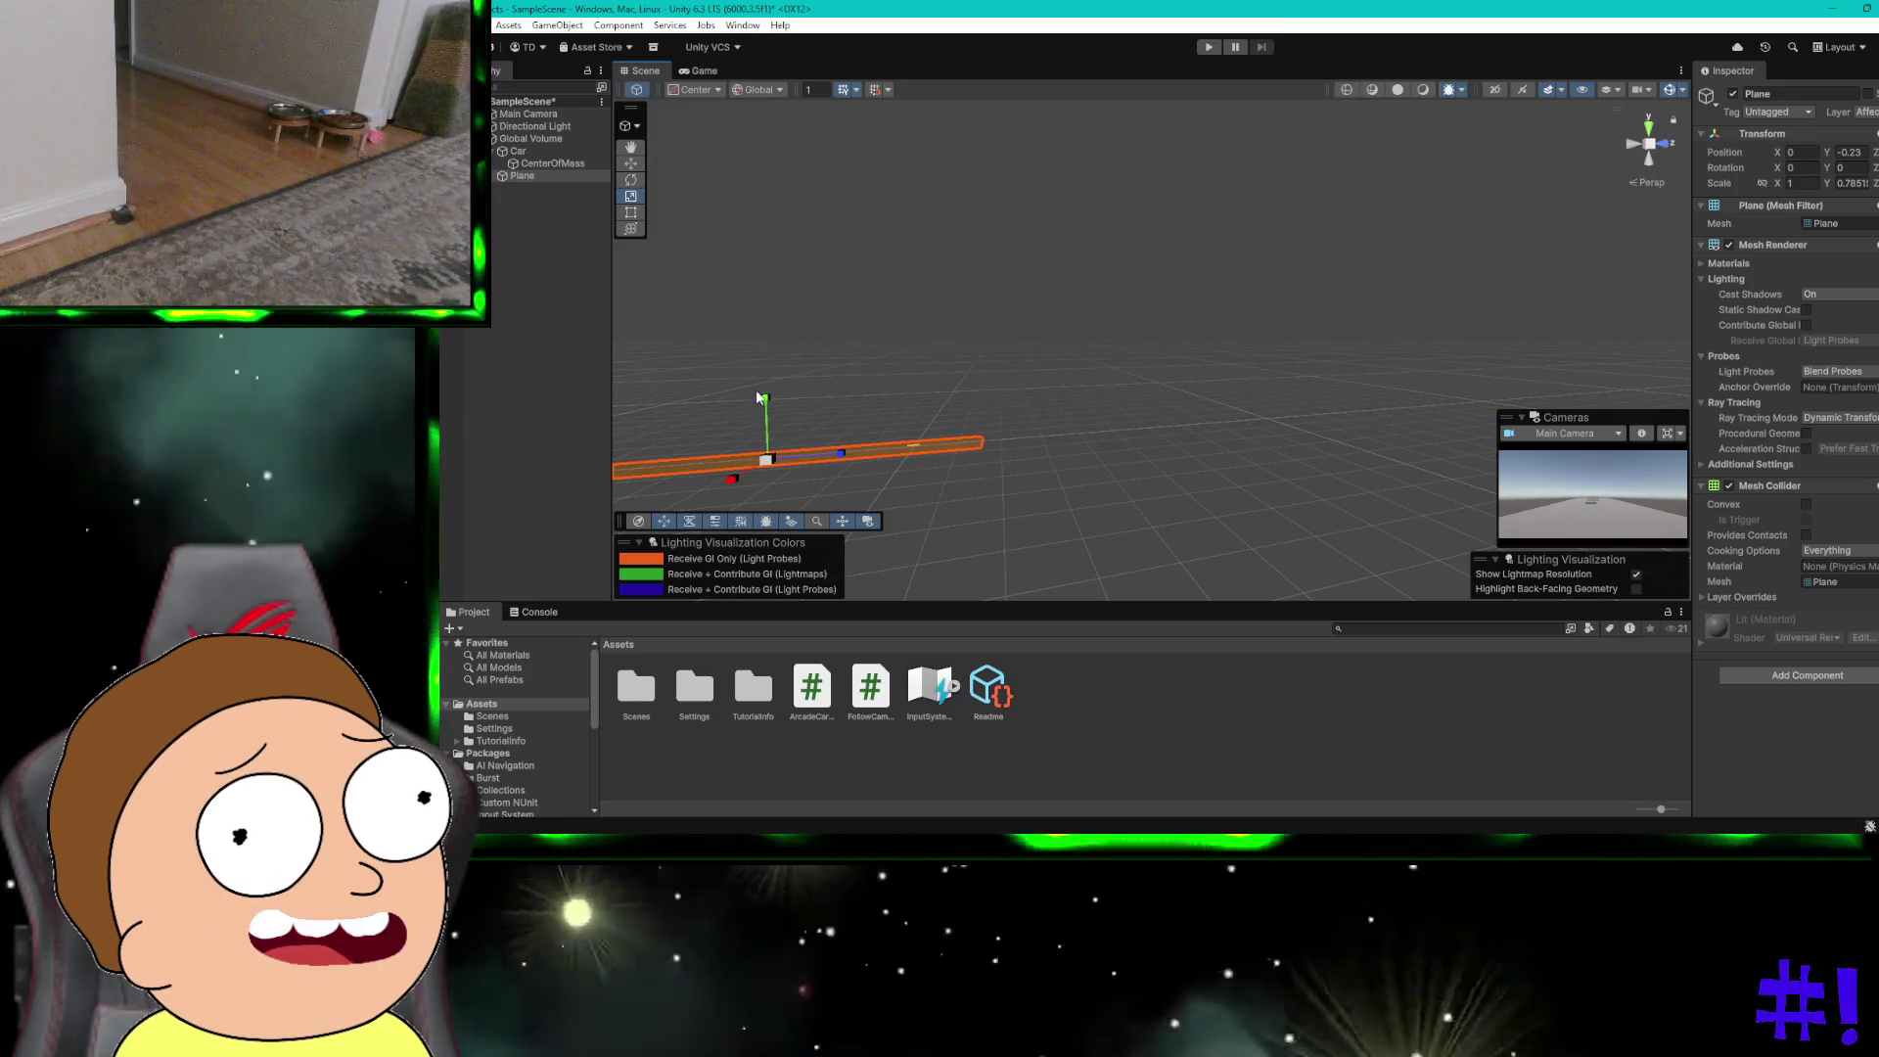
click(630, 163)
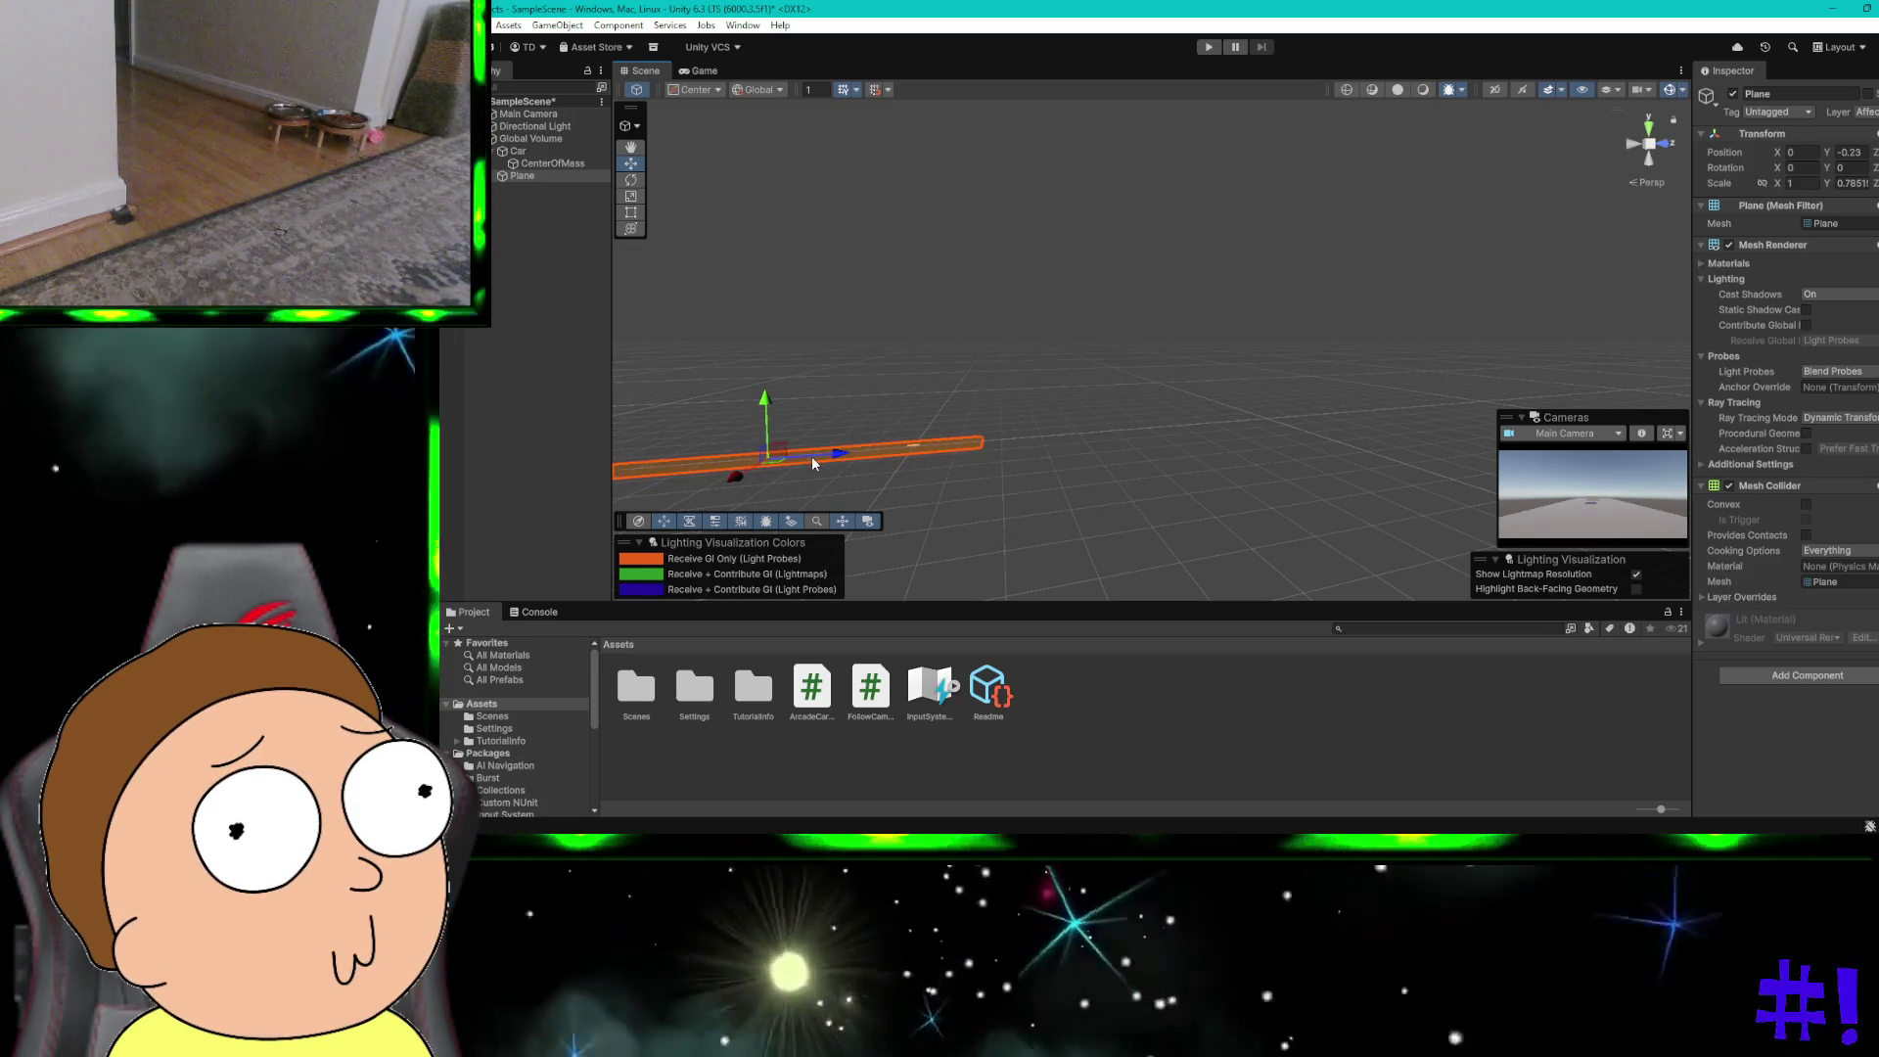
drag(831, 456, 988, 449)
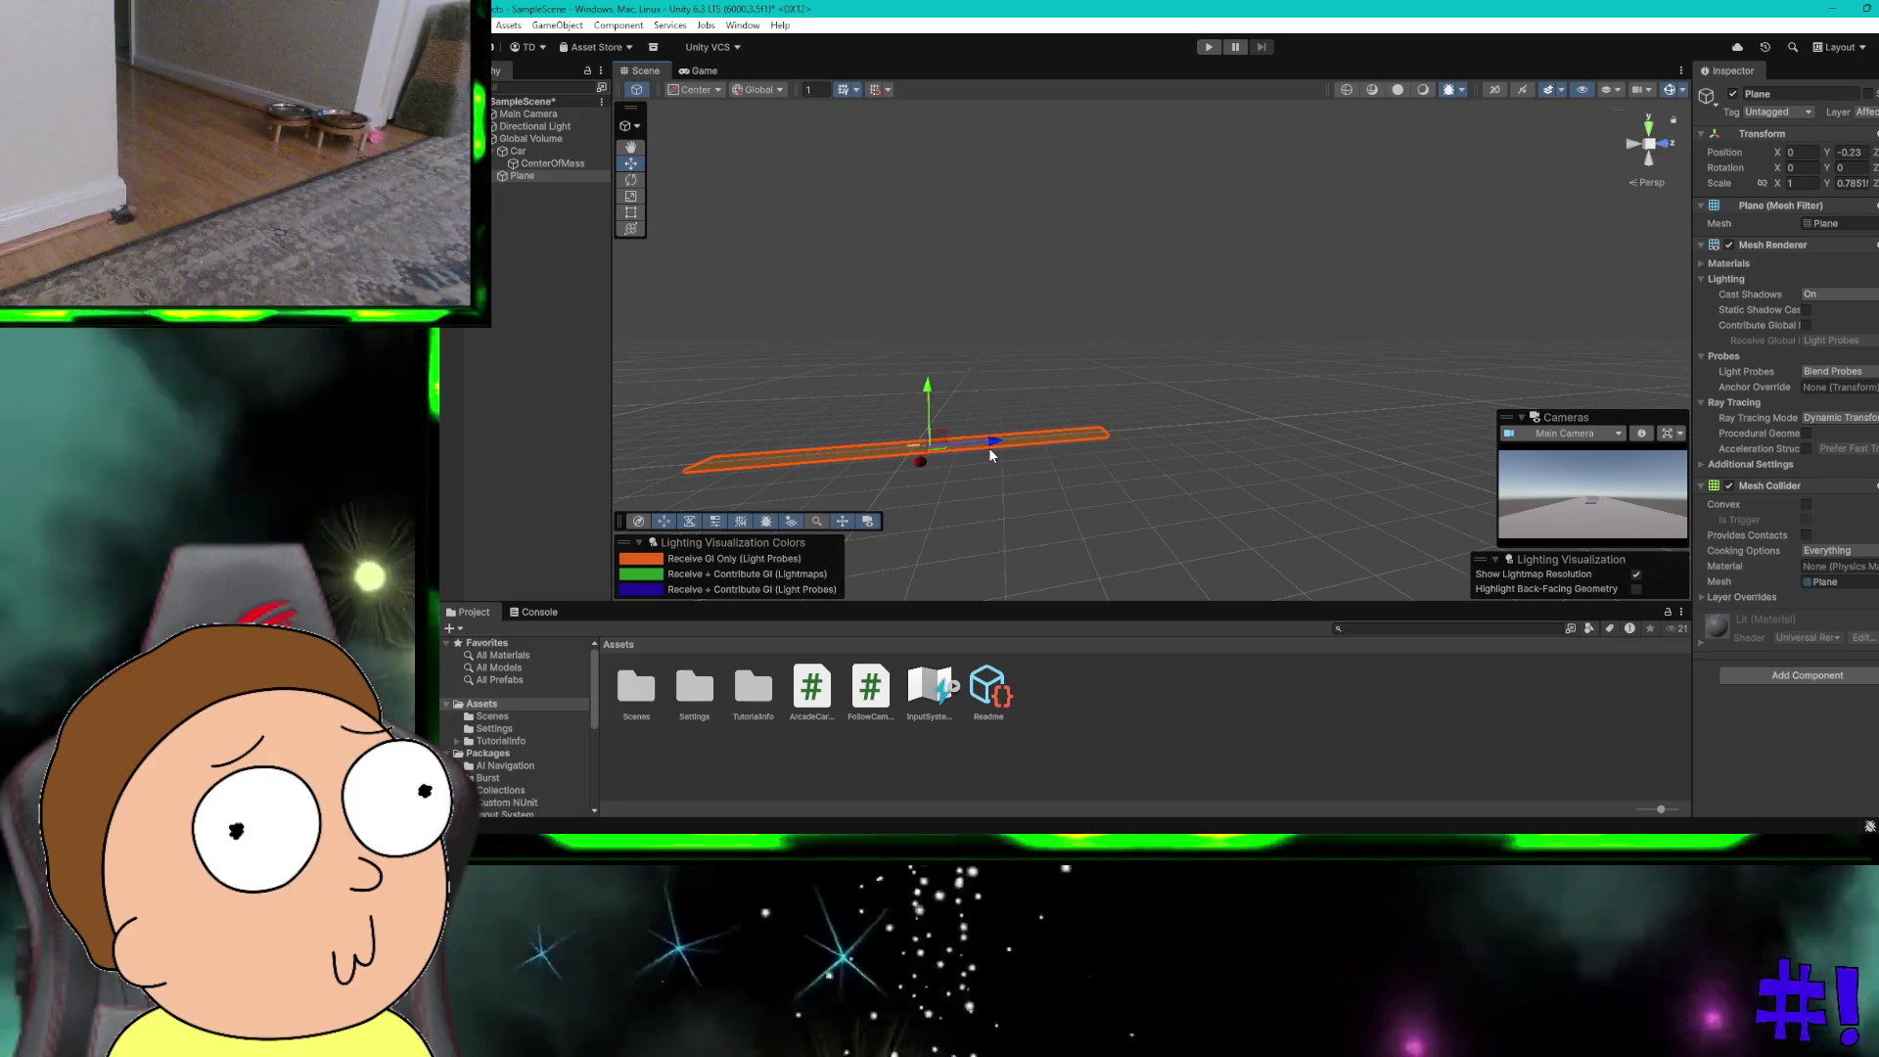
key(ctrl+super+Right)
scroll(991, 448, down, 5)
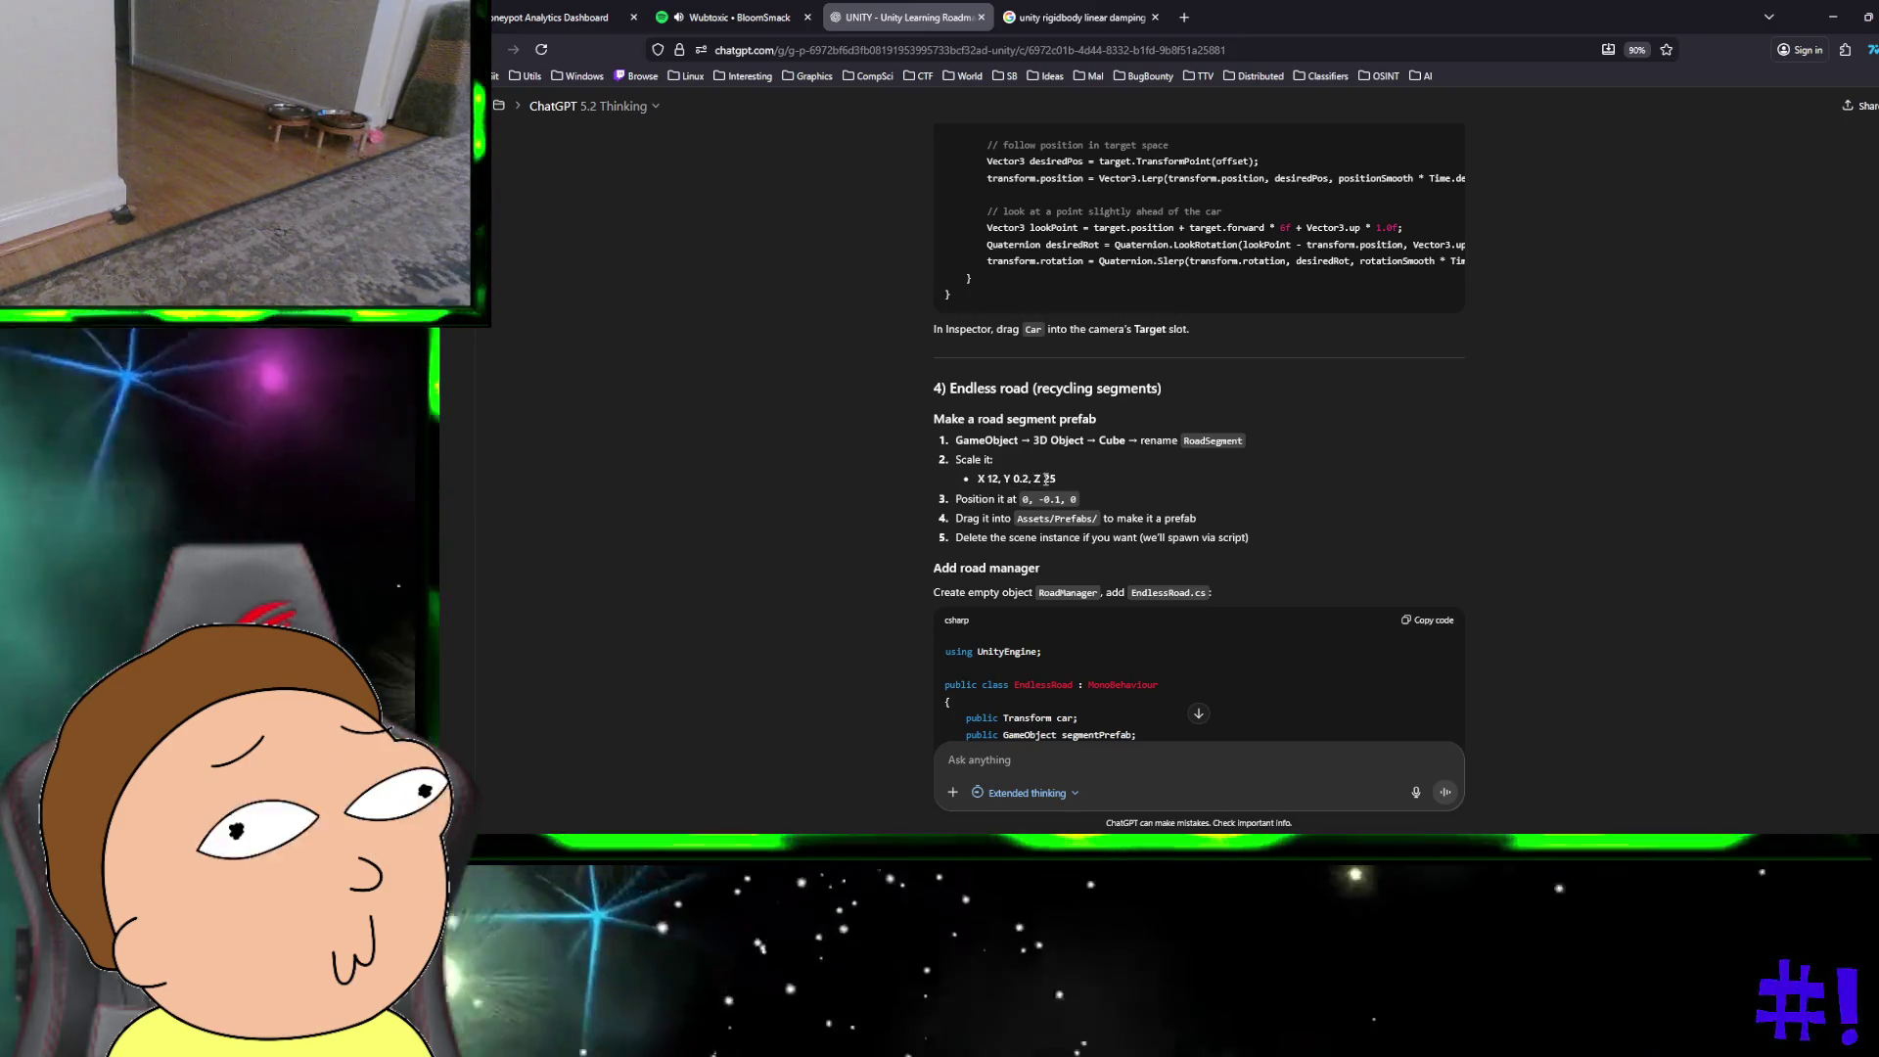
Step: Look up the guide's road segment scale values X 12, Y 0.2, Z 25 and begin editing RoadSegment's X scale
key(ctrl+super+Right)
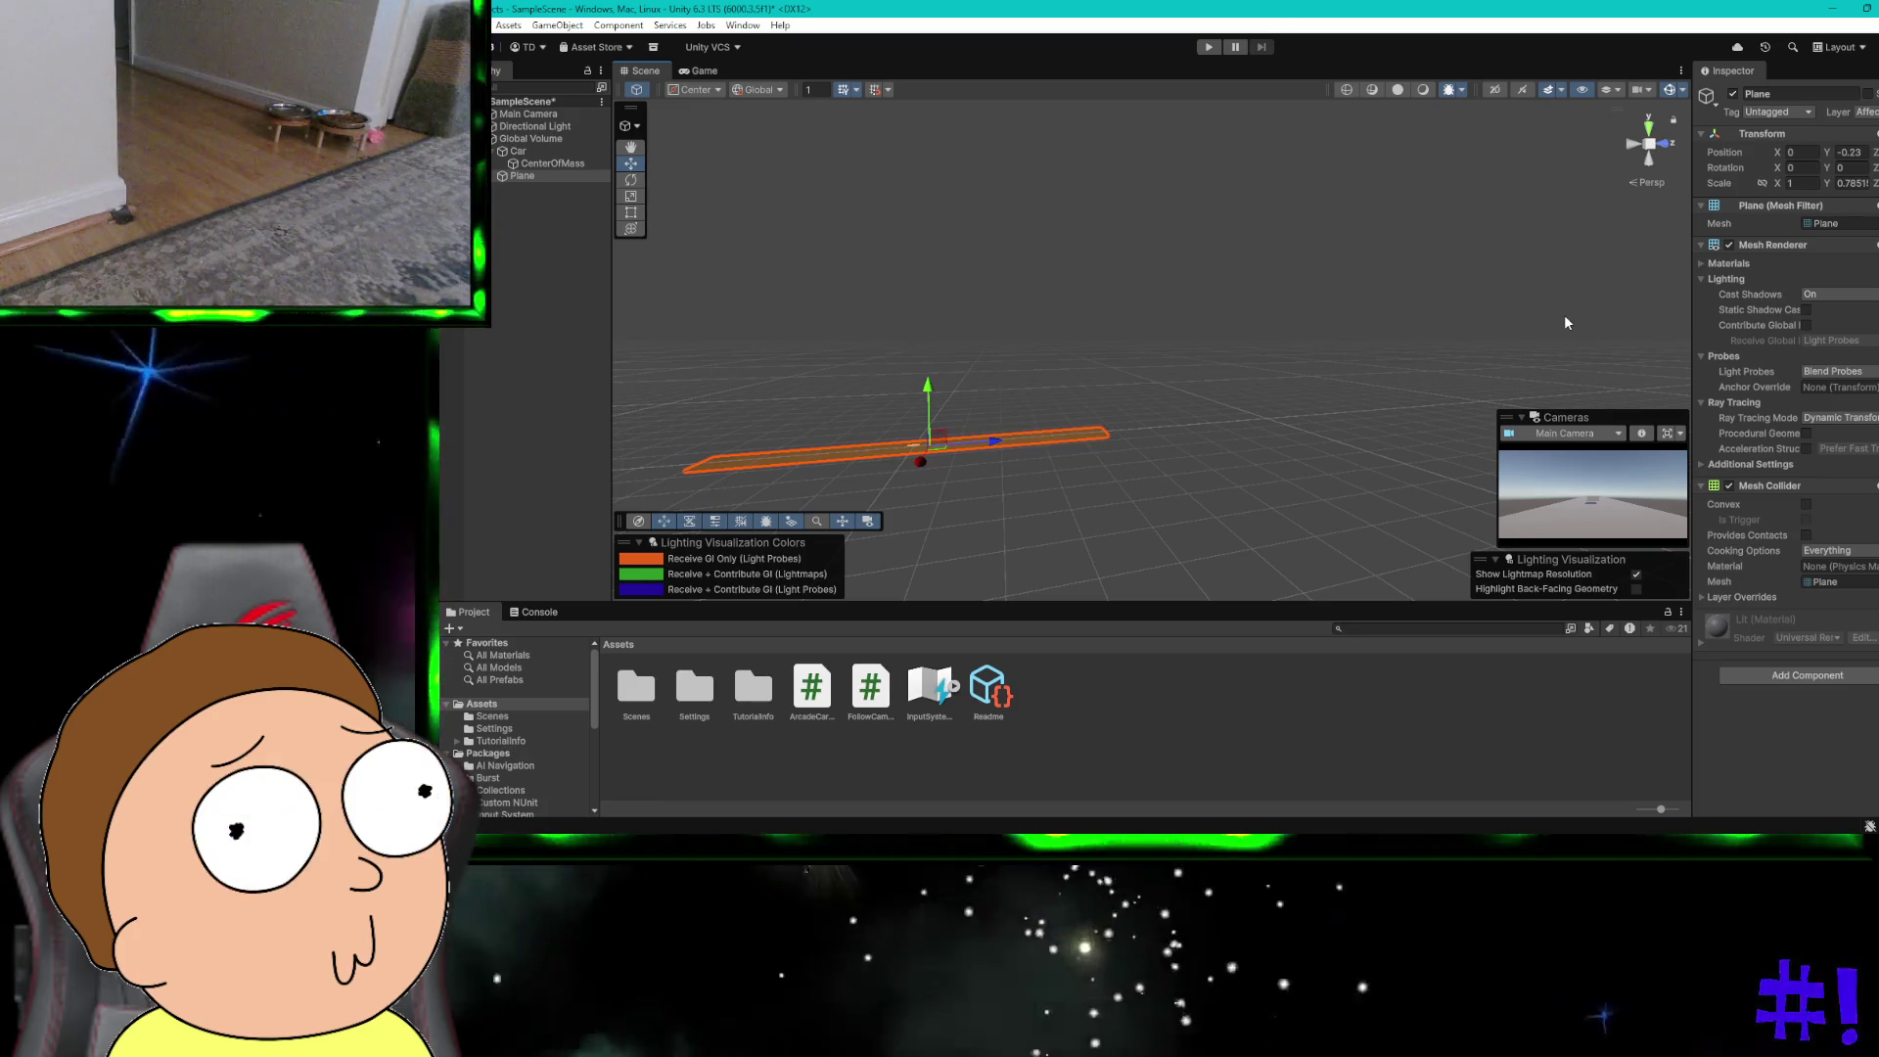
key(ctrl+super+Left)
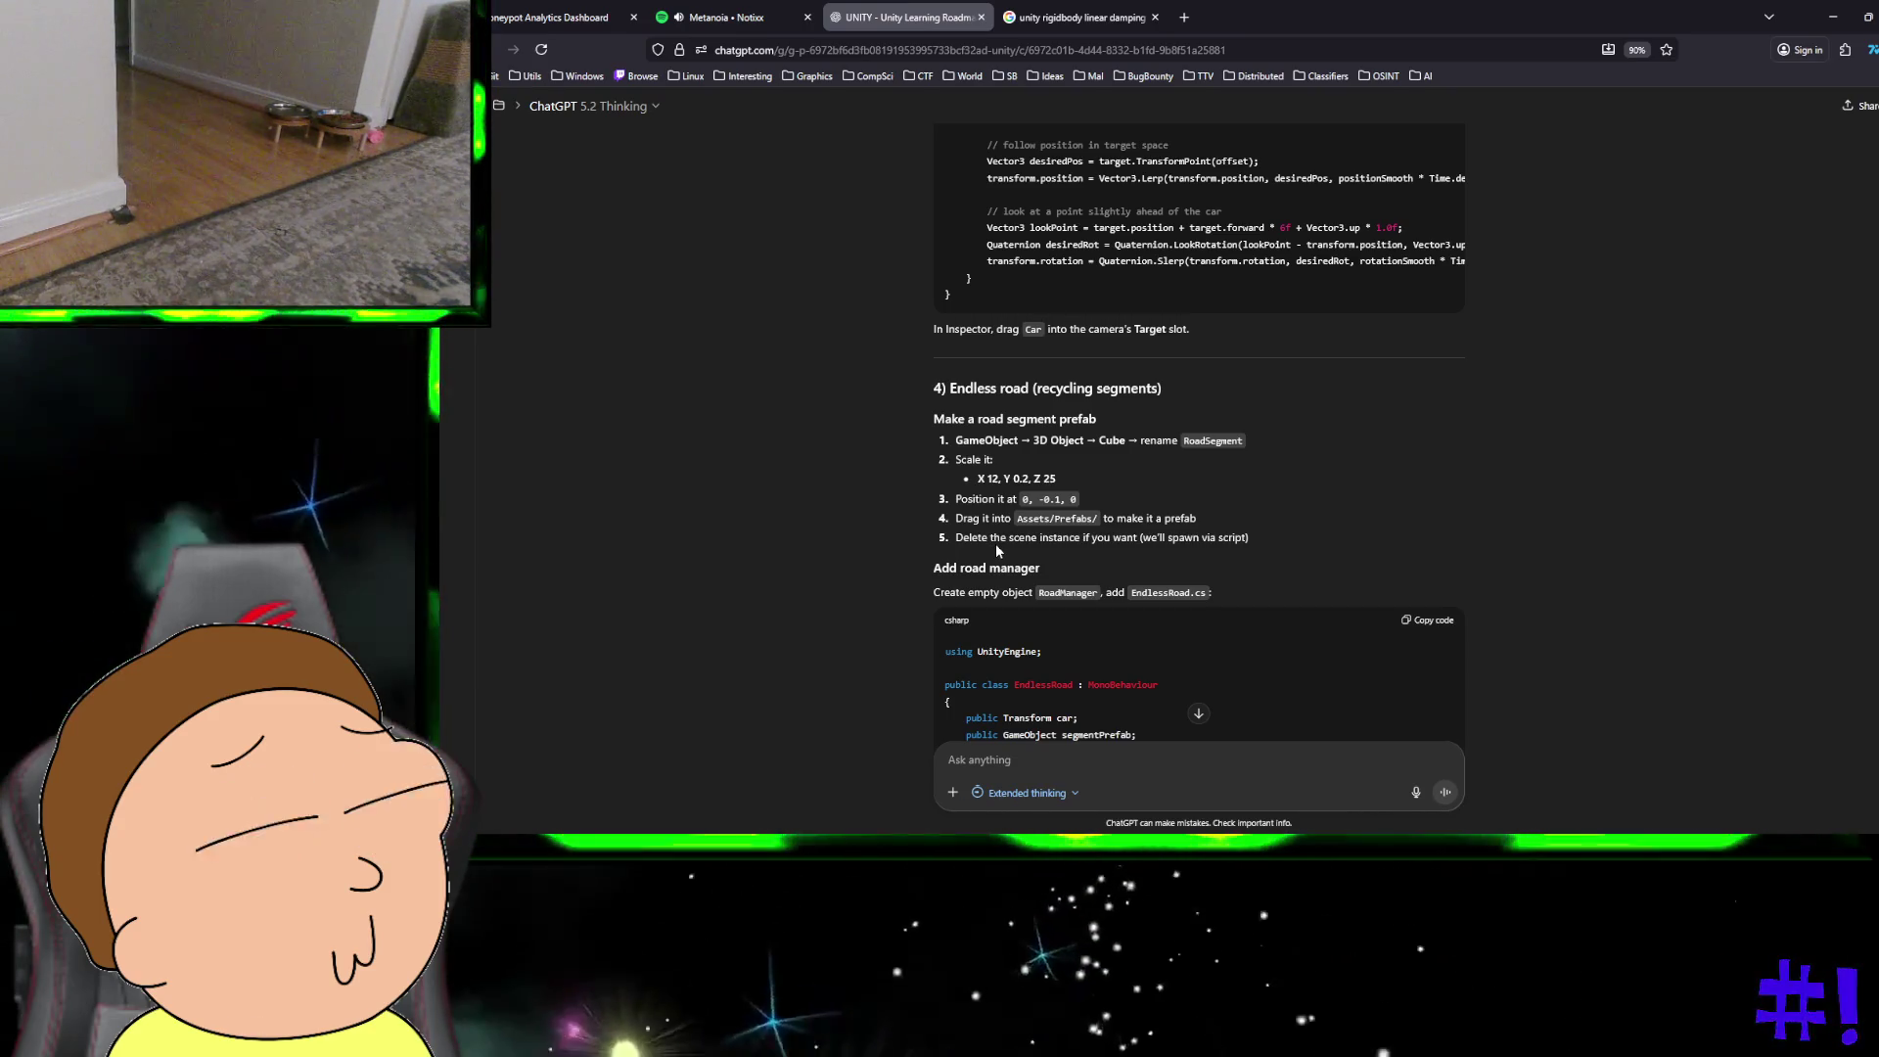
key(ctrl+super+Right)
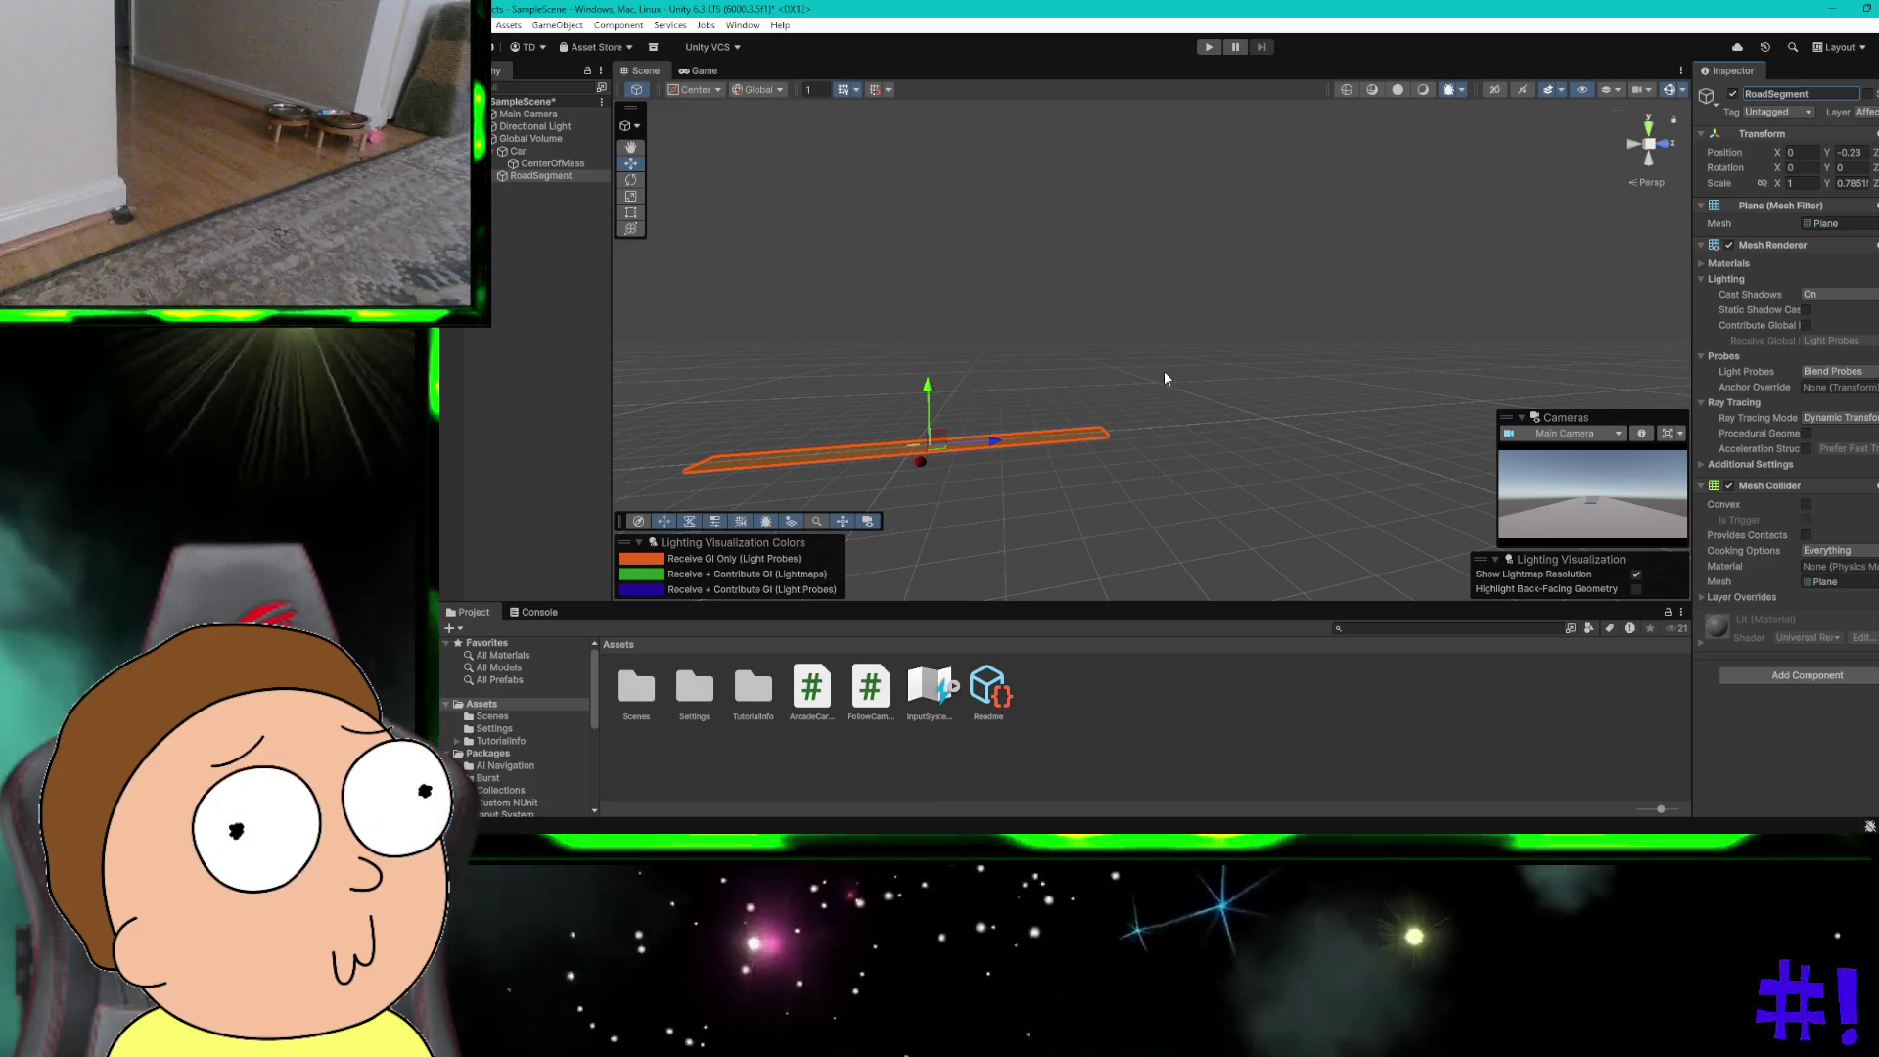
key(ctrl+super+Left)
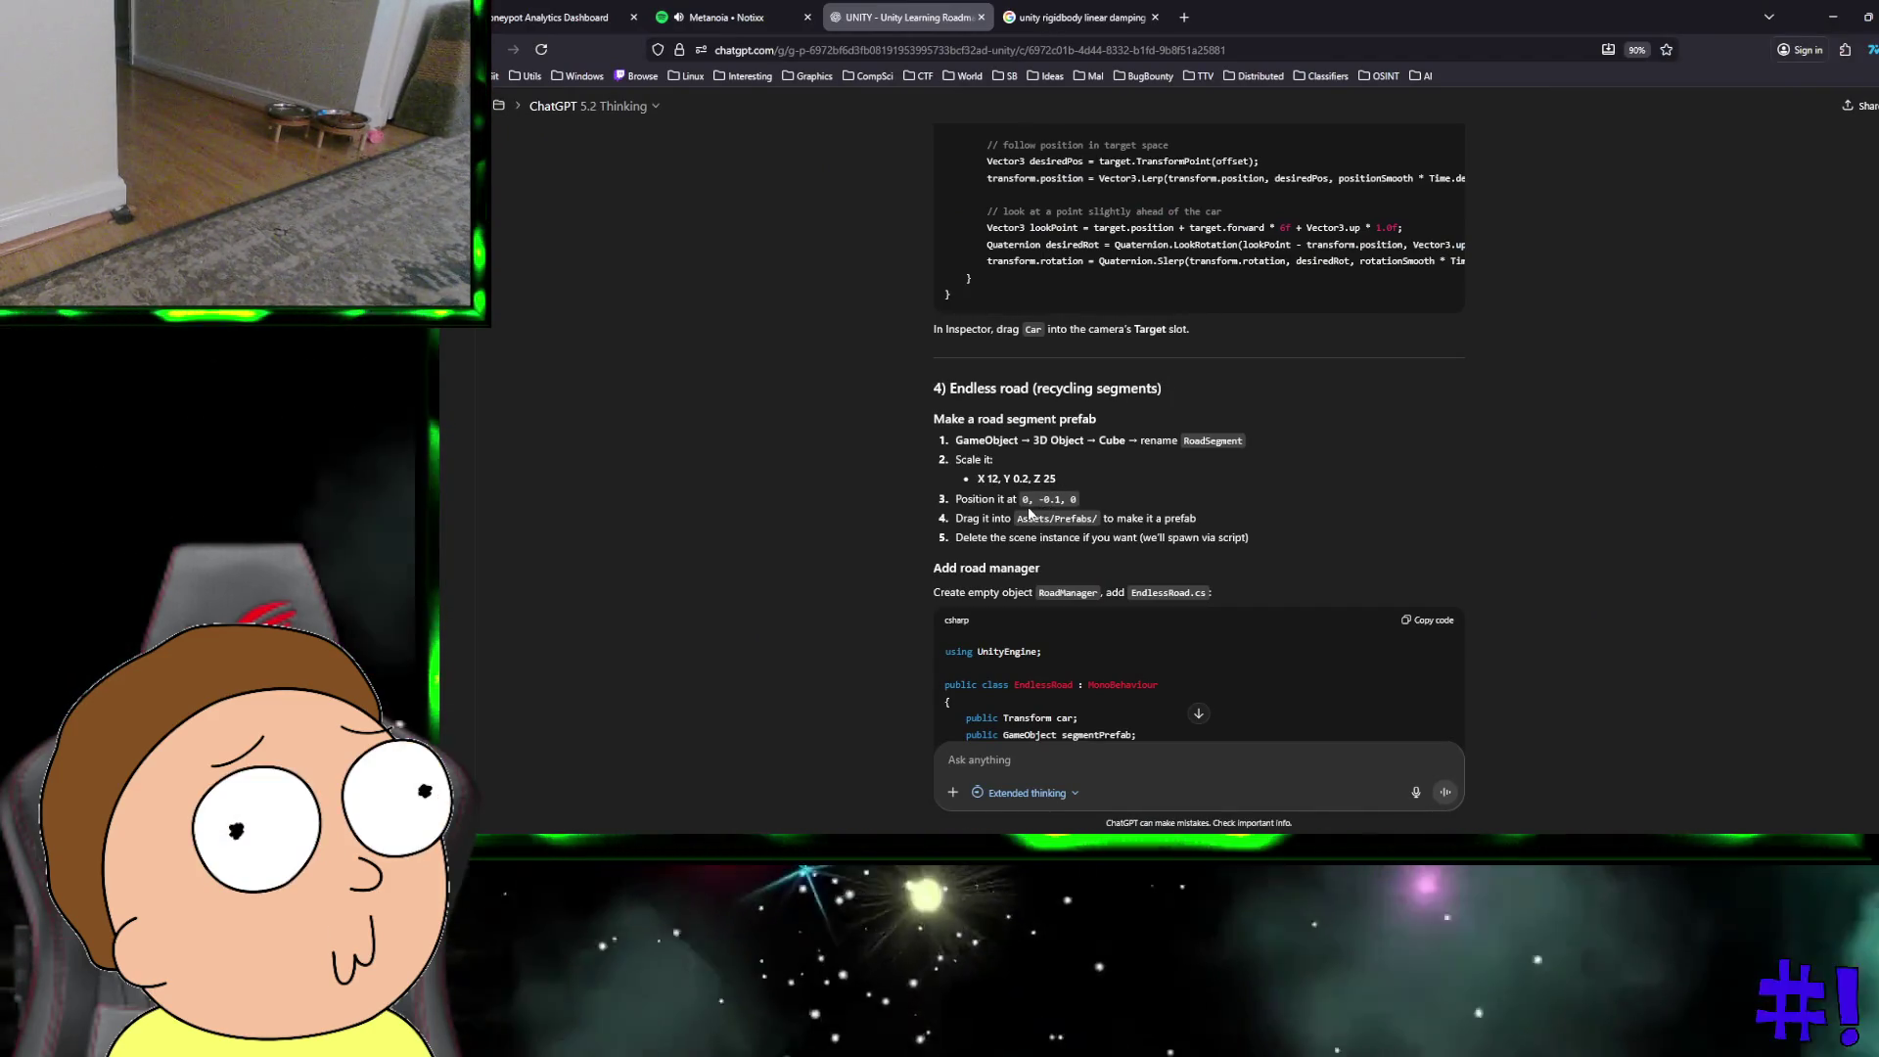
drag(984, 479, 1074, 480)
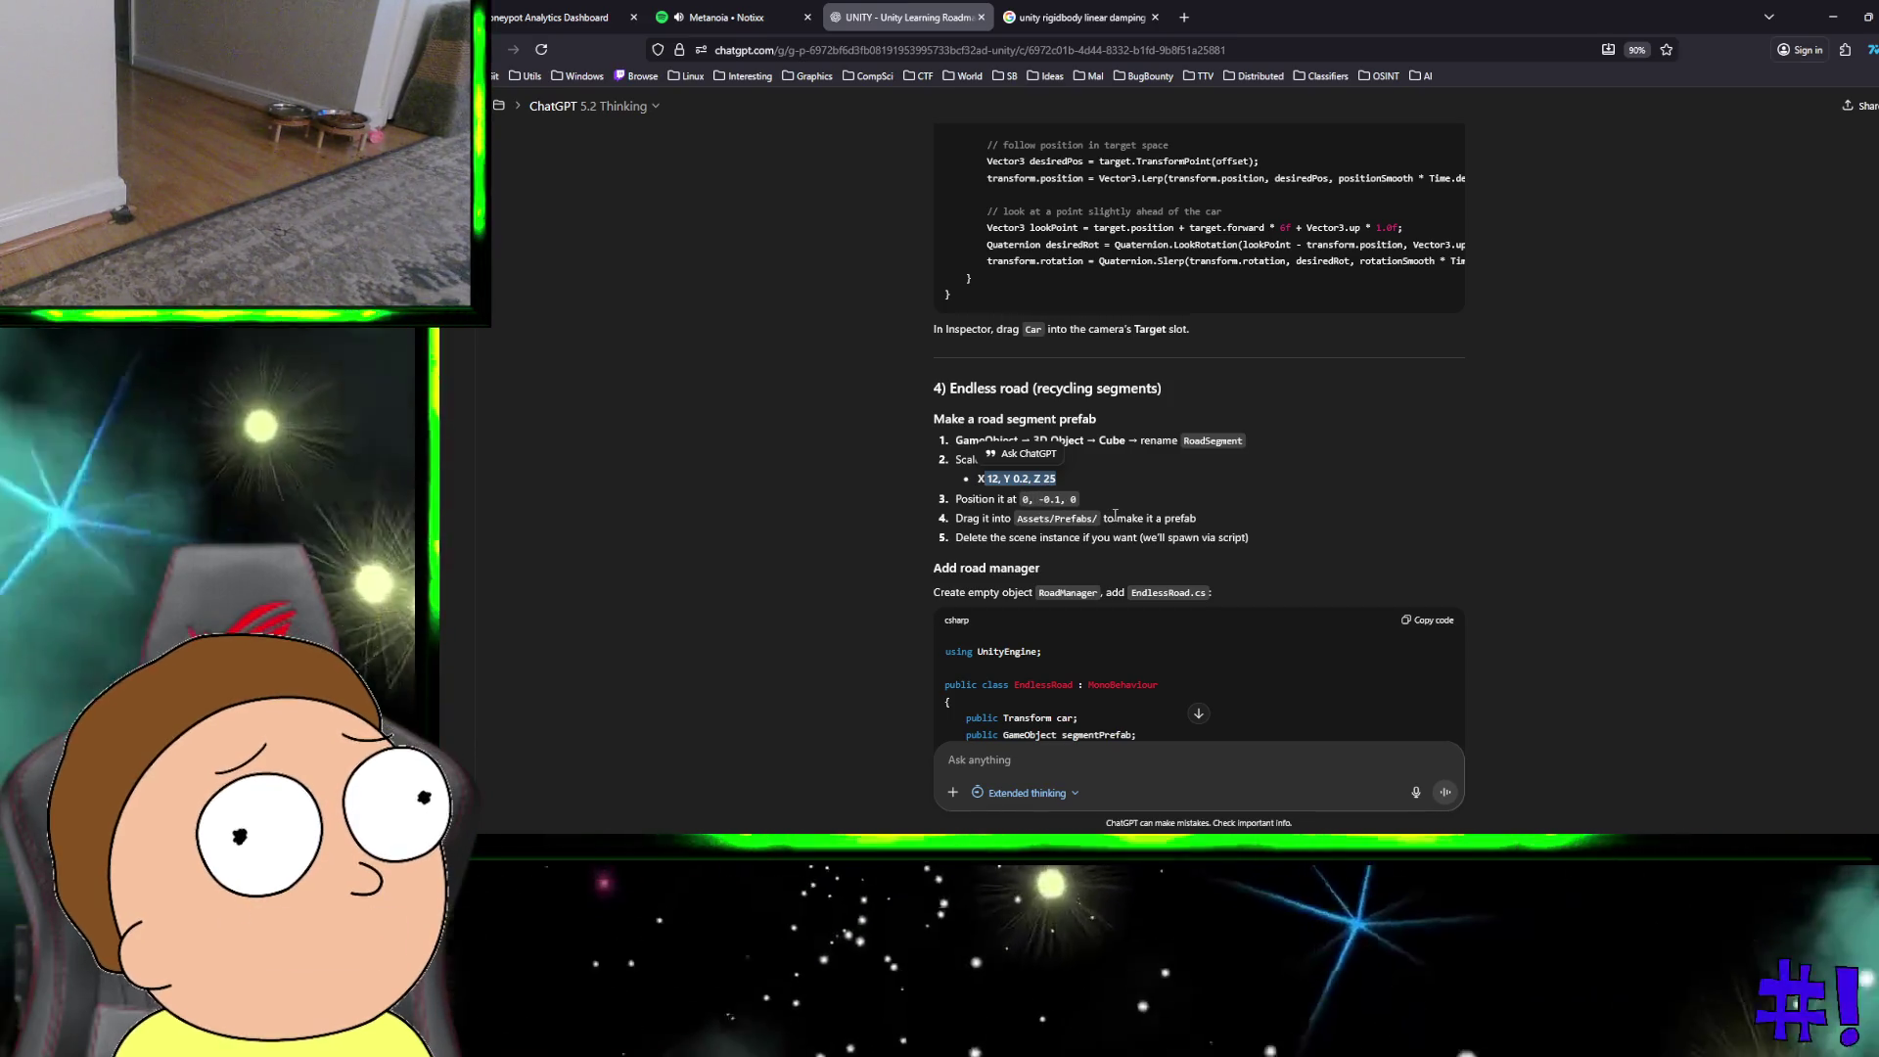
key(ctrl+super+Right)
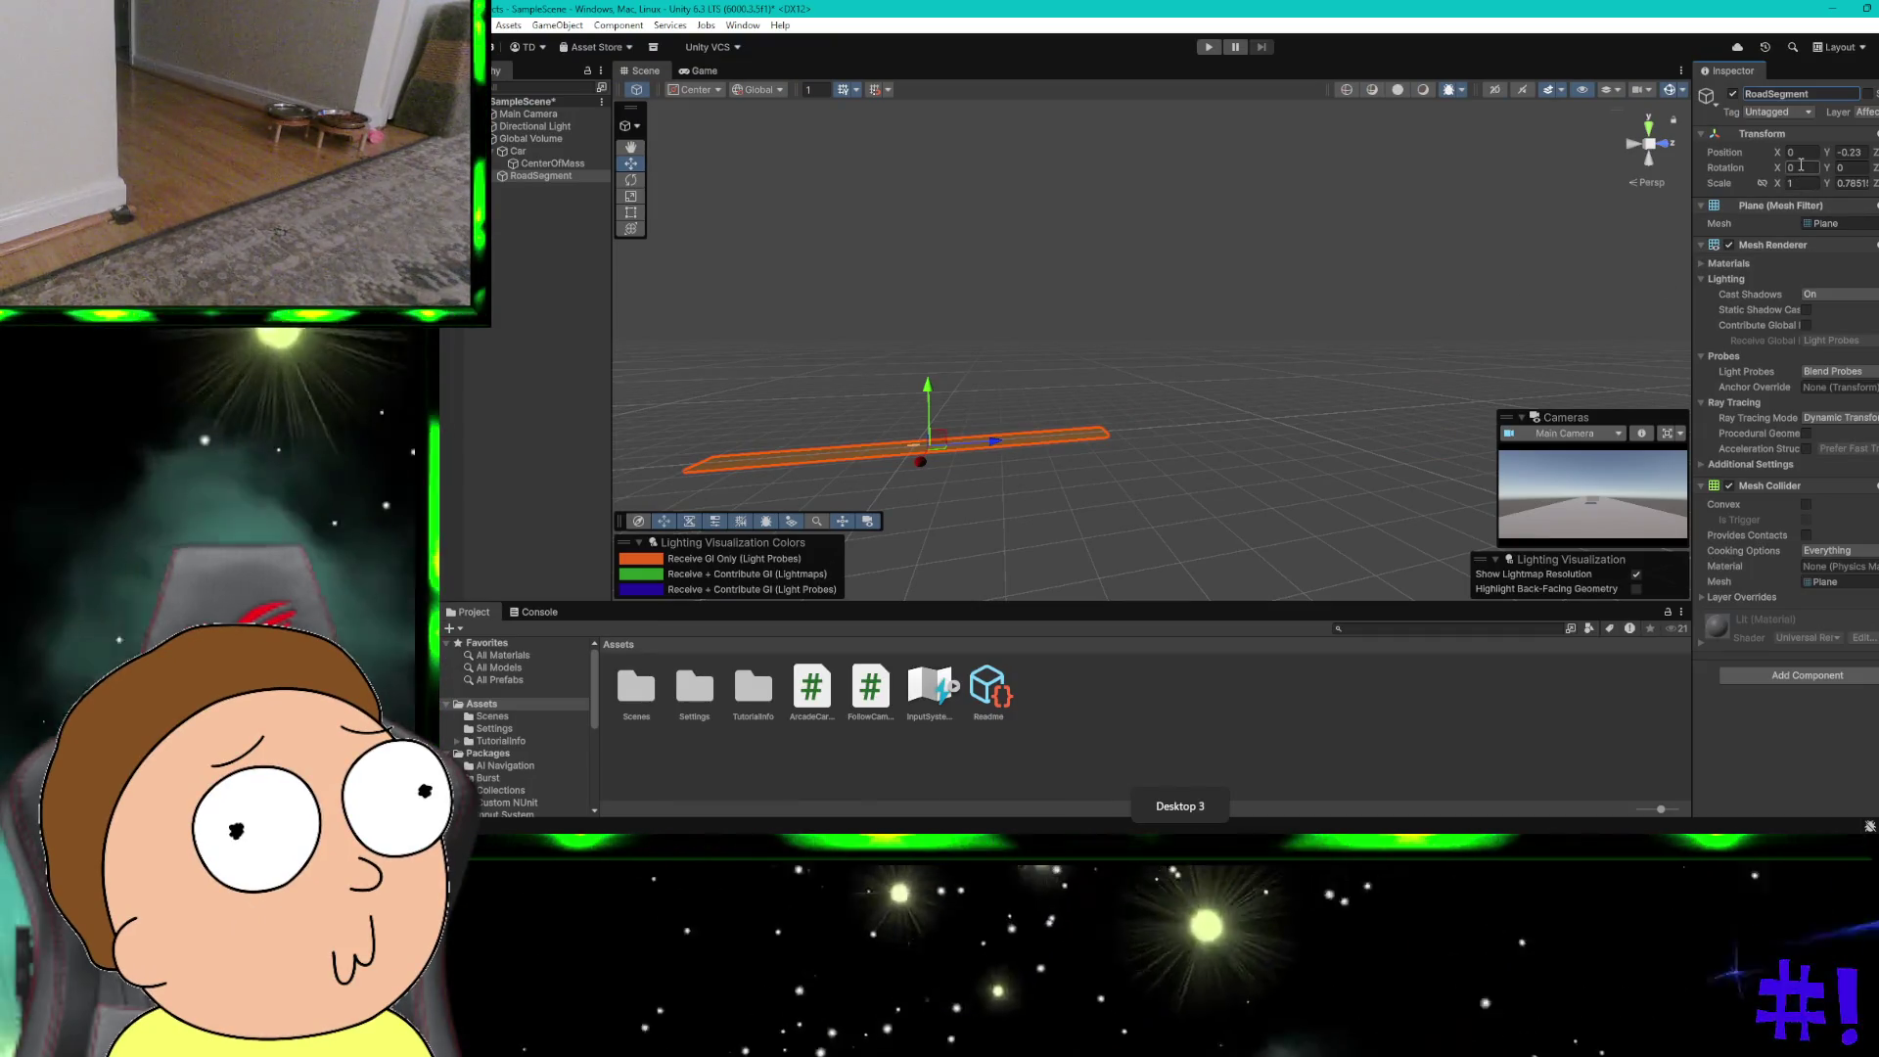
click(1799, 184)
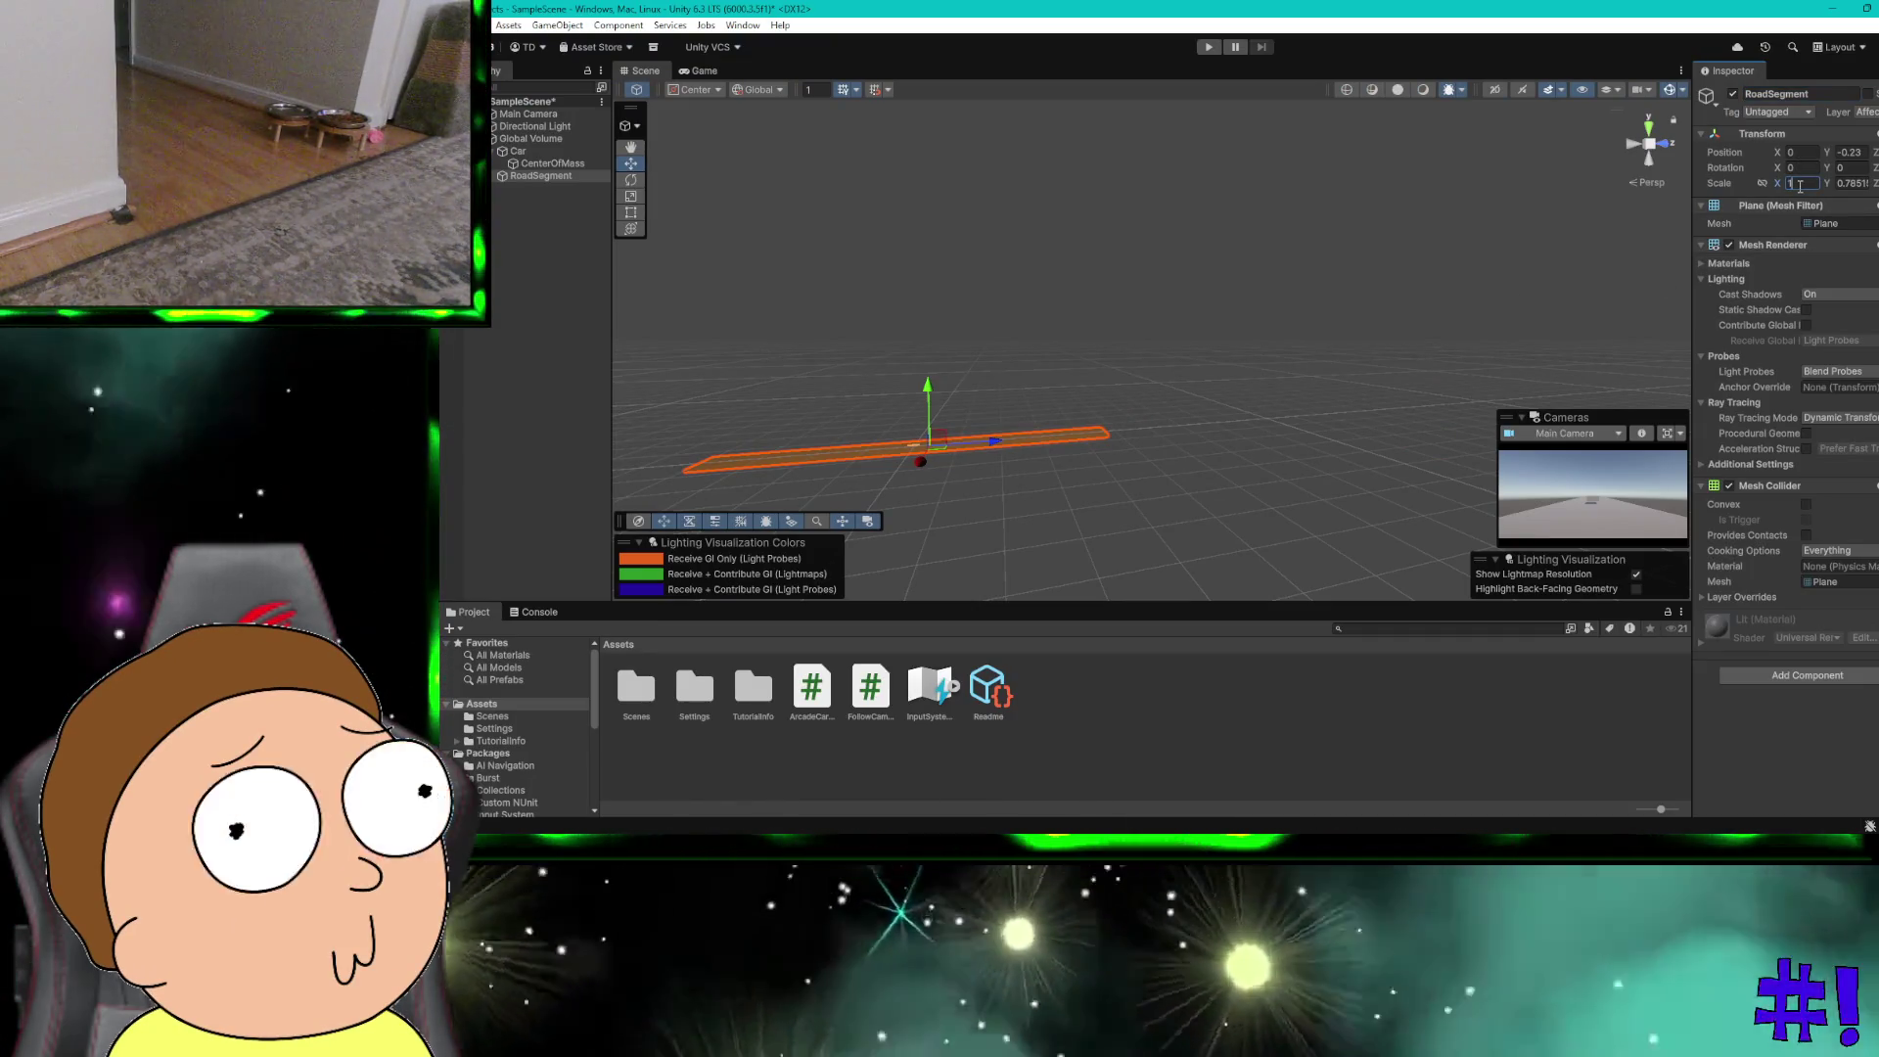
Step: Set RoadSegment's scale to X 12 and Y 0.2 in the Inspector
text(12)
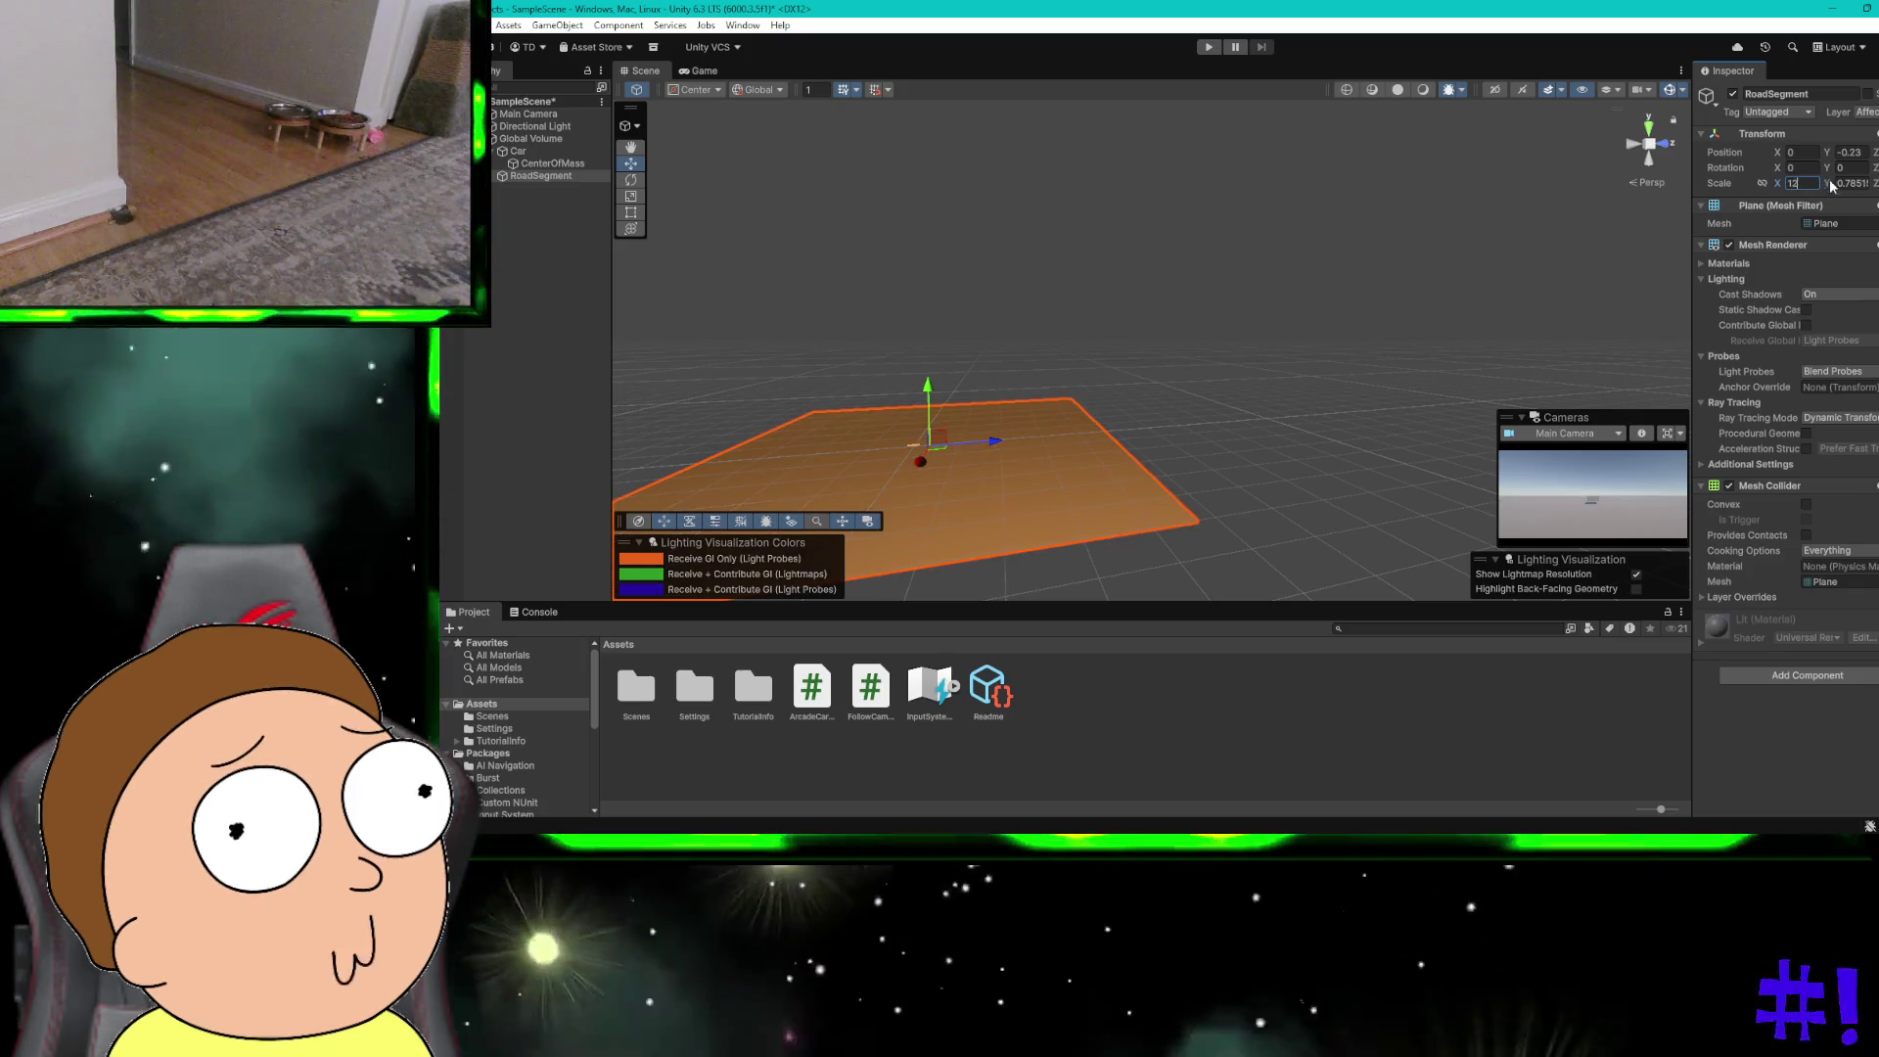
text(0)
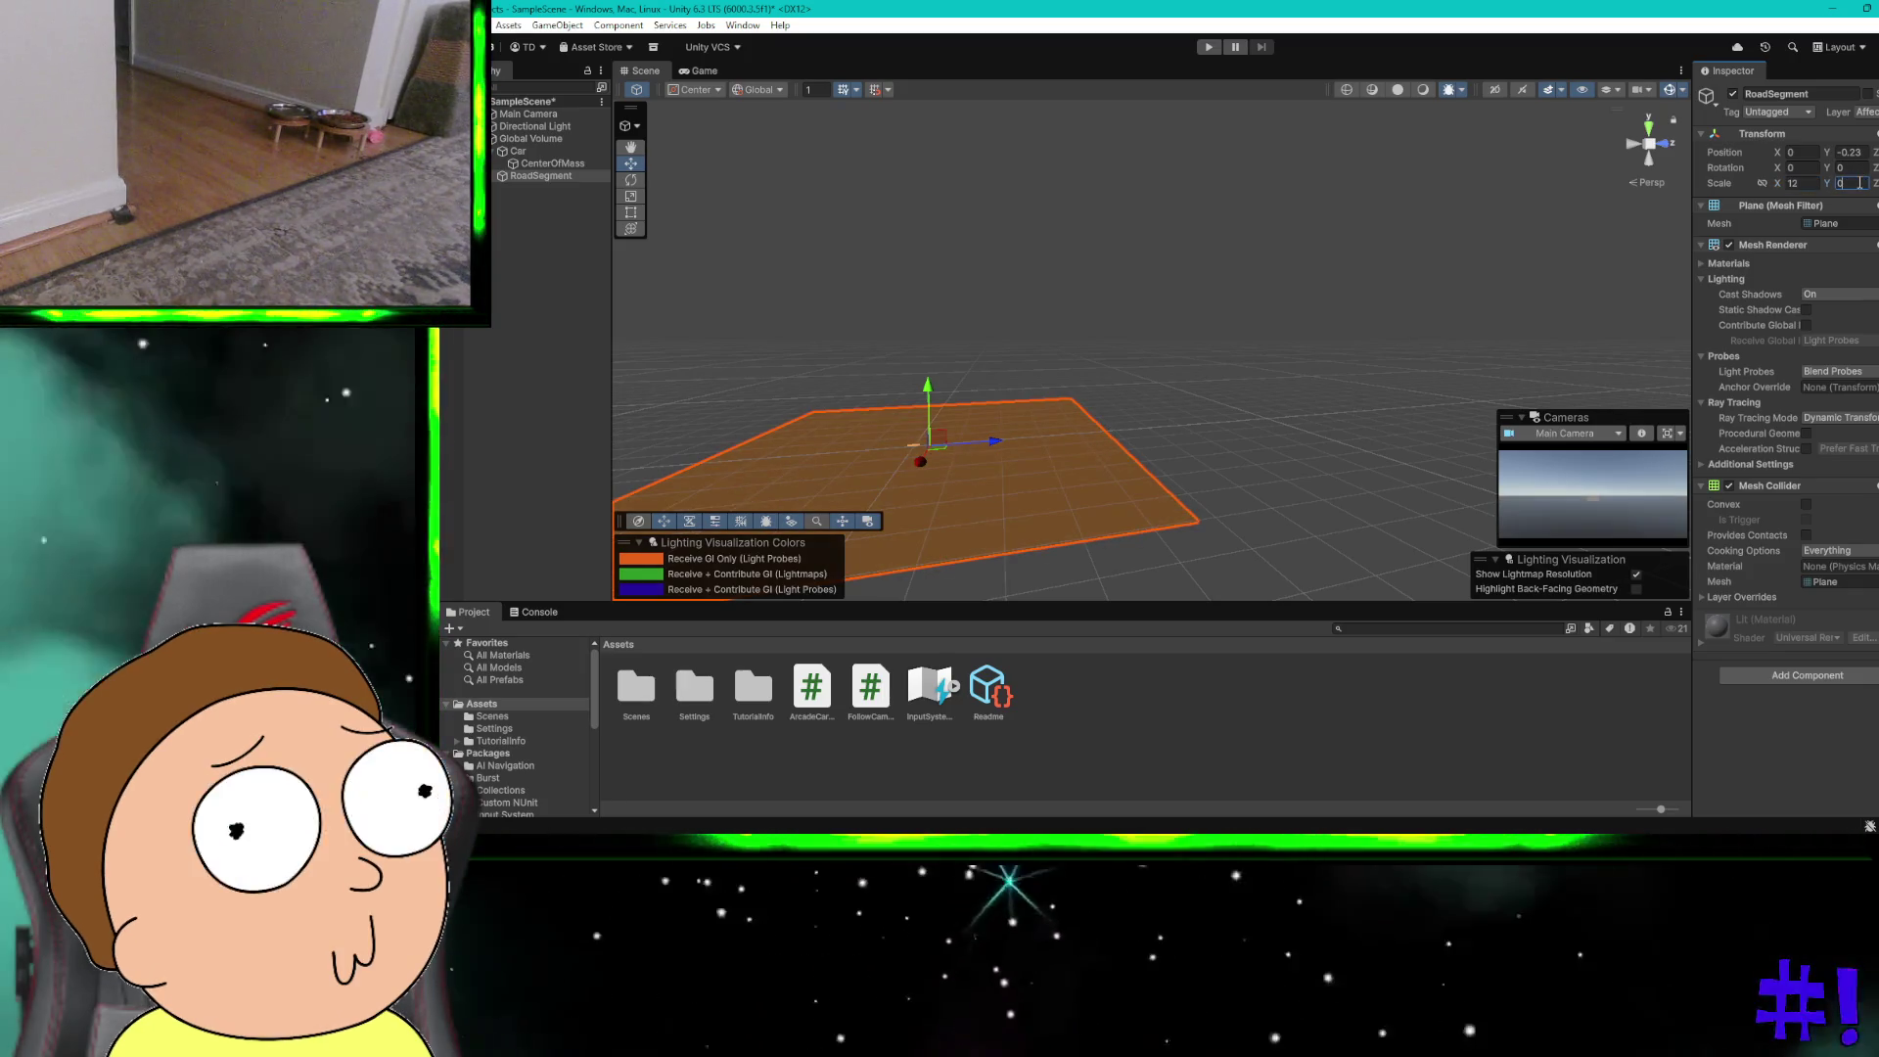
text(.2)
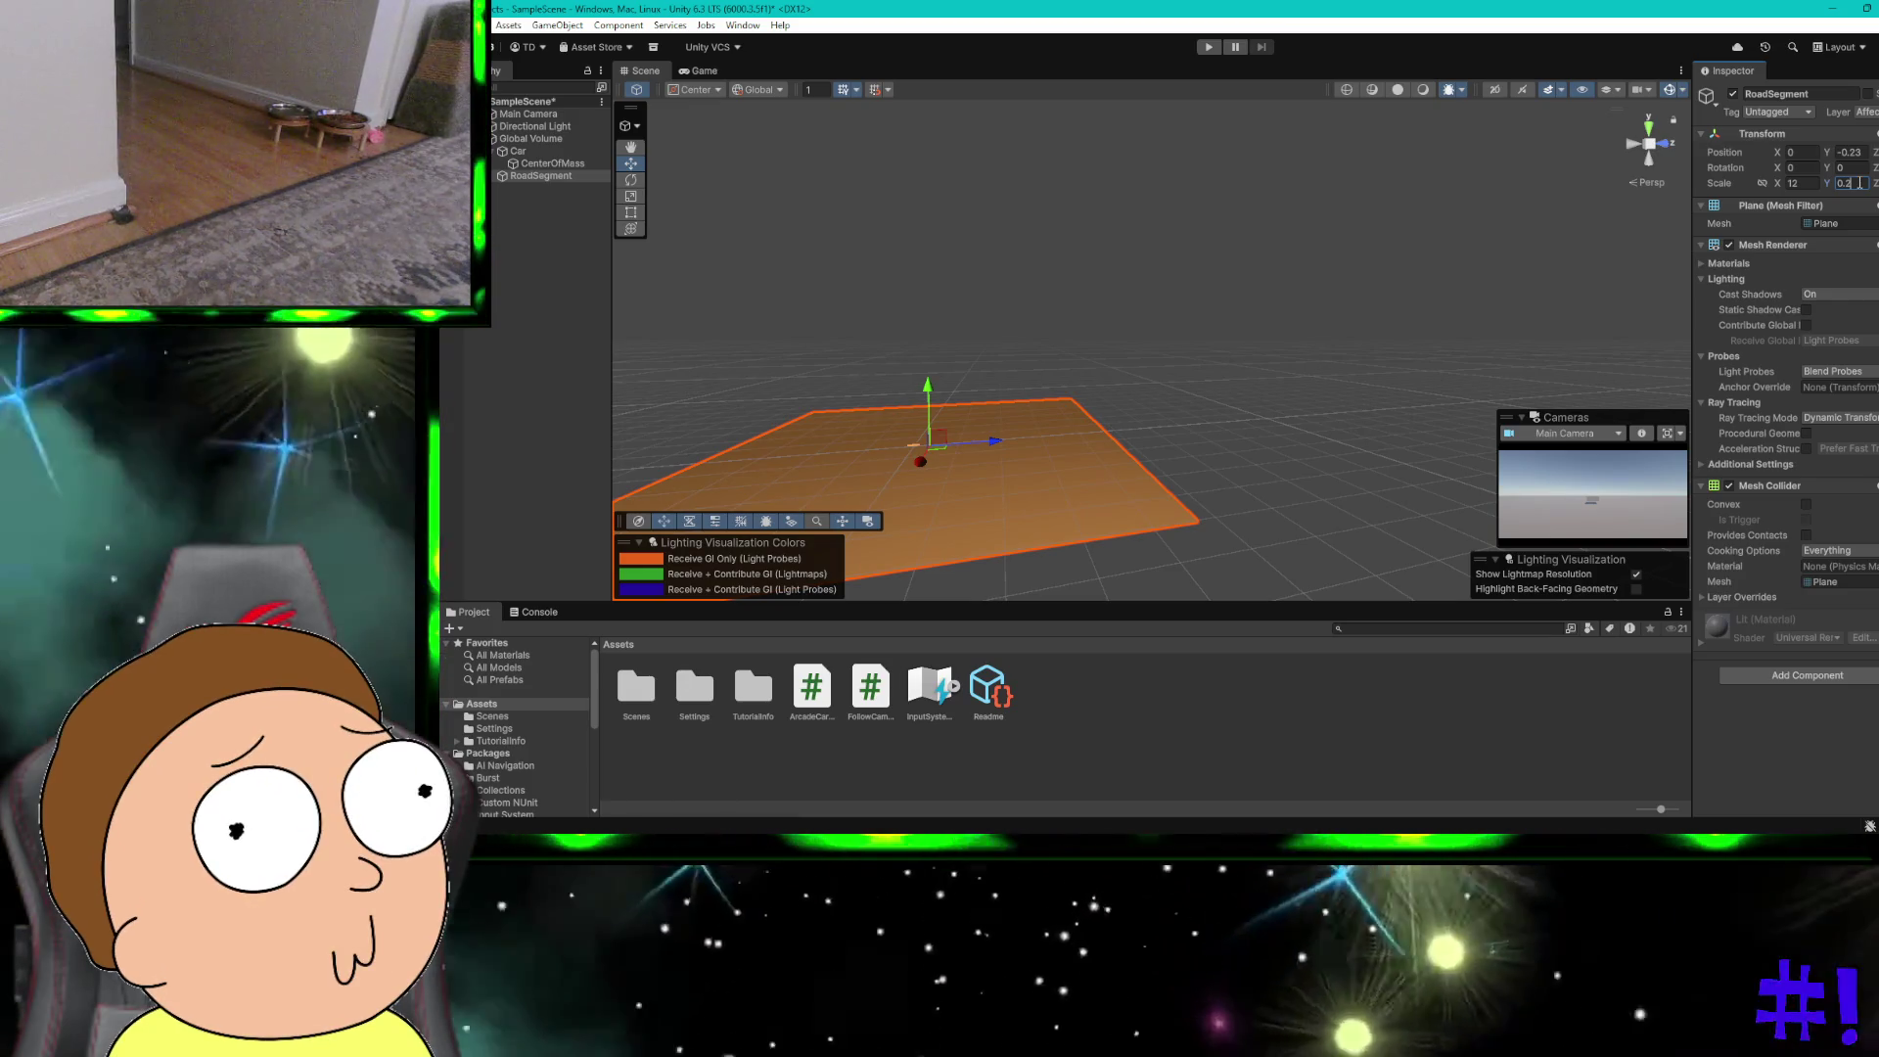
key(Tab)
text(20)
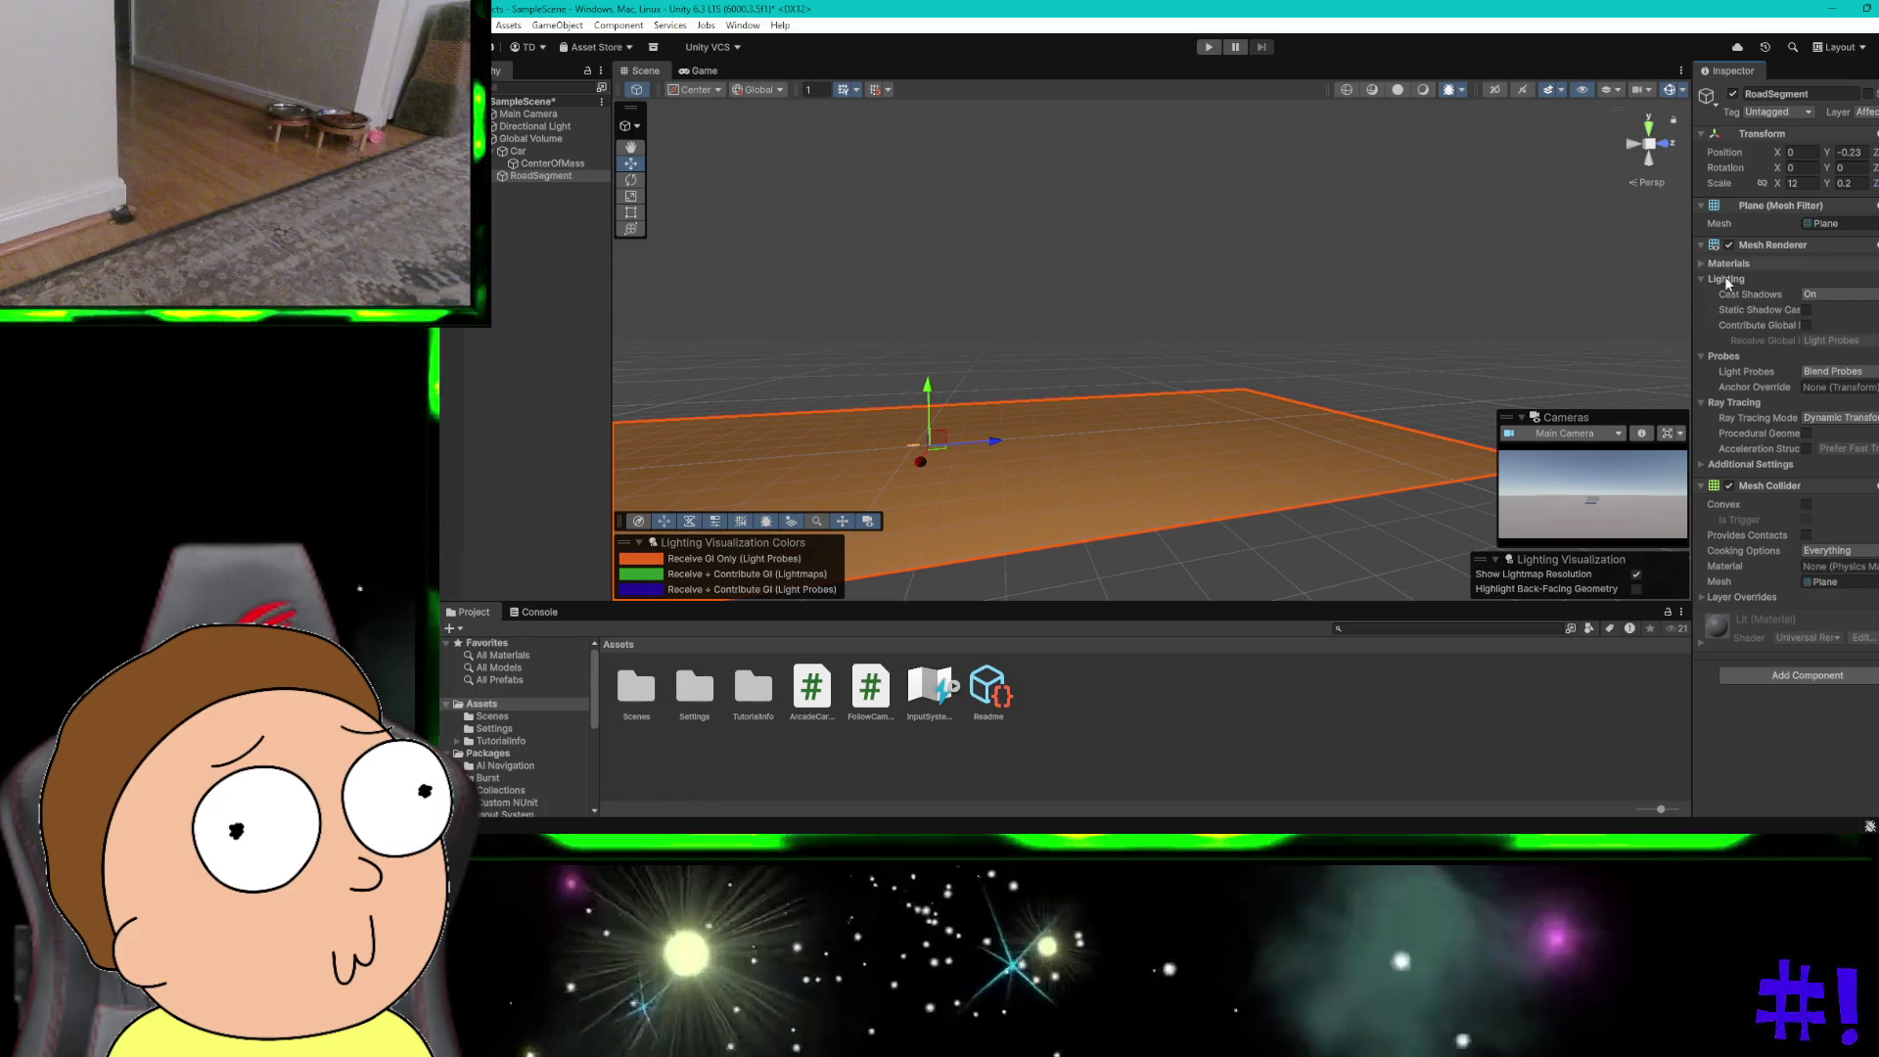
scroll(1387, 402, down, 3)
scroll(1387, 402, down, 2)
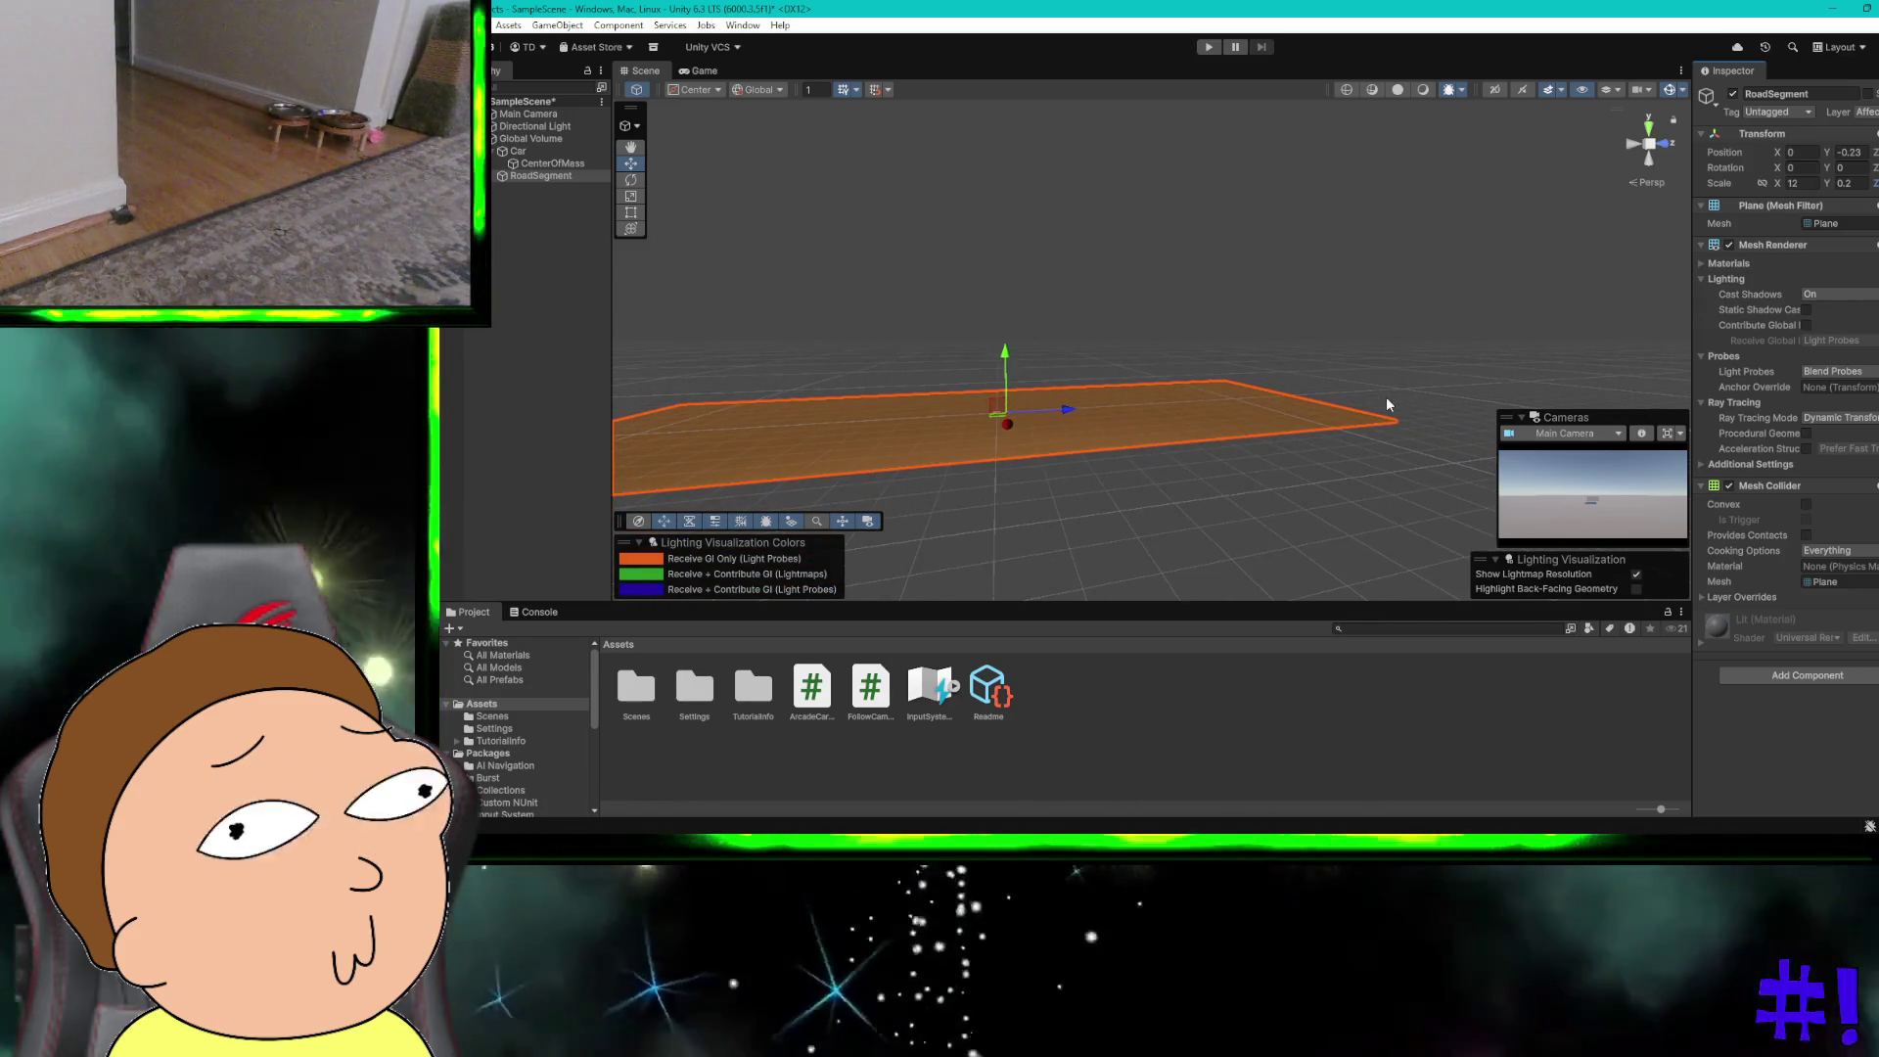
scroll(1239, 304, down, 2)
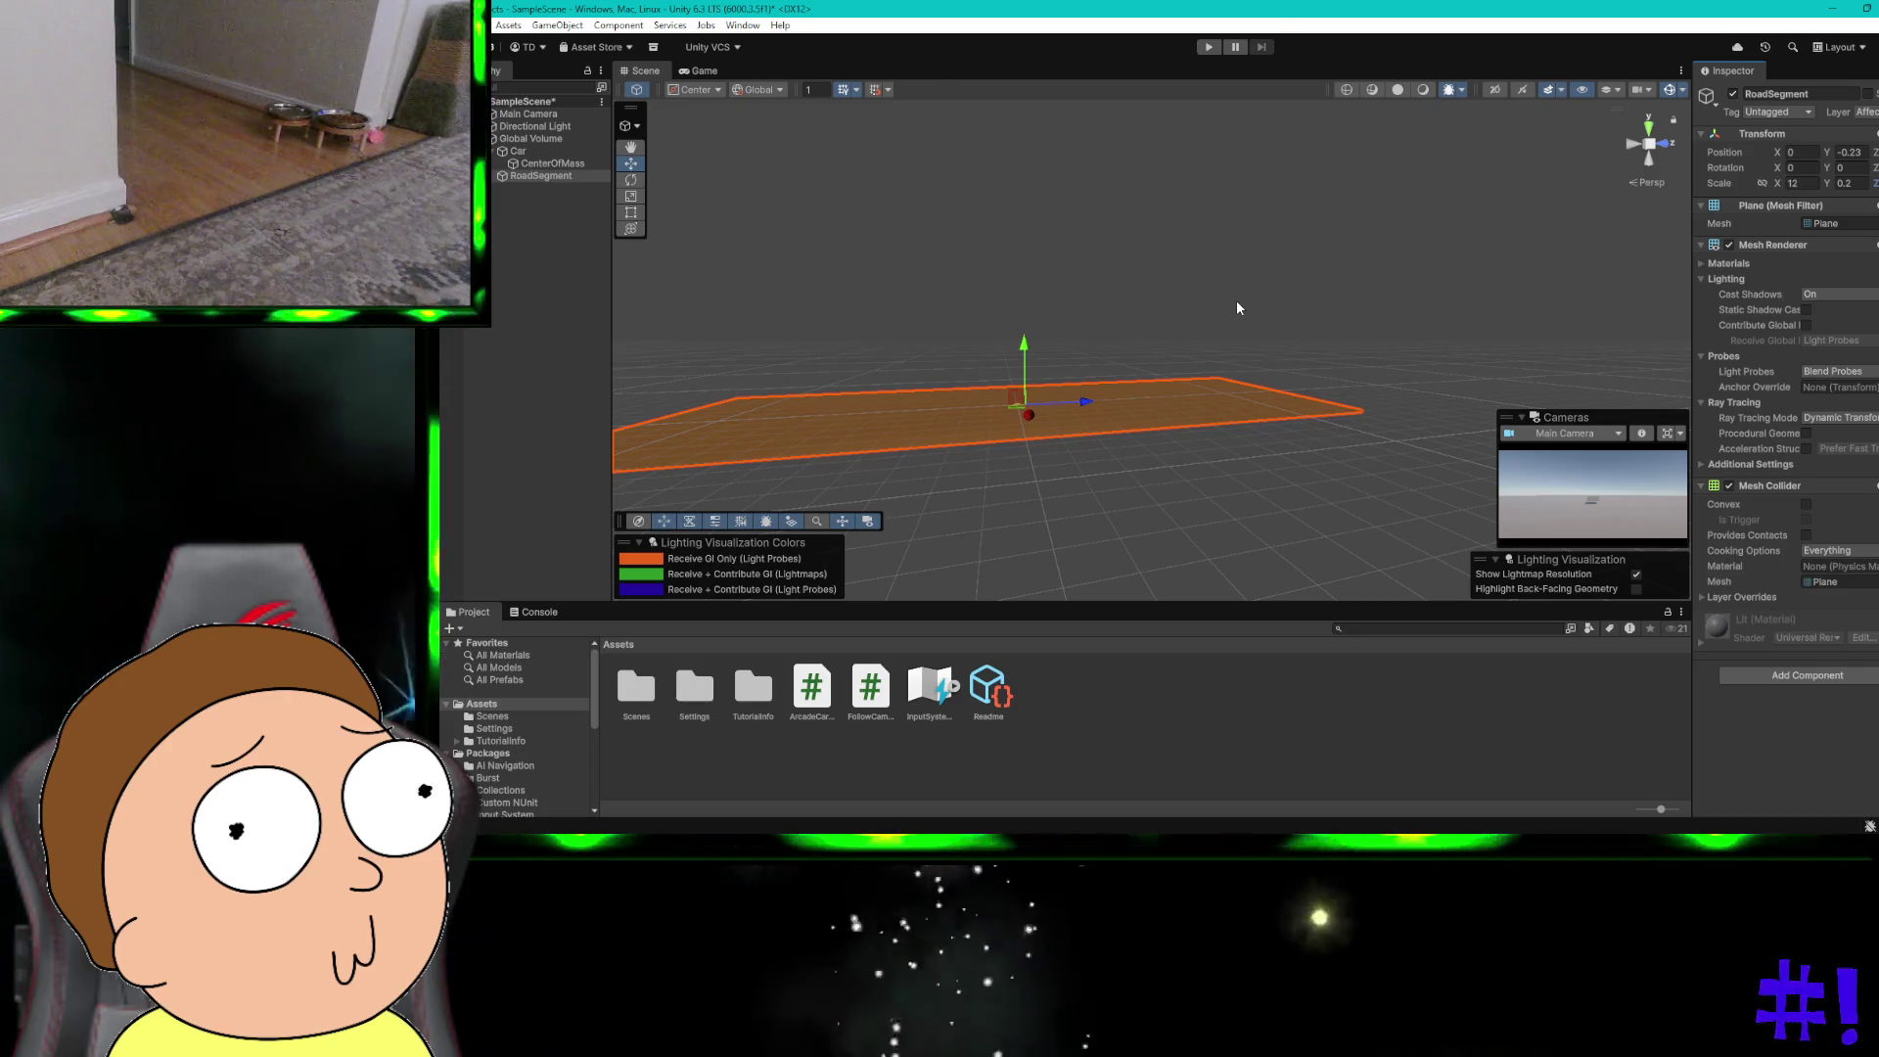
Step: Lower RoadSegment to position Y -0.1 as the guide specifies
key(ctrl+super+Right)
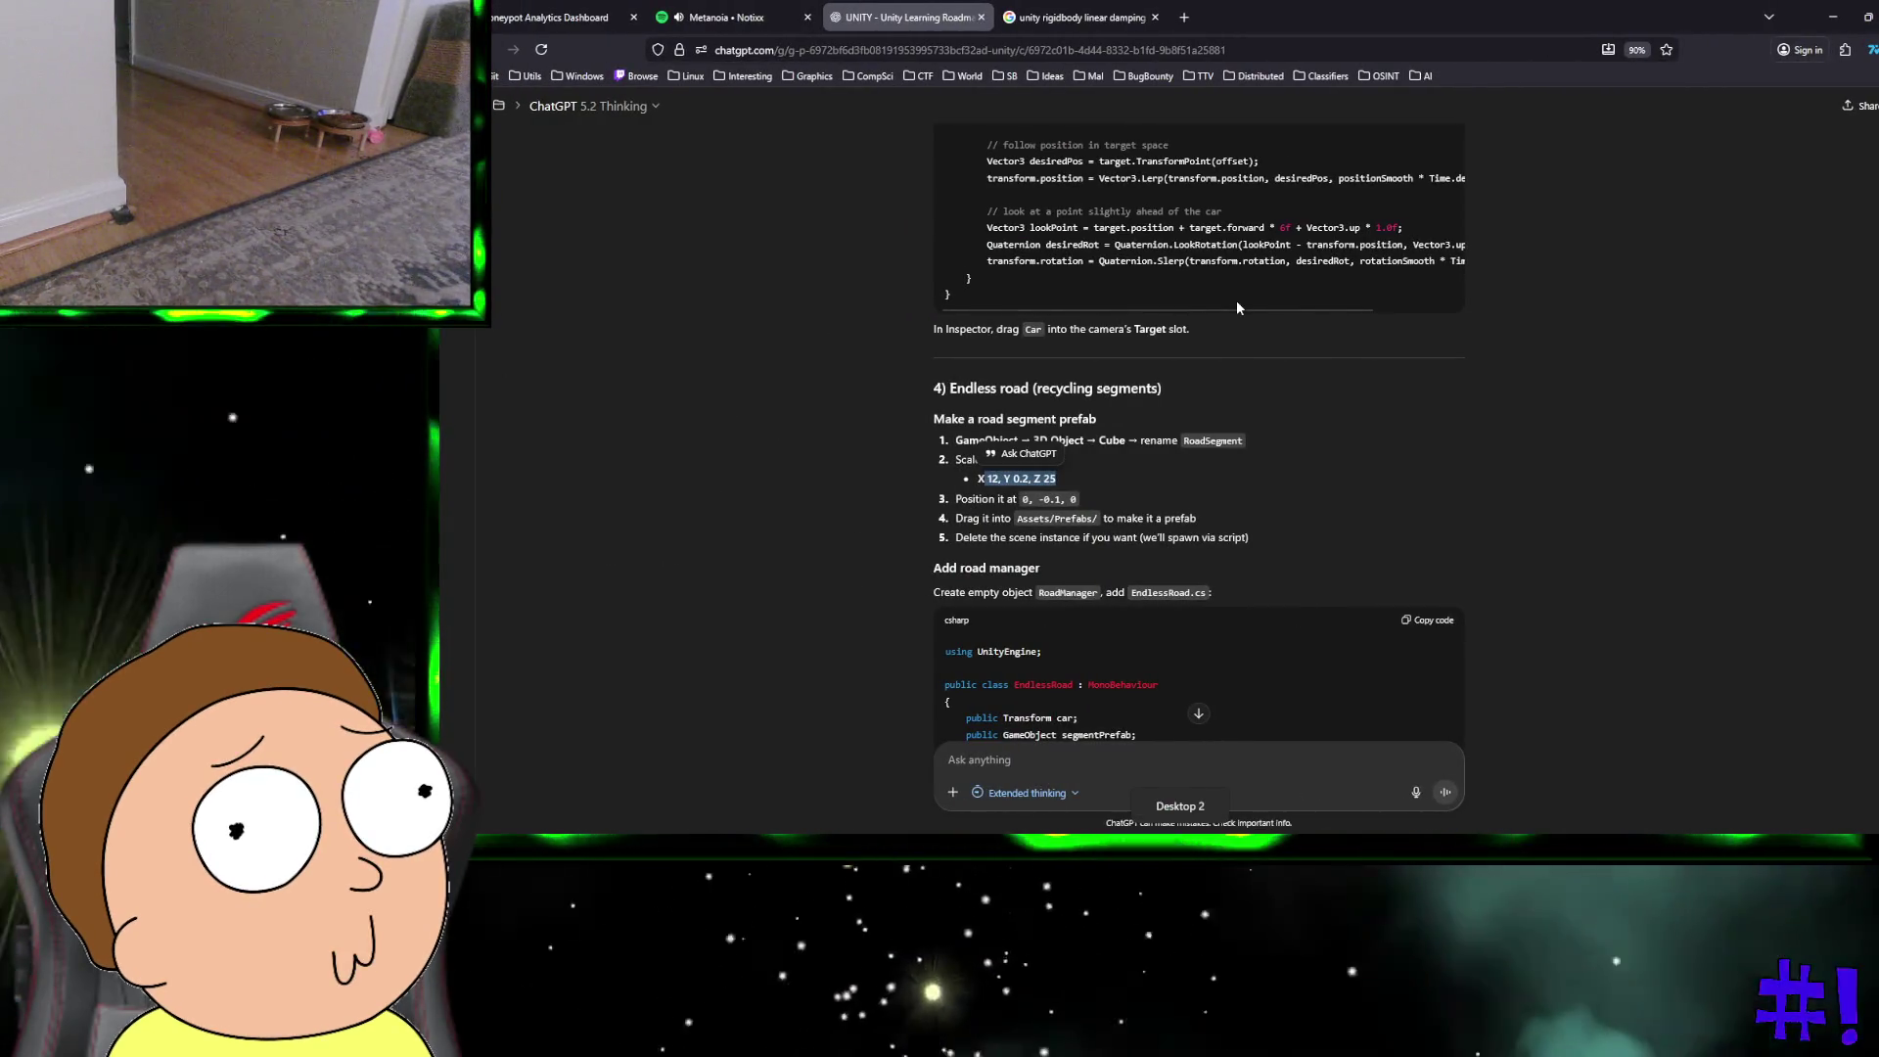
key(ctrl+super+Right)
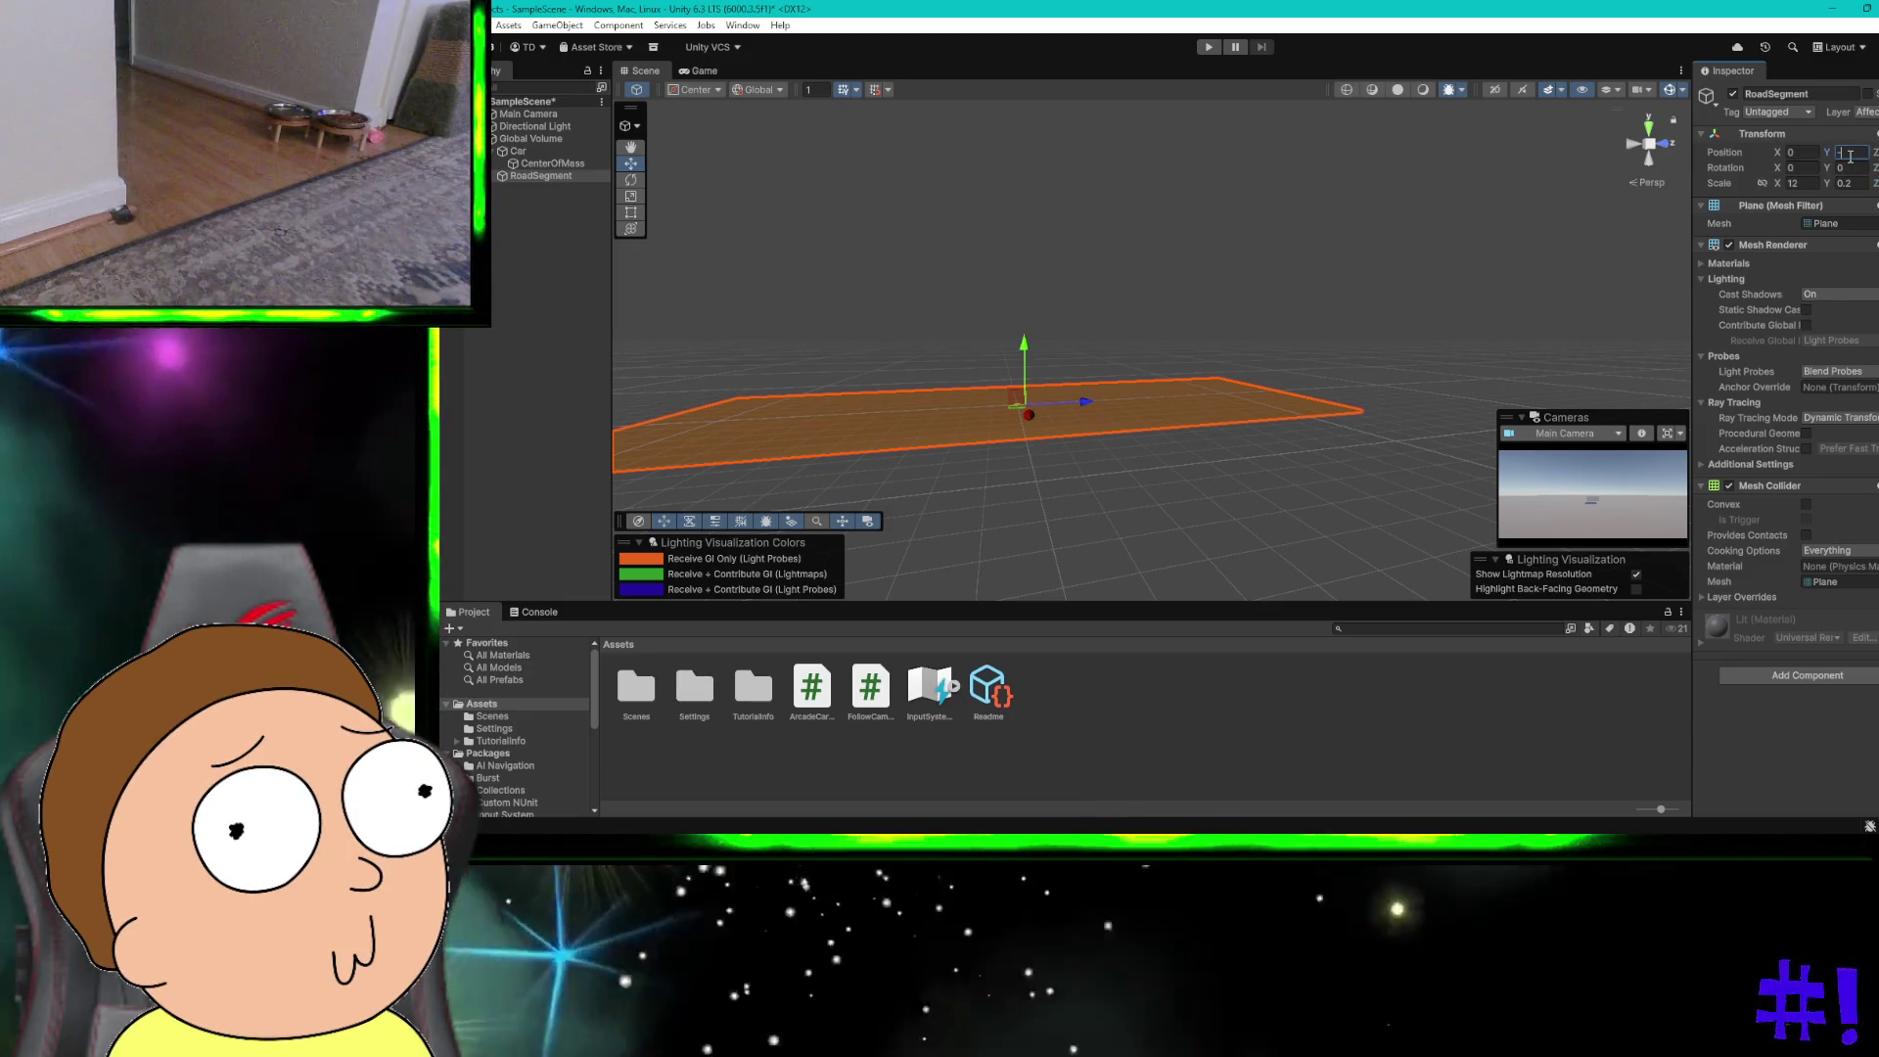
text(-0.1)
key(Tab)
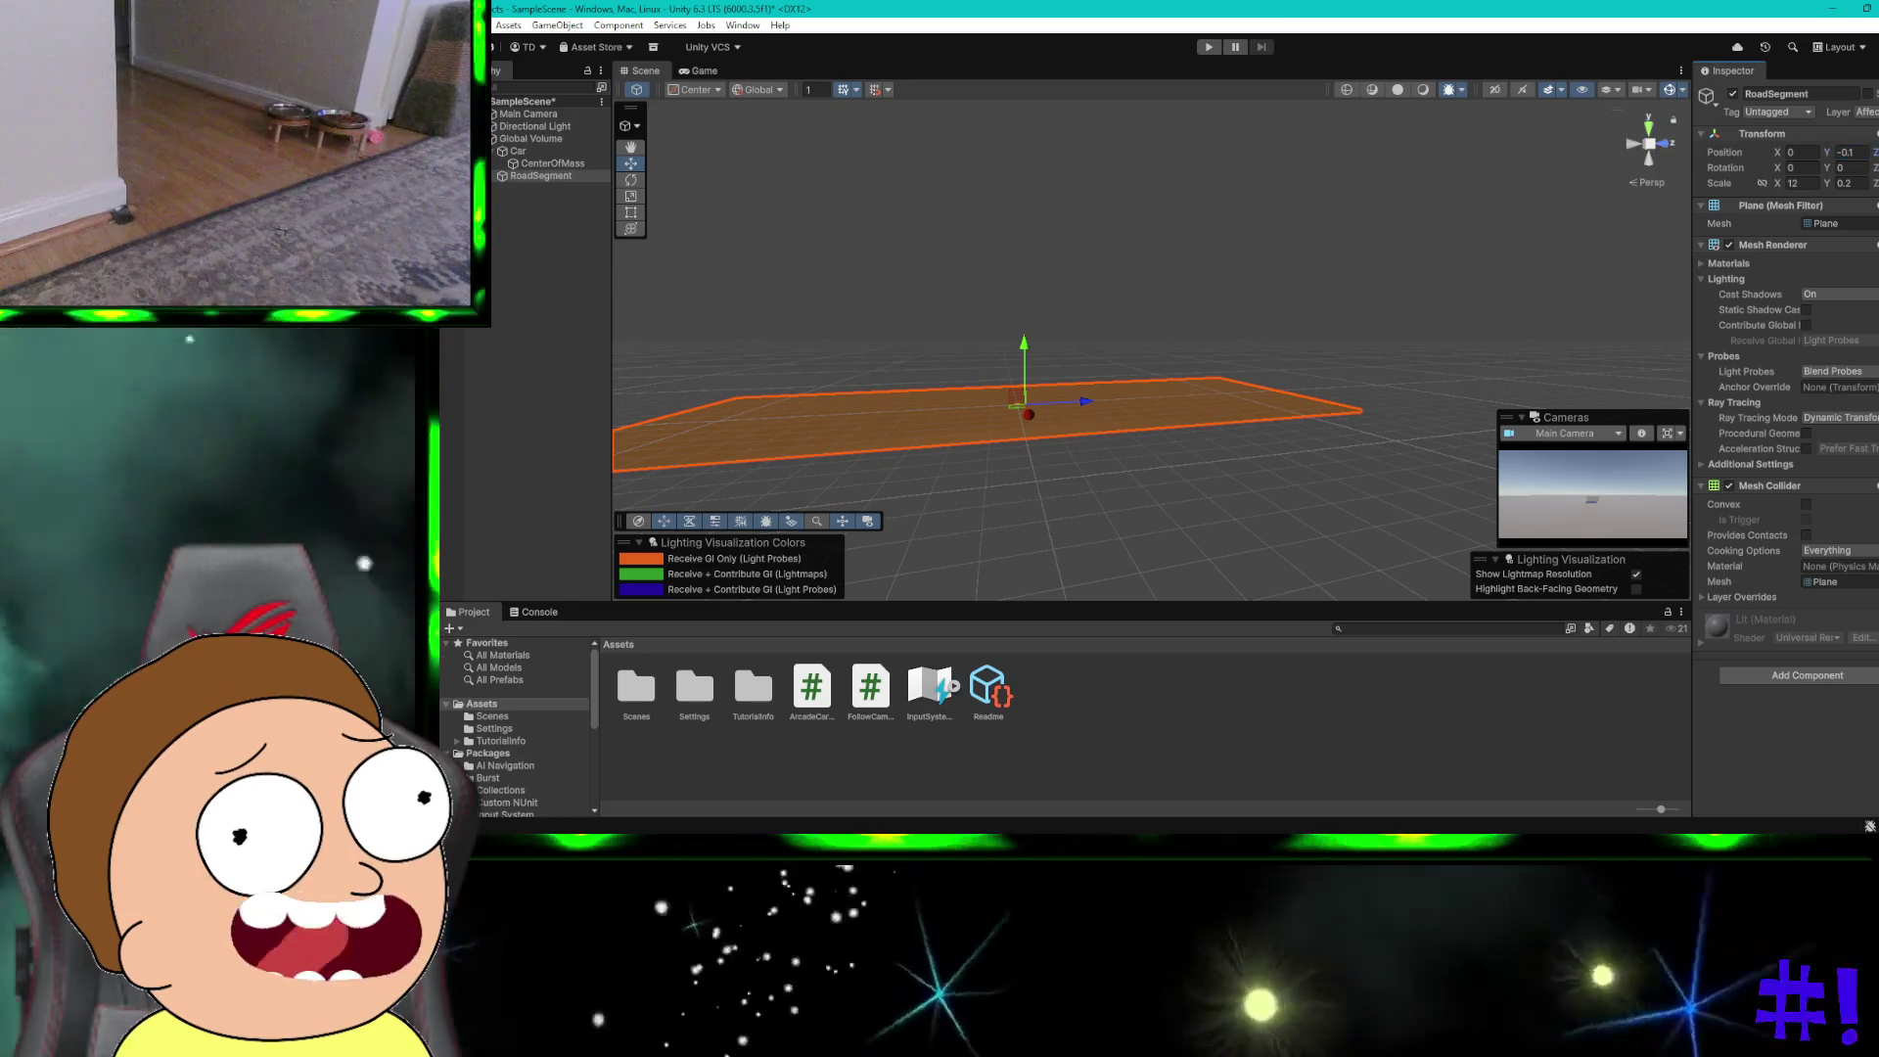
key(Return)
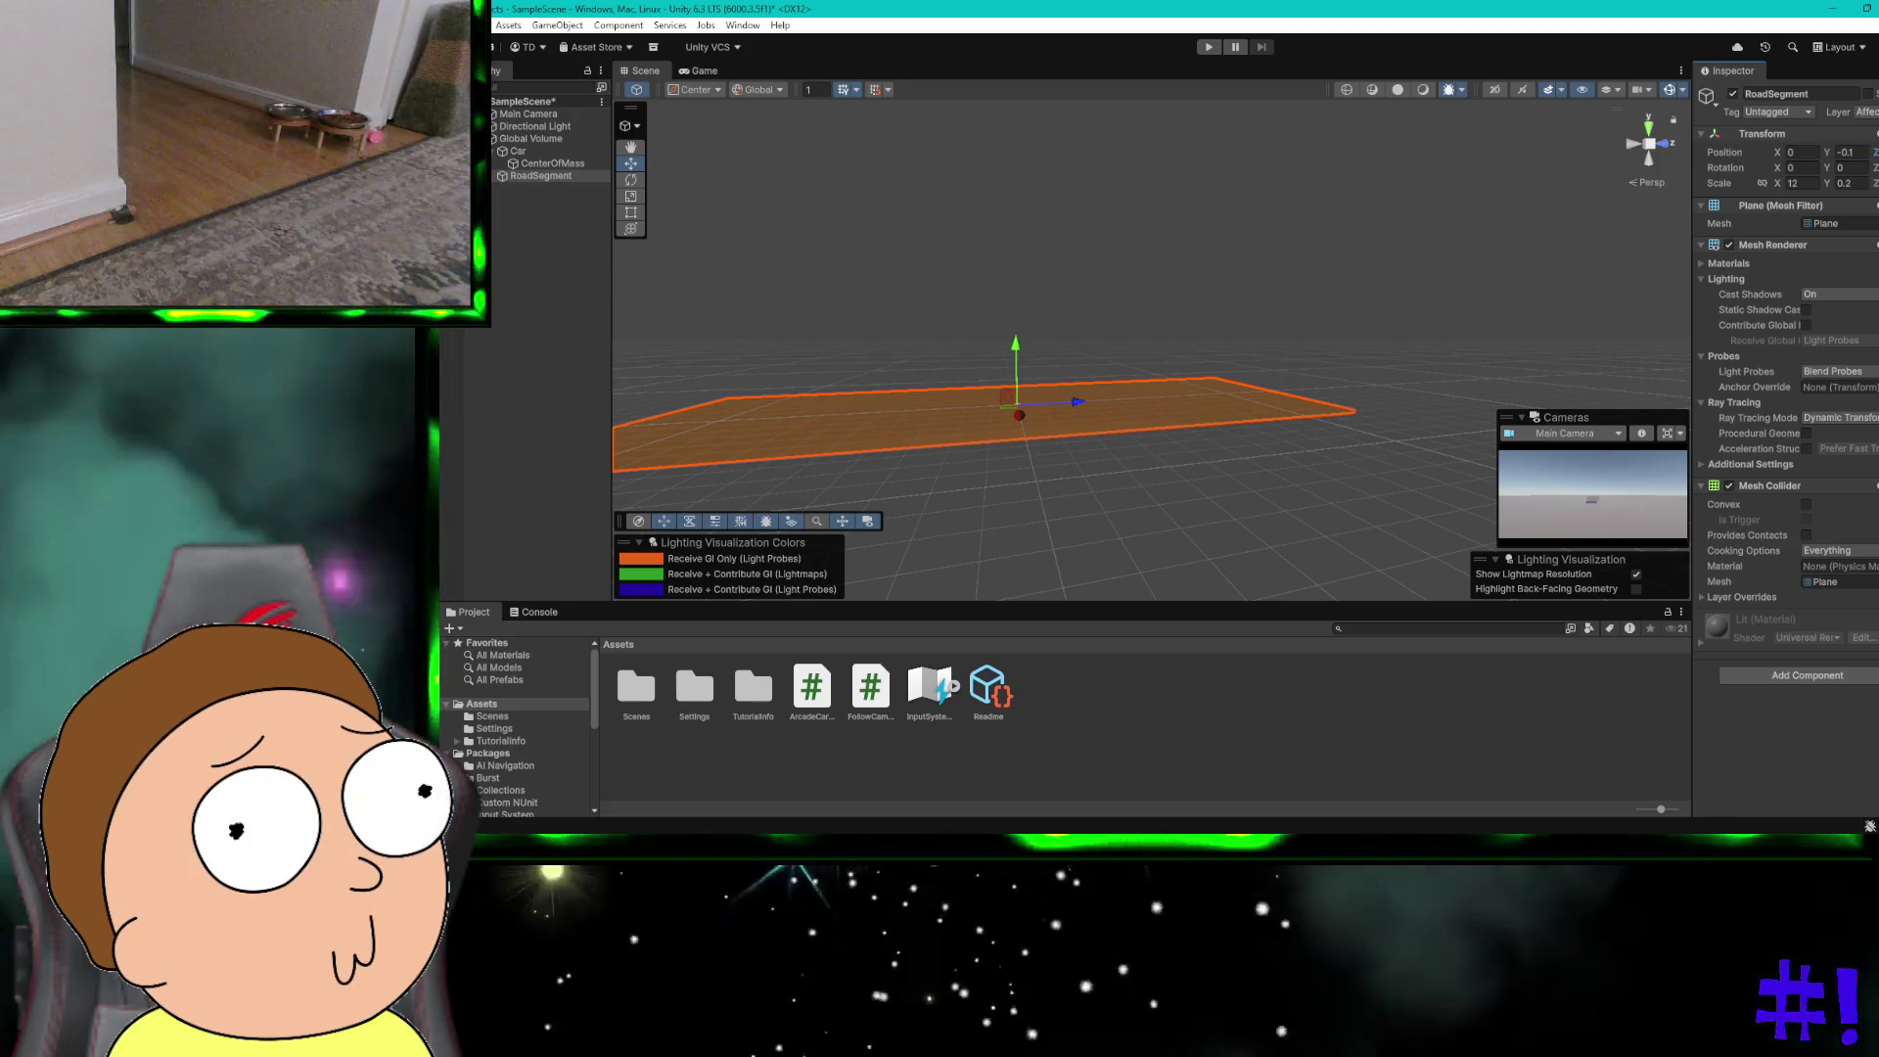
key(ctrl+super+Left)
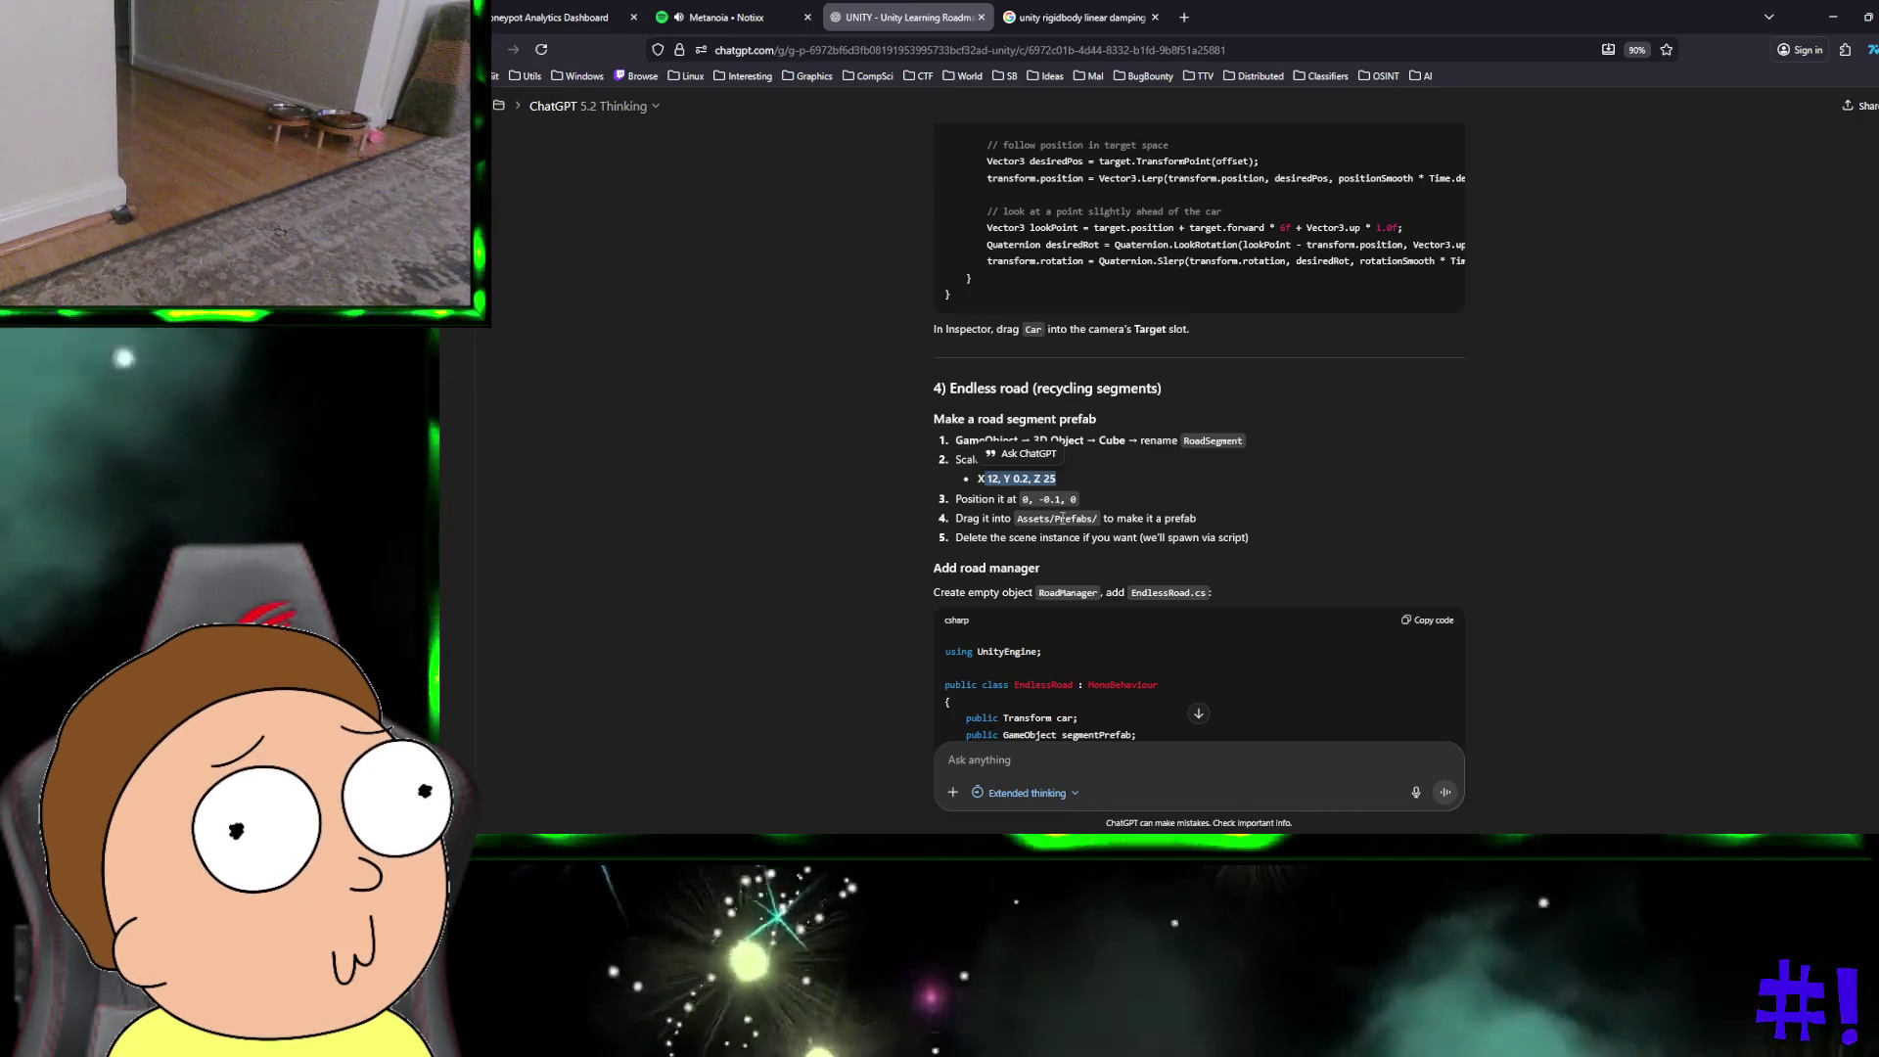
Step: Make RoadSegment a prefab by dragging it into the project's prefabs area
key(ctrl+super+Left)
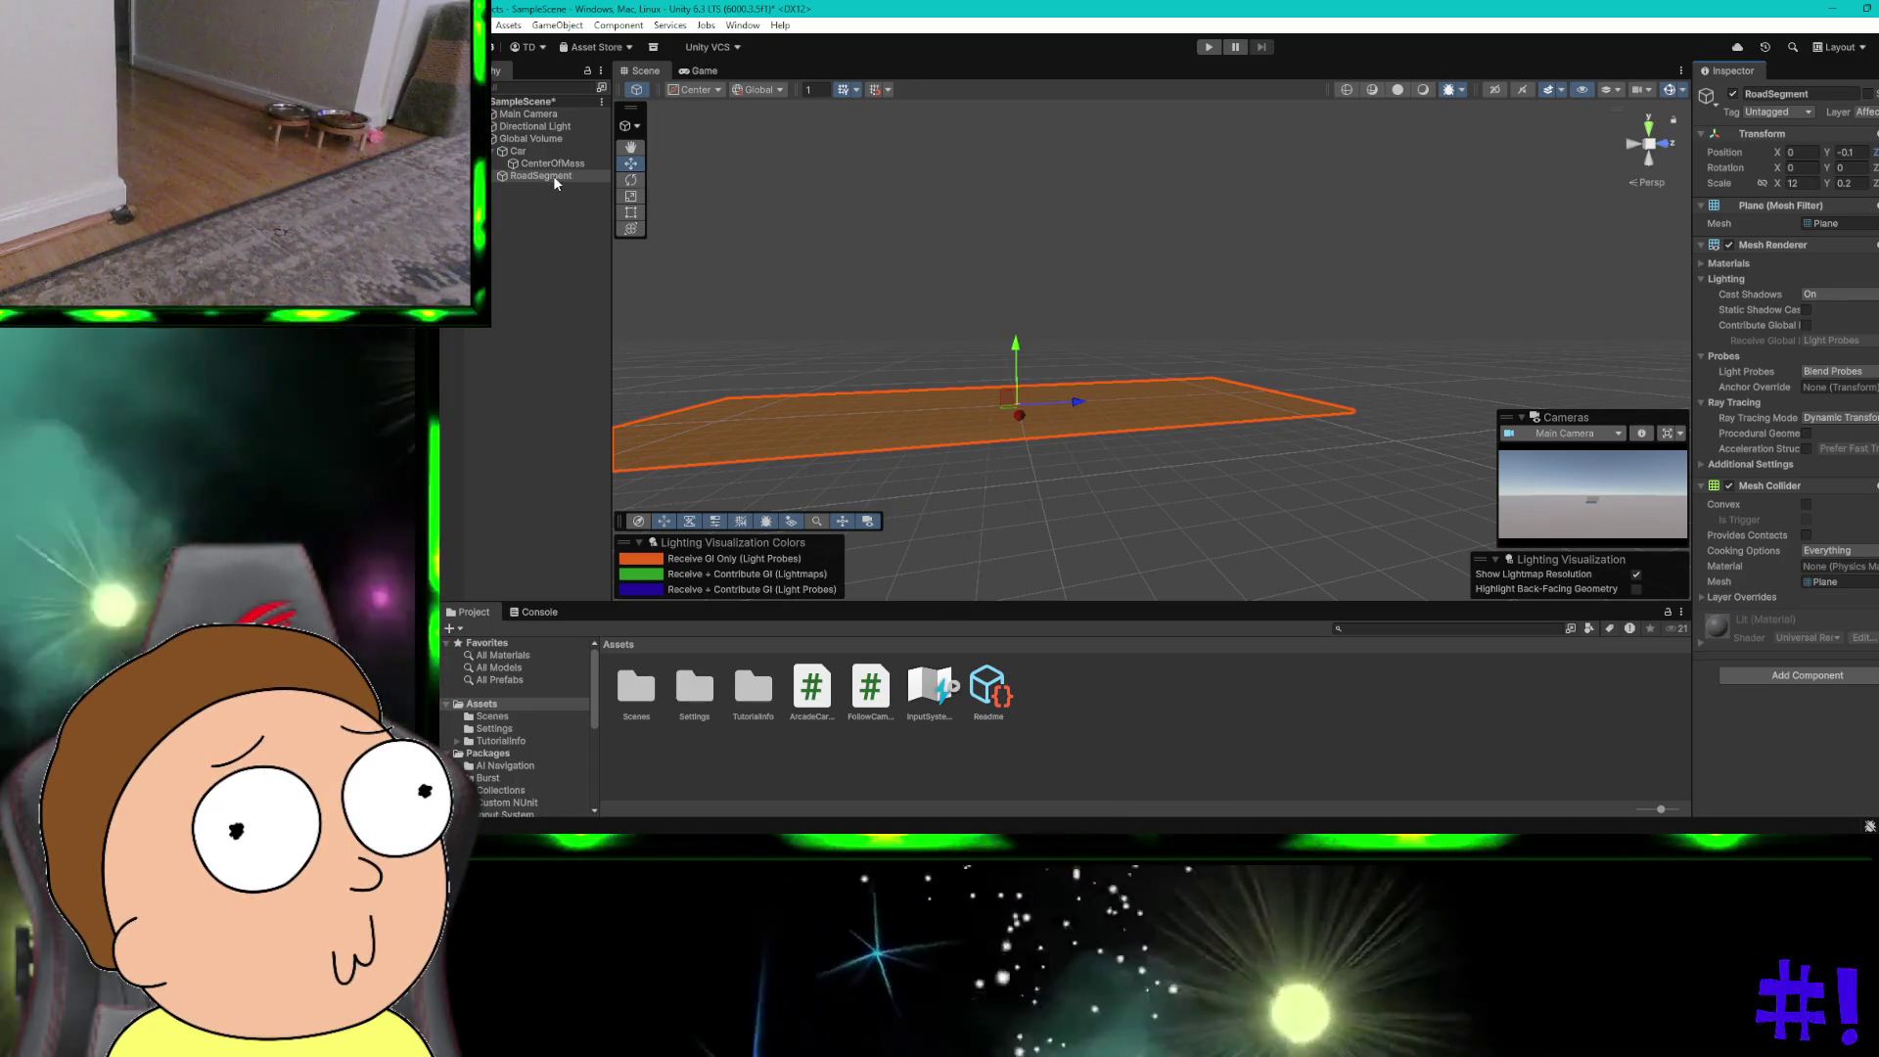
right_click(554, 177)
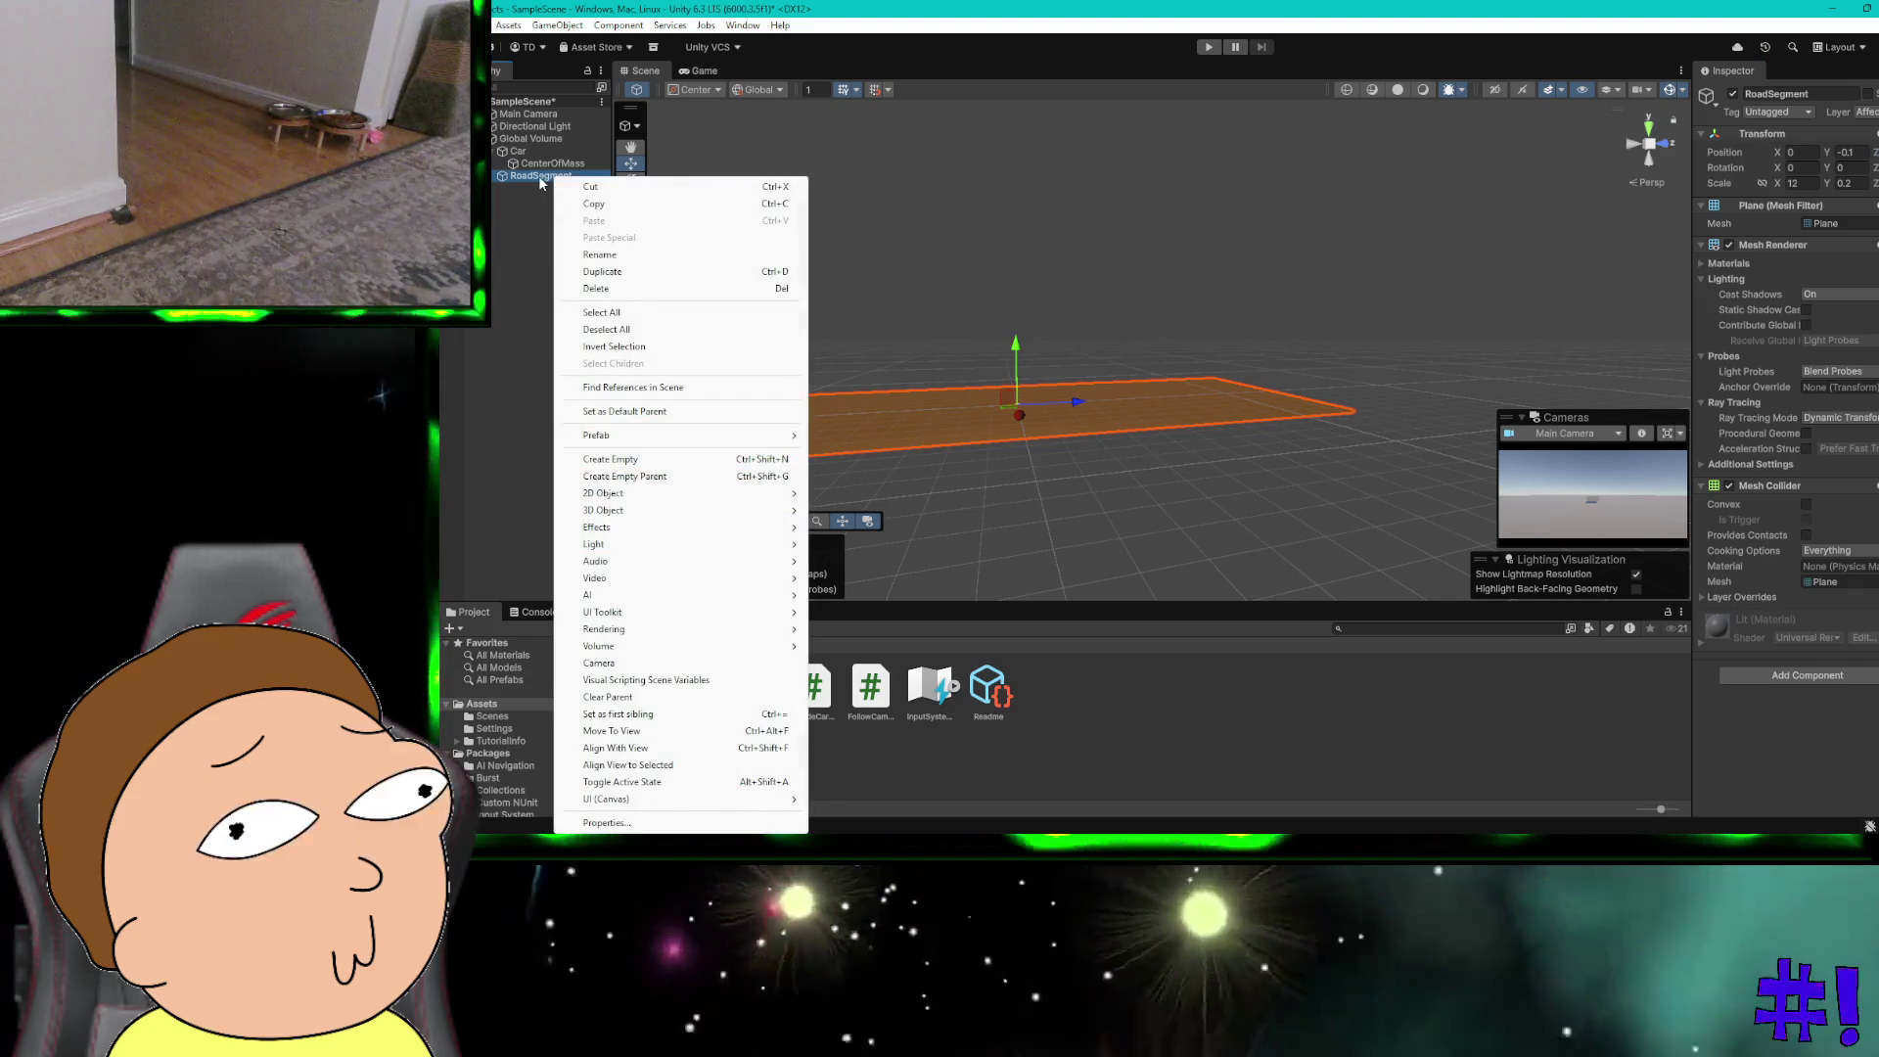
click(541, 183)
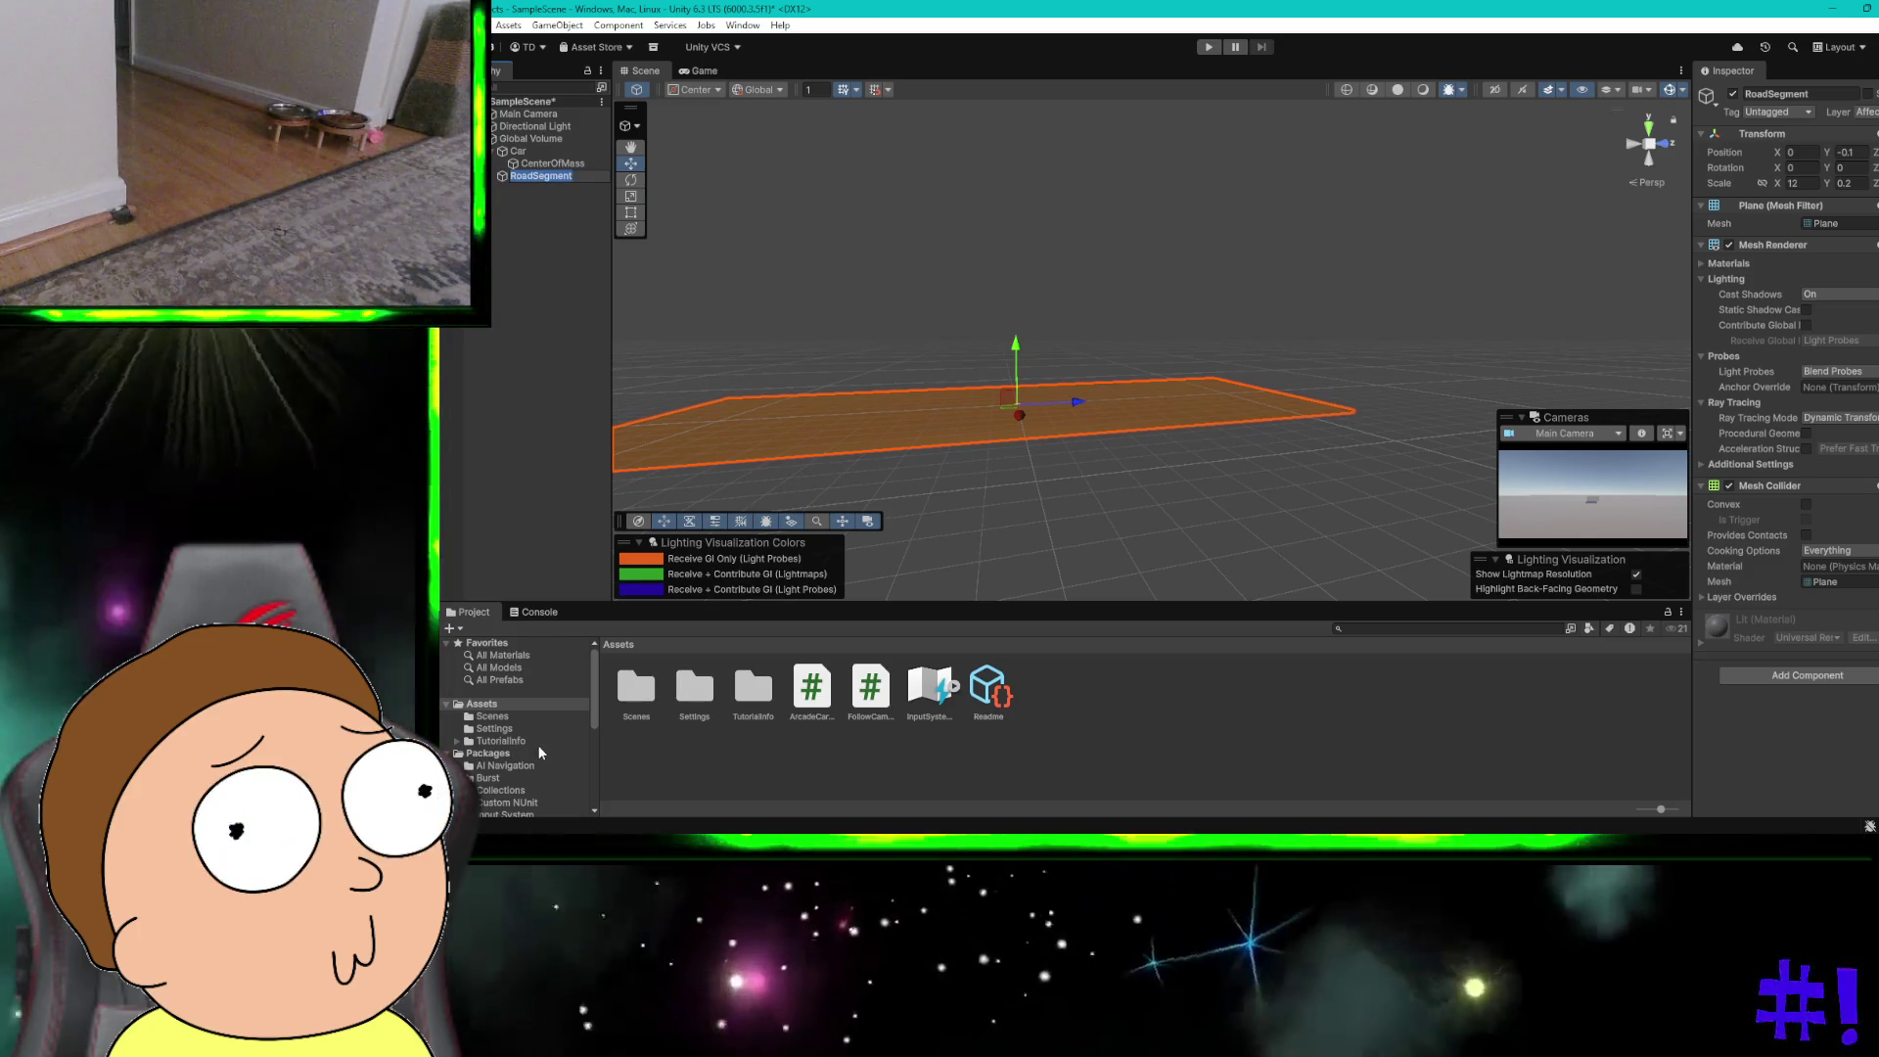
scroll(548, 732, down, 5)
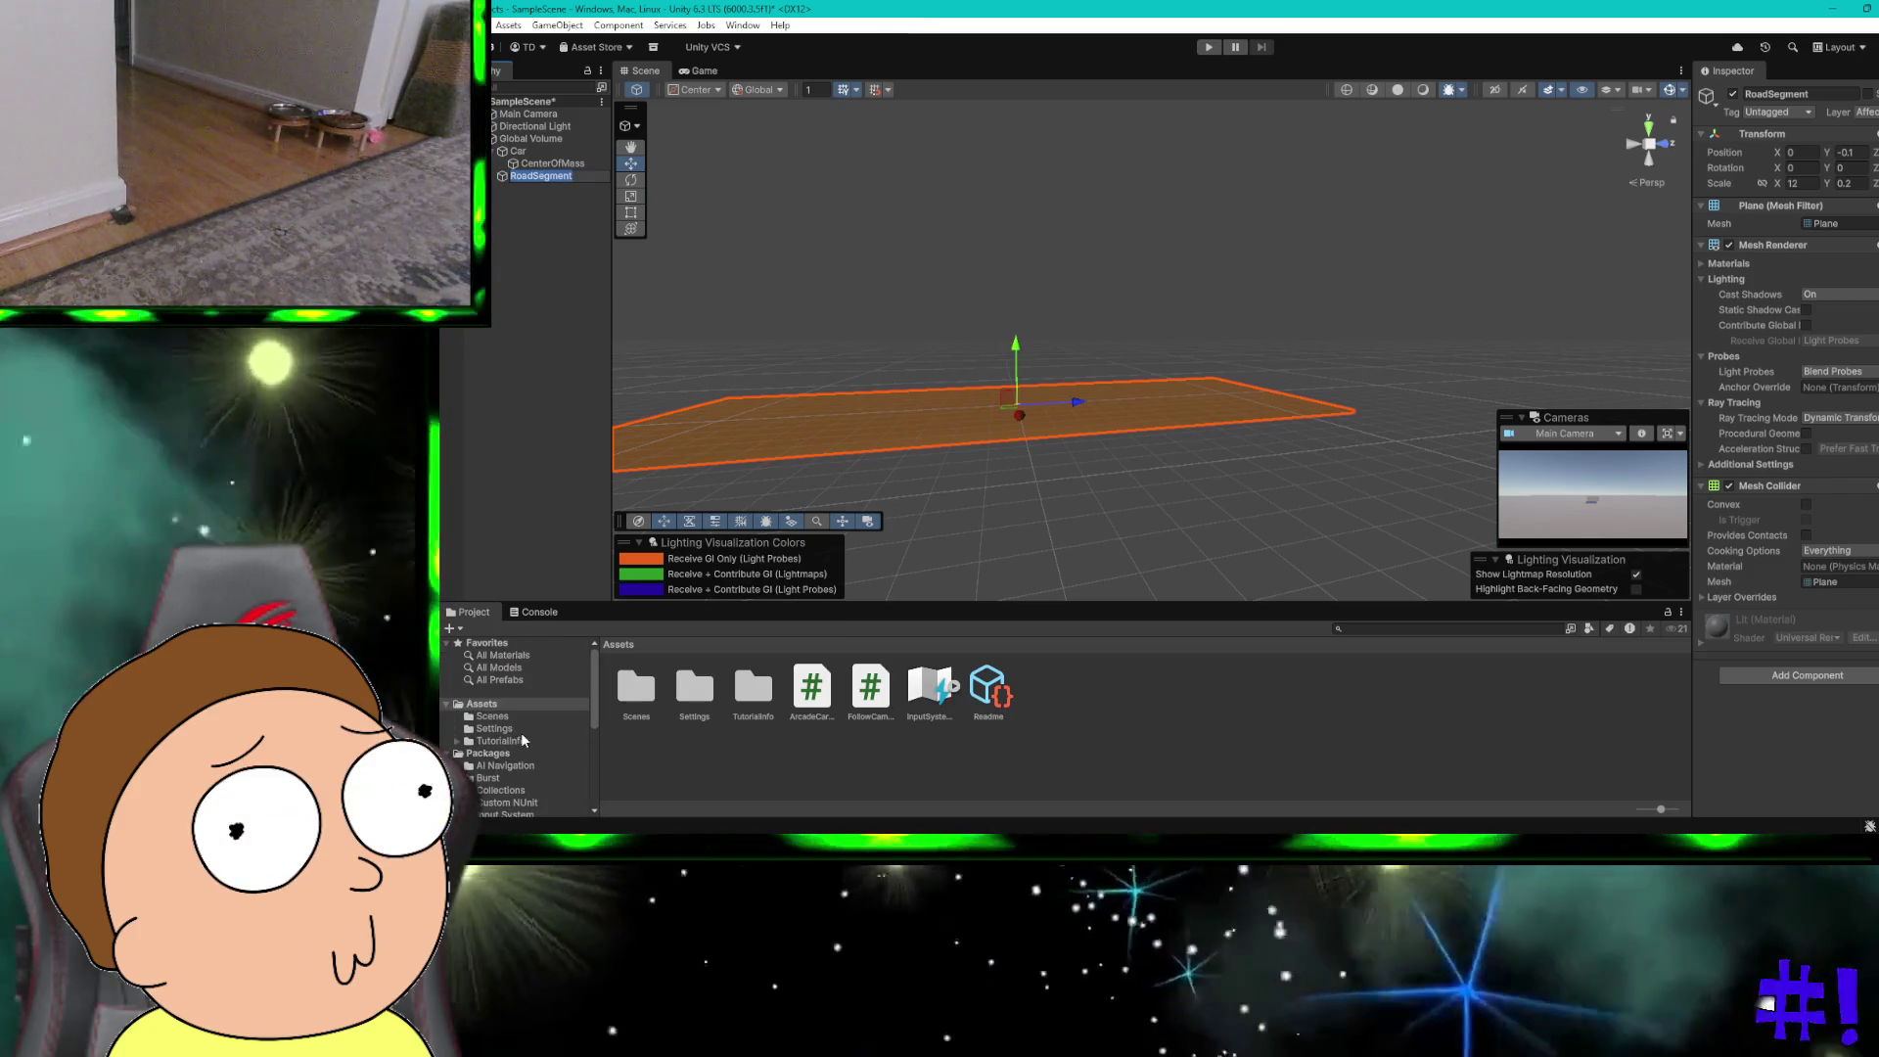
click(514, 679)
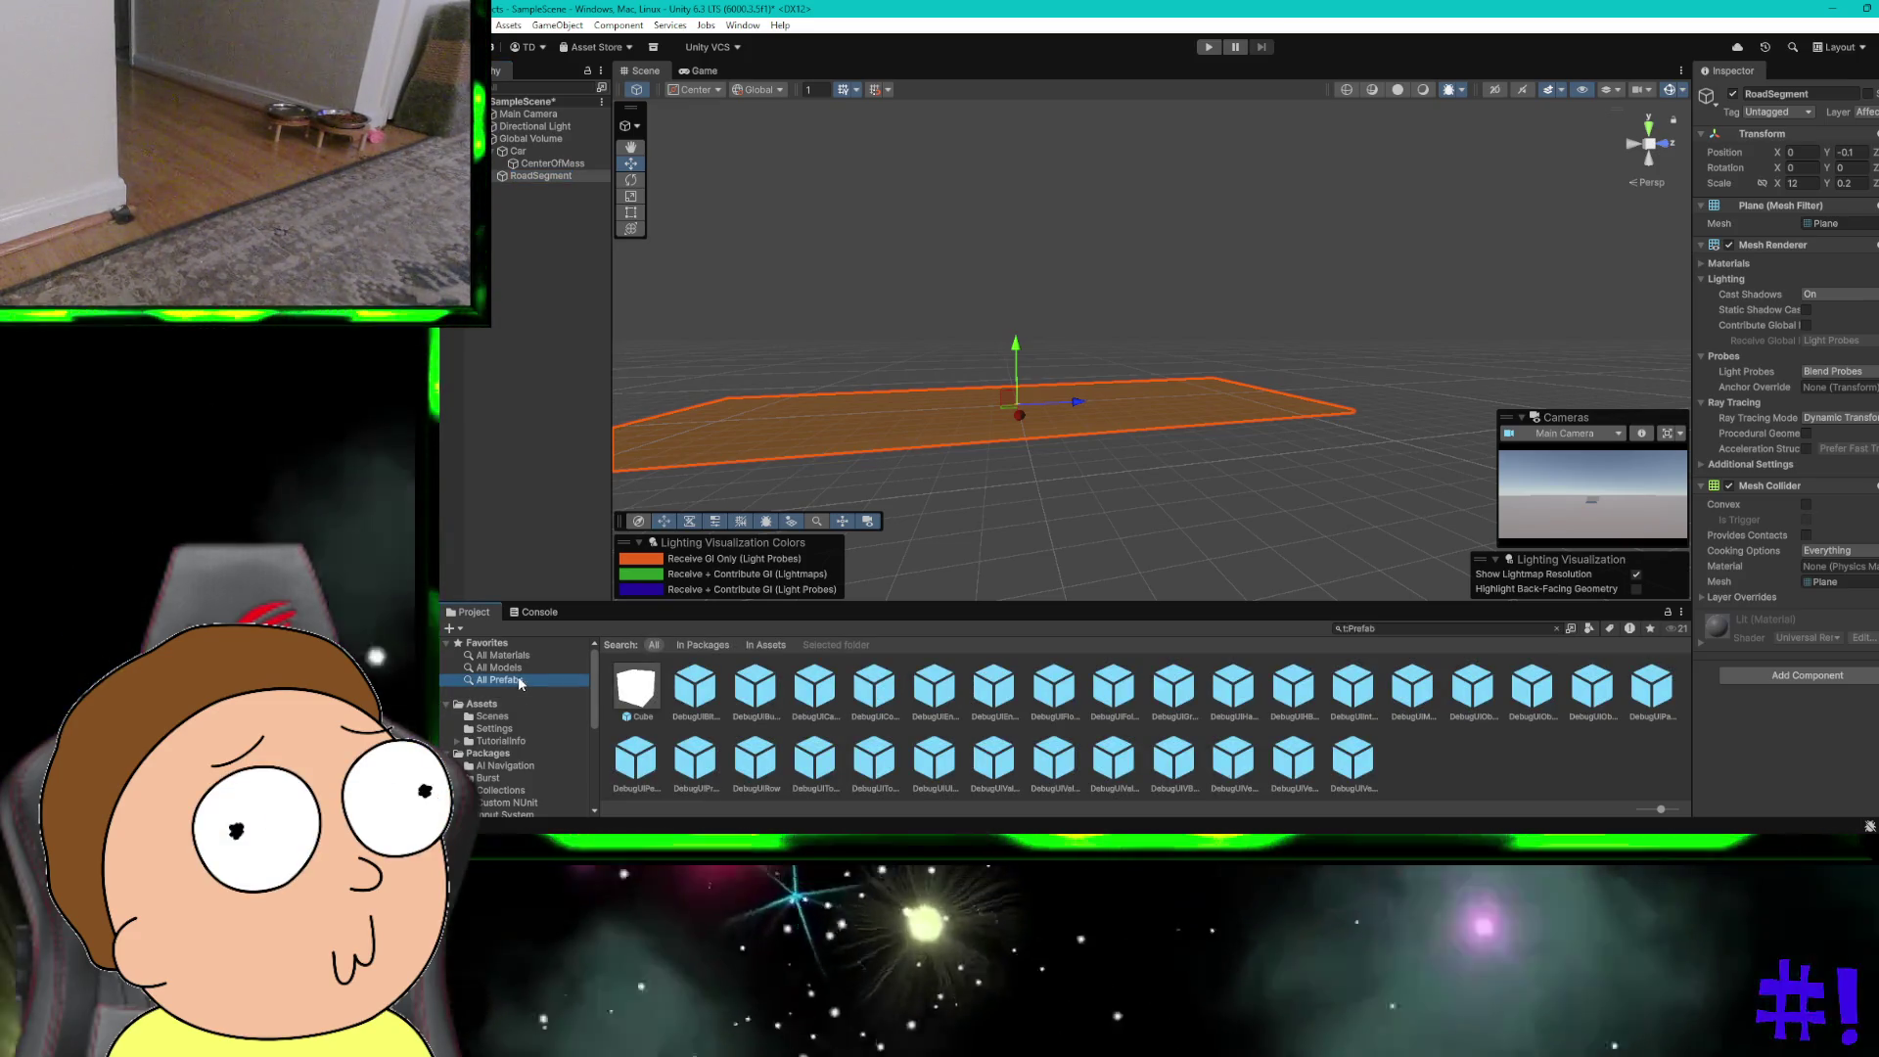
mouse_move(542, 177)
mouse_down()
mouse_move(1334, 764)
mouse_move(1438, 779)
mouse_up()
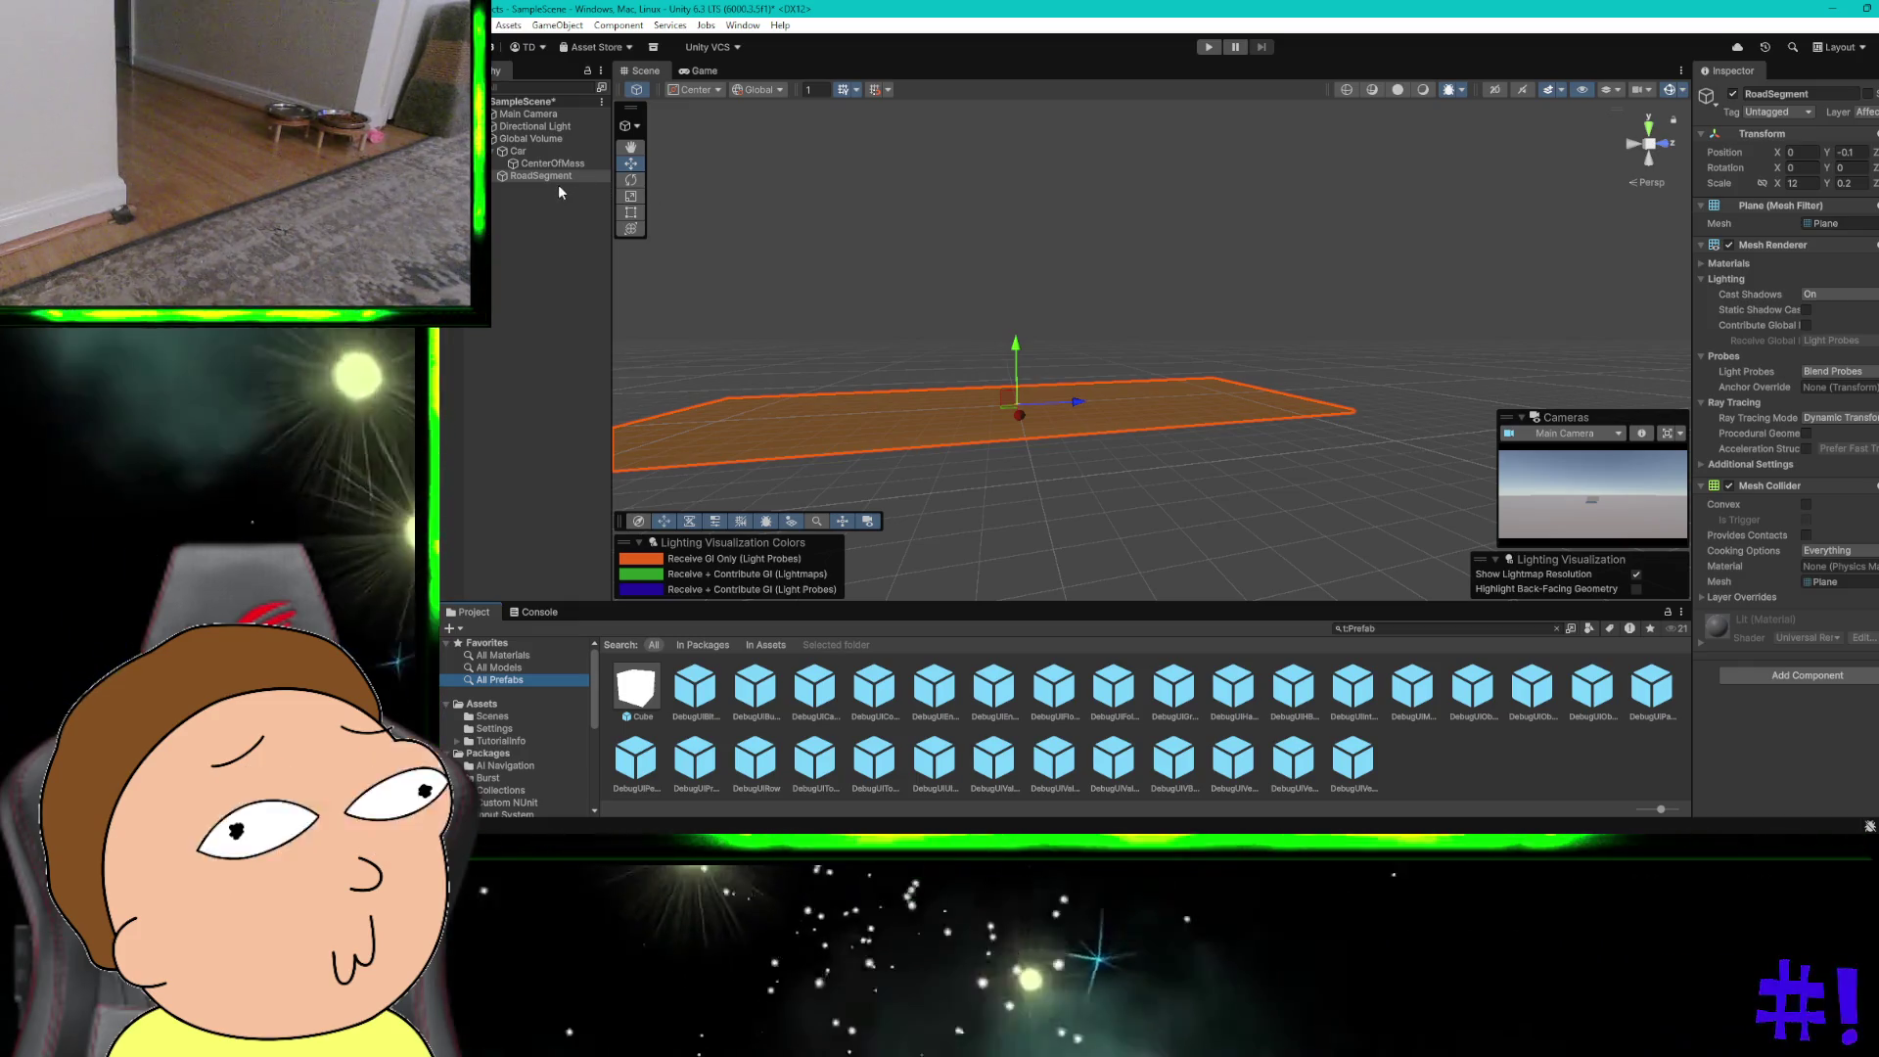
Step: Reselect the RoadSegment plane and return to the guide's prefab steps
right_click(557, 180)
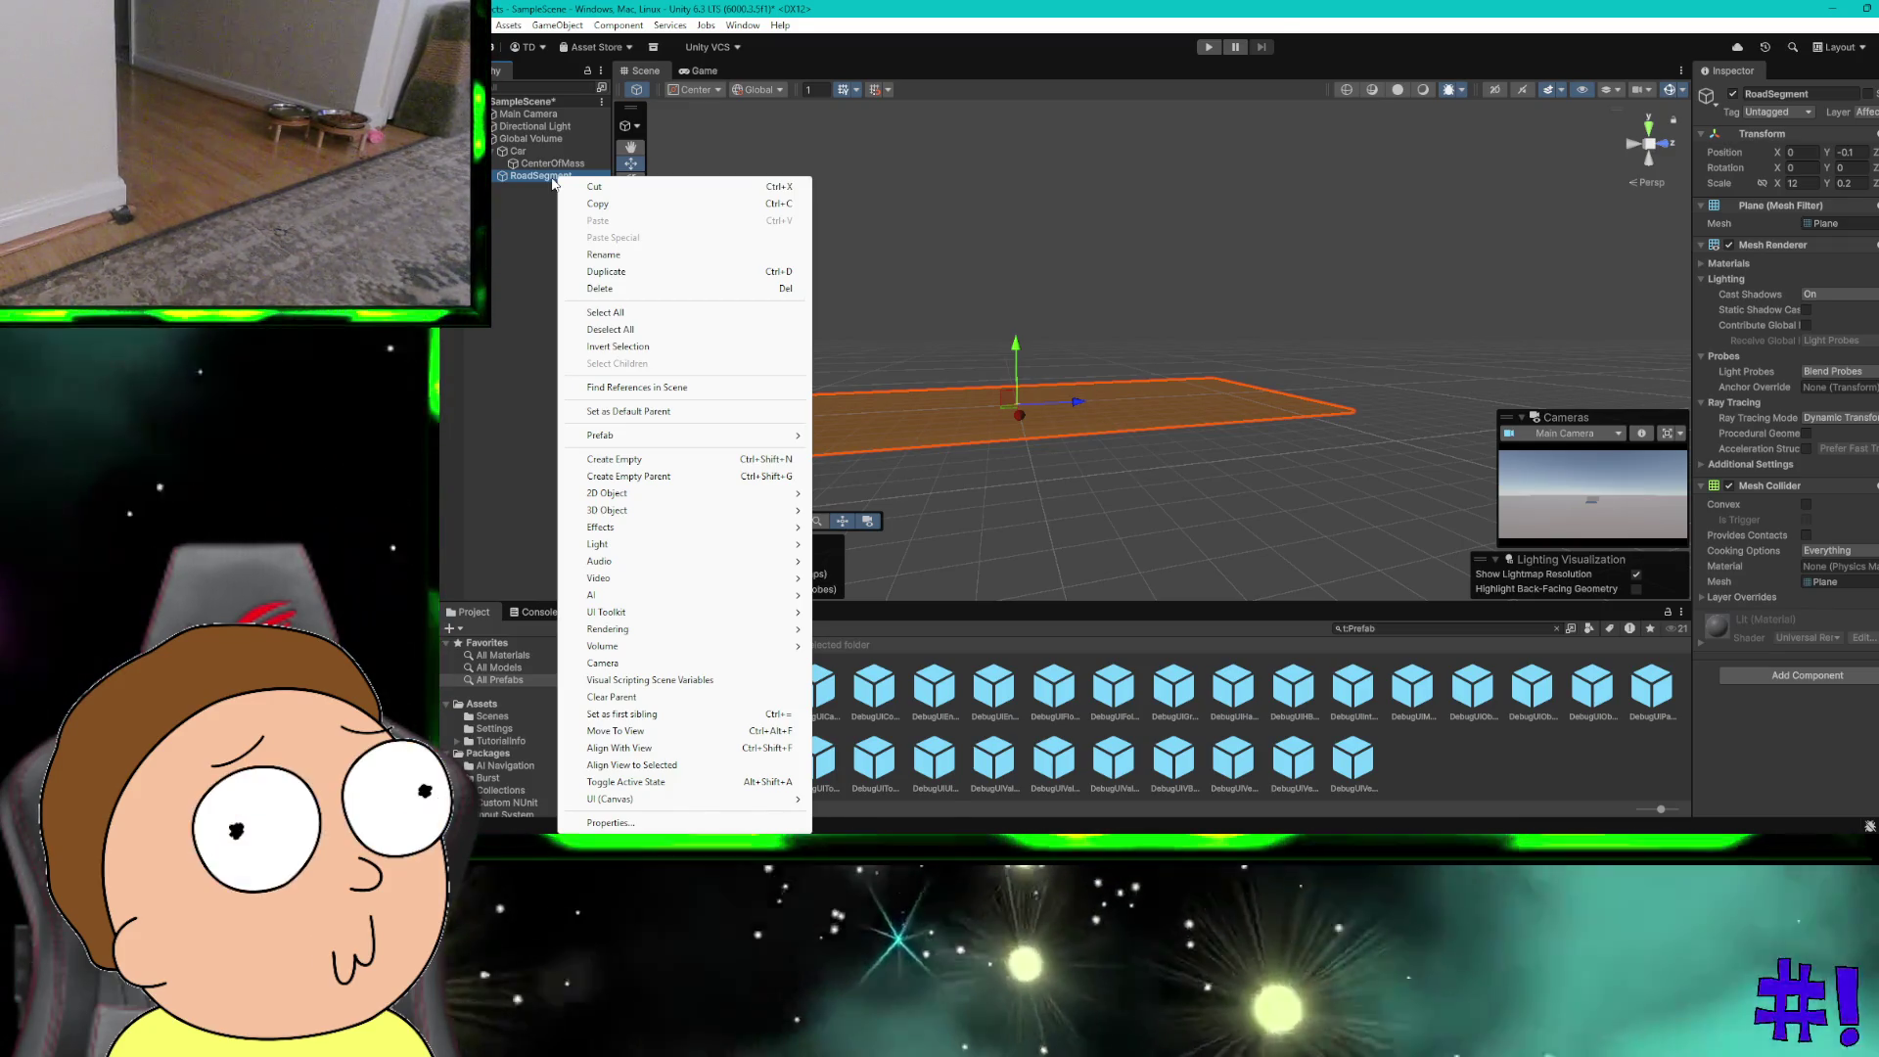
key(Escape)
key(F2)
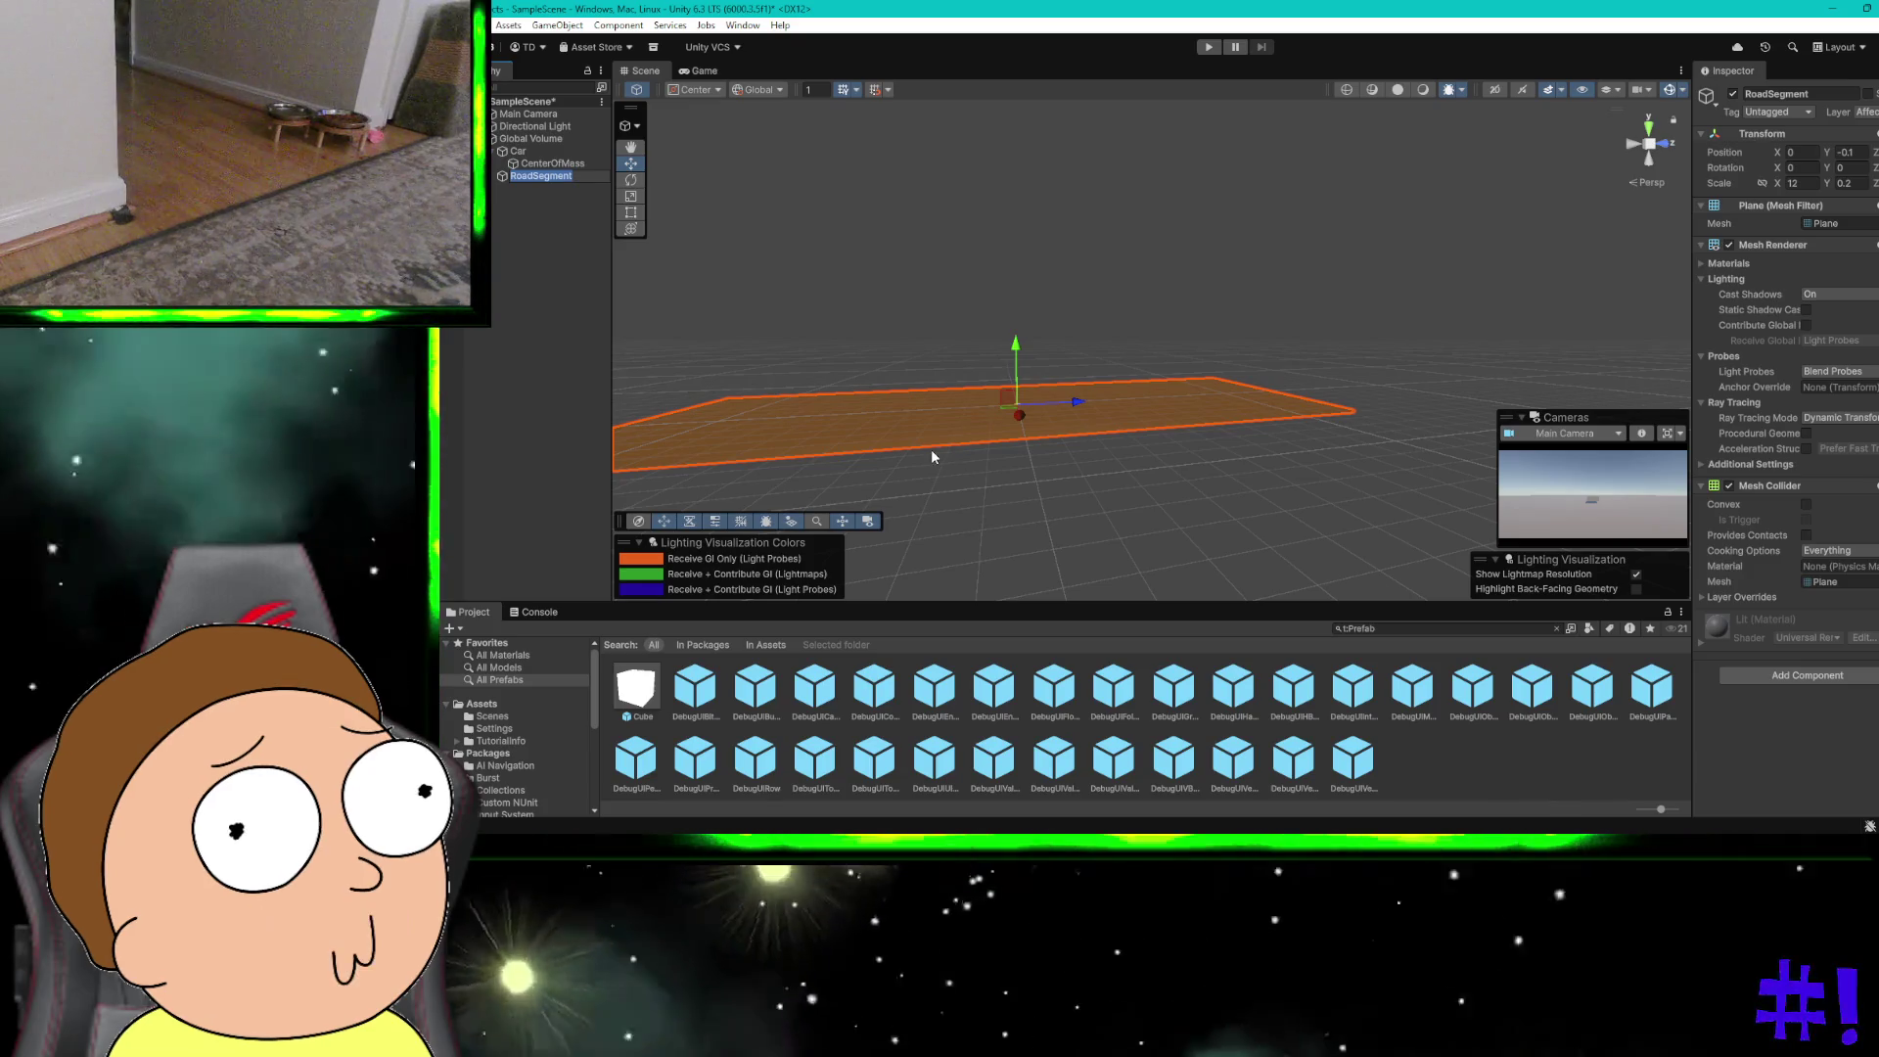
click(1207, 537)
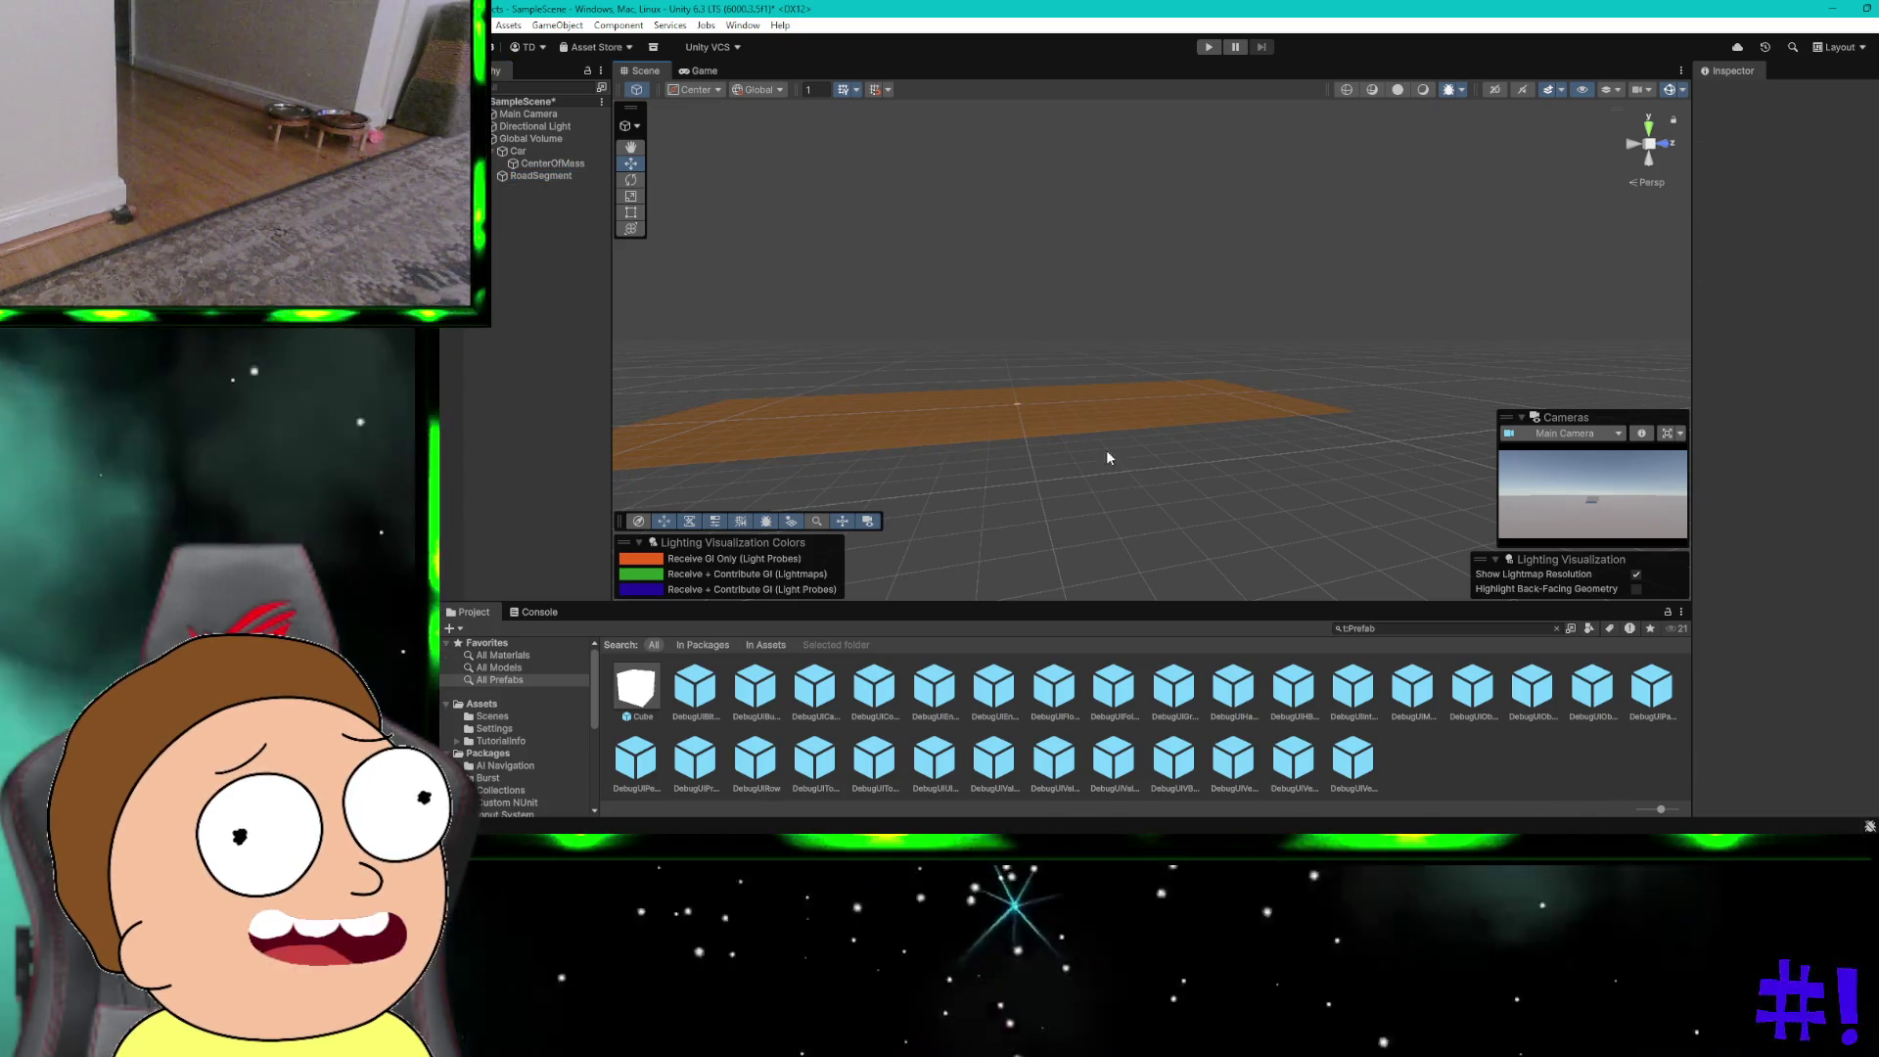
click(1090, 426)
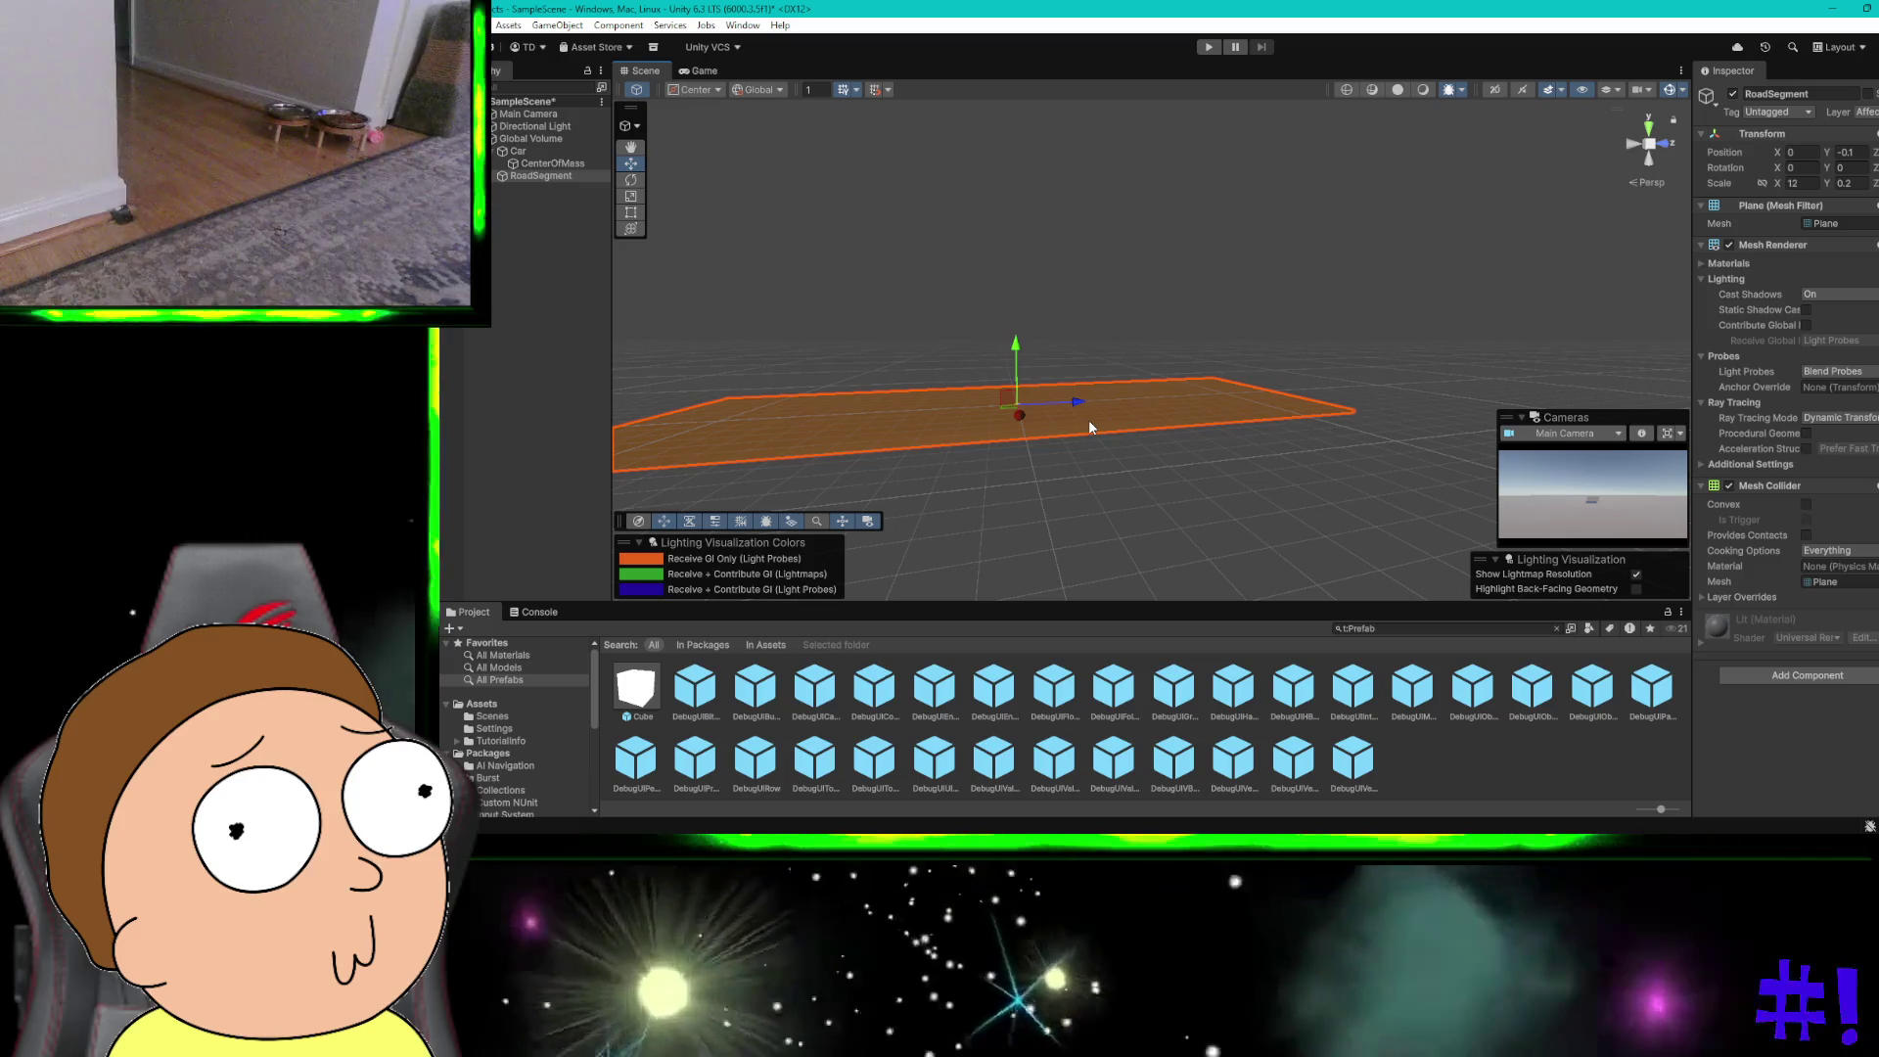
key(ctrl+super+Right)
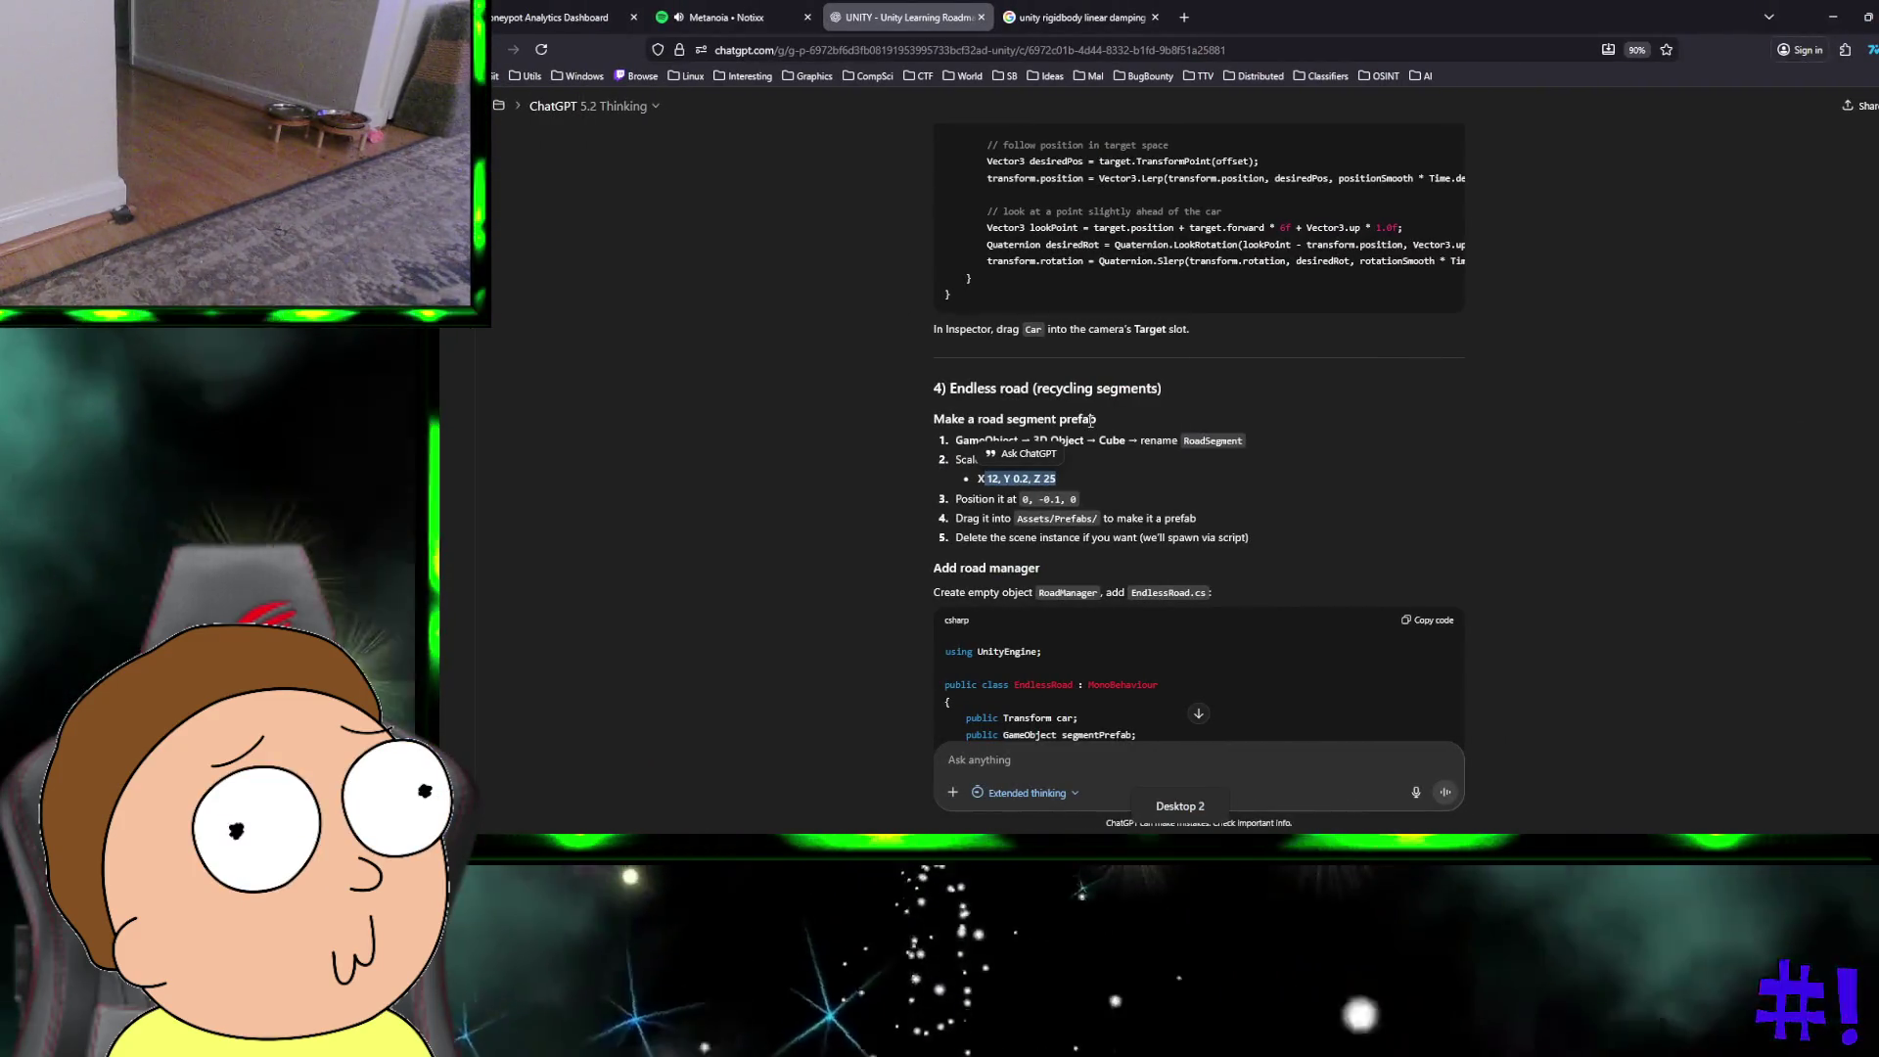
Step: Read ahead to the guide's Add road manager step with the EndlessRoad.cs script
scroll(1090, 423, down, 1)
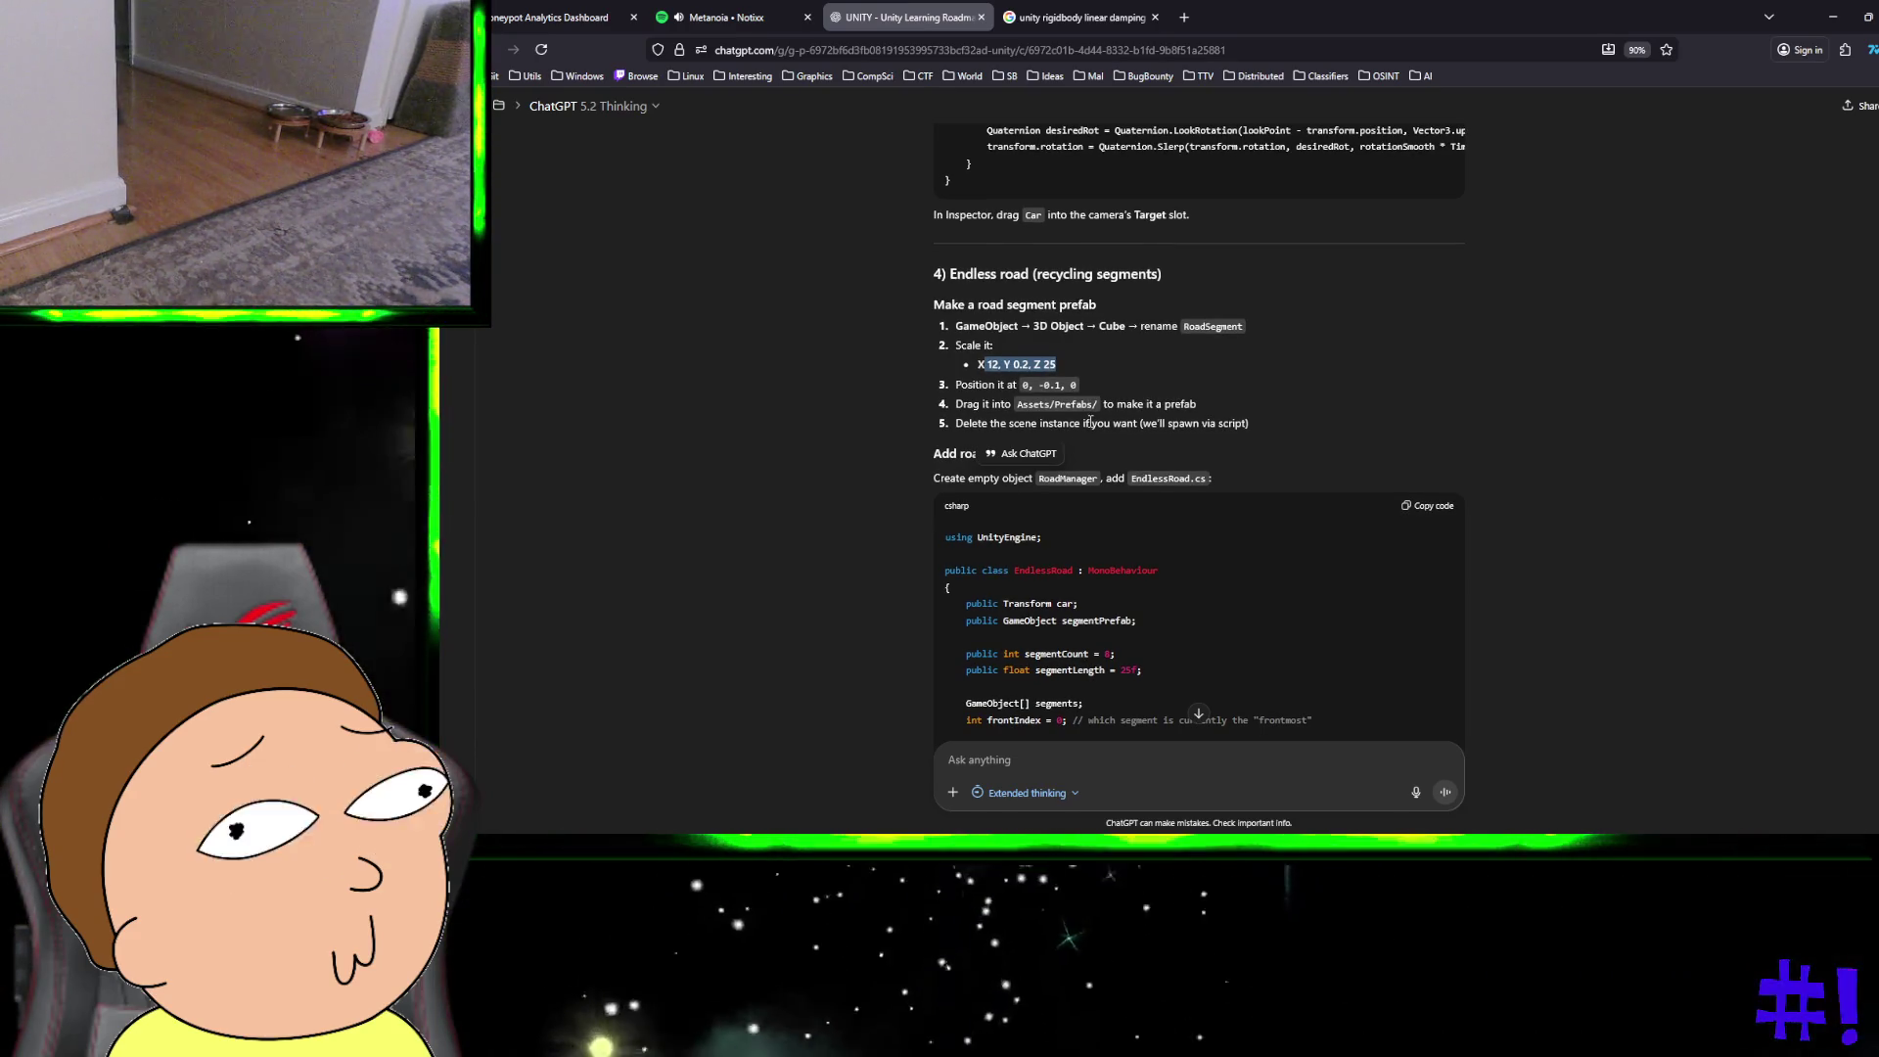
scroll(1319, 554, down, 1)
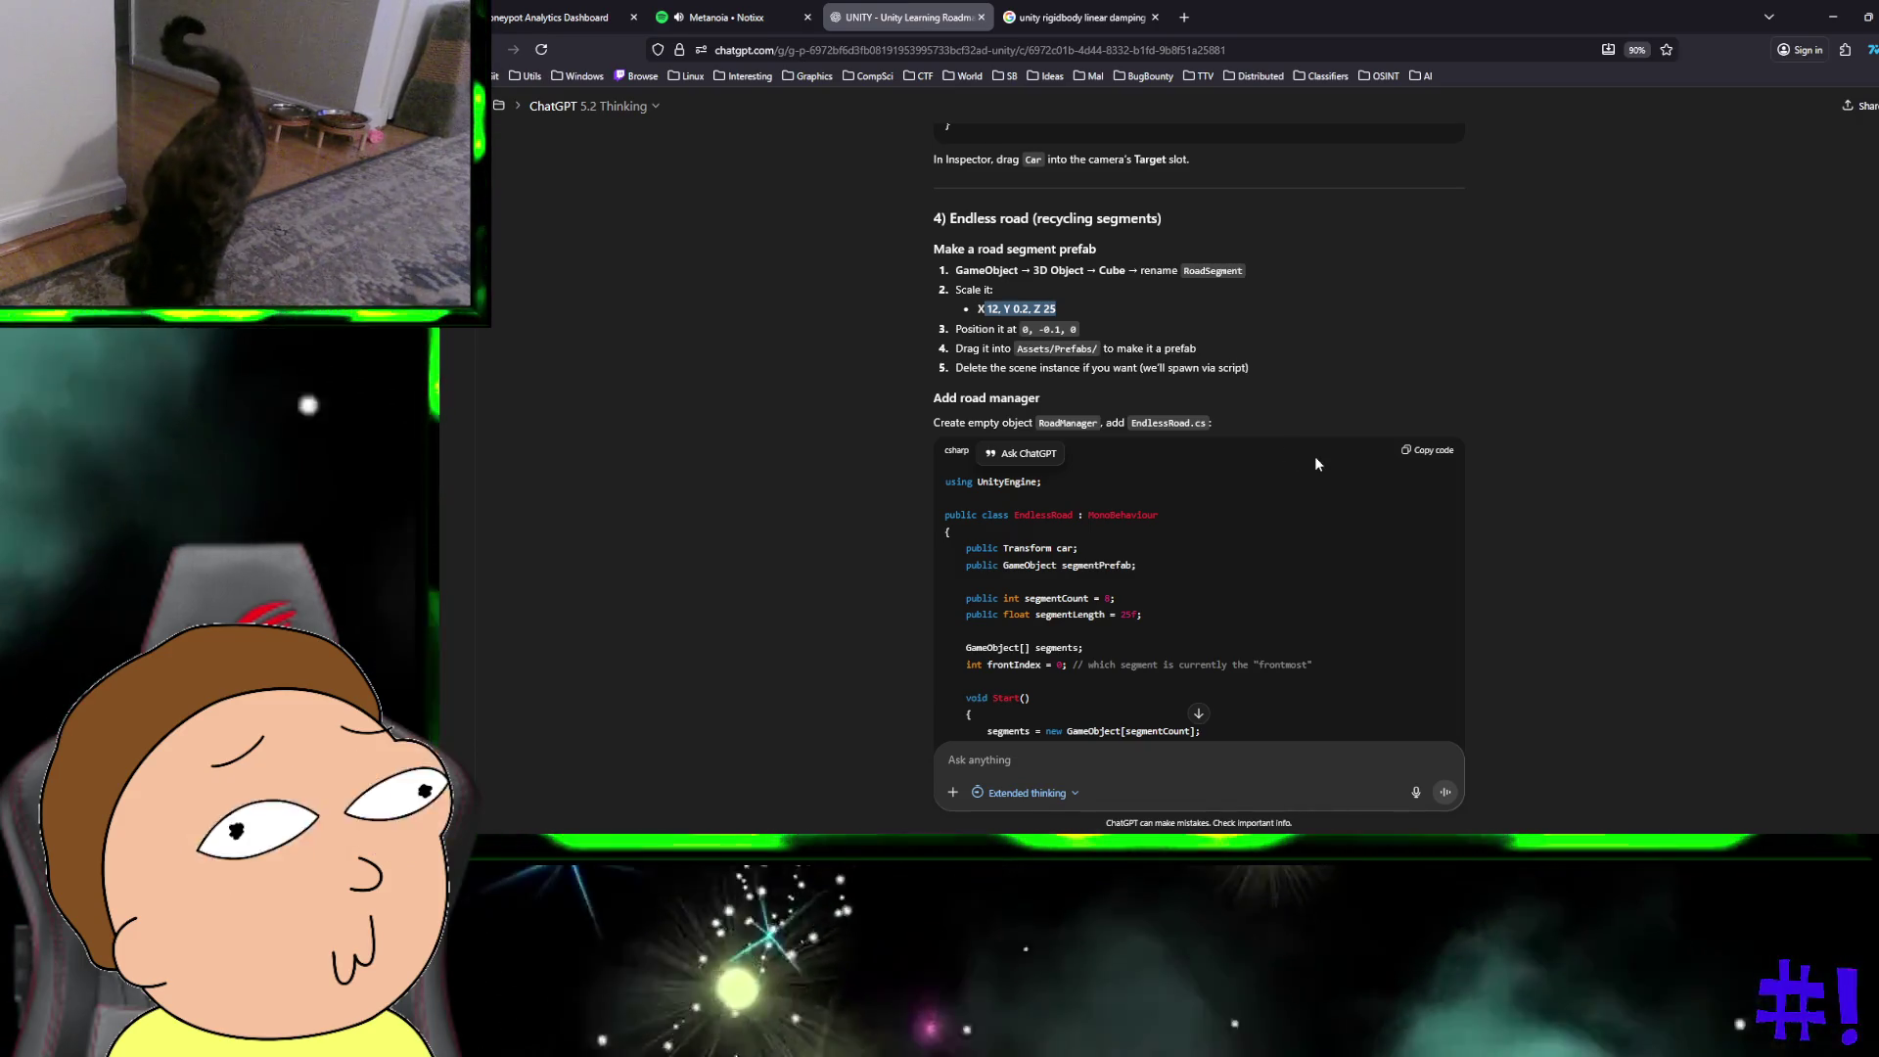
key(ctrl+super+Right)
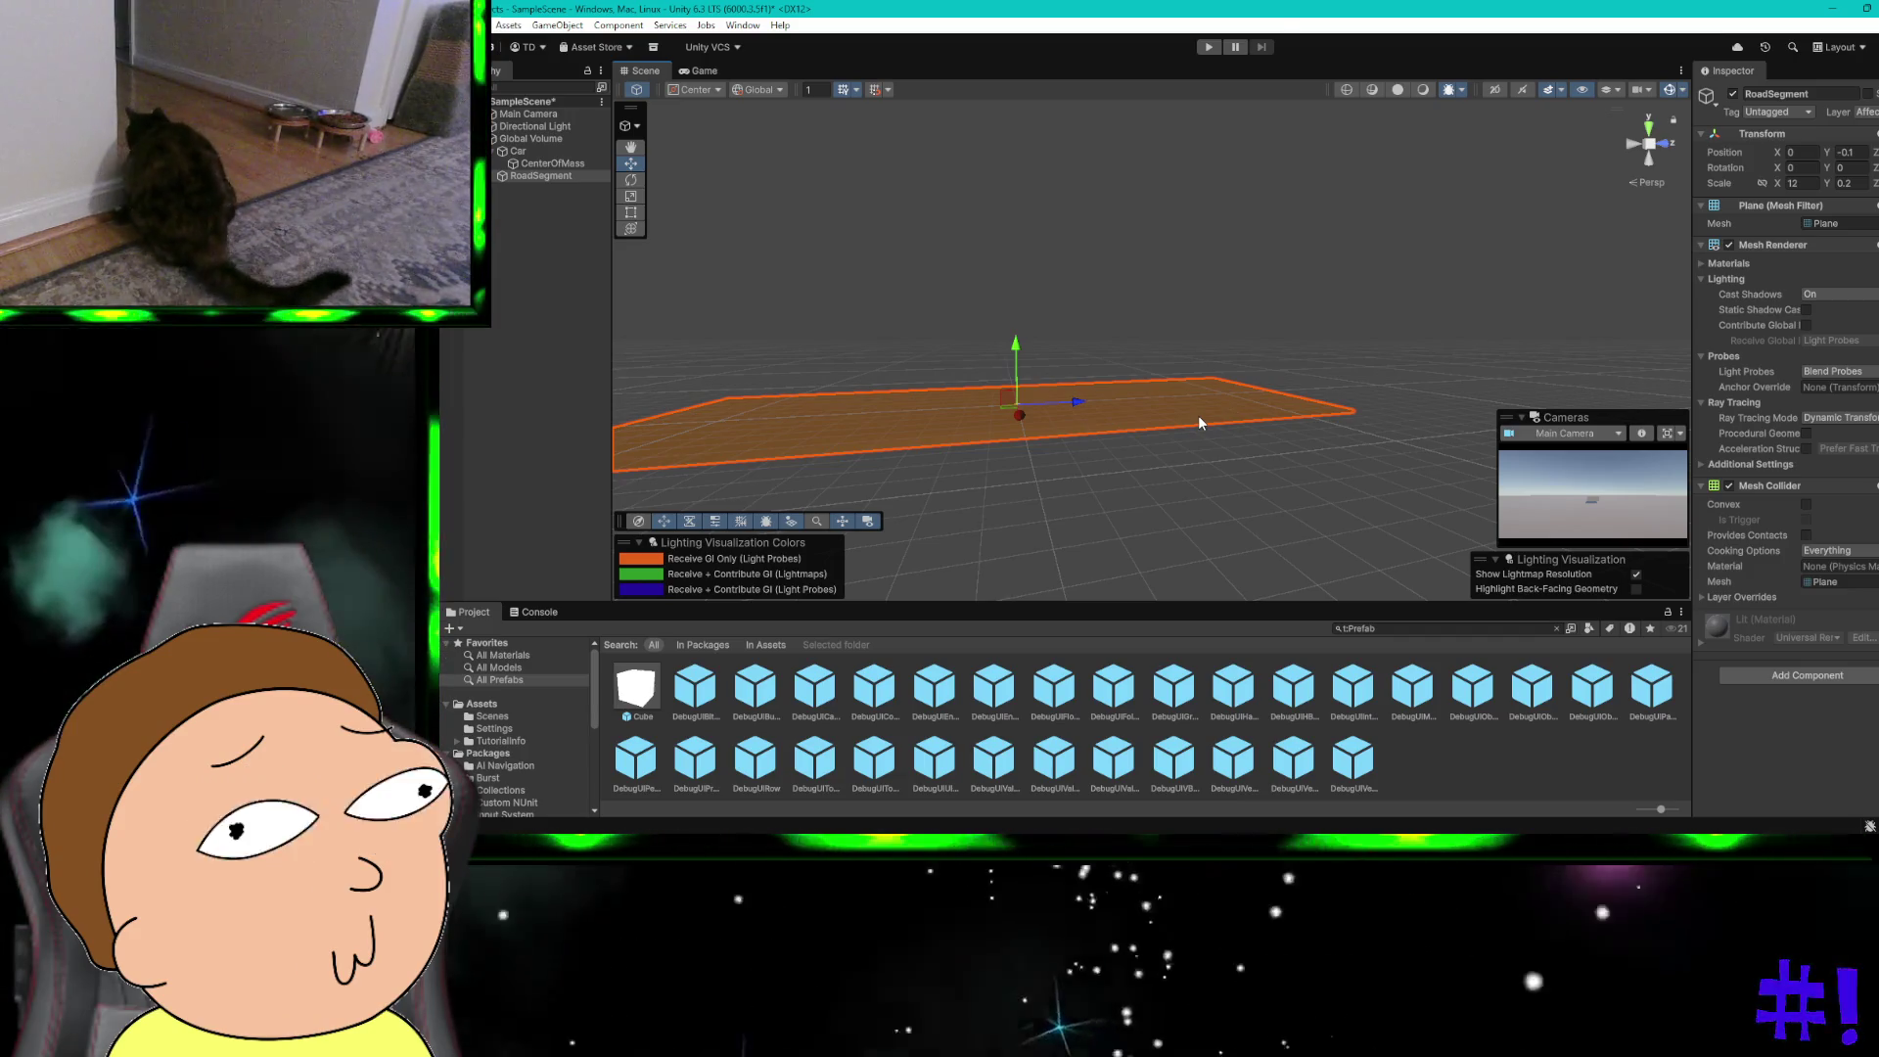
Step: Delete RoadSegment, undo to restore it, and check its Prefab options
key(Delete)
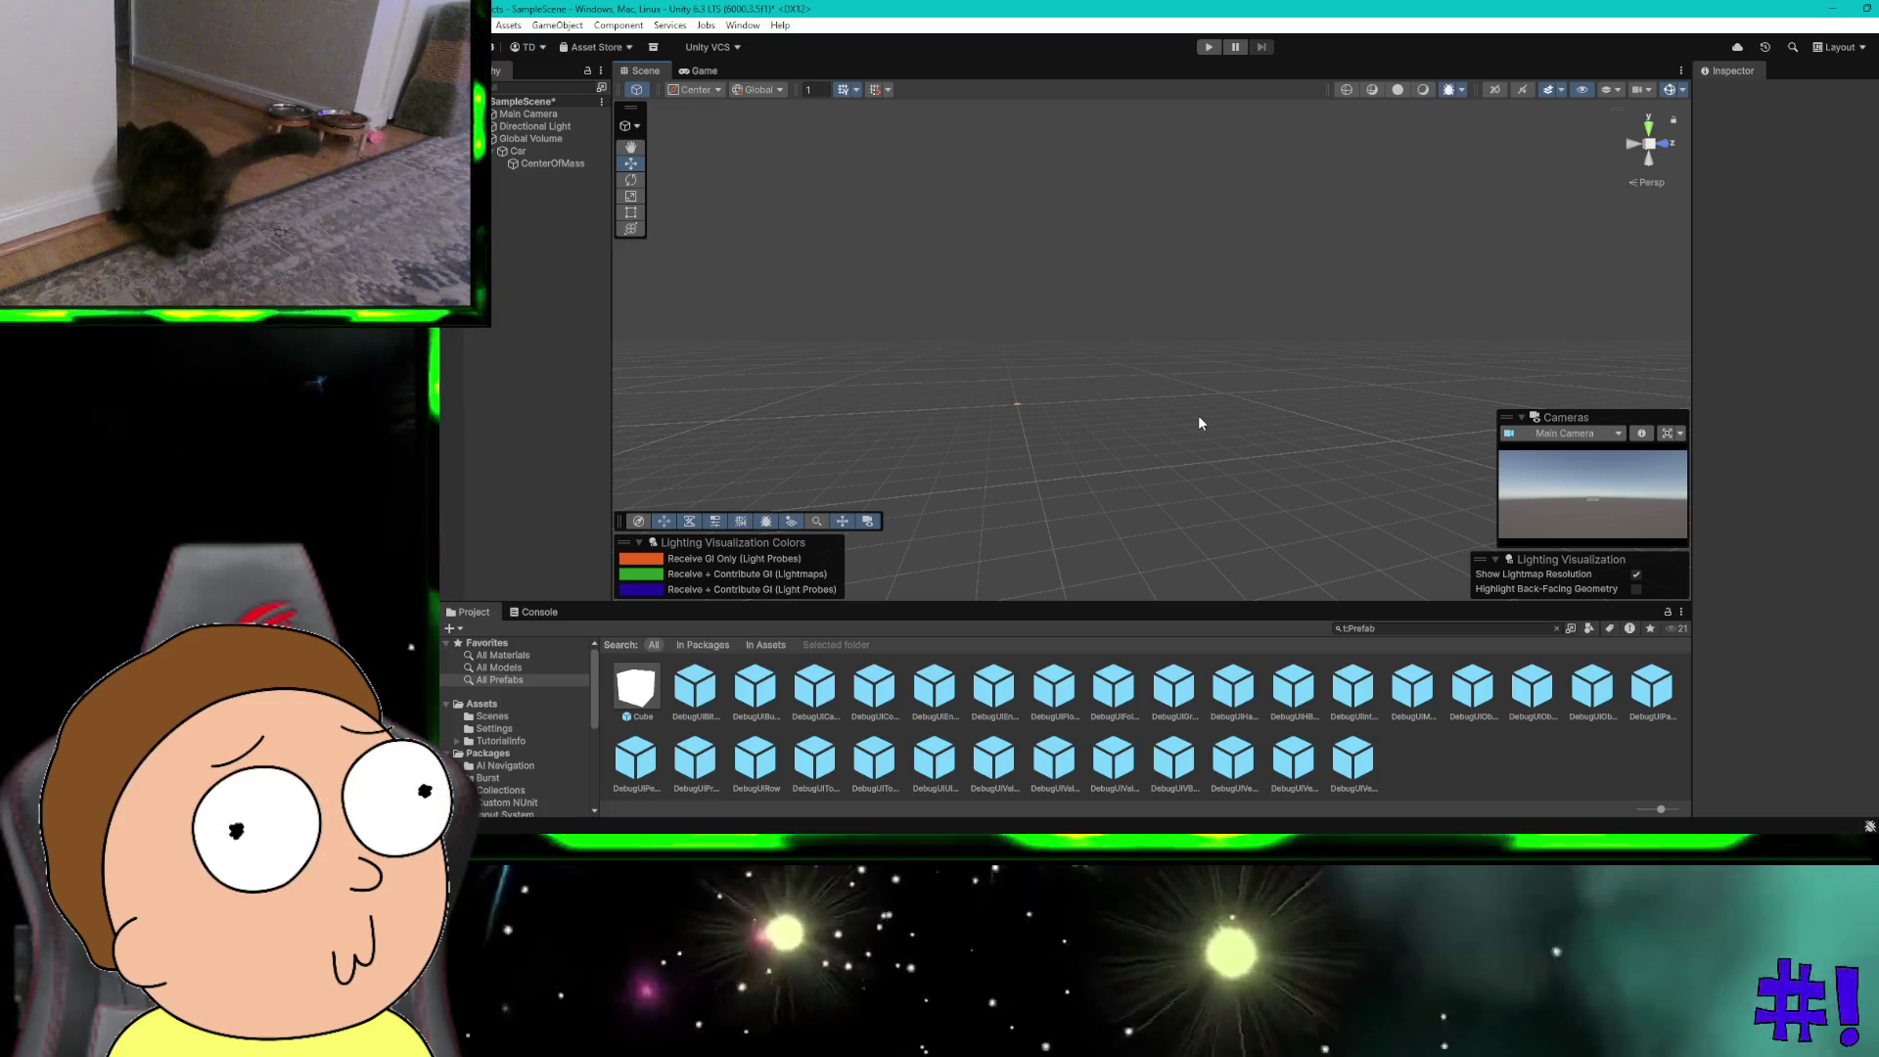
key(ctrl+z)
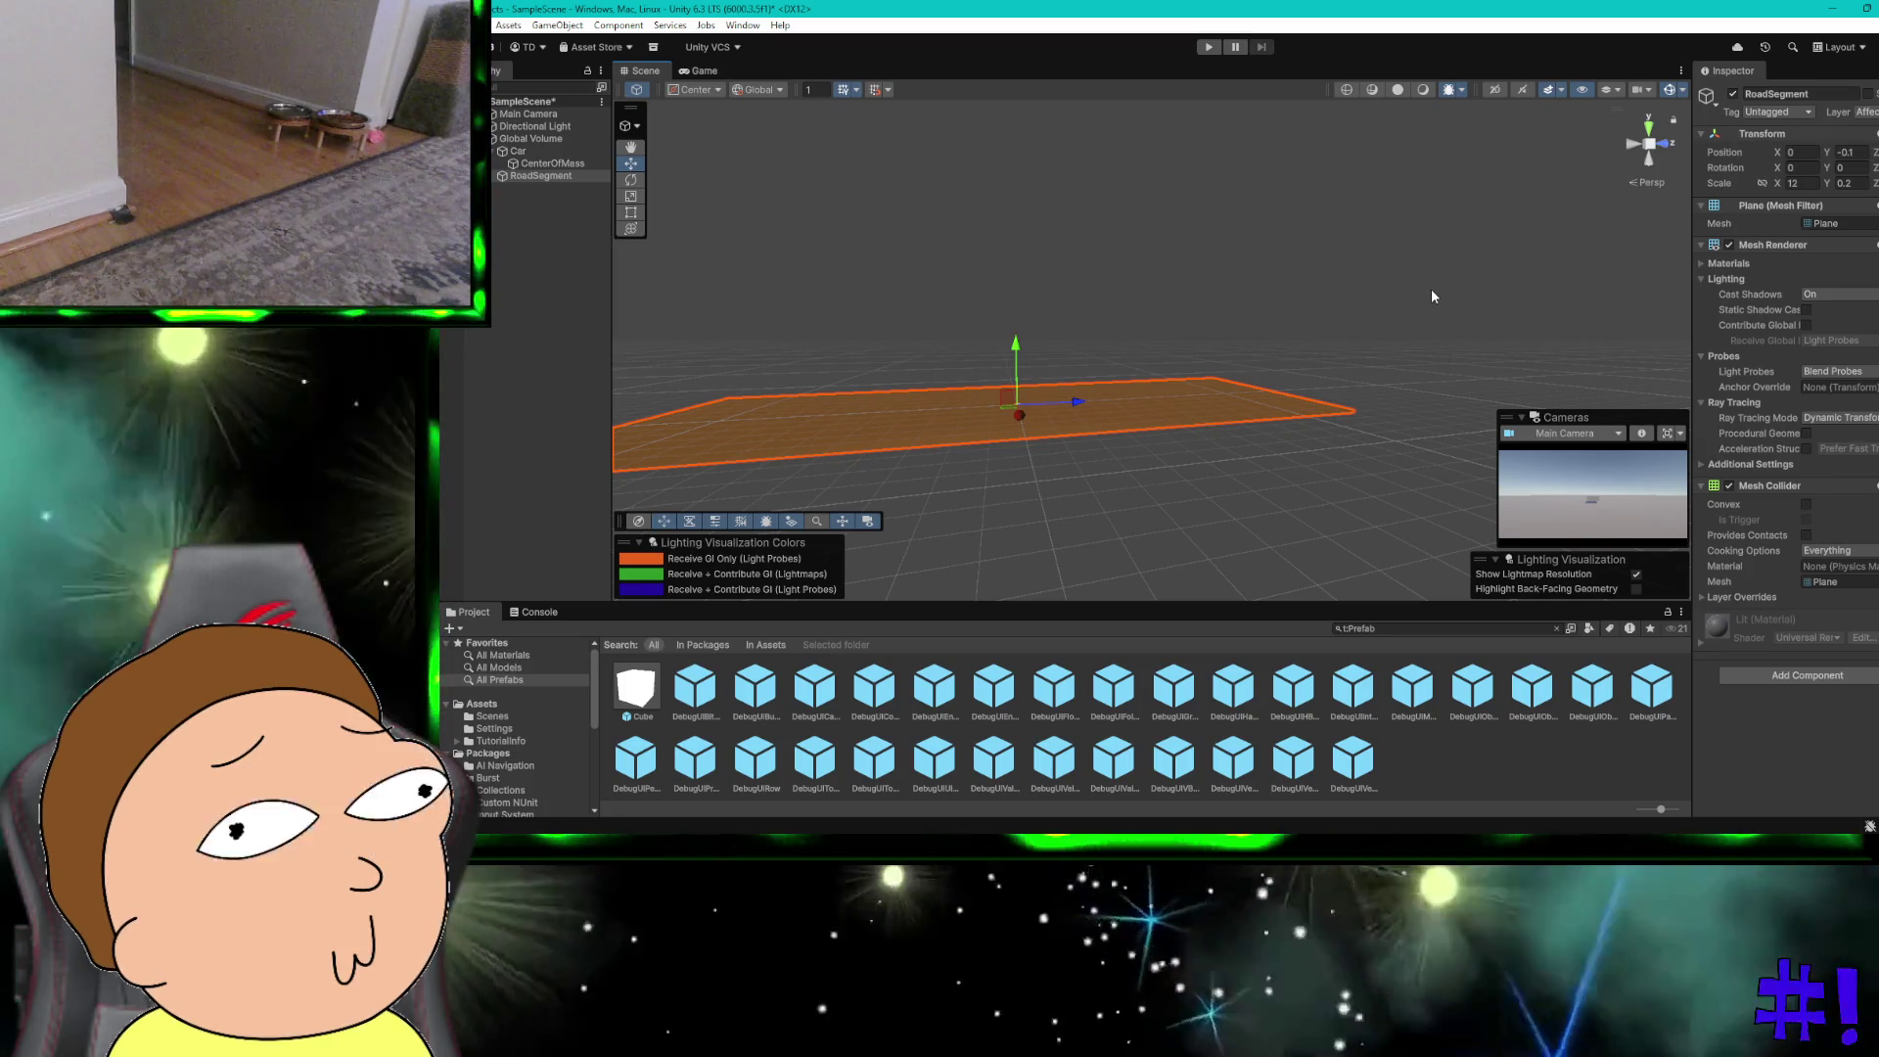
right_click(544, 179)
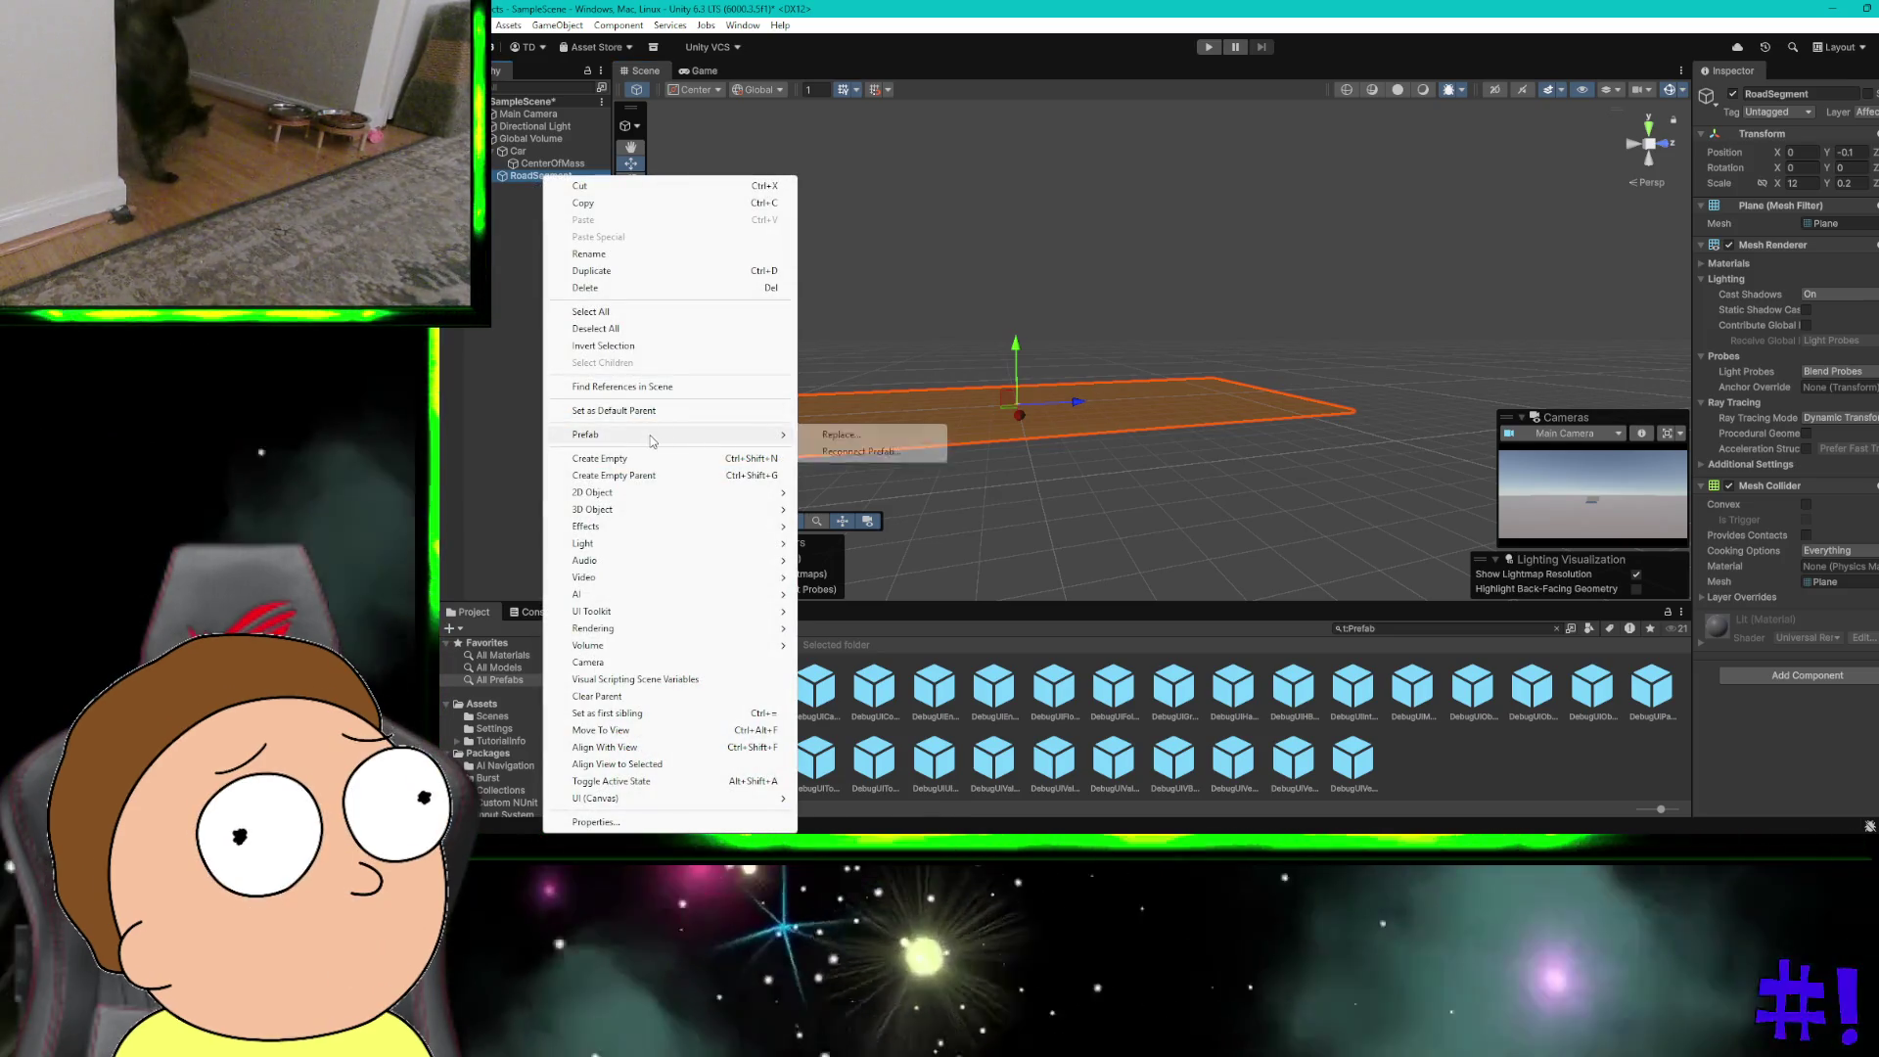
mouse_move(741, 444)
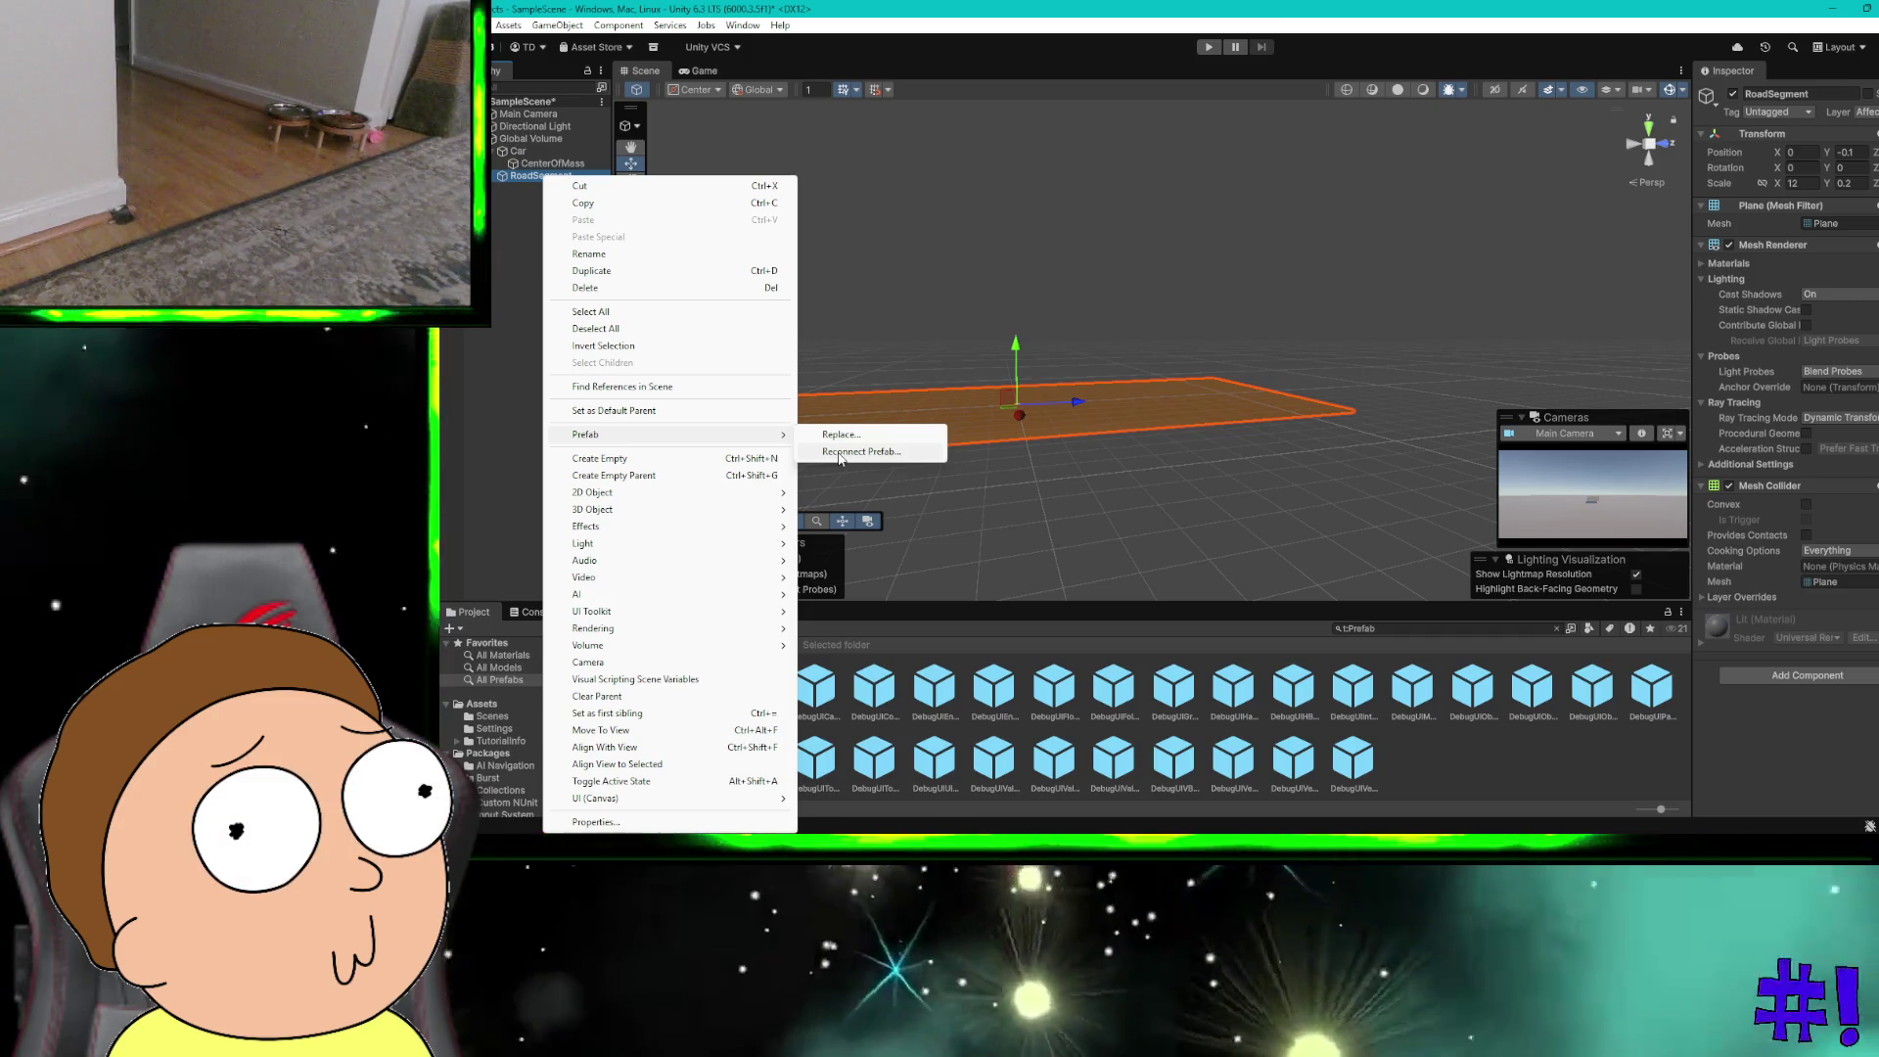
key(alt+Tab)
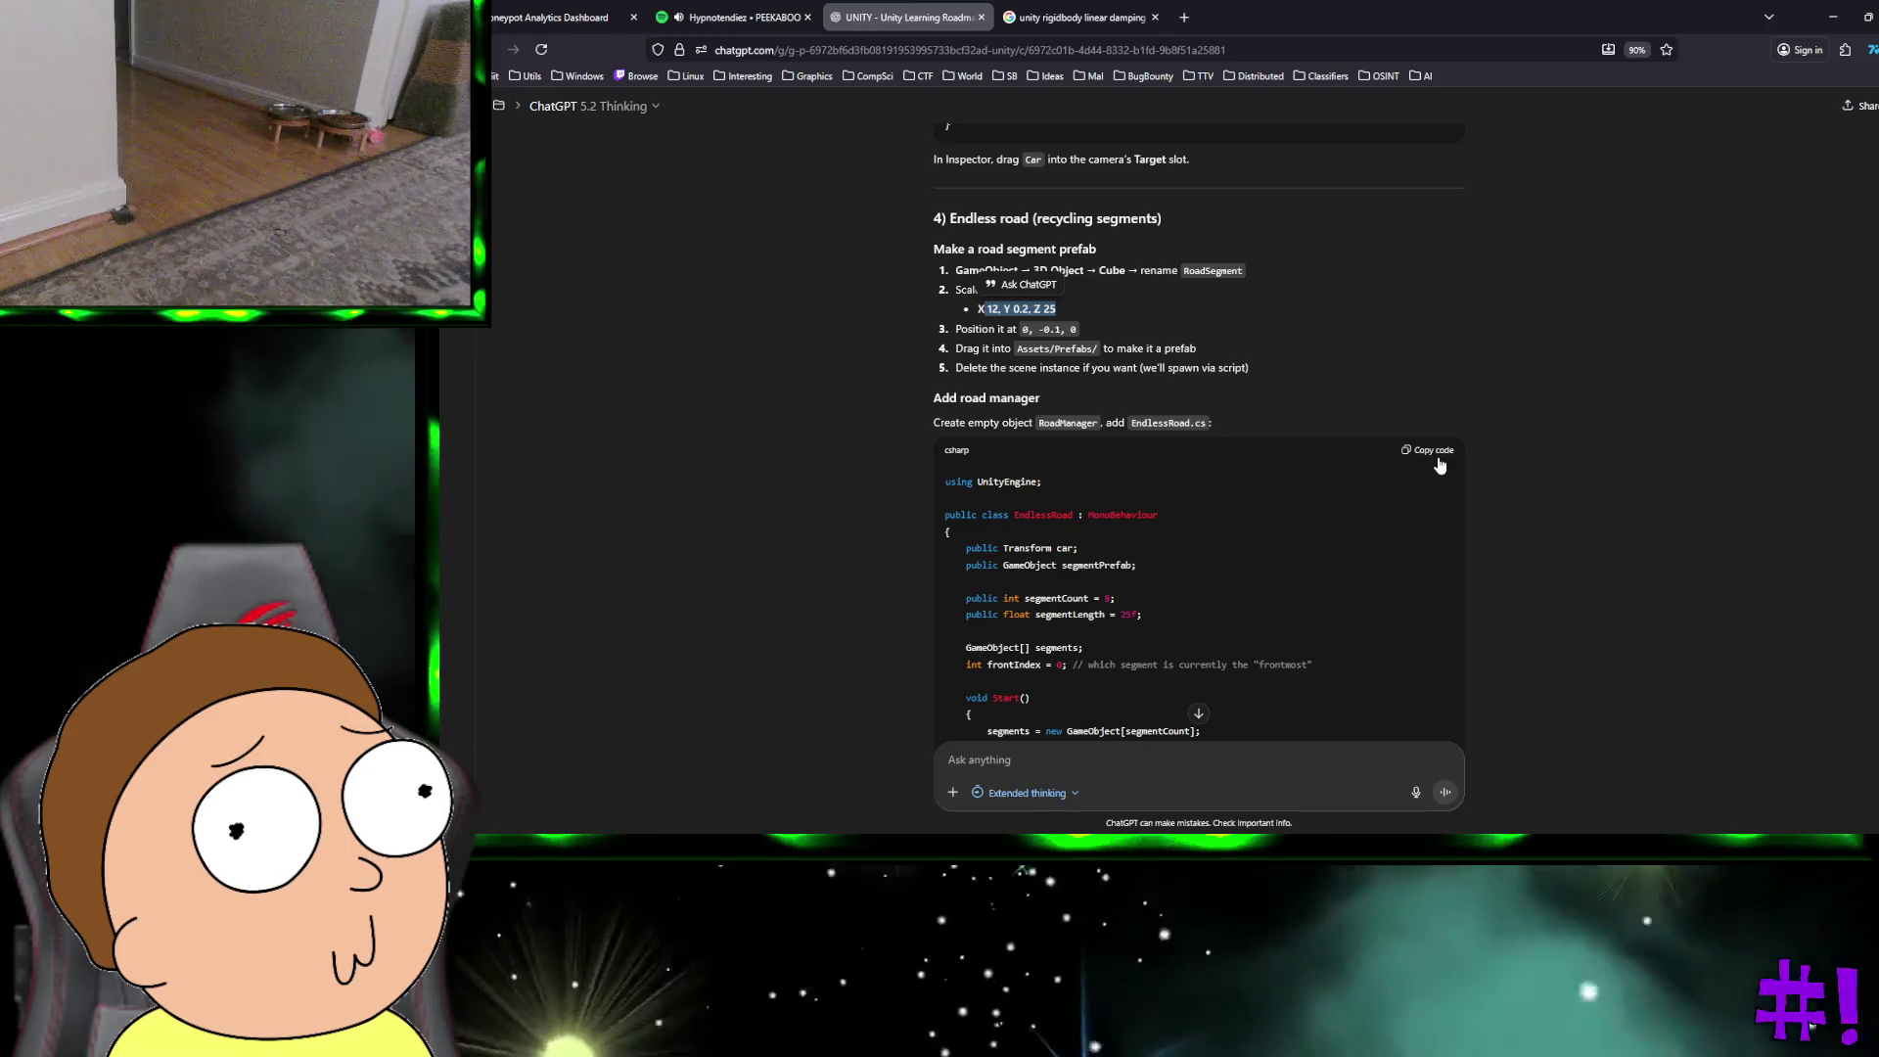
Step: Back in Unity, collapse the Car entry in the Hierarchy and select Global Volume
key(ctrl+super+Right)
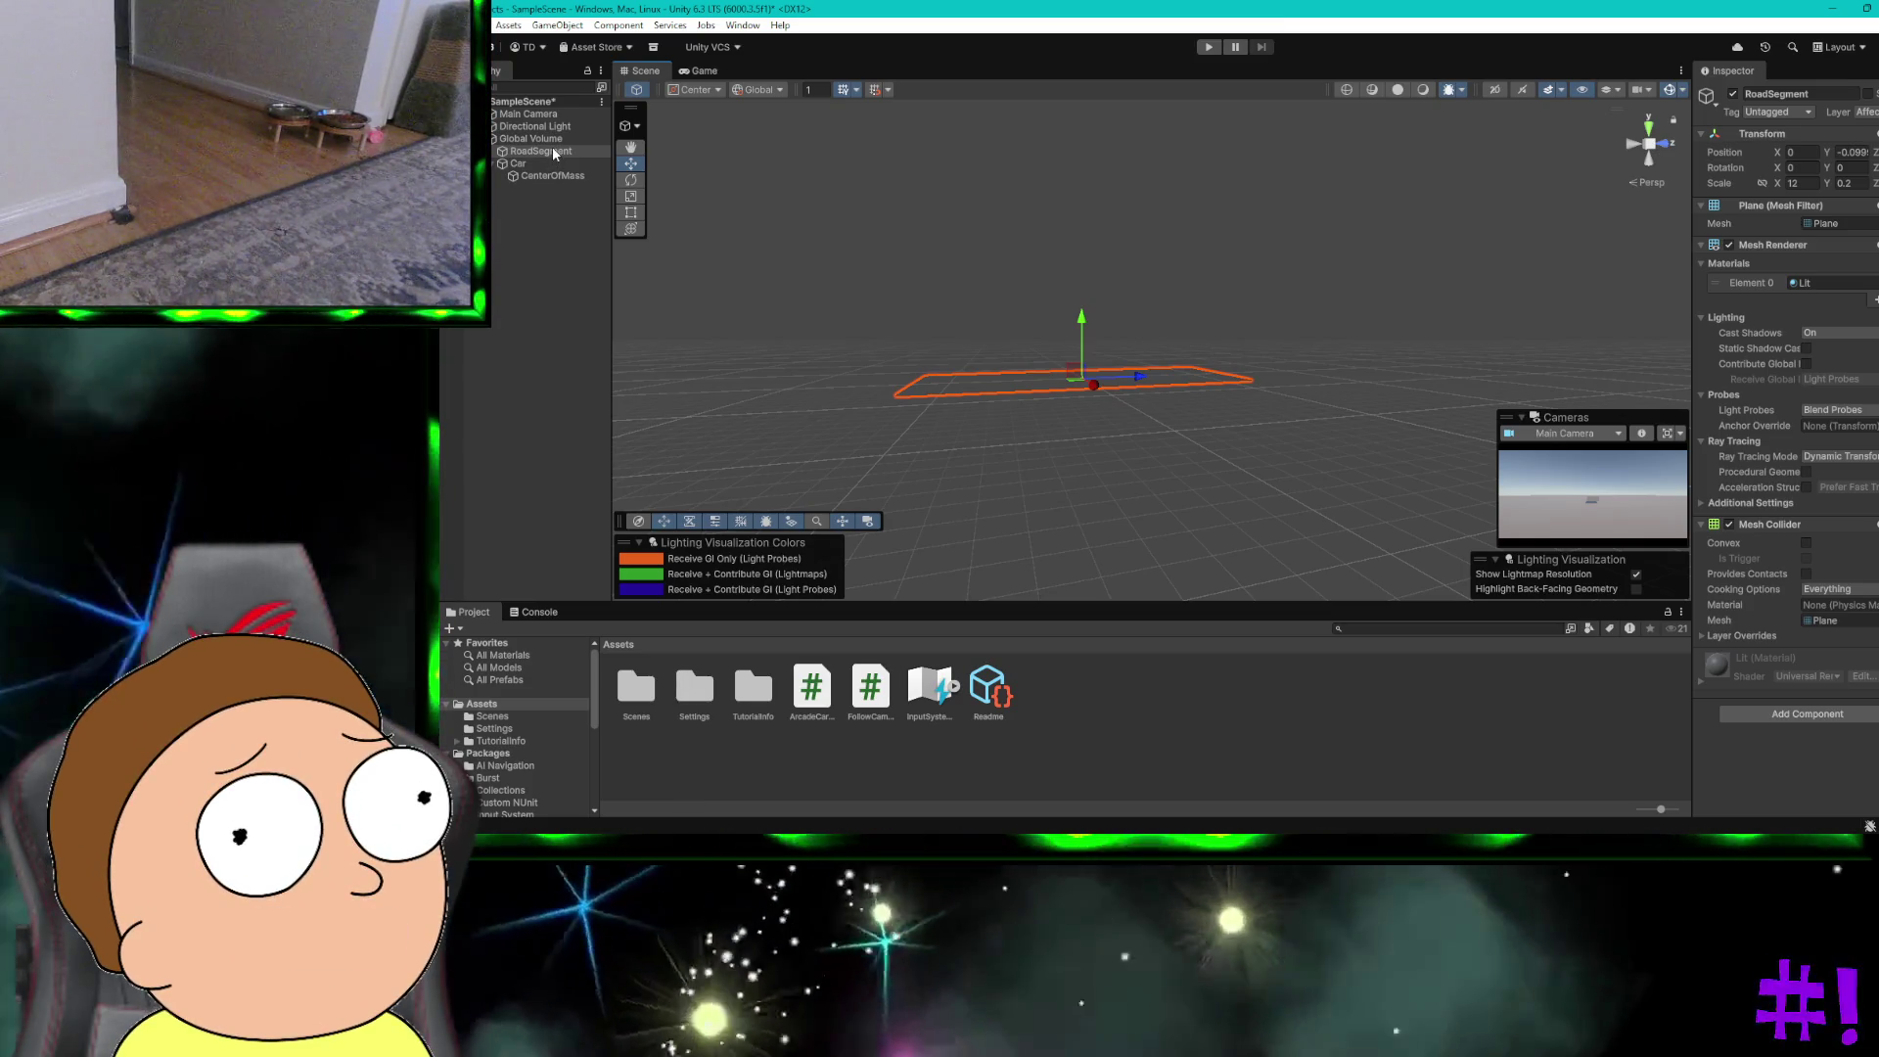
click(492, 163)
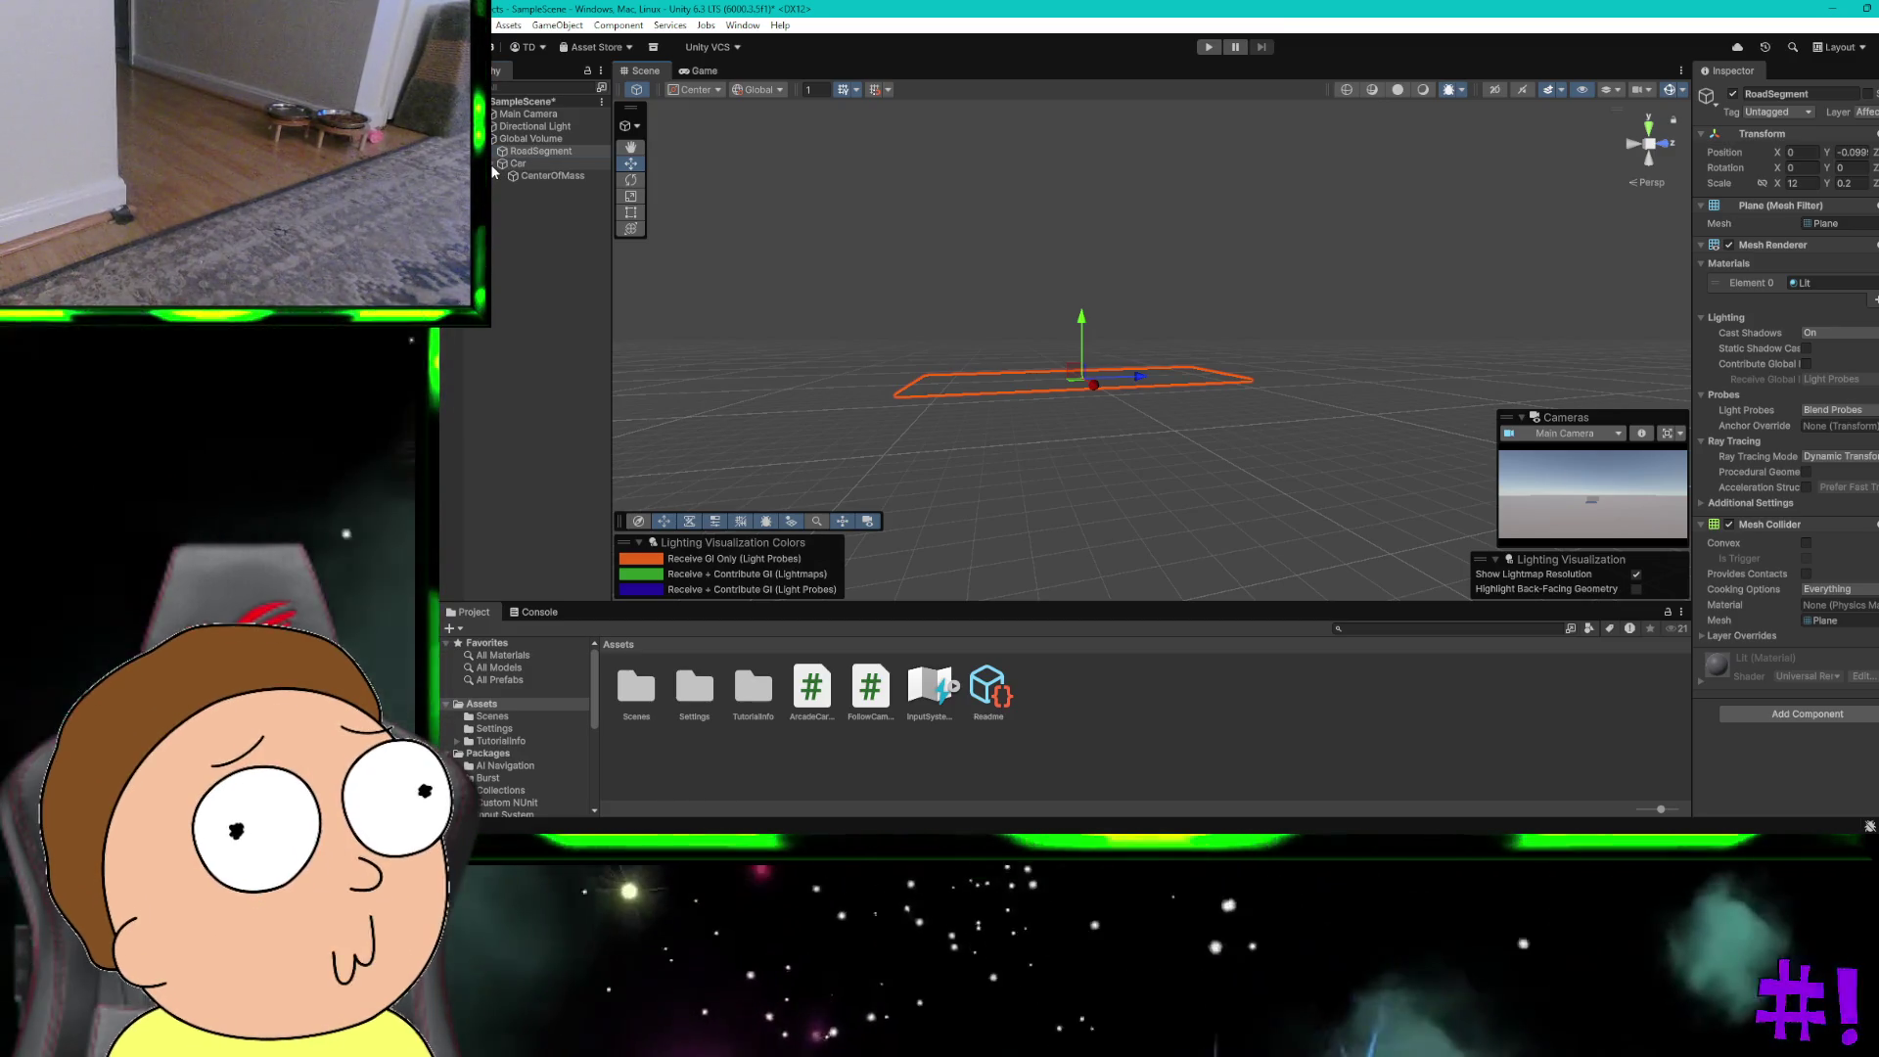
click(512, 145)
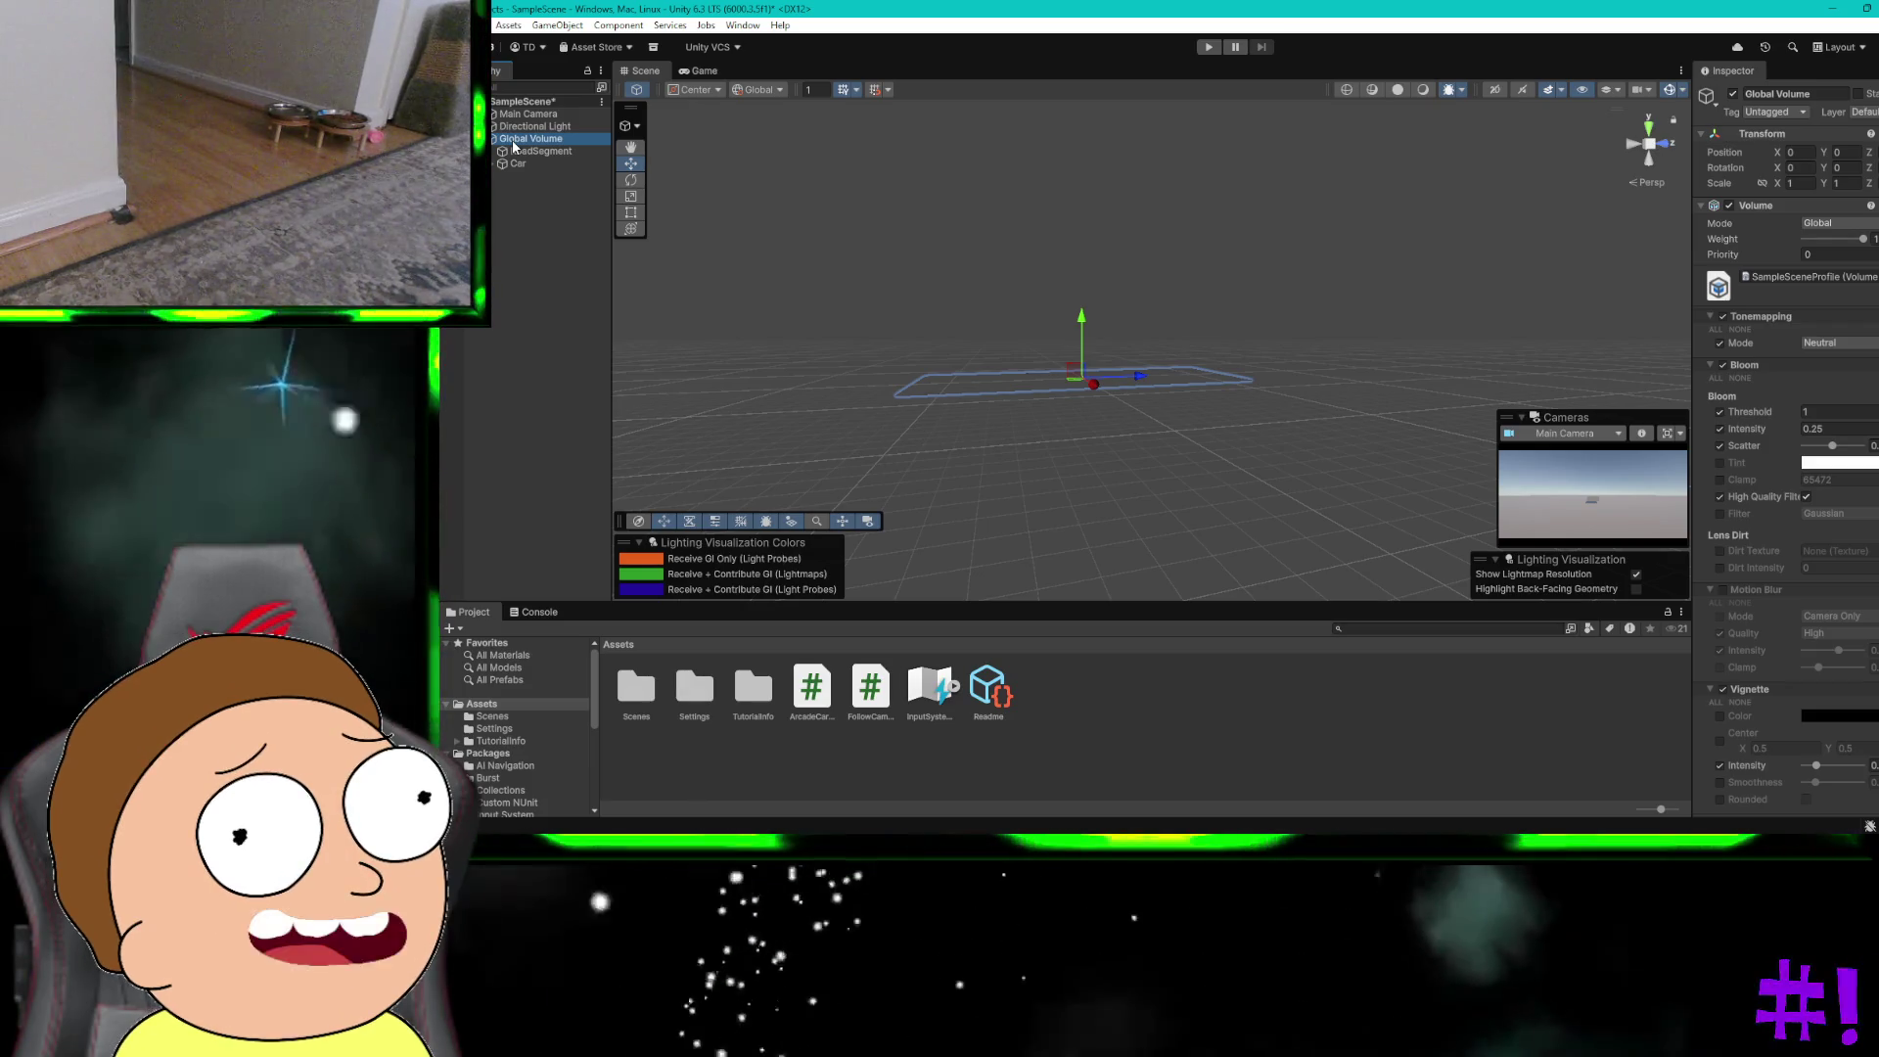
Step: Create an empty GameObject named RoadManager at the scene root
right_click(514, 142)
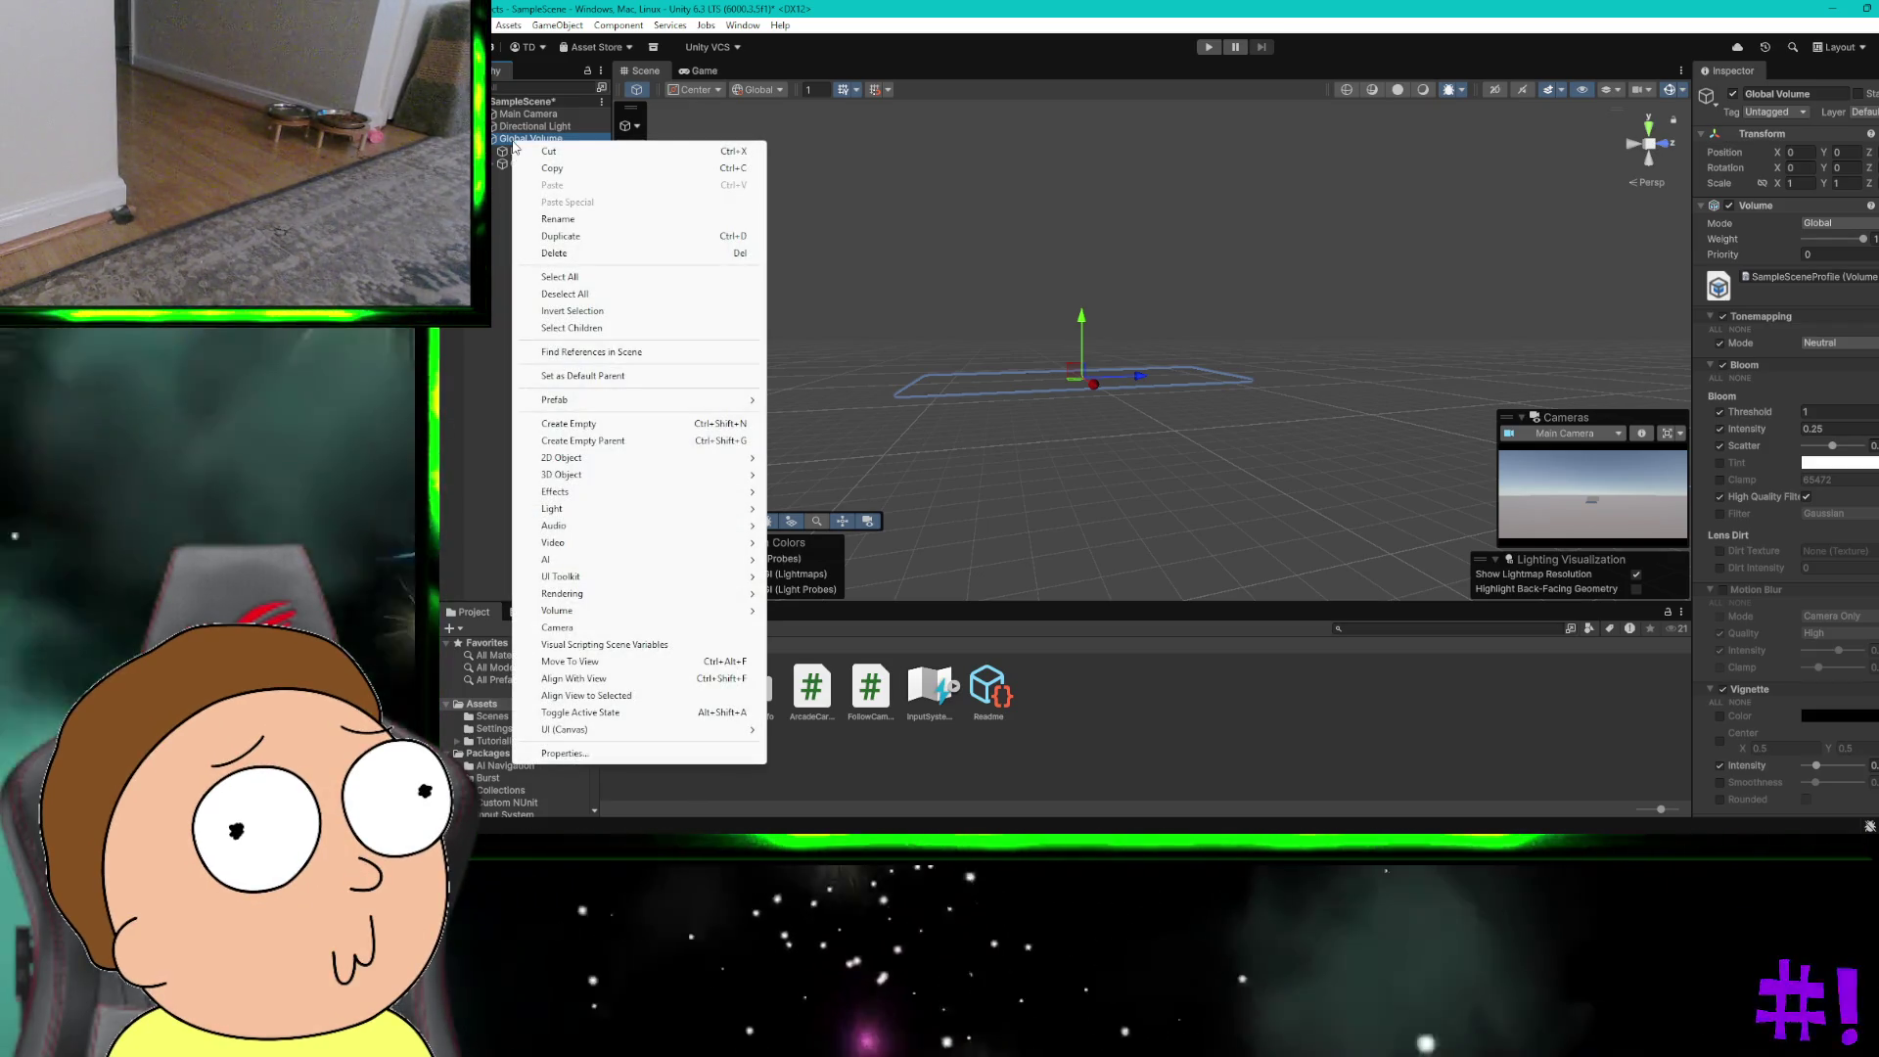
click(576, 423)
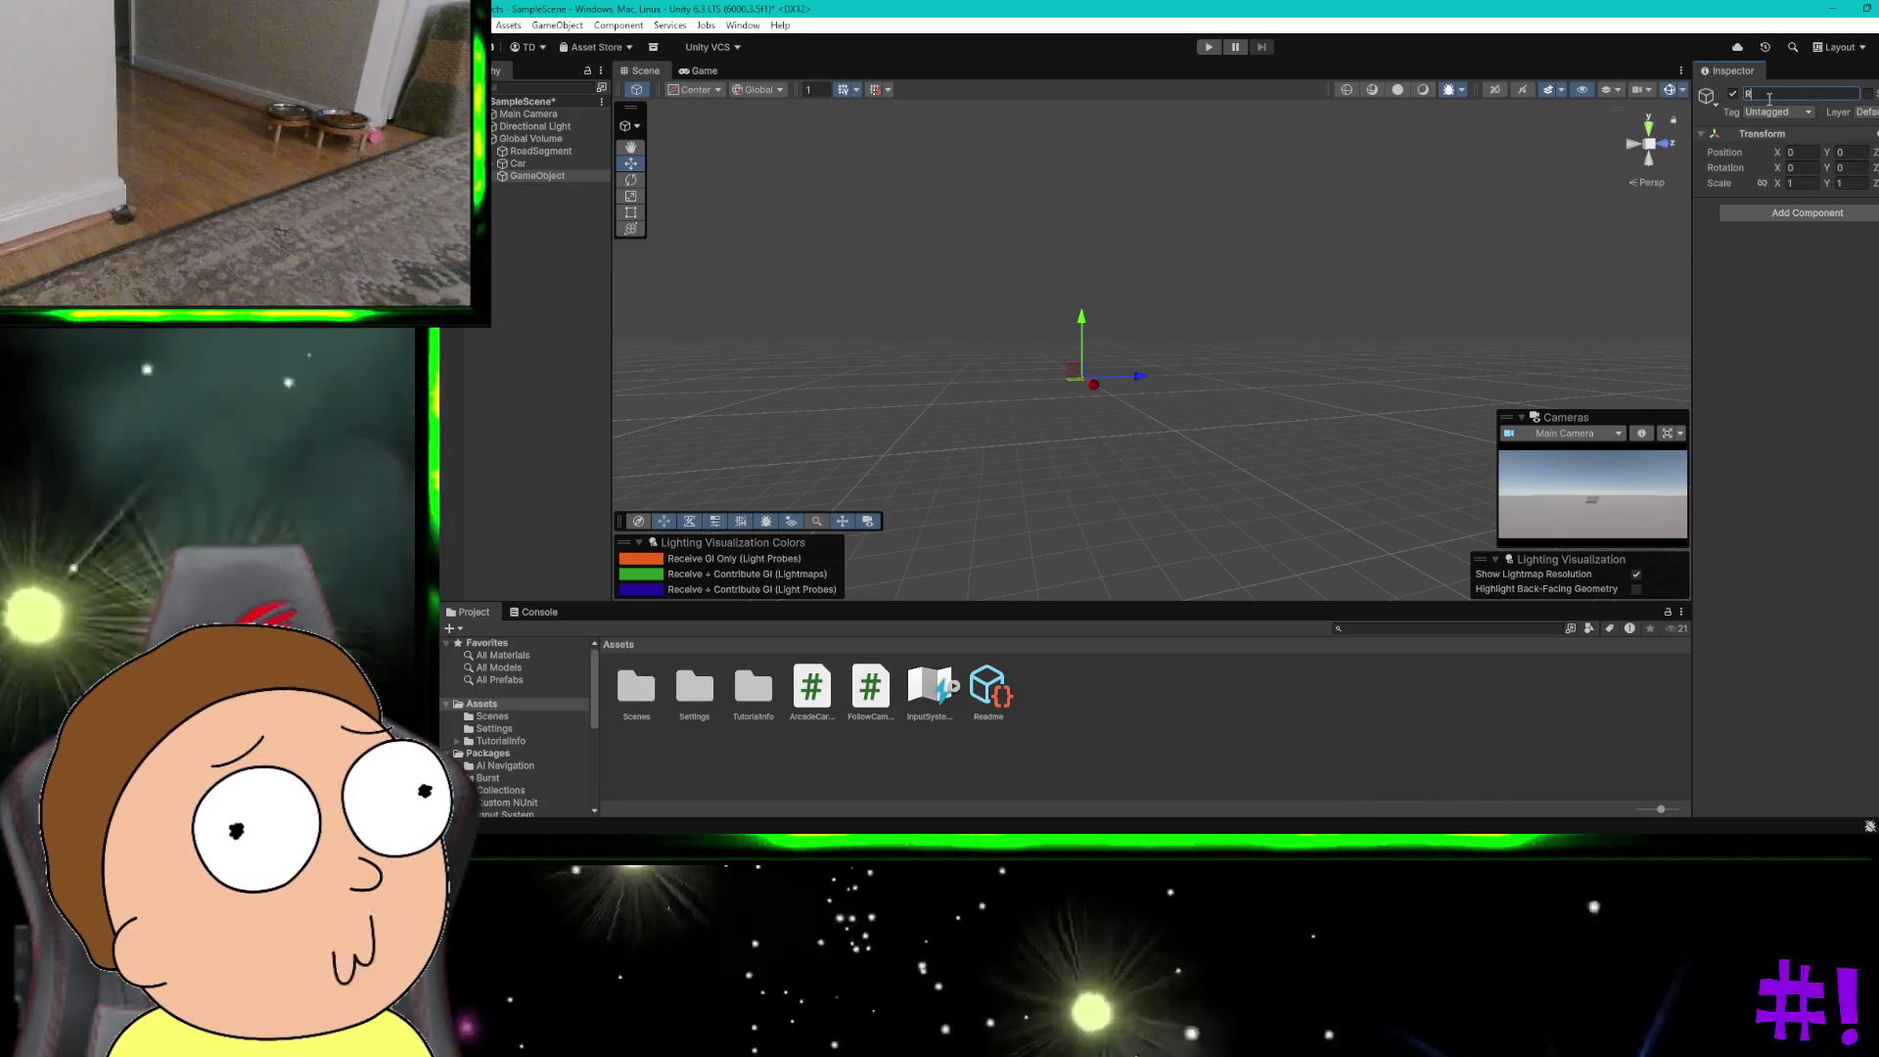
text(oadManager)
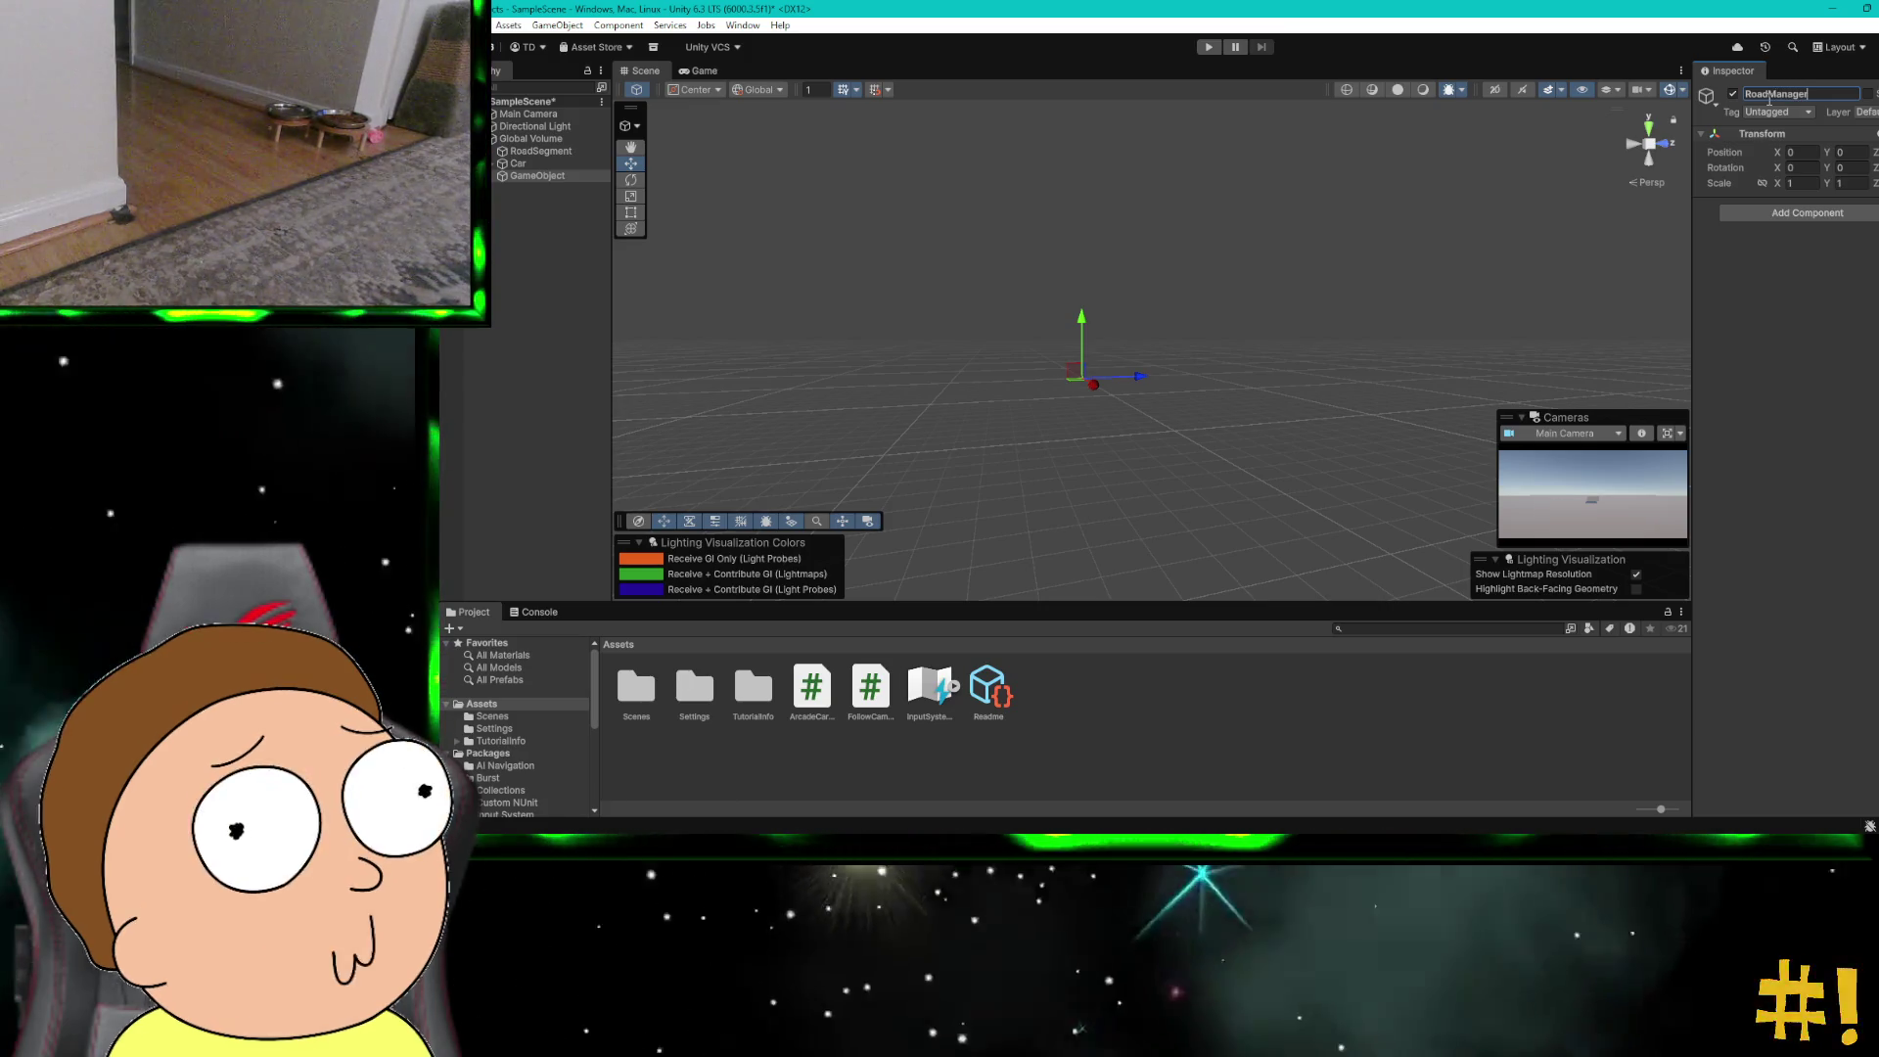
key(Return)
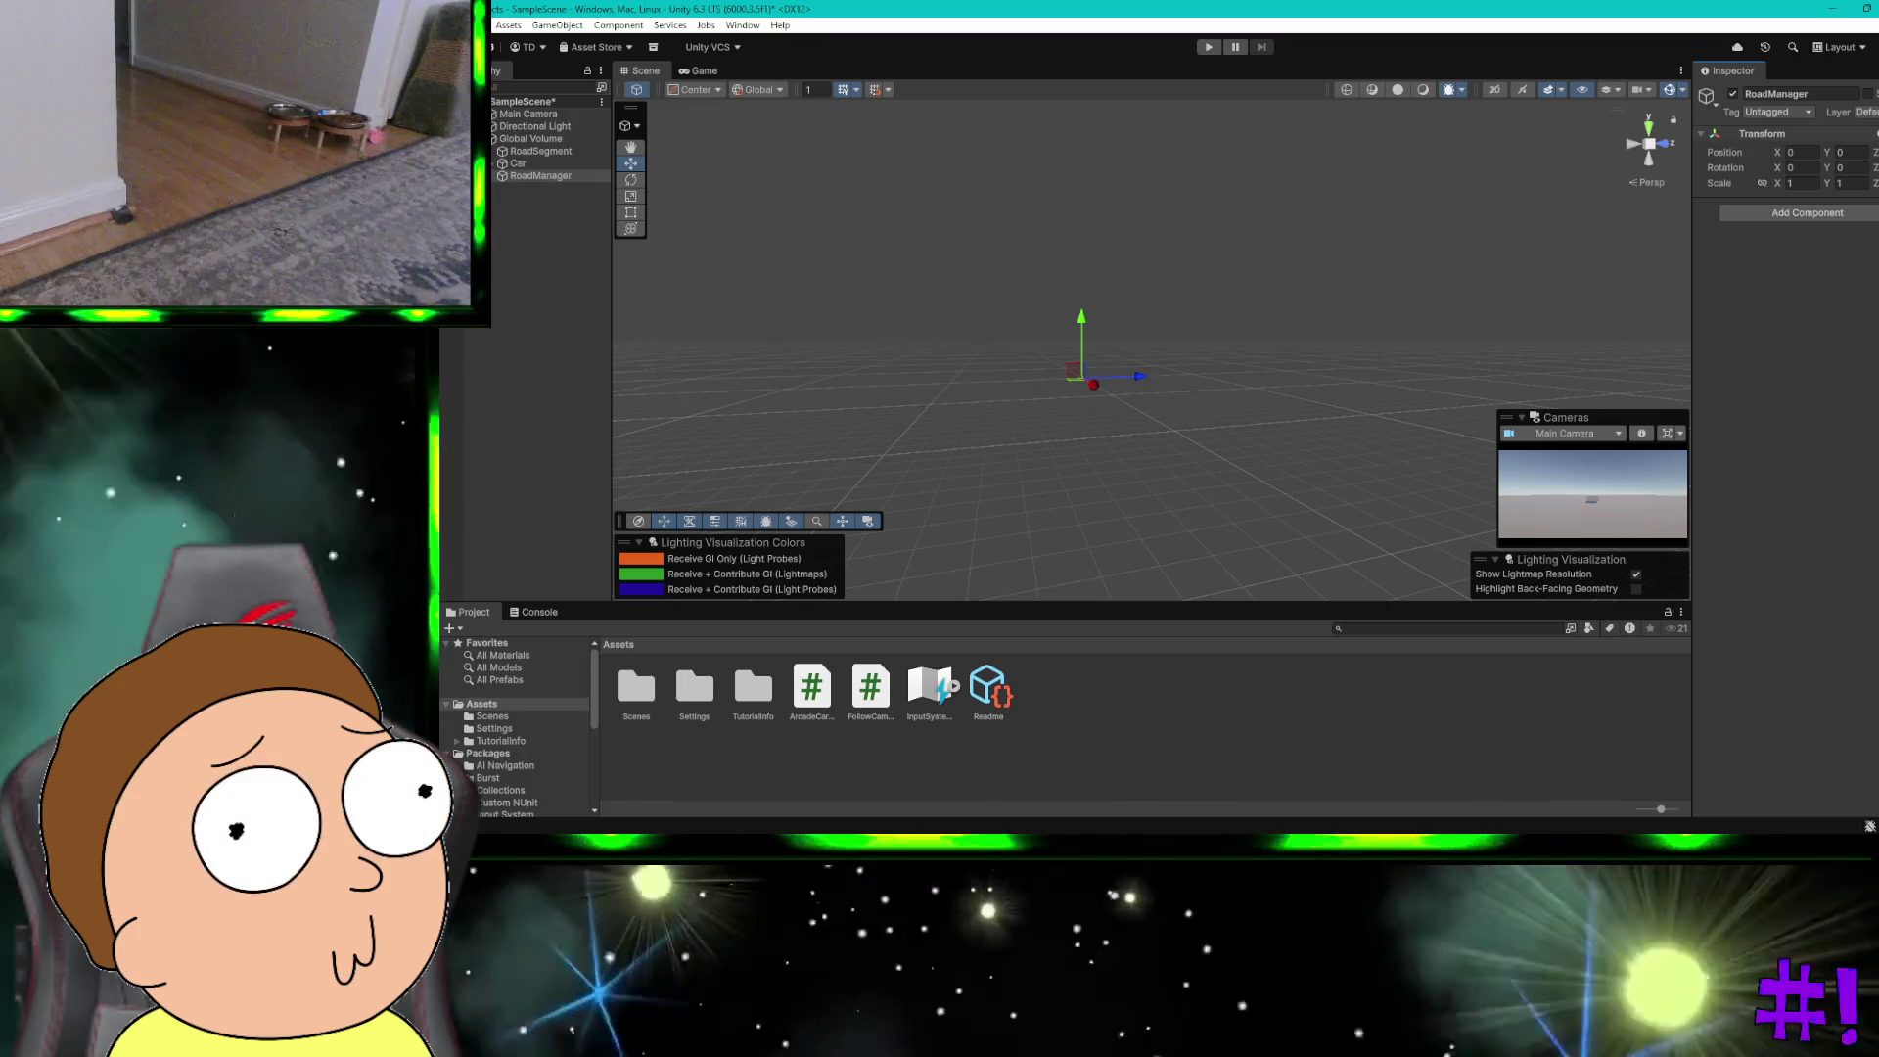
key(ctrl+super+Right)
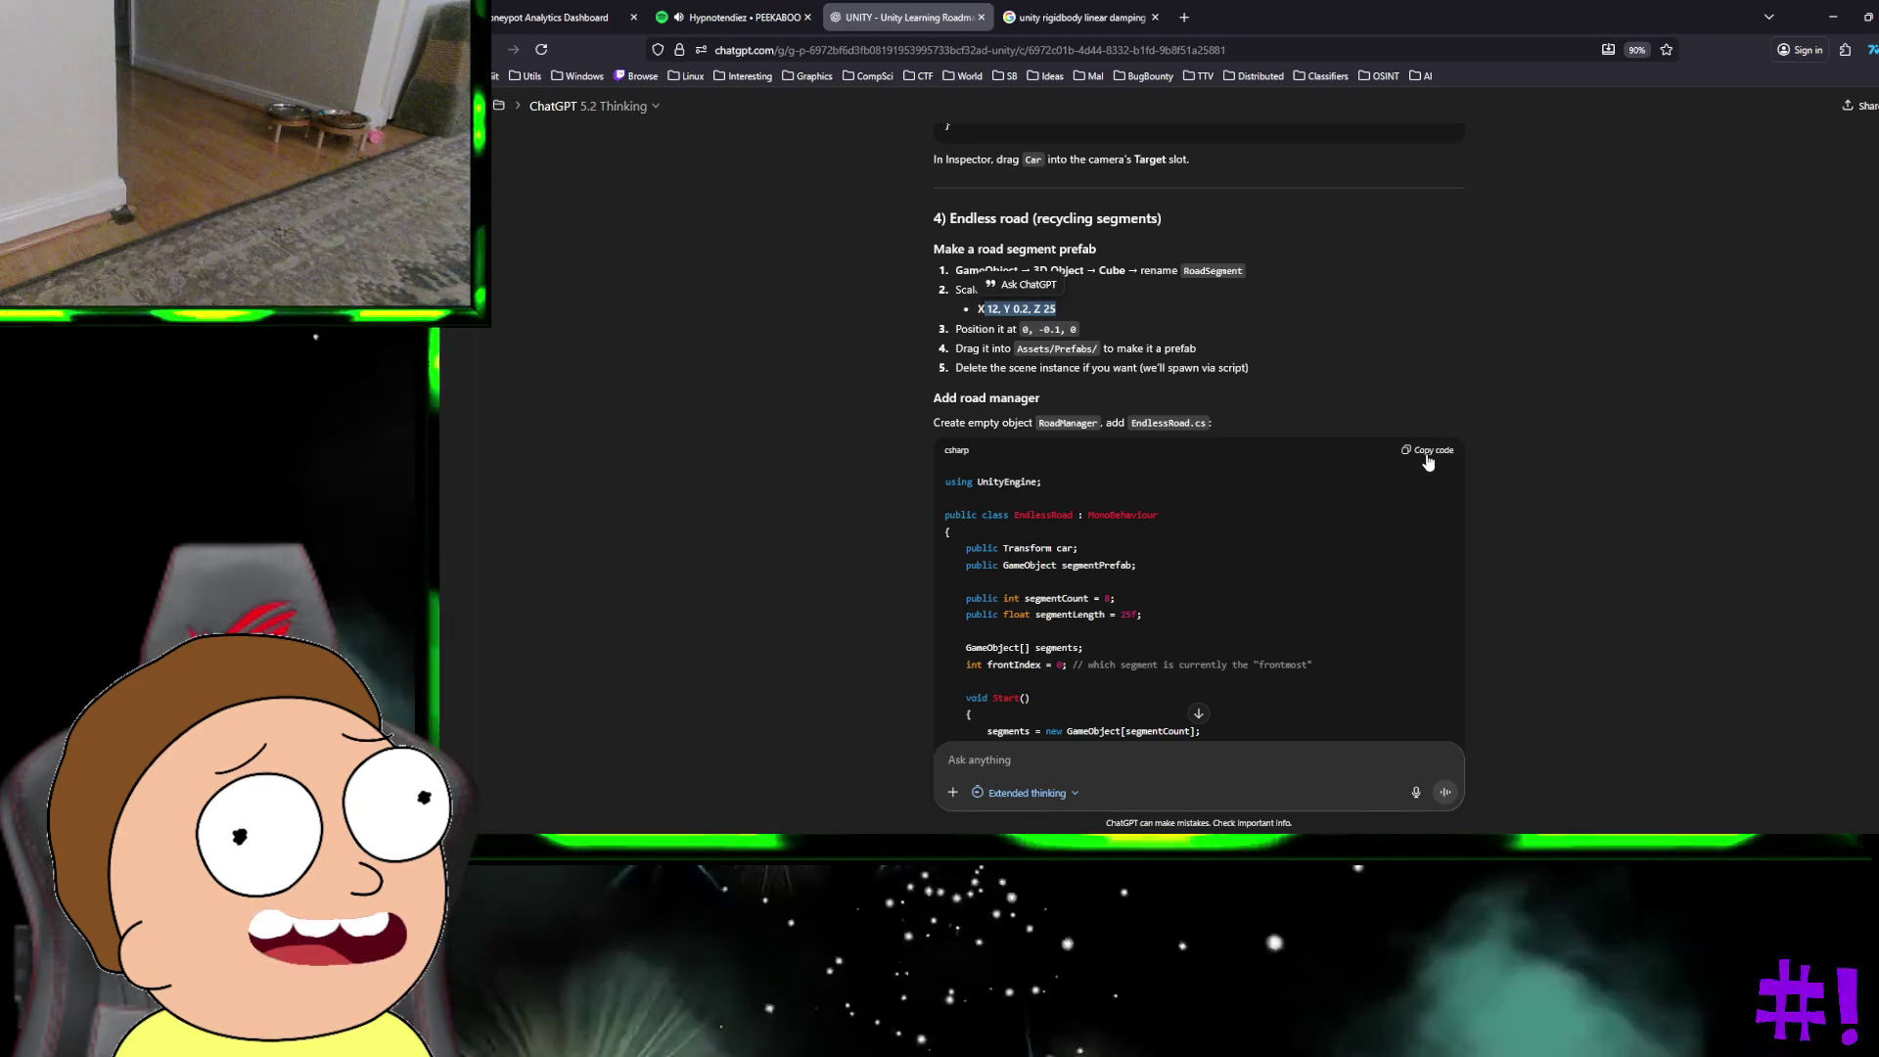
Step: Copy the EndlessRoad script code from the ChatGPT guide
click(1431, 450)
key(ctrl+super+Right)
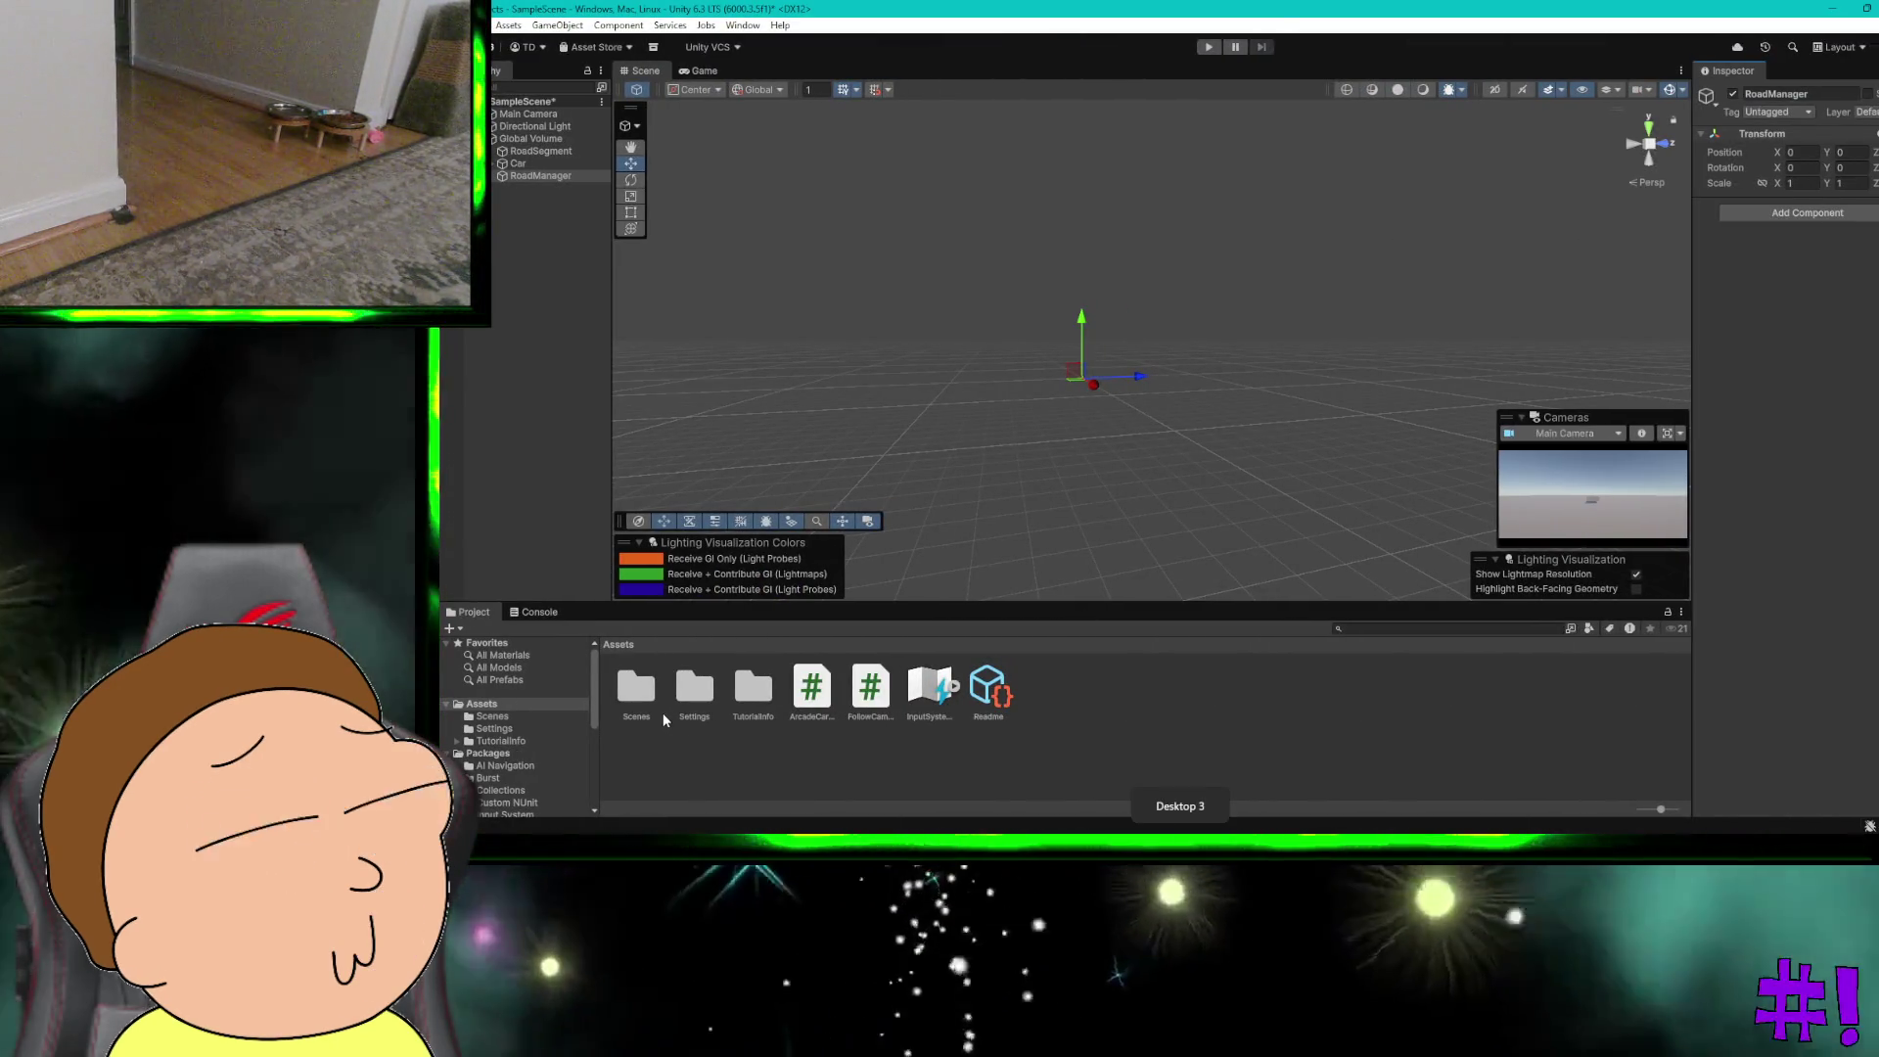
key(ctrl+super+Left)
key(ctrl+super+Right)
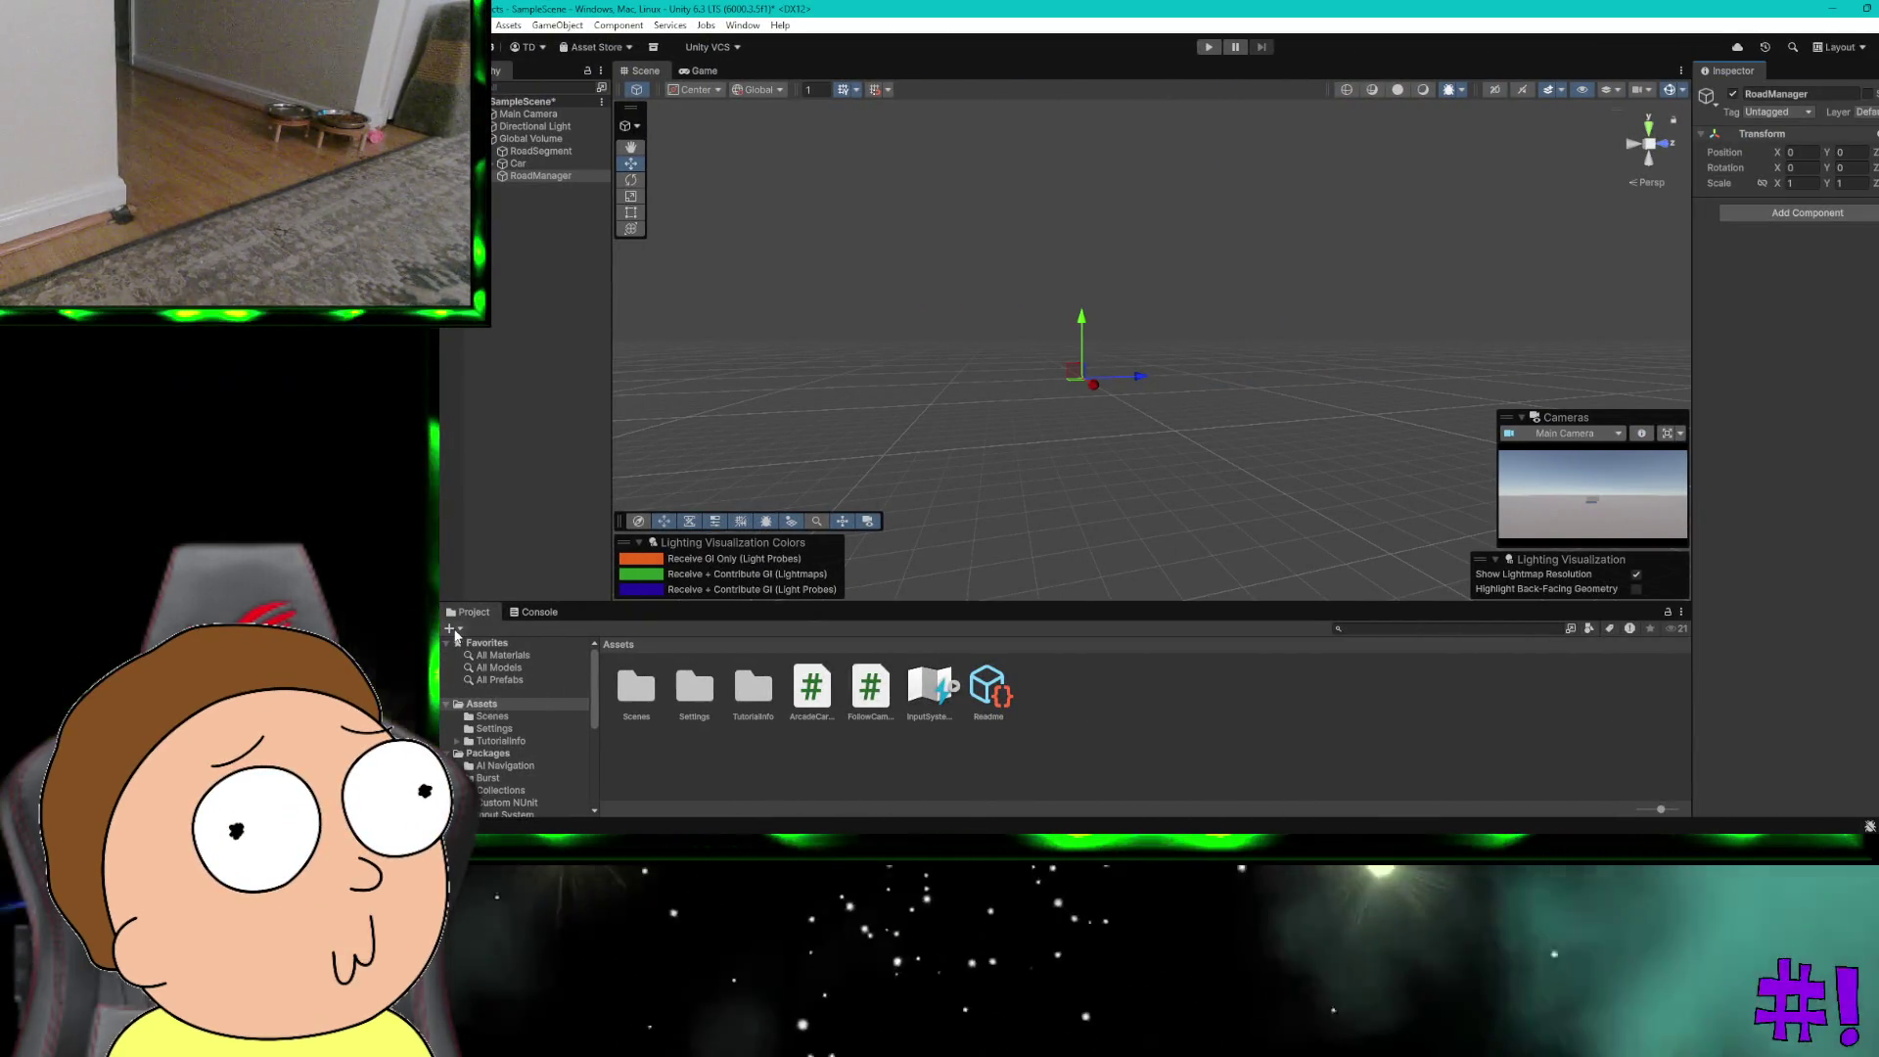
Step: Create a MonoBehaviour script named EndlessRoad.cs in Assets and reveal it in File Explorer
click(450, 629)
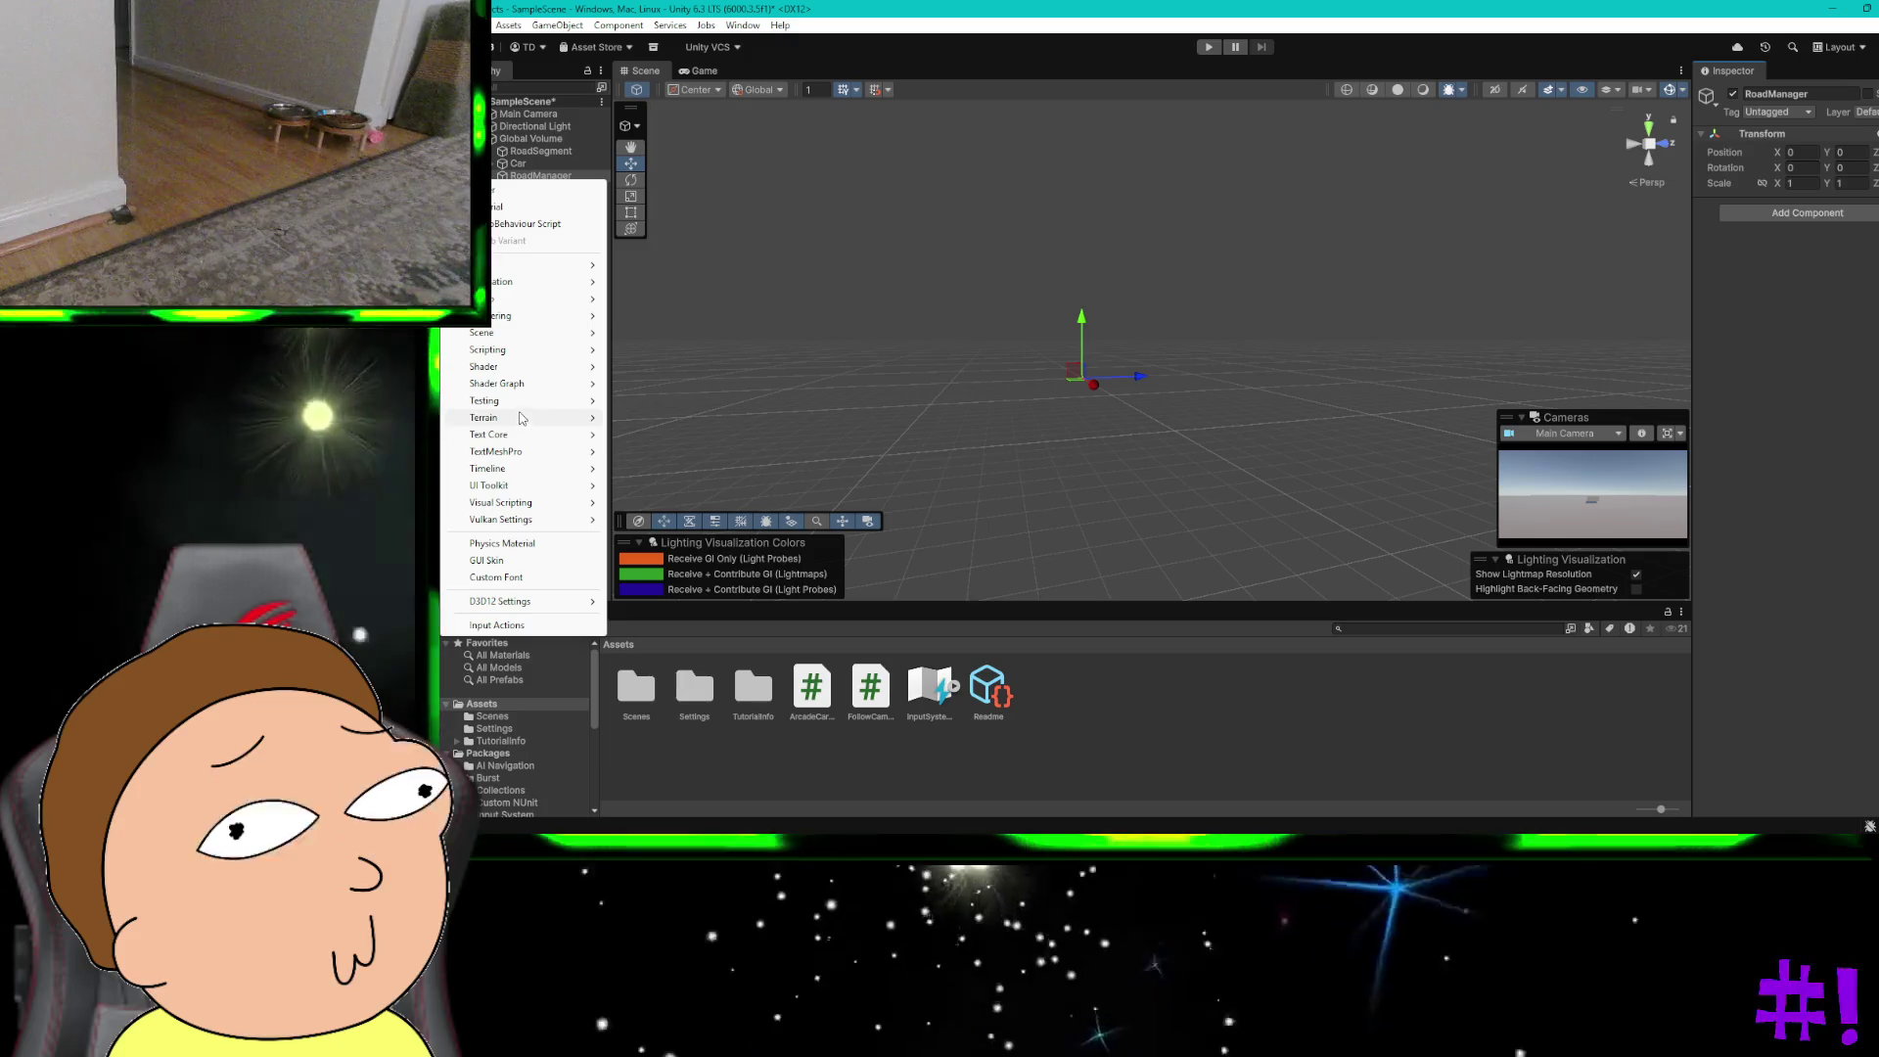
mouse_move(521, 396)
mouse_move(512, 353)
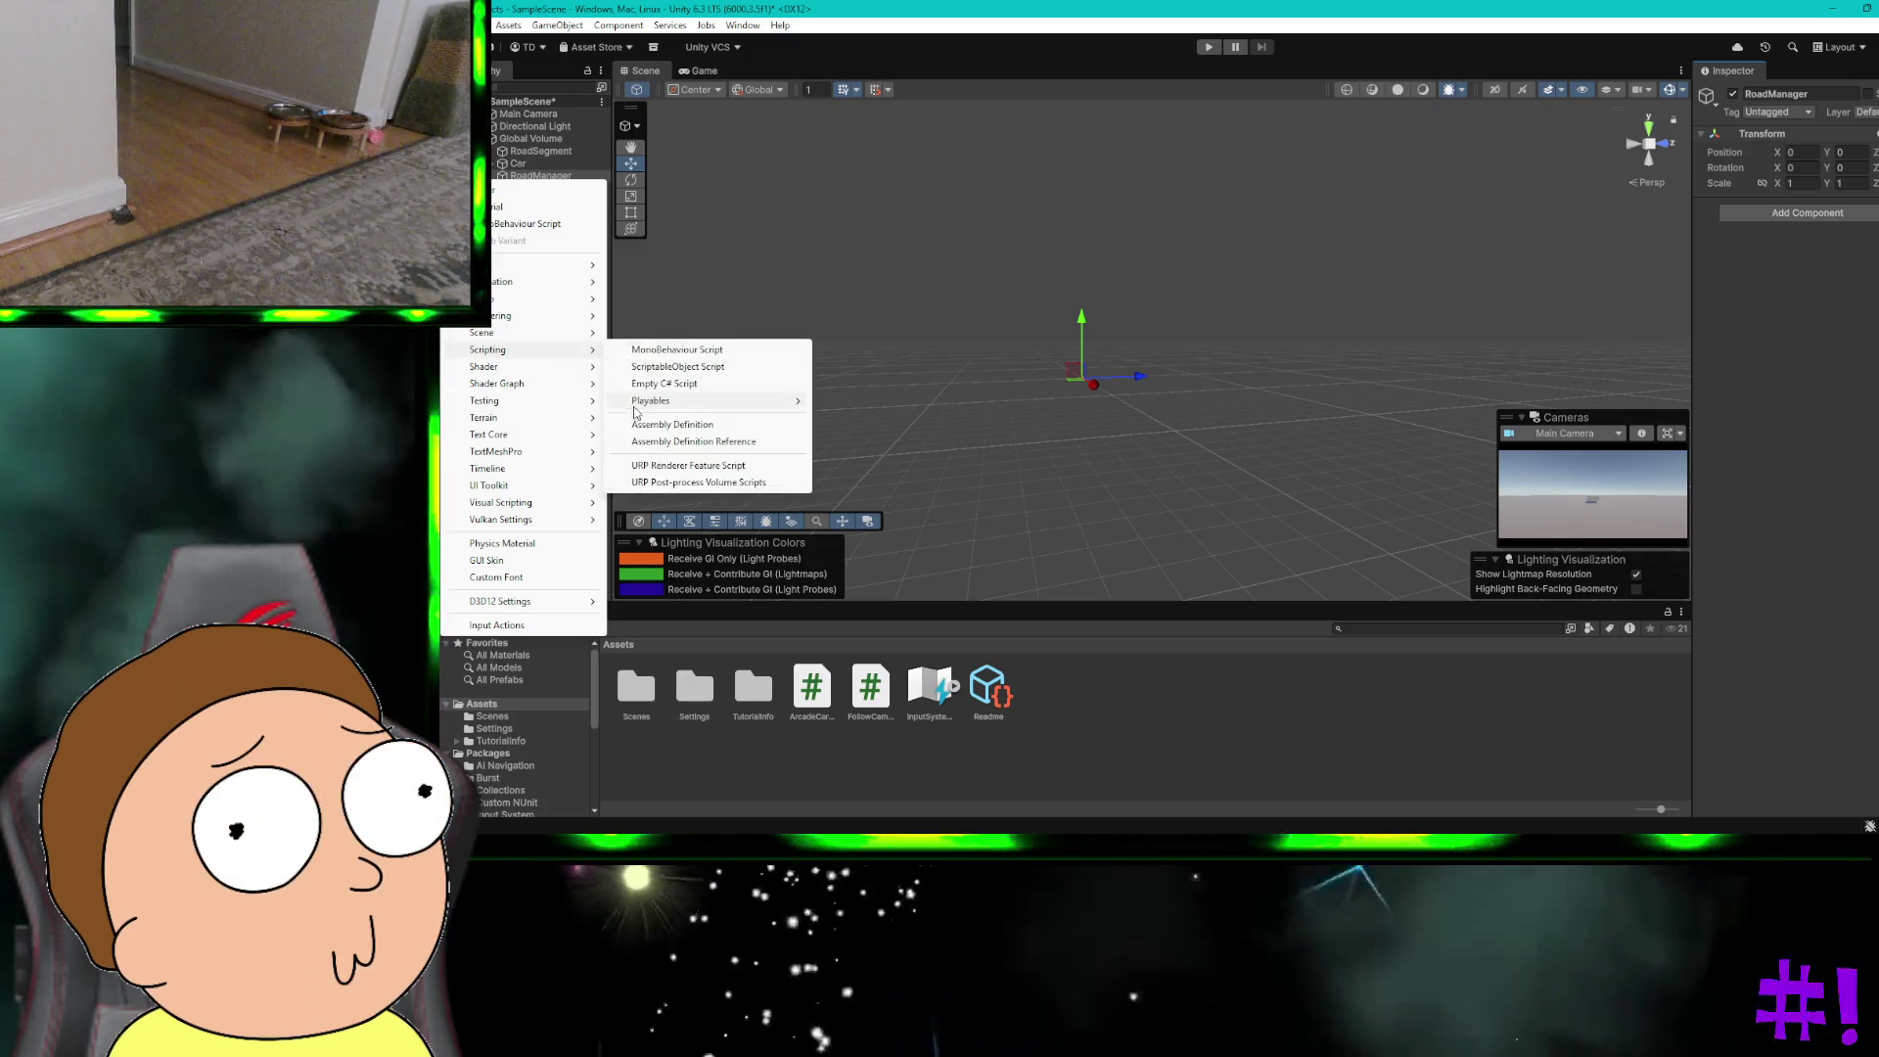
click(648, 387)
text(End)
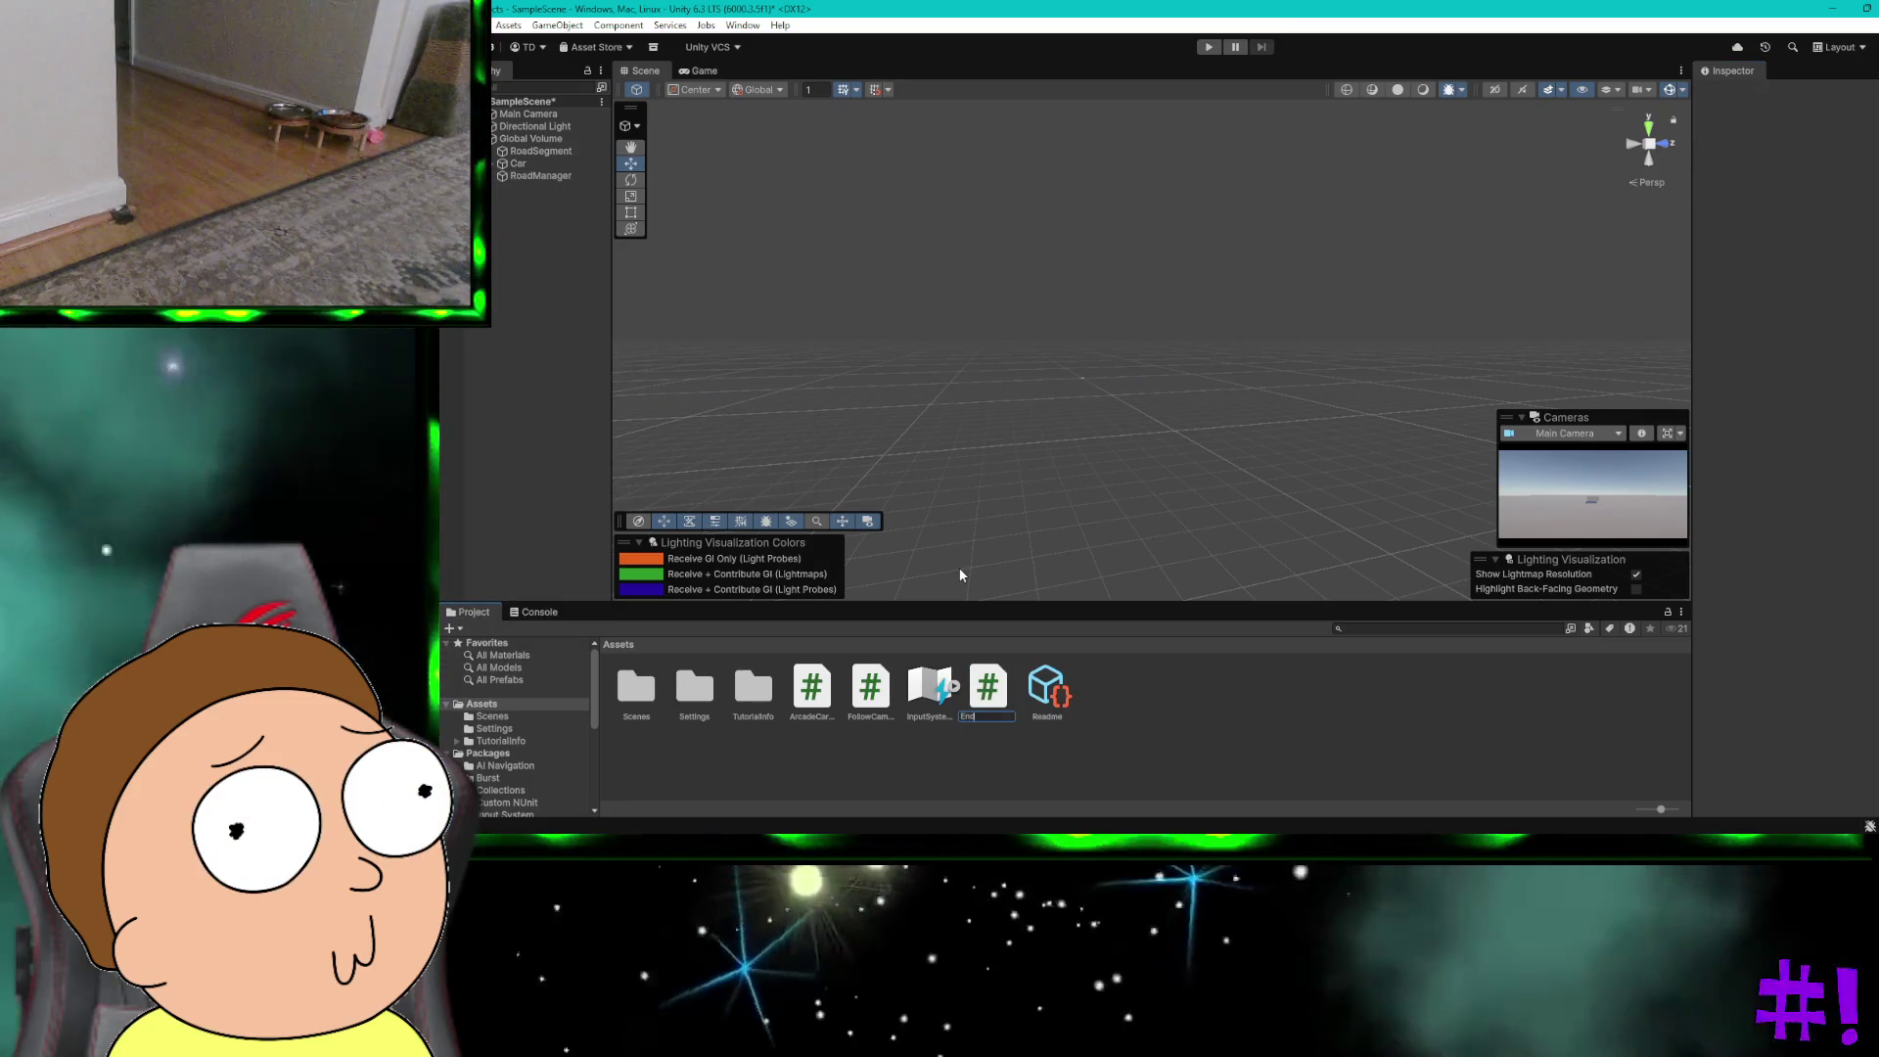
text(lessRoad.cs)
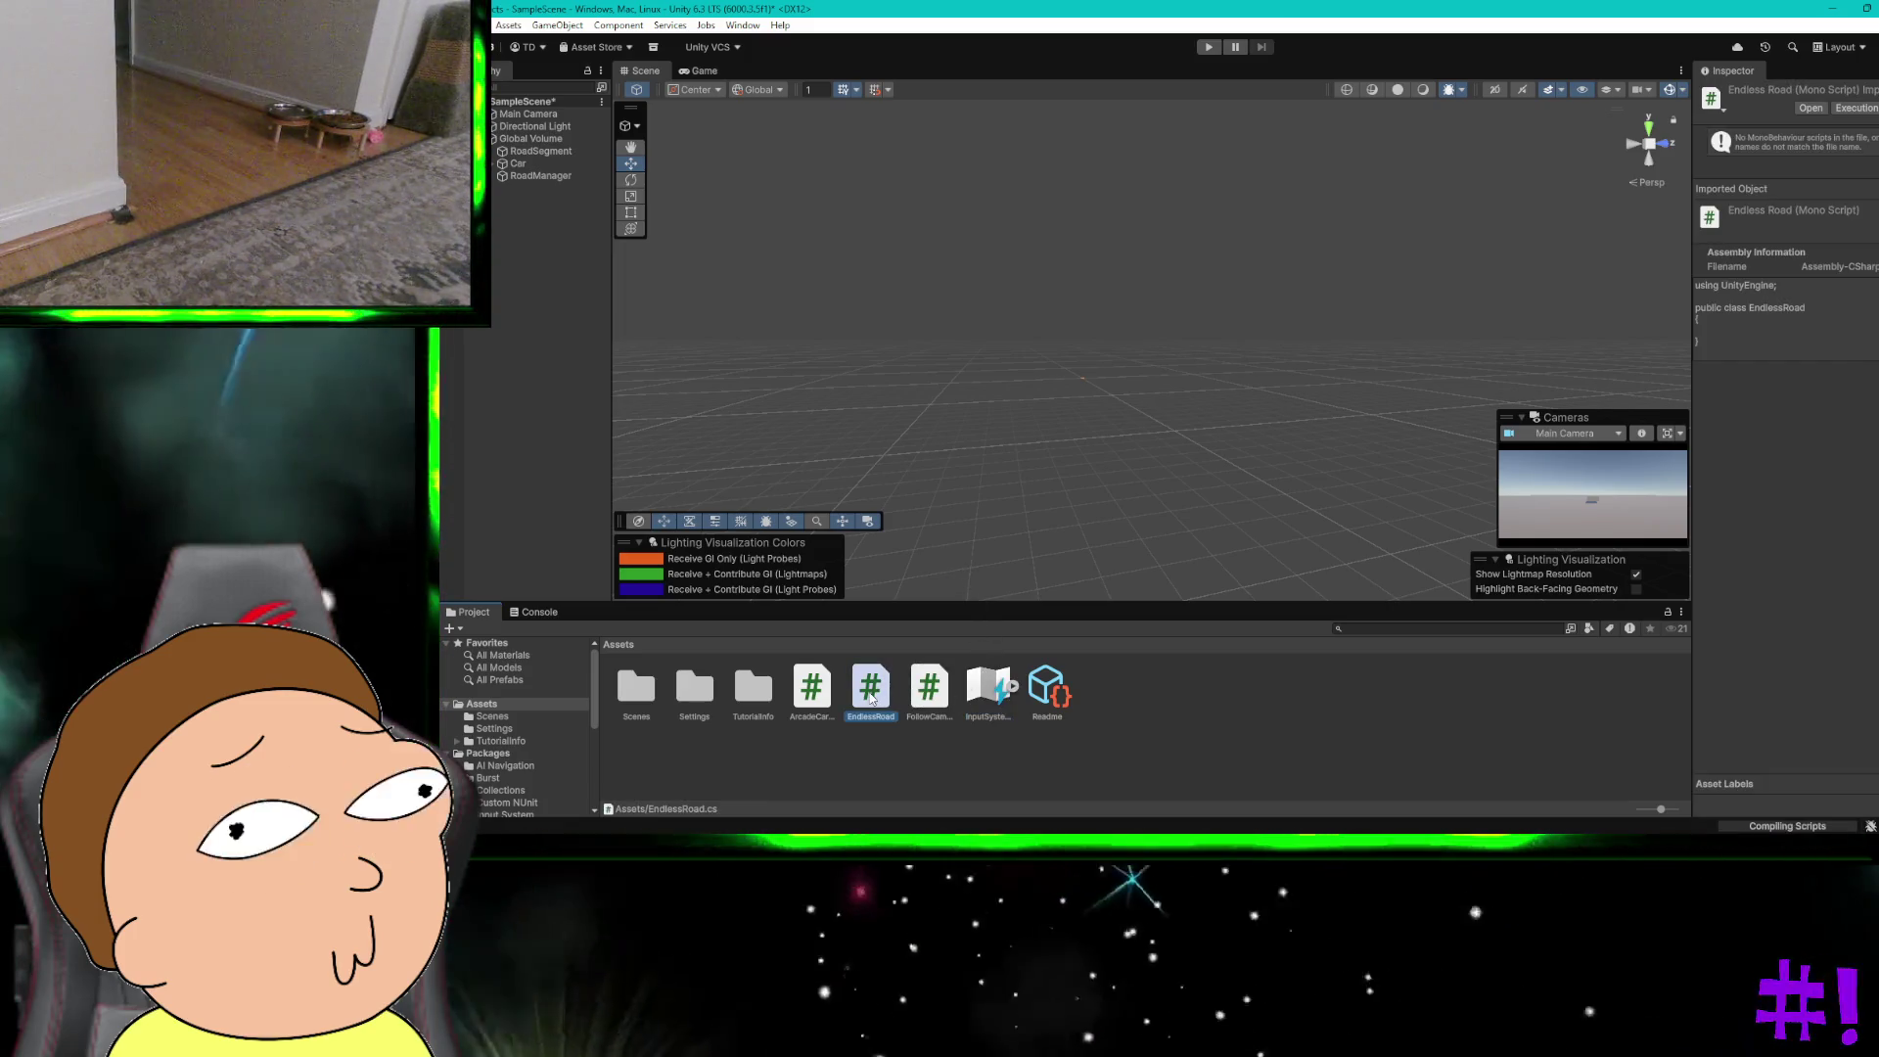
right_click(870, 696)
click(930, 272)
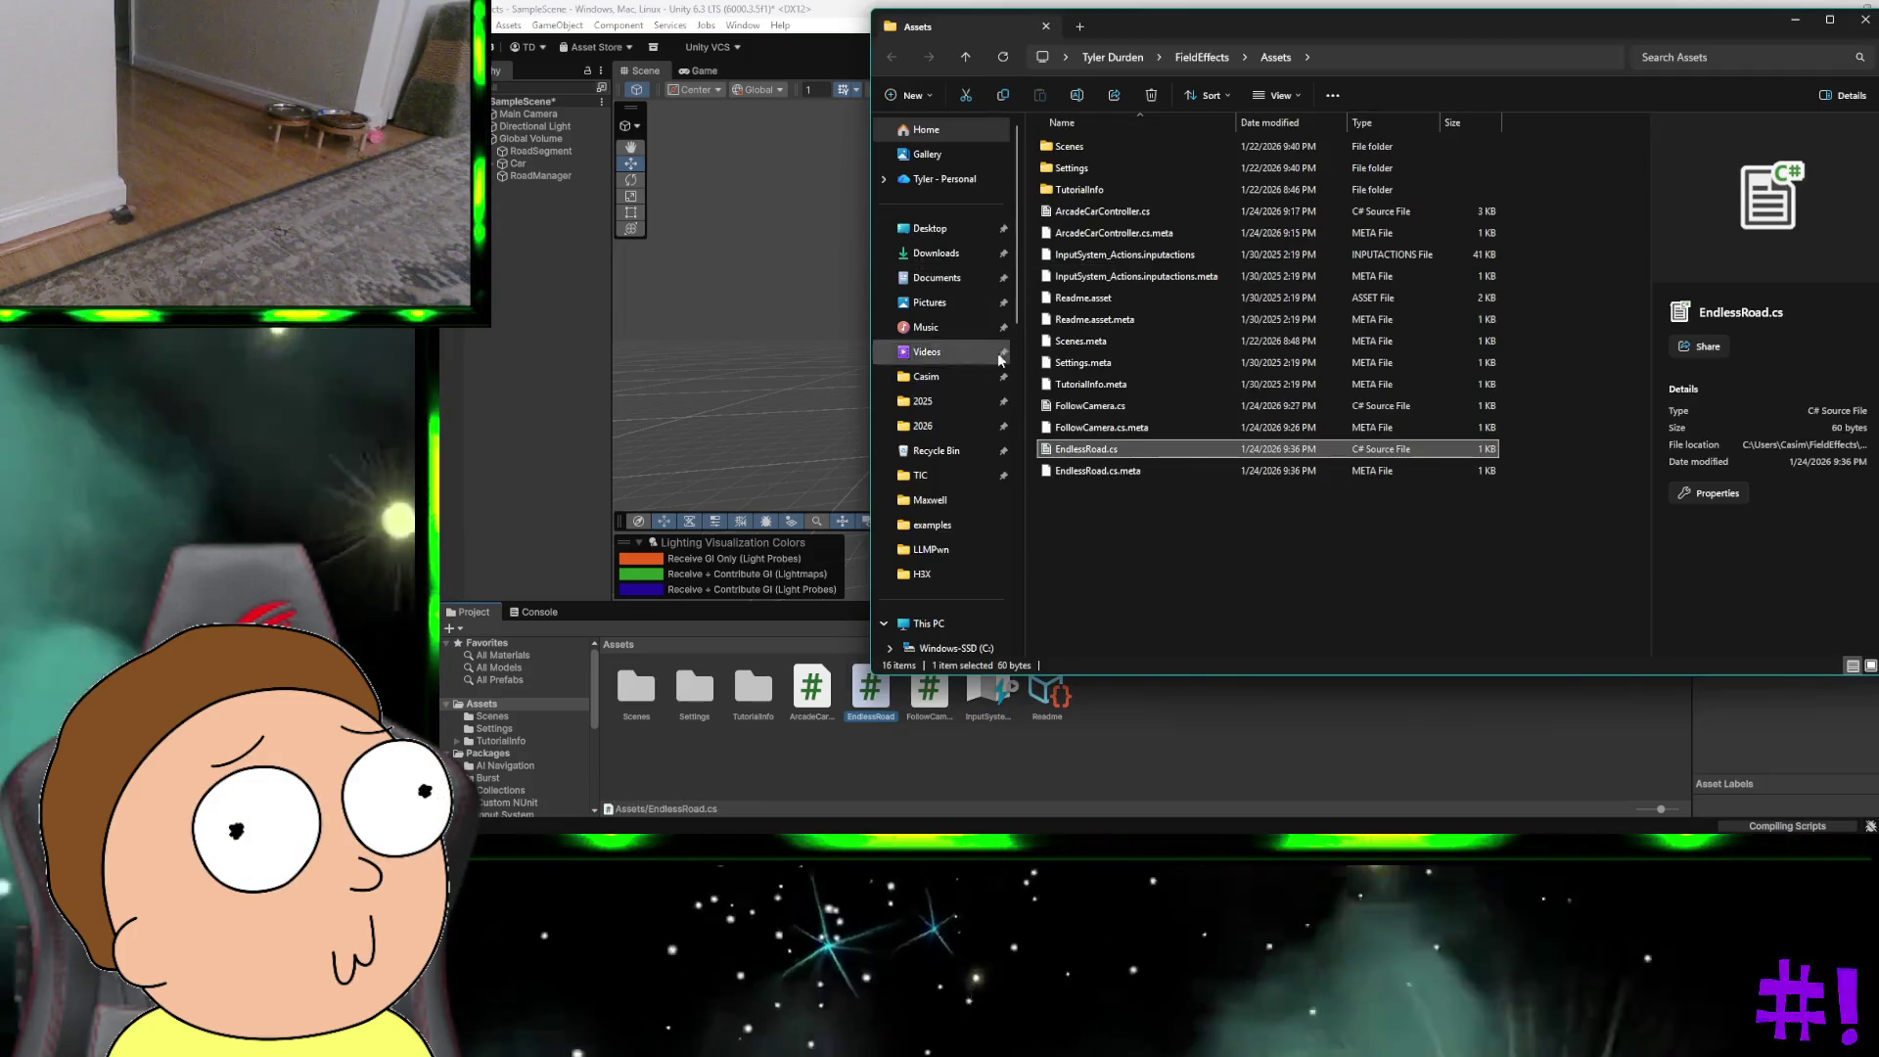
Step: Replace EndlessRoad.cs's stub with the copied road code in Notepad++, save it, and close Notepad++ and Explorer
right_click(1060, 449)
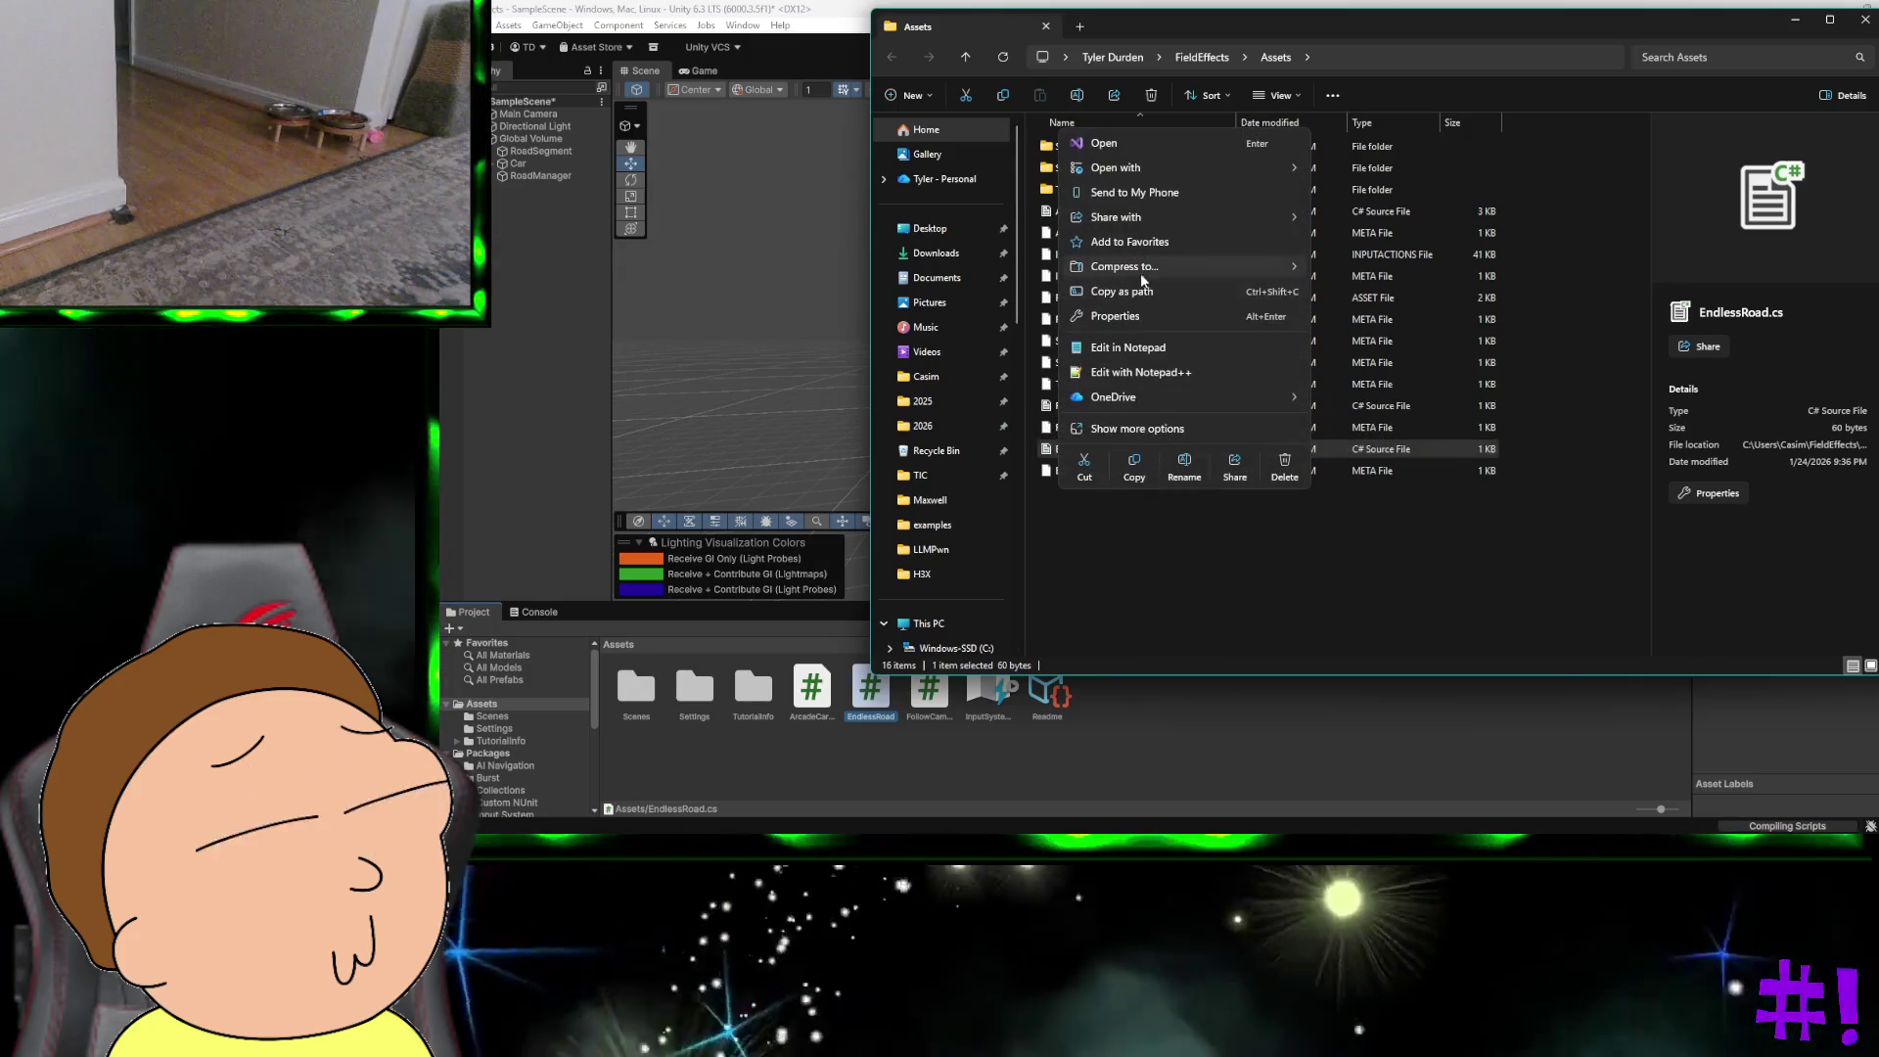
click(1123, 372)
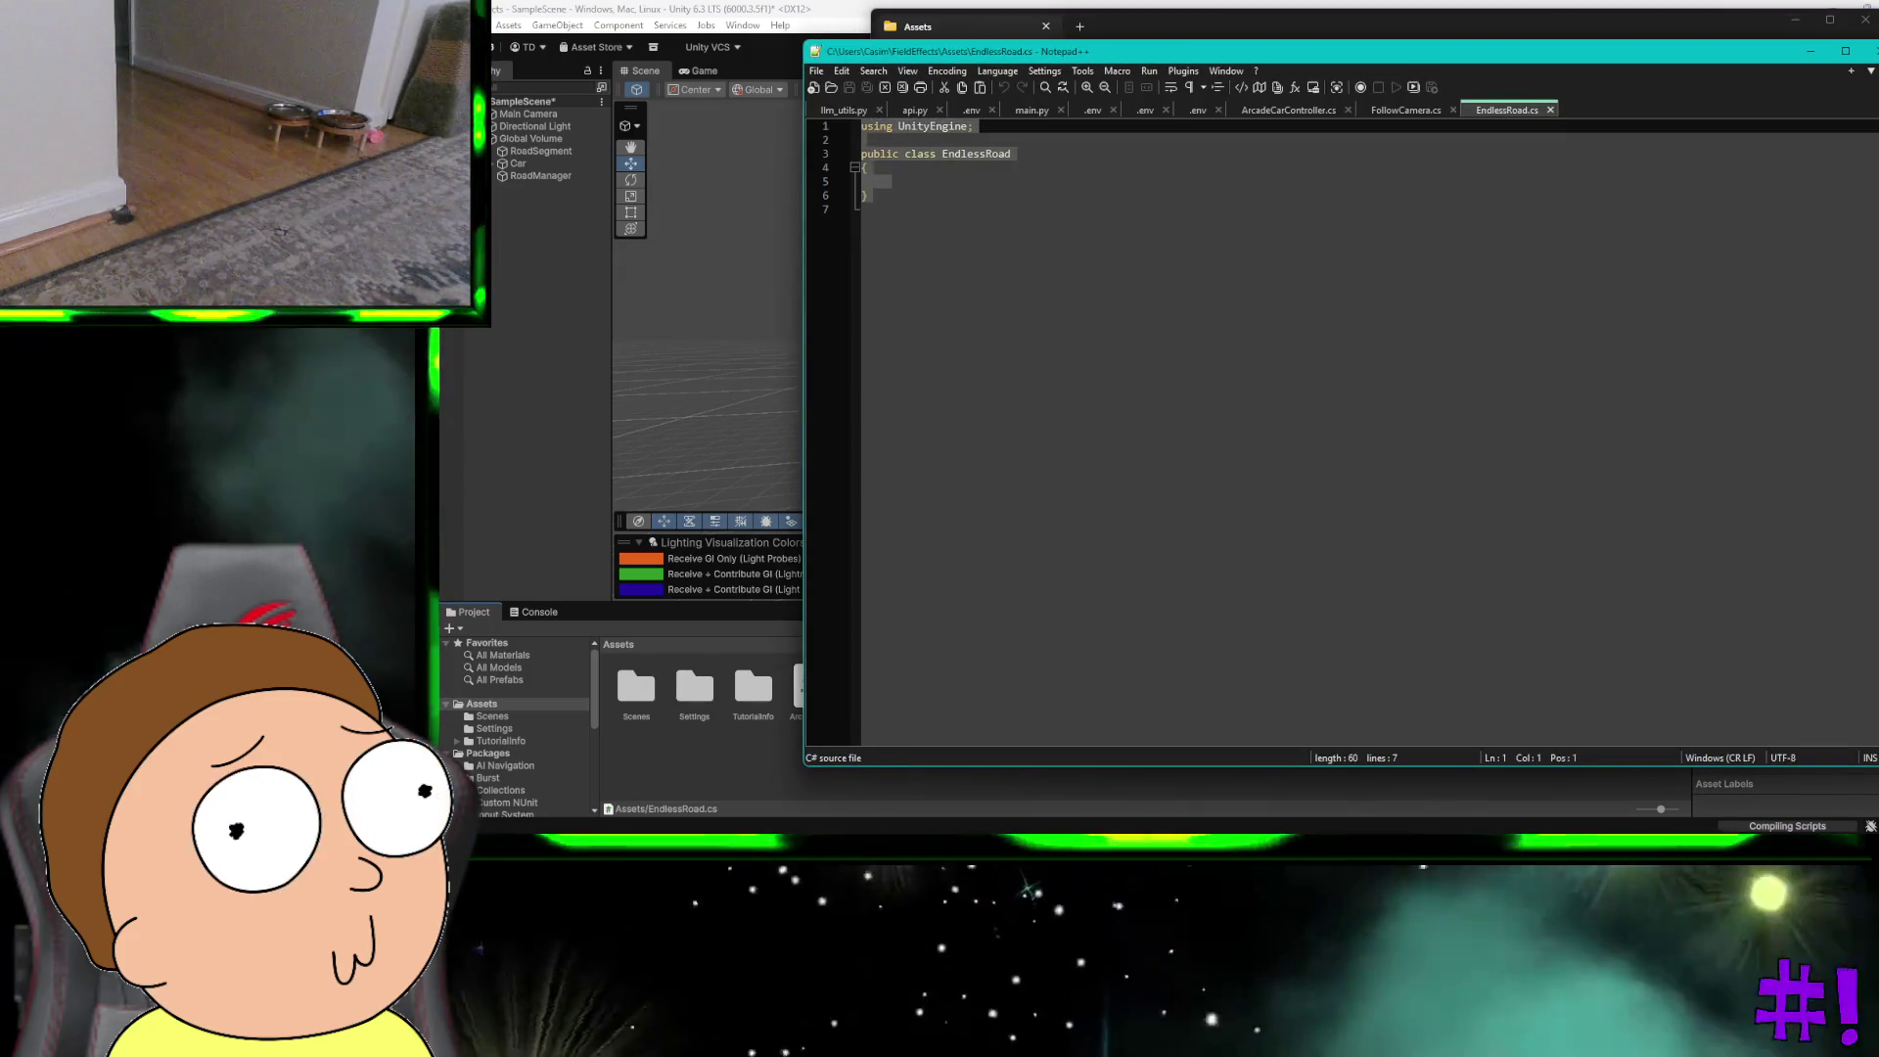
key(ctrl+a)
key(ctrl+v)
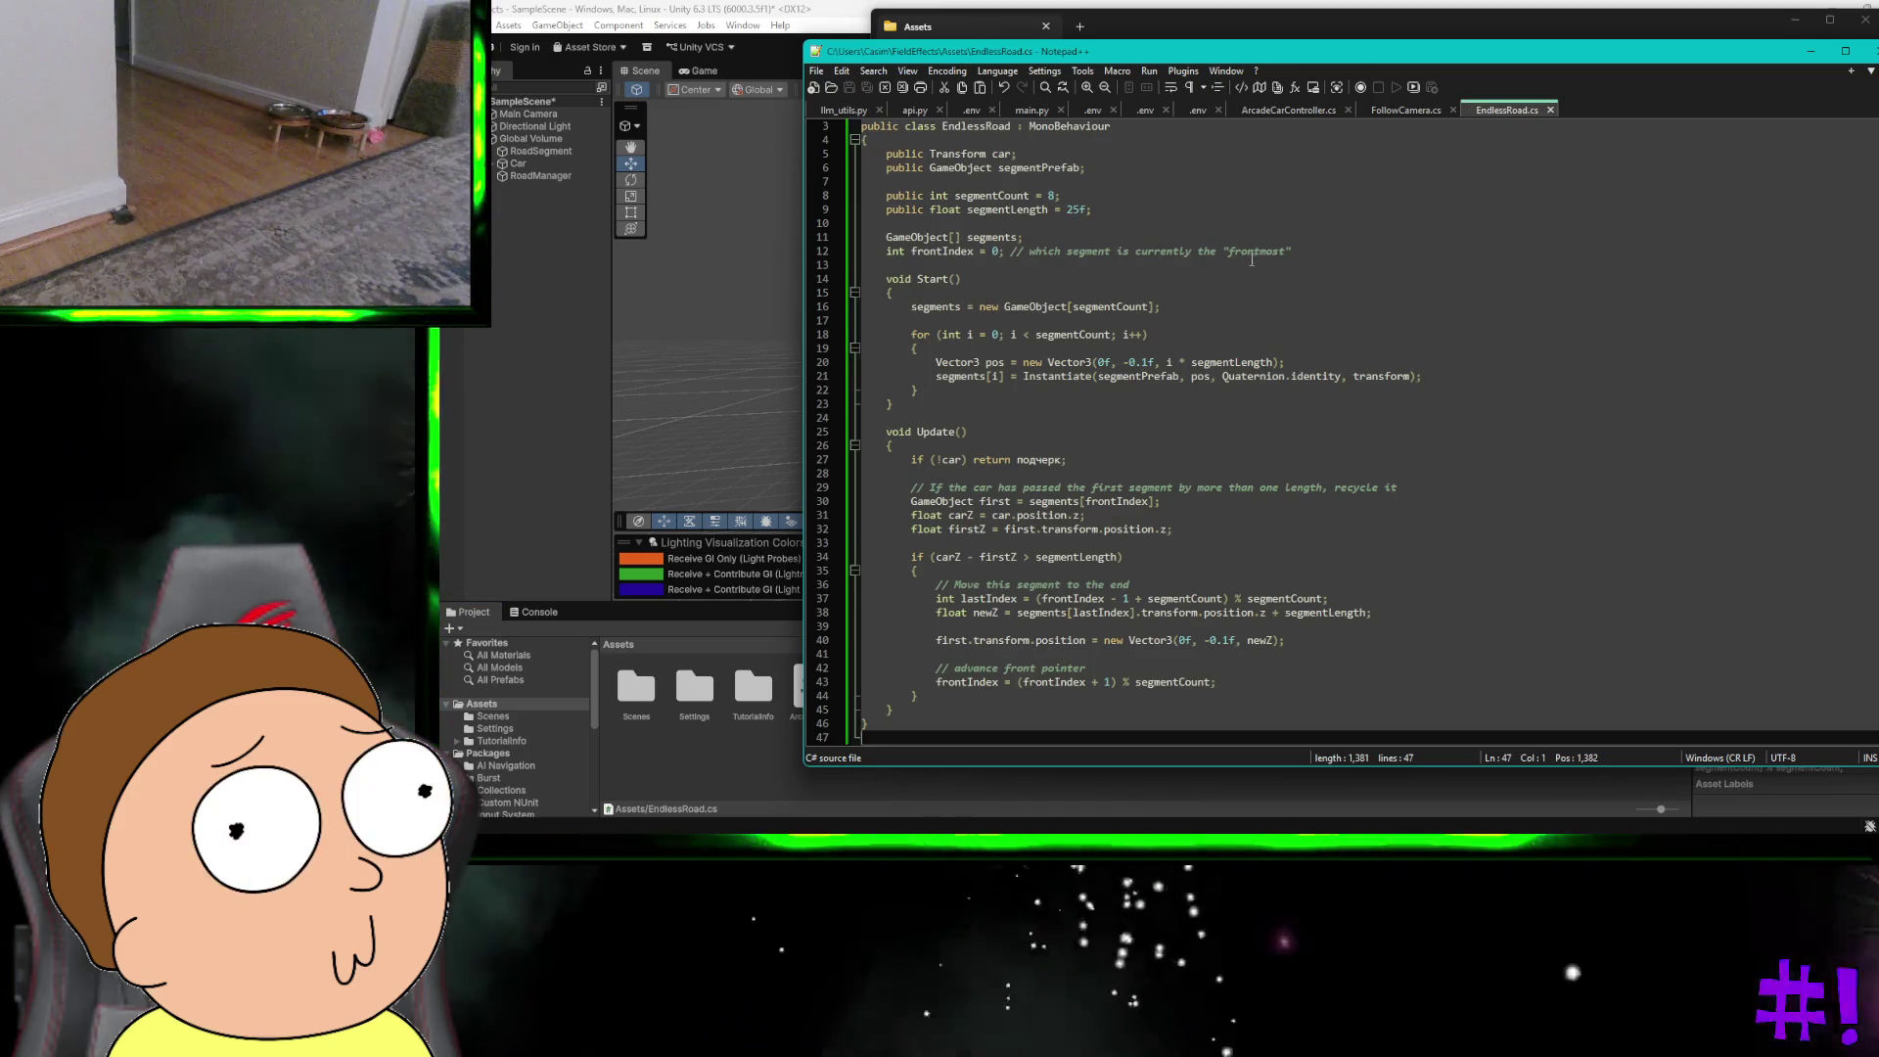
key(ctrl+s)
click(1871, 50)
click(1864, 19)
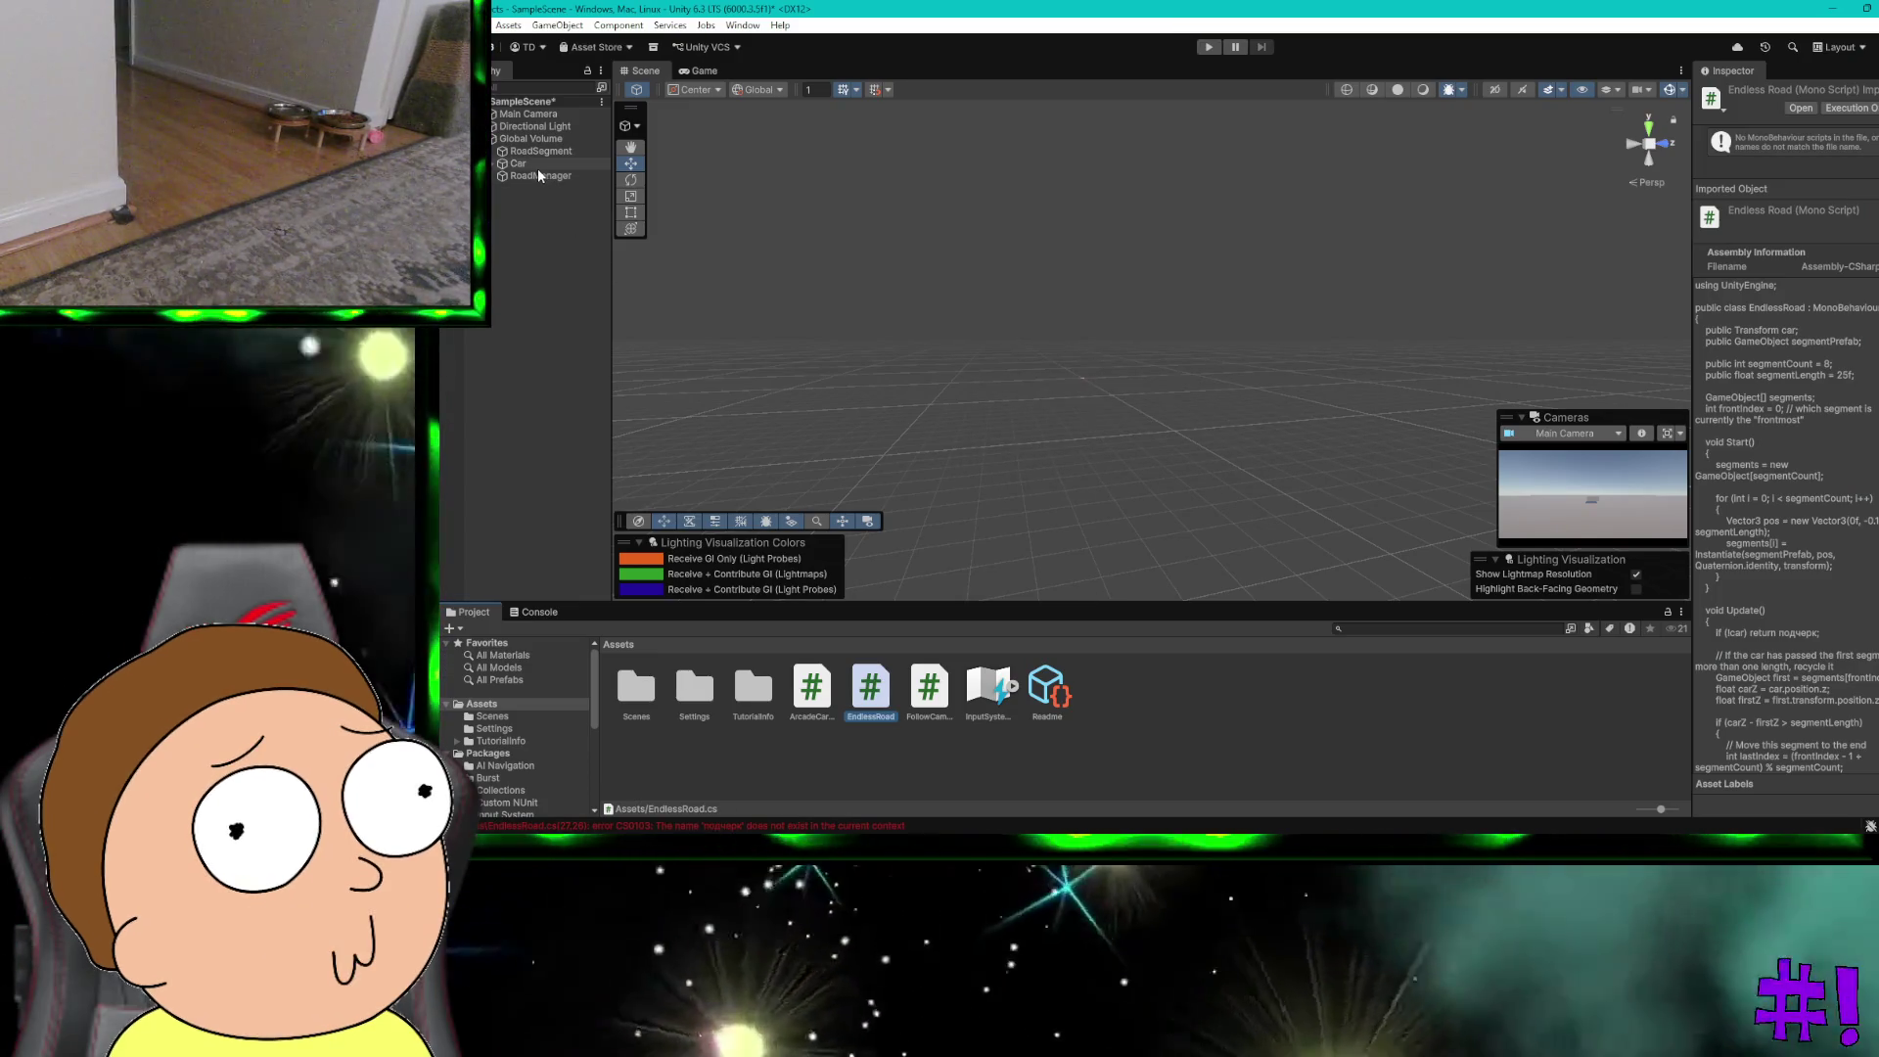
click(535, 175)
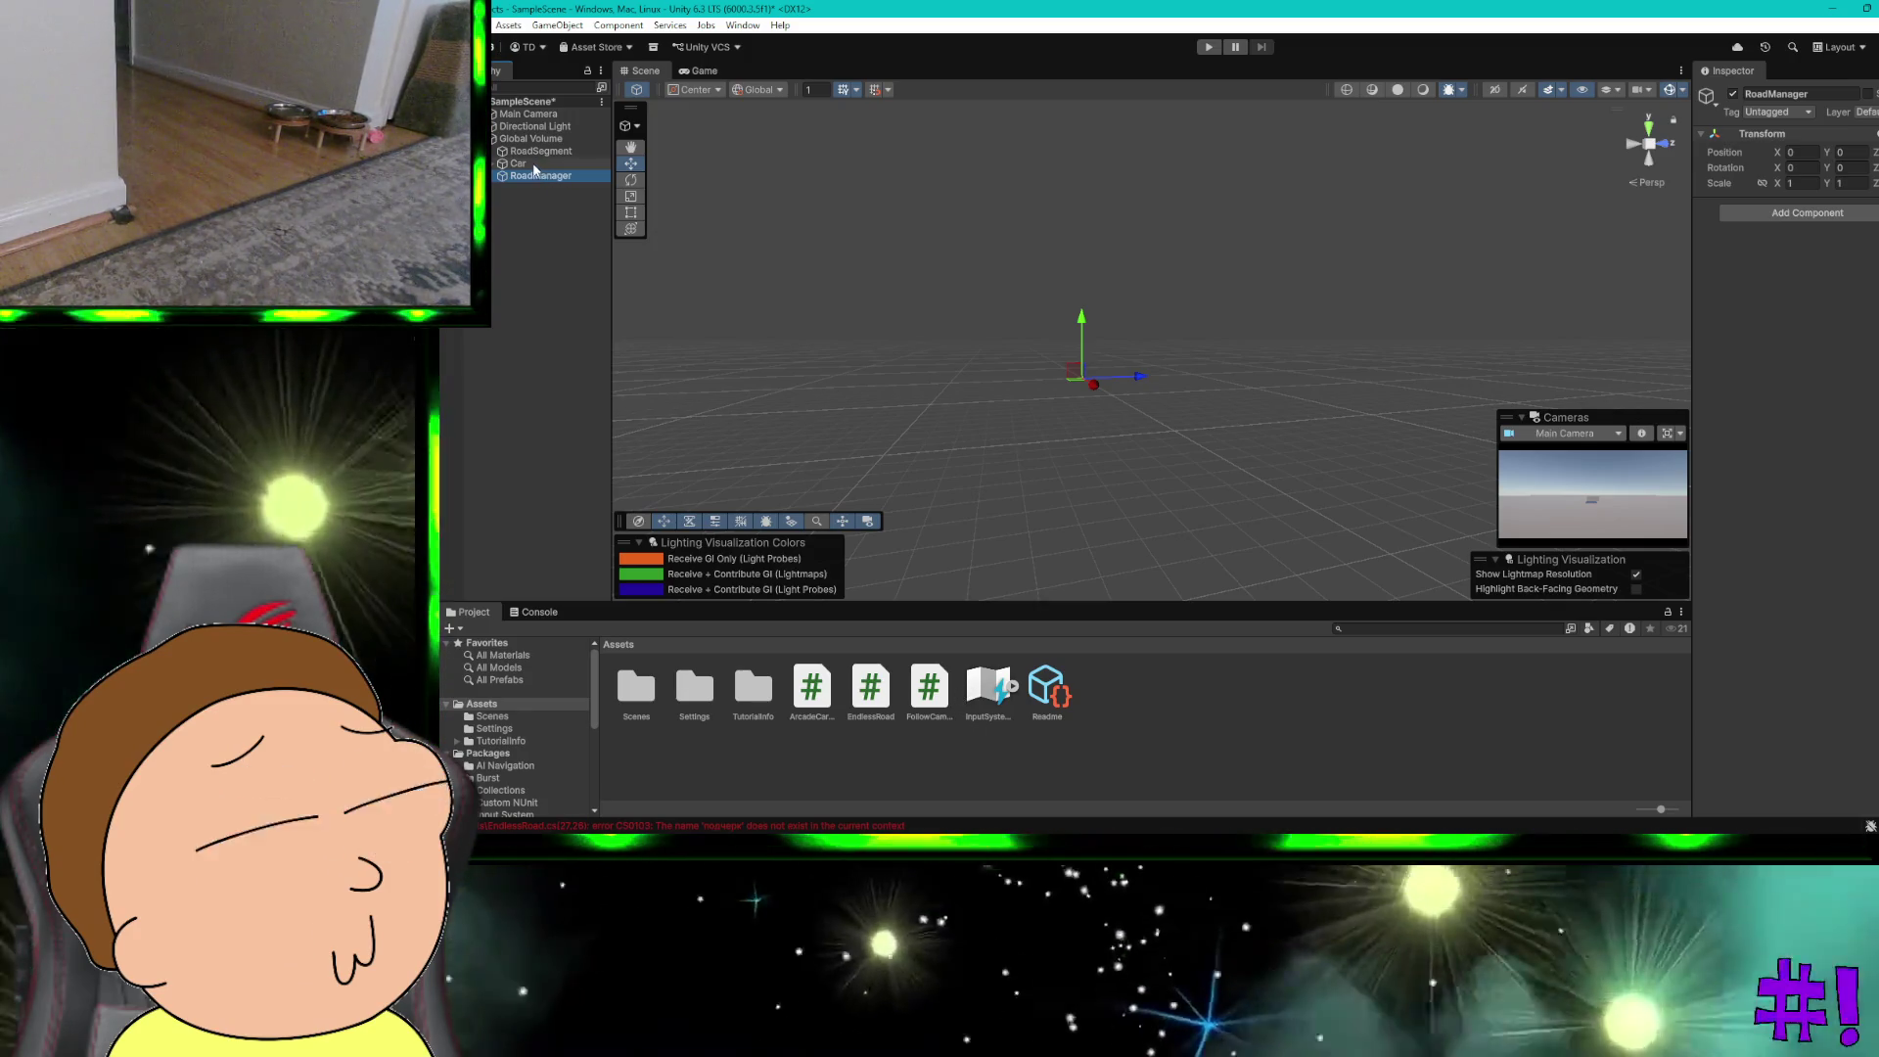
click(534, 164)
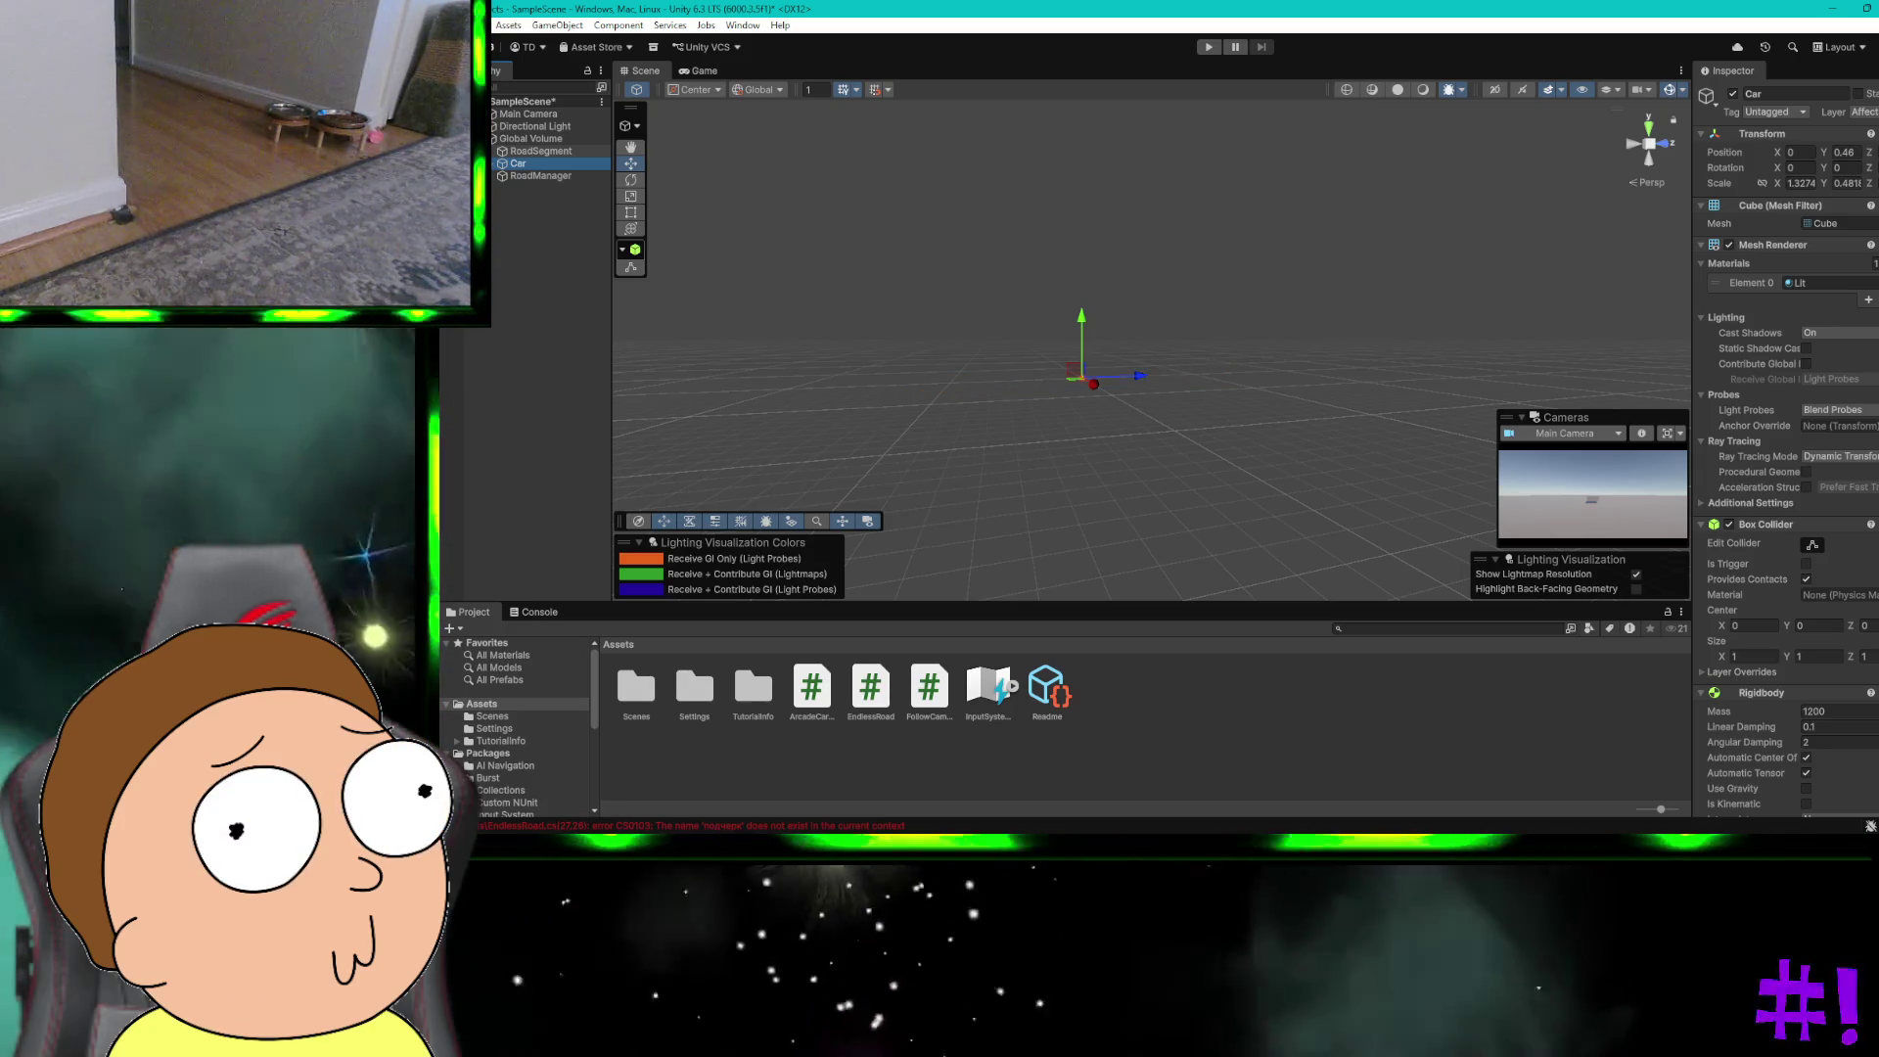
click(943, 685)
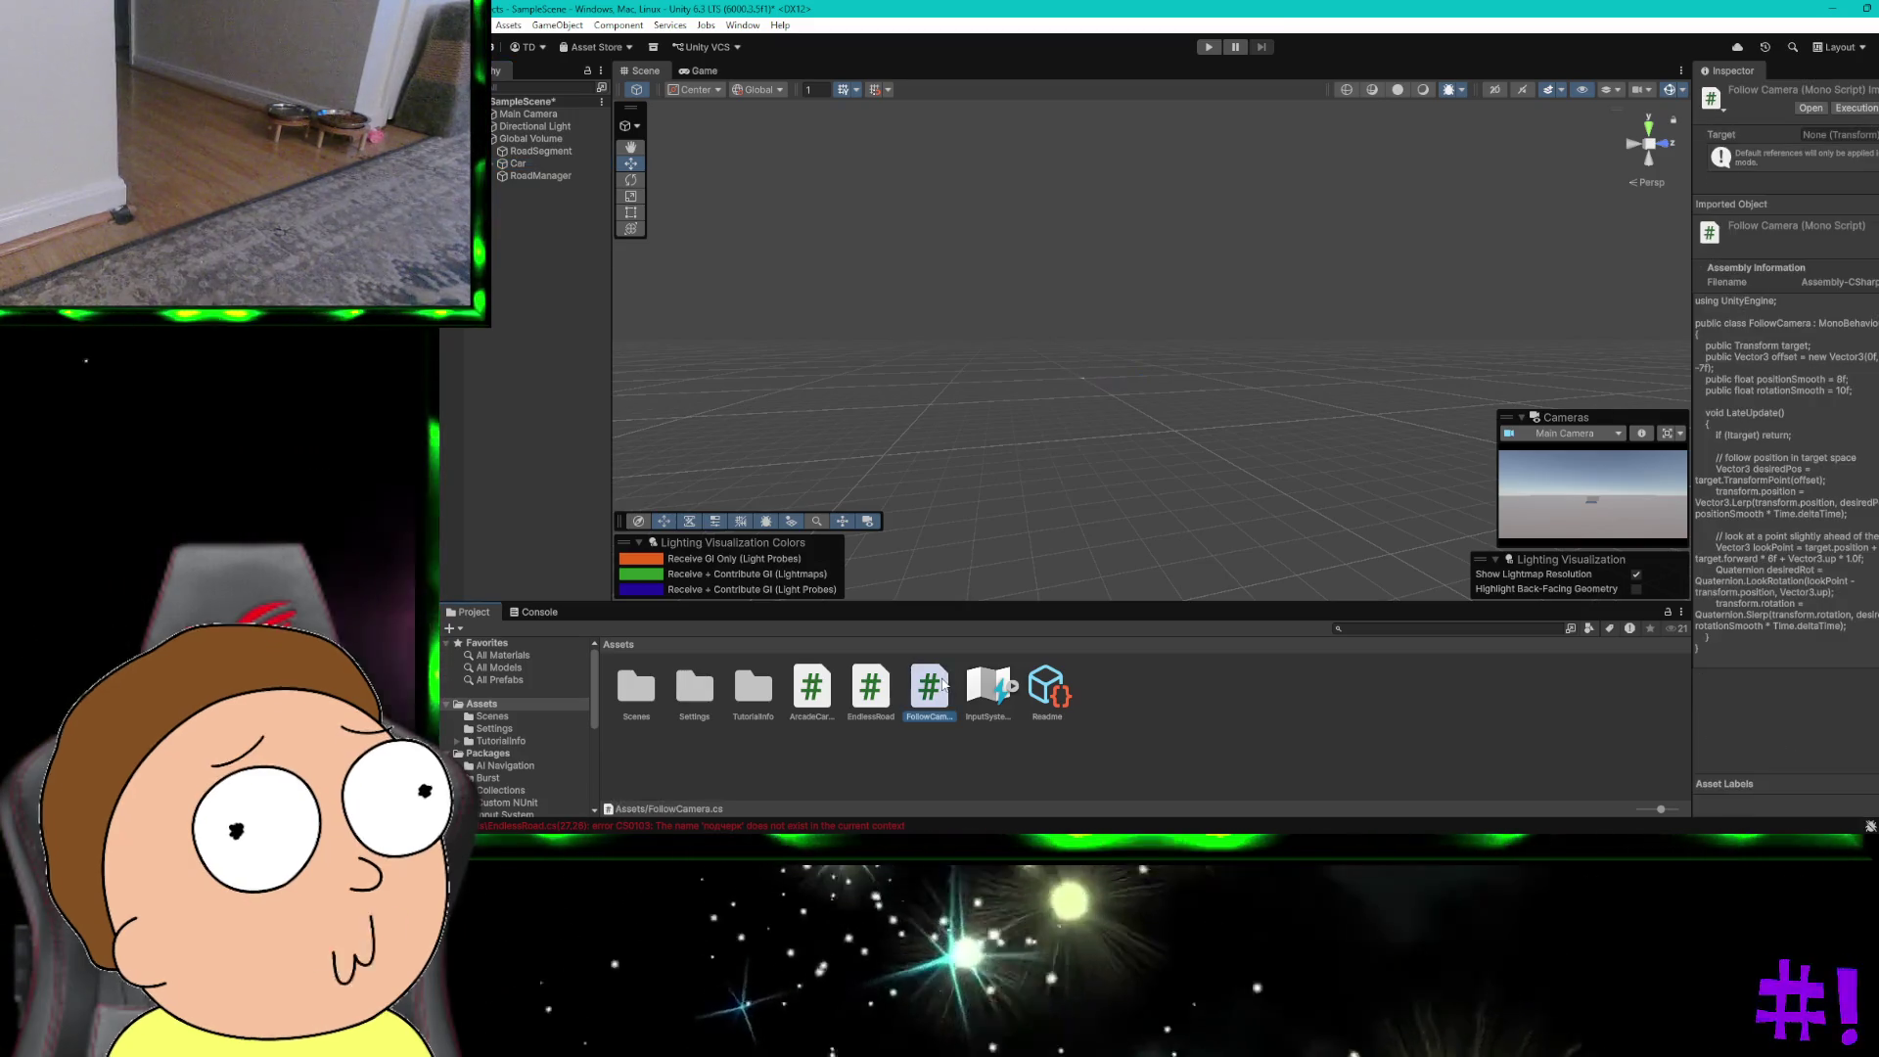
click(877, 685)
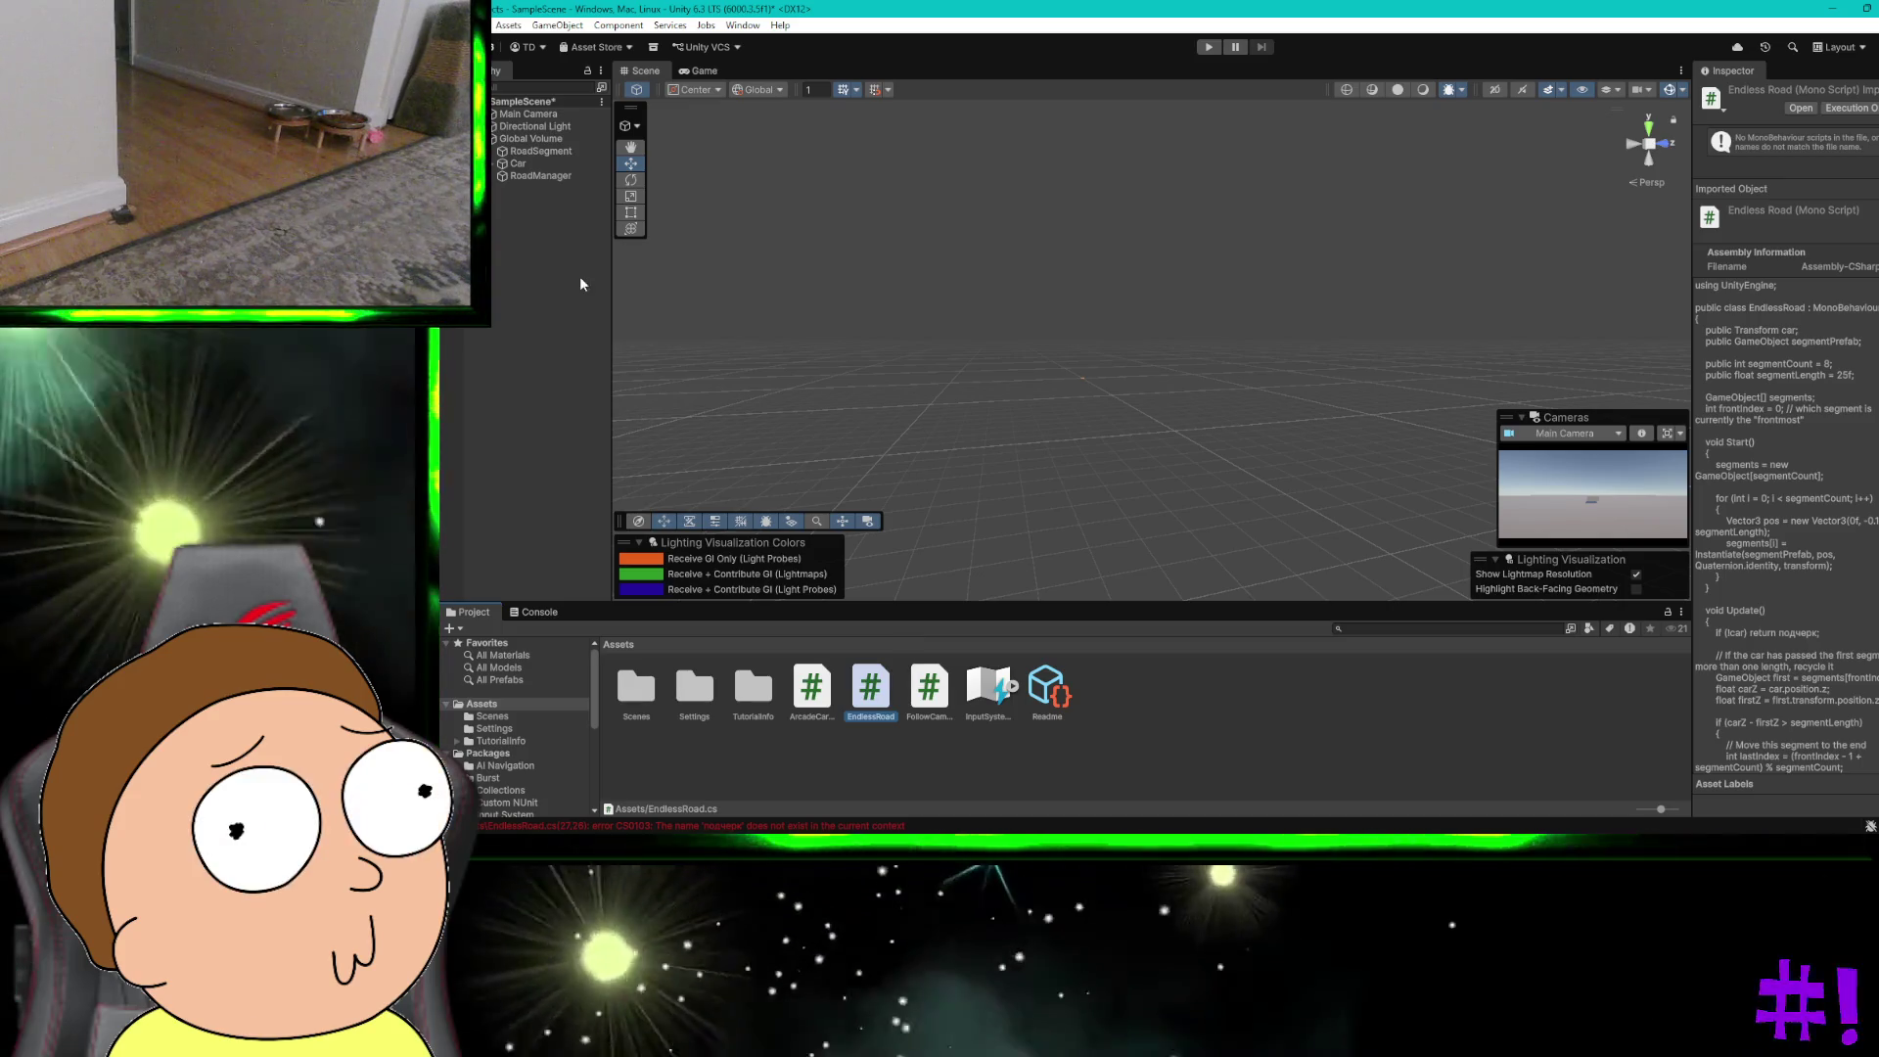
click(540, 175)
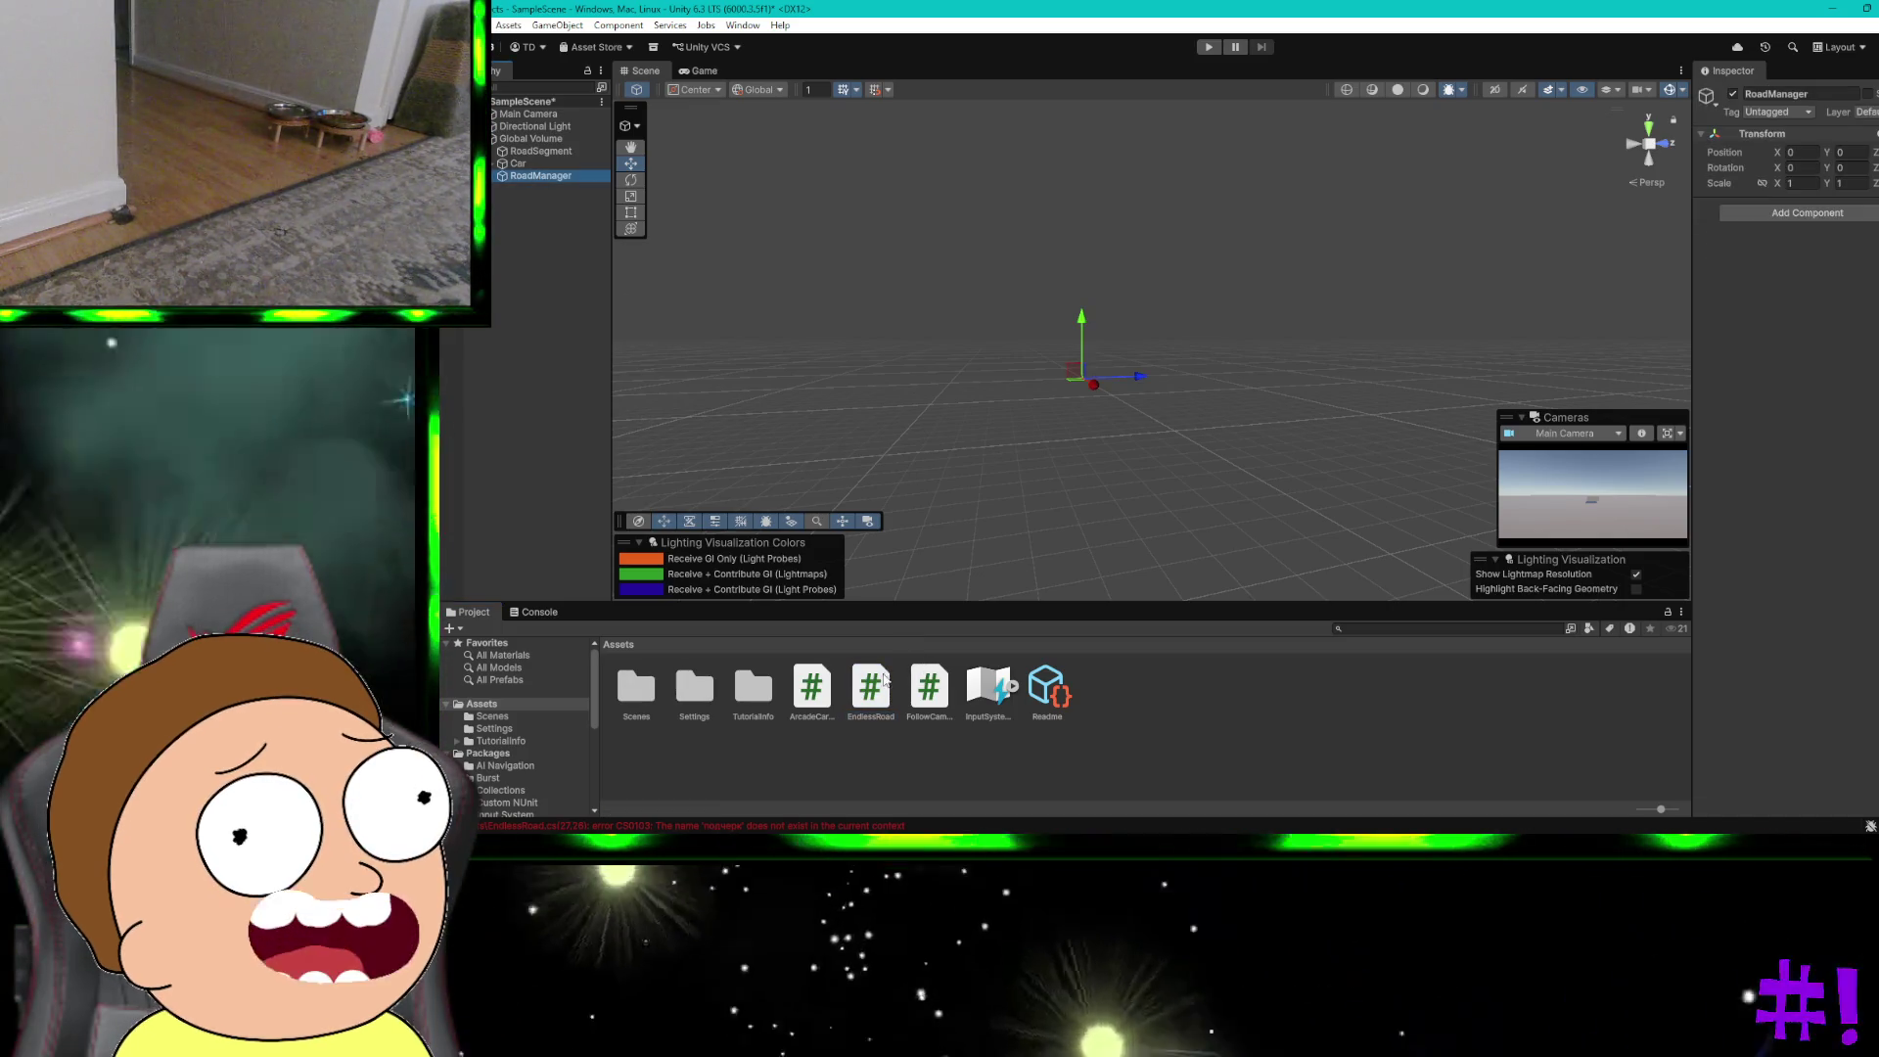
click(1834, 214)
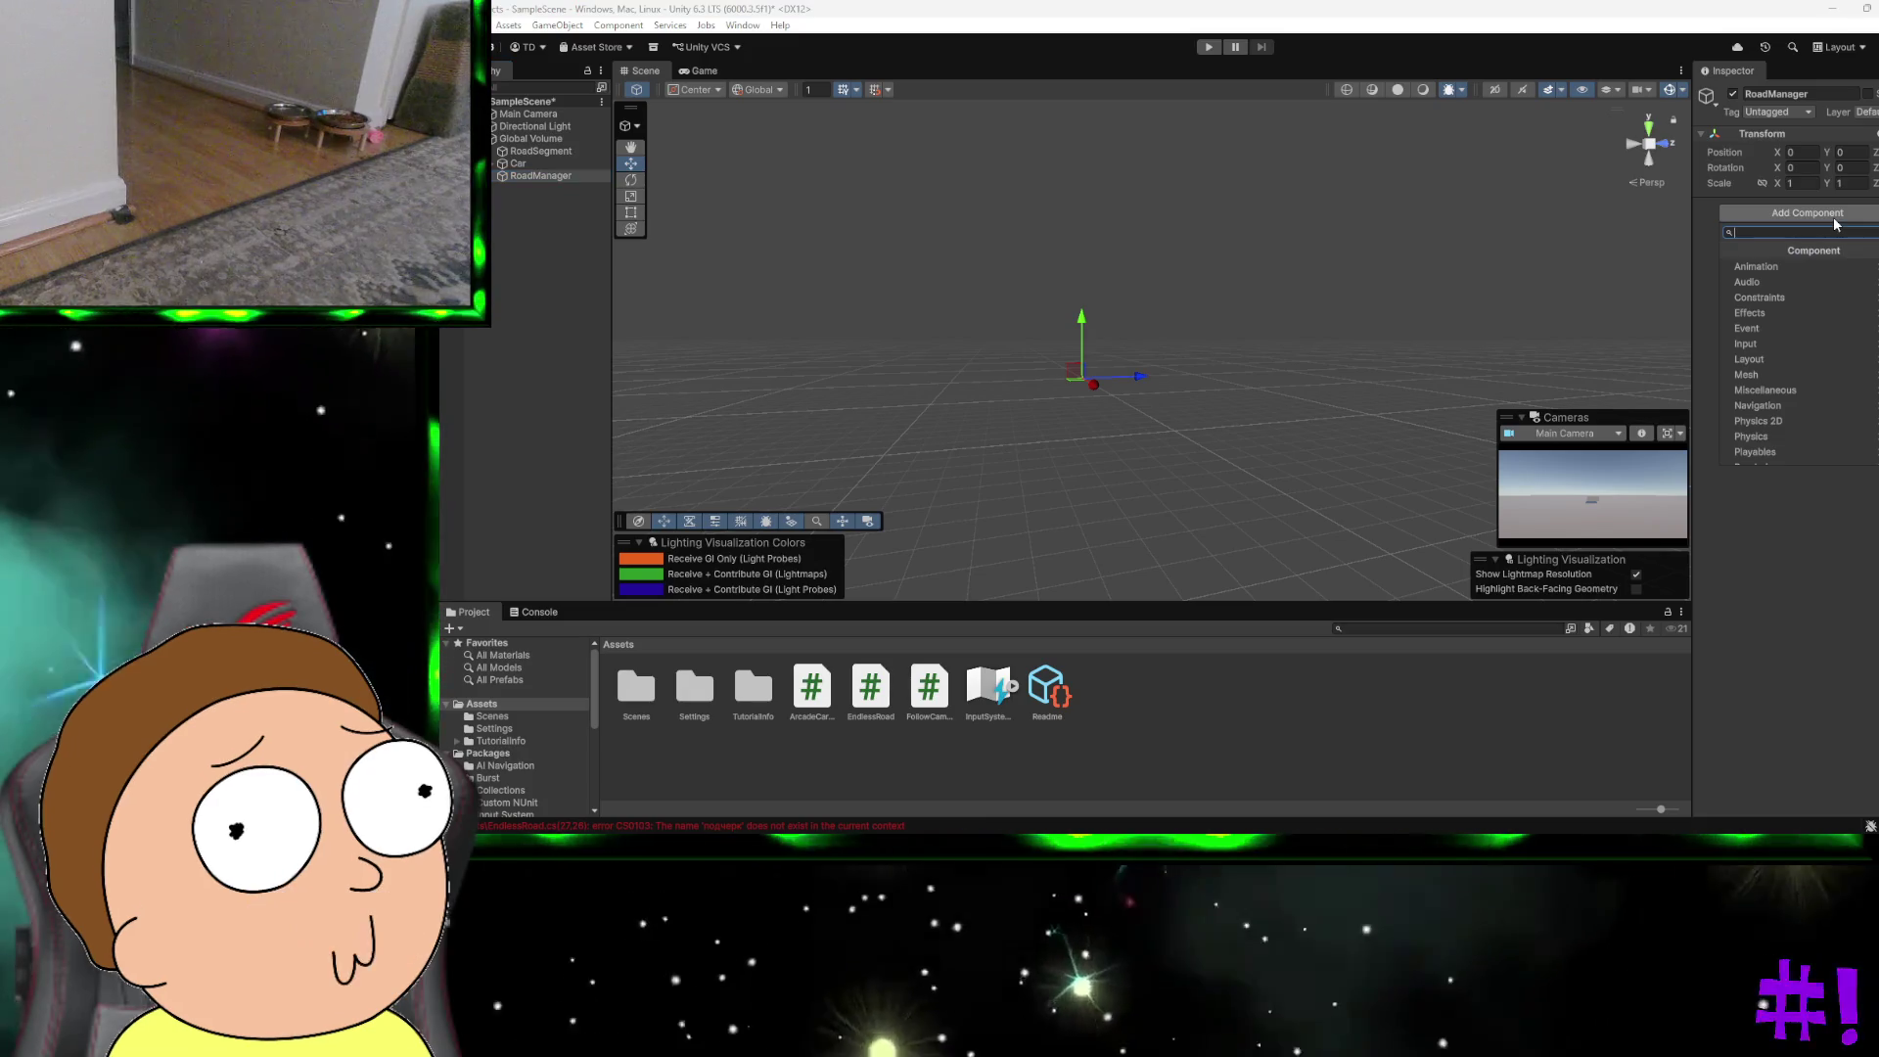
scroll(1809, 337, down, 3)
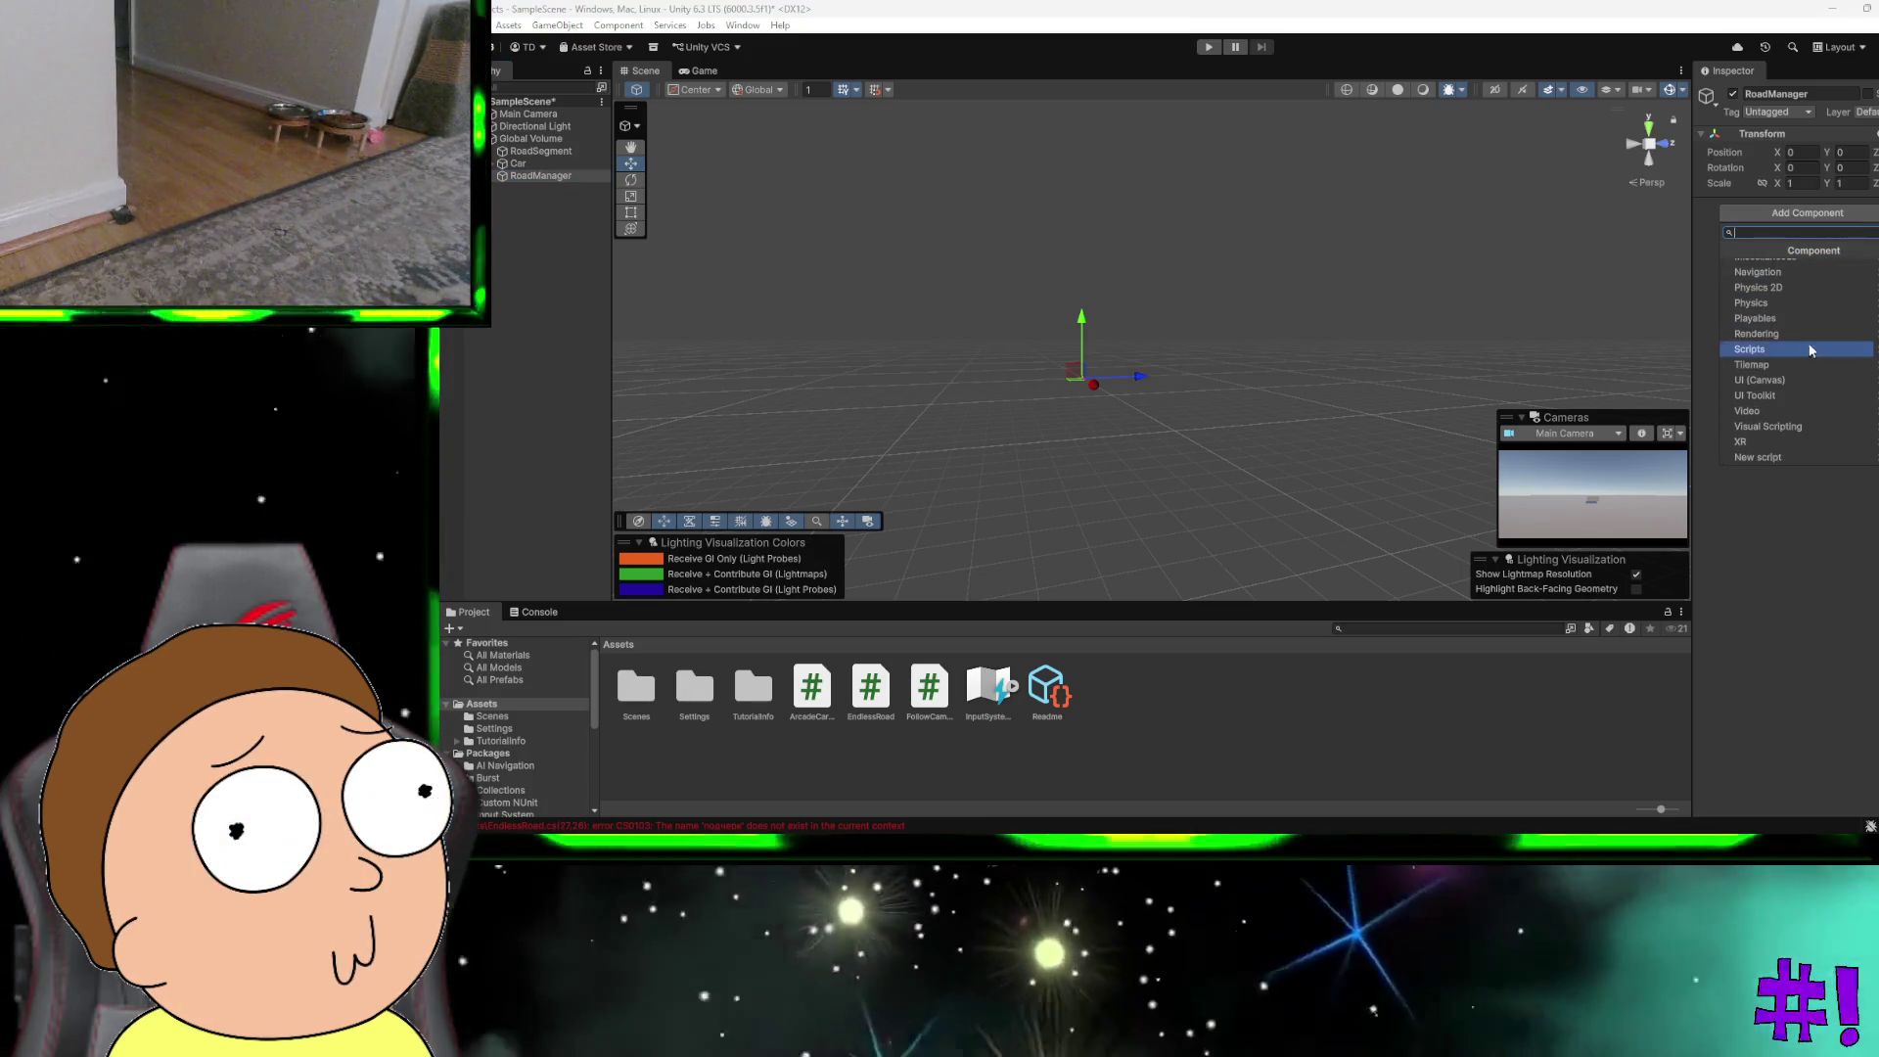
click(1801, 349)
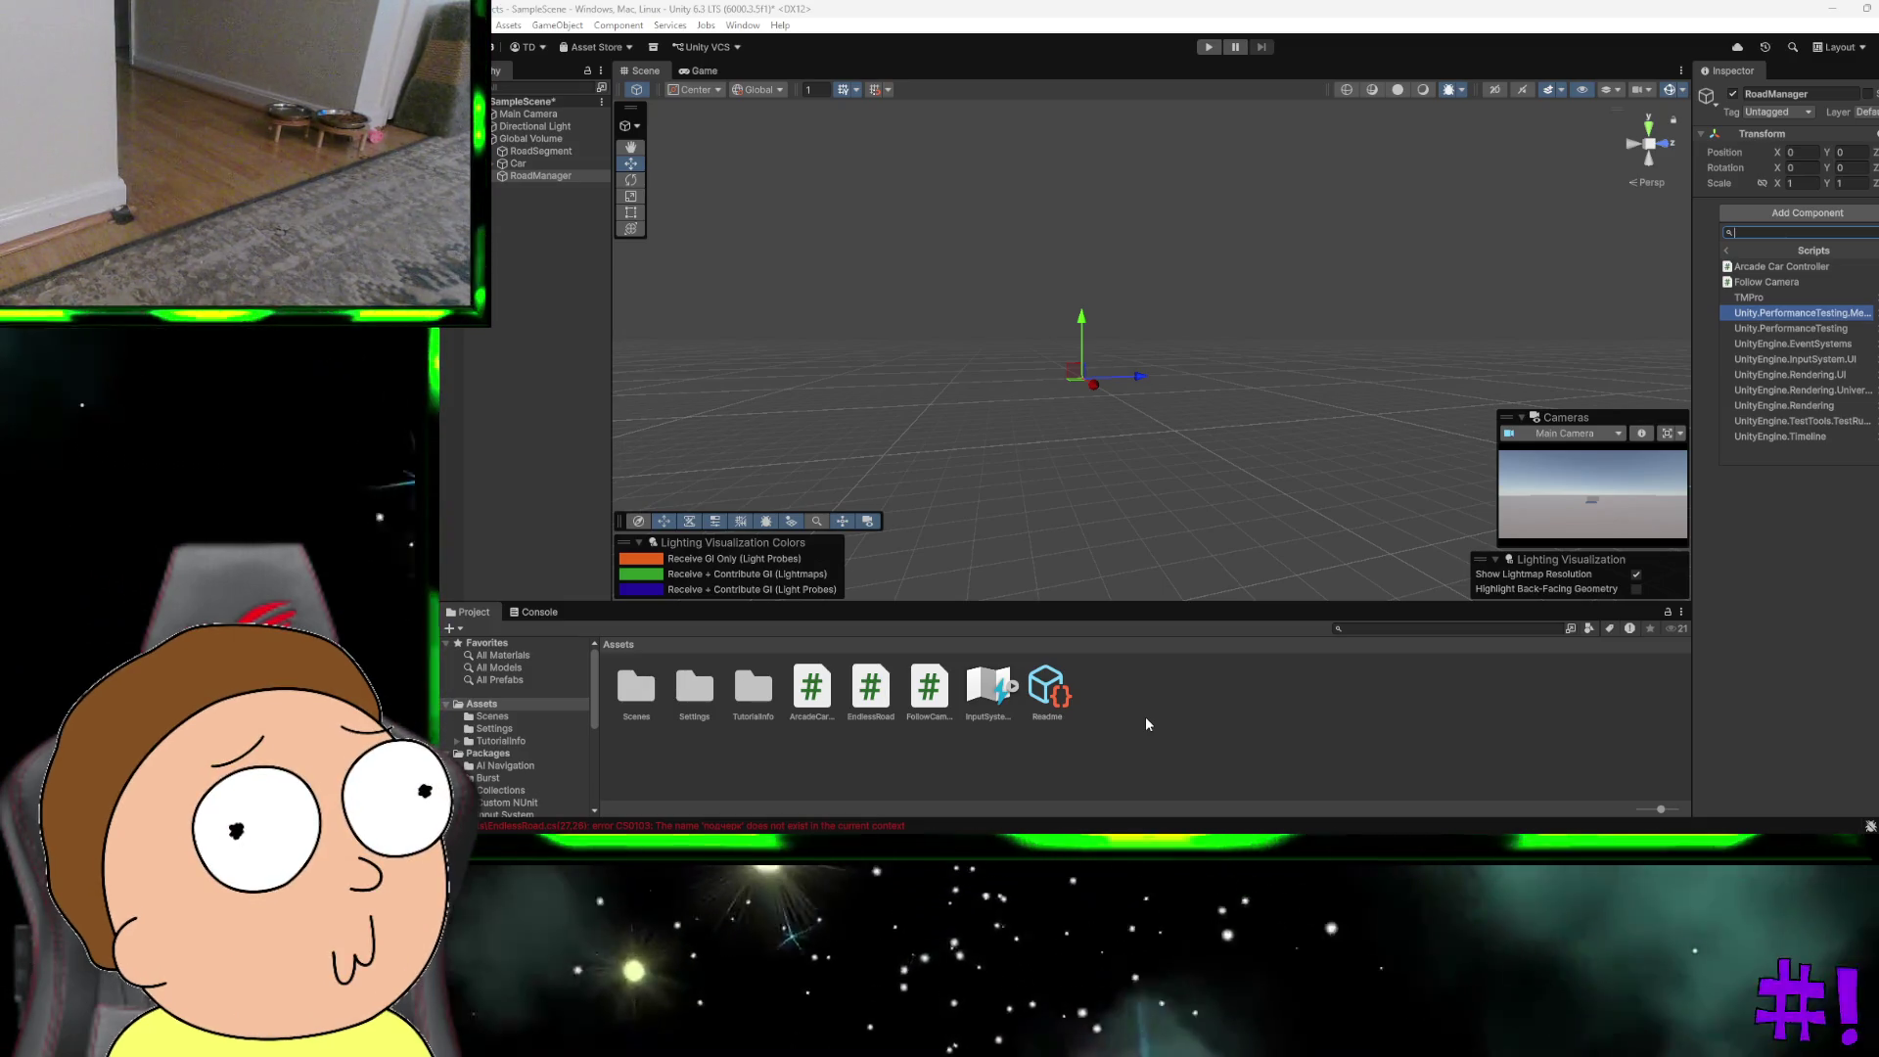
click(1147, 720)
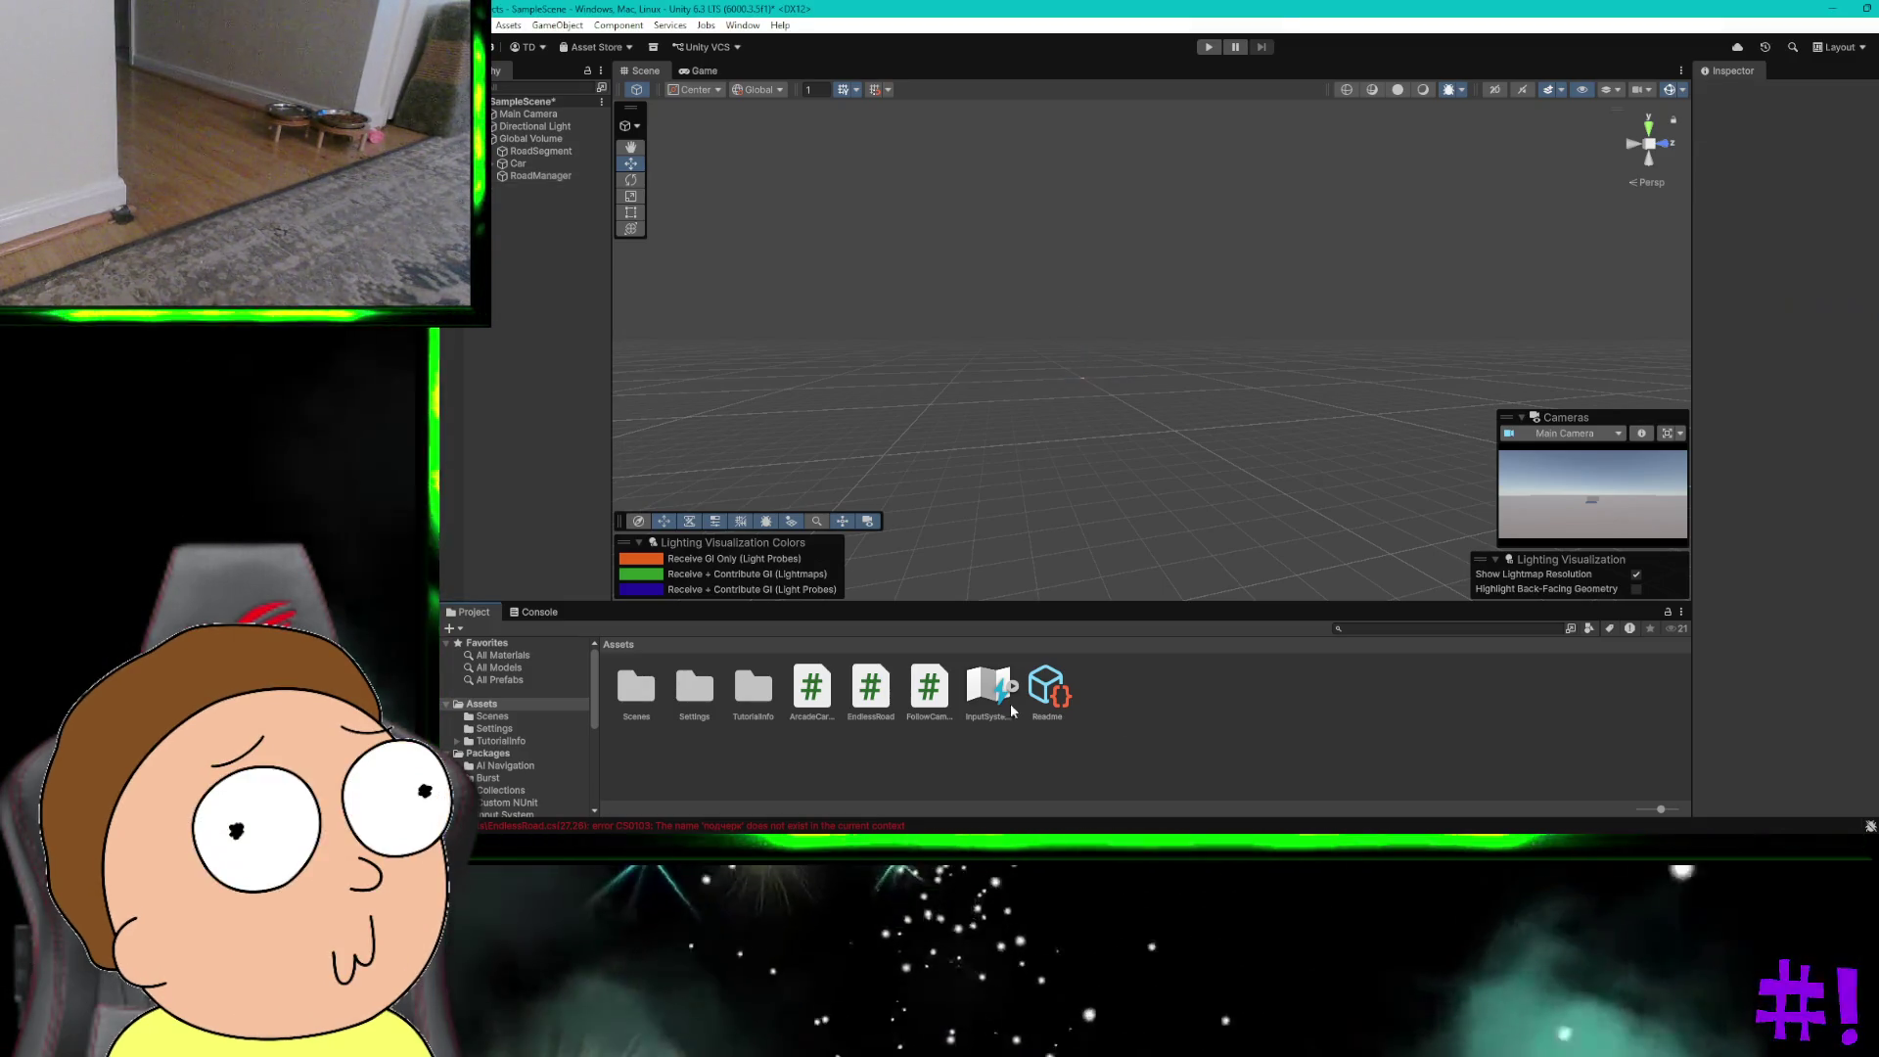
Step: Select the RoadManager object in the Hierarchy, expanding Car to show CenterOfMass along the way
click(870, 690)
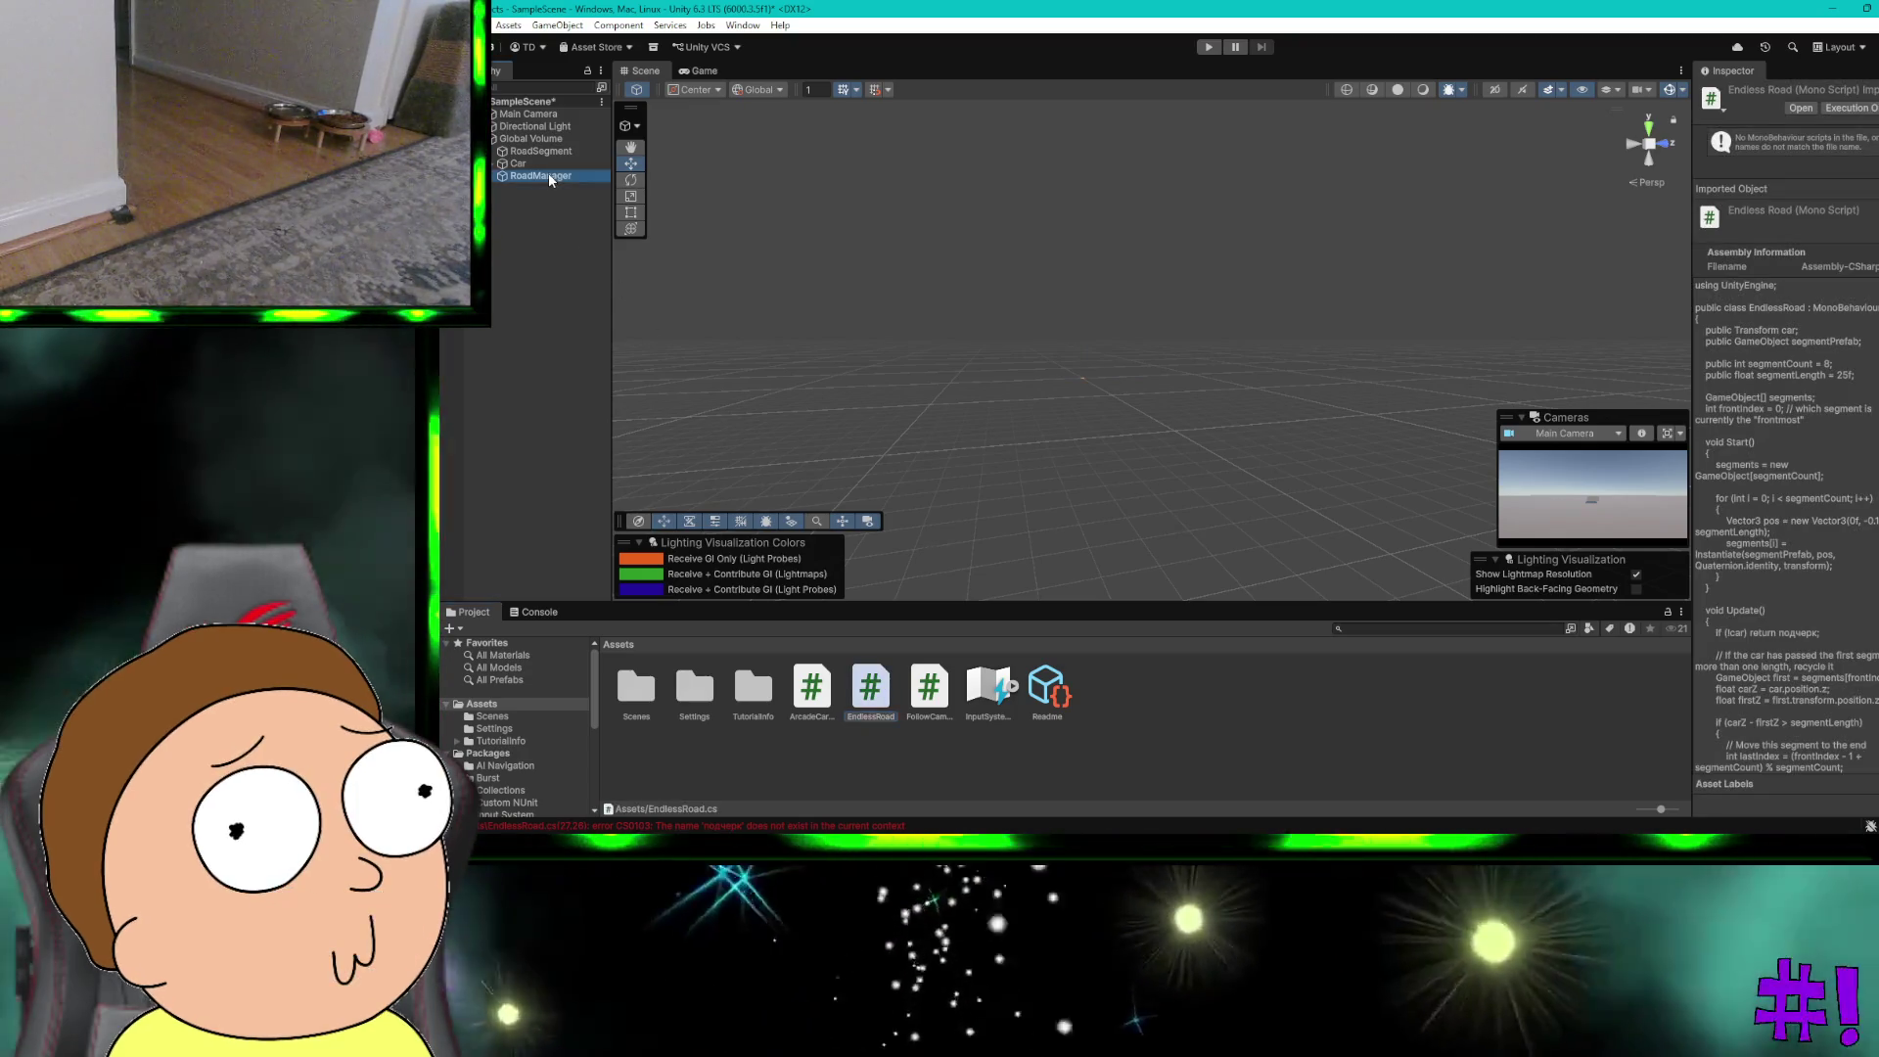
click(546, 175)
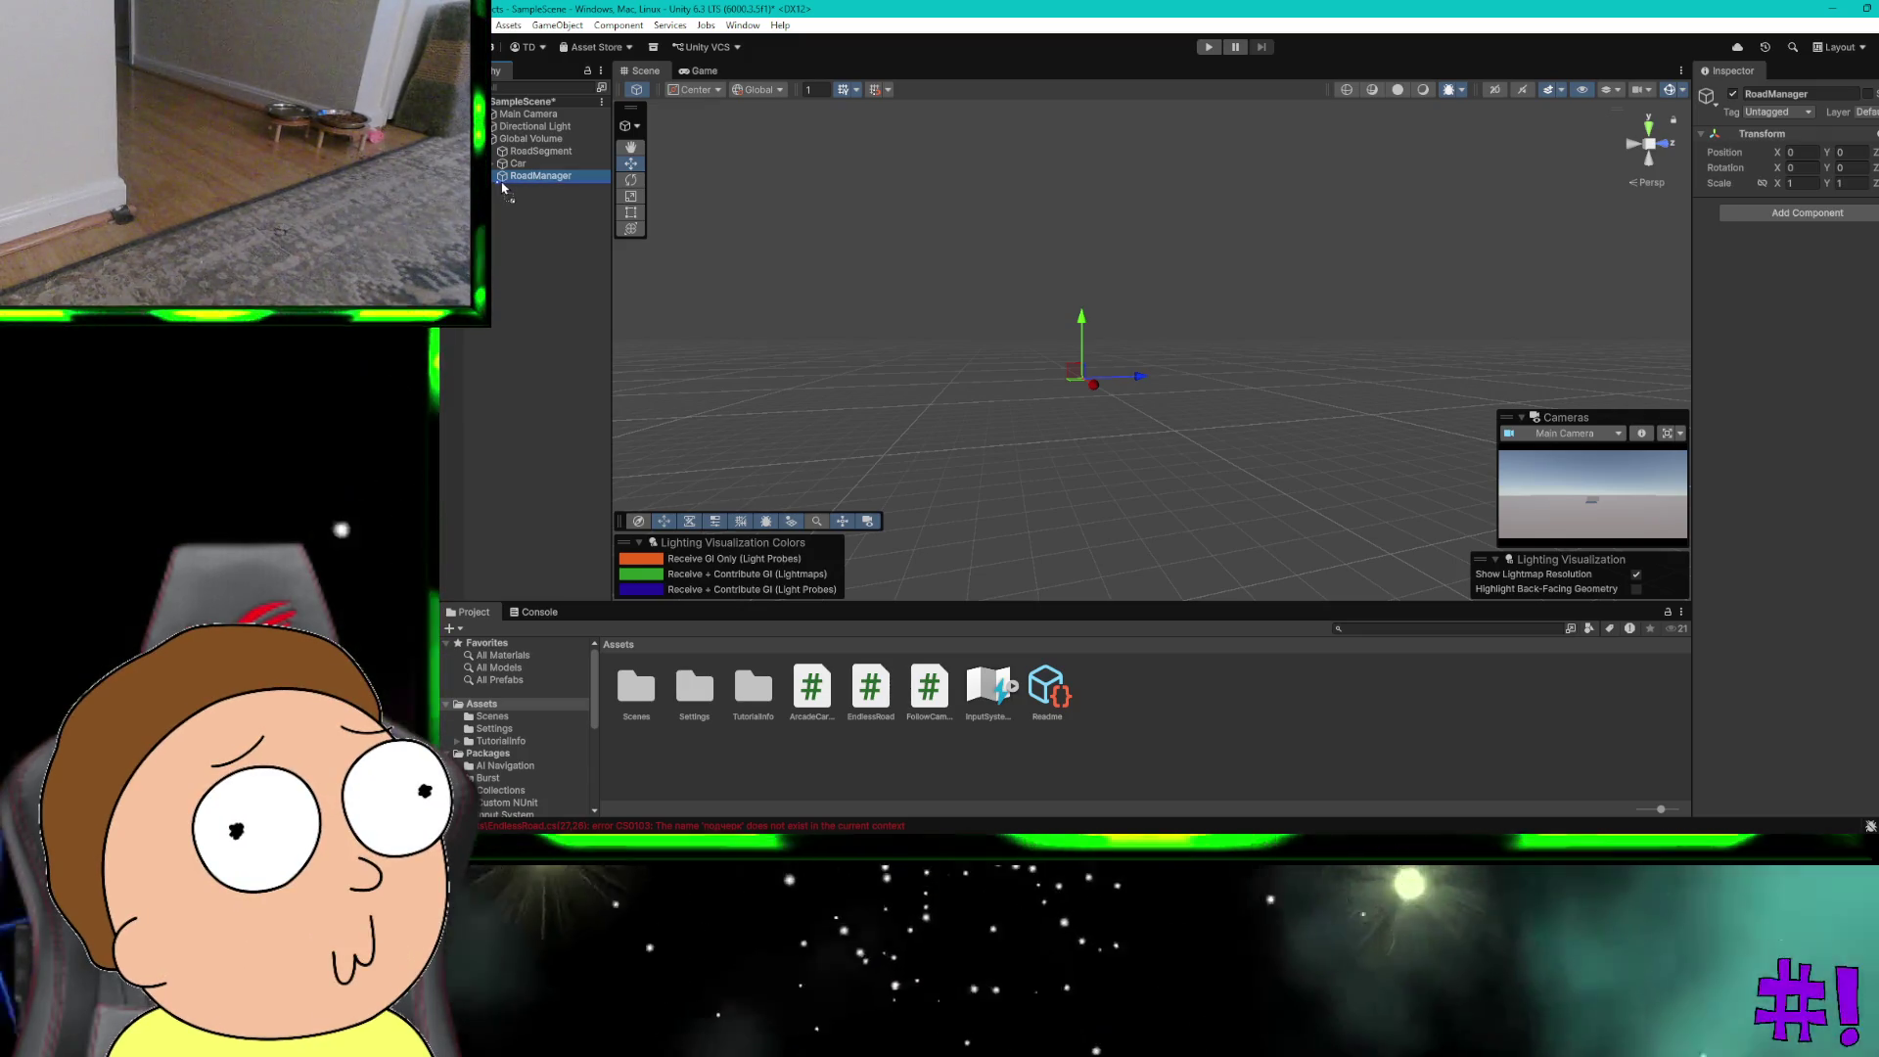
click(493, 165)
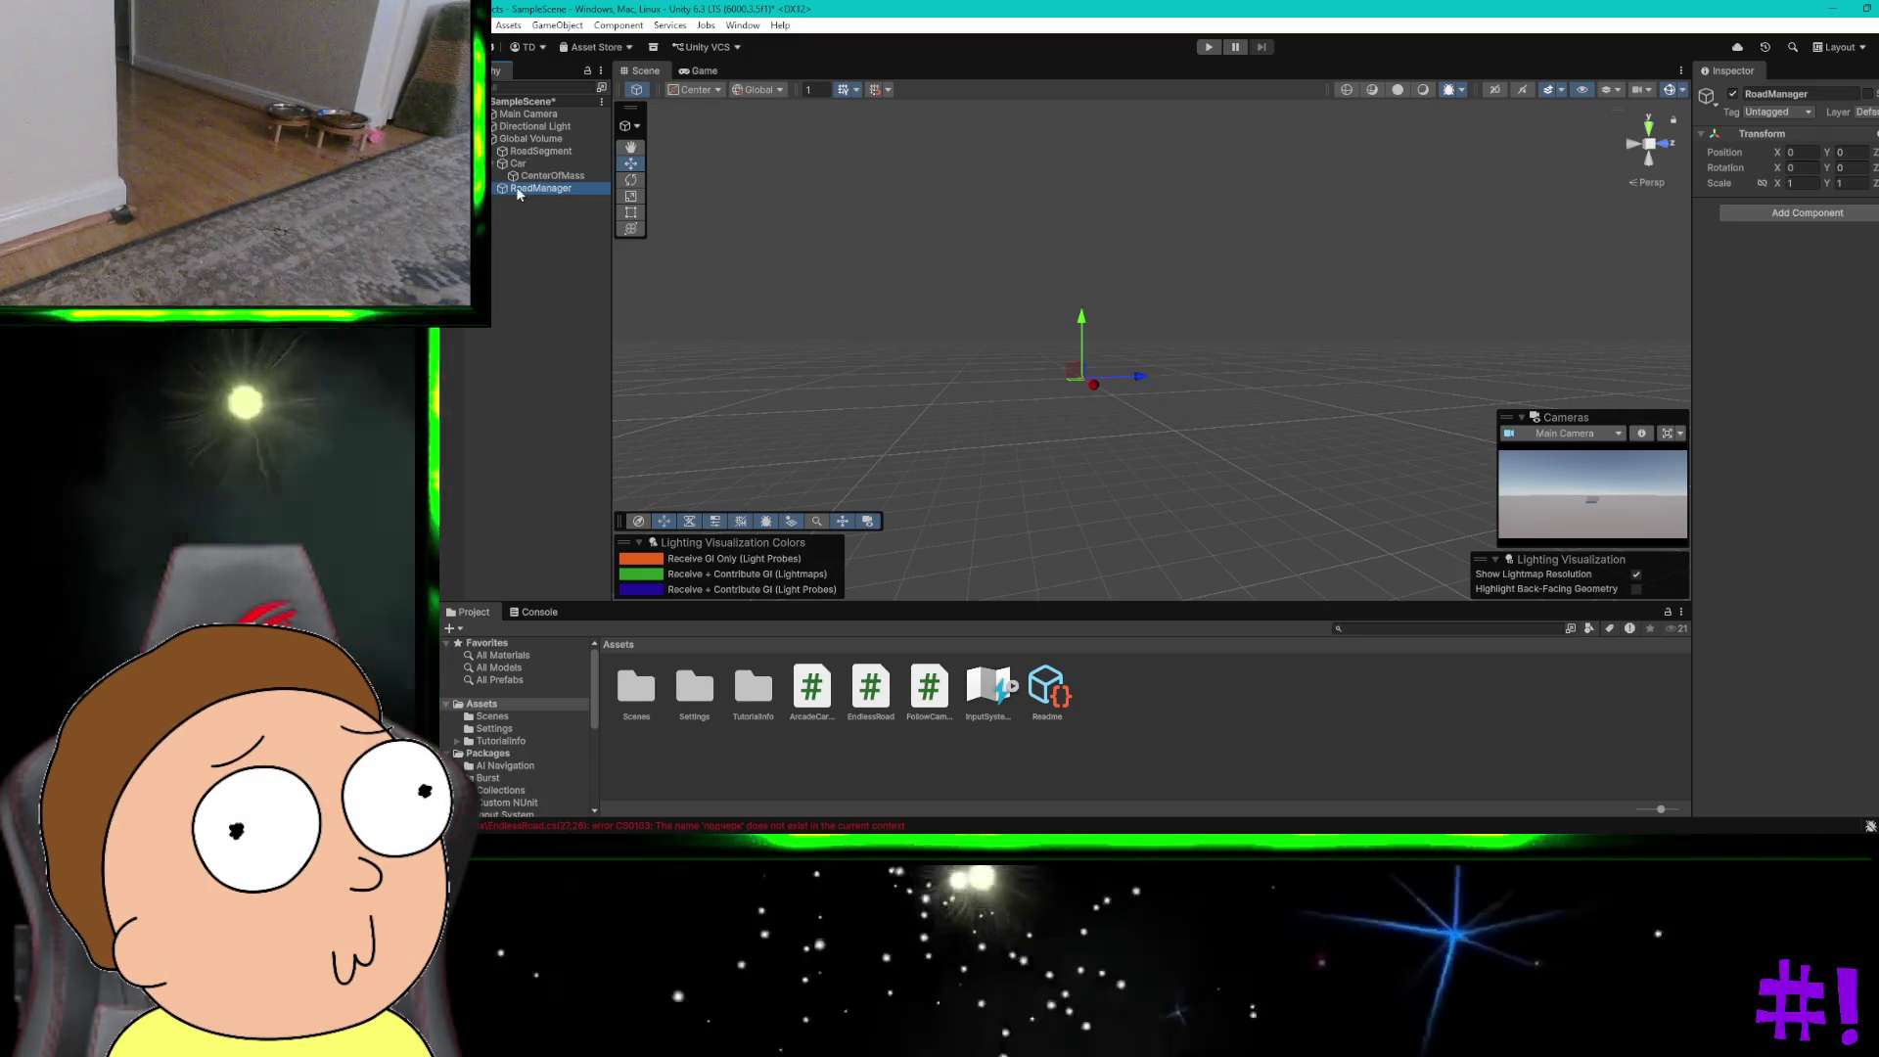
click(530, 191)
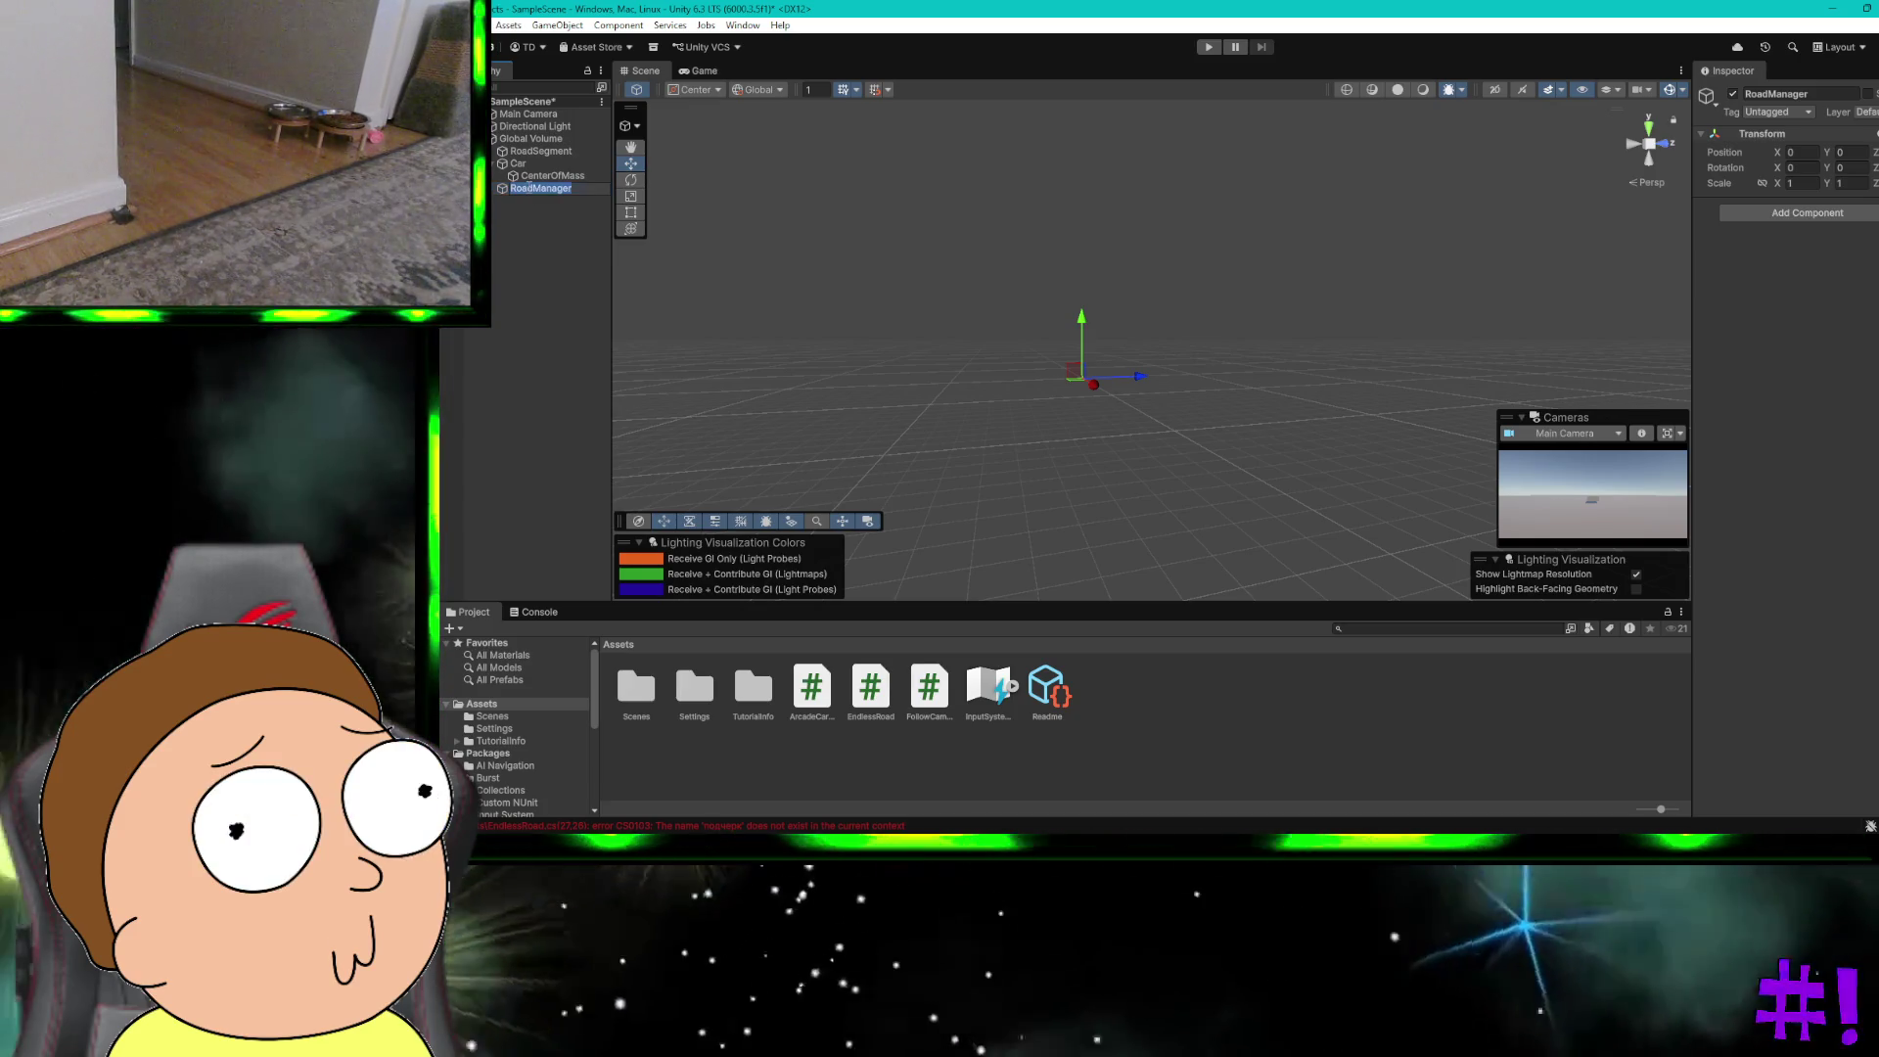
click(869, 710)
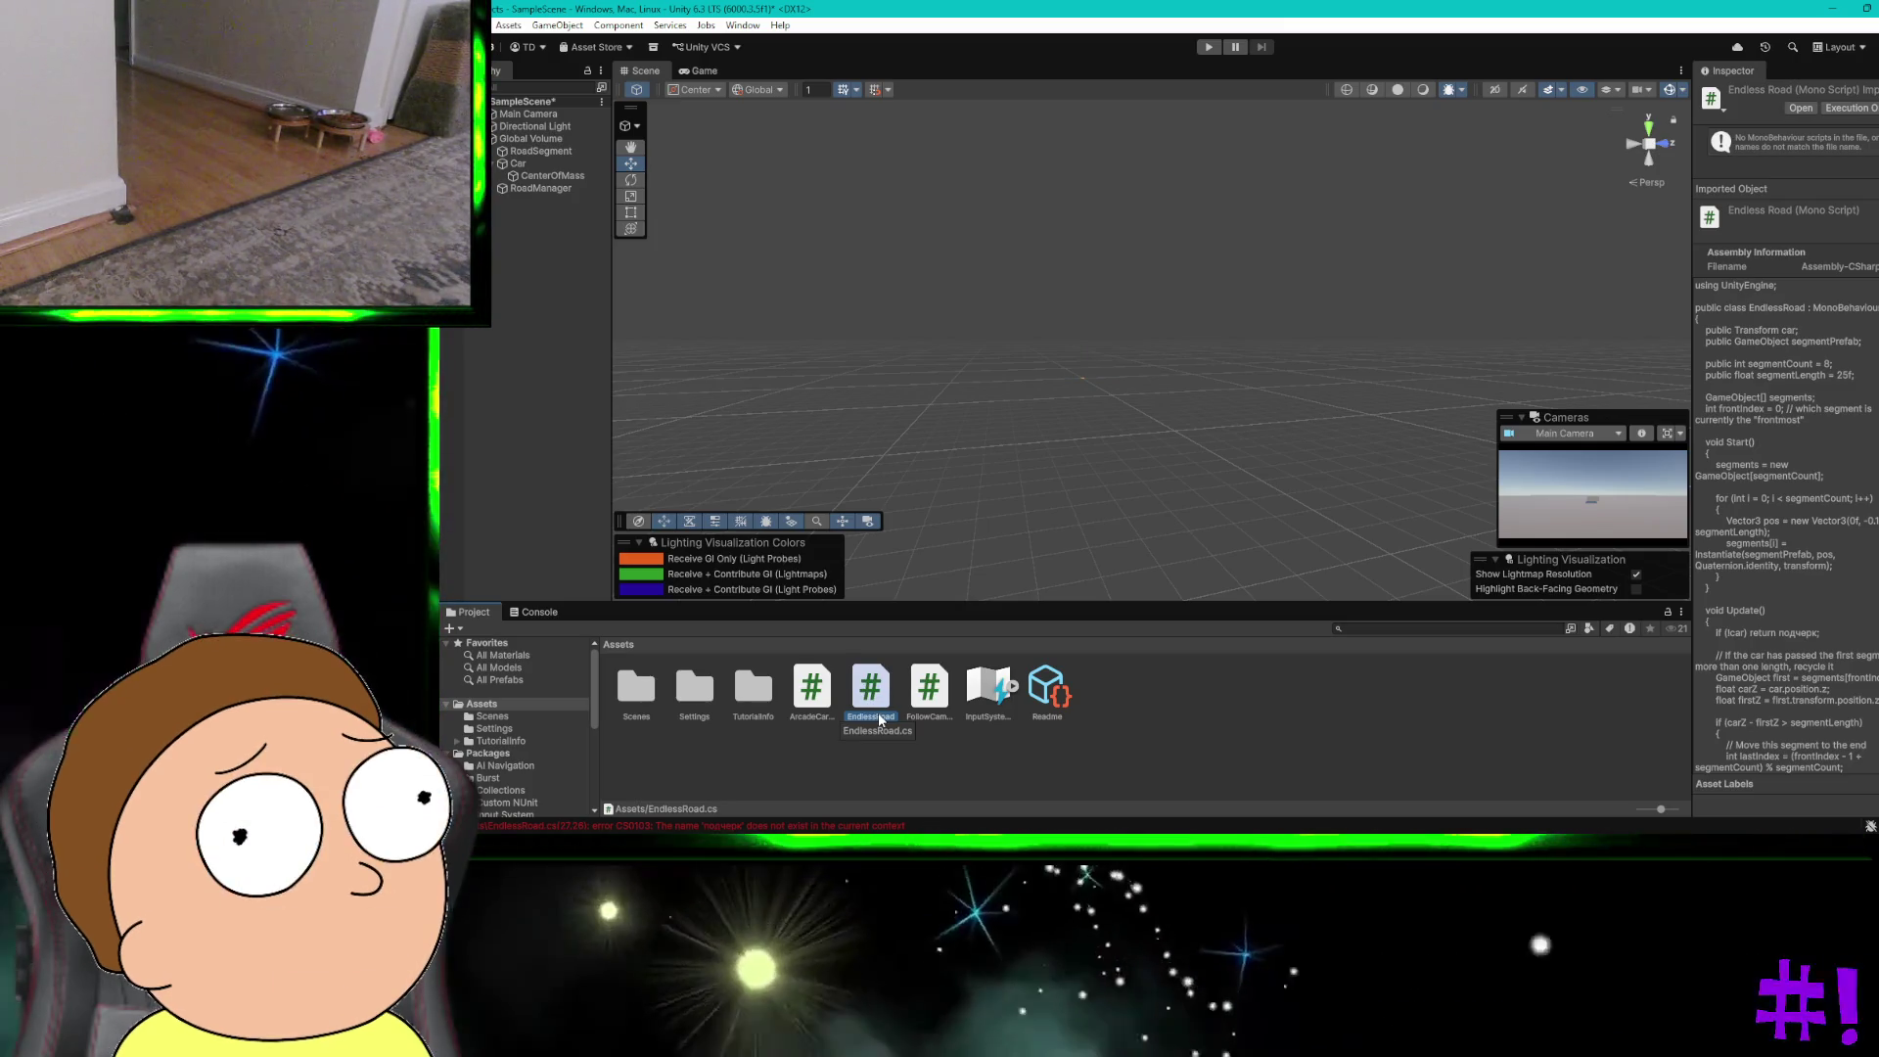
click(990, 773)
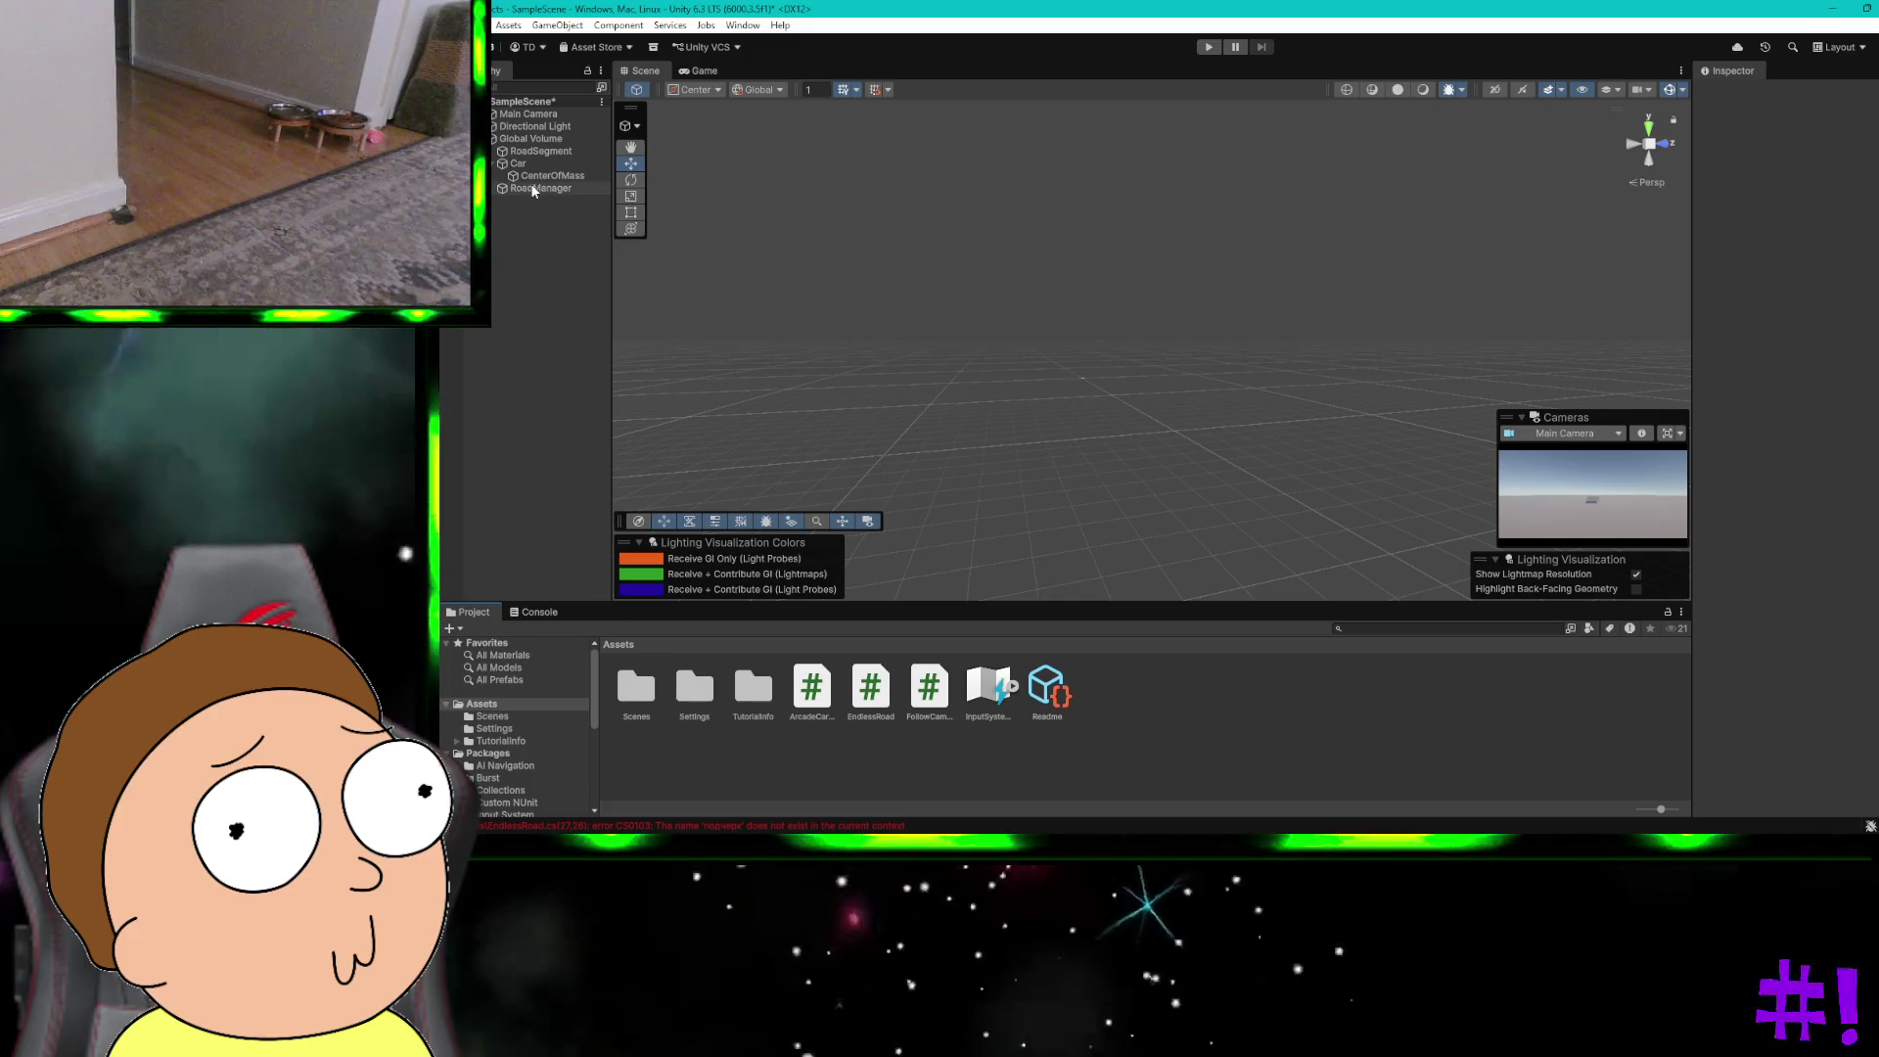
click(540, 188)
Step: Search Add Component for 'Endless' on RoadManager, then select EndlessRoad.cs and request its deletion
click(1771, 212)
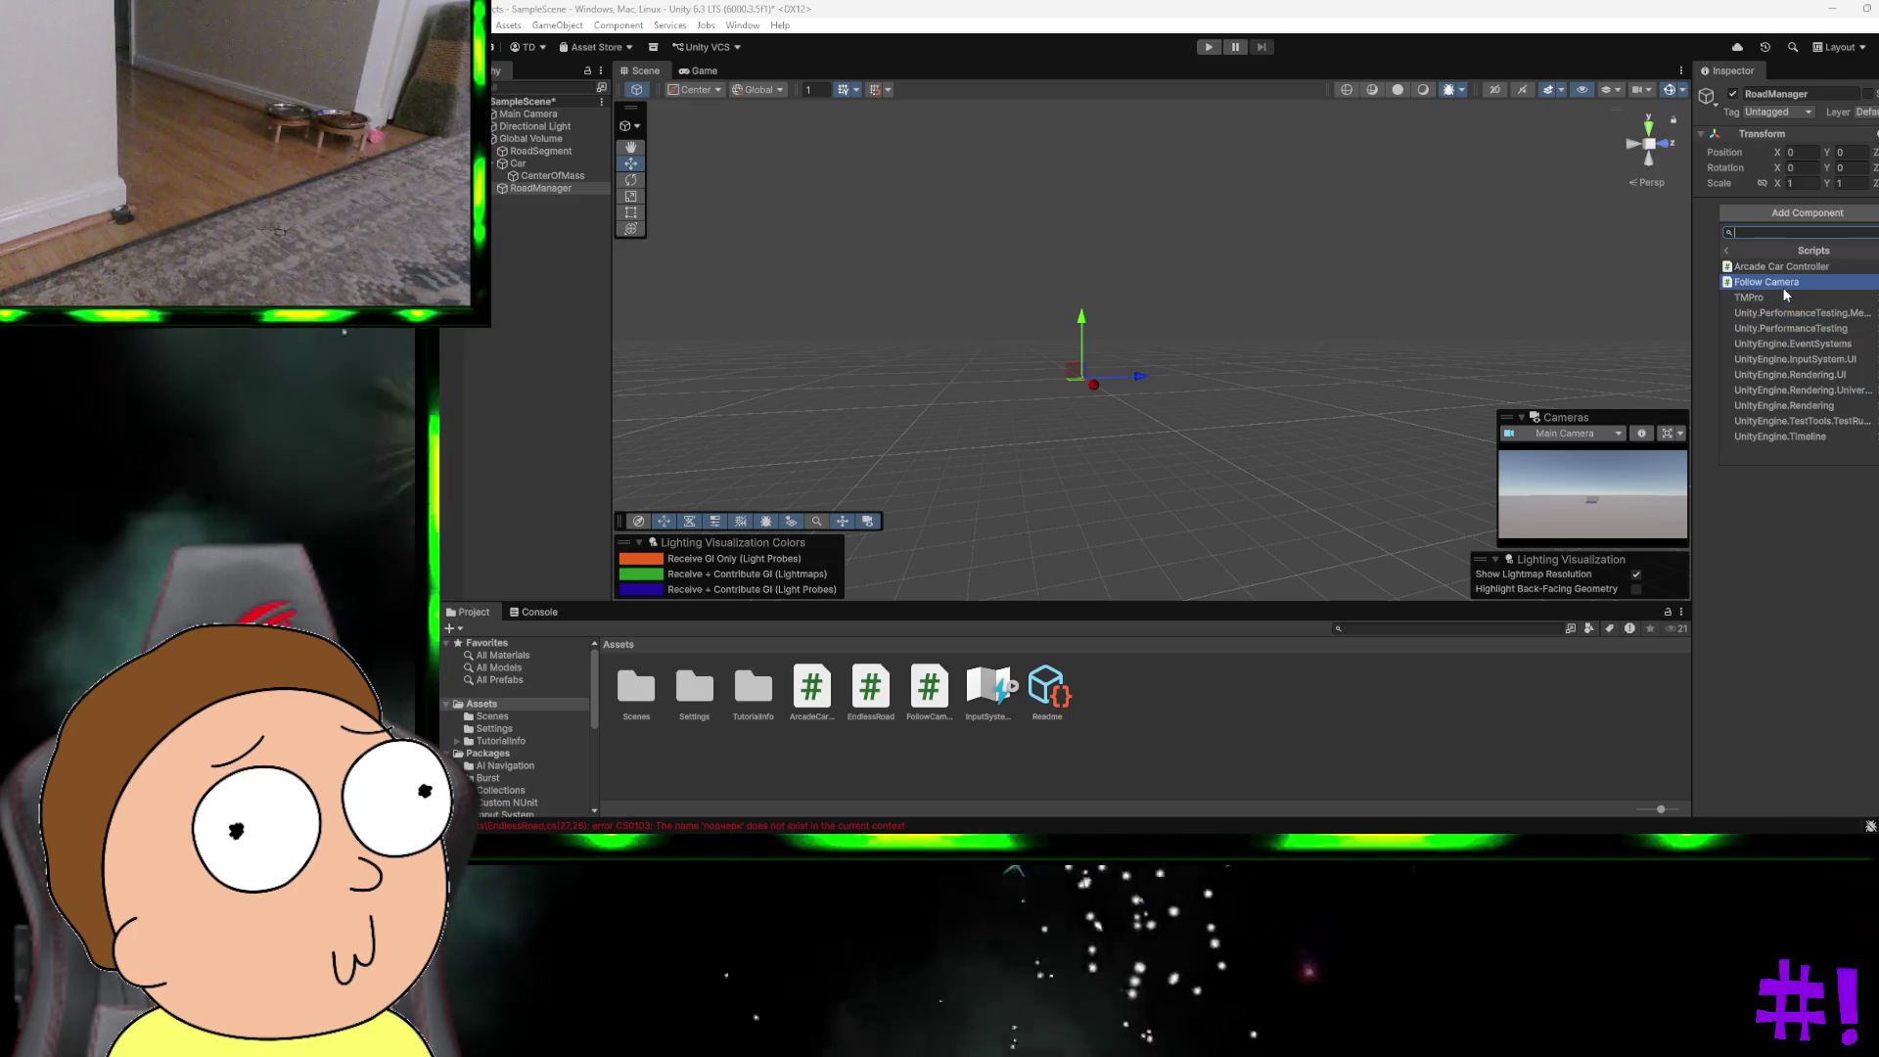
text(Endles)
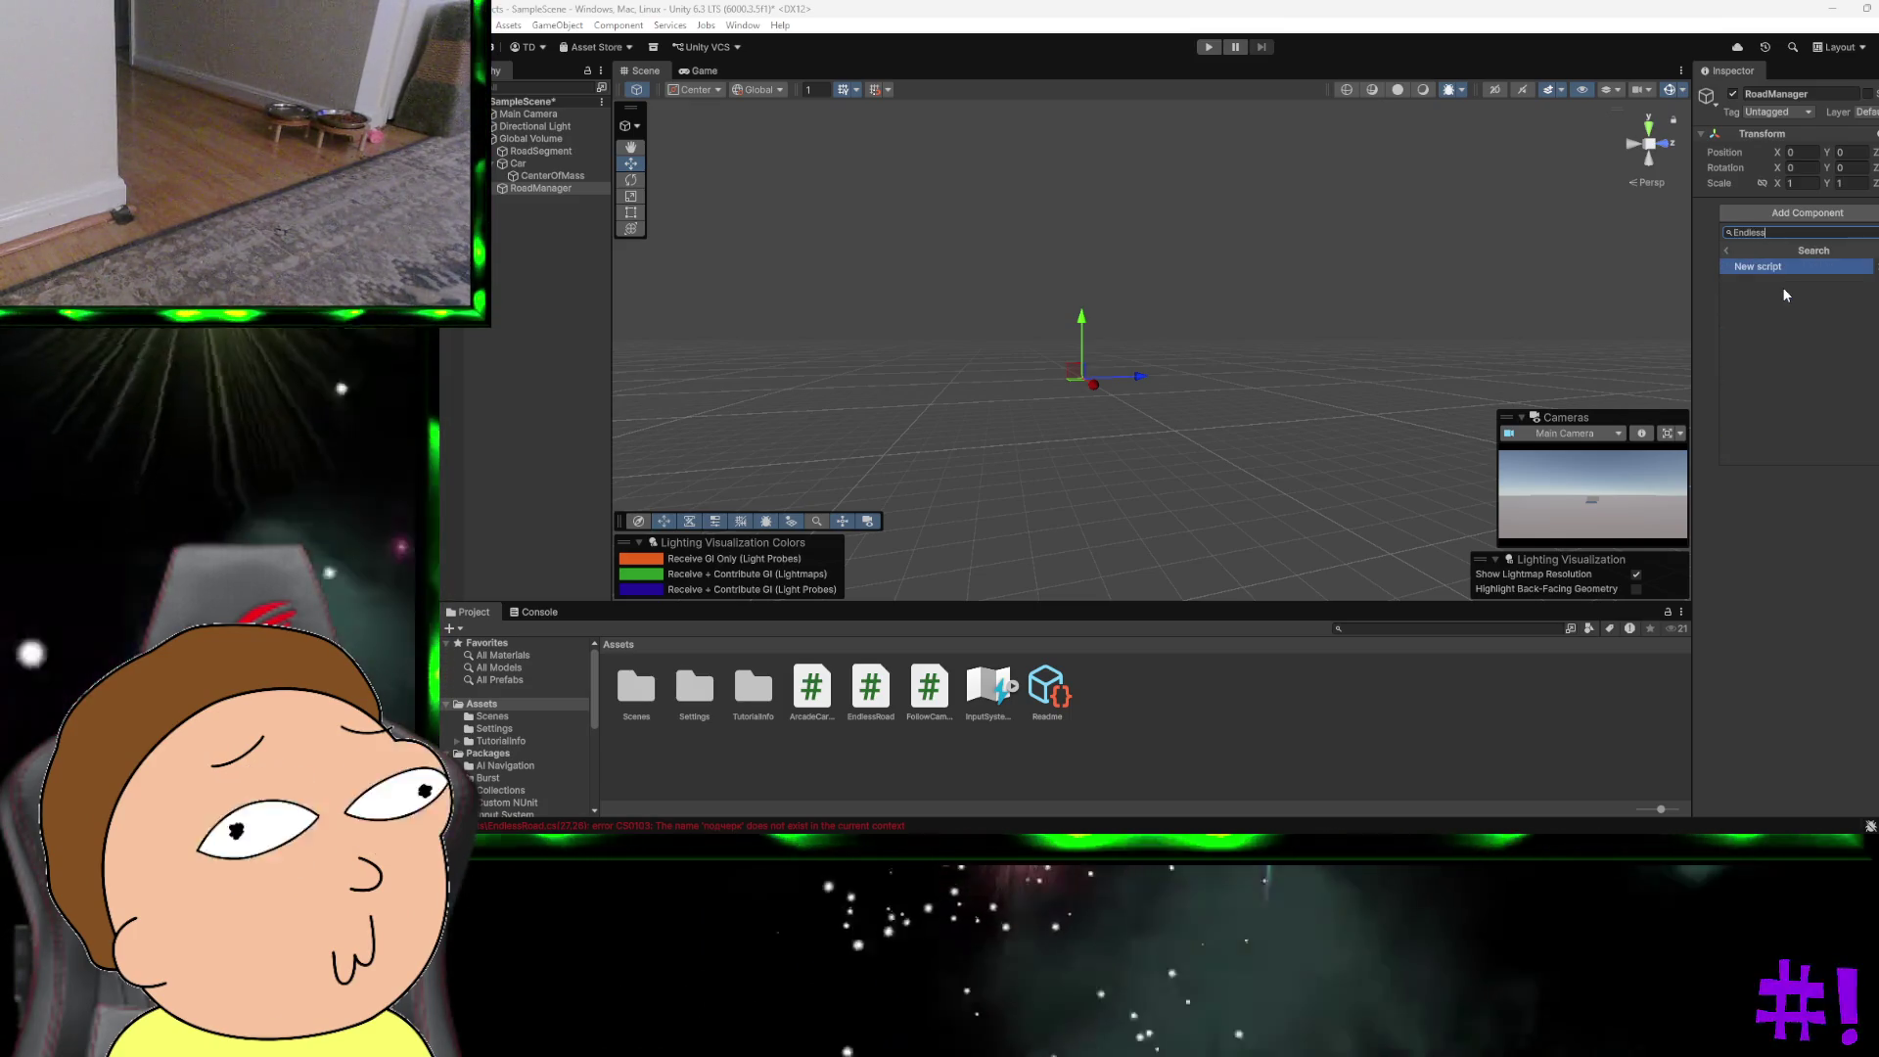
text(s)
key(Return)
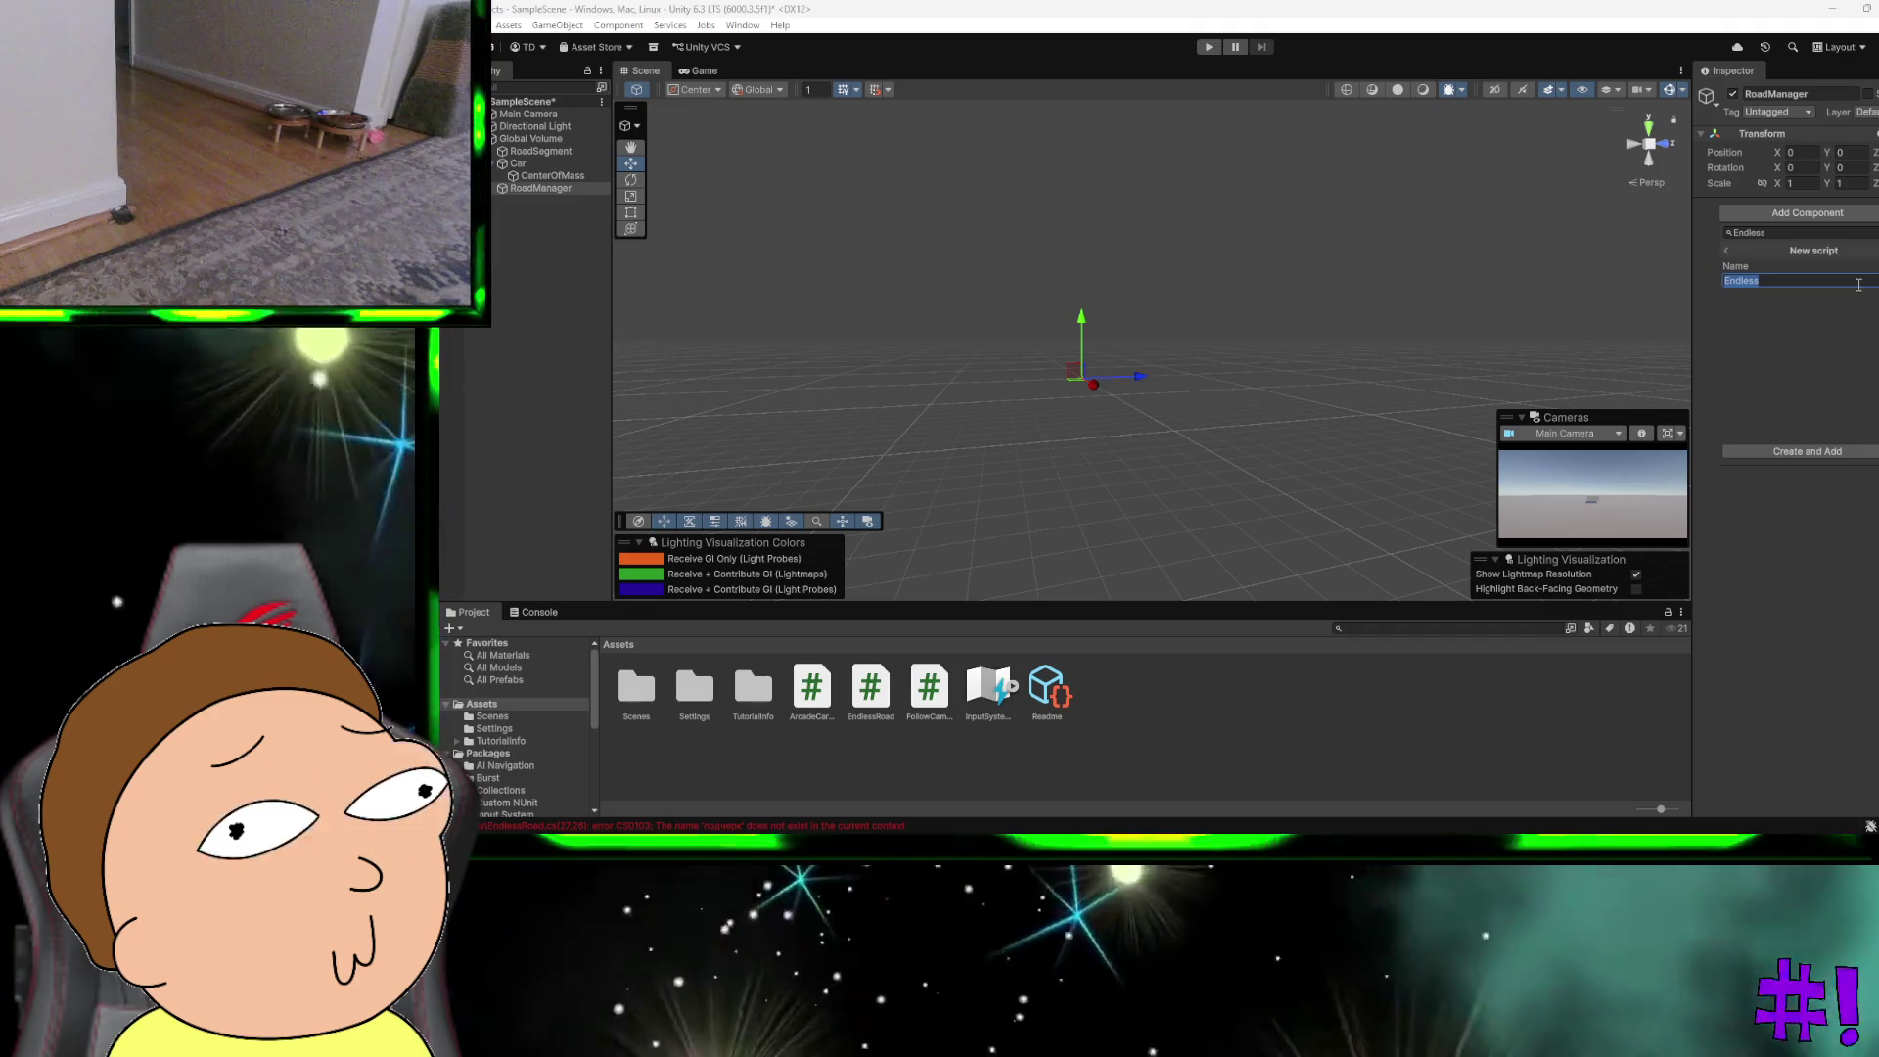
key(BackSpace)
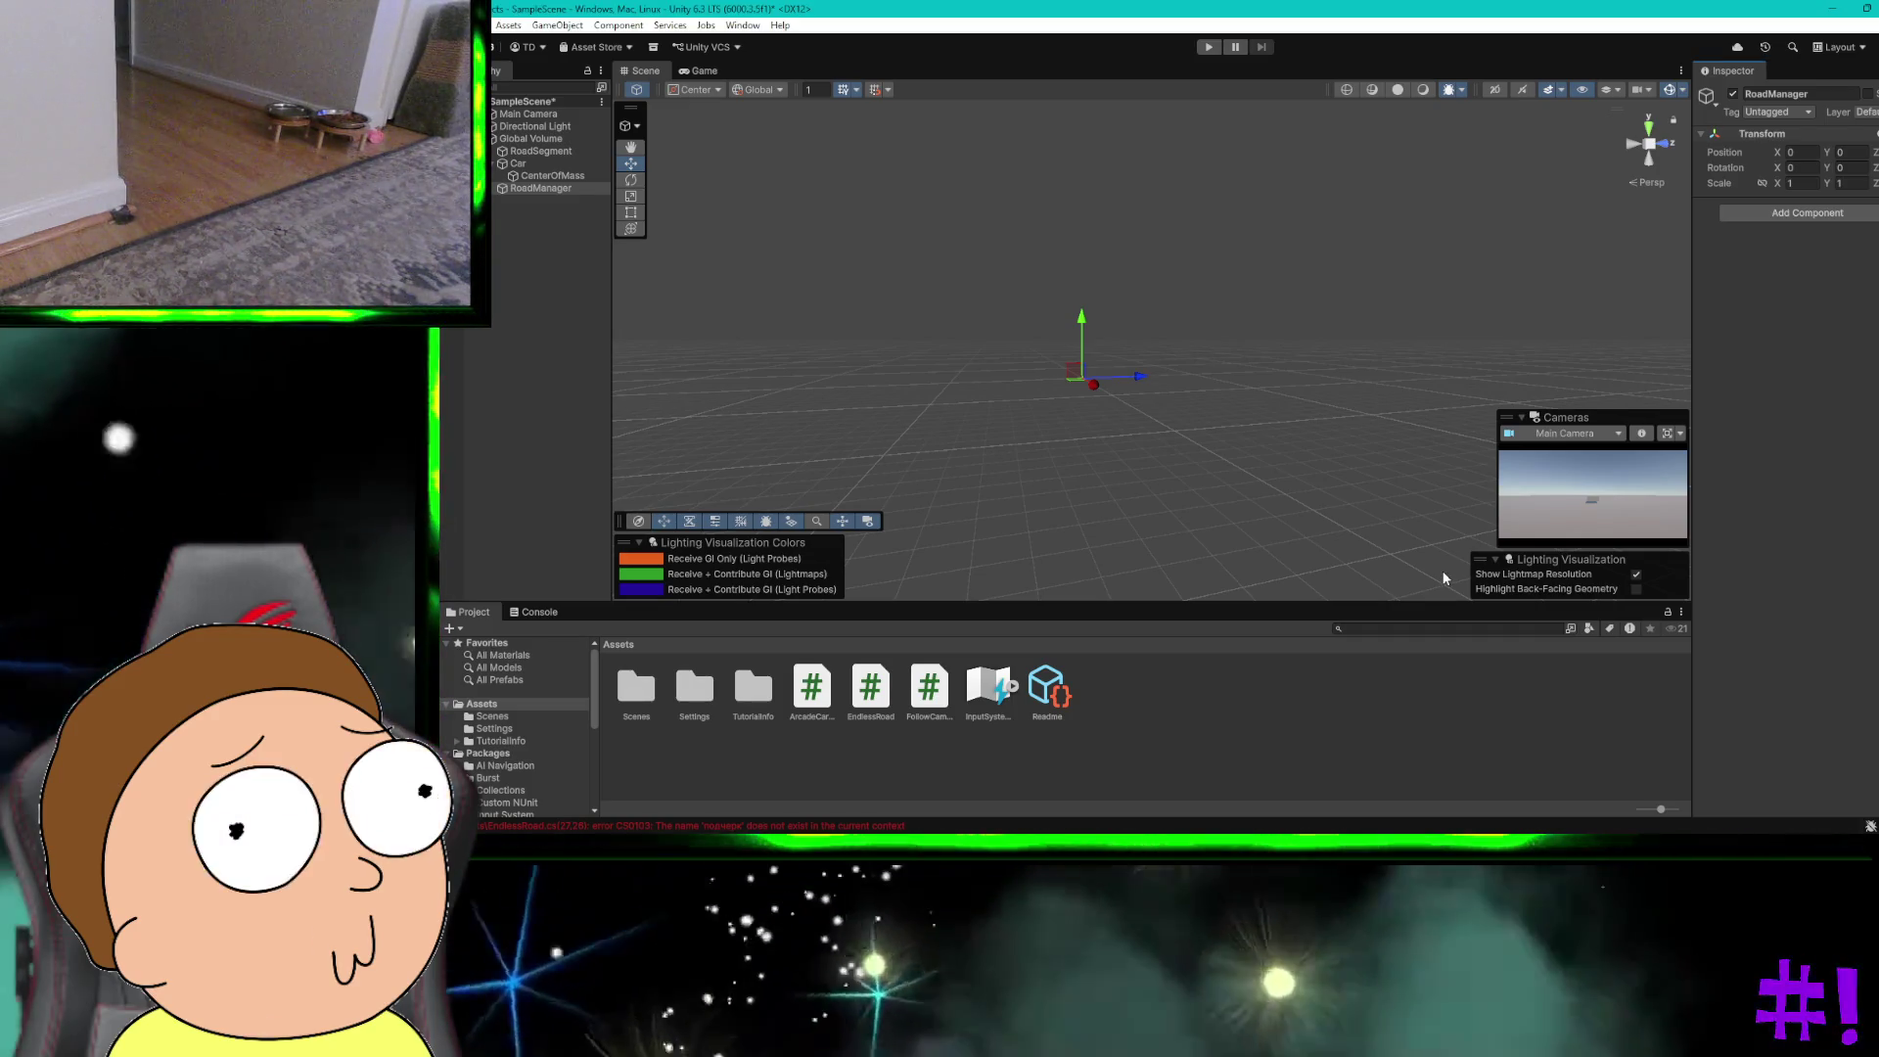
click(870, 701)
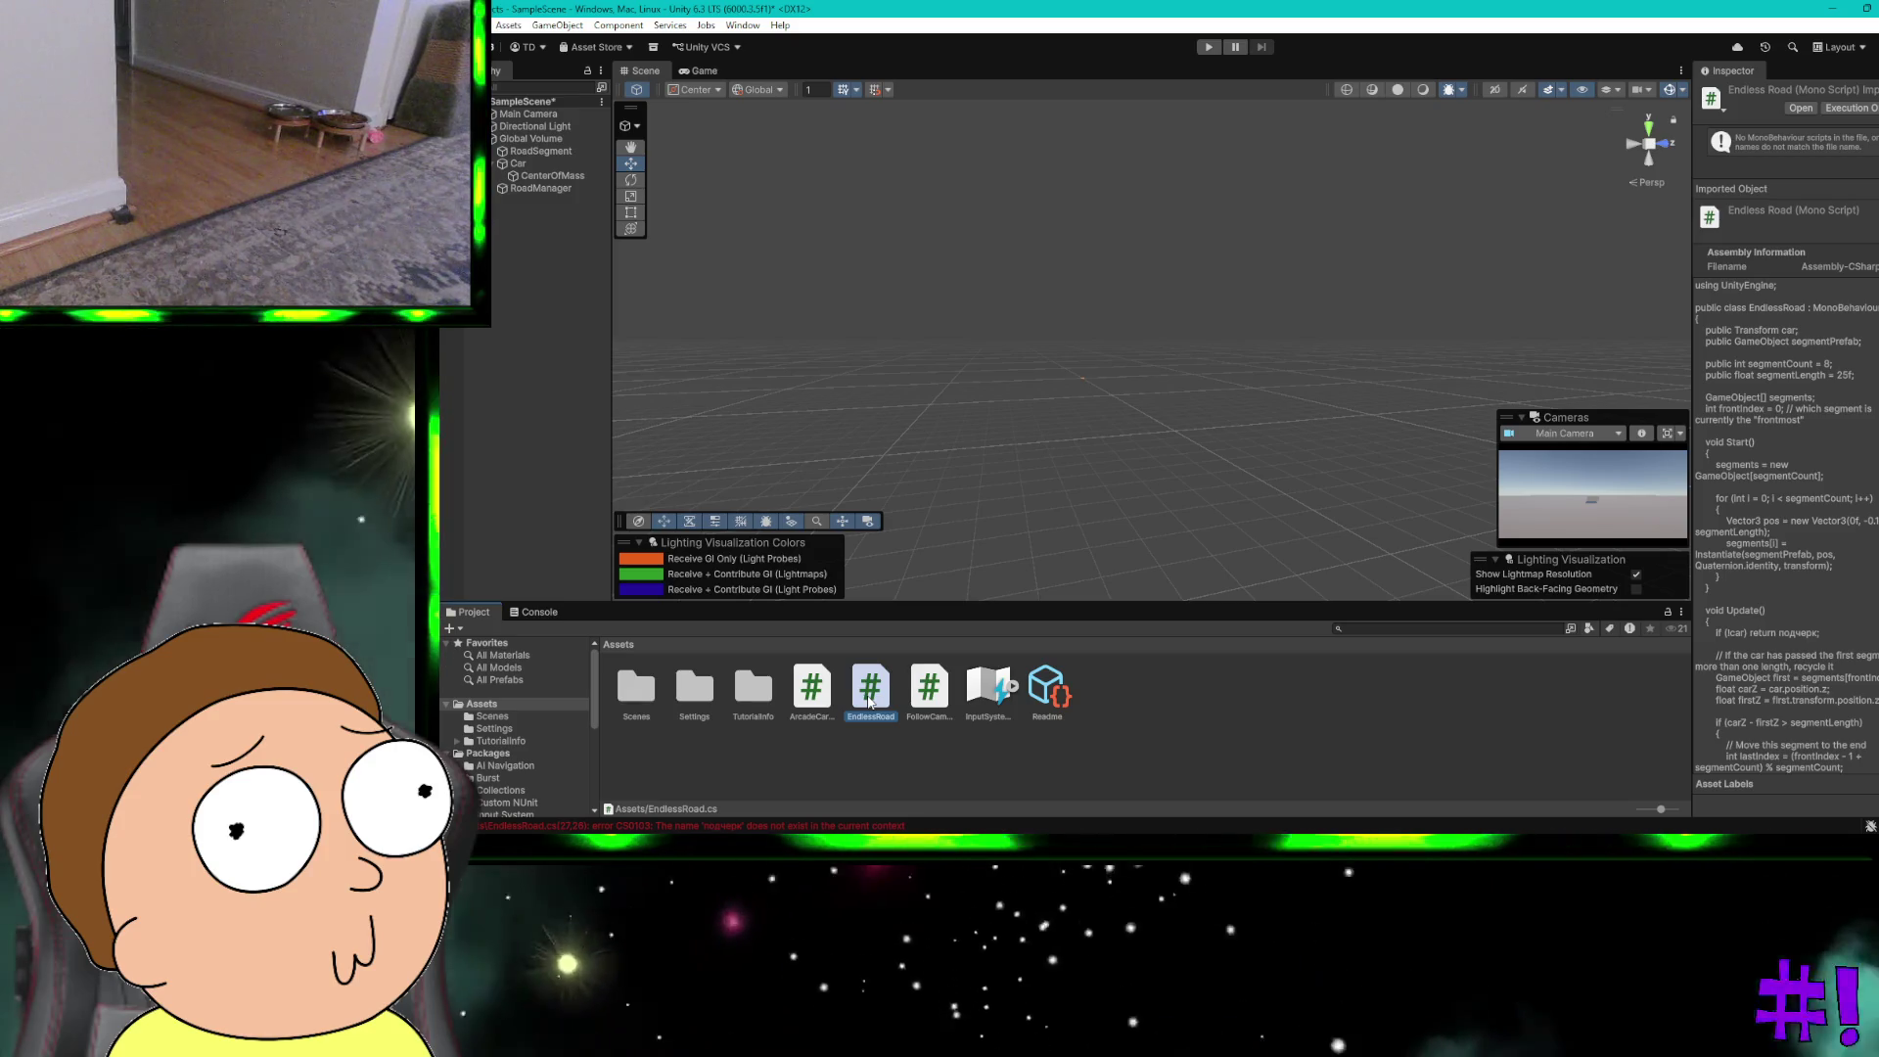
key(Delete)
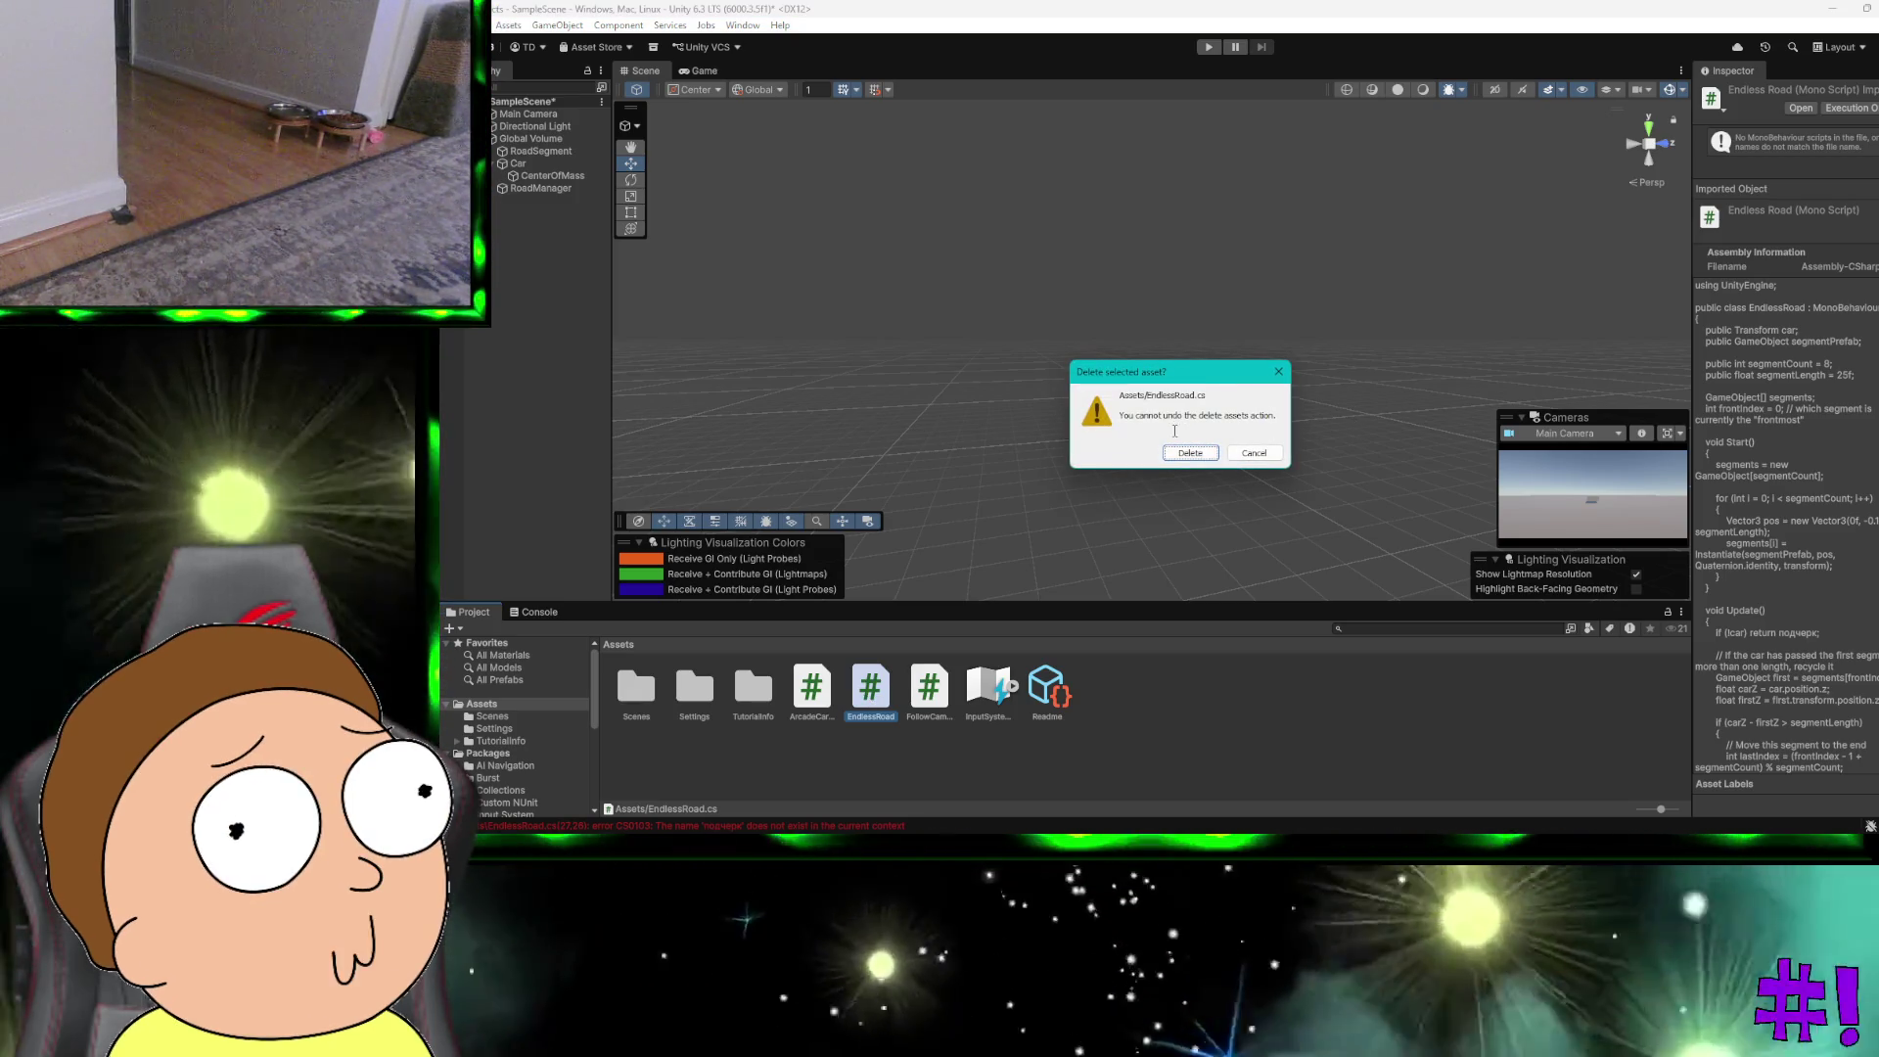
Step: Confirm deleting EndlessRoad.cs, then delete the stray New Actions input asset as well
click(1189, 452)
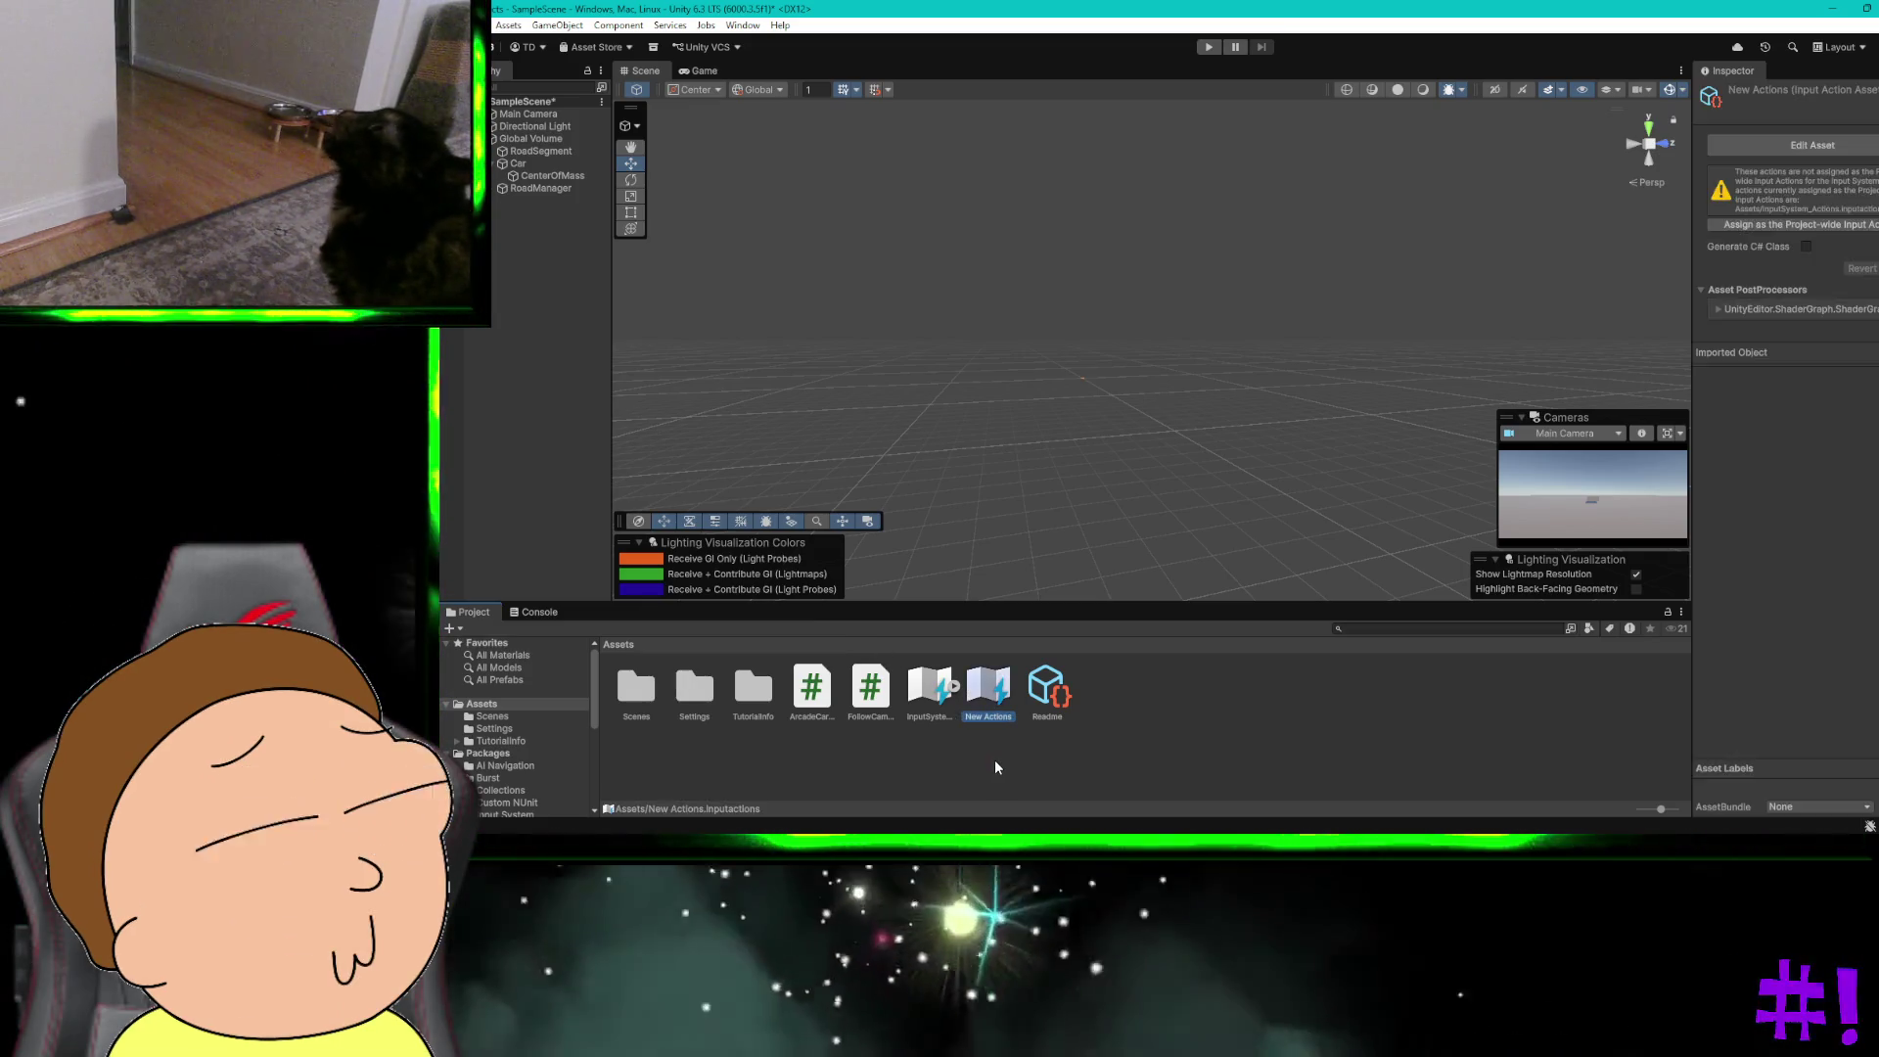
click(995, 750)
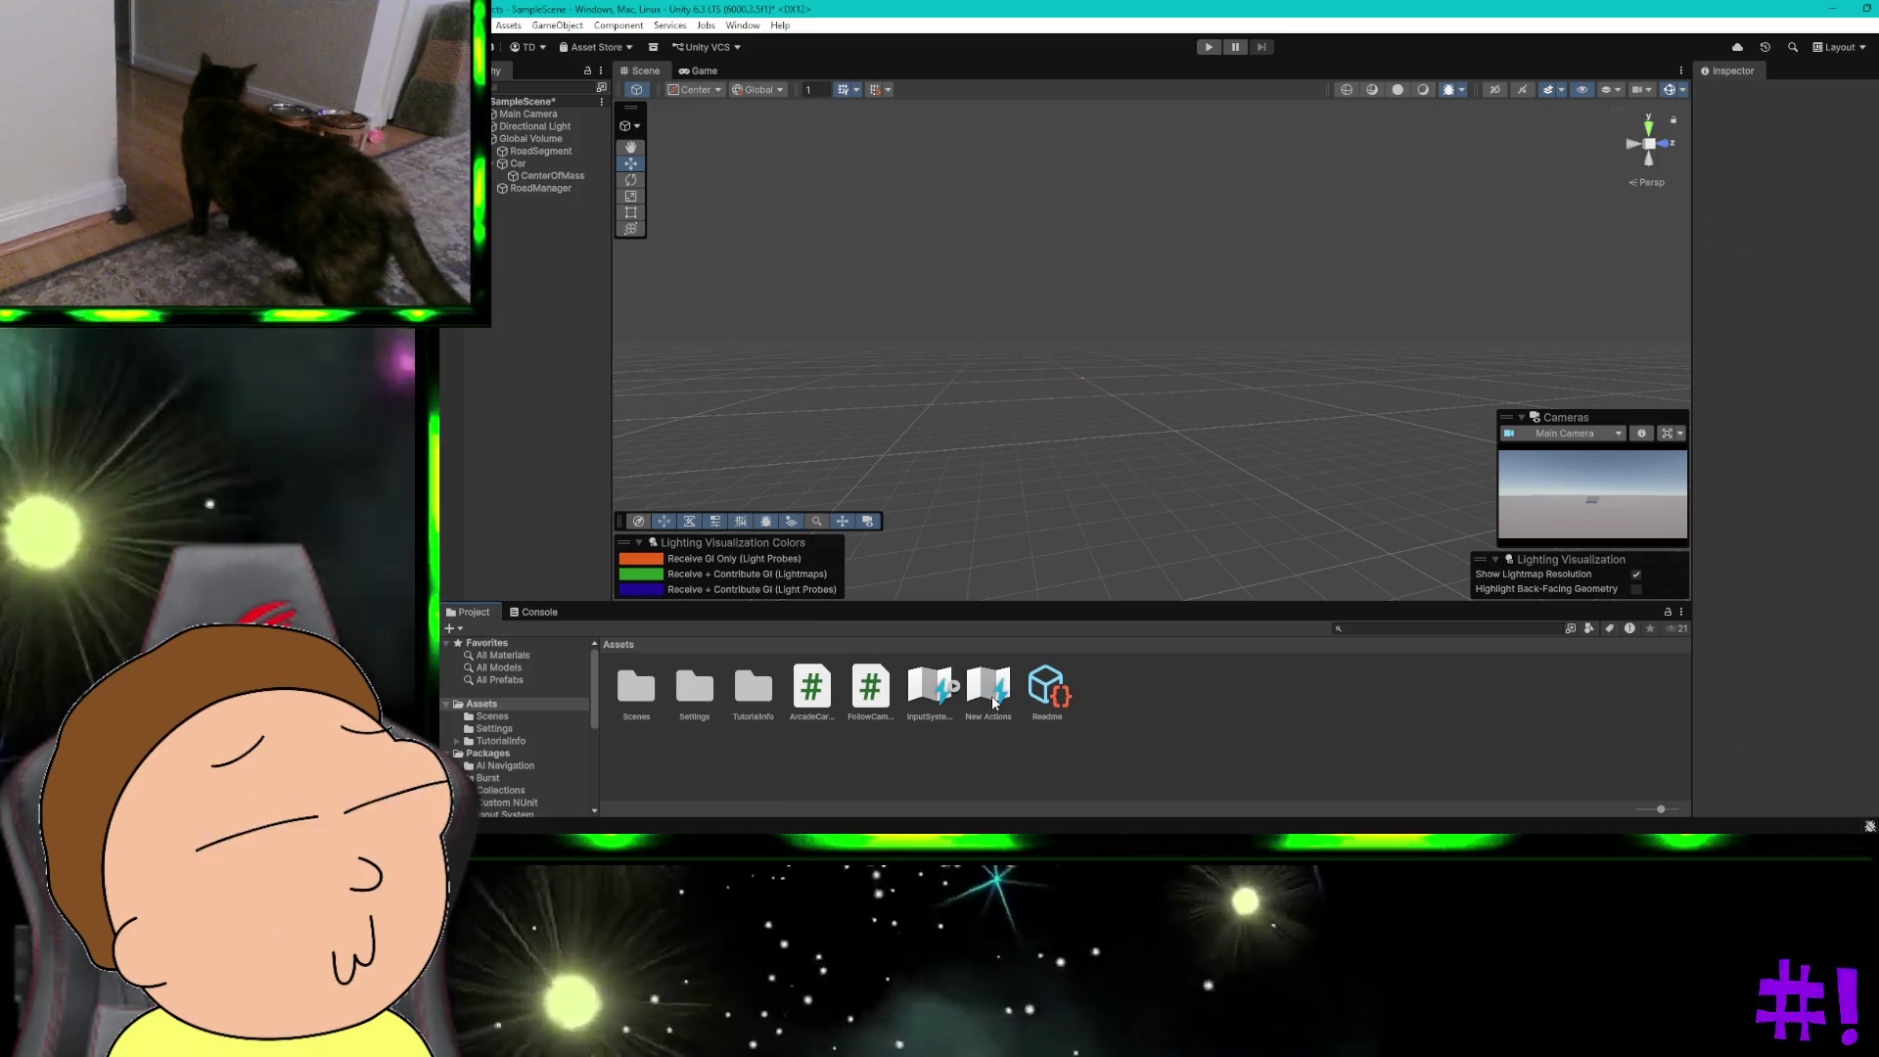
click(990, 695)
key(Delete)
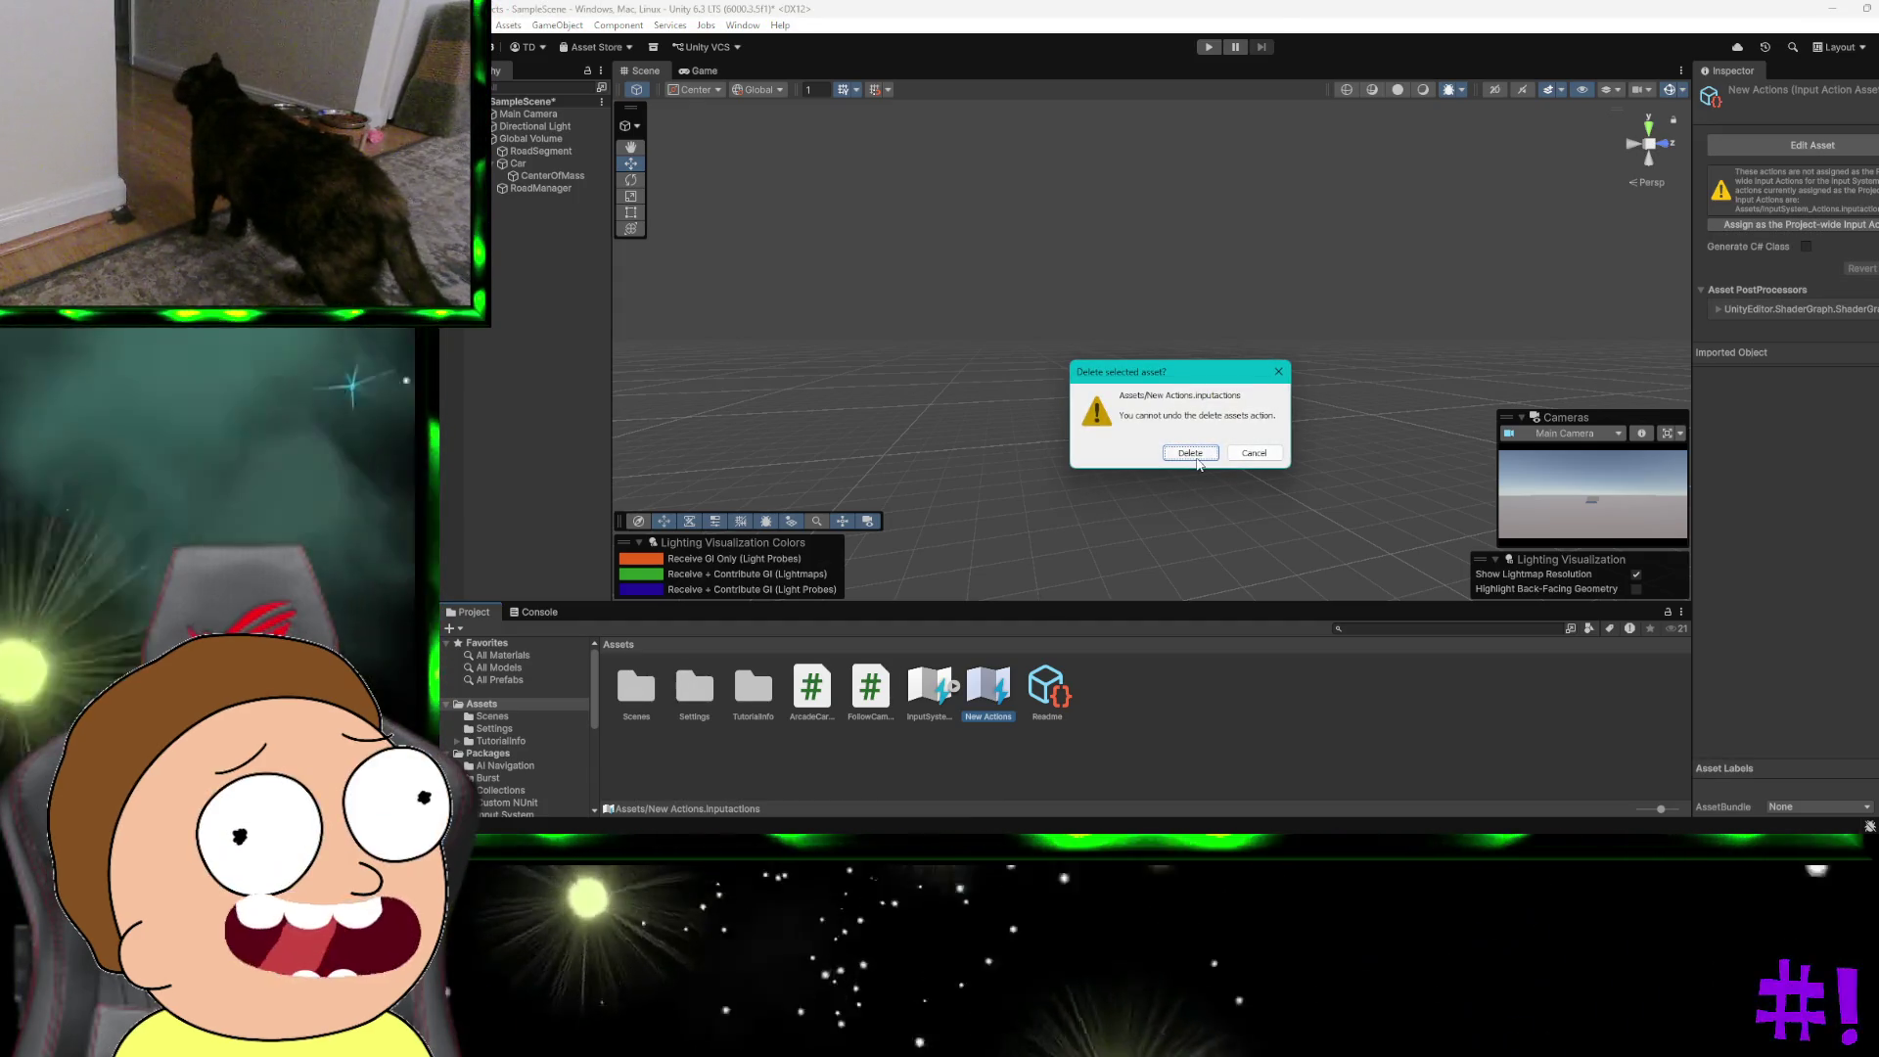
click(1190, 453)
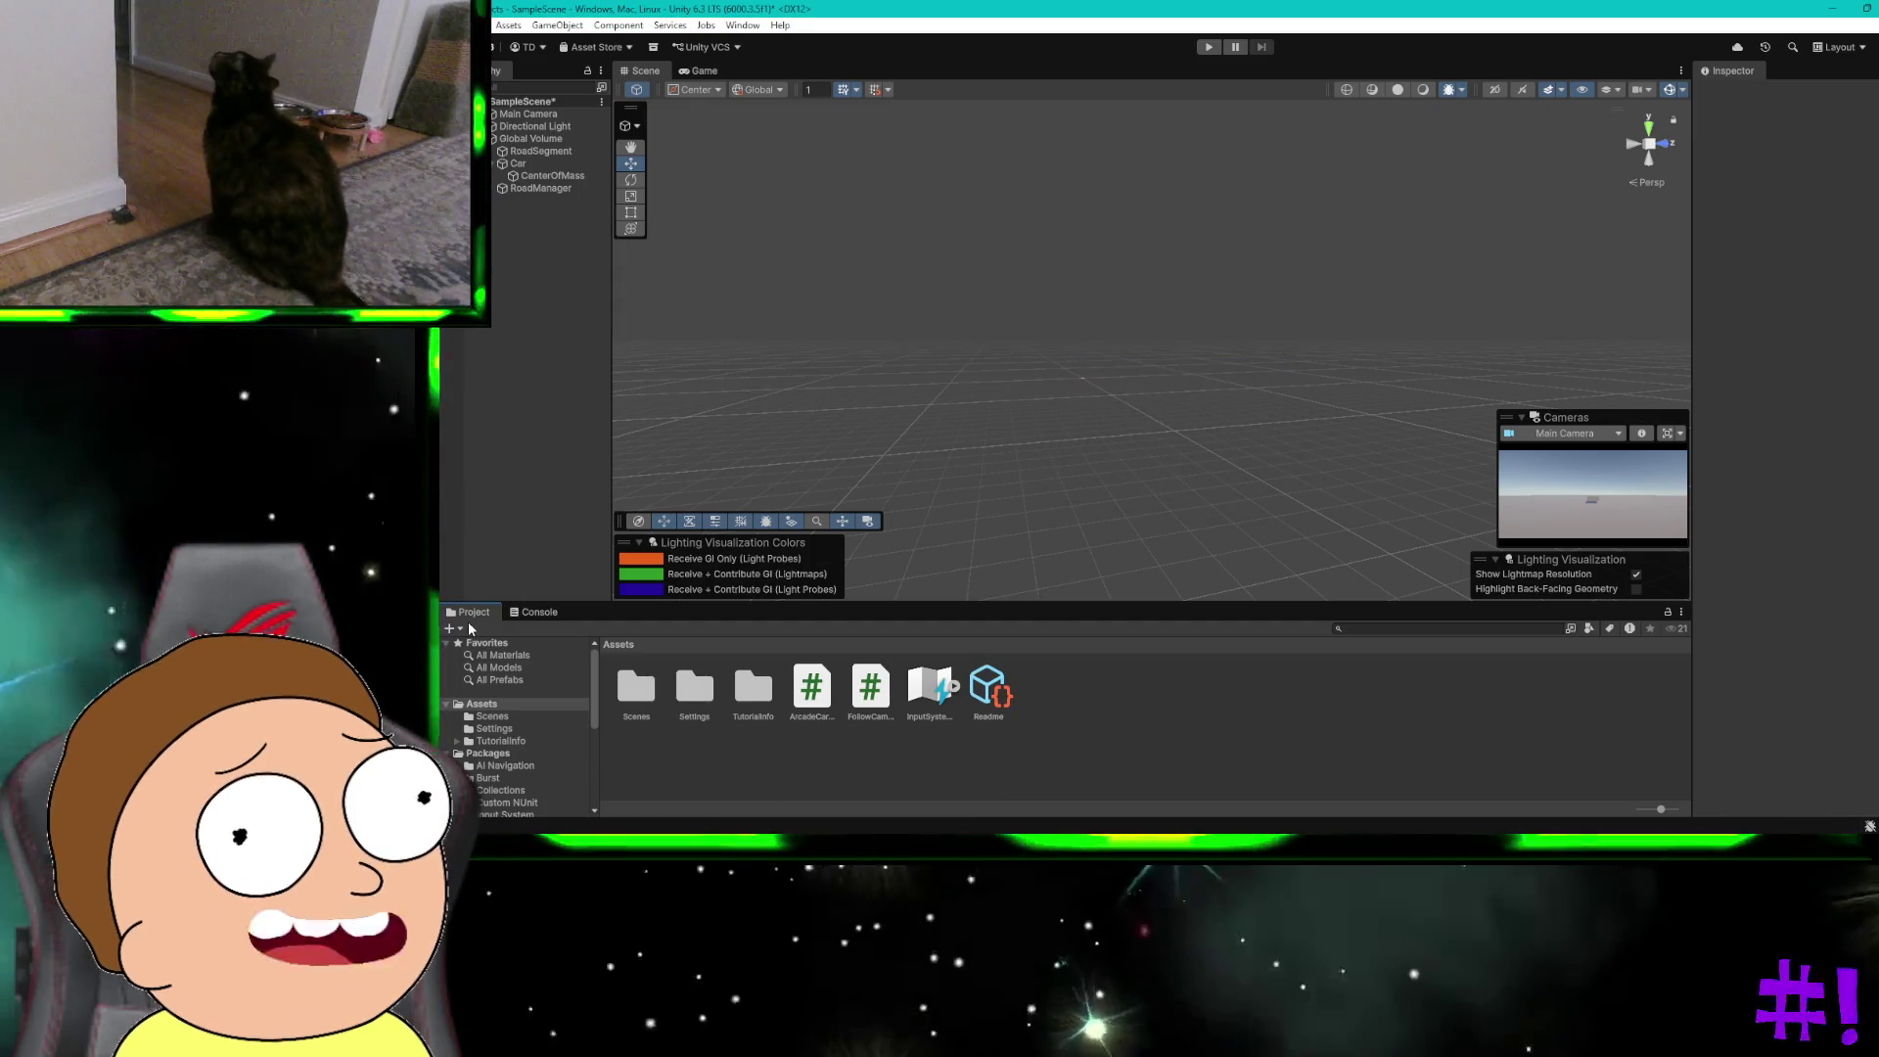
Step: Create a new C# script named EndlessRoad.cs in Assets and open it in Visual Studio
click(449, 629)
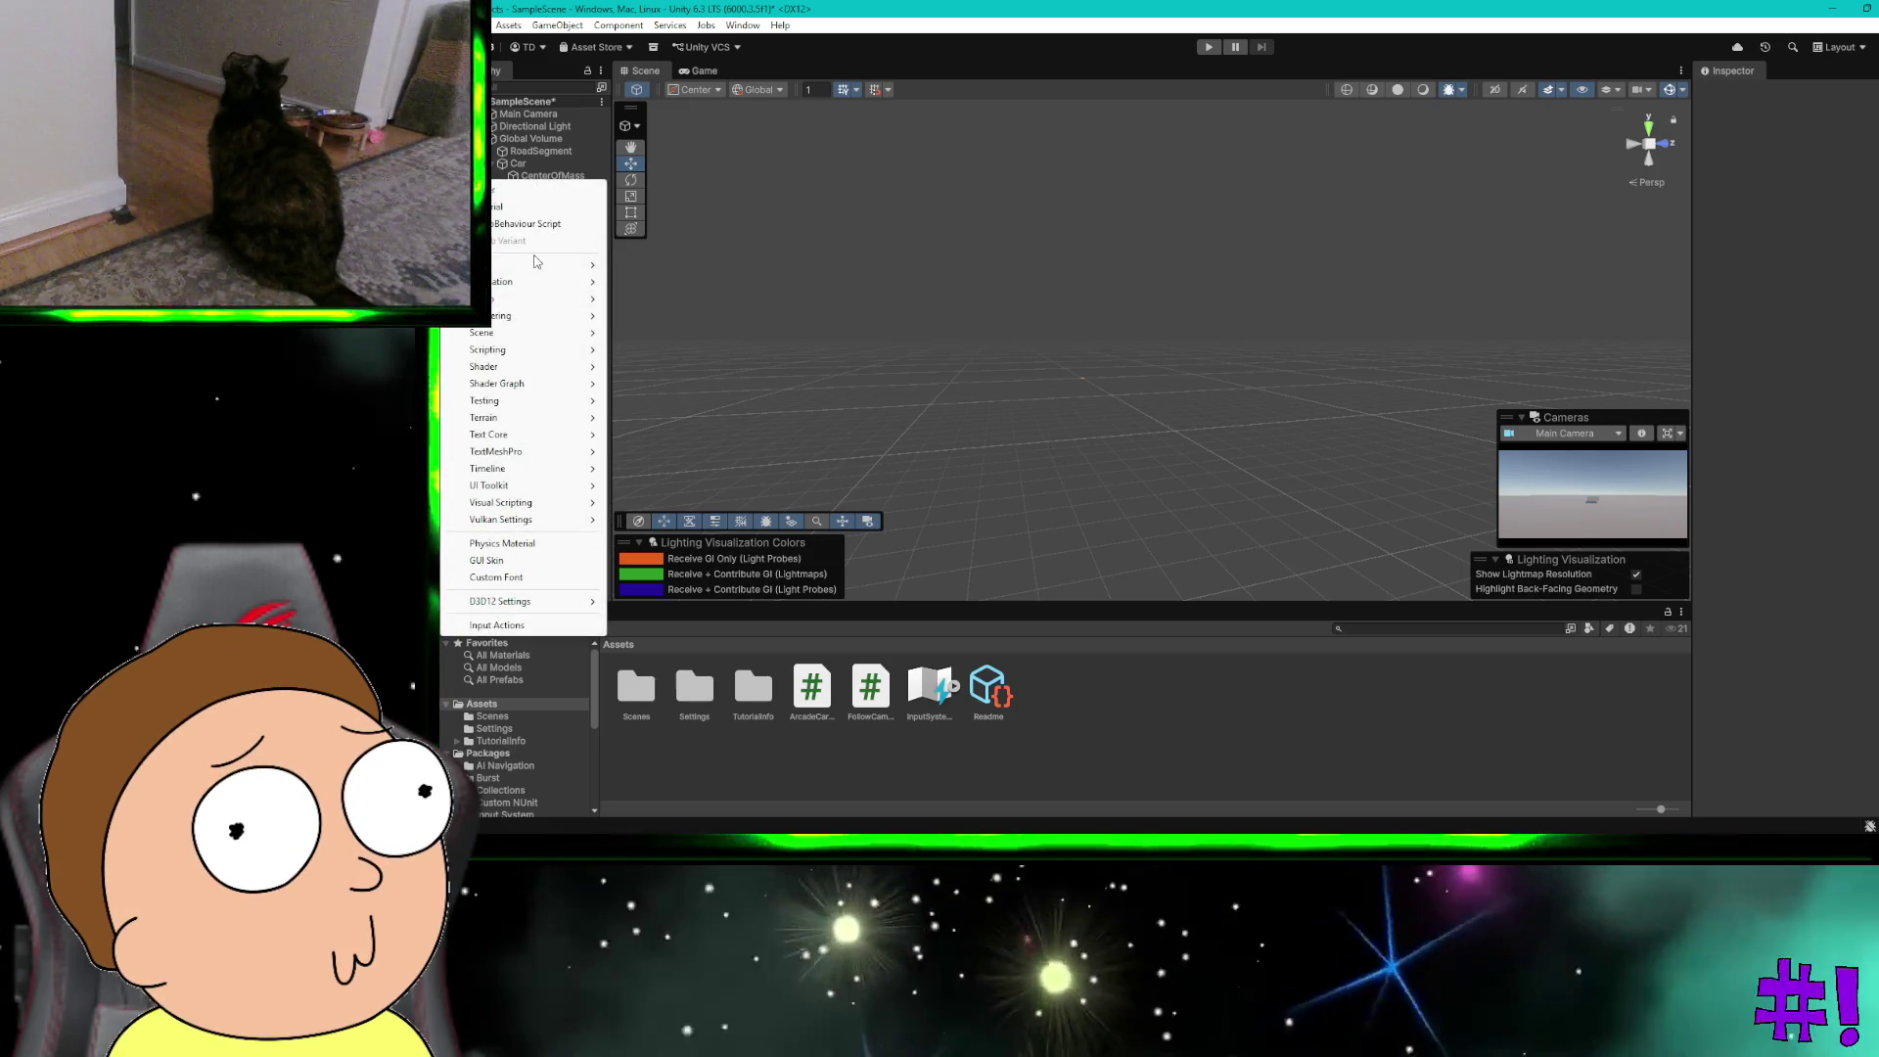
mouse_move(519, 300)
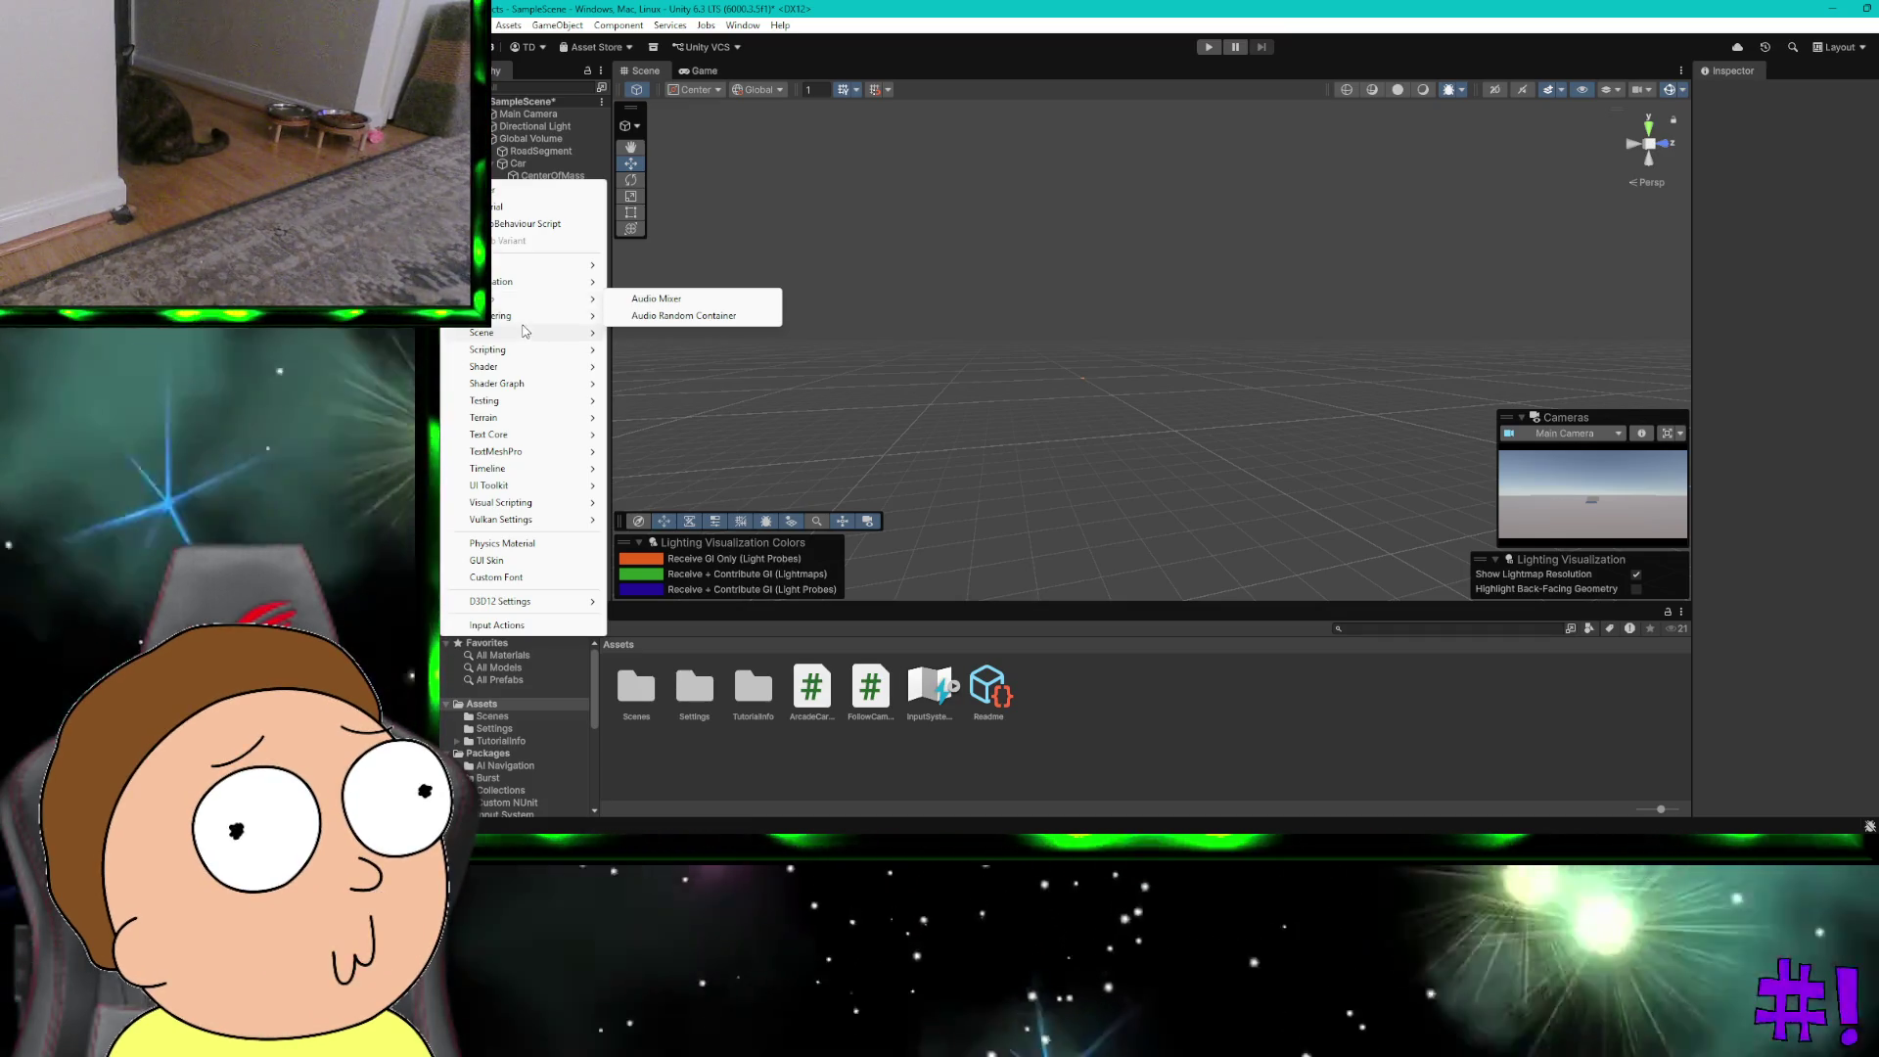
mouse_move(525, 350)
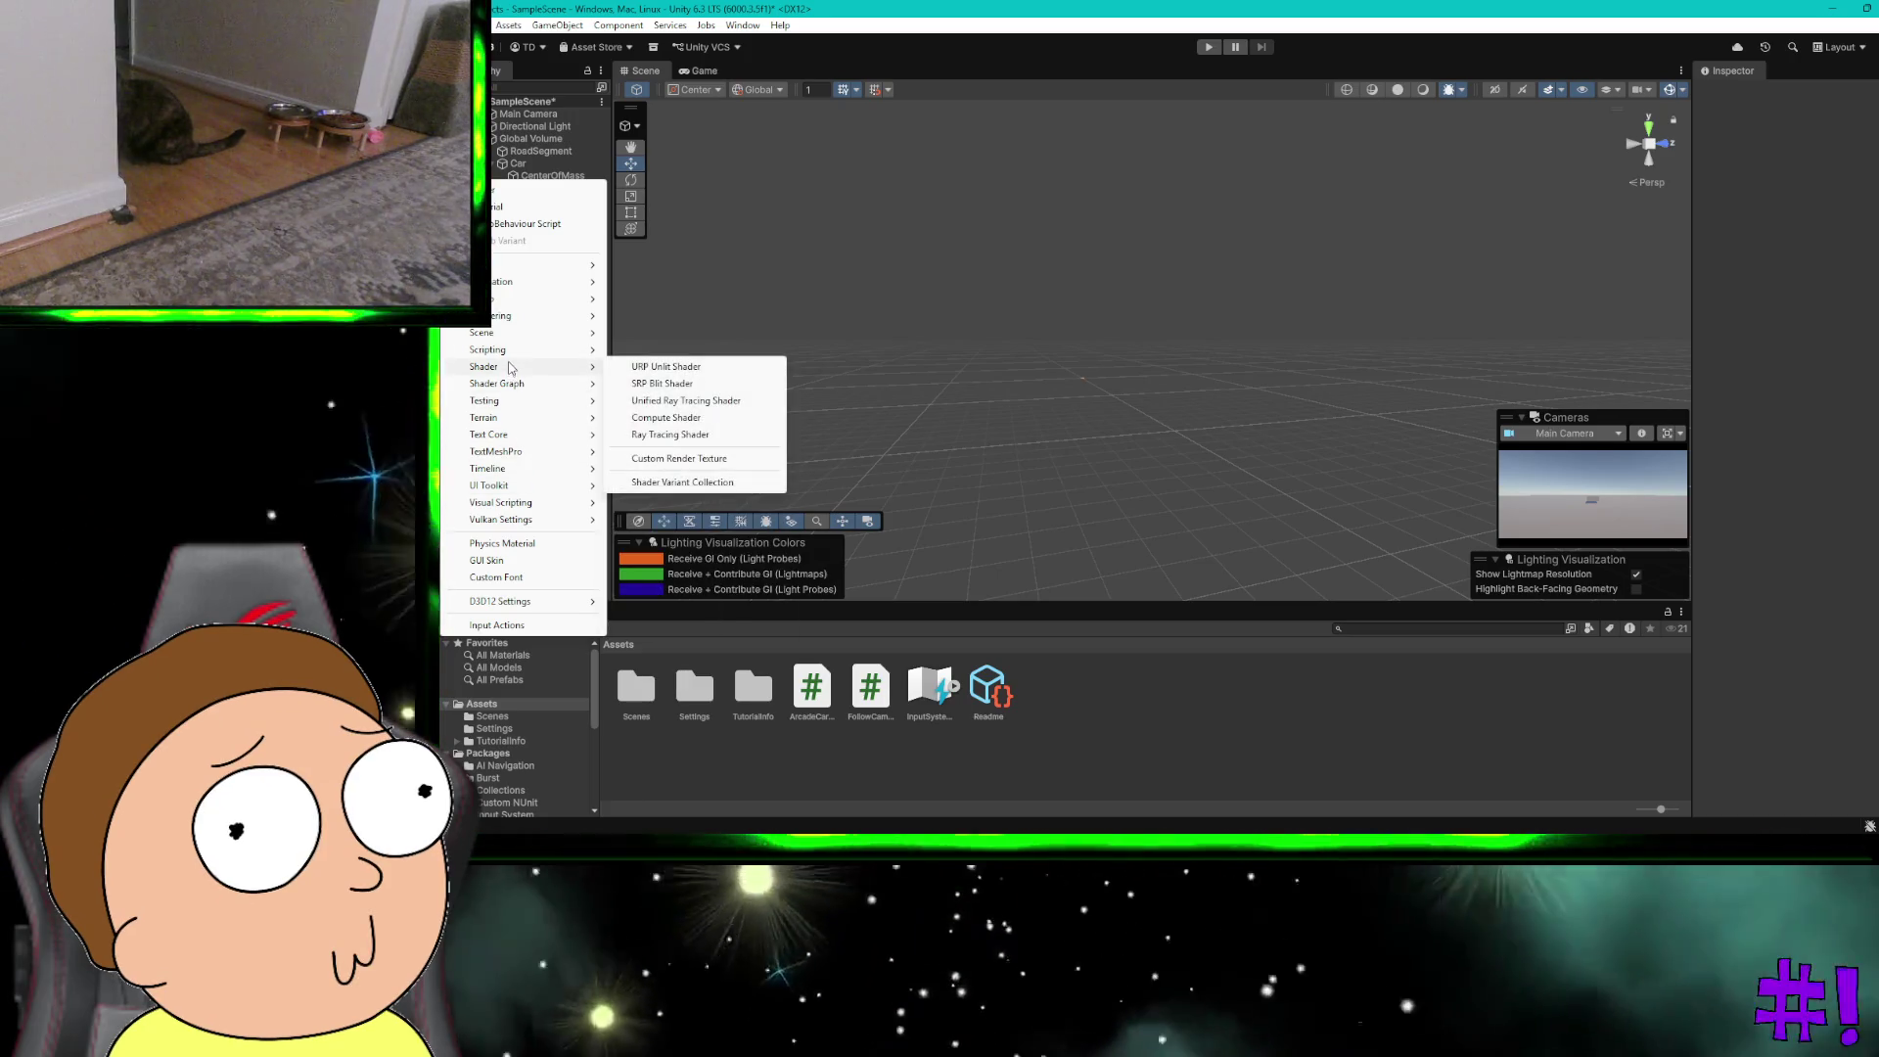
click(642, 387)
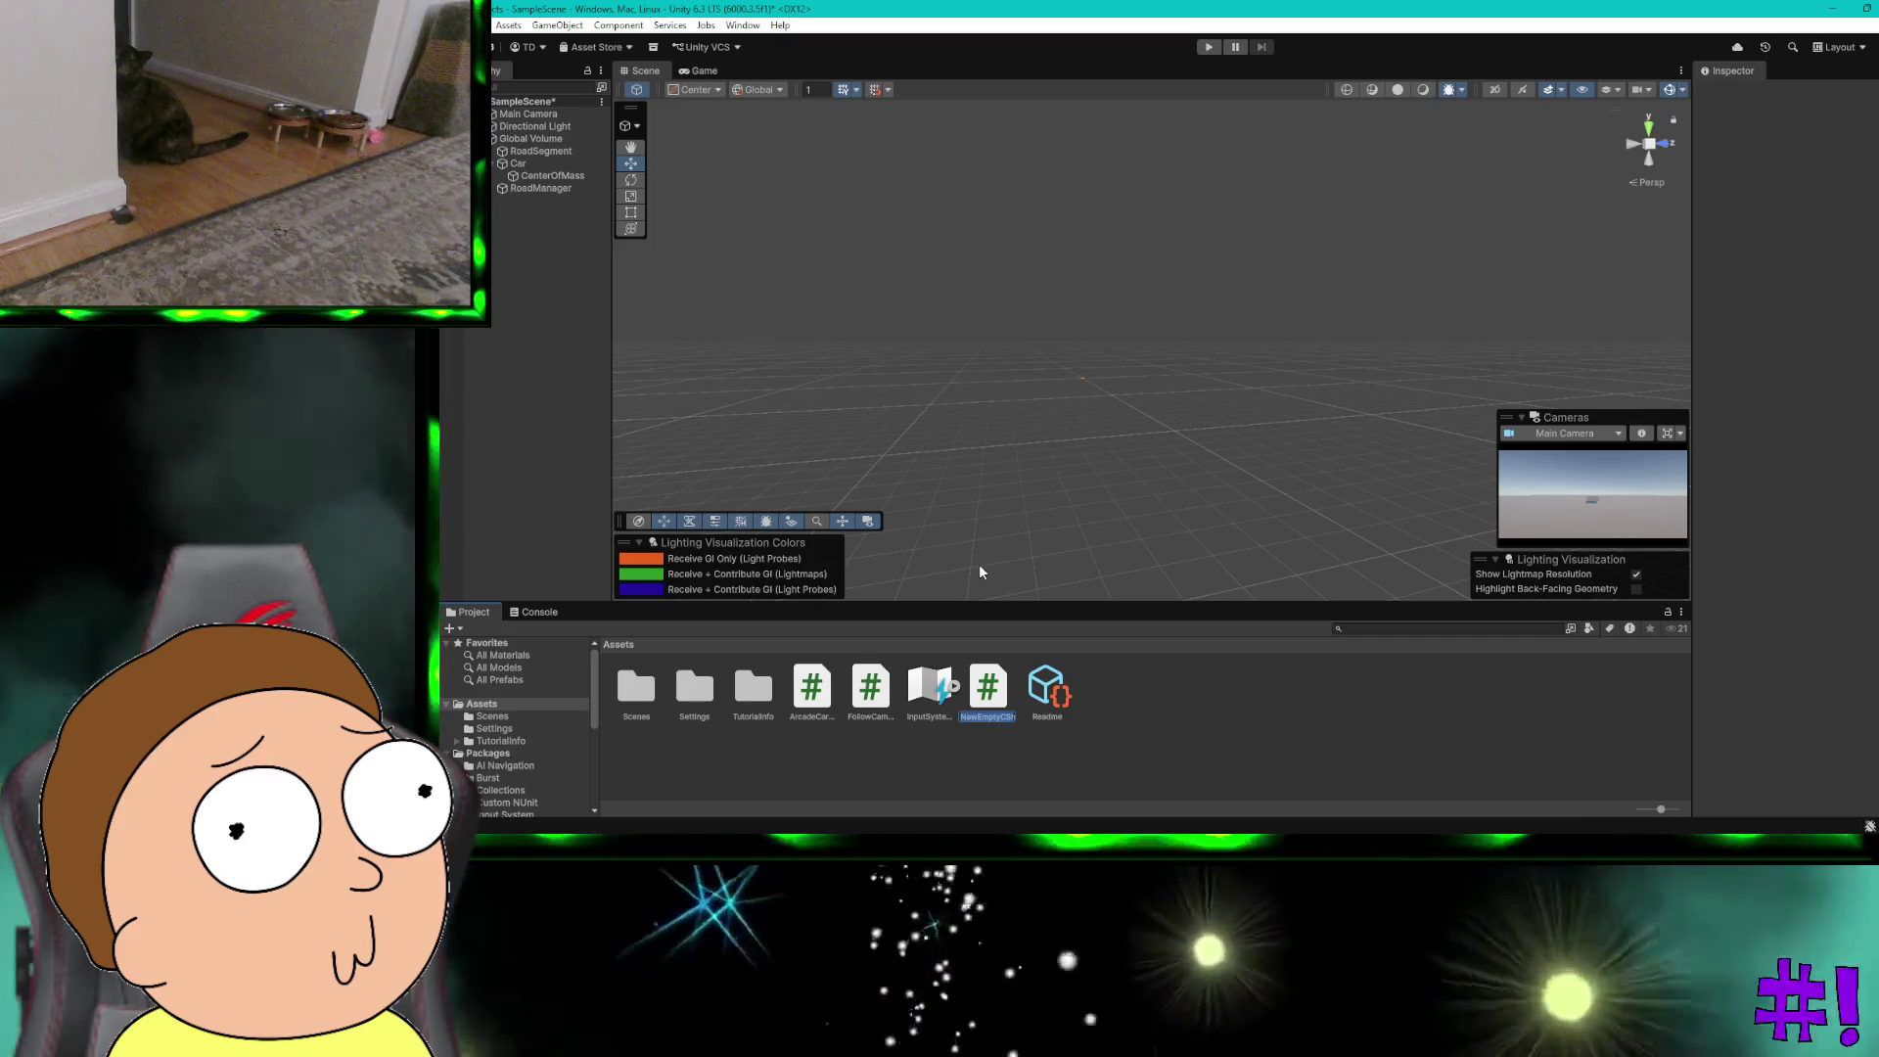
text(En)
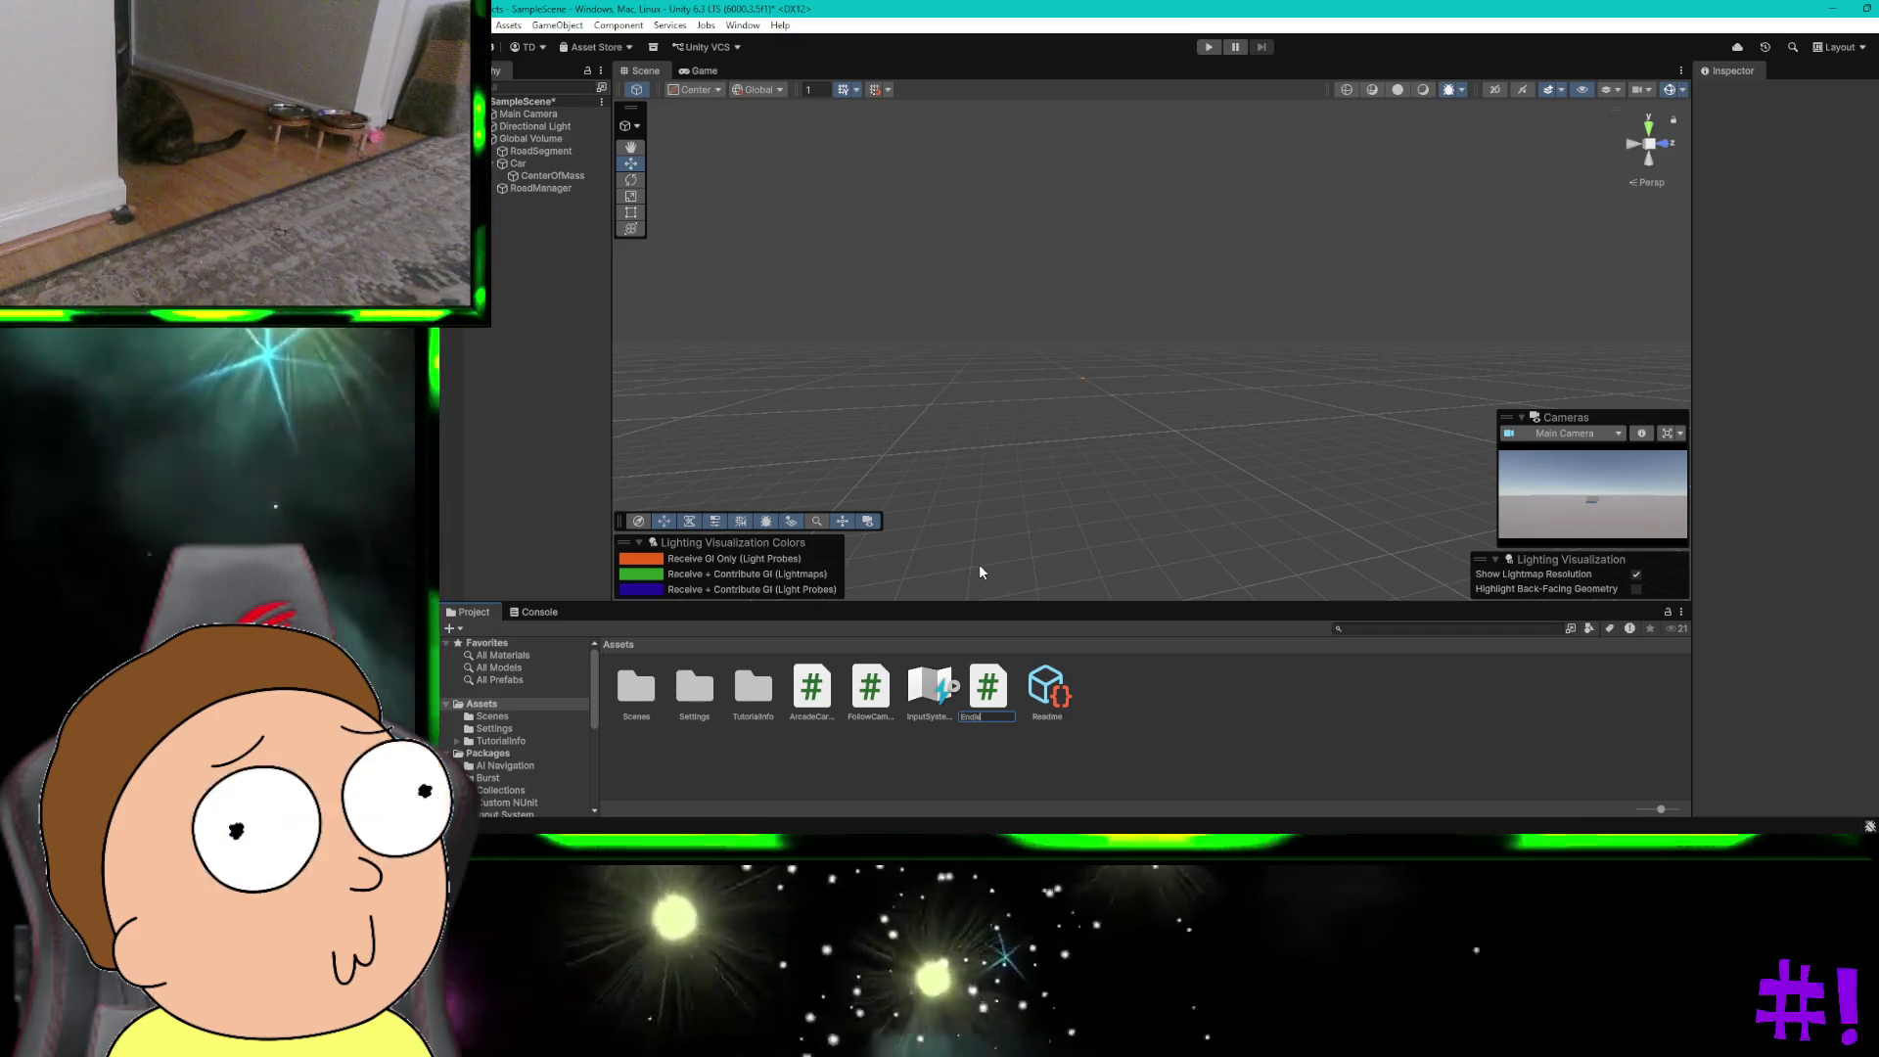
text(dlessRoad.cs)
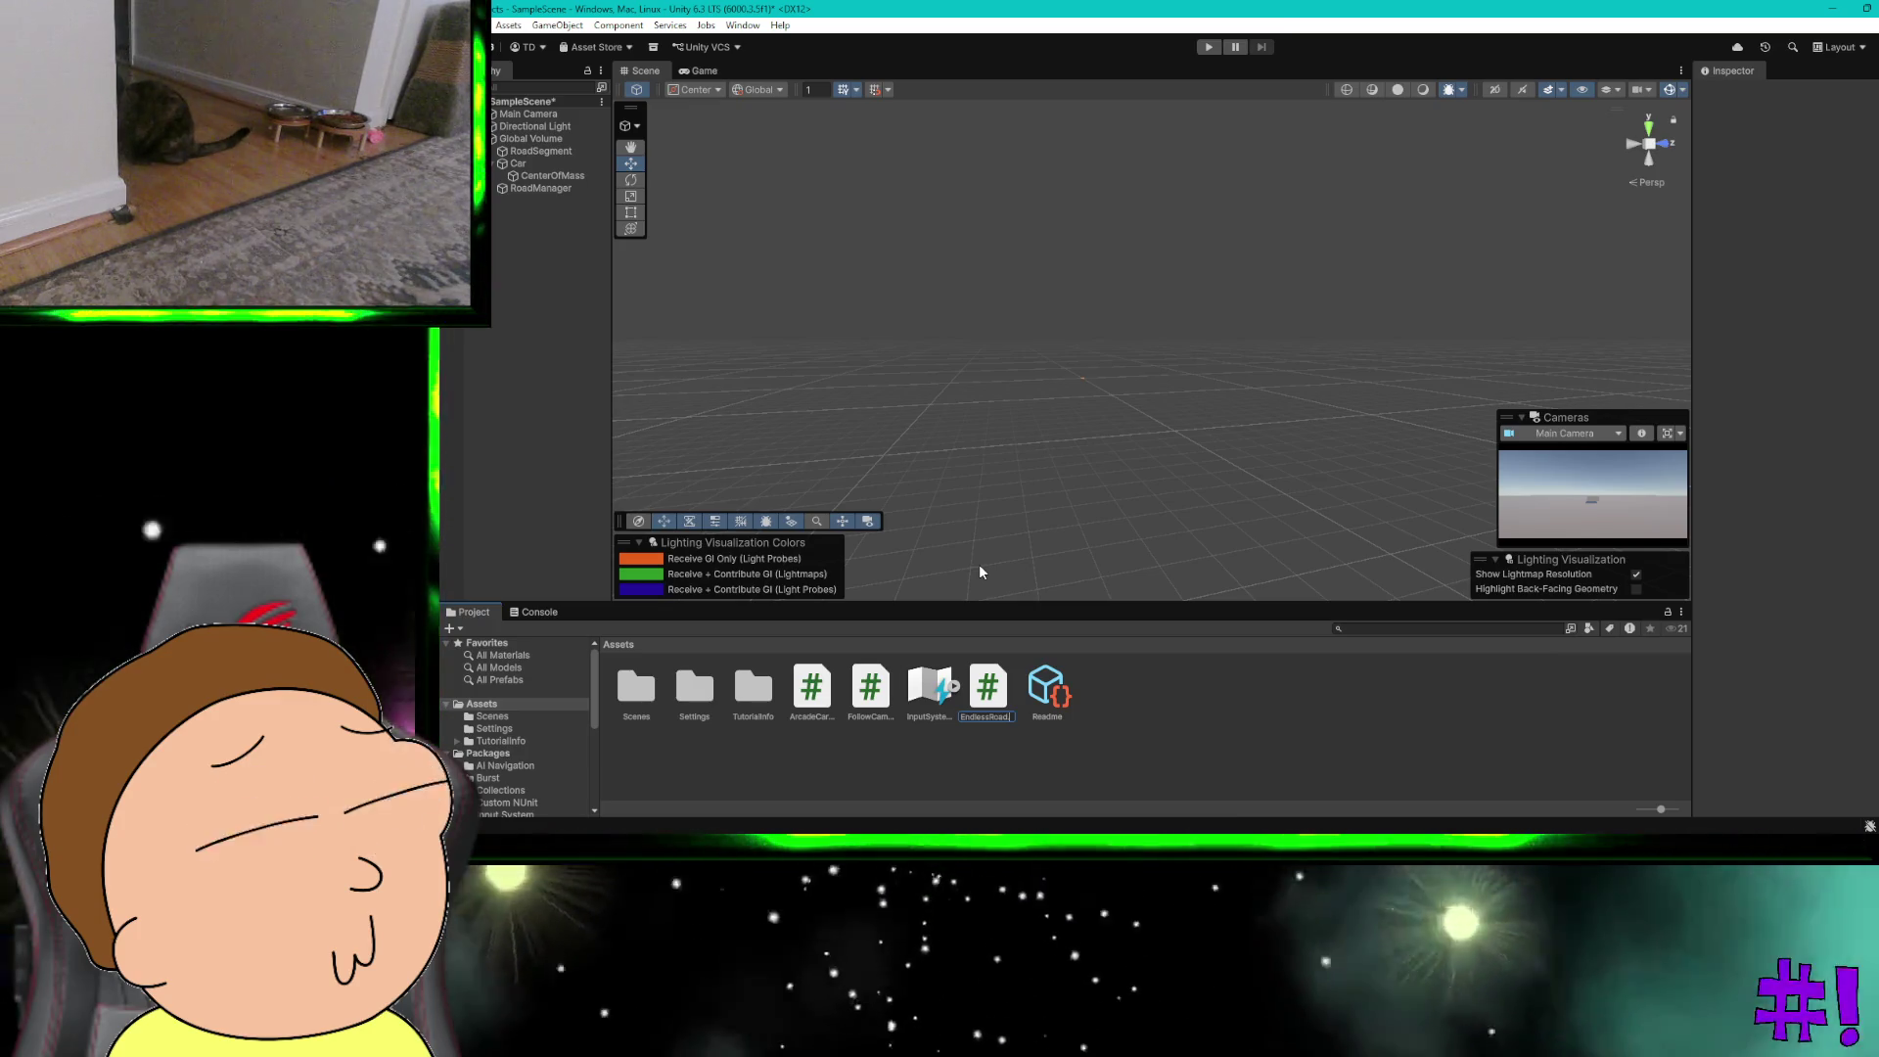
key(Return)
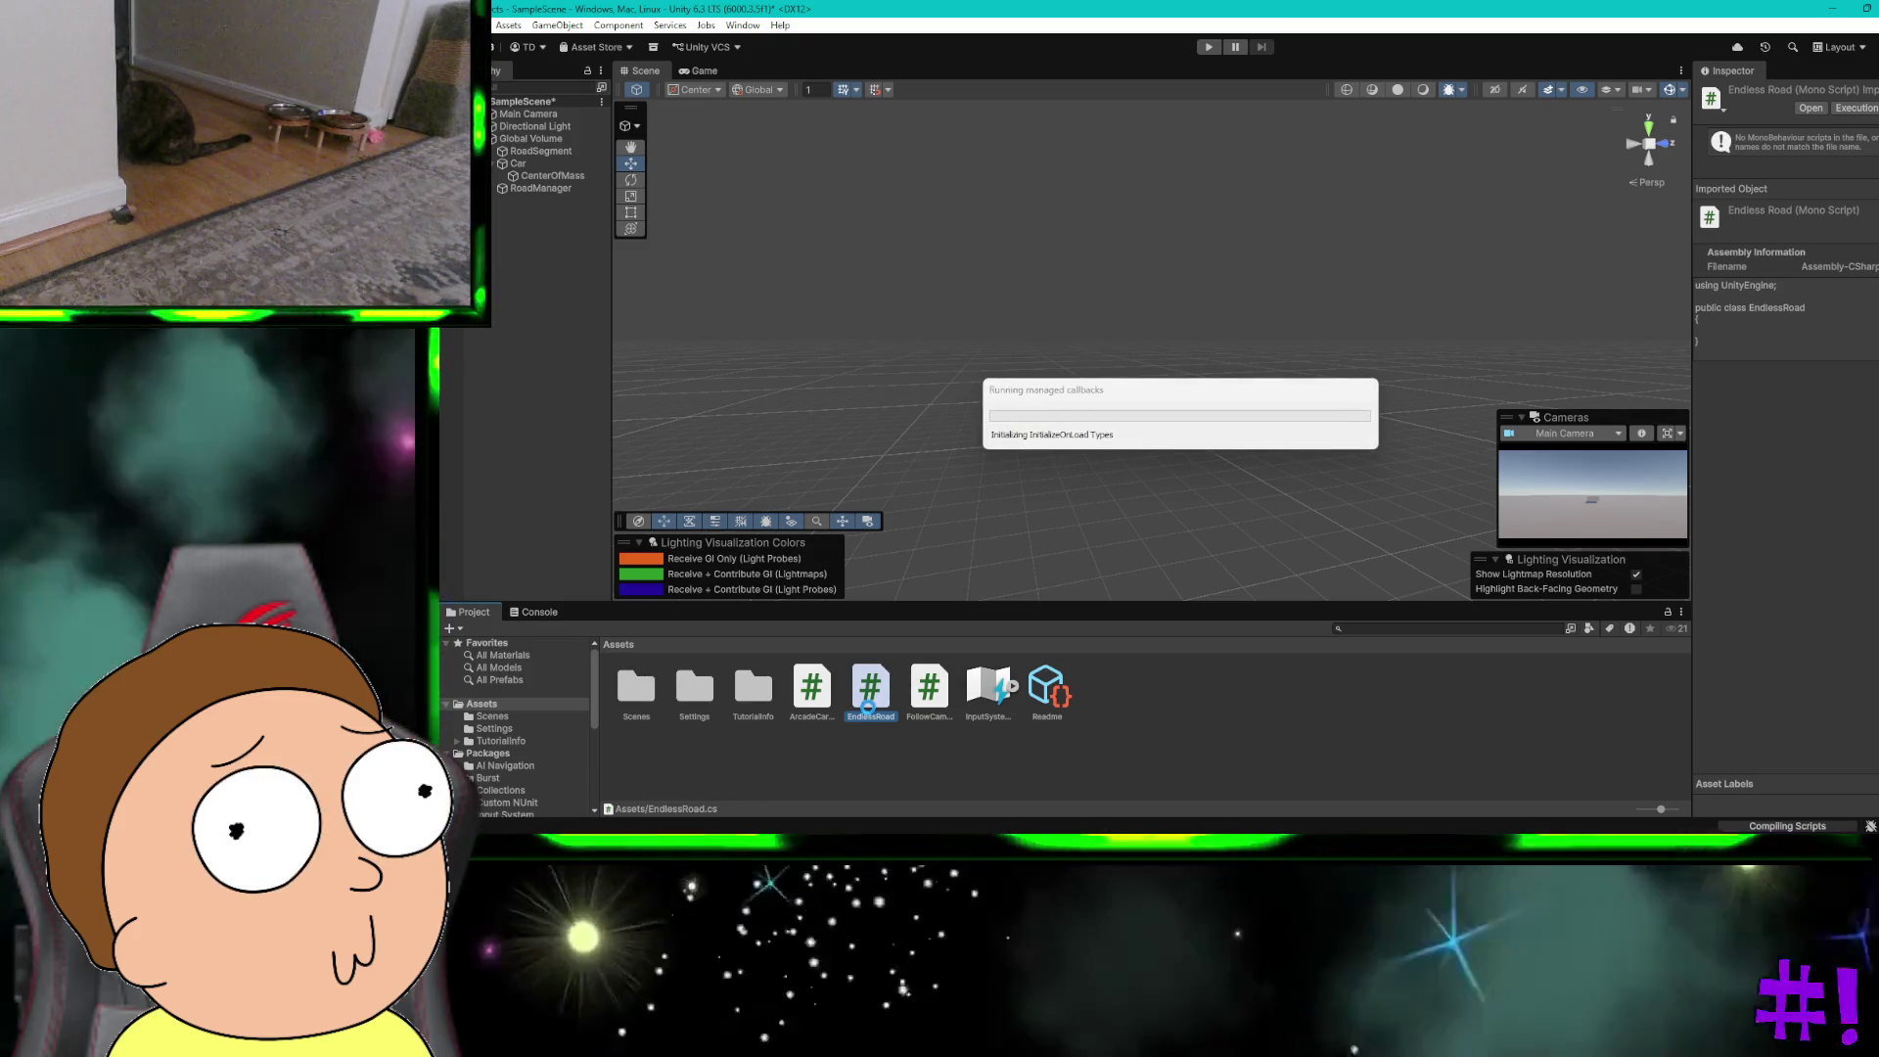
click(1808, 108)
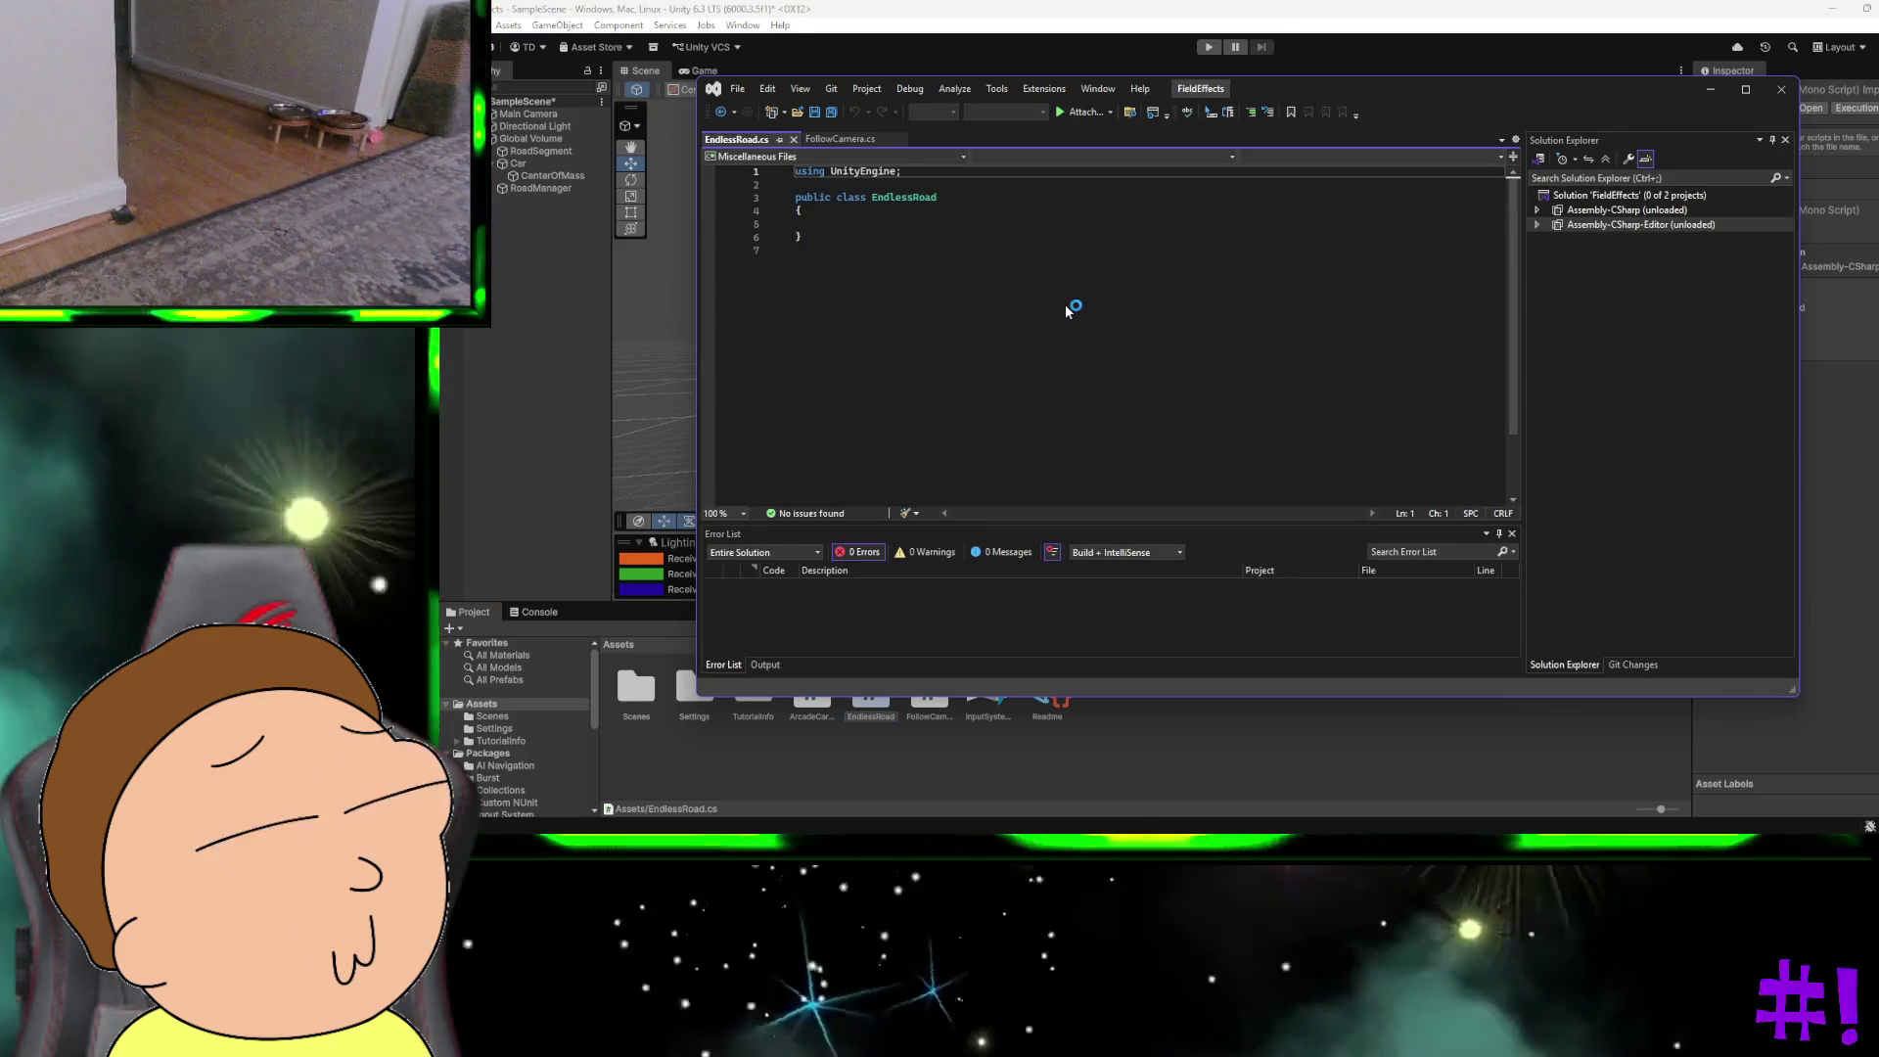
Step: Paste the road code into EndlessRoad.cs in Visual Studio, save it as Unicode, and close the editor
key(ctrl+a)
key(ctrl+v)
key(ctrl+s)
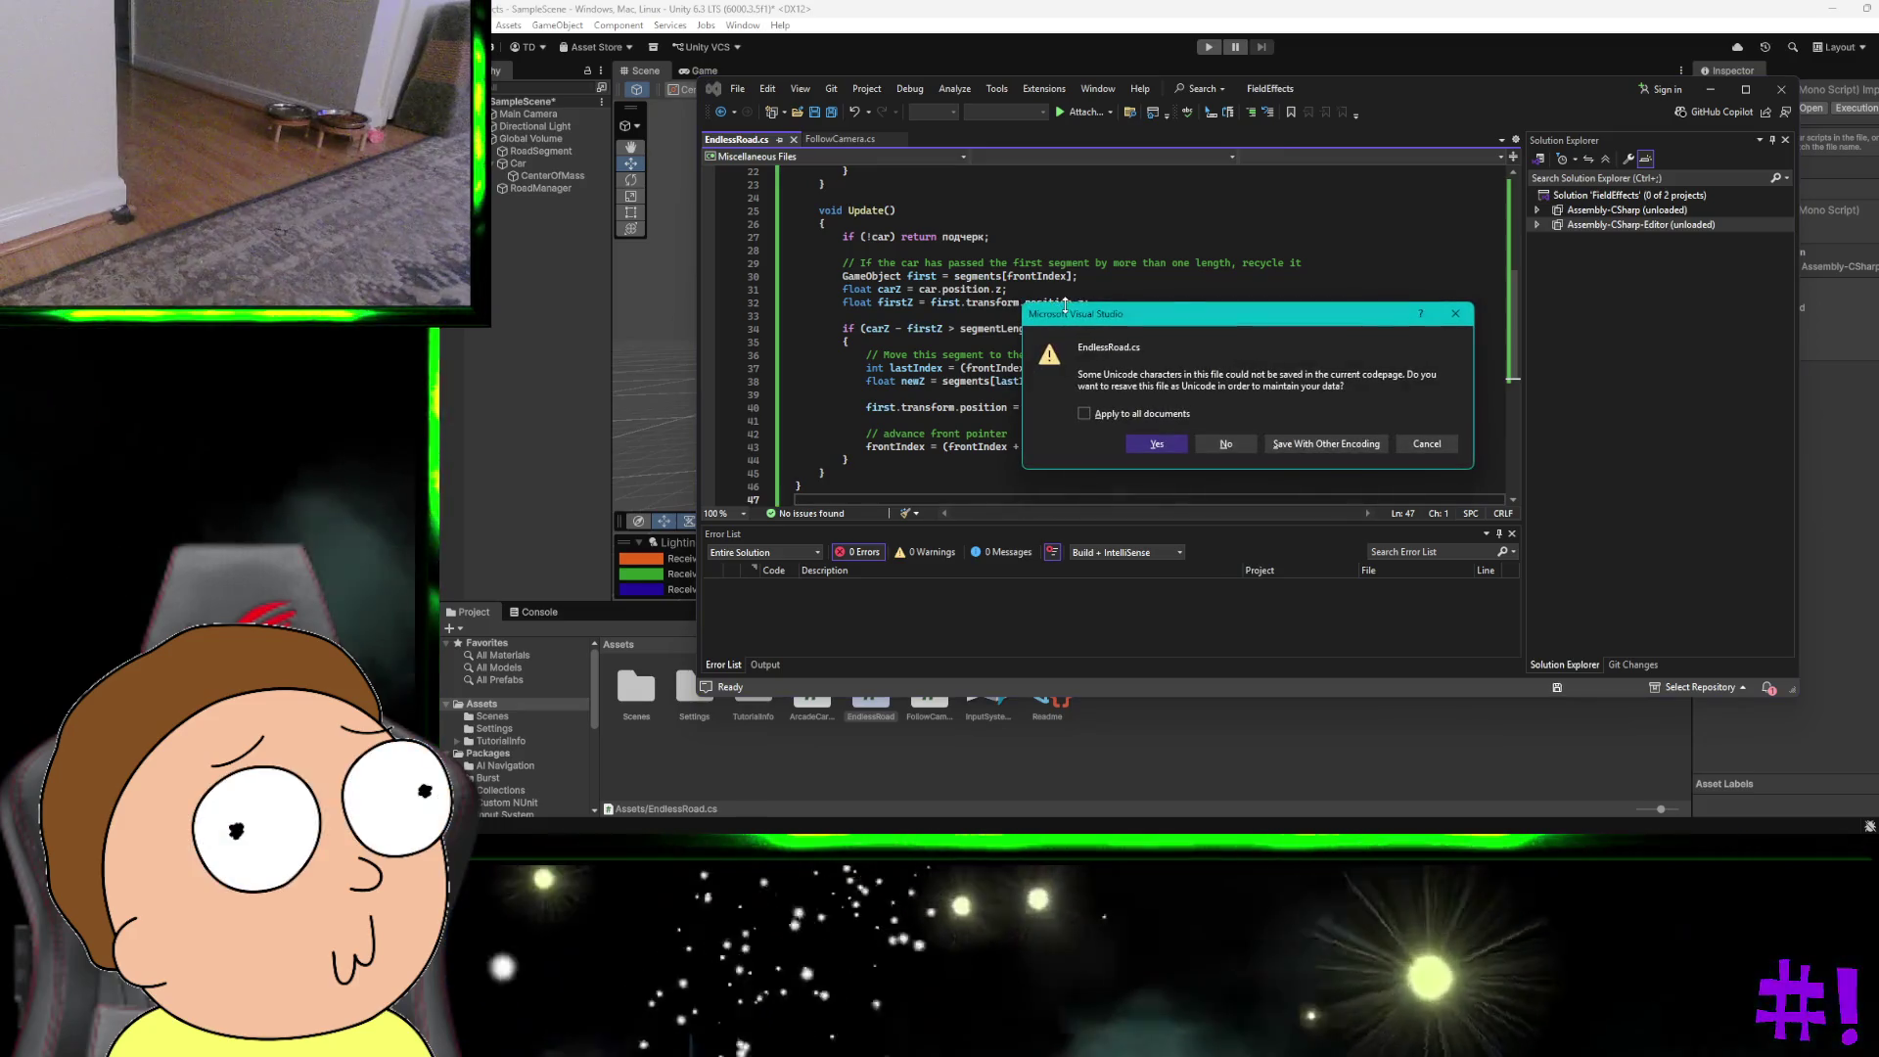
click(1140, 440)
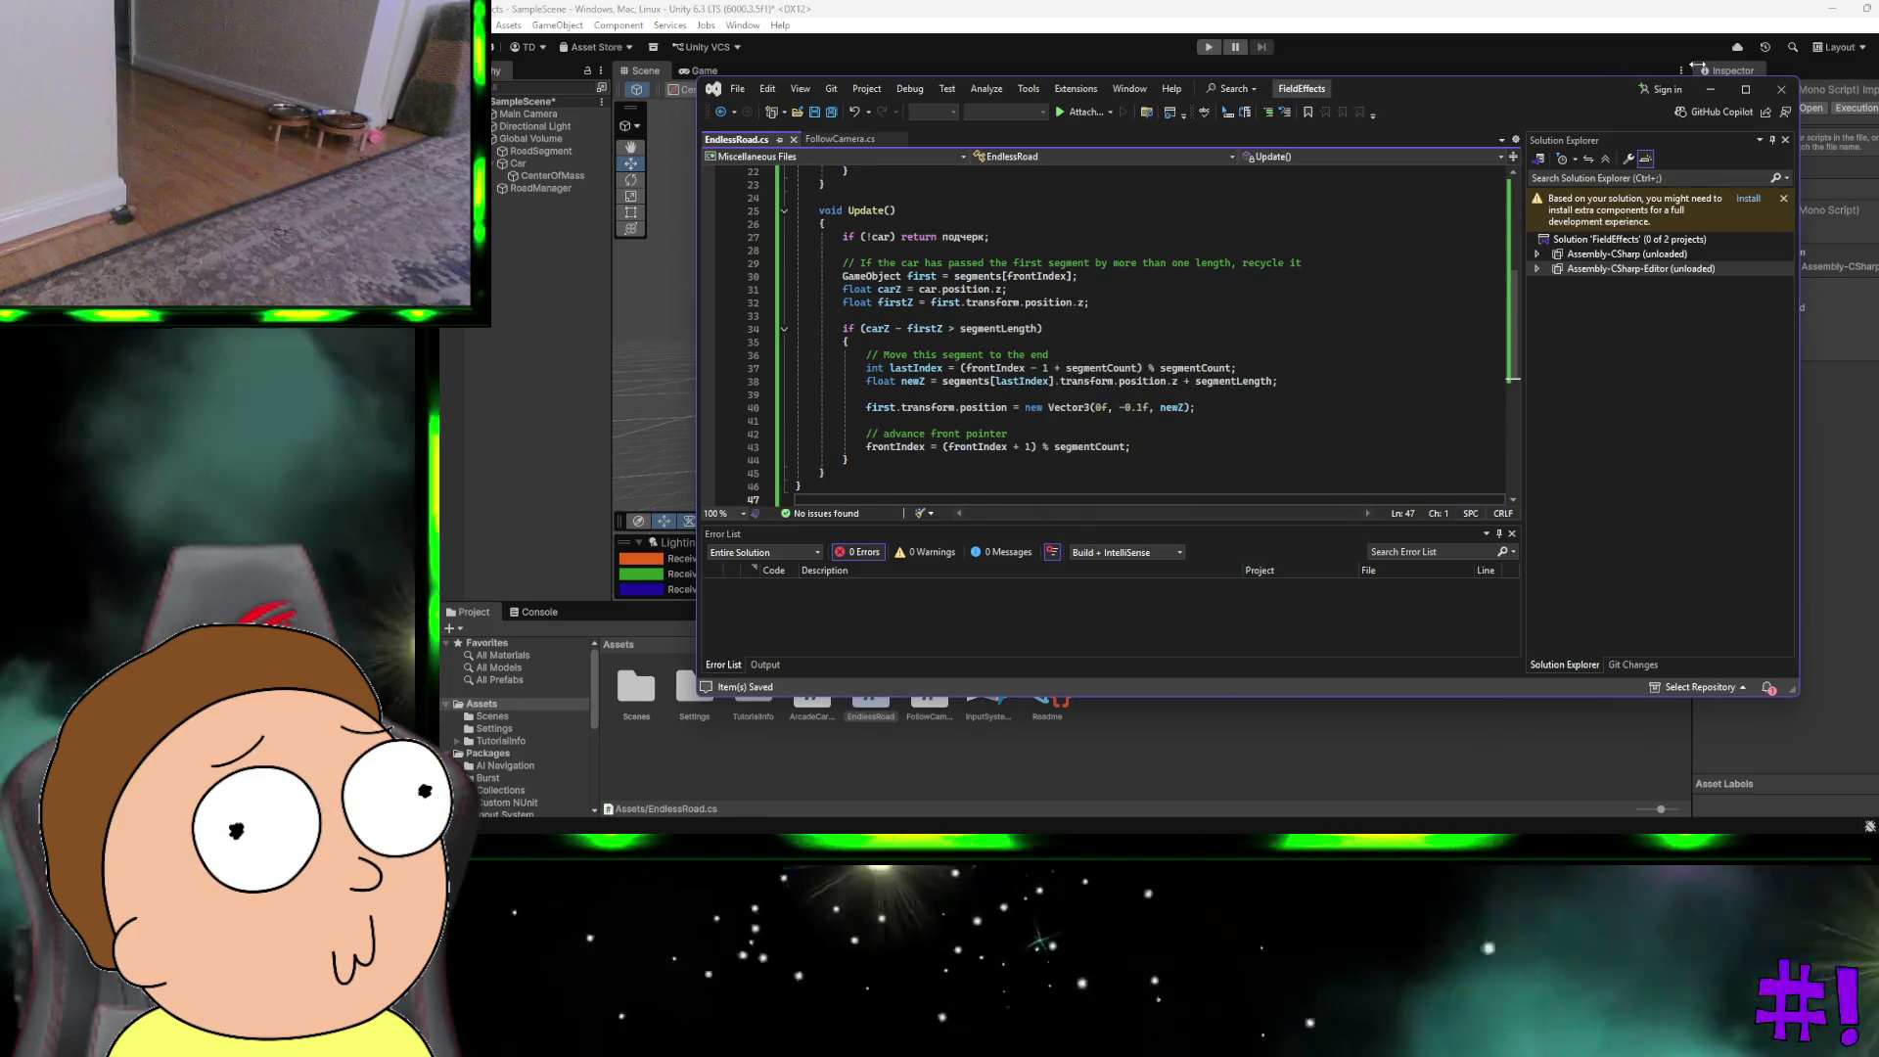
click(1774, 84)
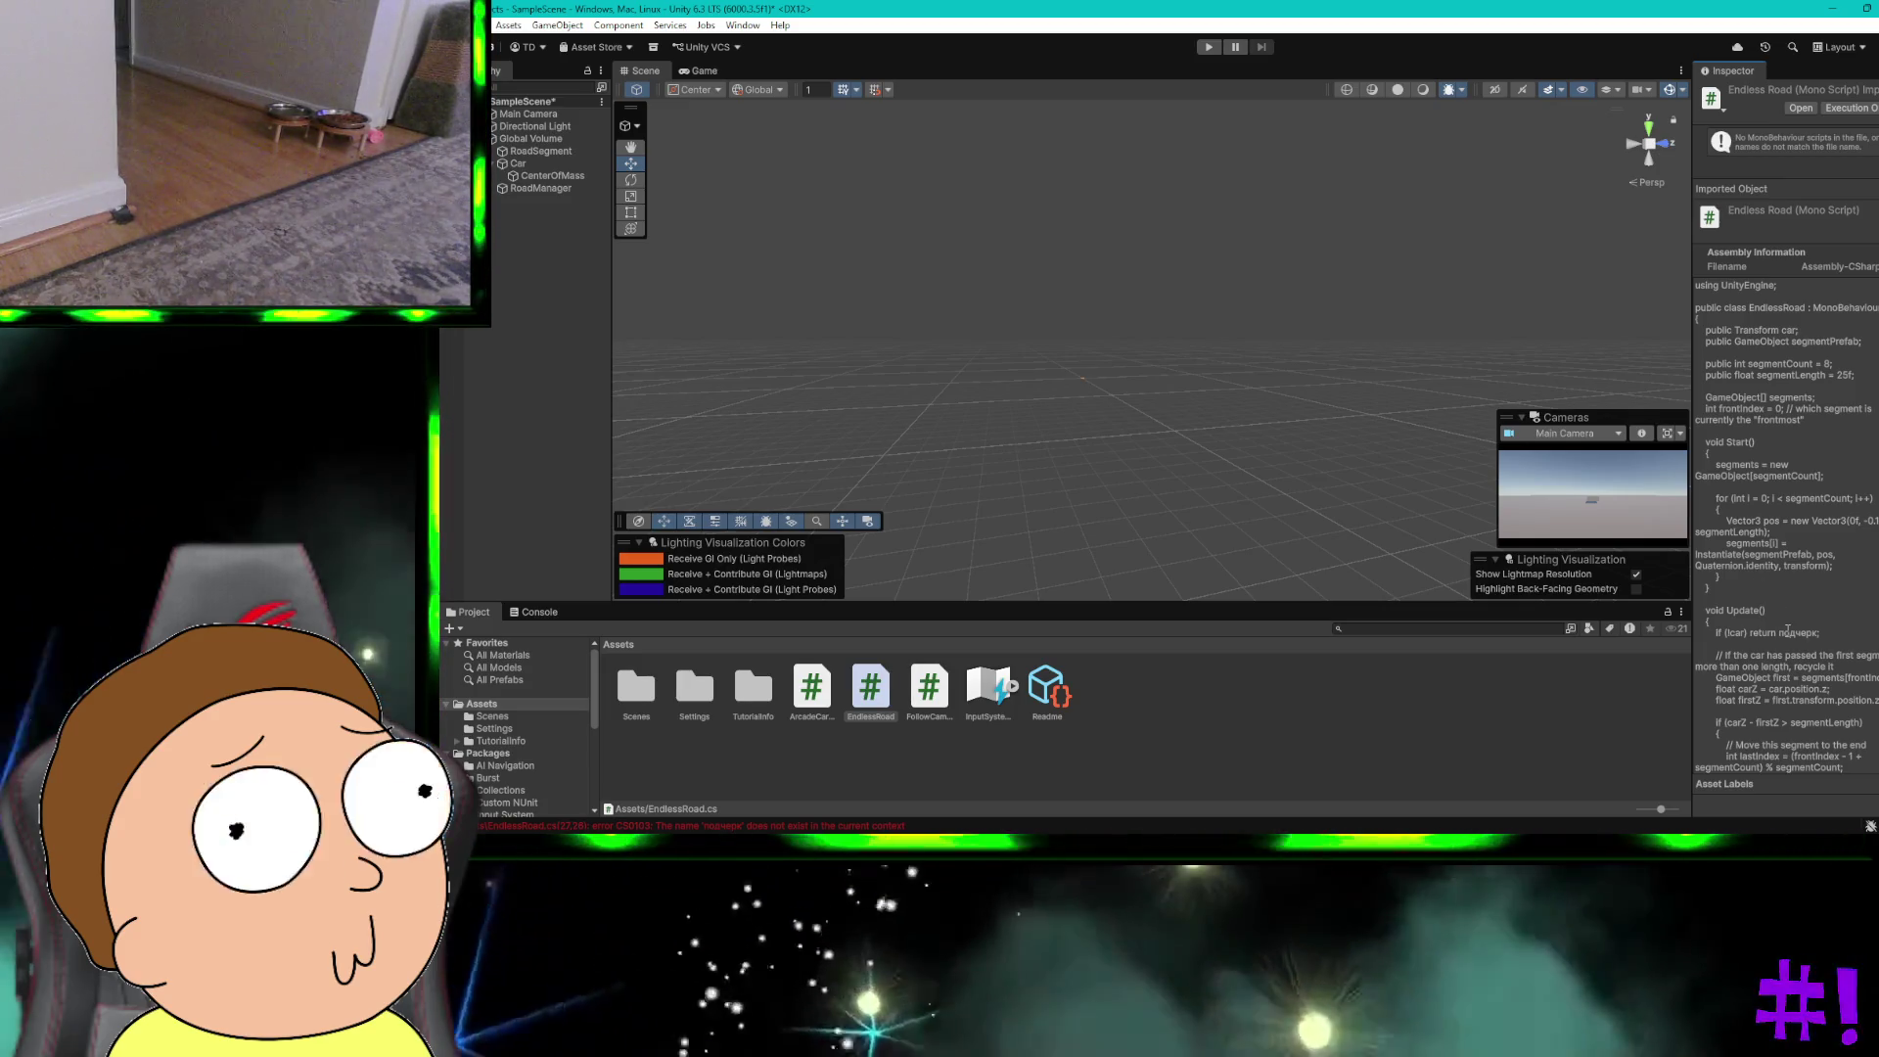
Step: Select the odd Cyrillic word подчерк in the script preview and return to ChatGPT
double_click(1788, 631)
key(ctrl+super+Left)
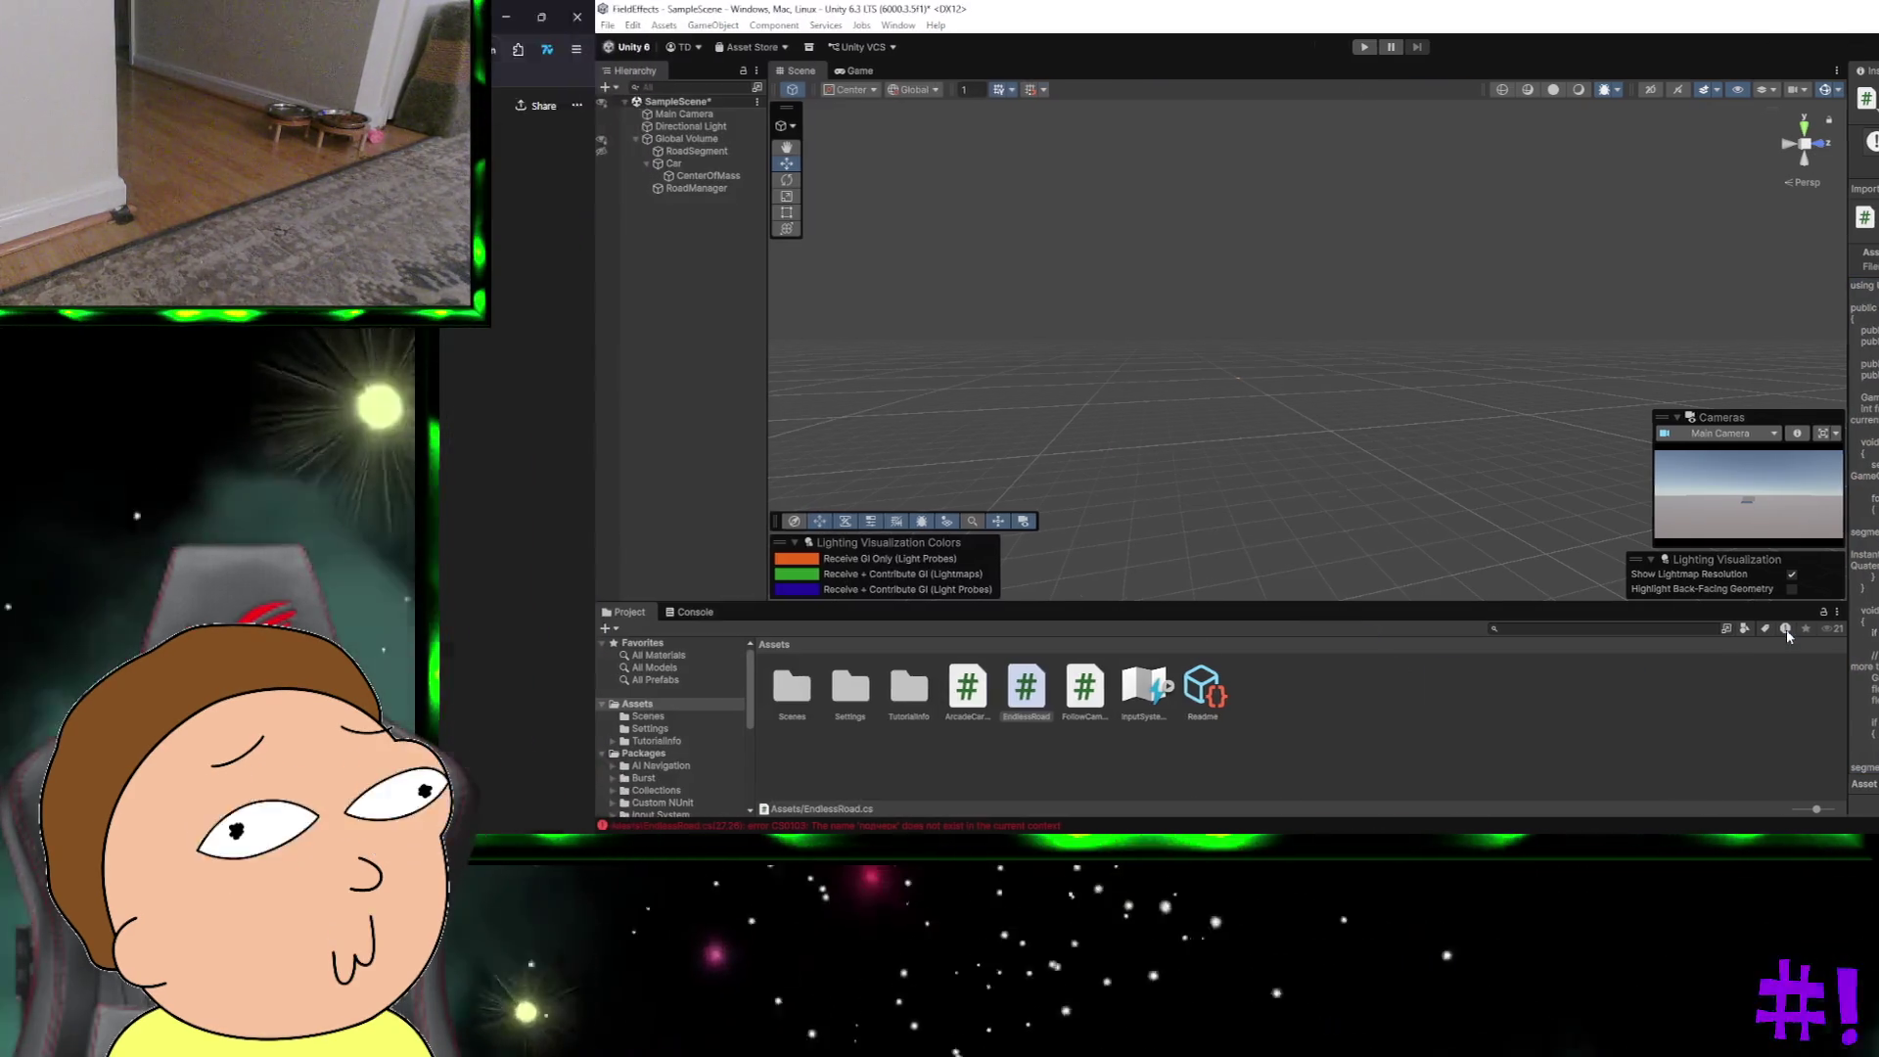
scroll(1425, 545, down, 2)
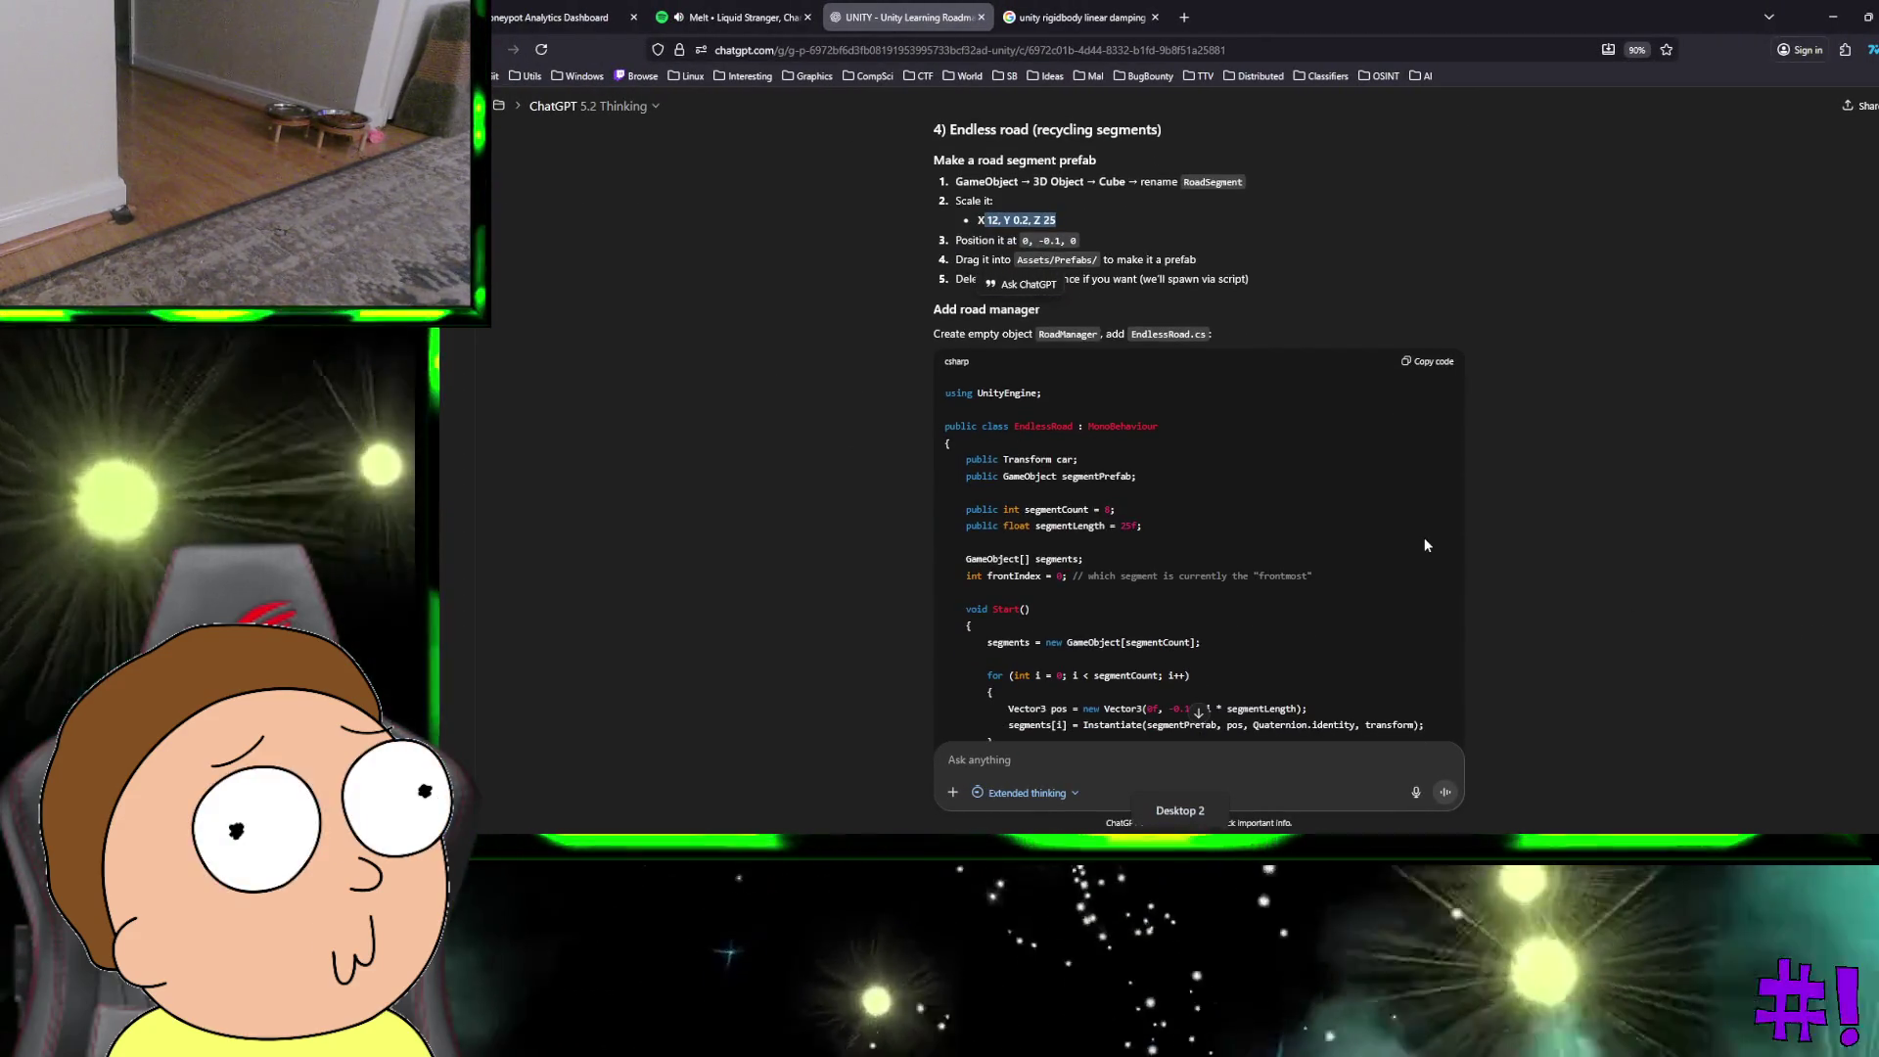
Step: Ask ChatGPT about the Cyrillic word подчерк found in Update of the EndlessRoad code
click(1424, 364)
scroll(1396, 490, down, 3)
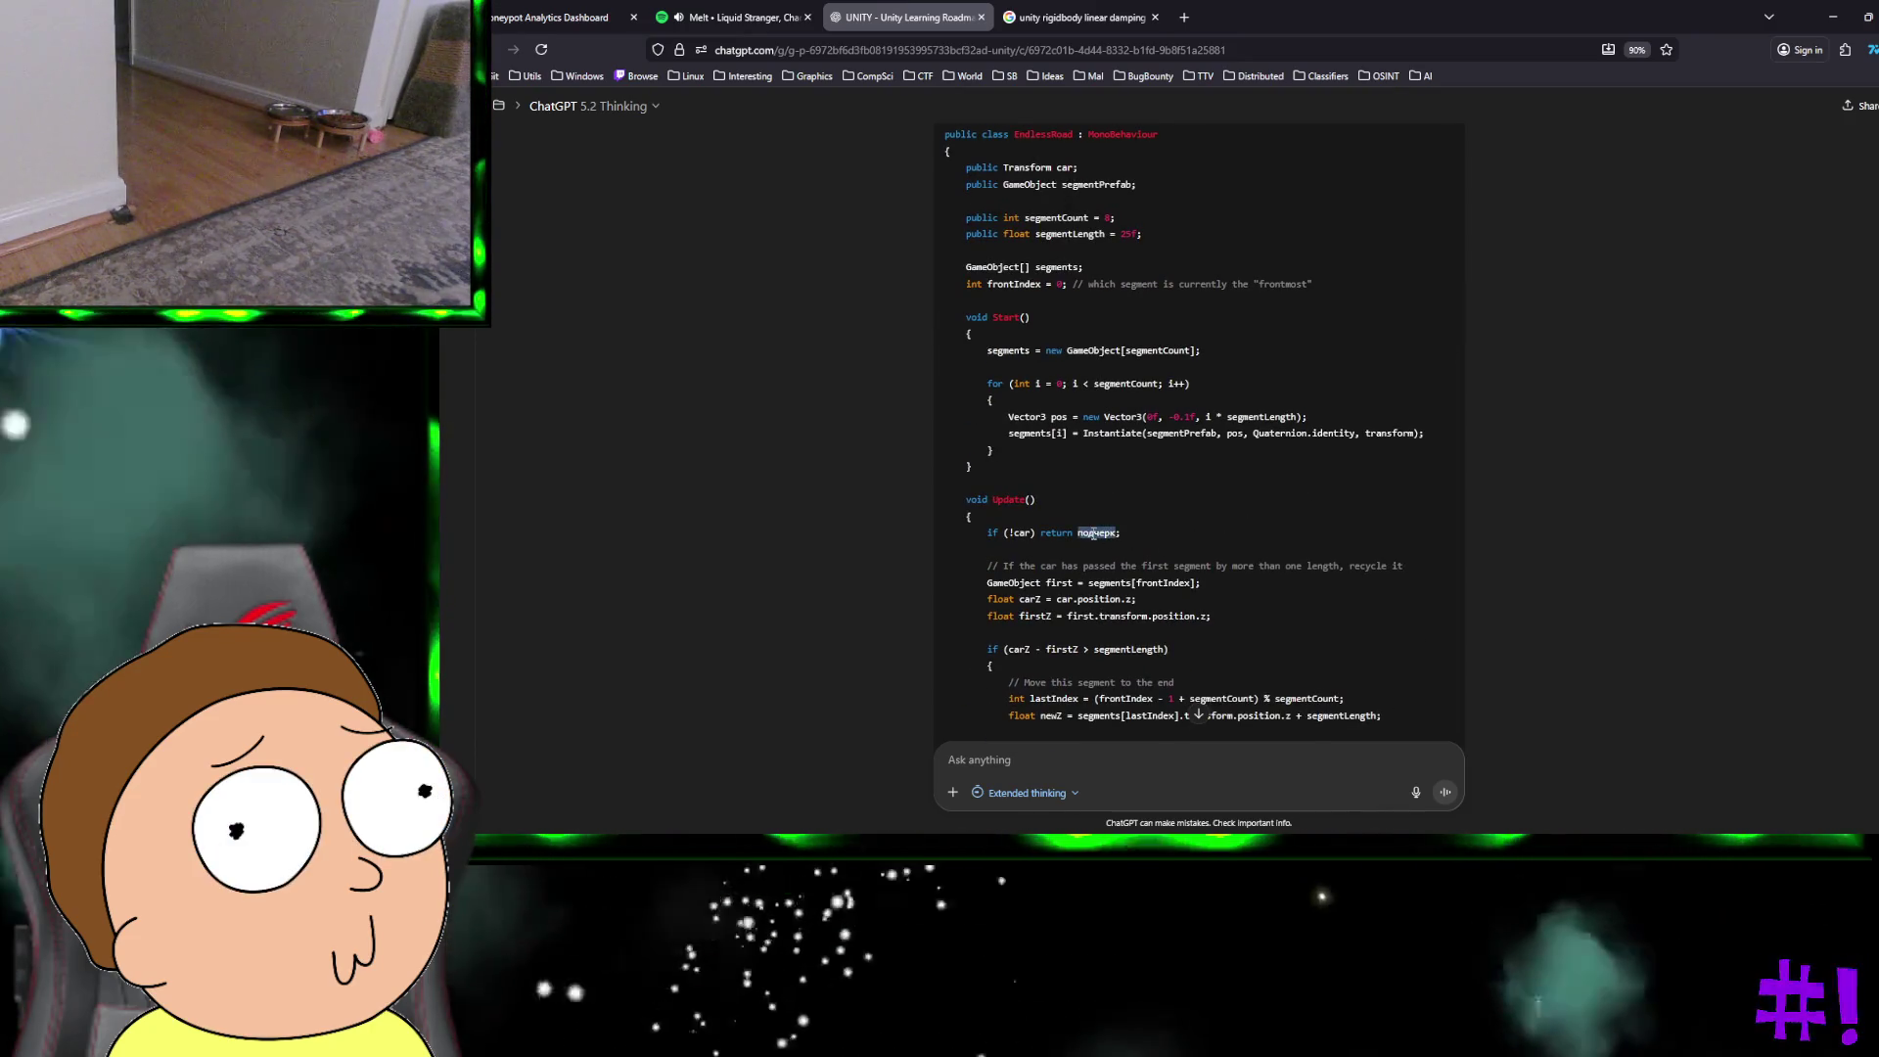
double_click(1096, 533)
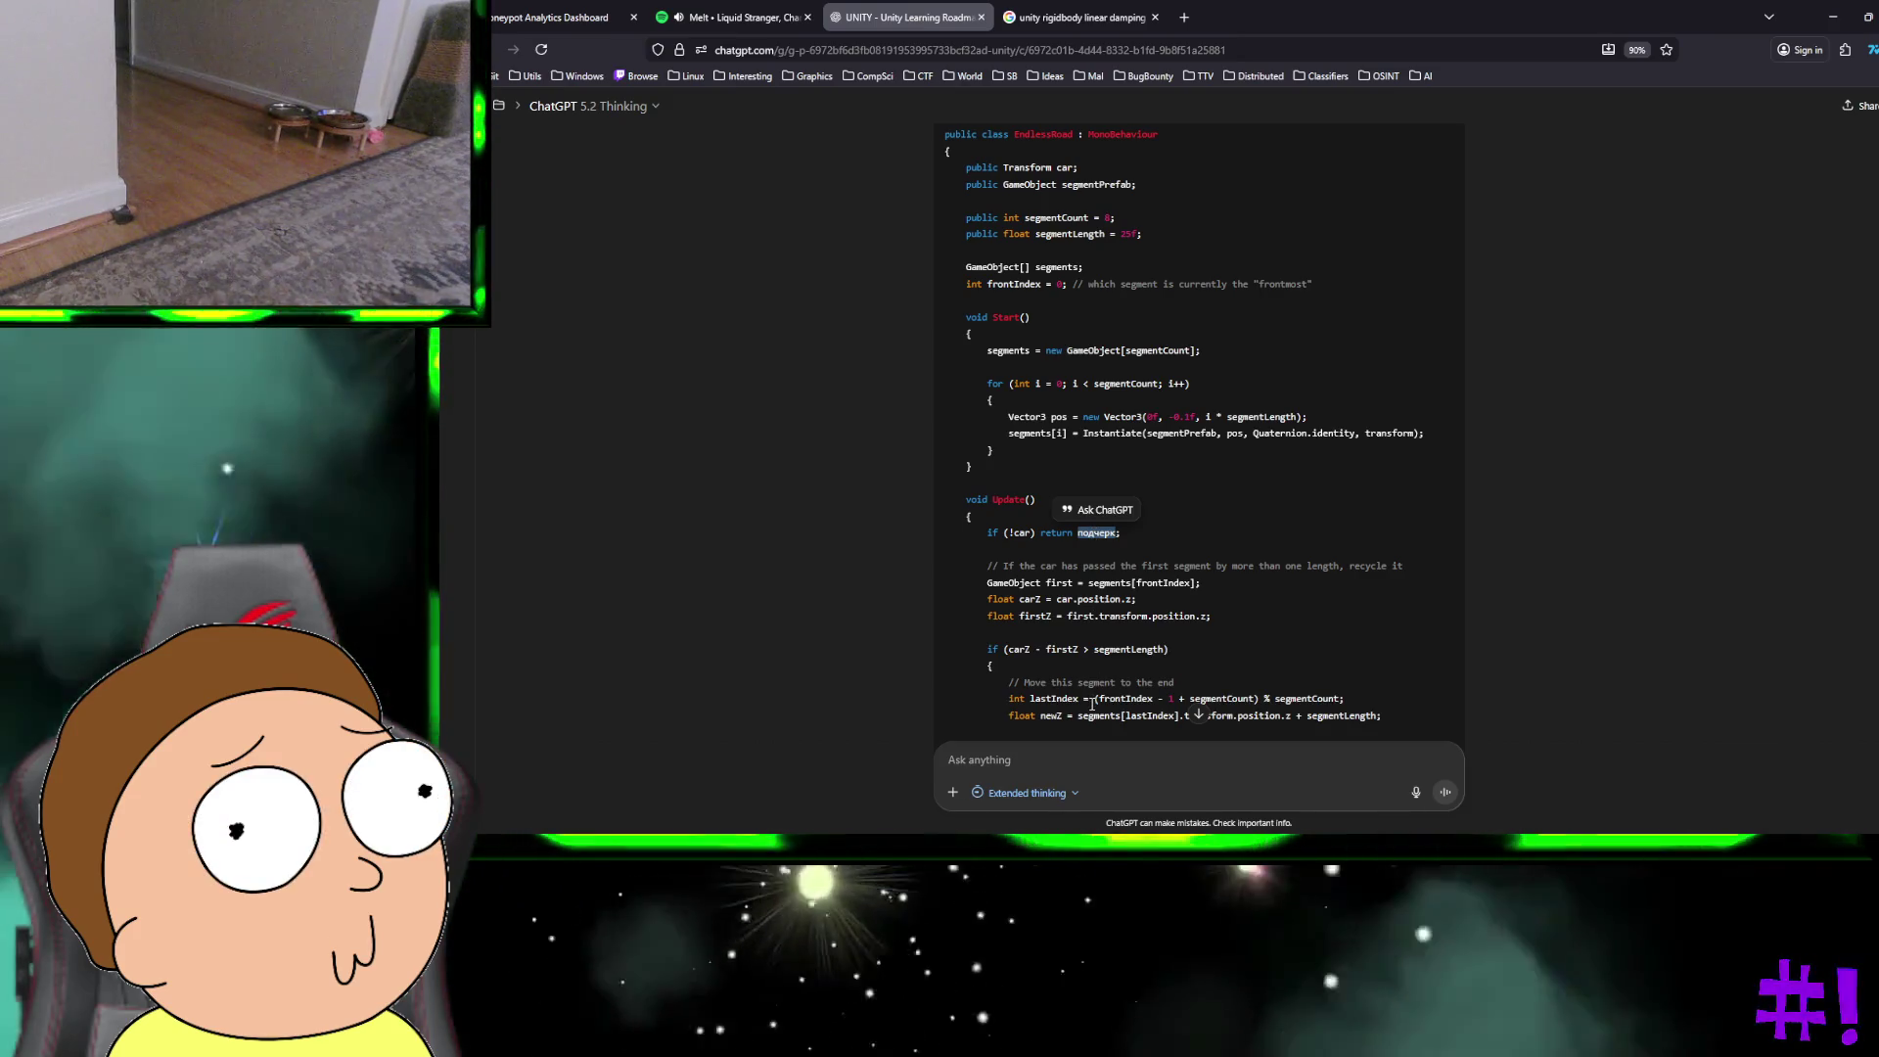
click(1045, 750)
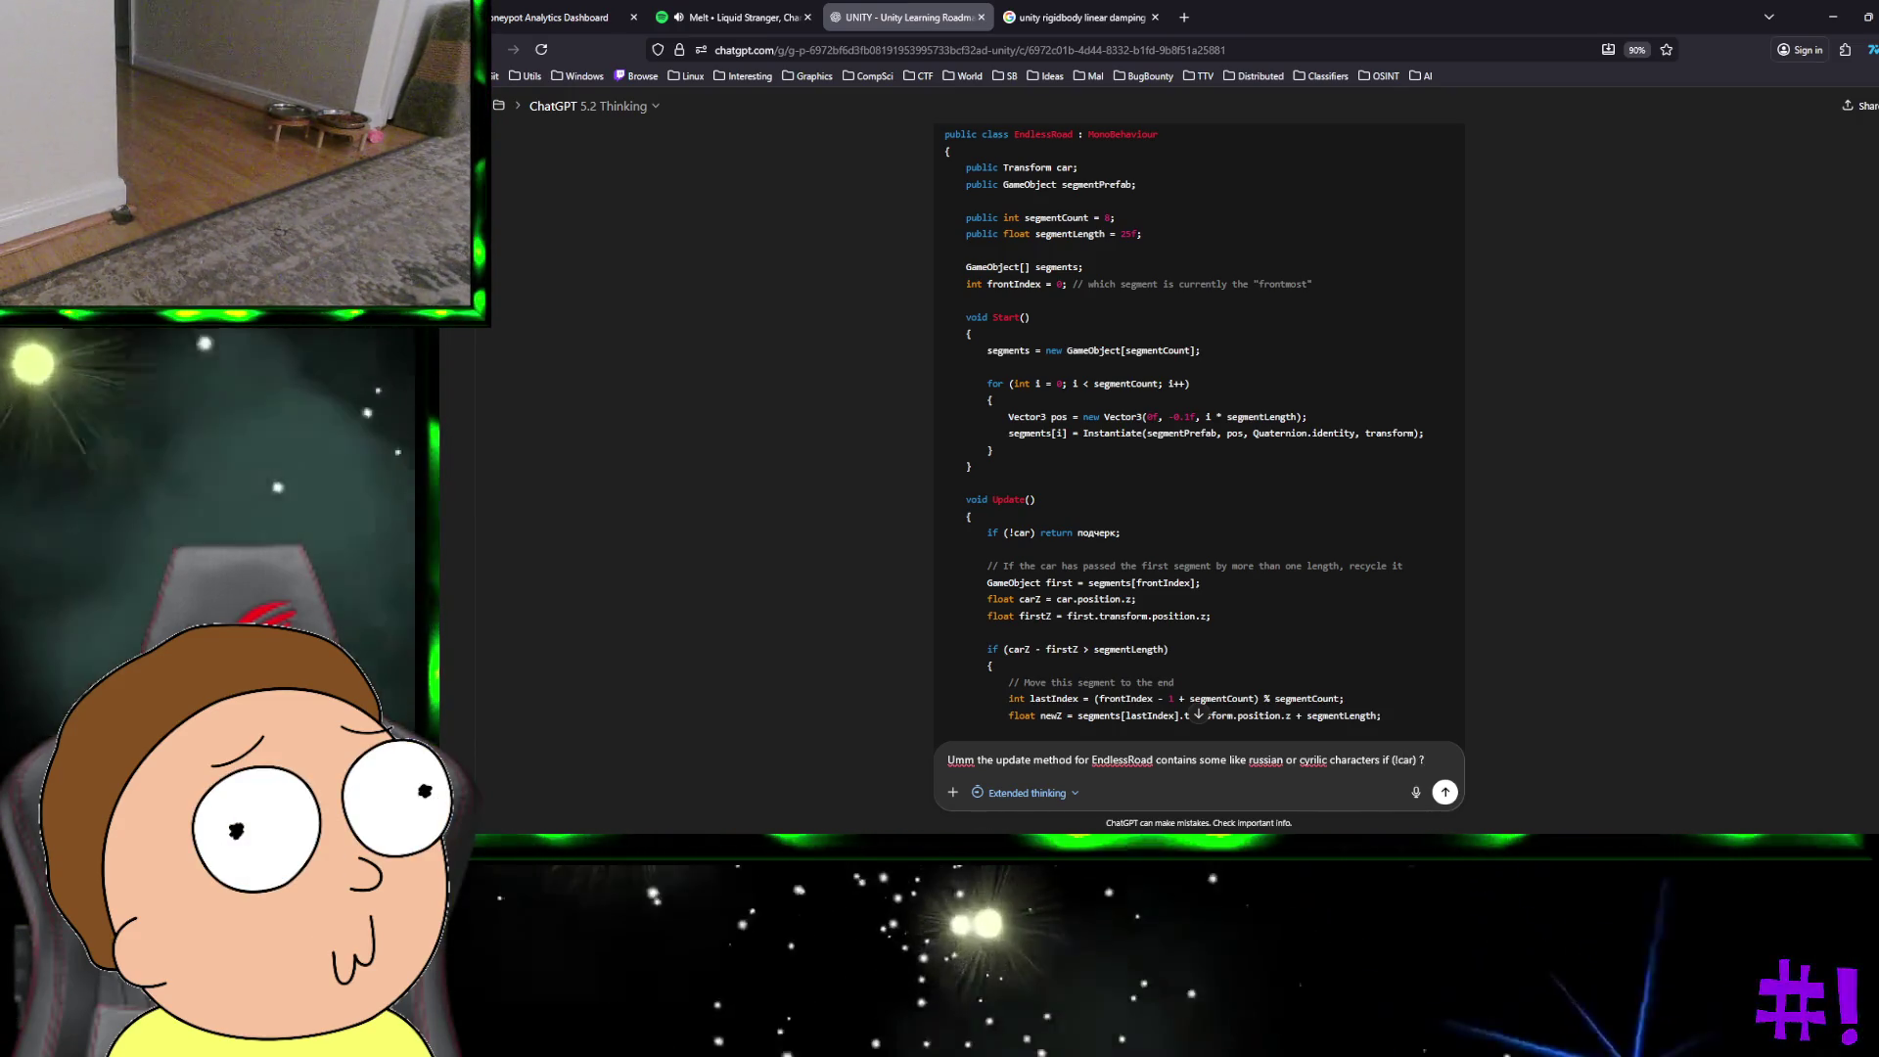
key(Return)
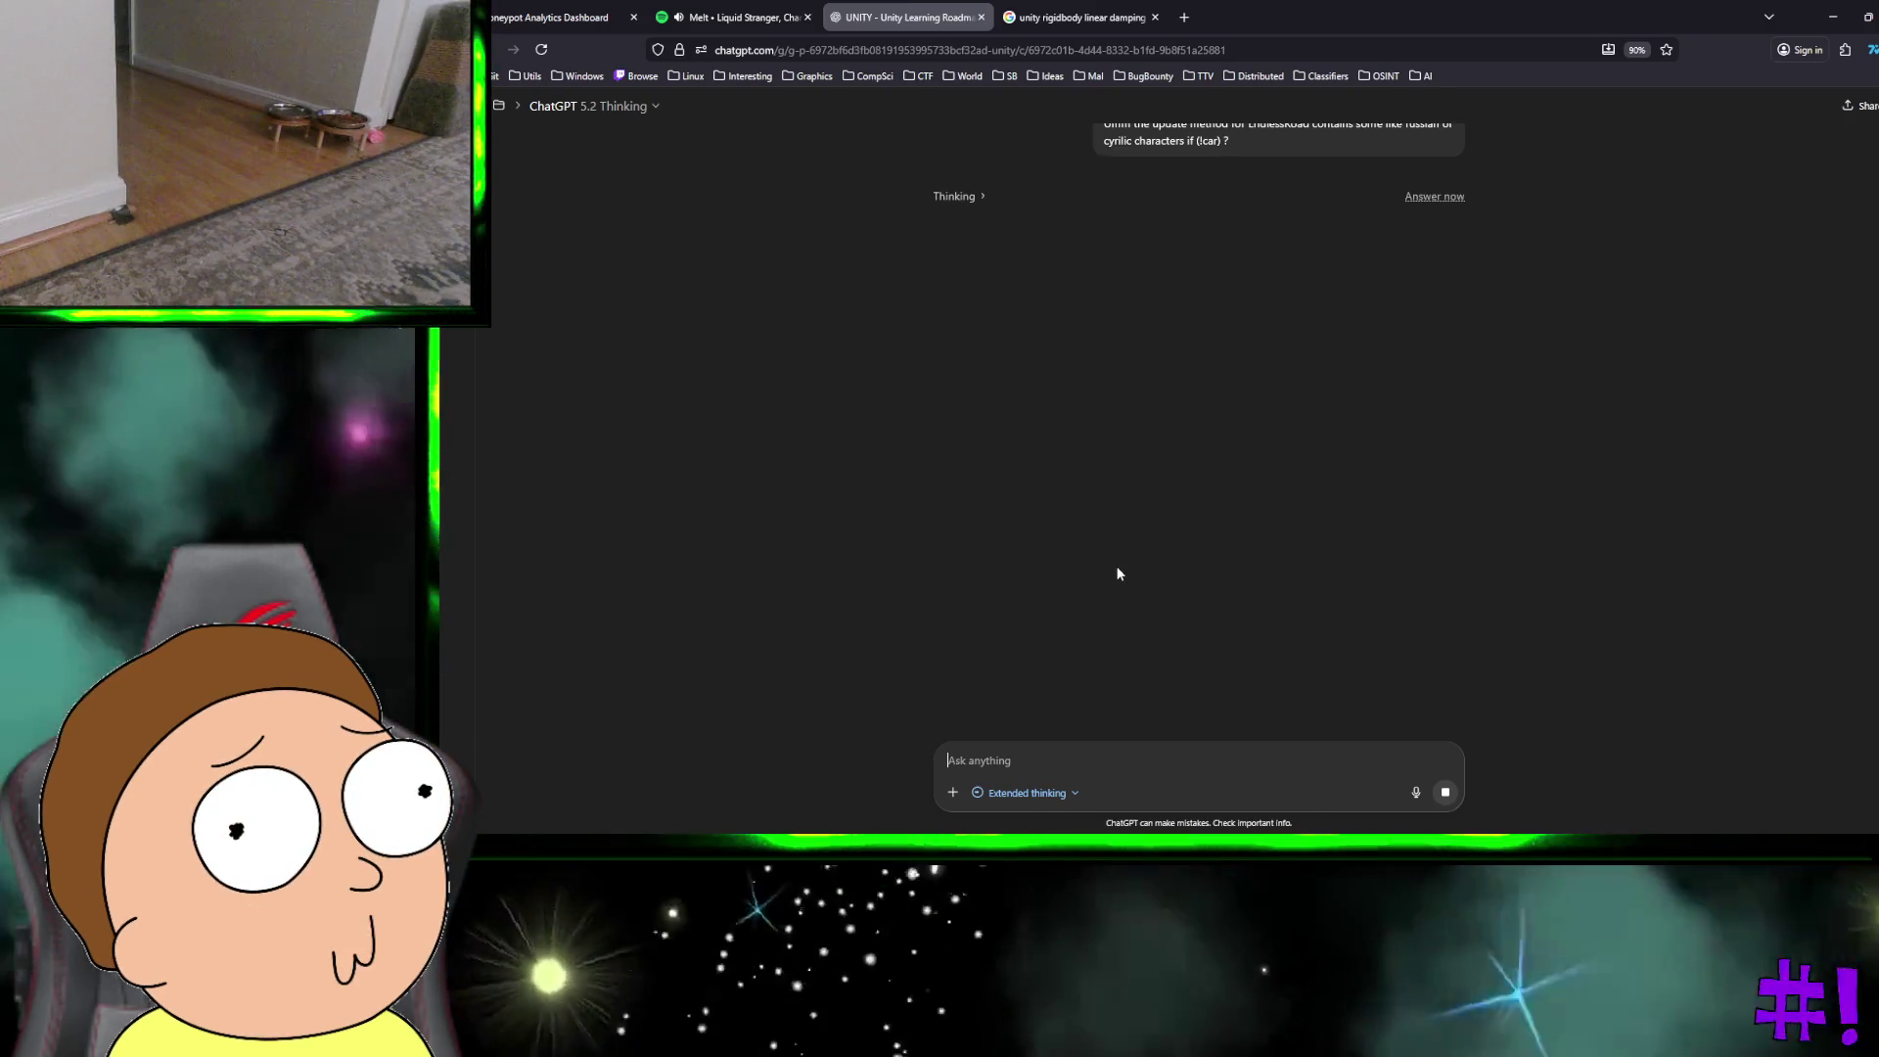
Step: Read ChatGPT's corrected EndlessRoad script, dismiss the feedback form, and return to Unity
scroll(1118, 573, up, 2)
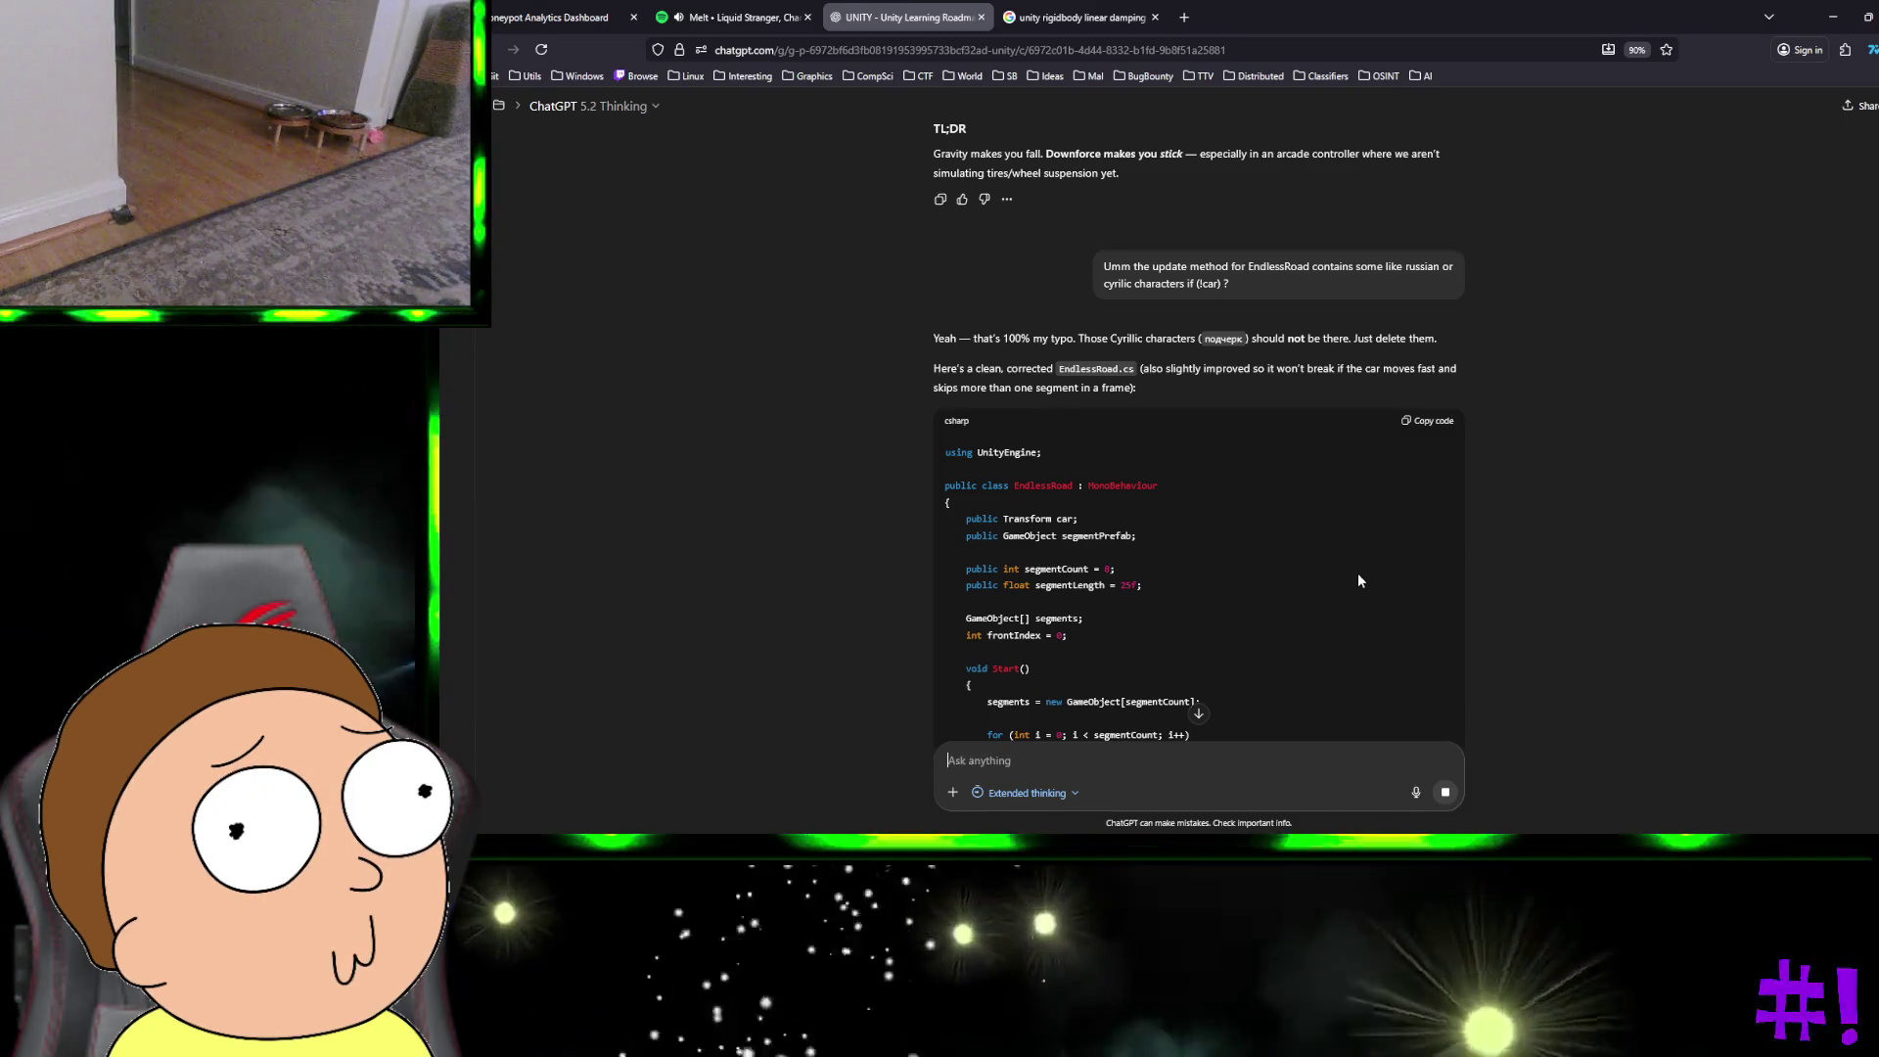
scroll(1358, 580, down, 1)
scroll(1397, 483, down, 1)
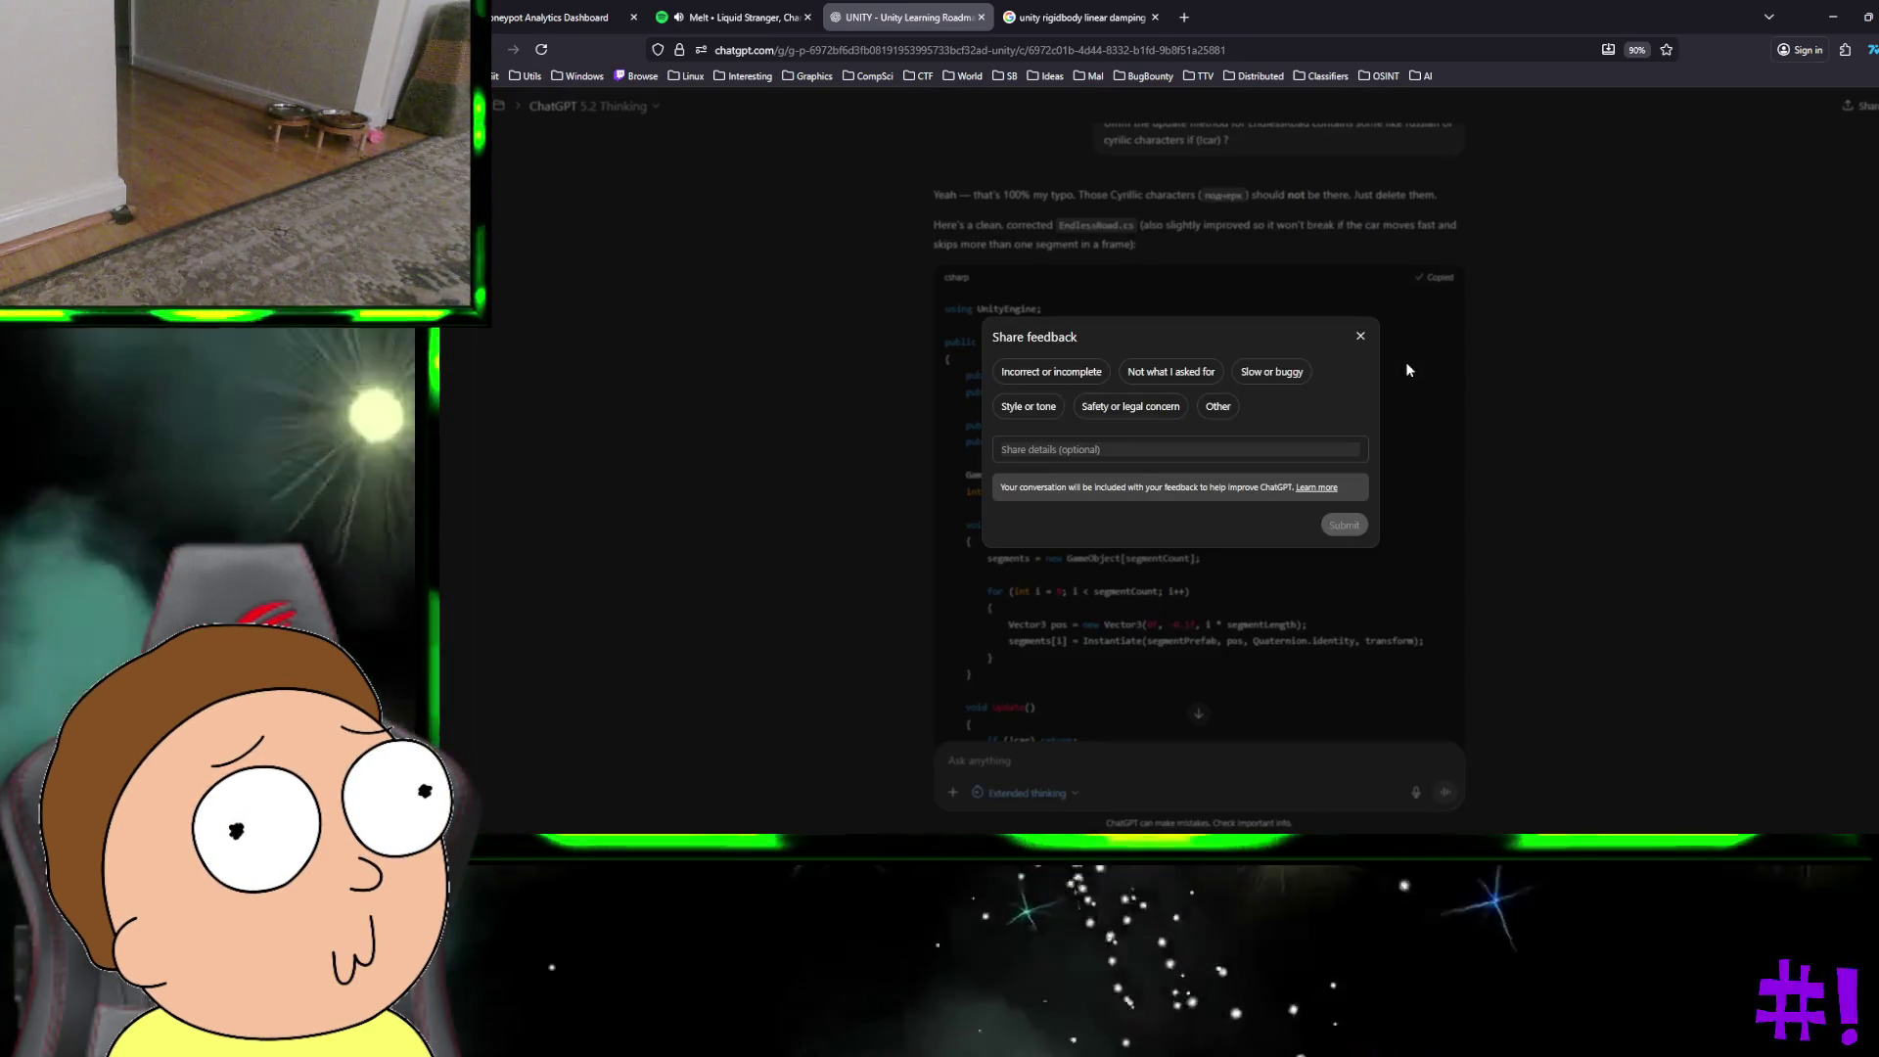
click(1360, 336)
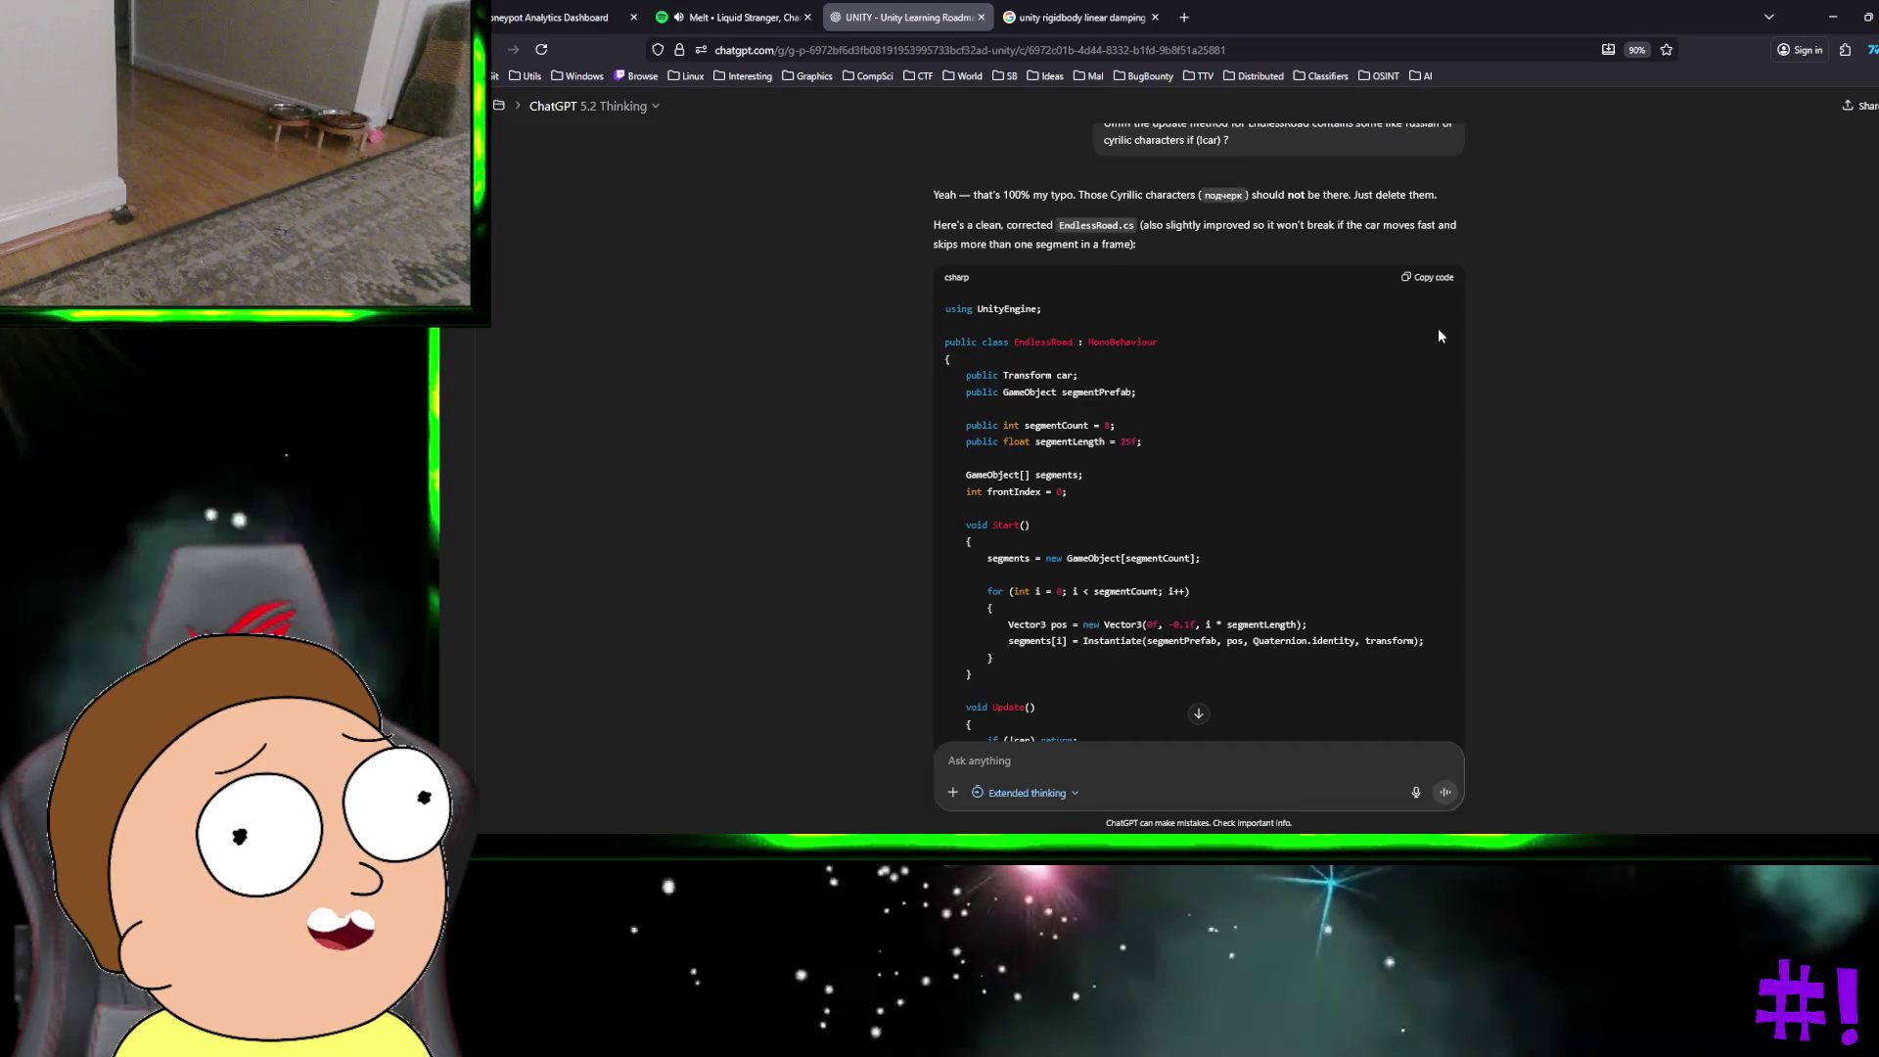
scroll(1438, 336, down, 3)
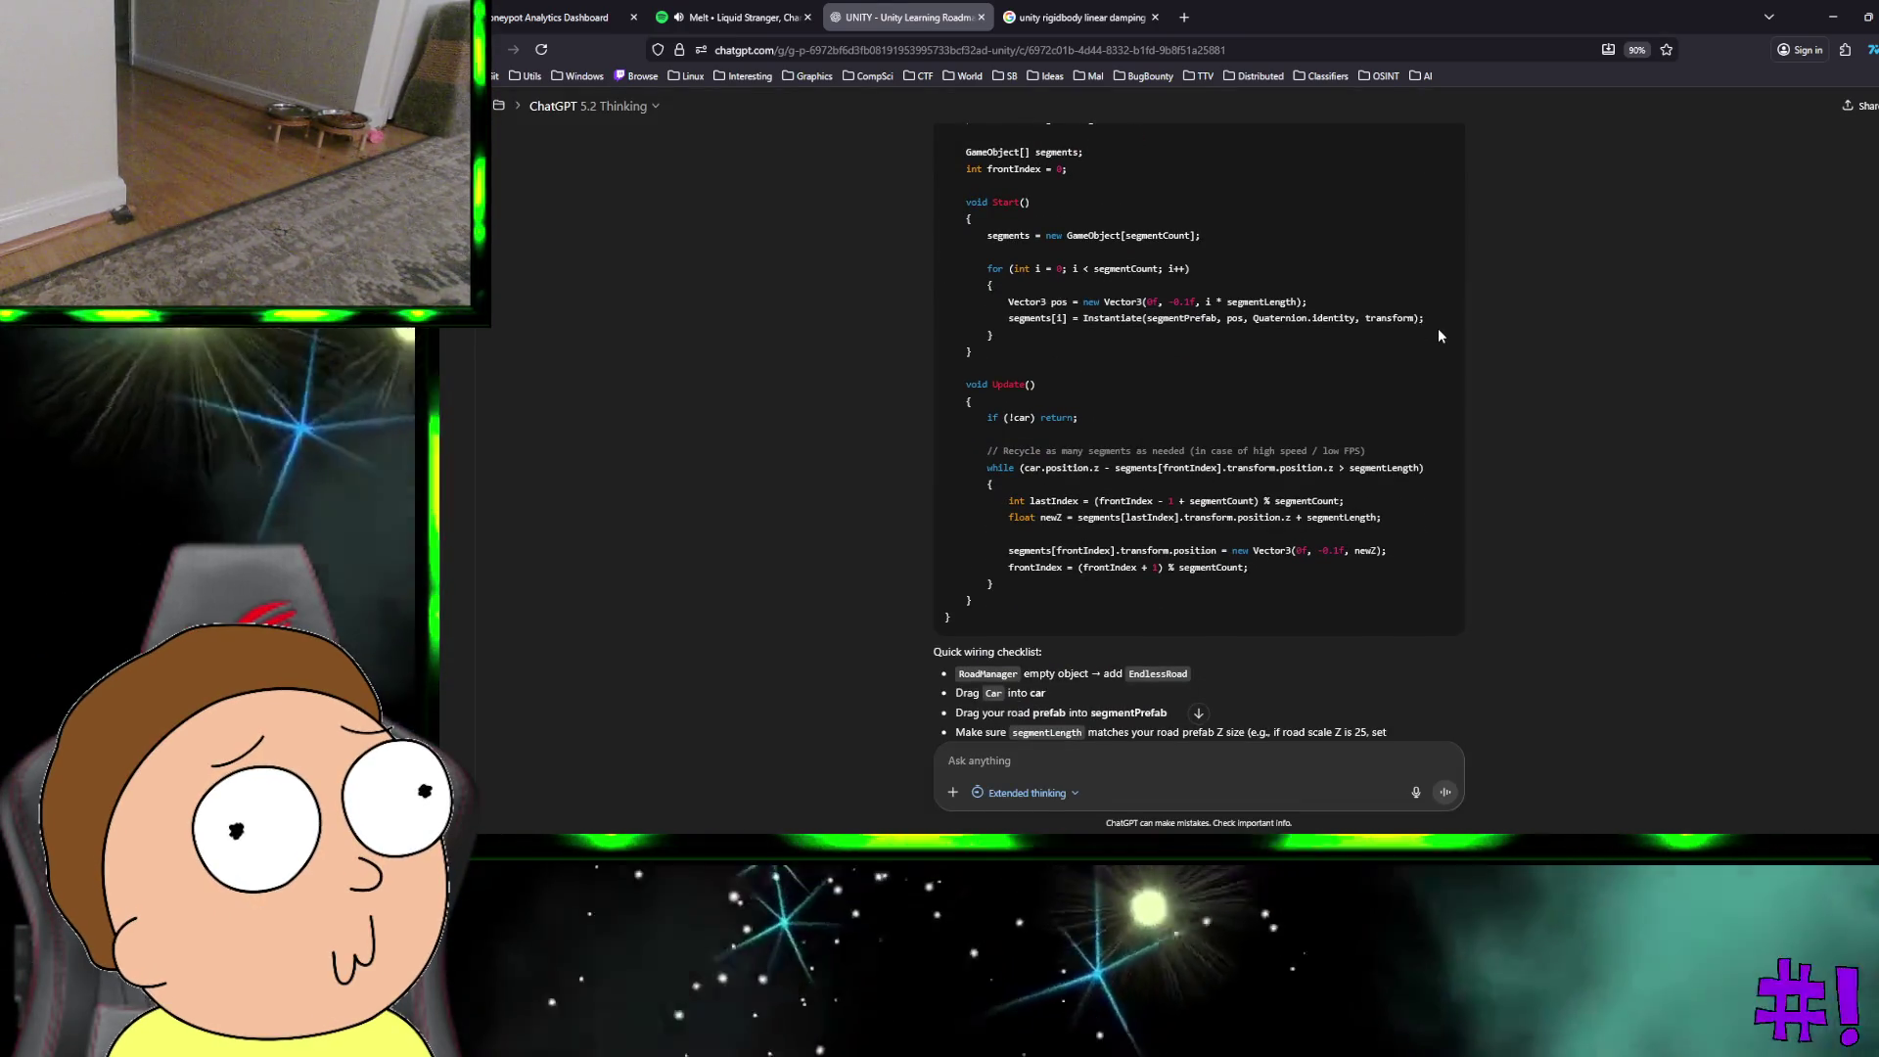
key(ctrl+super+Right)
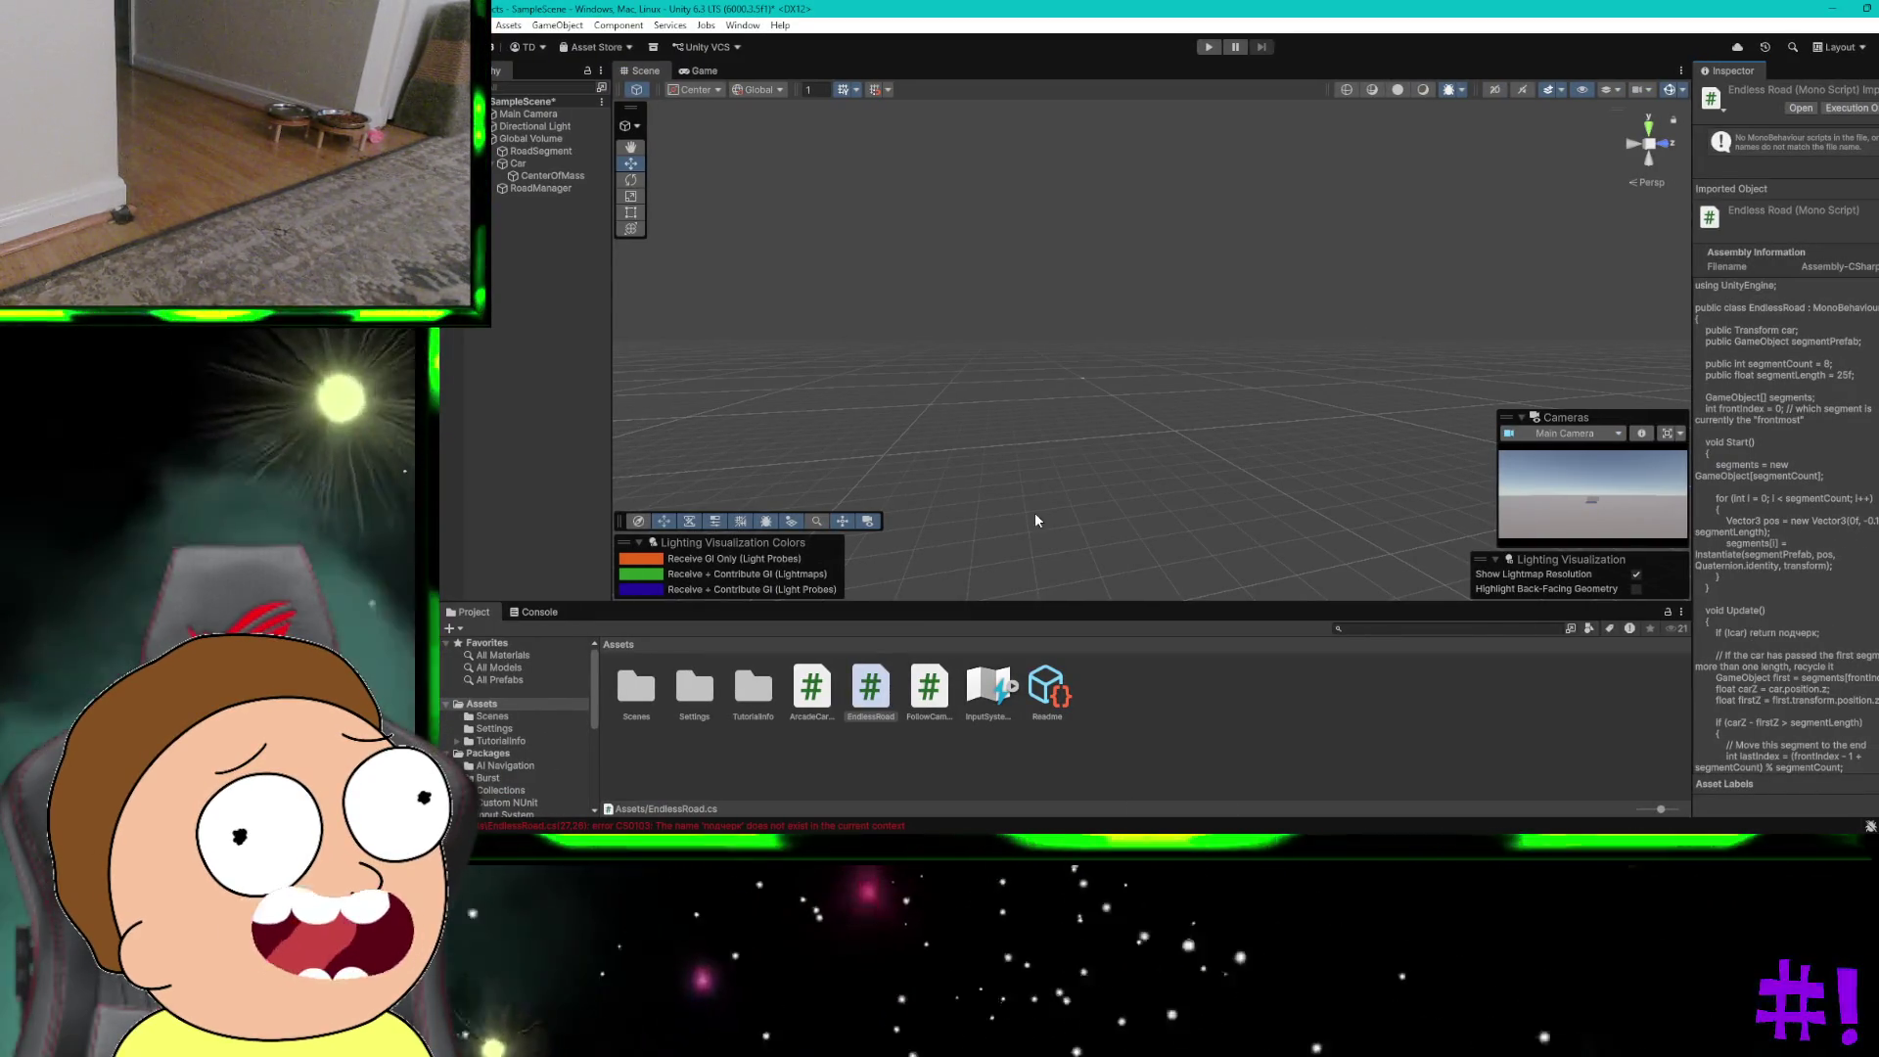
Step: Replace EndlessRoad.cs in Notepad++ with the corrected 40-line code, then close Notepad++ and Explorer
right_click(869, 691)
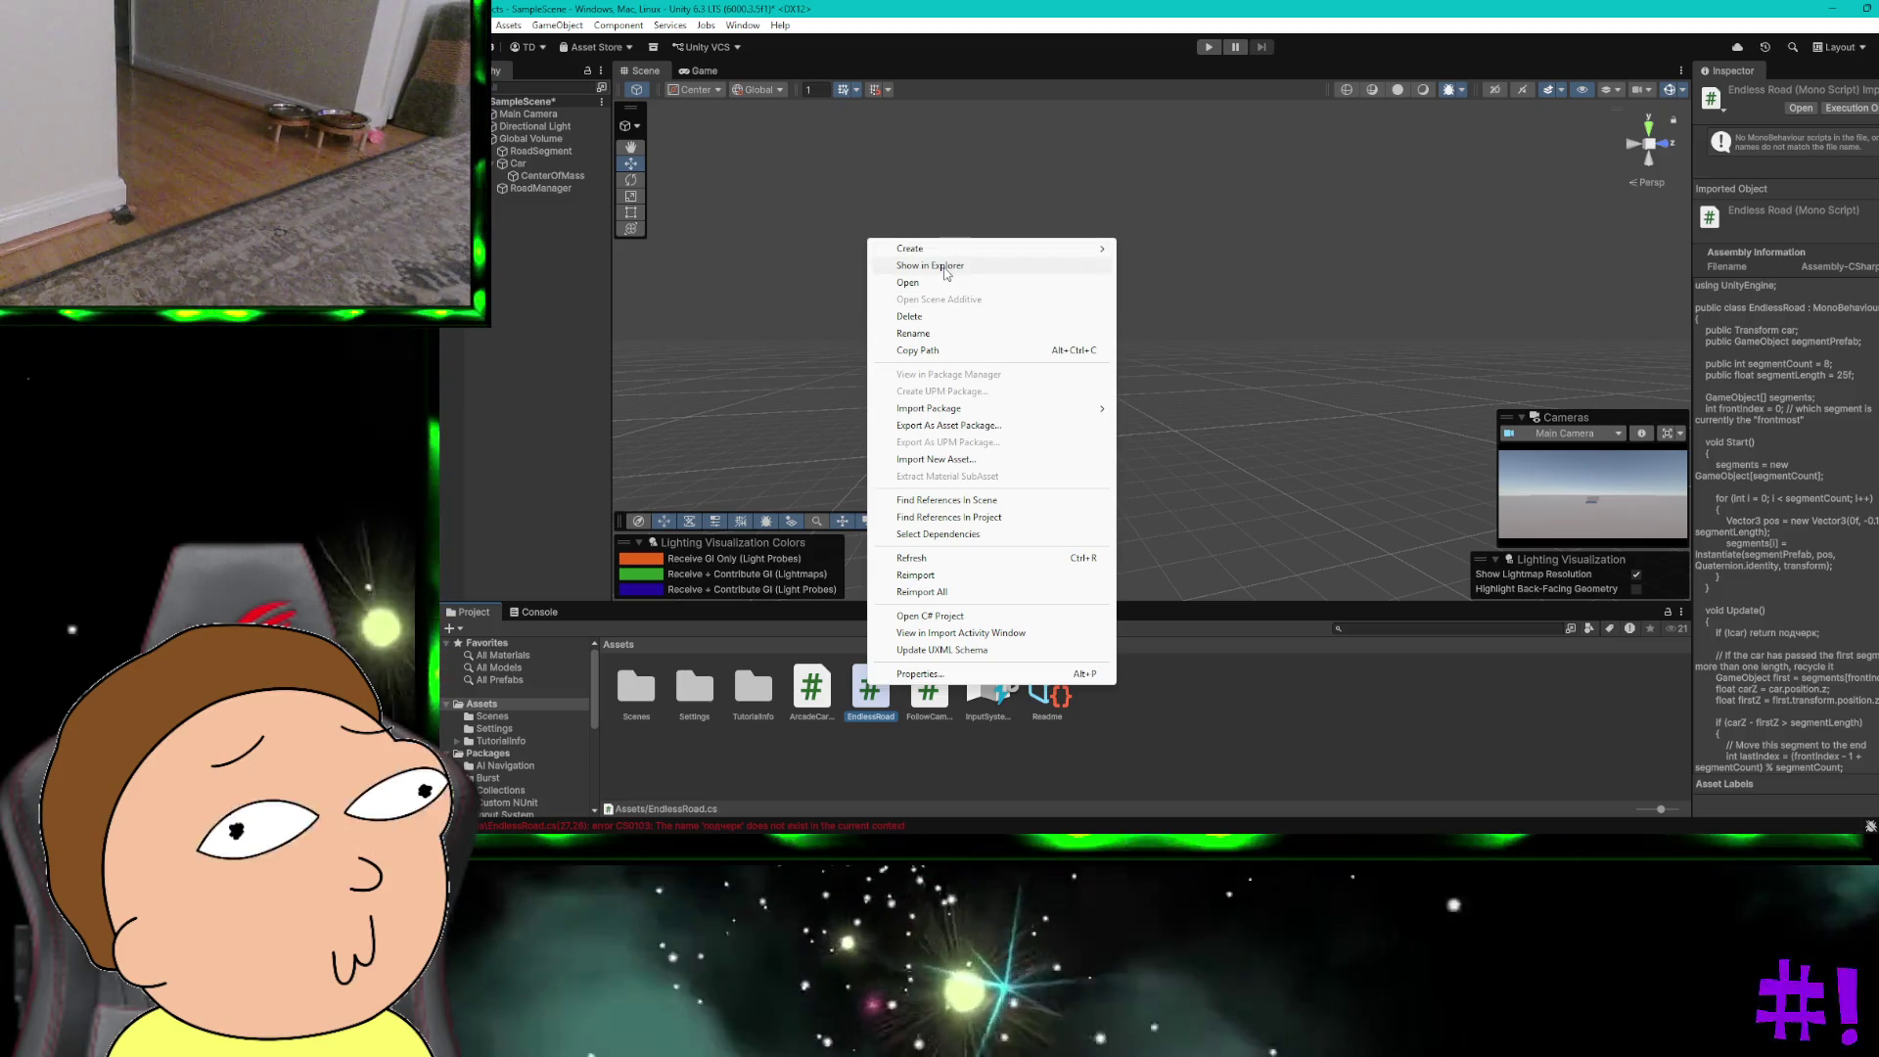
click(944, 266)
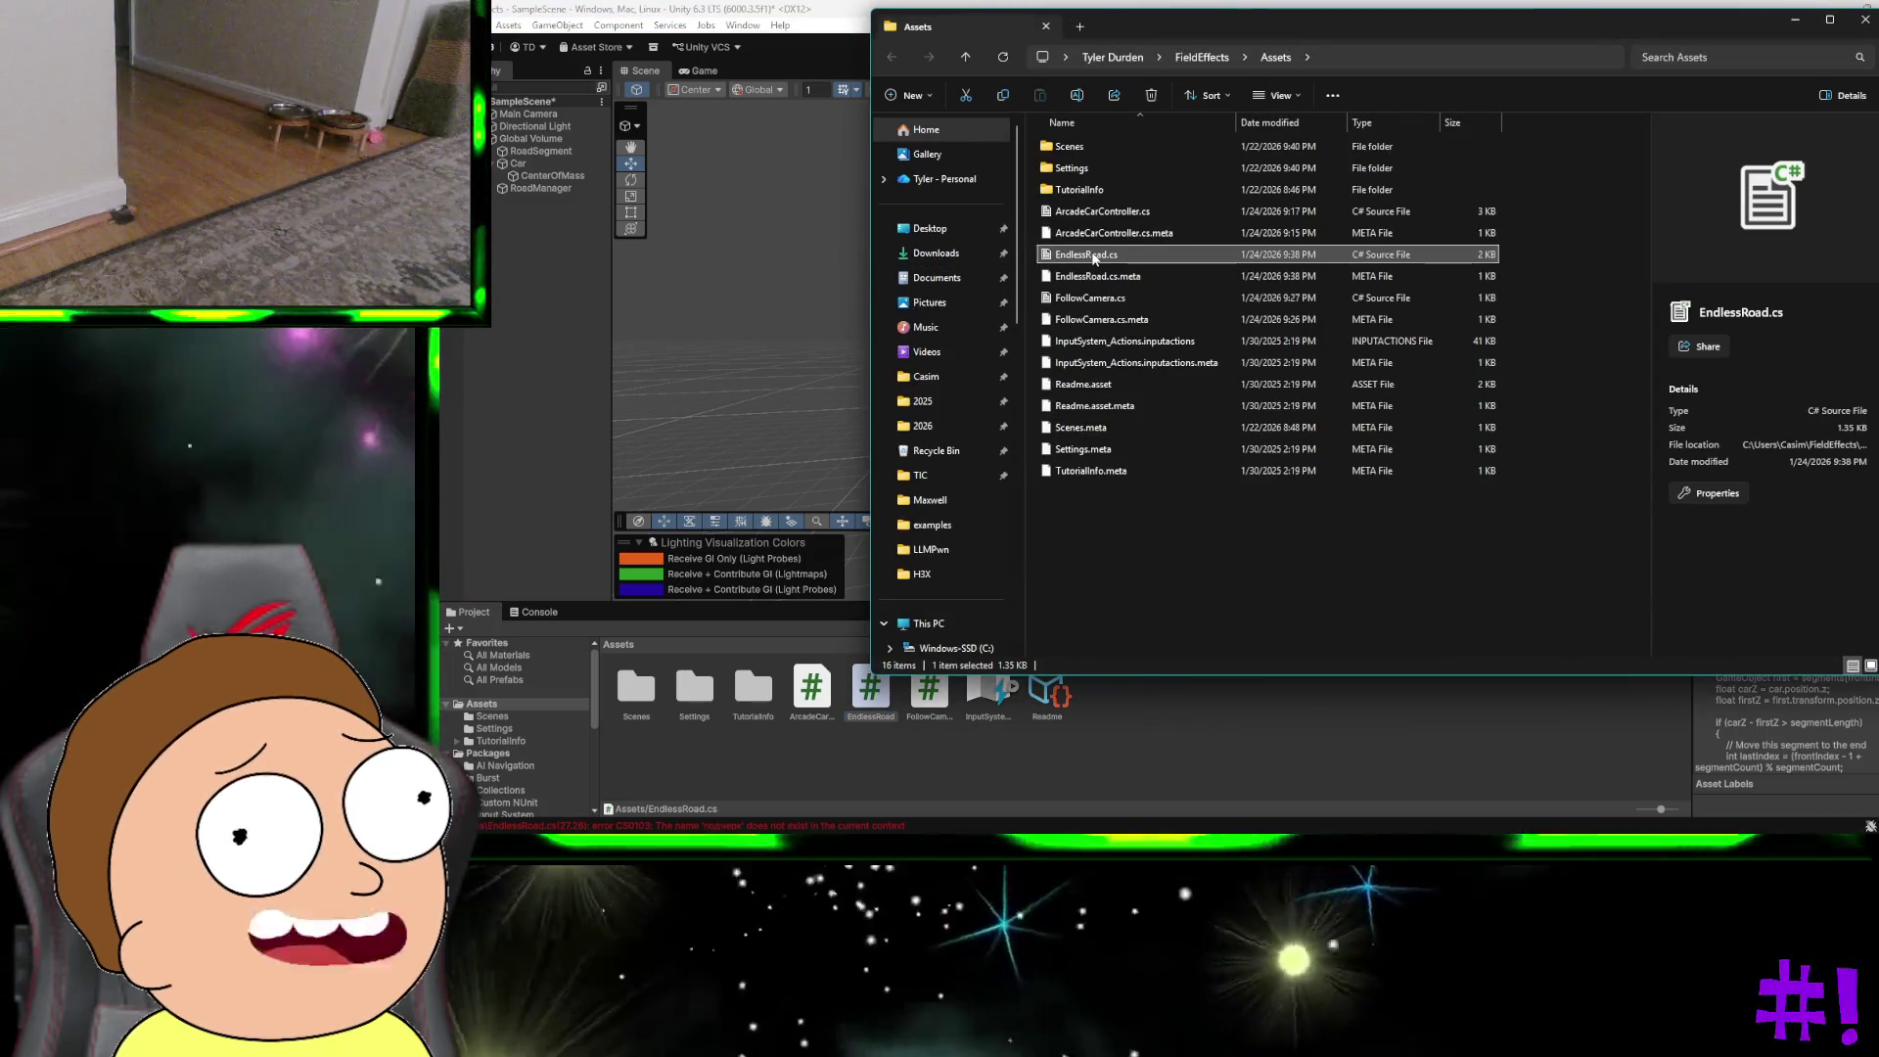
right_click(1090, 254)
click(1135, 536)
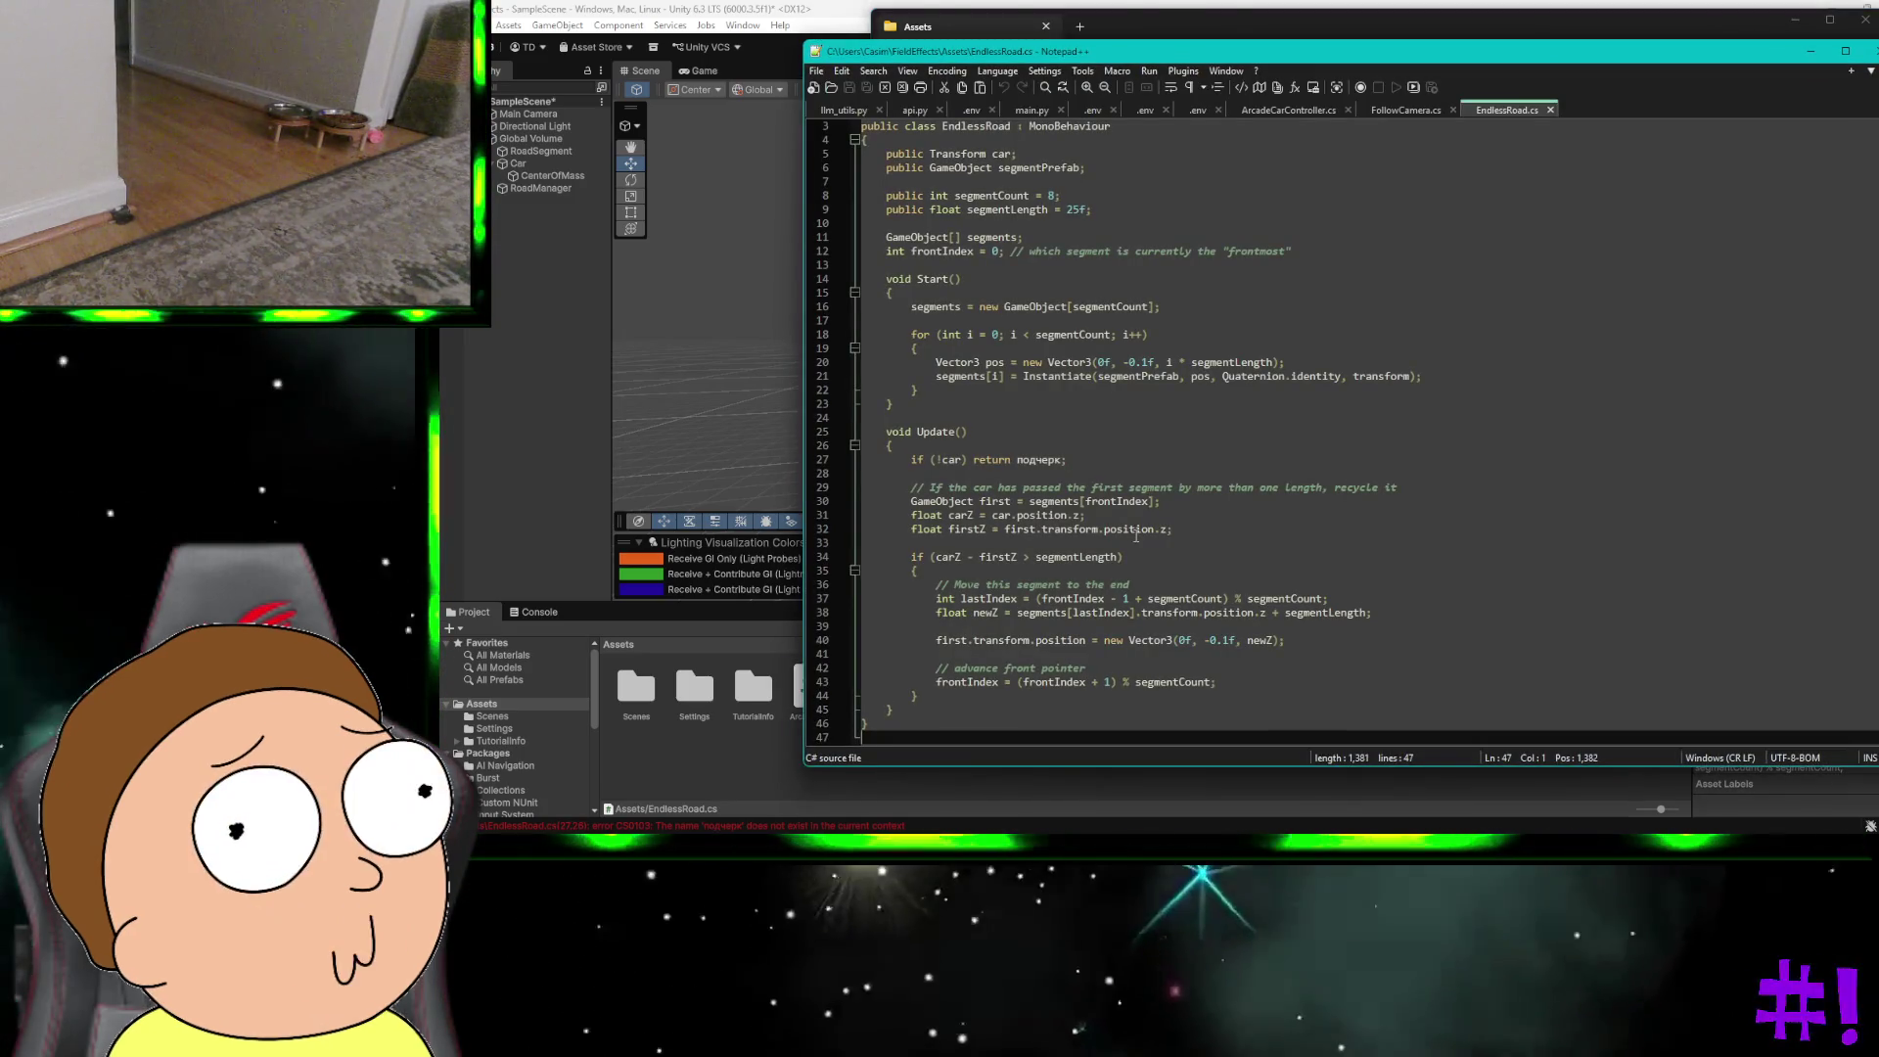
key(ctrl+a)
text(using UnityEngine;  public class EndlessRoad : MonoBehaviour {     public Transform car;     public GameObject segmentPrefab;      public int segmentCount = 8;     public float segmentLength = 25f;      GameObject[] segments;     int frontIndex = 0;      void Start()     {         segments = new GameObject[segmentCount];          for (int i = 0; i < segmentCount; i++)         {             Vector3 pos = new Vector3(0f, -0.1f, i * segmentLength);             segments[i] = Instantiate(segmentPrefab, pos, Quaternion.identity, transform);         }     }      void Update()     {         if (!car) return;          // Recycle as many segments as needed (in case of high speed / low FPS)         while (car.position.z - segments[frontIndex].transform.position.z > segmentLength)         {             int lastIndex = (frontIndex - 1 + segmentCount) % segmentCount;             float newZ = segments[lastIndex].transform.position.z + segmentLength;              segments[frontIndex].transform.position = new Vector3(0f, -0.1f, newZ);             frontIndex = (frontIndex + 1) % segmentCount;         }     } })
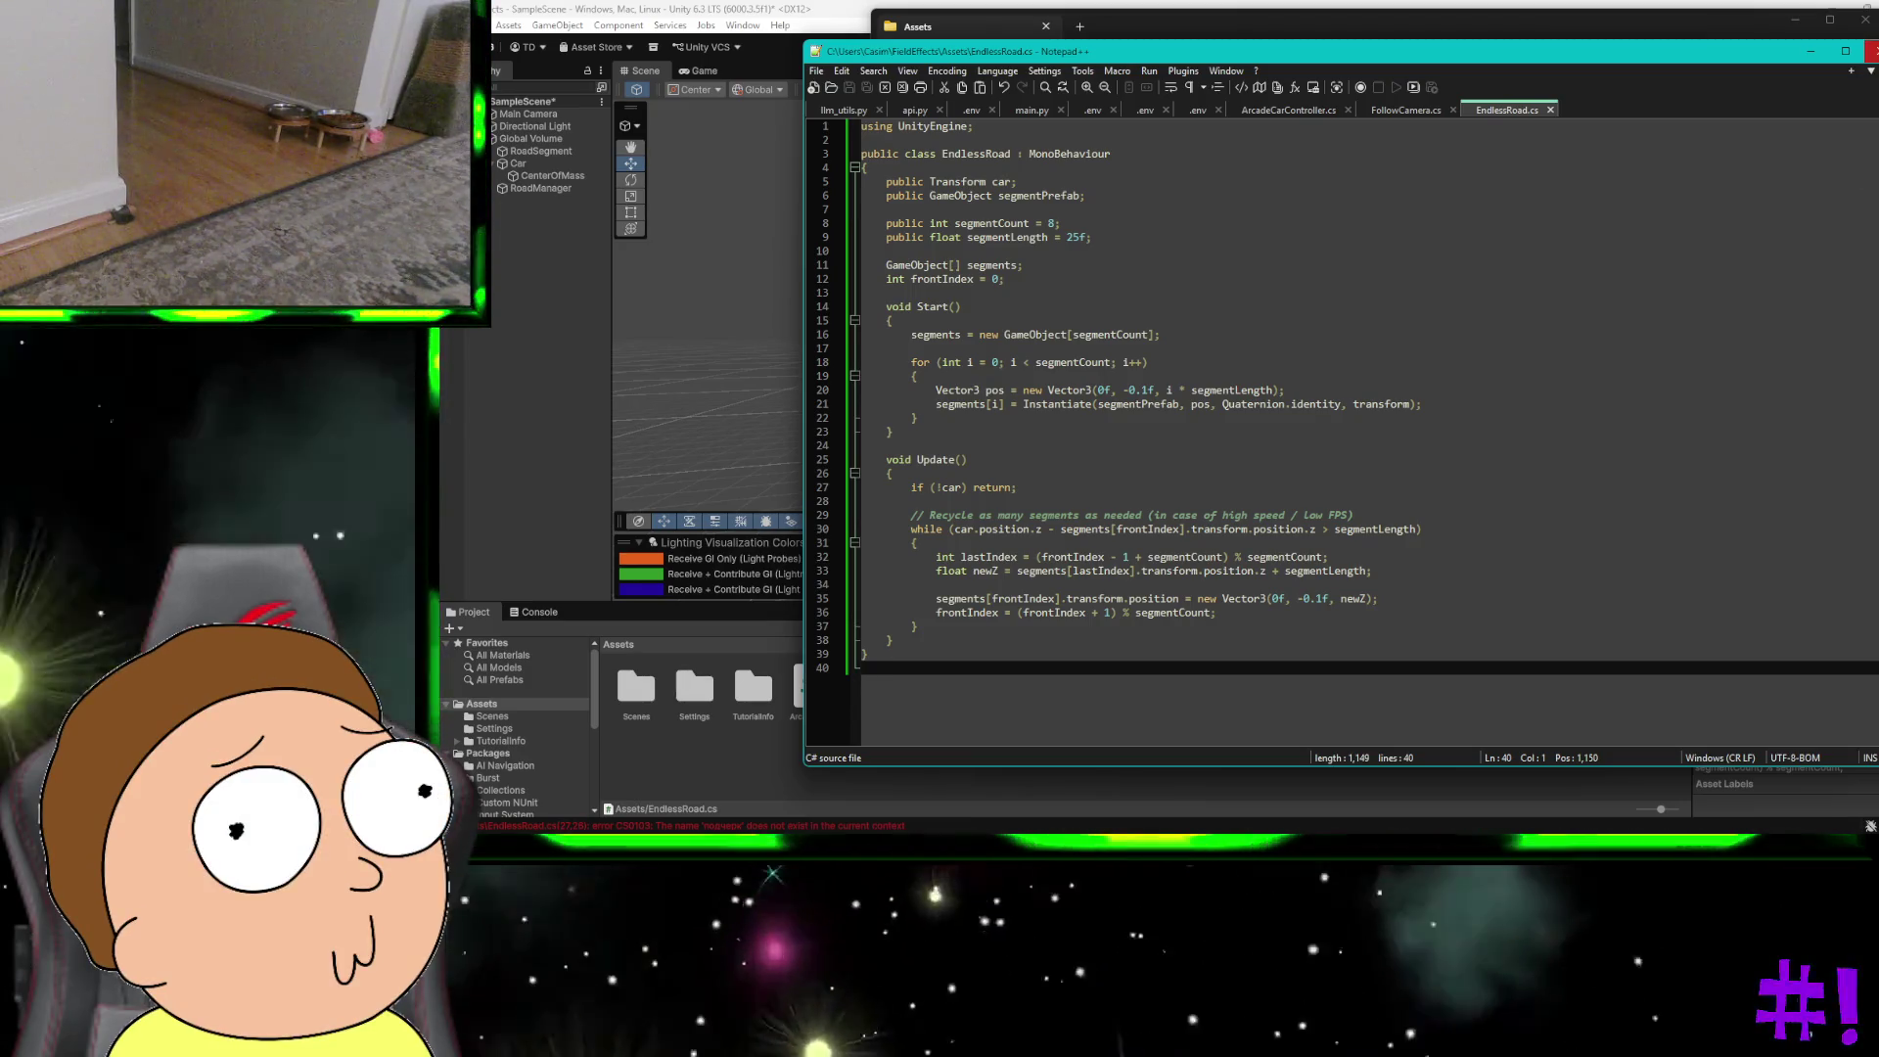
click(1868, 50)
click(1865, 20)
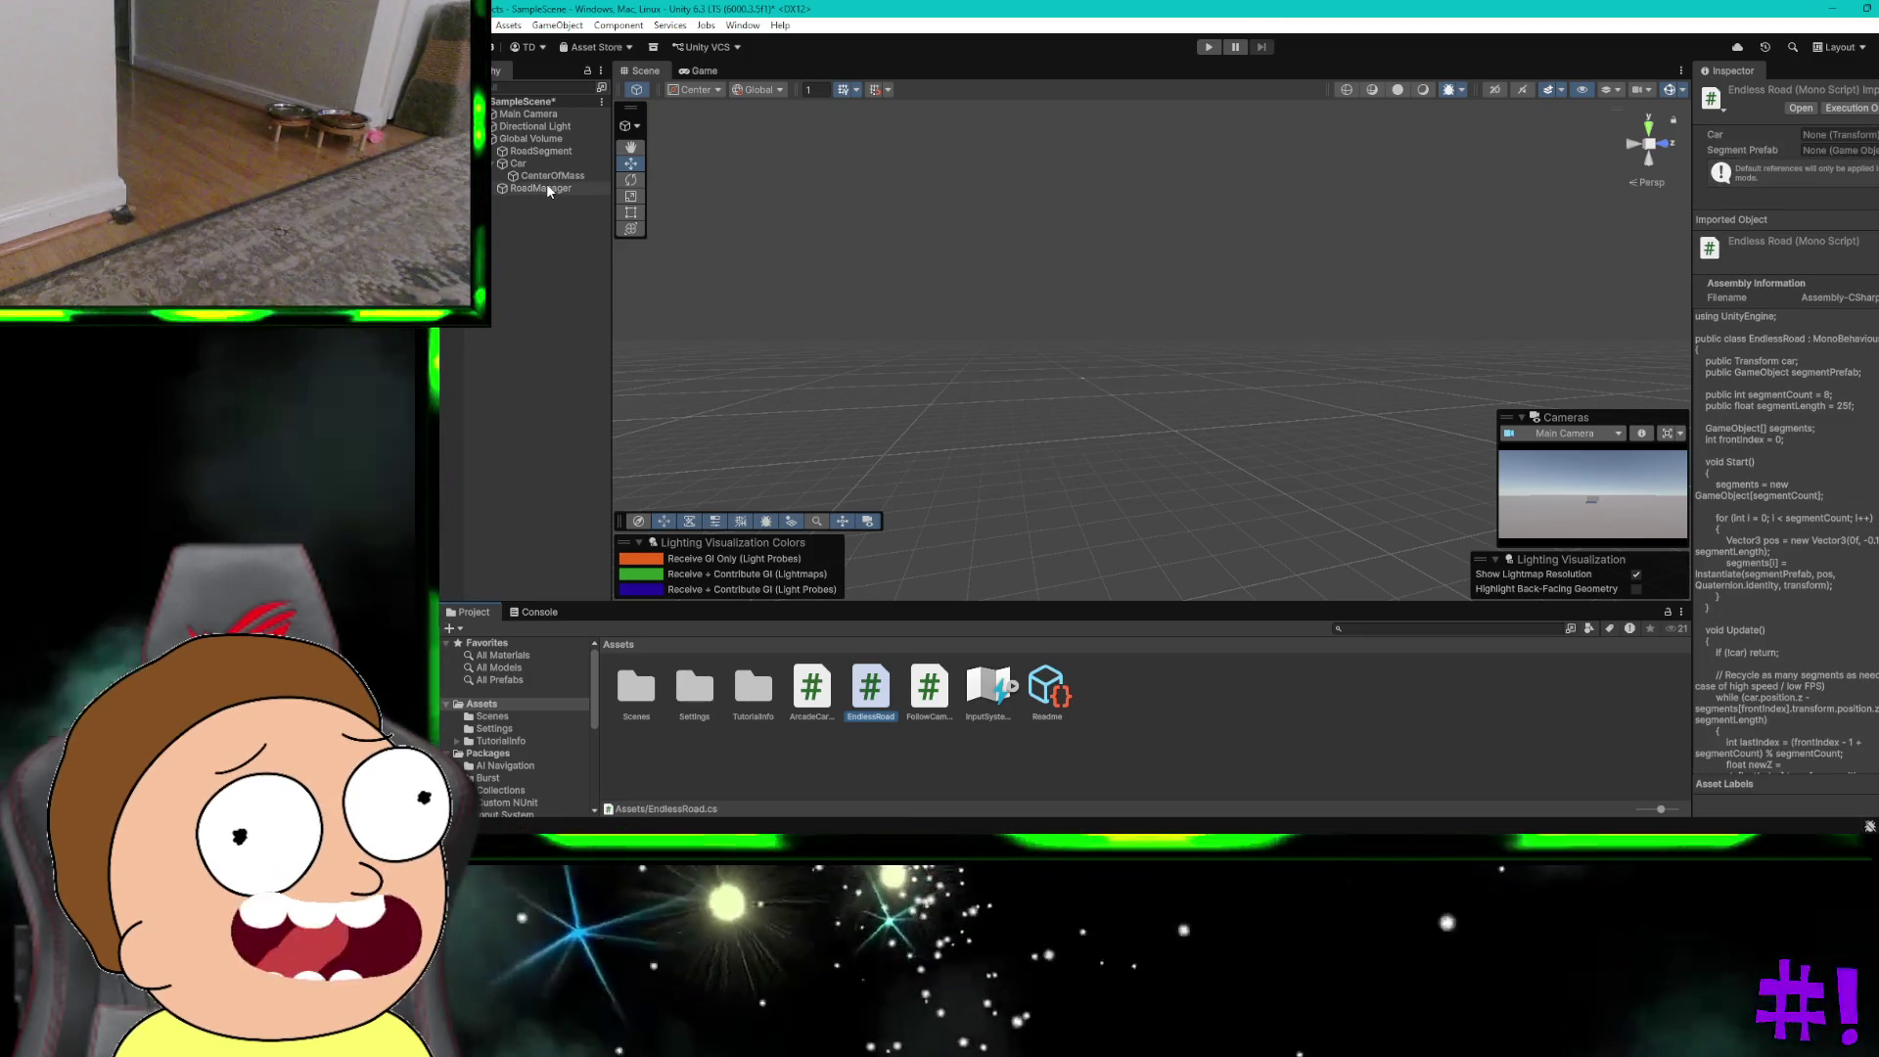
Step: Add the Endless Road script component to RoadManager and start Play mode
click(546, 187)
click(1759, 215)
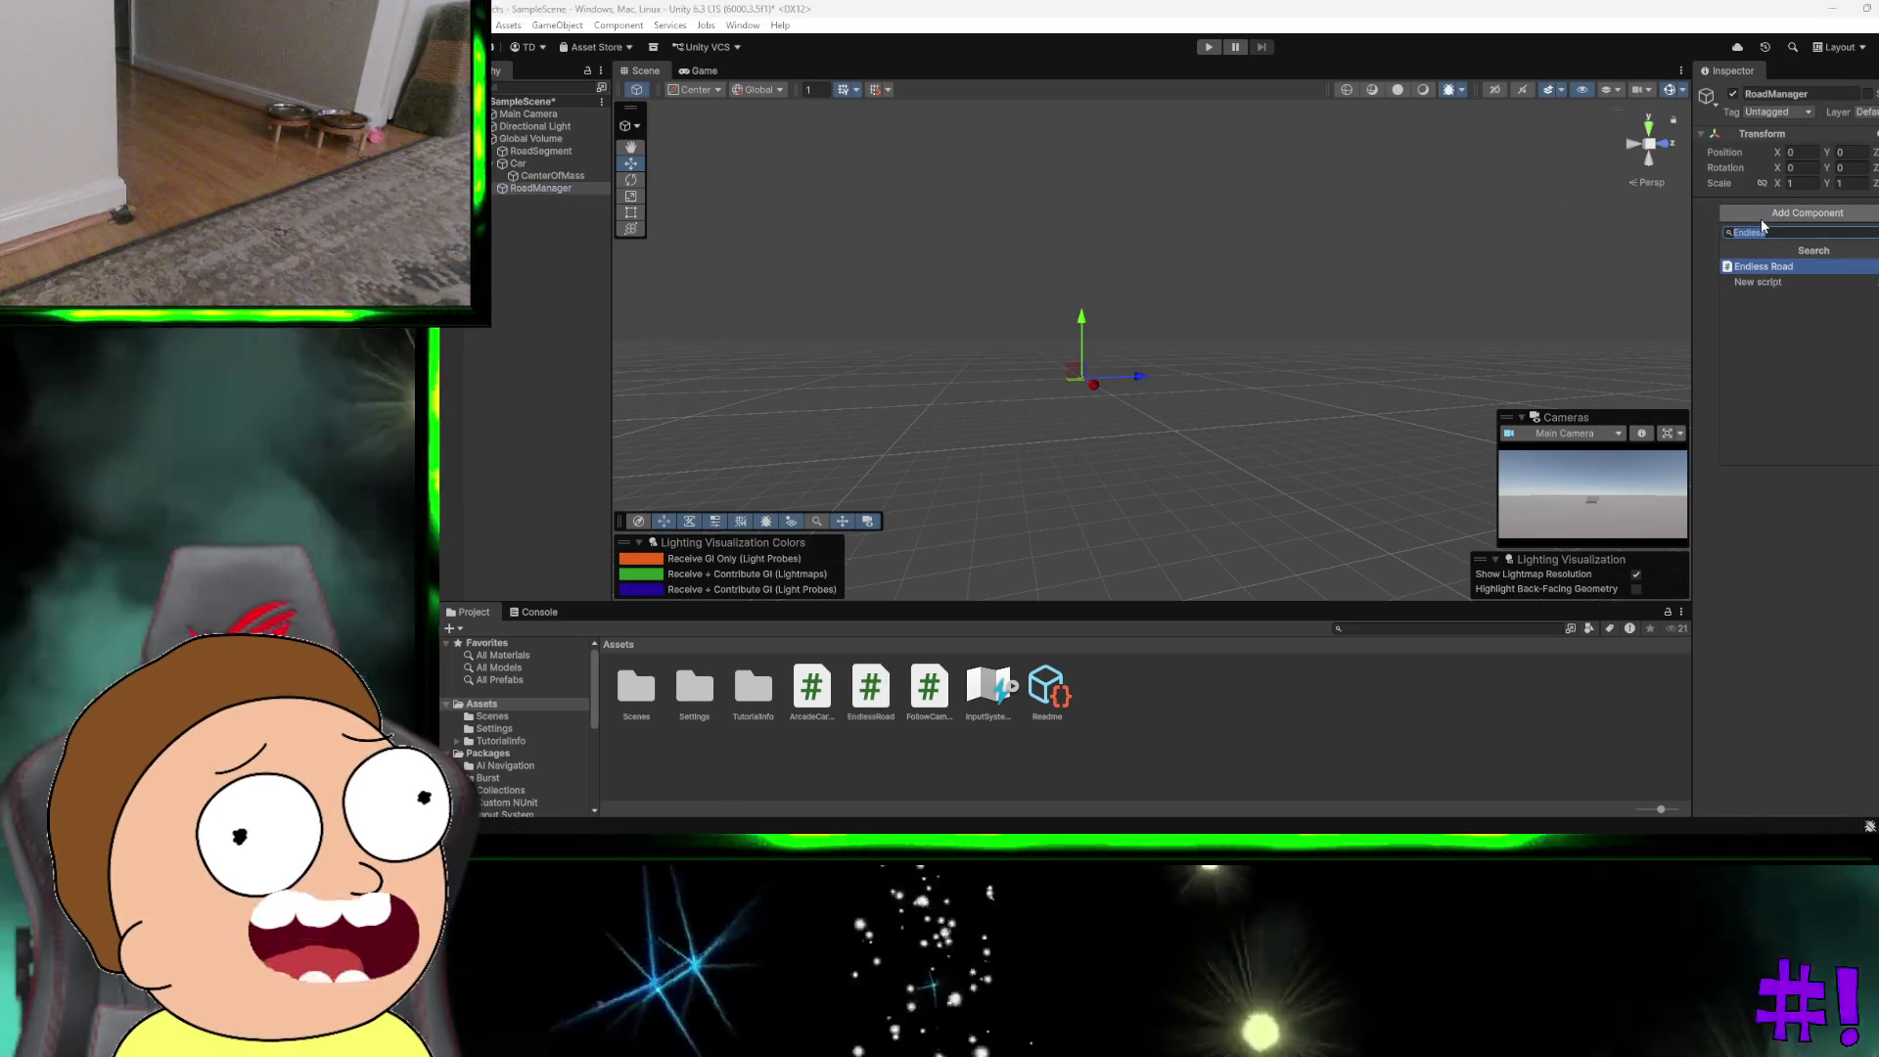
click(1764, 266)
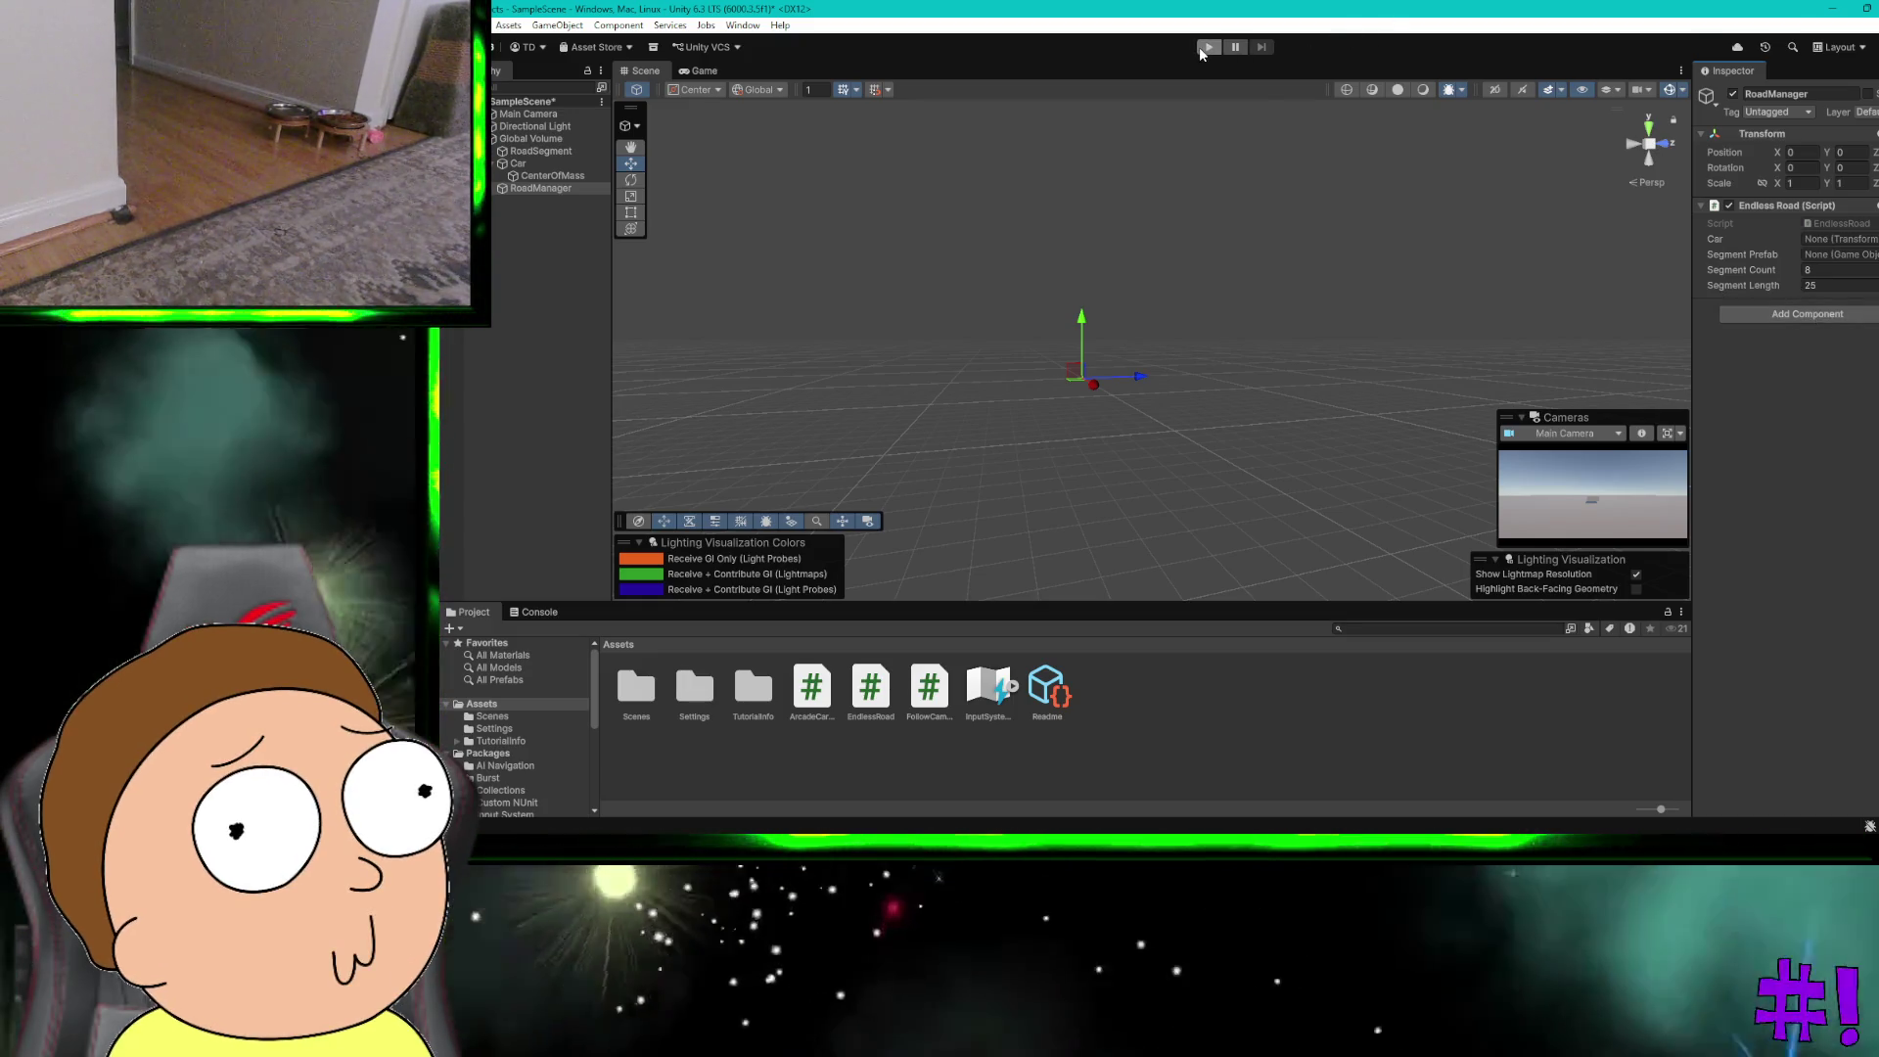
click(1200, 47)
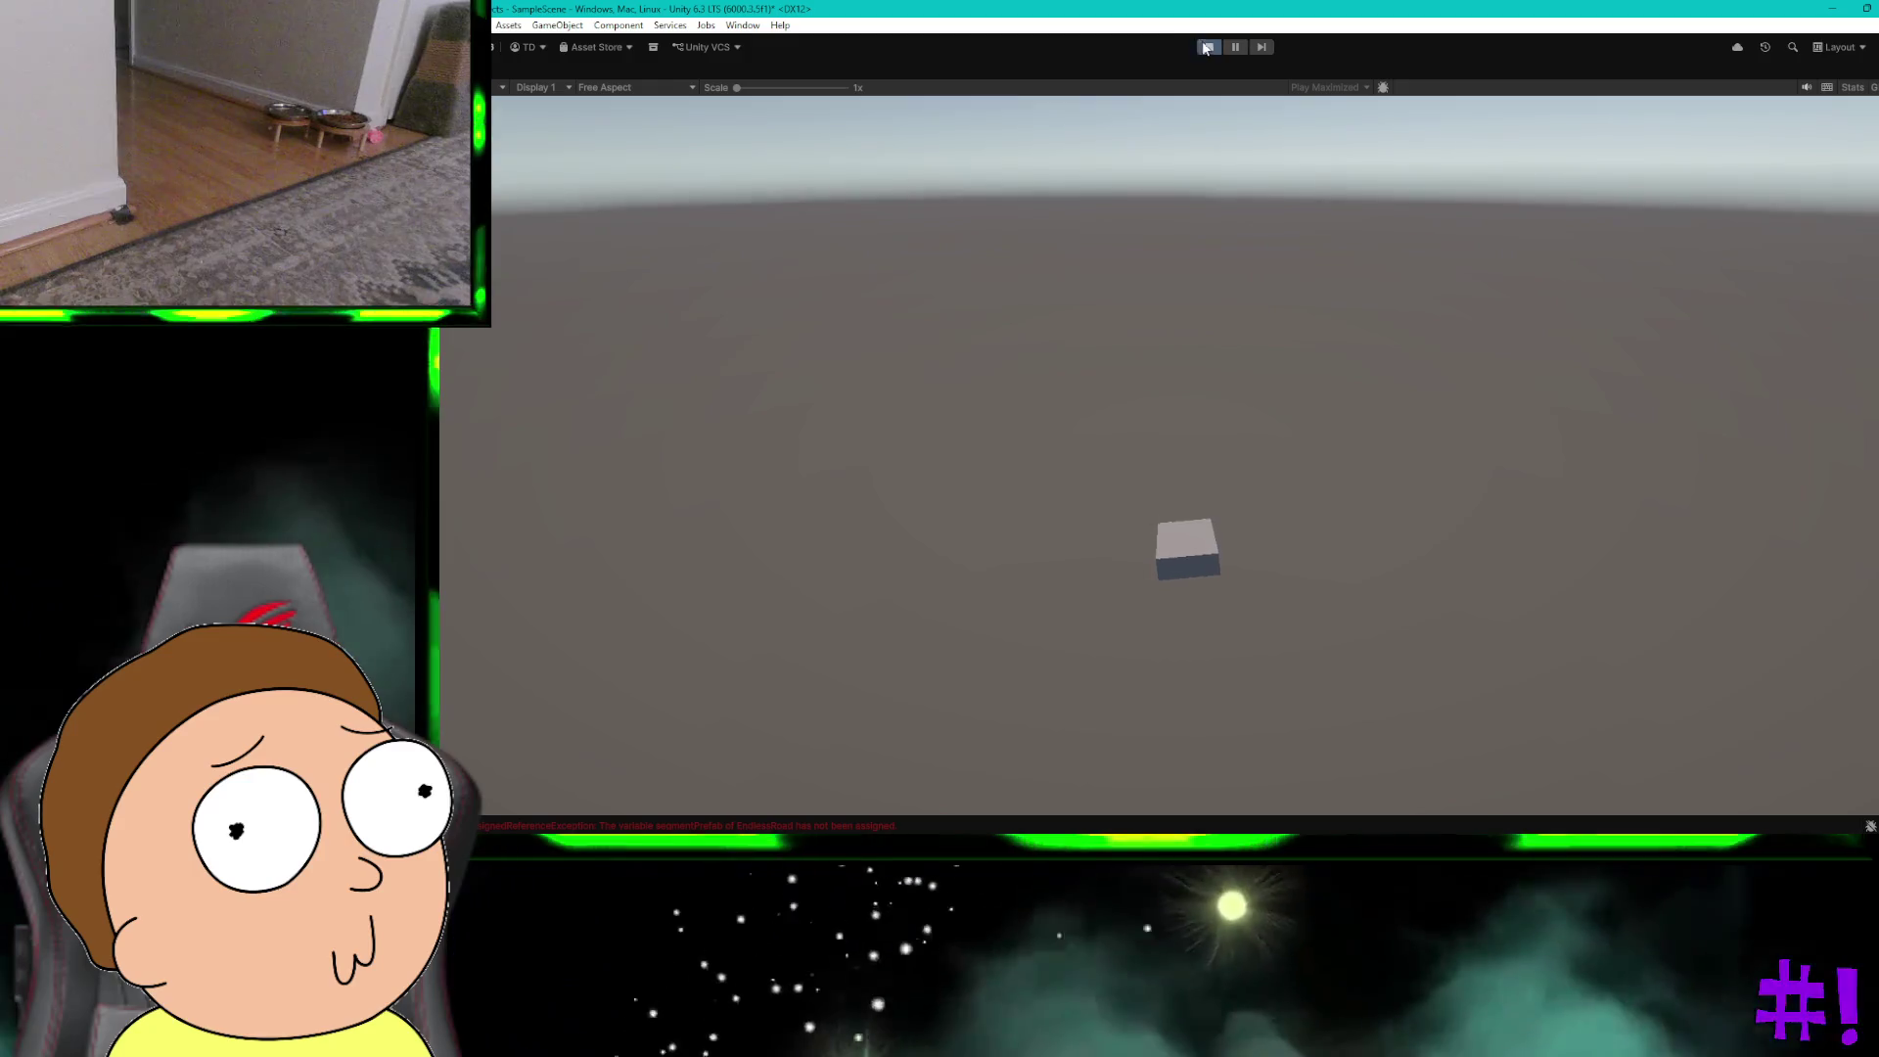
Step: Stop Play mode, run the scene once more briefly, and stop it again
click(1206, 46)
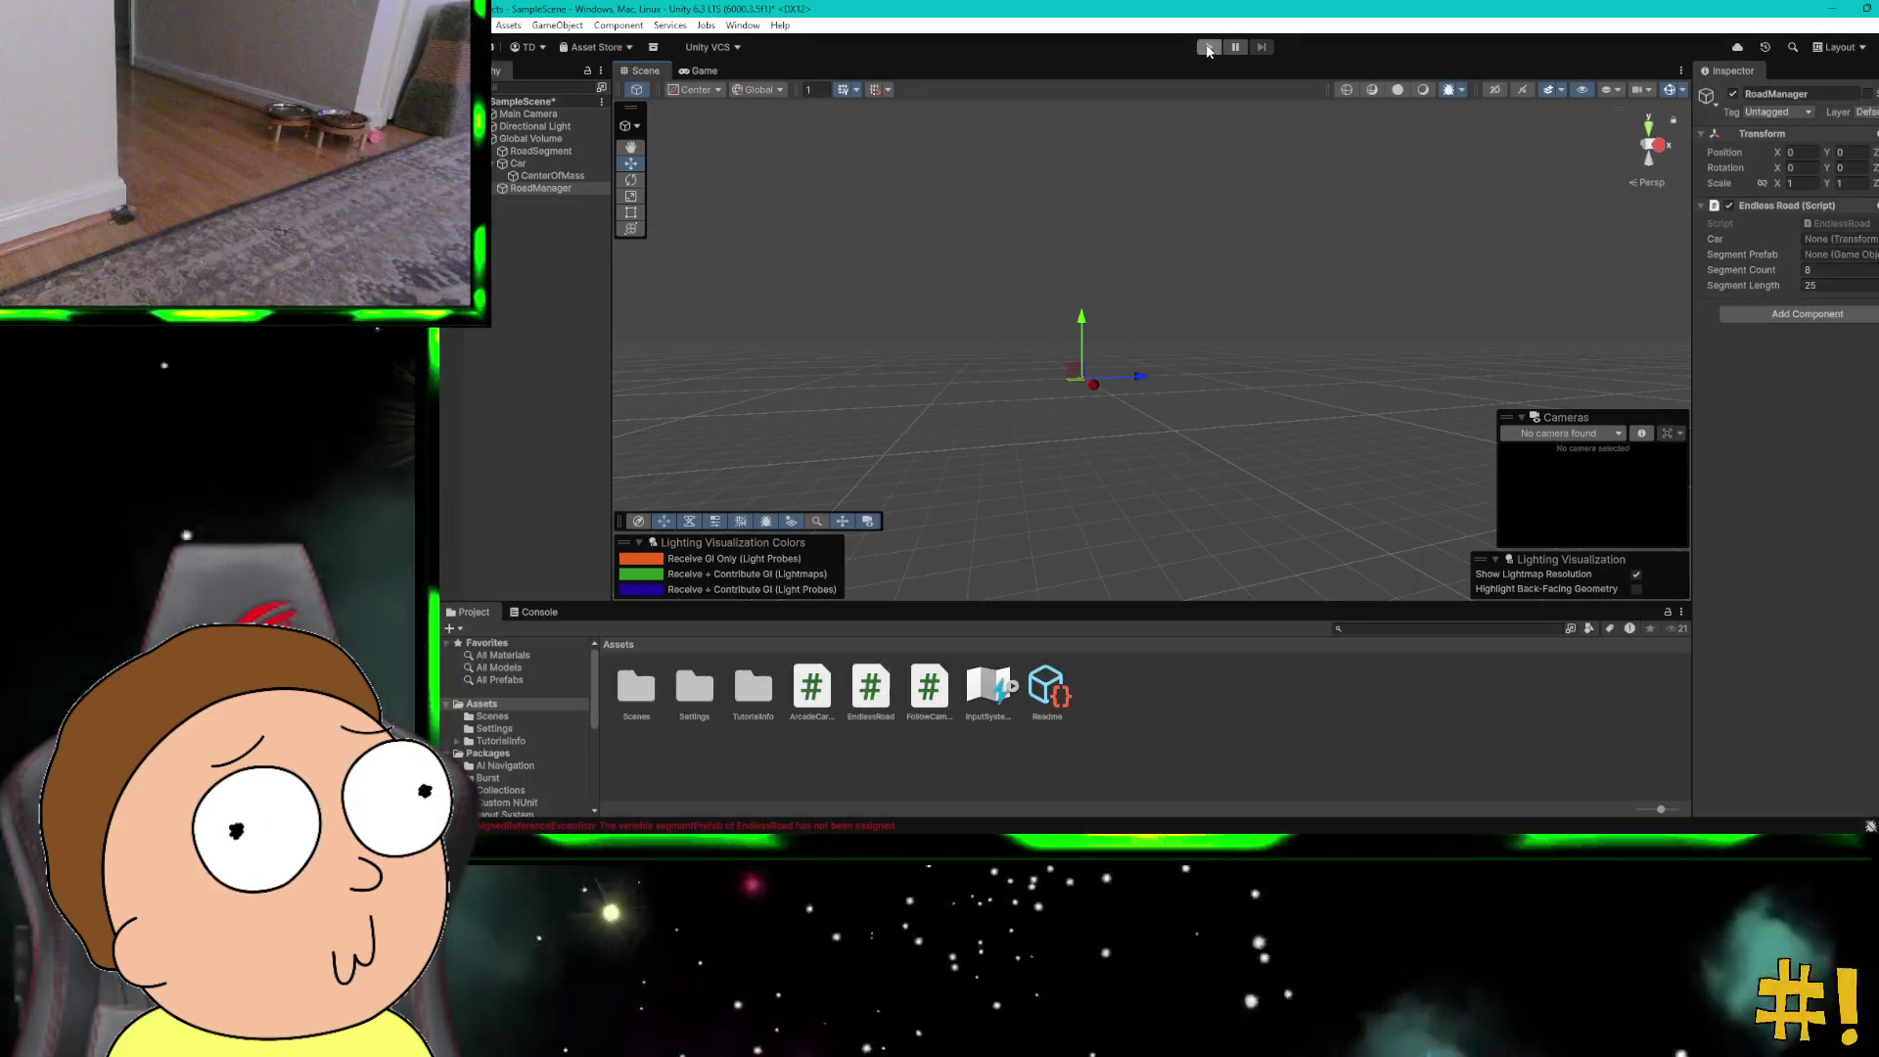
click(1207, 47)
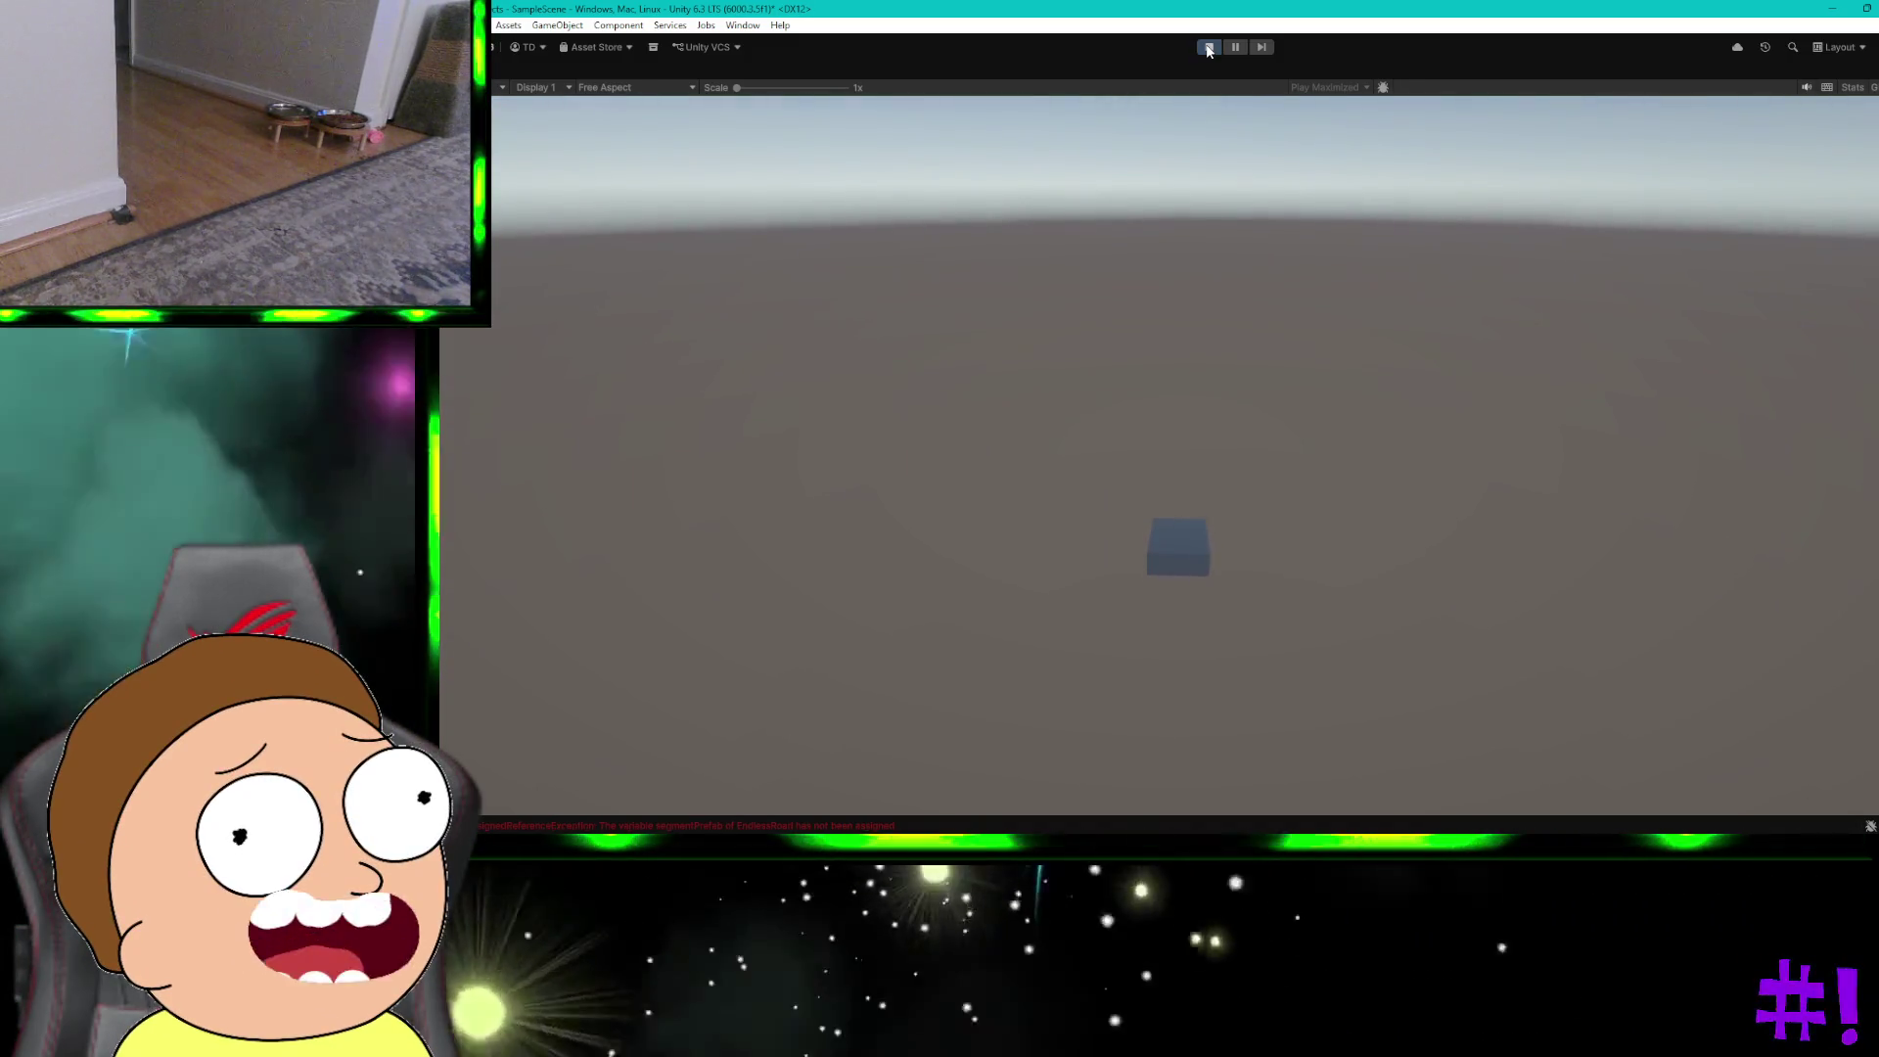
click(1208, 48)
key(ctrl+super+Left)
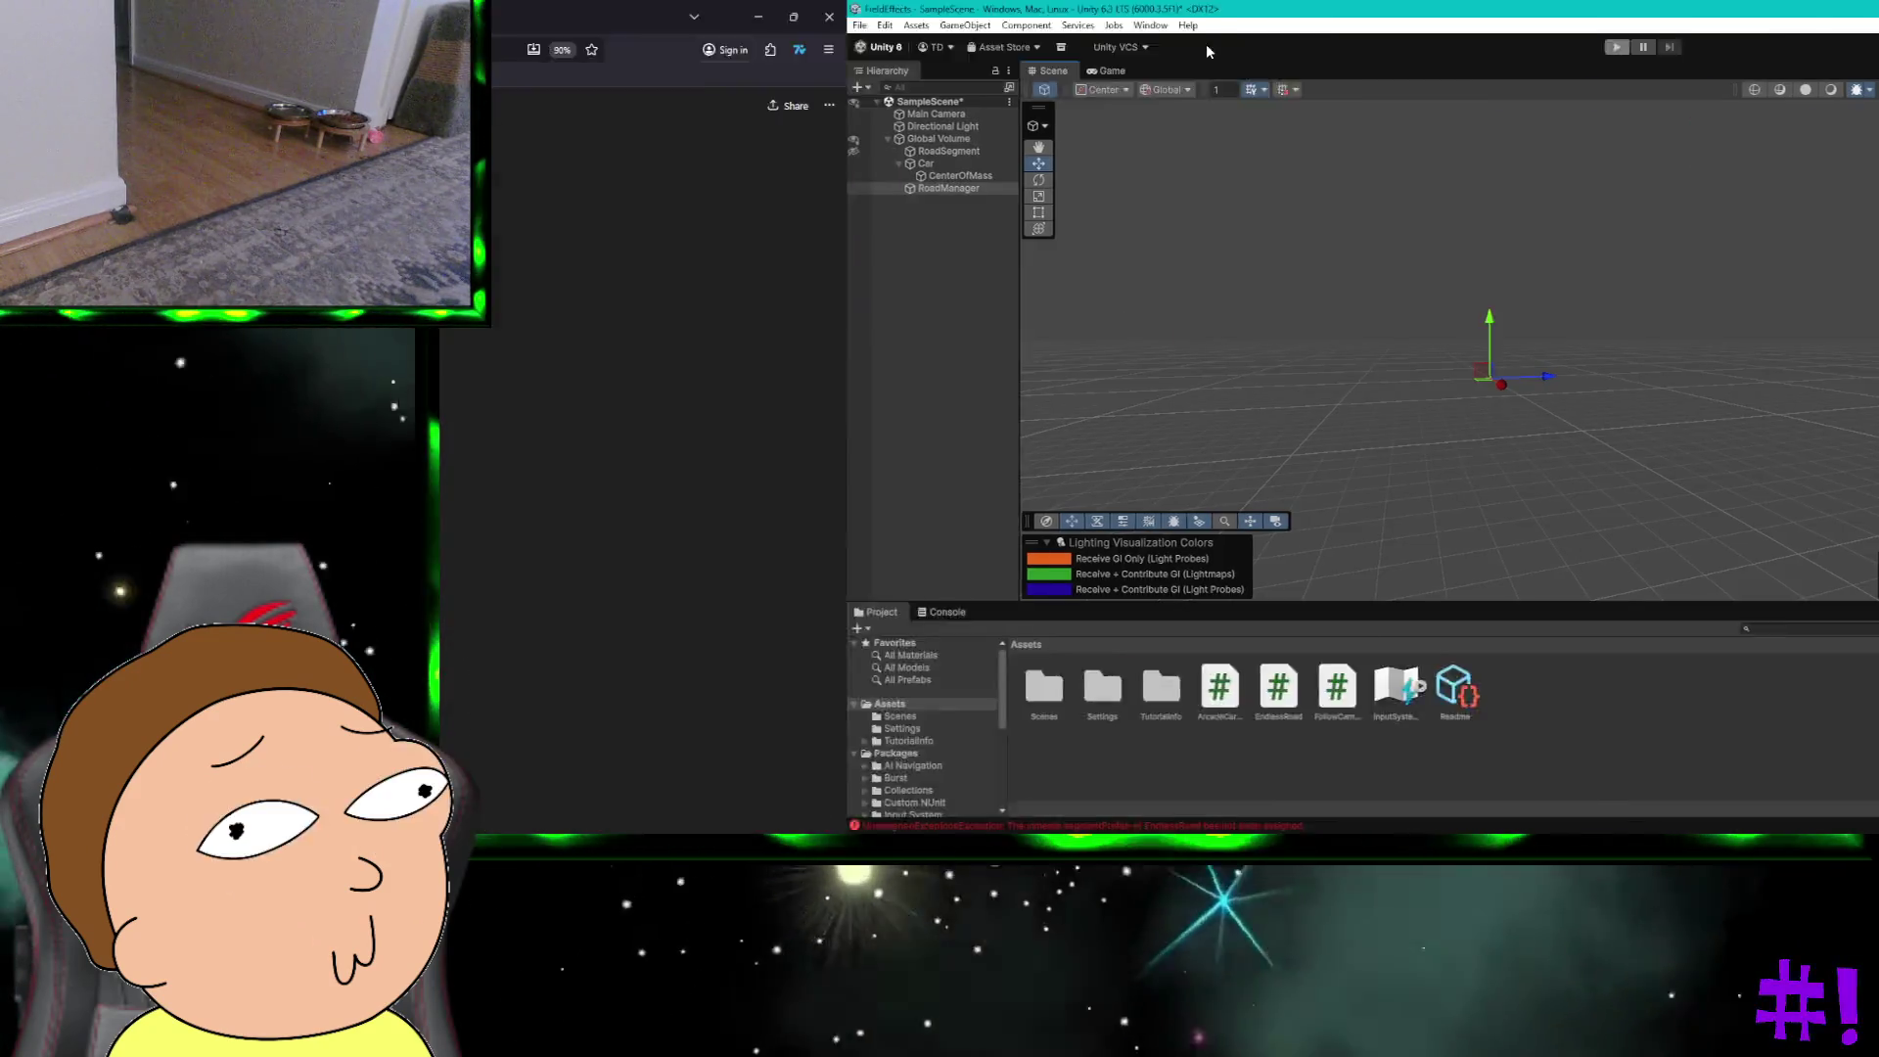
Step: Start a ChatGPT message about RoadSegment dimensions, checking RoadSegment's size in Unity
scroll(1402, 472, down, 2)
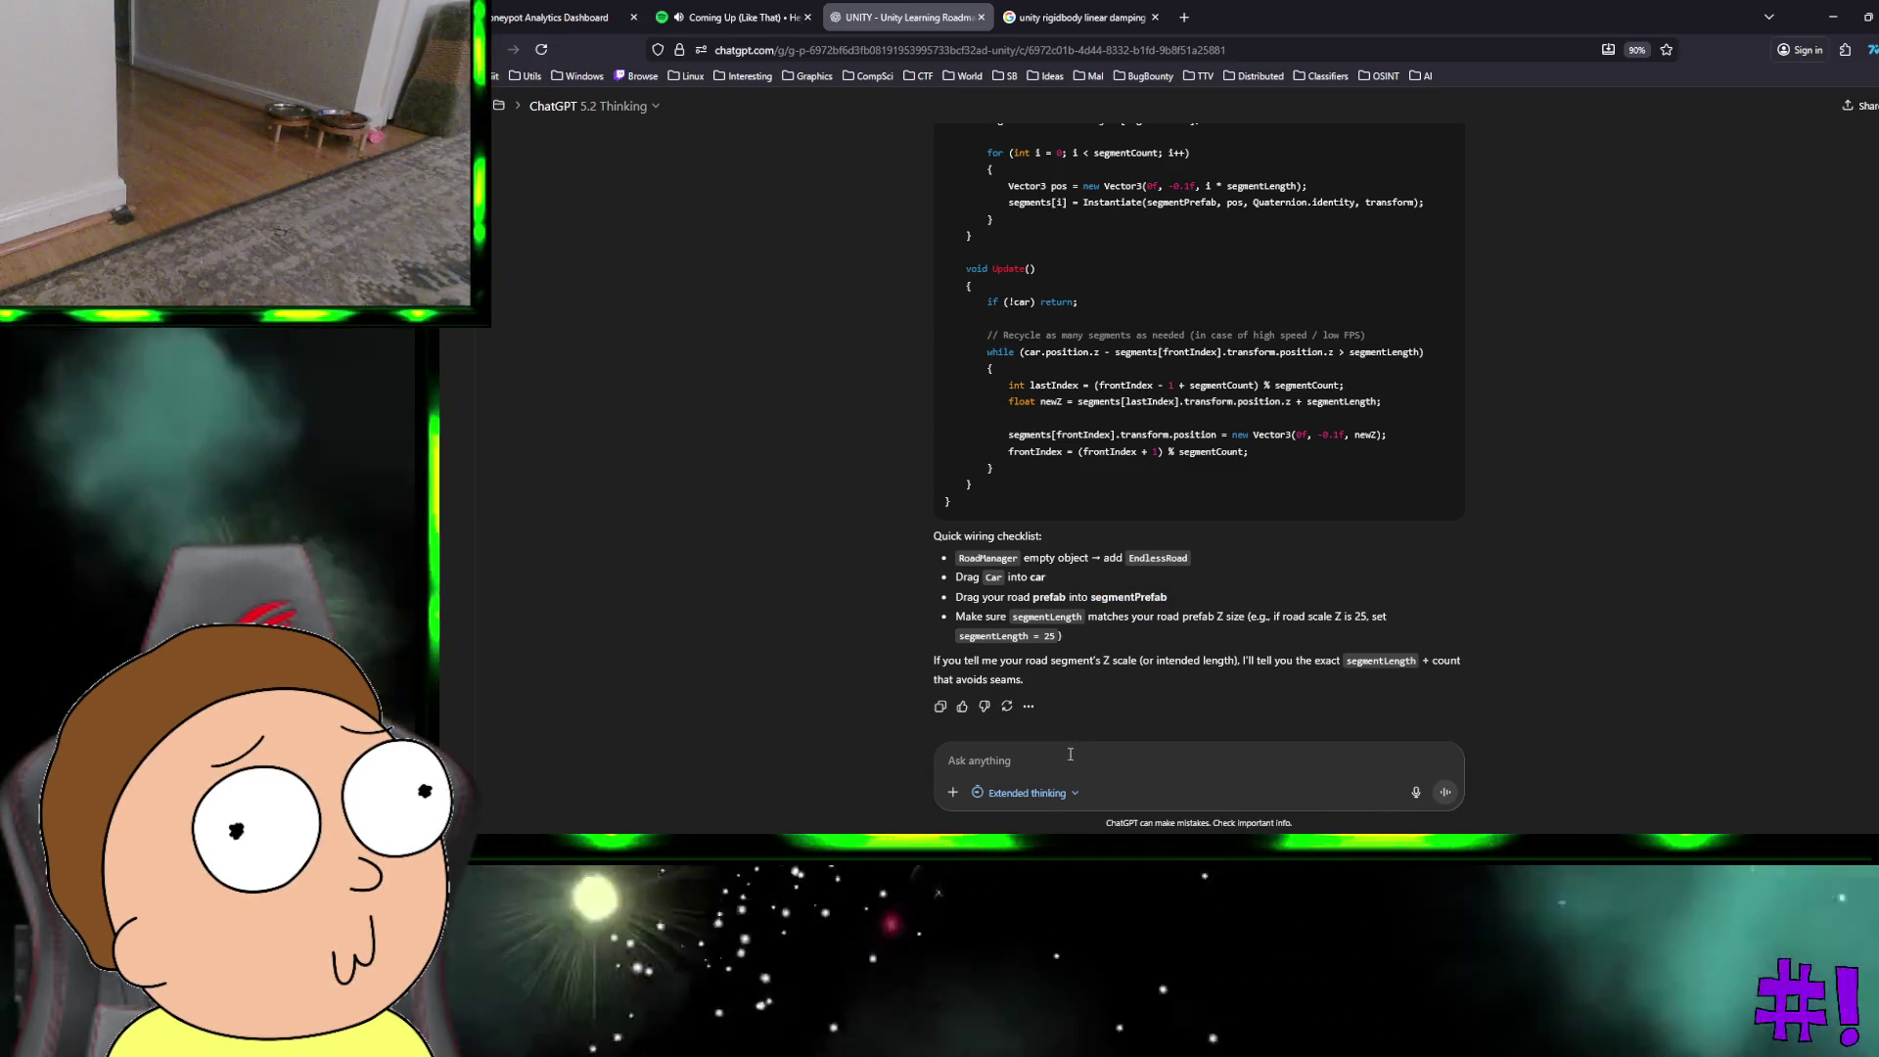
click(1070, 755)
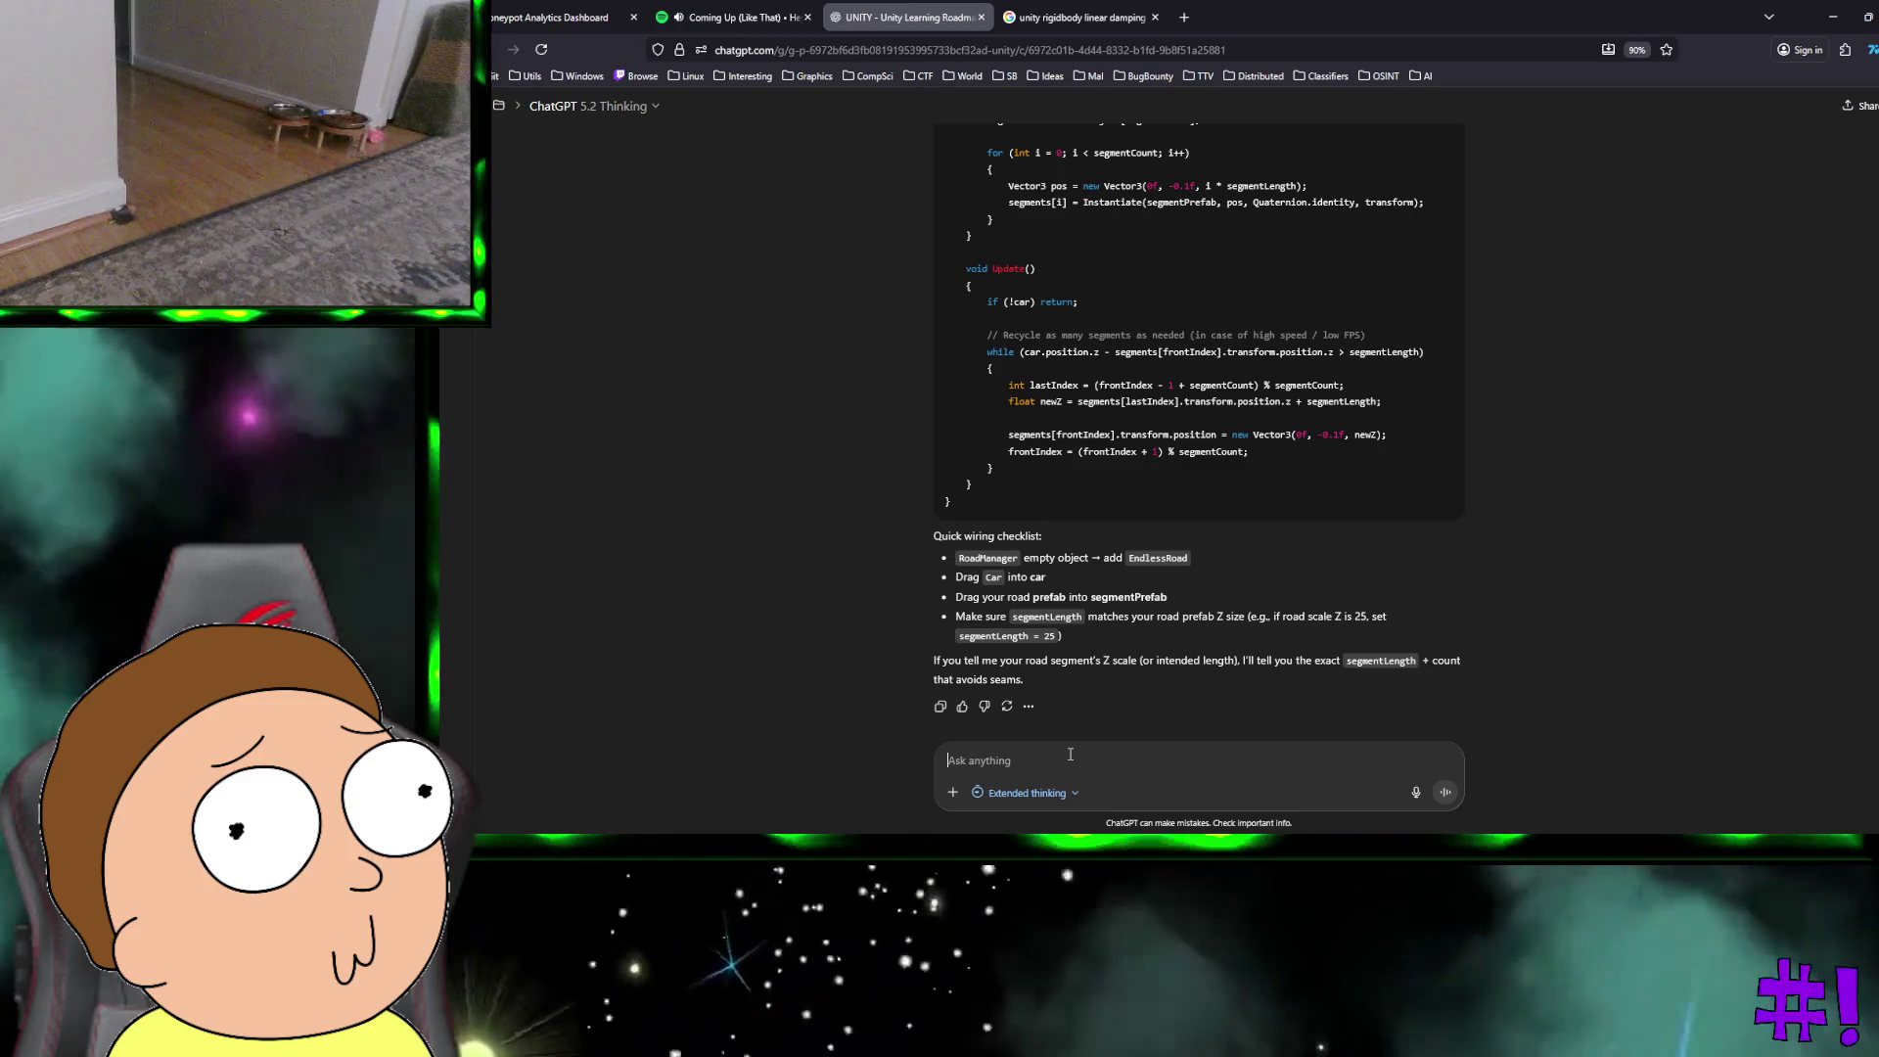
text(et roadSegm)
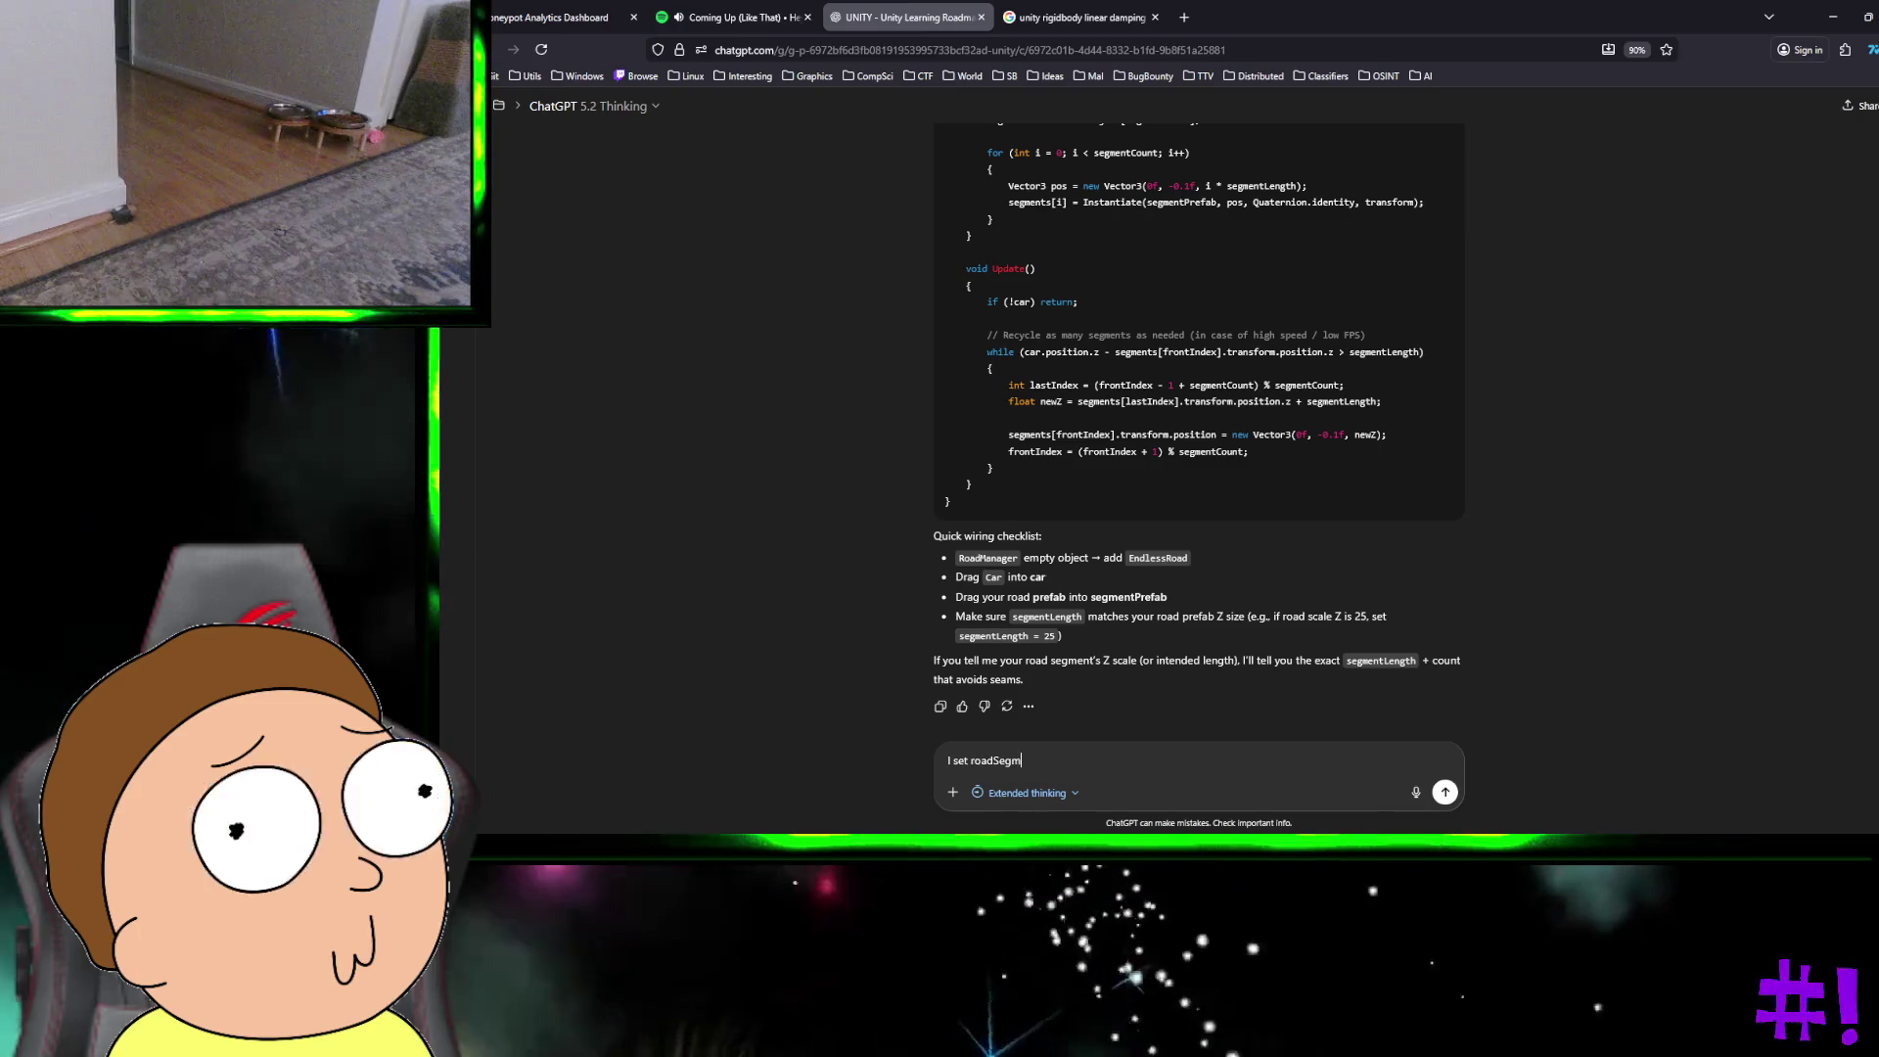
text(ent dimensions )
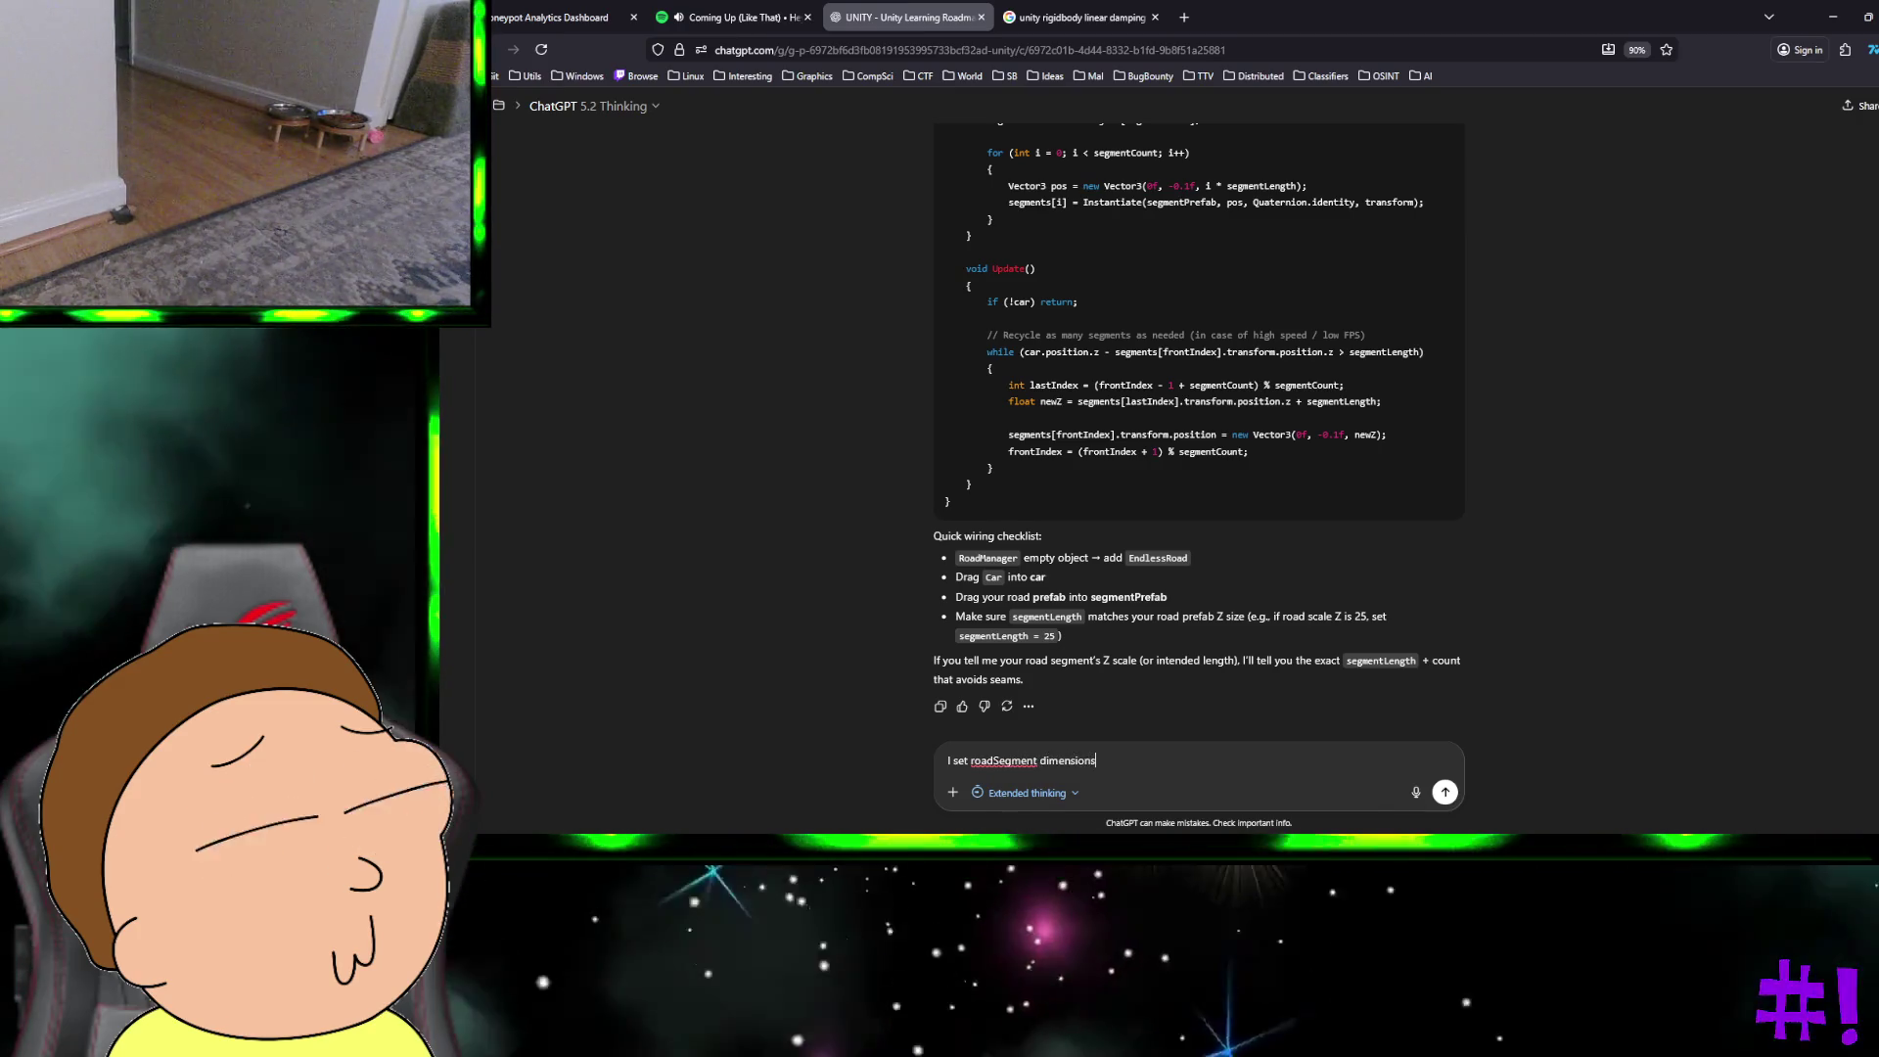
text(to)
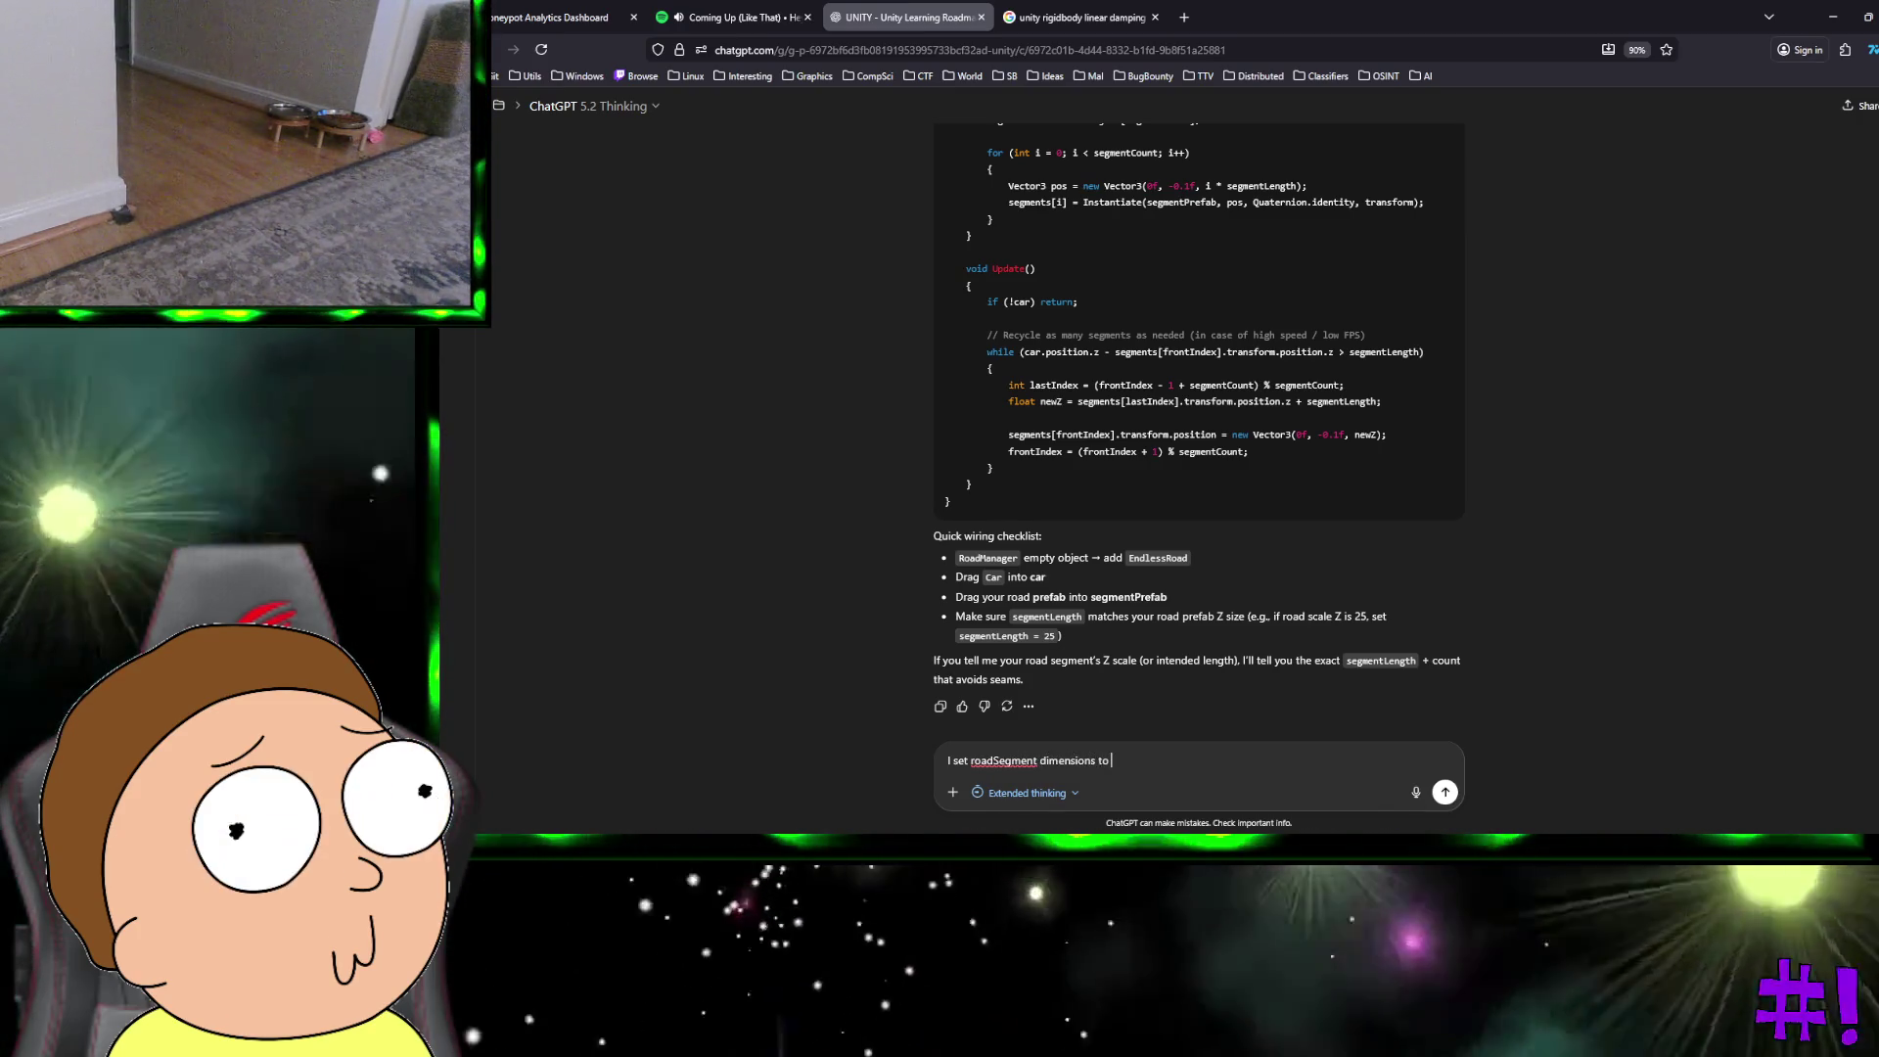
text( what you said)
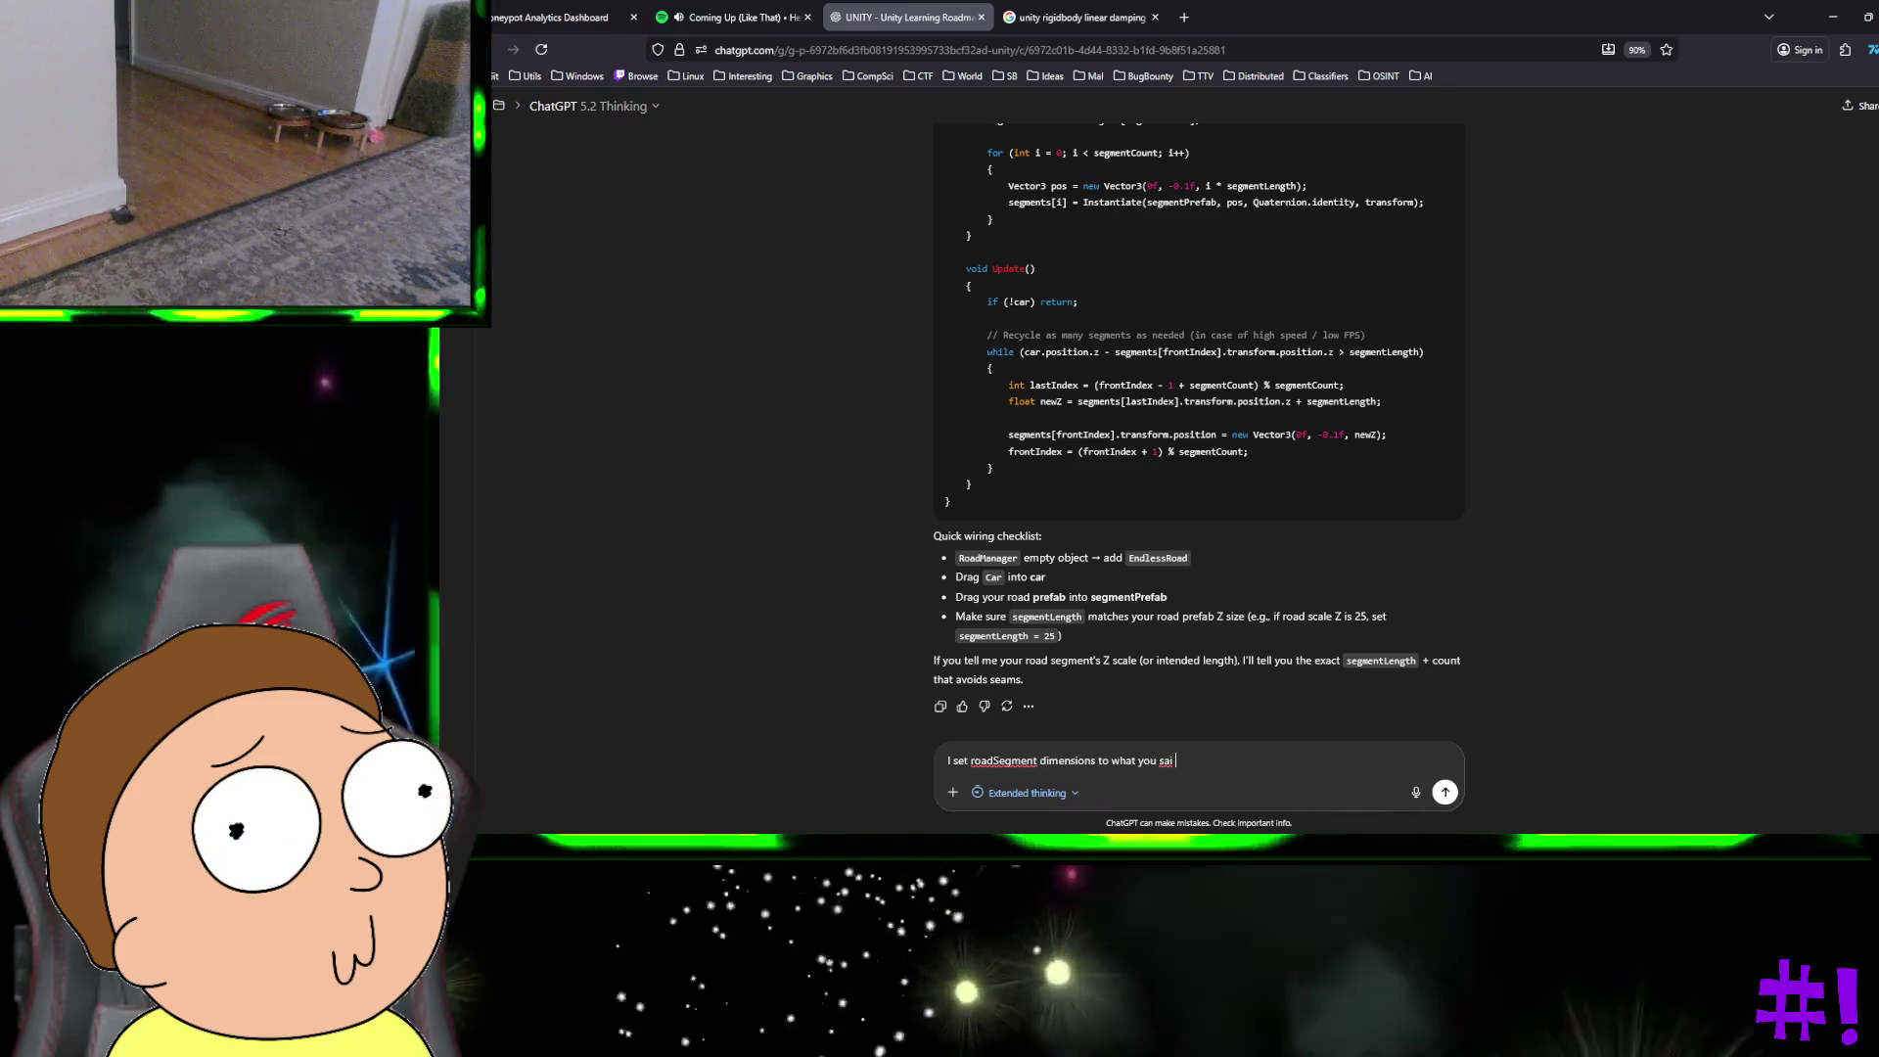
key(ctrl+super+Right)
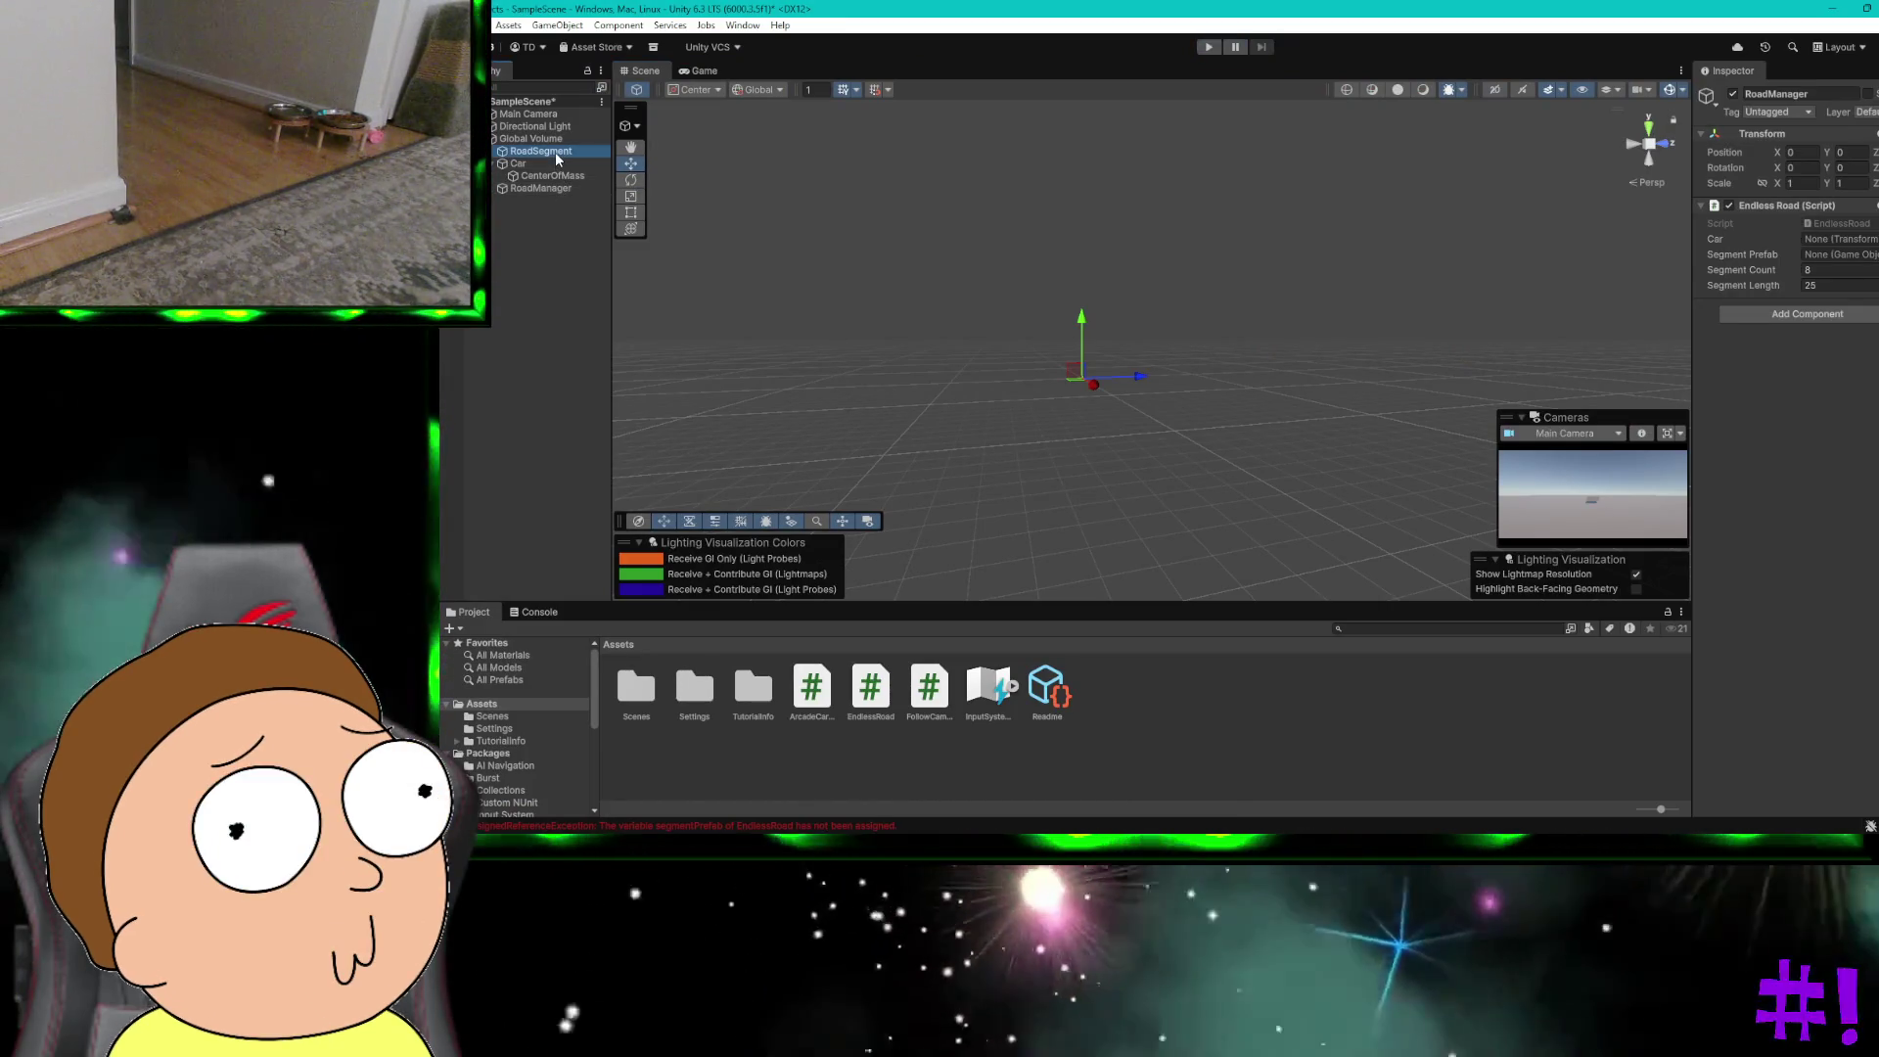
click(554, 150)
key(ctrl+super+Left)
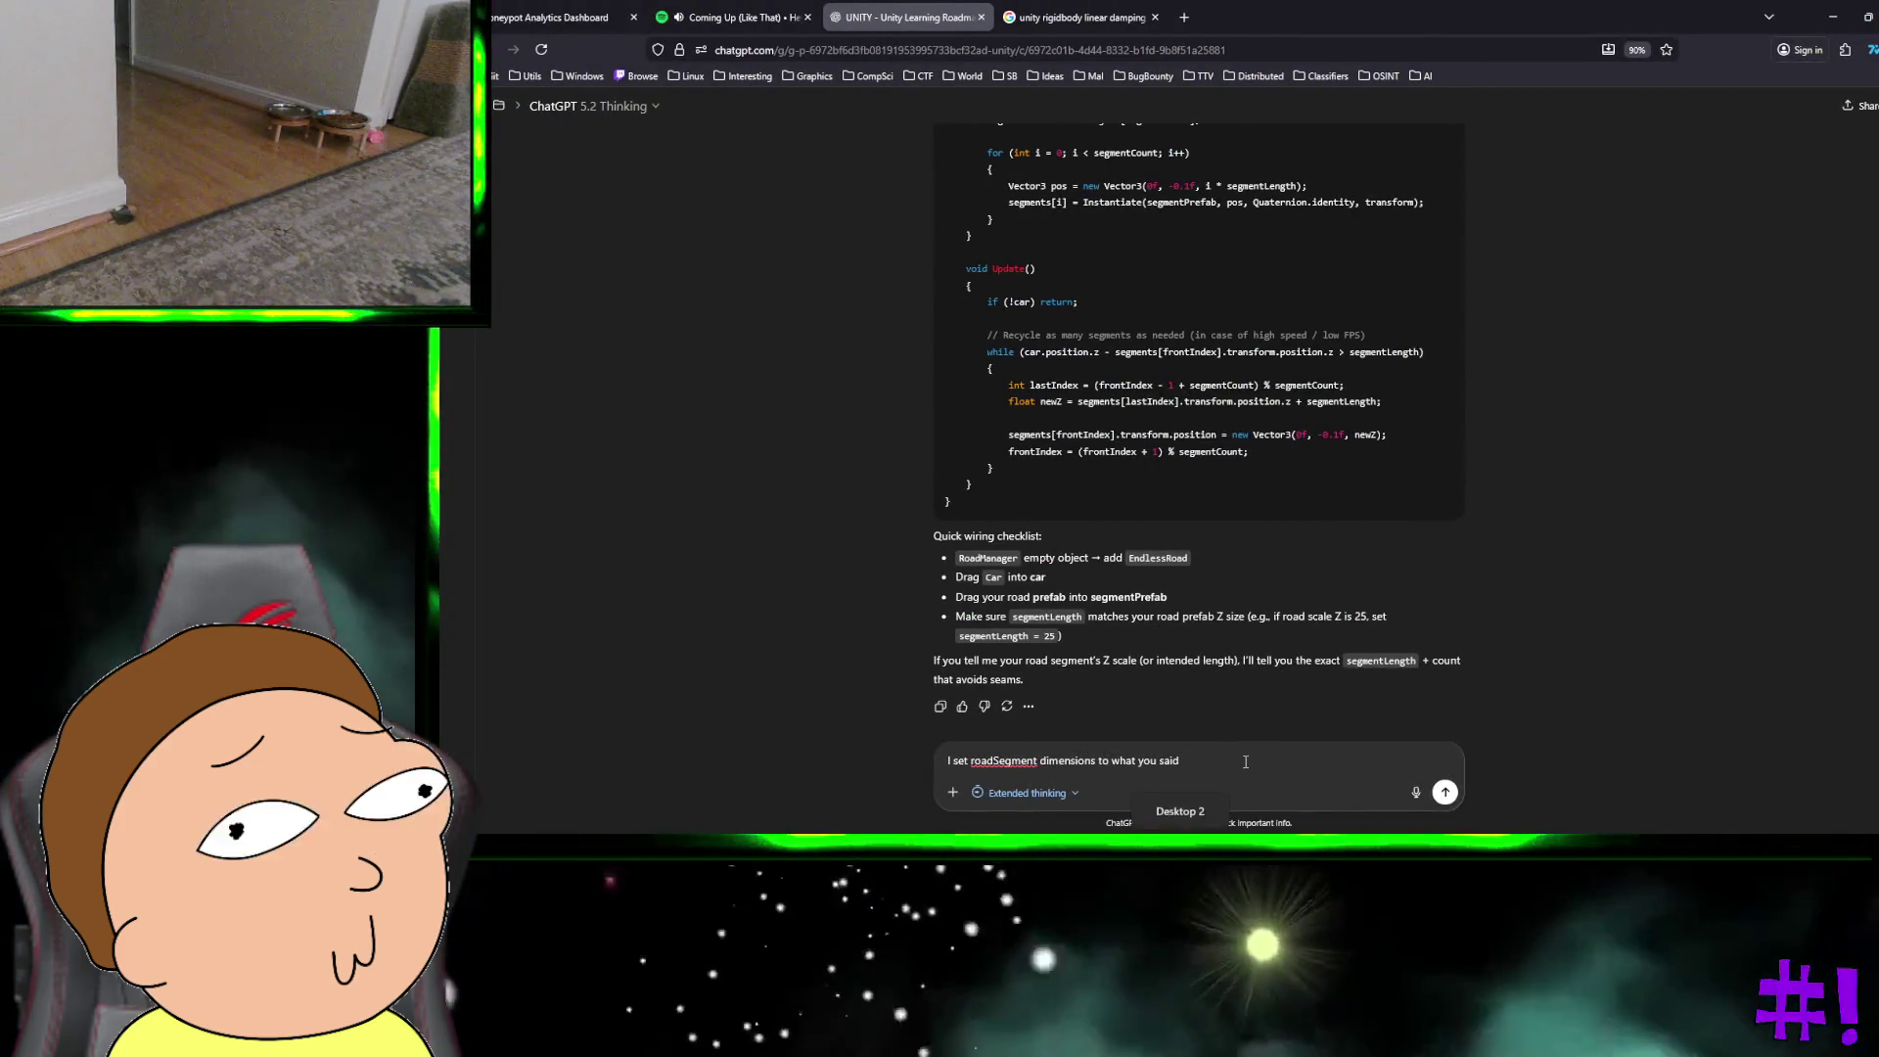
Step: Finish the message with dimensions '12 X:0.2 12' and a 'prefab' question, and send it
text( Y:12 )
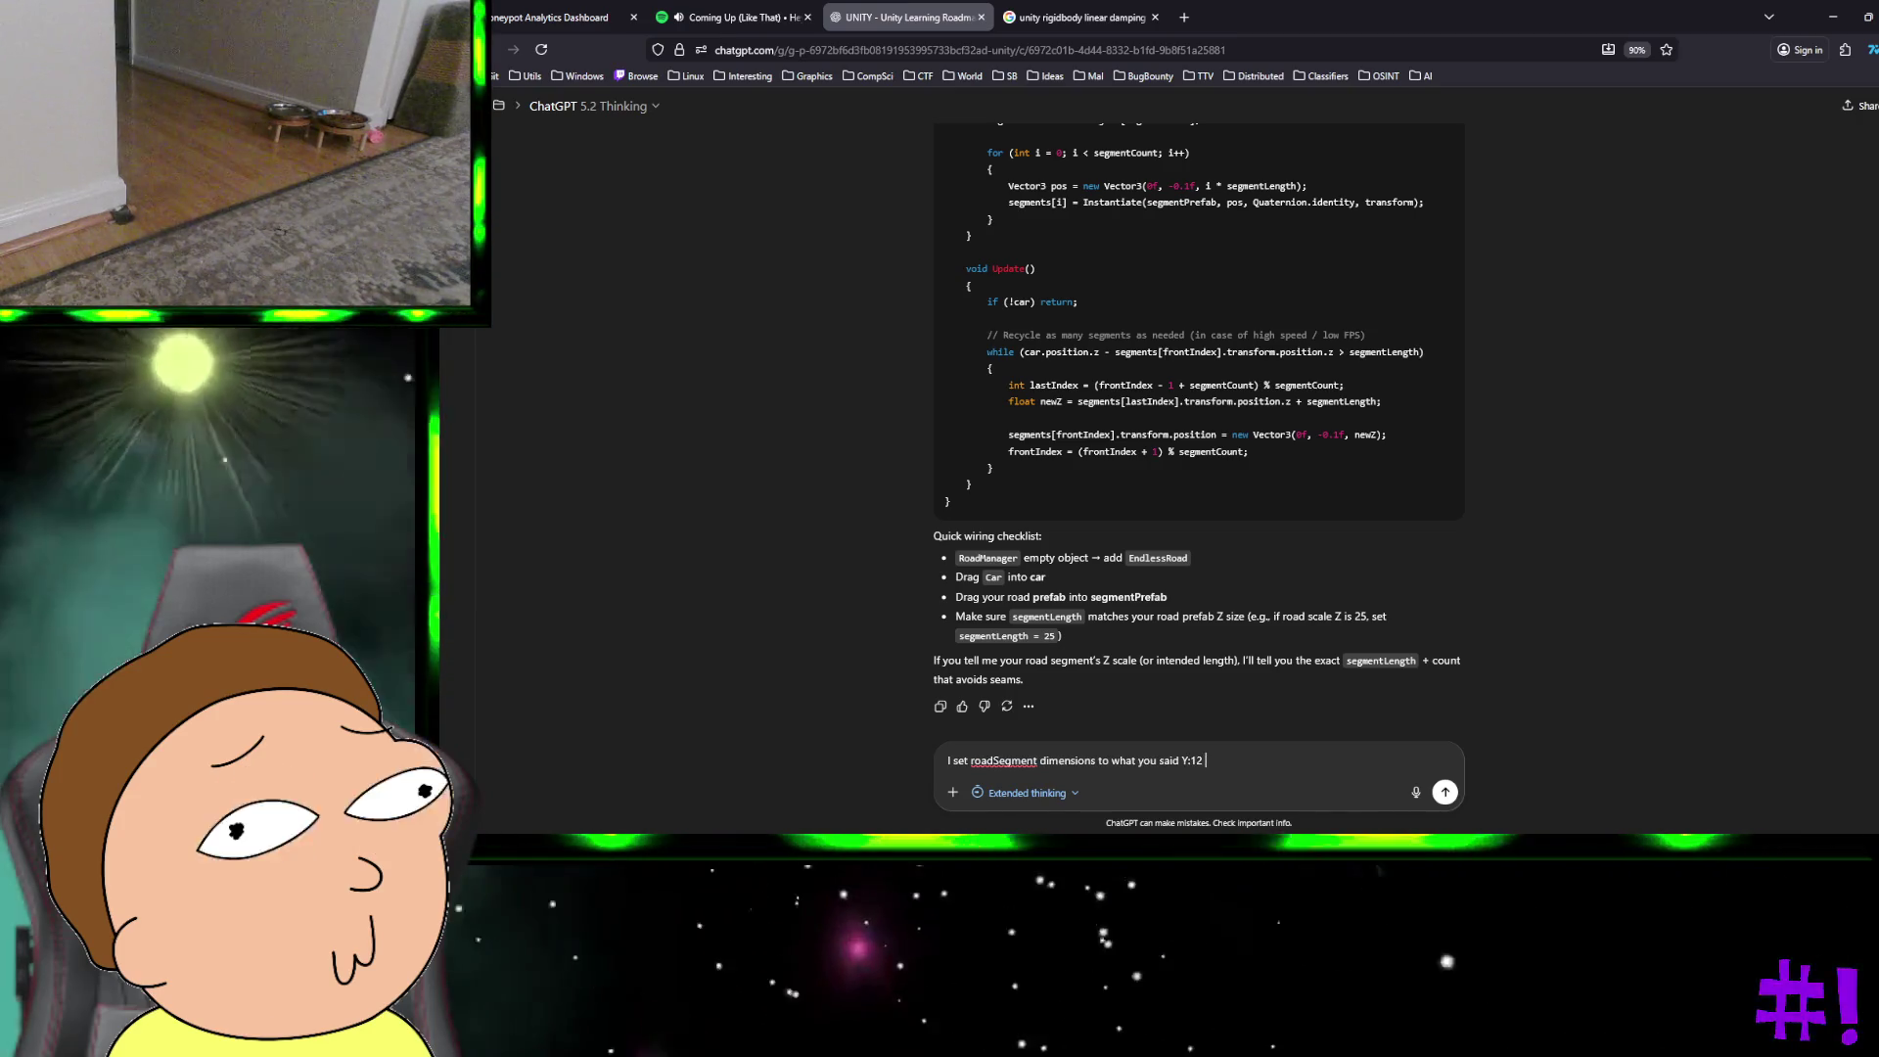
text(X:0.2 1)
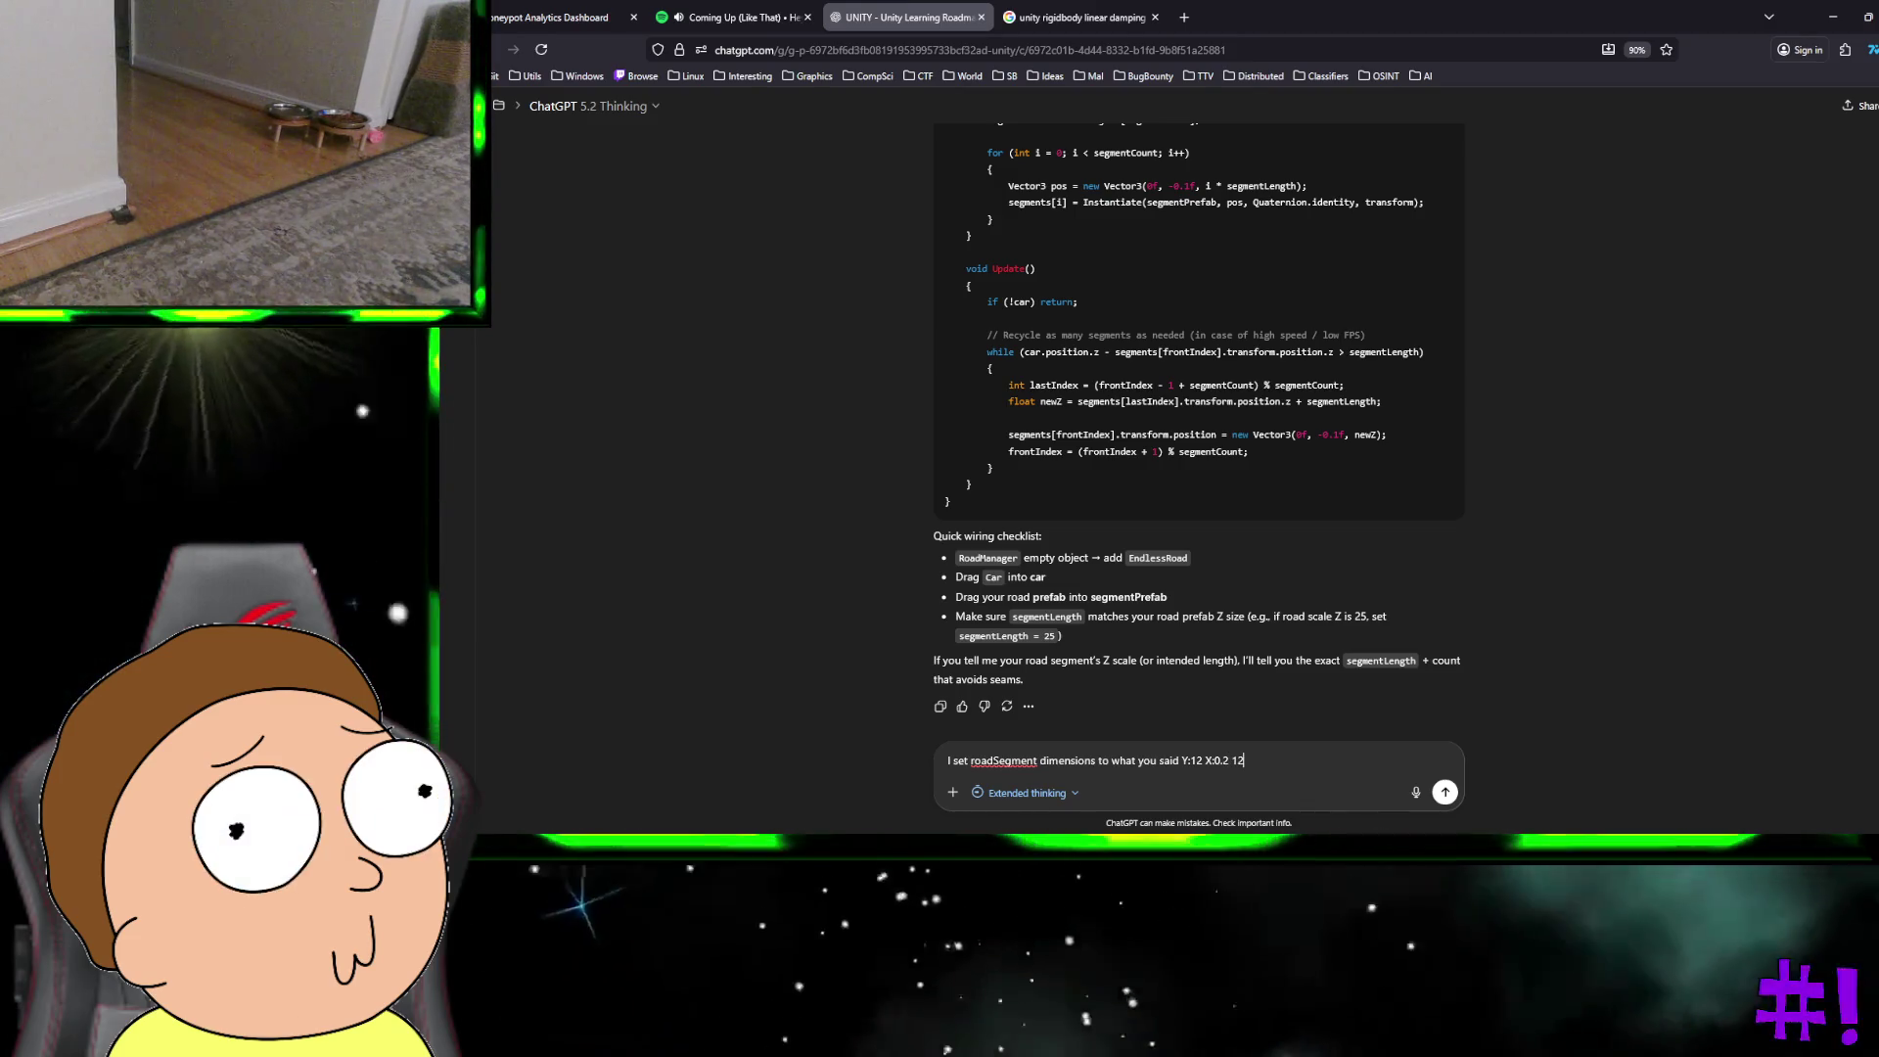
text(25)
key(shift+Return)
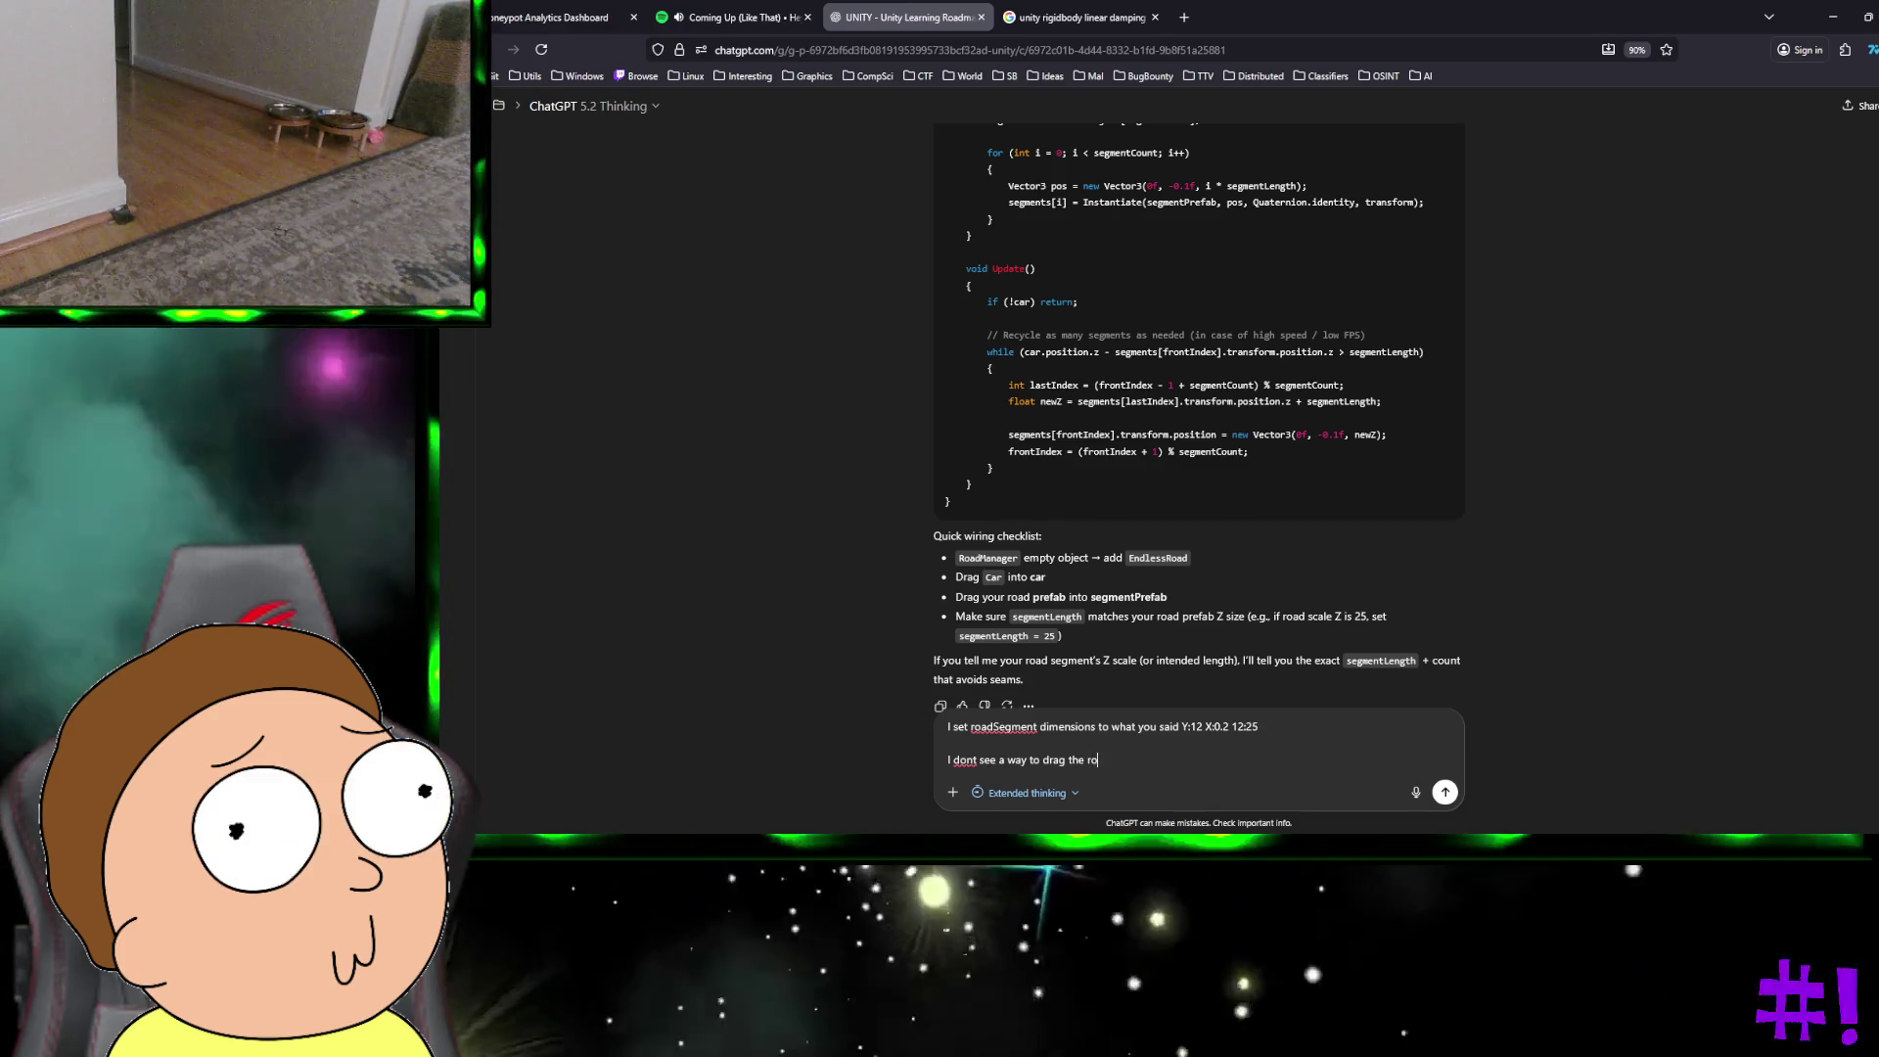
key(BackSpace)
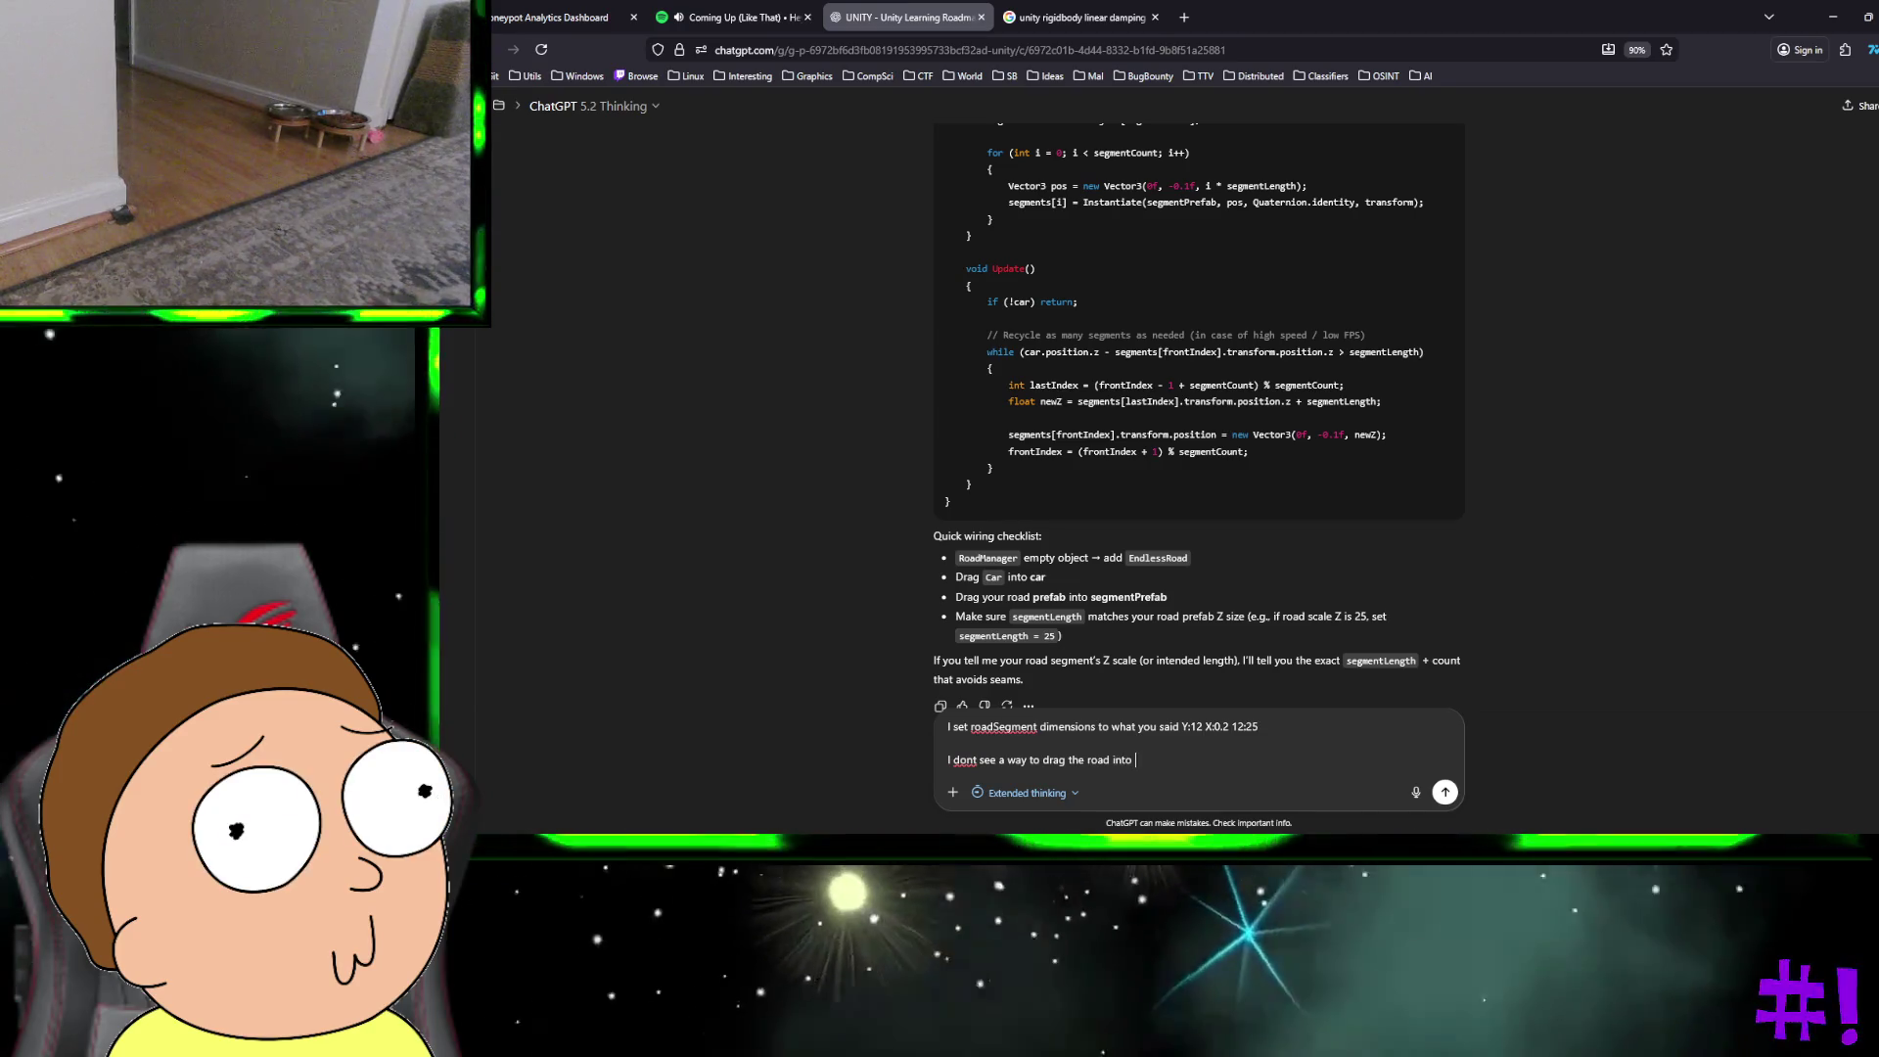
text(any "prefa)
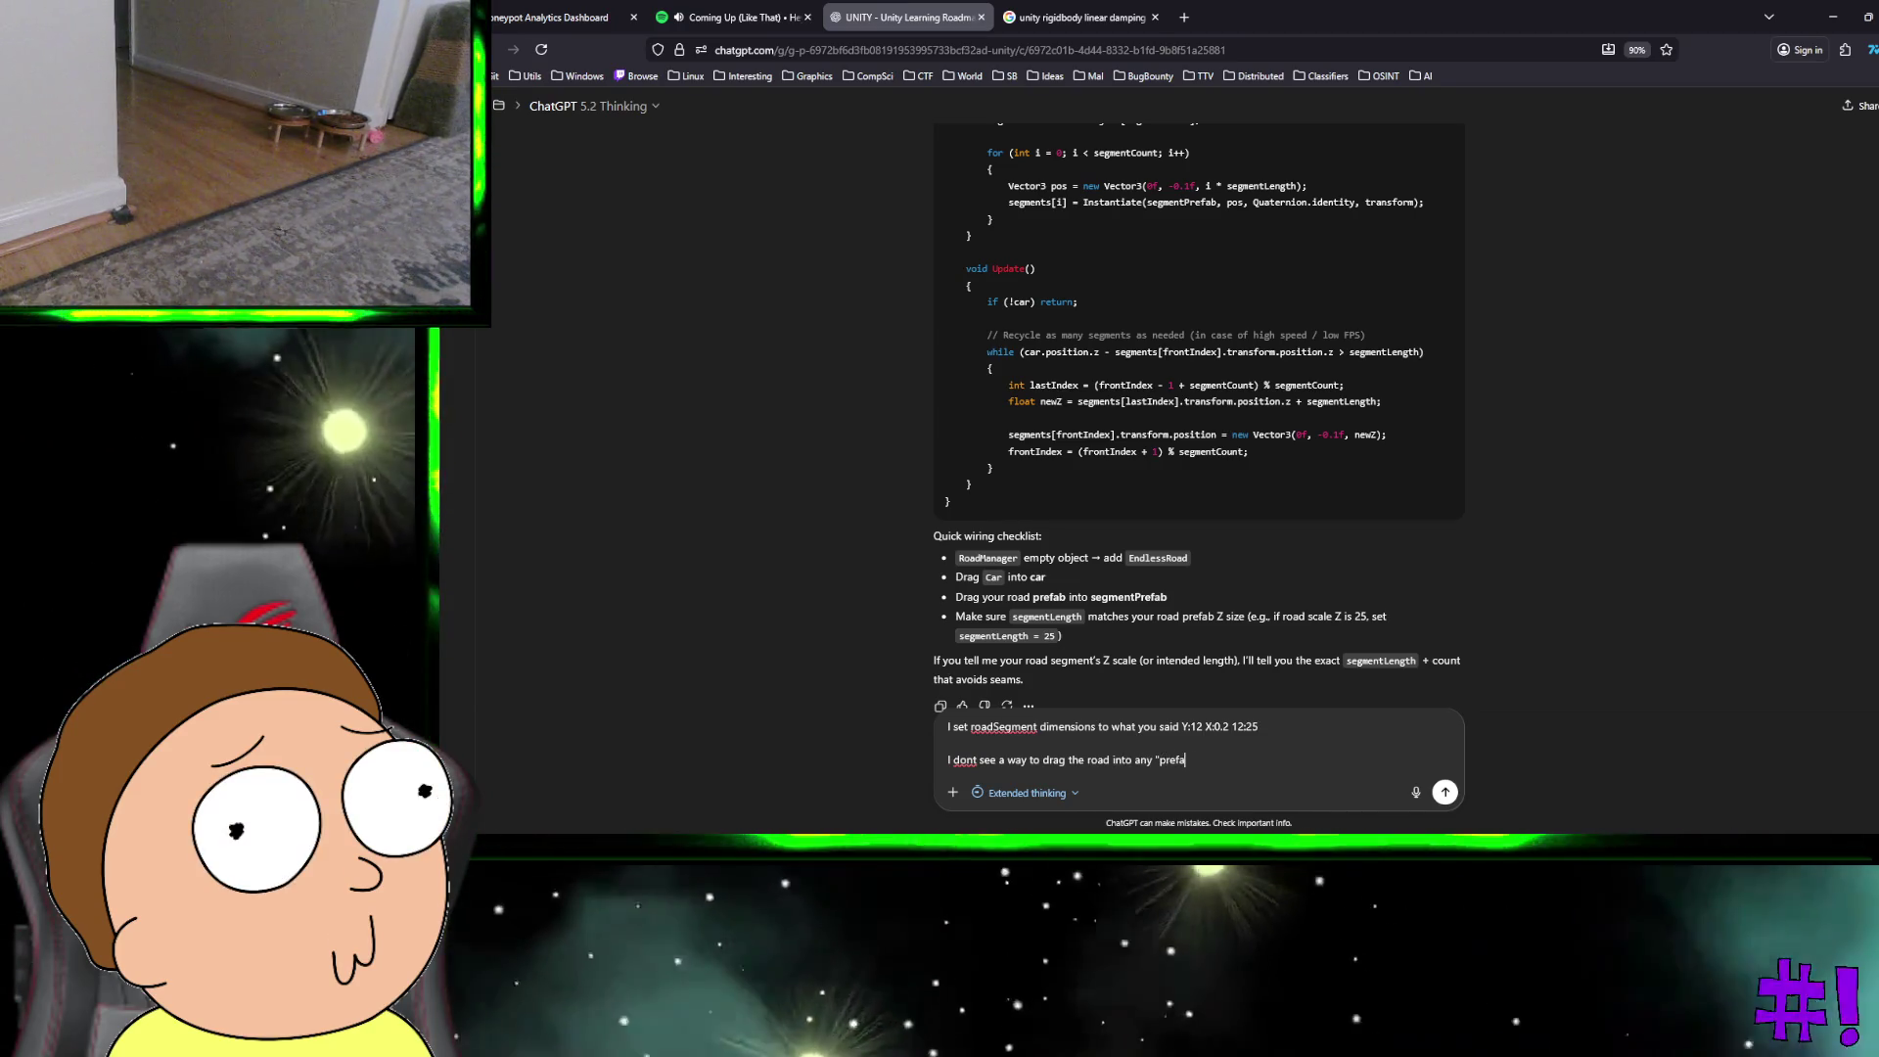
text(b" though.)
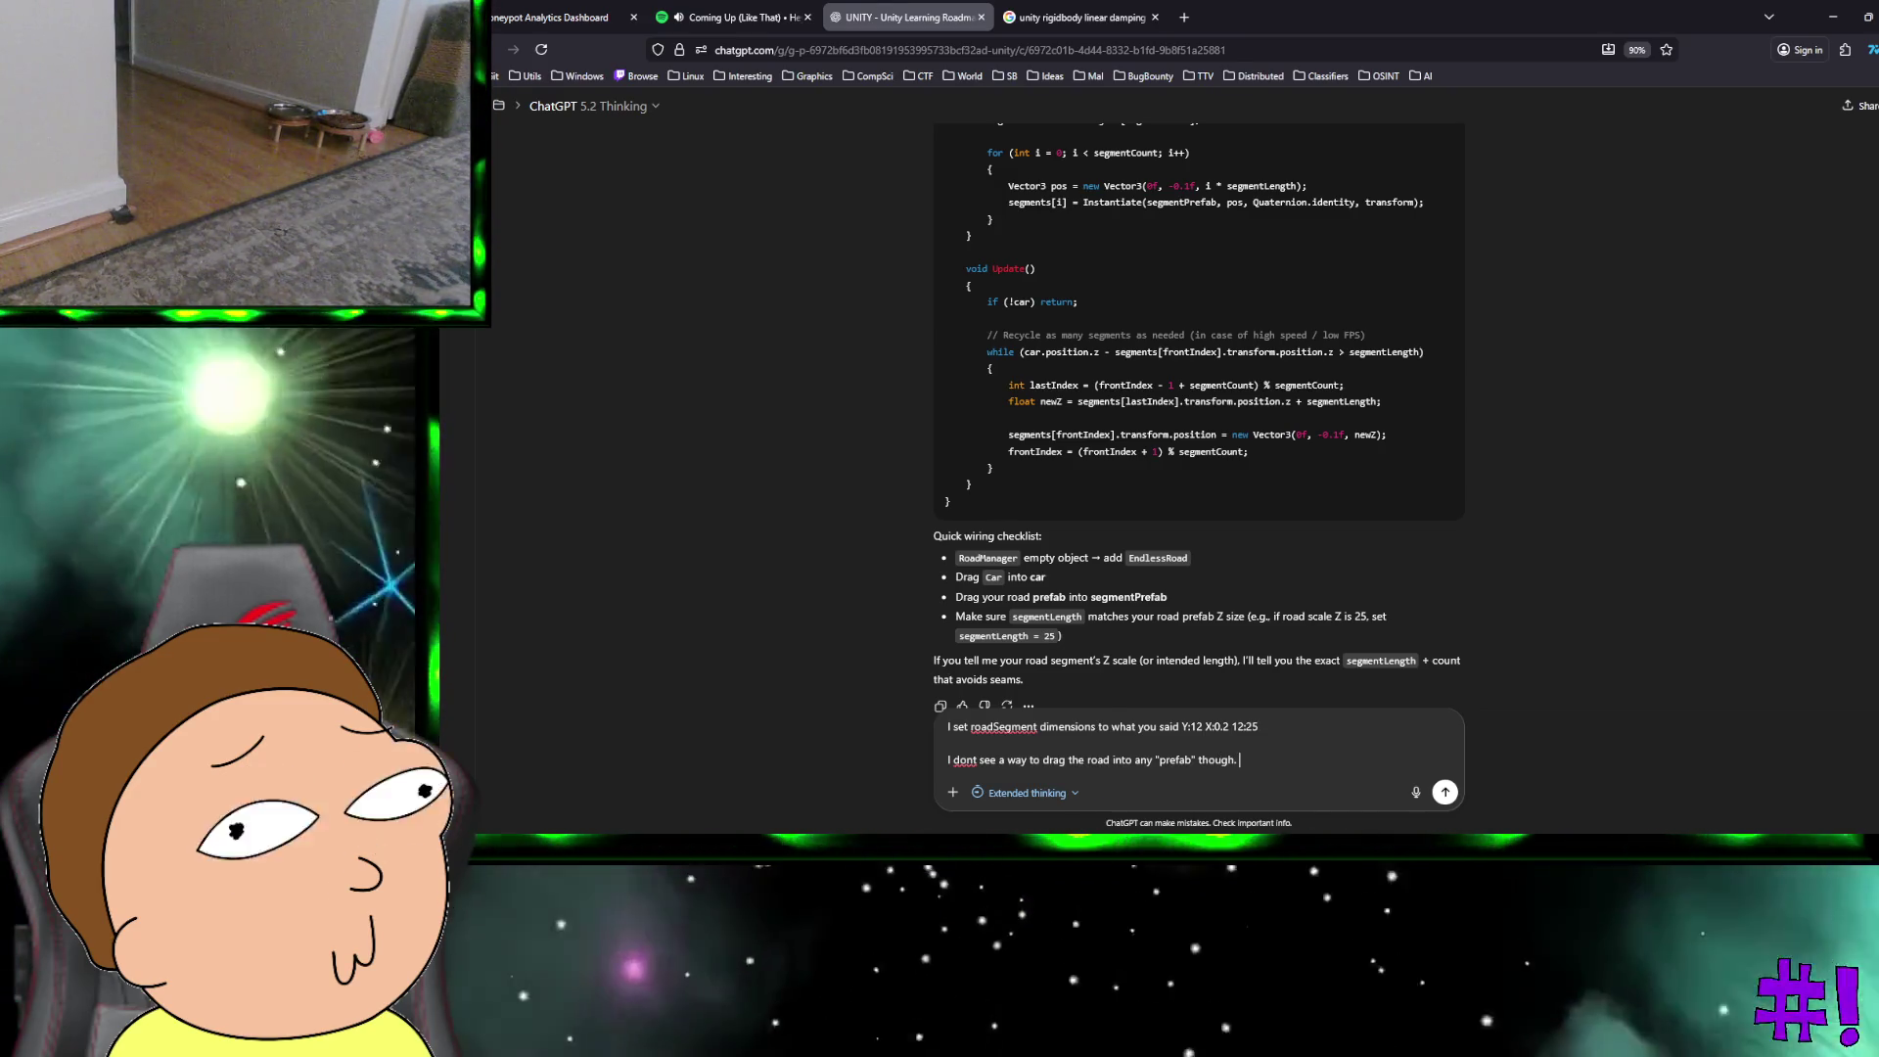
key(Return)
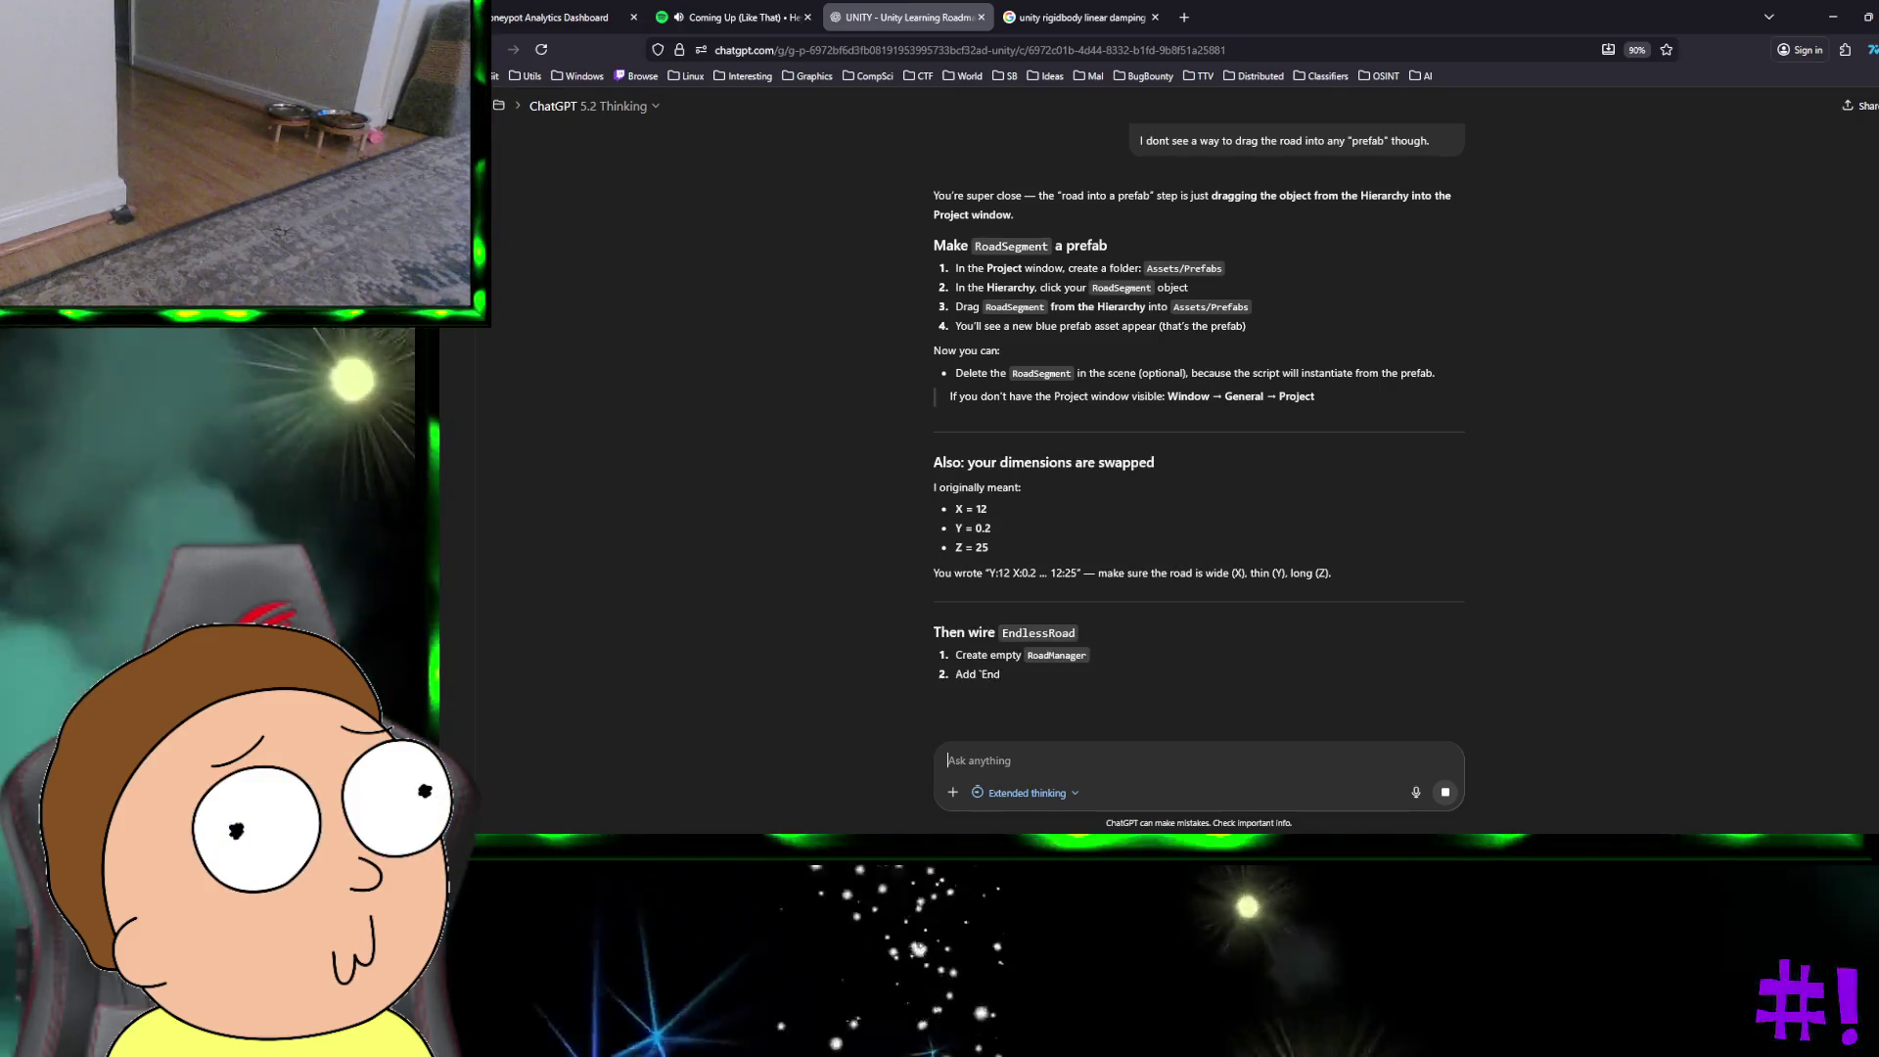
key(alt+Tab)
click(1244, 766)
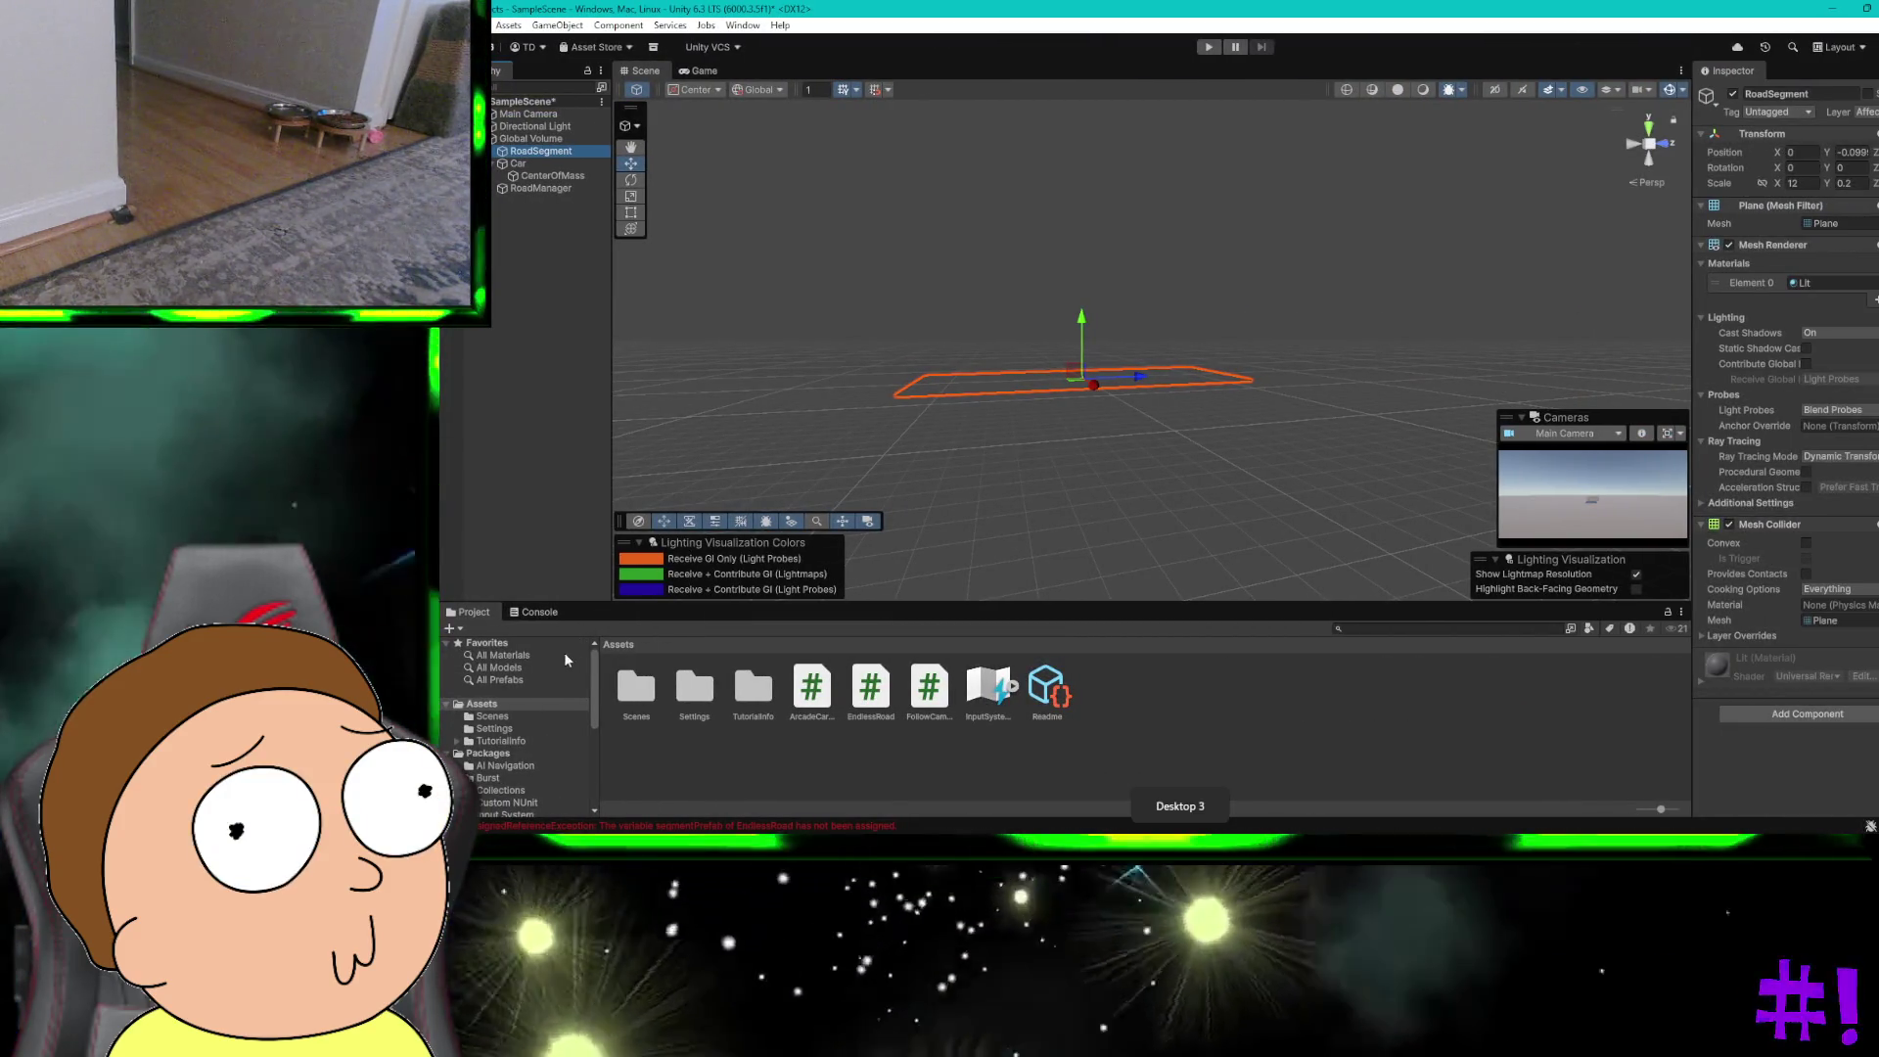
Step: Create a new folder inside Assets, checking ChatGPT's instructions along the way
scroll(454, 689, down, 1)
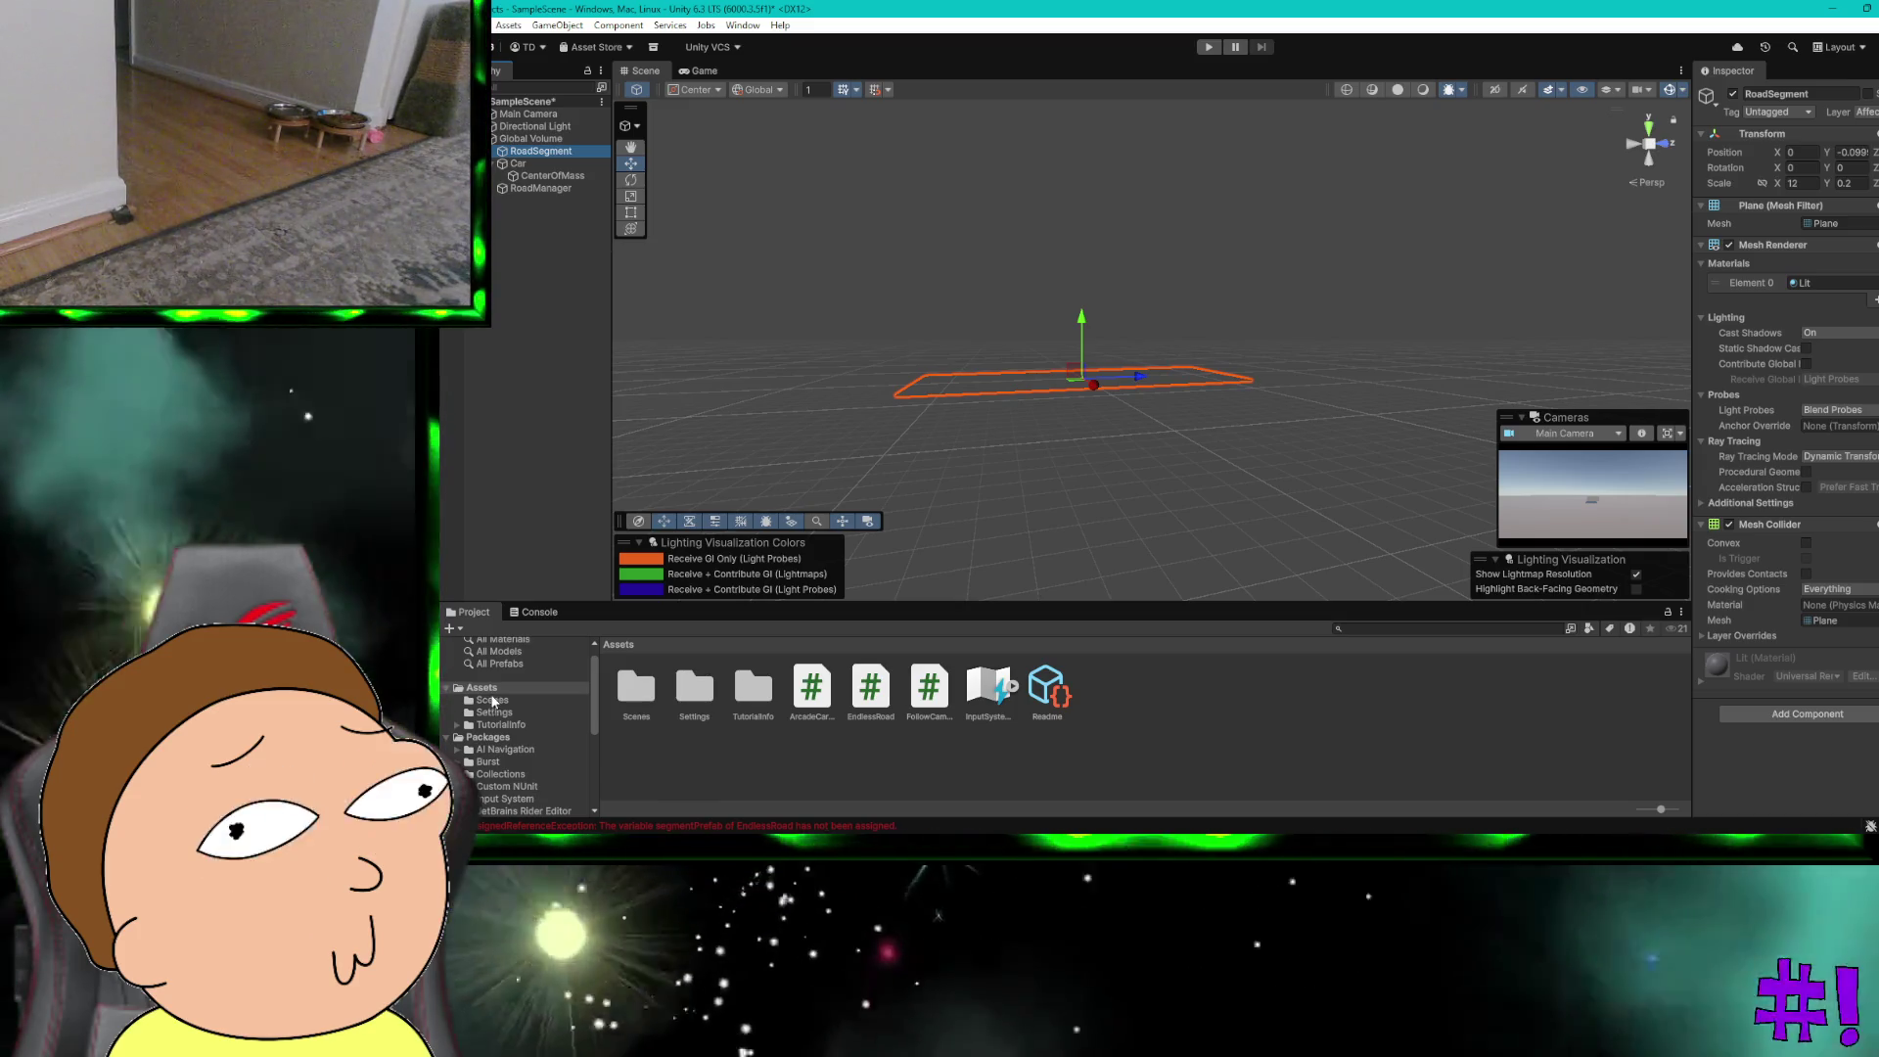
right_click(496, 691)
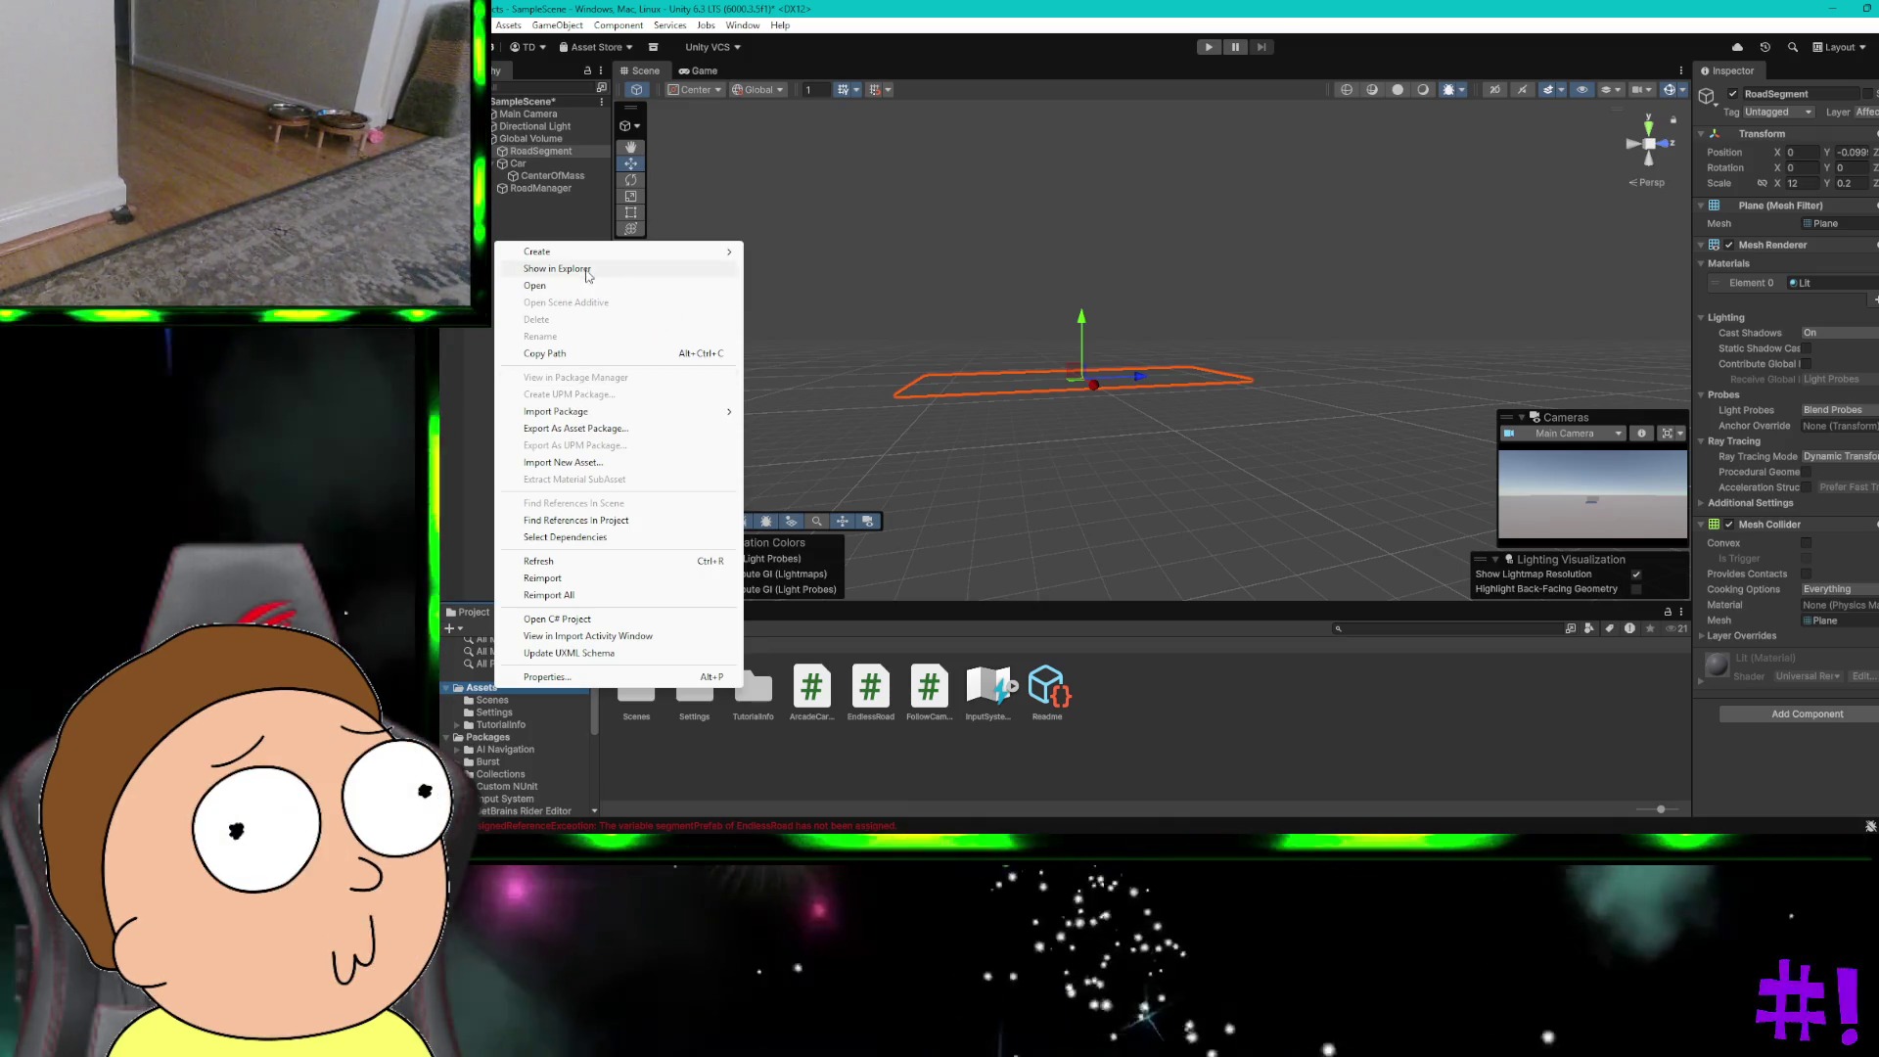
mouse_move(685, 251)
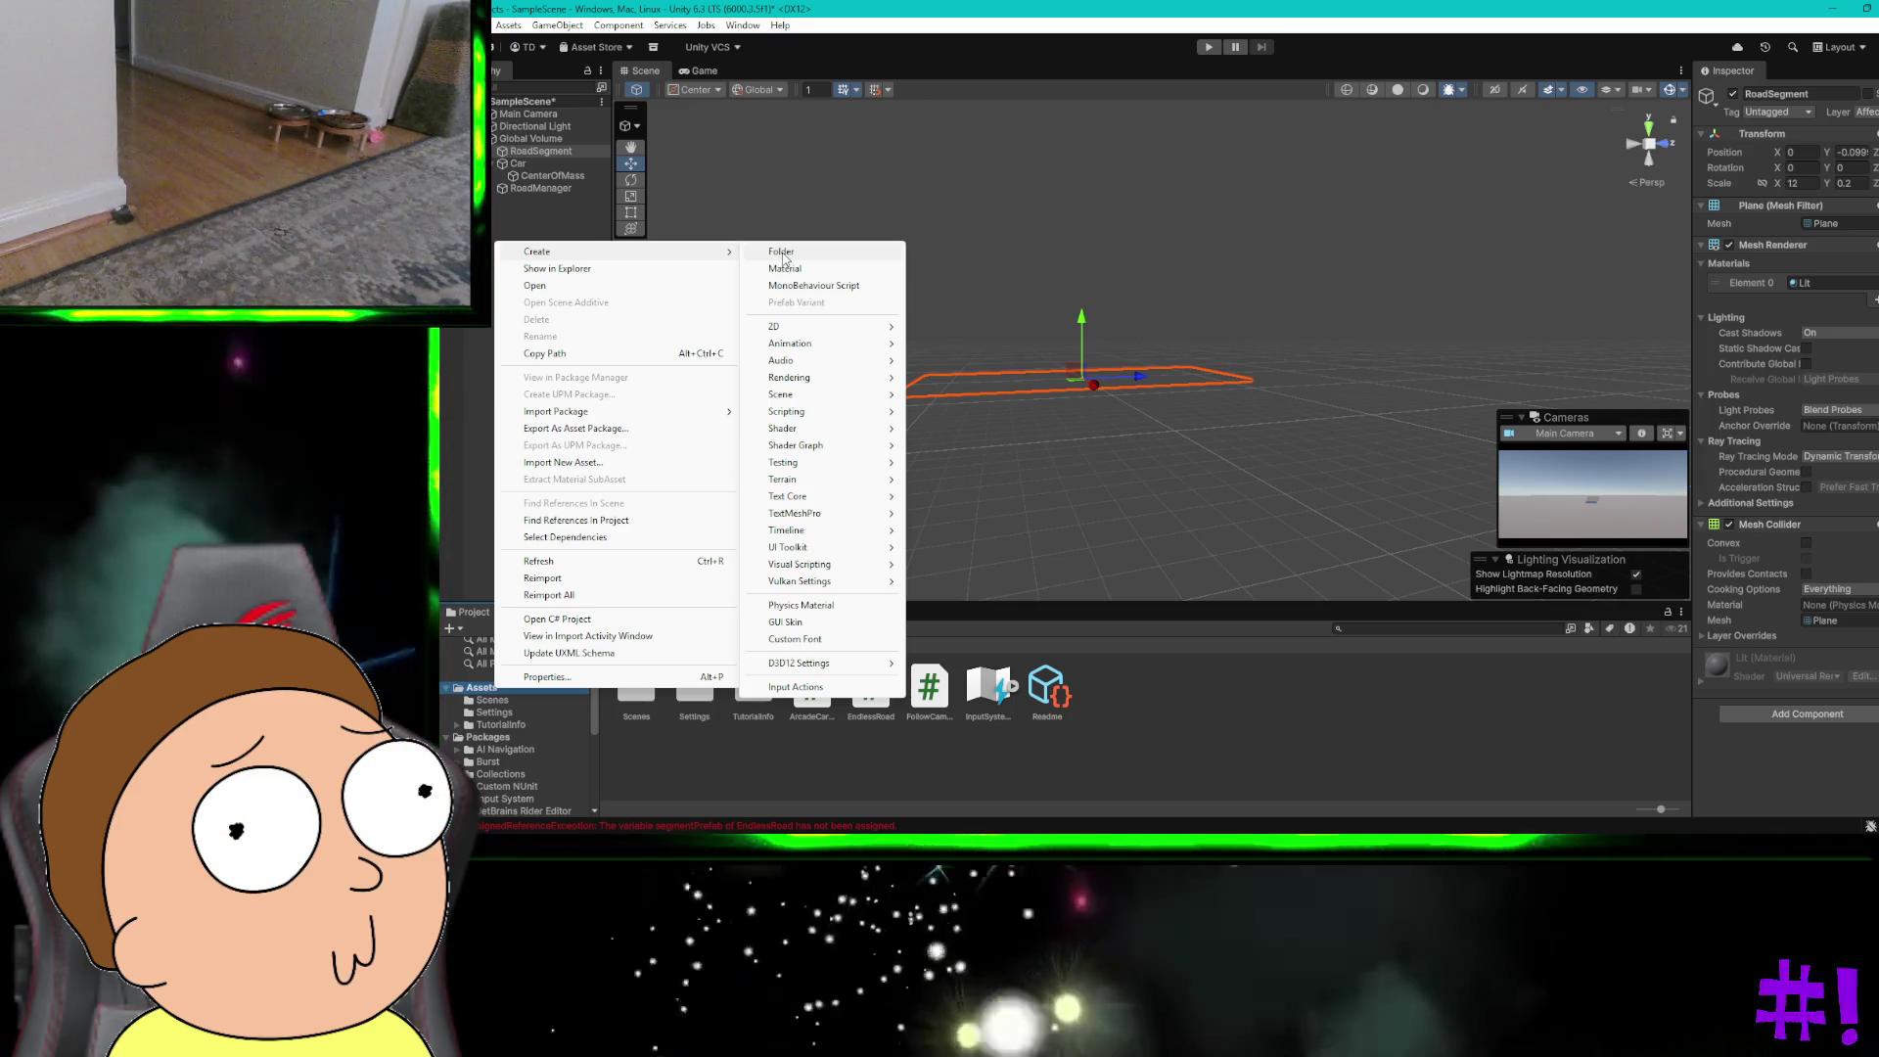
click(781, 252)
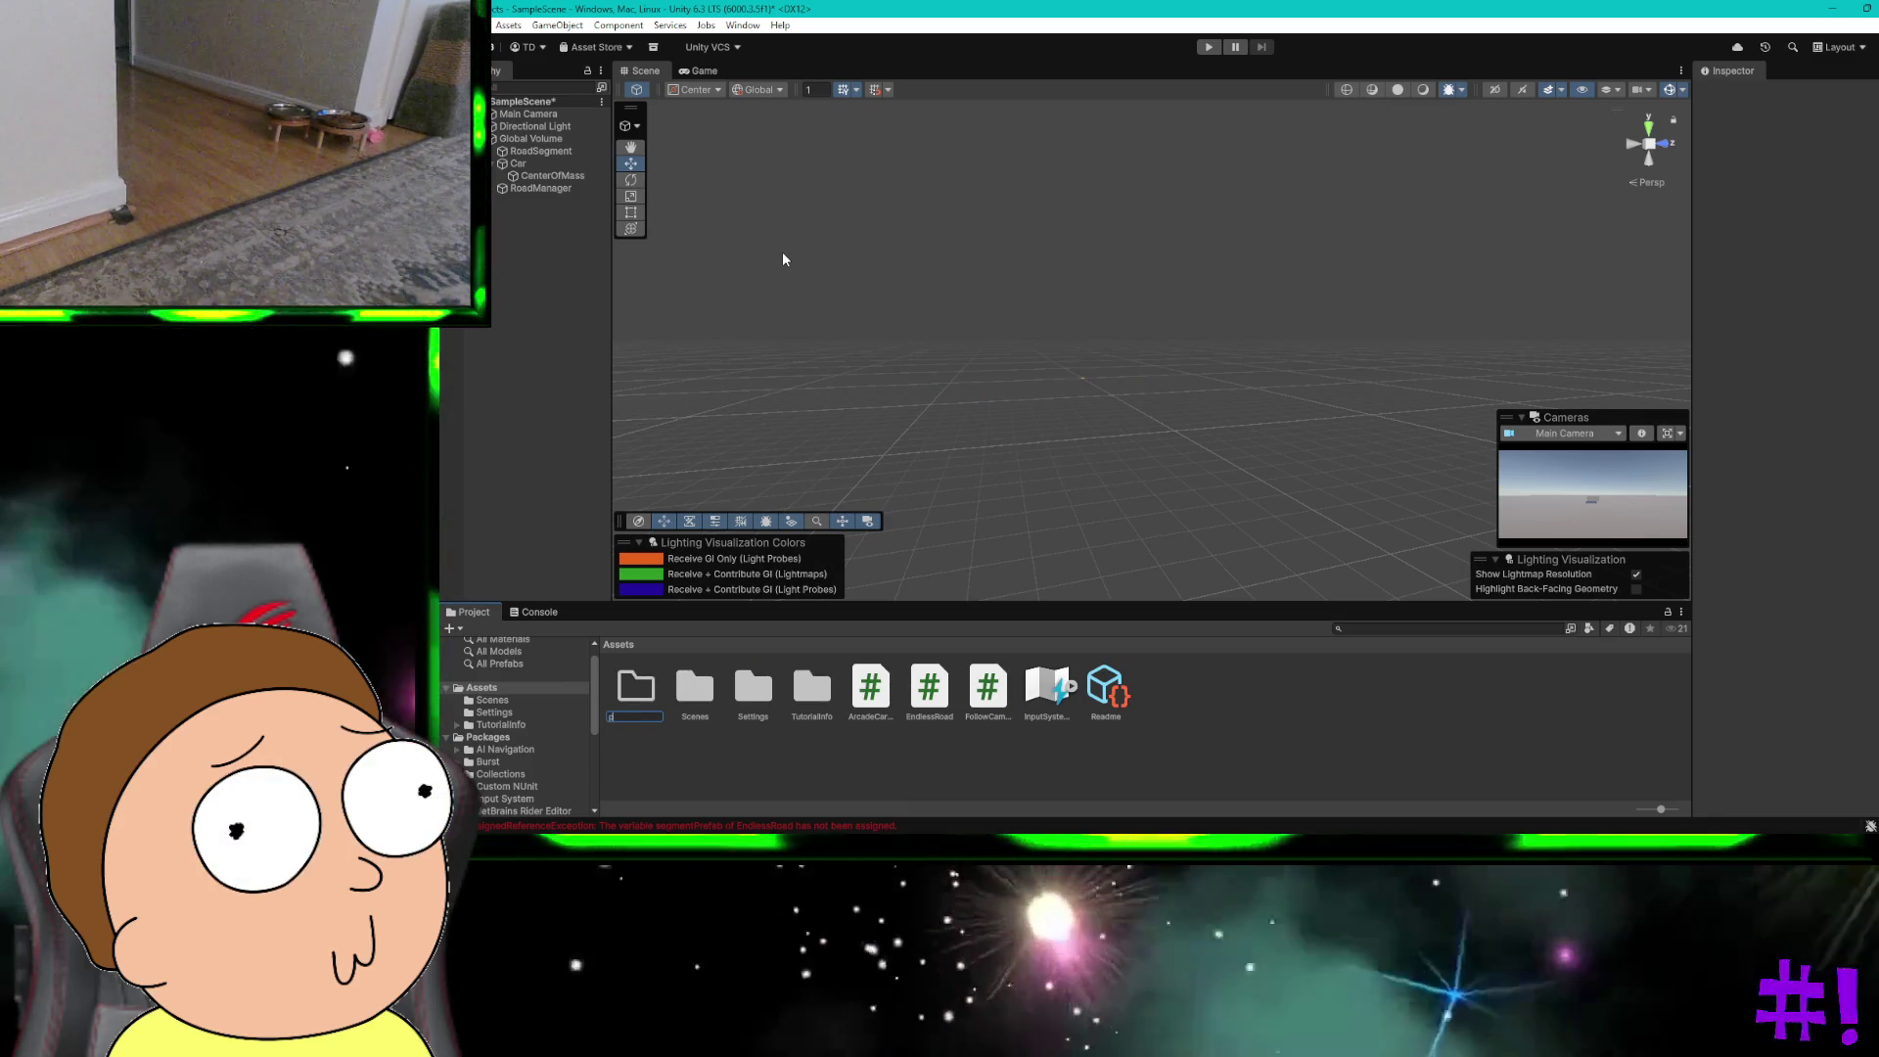
text(refab)
key(ctrl+super+Right)
click(782, 255)
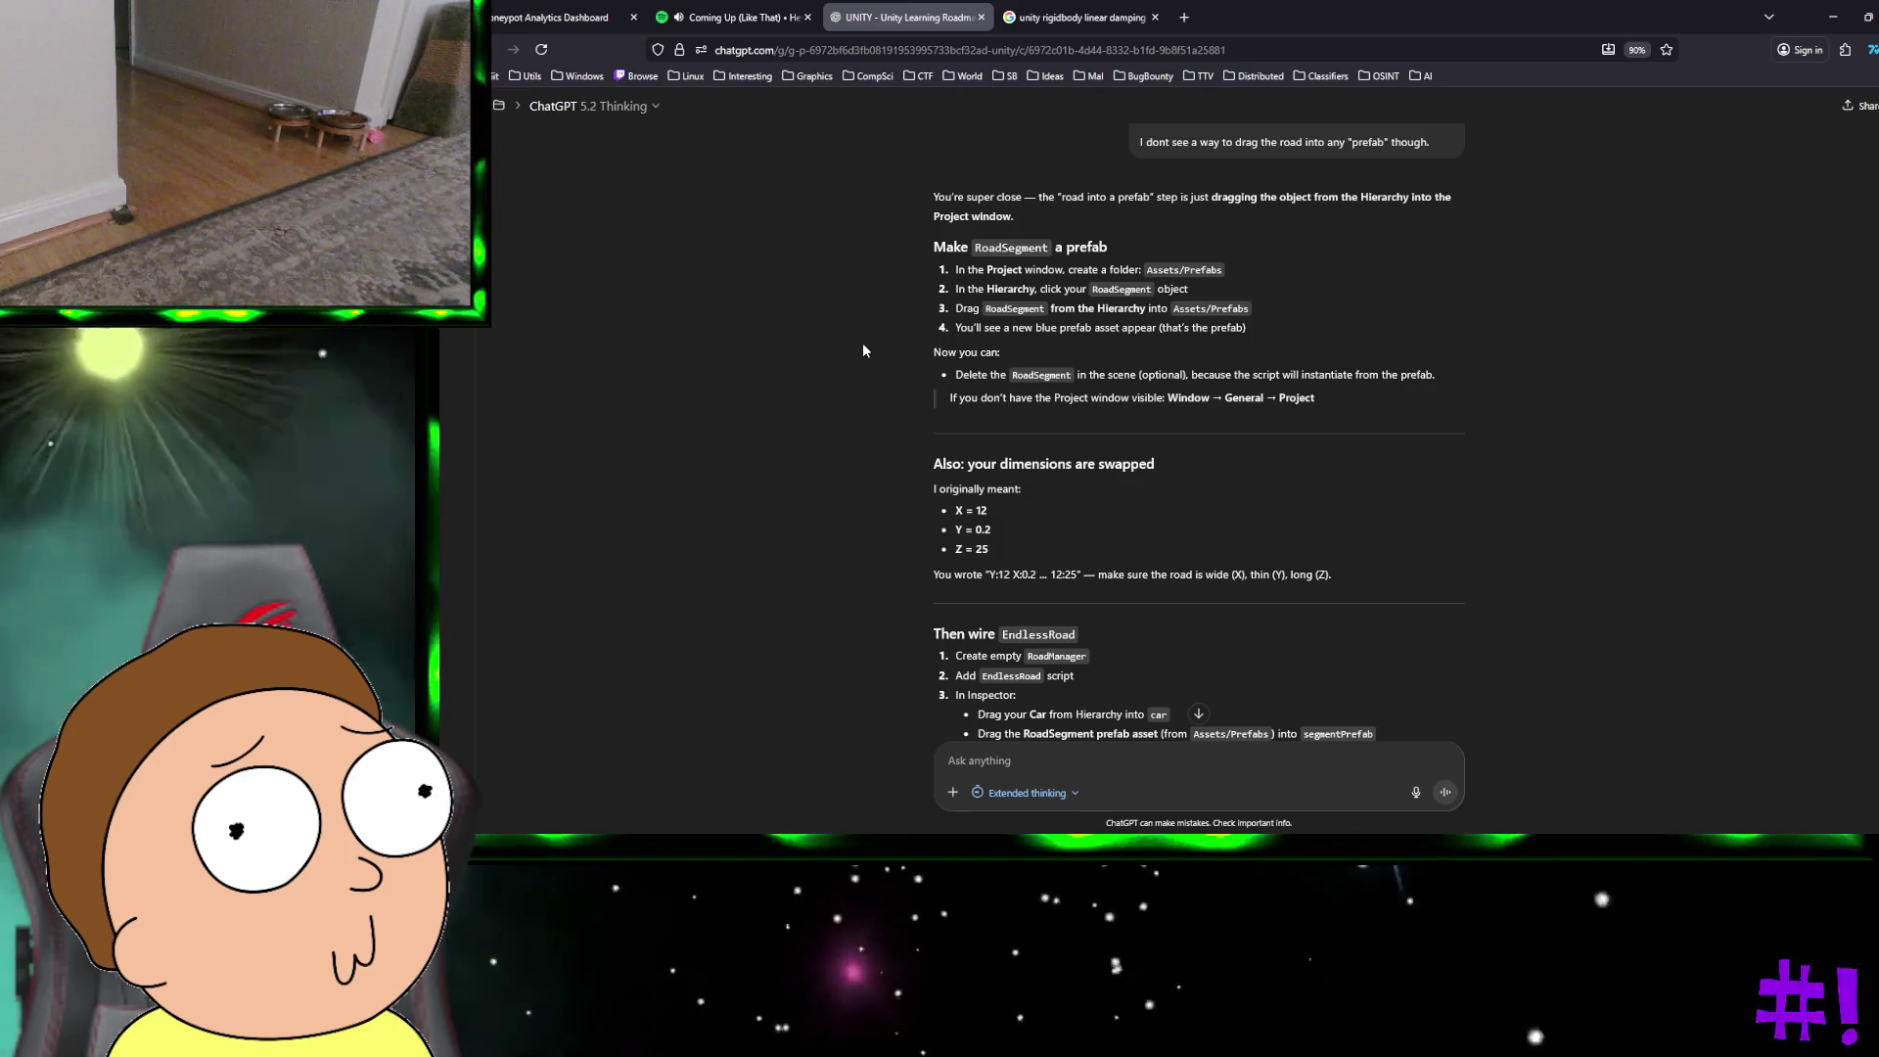
key(ctrl+super+Right)
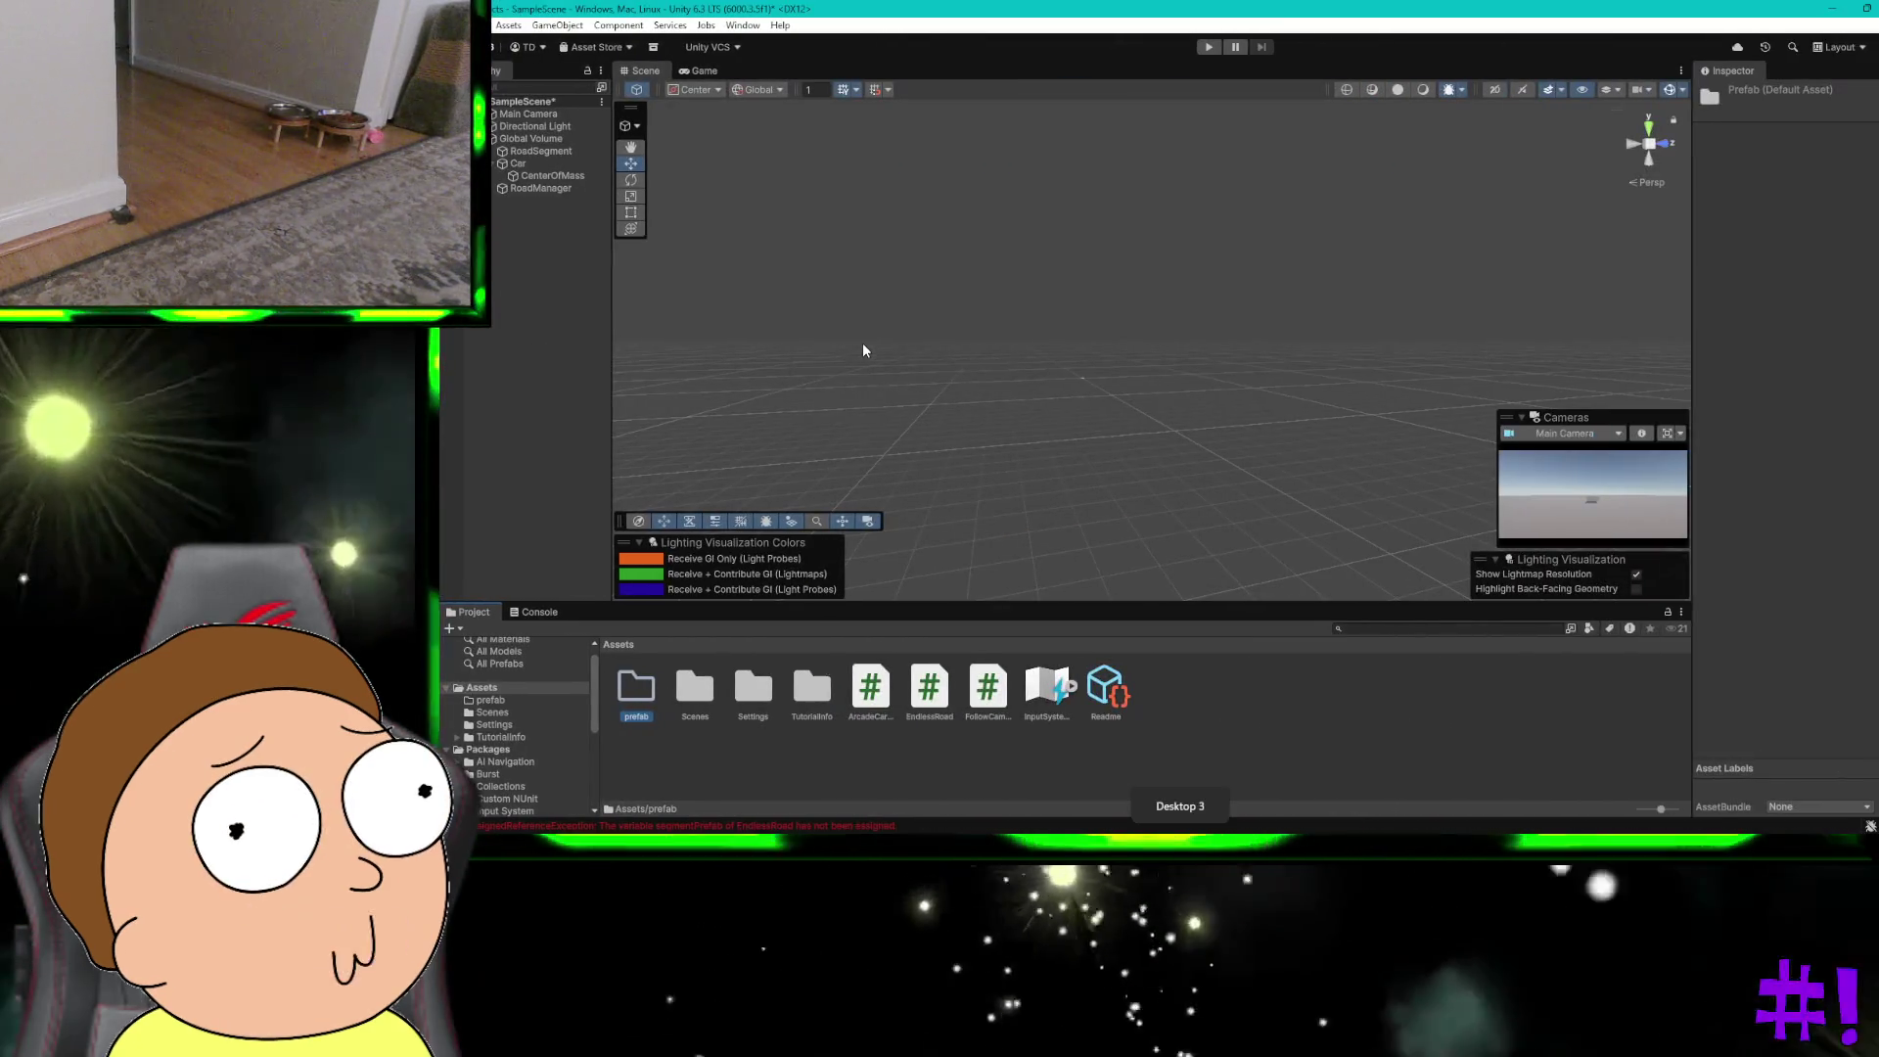
Step: Rename the new folder to Prefabs and select RoadManager in the Hierarchy
click(636, 717)
text(Pre)
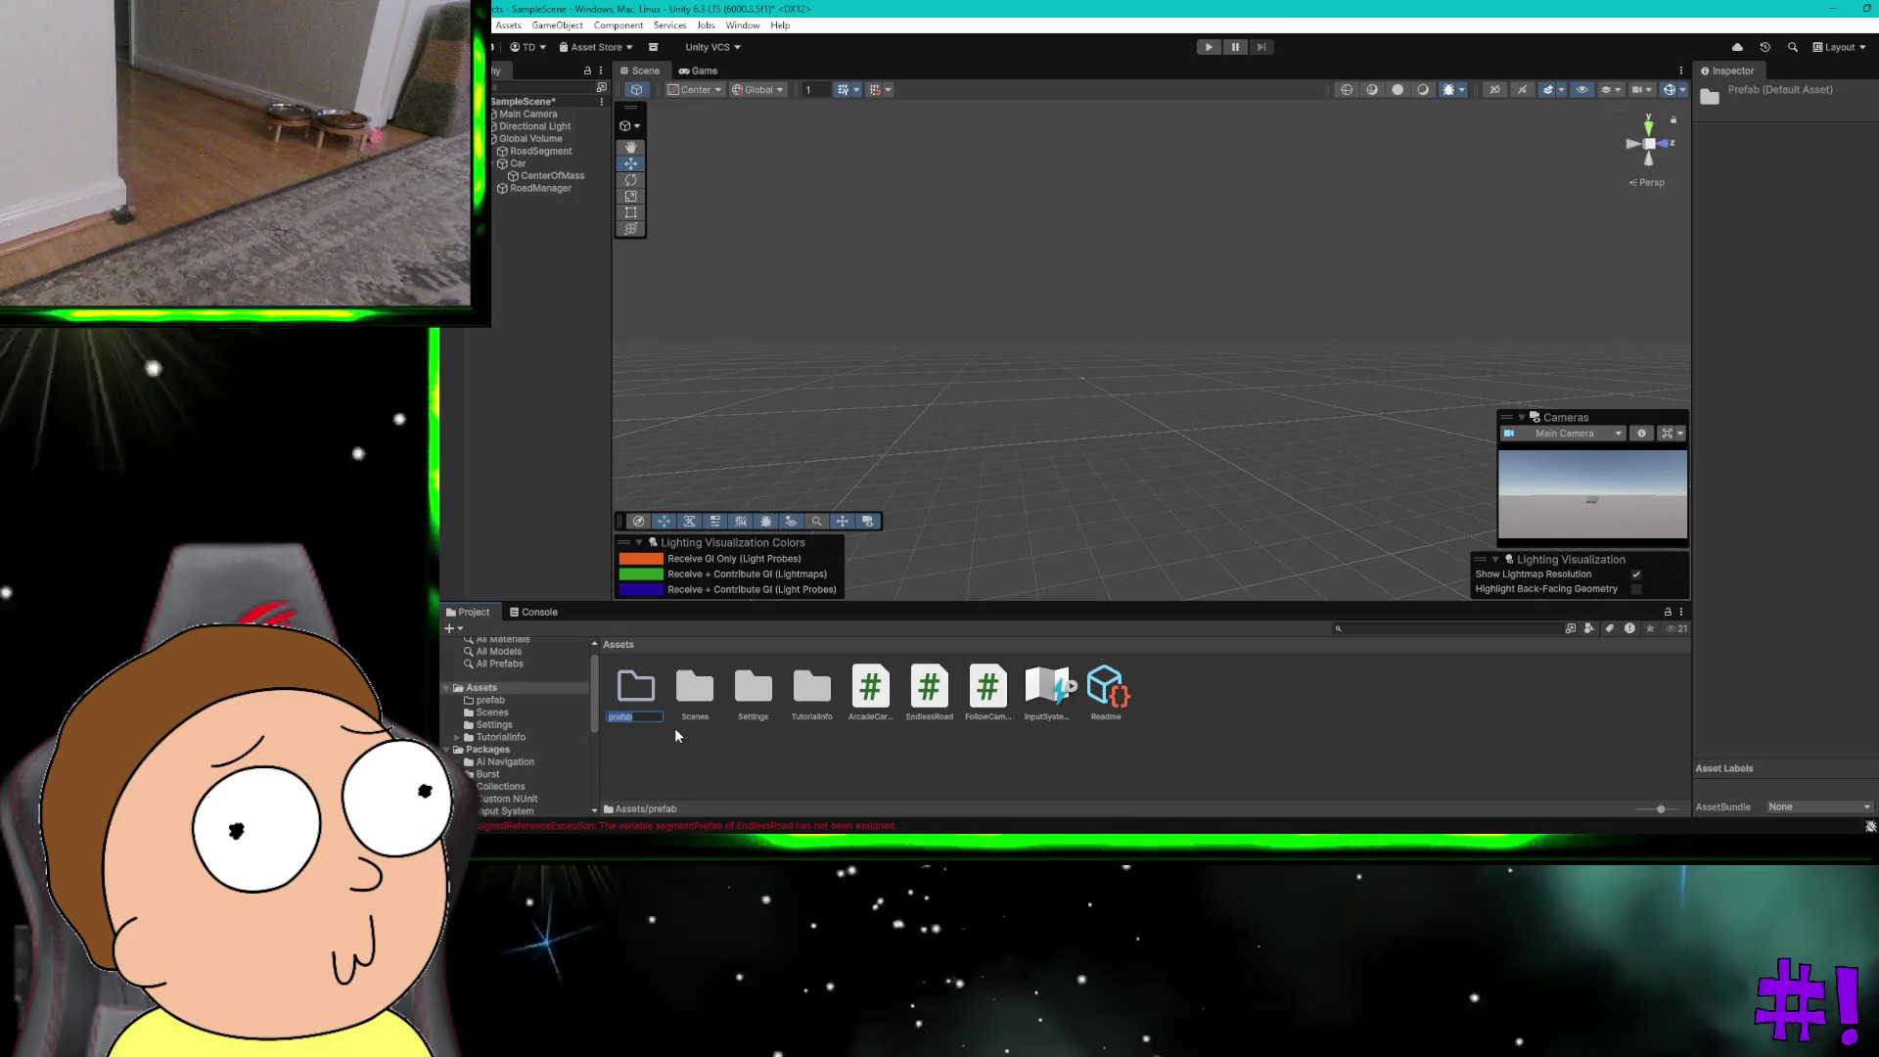
text(fabs)
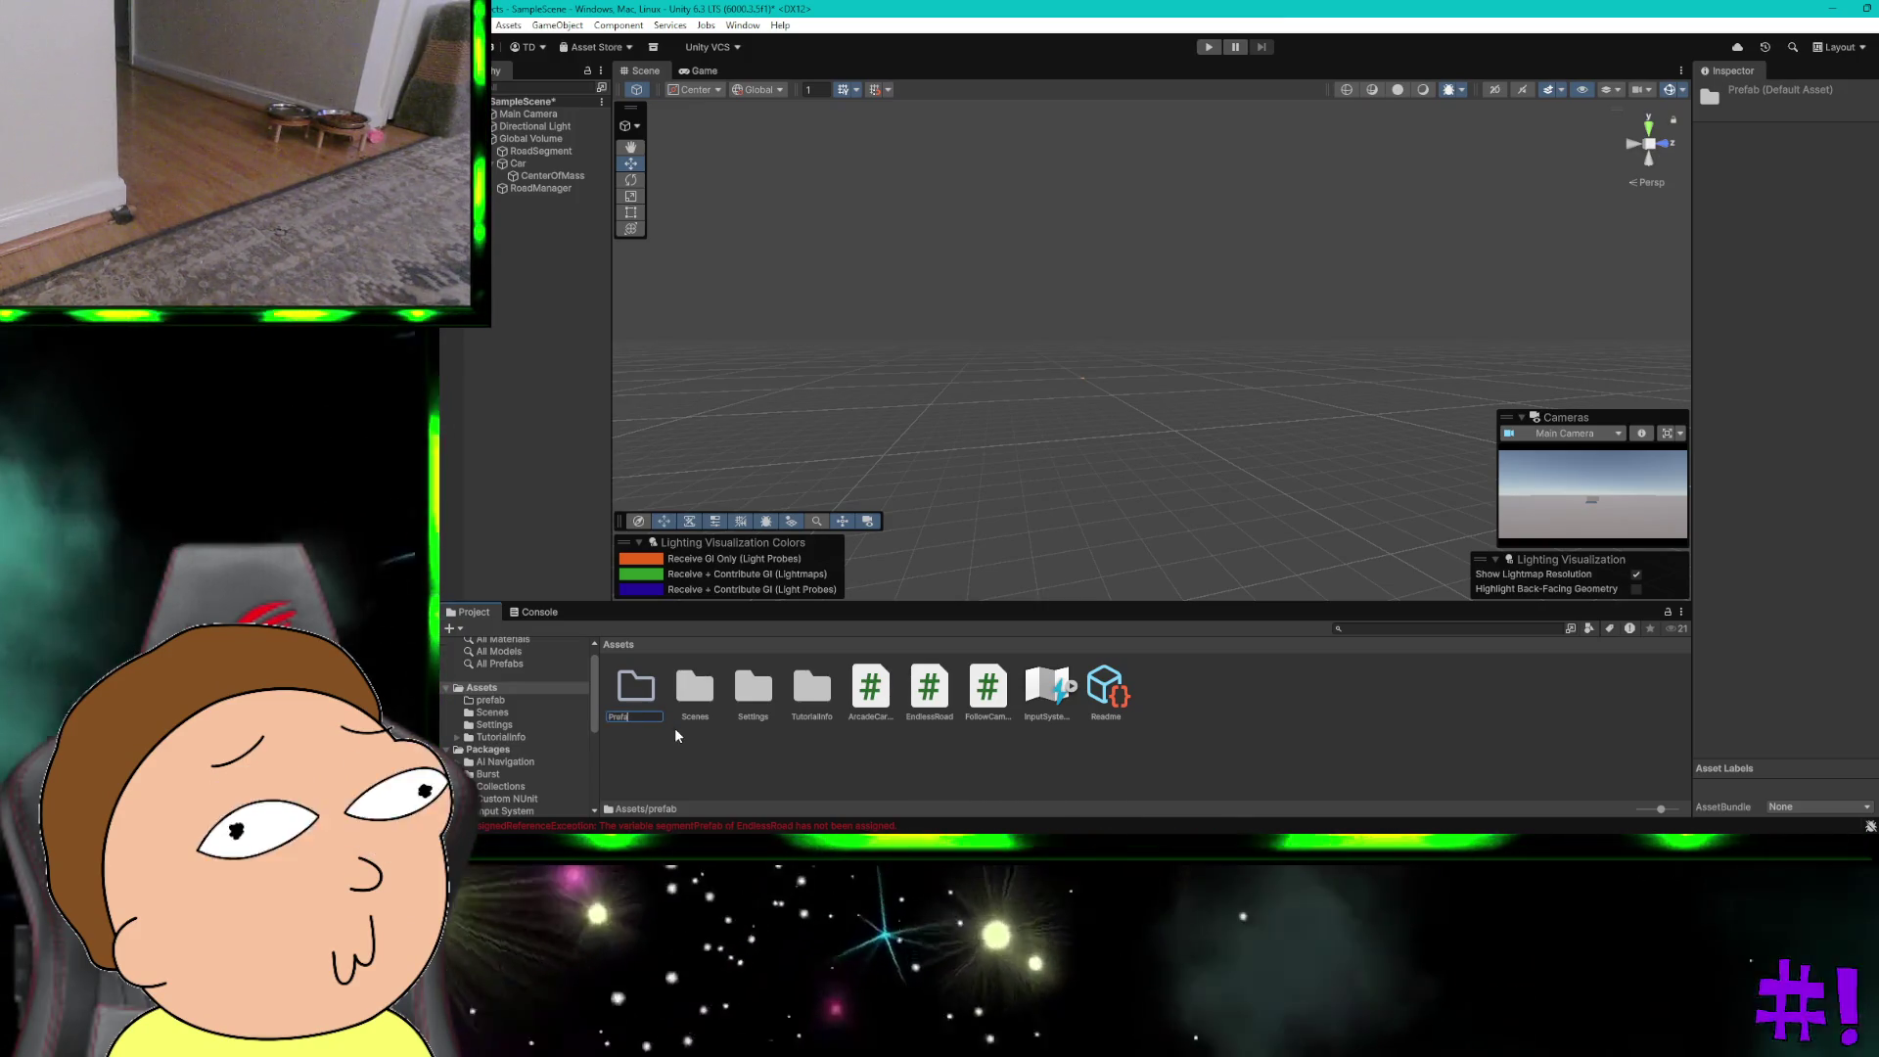
key(Return)
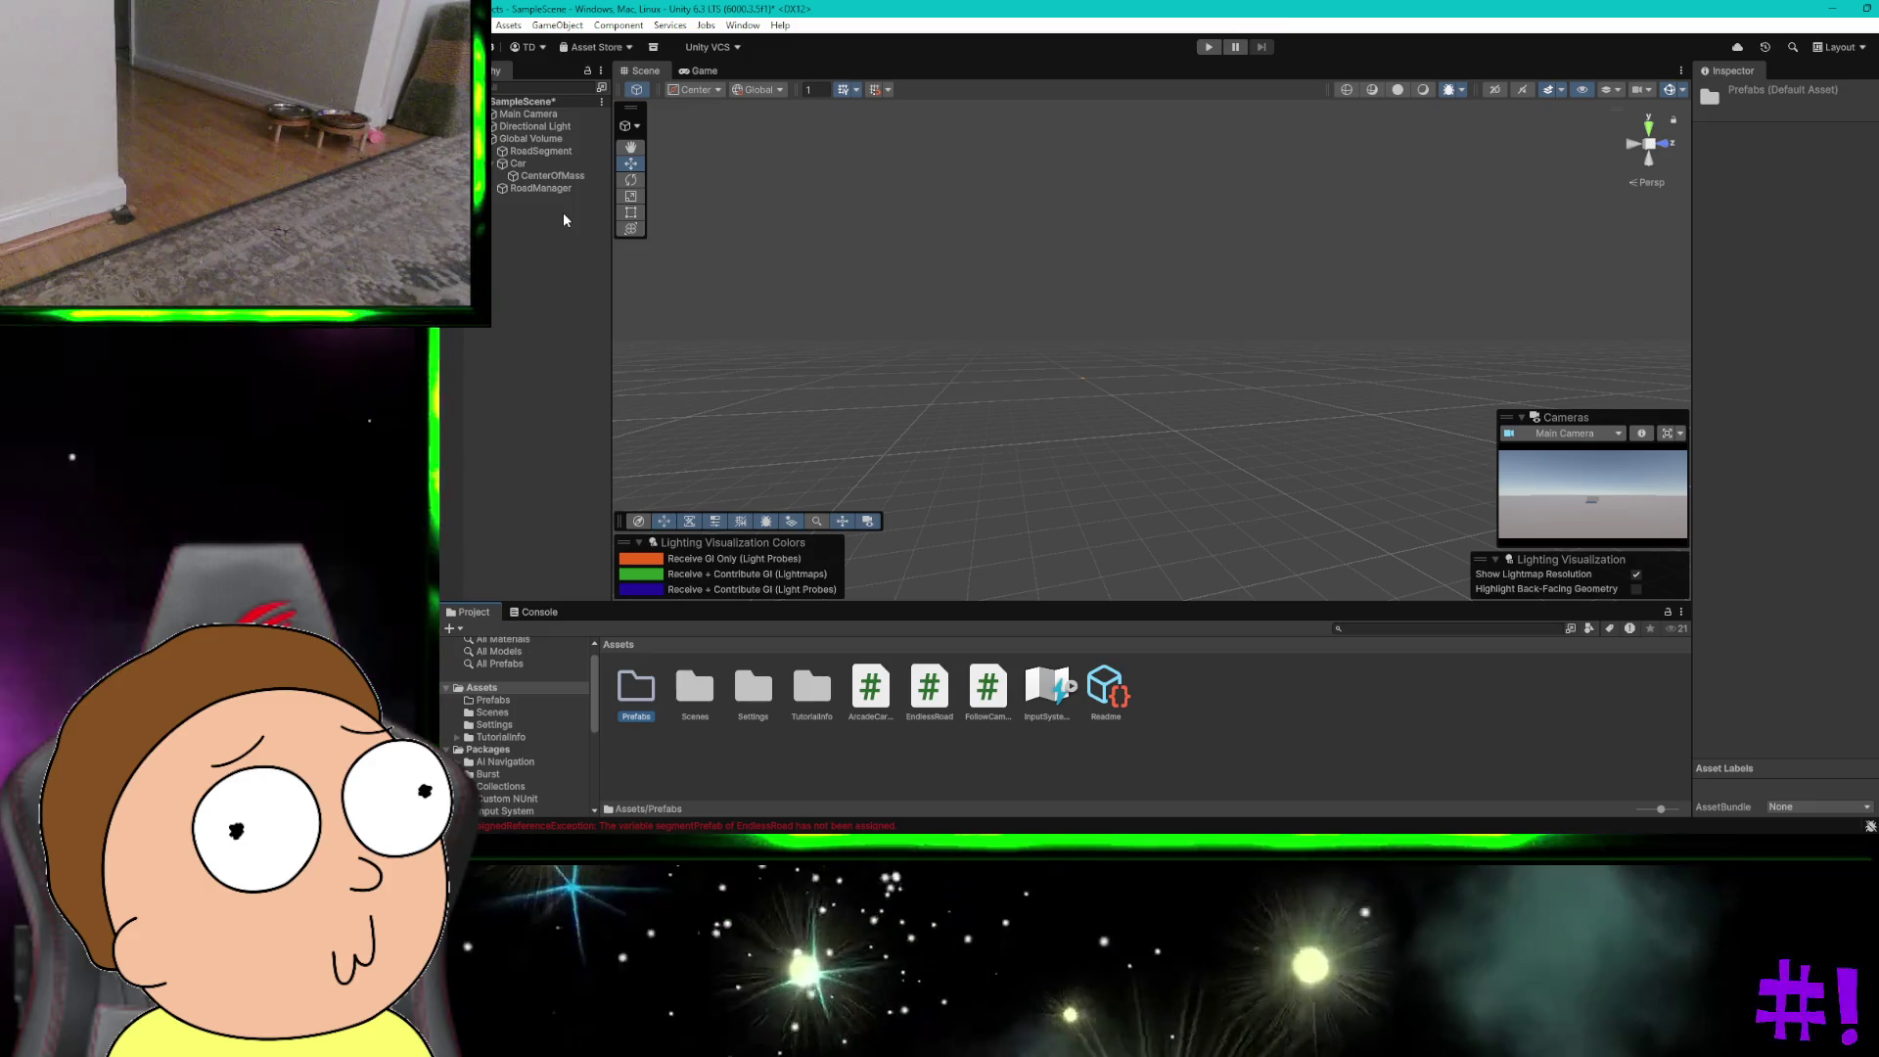
click(552, 190)
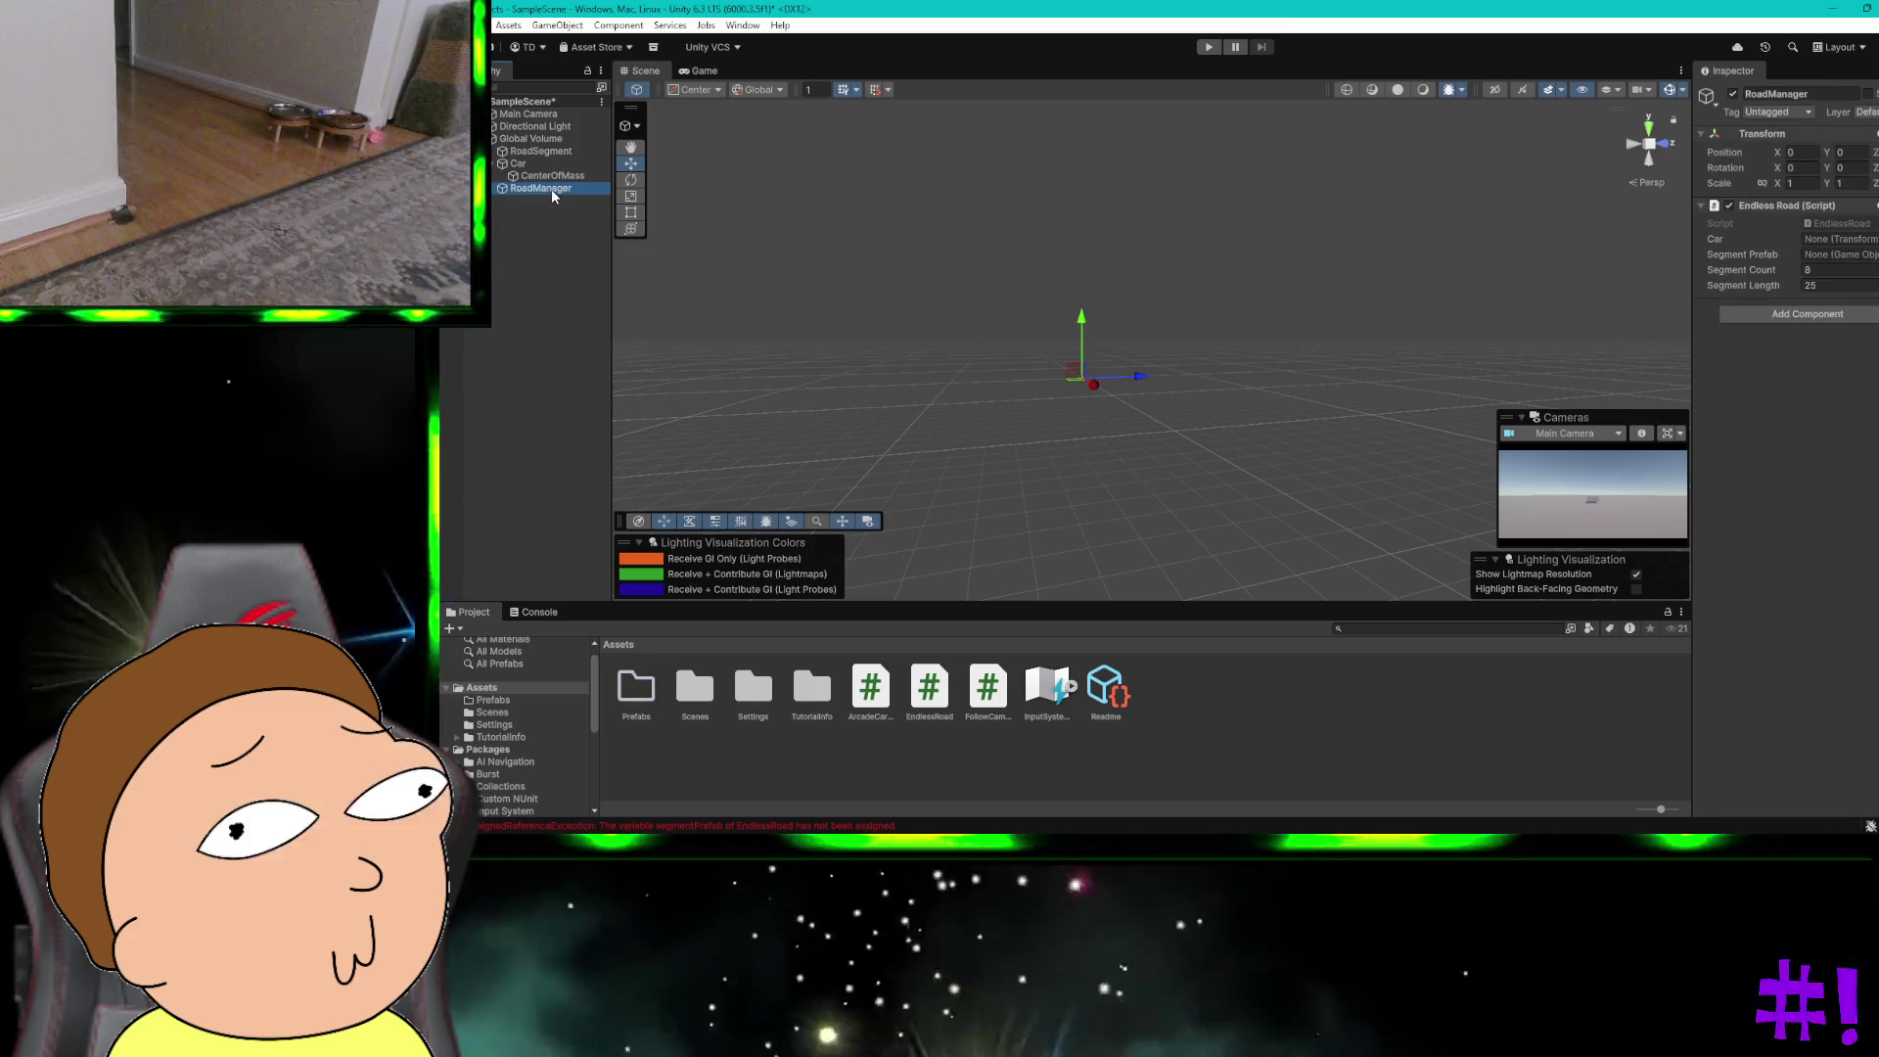
Step: Drag RoadManager into the Prefabs folder to make a prefab, then open that folder
drag(572, 334, 636, 692)
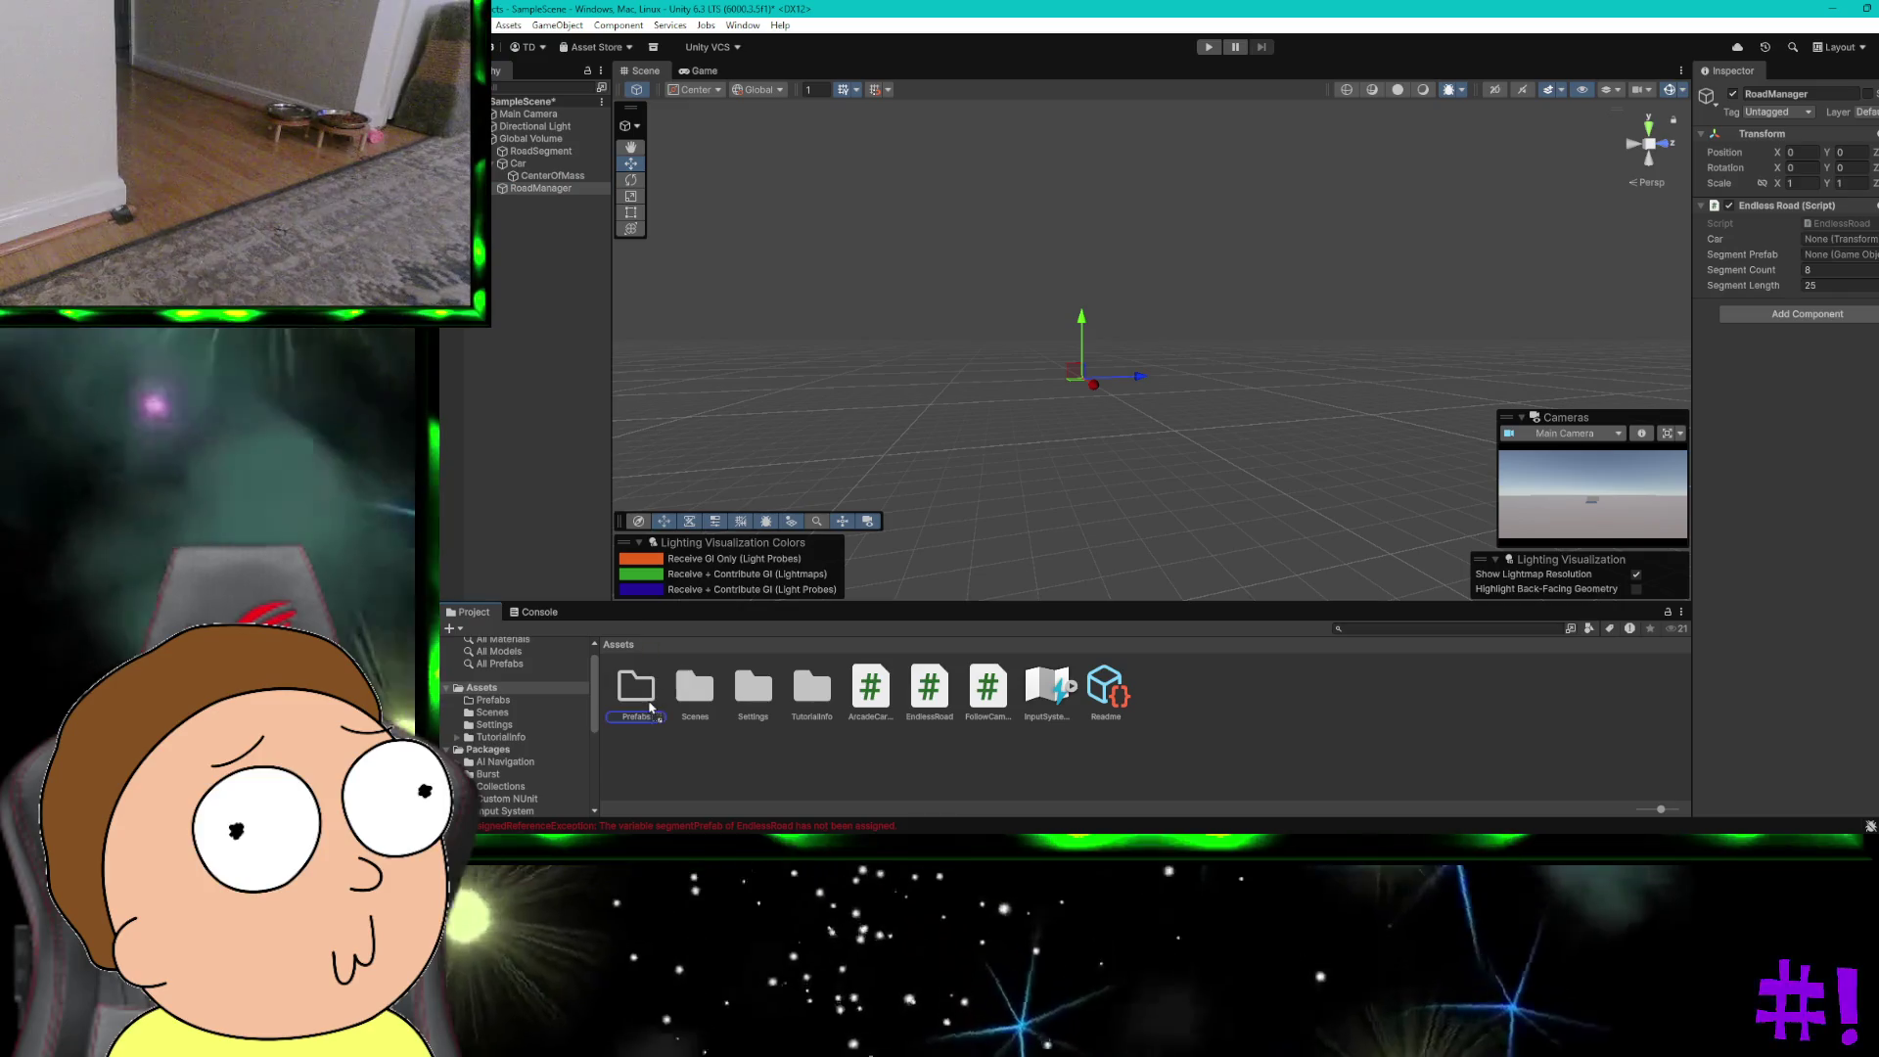
double_click(638, 696)
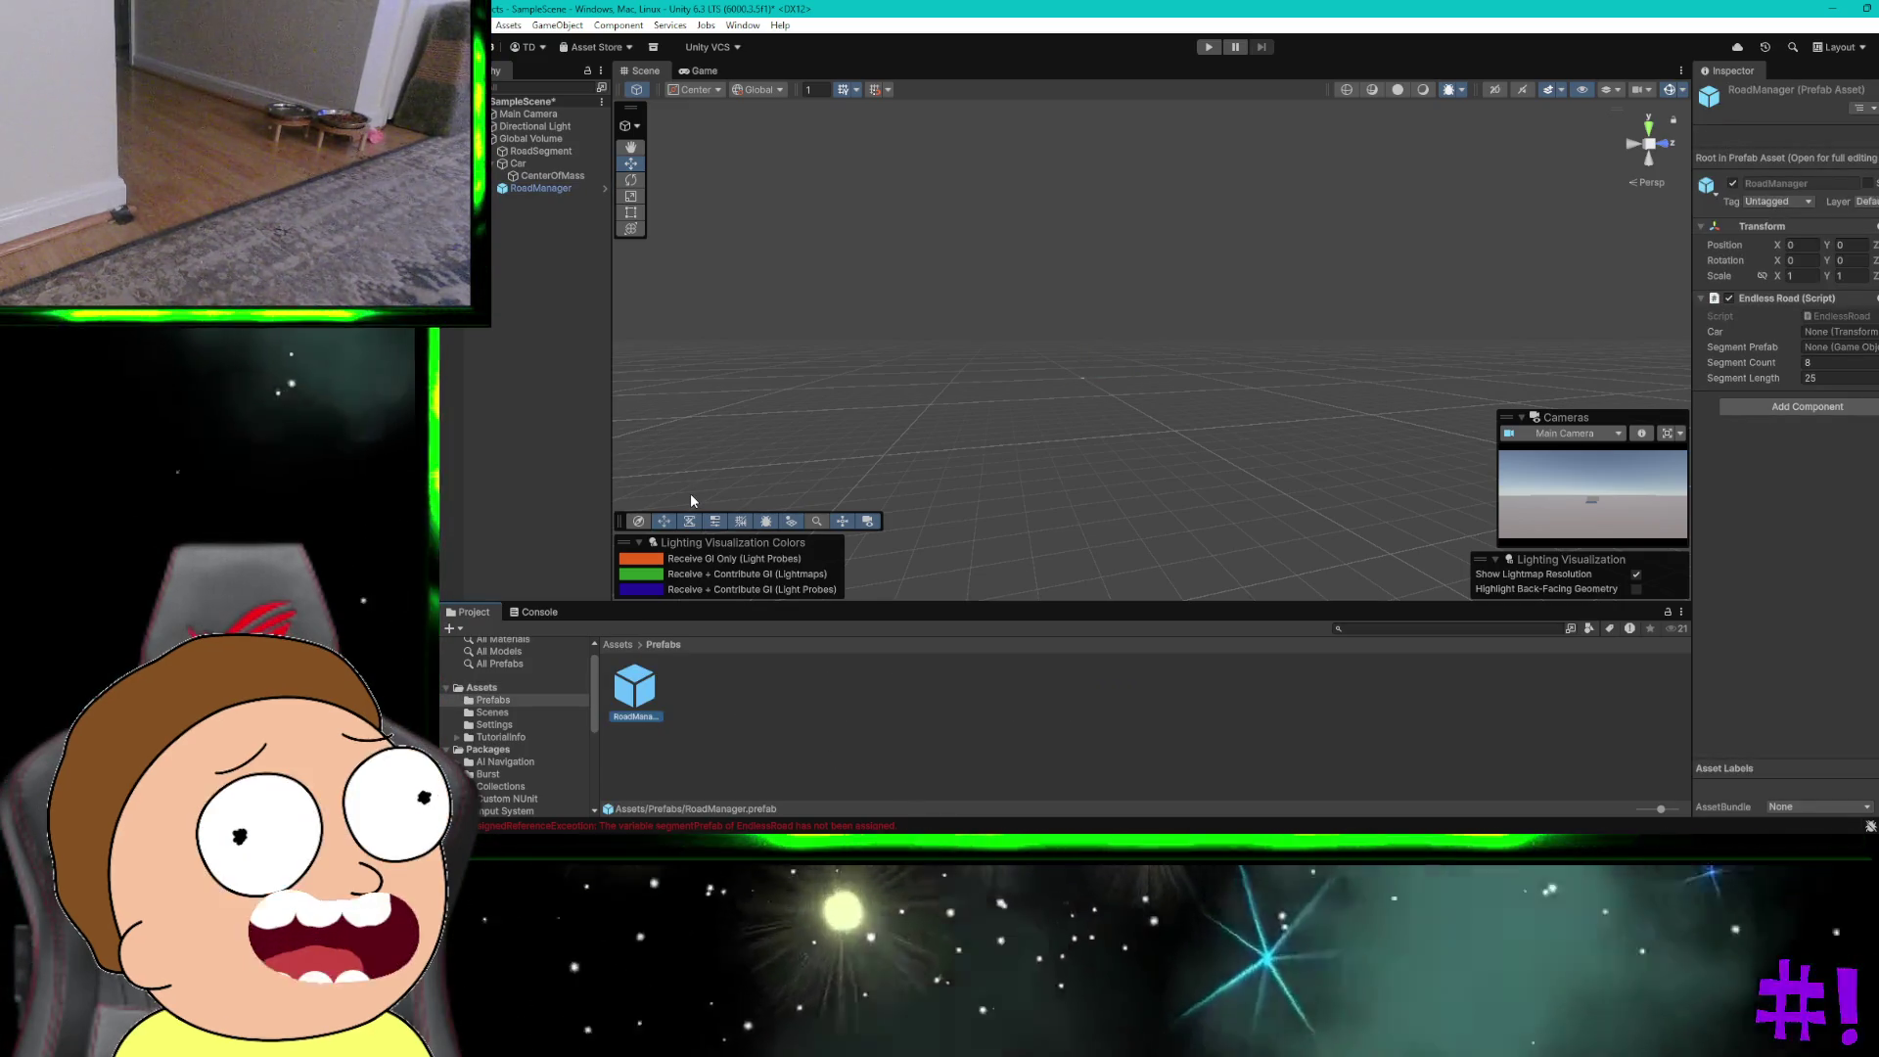
key(ctrl+super+Left)
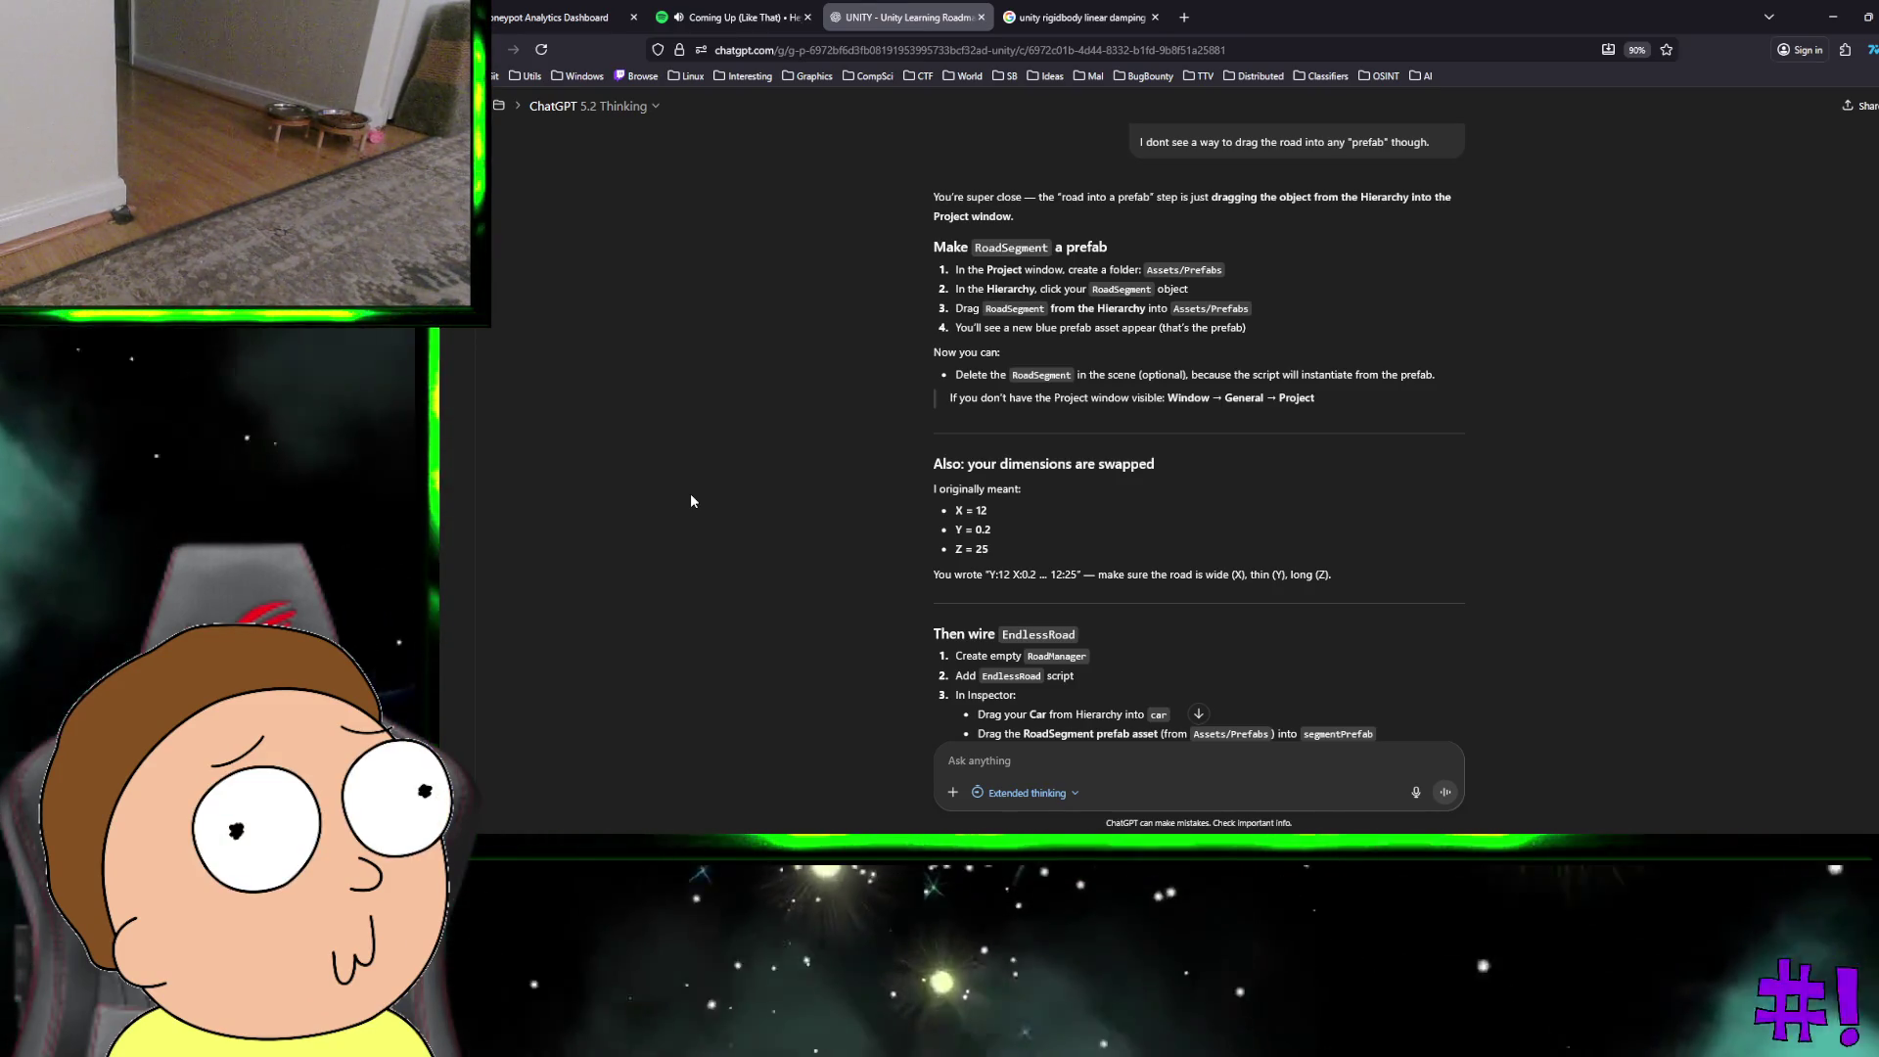
key(ctrl+super+Right)
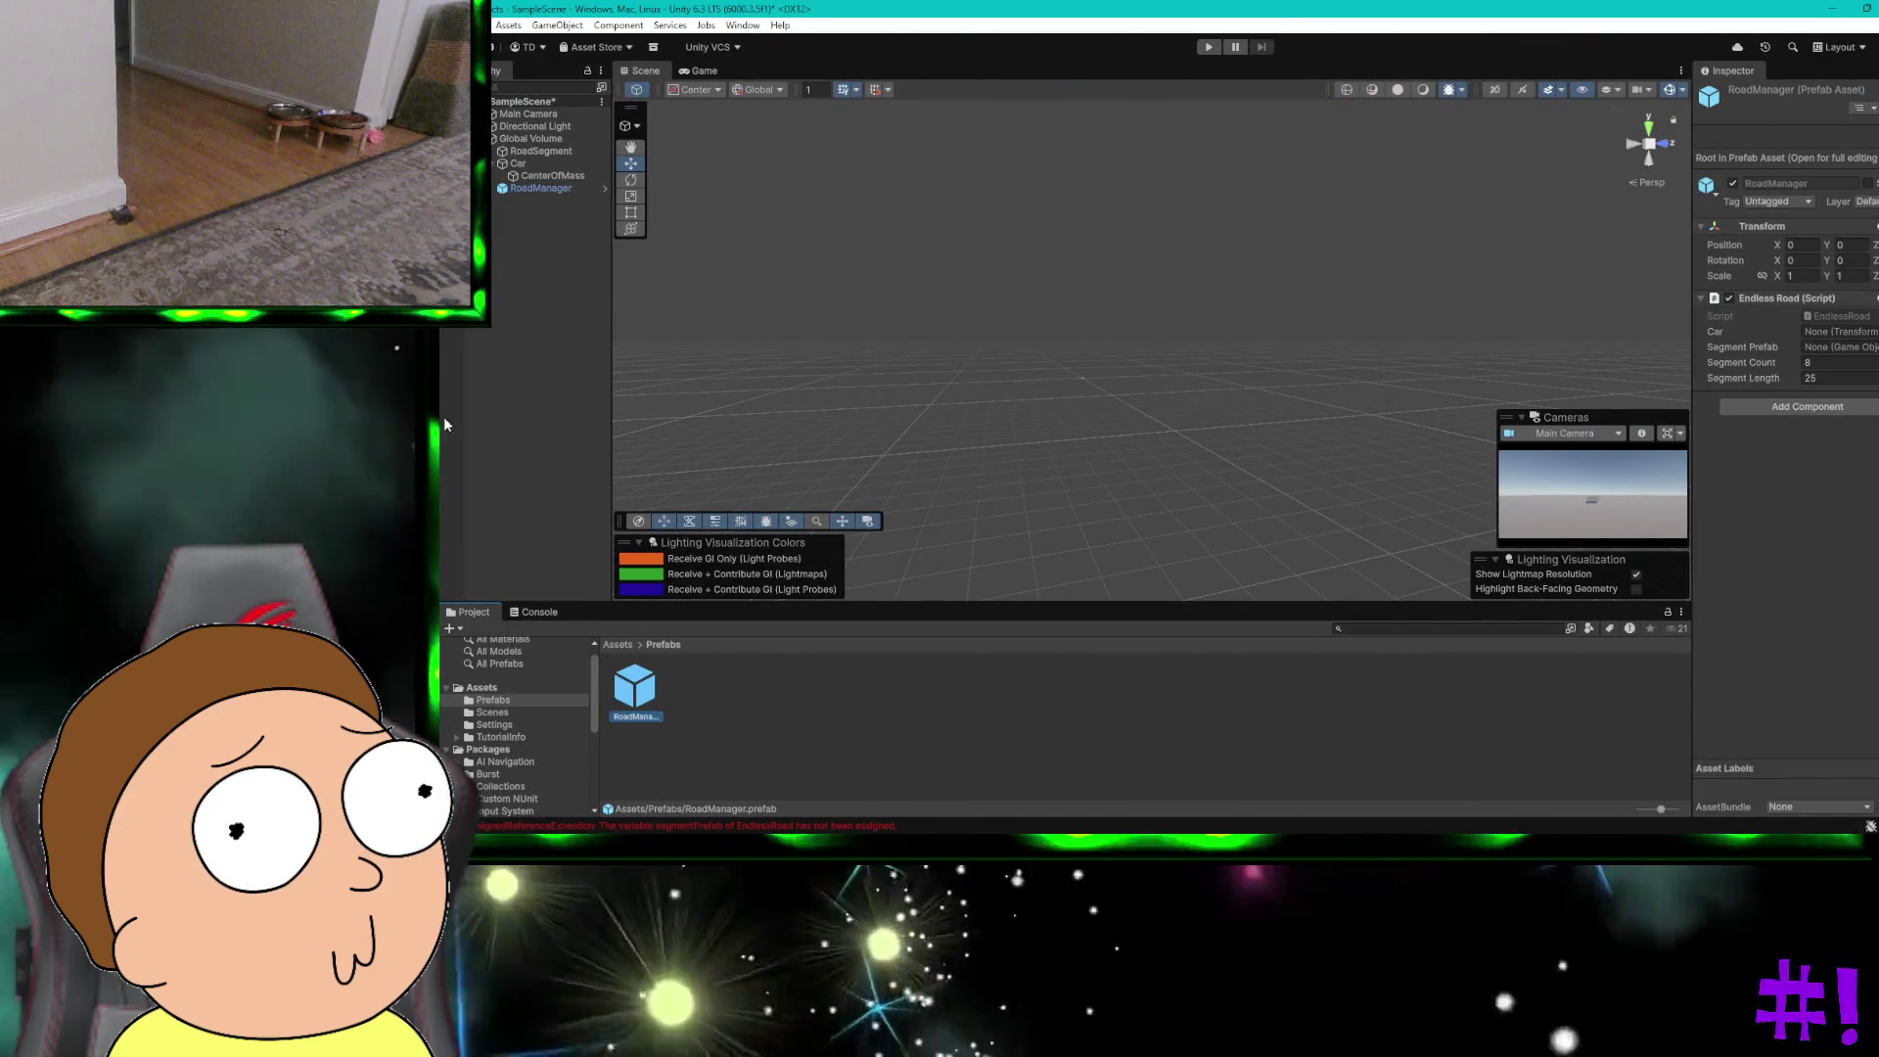
click(519, 149)
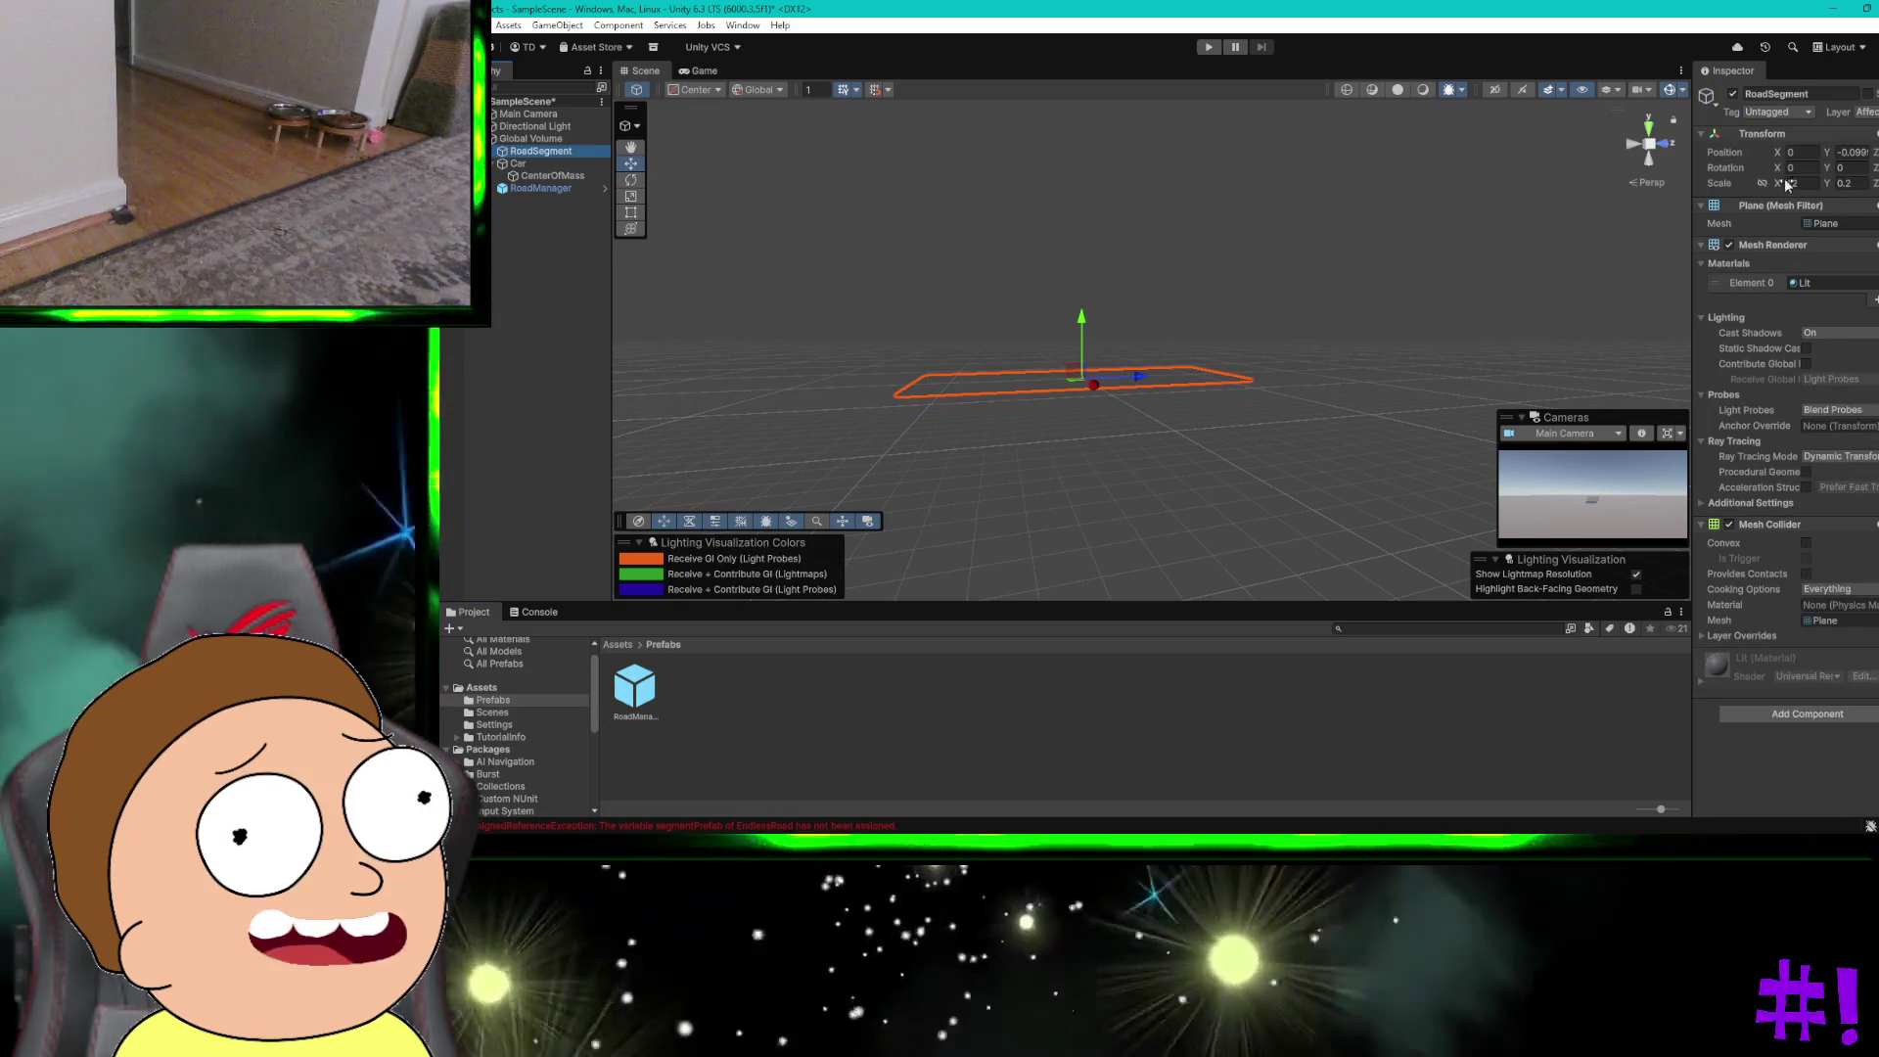
Step: Set RoadSegment's Transform scale to X 0.2 and Y 12, then deselect it
scroll(1222, 391, up, 5)
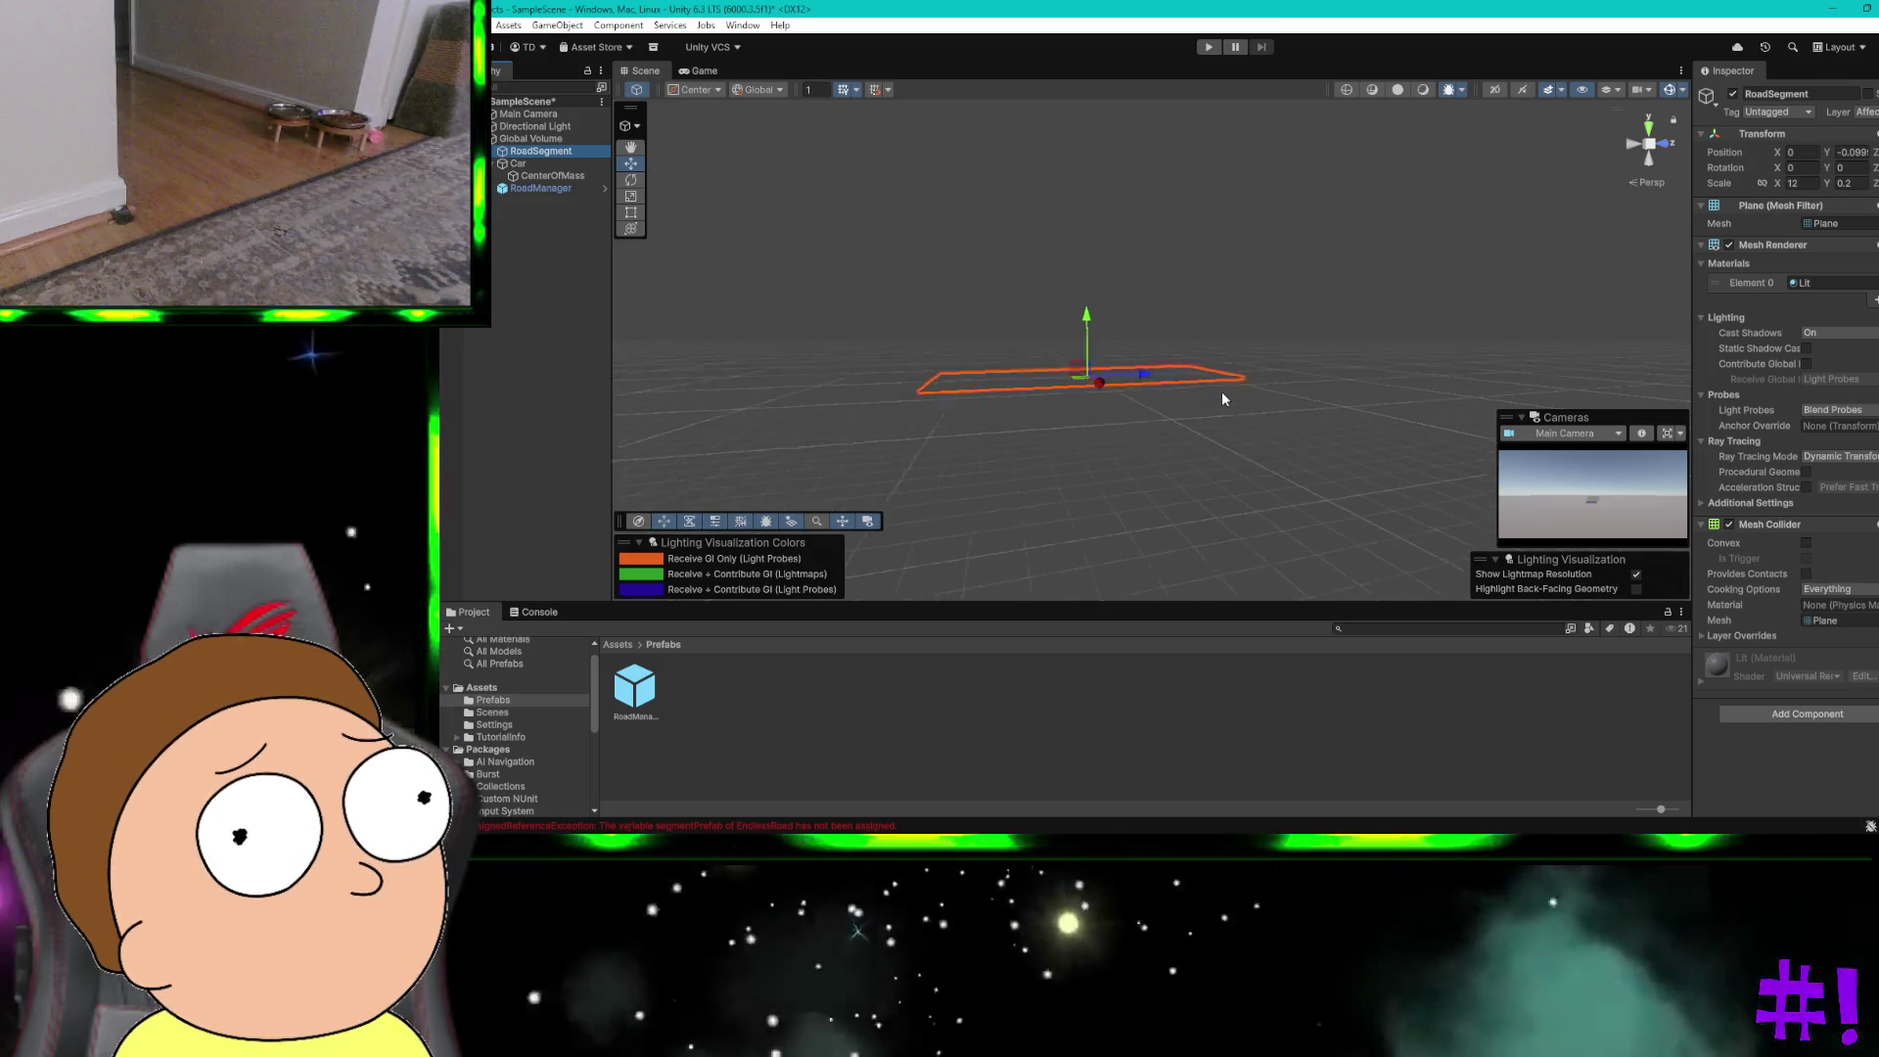
scroll(1222, 391, down, 2)
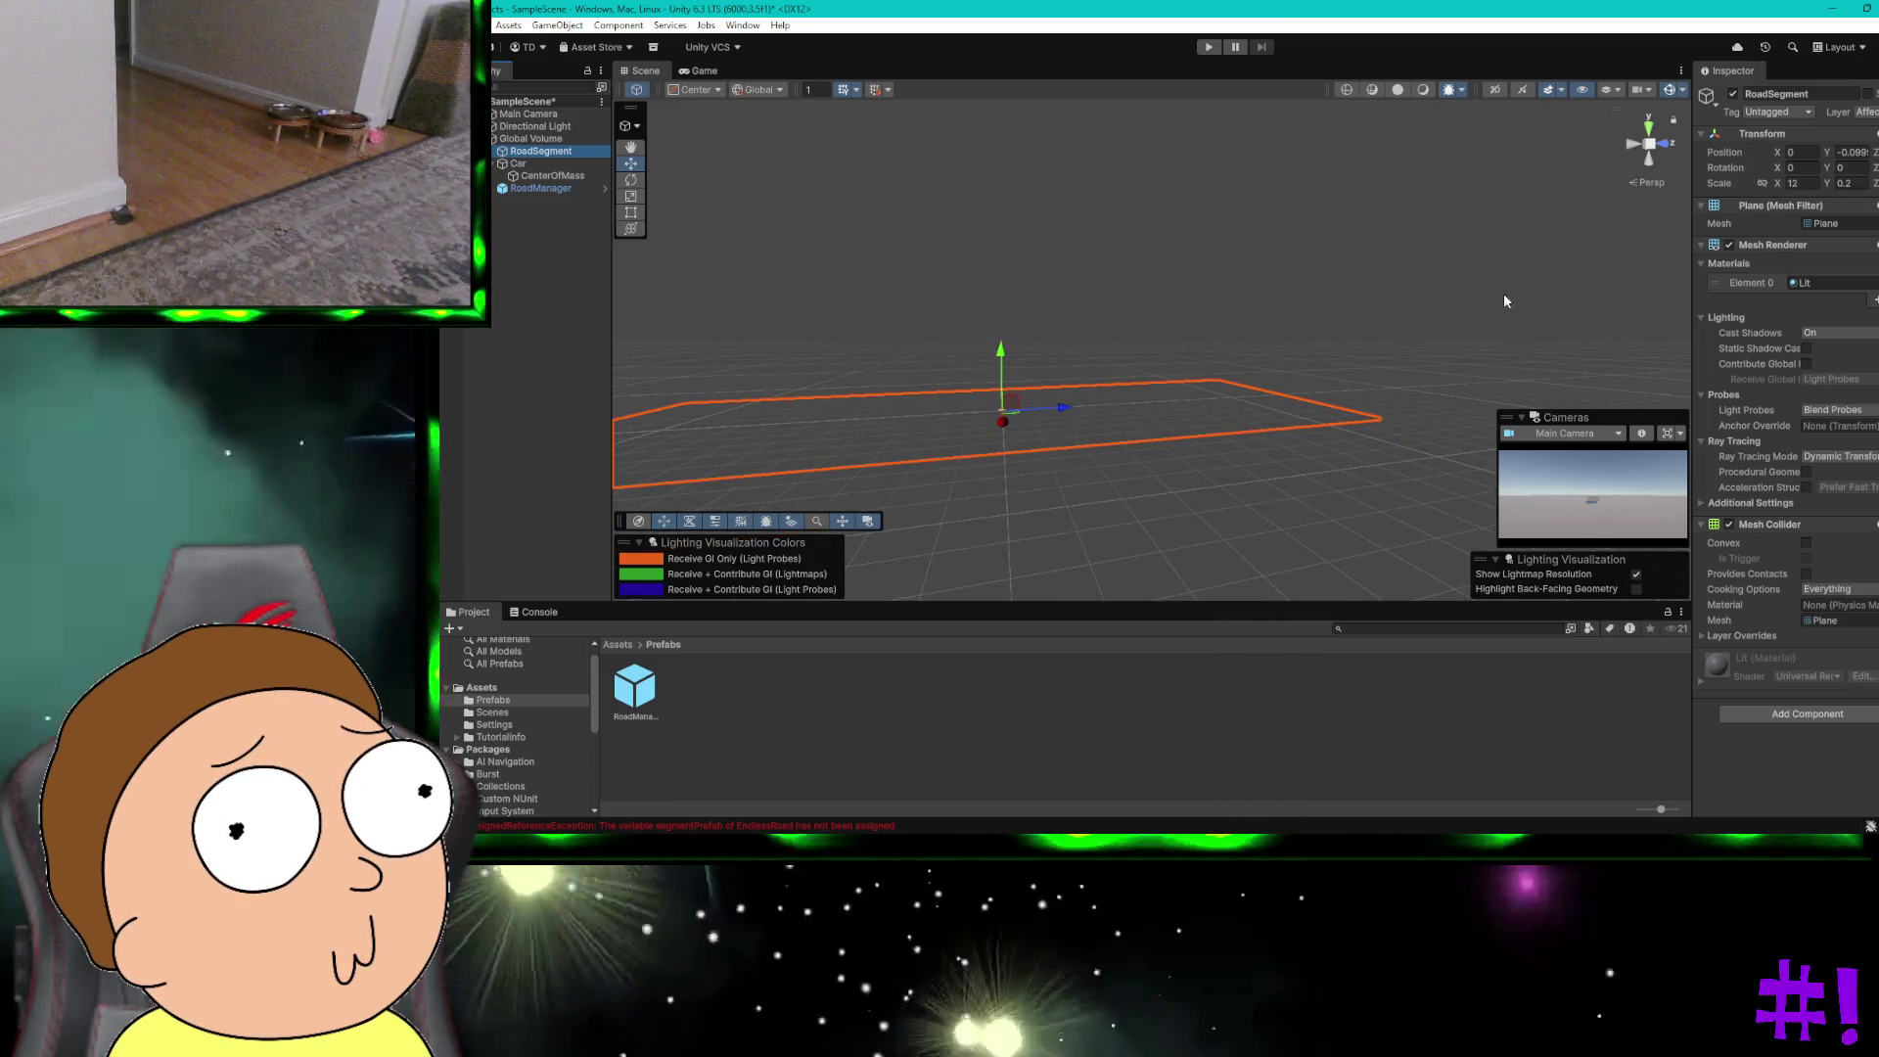
key(BackSpace)
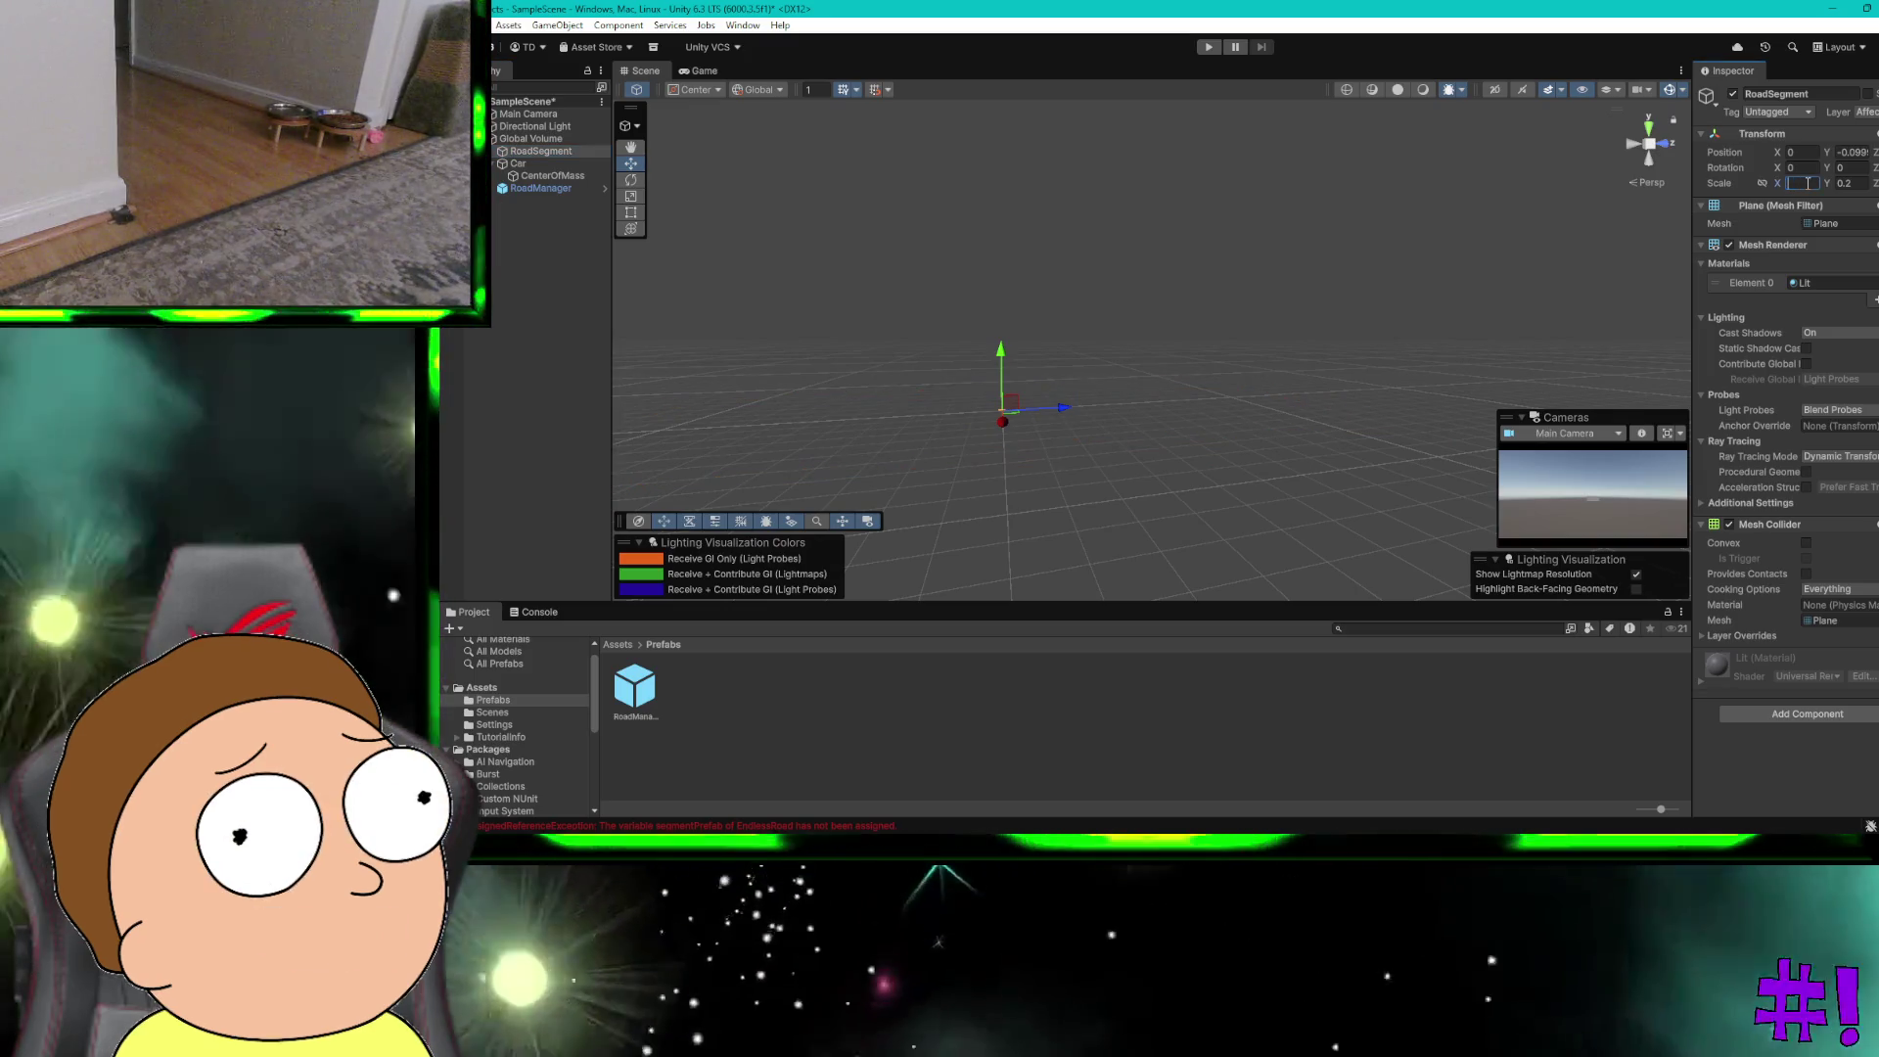
text(0.2)
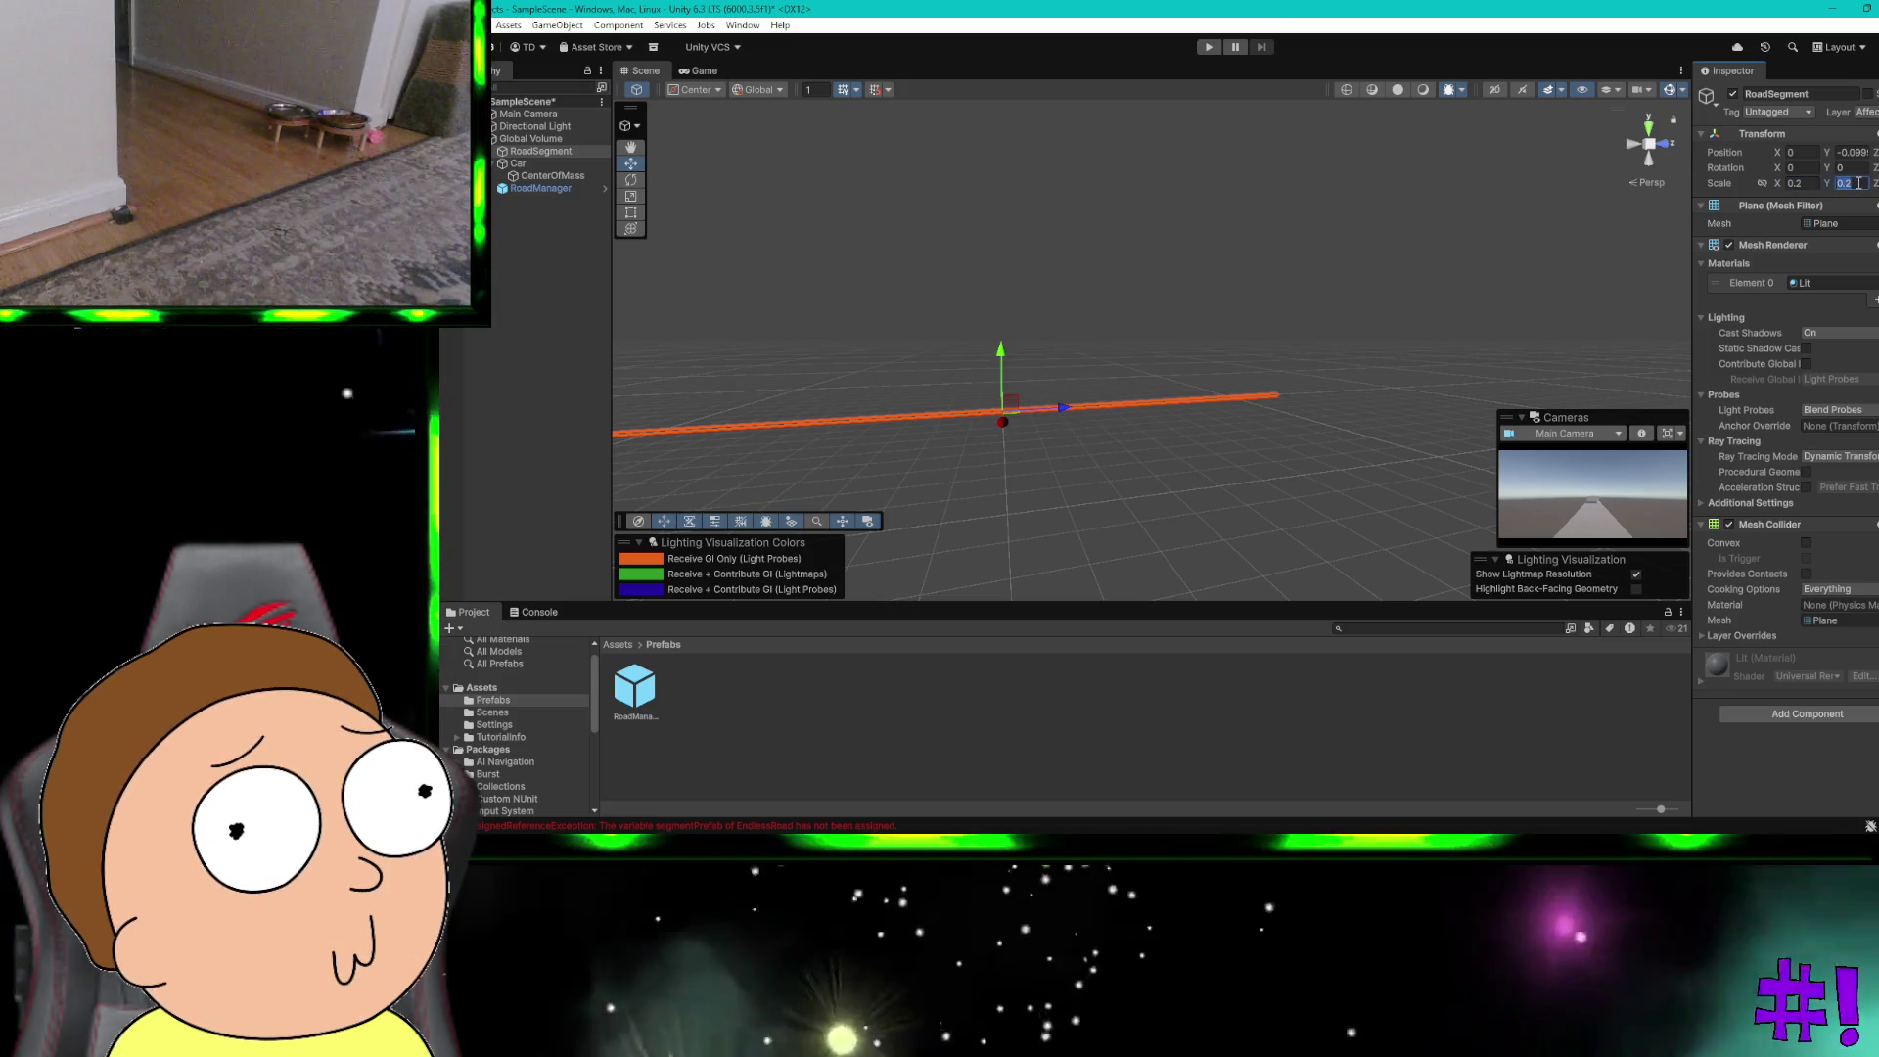
text(12)
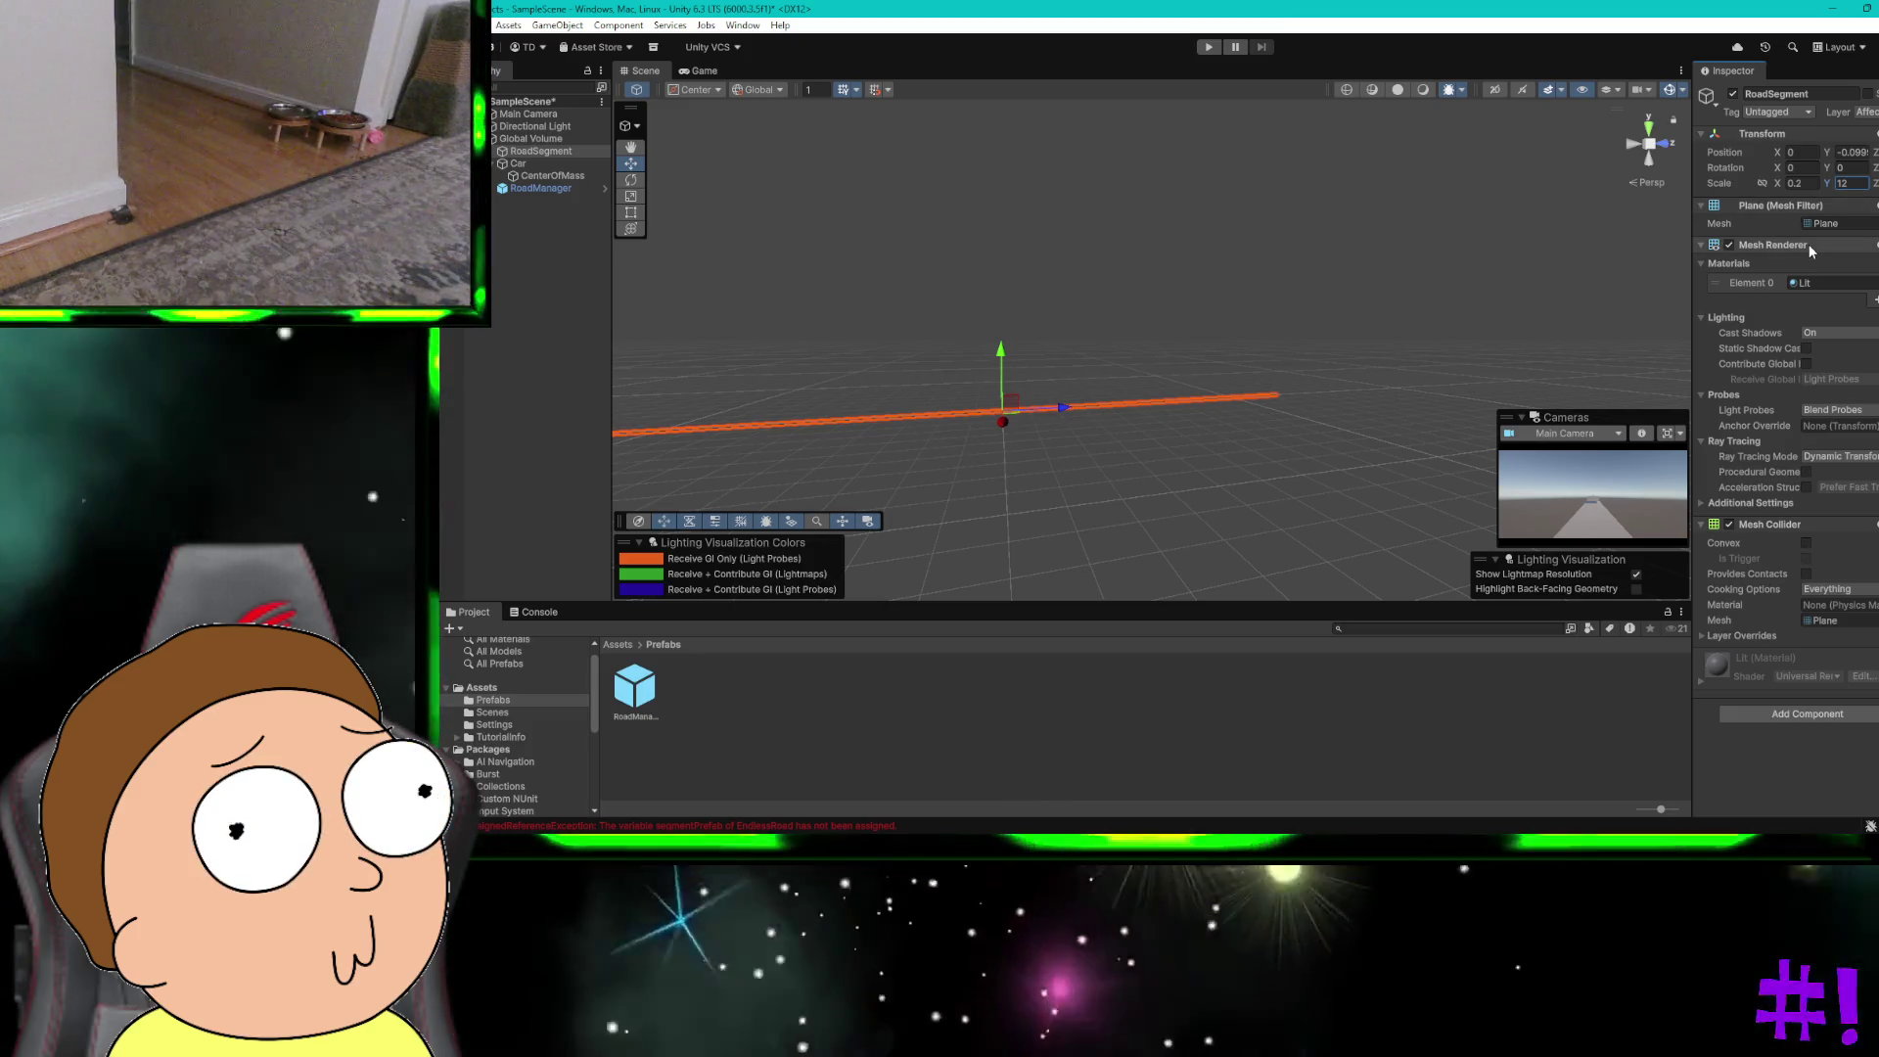
click(1505, 240)
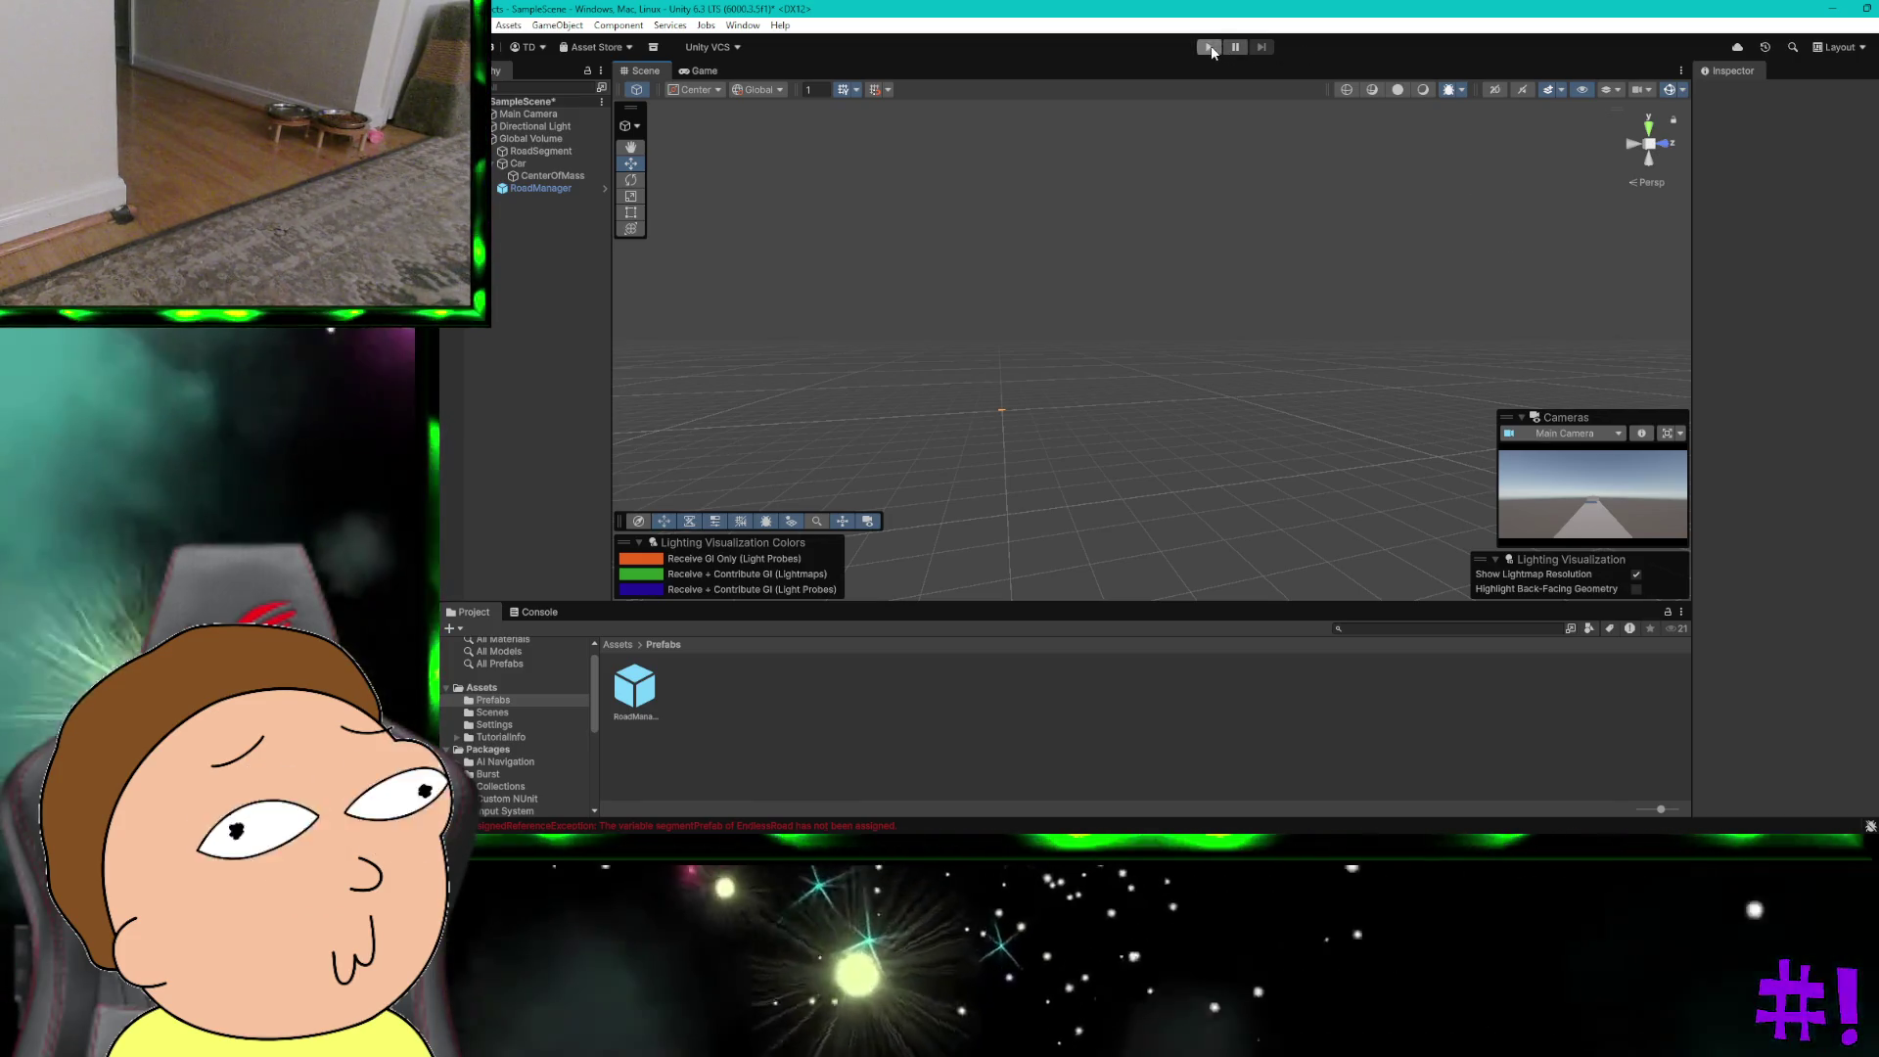
click(1211, 46)
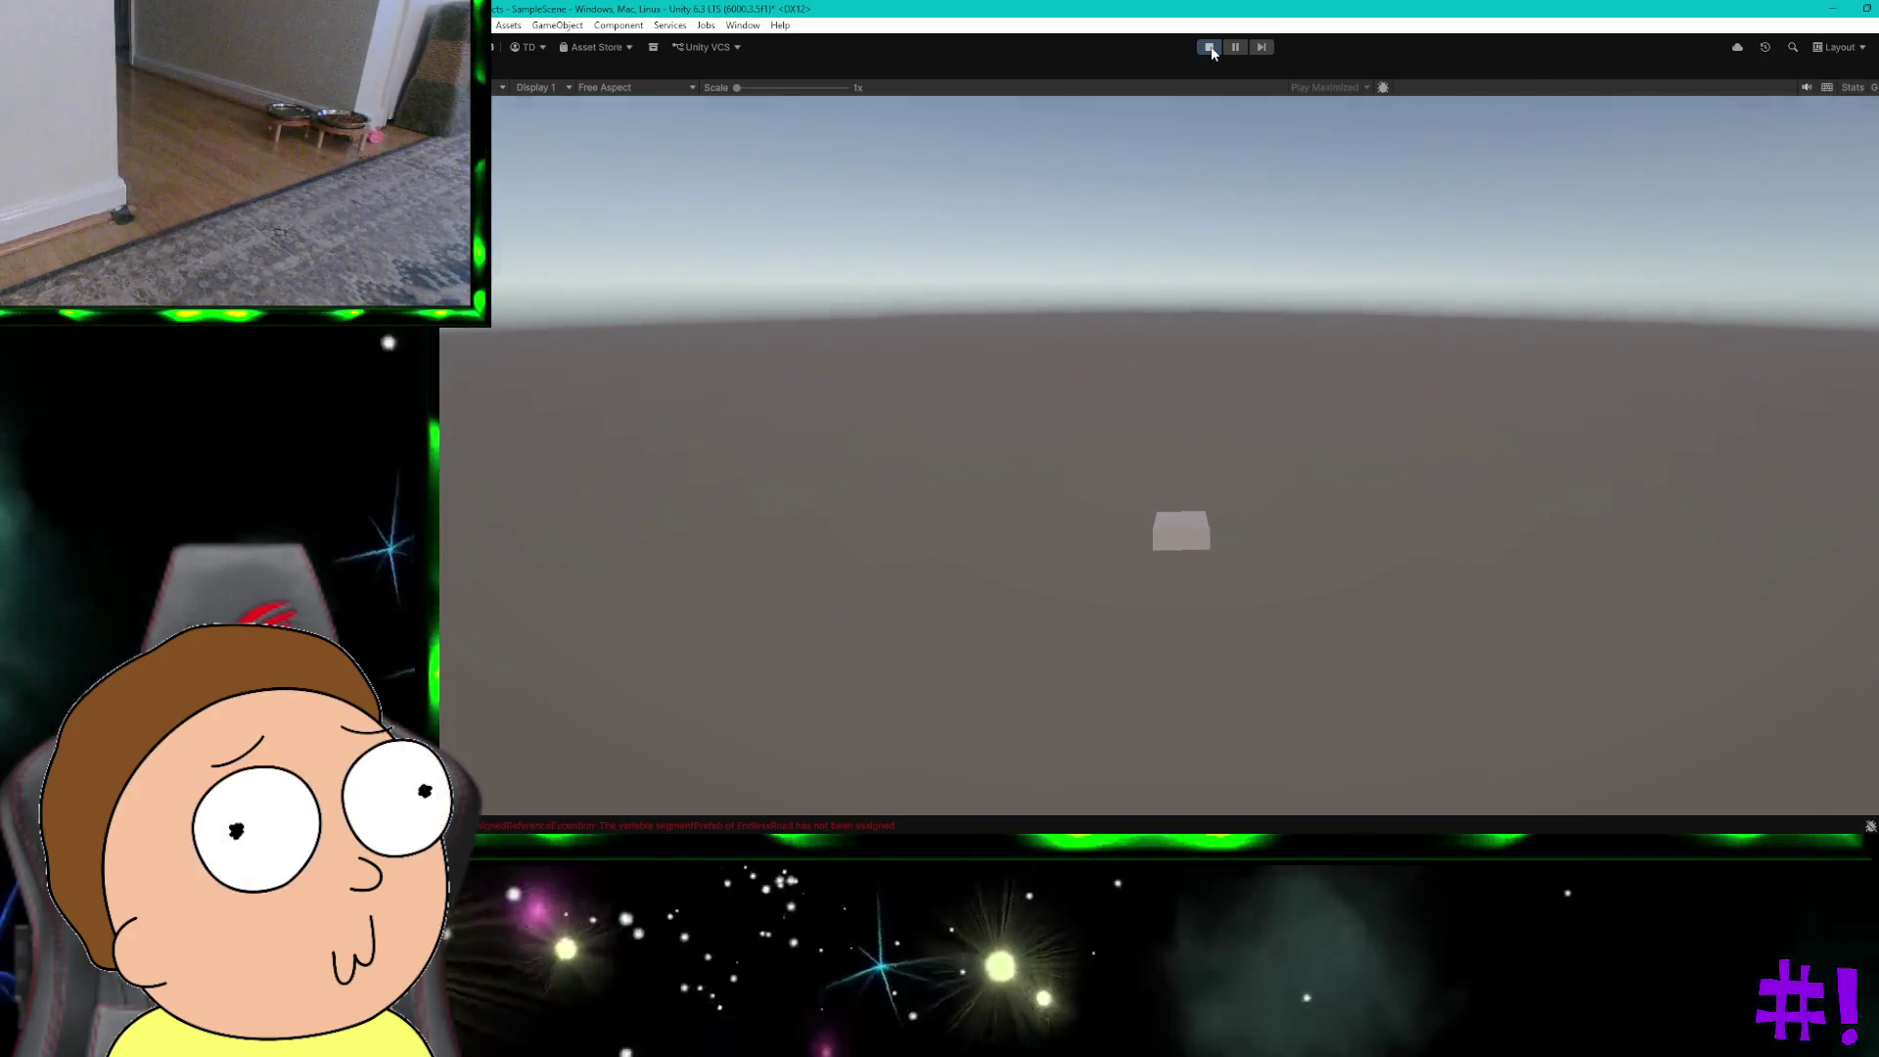
click(1212, 47)
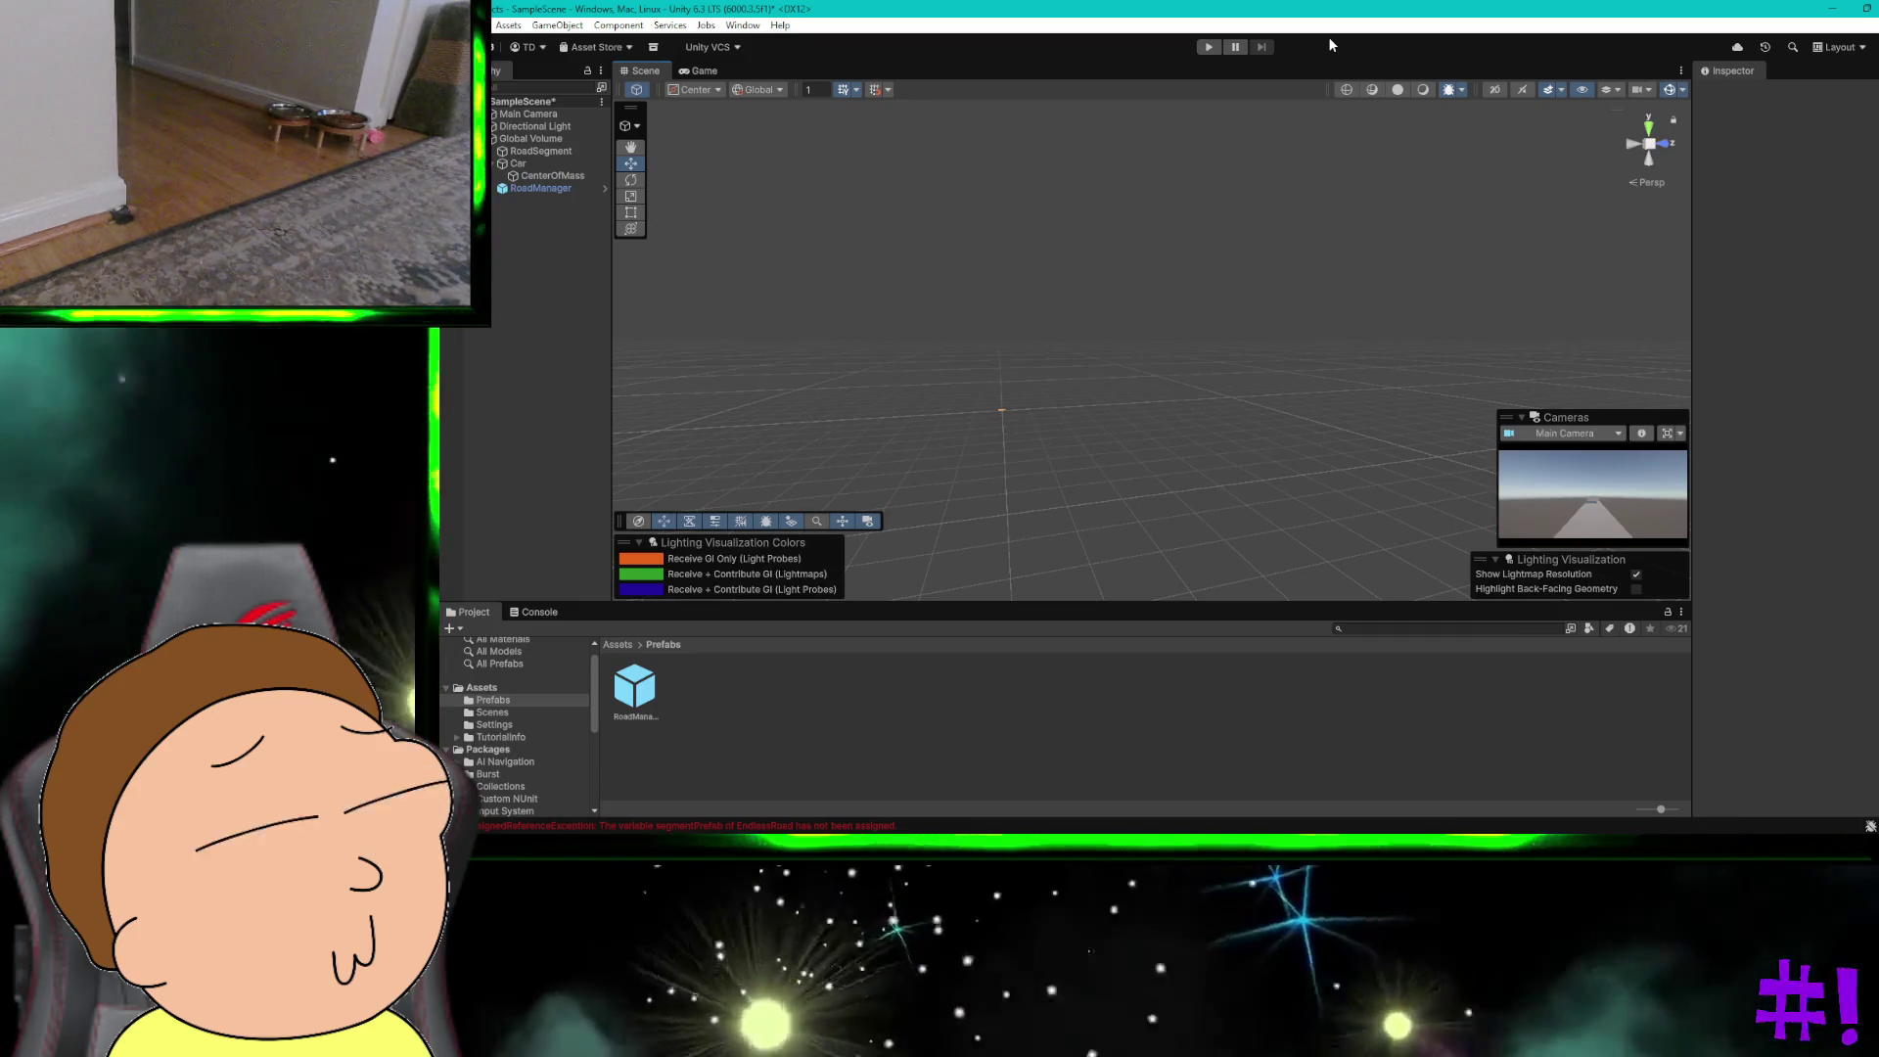
key(ctrl+super+Right)
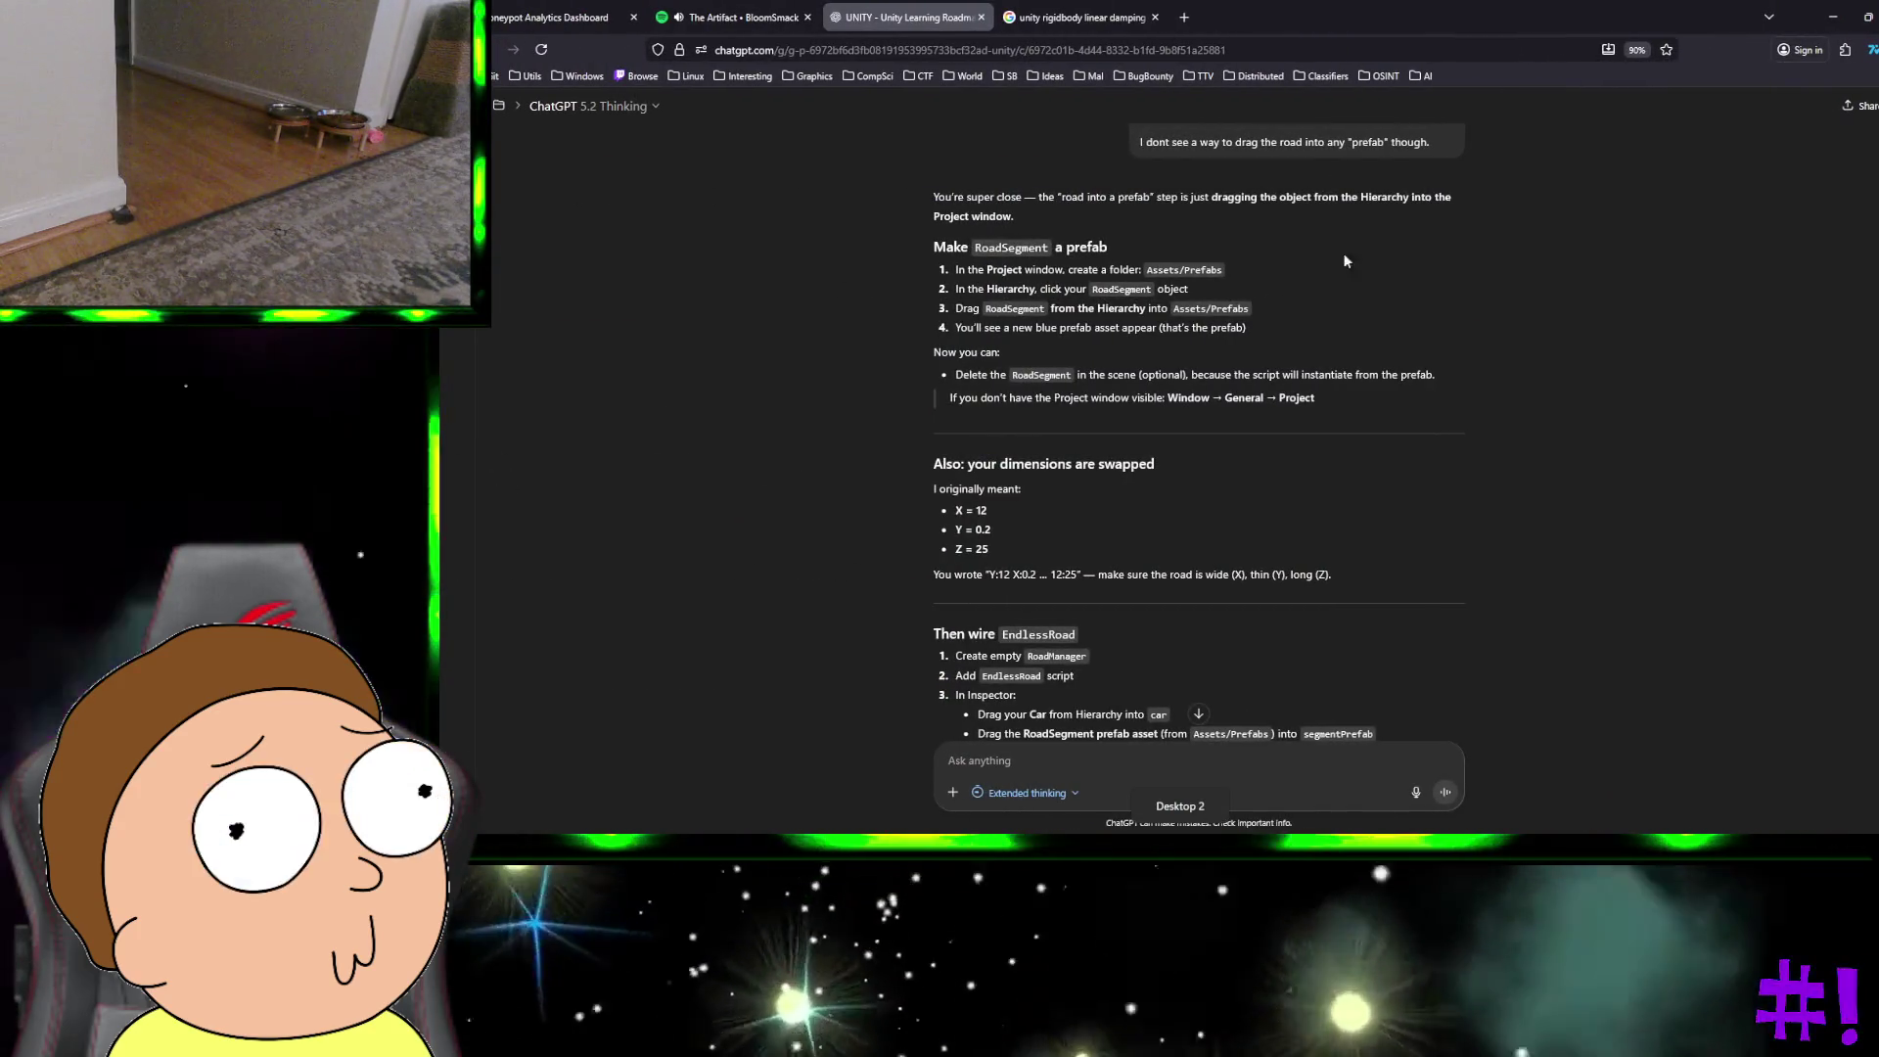
Step: Scroll back through the ChatGPT conversation to reread the earlier instructions
scroll(1348, 284, down, 1)
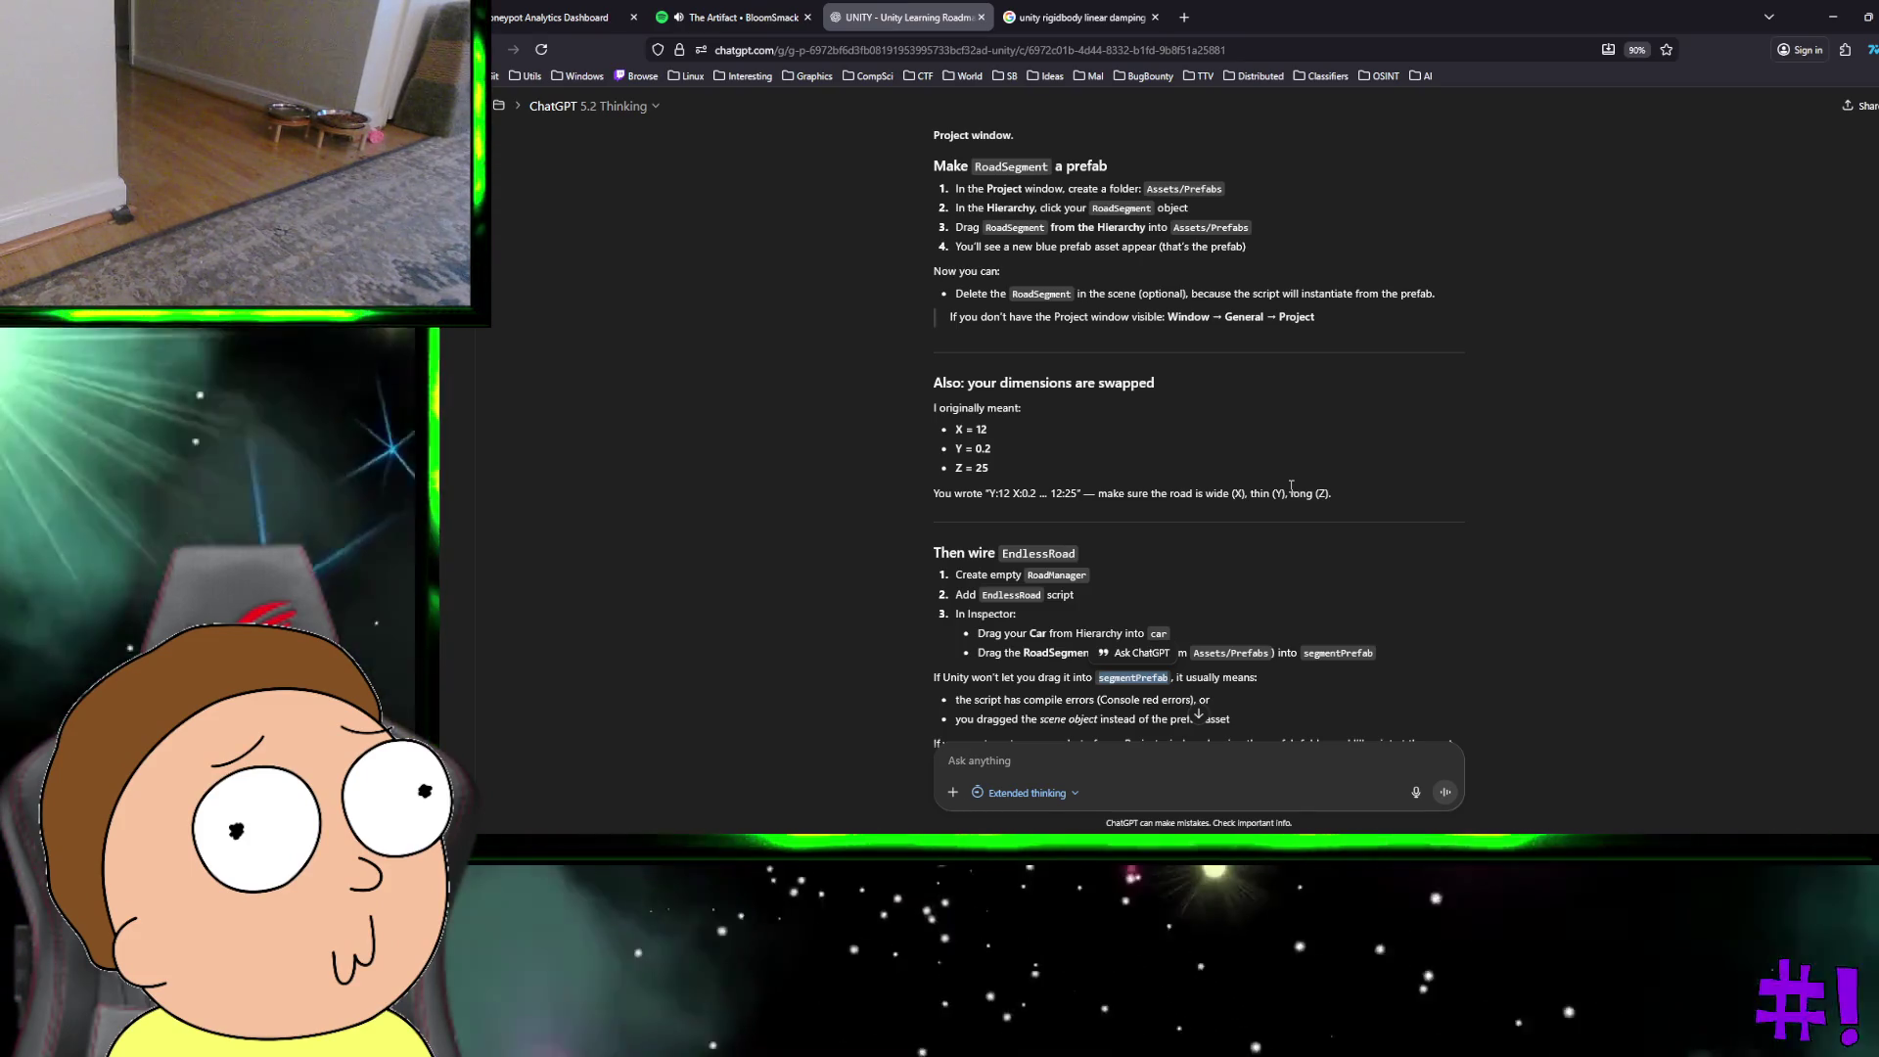
scroll(1291, 486, up, 15)
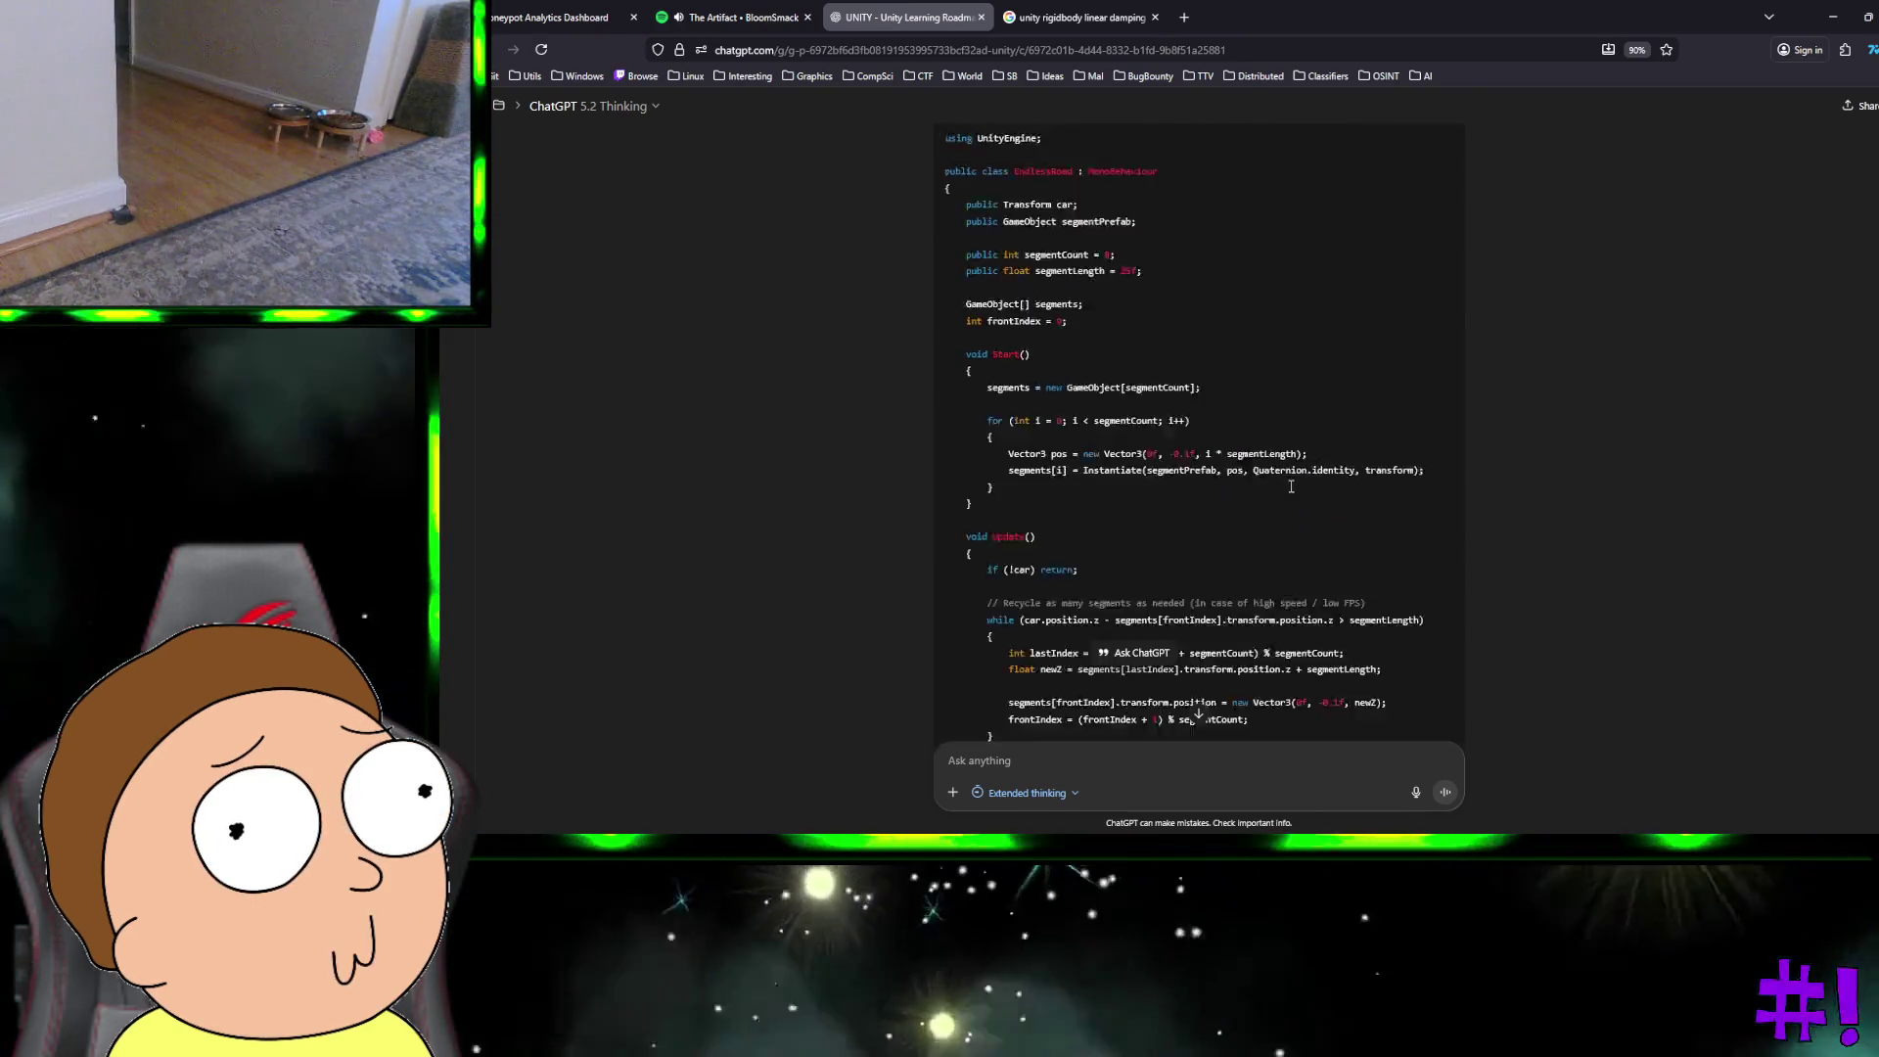
scroll(1289, 484, up, 5)
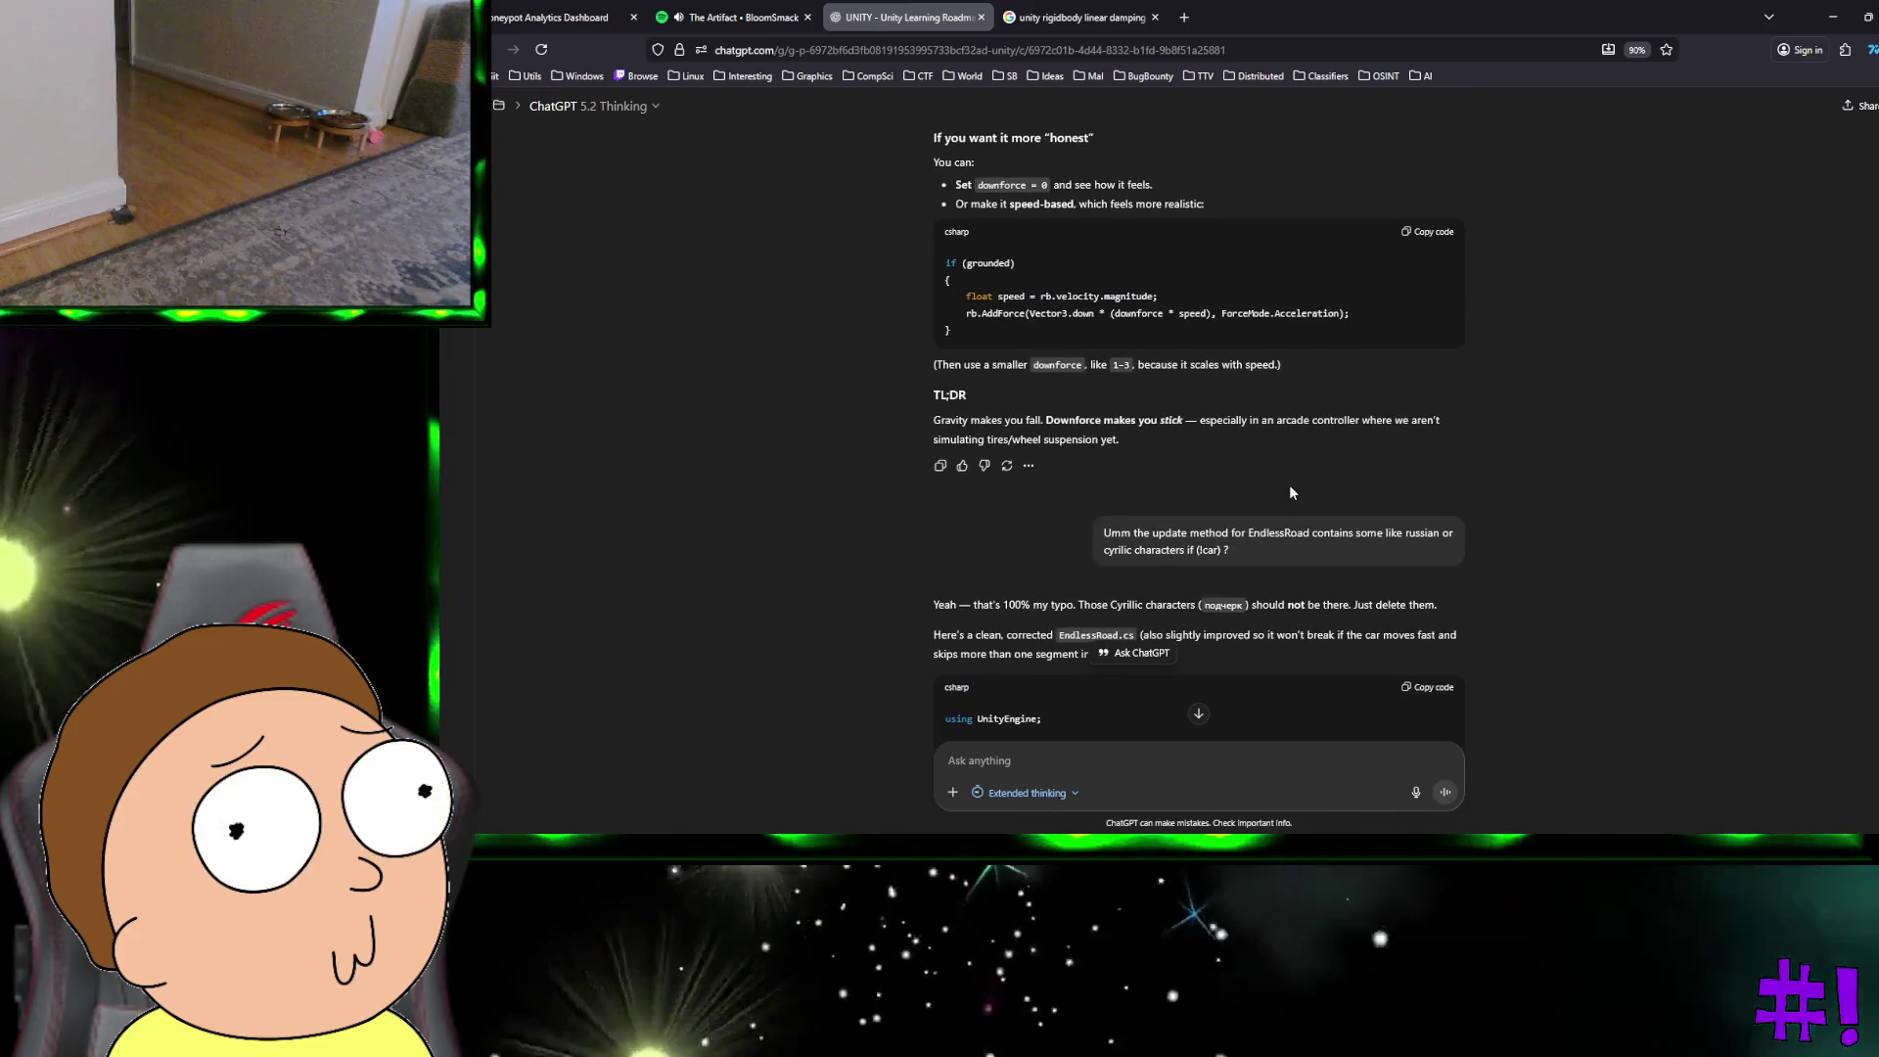
scroll(1290, 489, up, 5)
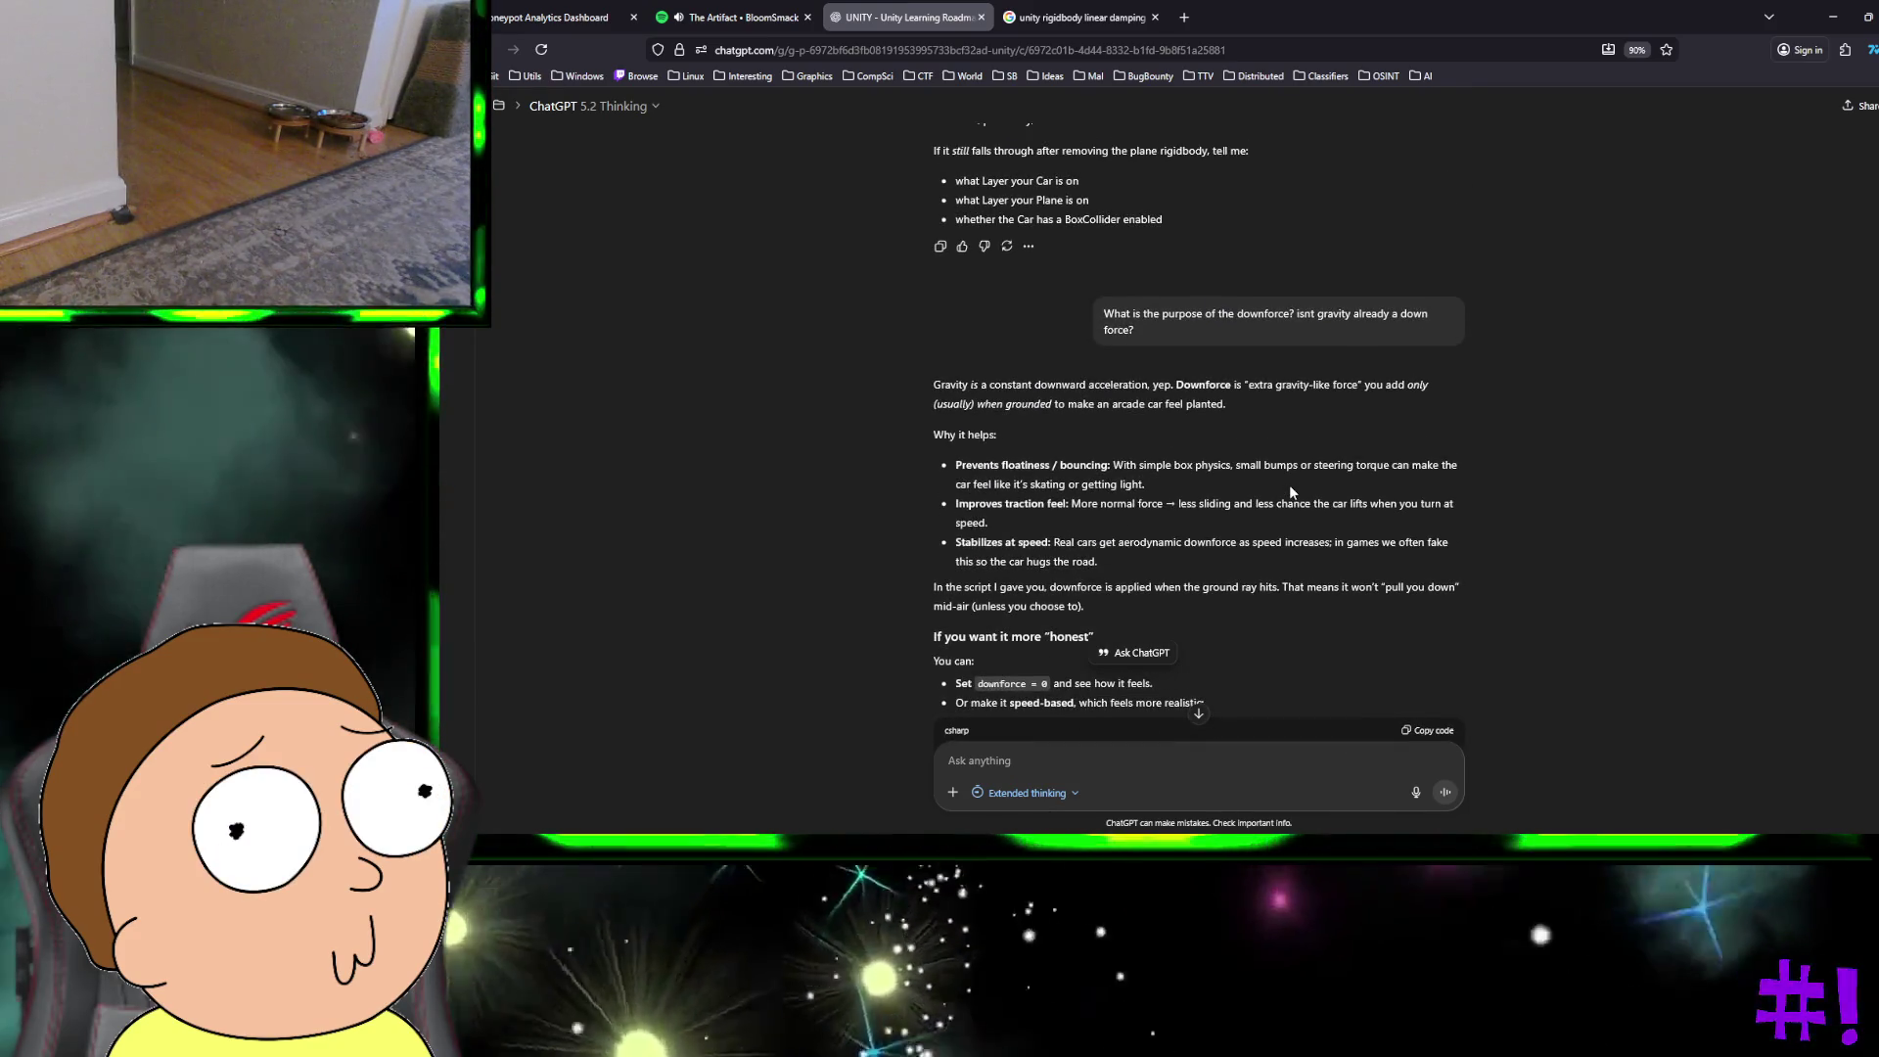
scroll(1291, 486, up, 3)
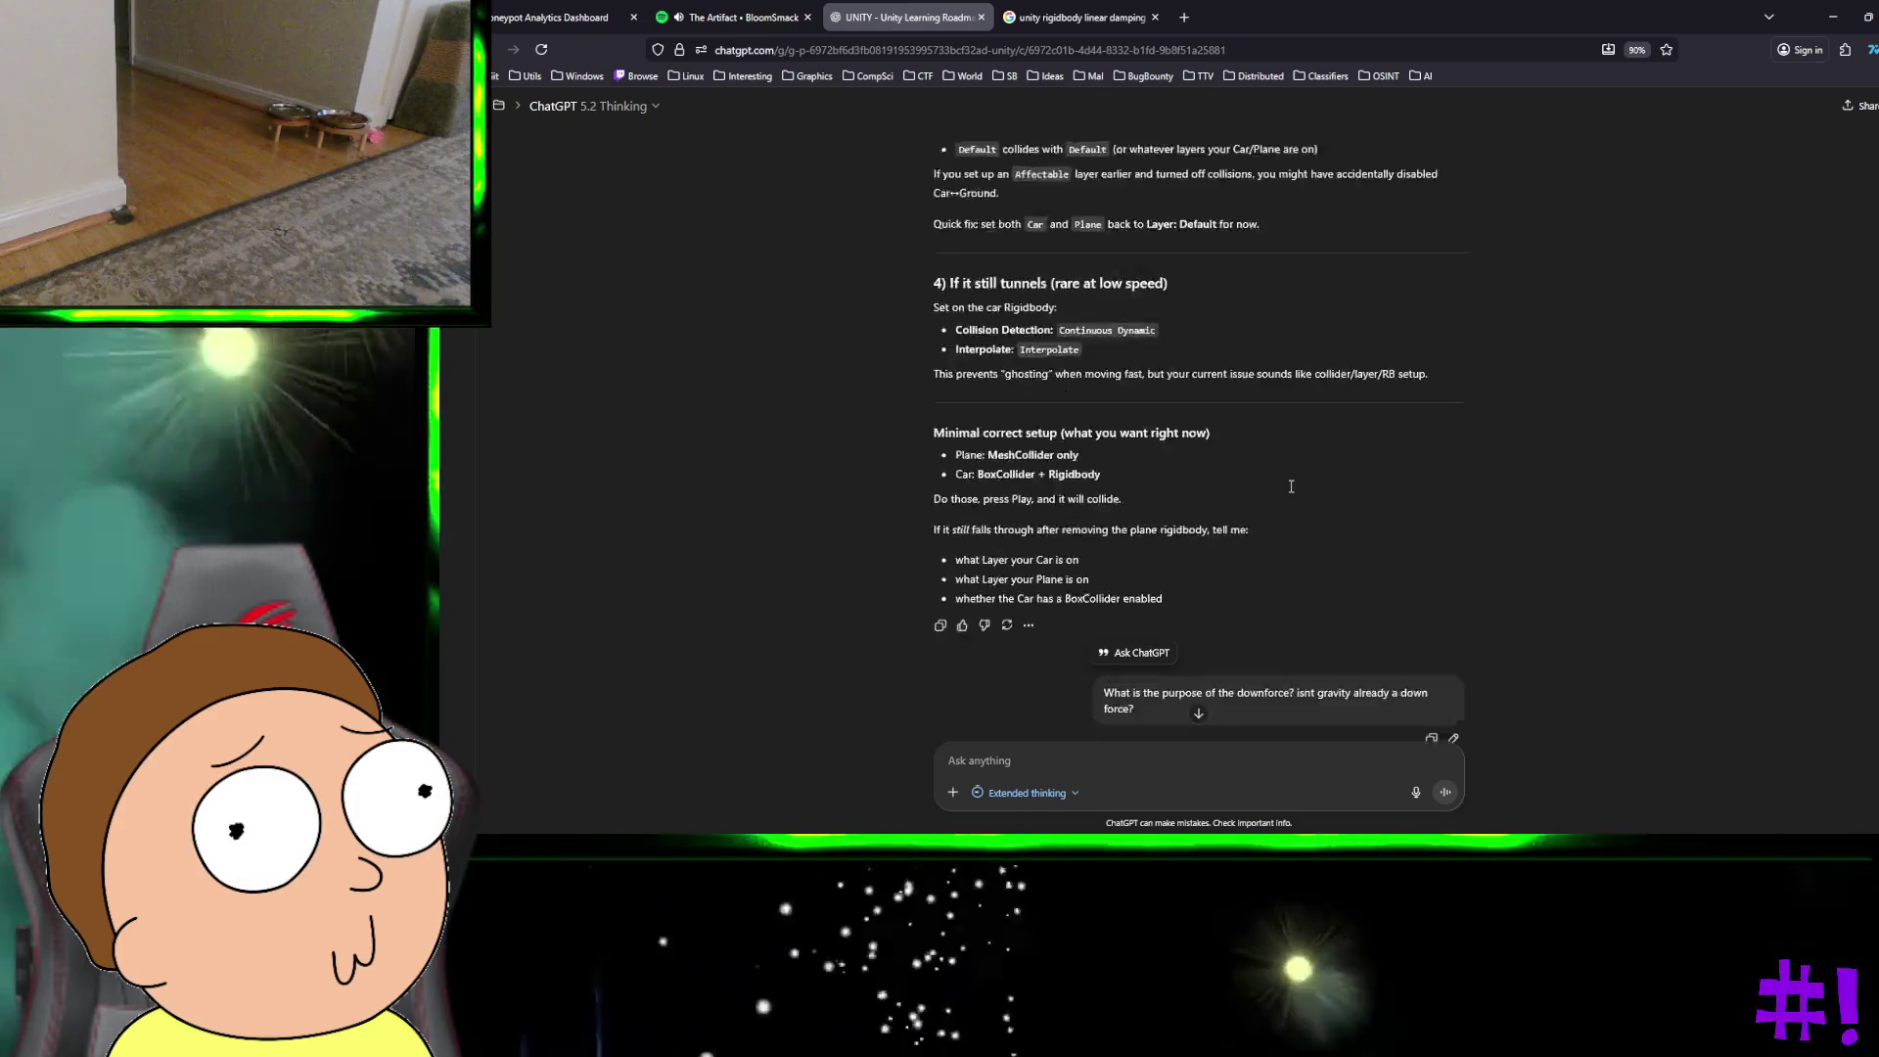
scroll(1289, 489, up, 12)
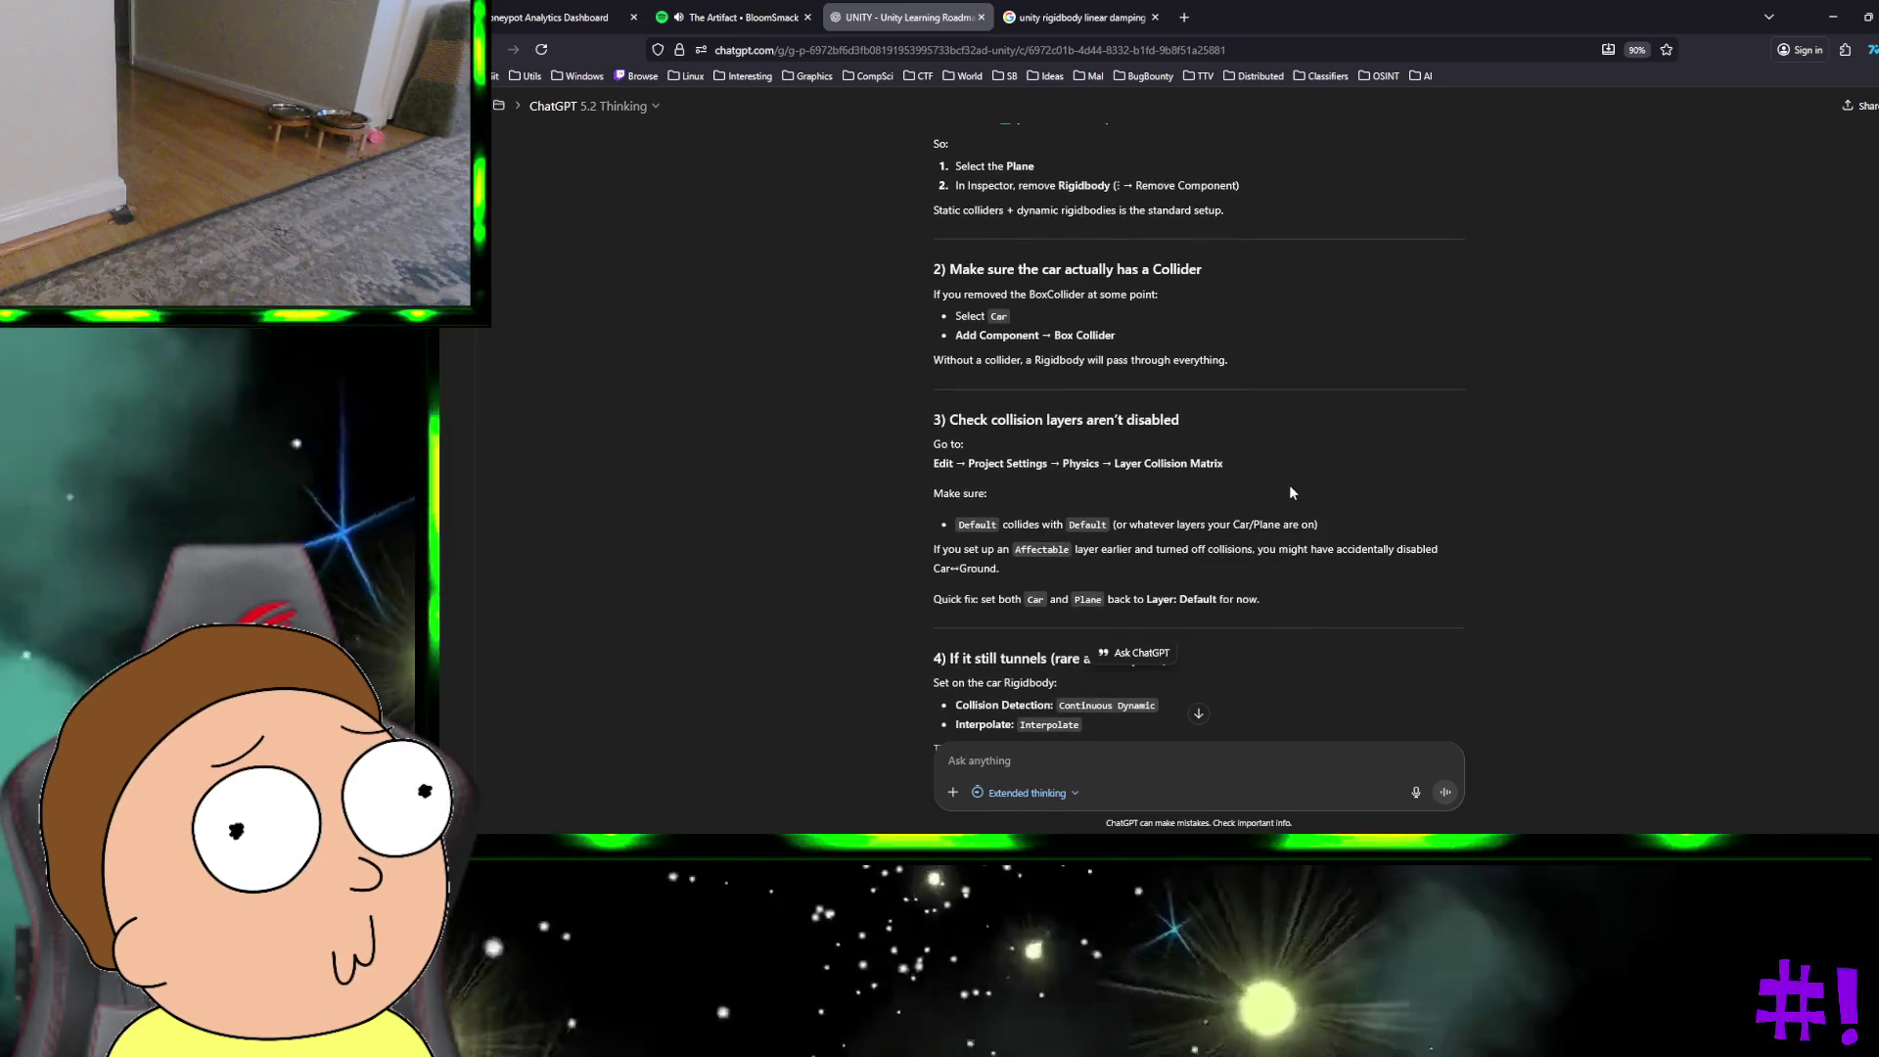
scroll(1290, 489, up, 15)
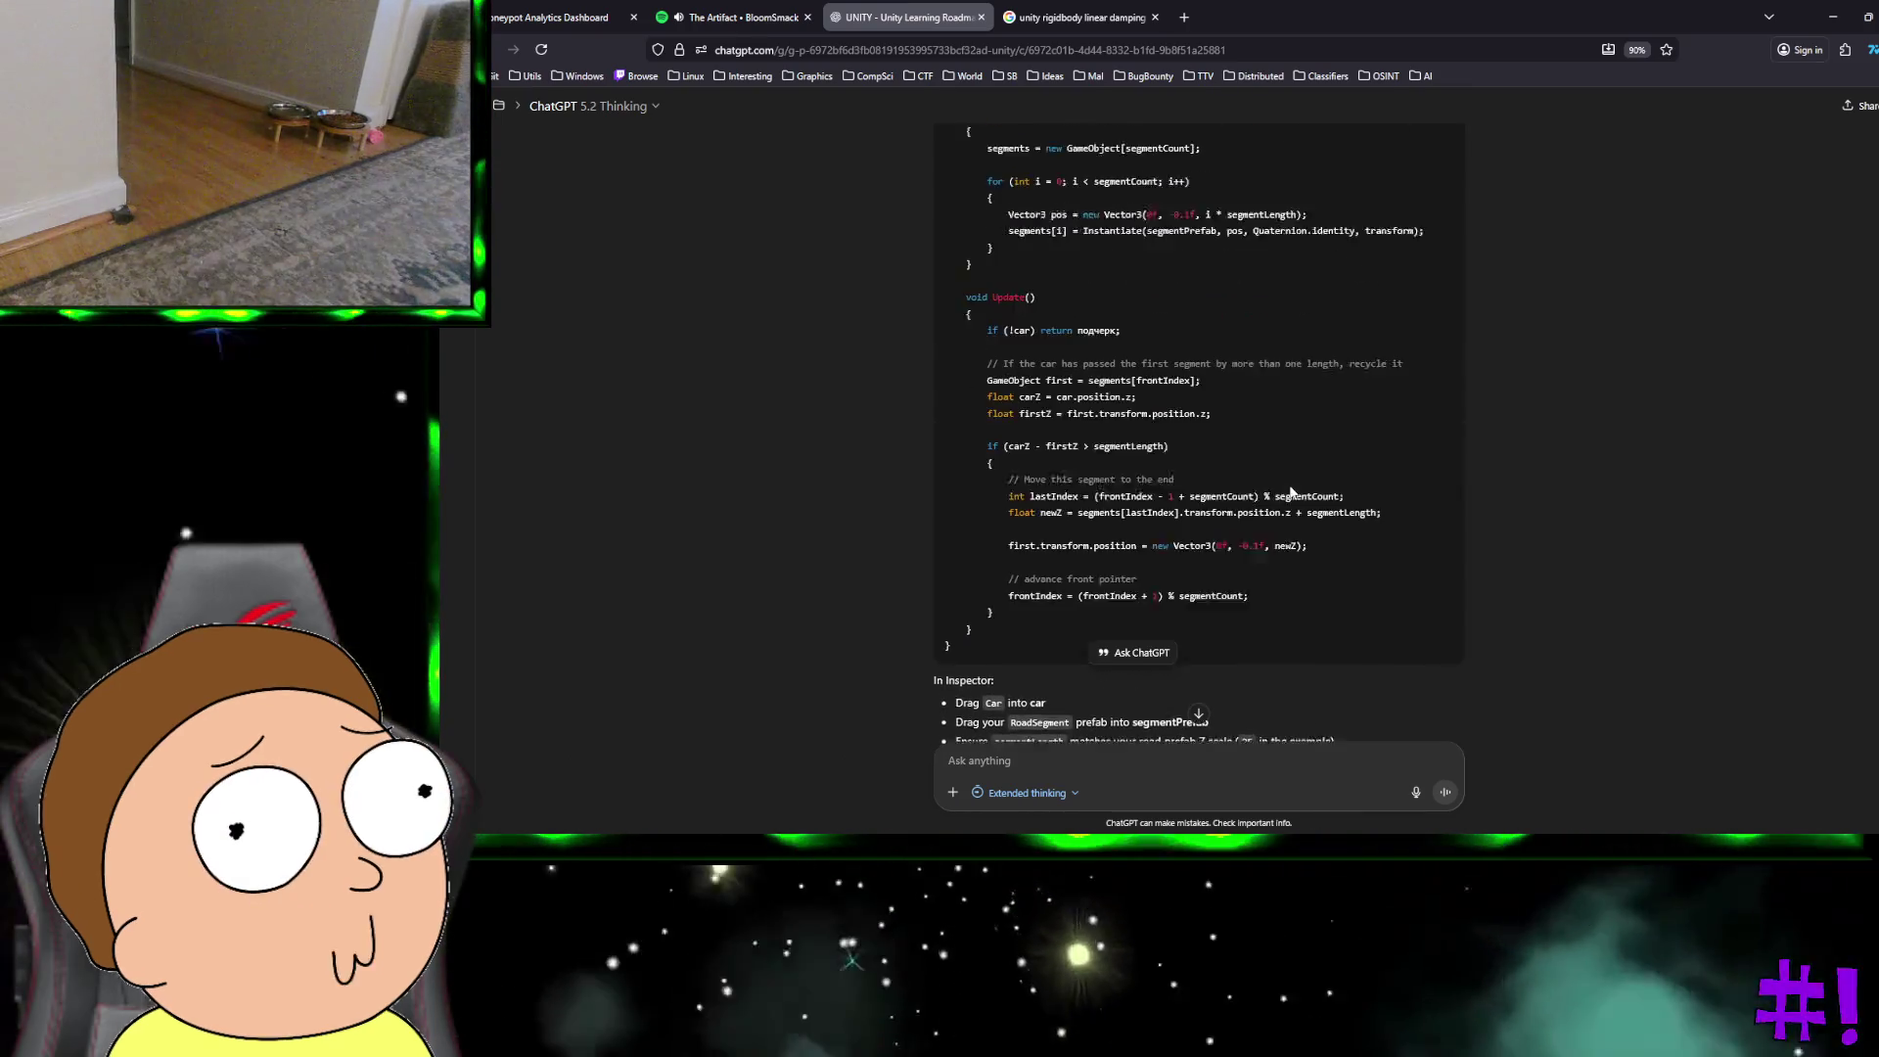
scroll(1288, 485, up, 15)
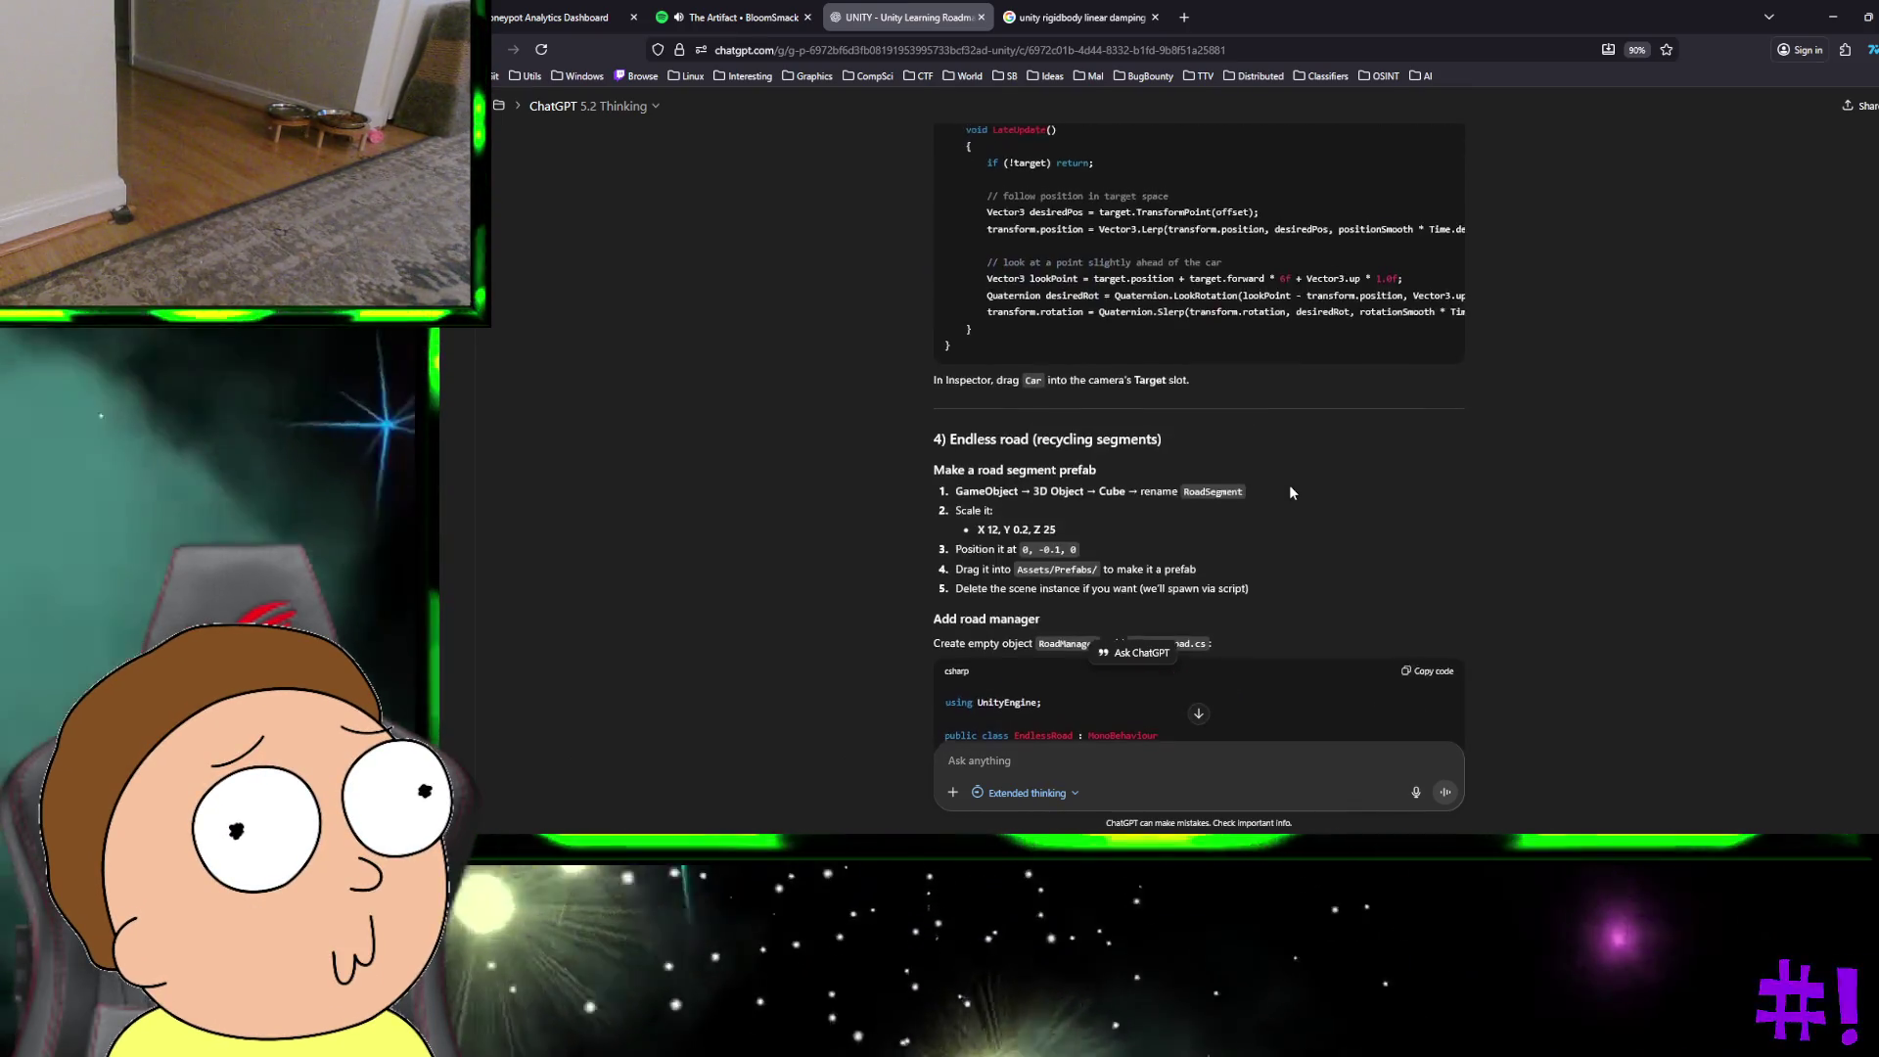
scroll(1289, 487, up, 3)
text(what is)
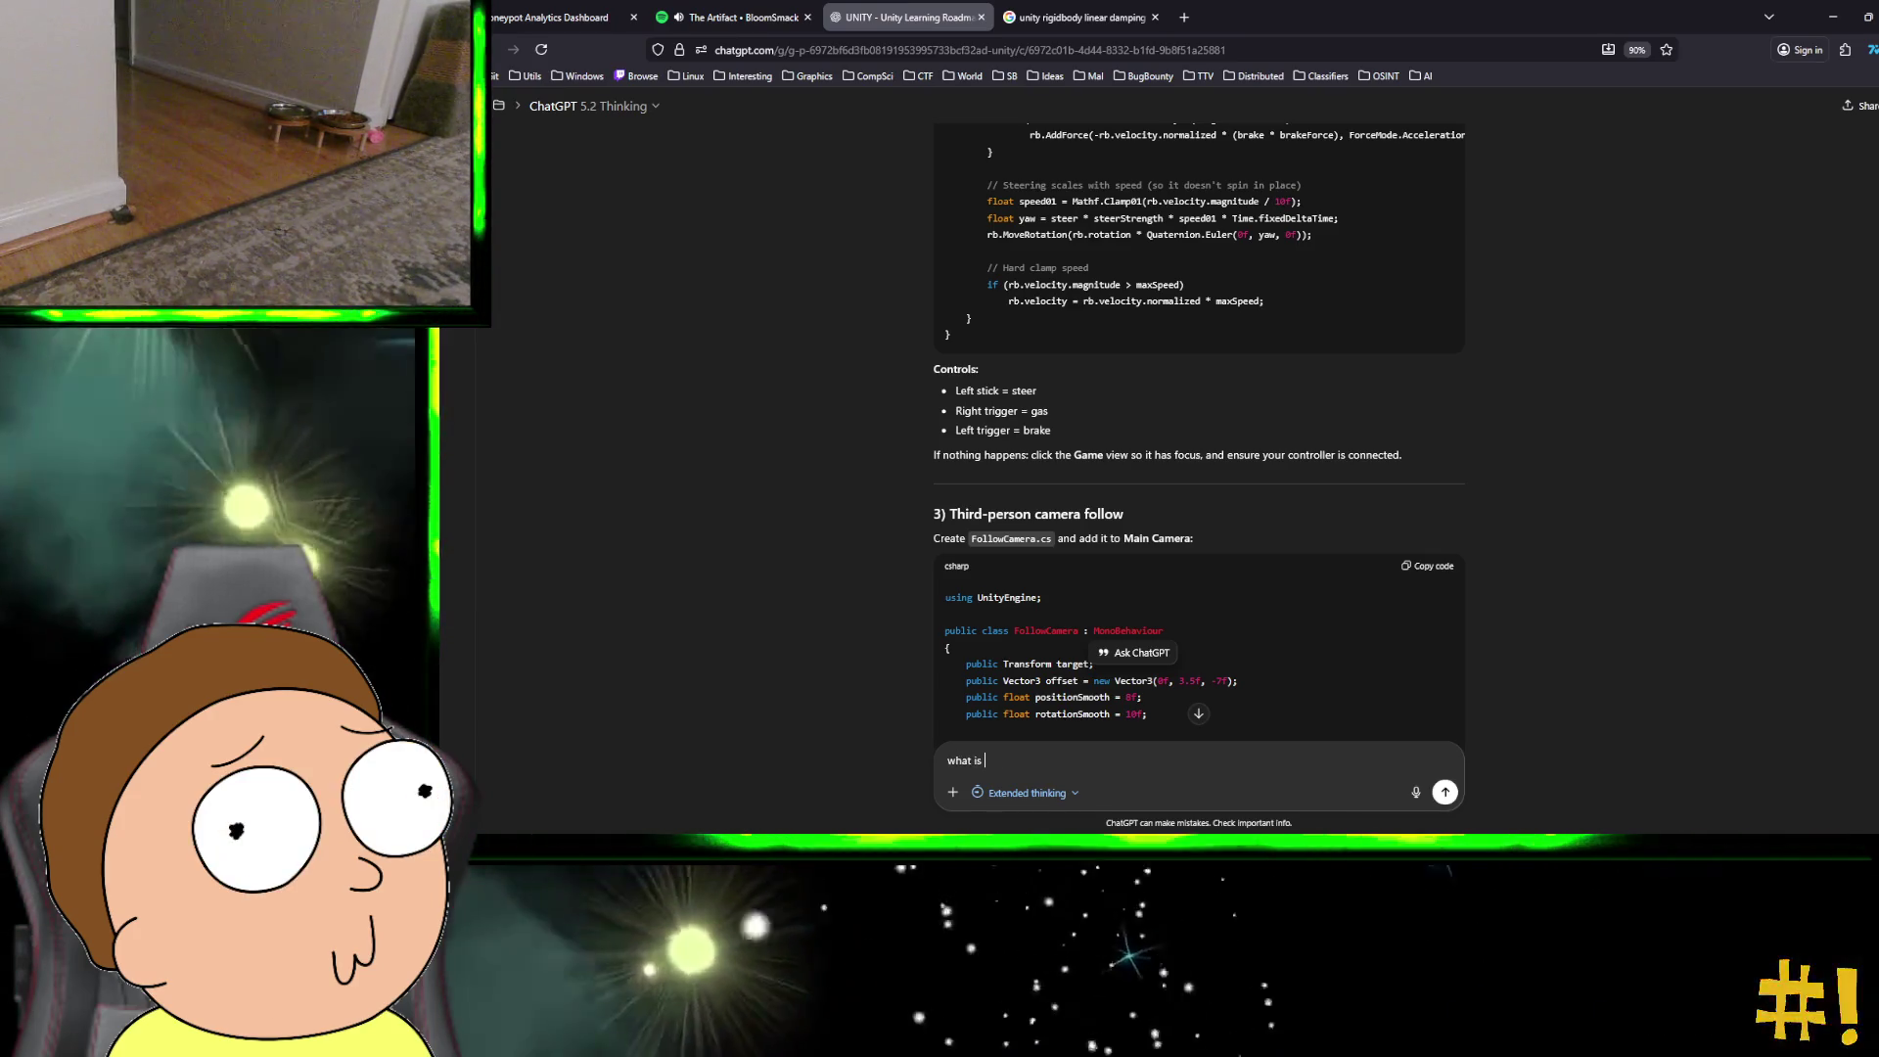
Step: Ask ChatGPT 'what is "segment prefab"??' and return to Unity
text("segment )
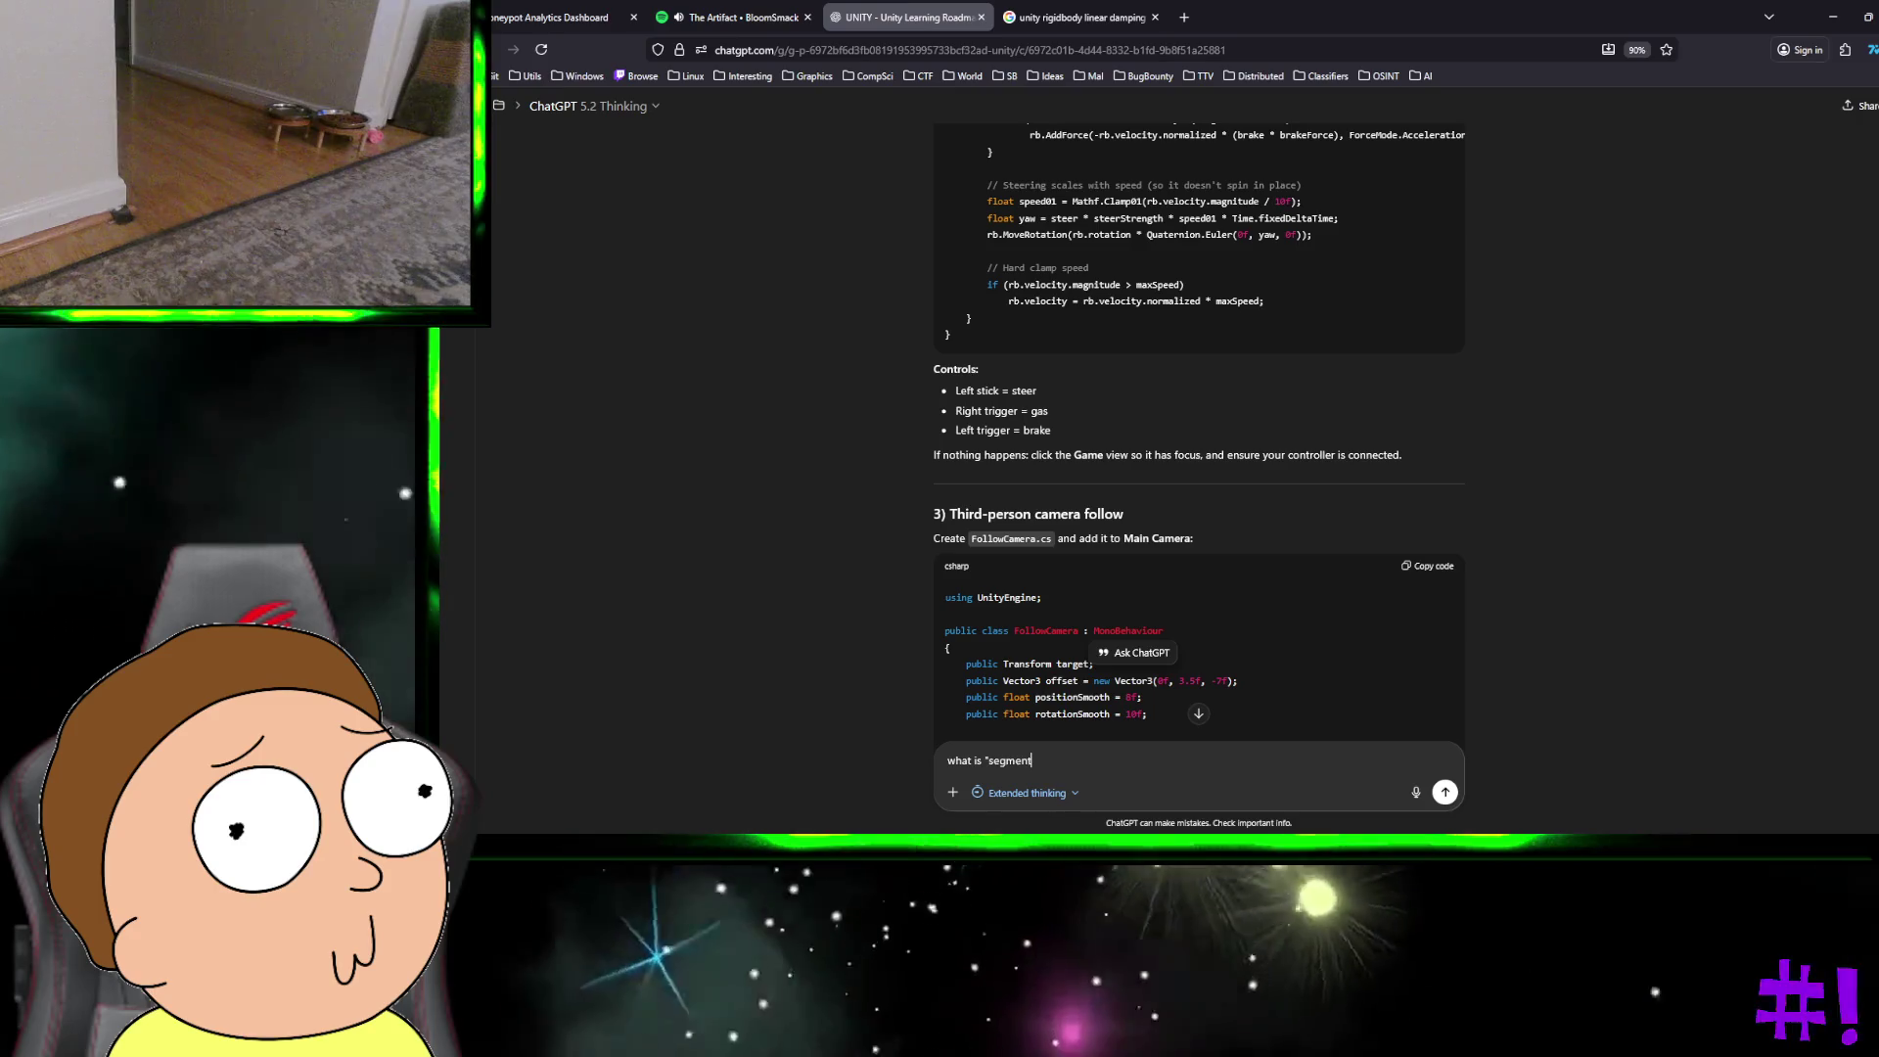
text(prefab)
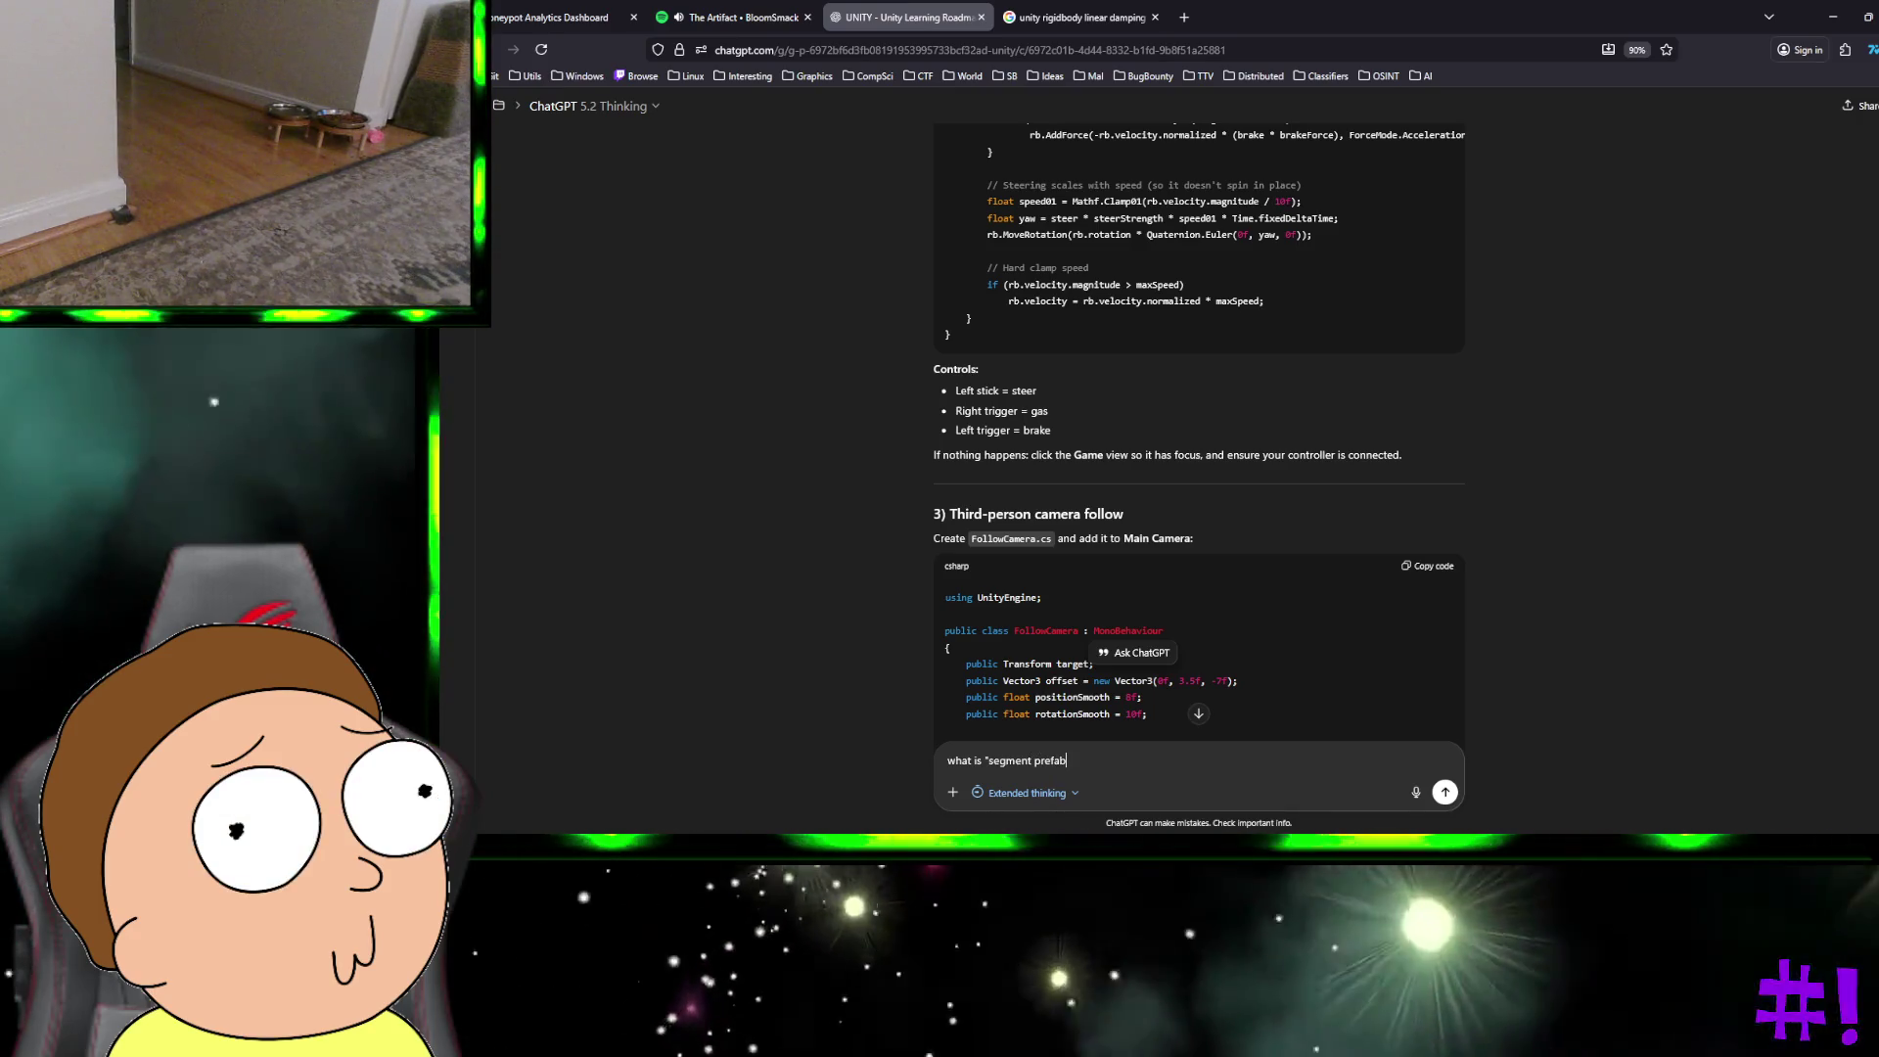
text("??)
key(Return)
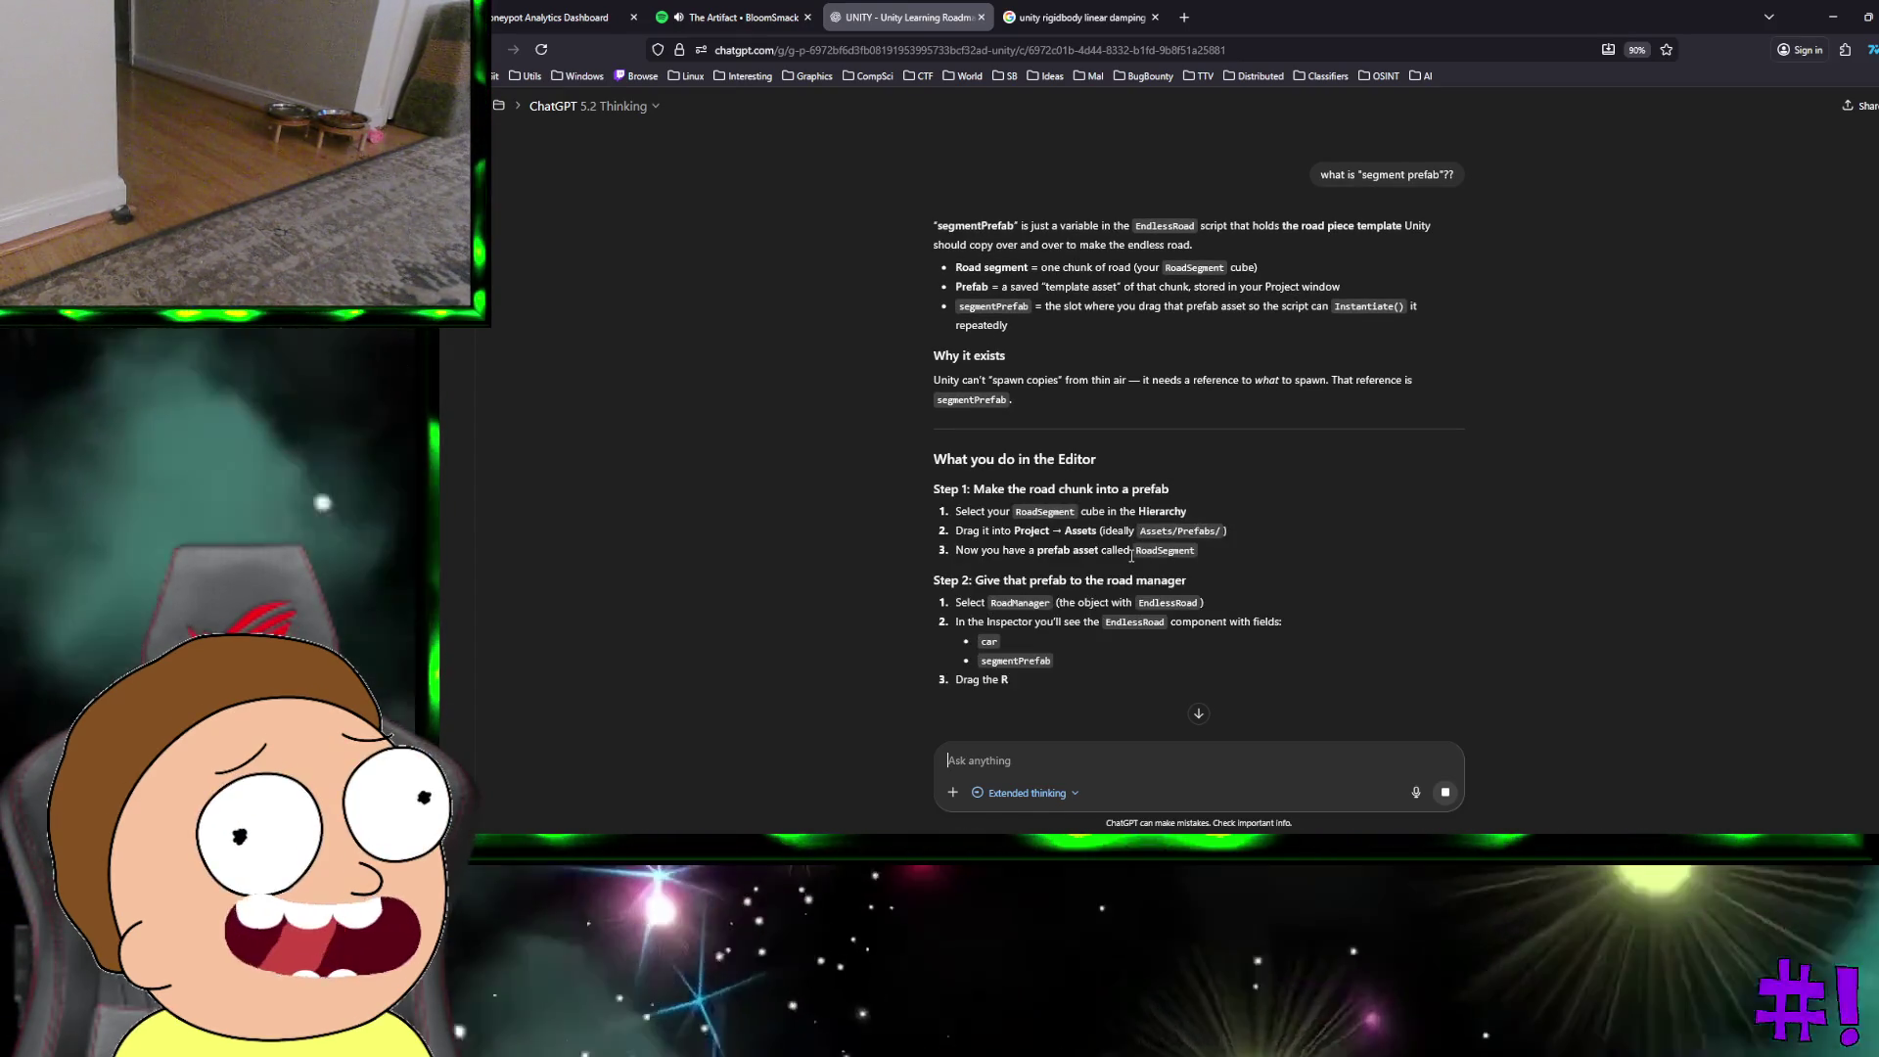
key(super+Down)
key(ctrl+super+Right)
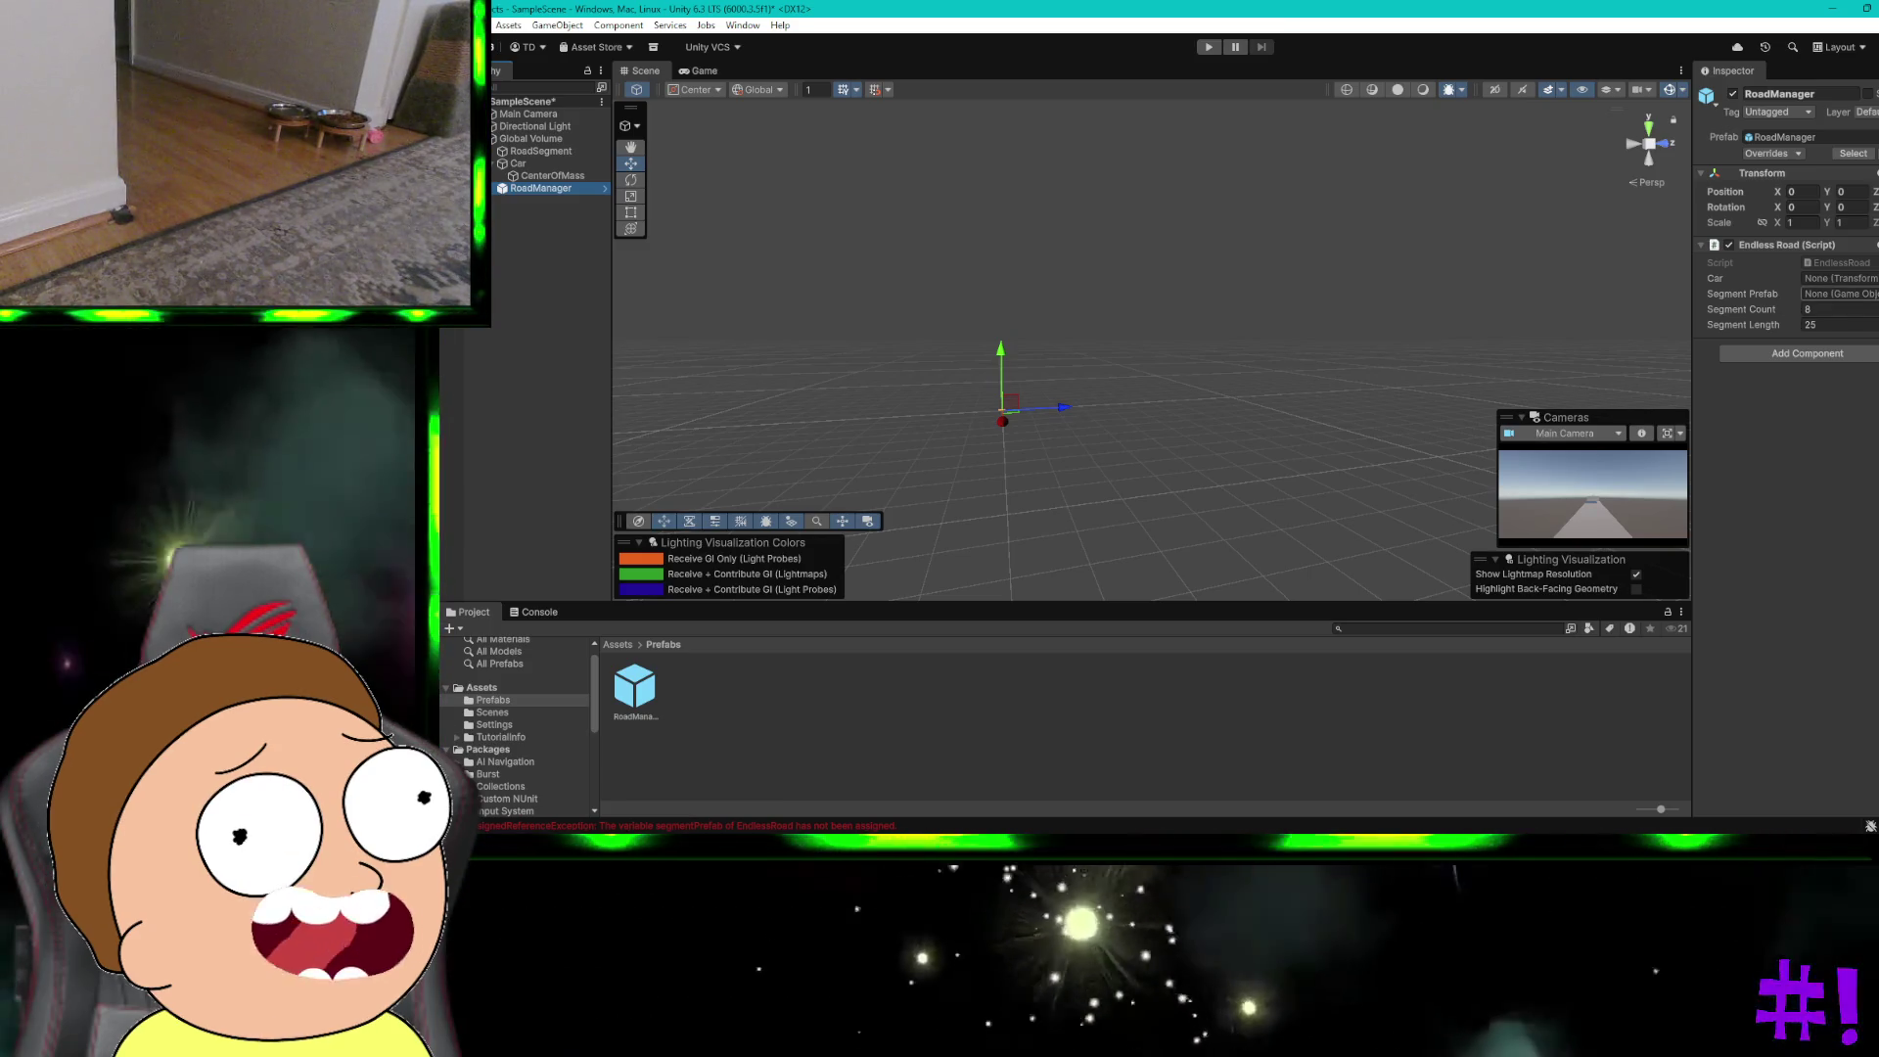
Step: Assign the scene's RoadSegment to Endless Road's Segment Prefab field with the object picker
click(1872, 294)
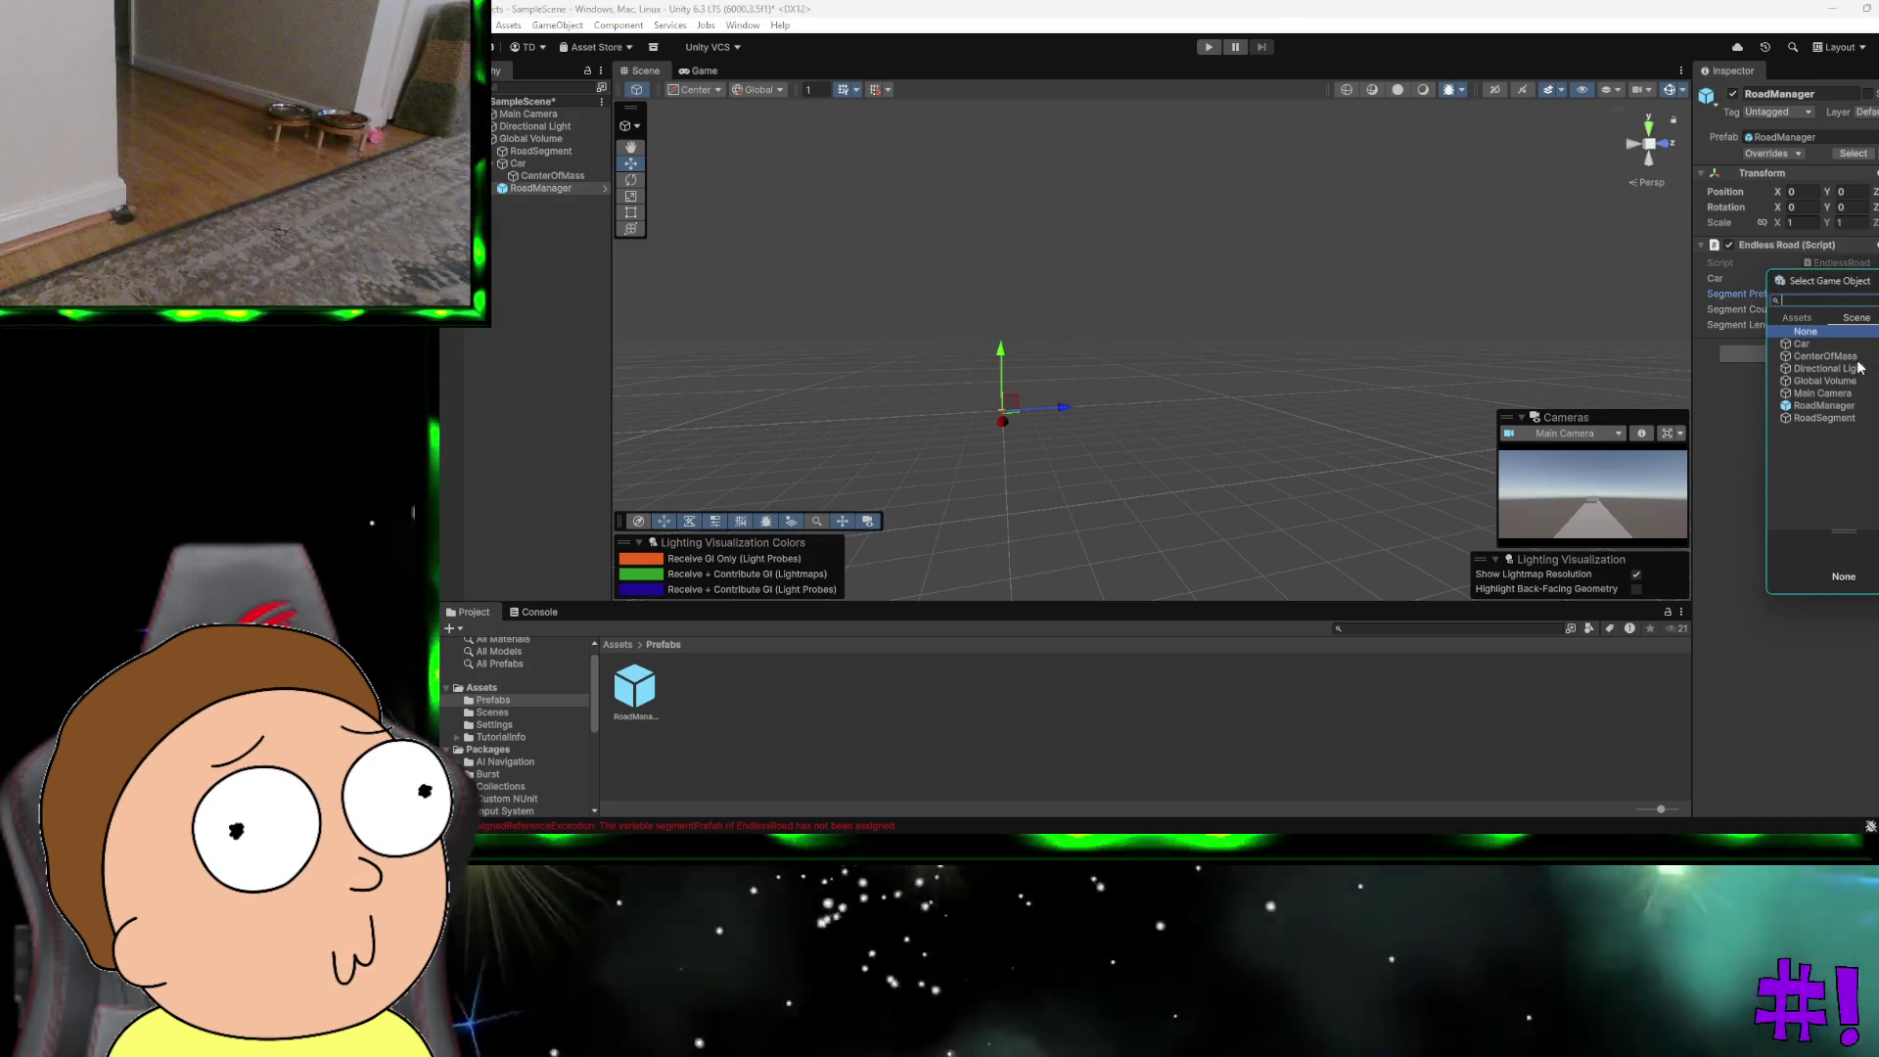
click(1832, 418)
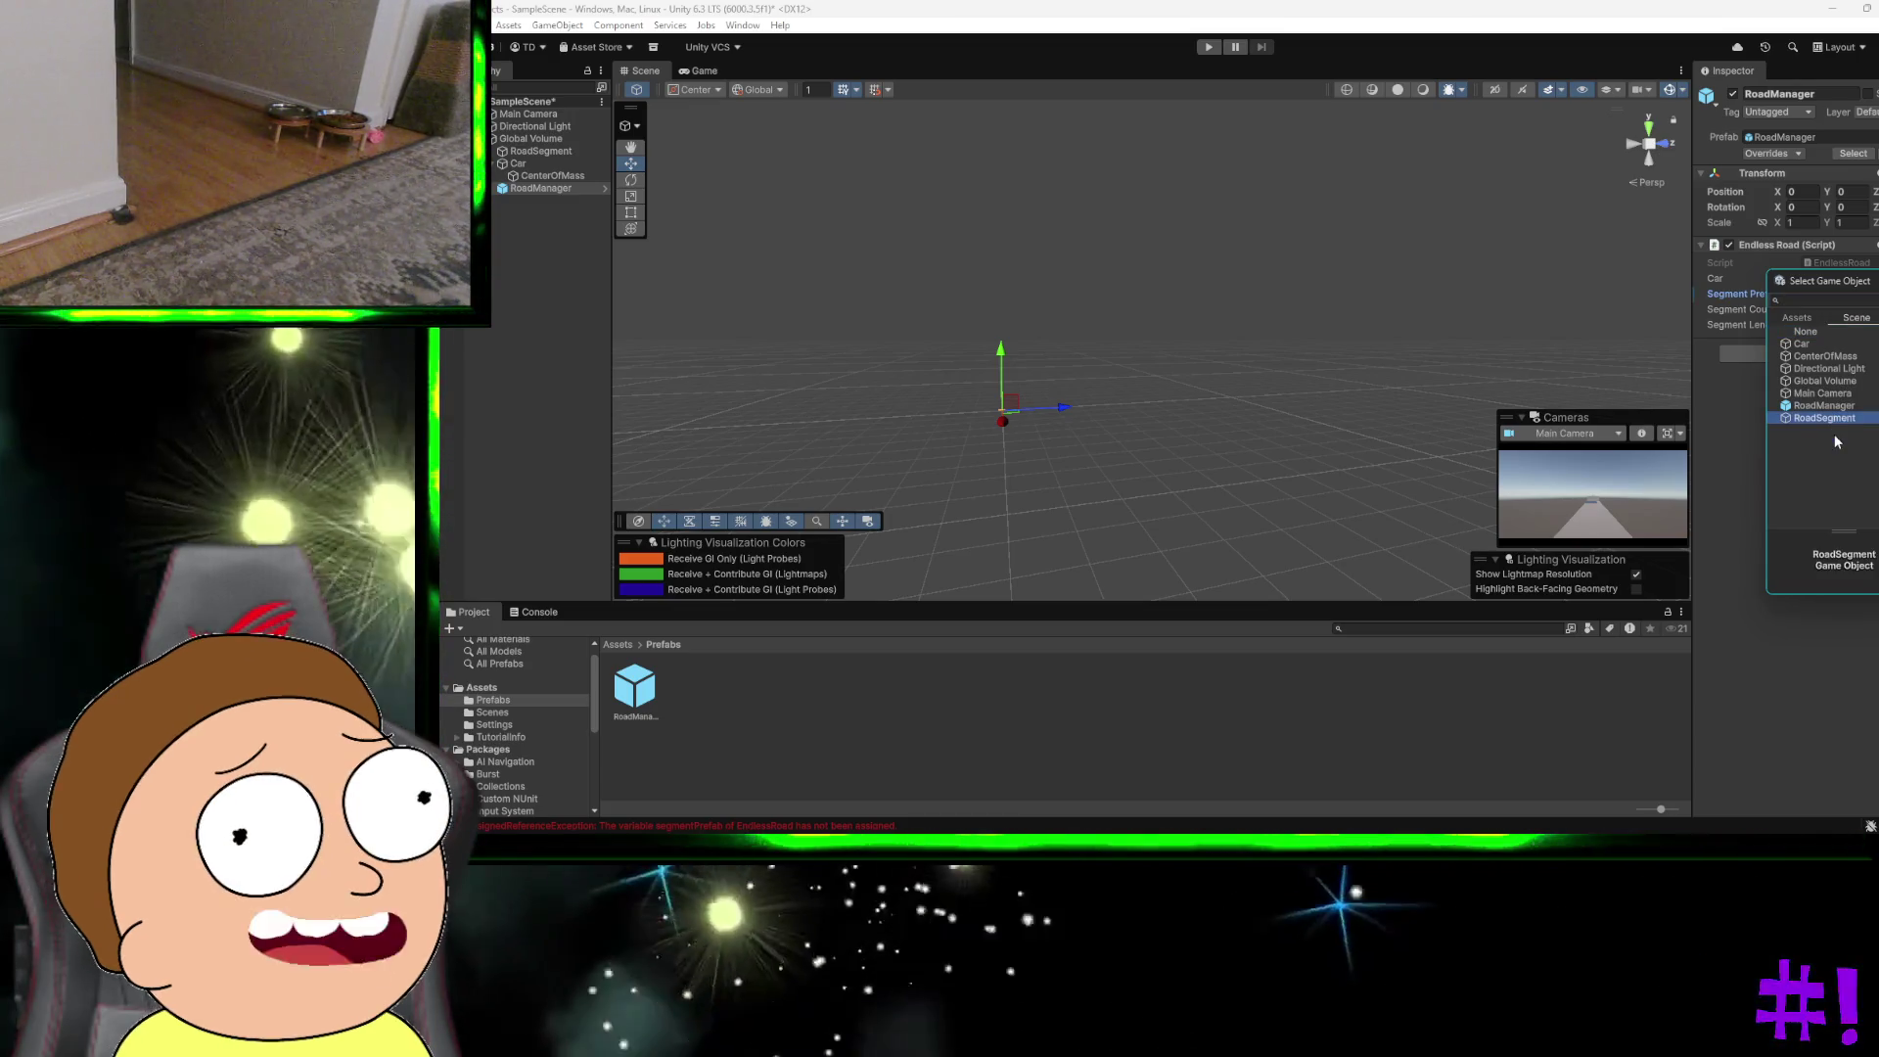
double_click(1832, 419)
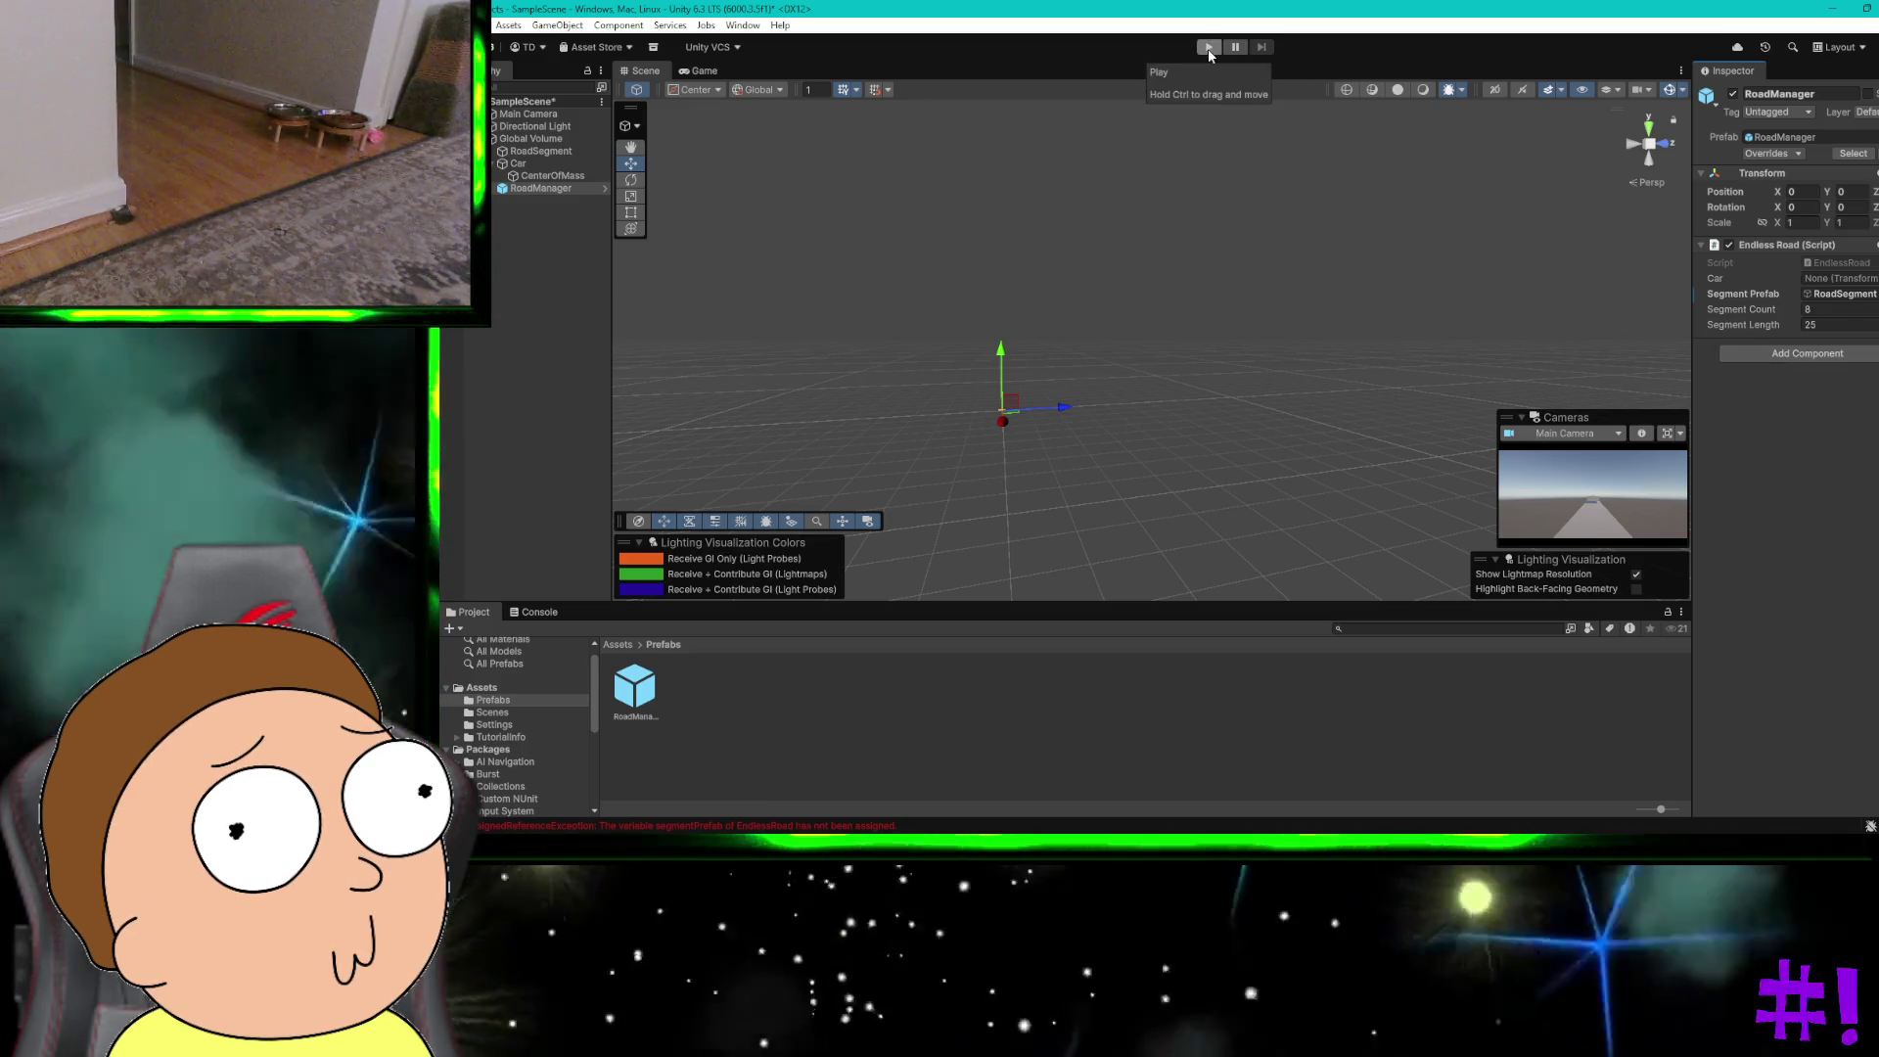
click(1209, 49)
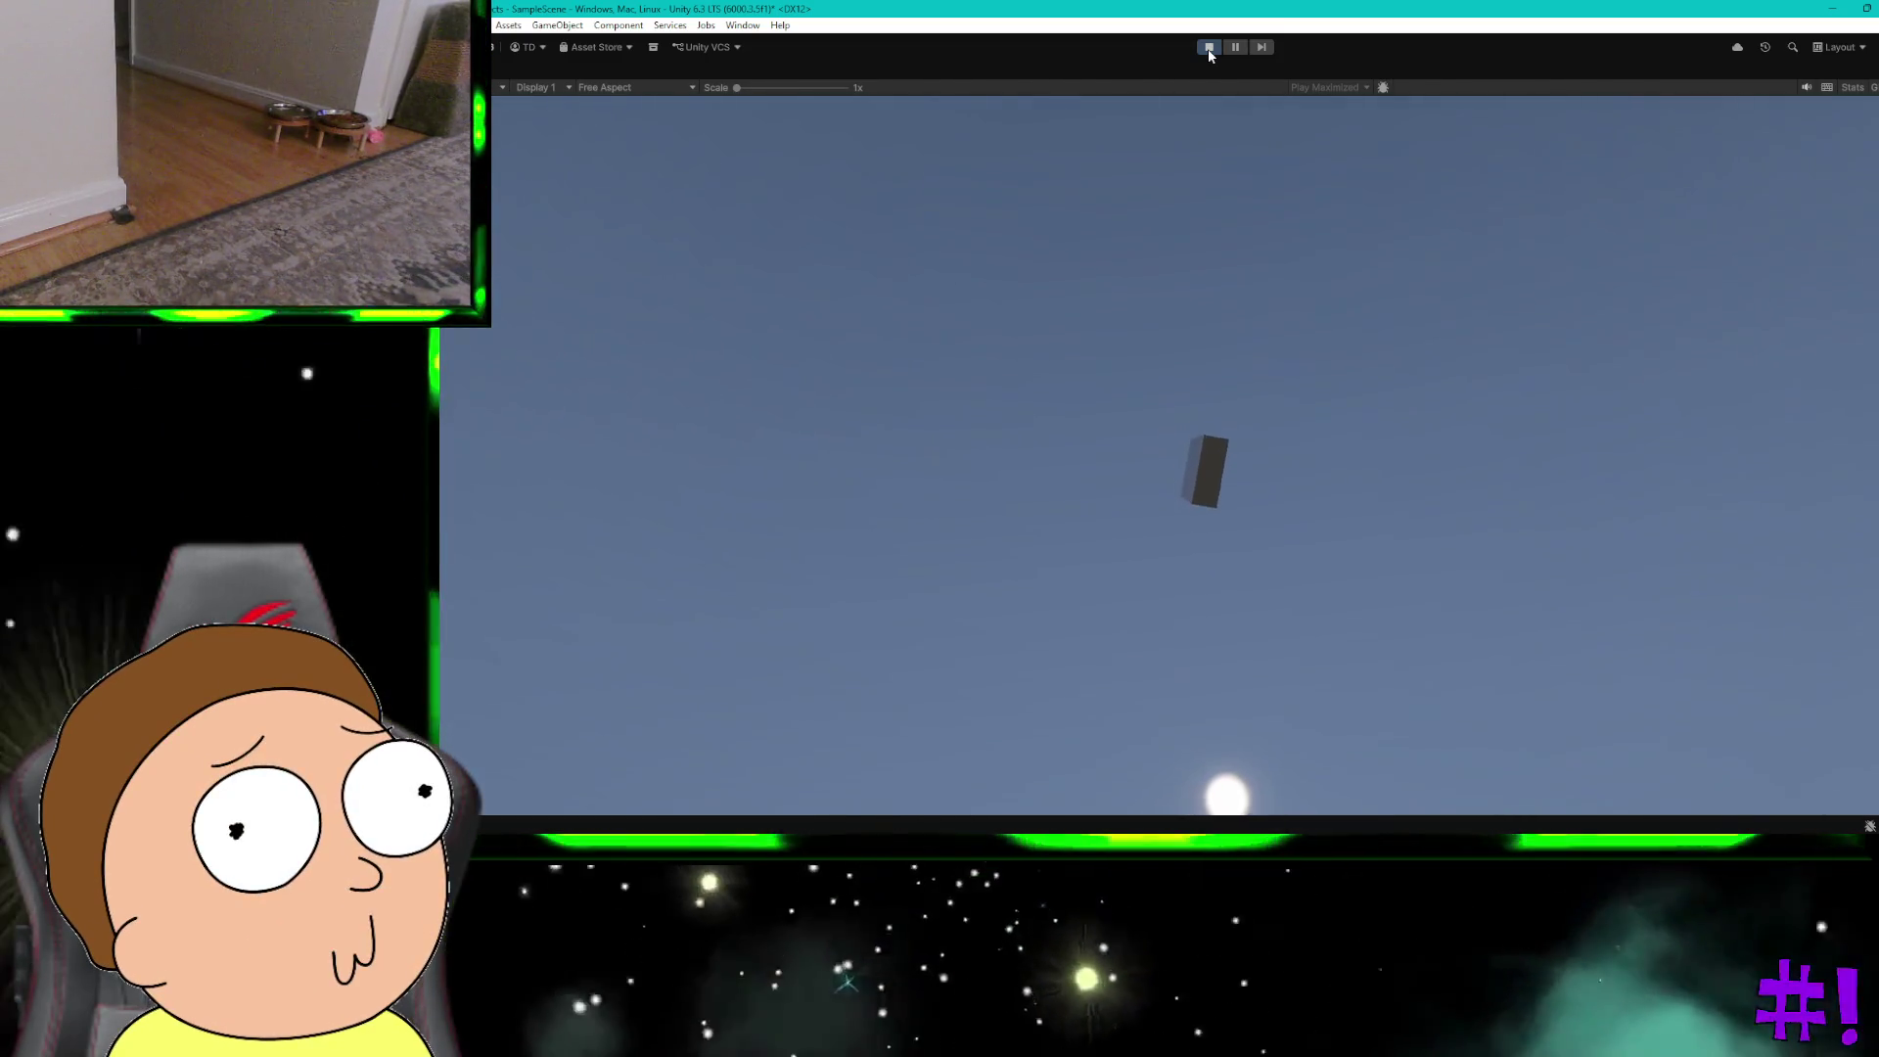
click(1210, 49)
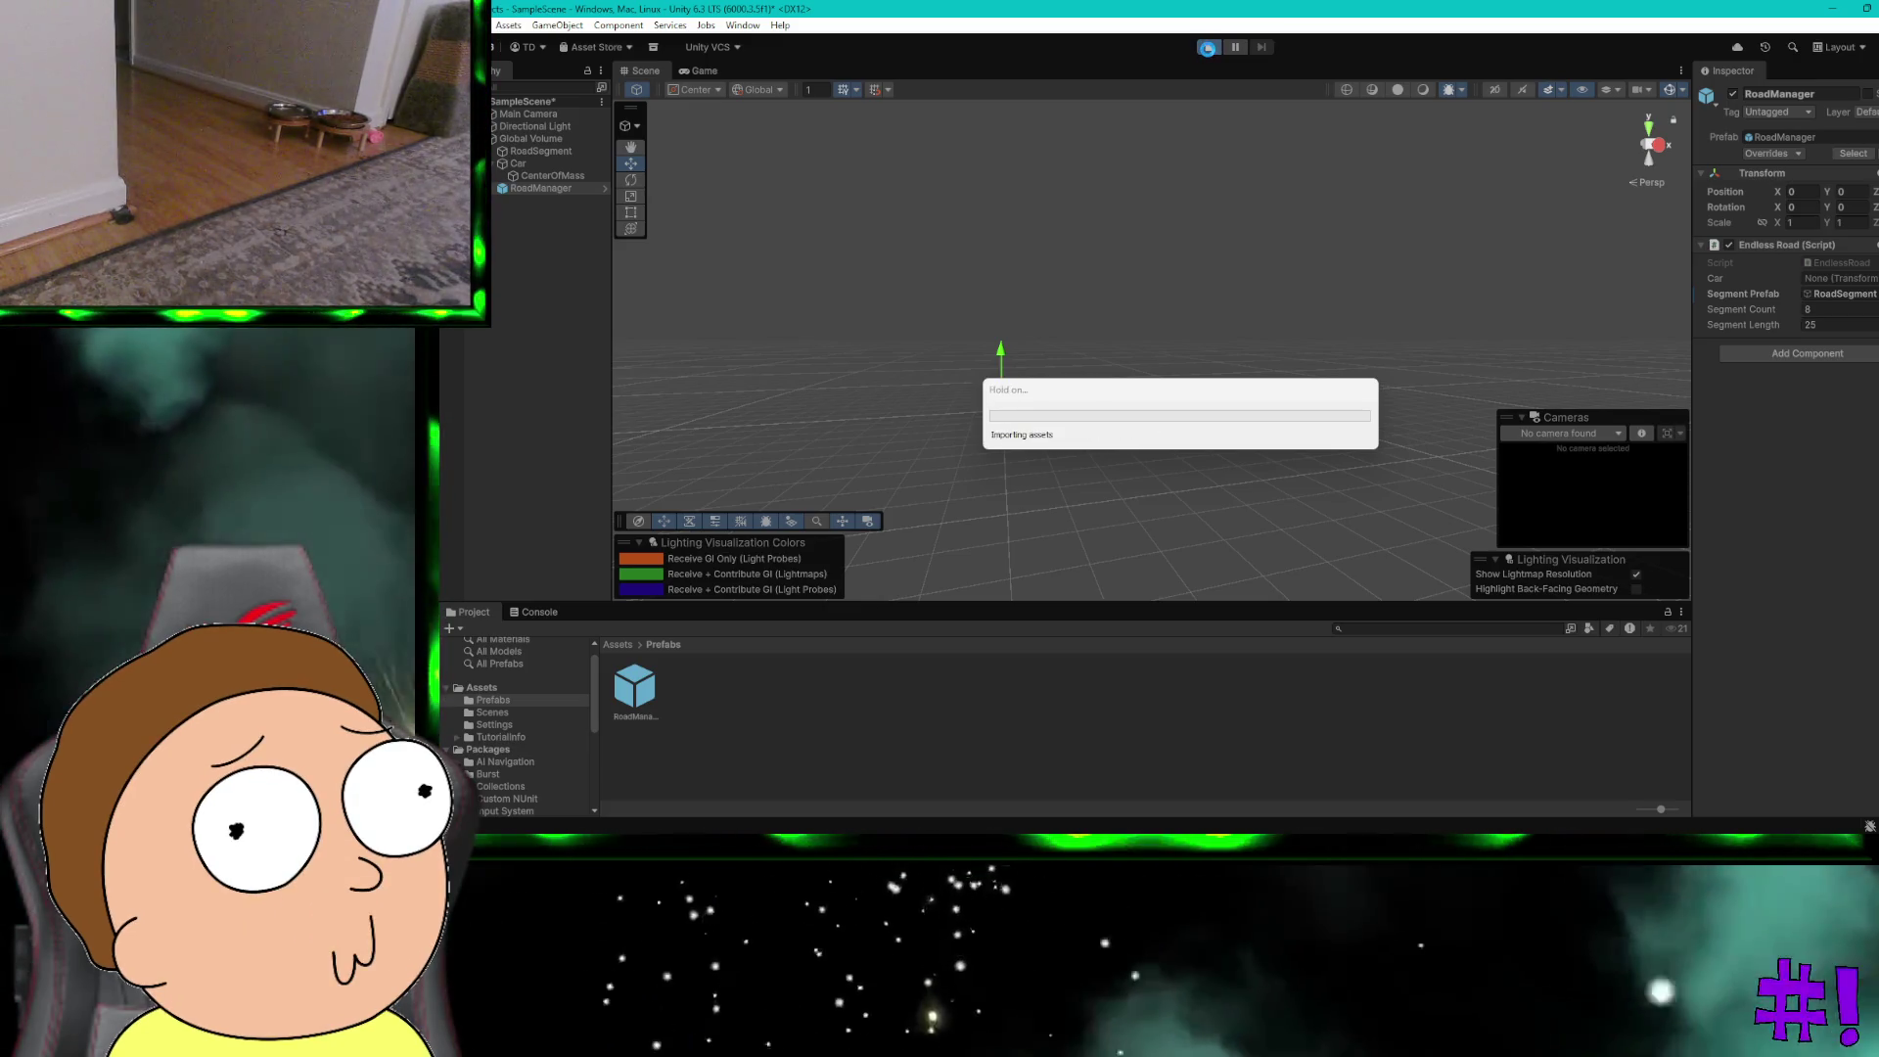
click(1209, 49)
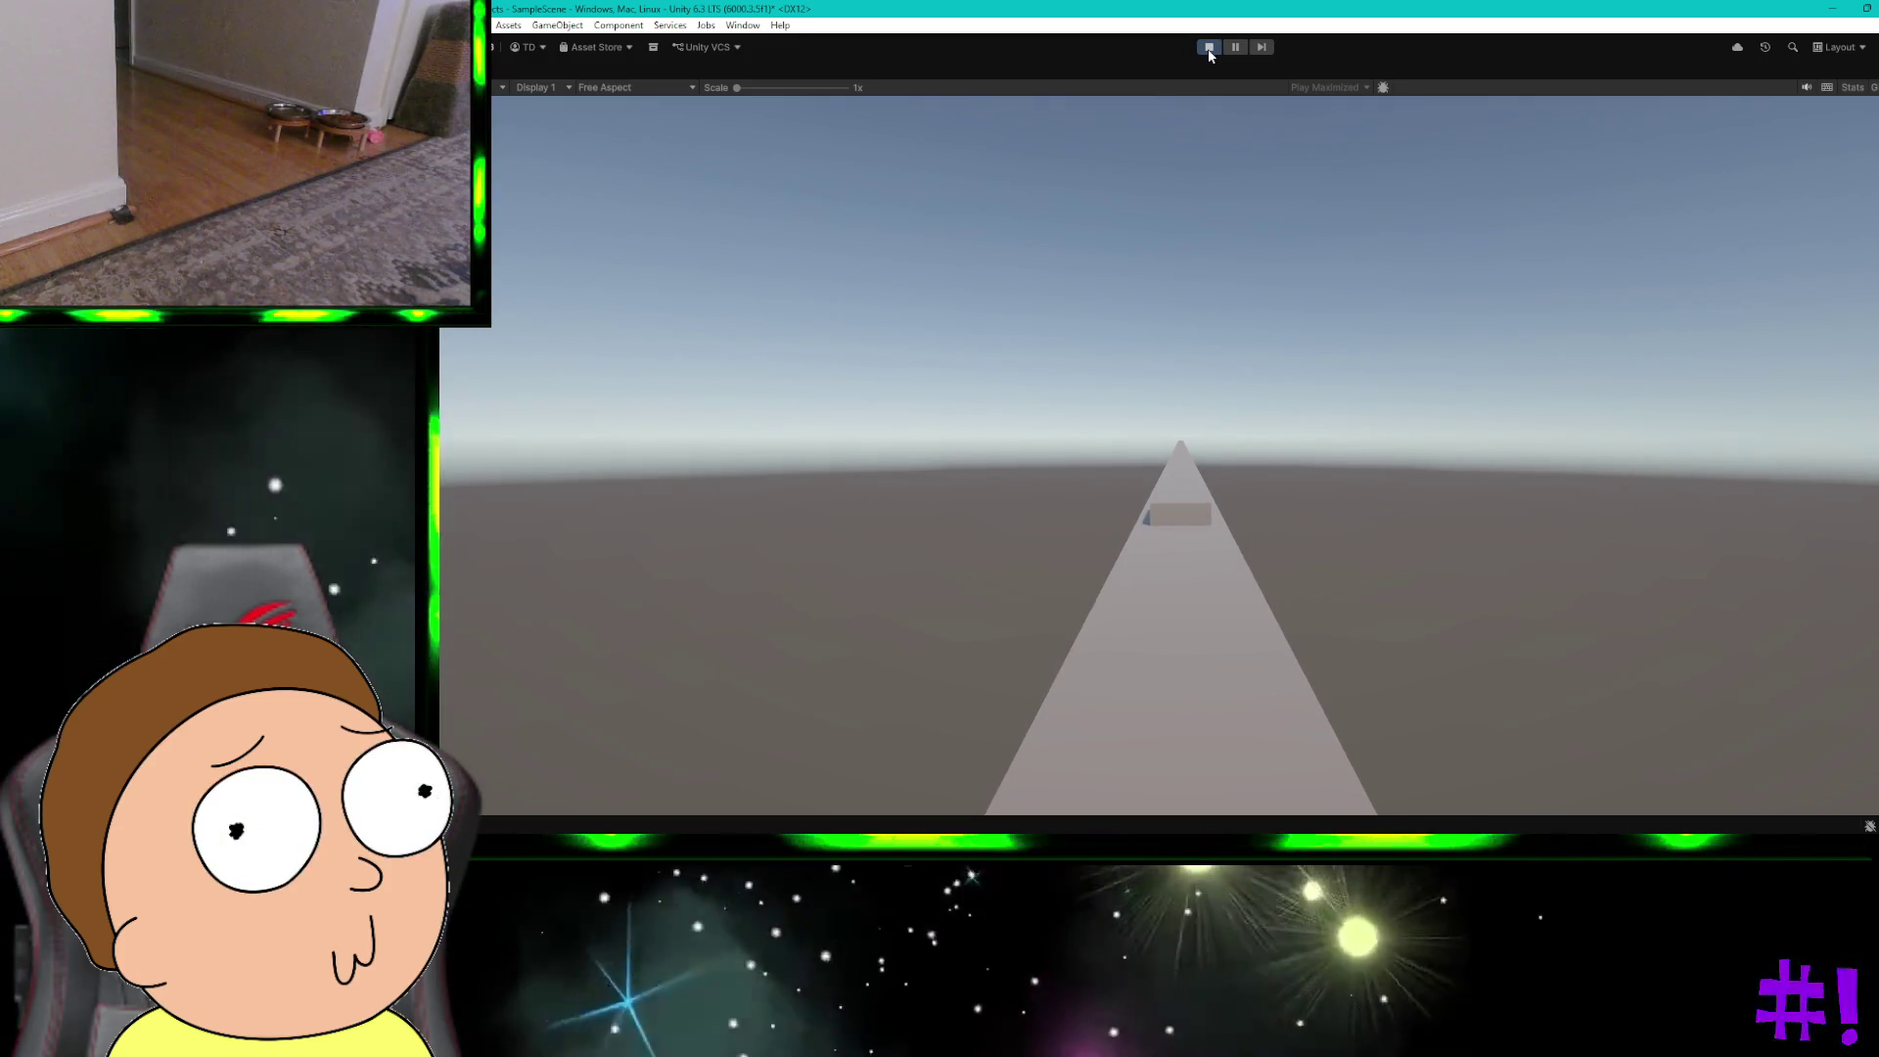
key(a)
key(d)
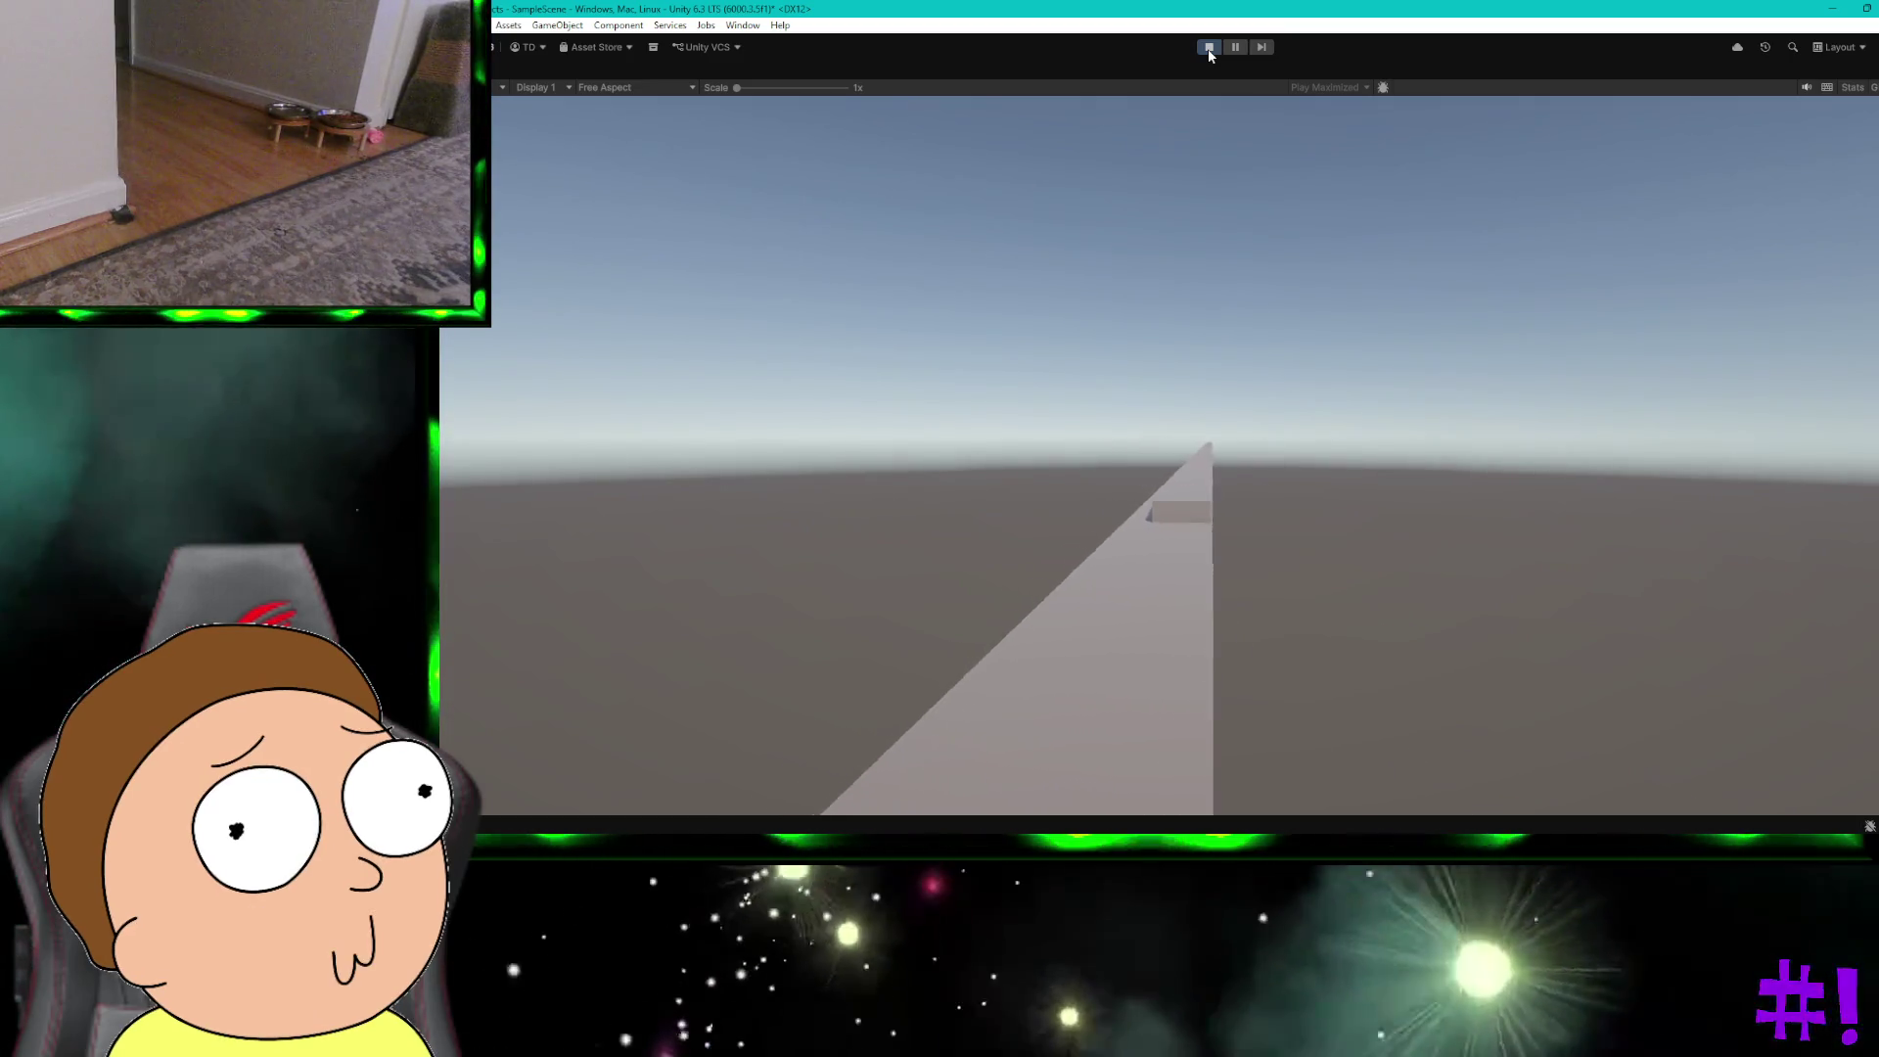
key(d)
key(a)
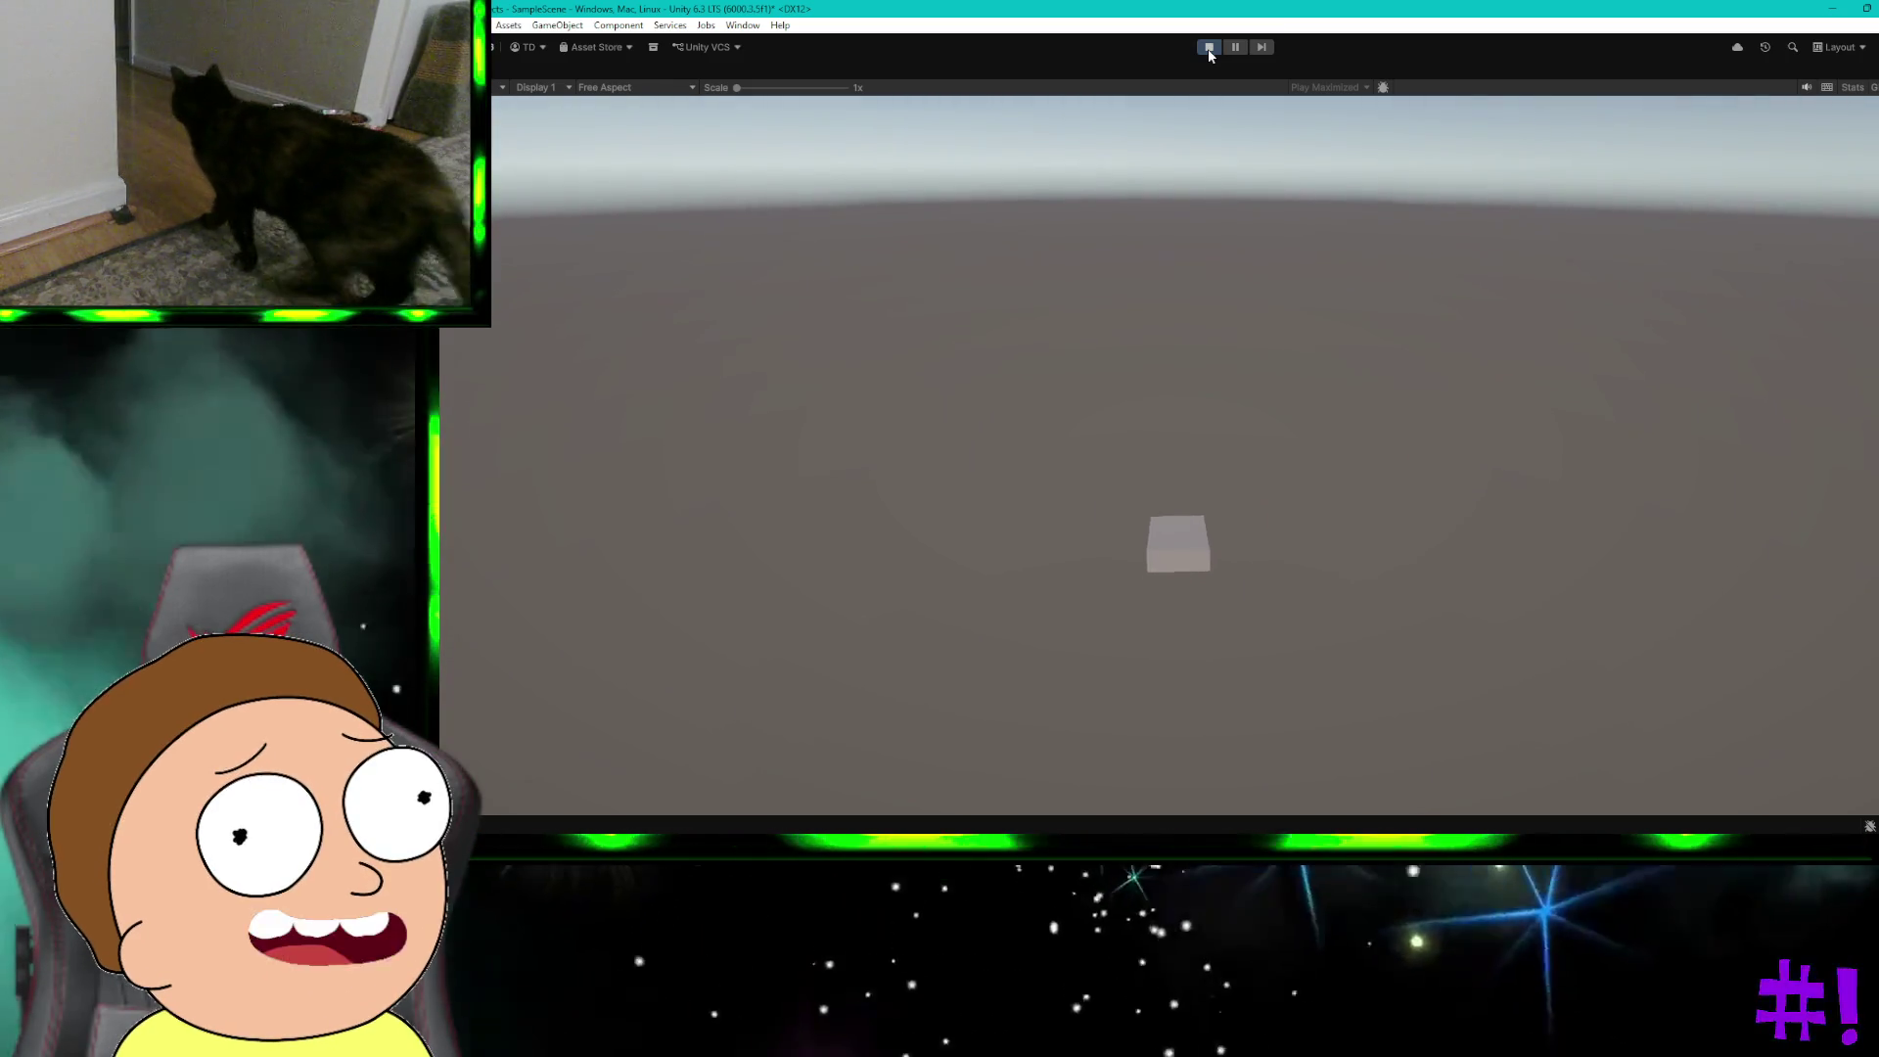
click(1210, 49)
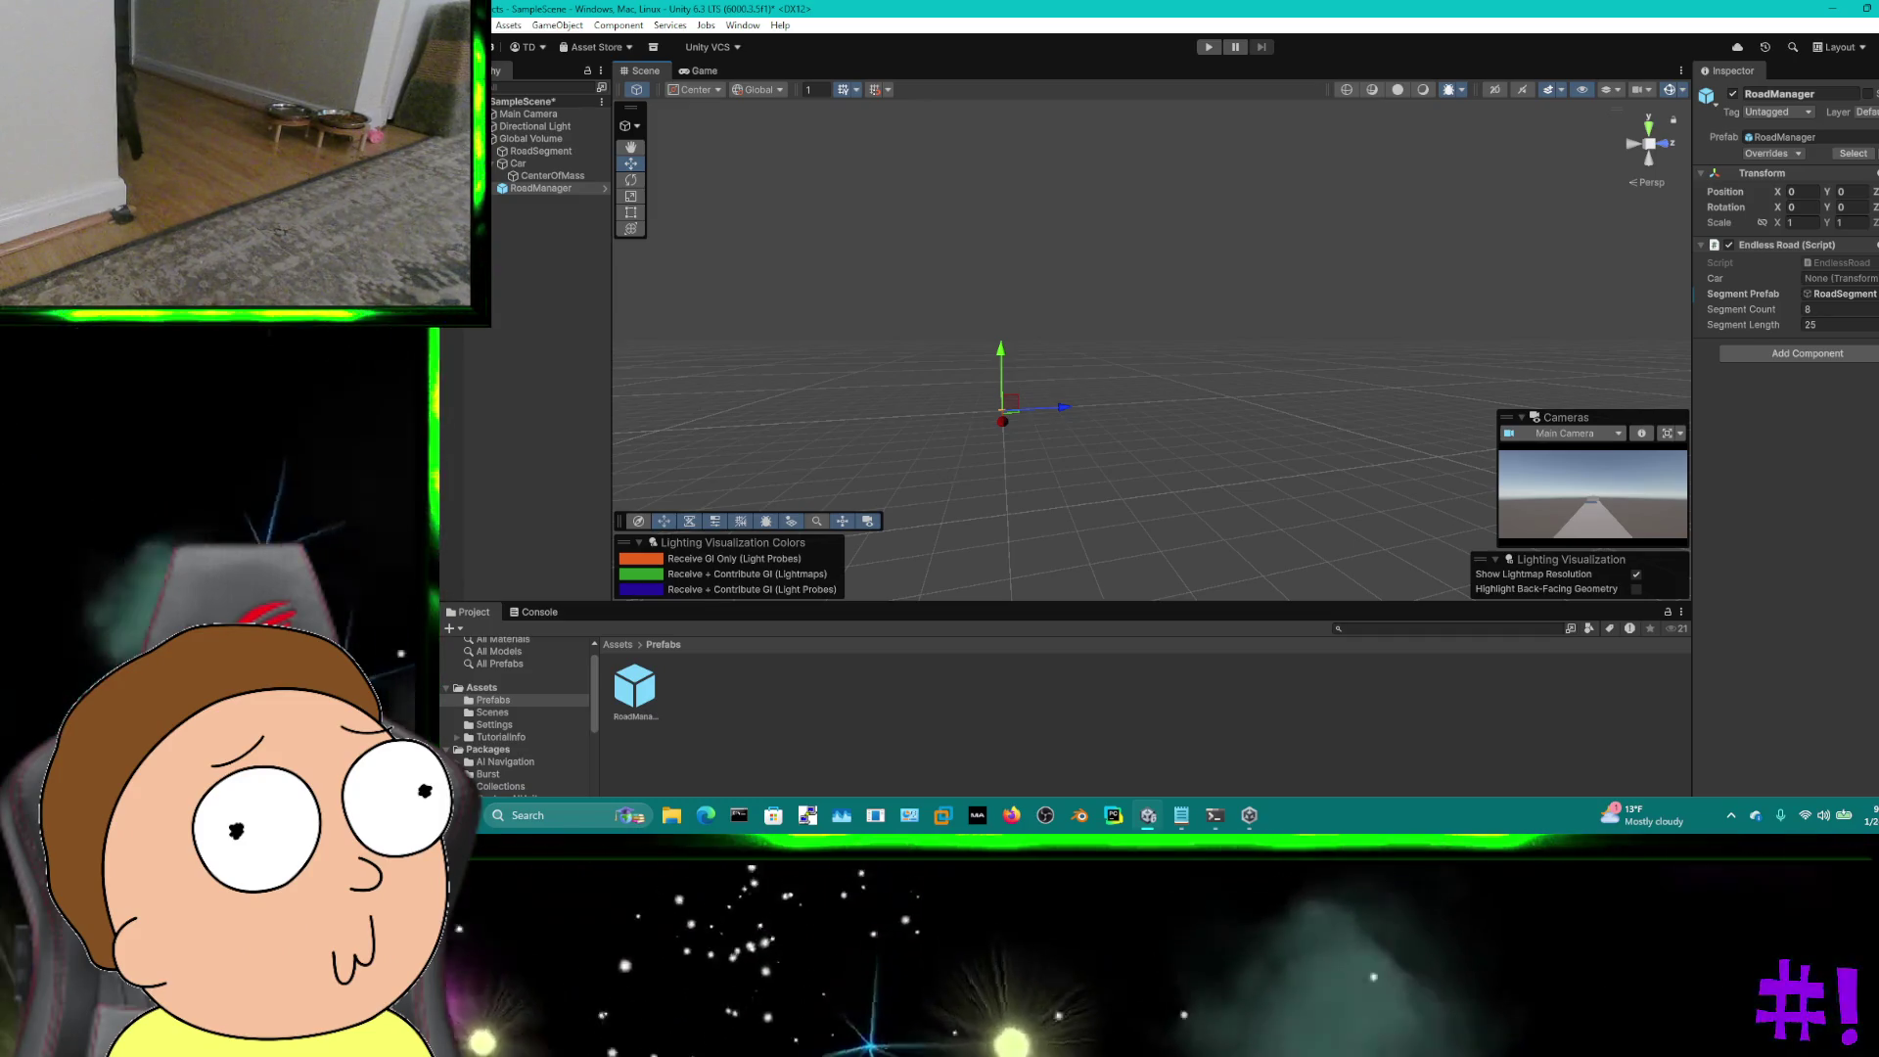
Step: Capture a Snipping Tool screenshot of the Unity editor area
key(super+shift+s)
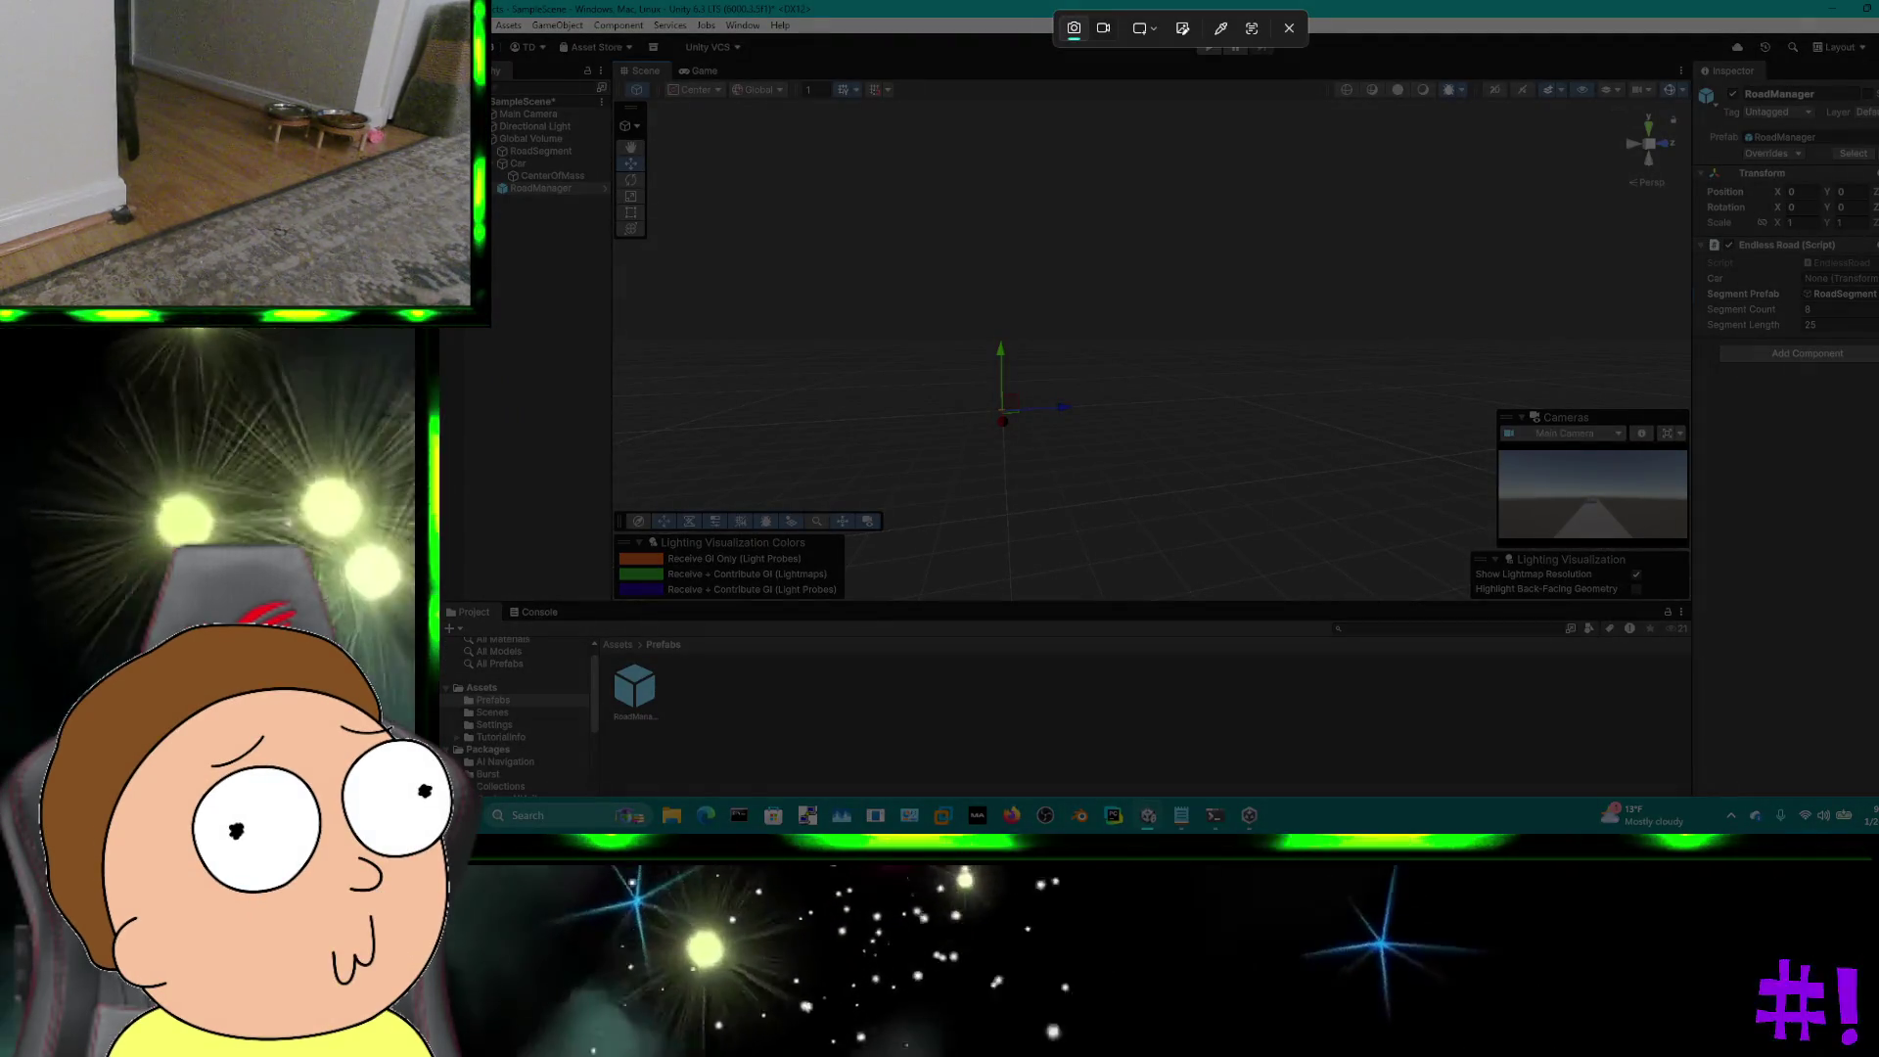
mouse_move(440, 49)
mouse_down()
mouse_move(976, 327)
mouse_move(1527, 411)
mouse_move(1877, 554)
mouse_move(1877, 773)
mouse_up()
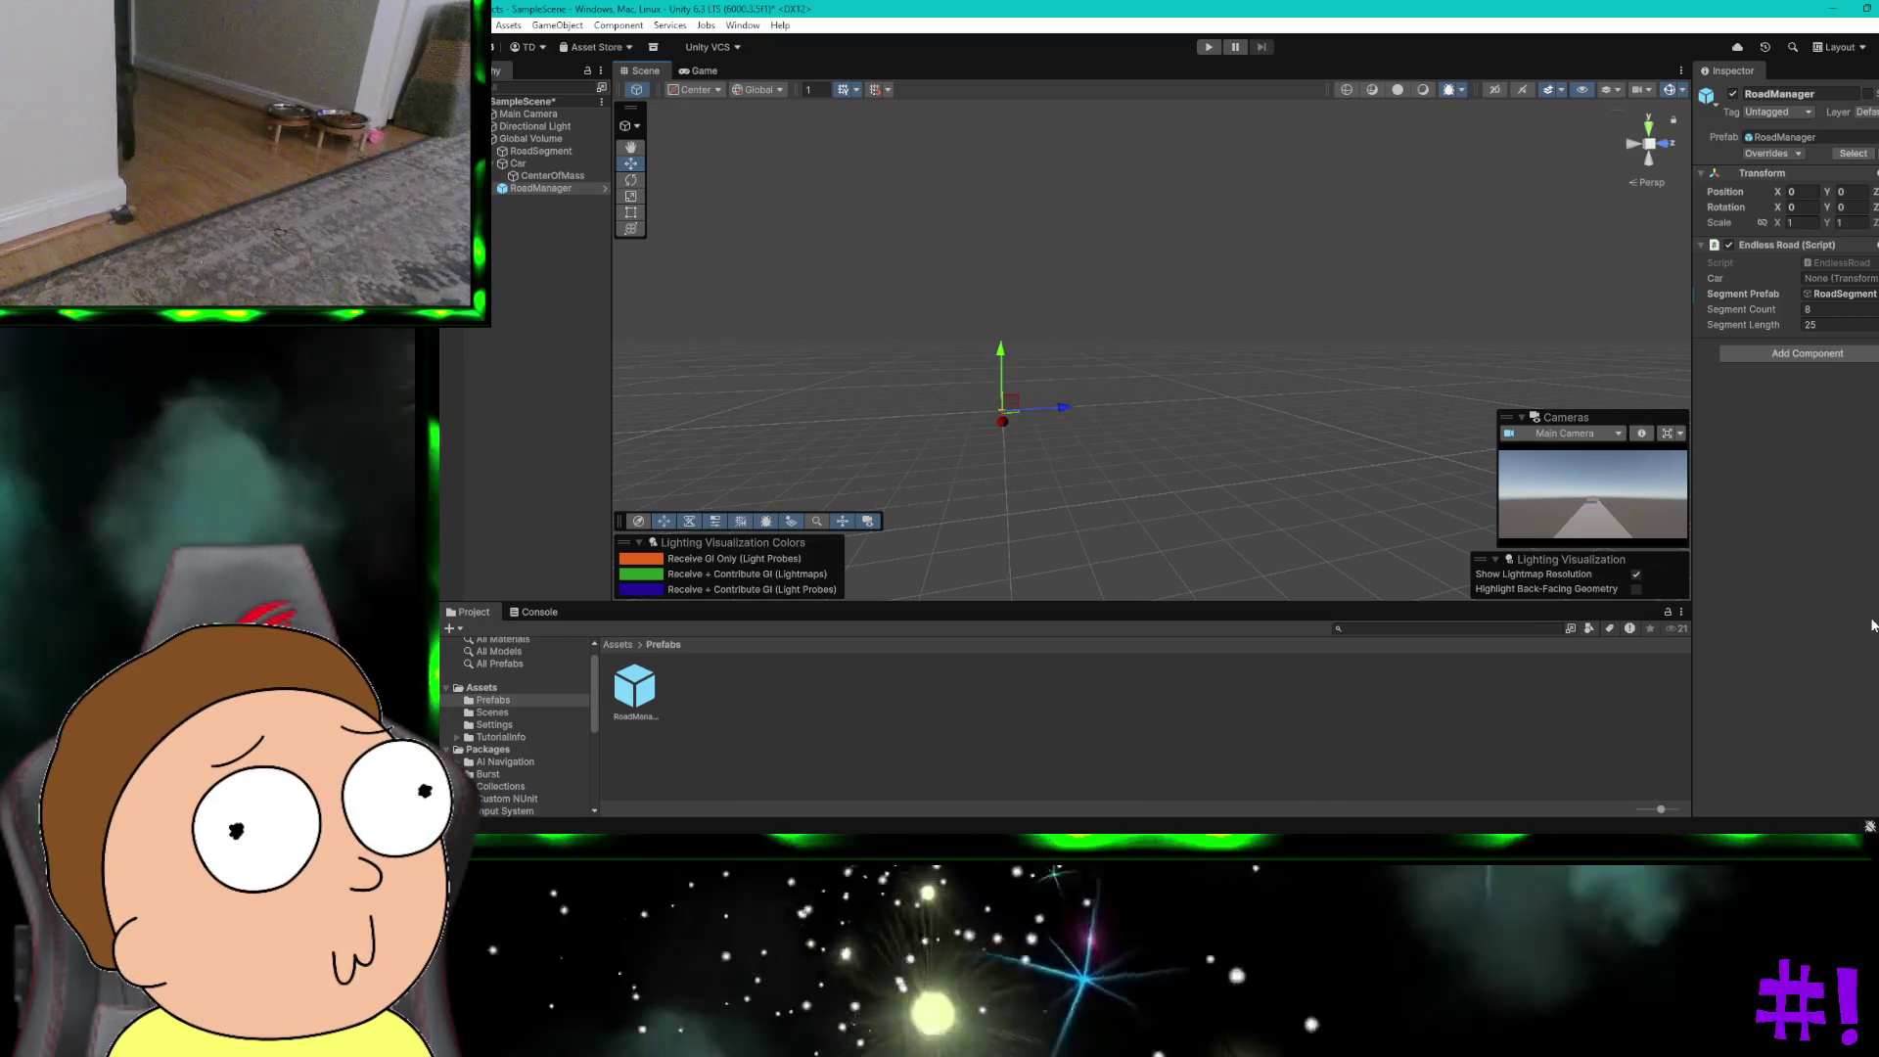
click(1804, 603)
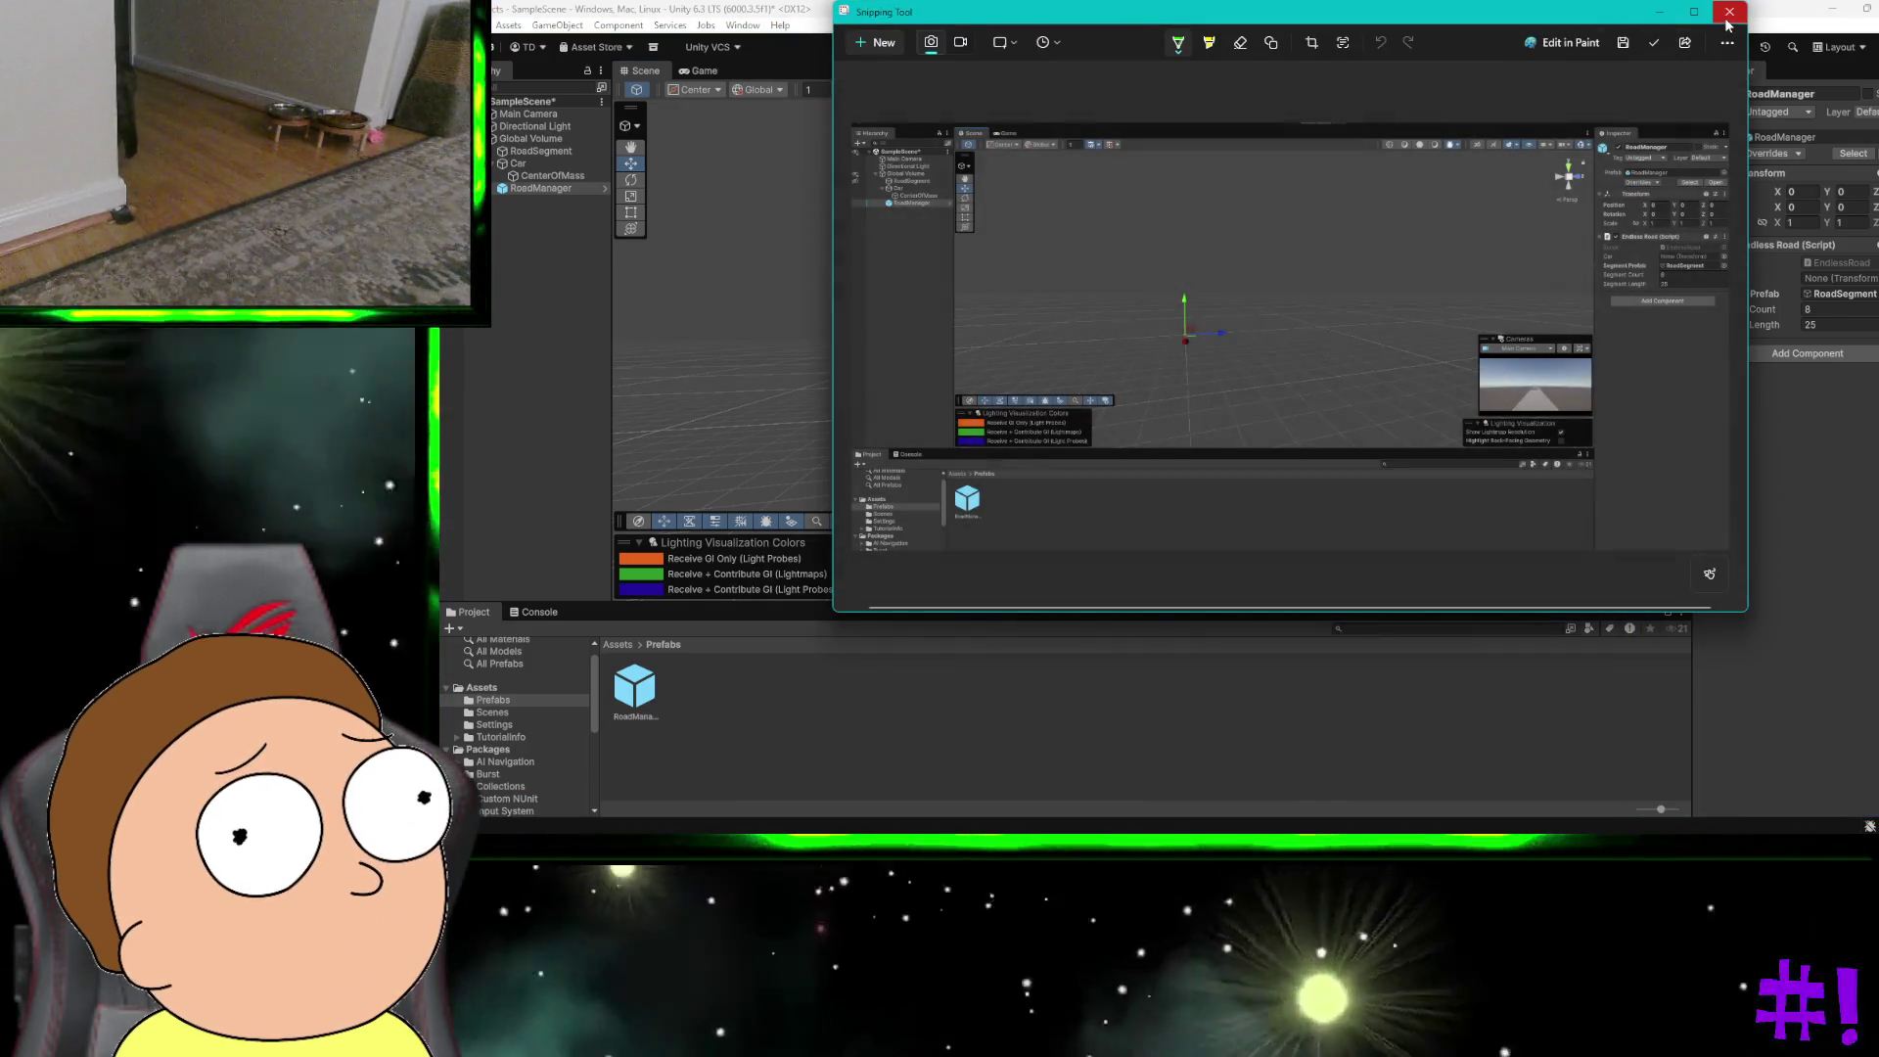
click(1729, 12)
Step: Dismiss ChatGPT's feedback prompt and paste the screenshot into the message box
key(ctrl+super+Right)
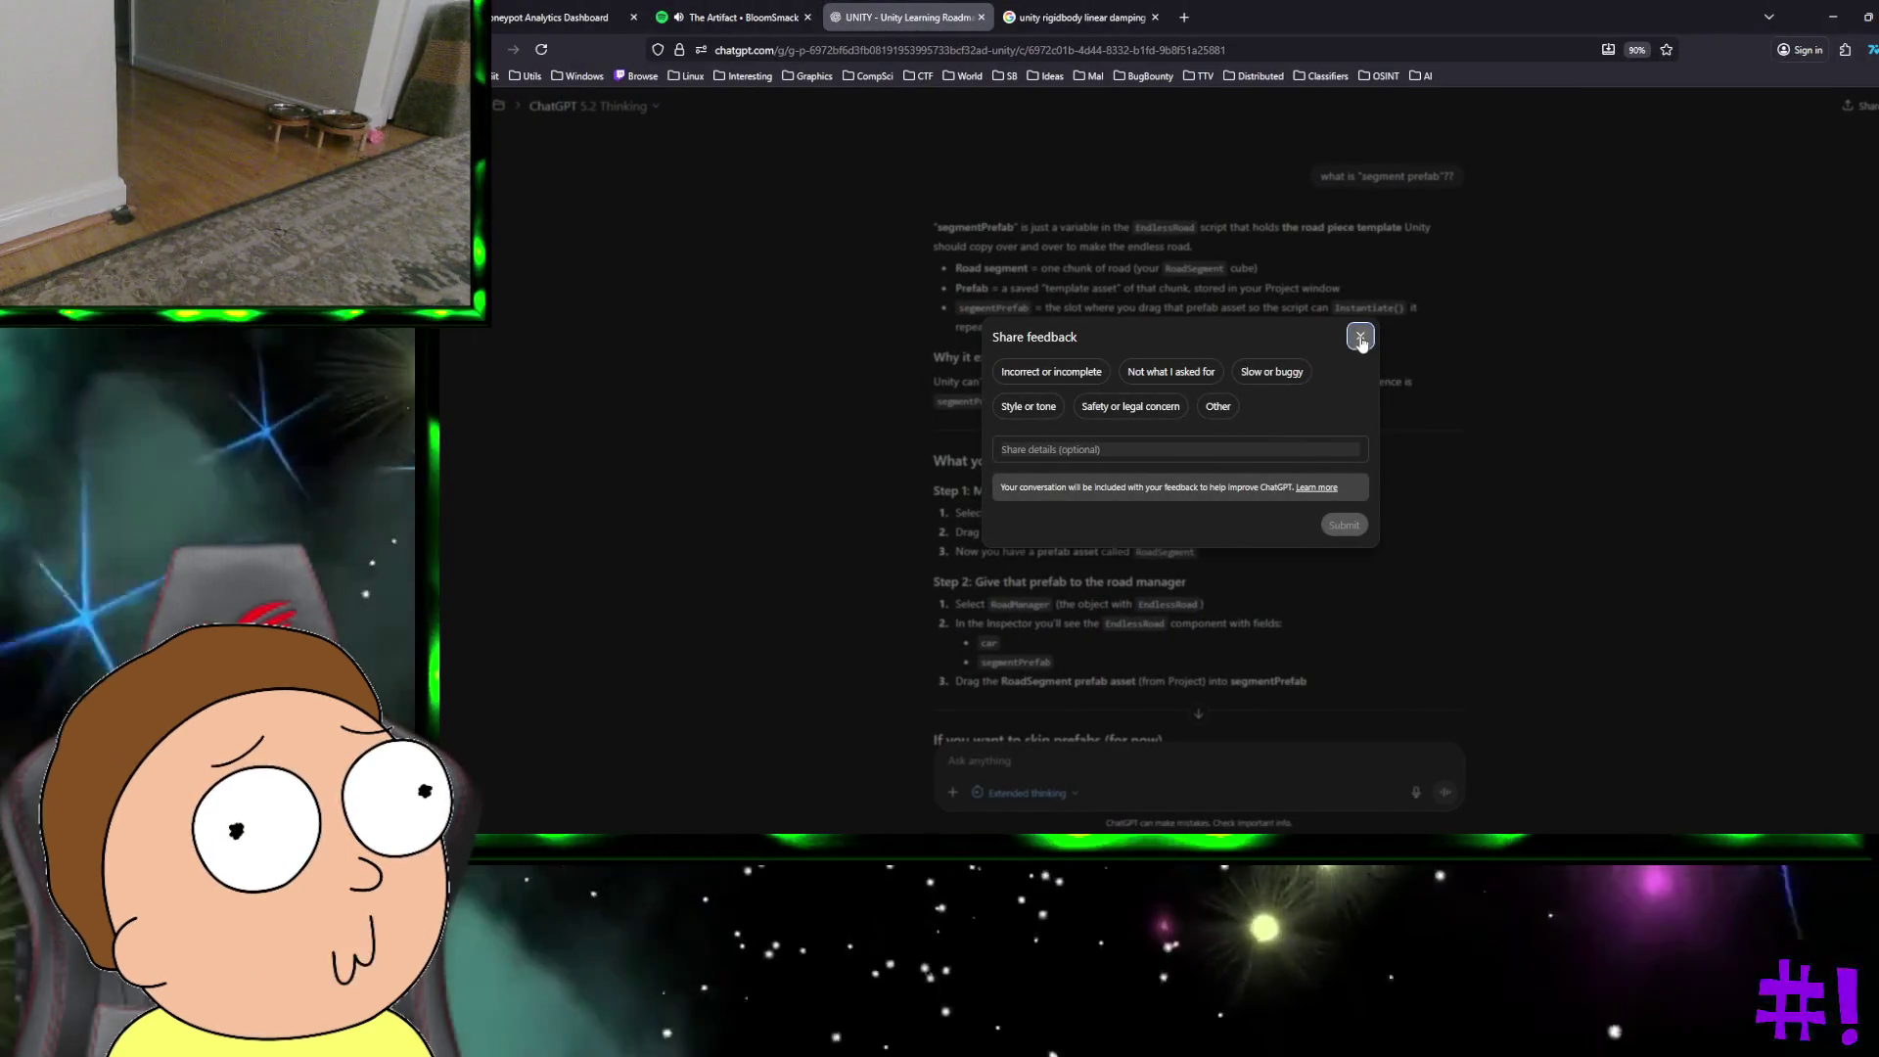
click(1359, 336)
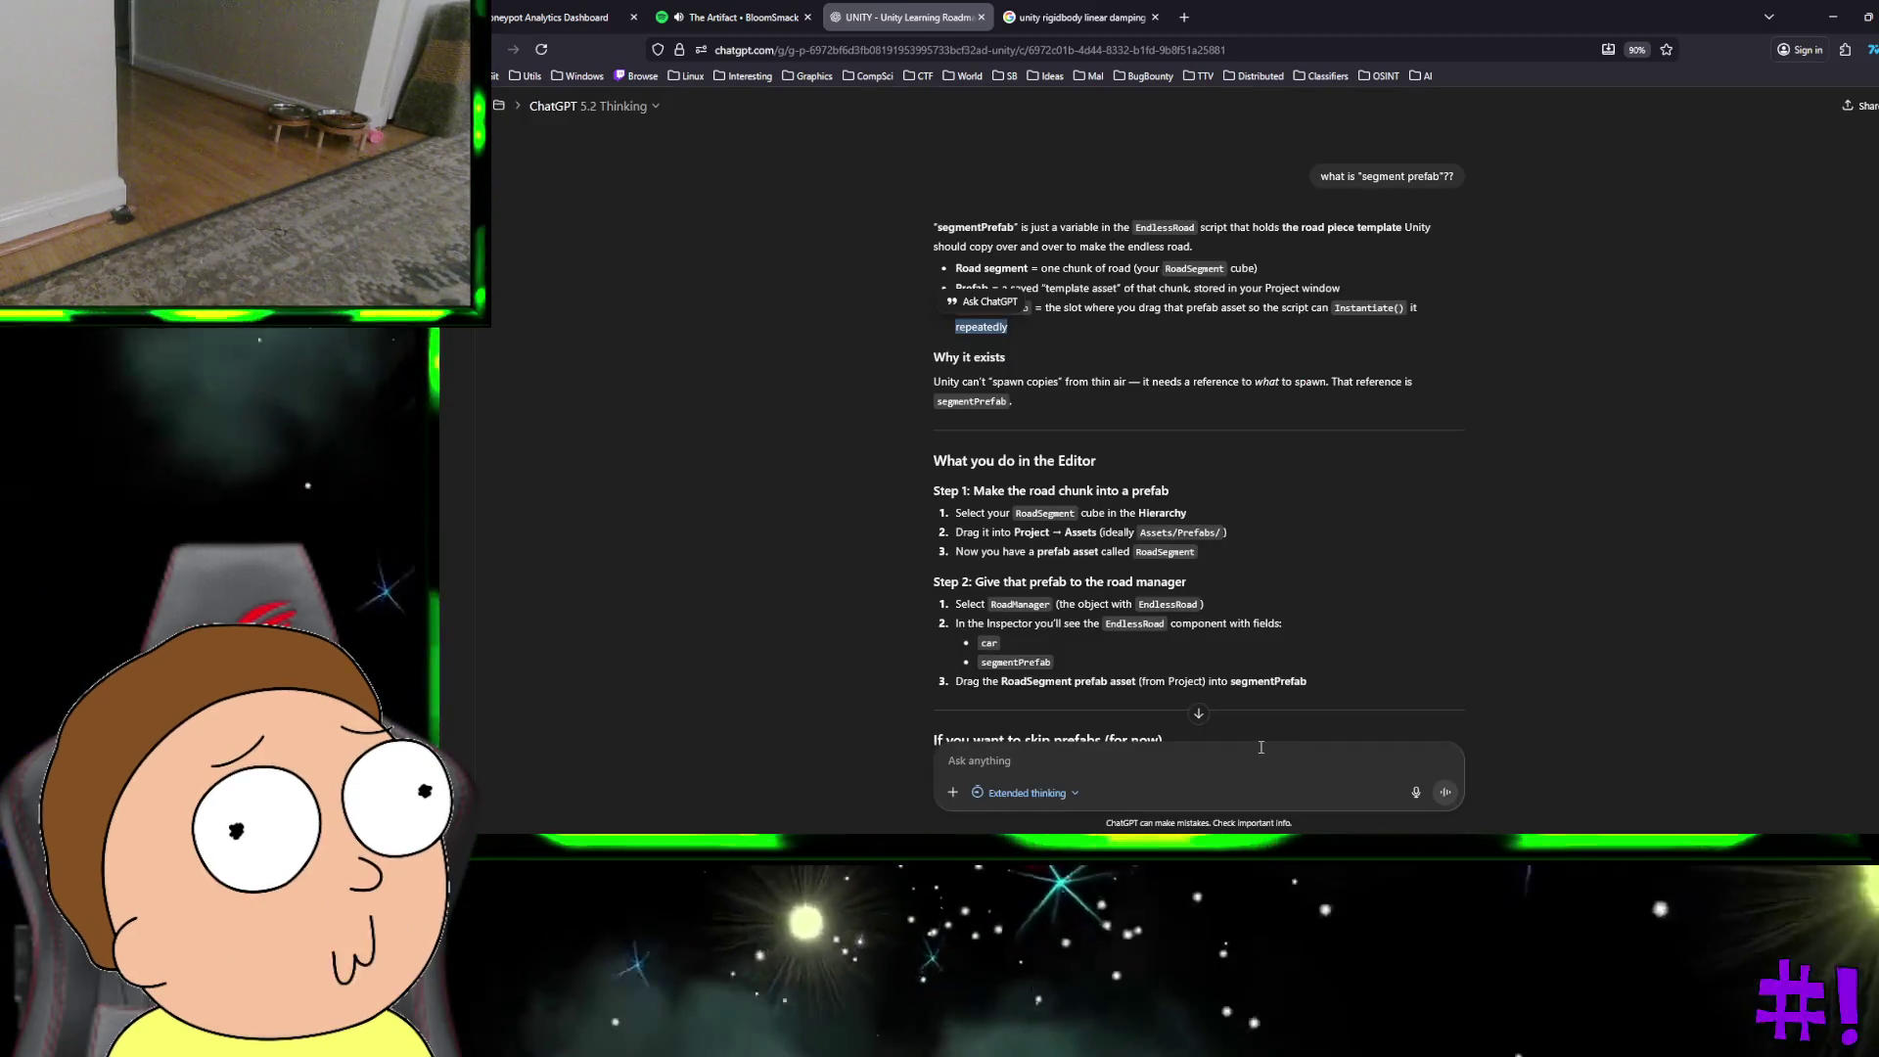
click(1260, 746)
key(ctrl+v)
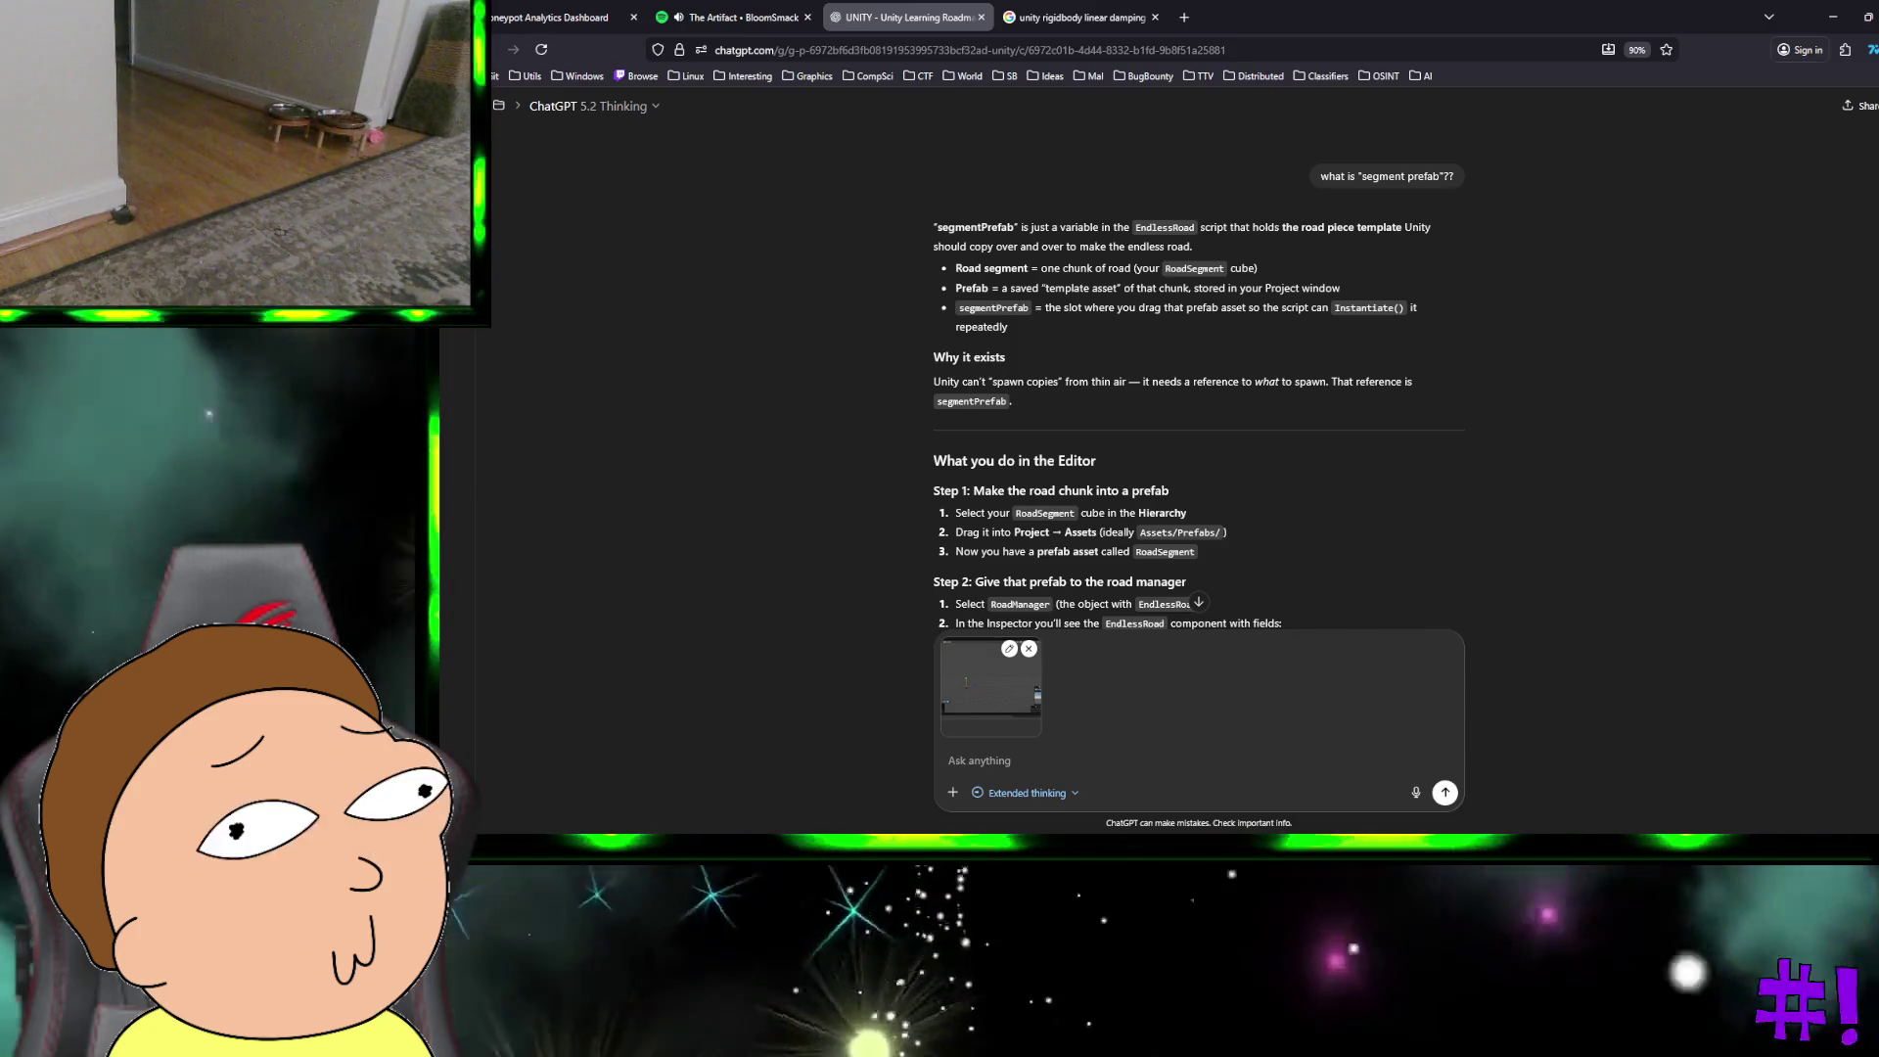
Step: Send the screenshot with a note that the setup seems right but the road ends
text(I think I)
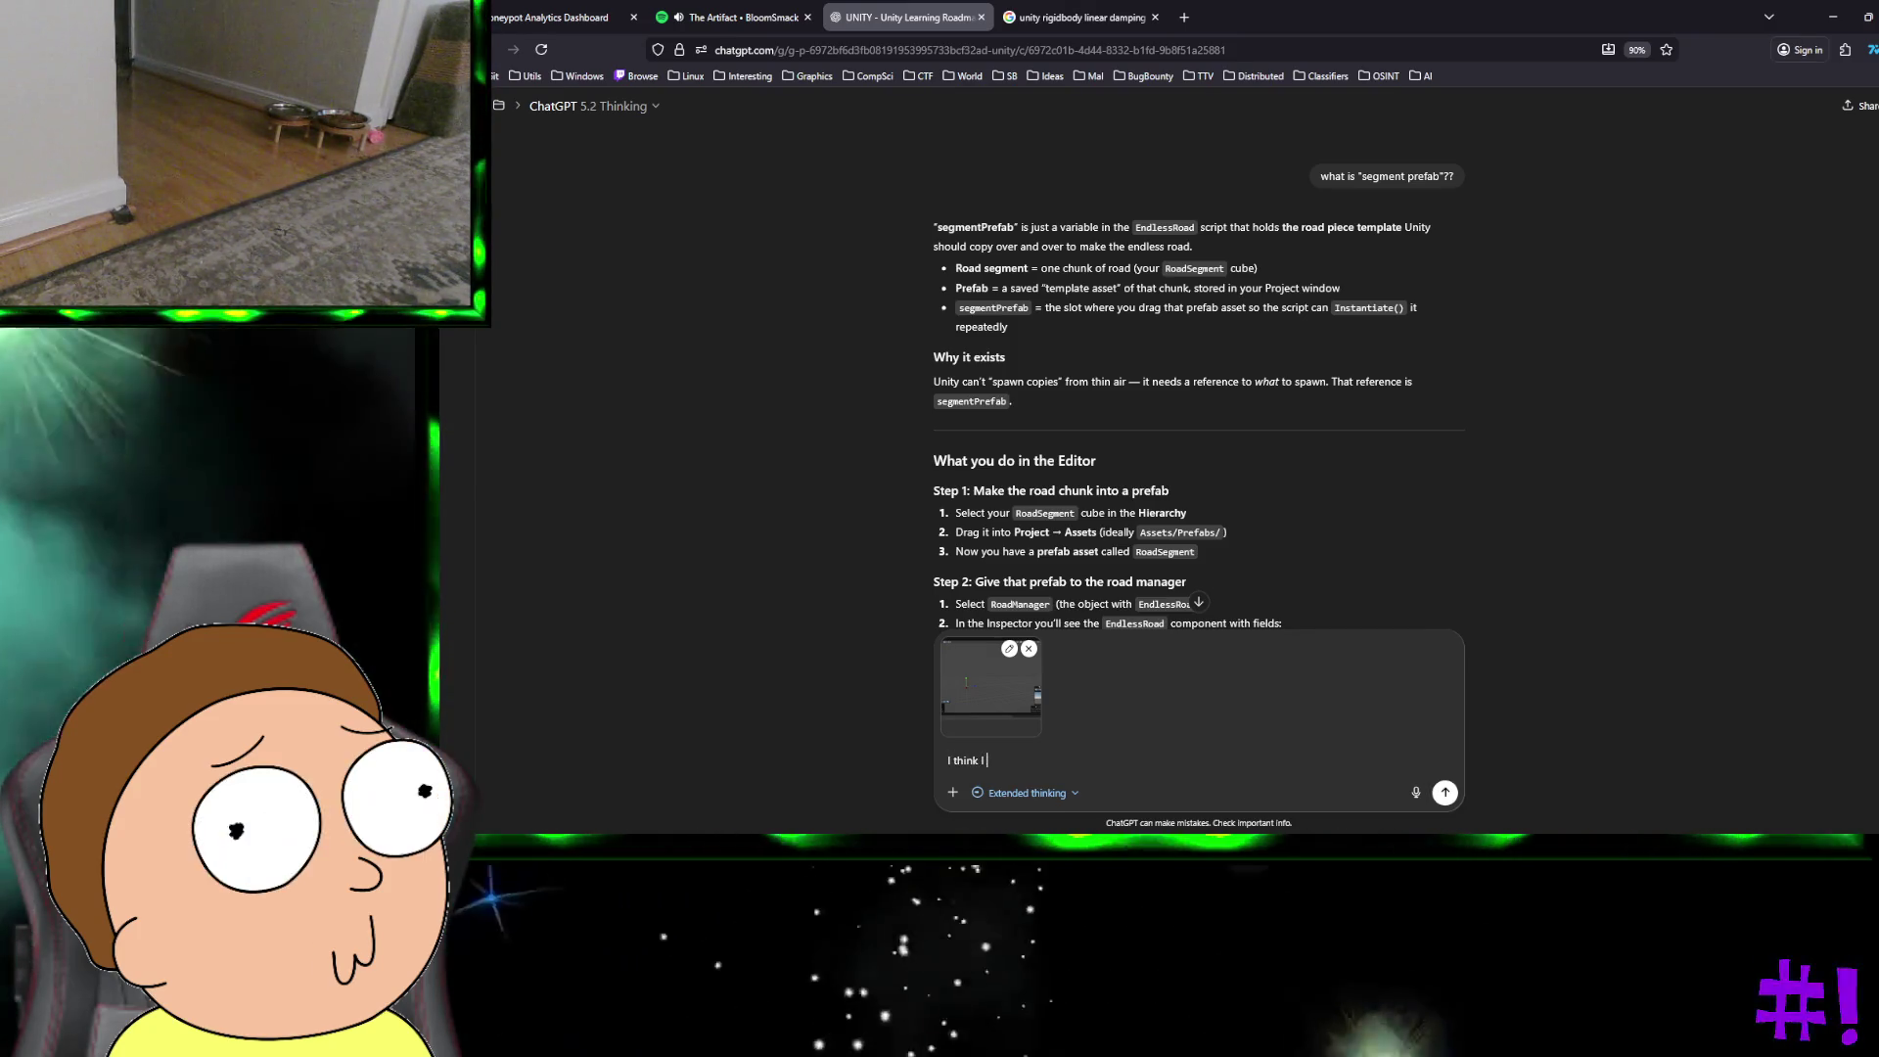
text( set it up right but I can definitely)
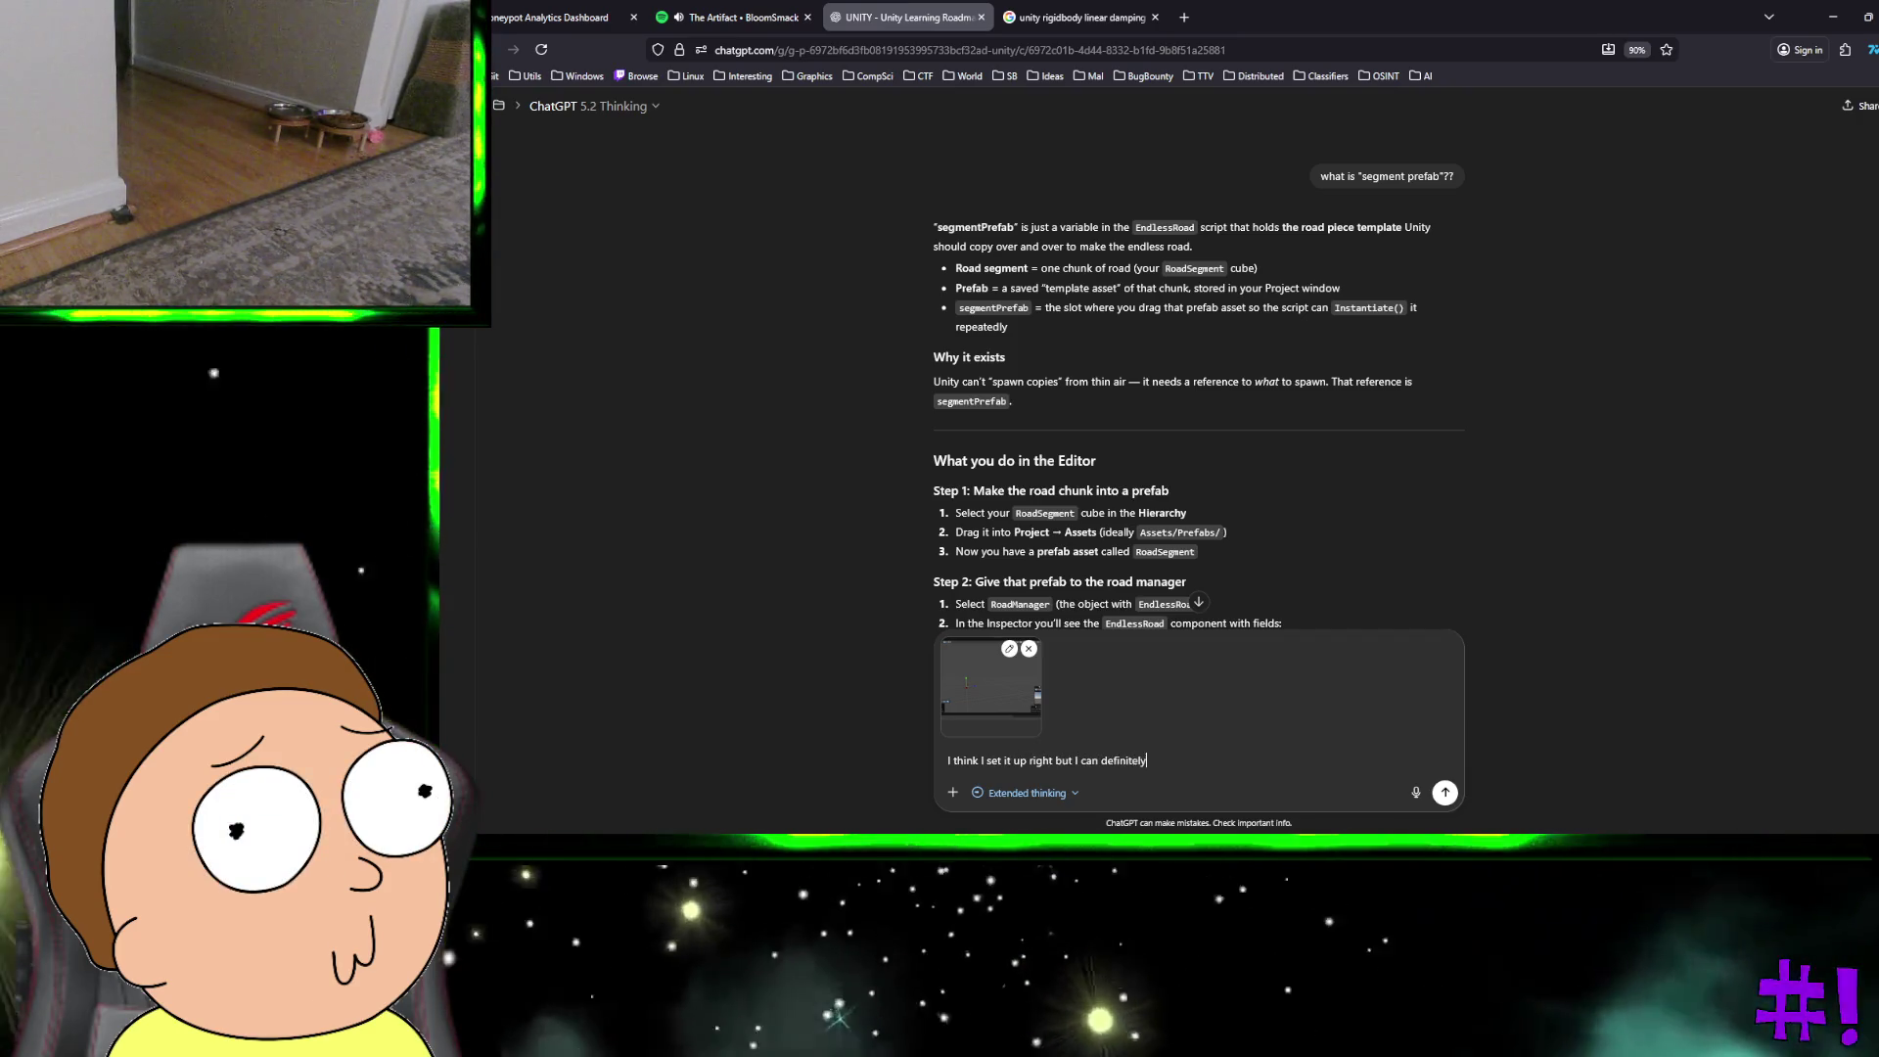
text( drive to the end of this road lol)
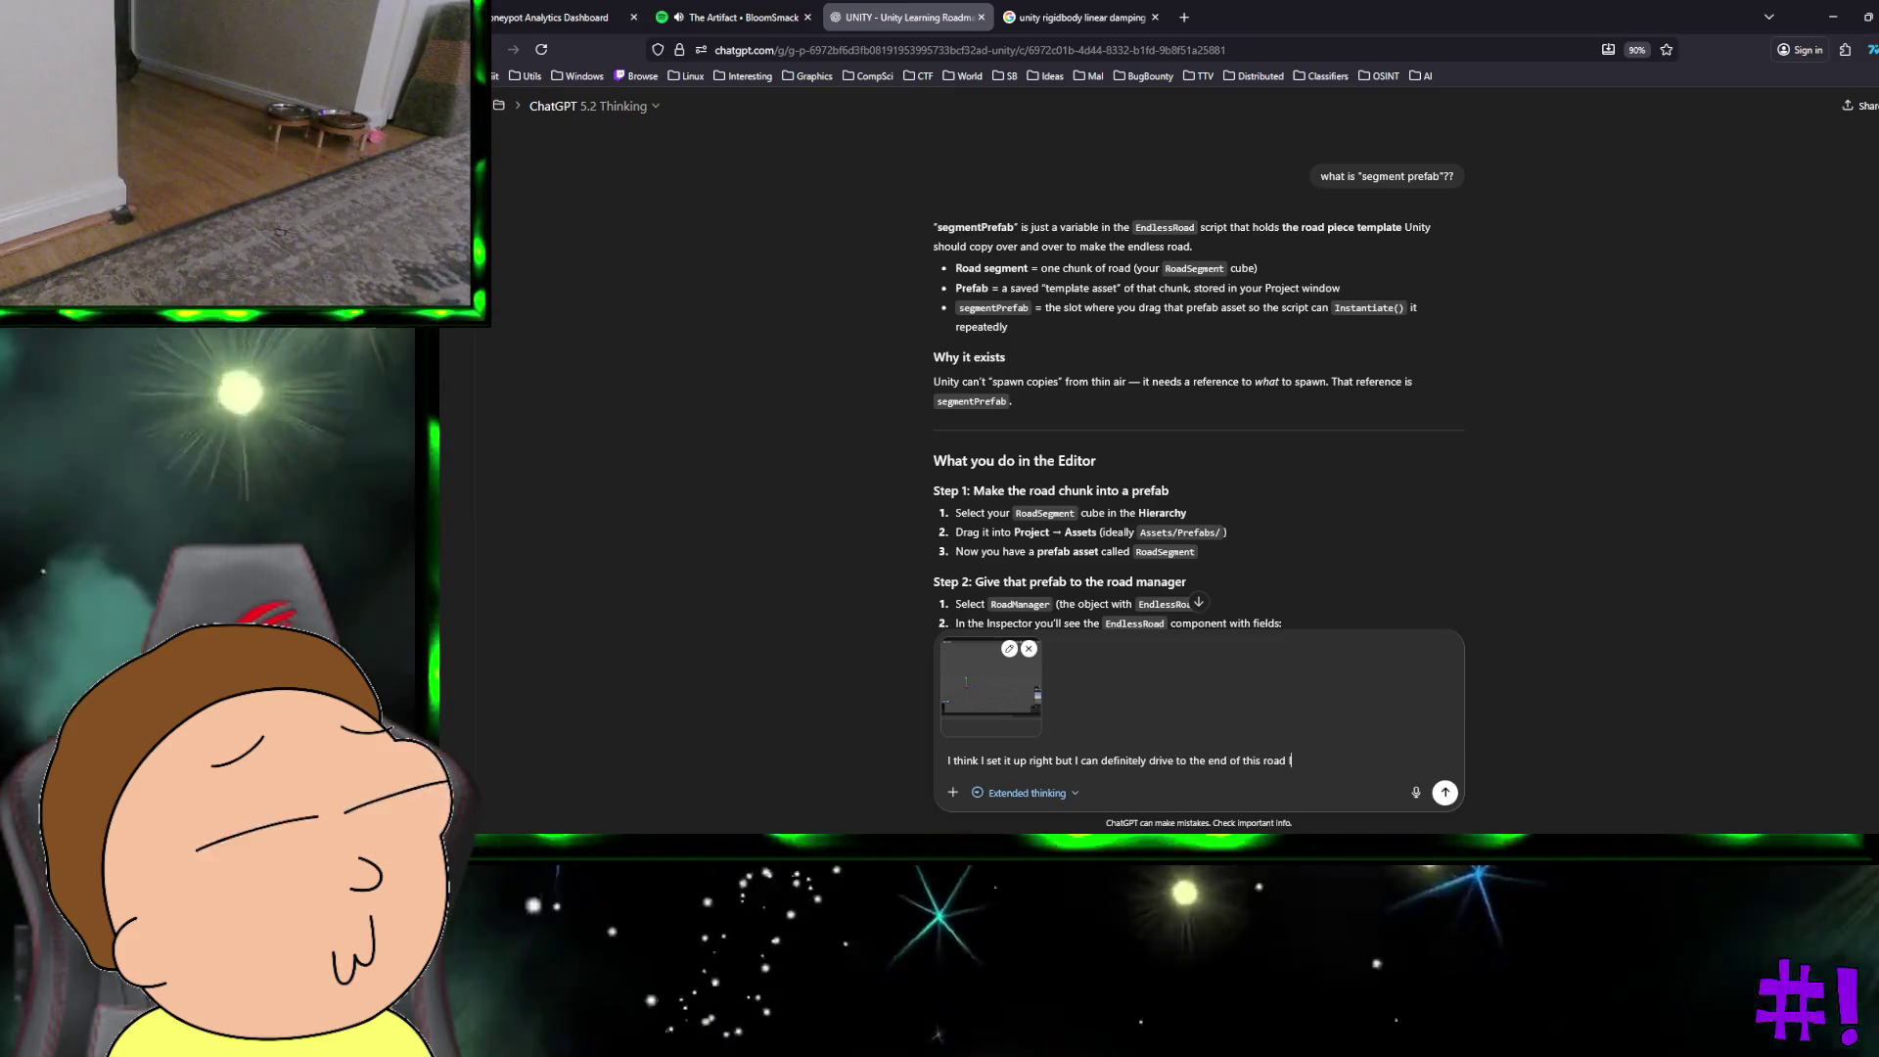
key(Return)
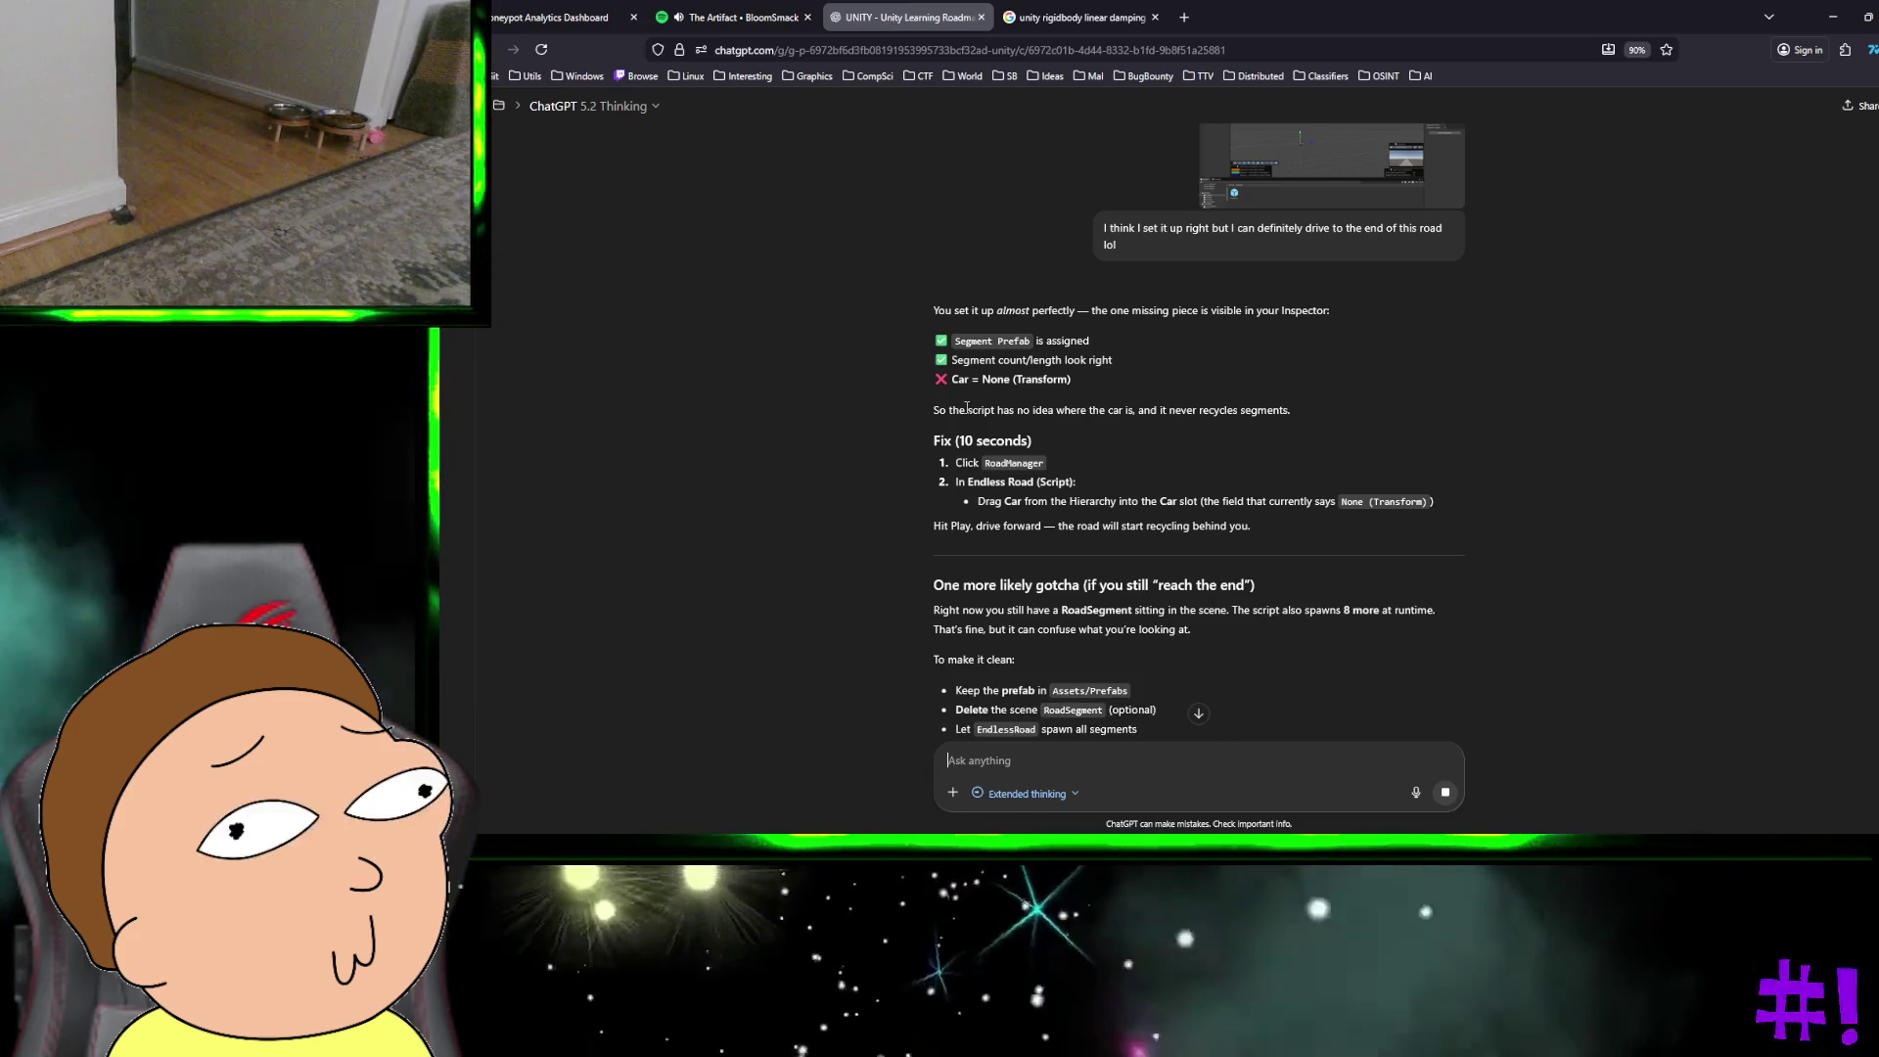
key(ctrl+super+Right)
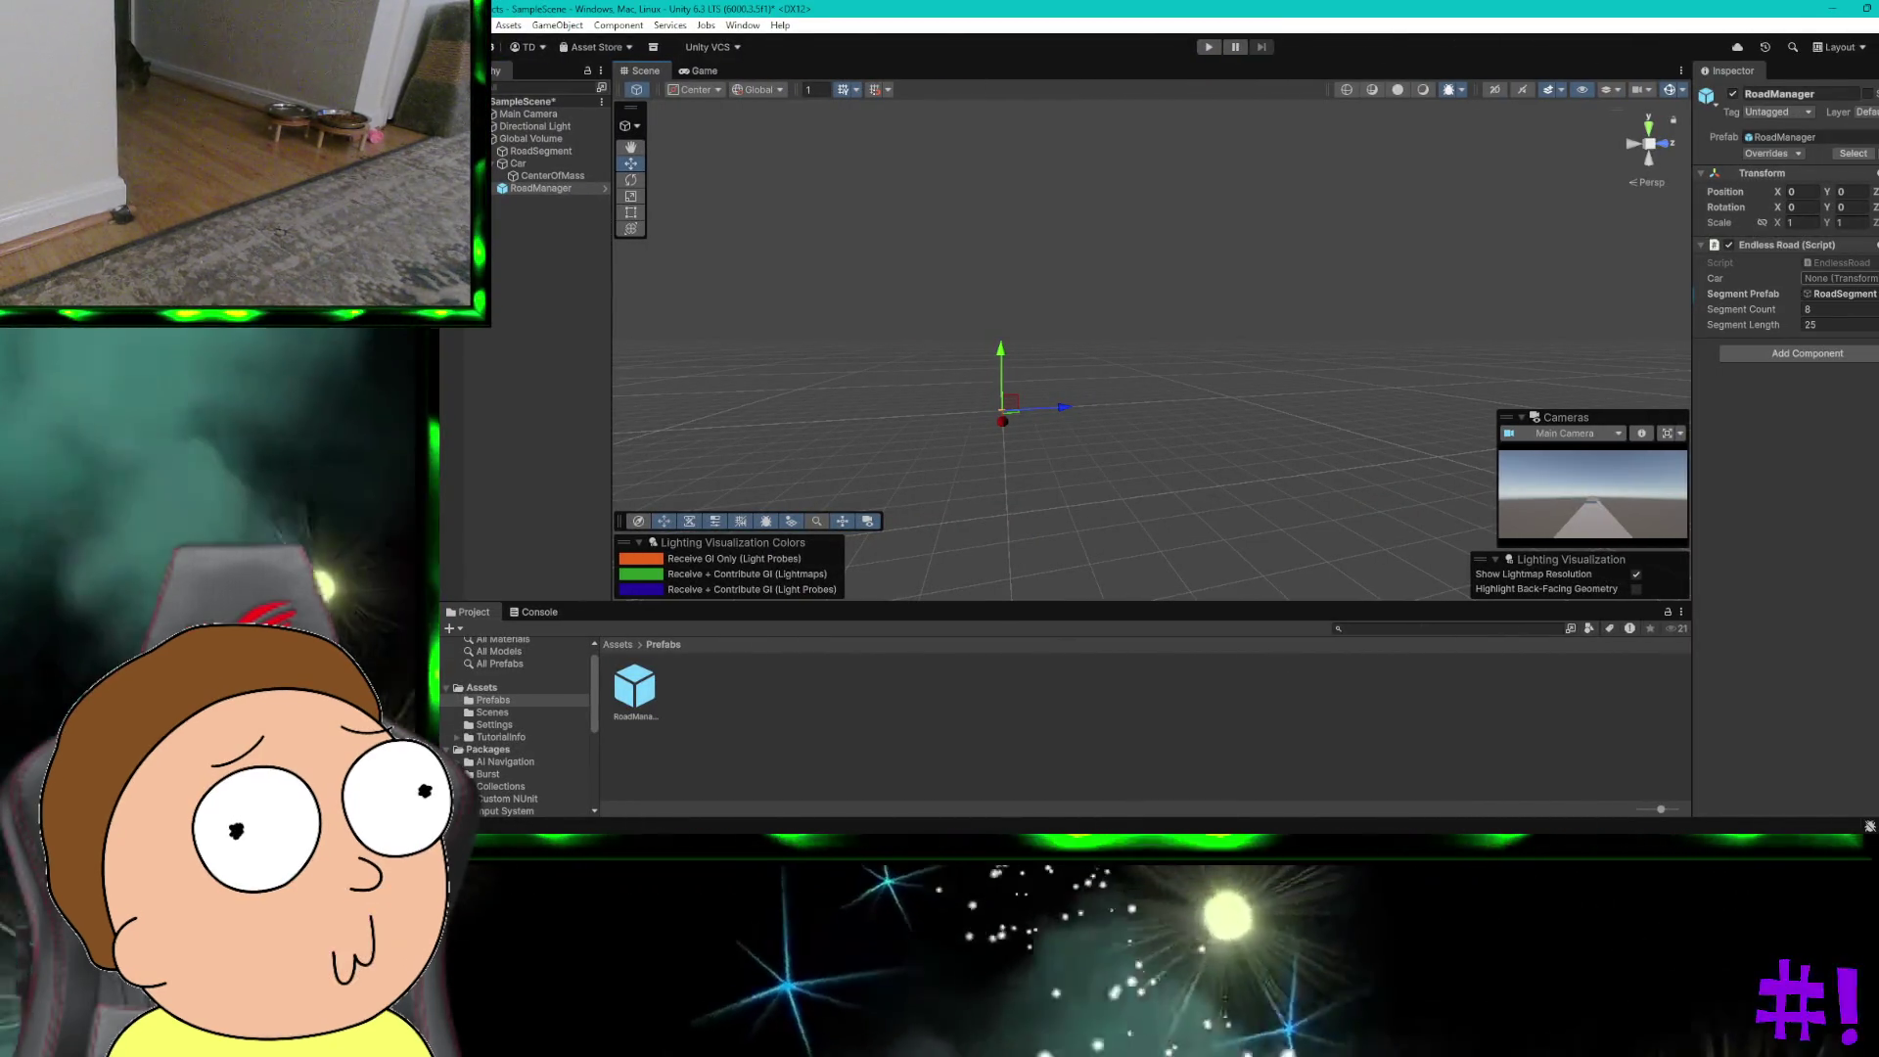
click(1873, 278)
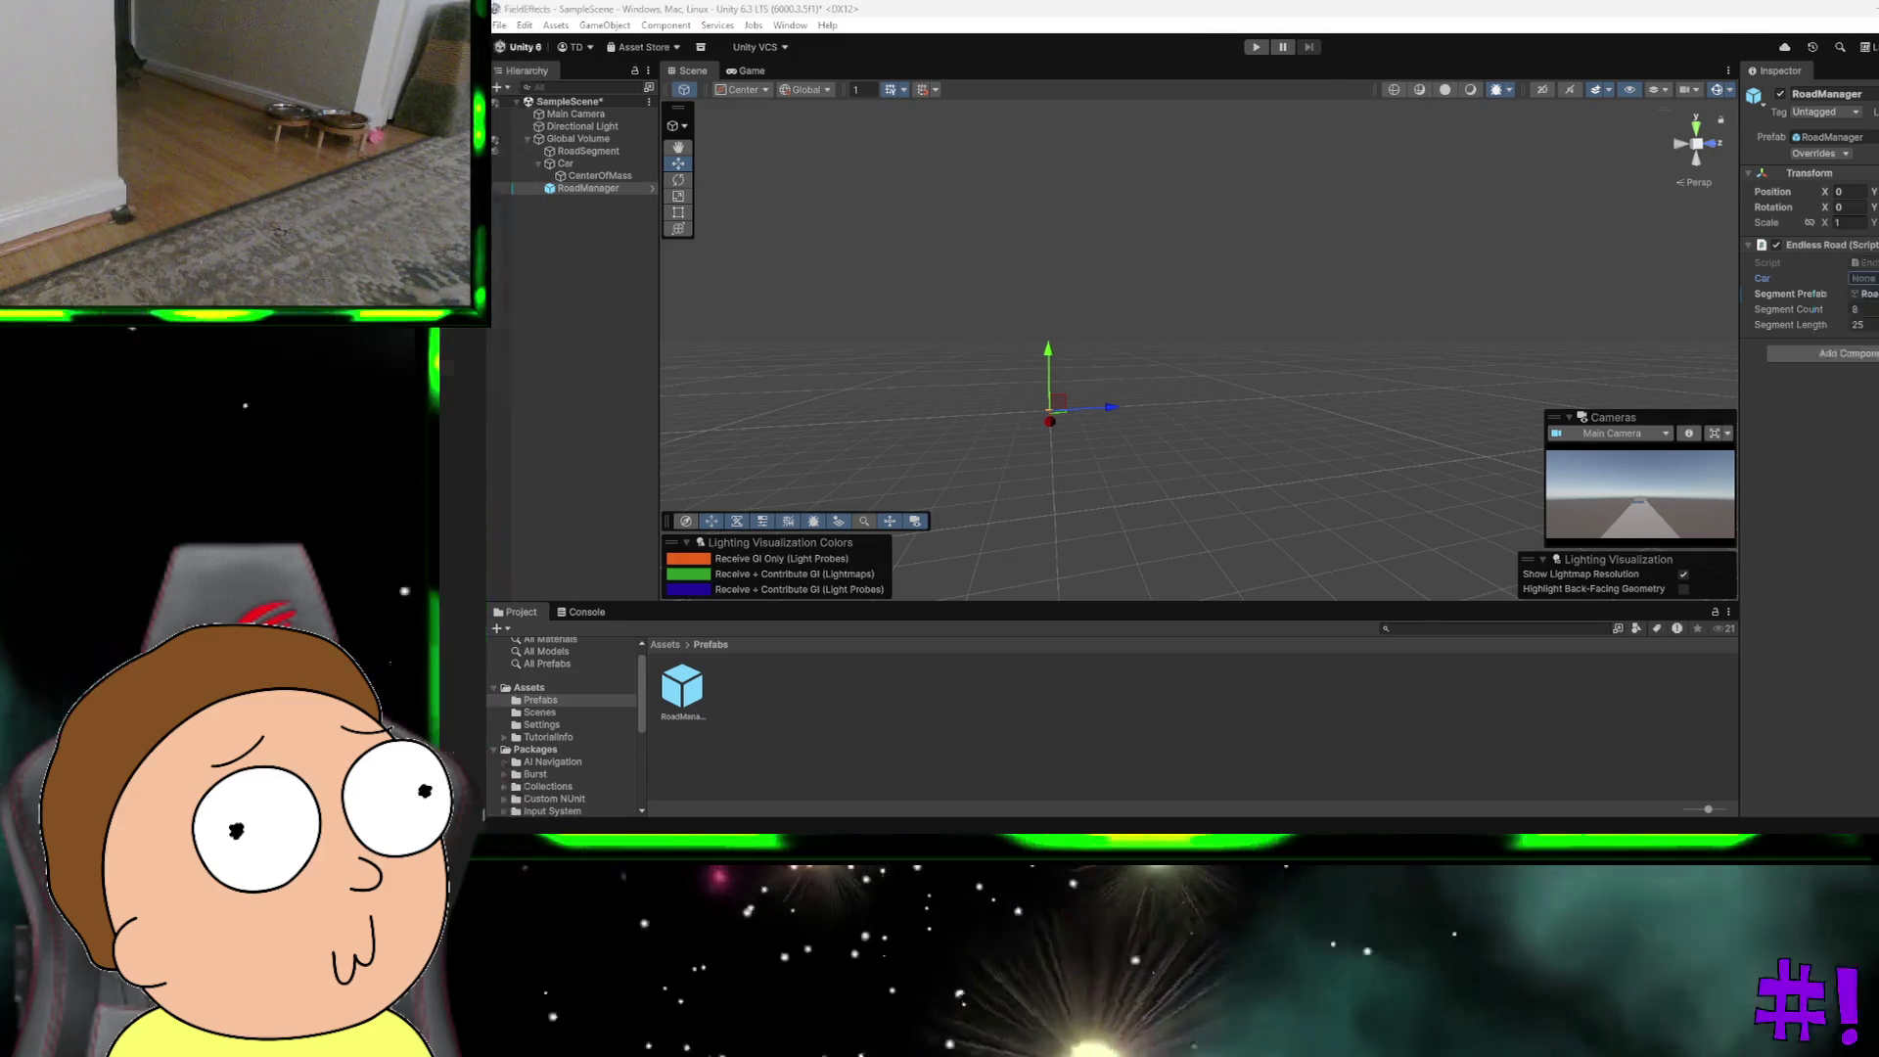
key(ctrl+super+Left)
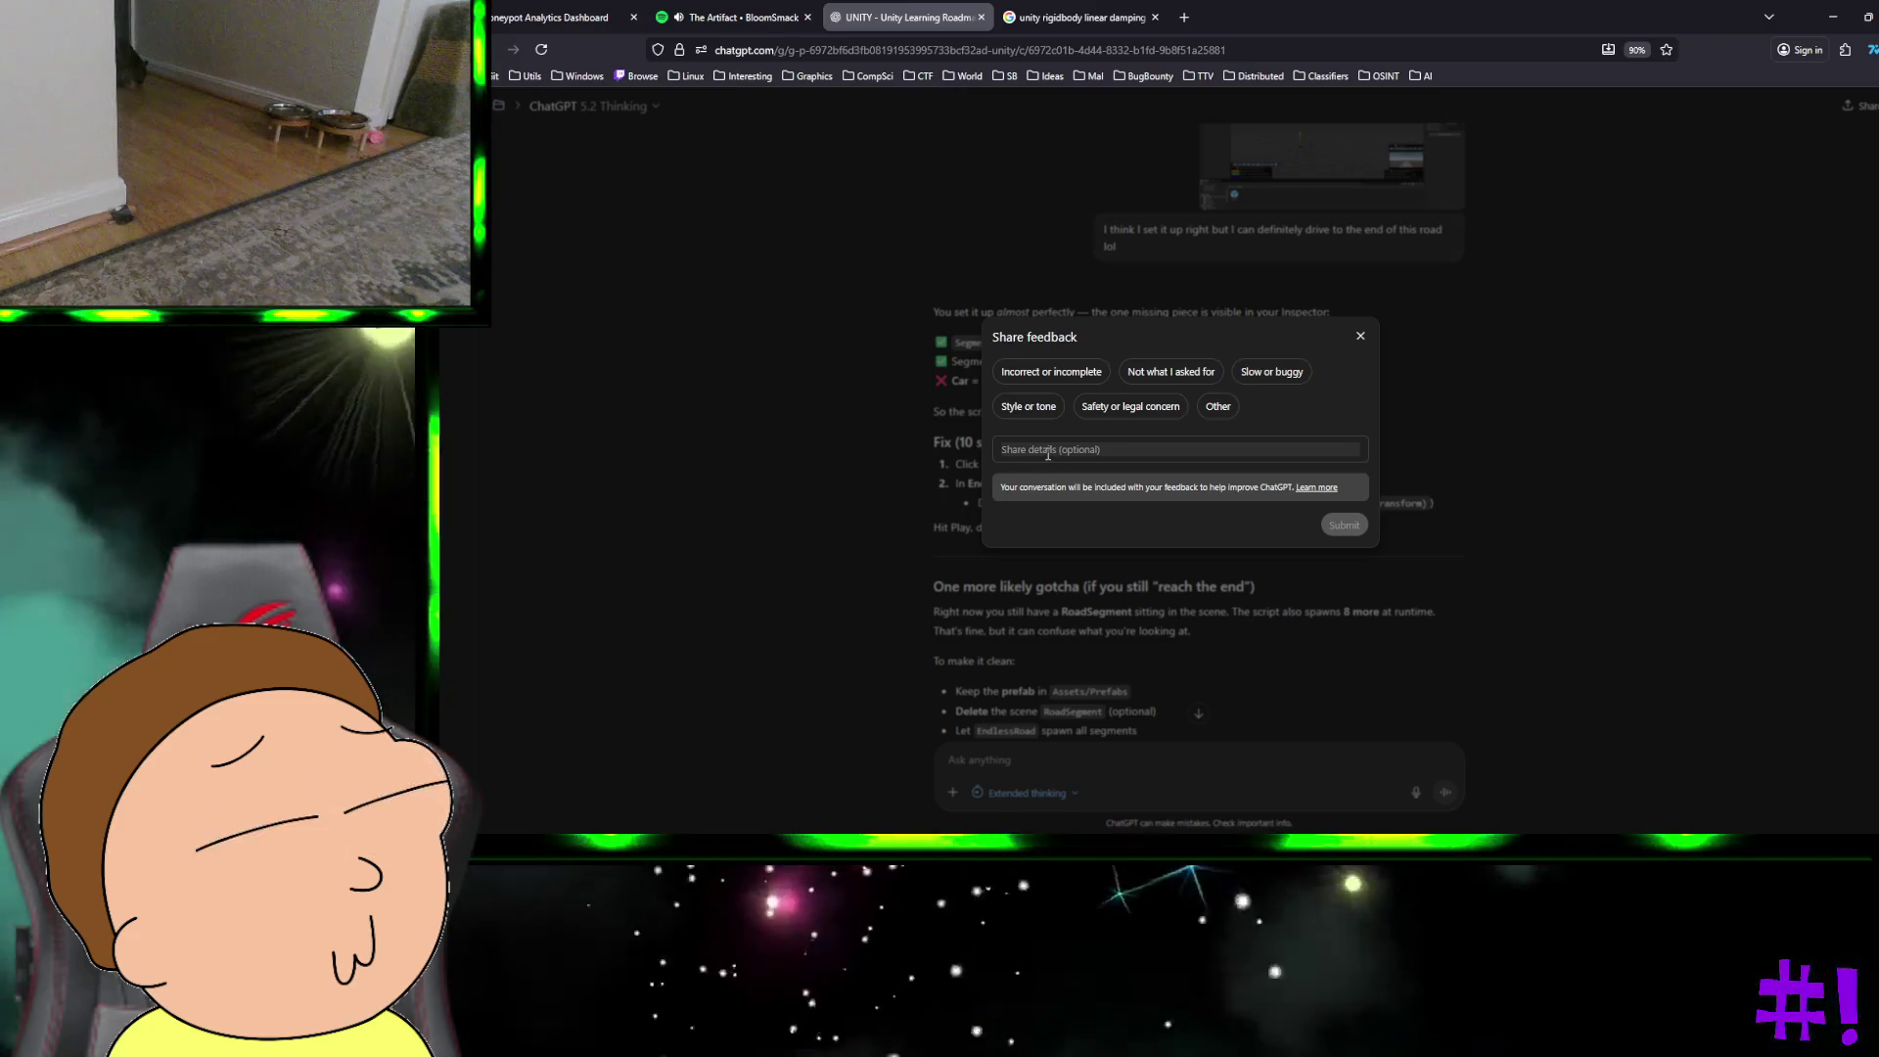
Step: Submit 'stop' as feedback on the reply and scroll down to read the fix
text(stop askinig)
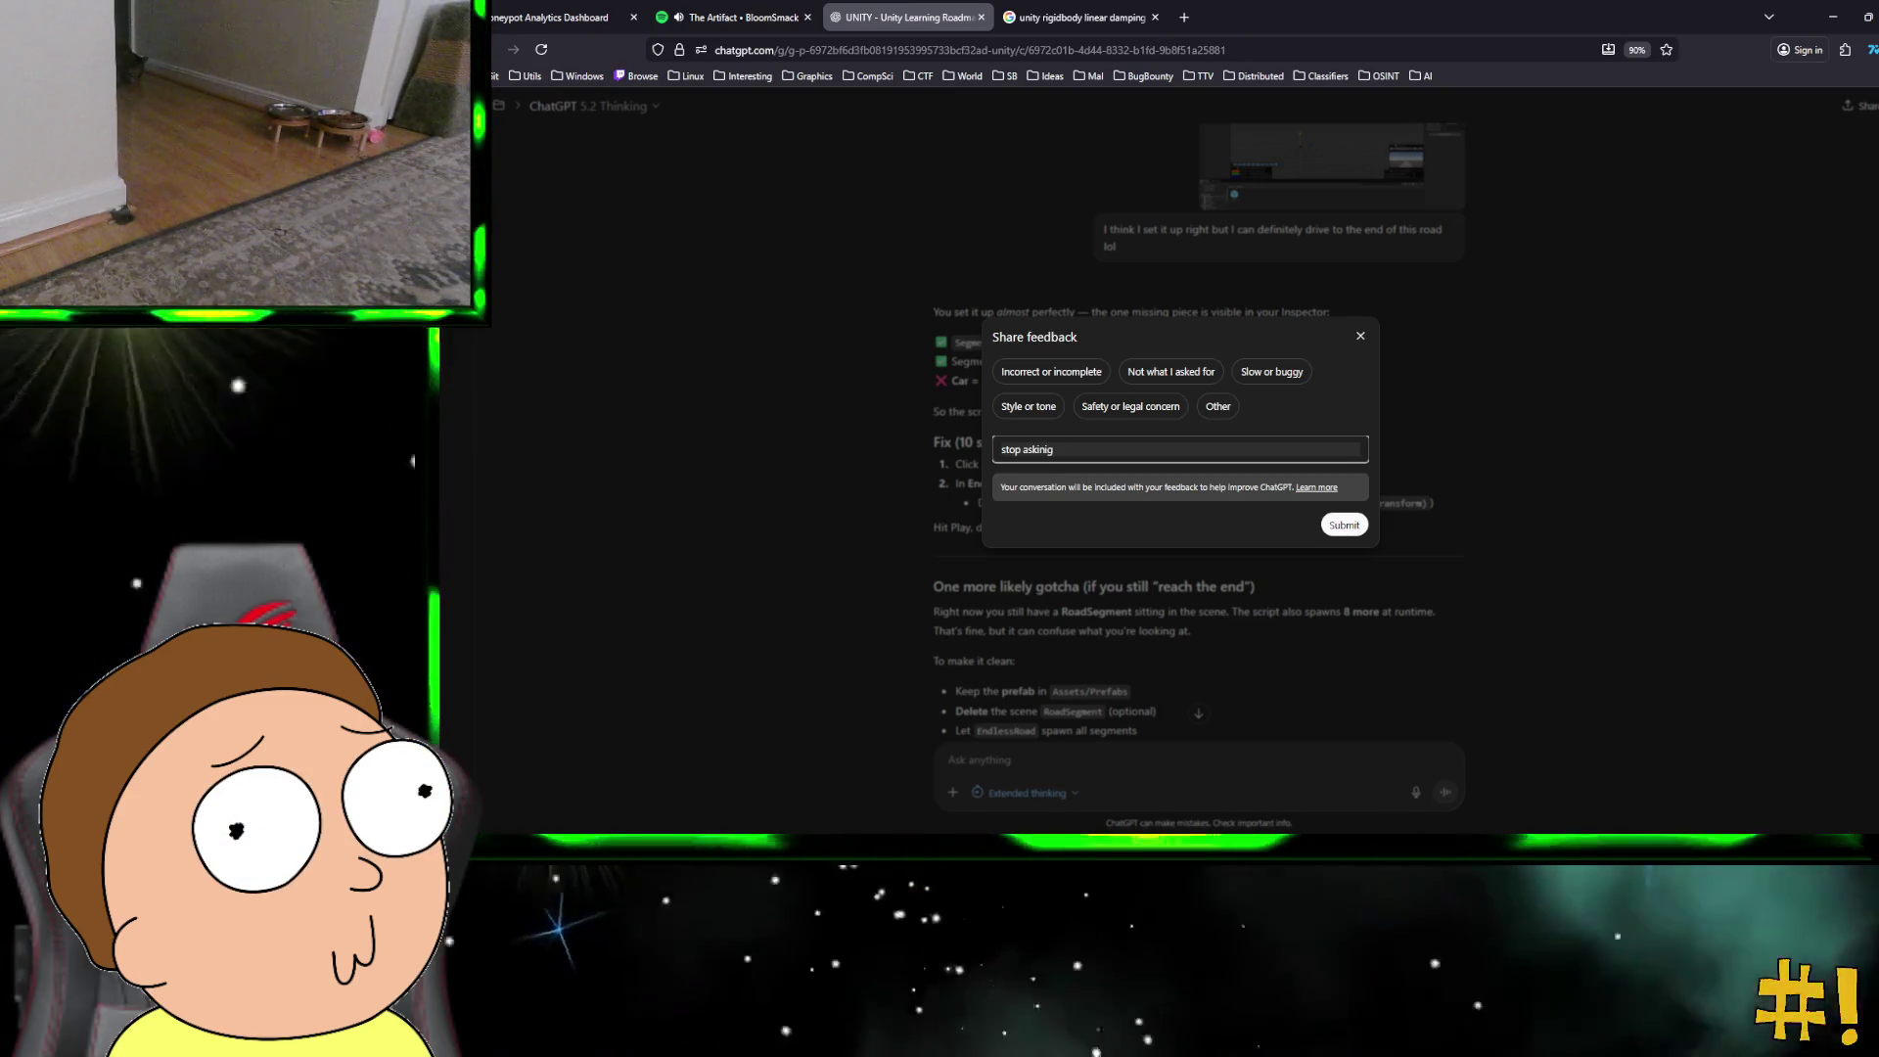
key(Return)
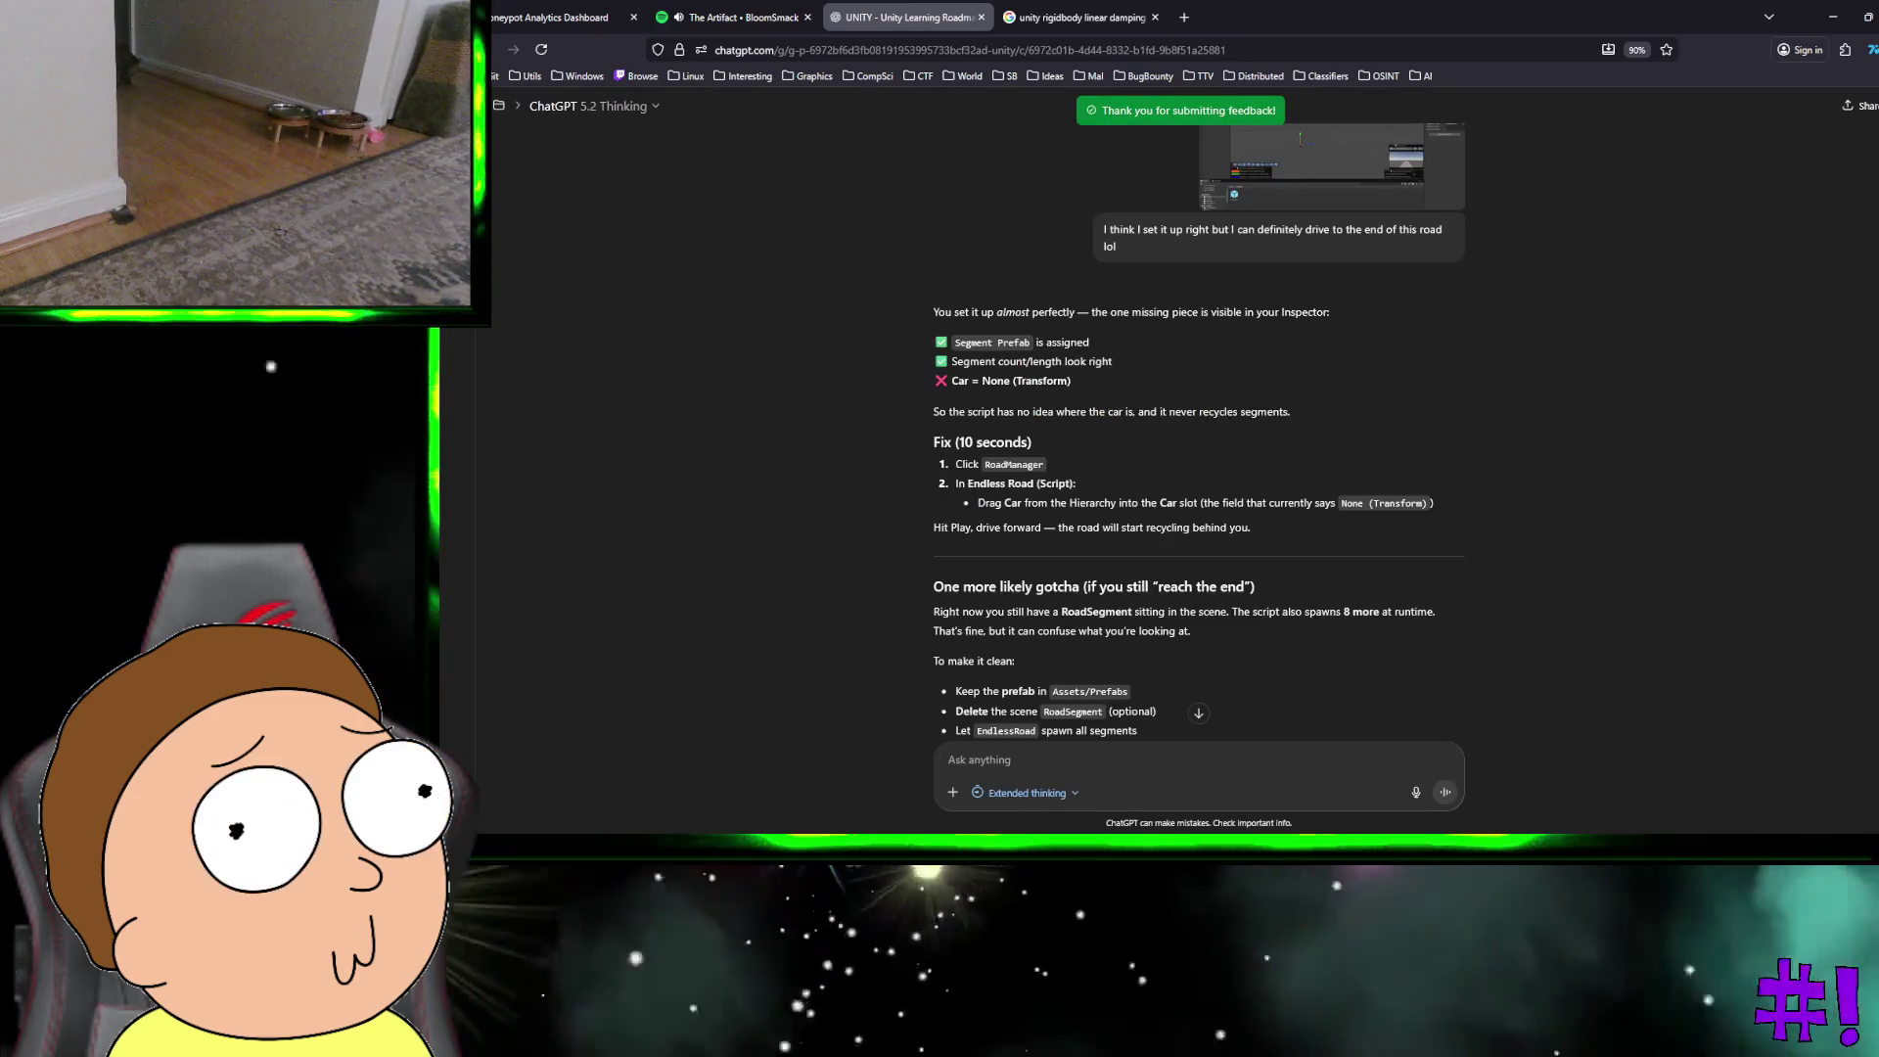
scroll(1313, 467, down, 1)
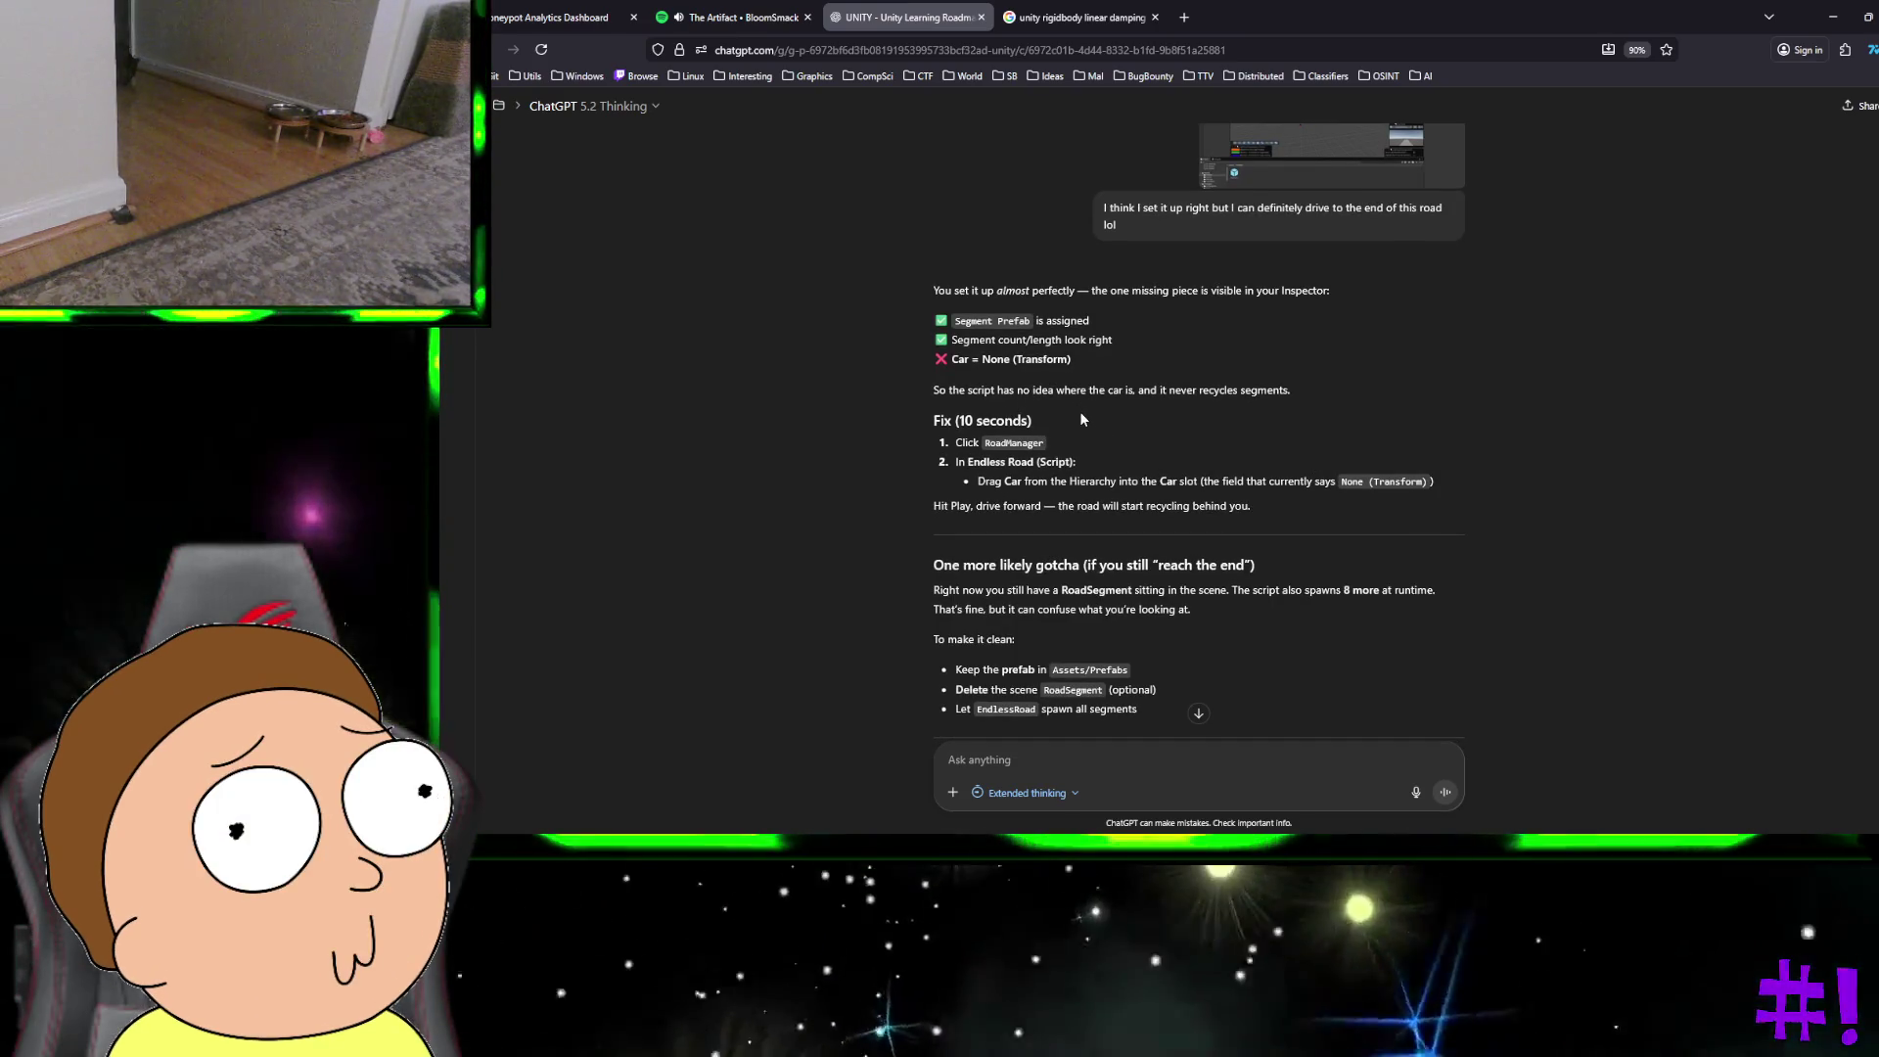
scroll(1081, 415, down, 1)
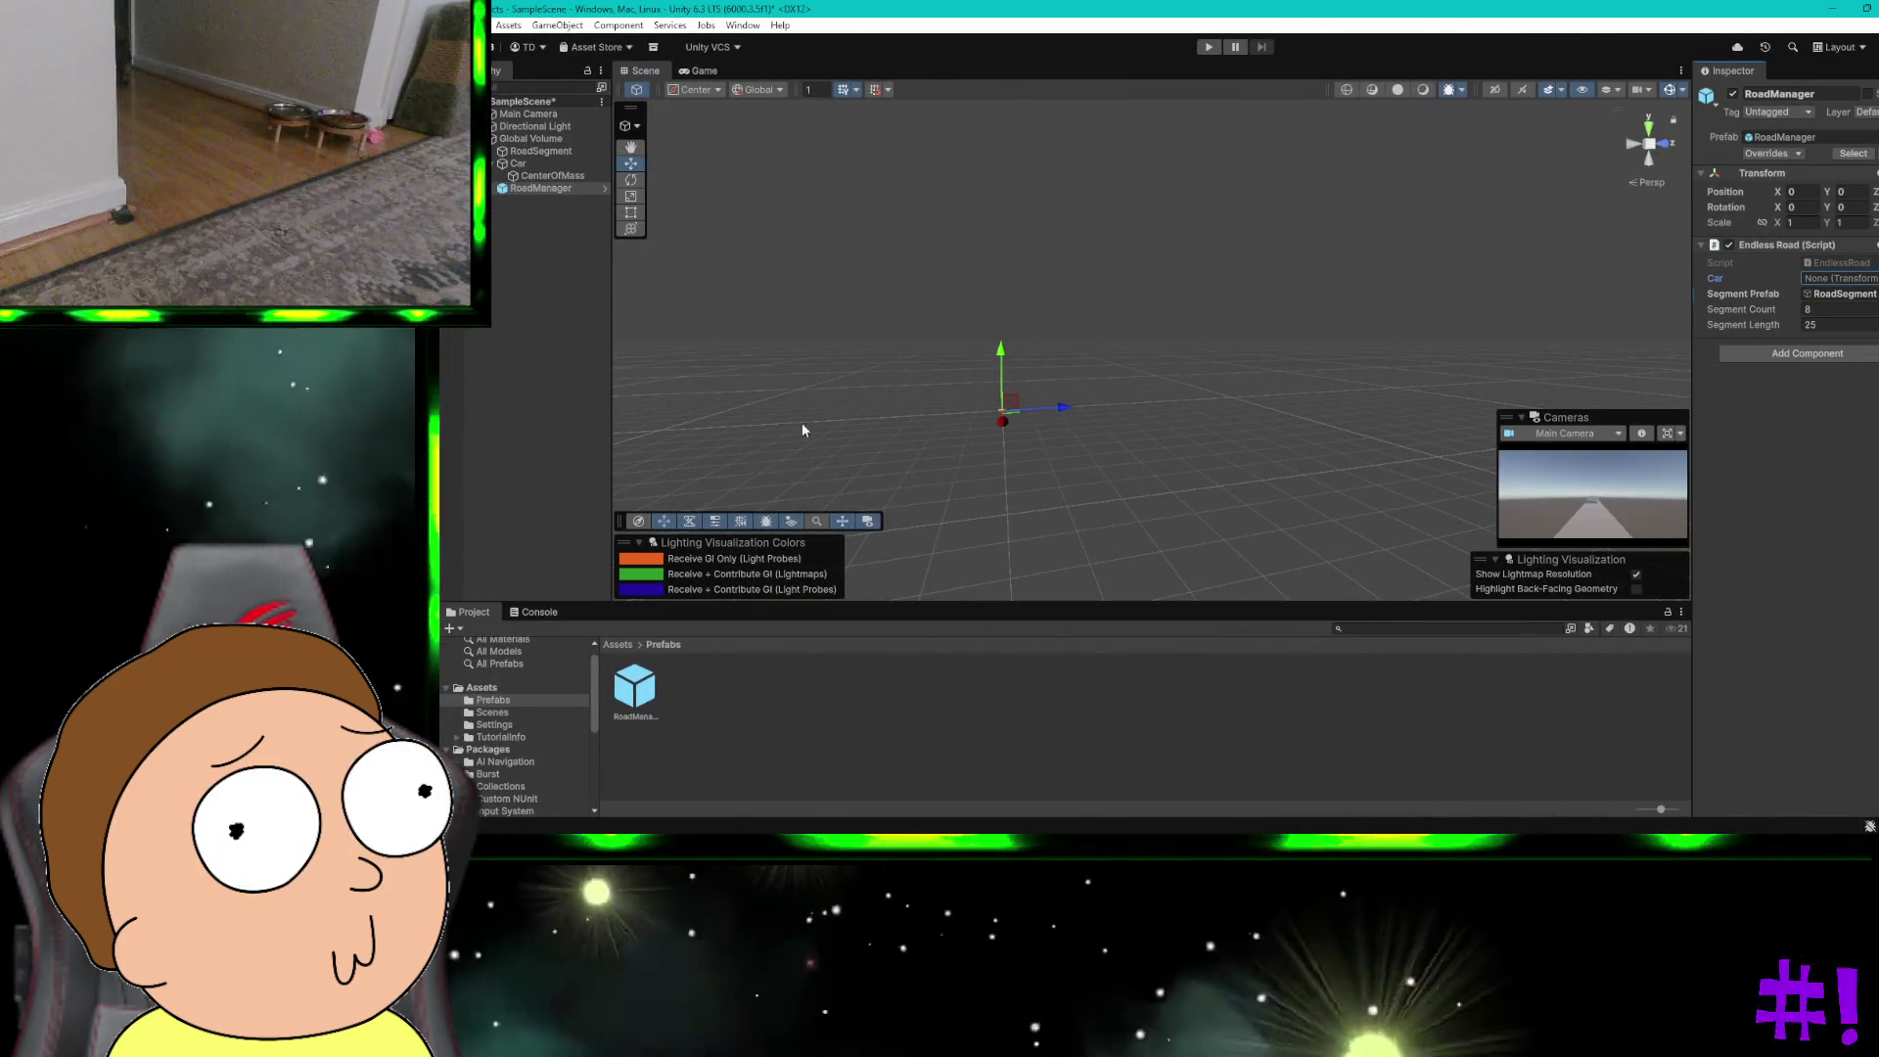
Step: Assign Car to the Car field of RoadManager's Endless Road script
click(520, 166)
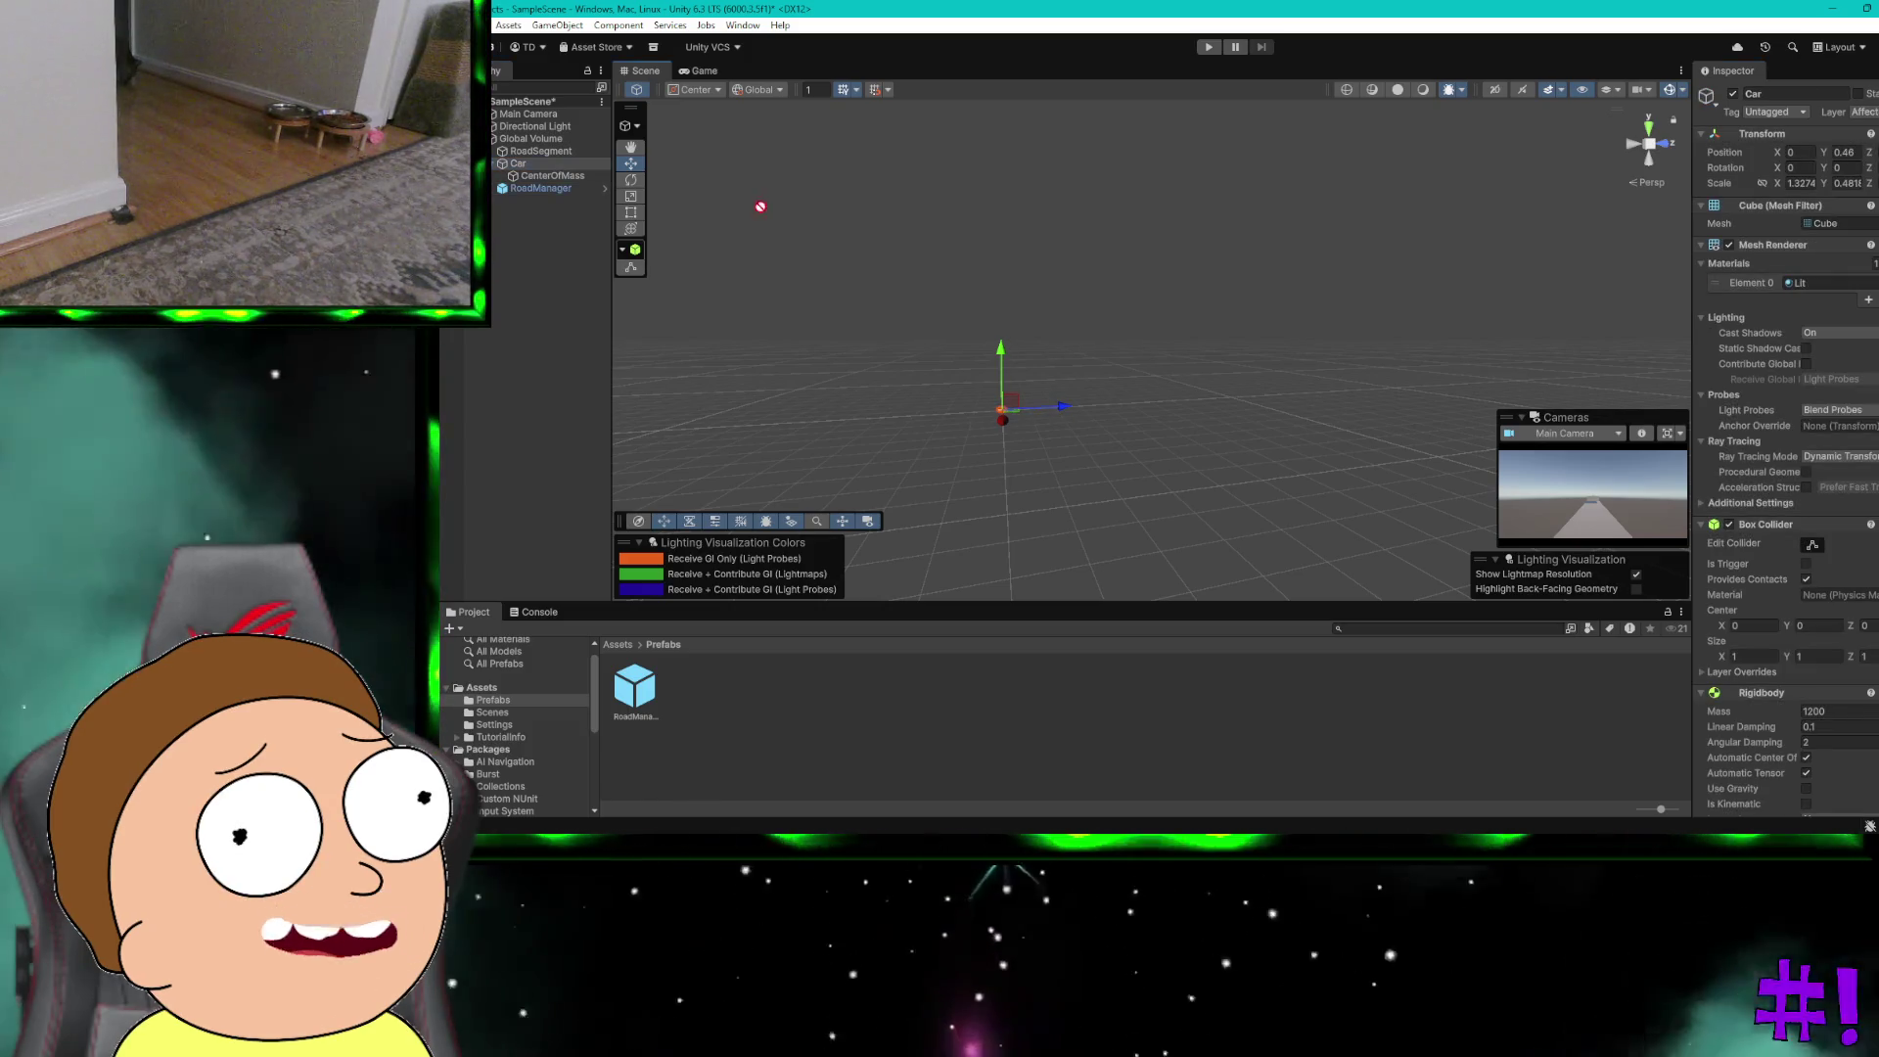
click(549, 190)
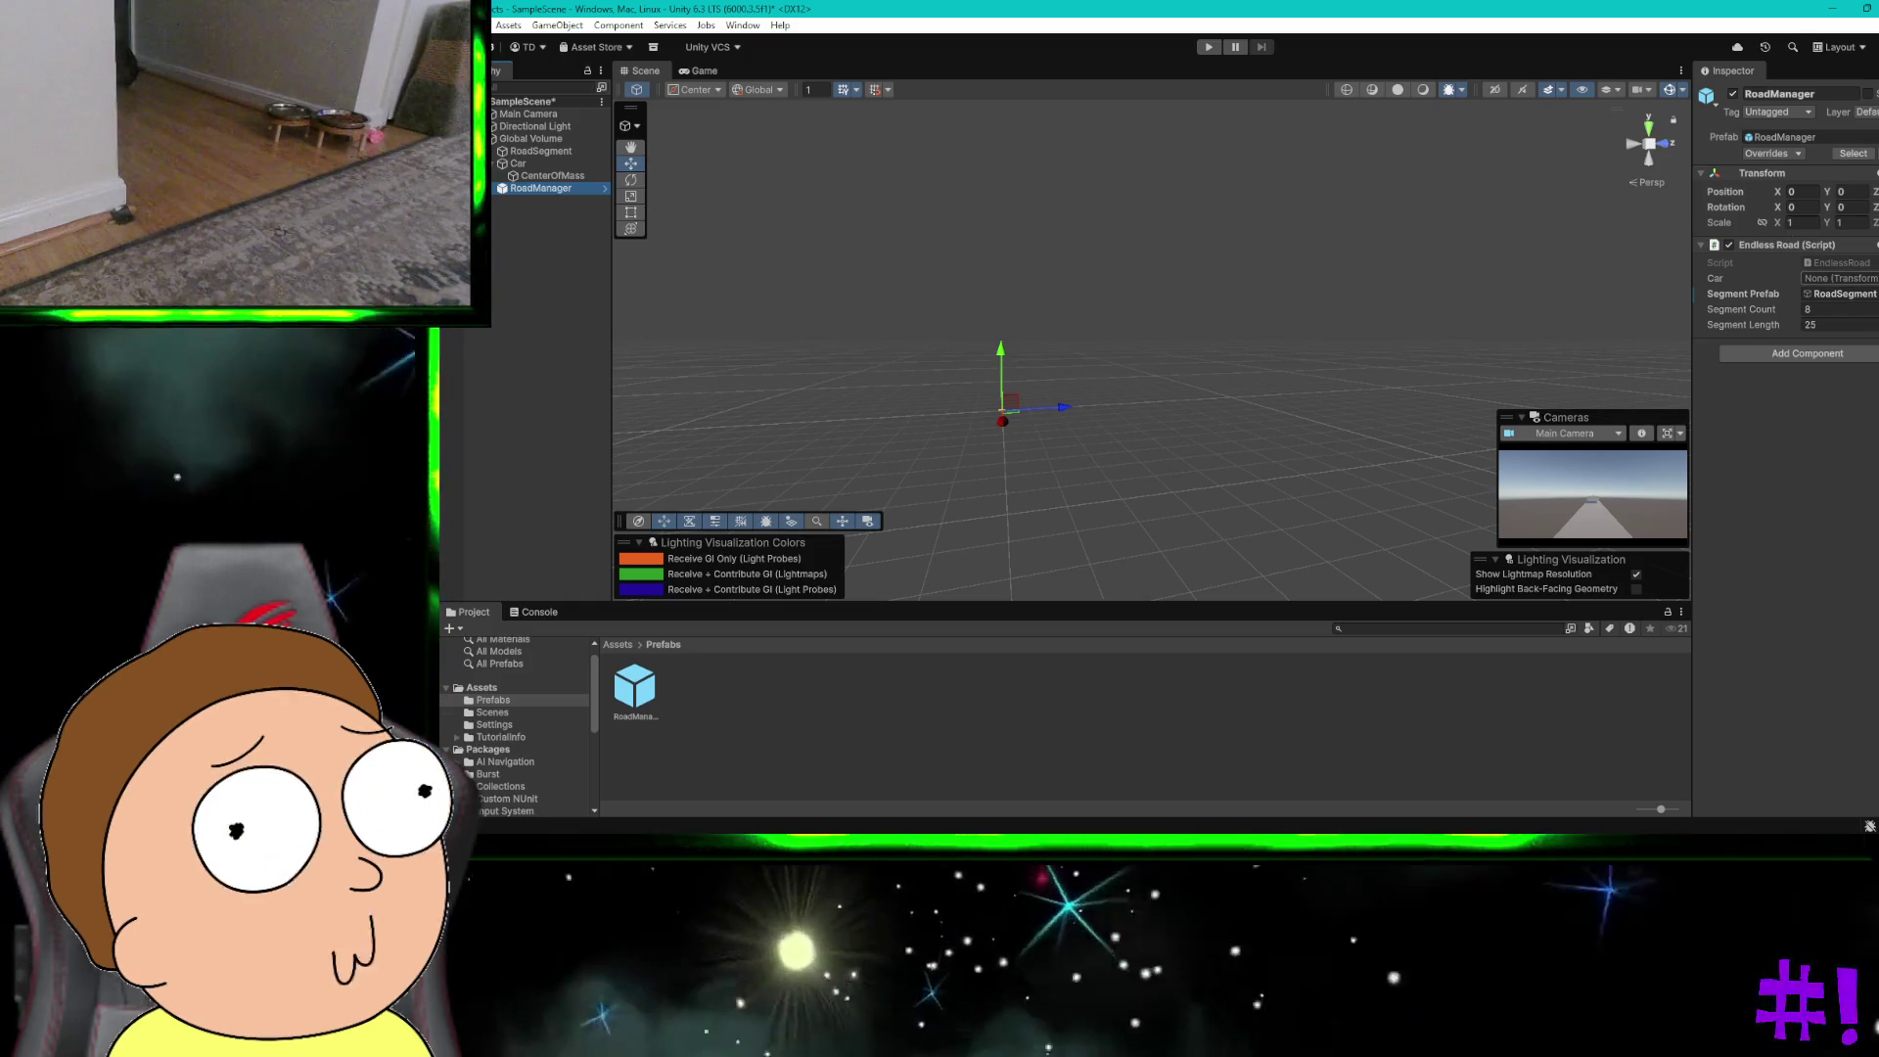
click(1871, 278)
click(1802, 330)
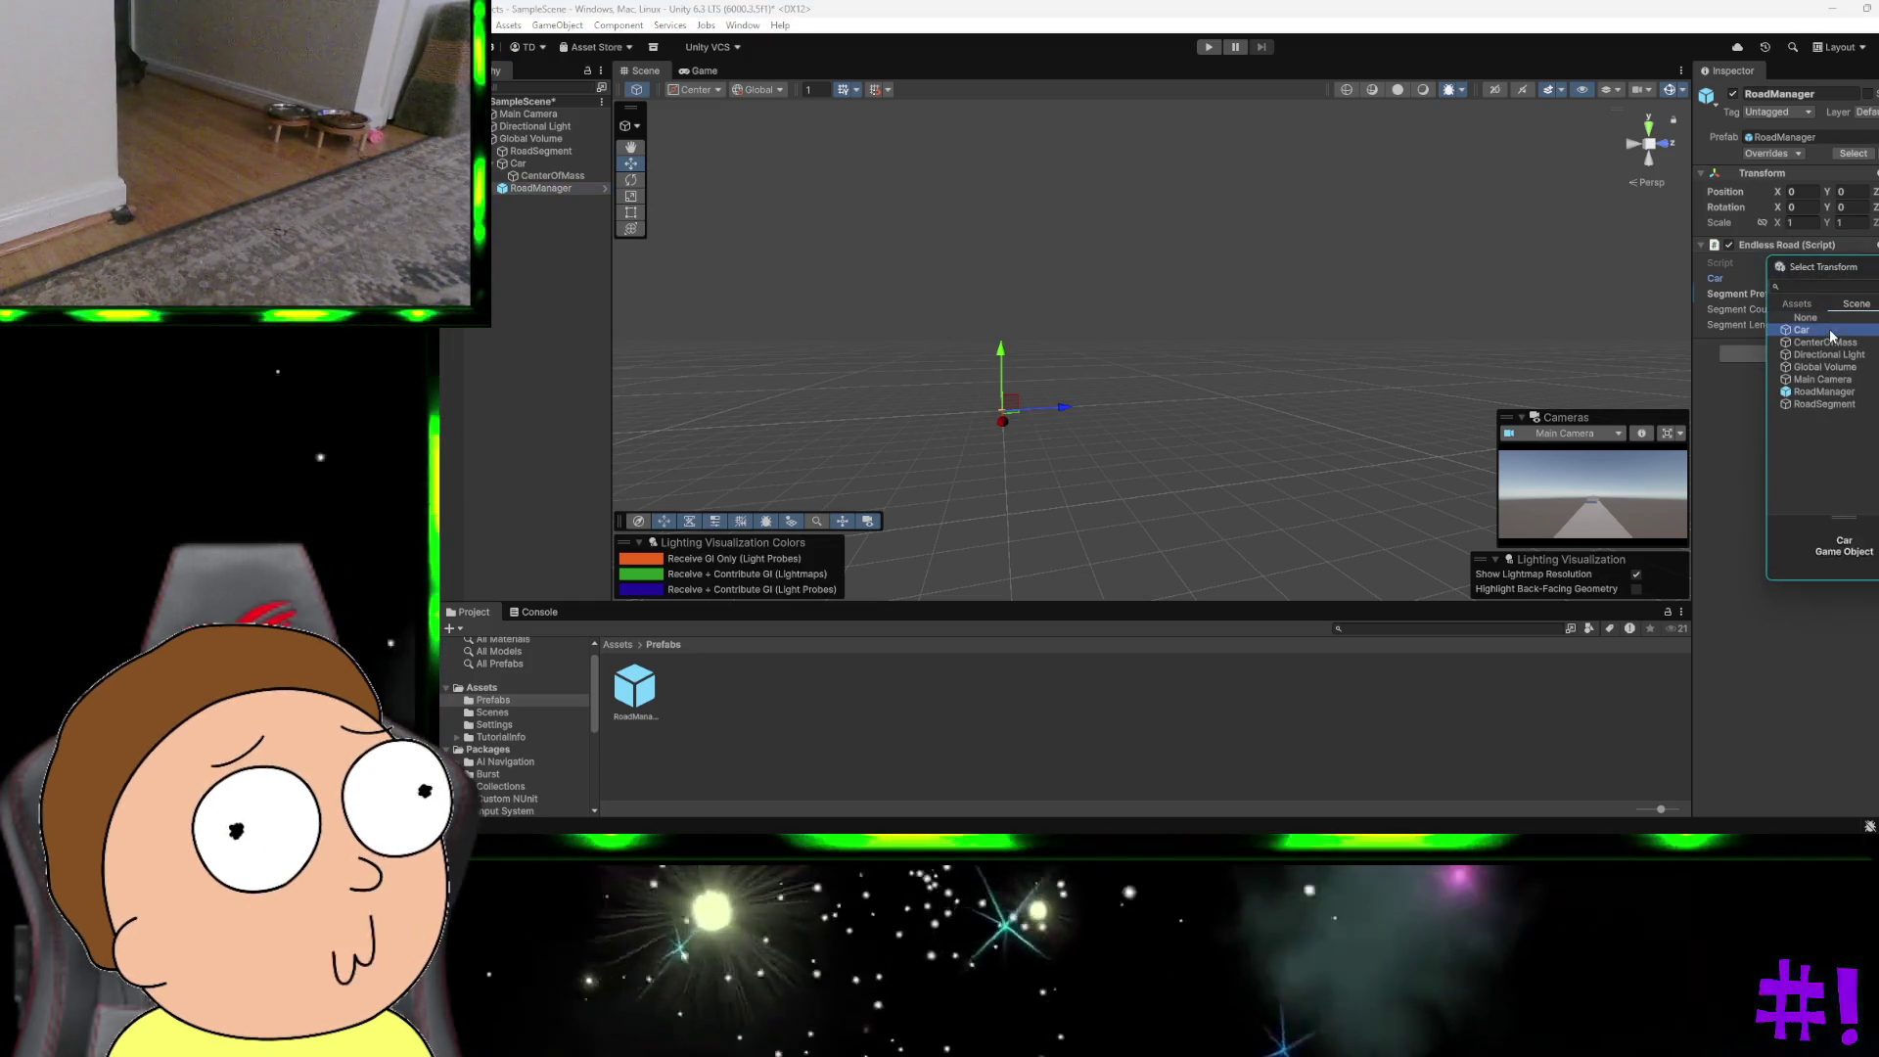
double_click(1805, 330)
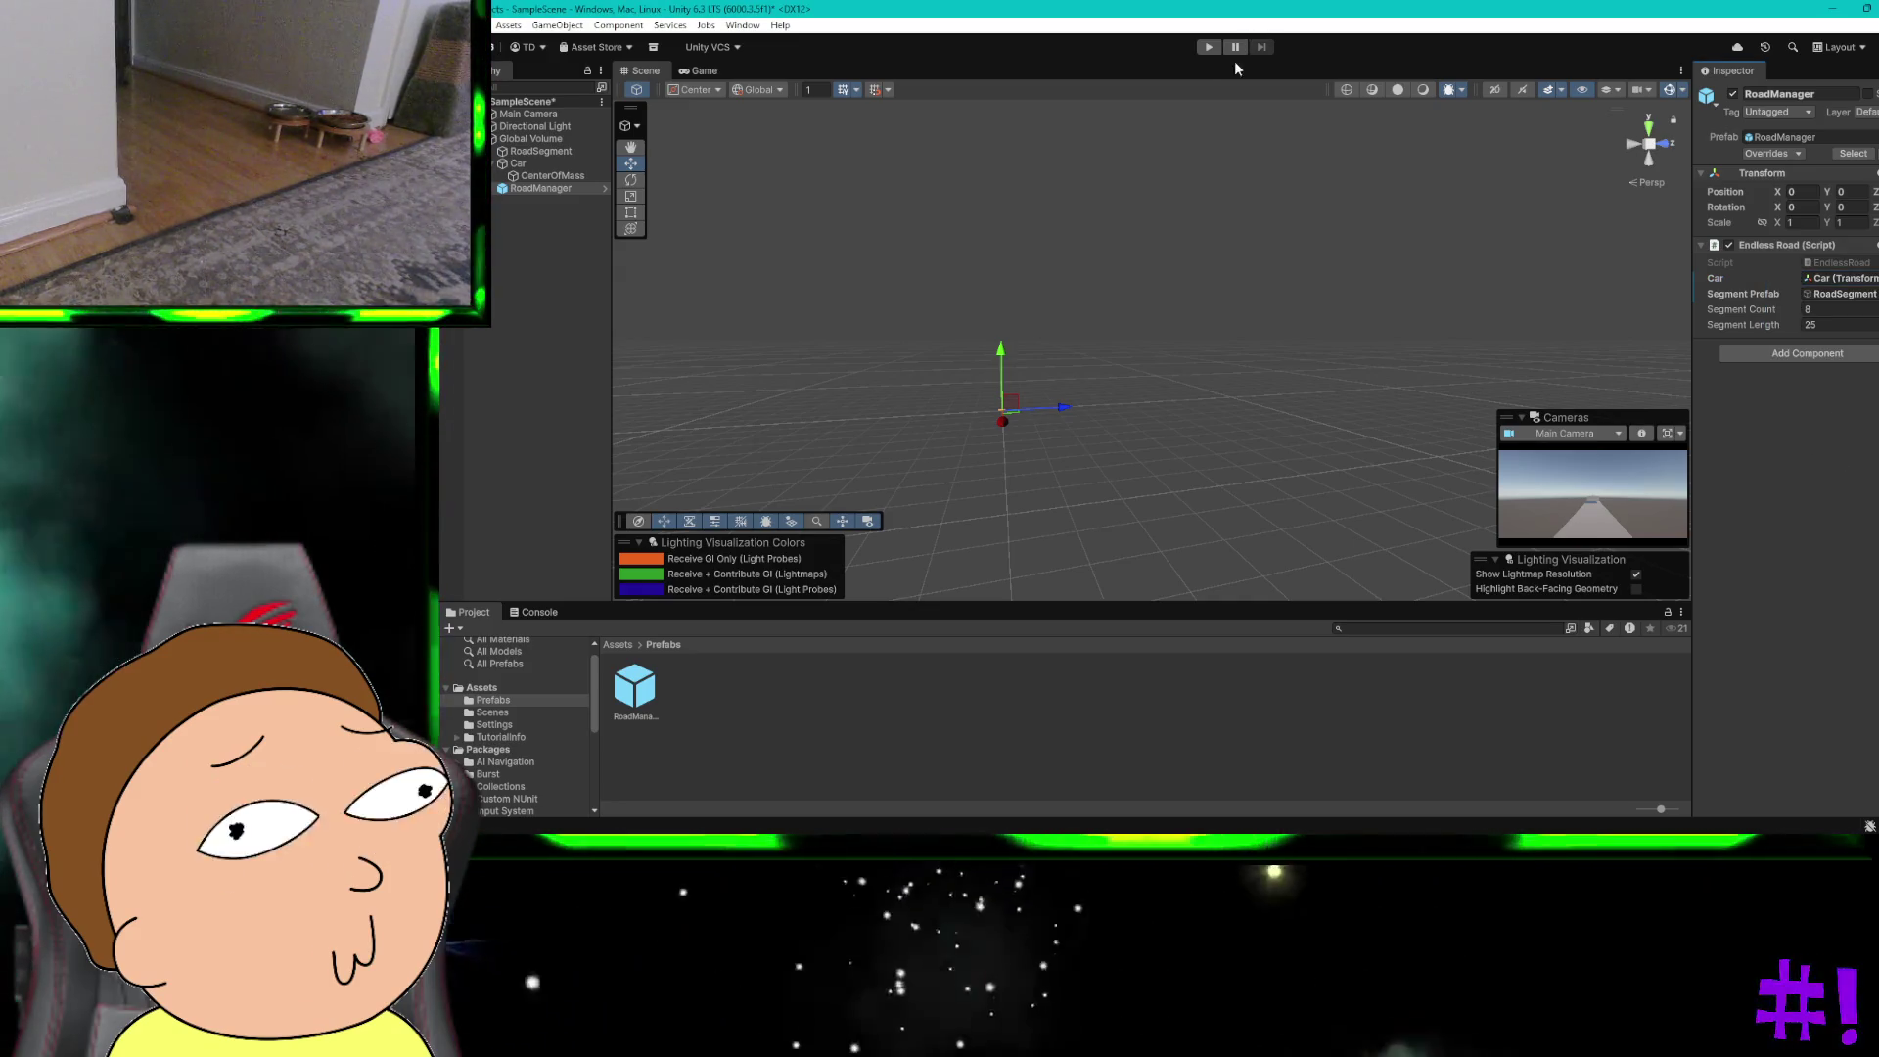
Step: Run a play test of the endless road scene, then stop it
click(1207, 47)
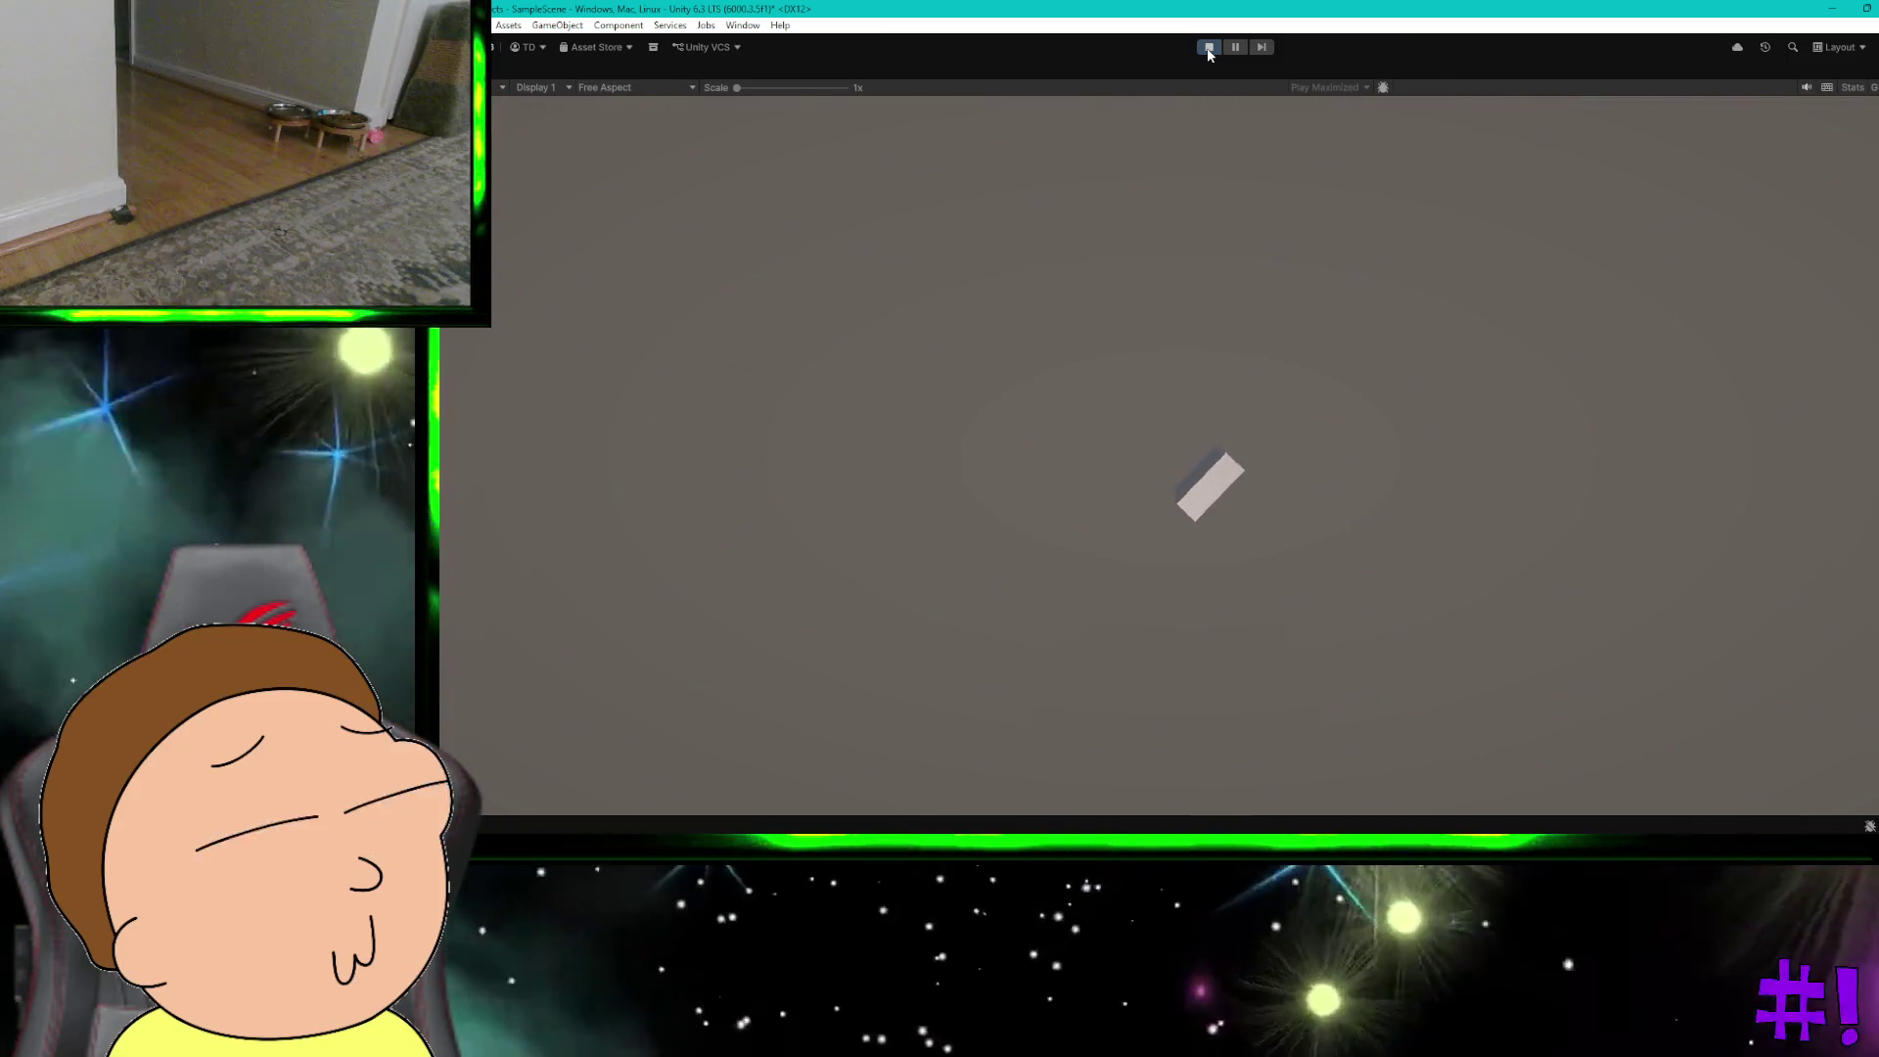
click(1209, 49)
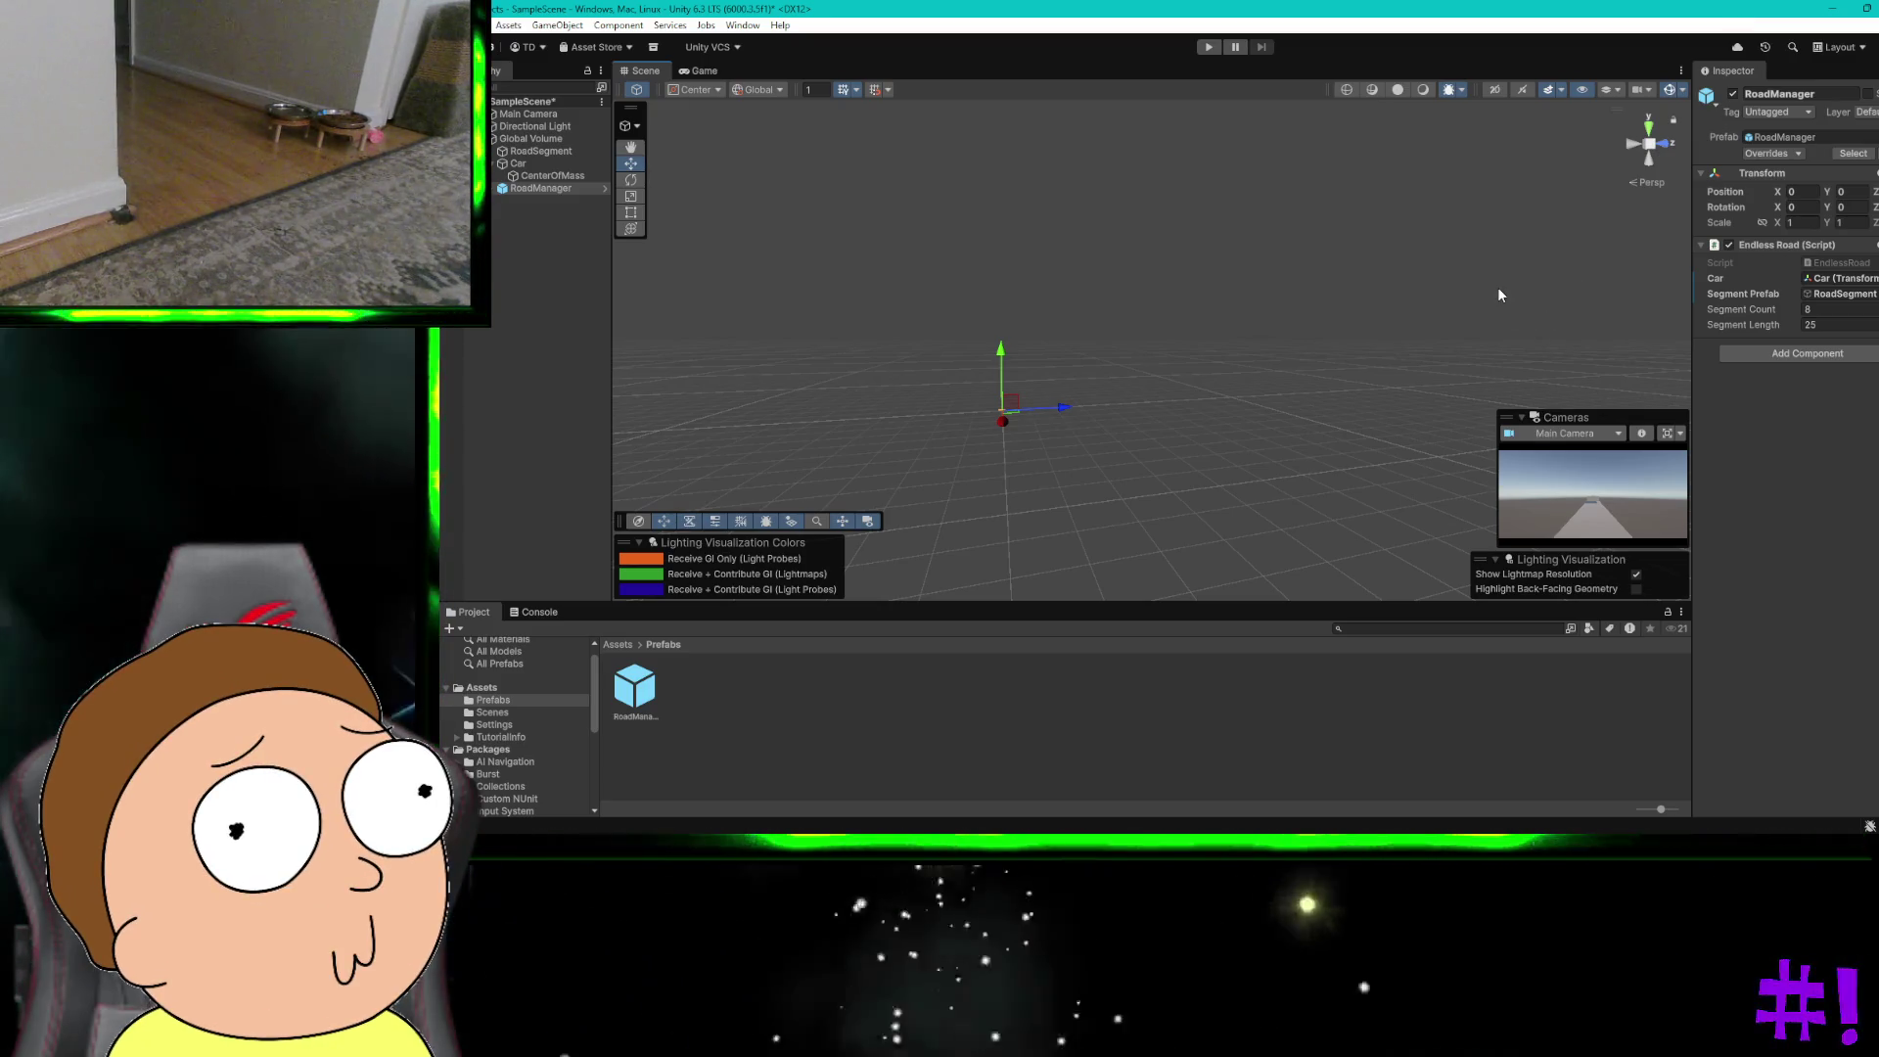
key(ctrl+super+Left)
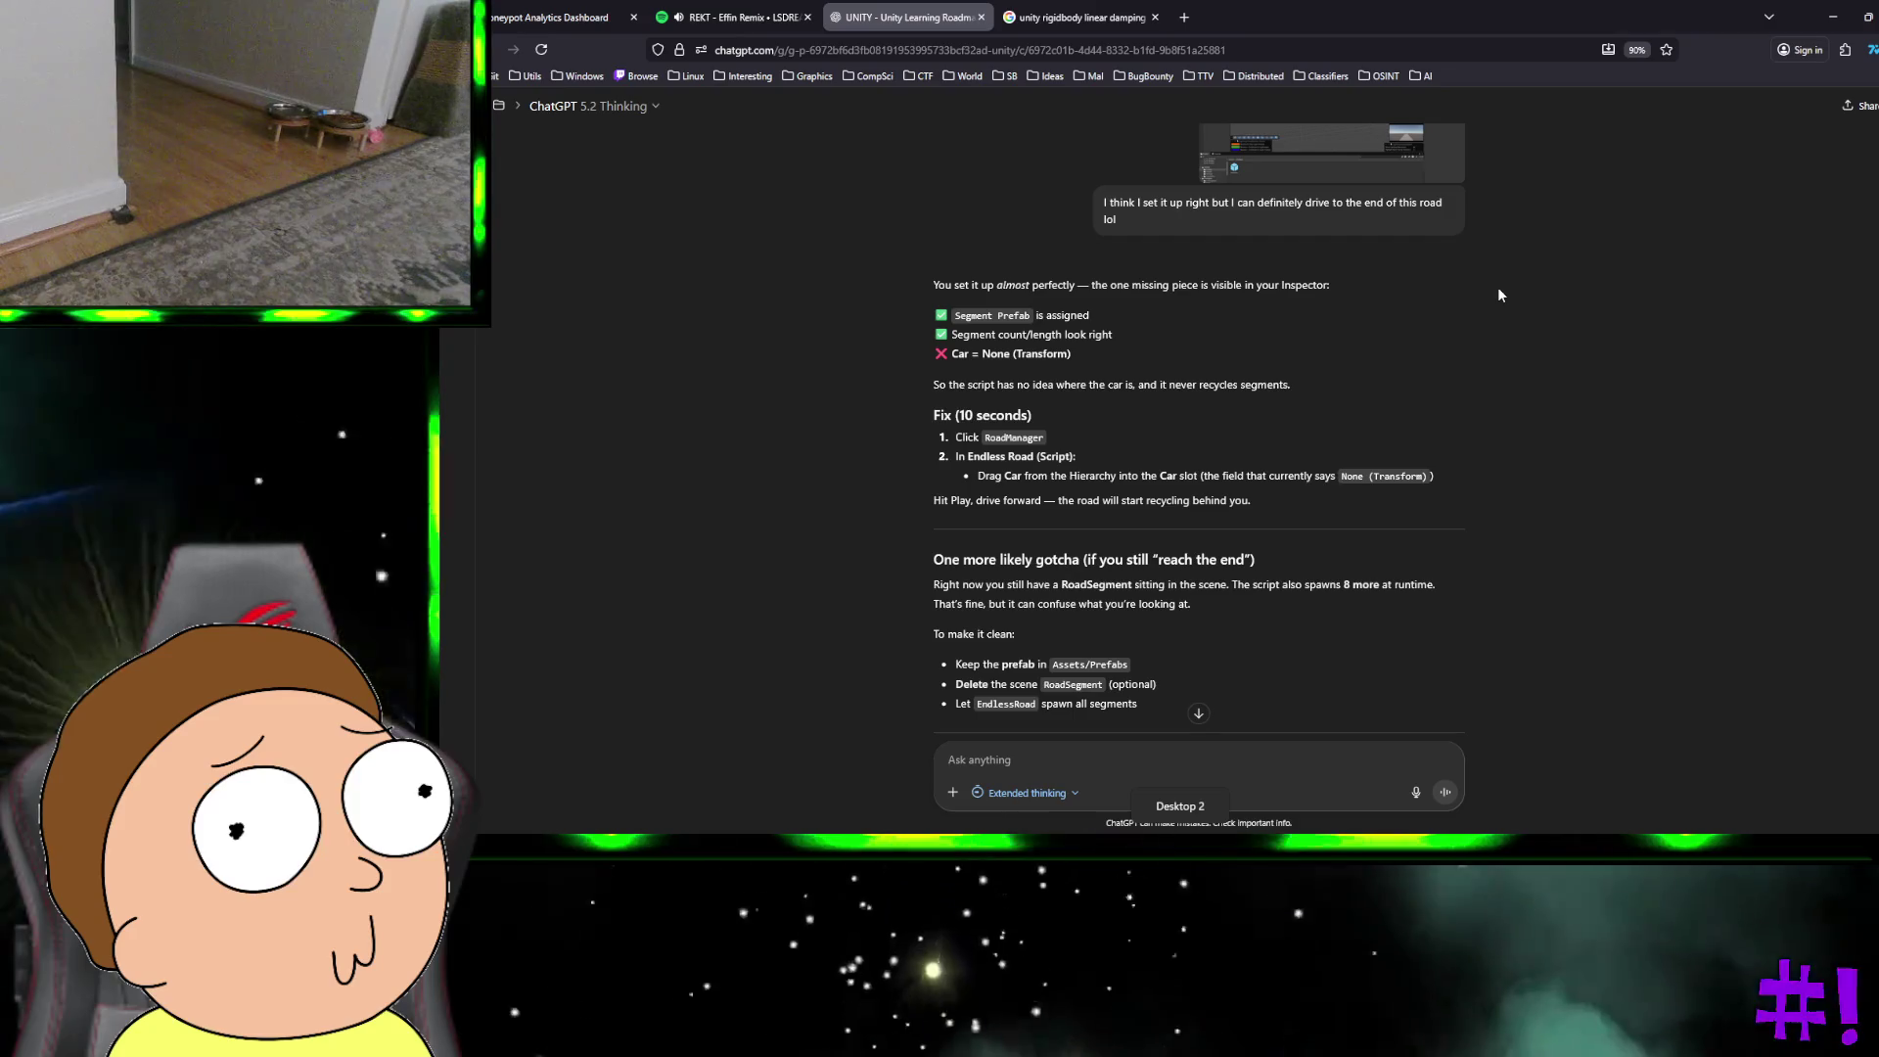
Step: Rate the reply helpful and ask ChatGPT which wheel approach is easiest
scroll(1412, 345, down, 3)
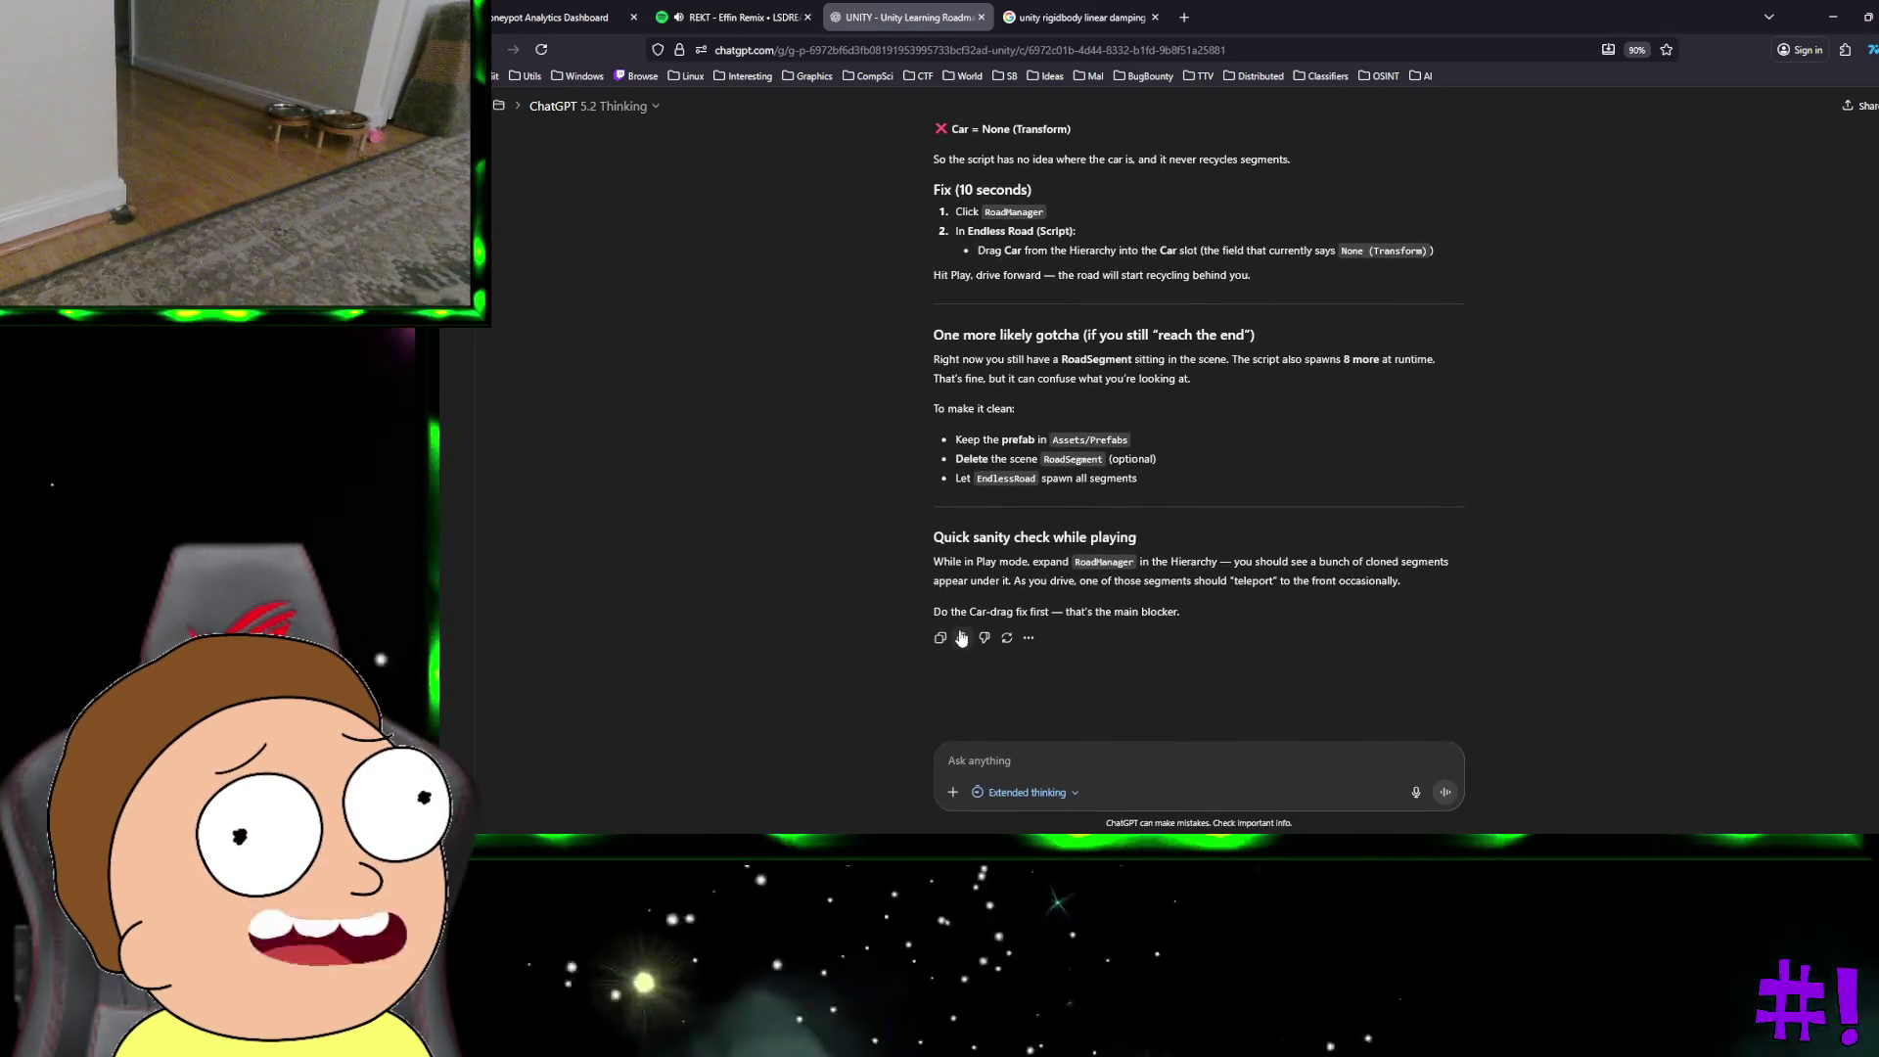
click(962, 637)
click(992, 753)
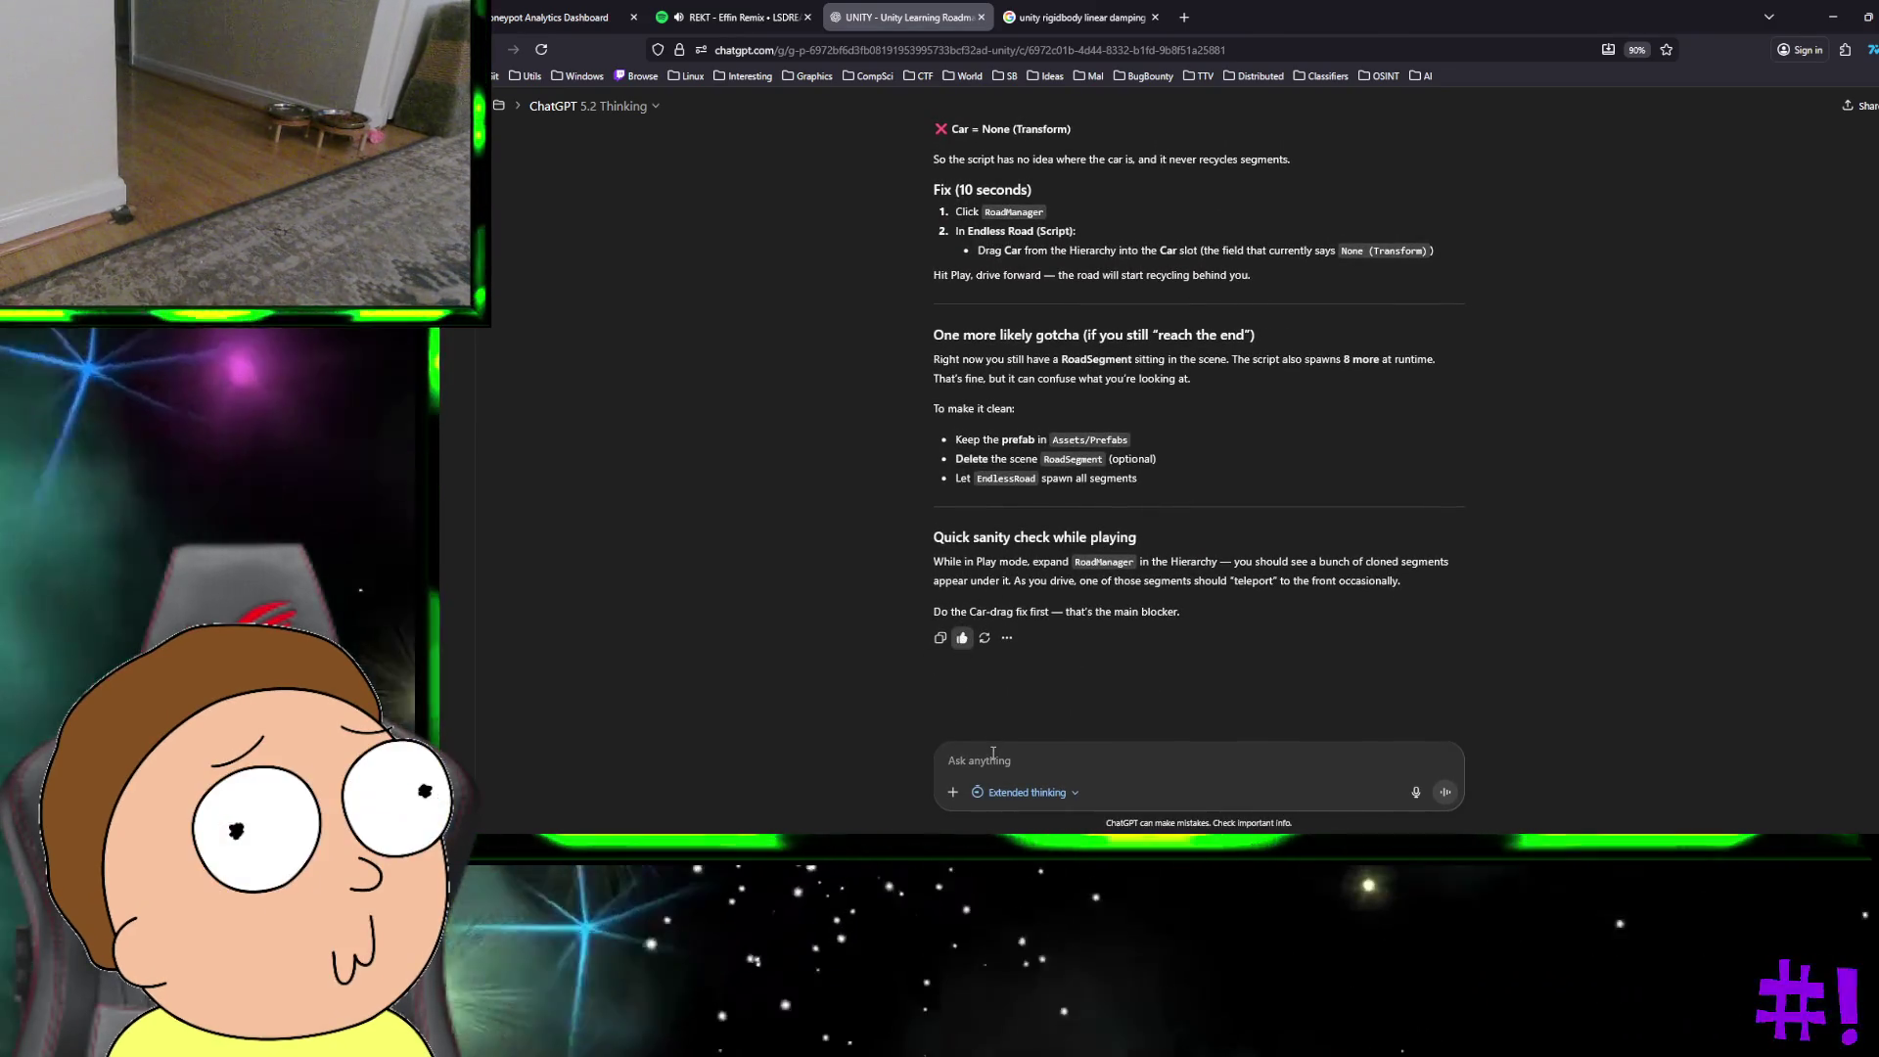
text(Oh perfect)
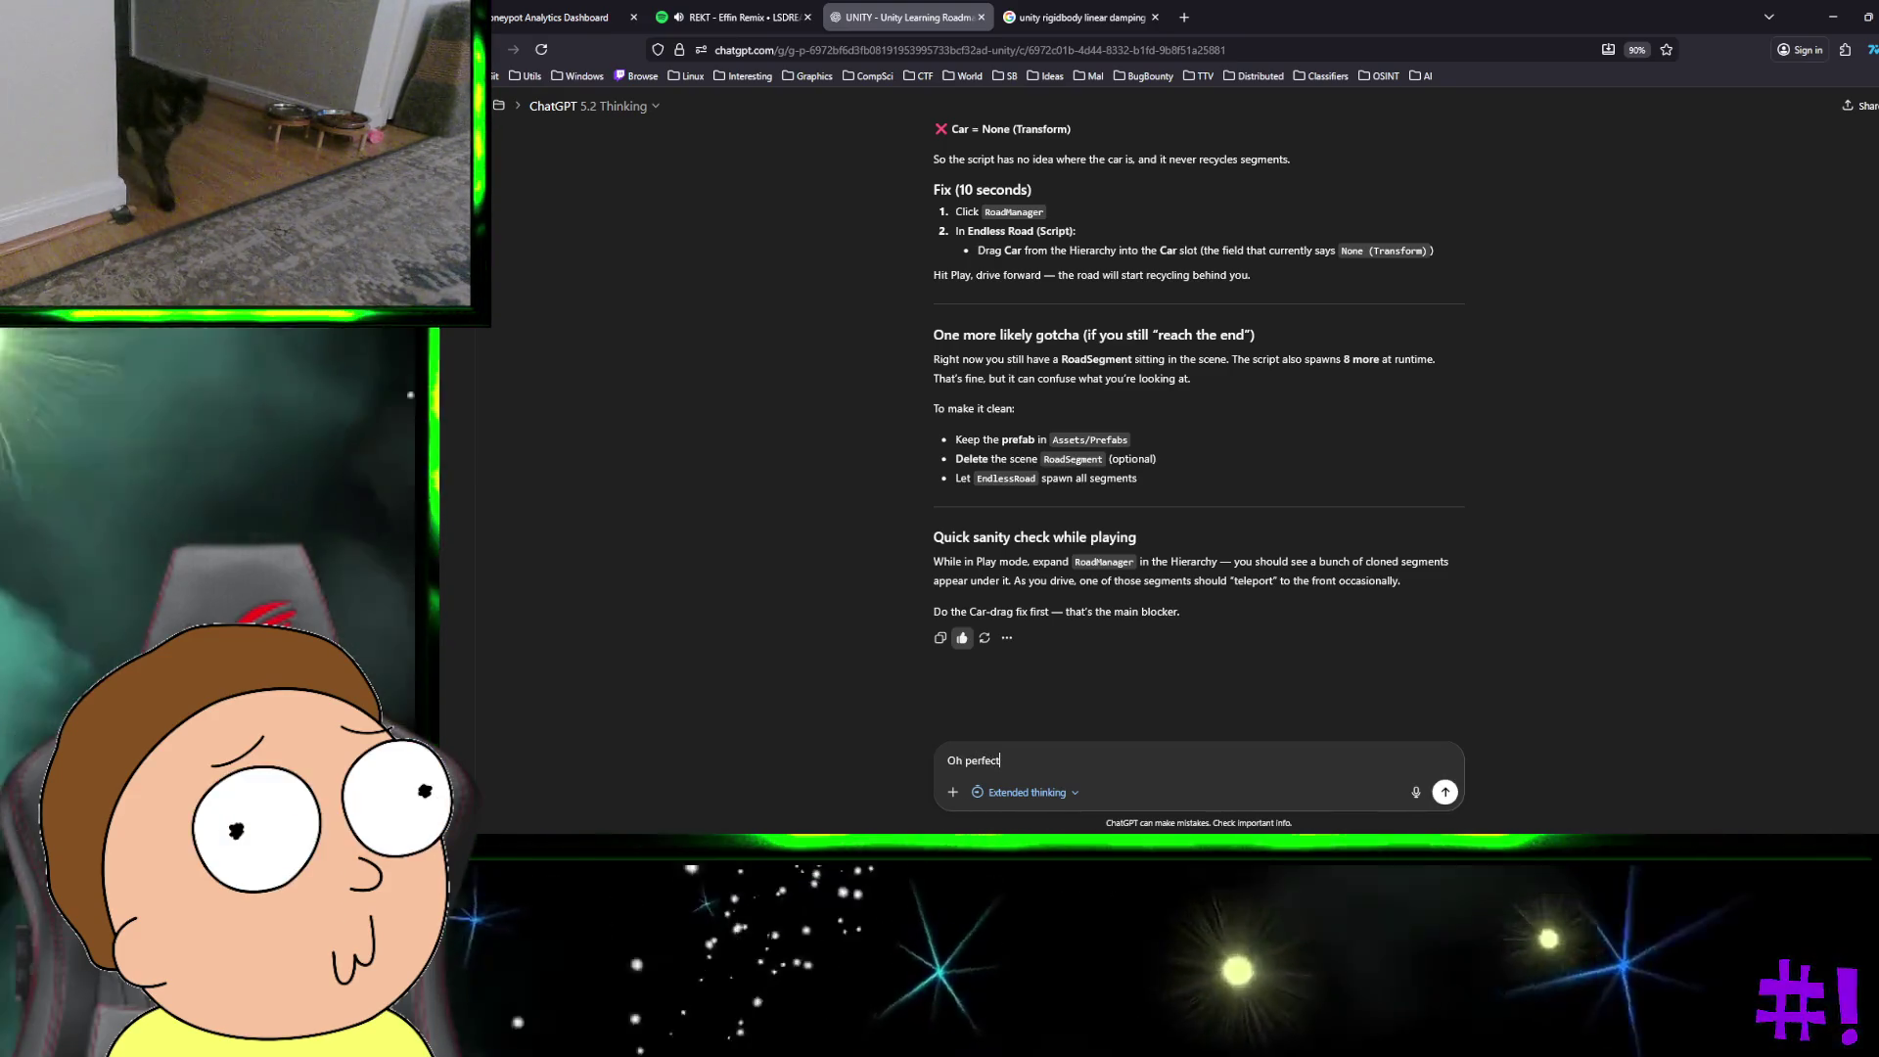
text( that was easy.)
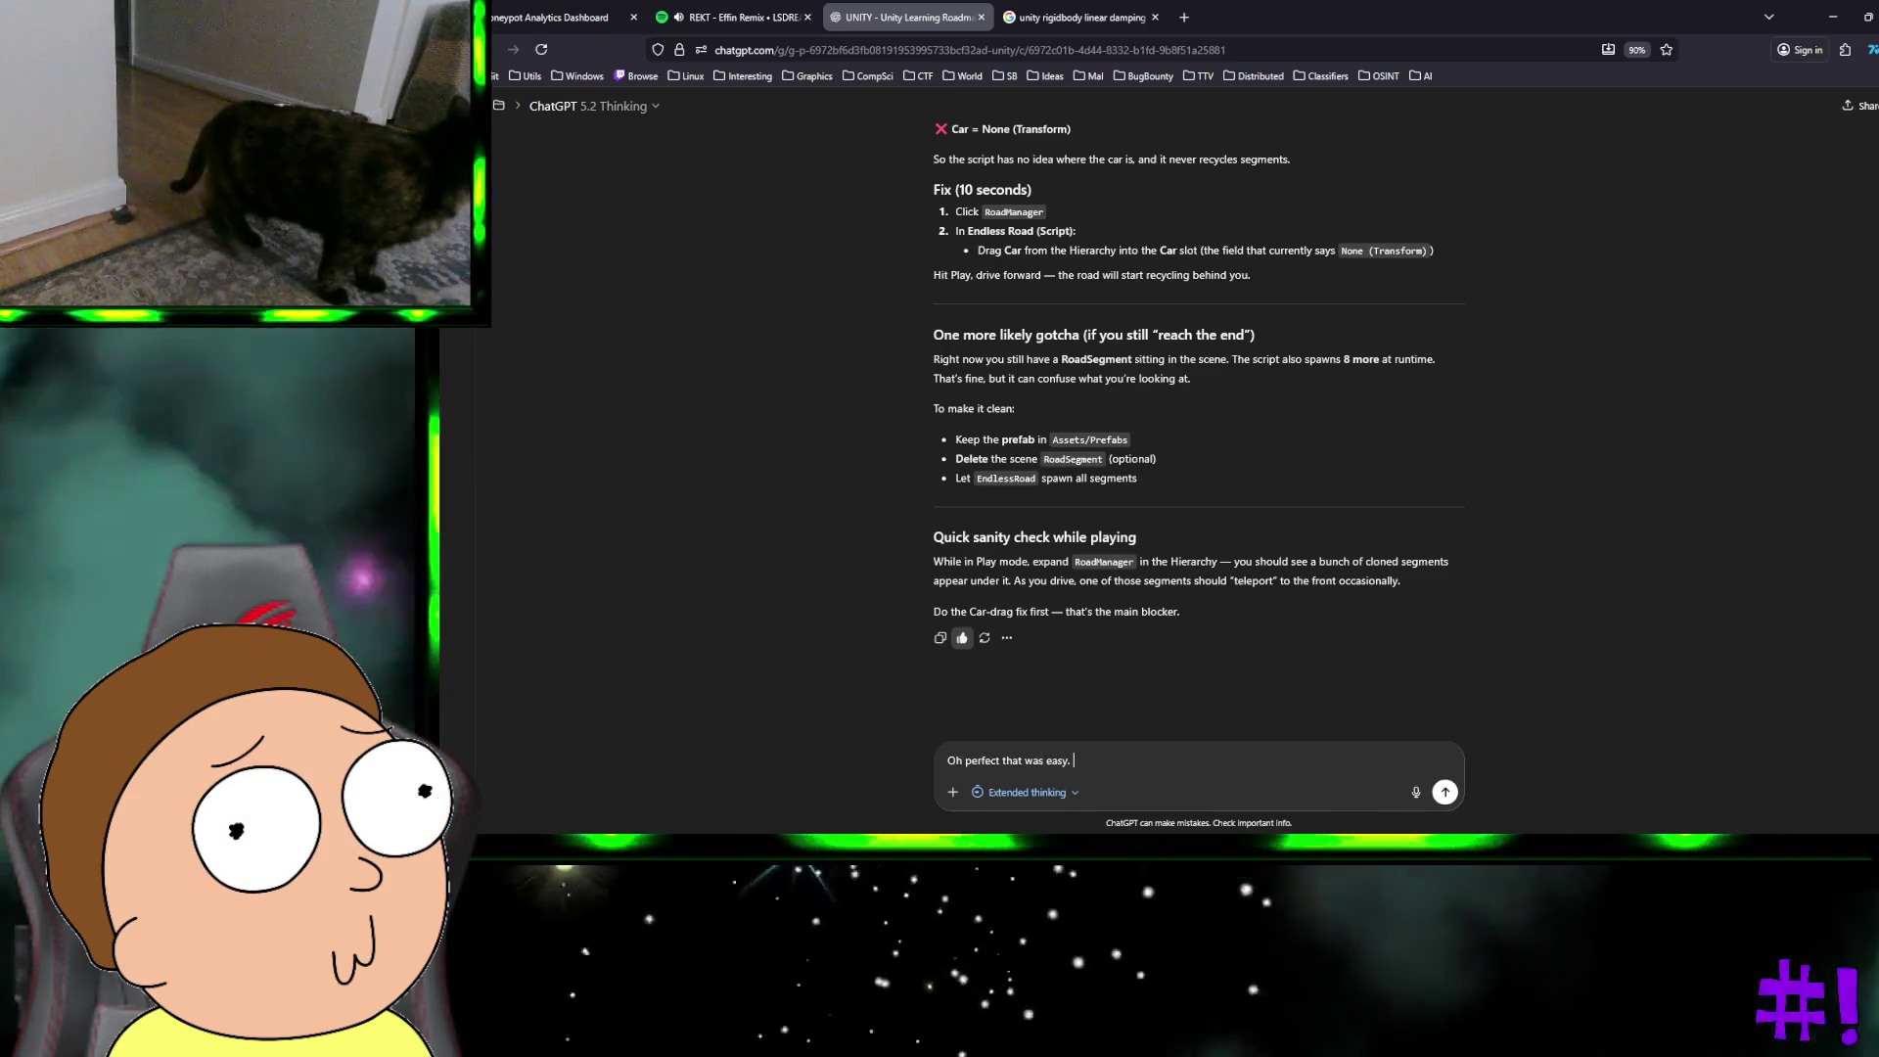
key(shift+Return)
key(shift+Return)
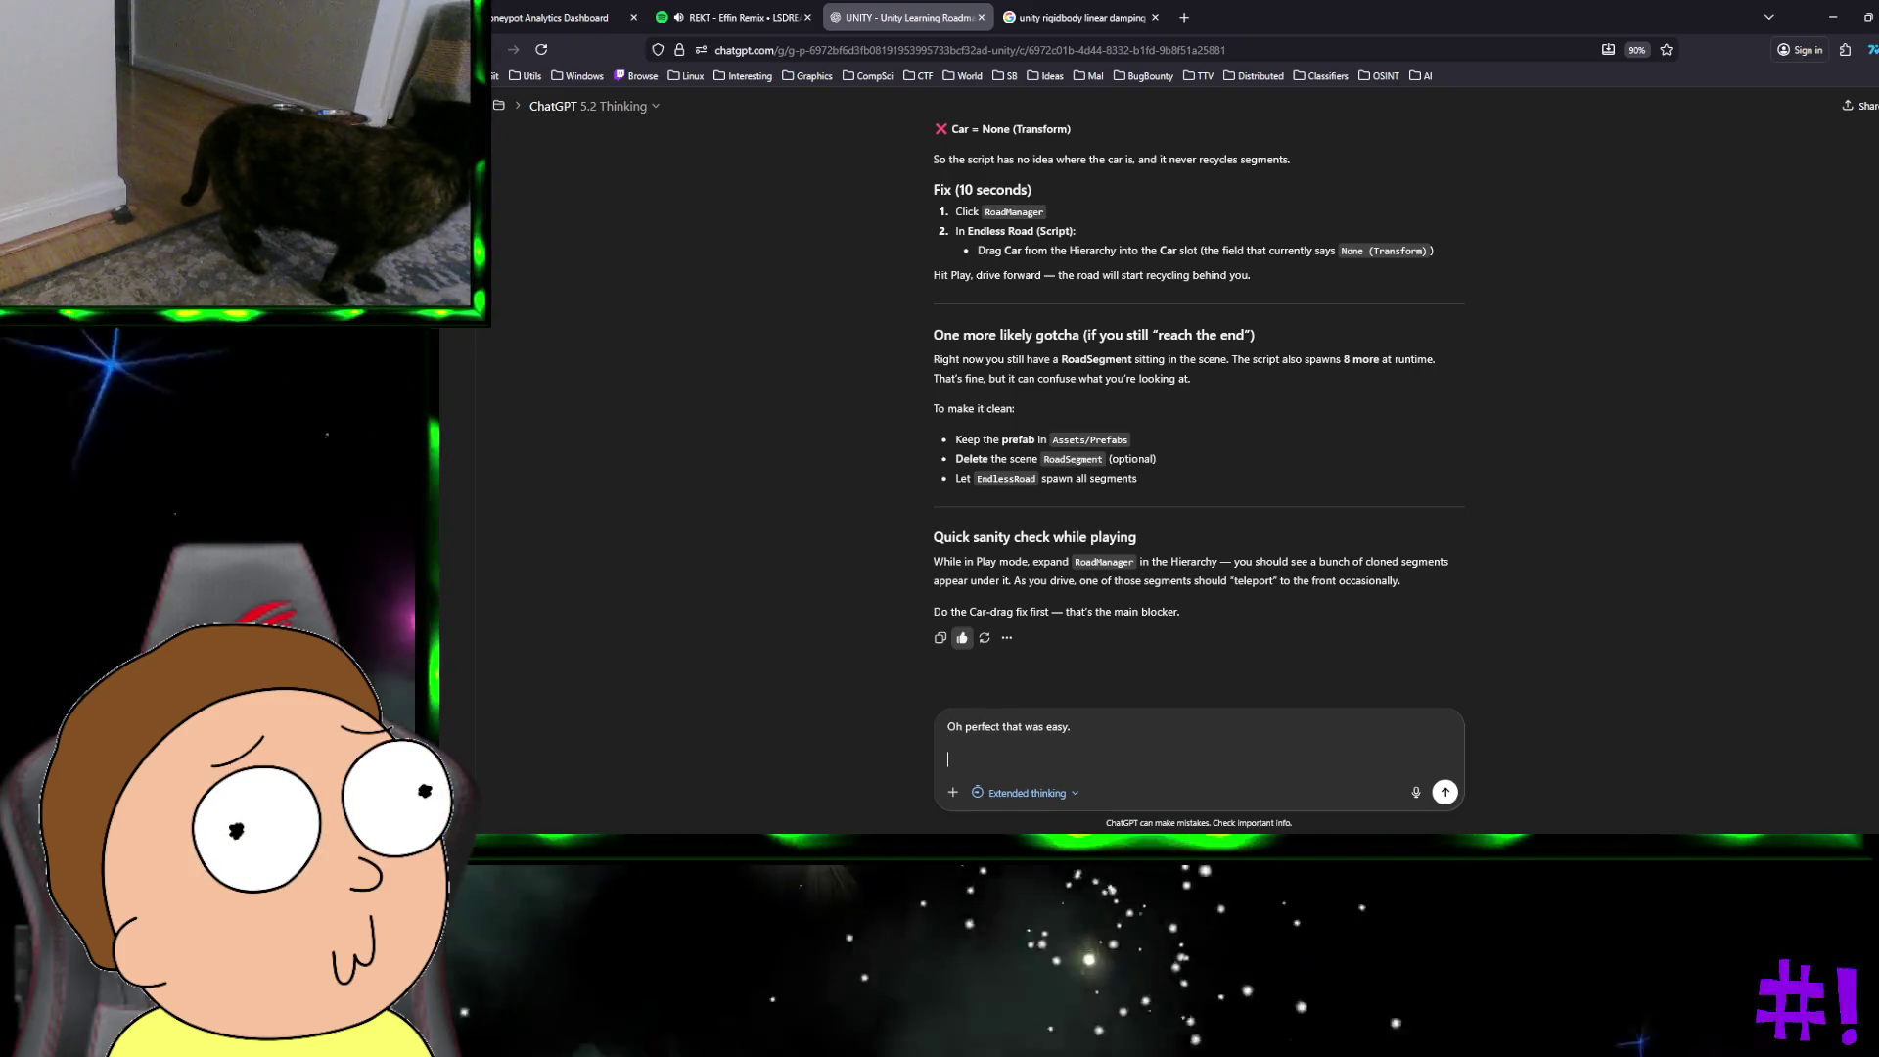
text(Okay)
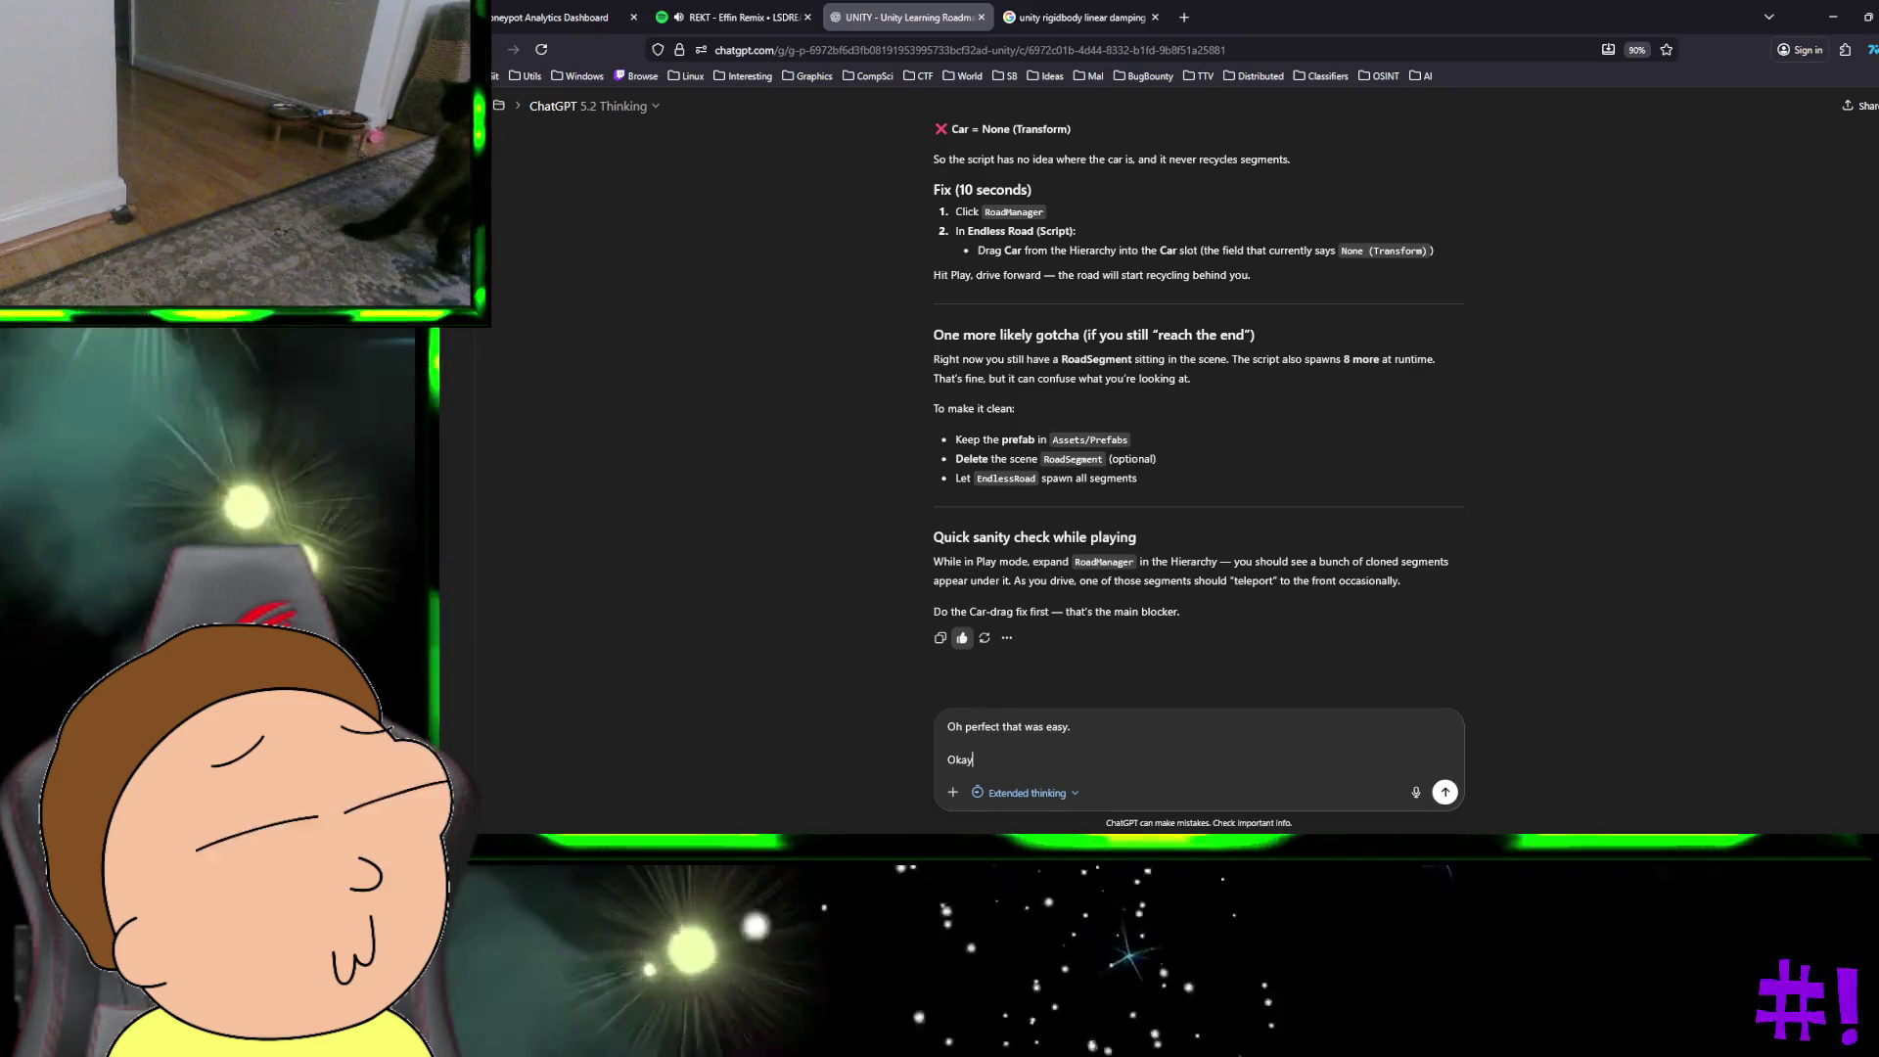
text( i am )
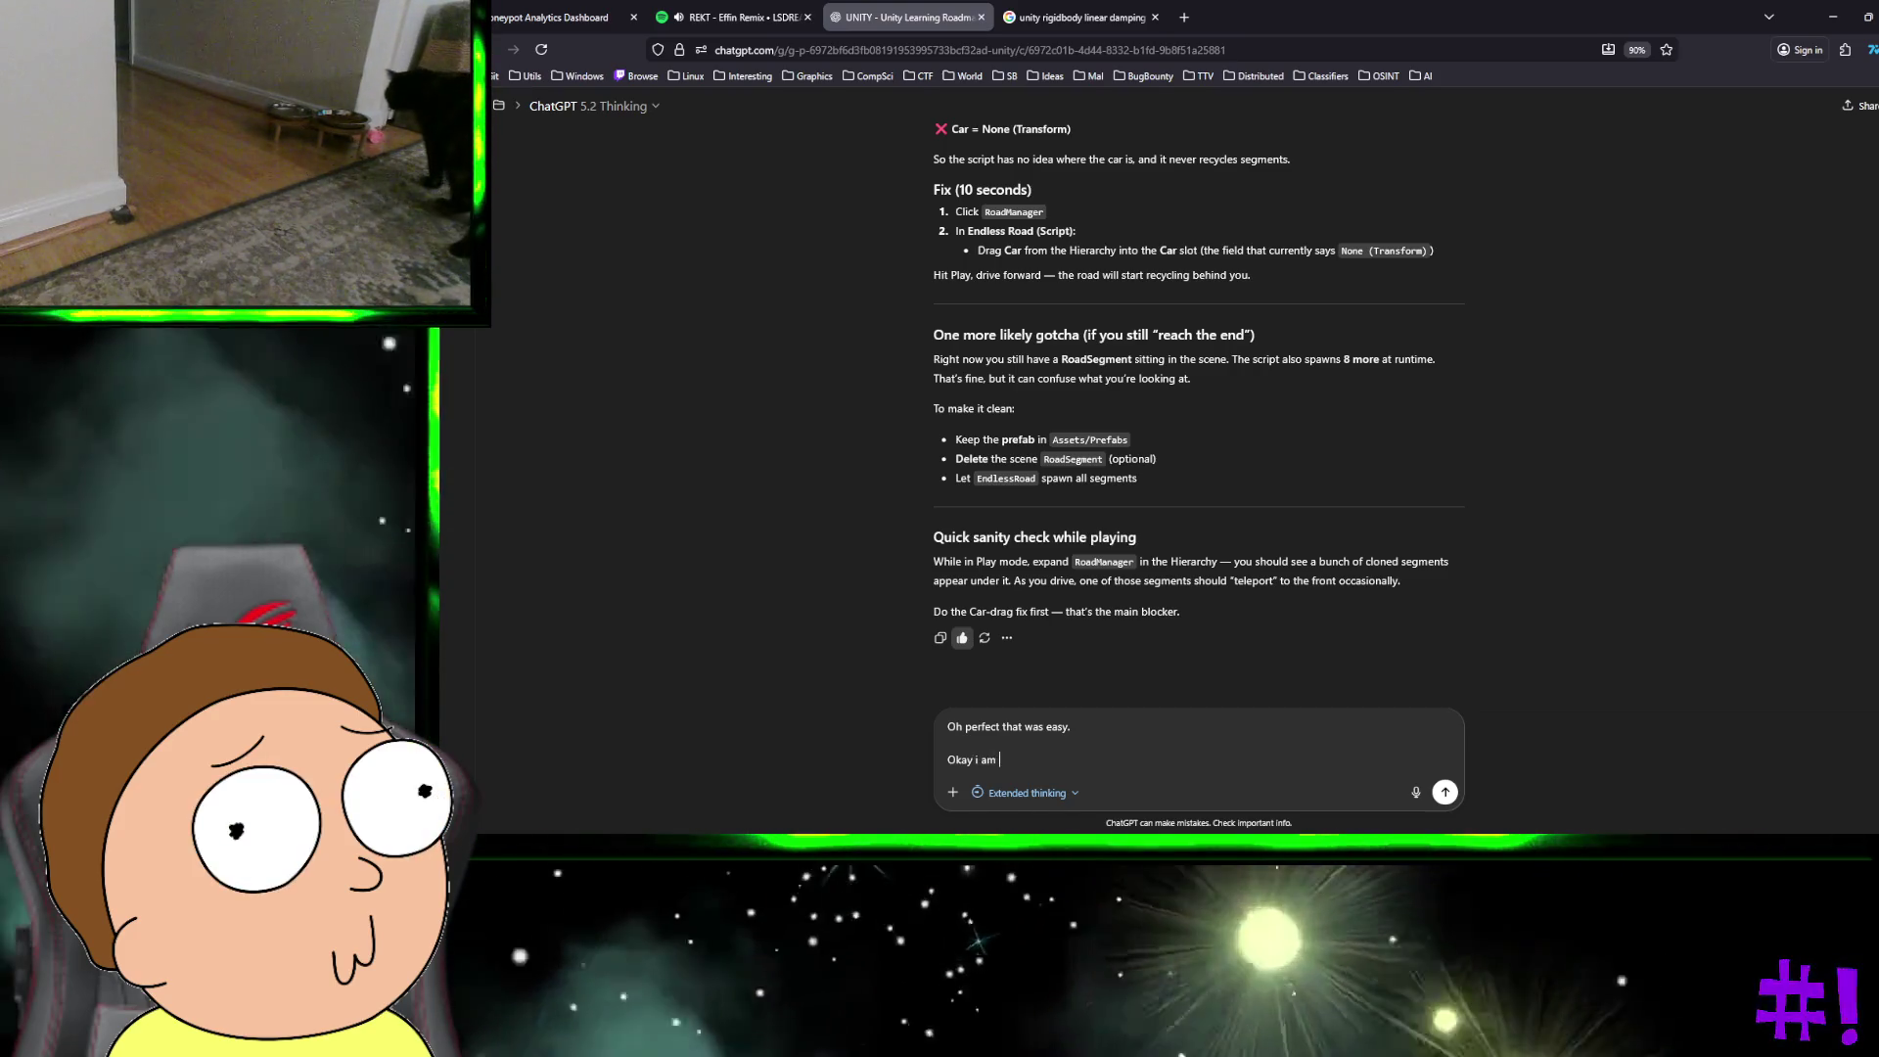
text(not trying t)
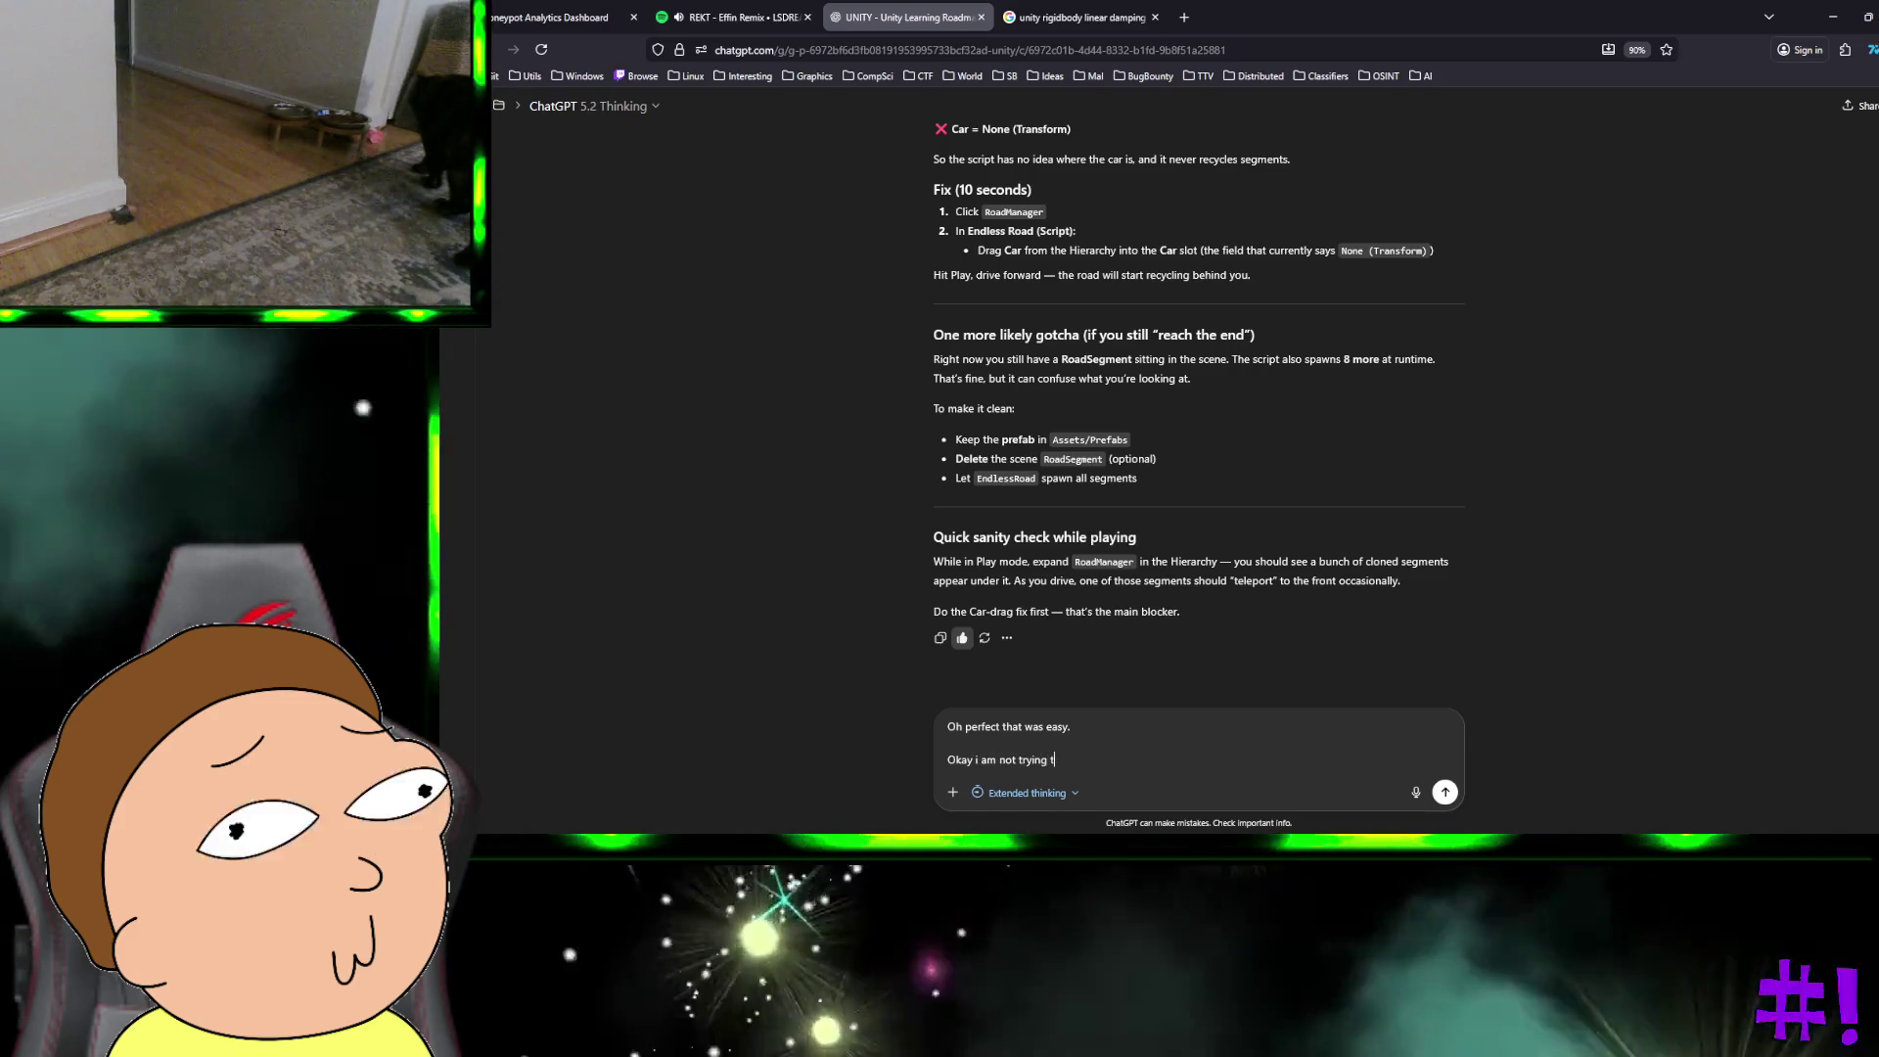
text(o debate whether to add wheels to textures.)
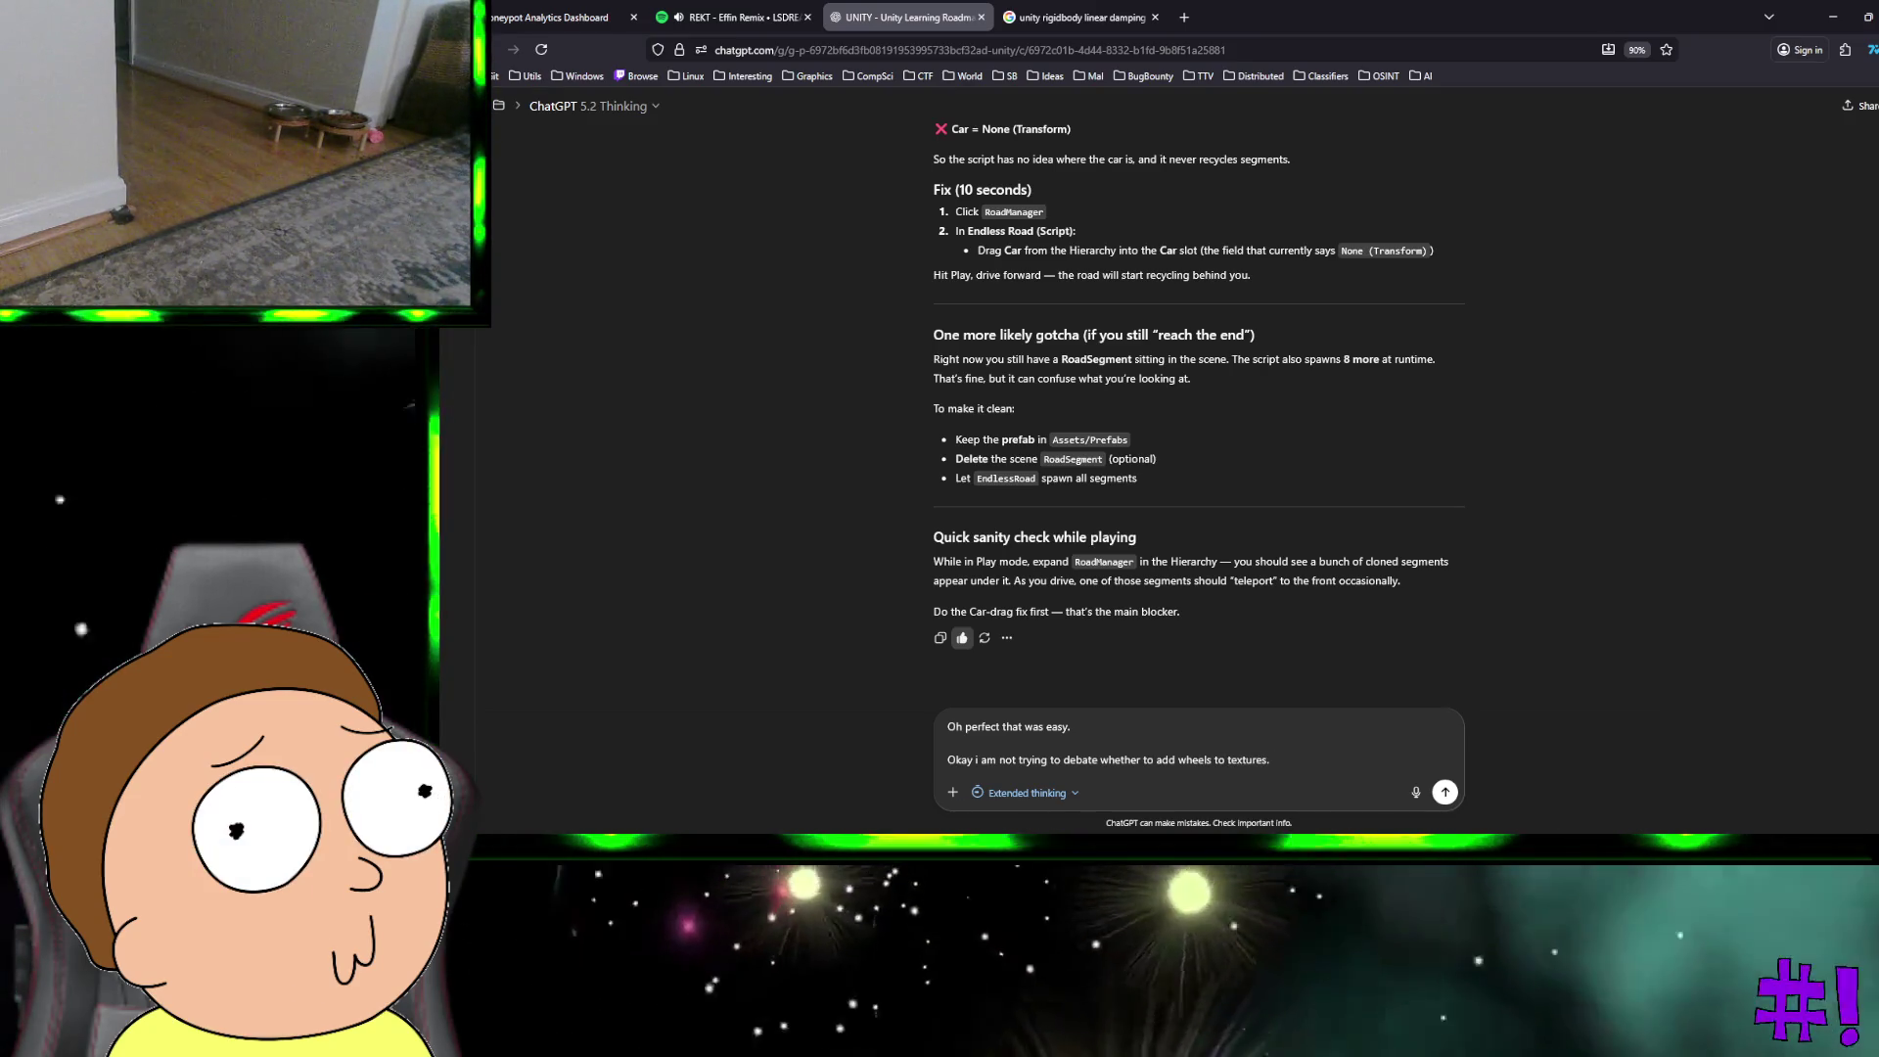
key(shift+Return)
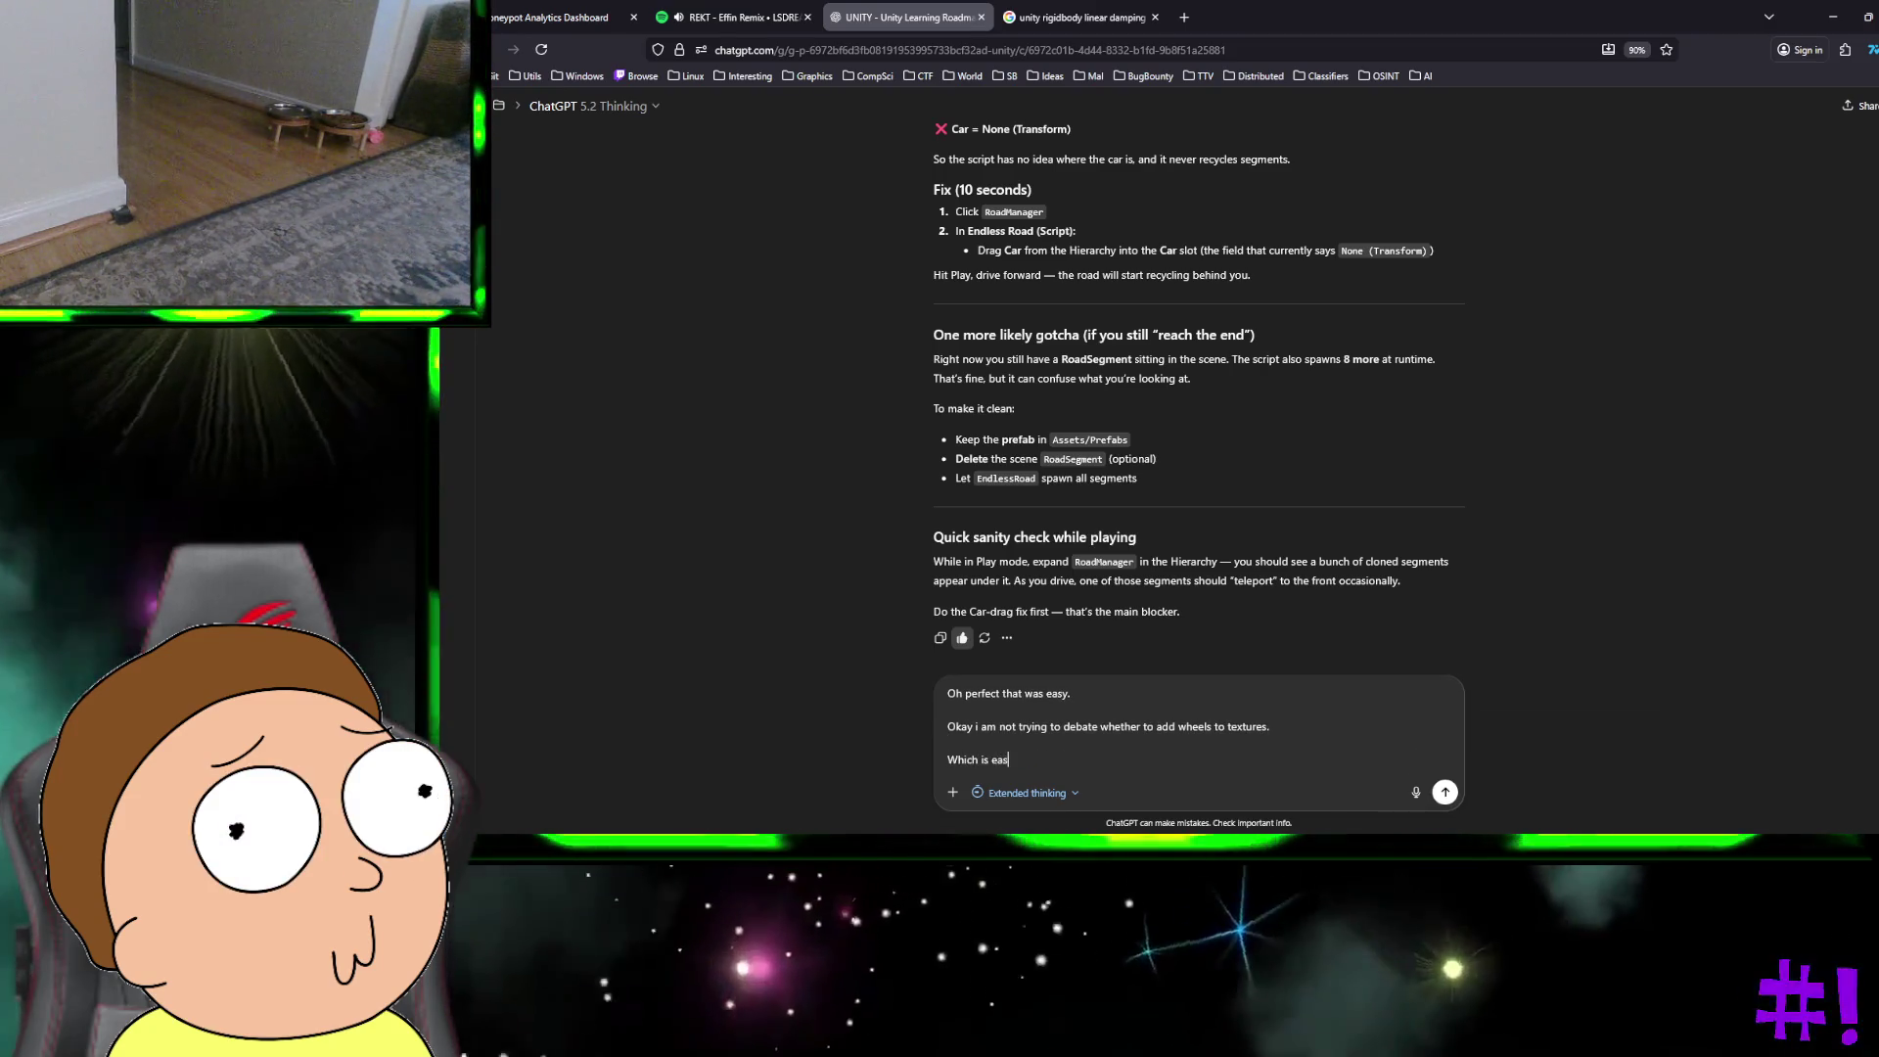
text(iest?)
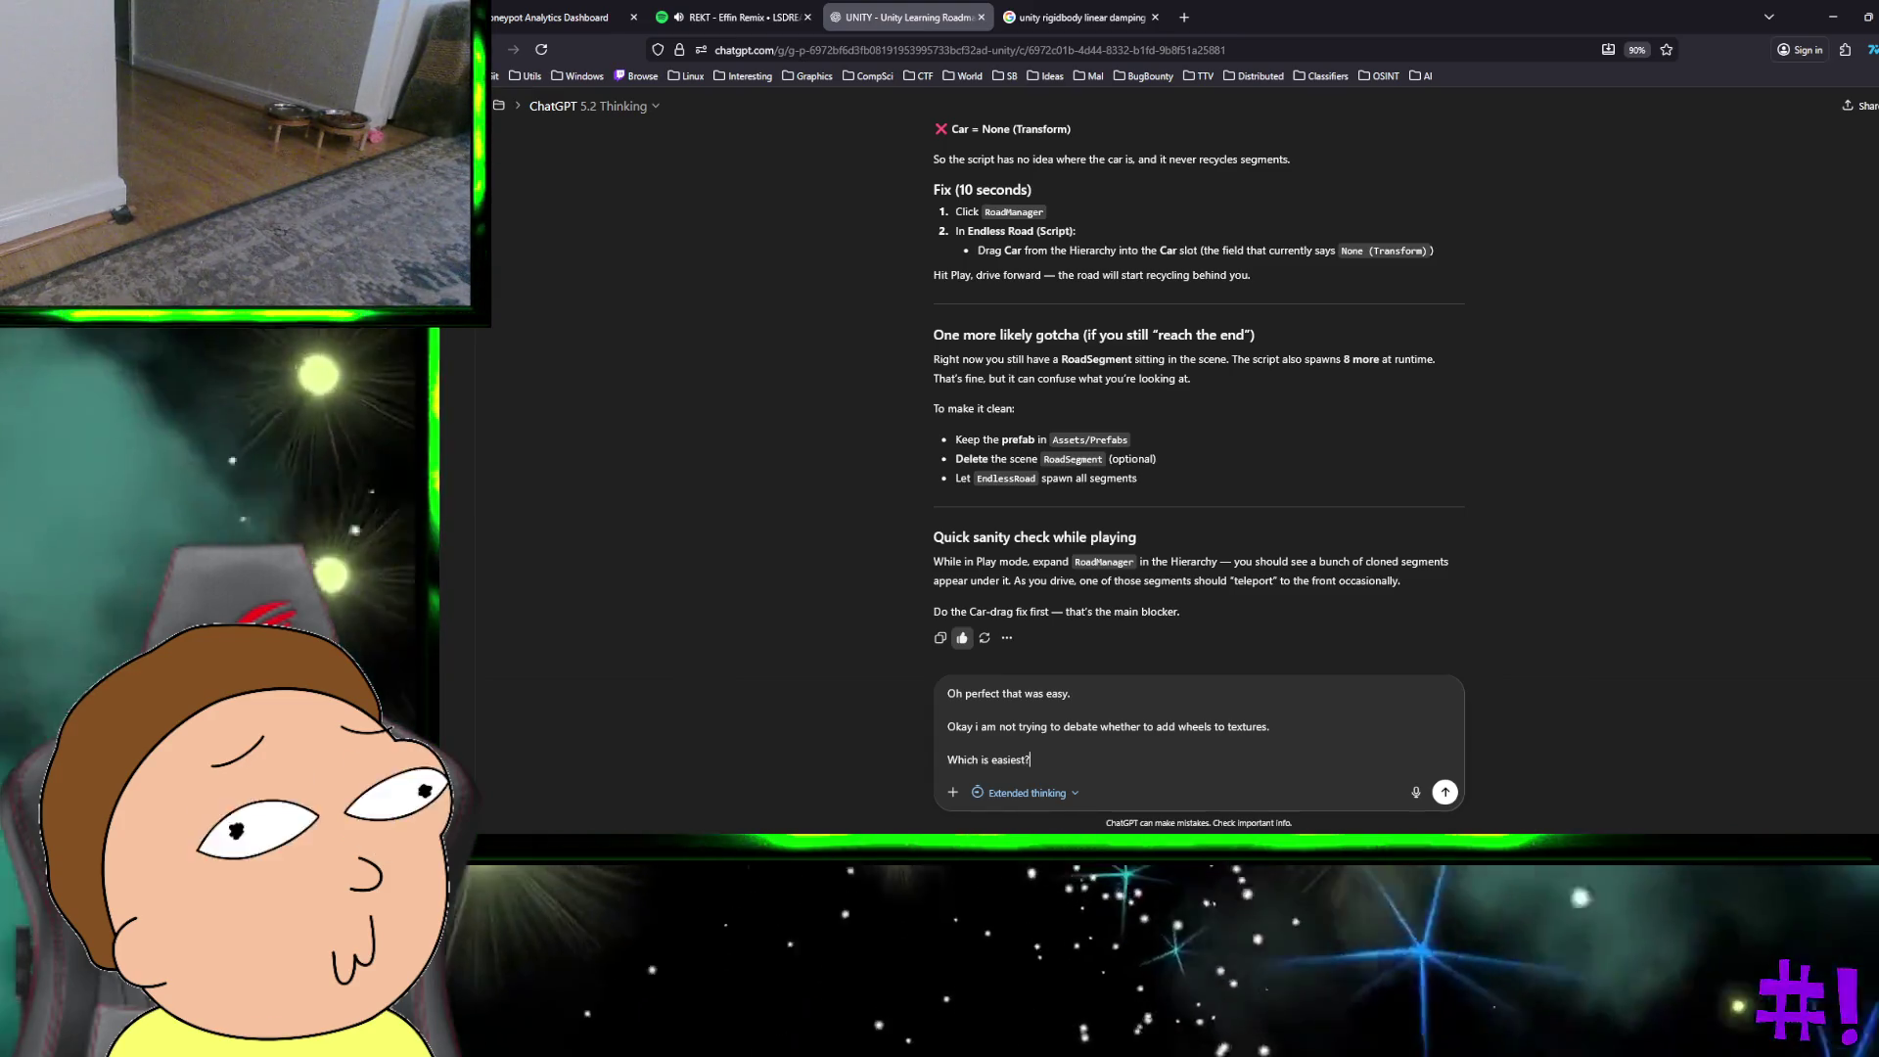
key(Return)
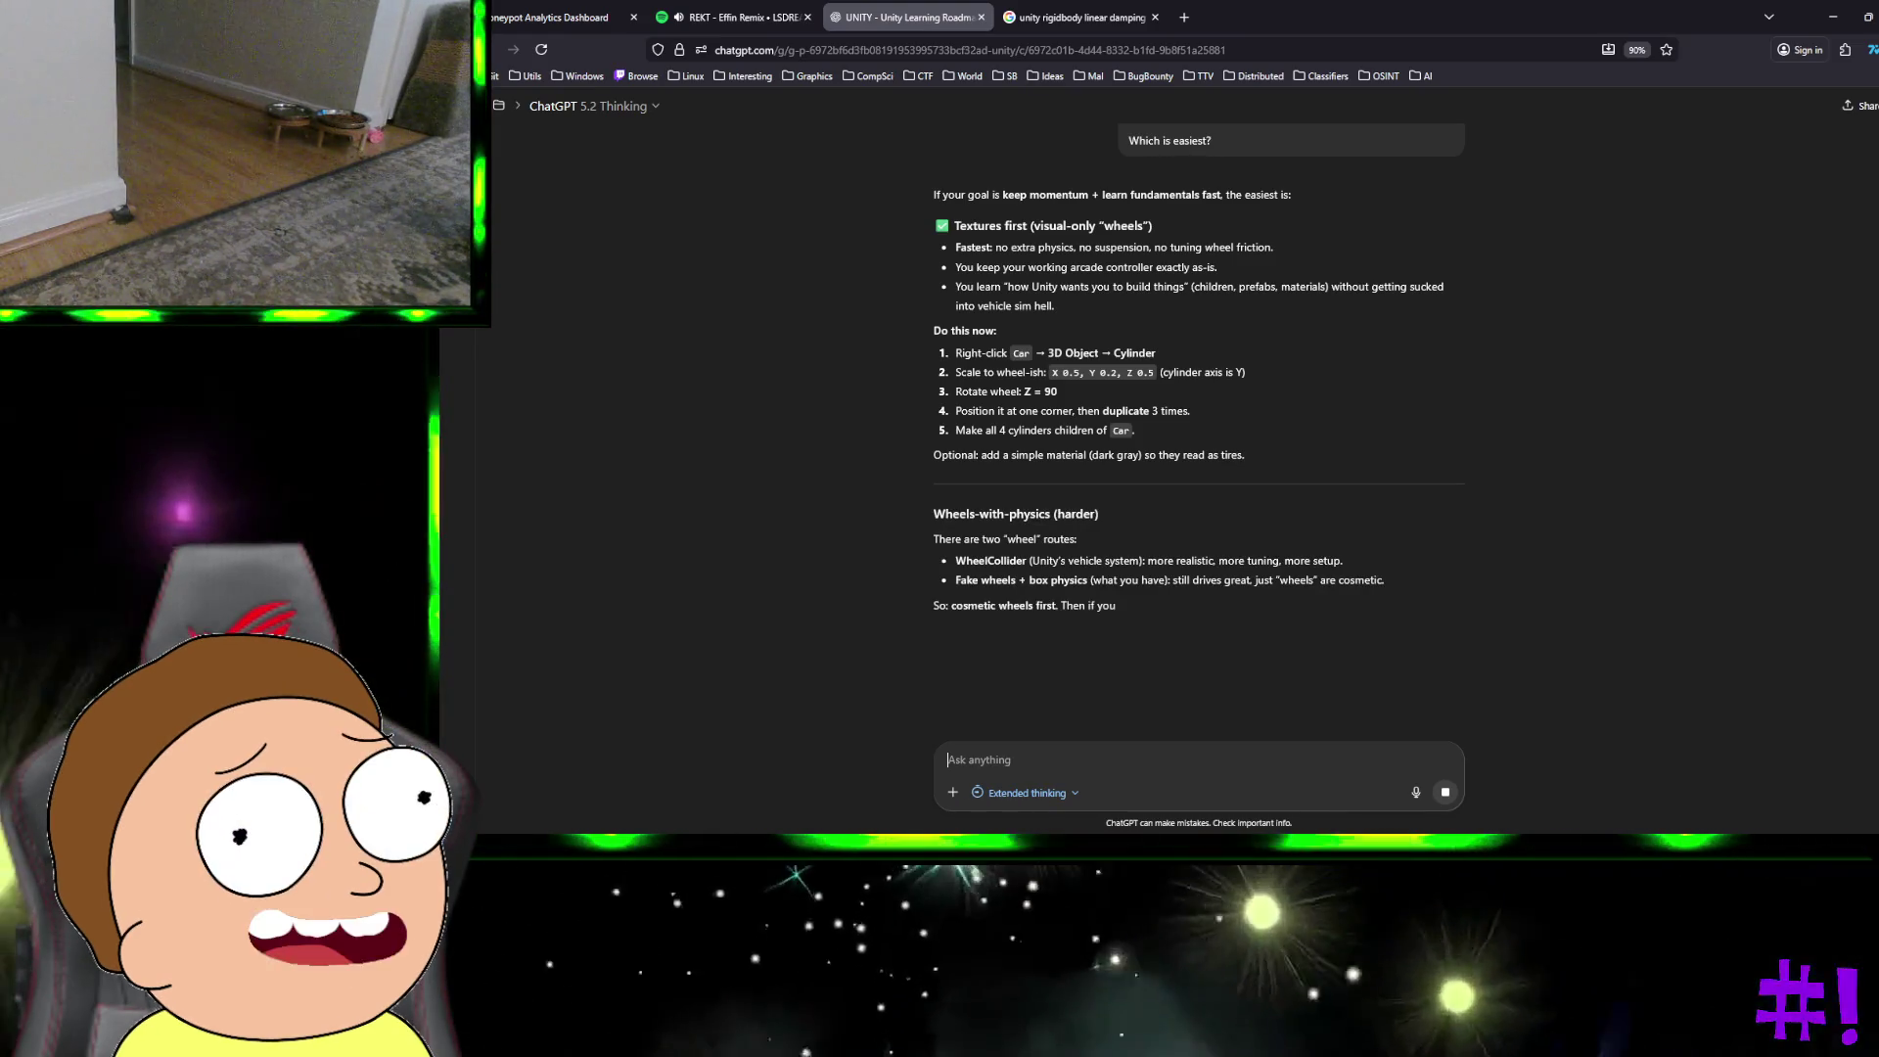
Step: Return to the ChatGPT desktop and dismiss the feedback prompt
key(alt+Tab)
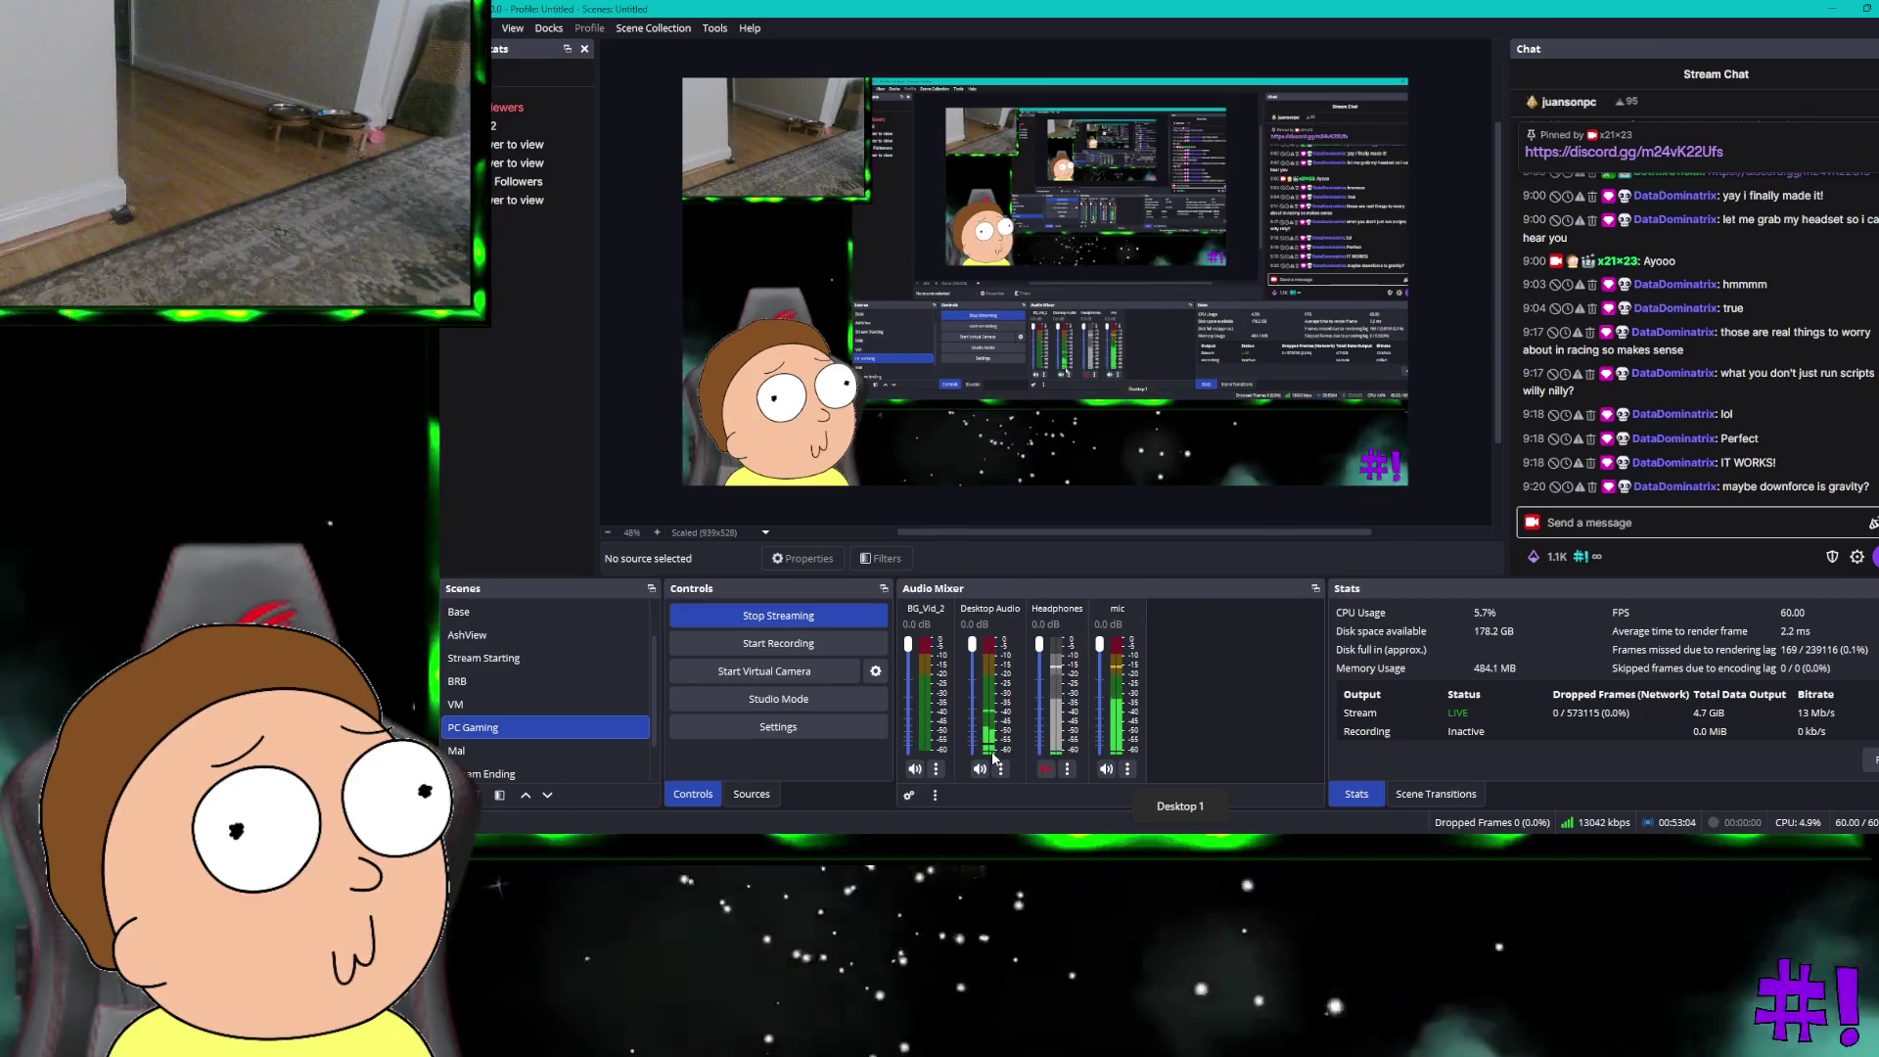
key(ctrl+super+Right)
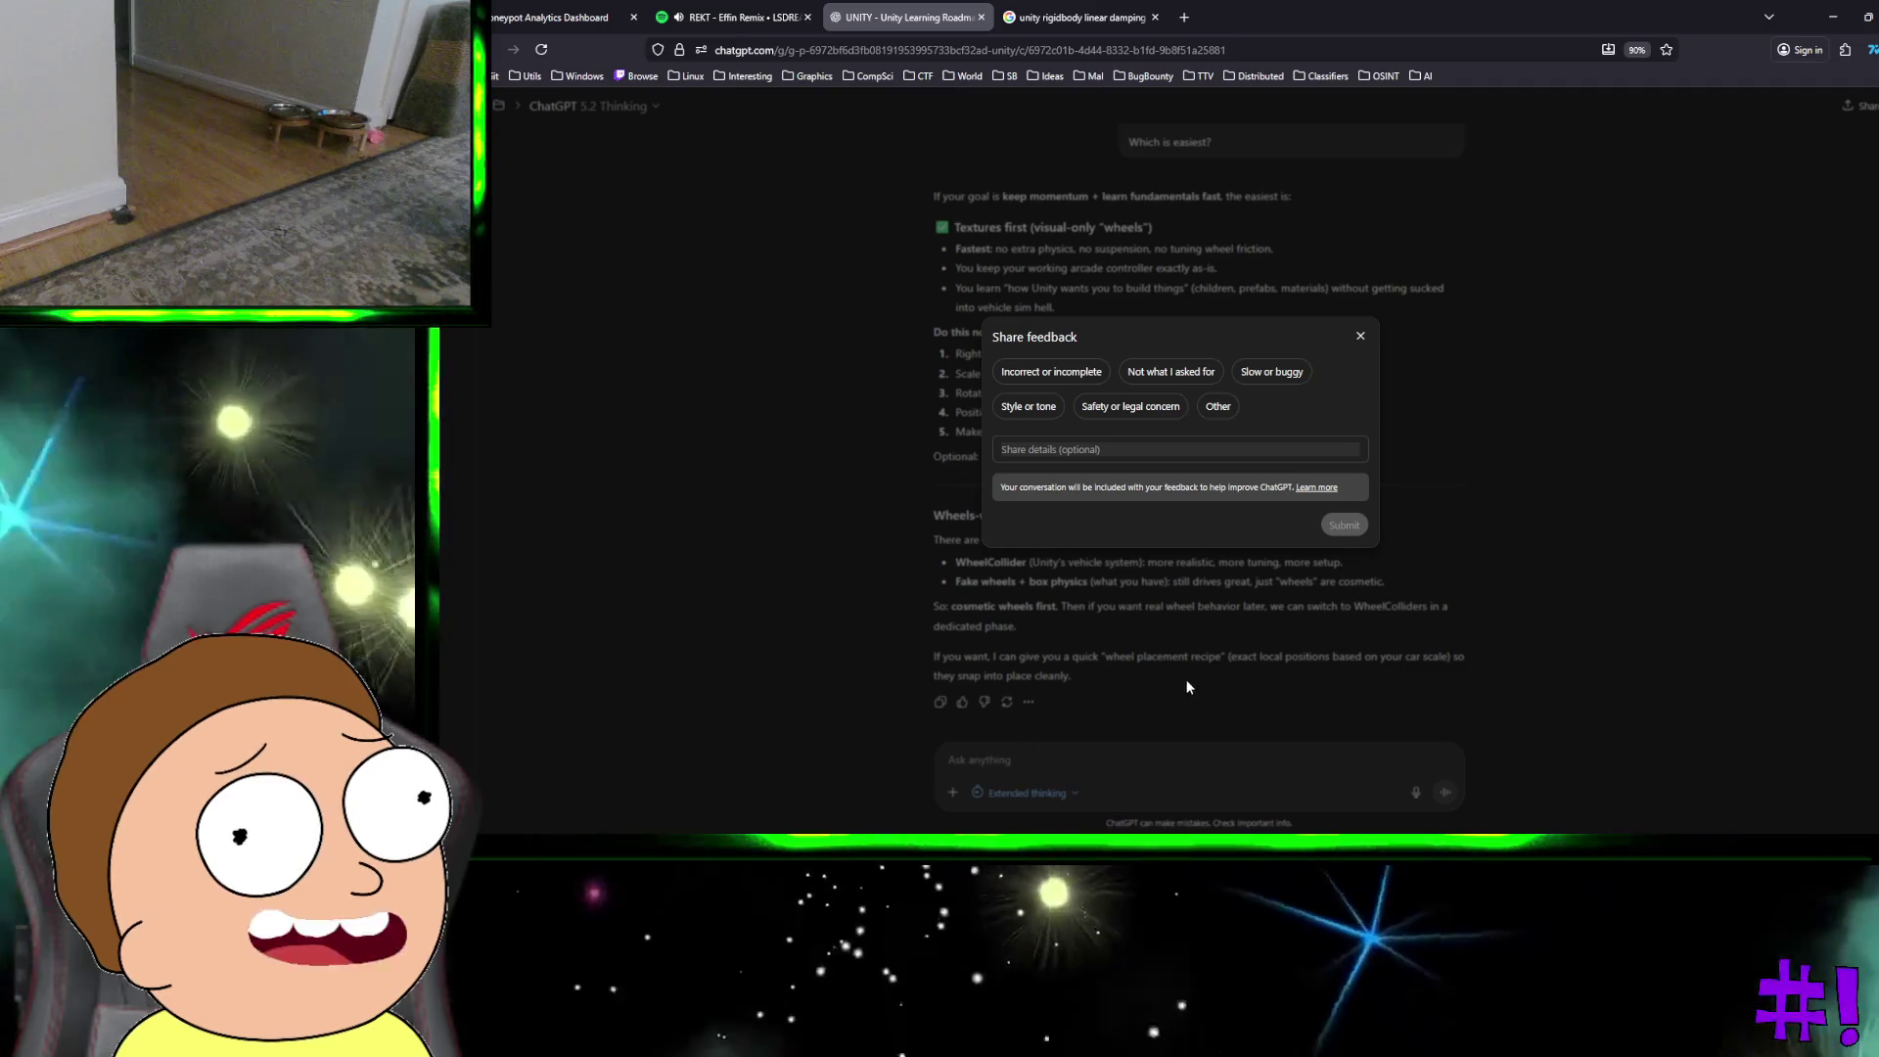
click(1361, 336)
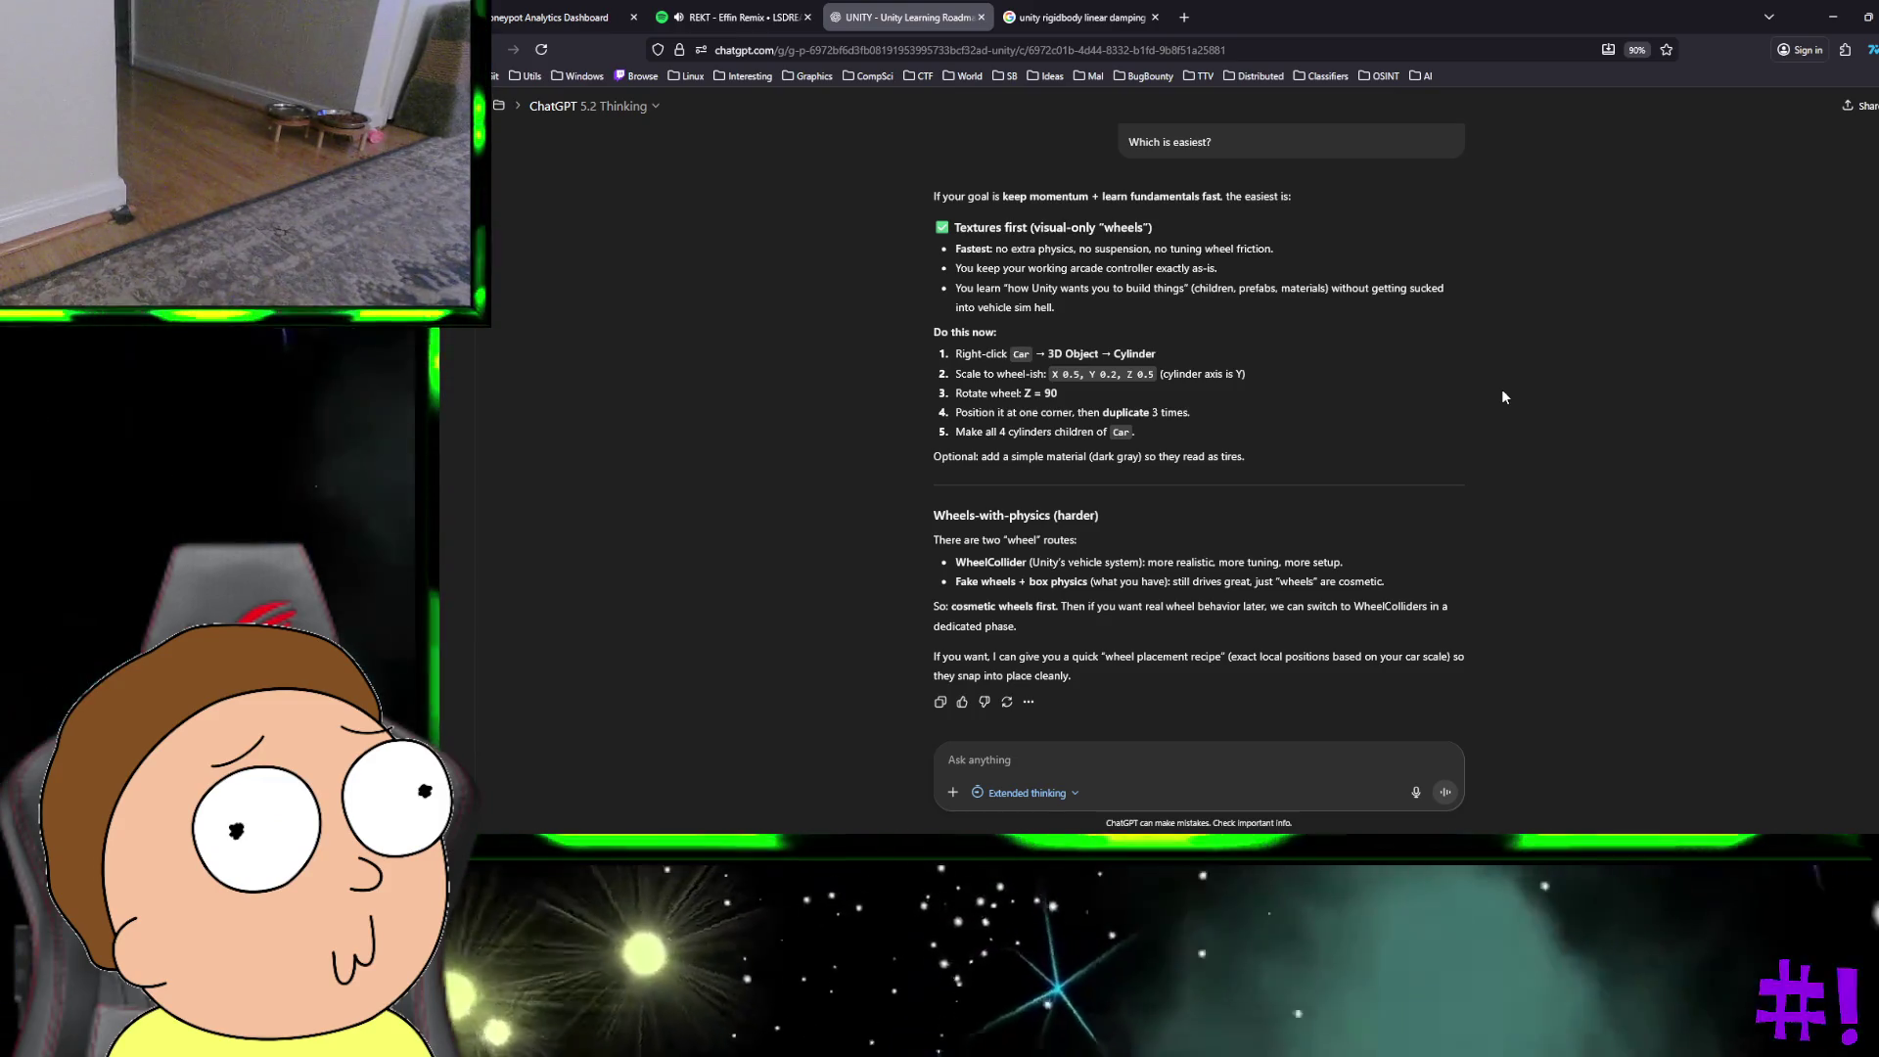
Step: Switch virtual desktops from ChatGPT back to the Unity car scene
key(ctrl+super+Right)
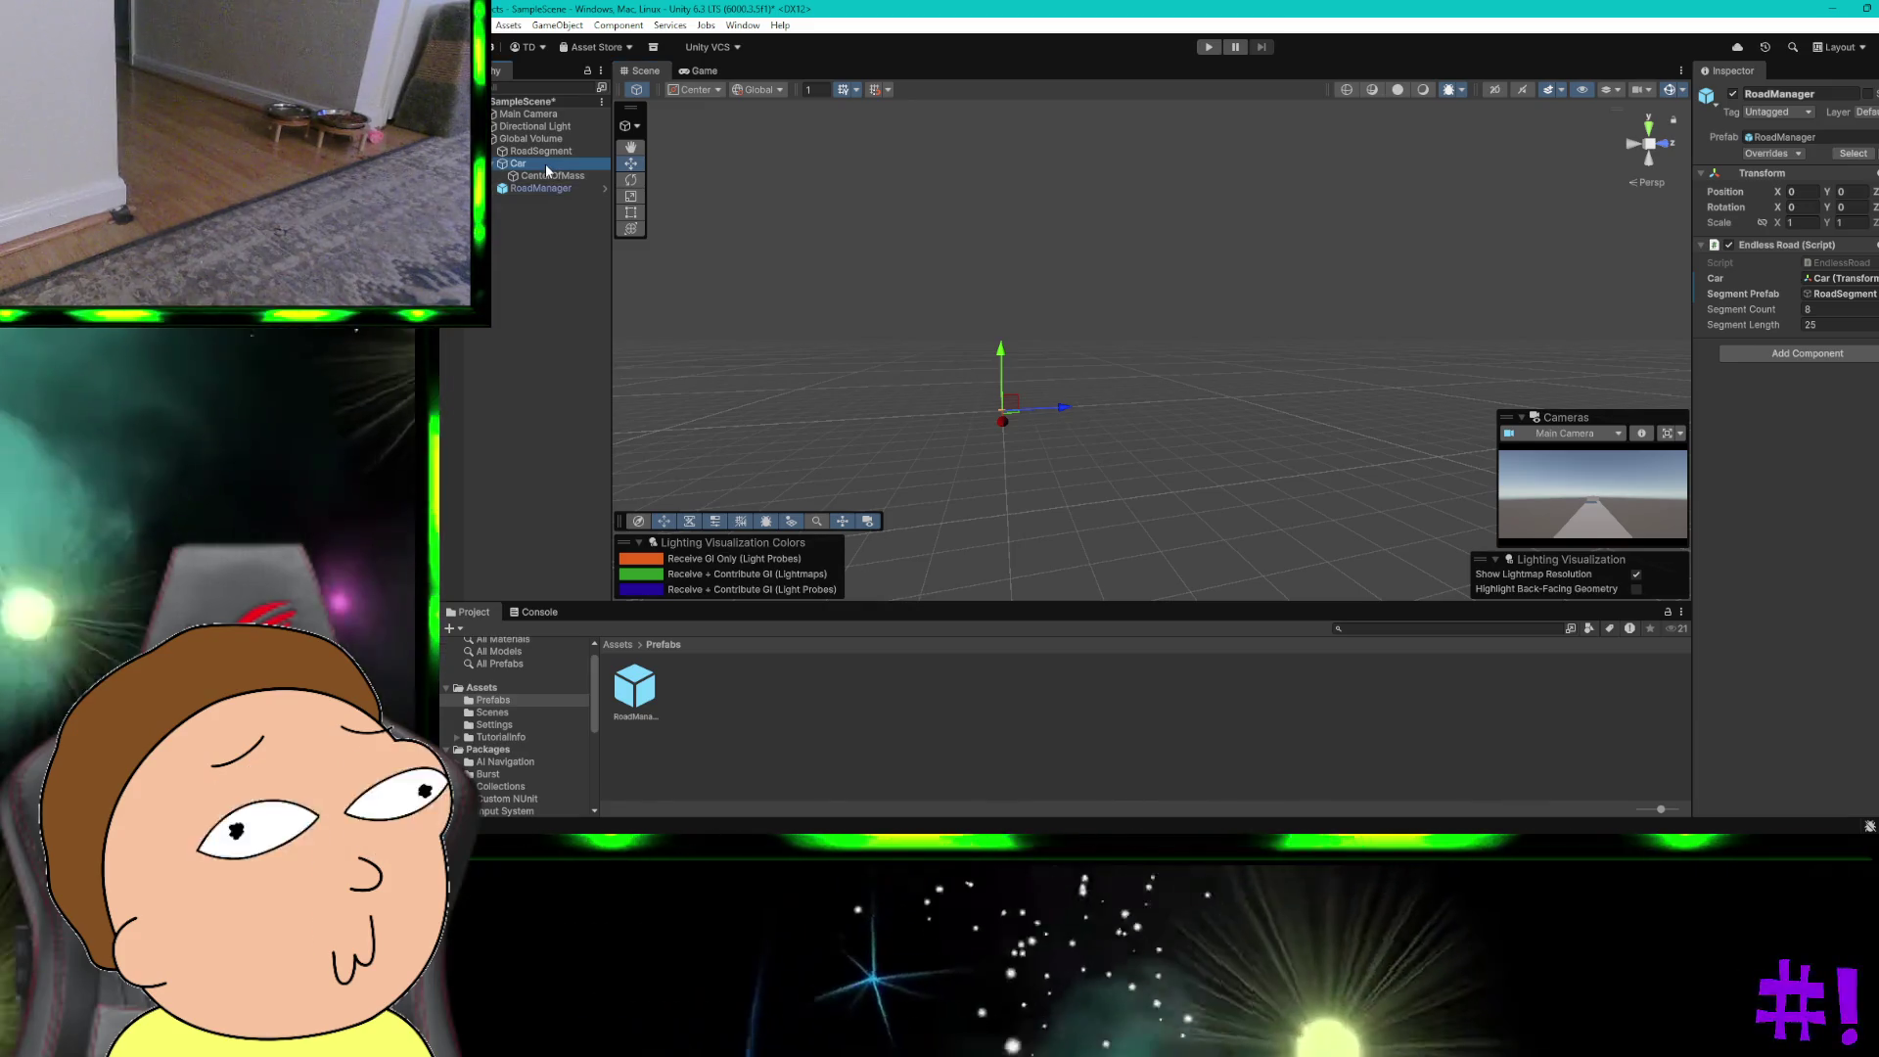
Step: Add a 3D Object Cylinder as a child of Car in the Hierarchy
click(544, 163)
right_click(545, 162)
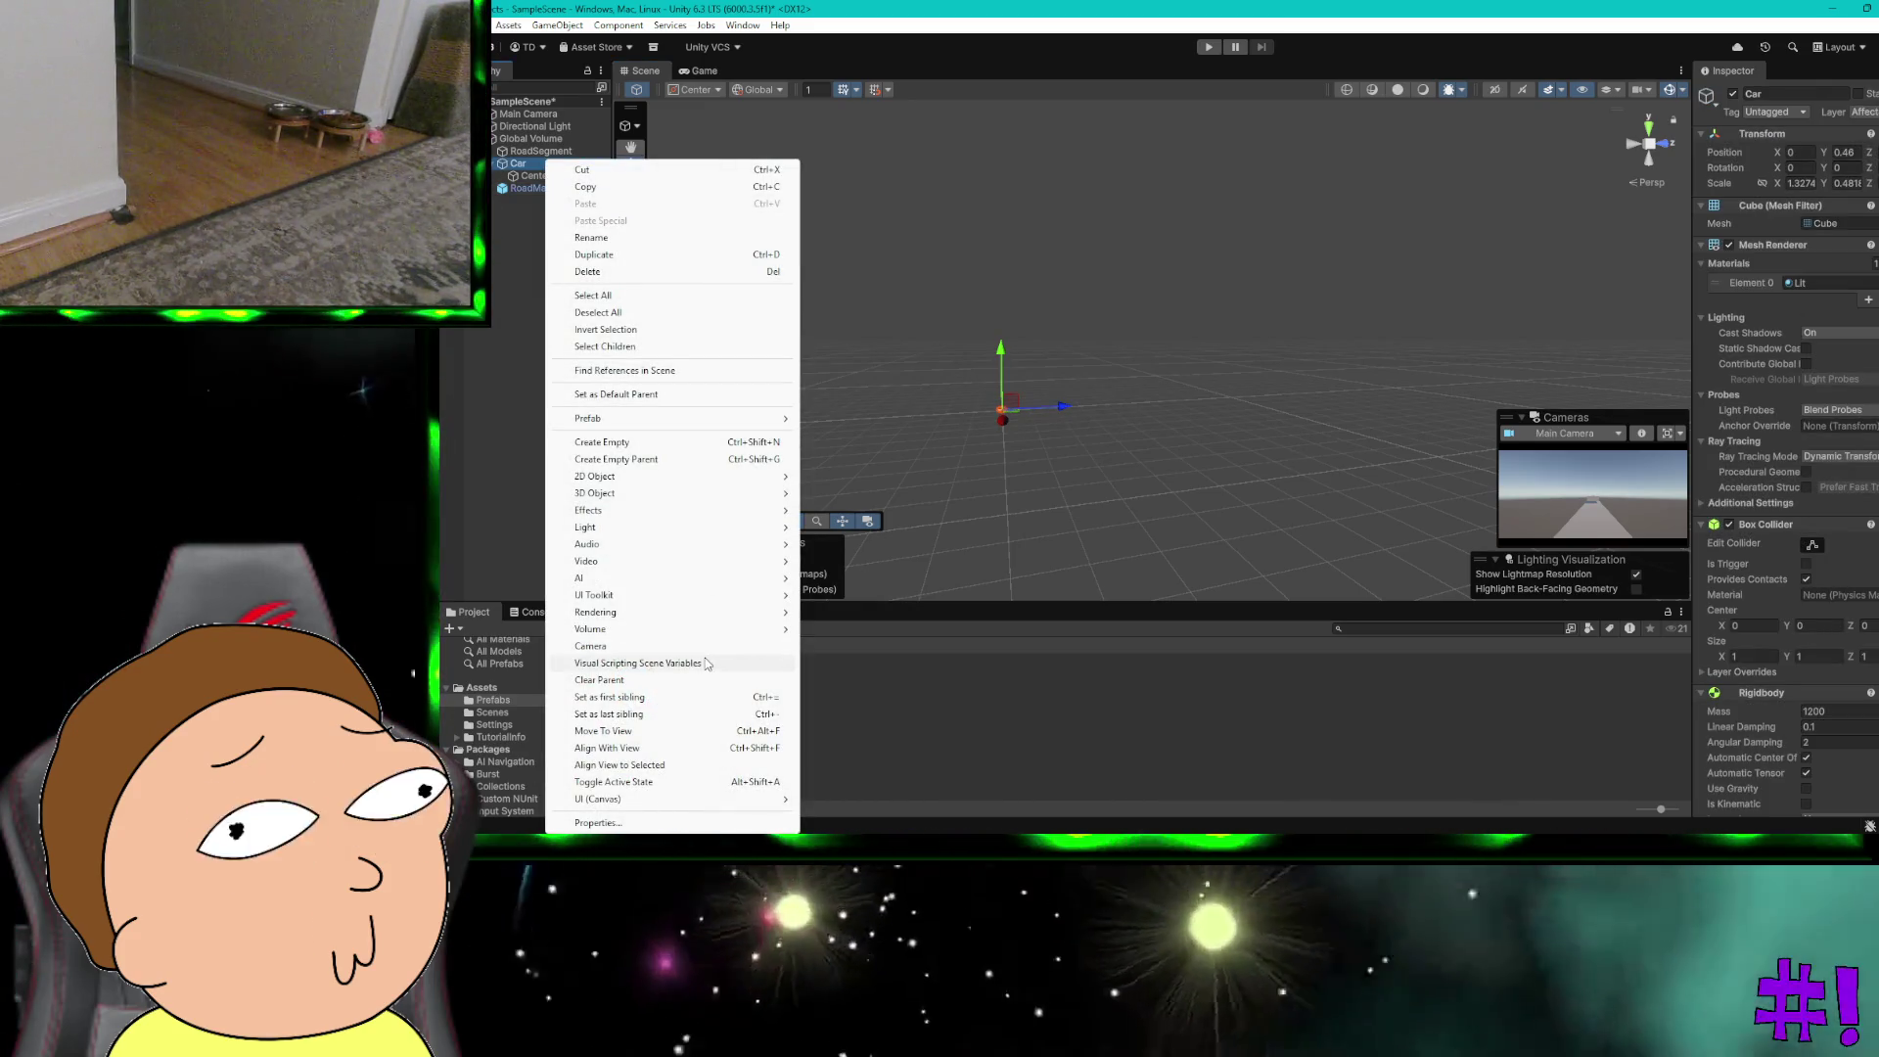
mouse_move(773, 494)
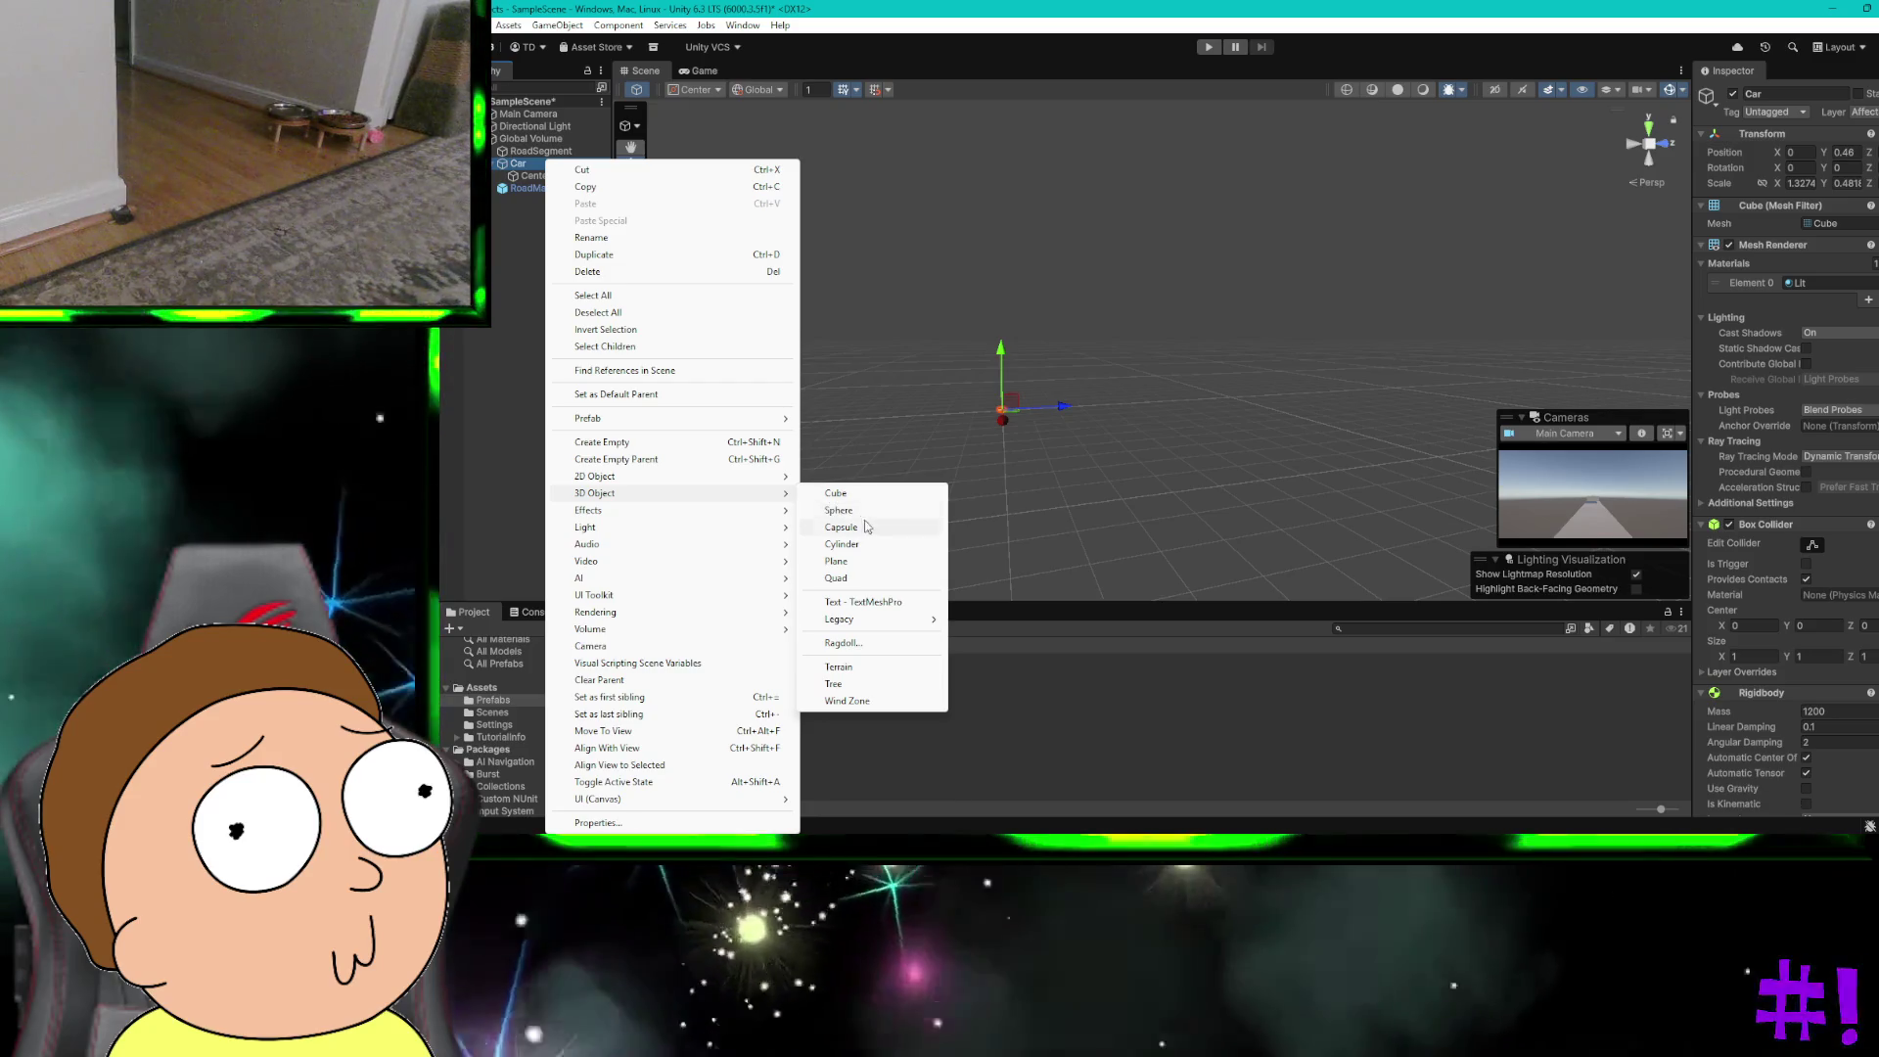
click(869, 544)
key(Up)
key(Up)
key(Up)
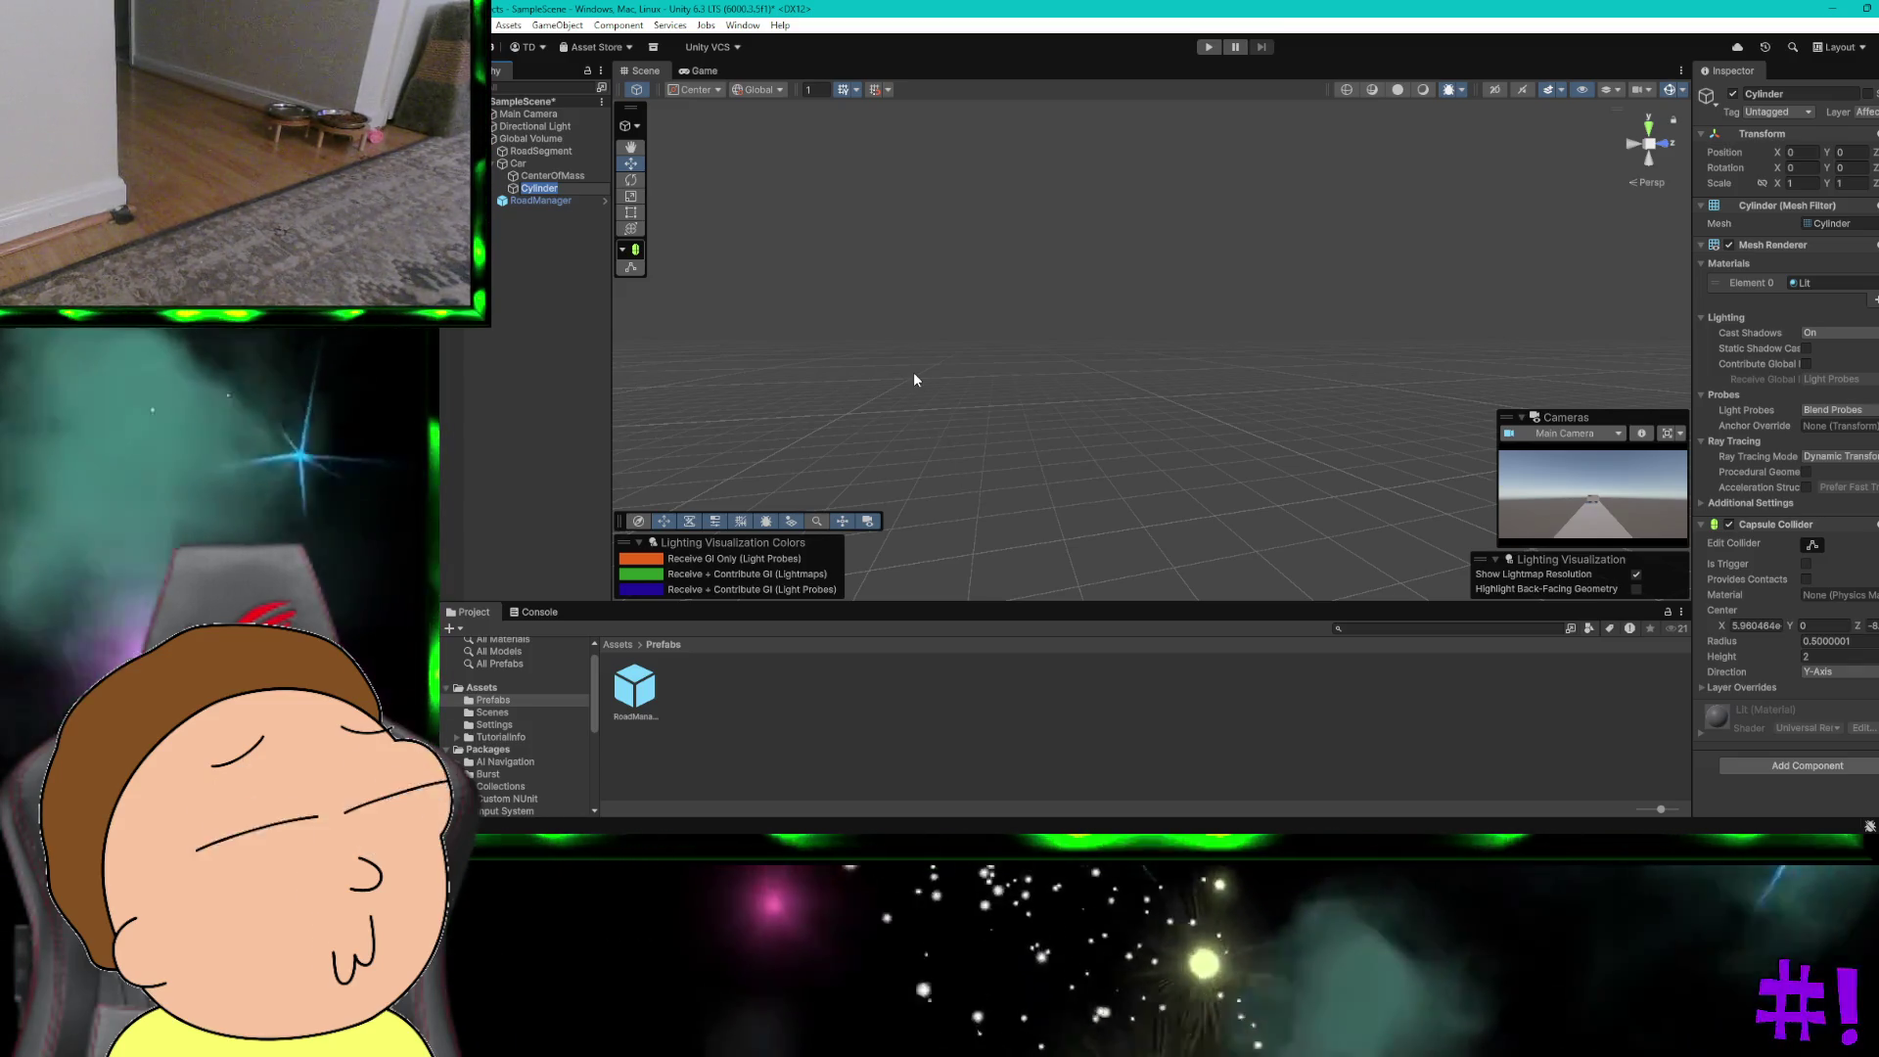
Step: Orbit, pan and zoom the Scene view around the car and cylinder, then return to the browser
click(913, 372)
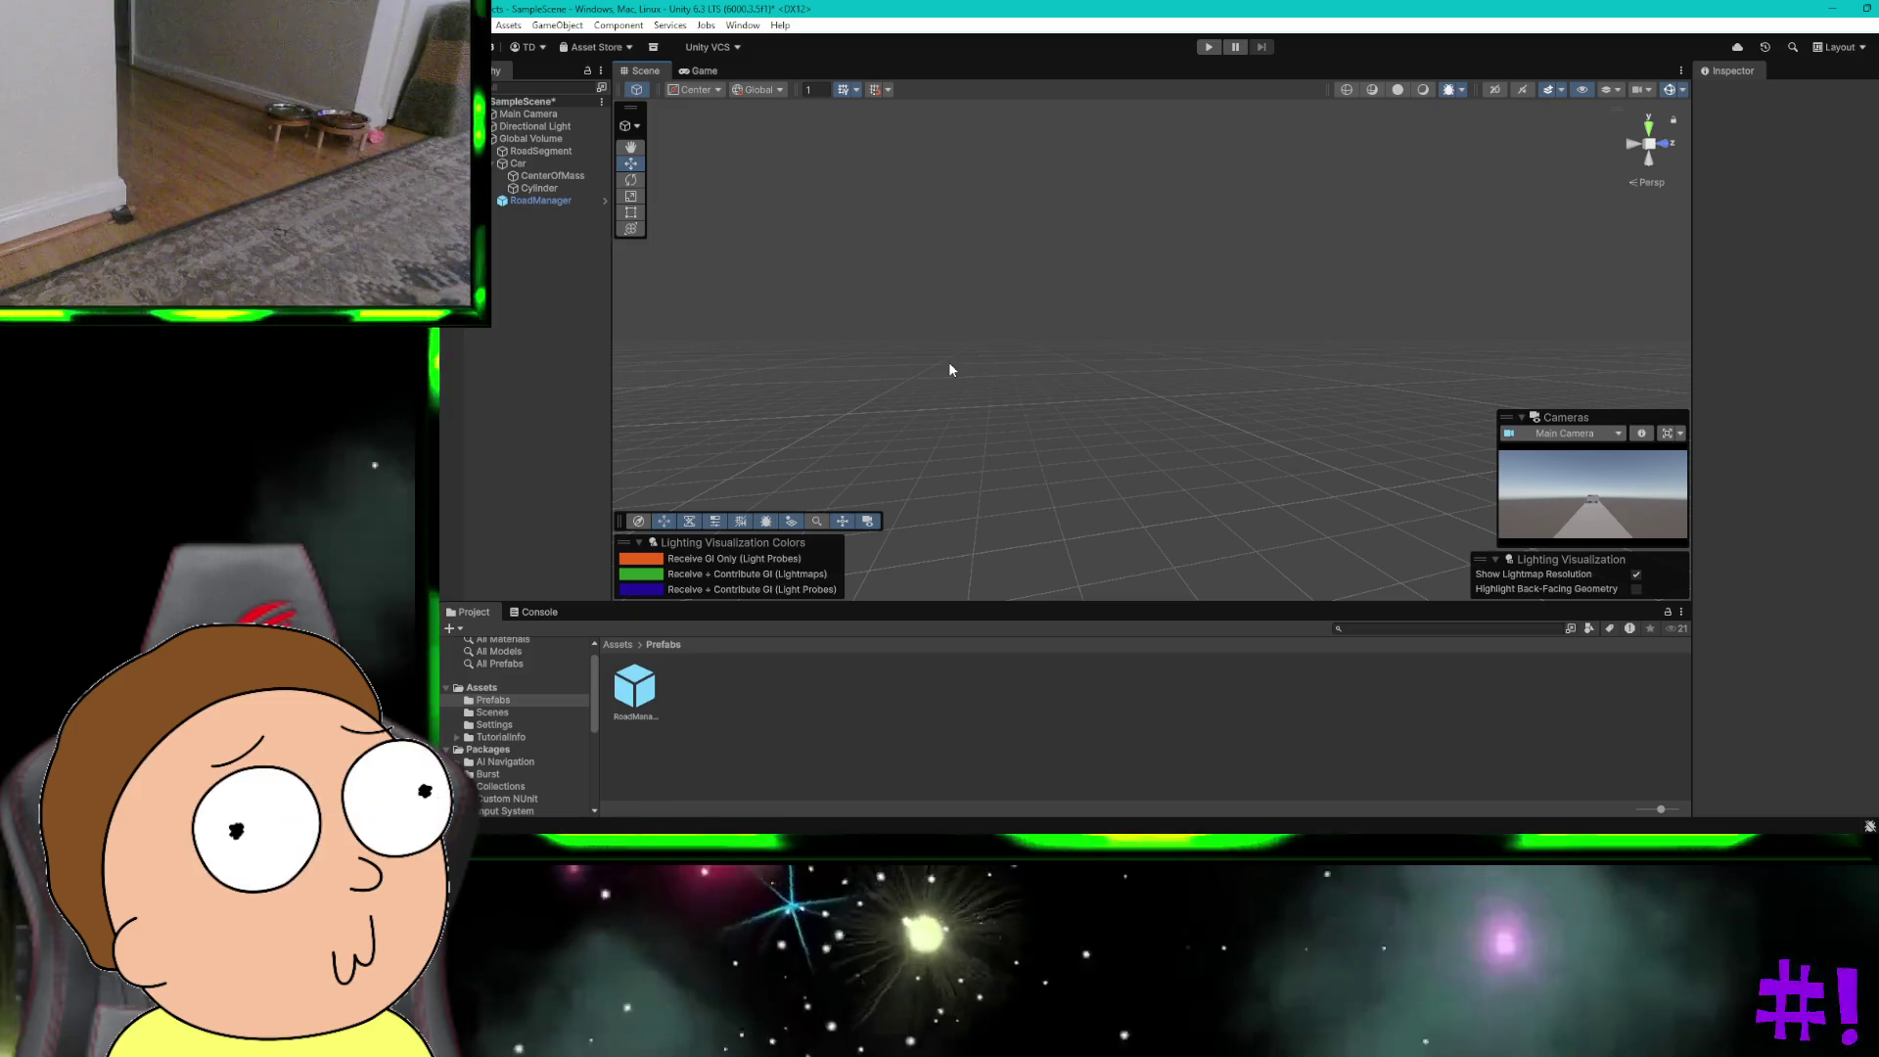
mouse_move(981, 351)
mouse_down()
mouse_move(1048, 347)
mouse_move(1001, 462)
mouse_move(1086, 432)
mouse_up()
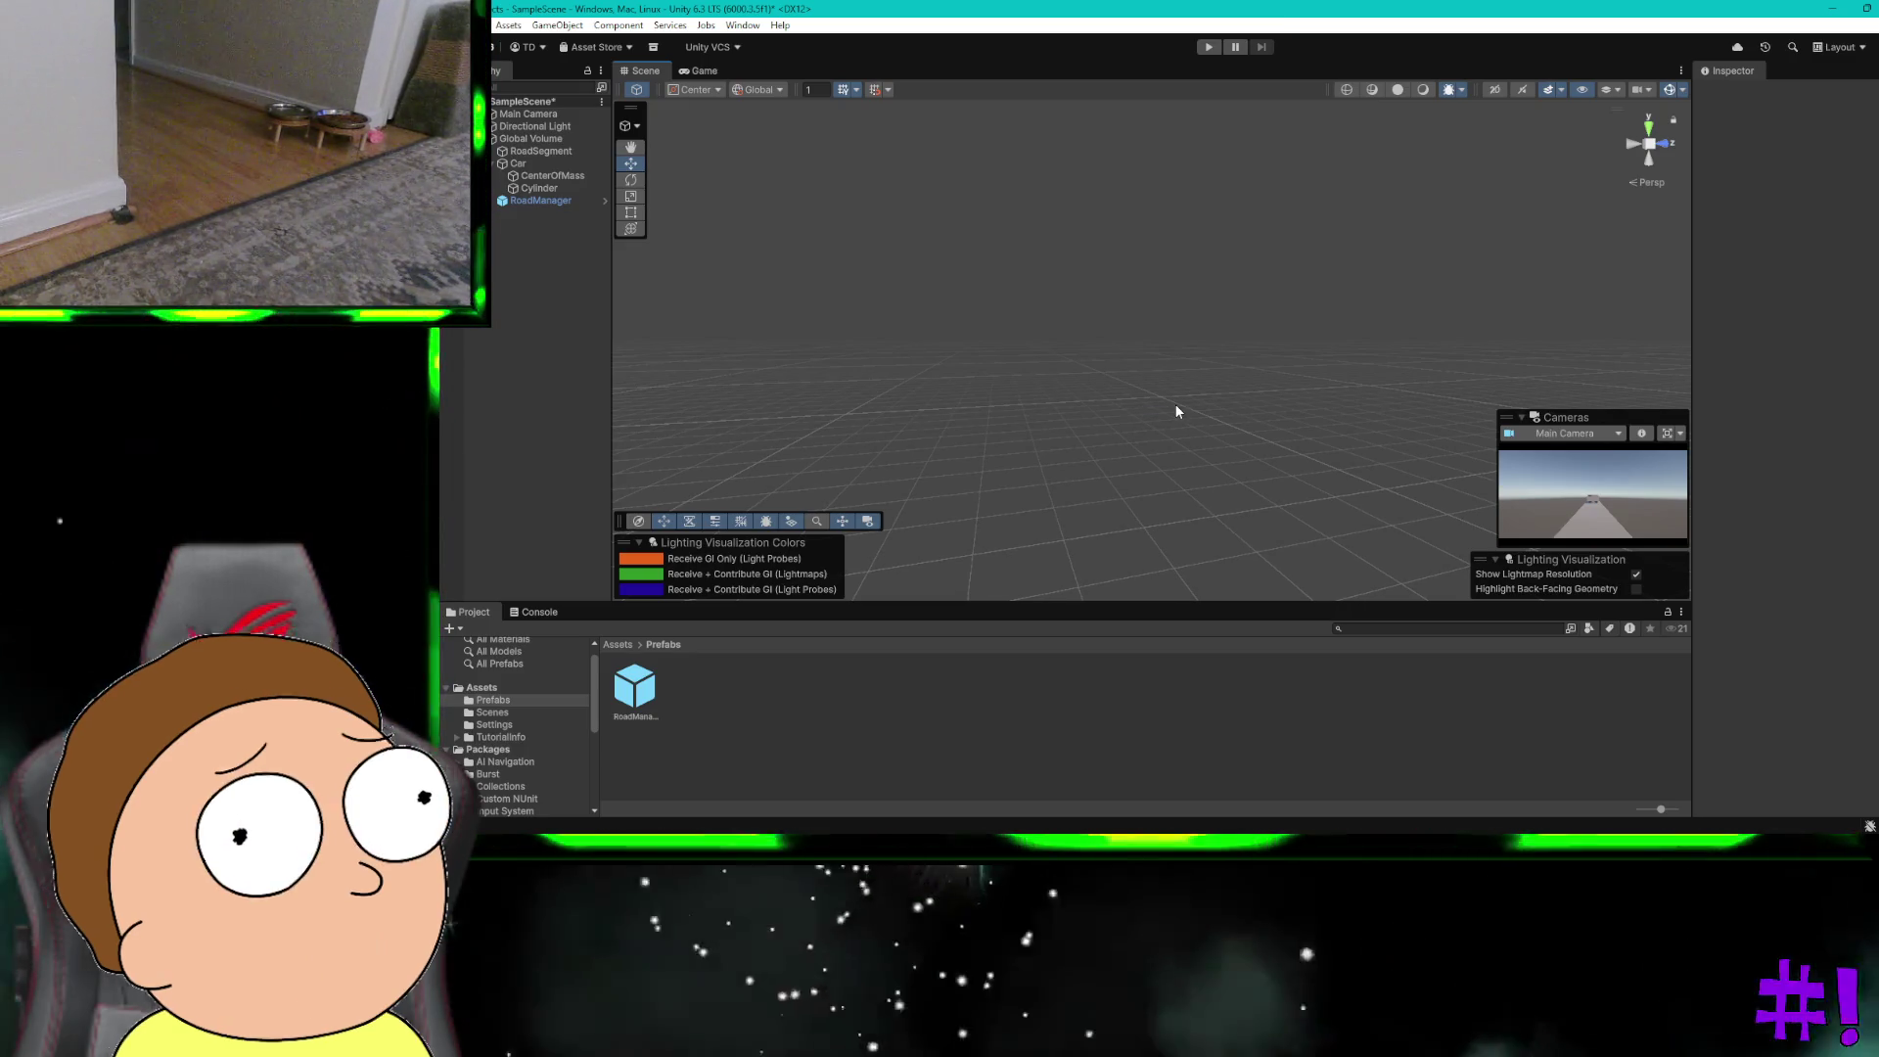
drag(1176, 405, 1274, 329)
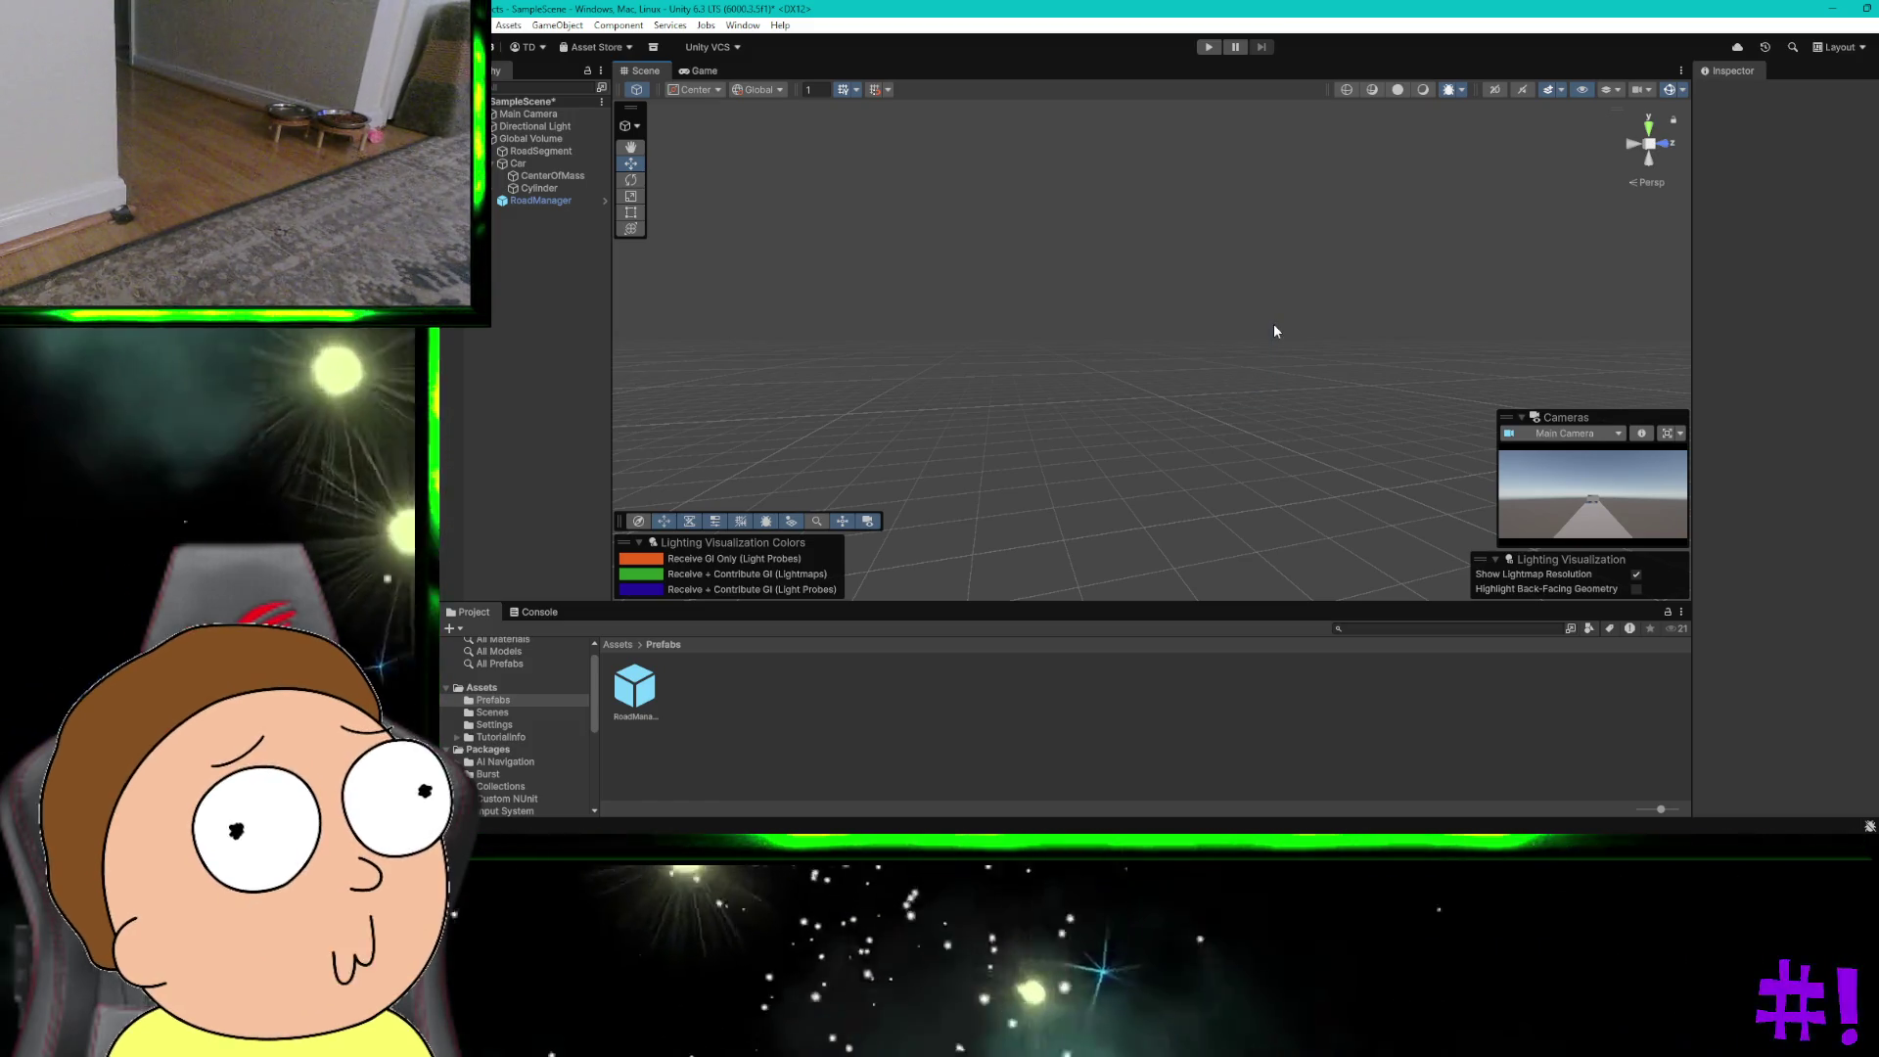
key(super)
key(super)
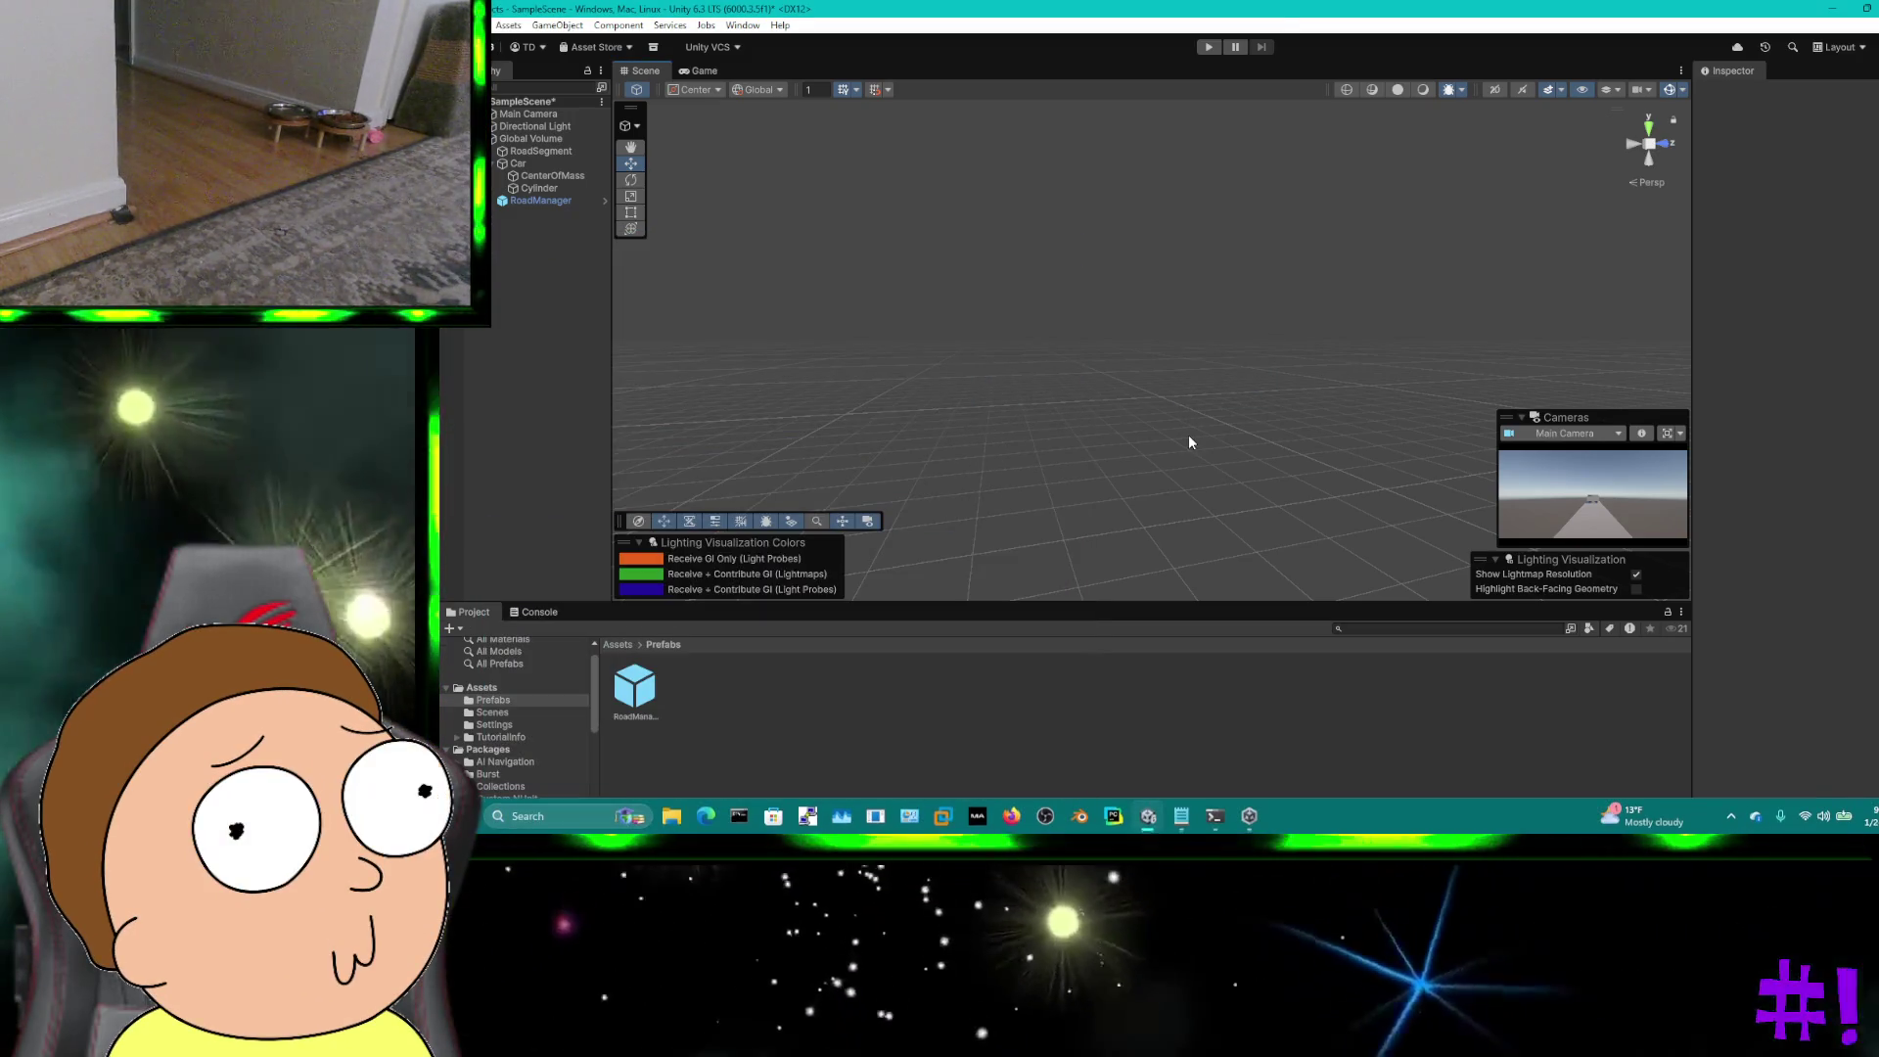
right_click(1189, 436)
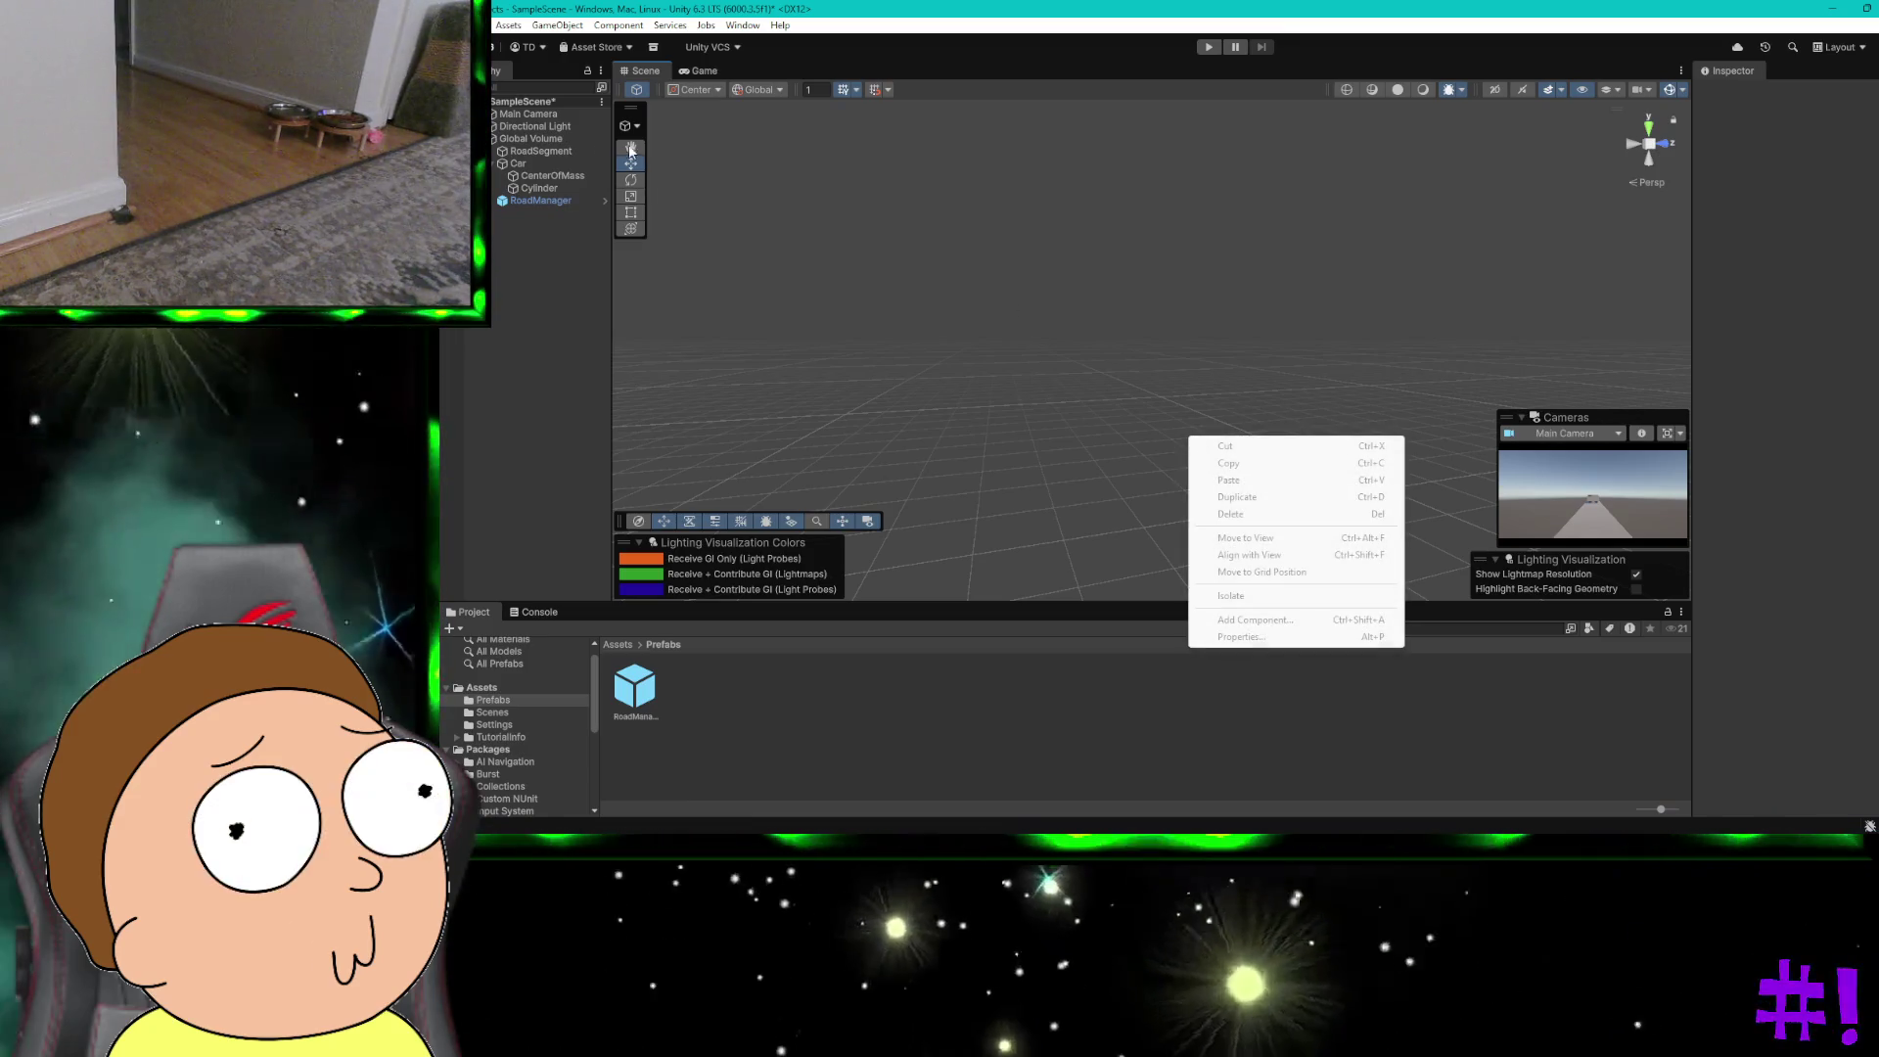
click(623, 149)
click(637, 145)
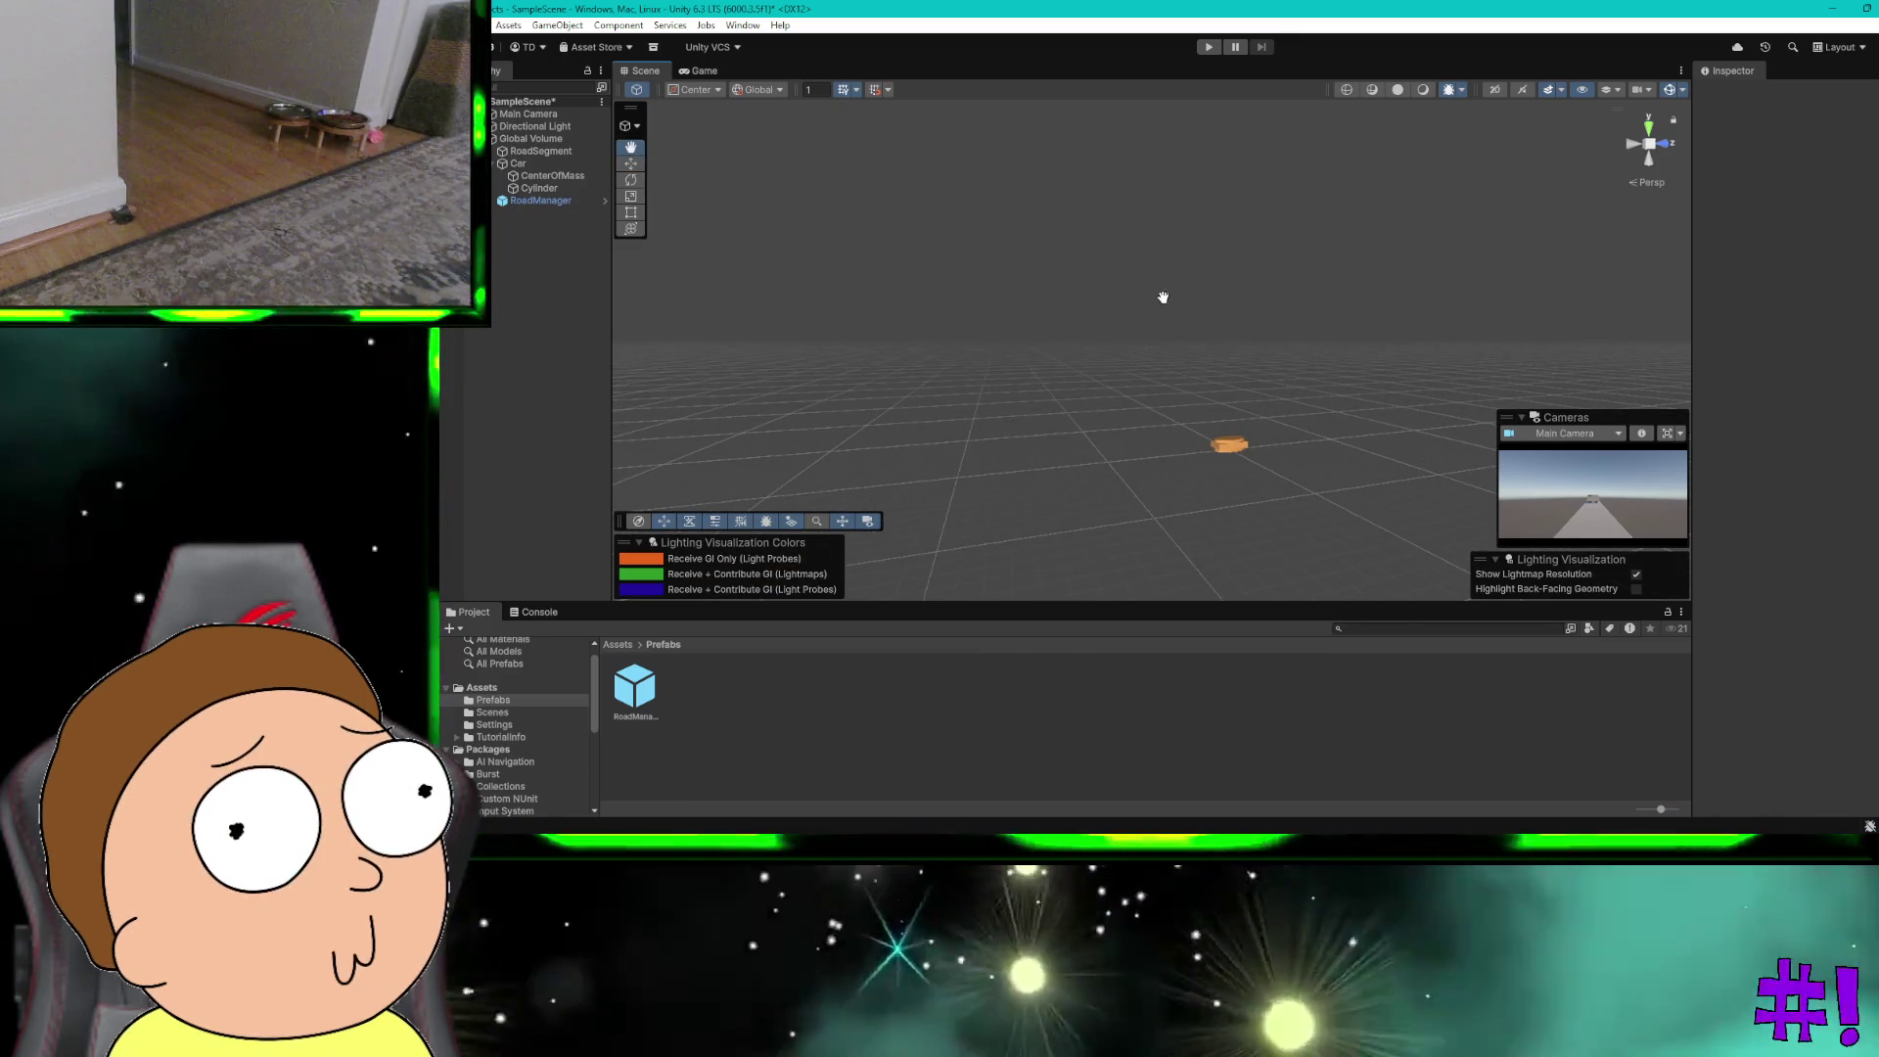
drag(1162, 298, 1136, 282)
scroll(1116, 411, up, 5)
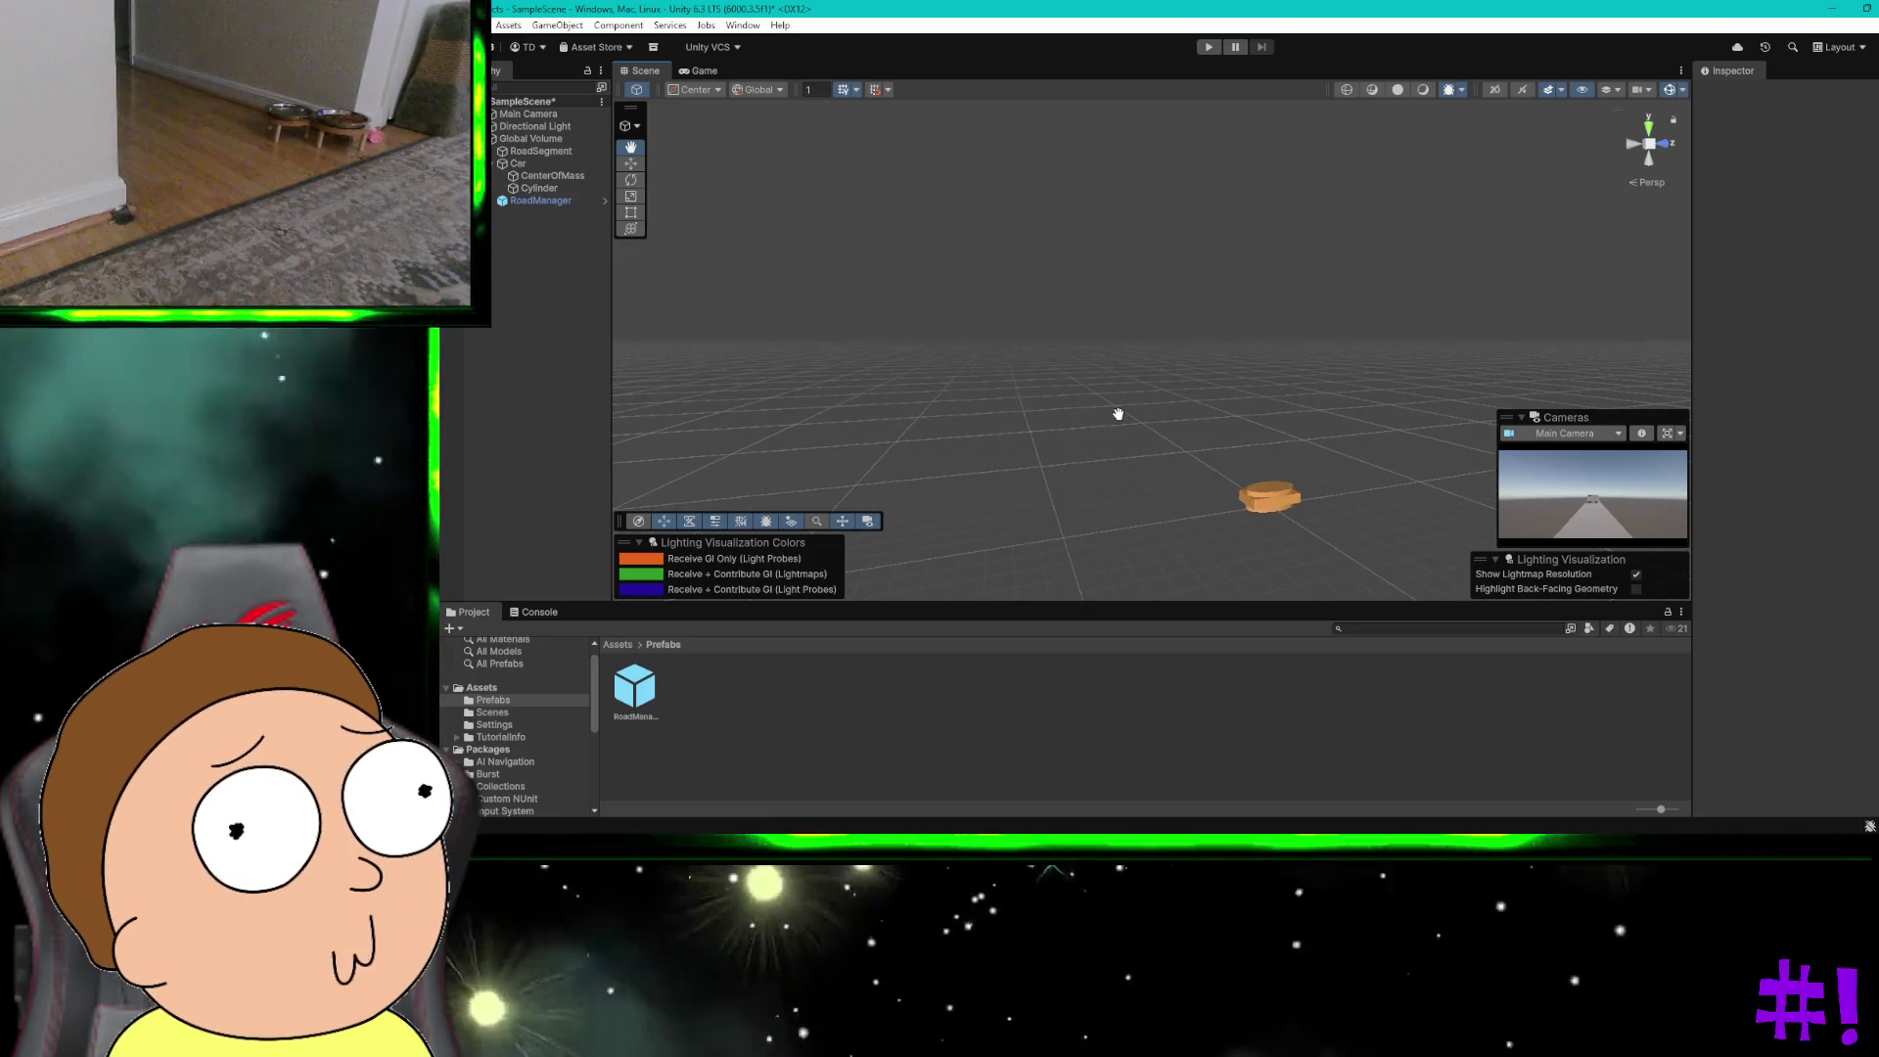
mouse_move(1115, 411)
mouse_down()
mouse_move(1024, 277)
mouse_move(1002, 385)
mouse_move(1048, 490)
mouse_move(1099, 538)
mouse_move(1219, 531)
mouse_up()
scroll(1219, 531, up, 3)
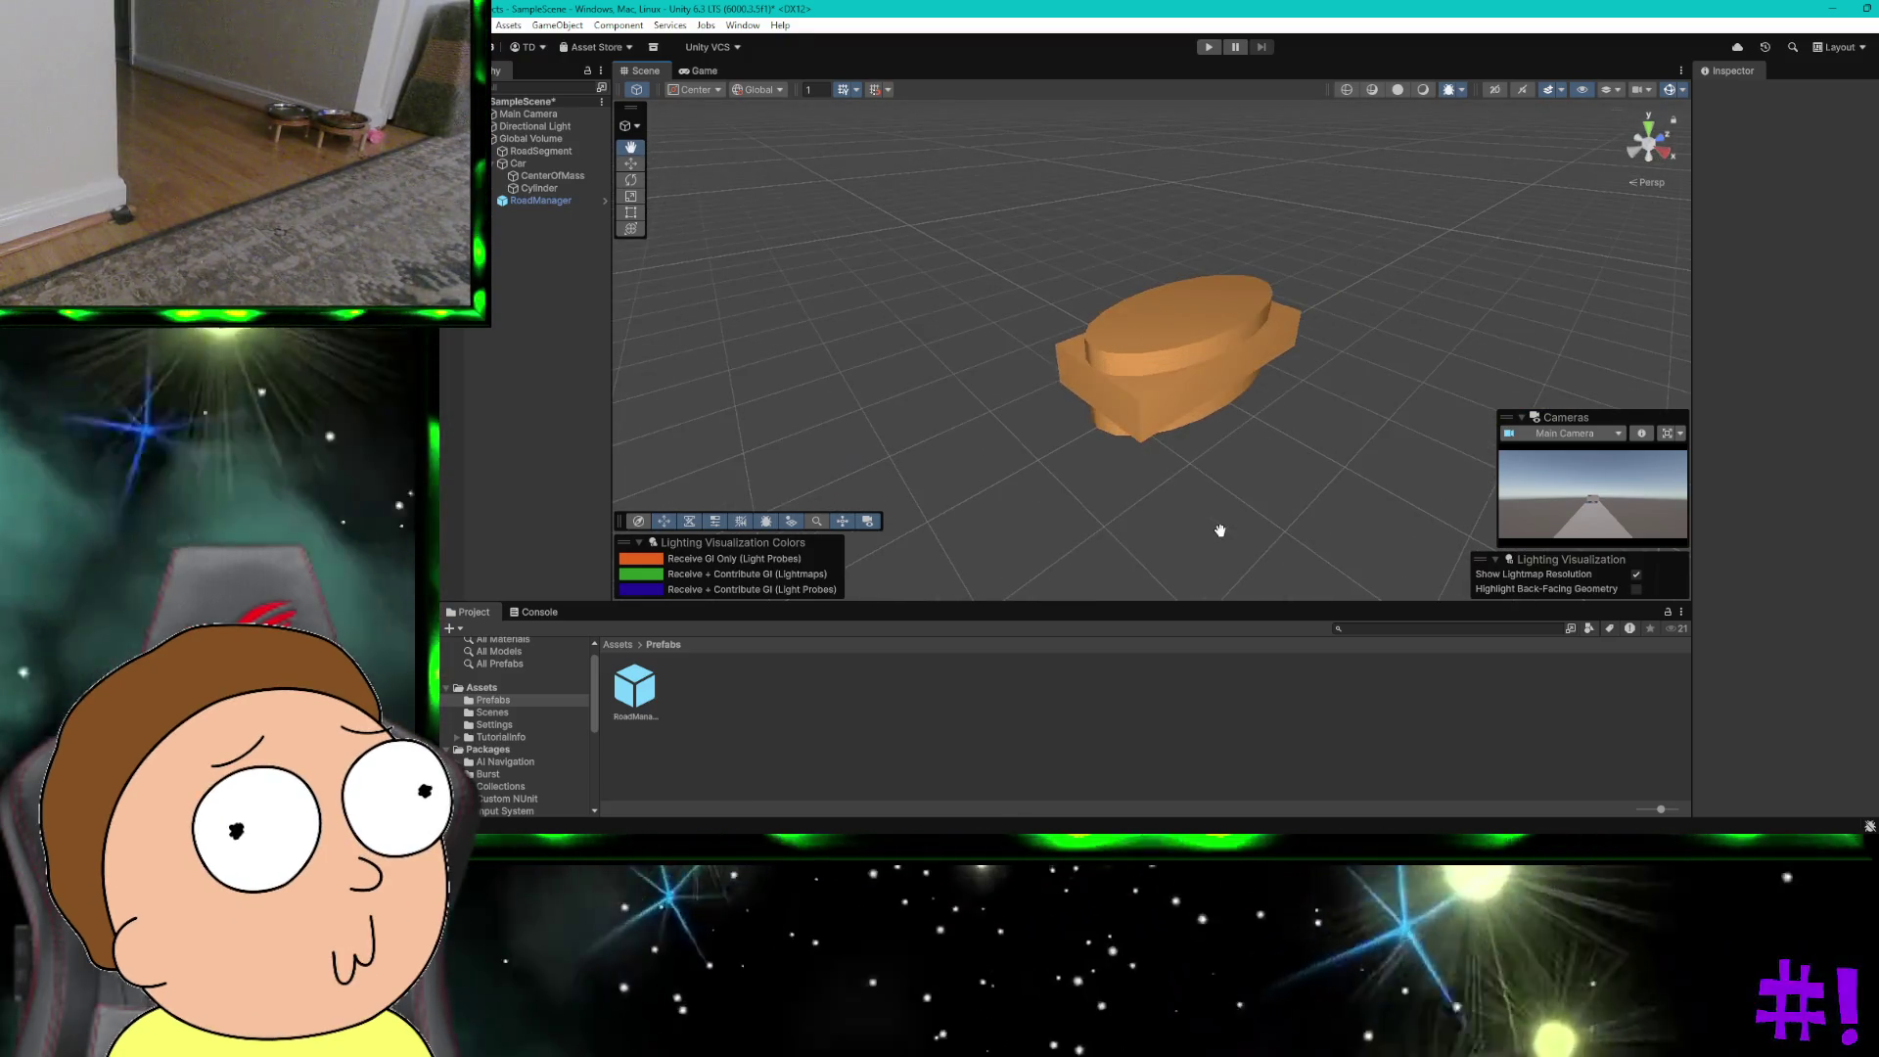
mouse_move(1086, 423)
mouse_down()
mouse_move(1007, 323)
mouse_move(1039, 418)
mouse_move(1044, 357)
mouse_move(1069, 453)
mouse_move(1044, 398)
mouse_move(972, 407)
mouse_move(1048, 407)
mouse_move(1049, 426)
mouse_up()
key(ctrl+super+Right)
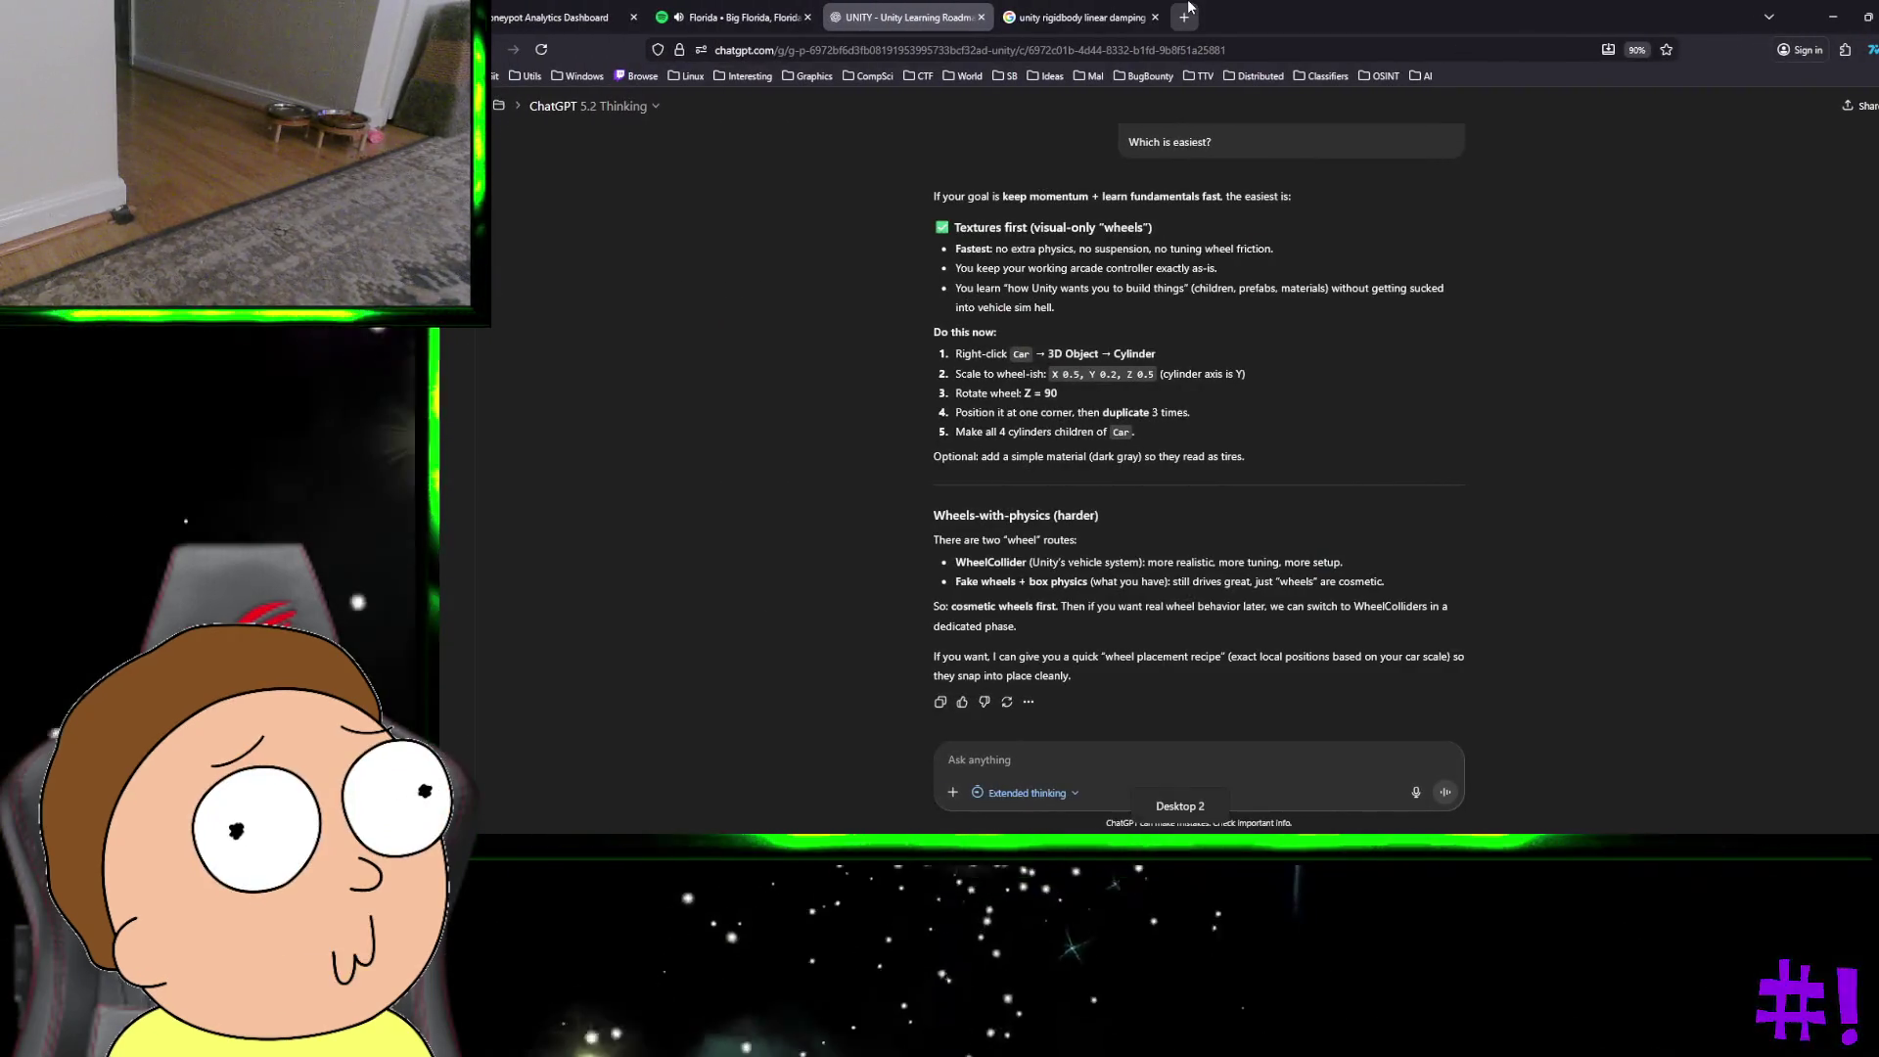
click(780, 28)
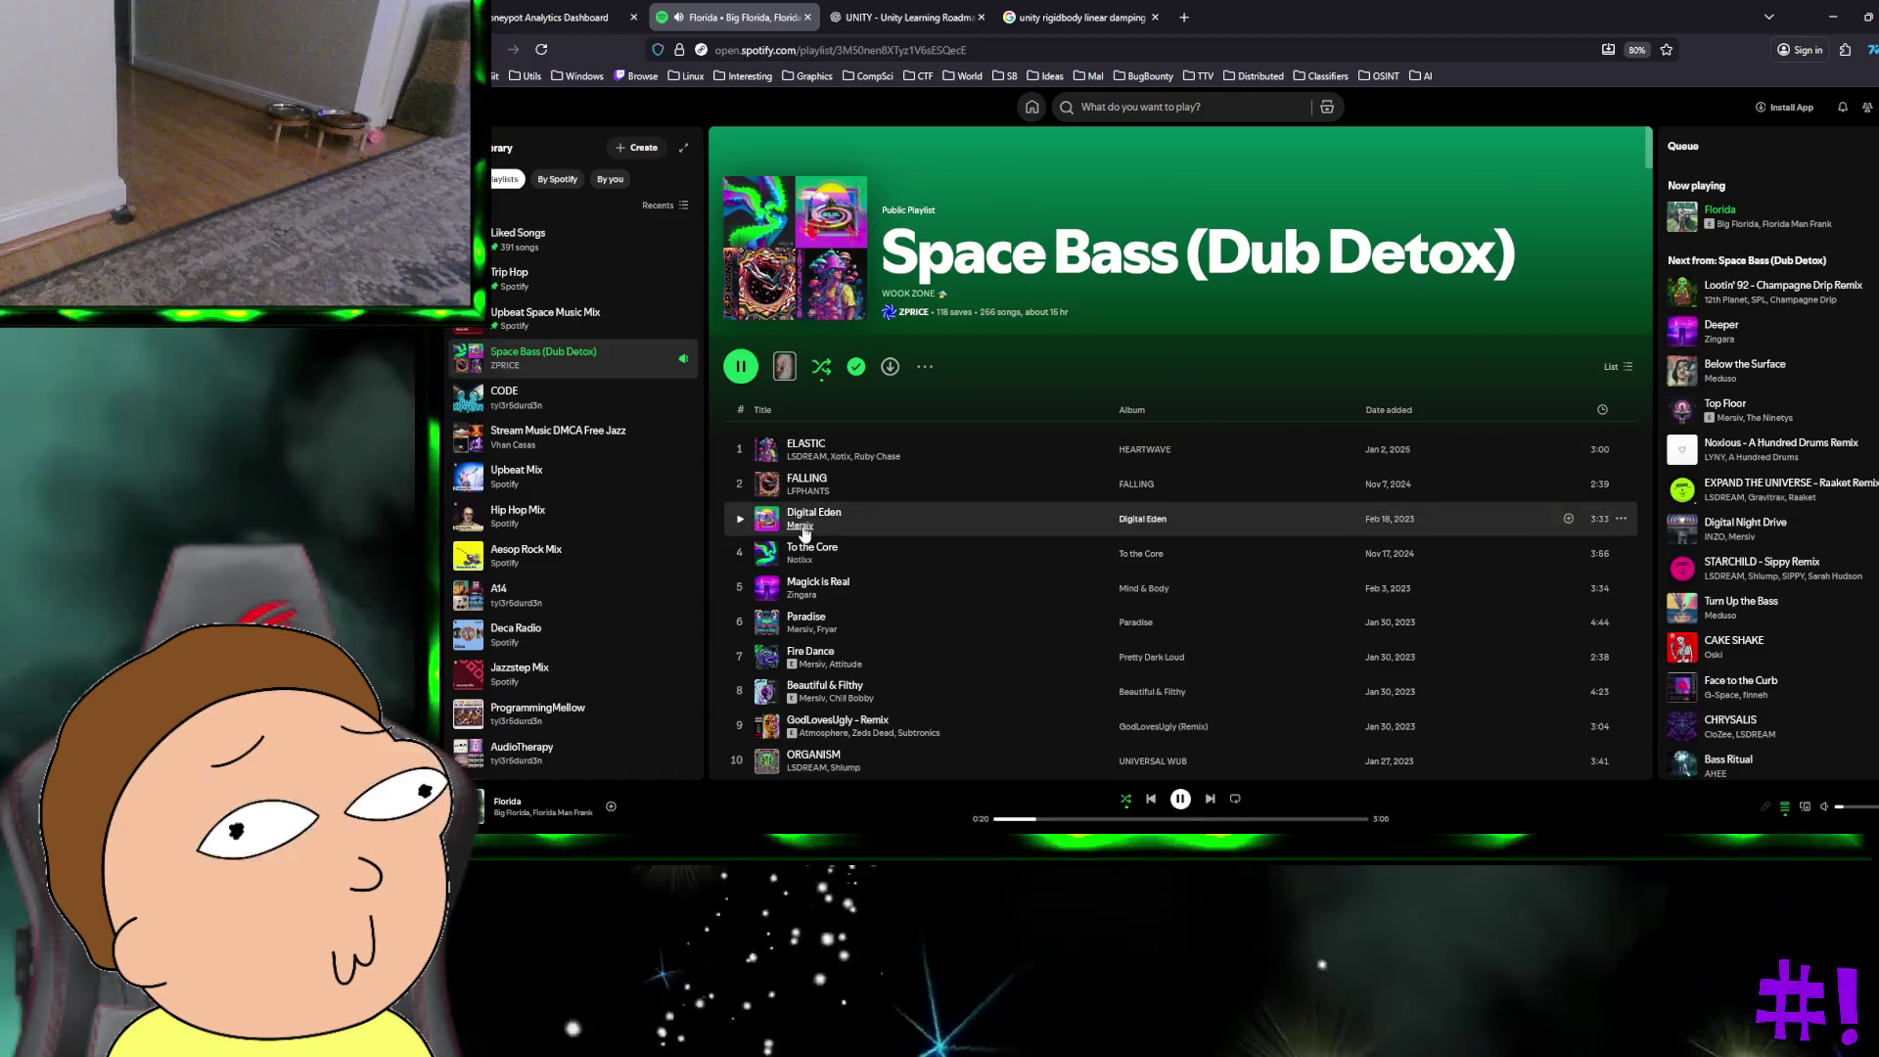
Step: Play Color Of Your Soul from the Spotify playlist
scroll(804, 548, down, 4)
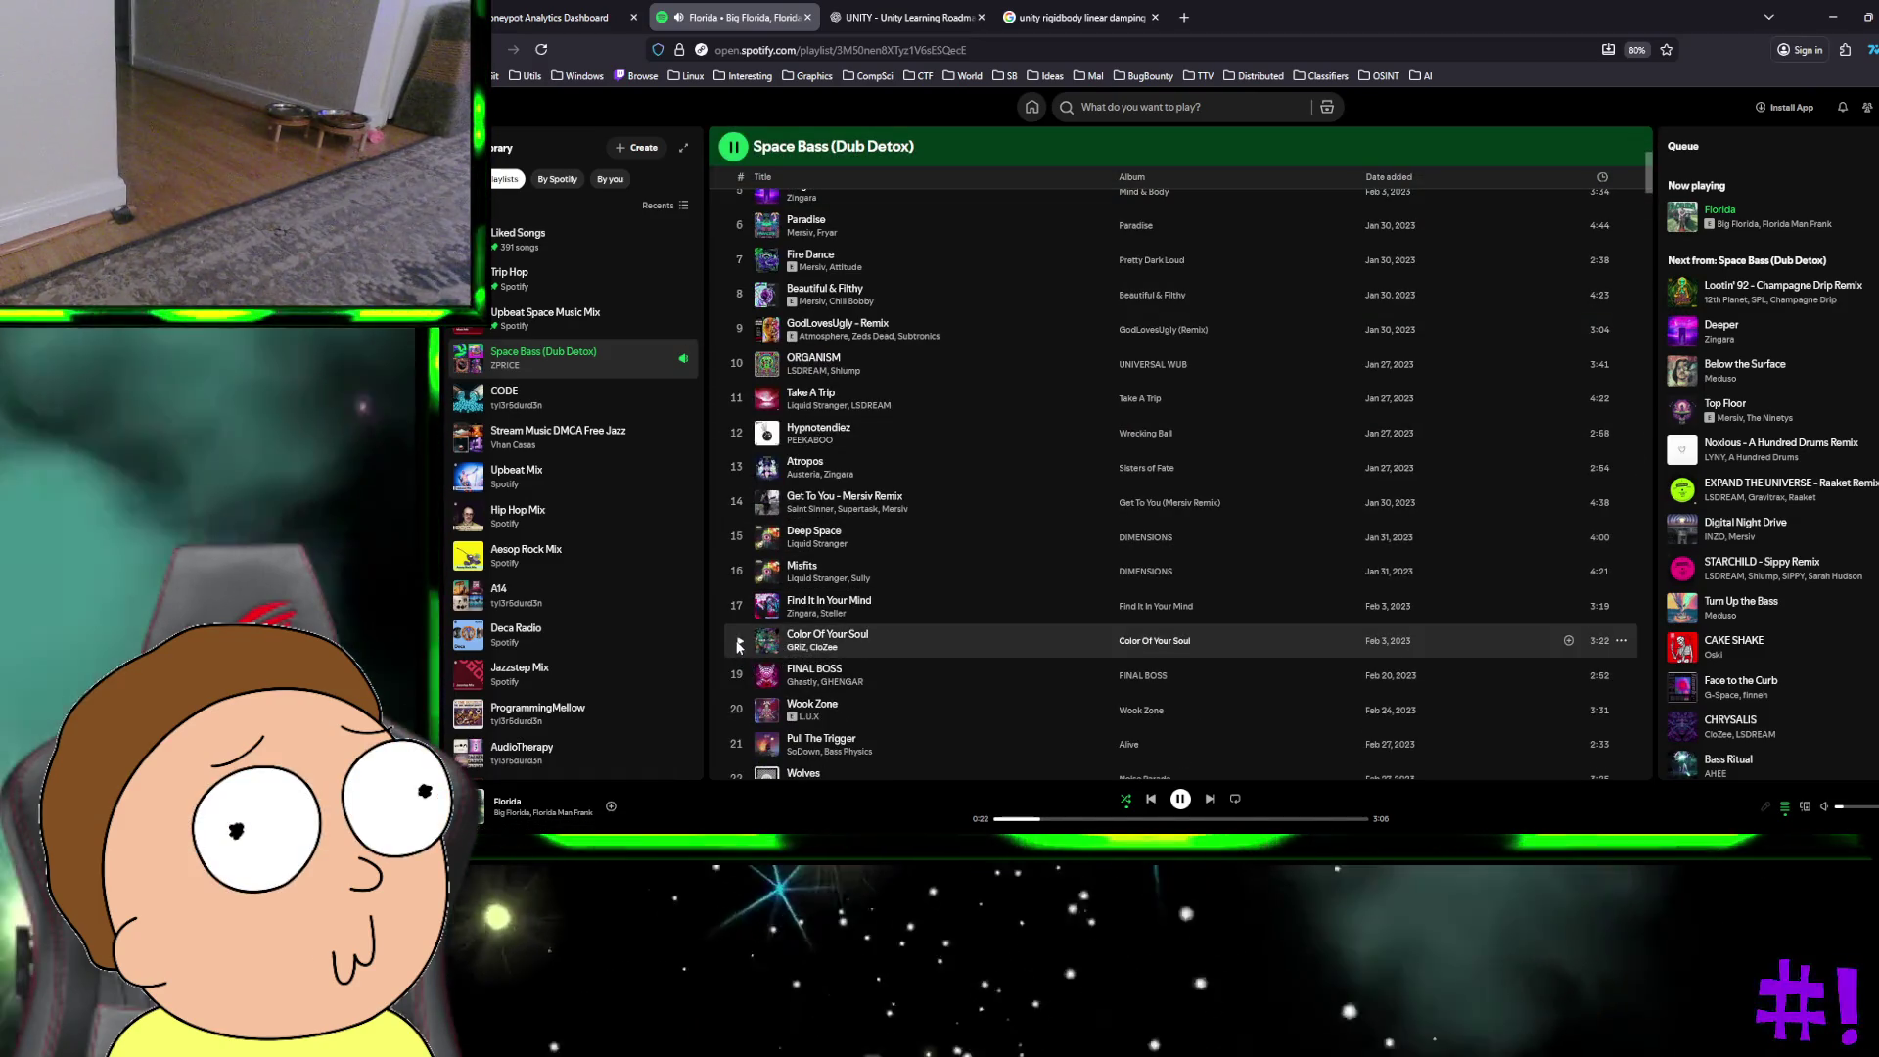
click(739, 642)
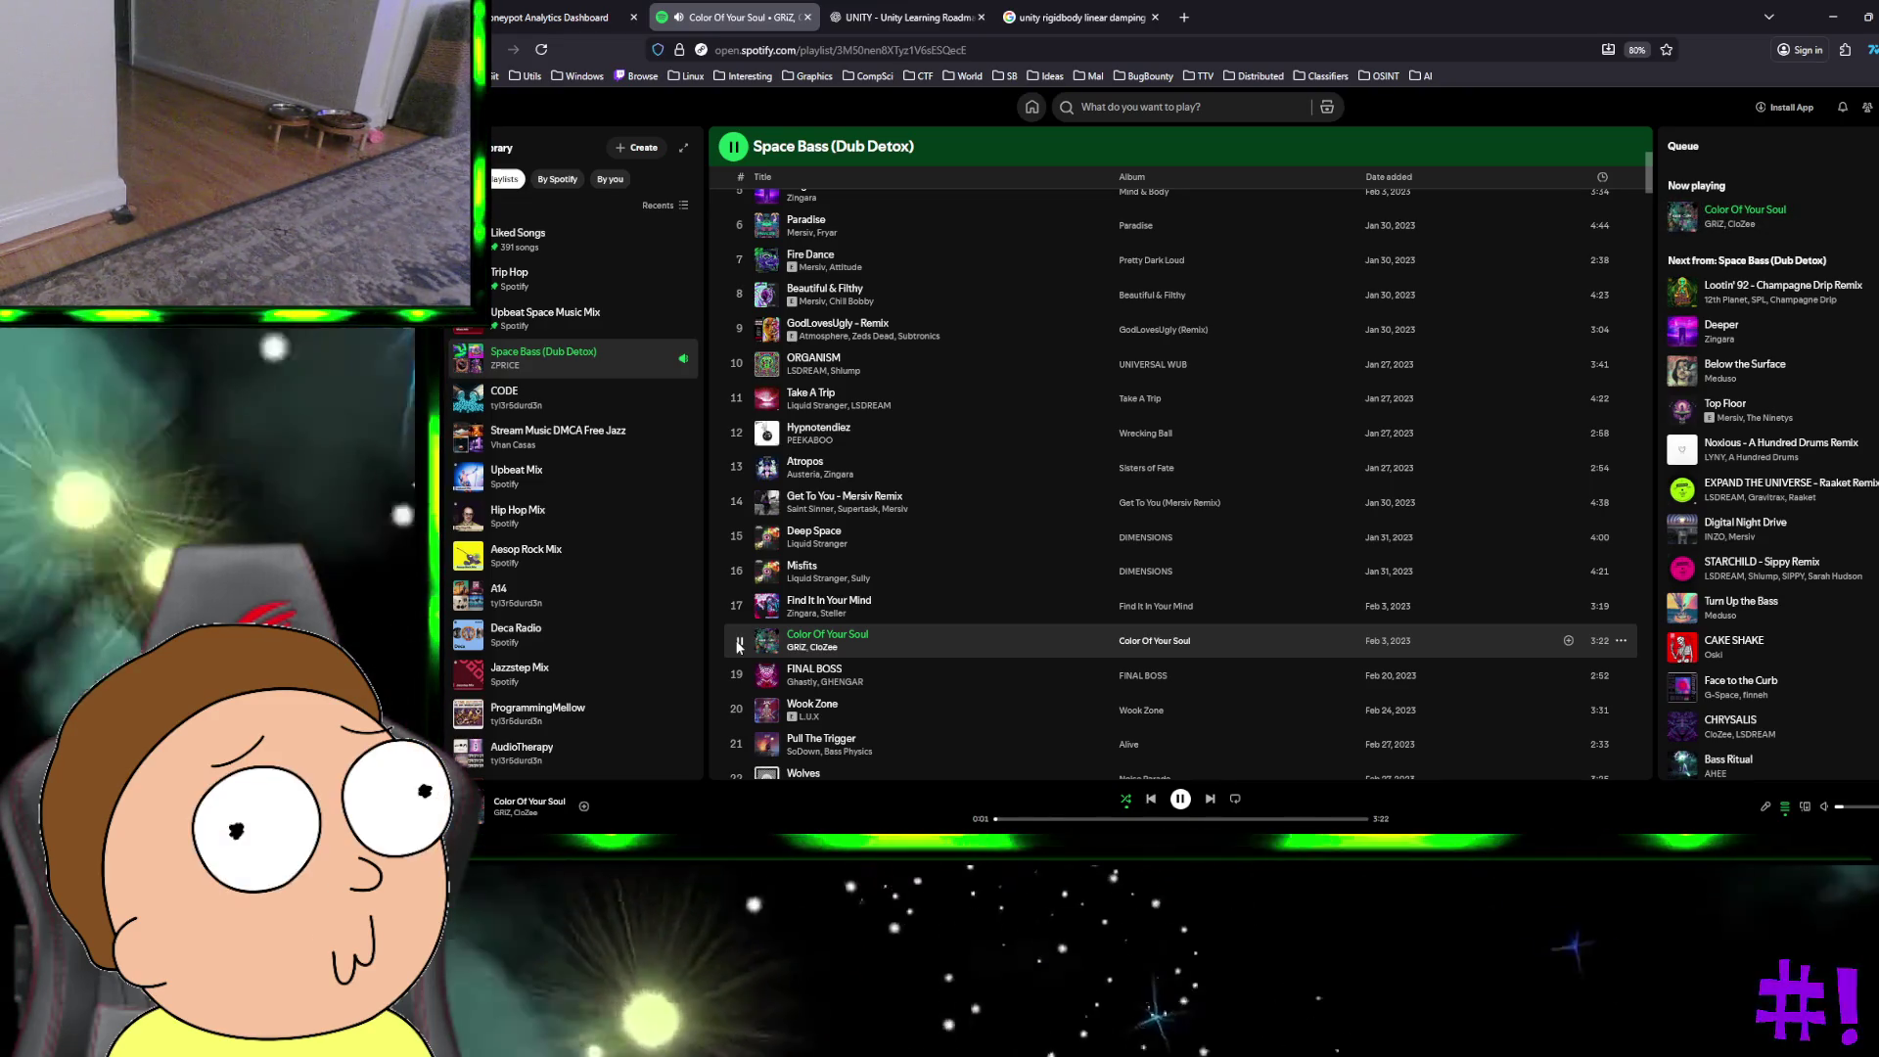
key(ctrl+super+Right)
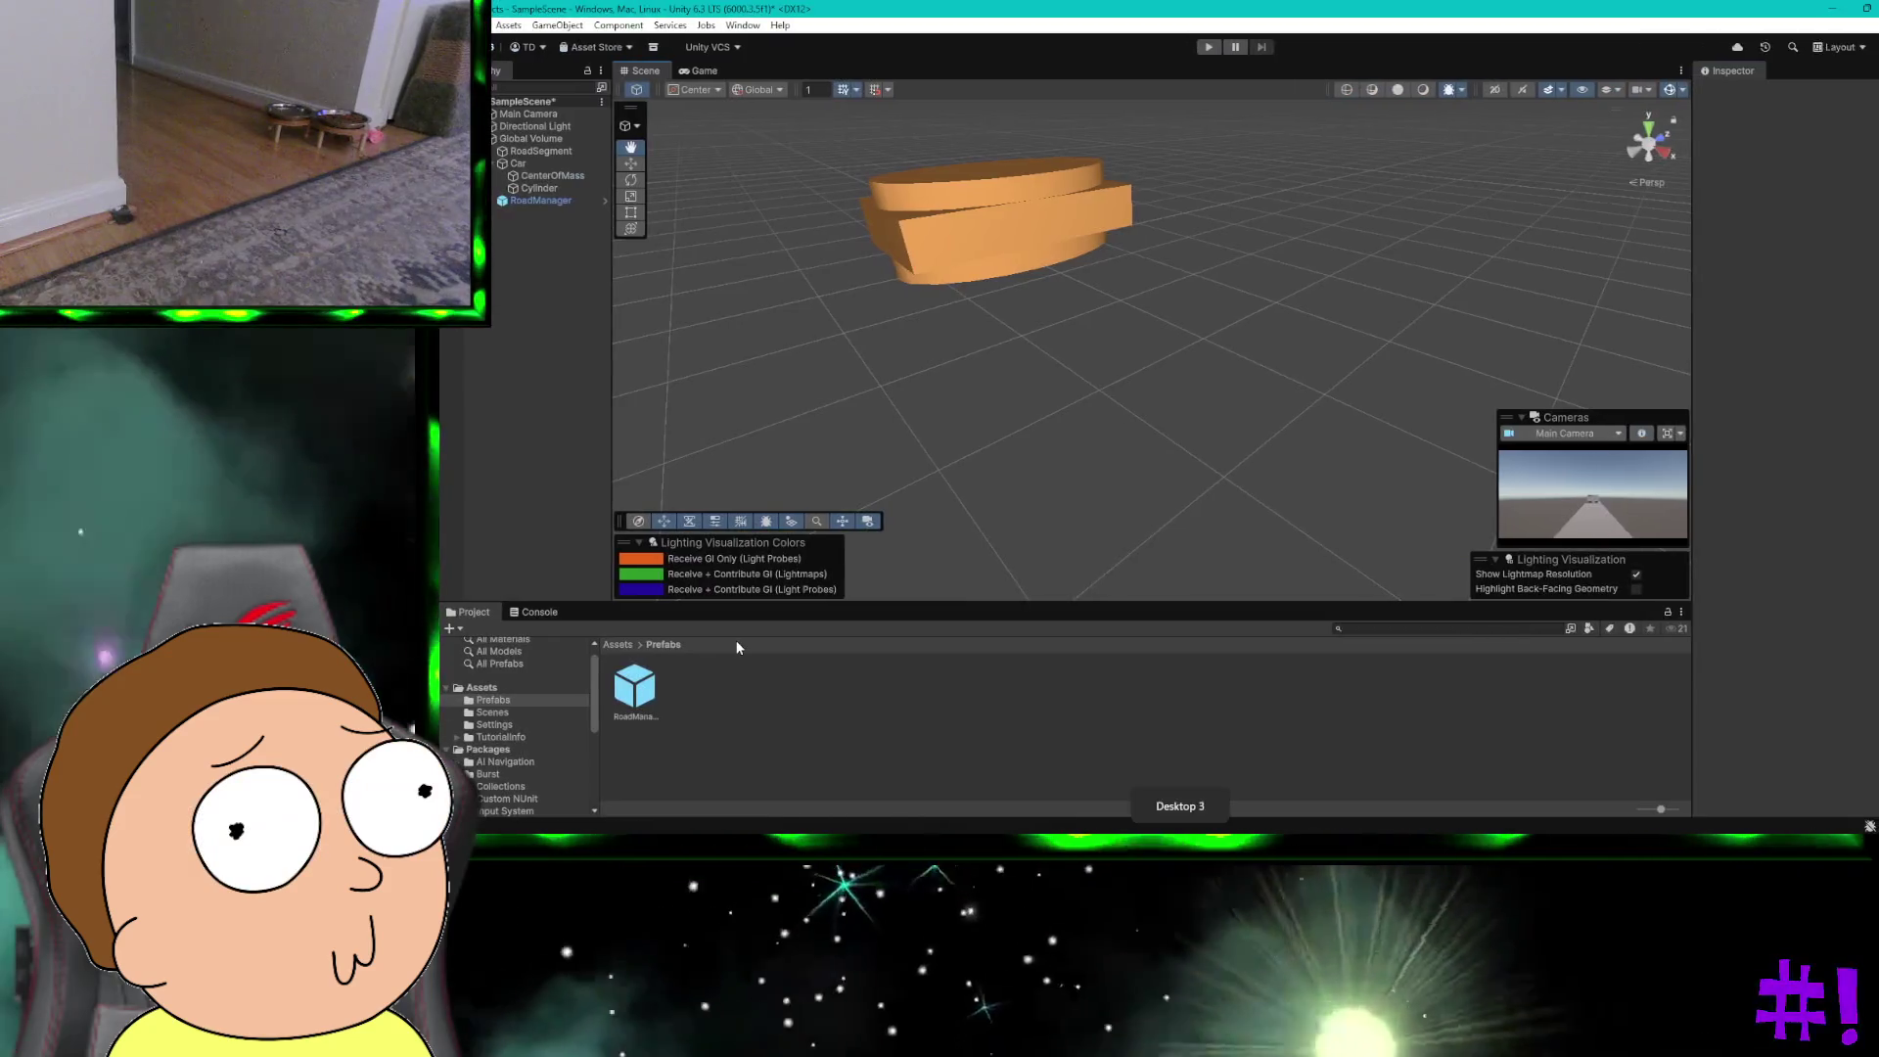
key(ctrl+super+Left)
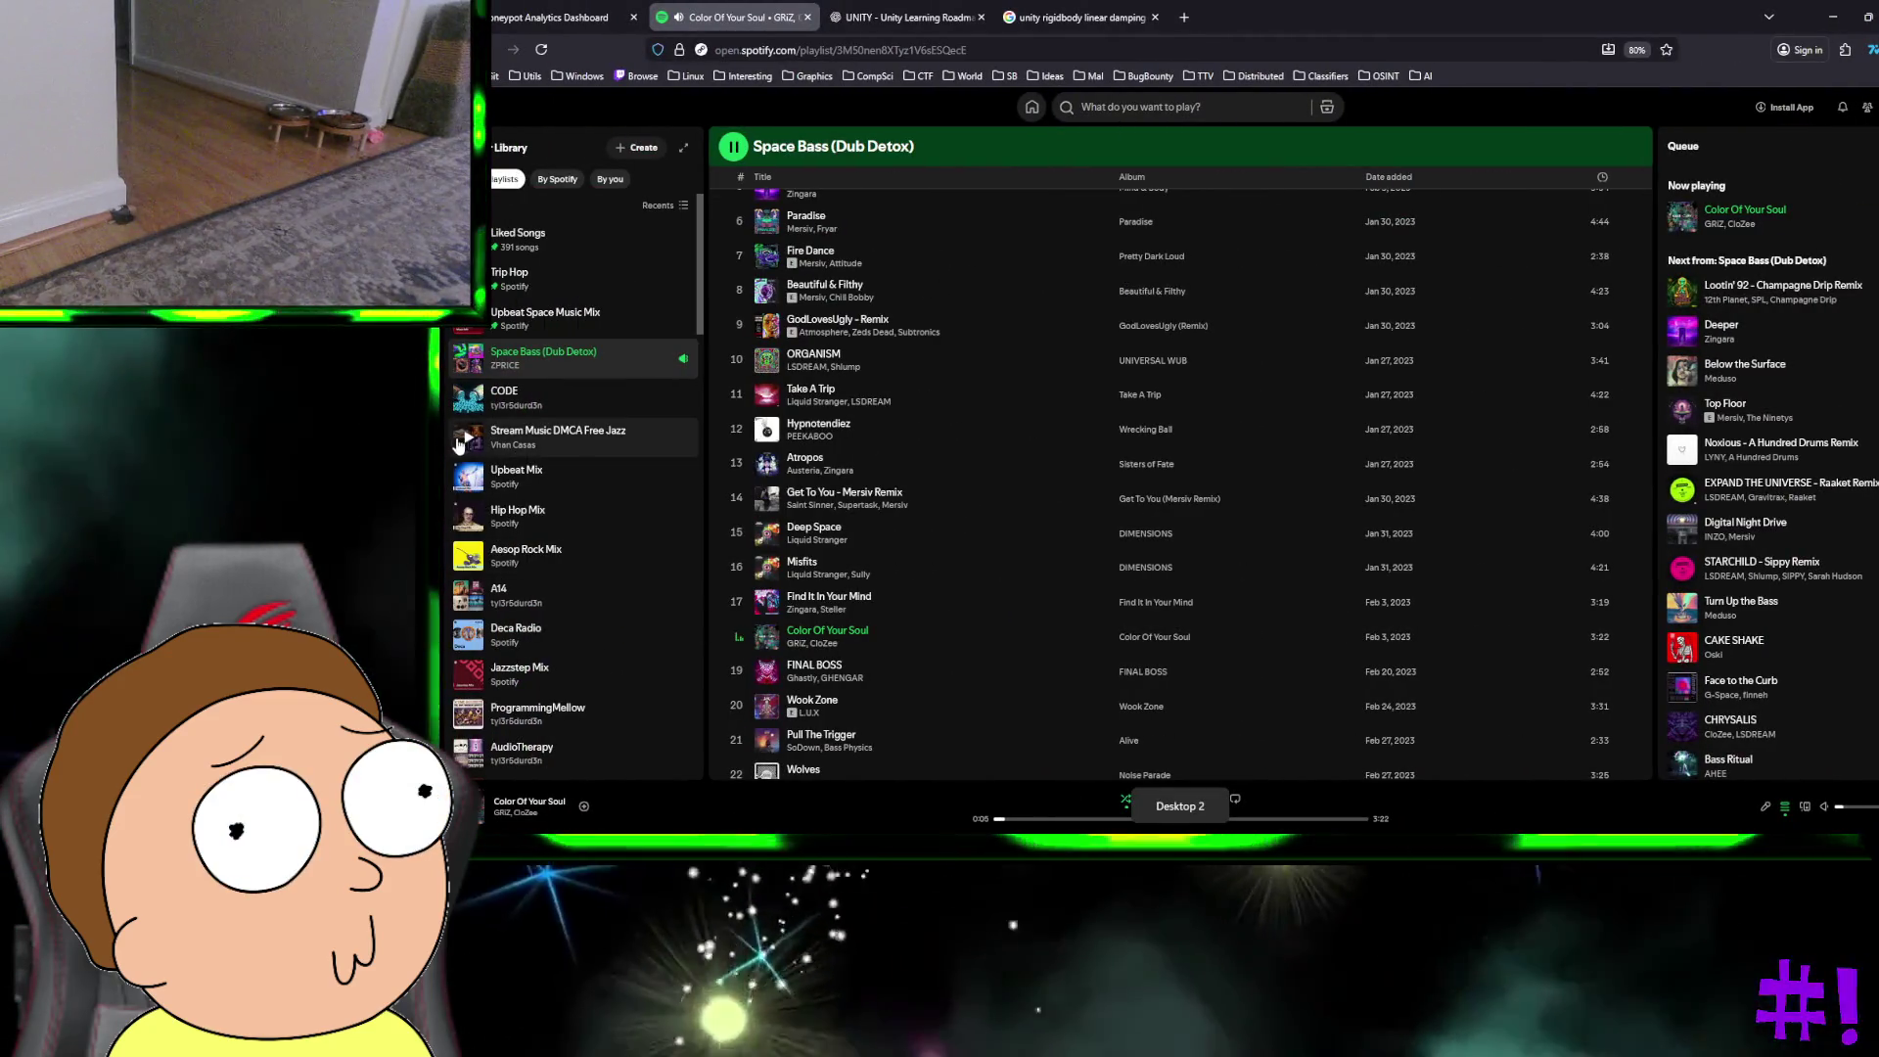
Step: Back in Unity, centre the car in the Scene view and select the cylinder with the Move tool
key(ctrl+super+Right)
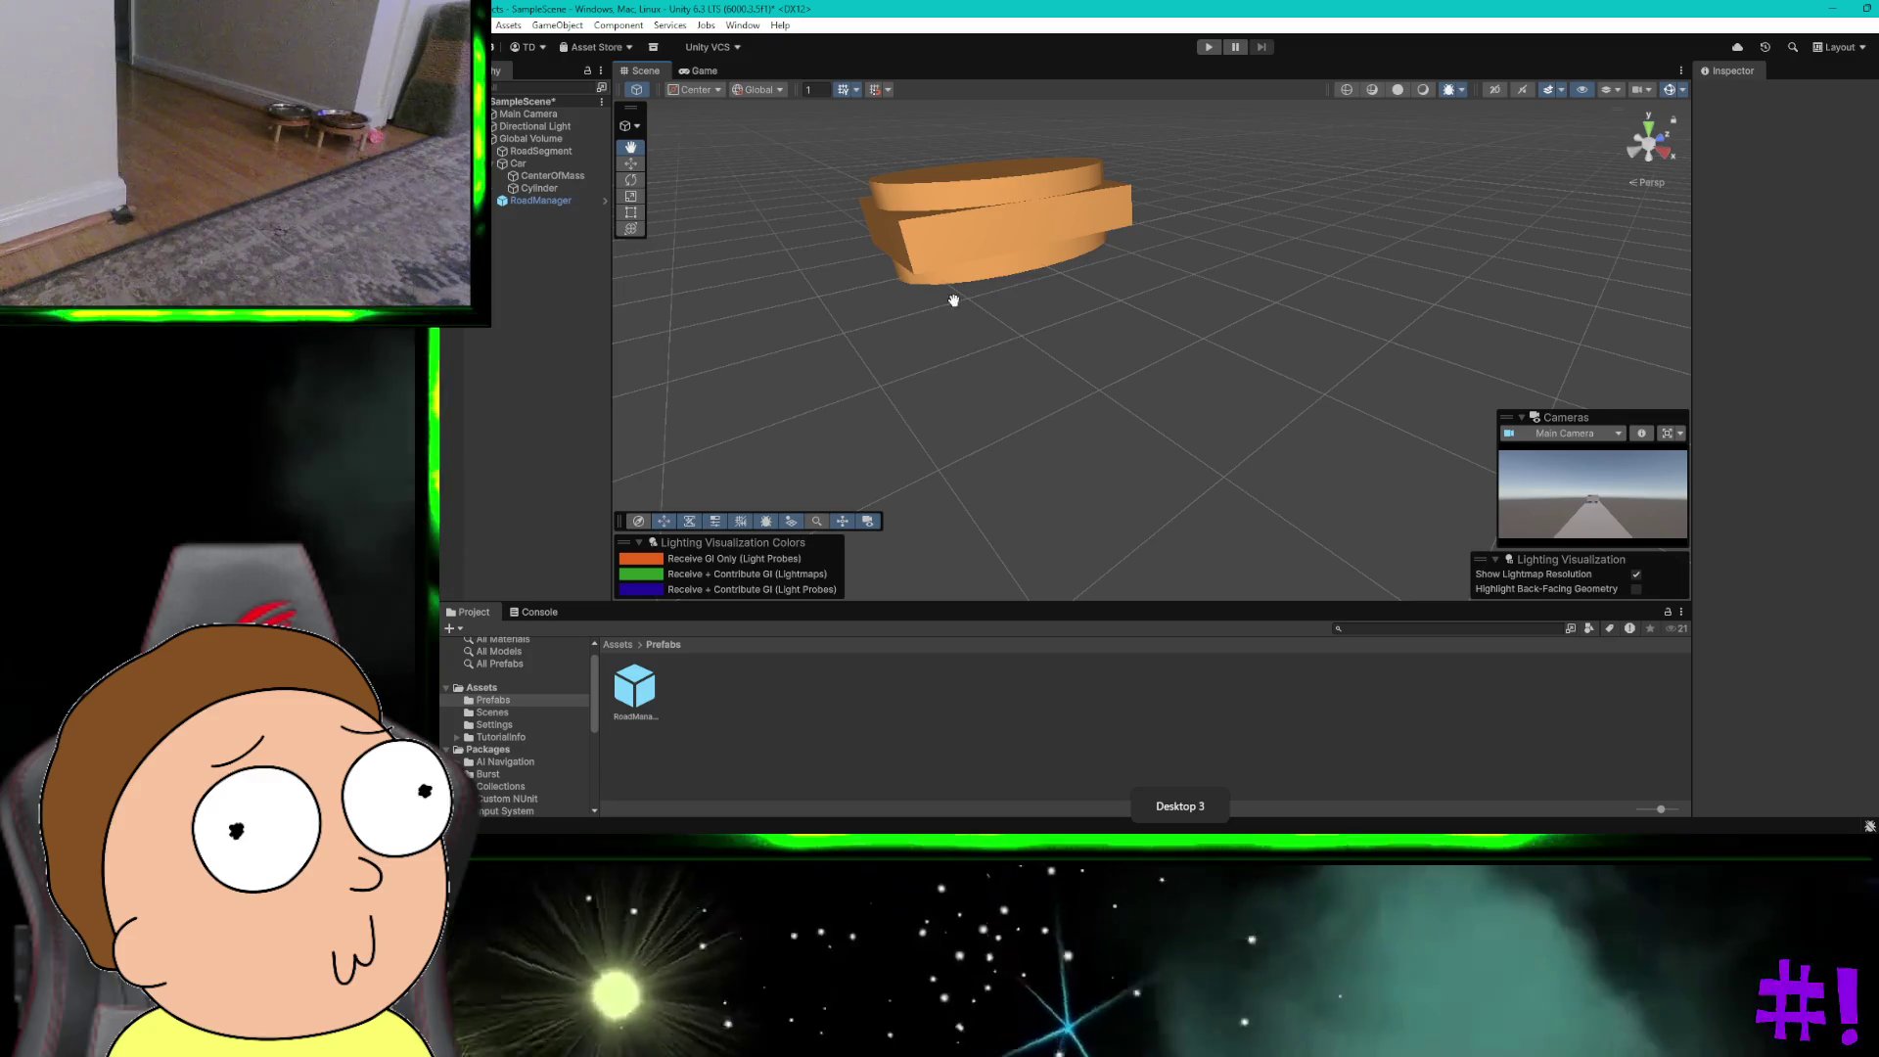
scroll(986, 186, down, 2)
drag(987, 186, 1035, 240)
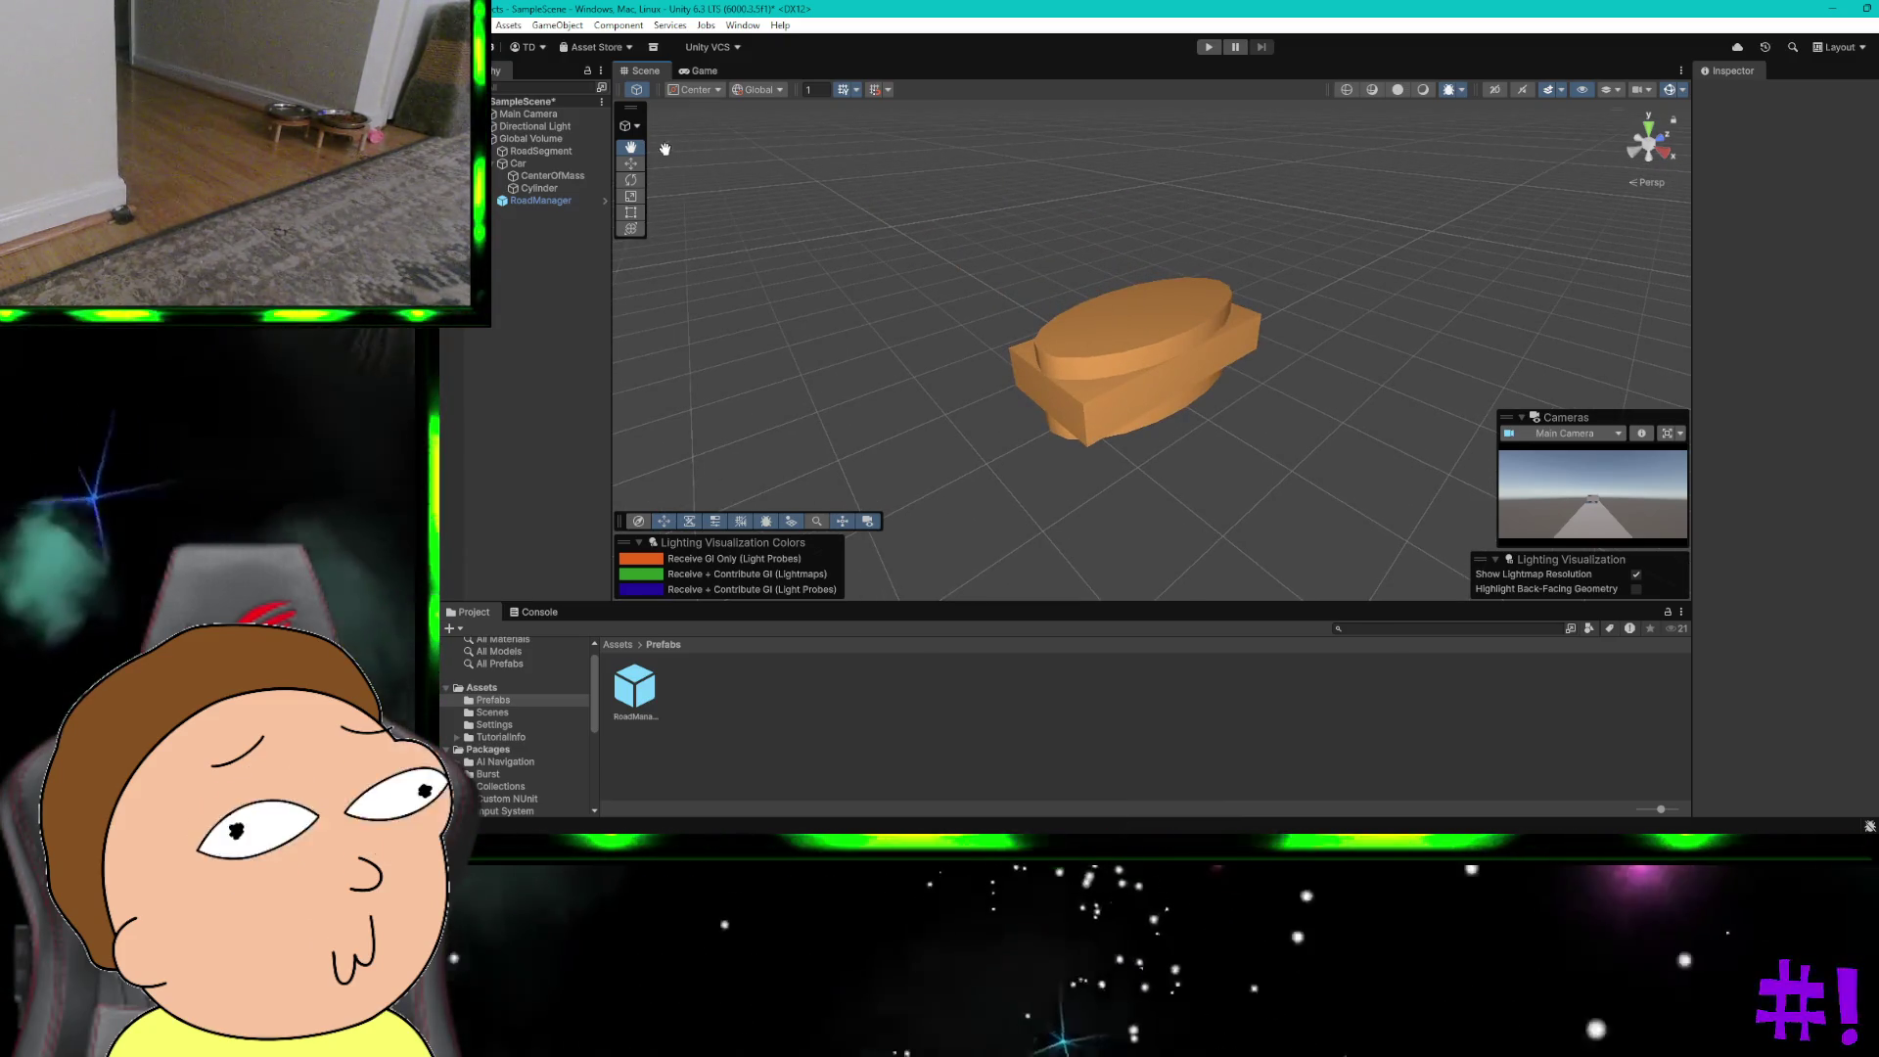
click(629, 164)
click(1148, 325)
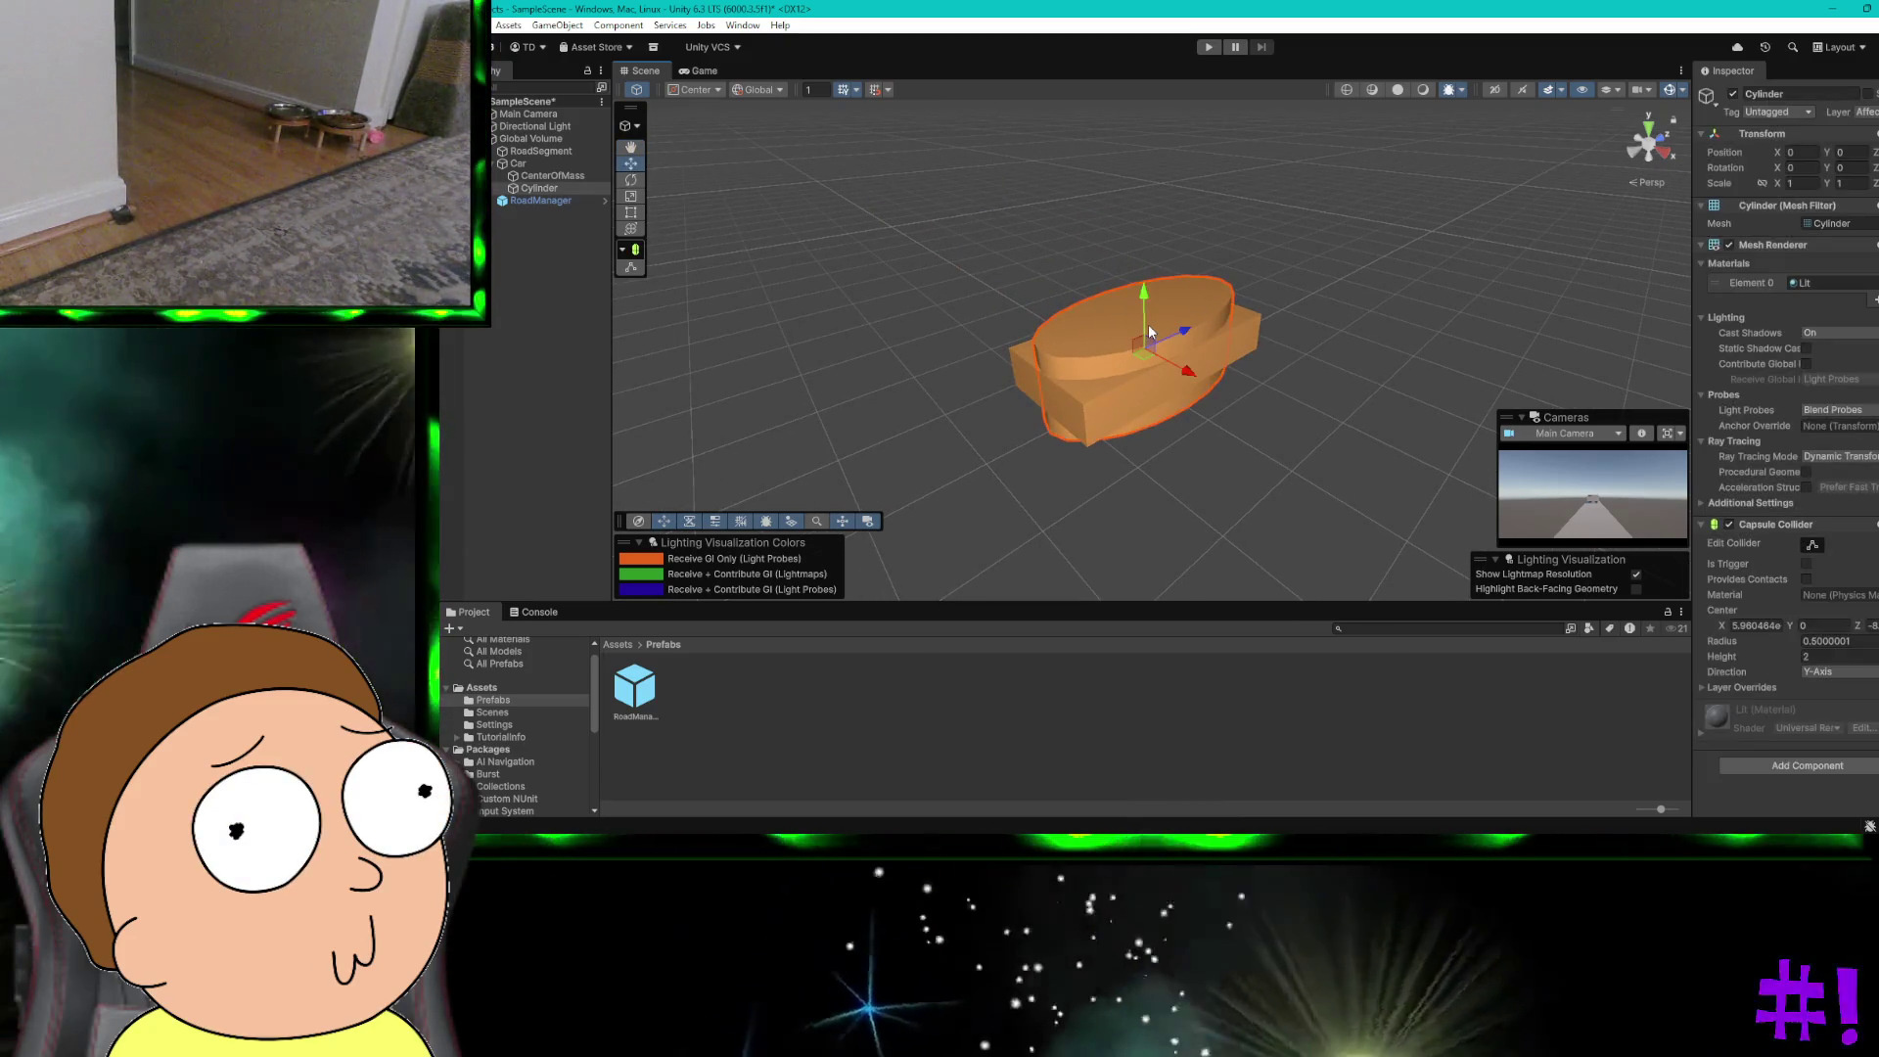
Step: Open the Jazzstep Mix playlist in Spotify, then return to Unity's Scale tool
key(ctrl+super+Left)
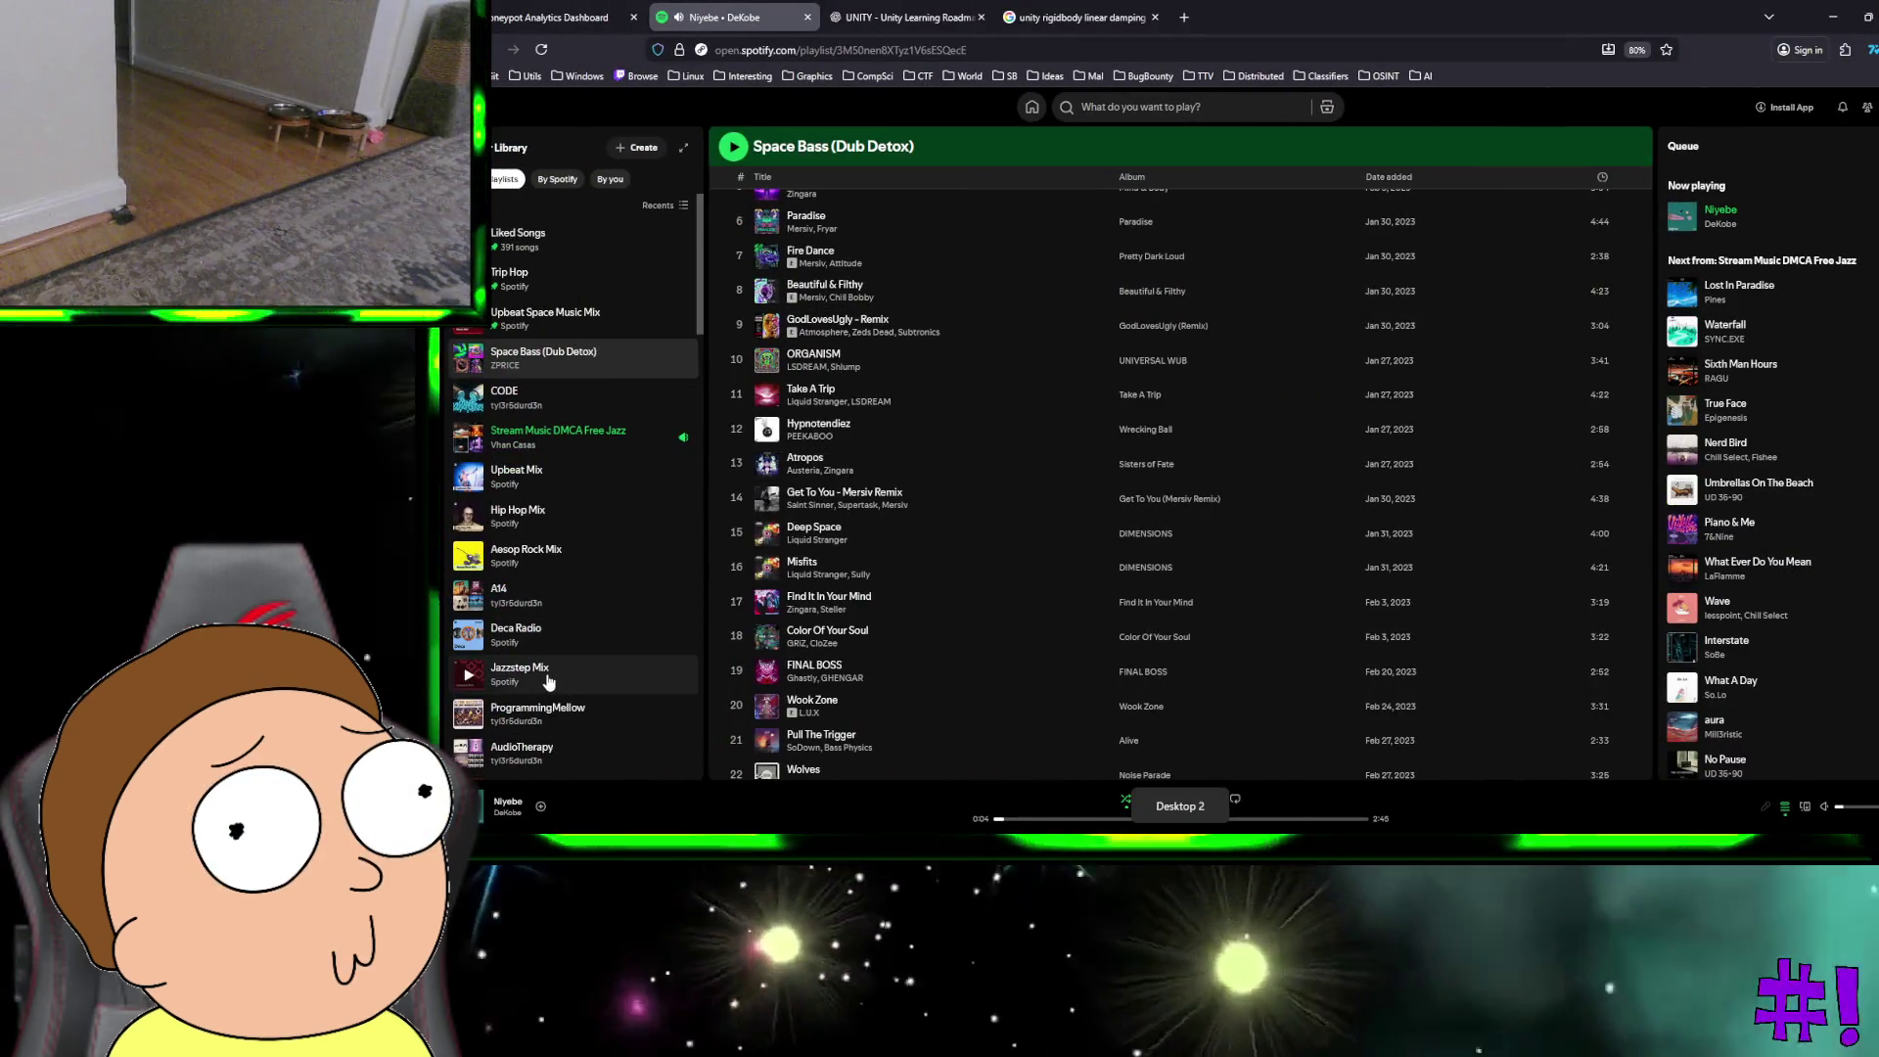
click(476, 675)
key(ctrl+super+Right)
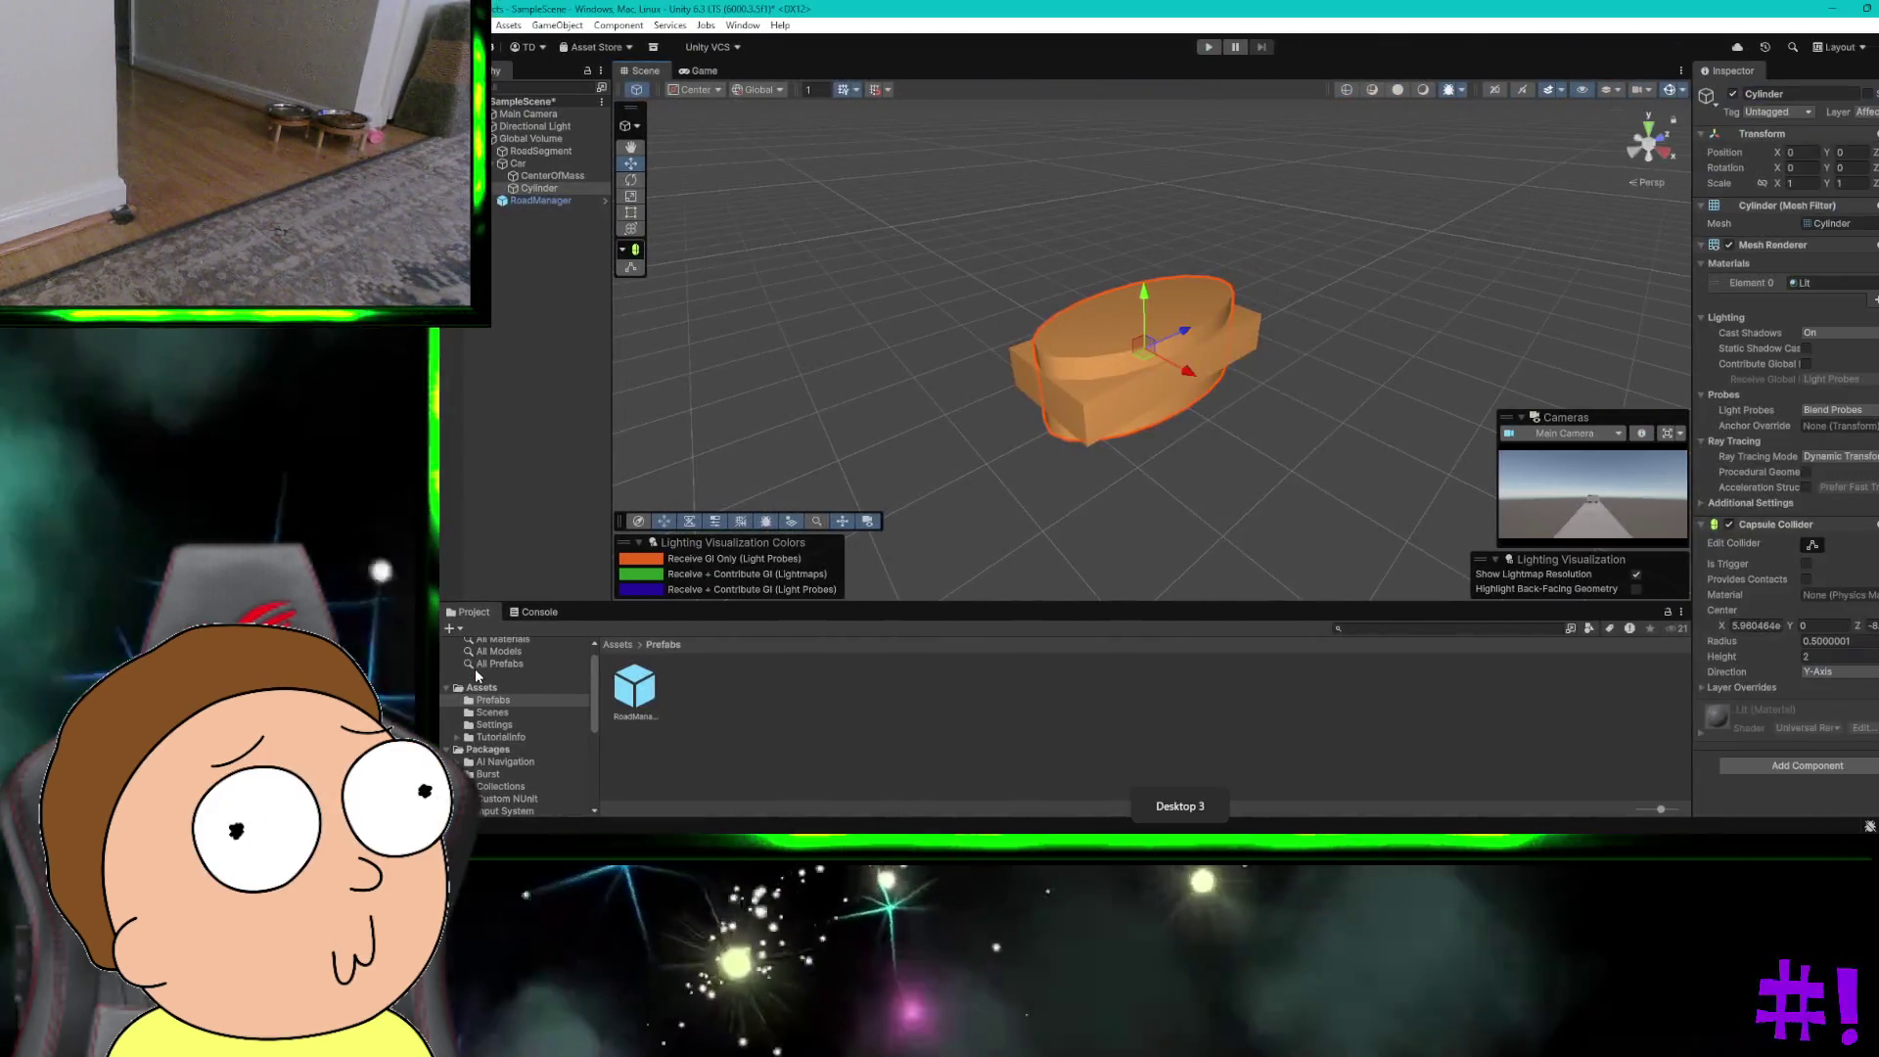
key(r)
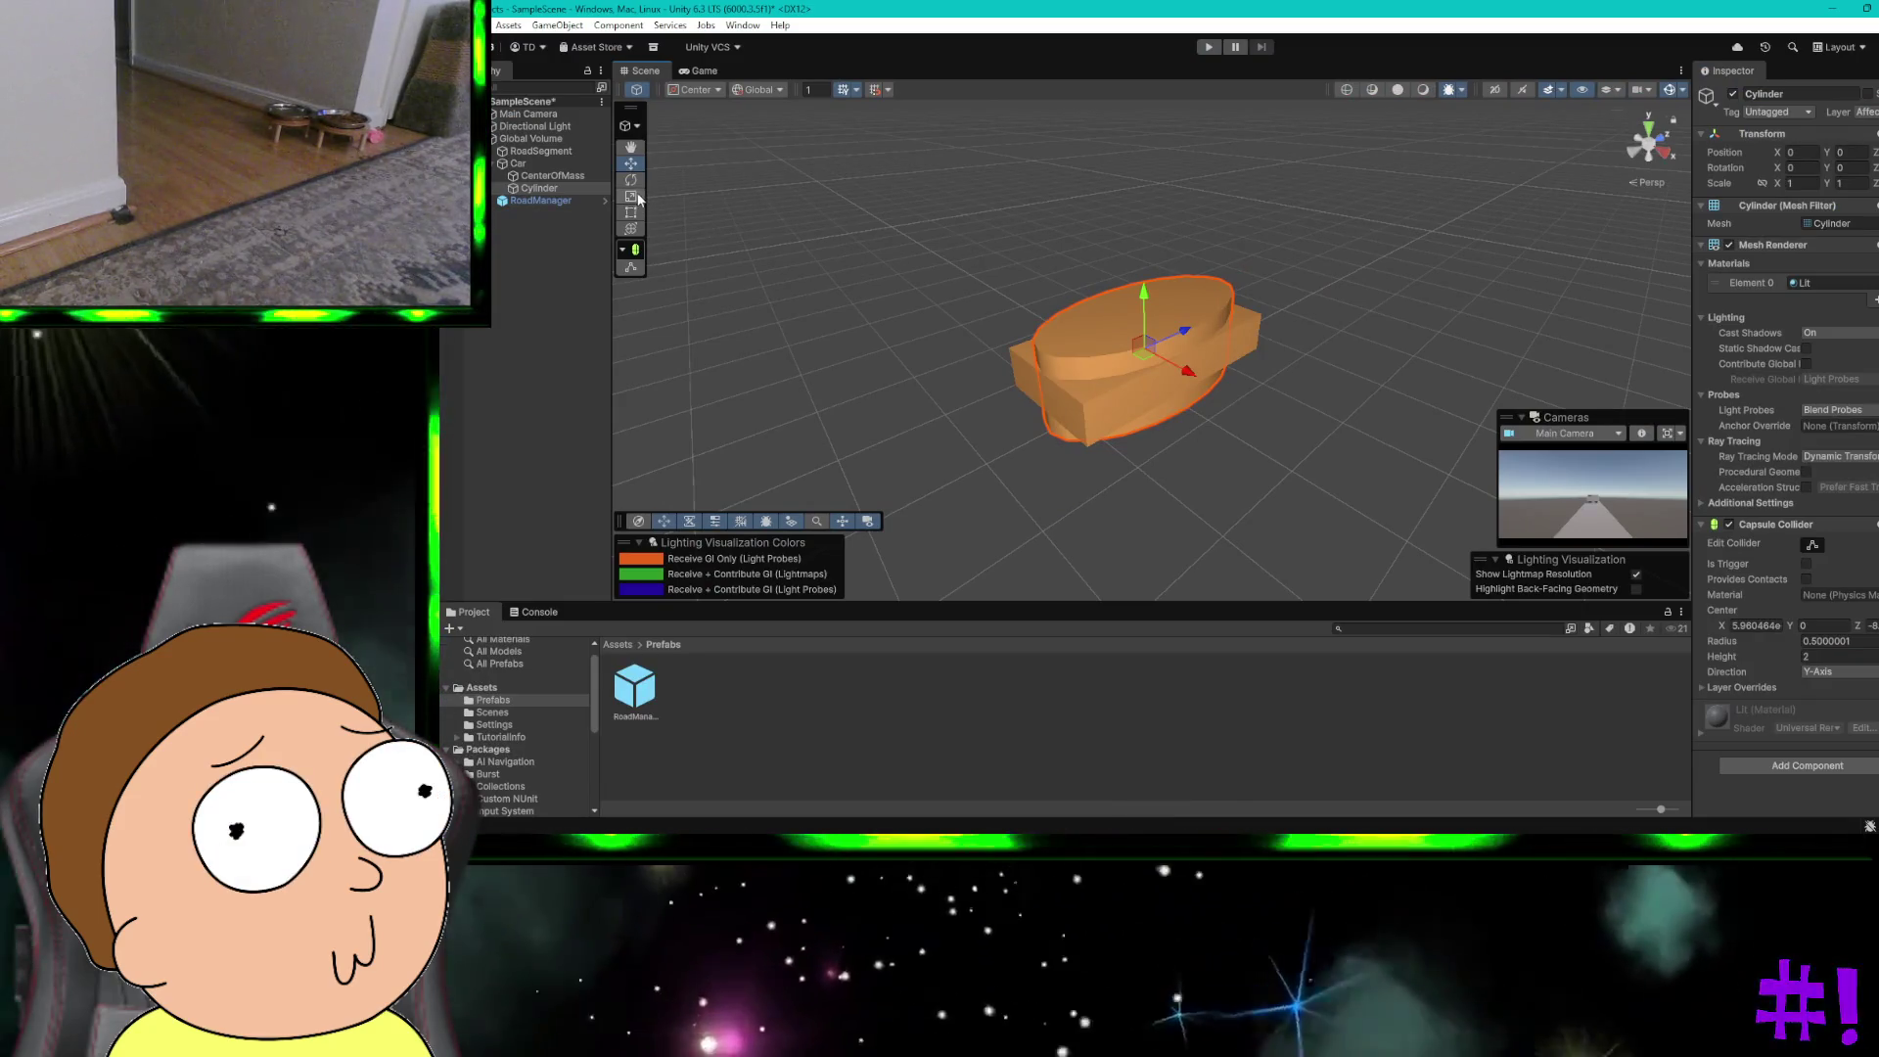
key(ctrl+z)
key(ctrl+s)
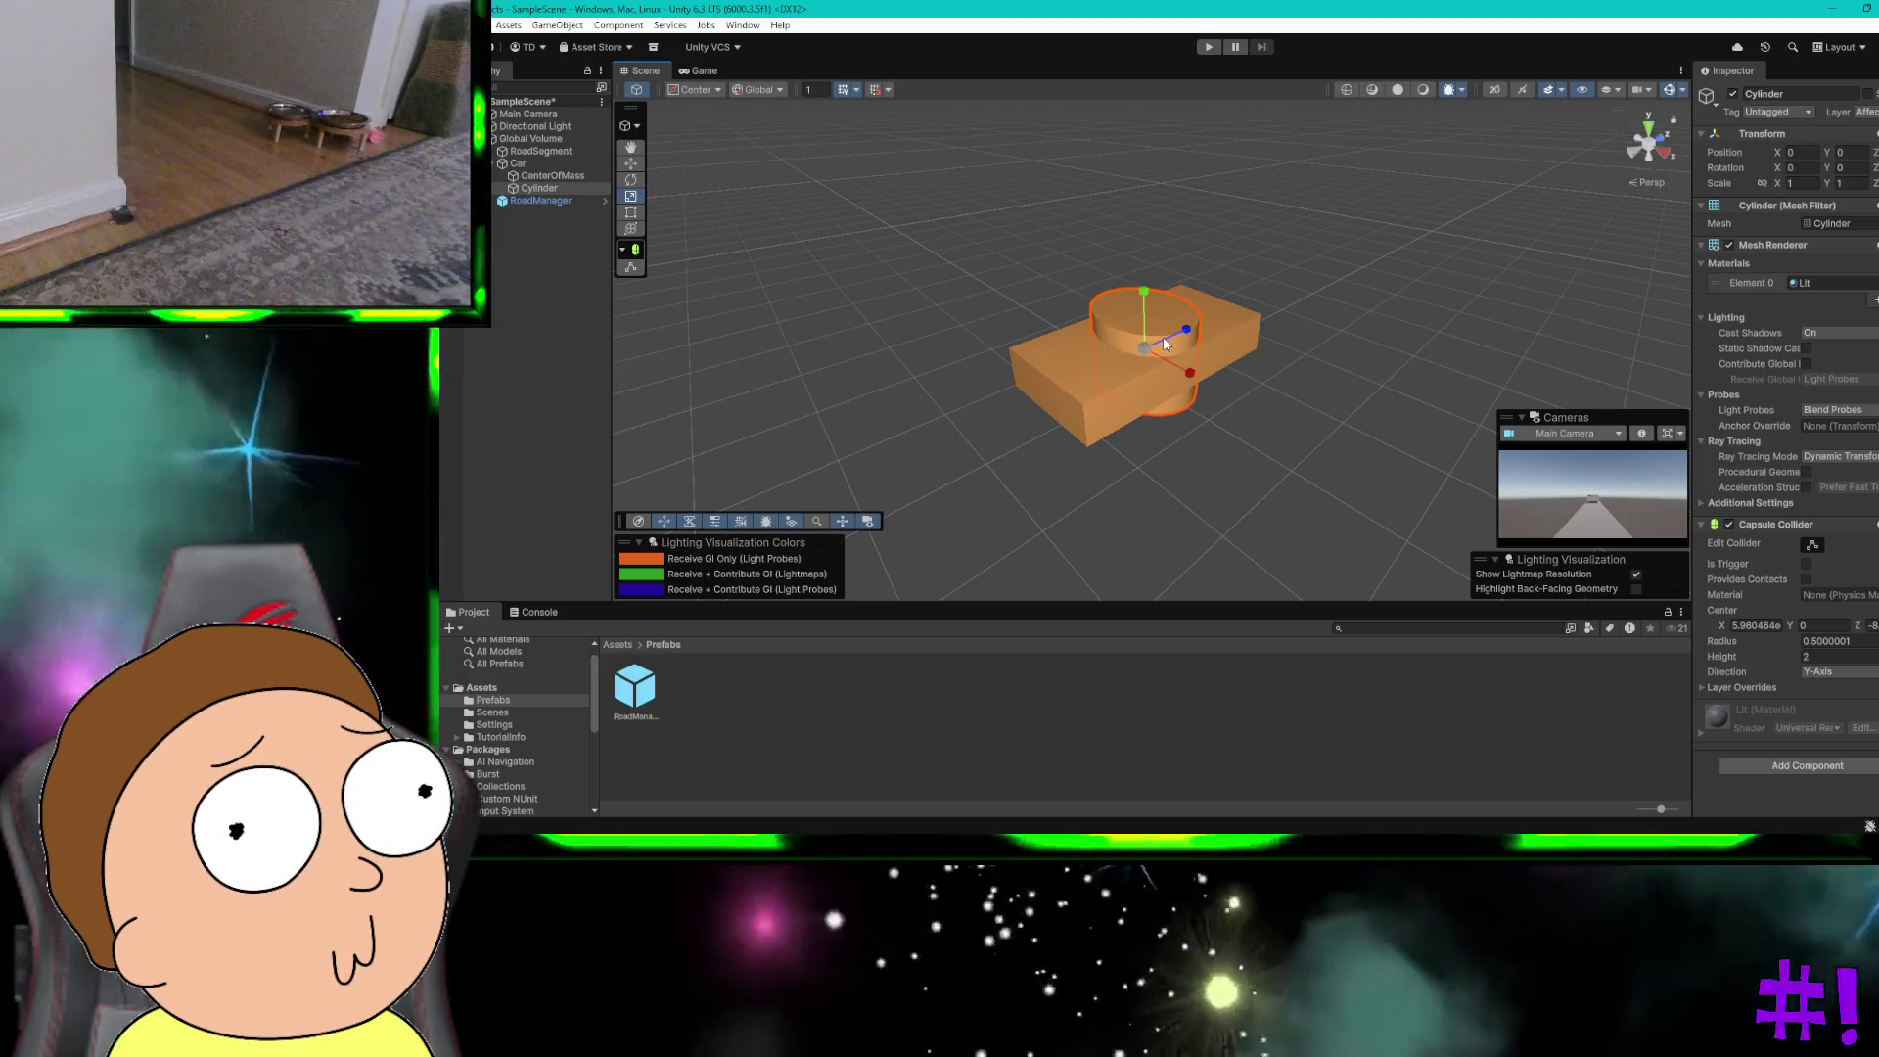
drag(1191, 336, 1184, 315)
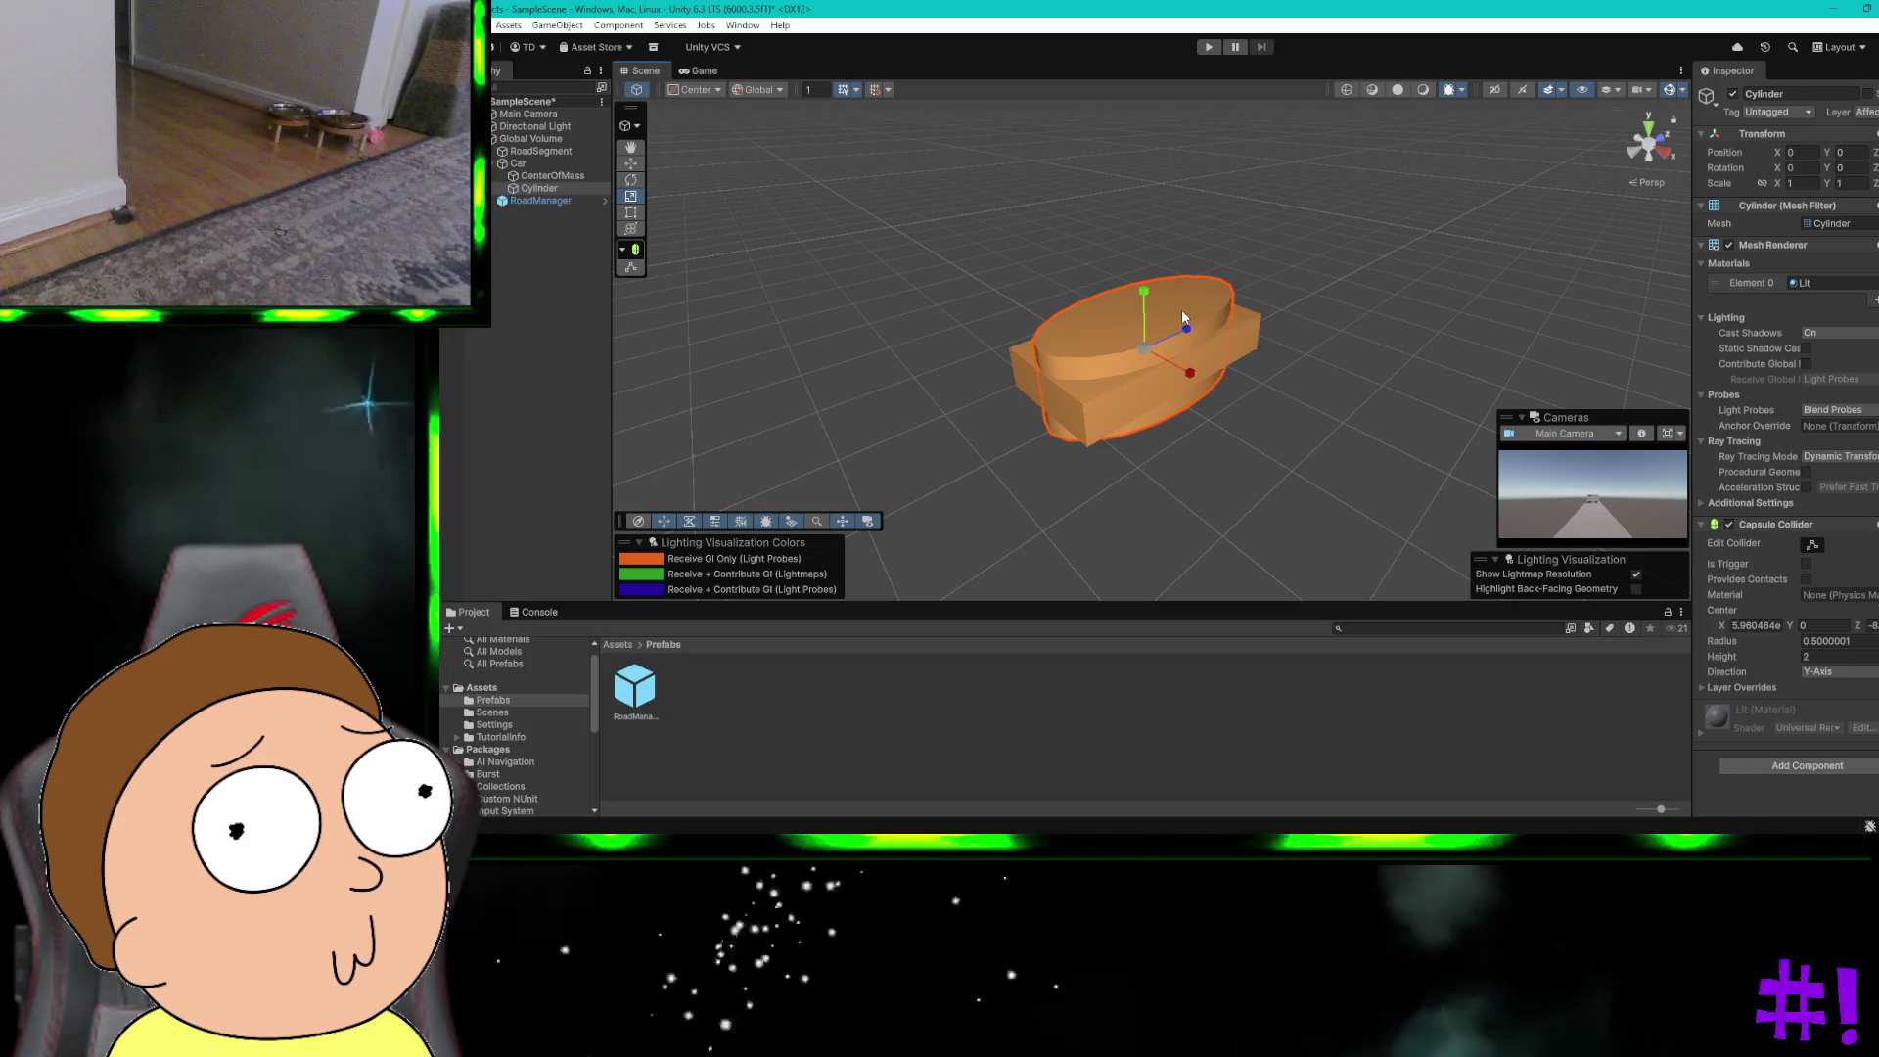
click(1407, 278)
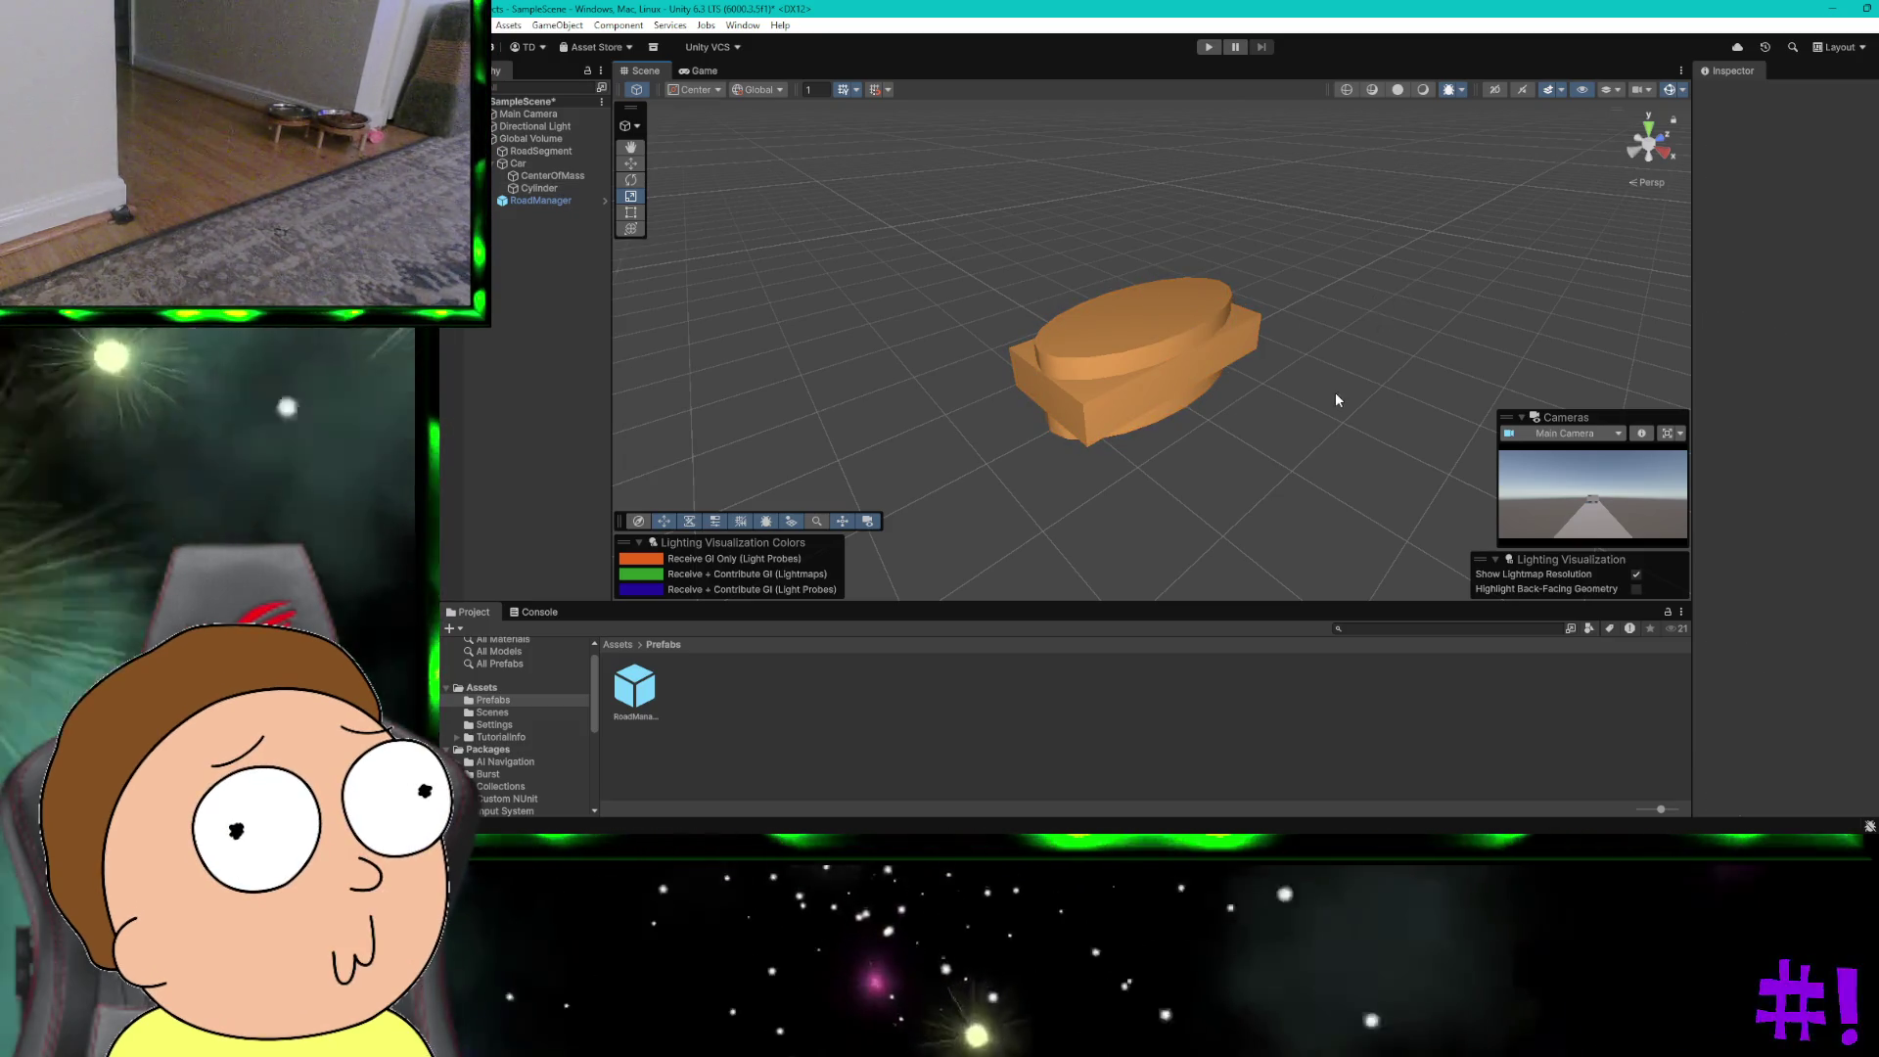
scroll(1335, 392, down, 2)
scroll(1340, 221, down, 1)
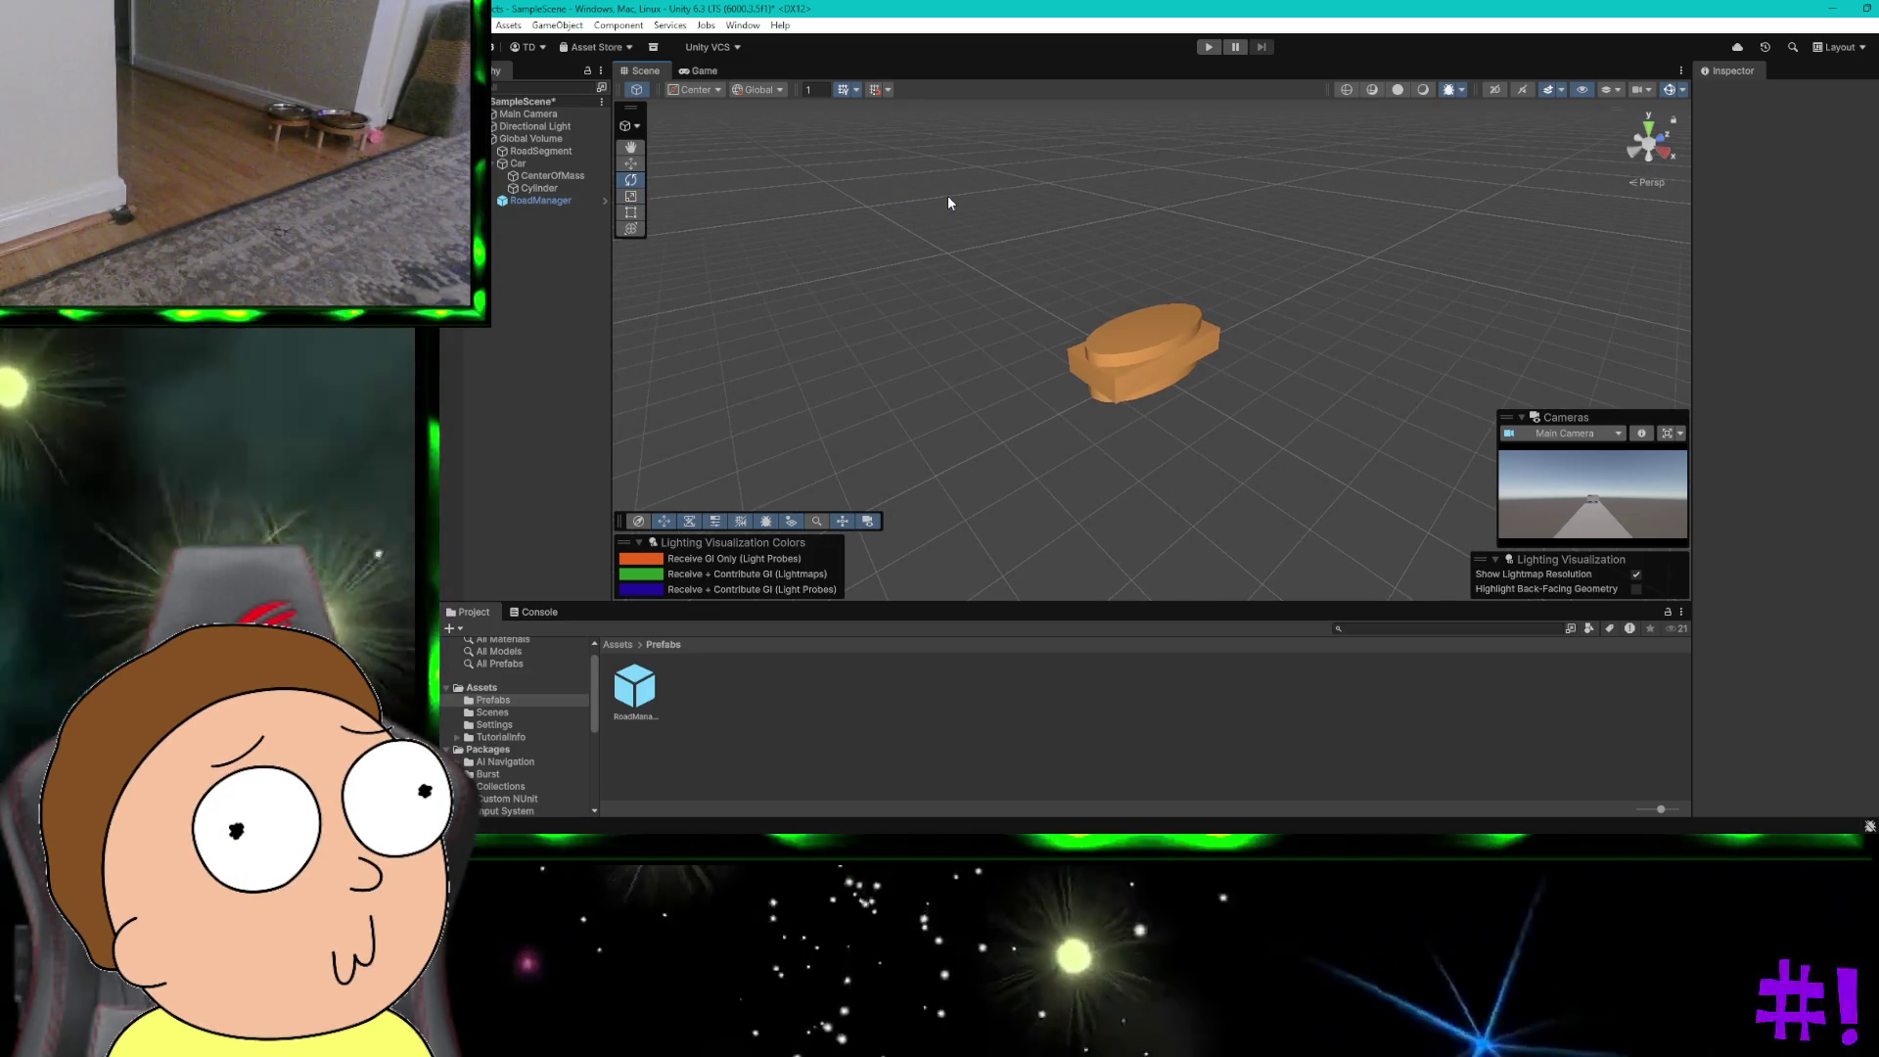
drag(941, 344, 769, 339)
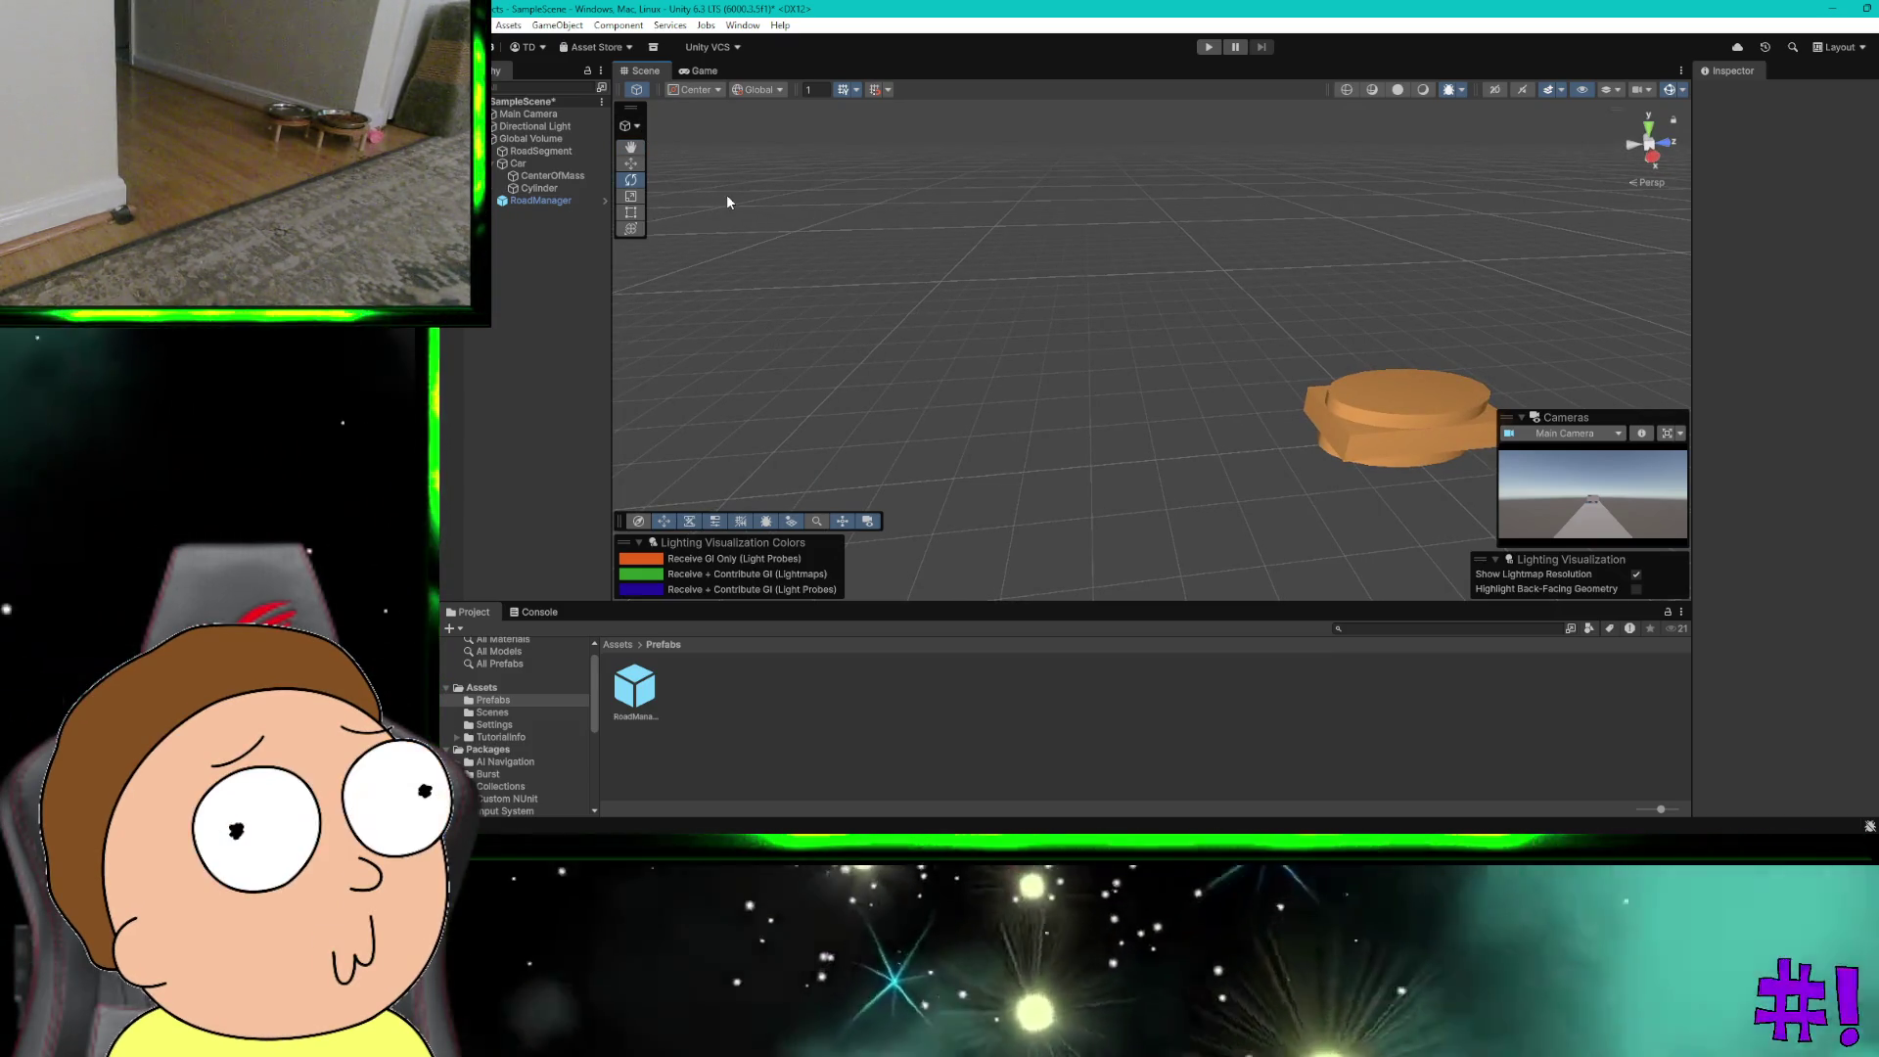
right_click(726, 194)
click(966, 293)
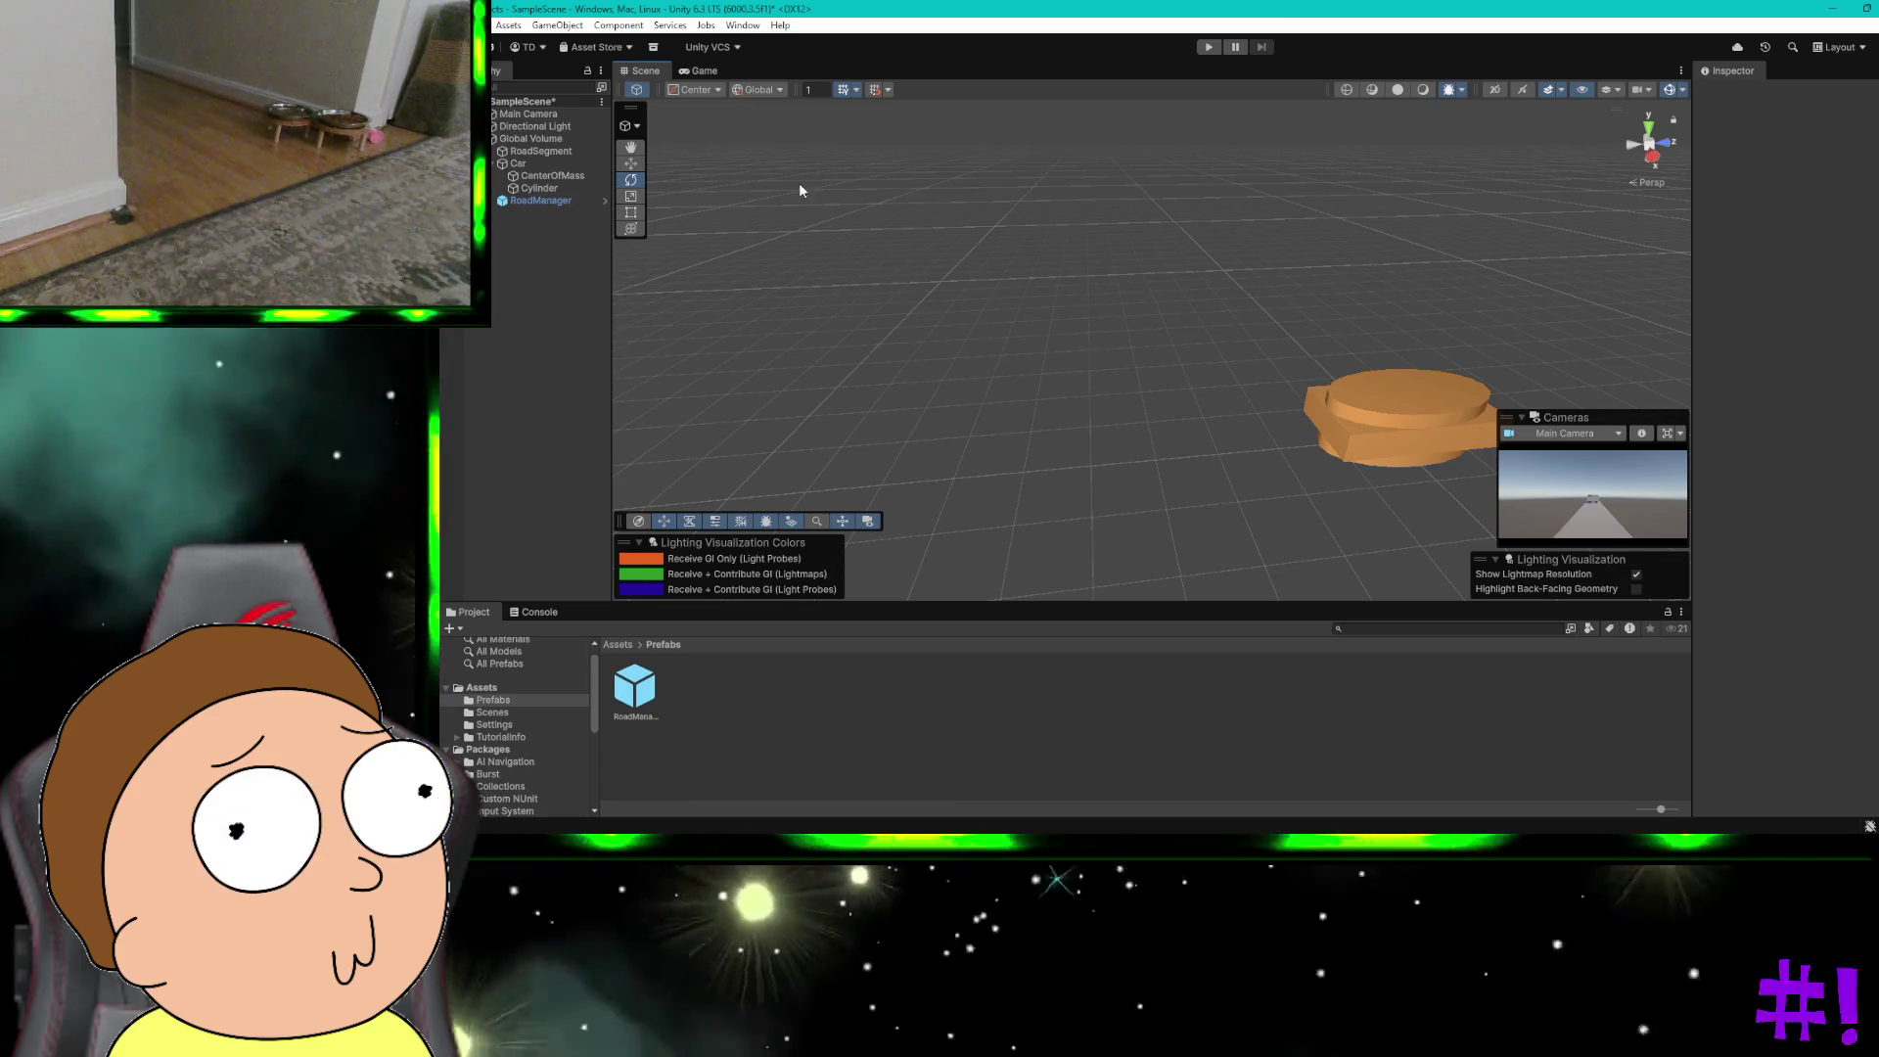
mouse_move(1121, 264)
mouse_down()
mouse_move(868, 245)
mouse_move(782, 272)
mouse_up()
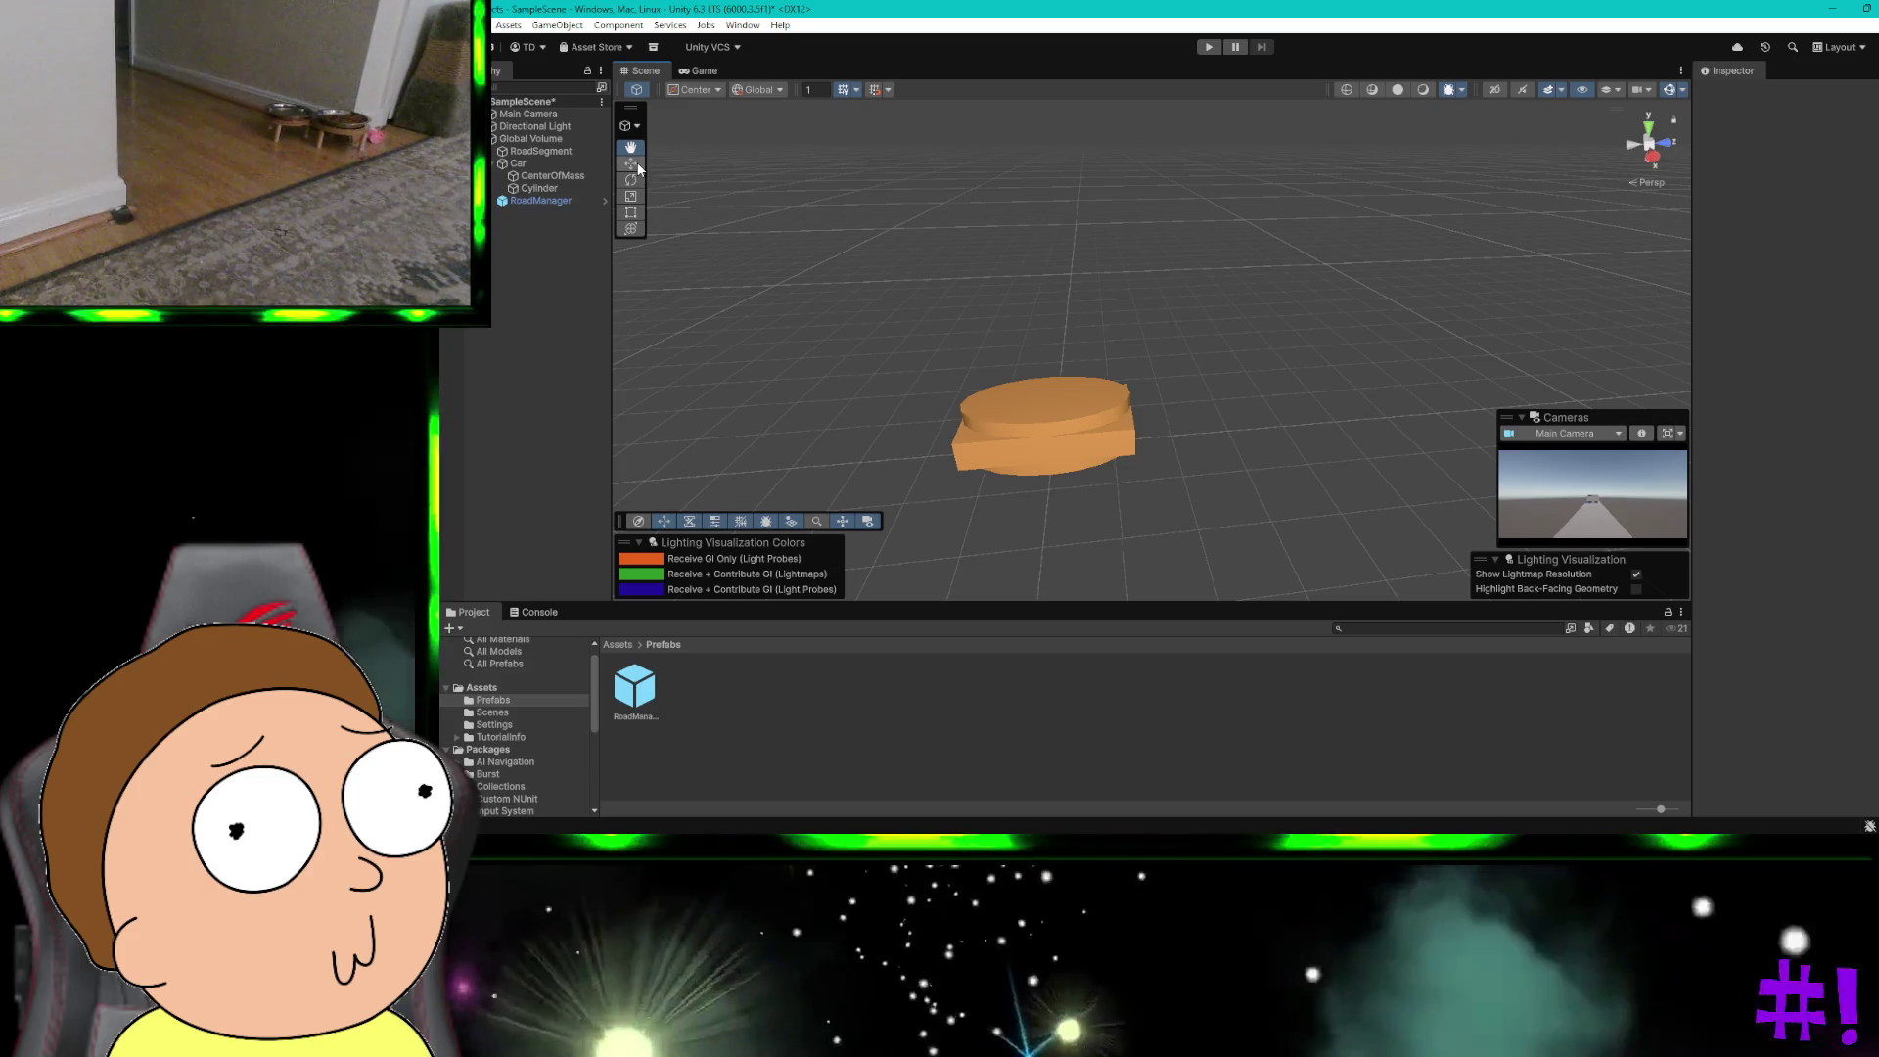
Step: Slide the Cylinder out to Position X 1.471 and set its Rotation X to 90
click(1055, 412)
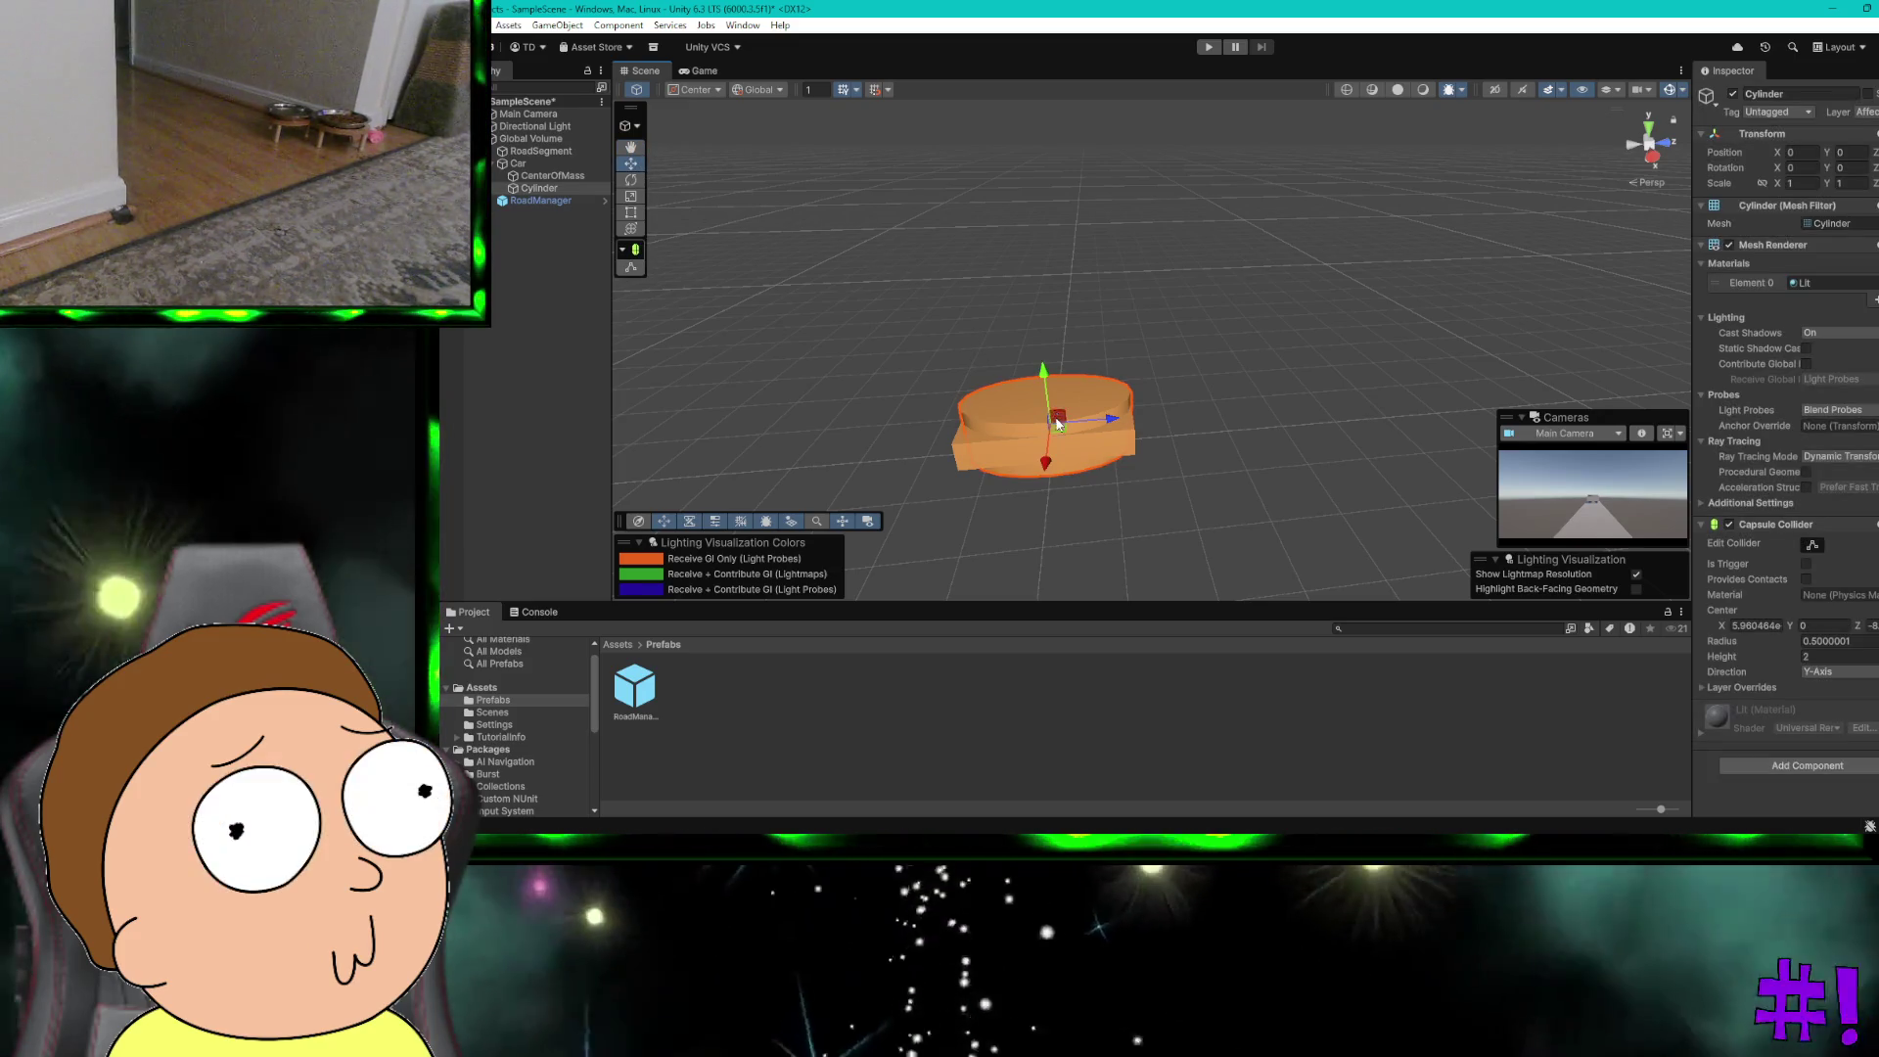
drag(1045, 448, 1047, 556)
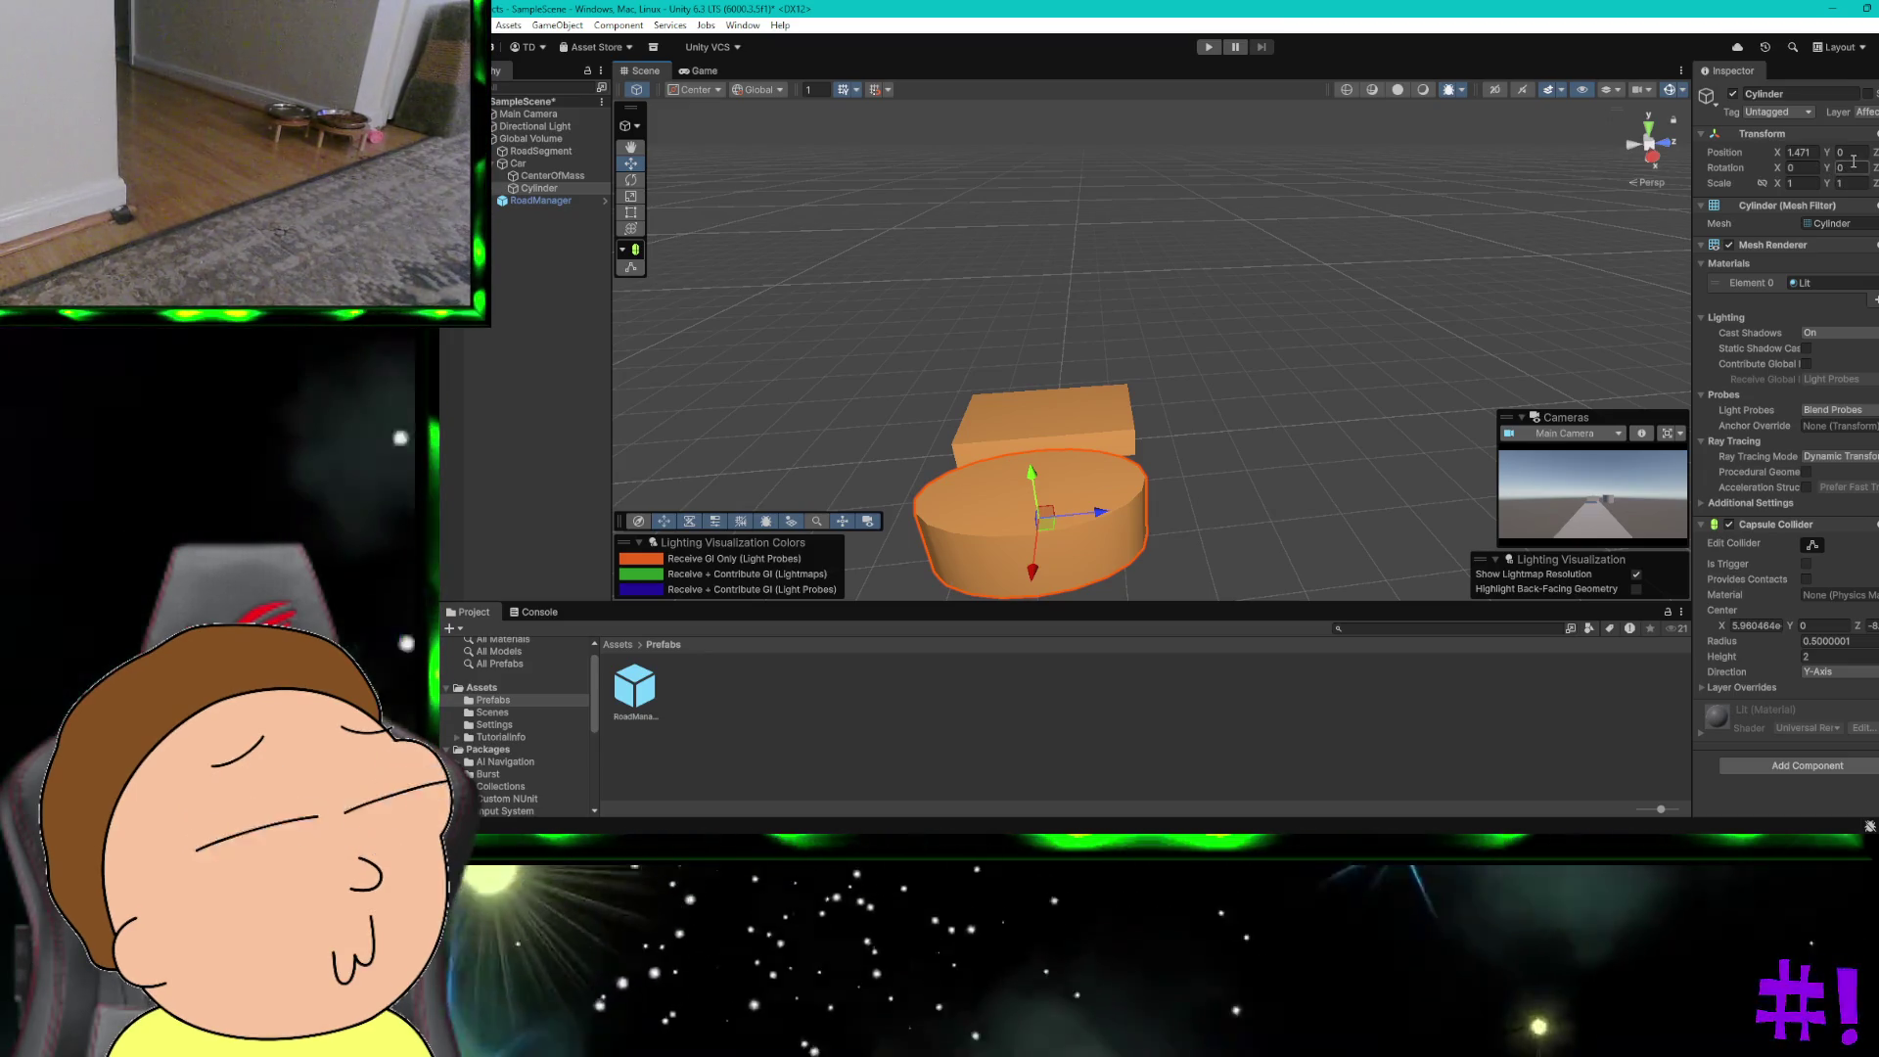
key(Return)
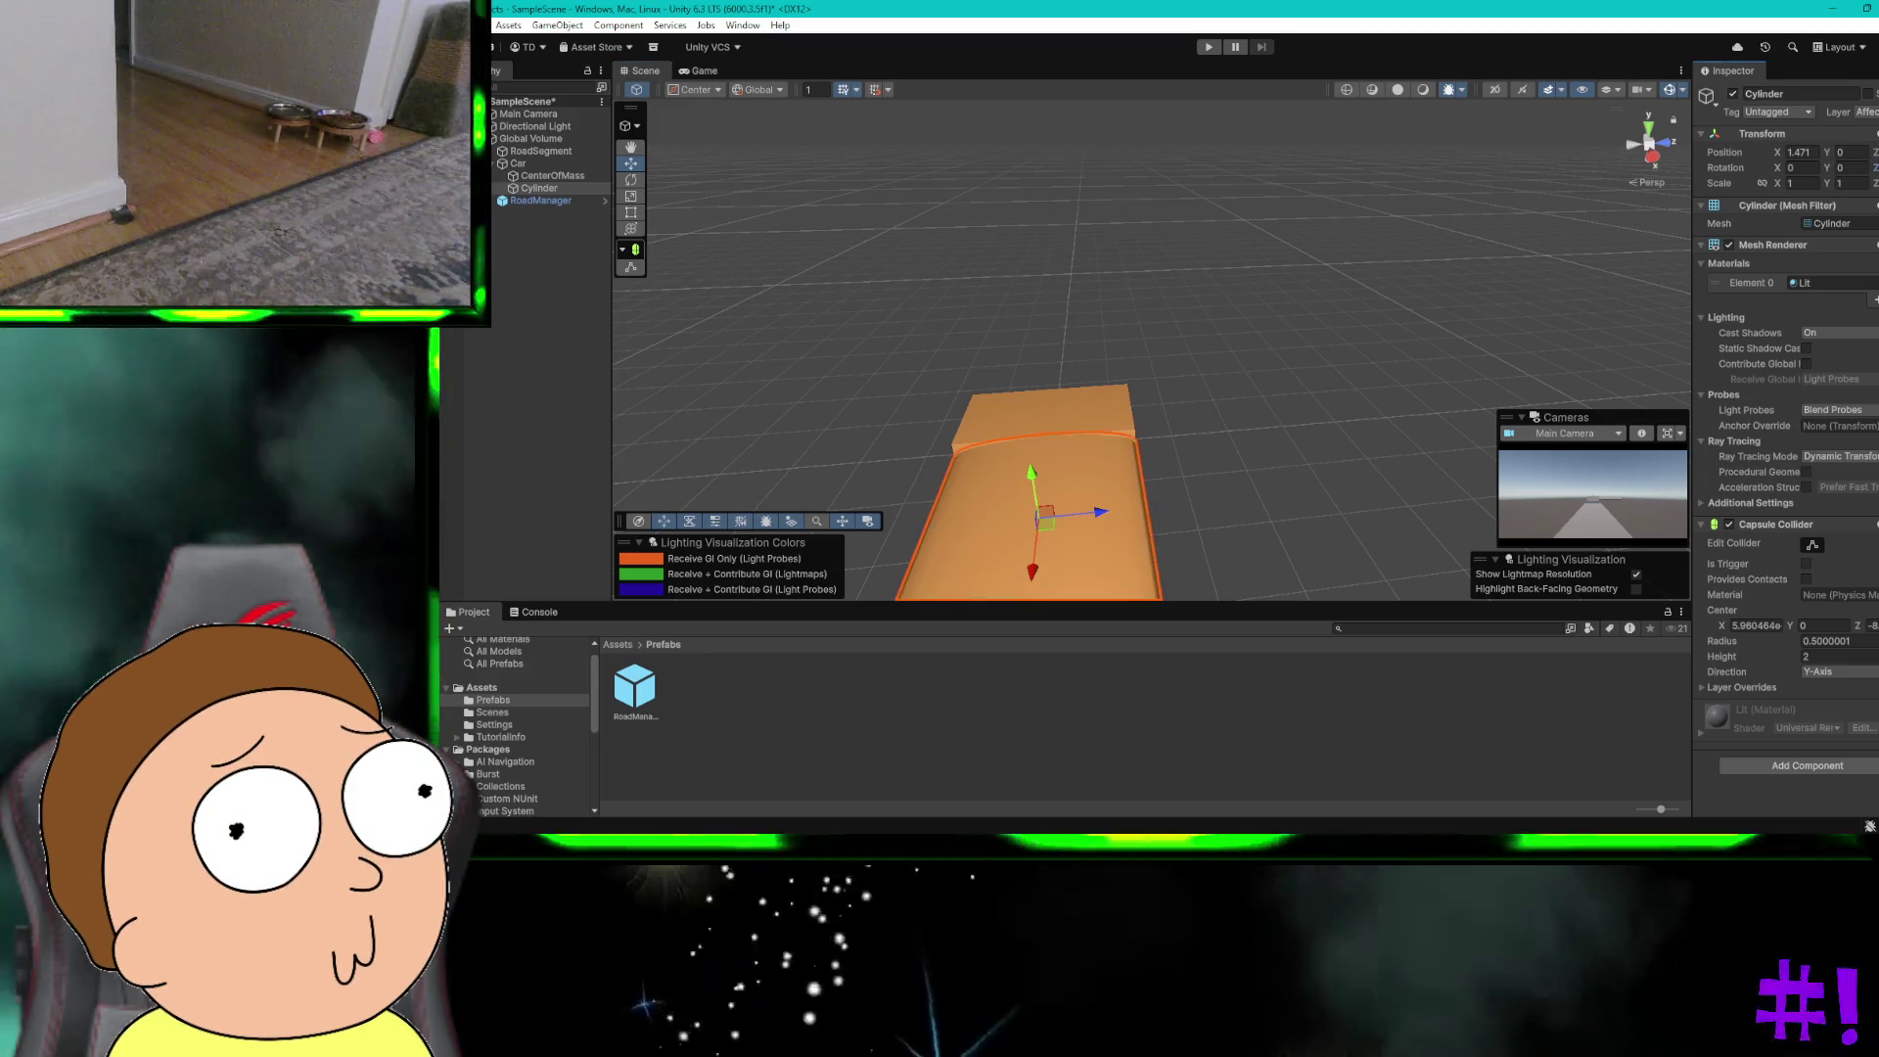
key(ctrl+z)
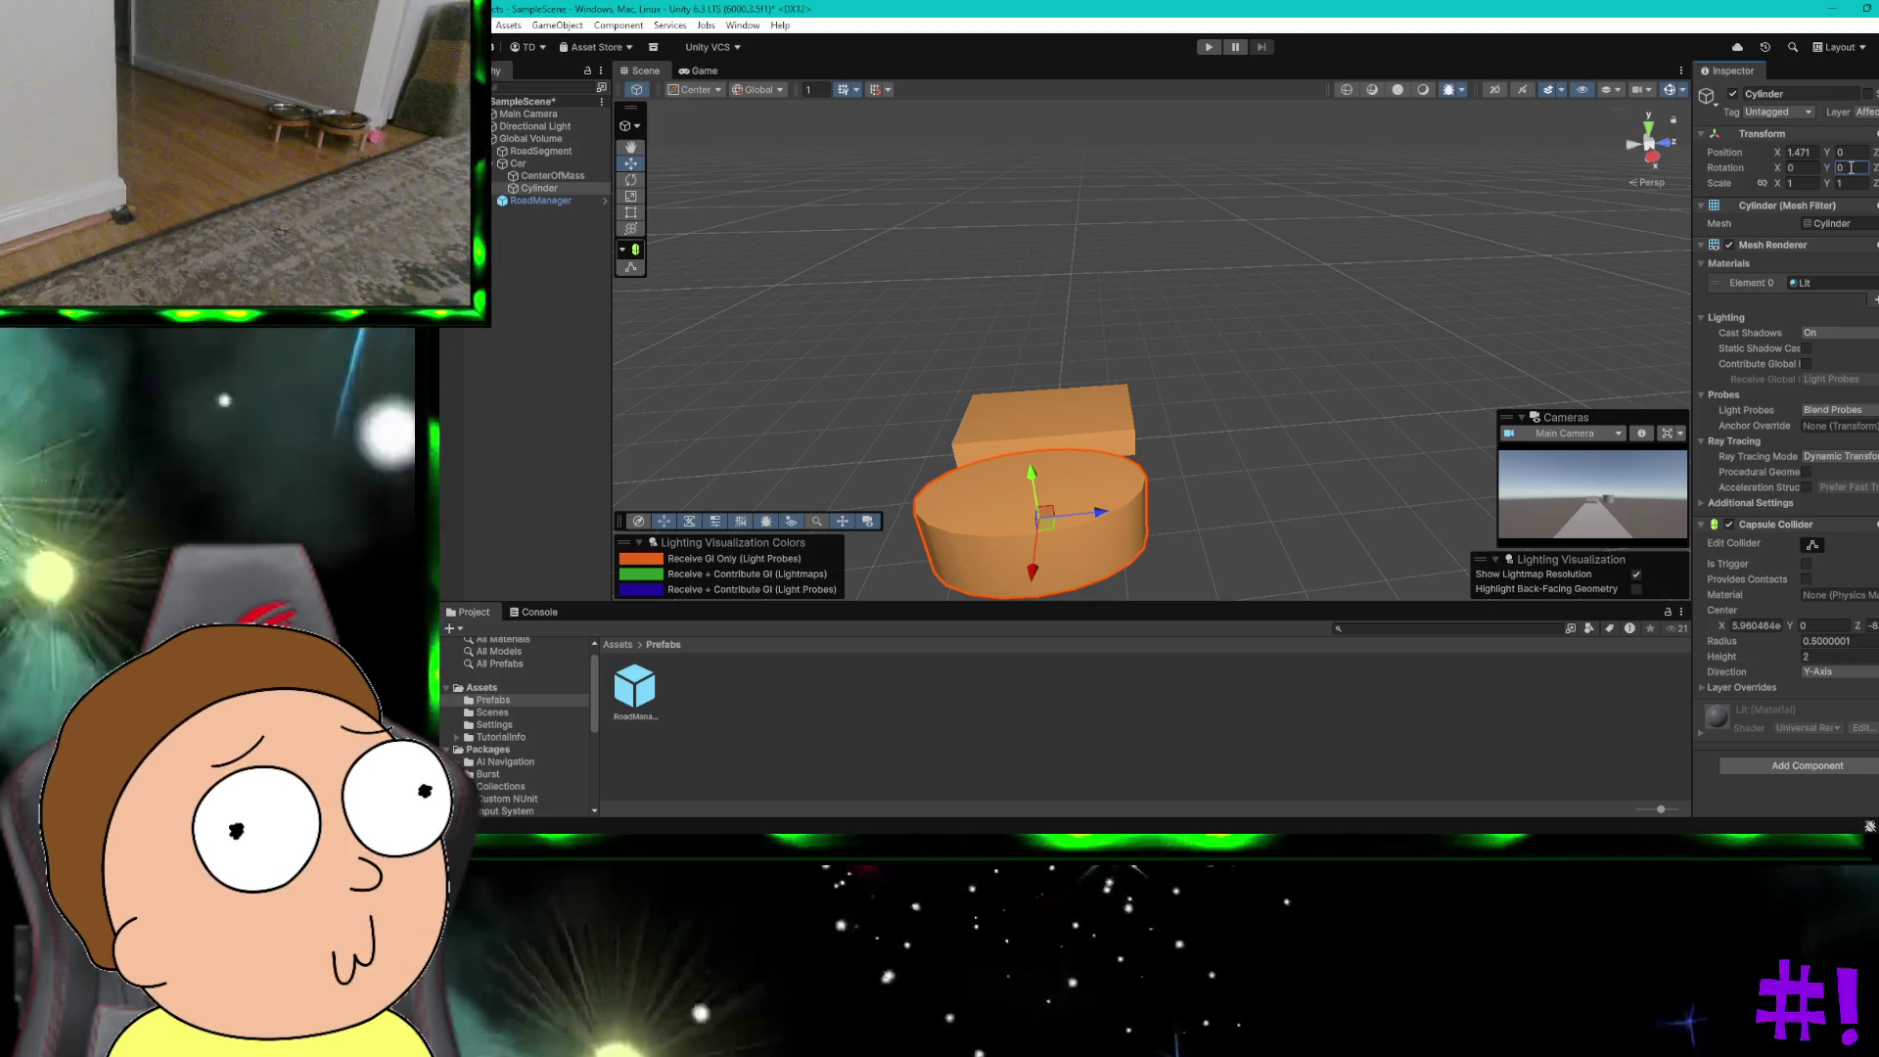
text(90)
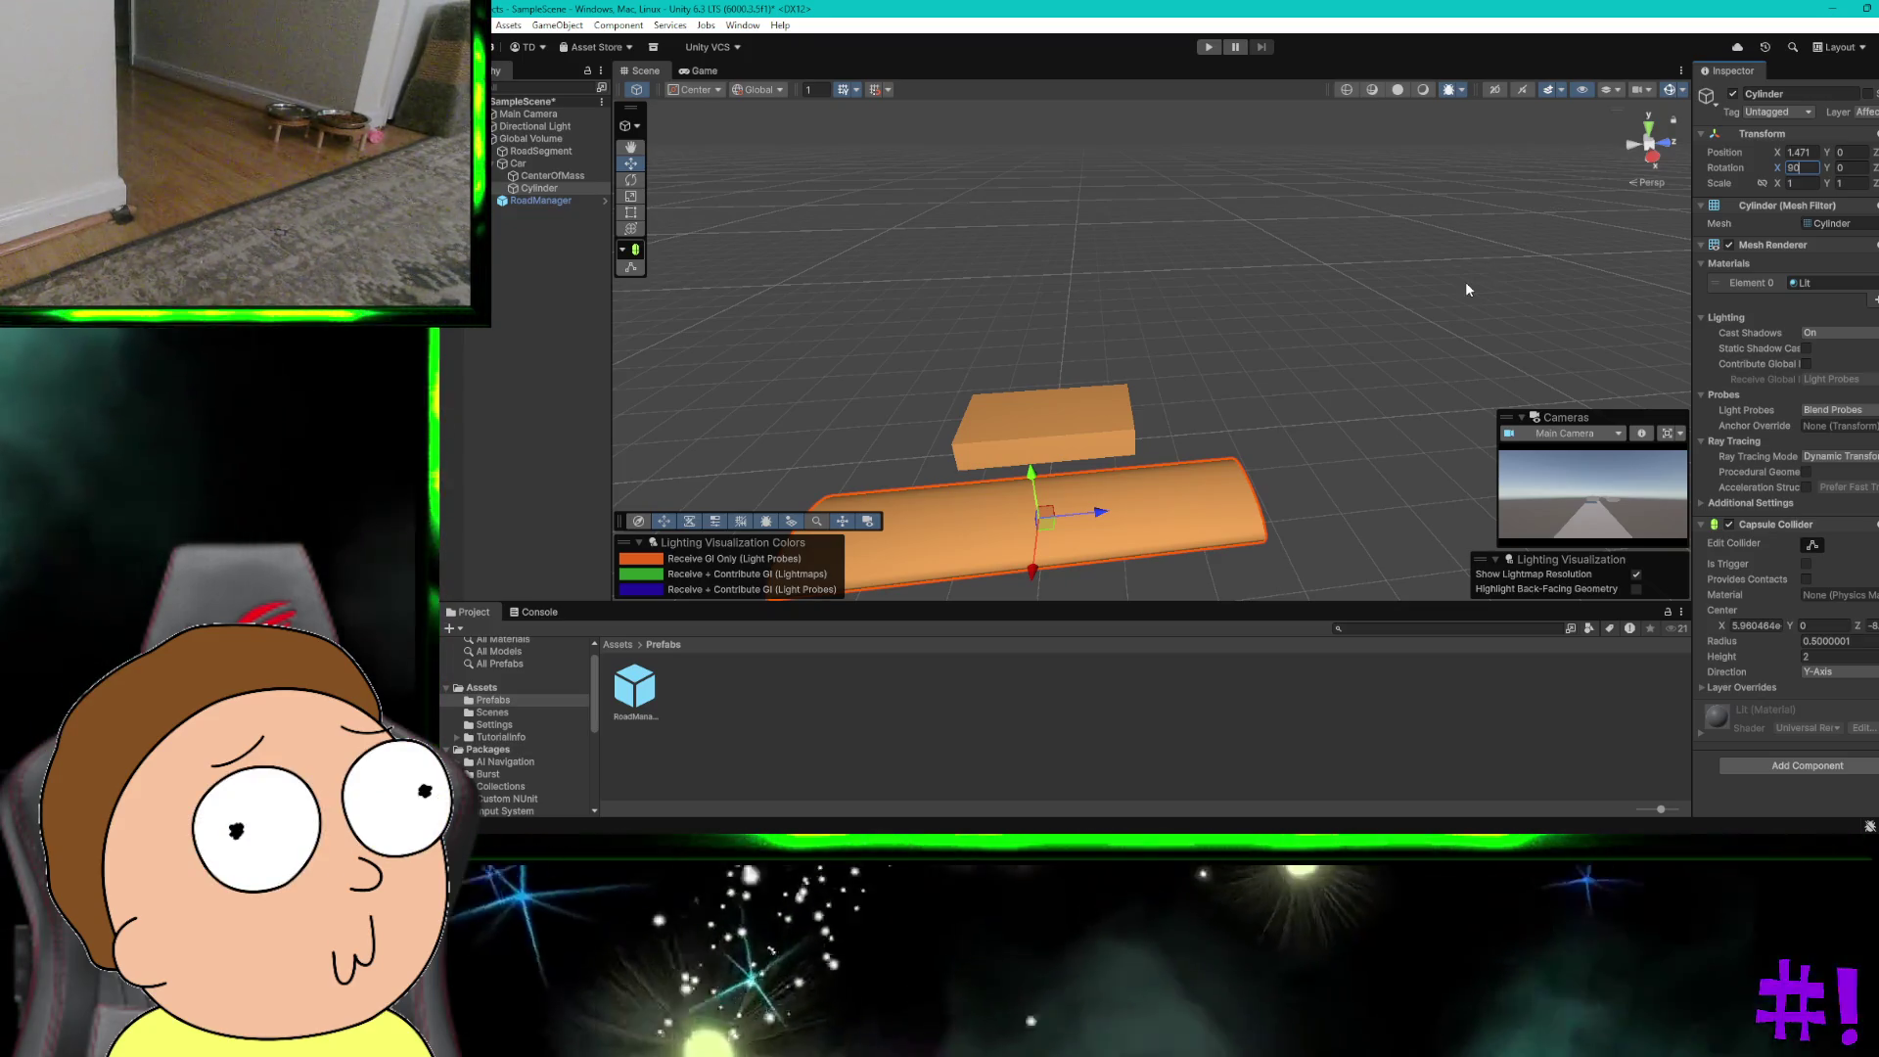
scroll(1377, 350, down, 2)
drag(1251, 447, 1423, 403)
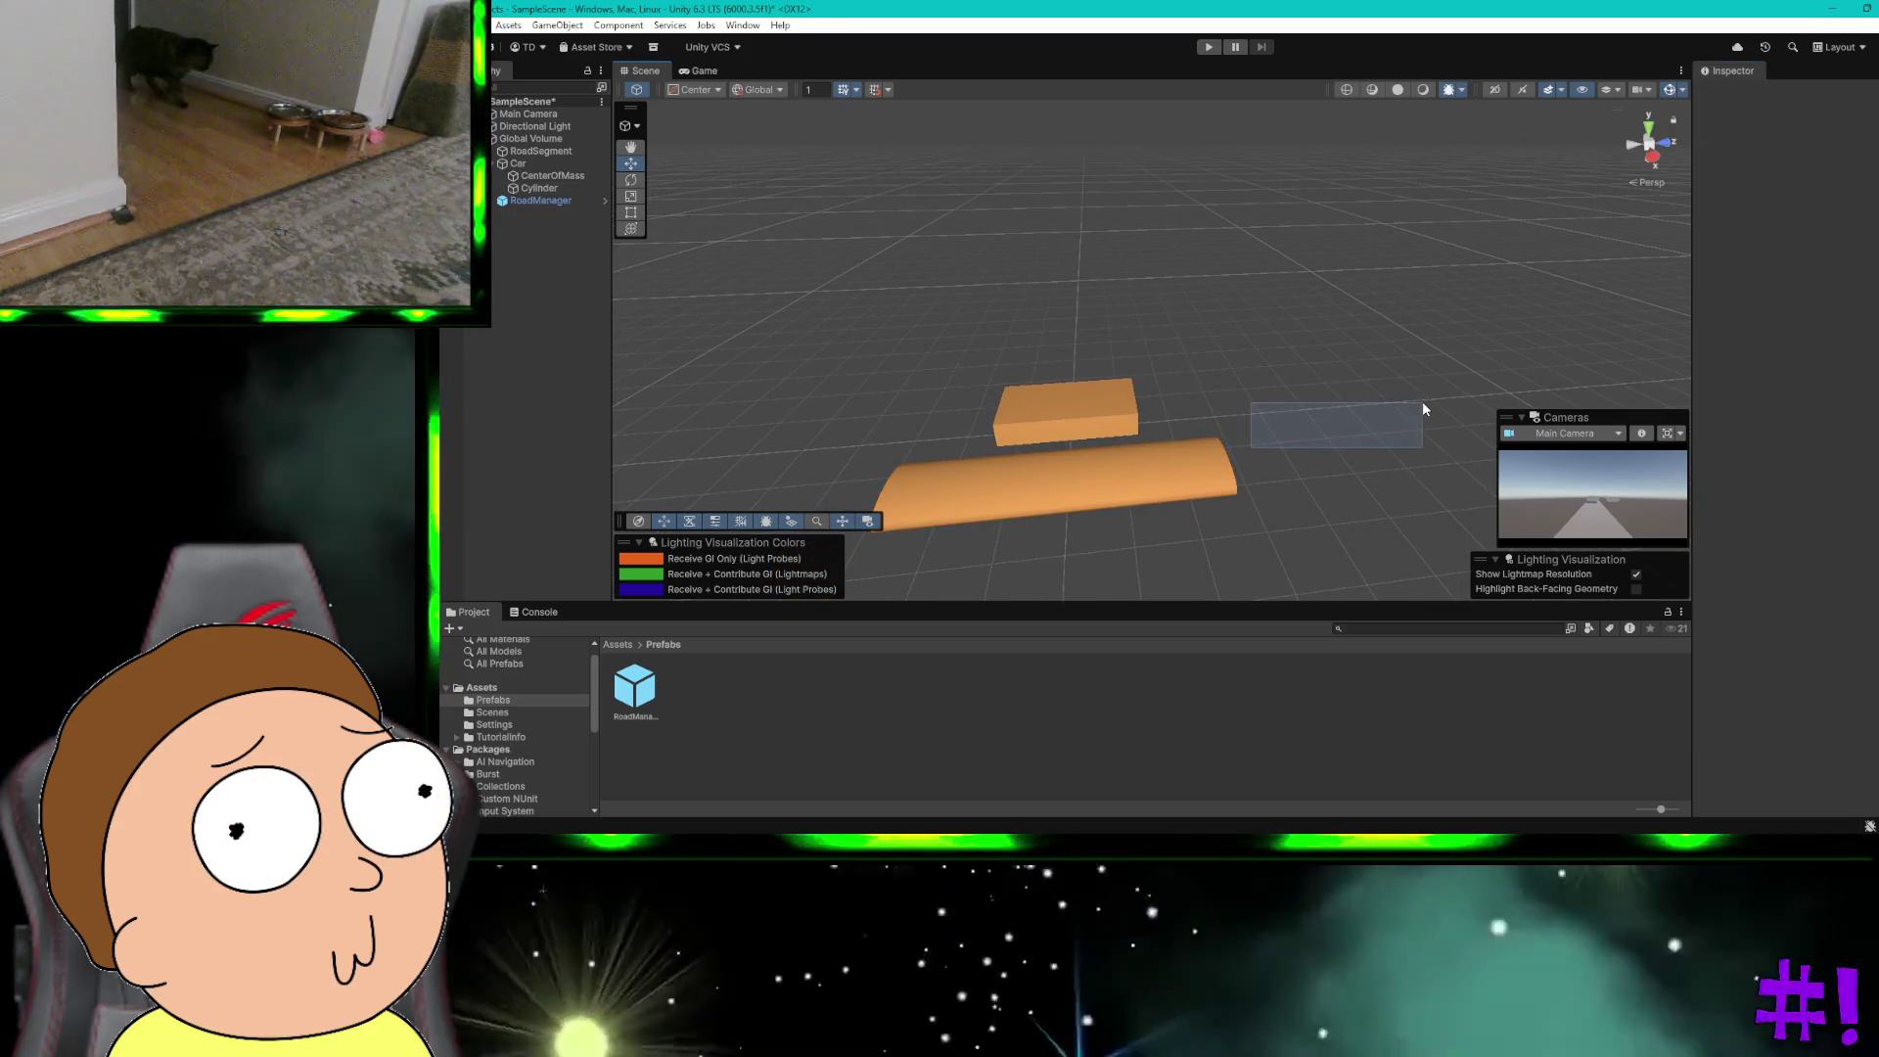
click(1147, 479)
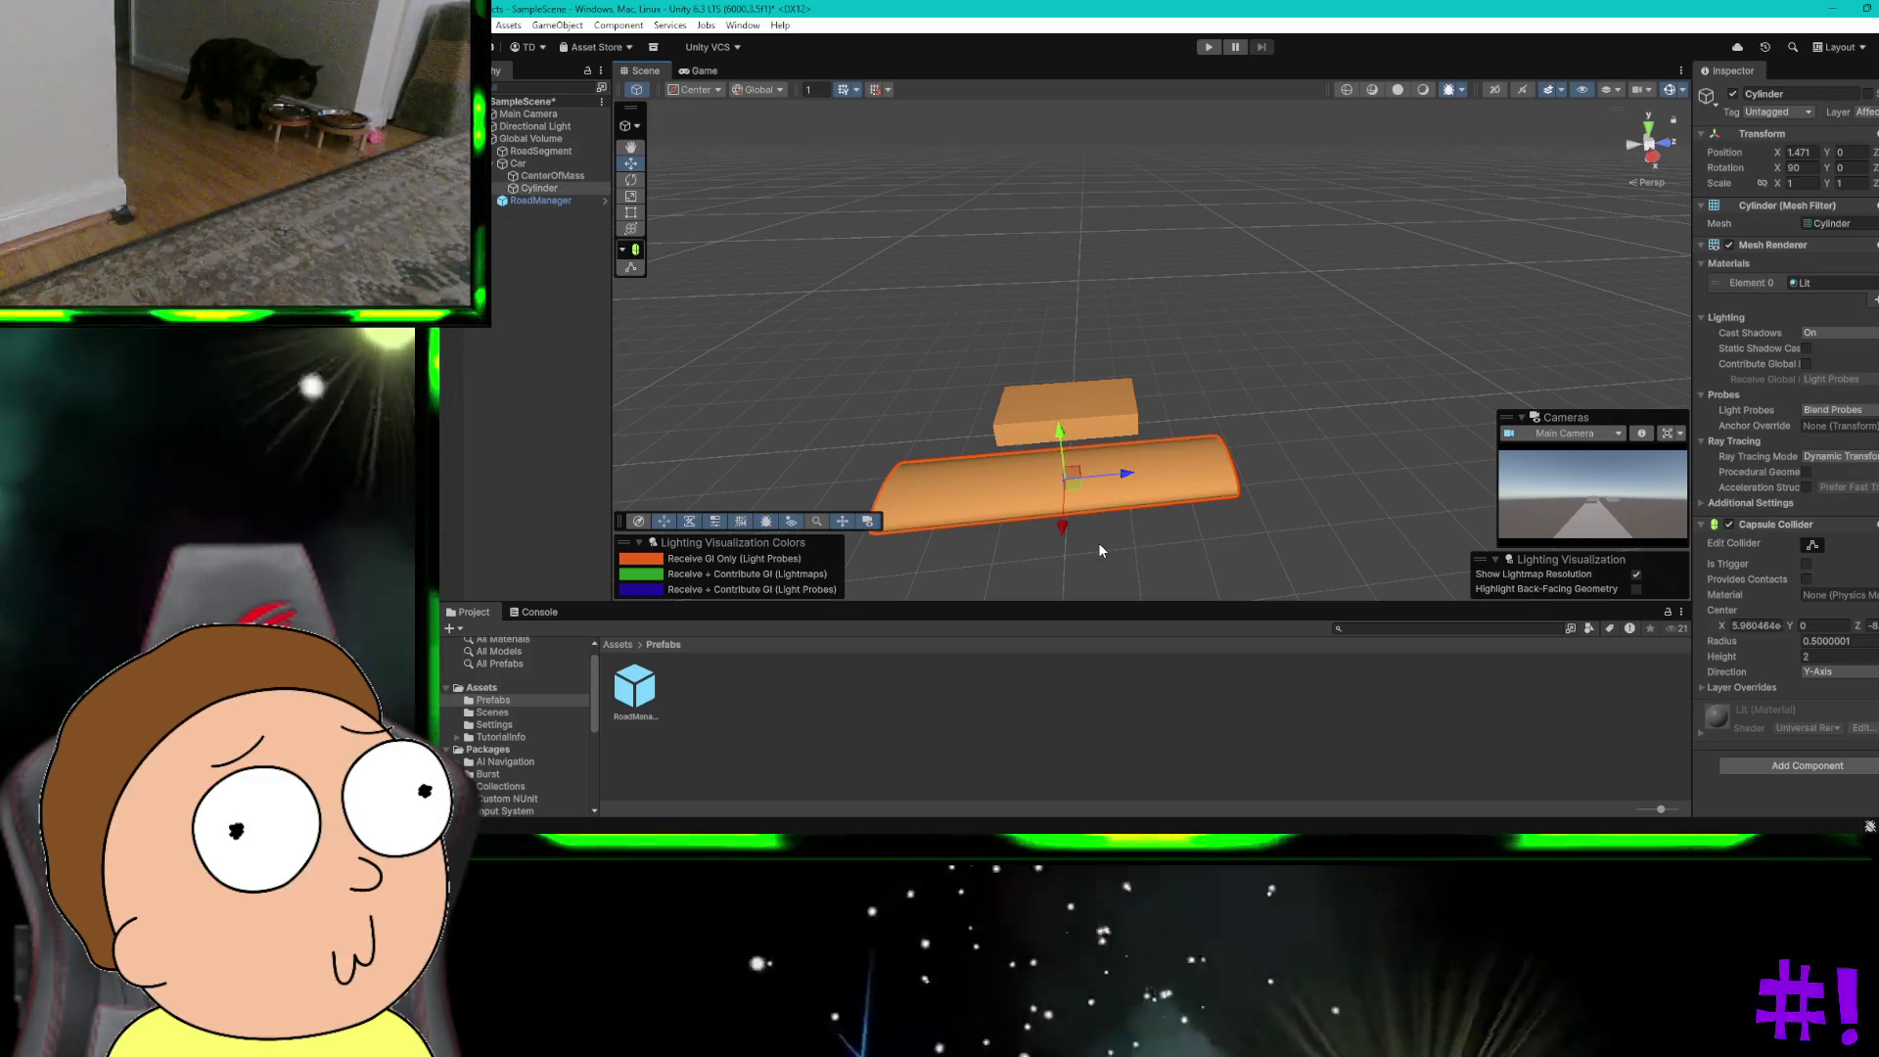
scroll(1098, 550, down, 1)
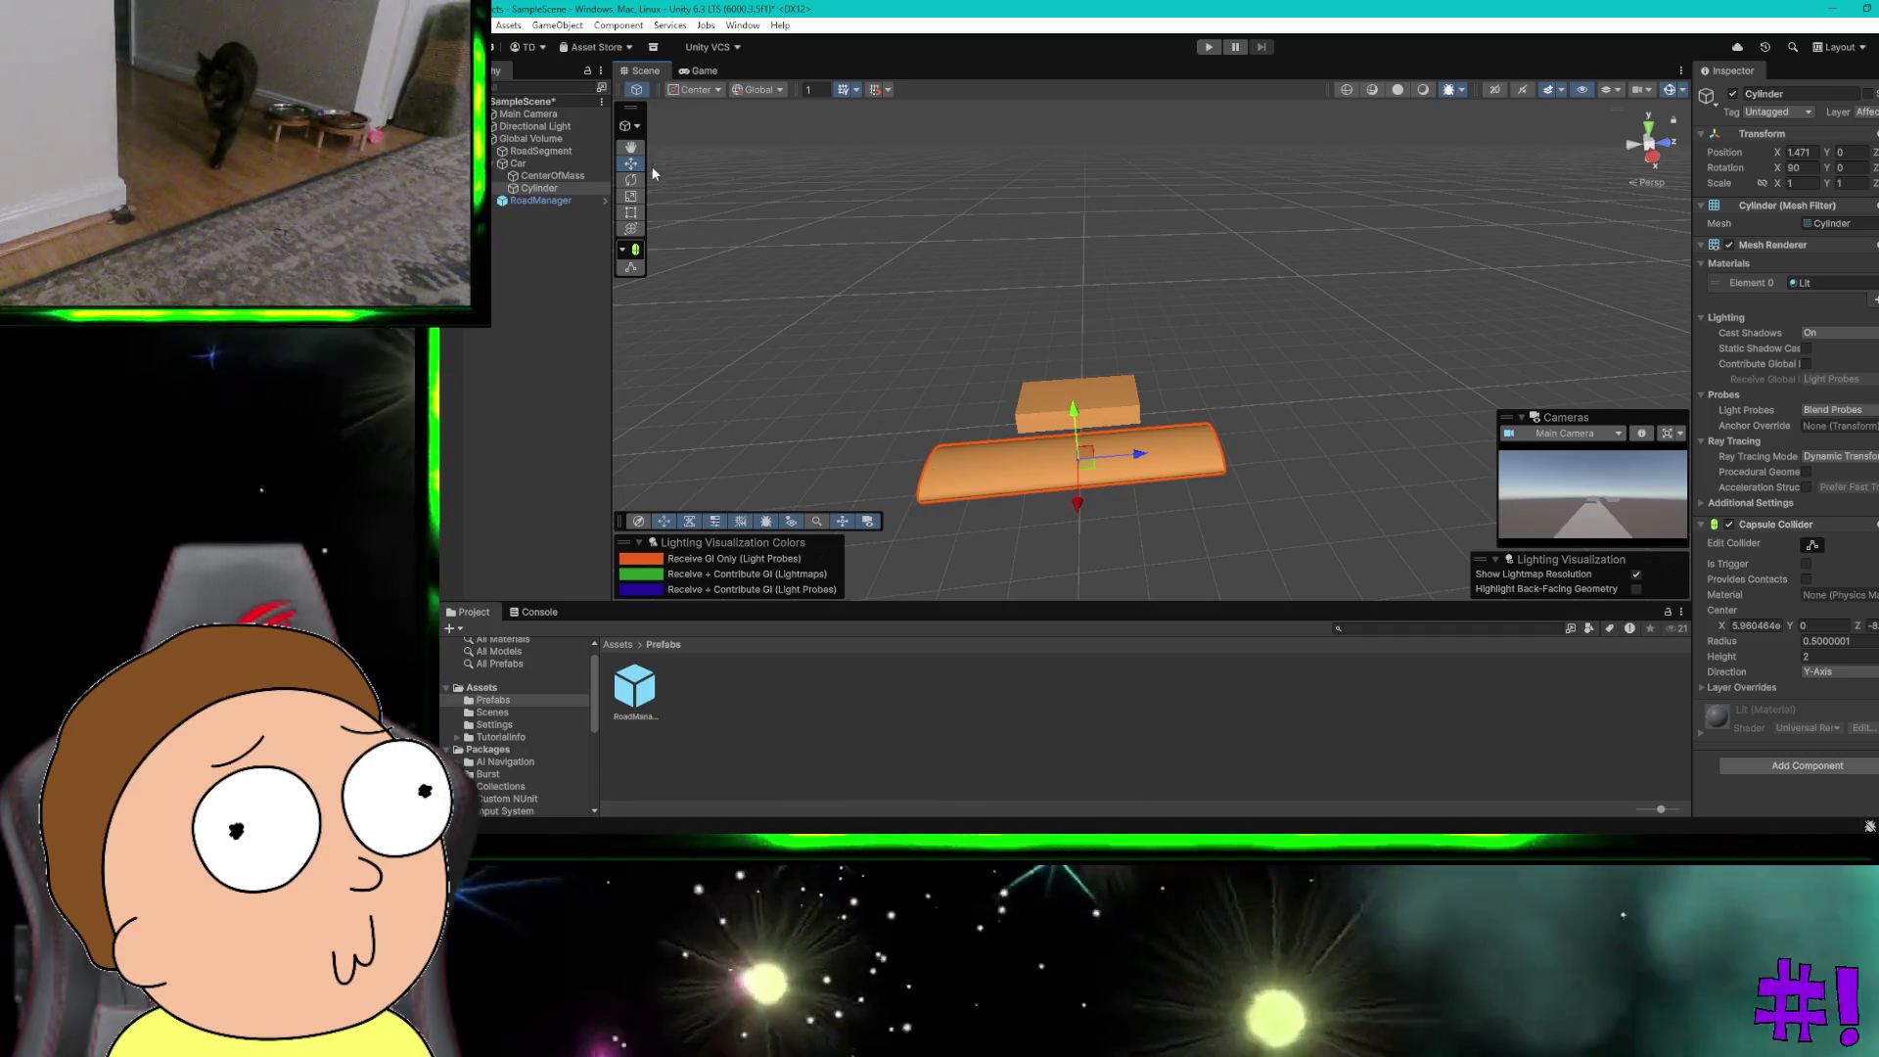
drag(835, 347, 947, 317)
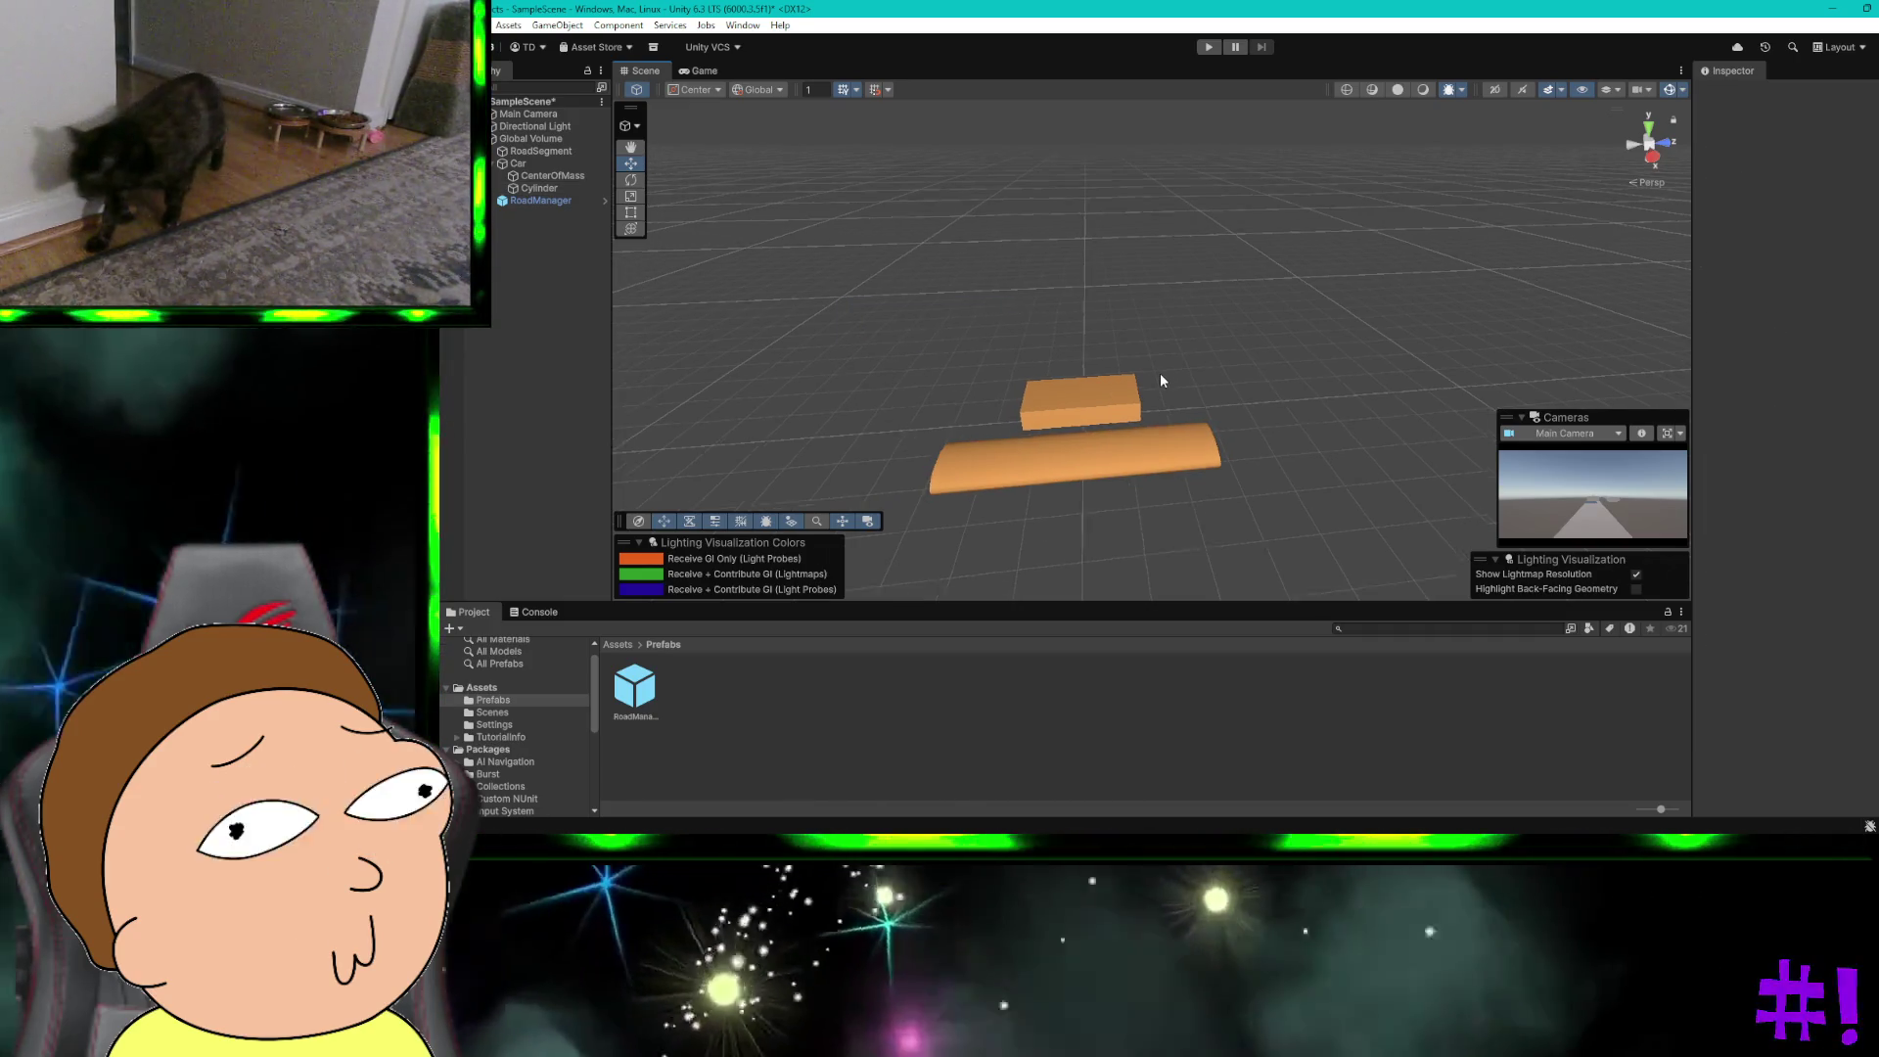
scroll(1159, 373, up, 2)
mouse_move(1160, 373)
mouse_down()
mouse_move(1288, 358)
mouse_move(993, 213)
mouse_up()
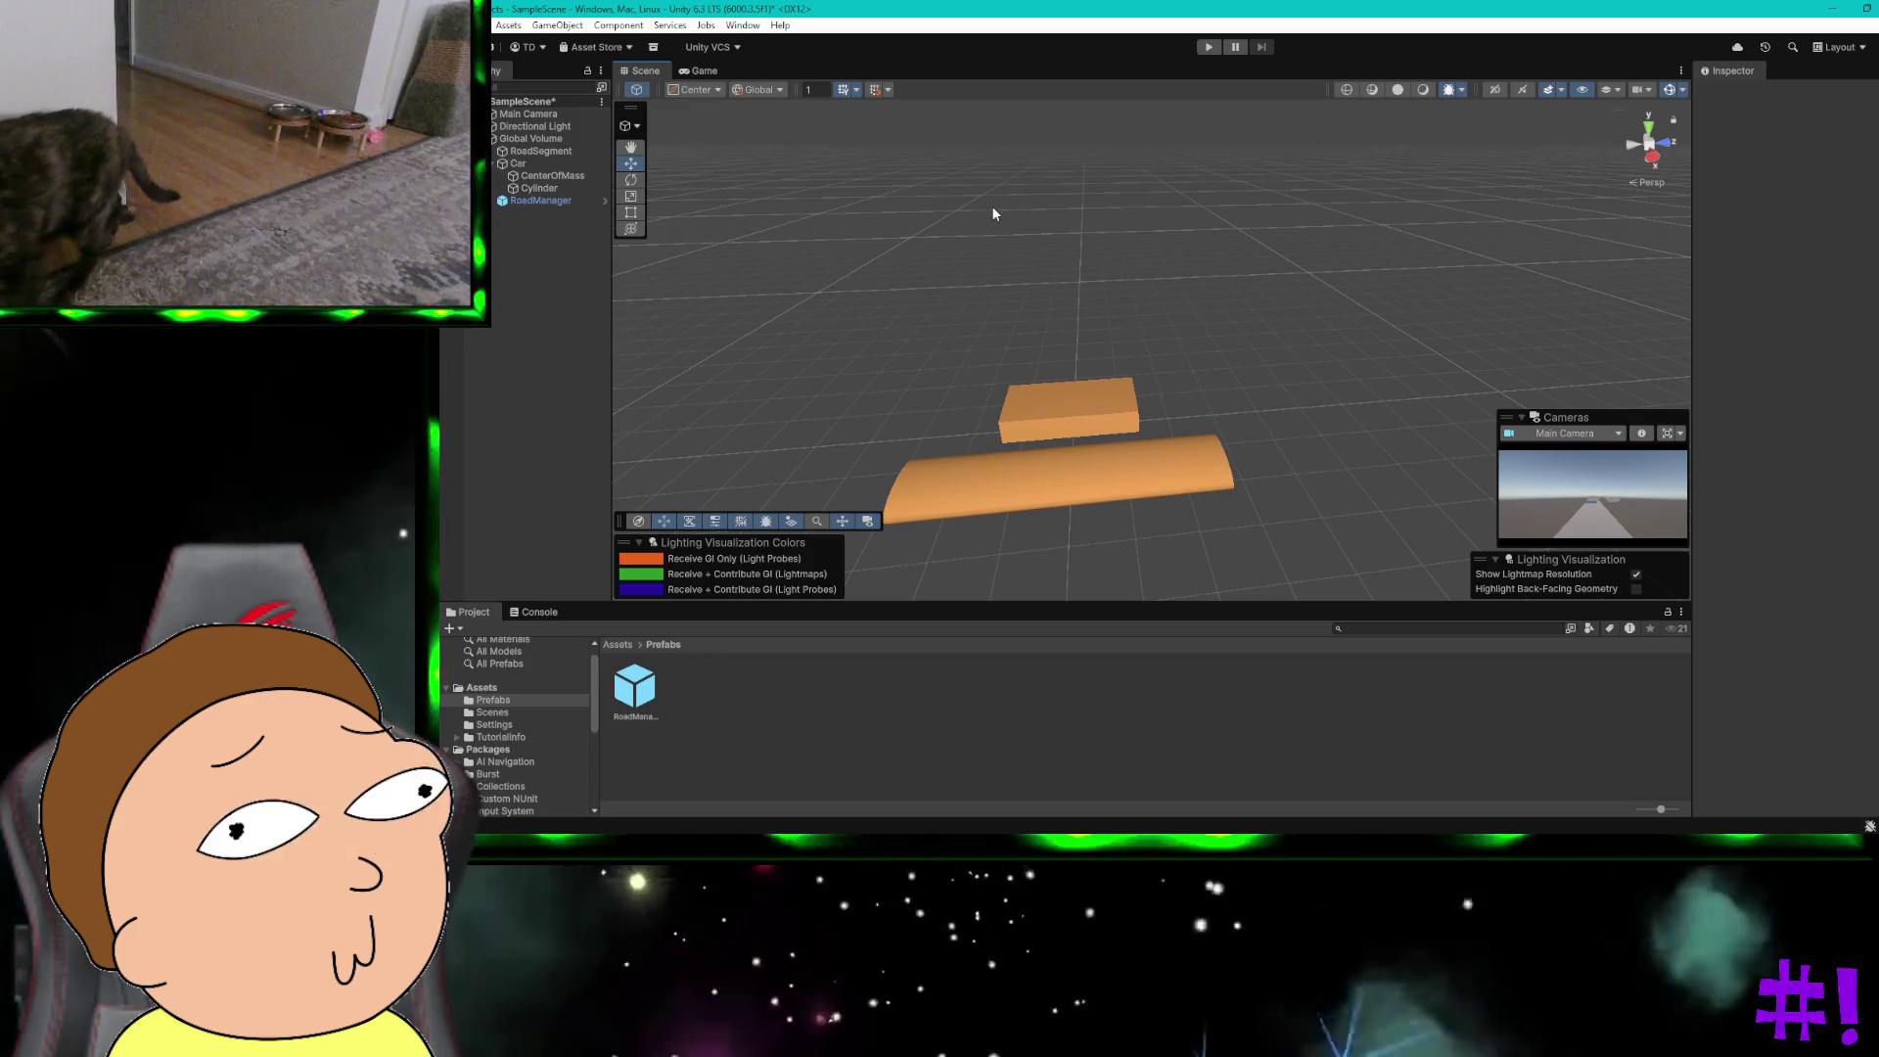
drag(810, 265, 959, 260)
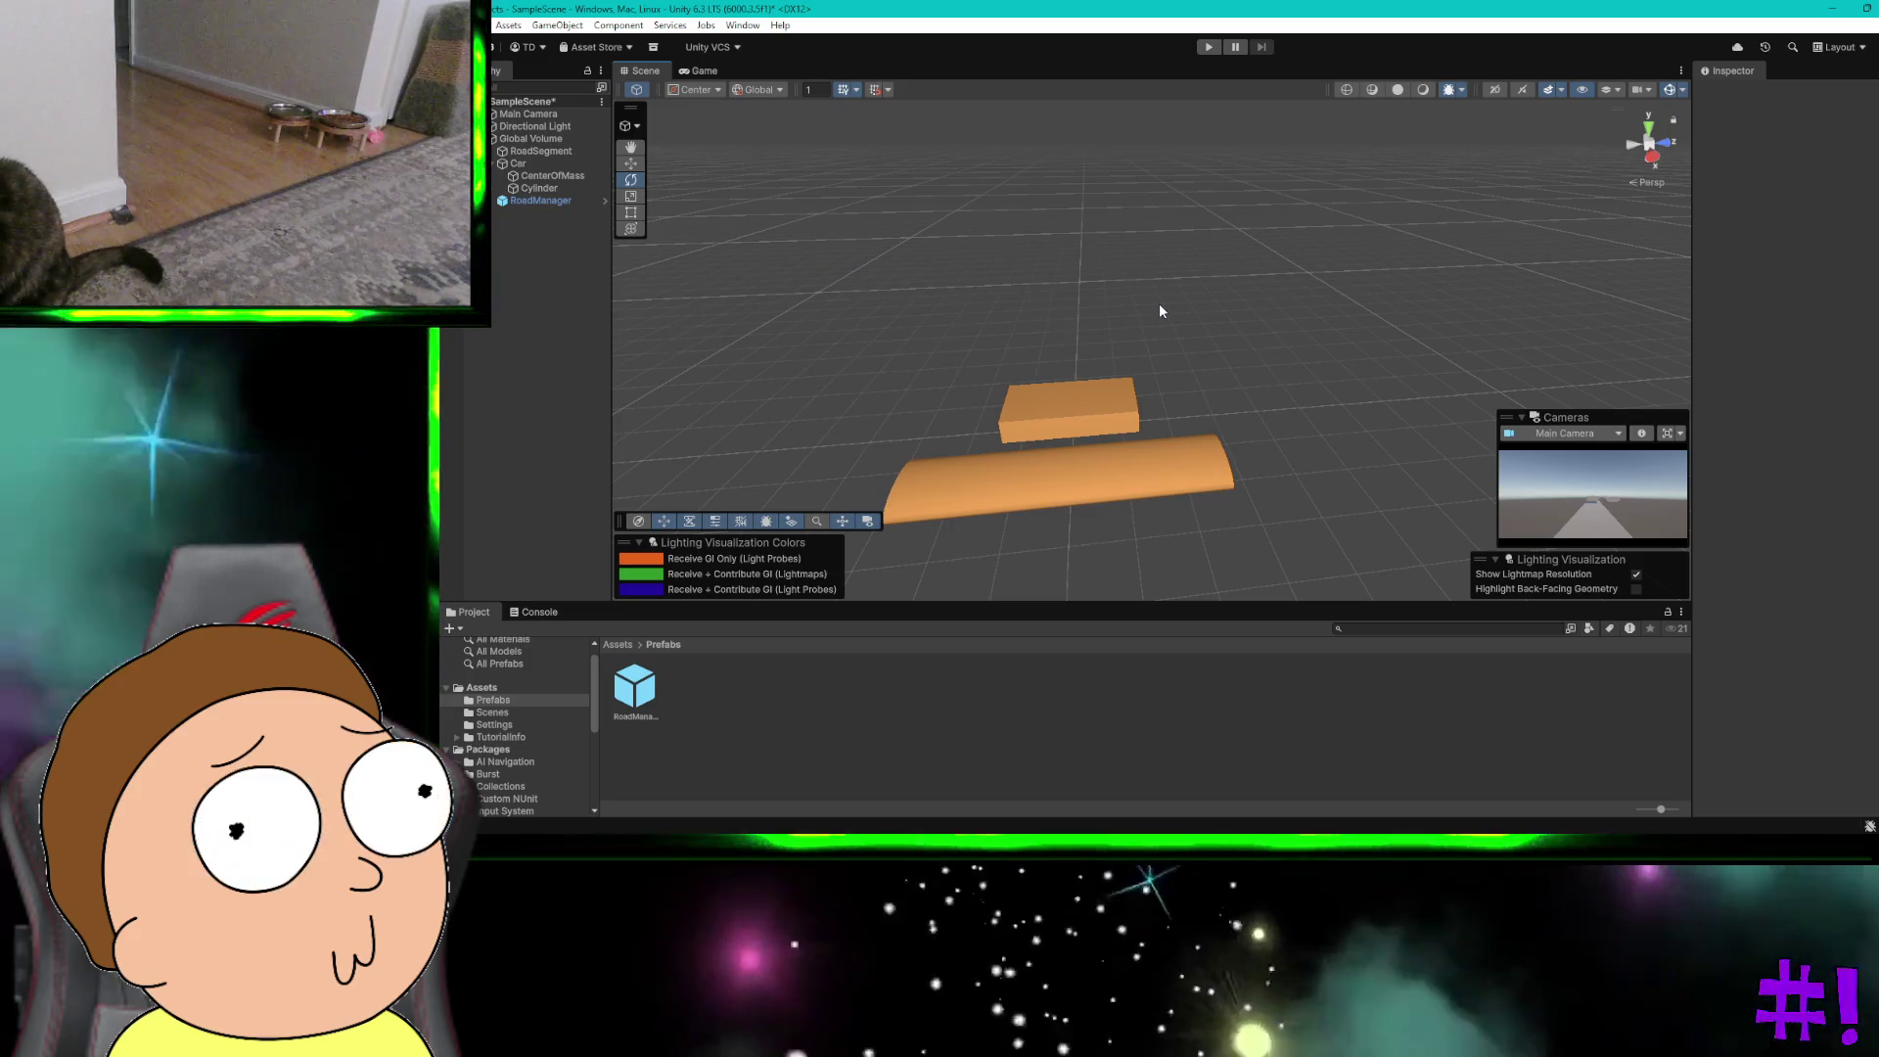
drag(1159, 303, 1306, 363)
scroll(1307, 362, up, 2)
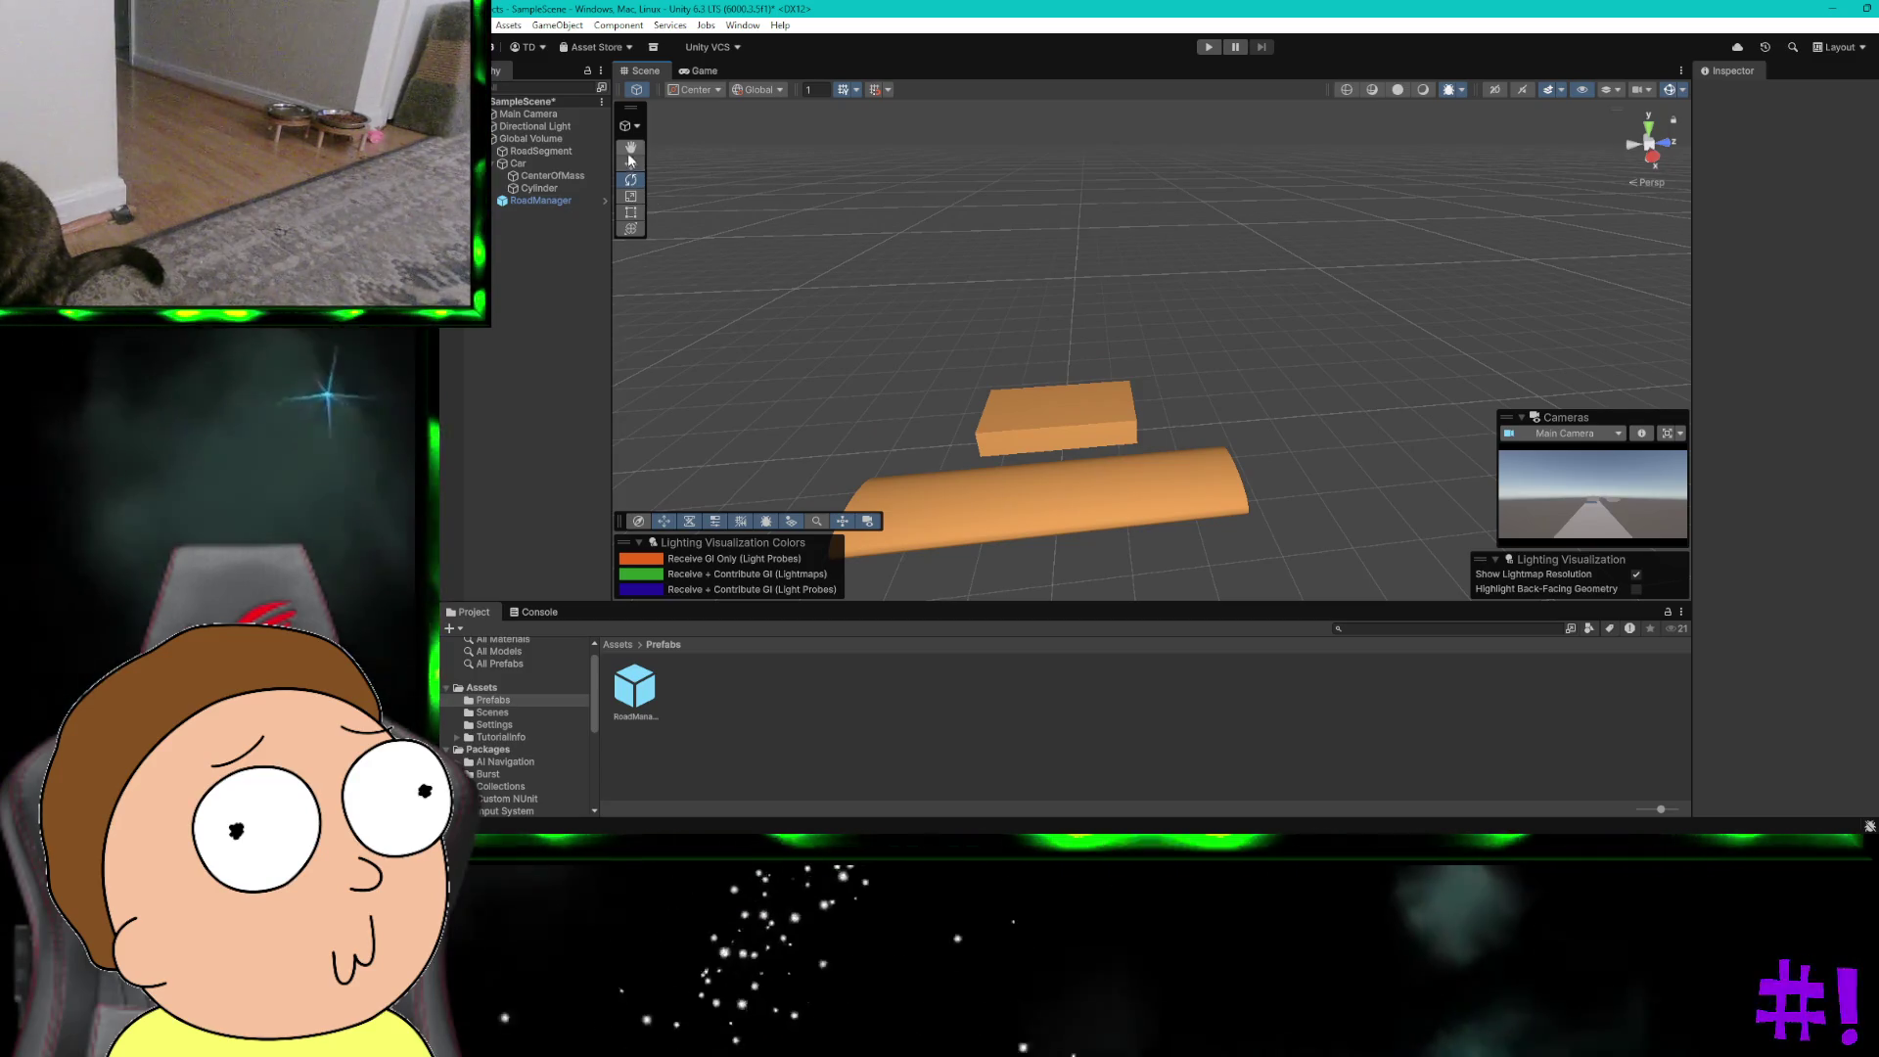
key(q)
mouse_move(878, 247)
mouse_down()
mouse_move(1019, 231)
mouse_move(1040, 210)
mouse_up()
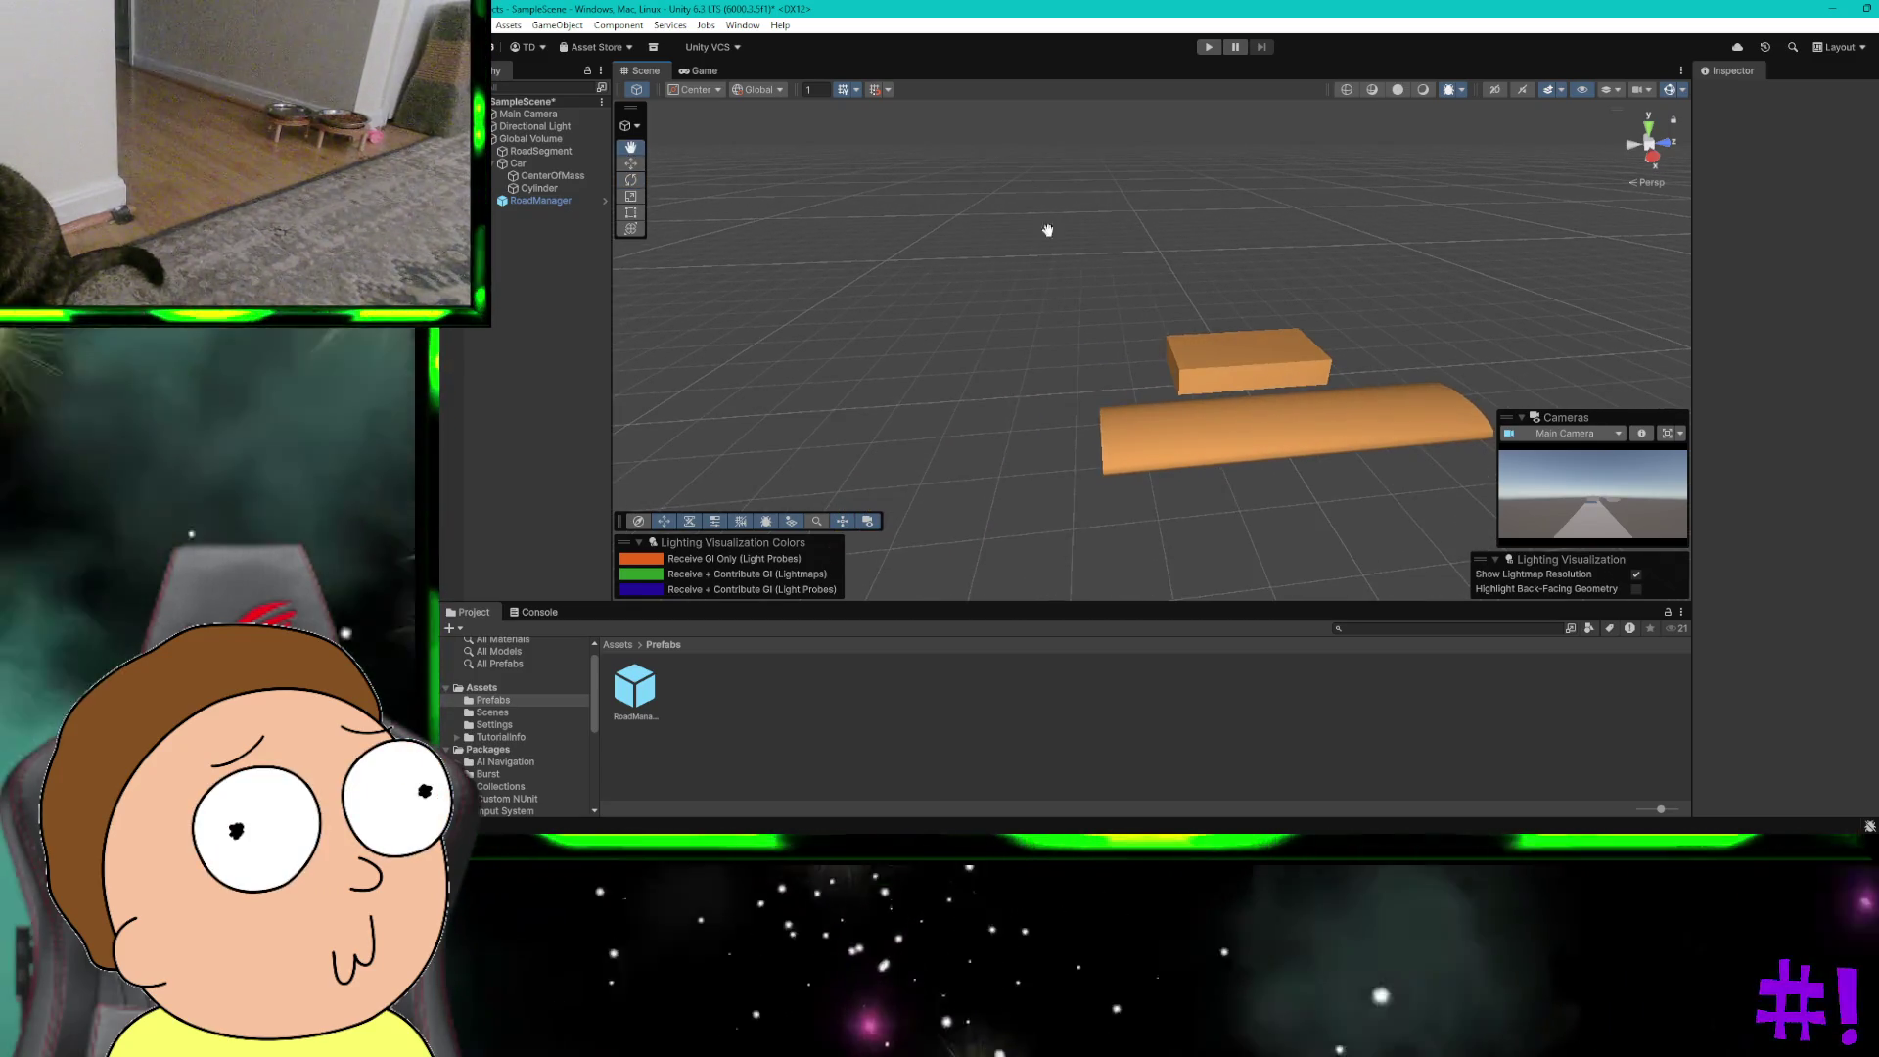
right_click(1044, 354)
click(1003, 327)
mouse_move(1009, 361)
mouse_down()
mouse_move(1132, 395)
mouse_move(1120, 281)
mouse_move(1293, 303)
mouse_up()
drag(1517, 359, 1214, 350)
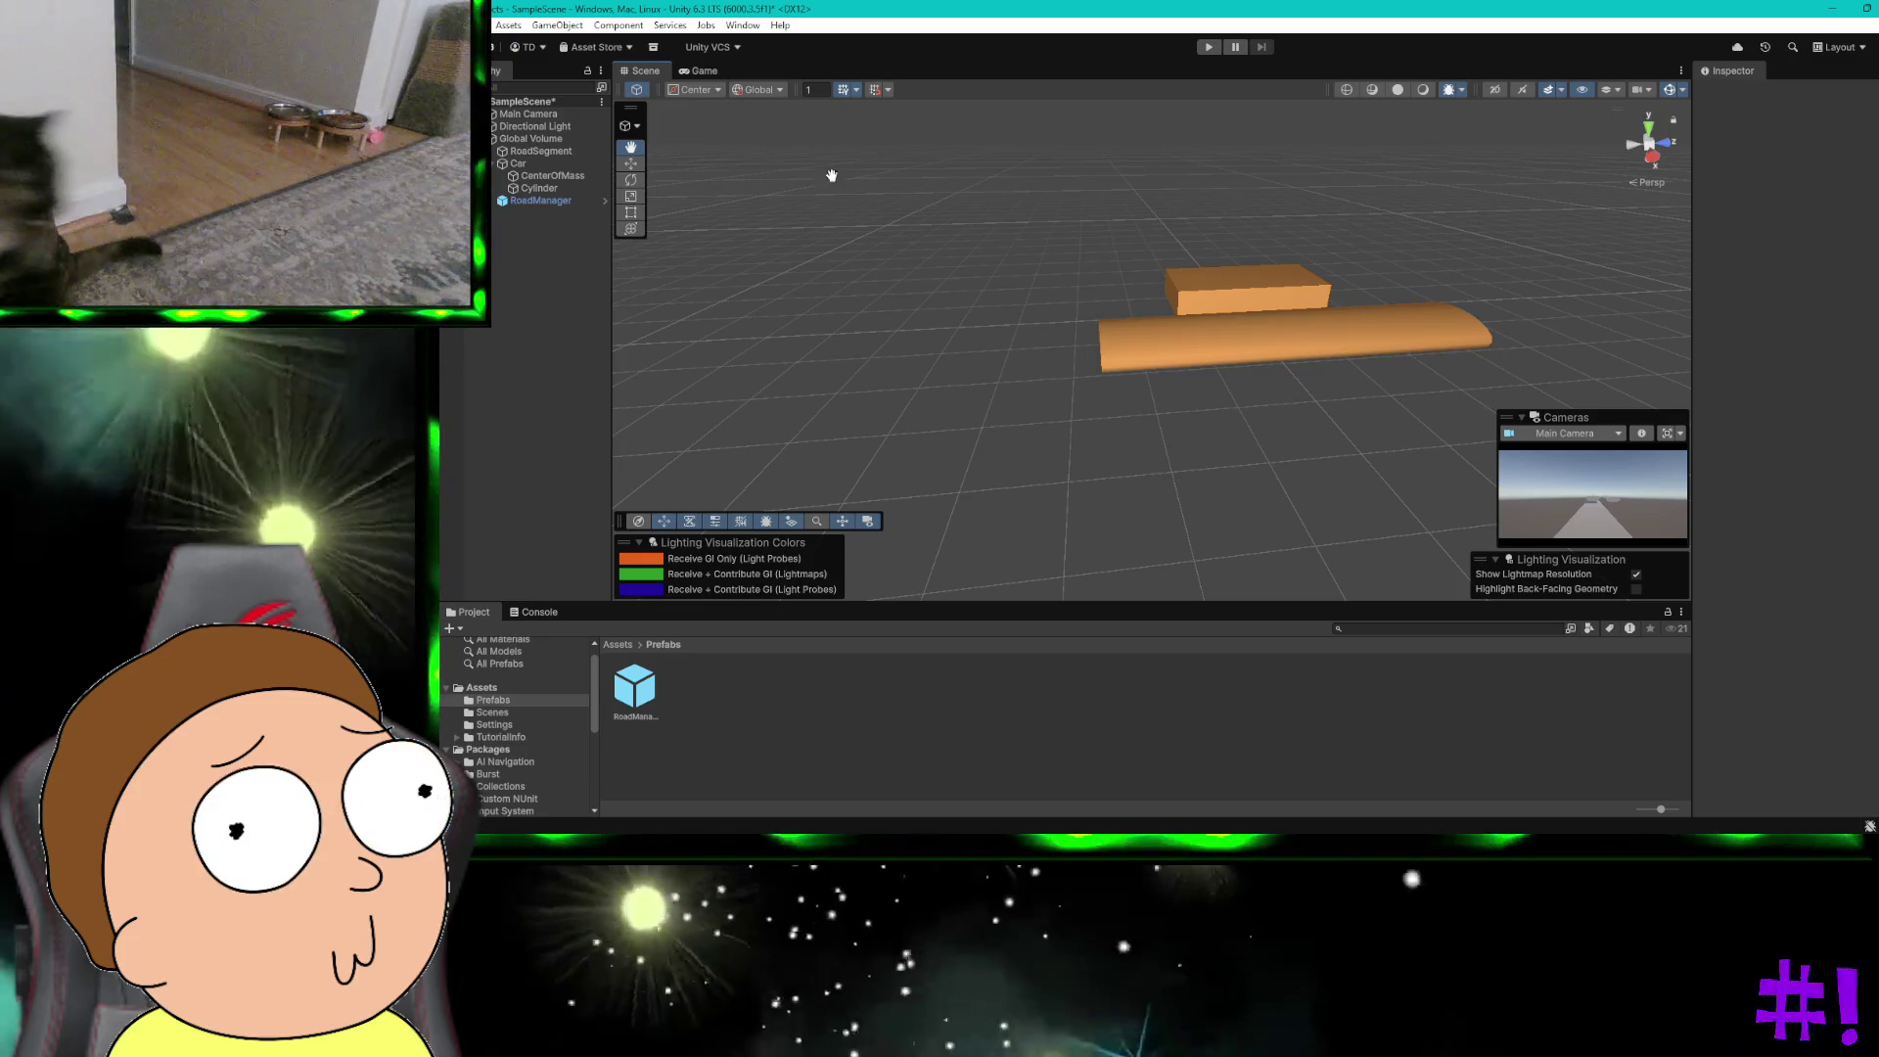
mouse_move(868, 390)
mouse_down()
mouse_move(1117, 352)
mouse_move(1345, 397)
mouse_up()
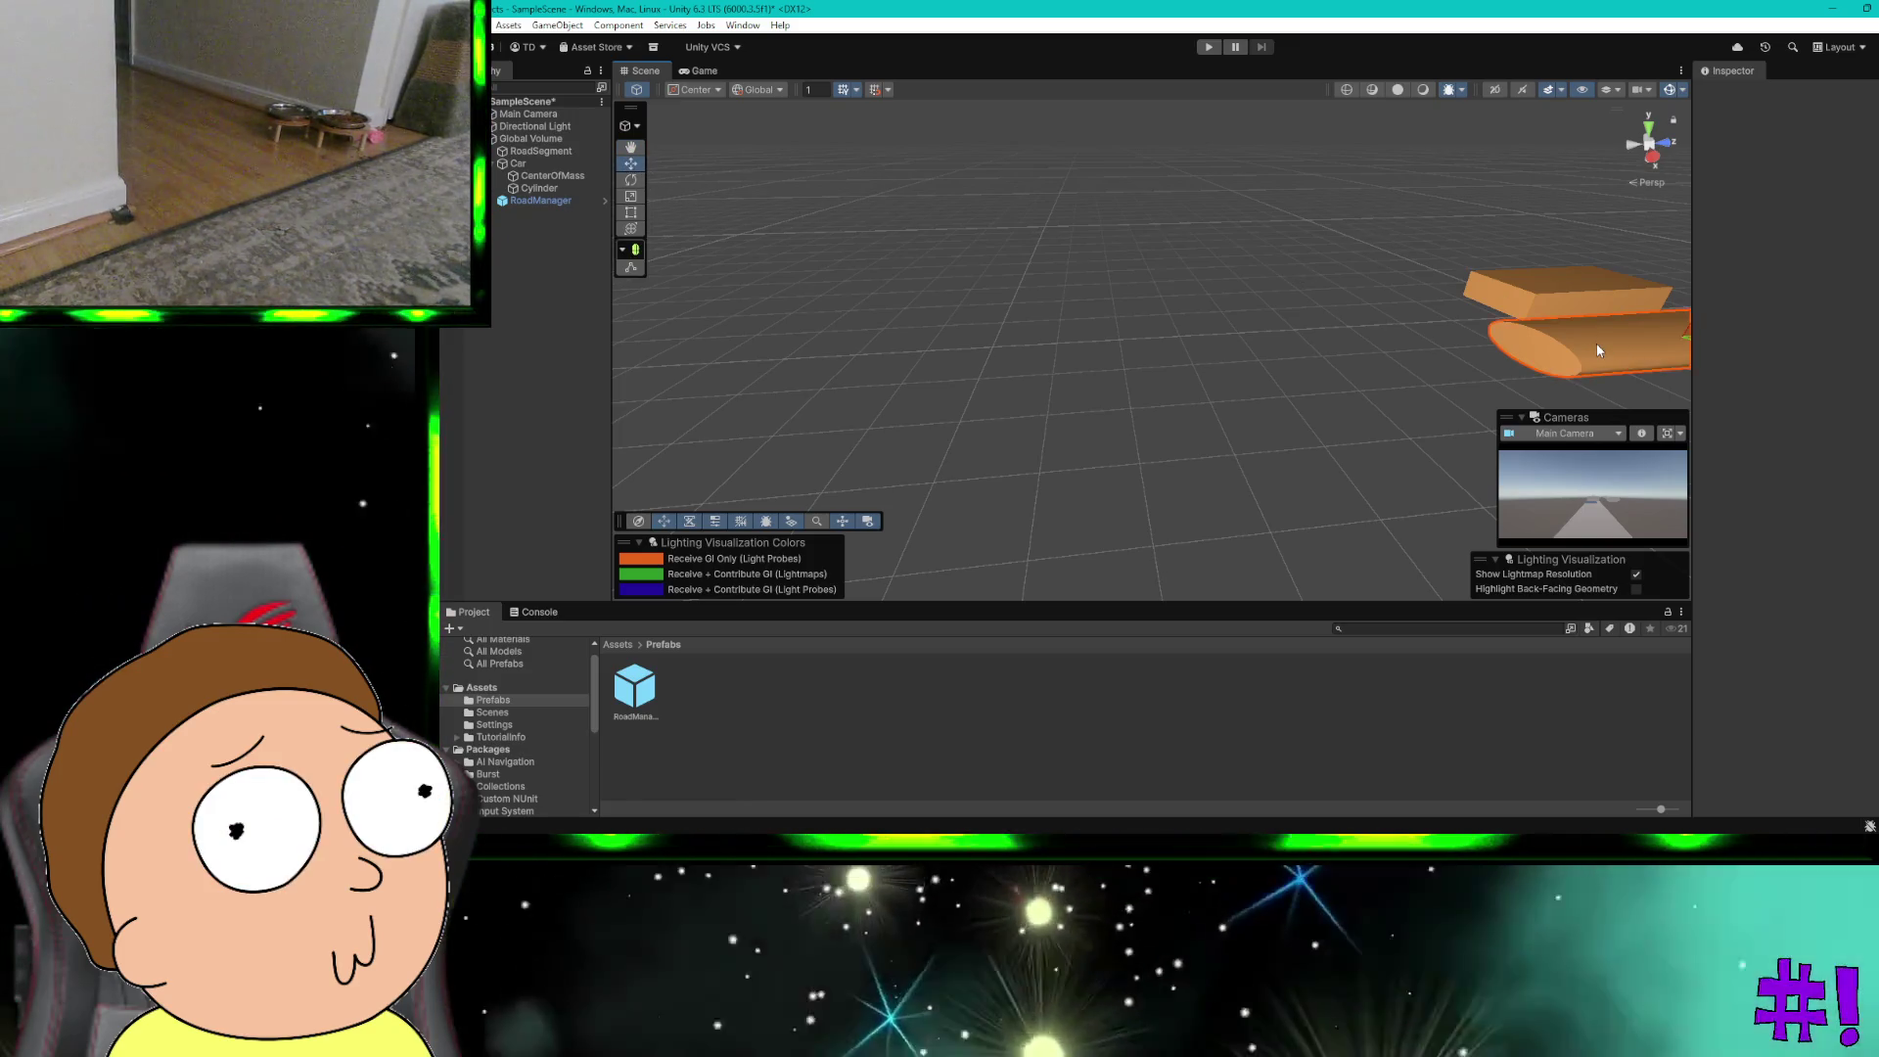
Step: Undo the Cylinder's earlier changes, set Rotation X to 90, and move it out to X 1.478
click(1629, 351)
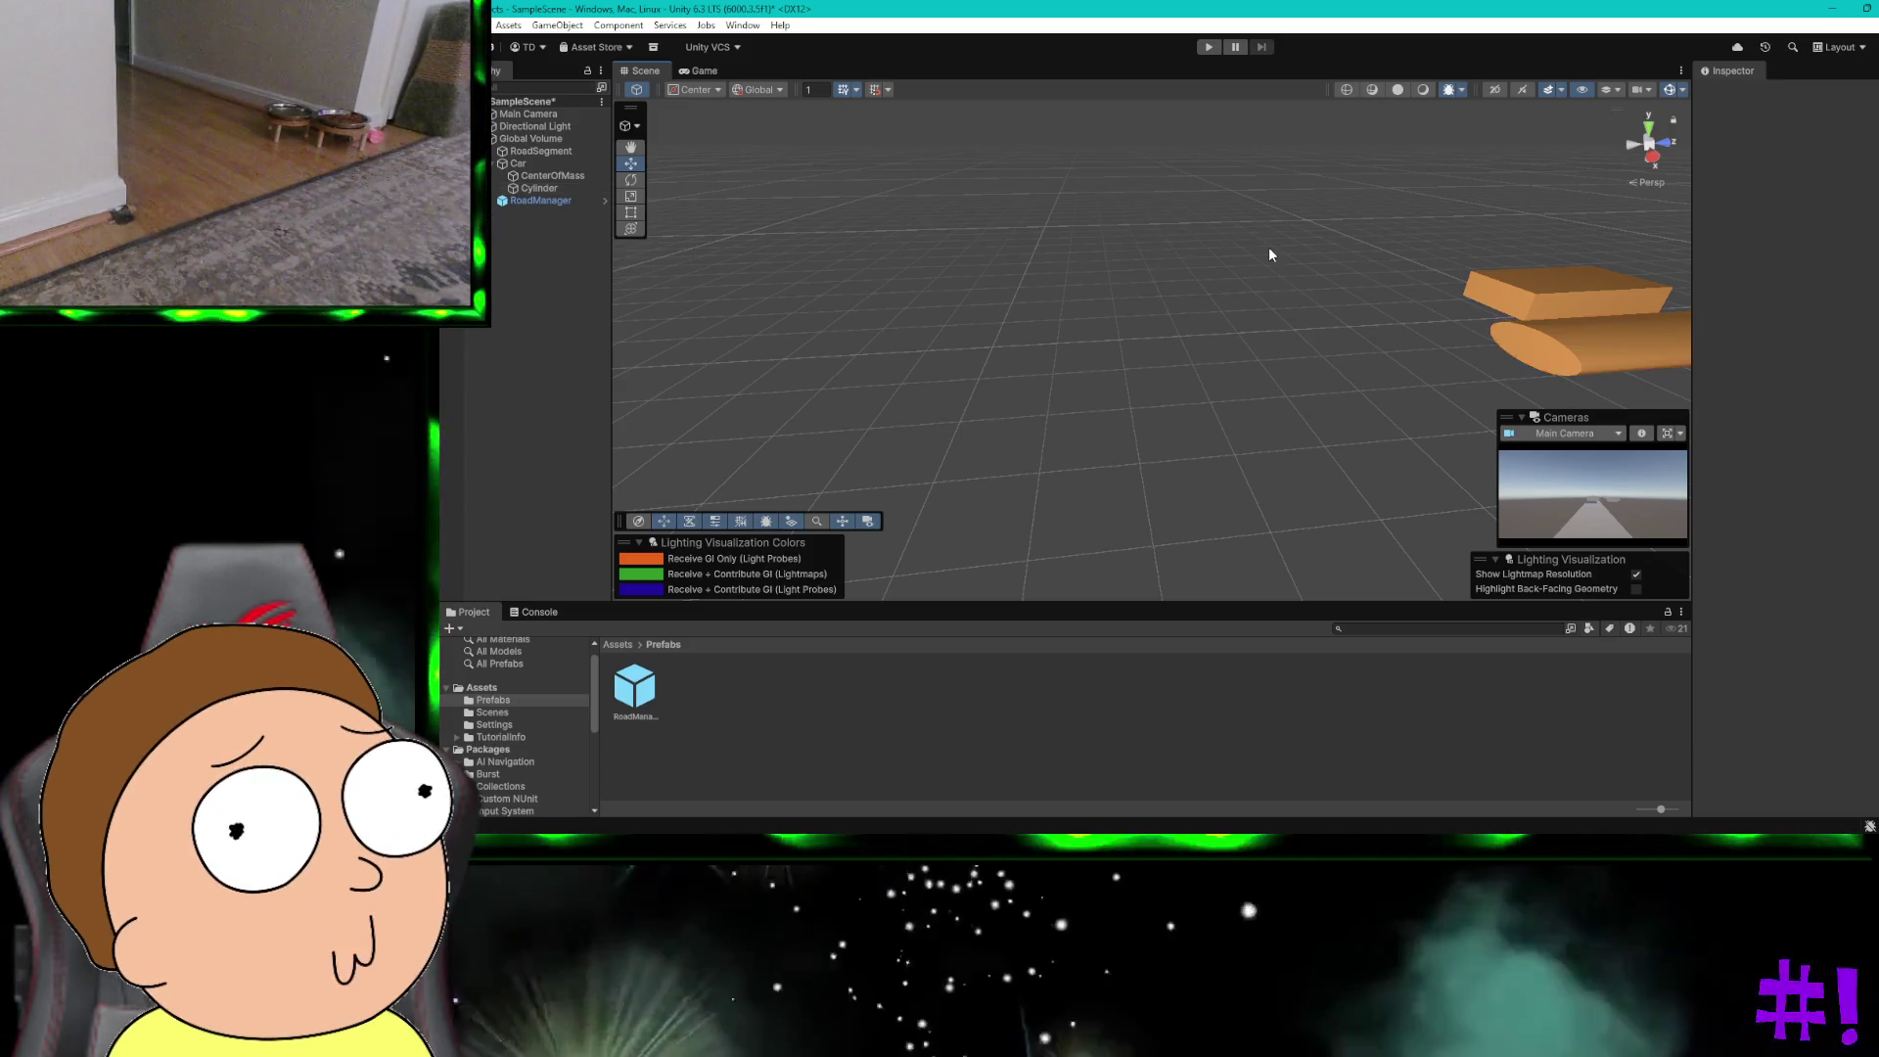
key(ctrl+z)
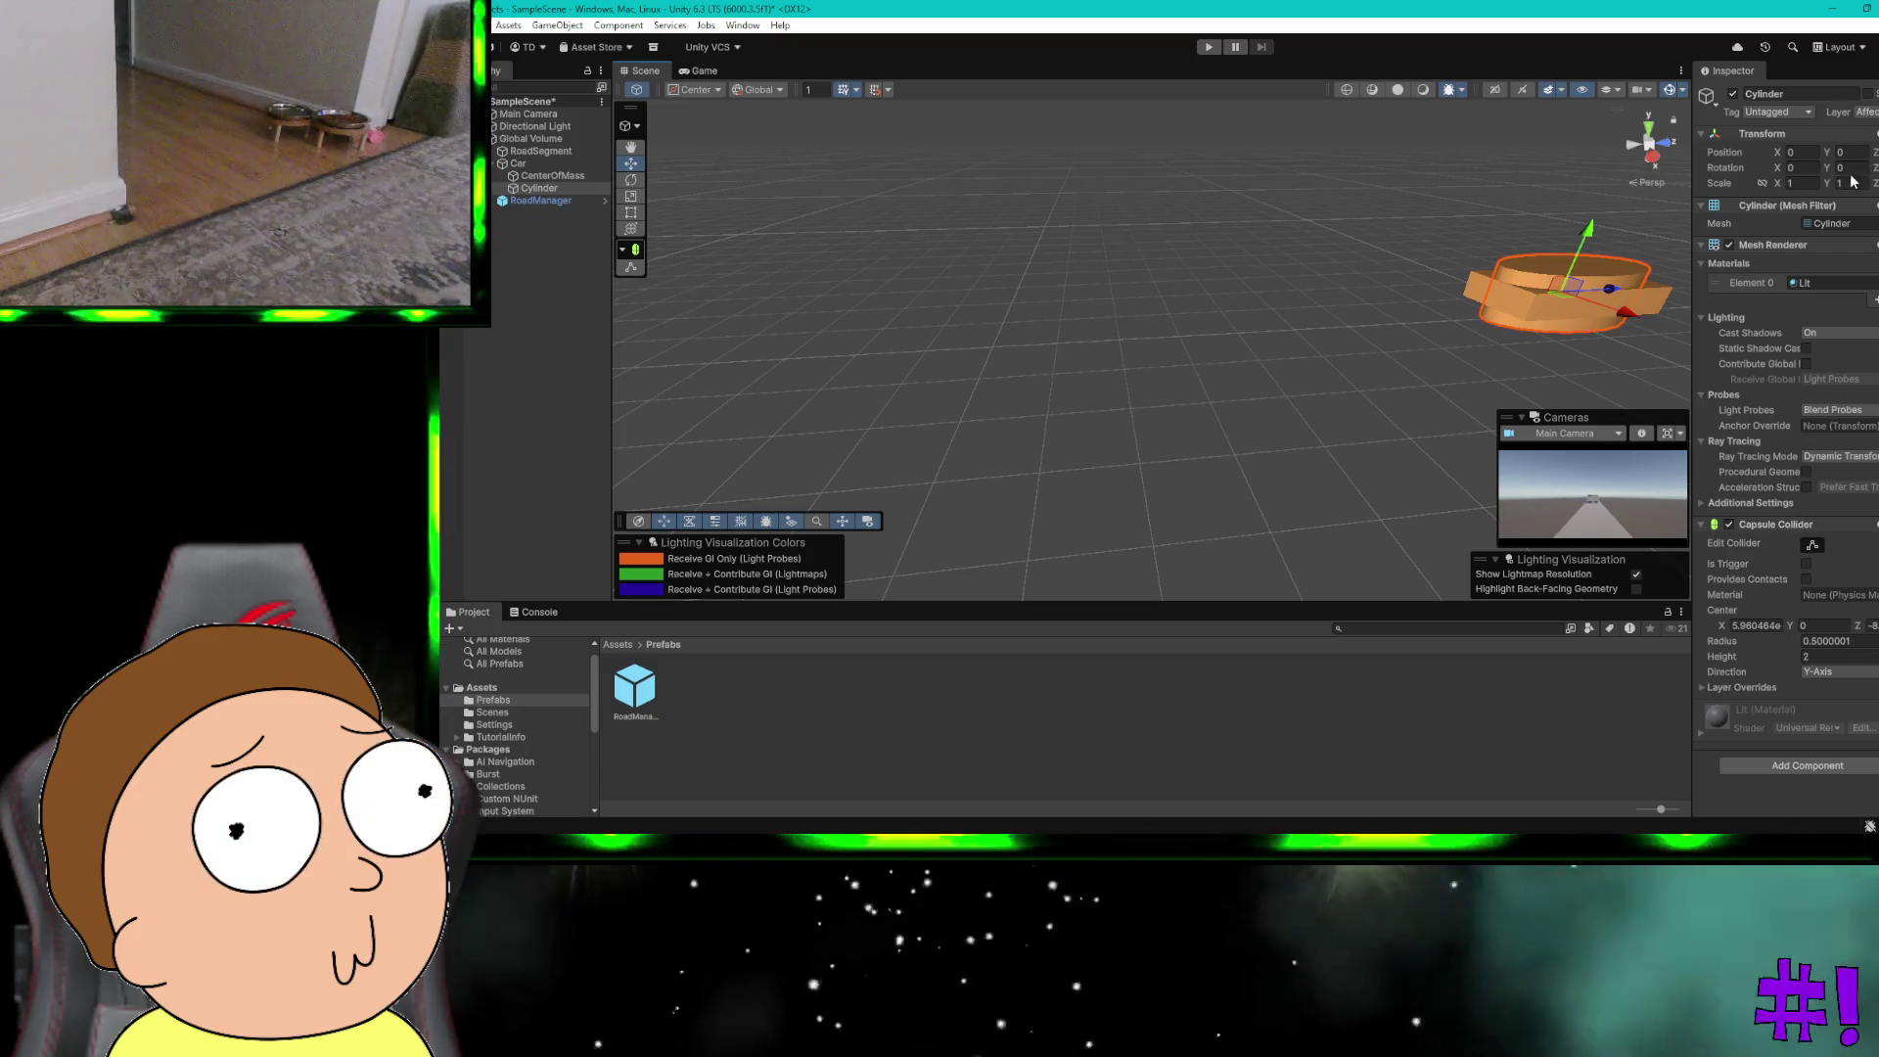
text(90)
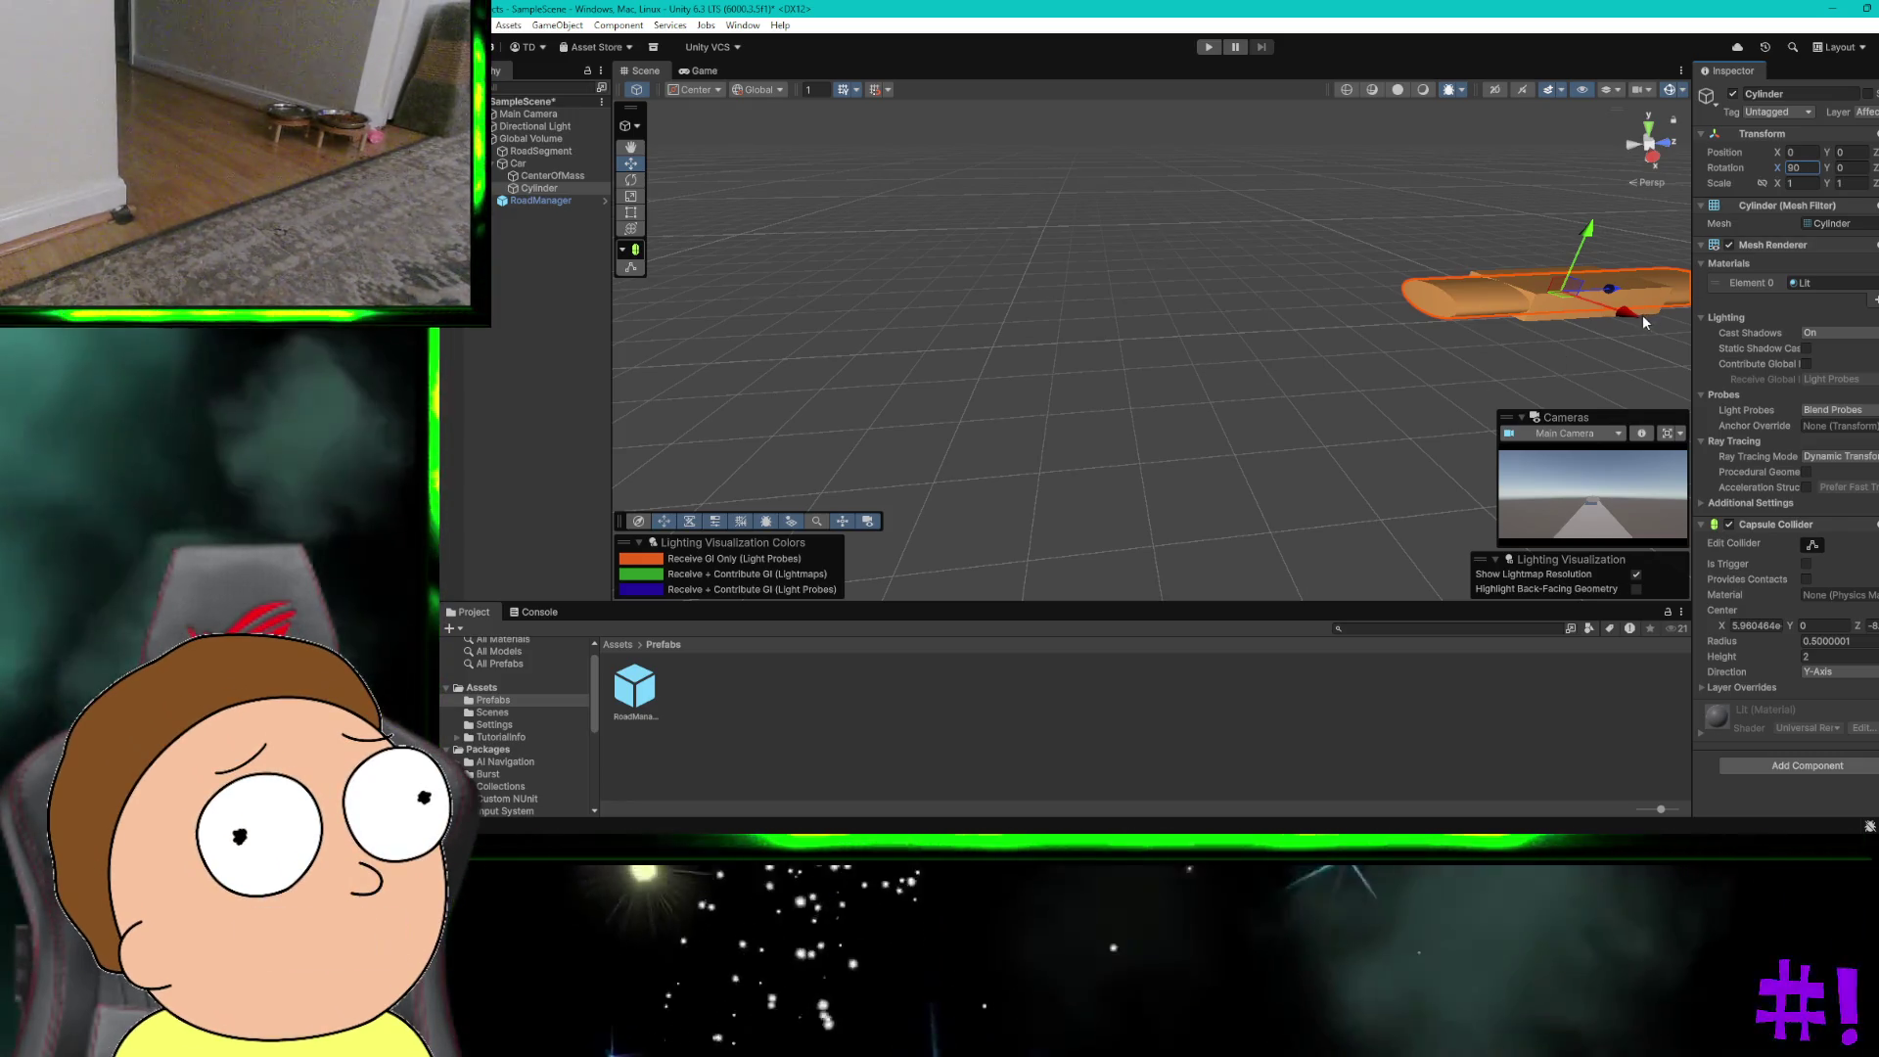
drag(1640, 313, 1657, 323)
drag(1724, 362, 1771, 386)
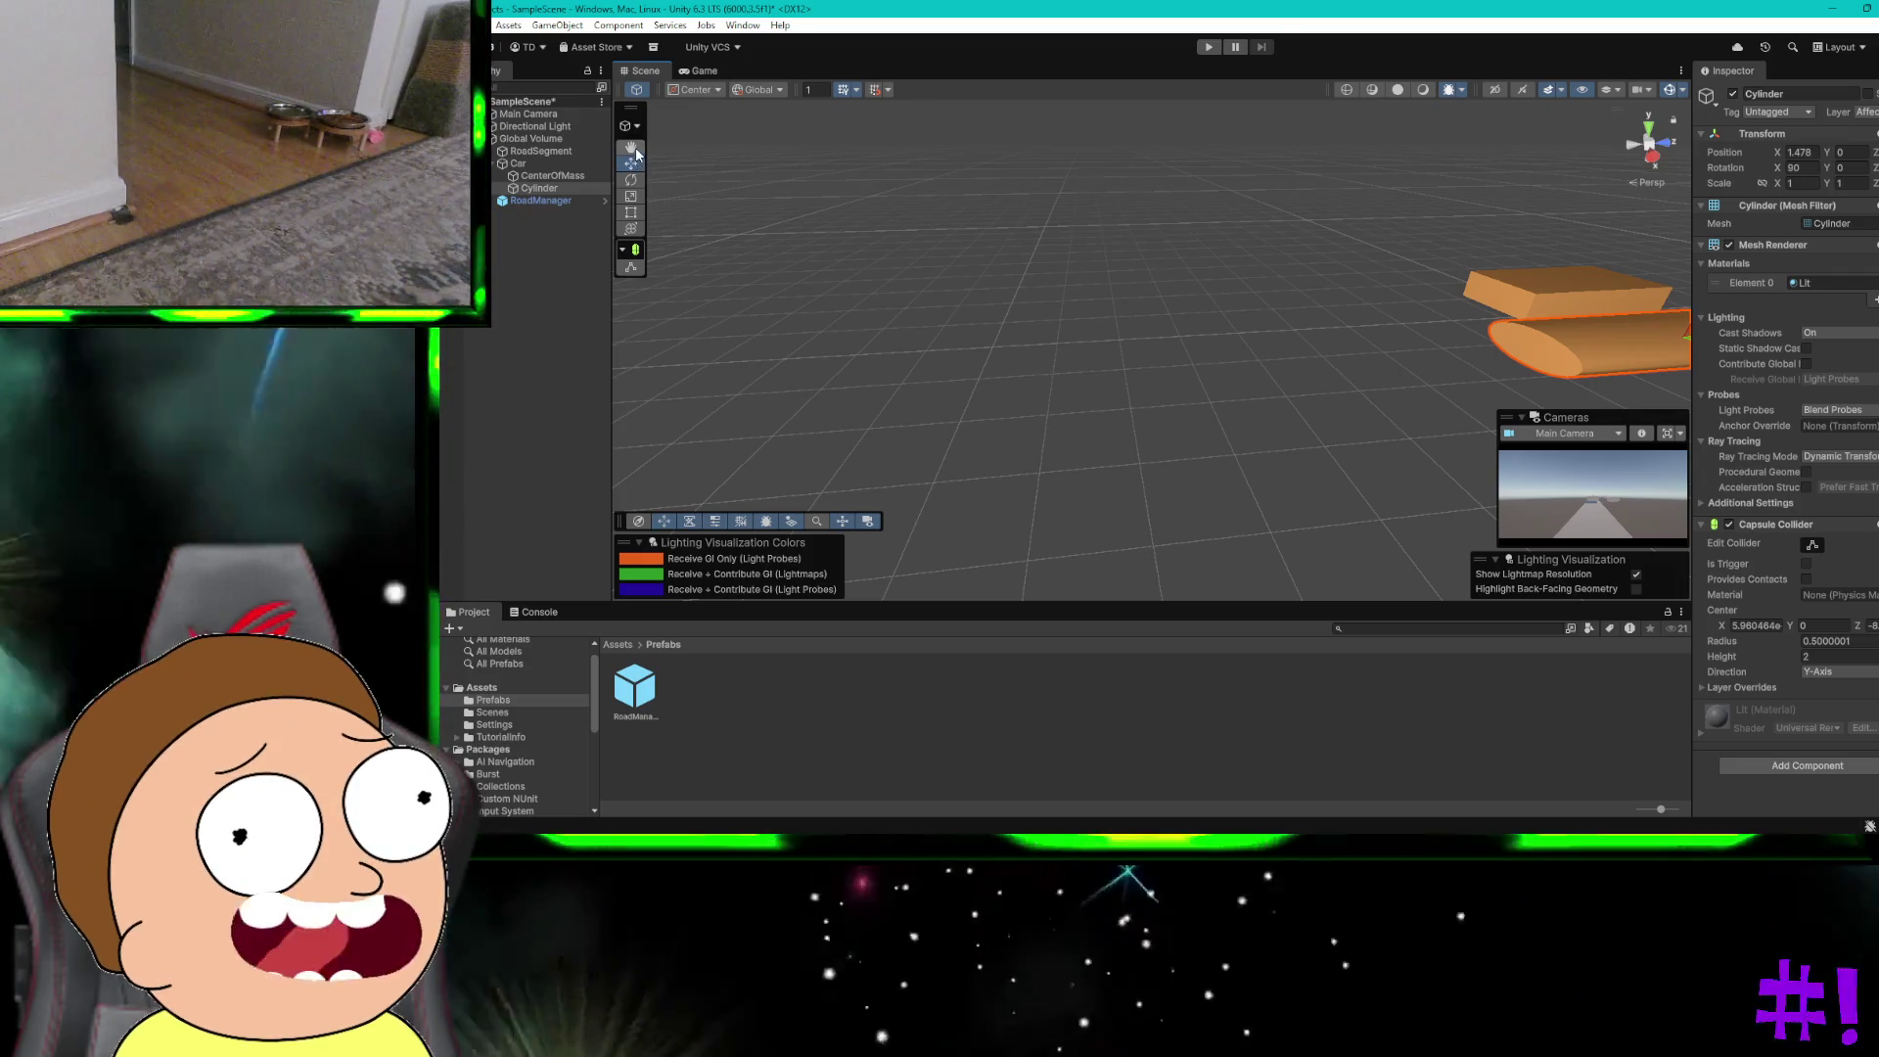
mouse_move(996, 226)
mouse_down()
mouse_move(1254, 391)
mouse_move(1399, 411)
mouse_up()
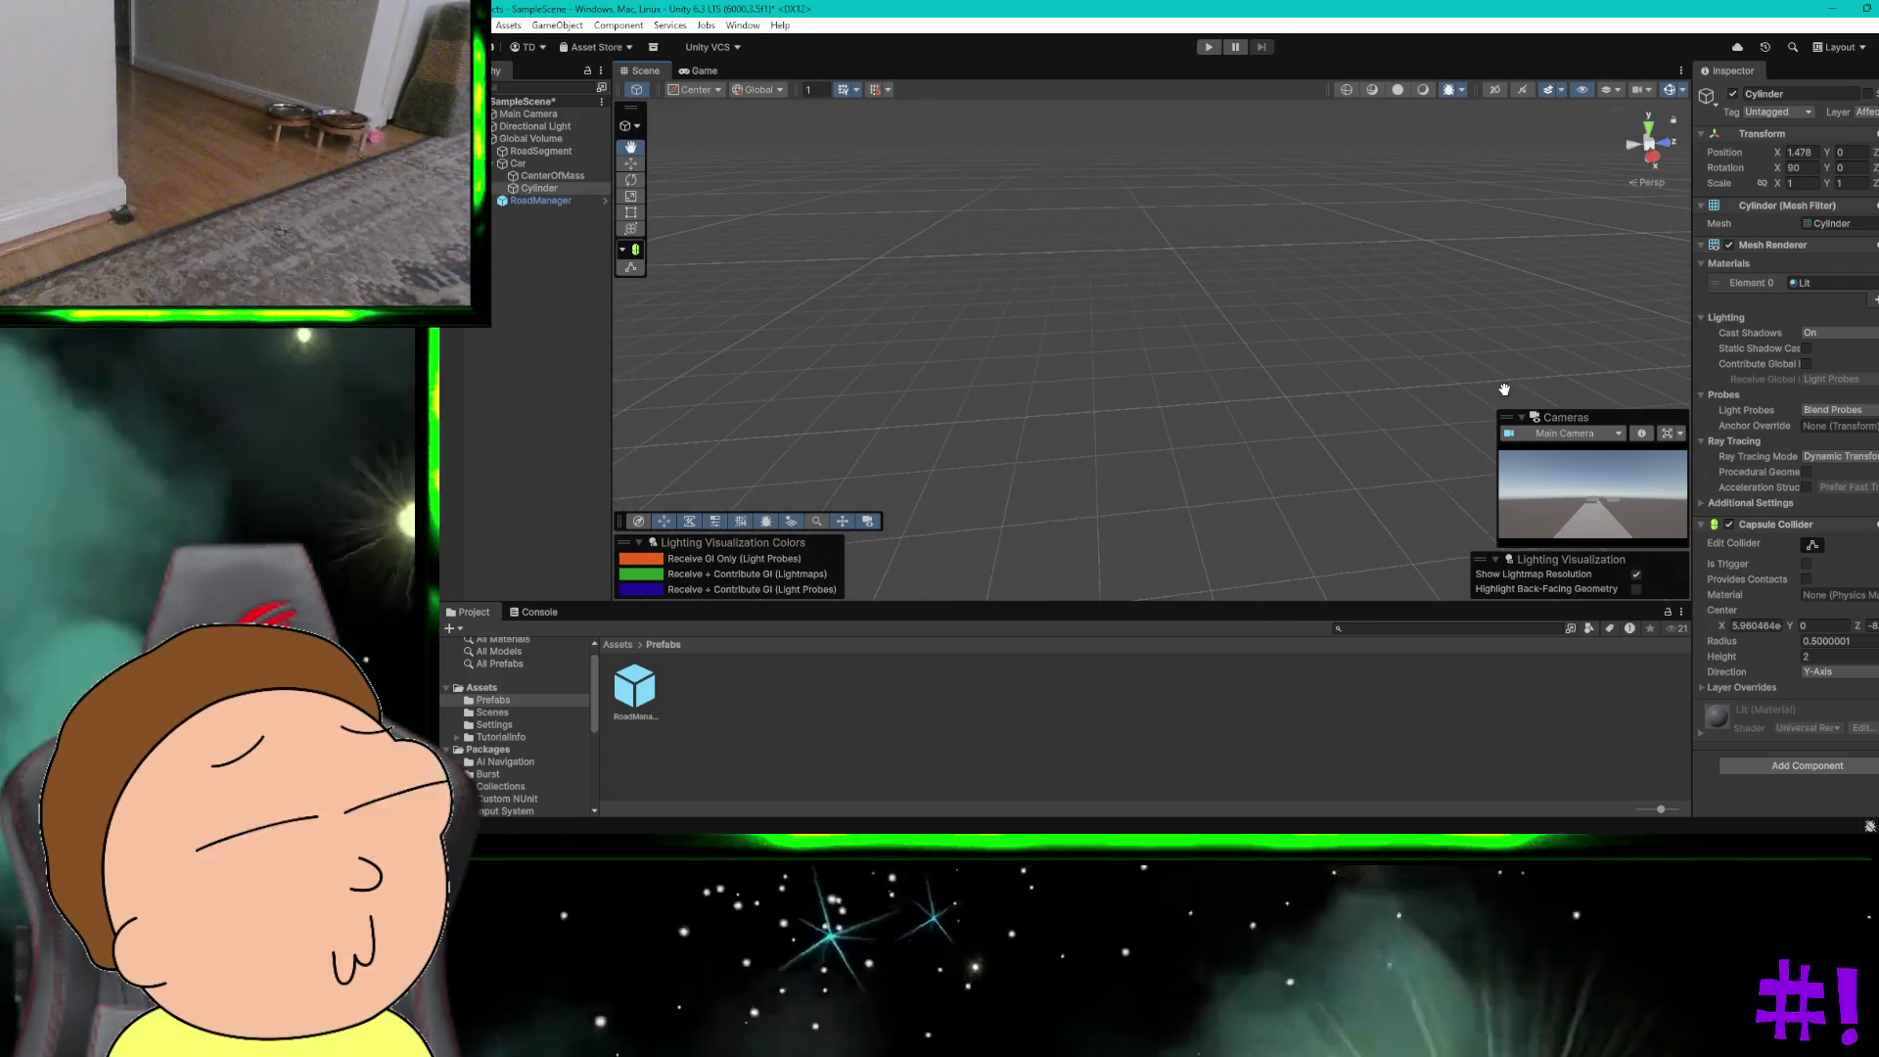
Step: Bring the car back into view and squash the Cylinder's Y scale to 0.0458 into a wheel
mouse_move(1367, 321)
mouse_down()
mouse_move(1250, 281)
mouse_move(1518, 323)
mouse_move(1145, 281)
mouse_move(851, 302)
mouse_move(658, 356)
mouse_up()
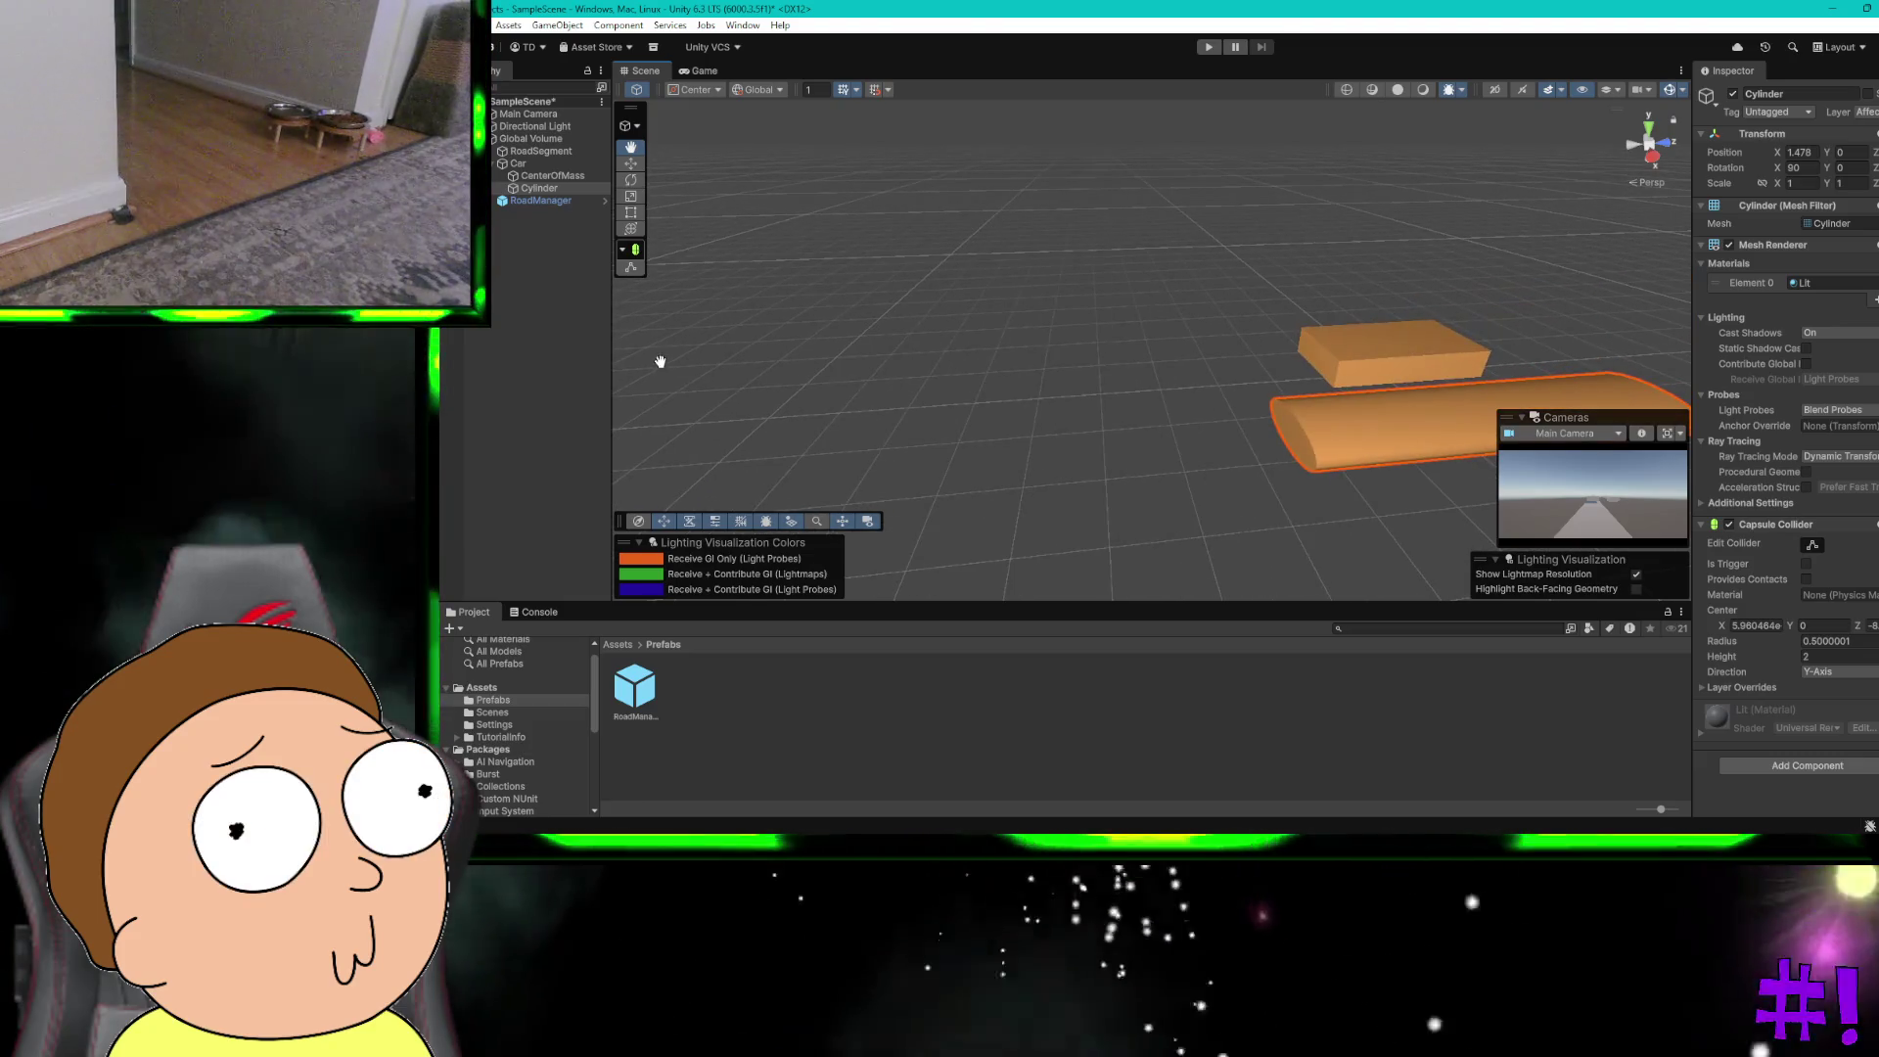
mouse_move(1074, 377)
mouse_down()
mouse_move(1107, 432)
mouse_move(1168, 357)
mouse_move(1322, 319)
mouse_move(1394, 200)
mouse_up()
mouse_move(1359, 313)
mouse_down()
mouse_move(1178, 255)
mouse_move(940, 243)
mouse_move(756, 301)
mouse_move(1057, 335)
mouse_move(854, 335)
mouse_move(856, 354)
mouse_up()
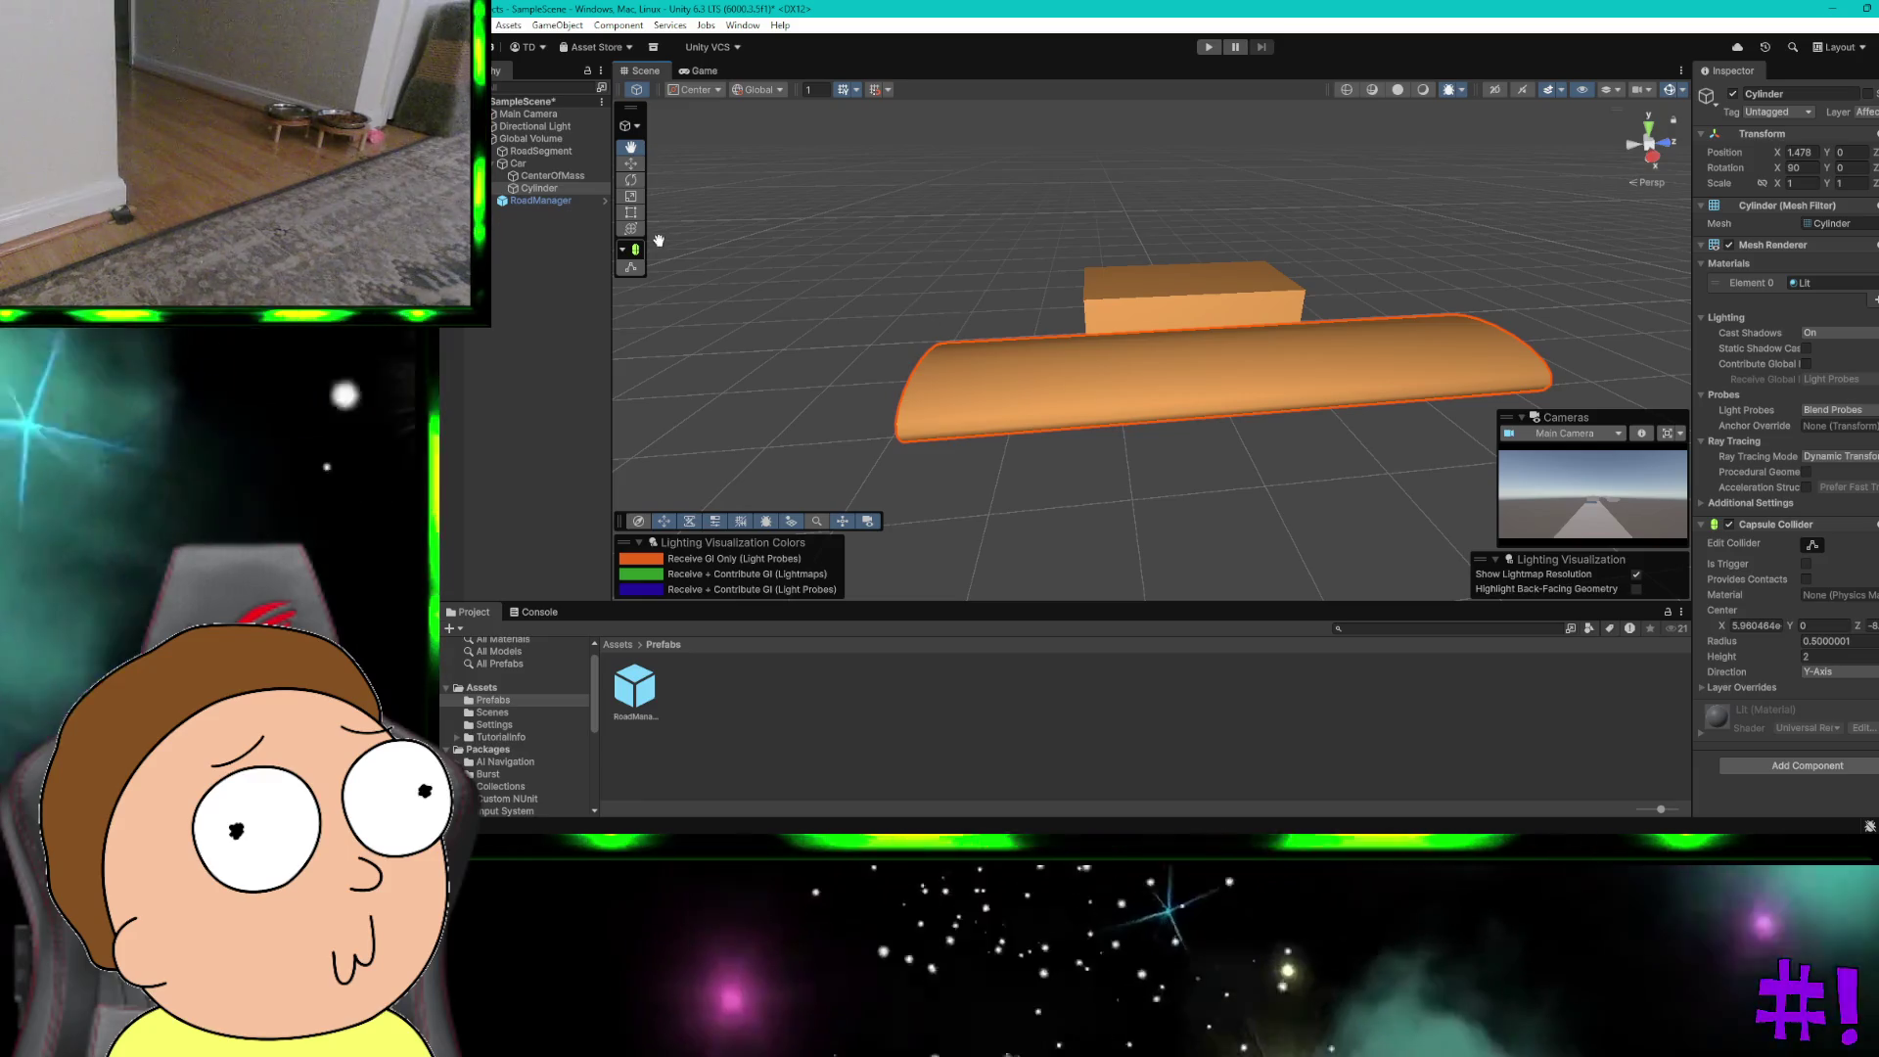
click(630, 195)
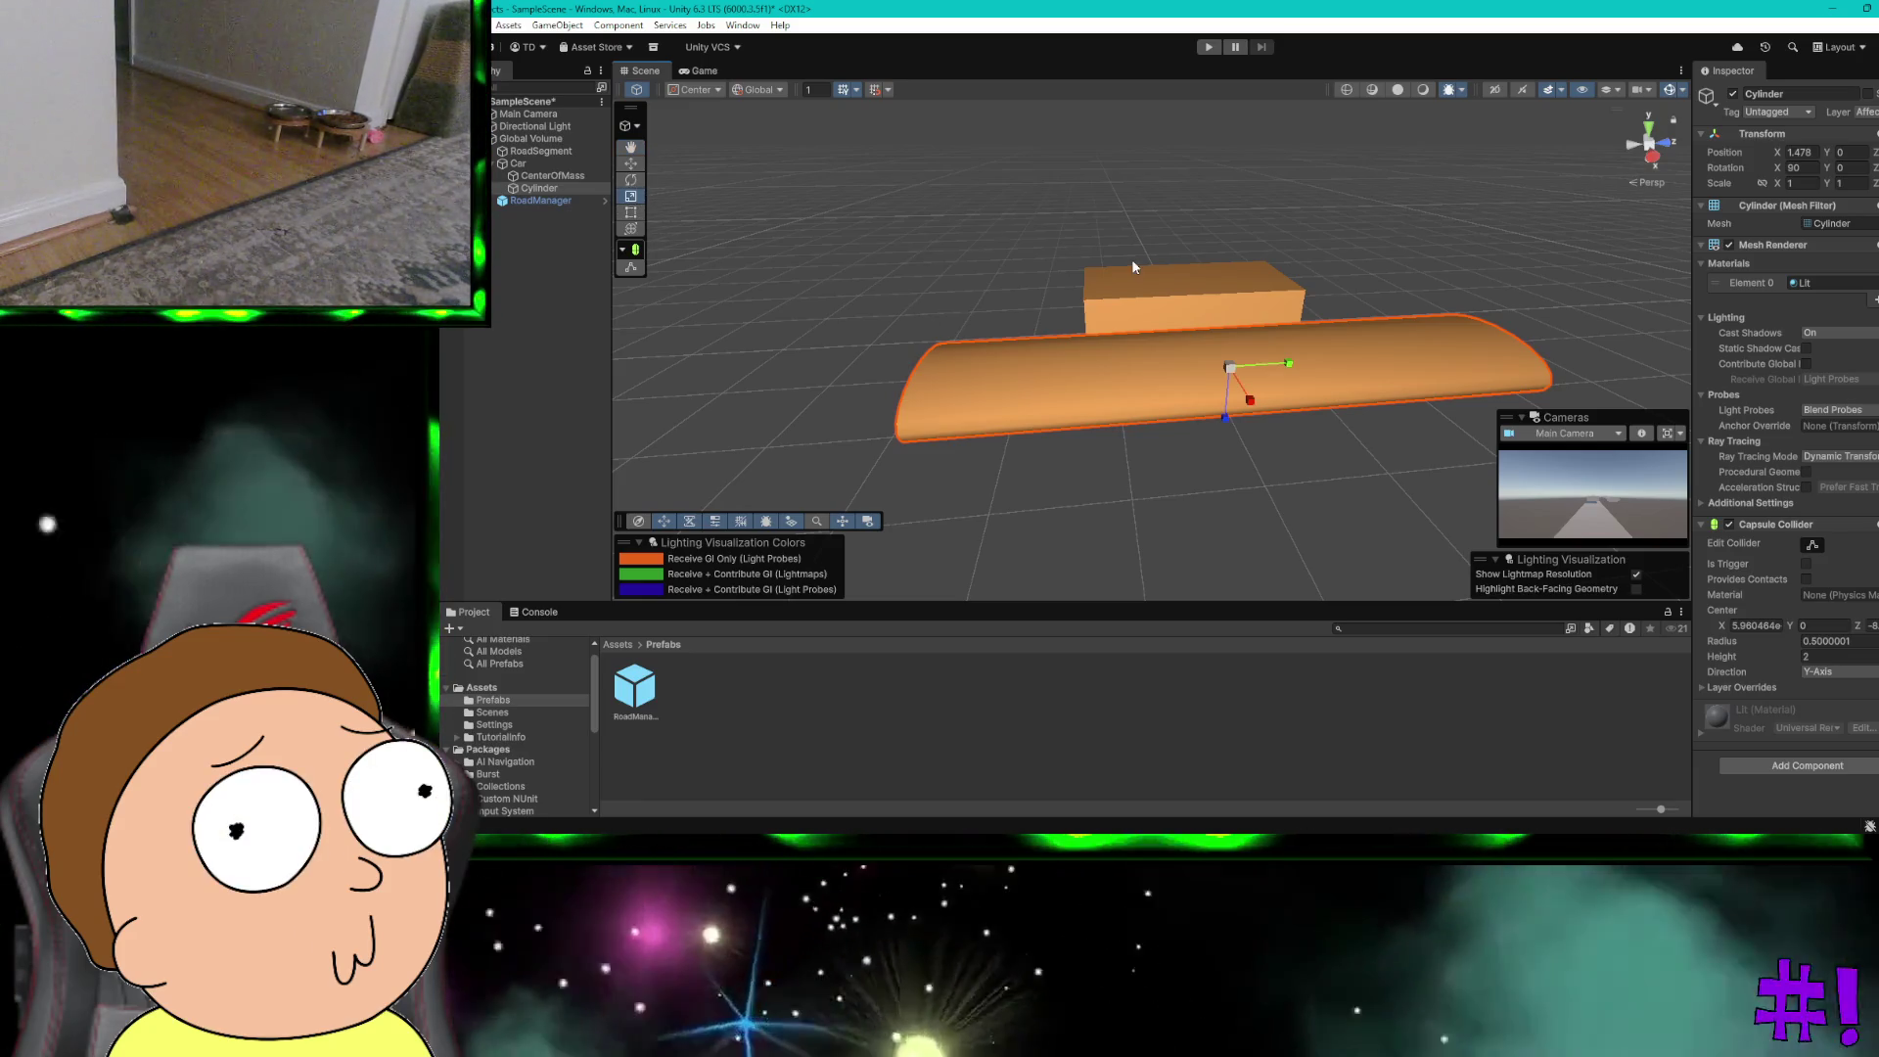
drag(1292, 364, 1235, 362)
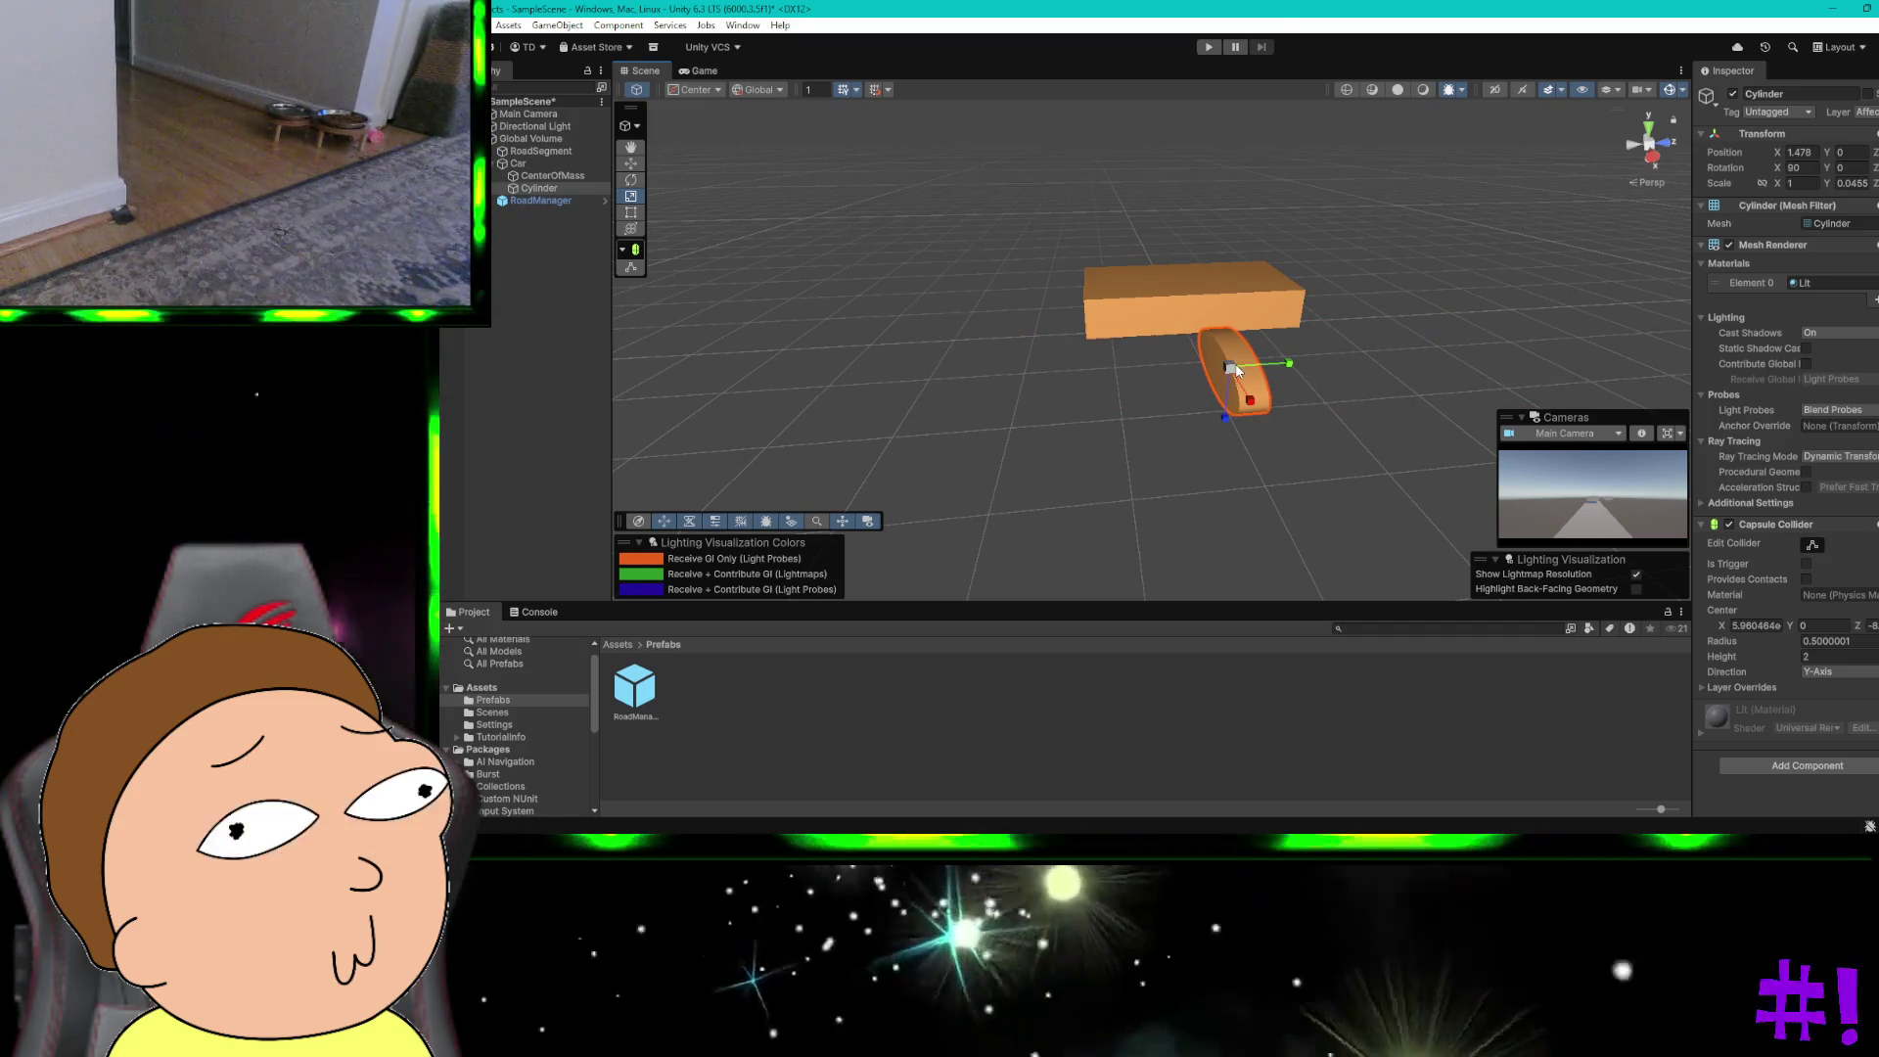
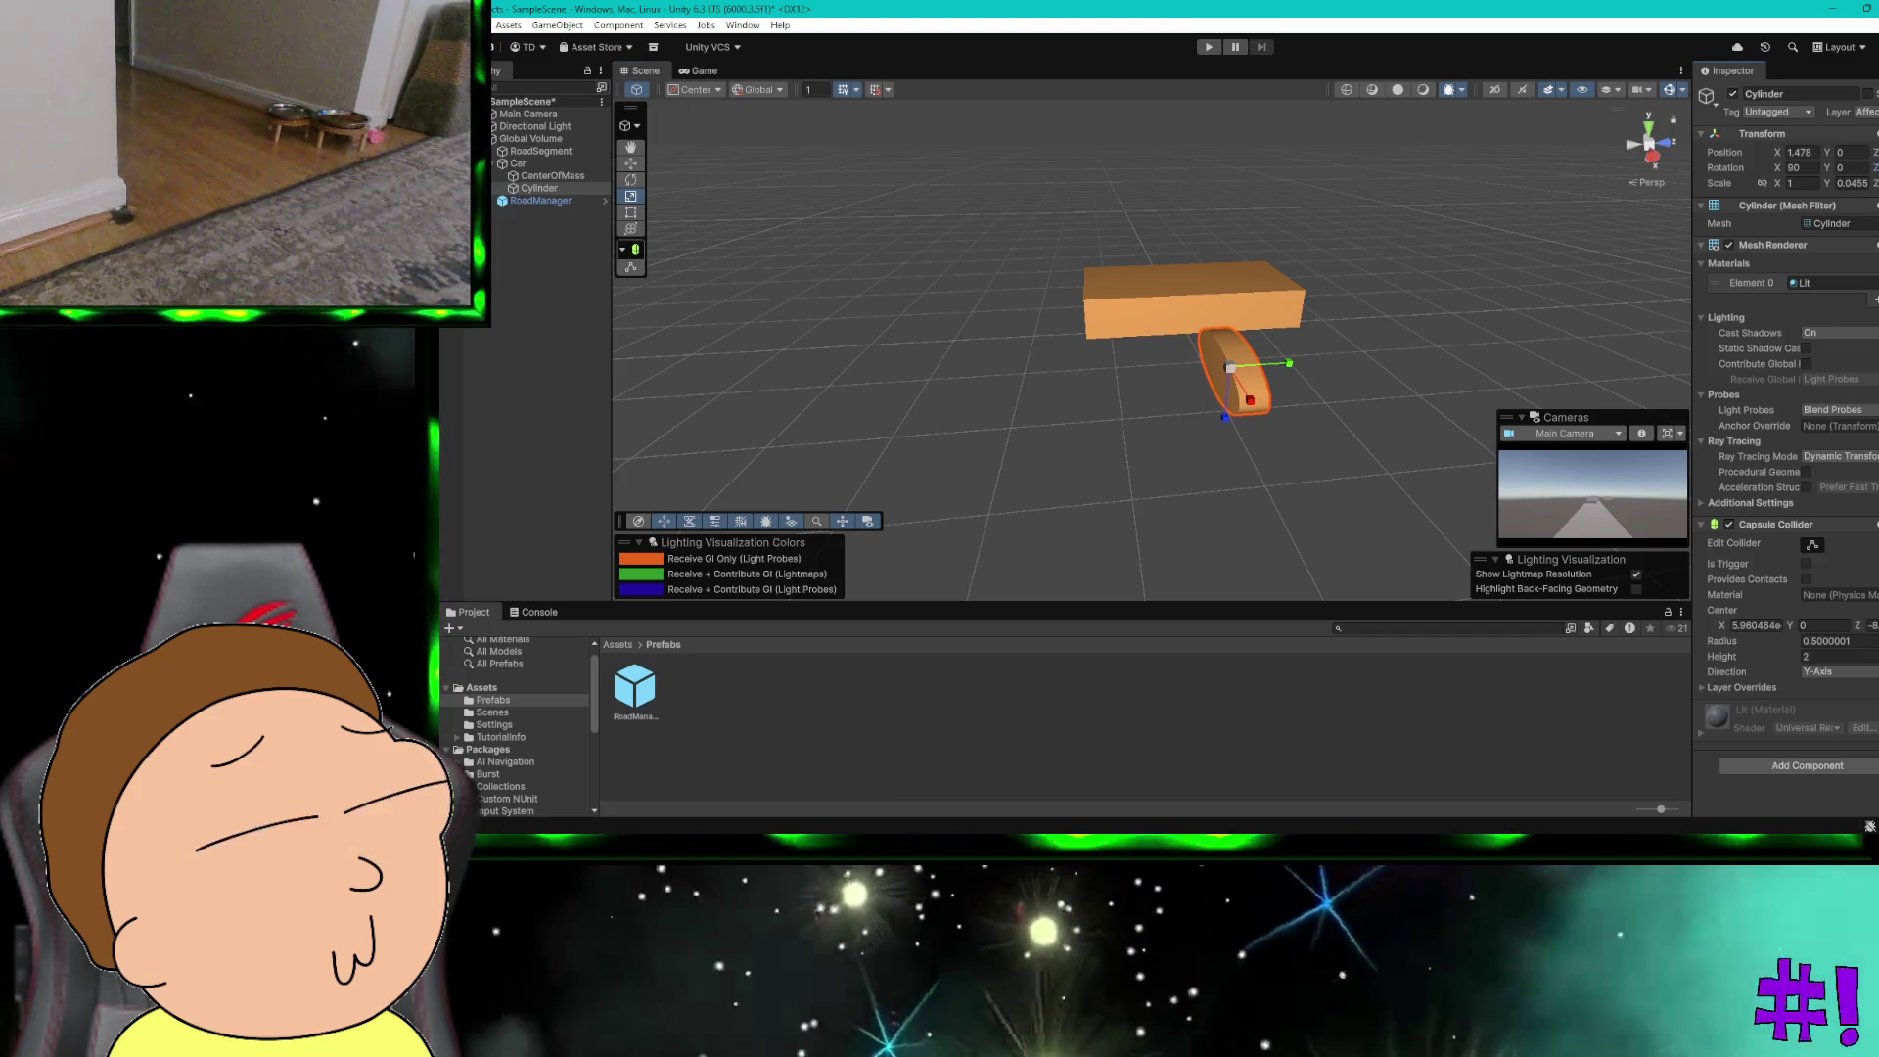
Step: Flatten the Cylinder into a thin wheel-sized disc just below the orange car body
key(Return)
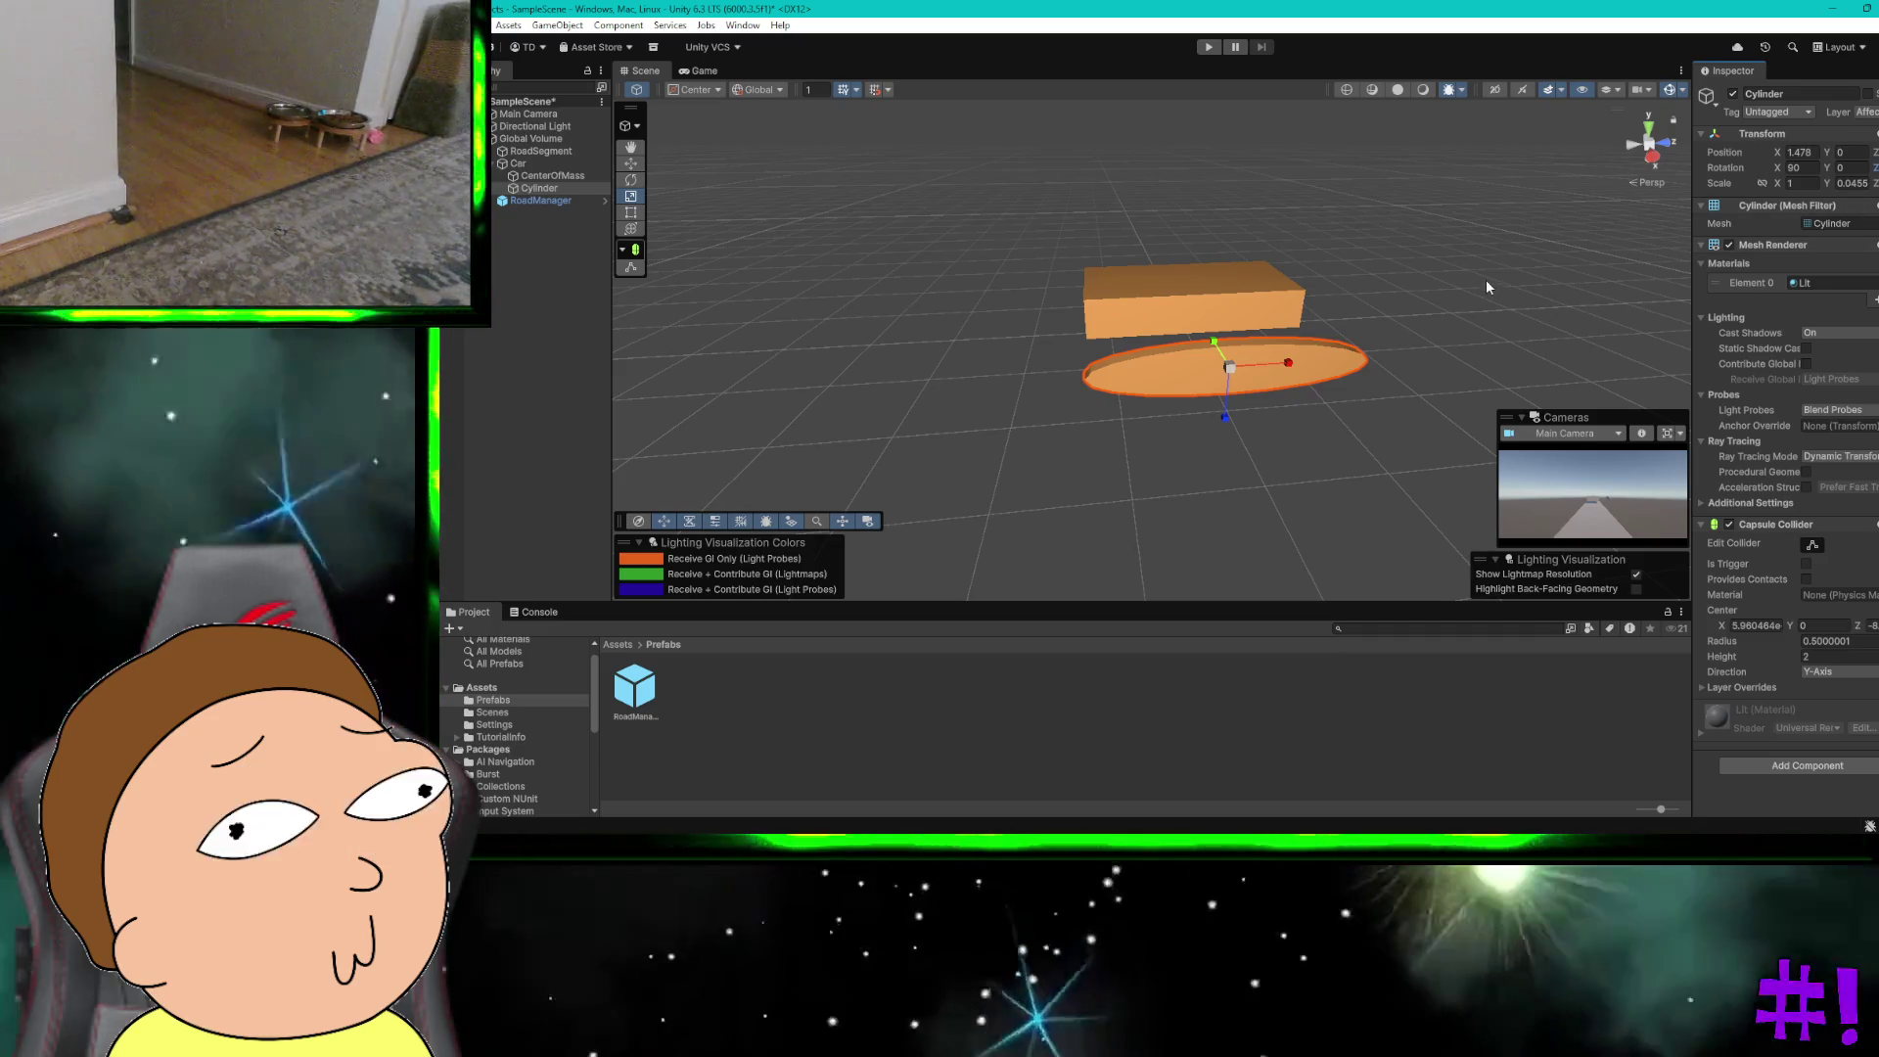
click(1483, 278)
scroll(1407, 261, down, 5)
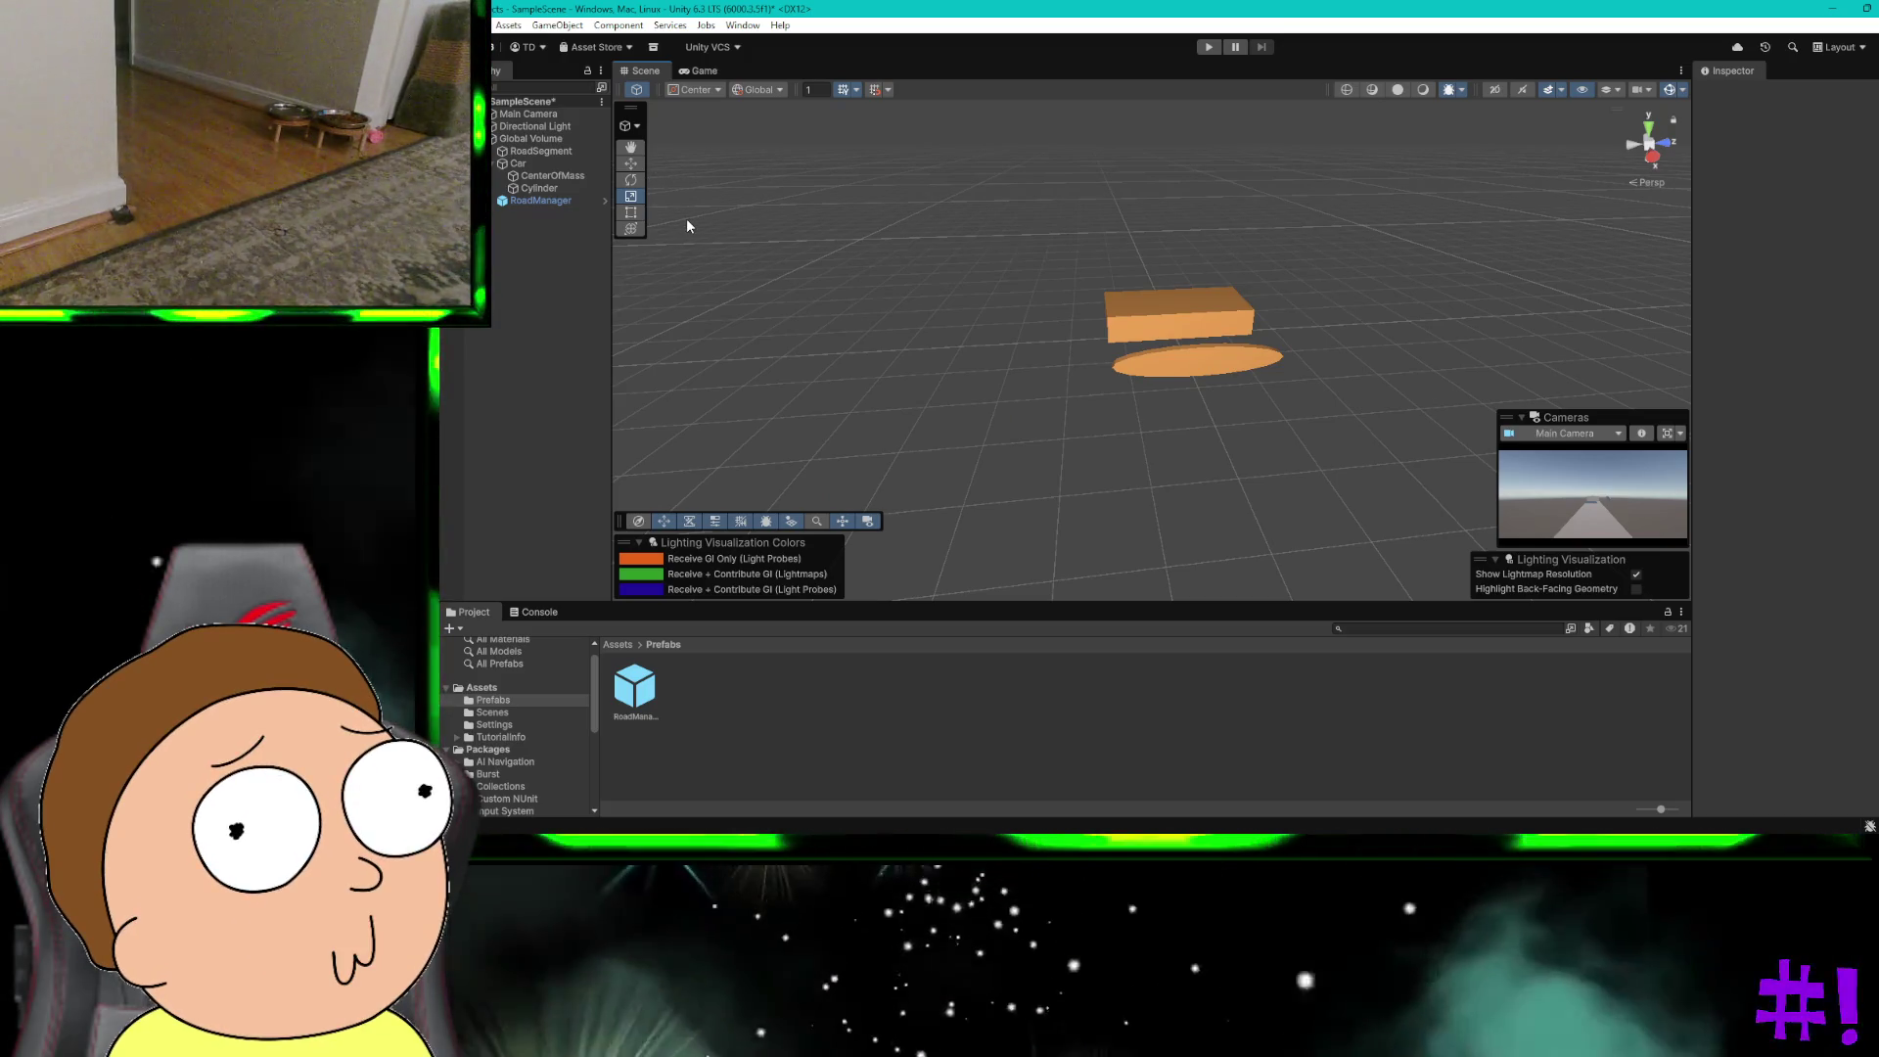
click(1205, 366)
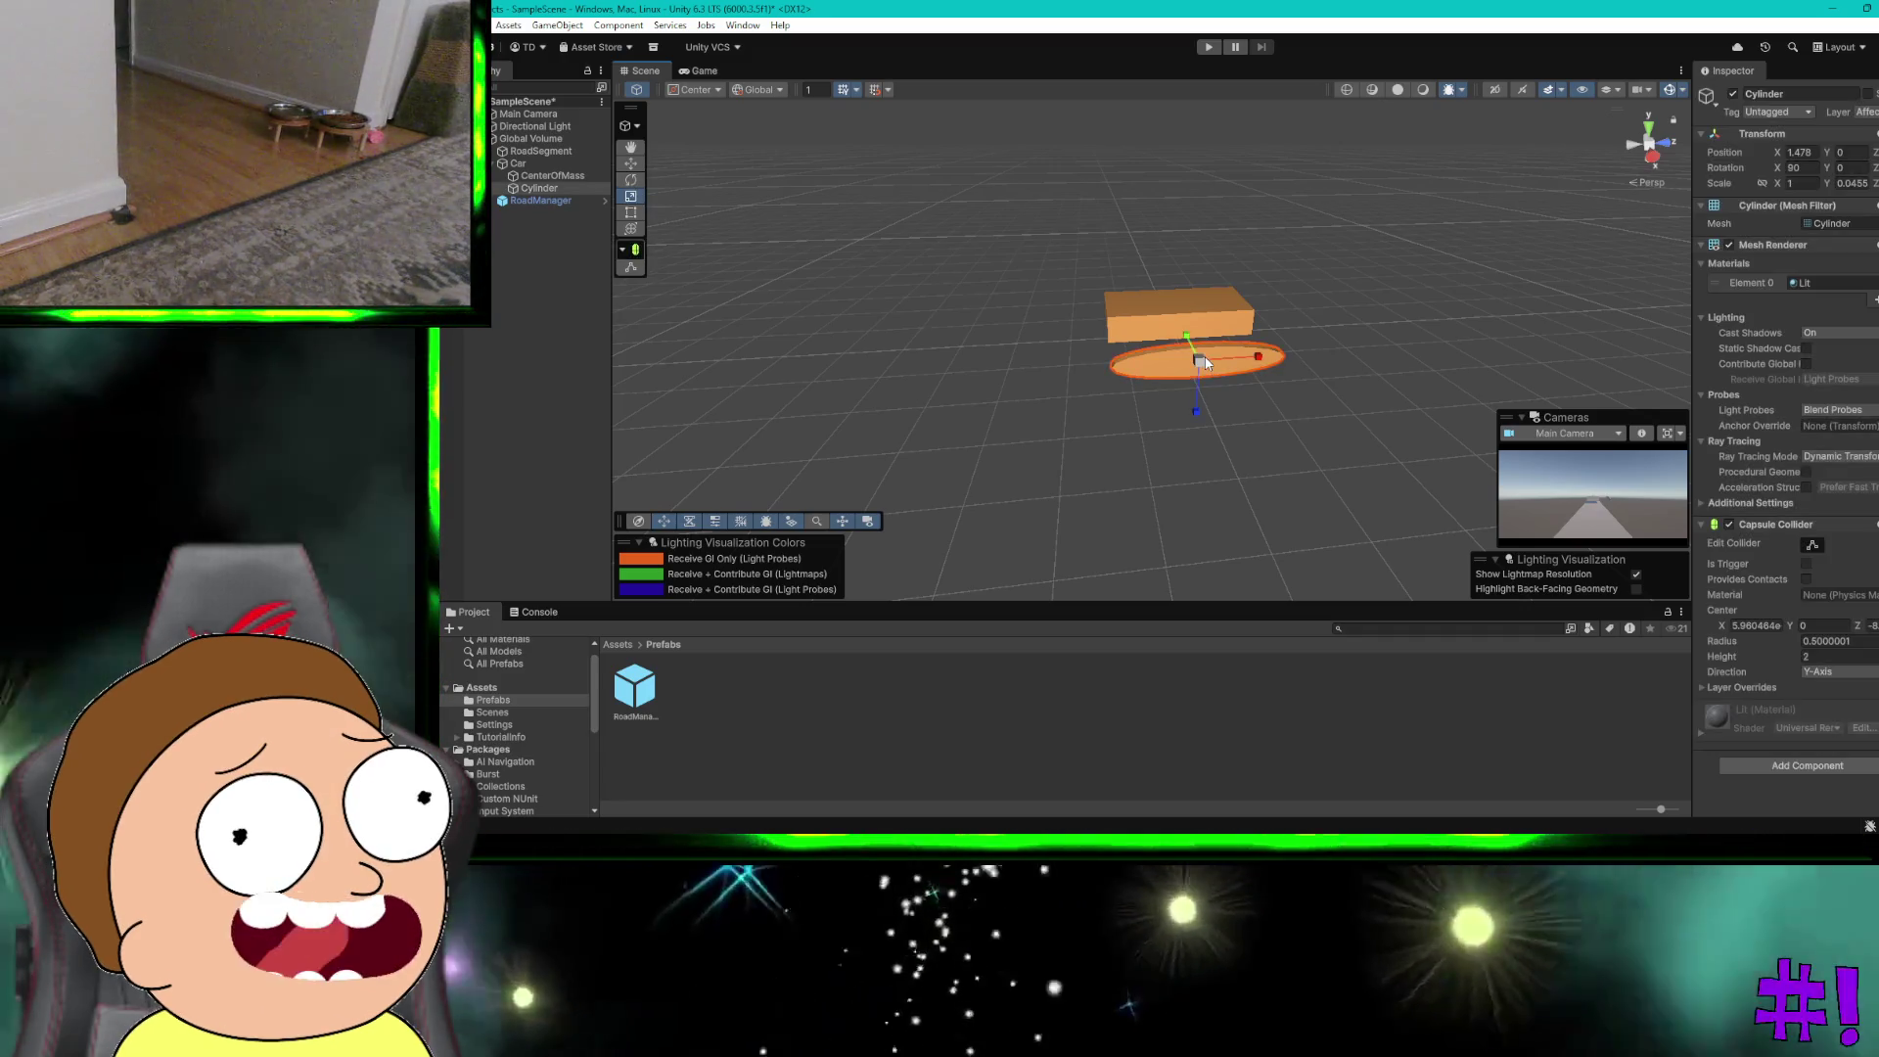
click(1221, 355)
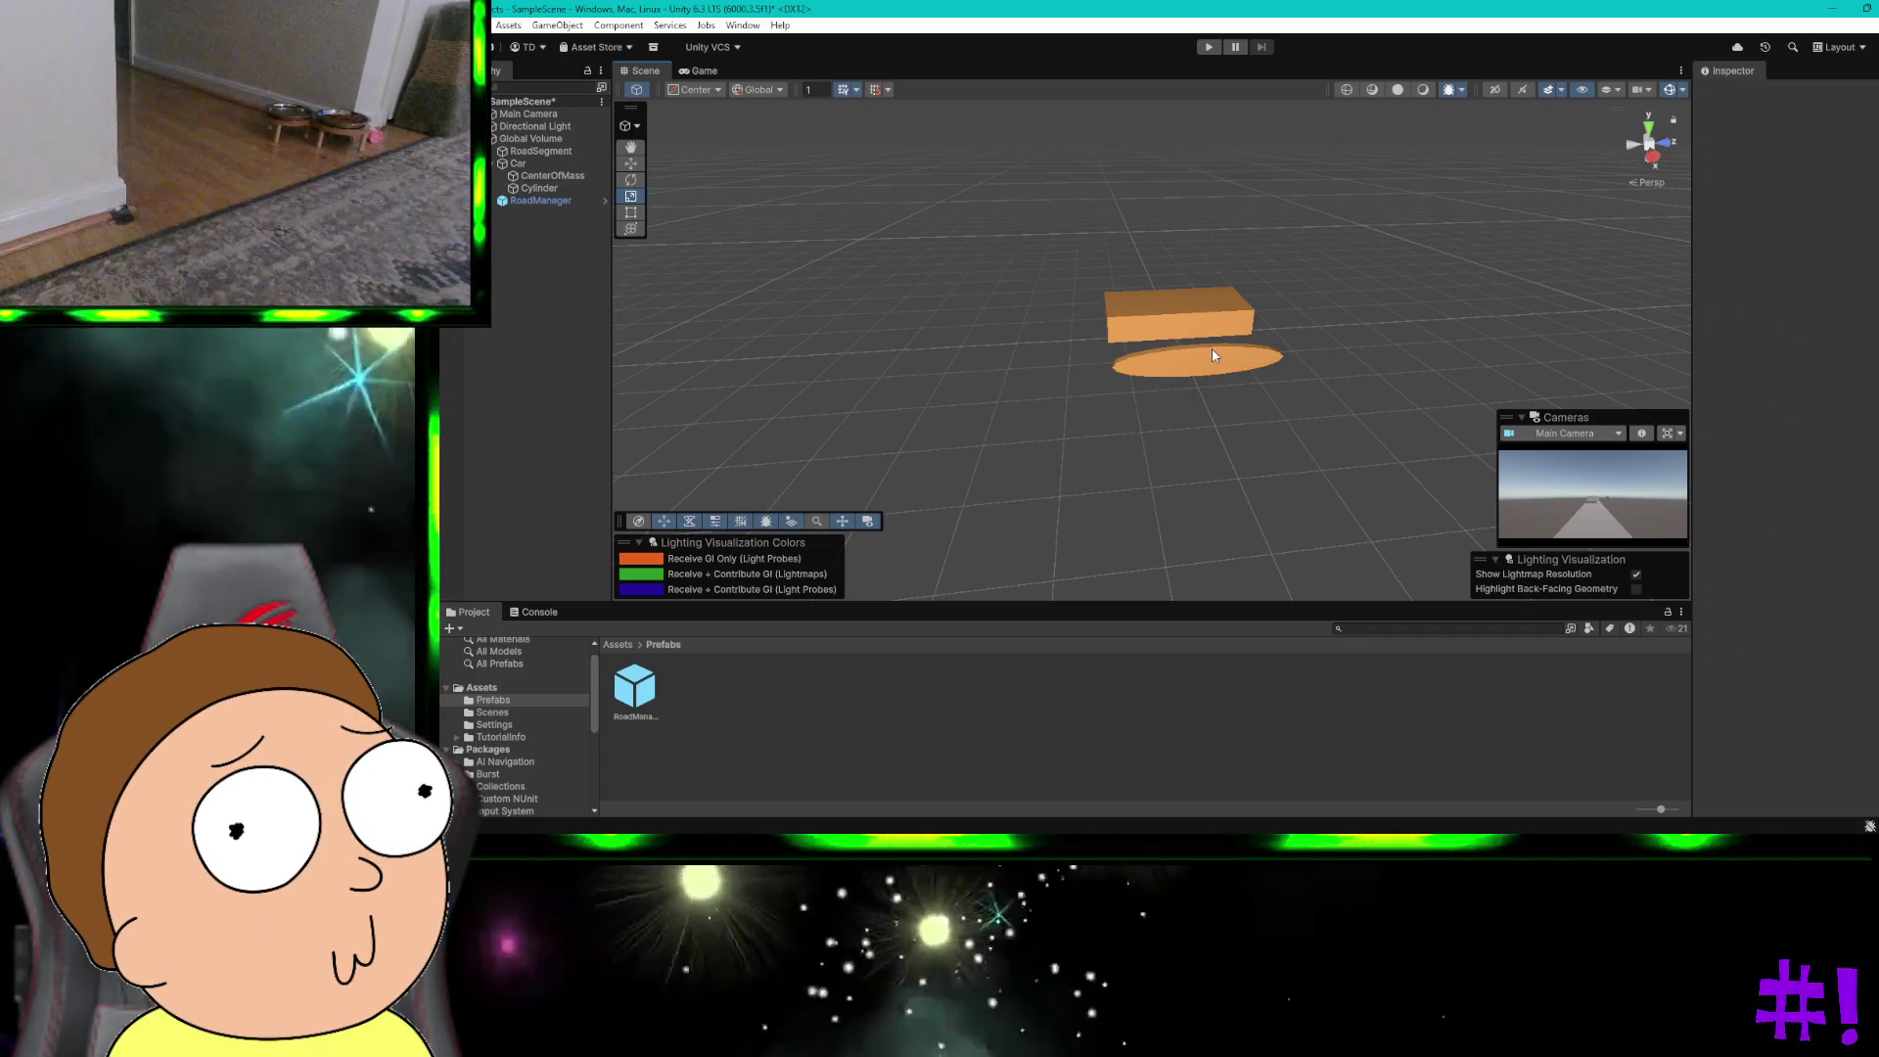
click(1212, 357)
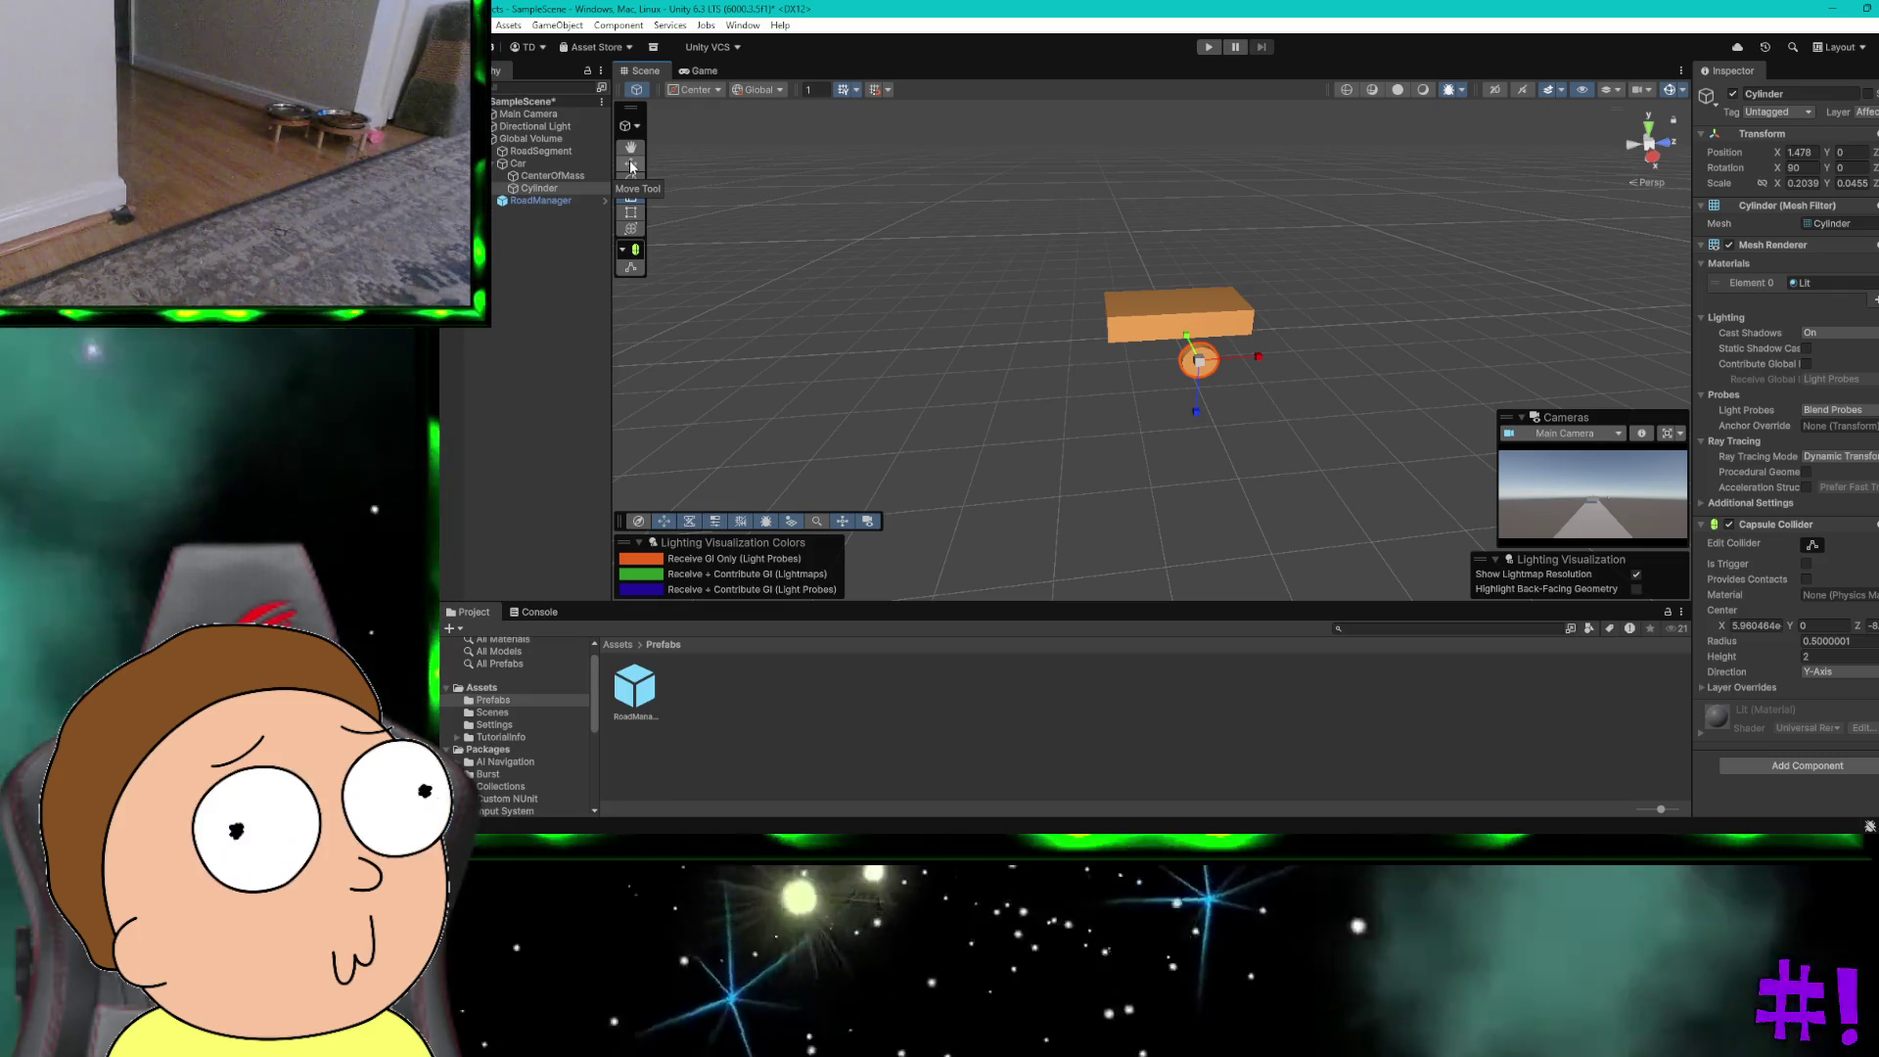
Step: Duplicate the wheel and move Cylinder (3) down into a wheel position beside the first wheel
key(ctrl+d)
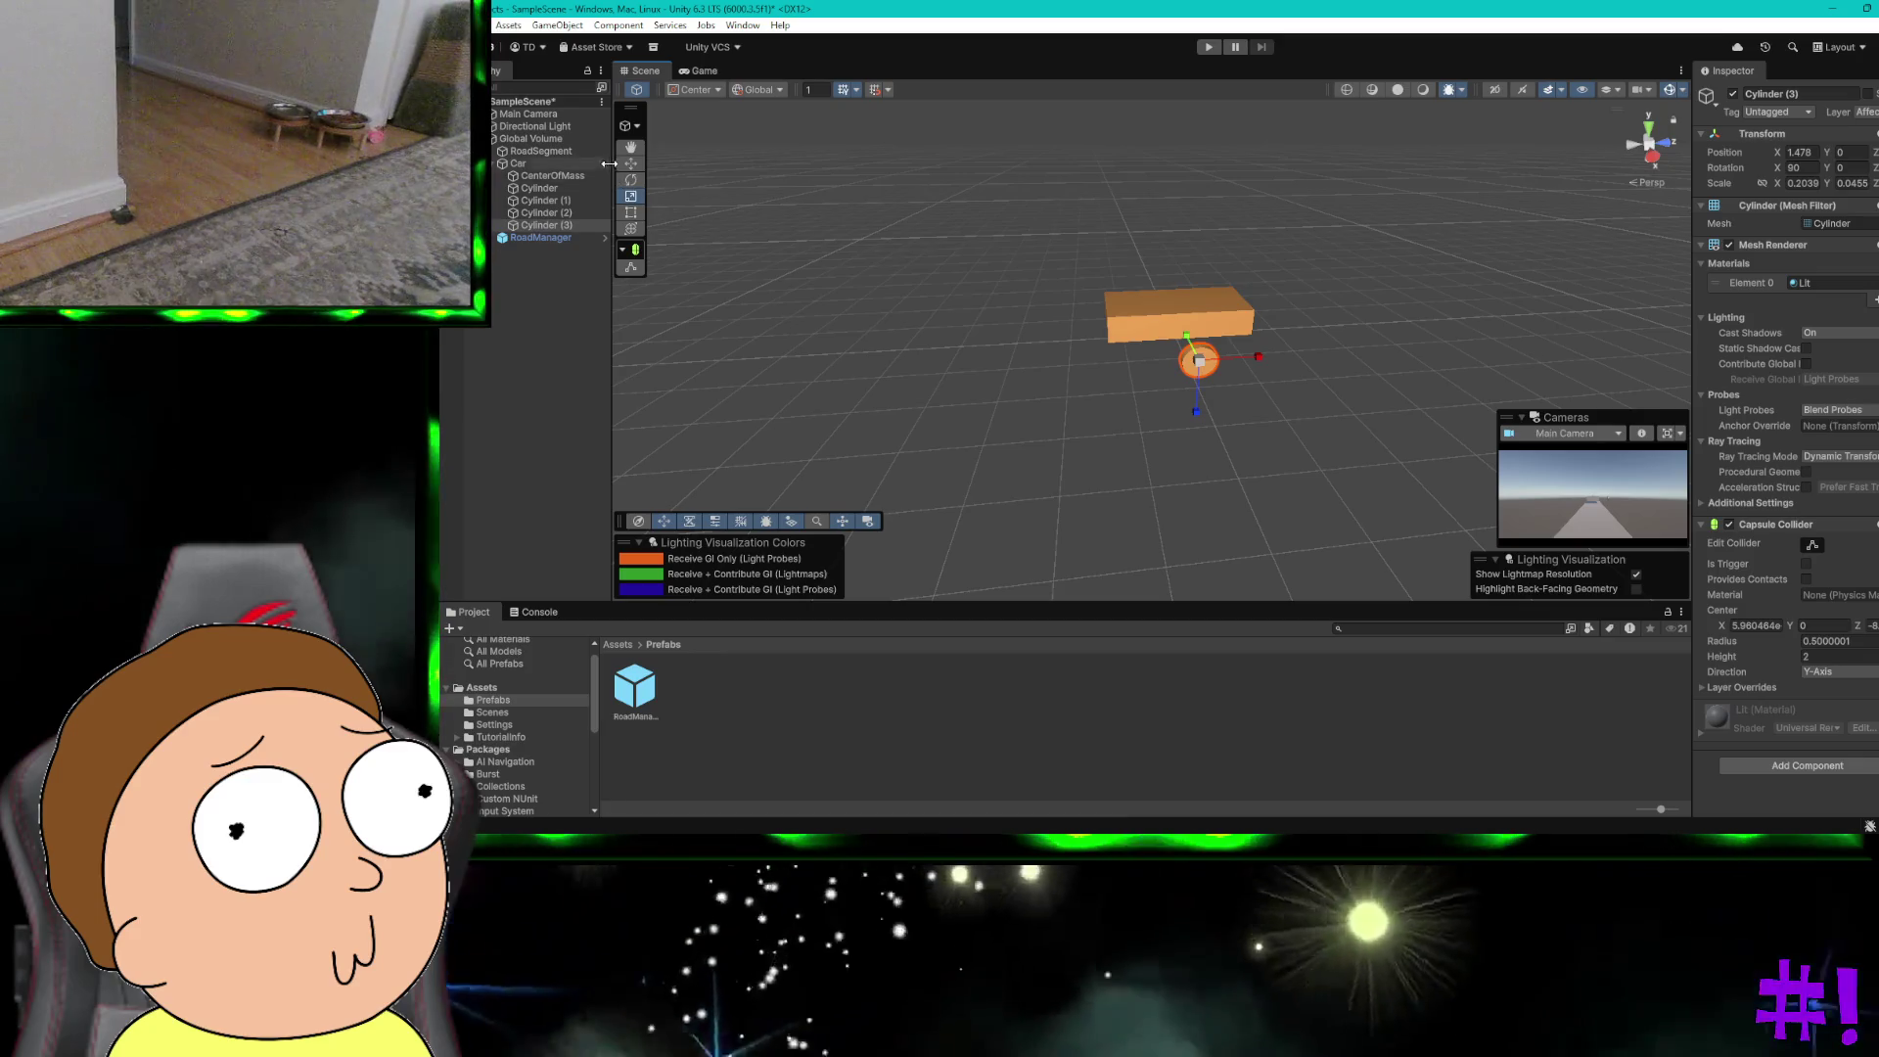
key(w)
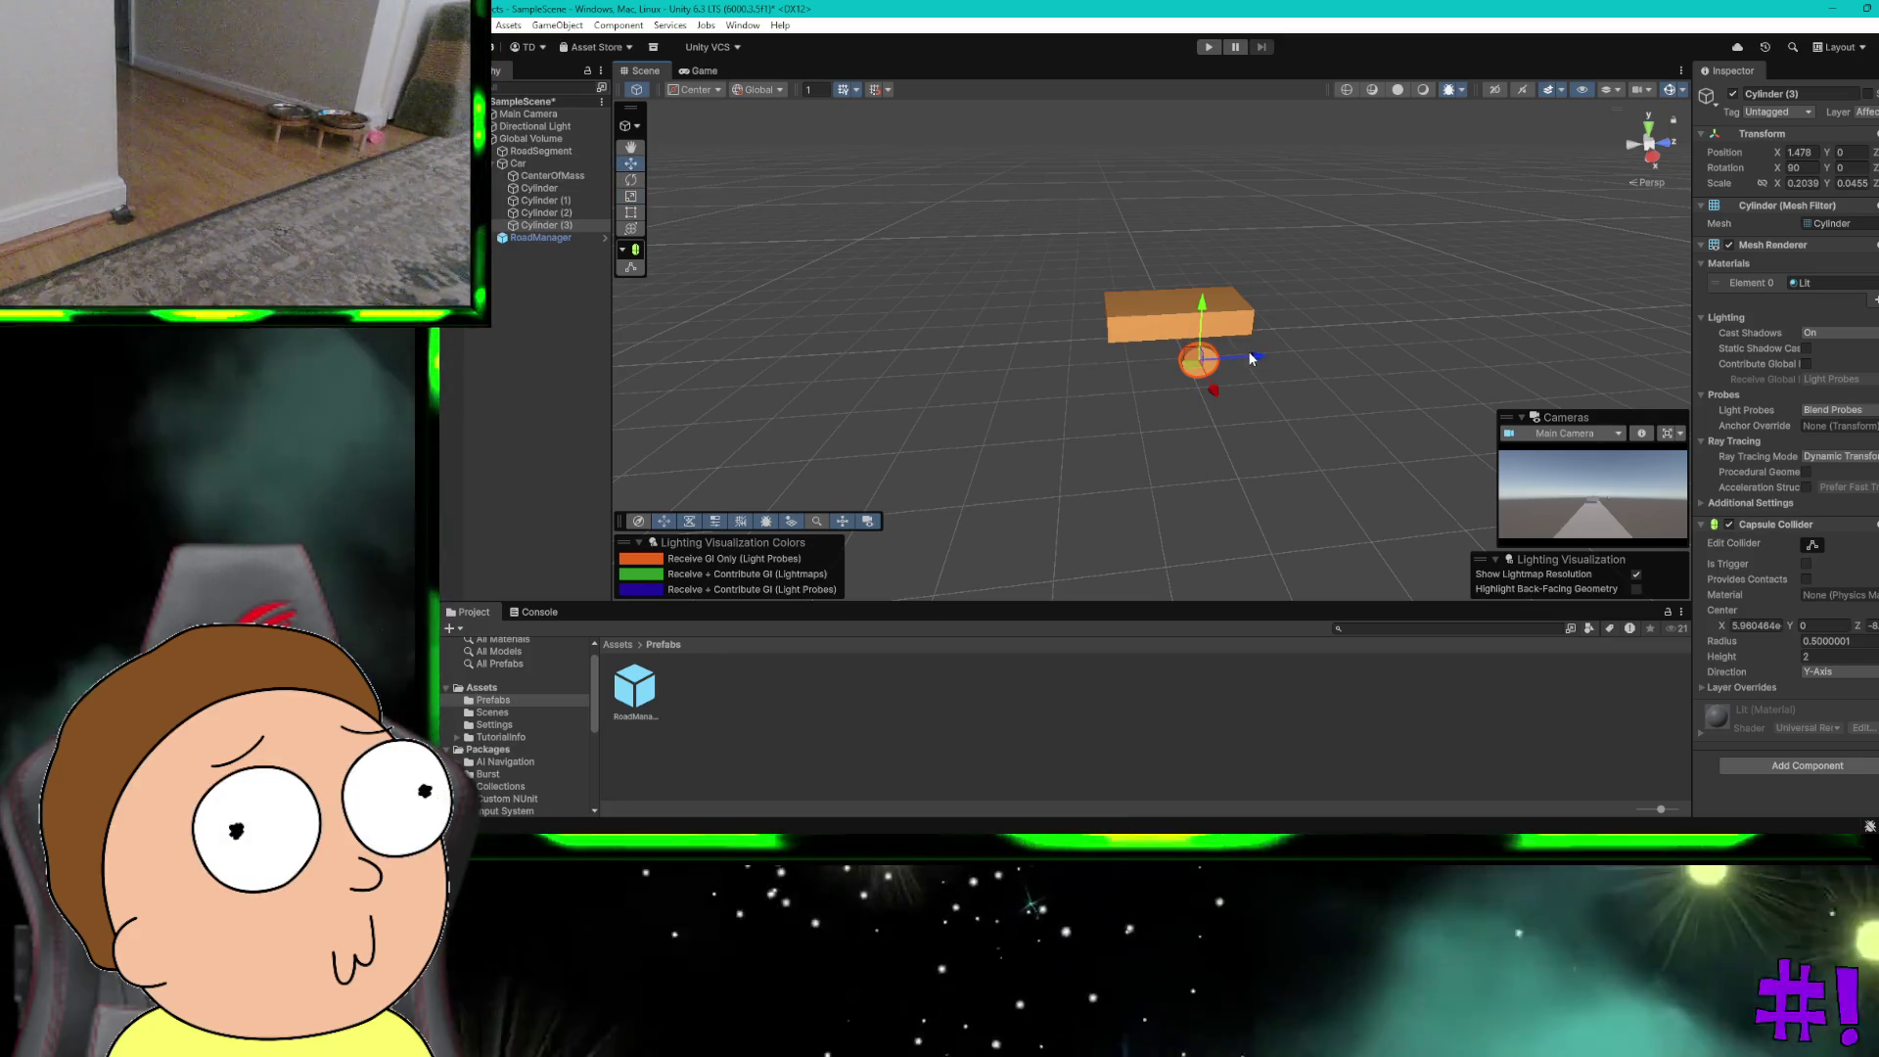
drag(1255, 357, 1302, 356)
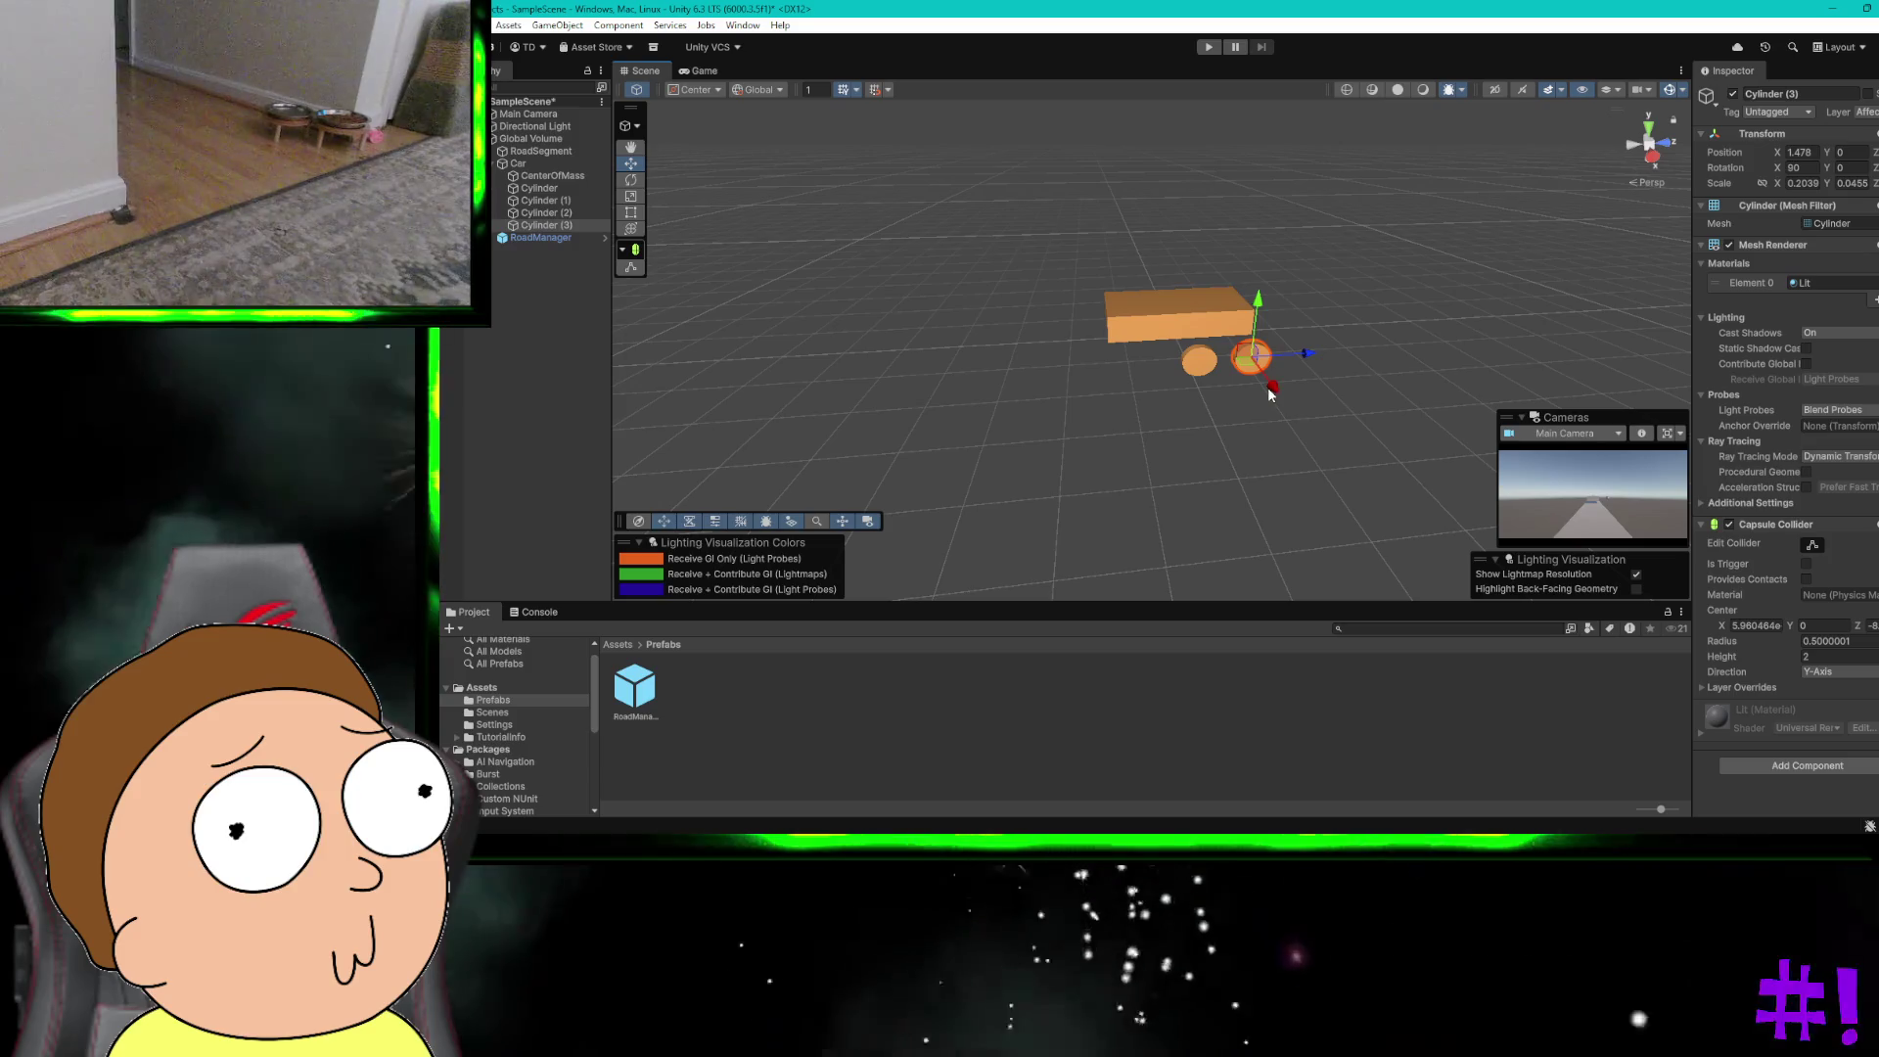
drag(1272, 394, 1231, 364)
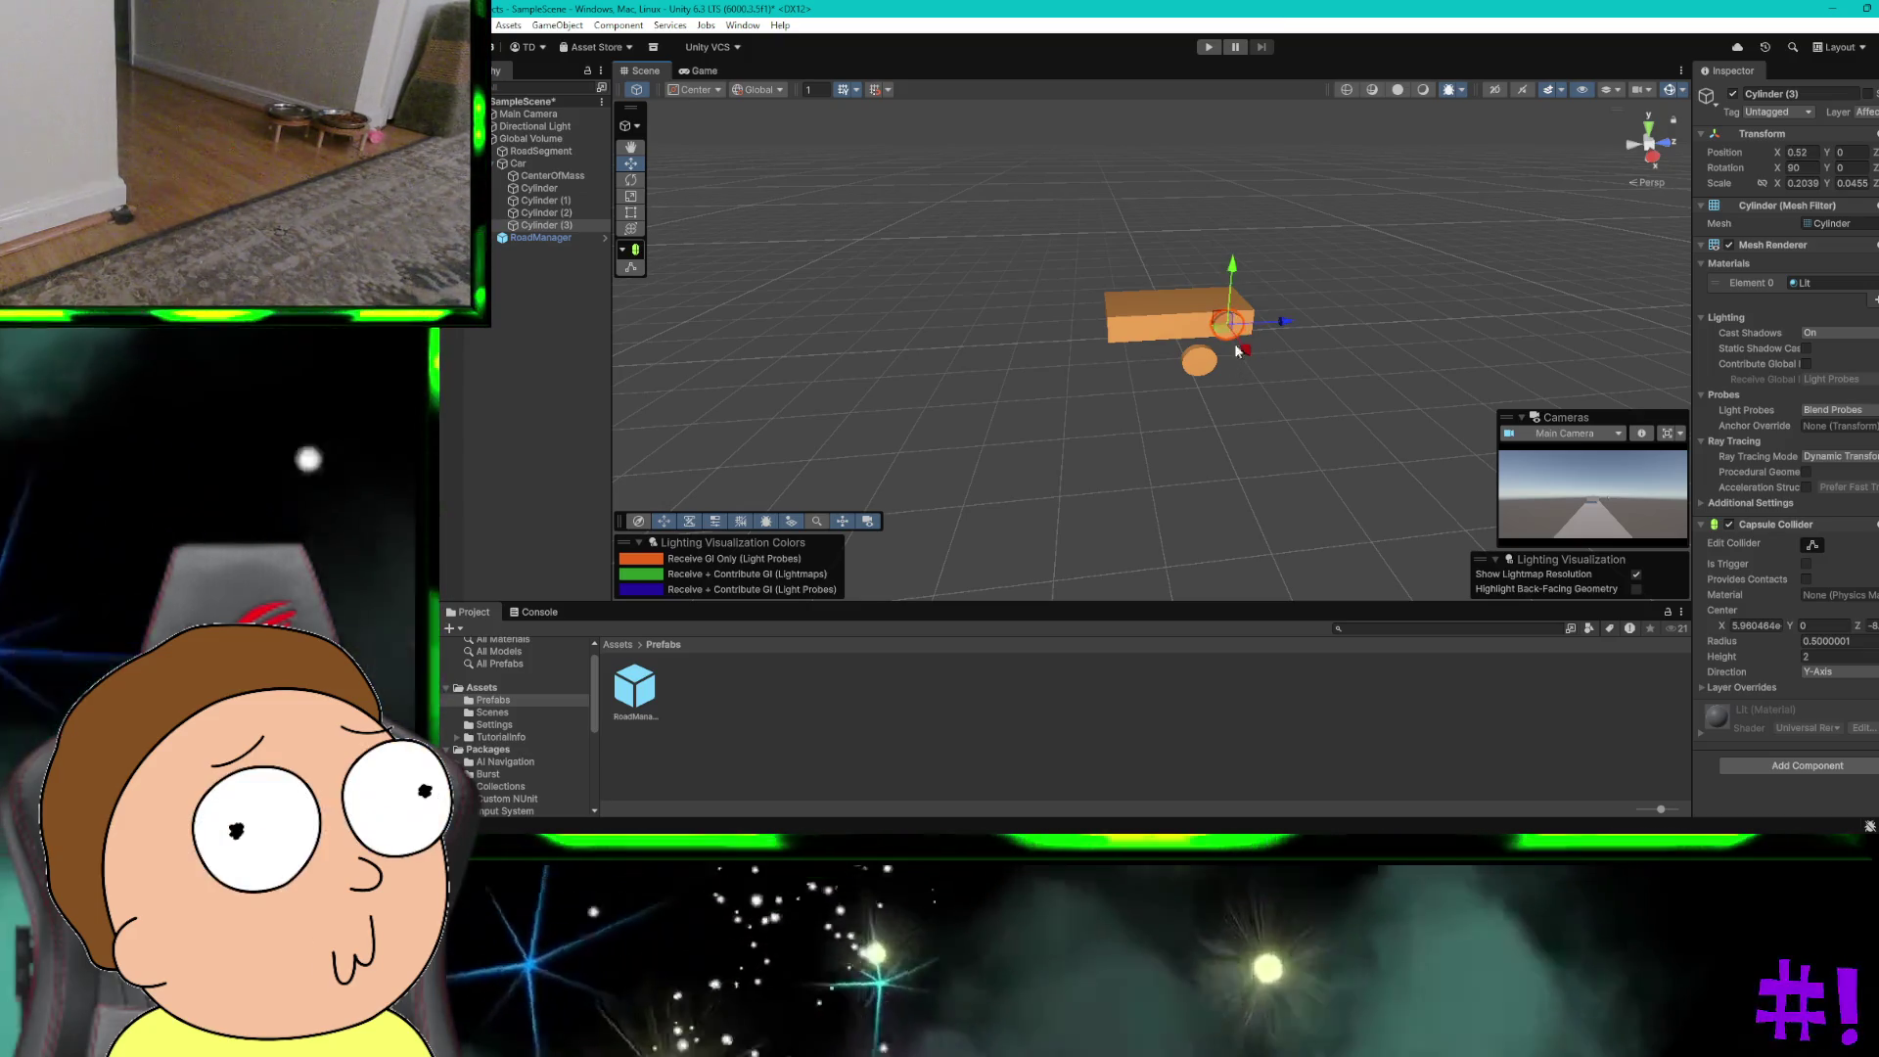
drag(1233, 263, 1233, 272)
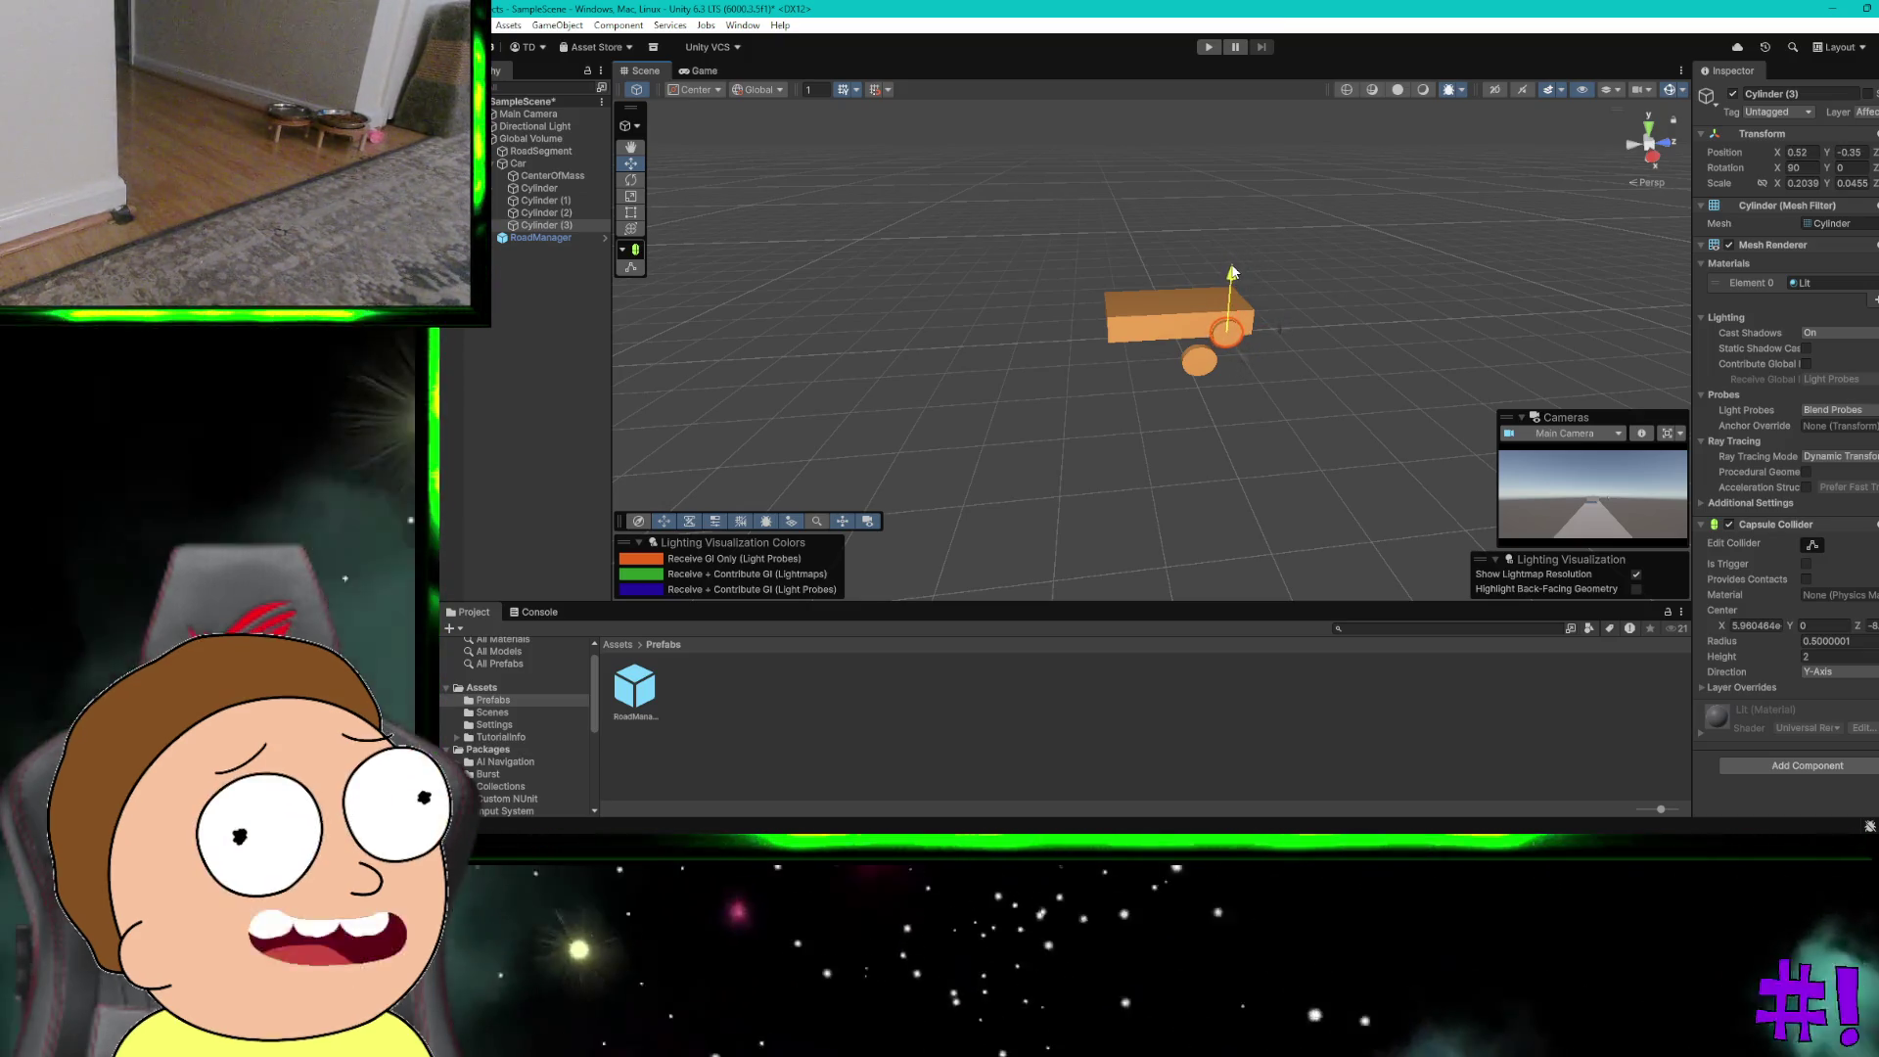
drag(1246, 356, 1247, 362)
Step: Position Cylinder (2), Cylinder (1) and the original Cylinder as wheels along the body's sides
click(1199, 360)
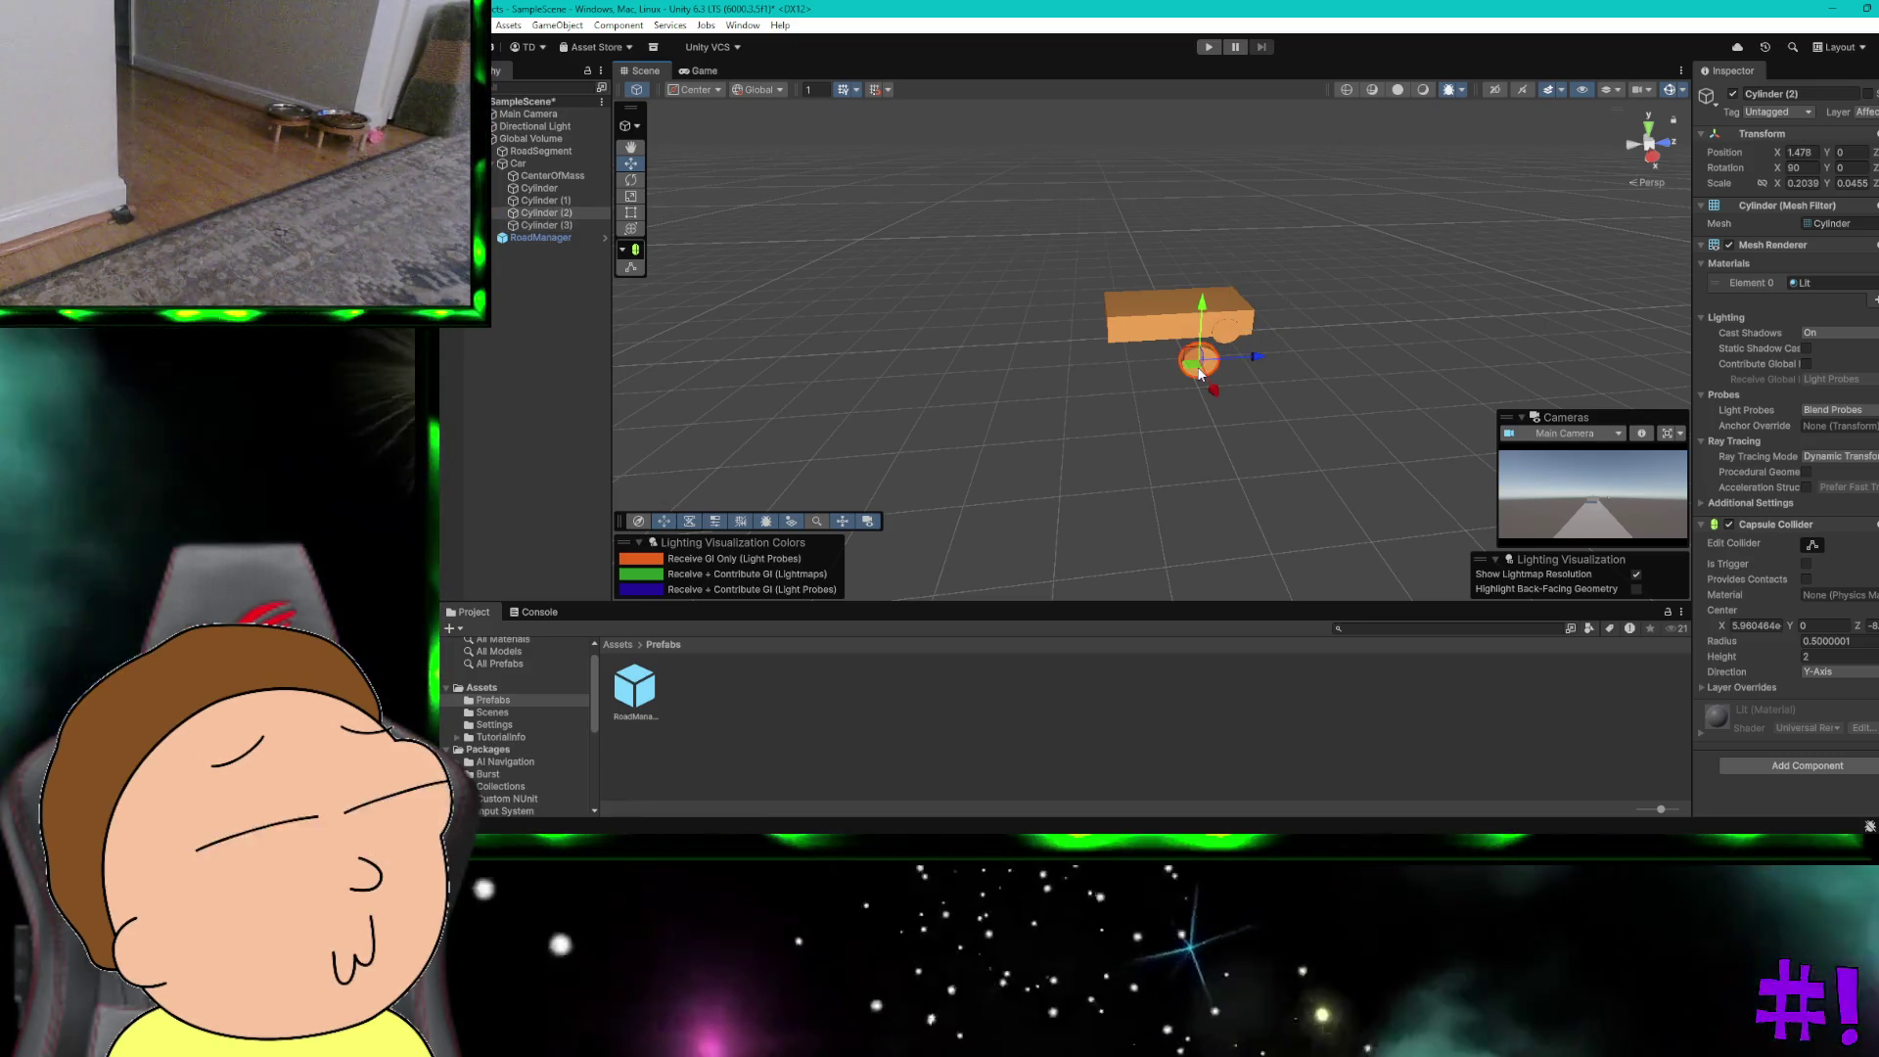
mouse_move(1243, 356)
mouse_down()
mouse_move(1159, 389)
mouse_move(1152, 358)
mouse_up()
drag(1142, 277, 1143, 291)
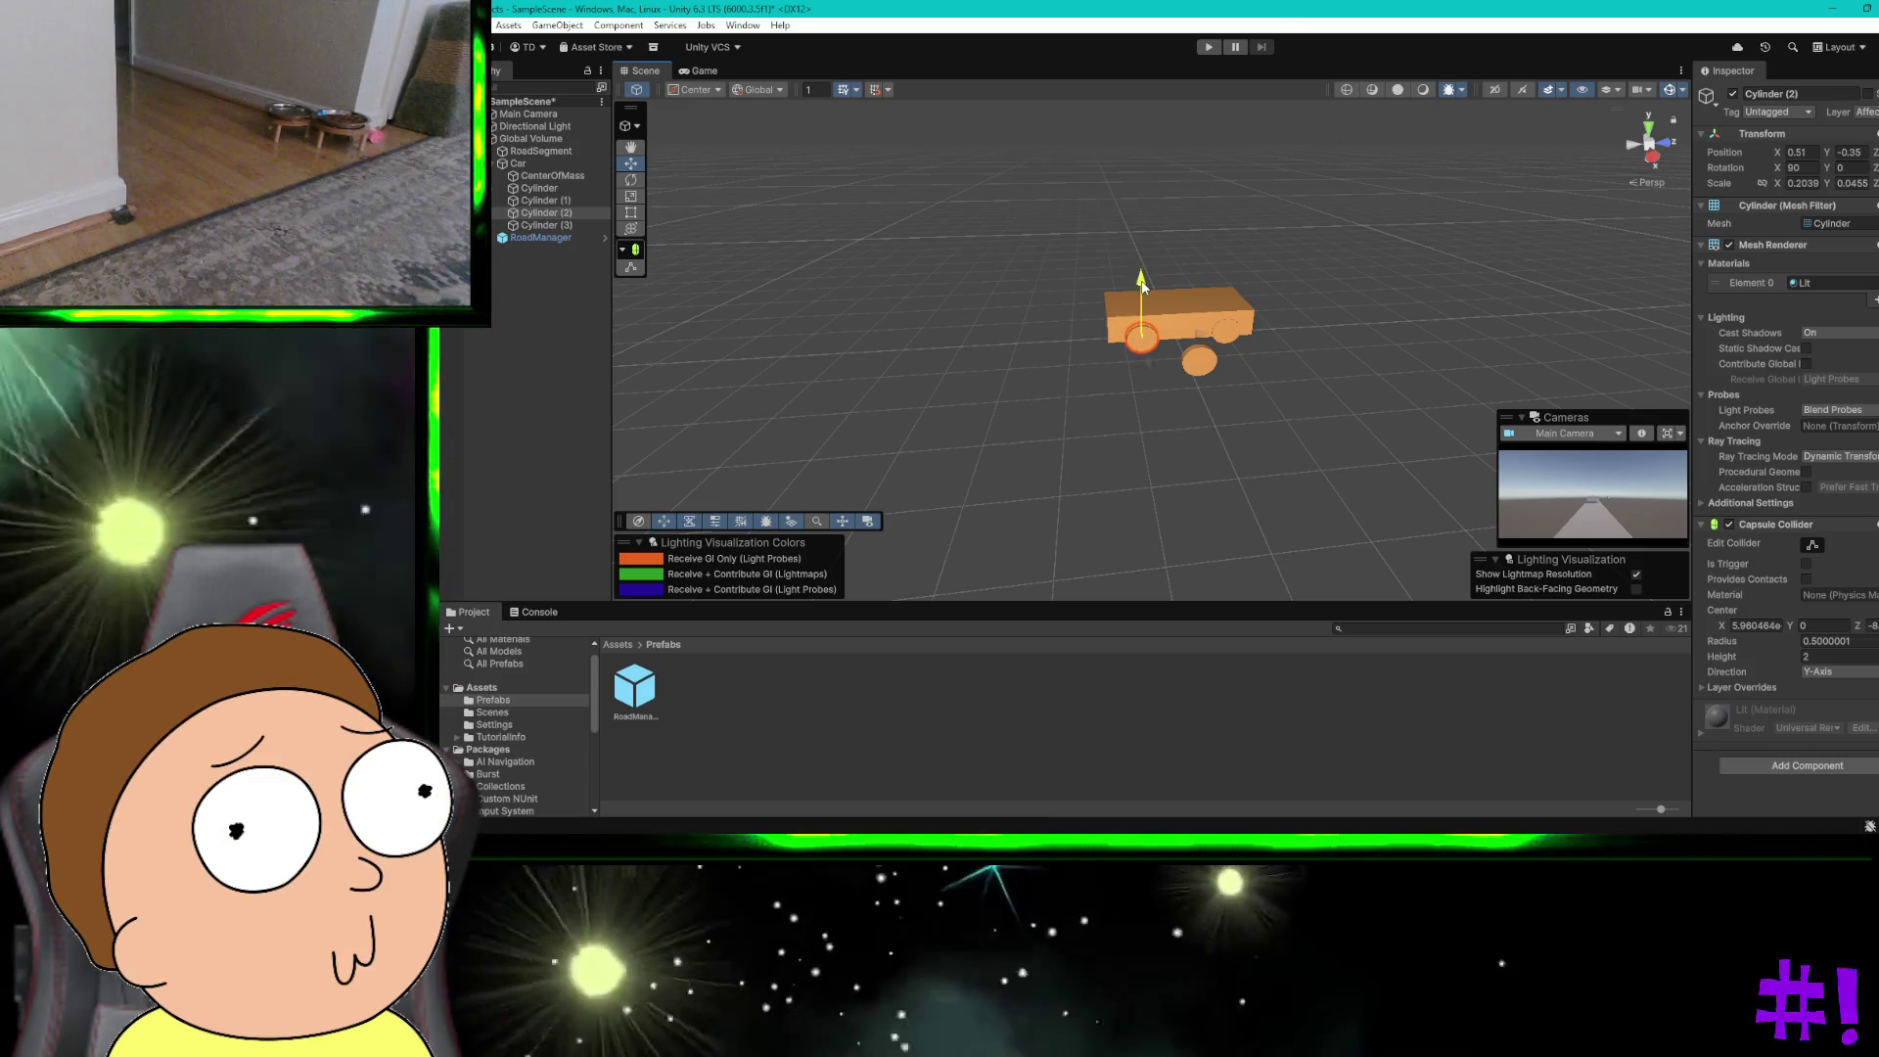
click(1201, 362)
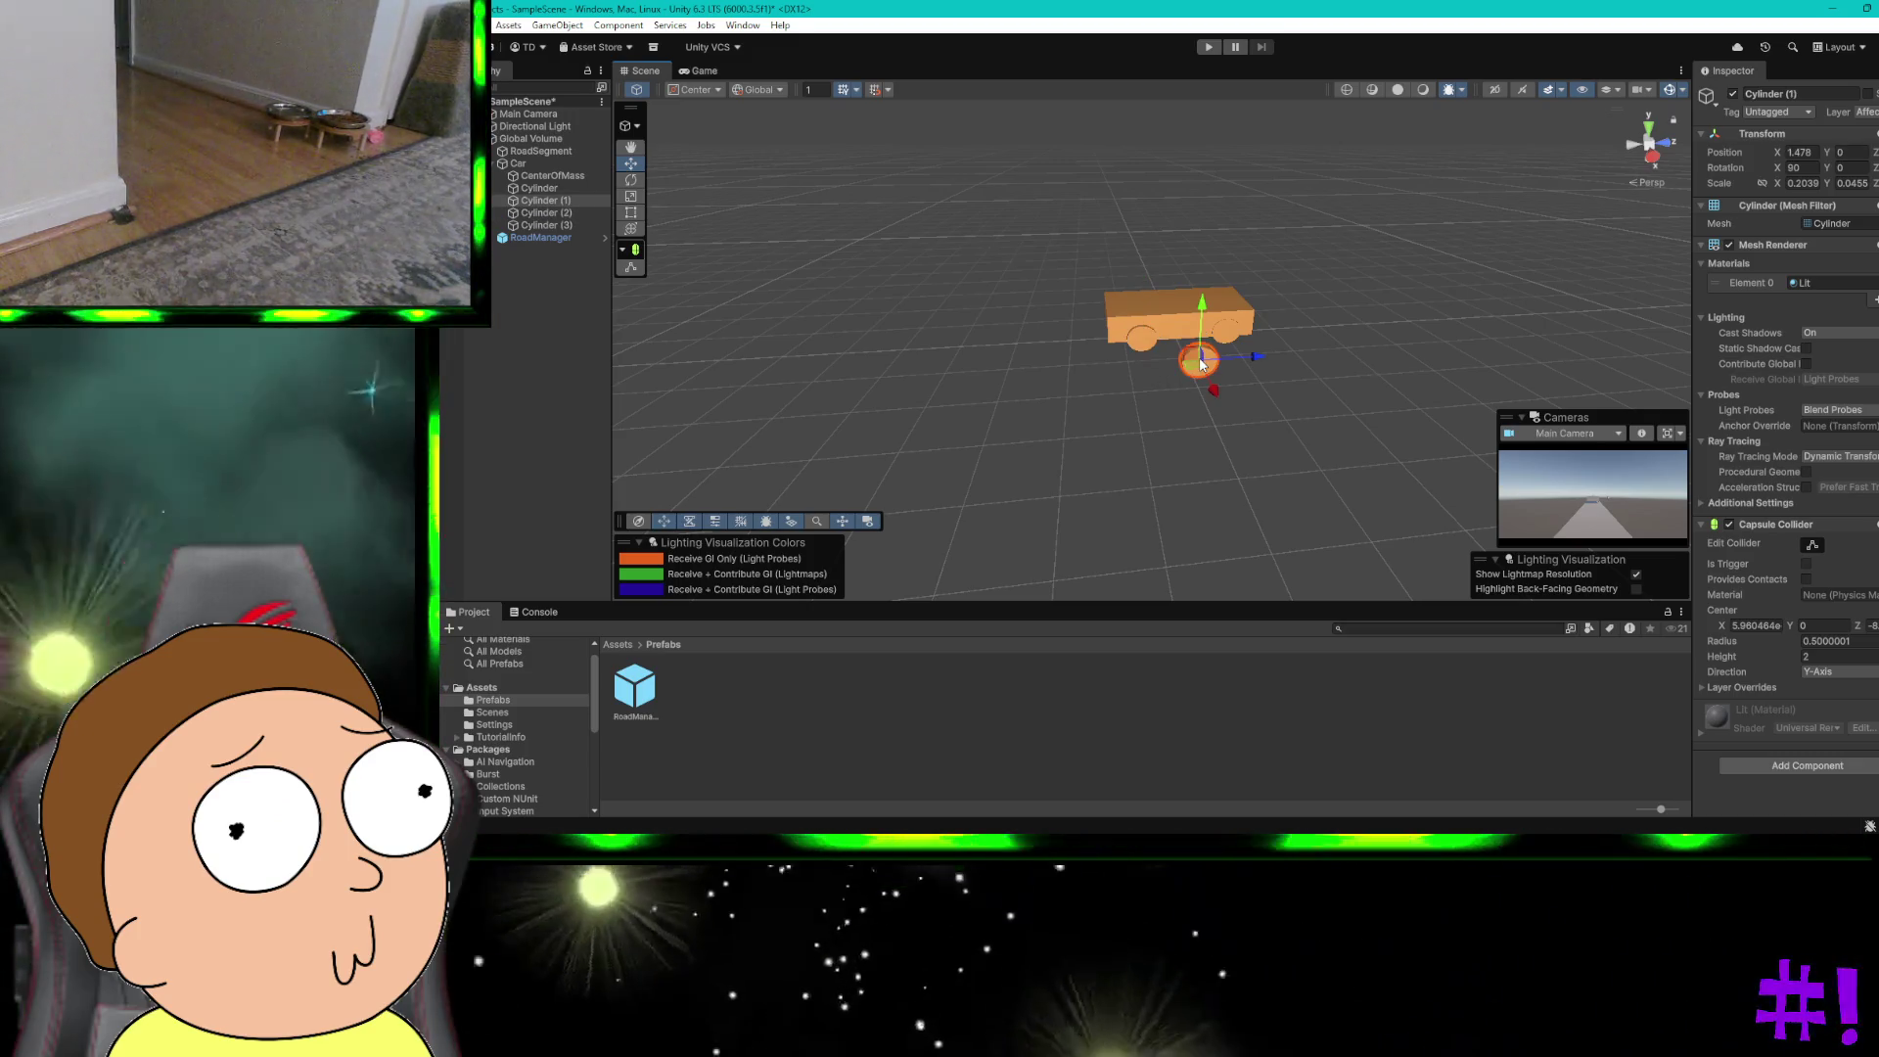
drag(1215, 391, 1175, 350)
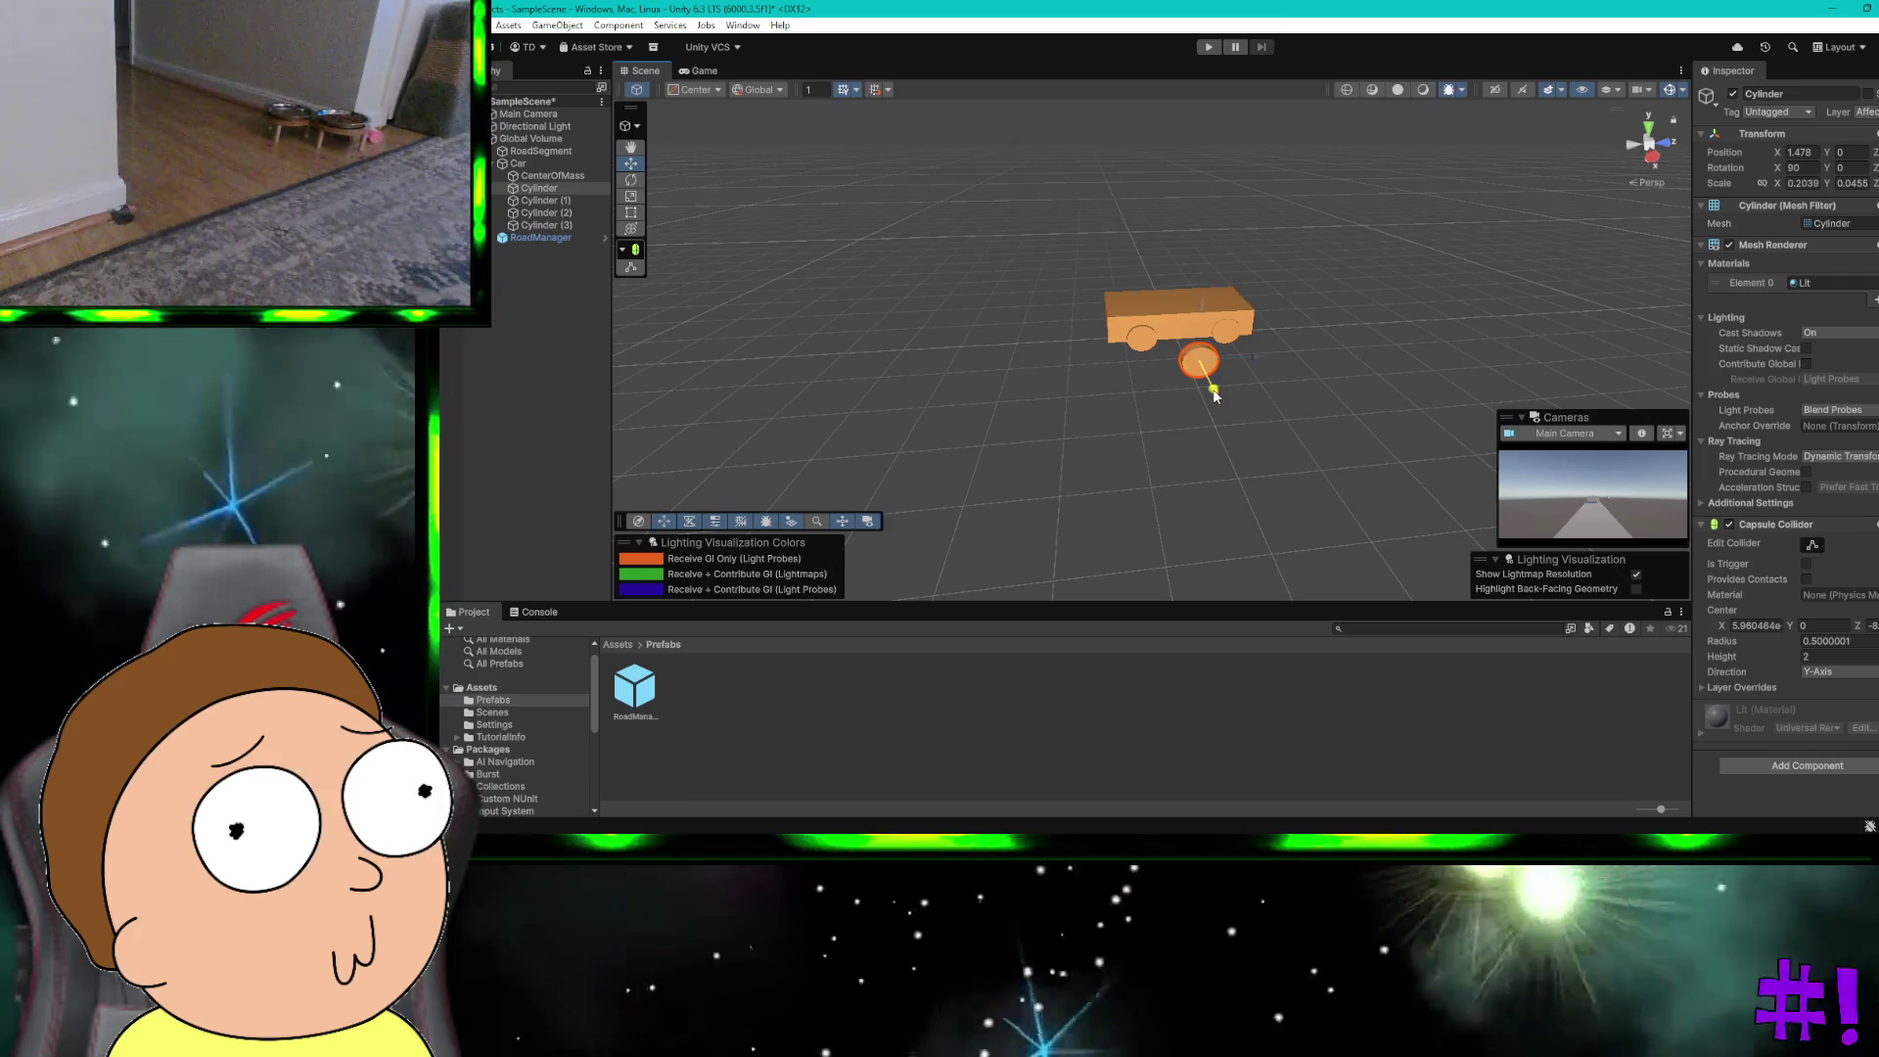
drag(1242, 352, 1282, 364)
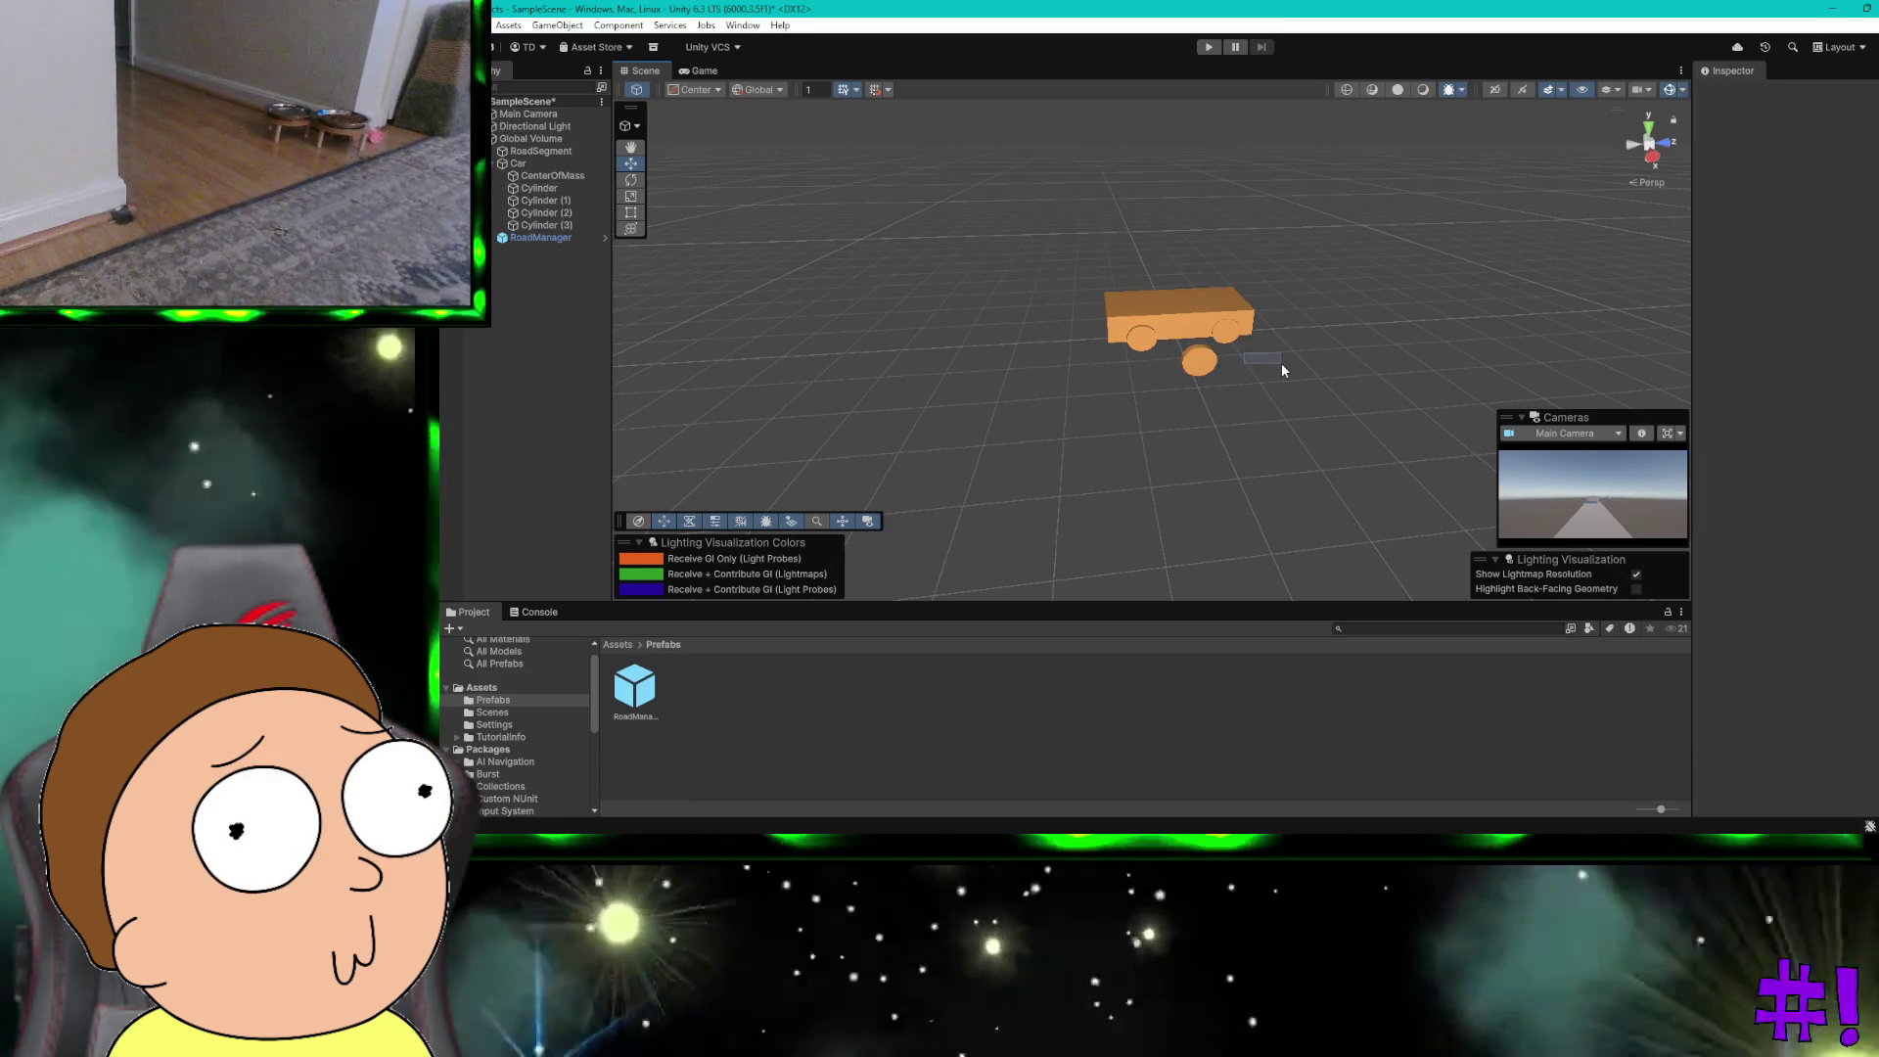
click(1201, 364)
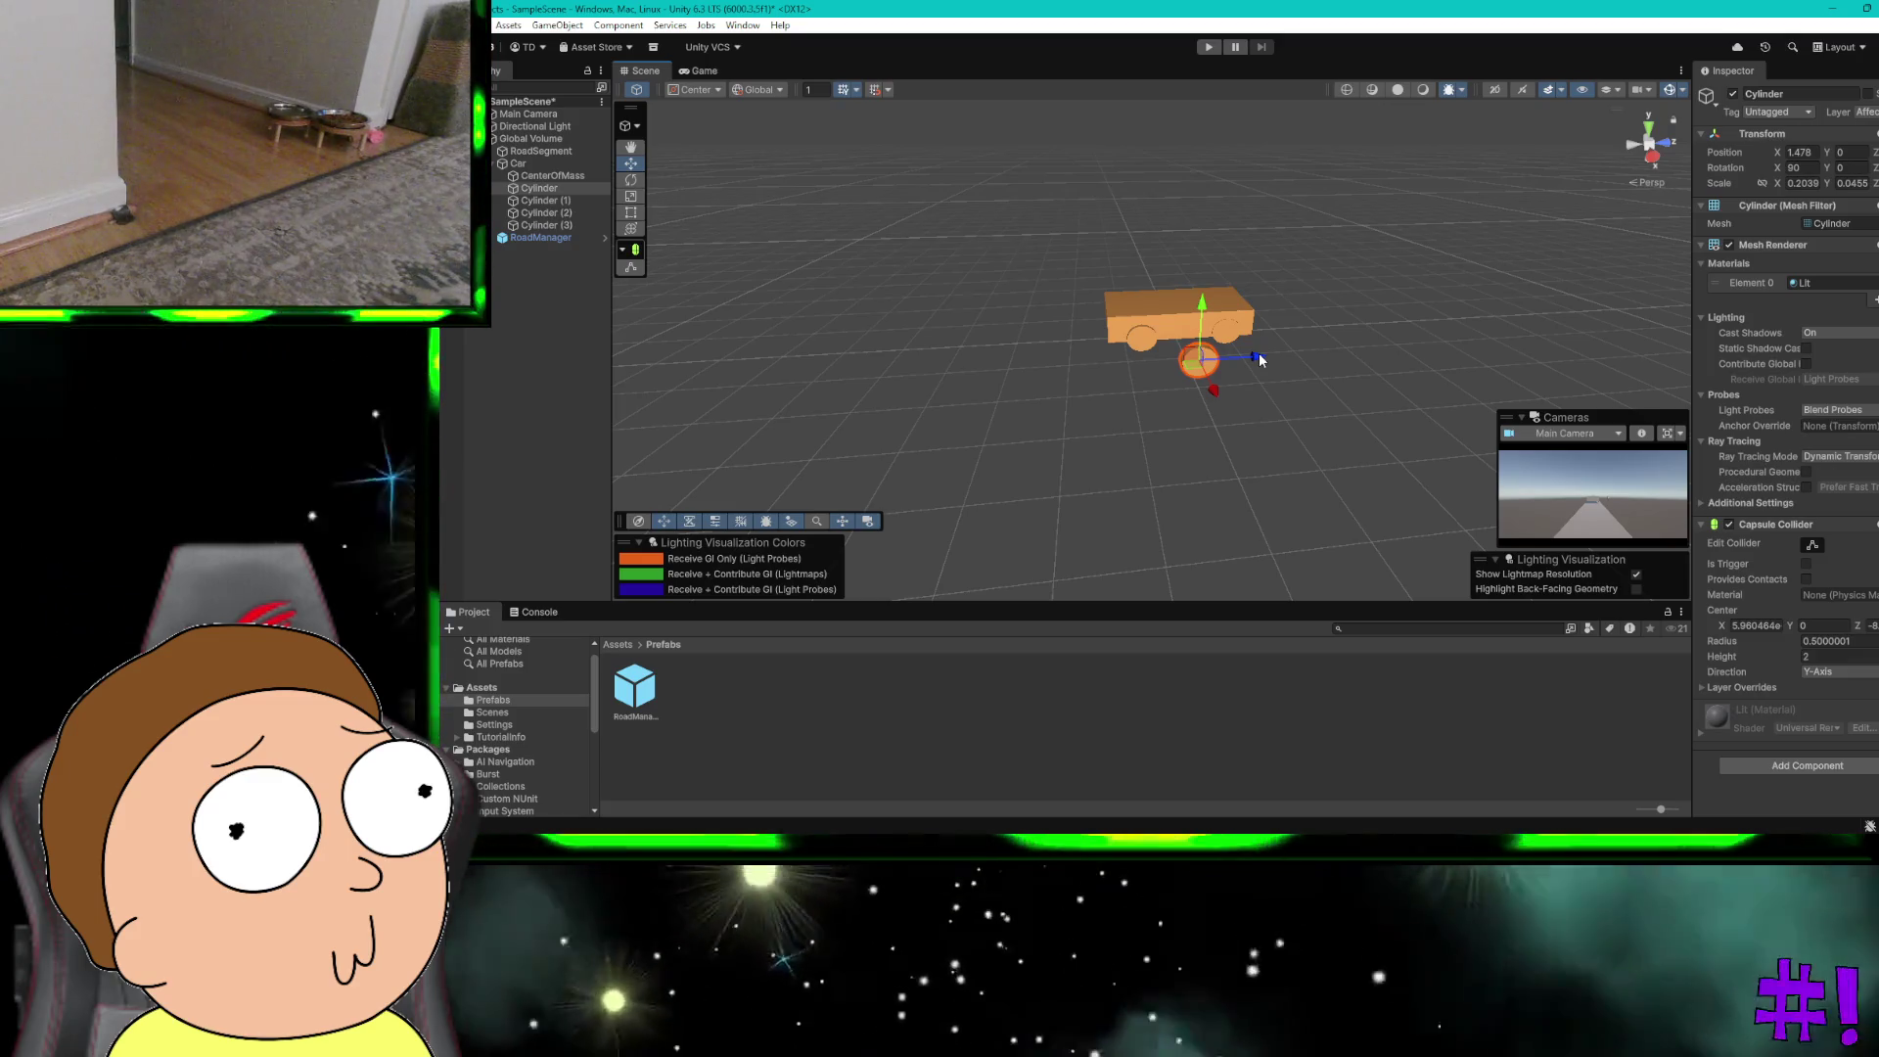
drag(1257, 359, 1282, 360)
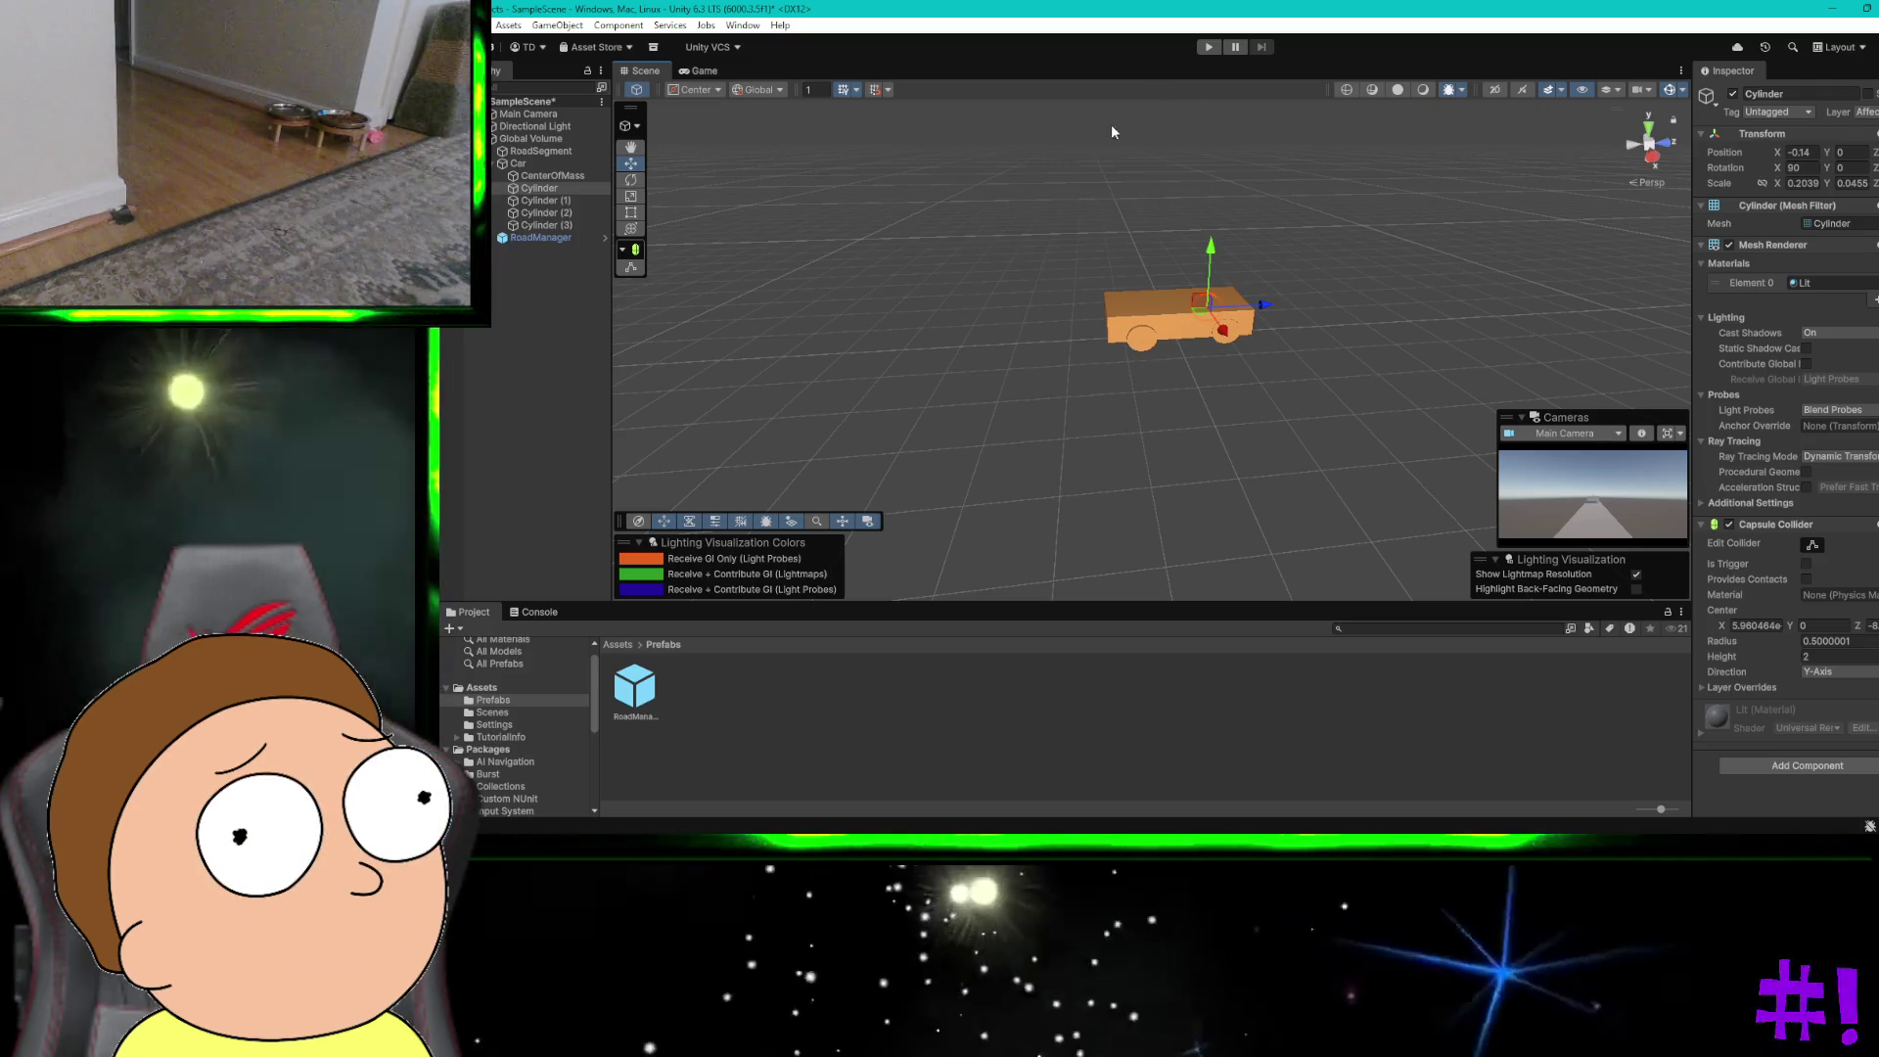
click(983, 213)
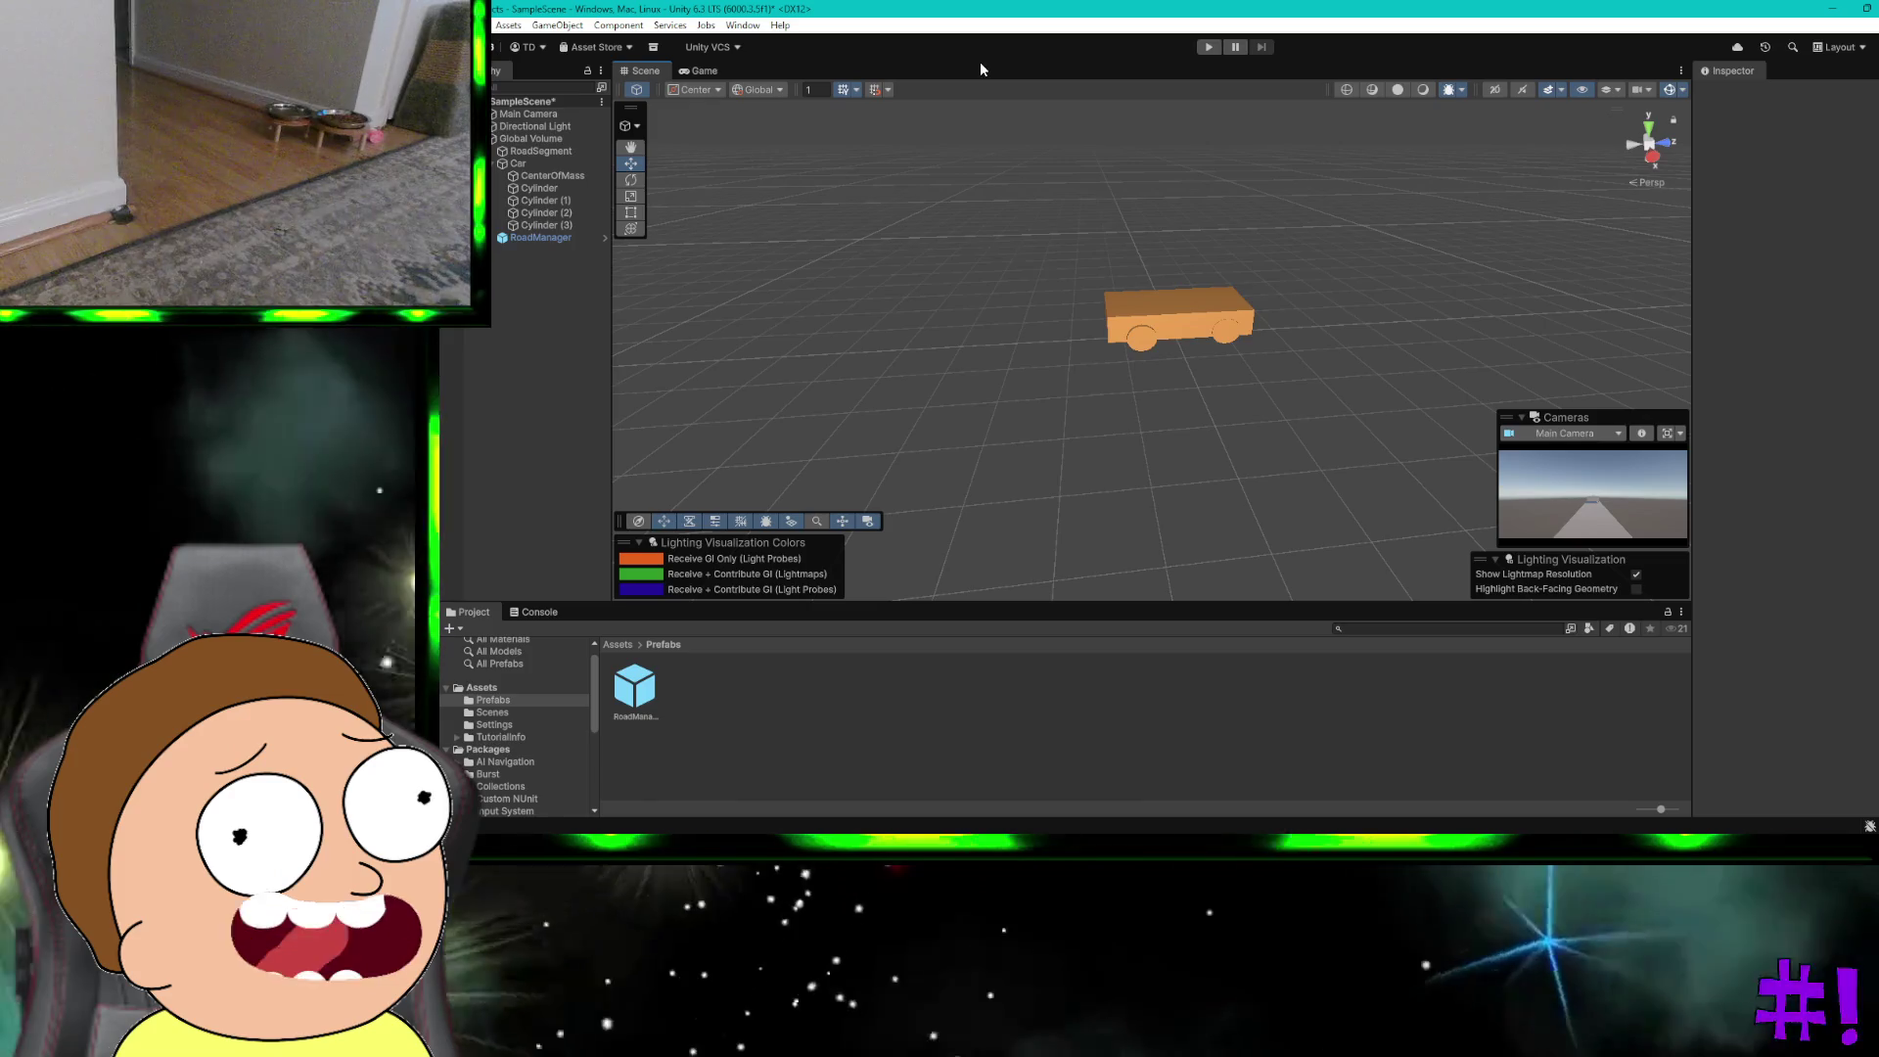
click(701, 72)
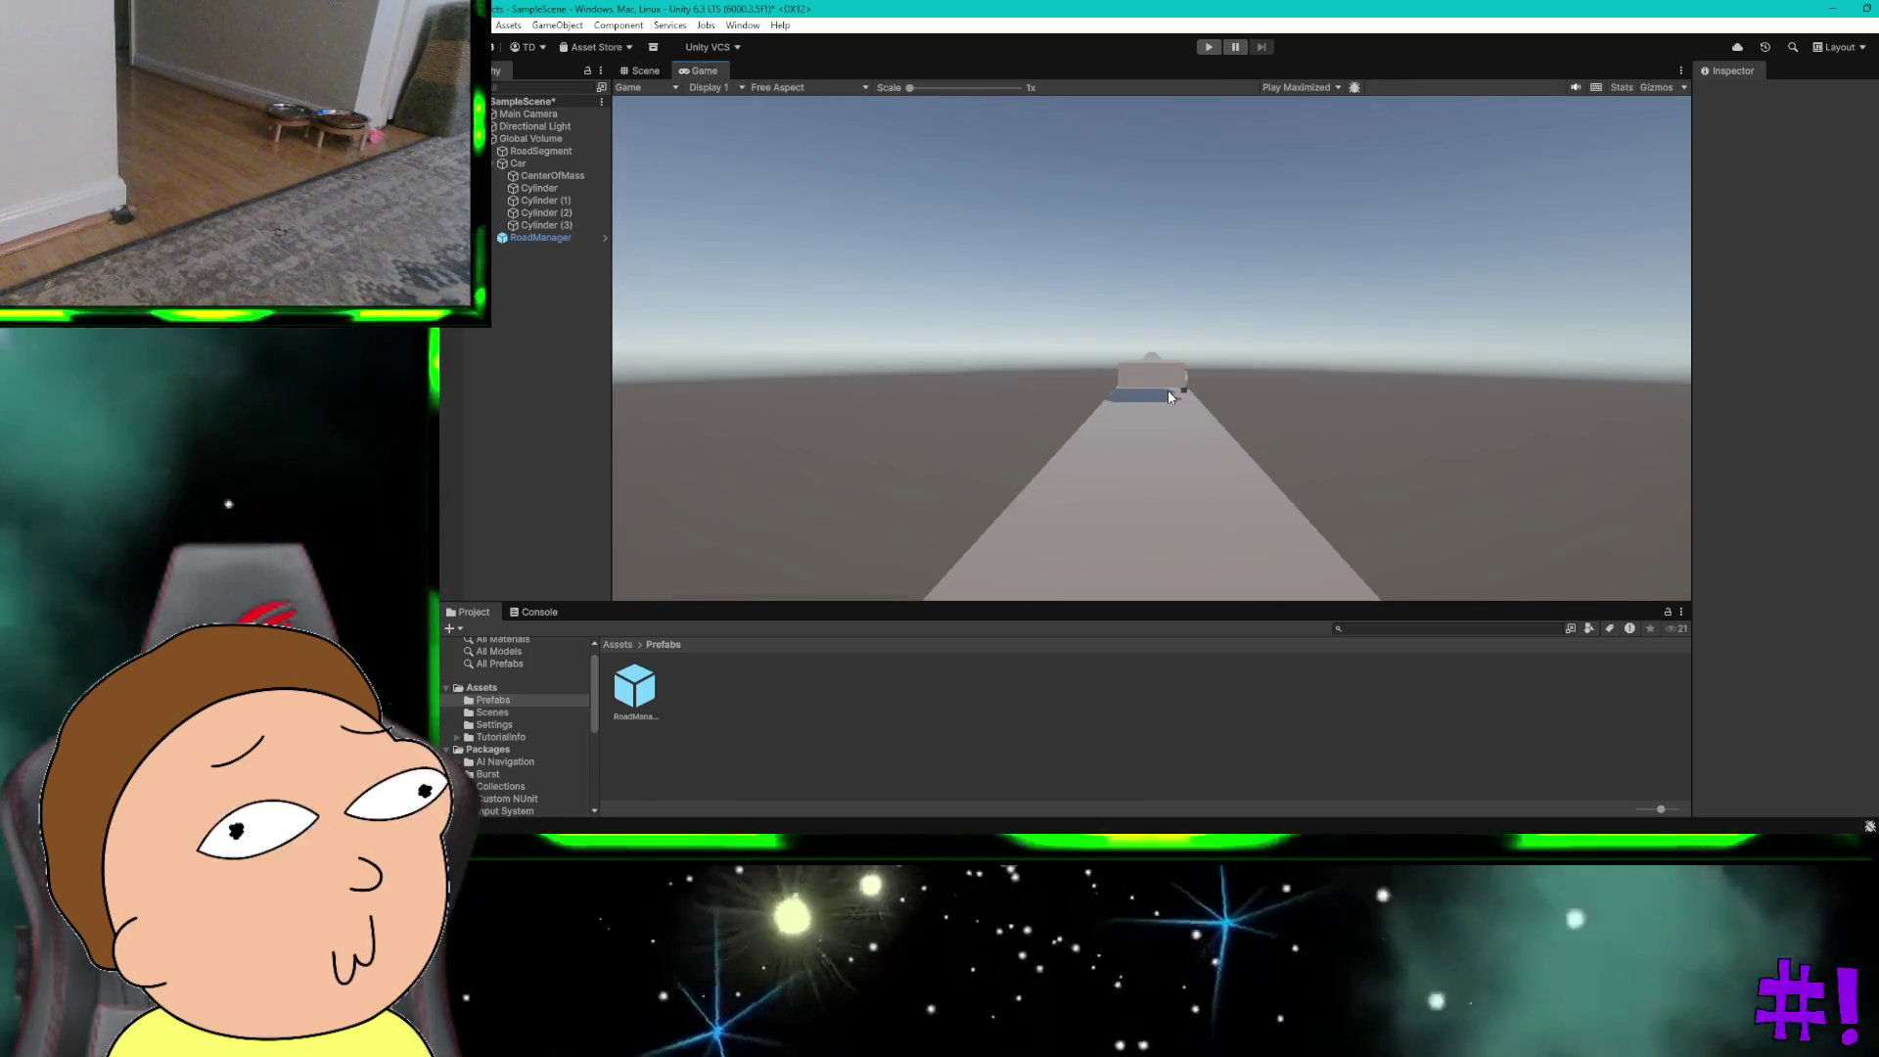
scroll(1168, 392, up, 8)
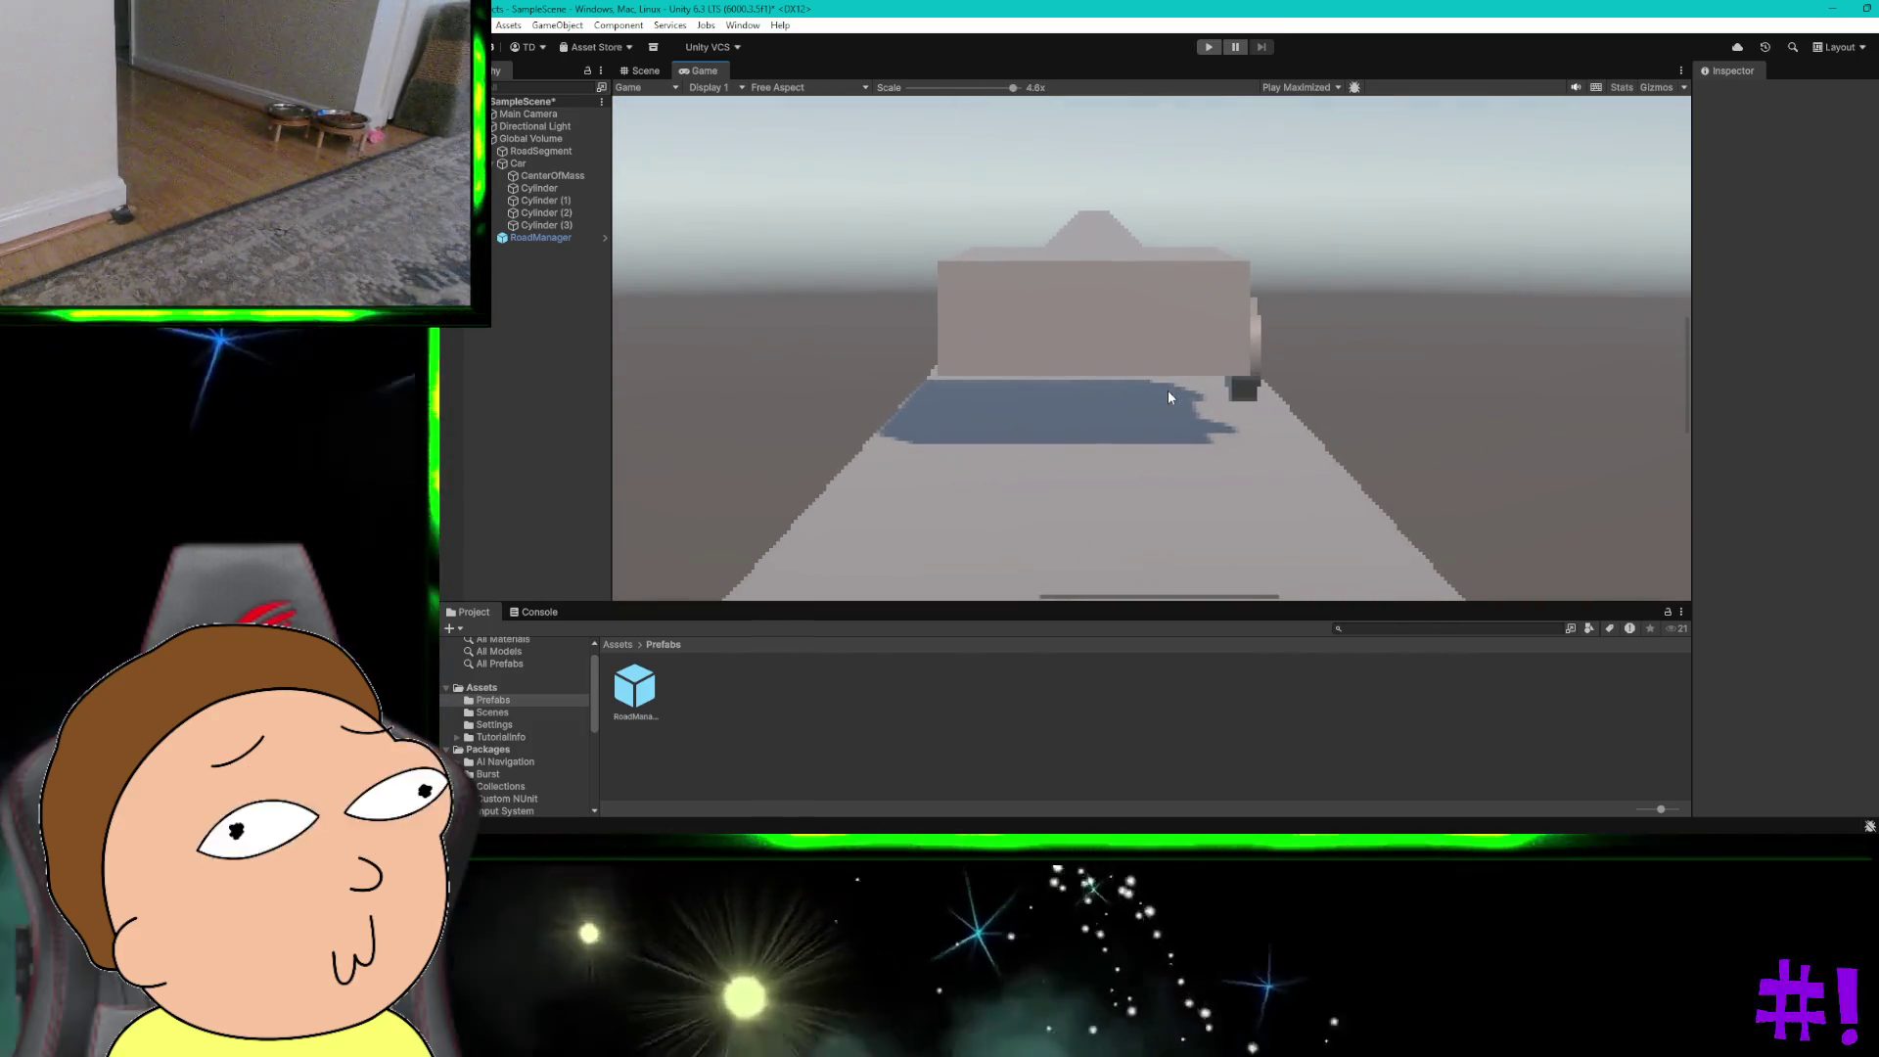
scroll(1169, 396, up, 1)
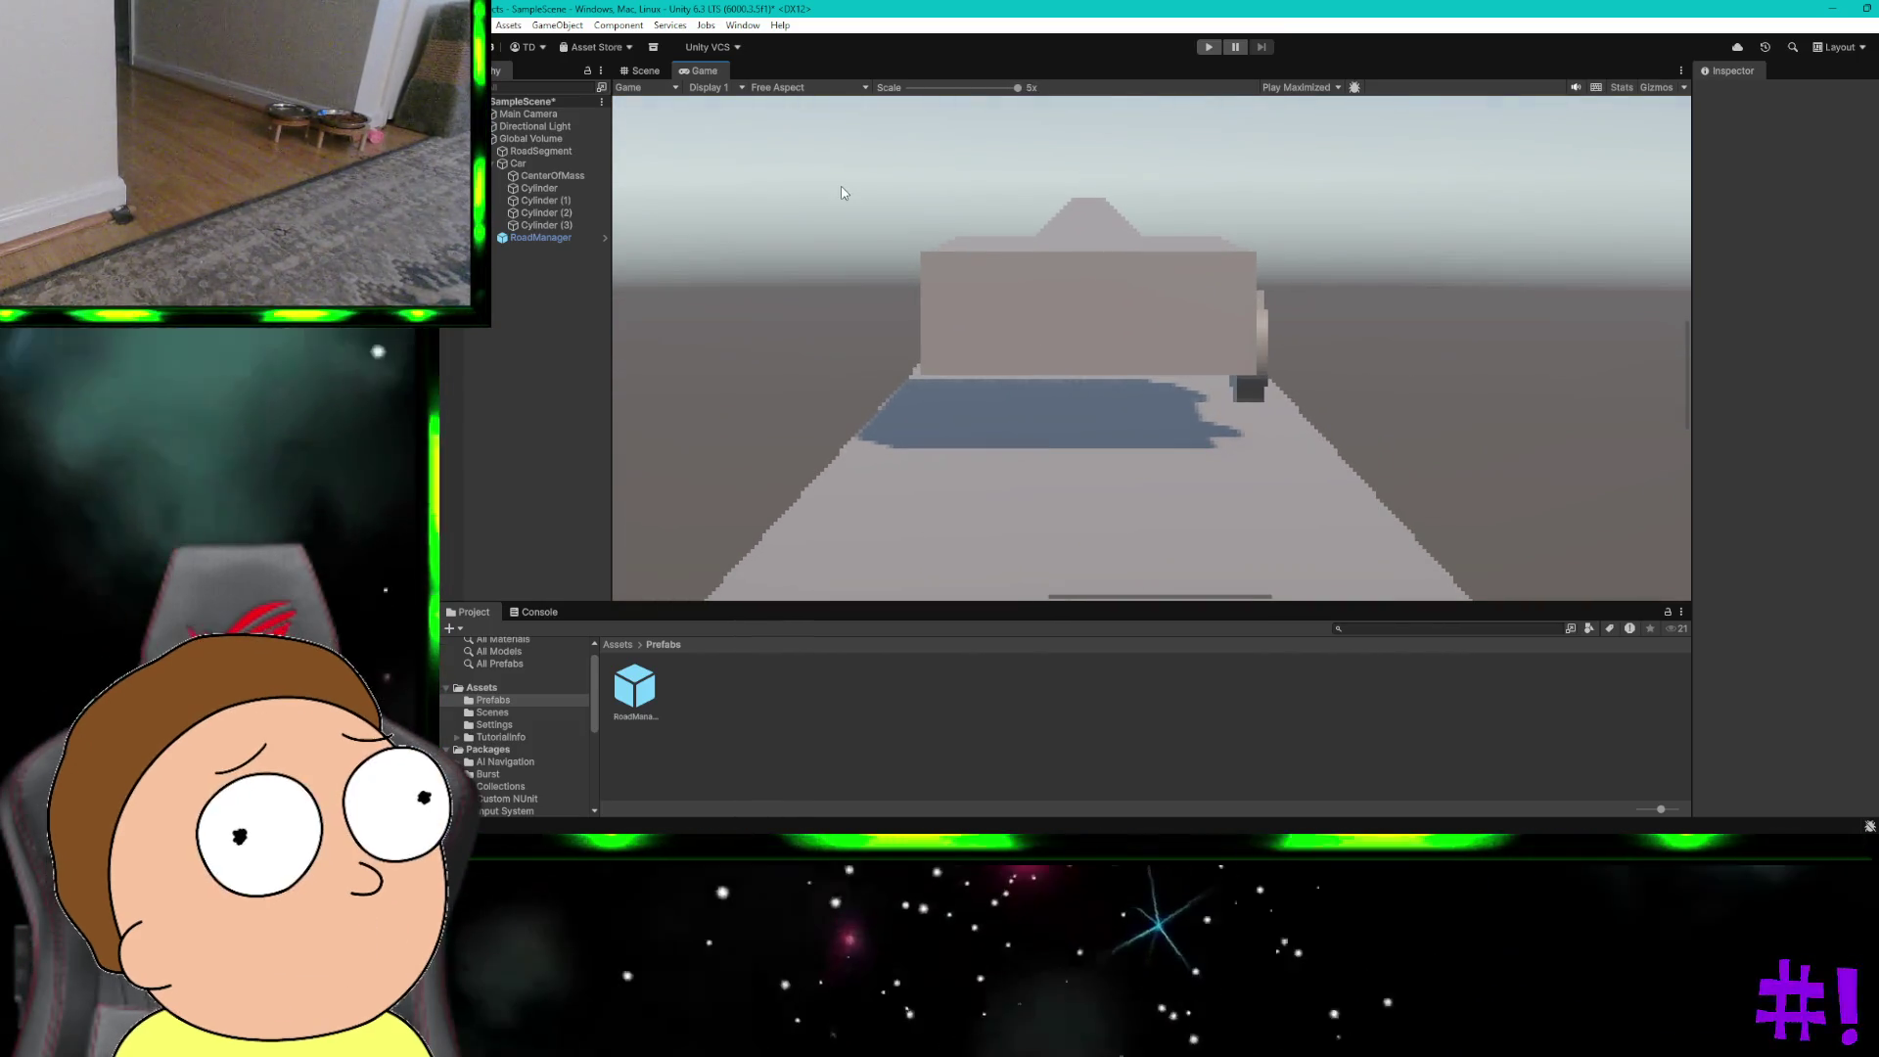
click(641, 70)
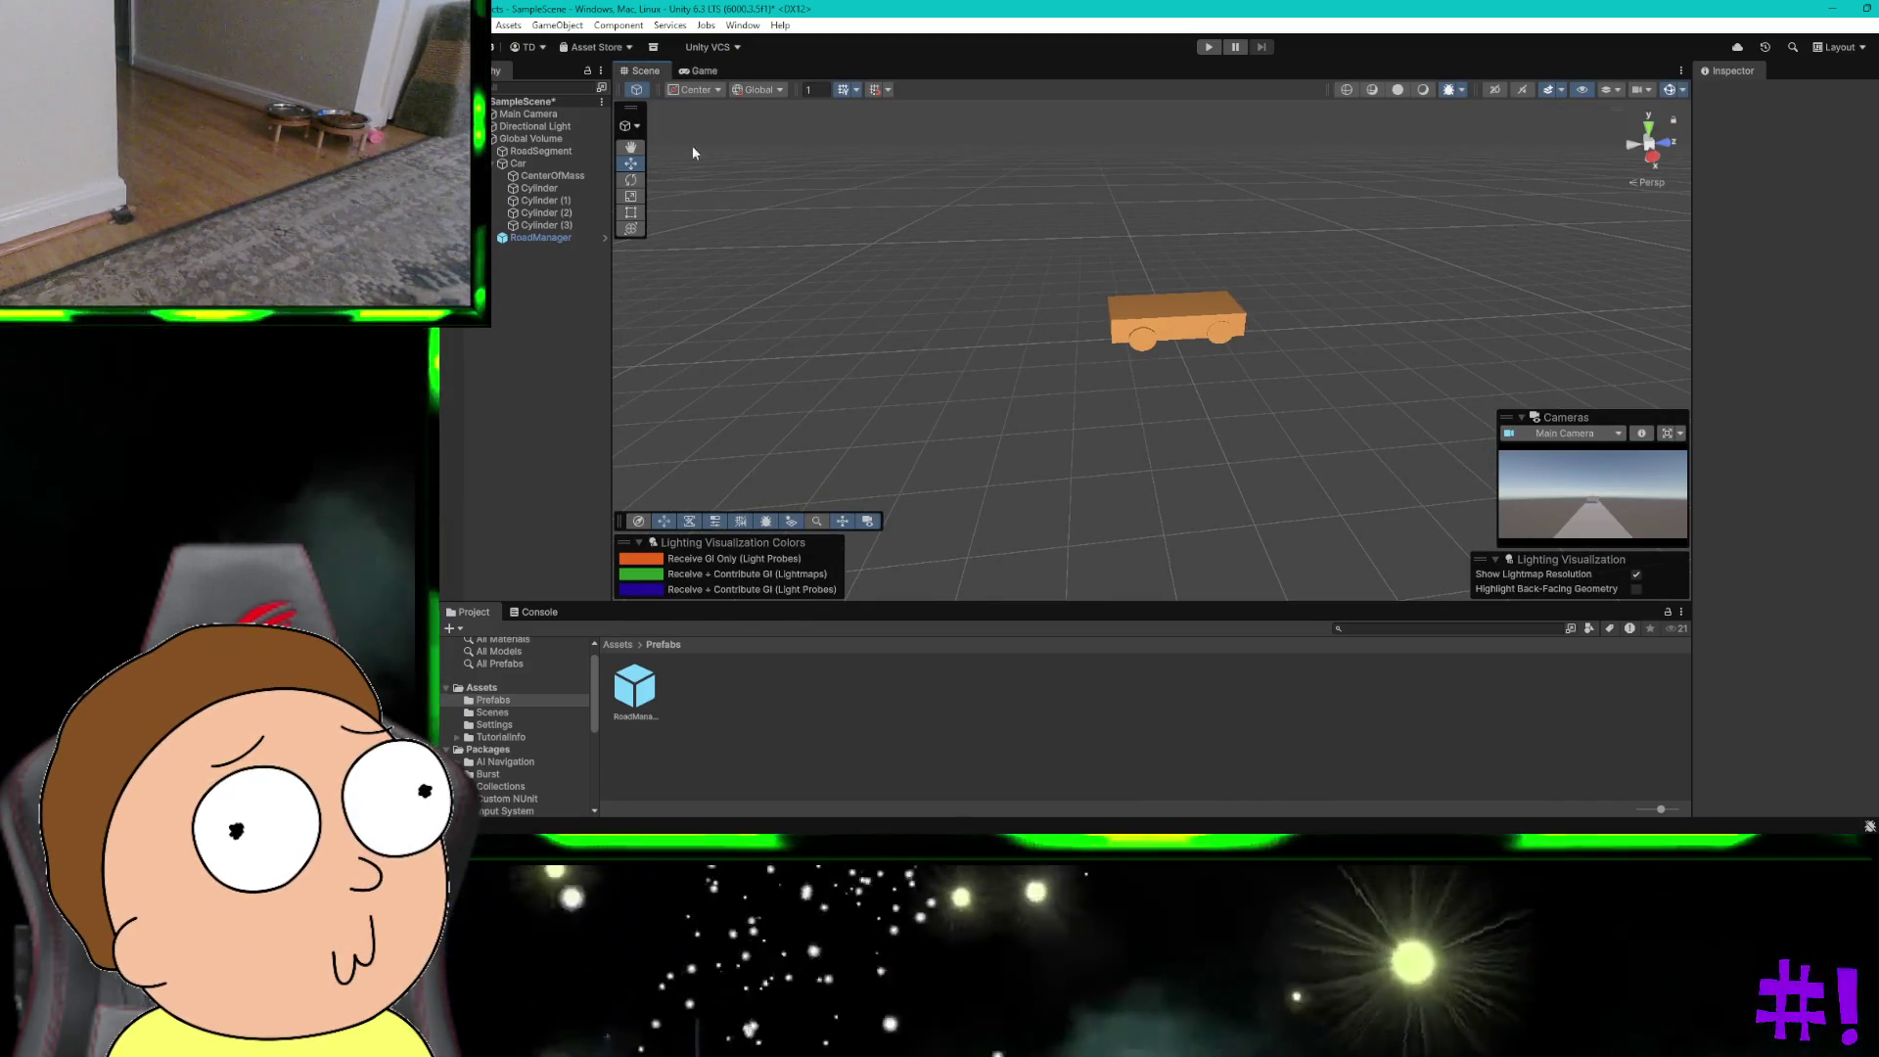
Step: Select the Main Camera to show its Follow Camera script targeting the Car
scroll(884, 374, down, 5)
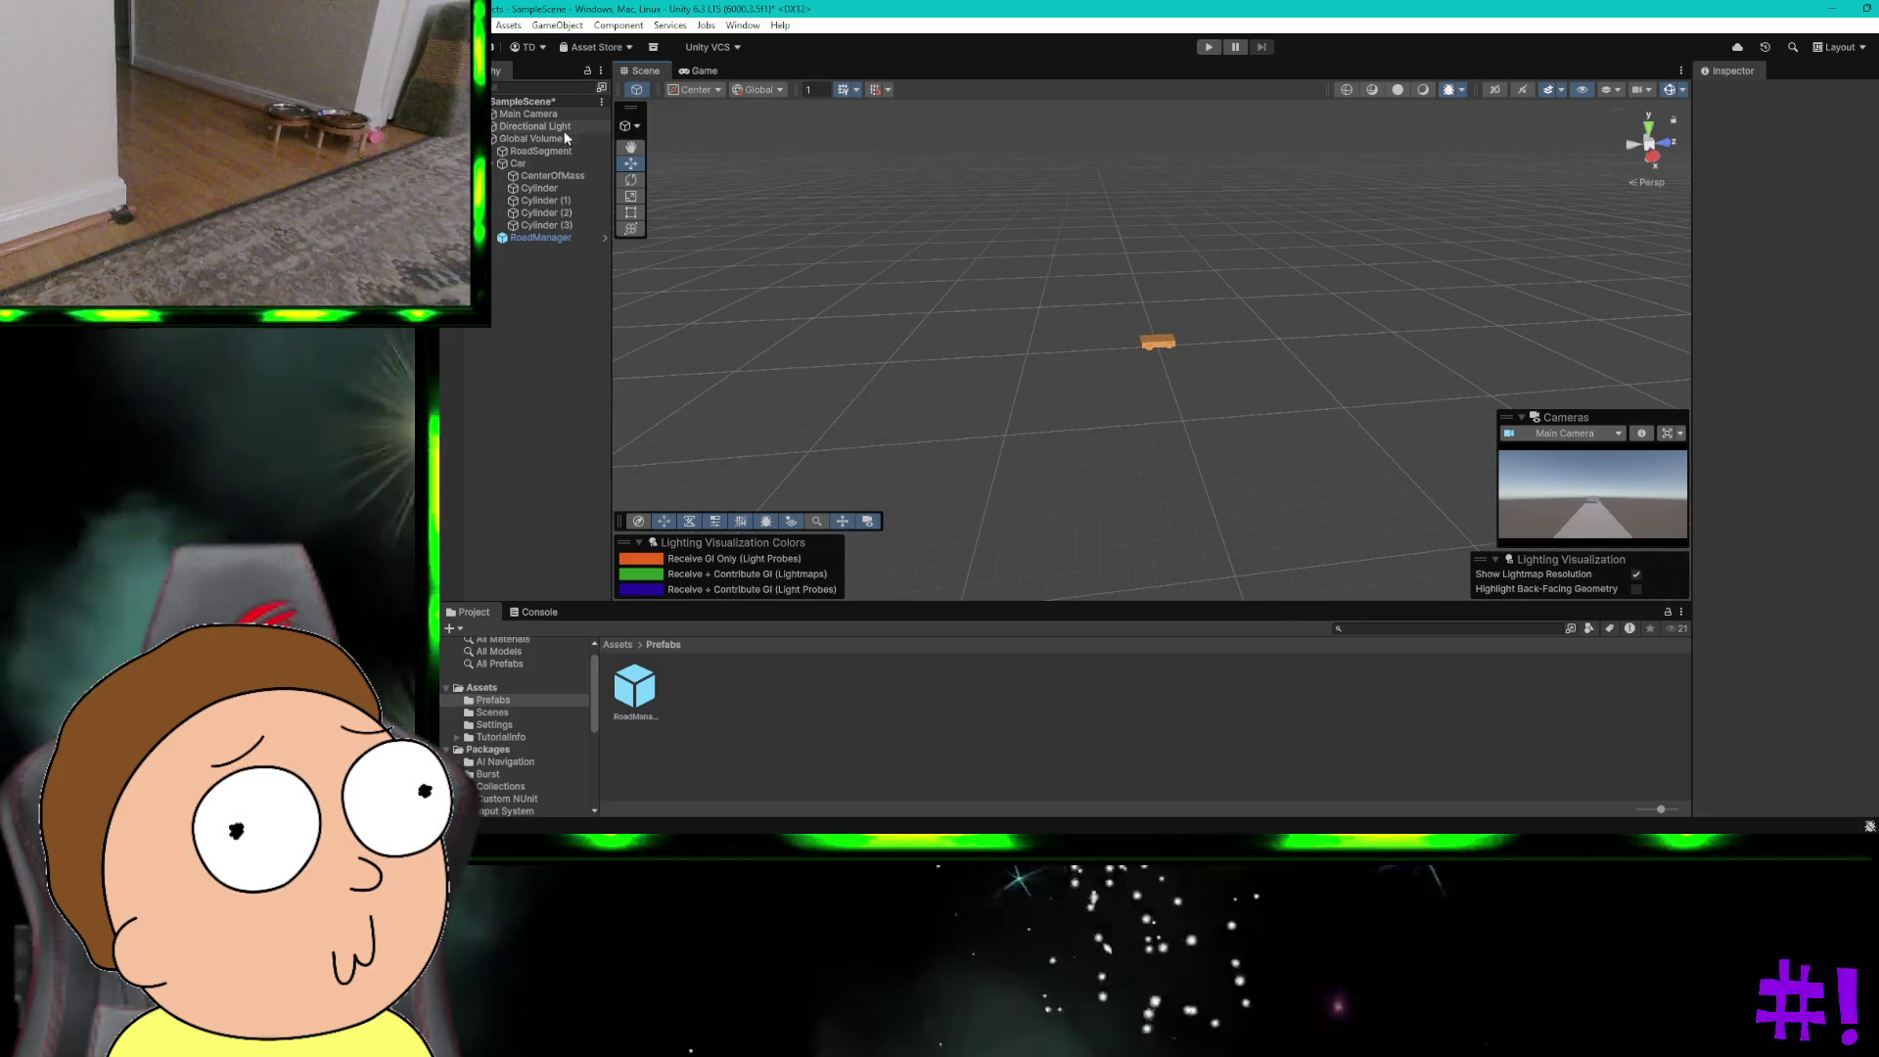
click(542, 114)
scroll(1036, 281, up, 2)
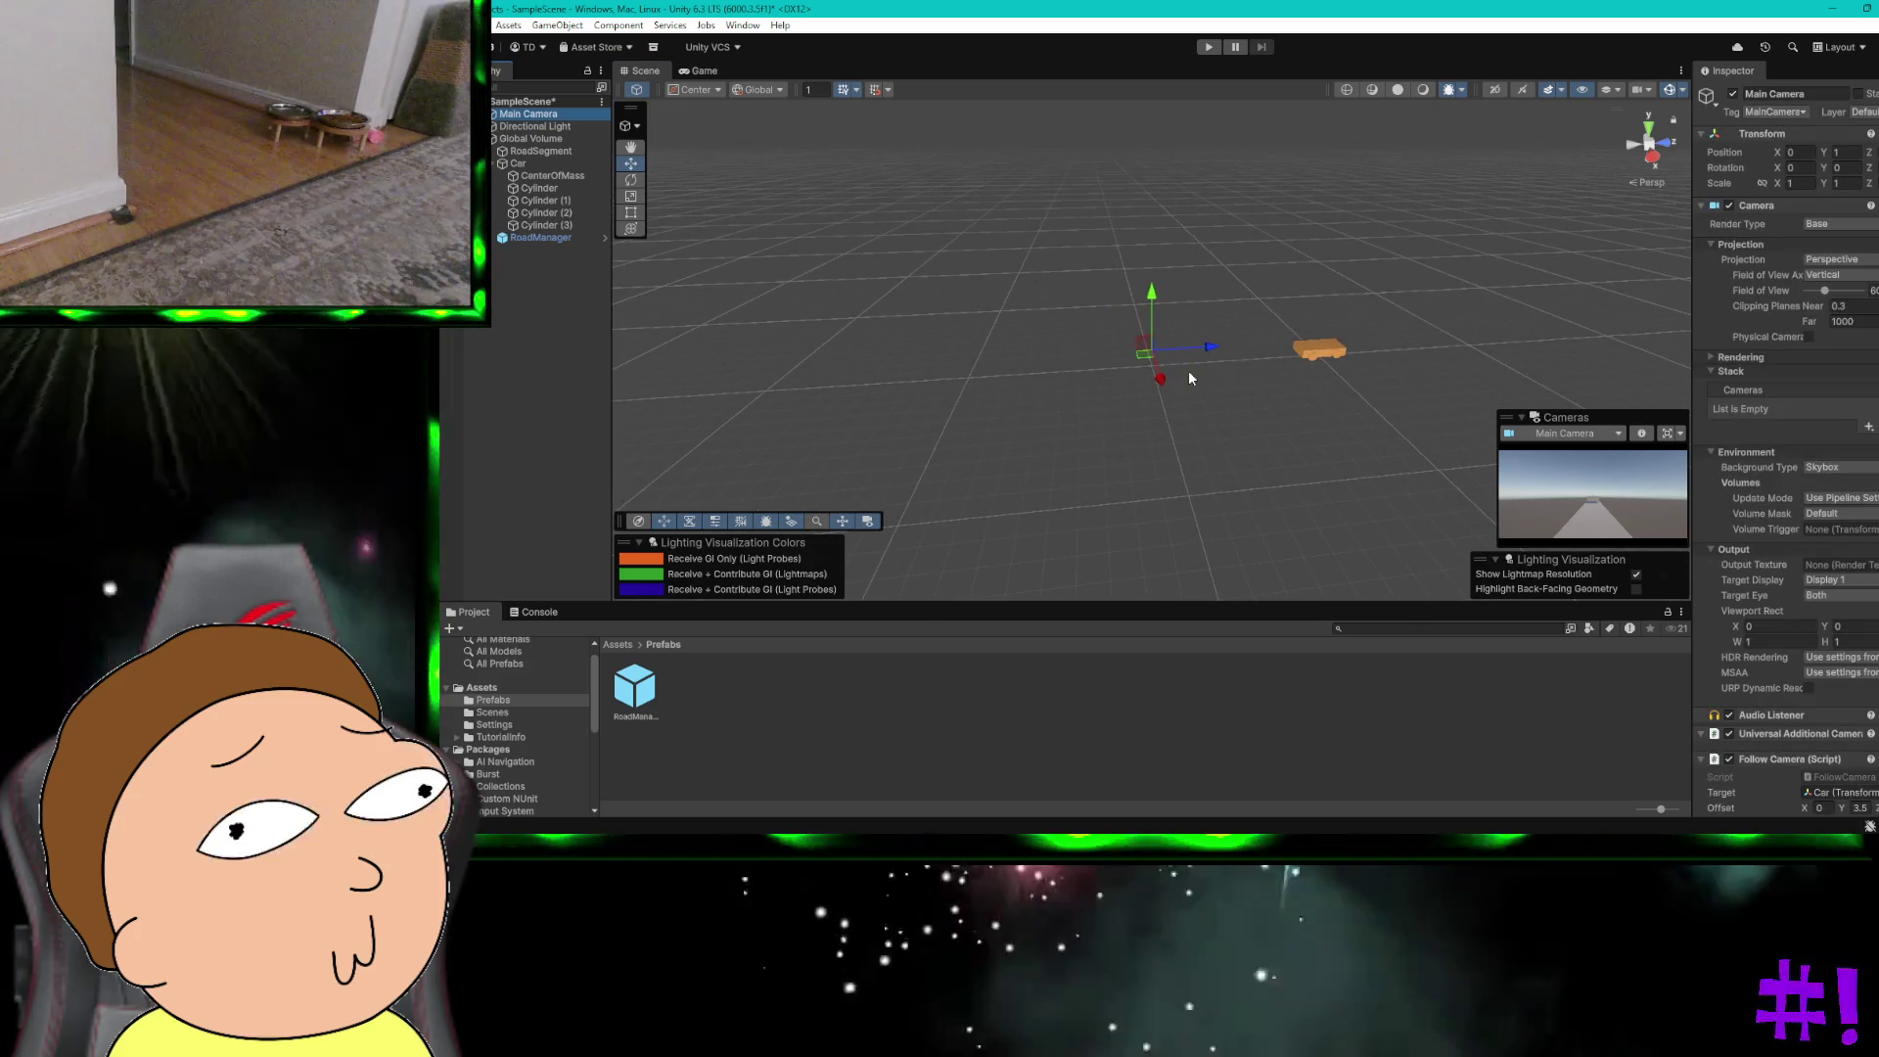
scroll(1188, 370, up, 4)
scroll(1188, 370, up, 3)
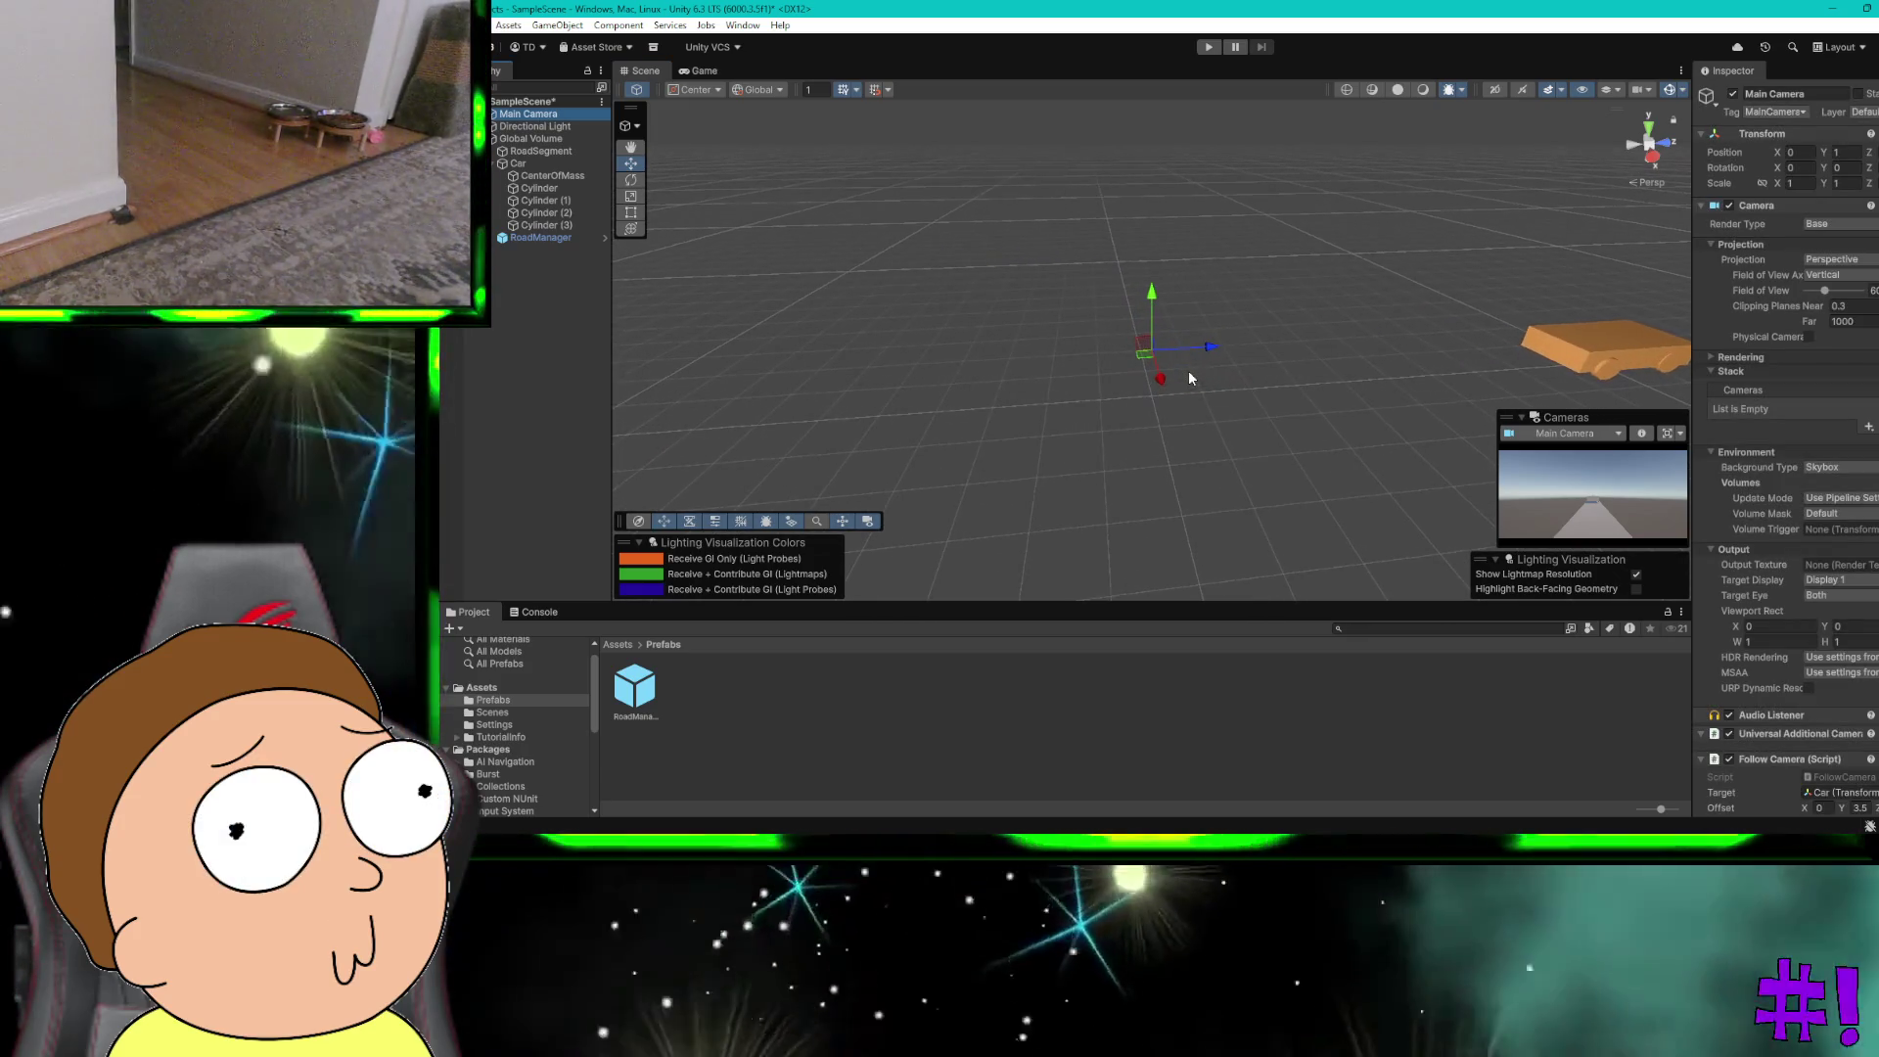
drag(819, 287, 914, 309)
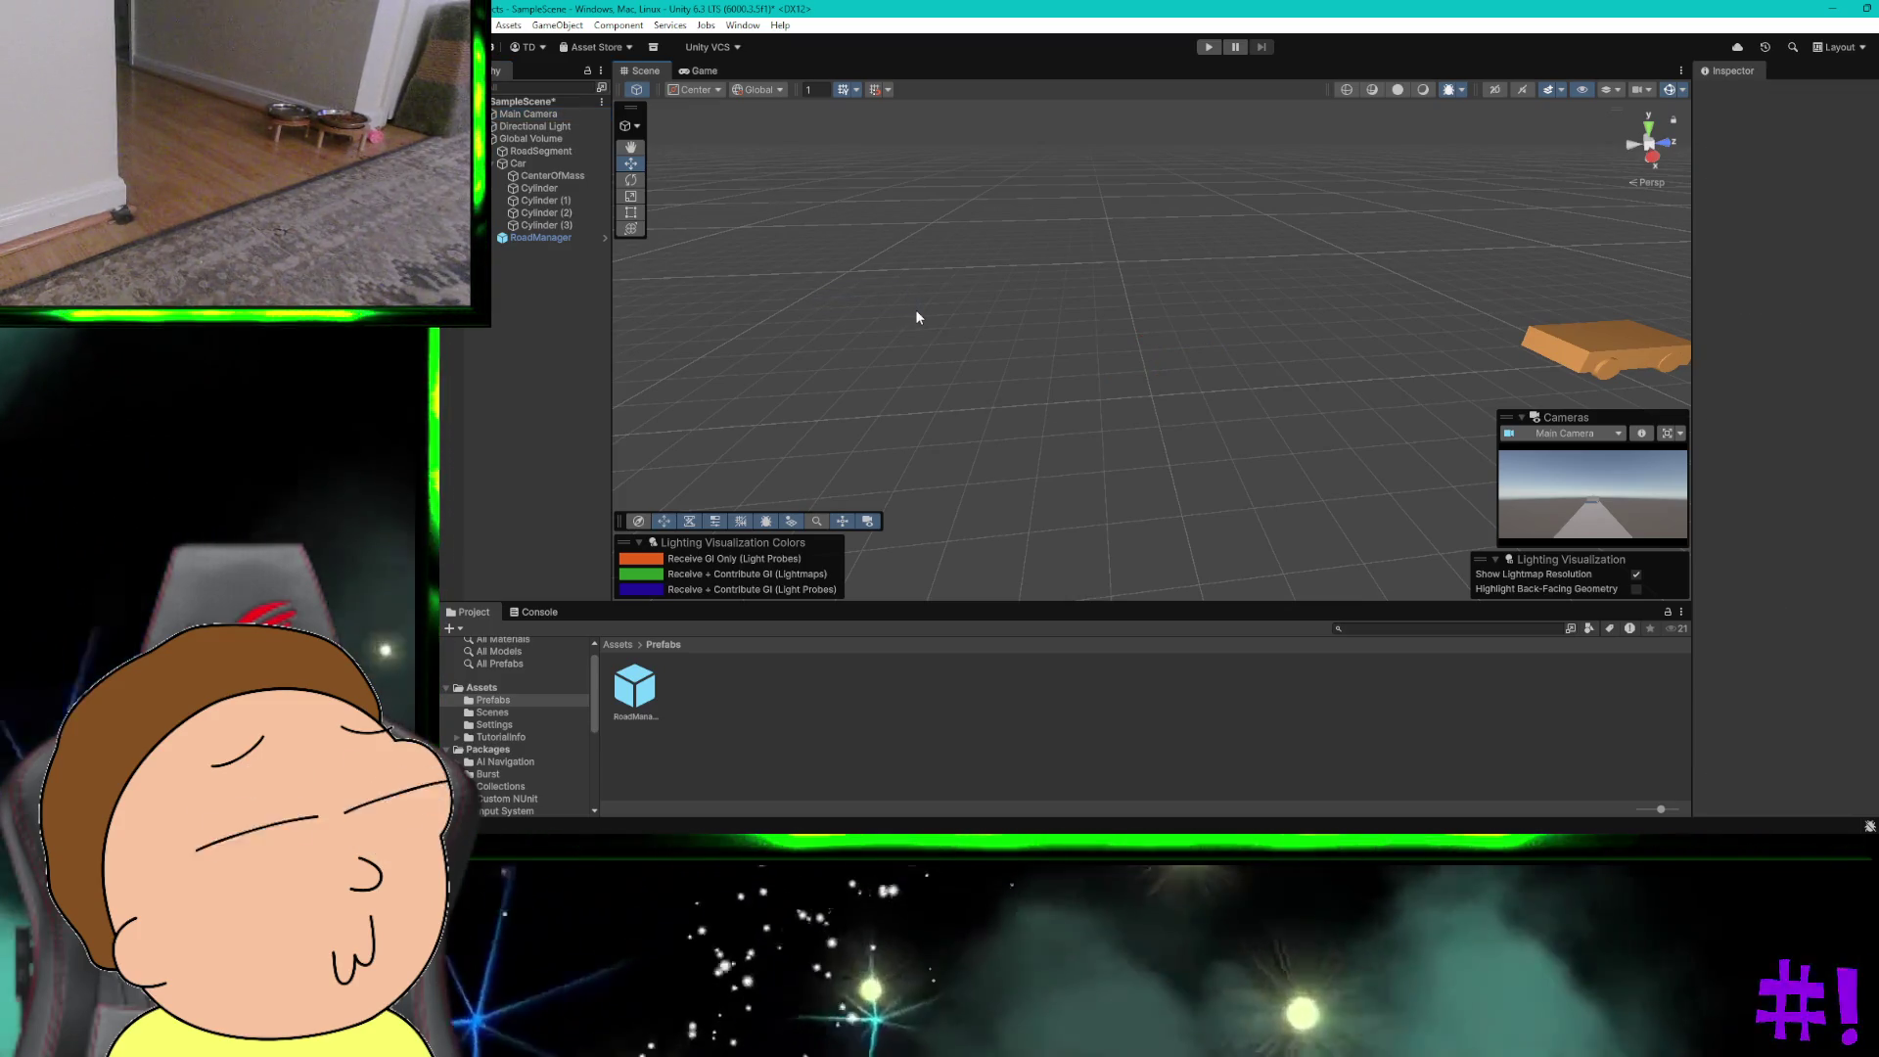
click(552, 114)
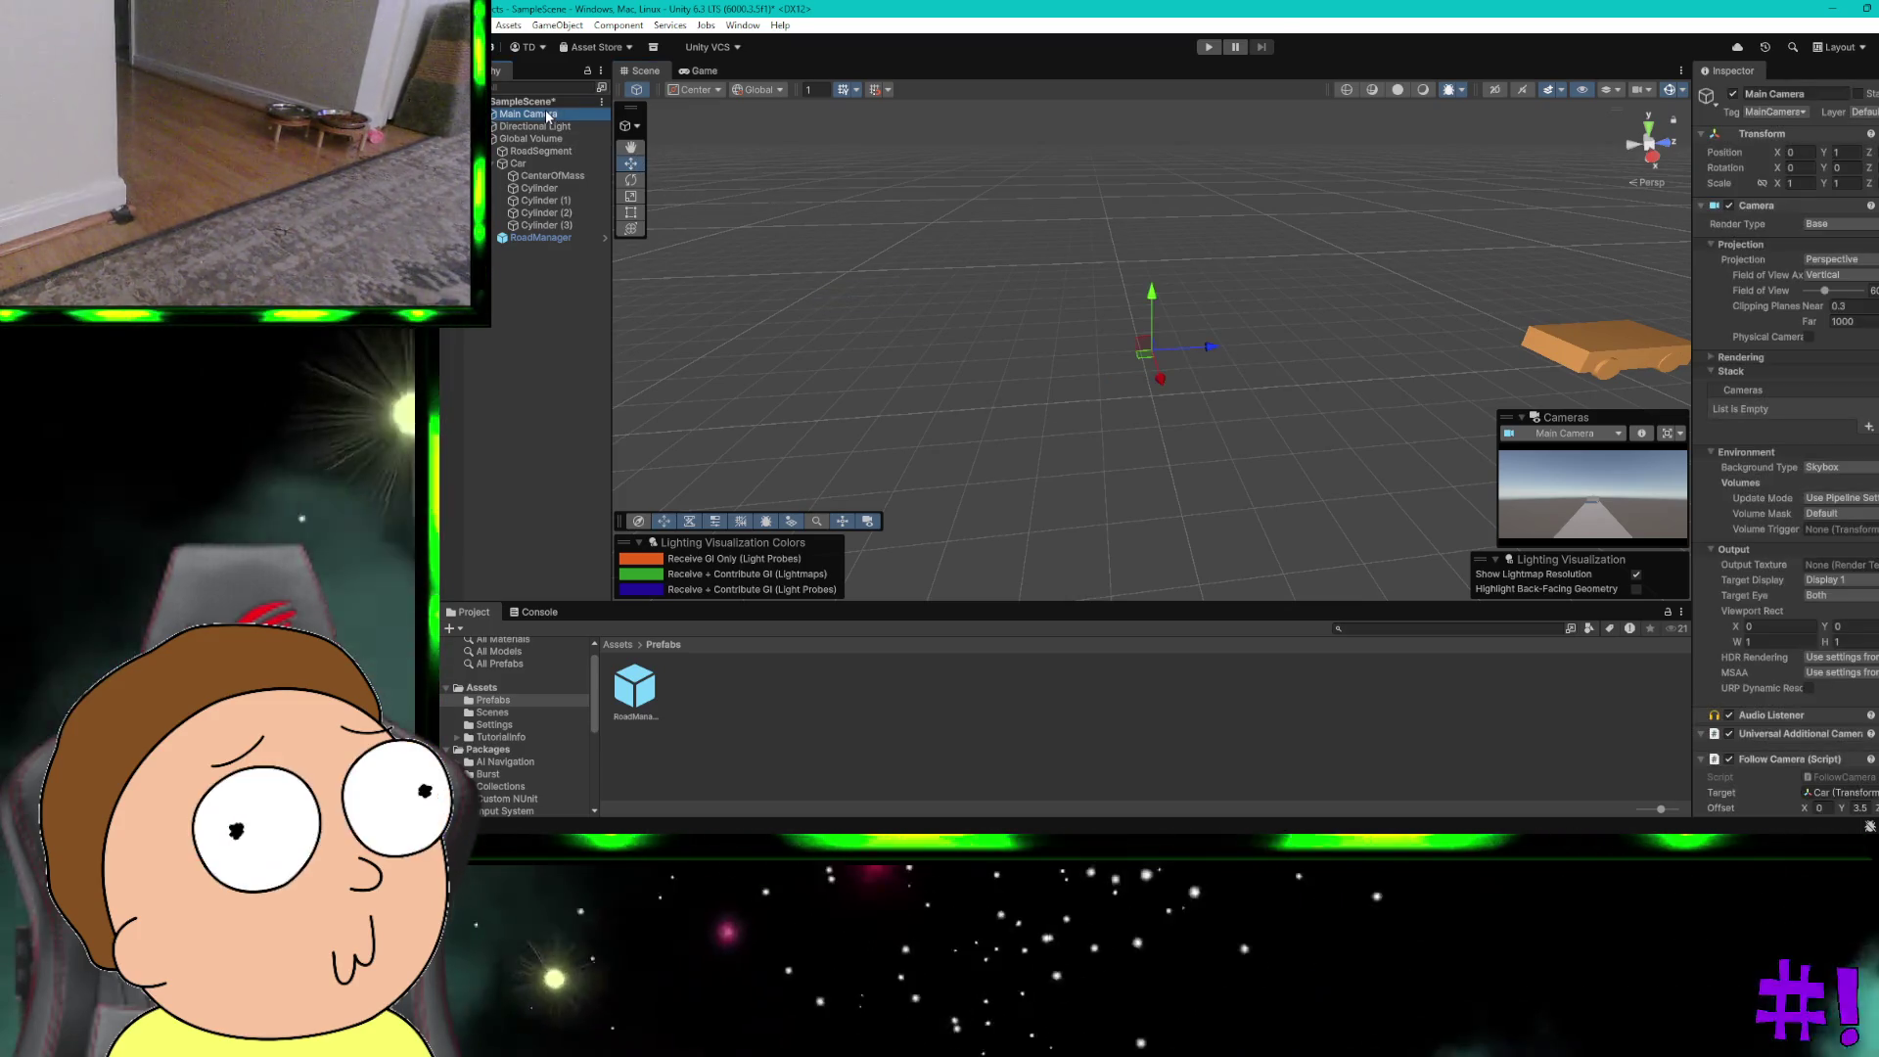
Step: Pan the Scene view with the Hand tool to bring the car back into view
click(632, 148)
mouse_move(977, 407)
mouse_down()
mouse_move(906, 356)
mouse_move(977, 311)
mouse_move(1149, 352)
mouse_up()
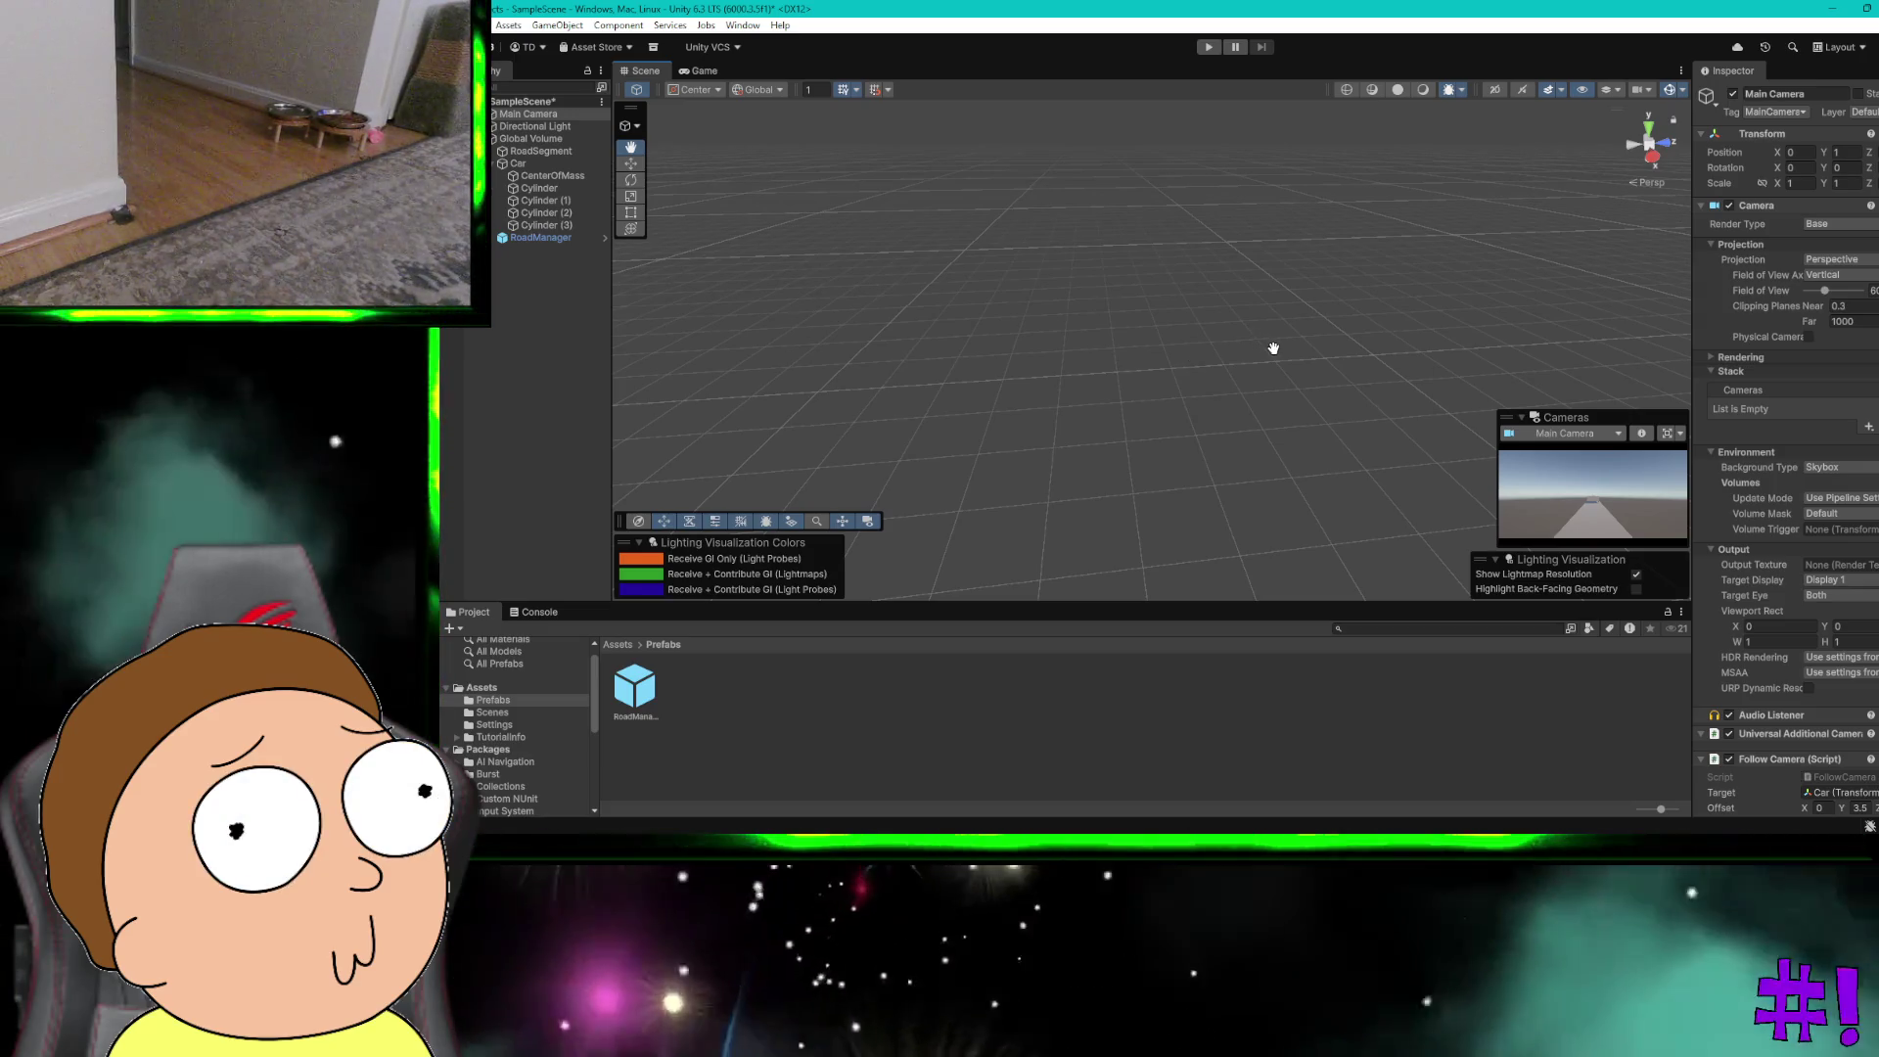
mouse_move(1355, 332)
mouse_down()
mouse_move(1052, 427)
mouse_move(1153, 343)
mouse_move(1161, 282)
mouse_move(1279, 390)
mouse_move(1162, 407)
mouse_up()
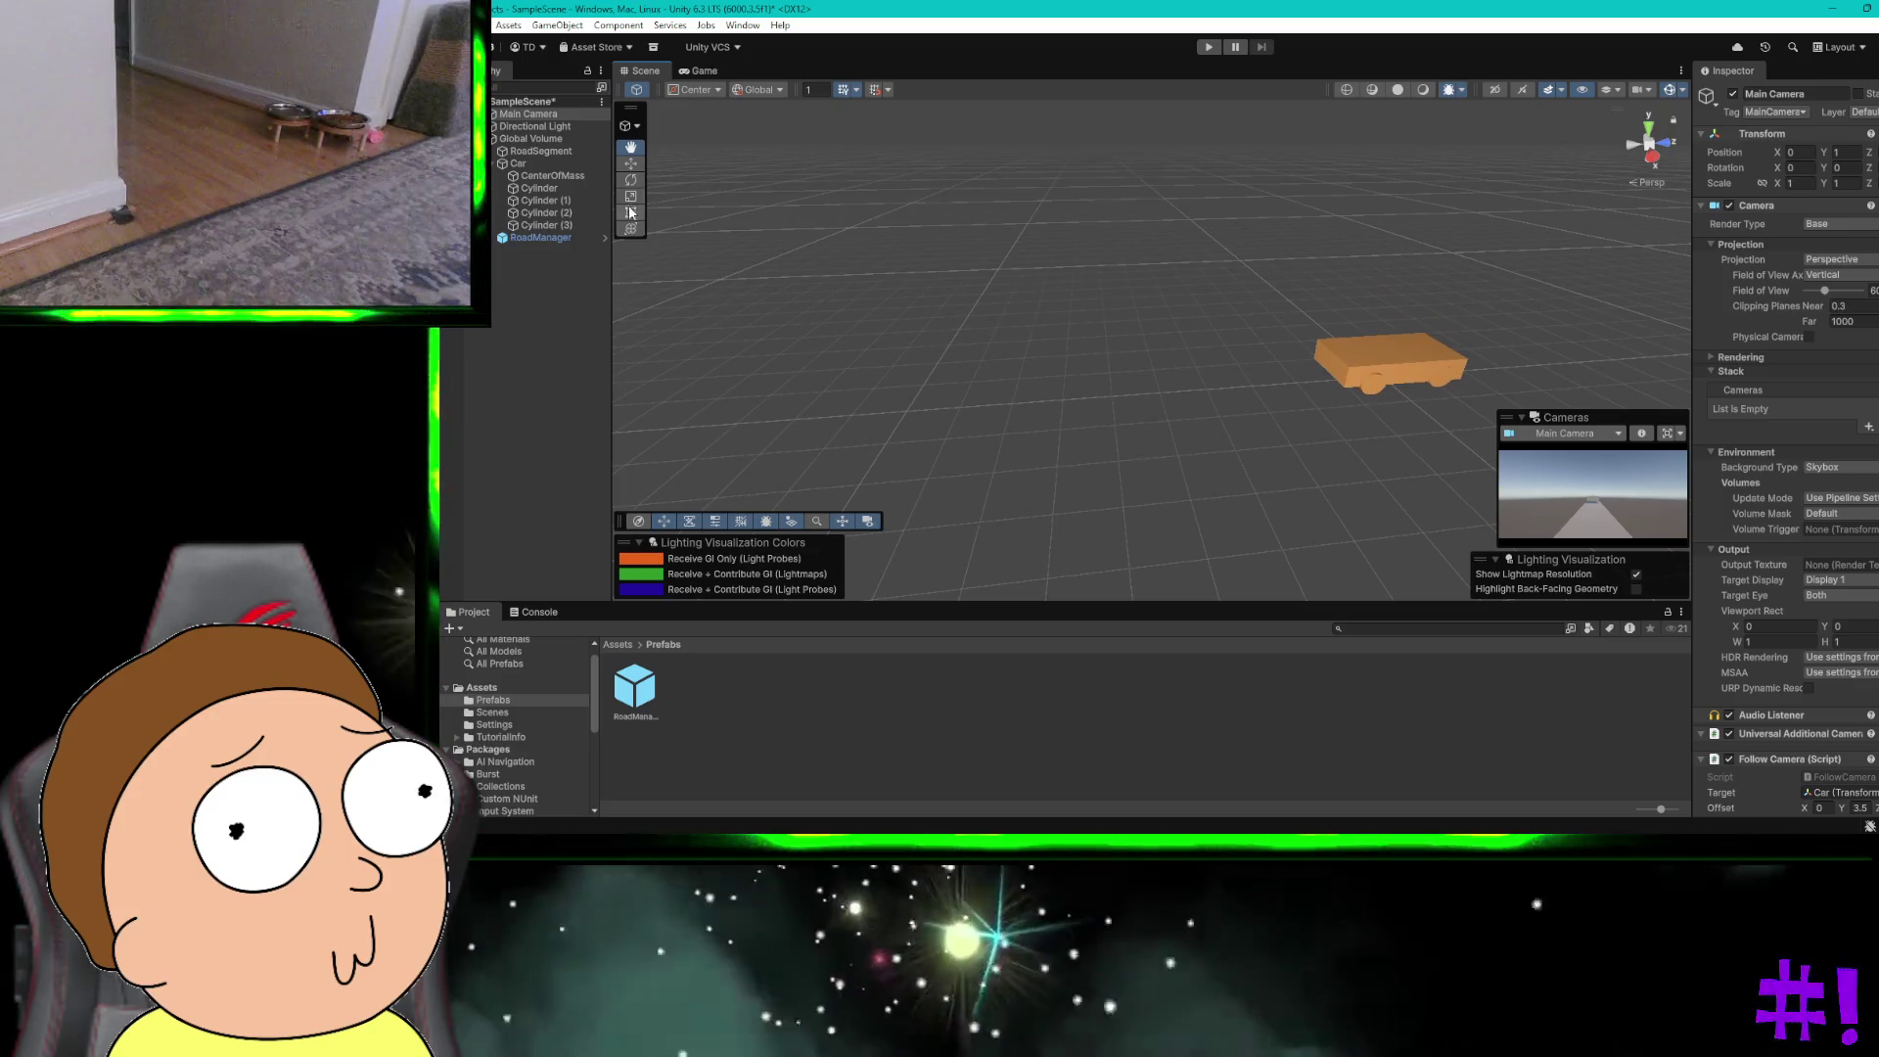
Step: Deselect the Main Camera and frame the orange car close-up in the centre of the Scene view
click(630, 179)
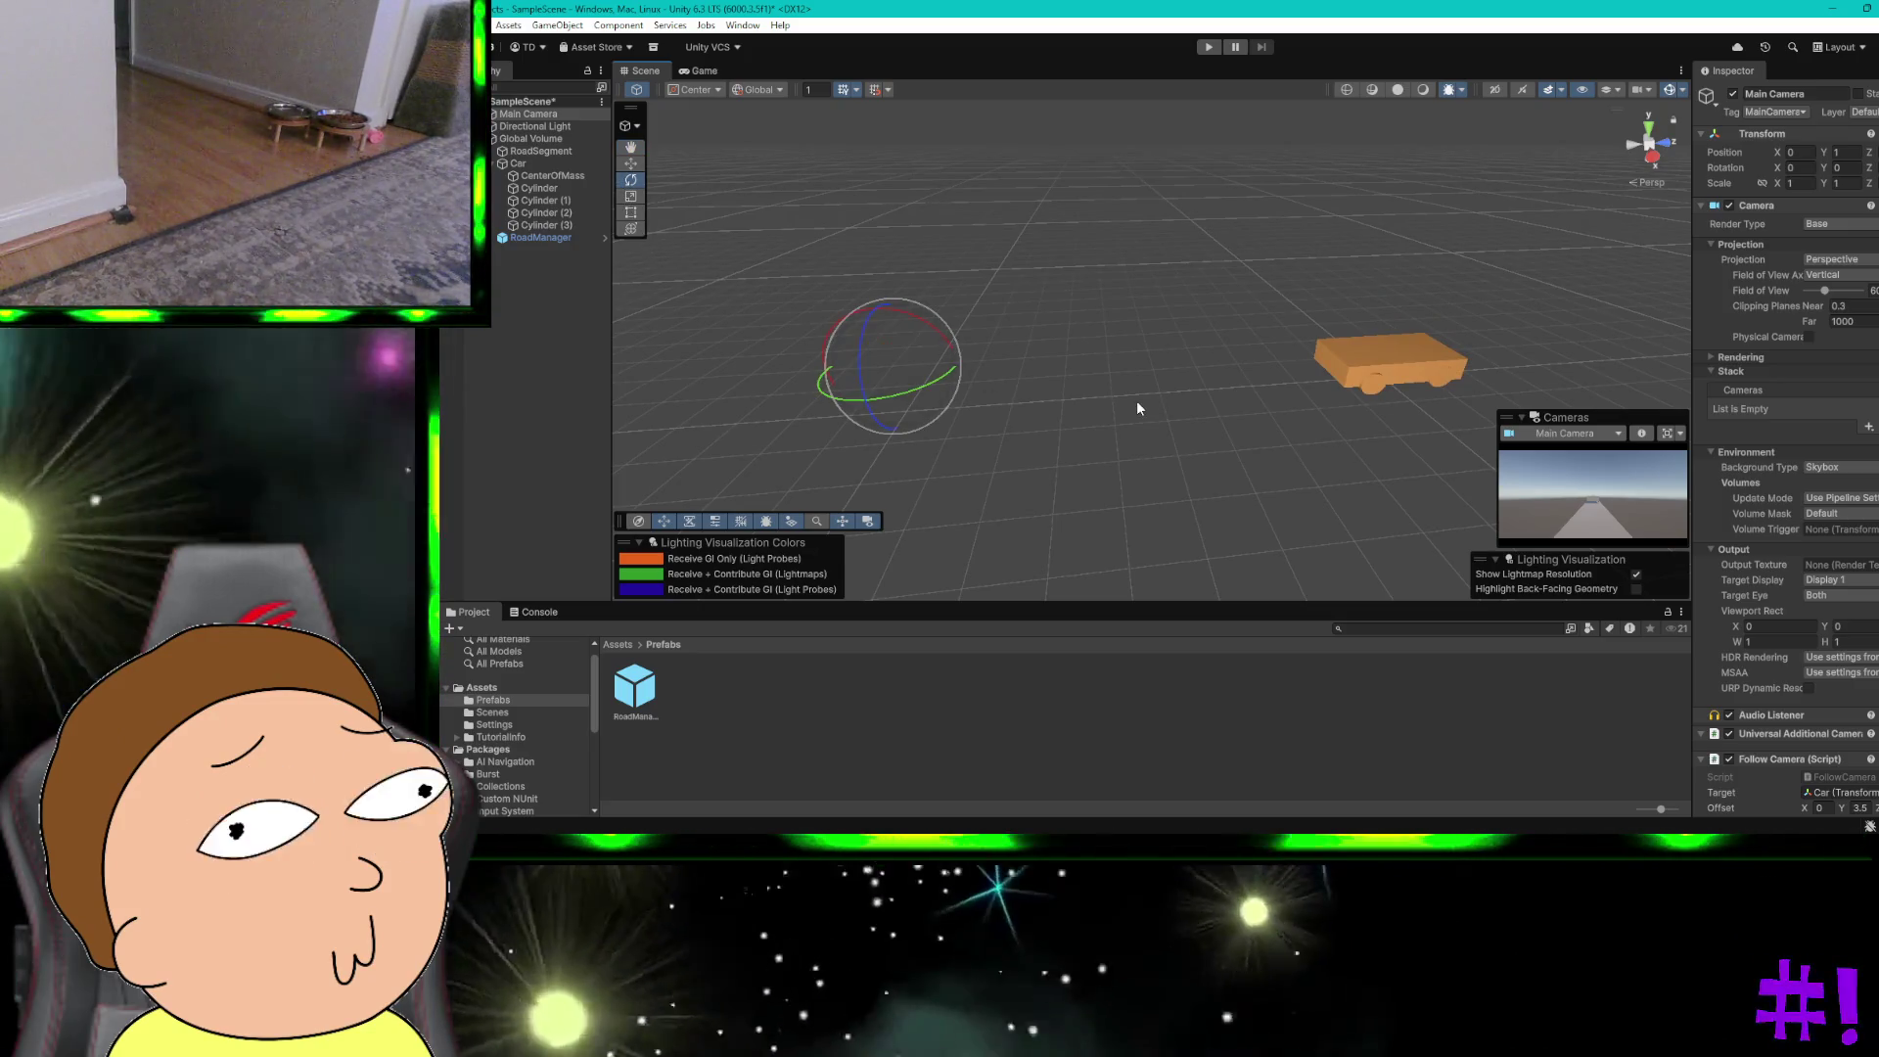
click(1137, 402)
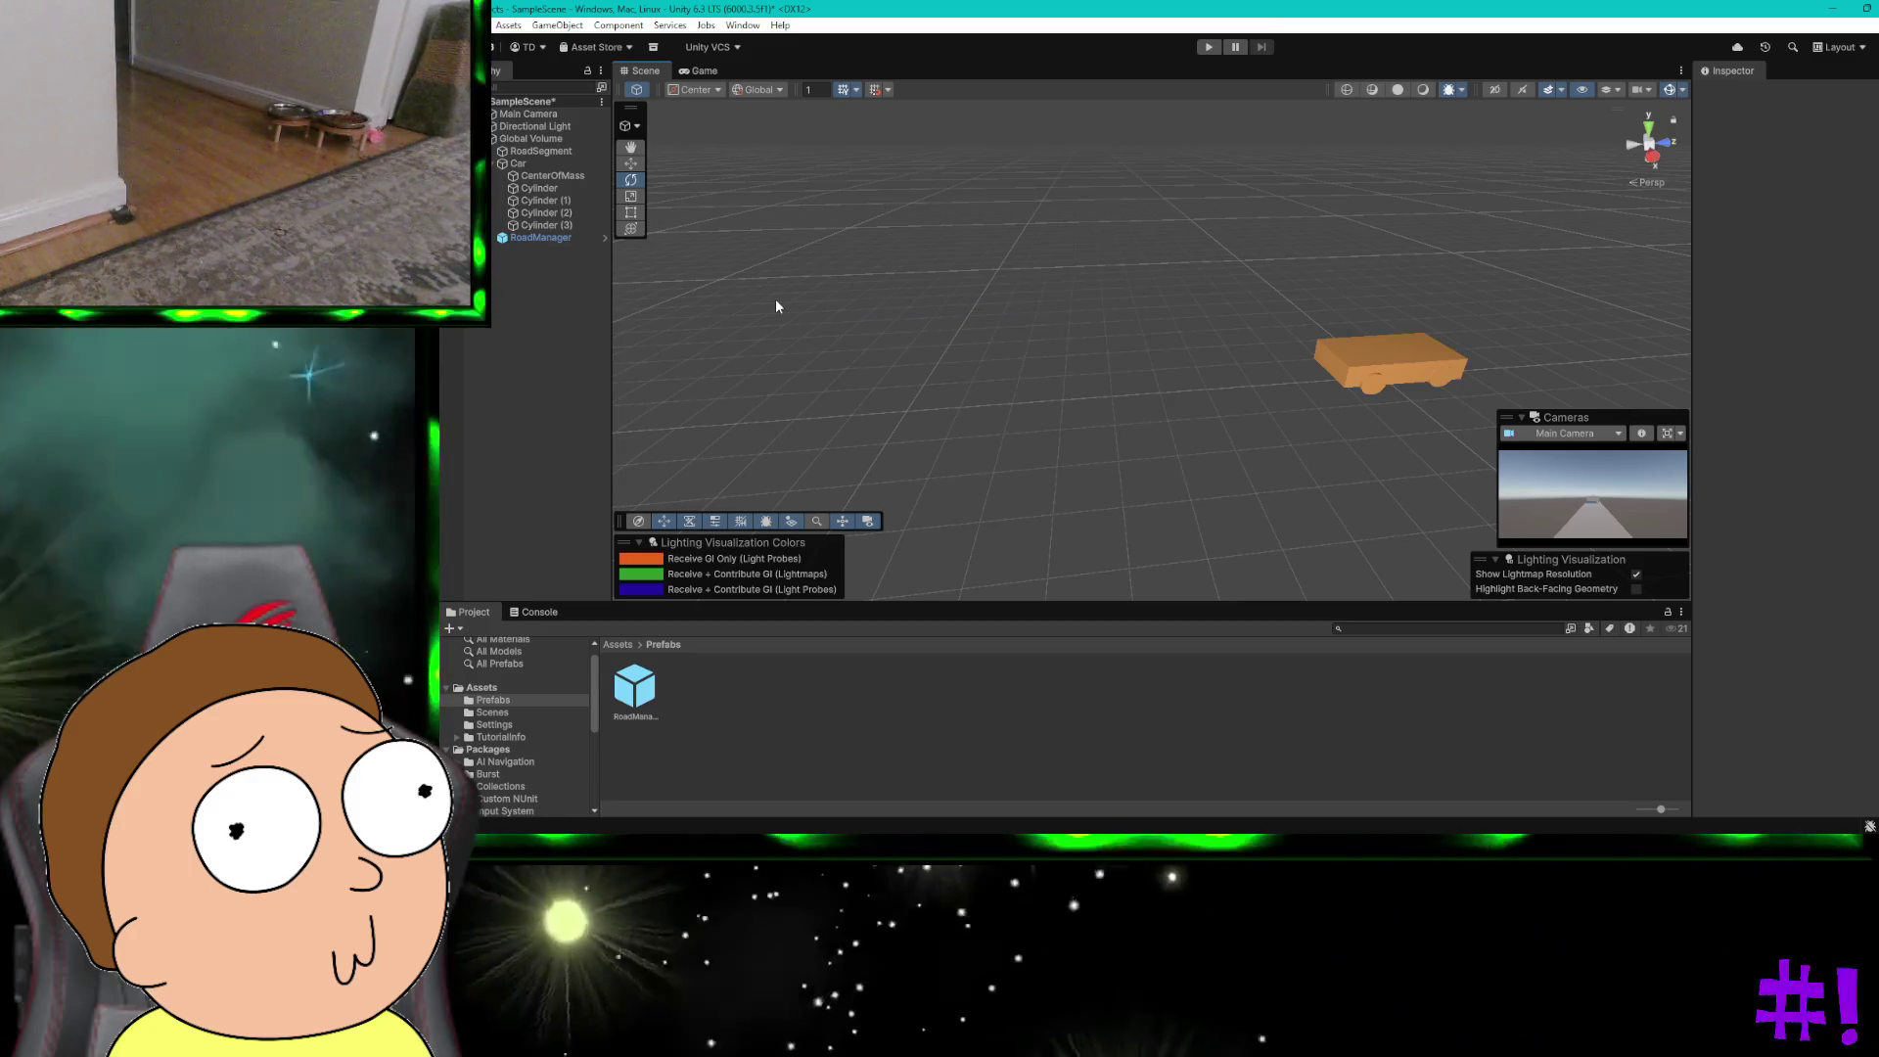
key(alt+Tab)
key(alt+Tab)
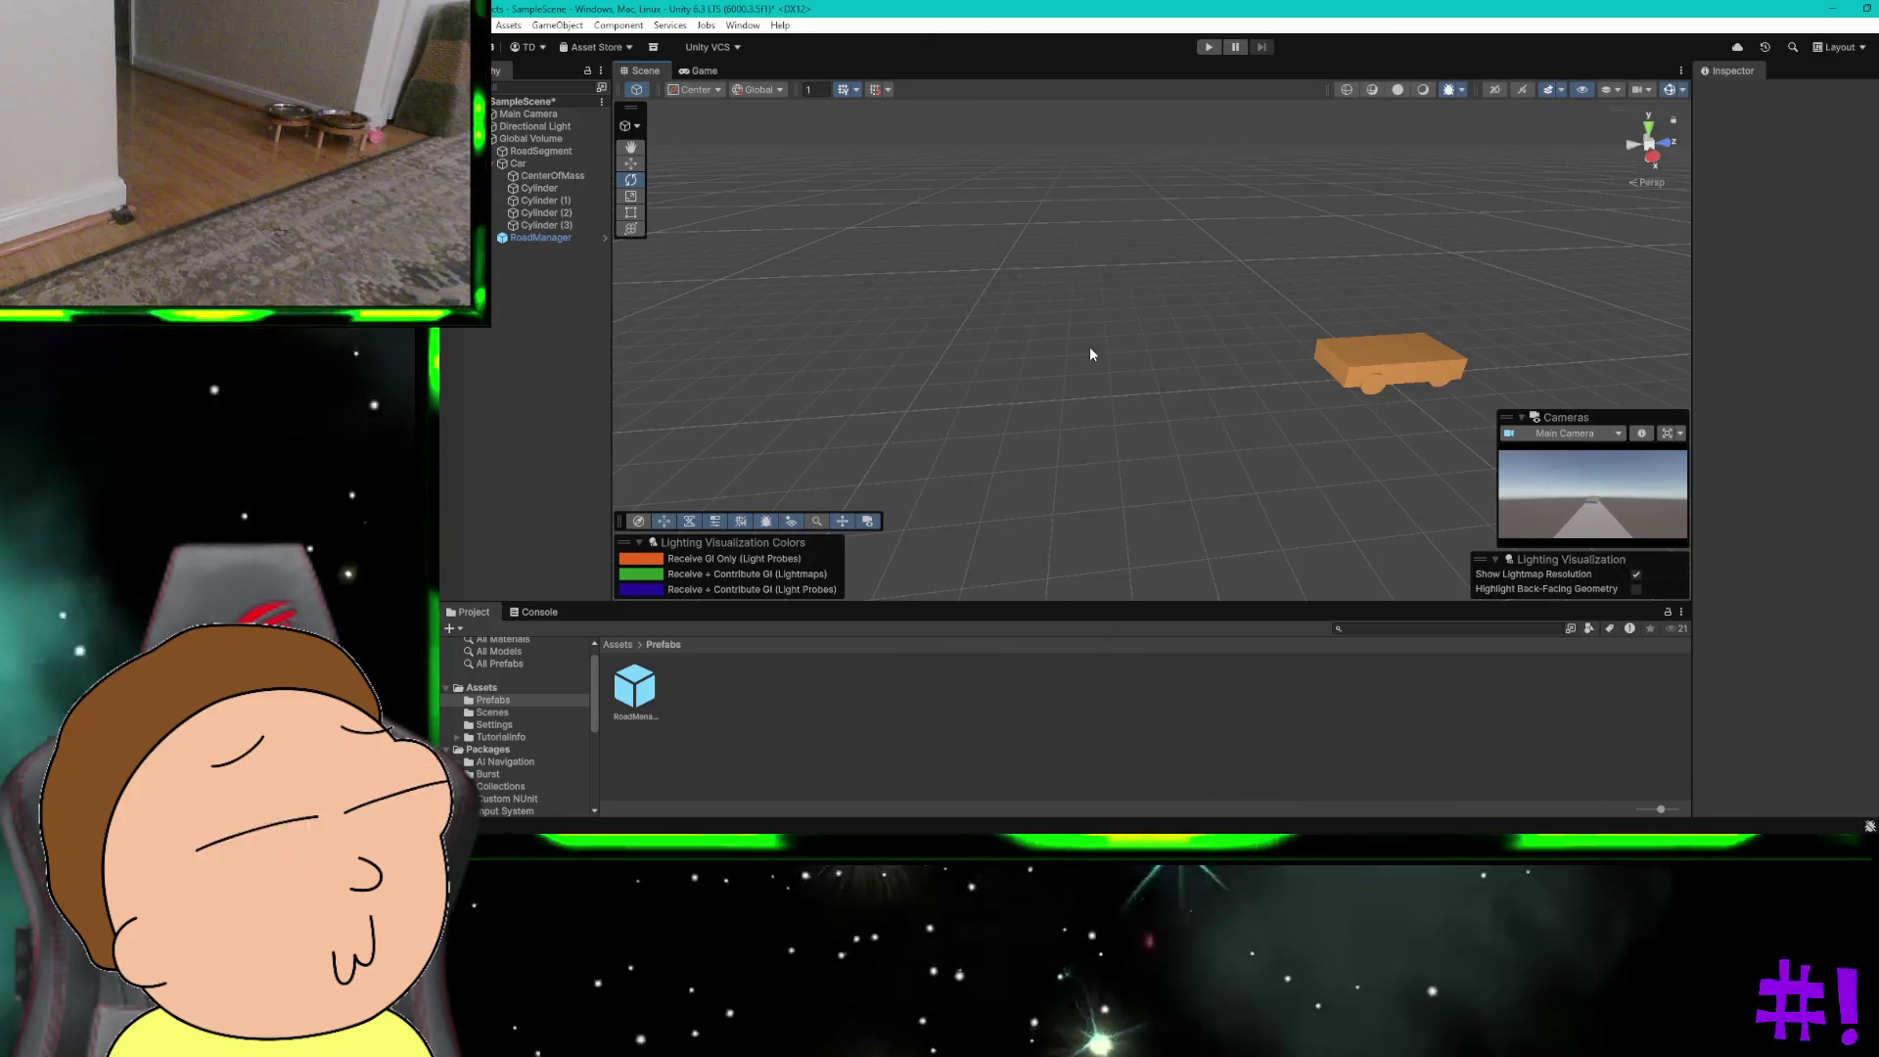
drag(1090, 348, 999, 300)
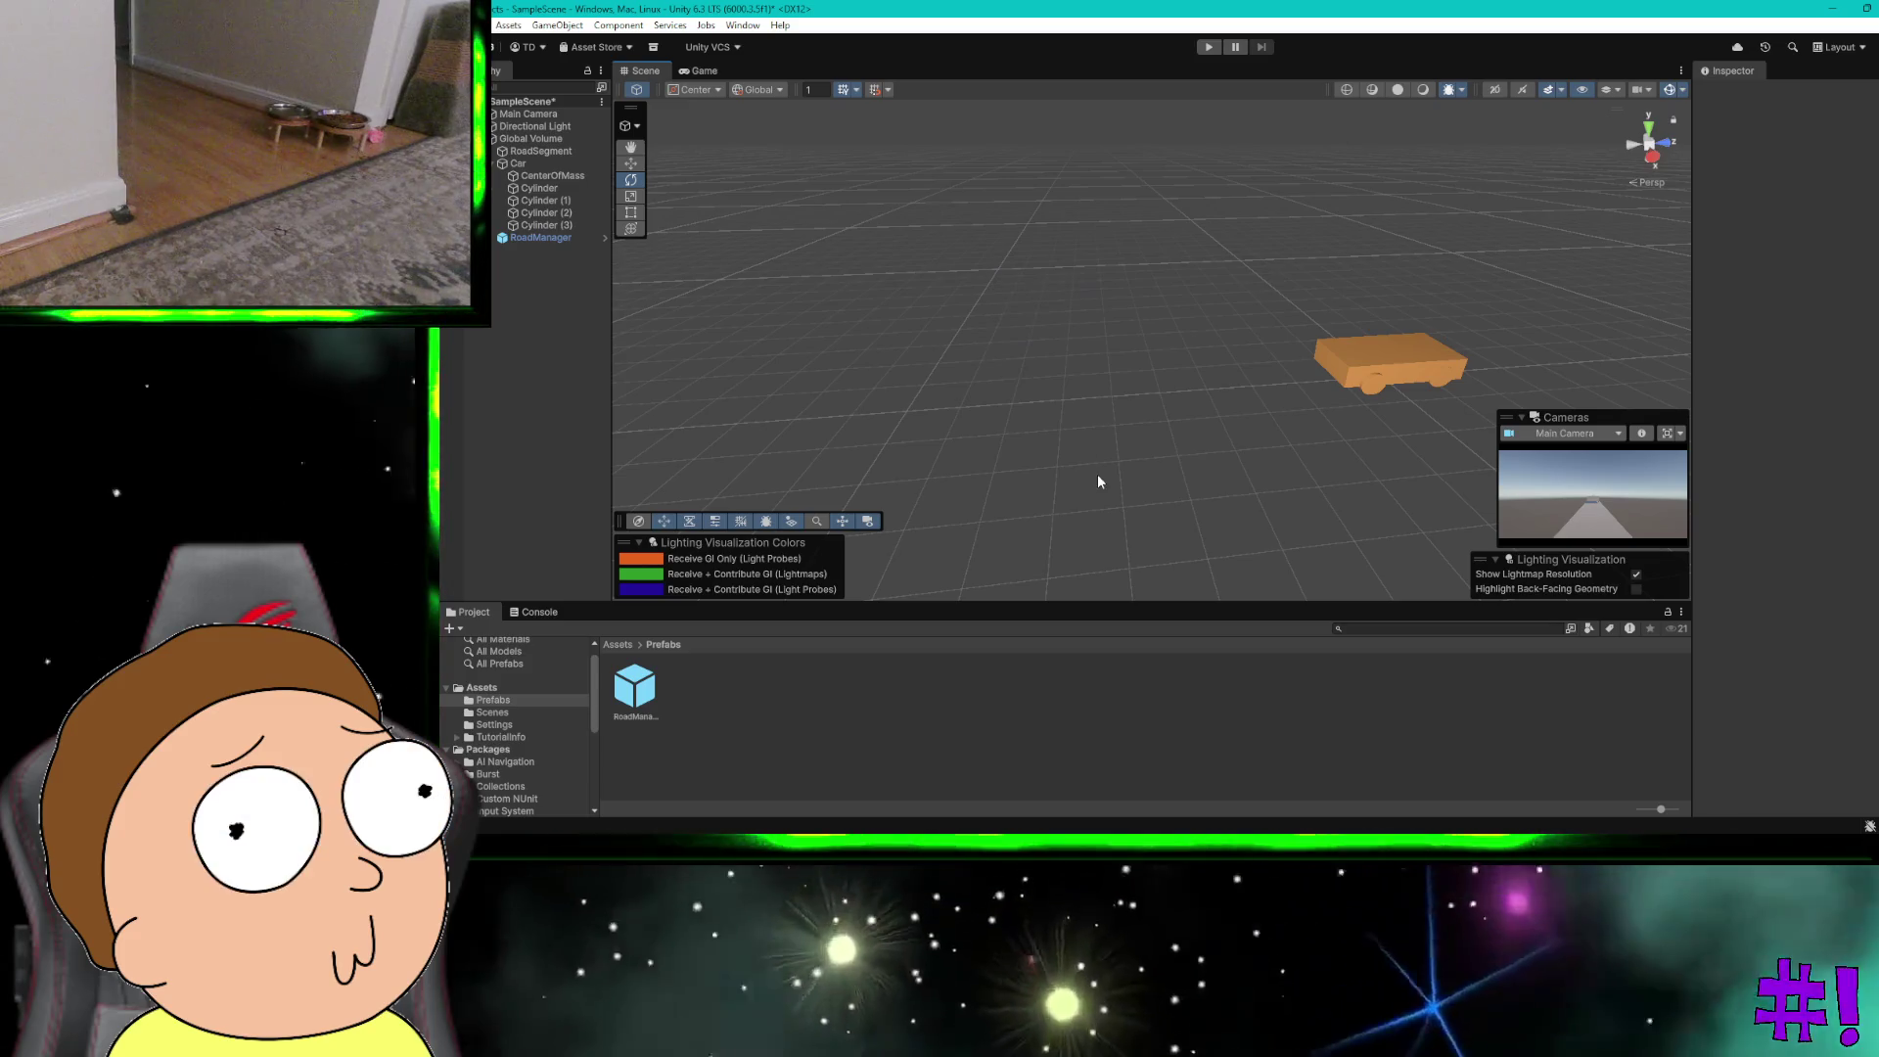
click(631, 147)
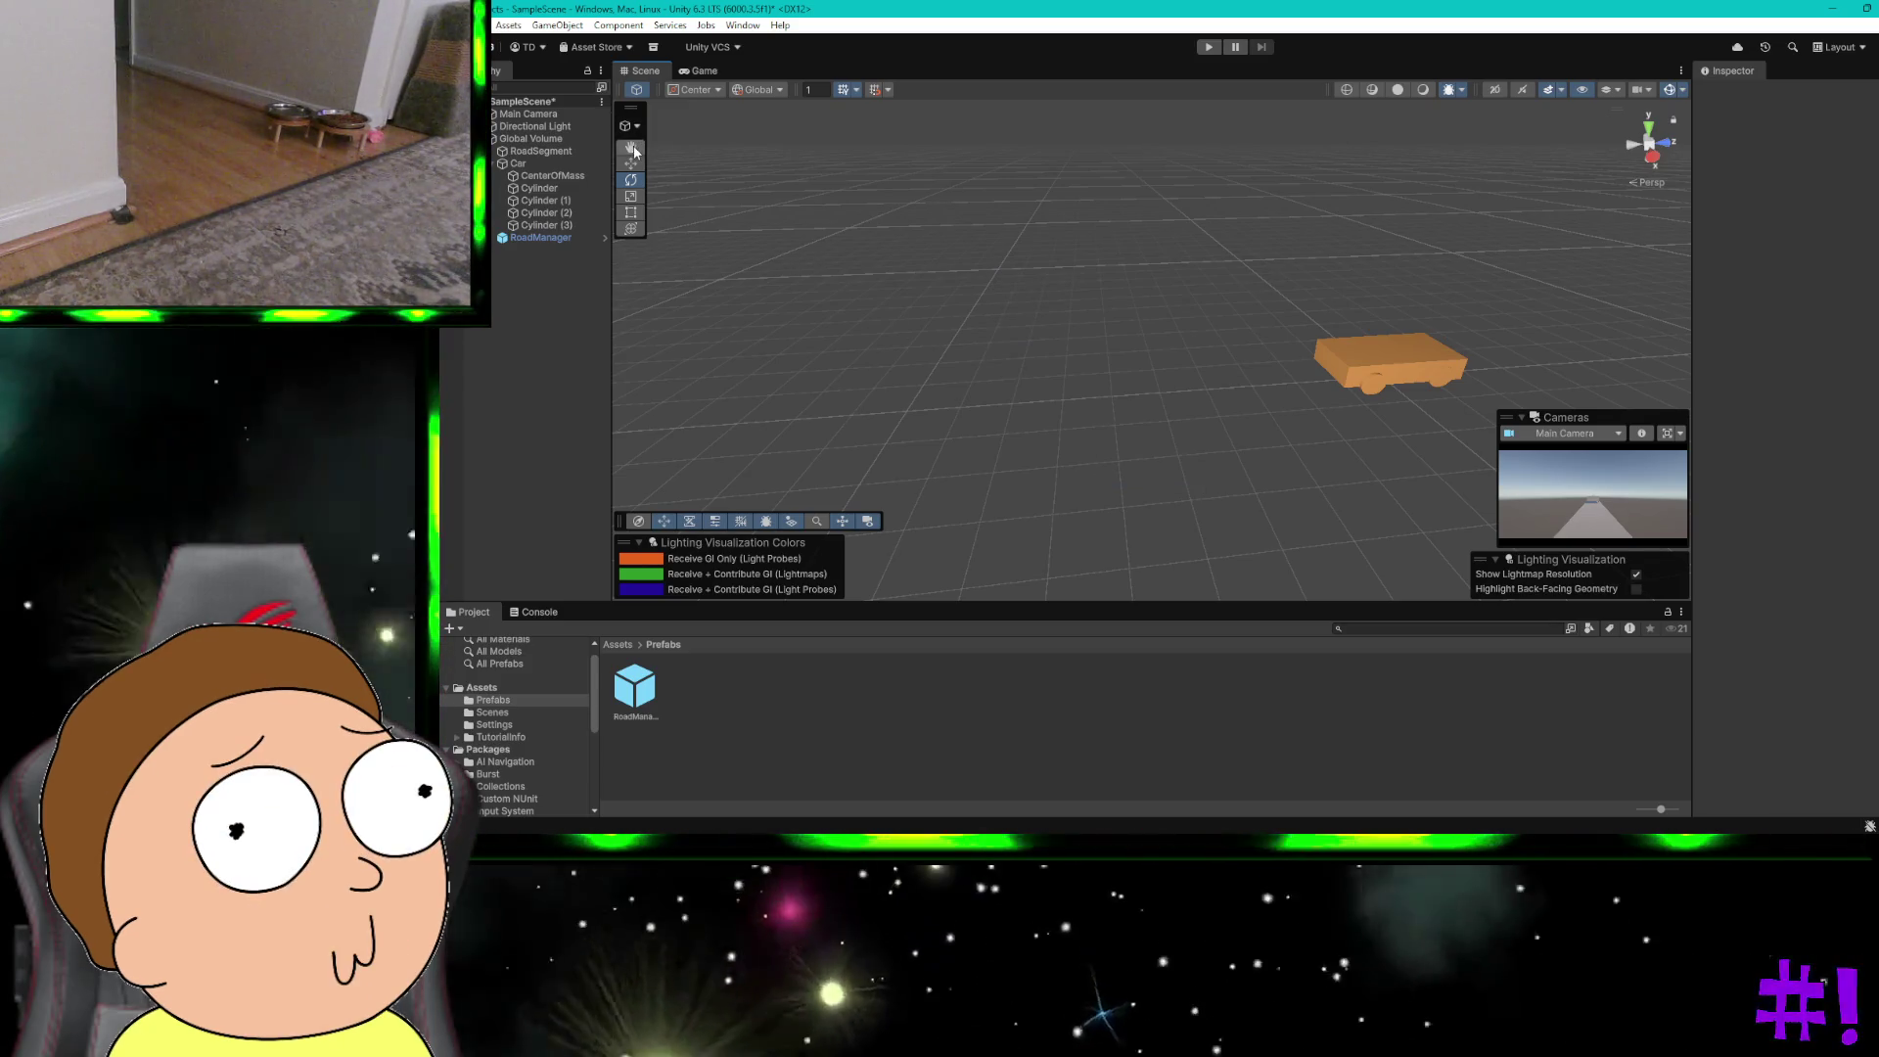
scroll(889, 245, down, 2)
scroll(1053, 291, down, 2)
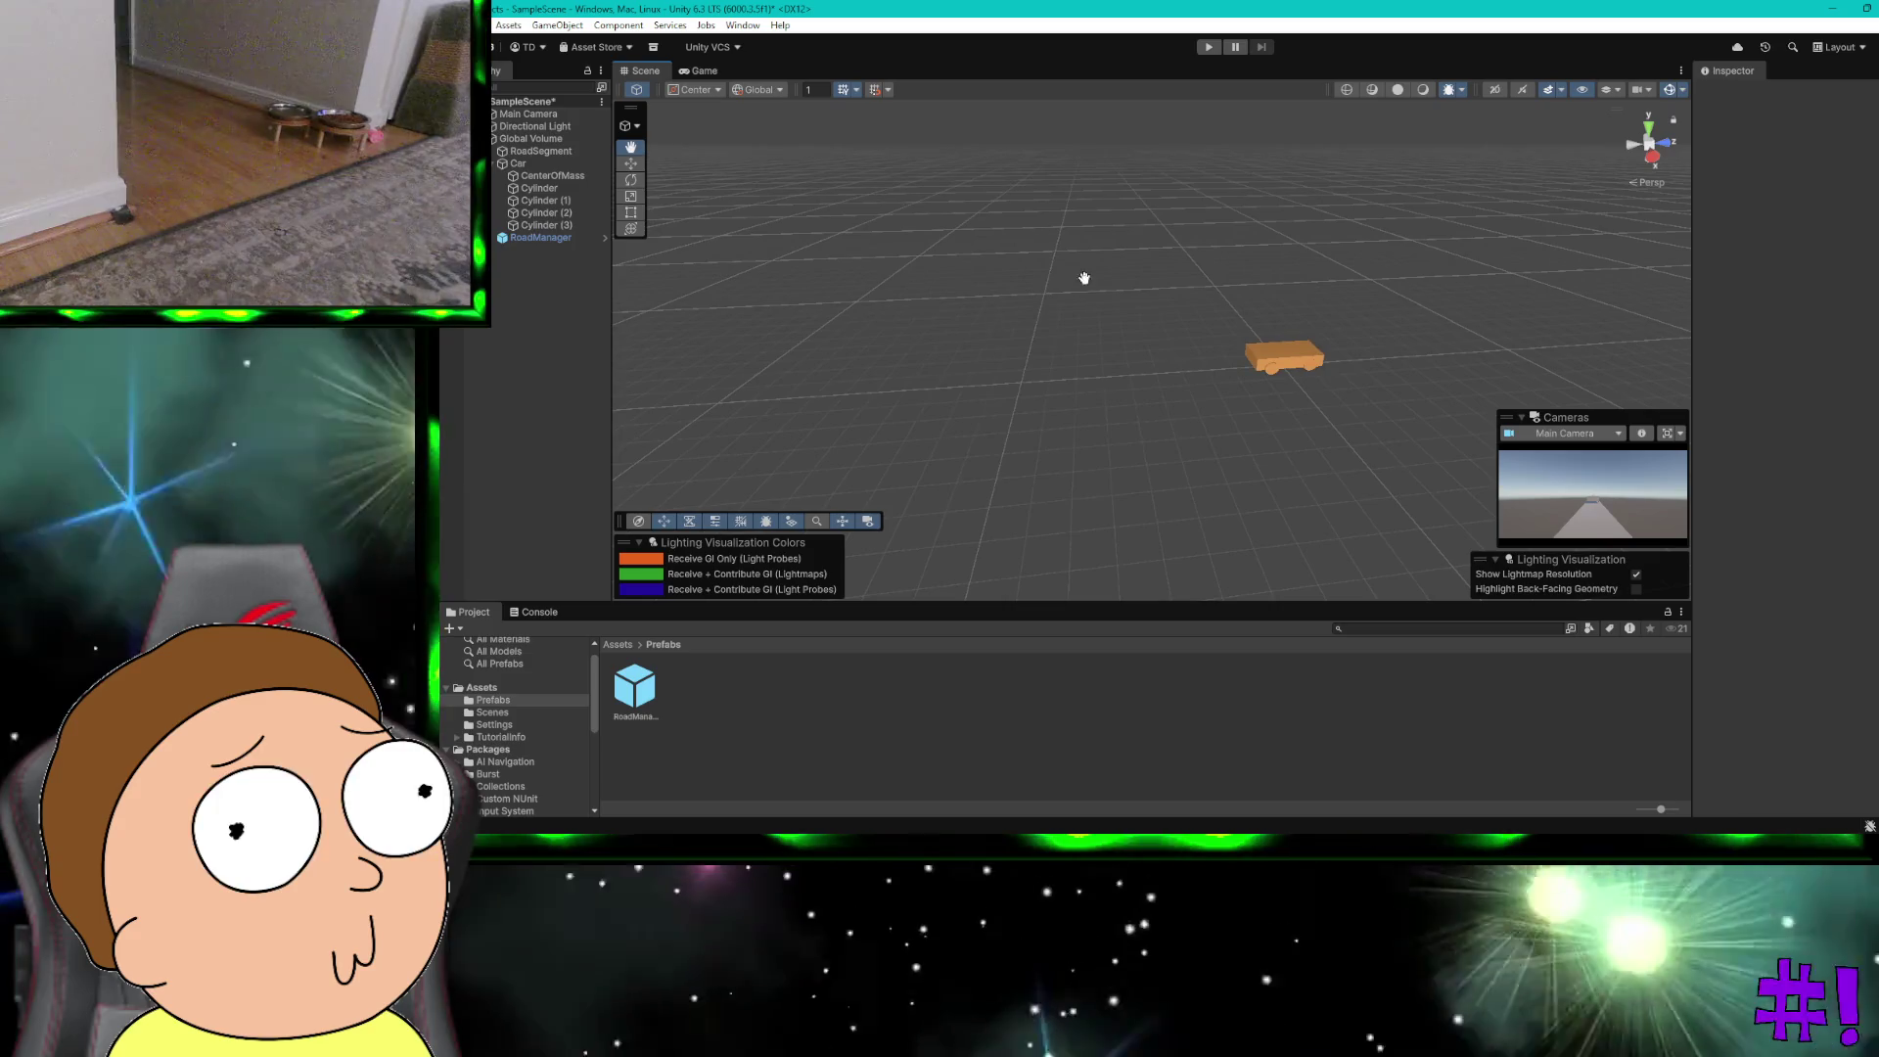
scroll(1083, 353, up, 2)
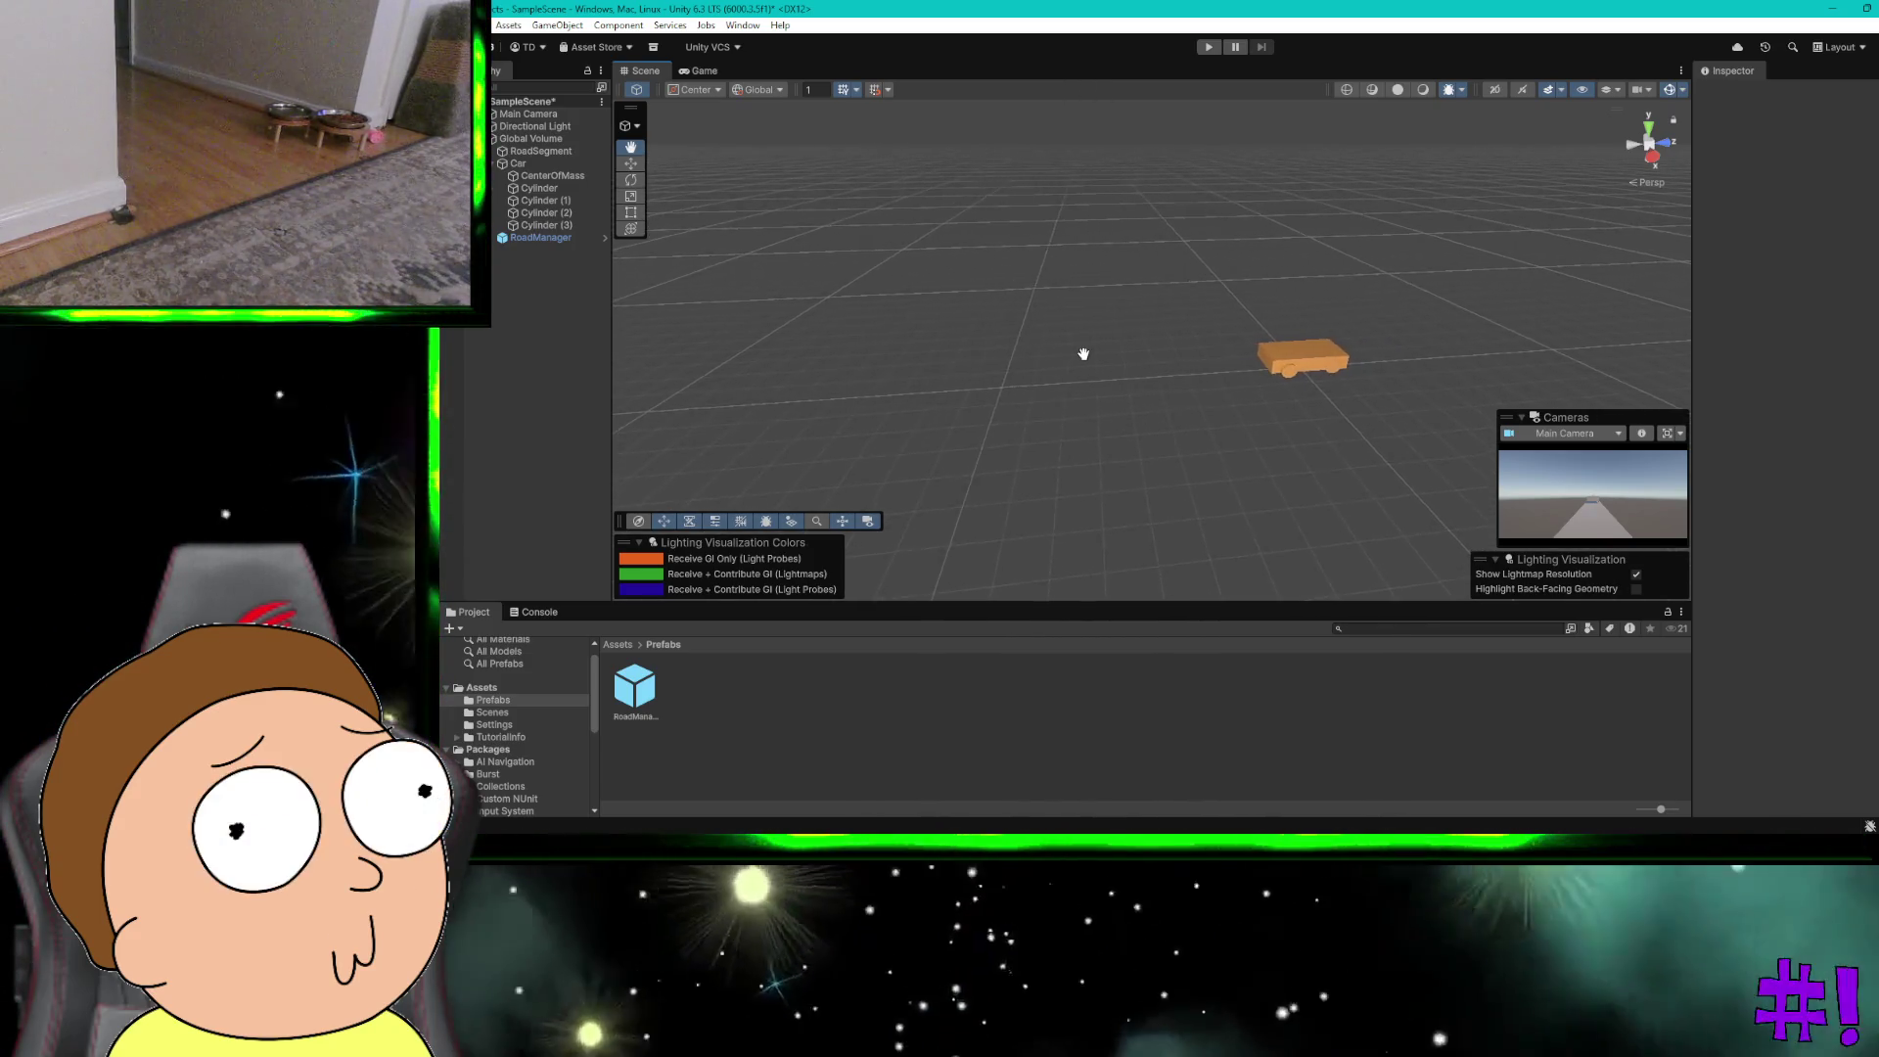
mouse_move(1084, 353)
mouse_down()
mouse_move(1115, 319)
mouse_move(1329, 369)
mouse_move(1498, 369)
mouse_up()
mouse_move(1288, 285)
mouse_down()
mouse_move(1390, 271)
mouse_move(1506, 301)
mouse_move(1076, 375)
mouse_move(864, 378)
mouse_move(793, 353)
mouse_move(786, 285)
mouse_up()
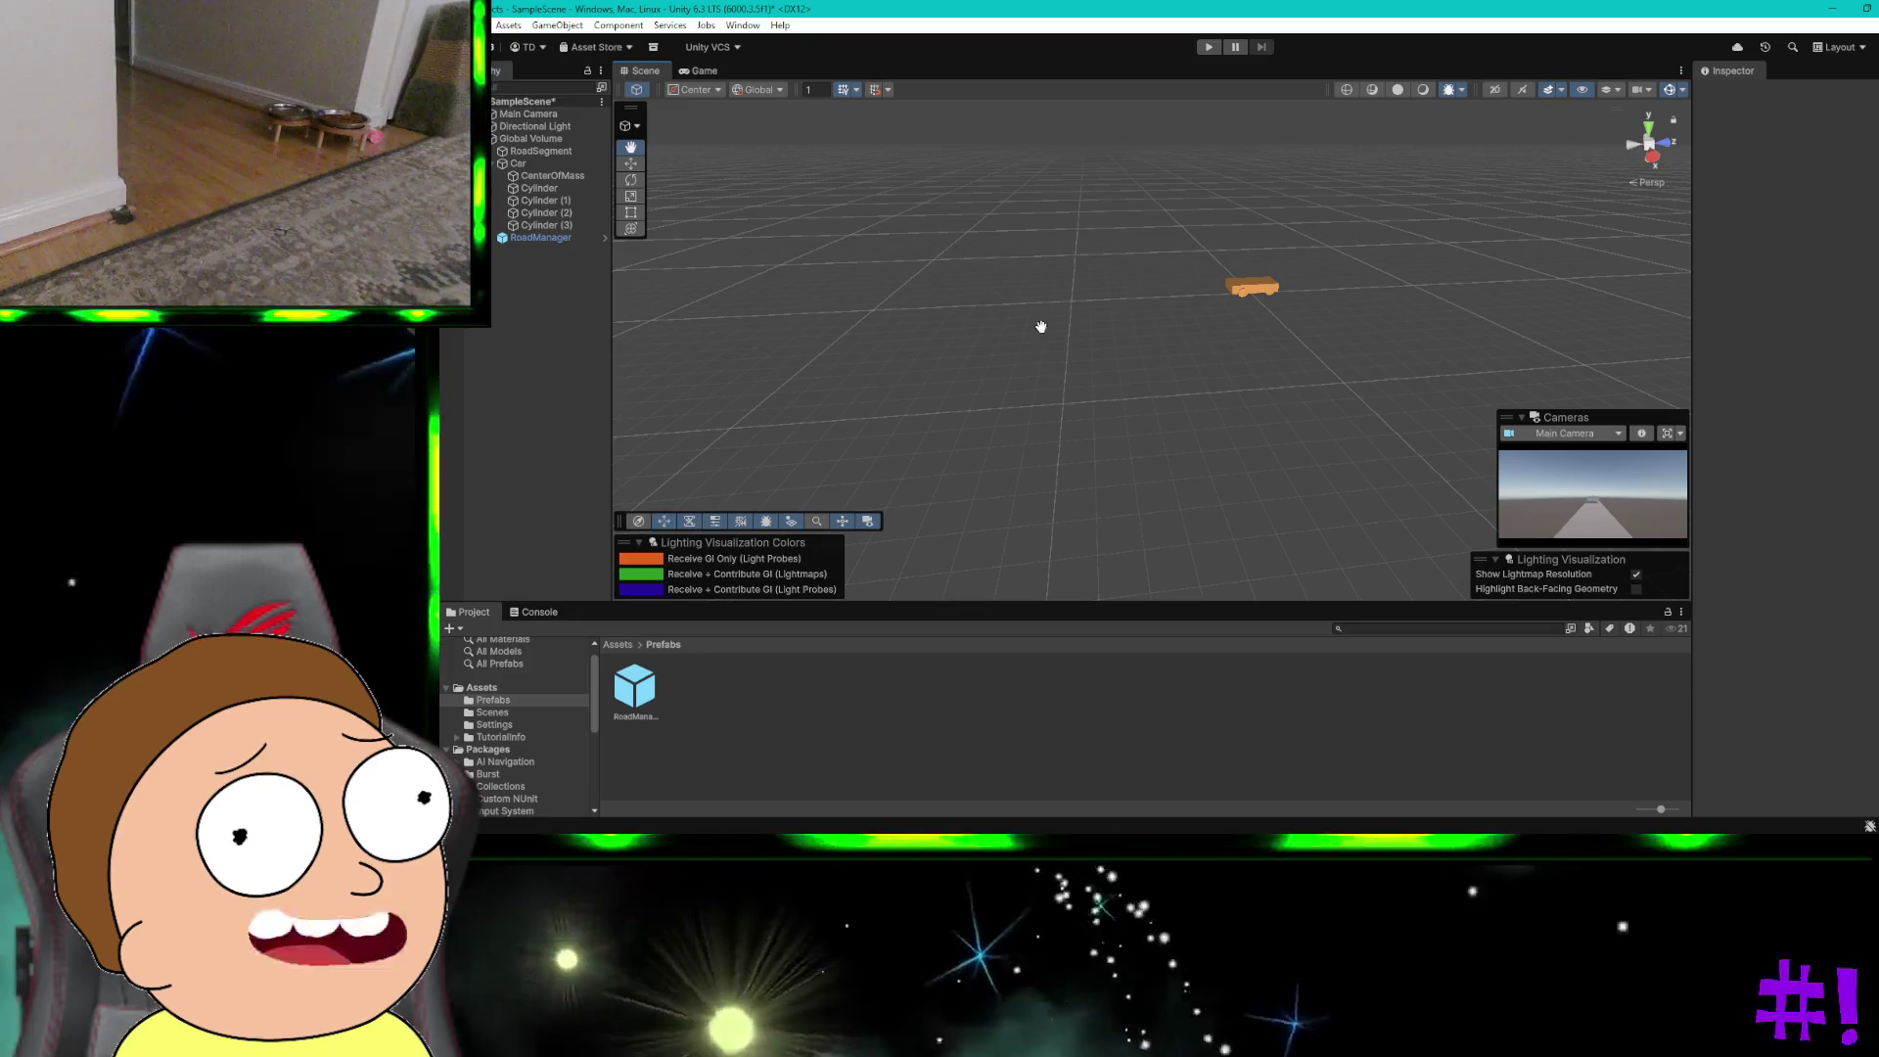
scroll(1035, 316, up, 5)
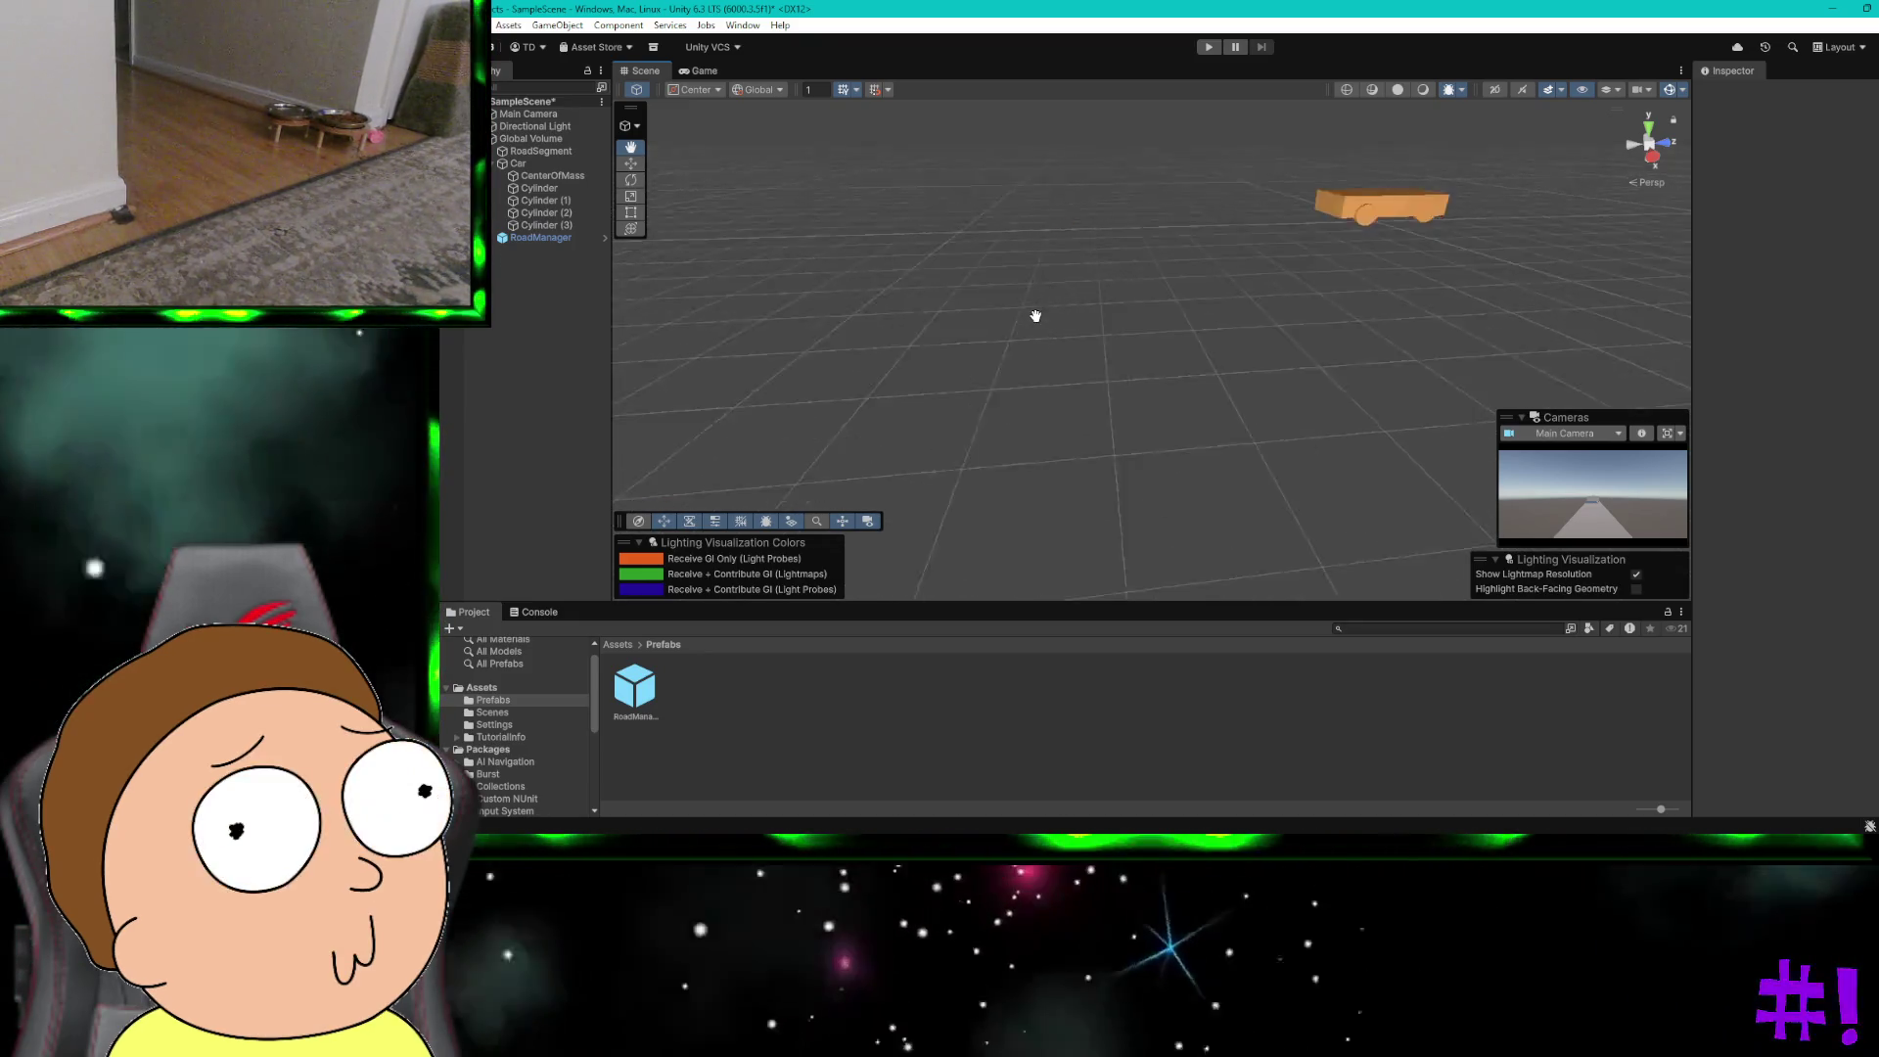
mouse_move(1133, 279)
mouse_down()
mouse_move(906, 302)
mouse_move(866, 328)
mouse_move(872, 361)
mouse_up()
mouse_move(996, 369)
mouse_down()
mouse_move(1076, 509)
mouse_move(1178, 520)
mouse_move(1156, 322)
mouse_move(1069, 319)
mouse_move(1133, 193)
mouse_move(1169, 198)
mouse_move(1219, 165)
mouse_up()
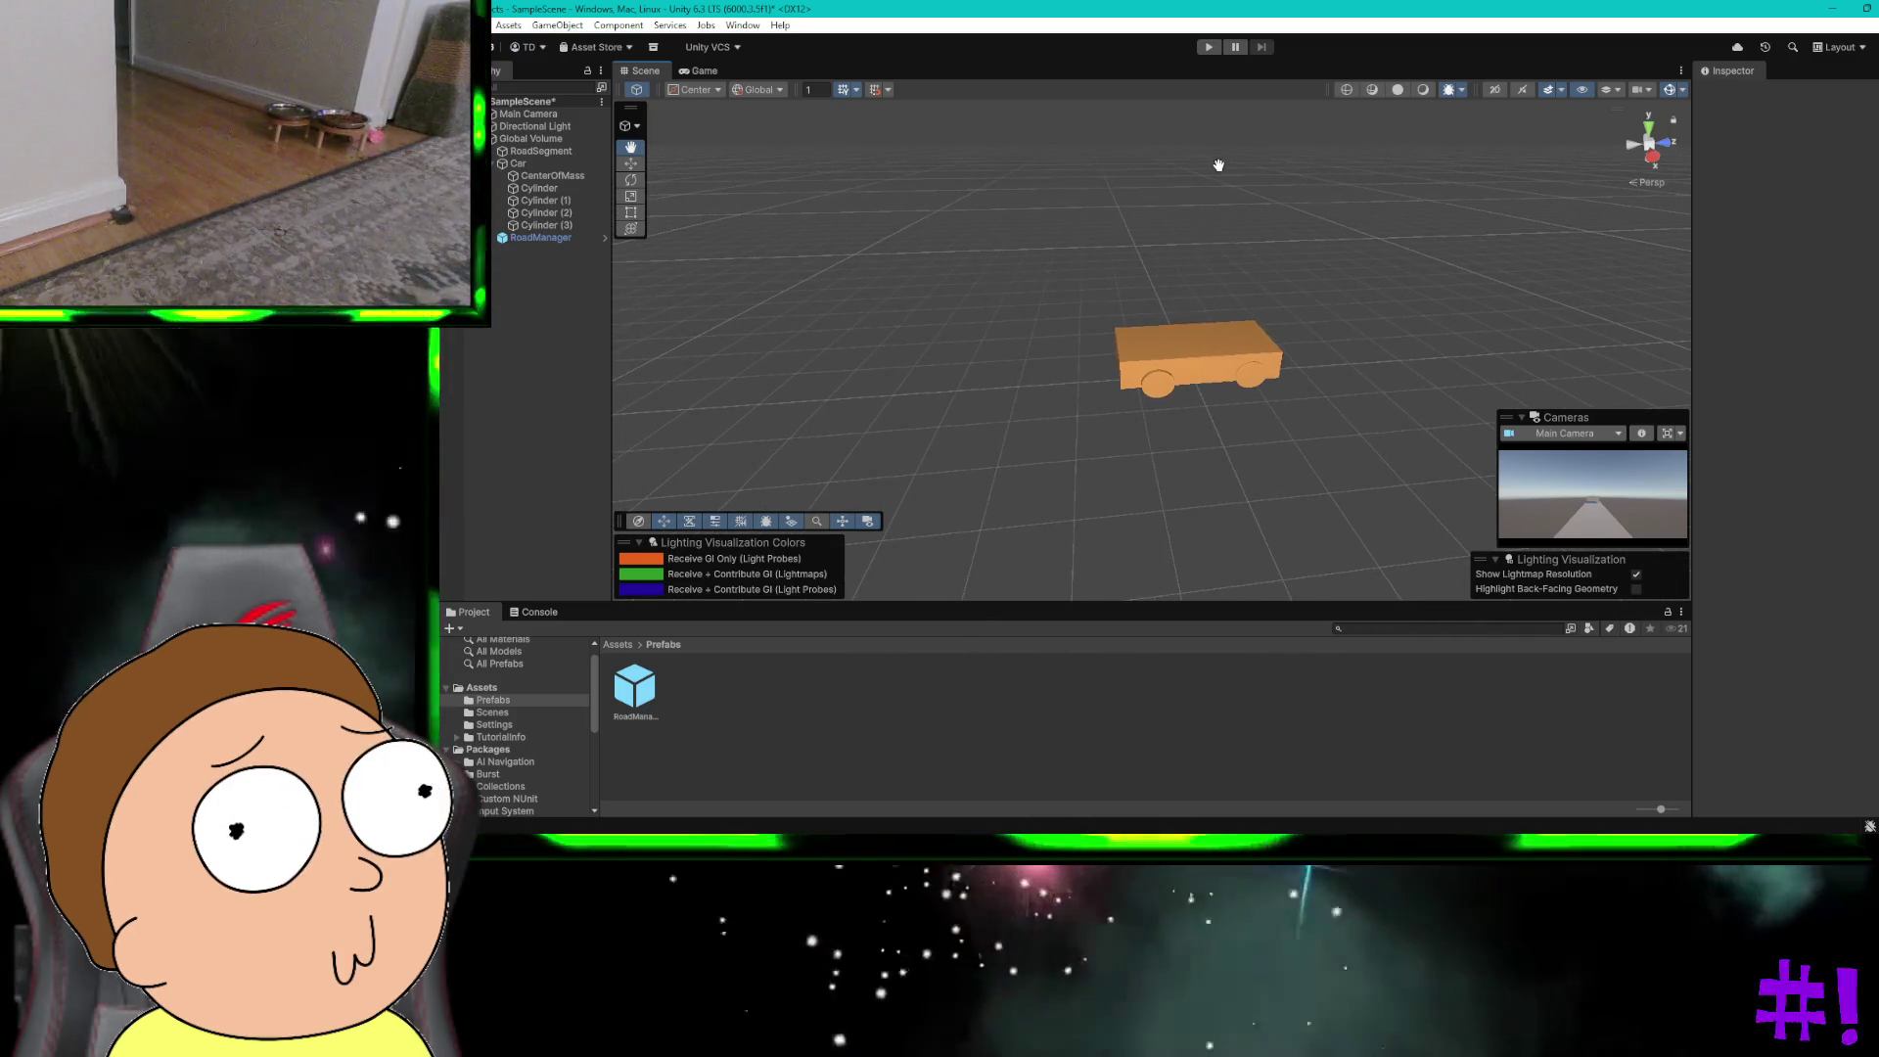
Step: Select the Cylinder (1) wheel in the Hierarchy
click(572, 227)
click(565, 212)
click(555, 201)
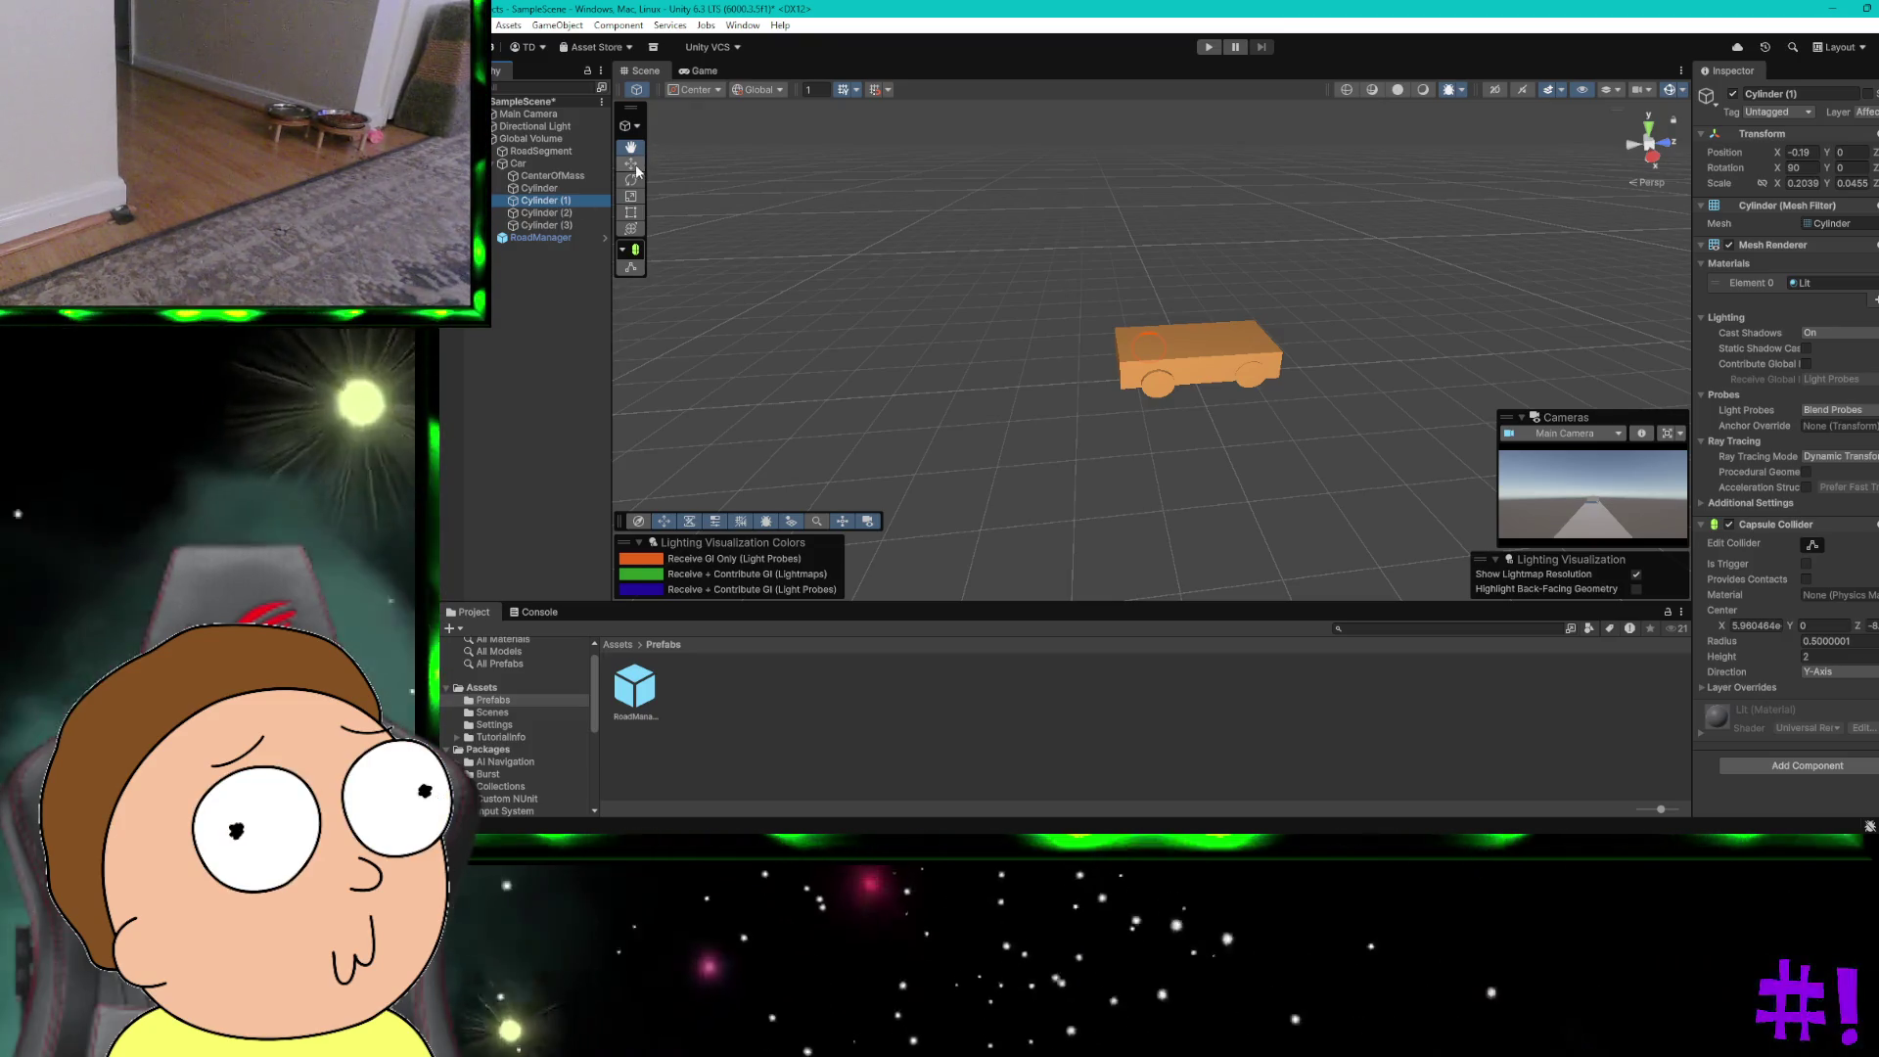
Step: Slide Cylinder (1) outward along X, checking its placement through the Game view
key(w)
drag(1163, 384, 1159, 378)
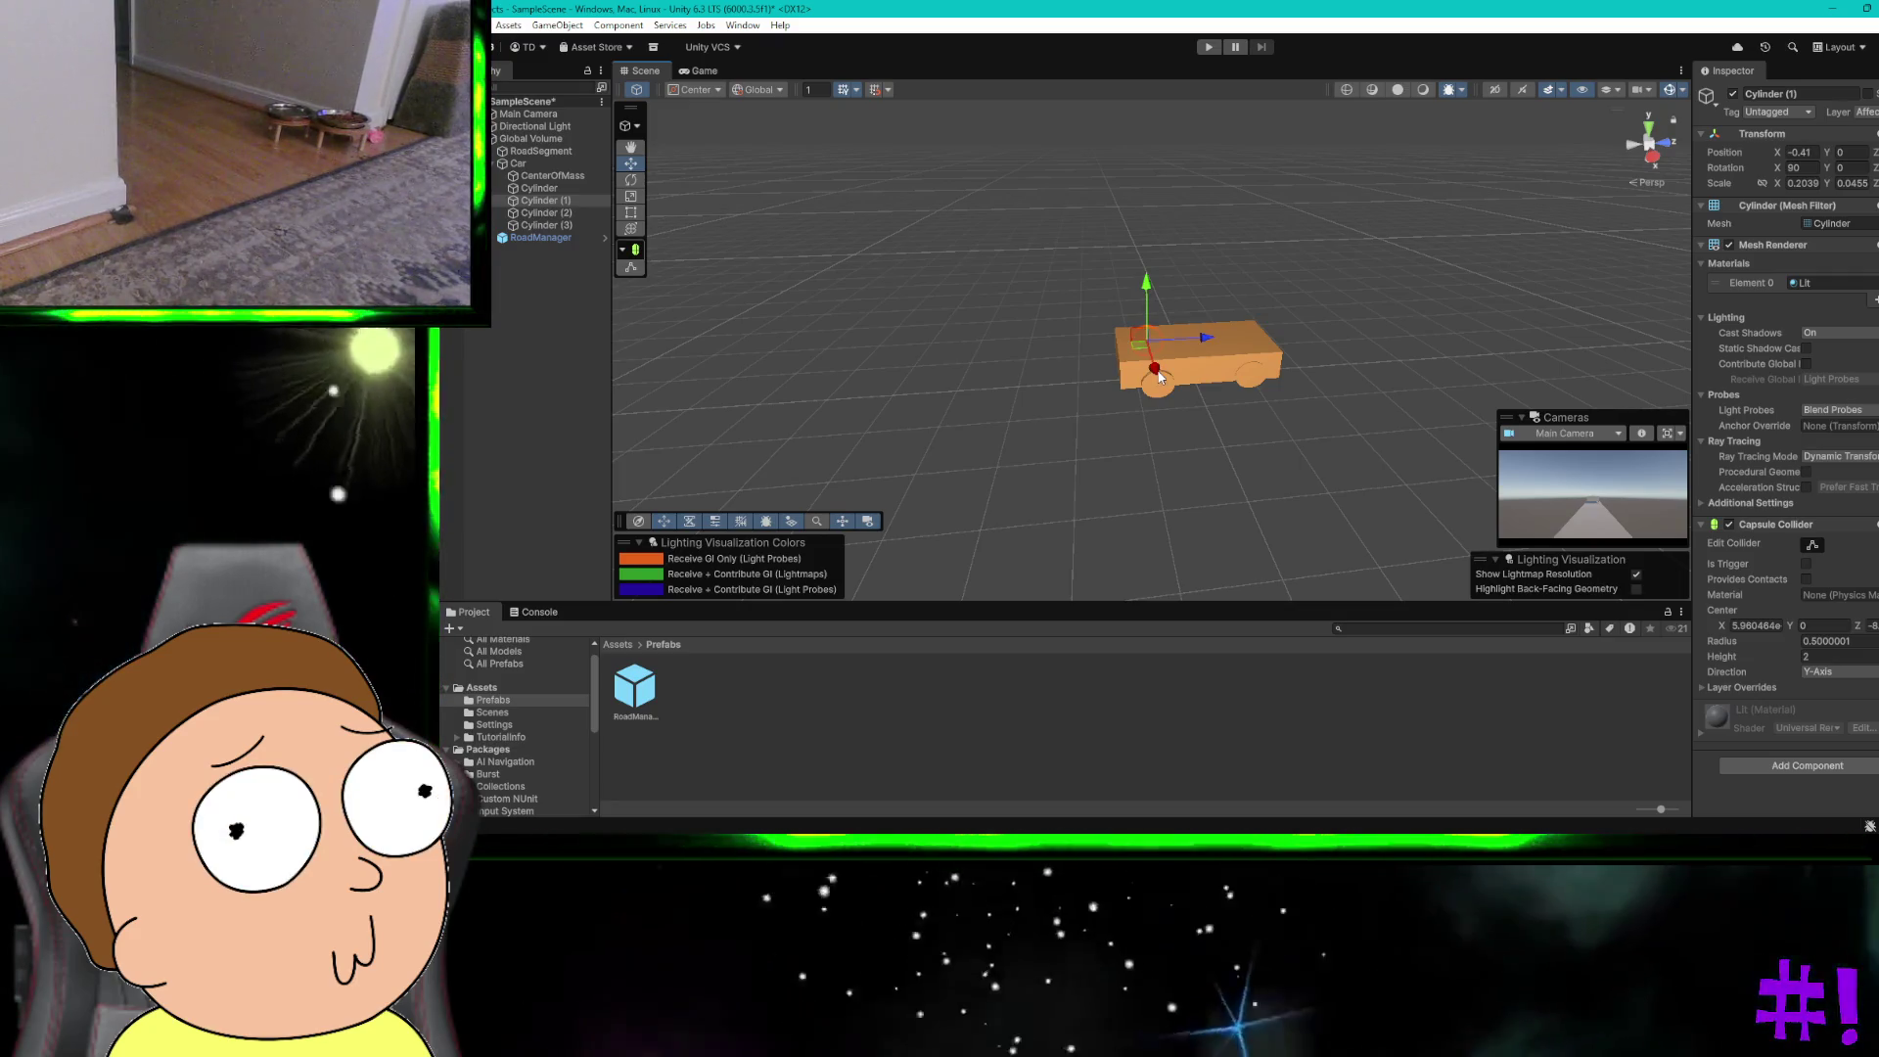
click(705, 73)
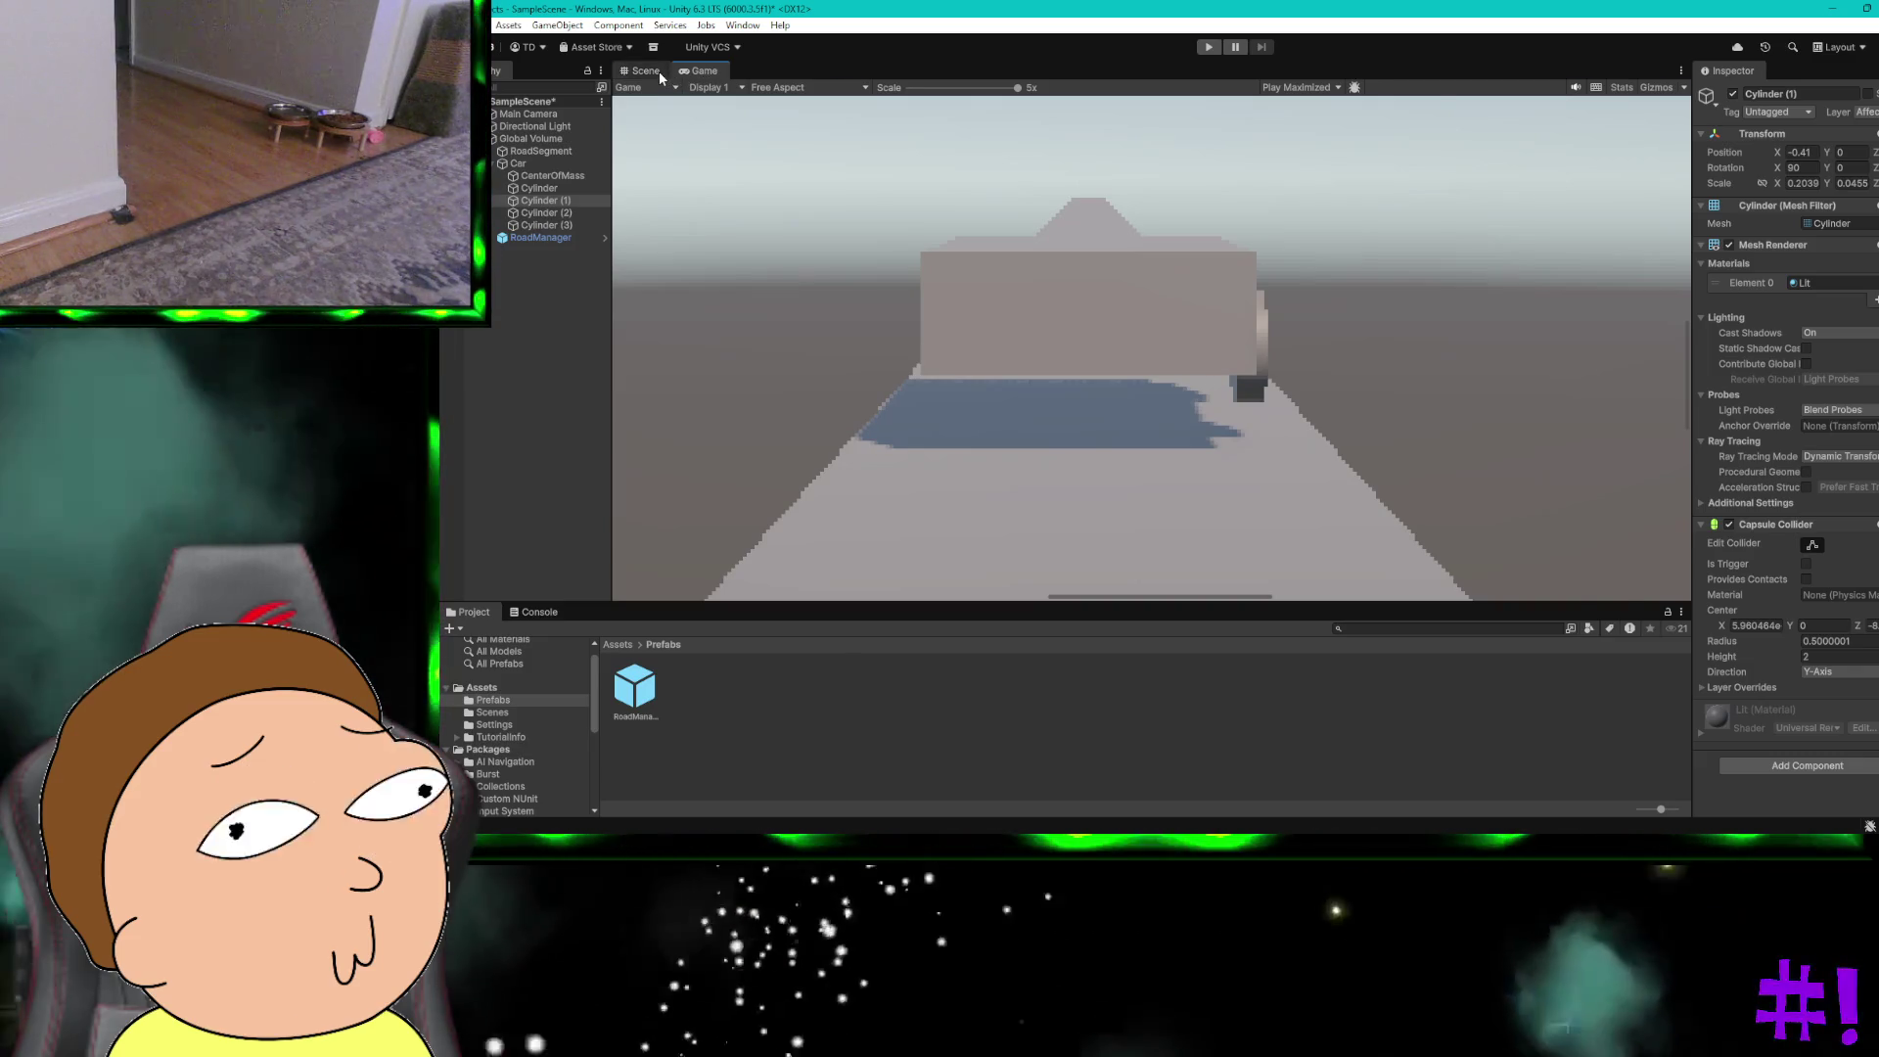
click(641, 70)
drag(1152, 373, 898, 226)
click(699, 72)
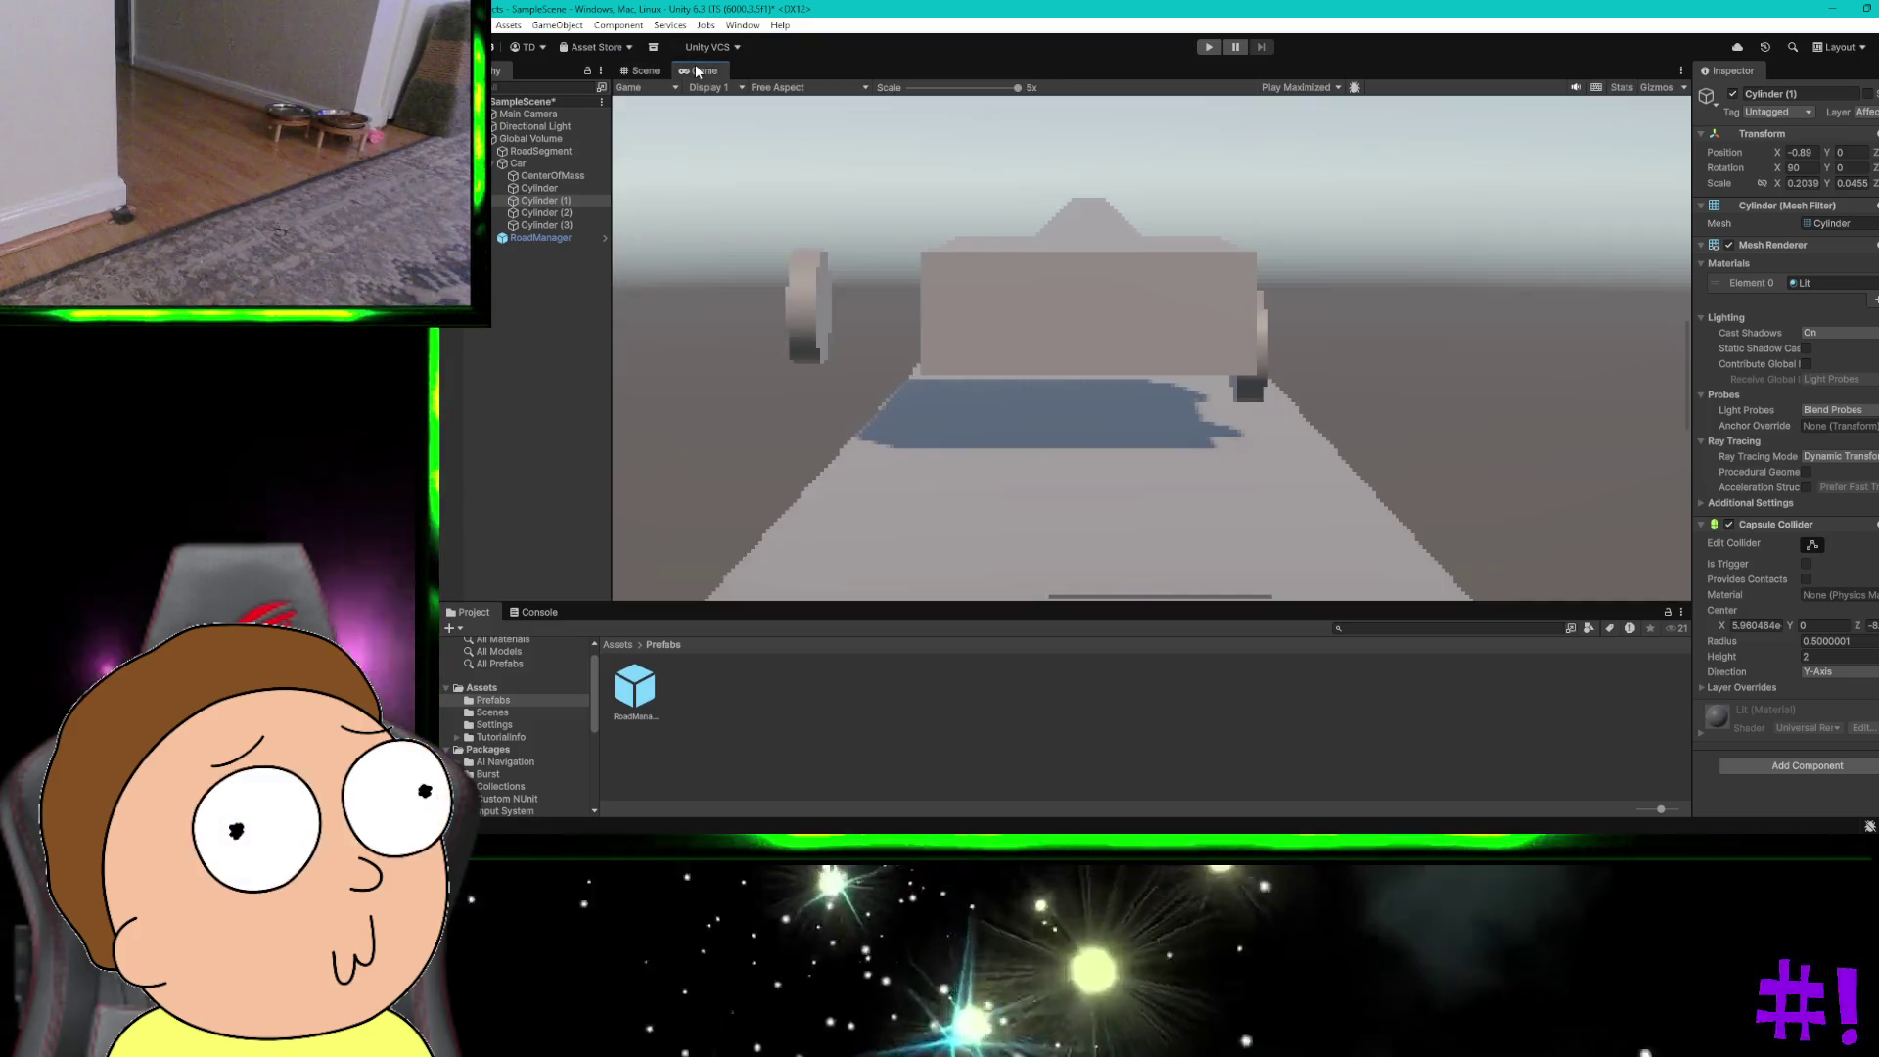
click(645, 72)
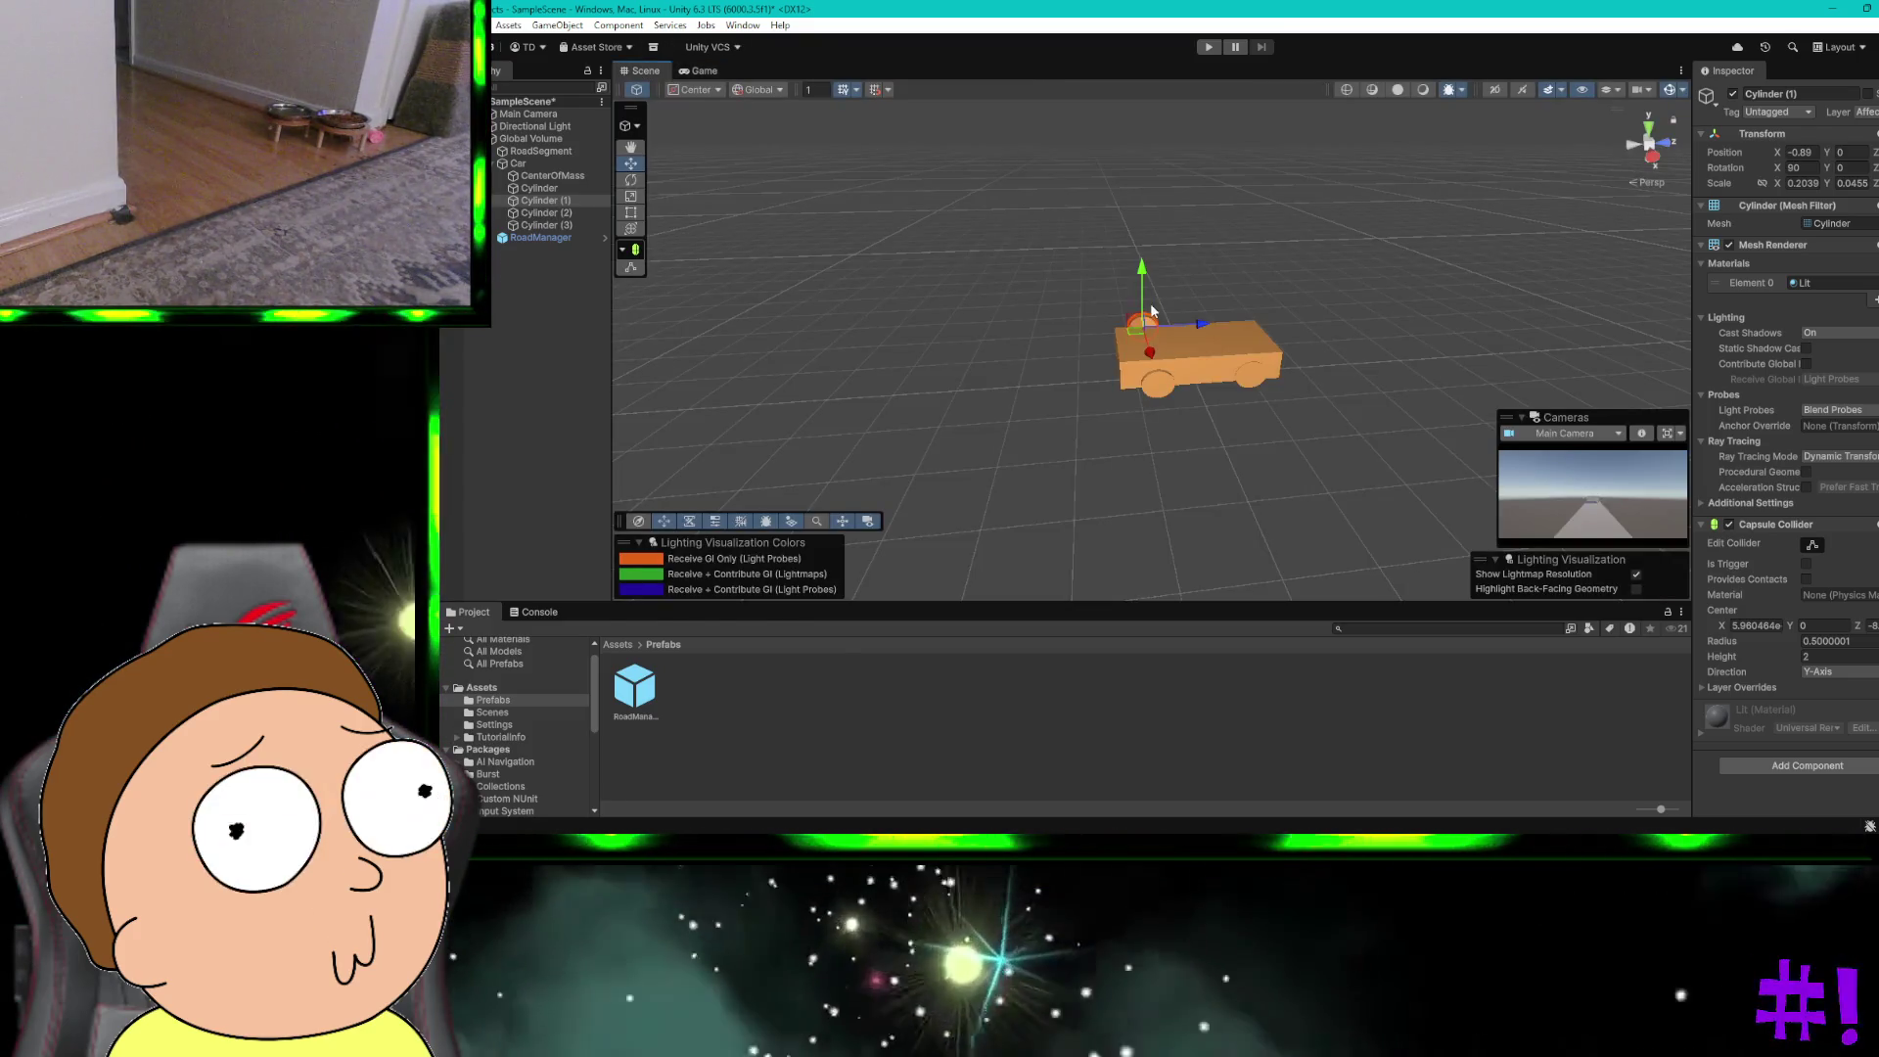
Step: Lower Cylinder (1) beneath the car body, verifying it in the Game view, then deselect it
drag(1143, 284, 1155, 375)
click(706, 72)
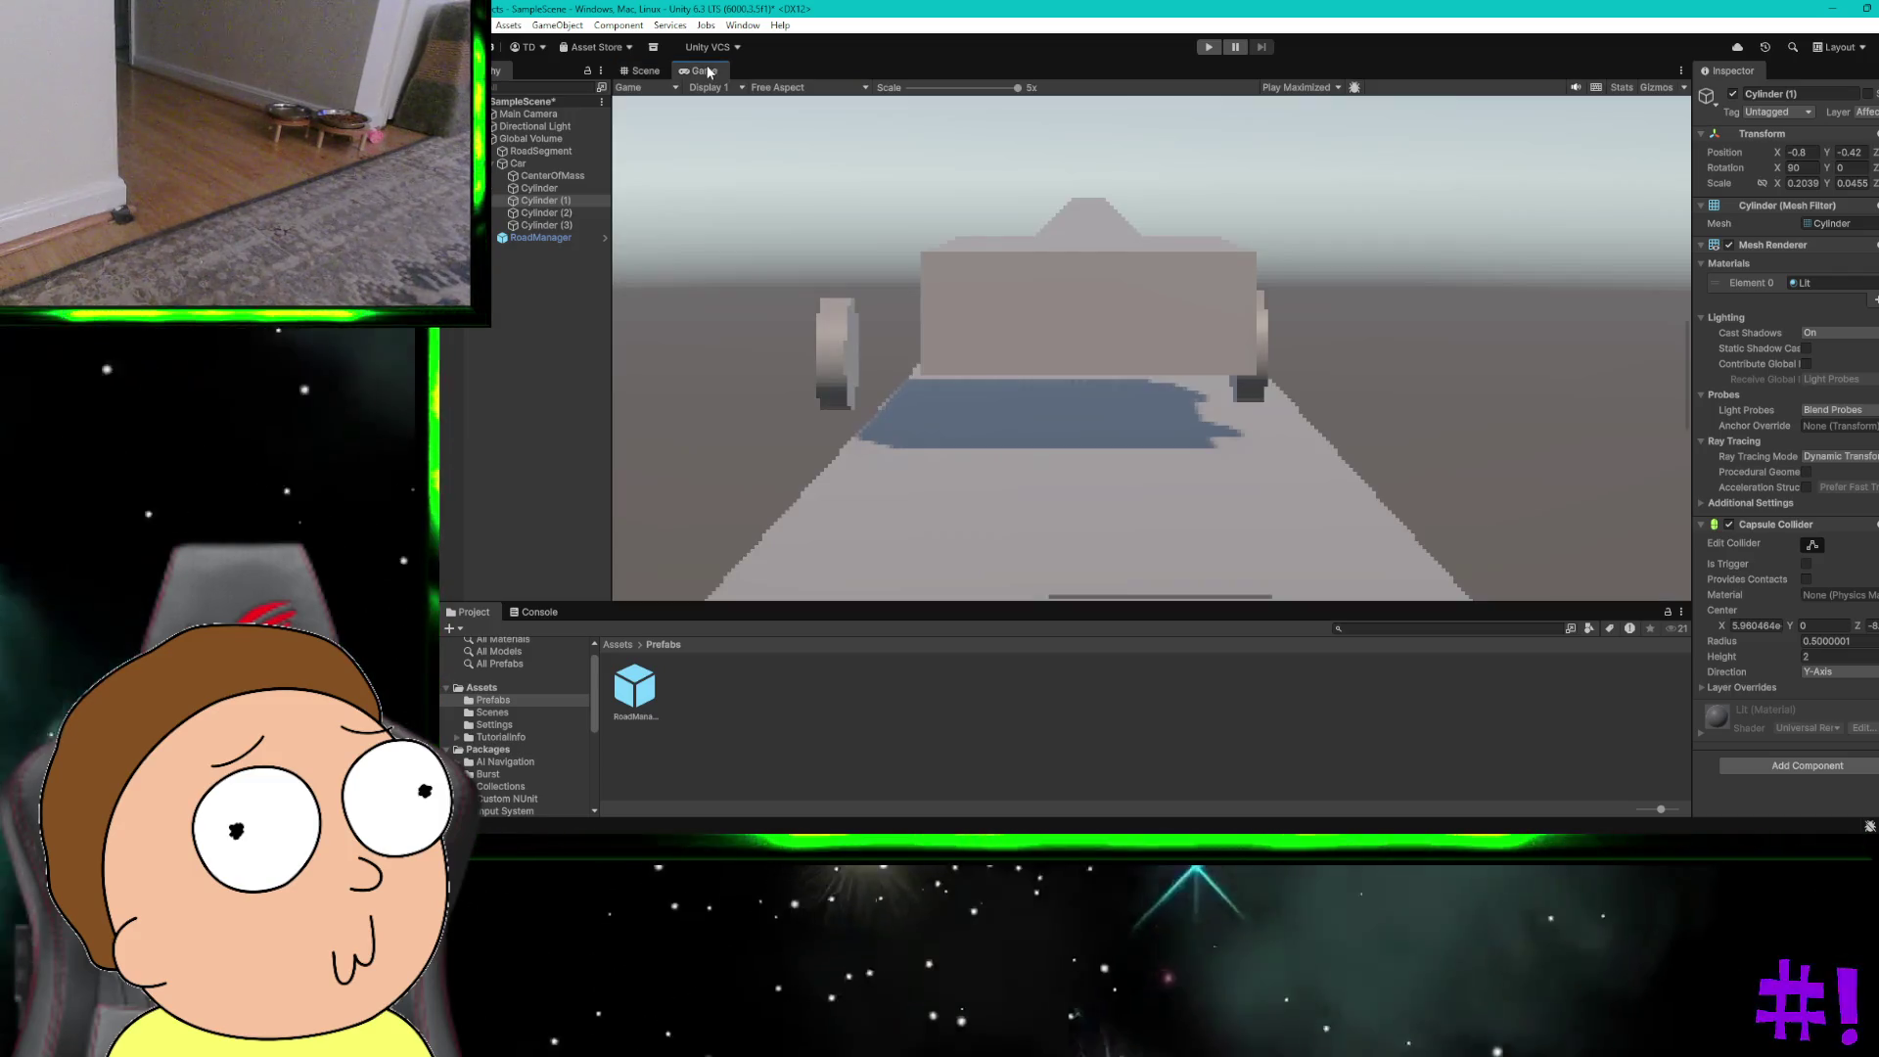
click(658, 74)
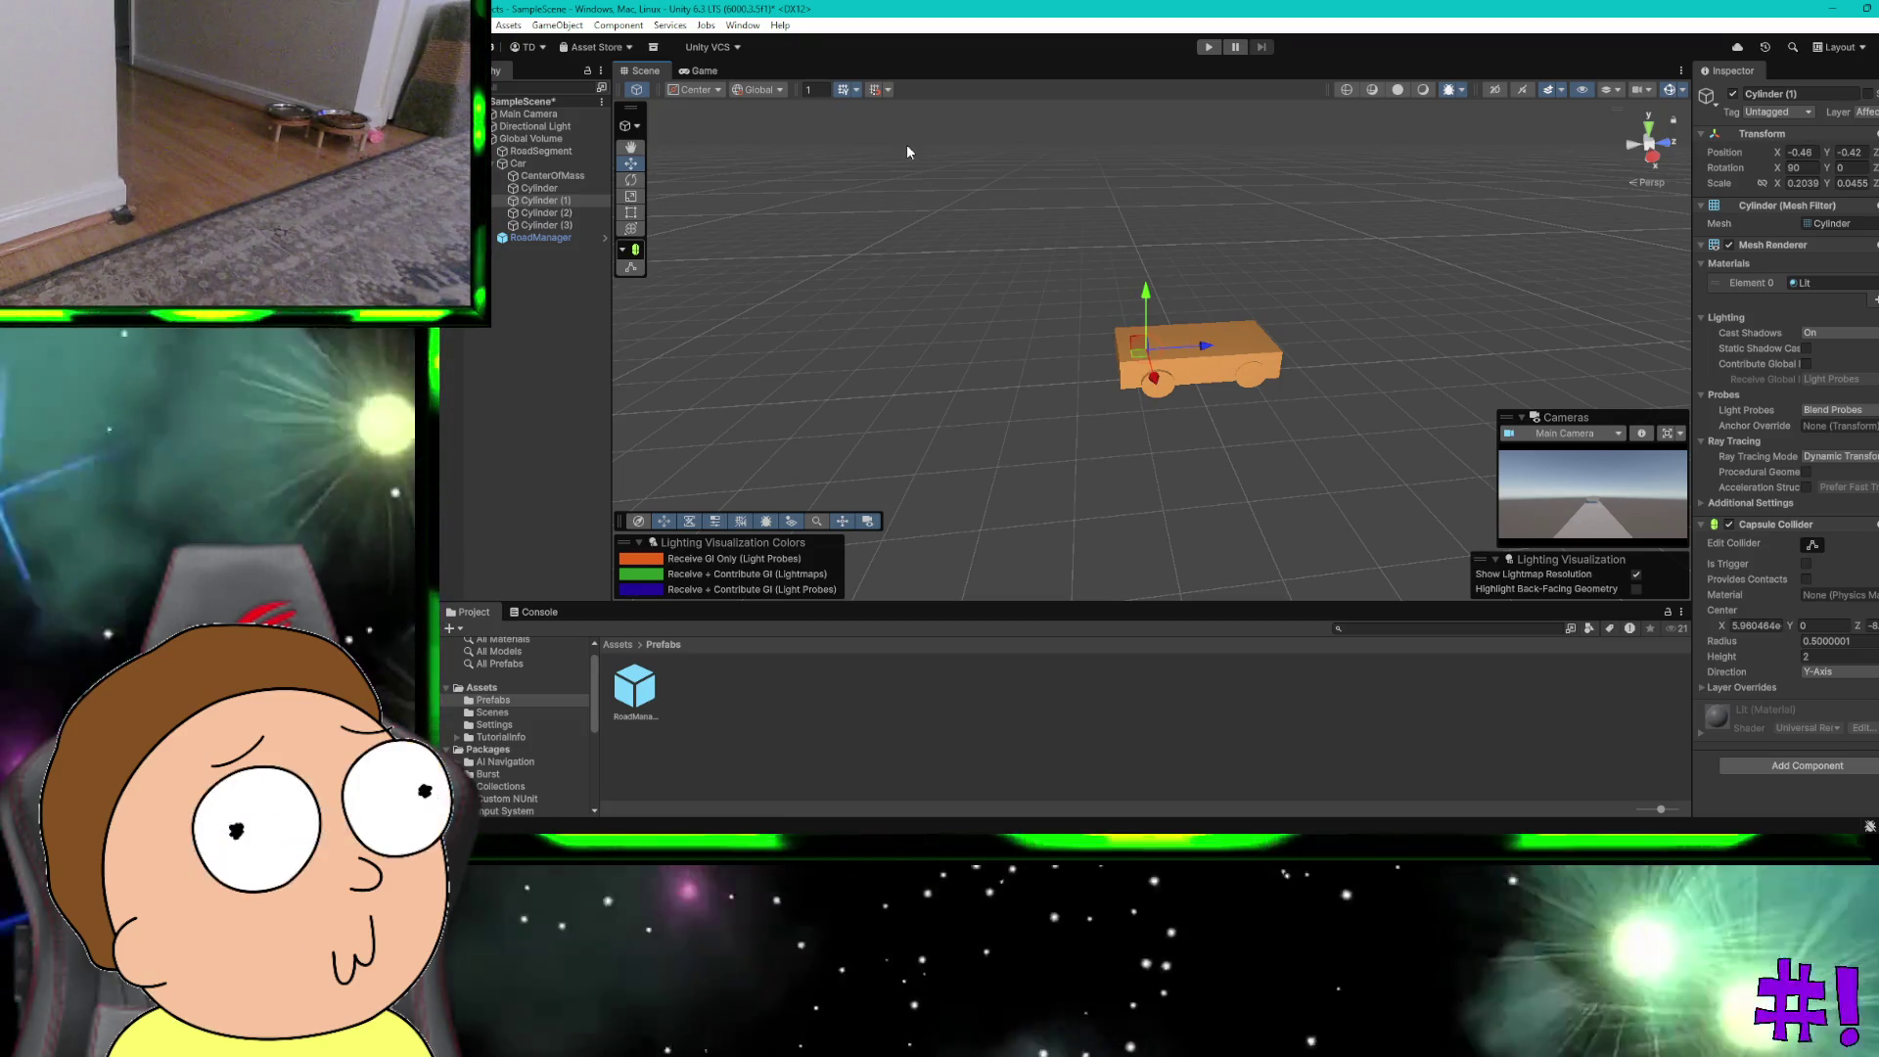
click(688, 70)
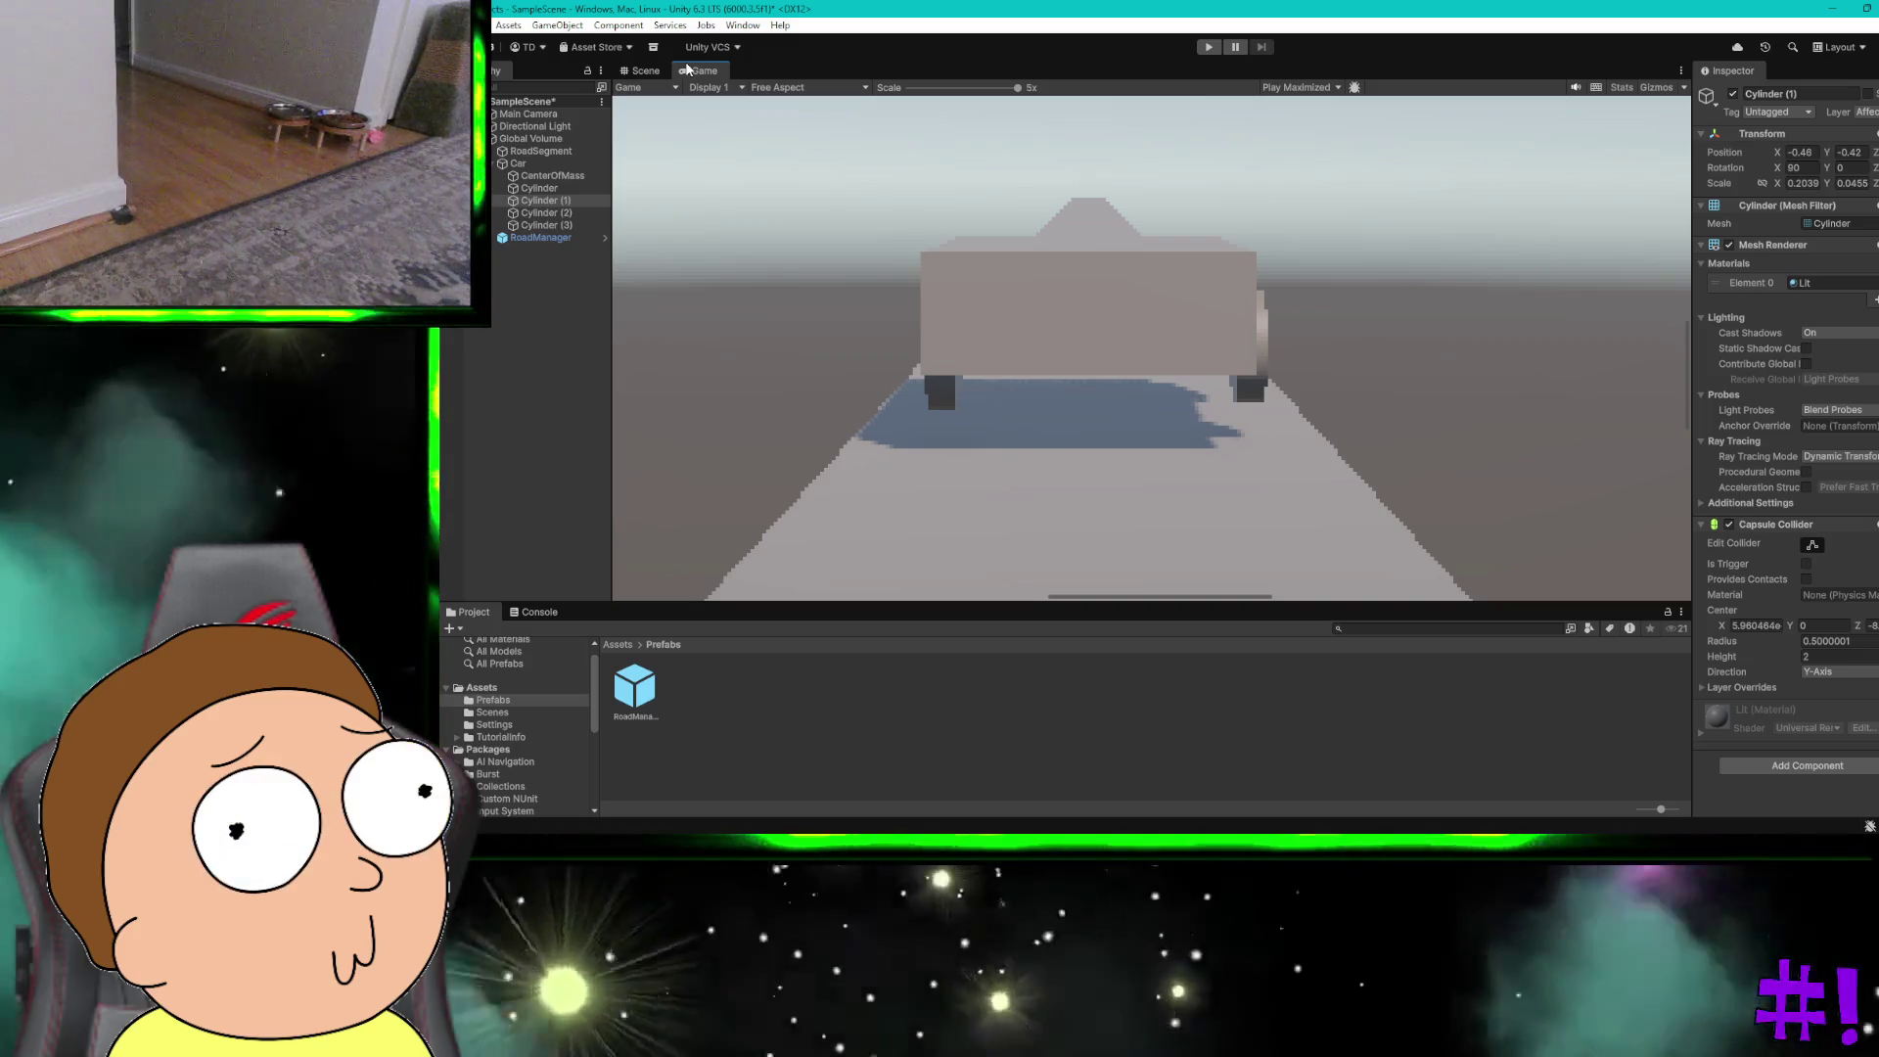
click(648, 72)
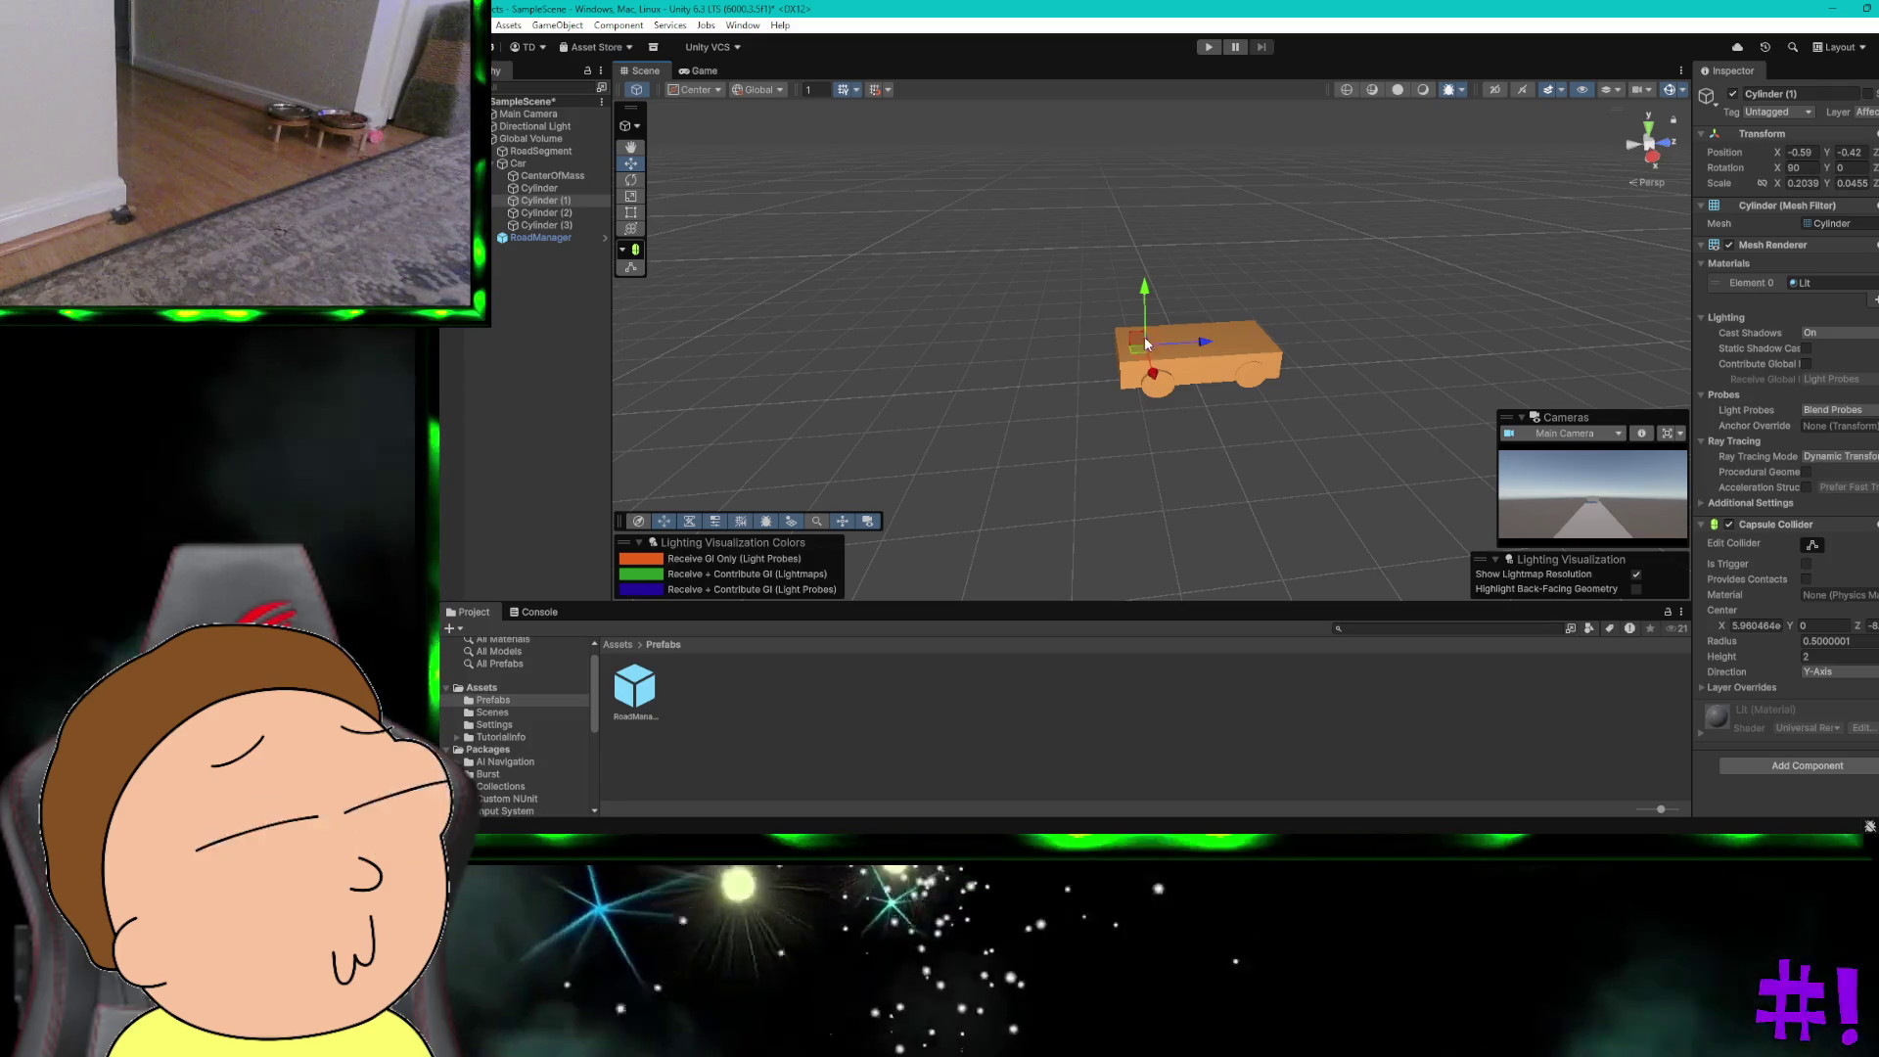
drag(1145, 296, 1146, 296)
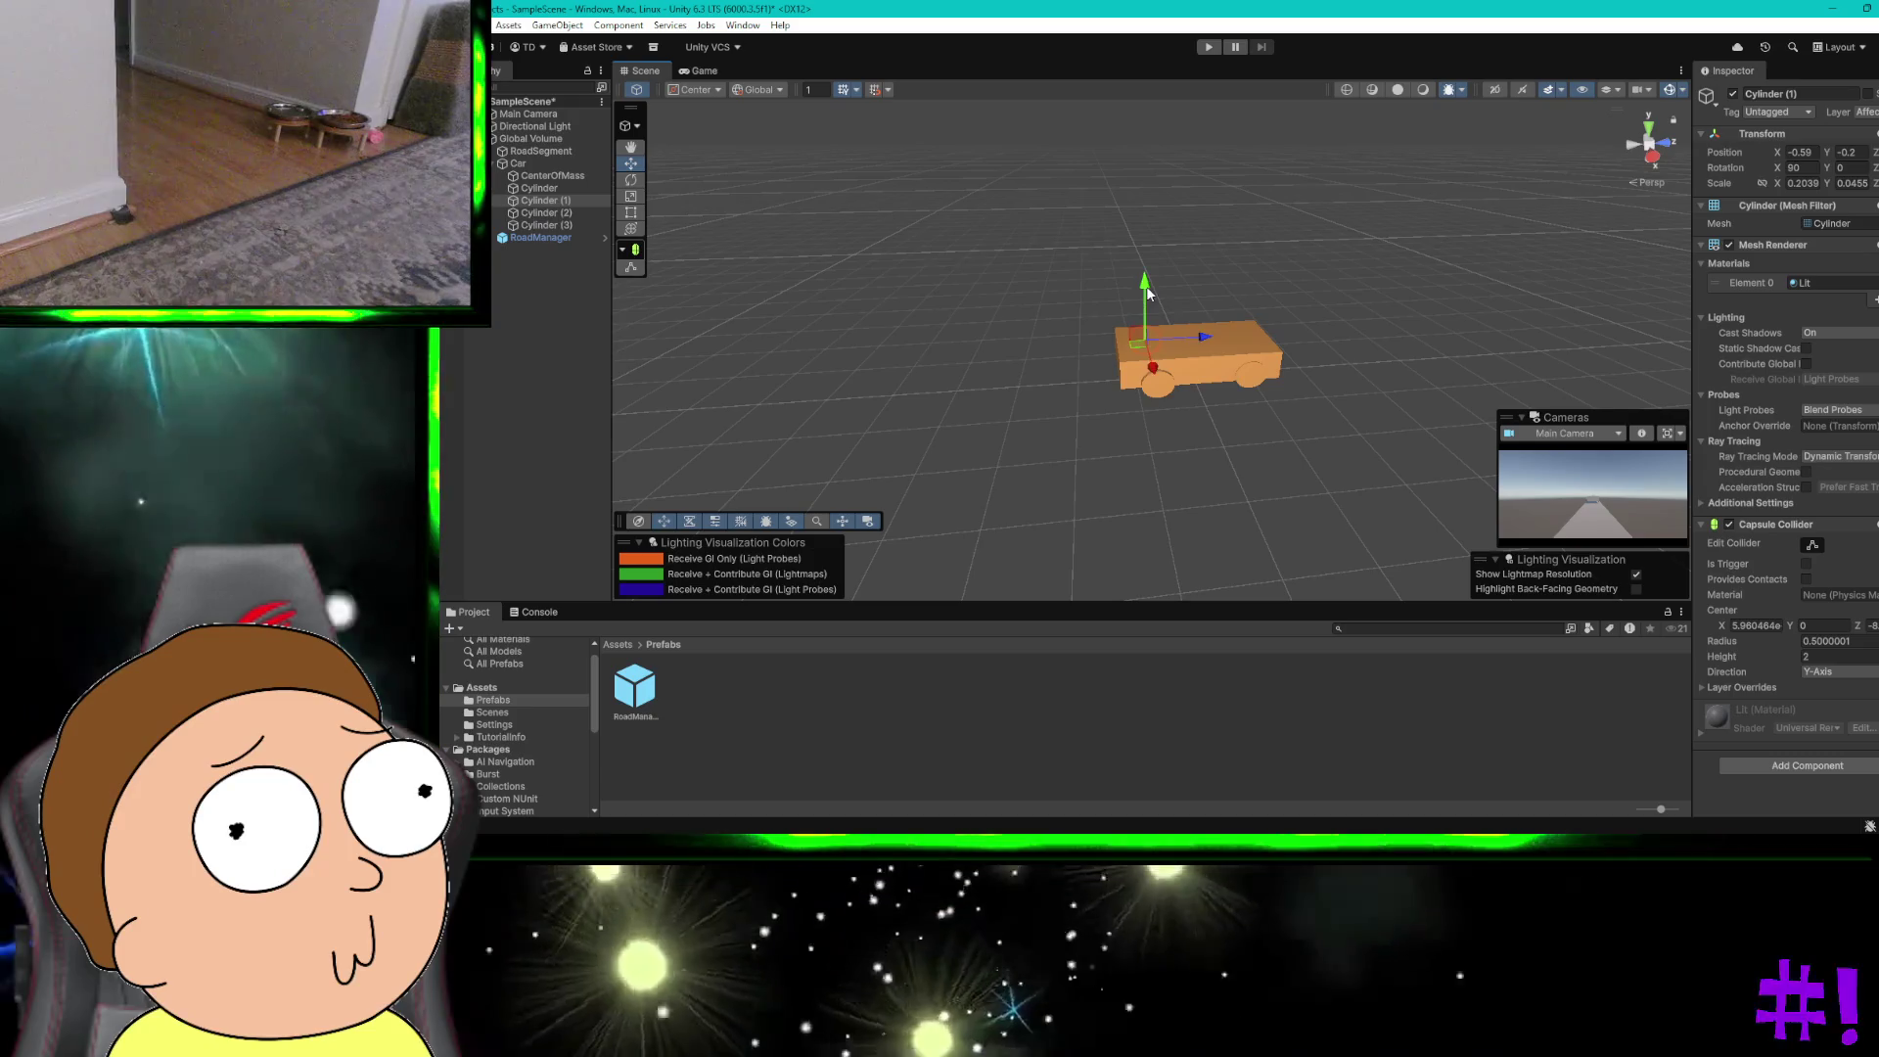
mouse_move(867, 295)
mouse_down()
mouse_move(860, 174)
mouse_move(948, 317)
mouse_up()
mouse_move(963, 401)
mouse_down()
mouse_move(1046, 270)
mouse_move(955, 333)
mouse_up()
key(`)
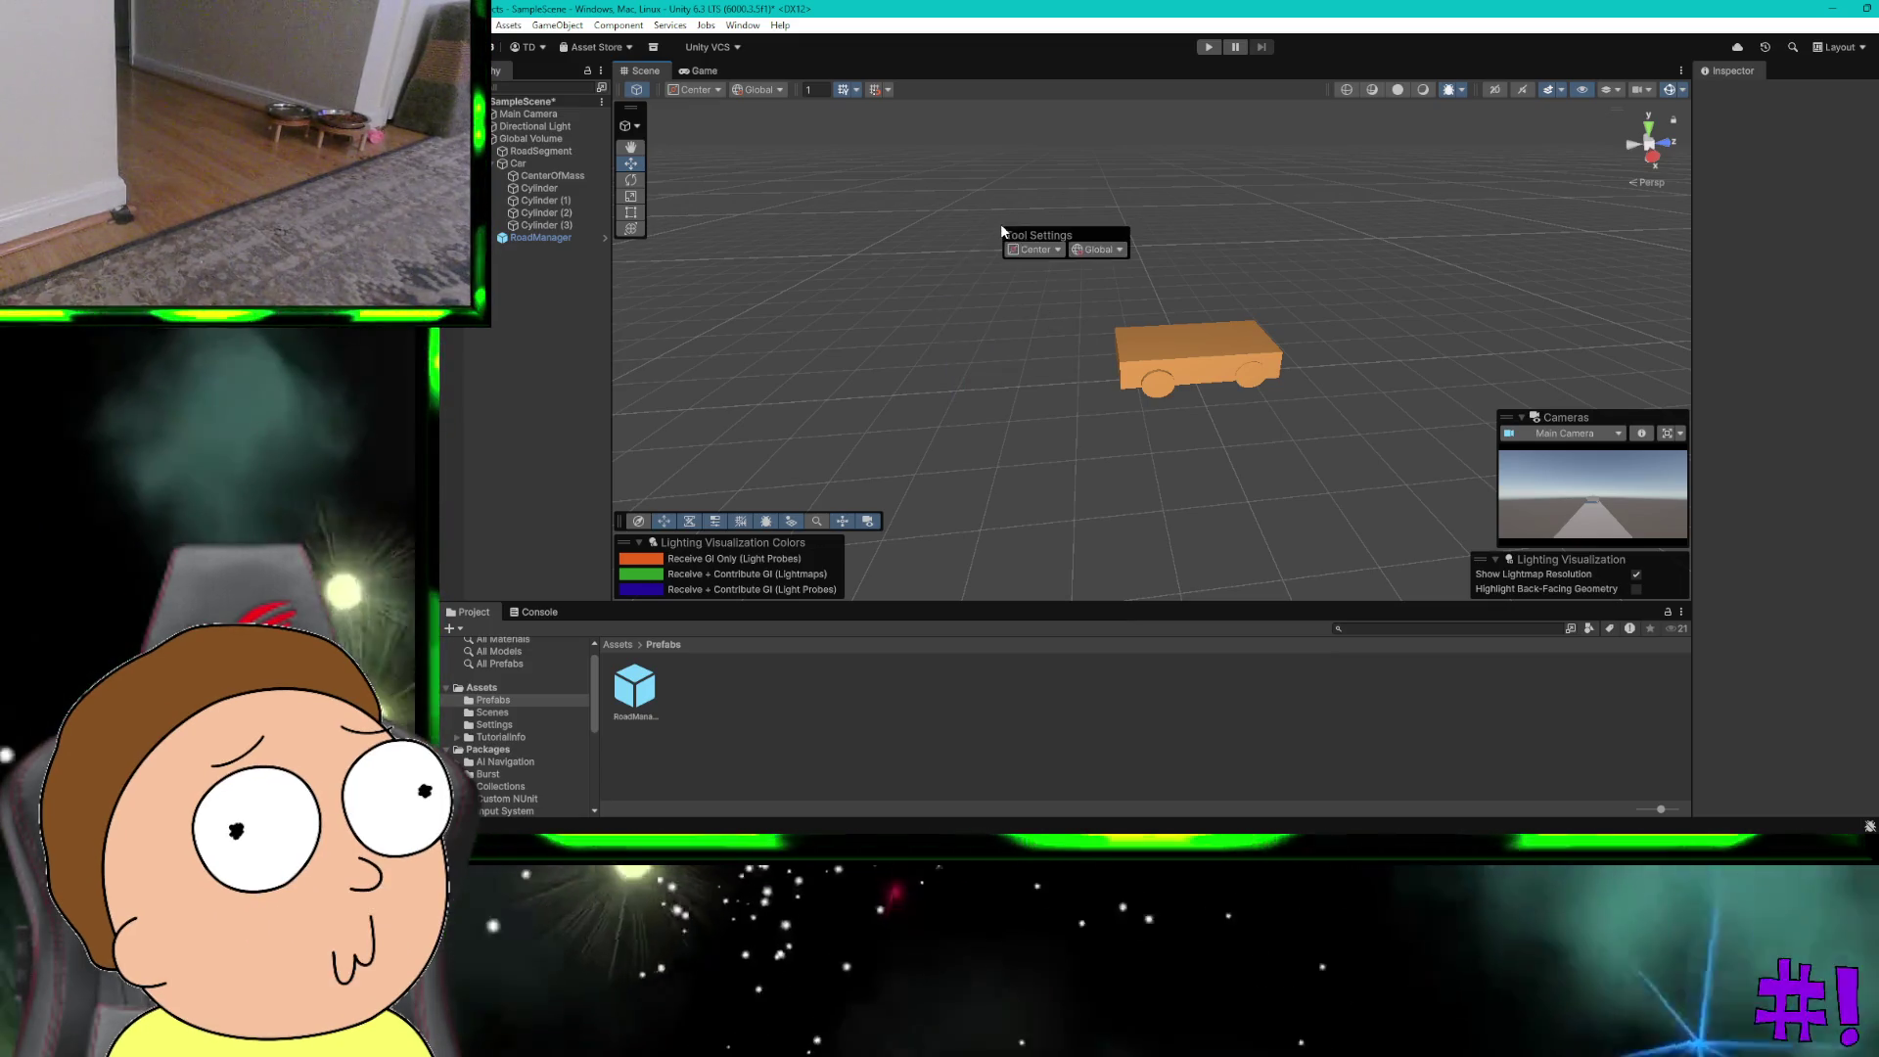
key(`)
Step: Ask ChatGPT 'how do I move the camera around again freely to like turn right and left?' and return to Unity
key(super+s)
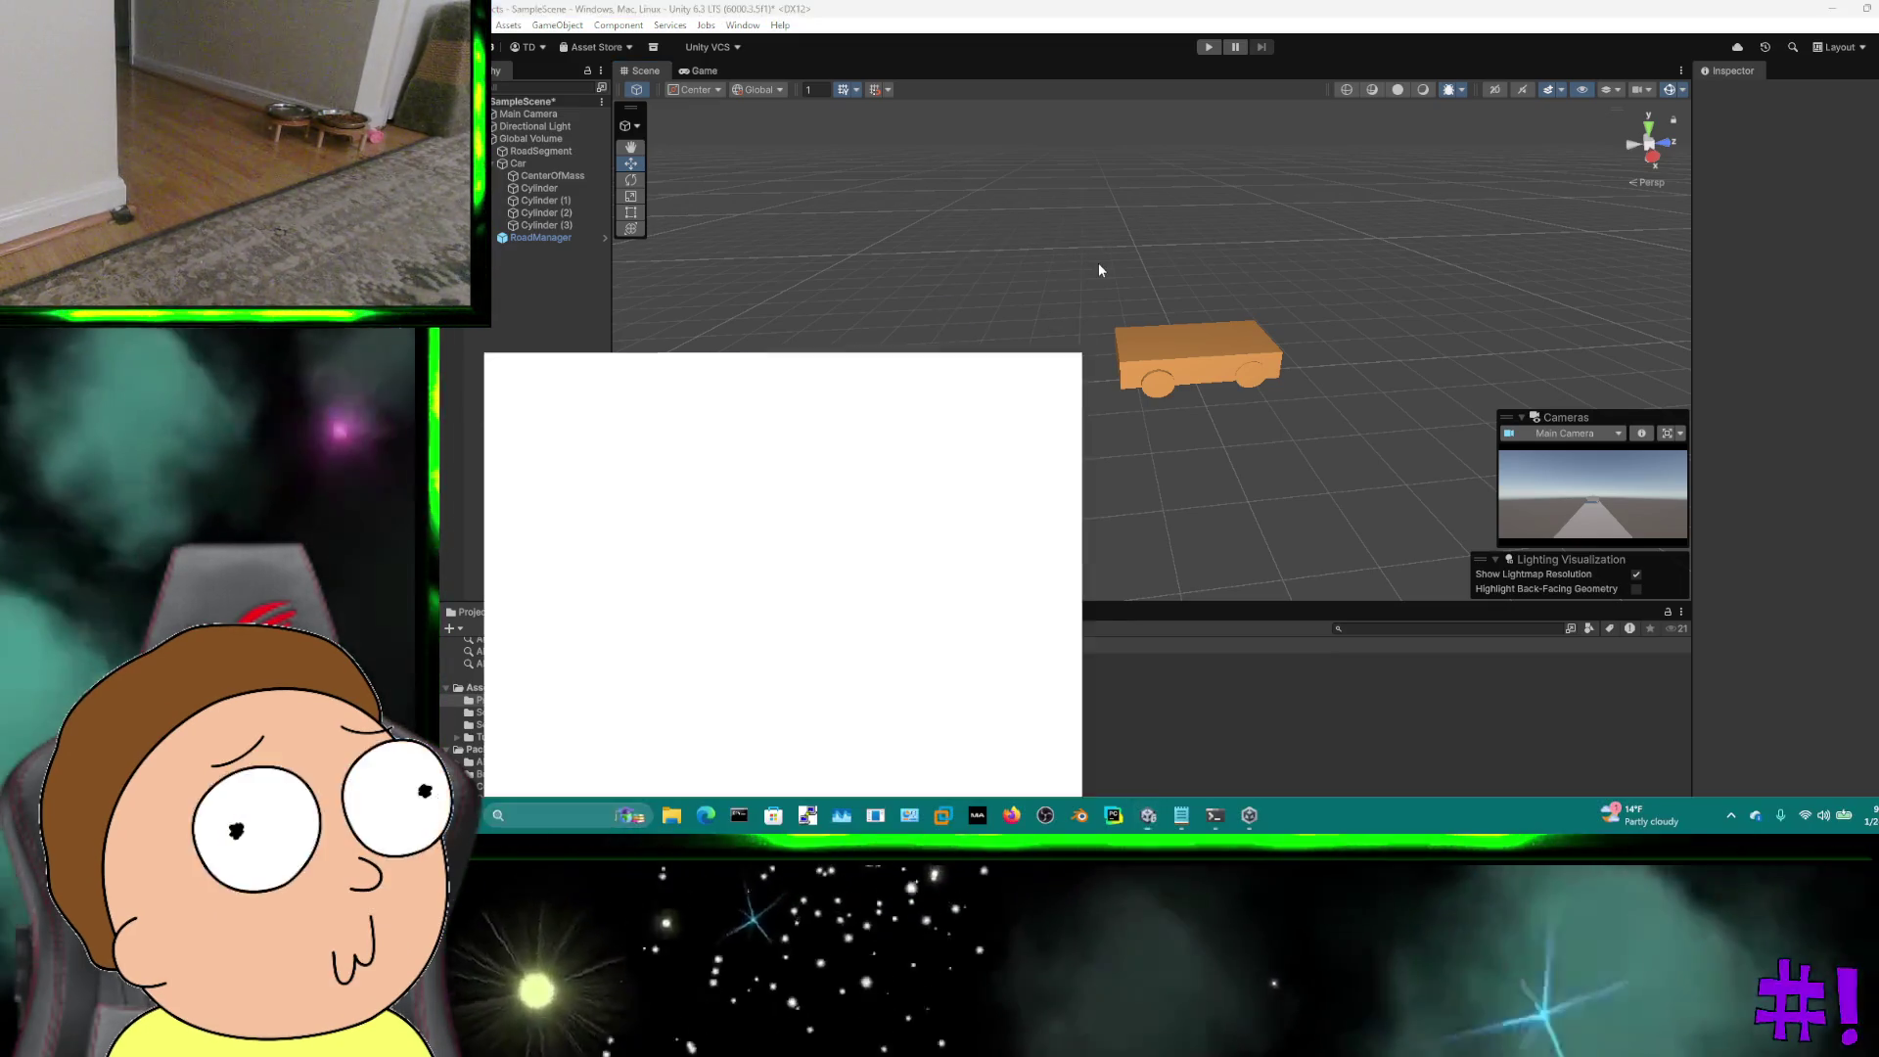
key(Escape)
key(ctrl+super+Right)
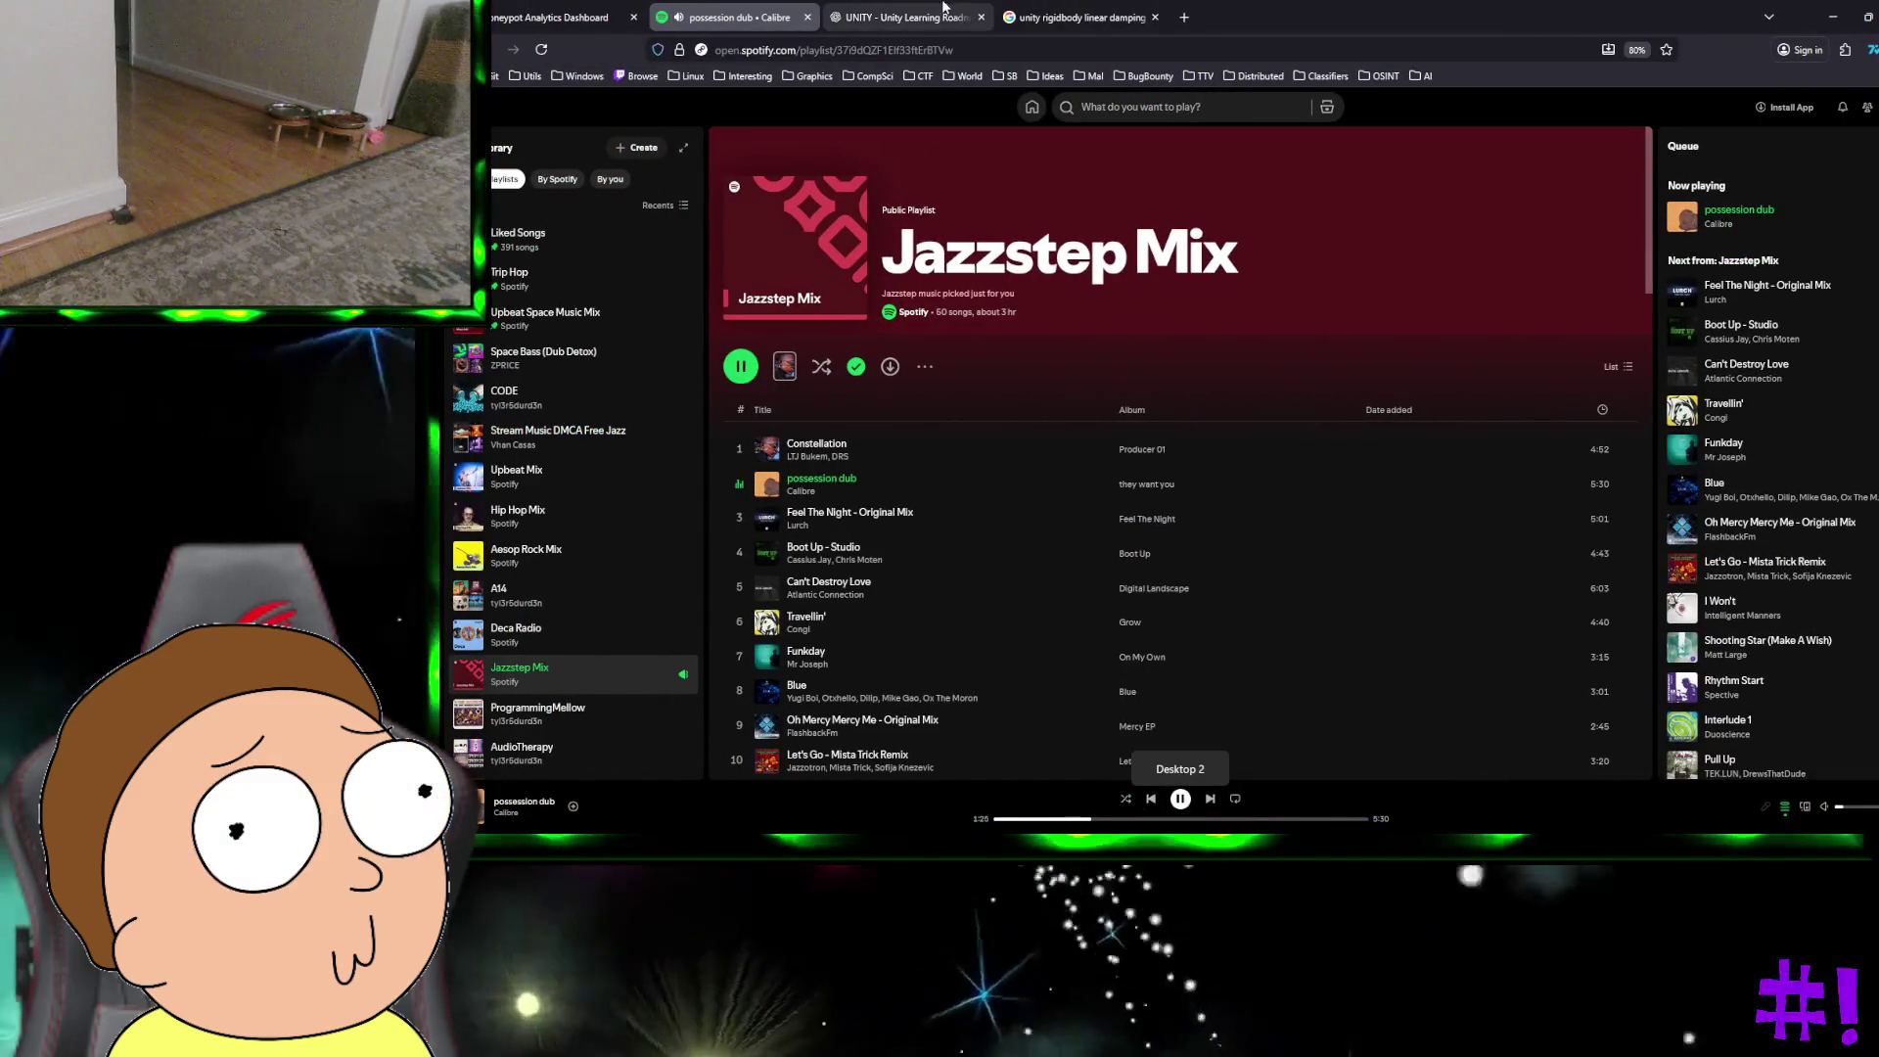
click(902, 16)
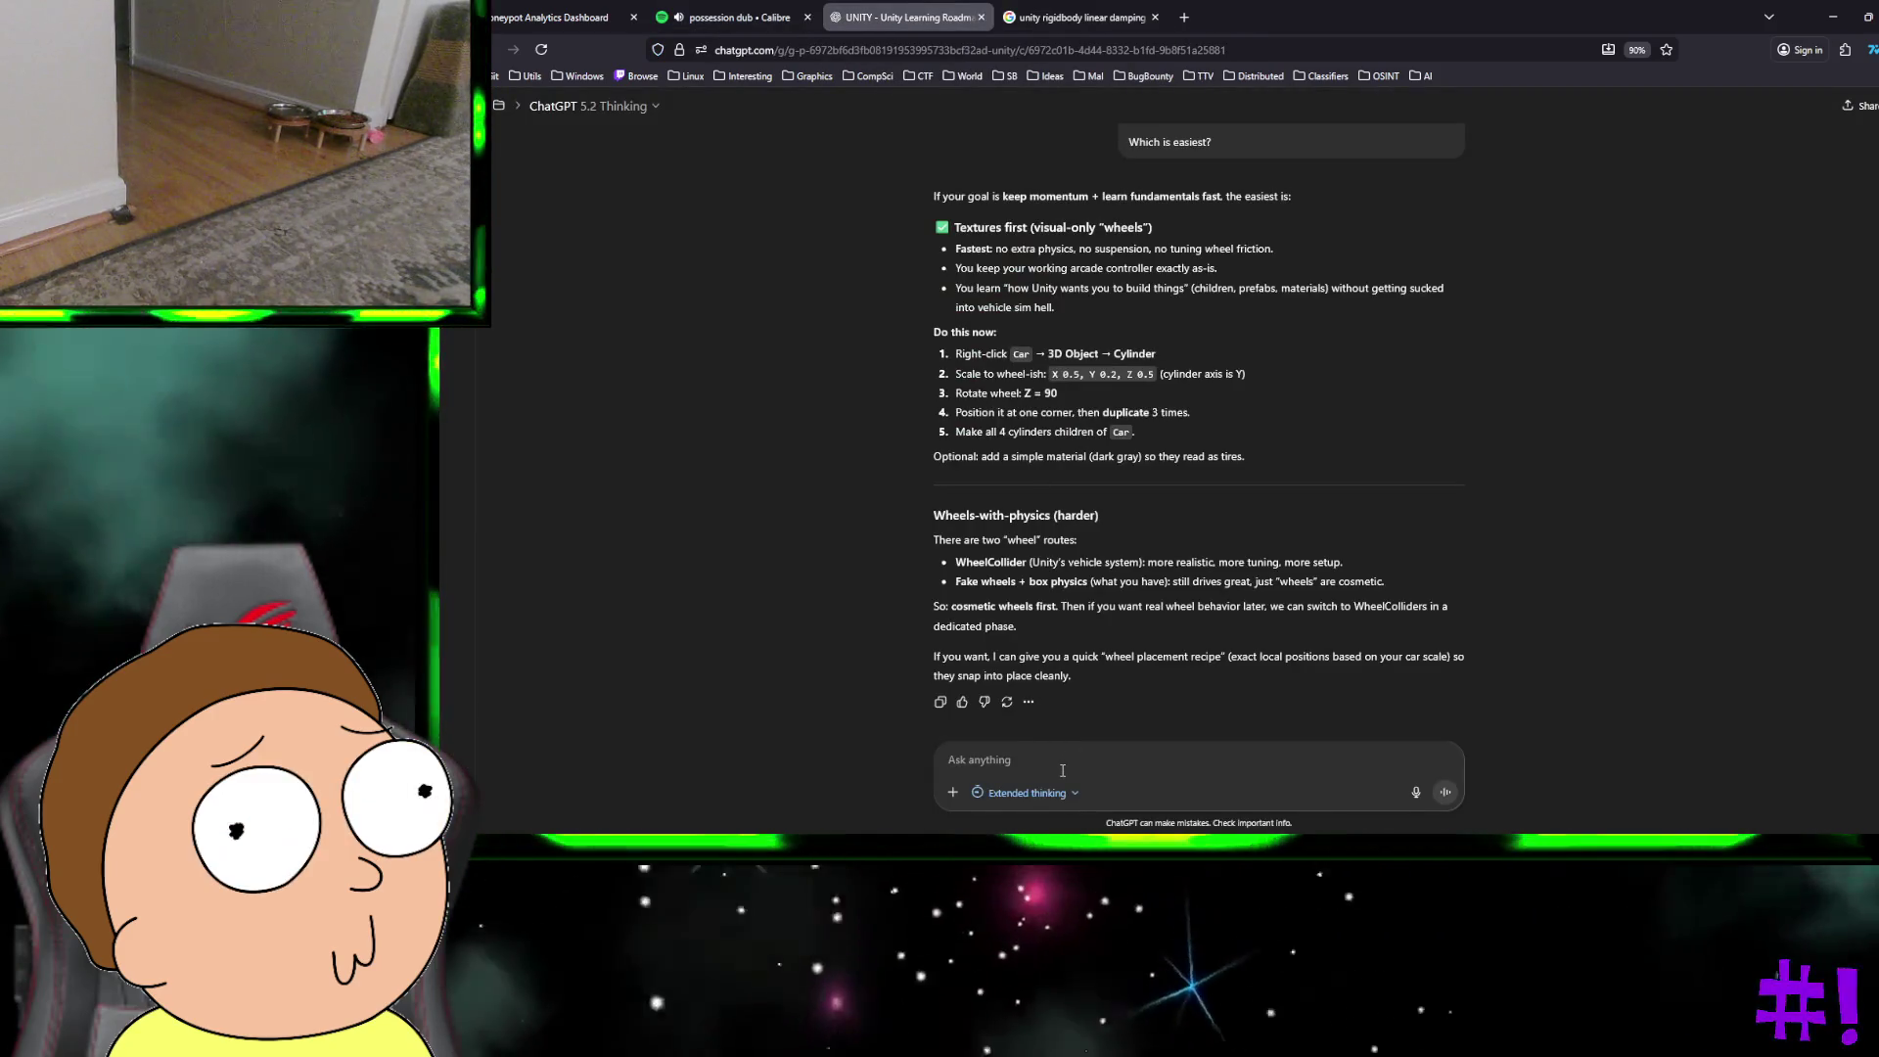
text(how do I move the )
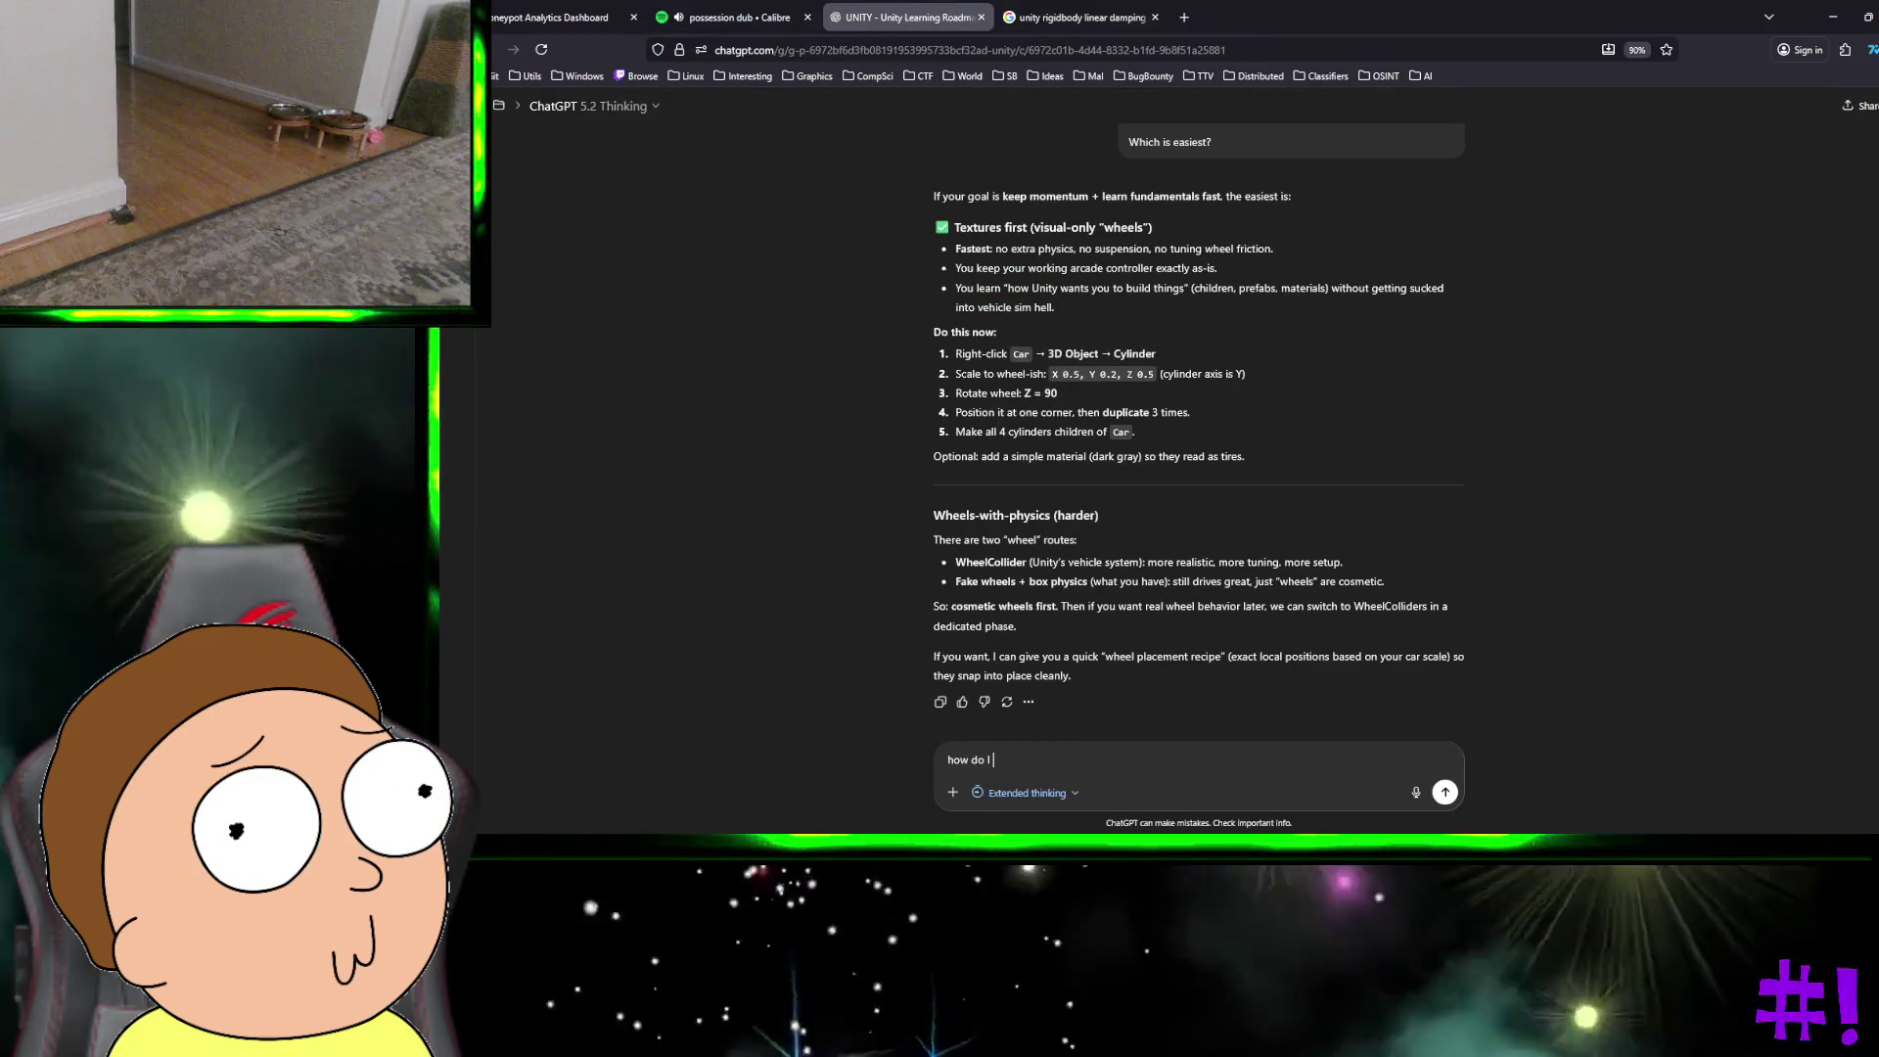
text(camera arou)
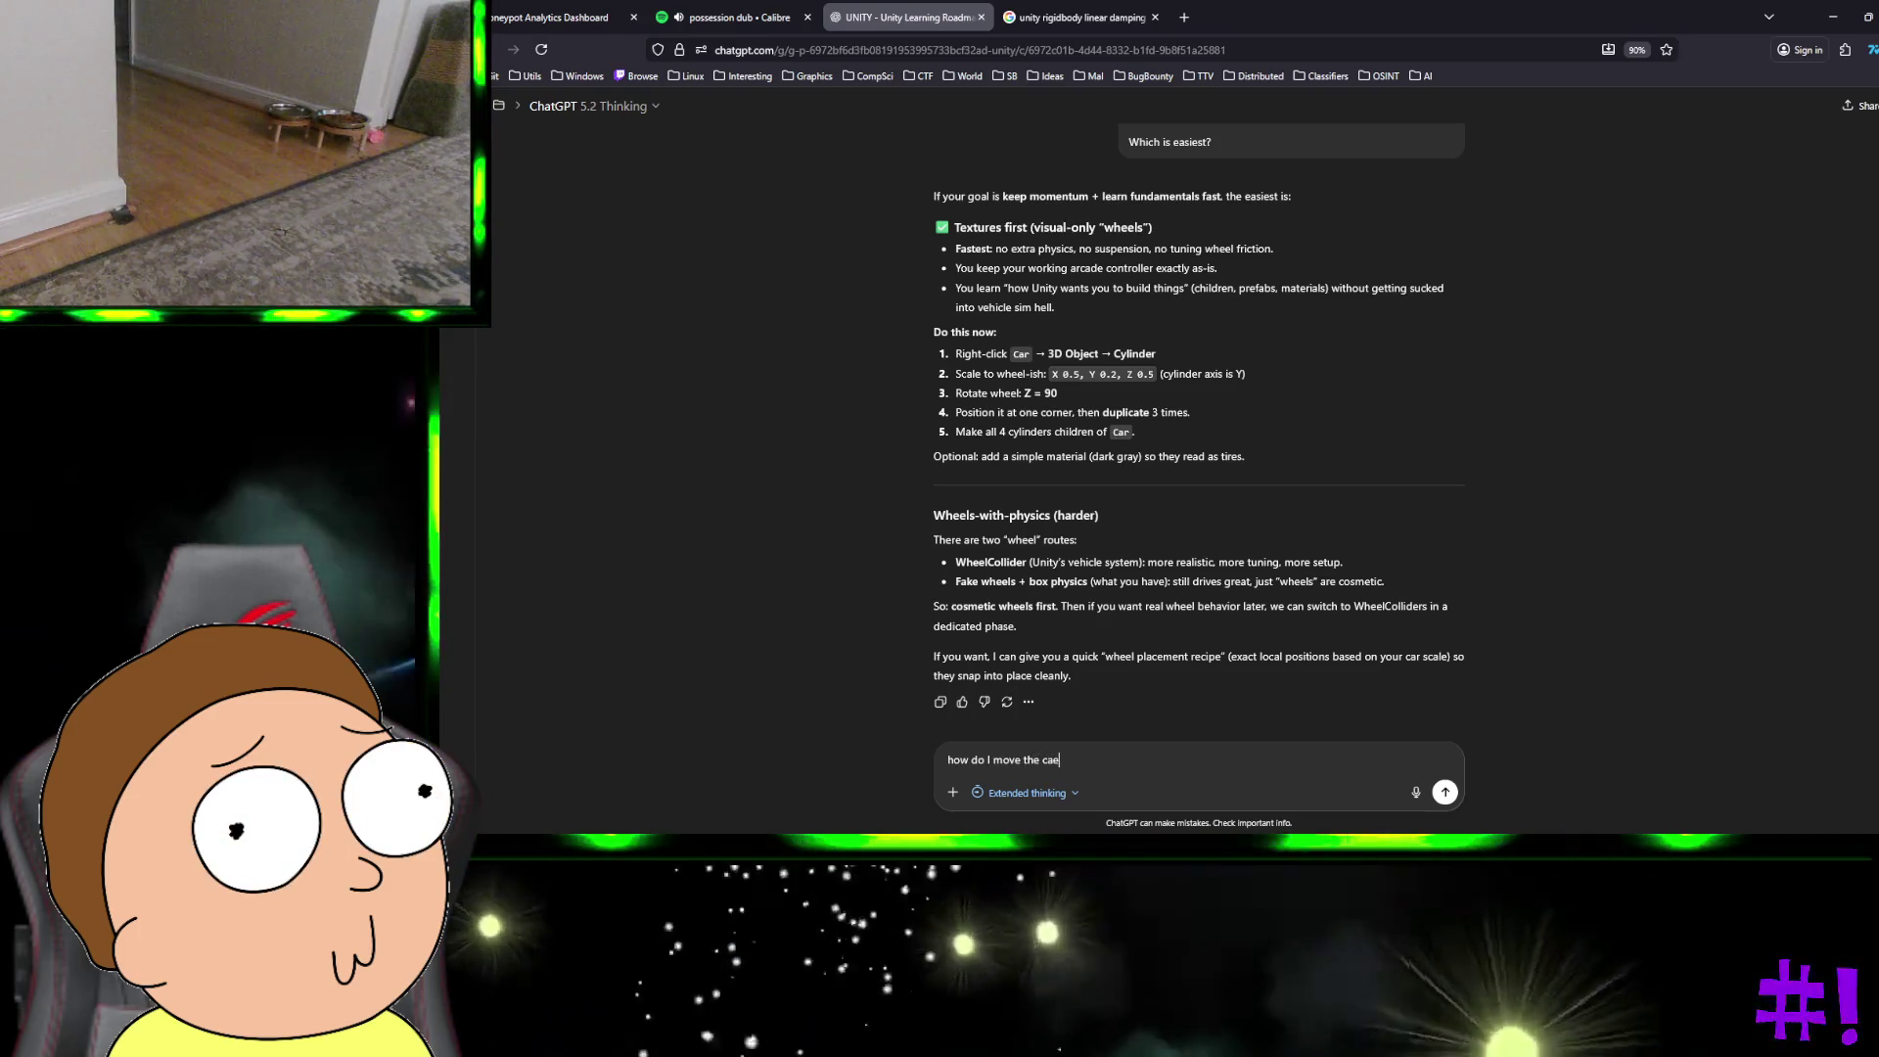
text(nd ag)
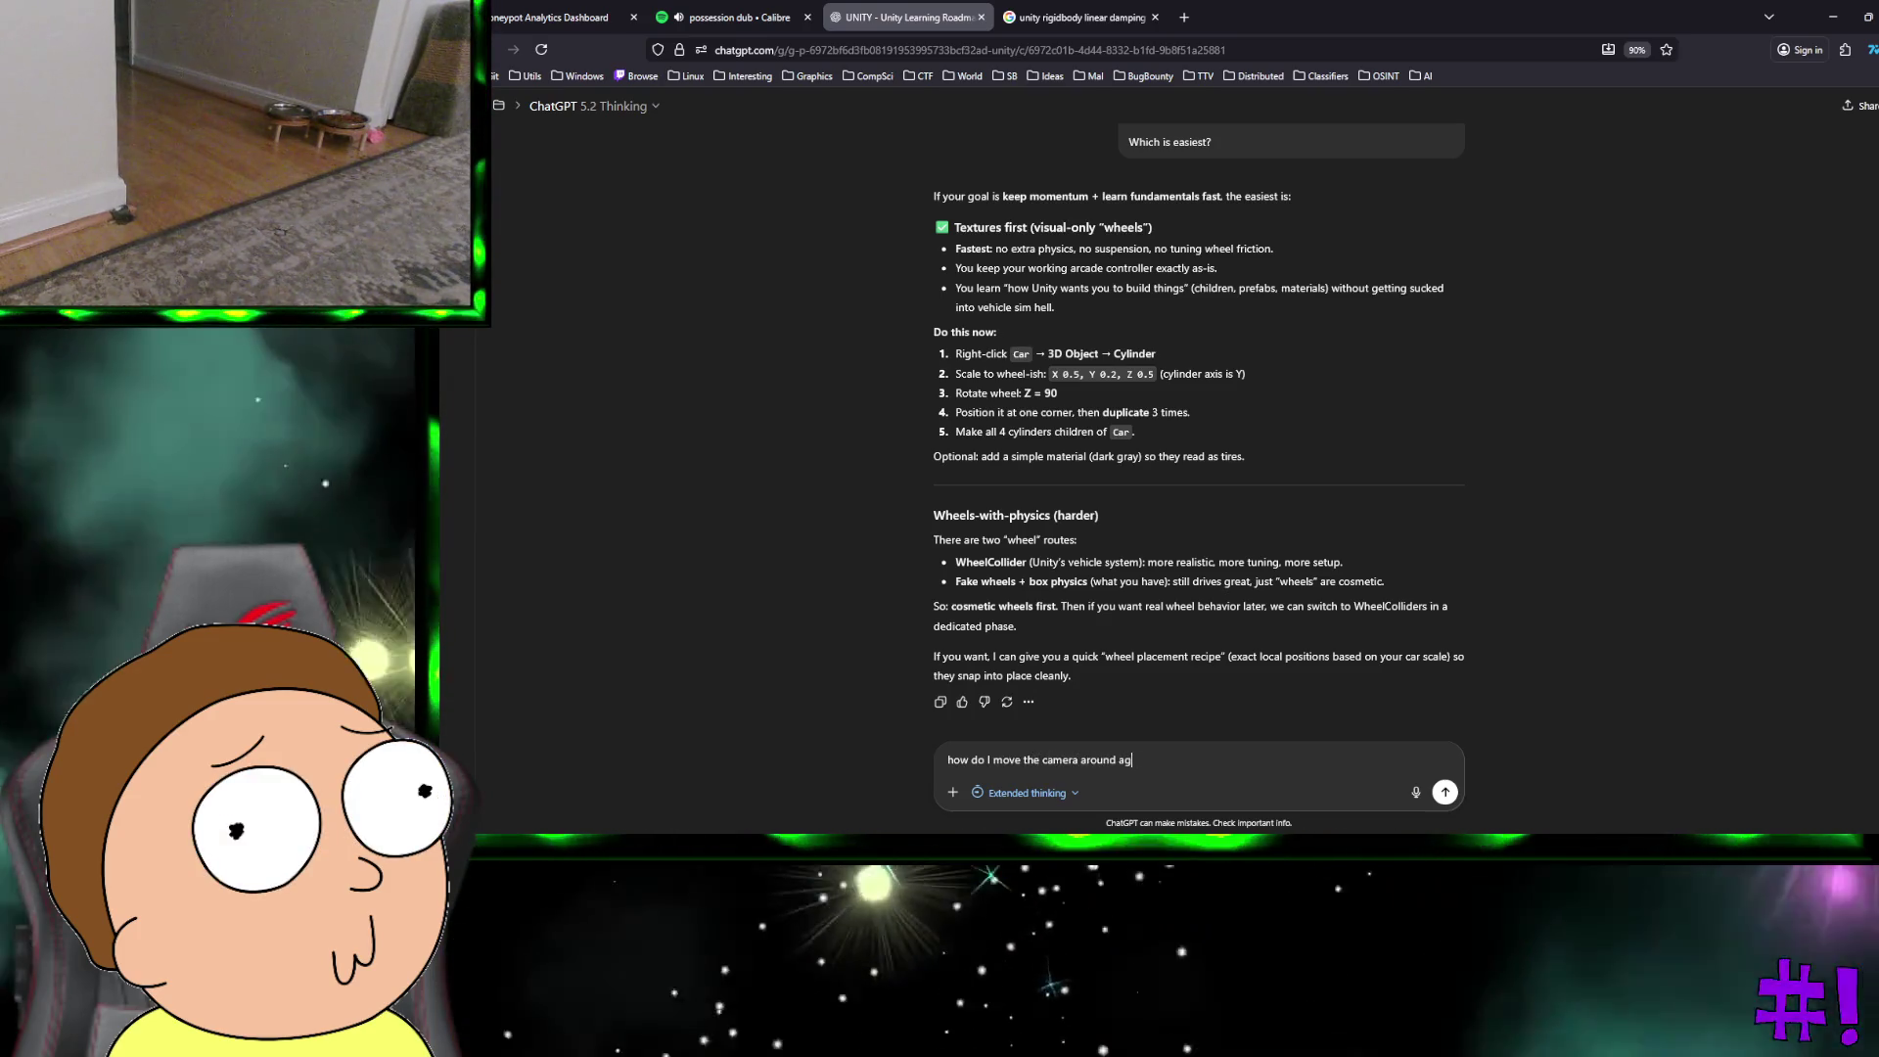
text(ain freely)
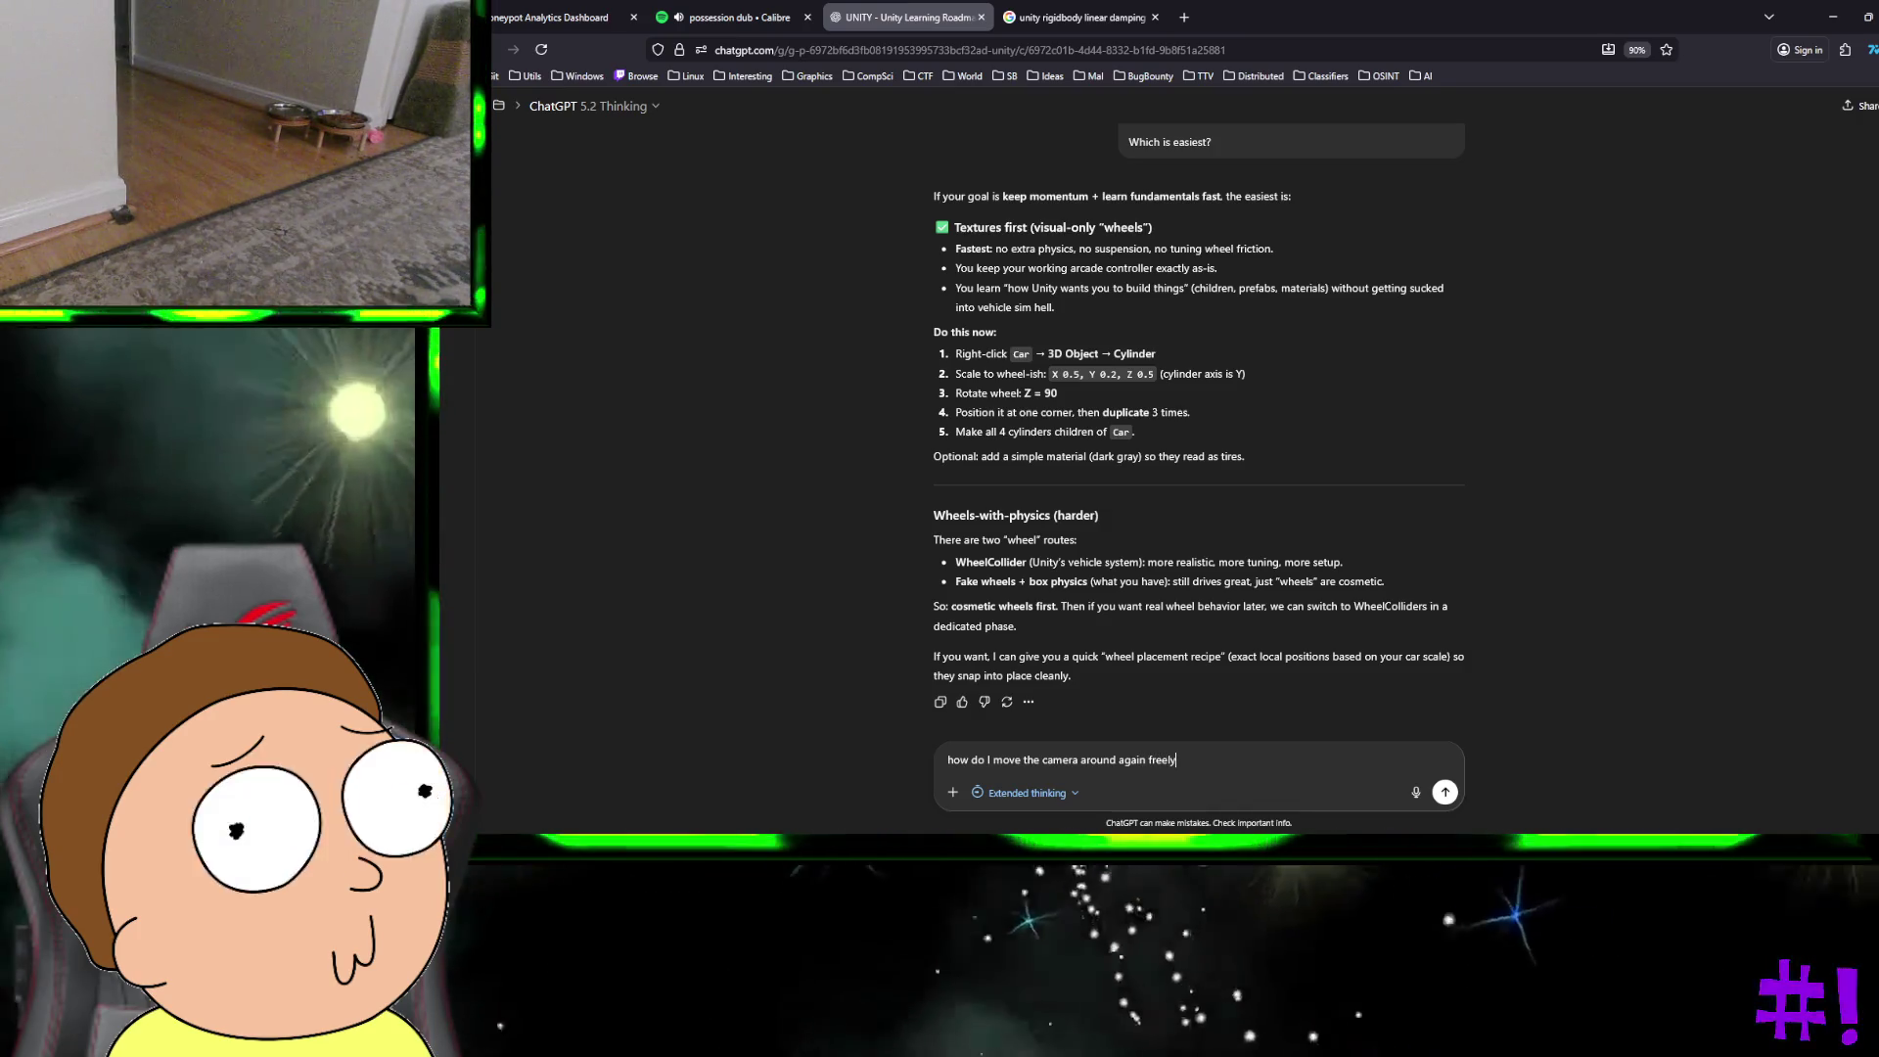
text( to like )
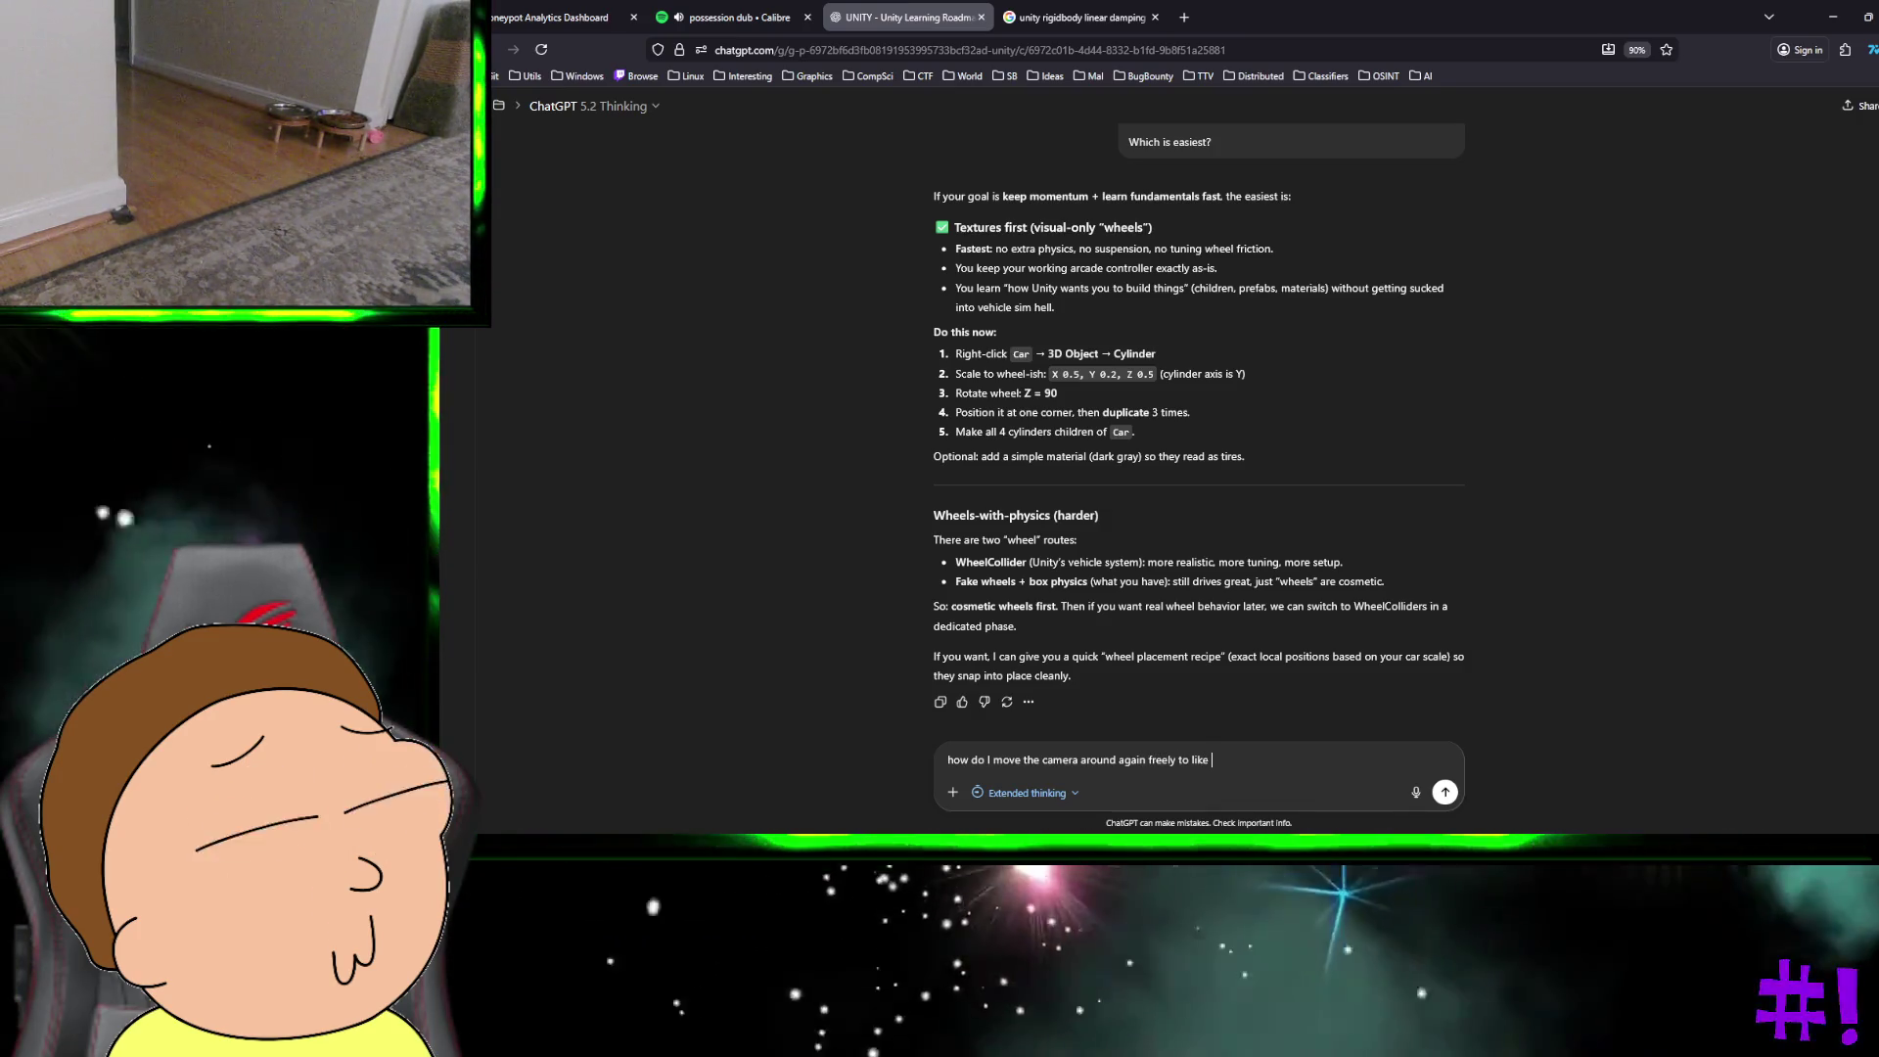
text(turn )
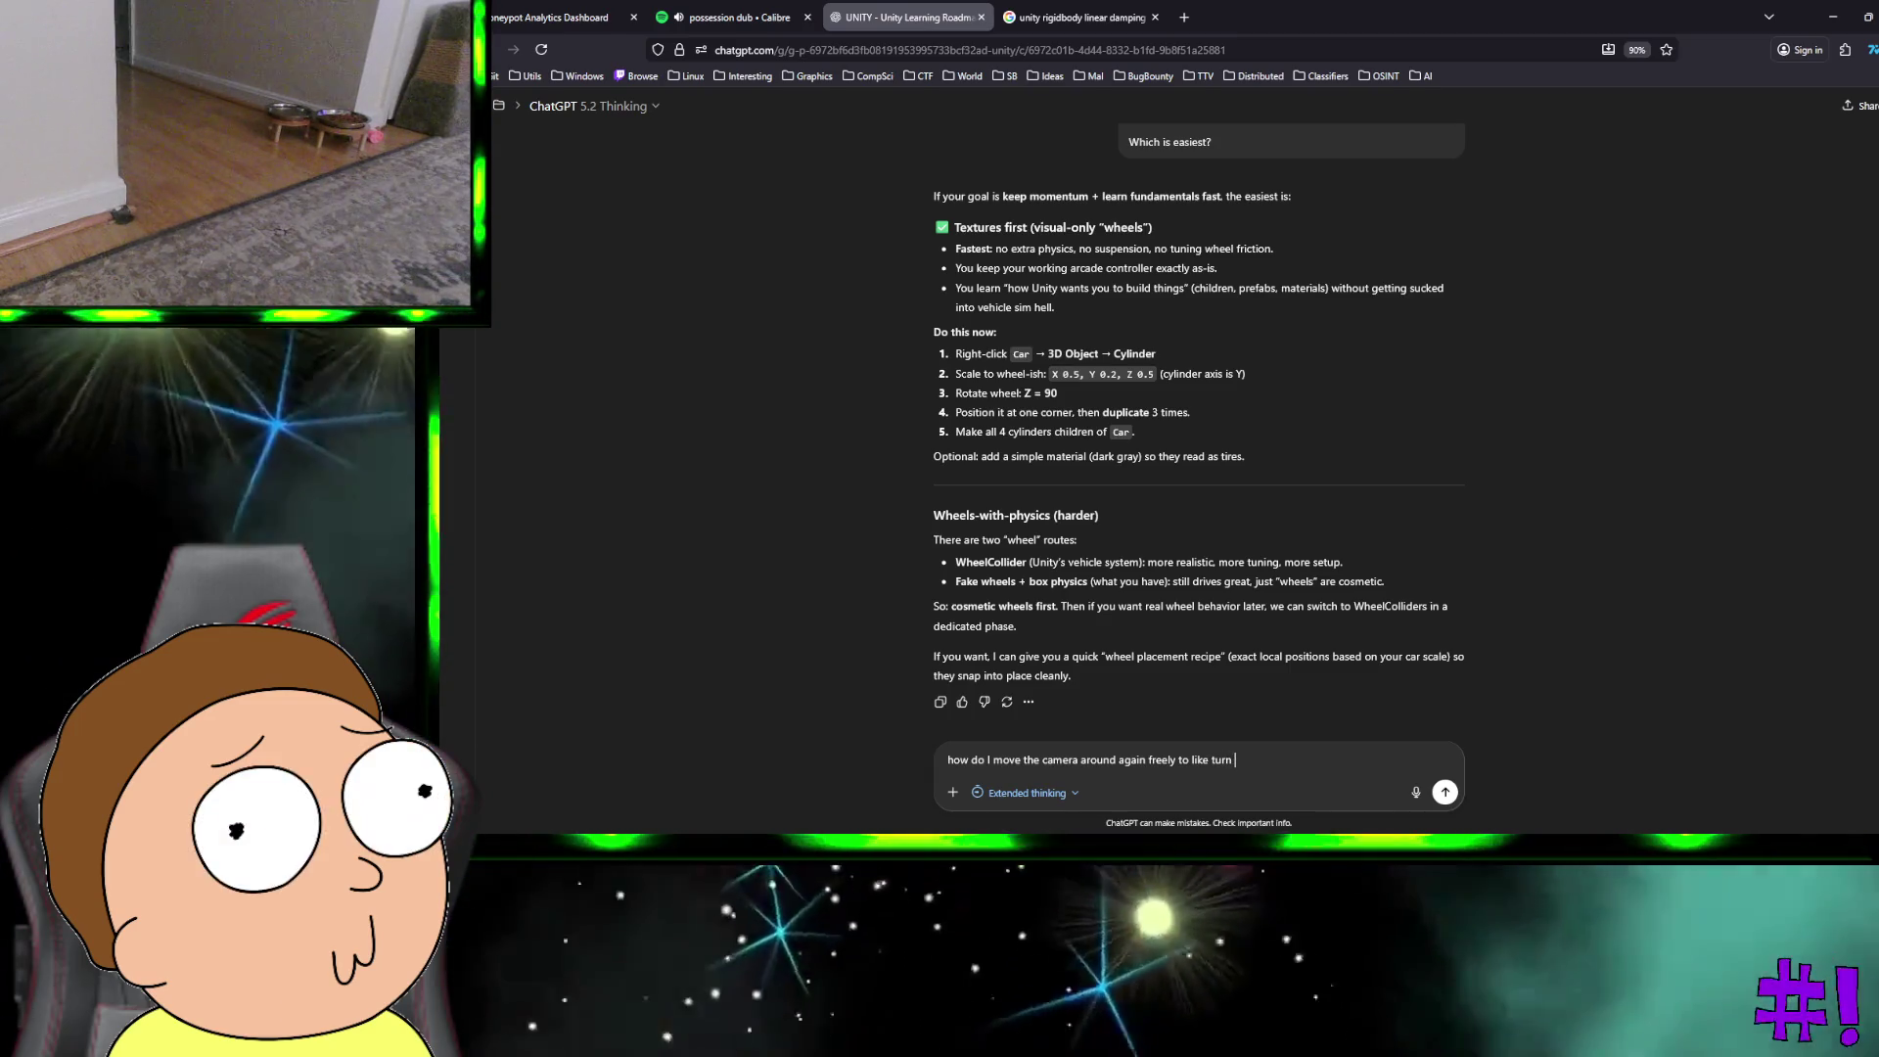
text(right and left?)
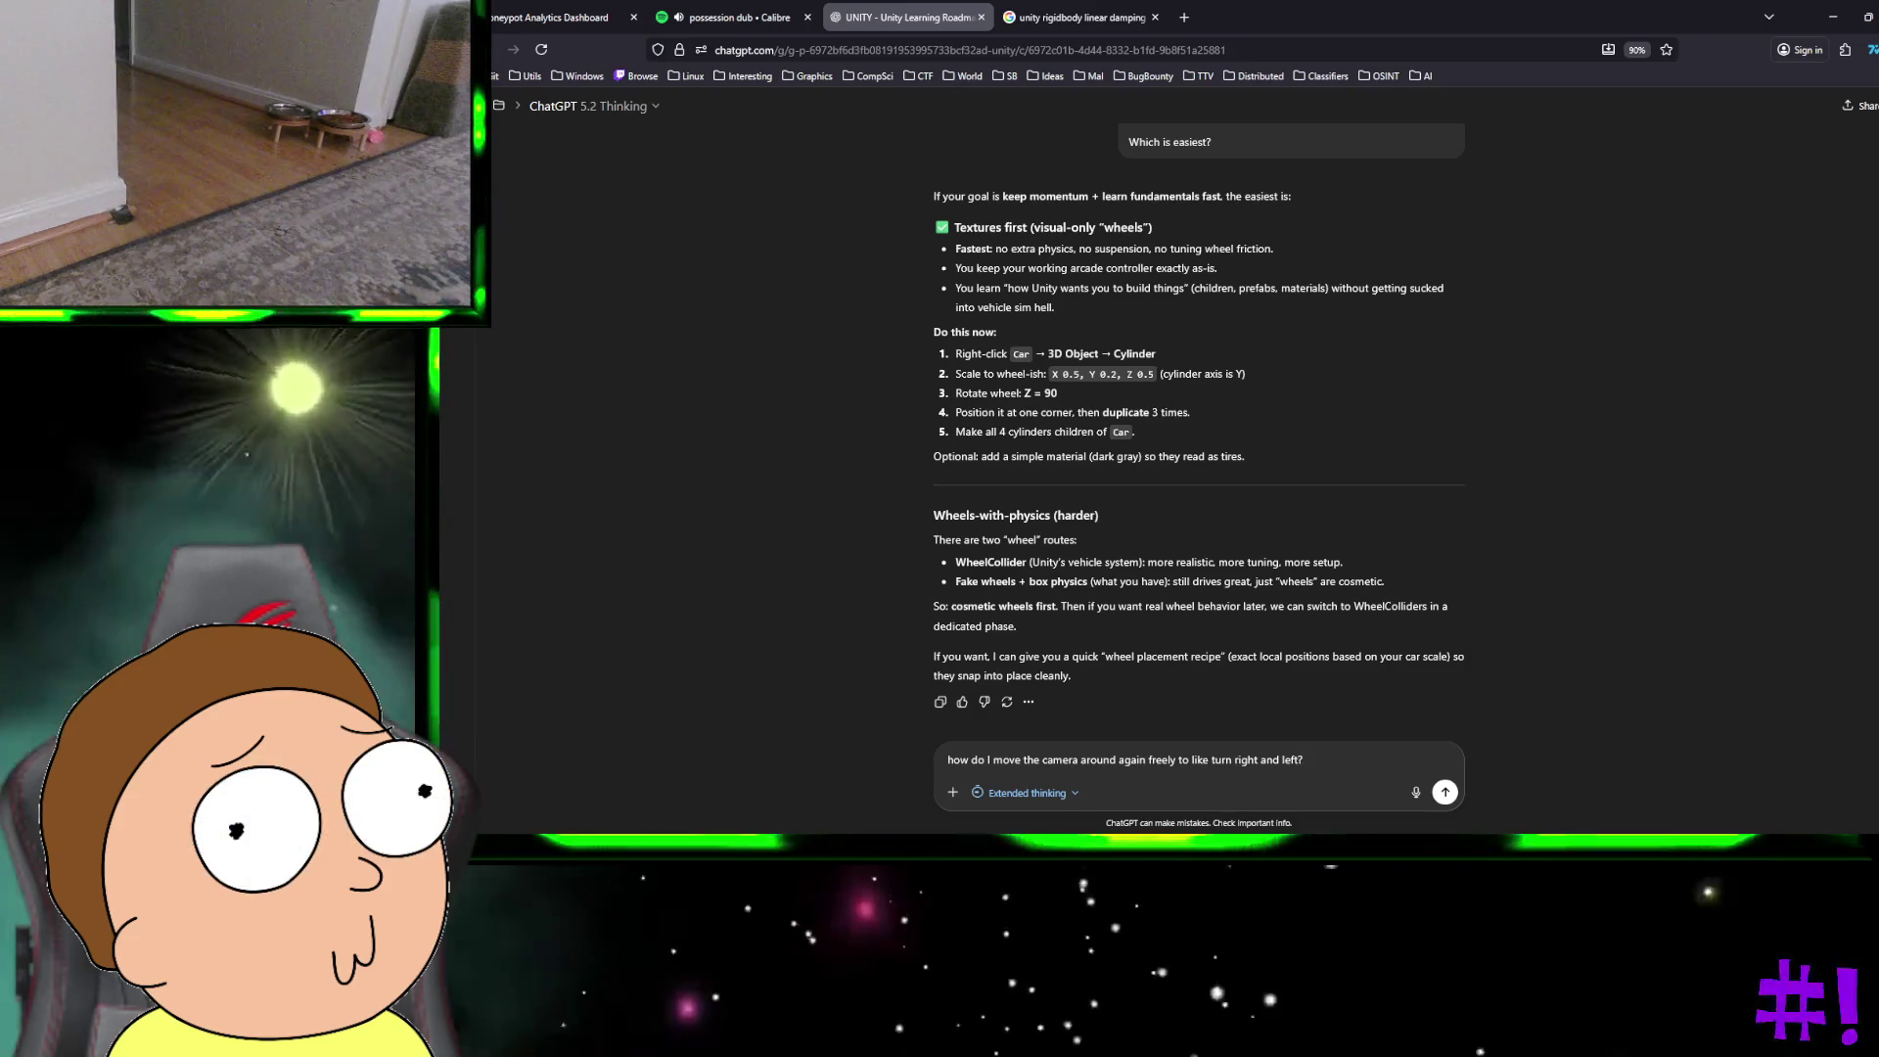
key(Return)
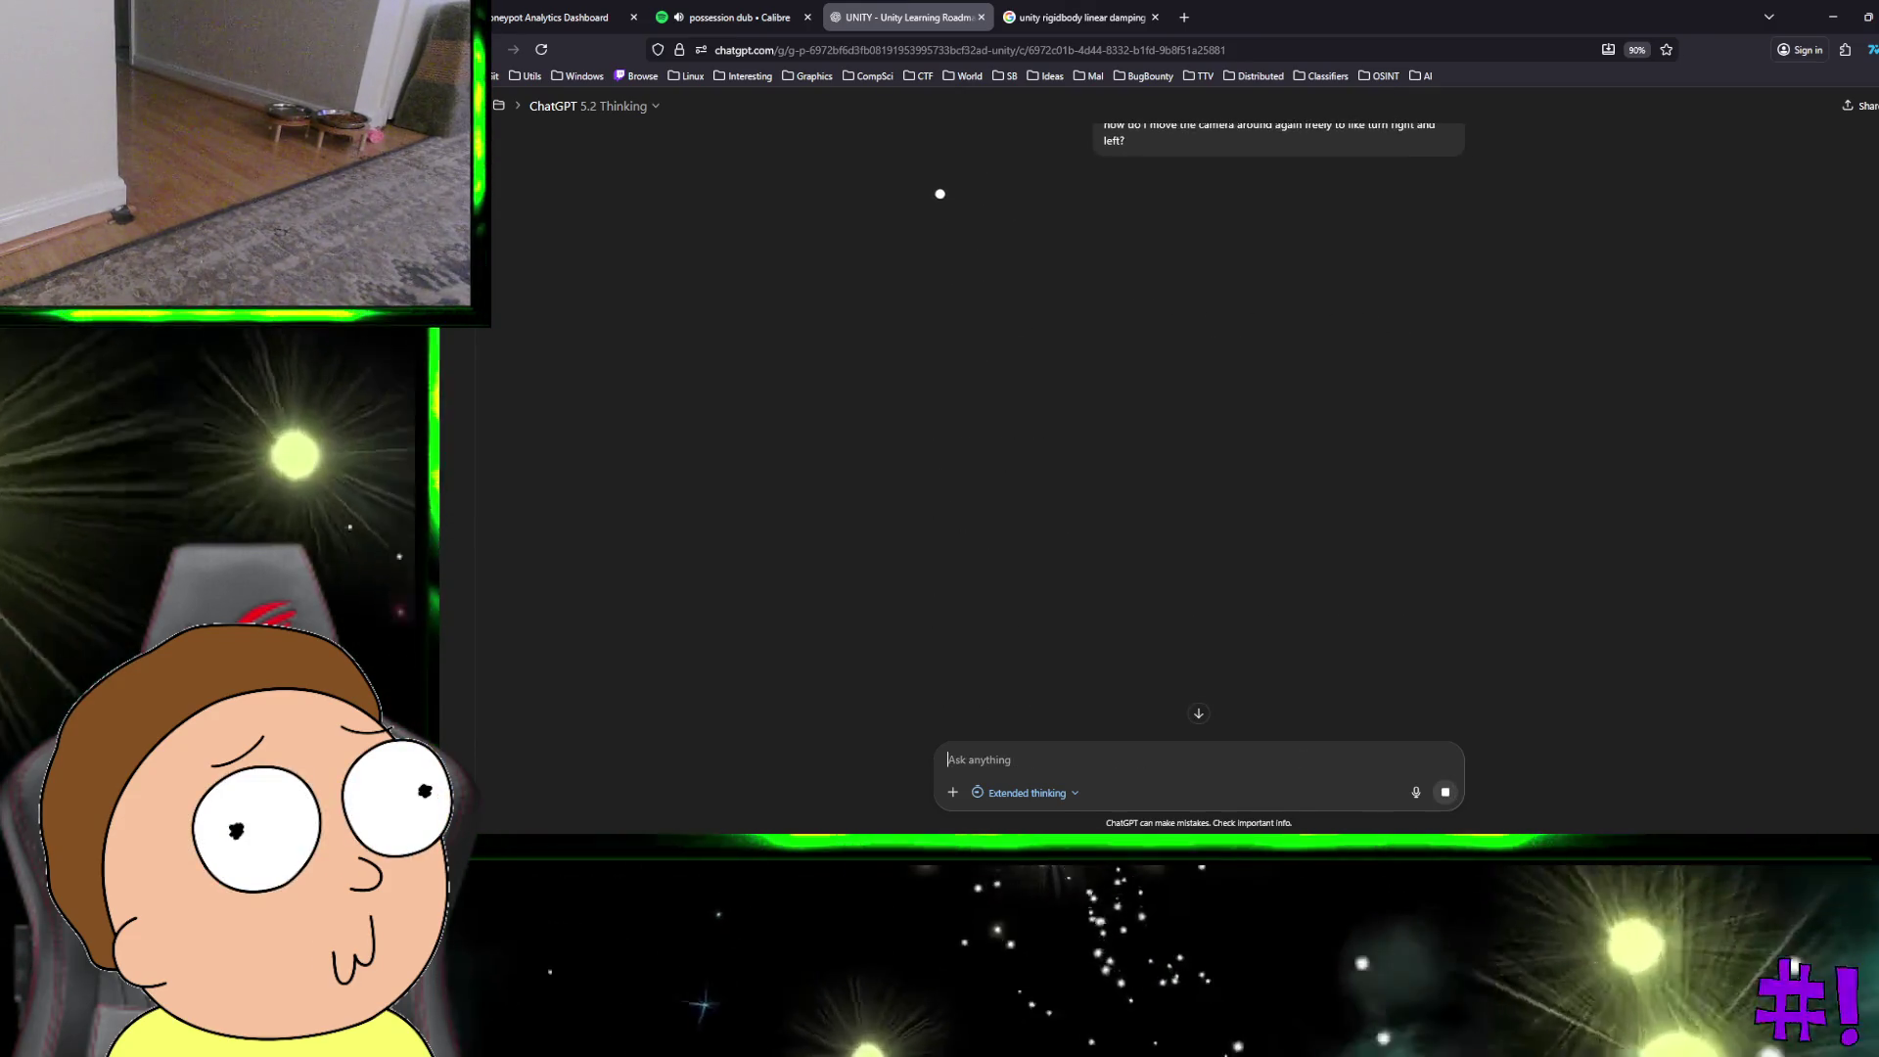
key(ctrl+super+Right)
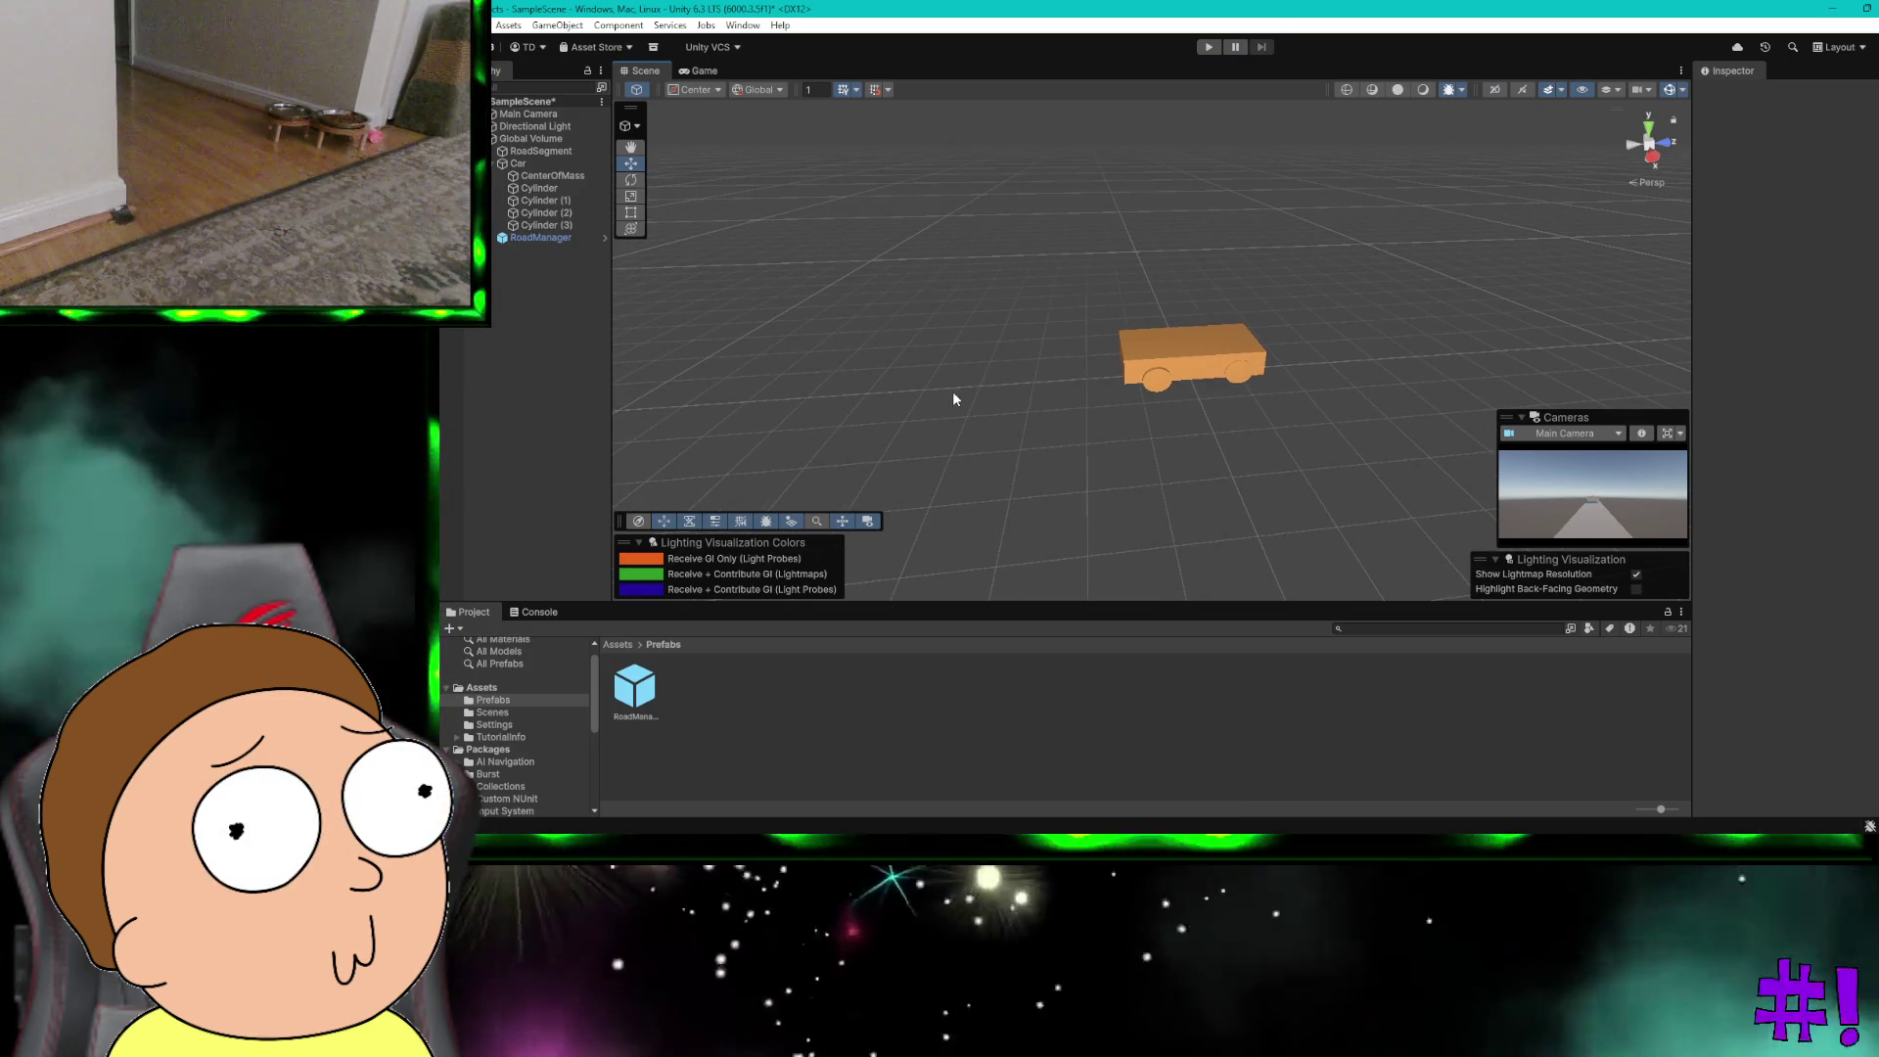
Step: Select the original wheel named Cylinder from the wheel cylinders in the Hierarchy
scroll(955, 390, up, 5)
scroll(957, 396, up, 1)
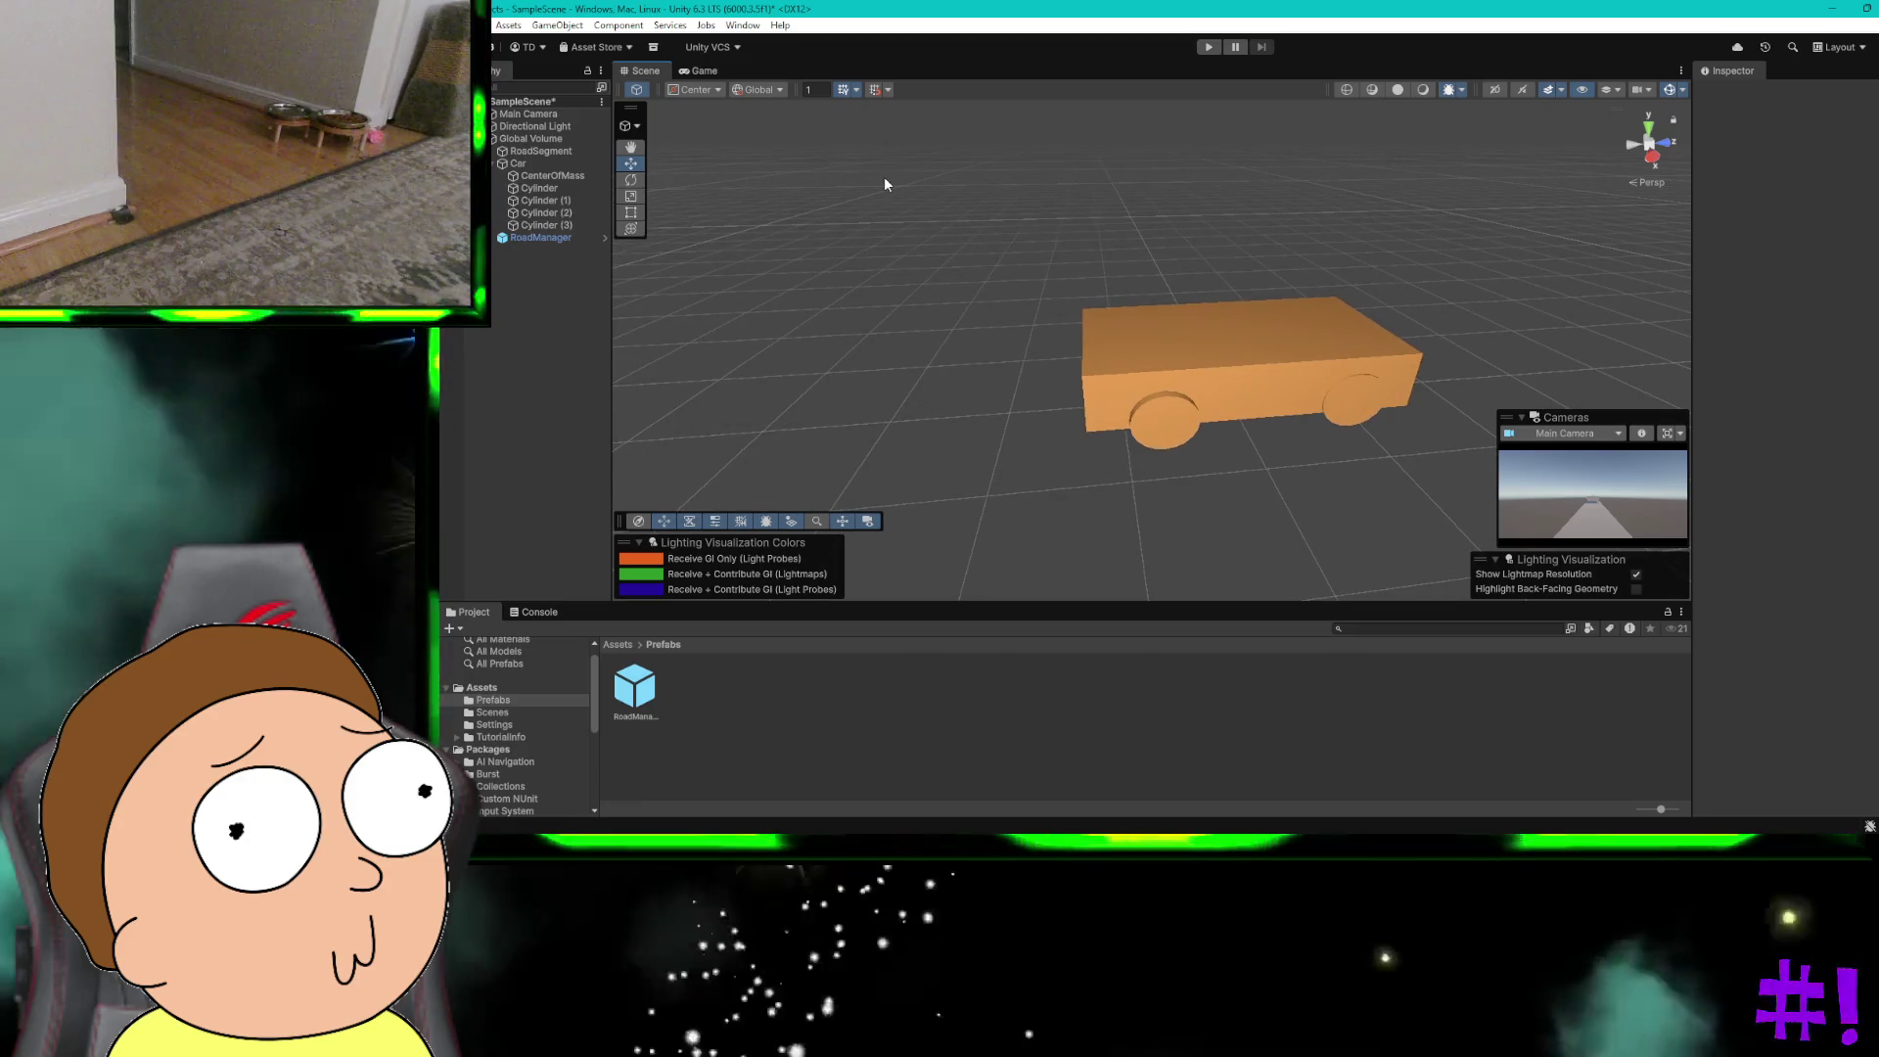
click(567, 212)
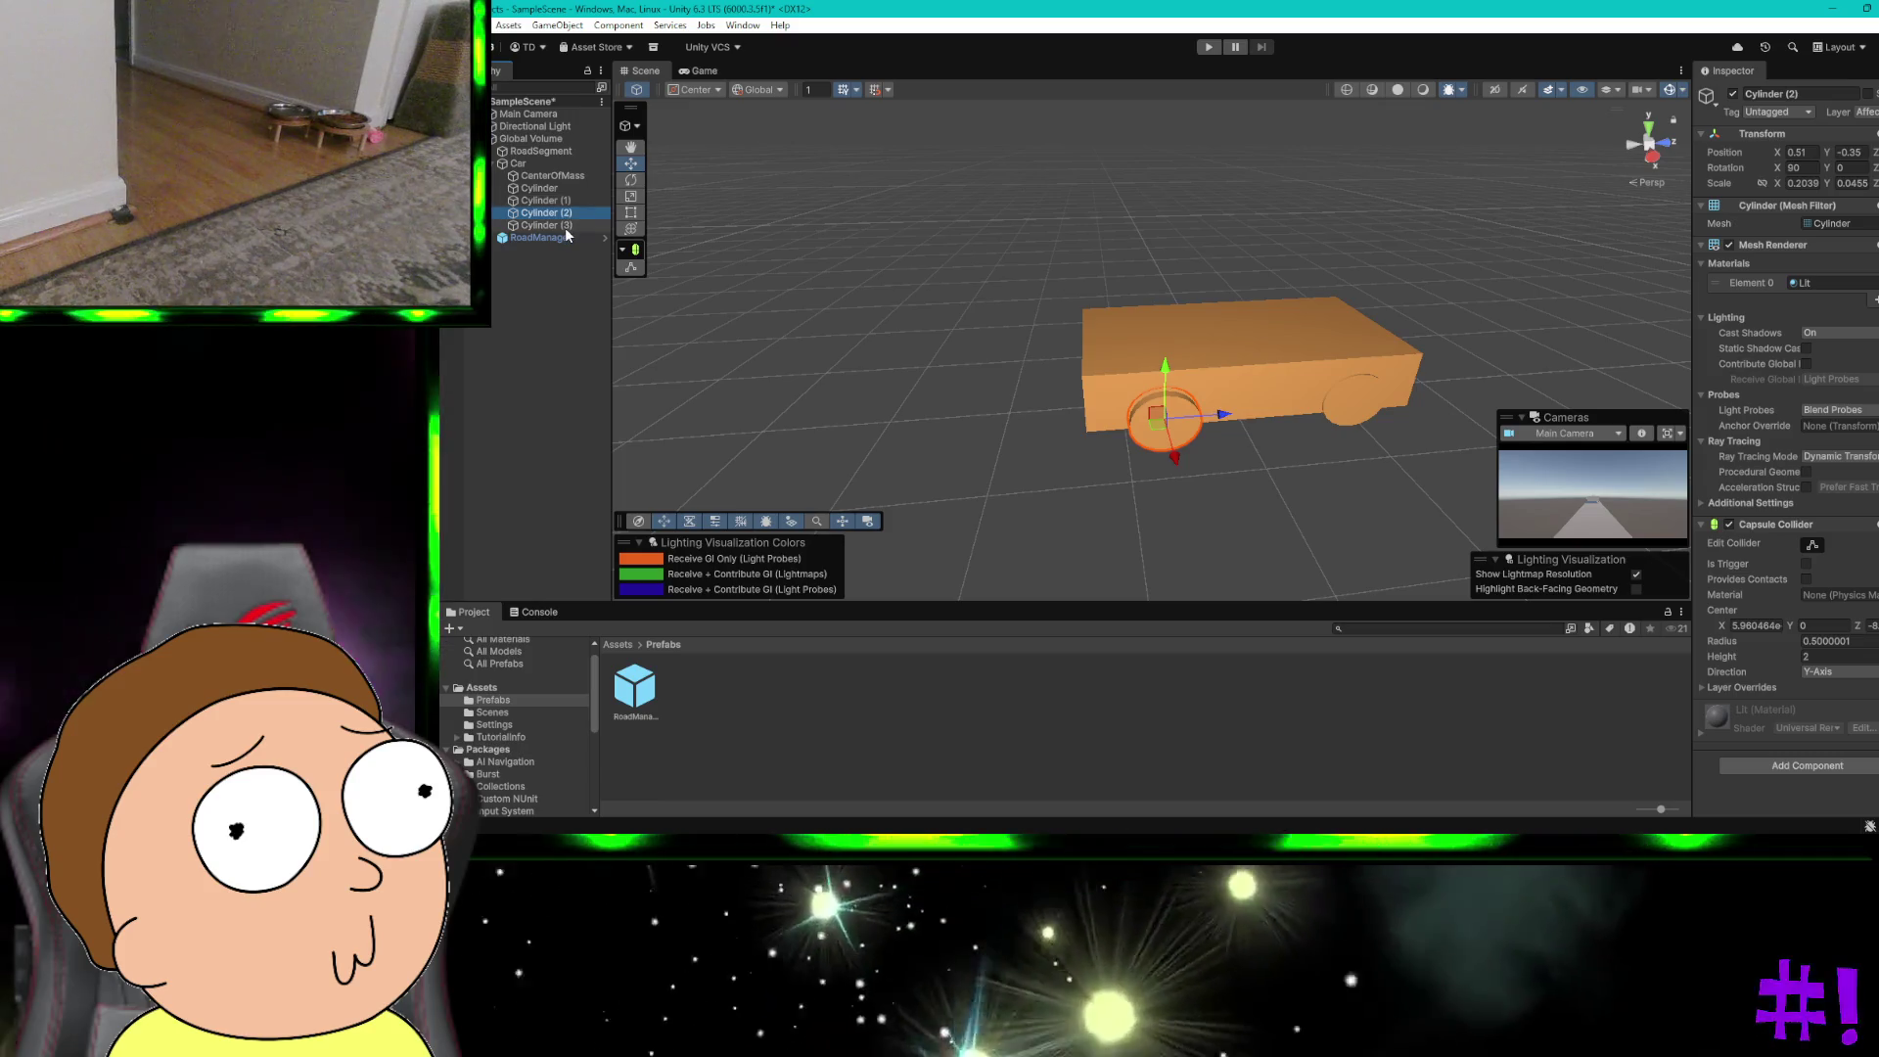
click(565, 225)
click(570, 199)
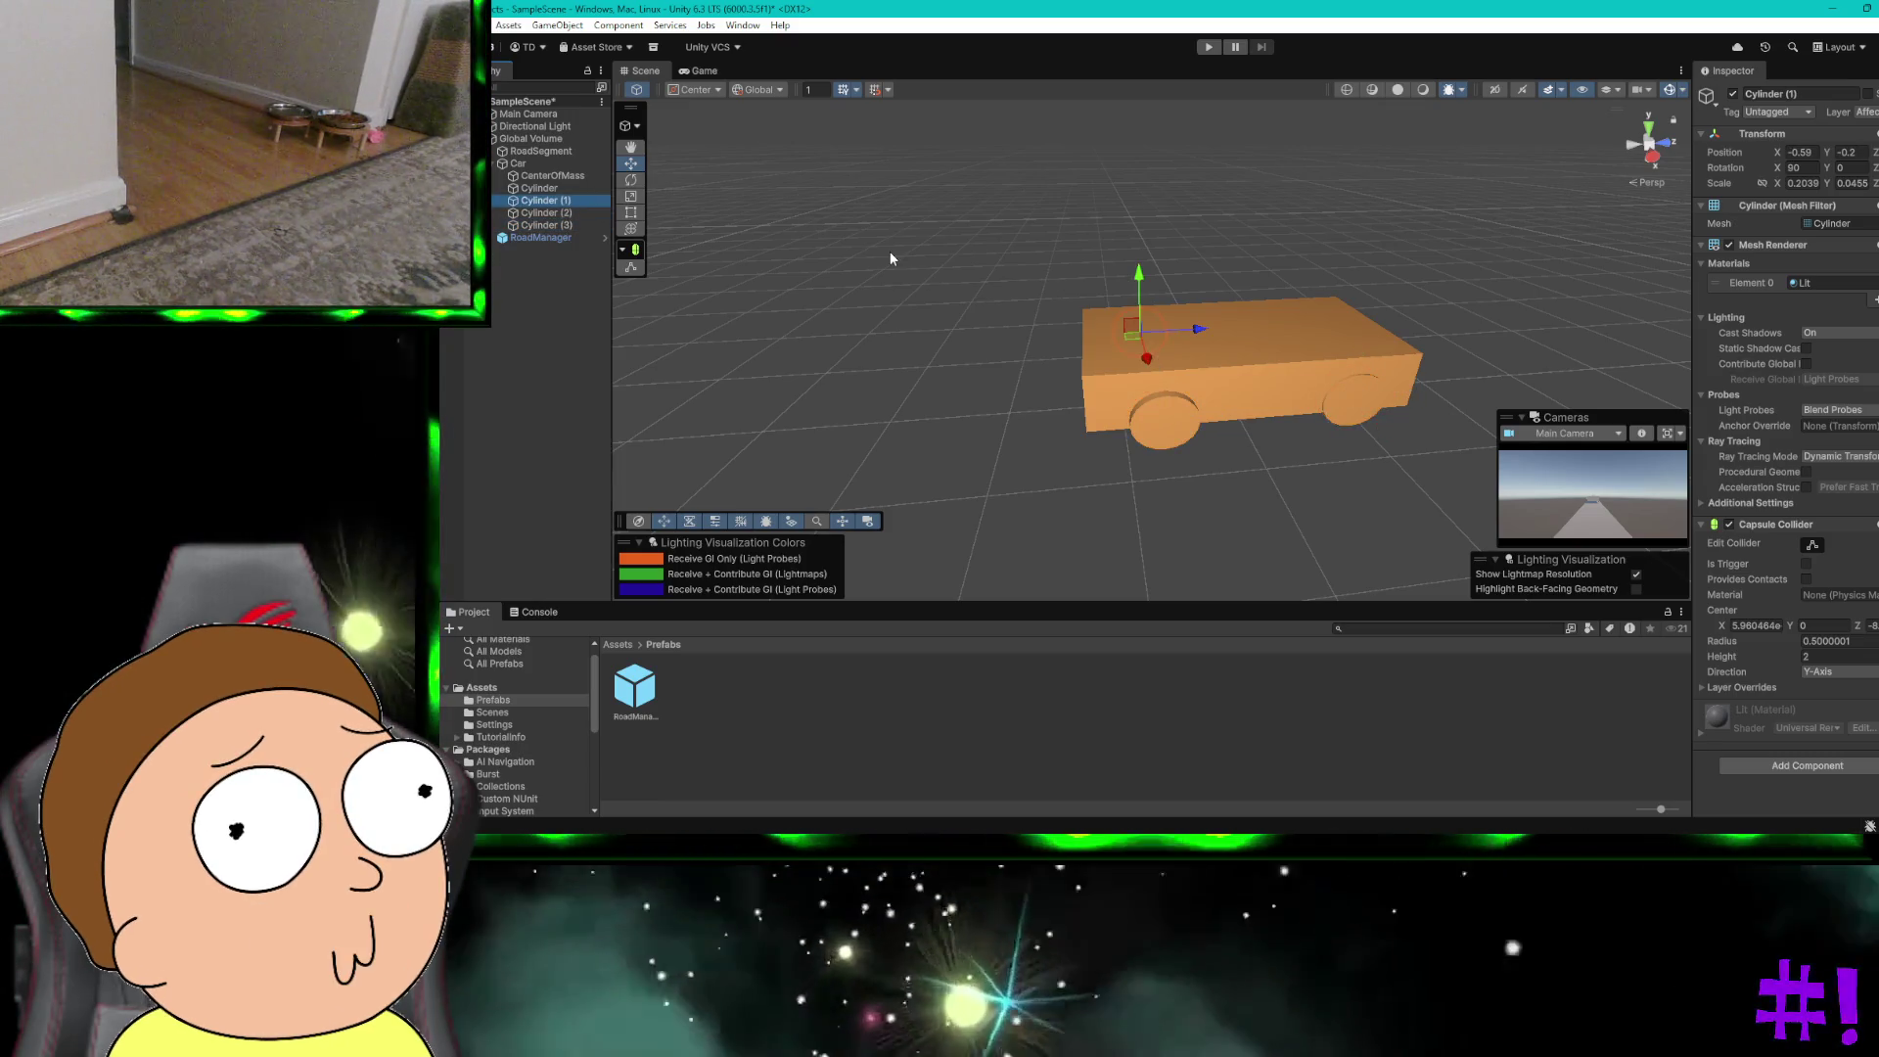
click(565, 191)
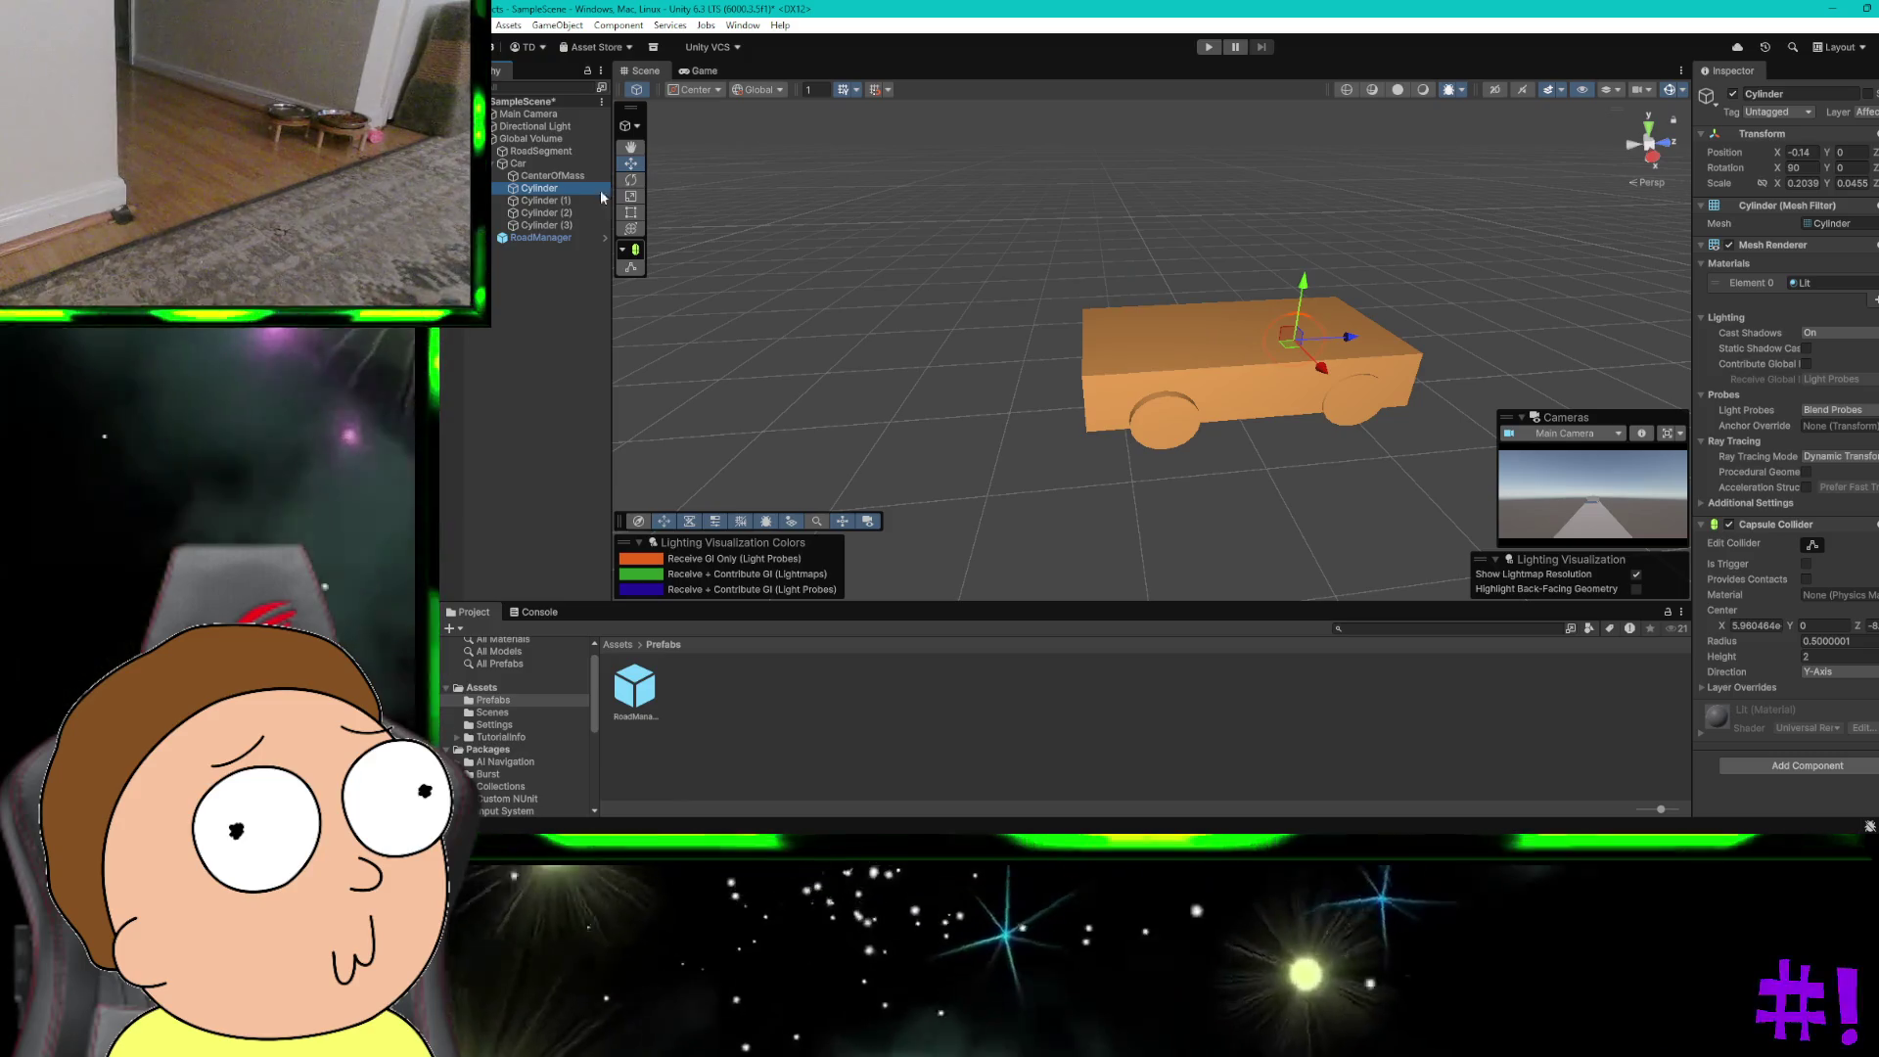
Step: Slide the Cylinder wheel along X, then view ChatGPT's reply and dismiss the feedback dialog
drag(1316, 364, 1295, 300)
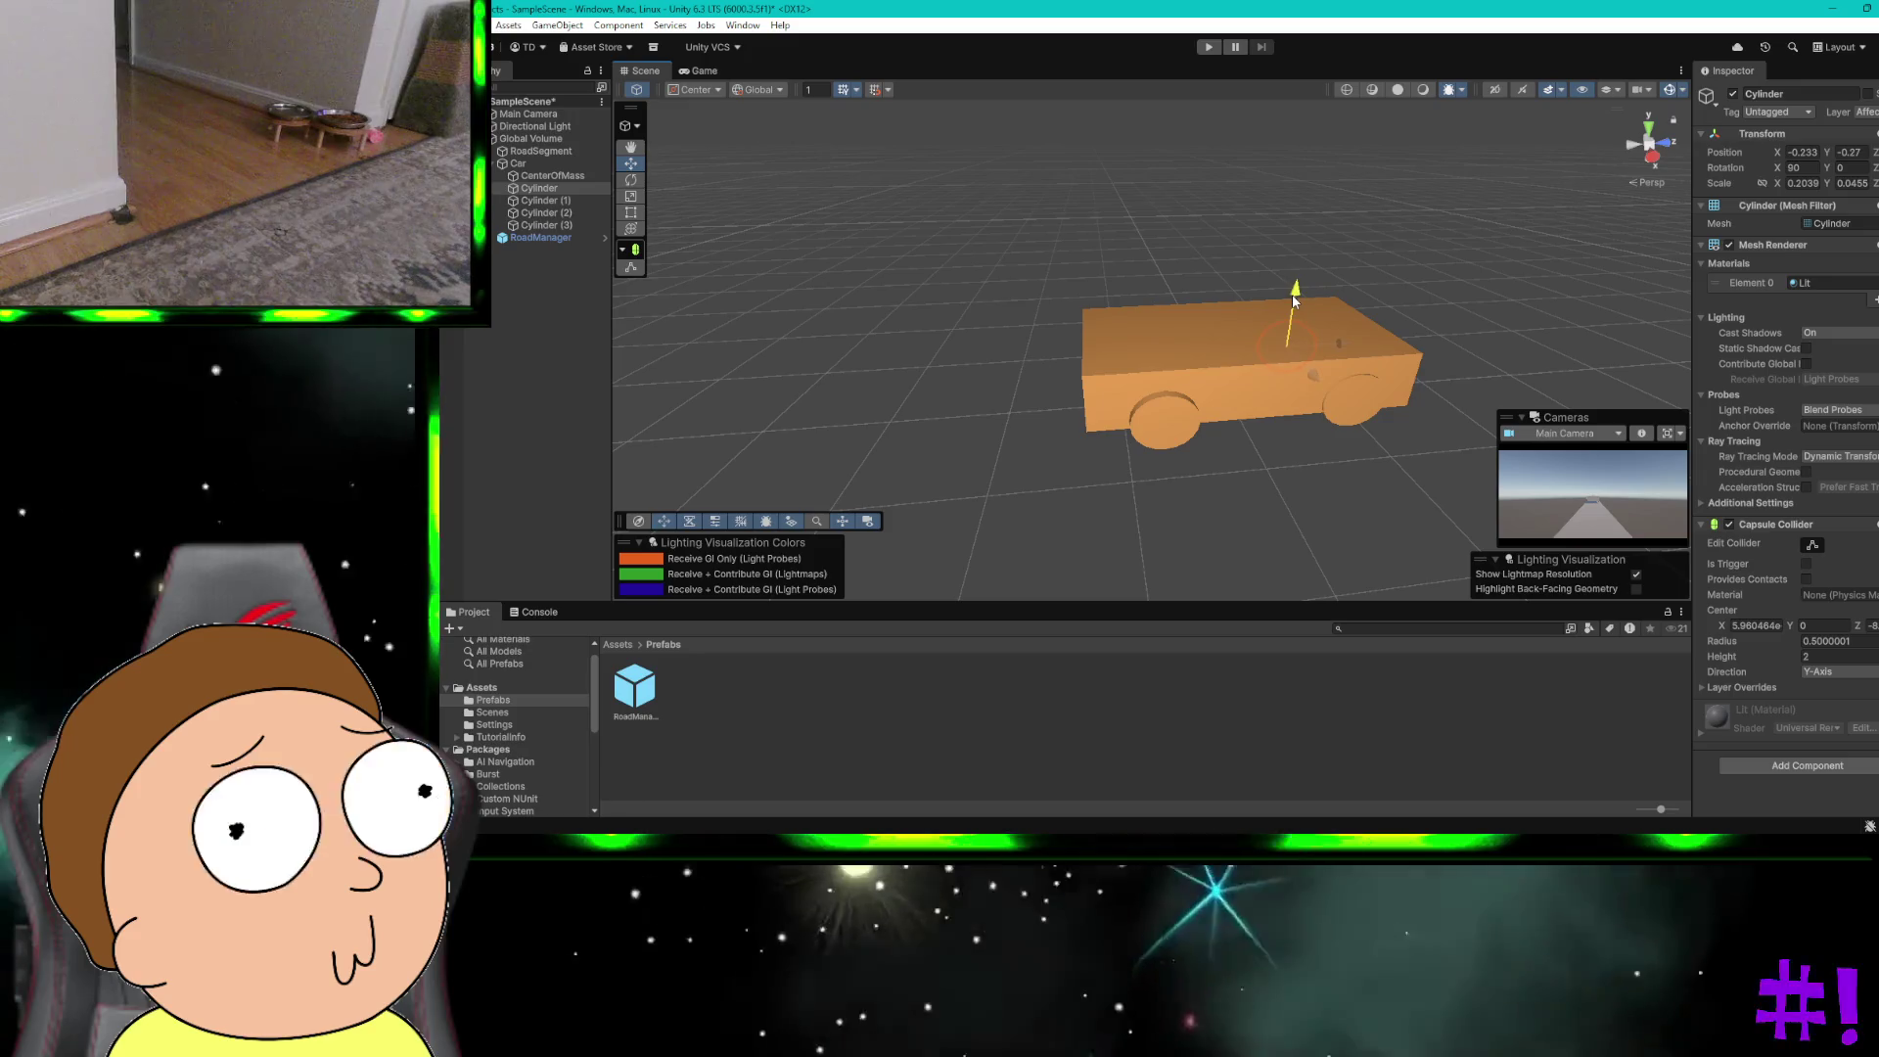
drag(1312, 375, 1311, 376)
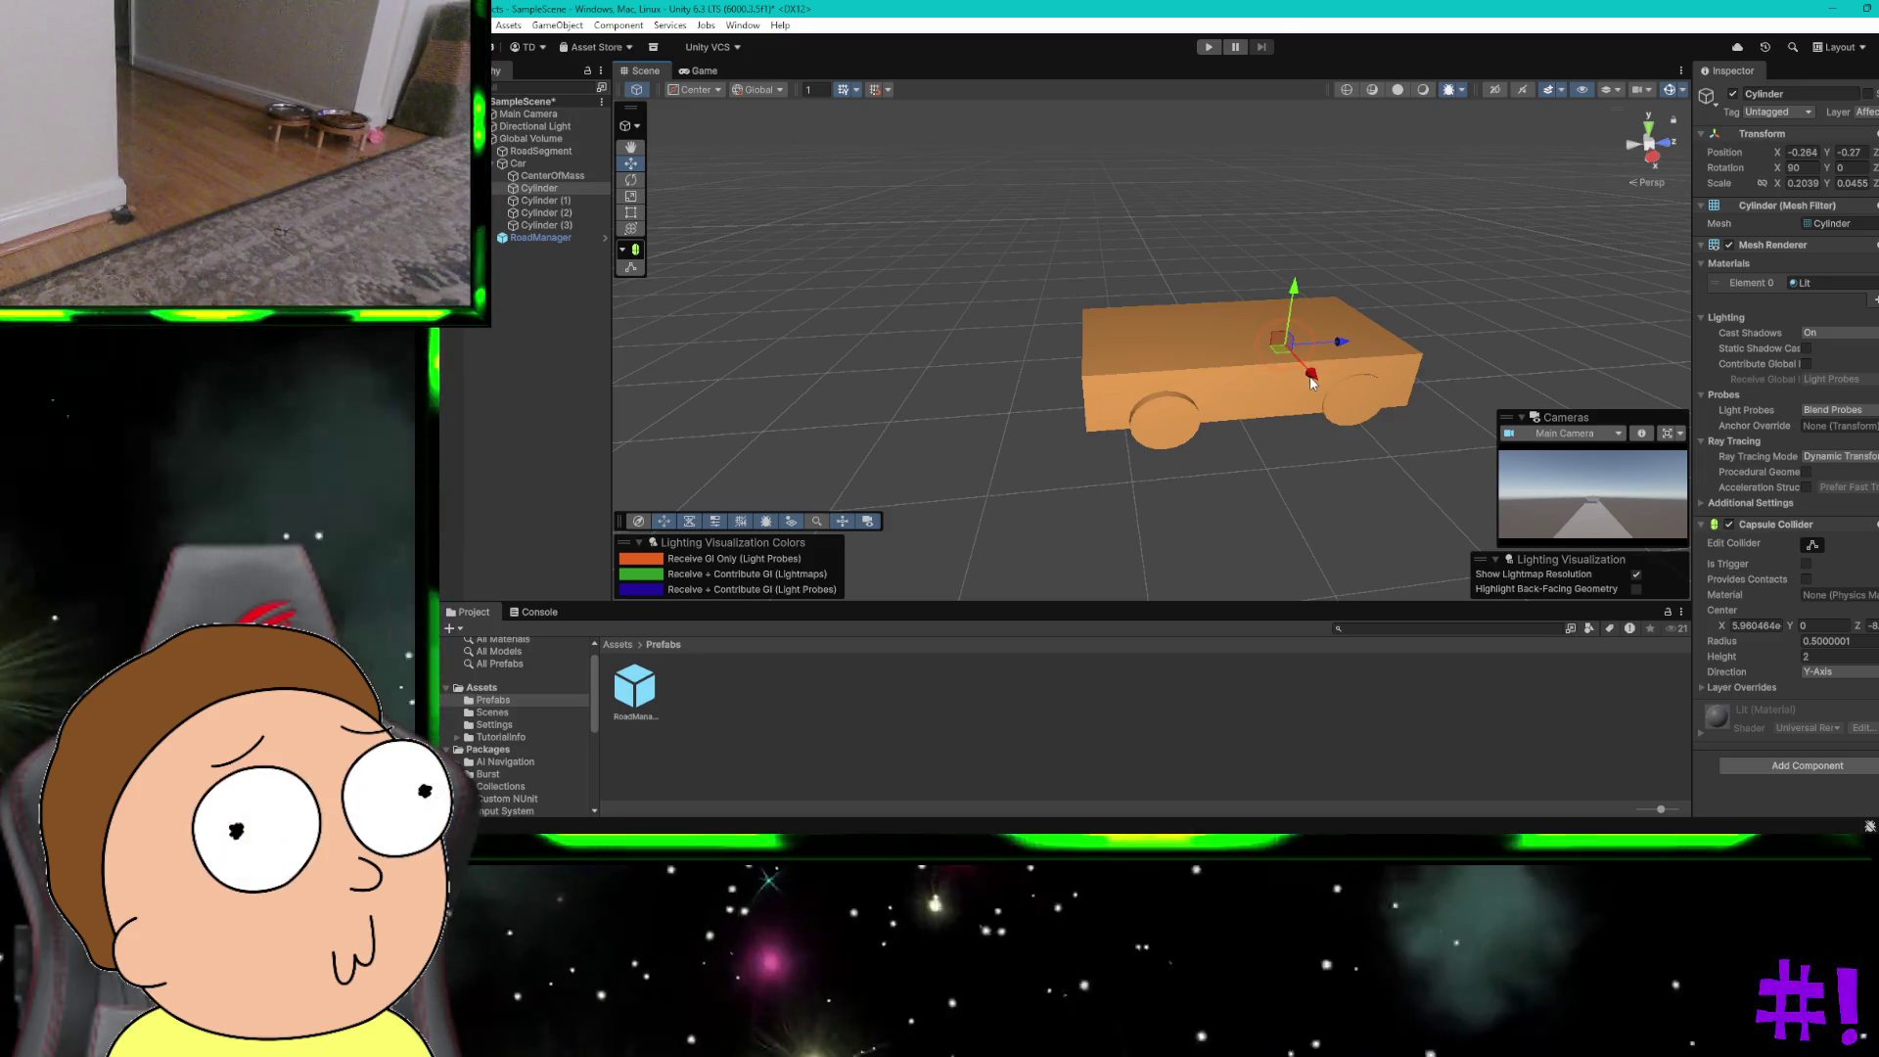
key(ctrl+super+Right)
click(1361, 335)
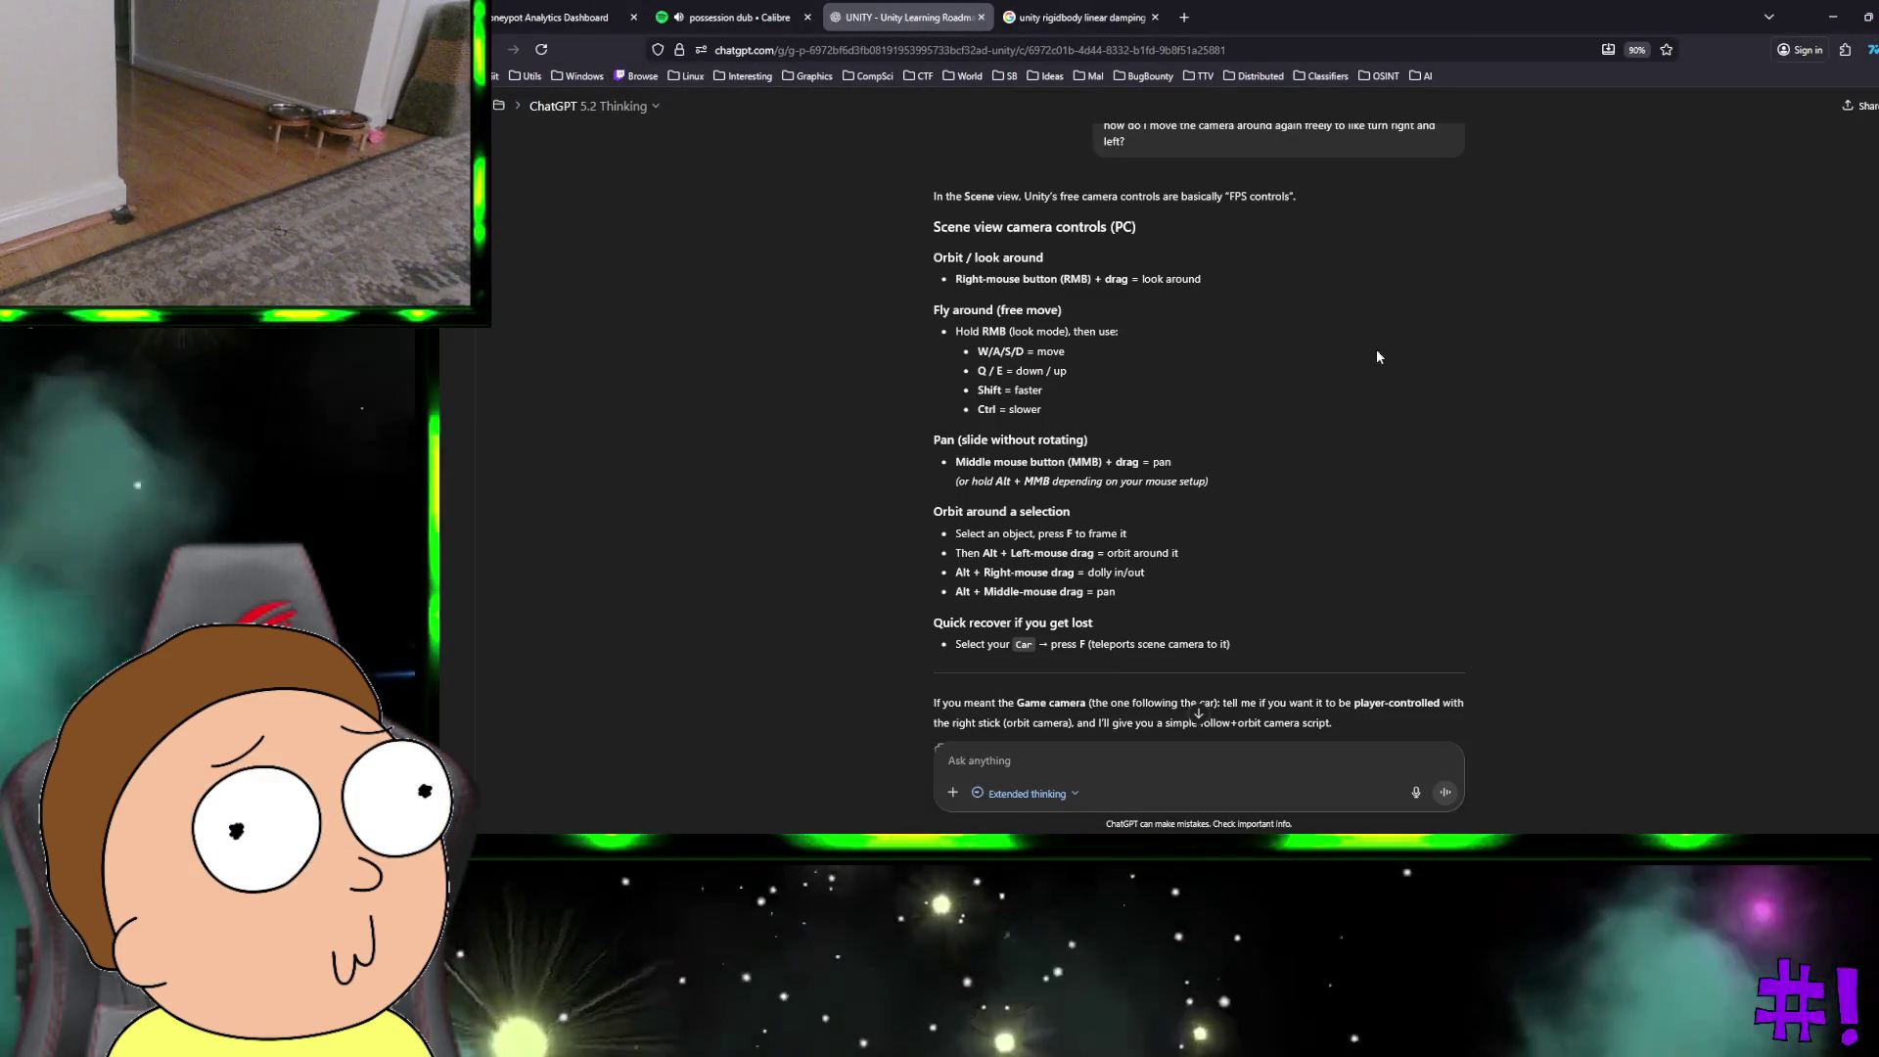
Step: Return to Unity from ChatGPT and clear the wheel selection
key(ctrl+super+Right)
click(1415, 278)
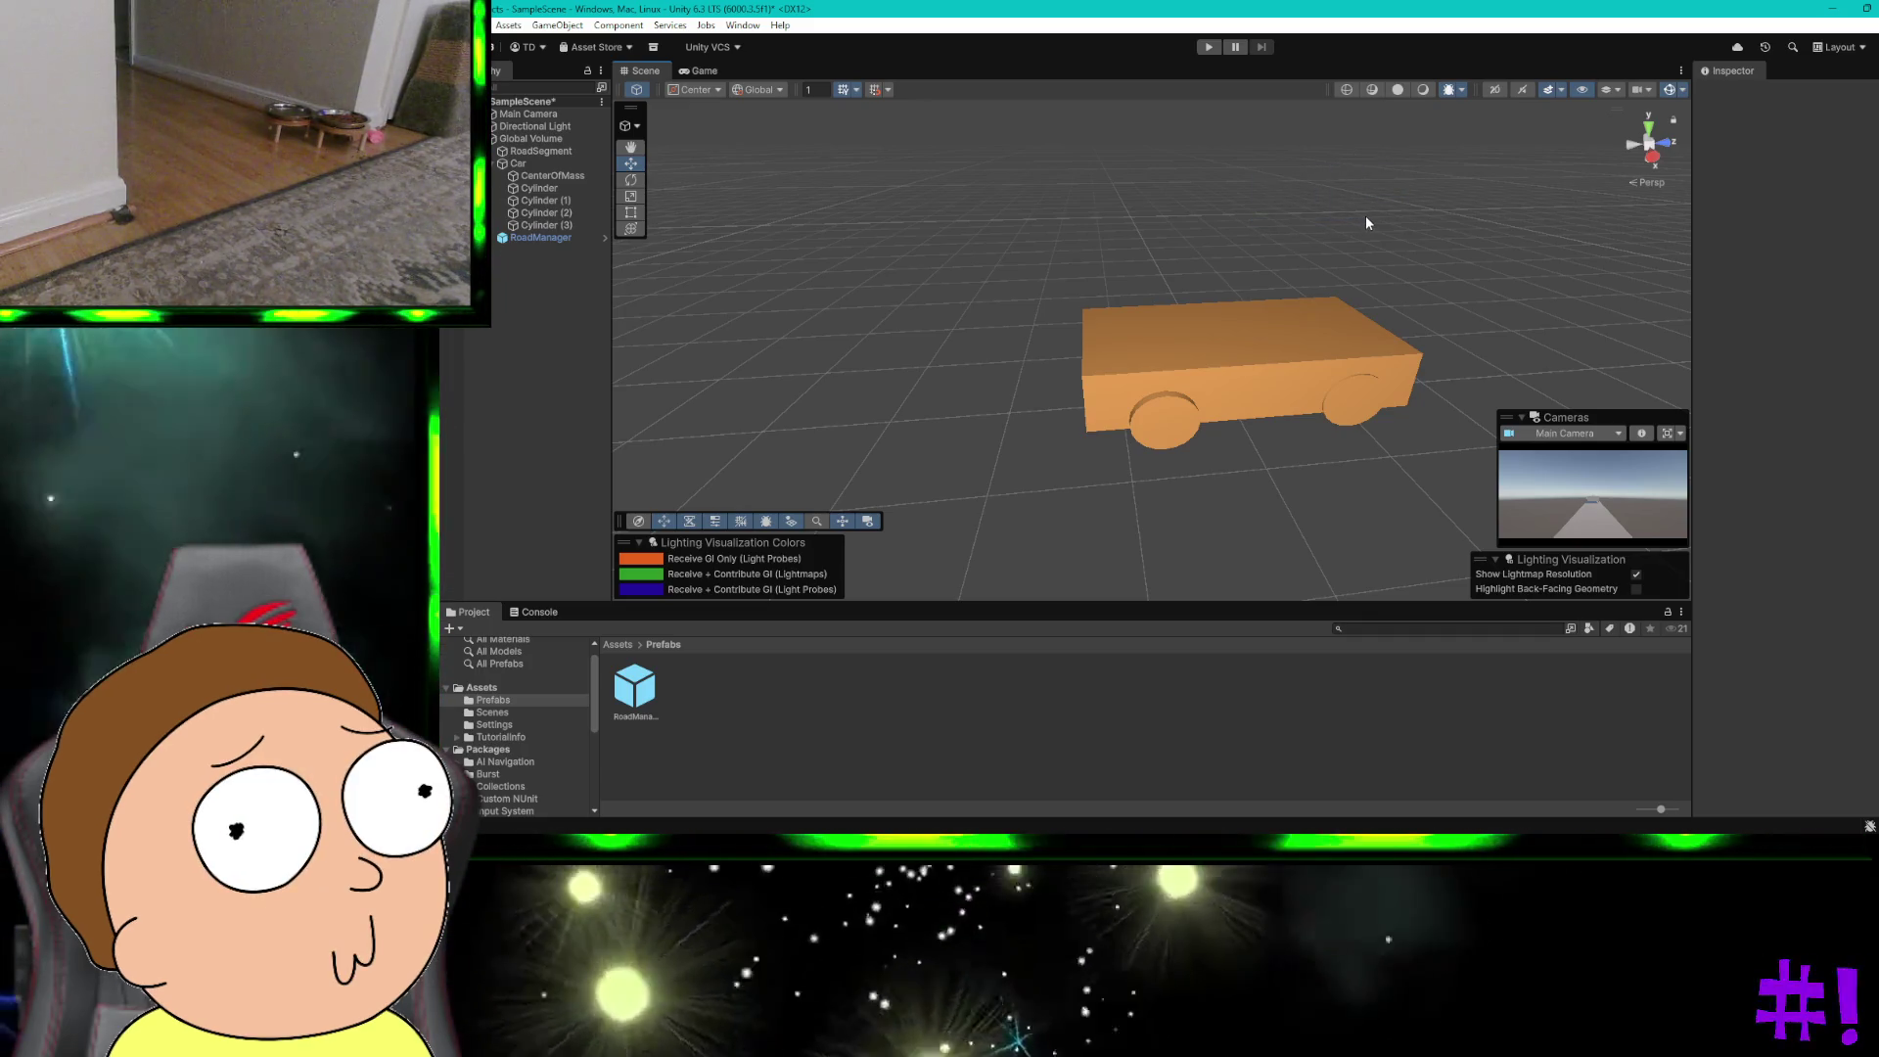
Step: Orbit the Scene view to a rear three-quarter angle on the orange car
key(super)
key(super)
key(super)
mouse_move(1365, 215)
mouse_down()
mouse_move(1319, 176)
mouse_move(1233, 197)
mouse_move(1082, 189)
mouse_move(1588, 165)
mouse_move(1687, 184)
mouse_move(1674, 225)
mouse_move(1672, 182)
mouse_up()
mouse_move(1408, 261)
mouse_down()
mouse_move(1439, 244)
mouse_move(1364, 281)
mouse_move(1399, 266)
mouse_move(1357, 255)
mouse_move(1350, 209)
mouse_up()
click(529, 113)
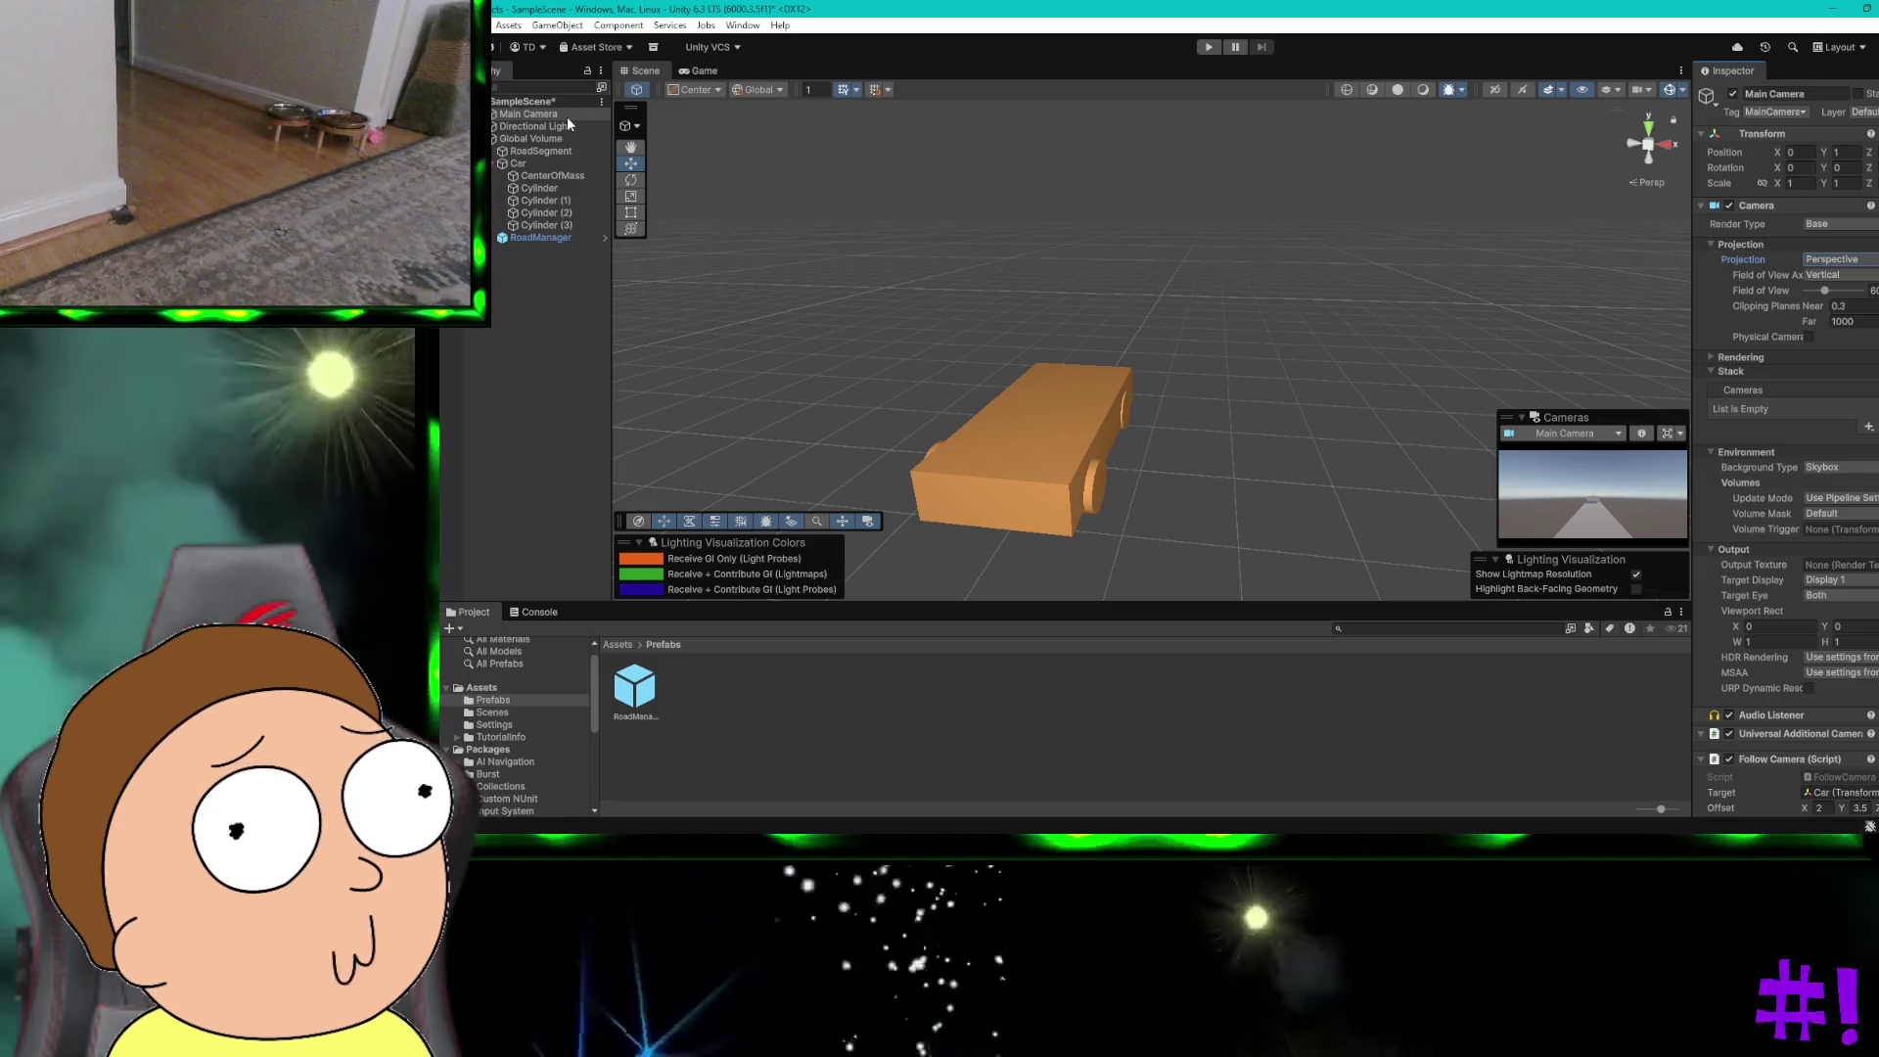
Step: Change the Main Camera's Follow Camera Offset X from 2 to 0, keeping Y at 3.5
click(566, 115)
scroll(1830, 286, down, 2)
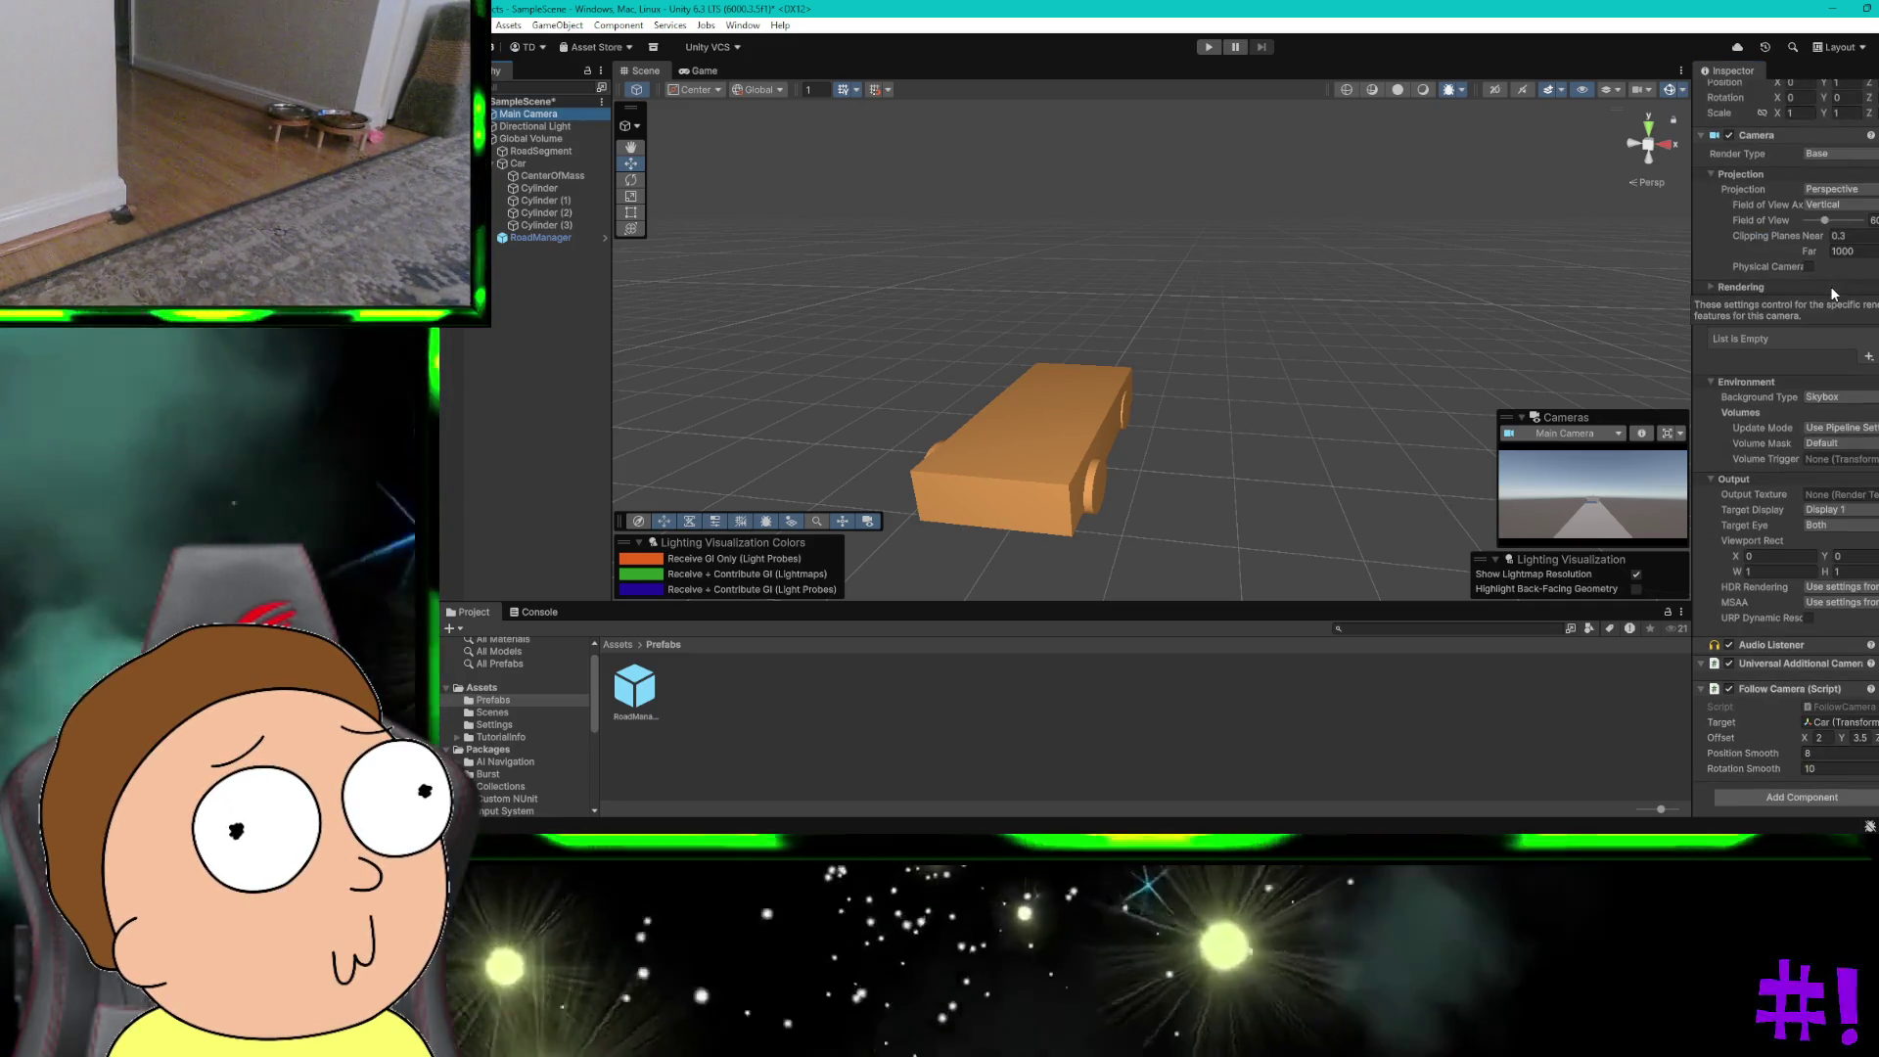
click(1822, 737)
text(0.)
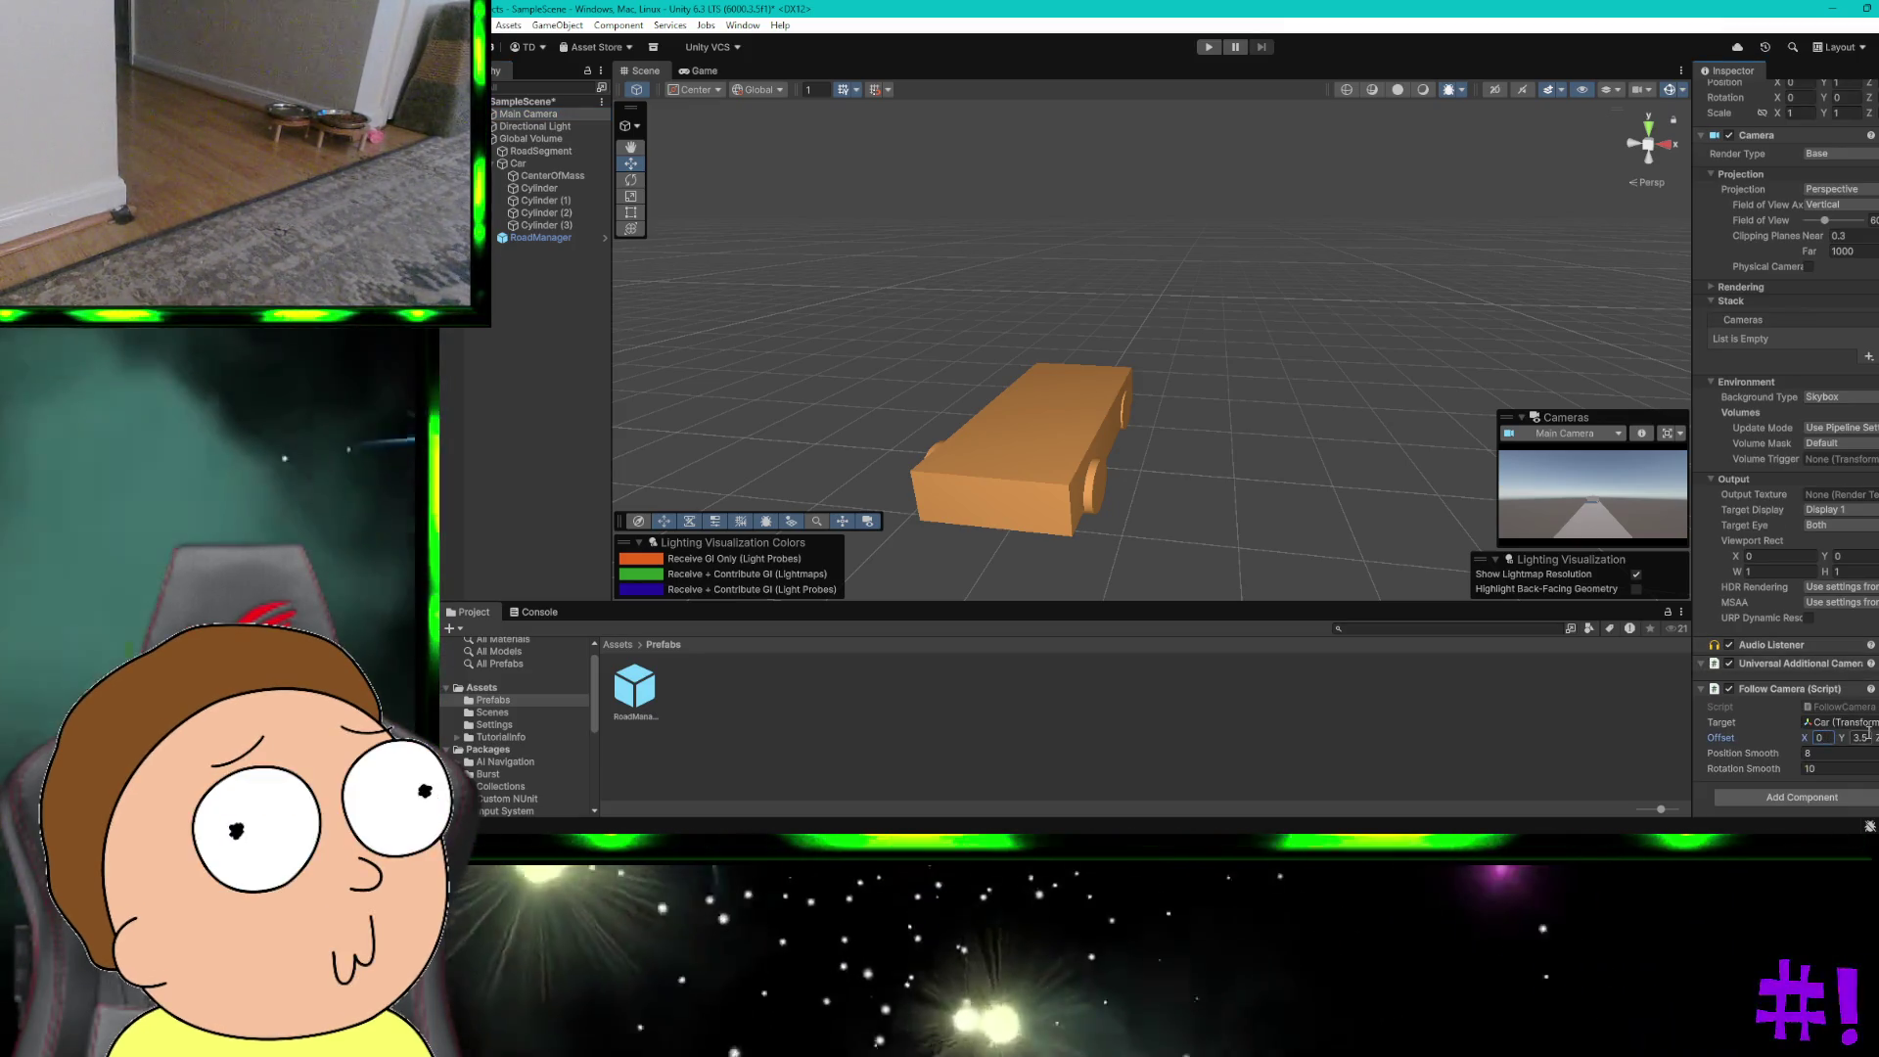
click(1860, 737)
click(1241, 438)
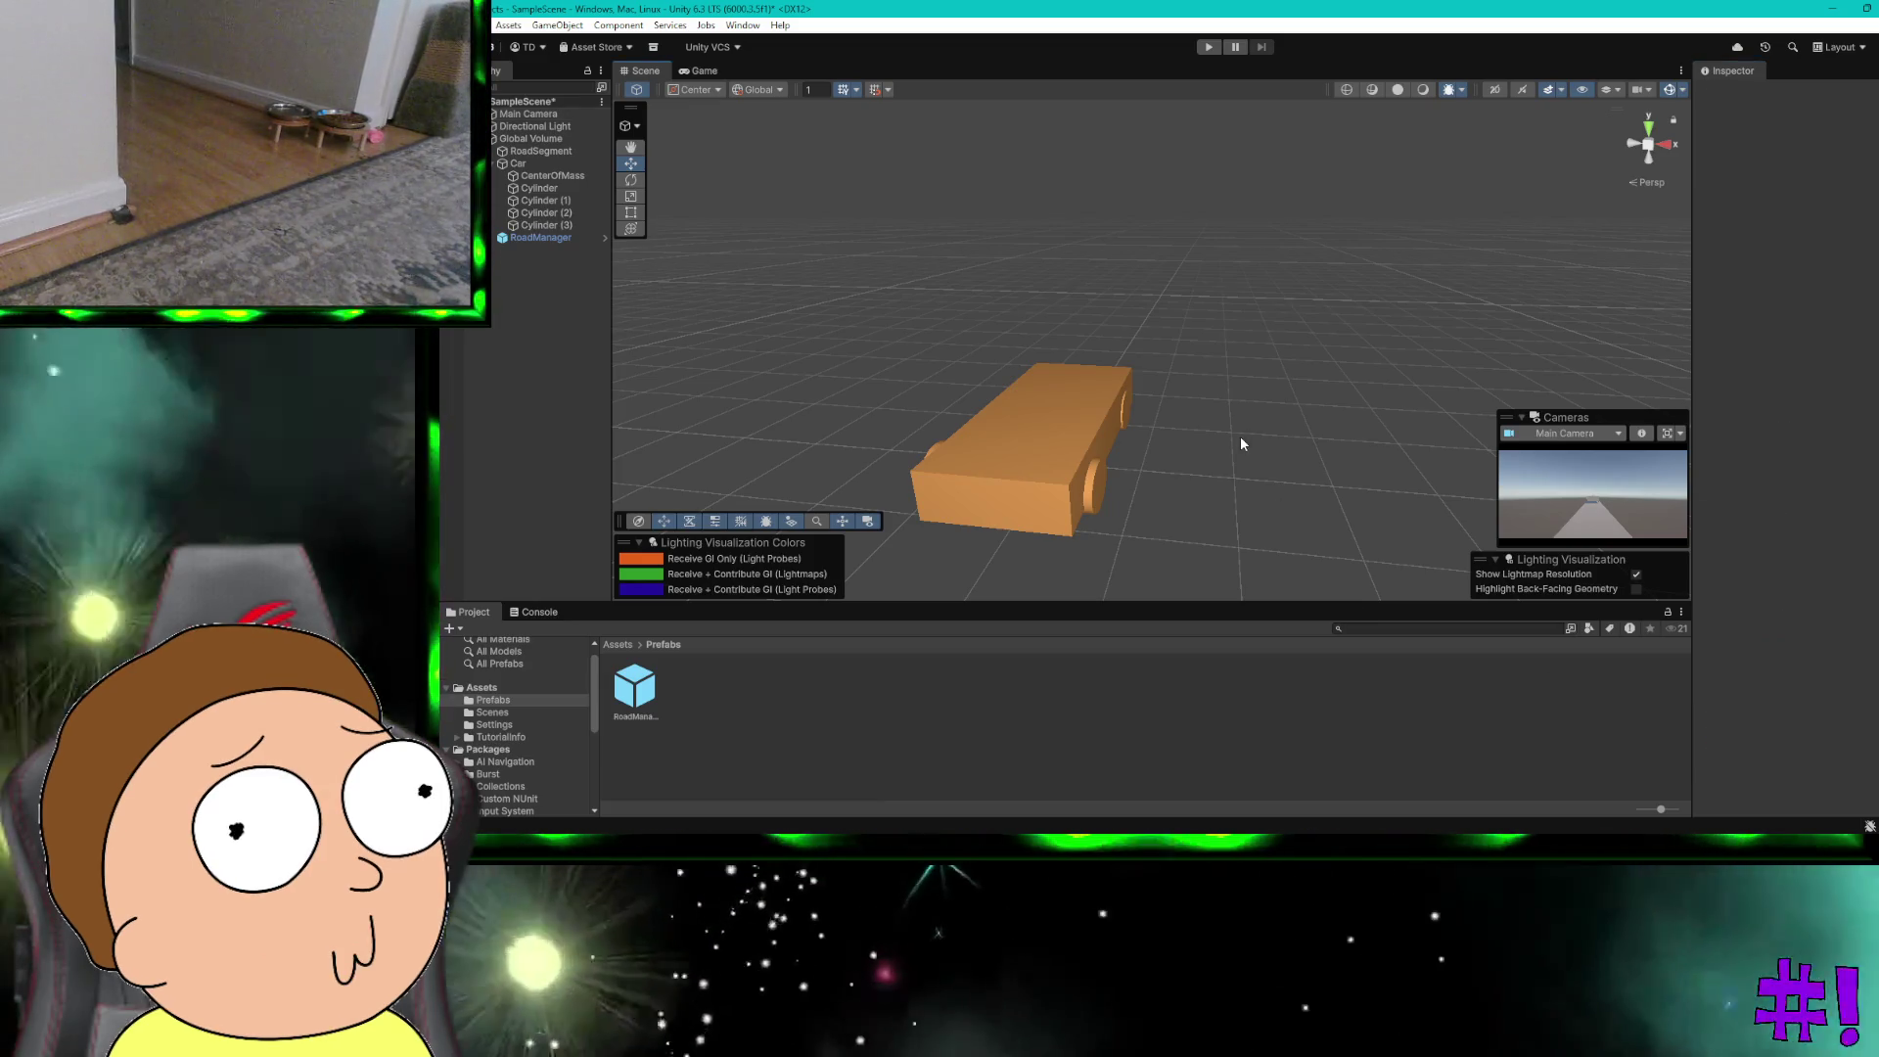
Step: Switch handles to Pivot, nudge Cylinder (1) slightly along X, and start Play mode
mouse_move(1241, 437)
mouse_down()
mouse_move(1356, 464)
mouse_move(1456, 450)
mouse_up()
key(z)
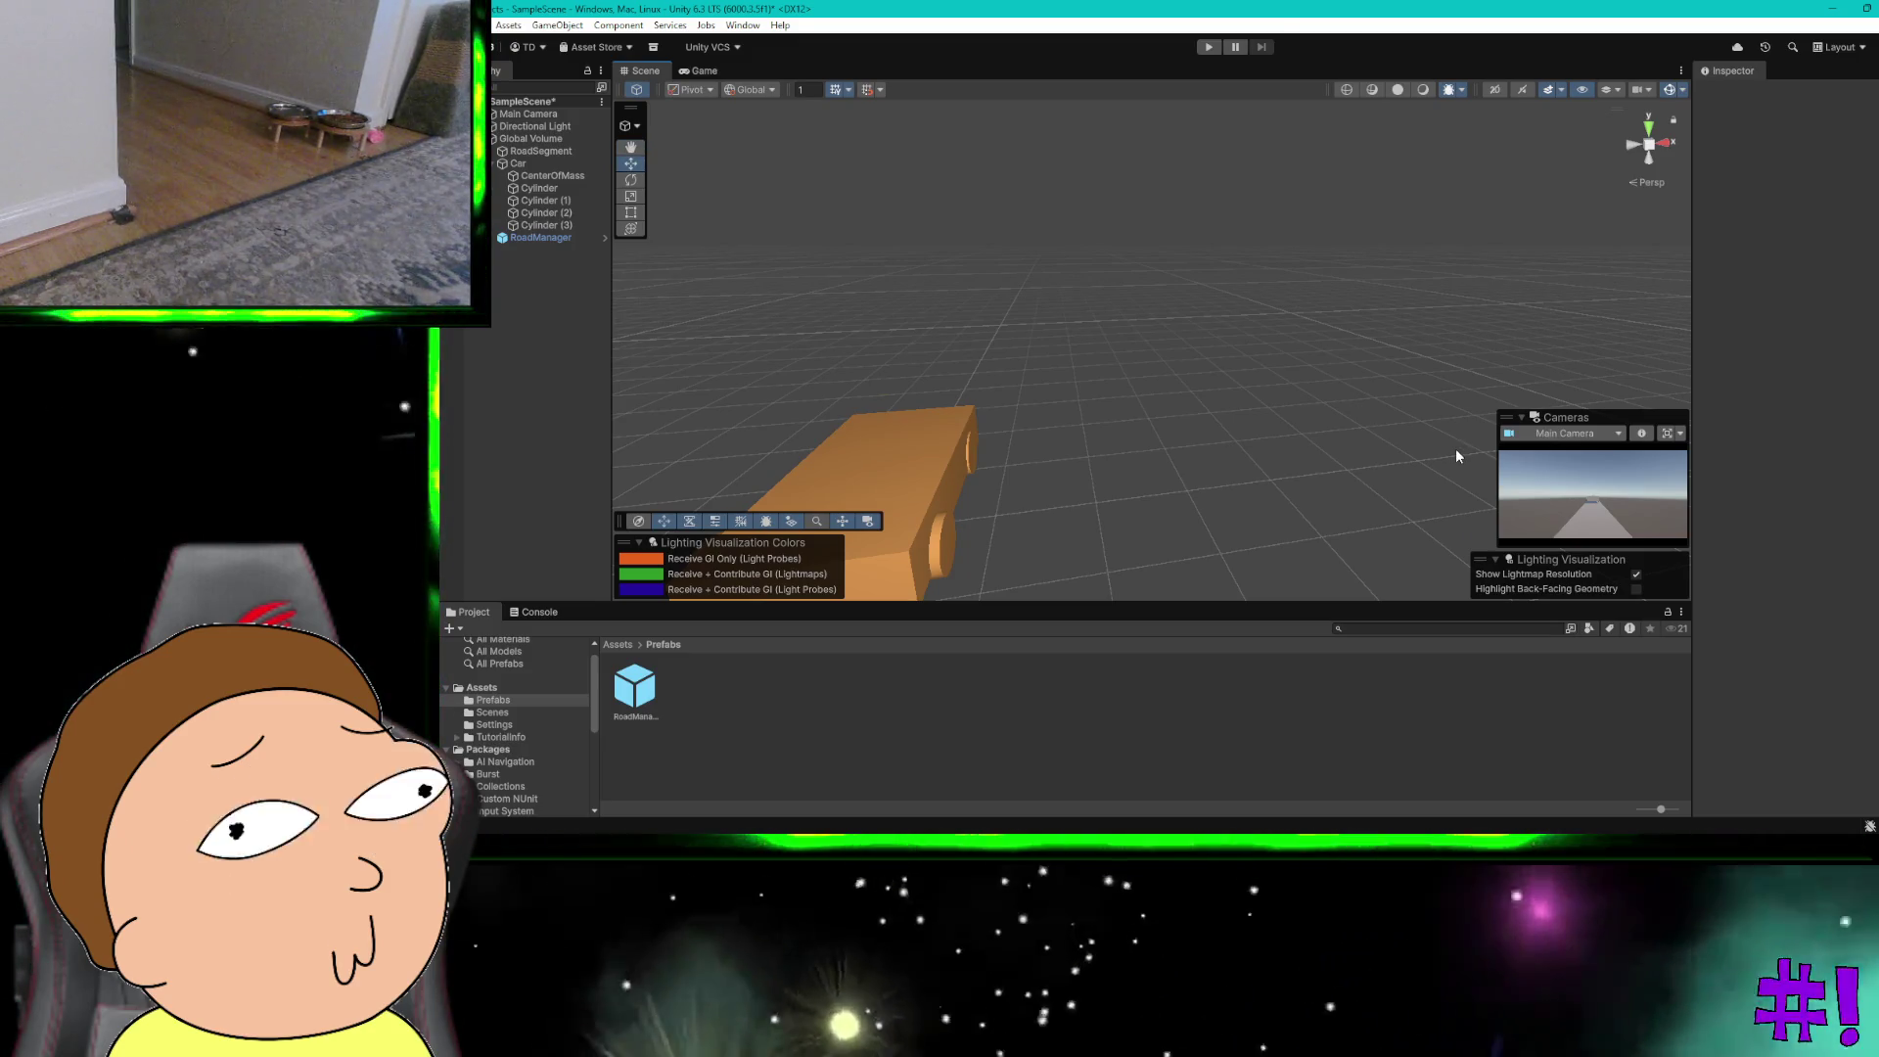
mouse_move(1237, 453)
mouse_down()
mouse_move(1269, 425)
mouse_move(1191, 457)
mouse_up()
click(1066, 470)
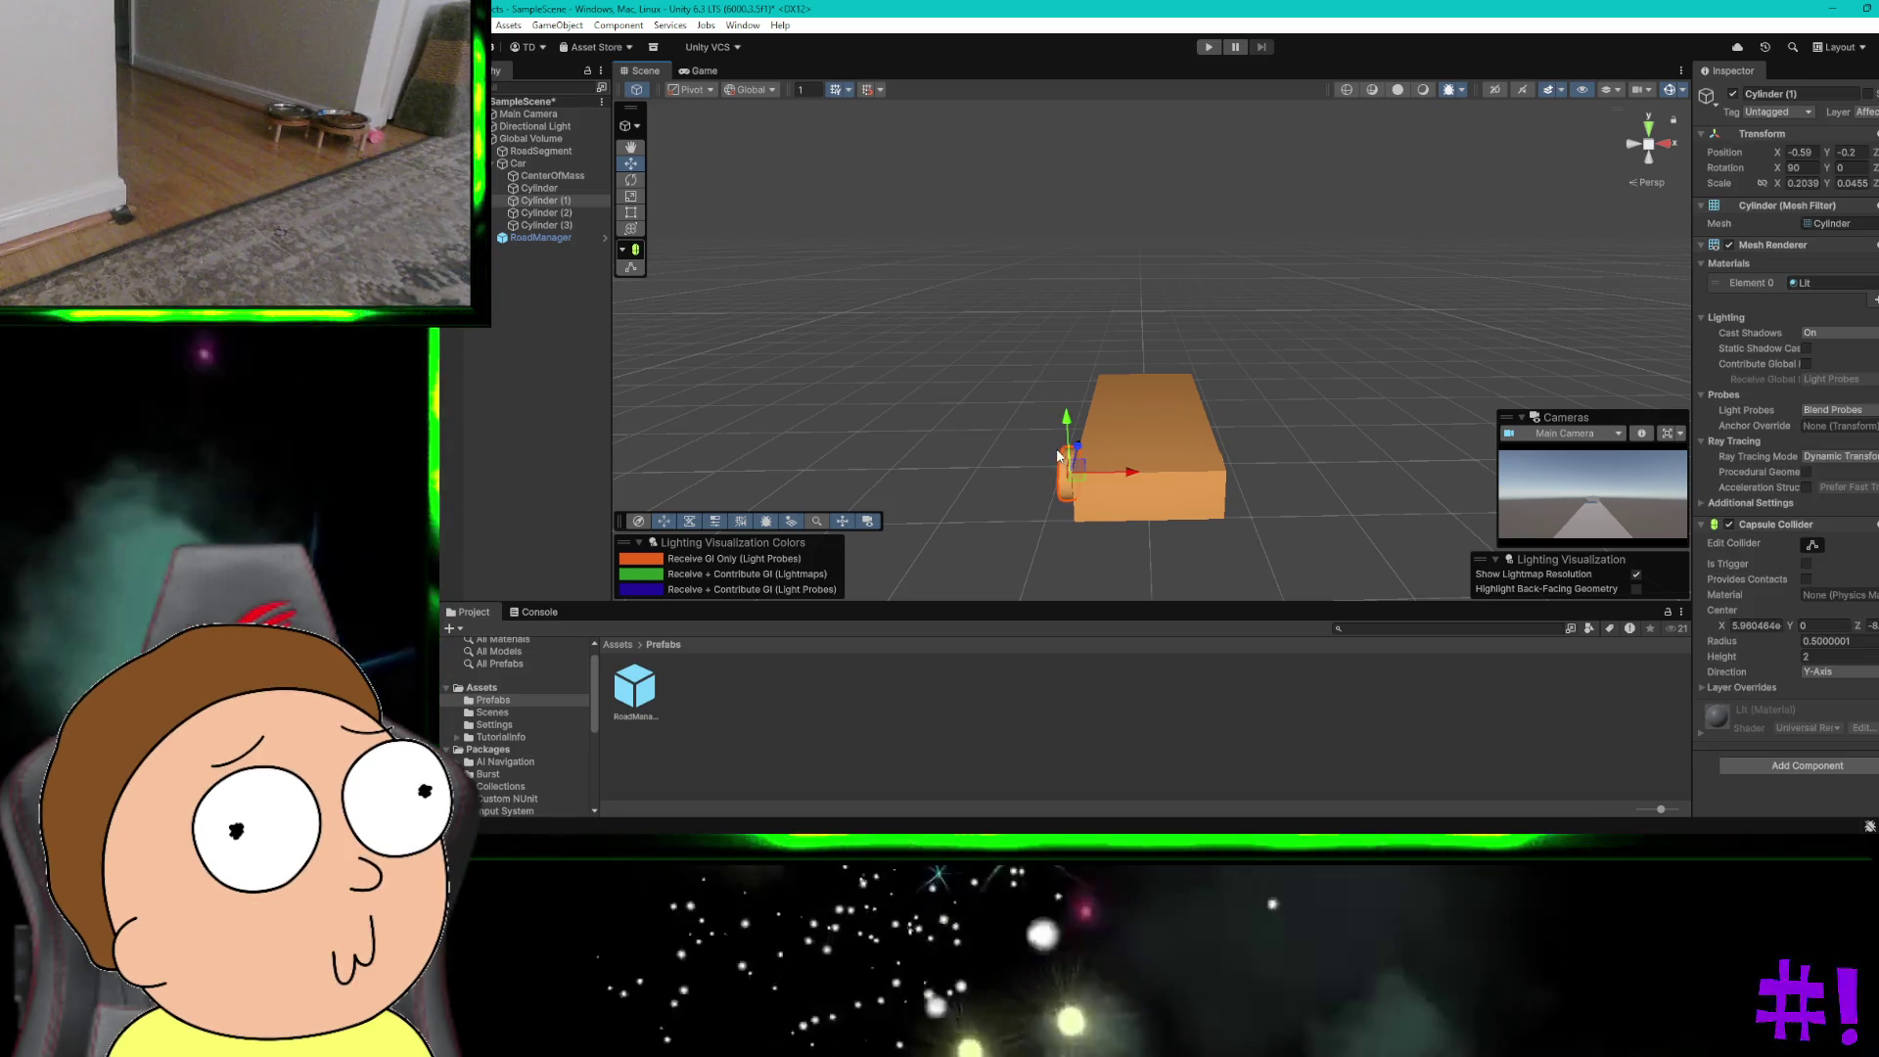
drag(1105, 476, 1091, 470)
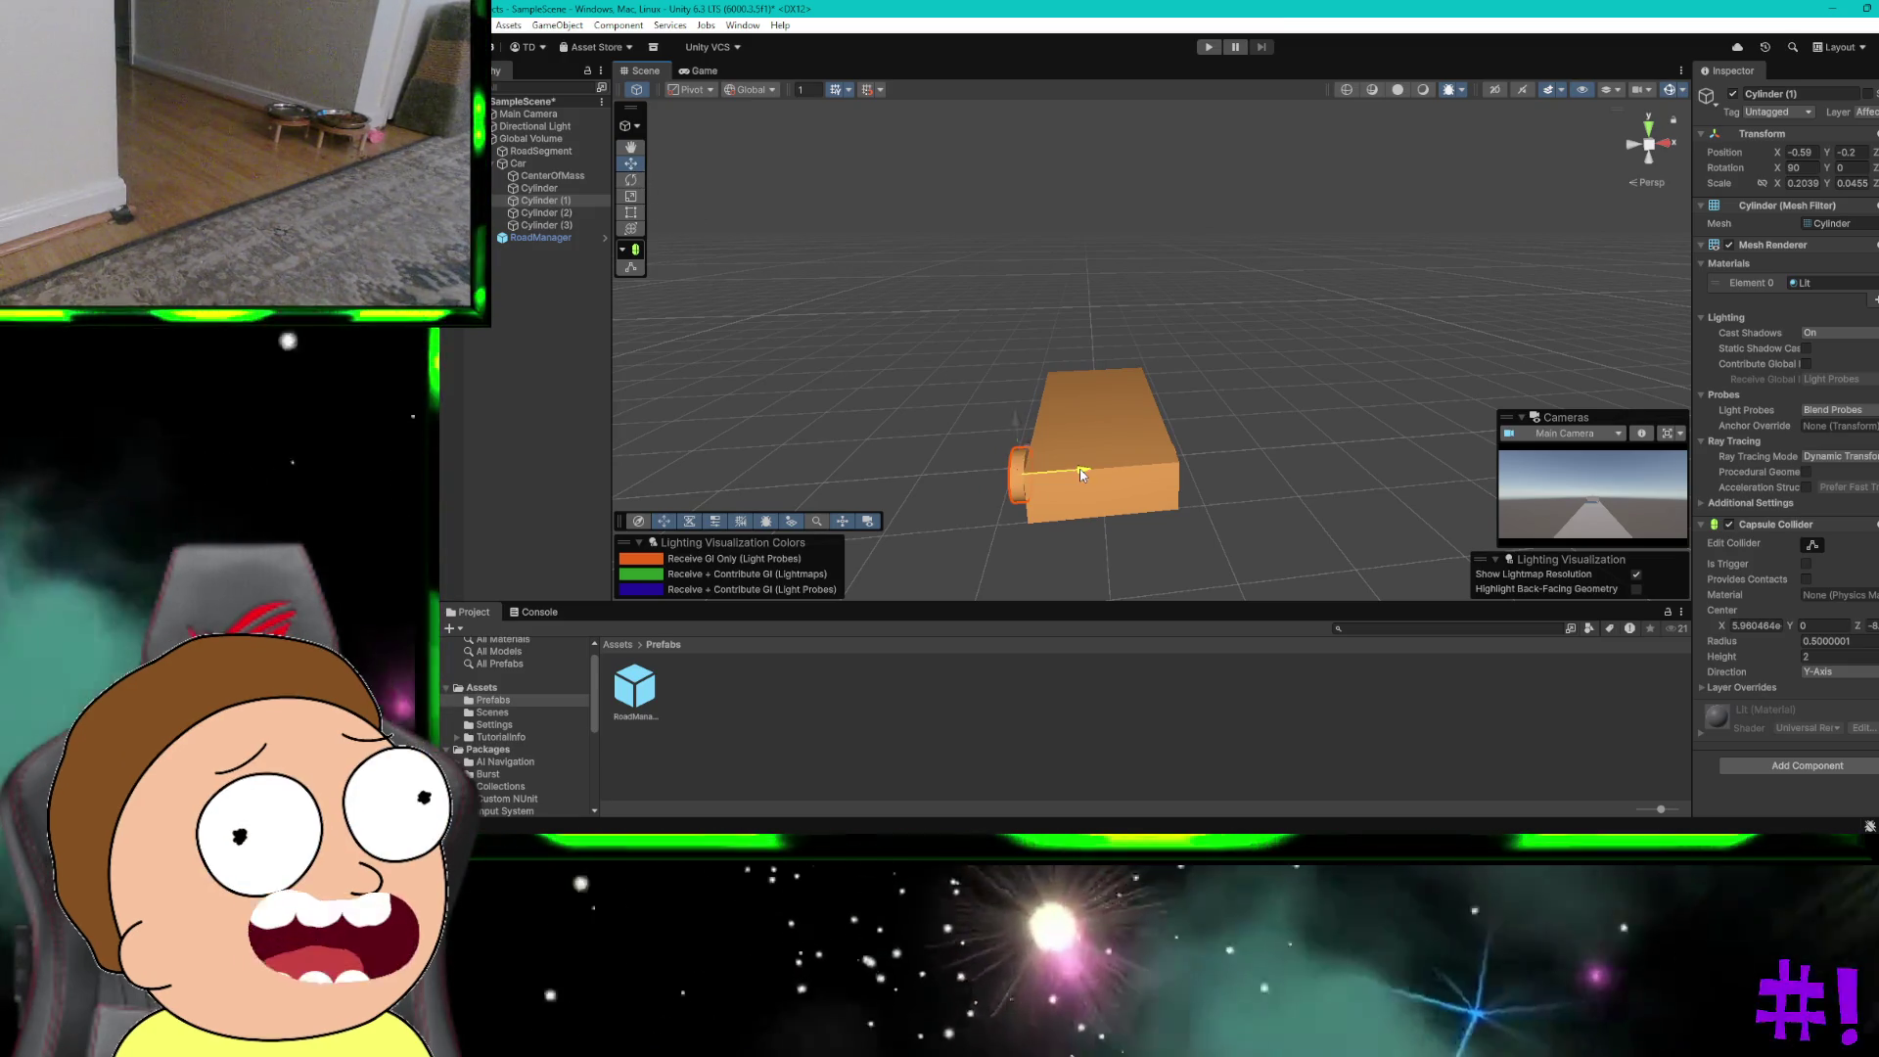
drag(1082, 472, 1094, 474)
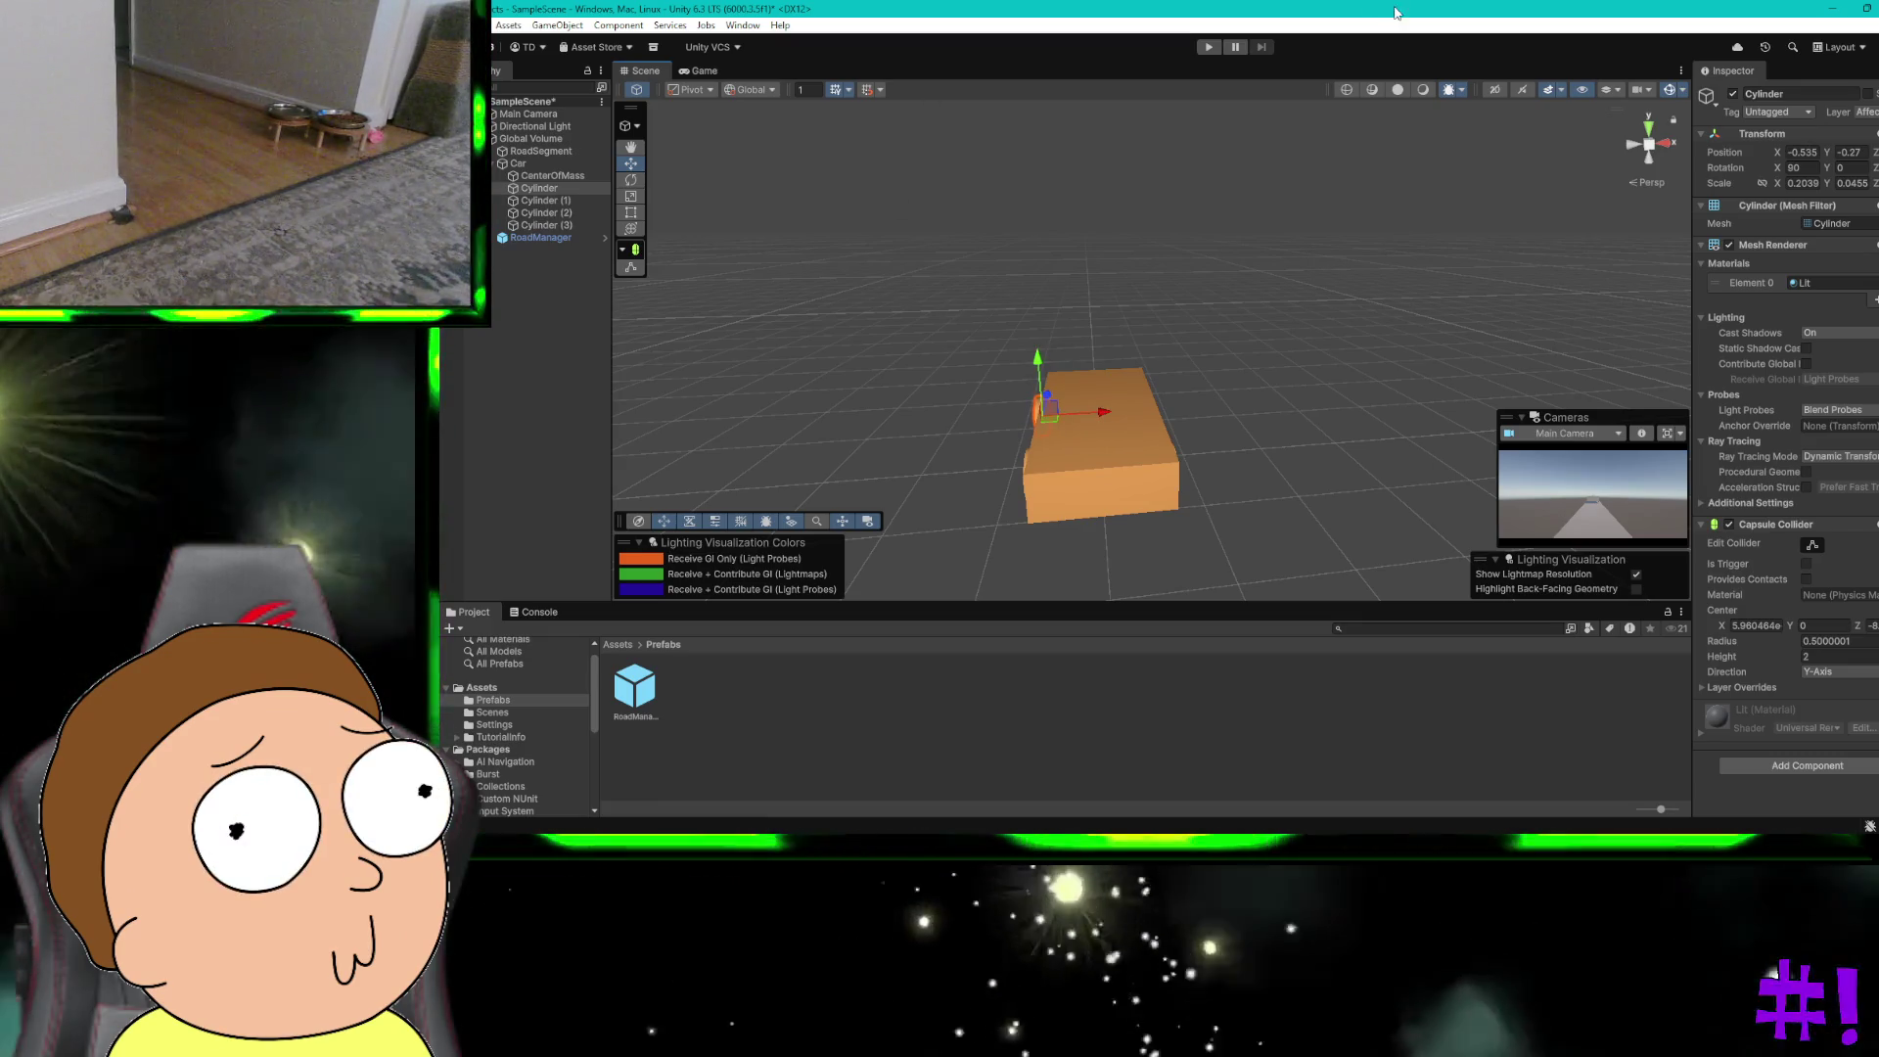
click(1210, 47)
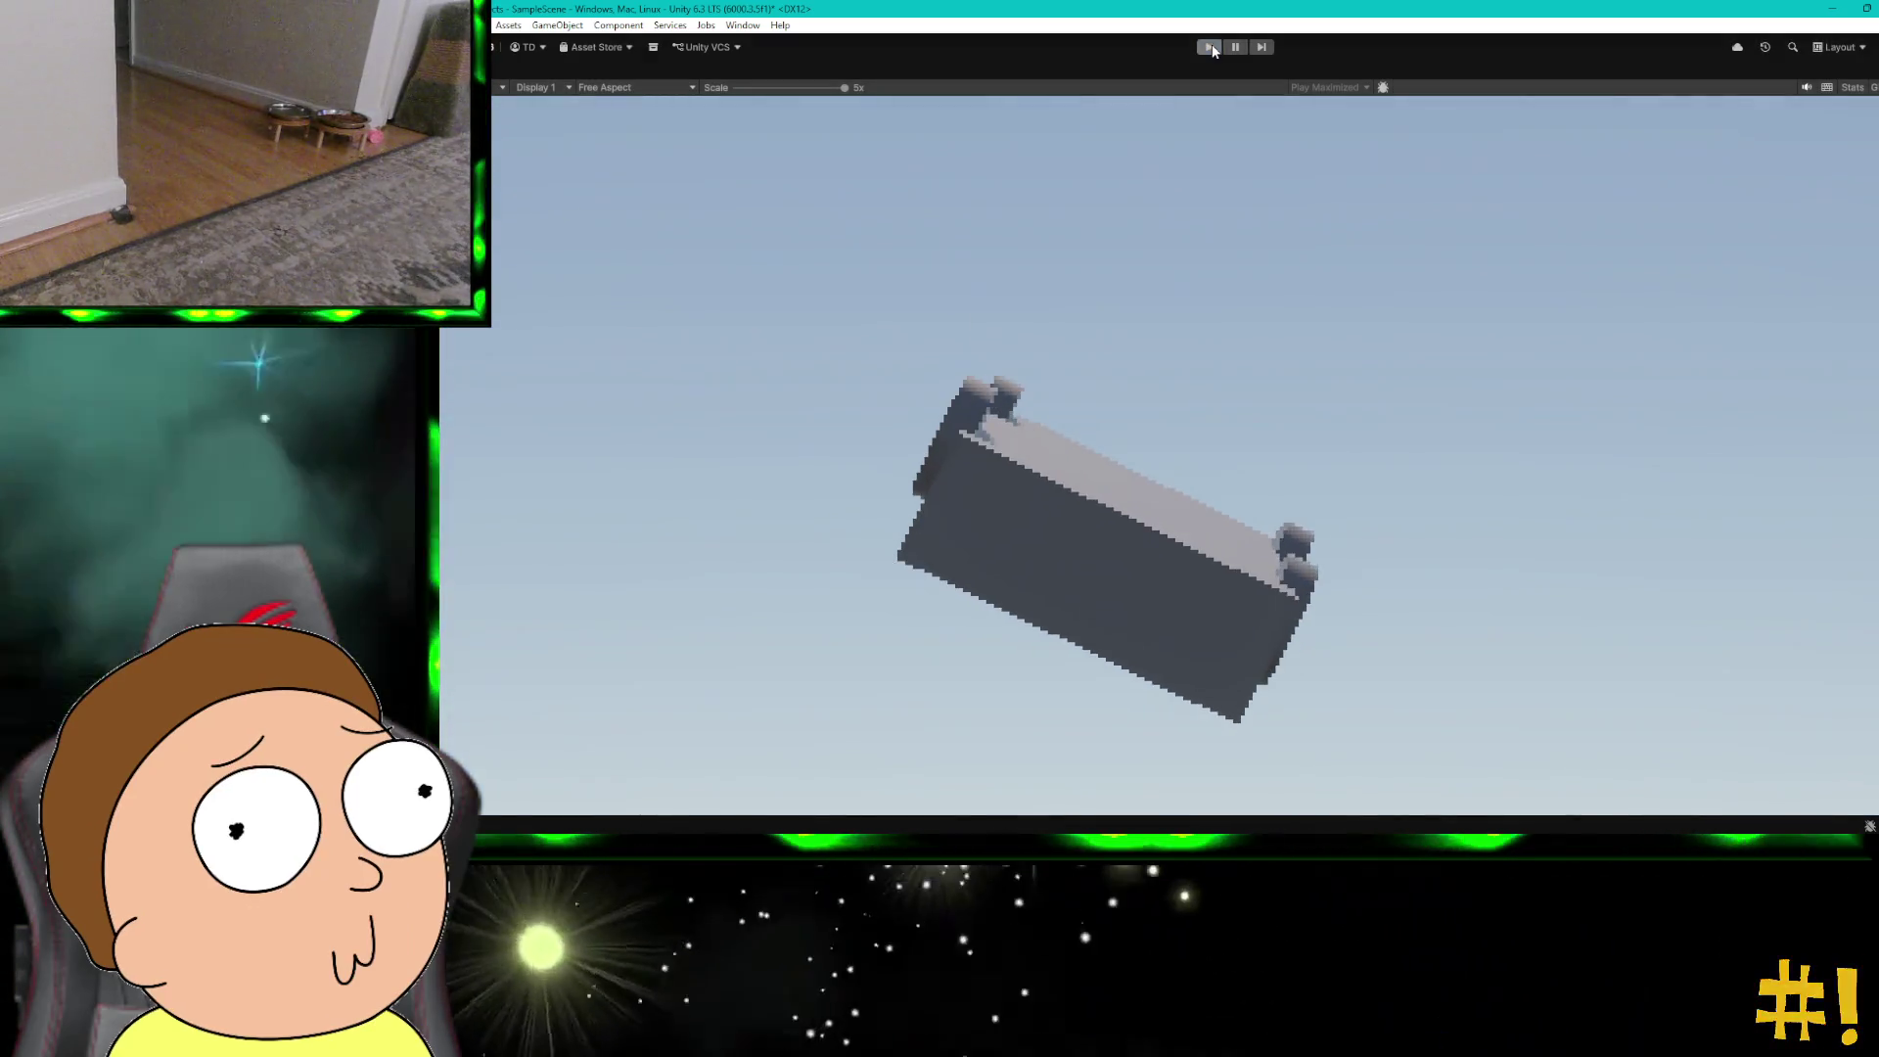
Step: Stop play mode and nudge the Cylinder wheel along X
click(1209, 48)
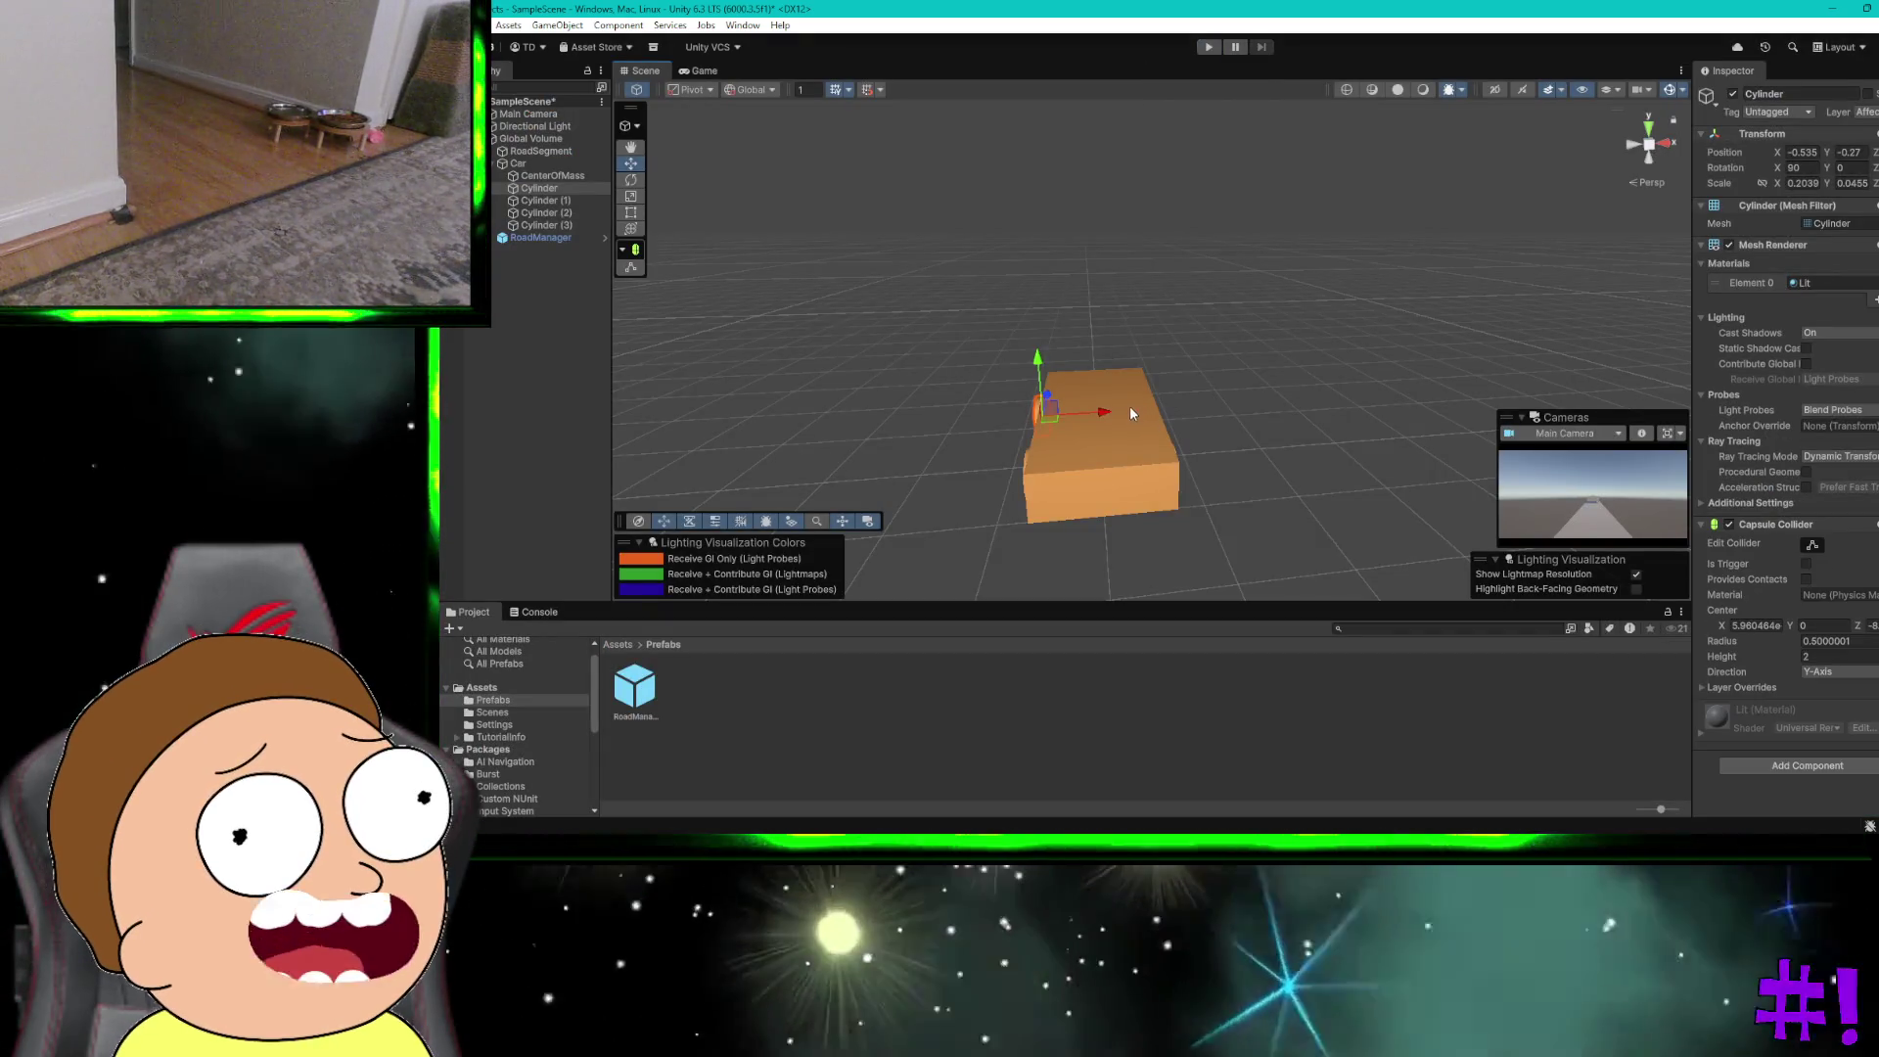
drag(1108, 416, 1095, 412)
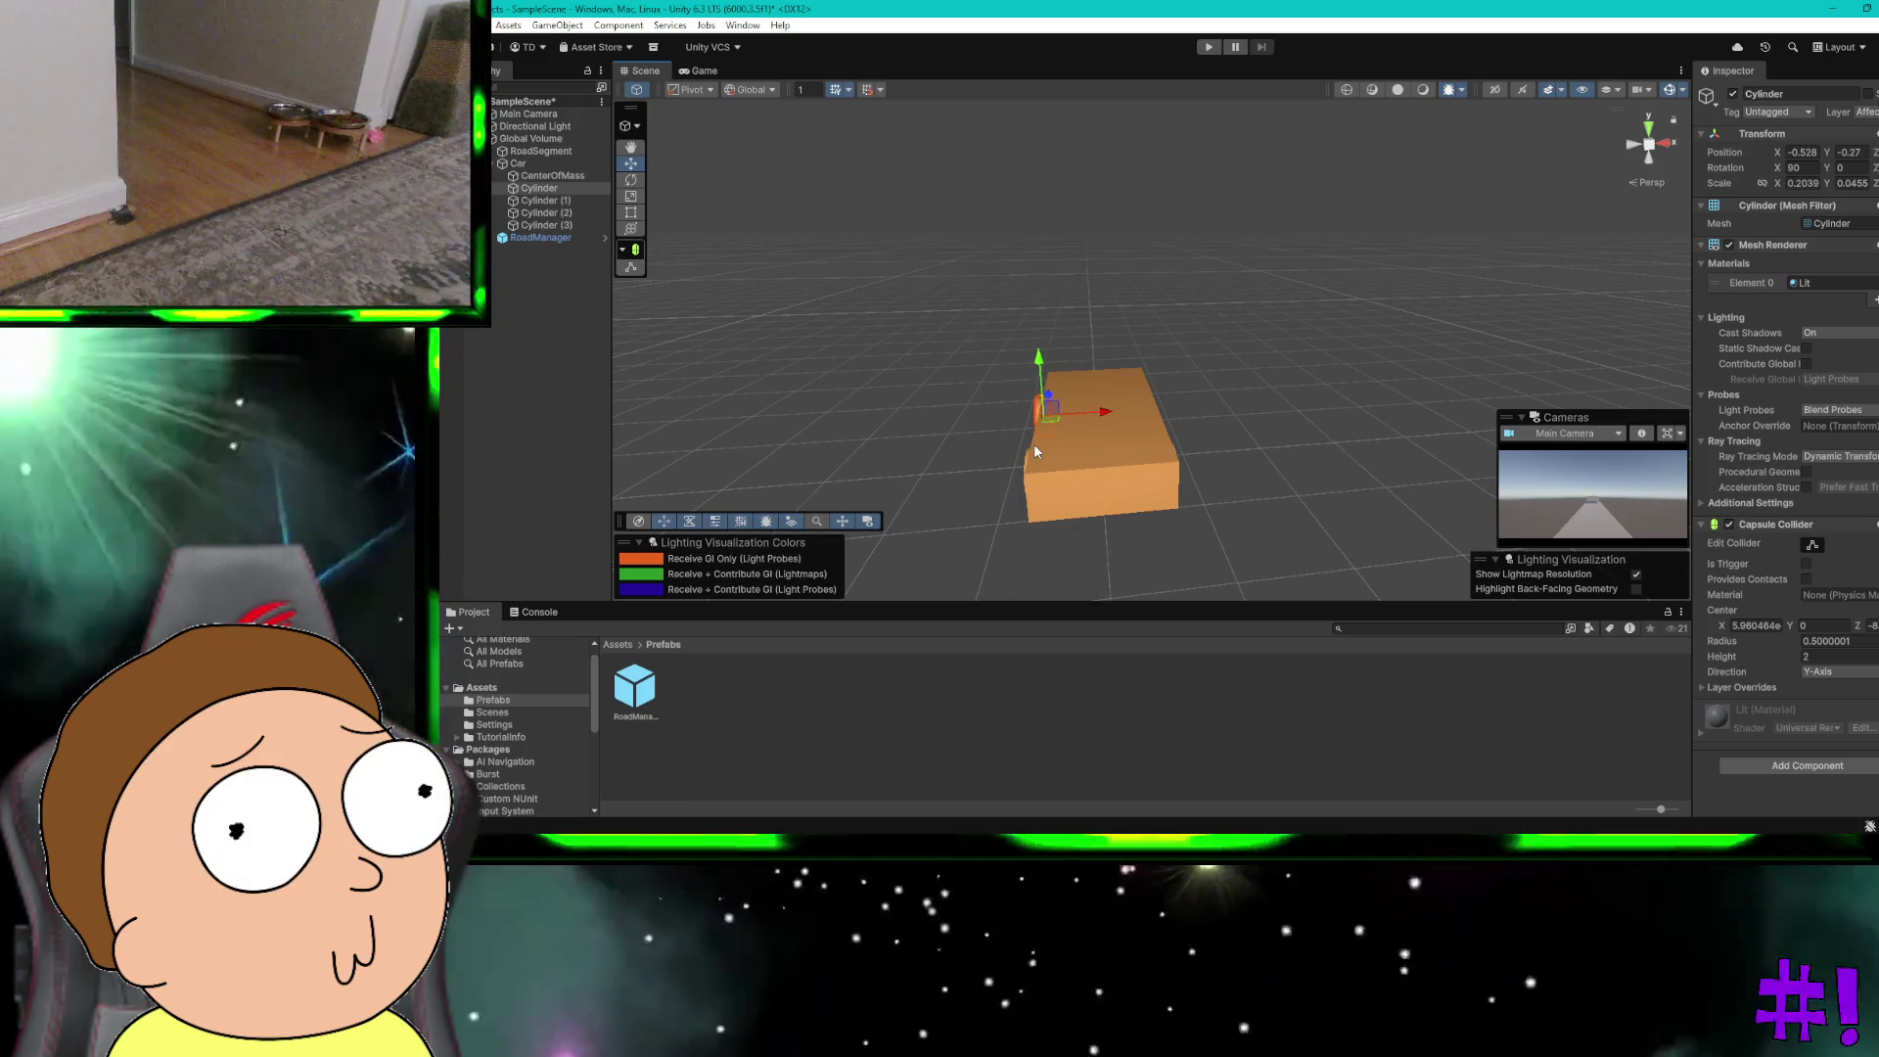
mouse_move(1176, 514)
mouse_down()
mouse_move(1268, 478)
mouse_move(1371, 507)
mouse_move(1395, 458)
mouse_move(1384, 481)
mouse_move(1441, 456)
mouse_up()
Step: Move the Cylinder wheel to the car's left end and check both side wheels
click(1270, 483)
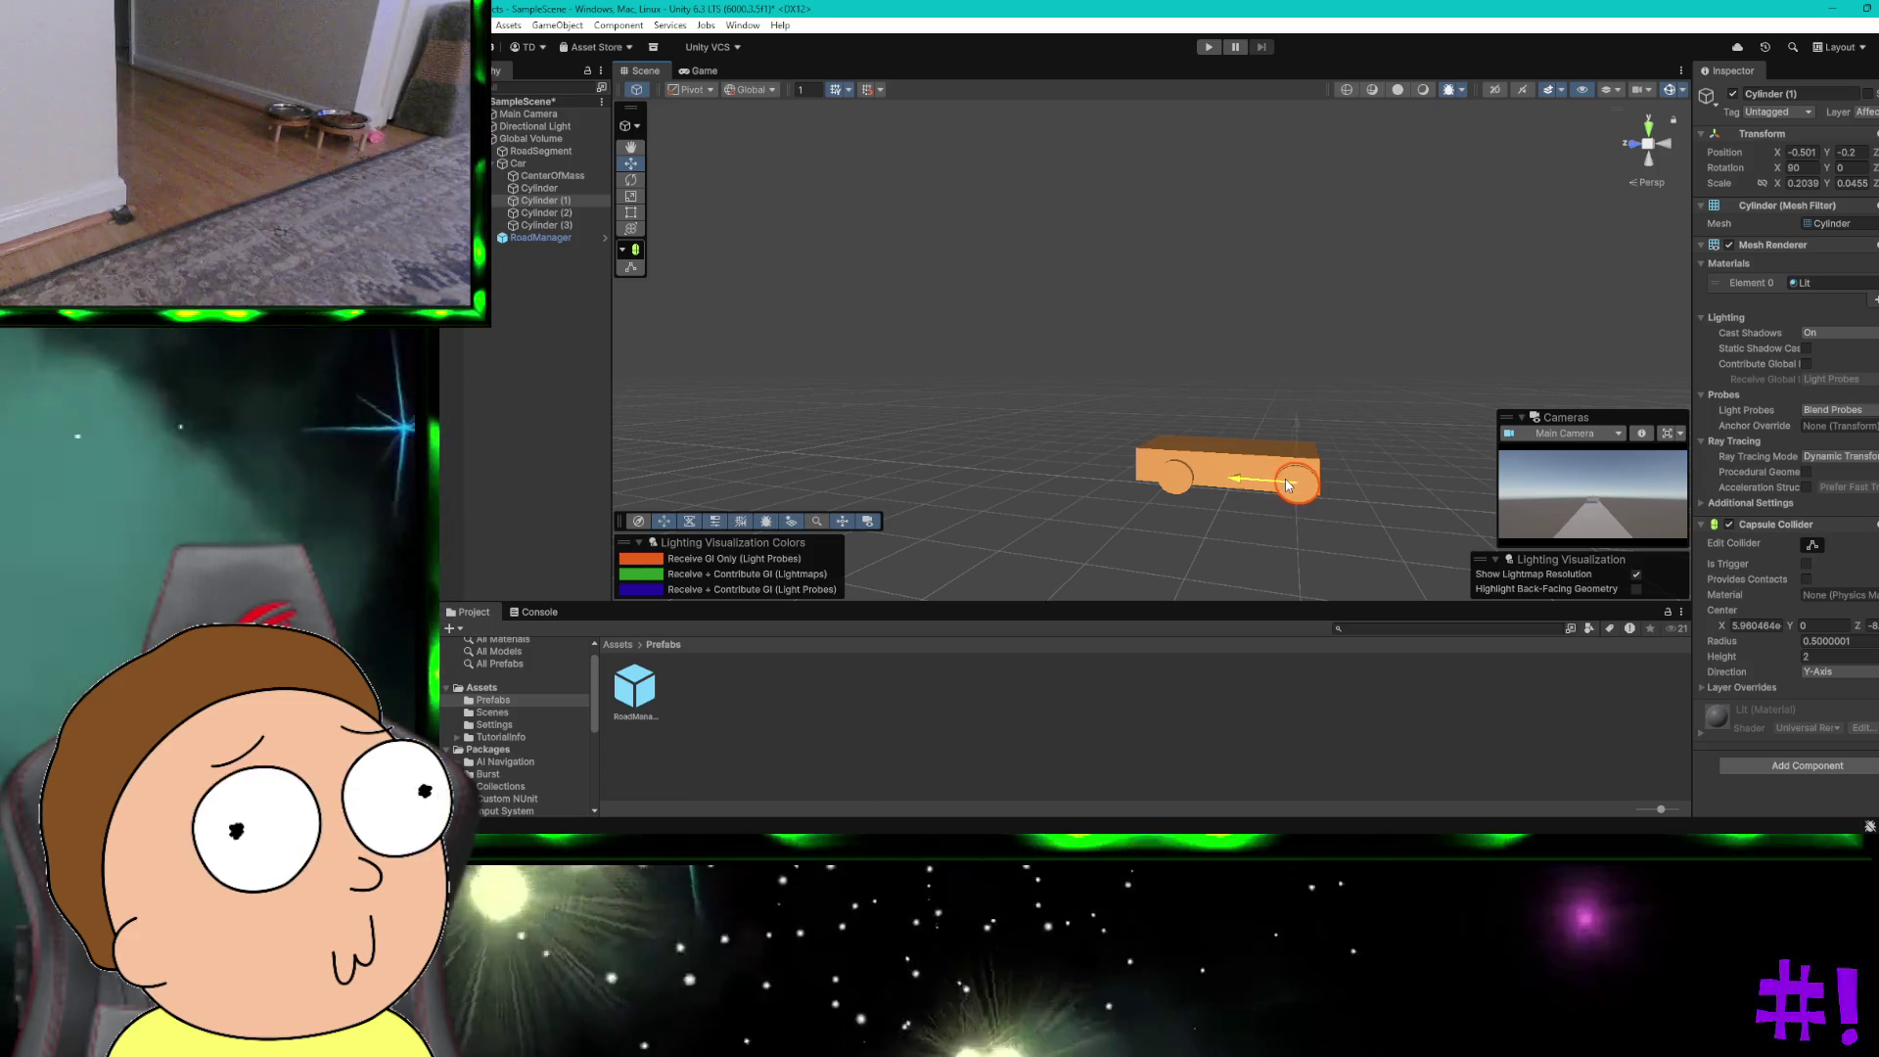
click(1182, 483)
drag(1153, 480, 1141, 480)
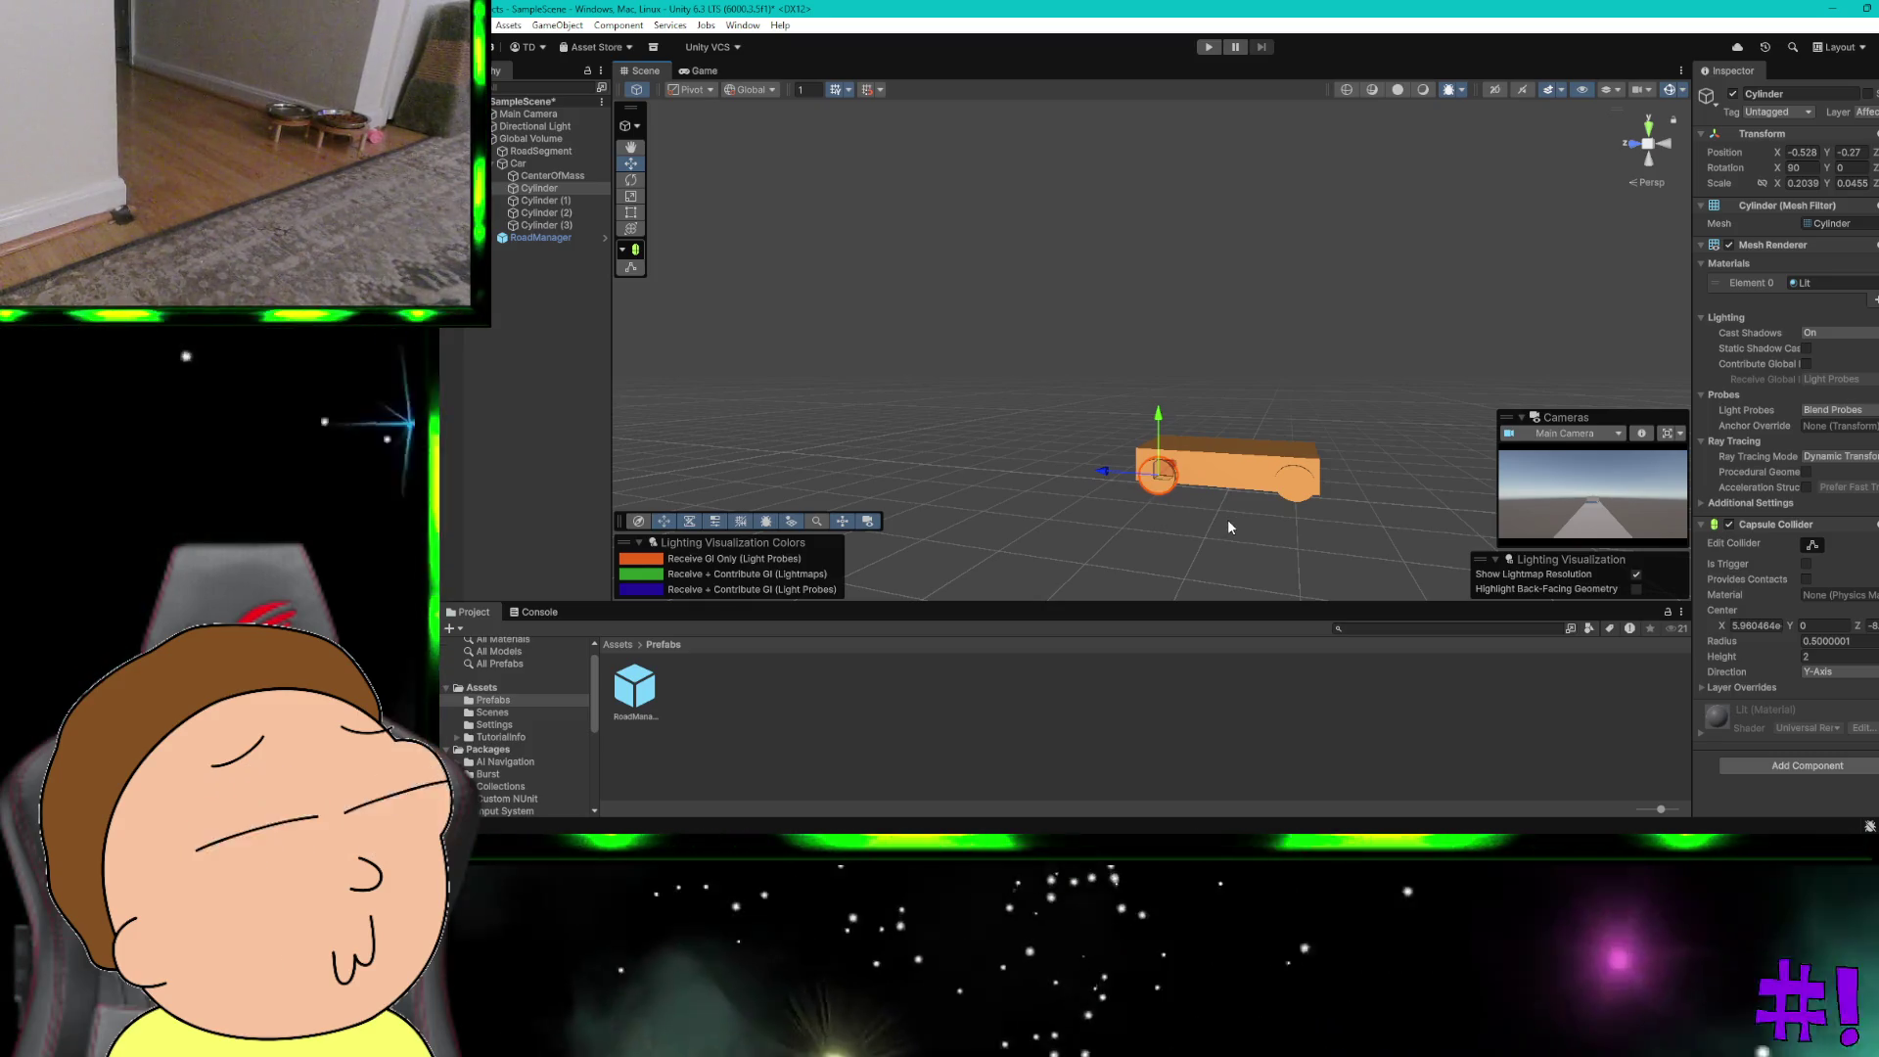
click(1228, 527)
click(1165, 481)
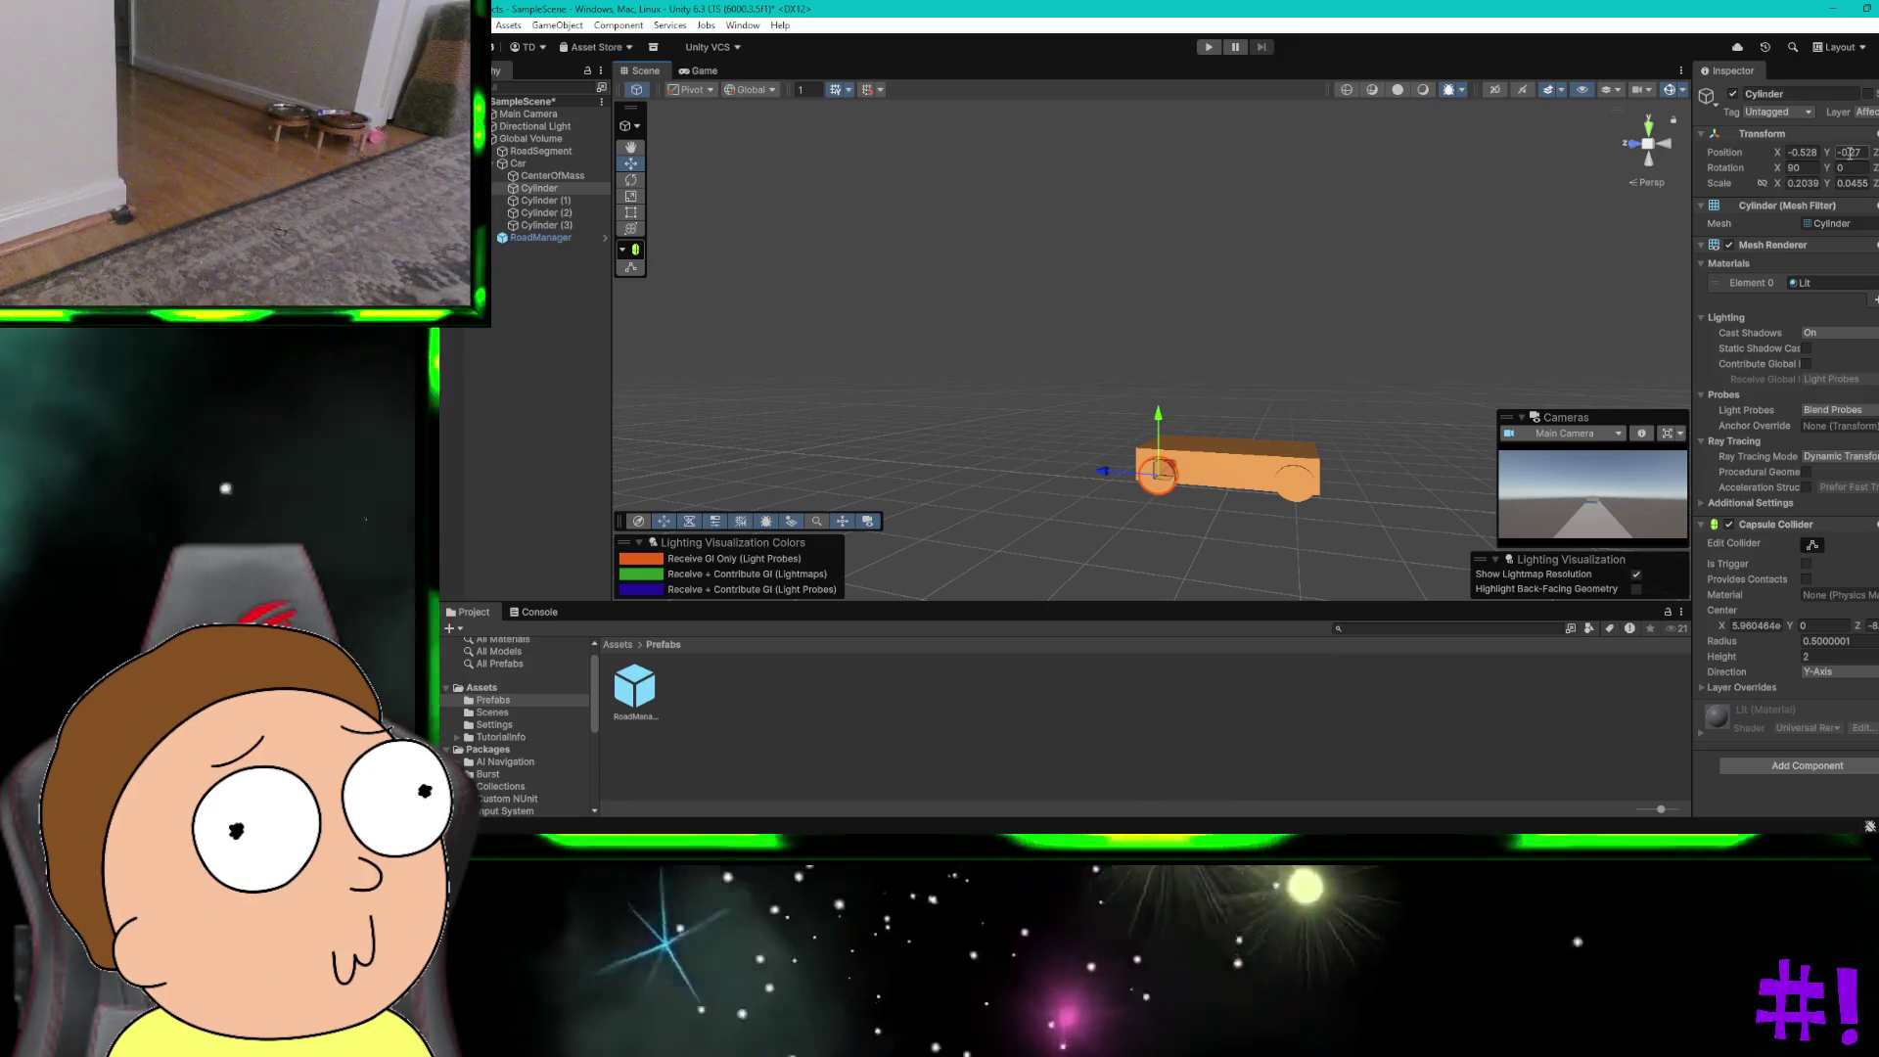
click(1302, 494)
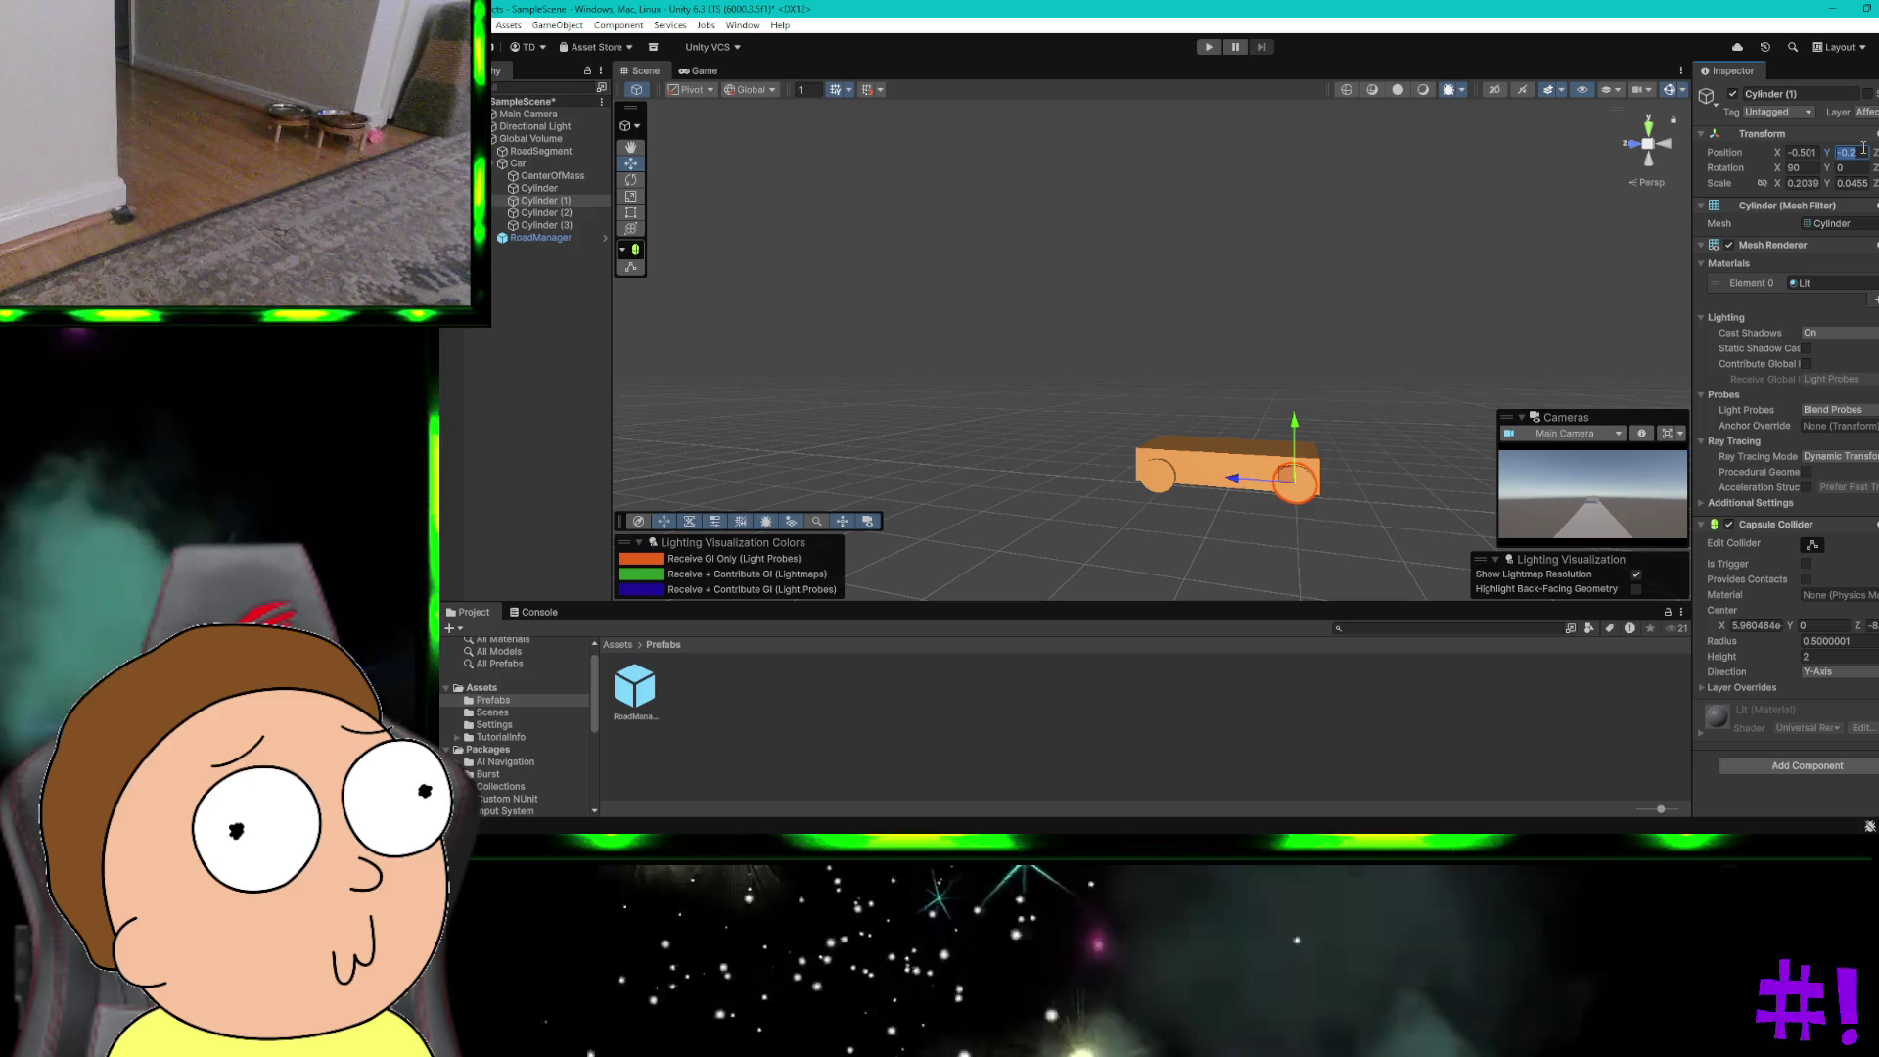
click(1412, 427)
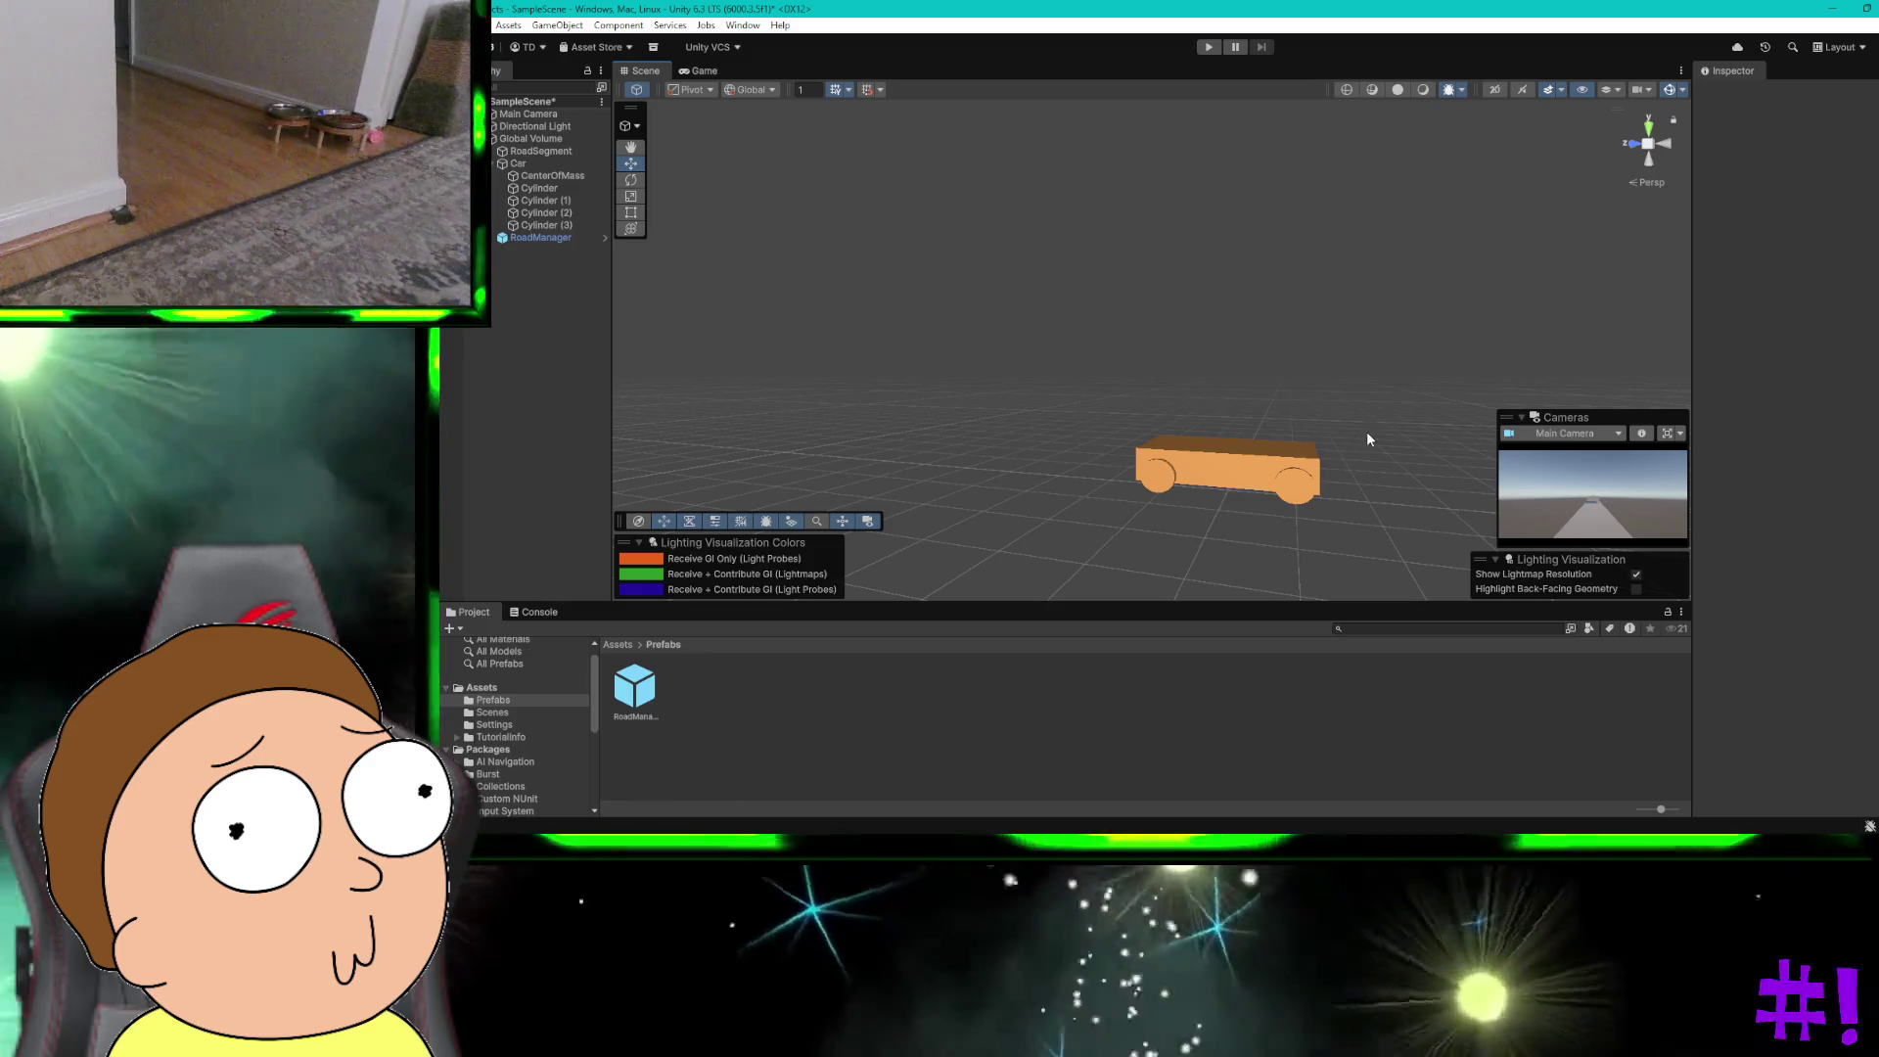
Step: Fly up close to the car's side and slide Cylinder (3) along Z into place
mouse_move(1368, 439)
mouse_down()
mouse_move(1246, 415)
mouse_move(1107, 474)
mouse_move(1107, 408)
mouse_up()
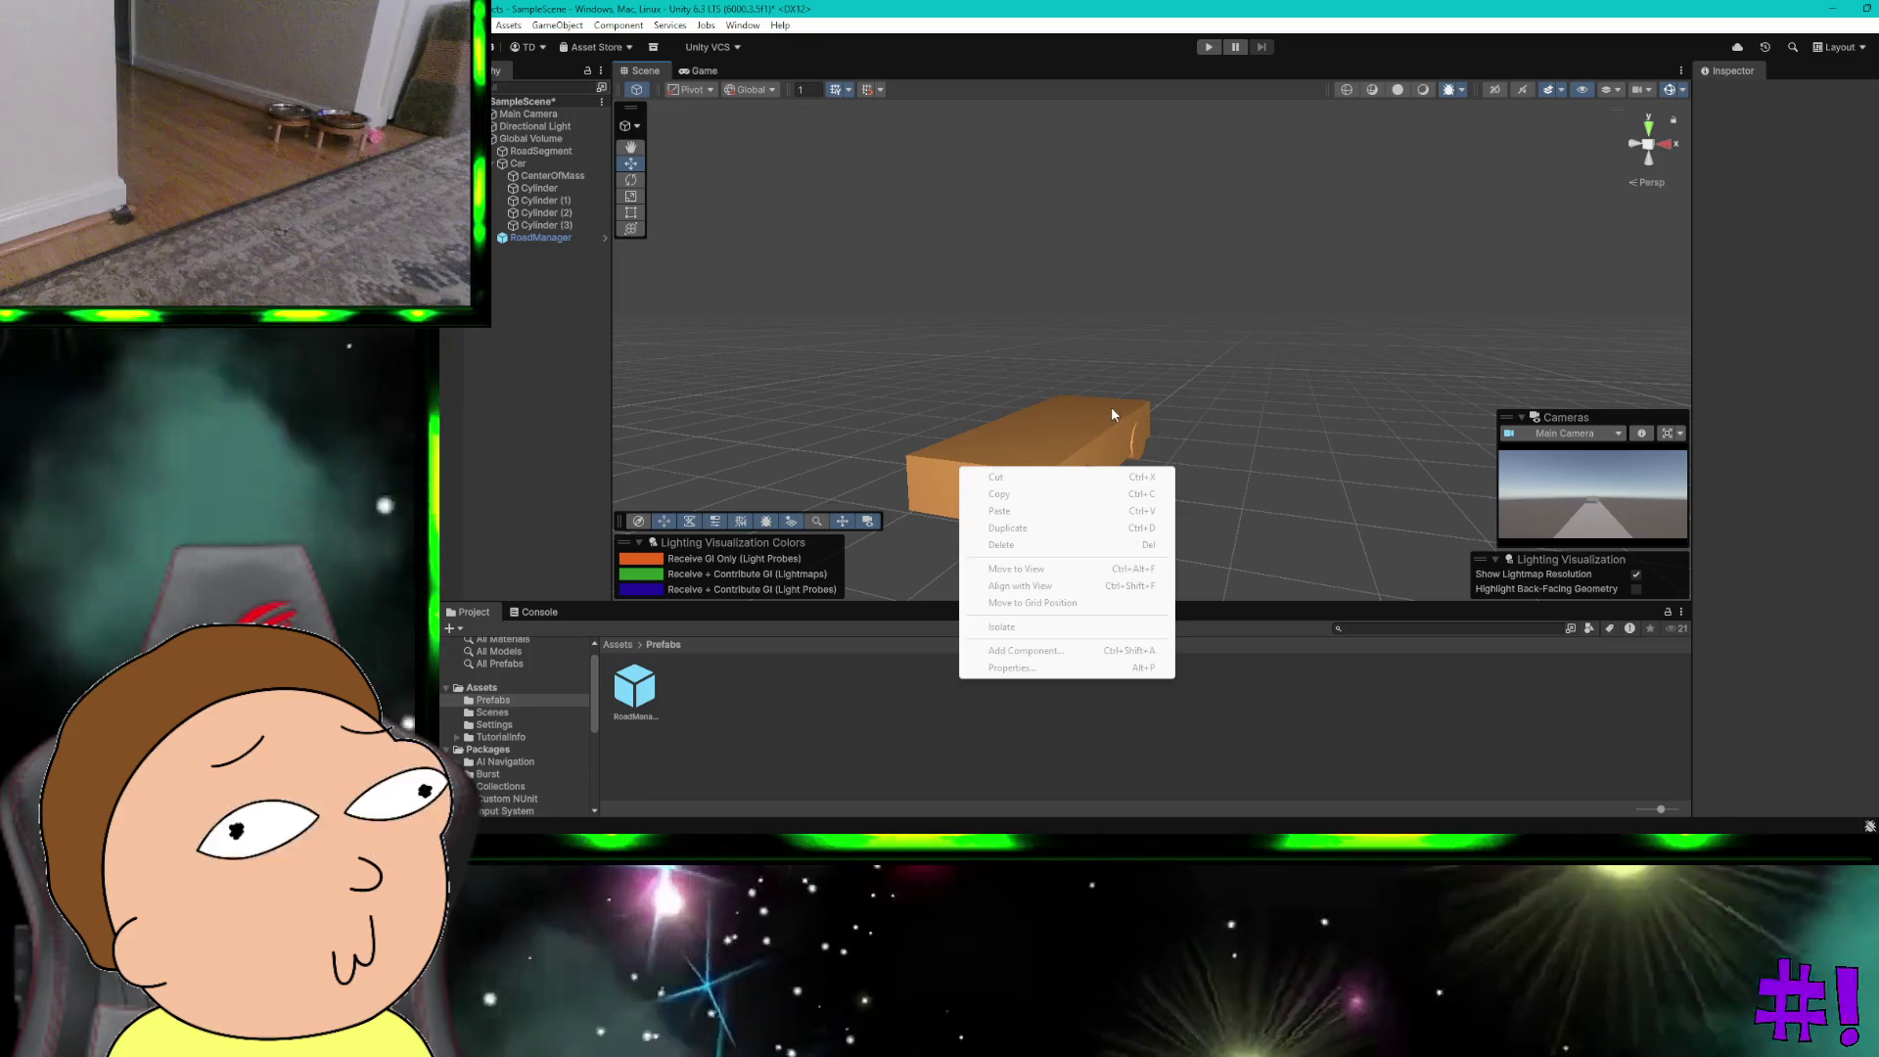
right_click(1142, 436)
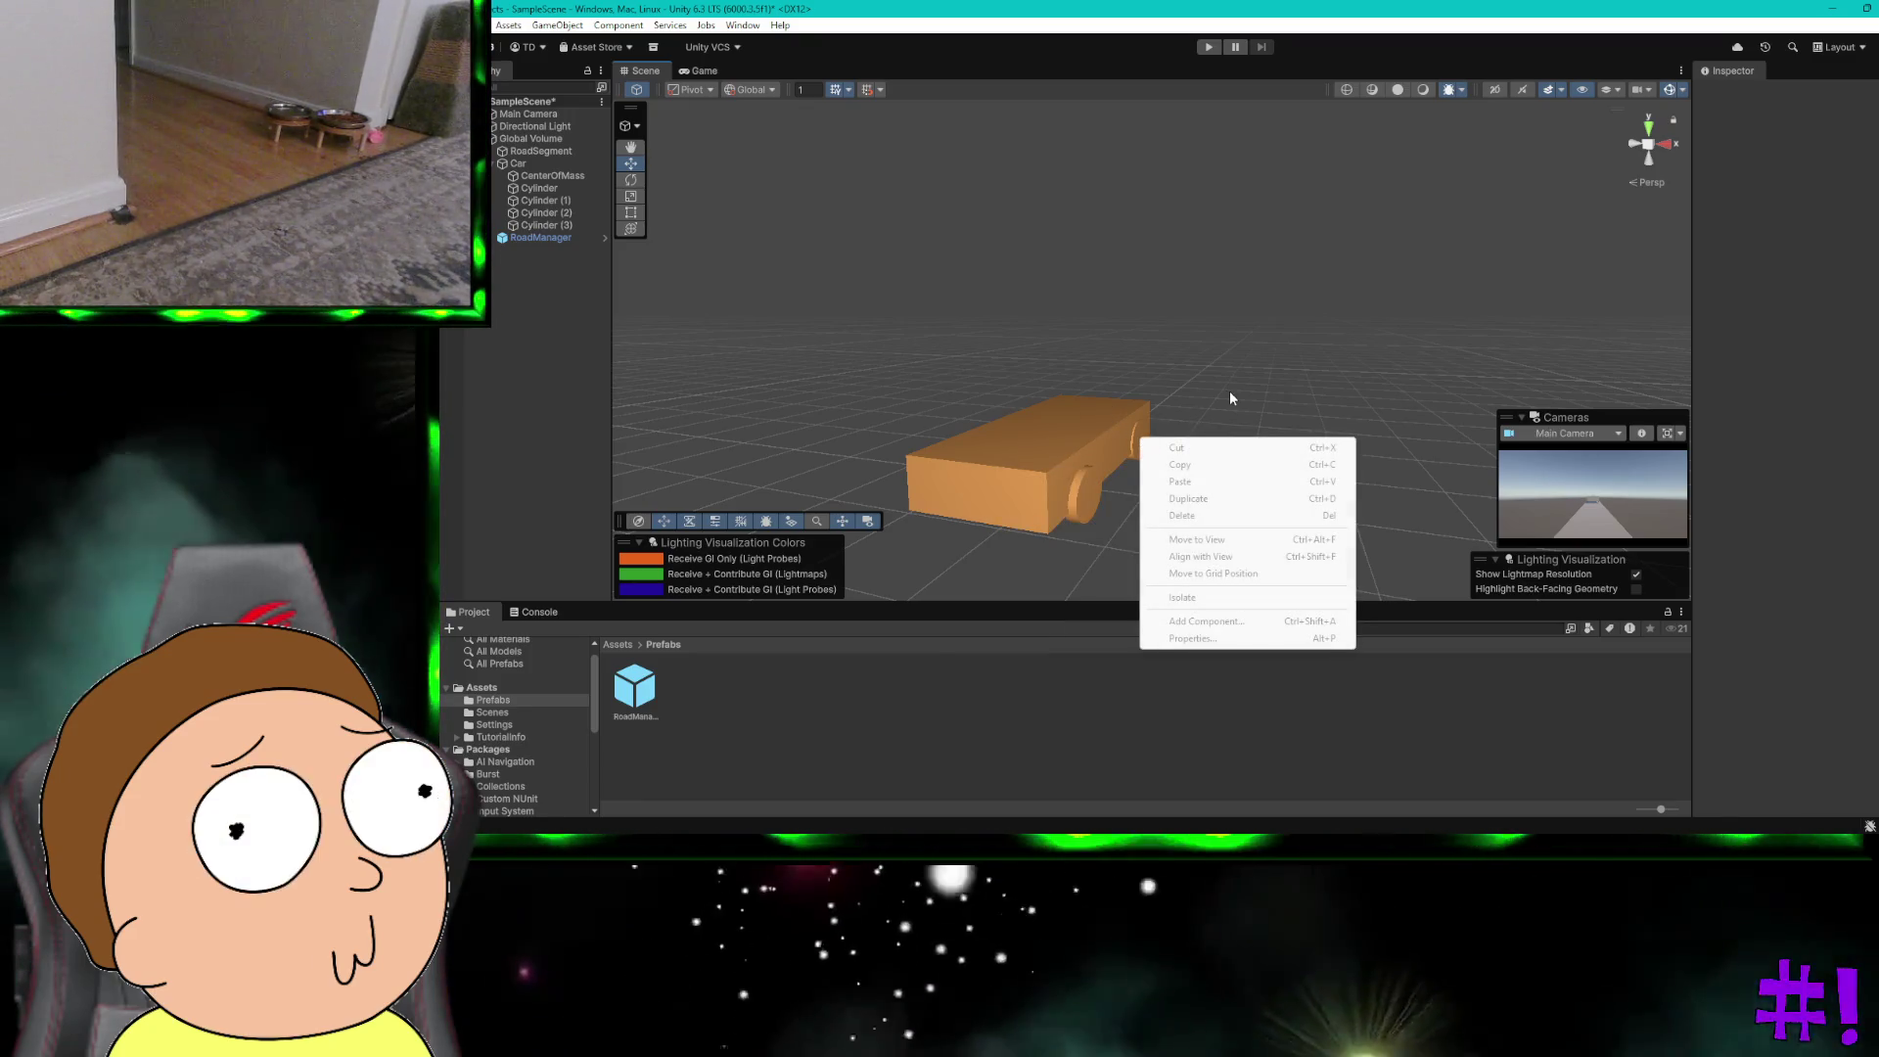
click(1229, 390)
drag(1229, 391, 965, 425)
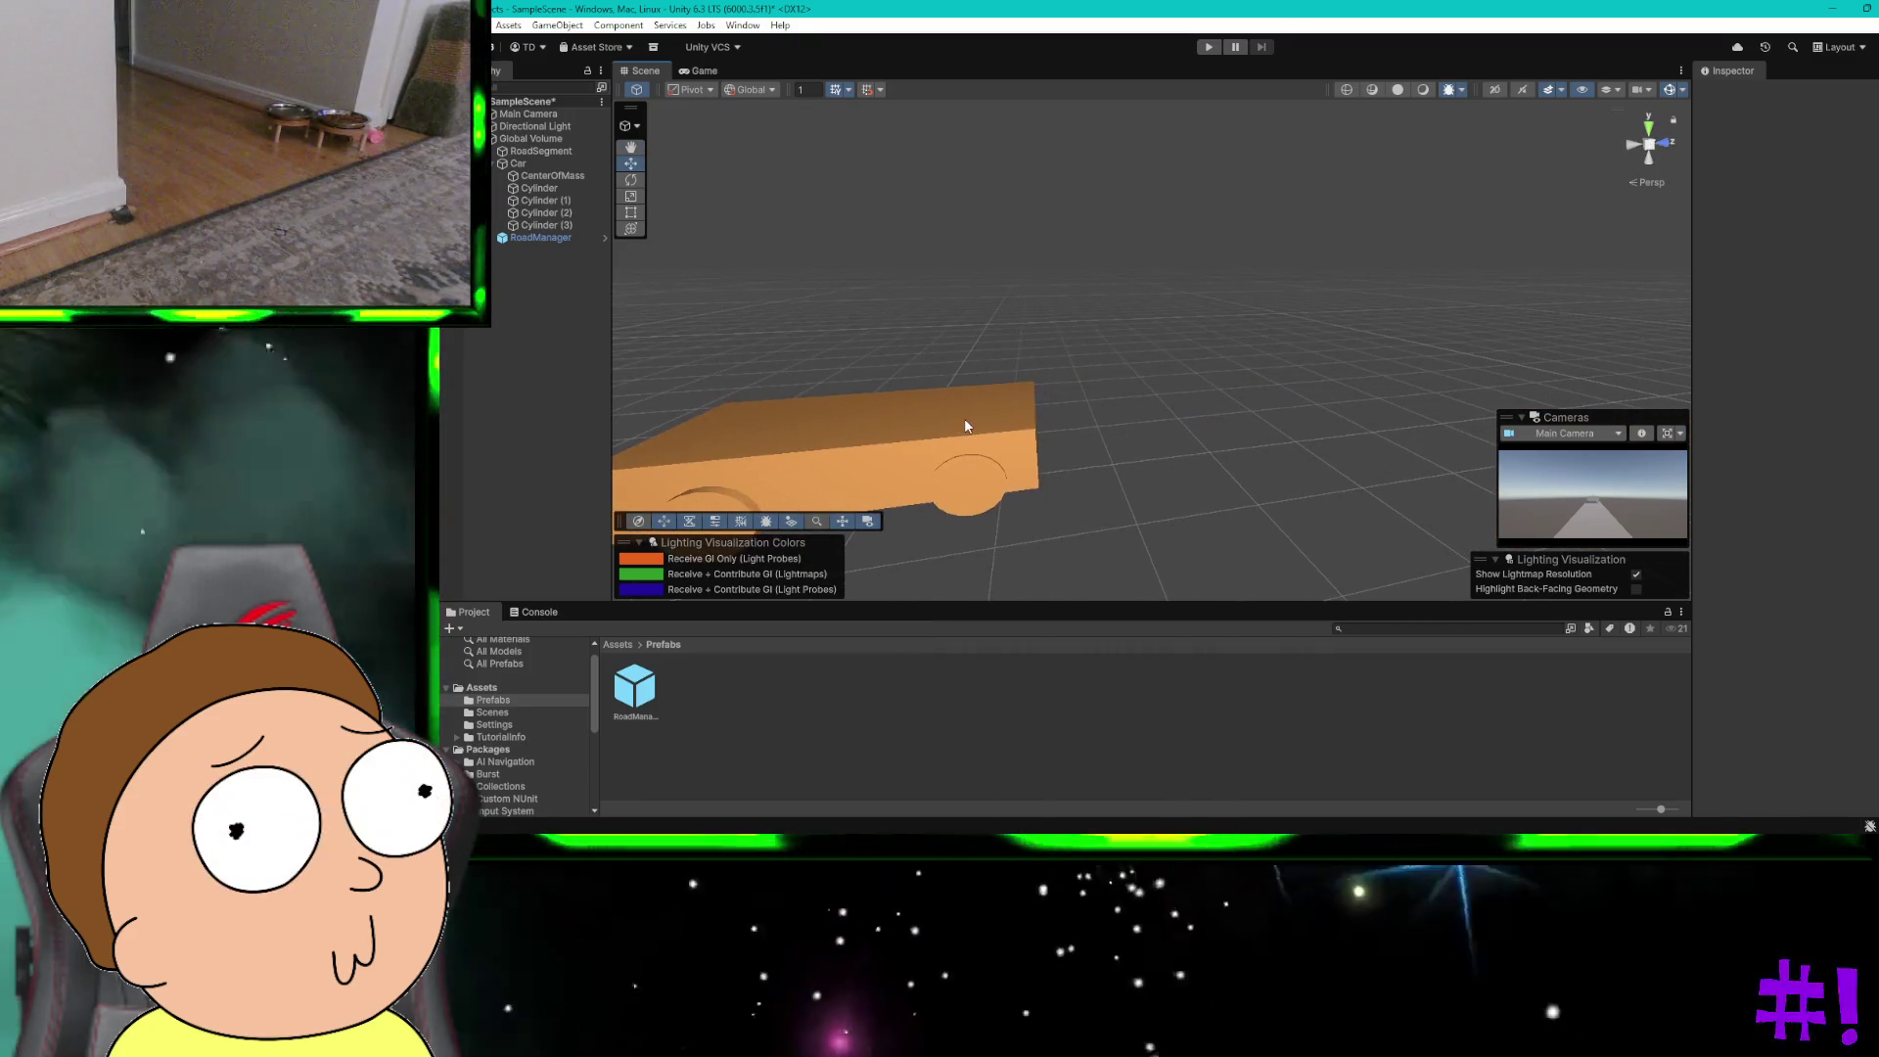
right_click(965, 456)
click(953, 480)
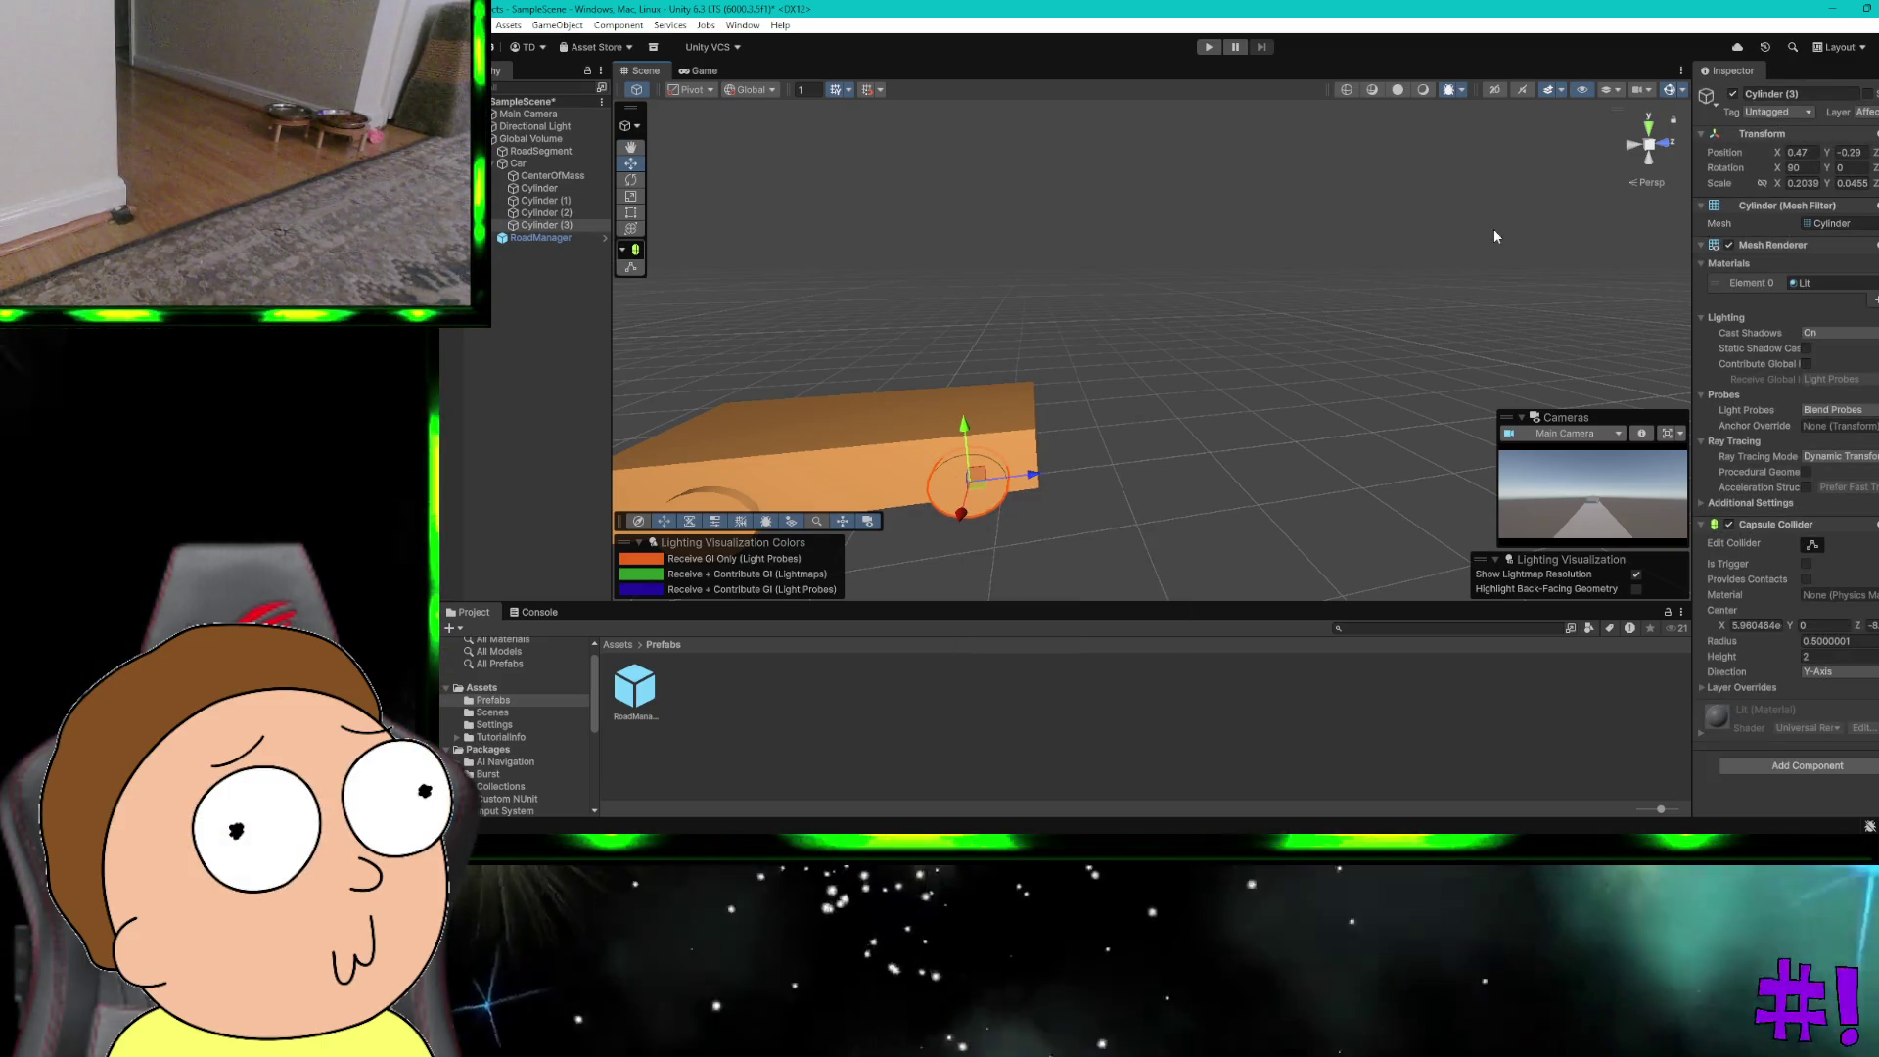
drag(1034, 477, 1067, 477)
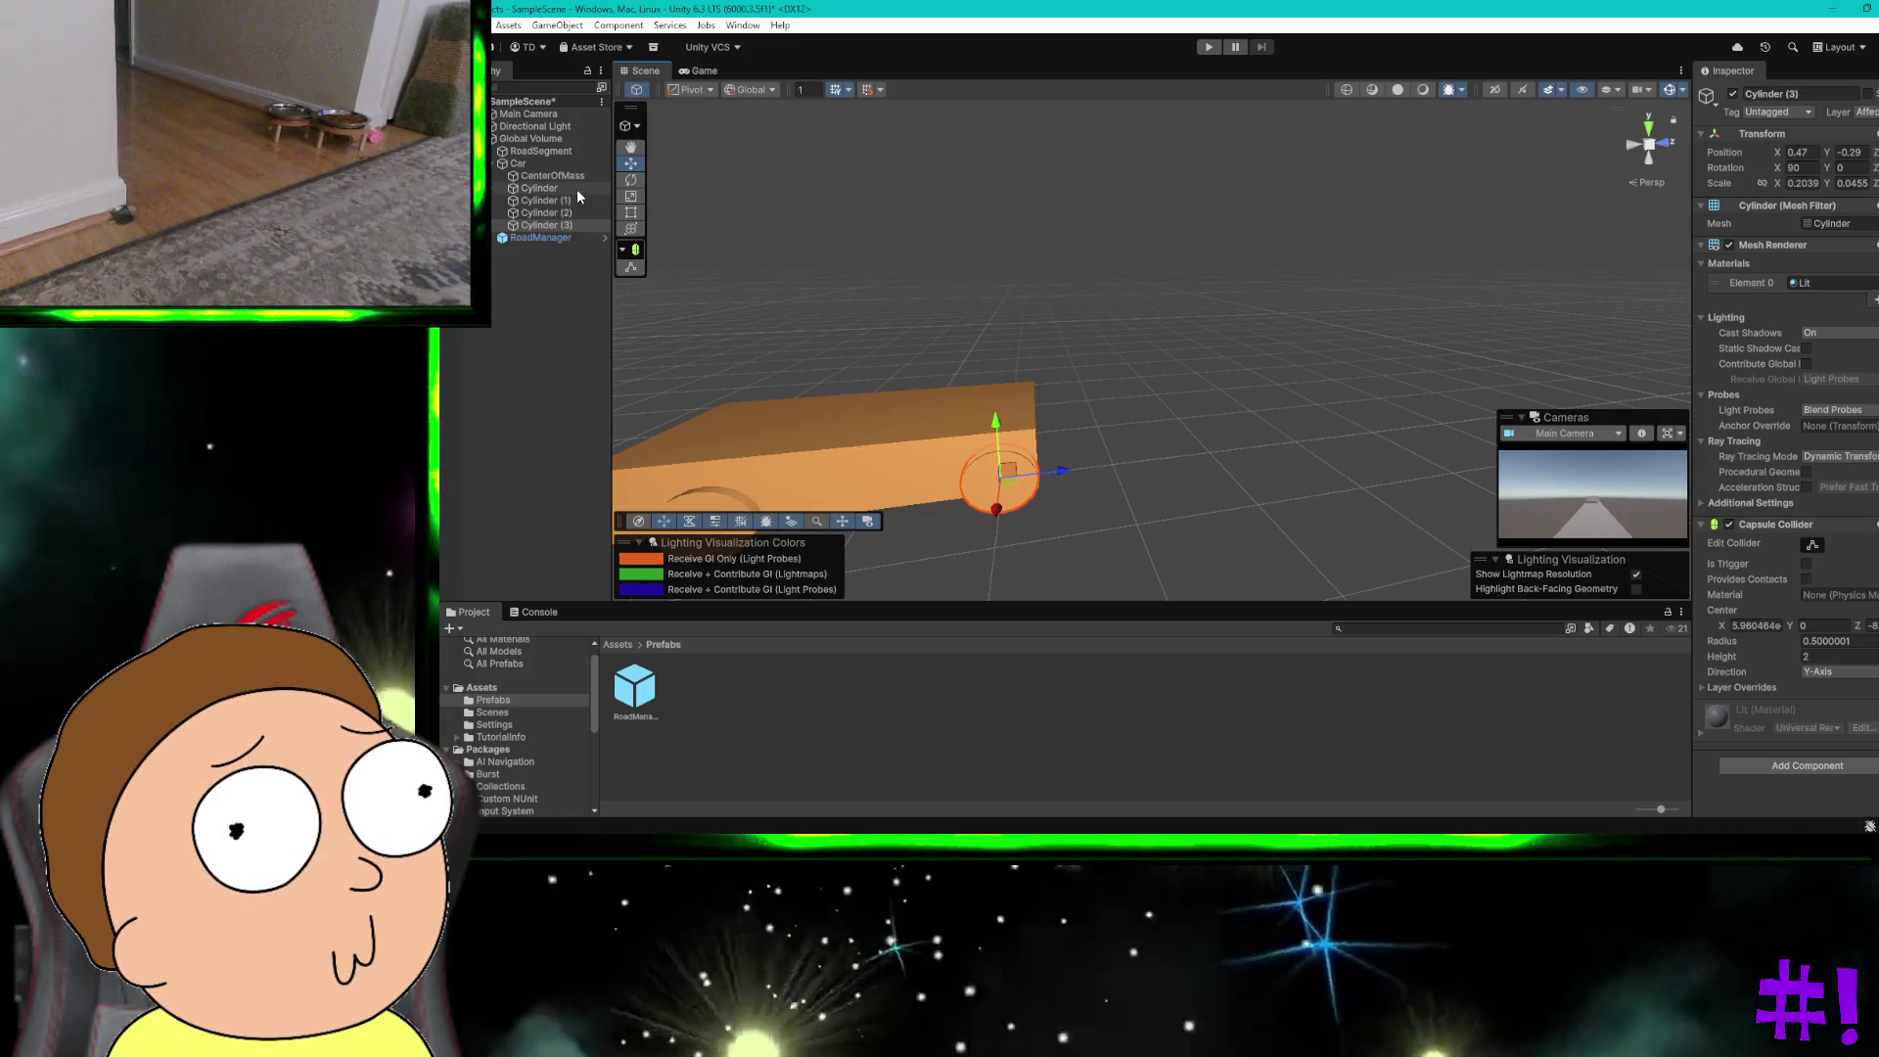
Step: Check each wheel's position by selecting Cylinder through Cylinder (3) in turn
click(577, 190)
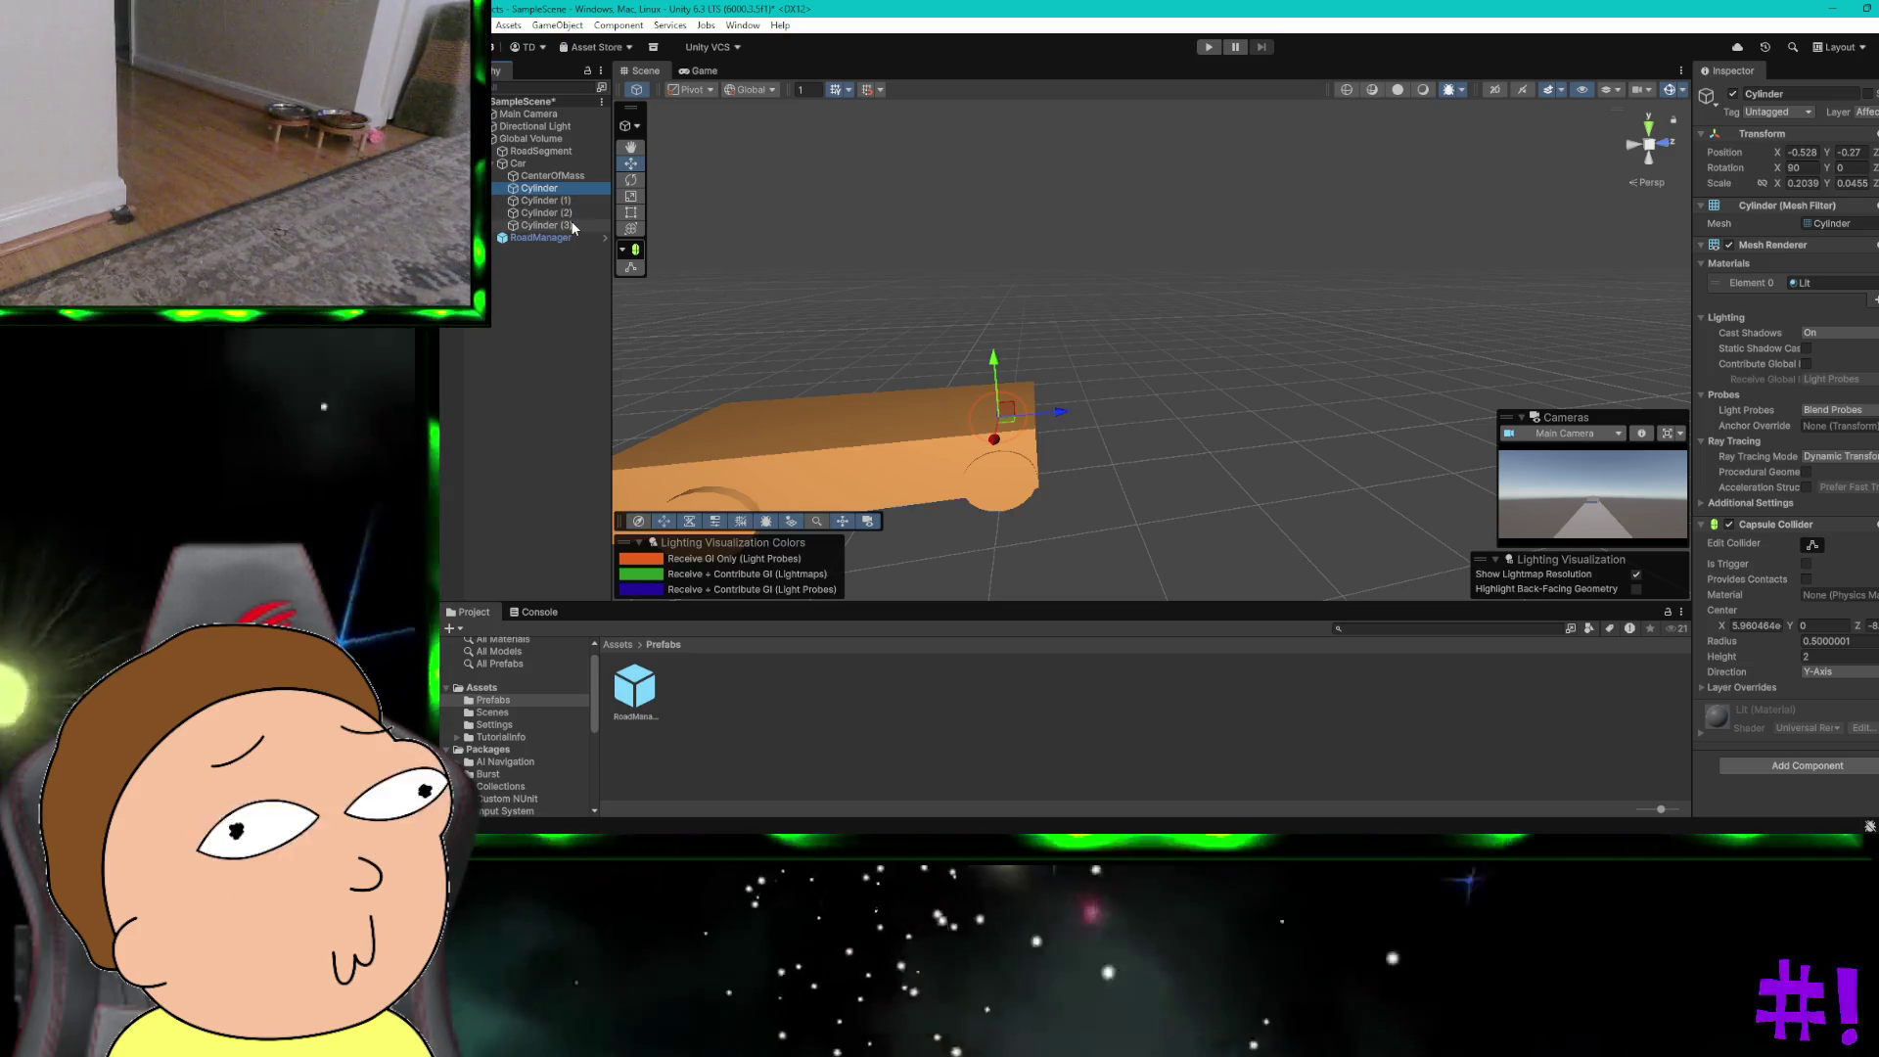
click(573, 226)
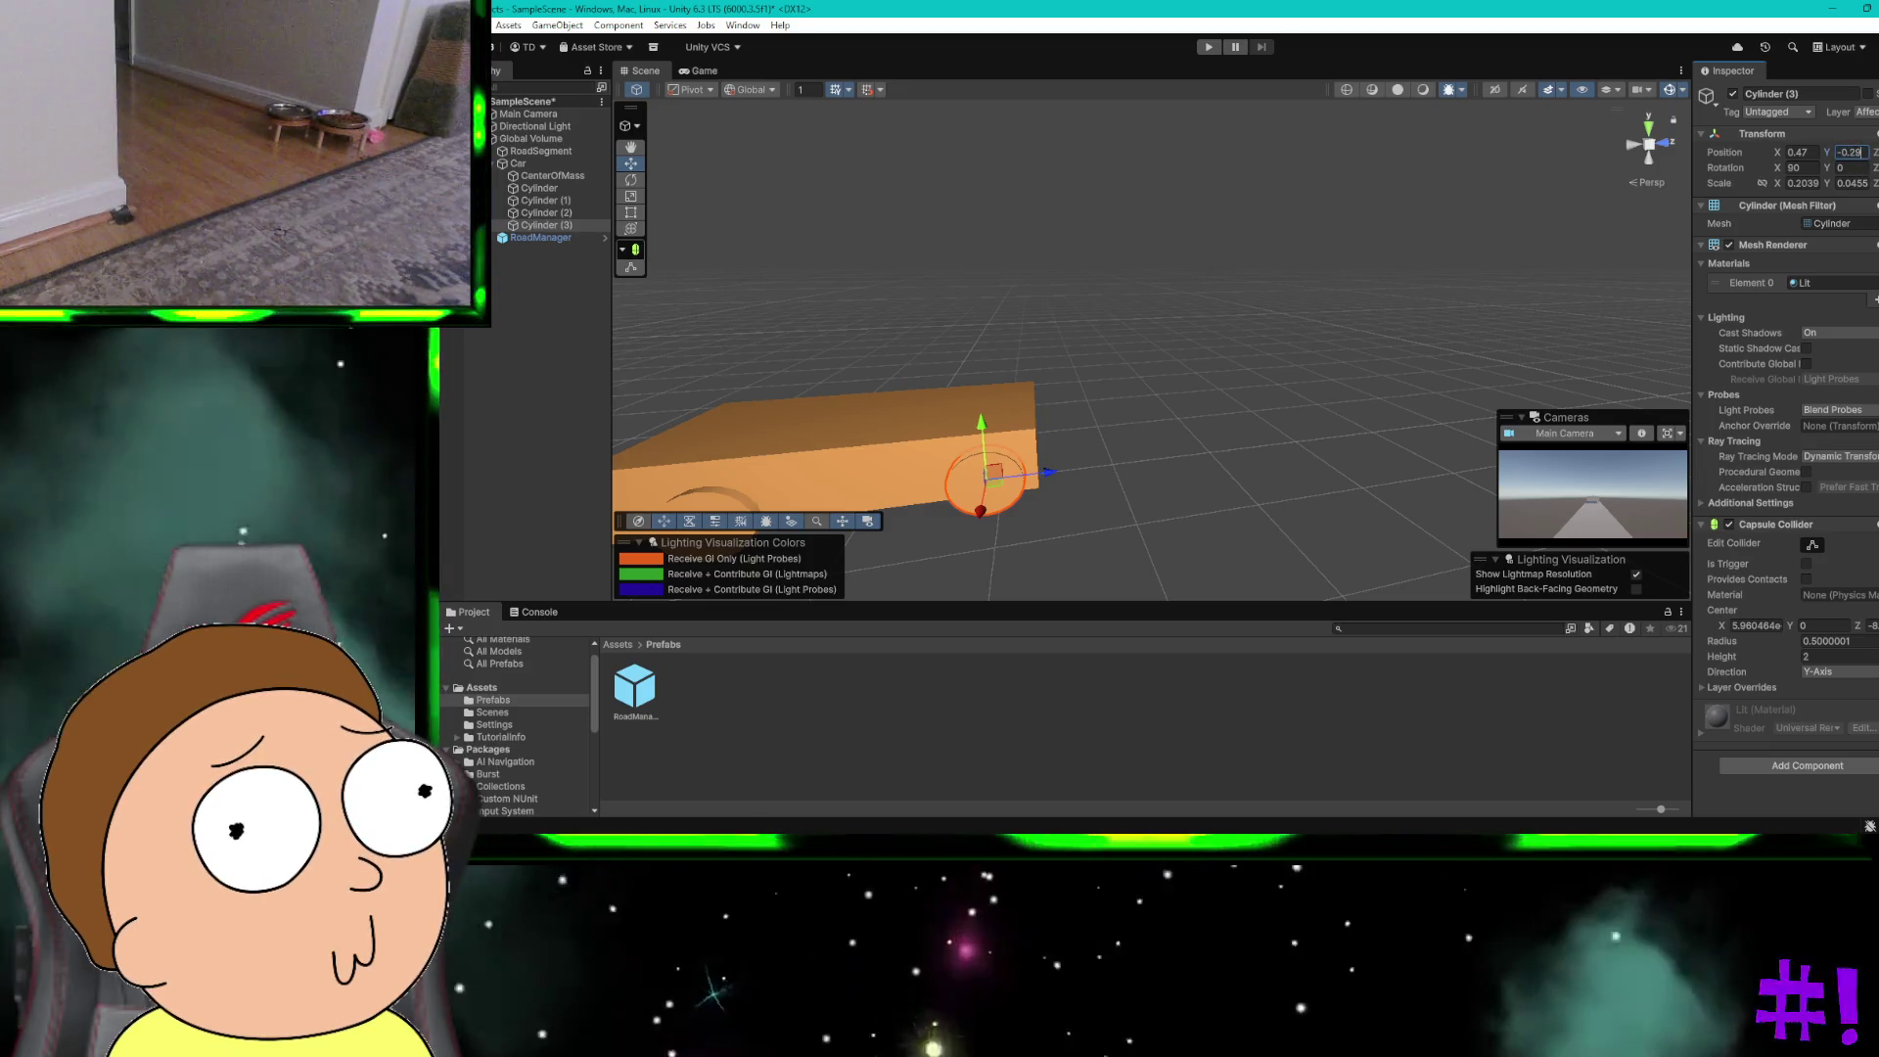
click(564, 212)
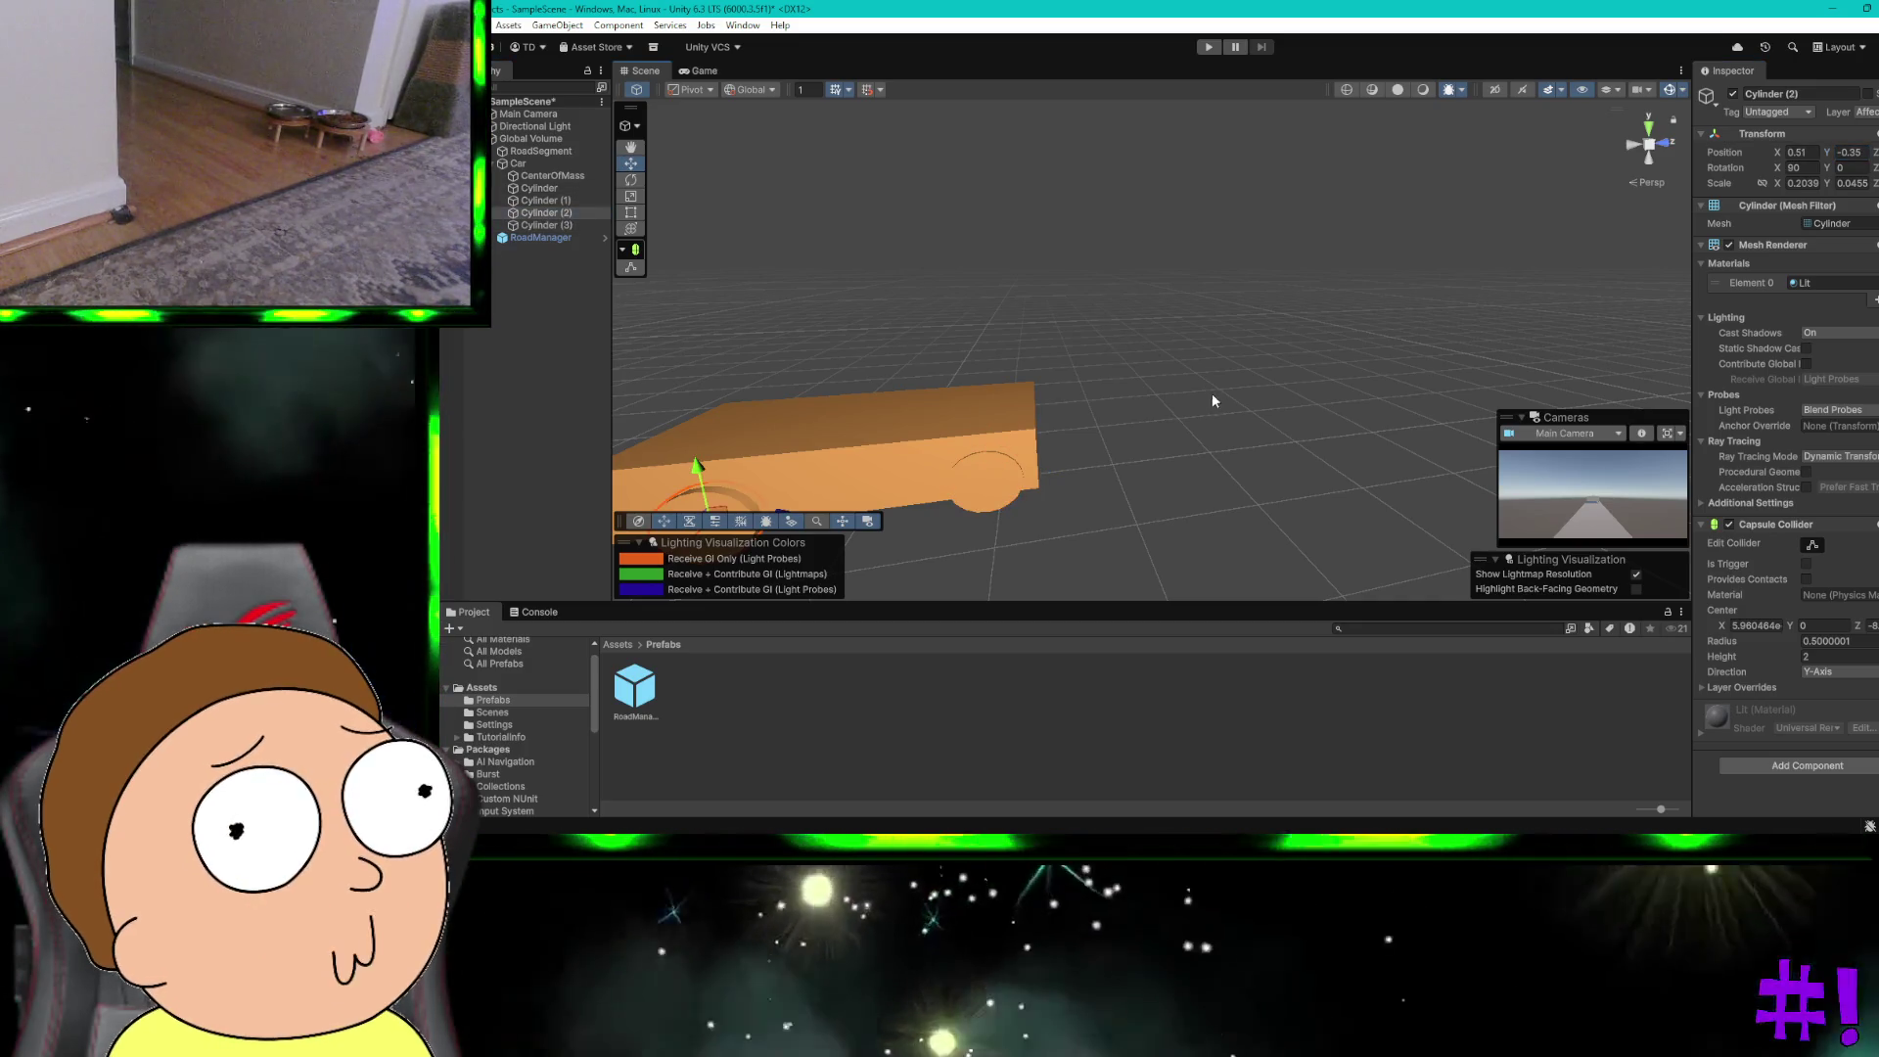
click(1210, 396)
drag(1300, 366, 1302, 368)
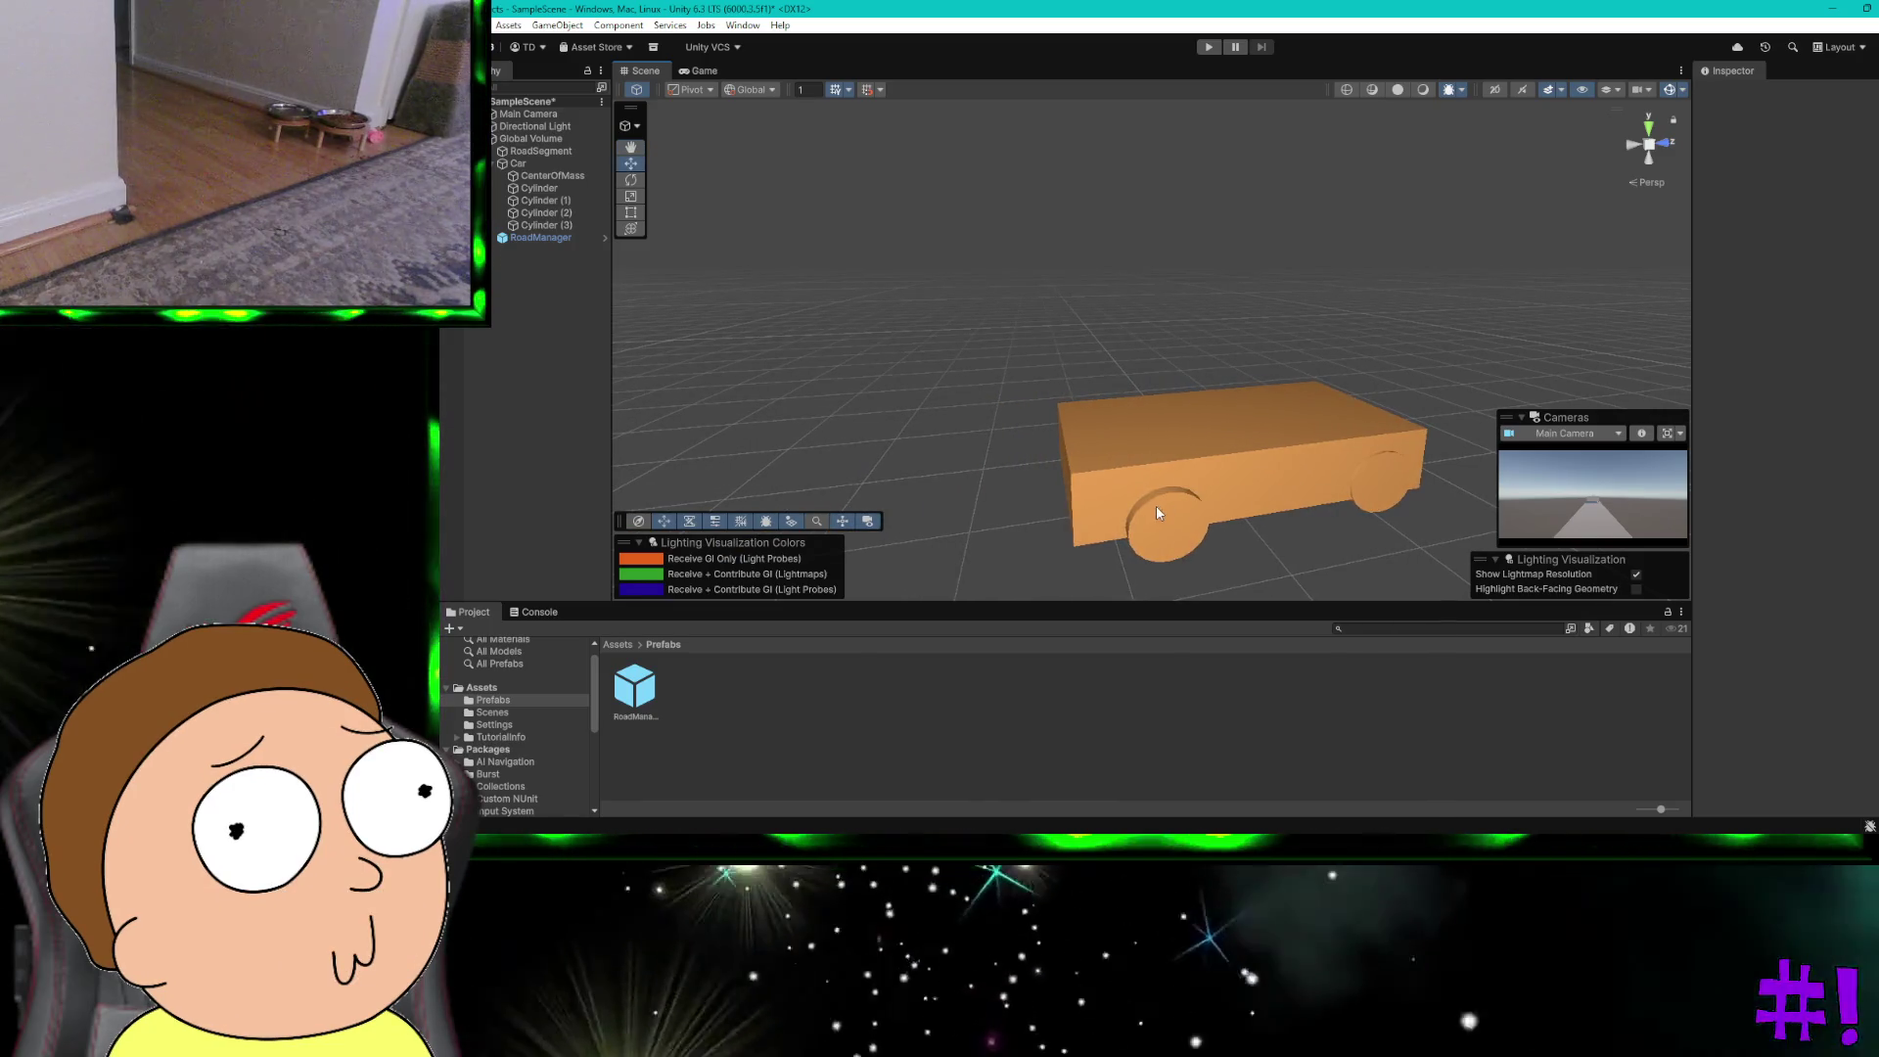
click(1155, 518)
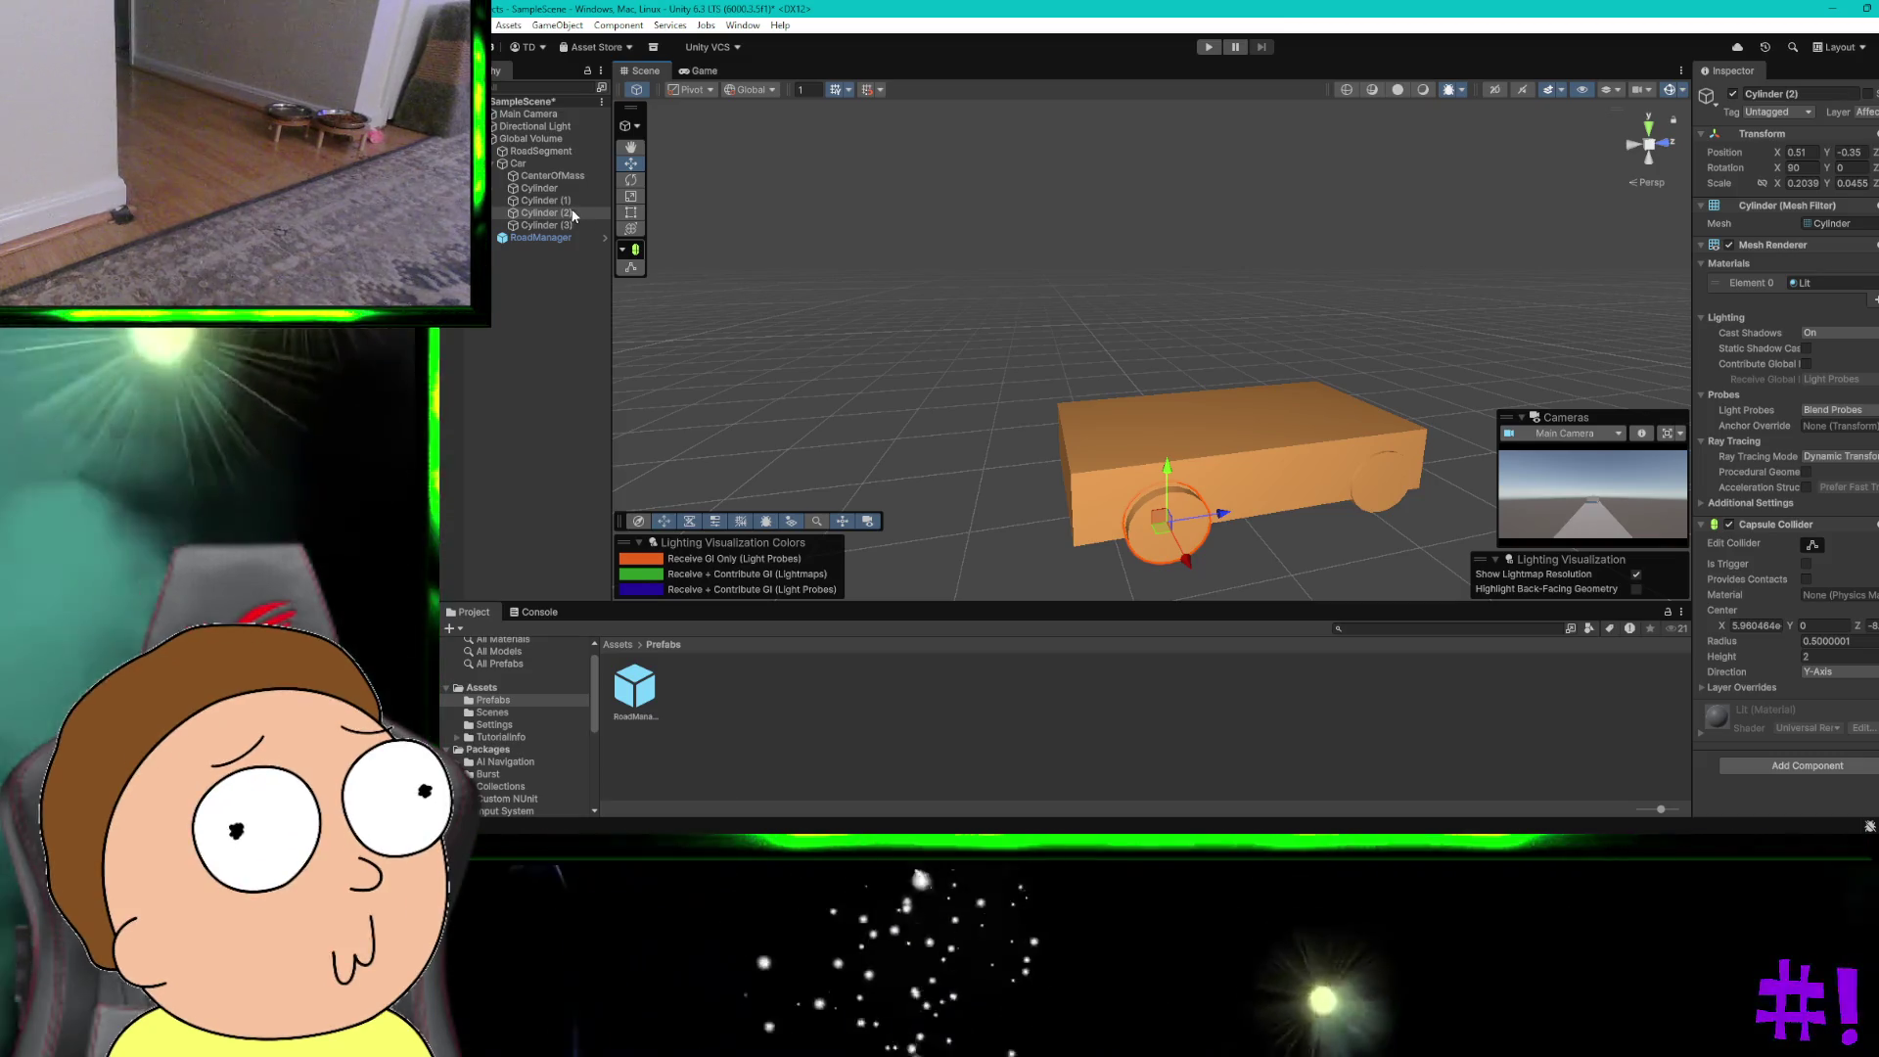
click(570, 202)
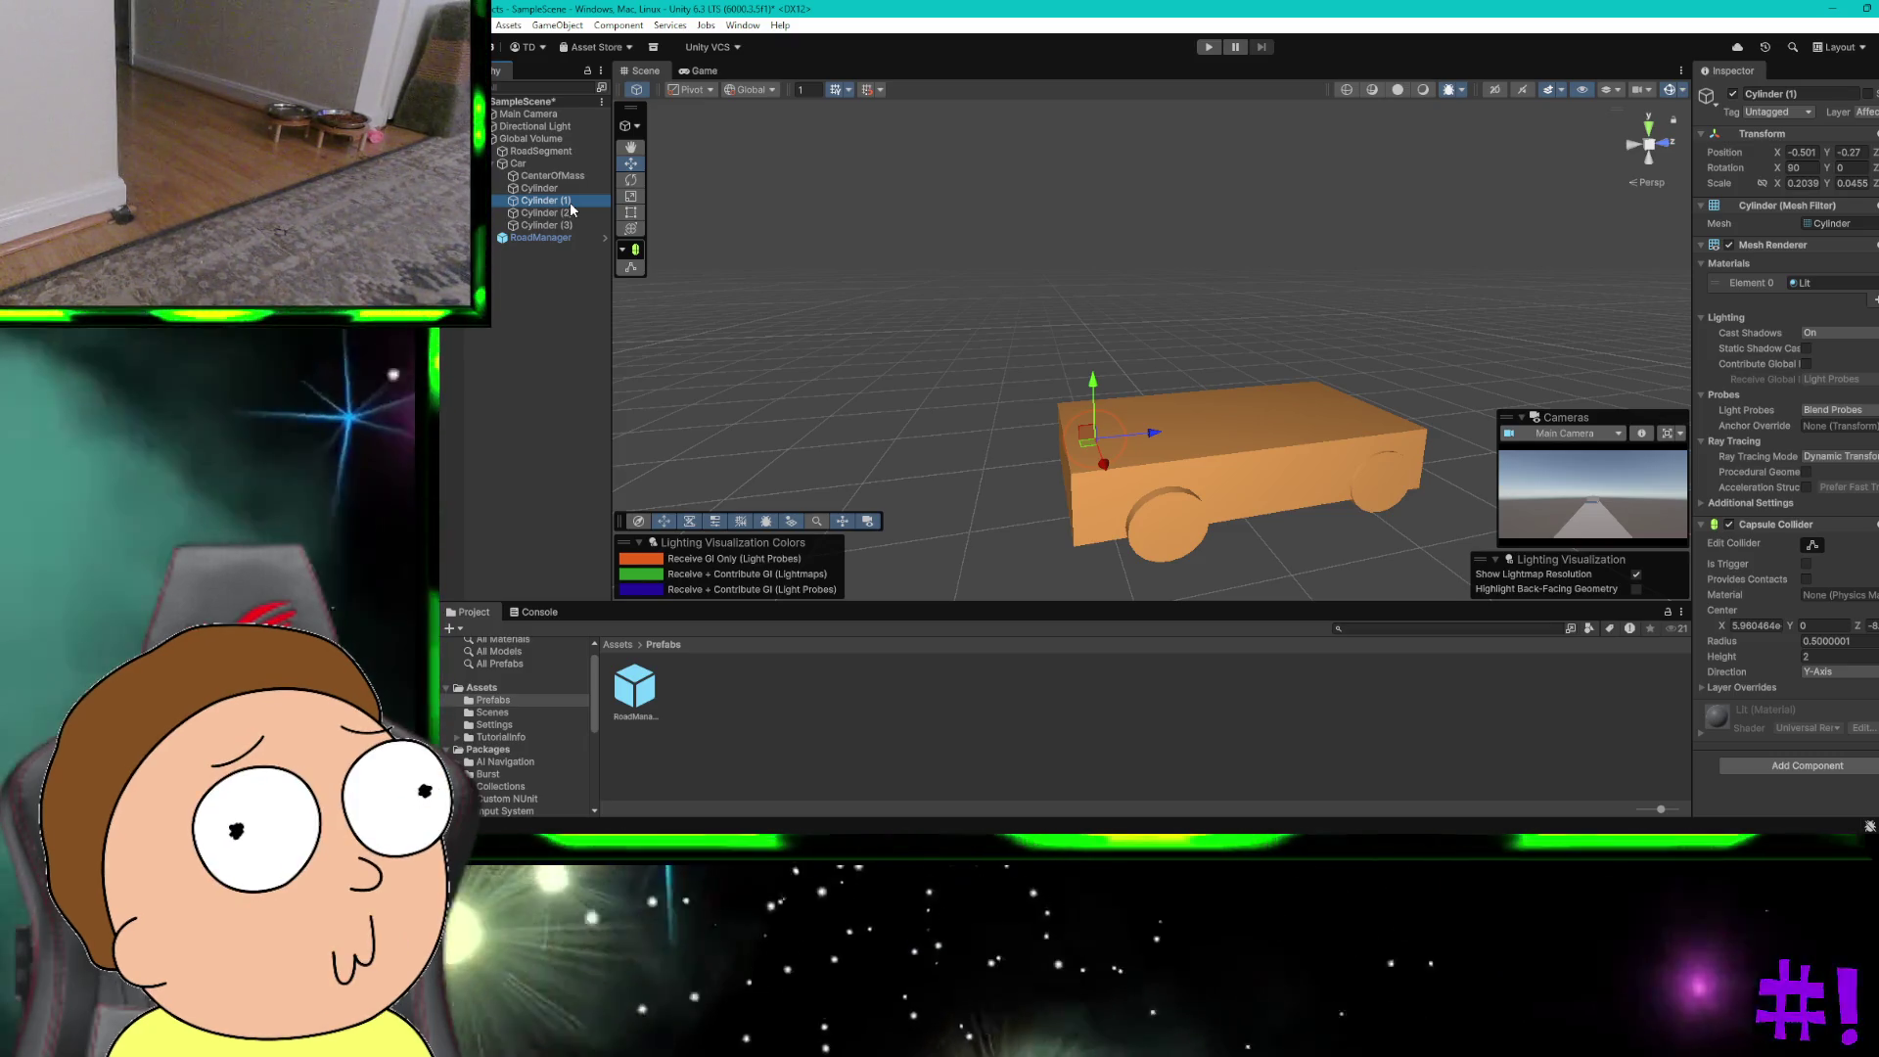
click(564, 226)
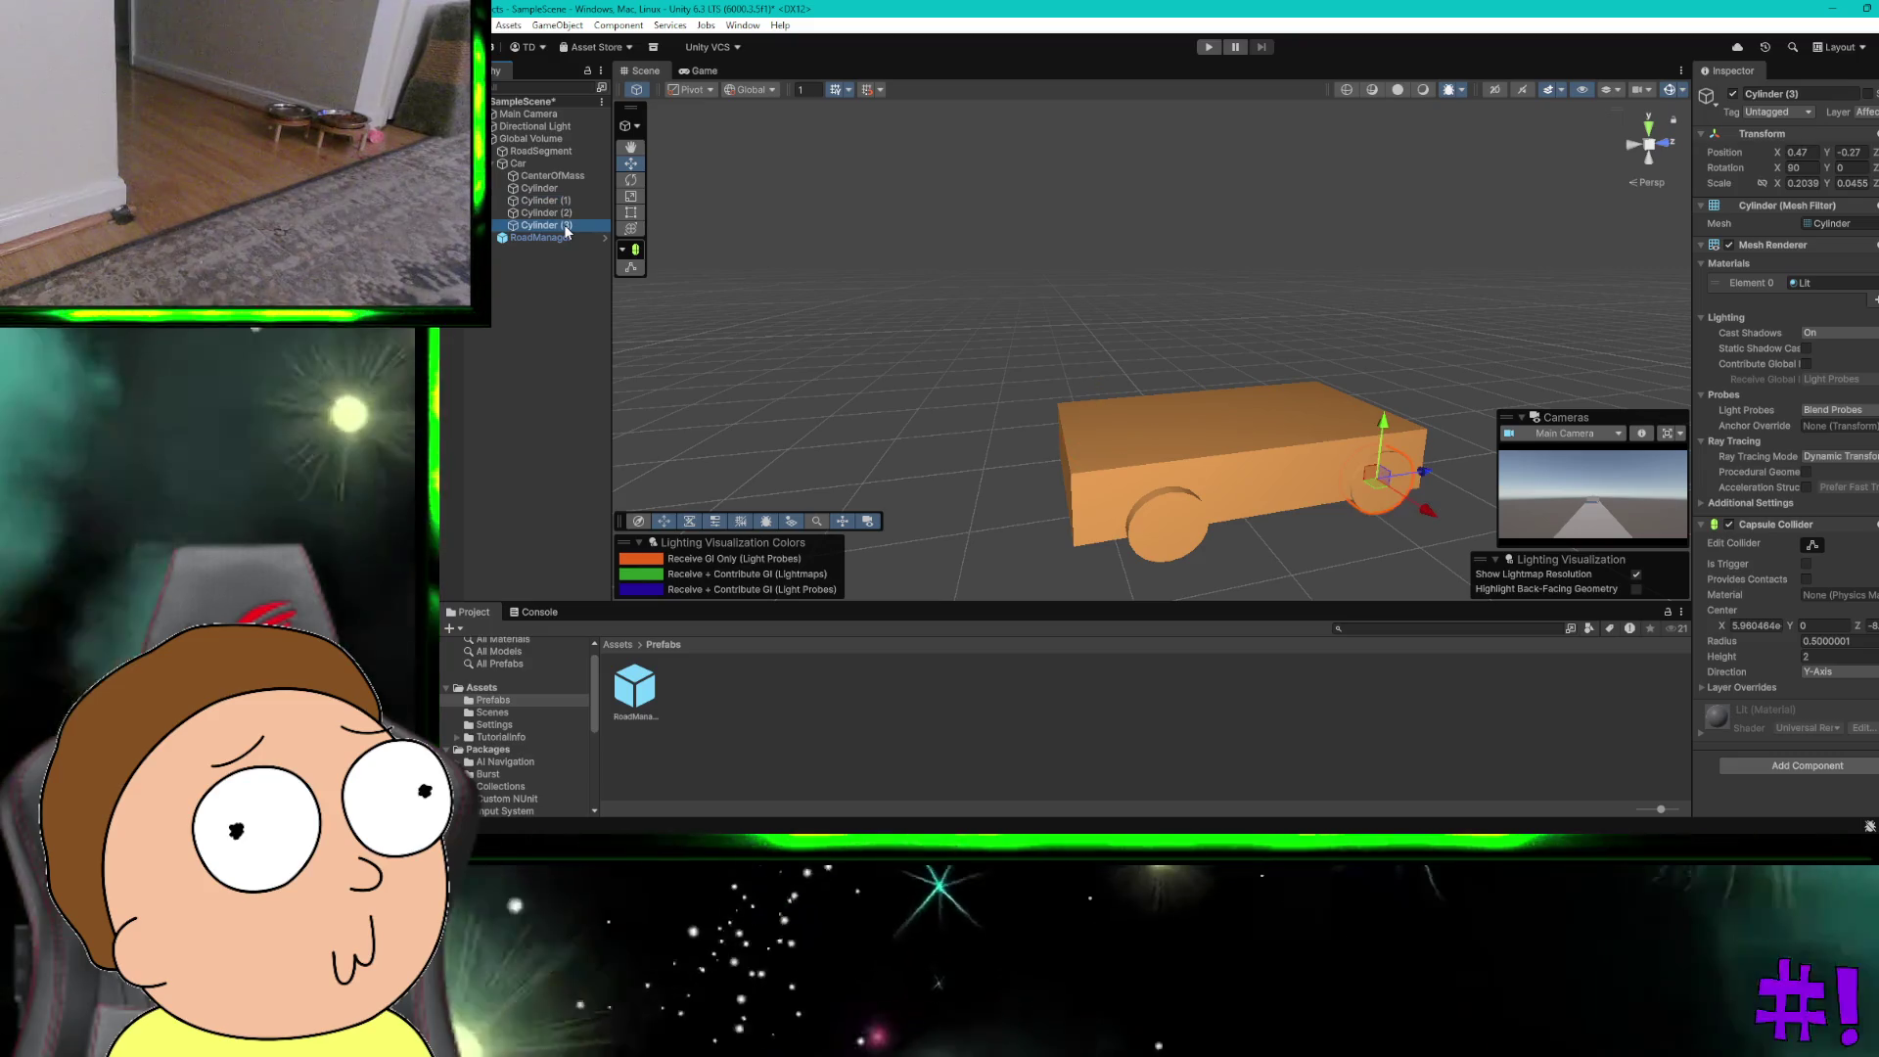
click(546, 212)
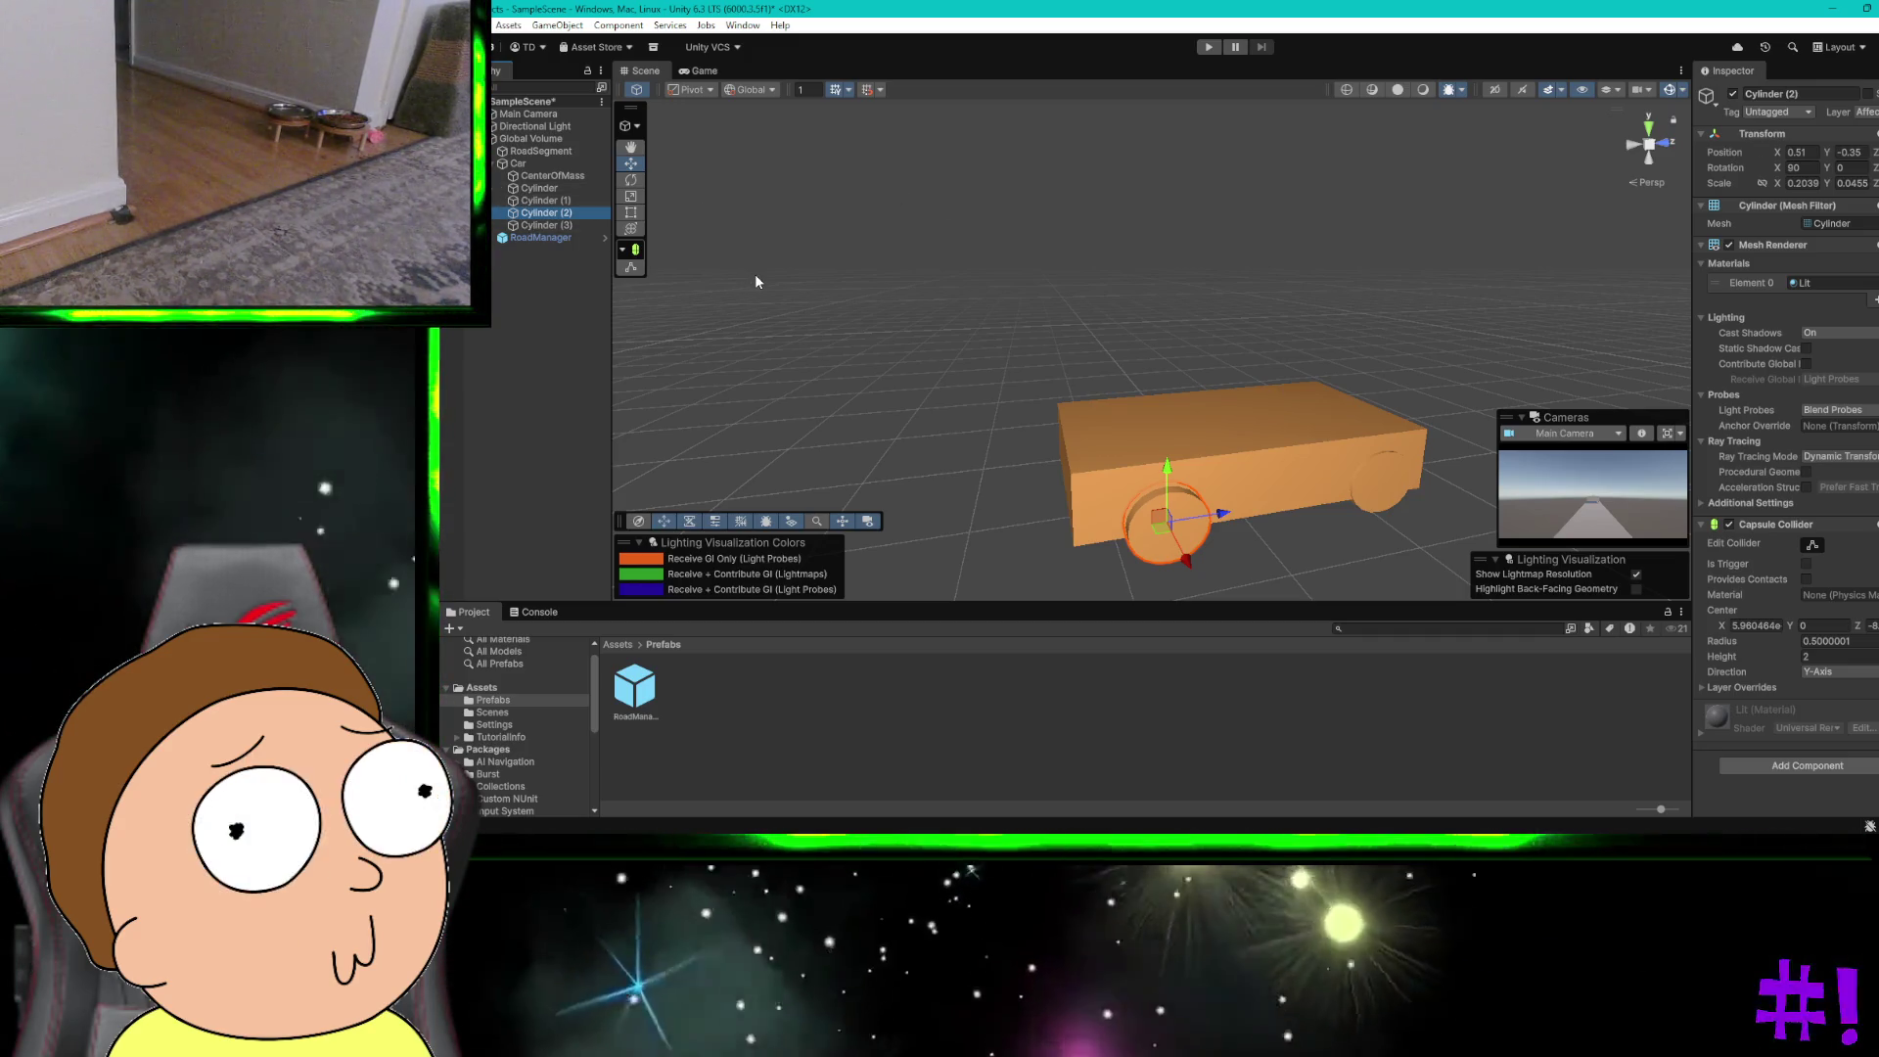
click(754, 273)
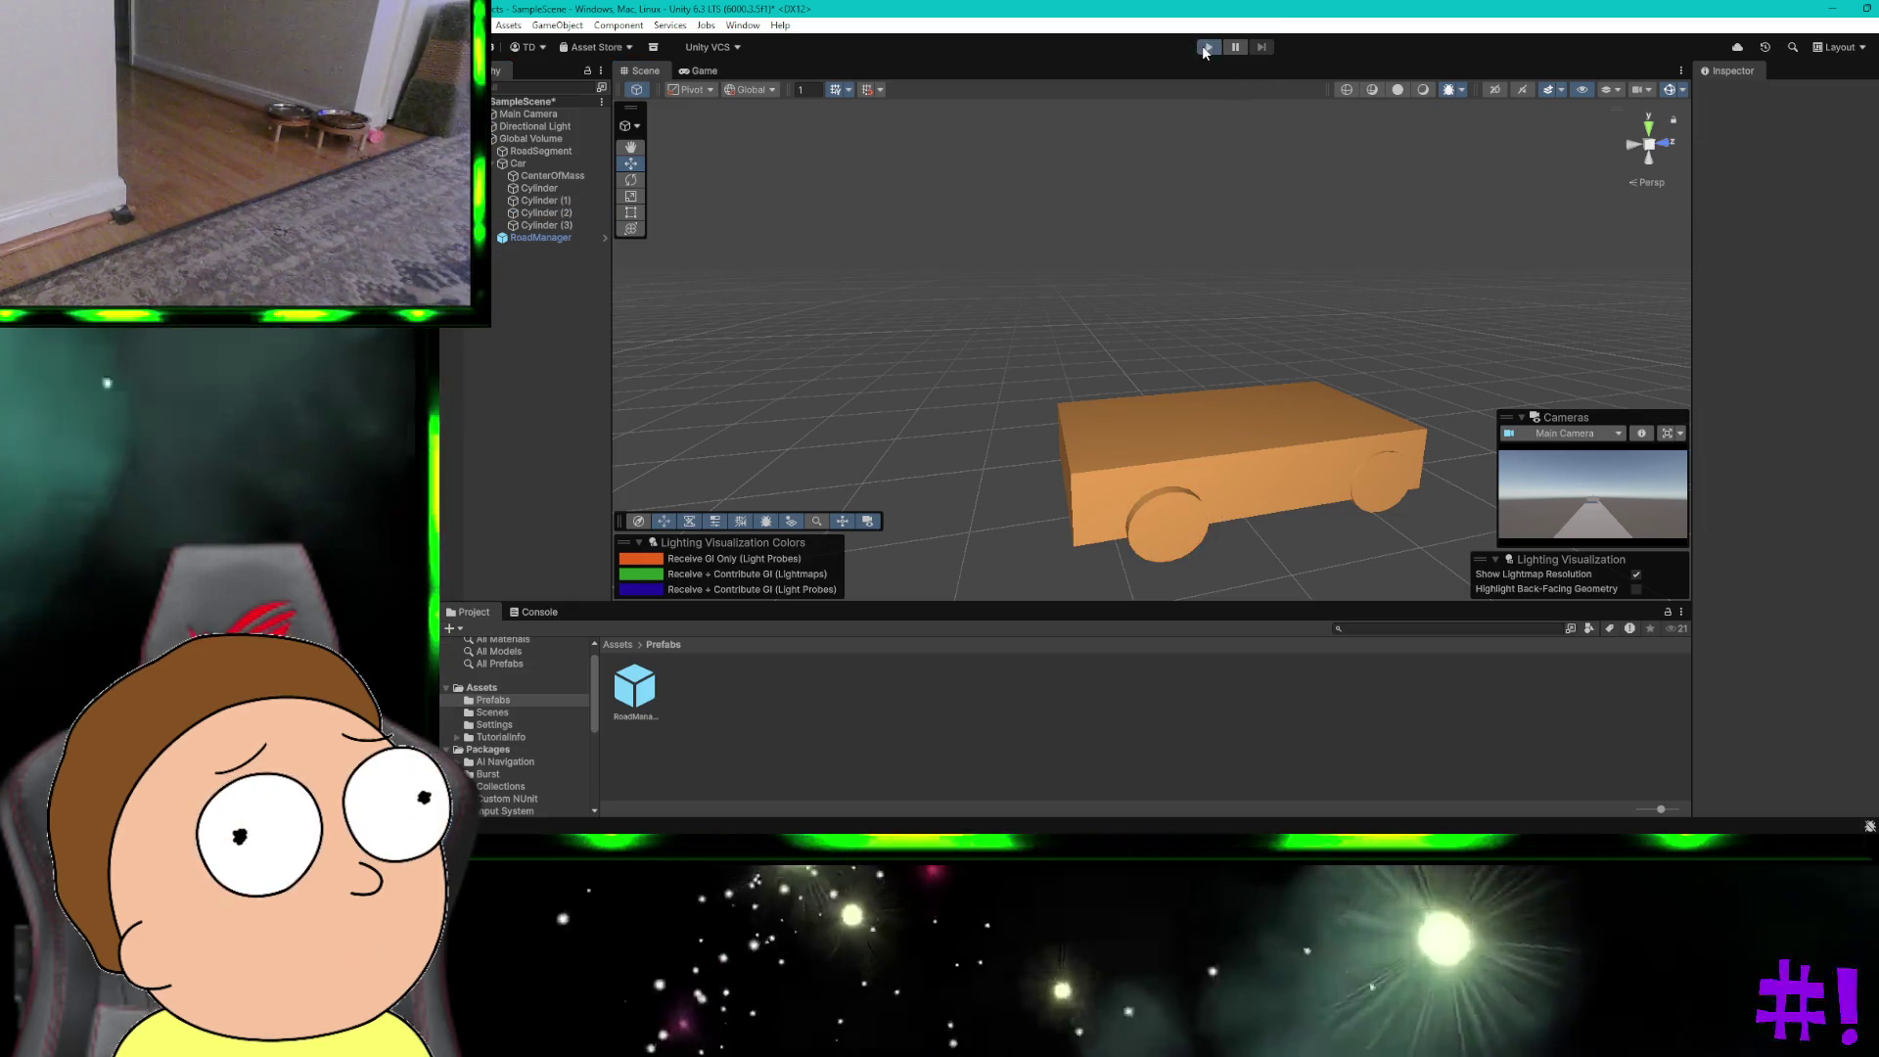
click(1206, 47)
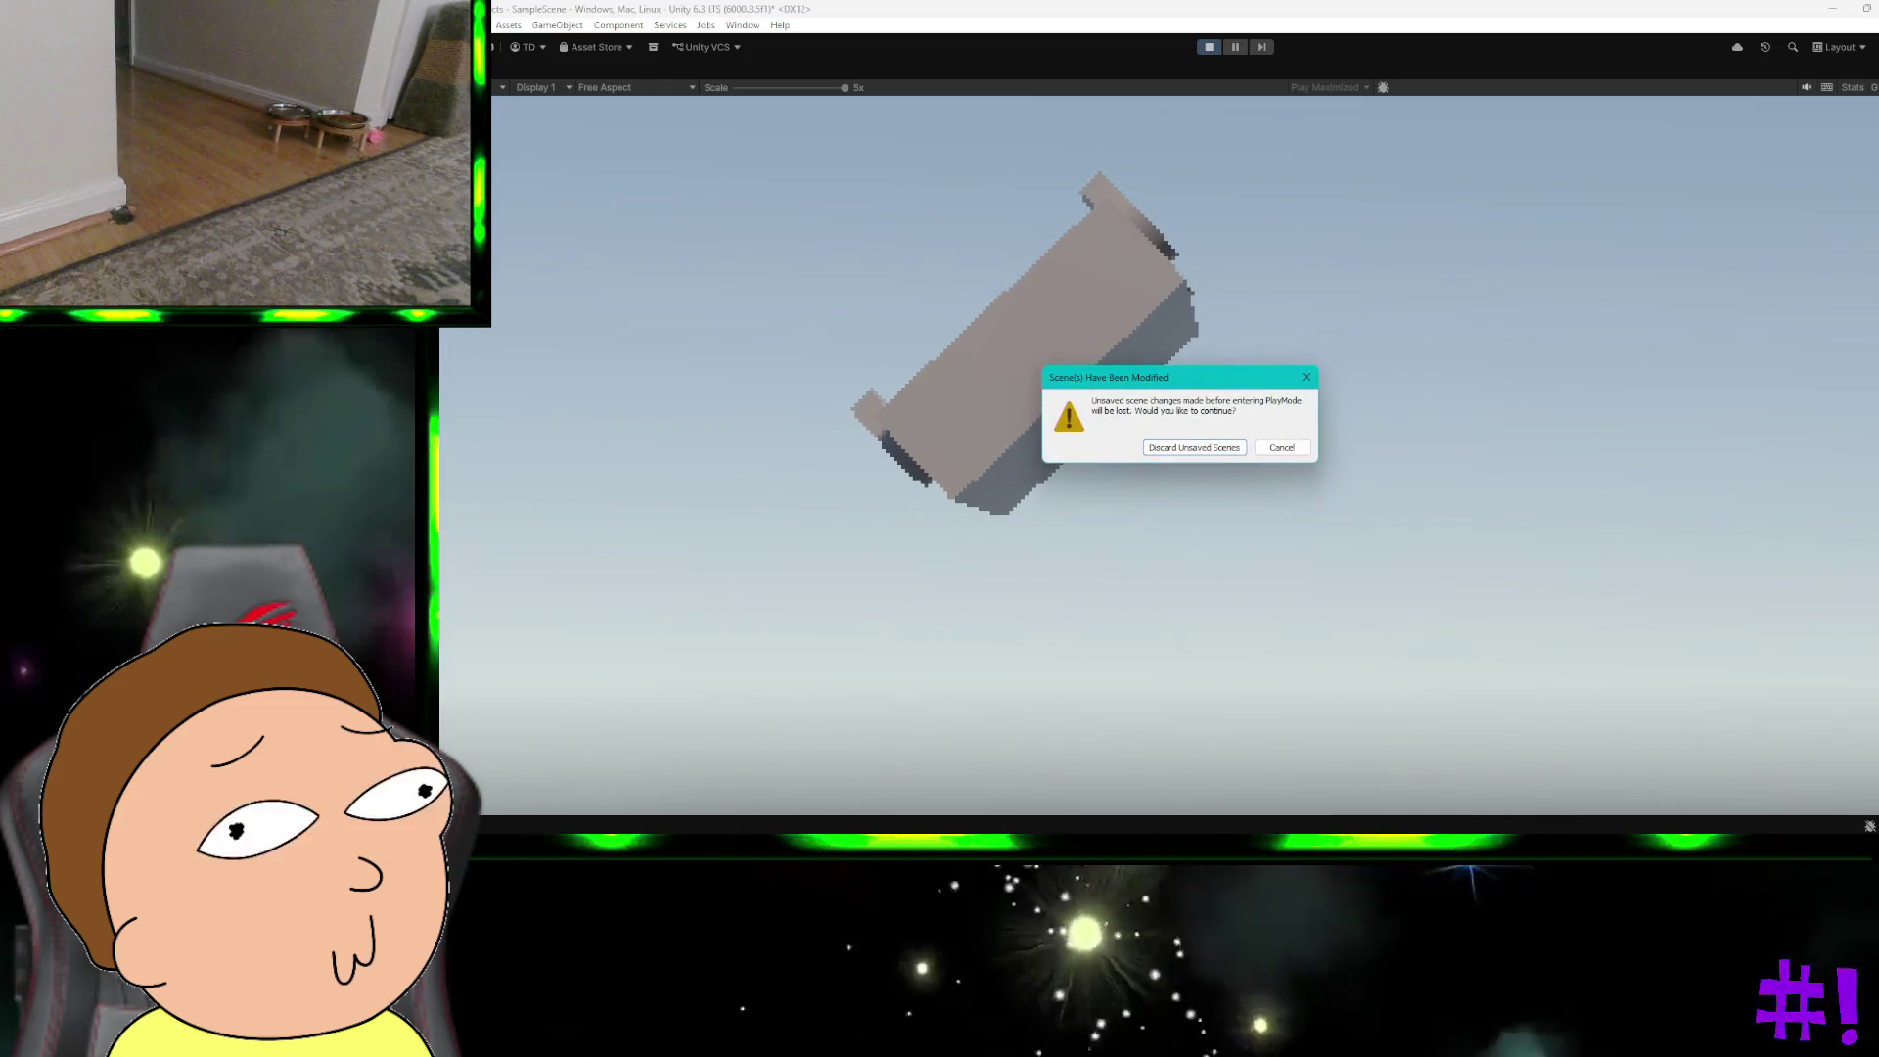
click(1270, 451)
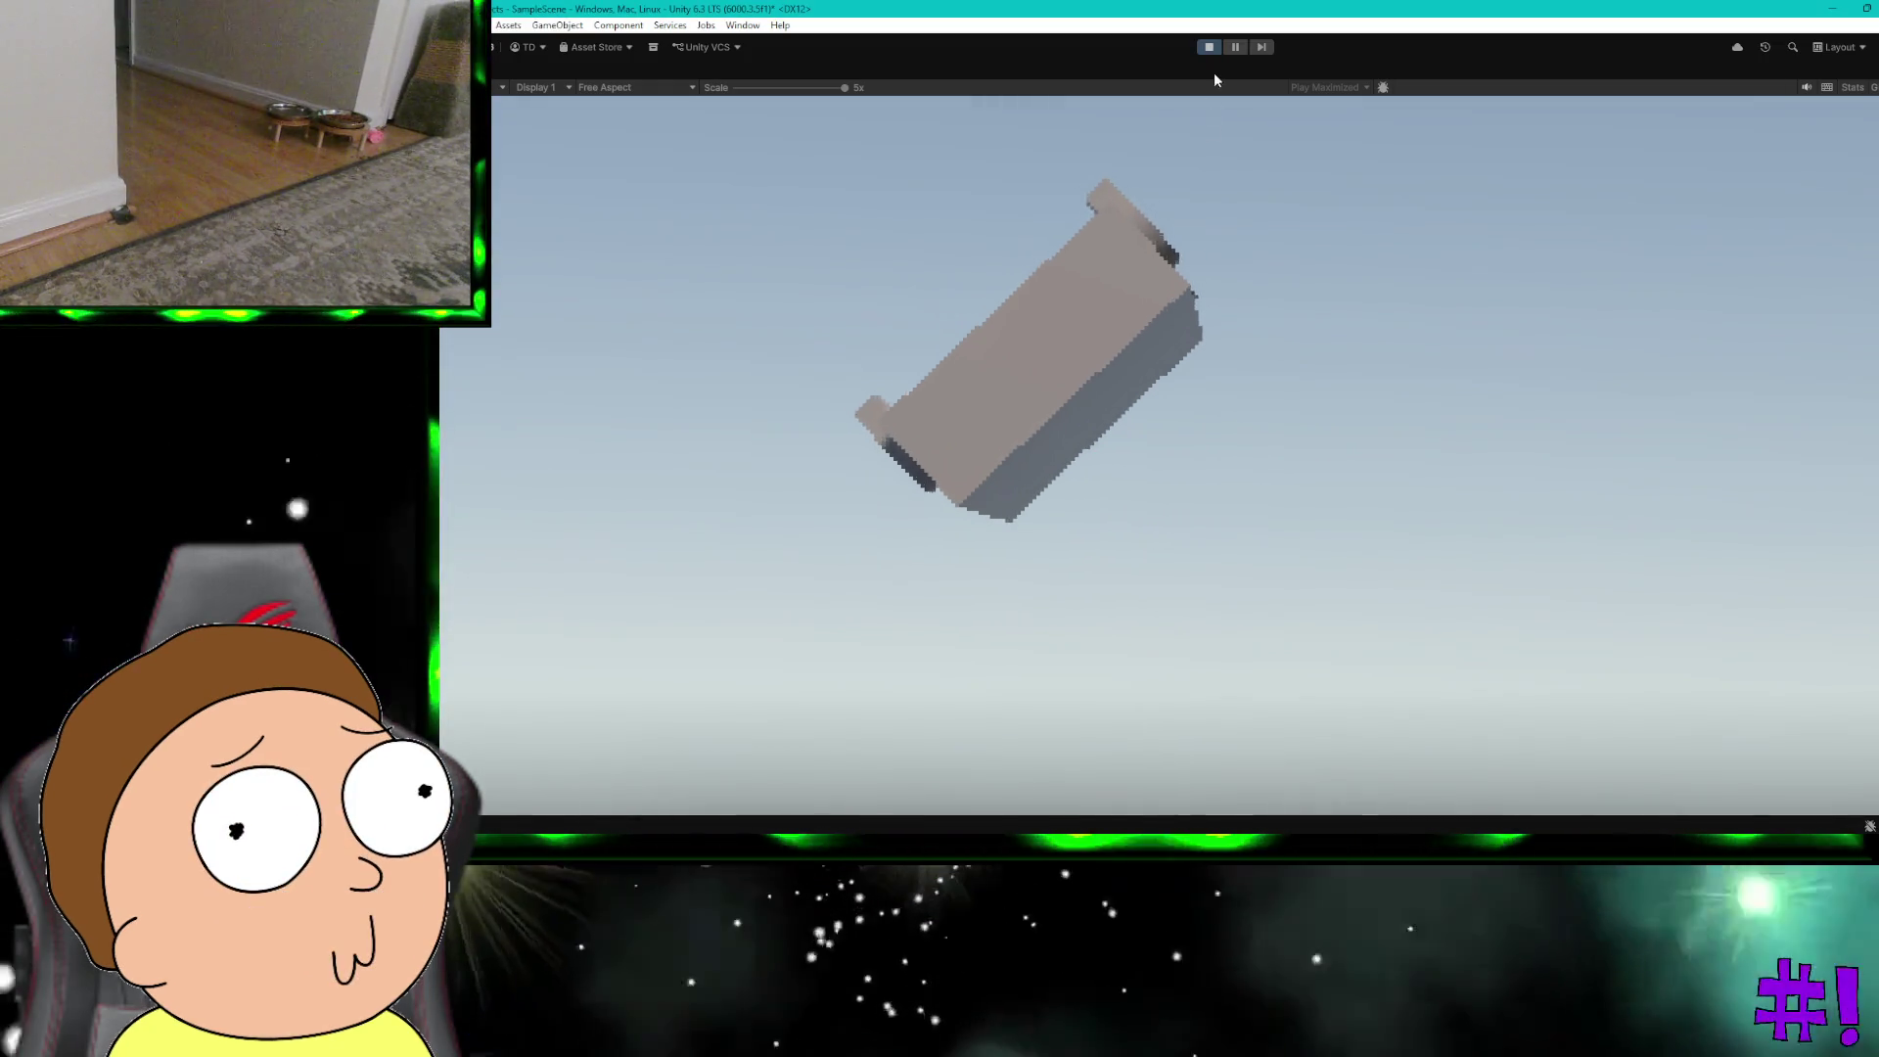
click(1209, 49)
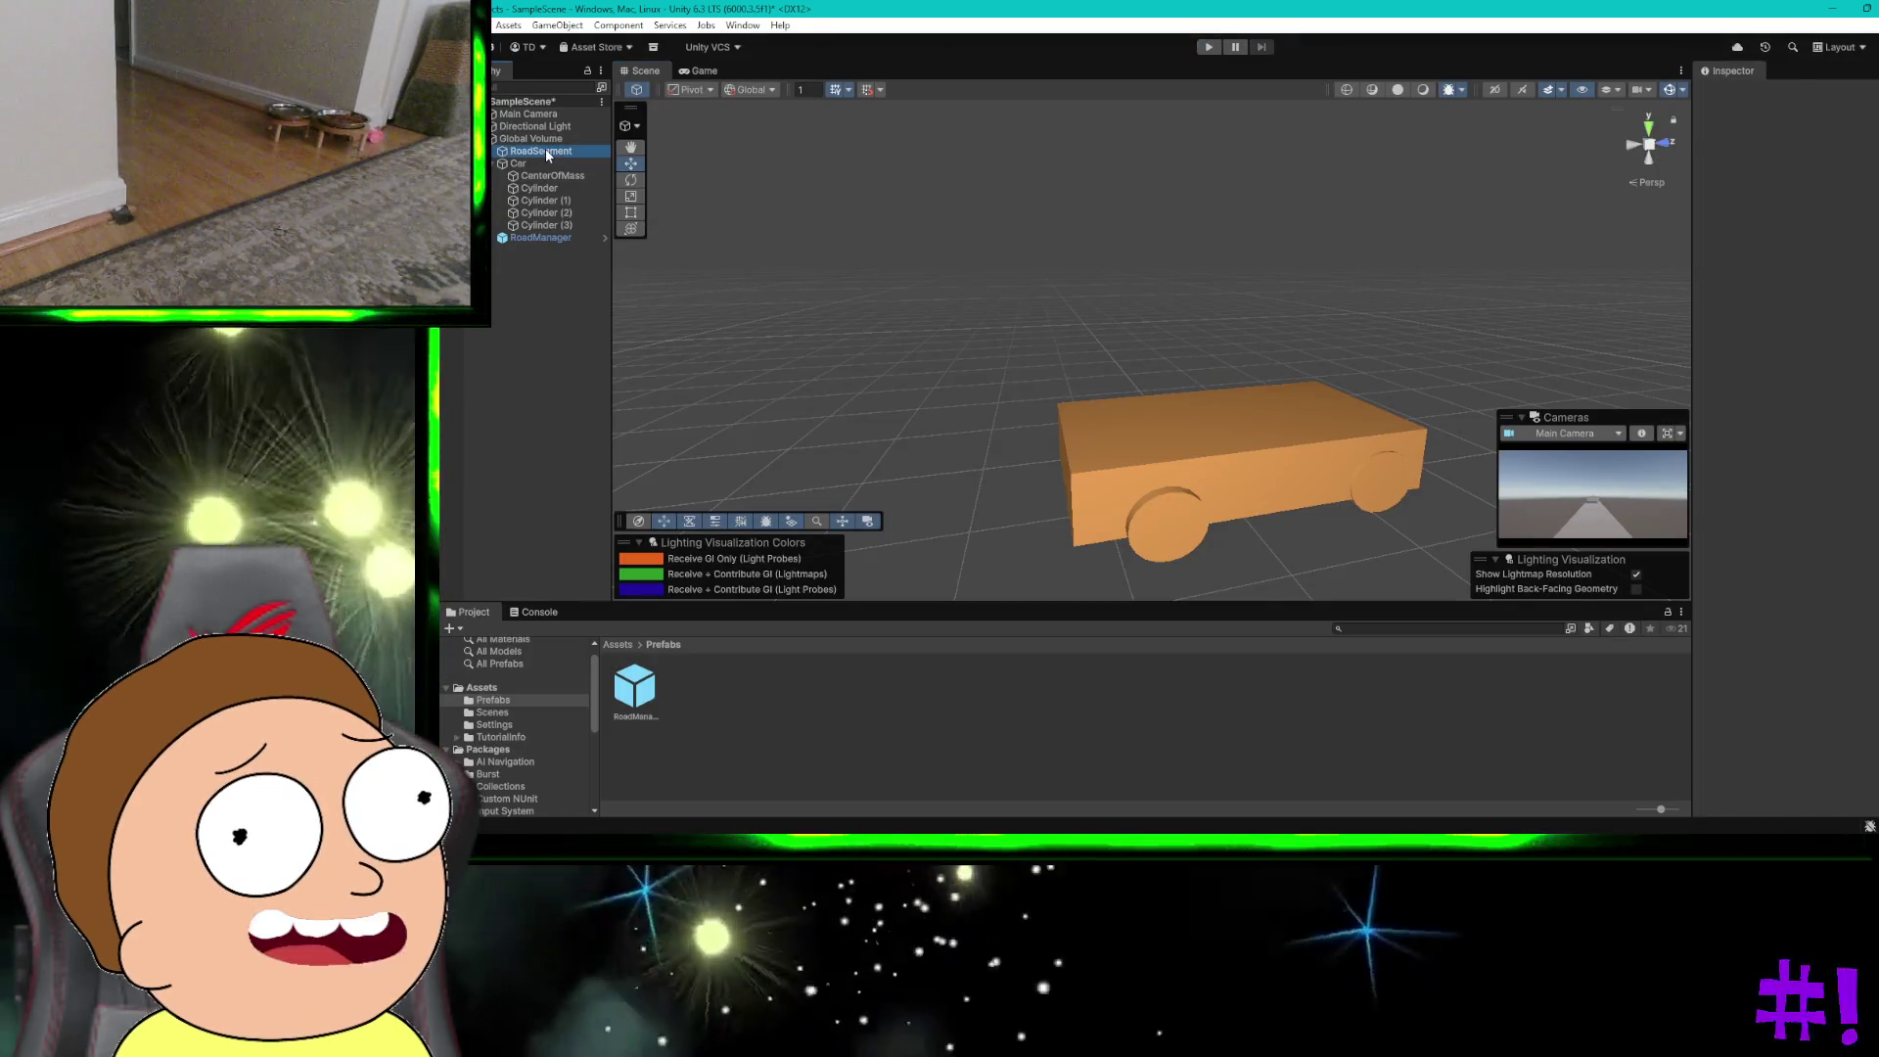
Step: Set RoadSegment's Scale X to 0.5, then run and stop a play test
click(544, 150)
click(1812, 183)
text(0.2)
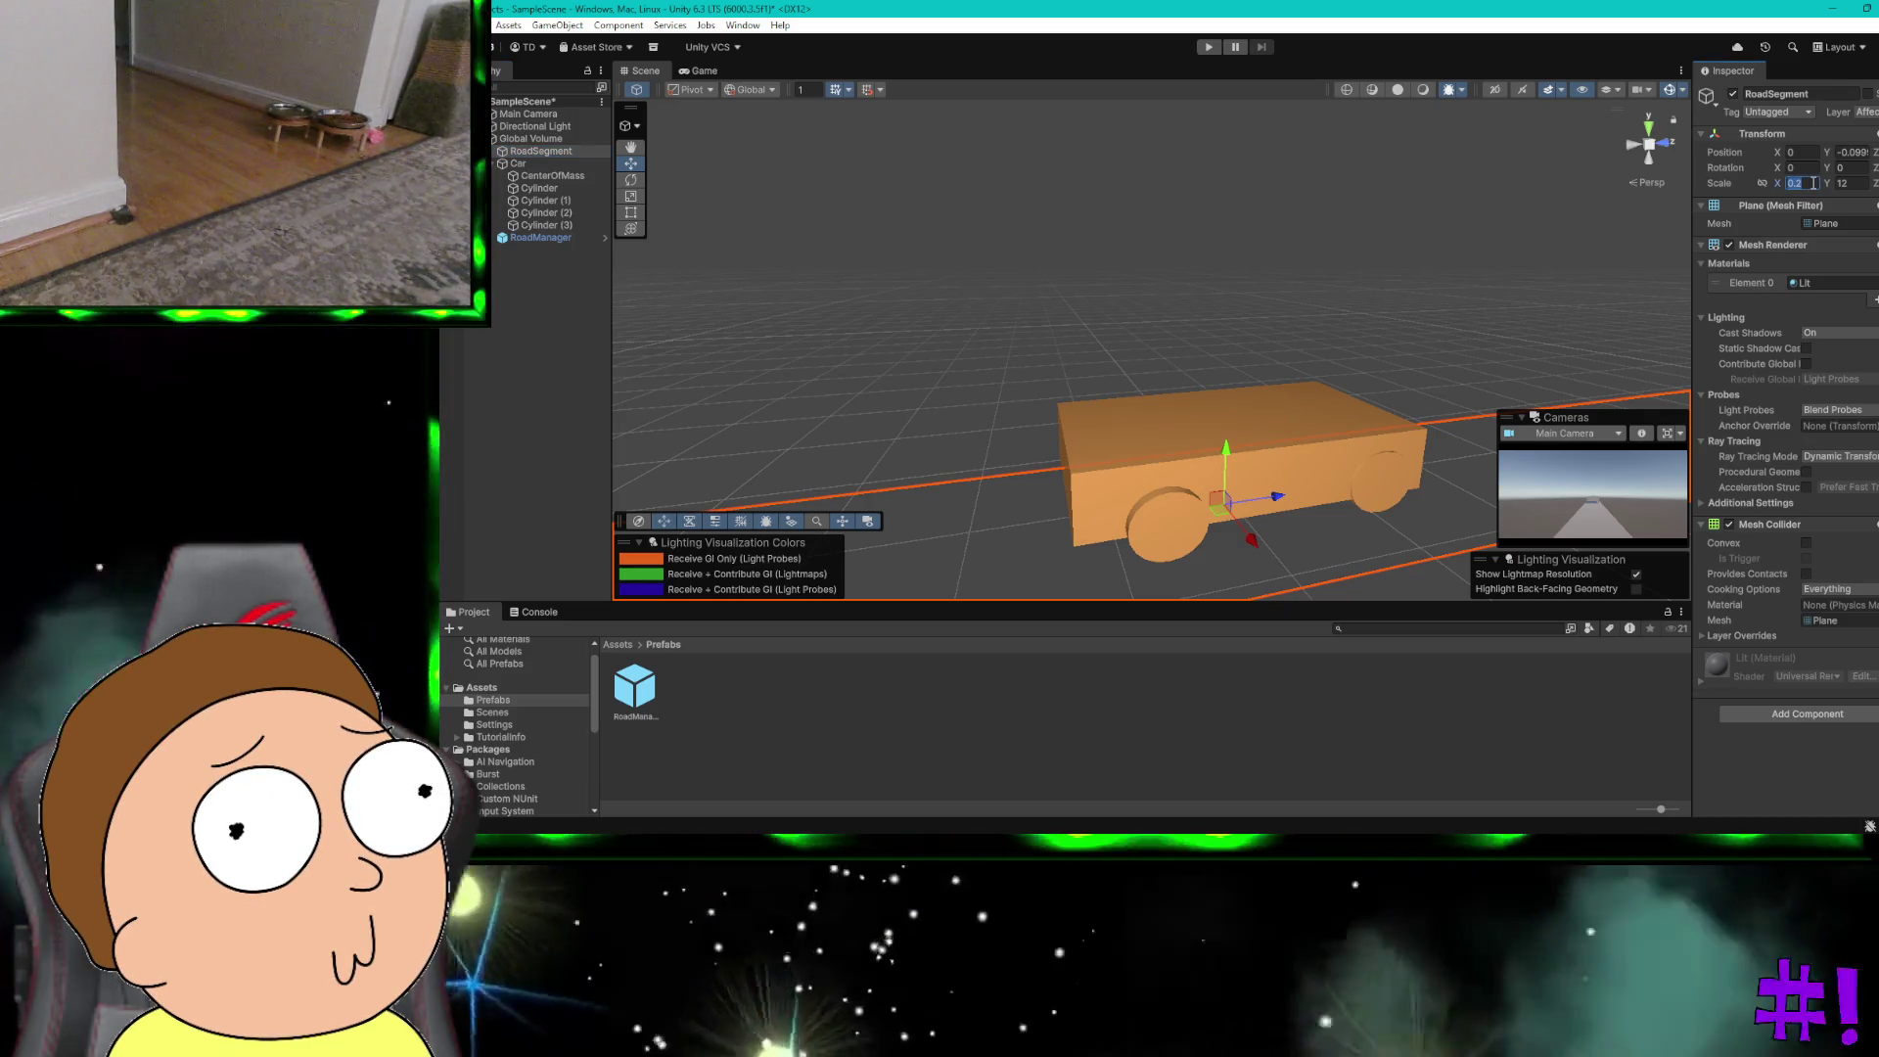
text(.5)
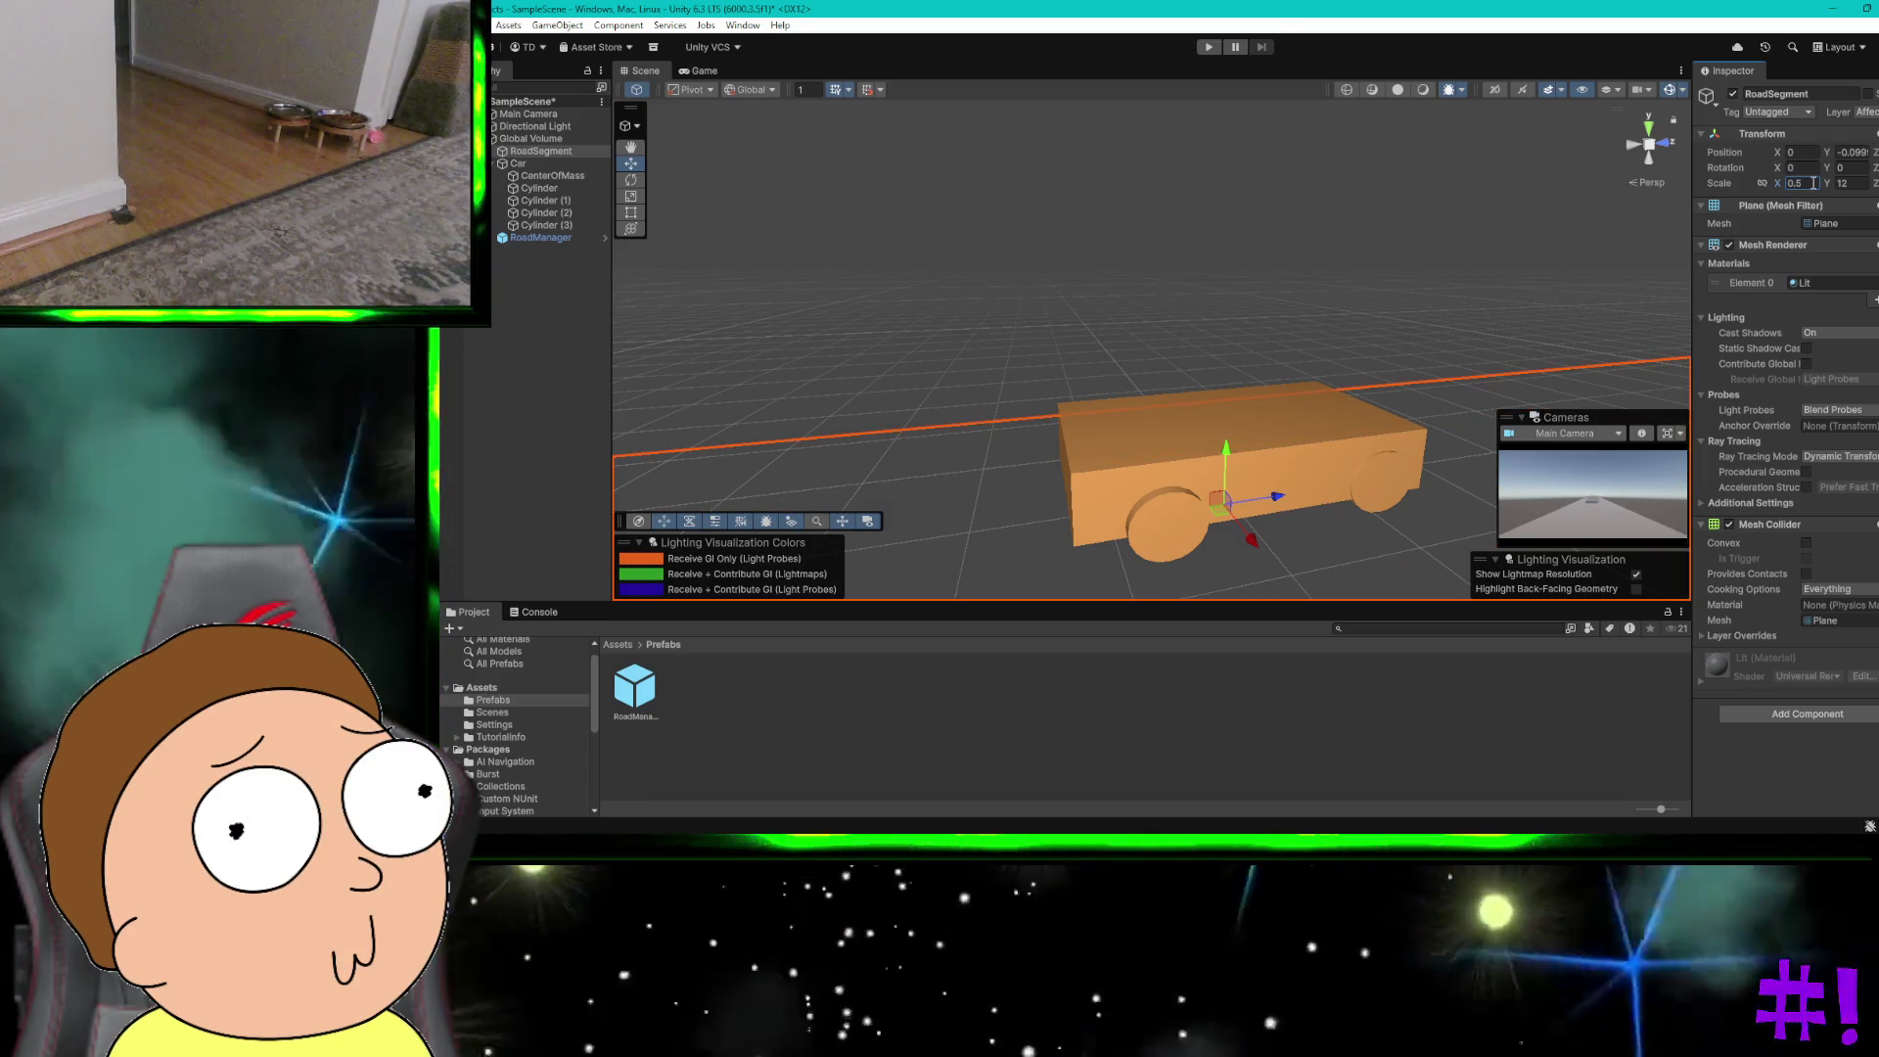
click(1540, 179)
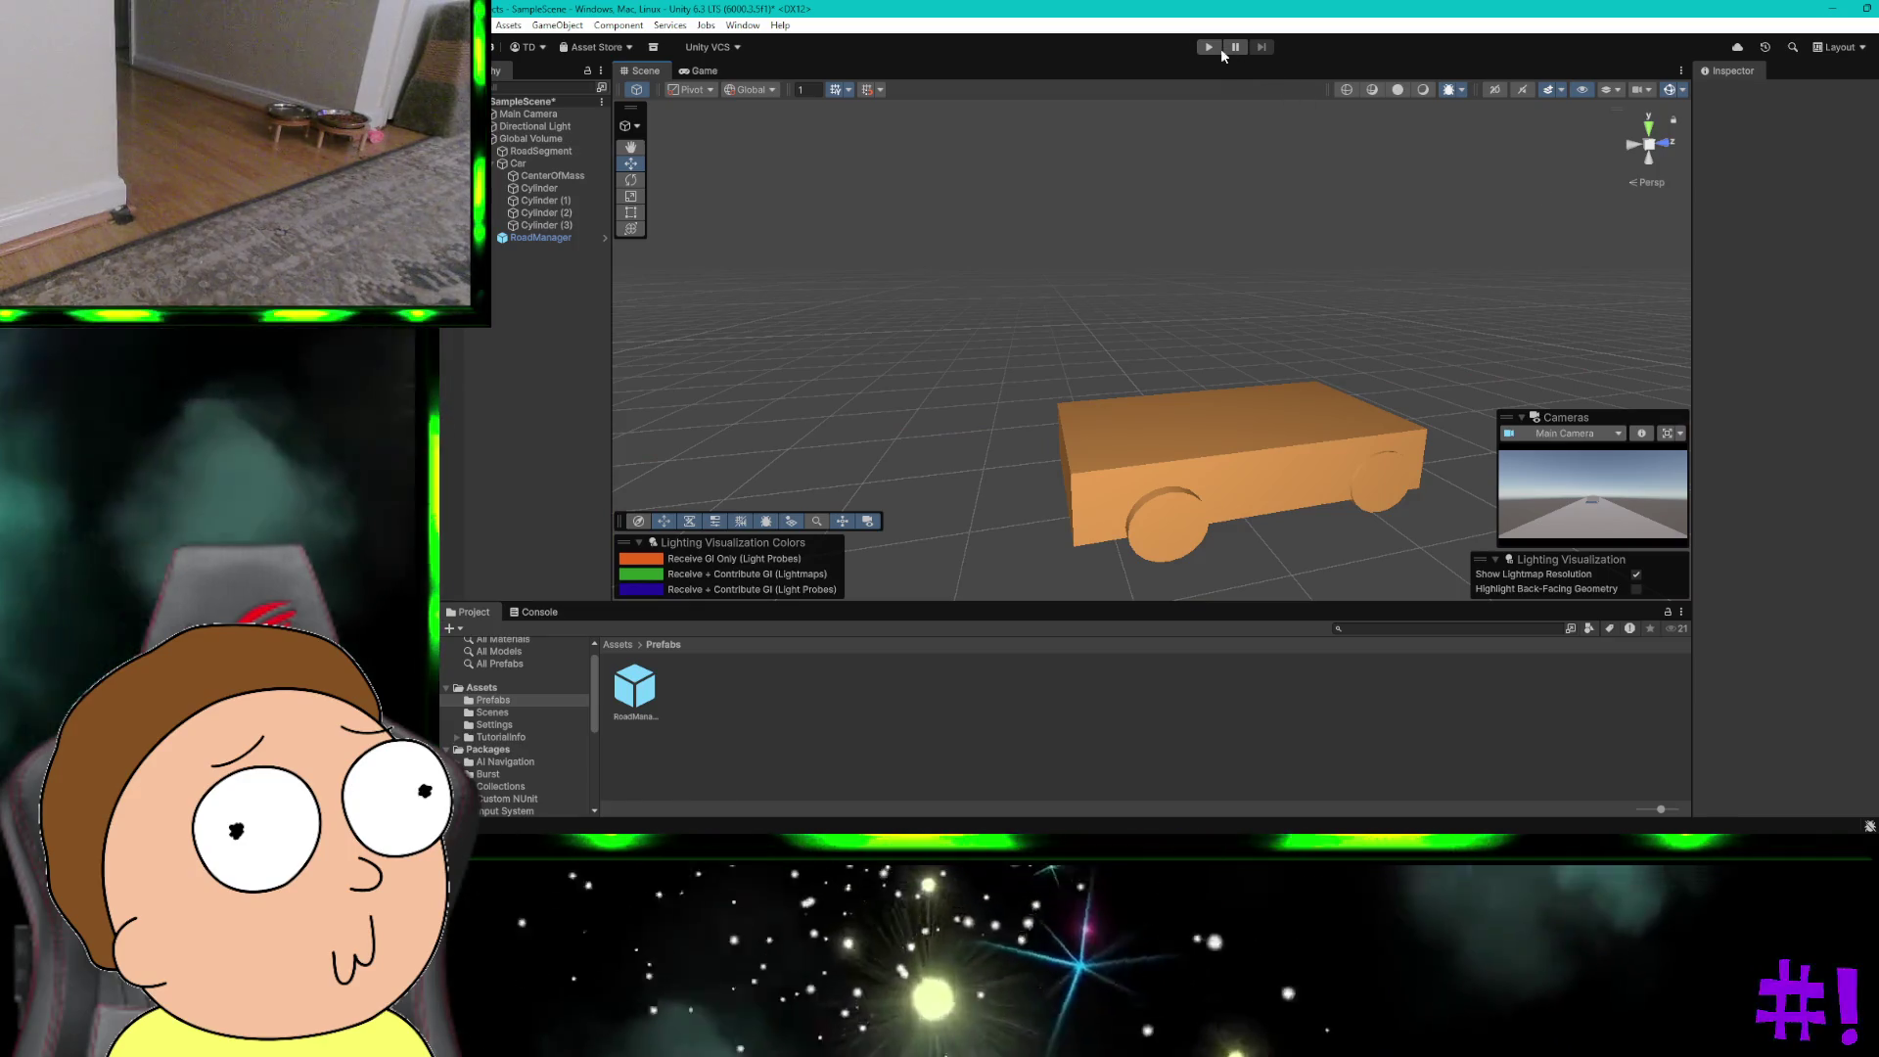
click(1209, 47)
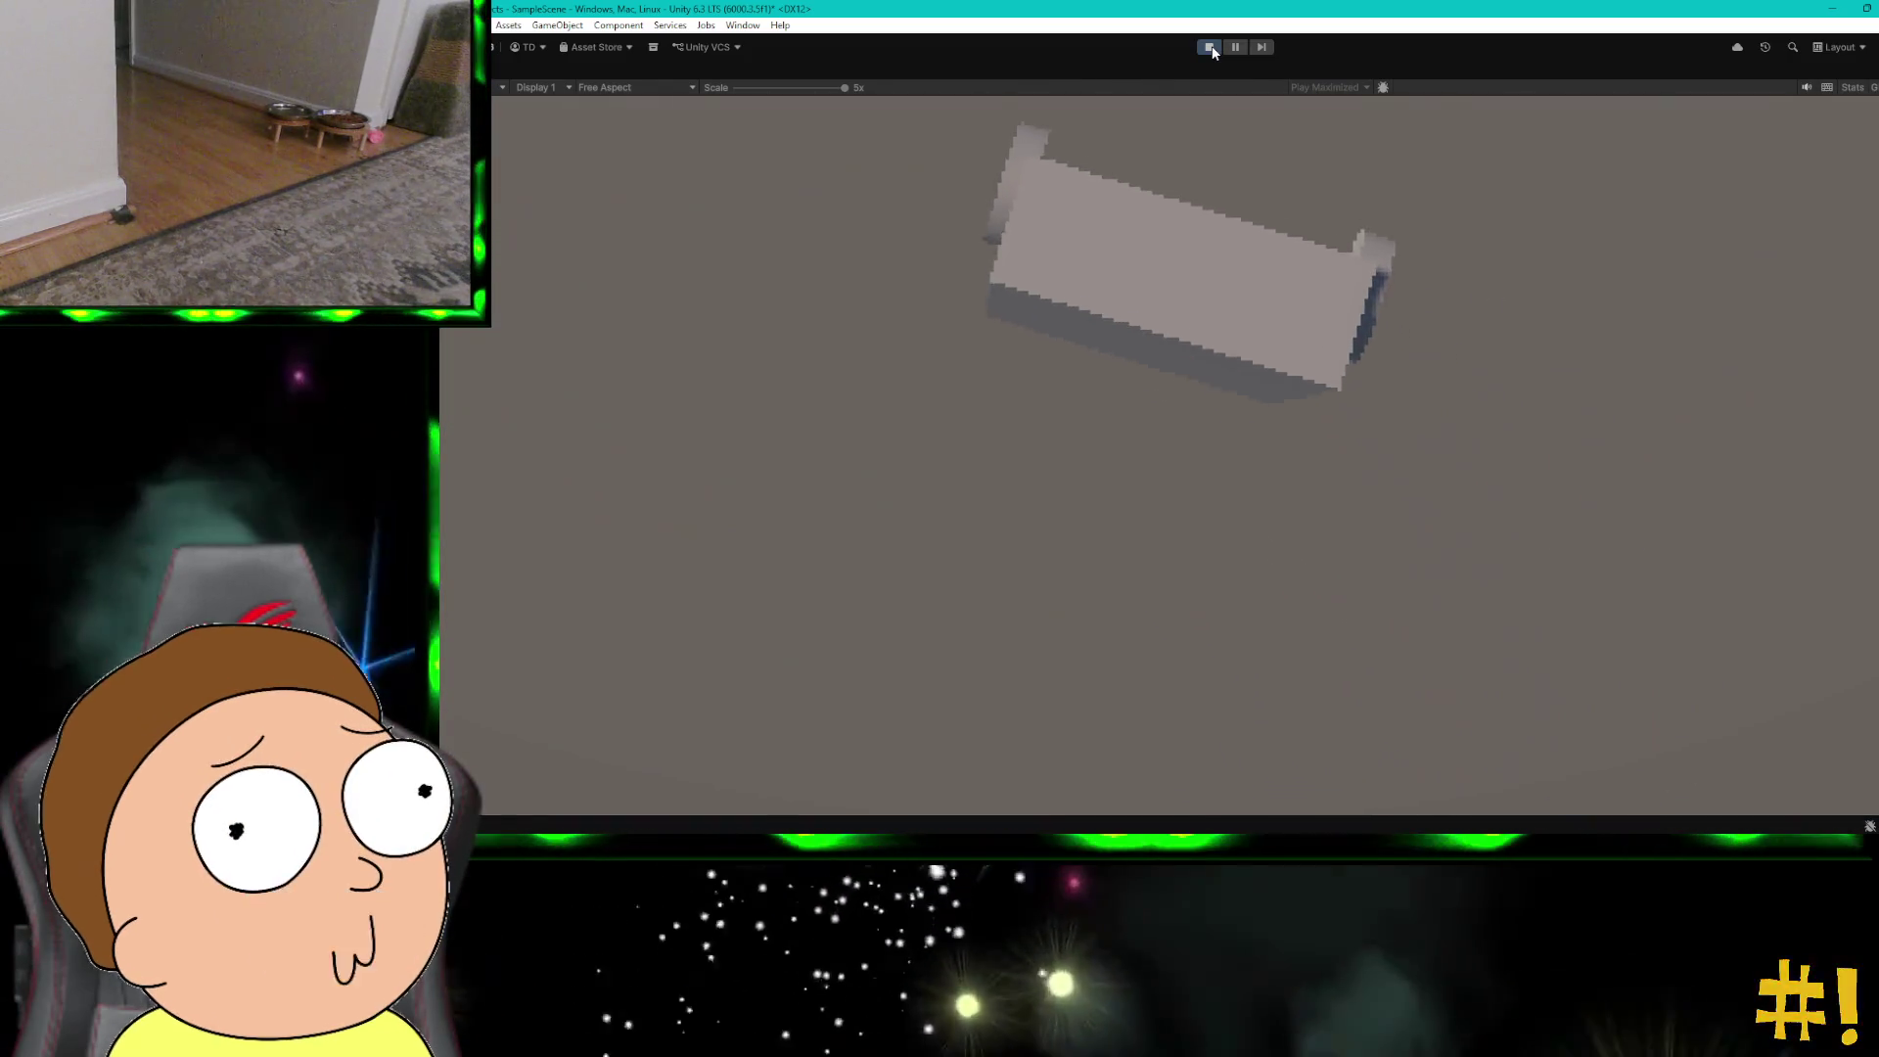
click(1211, 47)
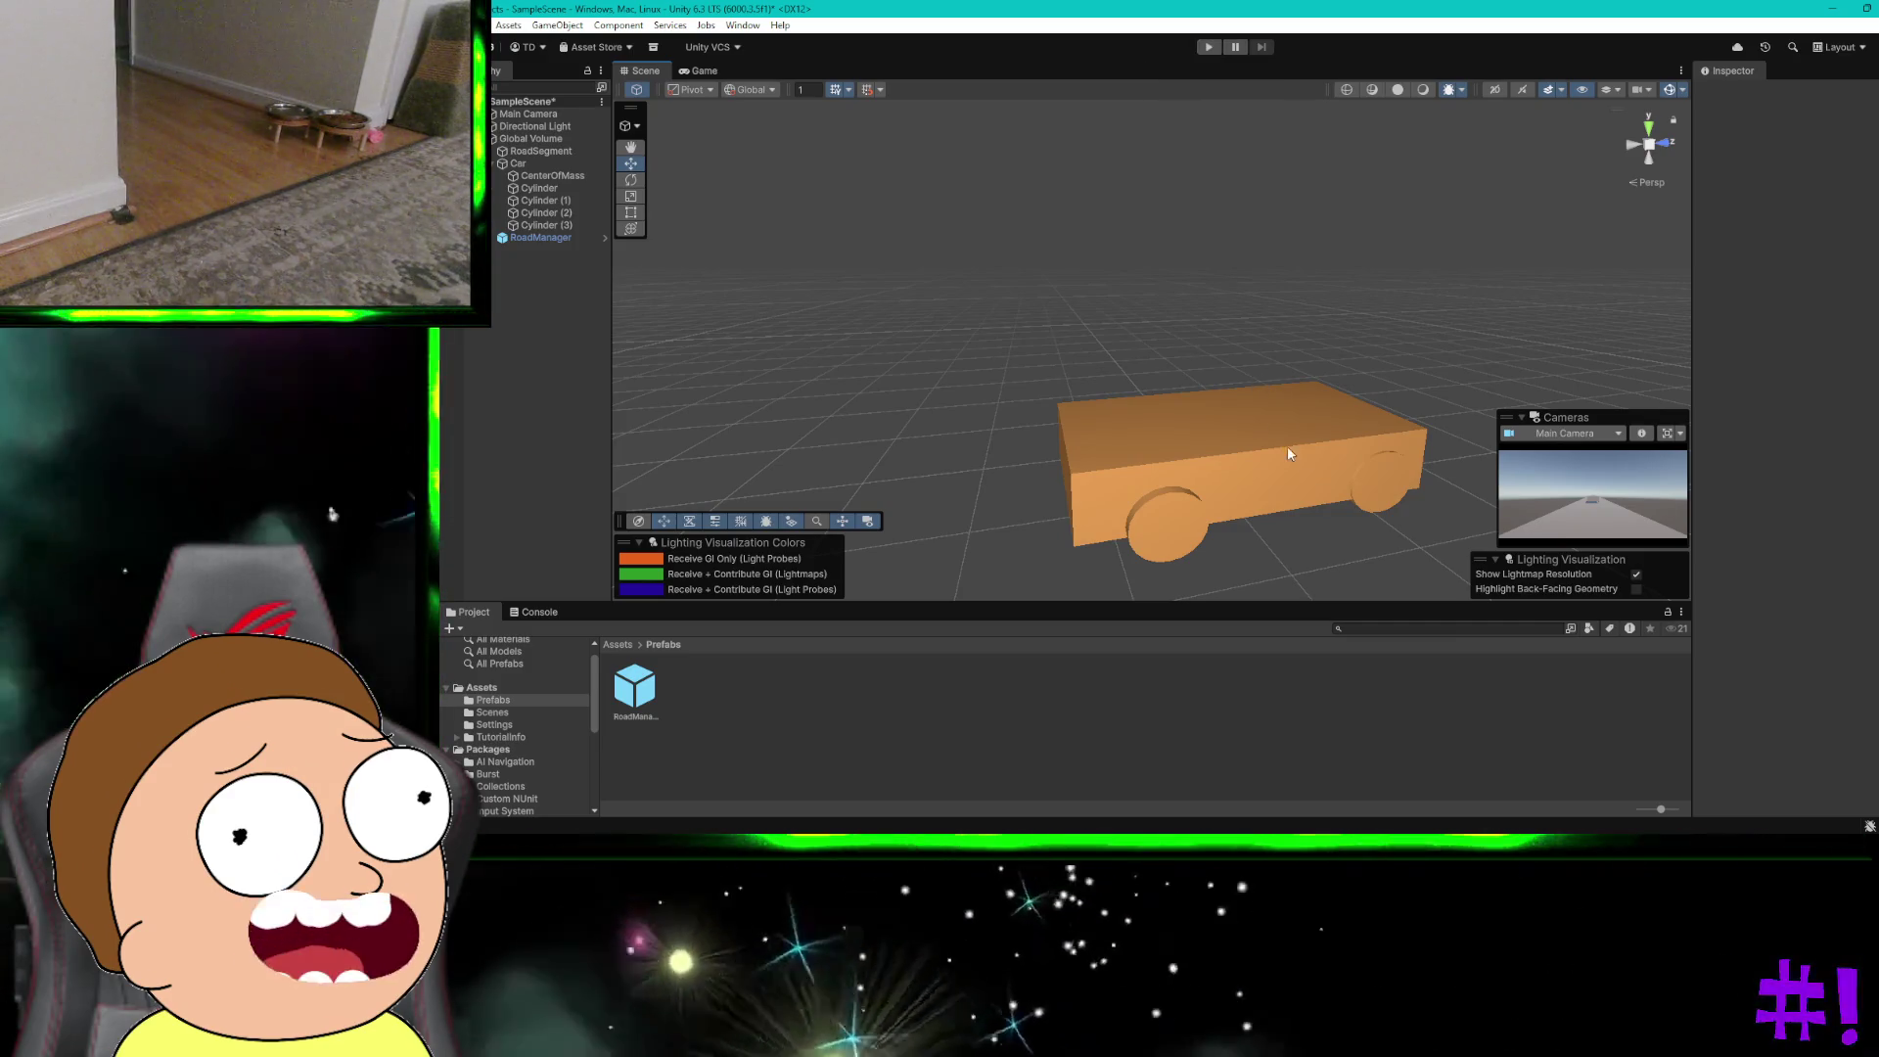
Step: Inspect the Cylinder (3), Cylinder (2) wheels and the Car body, then deselect
click(1375, 481)
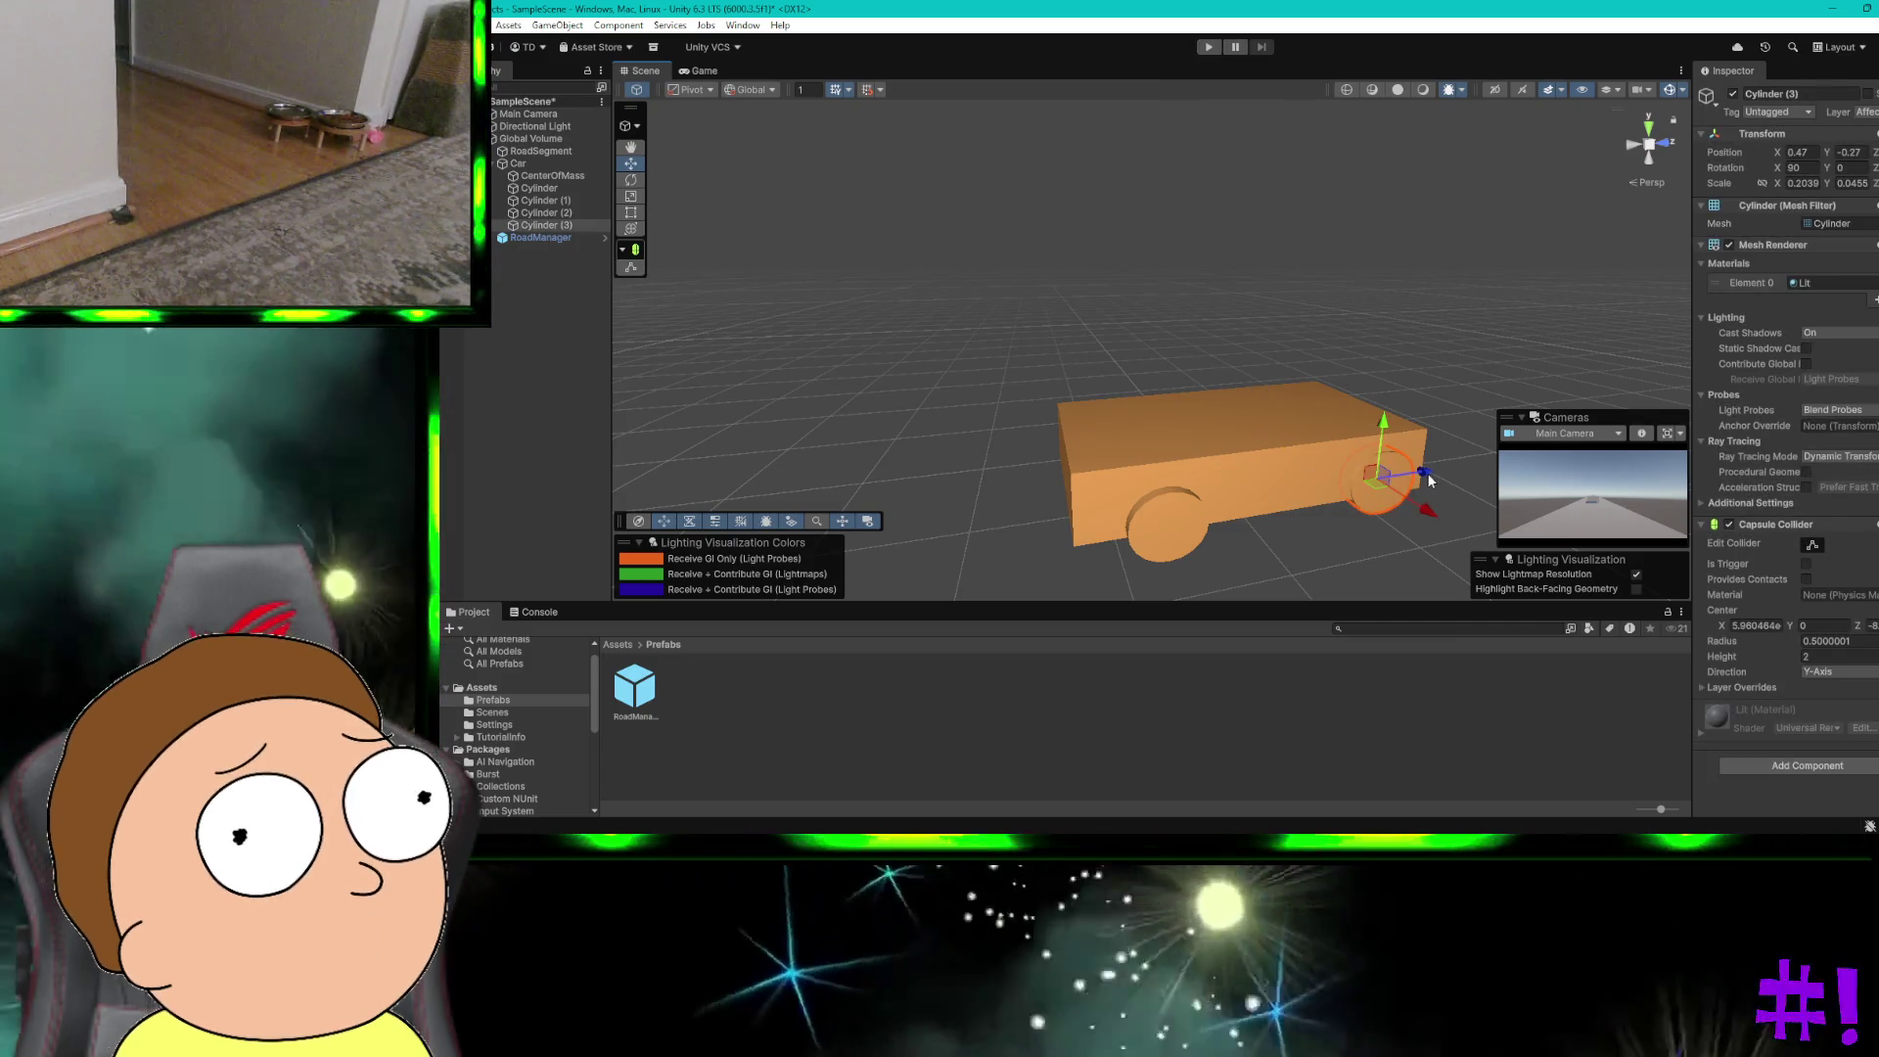
click(1195, 529)
click(1386, 489)
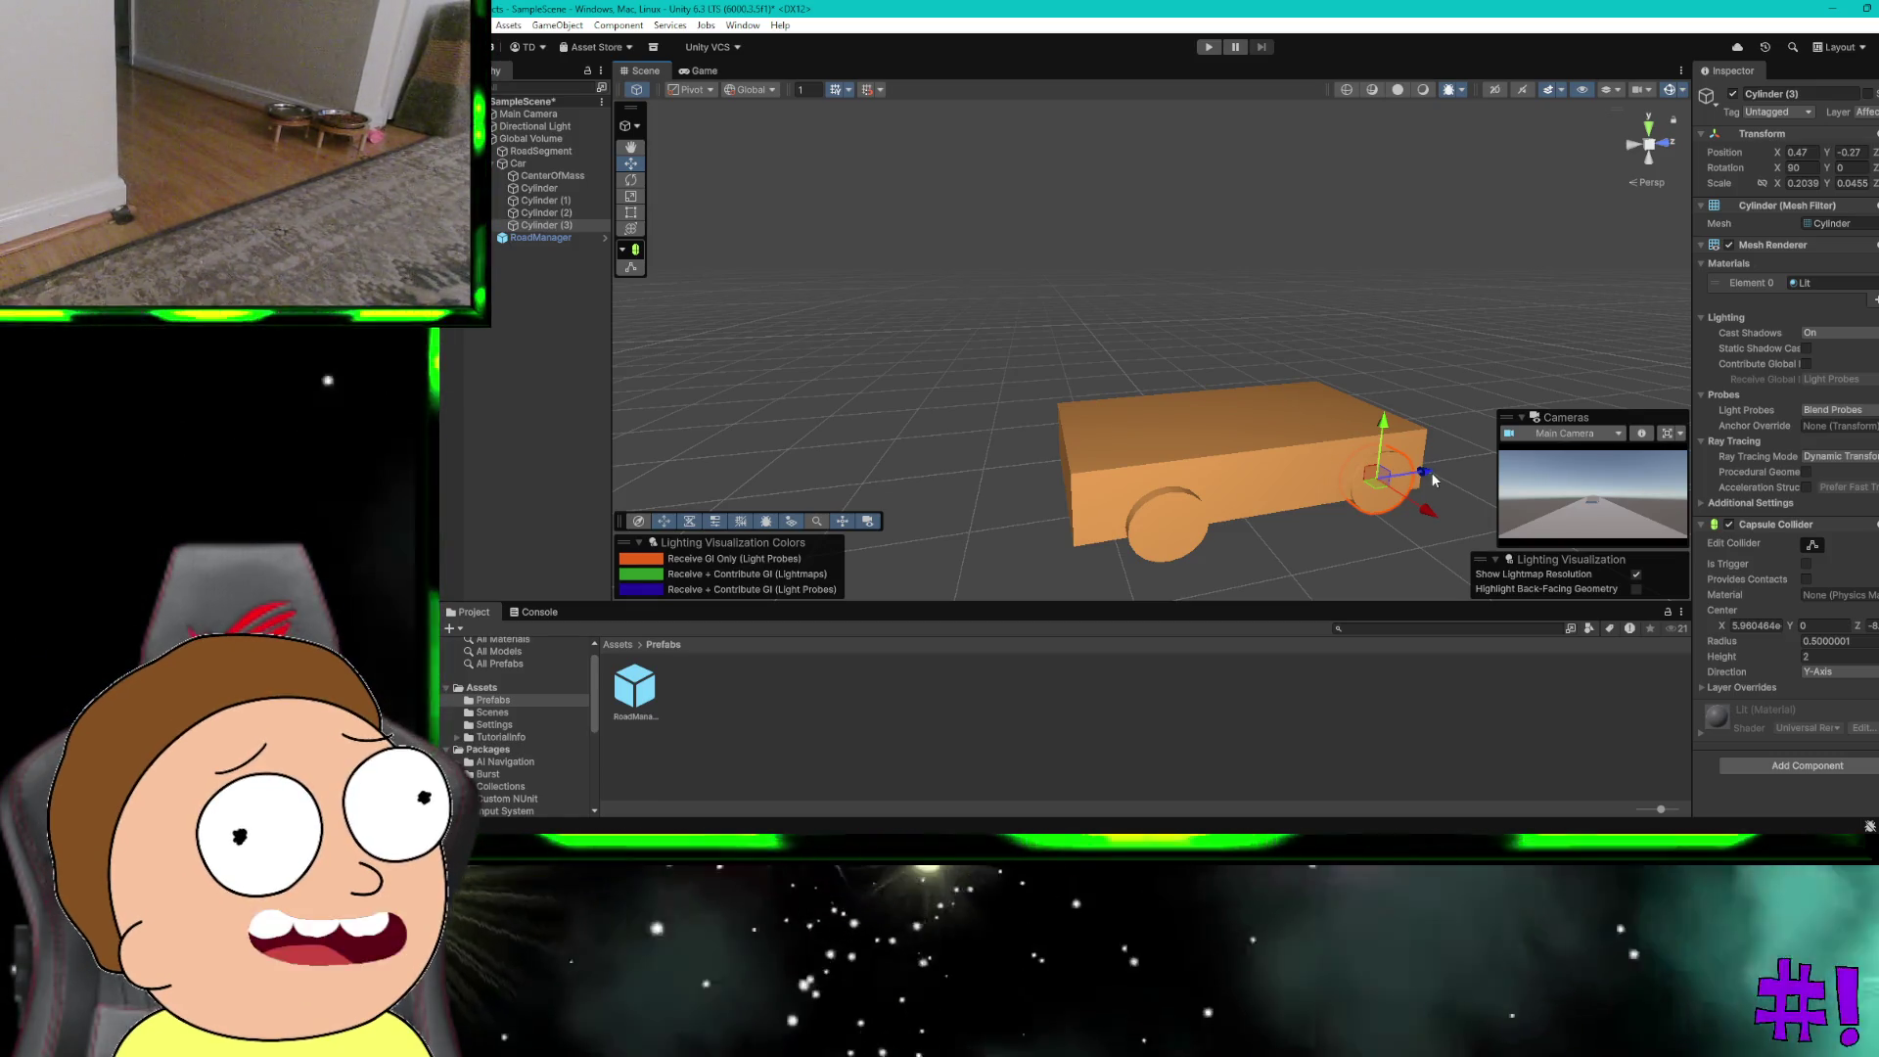
click(1218, 472)
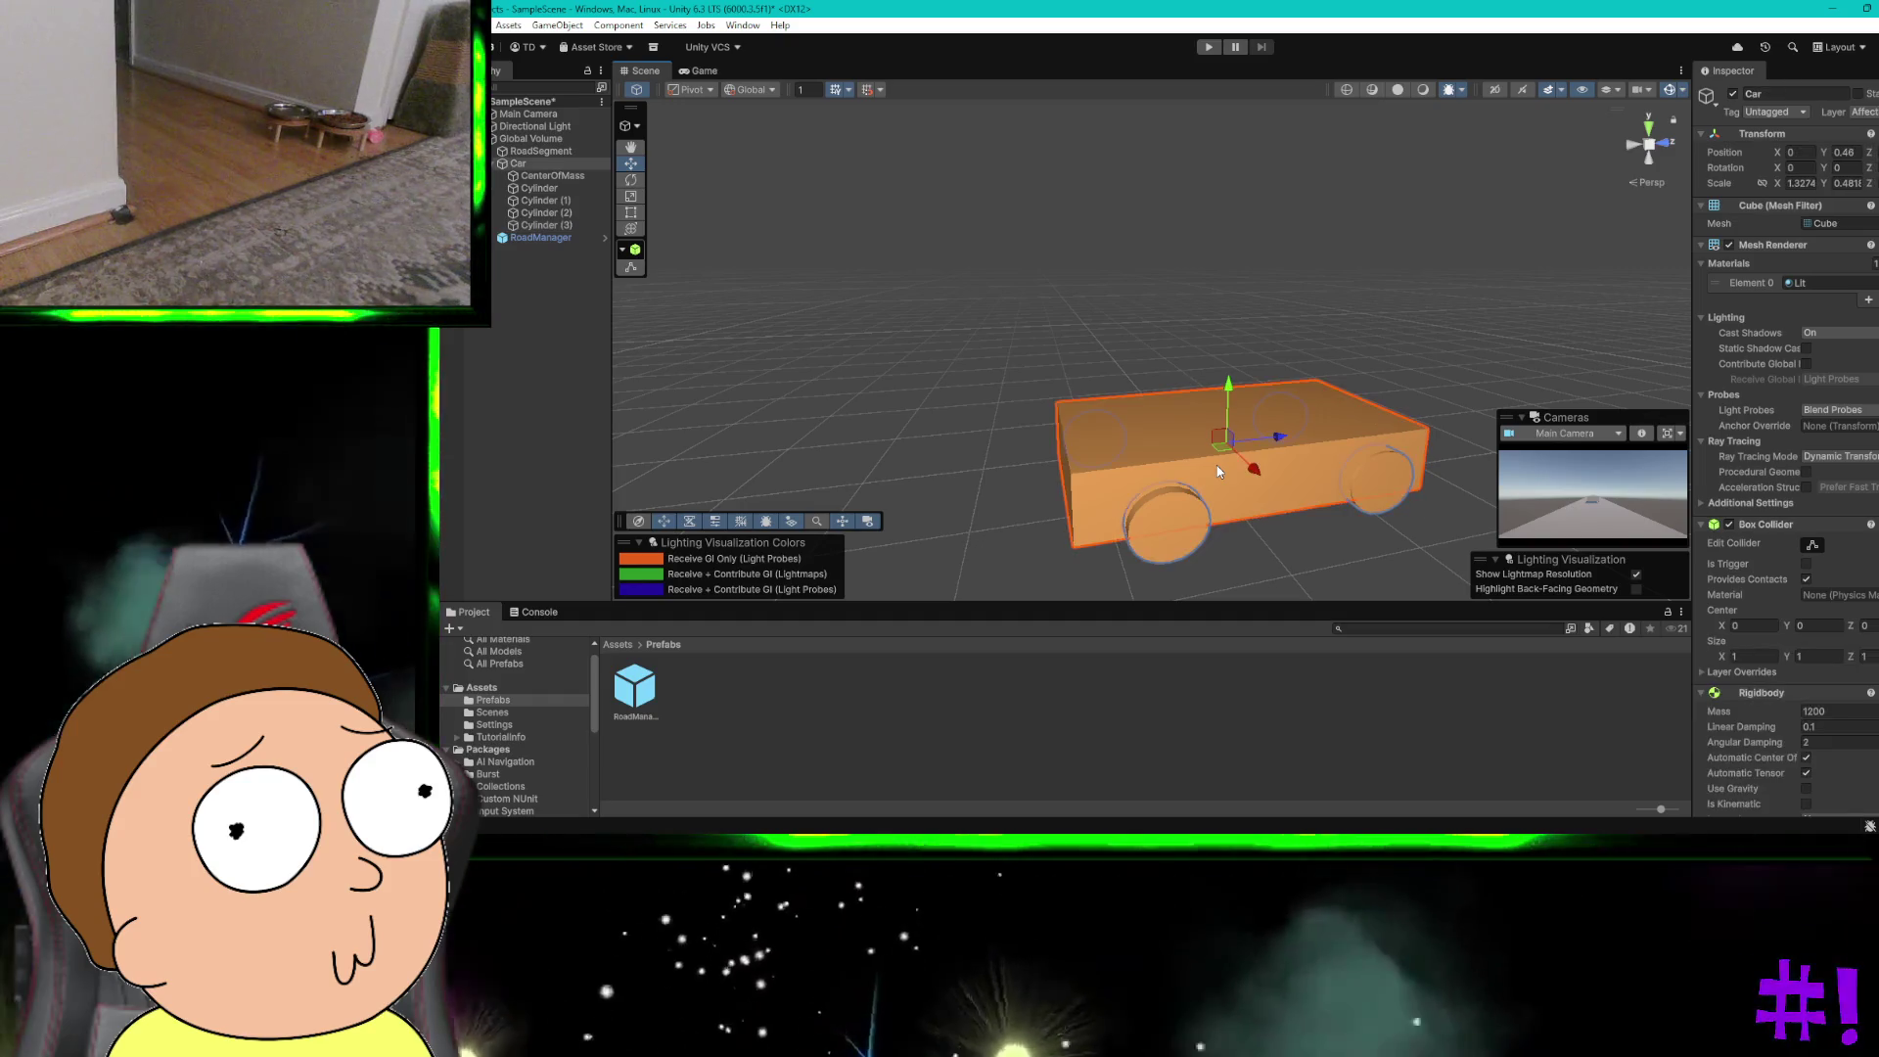
click(1372, 484)
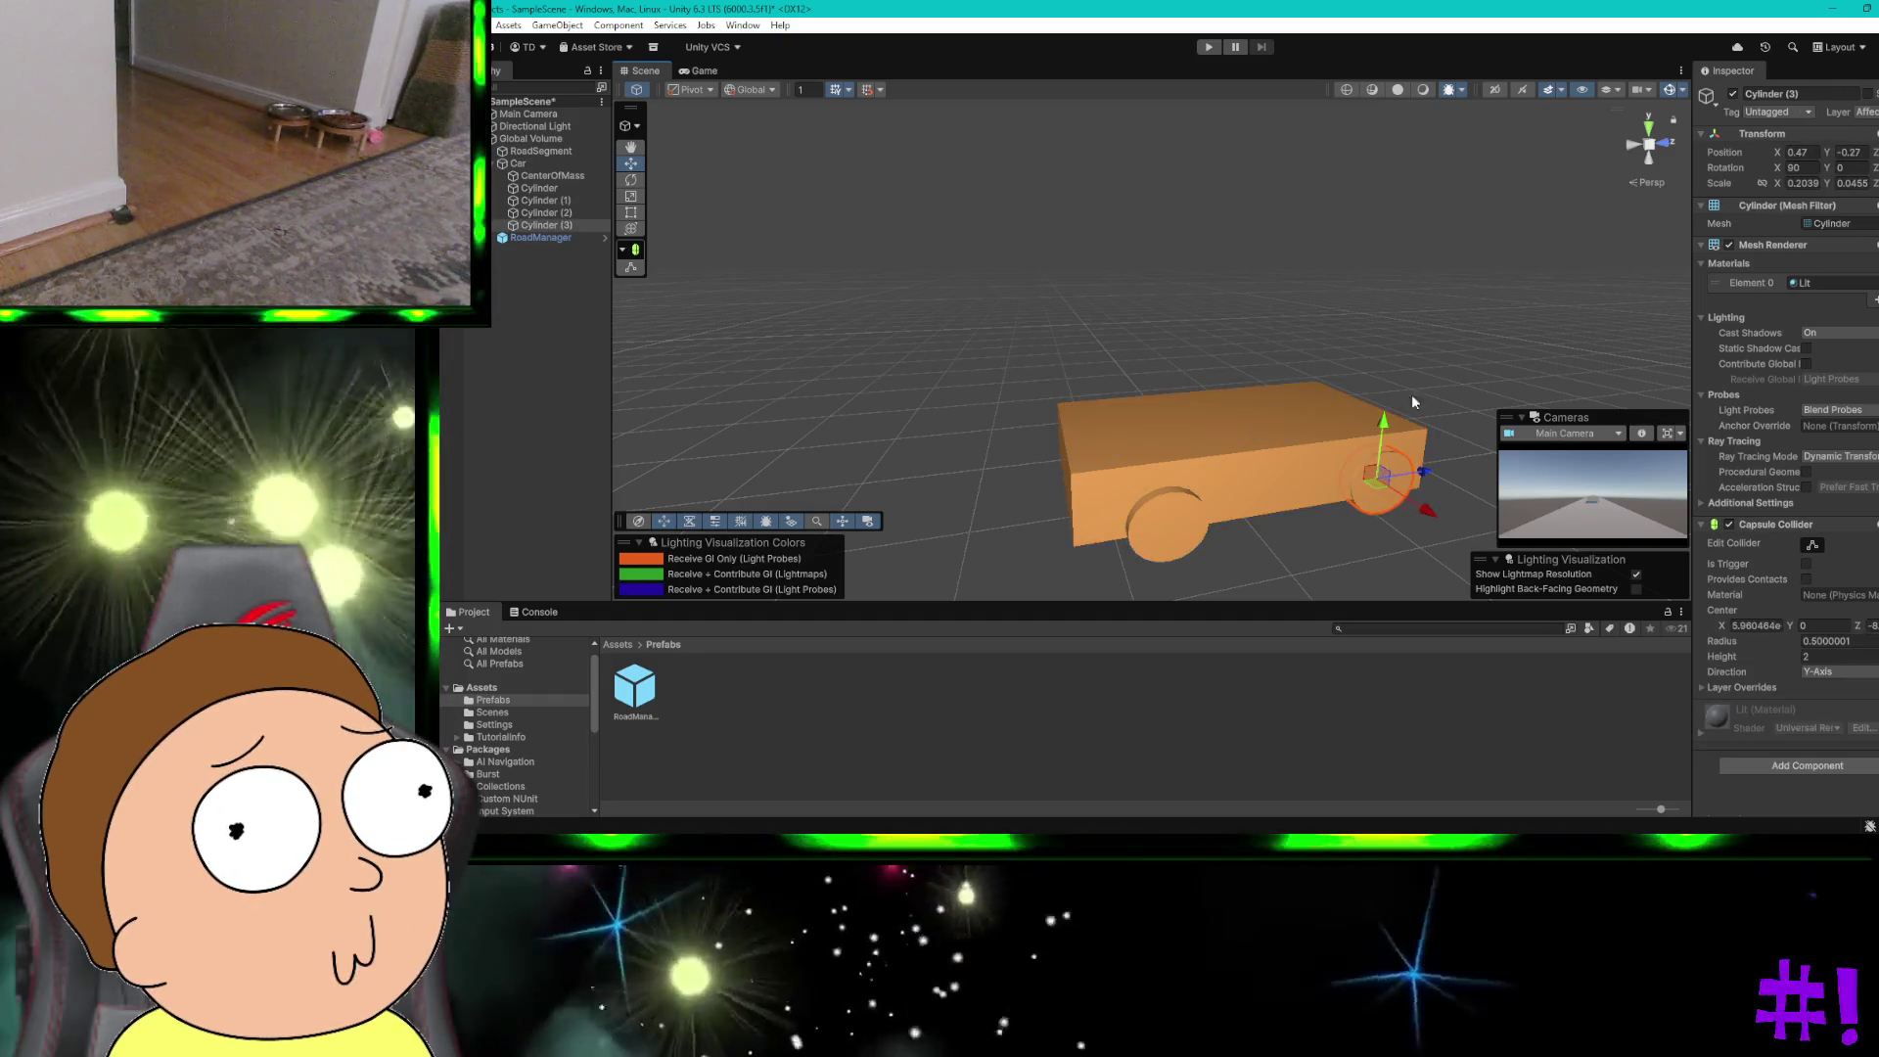
Step: Try the Scene view context menu and zooming, then switch desktops to ChatGPT
right_click(1460, 319)
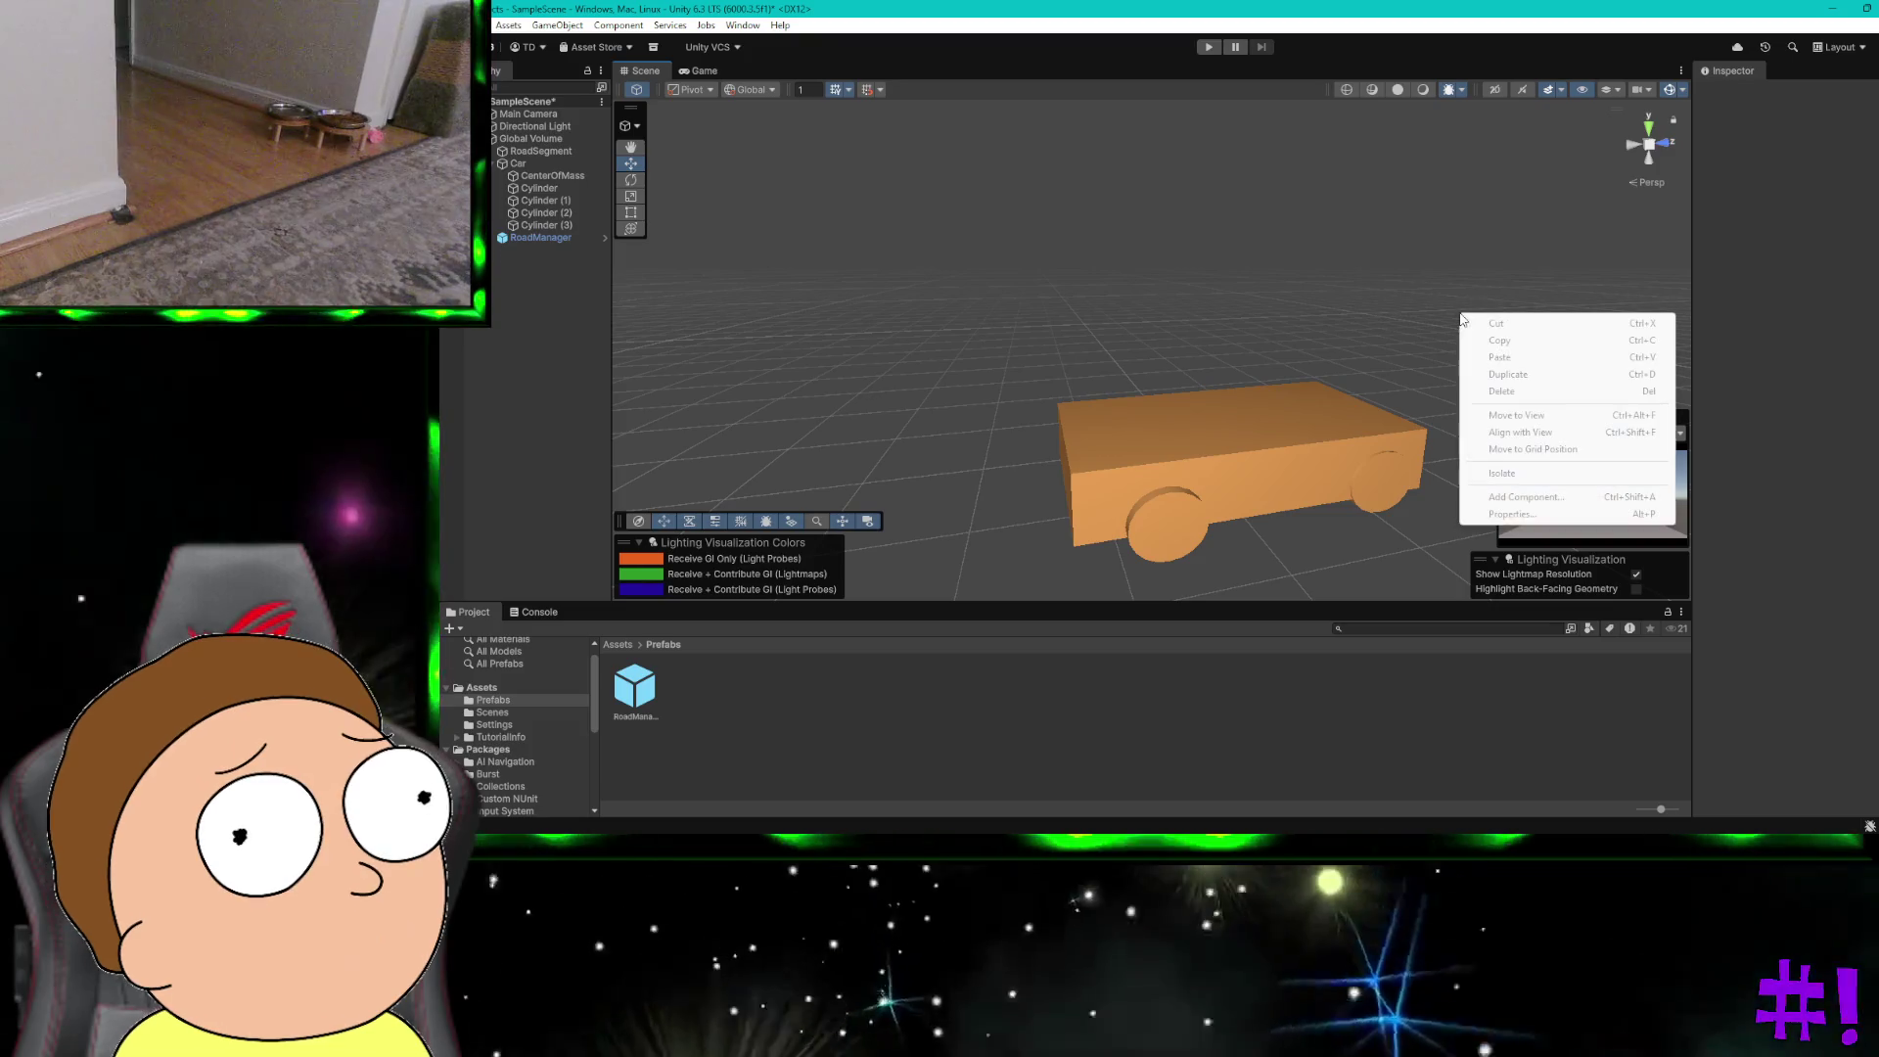
click(1390, 288)
scroll(1390, 288, down, 3)
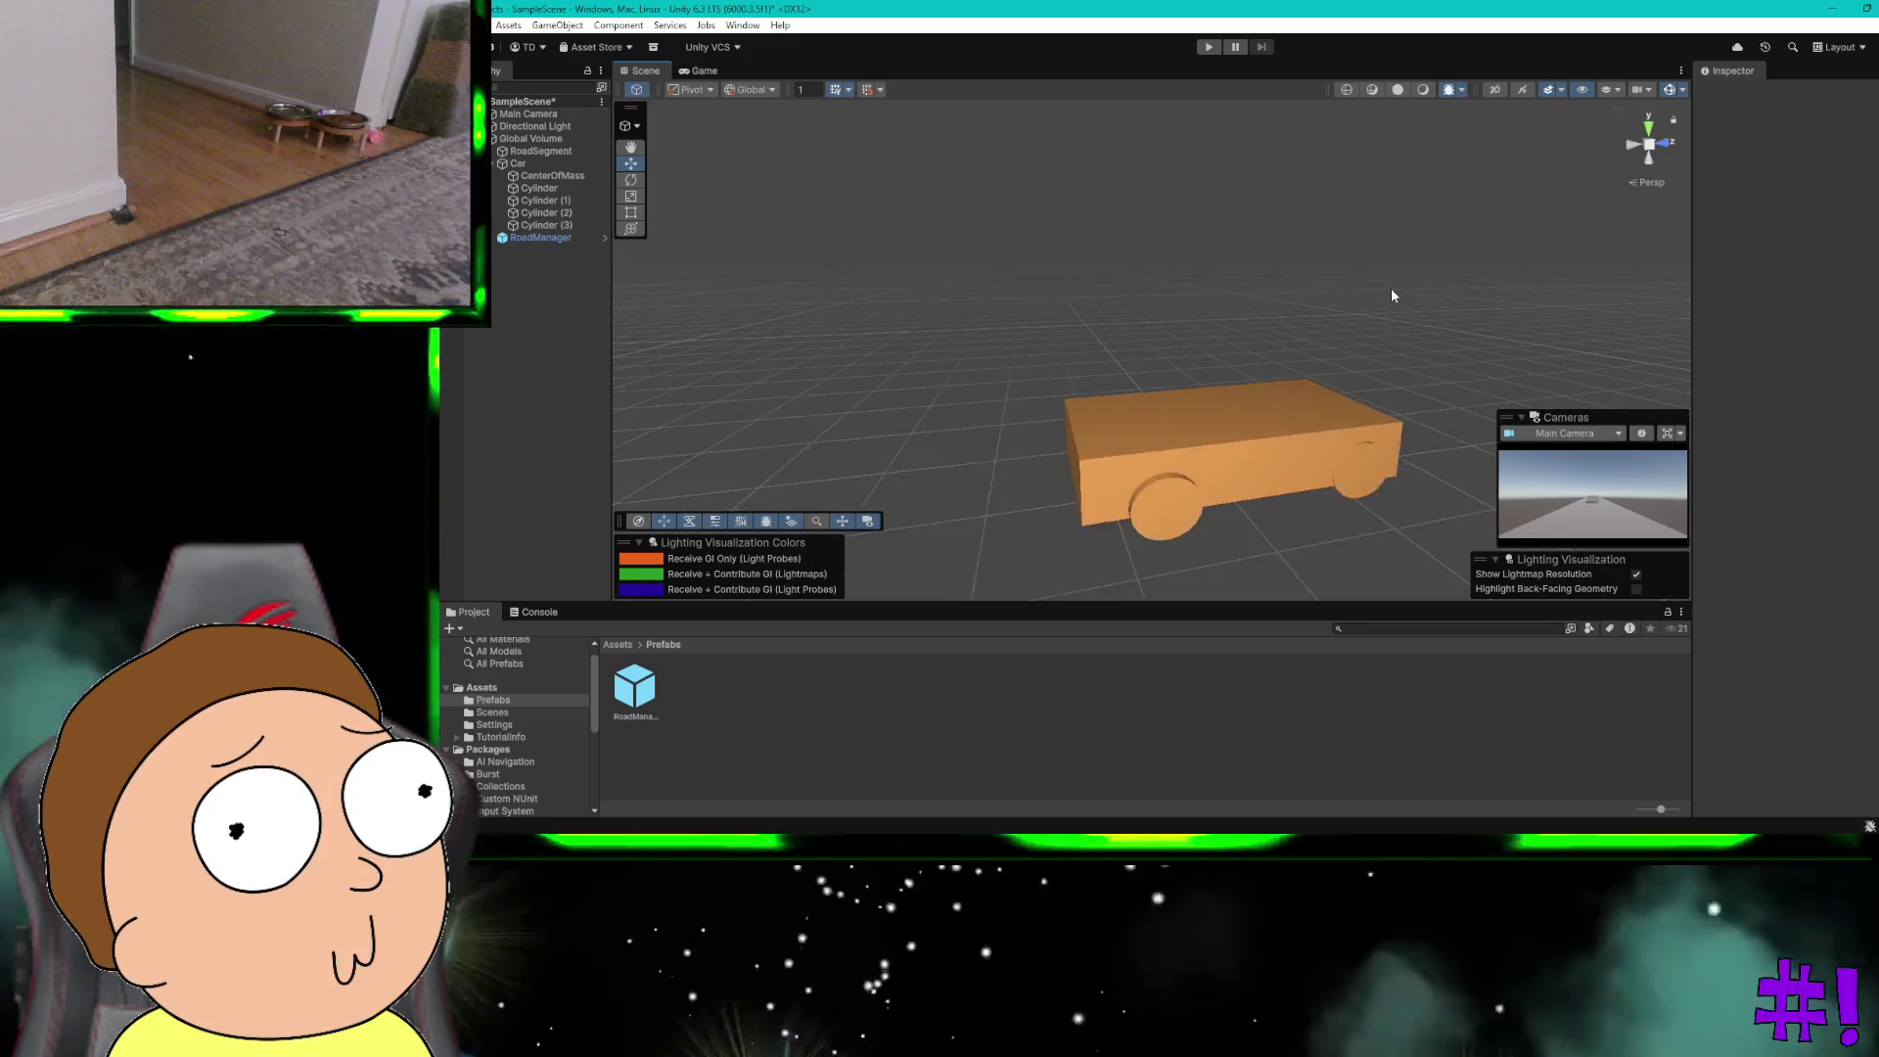
drag(1391, 289, 1468, 294)
scroll(1389, 280, down, 2)
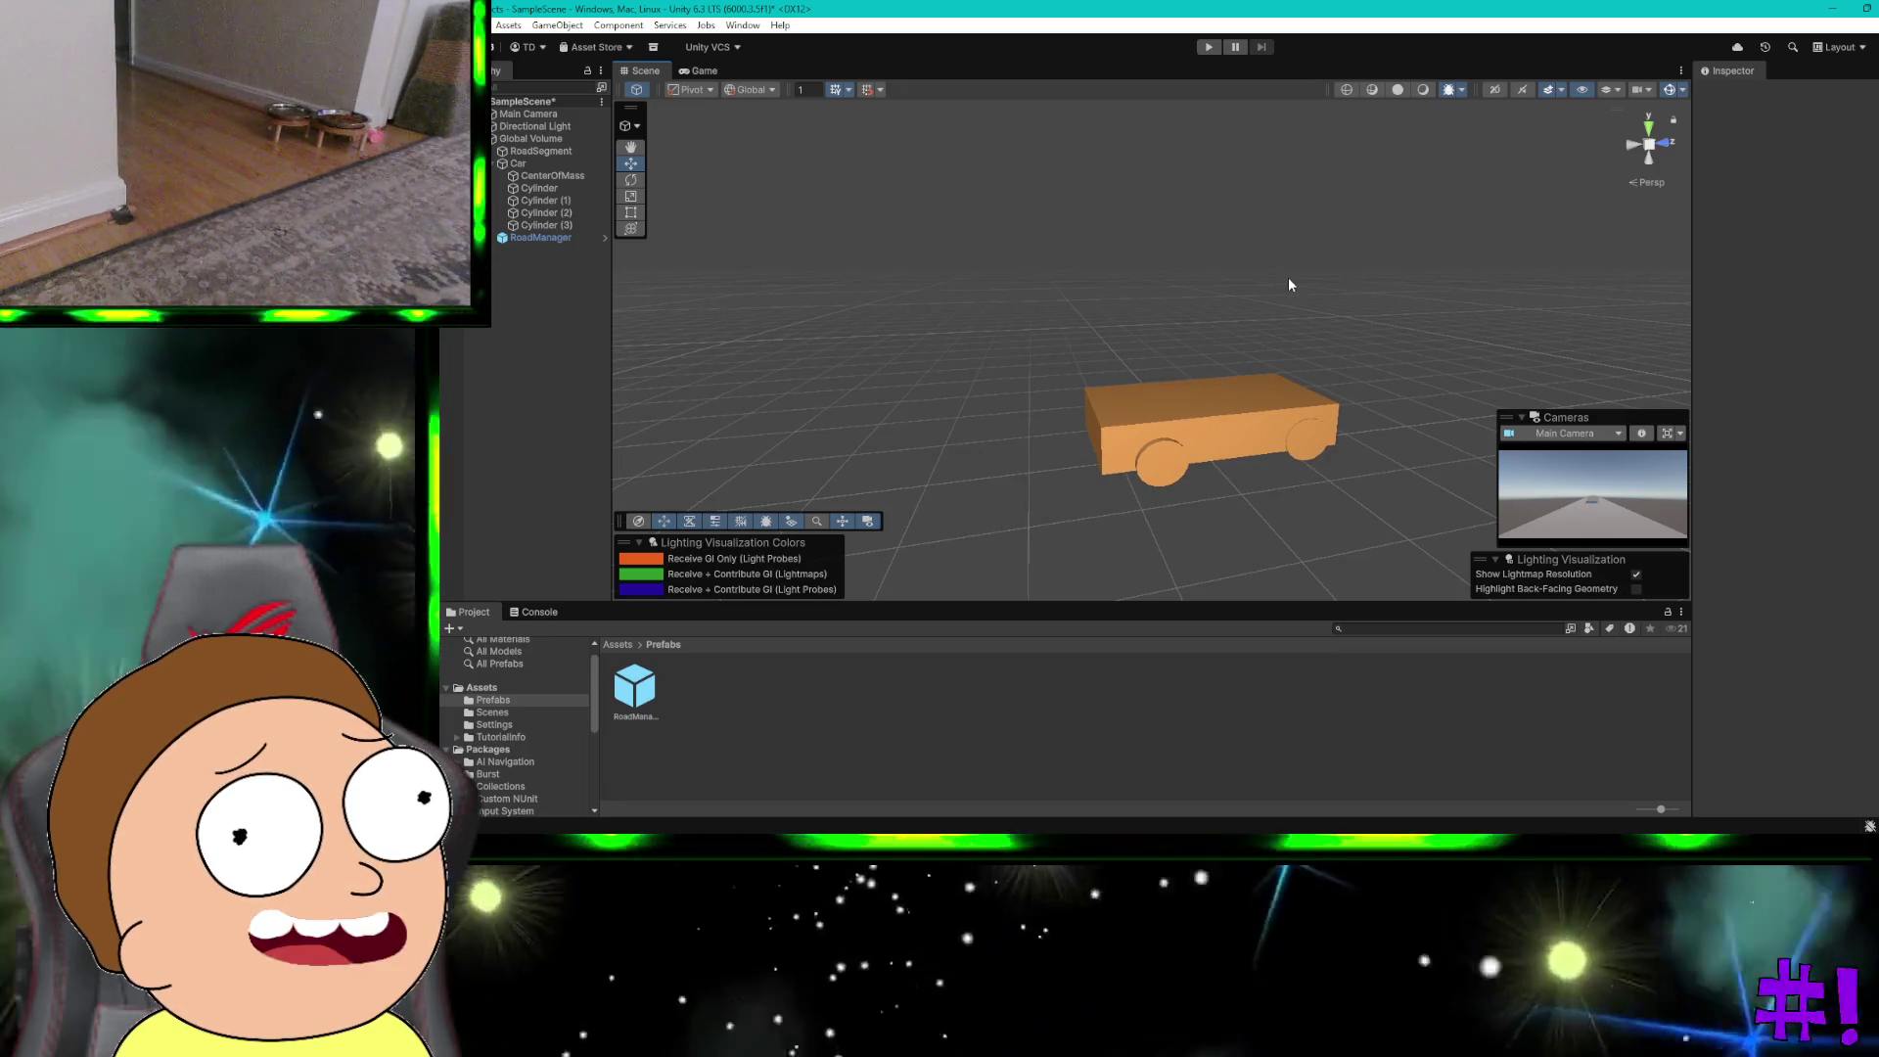
scroll(1288, 284, down, 2)
scroll(1288, 284, up, 3)
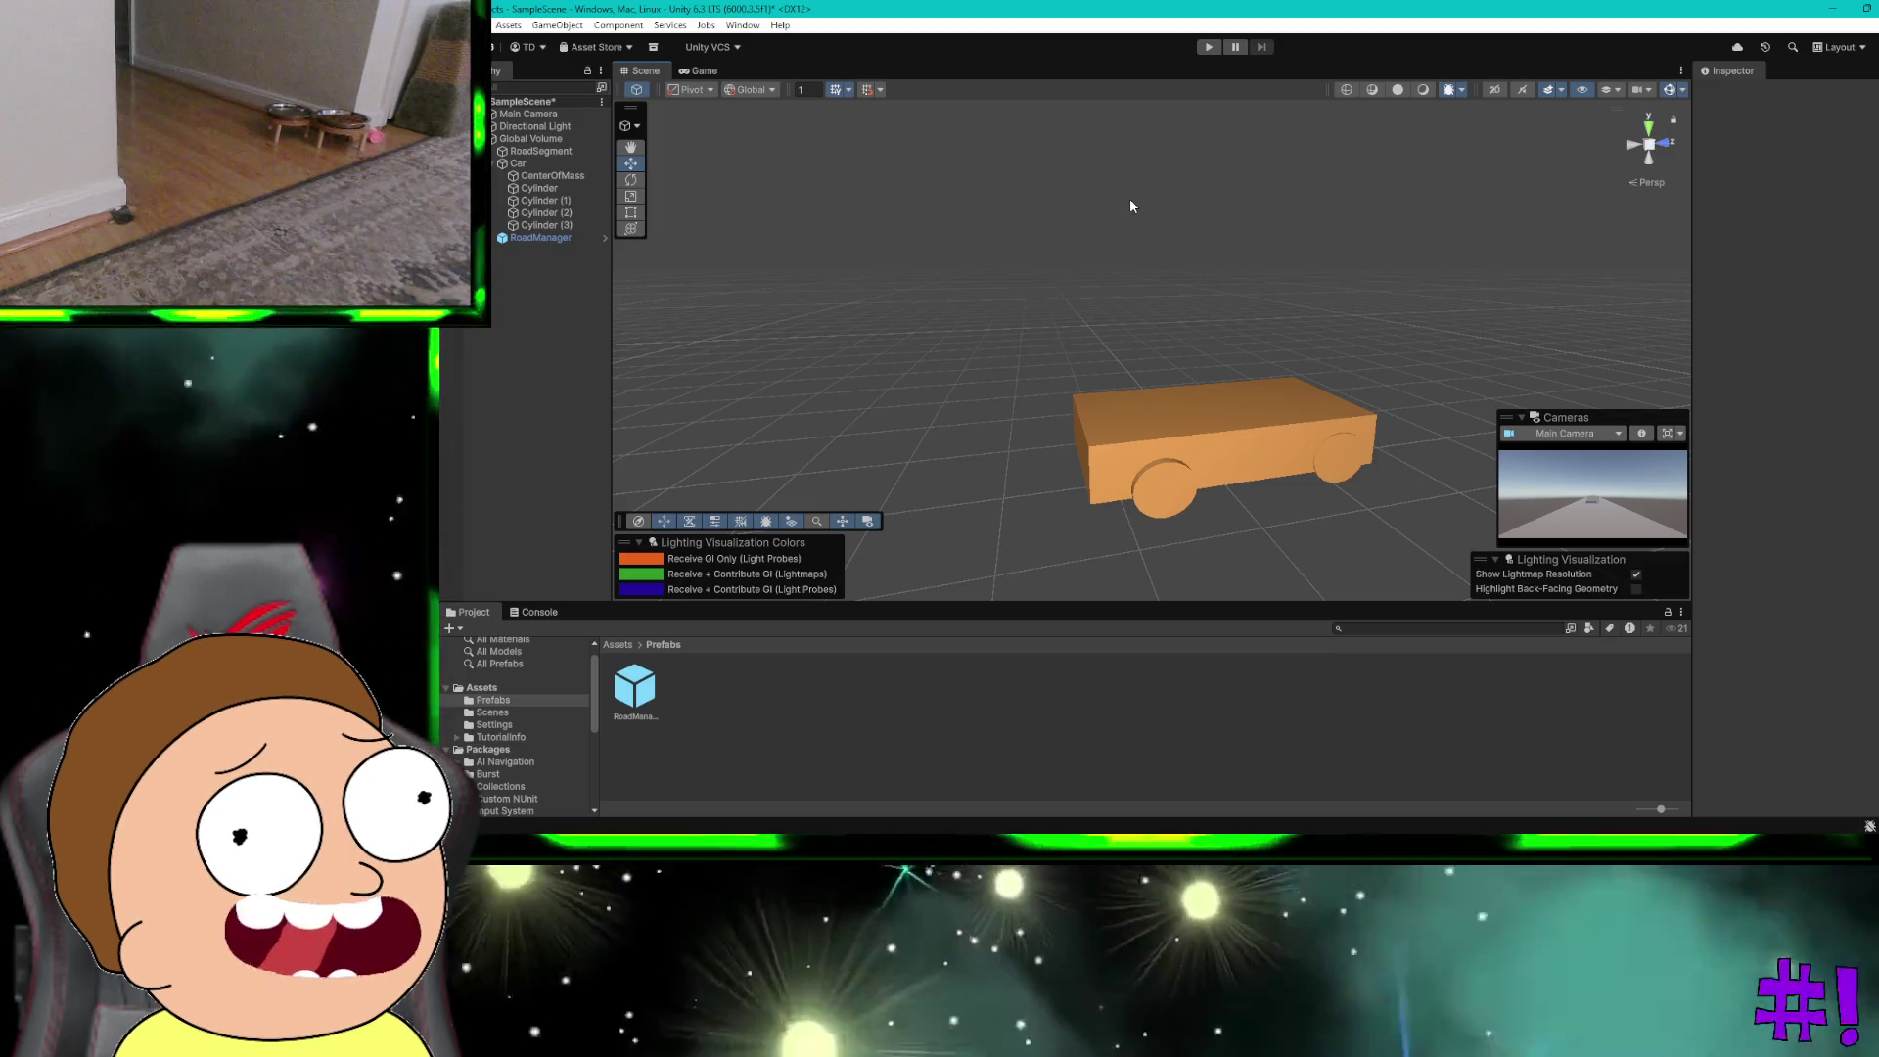
key(ctrl+super+Right)
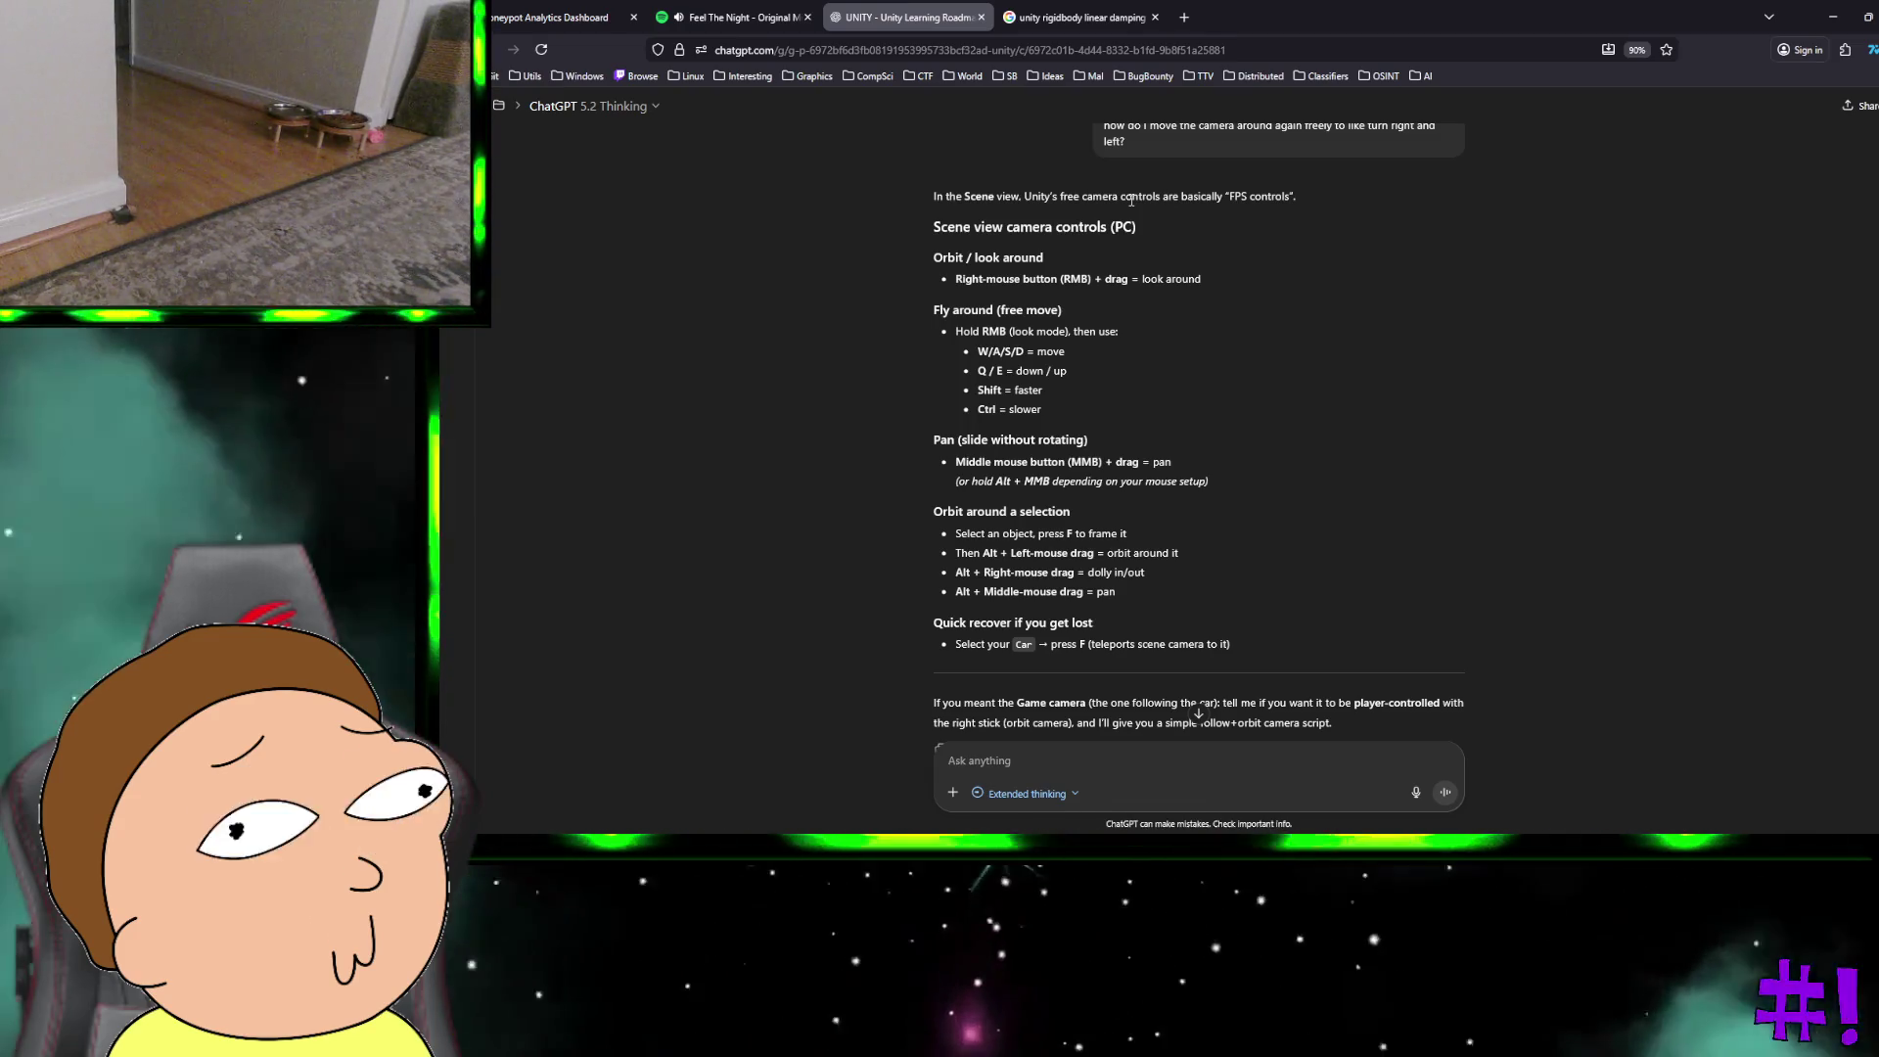
Step: Tell ChatGPT 'okay I added 4 wheels no physics...' about the friction and dismiss feedback
scroll(1131, 199, up, 10)
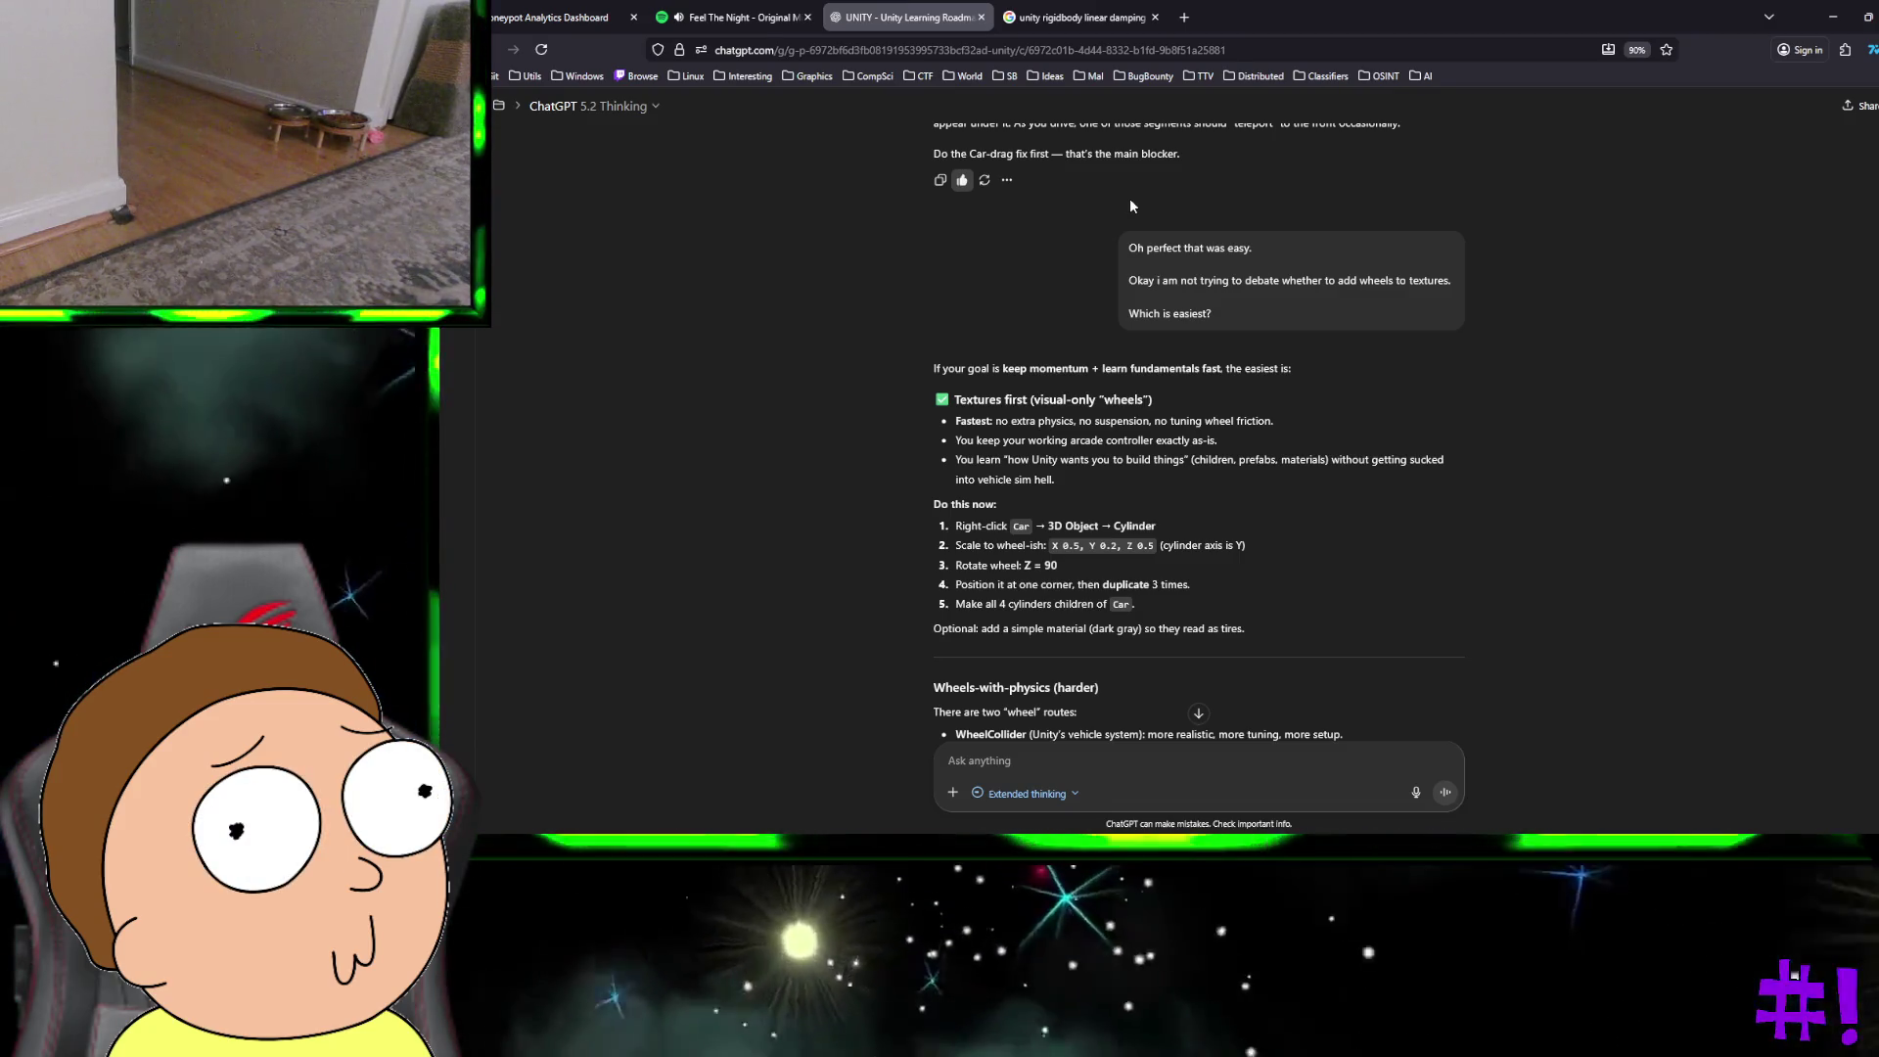
scroll(1131, 206, down, 1)
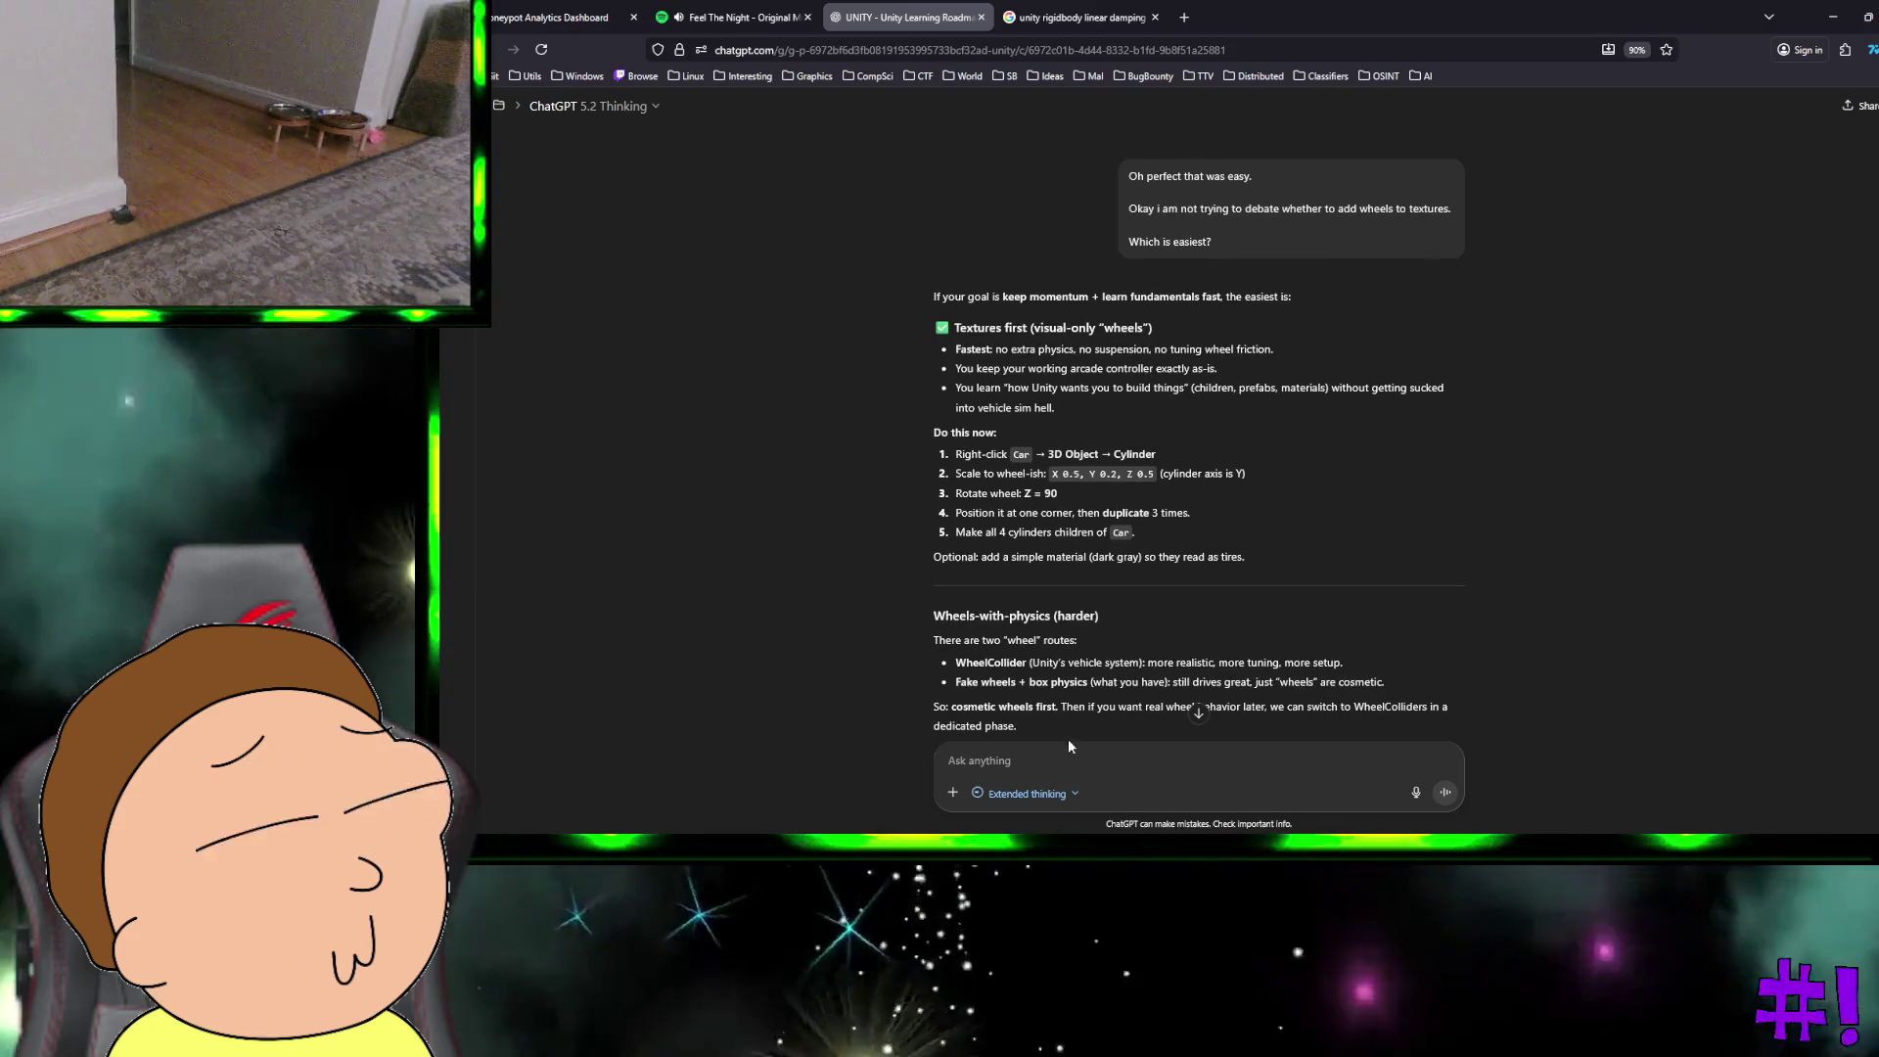
click(1037, 756)
text(okay I add)
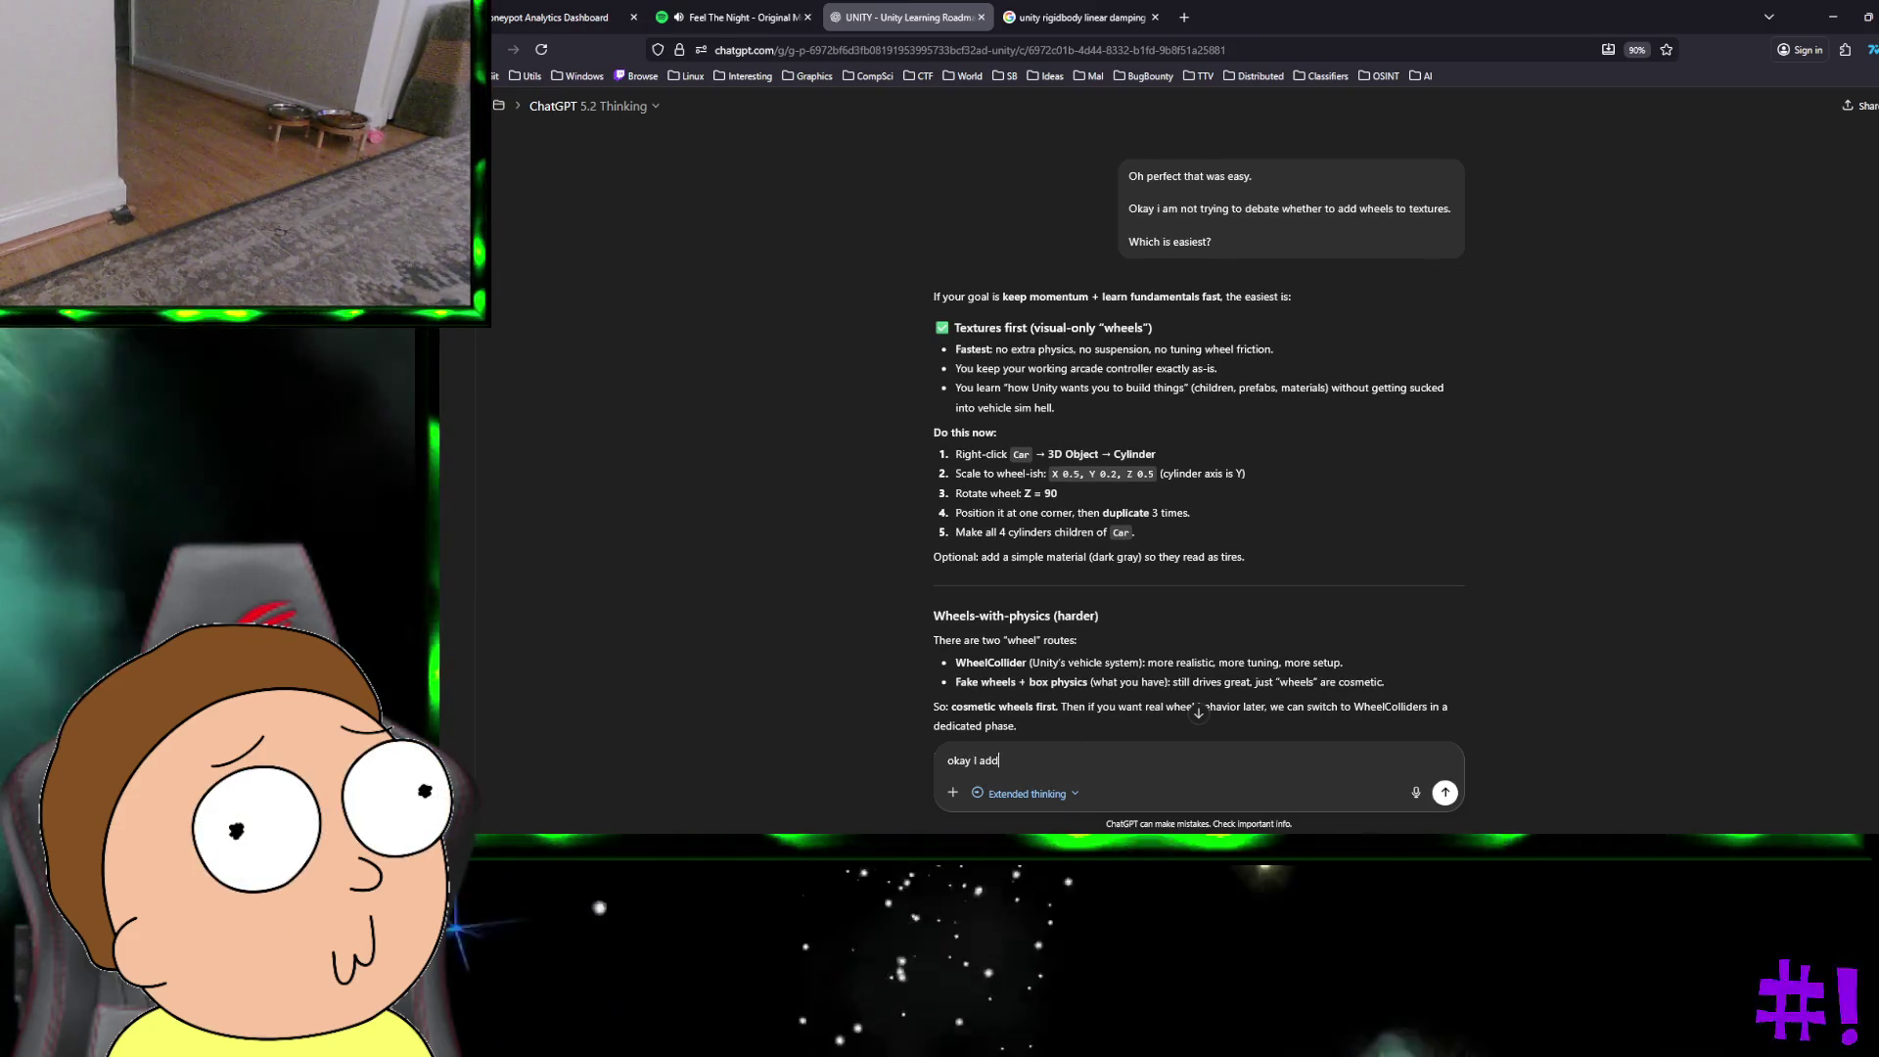
text(ed 4 whee)
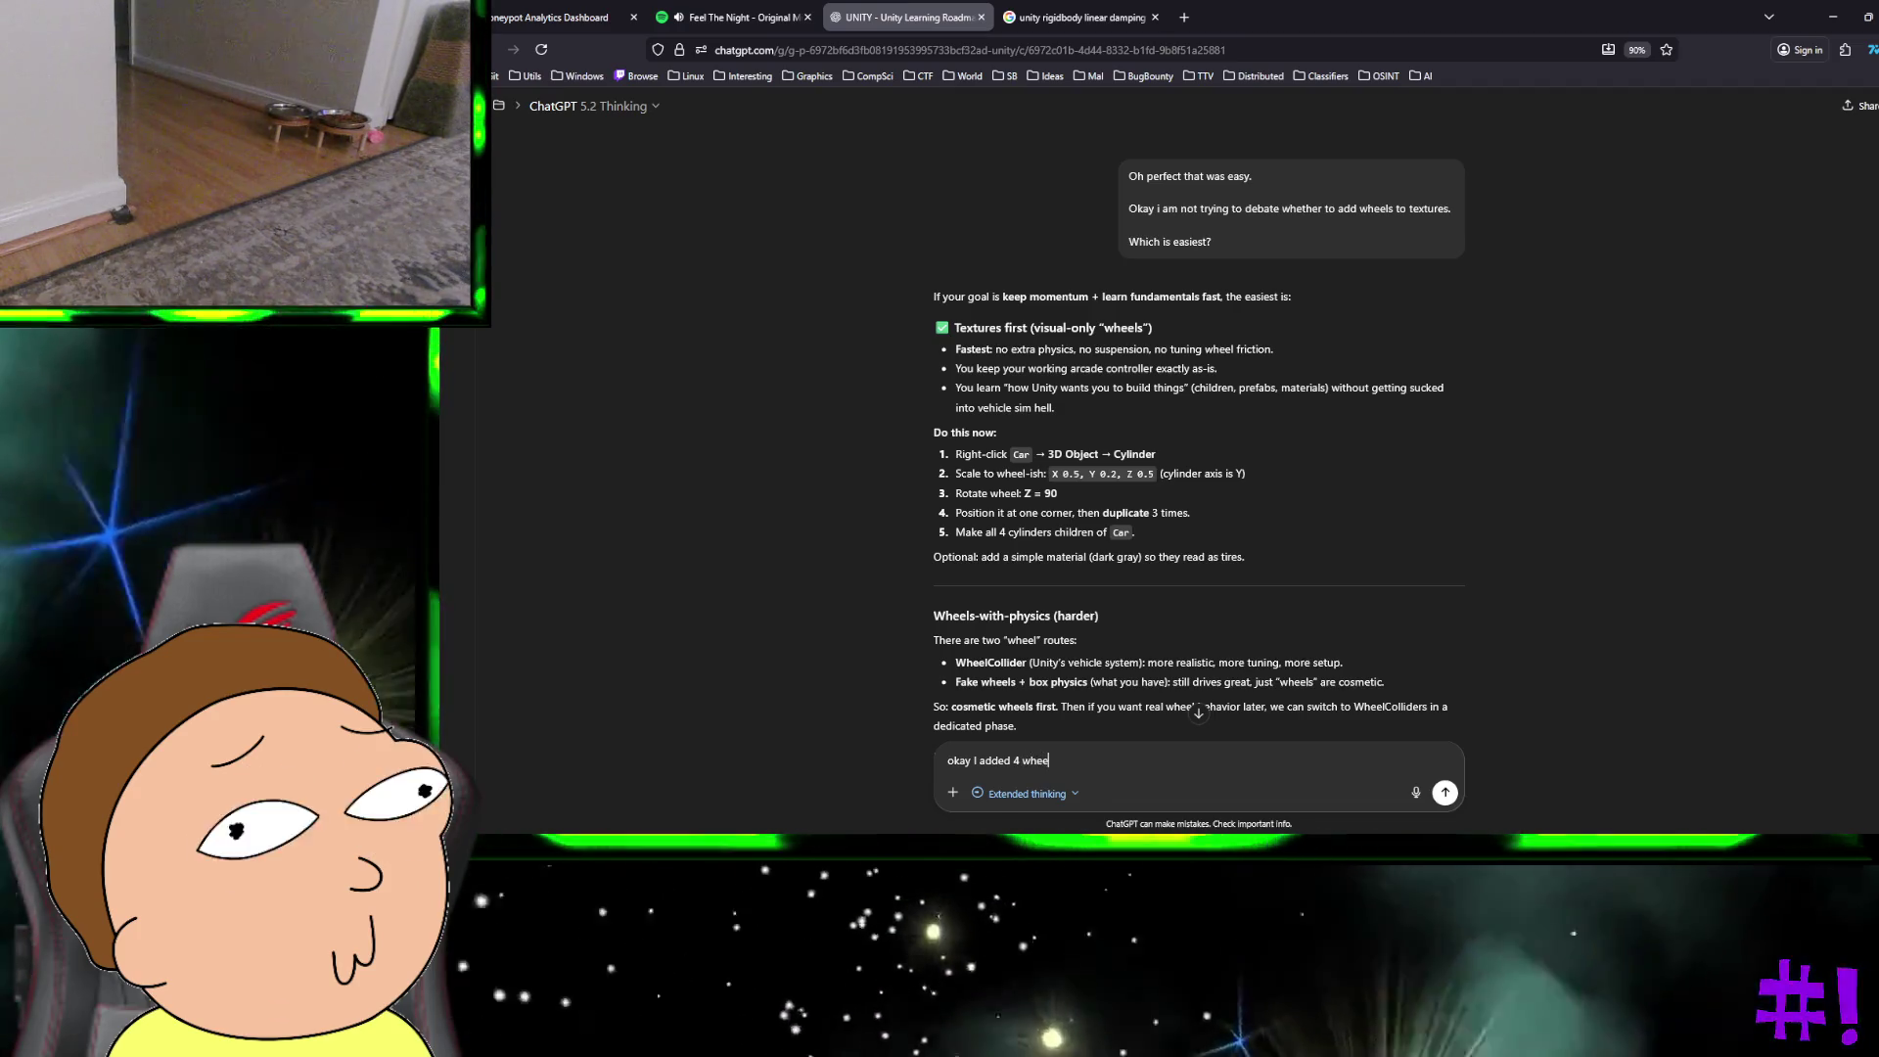
text(ls no physics. )
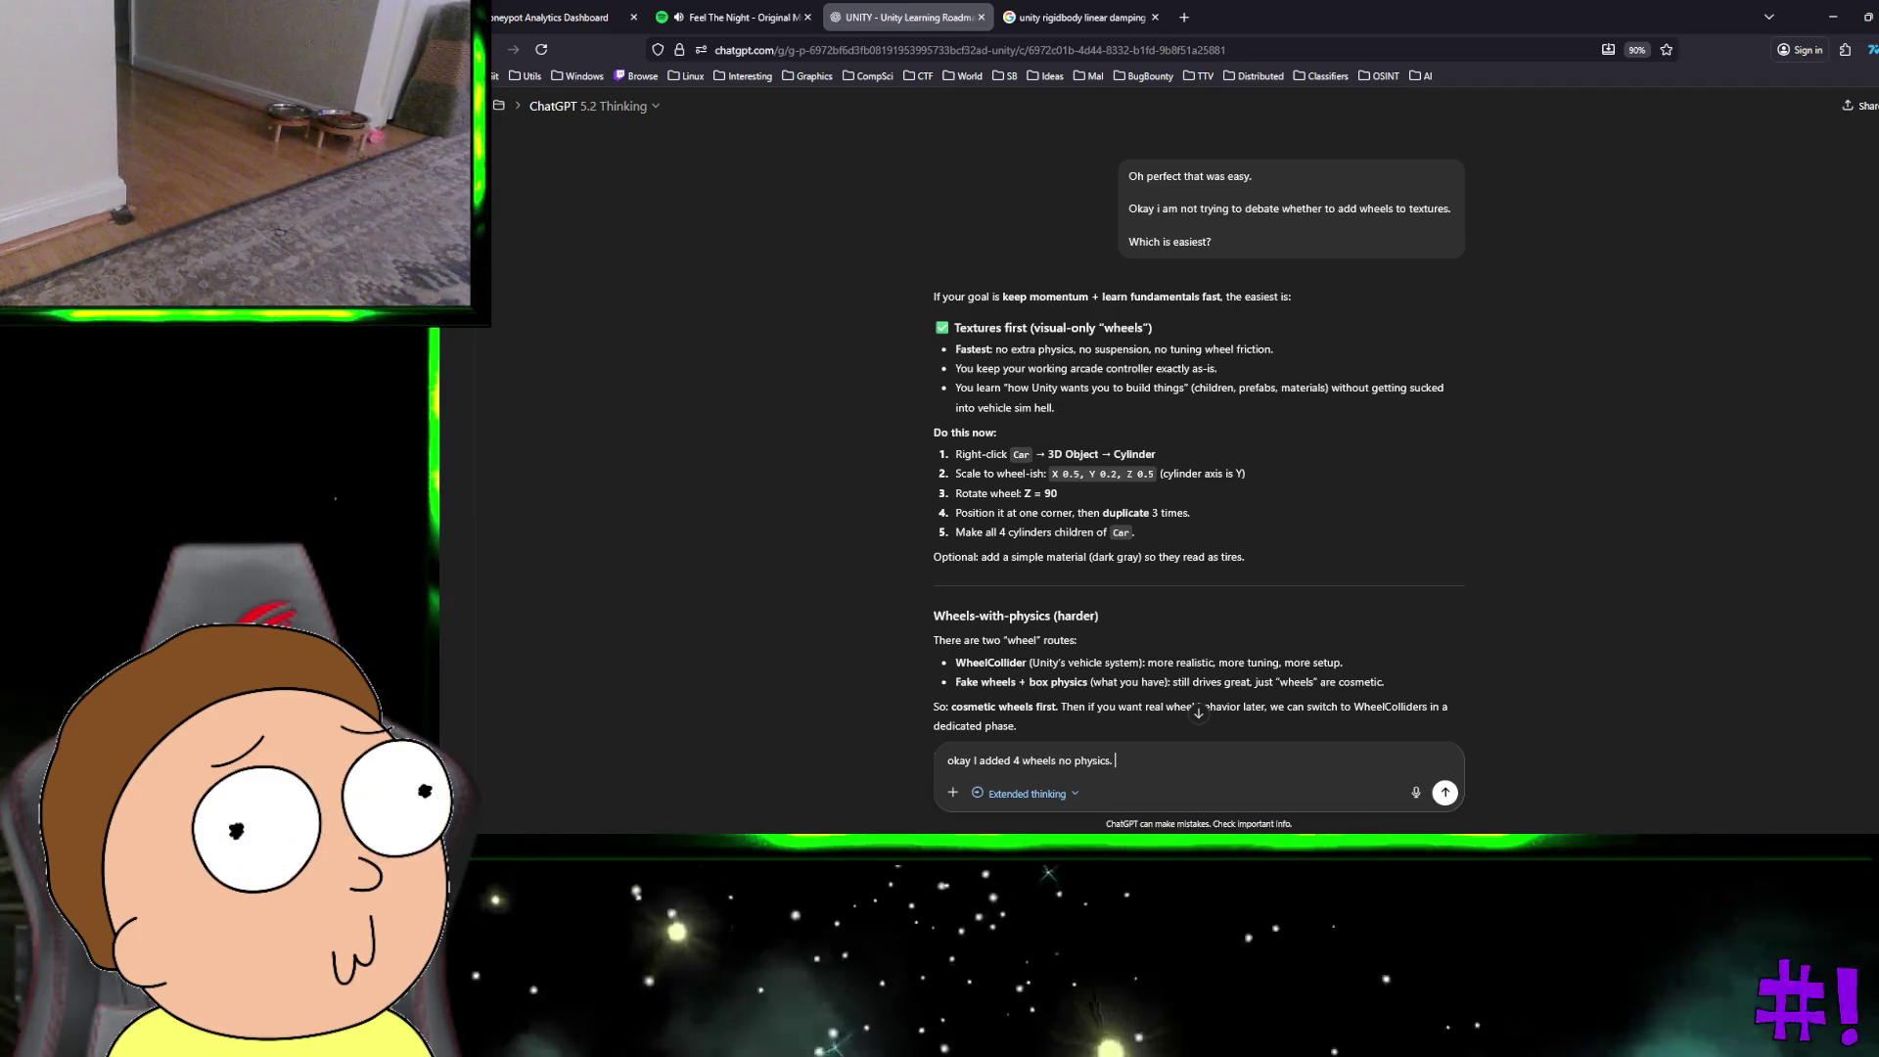
text(They d)
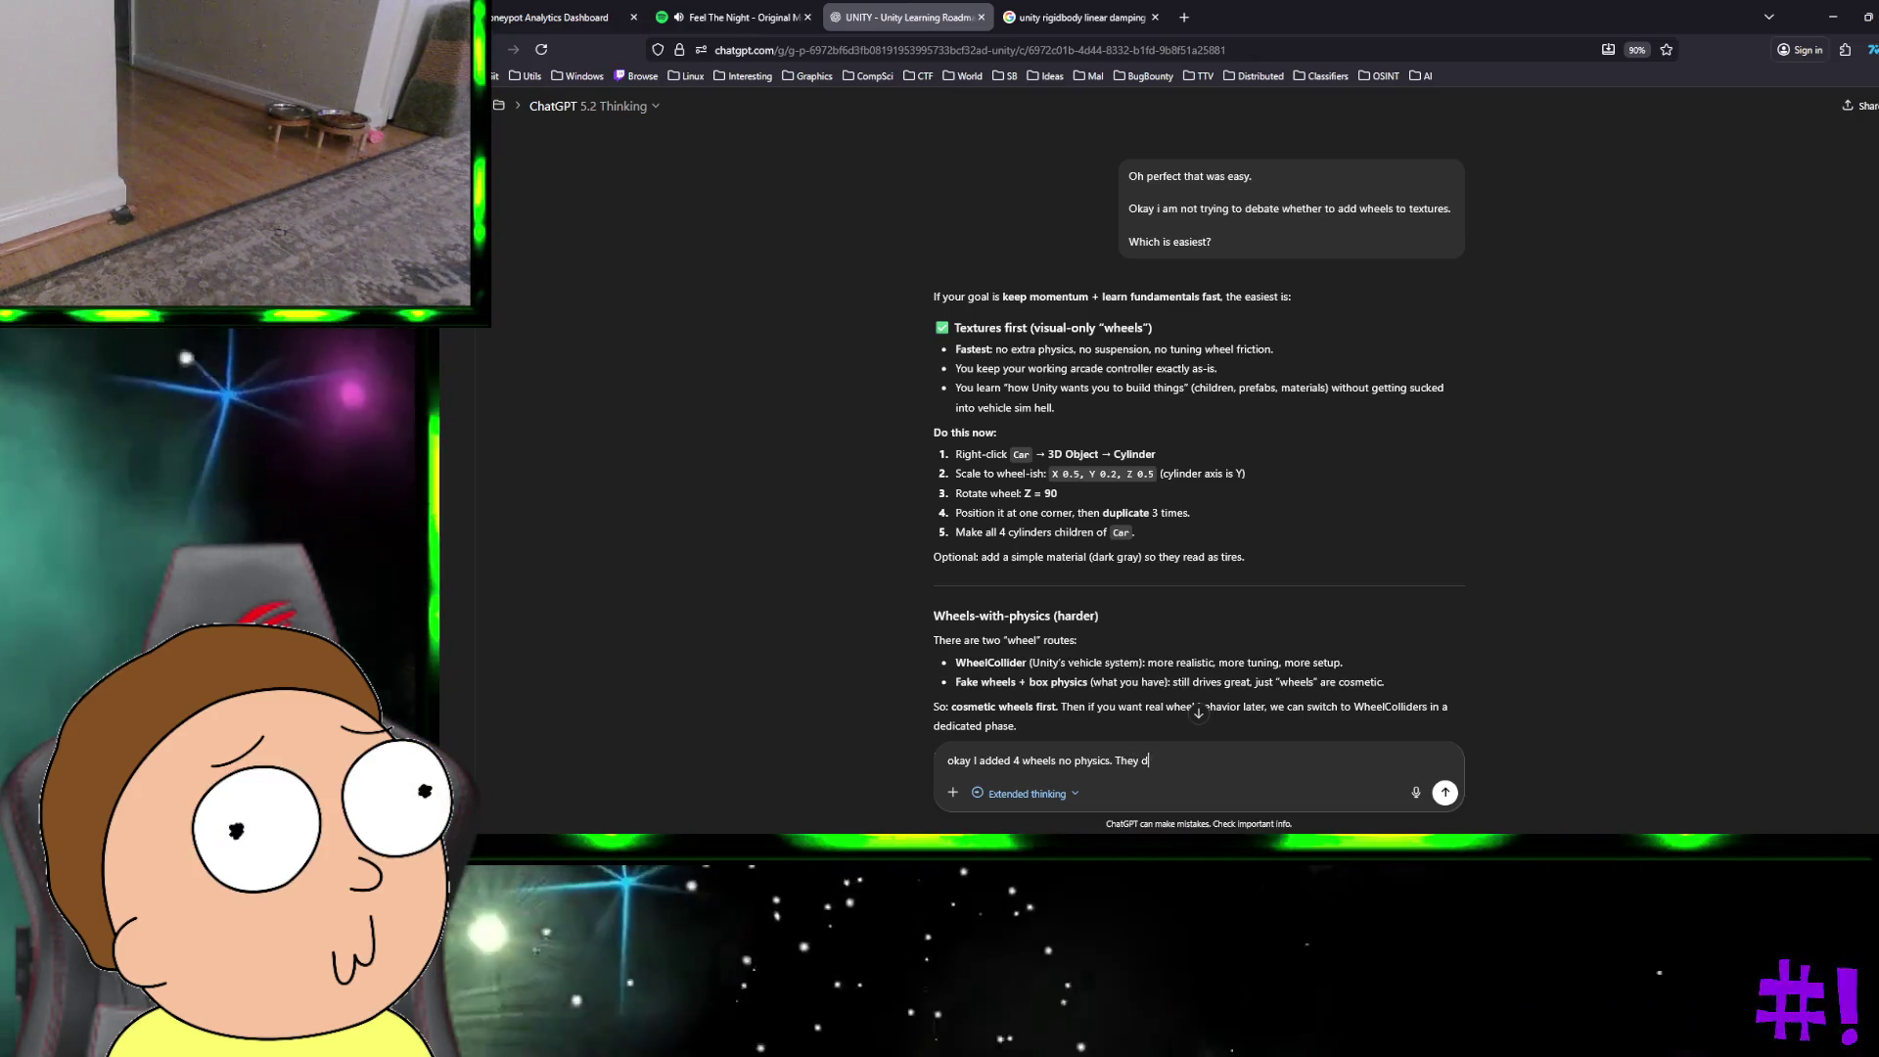
key(BackSpace)
text(add a bit o)
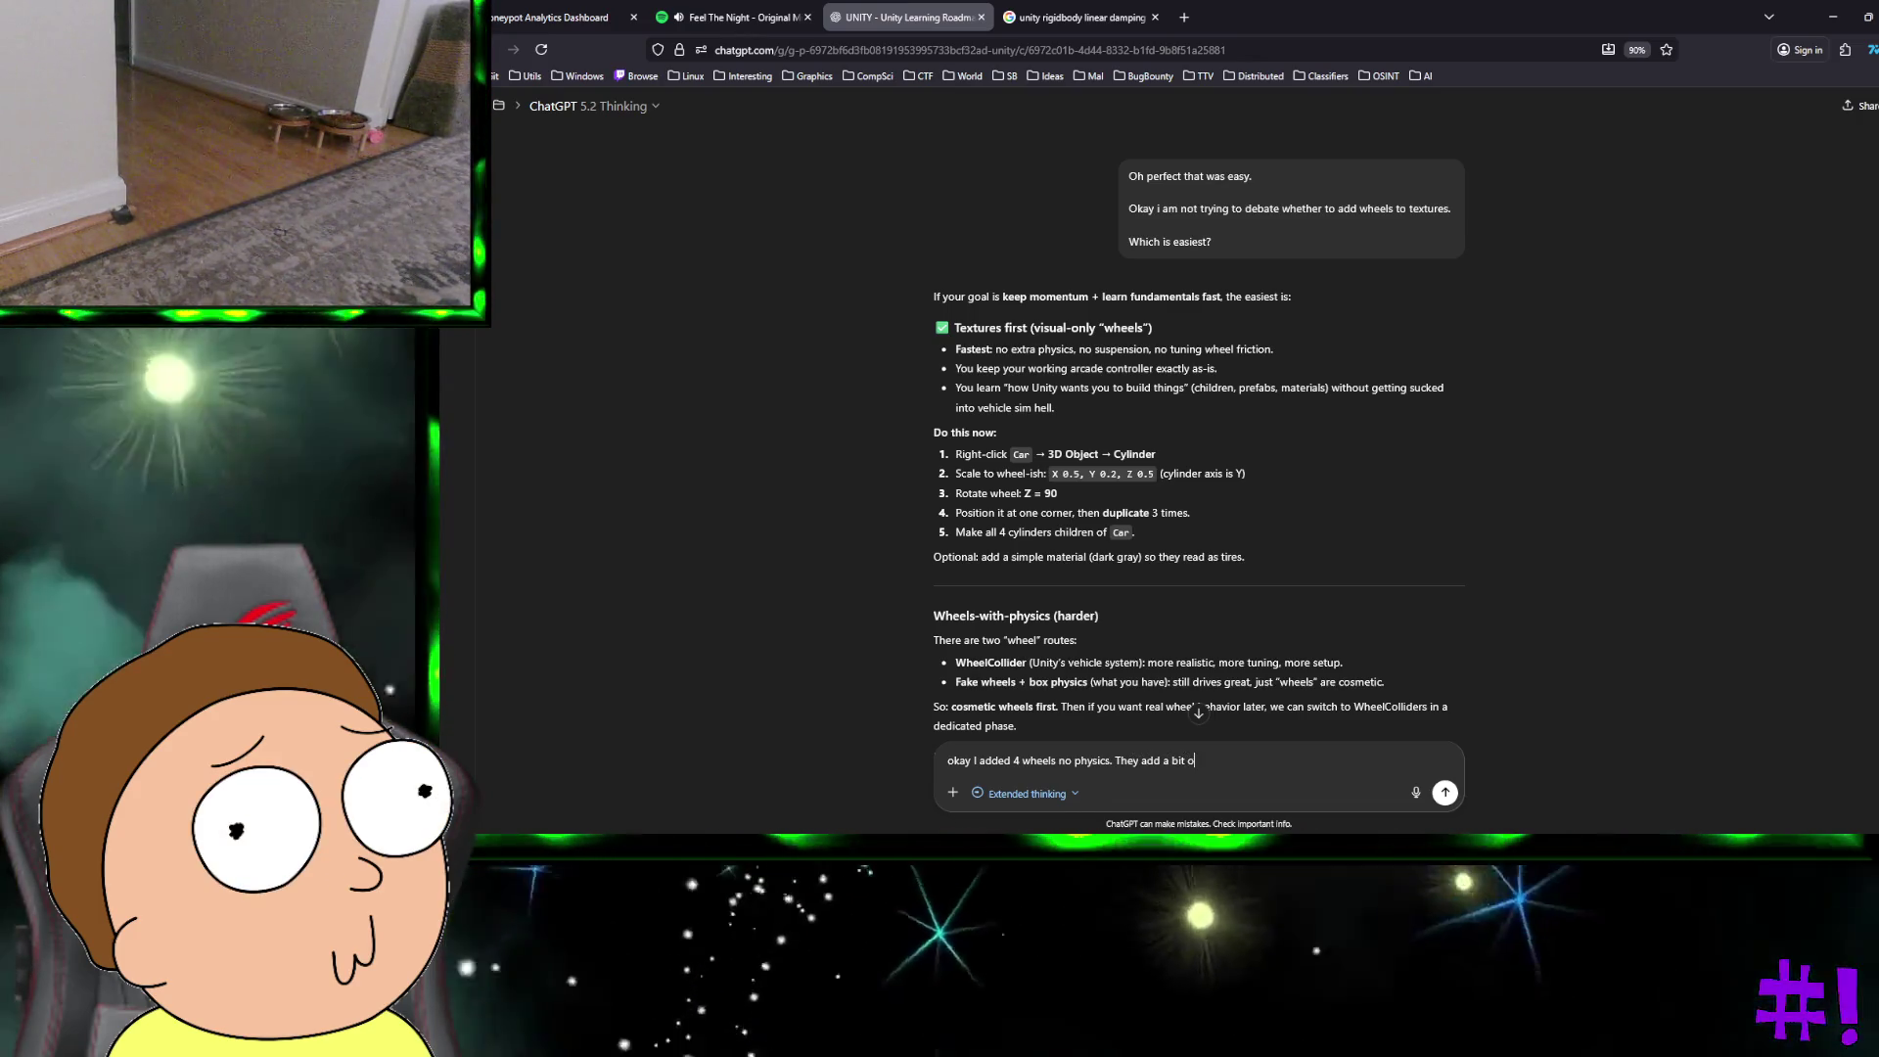
text(f friction but )
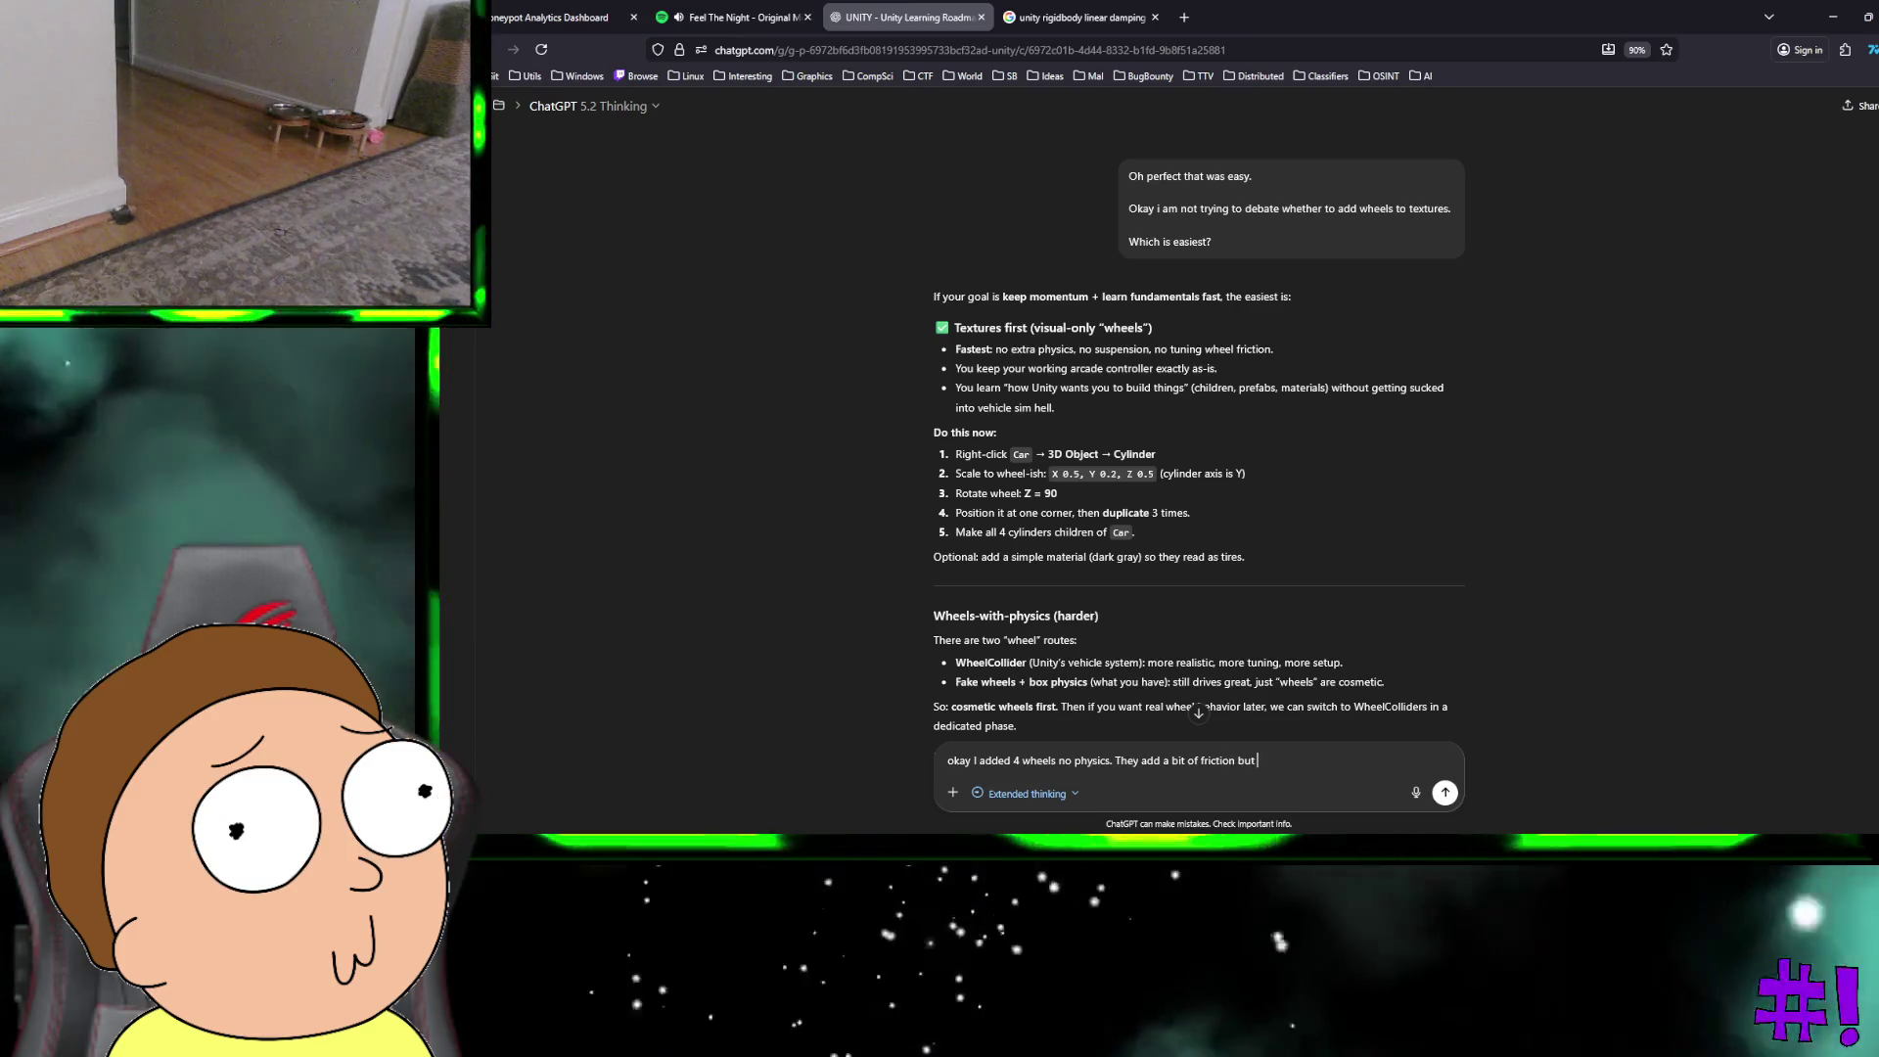
text(its still driveable)
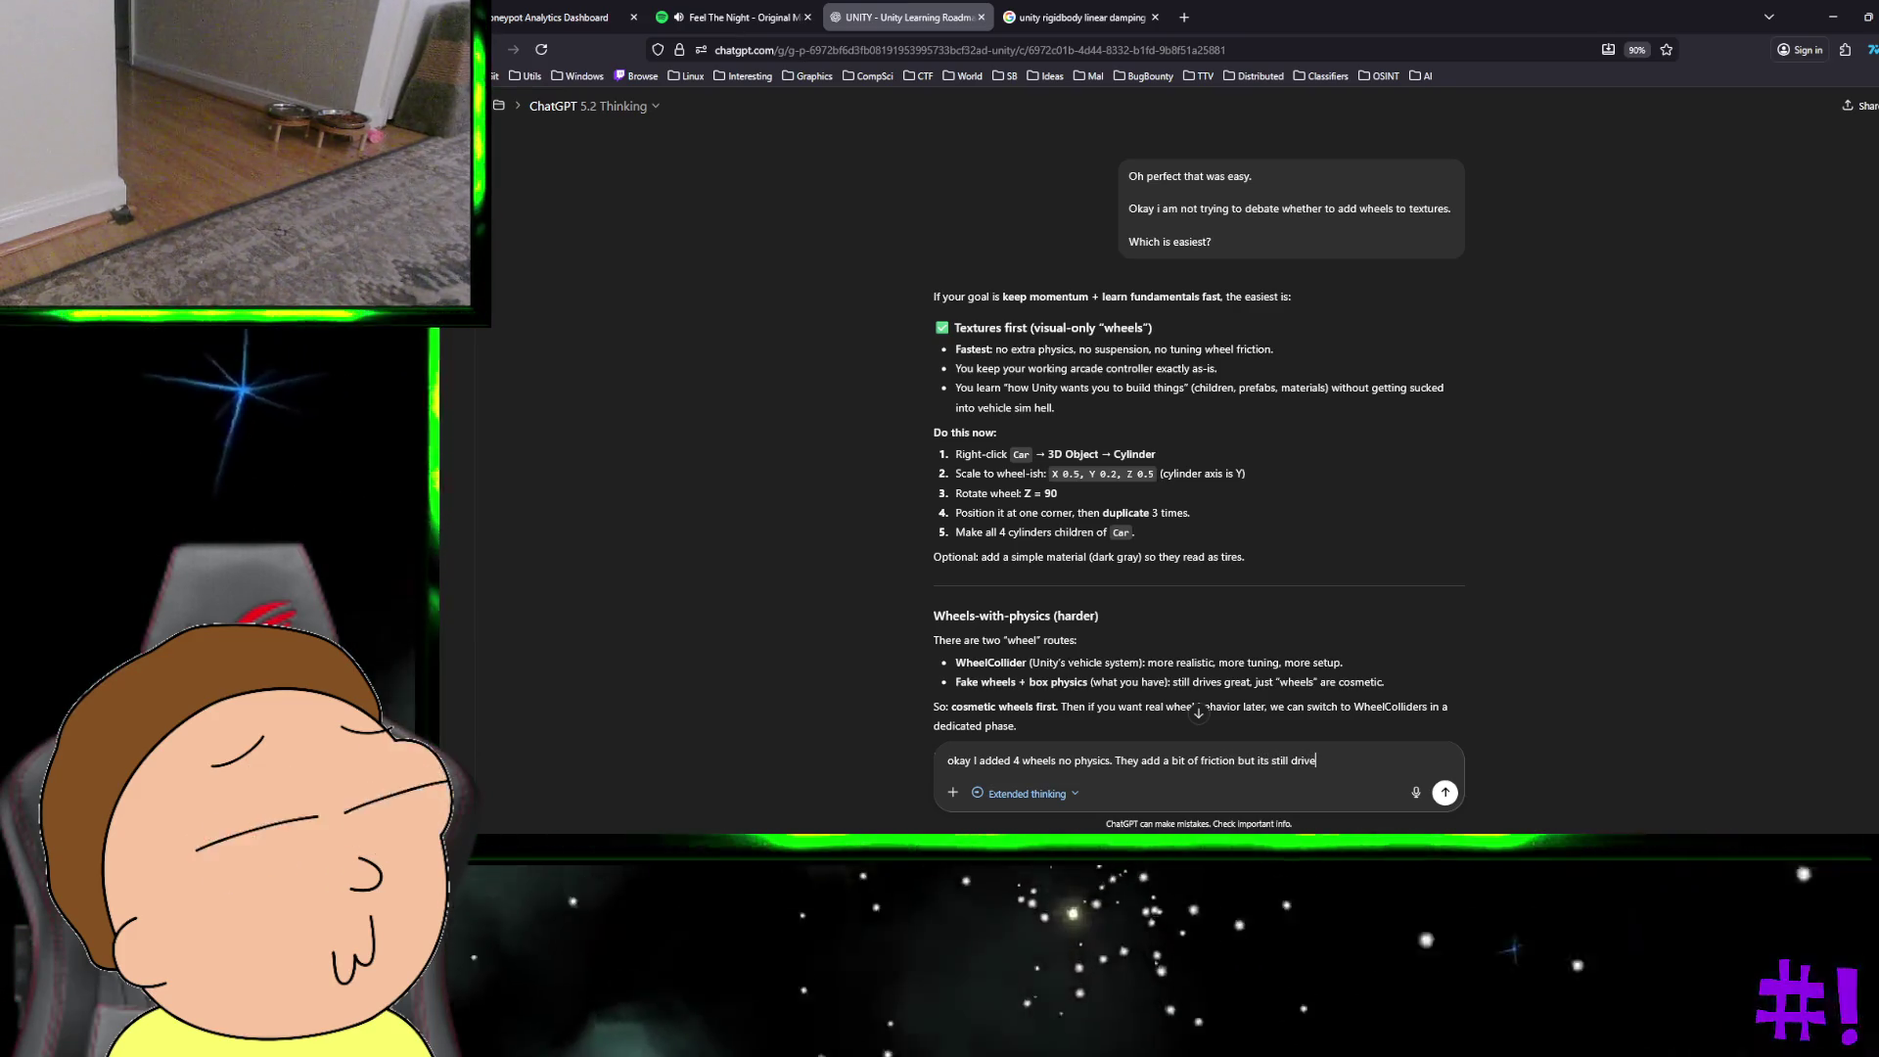
key(Return)
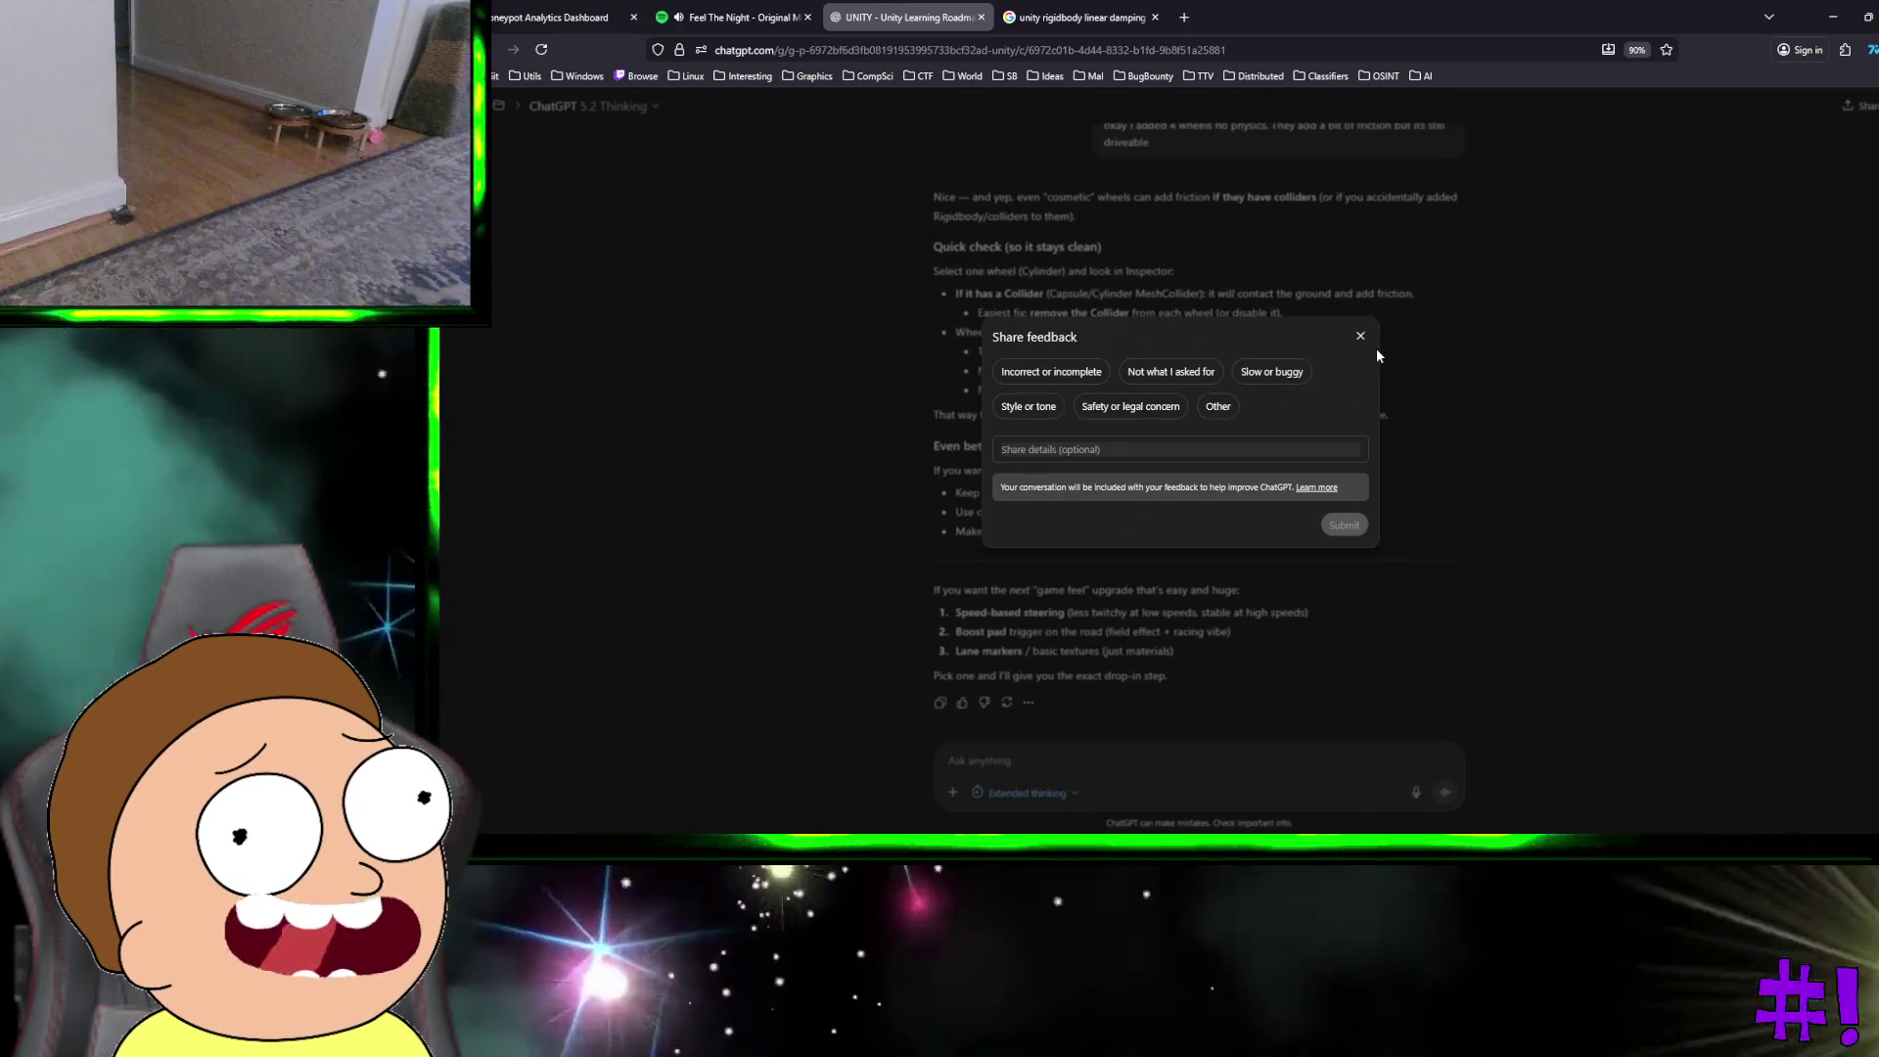
click(1358, 335)
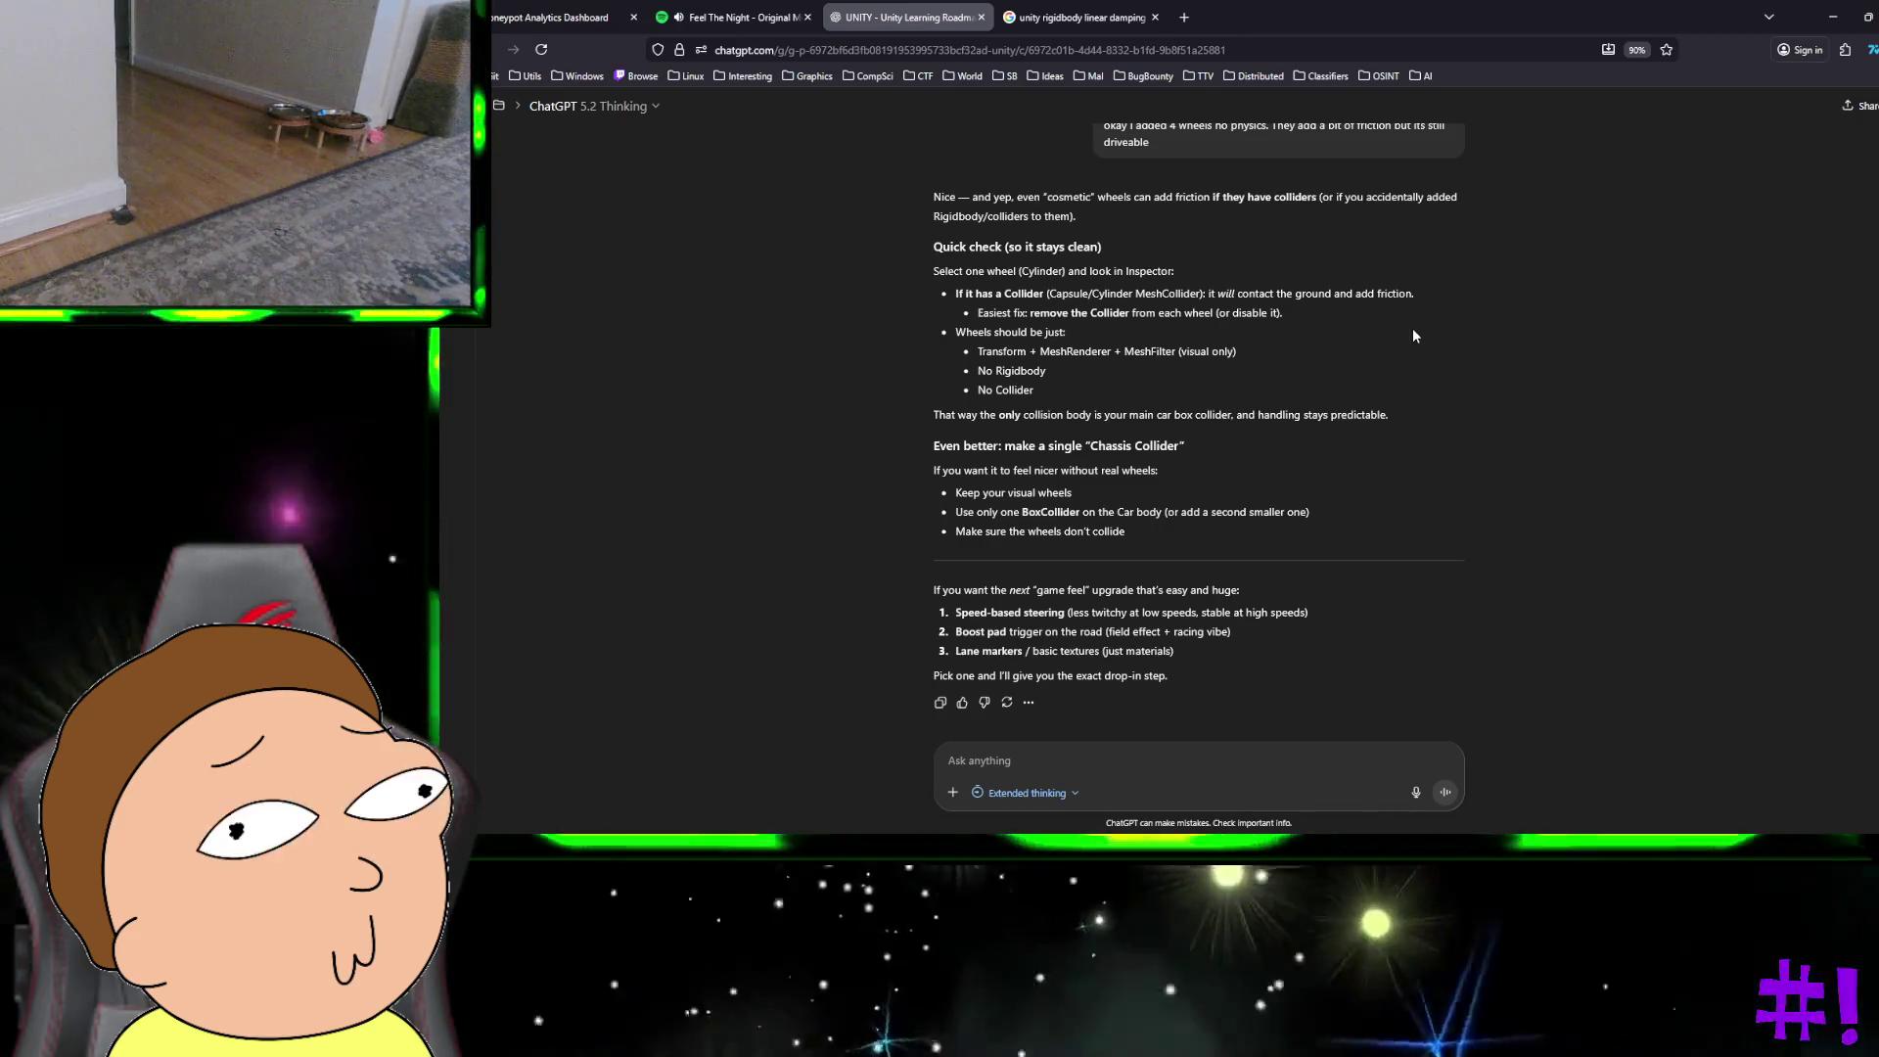
scroll(1412, 336, down, 1)
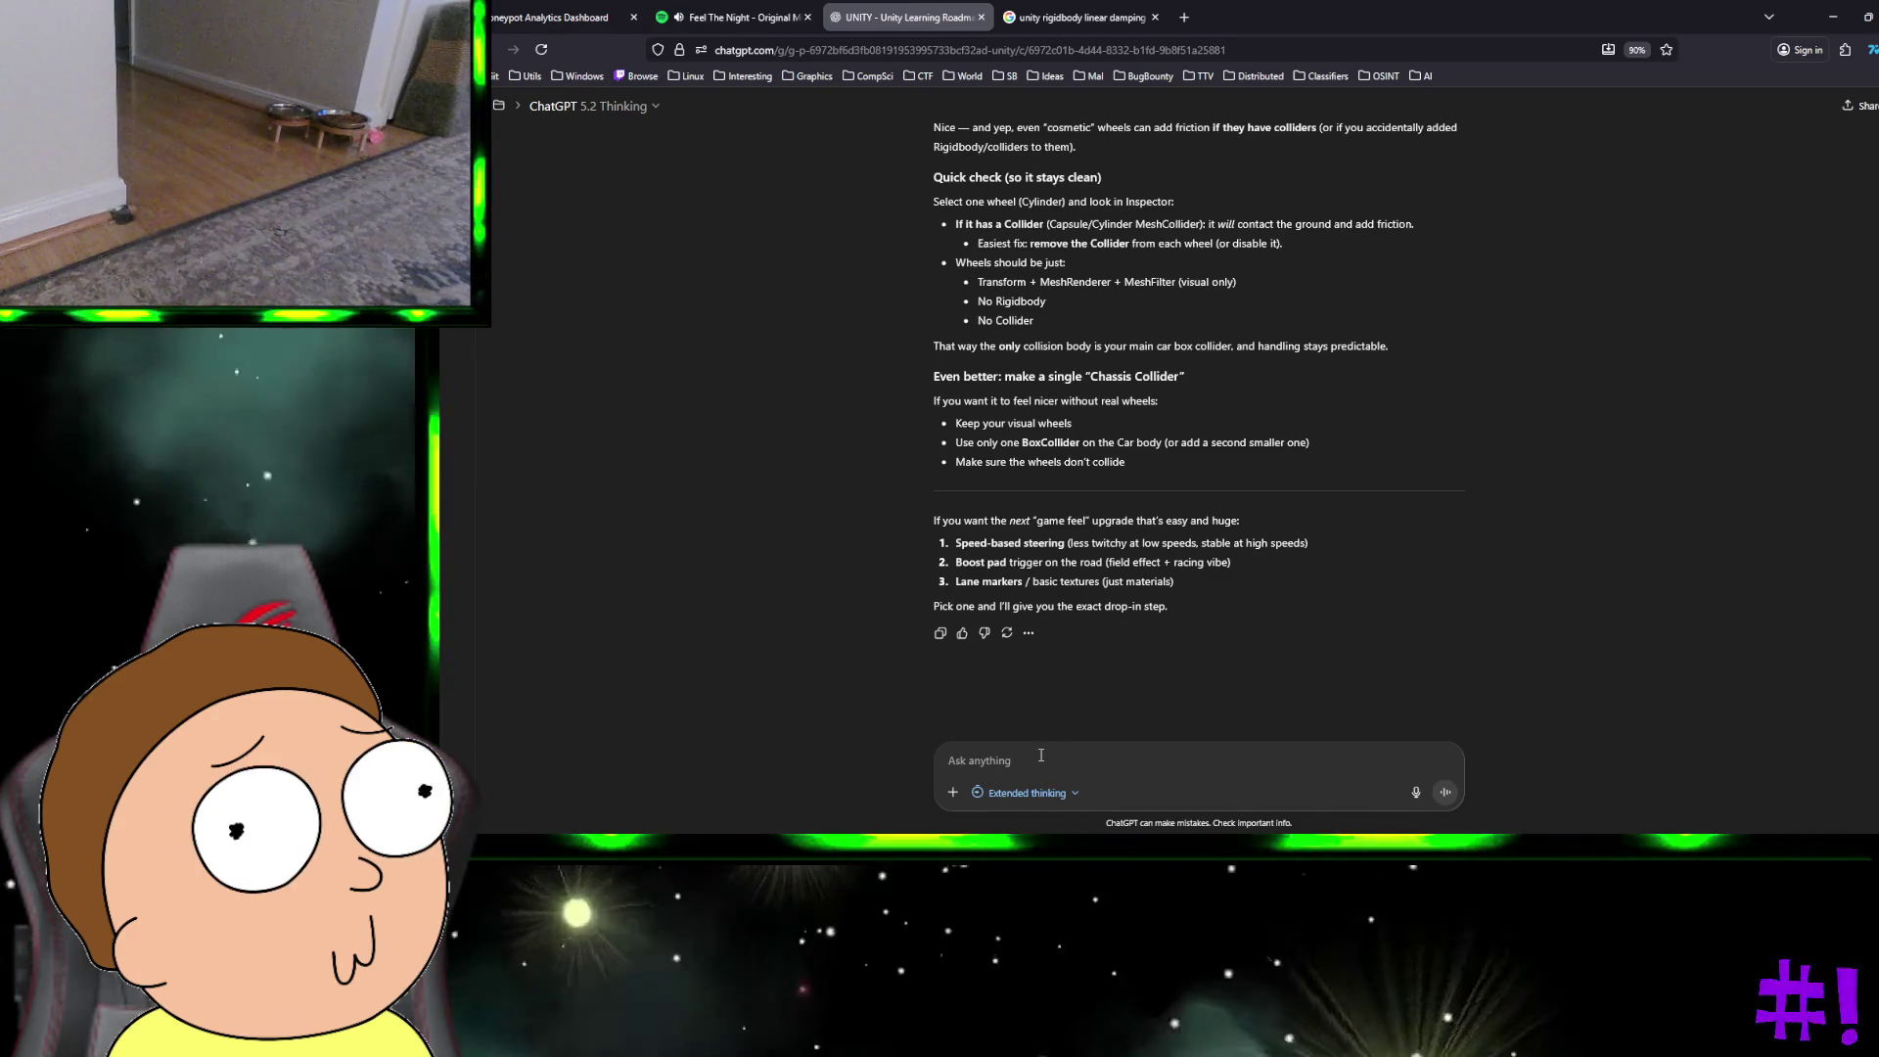
Step: Ask ChatGPT for simple solid-colour textures for lane markers, road and car, then return to Unity
text(yeah can )
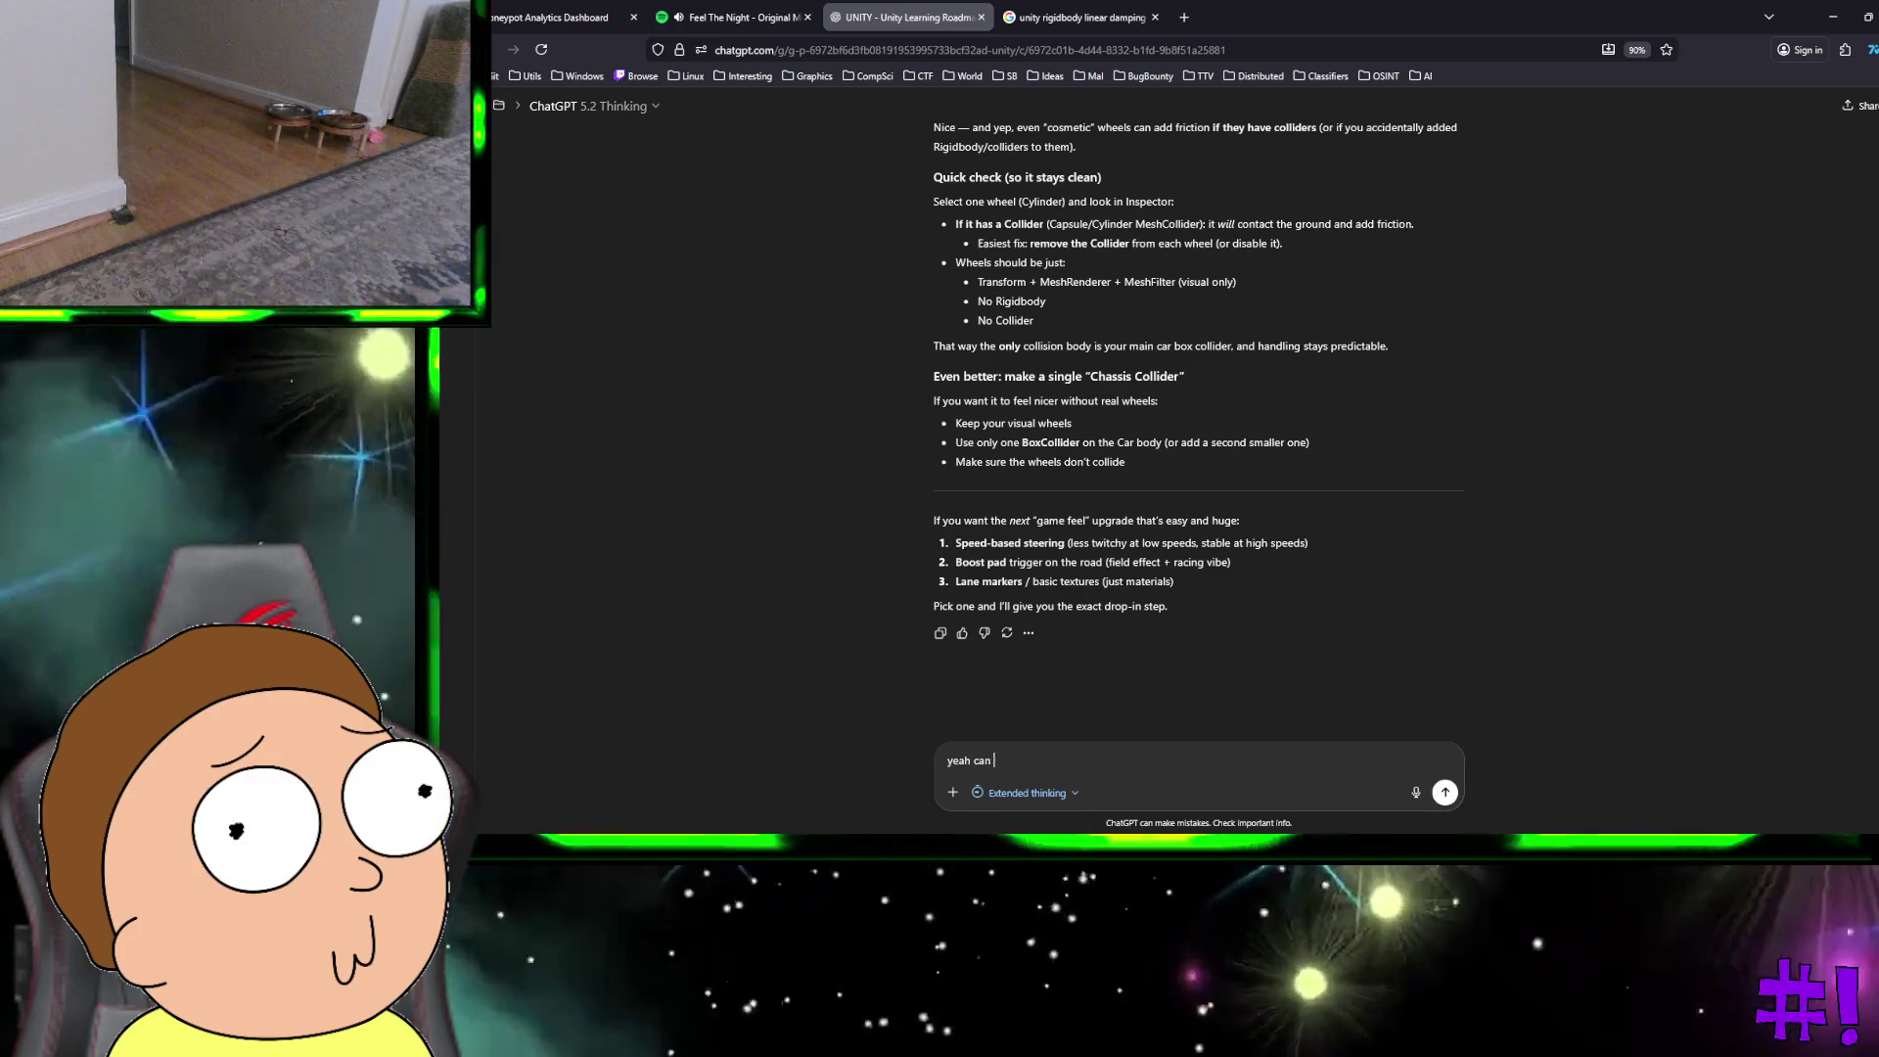
text(we do simple te)
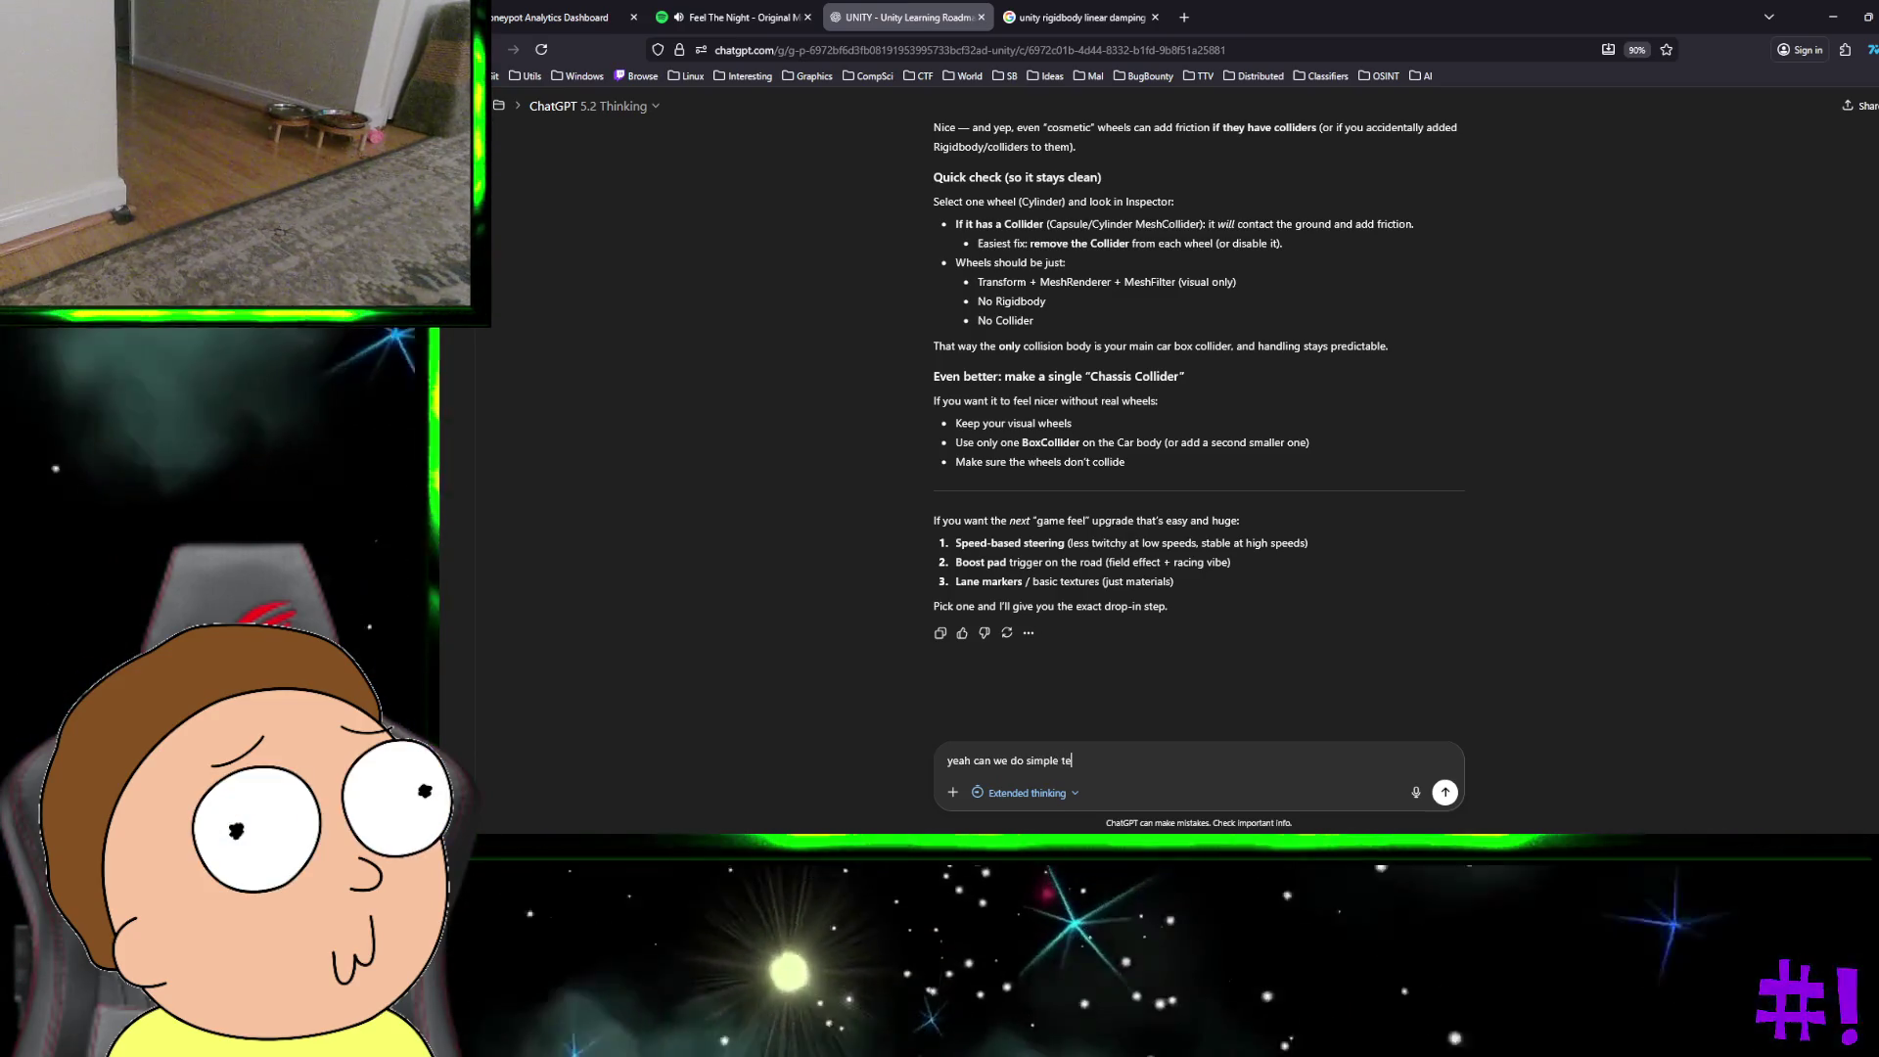
text(xtures line)
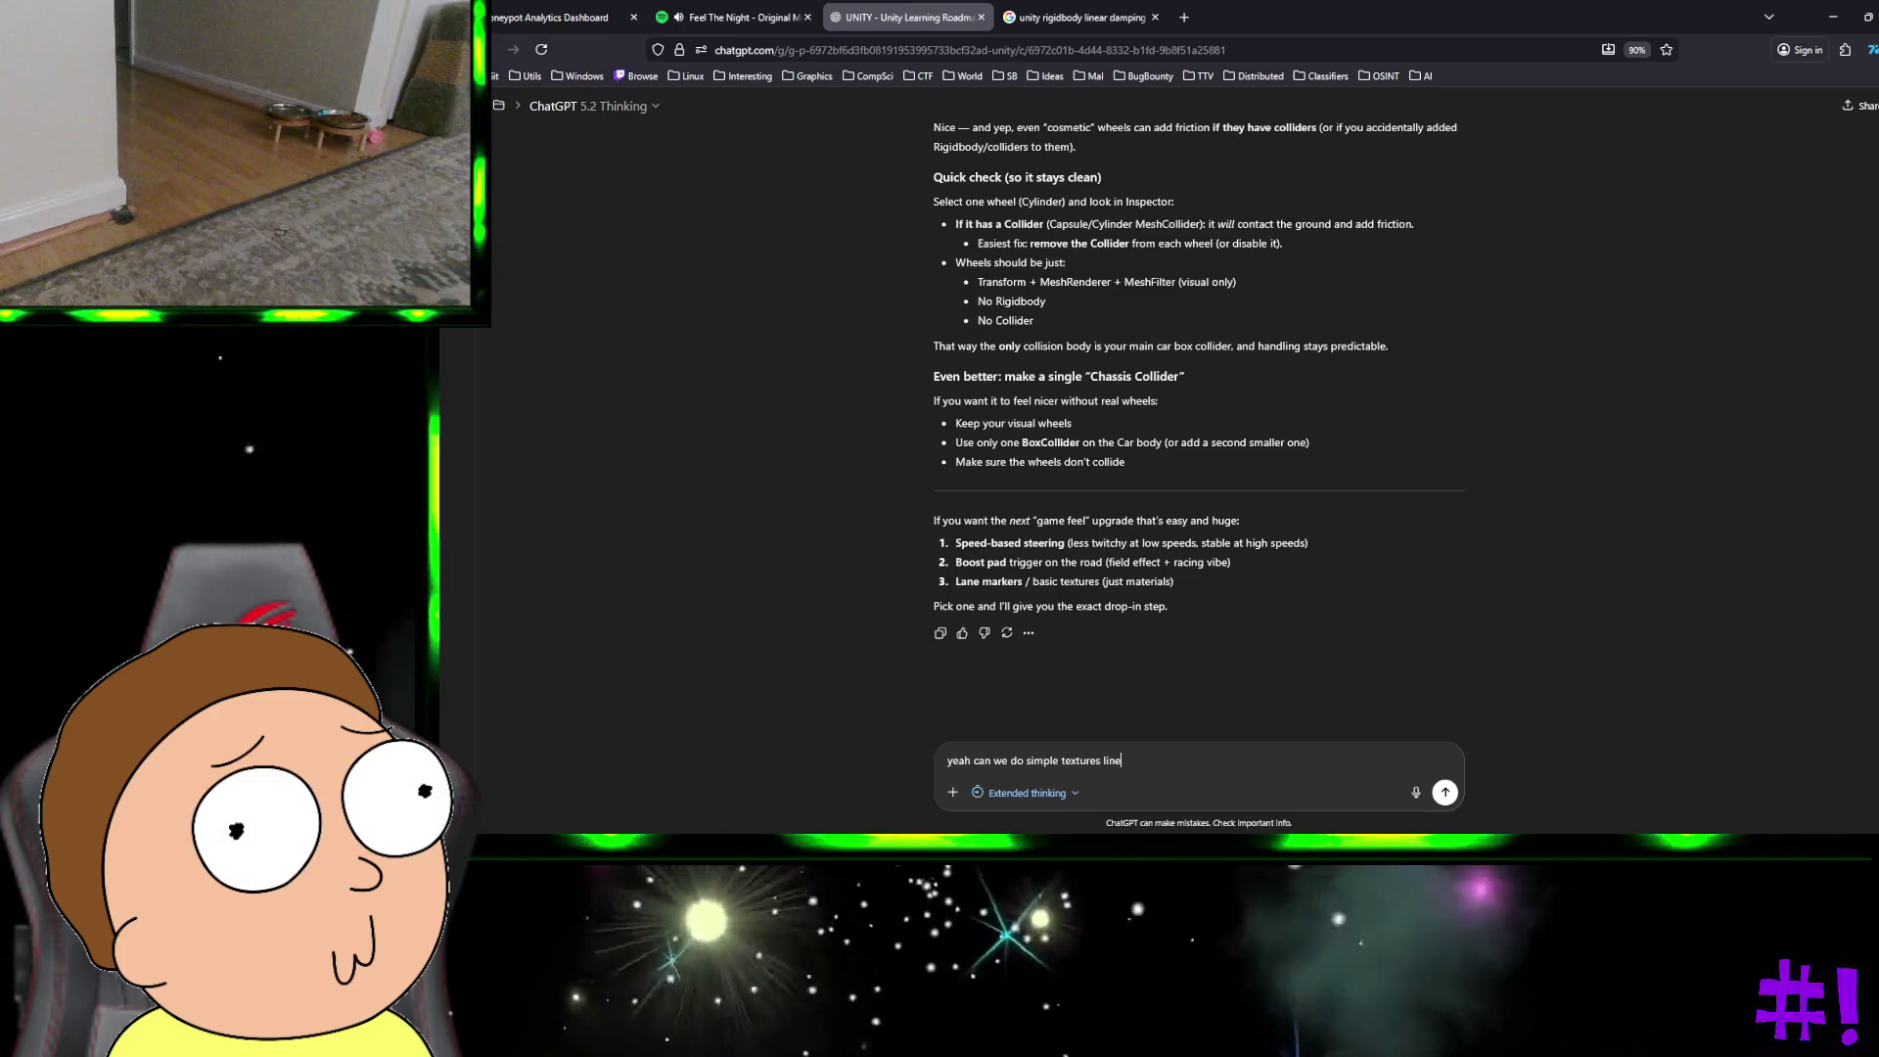
text( lane markers, road col)
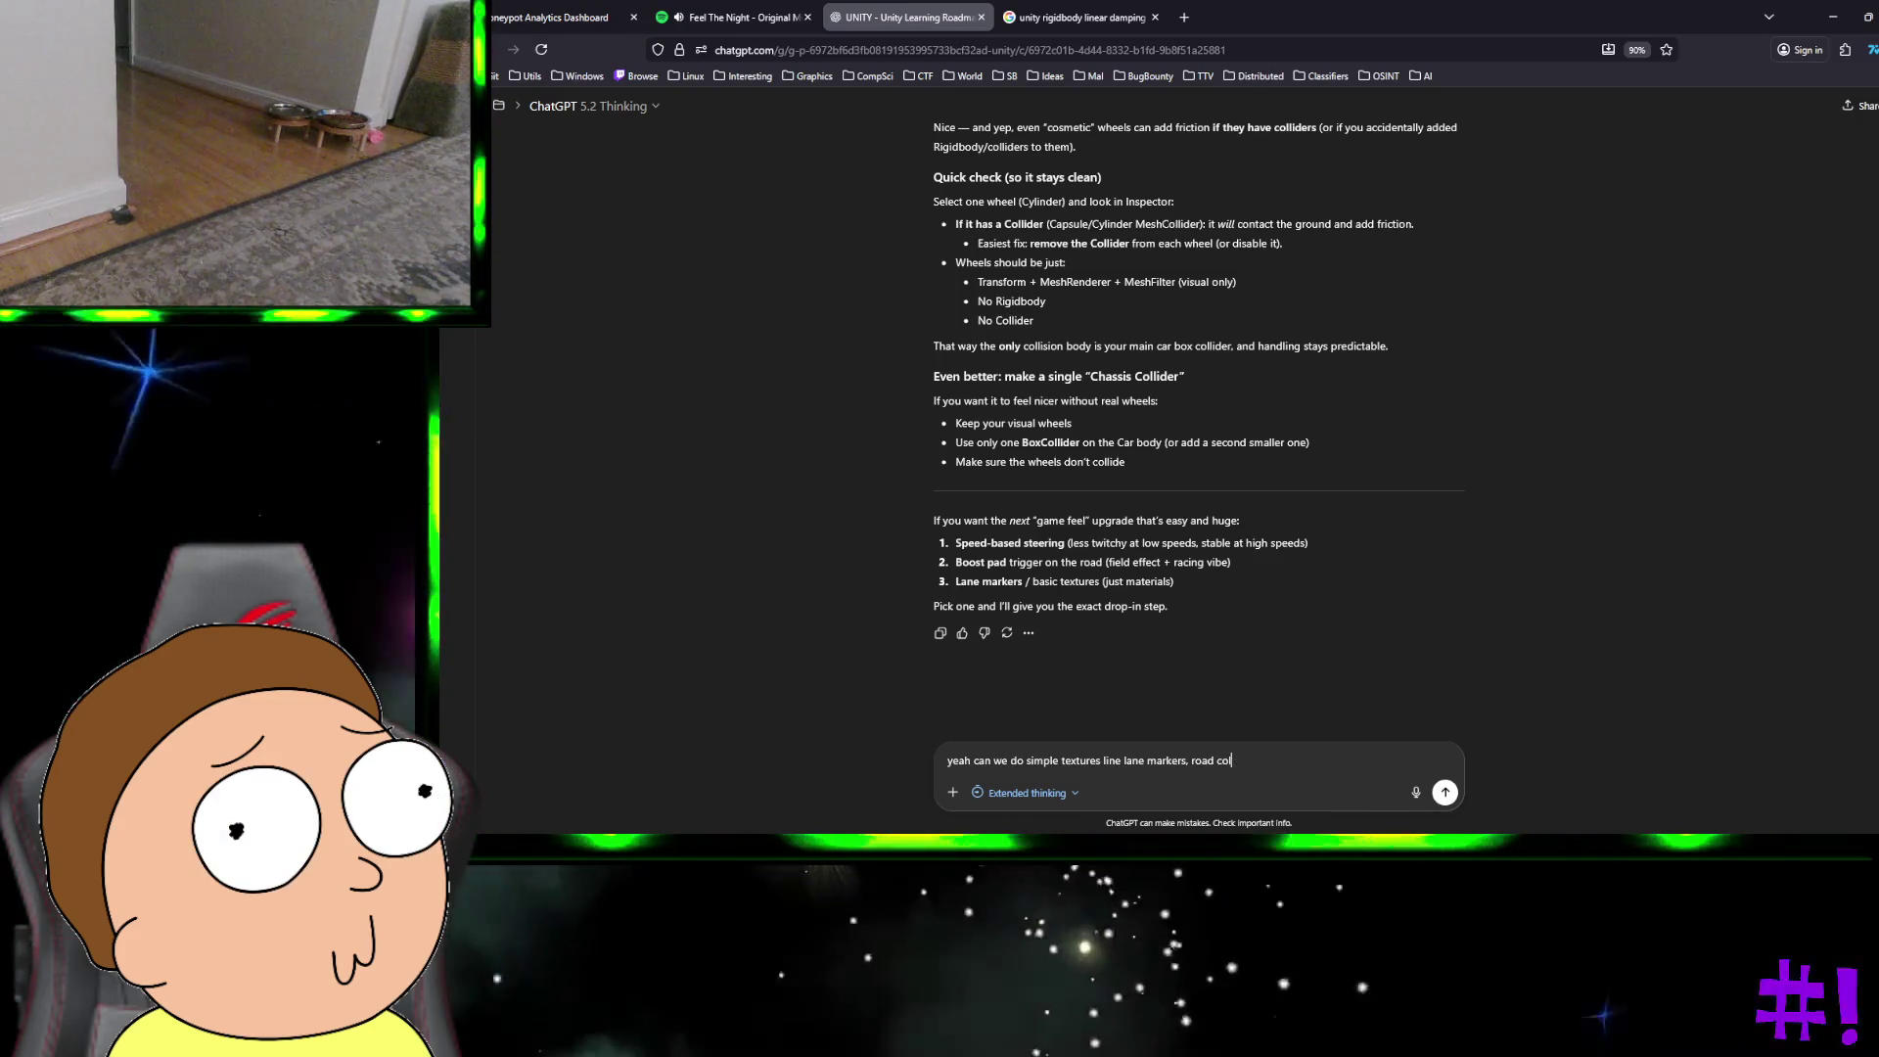
key(BackSpace)
key(BackSpace)
key(BackSpace)
text(and )
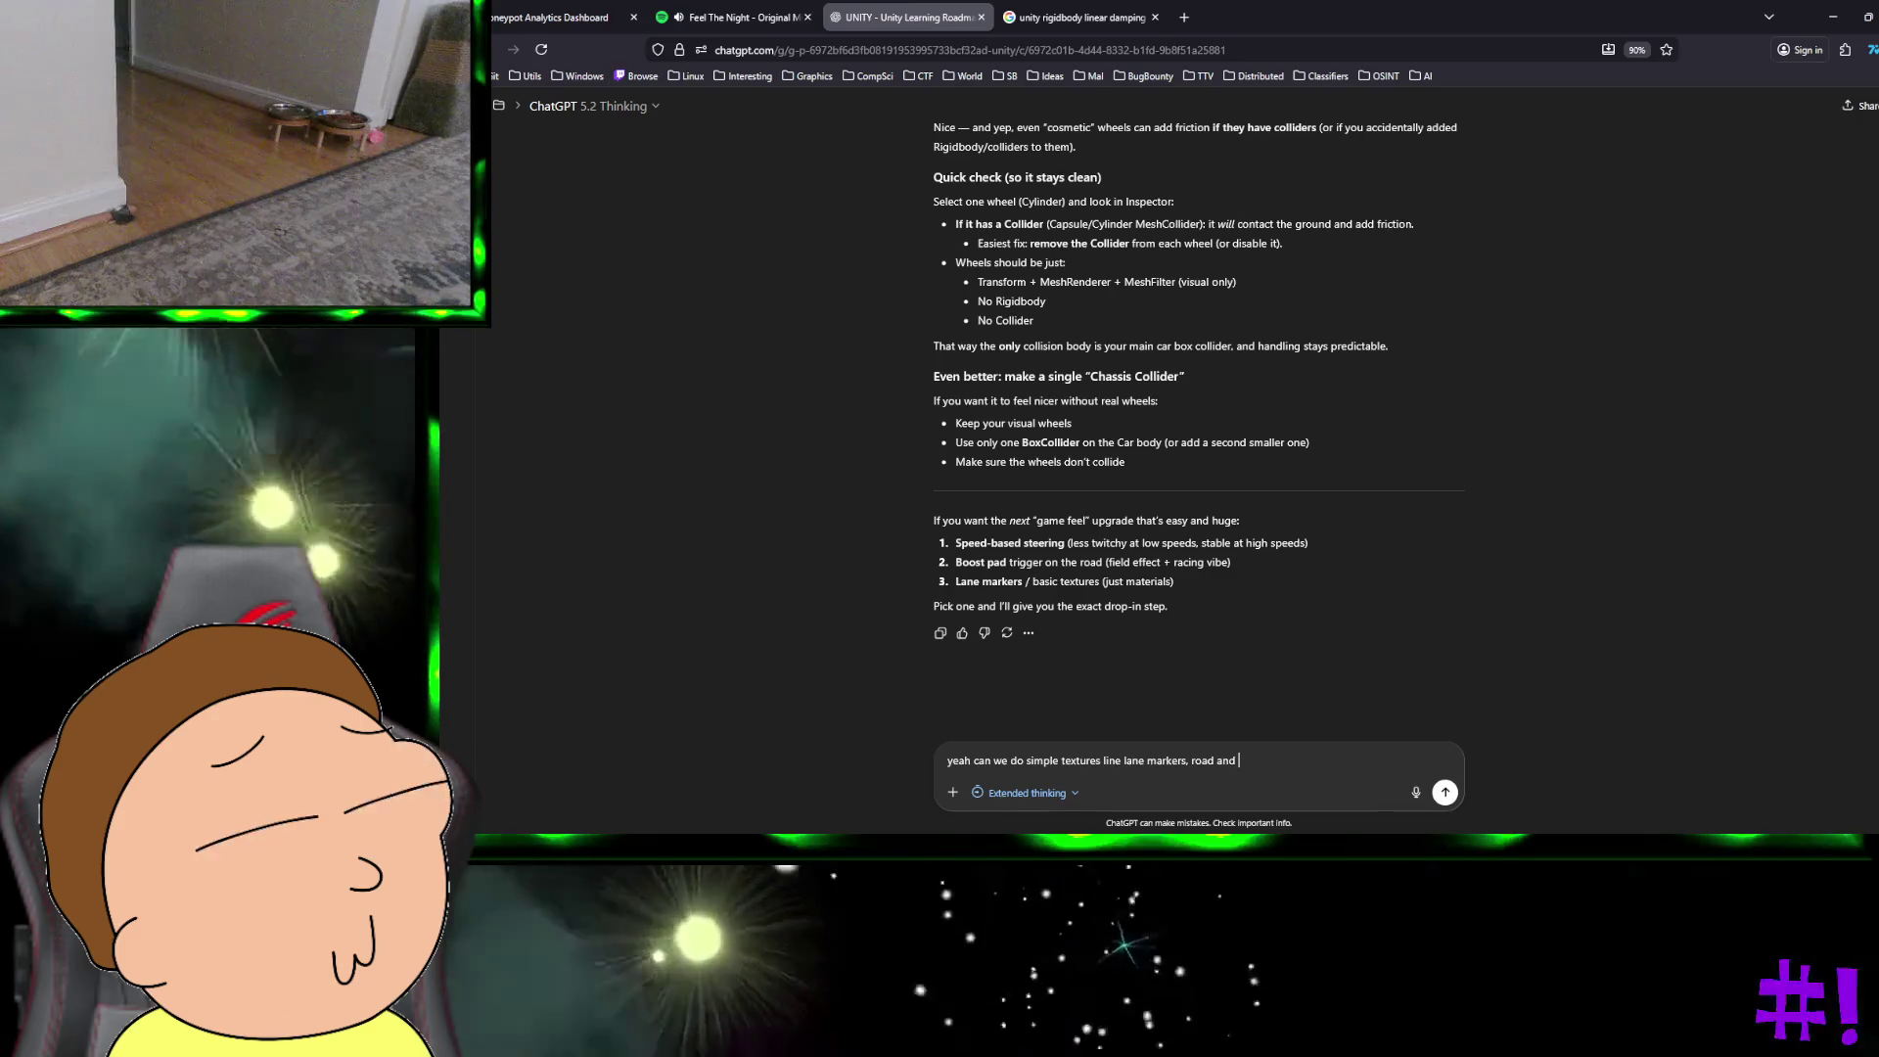
text(car )
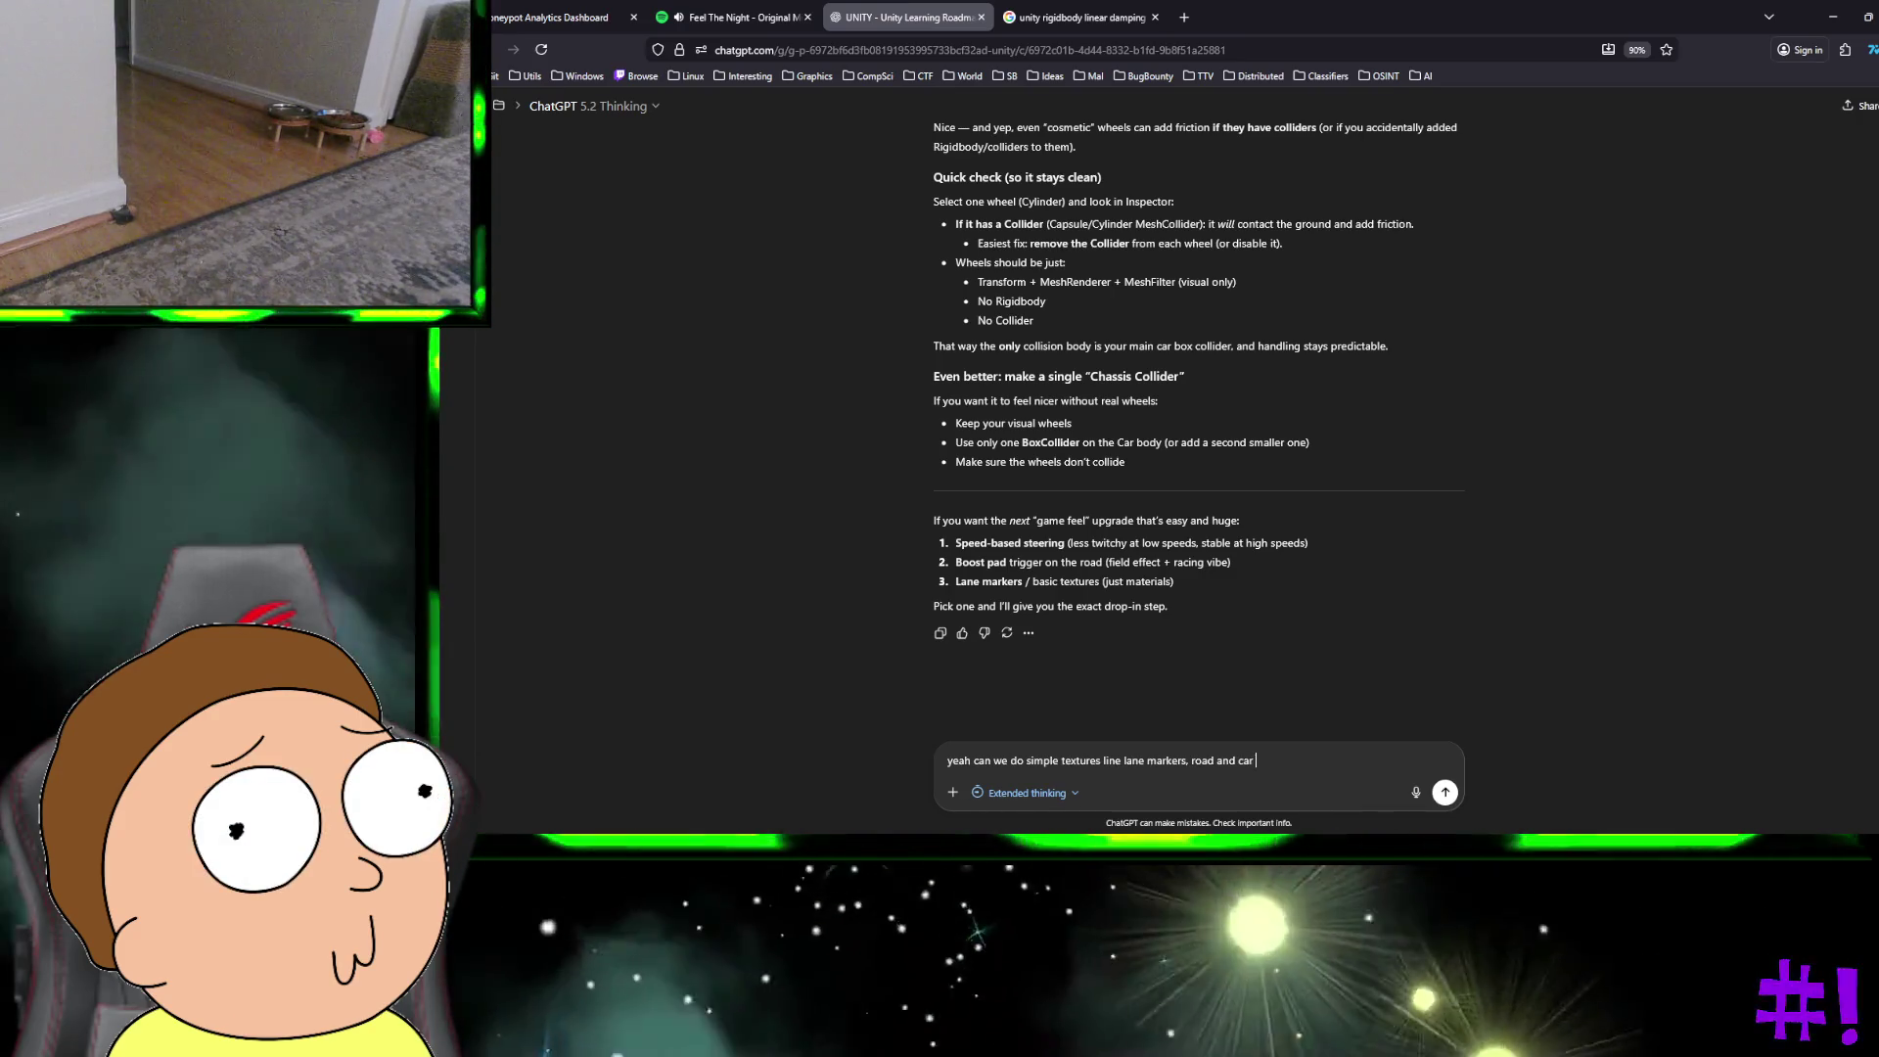
text(even if its )
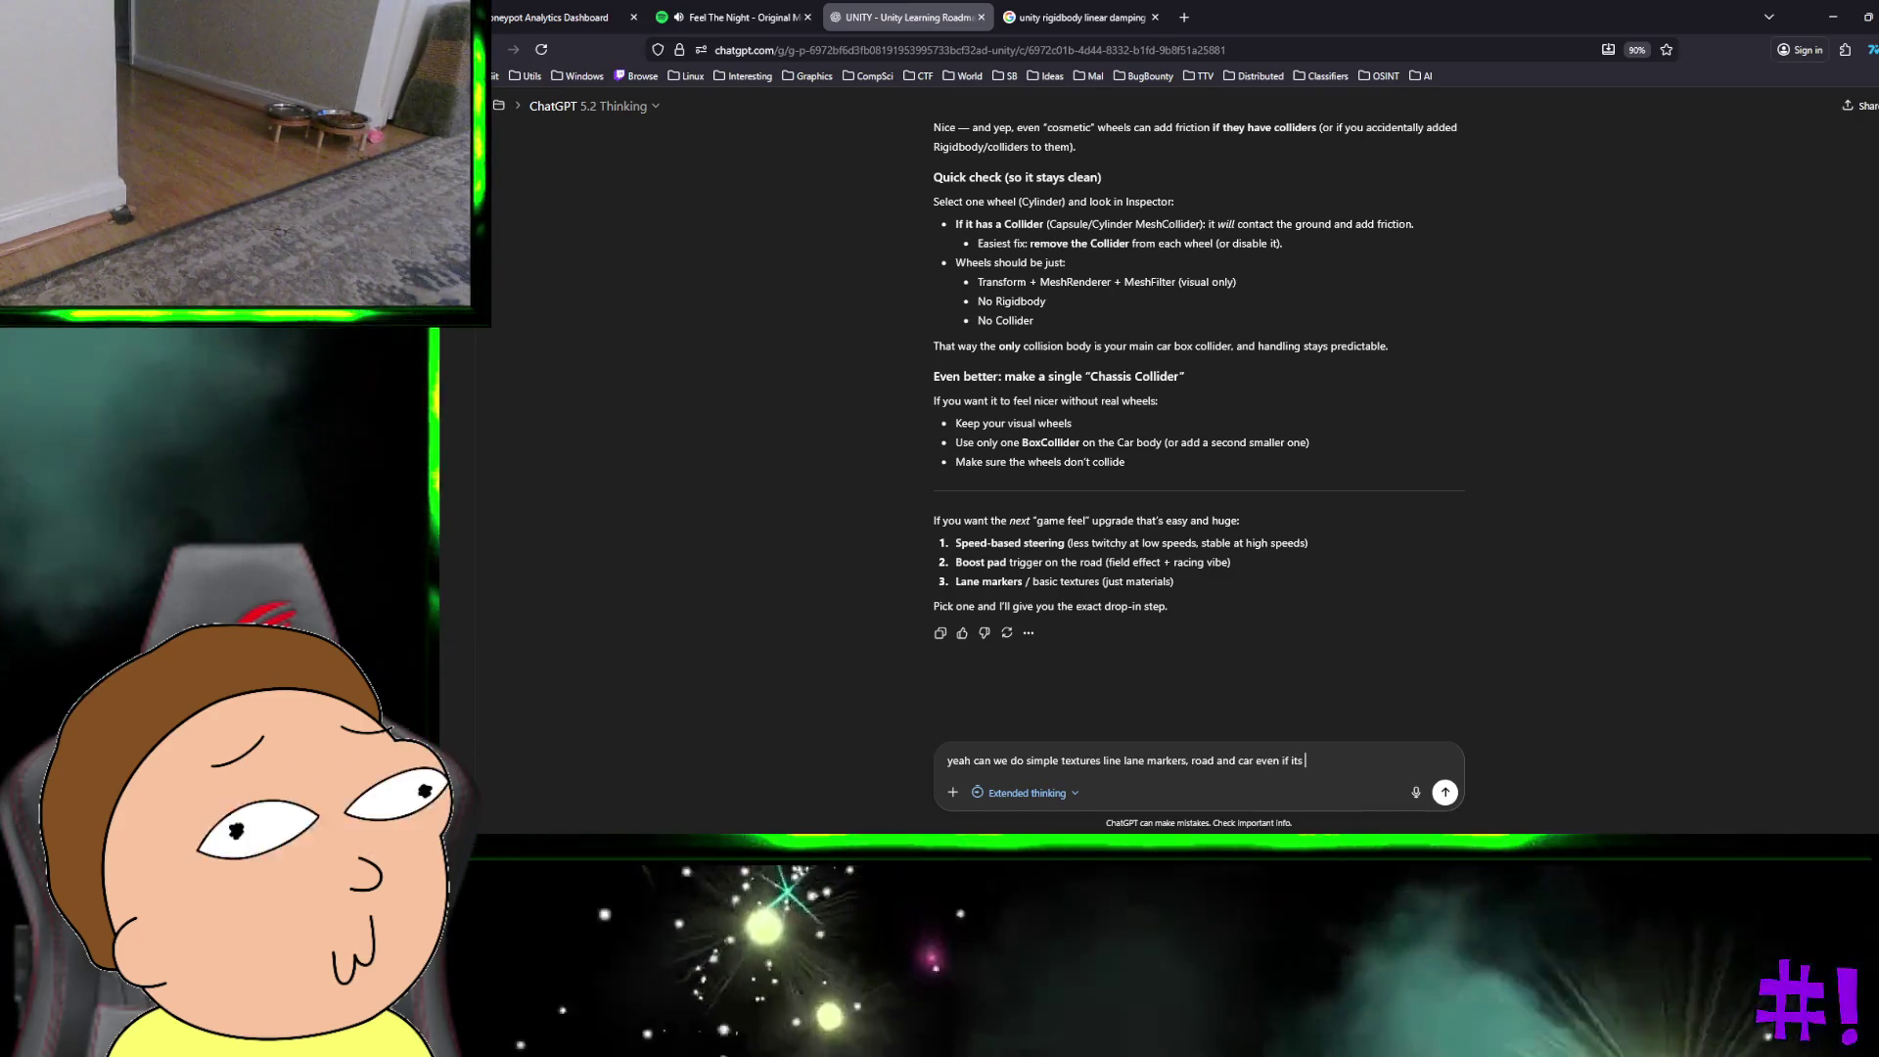
text(s)
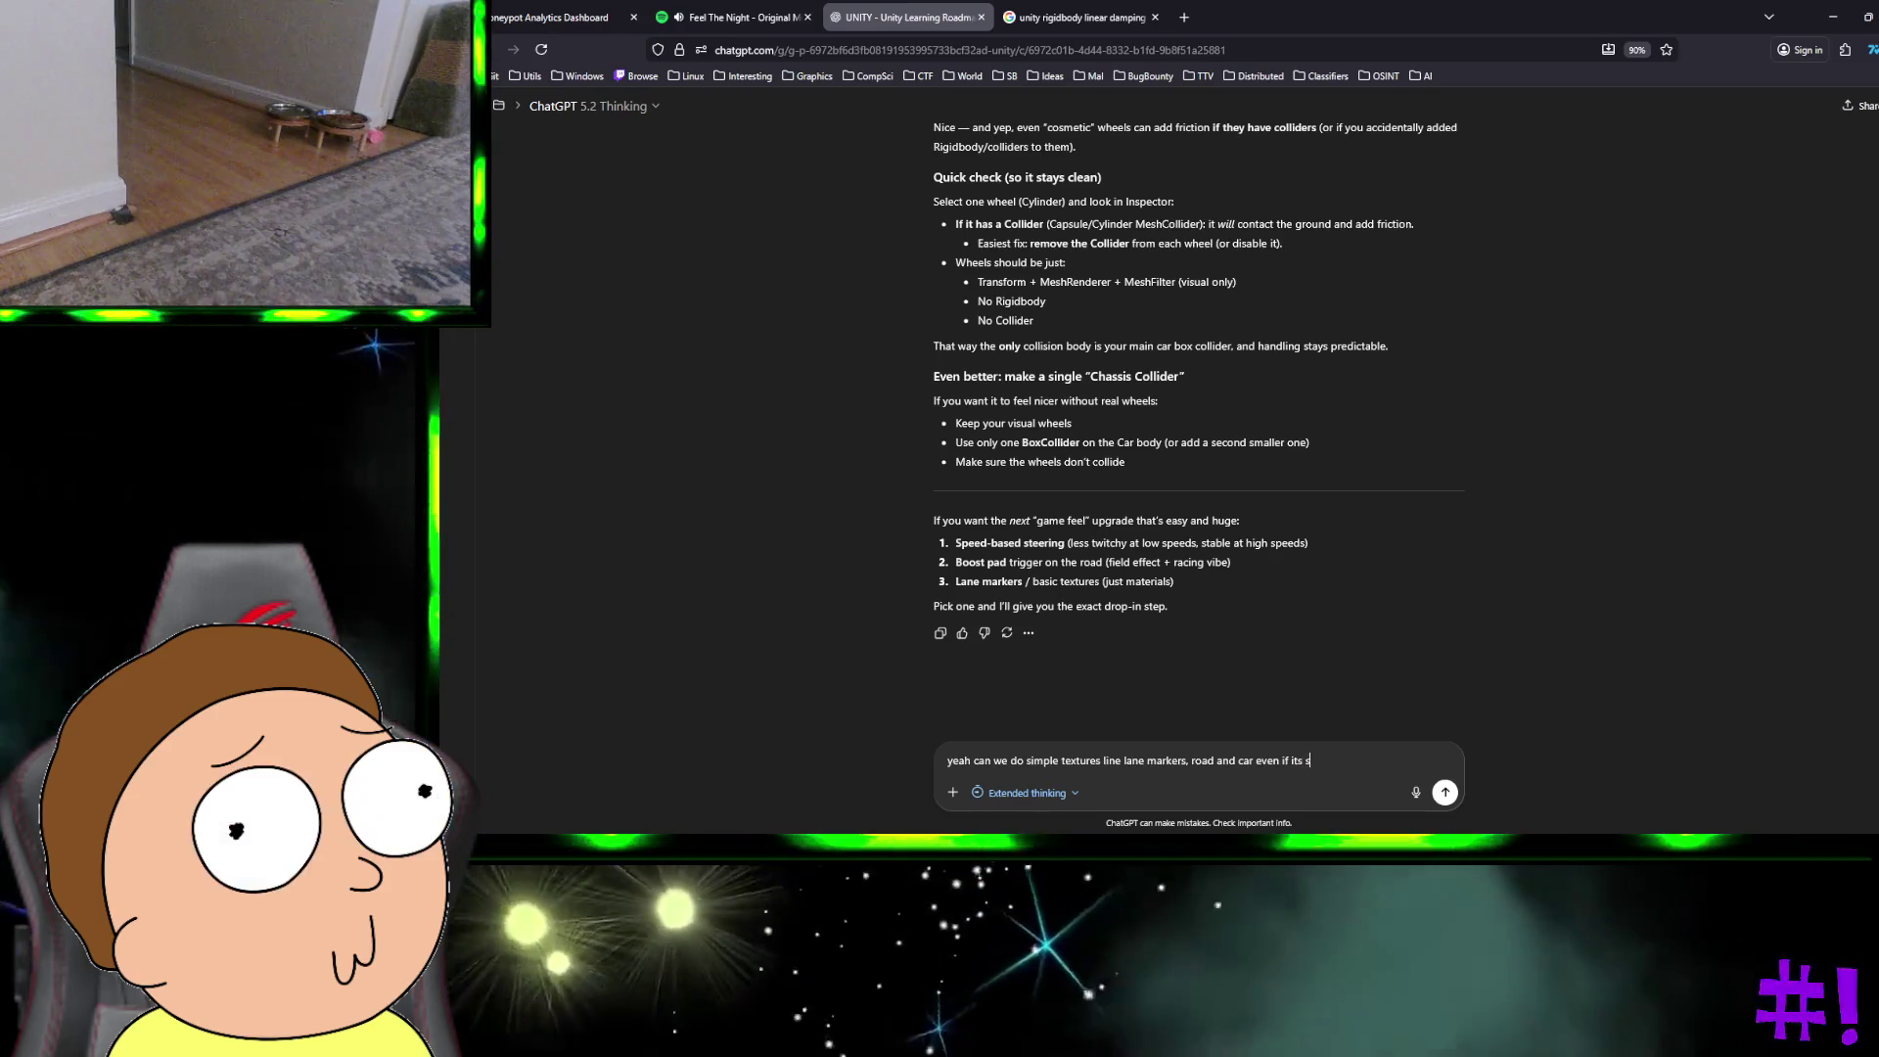
text(olid colors)
key(Return)
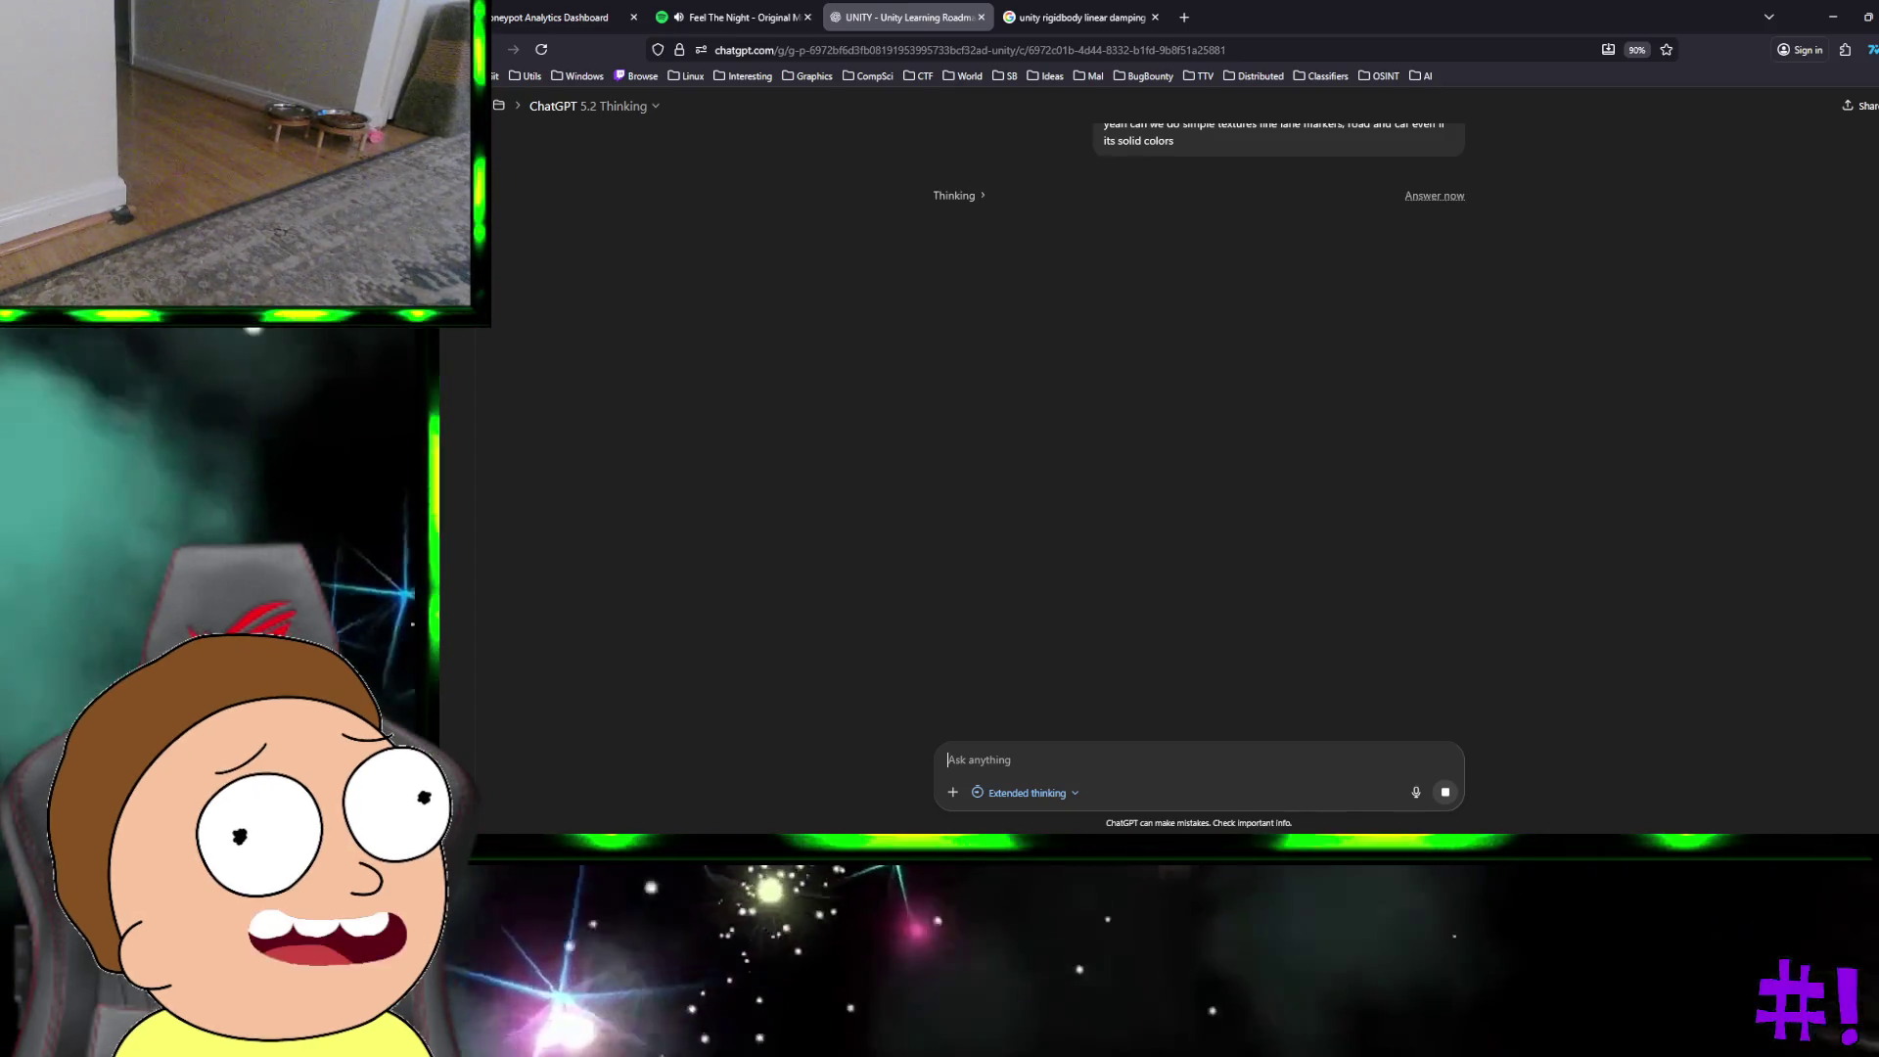
key(ctrl+super+Right)
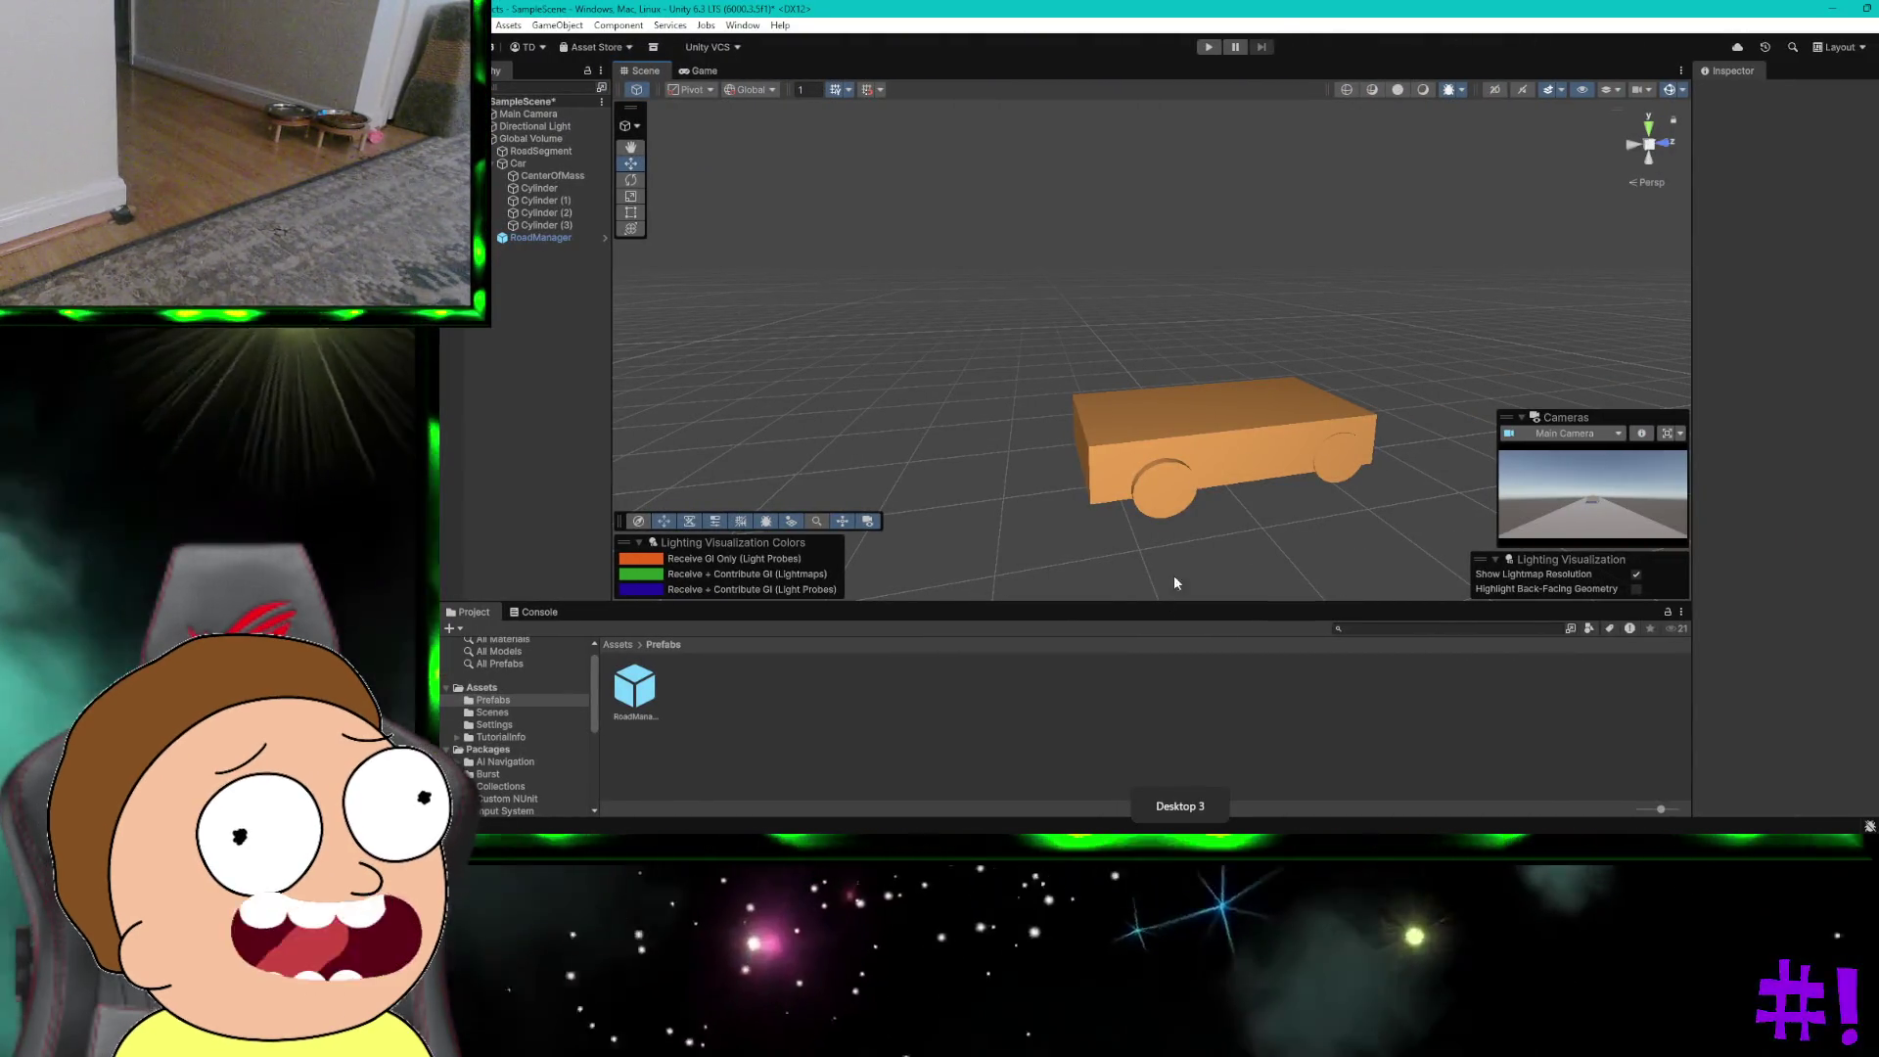
Step: Give two wheel cylinders the FrameDebuggerRenderTarget material in their Element 0 slot
click(1160, 489)
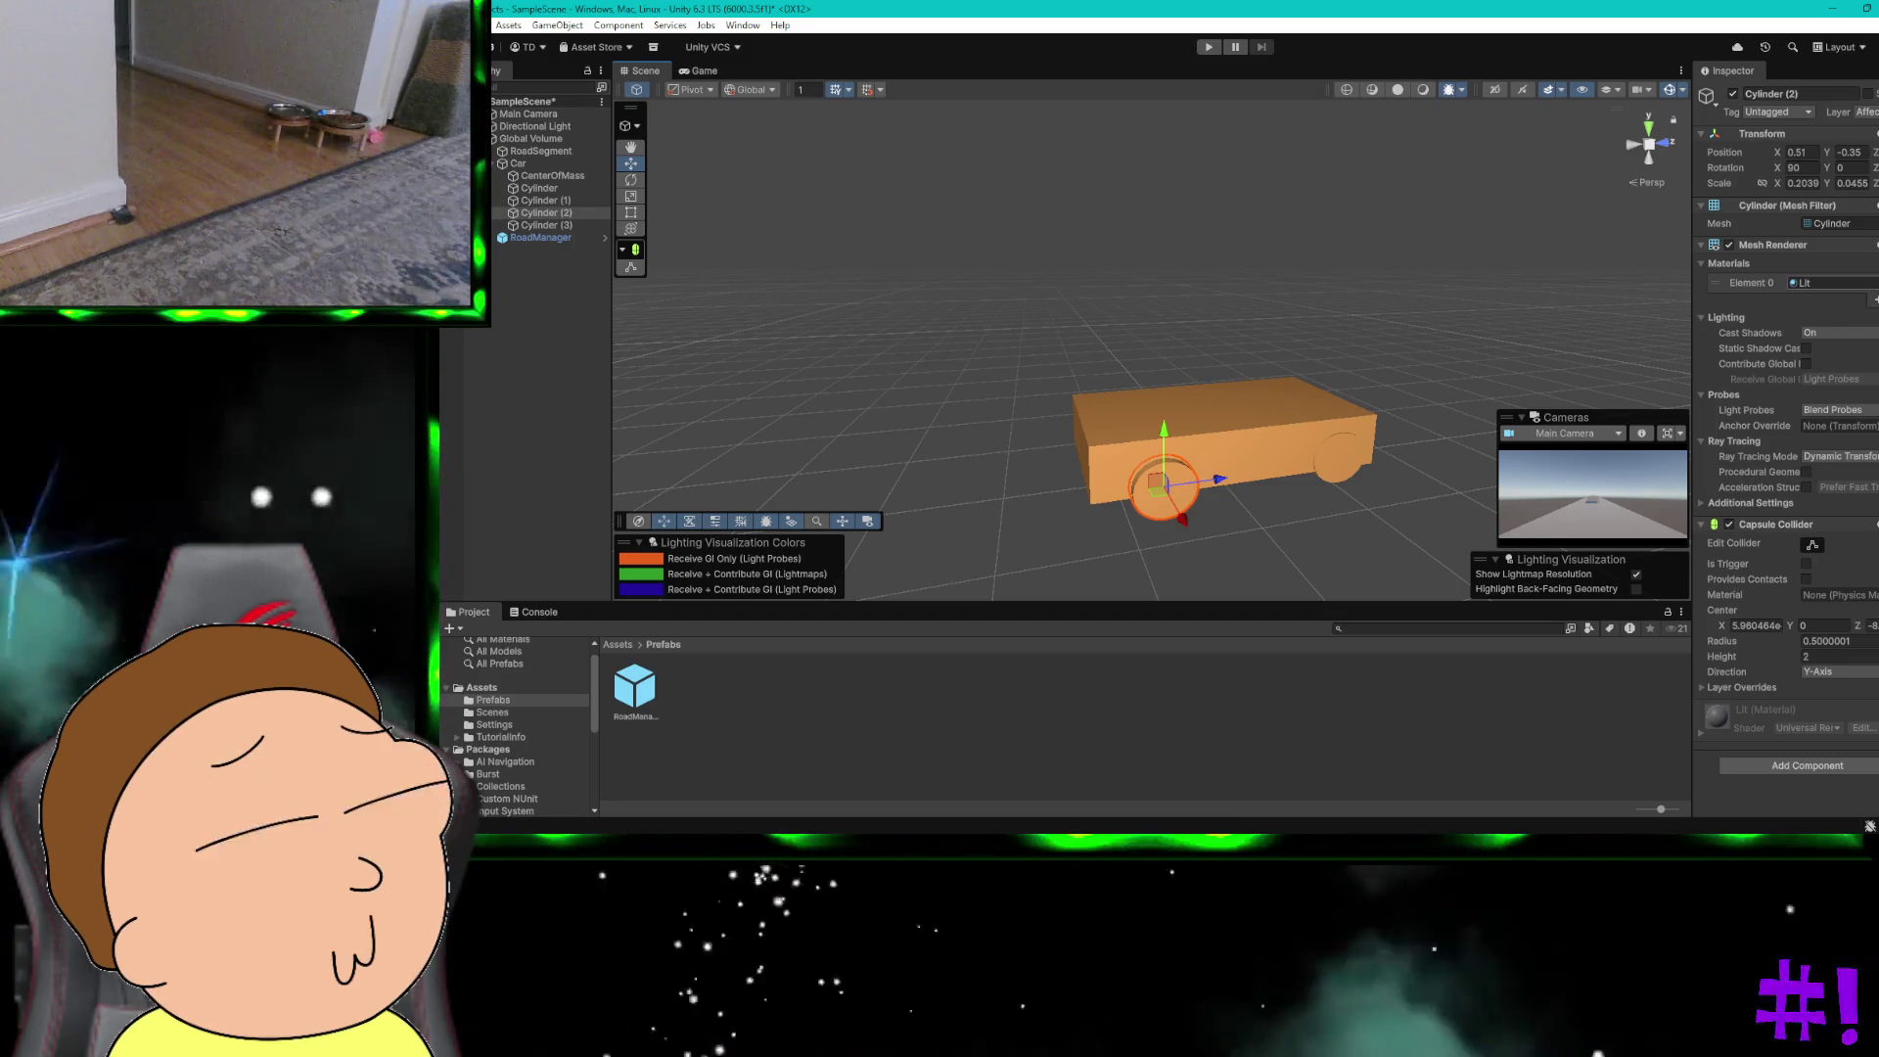
click(1874, 283)
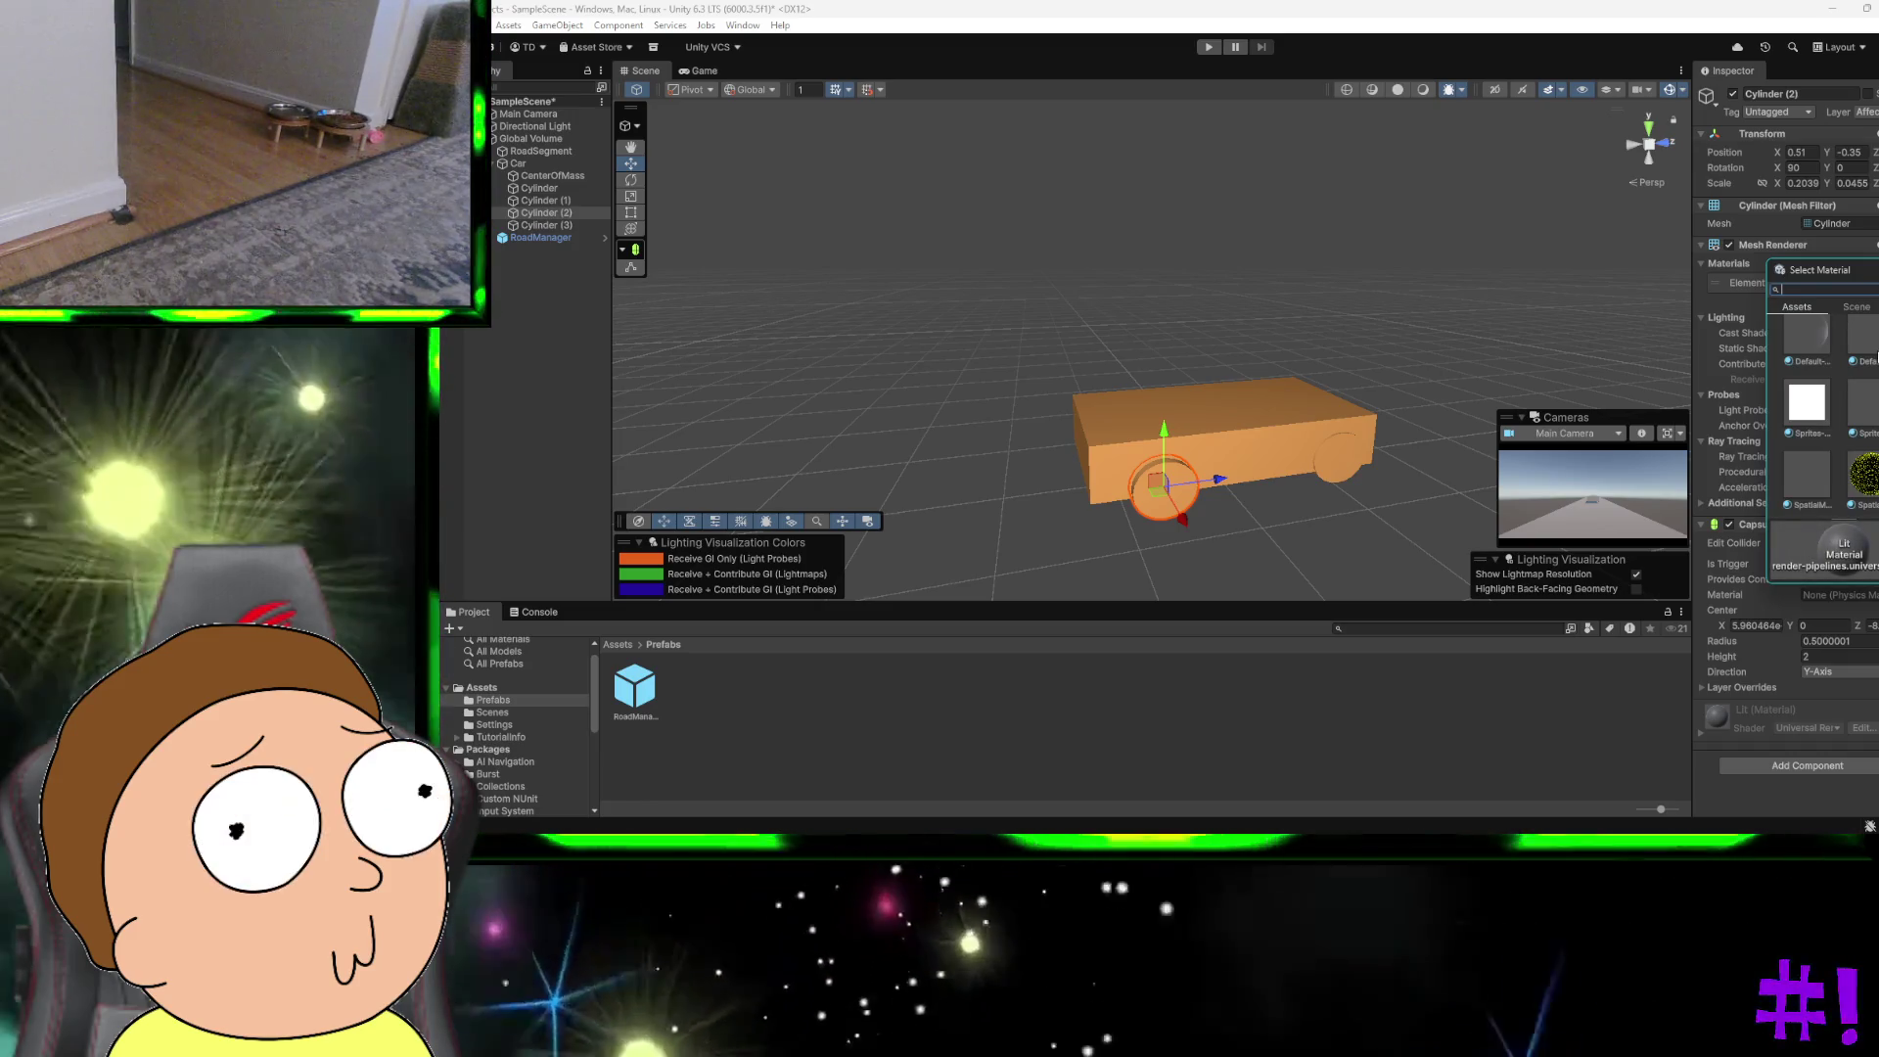
scroll(1816, 412, down, 5)
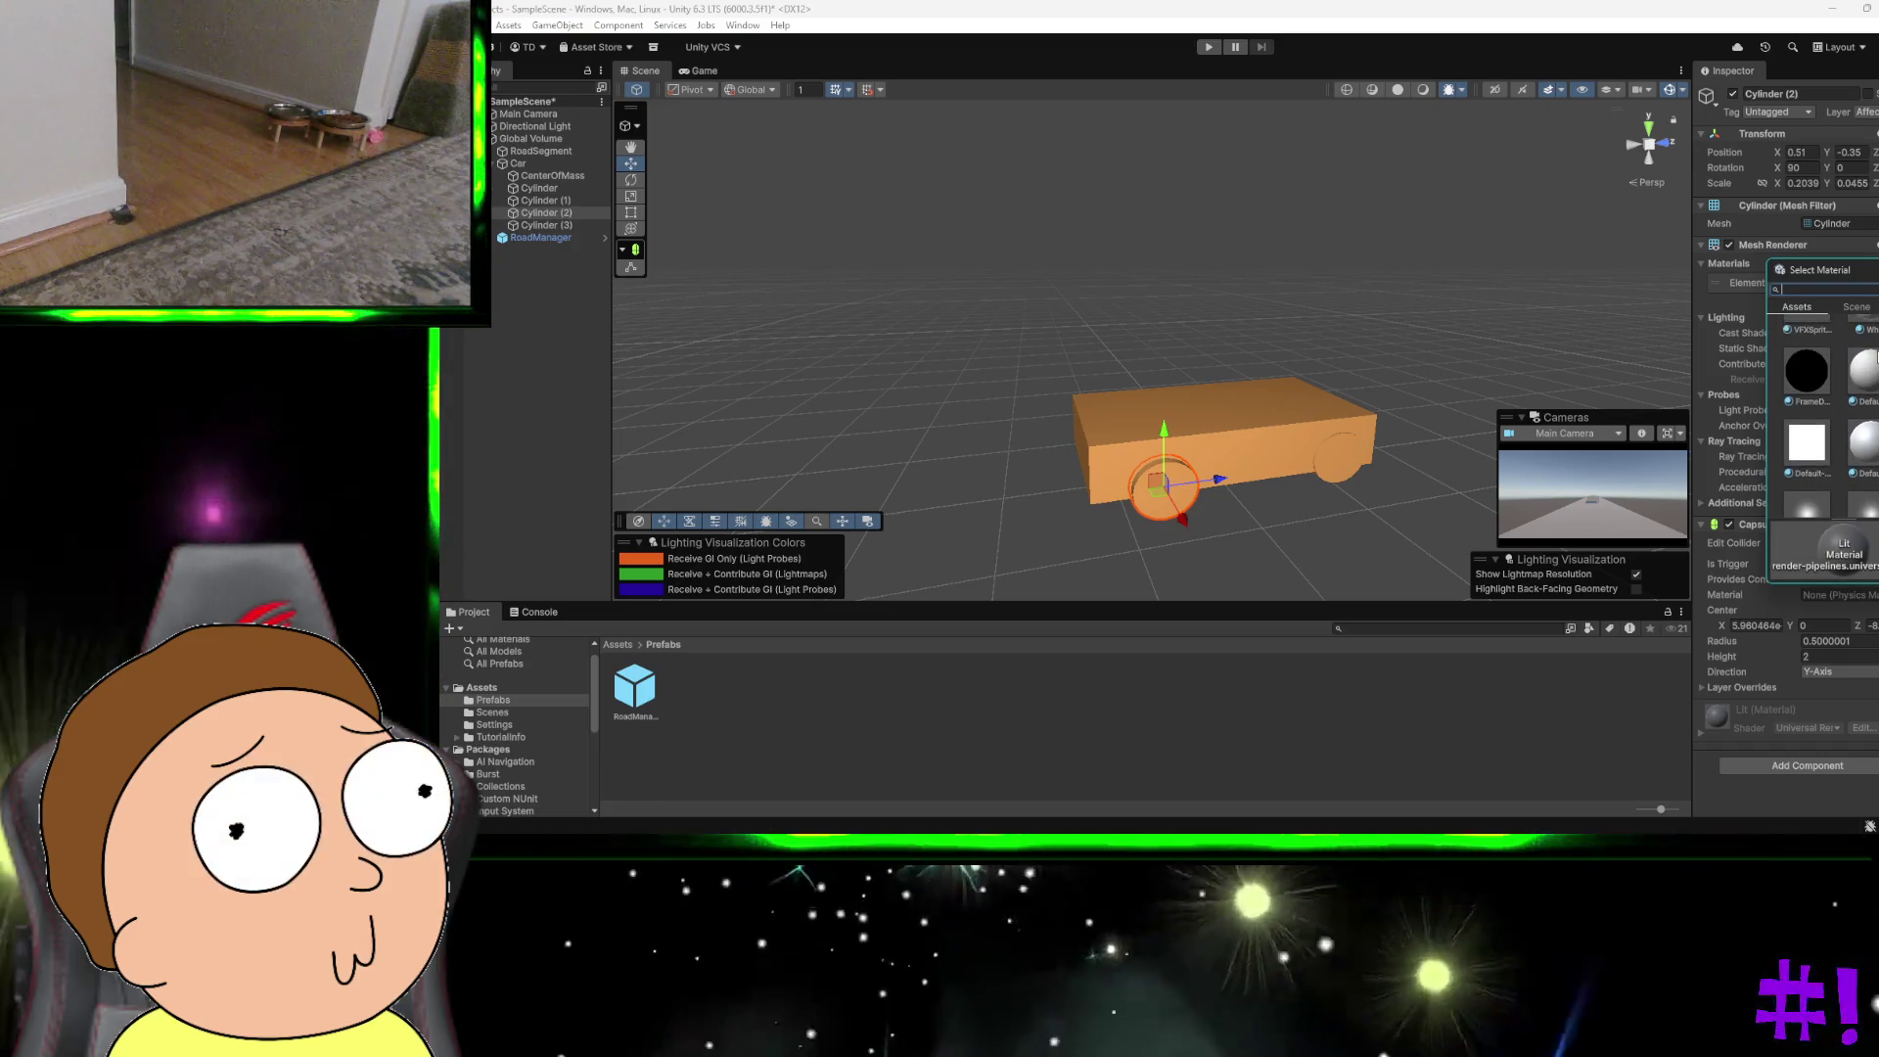
click(1815, 374)
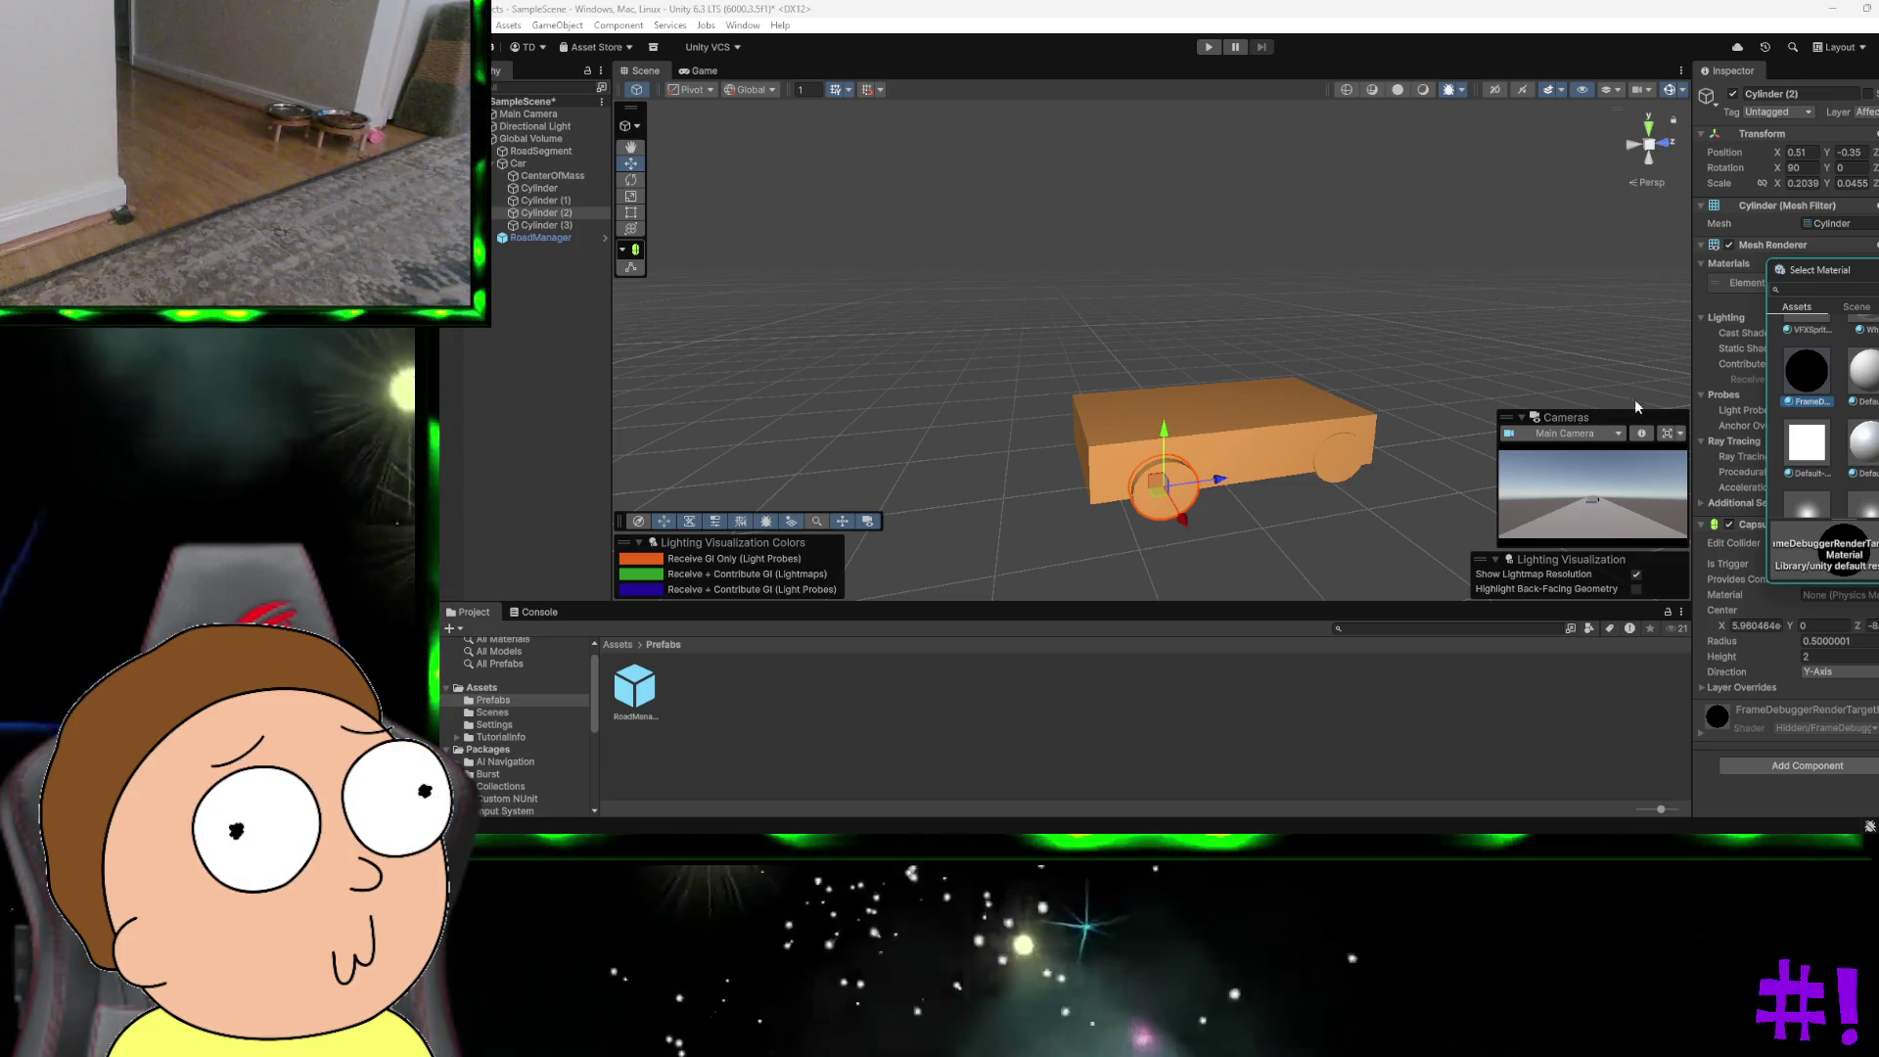
click(1364, 450)
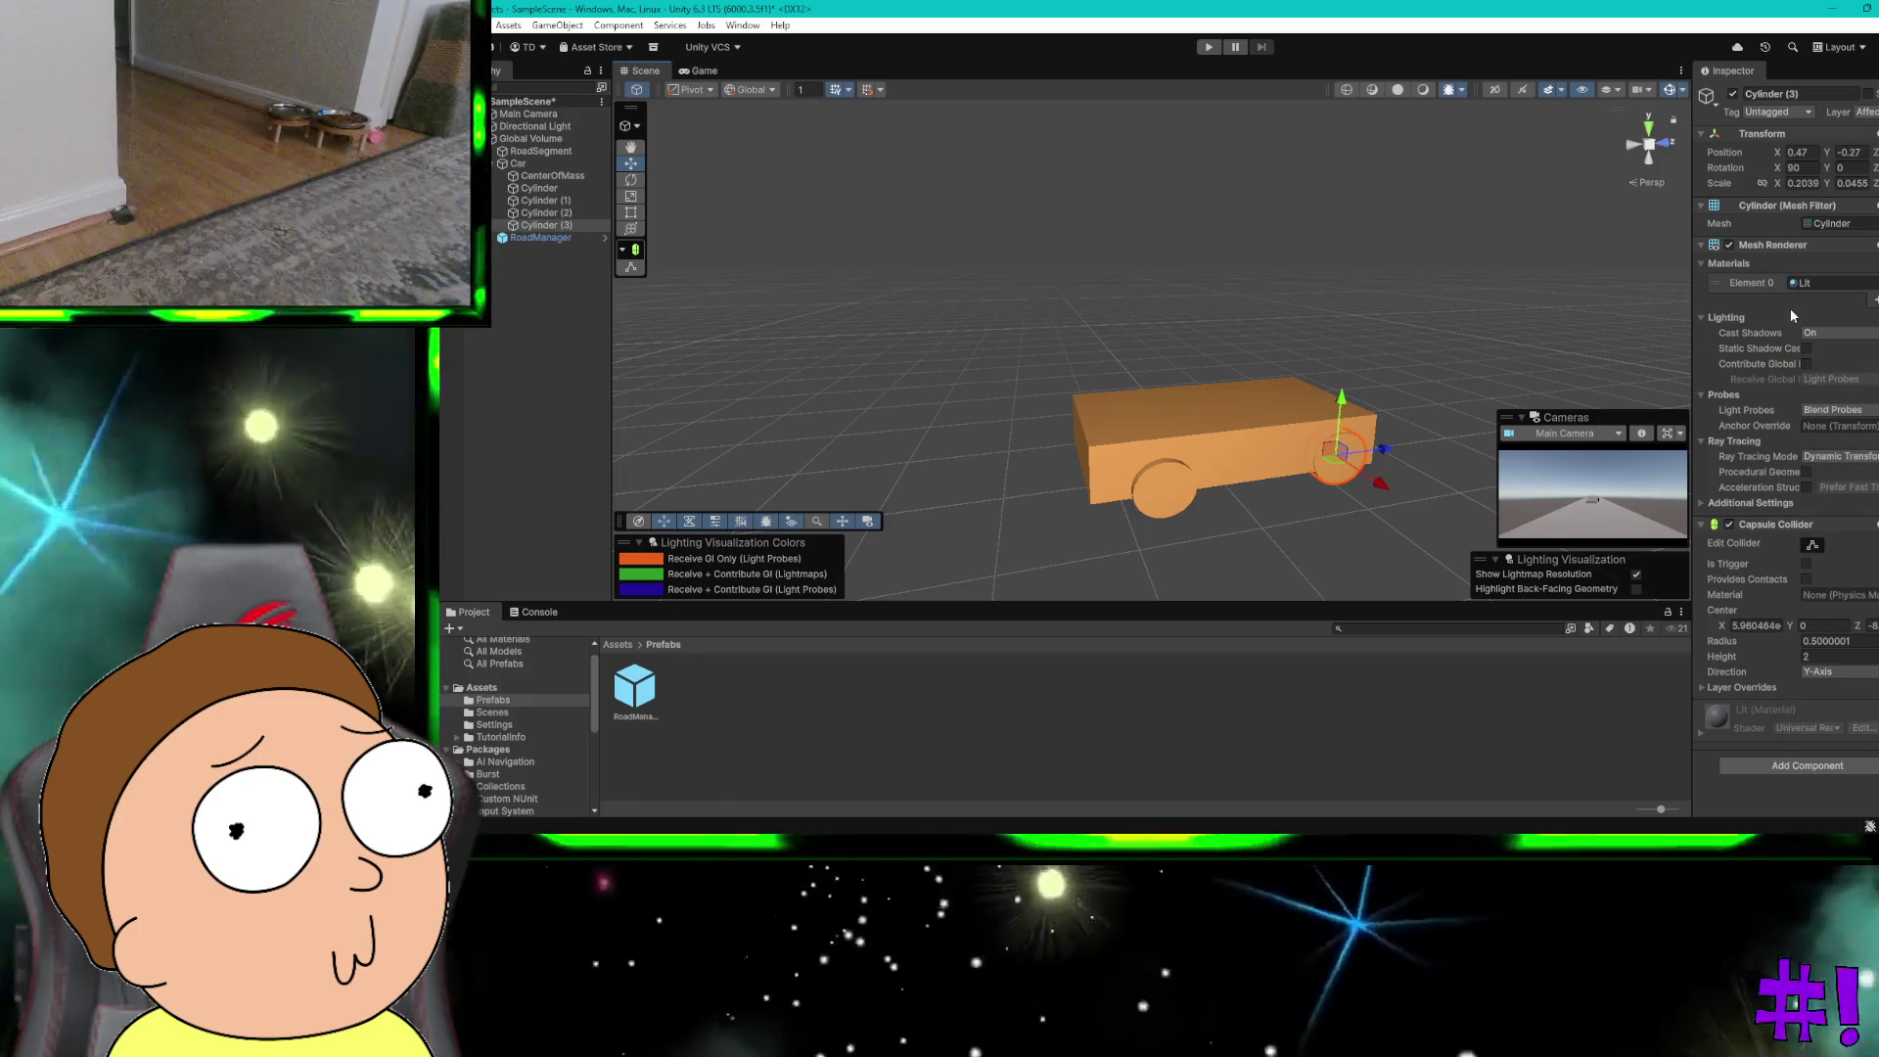
click(1823, 282)
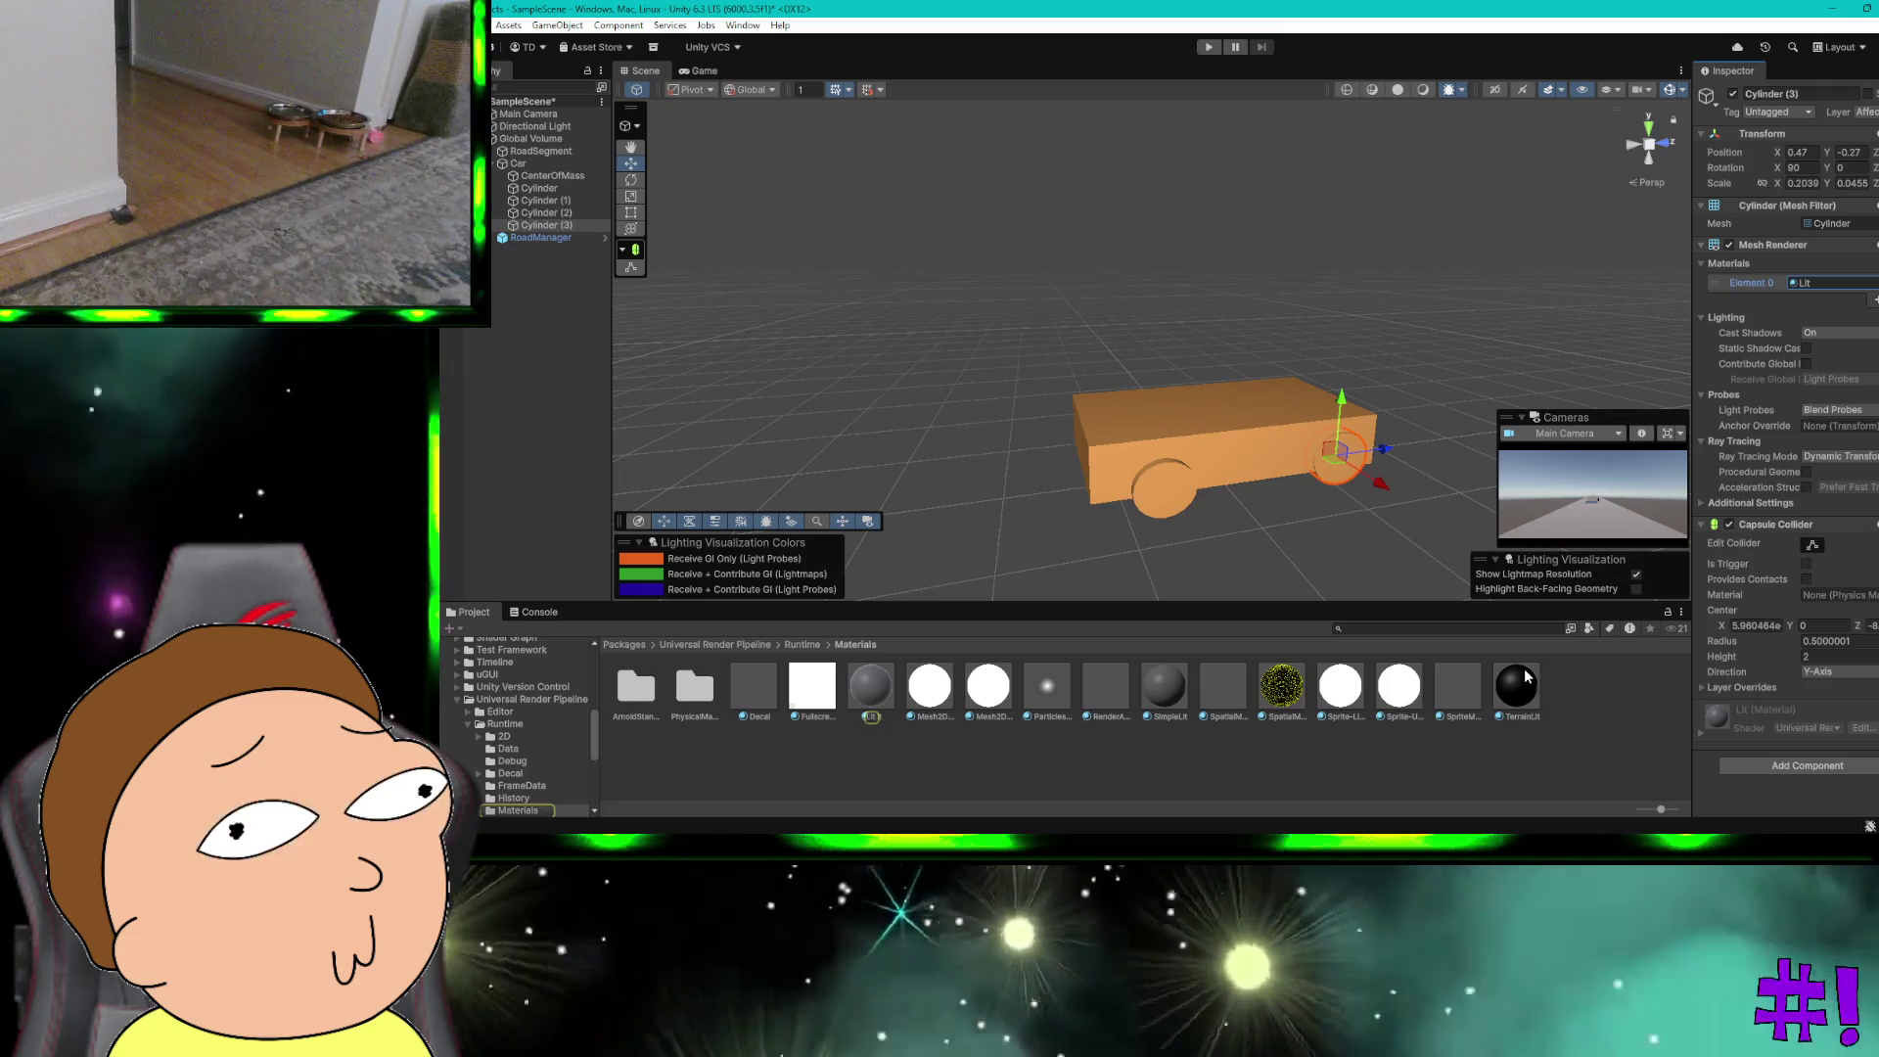
click(1874, 283)
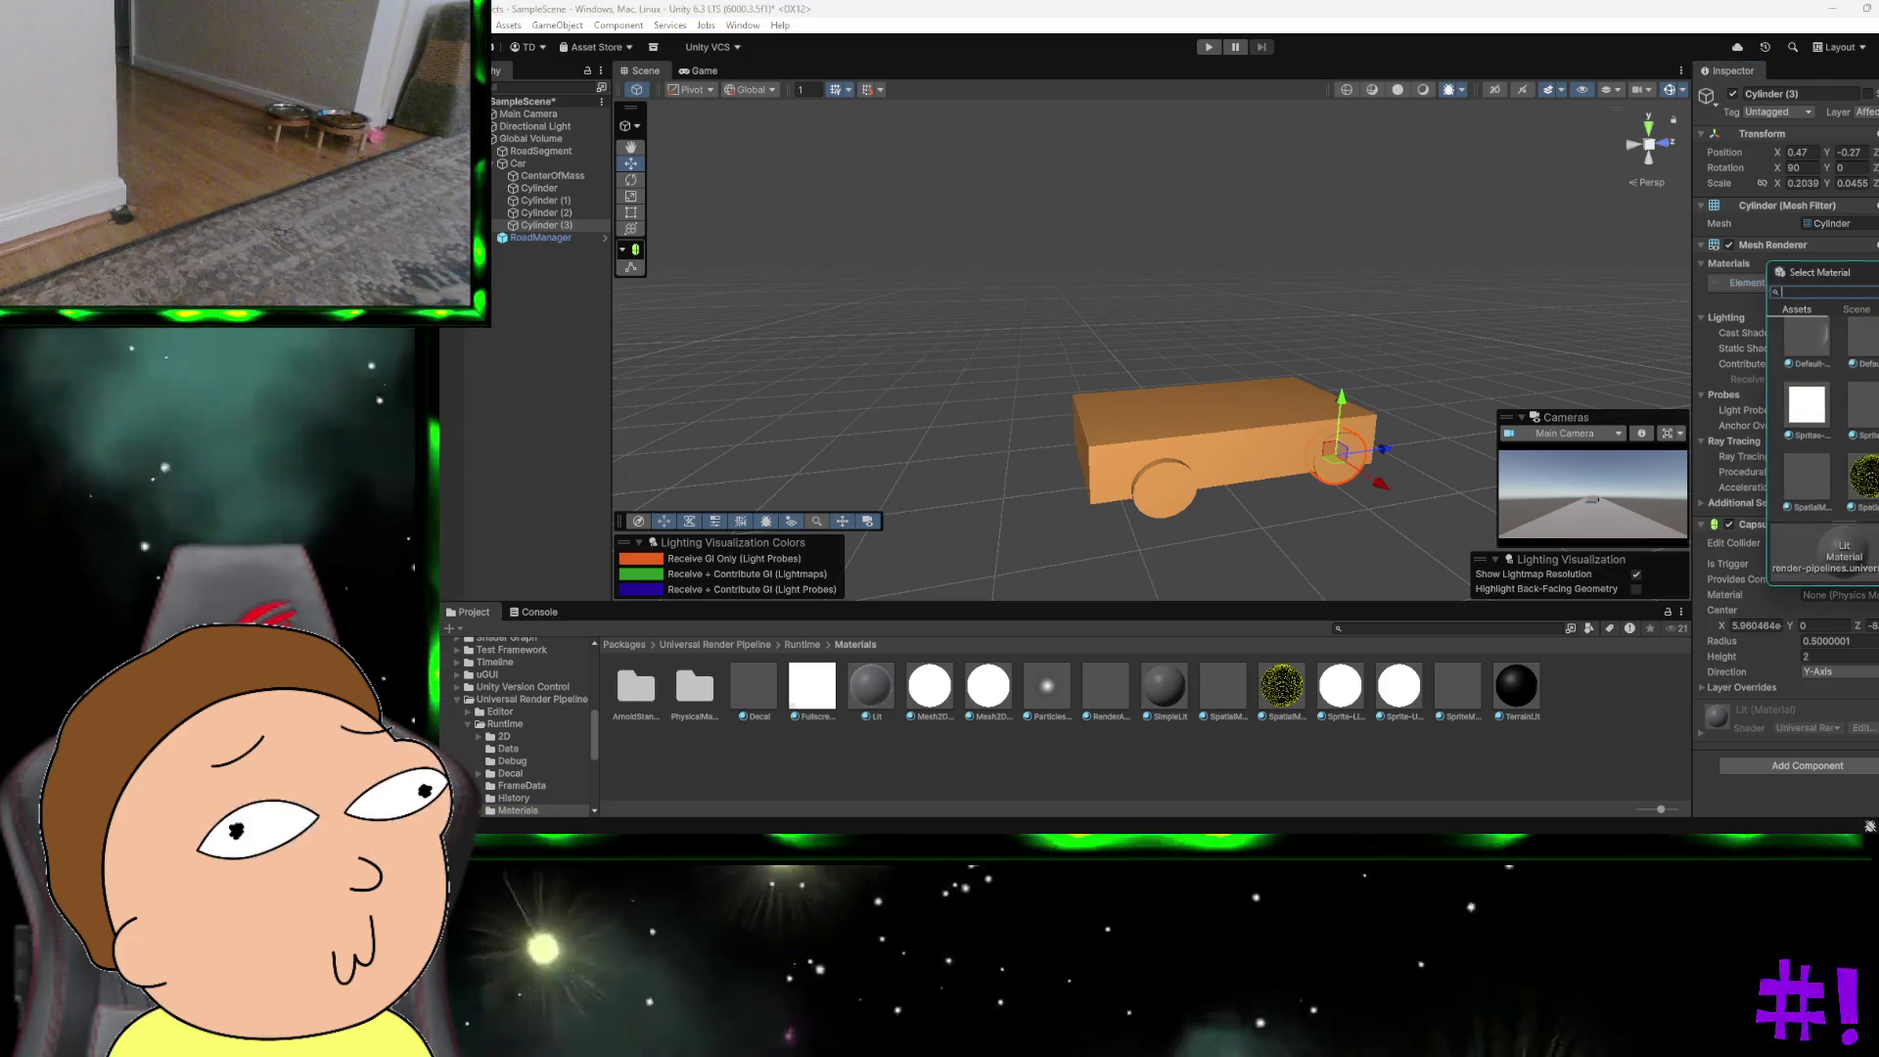
scroll(1872, 401, down, 3)
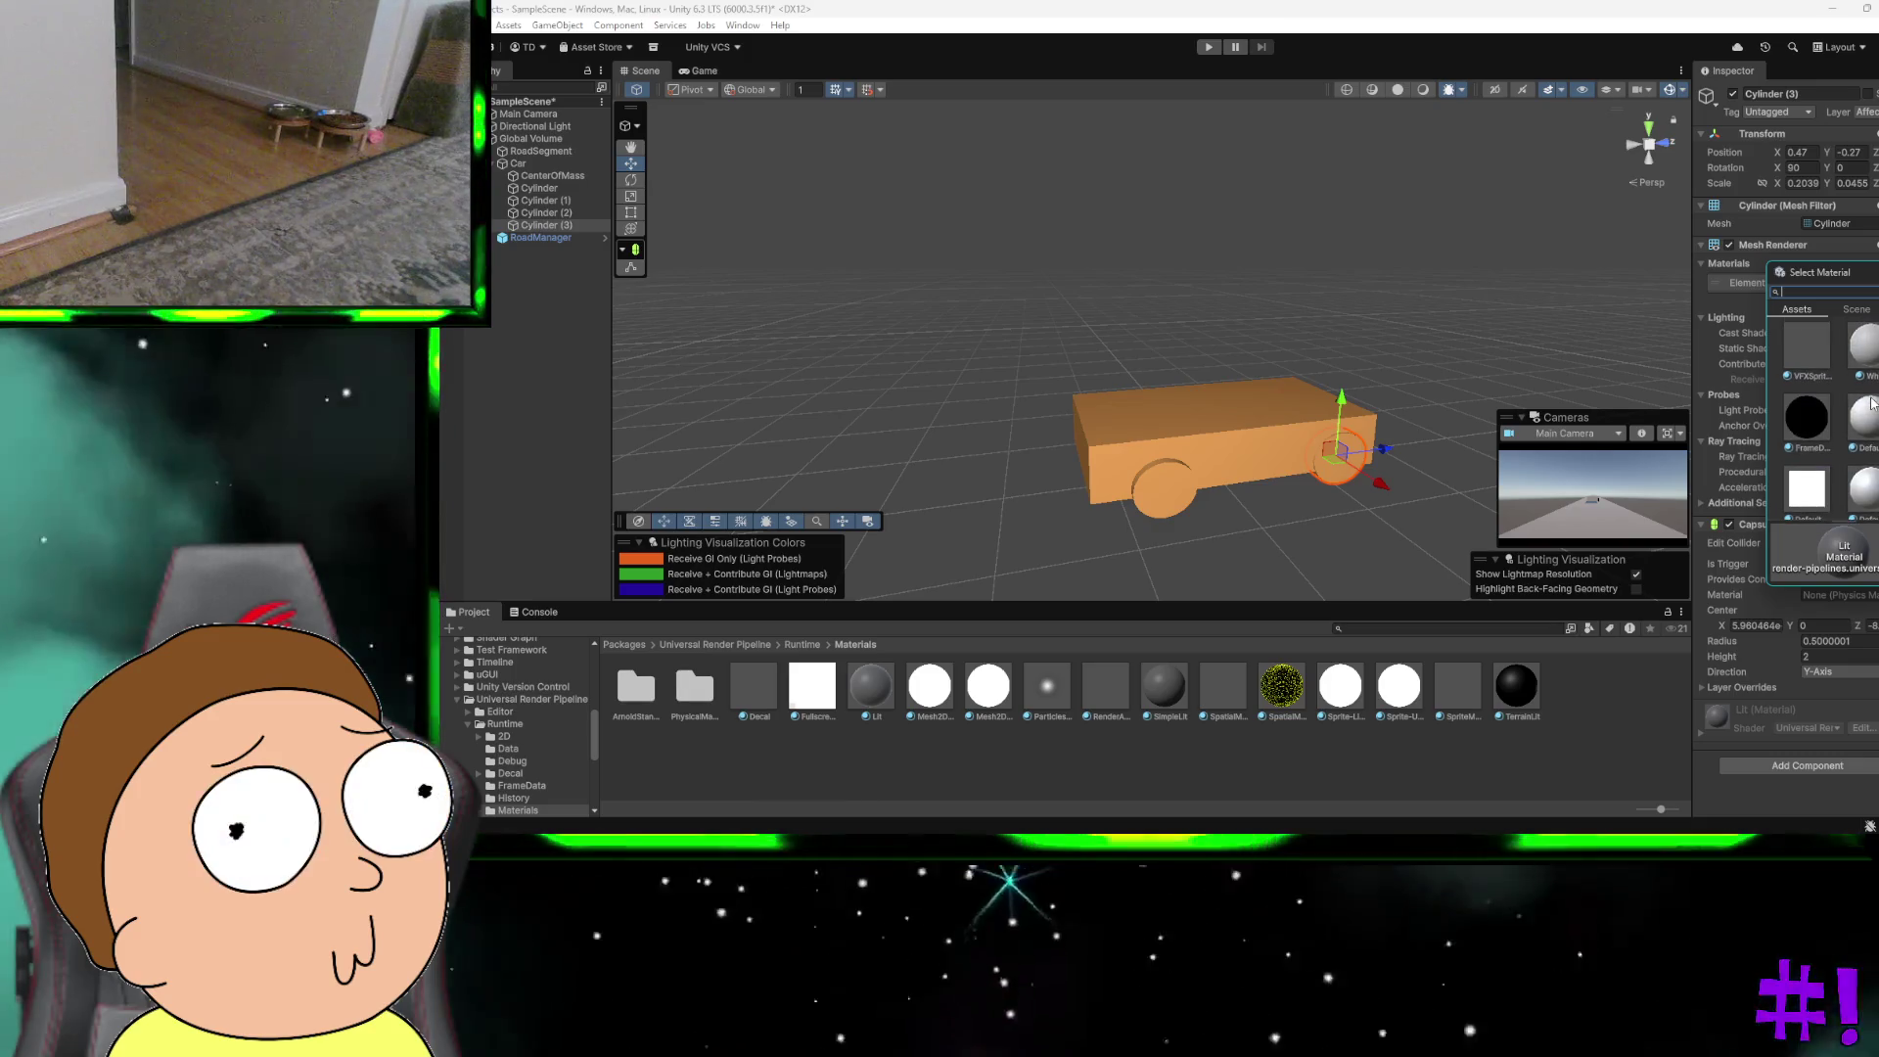
click(1803, 413)
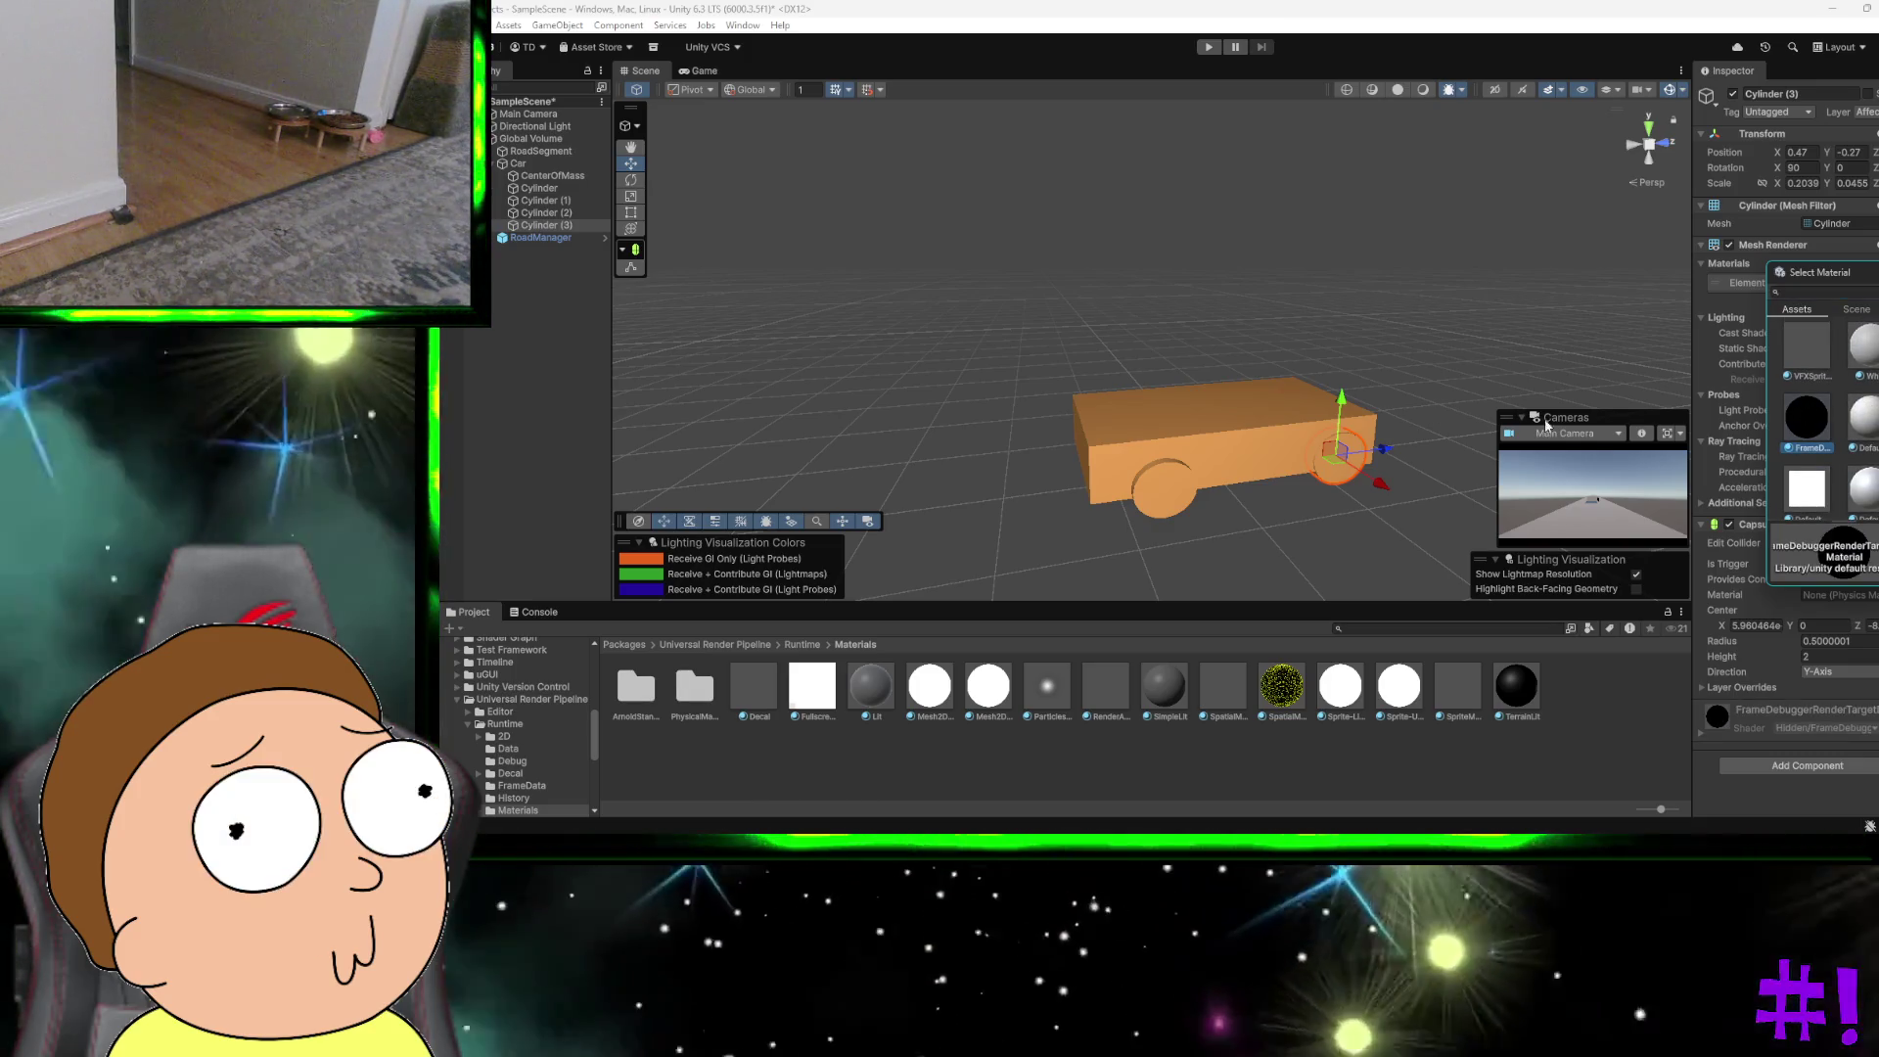
click(1116, 402)
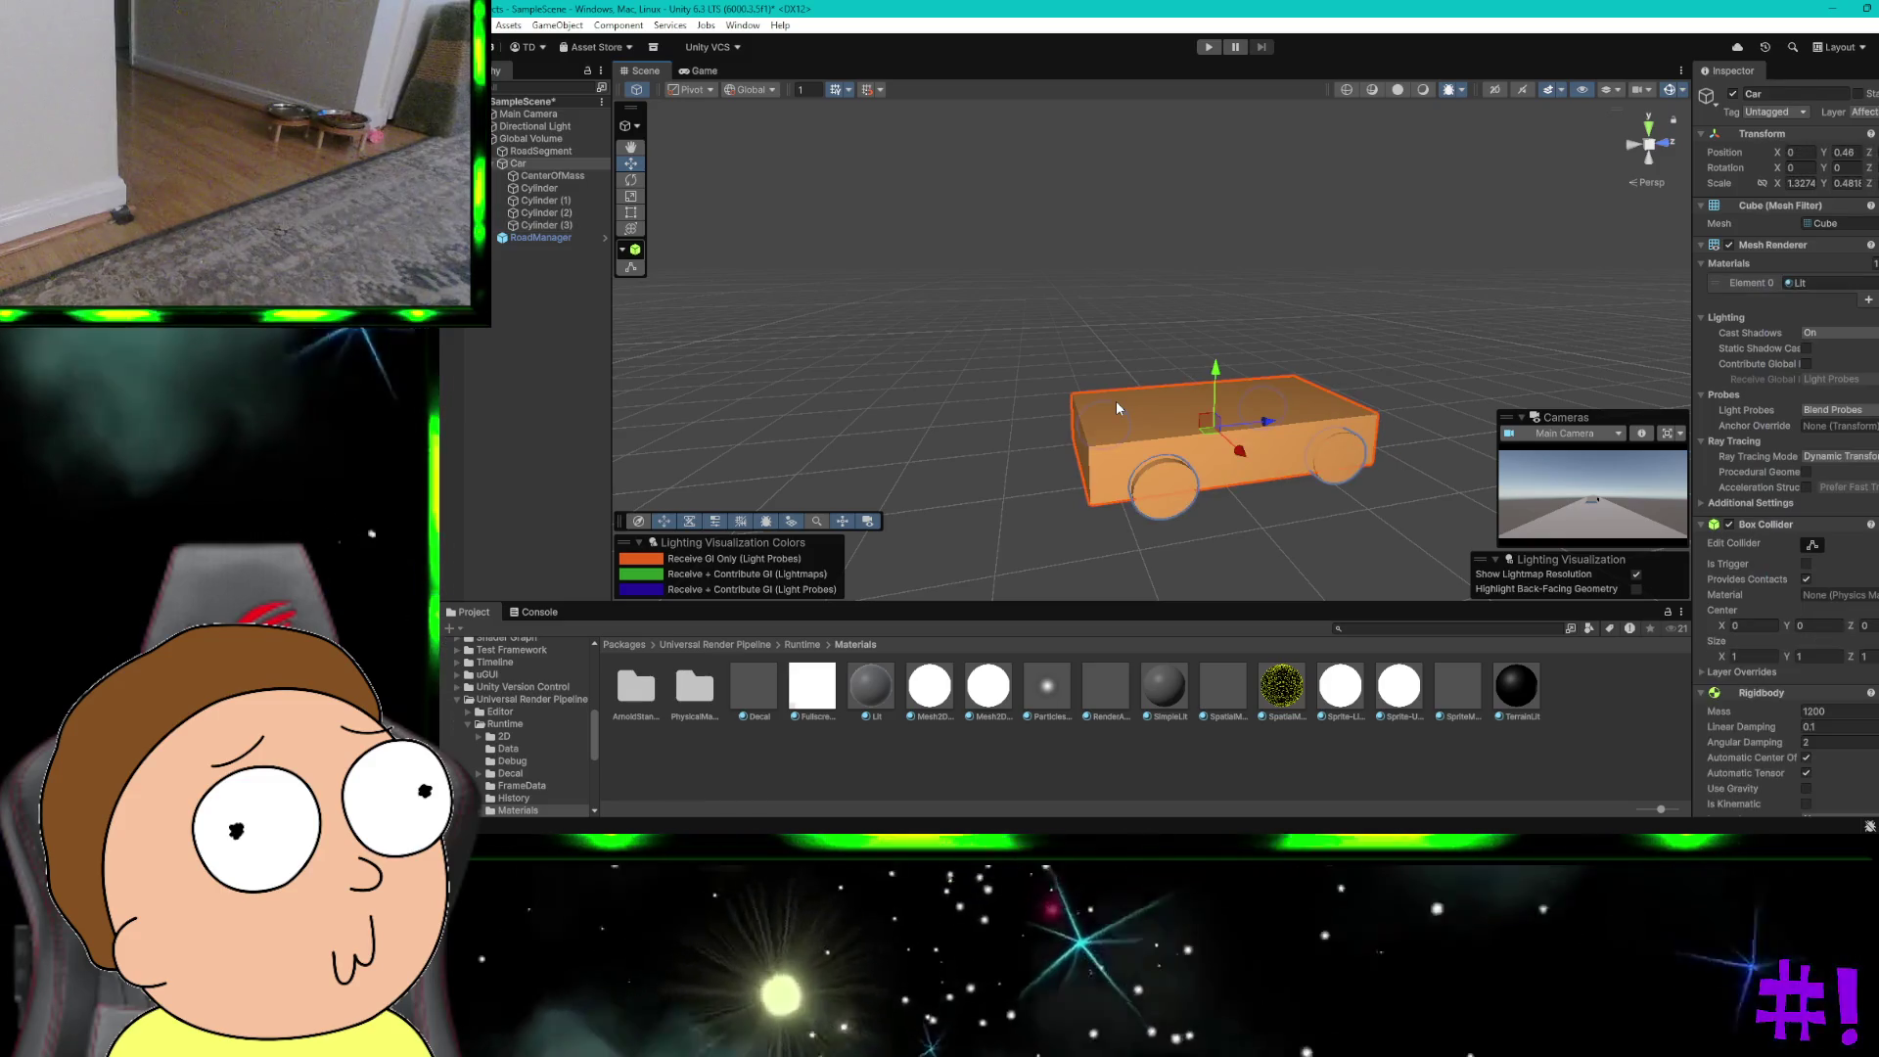
Step: Assign FrameDebuggerRenderTarget to two more wheels, including the Cylinder wheel
click(1120, 411)
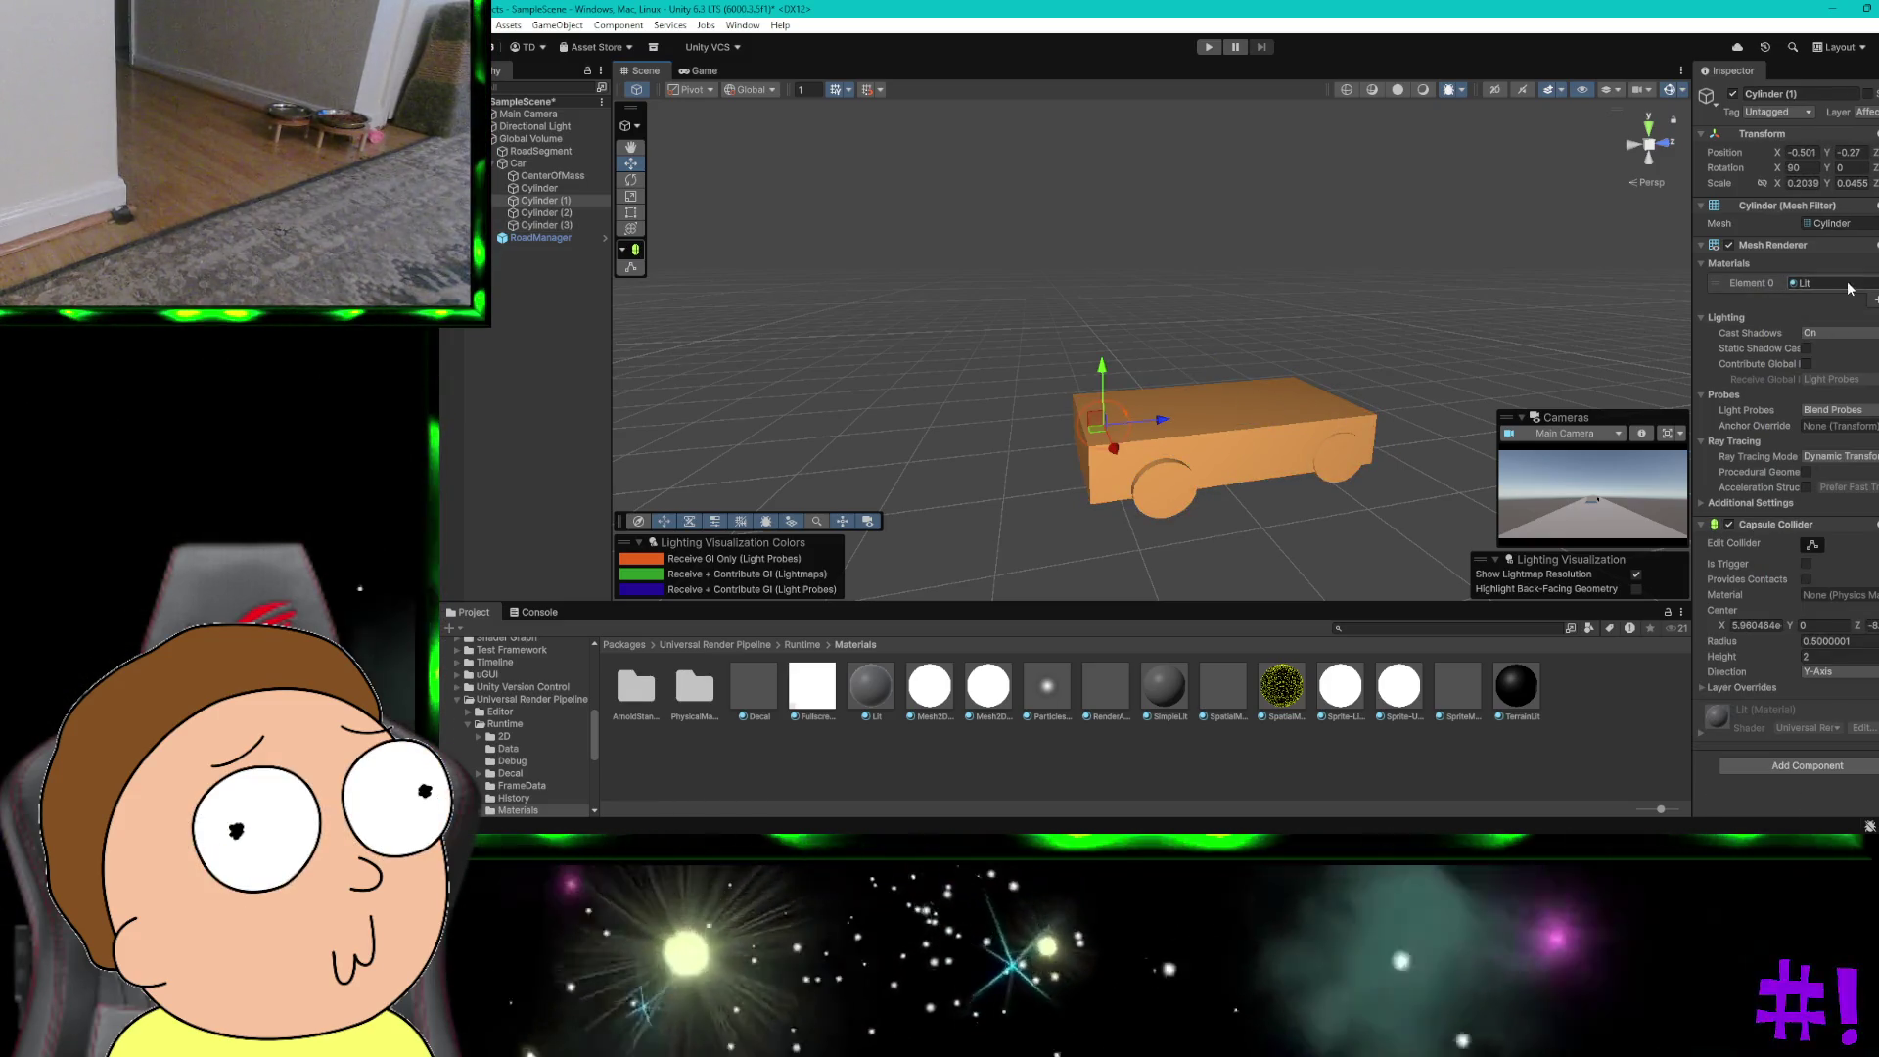
click(1866, 282)
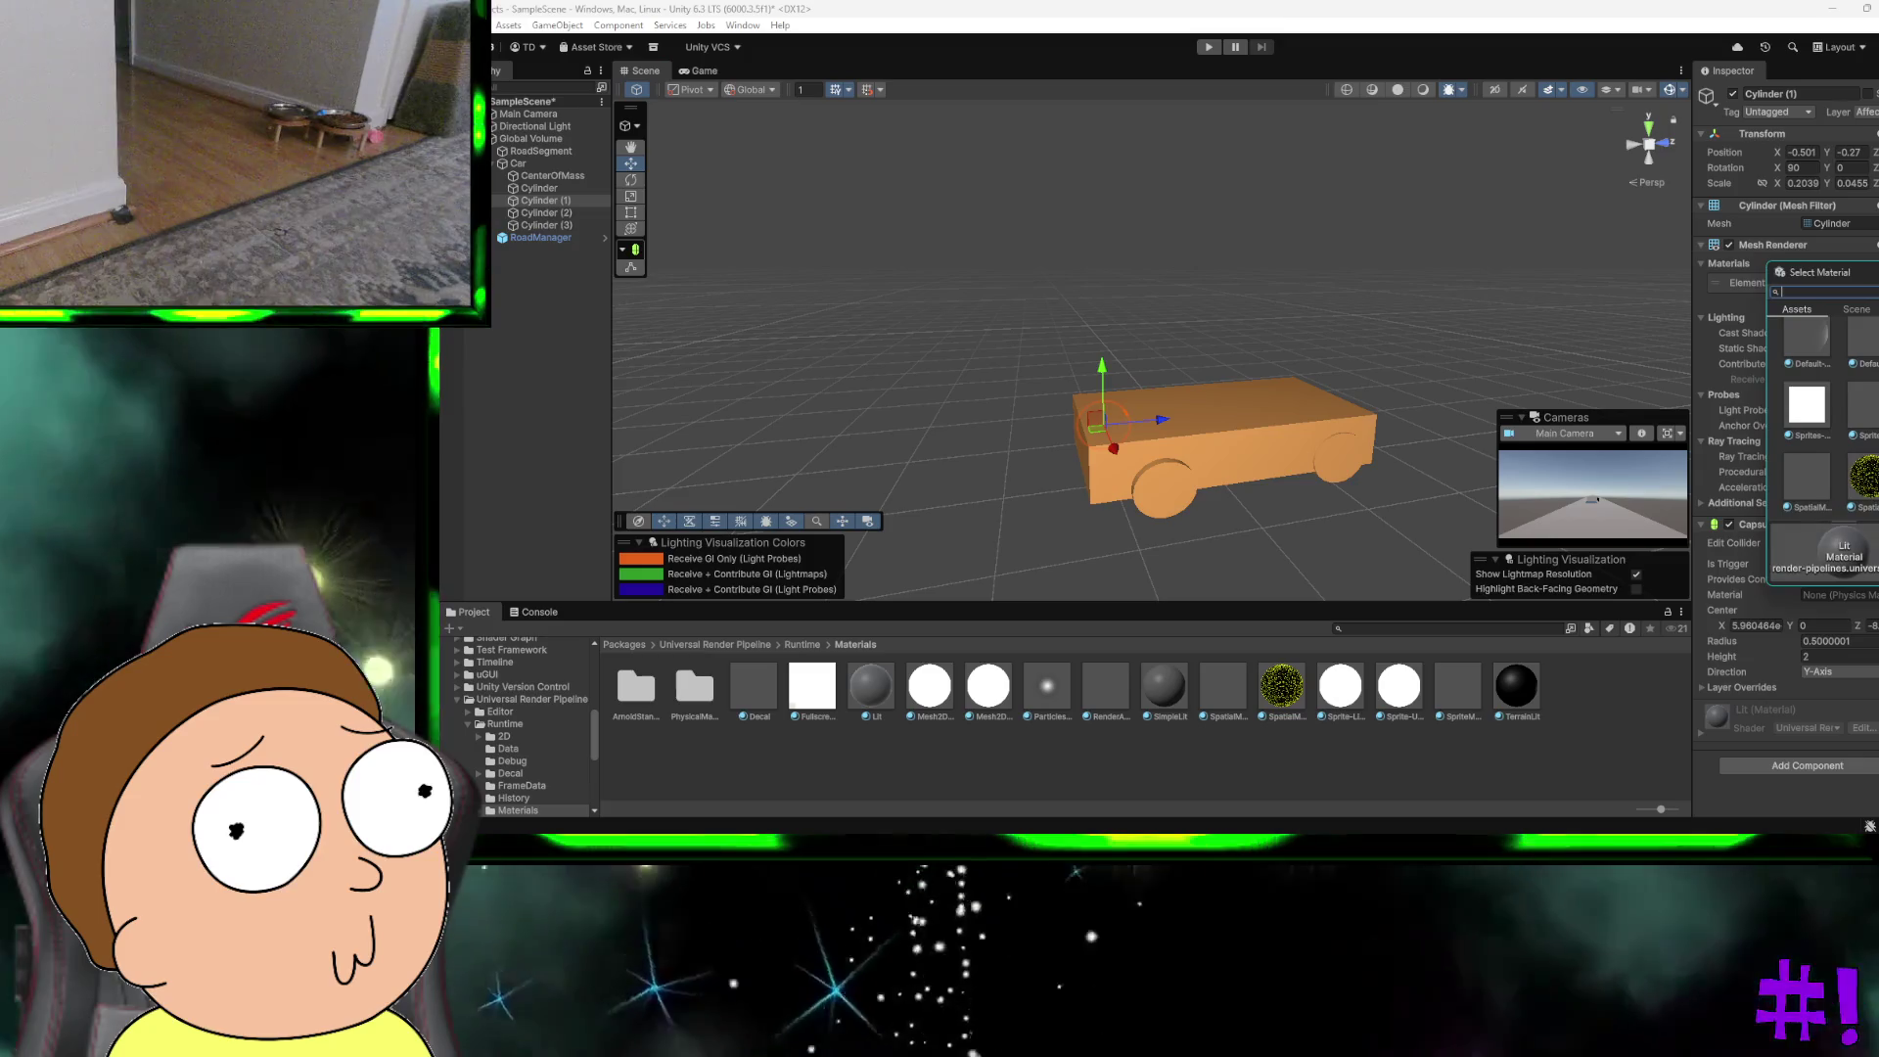
scroll(1867, 398, down, 3)
click(1806, 445)
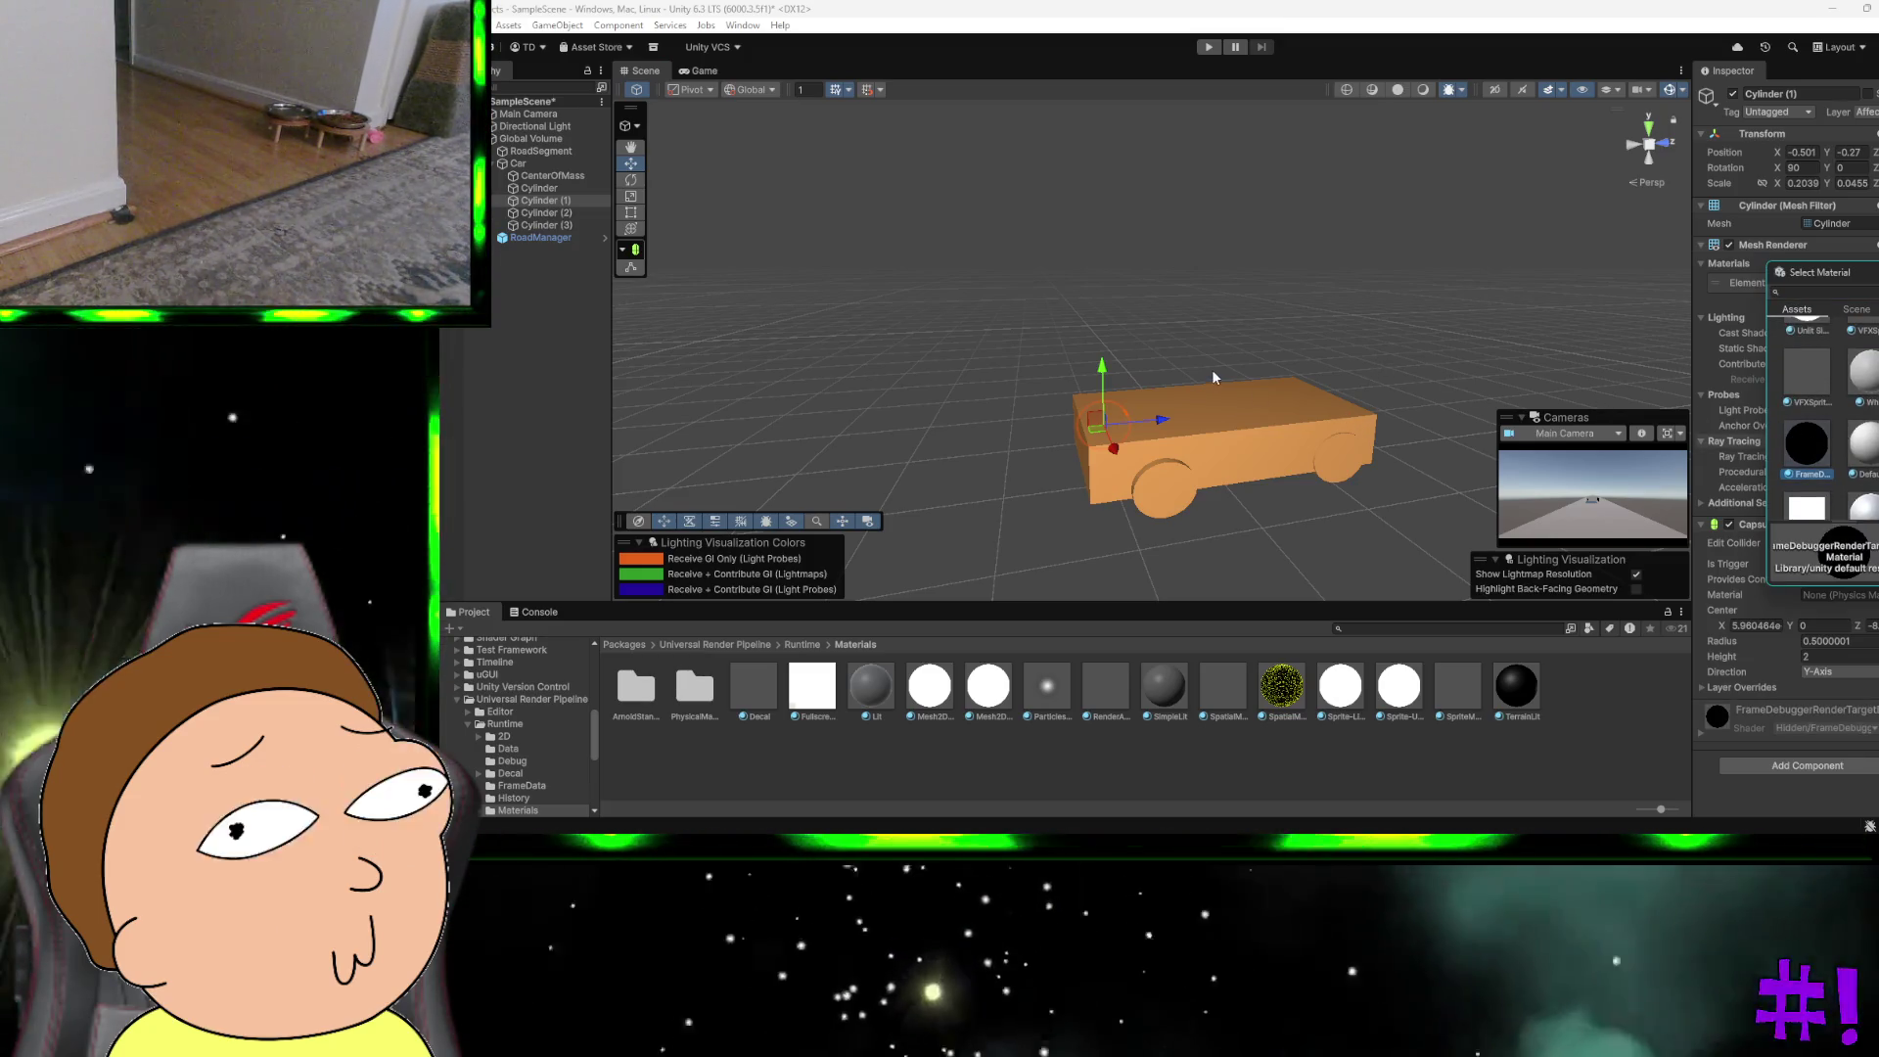
click(1274, 396)
click(1274, 395)
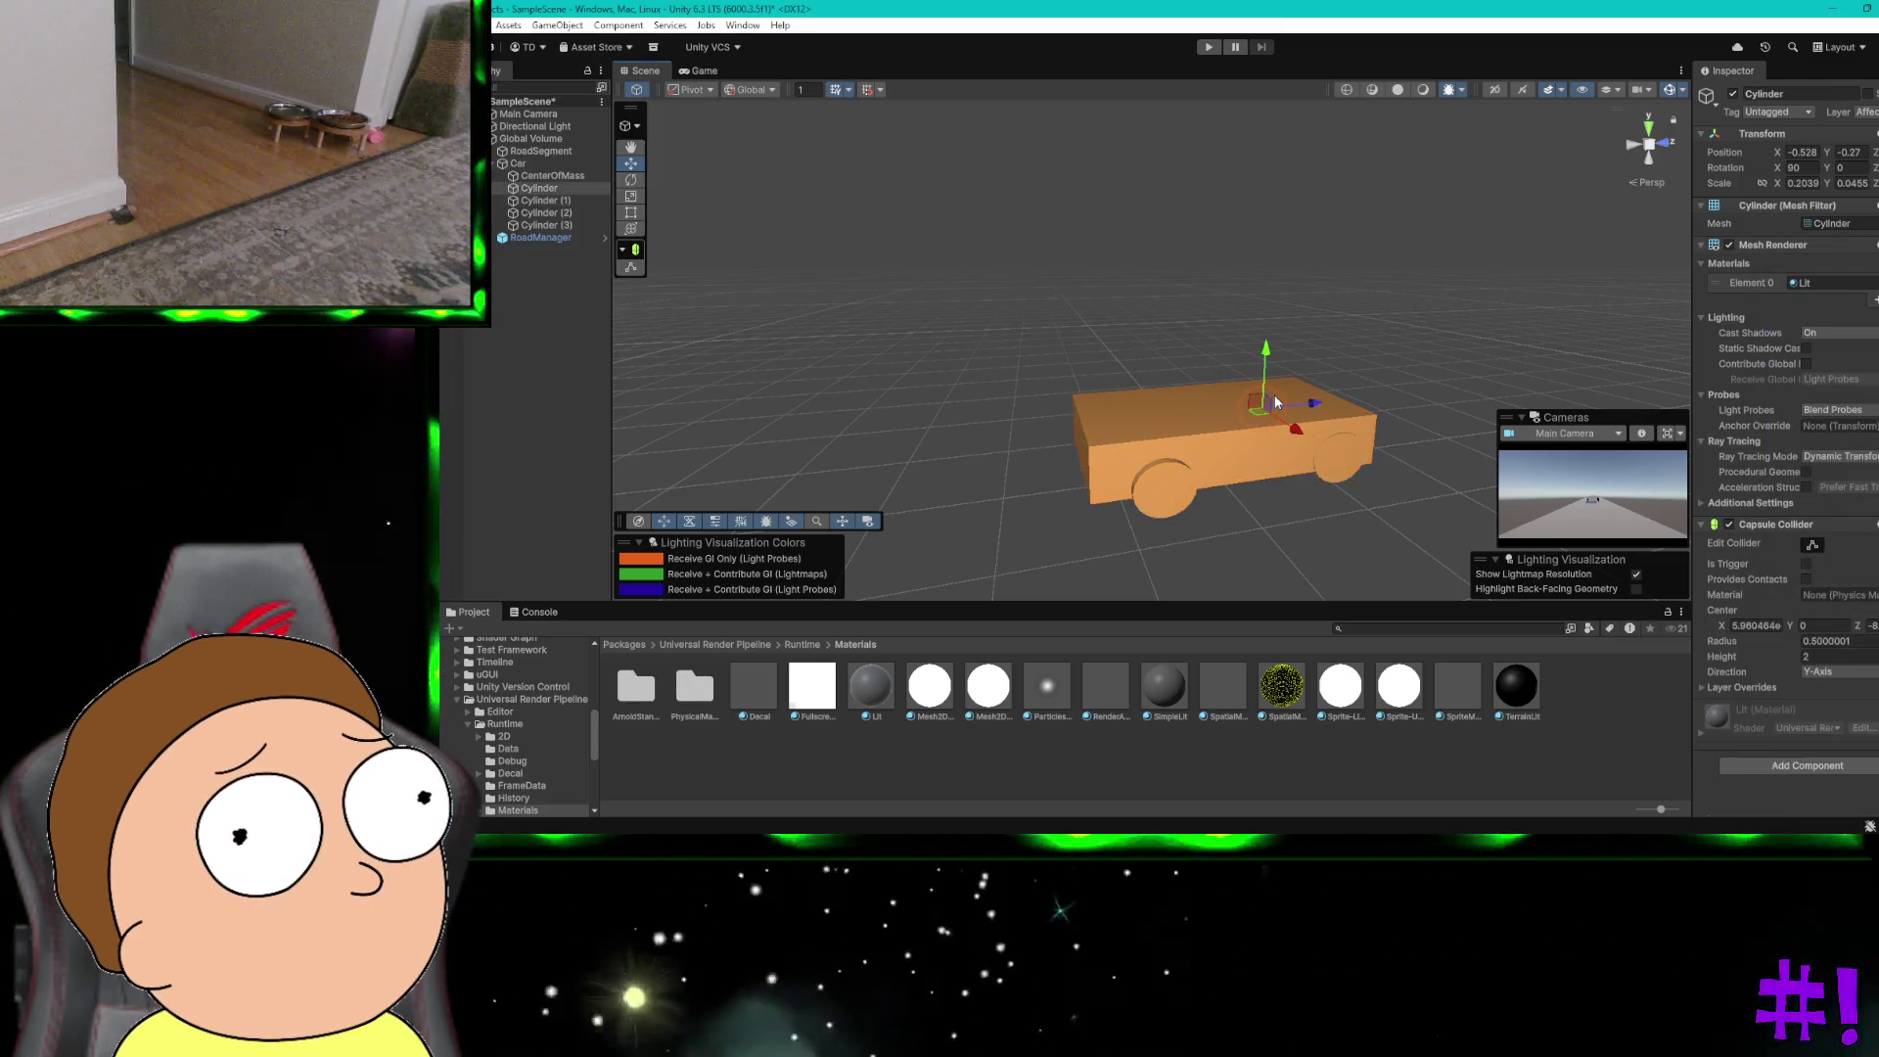
click(1794, 284)
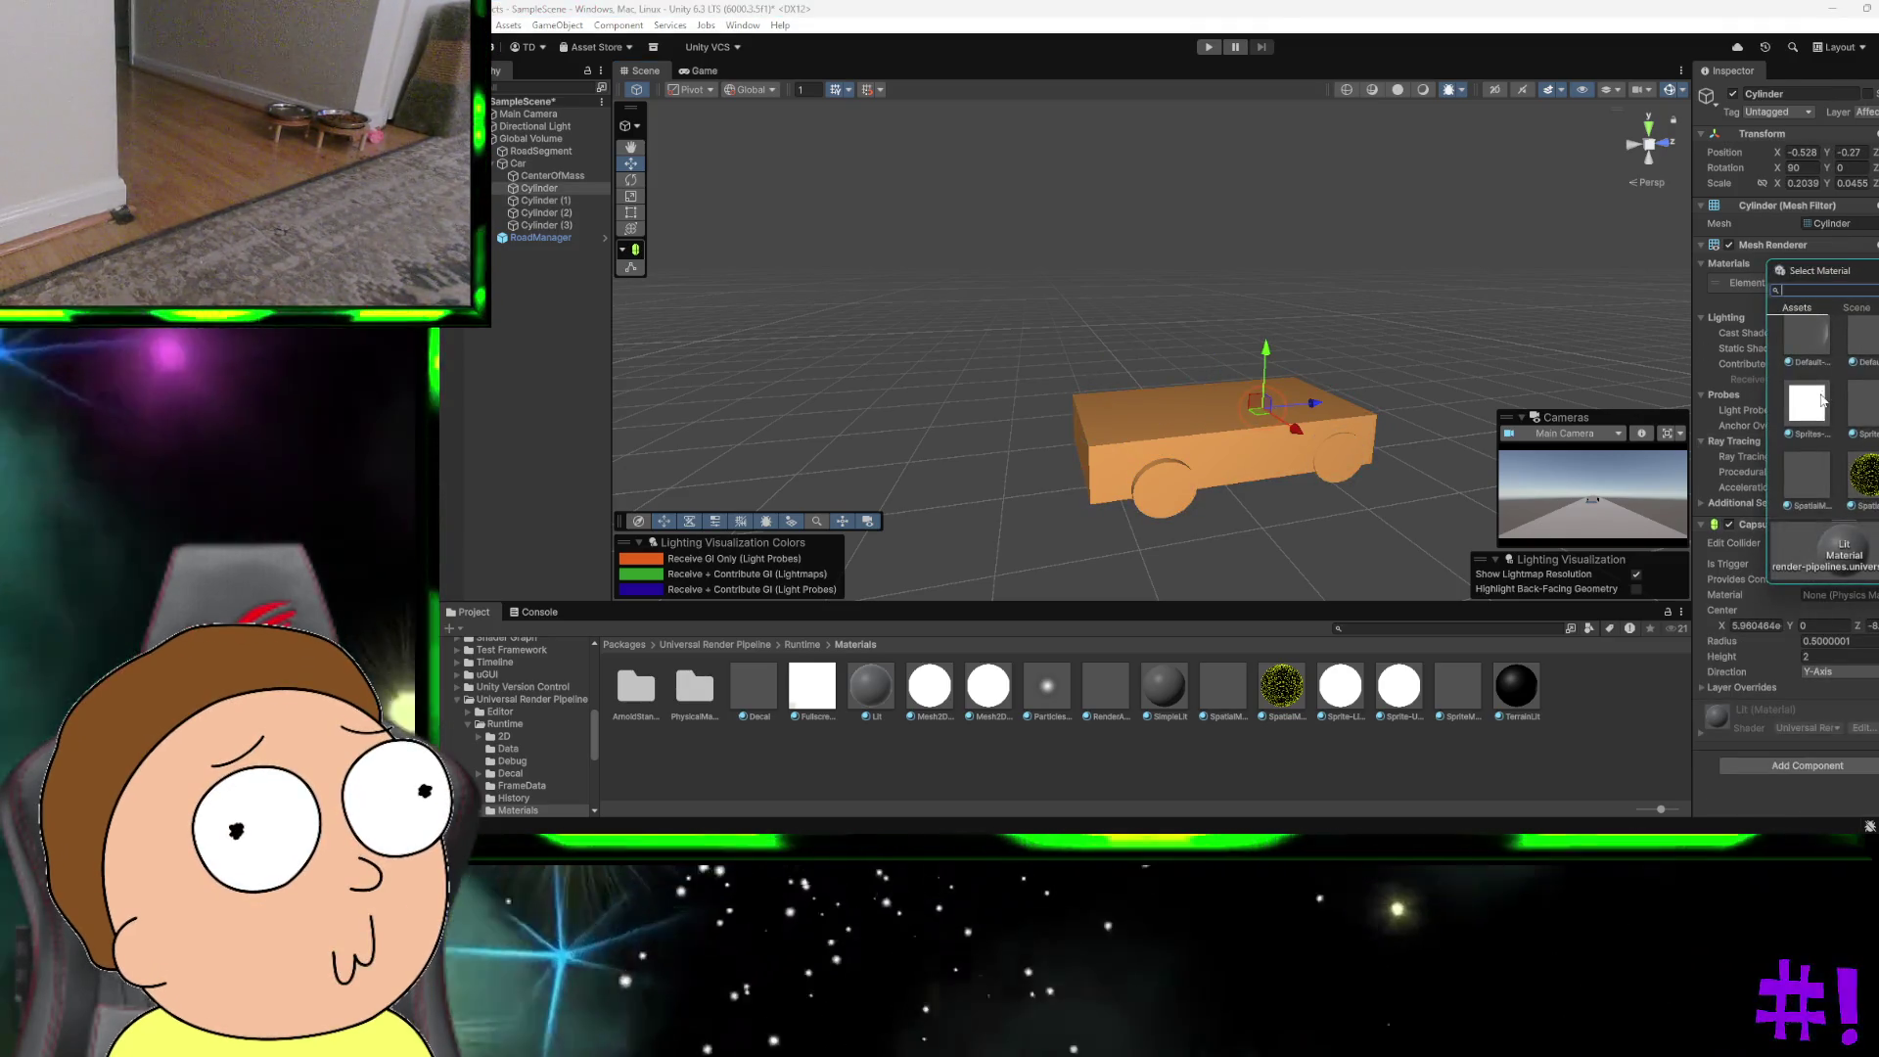
scroll(1820, 421, up, 3)
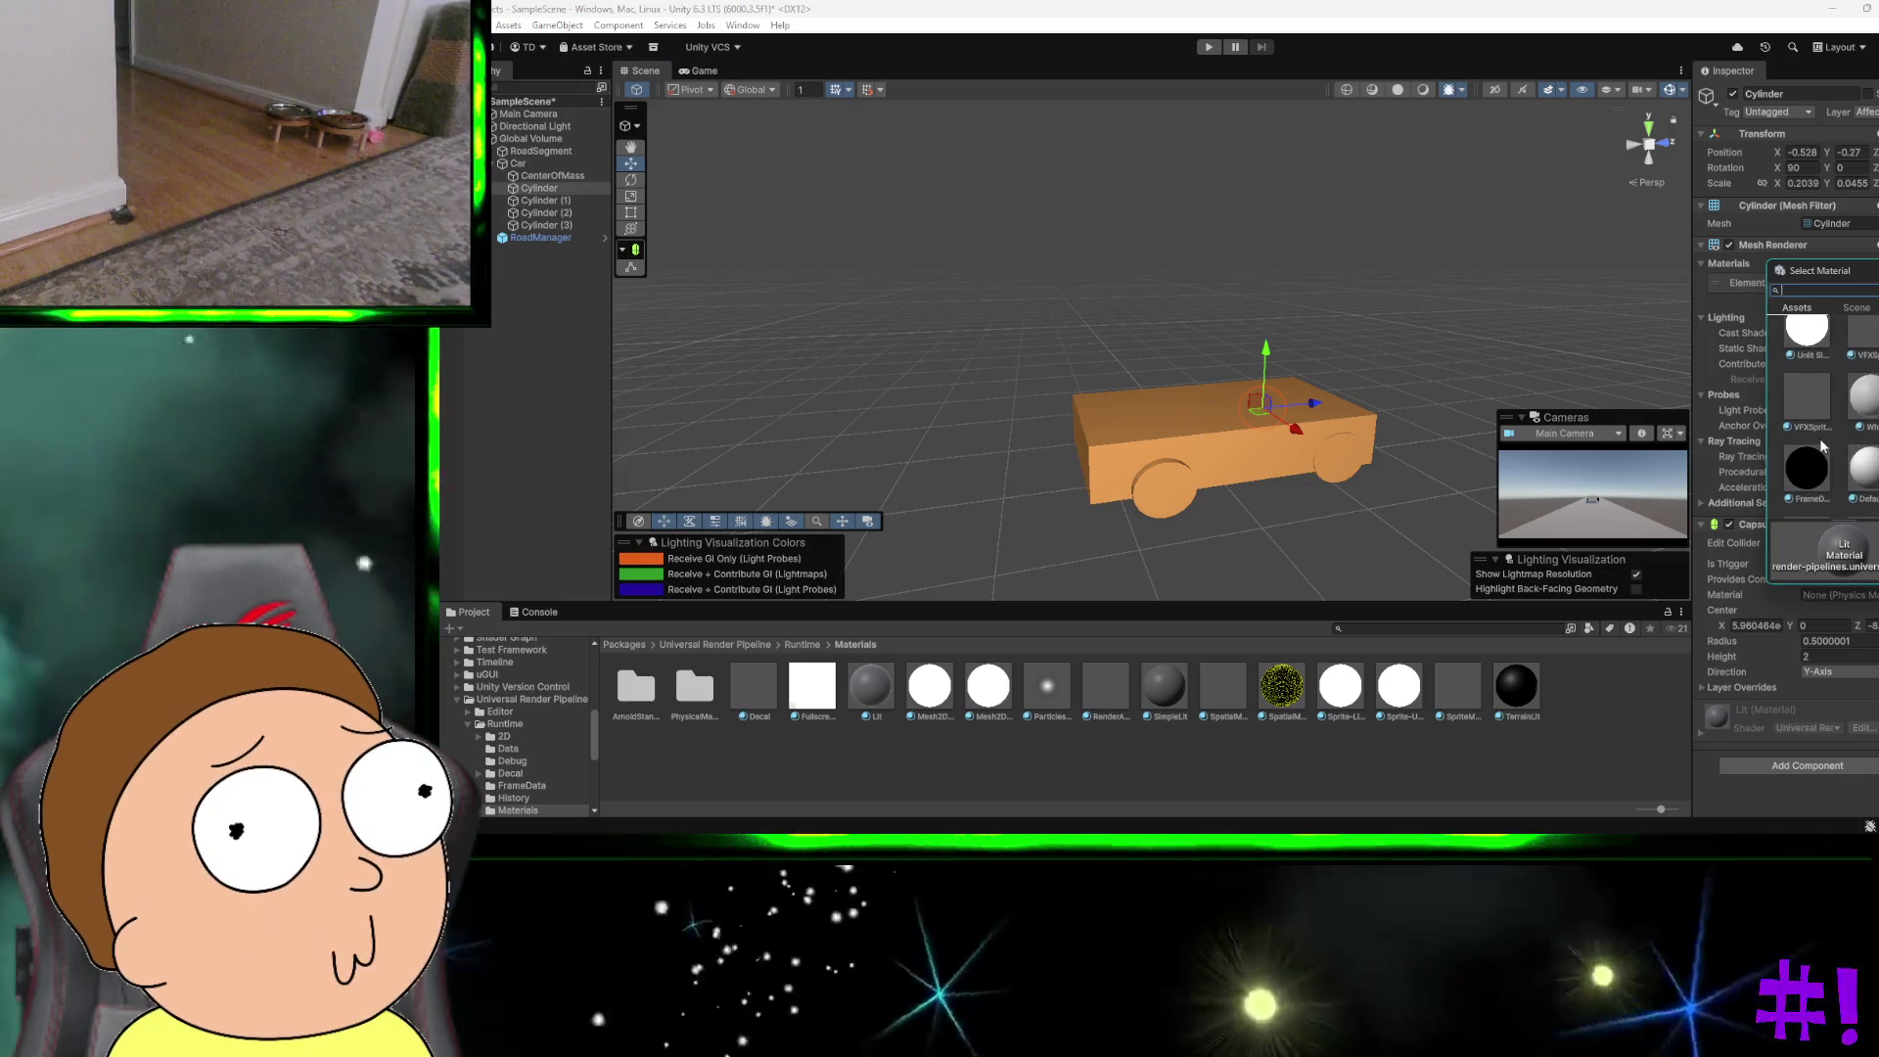
click(1813, 465)
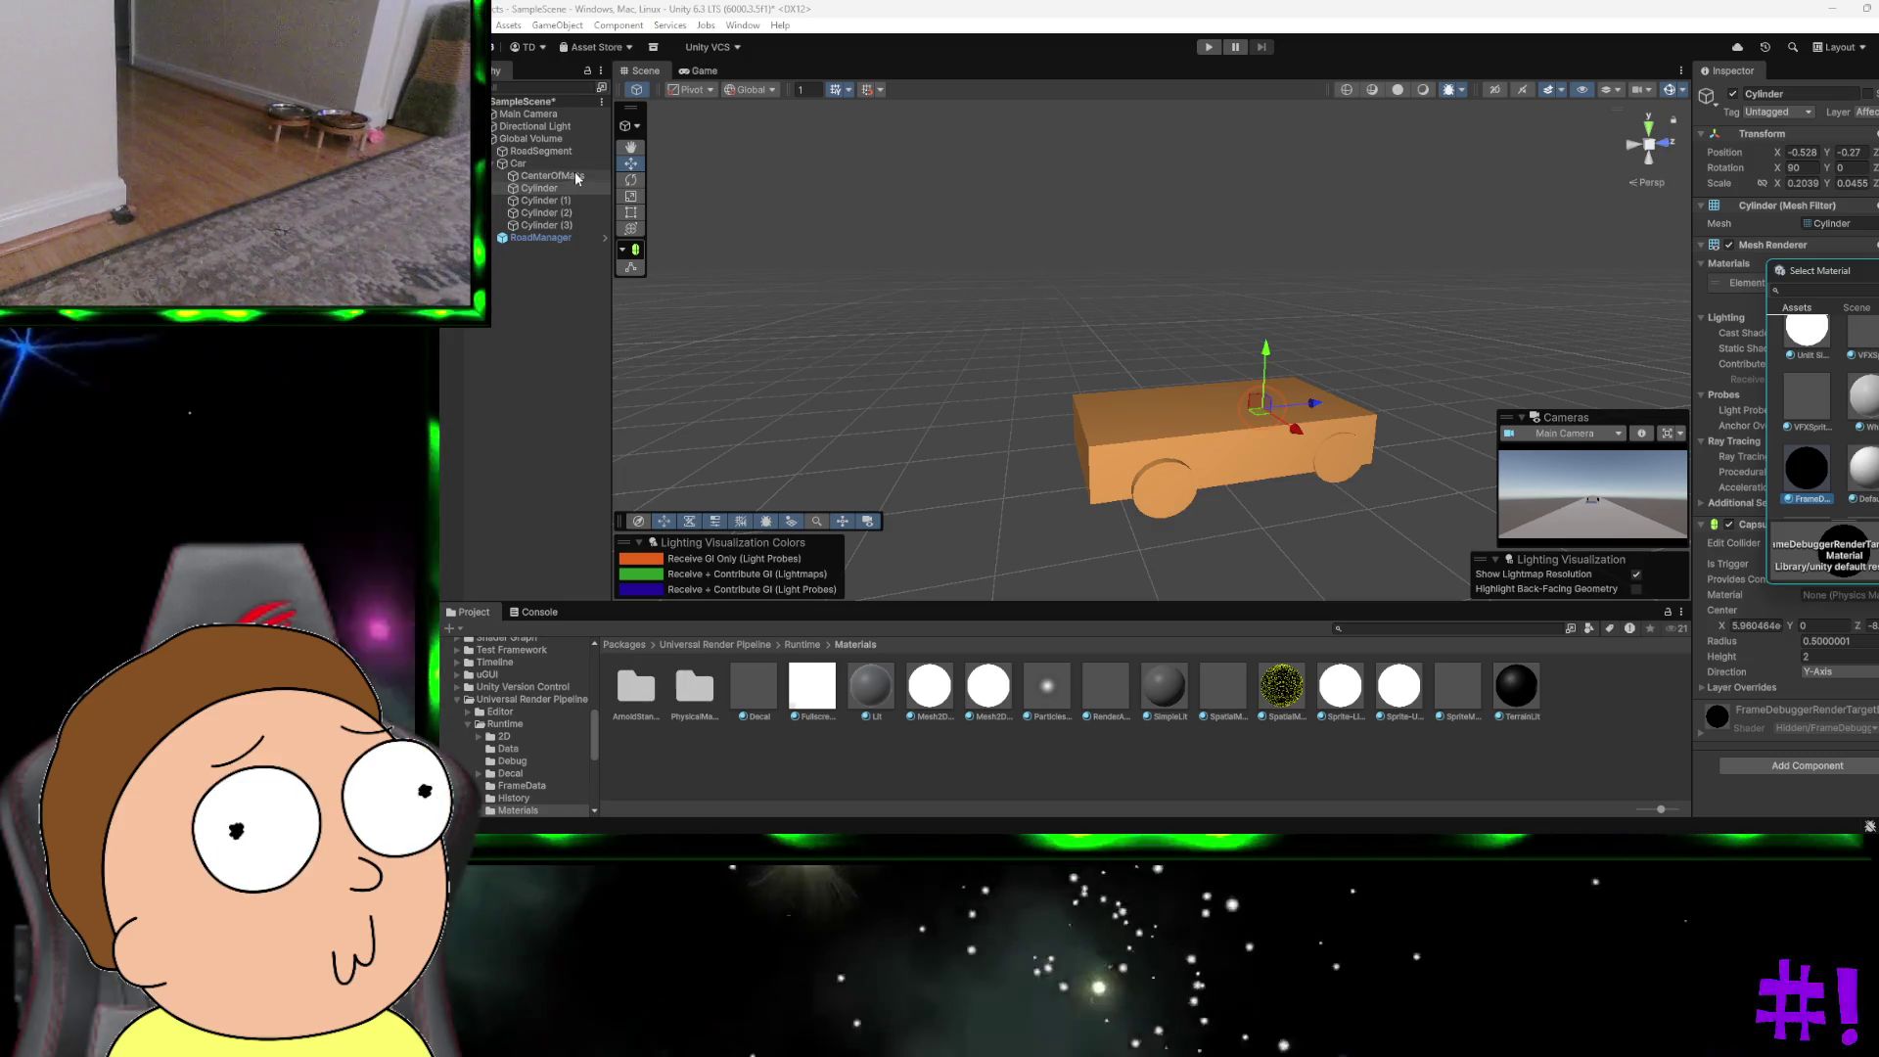
click(539, 151)
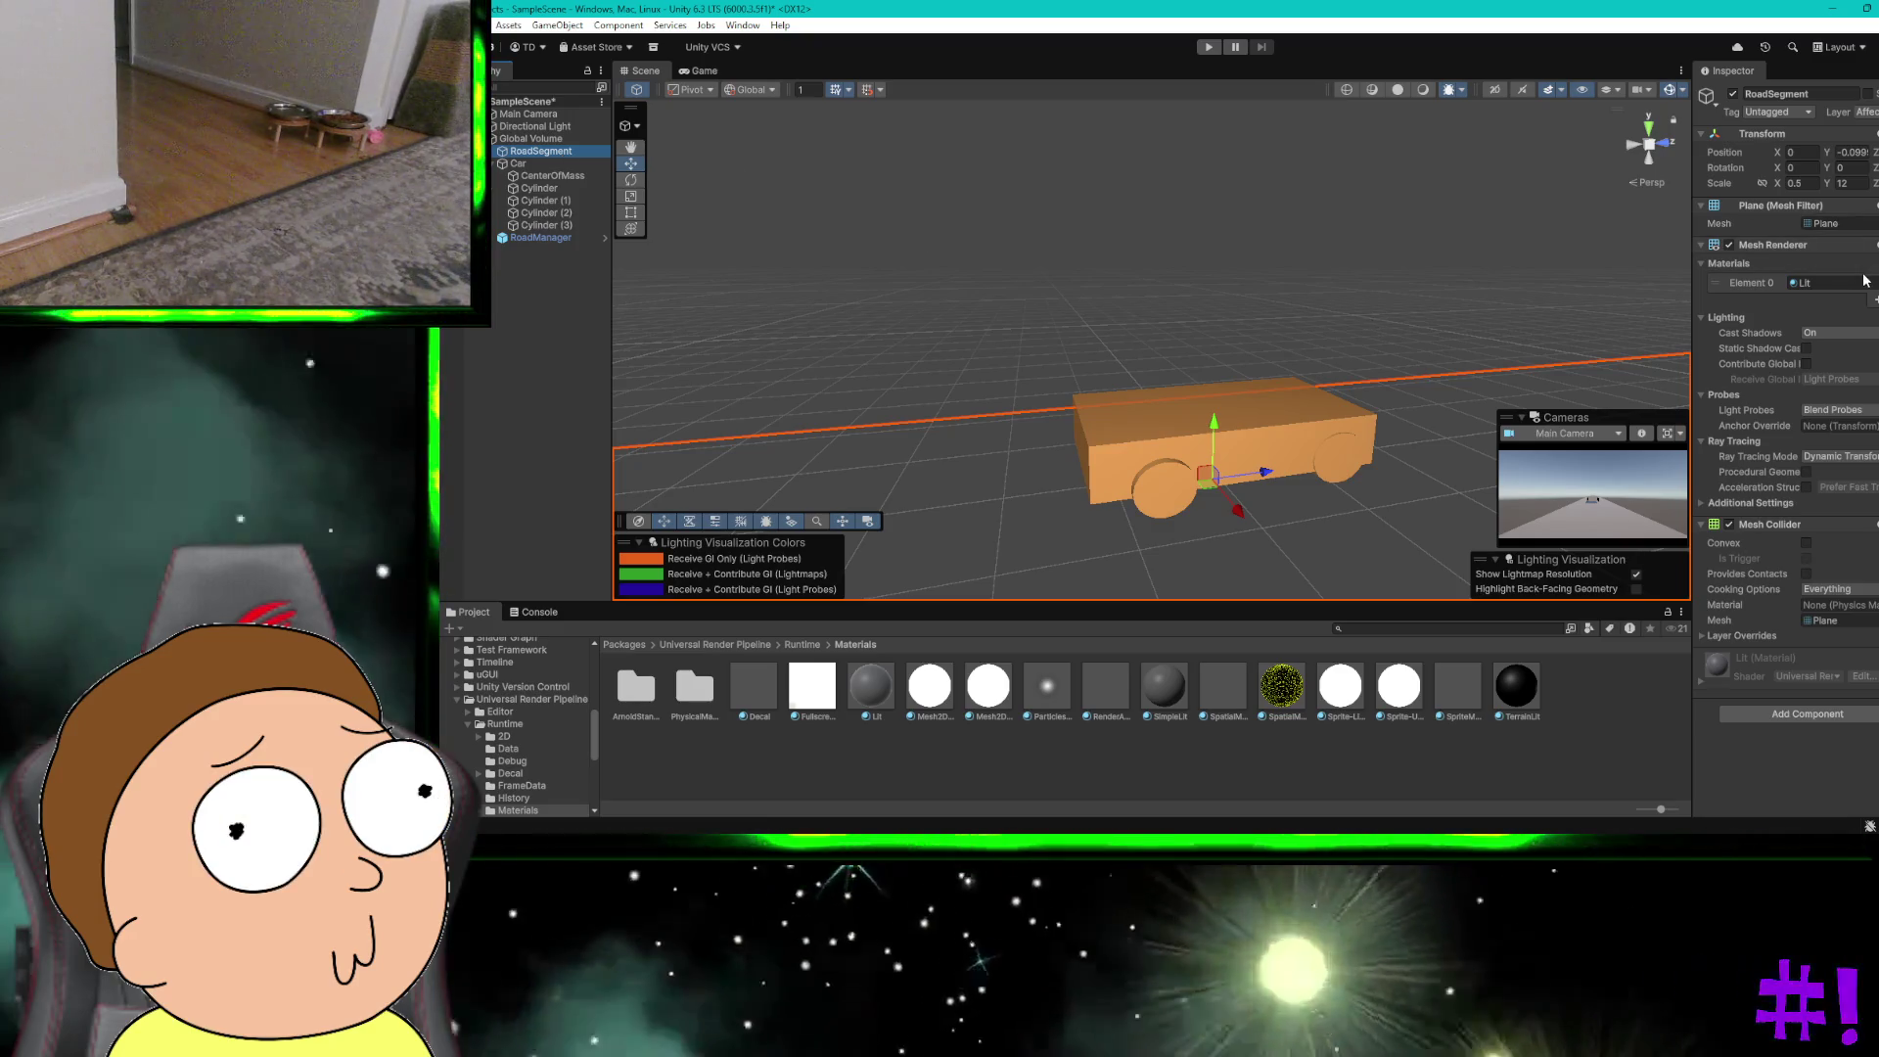
Step: Give the RoadSegment plane the Black material
click(1792, 283)
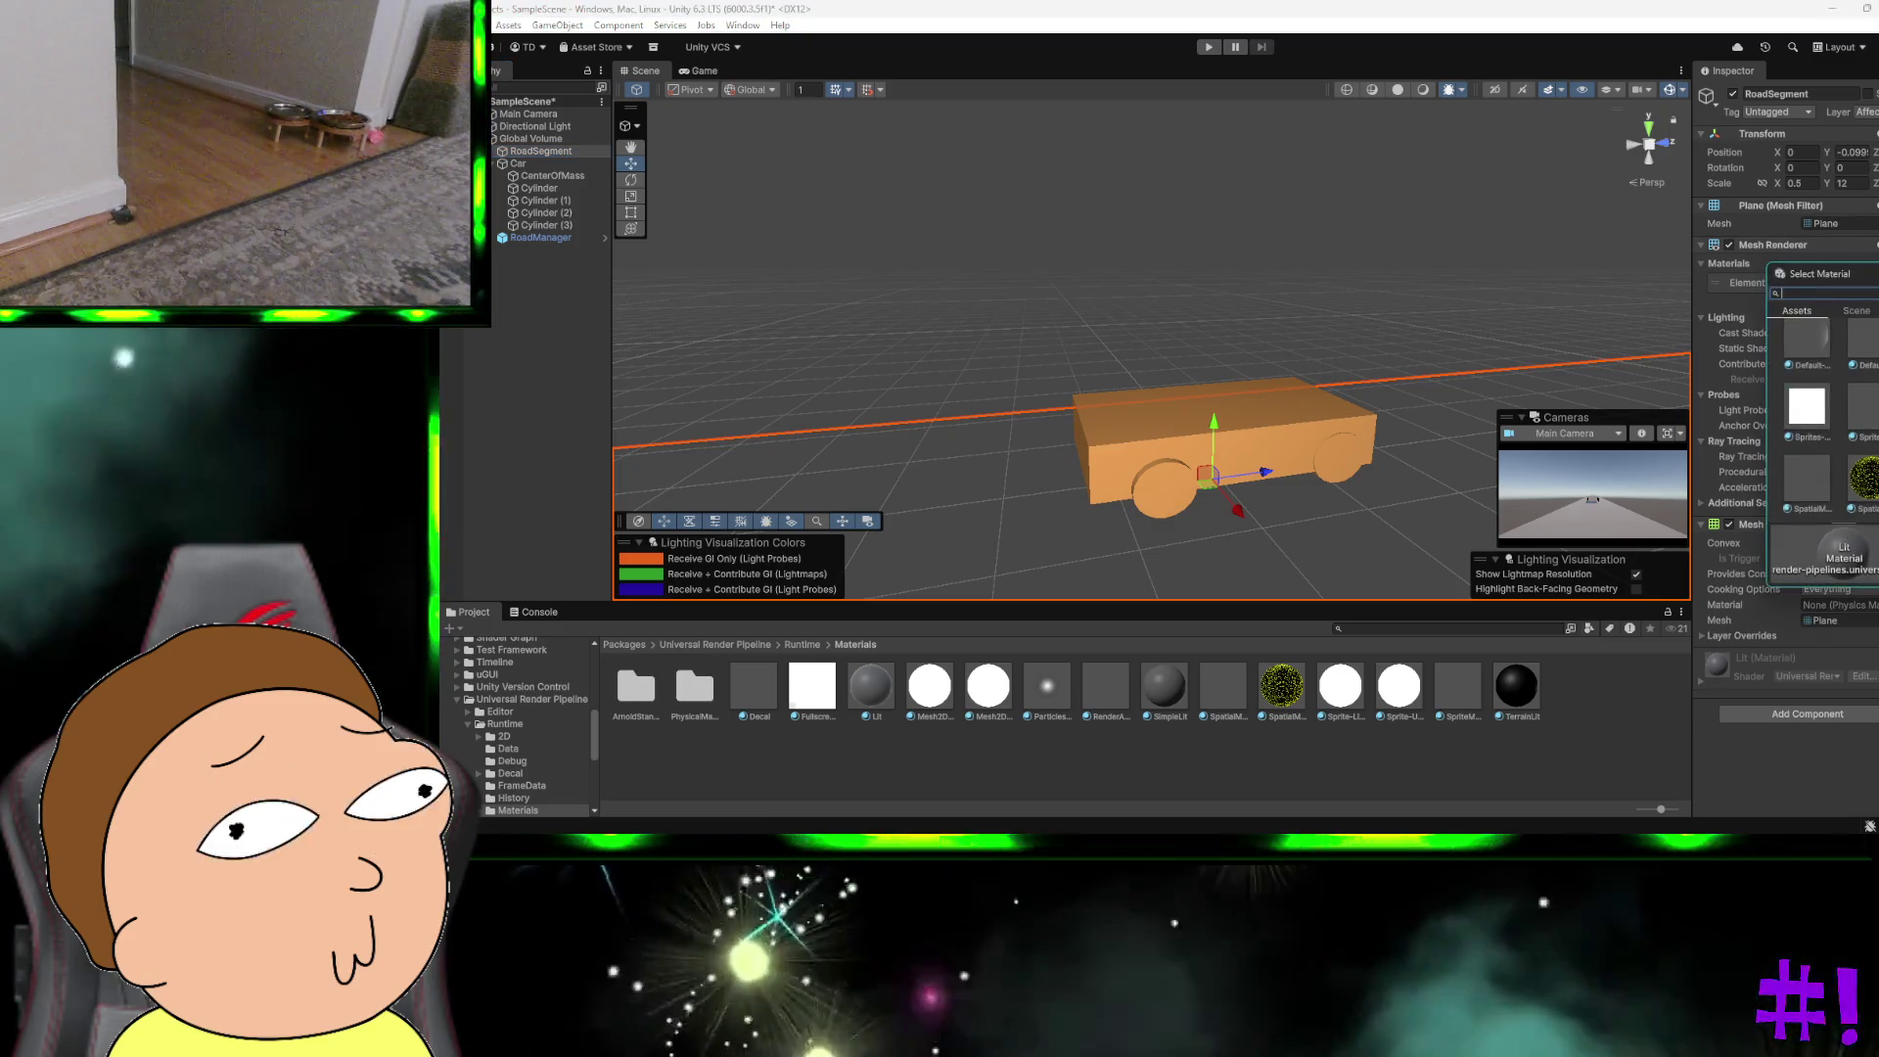
scroll(1822, 420, down, 3)
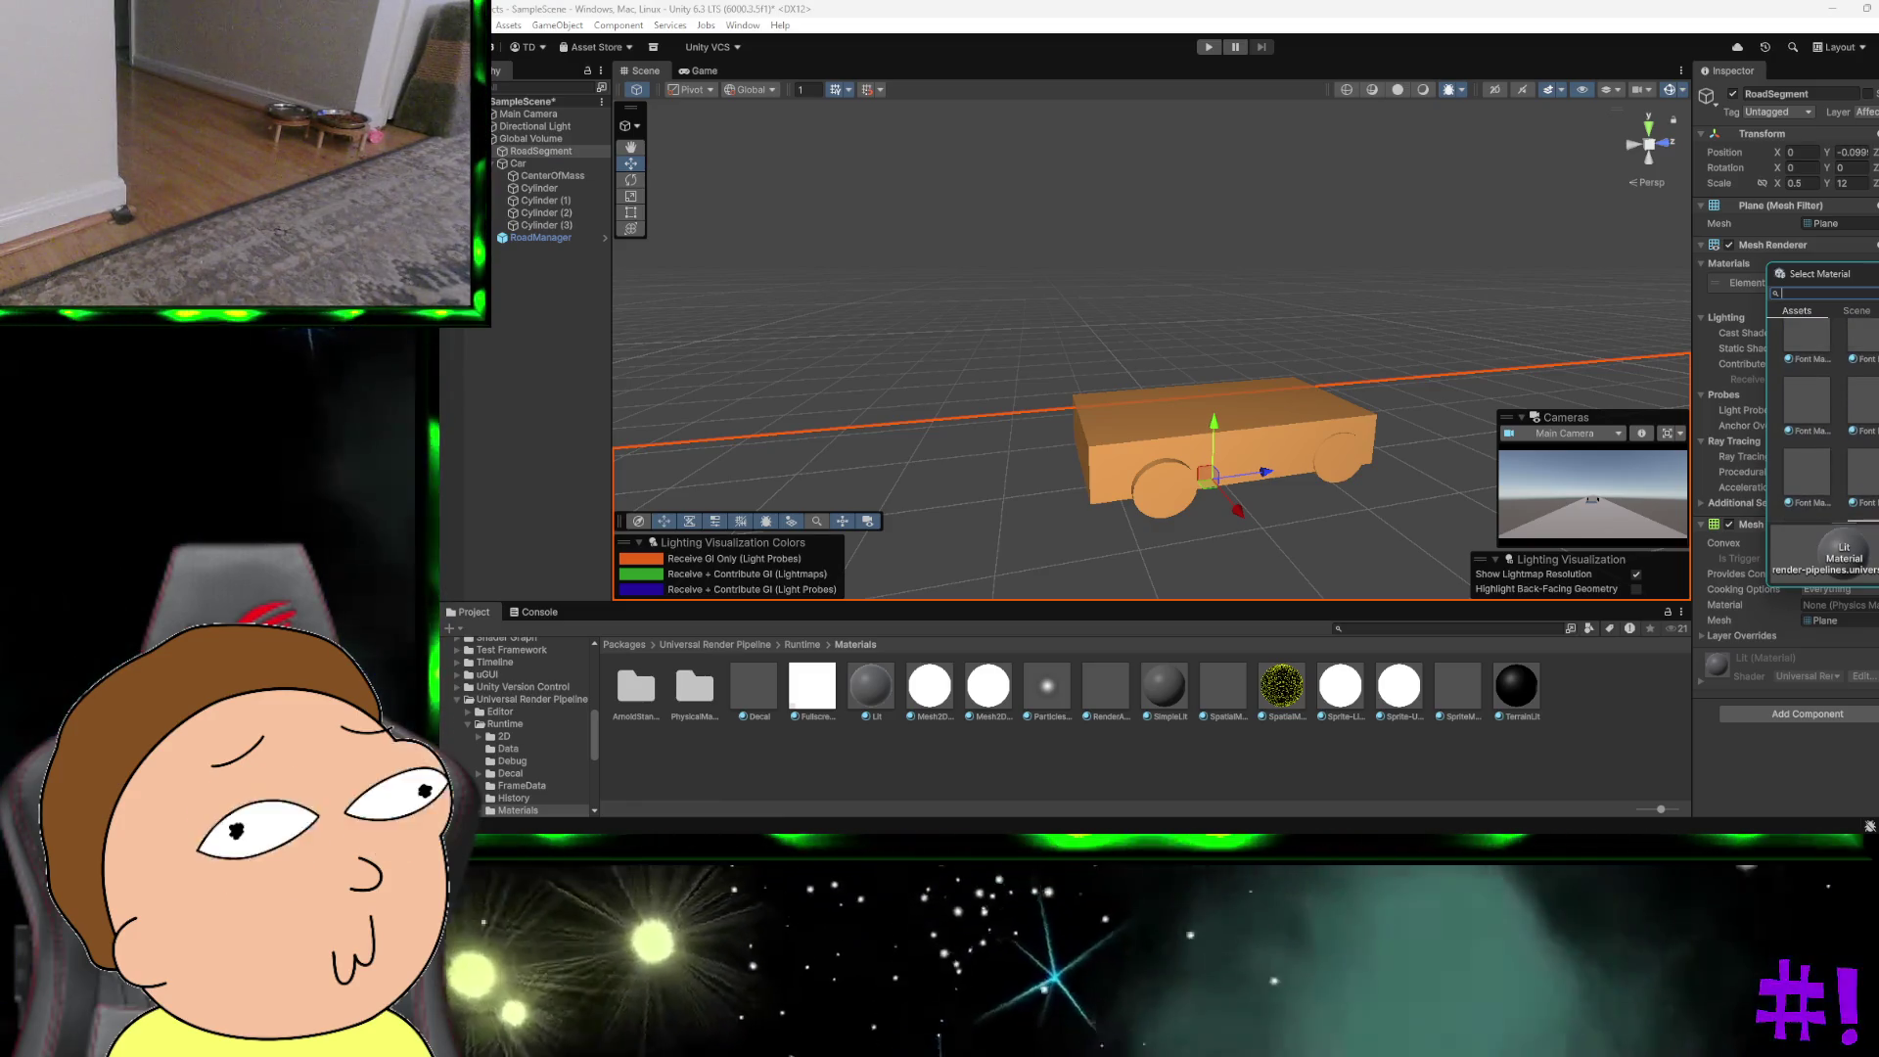
scroll(1822, 421, down, 3)
scroll(1871, 392, down, 3)
scroll(1871, 391, up, 1)
click(1872, 391)
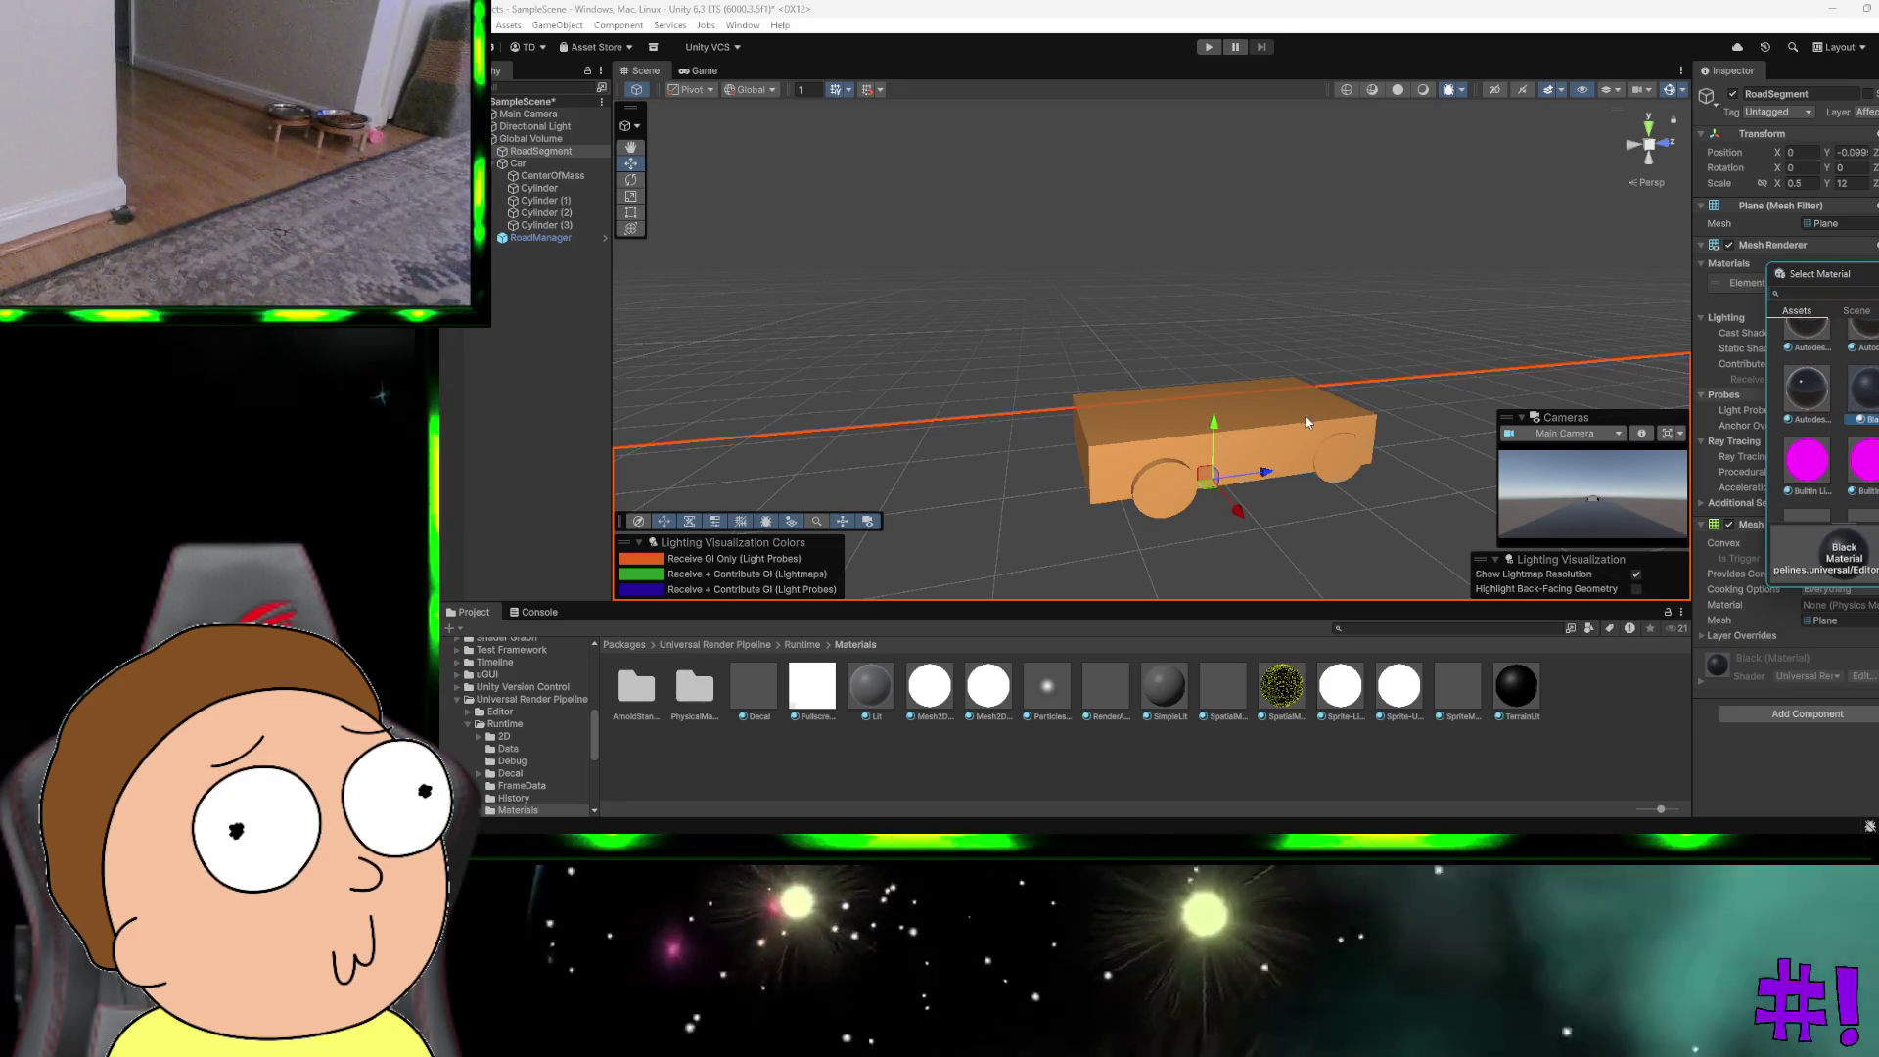
Step: Apply Font Material to the Car body
click(1303, 414)
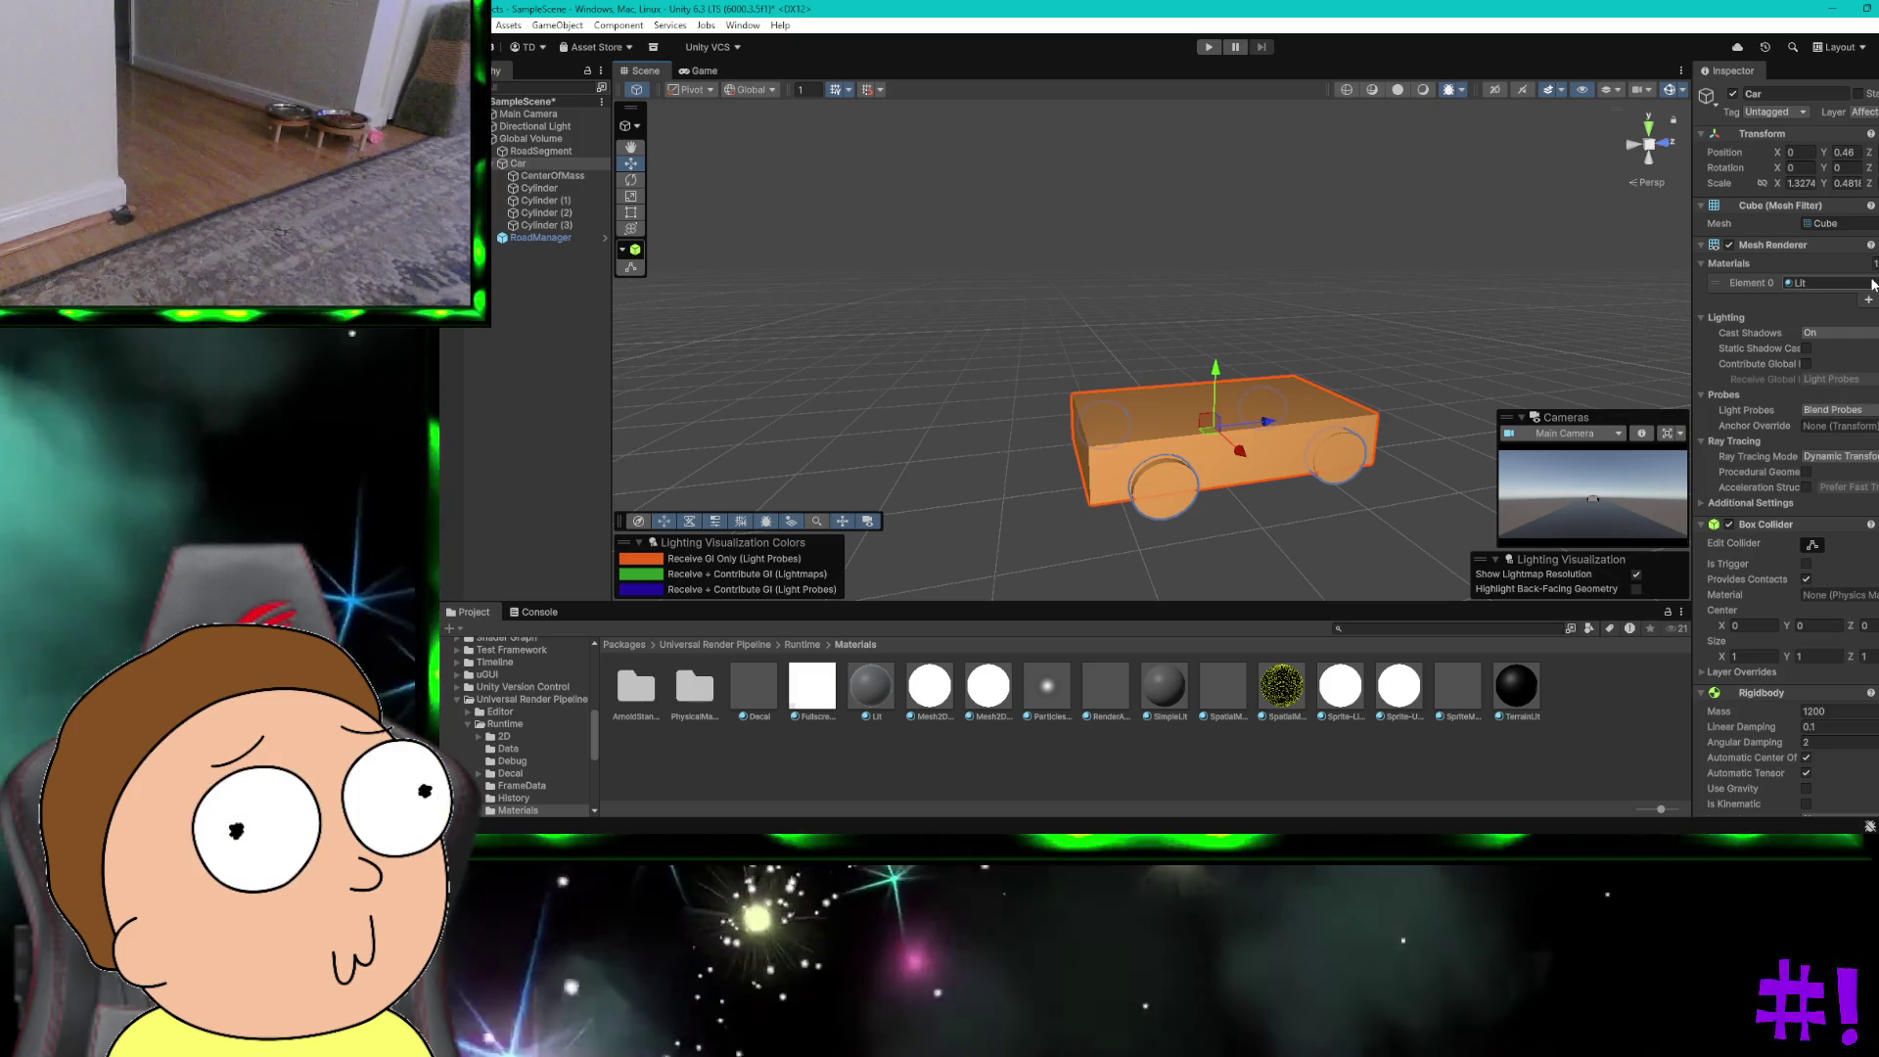
click(1788, 282)
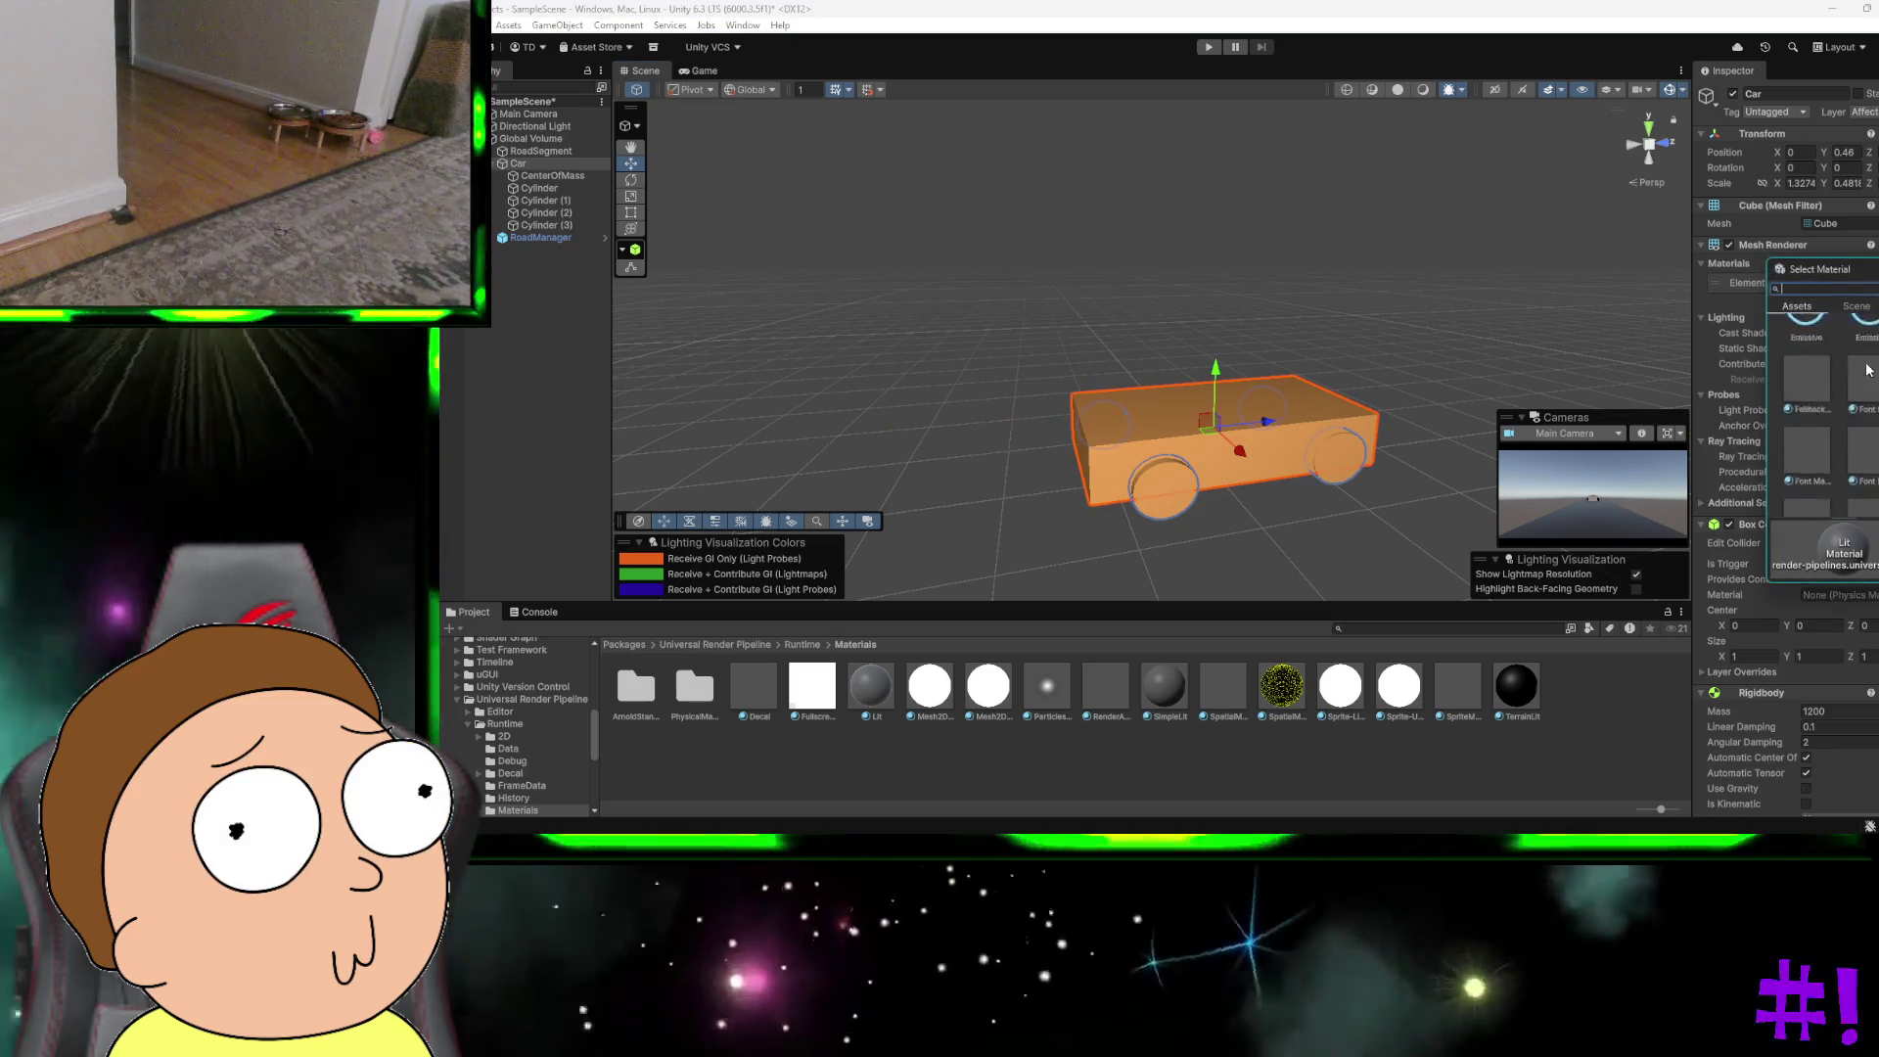
scroll(1869, 420, down, 5)
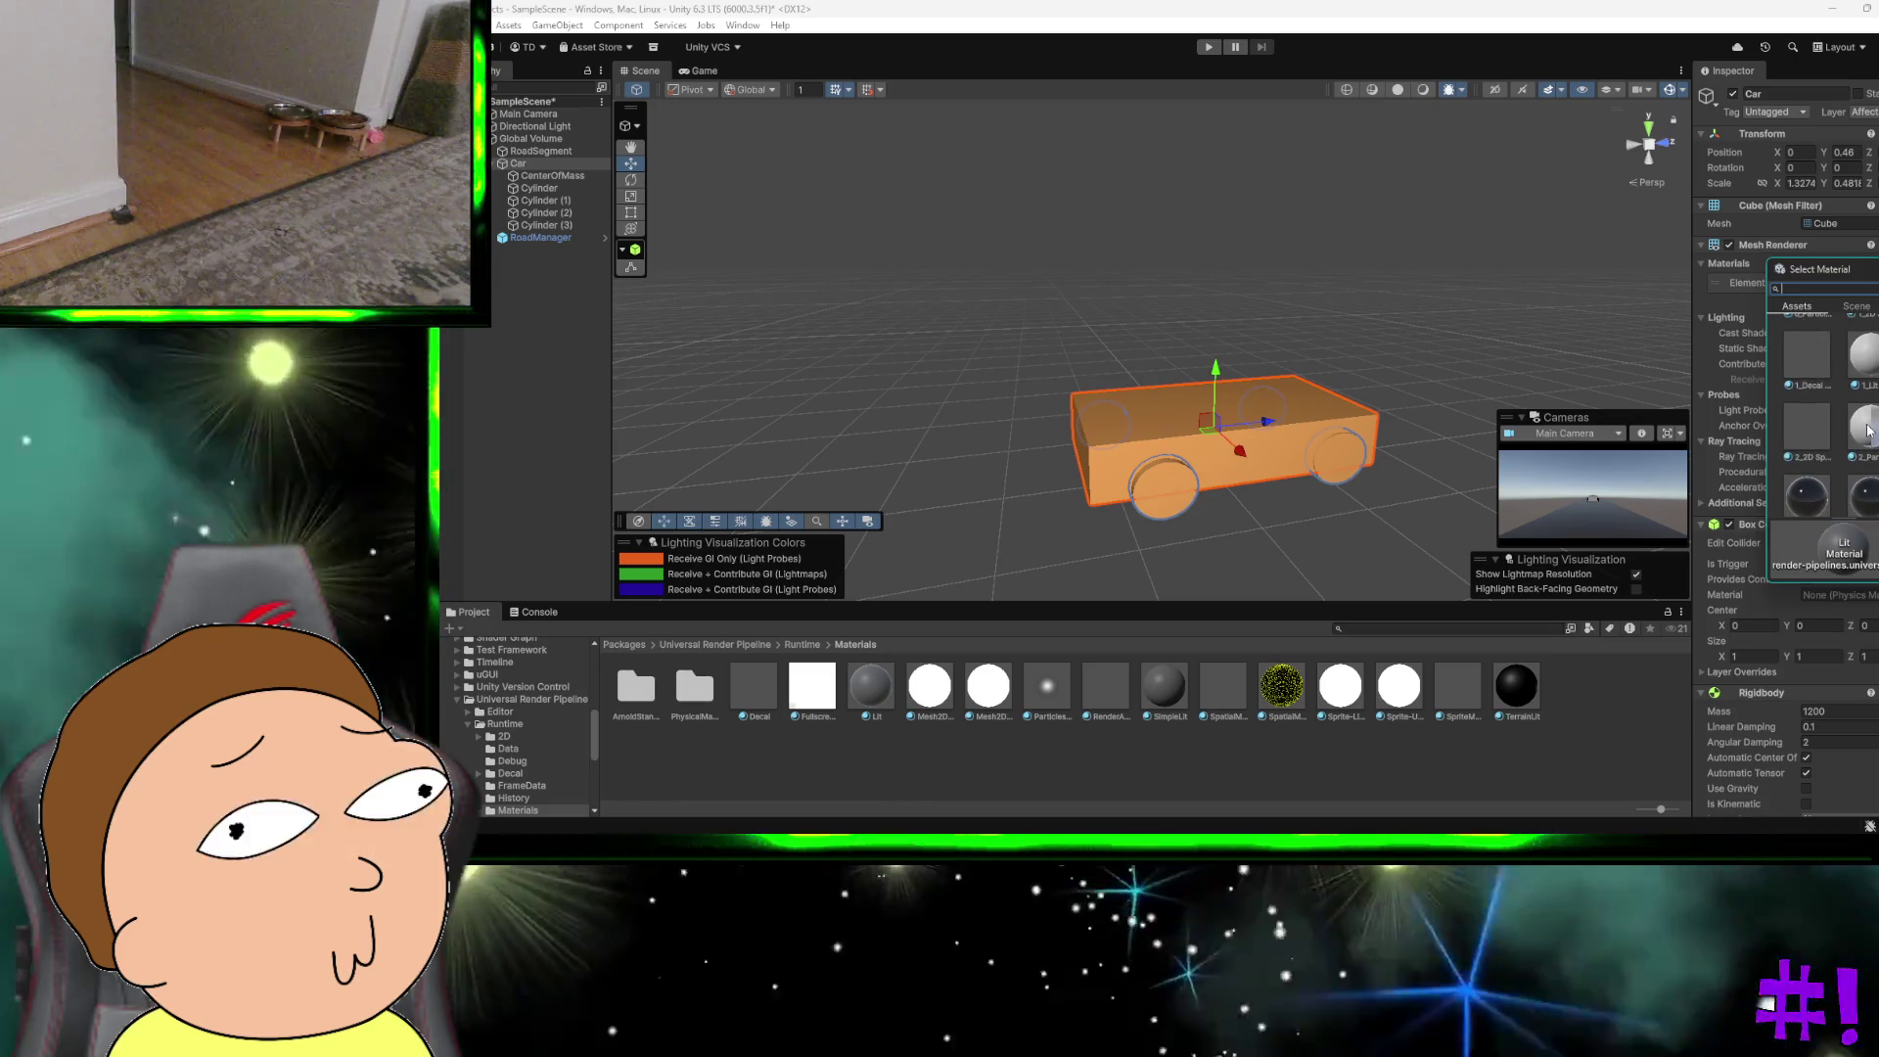
scroll(1869, 430, down, 5)
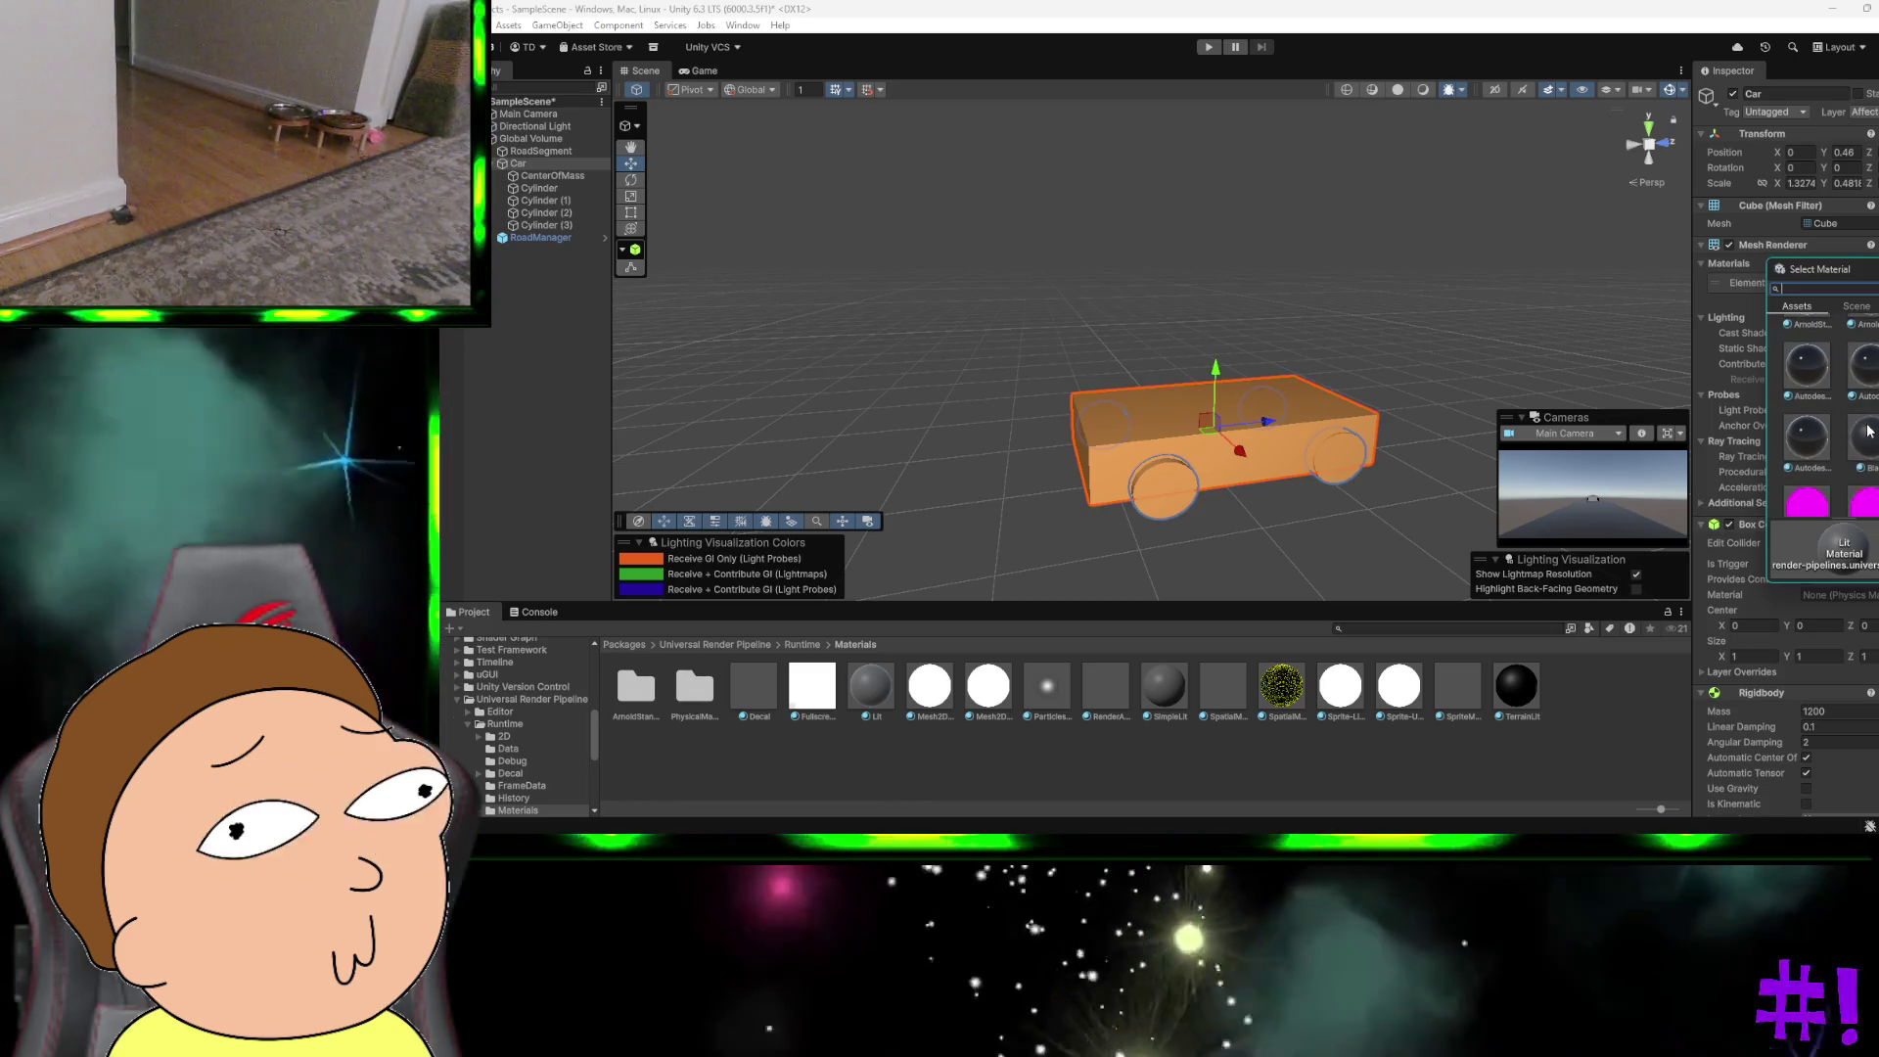
scroll(1875, 443, down, 5)
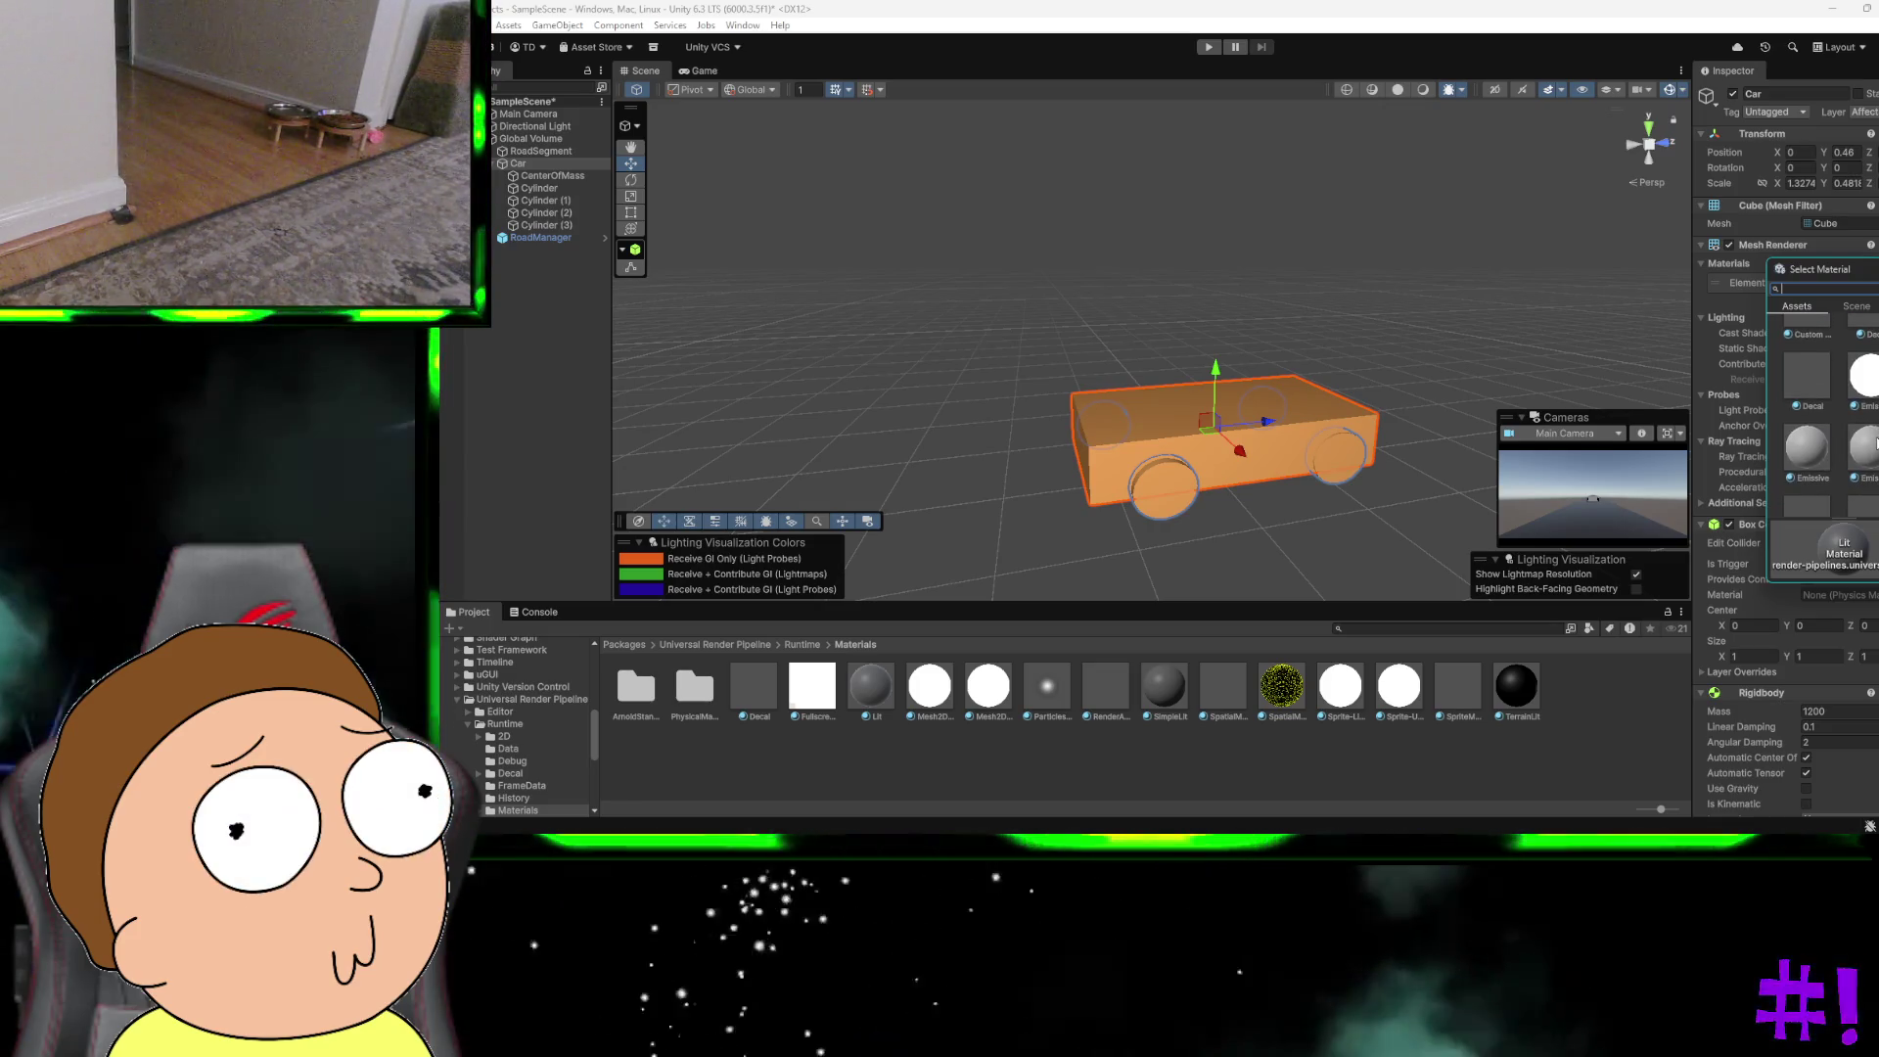
scroll(1875, 443, down, 5)
click(1875, 442)
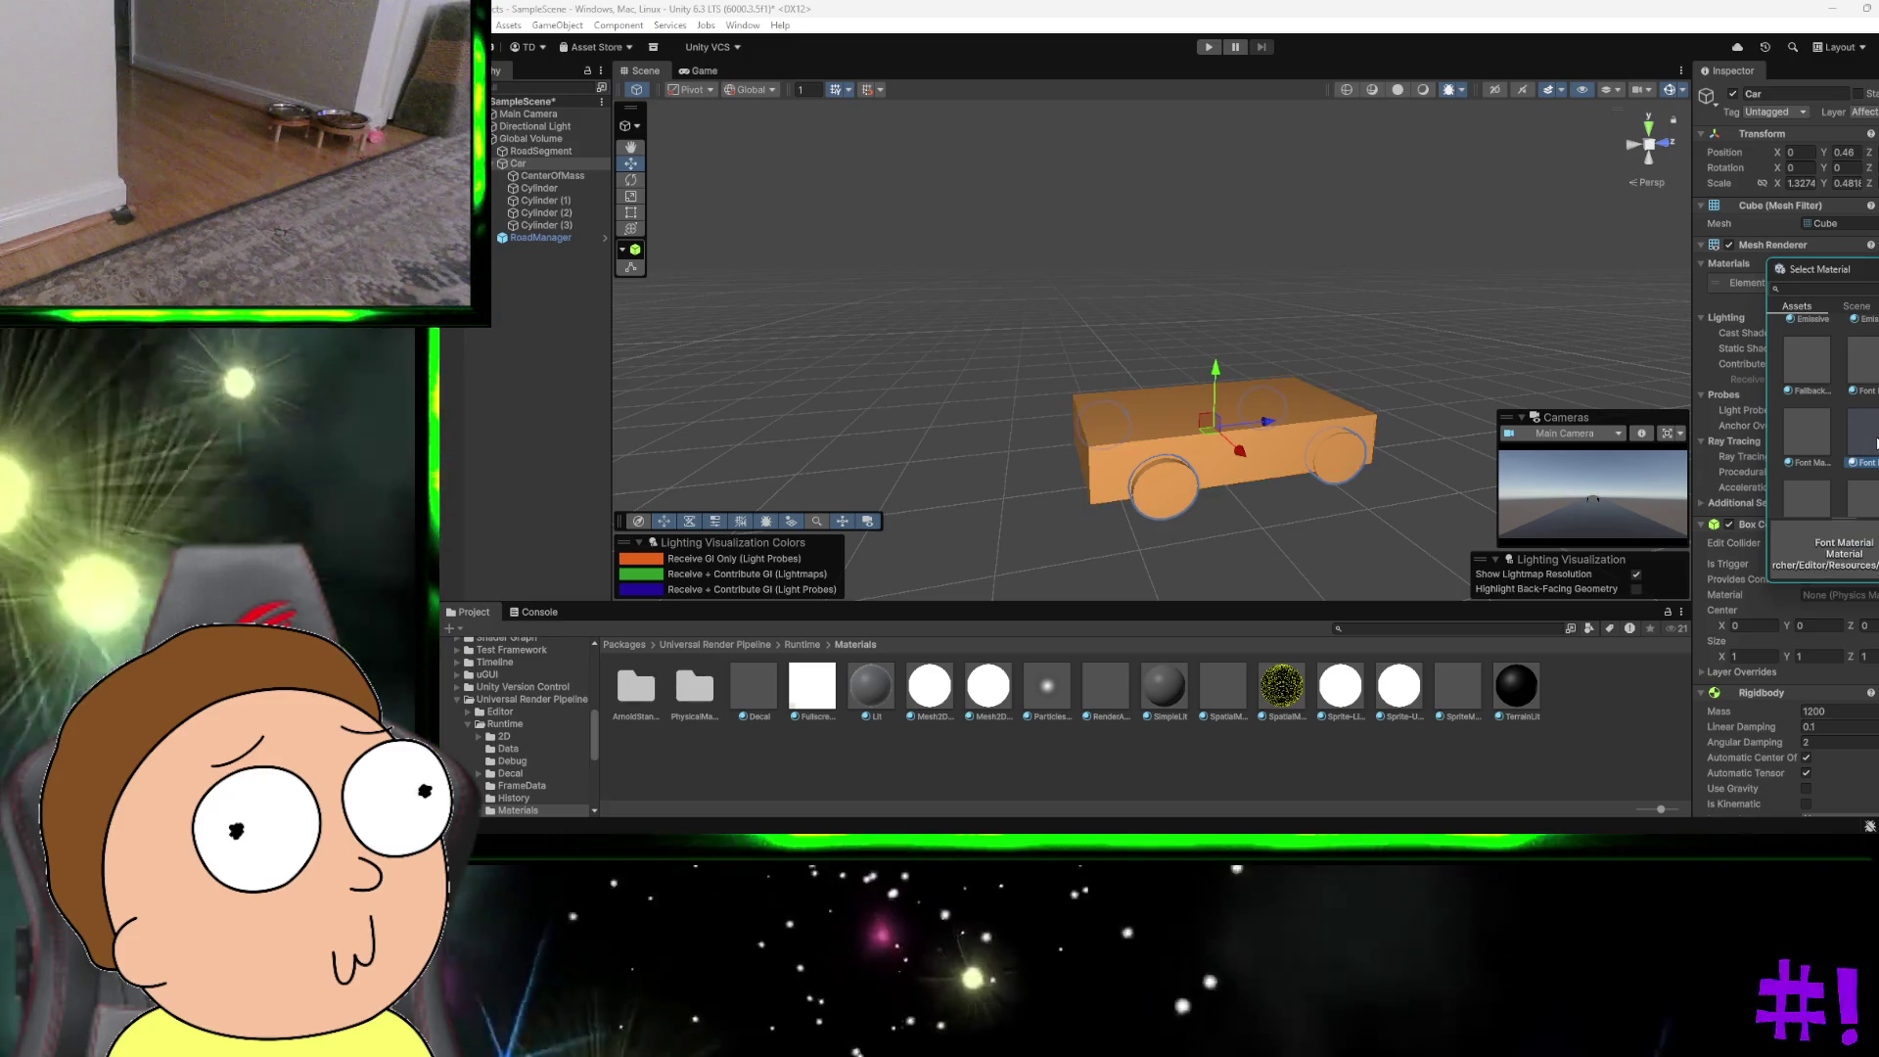
double_click(1875, 442)
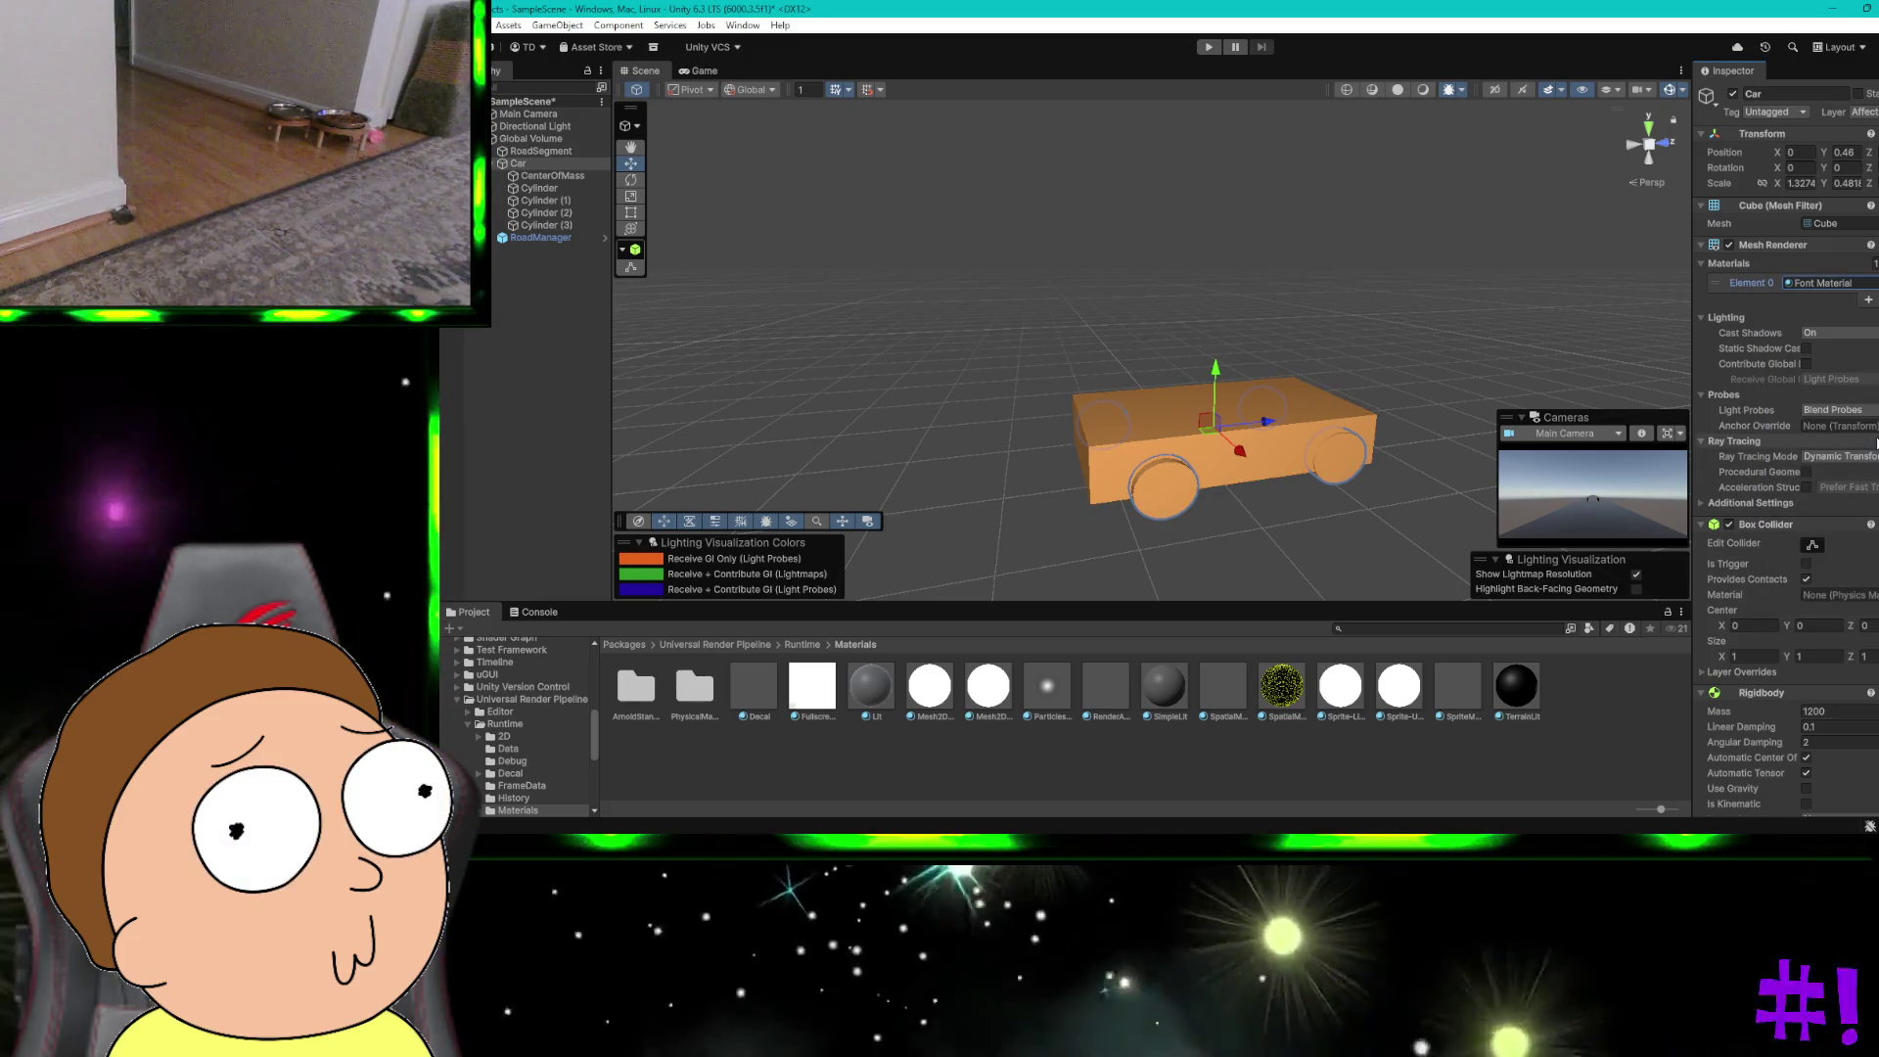
Step: Try Default-Skybox, SpatialMappingWireframe, Sprites-Mask, VFXSpriteLit and White materials on the car body
click(1875, 283)
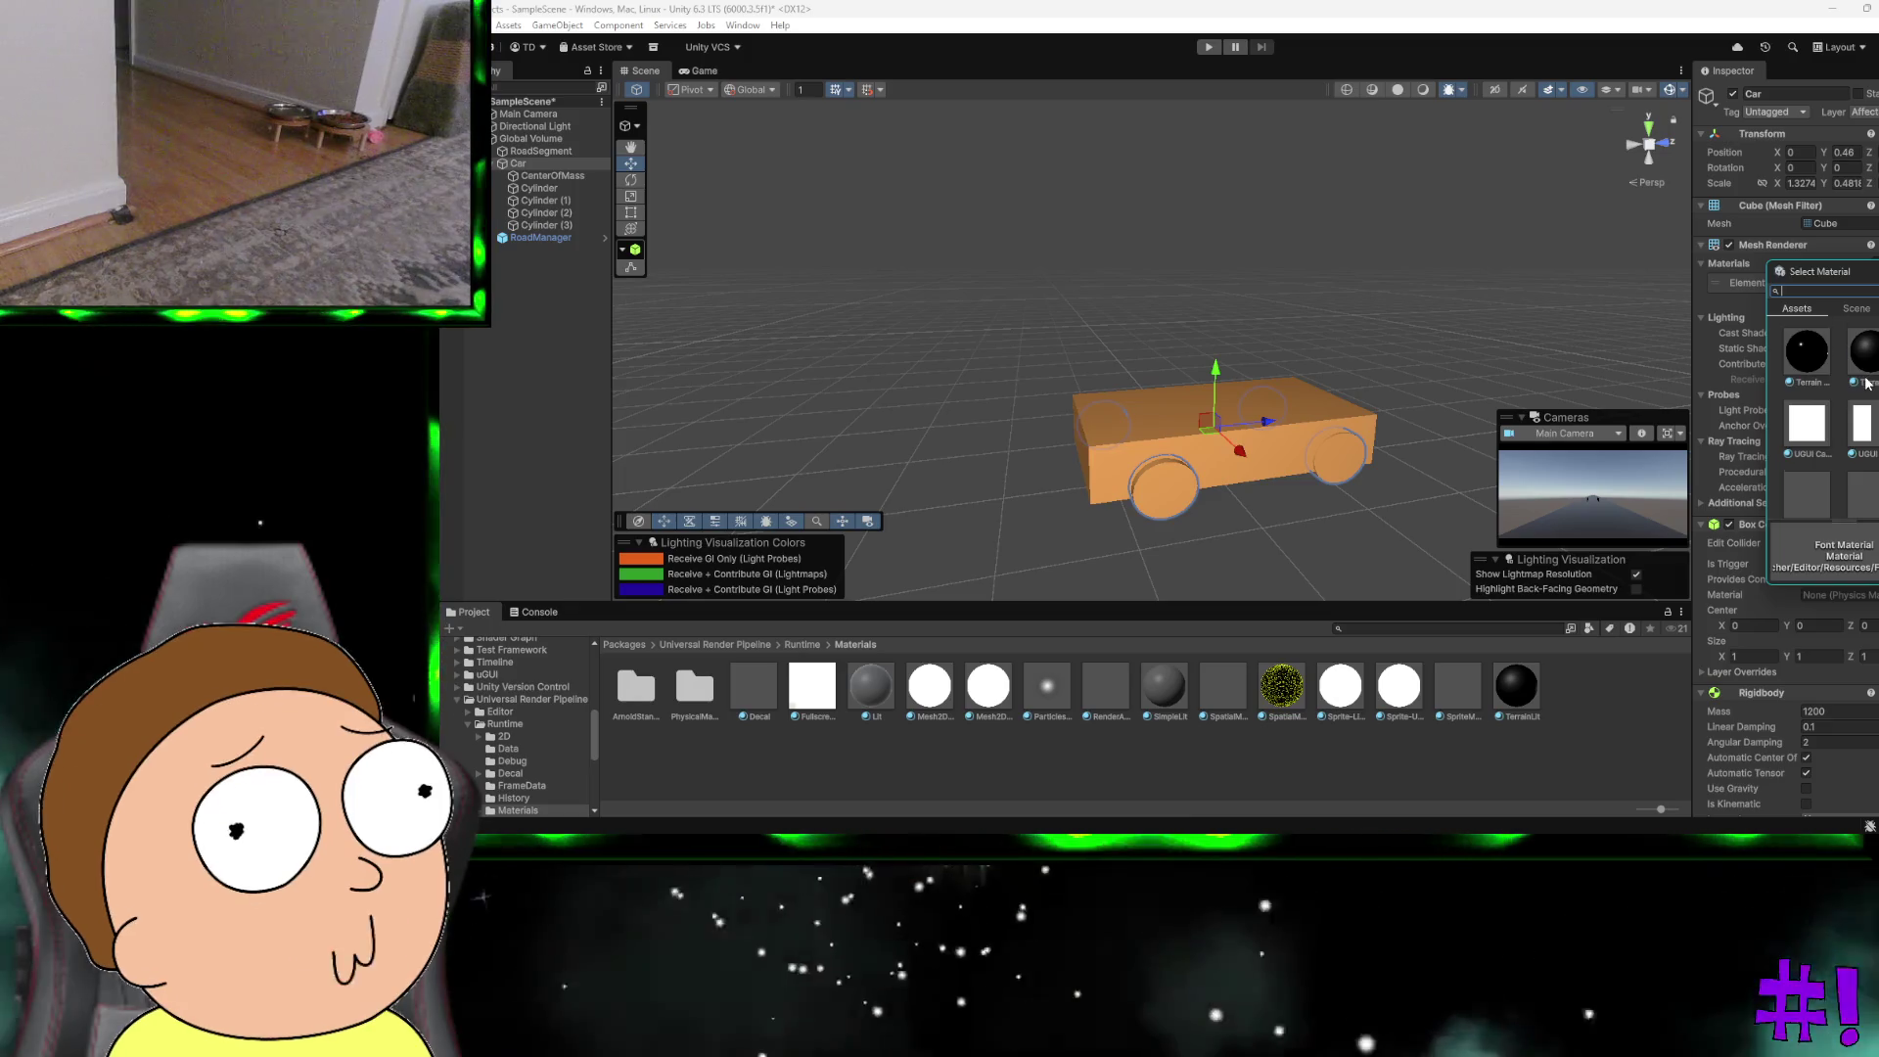
scroll(1848, 434, up, 5)
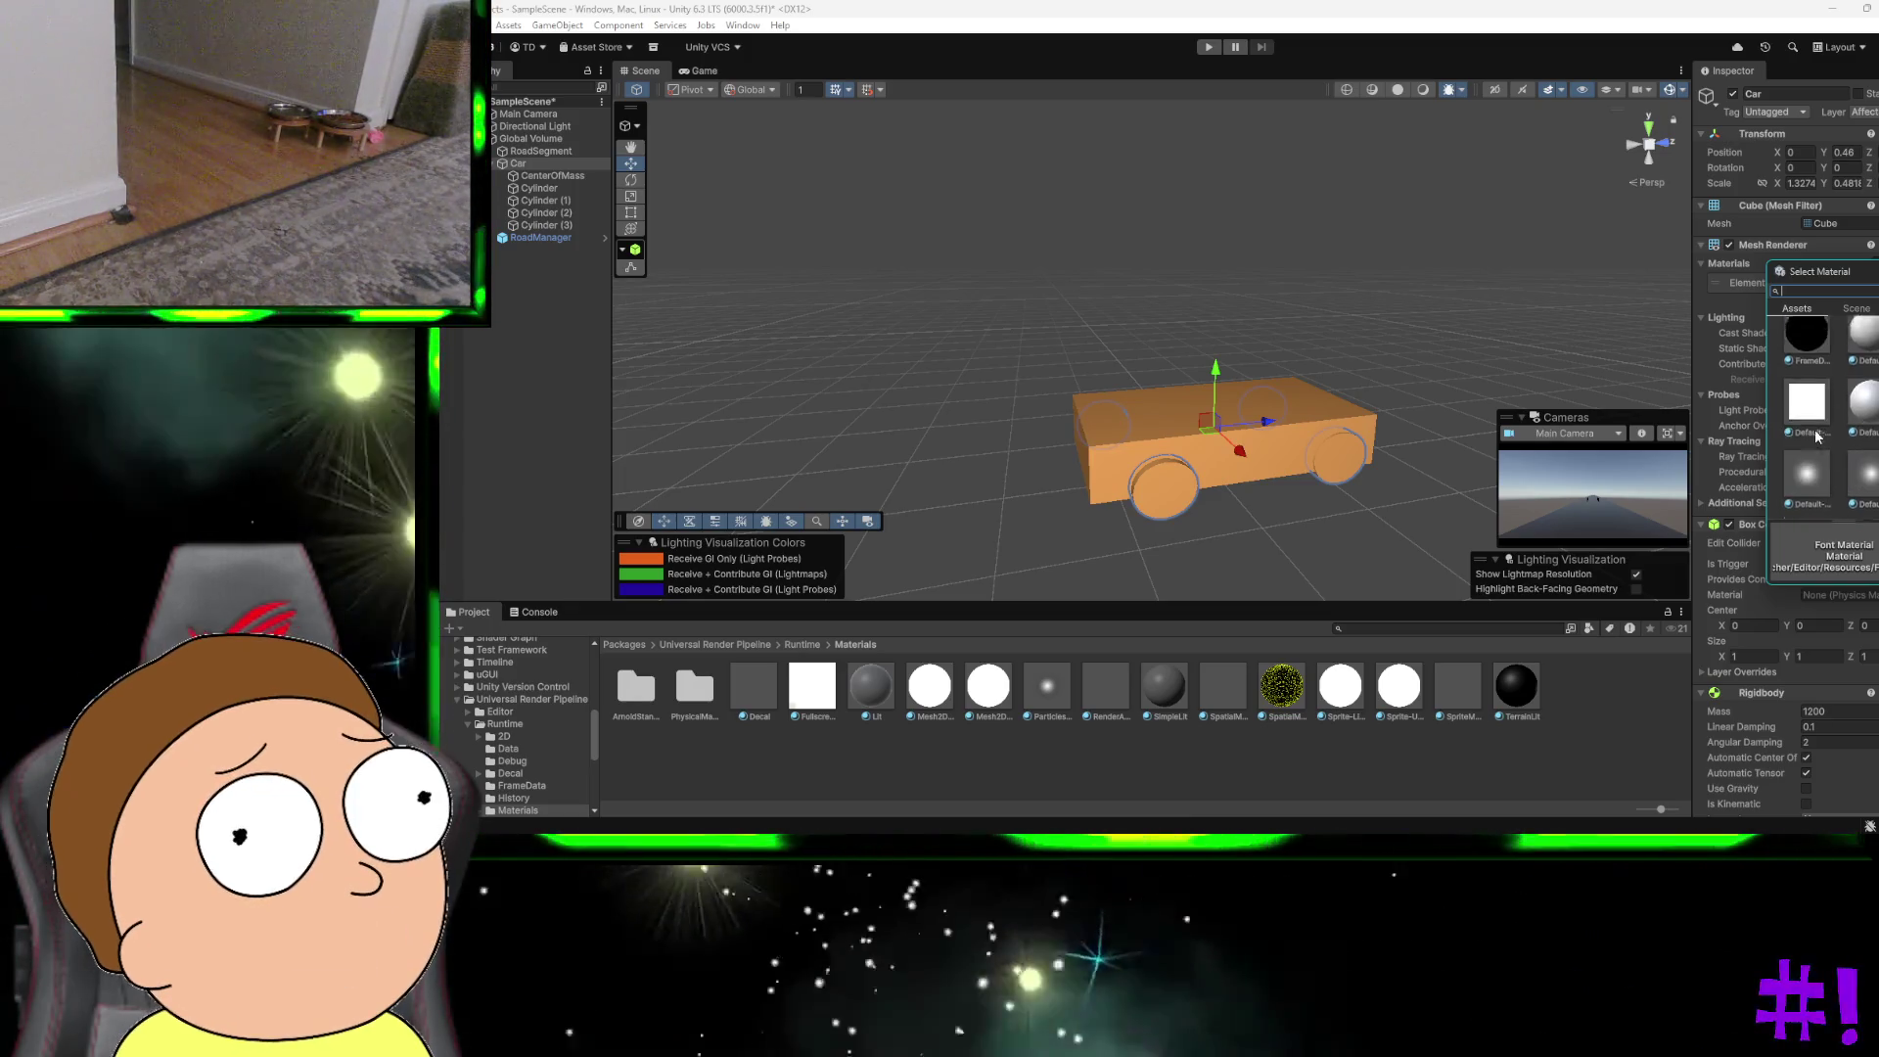
click(1807, 427)
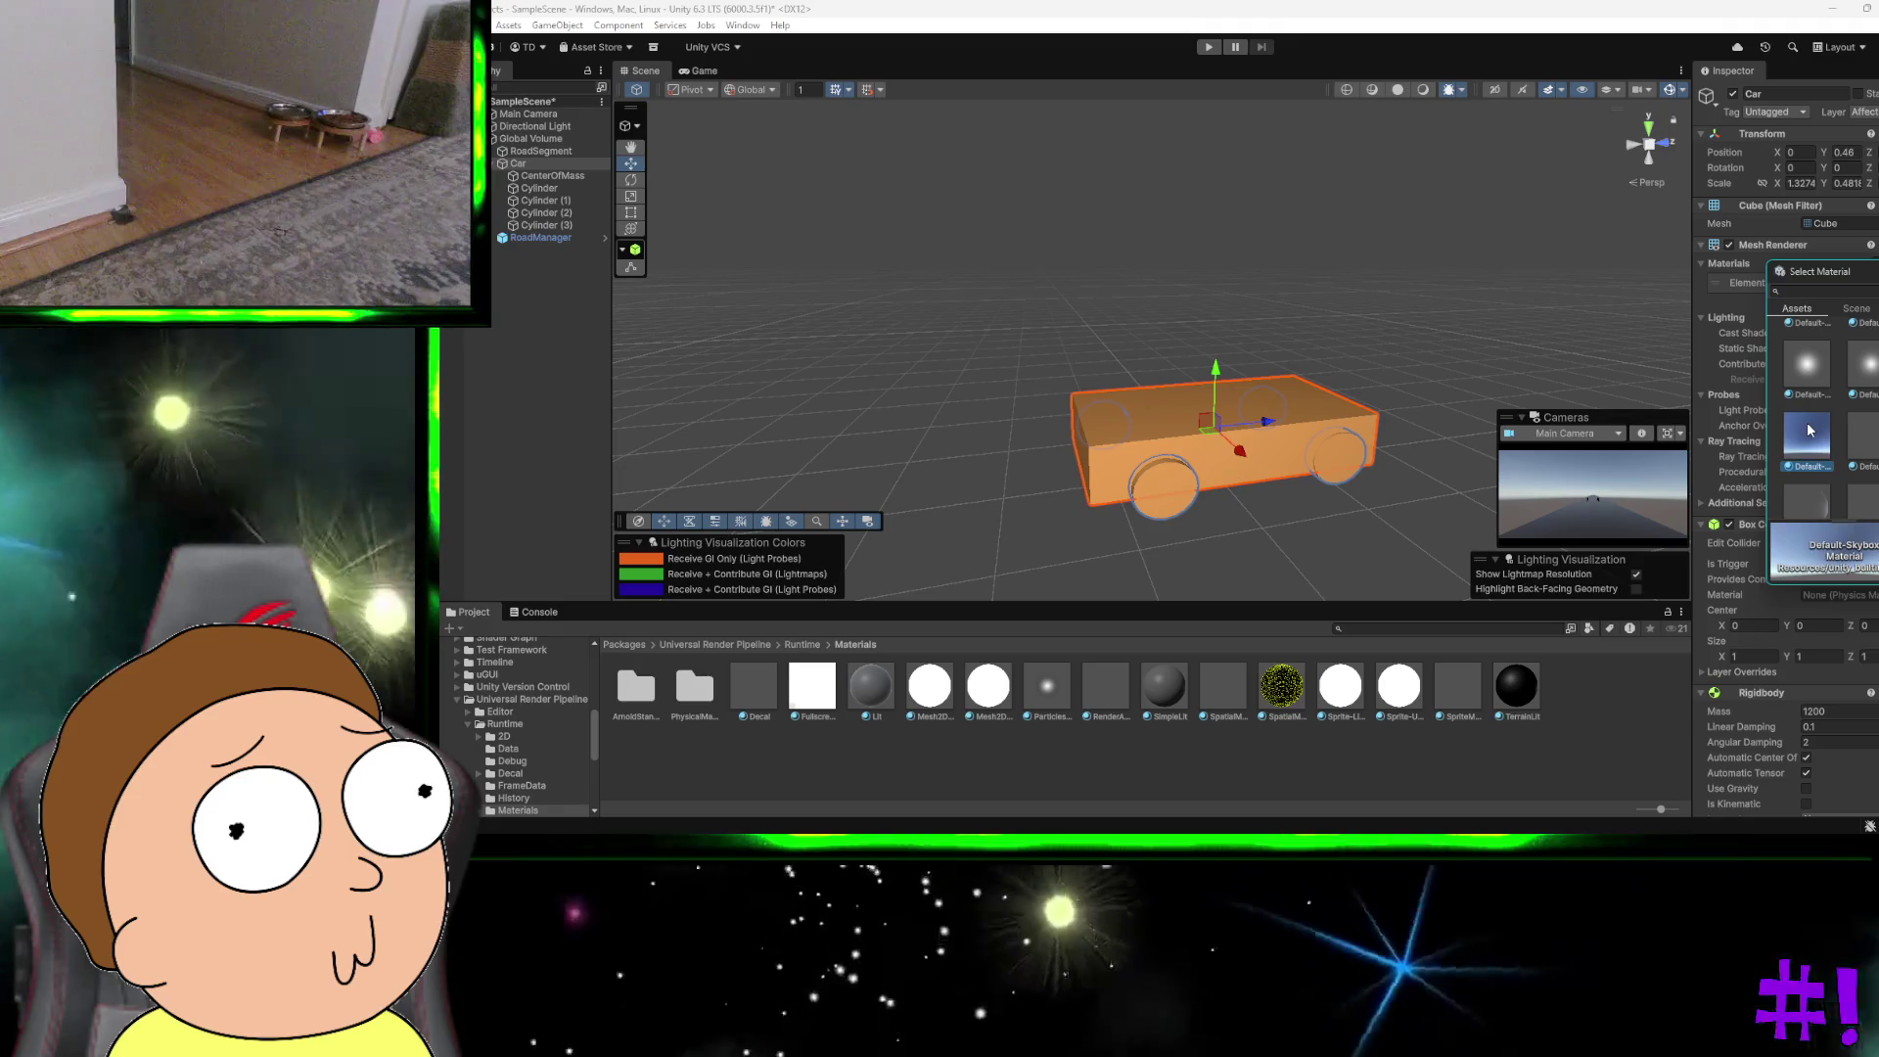
scroll(1820, 421, down, 3)
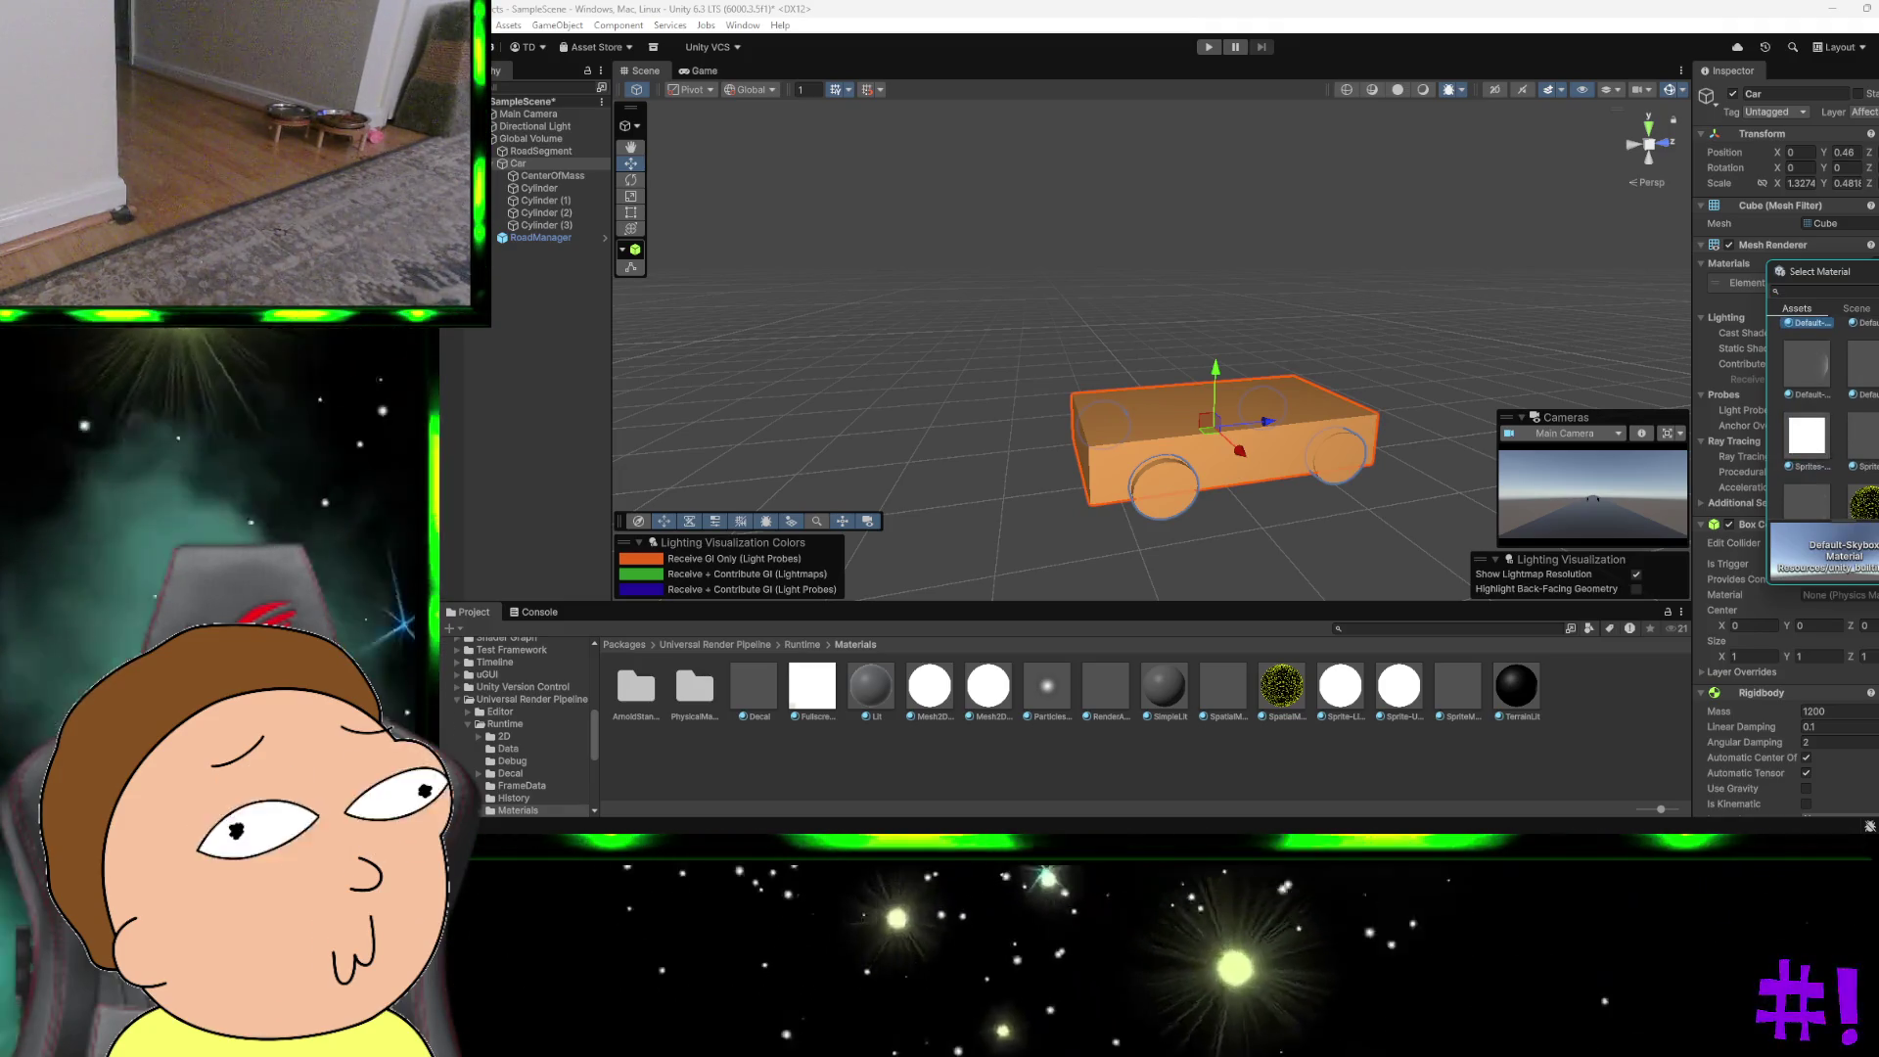
click(1869, 476)
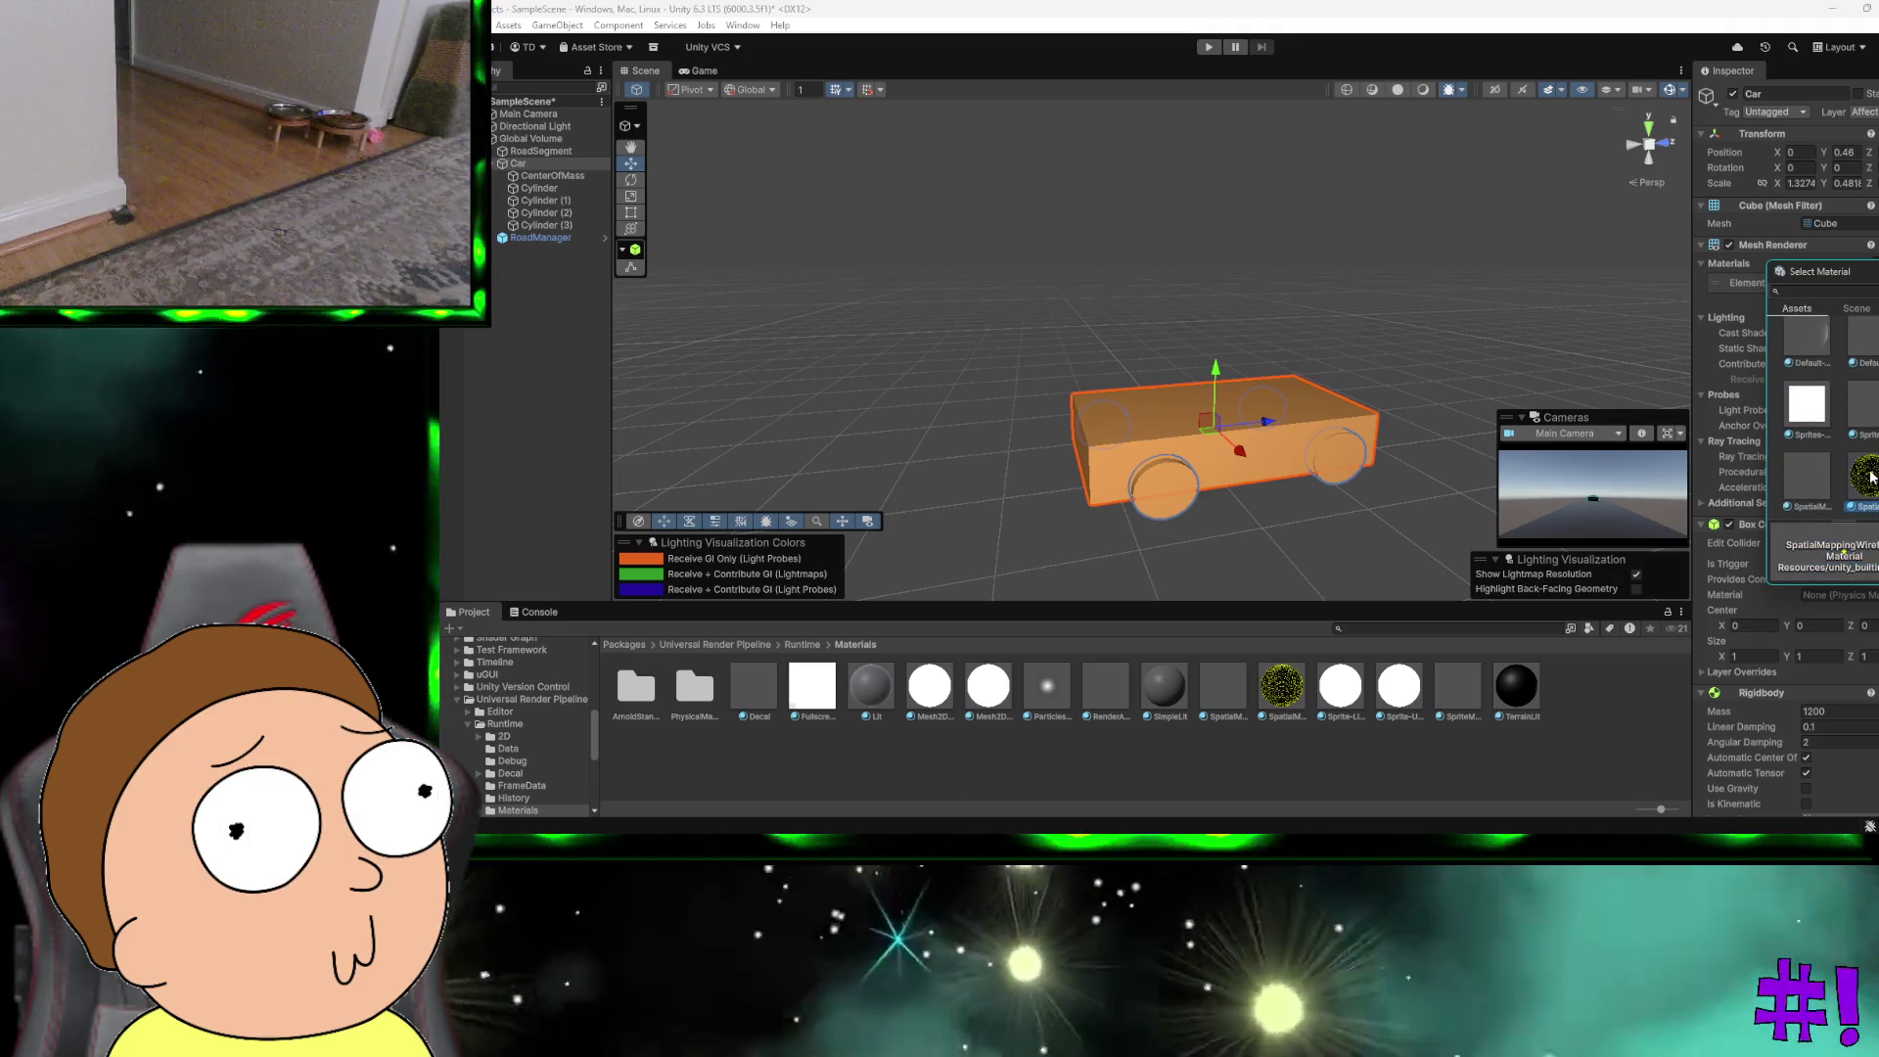
click(1871, 399)
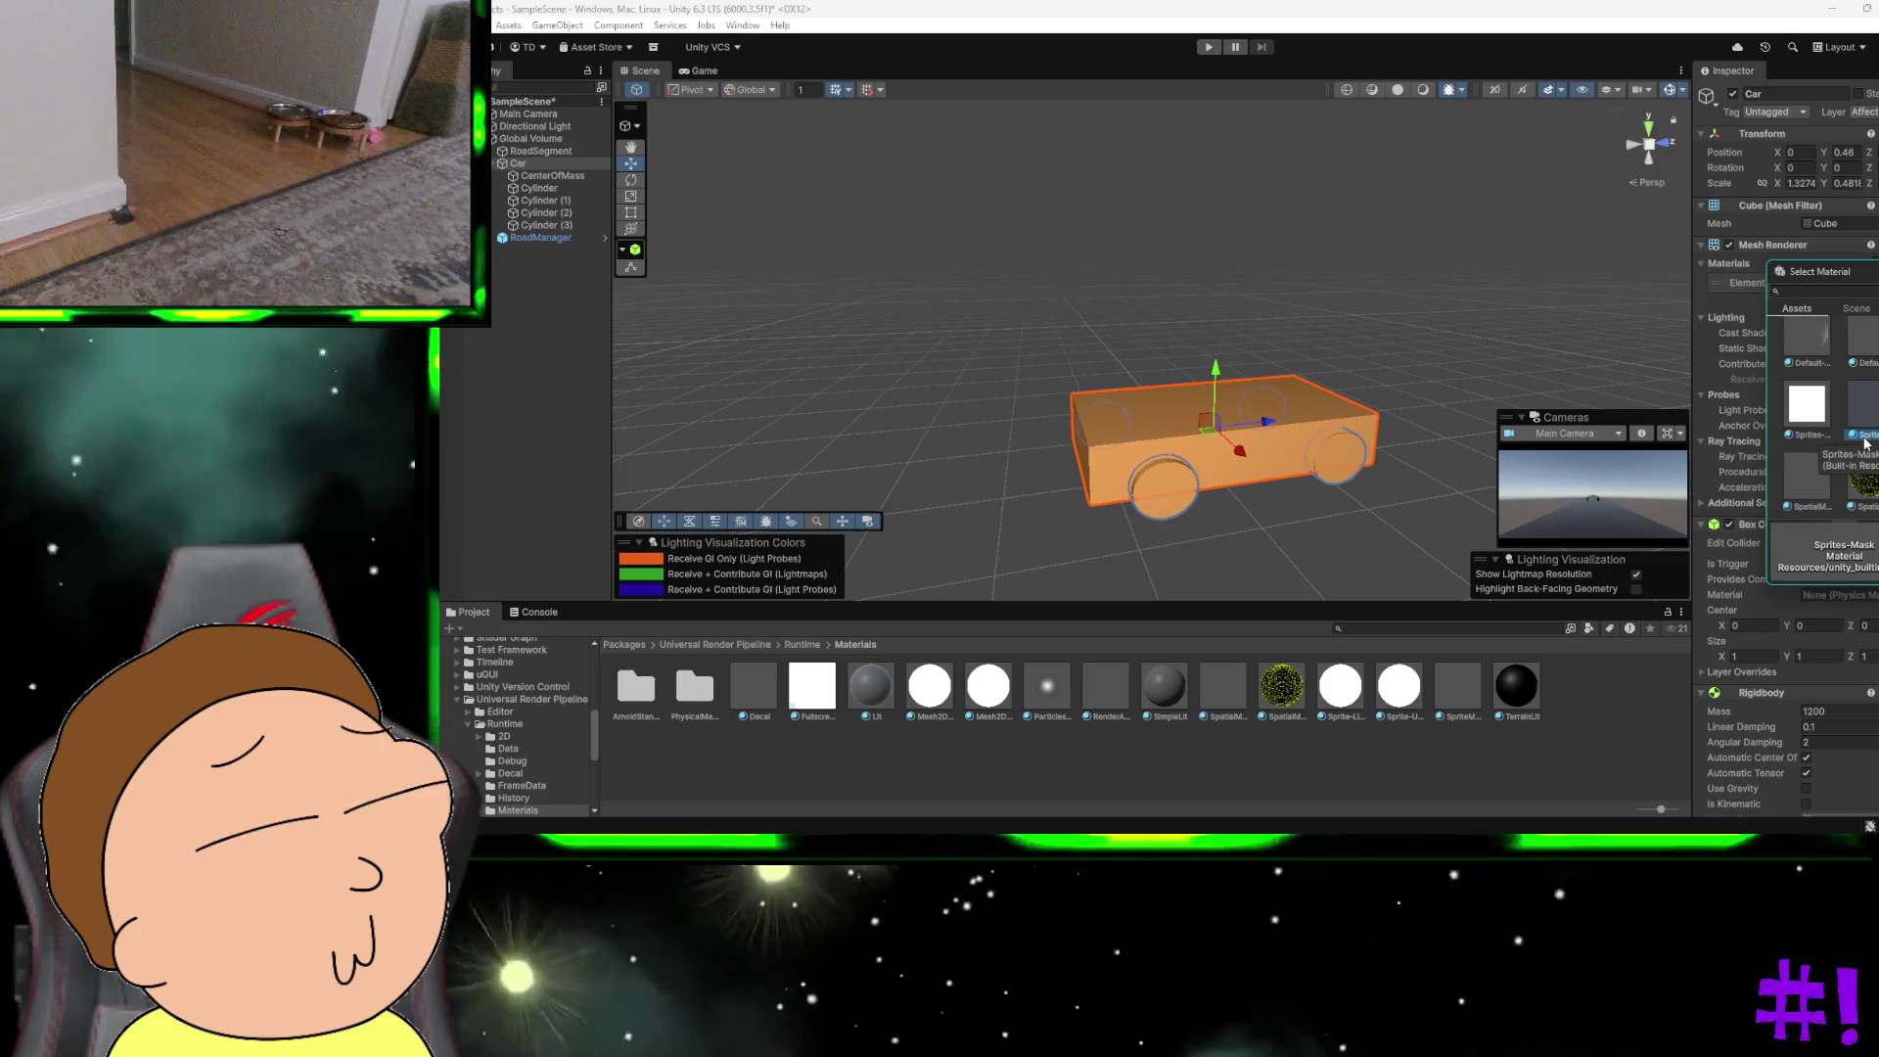
scroll(1874, 394, down, 3)
click(1874, 395)
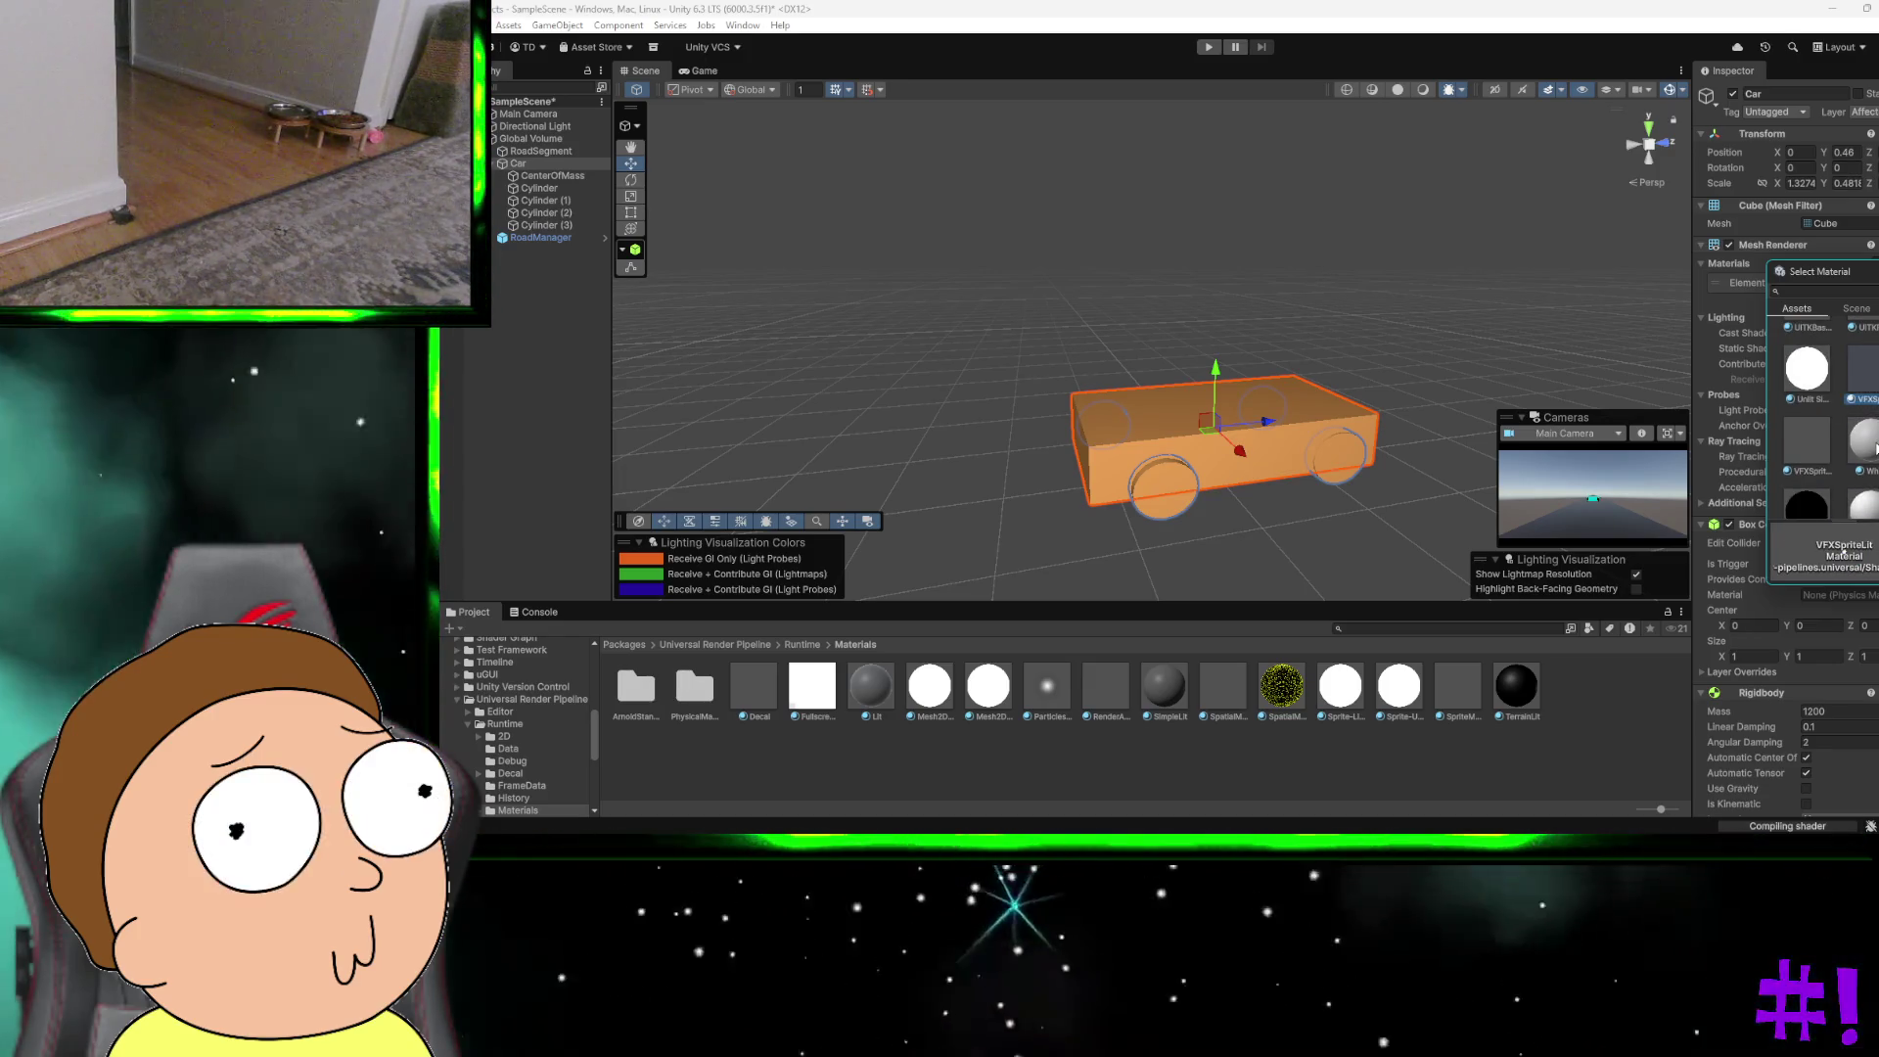
click(1872, 446)
Step: Settle the car body on Builtin Unlit Basic and start Play mode
scroll(1827, 389, up, 3)
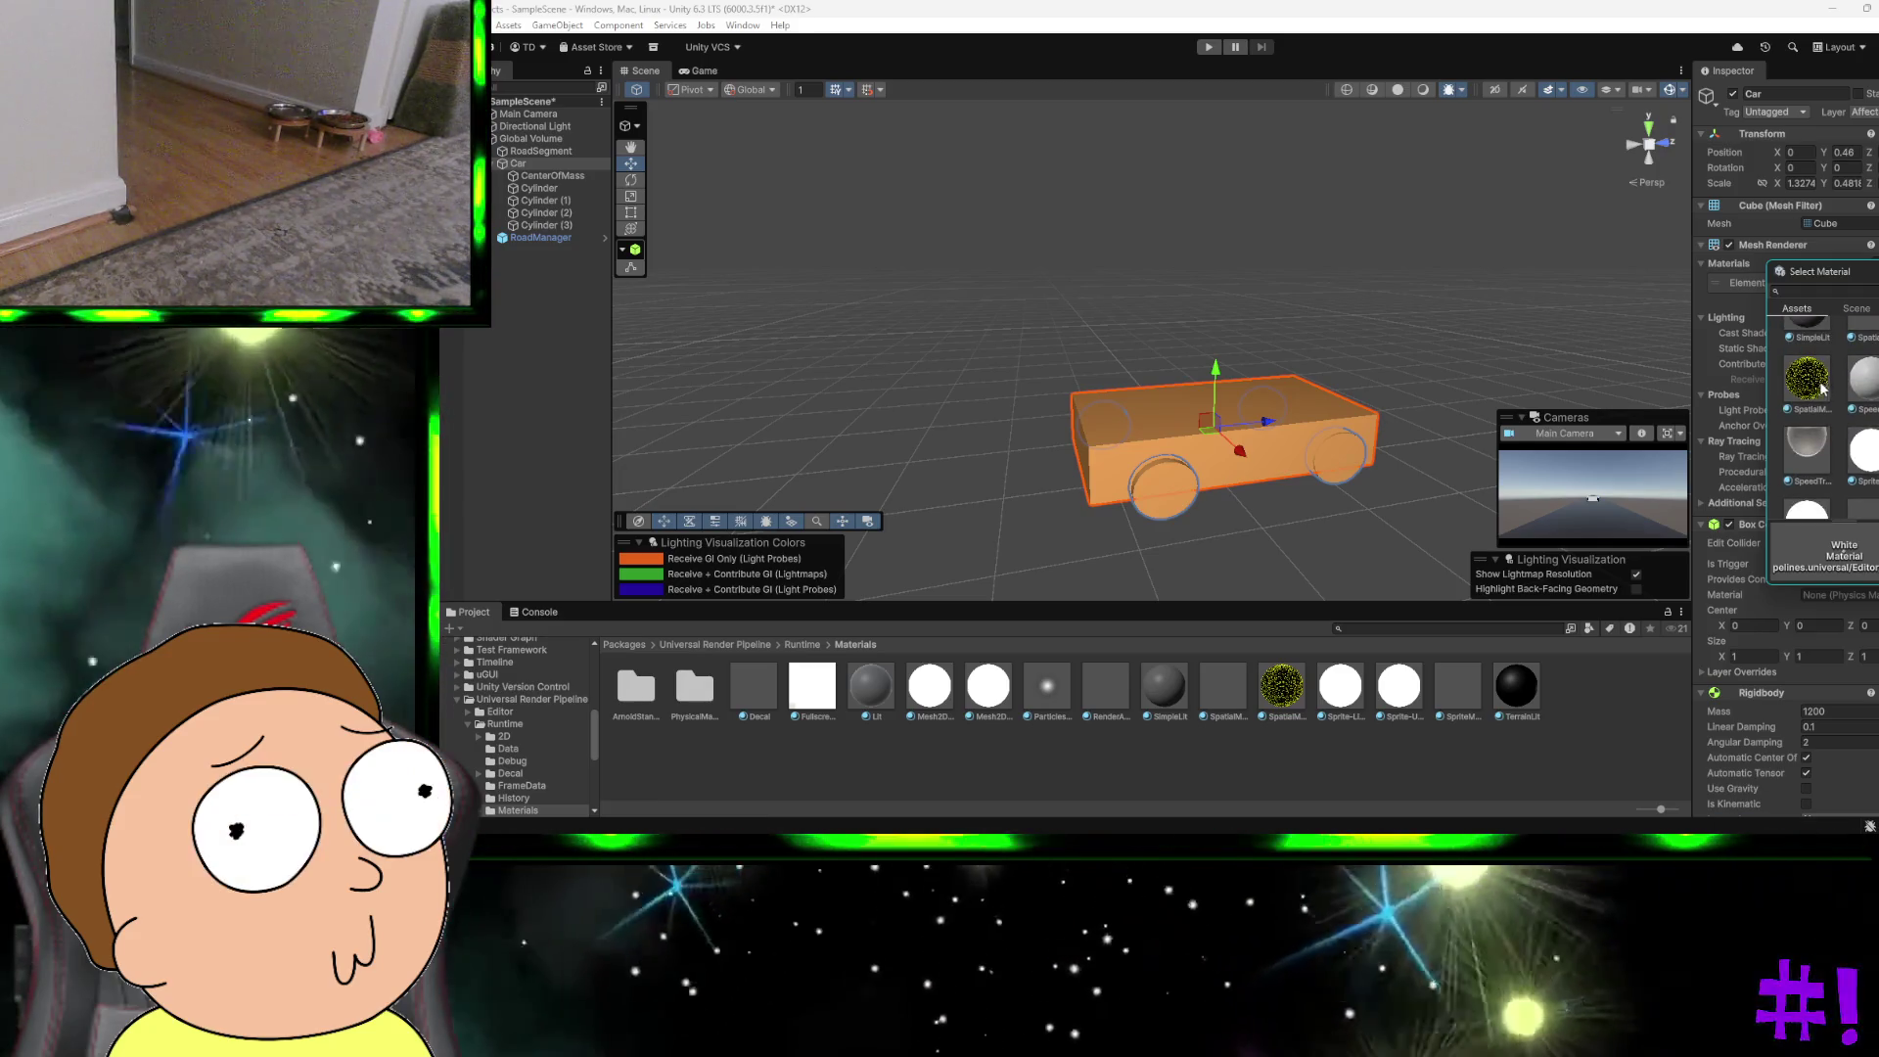
click(1825, 389)
scroll(1820, 382, up, 5)
click(1808, 401)
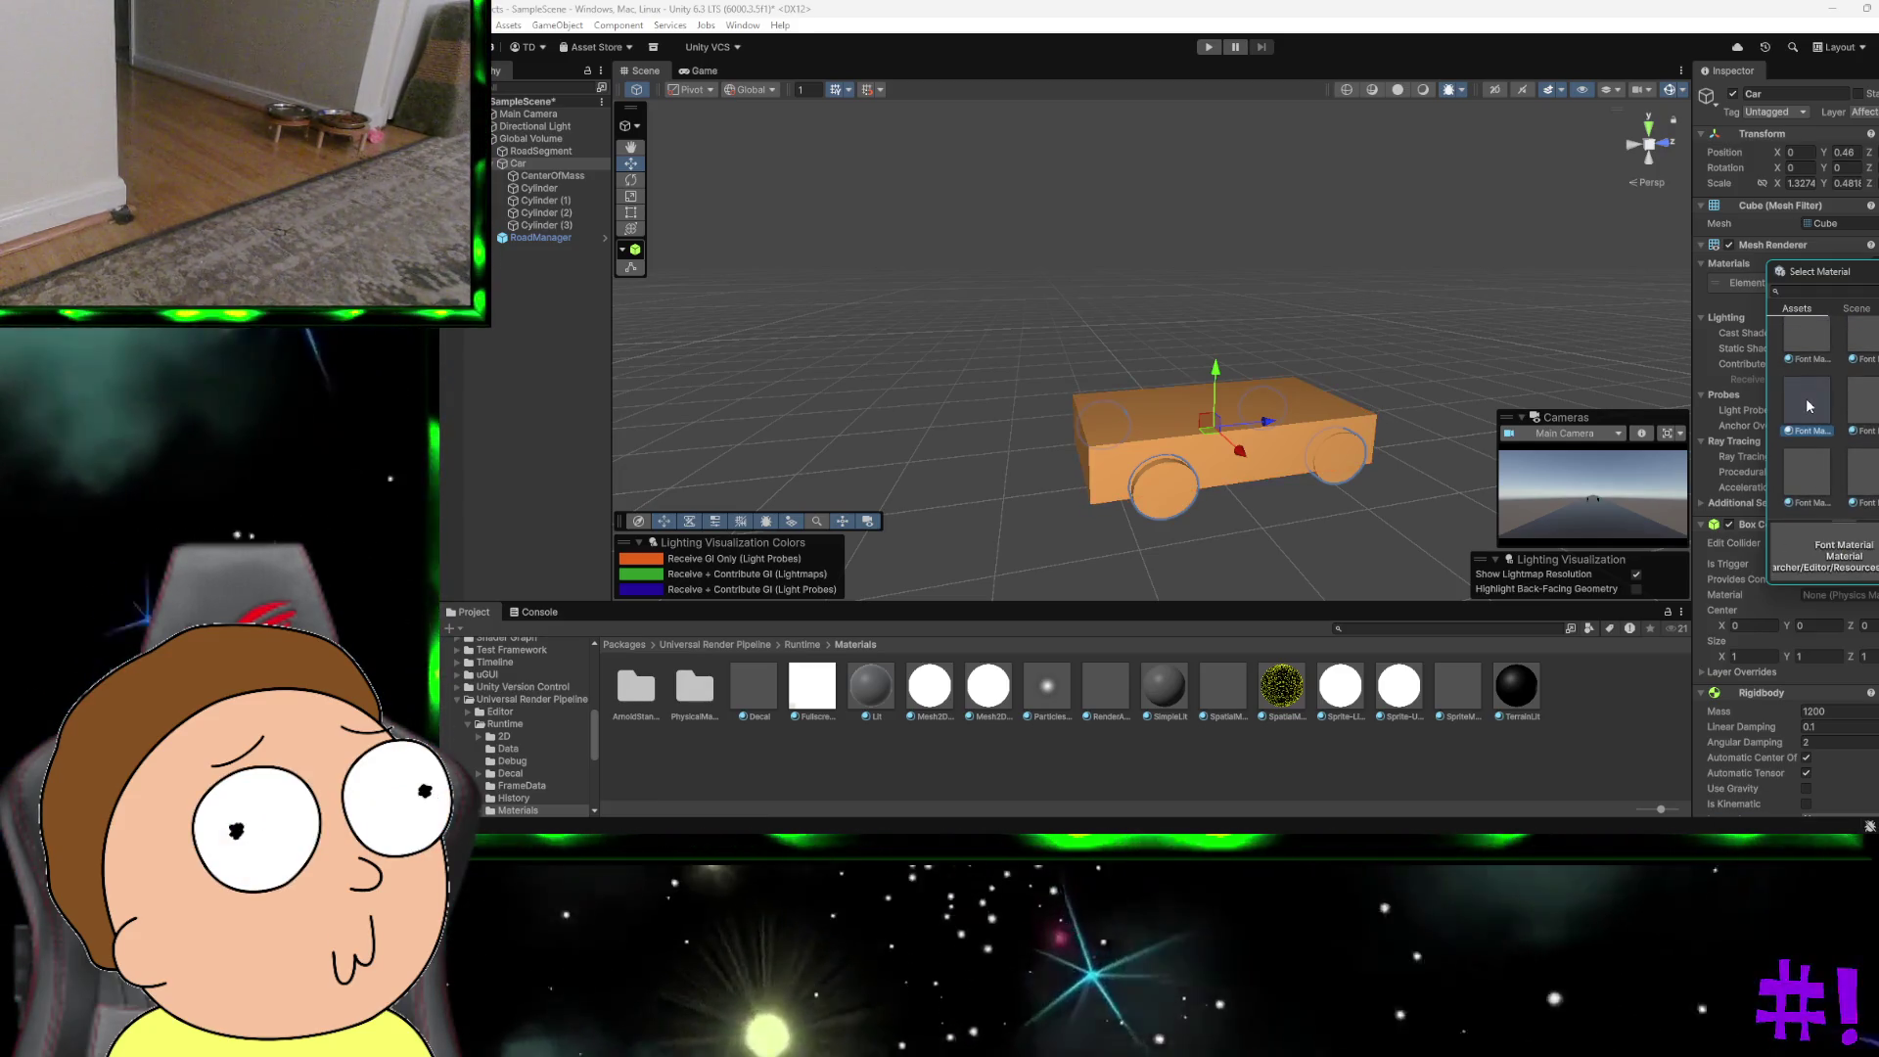
scroll(1805, 397, up, 3)
double_click(1869, 377)
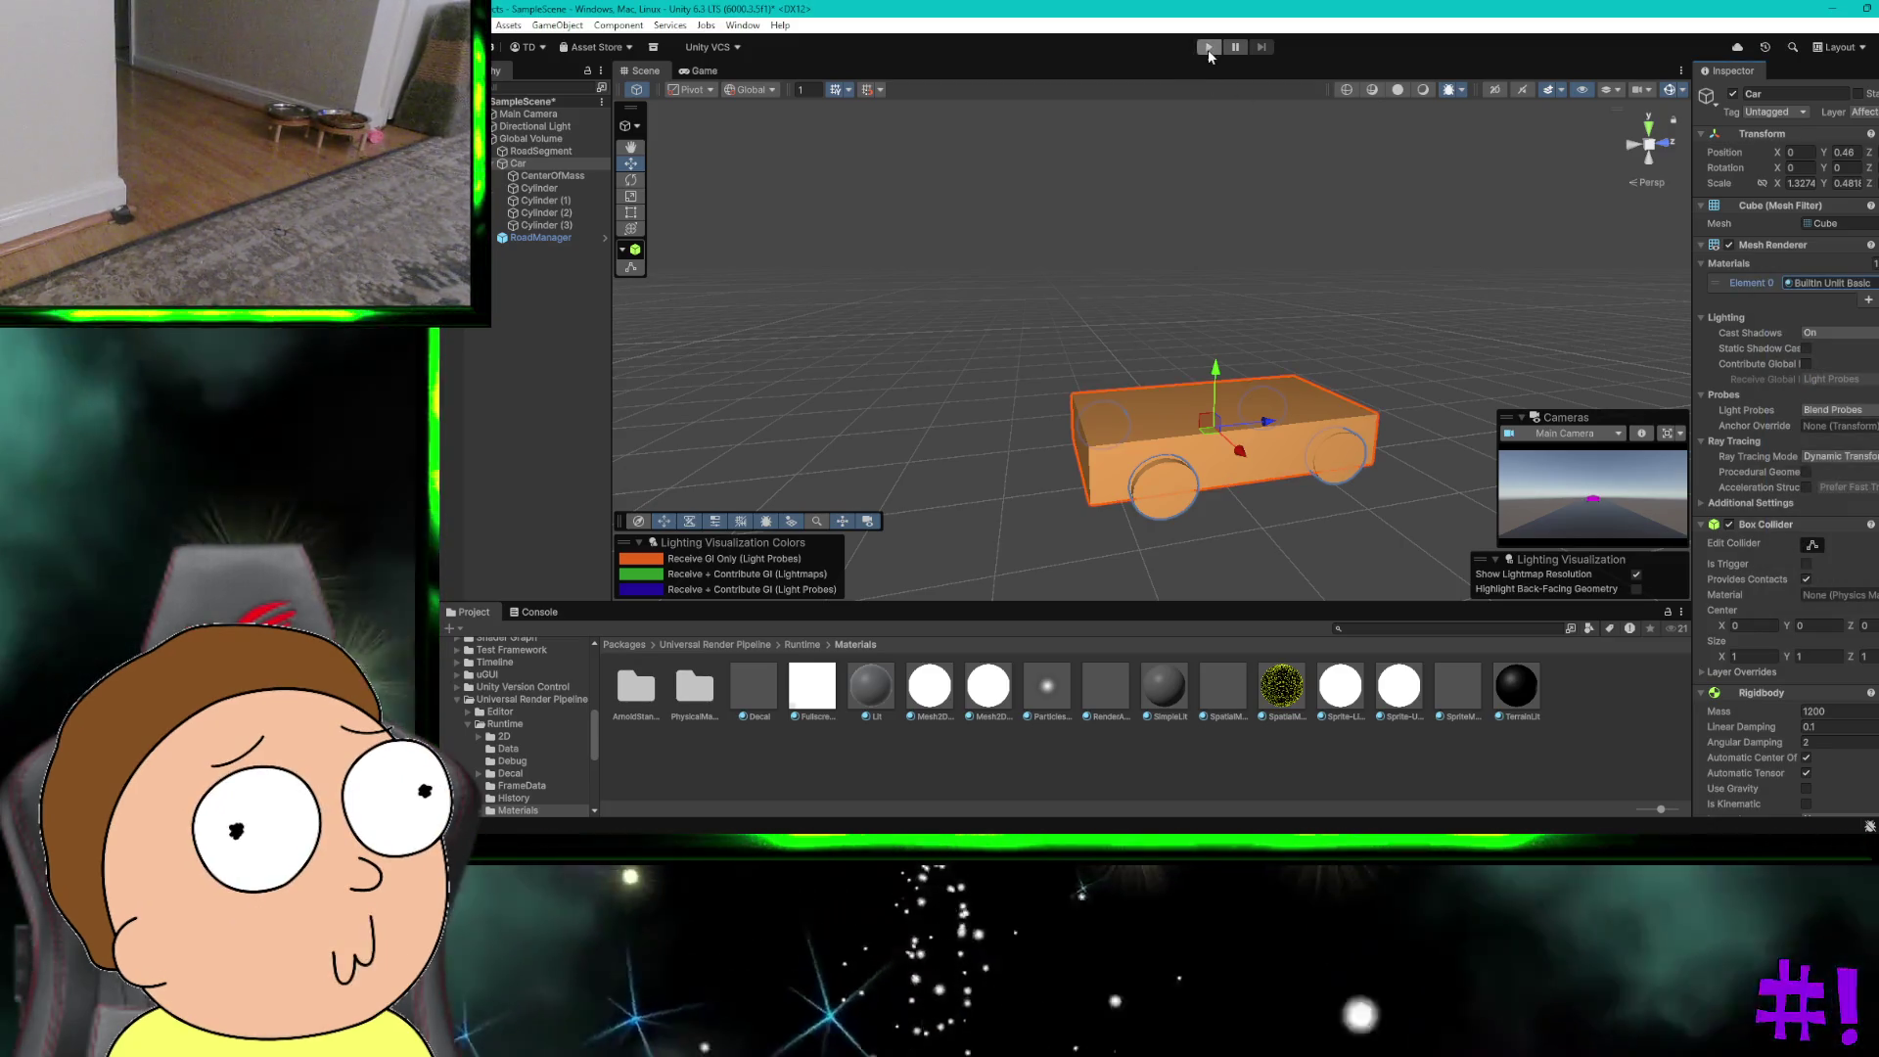
click(1211, 48)
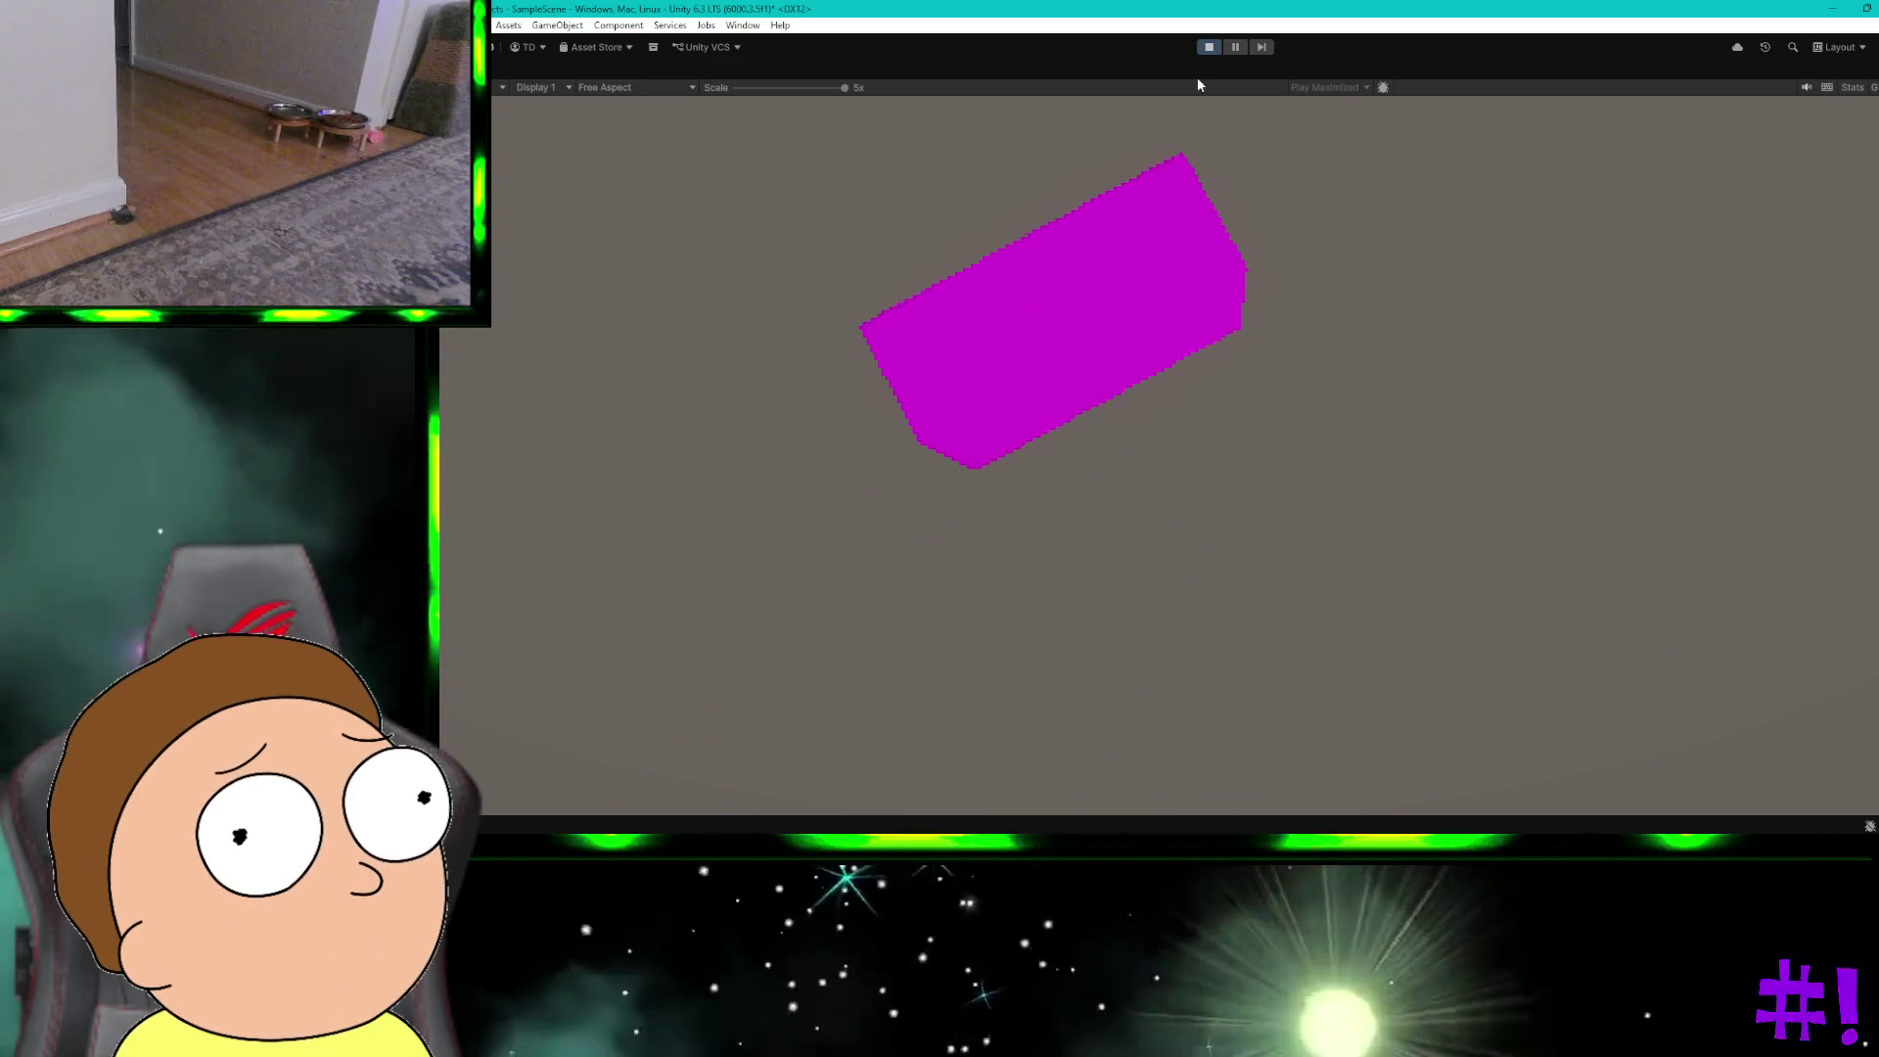
click(1208, 47)
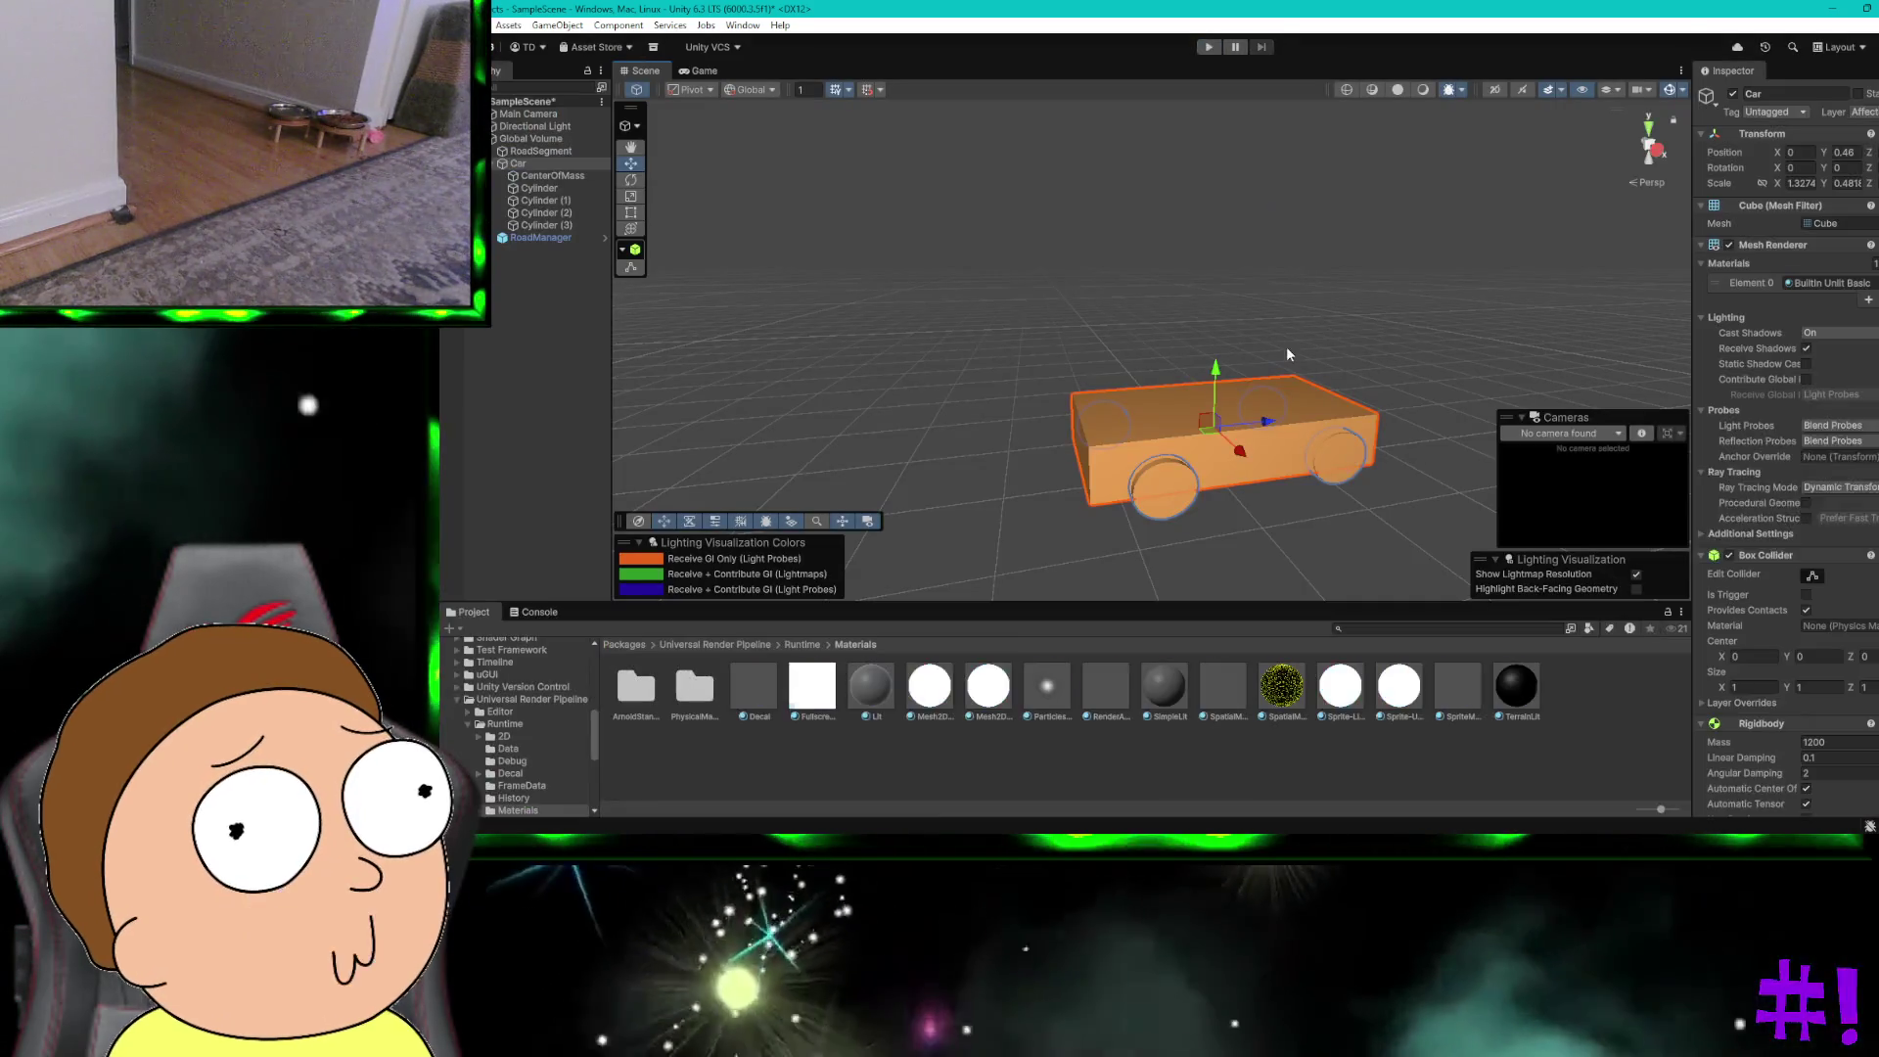
key(Up)
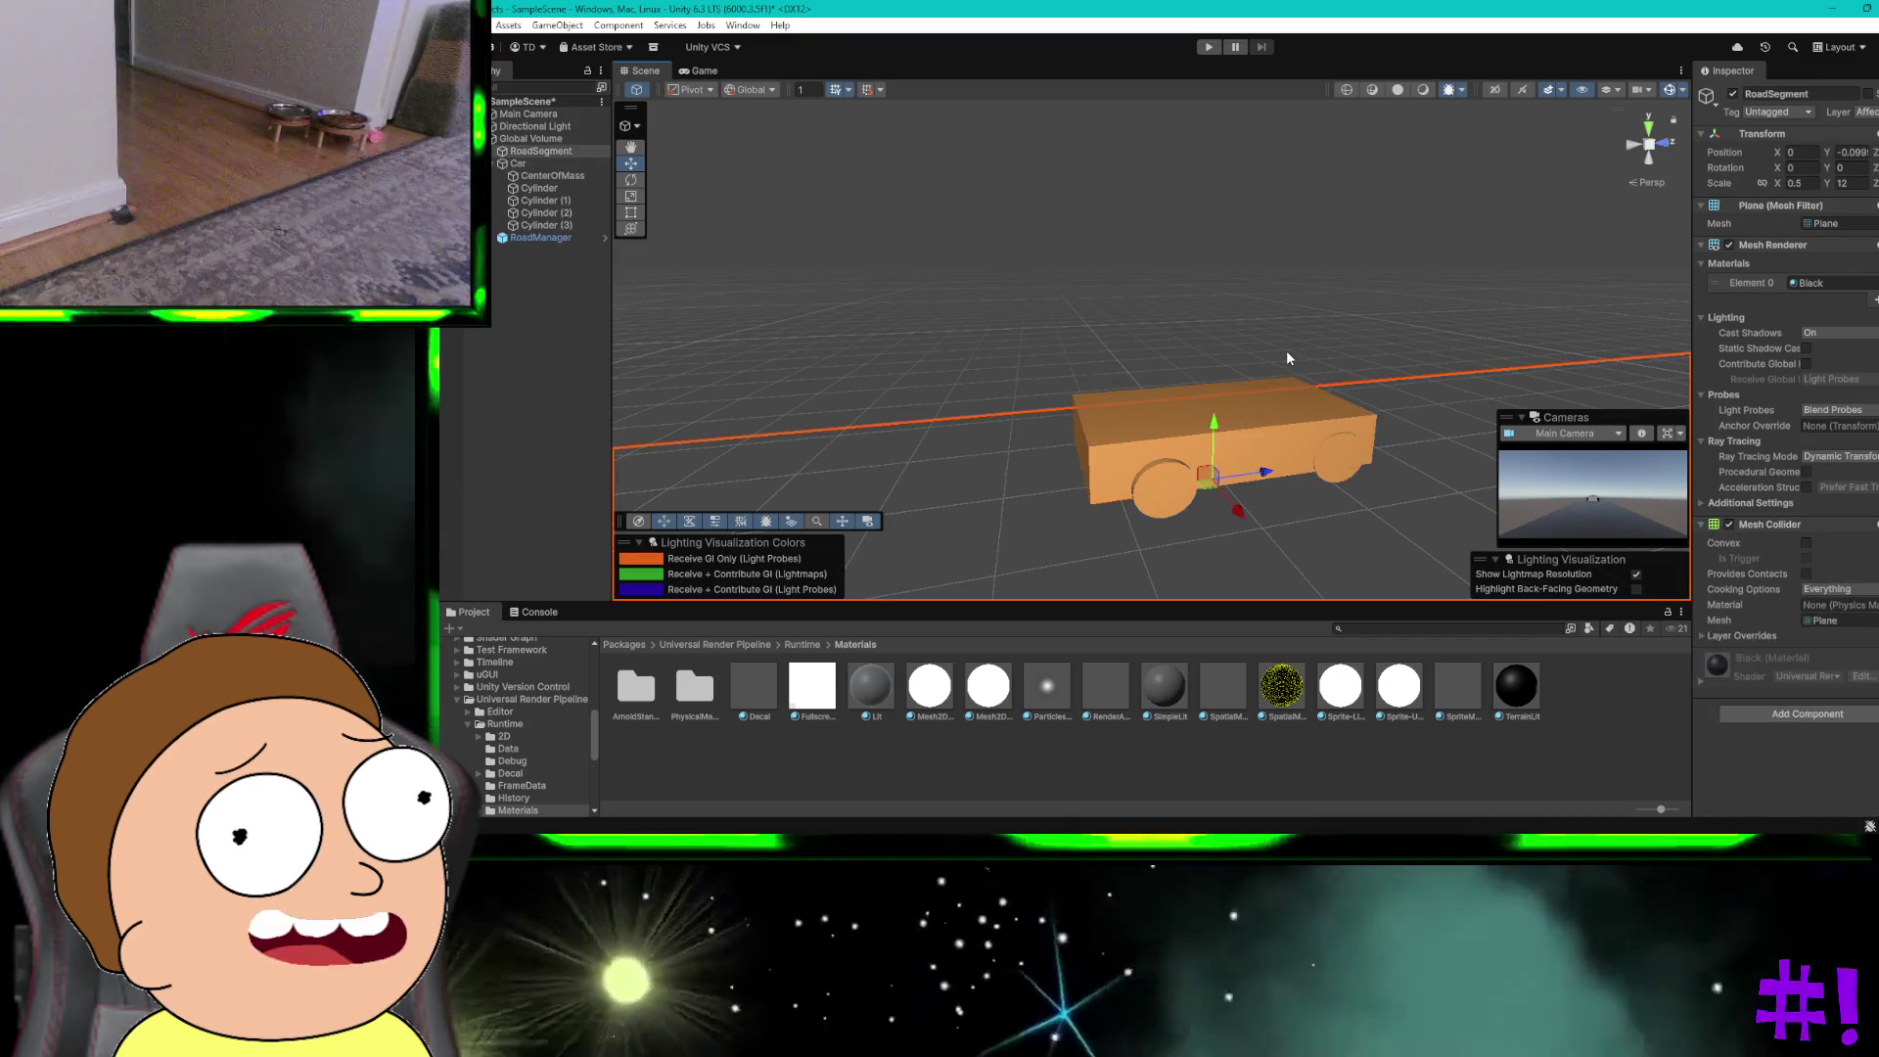
key(Down)
key(Down)
key(Down)
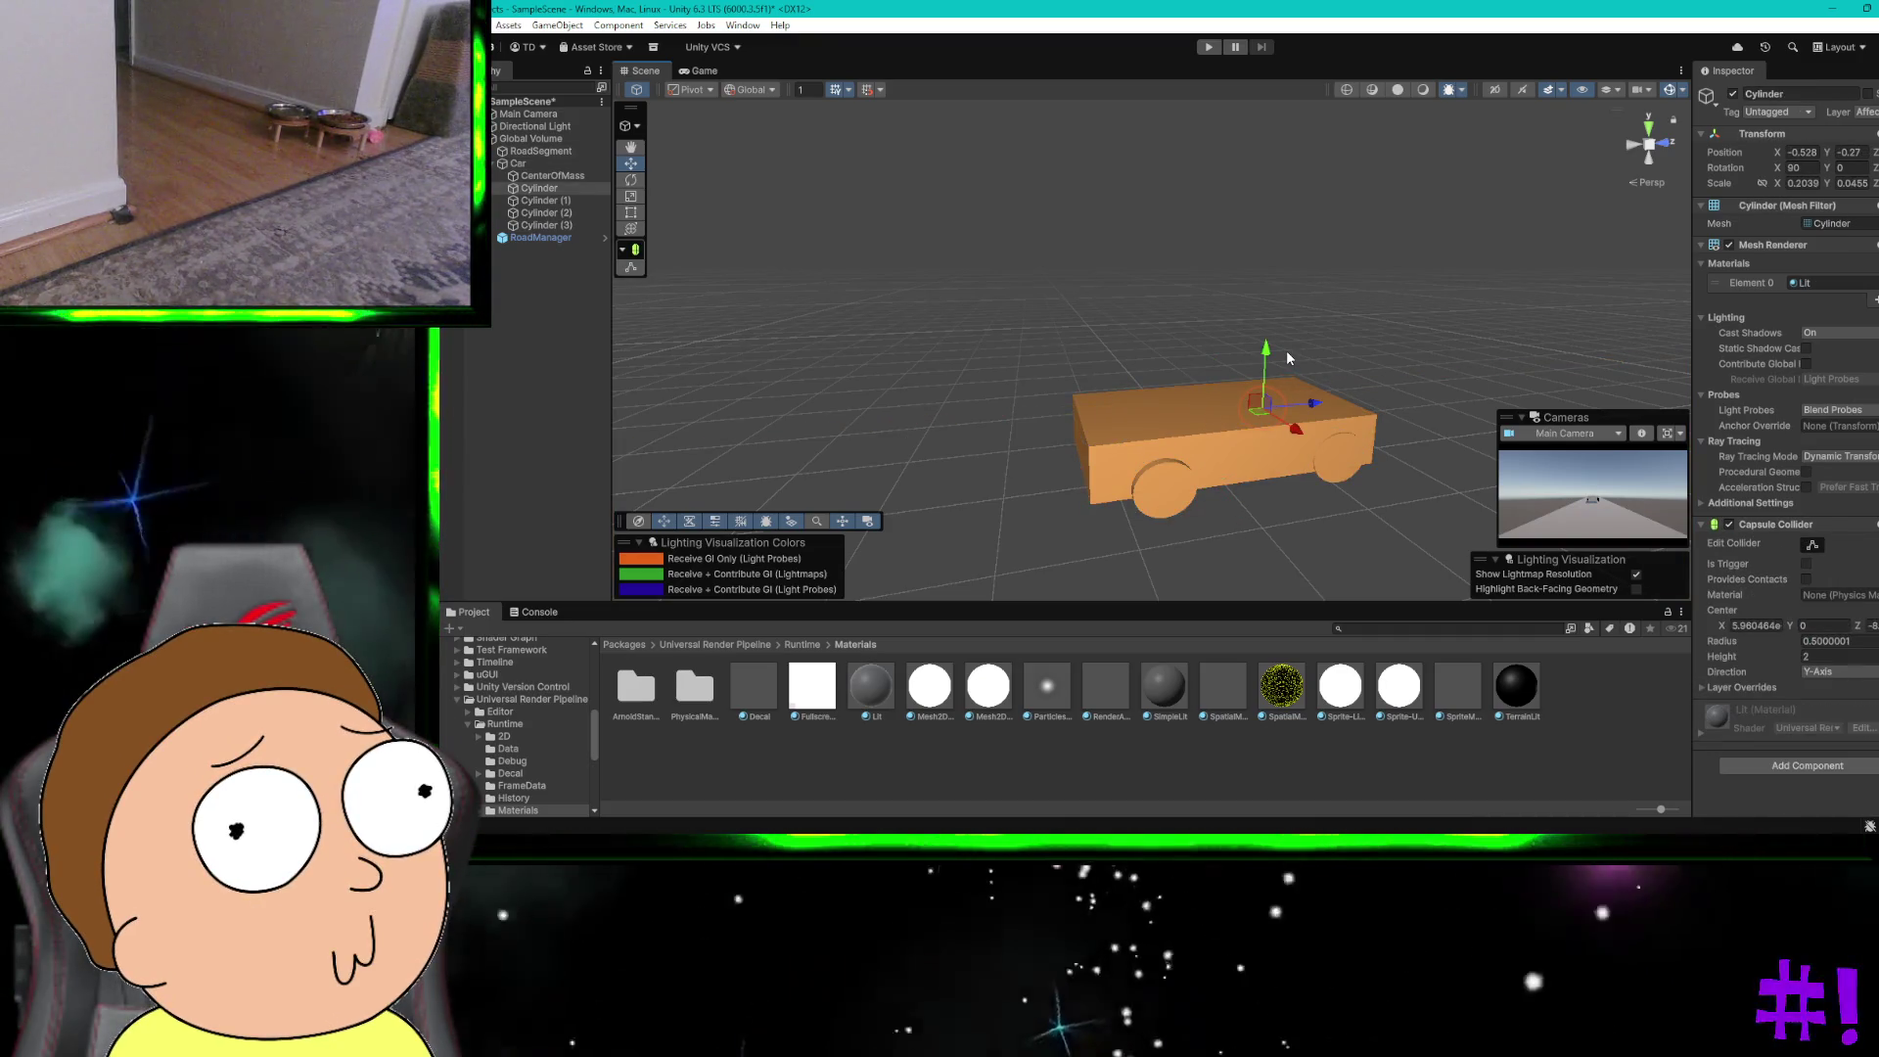
key(Up)
key(Up)
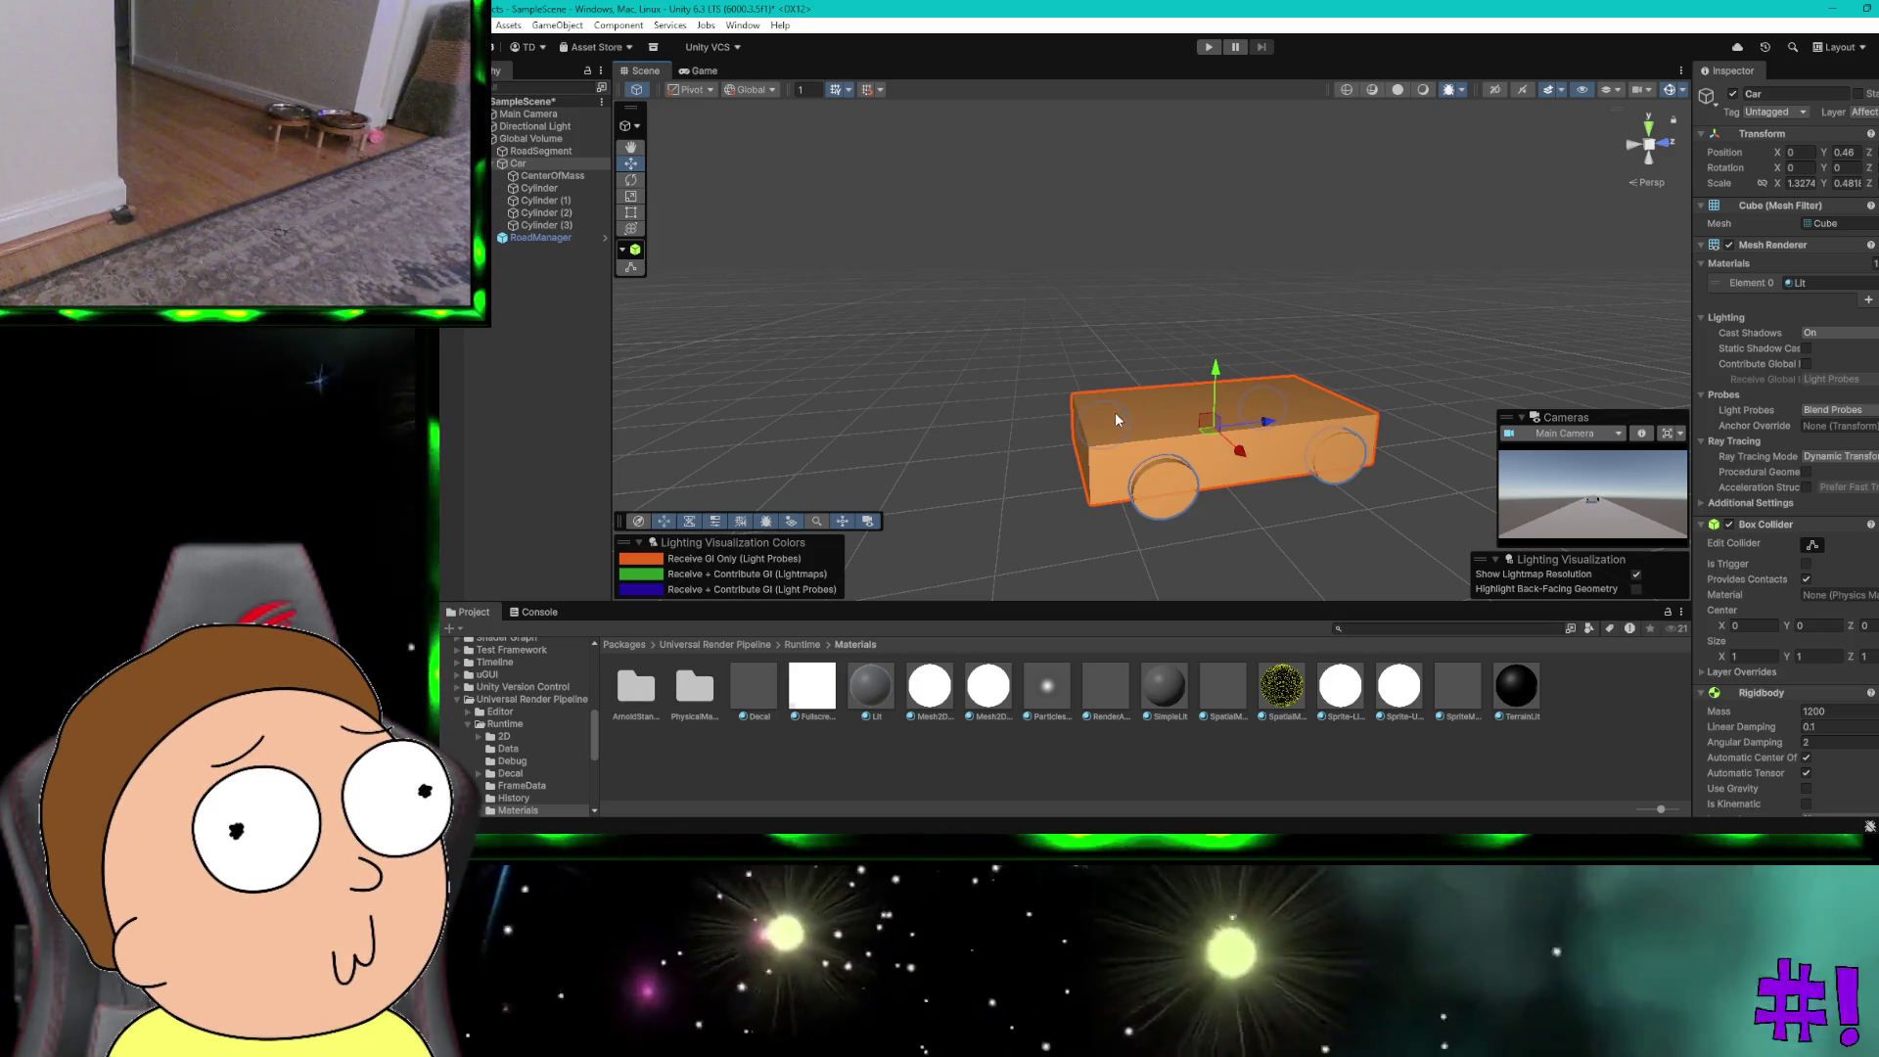
click(1169, 482)
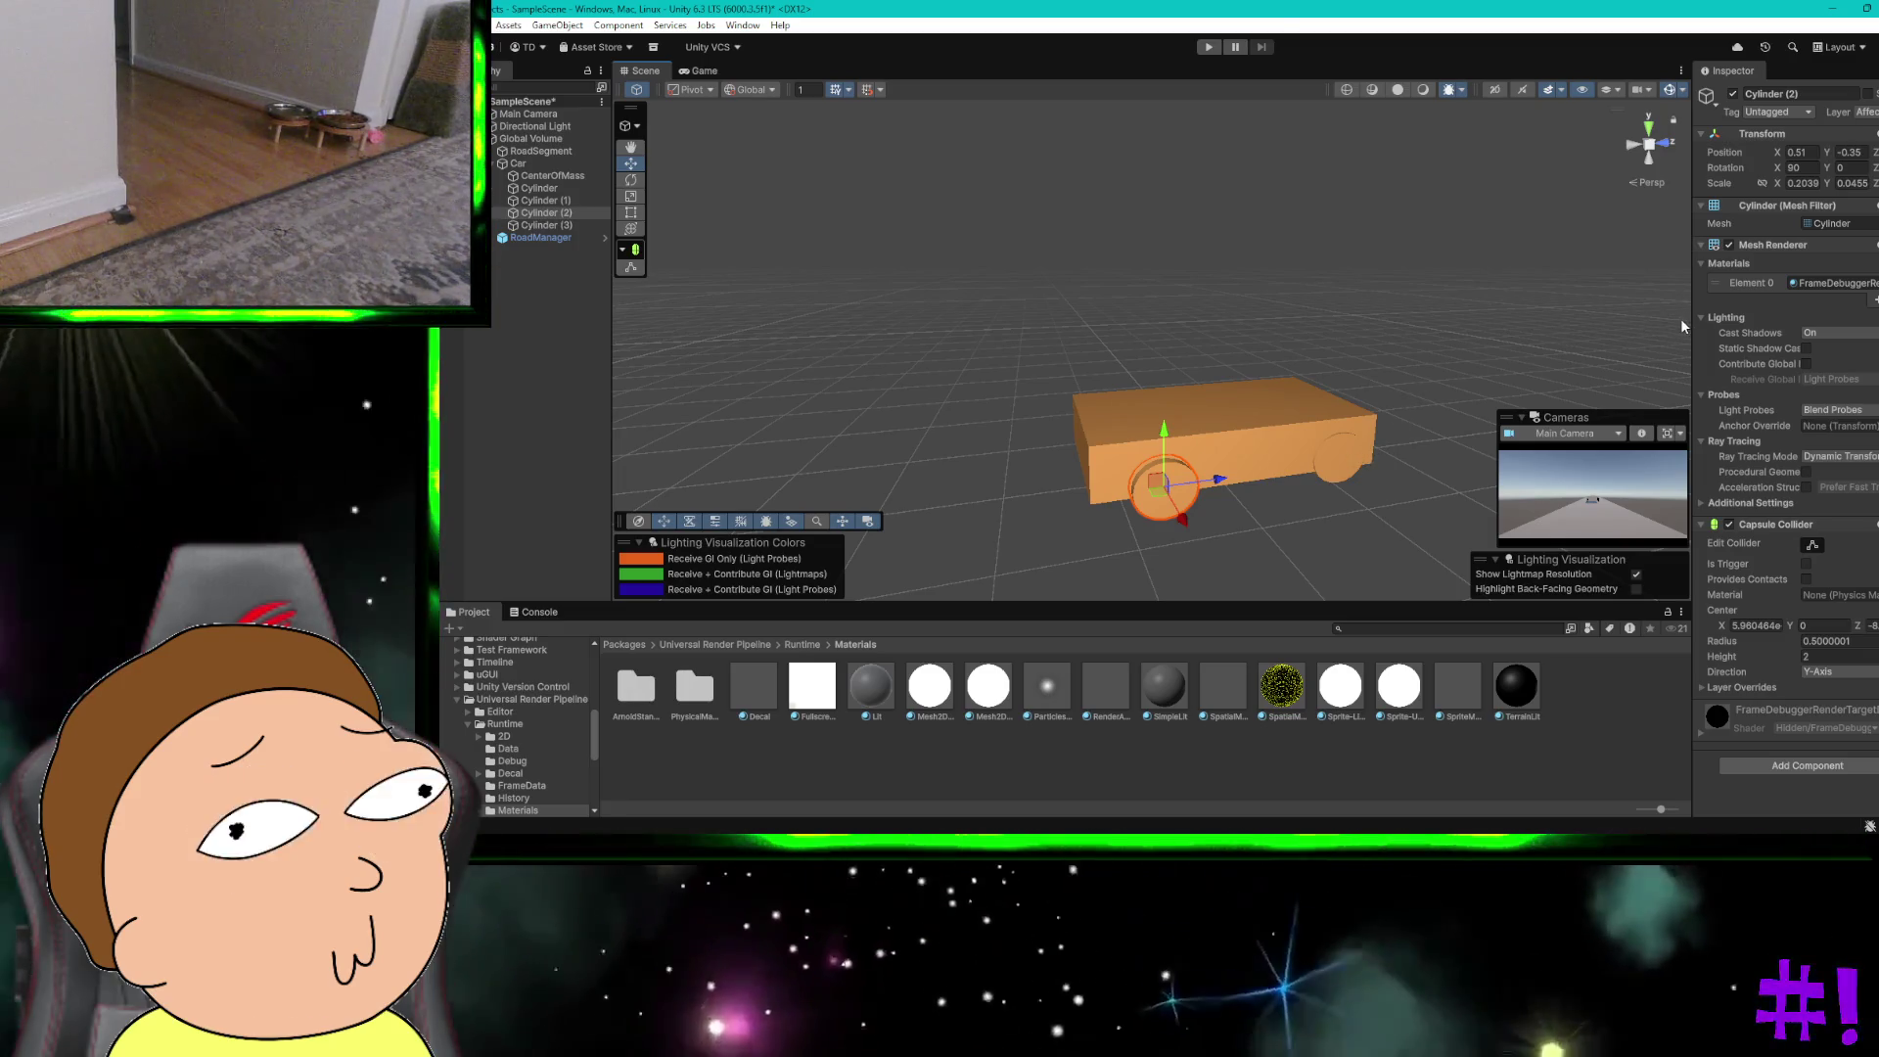
click(1513, 338)
click(1172, 476)
click(1247, 296)
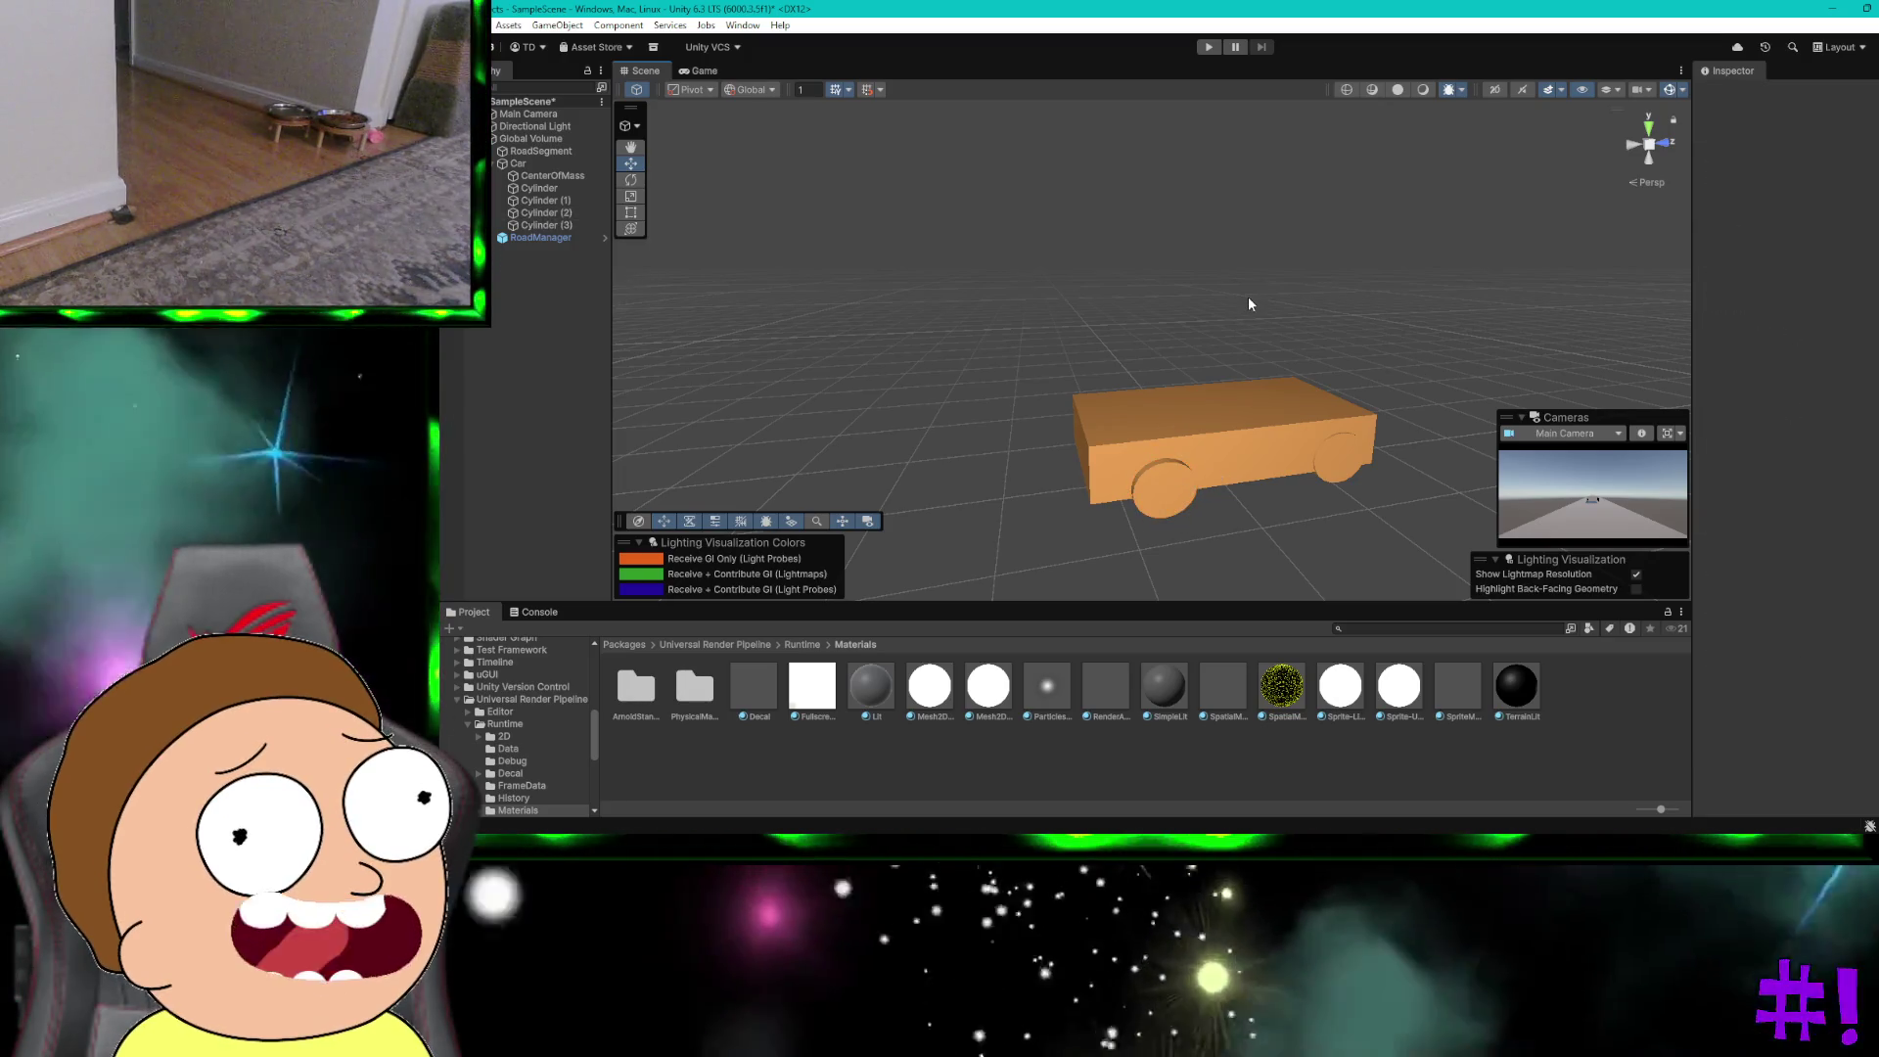
key(ctrl+z)
key(ctrl+z)
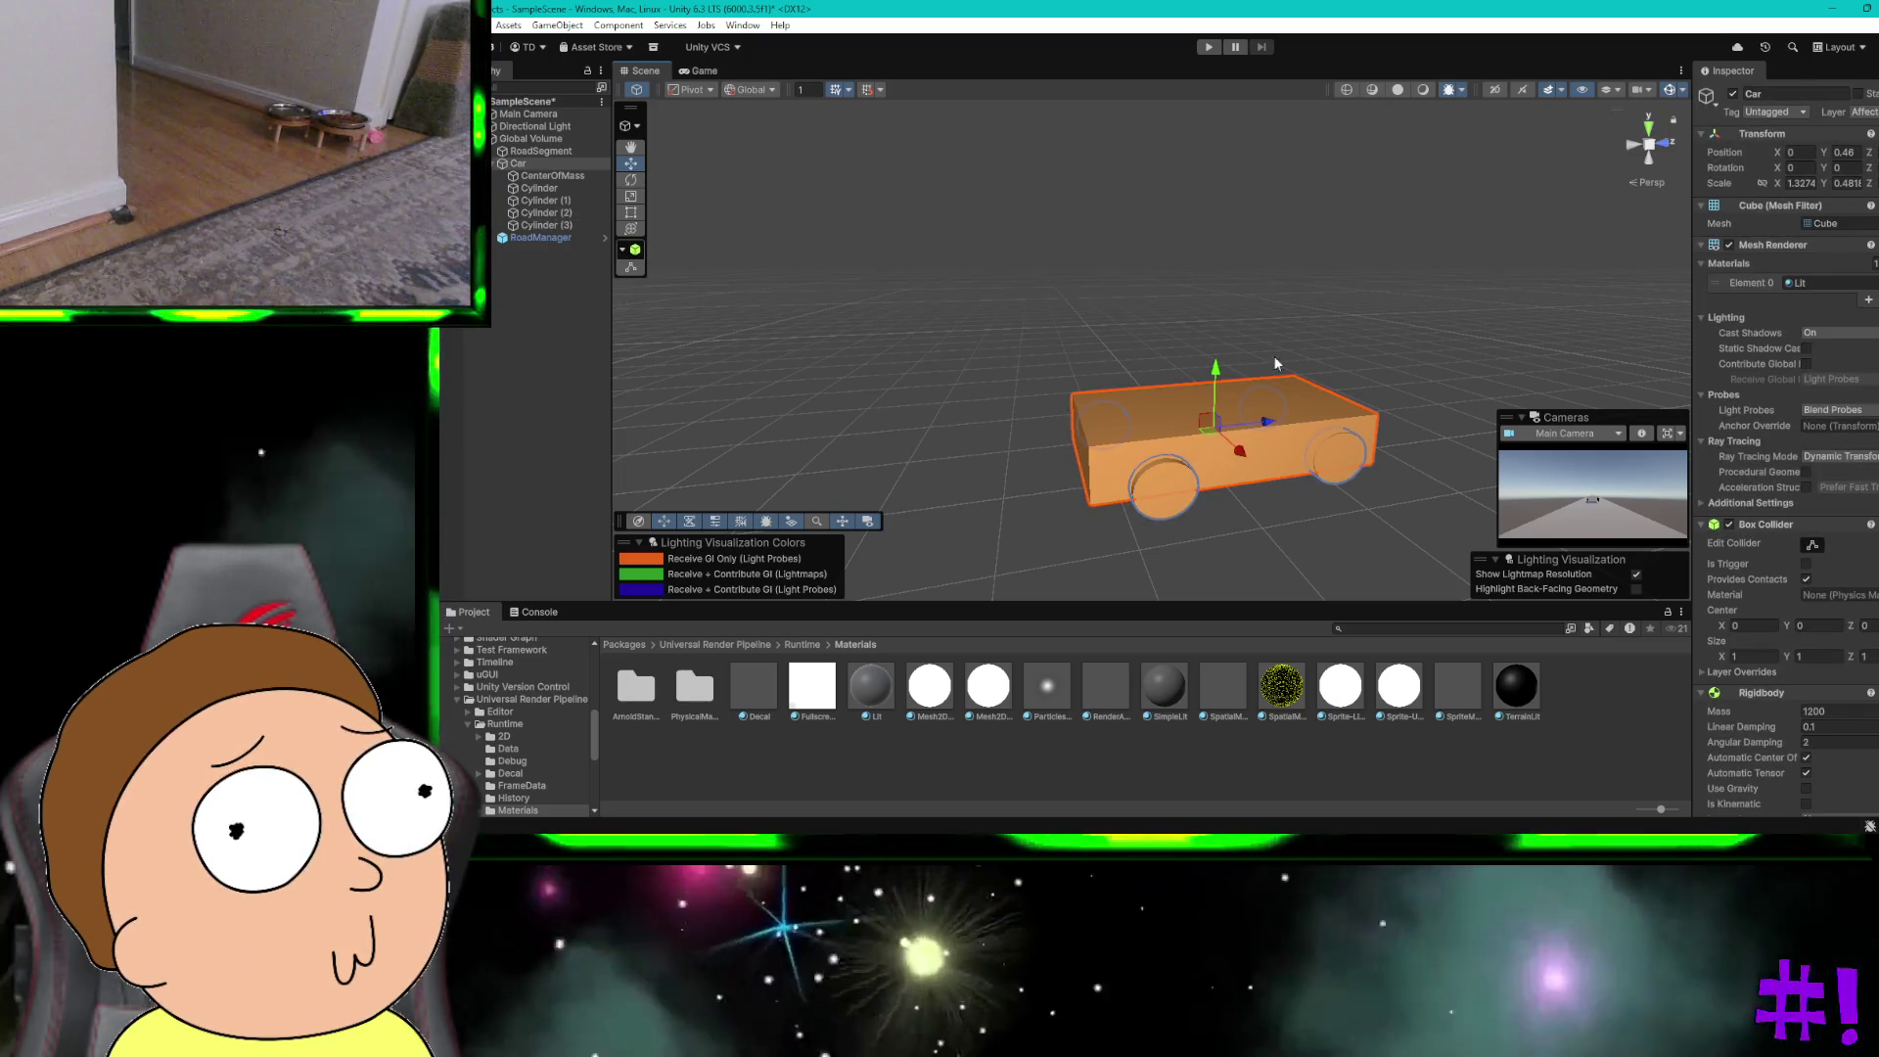
click(1321, 462)
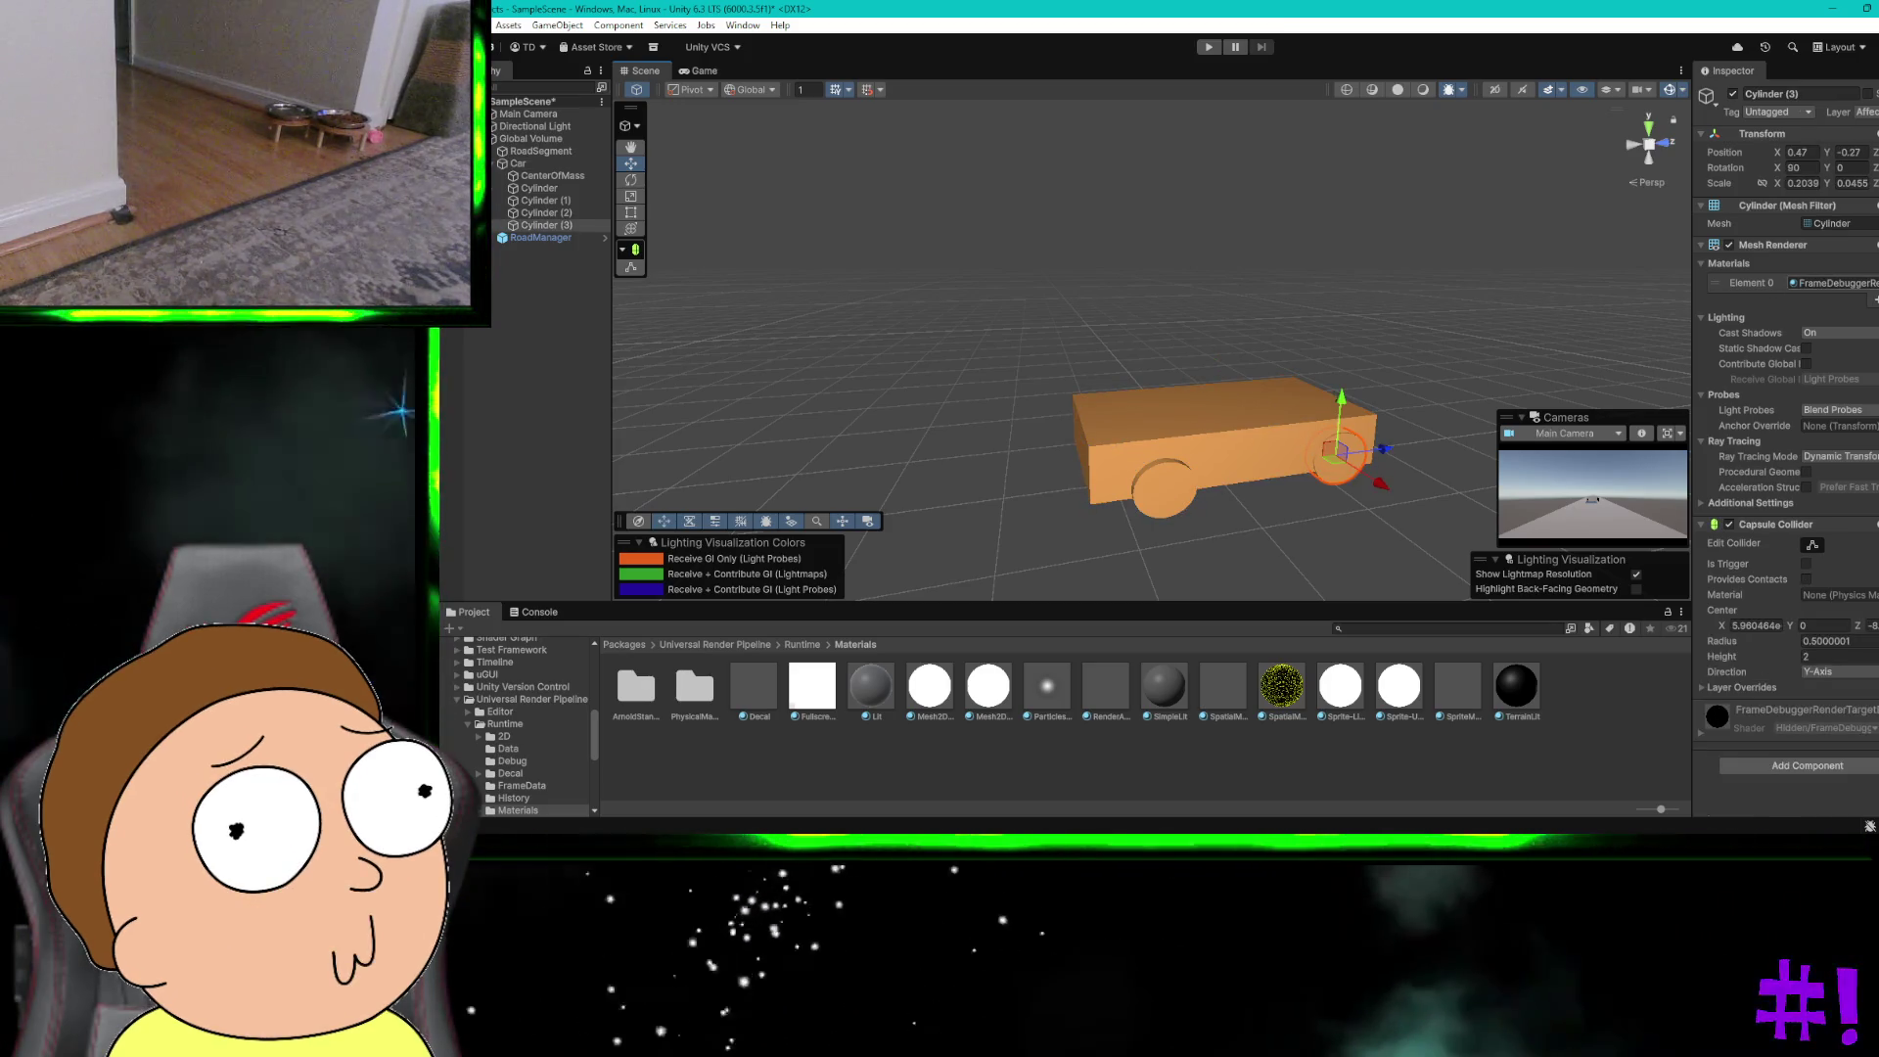
click(1874, 283)
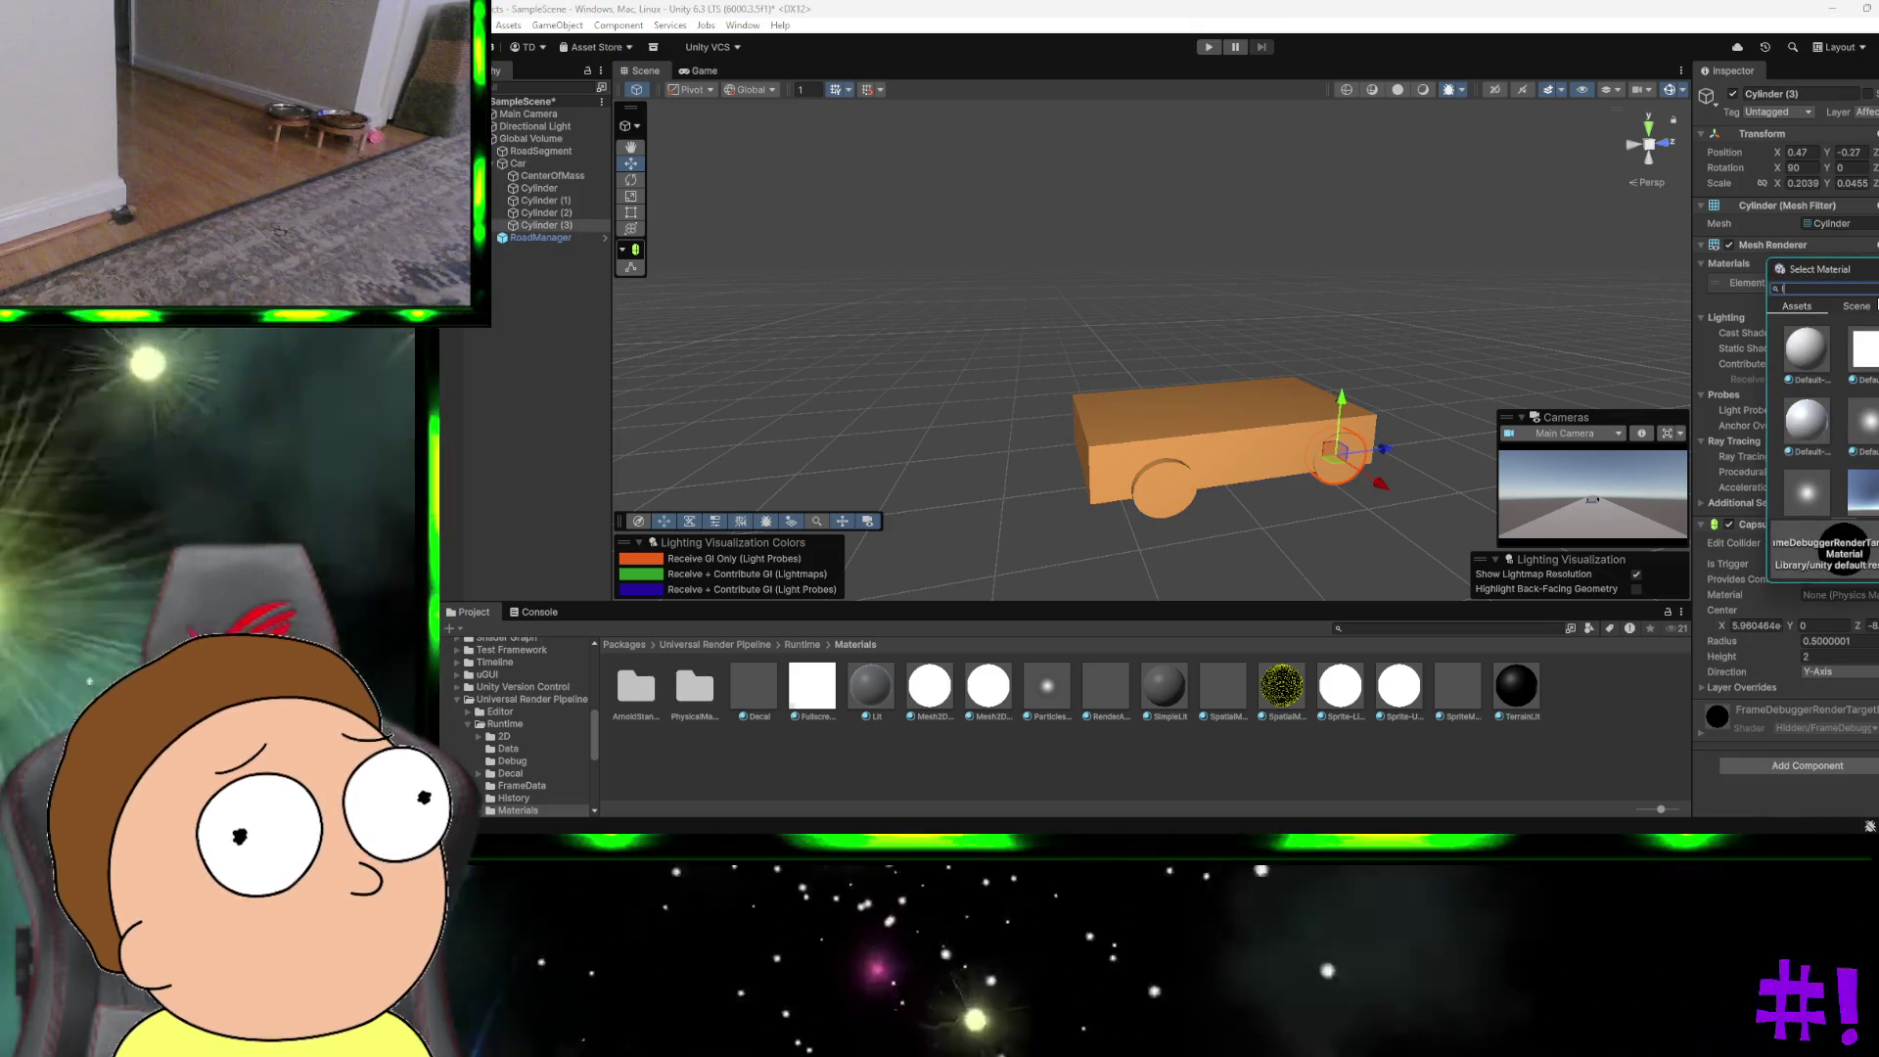
text(l)
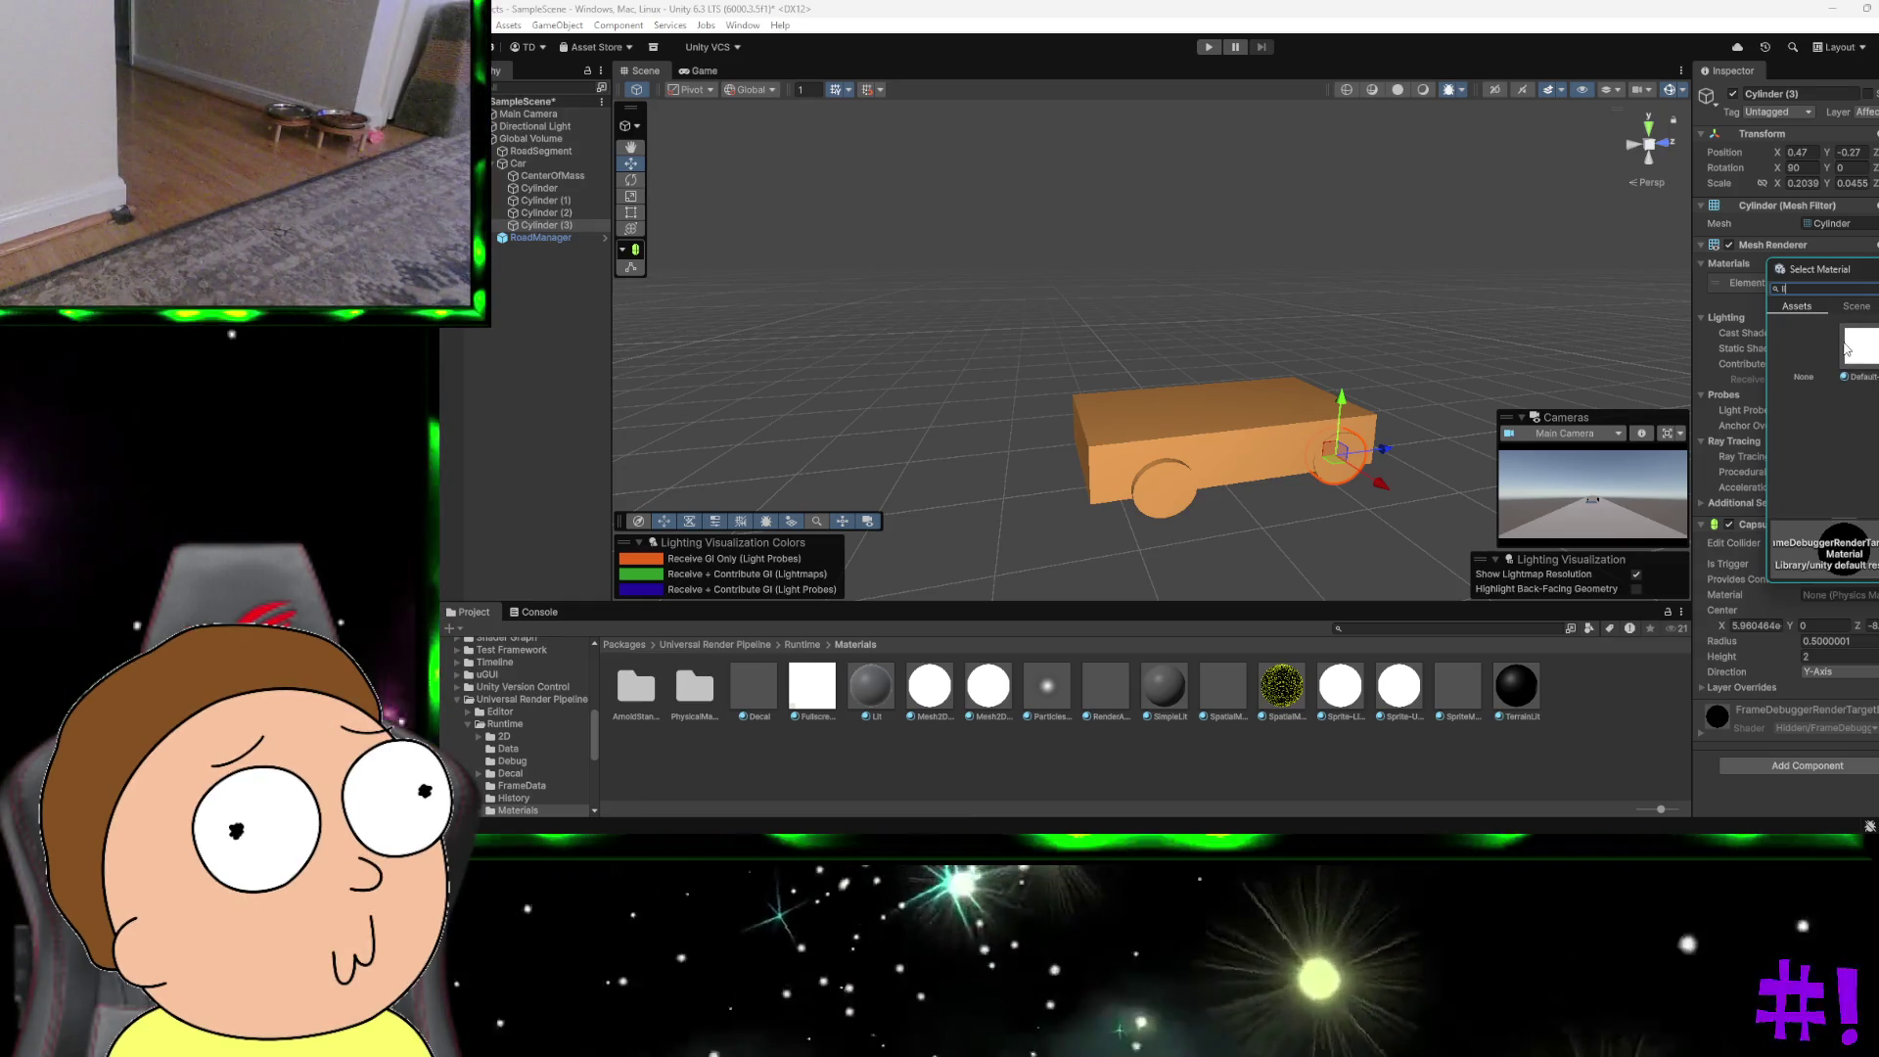
click(1853, 306)
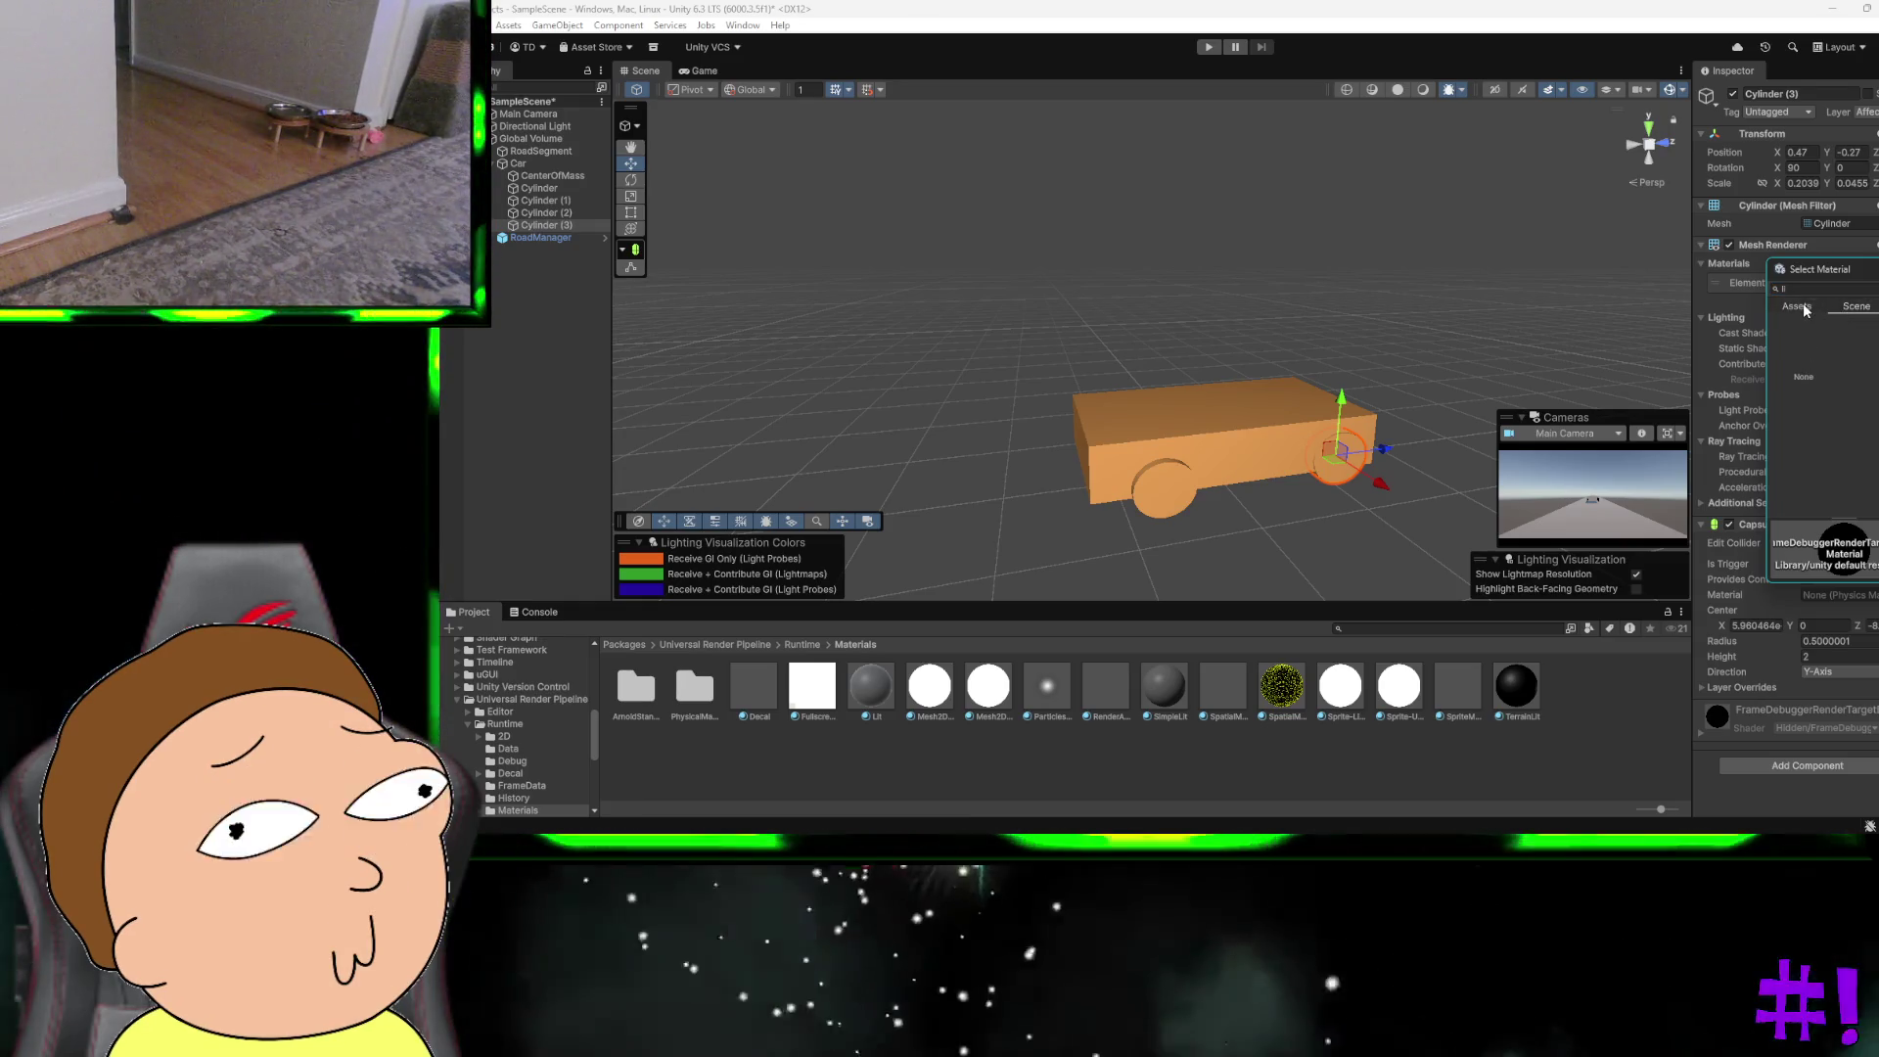
click(1806, 308)
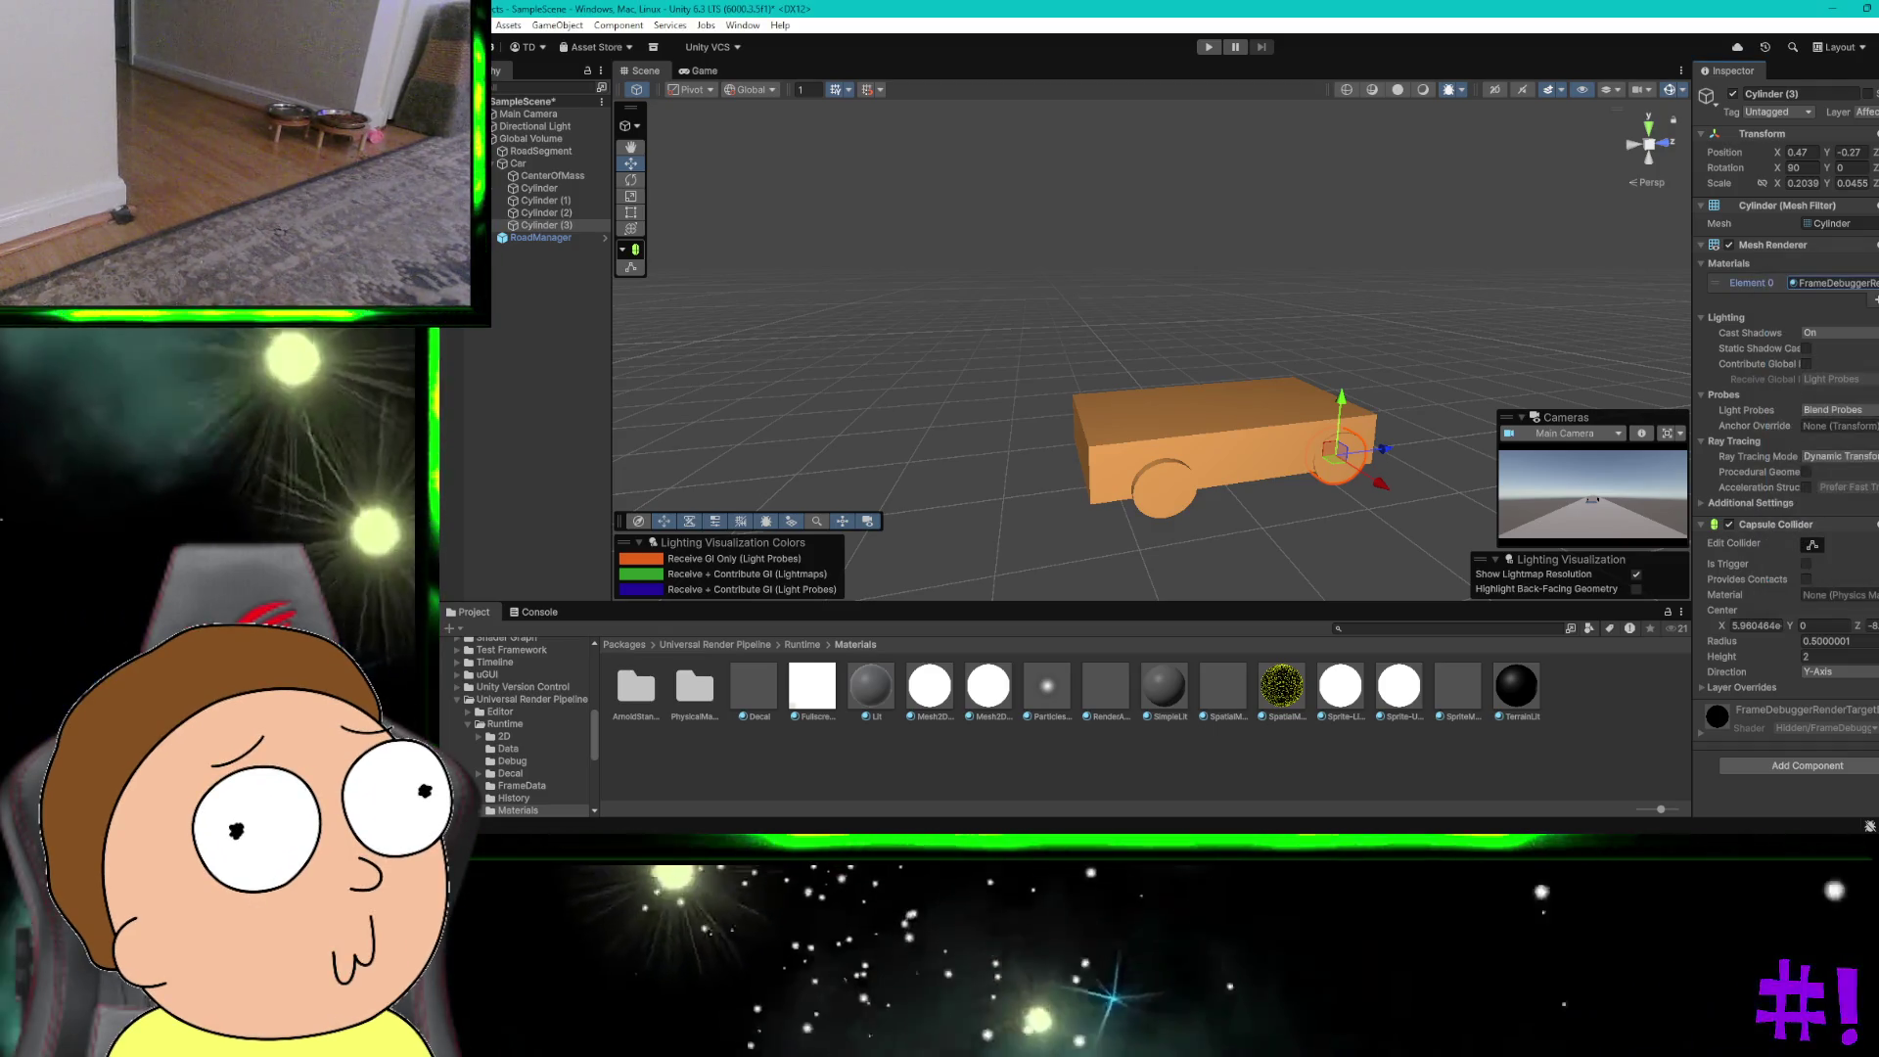
click(1223, 431)
click(1314, 125)
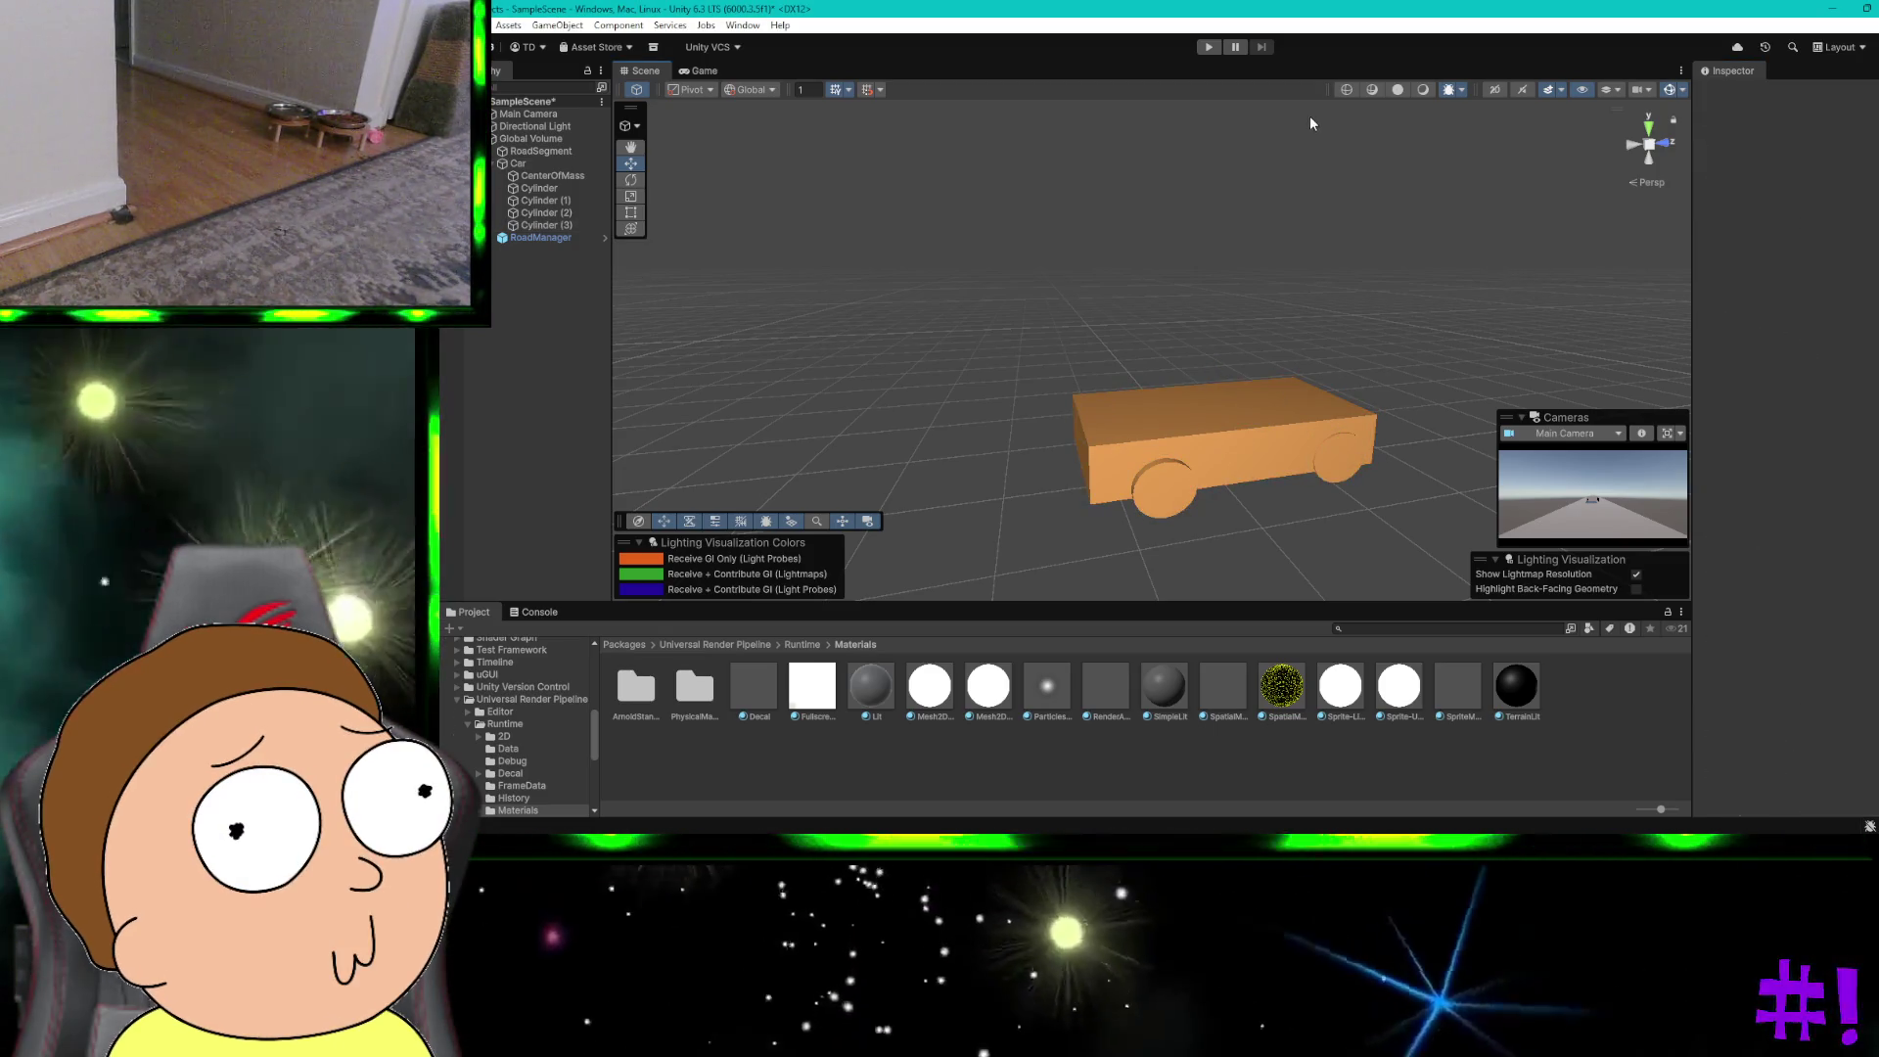
click(1208, 49)
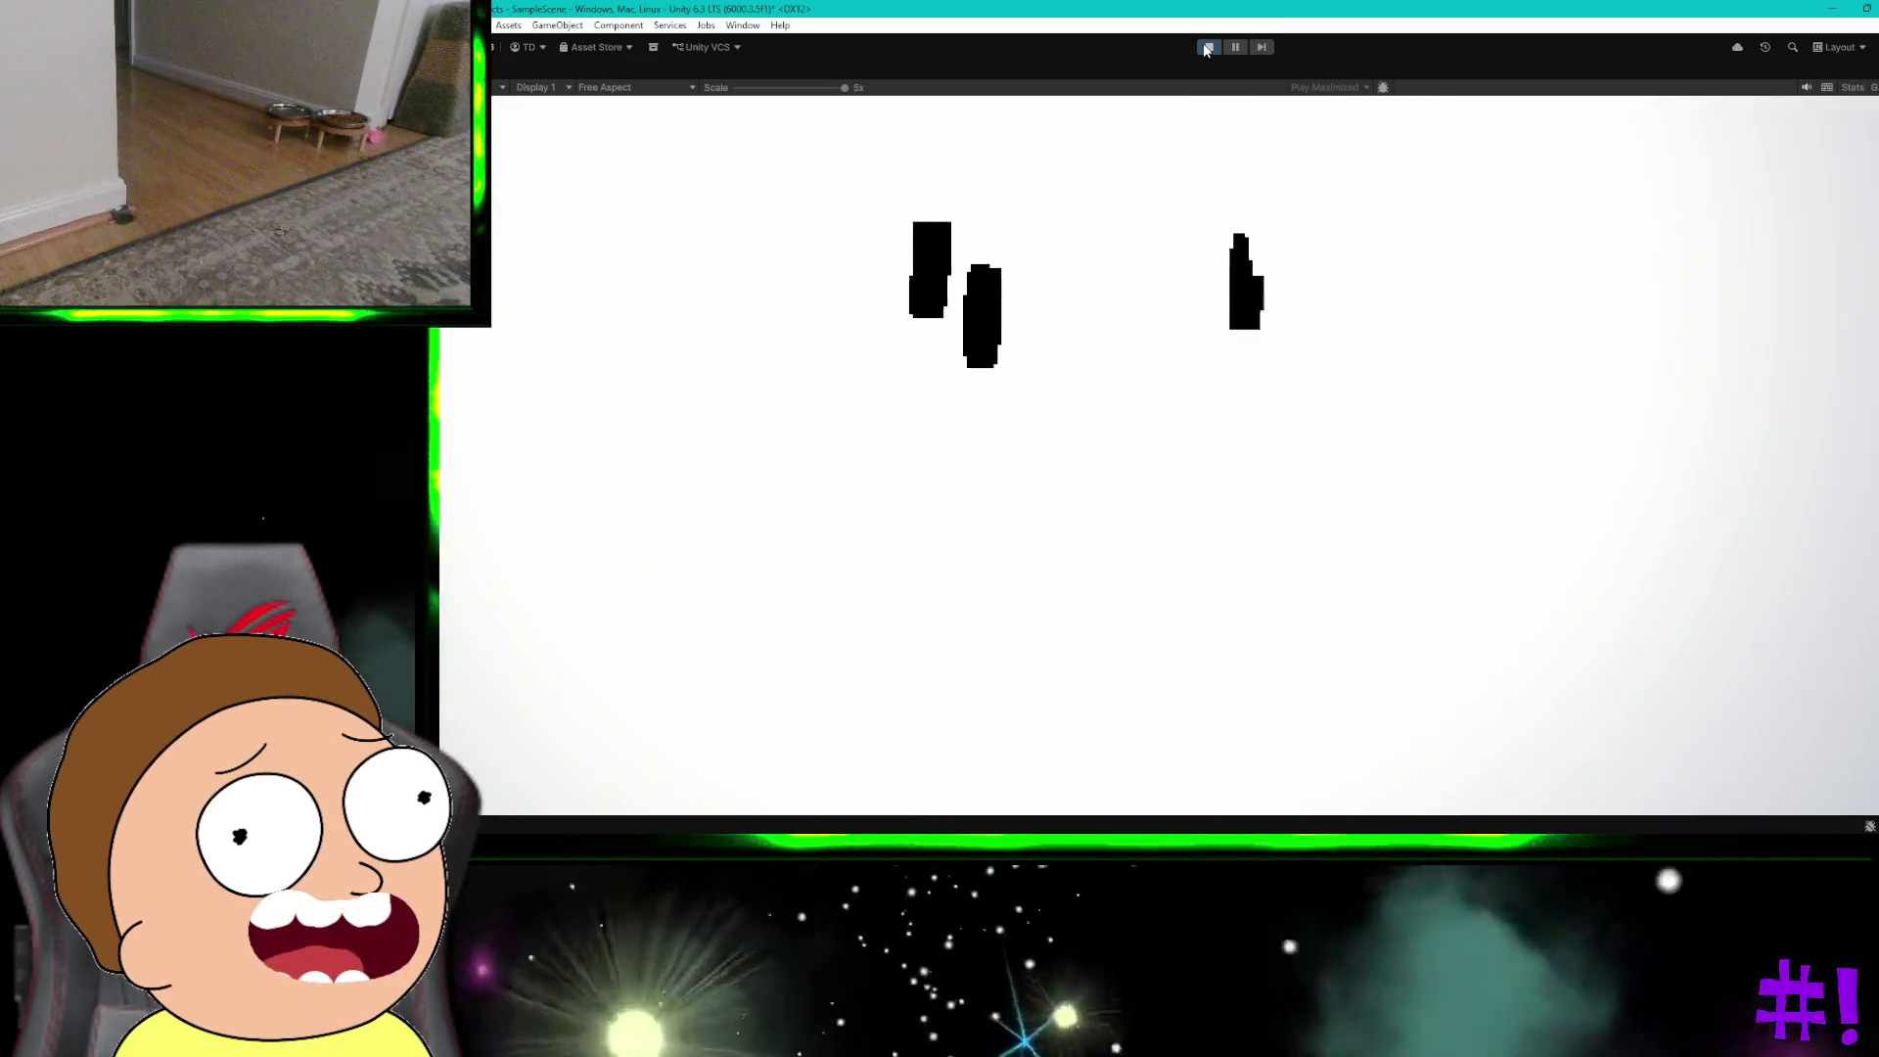
click(1207, 48)
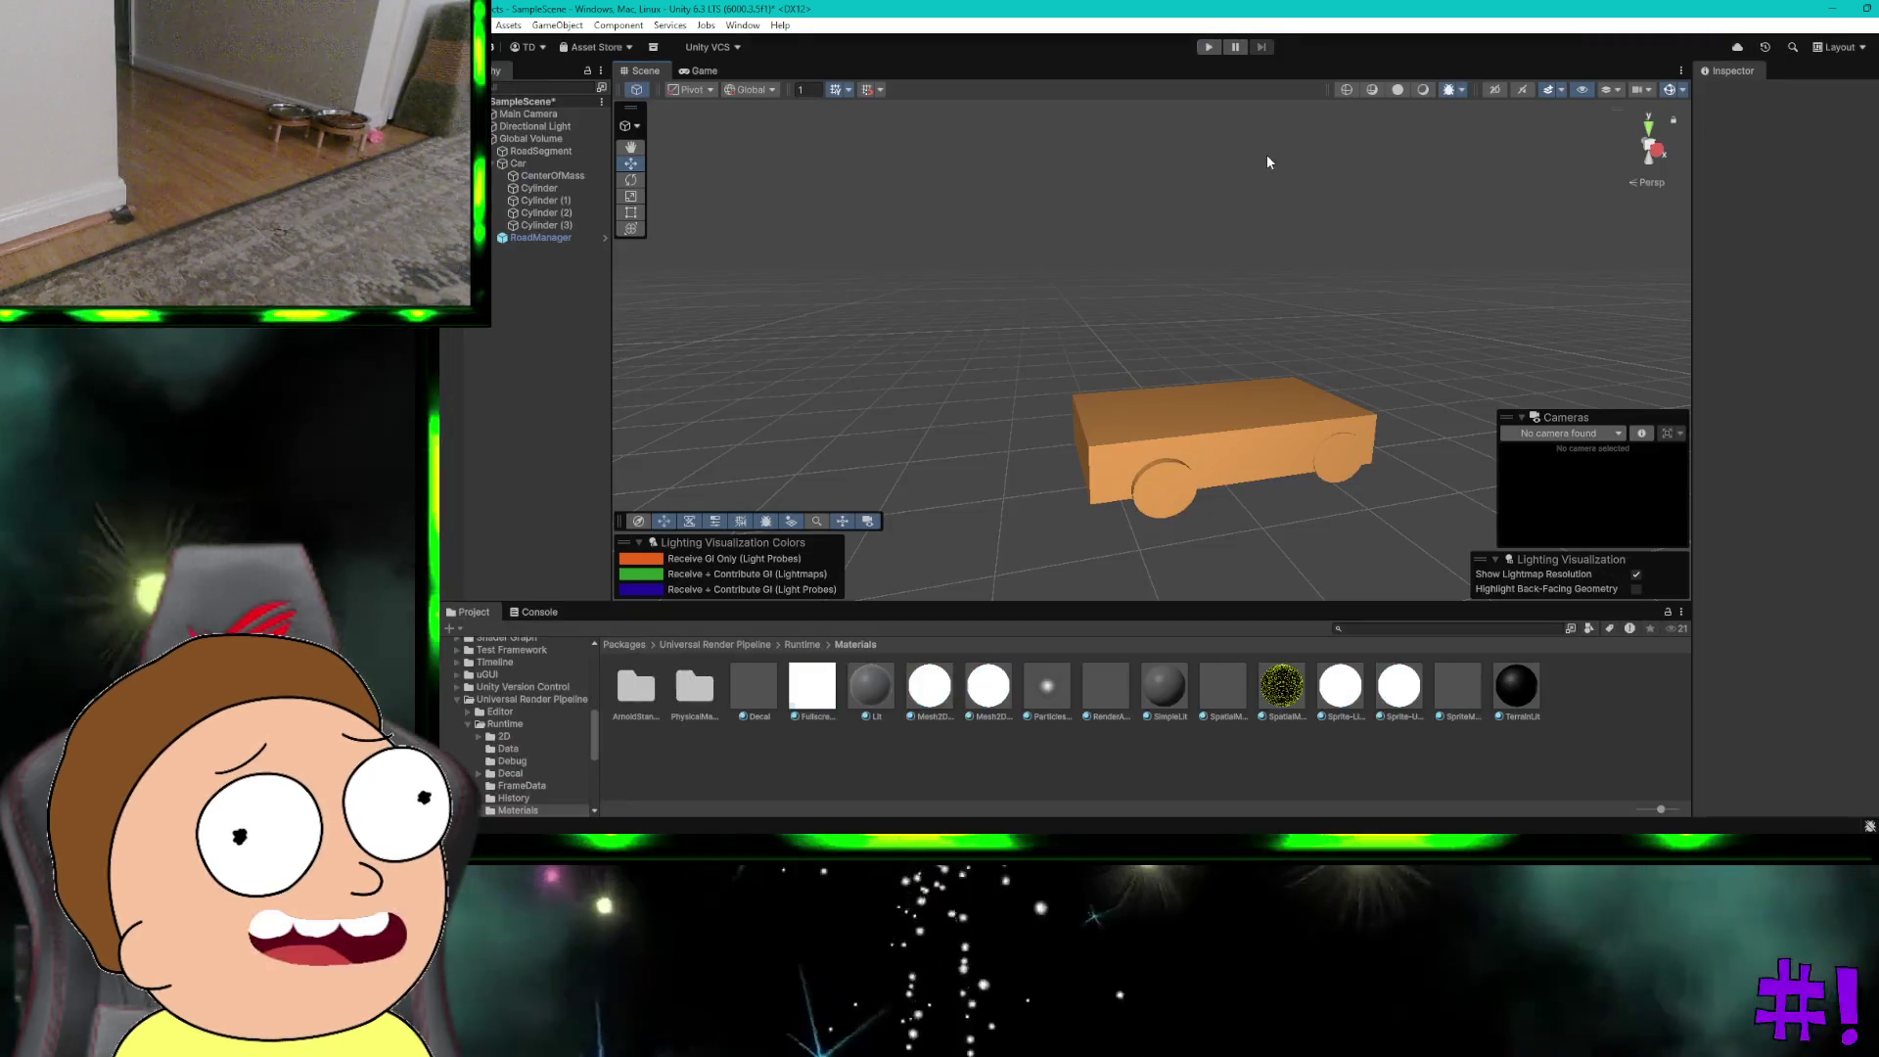
click(1231, 416)
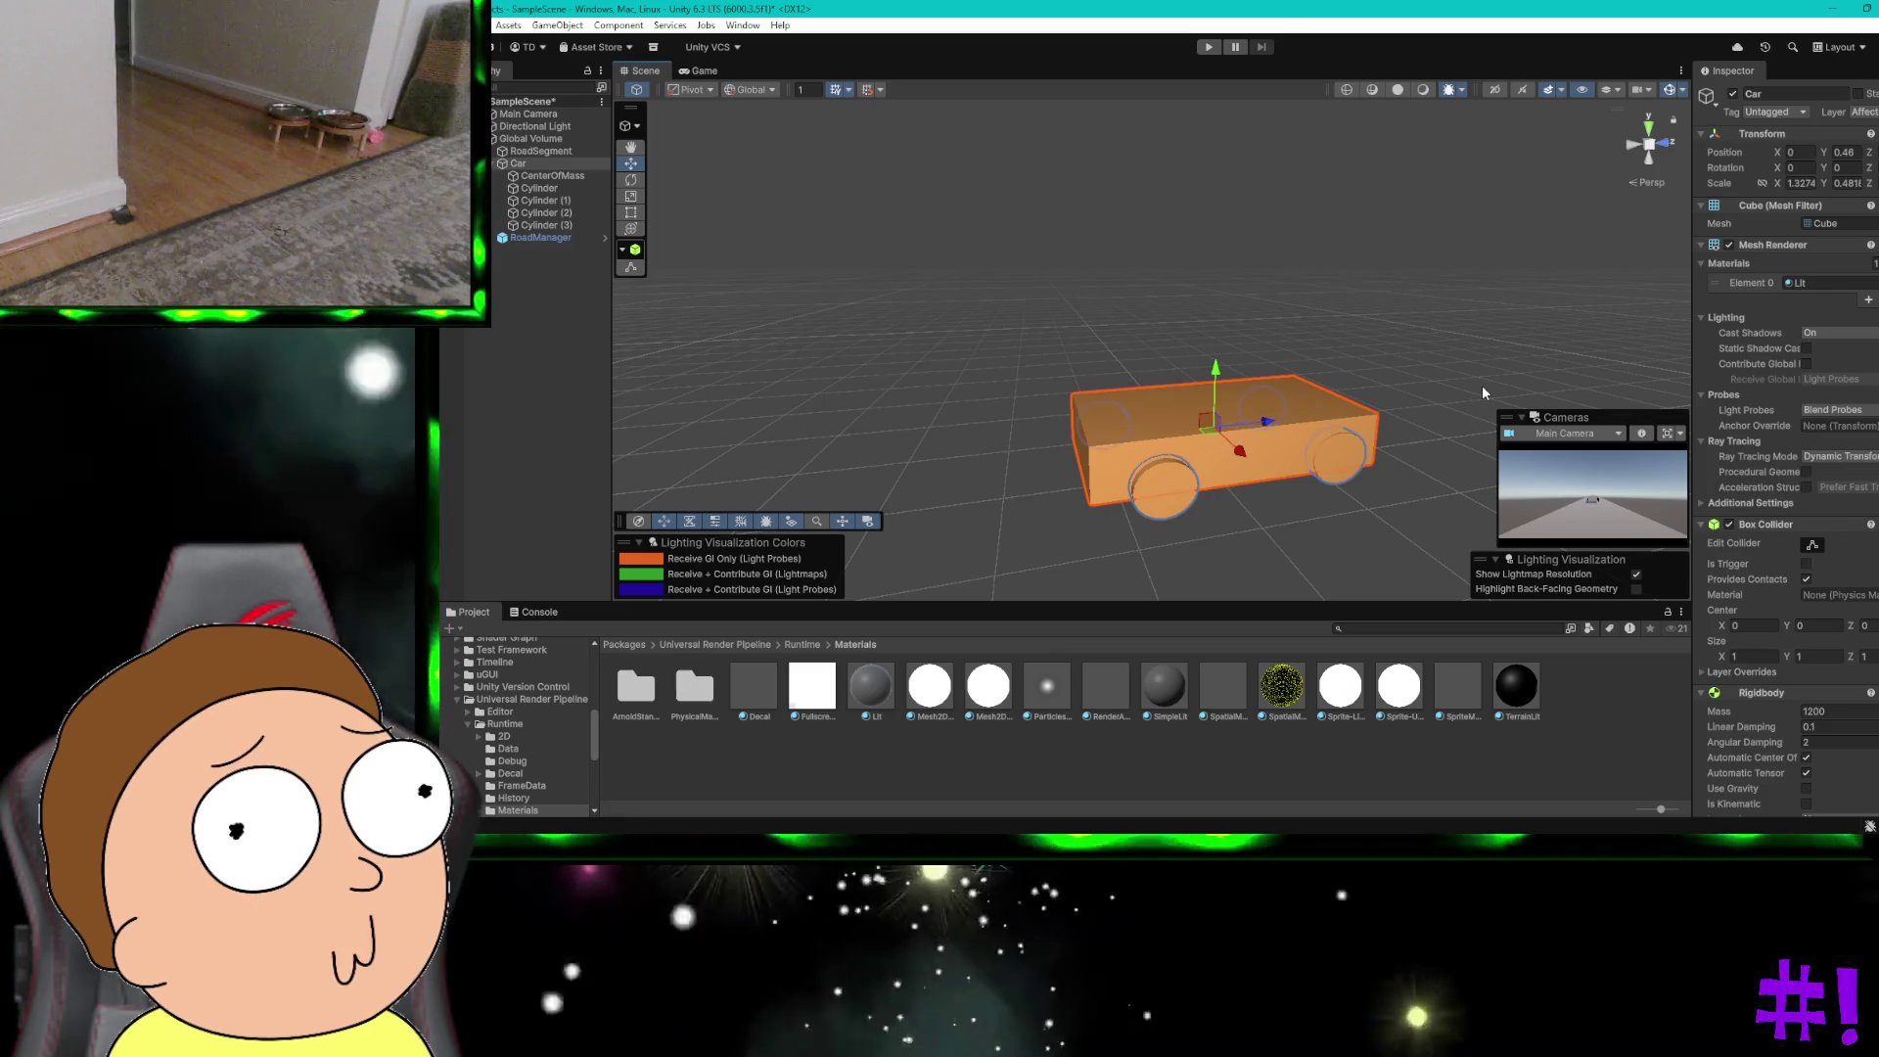
click(1341, 464)
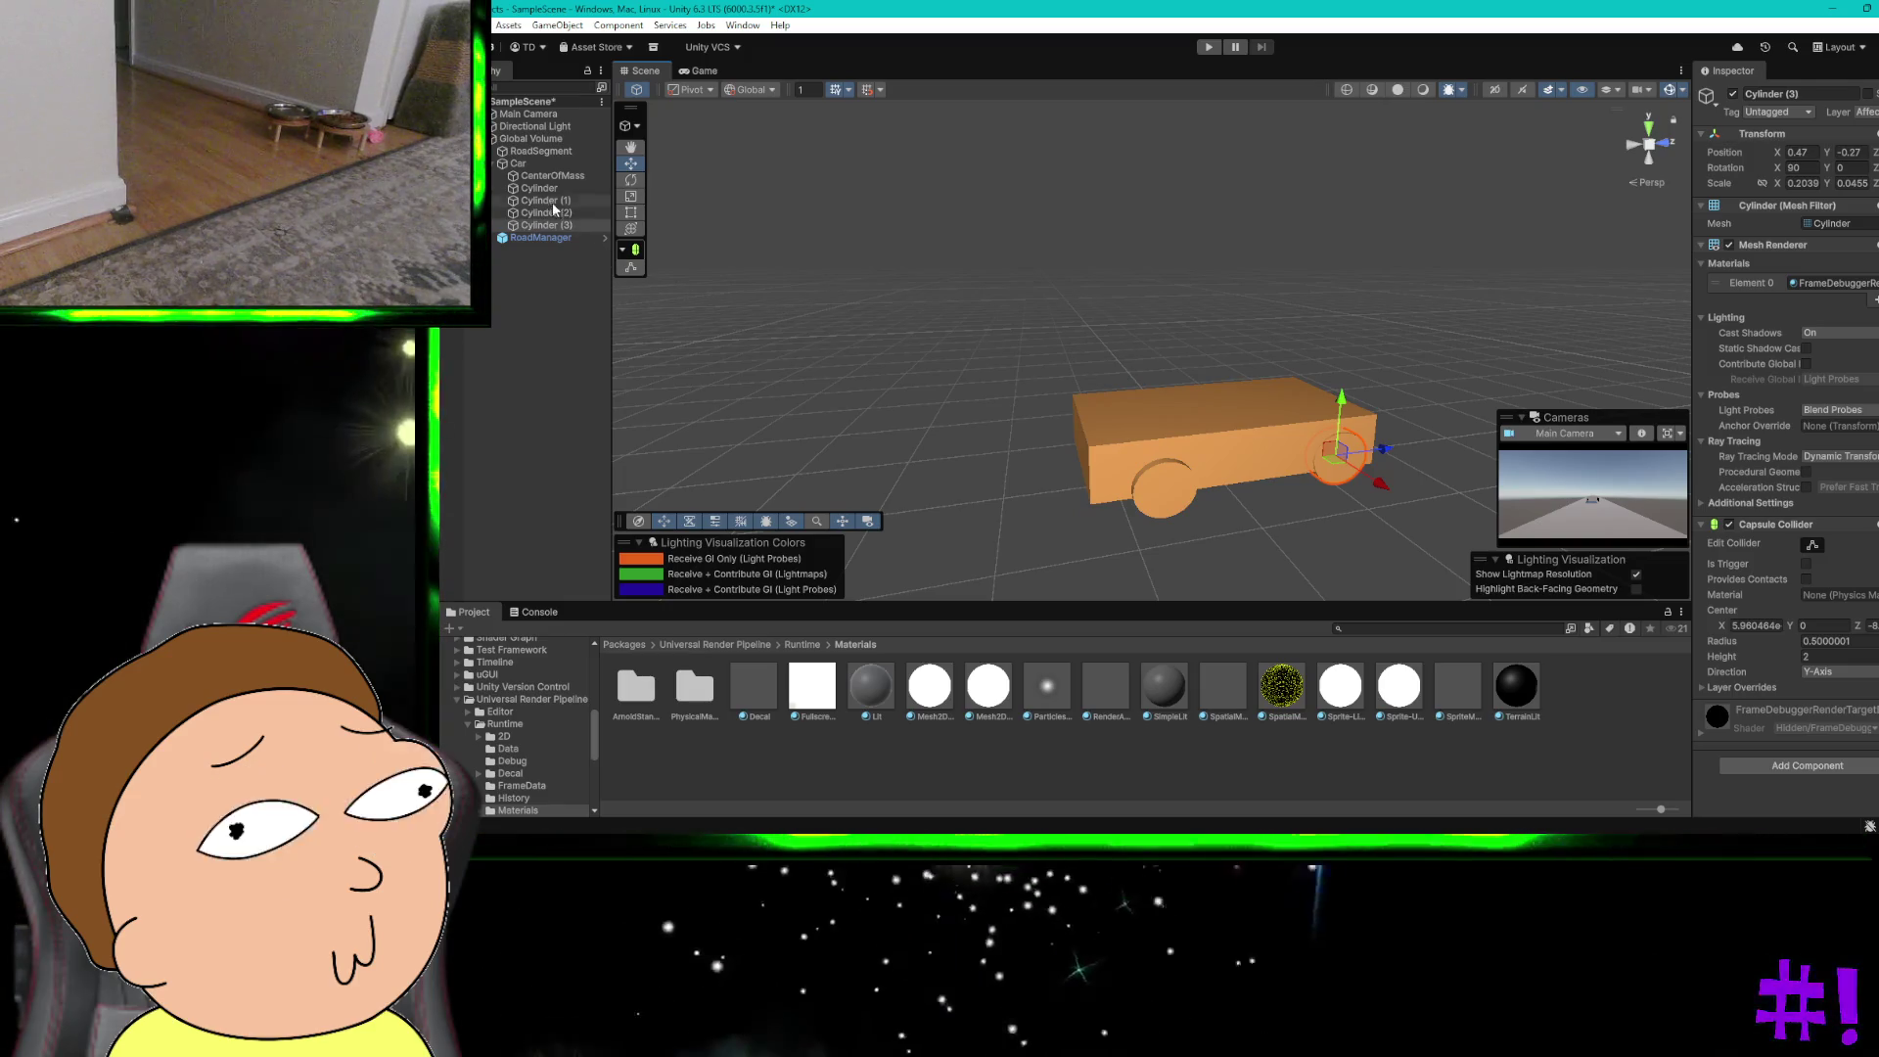
click(538, 152)
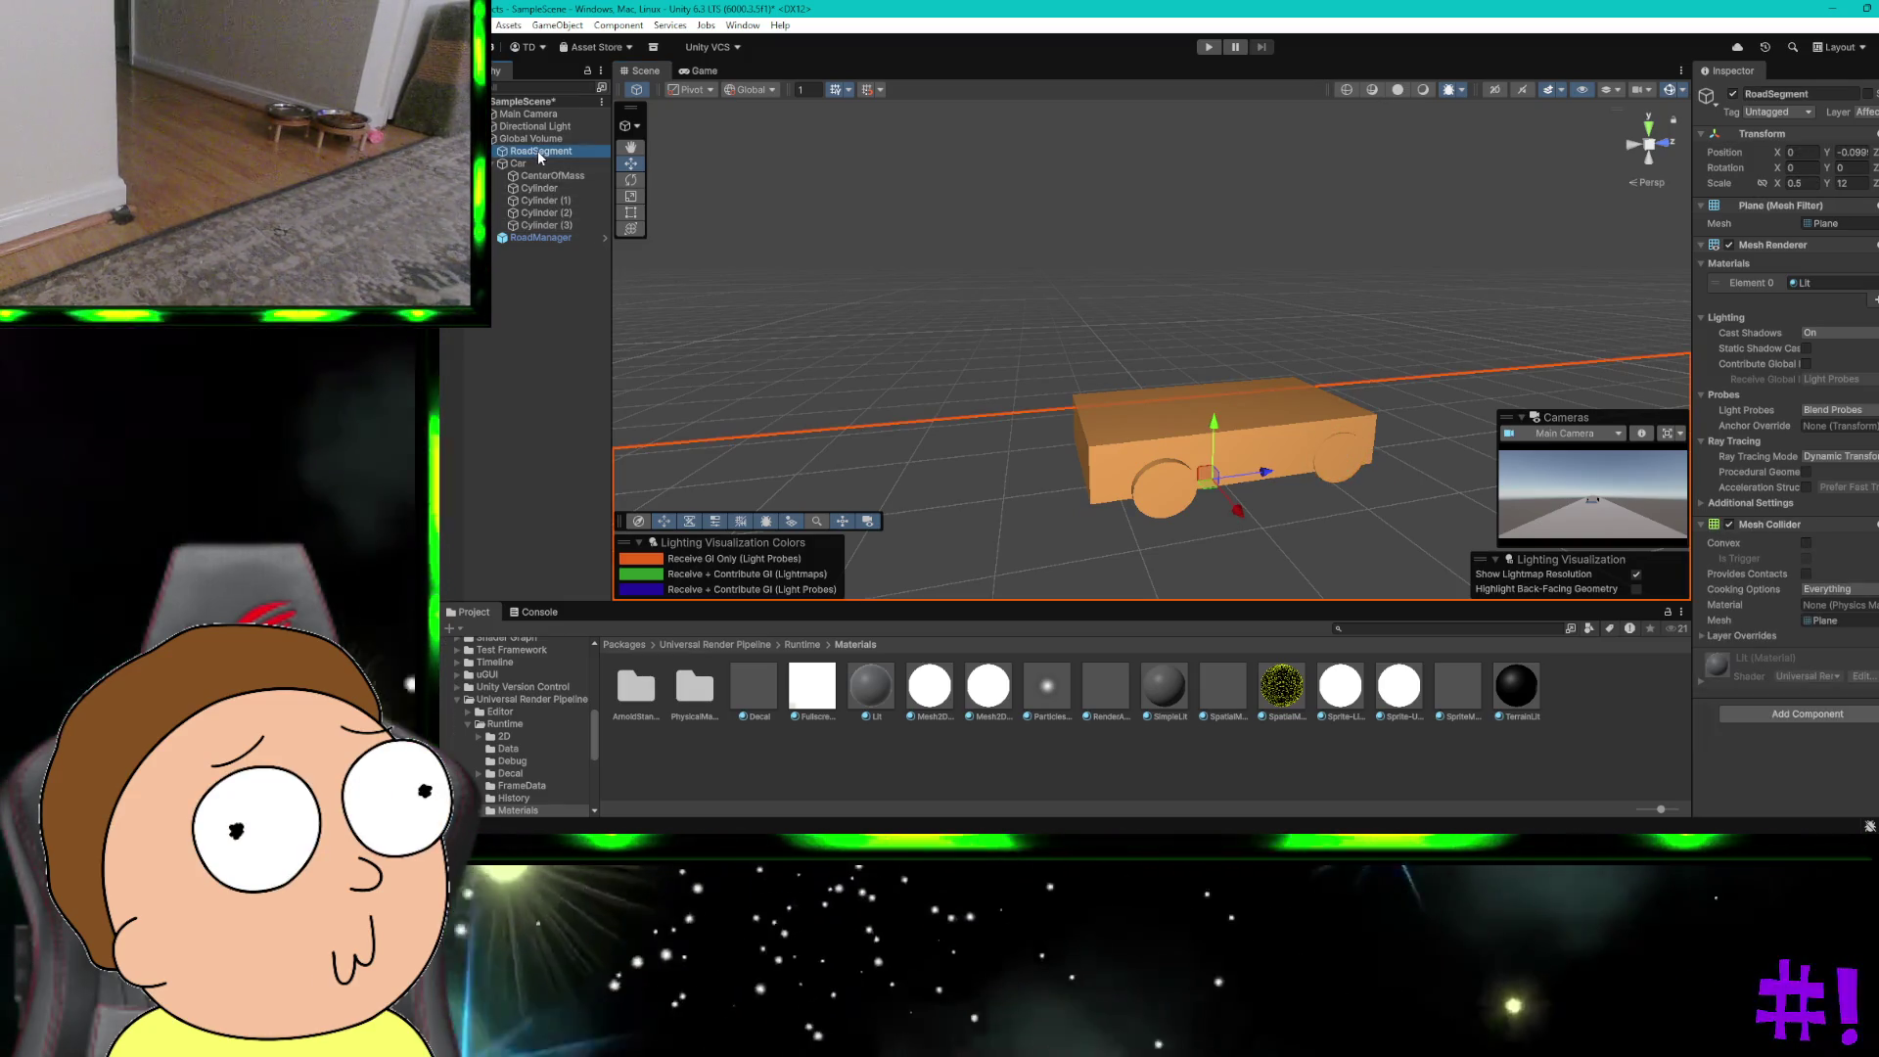
click(1223, 419)
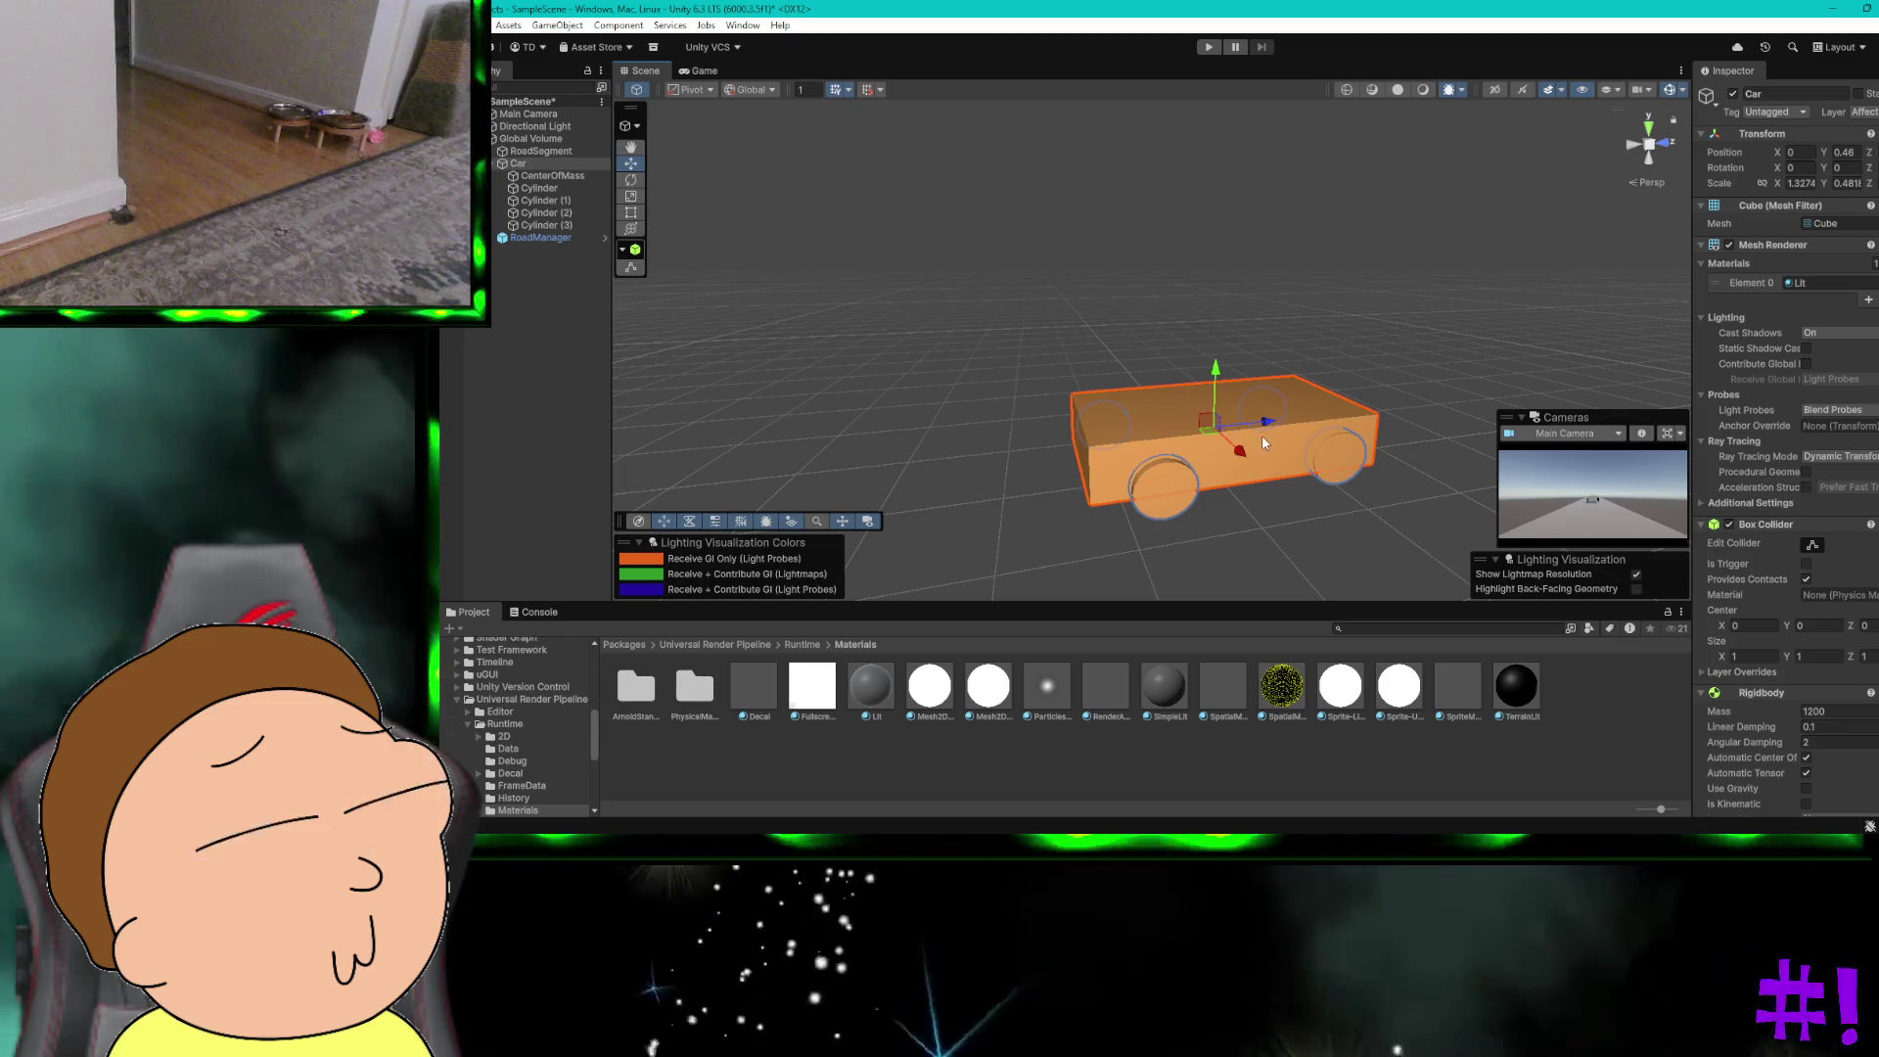
click(1258, 412)
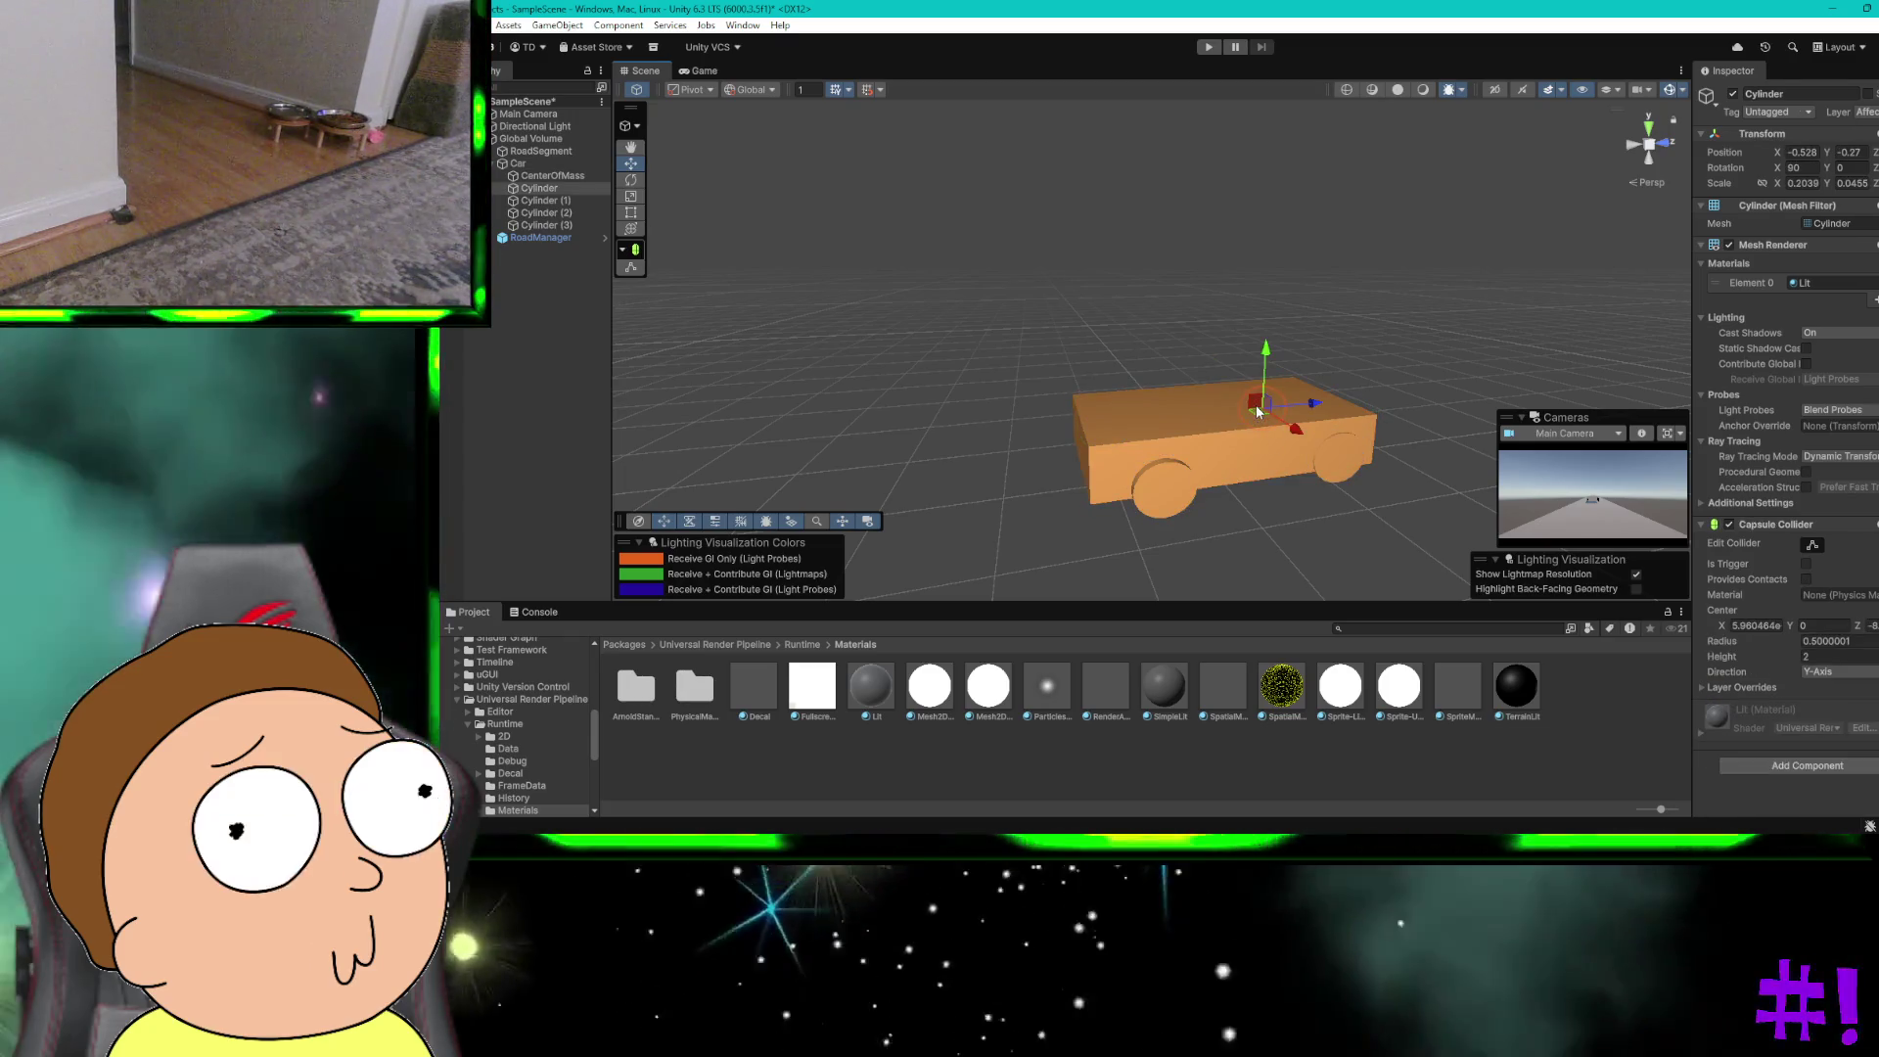
click(1136, 421)
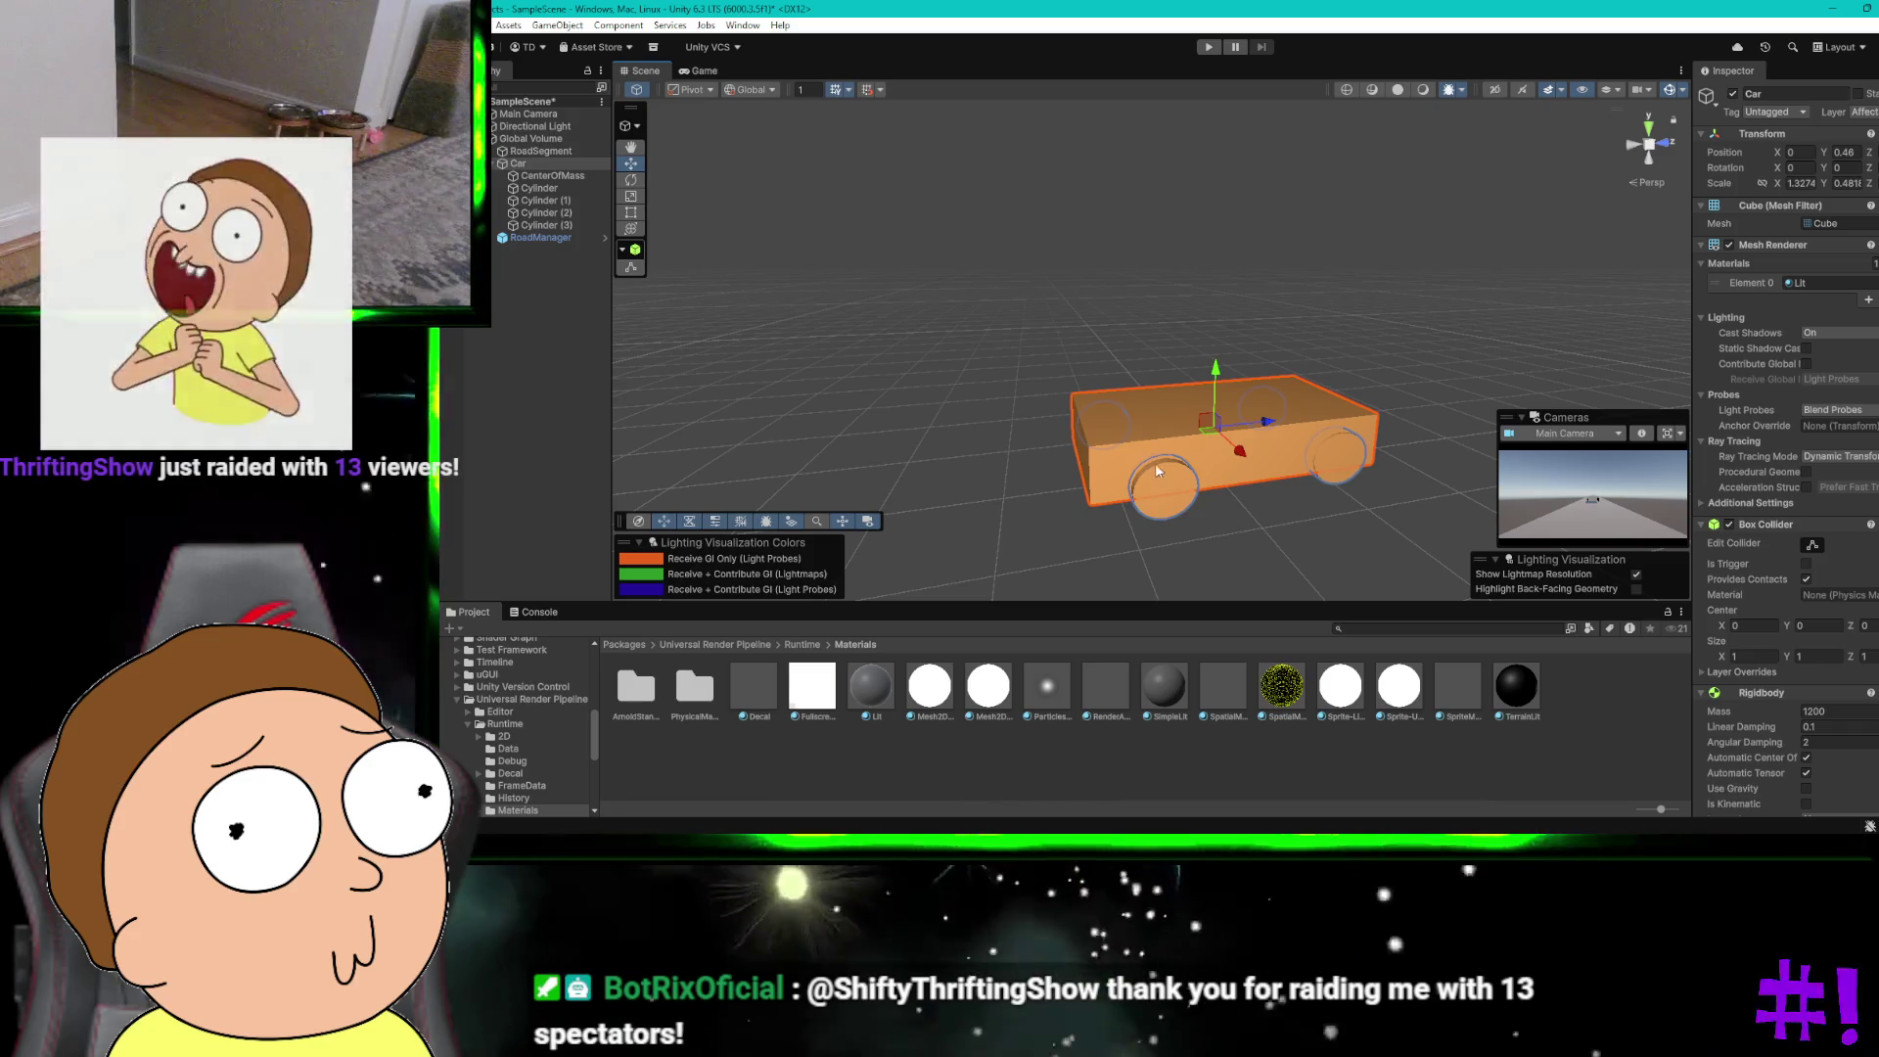
click(1158, 480)
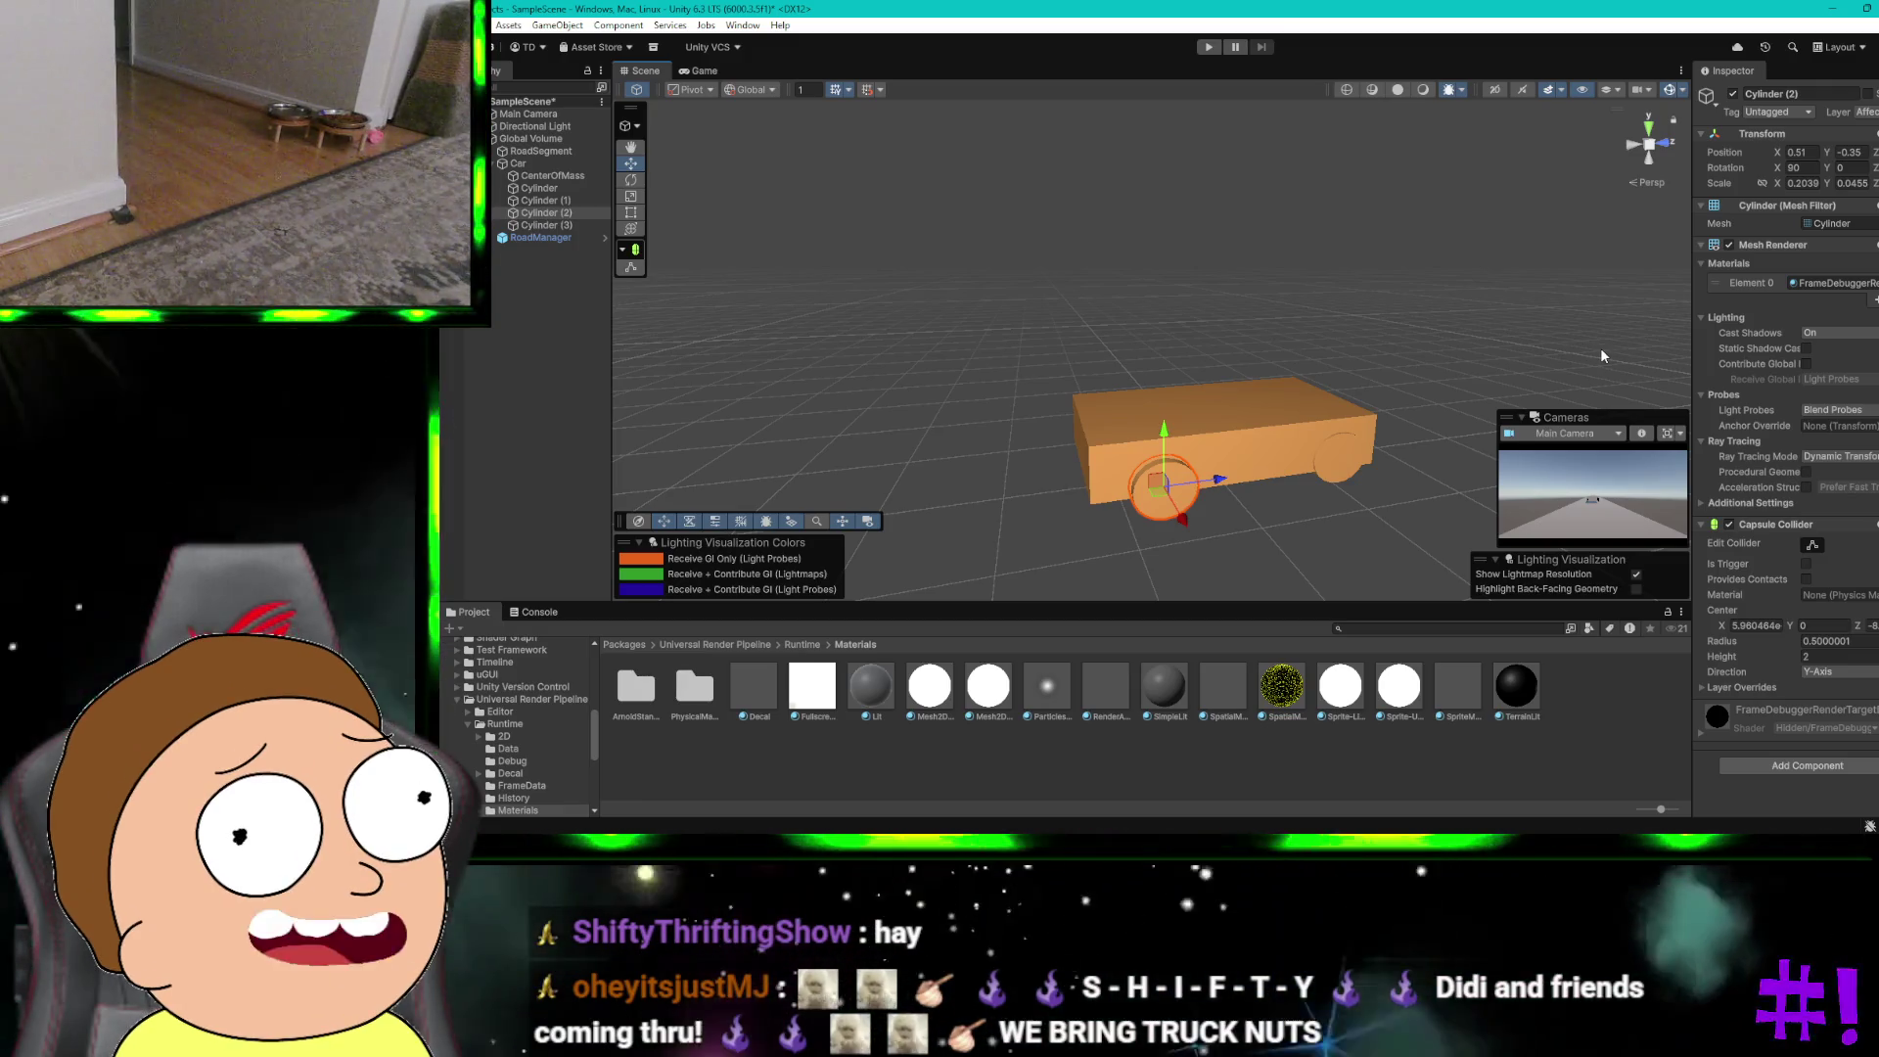
Step: Give Cylinder (2) the Default-Diffuse material, verify it, and enter Play mode
click(1837, 283)
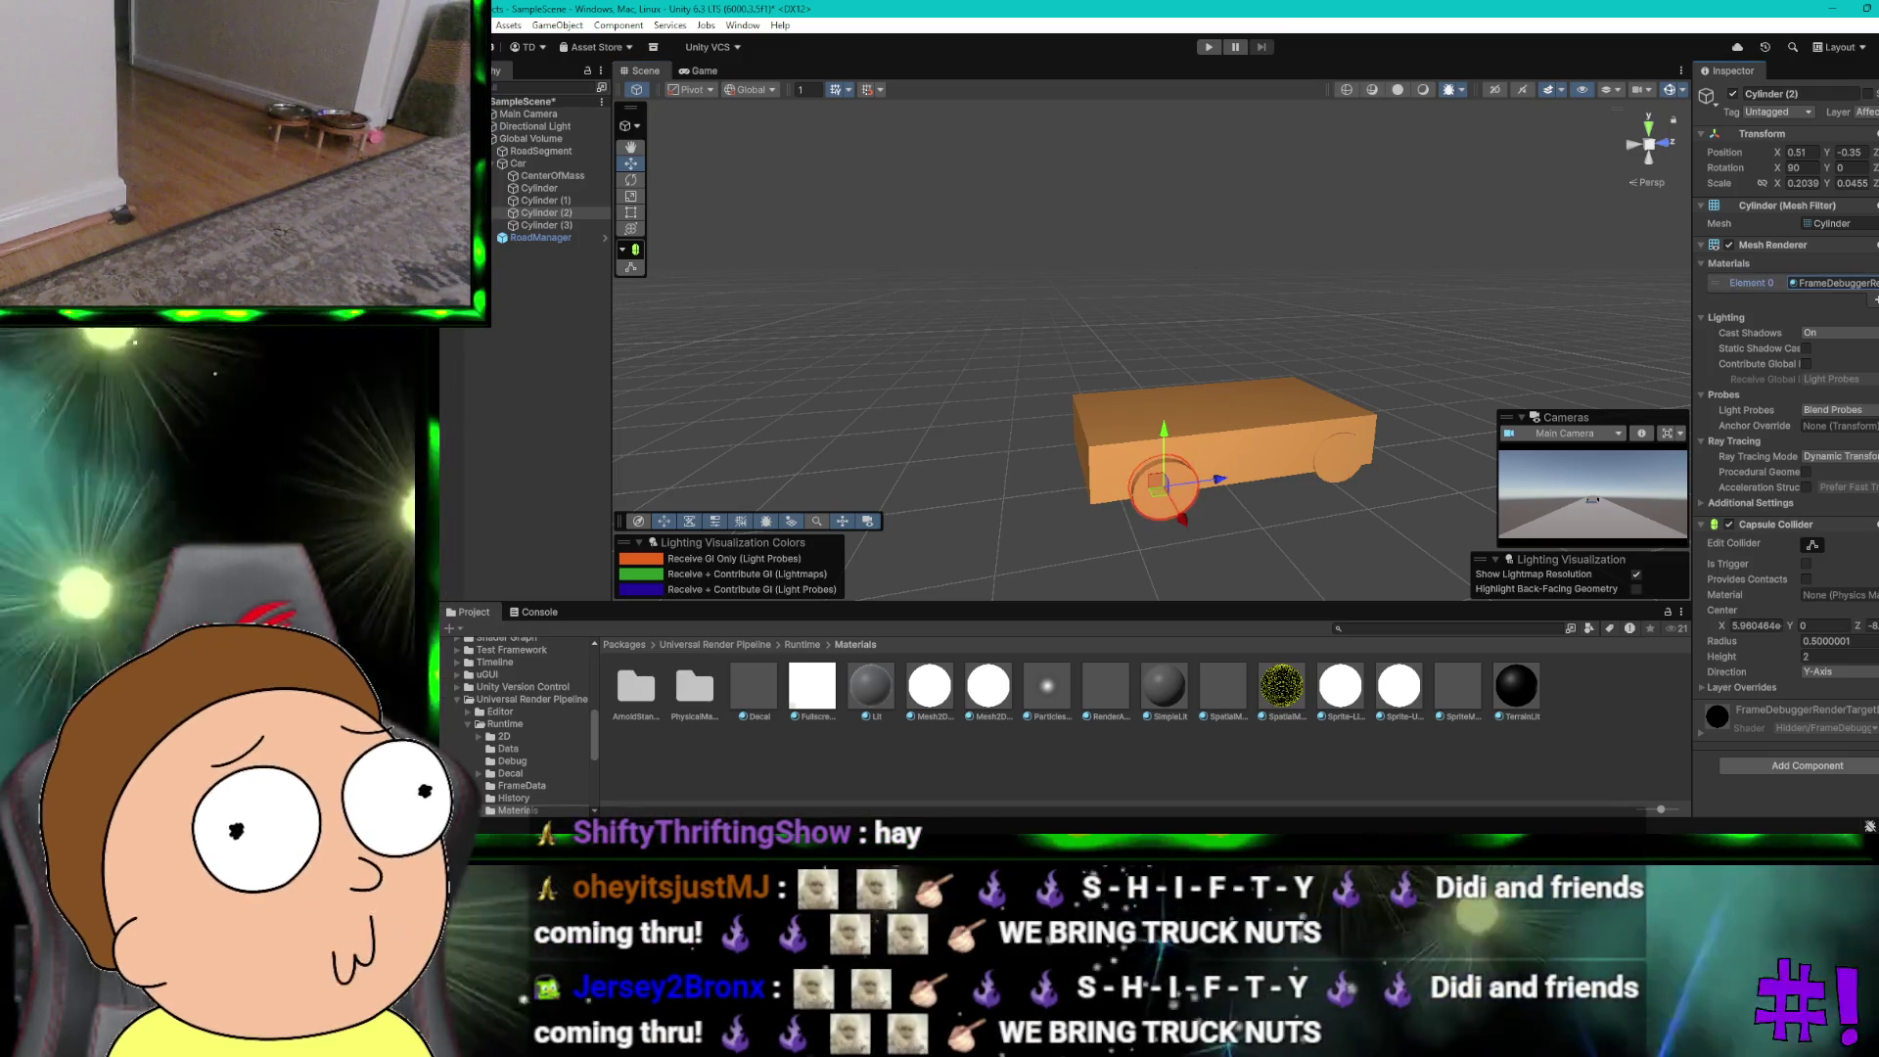
key(Return)
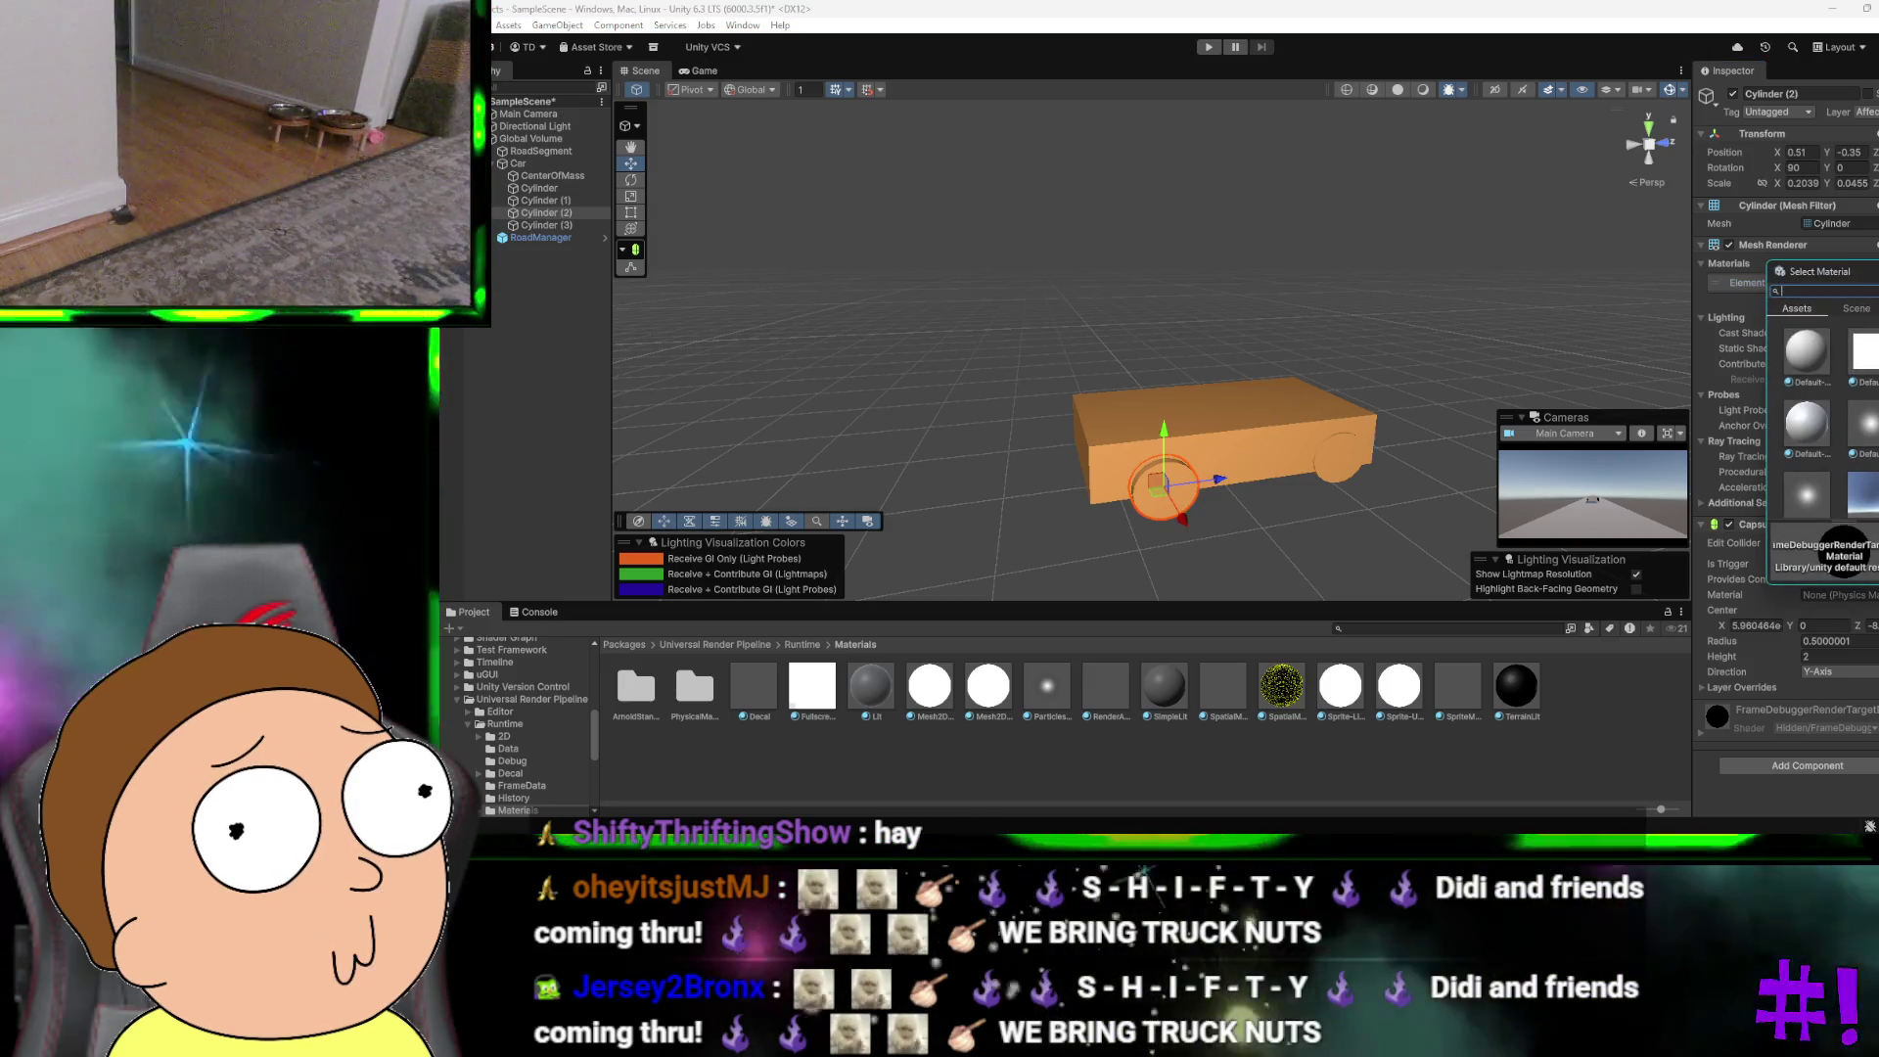
click(1823, 349)
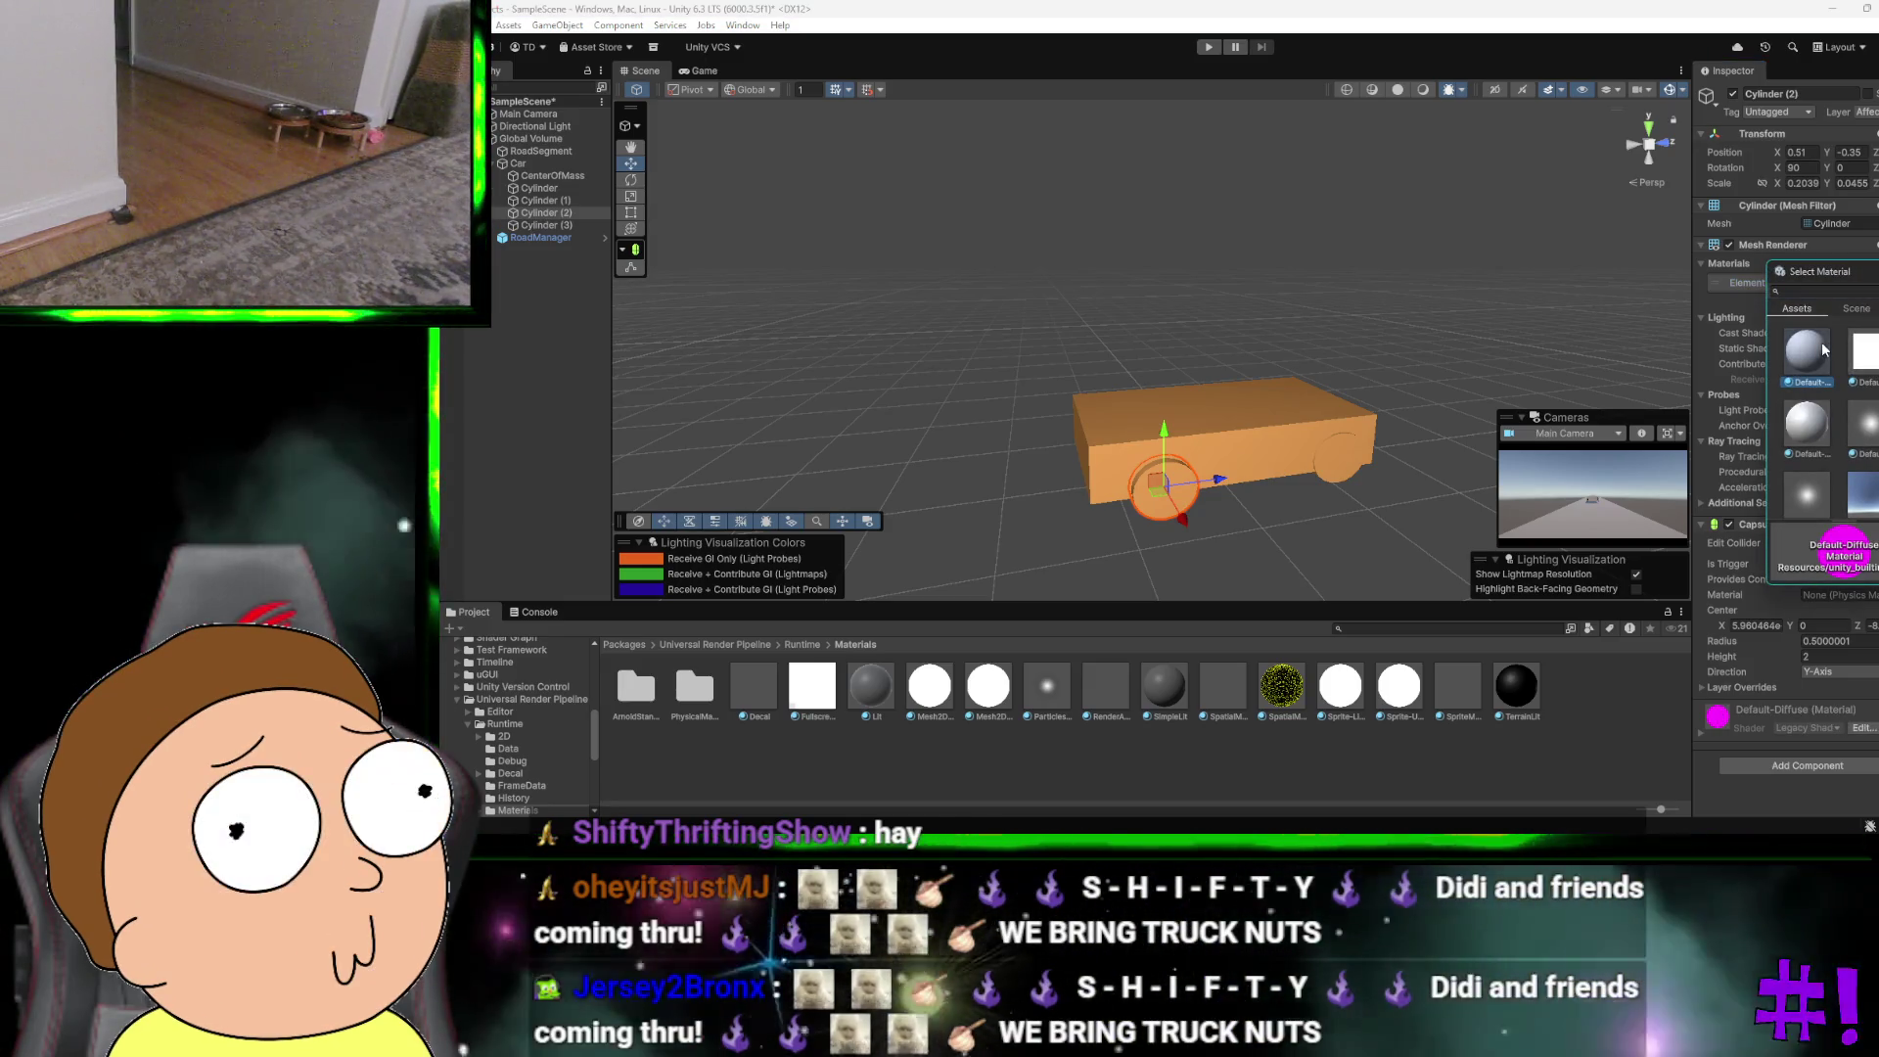
double_click(1811, 349)
click(1465, 309)
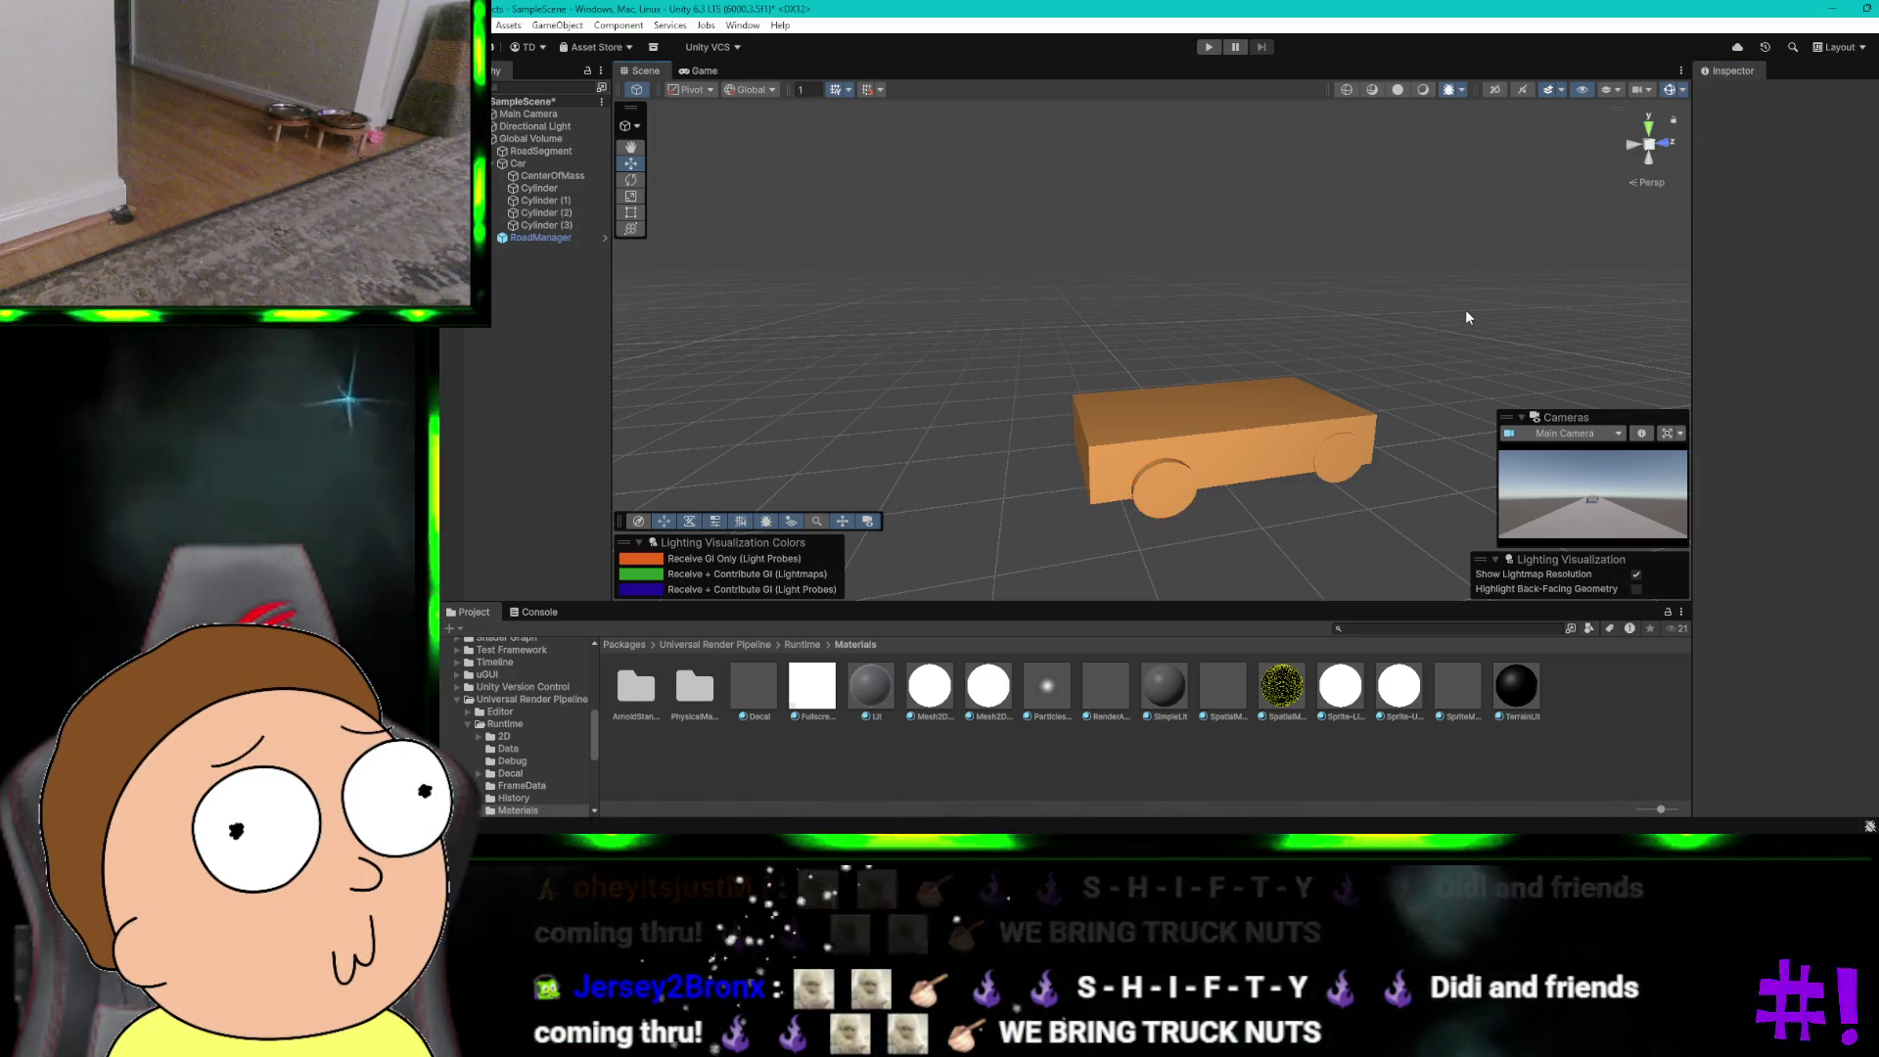
click(1163, 484)
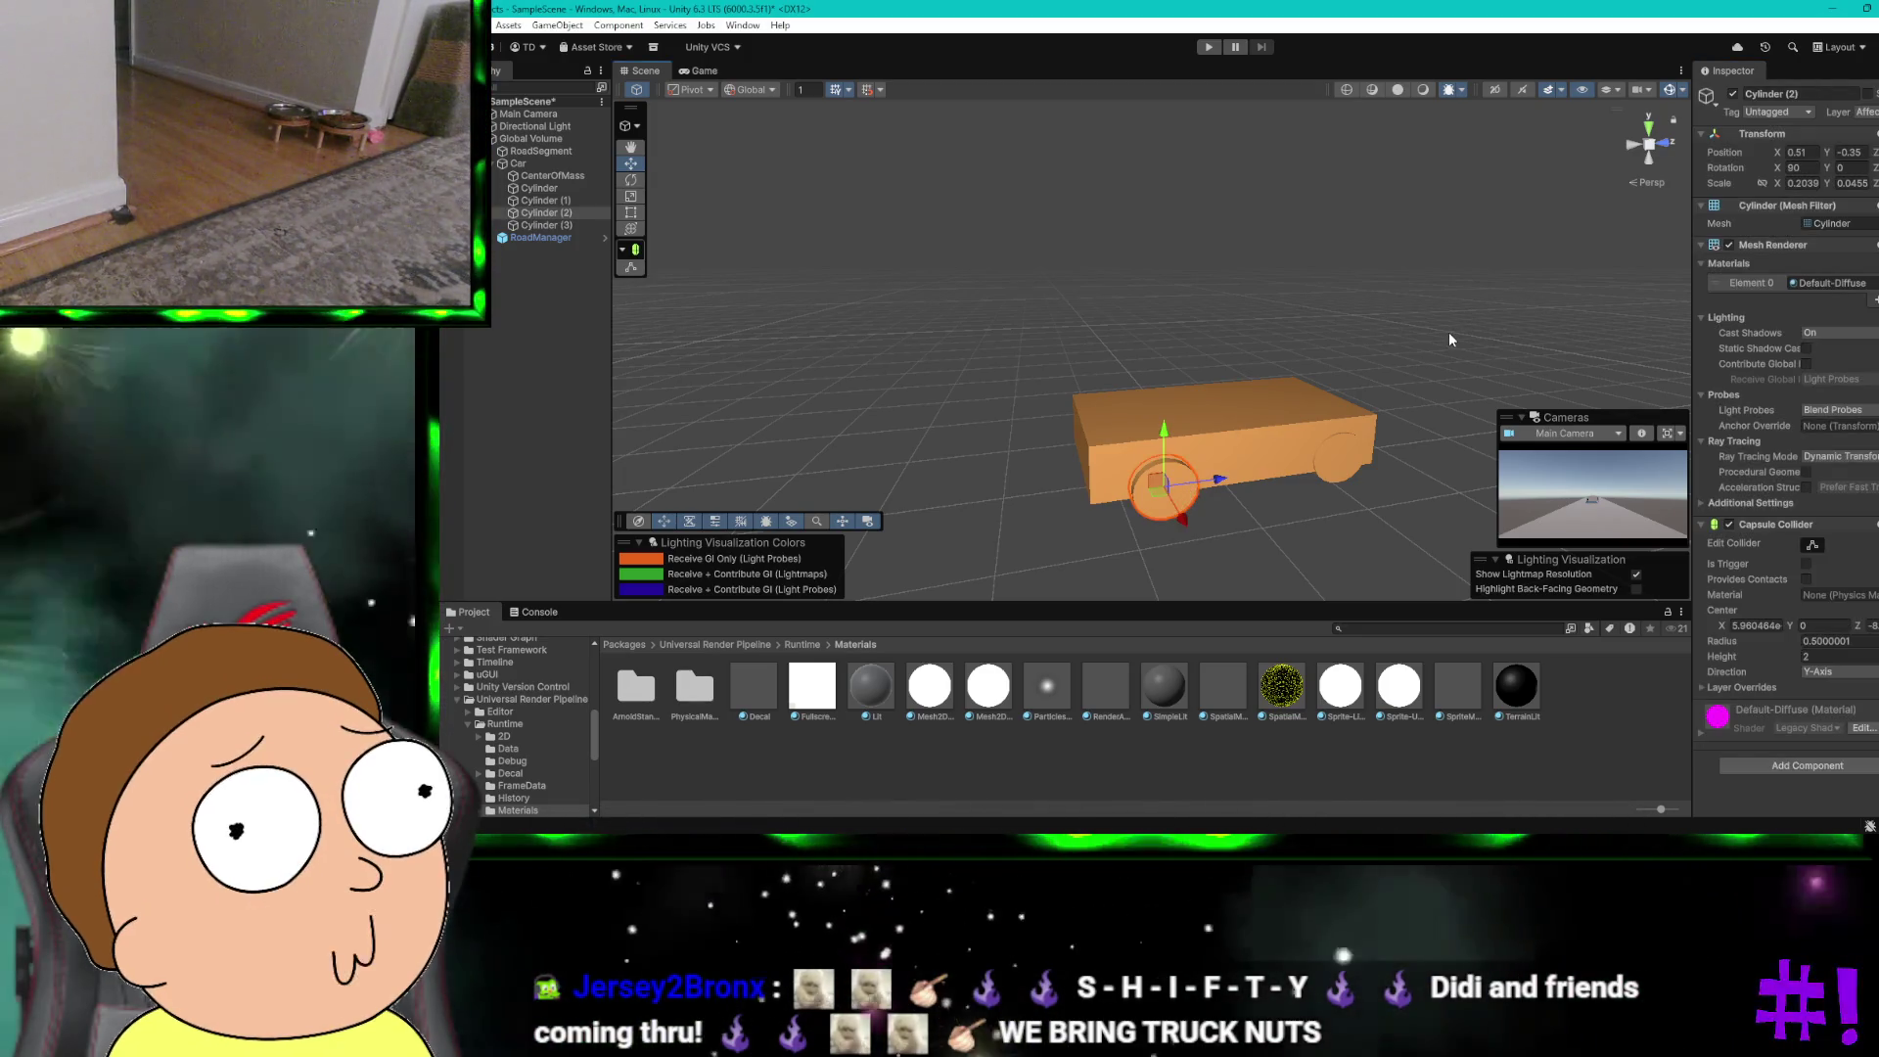
click(1450, 334)
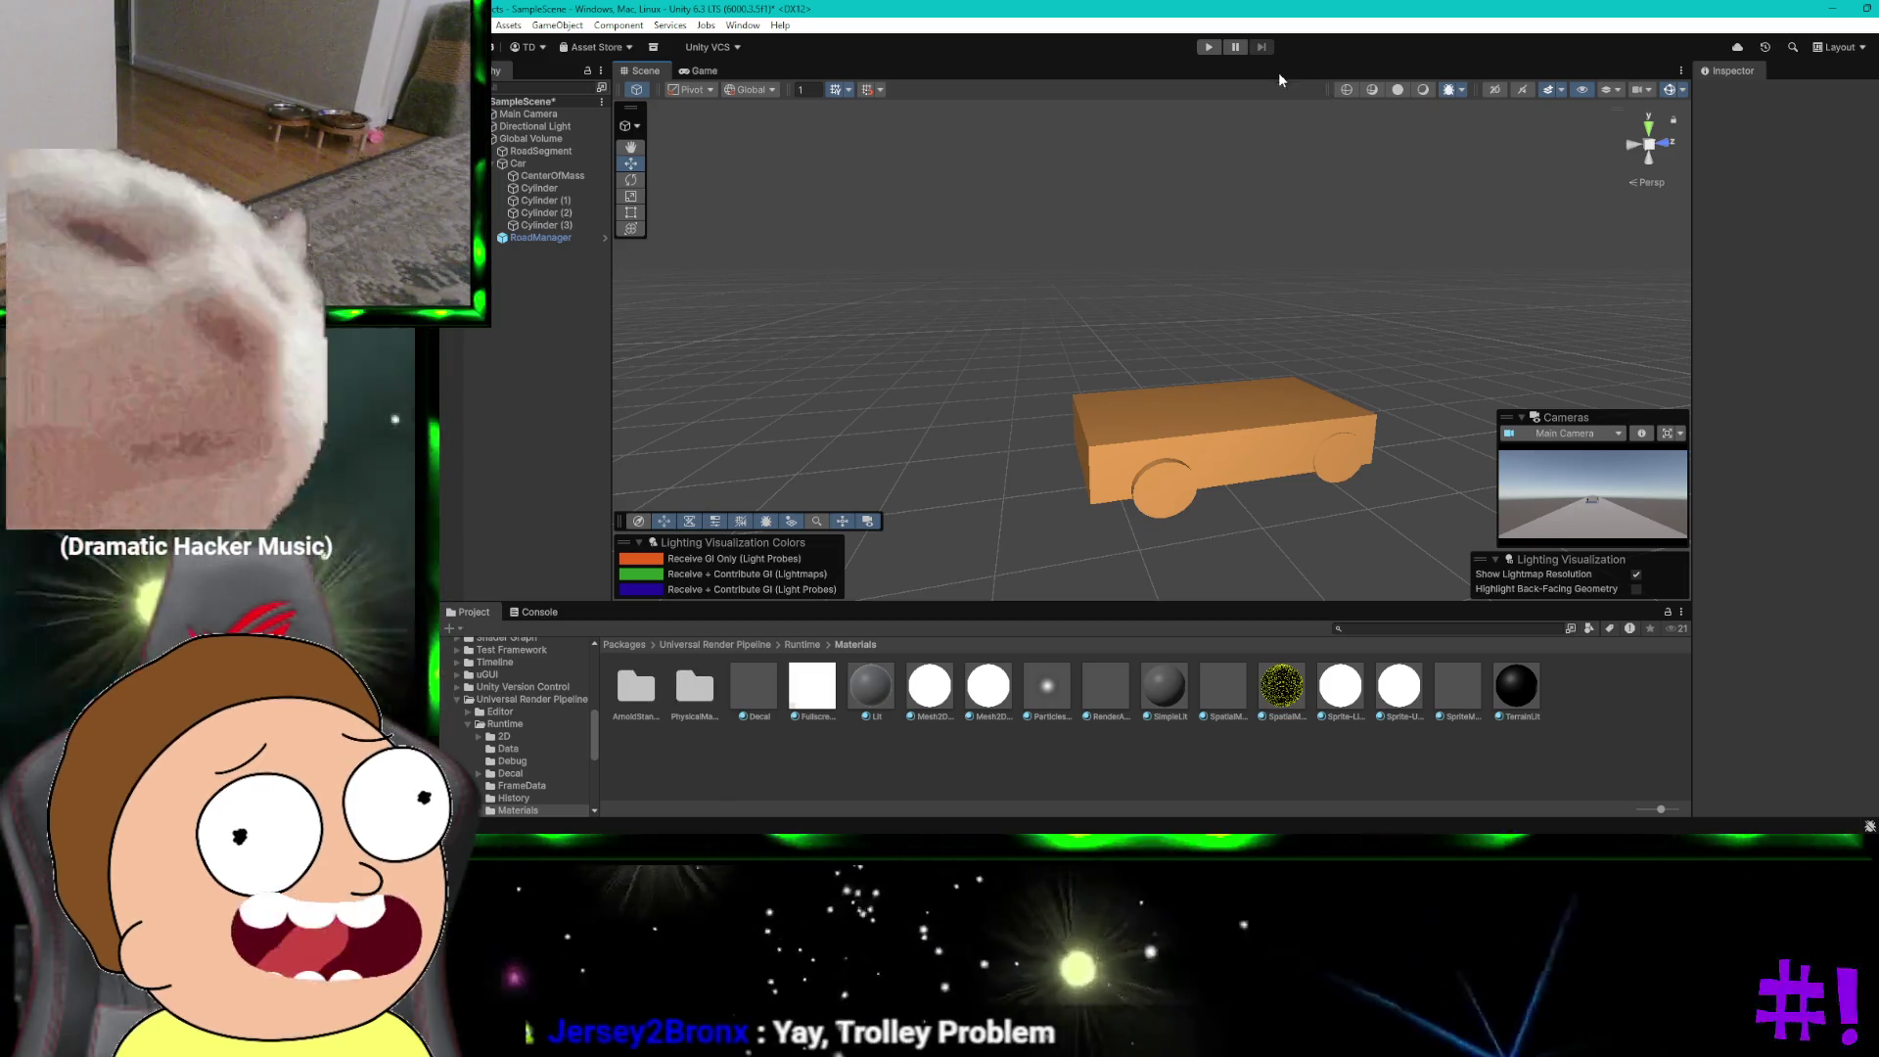
click(1208, 51)
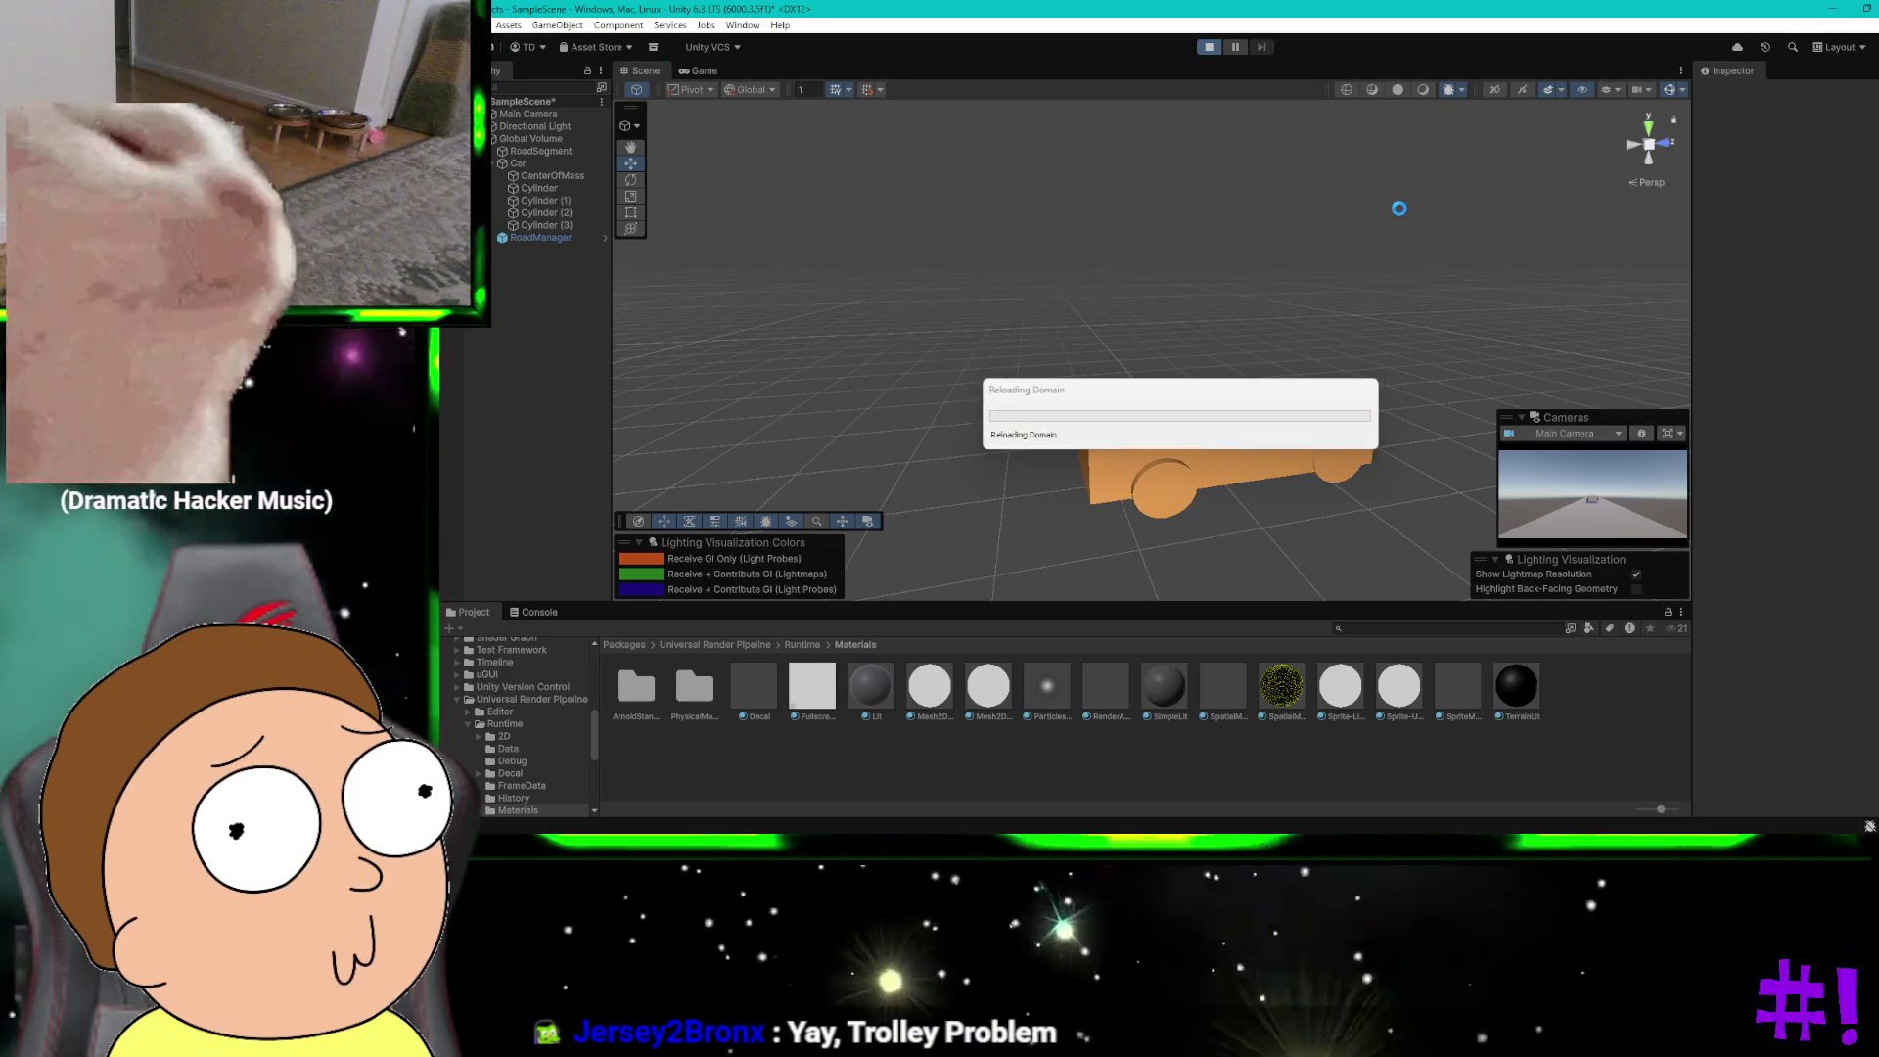